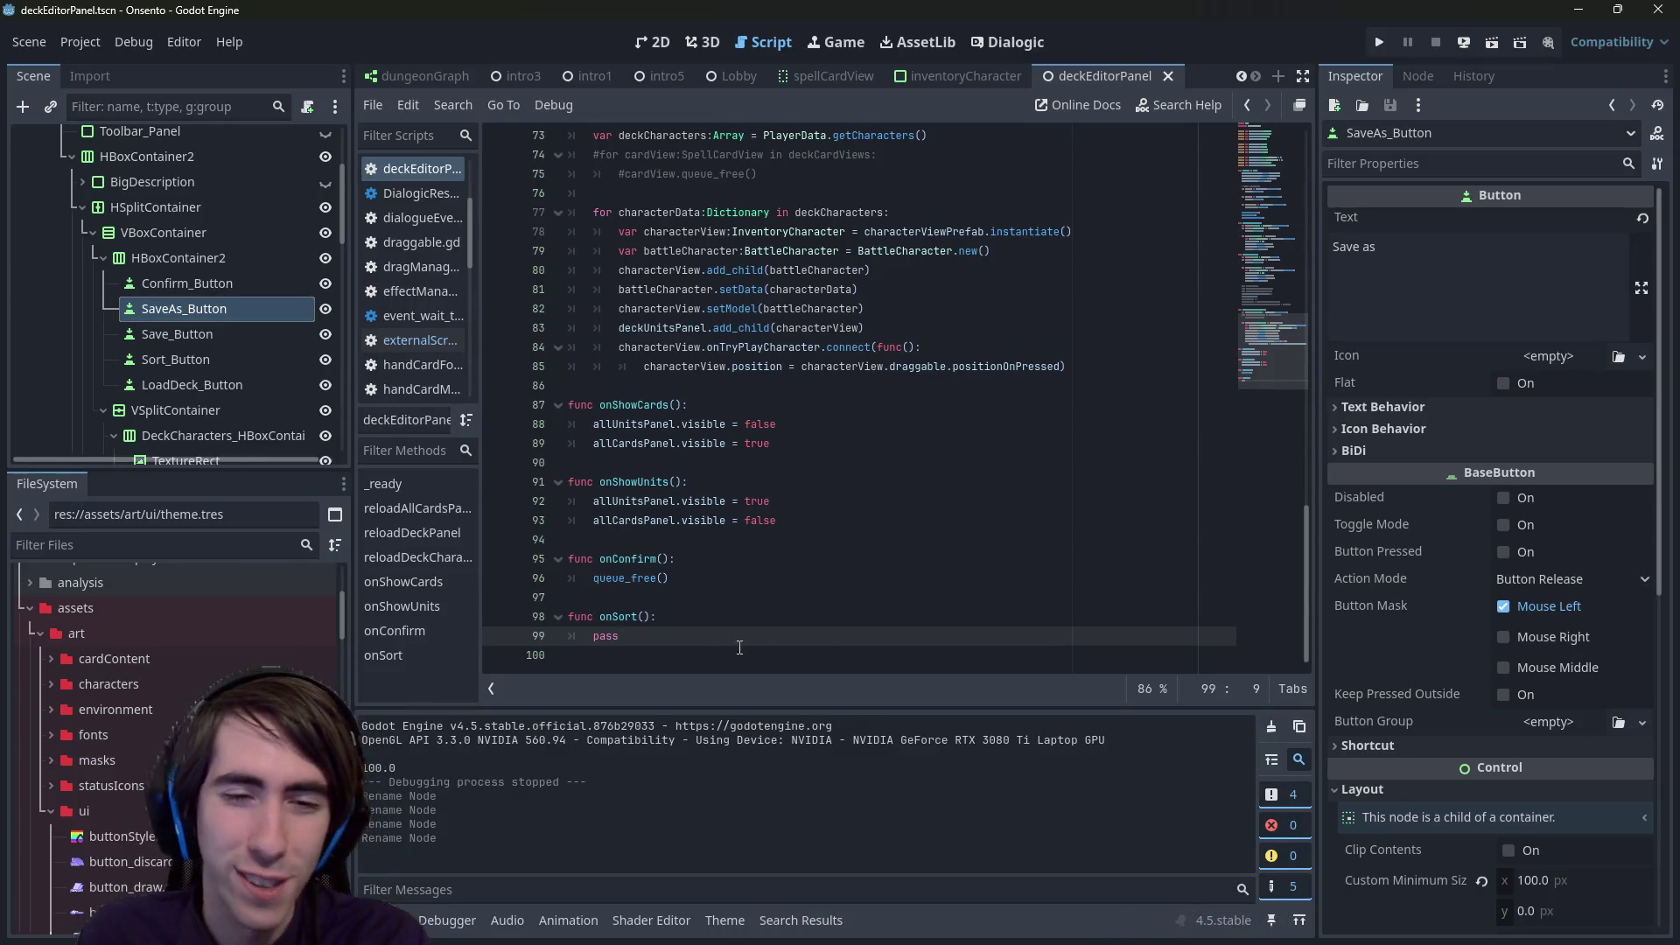
- Compare the deck panel's 2D scene layout with the deckEditorPanel script
left_click(656, 42)
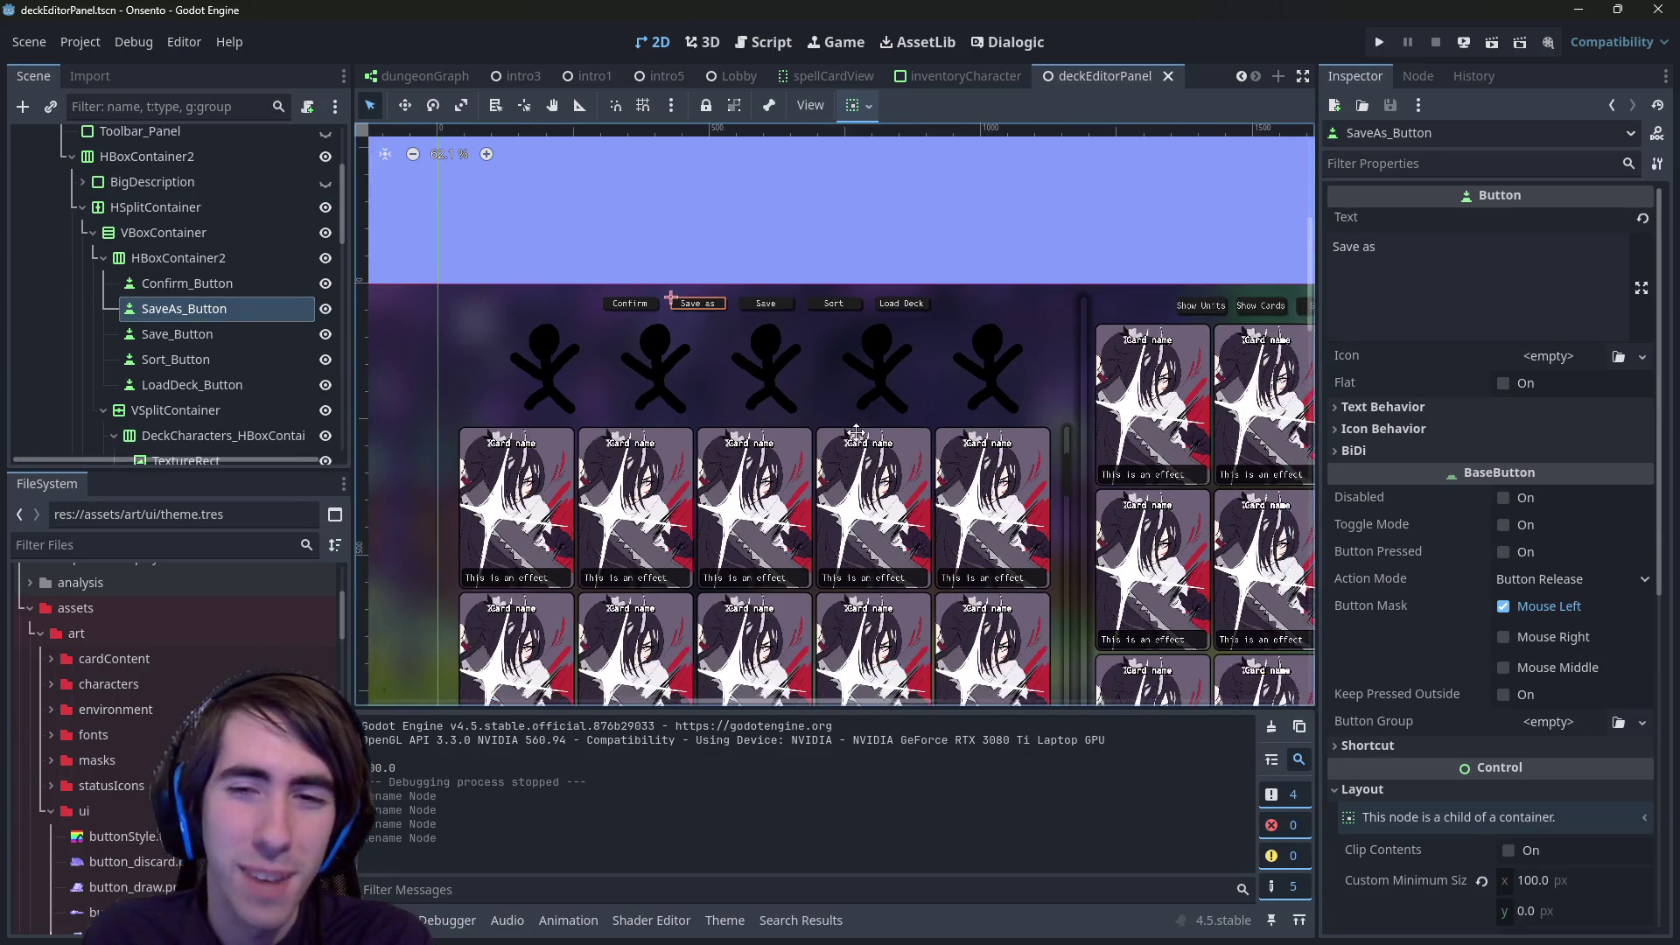
left_click(793, 42)
scroll(808, 538, "down", 2)
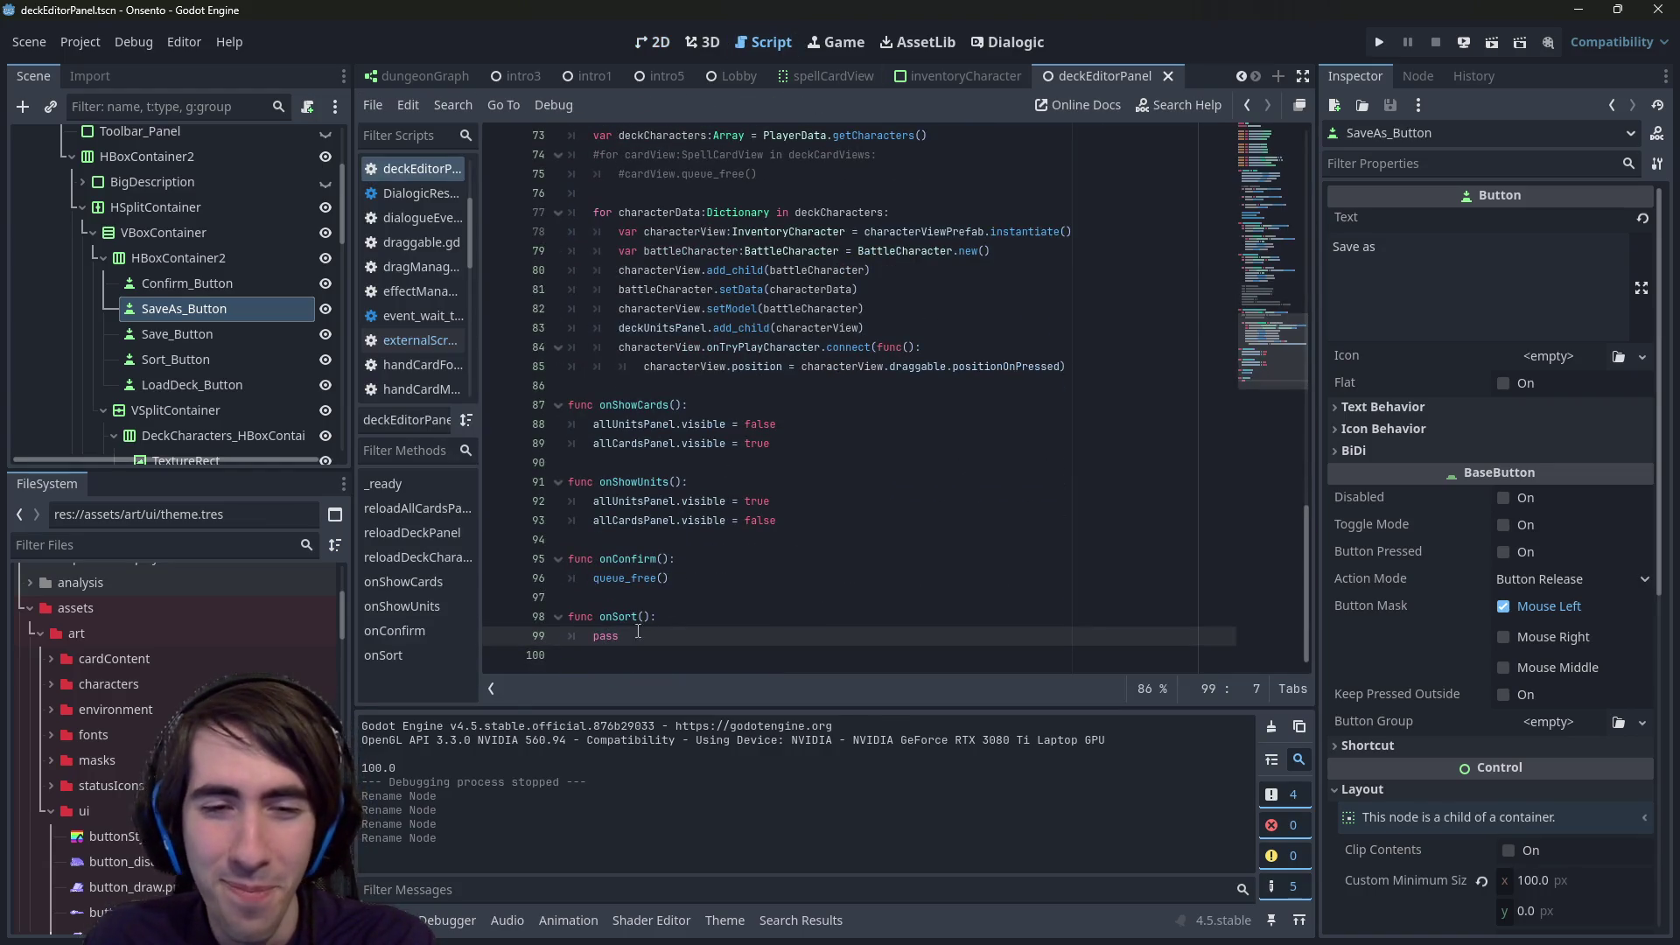
left_click(654, 42)
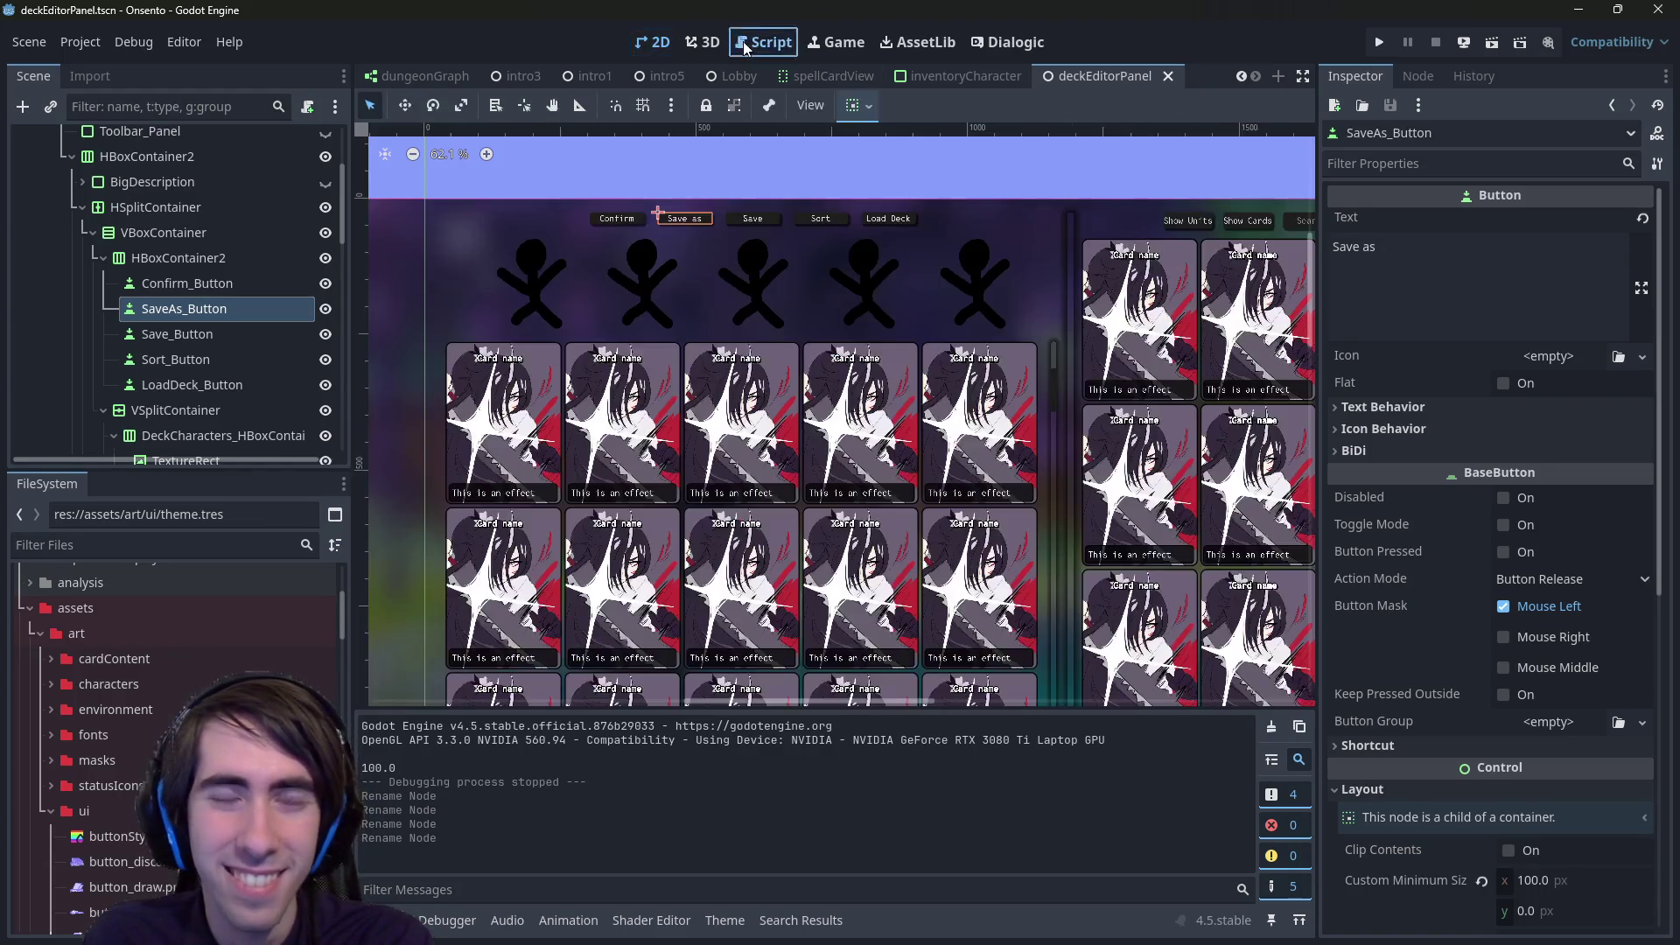
left_click(745, 42)
scroll(745, 278, "up", 15)
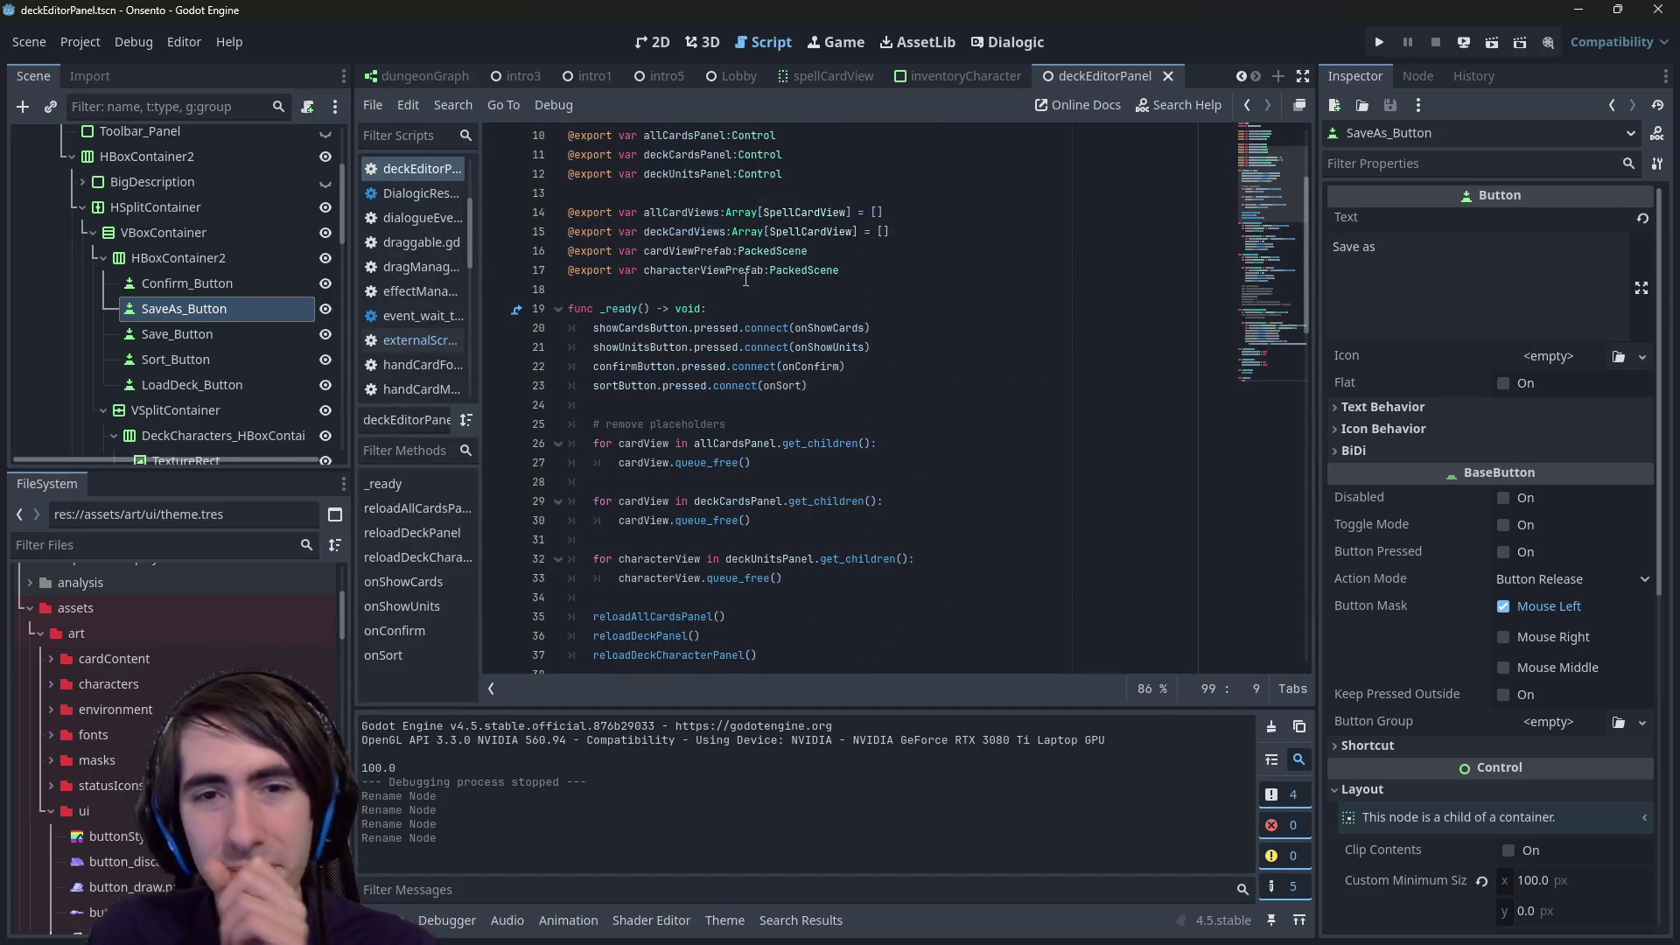
- Inspect the allCardViews and deckCardViews variables and pan across the deck panel layout
double_click(698, 229)
double_click(691, 220)
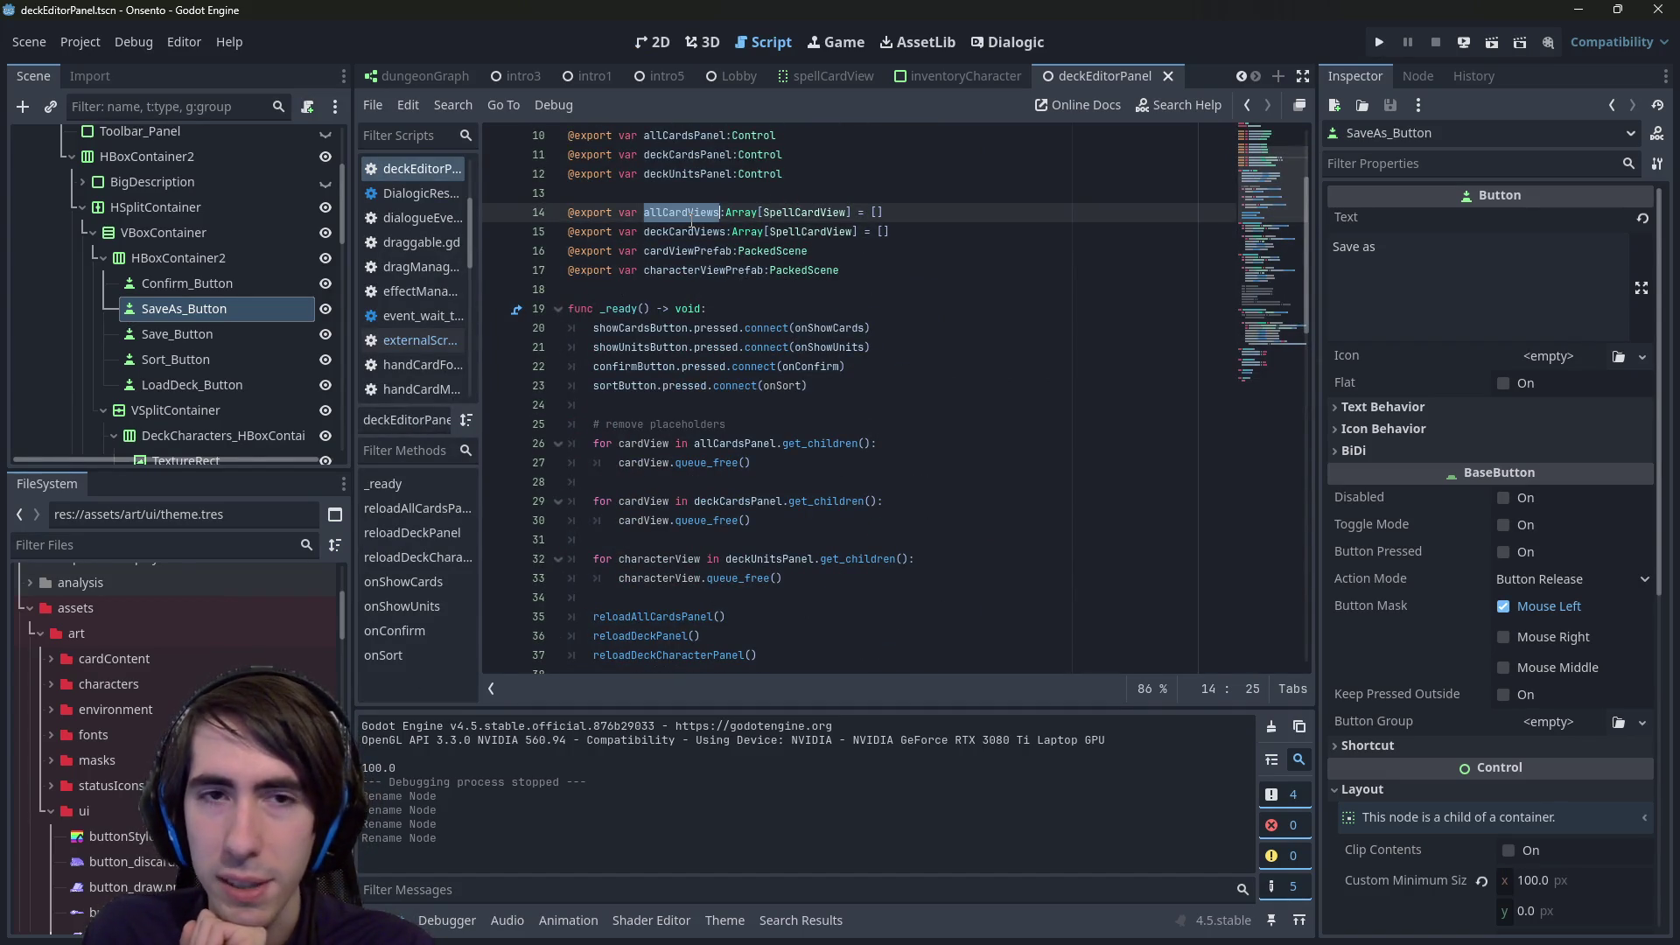
double_click(707, 232)
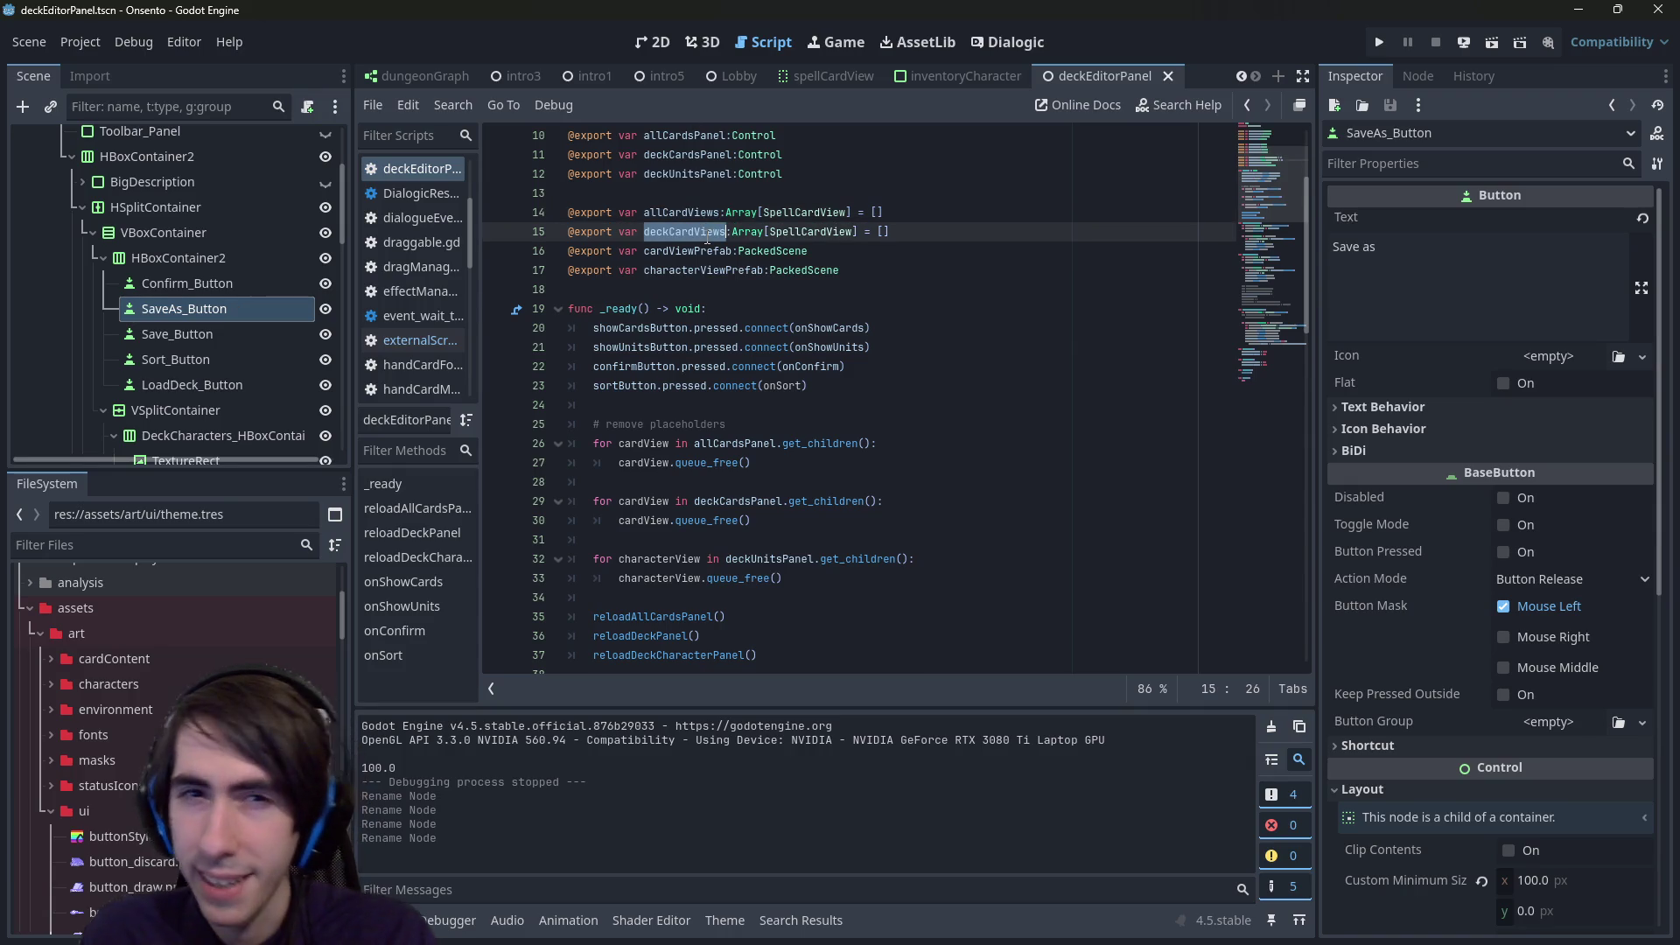
scroll(839, 426, "down", 5)
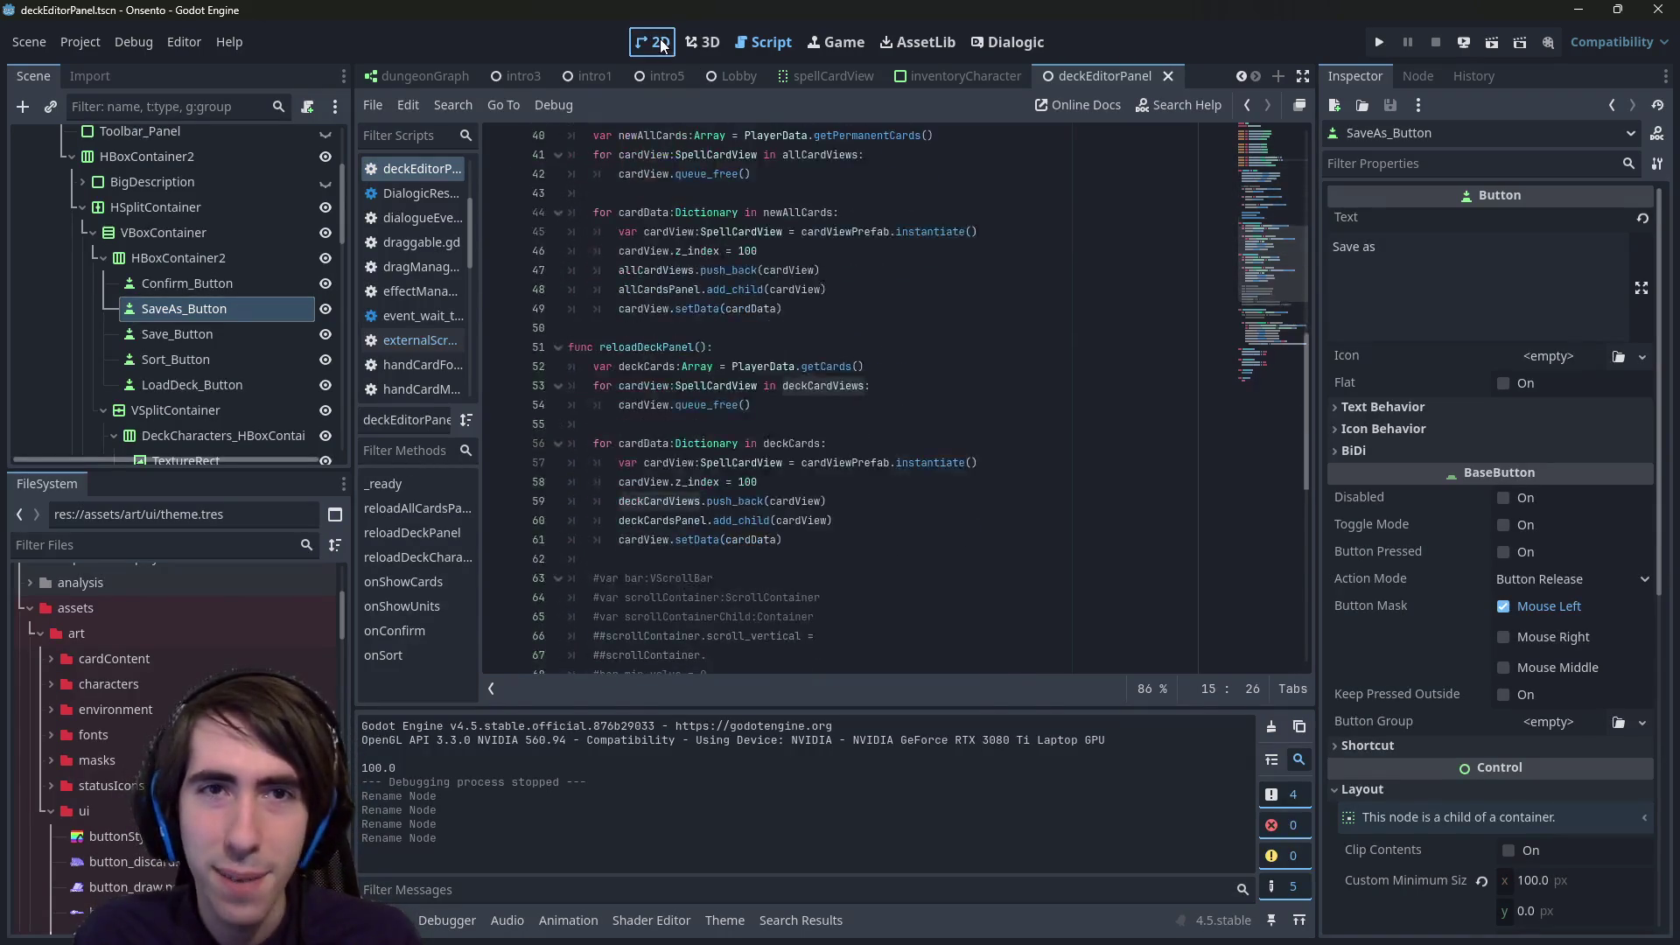
left_click(653, 42)
mouse_move(918, 402)
left_mouse_down()
mouse_move(1067, 446)
mouse_move(1049, 469)
left_mouse_up()
- Replace pass in onSort with a deckCardViews.sort_custom call holding a lambda stub
left_click(764, 42)
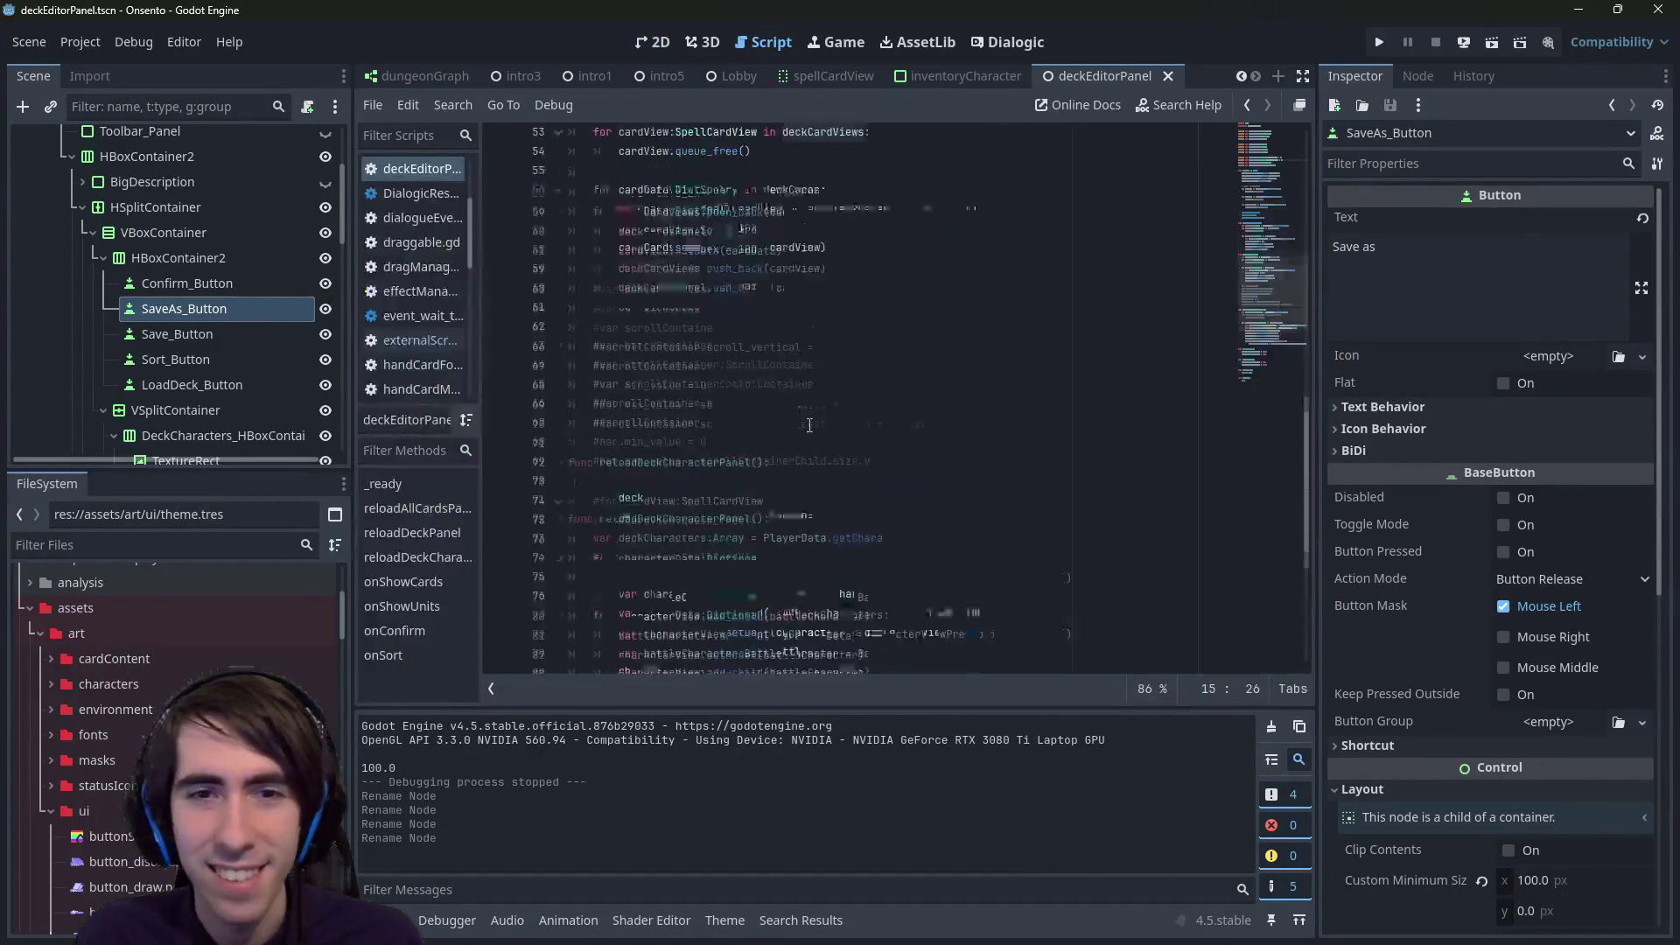
scroll(809, 439, "down", 1)
double_click(613, 639)
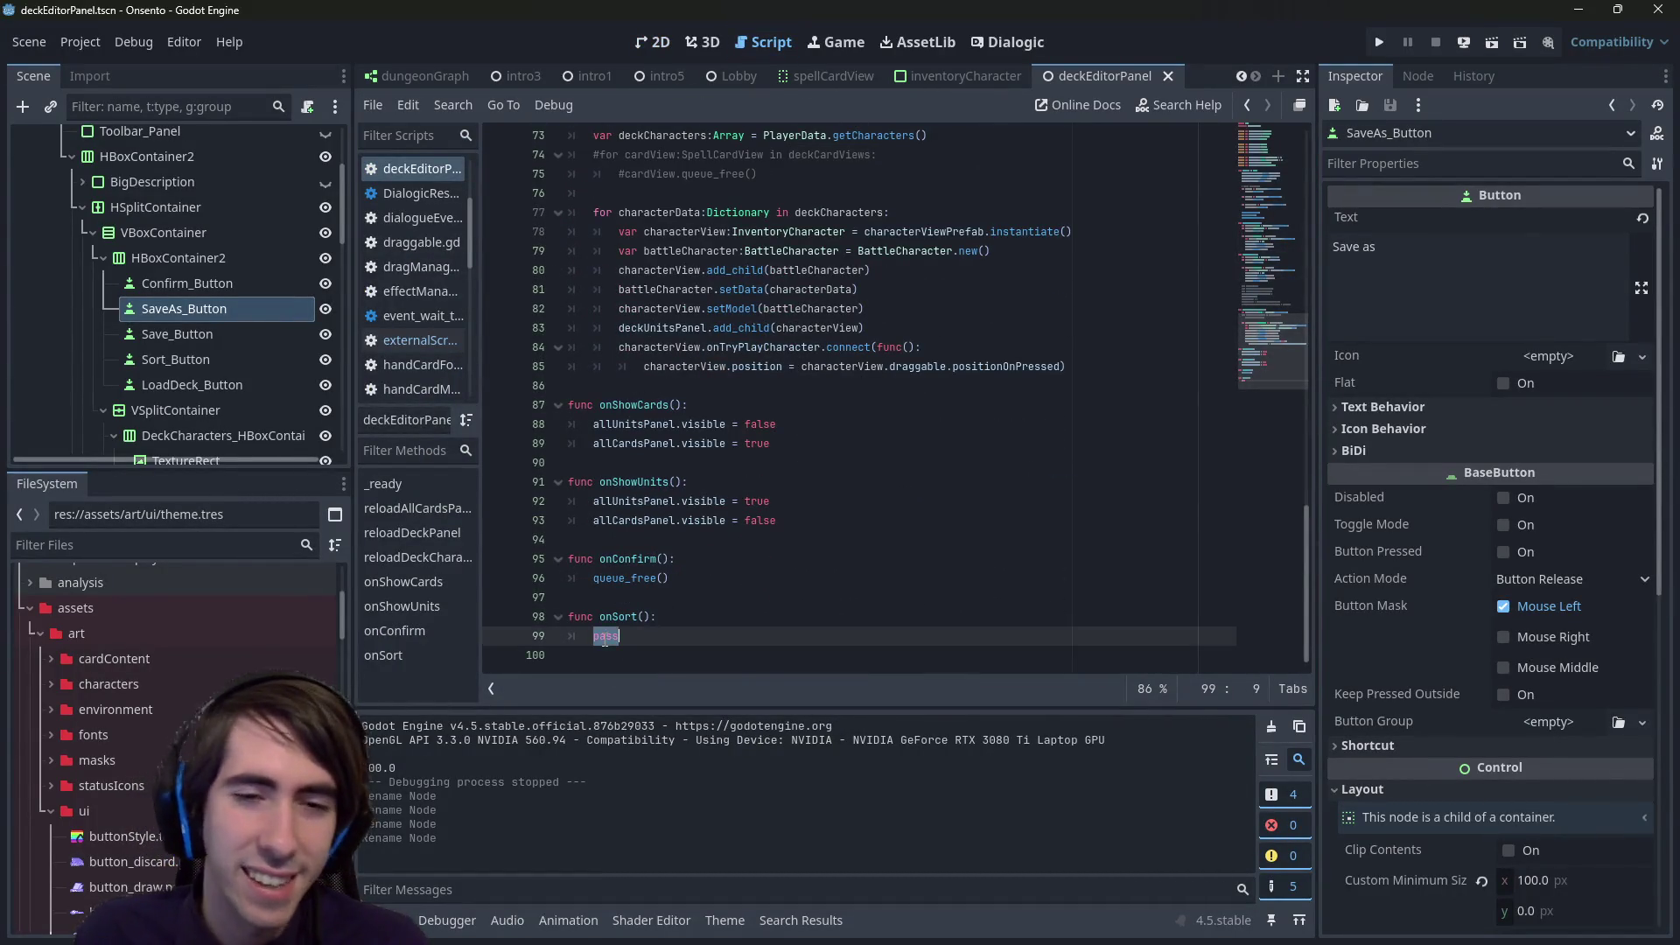
type("deckCardViews.so")
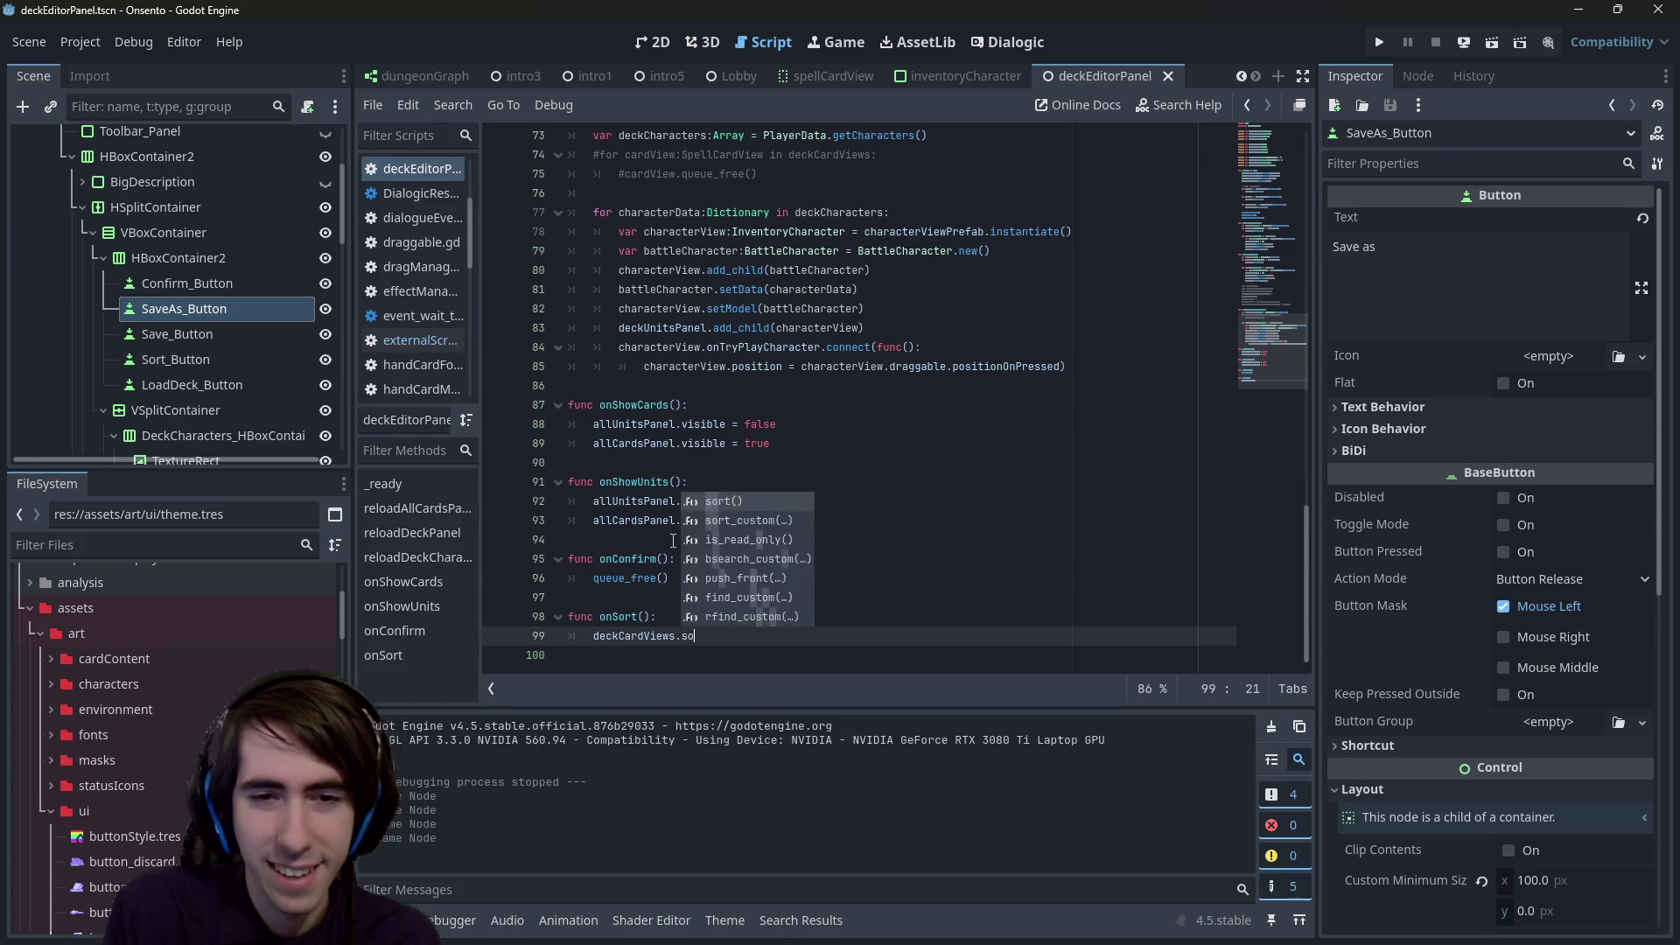
type("rt")
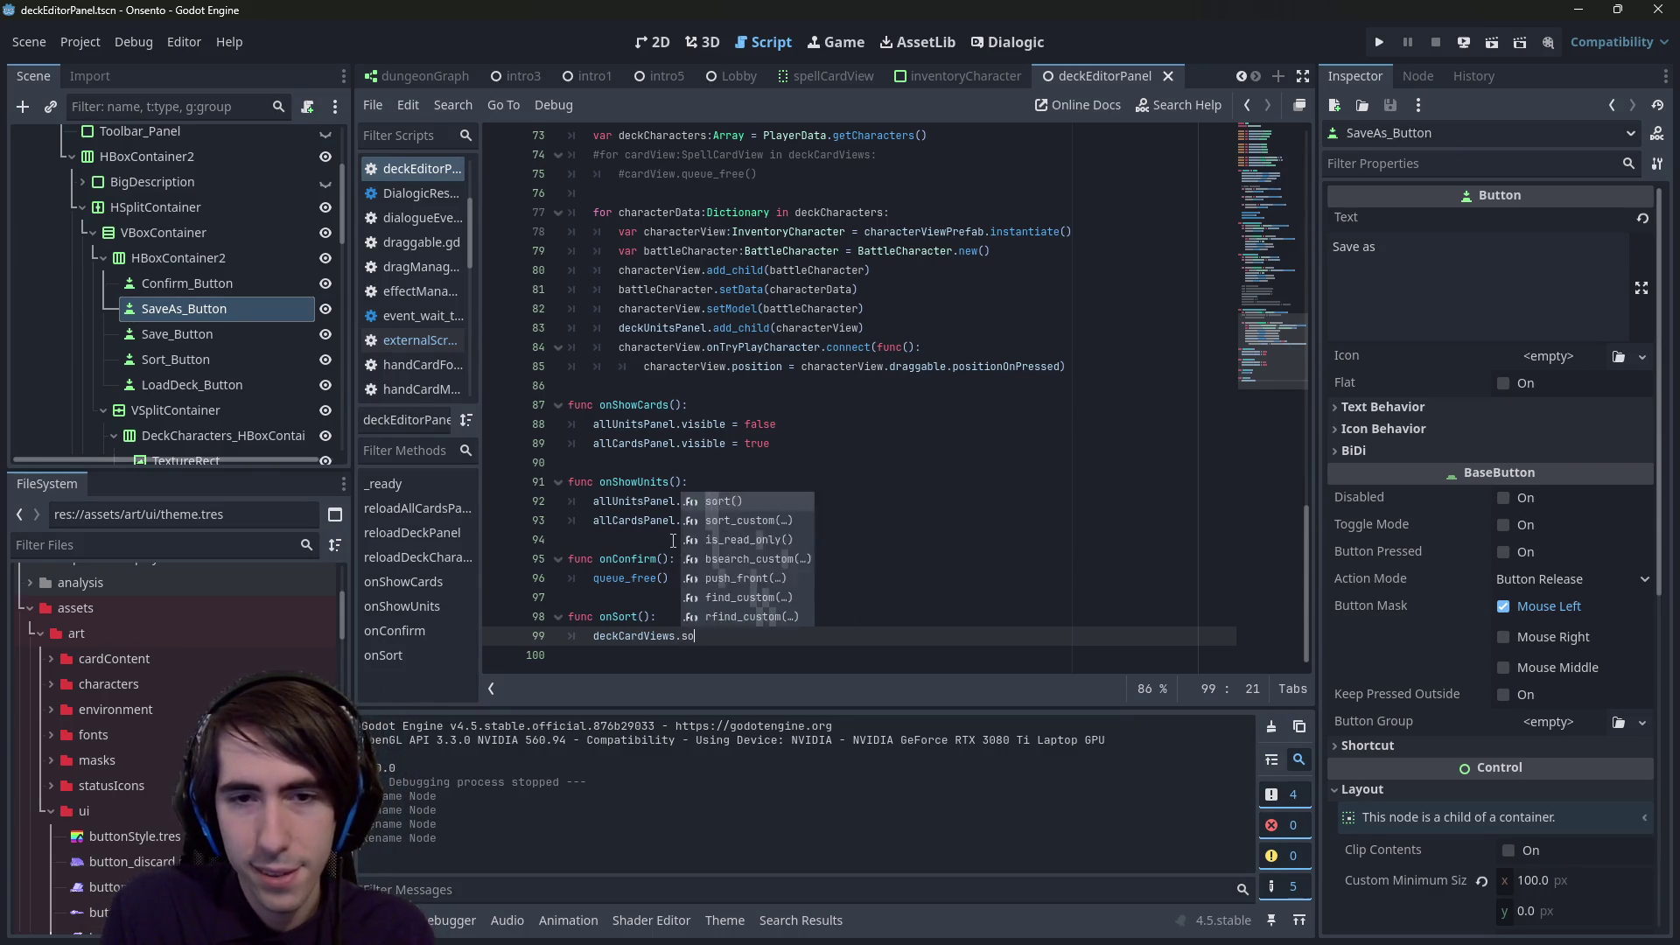
key("Return")
type("funmc")
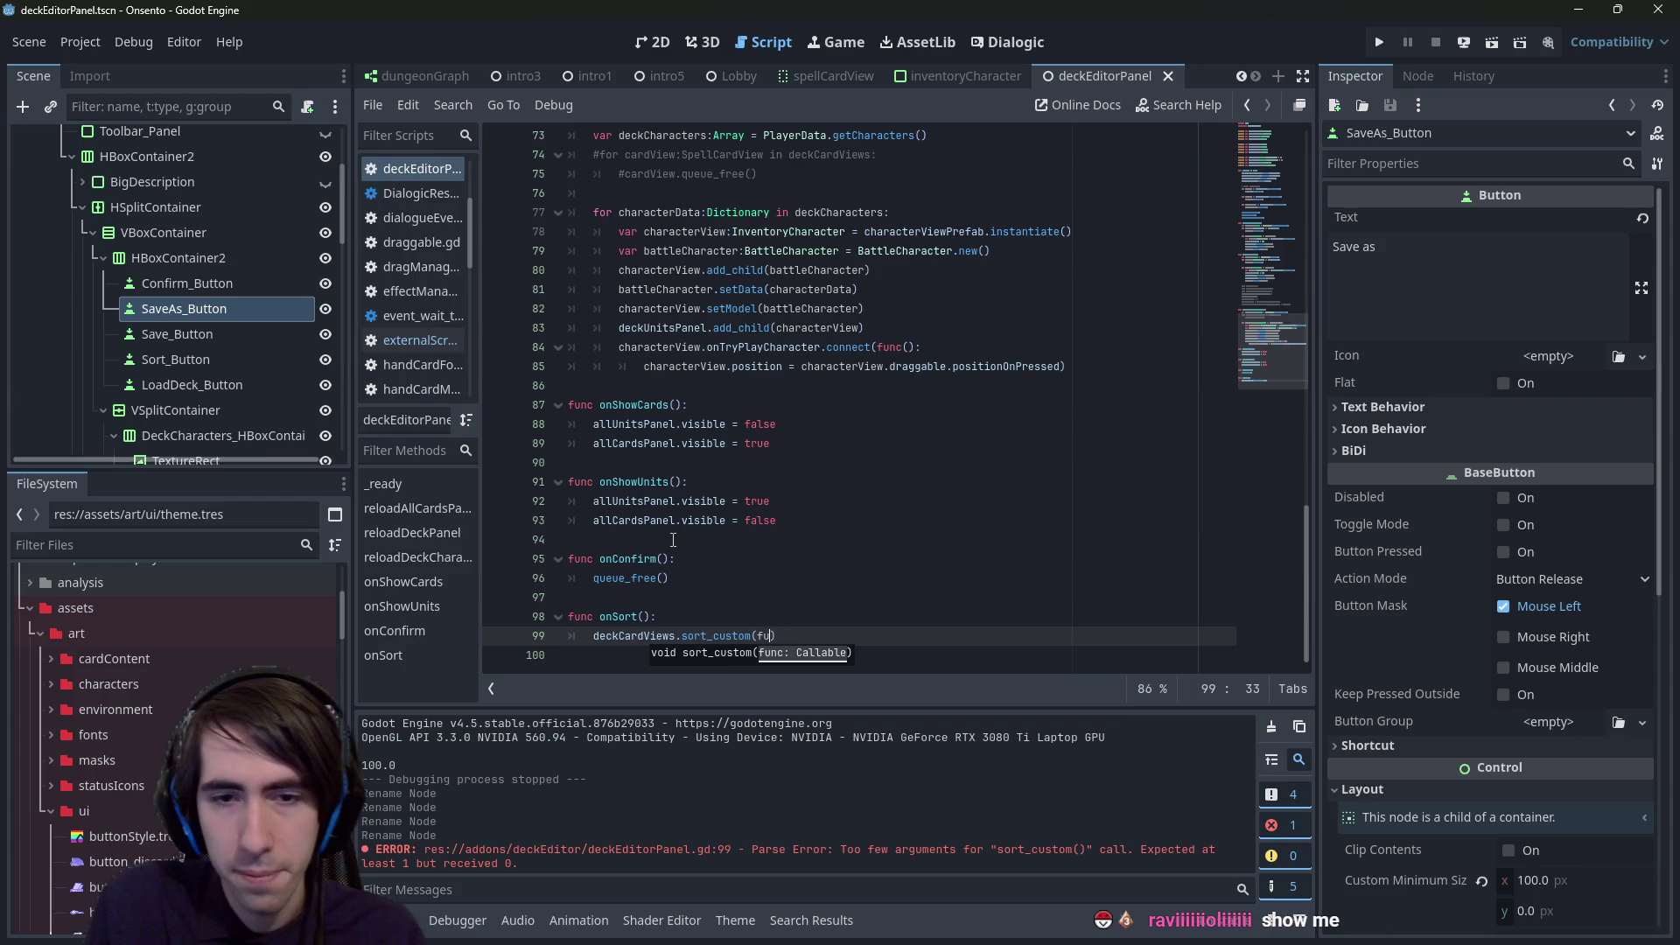
type("c()")
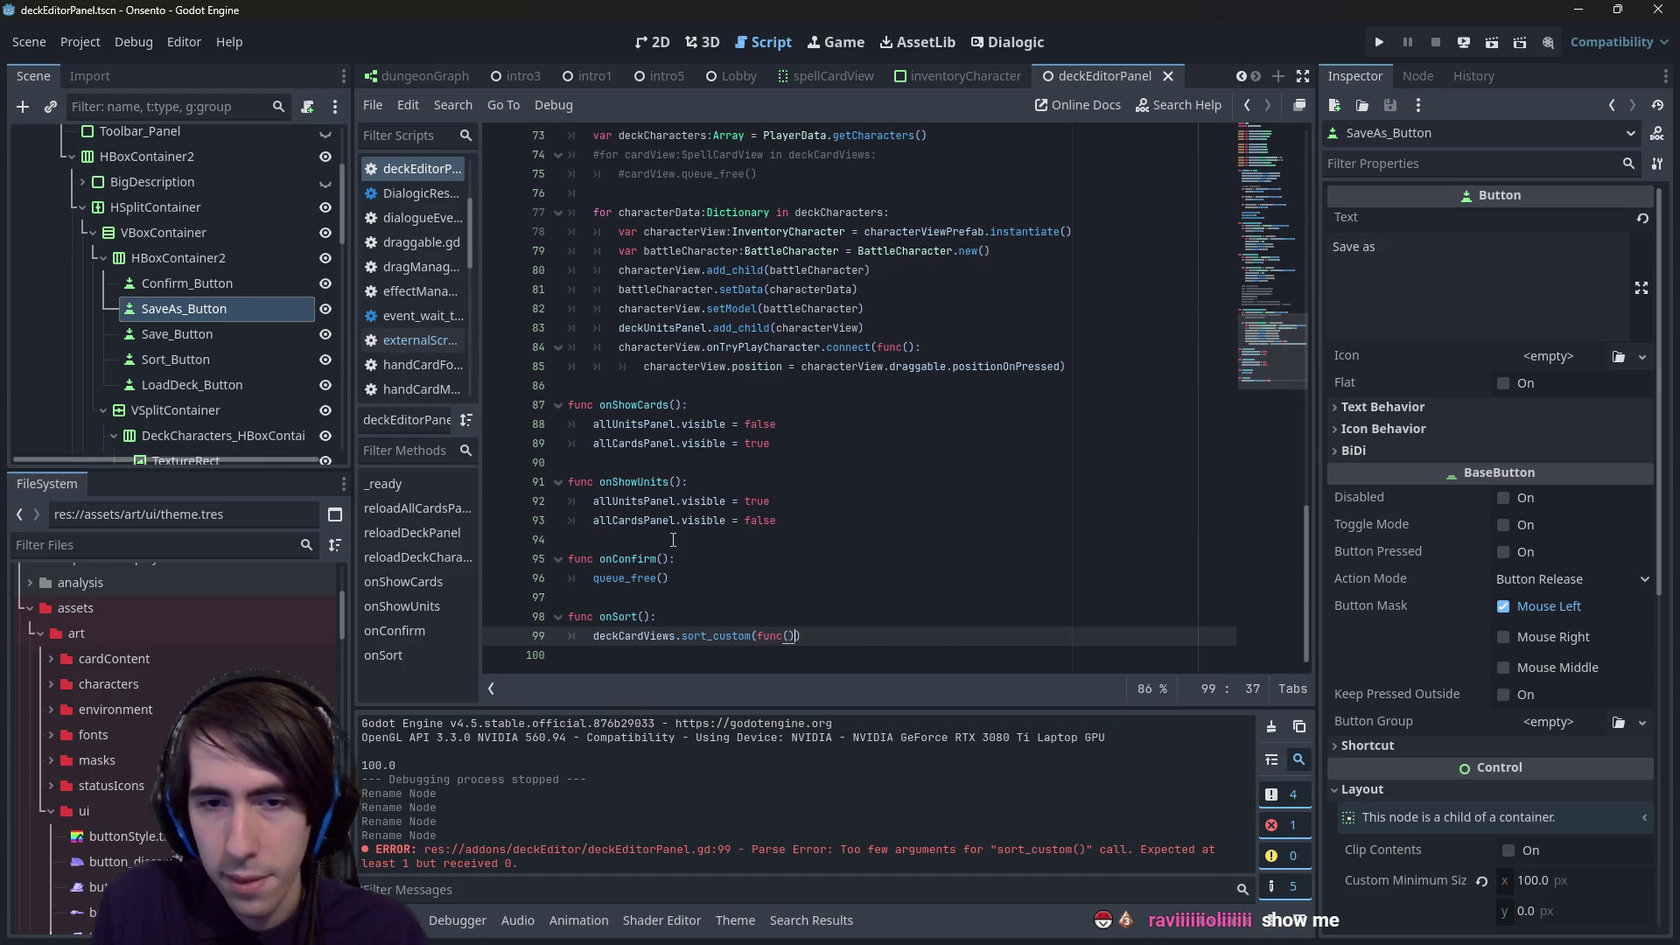
key("Return")
- Type the lambda's parameter type as SpellCardView
scroll(788, 318, "up", 20)
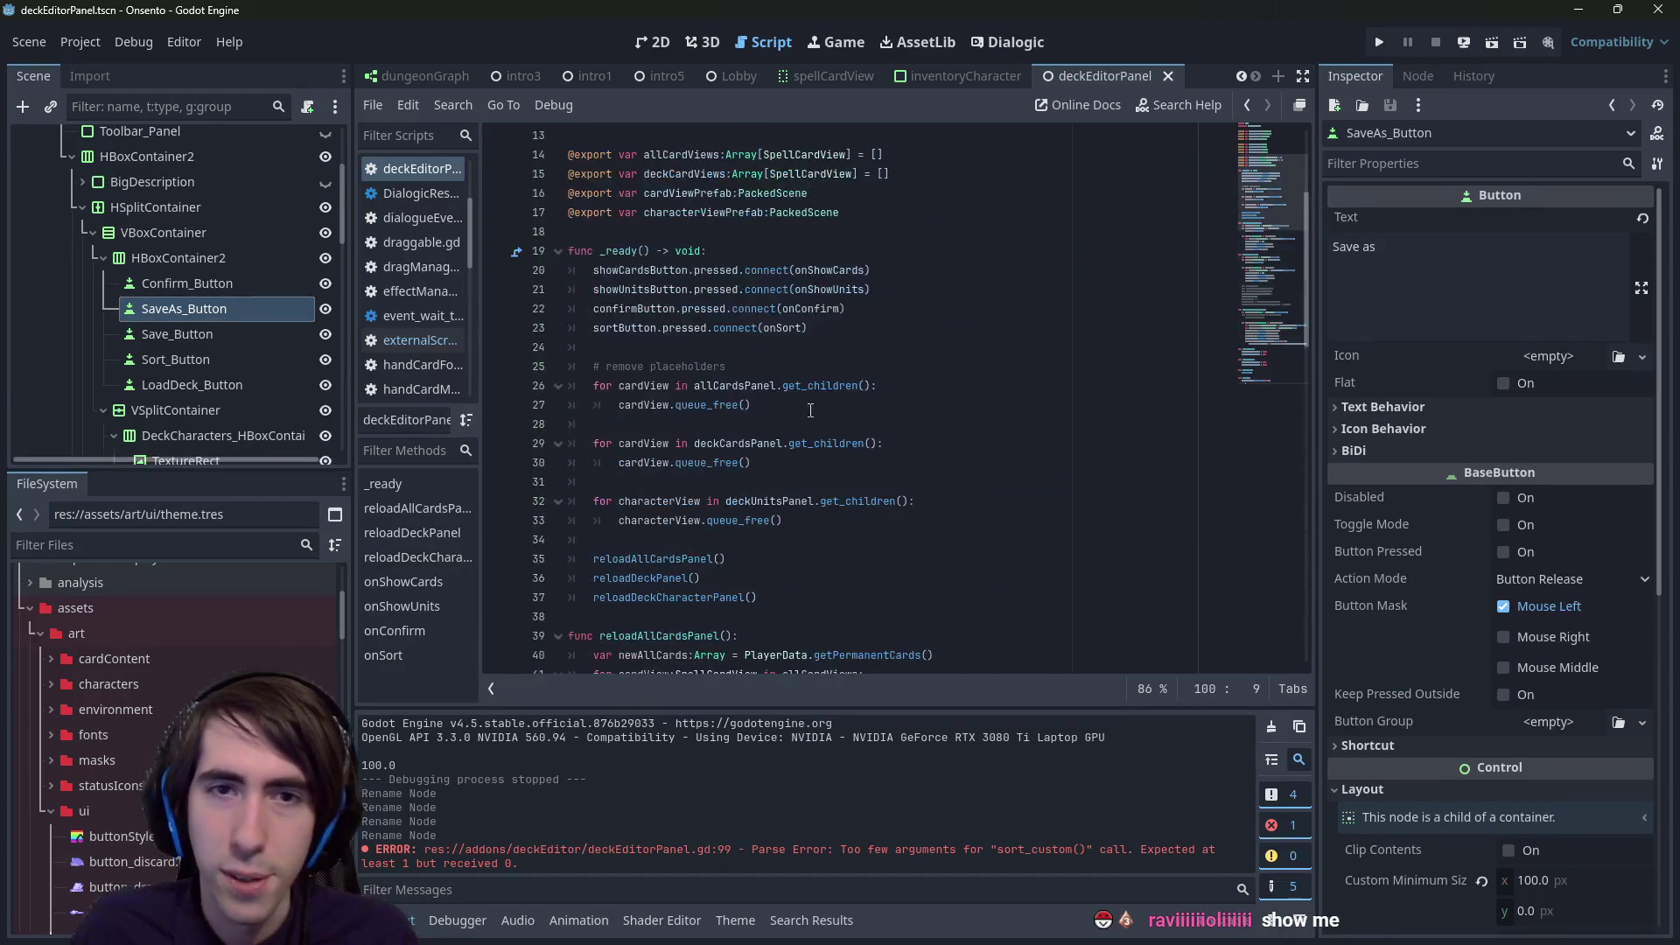
double_click(790, 232)
scroll(790, 394, "down", 20)
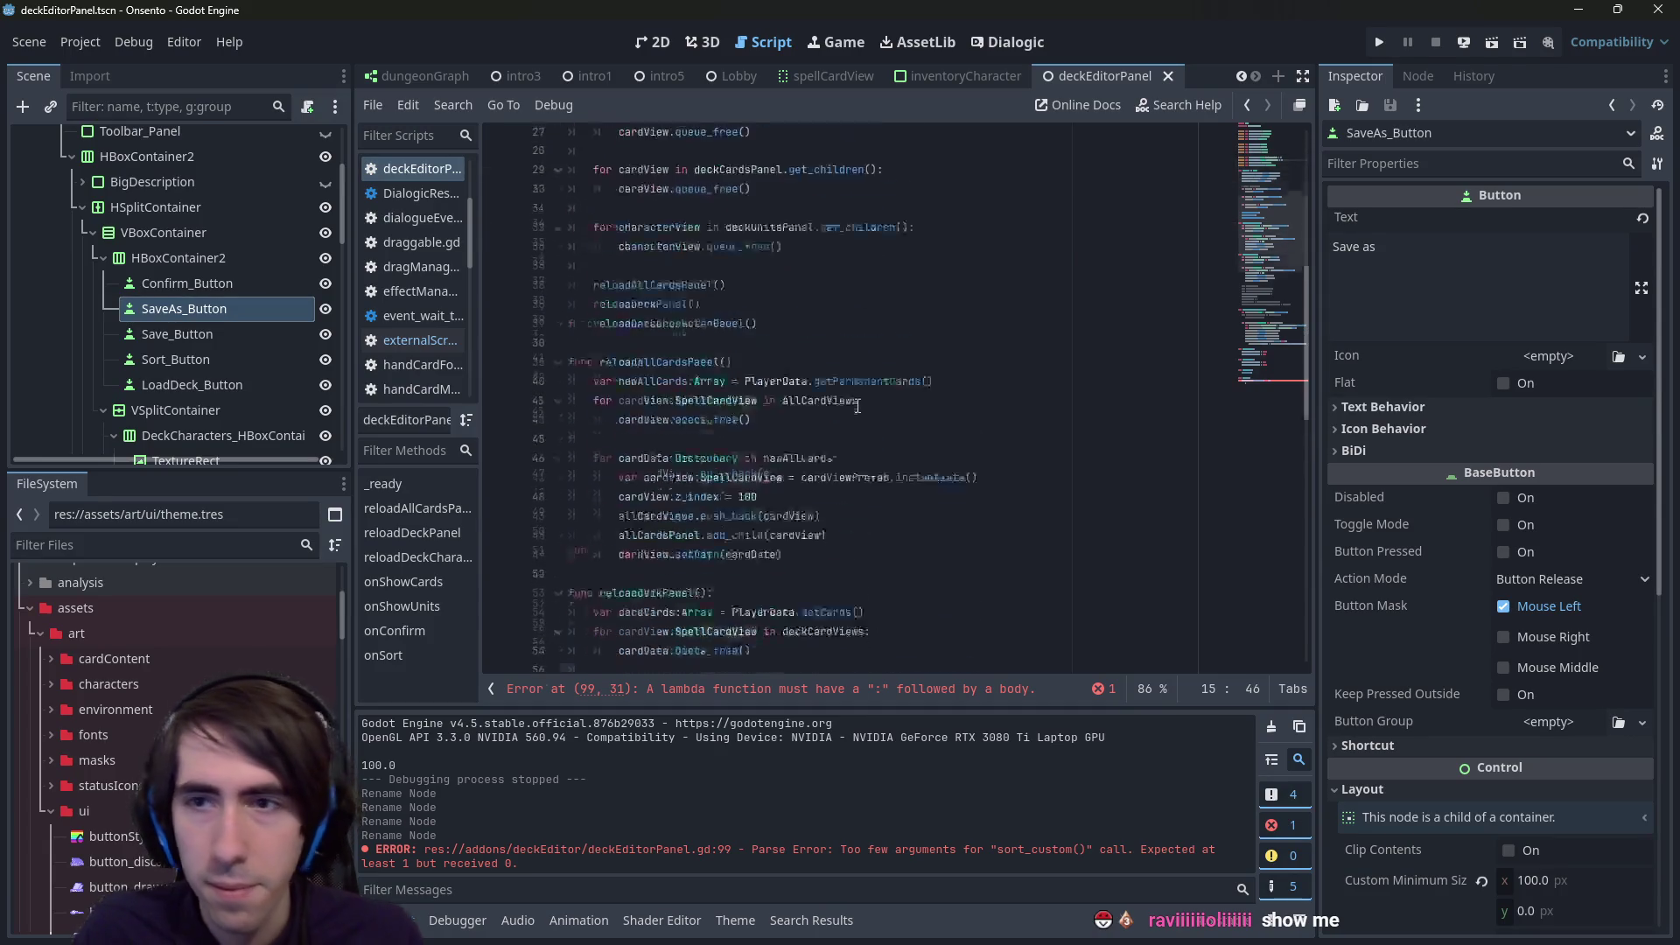
left_click(788, 636)
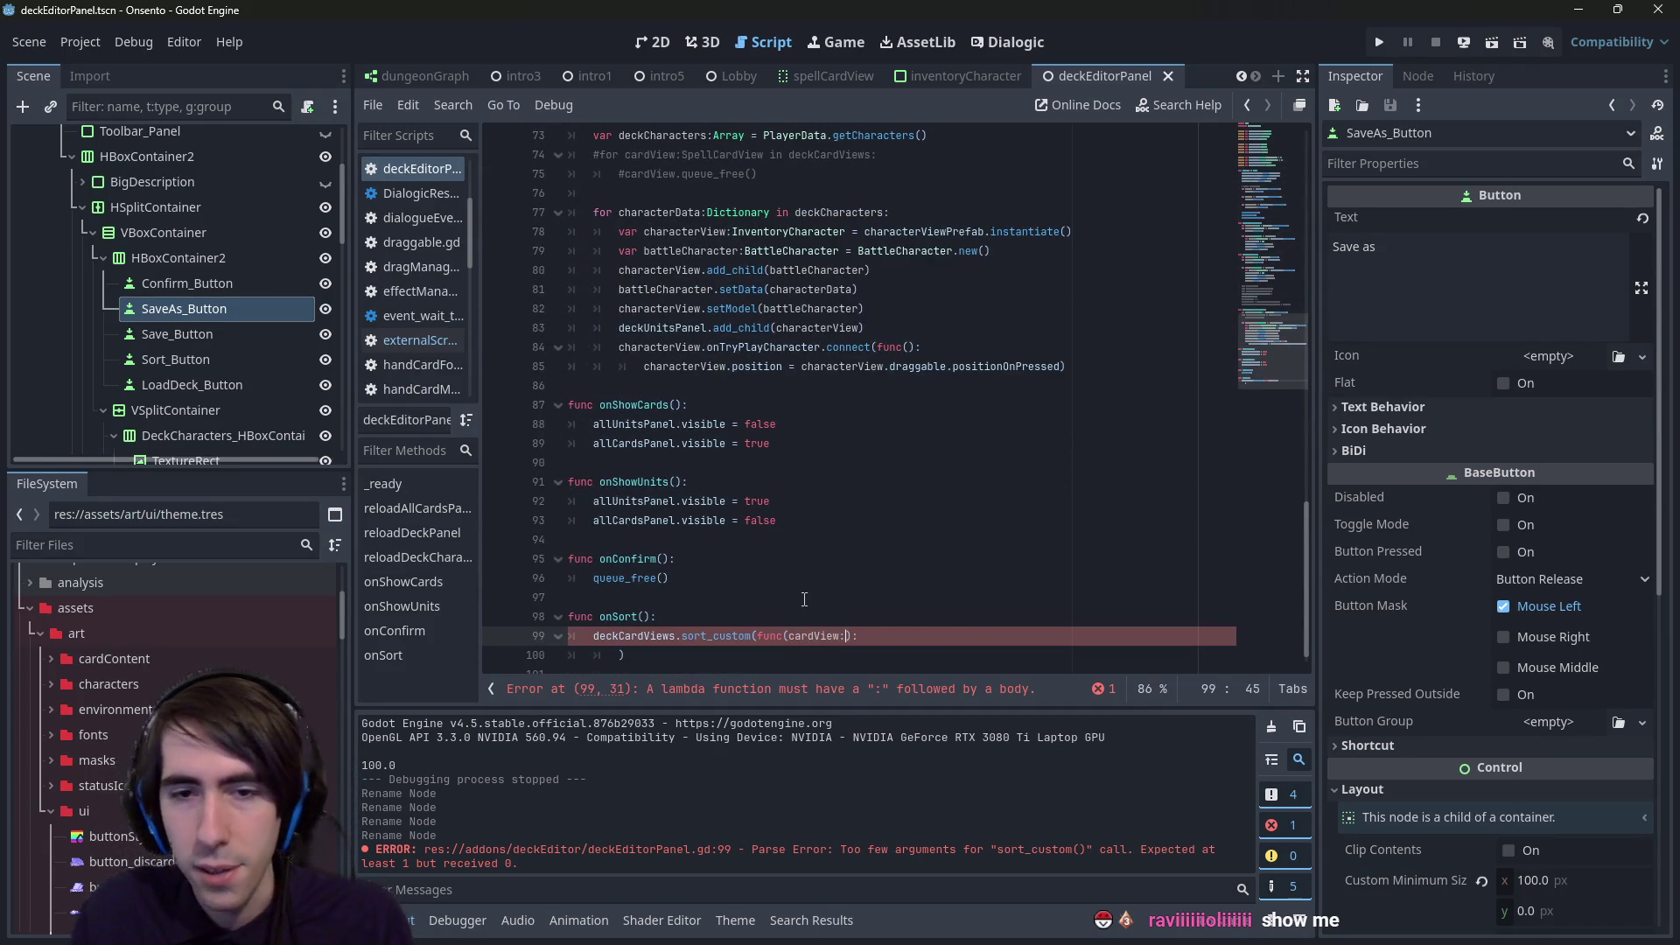
type("SpellCardView")
key("Escape")
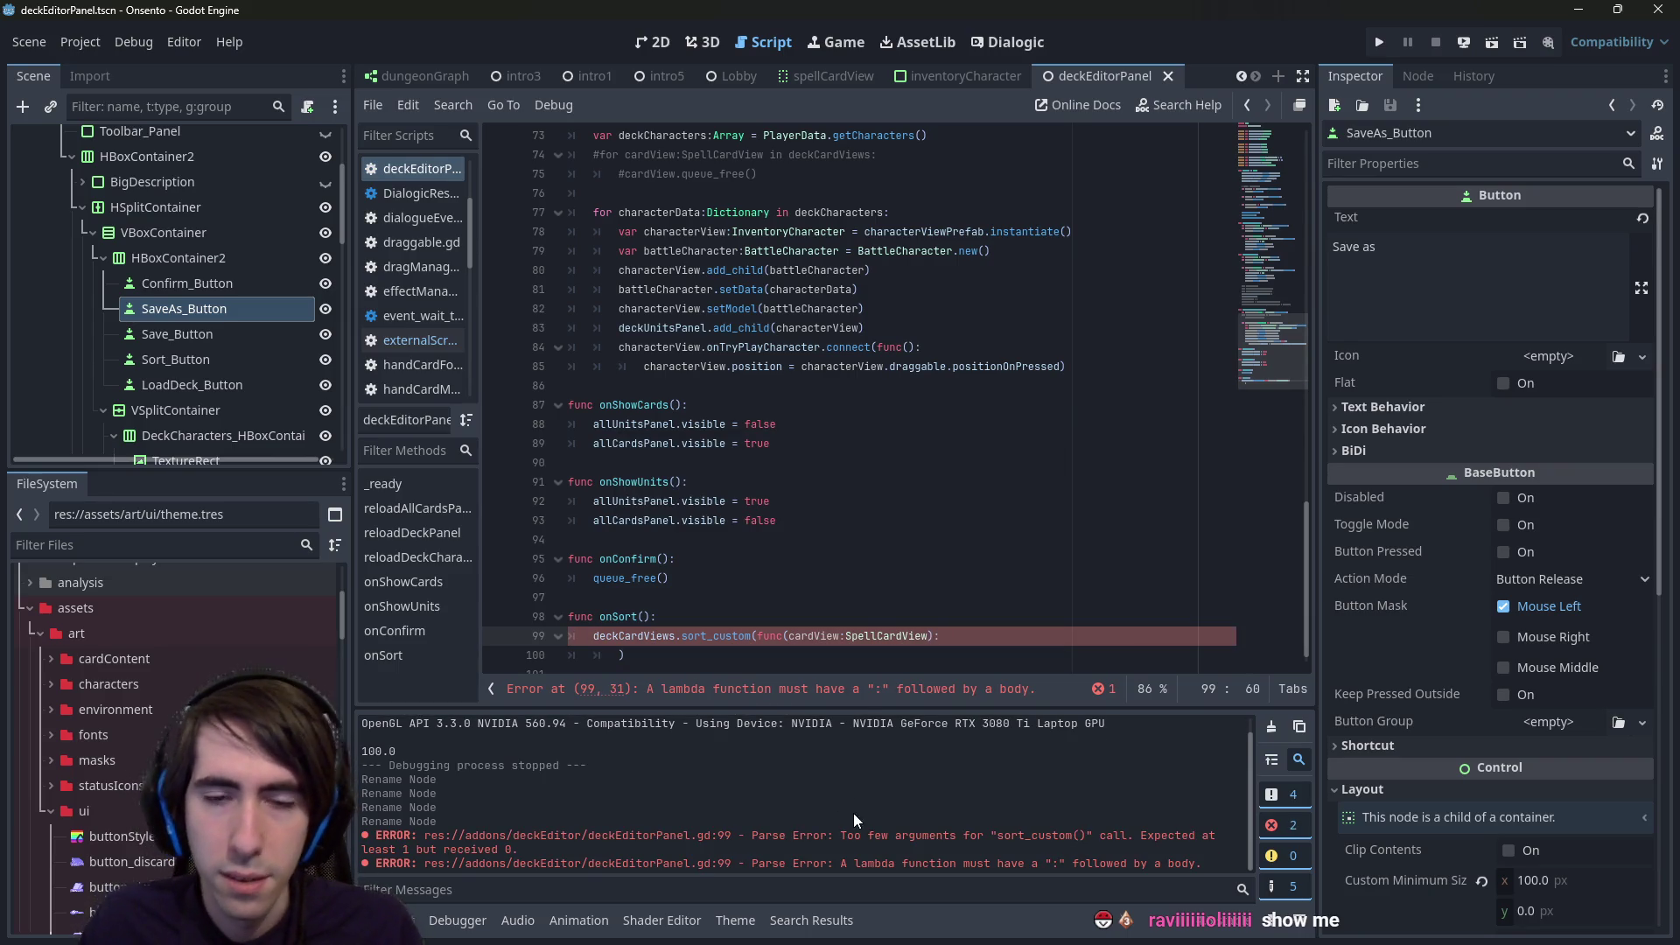
- Give the lambda two parameters, a:SpellCardView and b:SpellCardView
double_click(826, 636)
type("a")
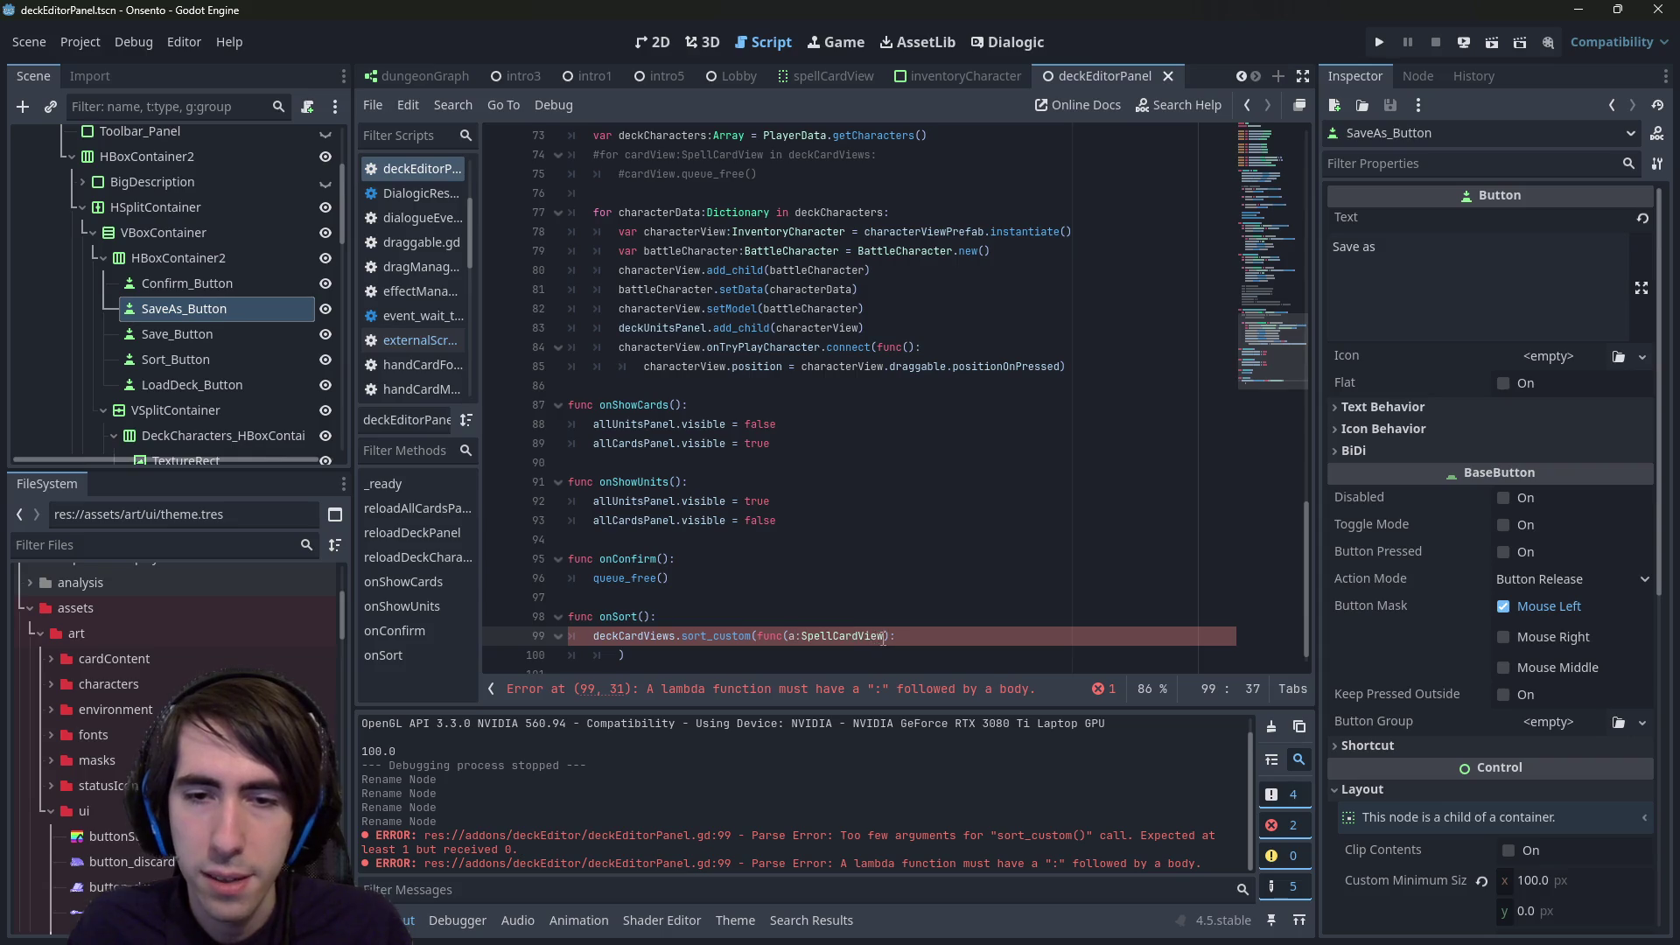
left_click_drag(883, 638, 793, 637)
key("Right")
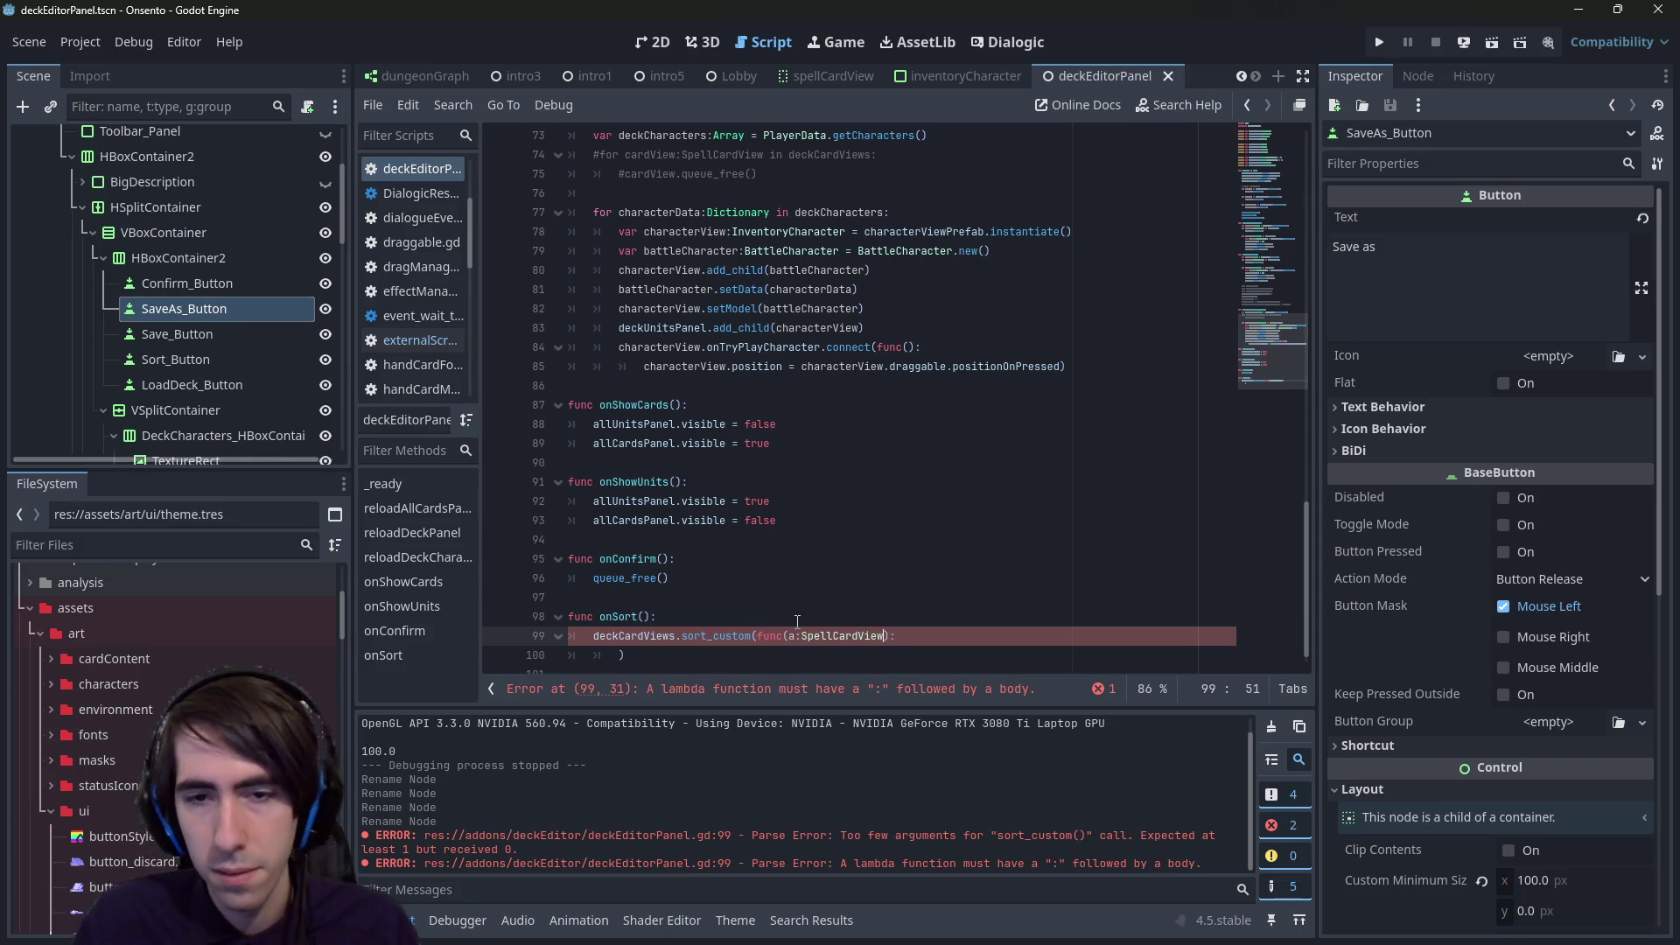
type("a:SpellCardView")
key("ctrl+Left")
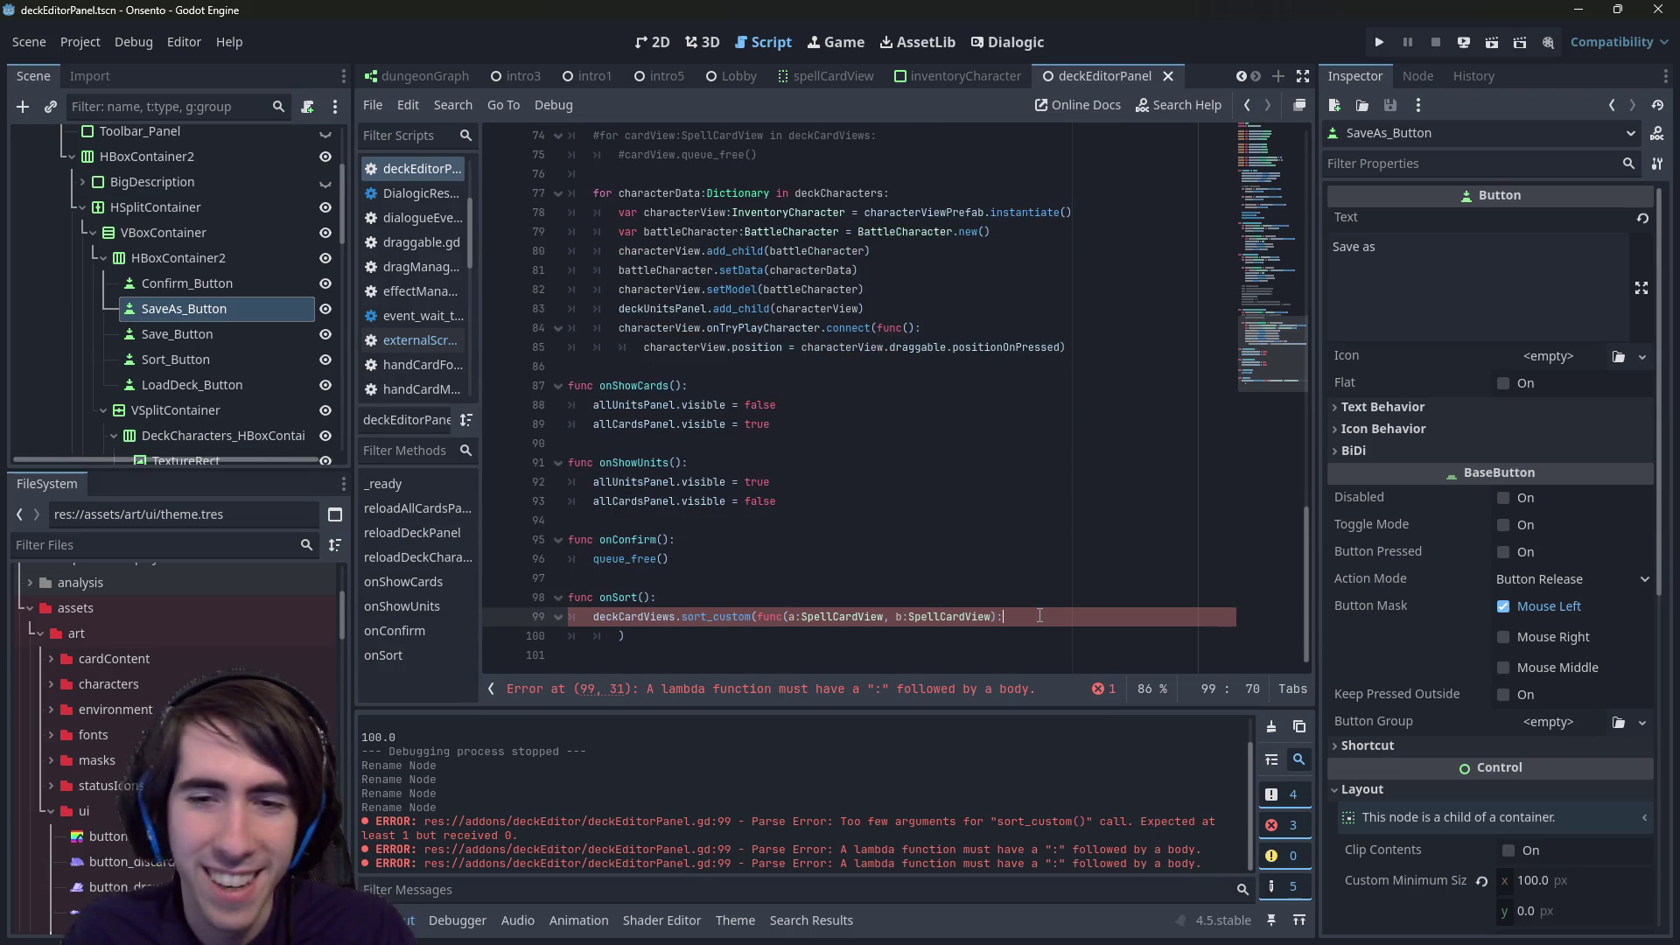
- Begin the lambda body with 'return a.' on a new indented line
key("Return")
type("return a.")
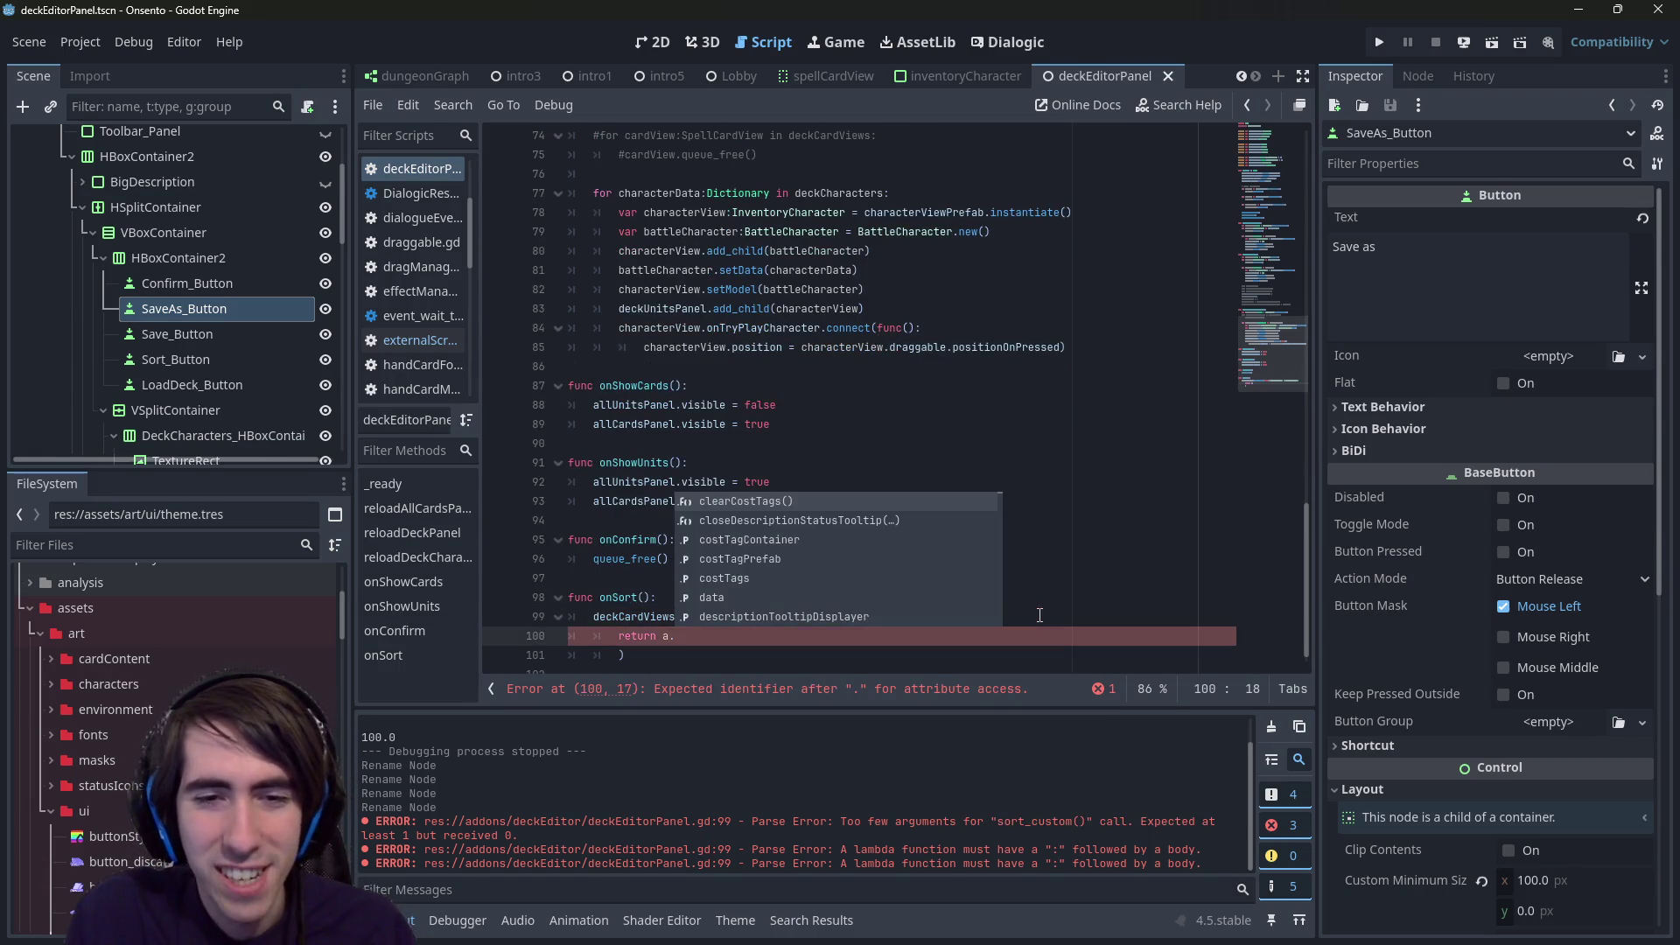
type("name")
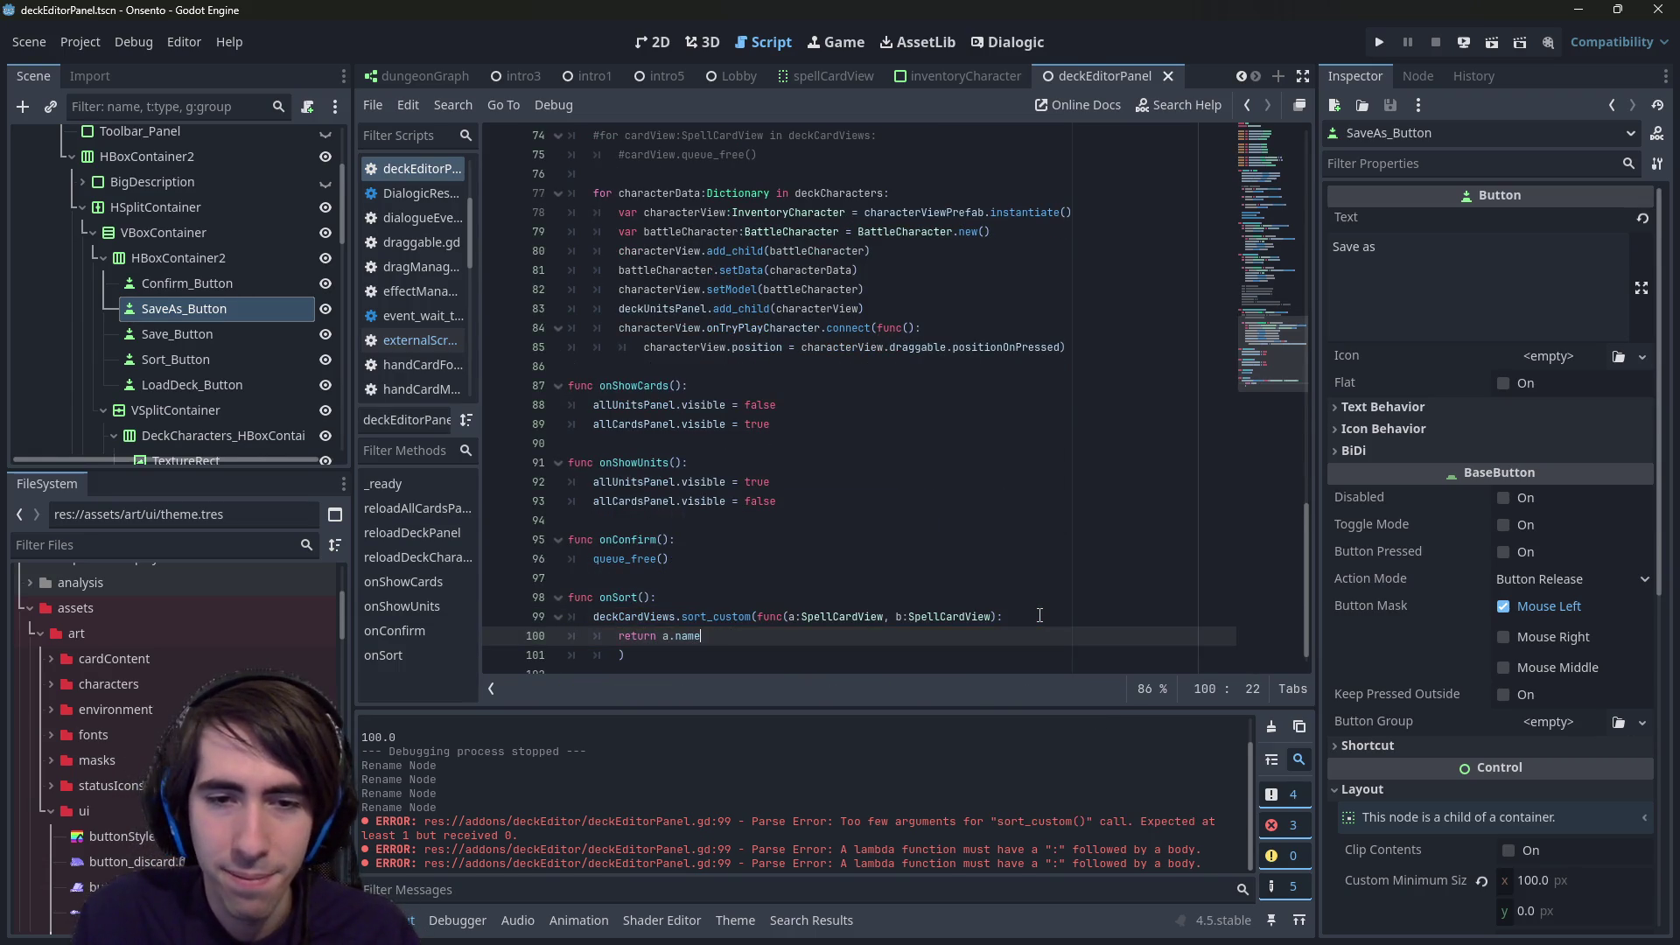
type("e")
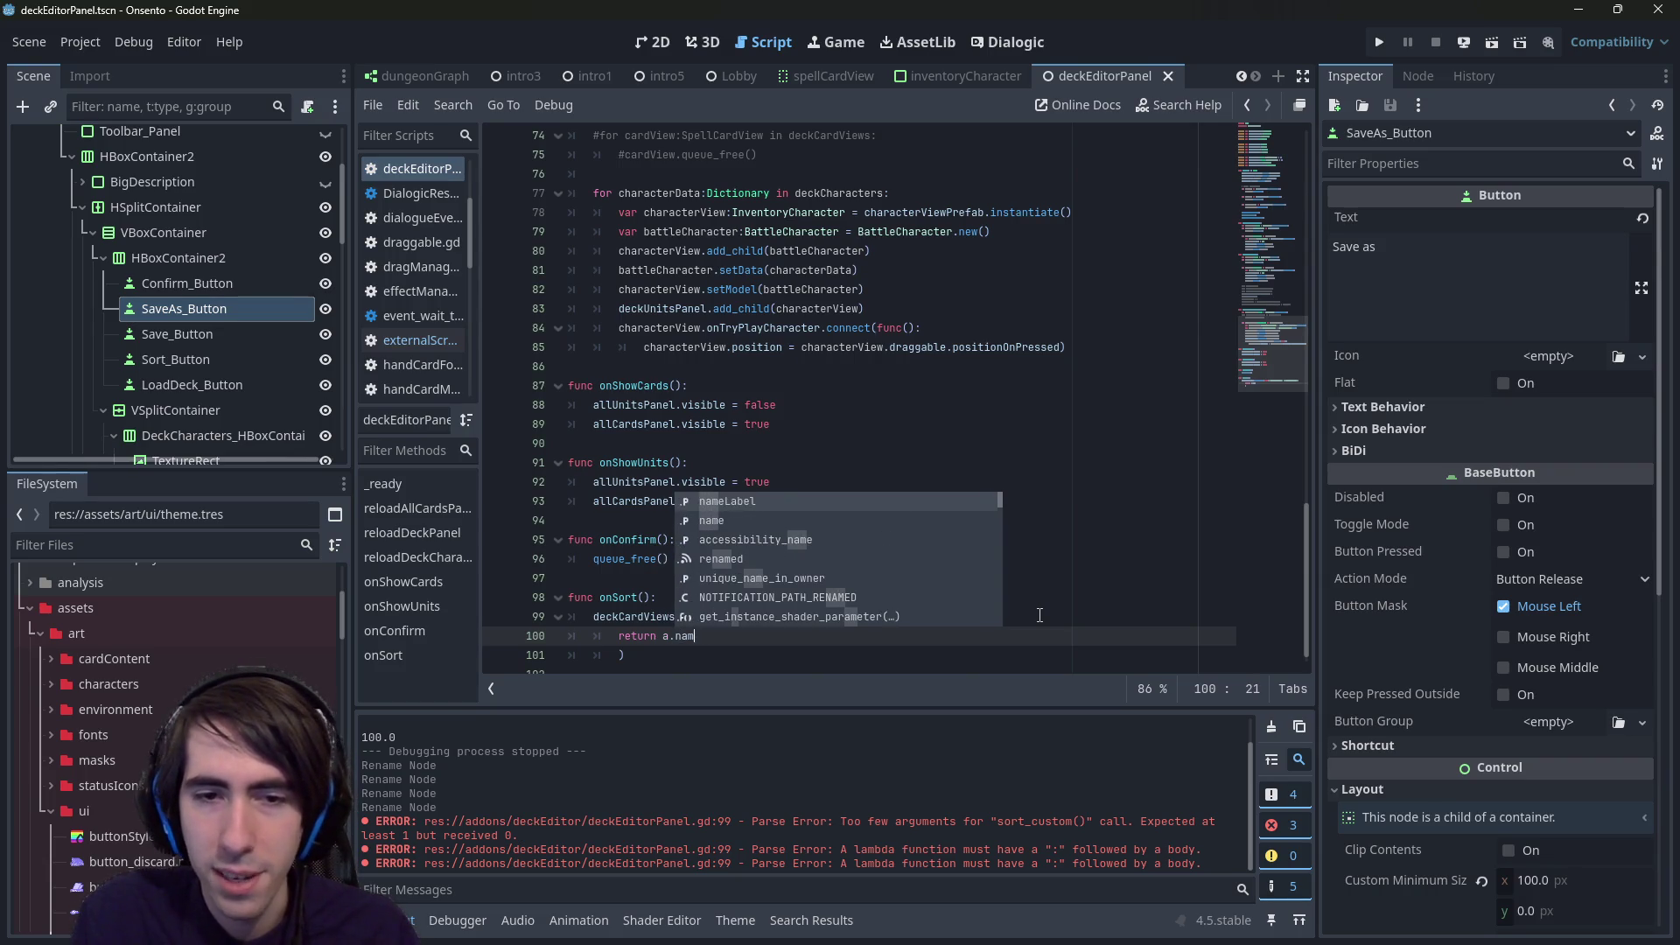
key("BackSpace")
key("BackSpace")
key("BackSpace")
type("model")
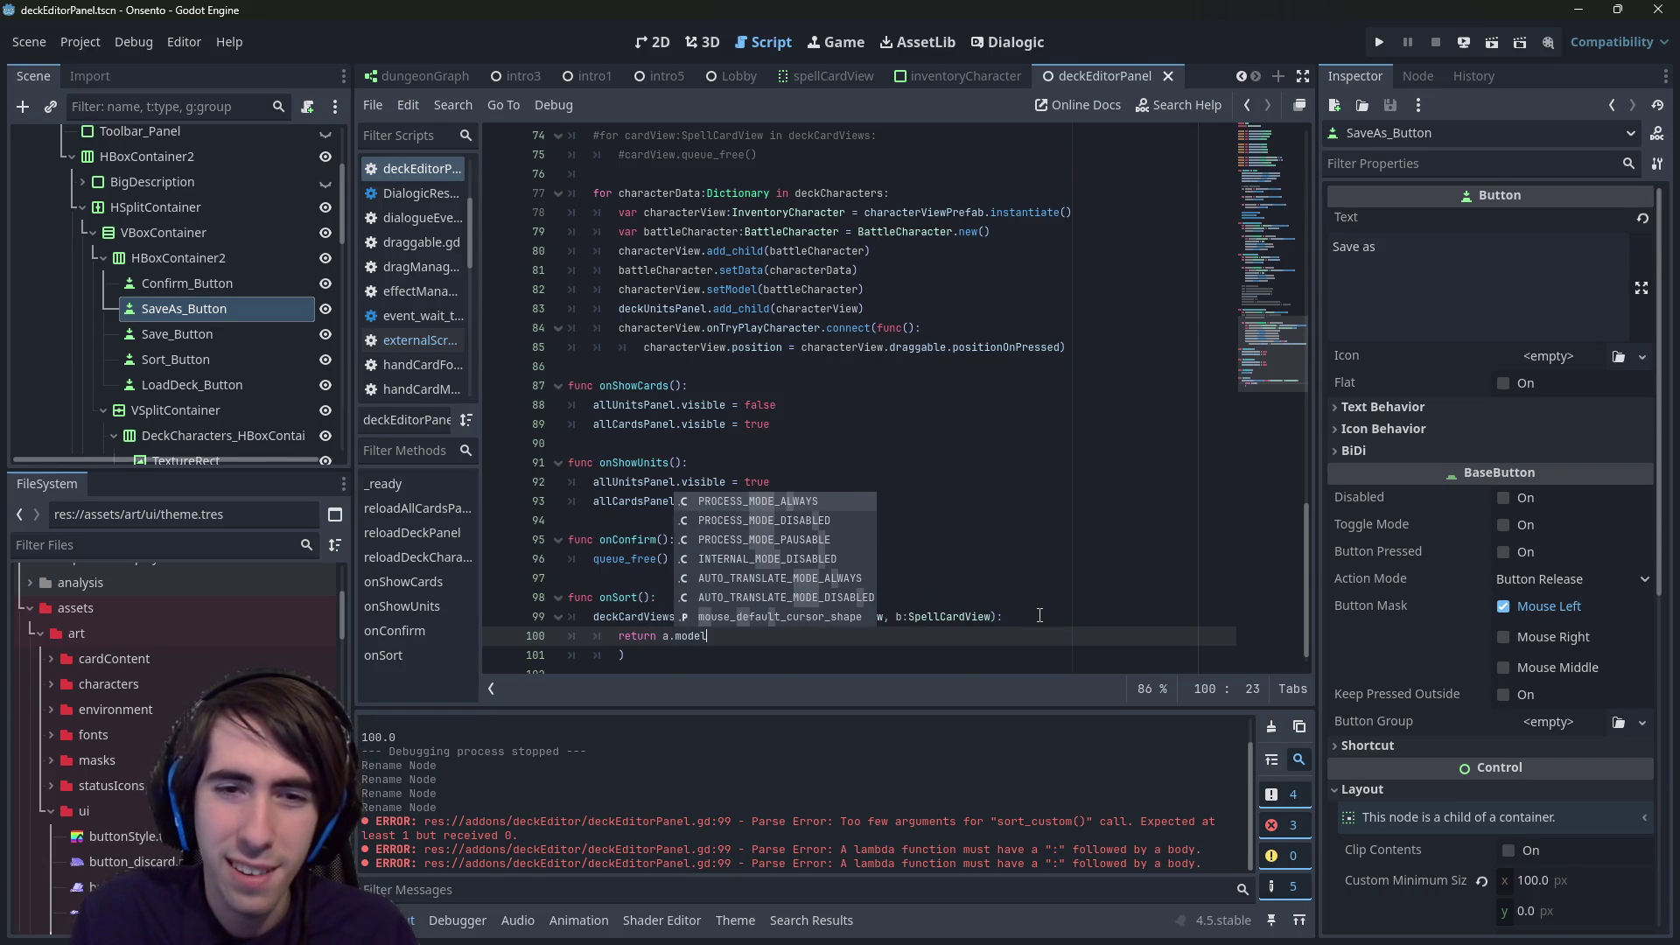
key("BackSpace")
key("BackSpace")
key("BackSpace")
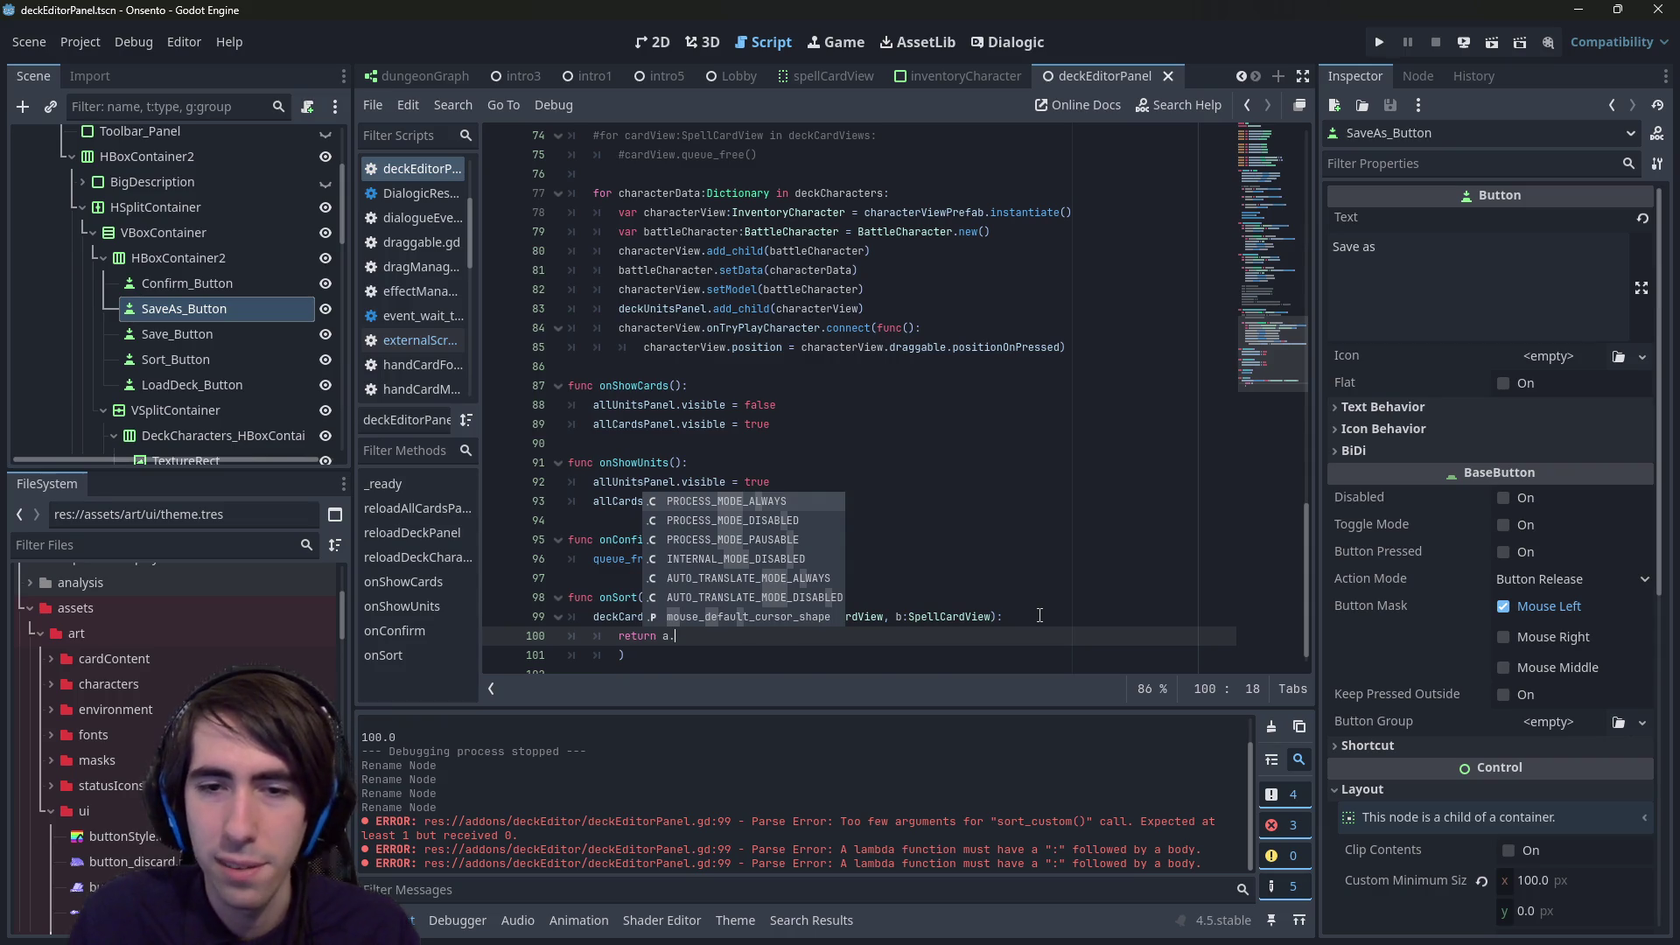
key("Escape")
- Open the SpellCardView script and review its data property and setData function
left_click(853, 616, "ctrl")
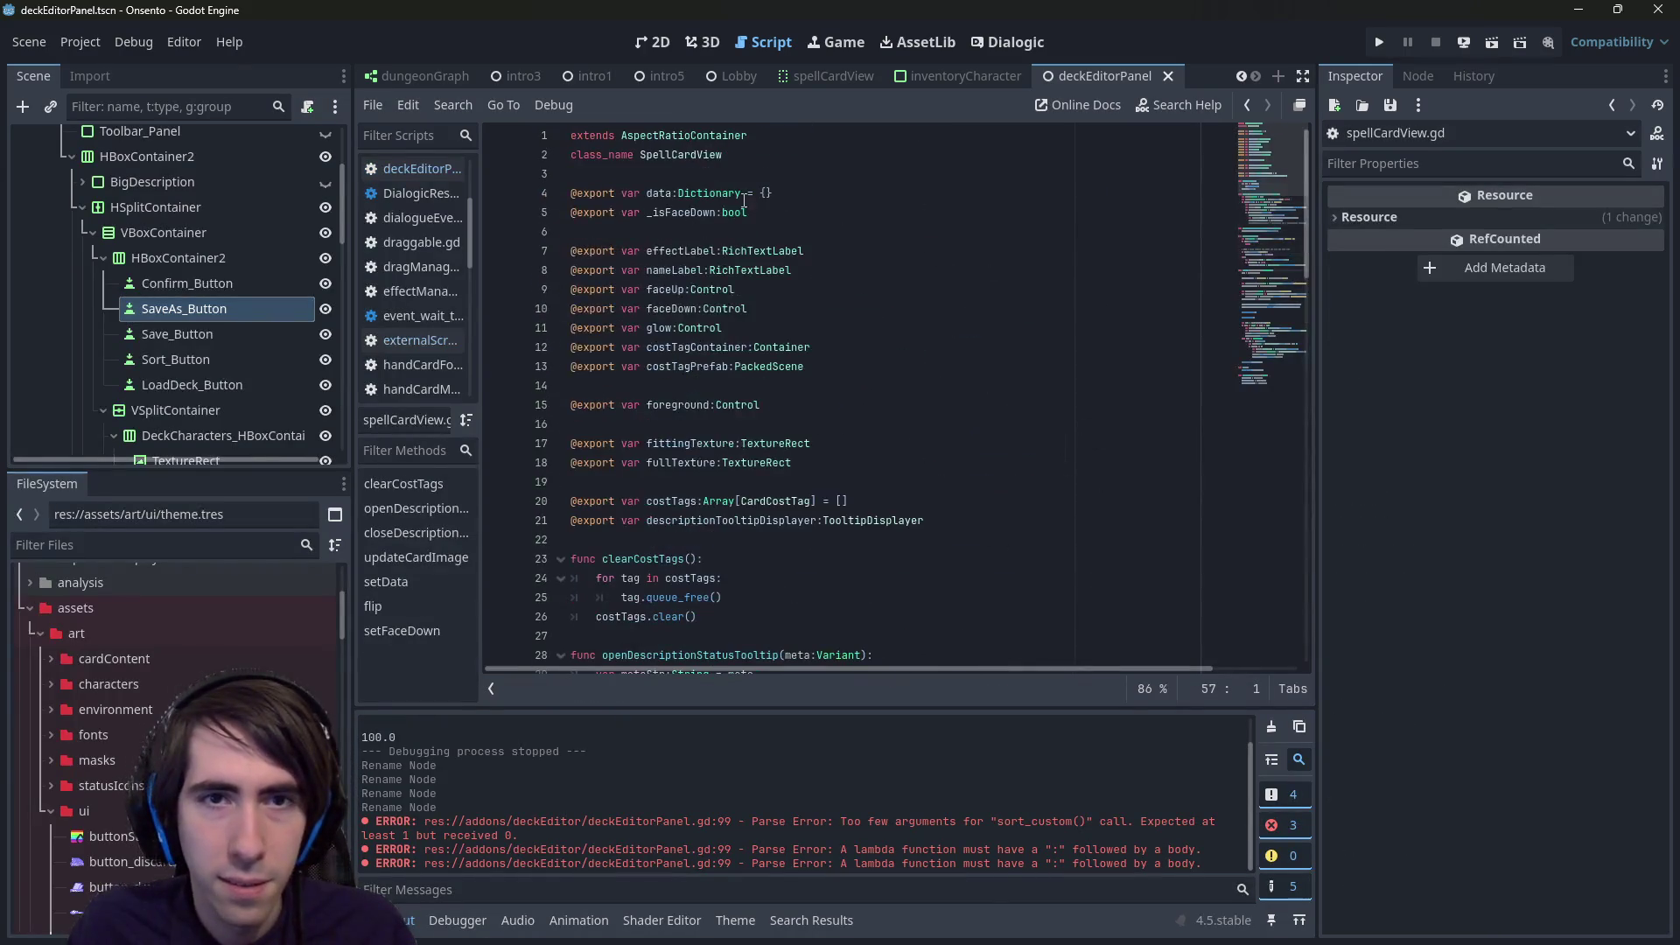
left_click(665, 200)
scroll(691, 350, "down", 14)
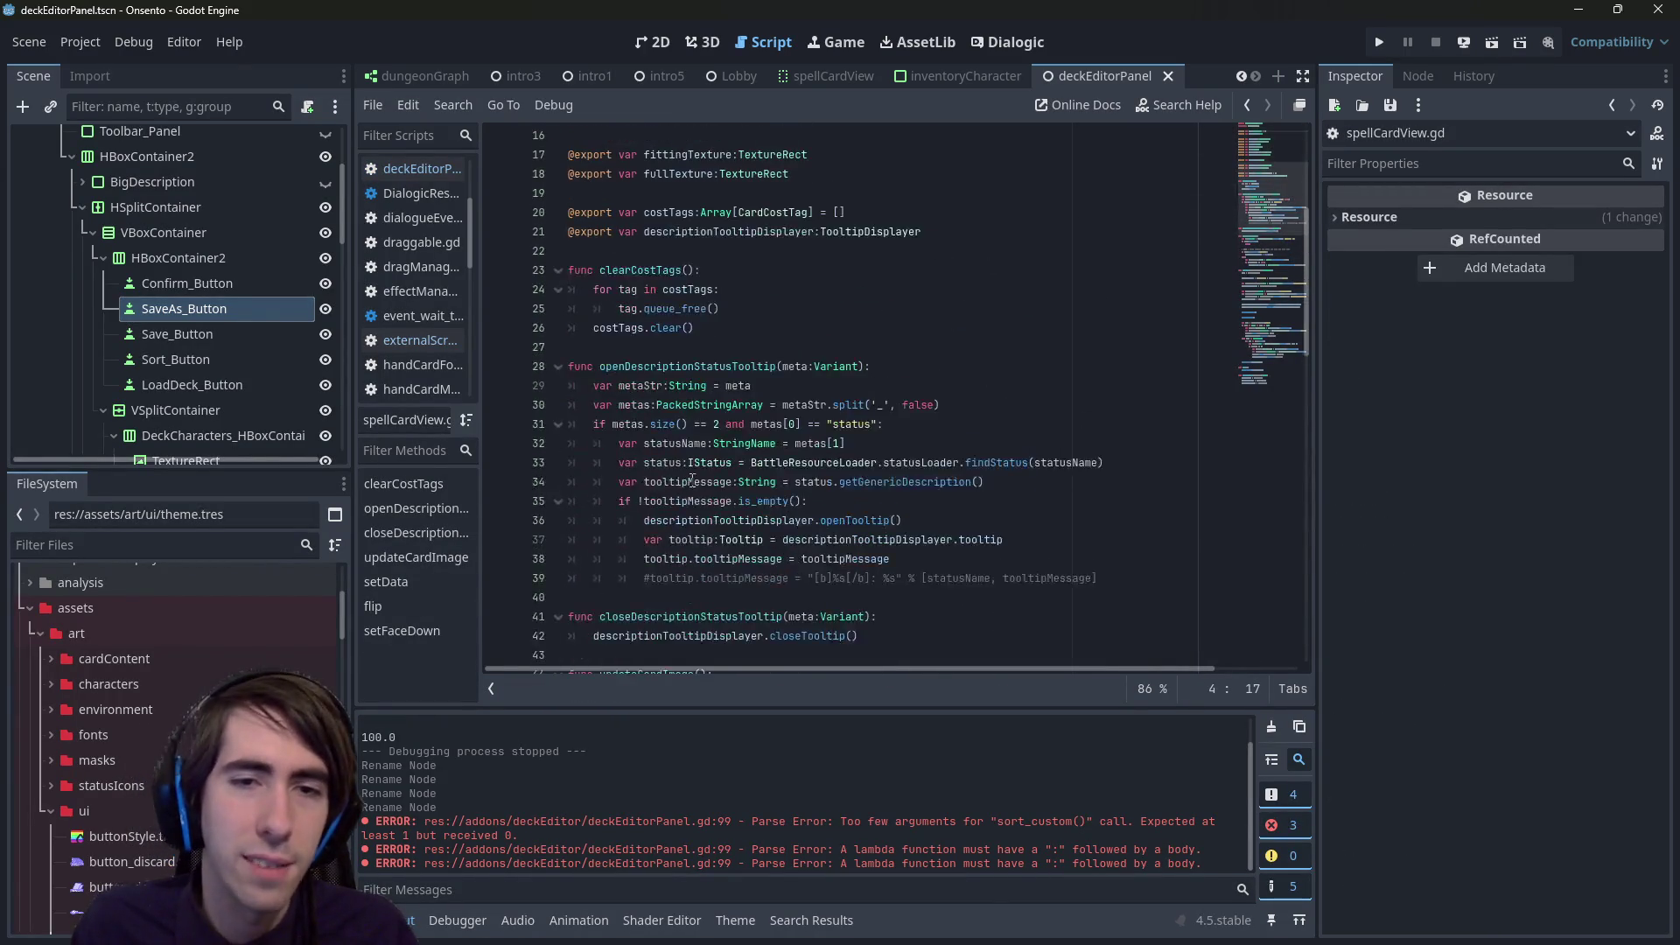
scroll(699, 405, "down", 9)
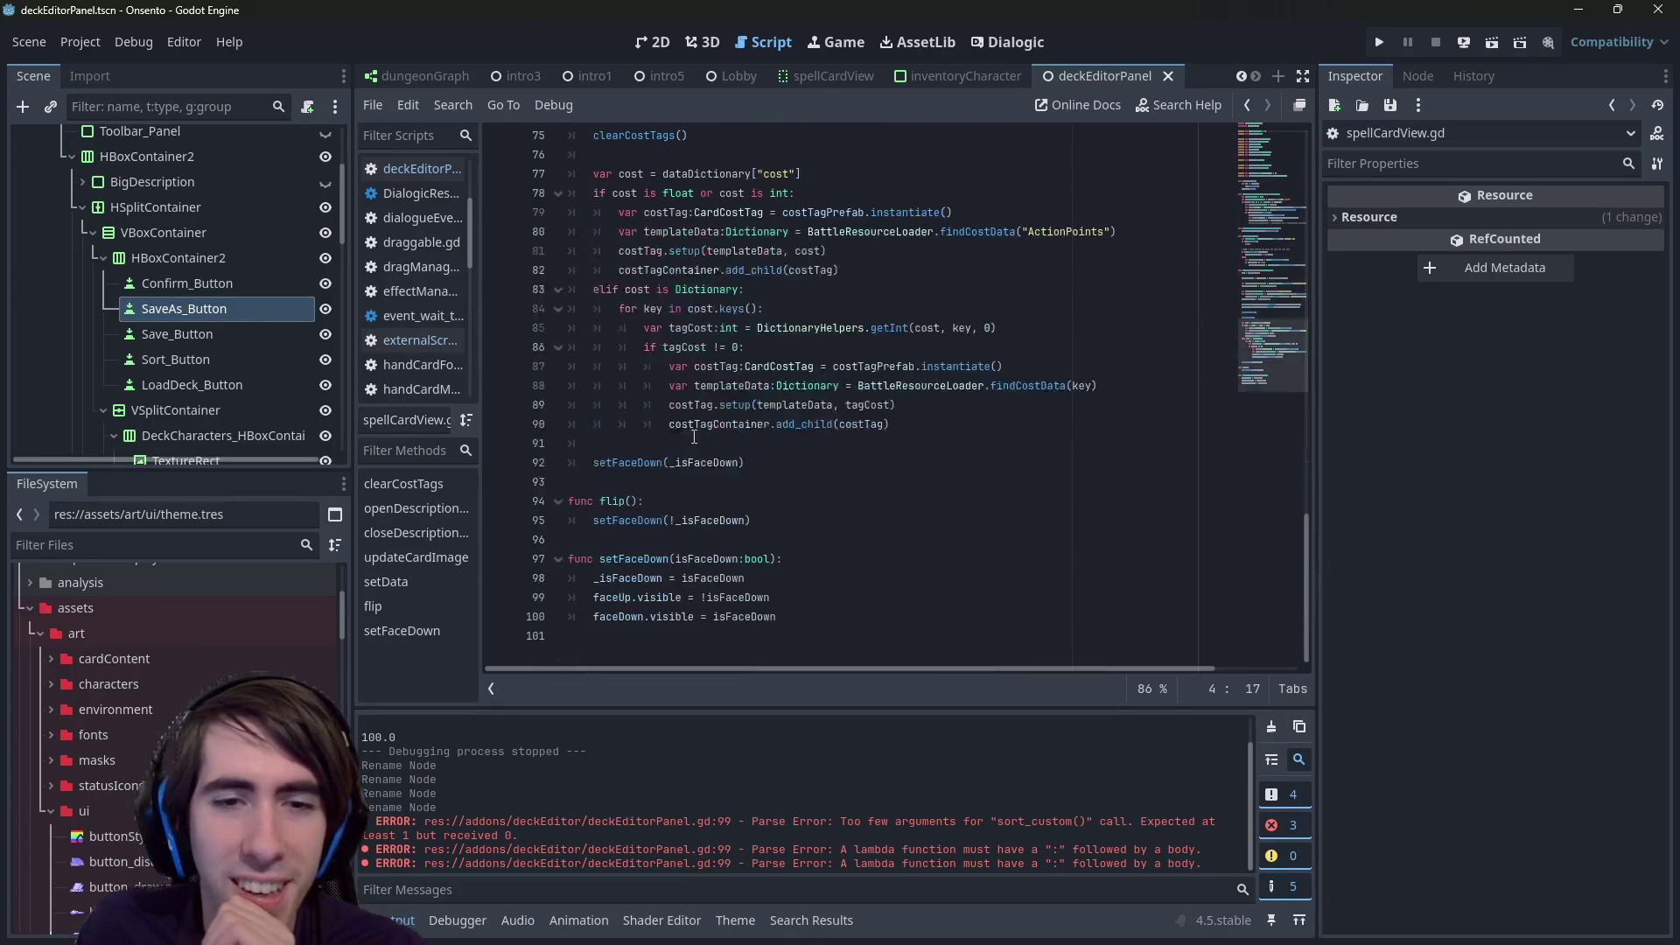
scroll(708, 468, "up", 20)
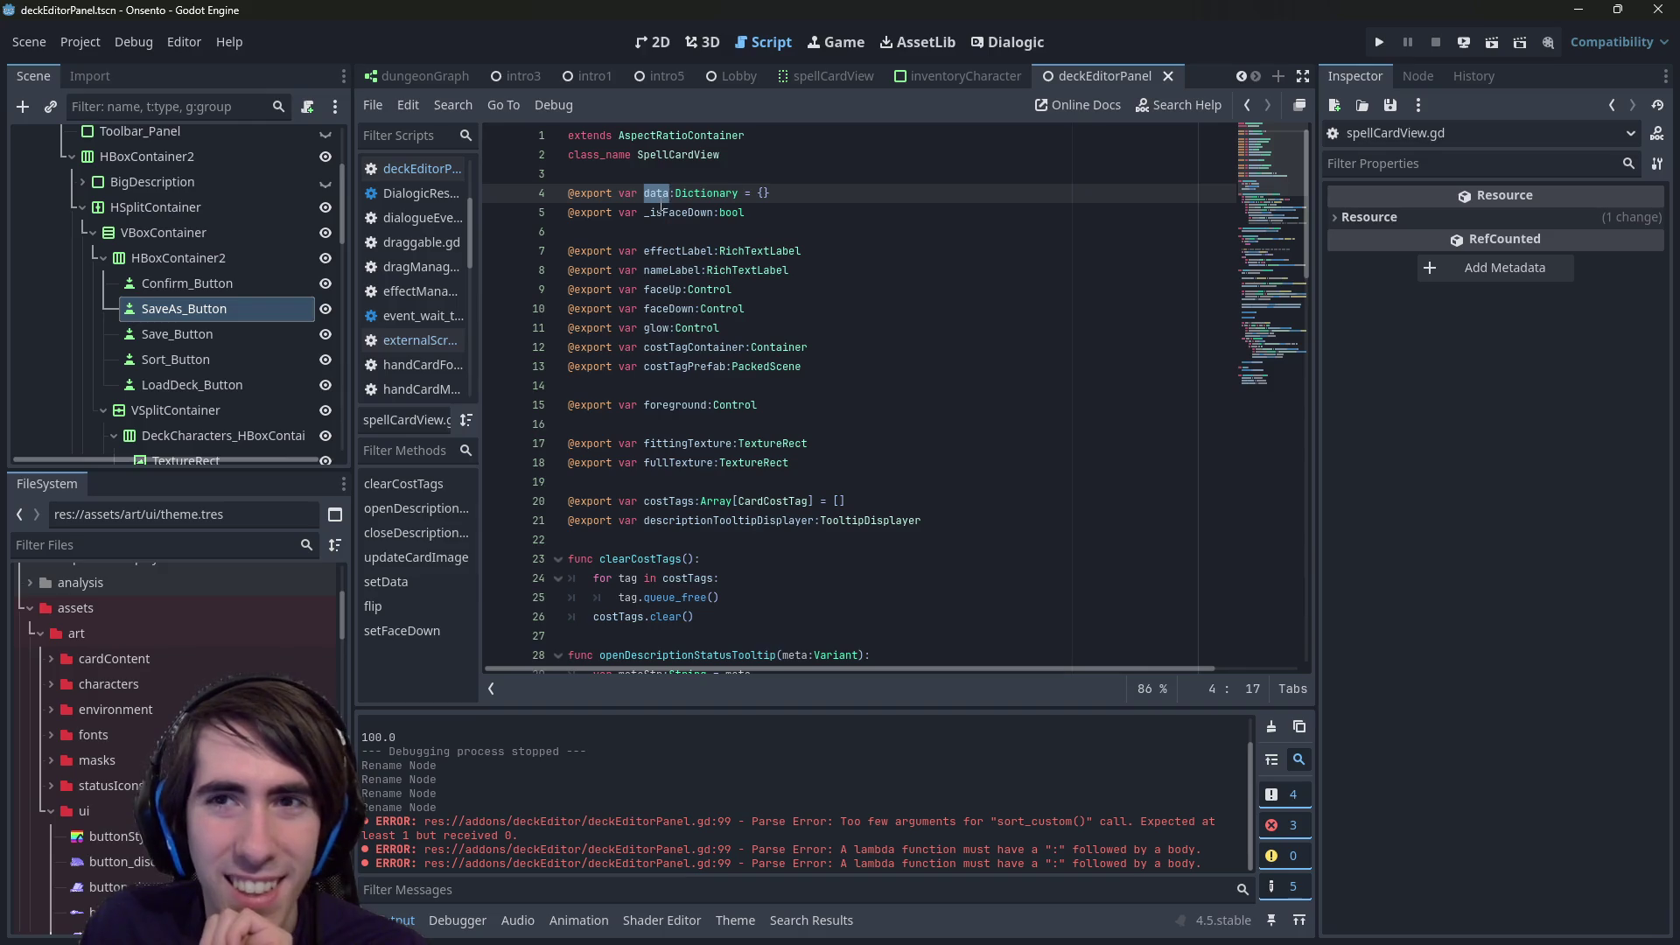
scroll(803, 610, "down", 13)
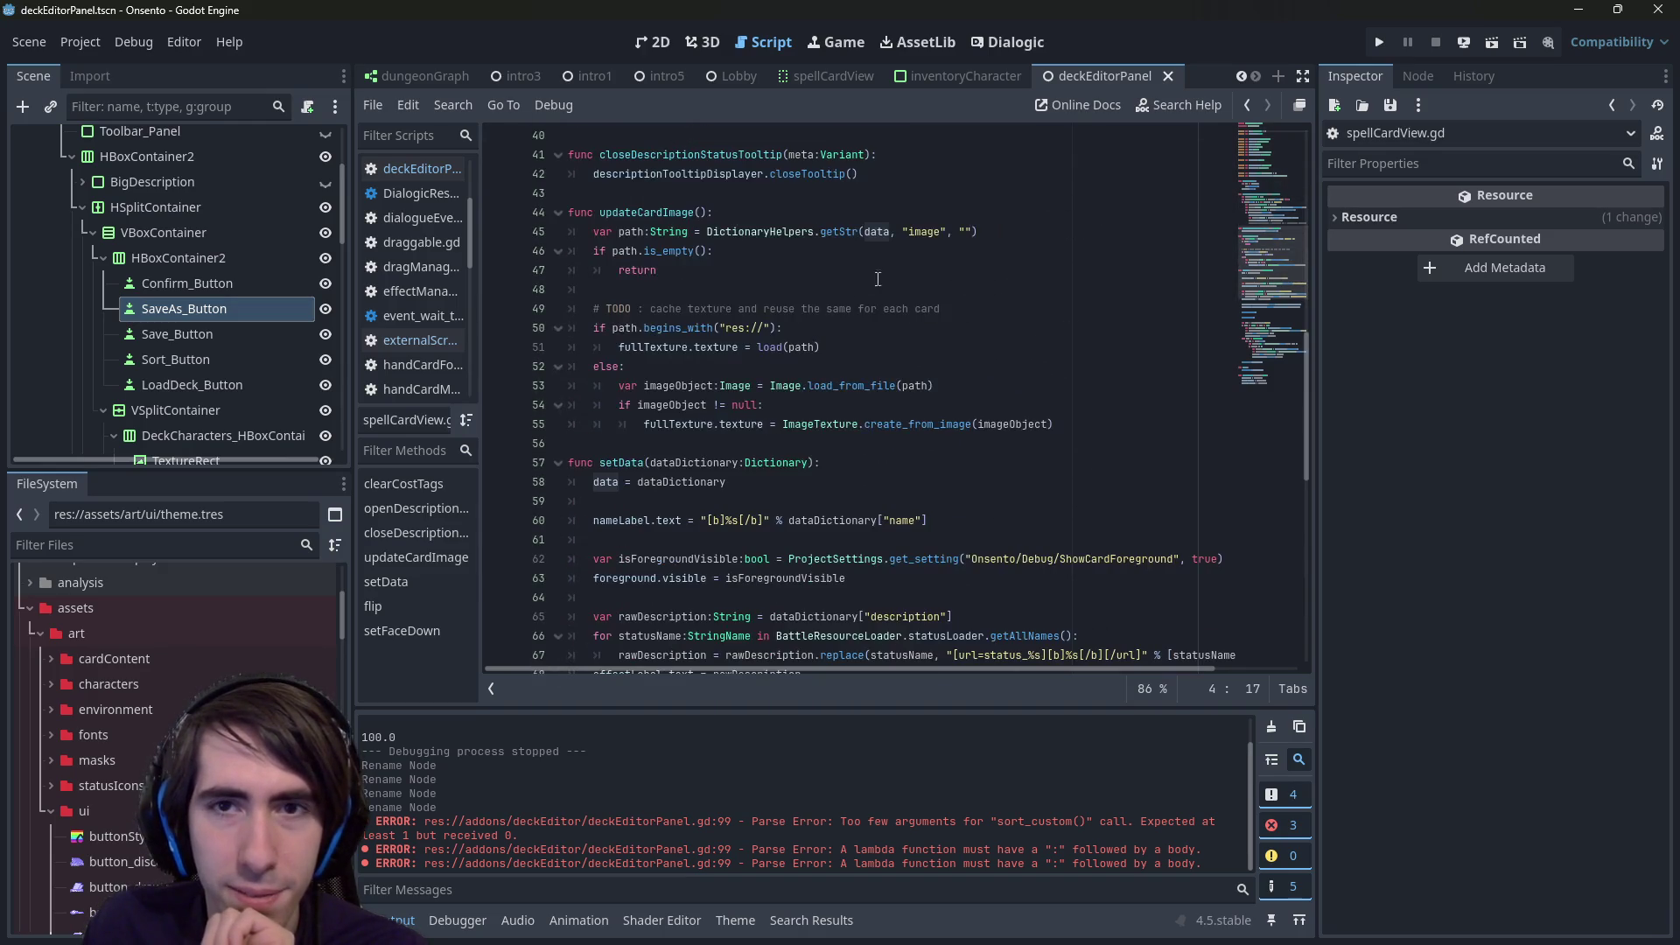
scroll(898, 253, "down", 1)
left_click(978, 483)
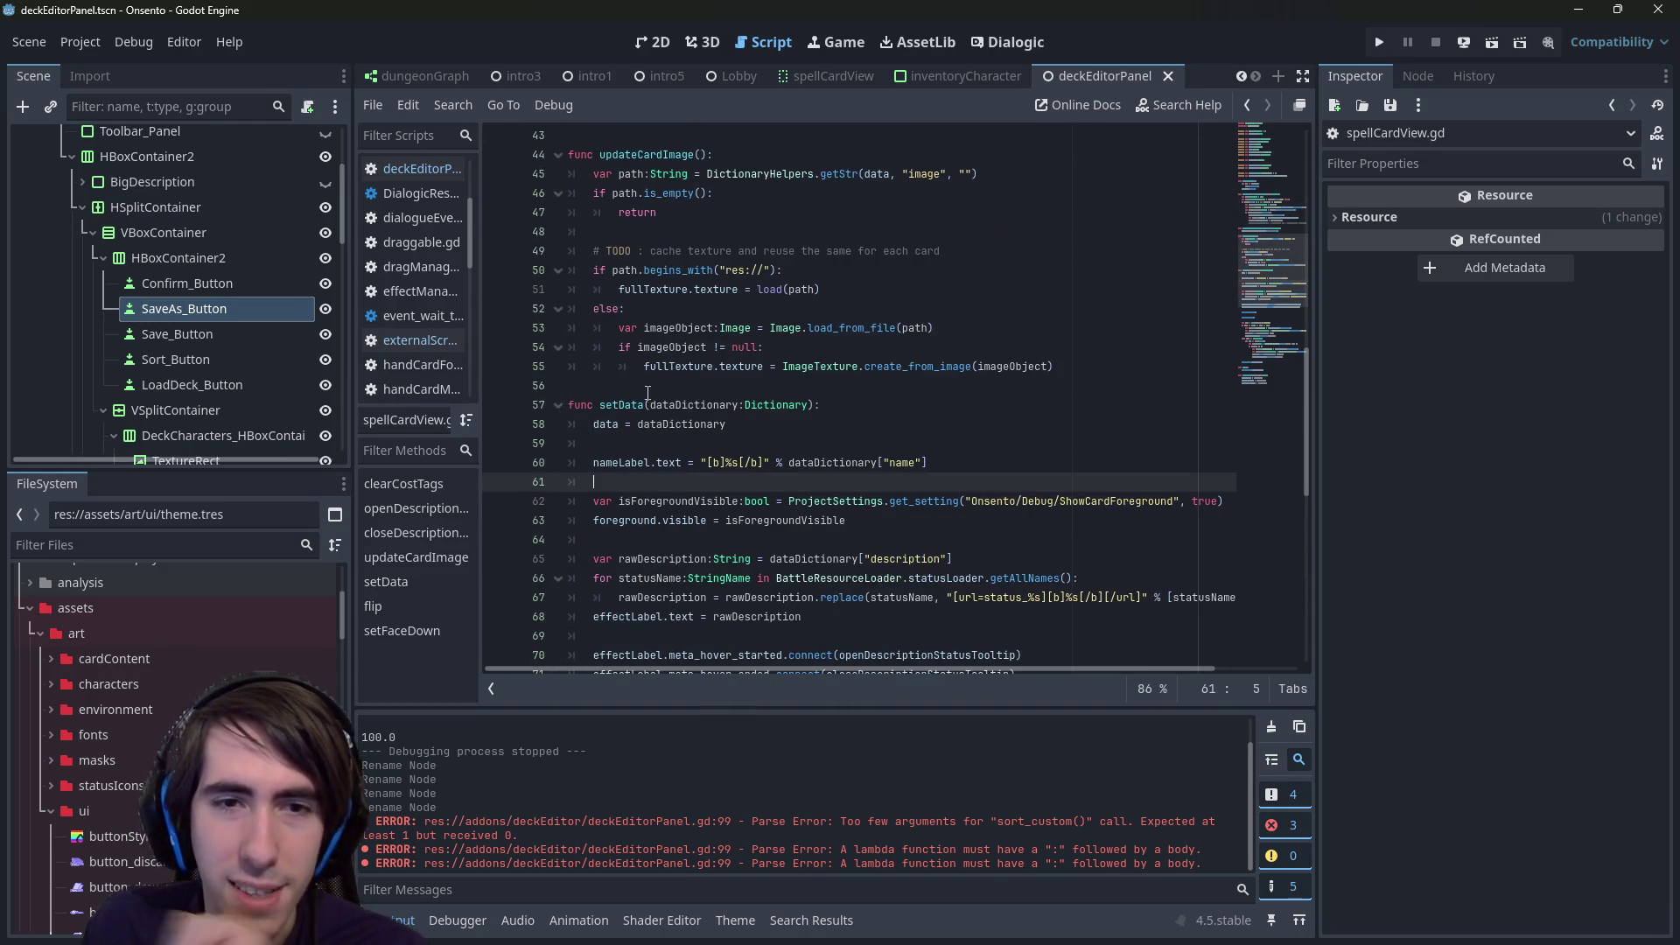
- Add func getName() -> String: with a return line above setData
left_click(648, 393)
key("Return")
key("Return")
key("Up")
type("func get")
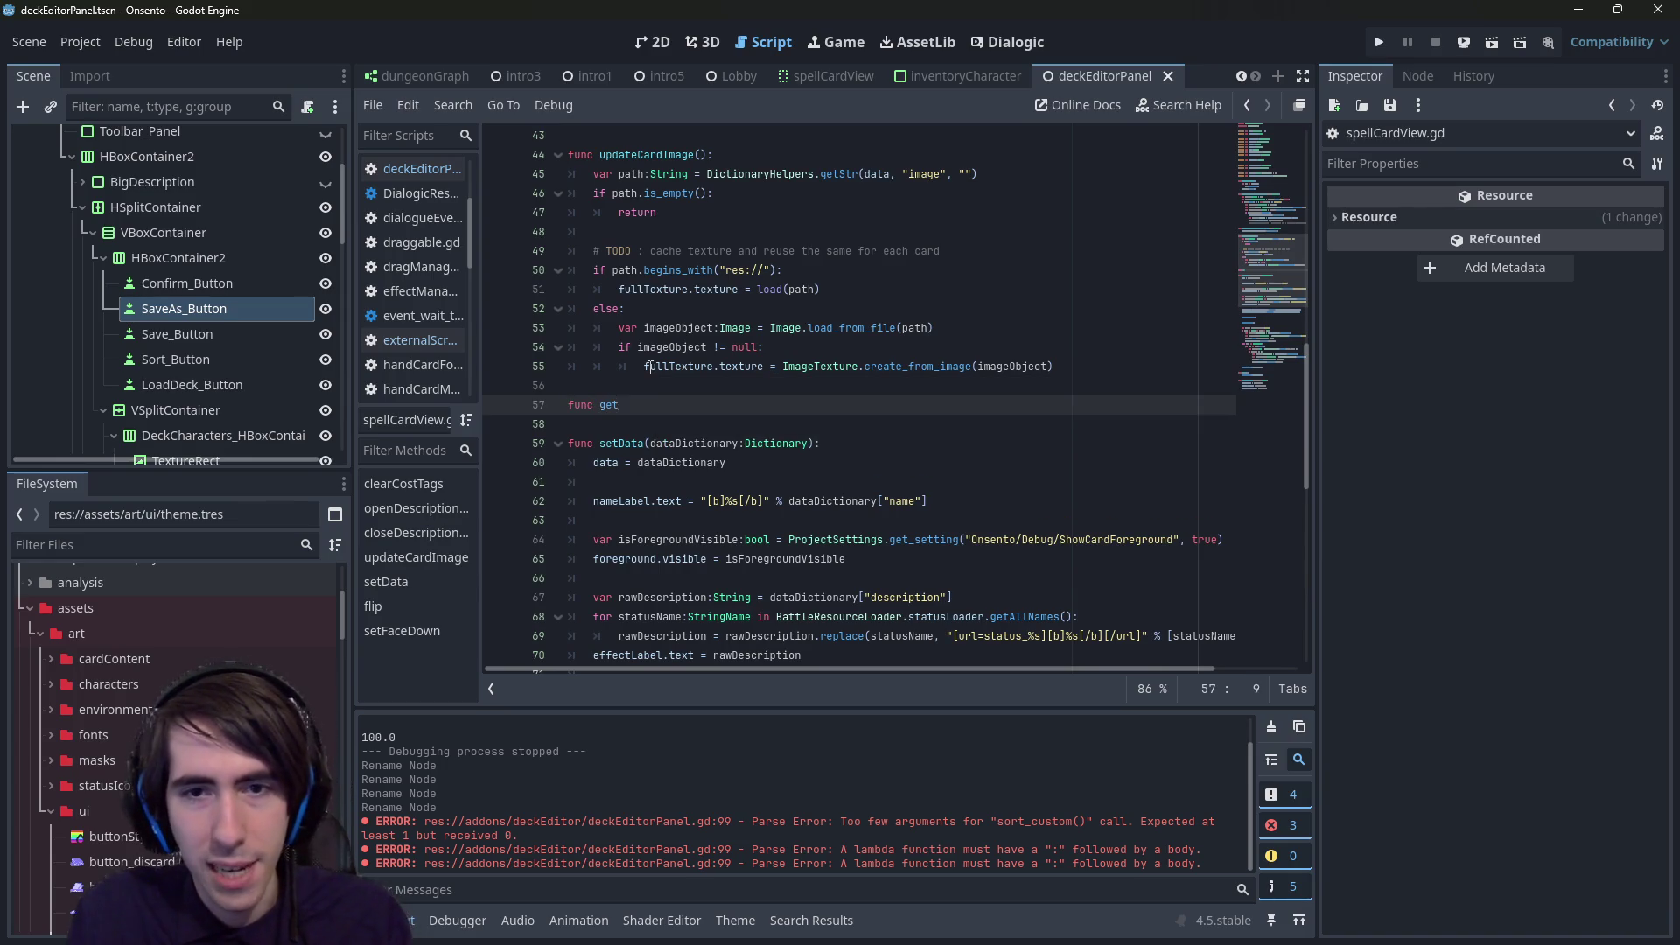
type("Name() -> S")
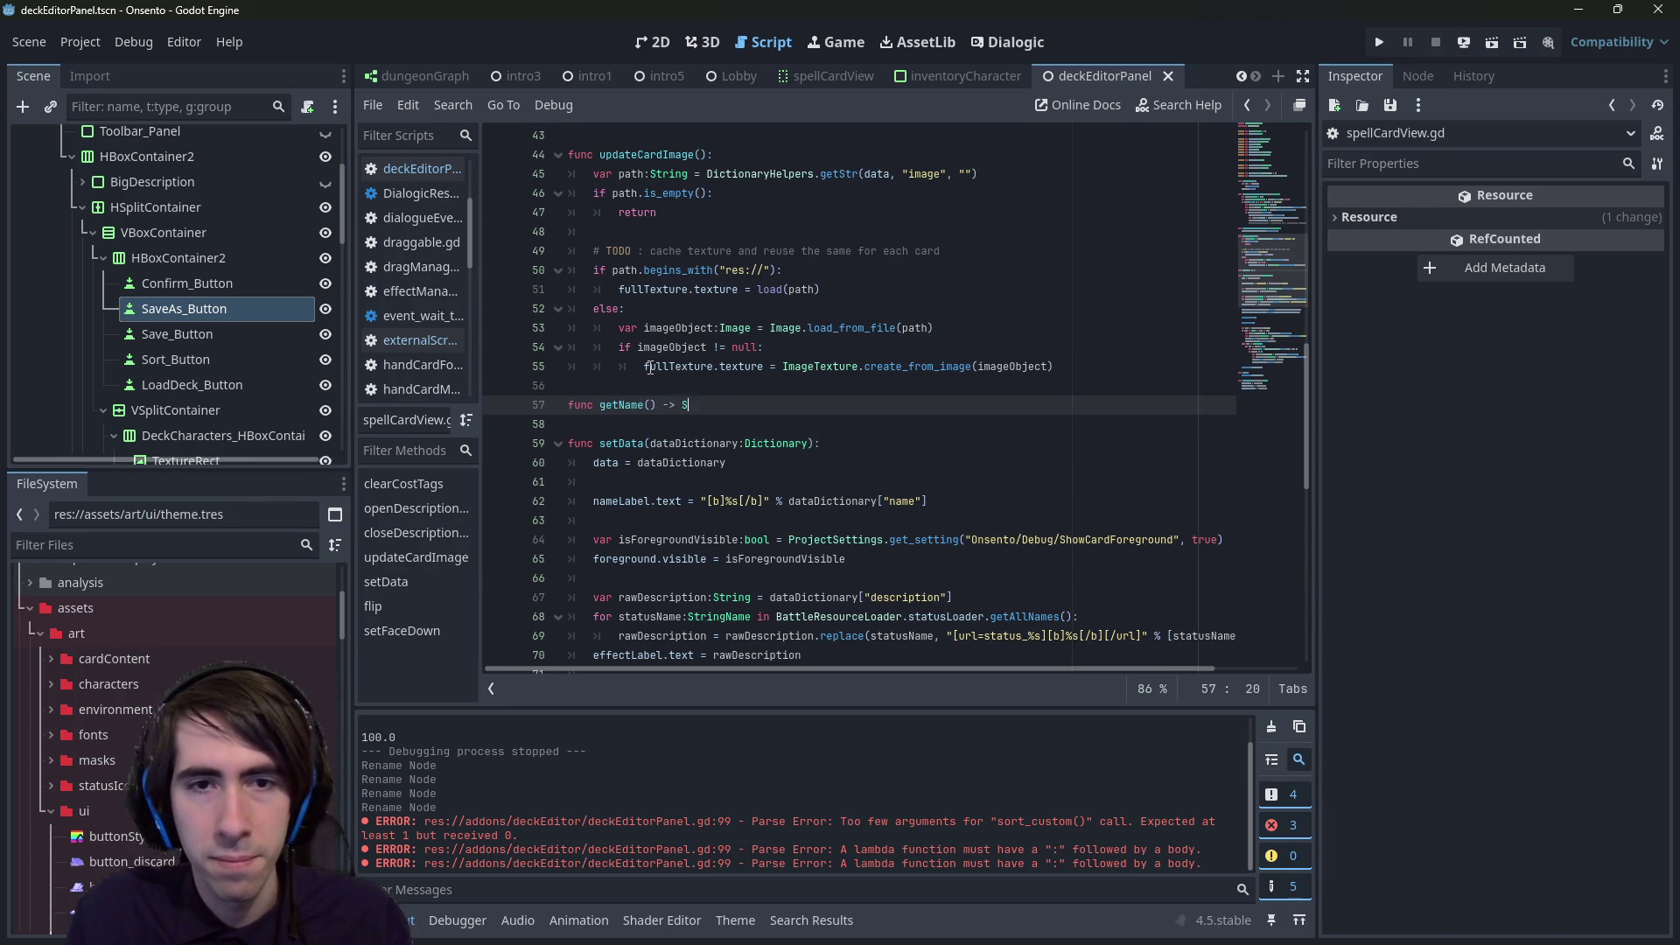
type("tring:")
key("Return")
type("return")
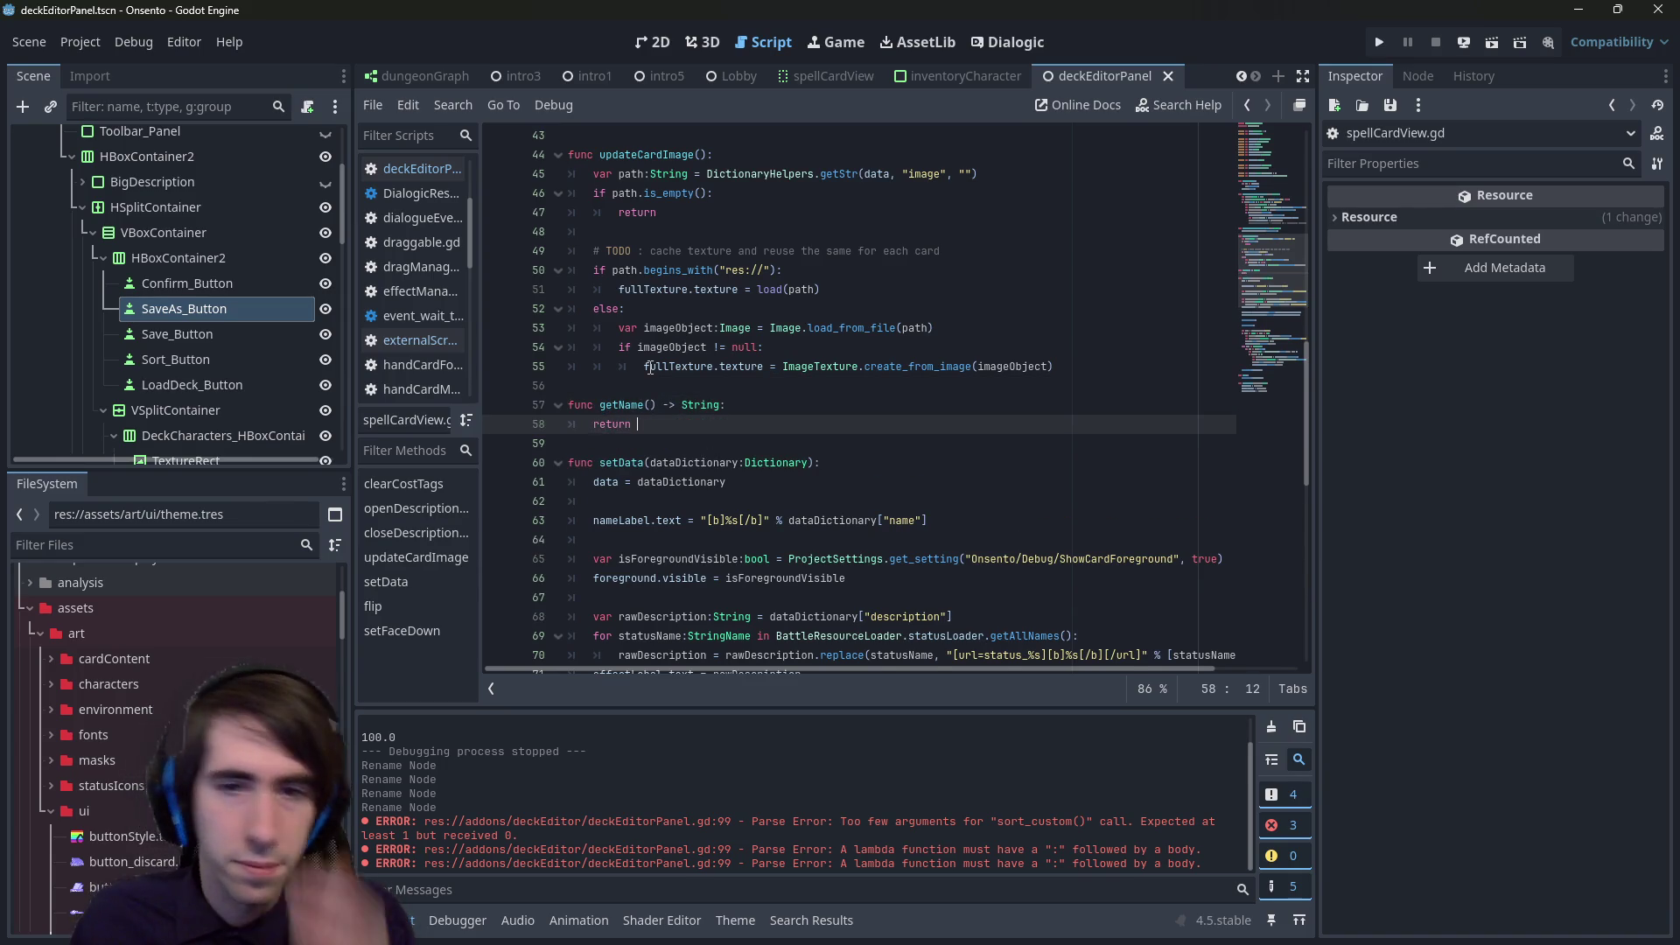
- Copy the label line's name lookup into getName's return statement
left_click_drag(927, 520, 789, 519)
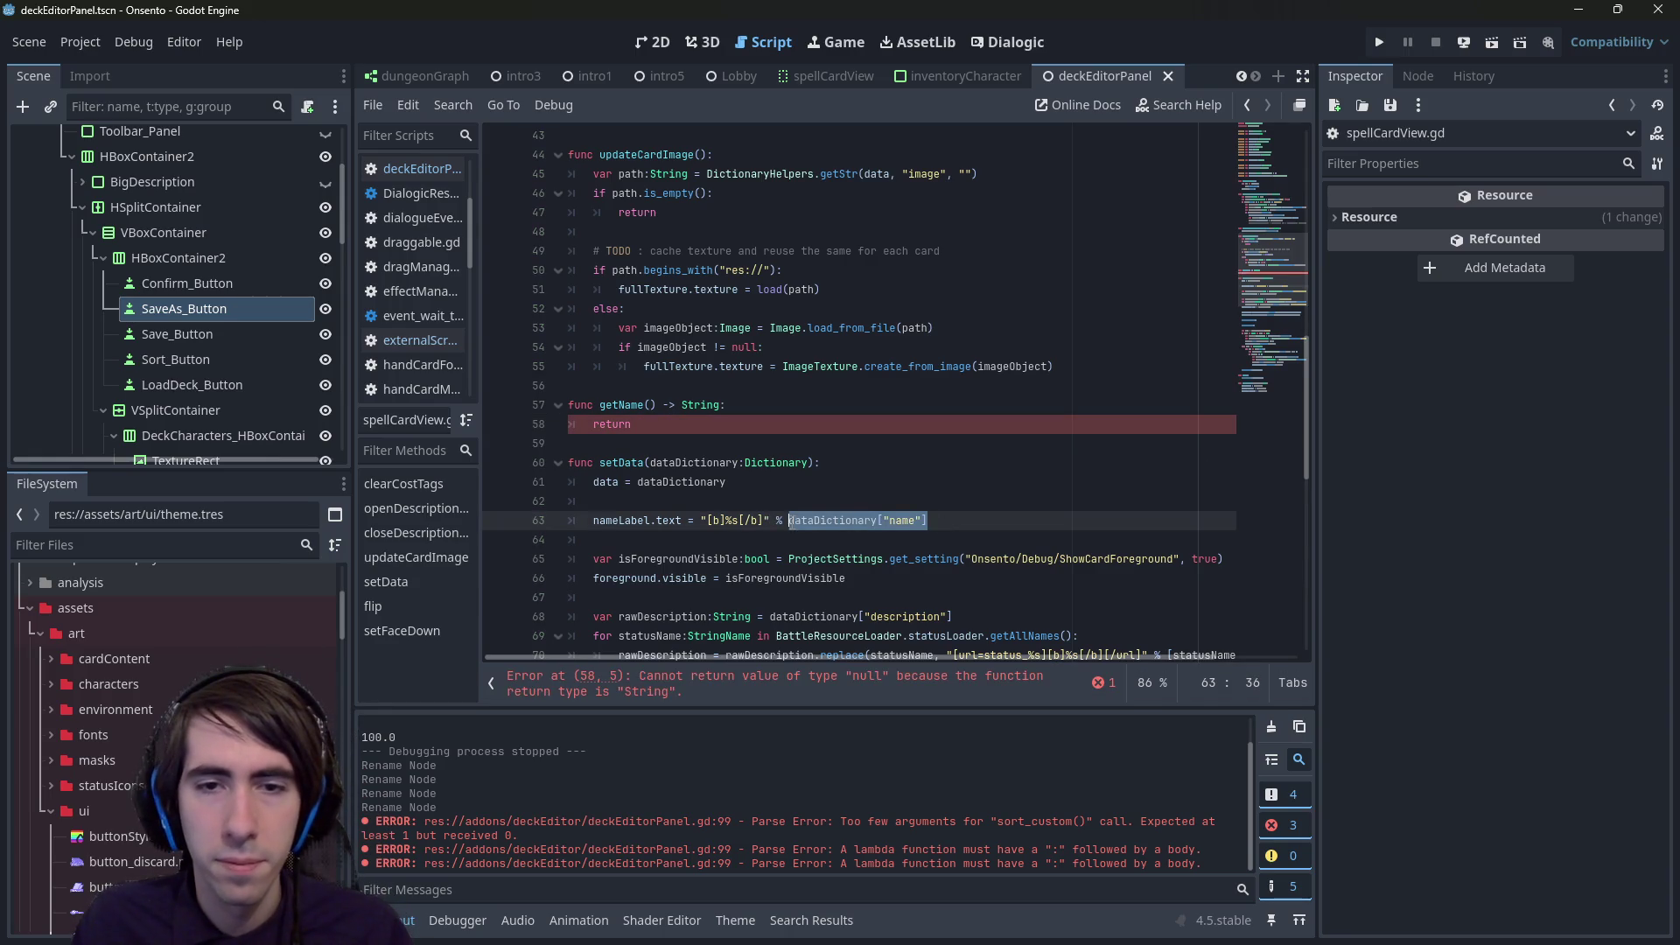
key("ctrl+c")
left_click(666, 424)
key("ctrl+v")
double_click(627, 405)
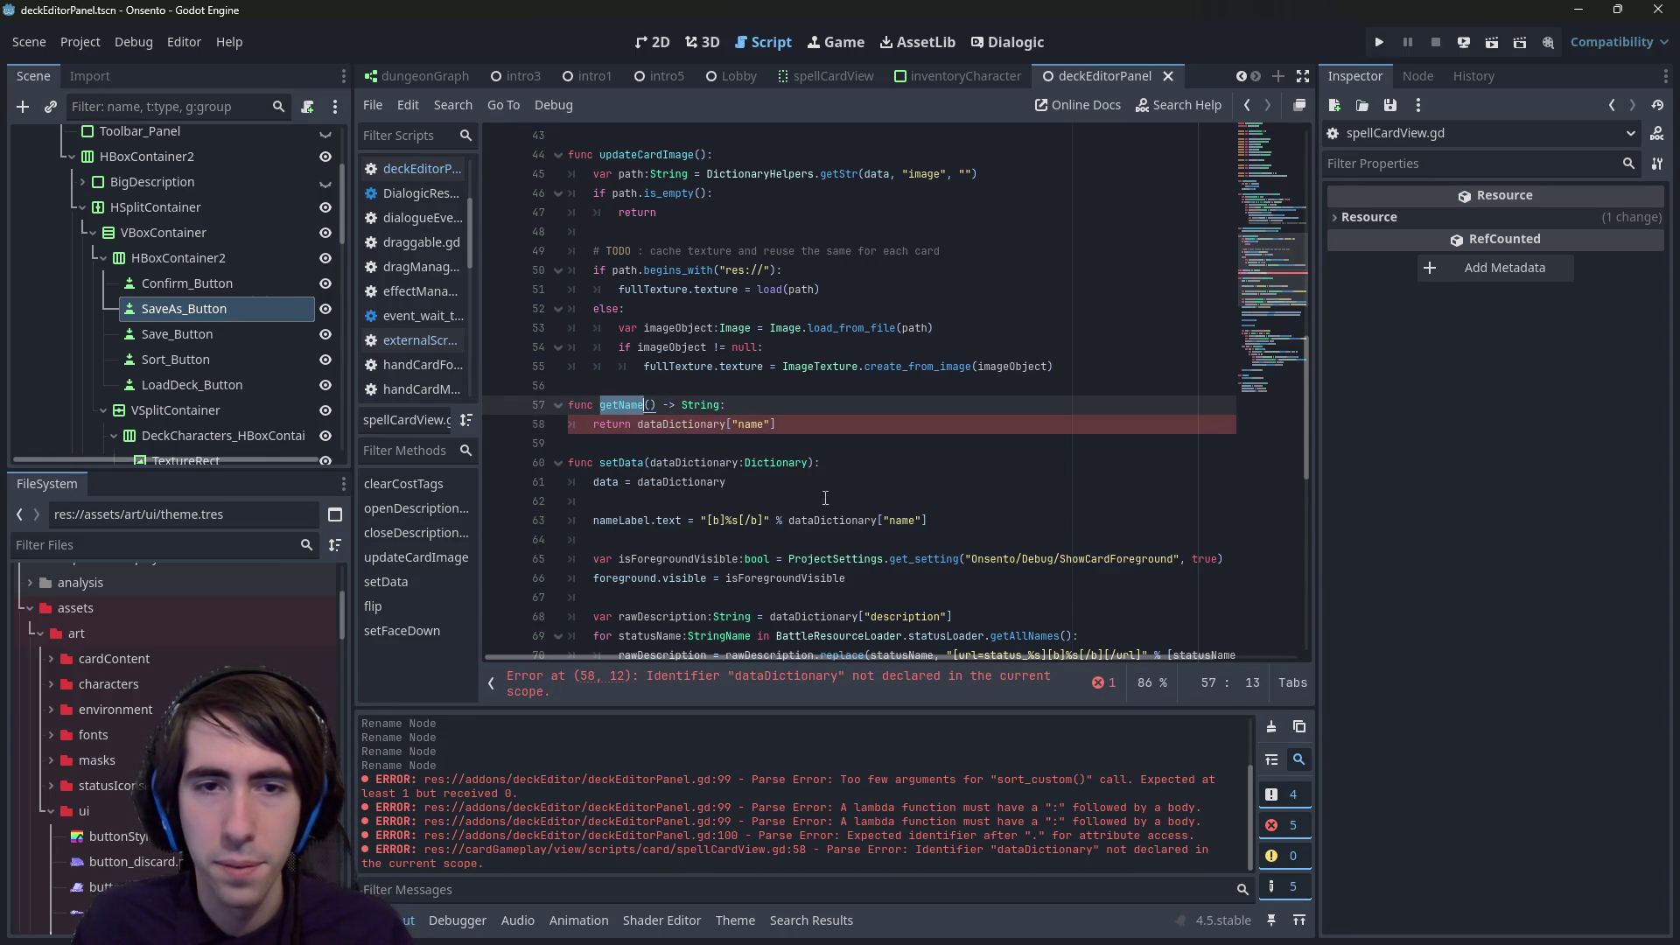
- Replace the name label's dictionary lookup with getName()
left_click(800, 520)
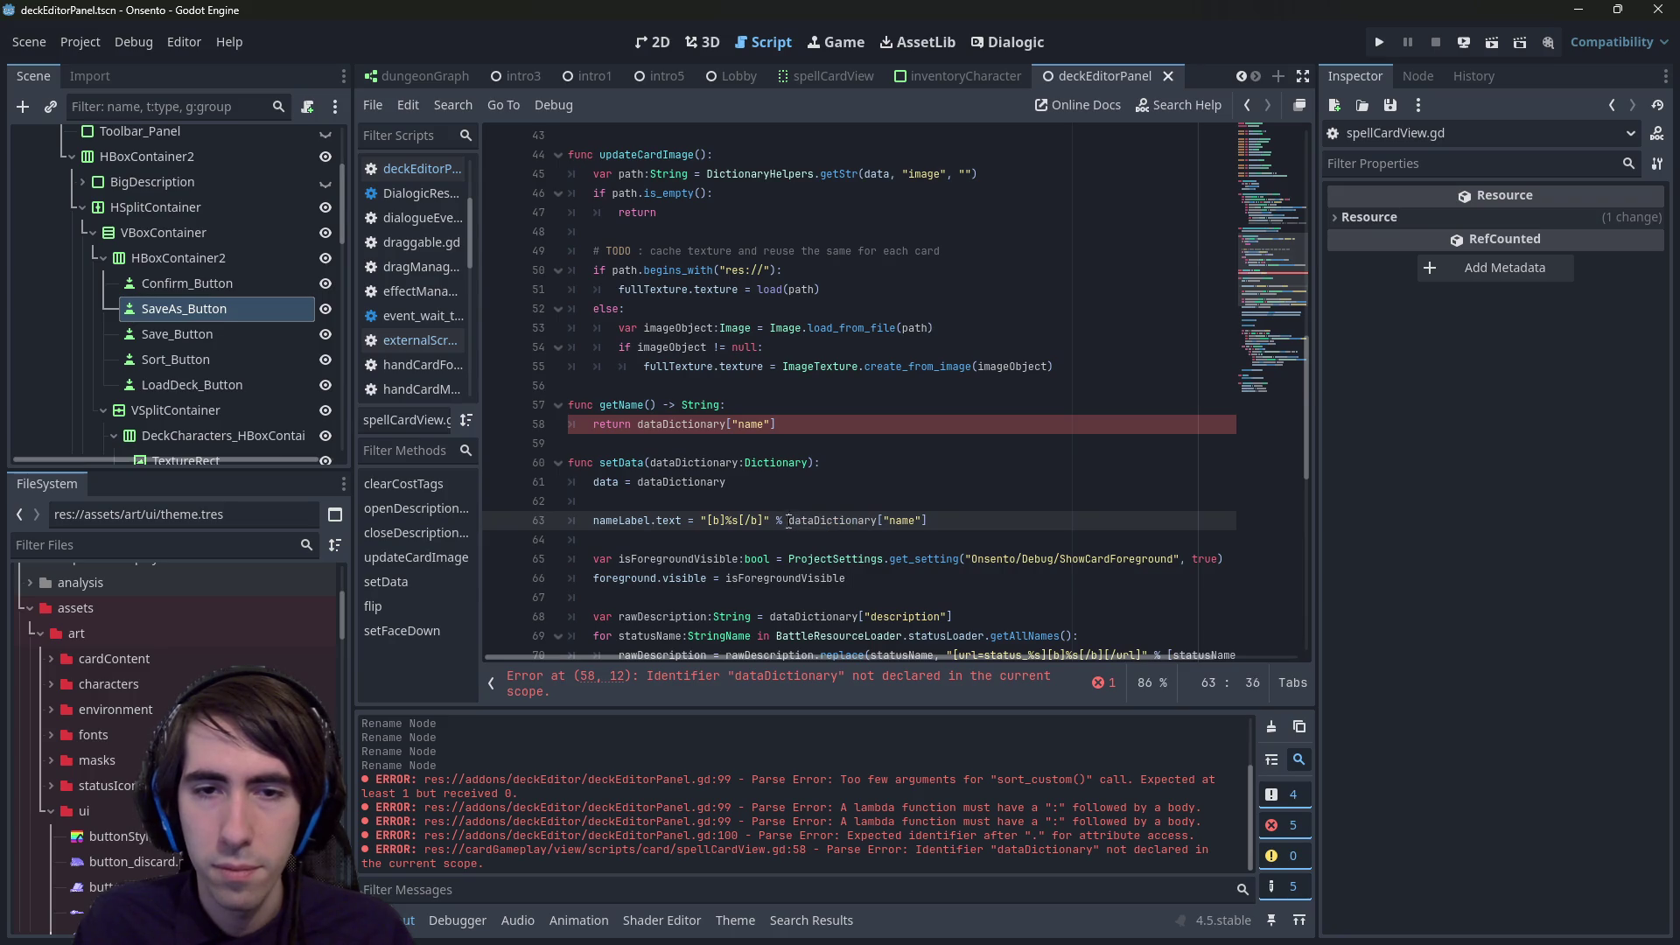
left_click_drag(789, 520, 968, 525)
type("getName")
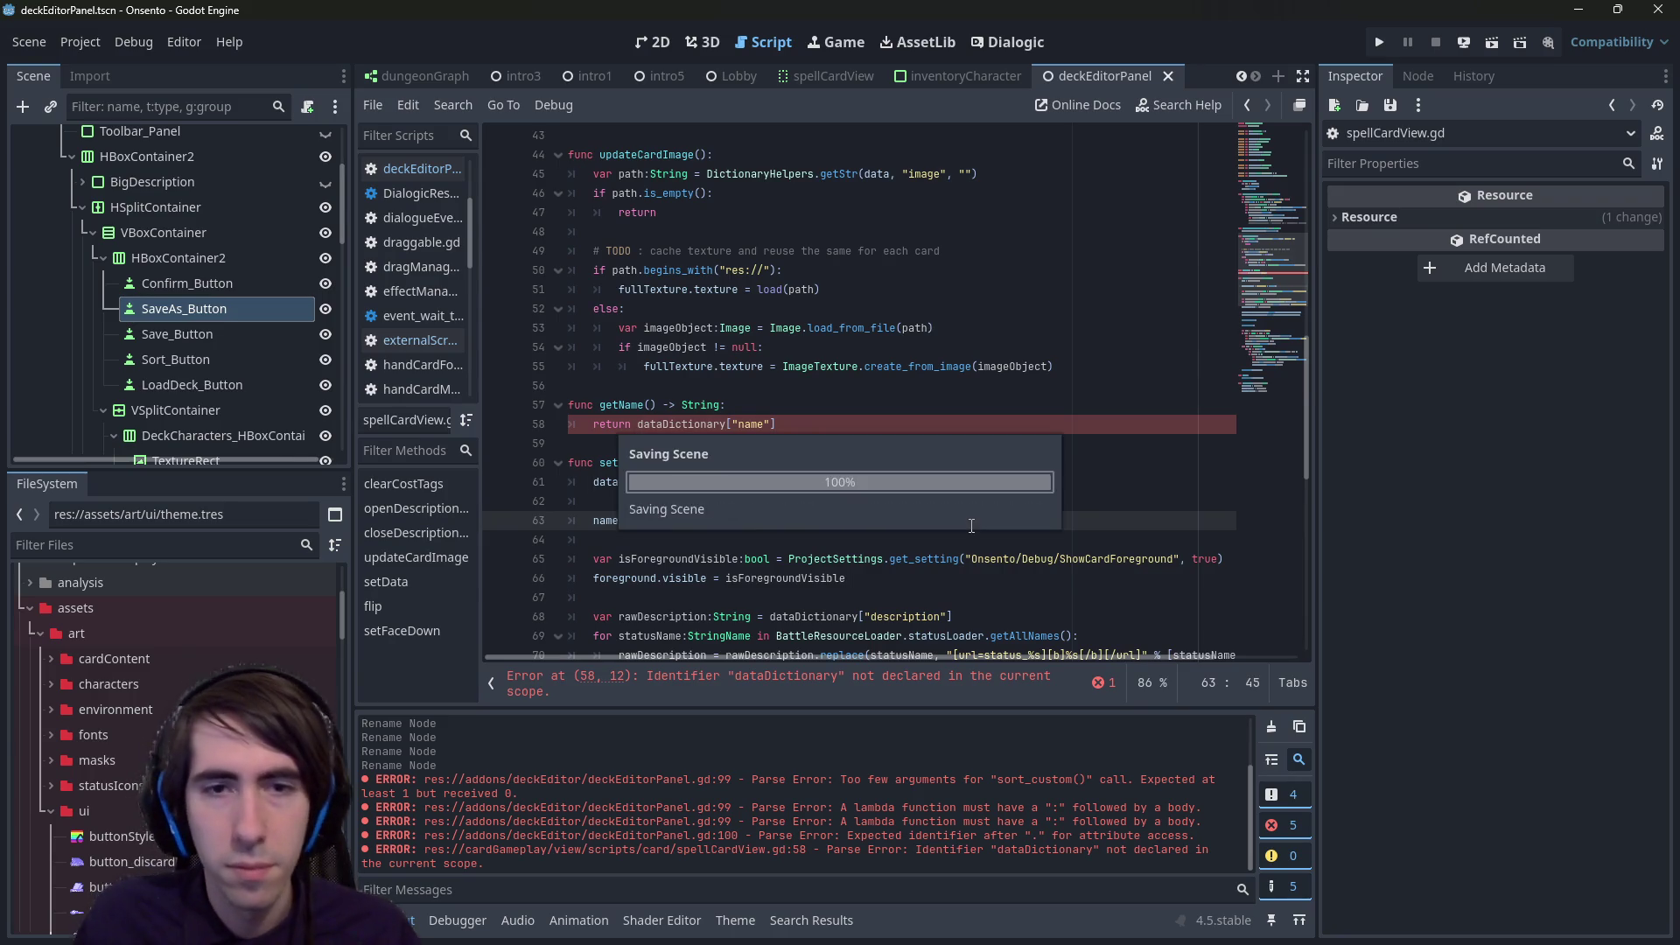
key("Return")
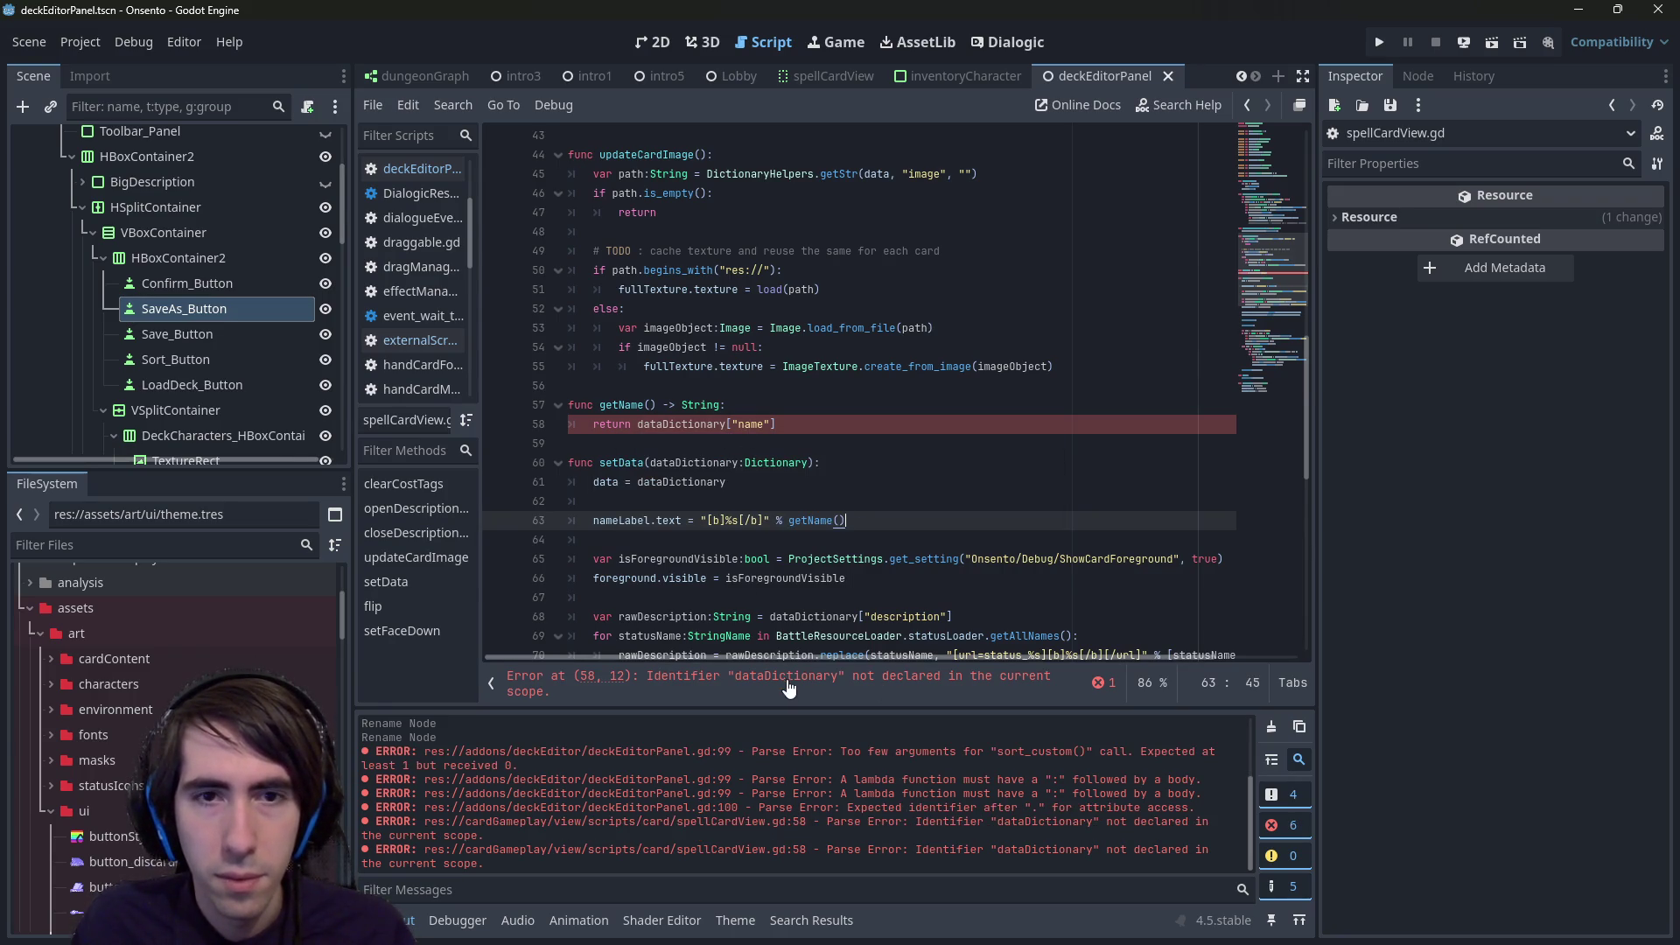
- Make getName return data["name"] instead of dataDictionary, and save the script
double_click(681, 481)
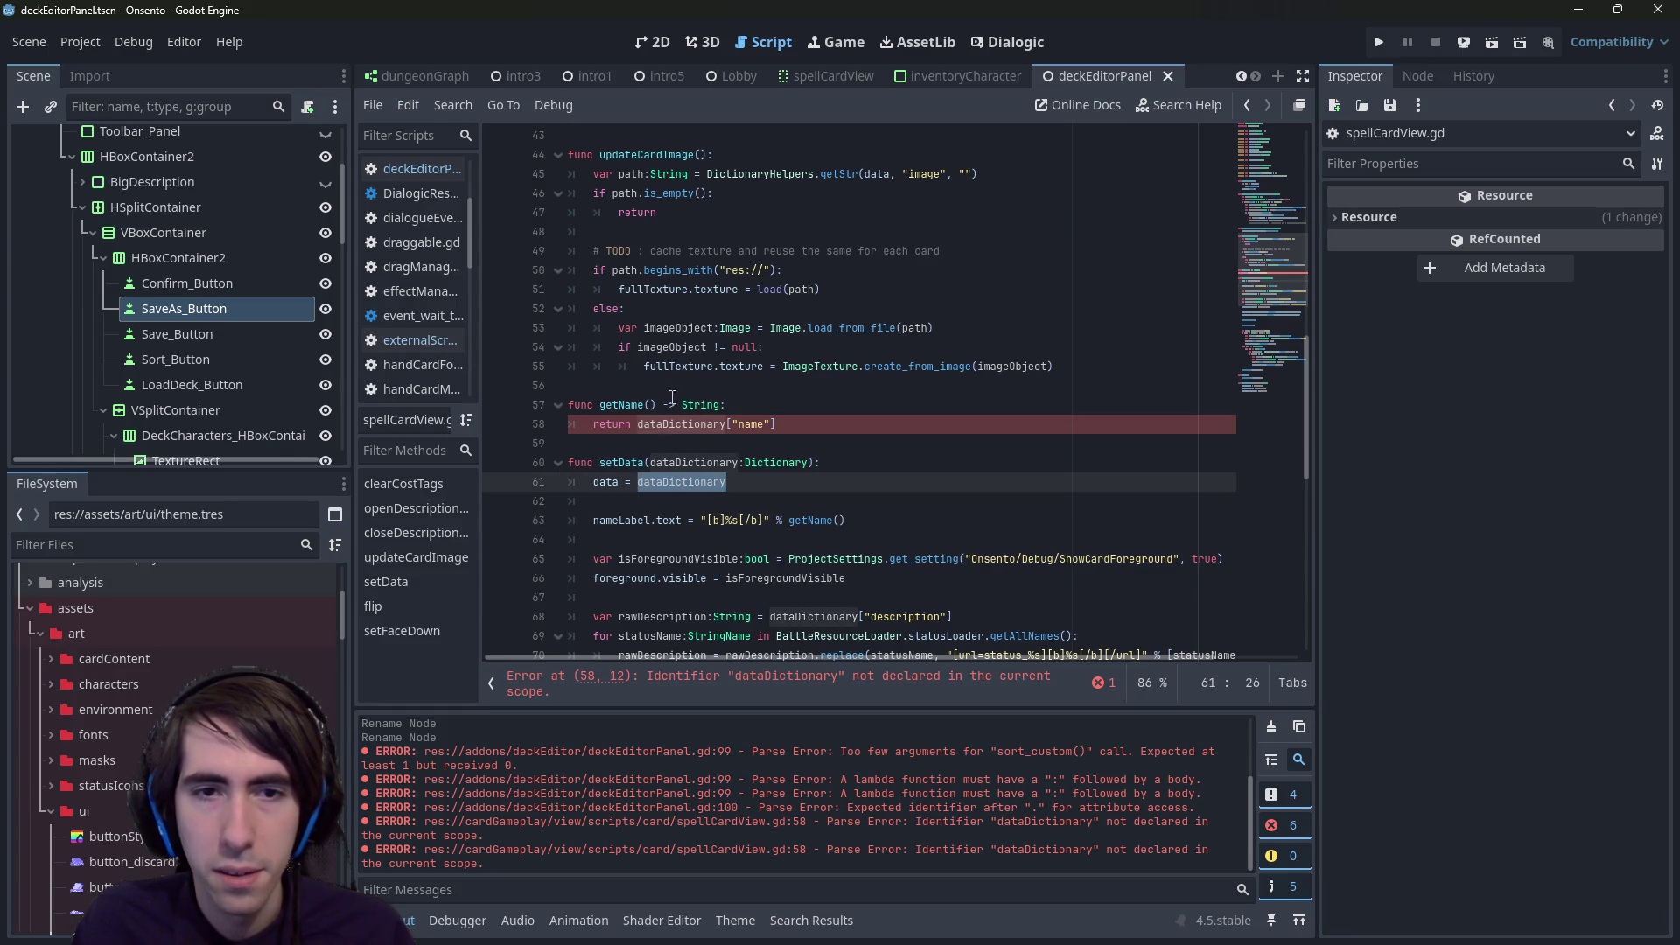
double_click(681, 424)
type("data")
left_click(770, 346)
key("ctrl+s")
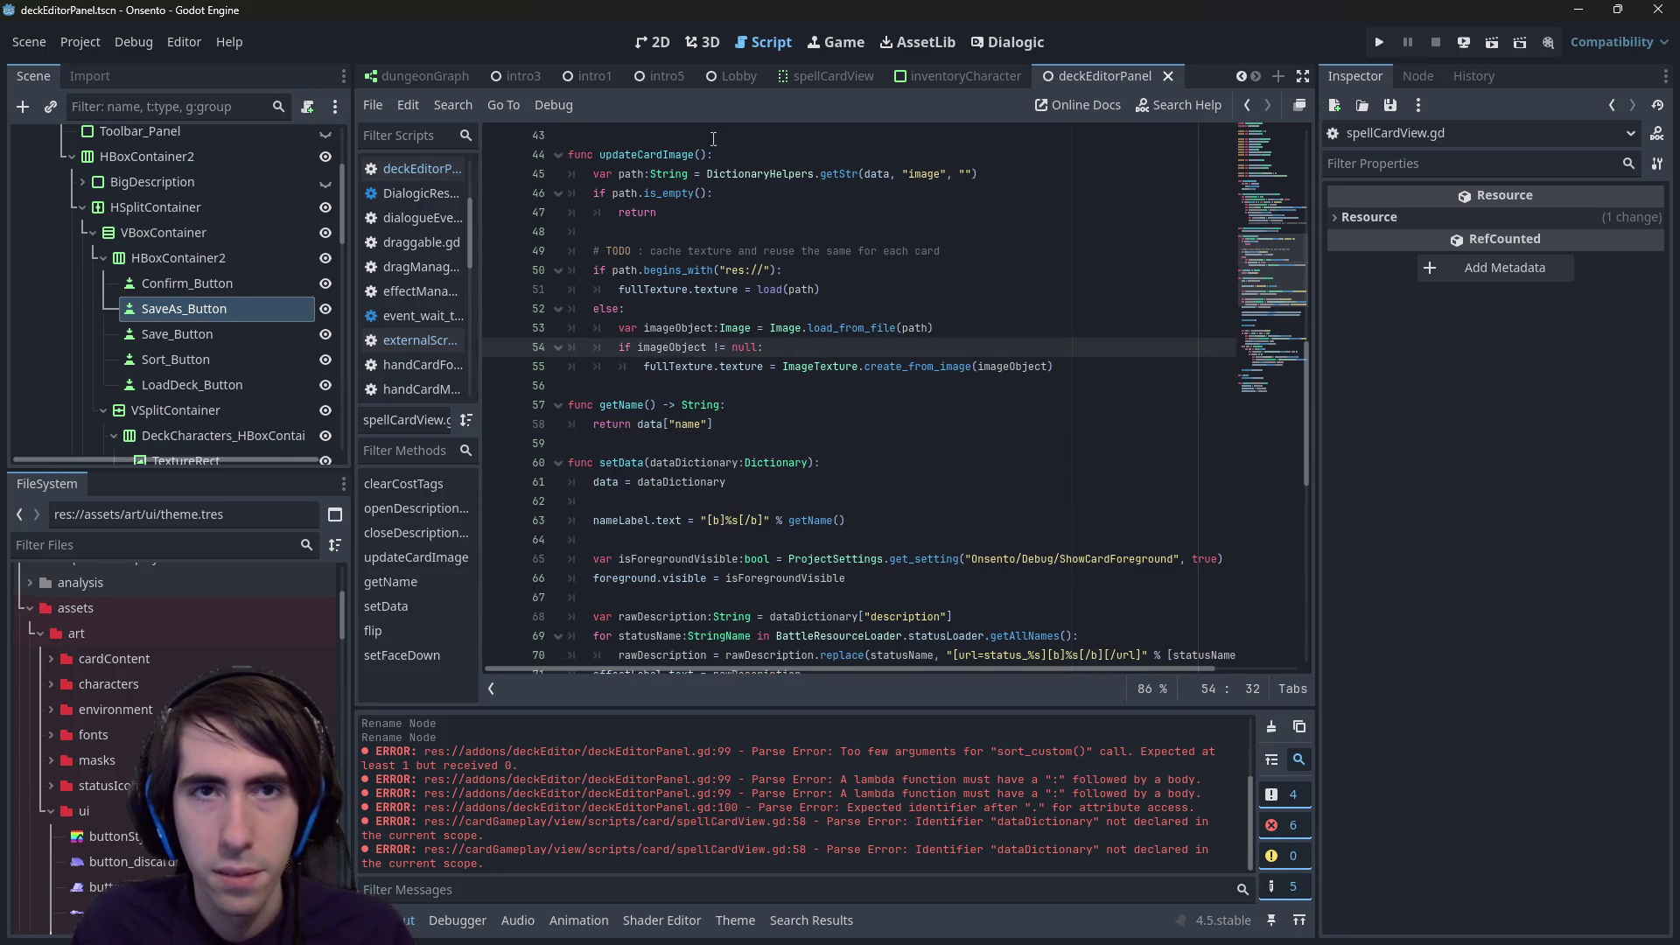
scroll(259, 135, "up", 3)
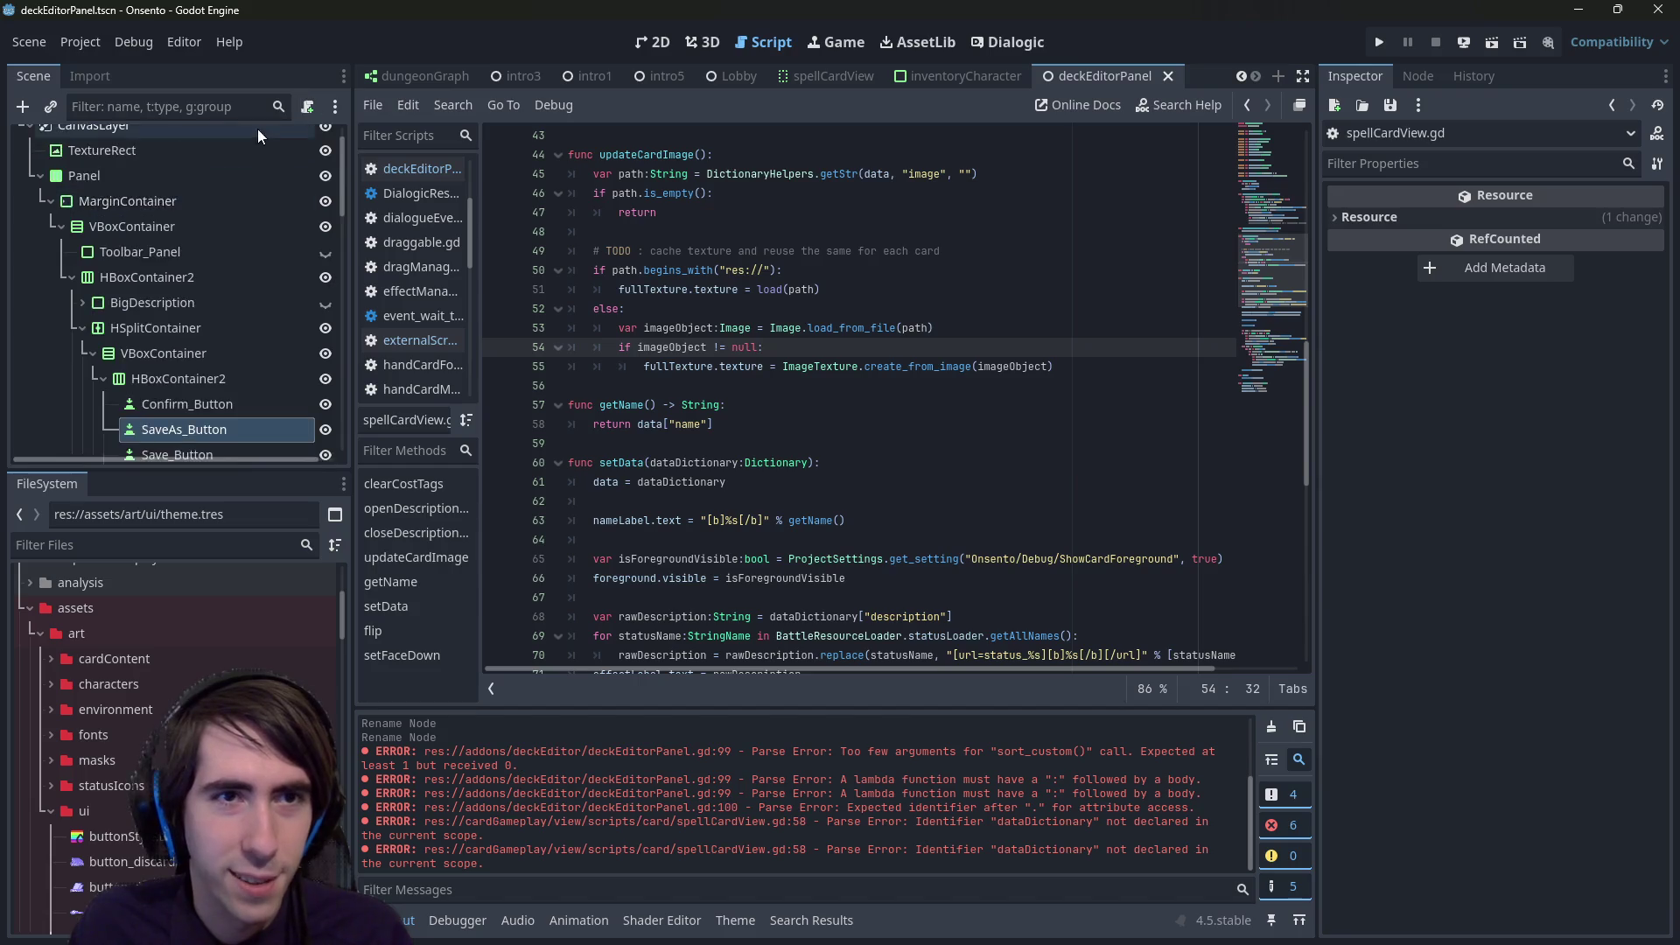
- Finish onSort's lambda as return a.getName() < b.getName() and run the game with F5
scroll(259, 136, "up", 1)
left_click(325, 140)
left_click(731, 652)
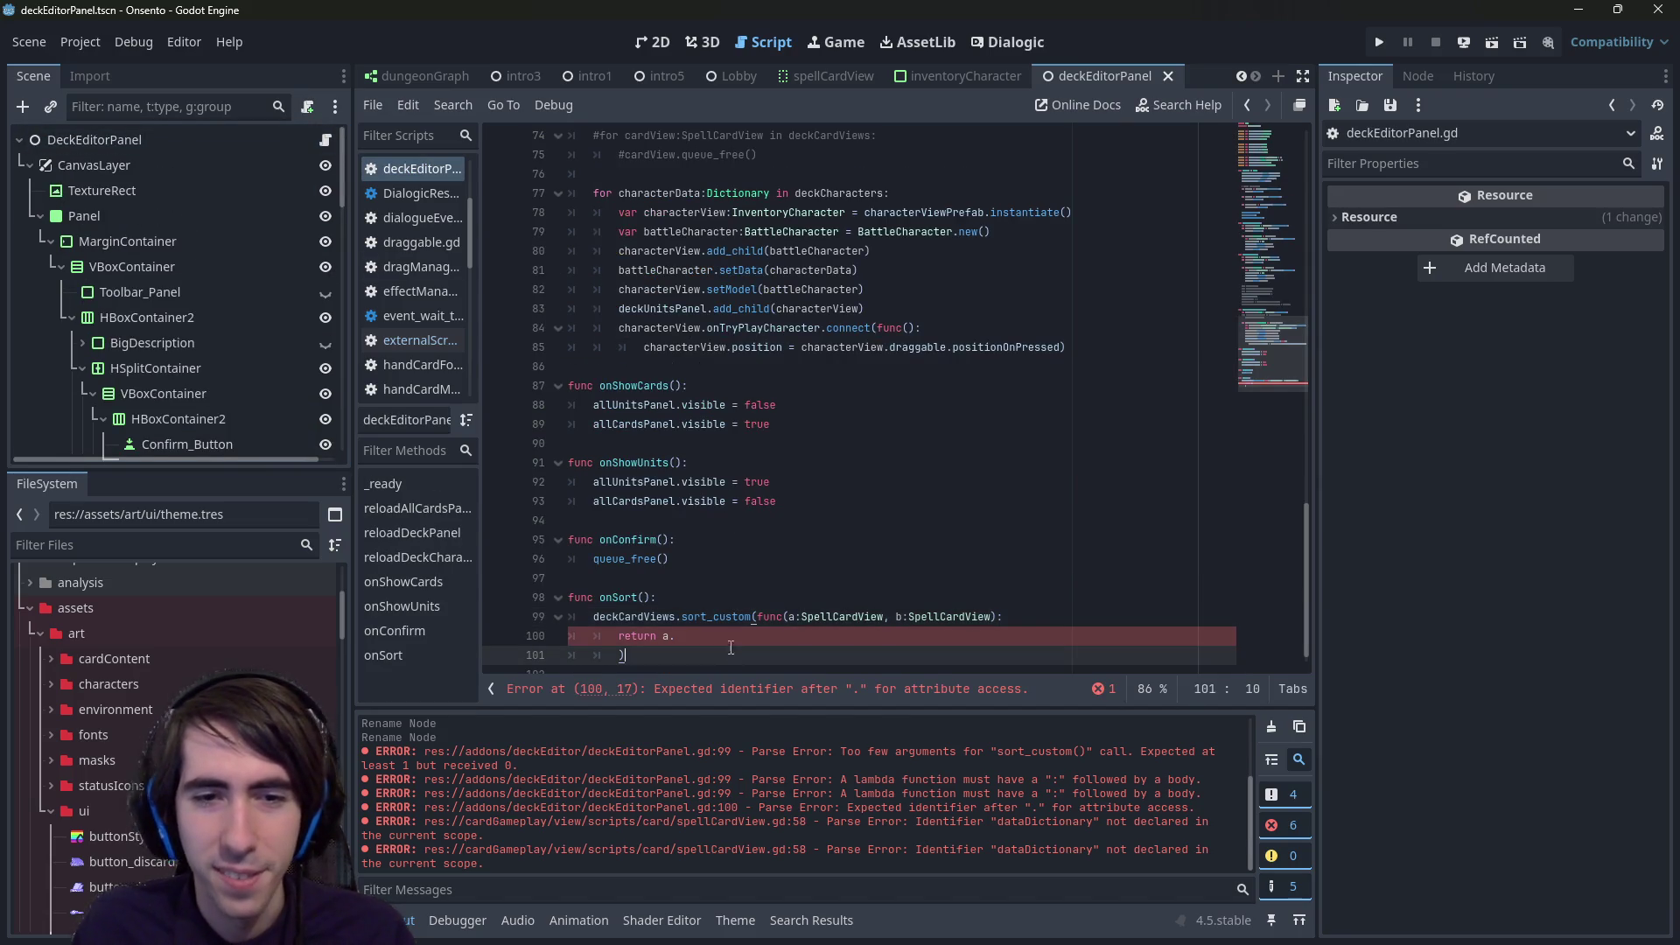
left_click(726, 633)
type(".getn")
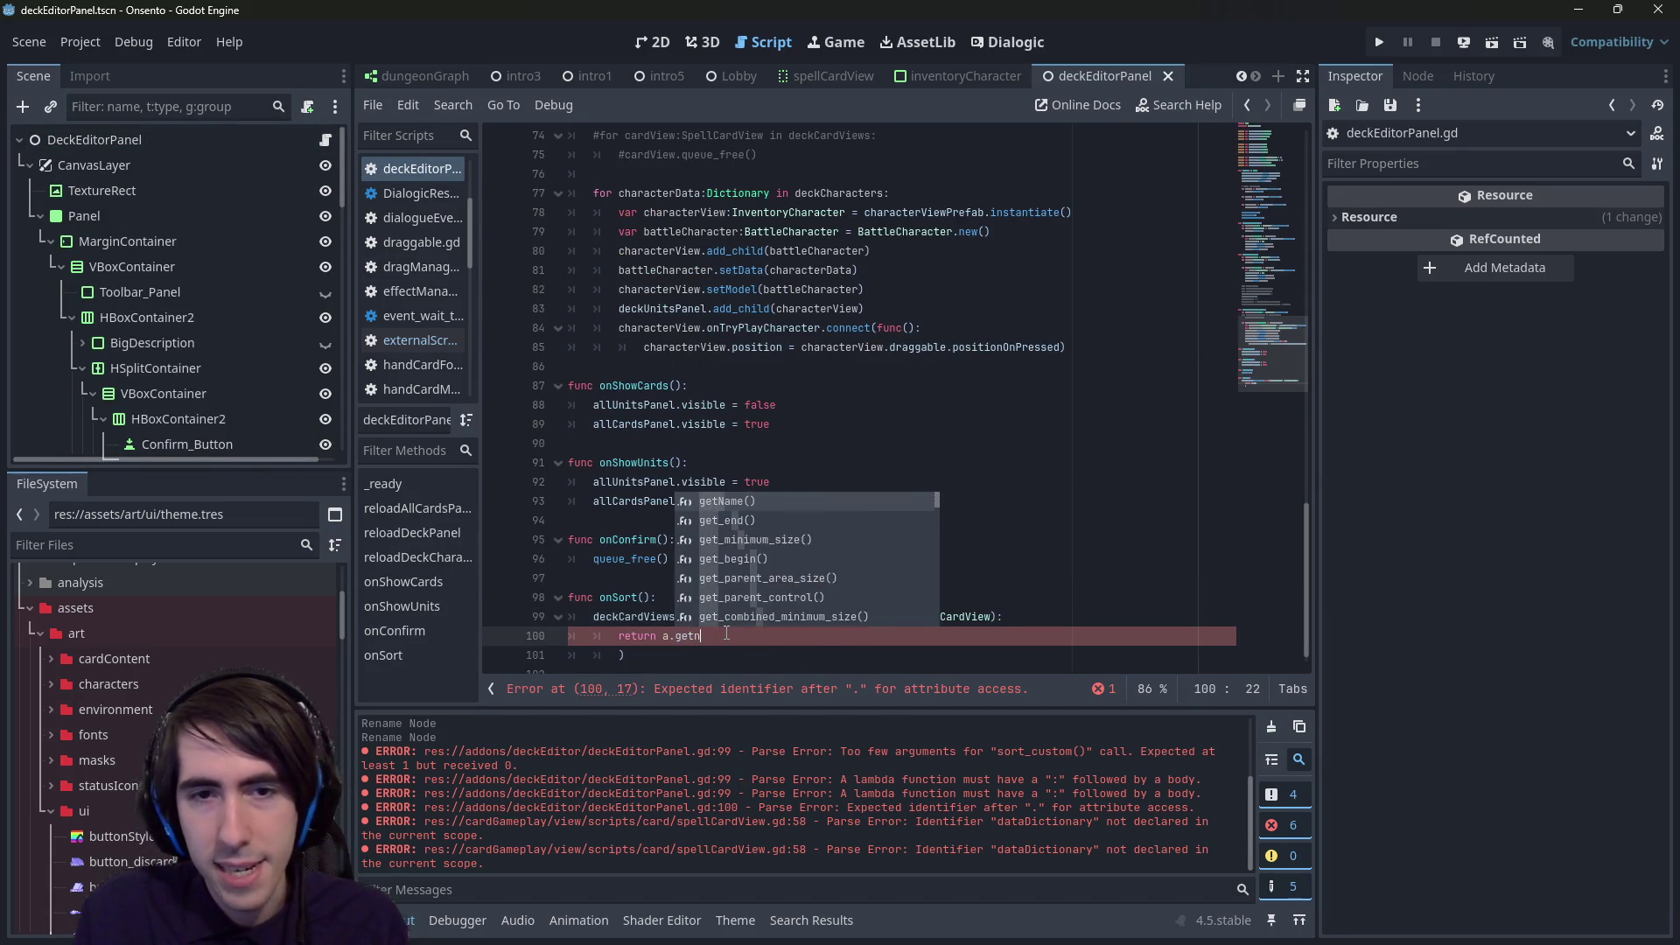
key("Return")
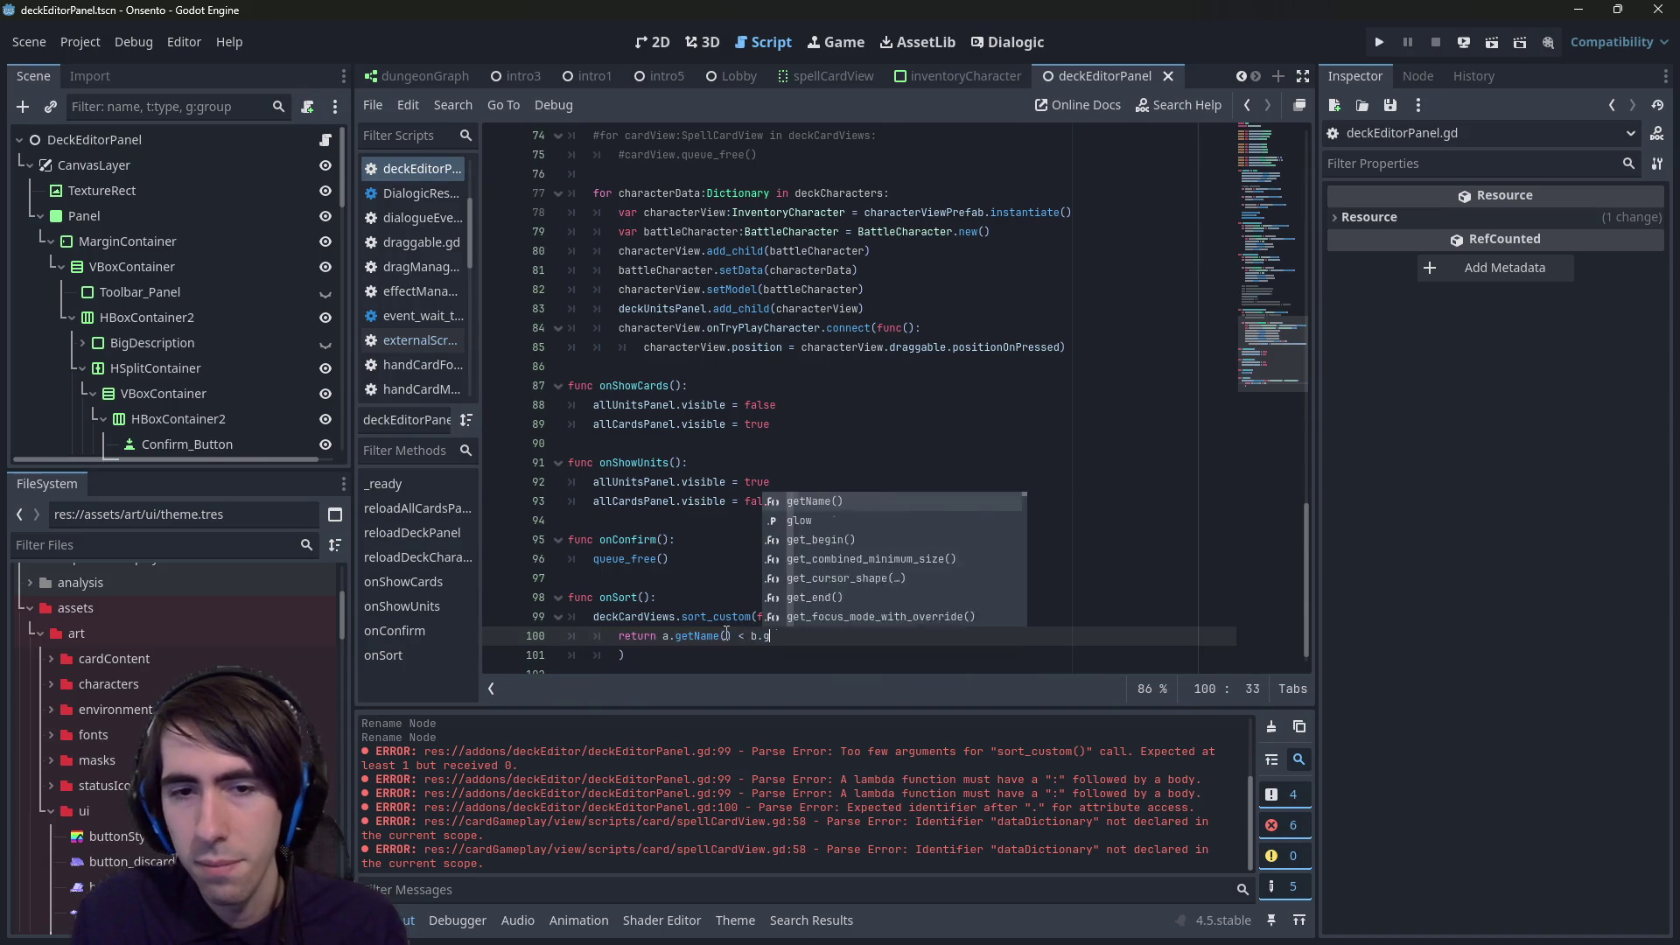
type(".getN")
key("Return")
key("F5")
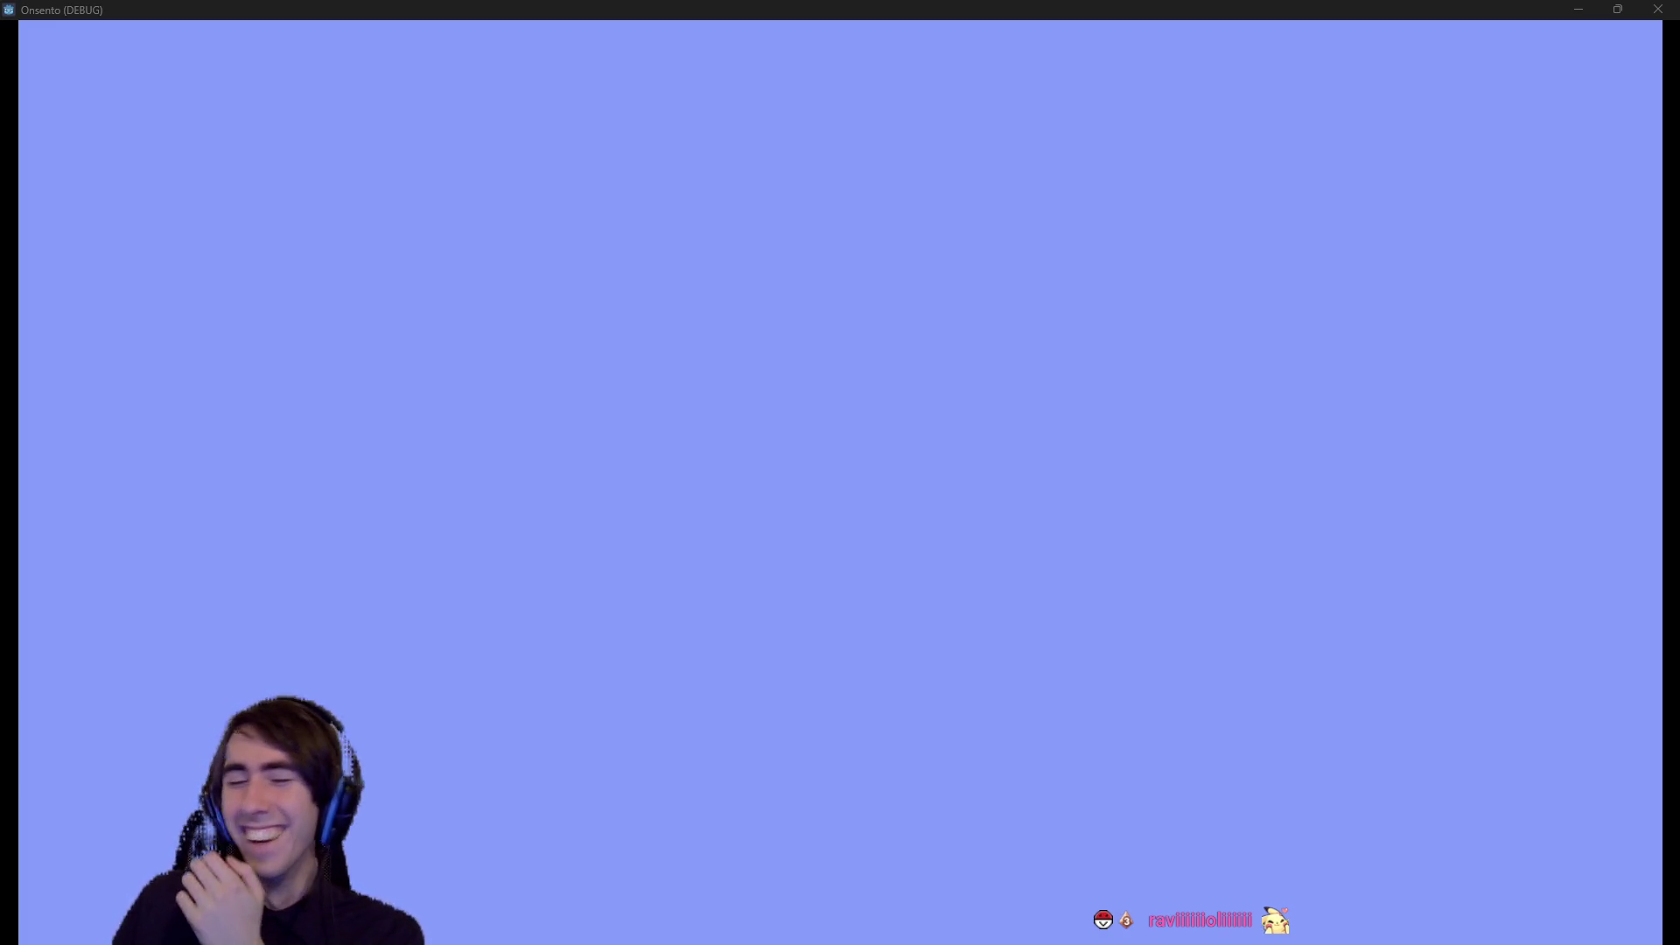
- Minimize the Onsento game window to reveal the Nil 'pressed' error at line 23
left_click(1578, 8)
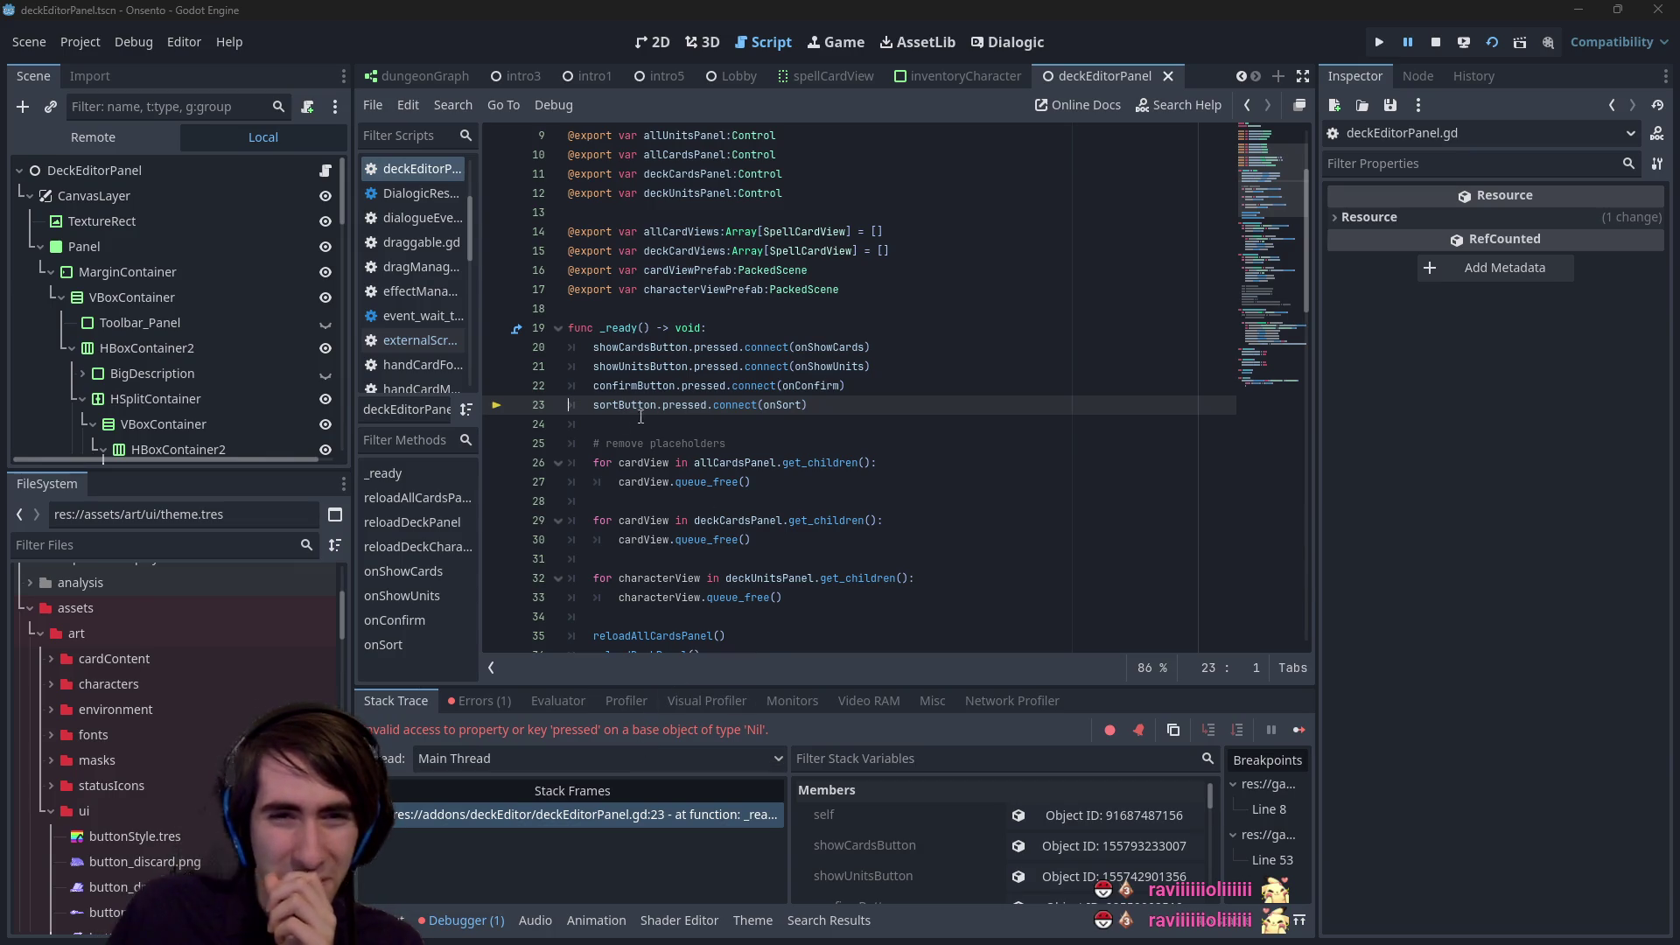
- Stop debugging, set Sort Button to Sort_Button, save, and run the current scene again
left_click(1435, 42)
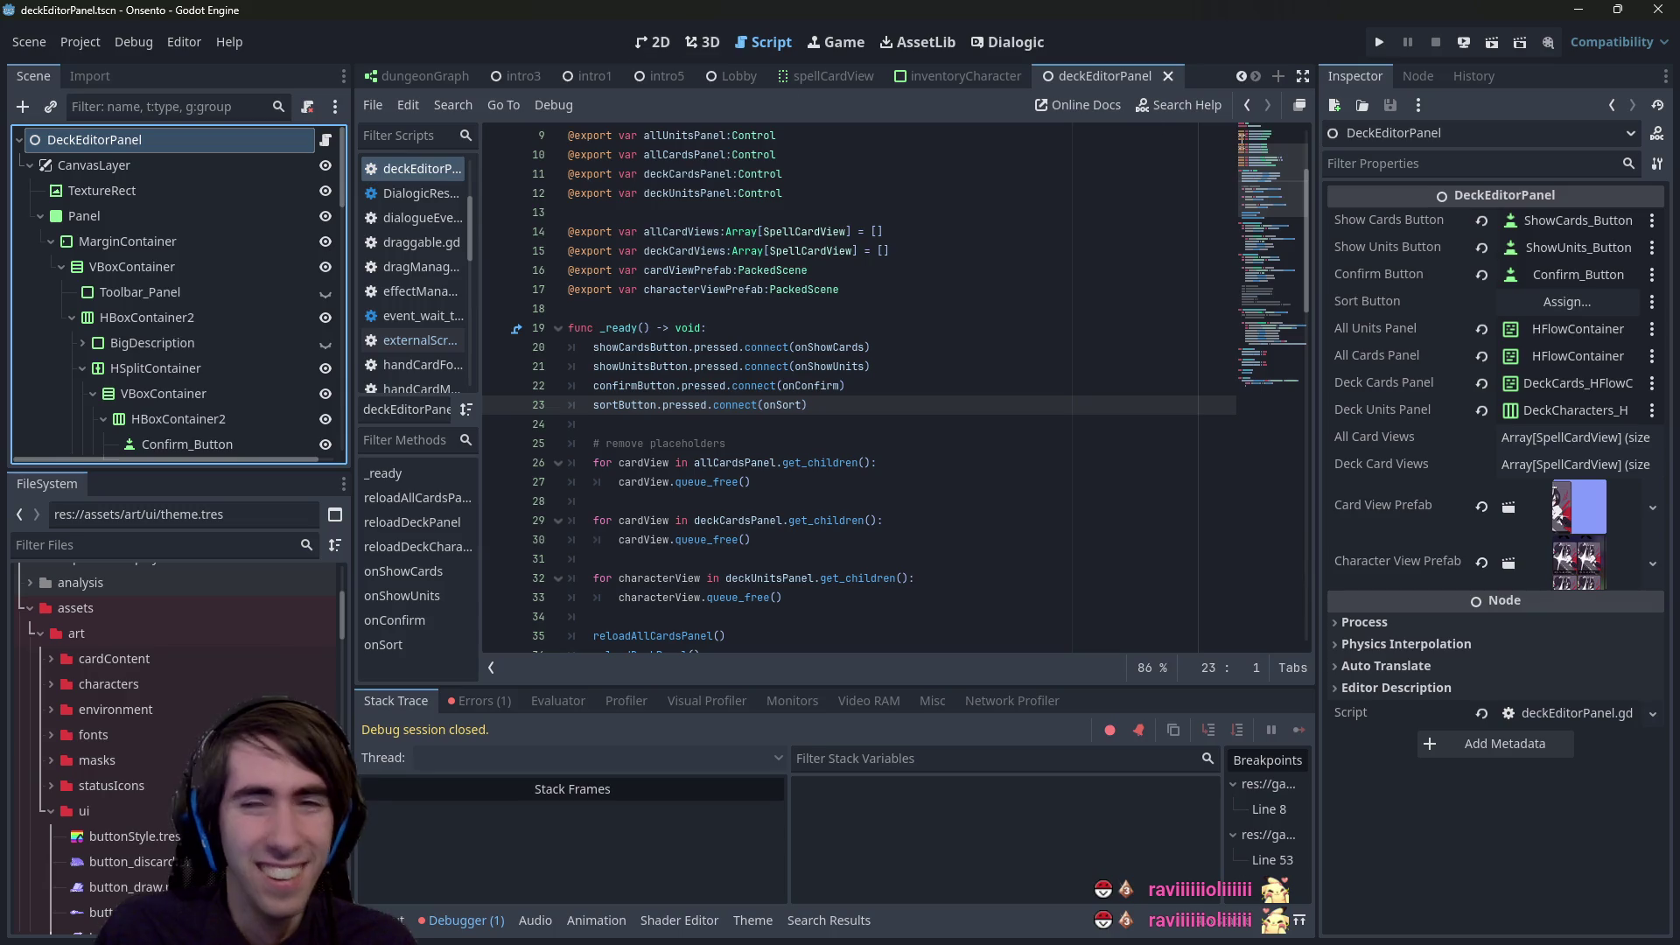
left_click(1532, 311)
type("sort")
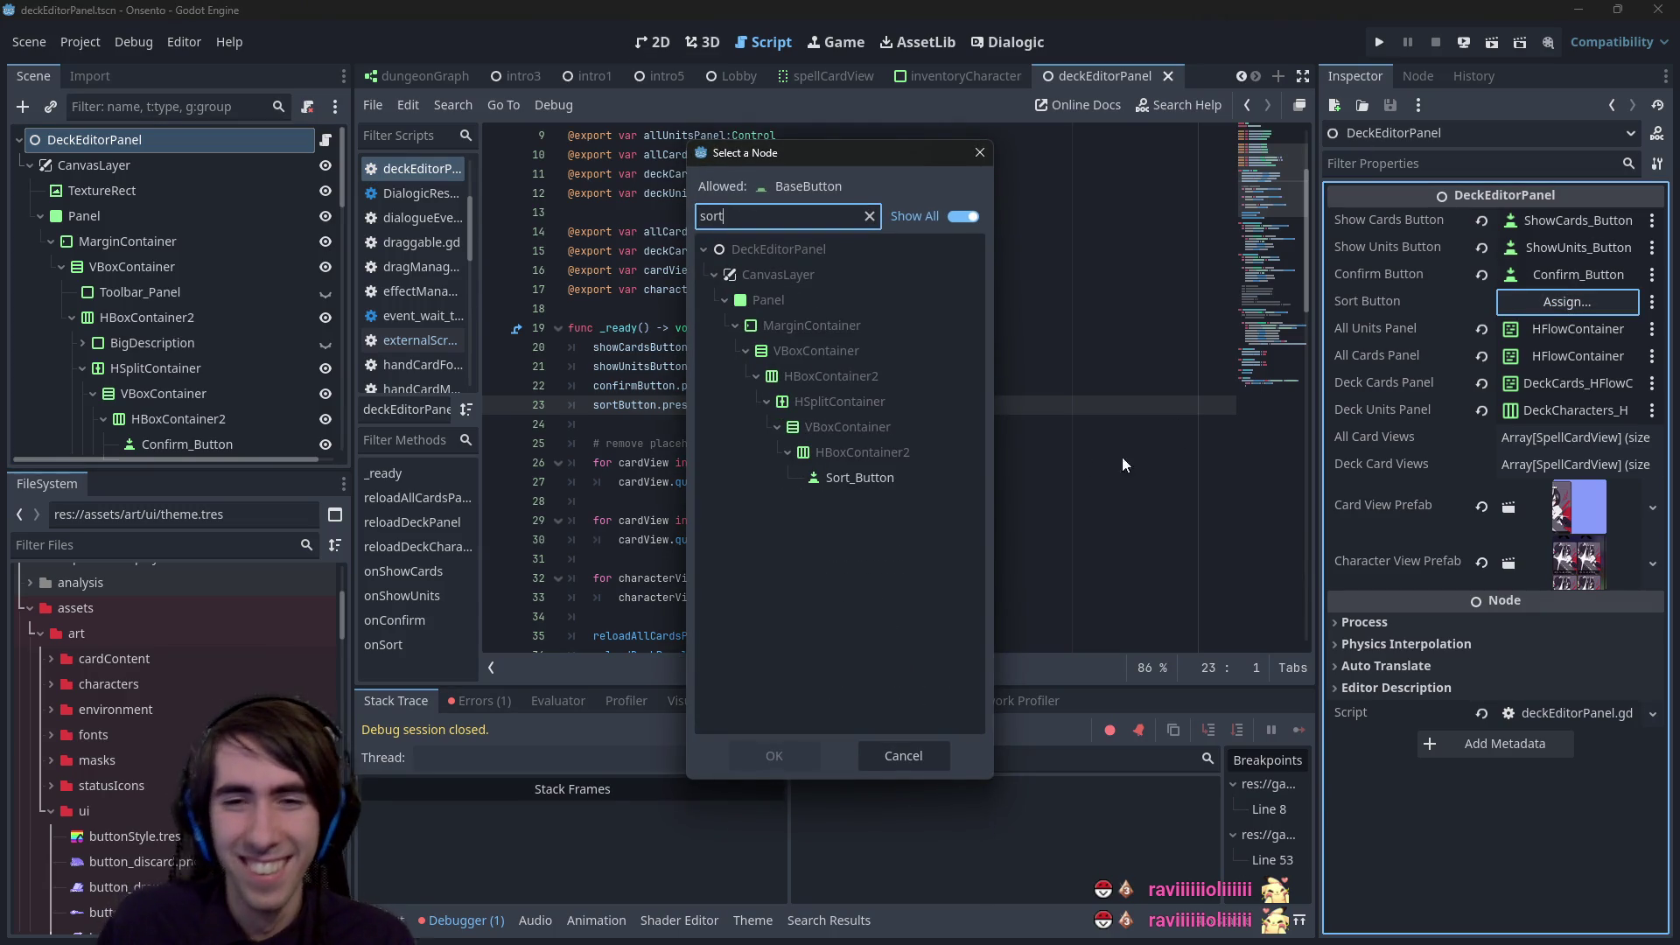
double_click(863, 483)
key("ctrl+s")
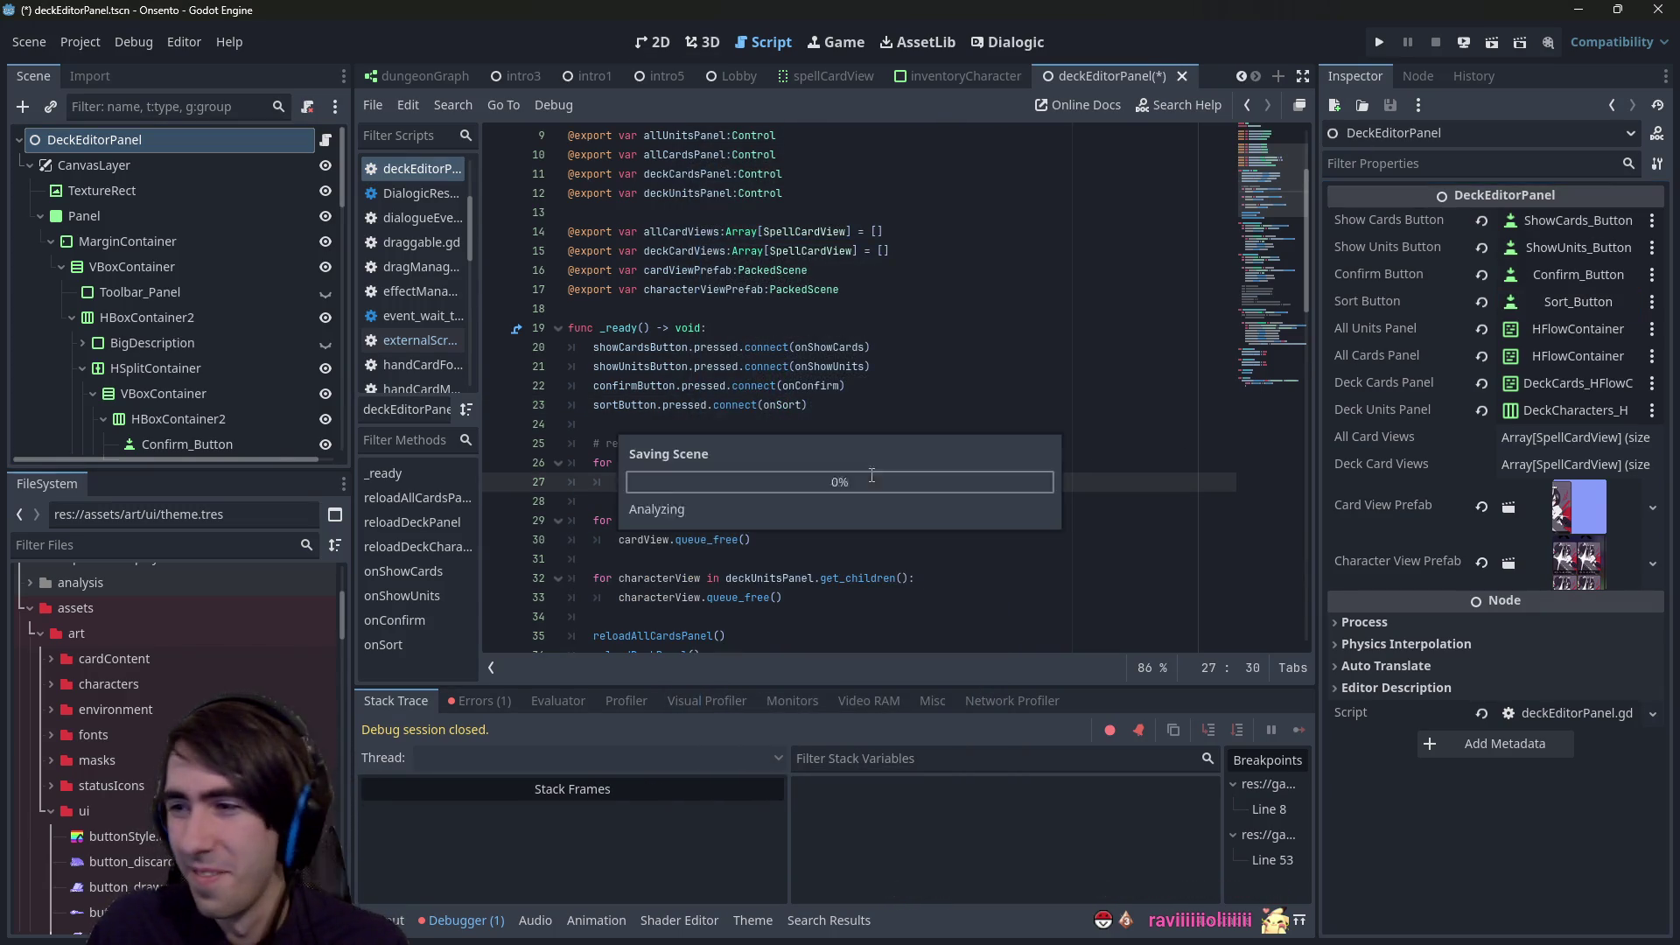
left_click(1501, 37)
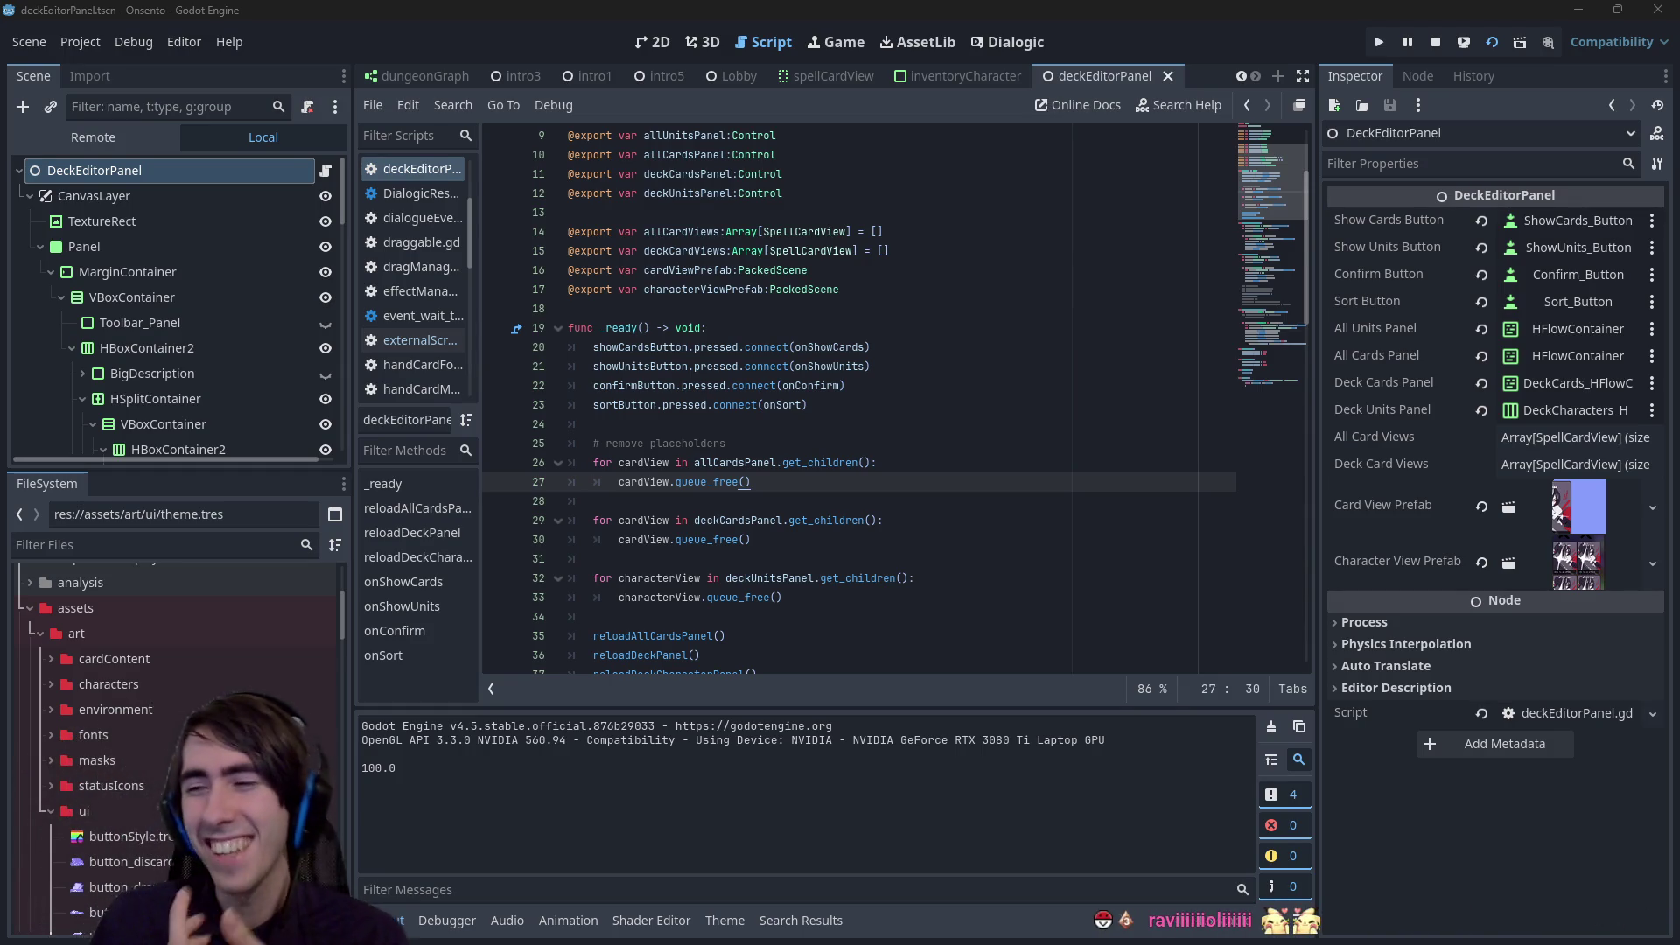
- Drag the deck/card list divider left in the running game to widen the card list
key("F6")
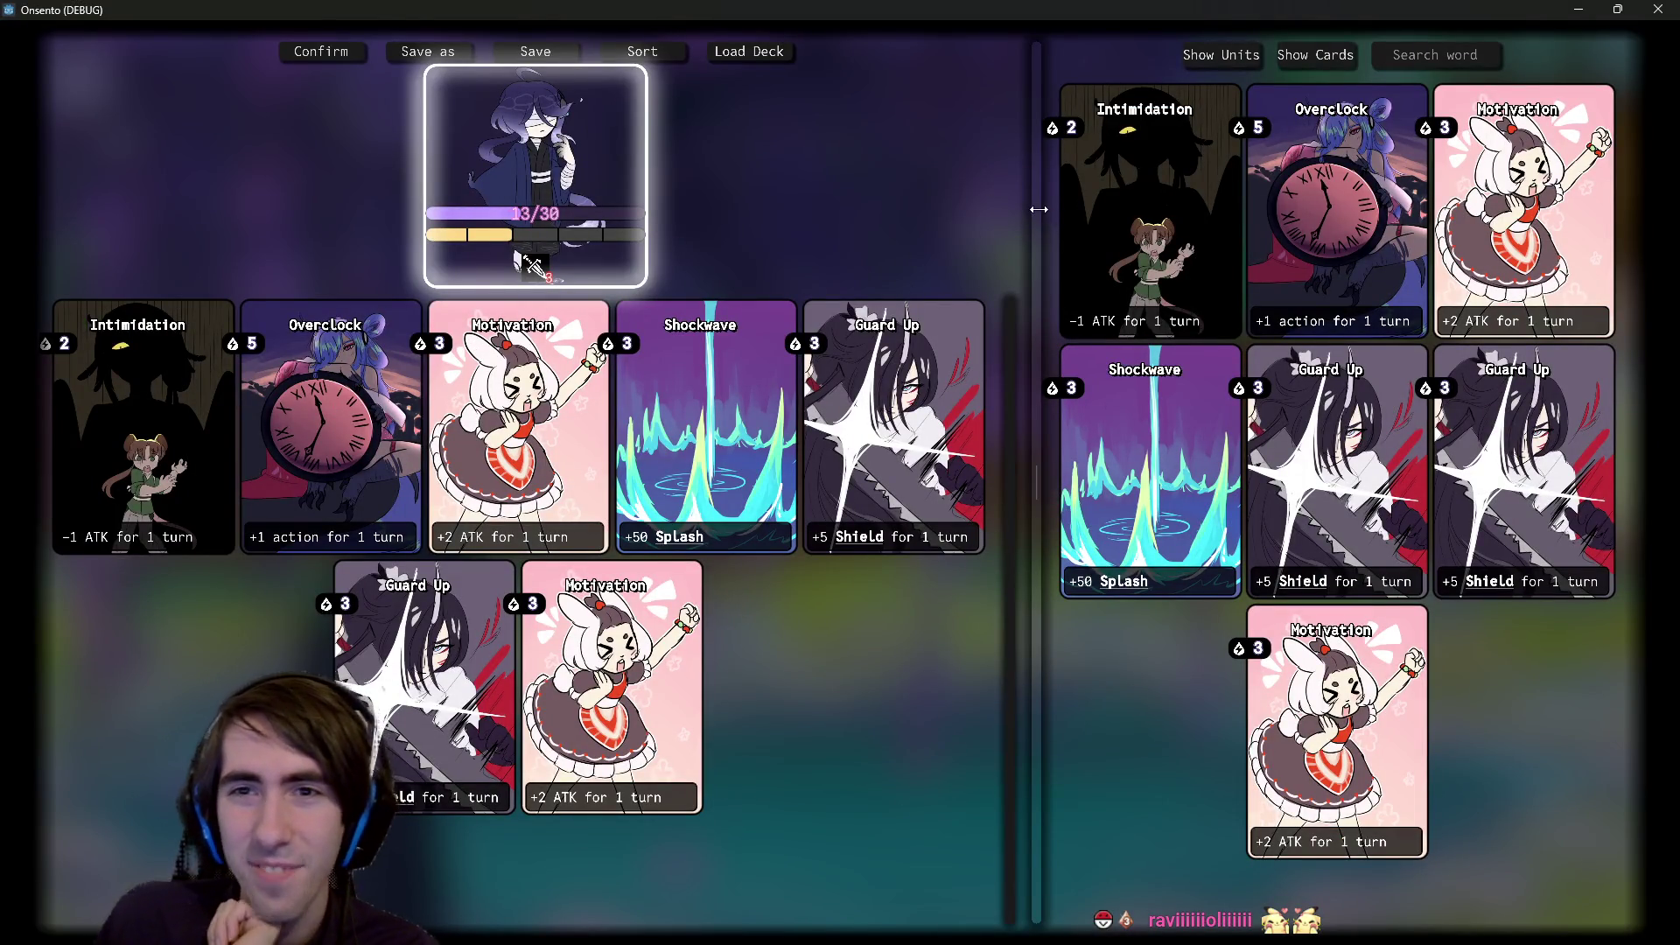
mouse_move(1036, 219)
left_mouse_down()
mouse_move(1024, 254)
mouse_move(899, 282)
mouse_move(1173, 280)
mouse_move(1028, 279)
left_mouse_up()
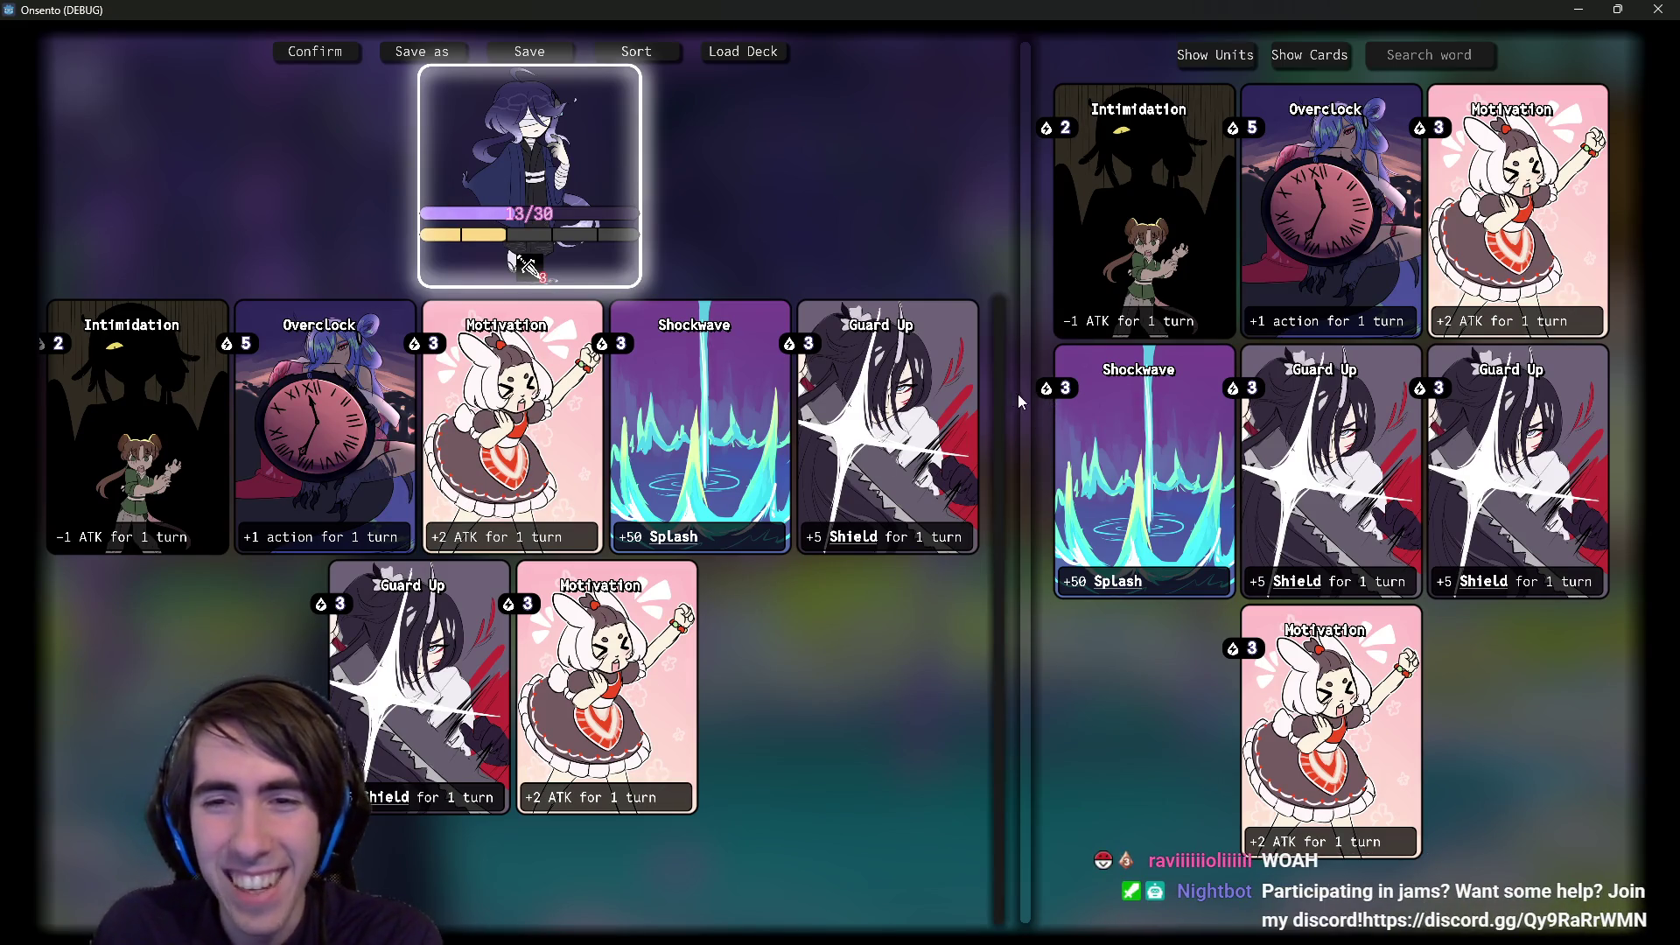
left_click_drag(1019, 398, 586, 481)
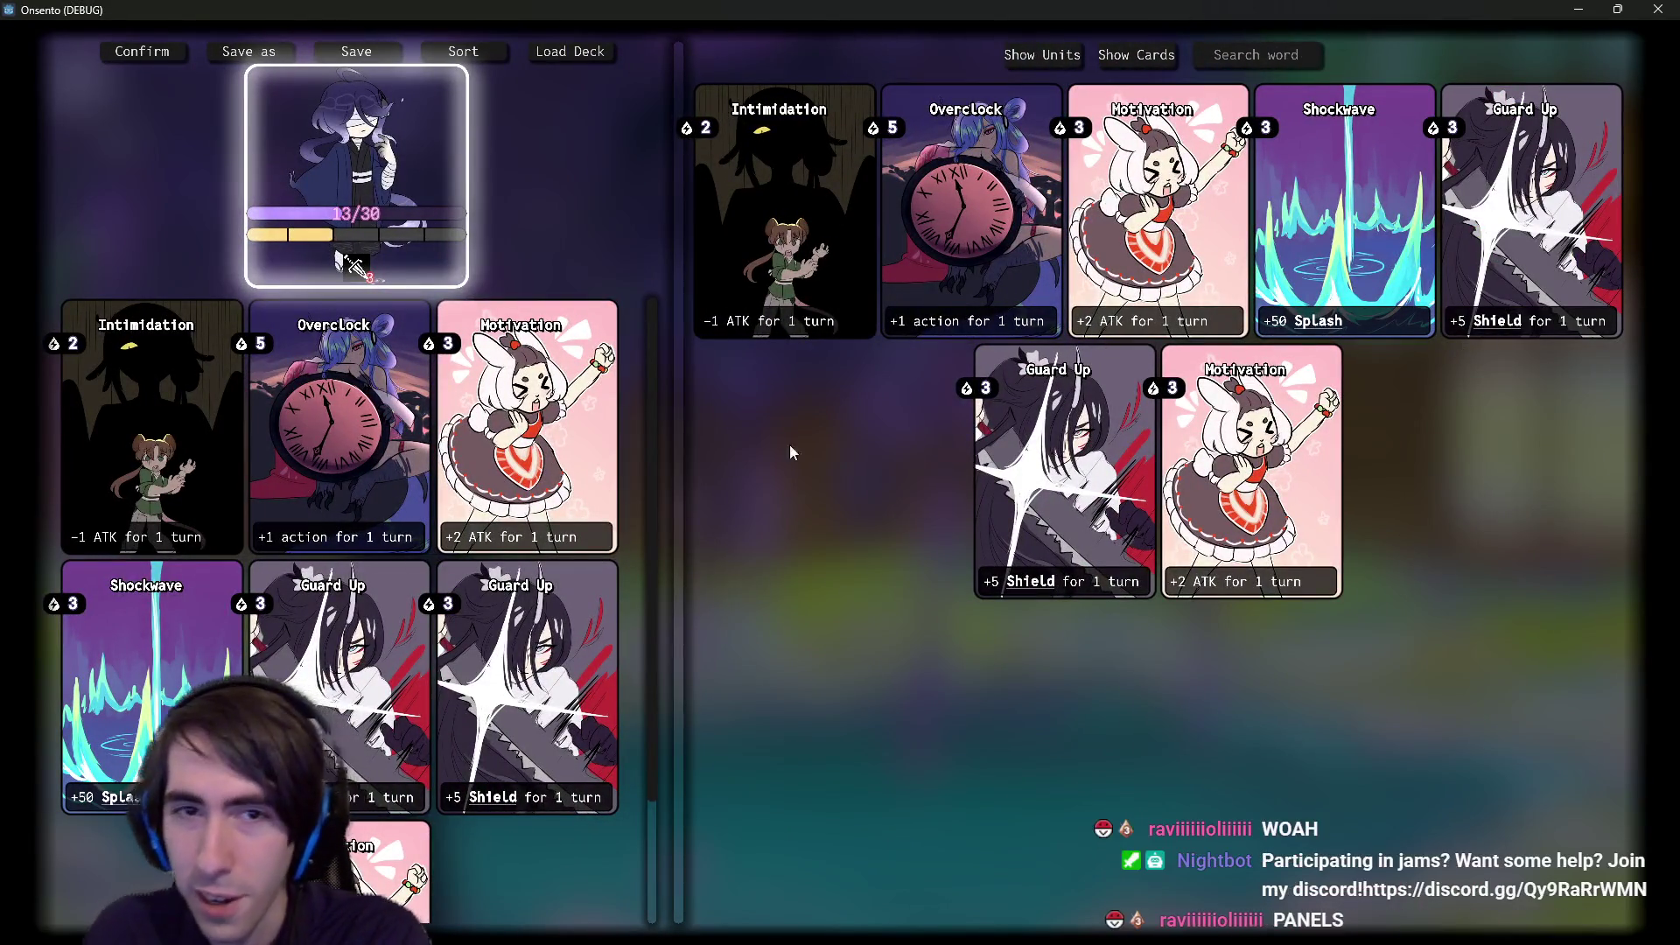
left_click_drag(679, 454, 1443, 481)
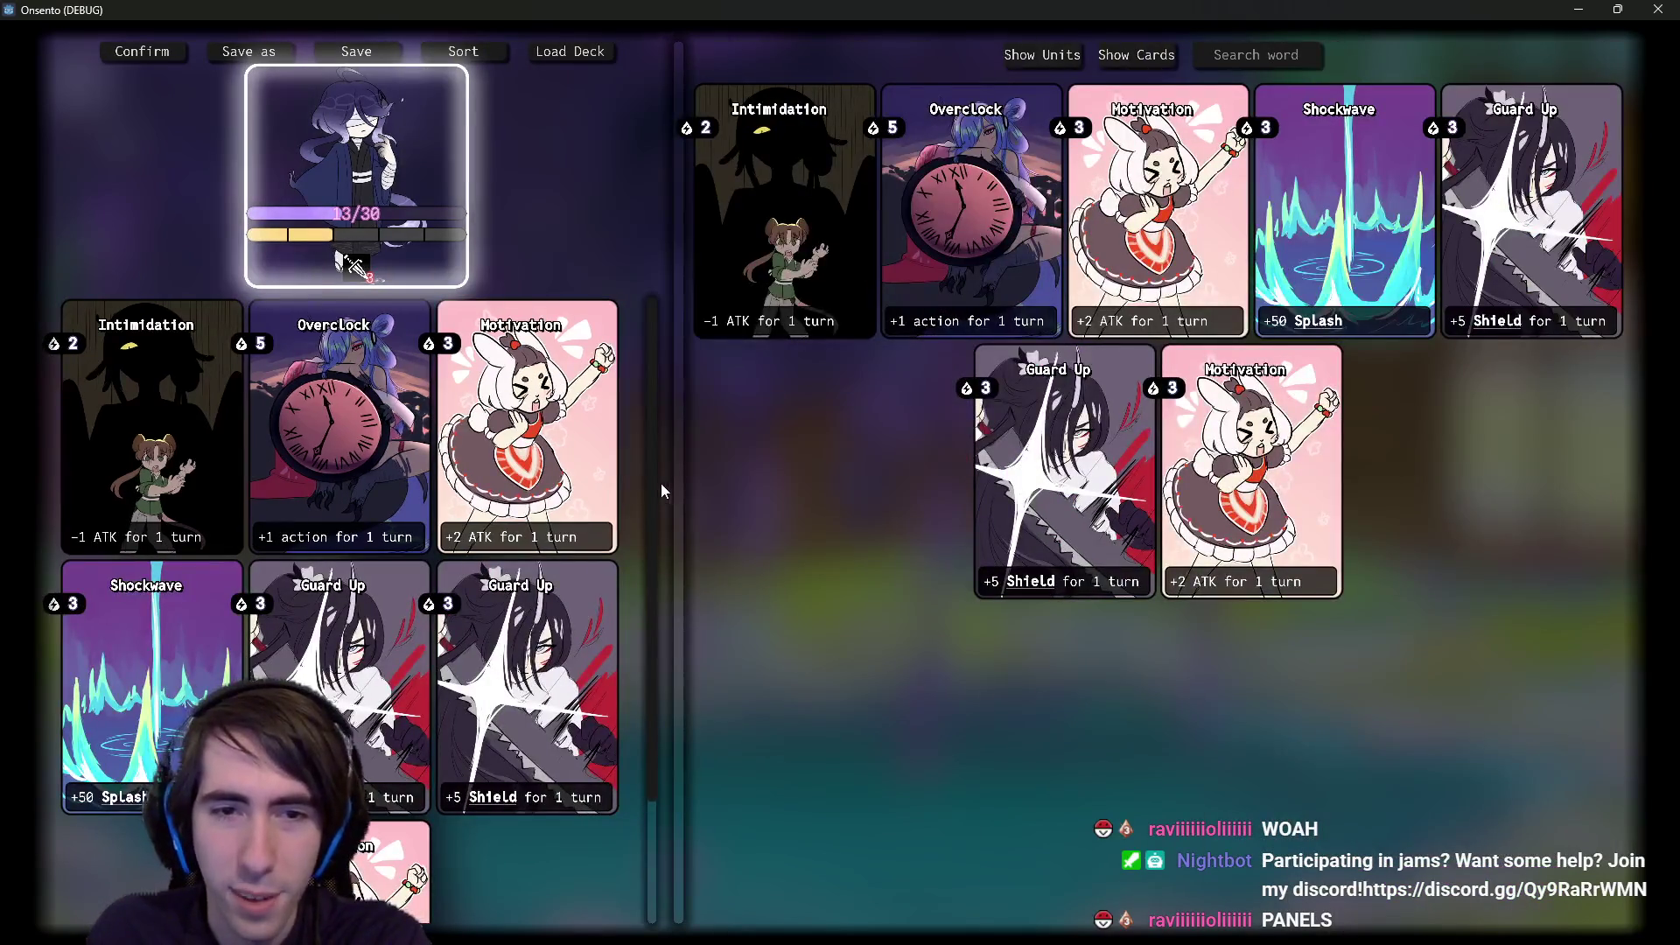
scroll(648, 546, "down", 2)
scroll(649, 546, "up", 2)
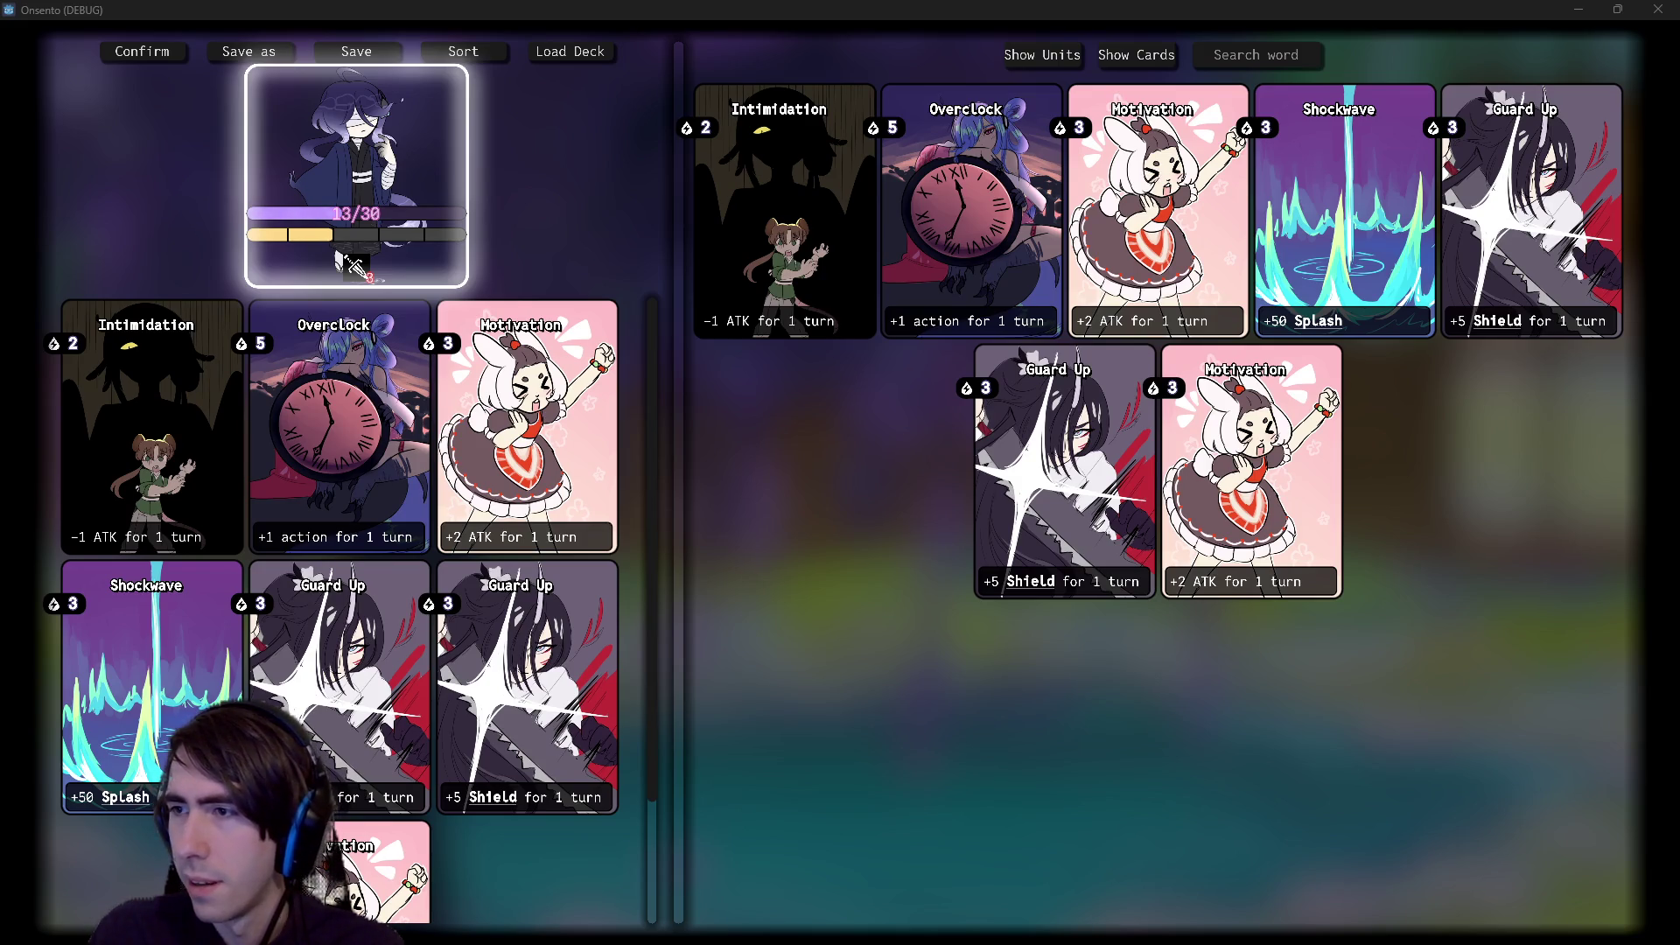
key("alt+Tab")
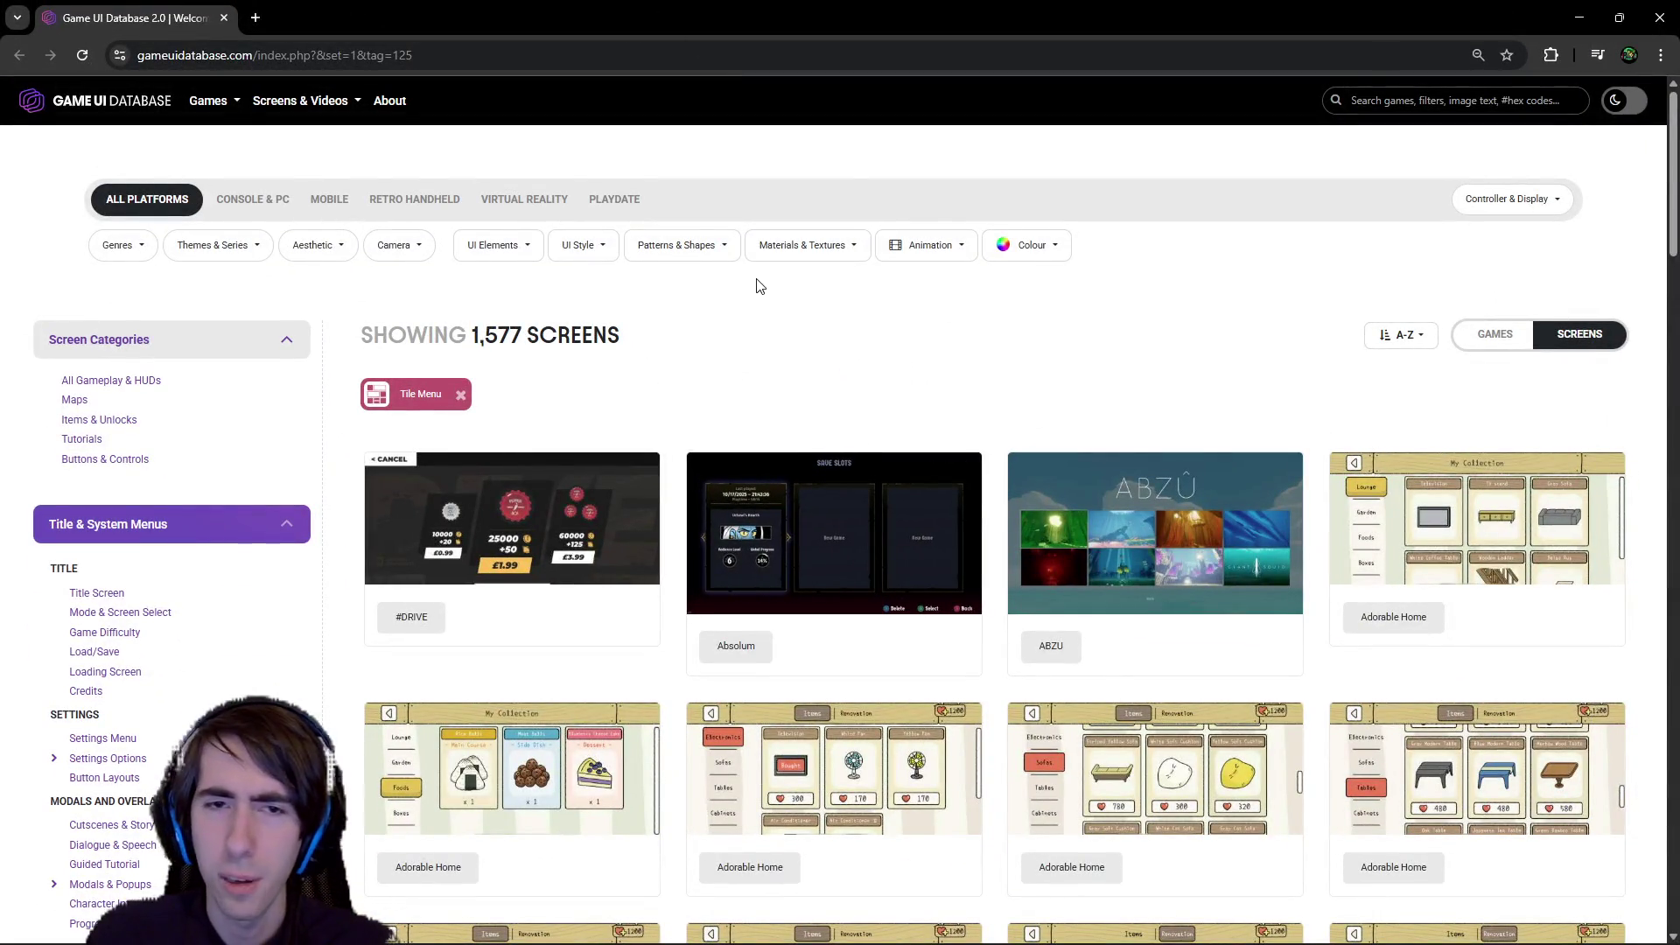
- Browse the Tile Menu results and add the Tooltip UI element filter
scroll(971, 487, "down", 3)
scroll(953, 490, "down", 7)
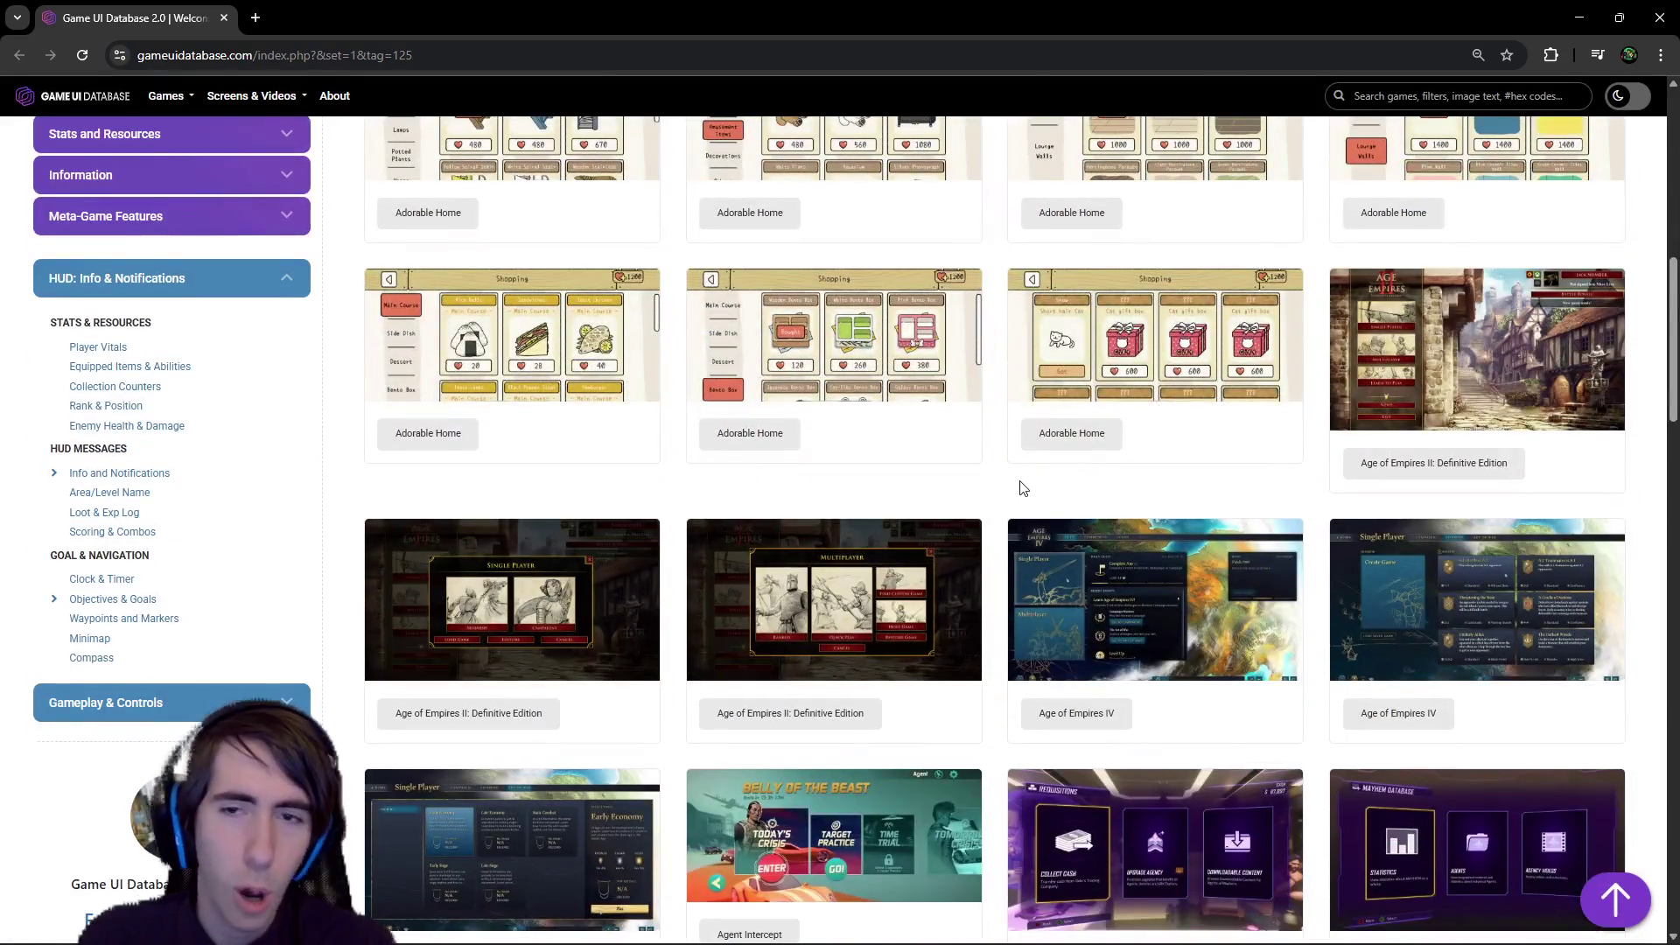
middle_click(990, 486)
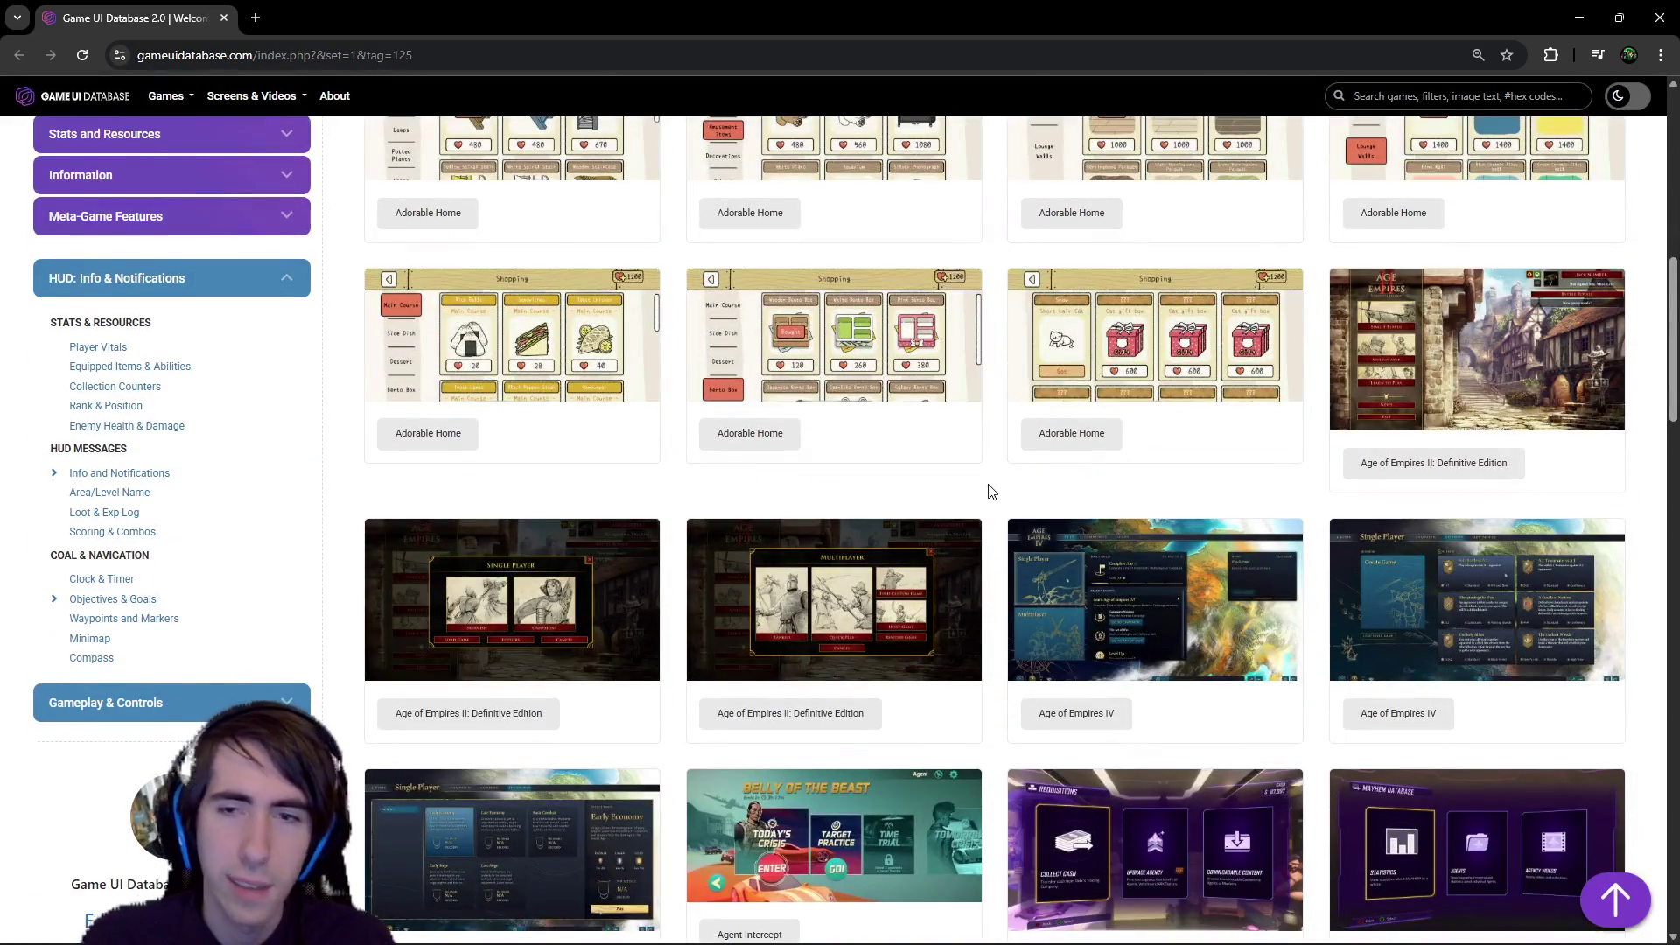
scroll(991, 486, "down", 1)
scroll(990, 487, "down", 1)
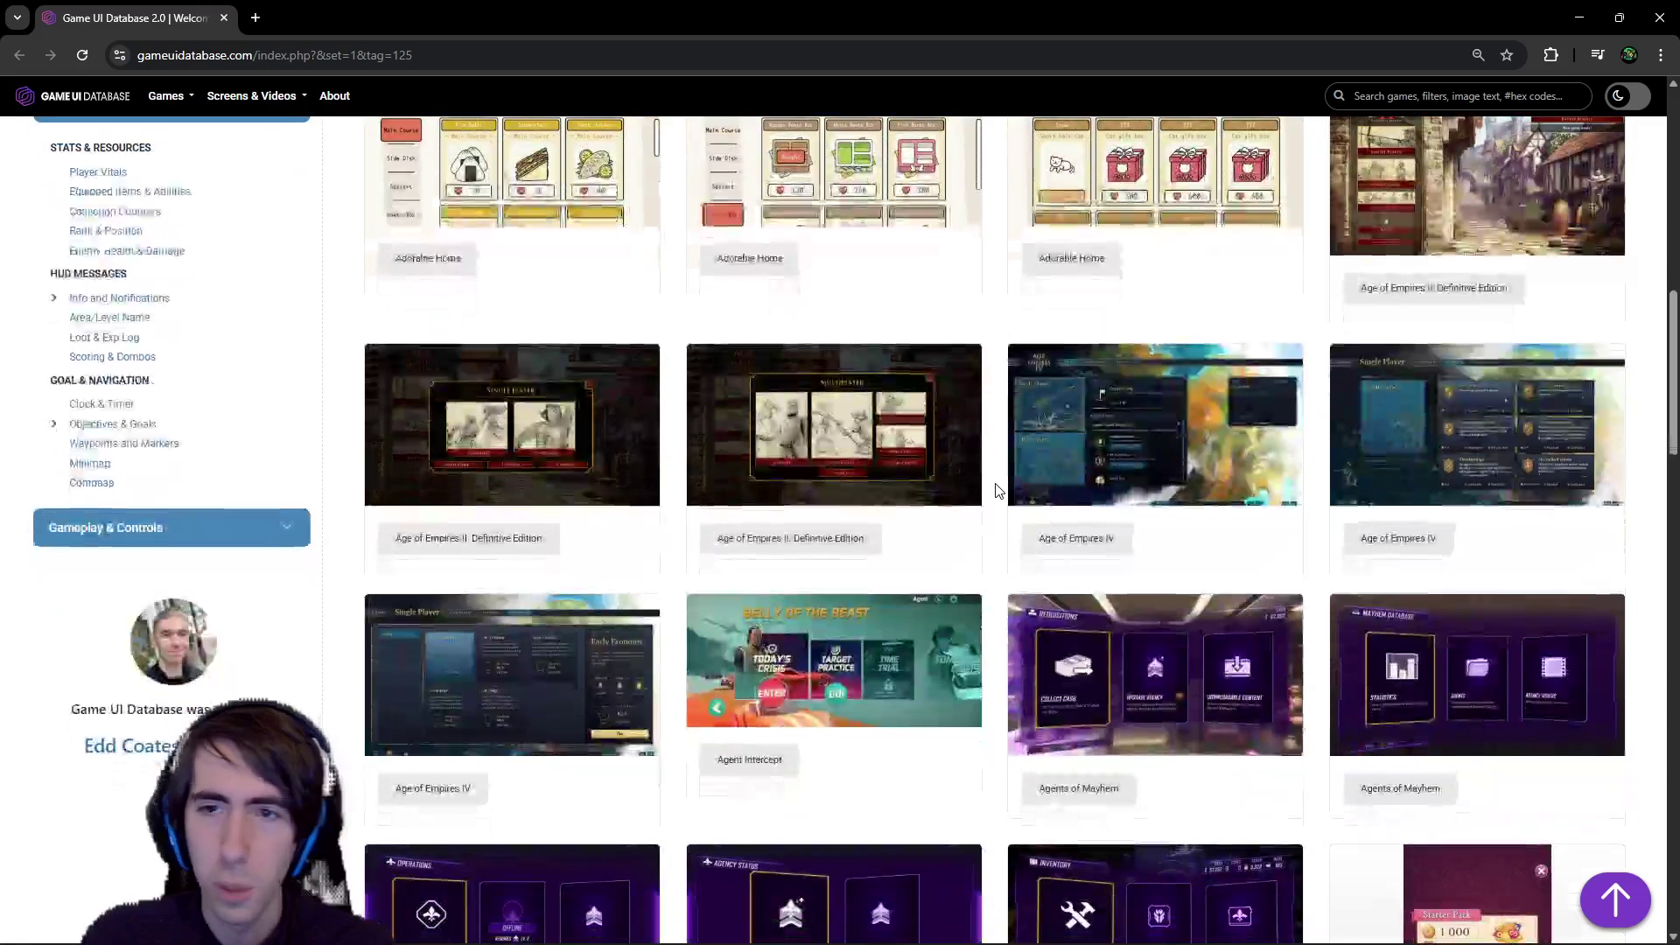
scroll(1033, 382, "down", 3)
scroll(936, 660, "down", 5)
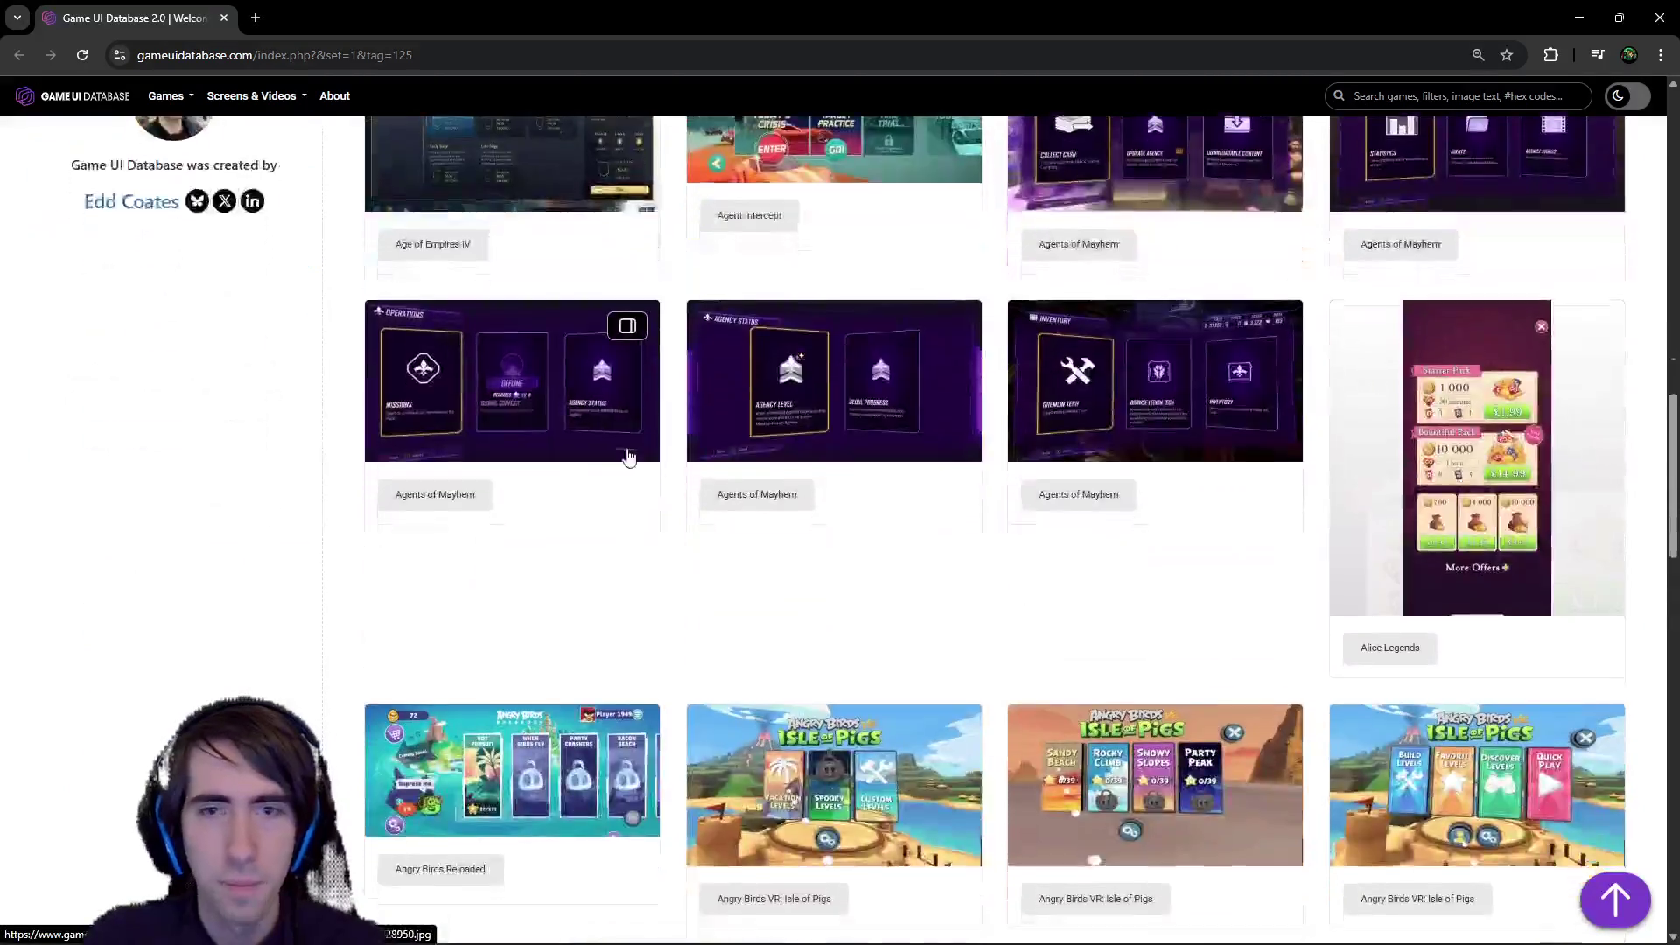
scroll(937, 652, "up", 15)
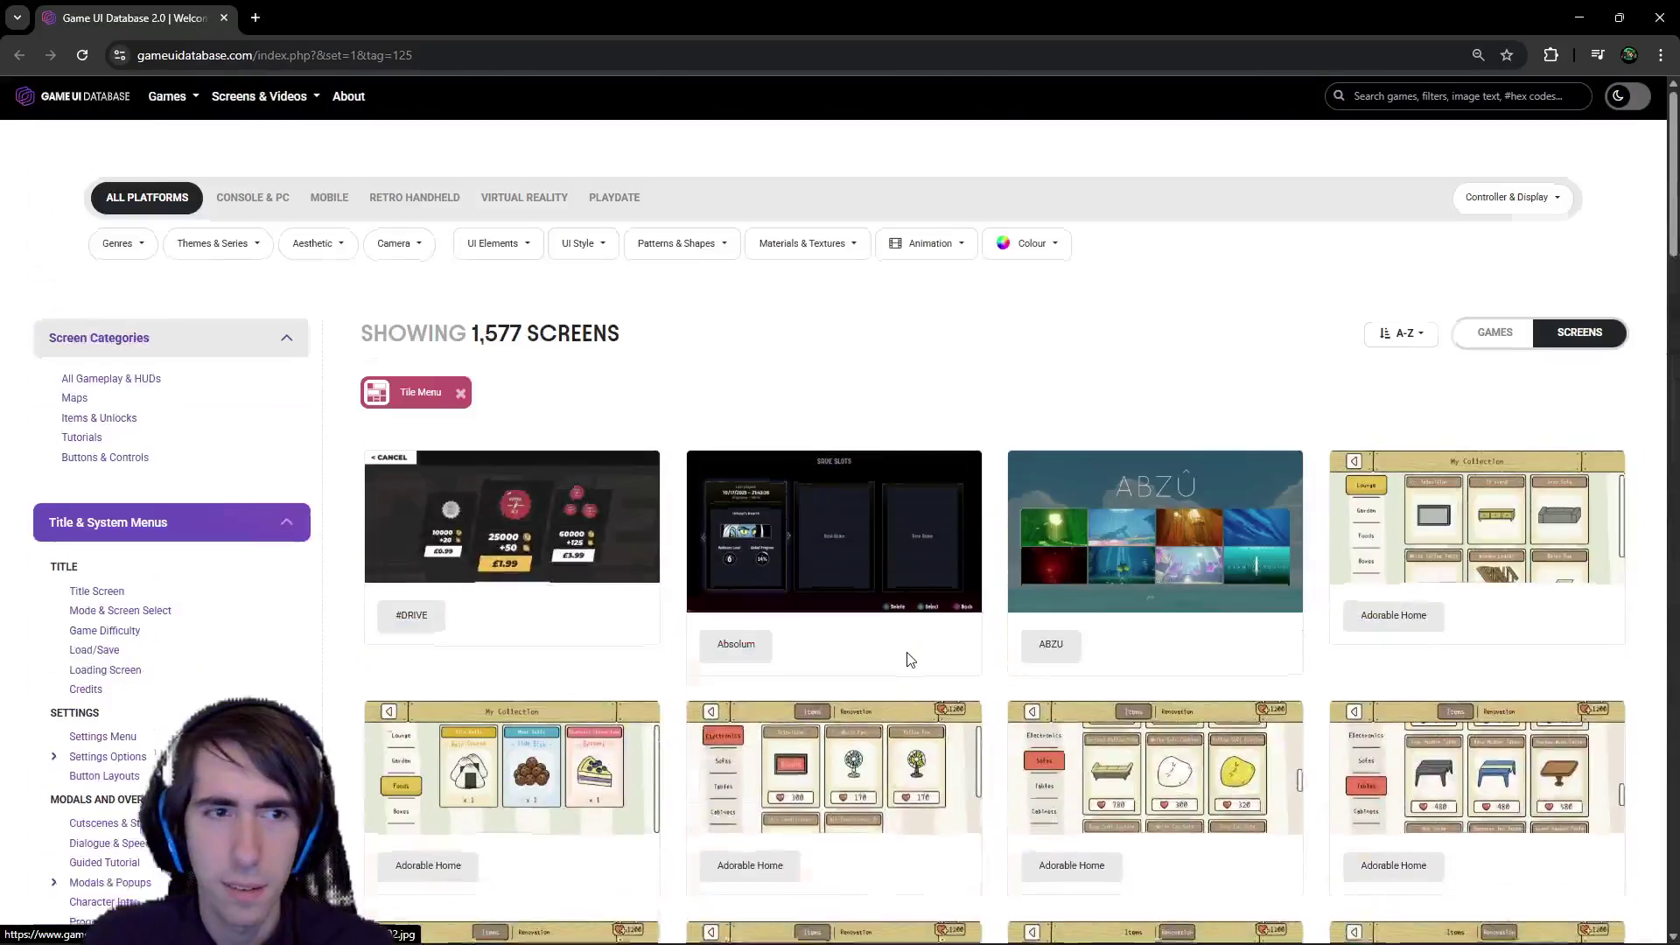
left_click(536, 248)
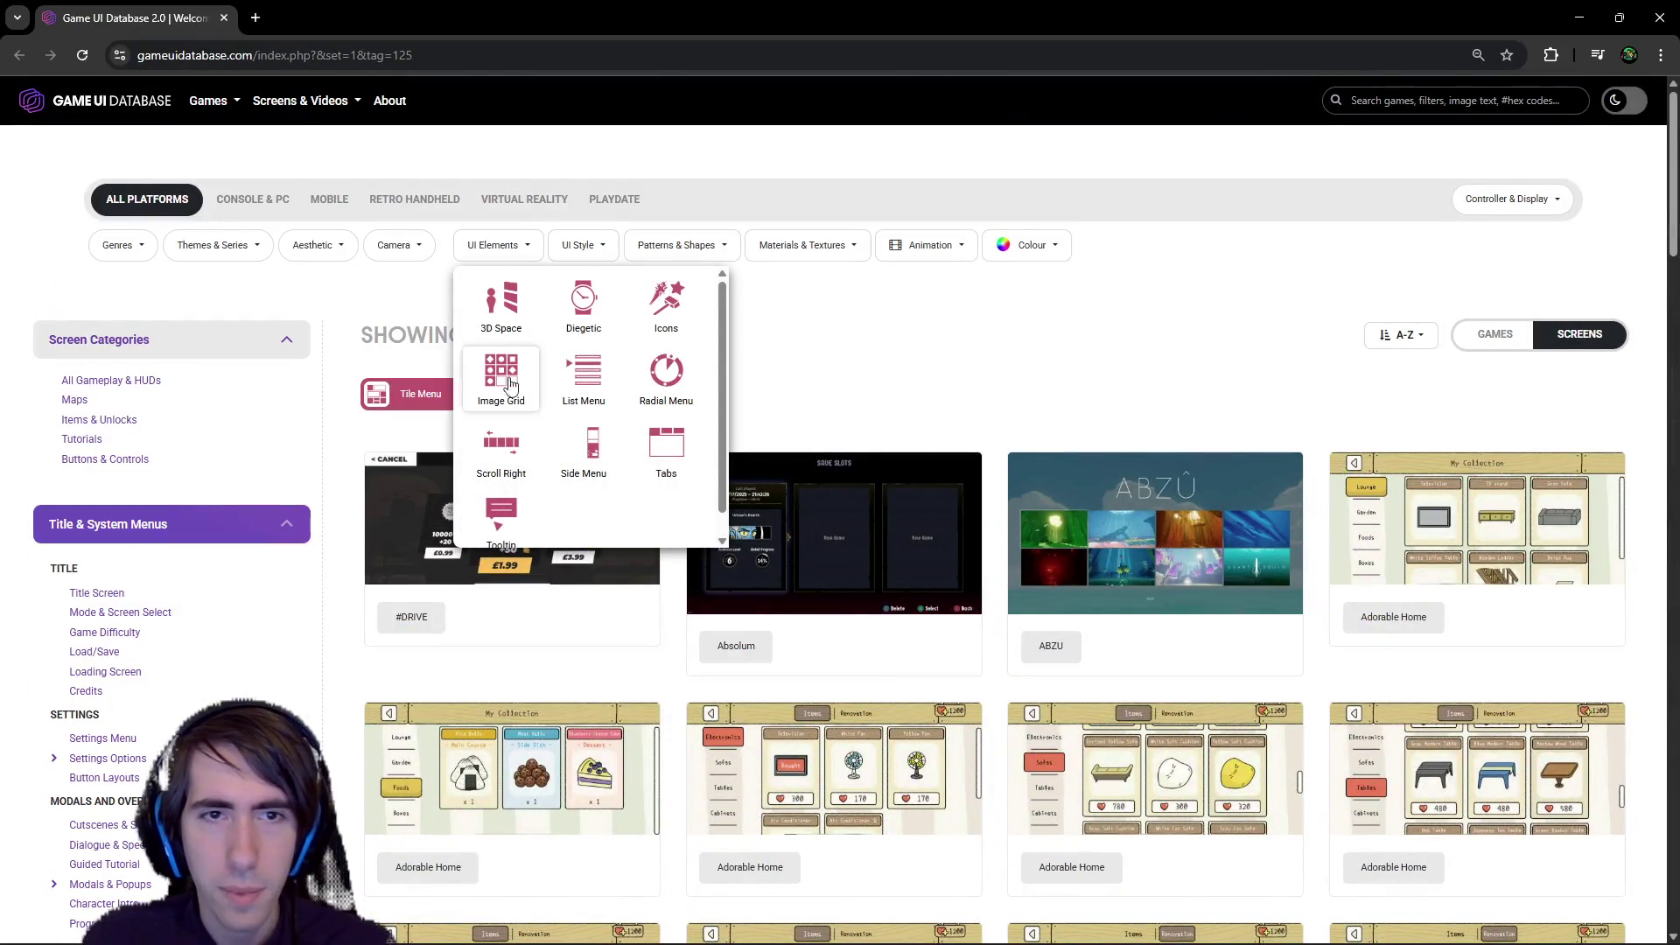
scroll(512, 494, "down", 1)
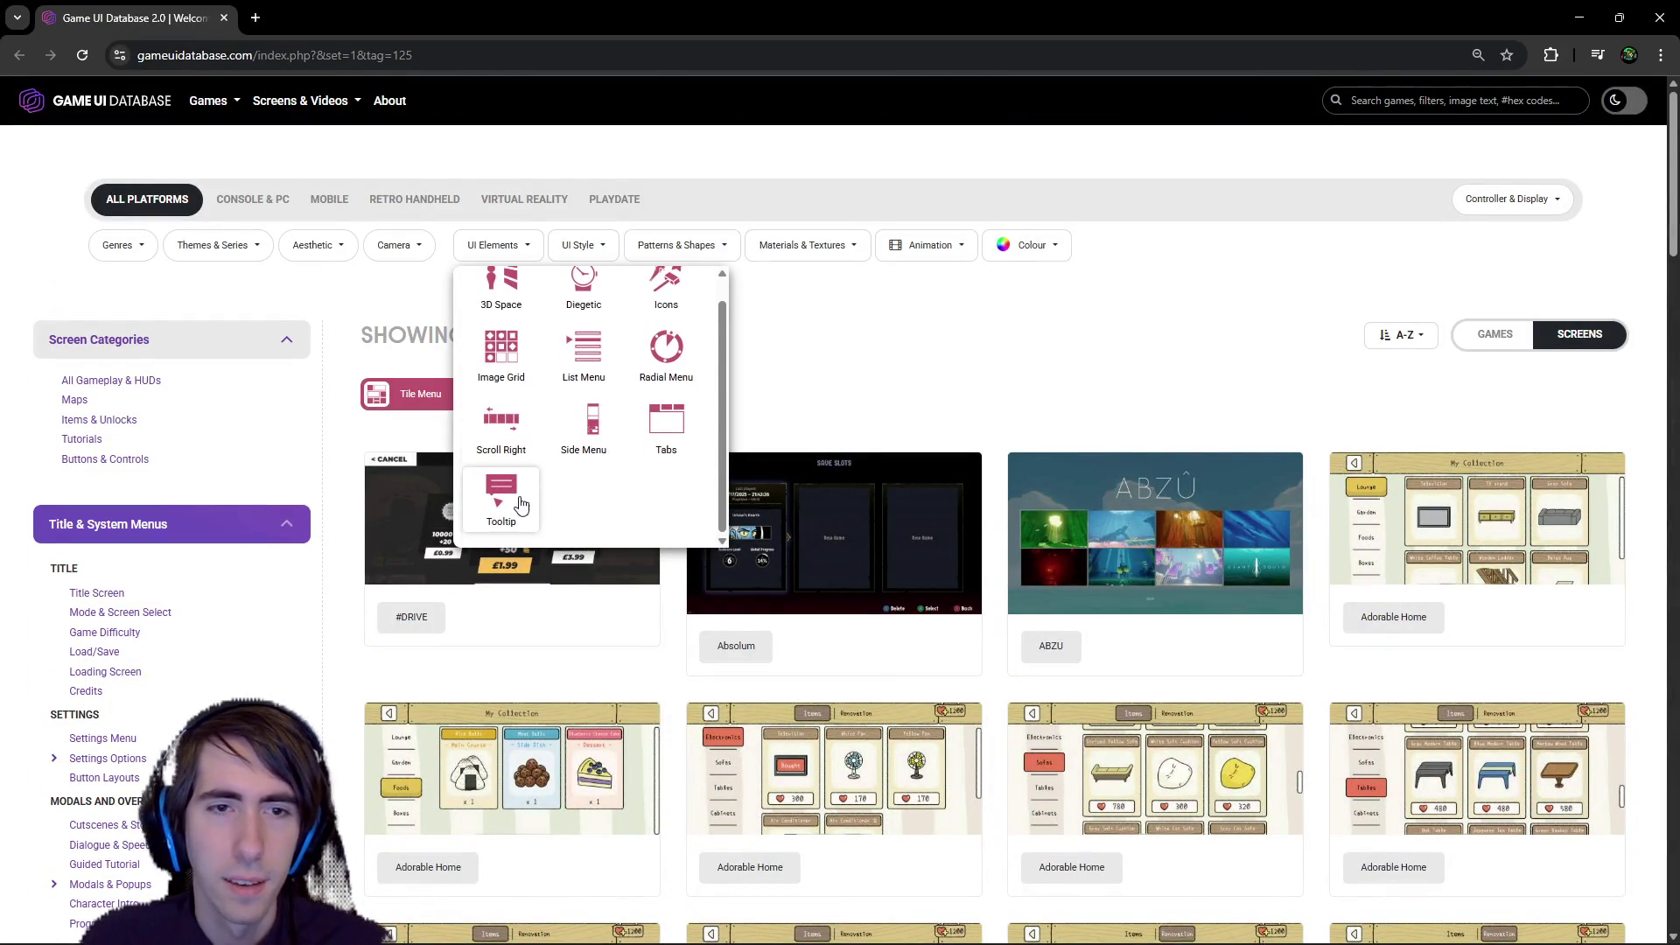
left_click(517, 496)
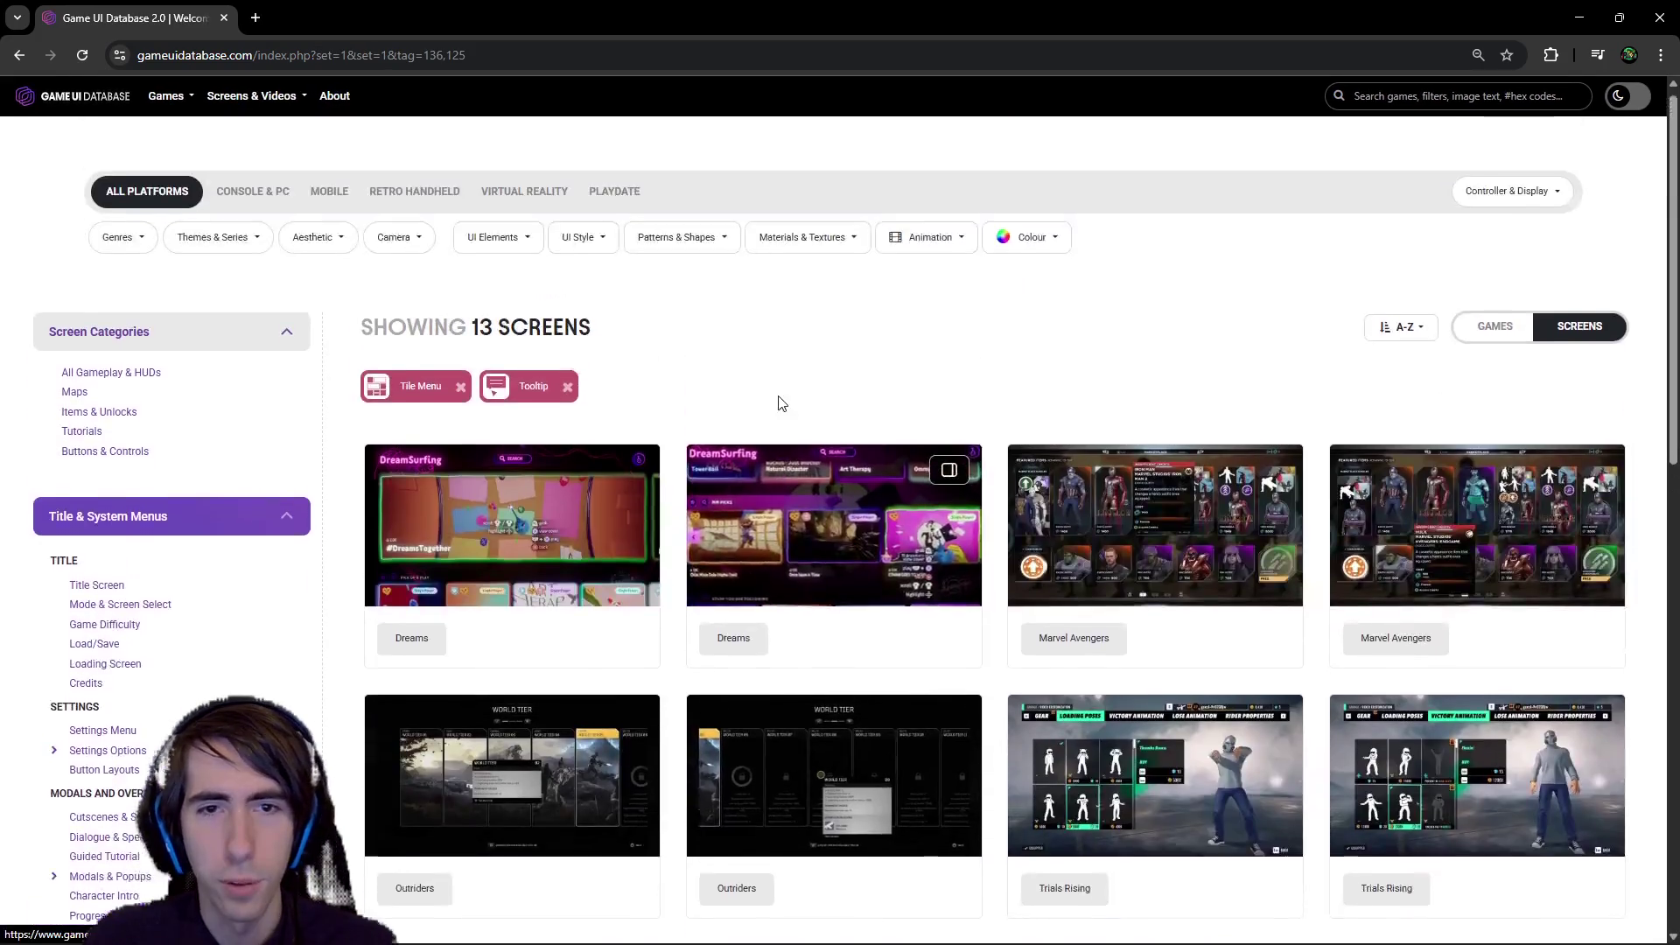
- Open the Dreams and Trials Rising screenshots full size for reference
scroll(781, 403, "down", 2)
left_click(687, 323)
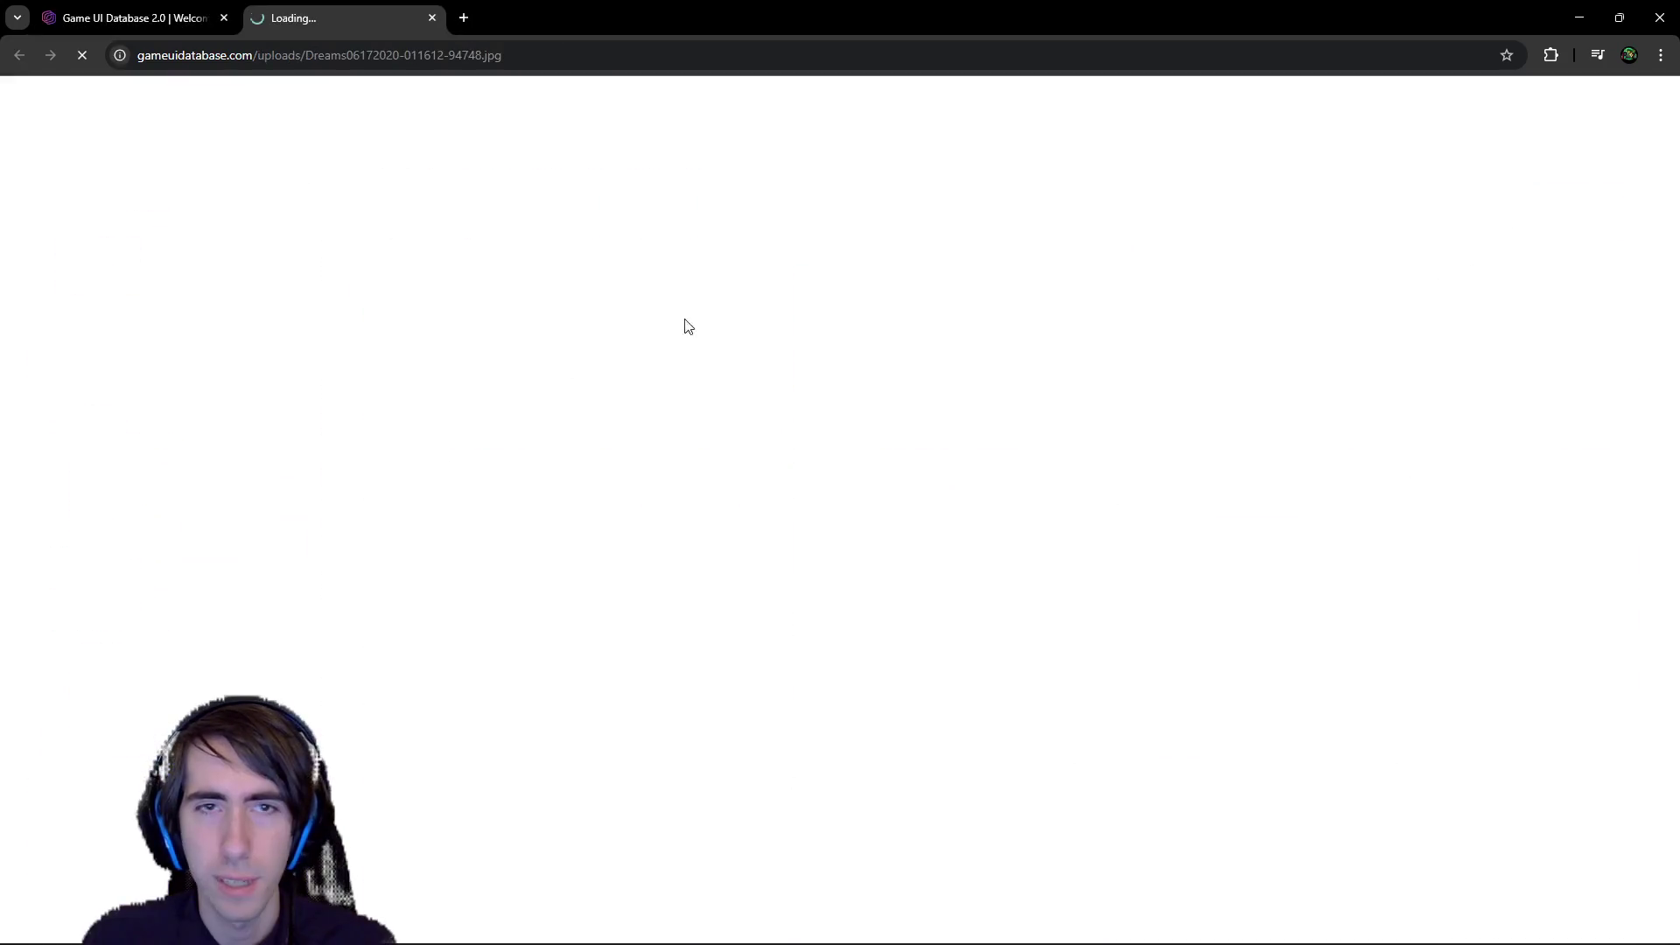
middle_click(356, 15)
left_click(411, 333)
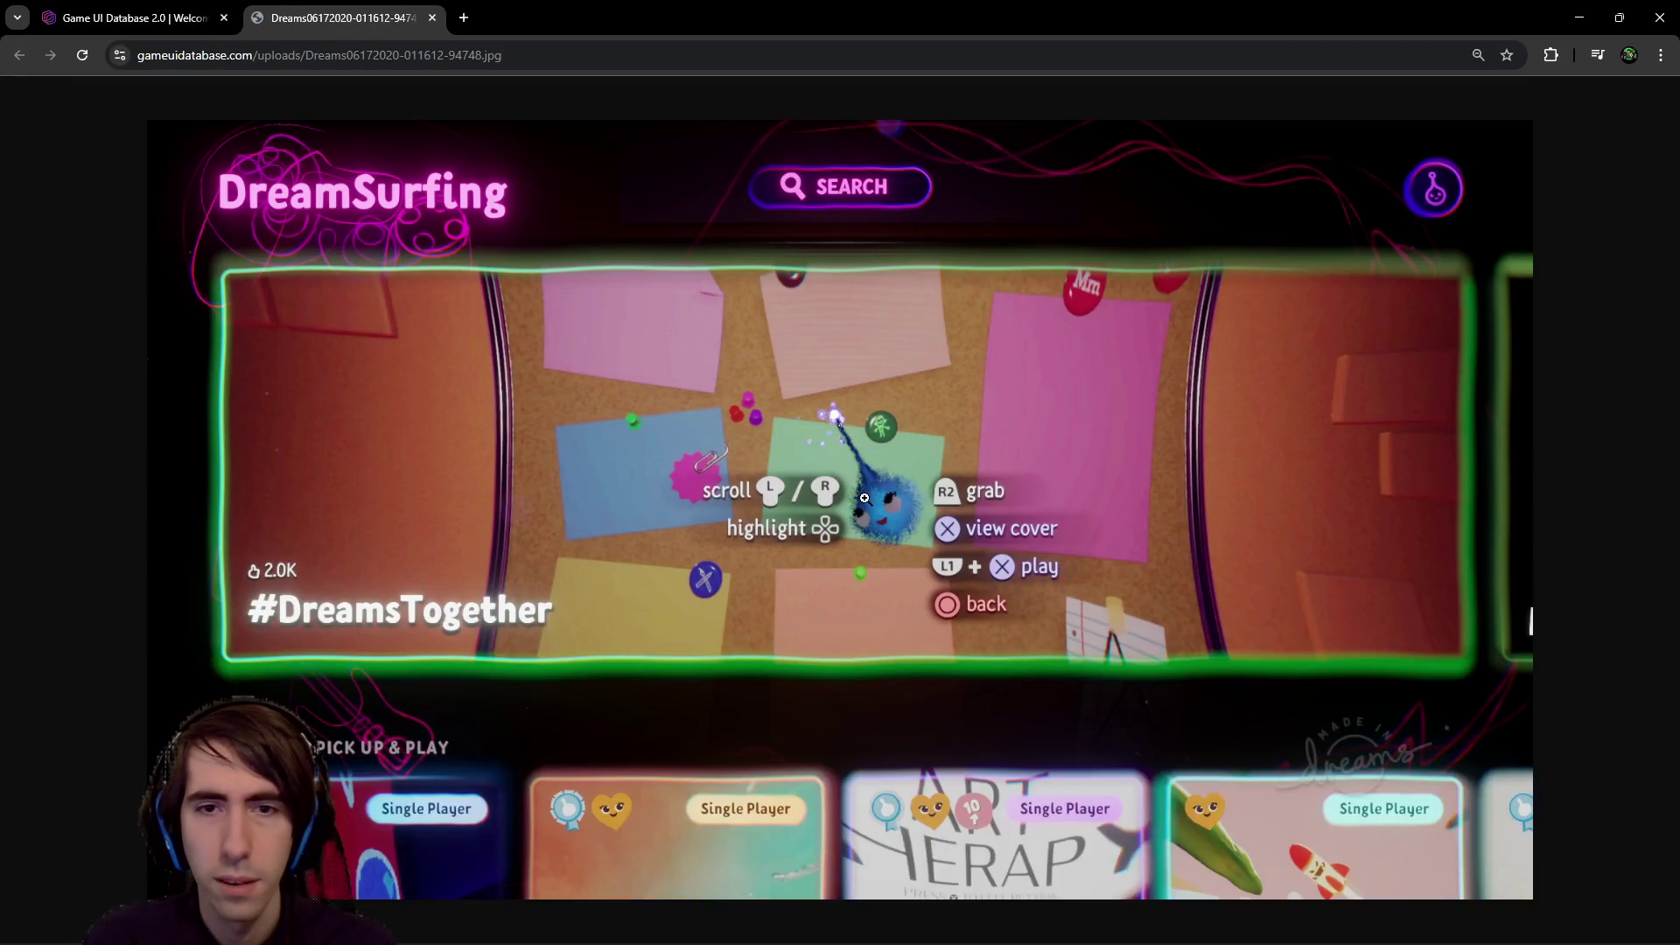
left_click(221, 8)
scroll(840, 472, "down", 2)
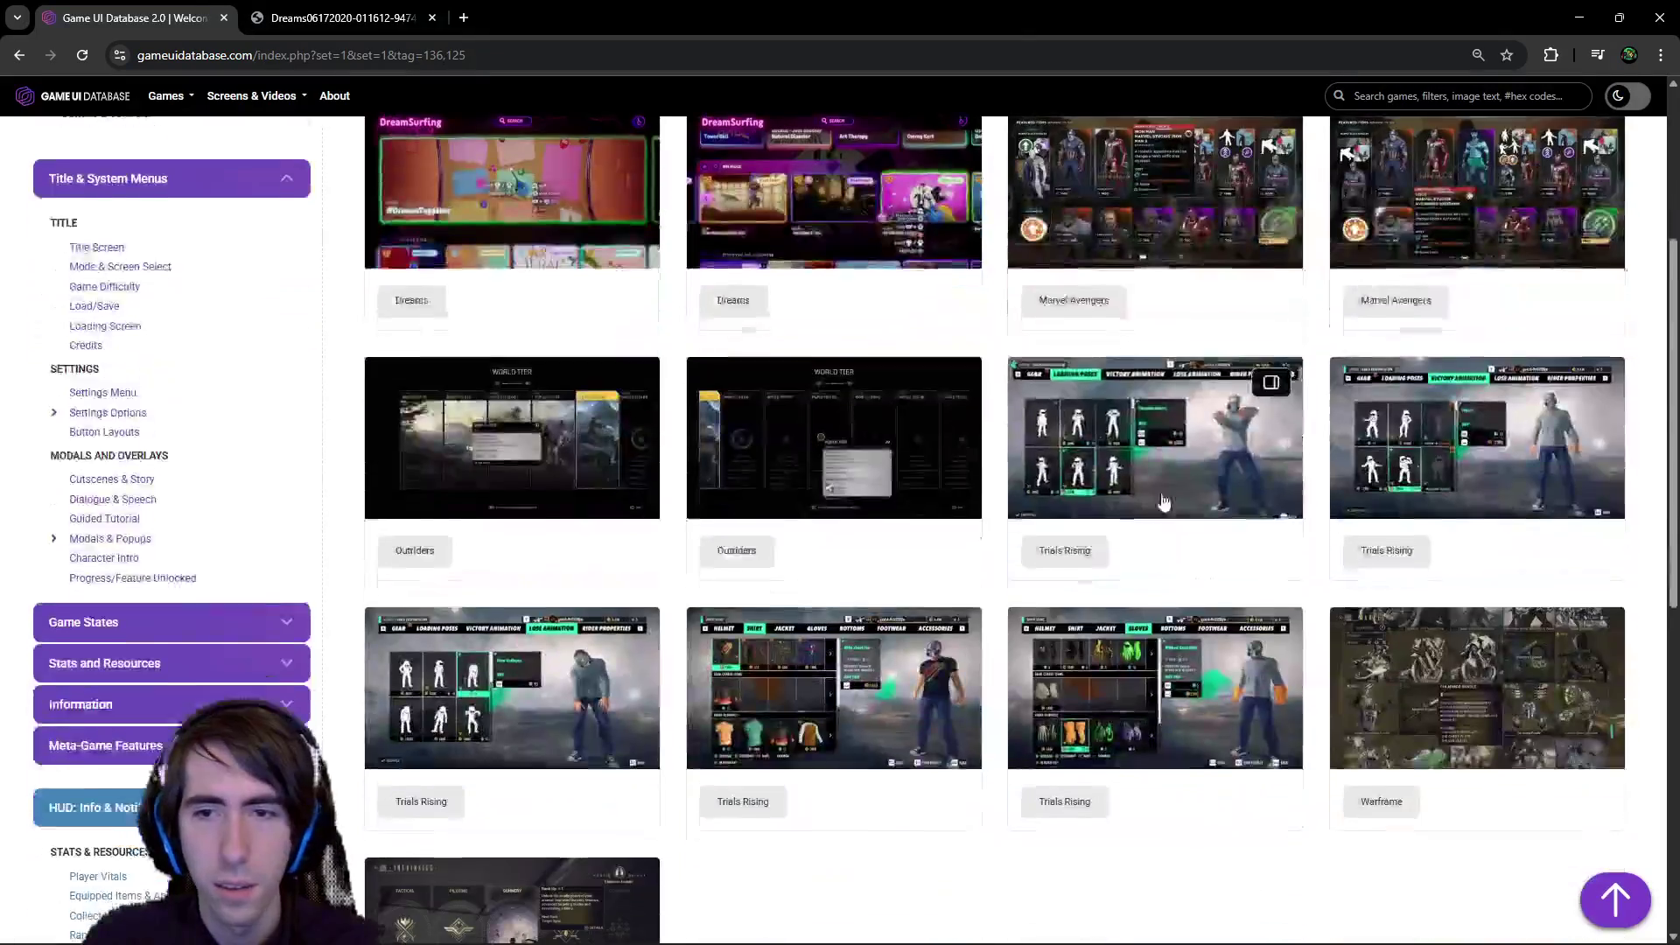
left_click(469, 691)
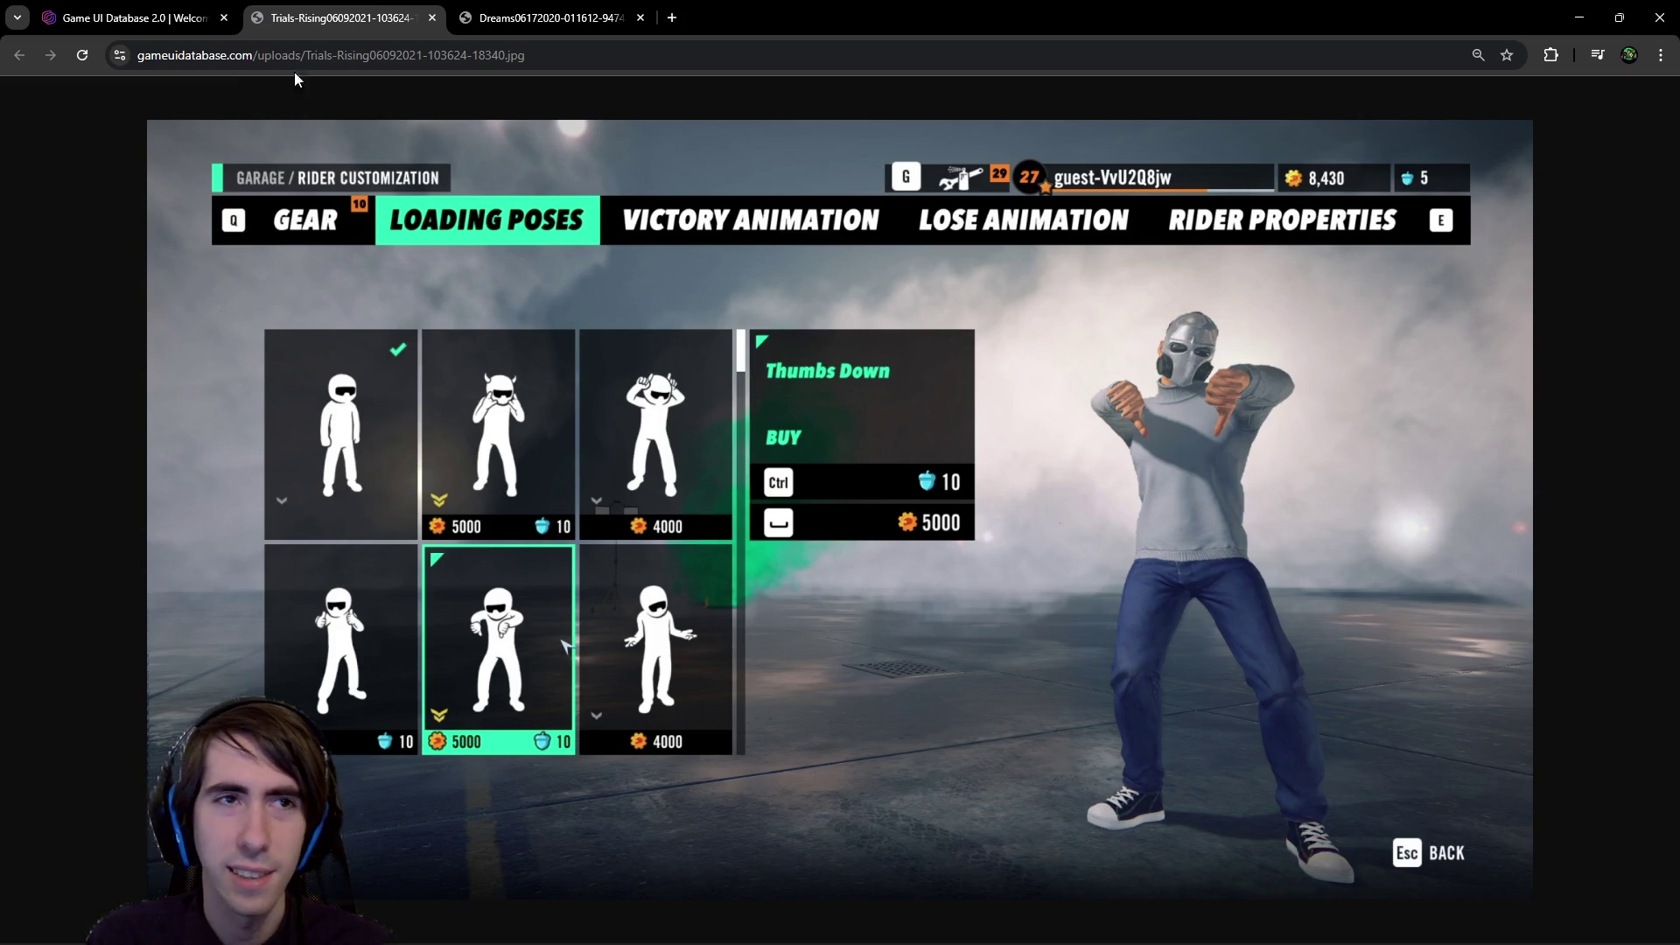
left_click(149, 17)
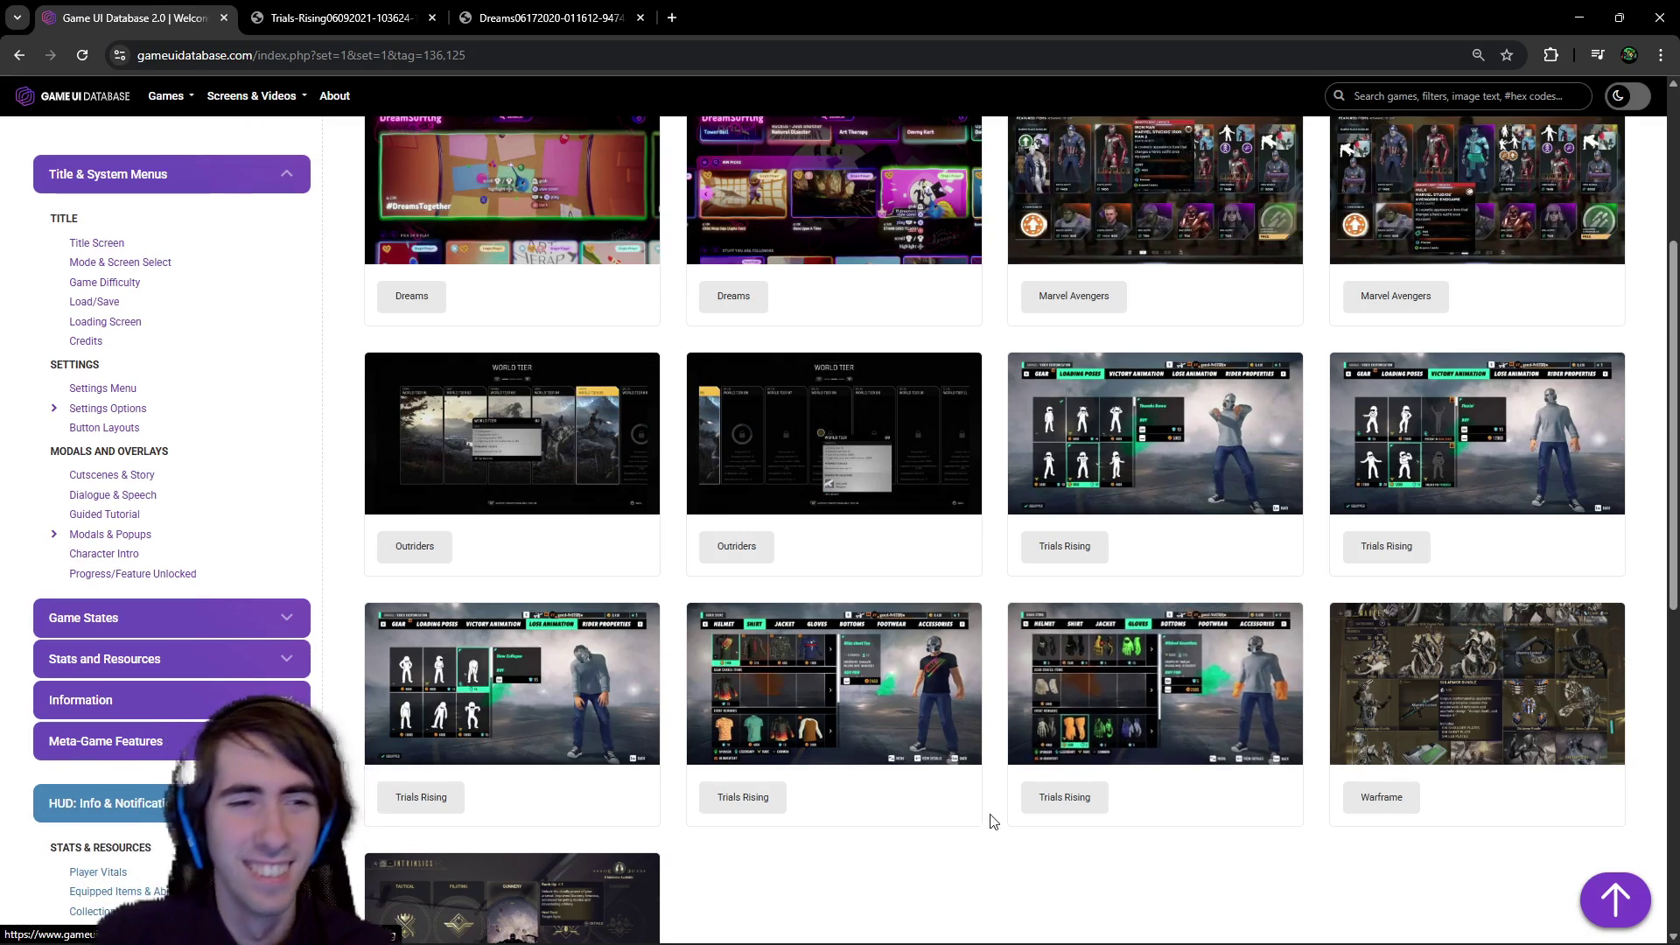
- Switch to the Guided Tutorial category and remove the Tooltip filter
left_click(105, 515)
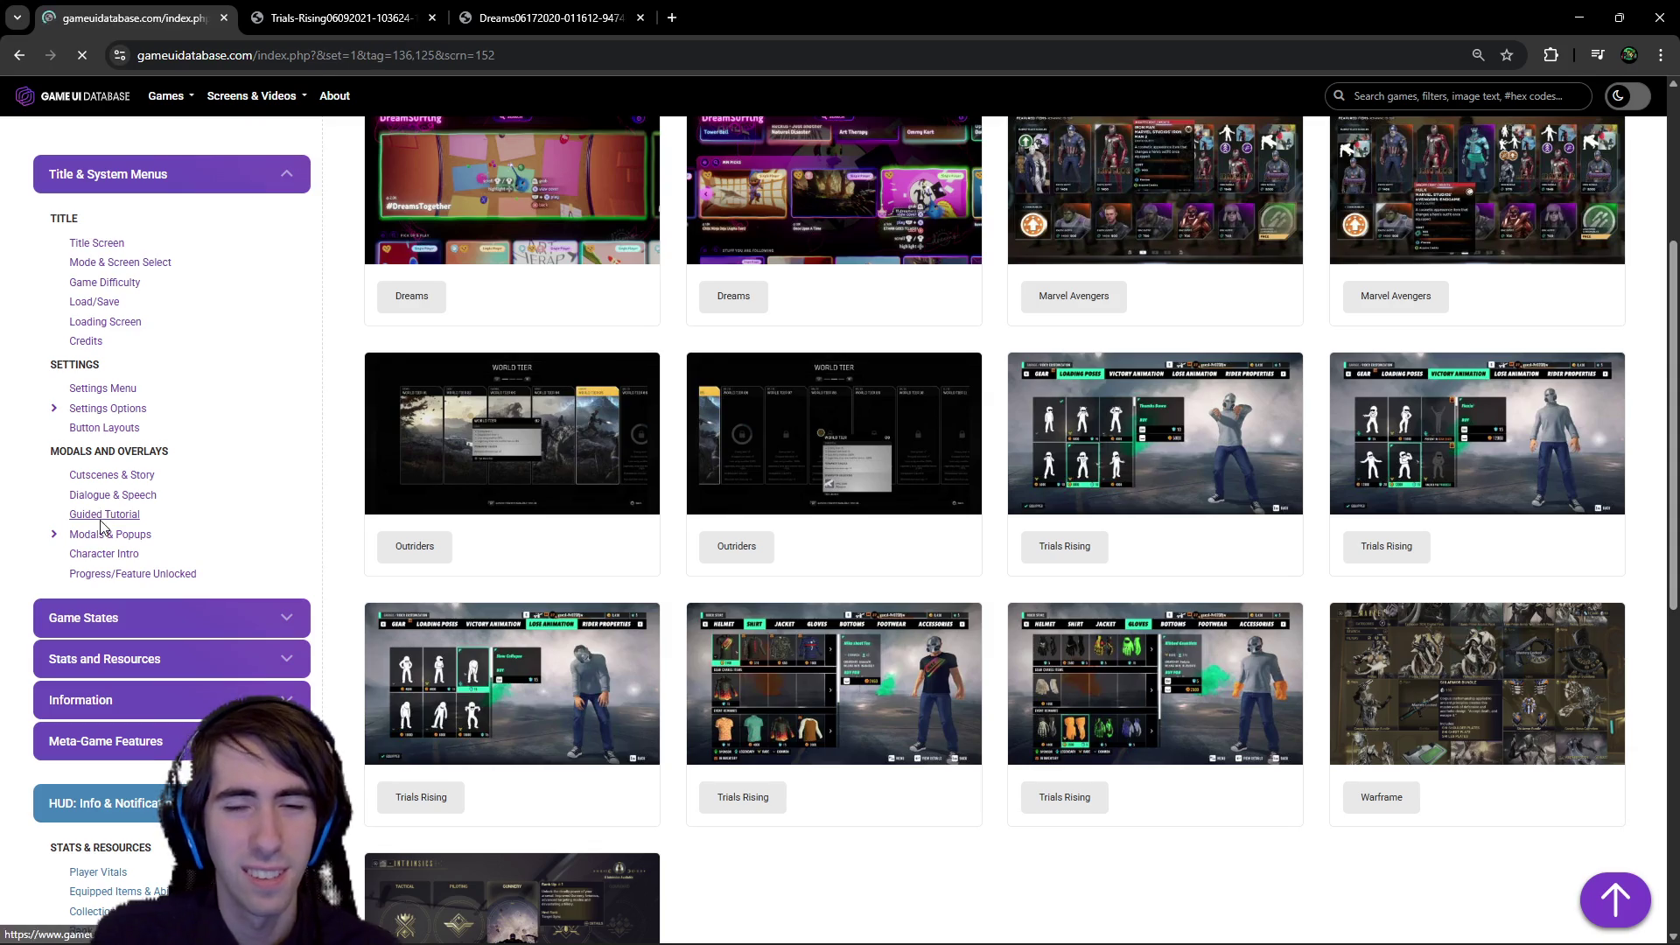
scroll(634, 645, "down", 3)
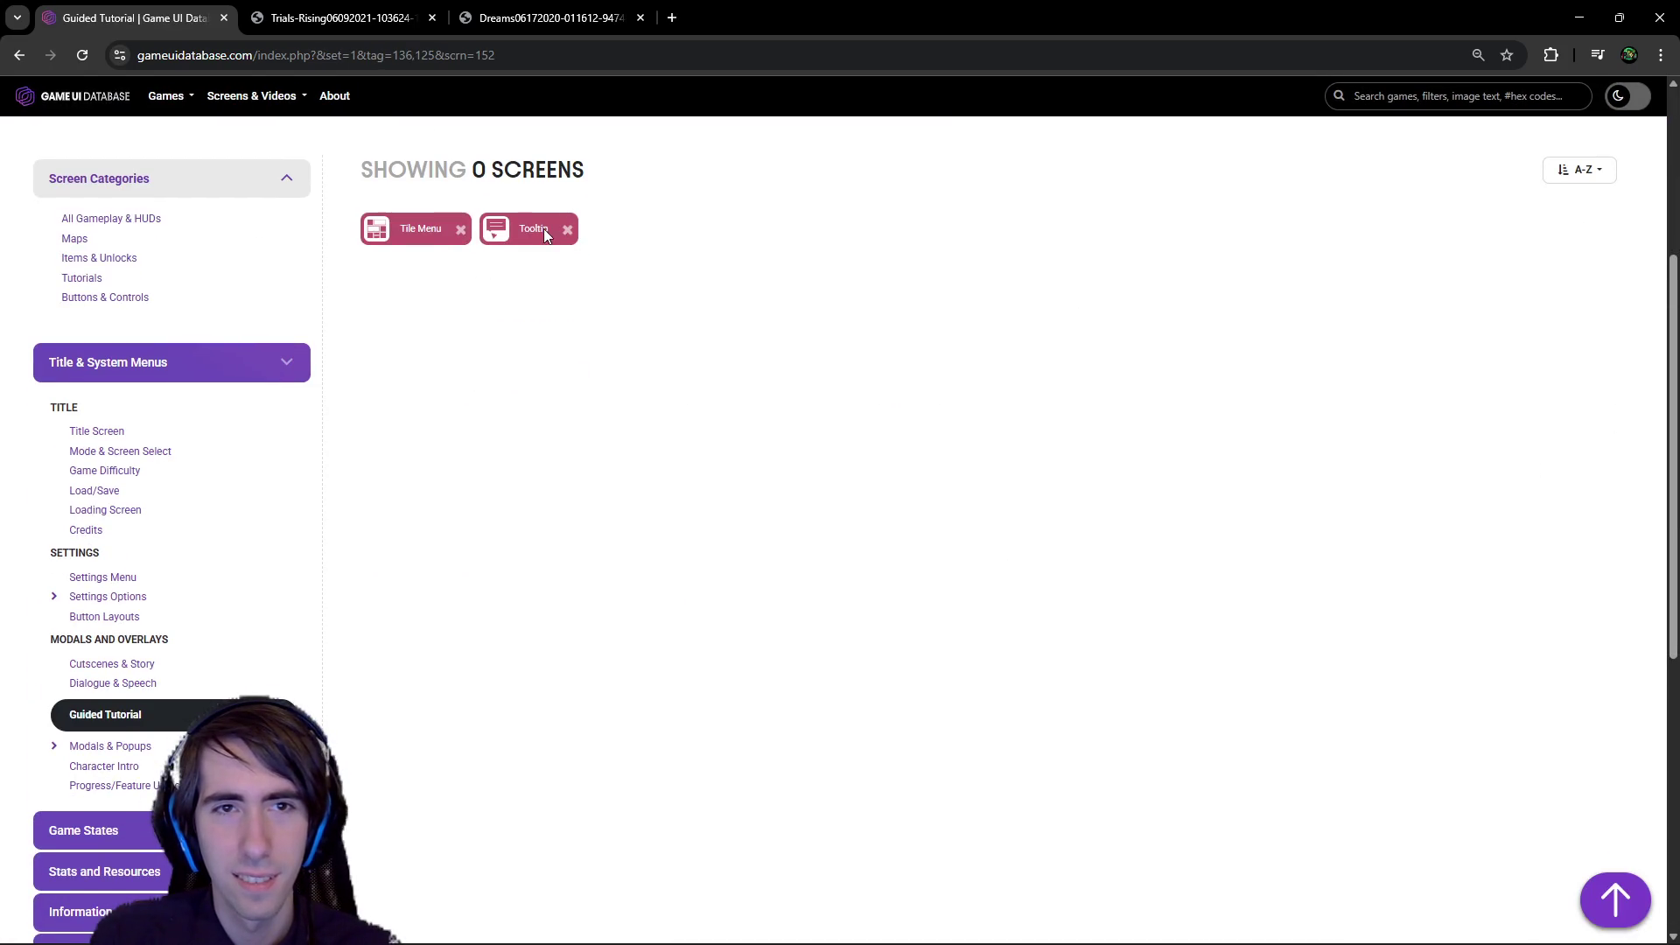
left_click(567, 229)
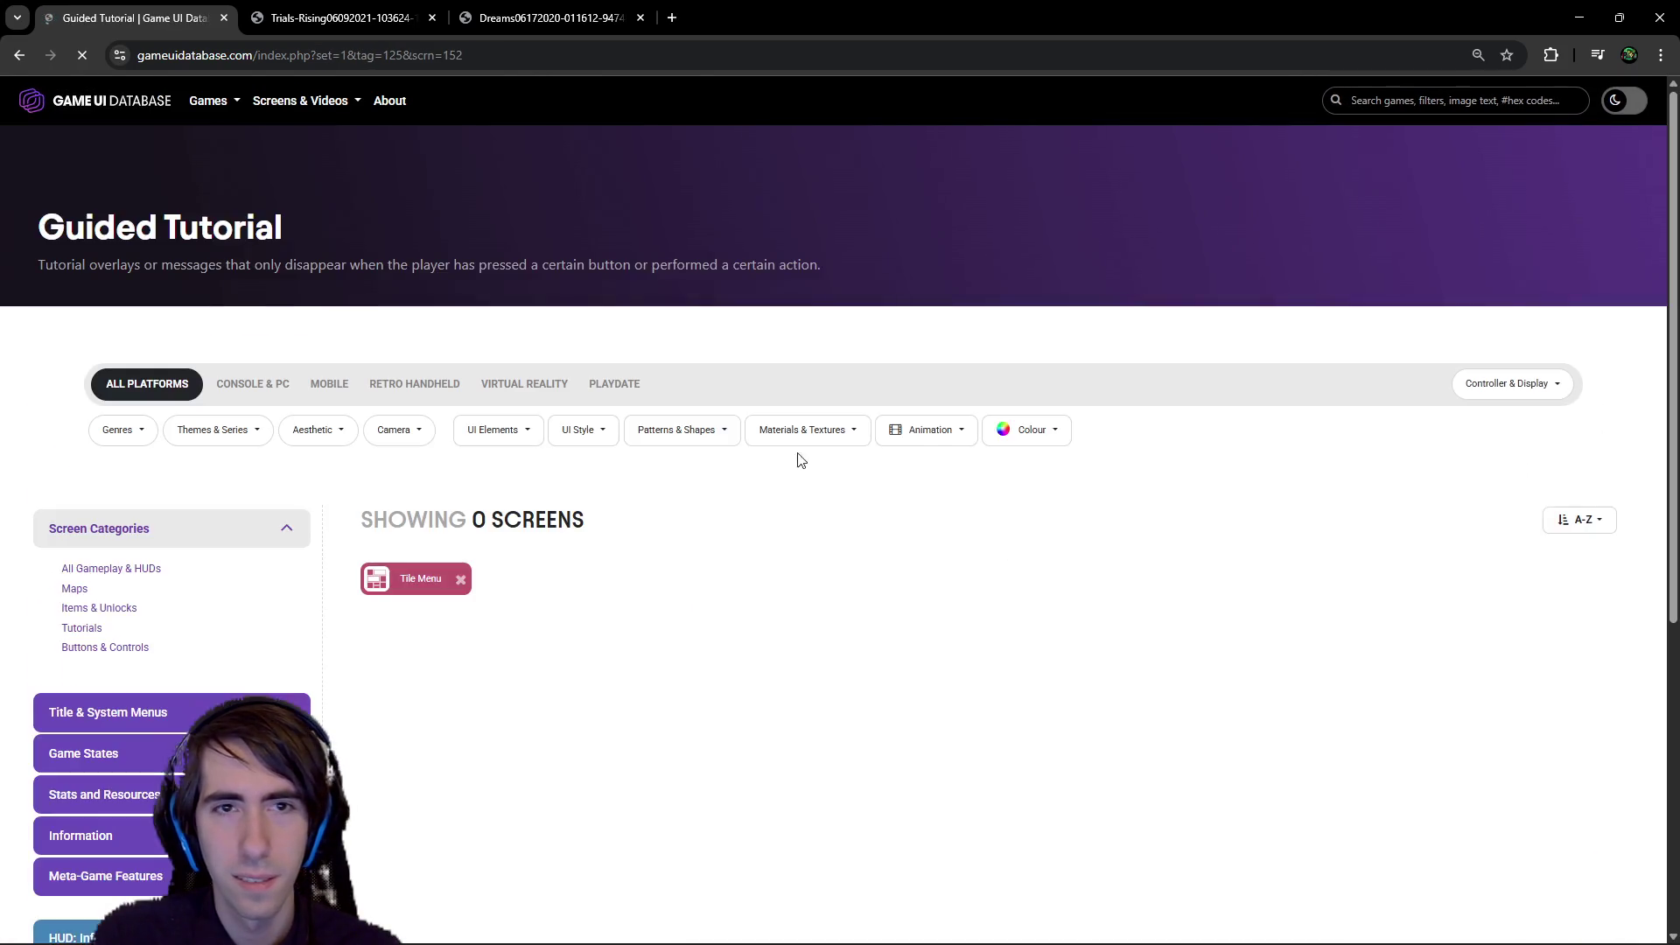
scroll(814, 543, "down", 5)
scroll(262, 439, "up", 3)
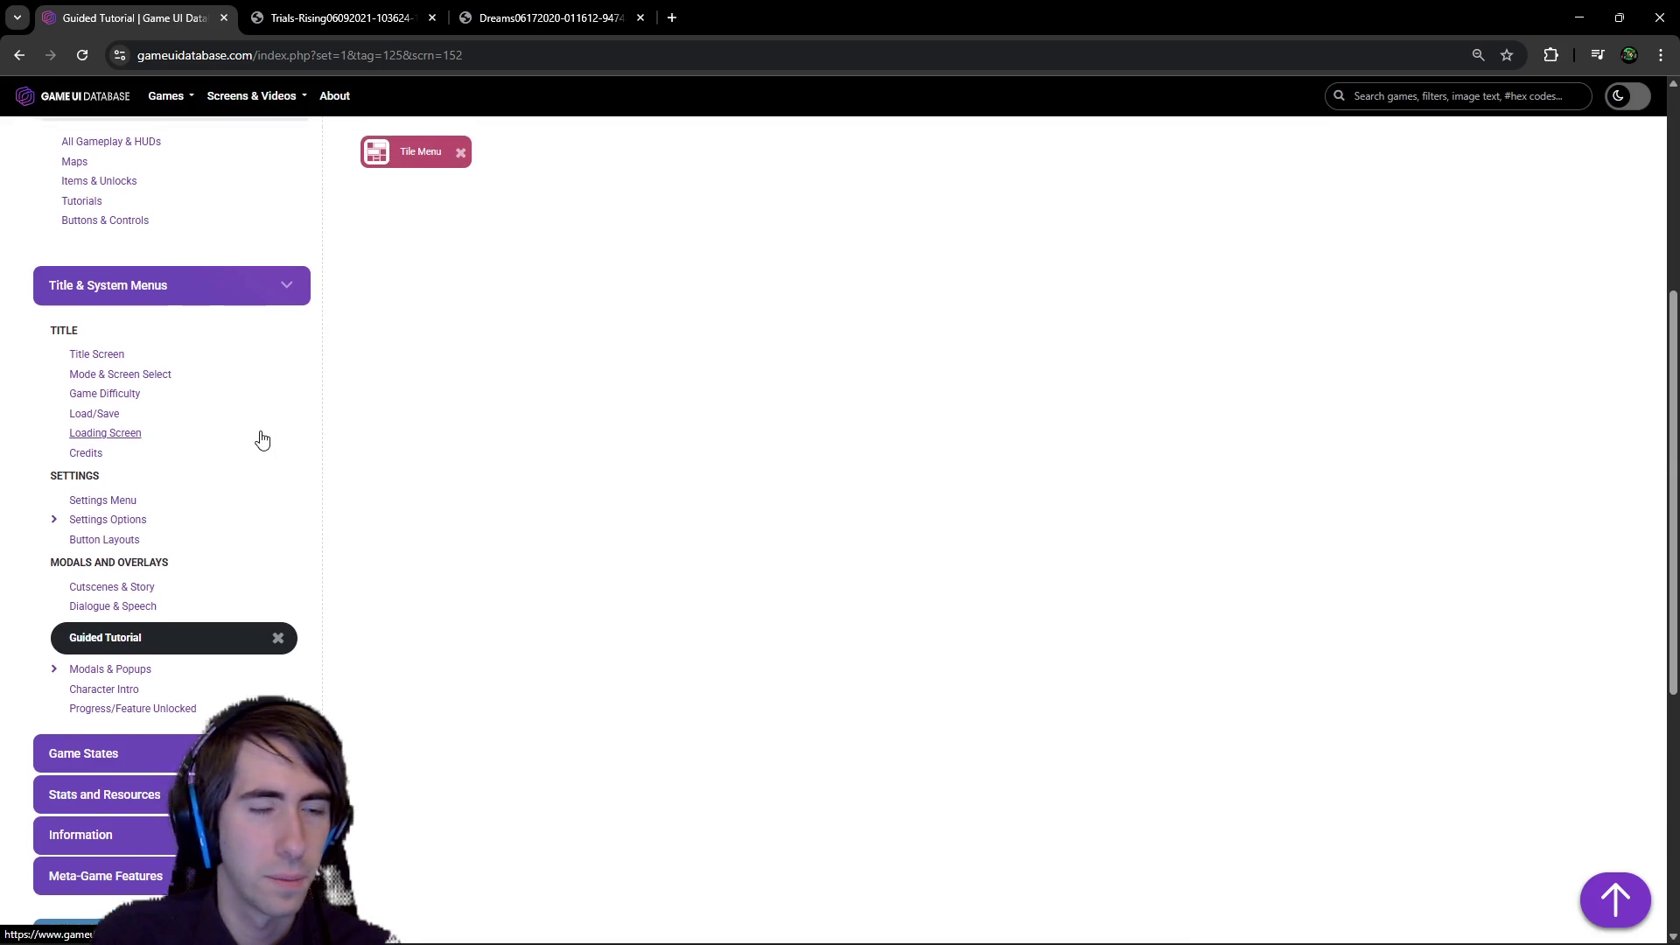
- Show All Gameplay & HUDs and remove the Tile Menu filter
left_click(151, 401)
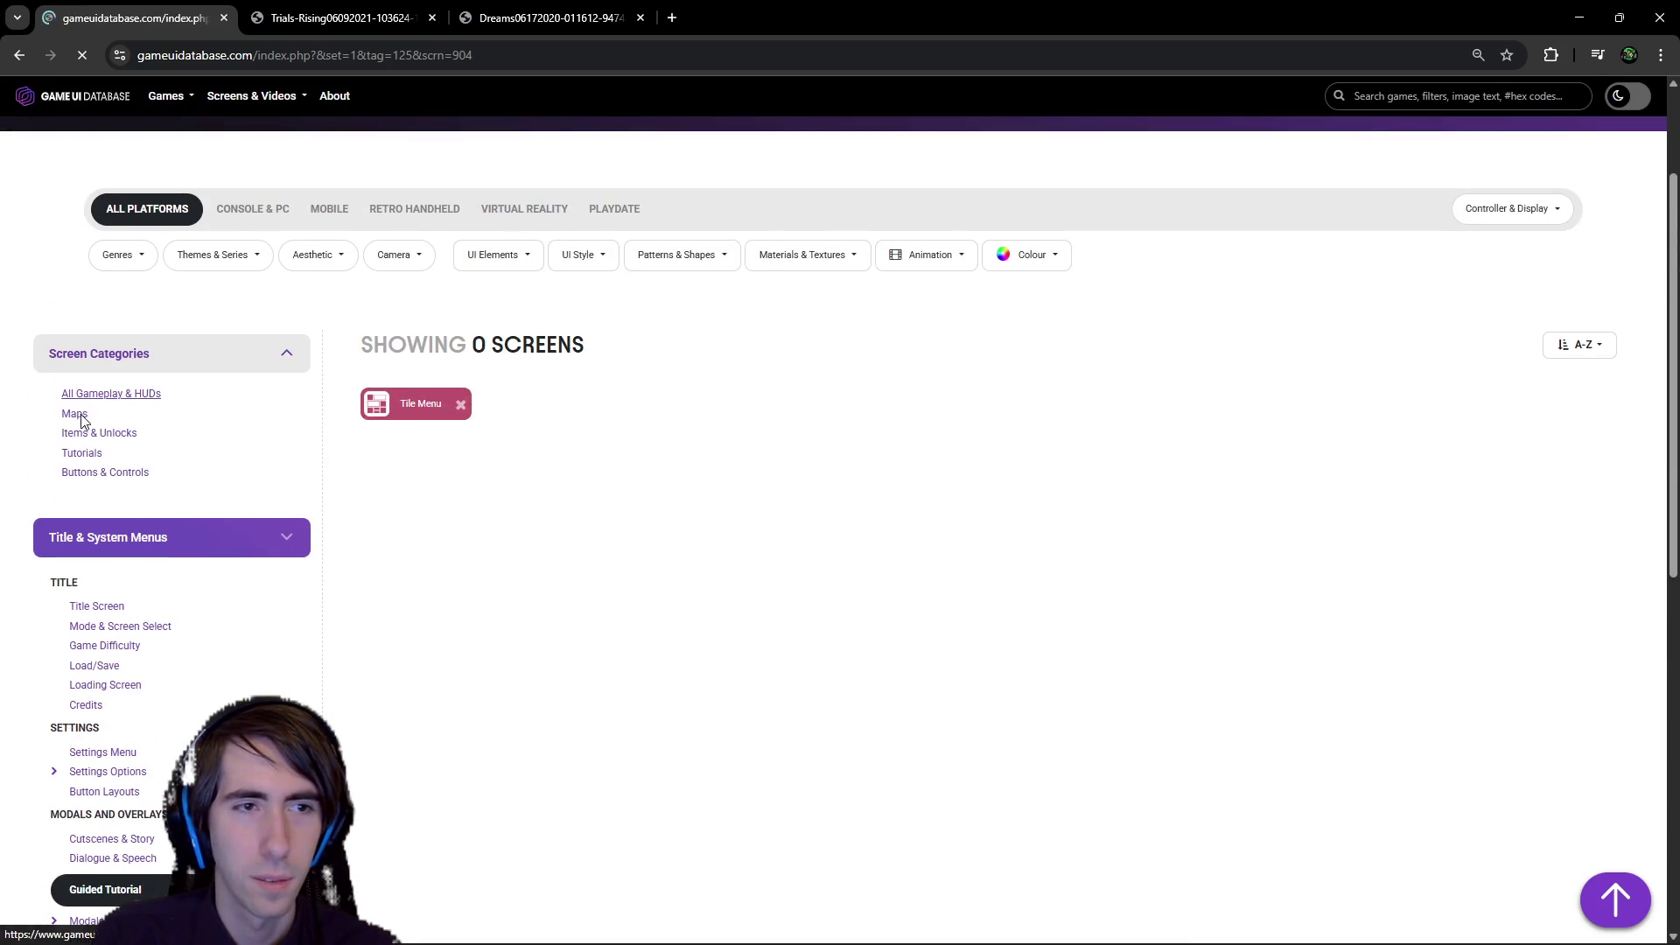
scroll(584, 670, "down", 2)
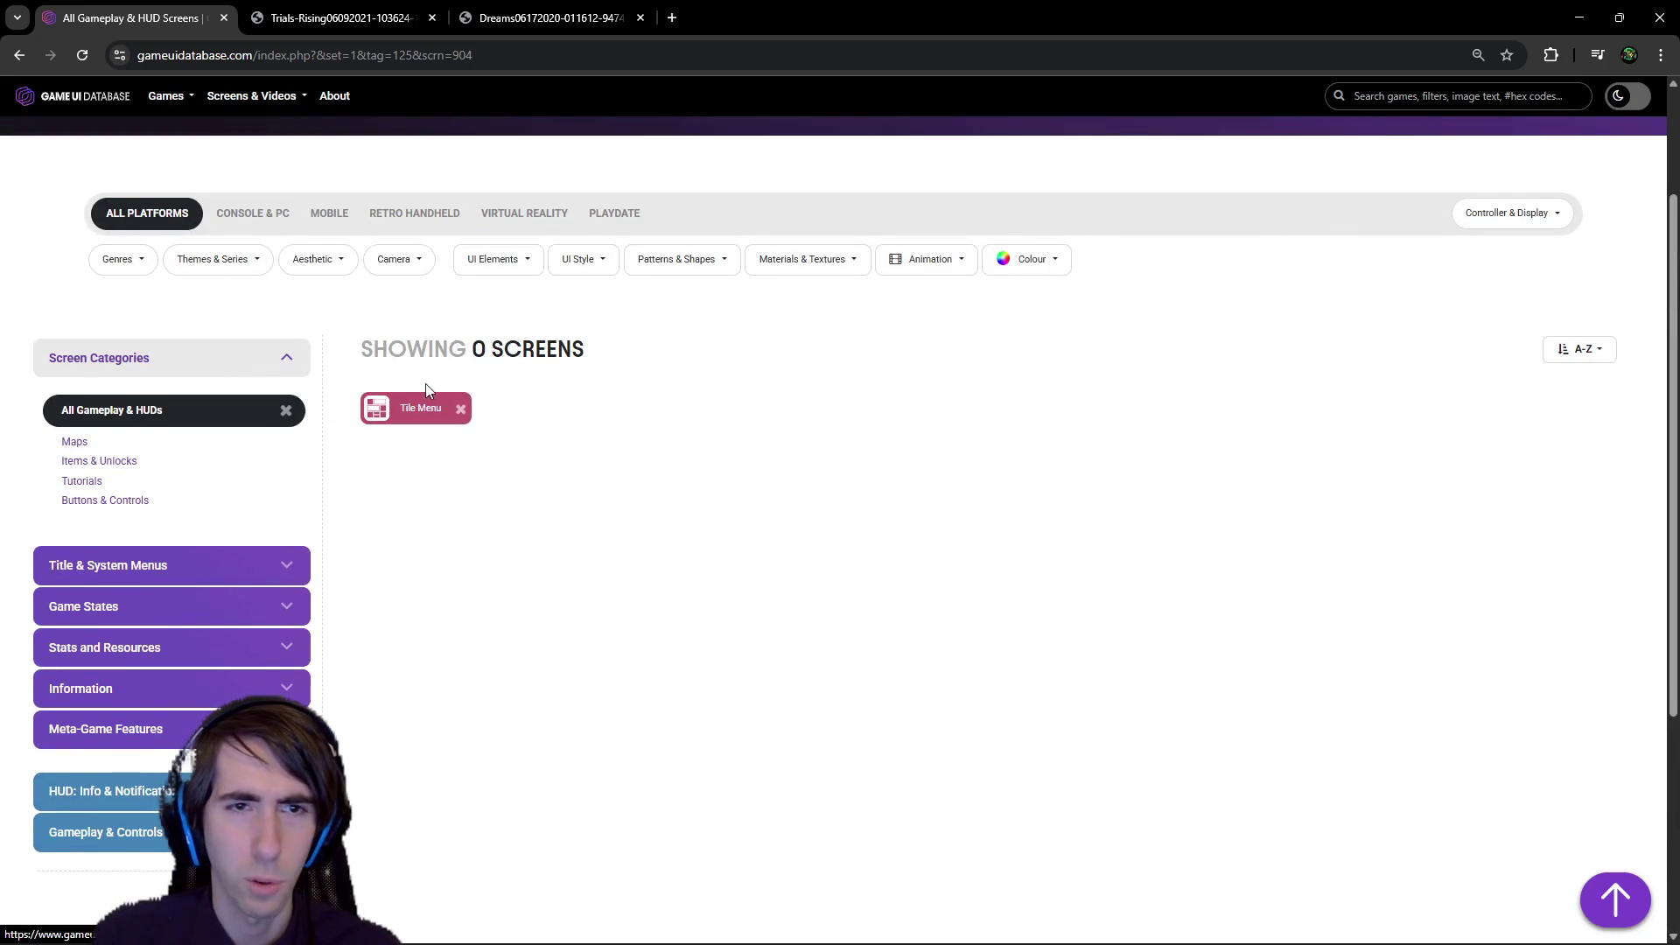
left_click(460, 409)
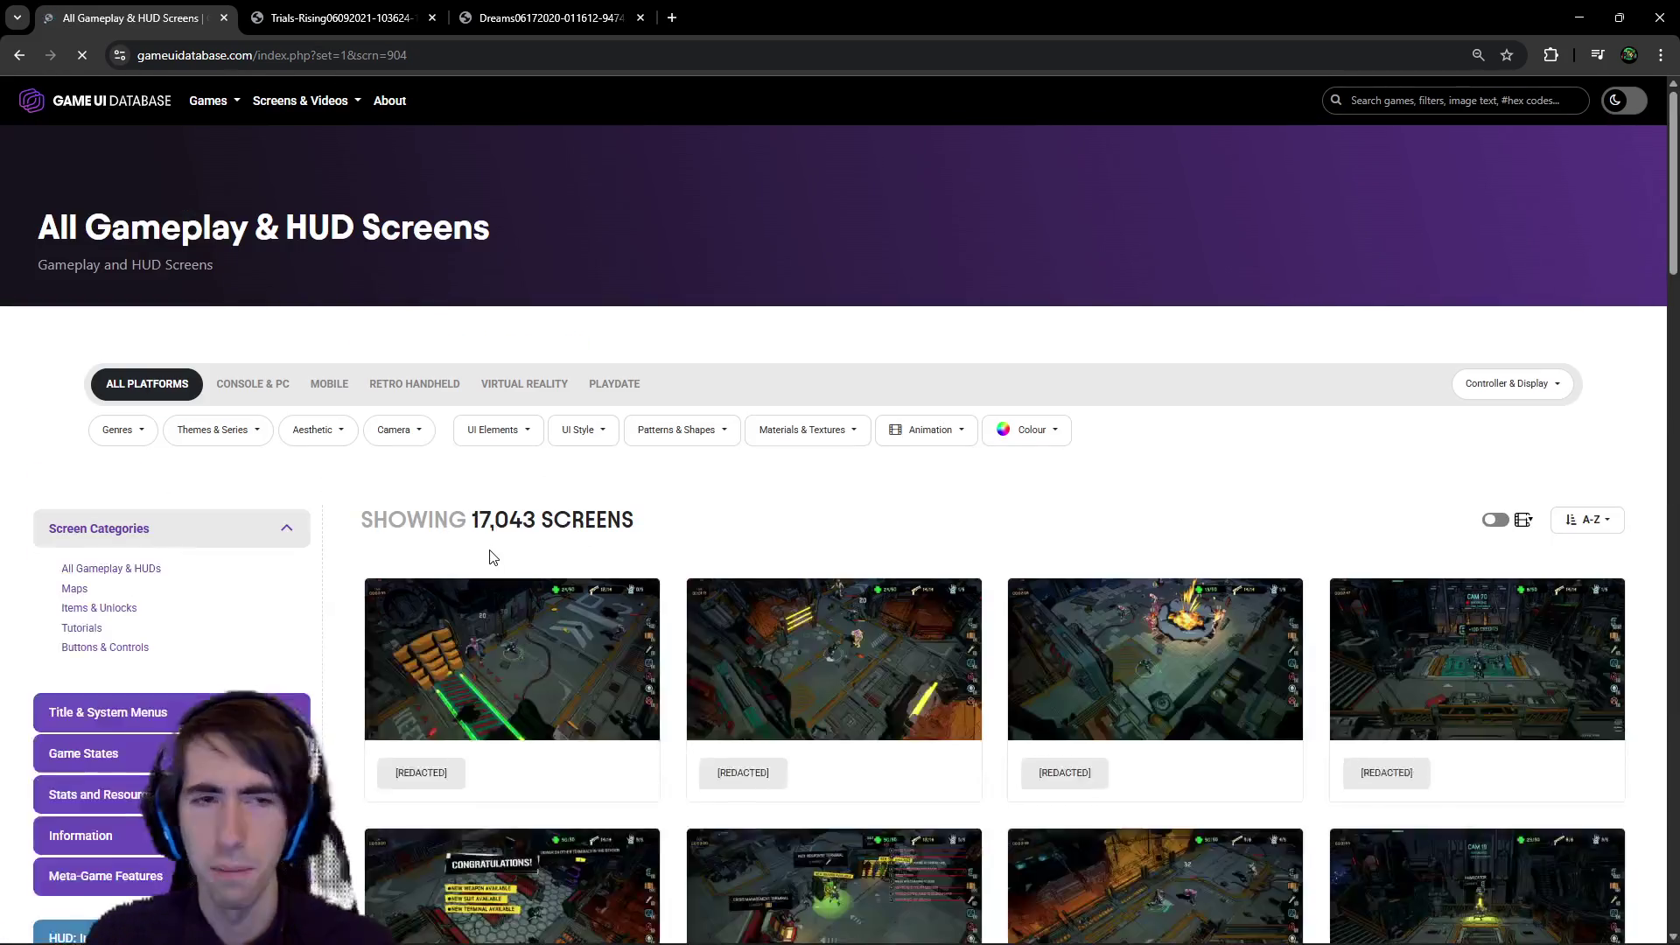
scroll(613, 569, "down", 3)
scroll(606, 573, "down", 4)
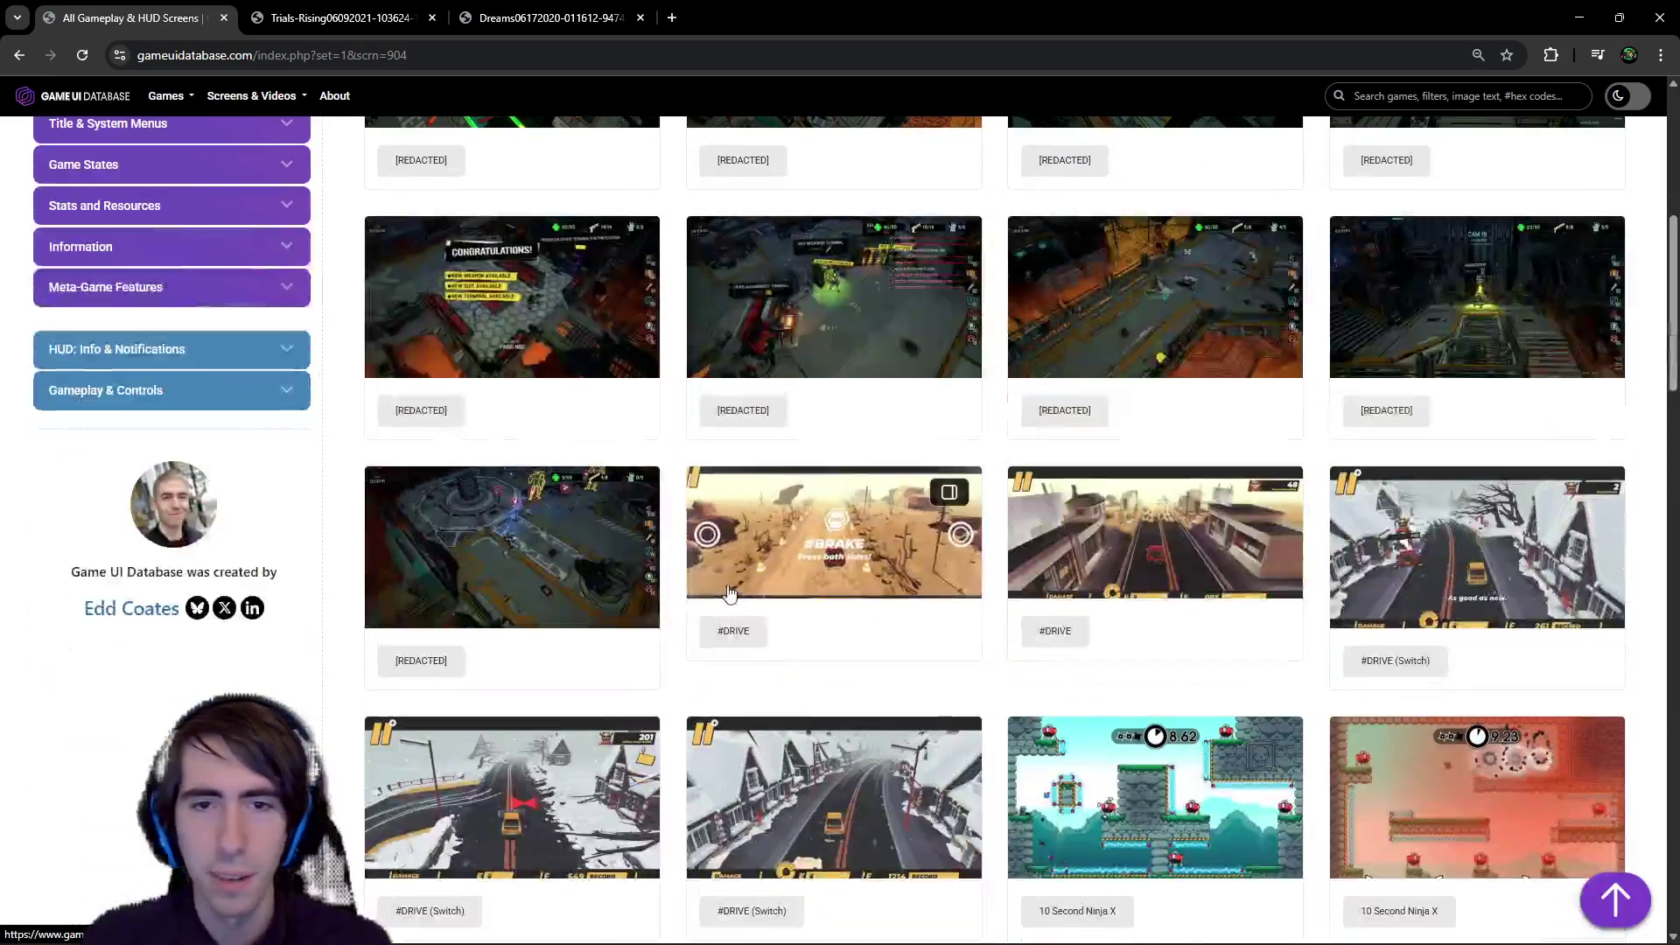
- Open the Congratulations screenshot in a new tab, browse the gallery, then minimize Chrome
left_click(555, 315)
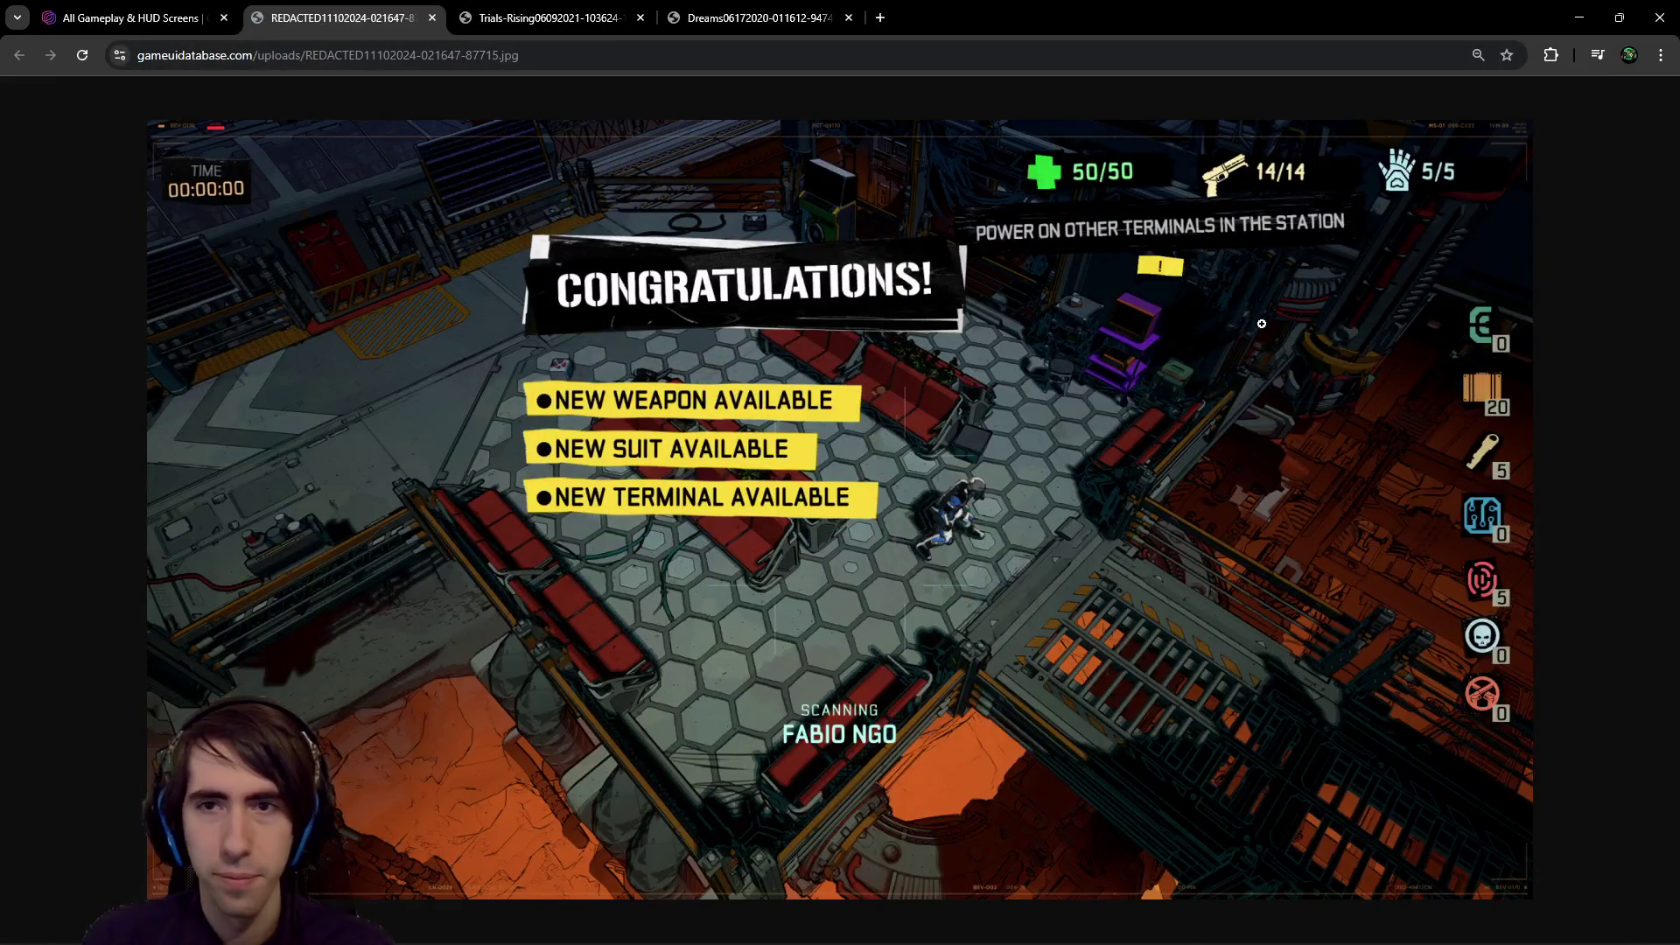
key("ctrl+shift+Tab")
scroll(785, 482, "down", 1)
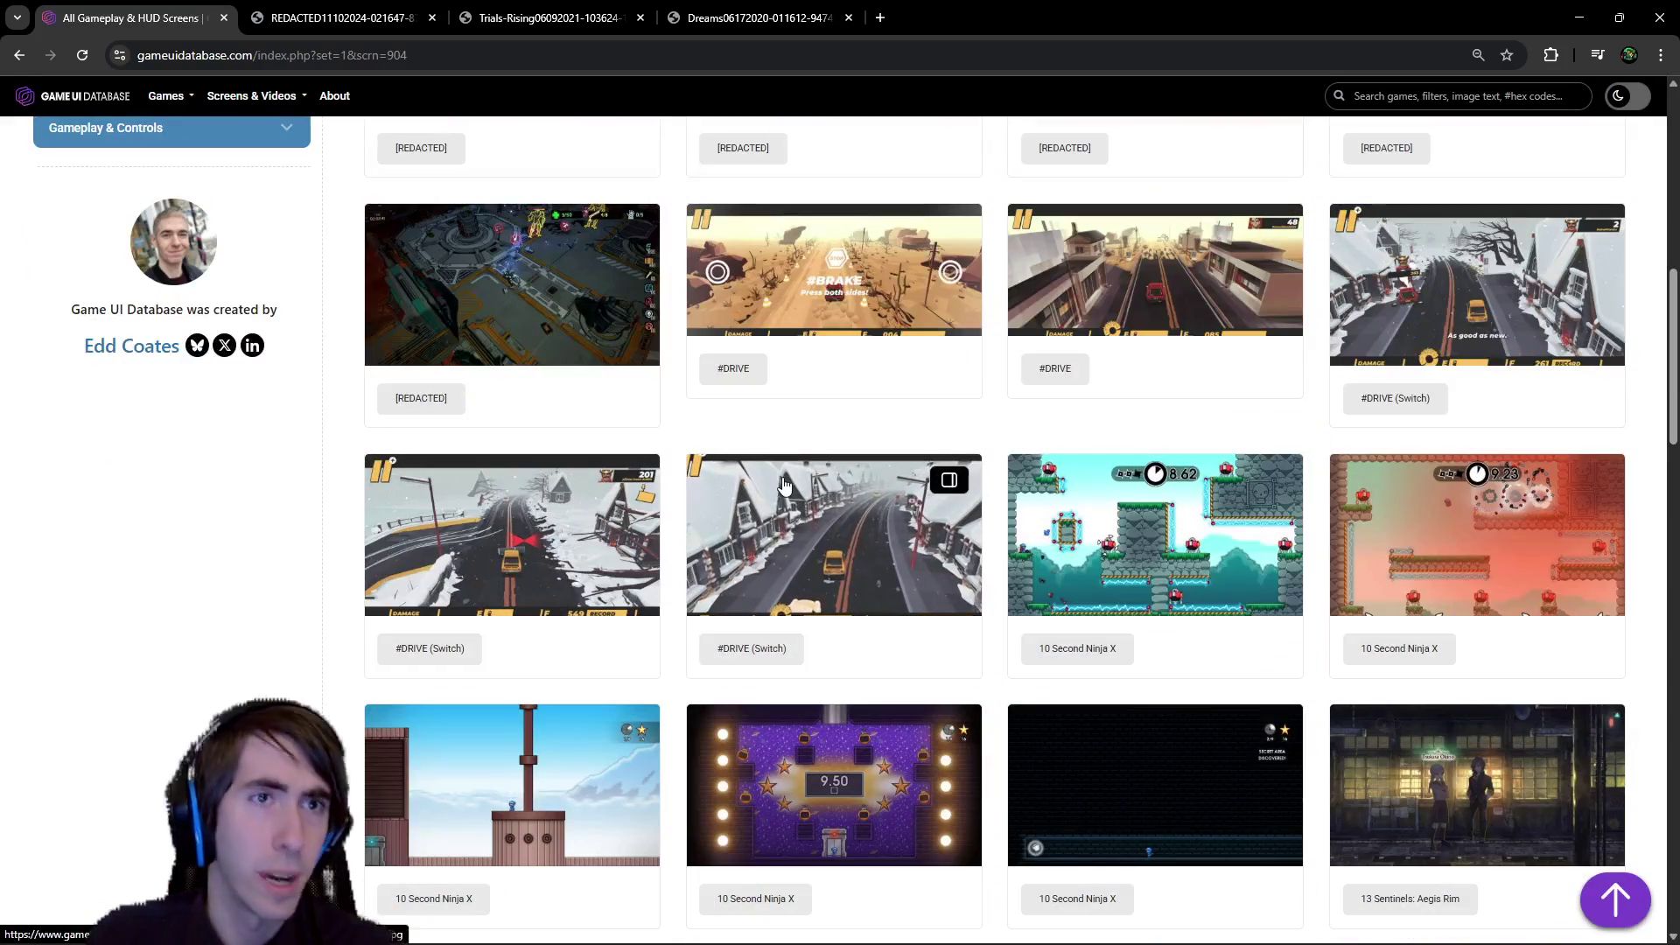
scroll(1045, 630, "down", 15)
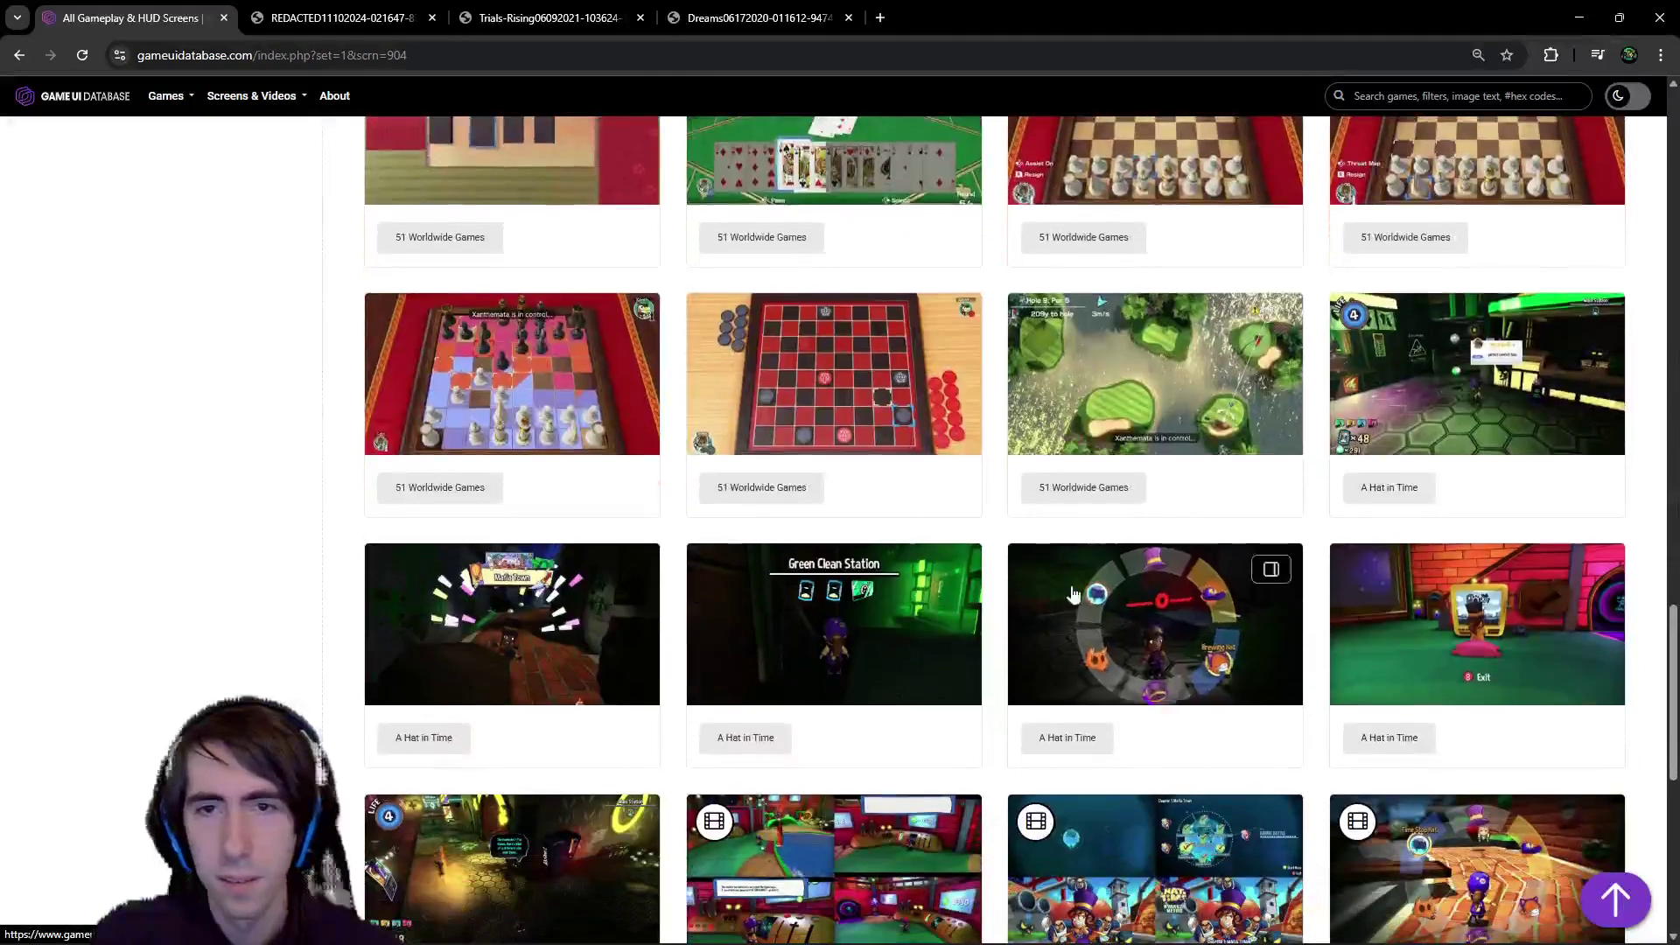
scroll(1046, 630, "down", 10)
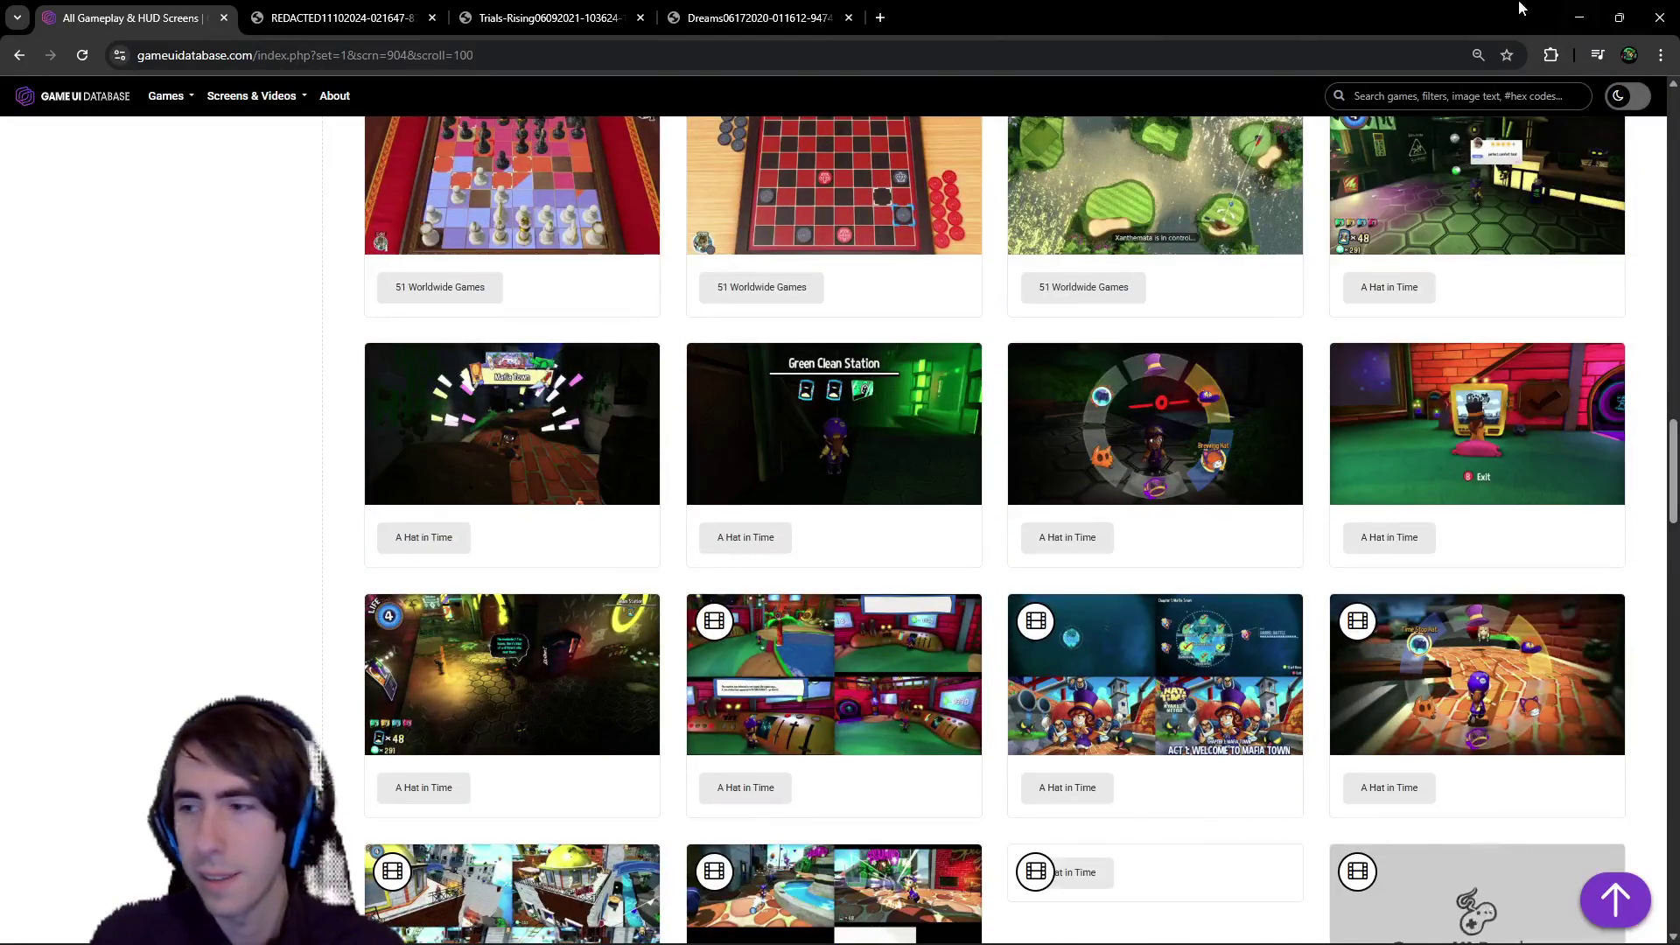
left_click(1579, 17)
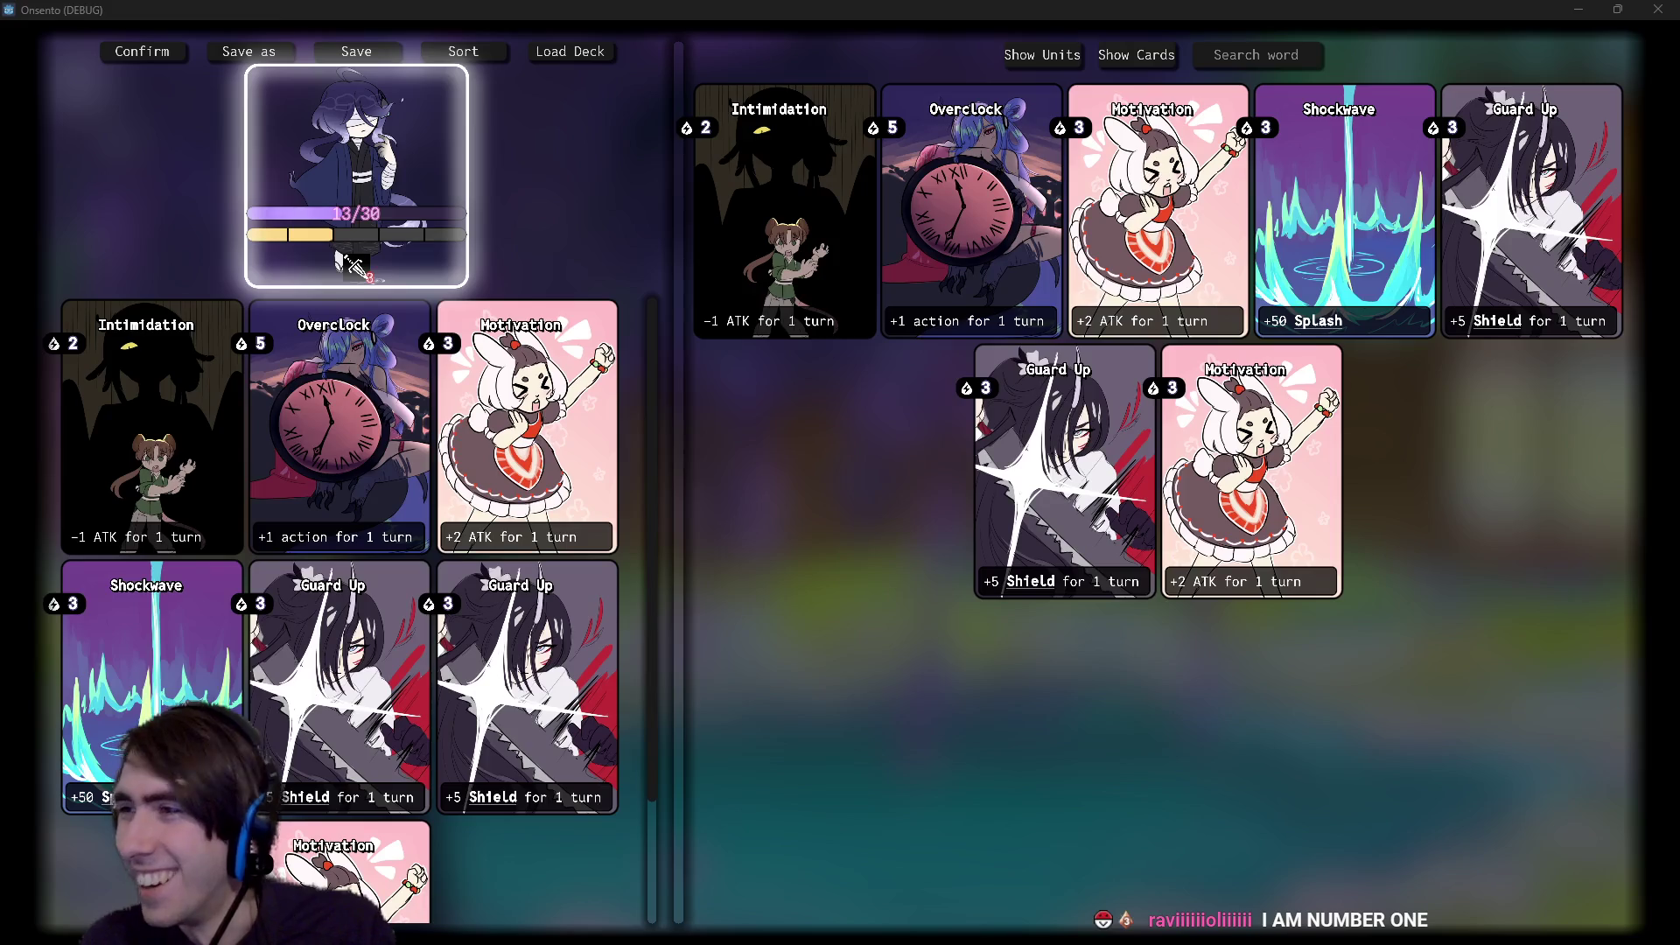
- Switch from Onsento to the Chrome window with the 'we are number one song' search
key("alt+Tab")
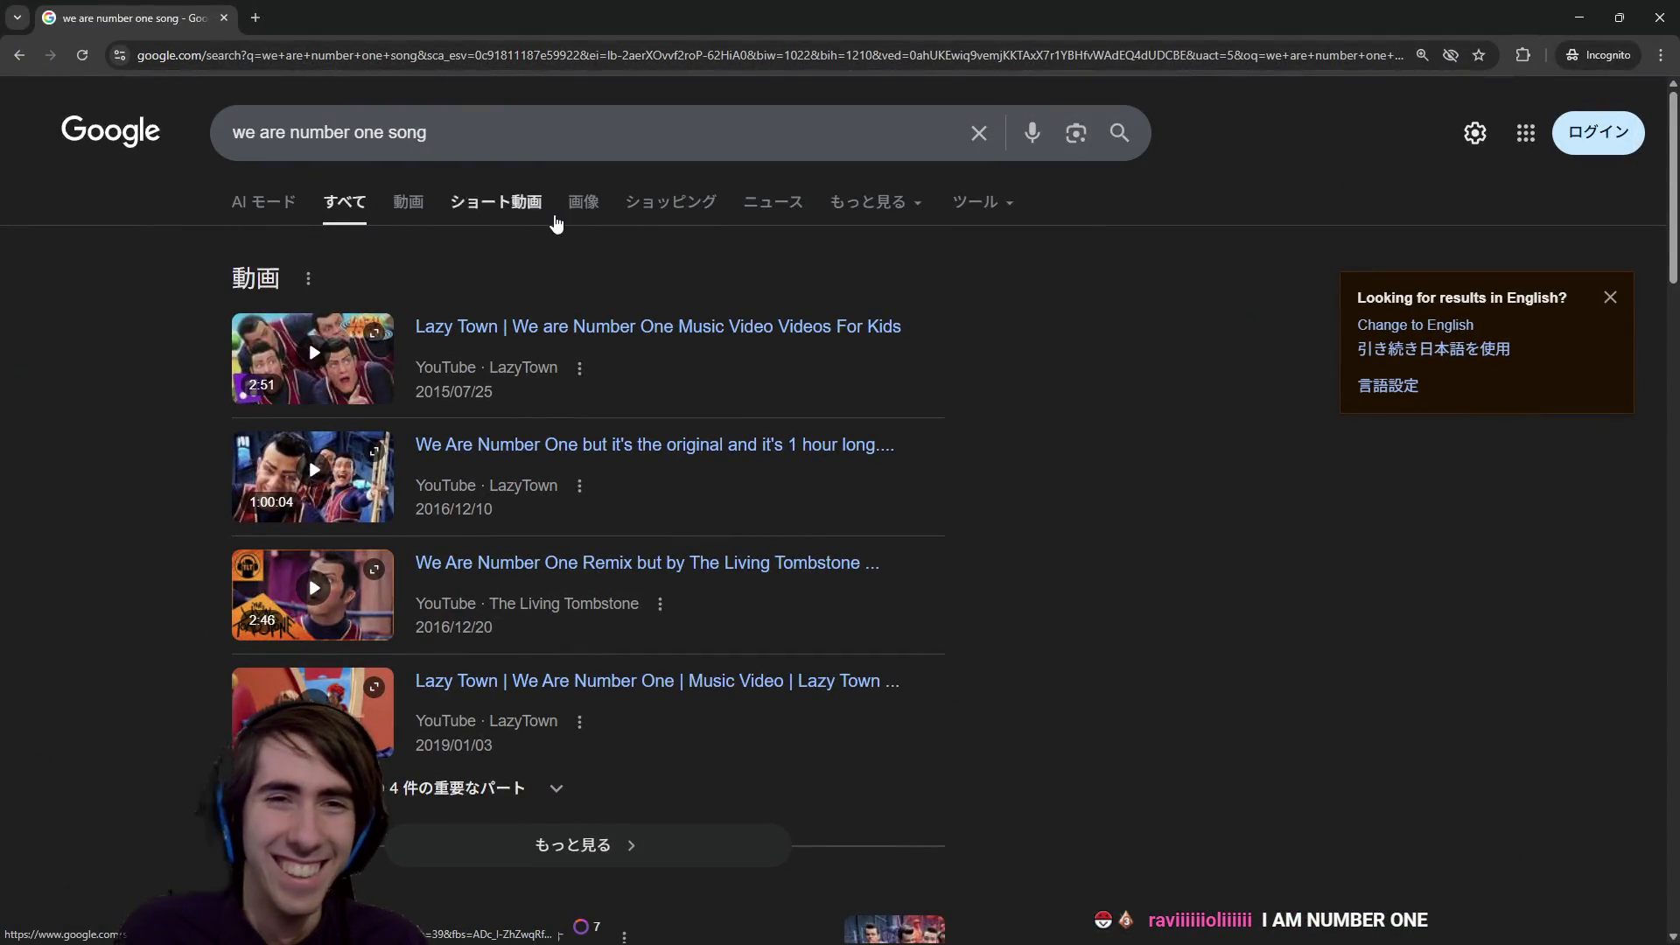
- Preview the first Wikipedia image among the song's image results, then return to Onsento
left_click(581, 210)
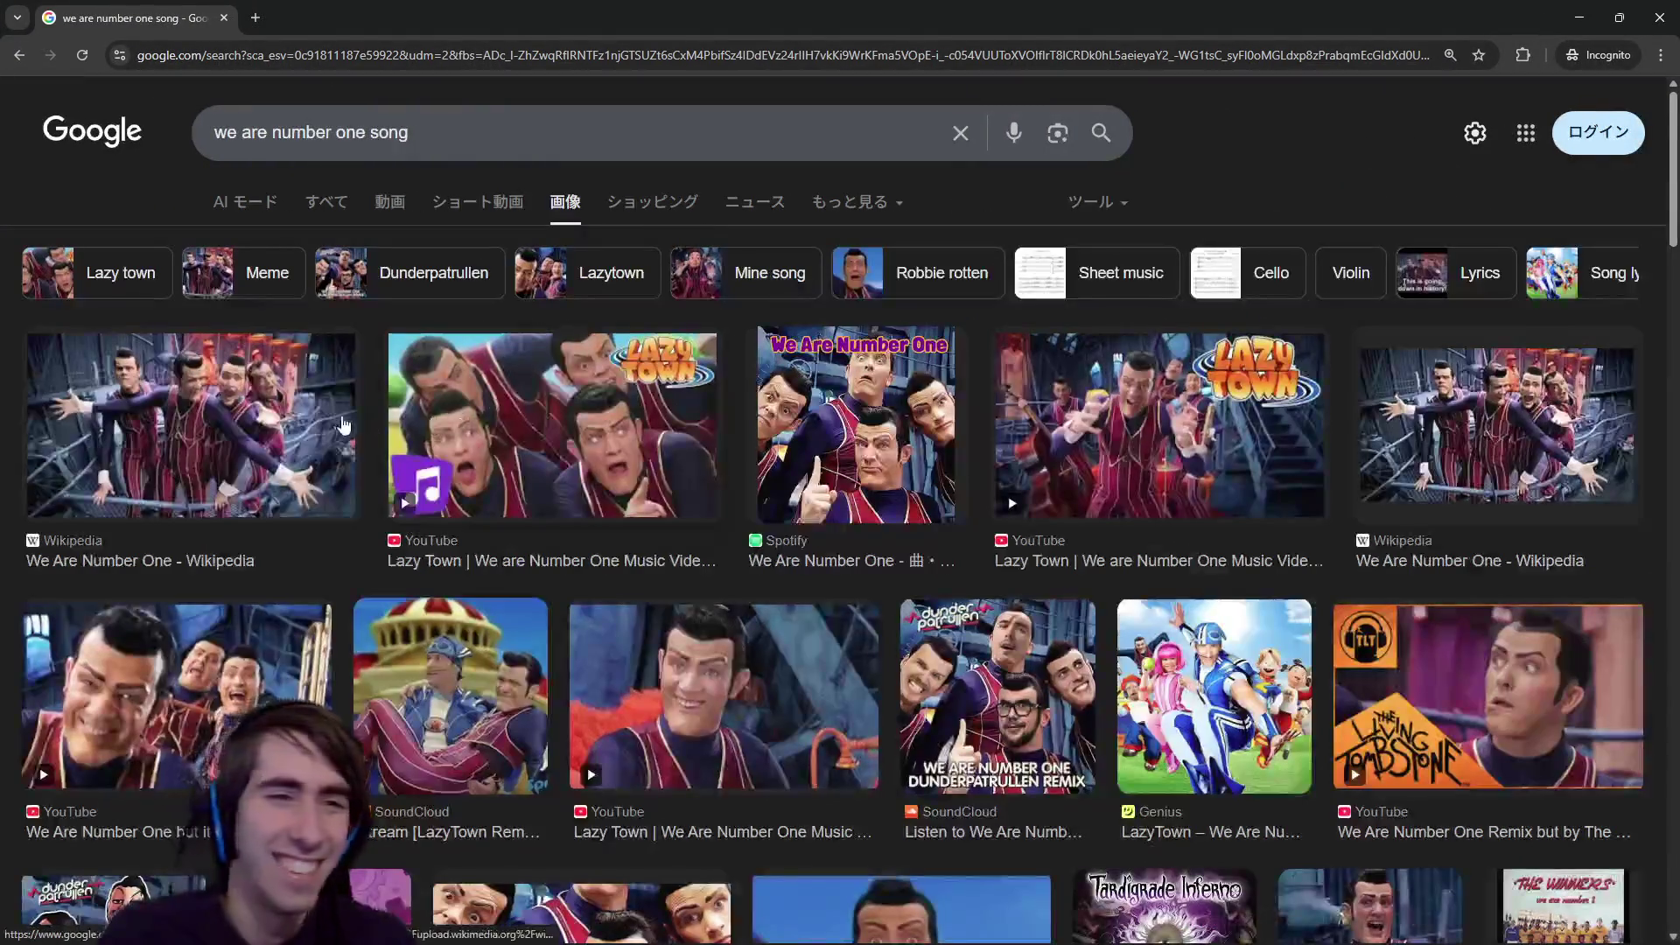
left_click(343, 426)
scroll(852, 335, "down", 2)
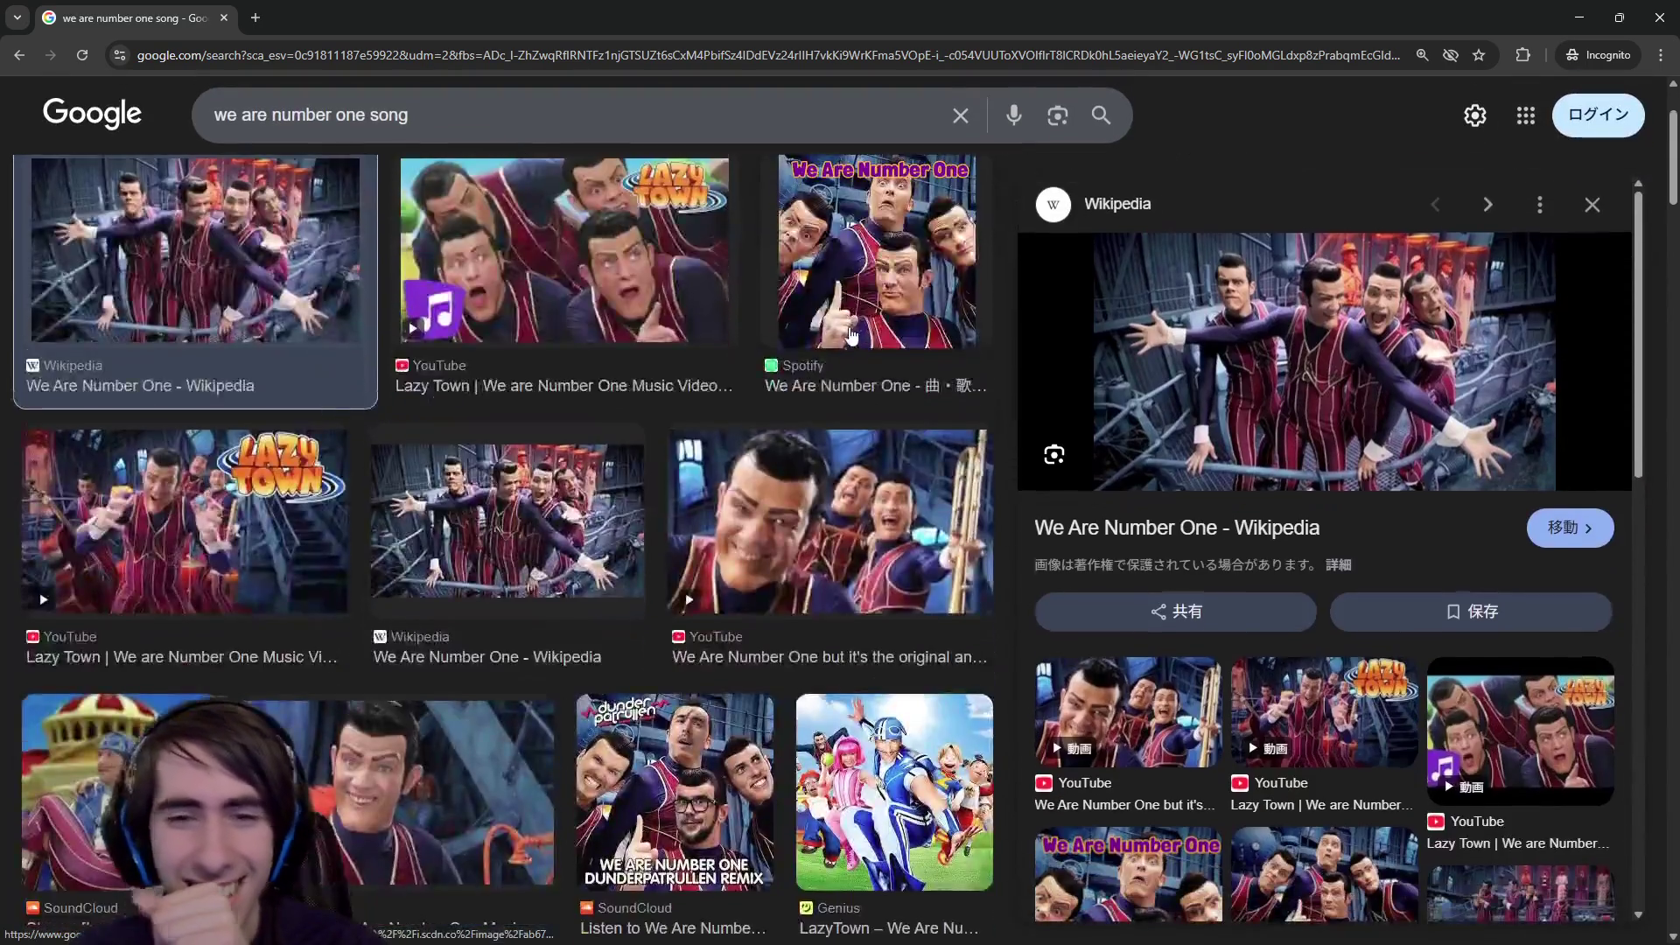
scroll(851, 335, "down", 2)
scroll(851, 335, "up", 5)
key("alt+Tab")
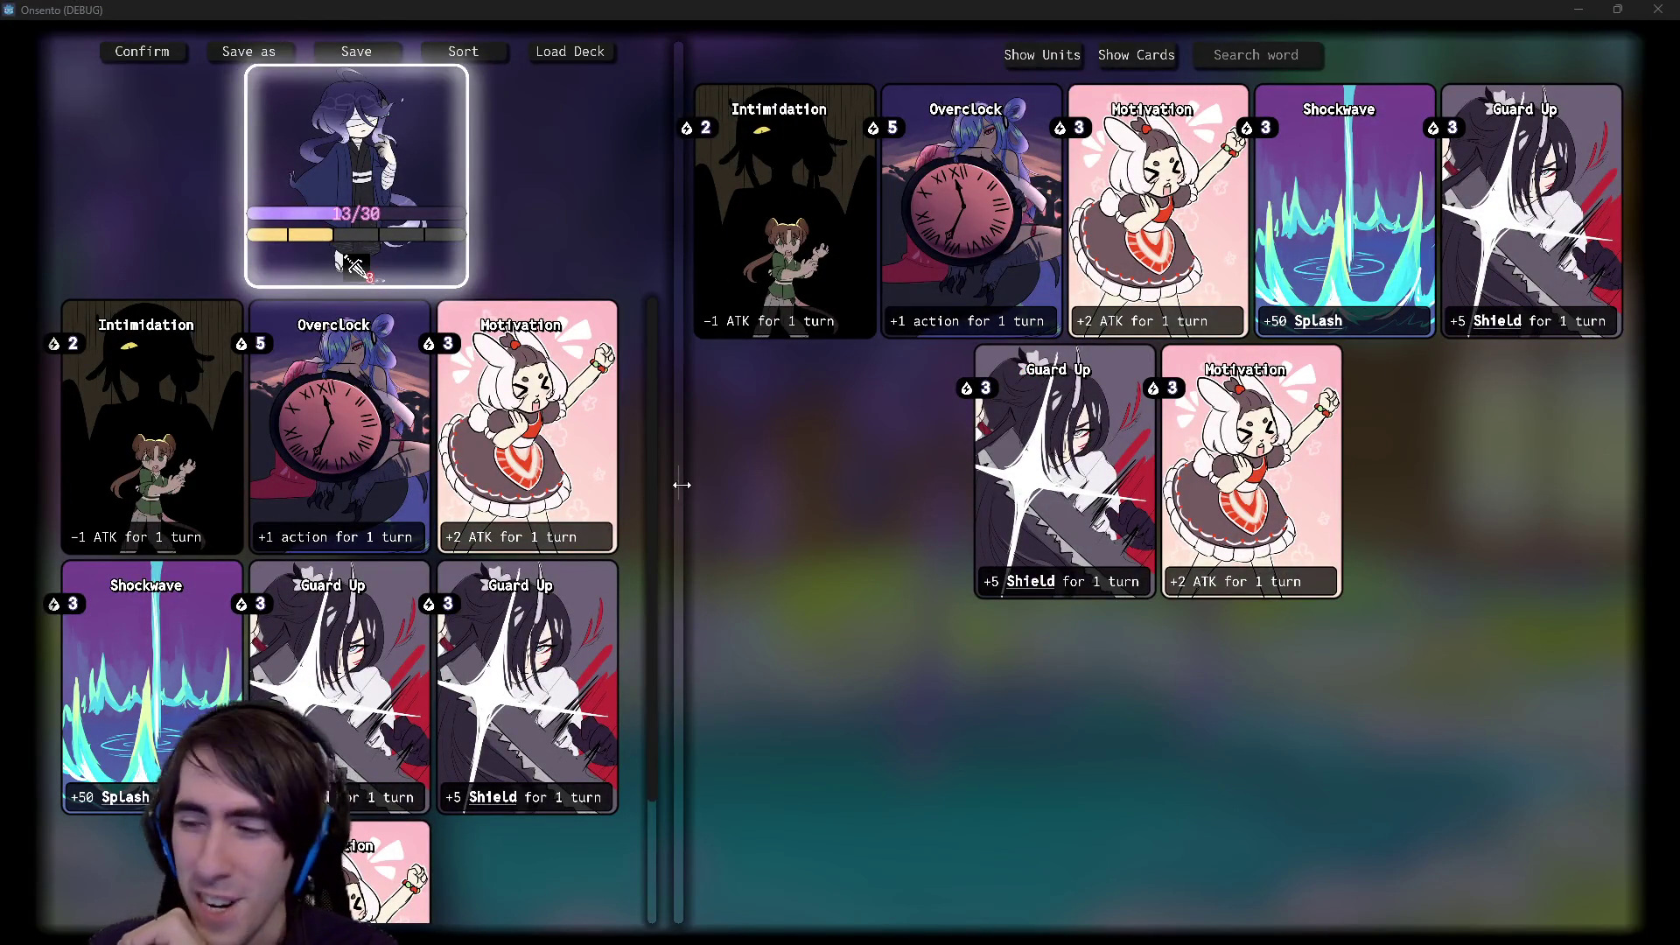
- Drag the panel splitter and toggle the collection panel between Units and Cards
mouse_move(682, 485)
left_mouse_down()
mouse_move(701, 495)
mouse_move(678, 495)
left_mouse_up()
mouse_move(386, 246)
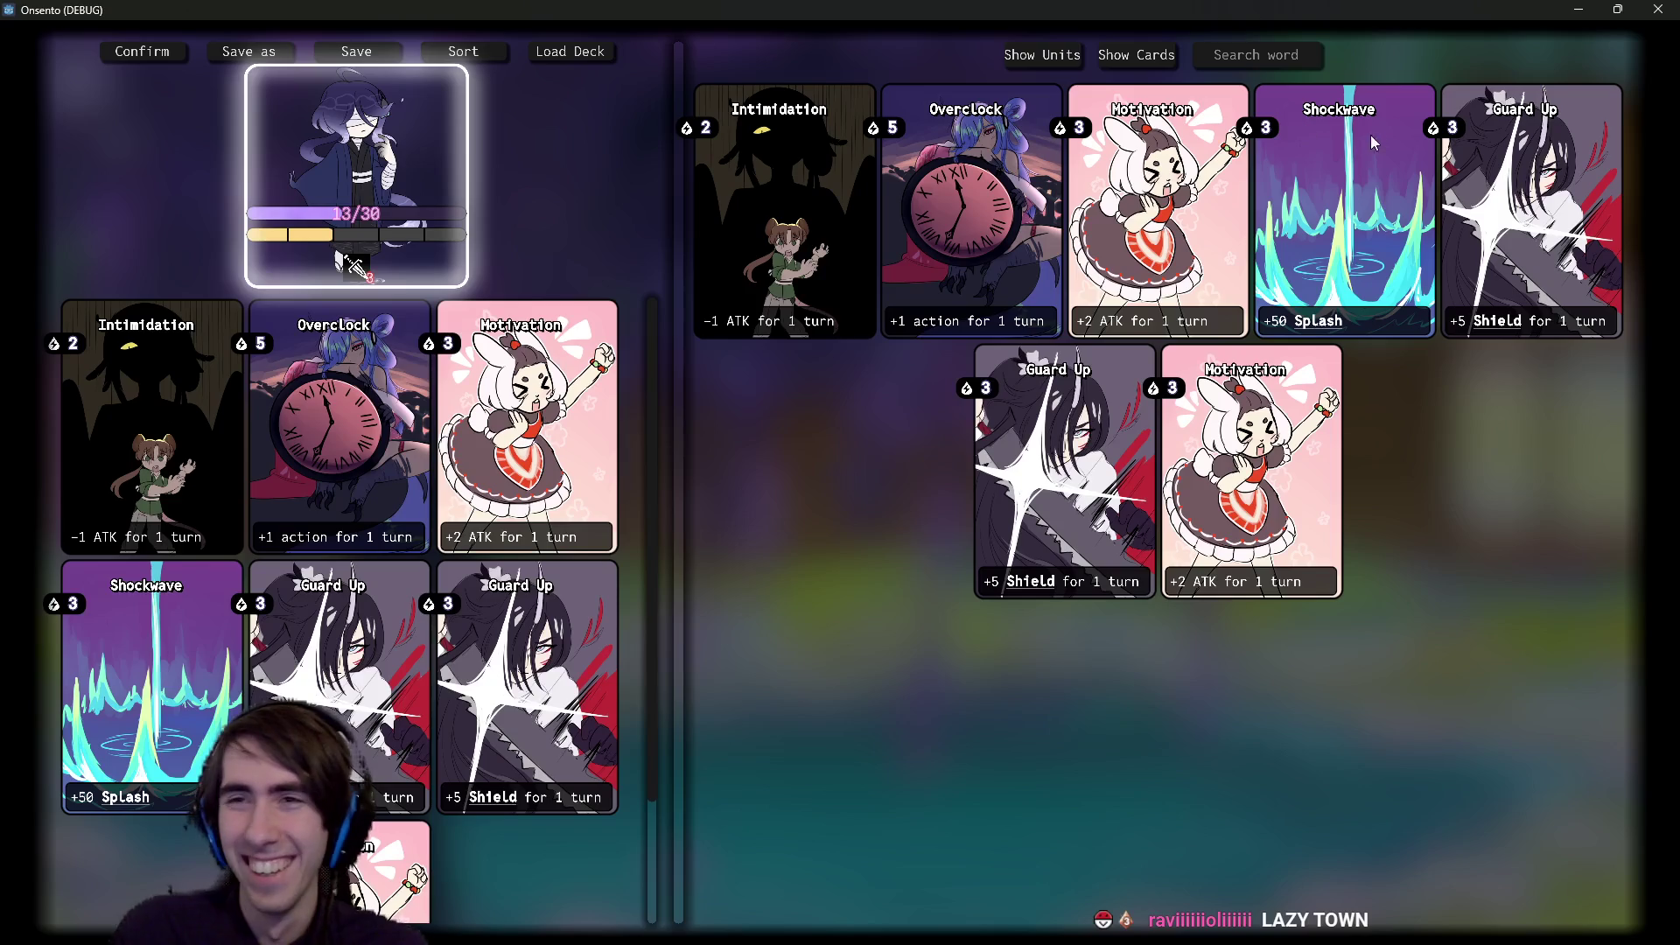
left_click(1041, 54)
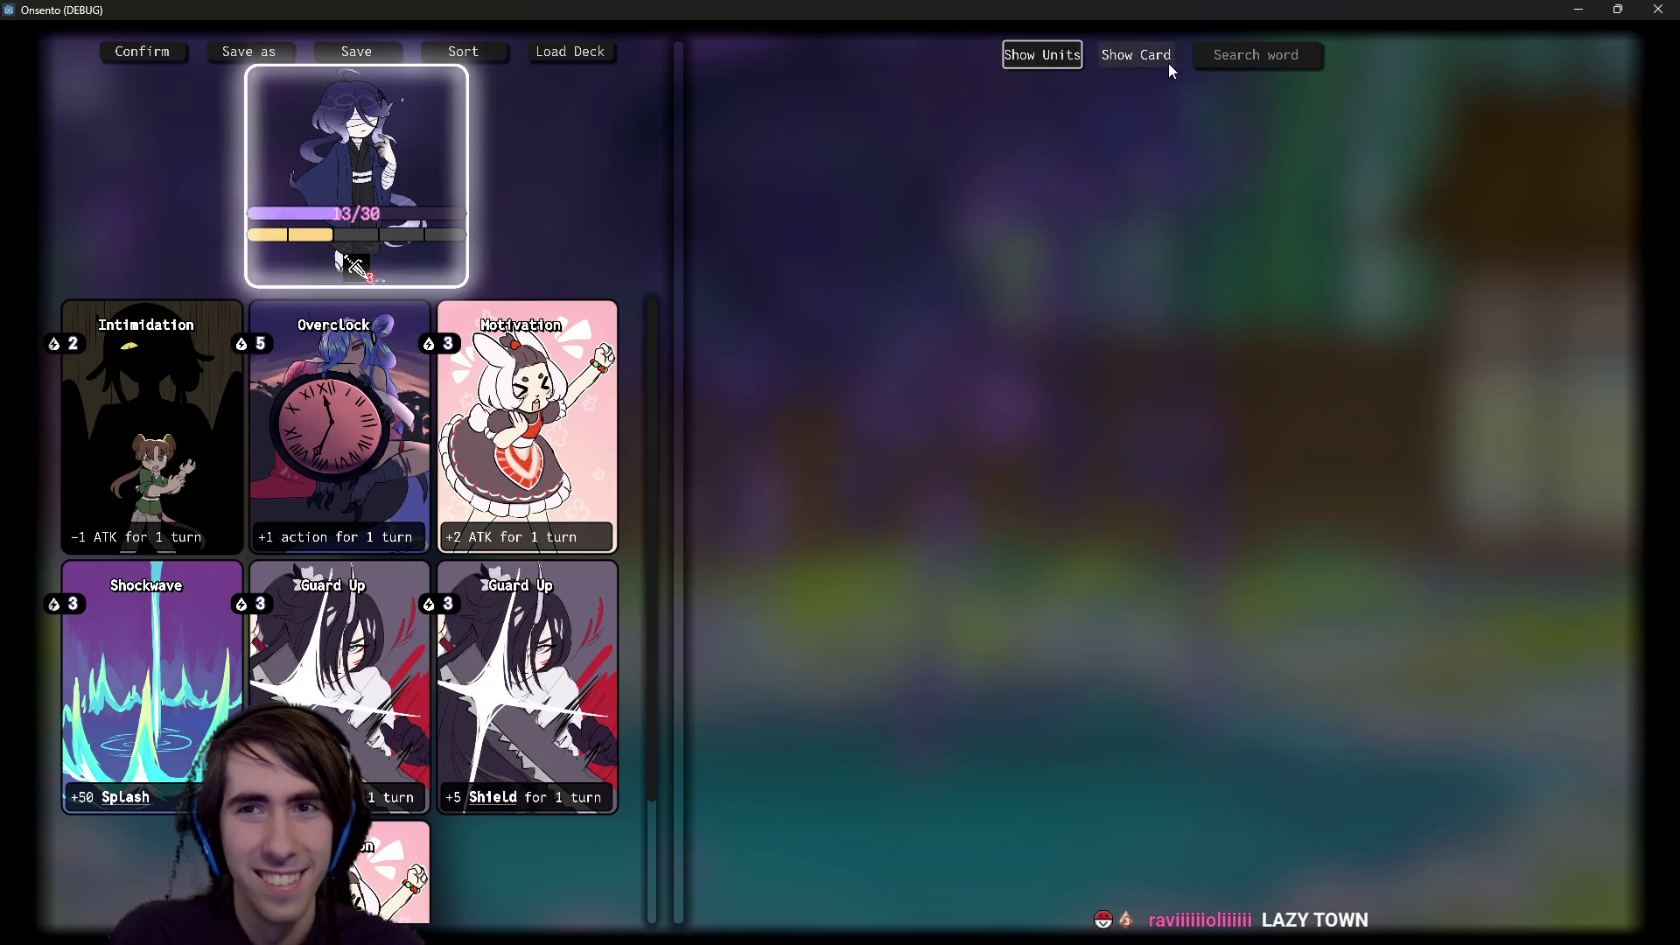
left_click(1169, 61)
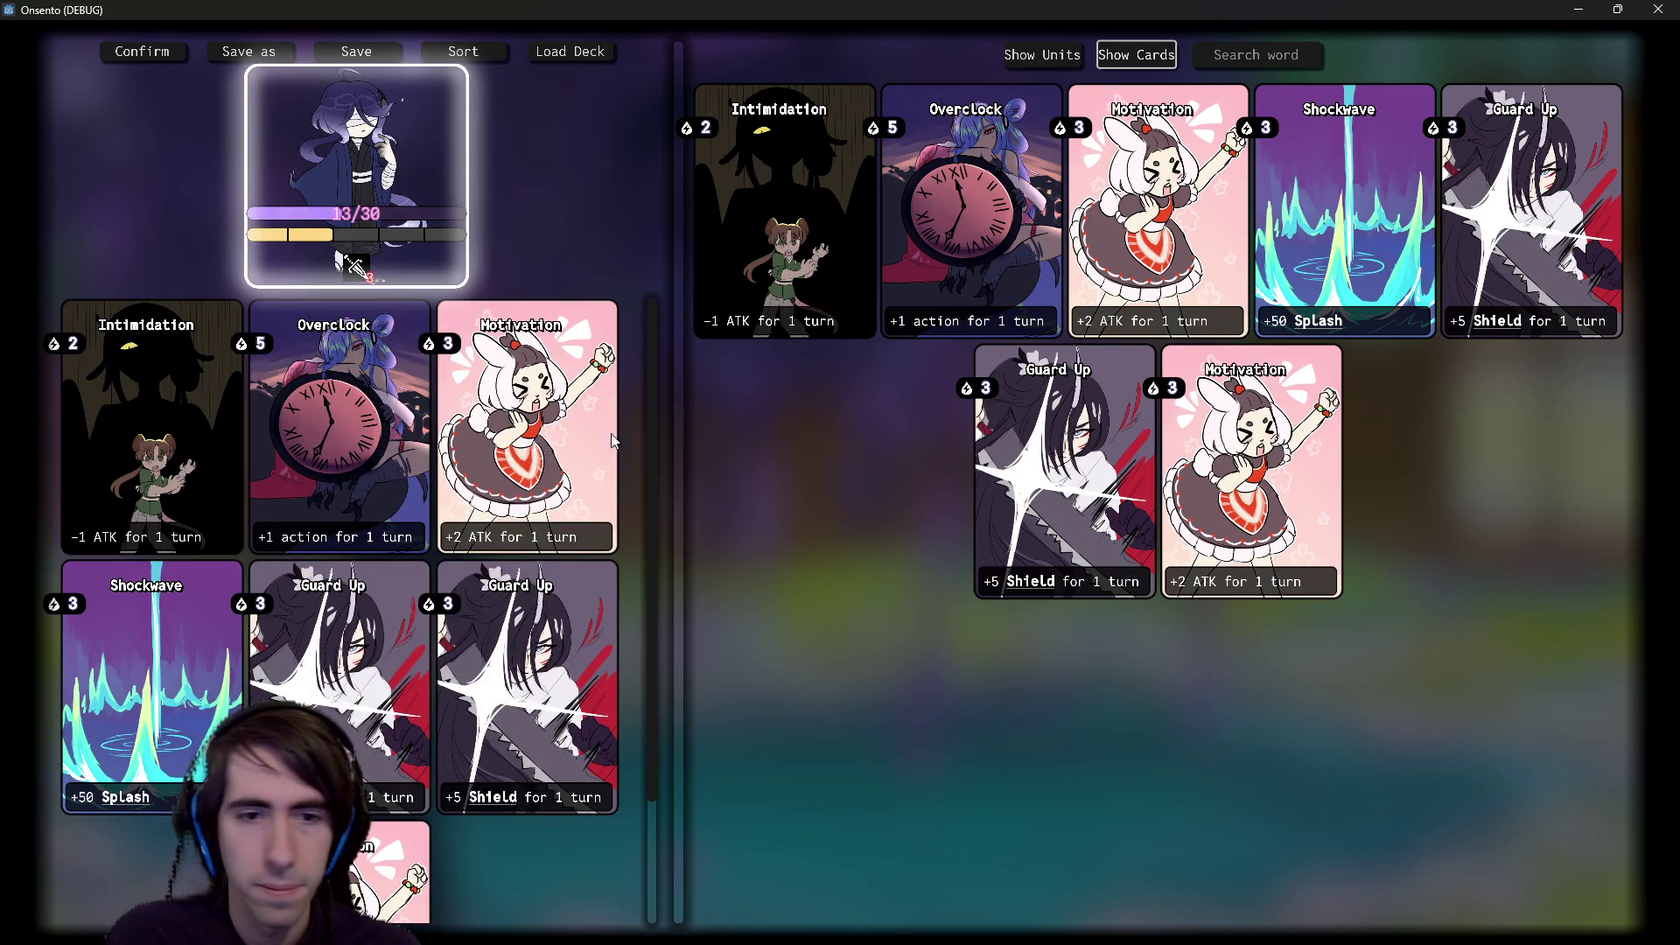
scroll(486, 476, "down", 2)
scroll(485, 476, "up", 2)
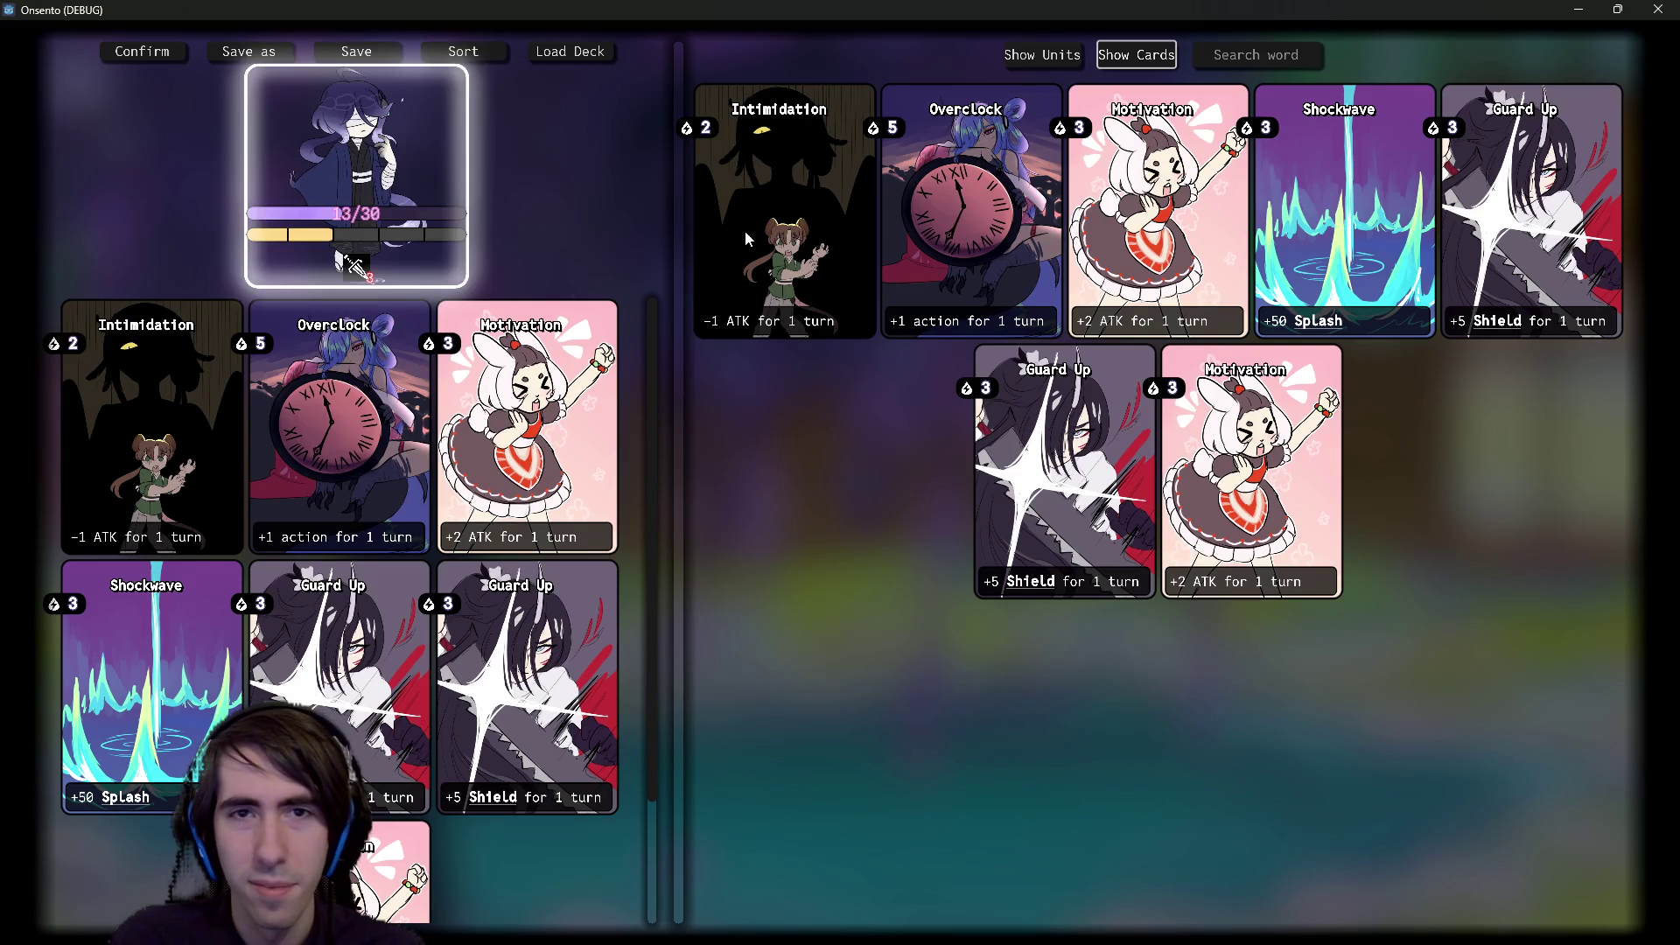
- Widen the deck panel so its cards reflow, narrow it back, and close the game window
mouse_move(696, 128)
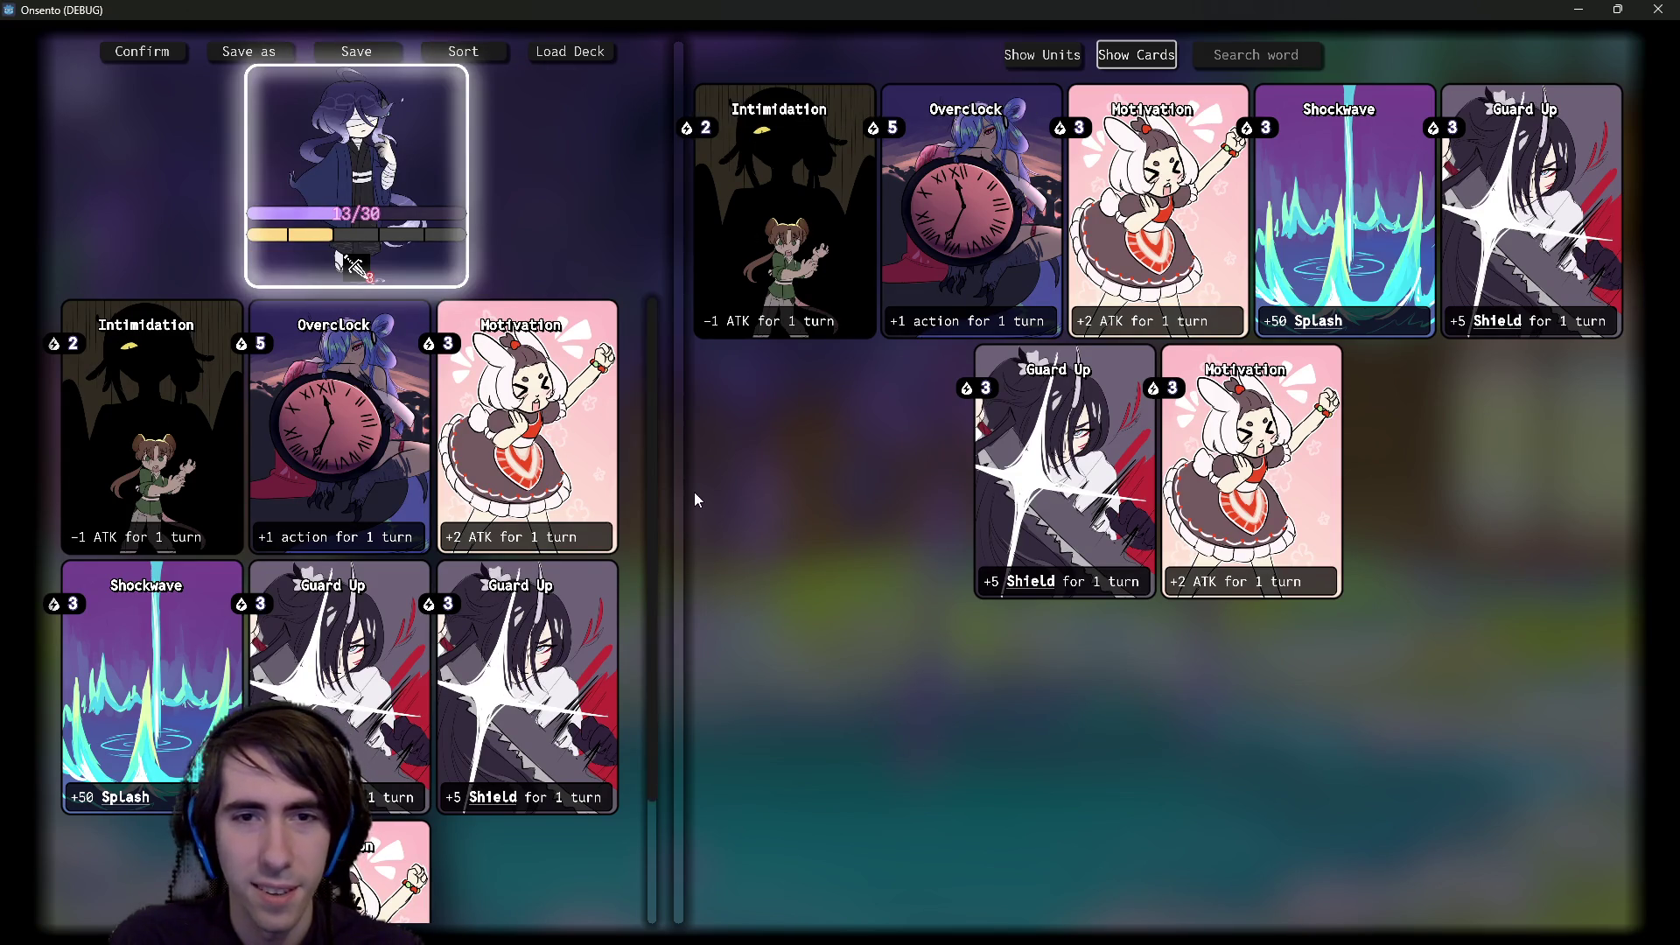
mouse_move(679, 487)
left_mouse_down()
mouse_move(1052, 501)
mouse_move(776, 502)
mouse_move(902, 501)
left_mouse_up()
mouse_move(658, 354)
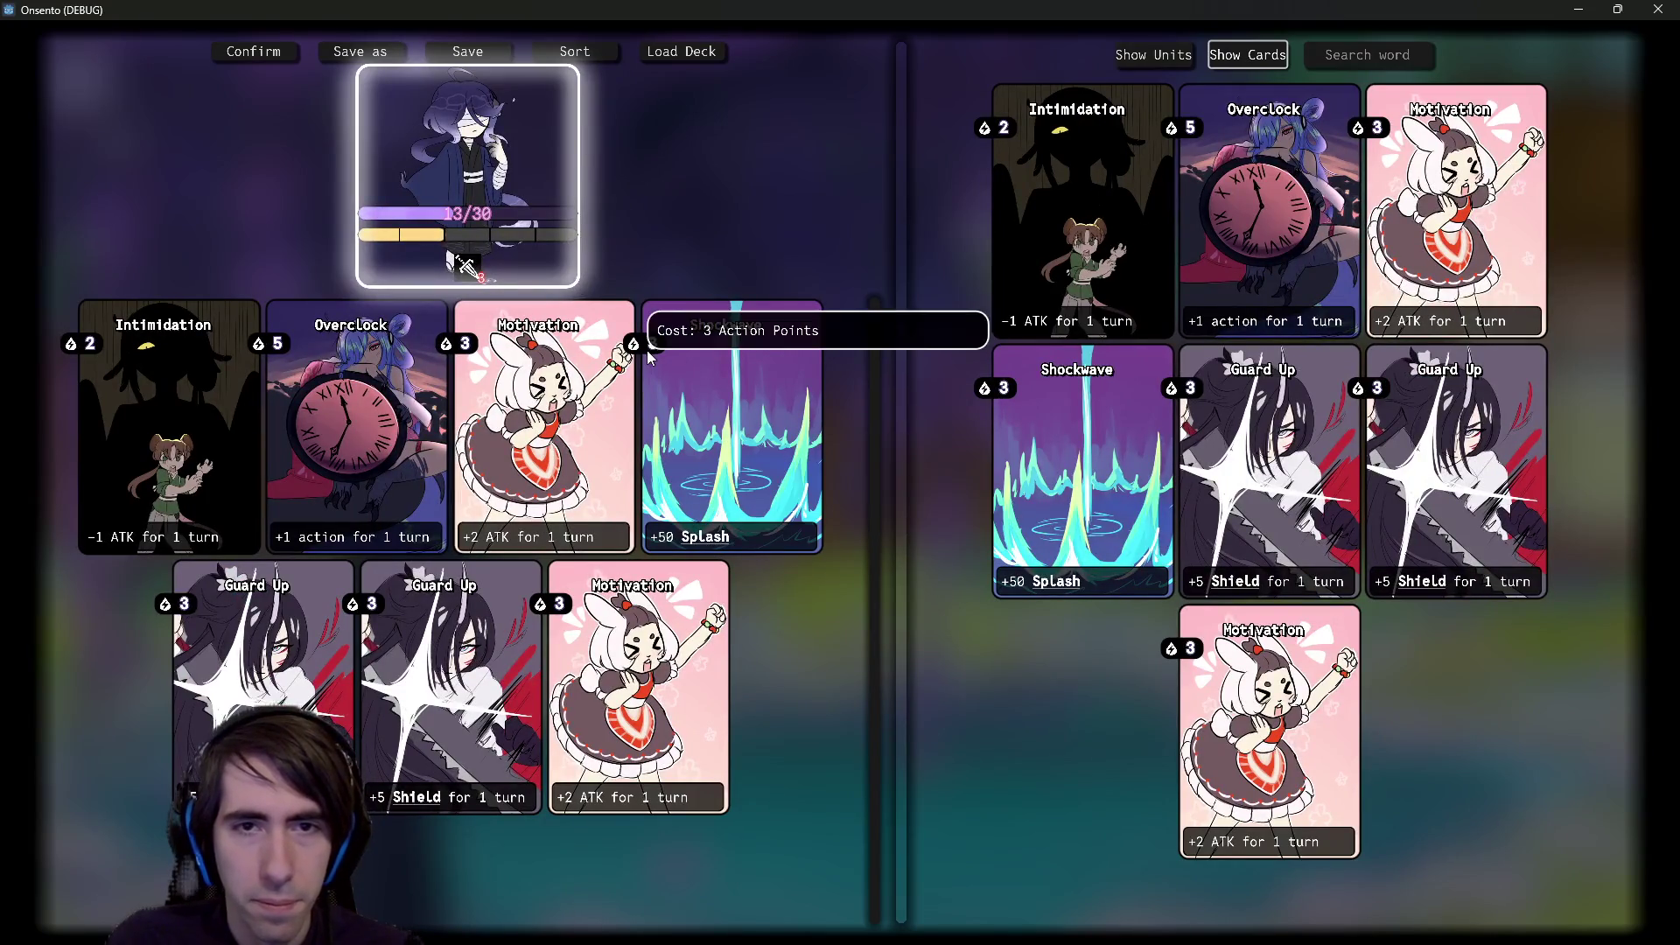
mouse_move(467, 341)
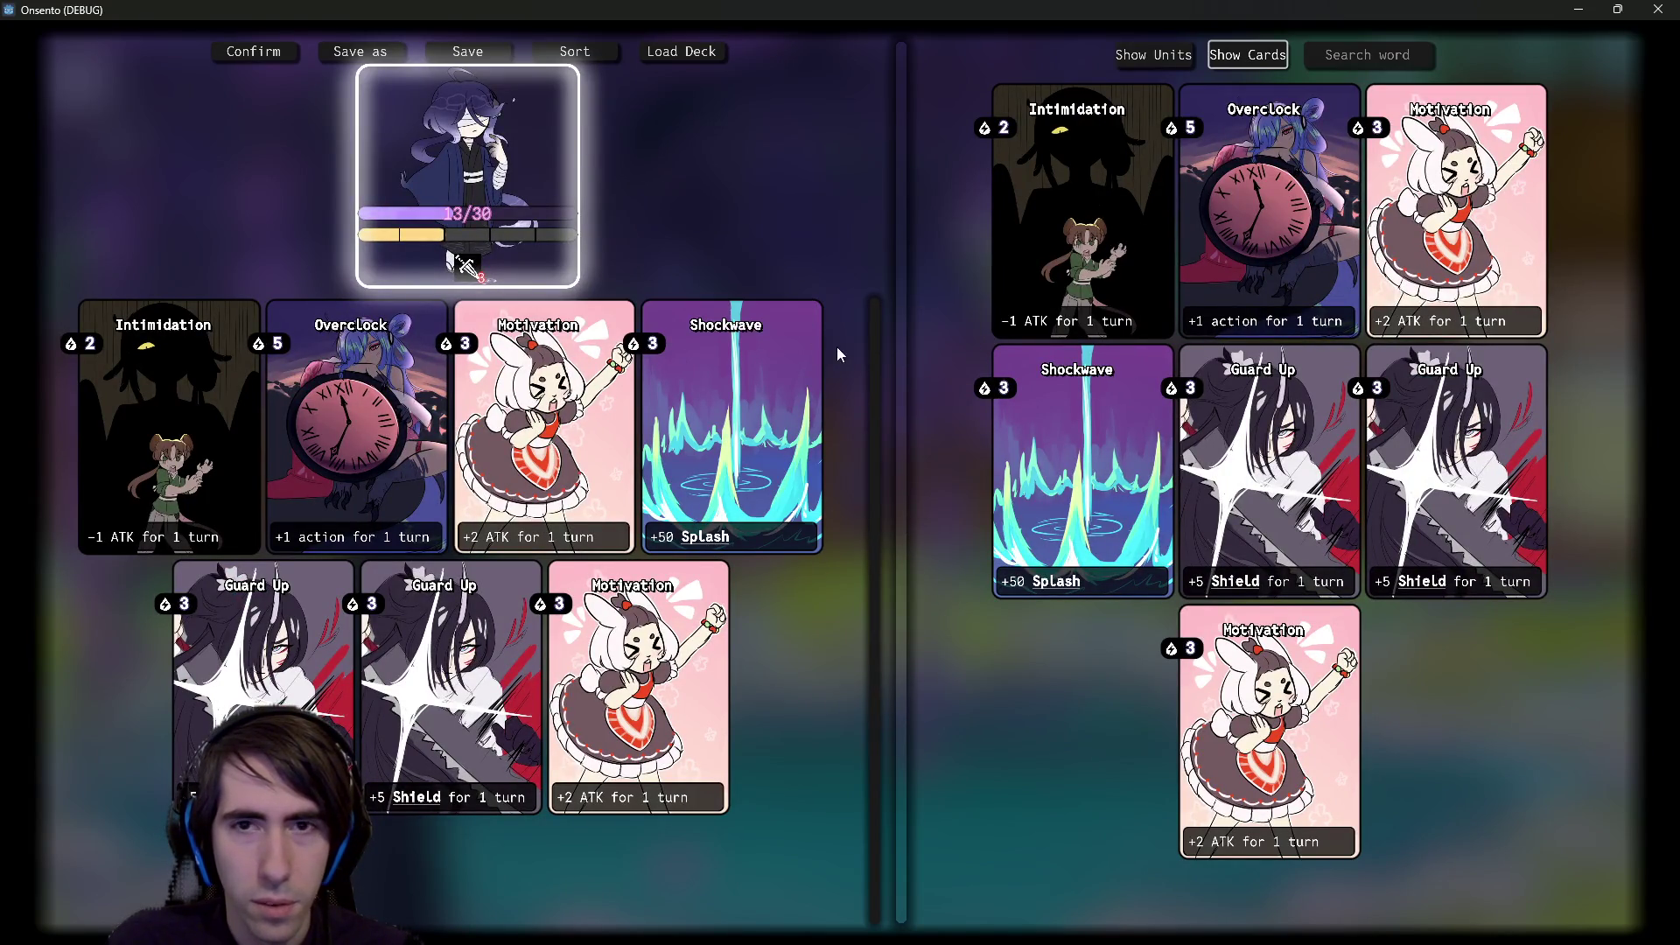
mouse_move(894, 357)
left_mouse_down()
mouse_move(461, 379)
mouse_move(975, 394)
mouse_move(799, 420)
mouse_move(914, 385)
left_mouse_up()
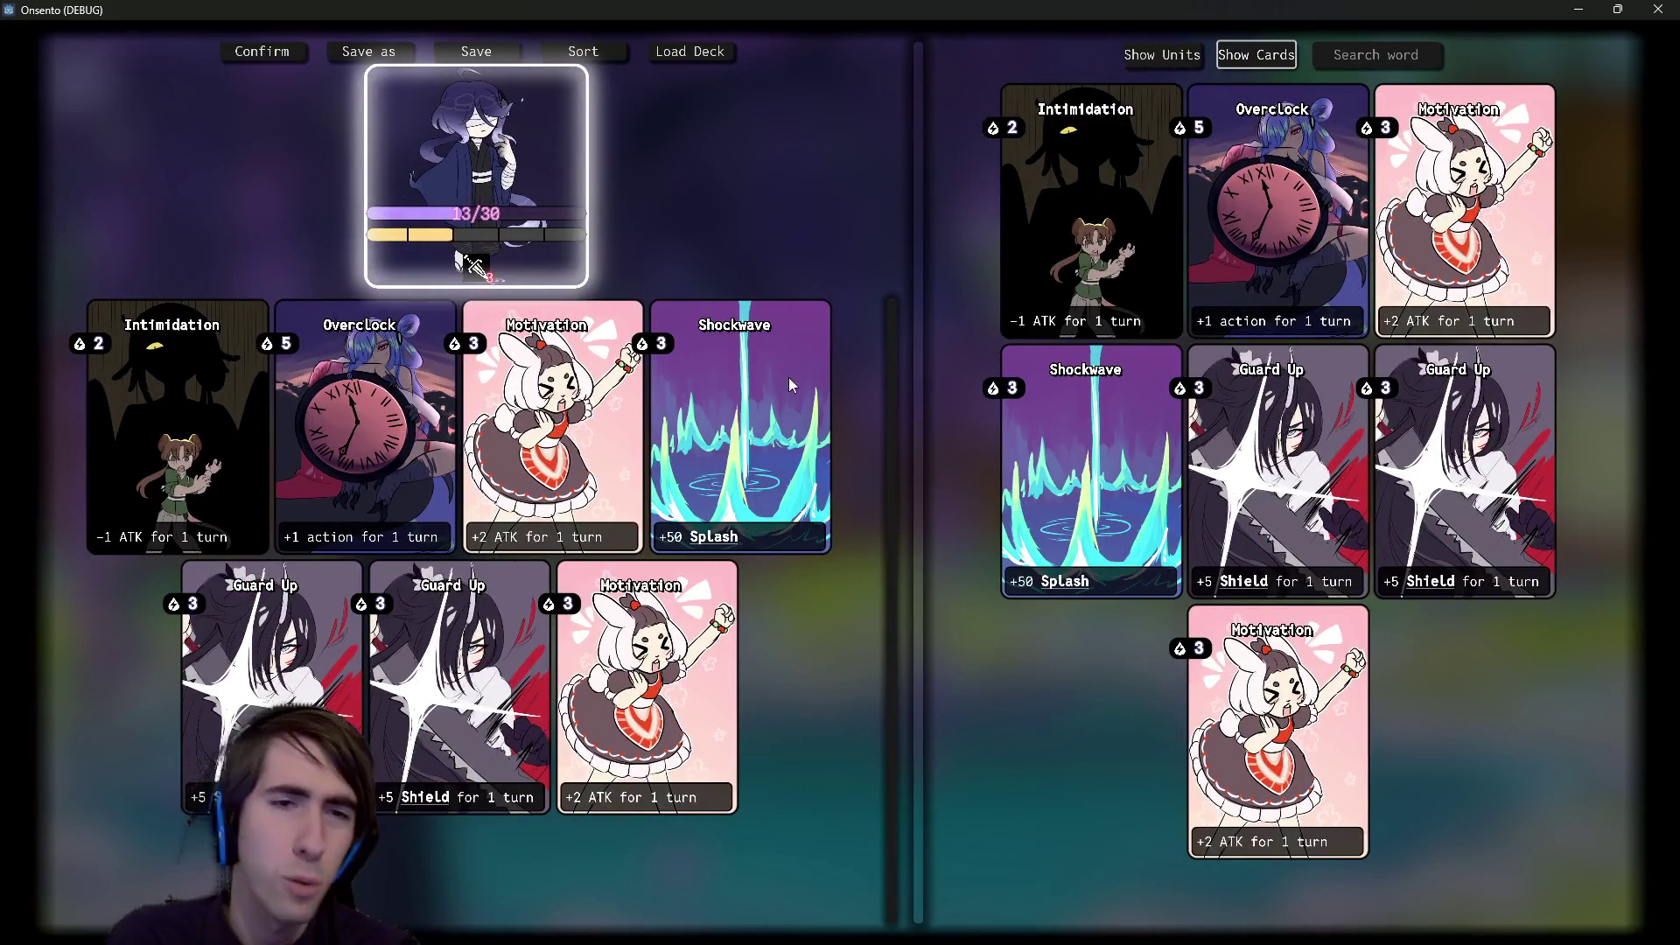
left_click(1652, 8)
scroll(166, 630, "up", 5)
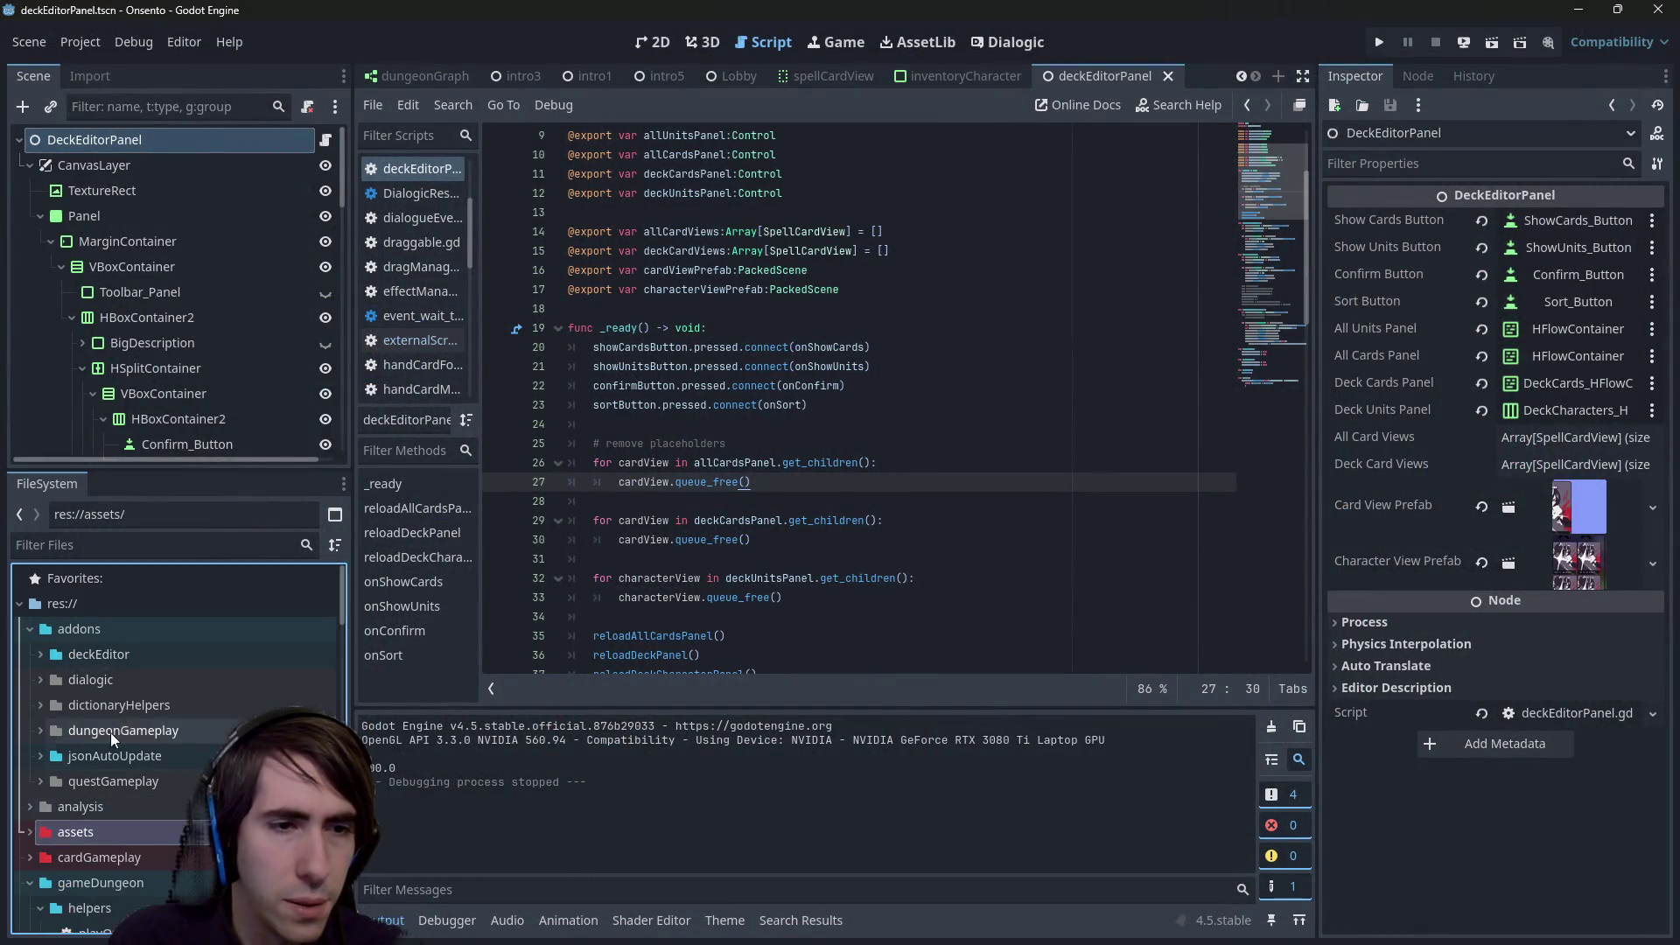
- Create deckEditorCardView.tscn as a User Interface scene with root DeckEditorCardView in addons/deckEditor
double_click(138, 658)
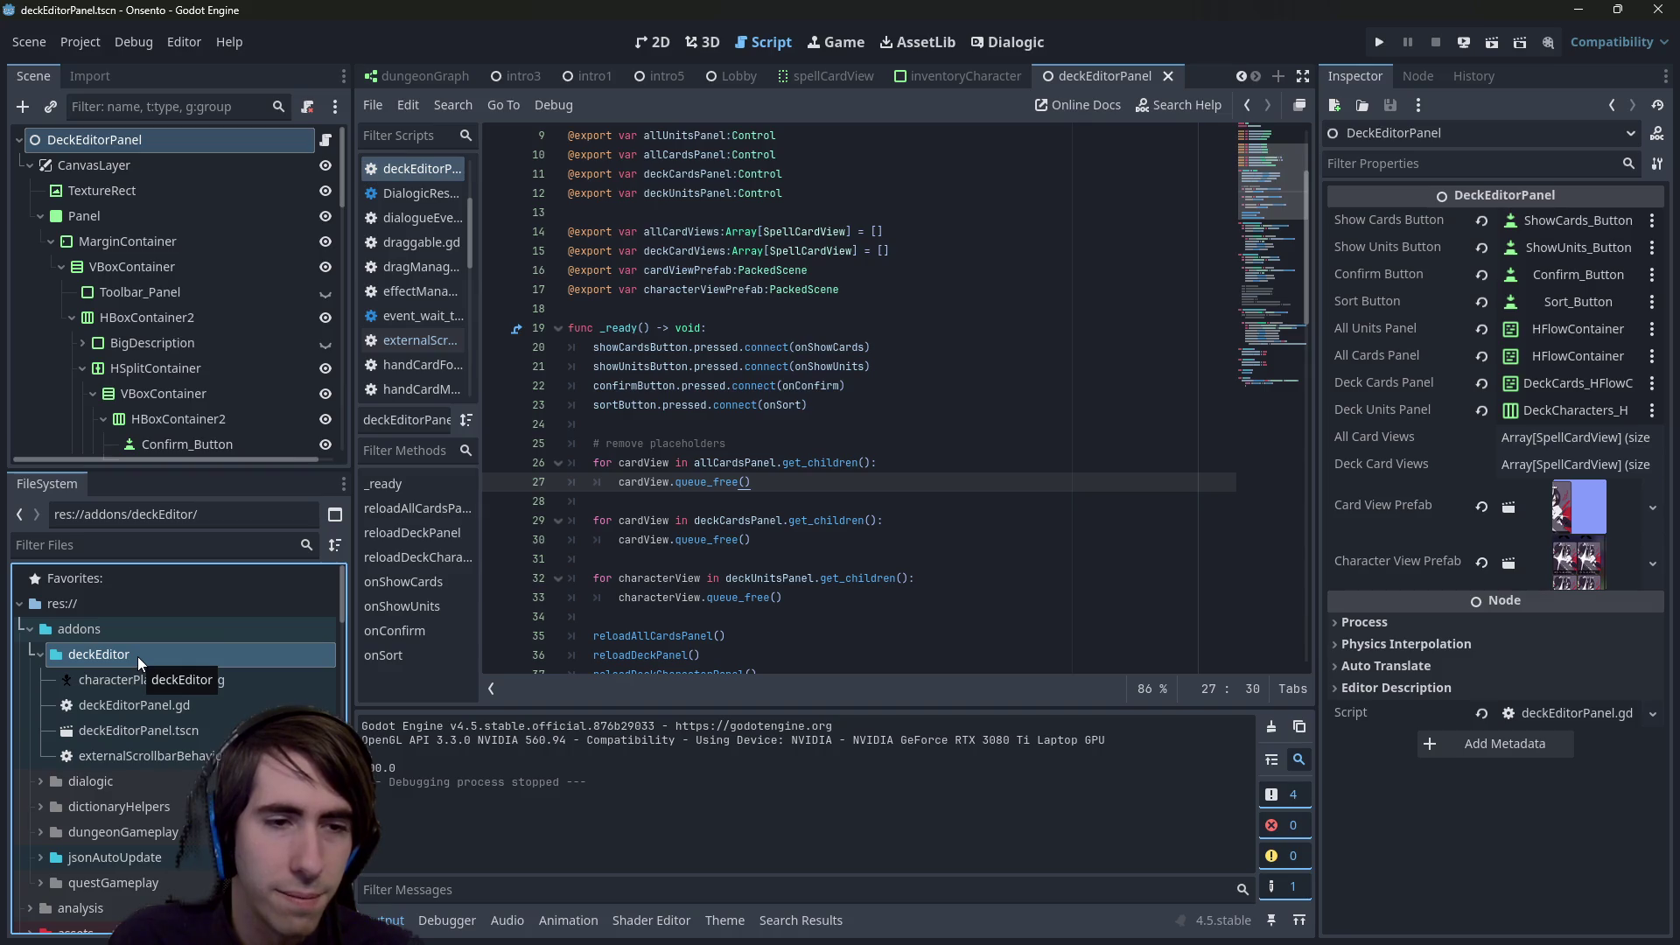
right_click(139, 654)
mouse_move(179, 570)
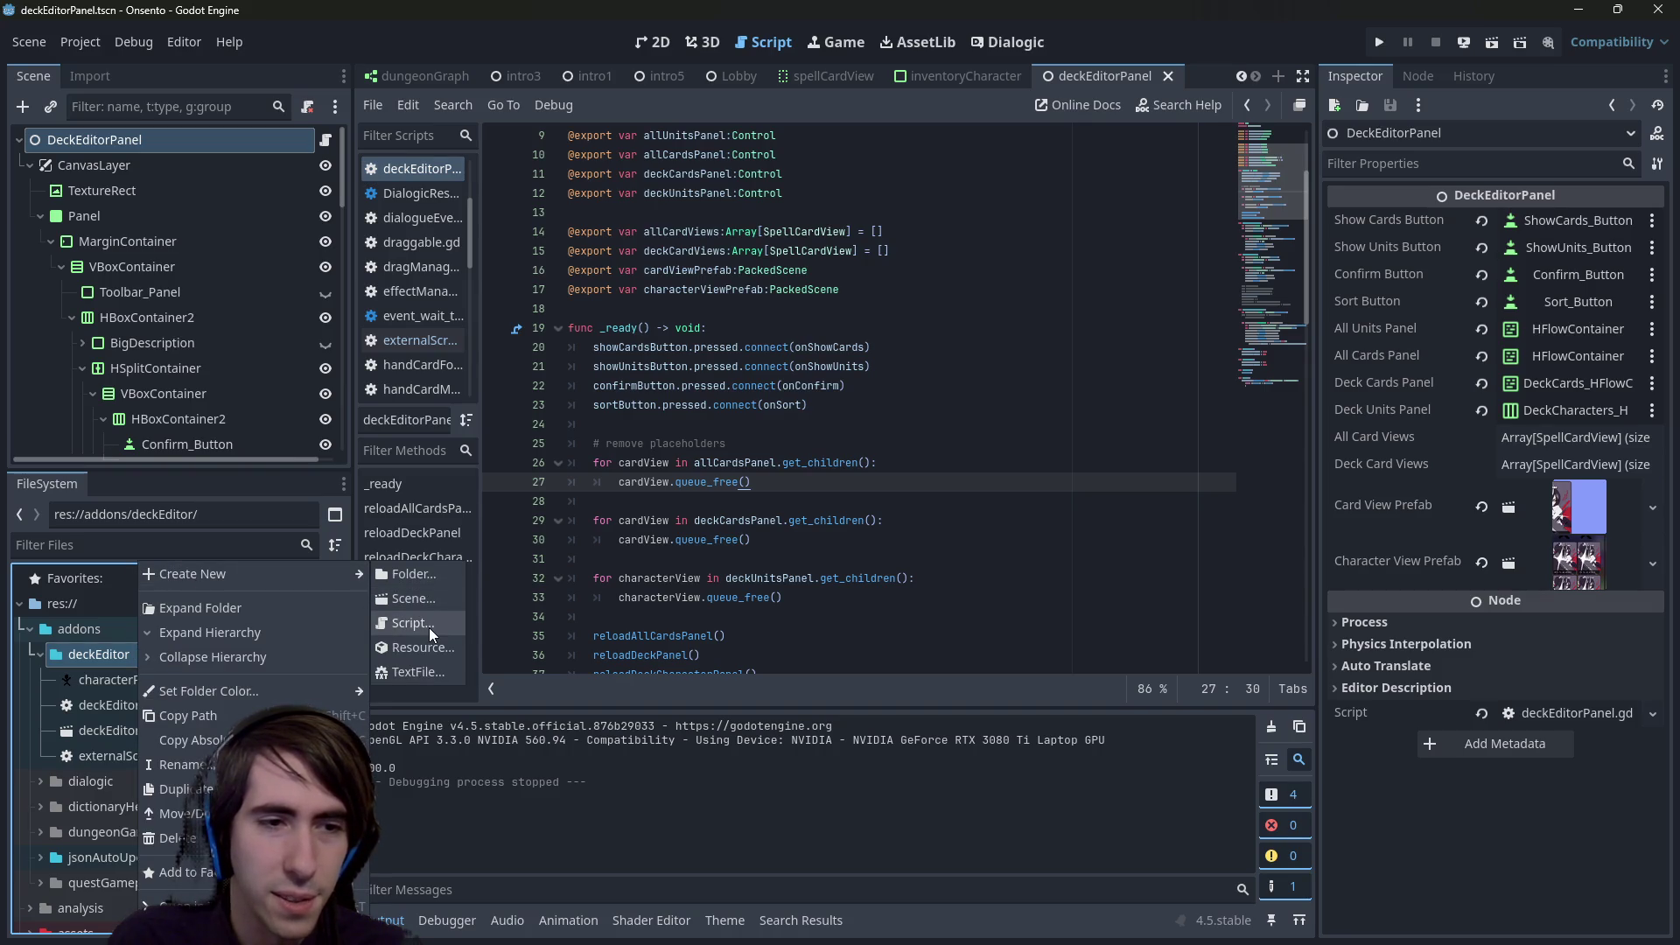
key("Escape")
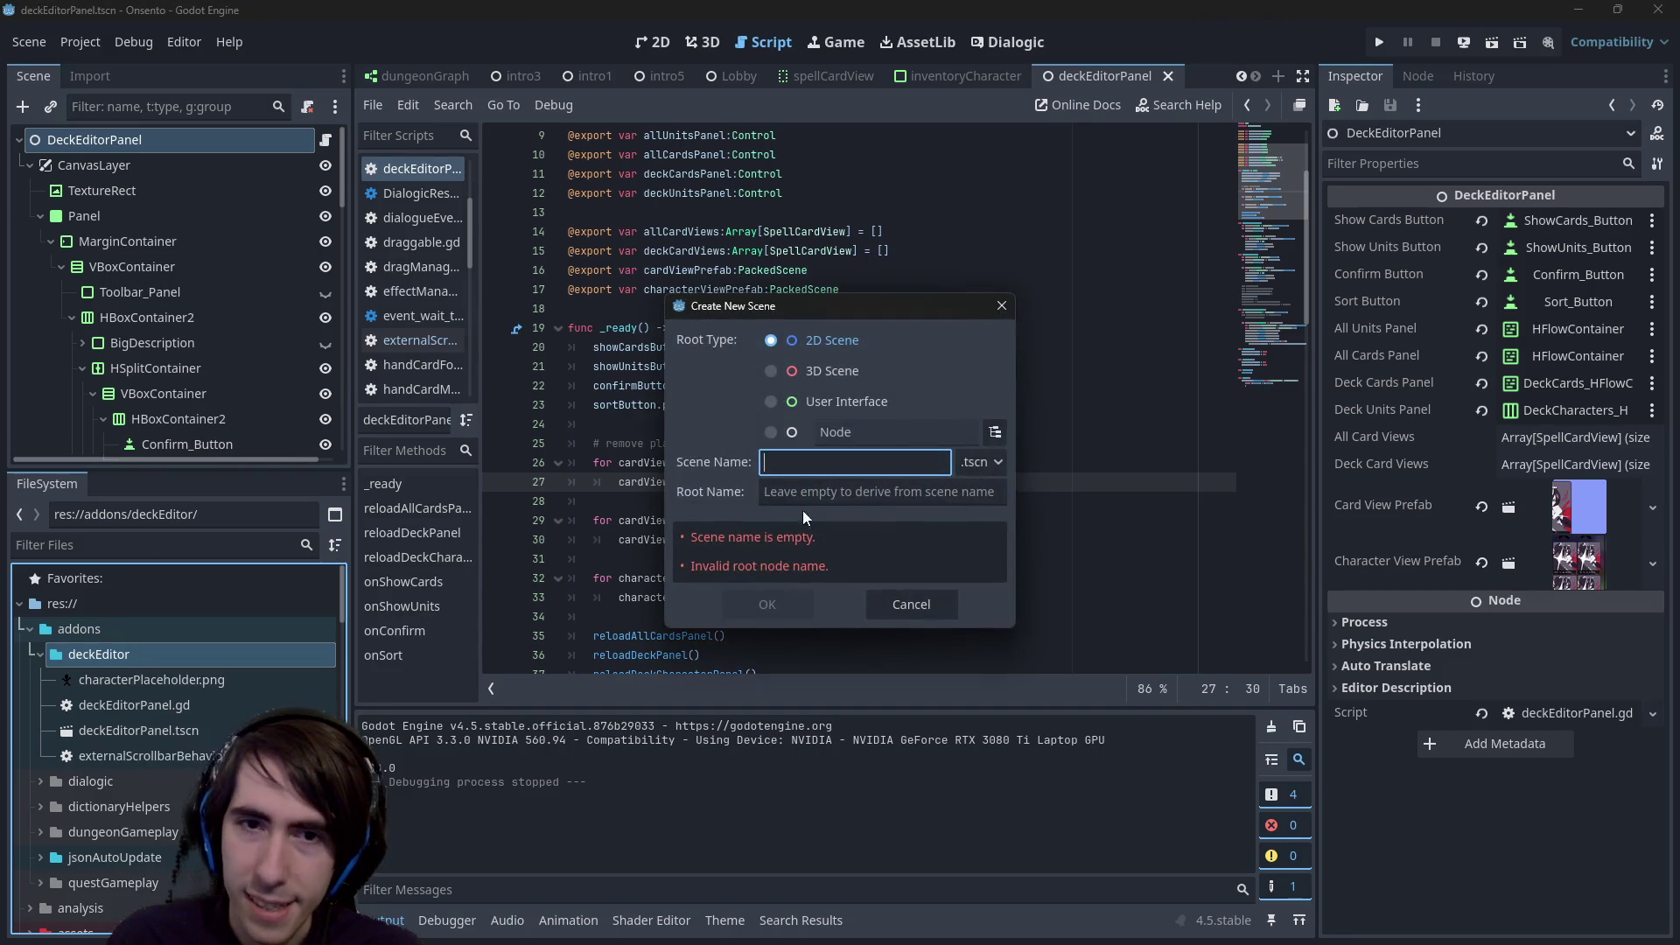
left_click(858, 401)
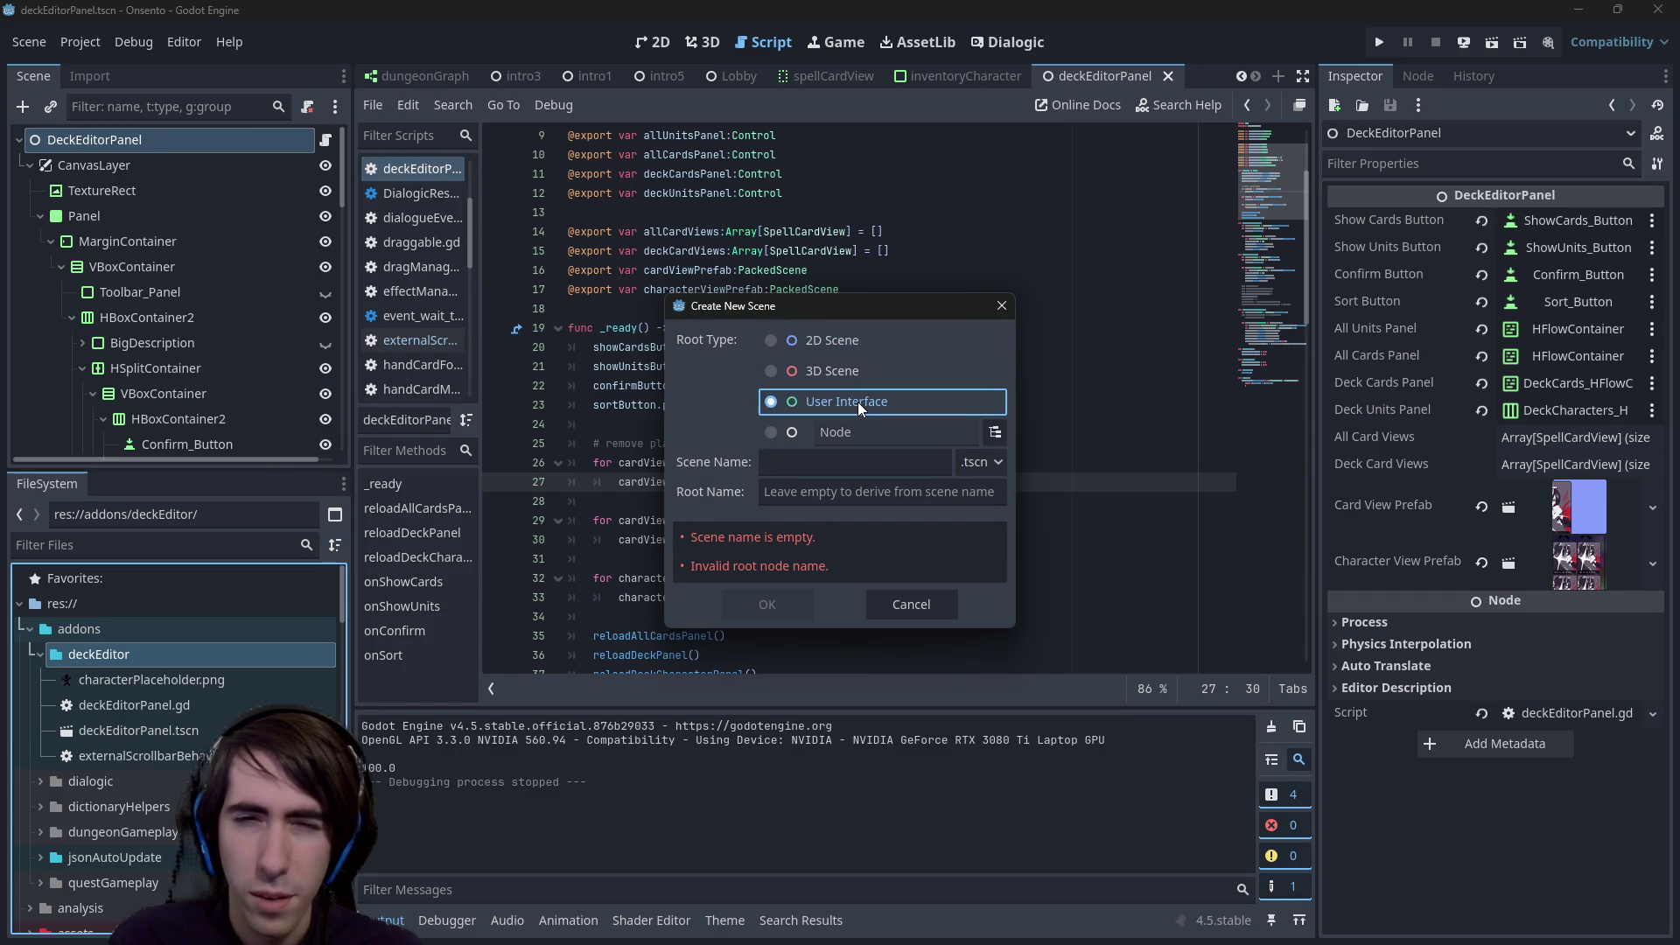
left_click(876, 459)
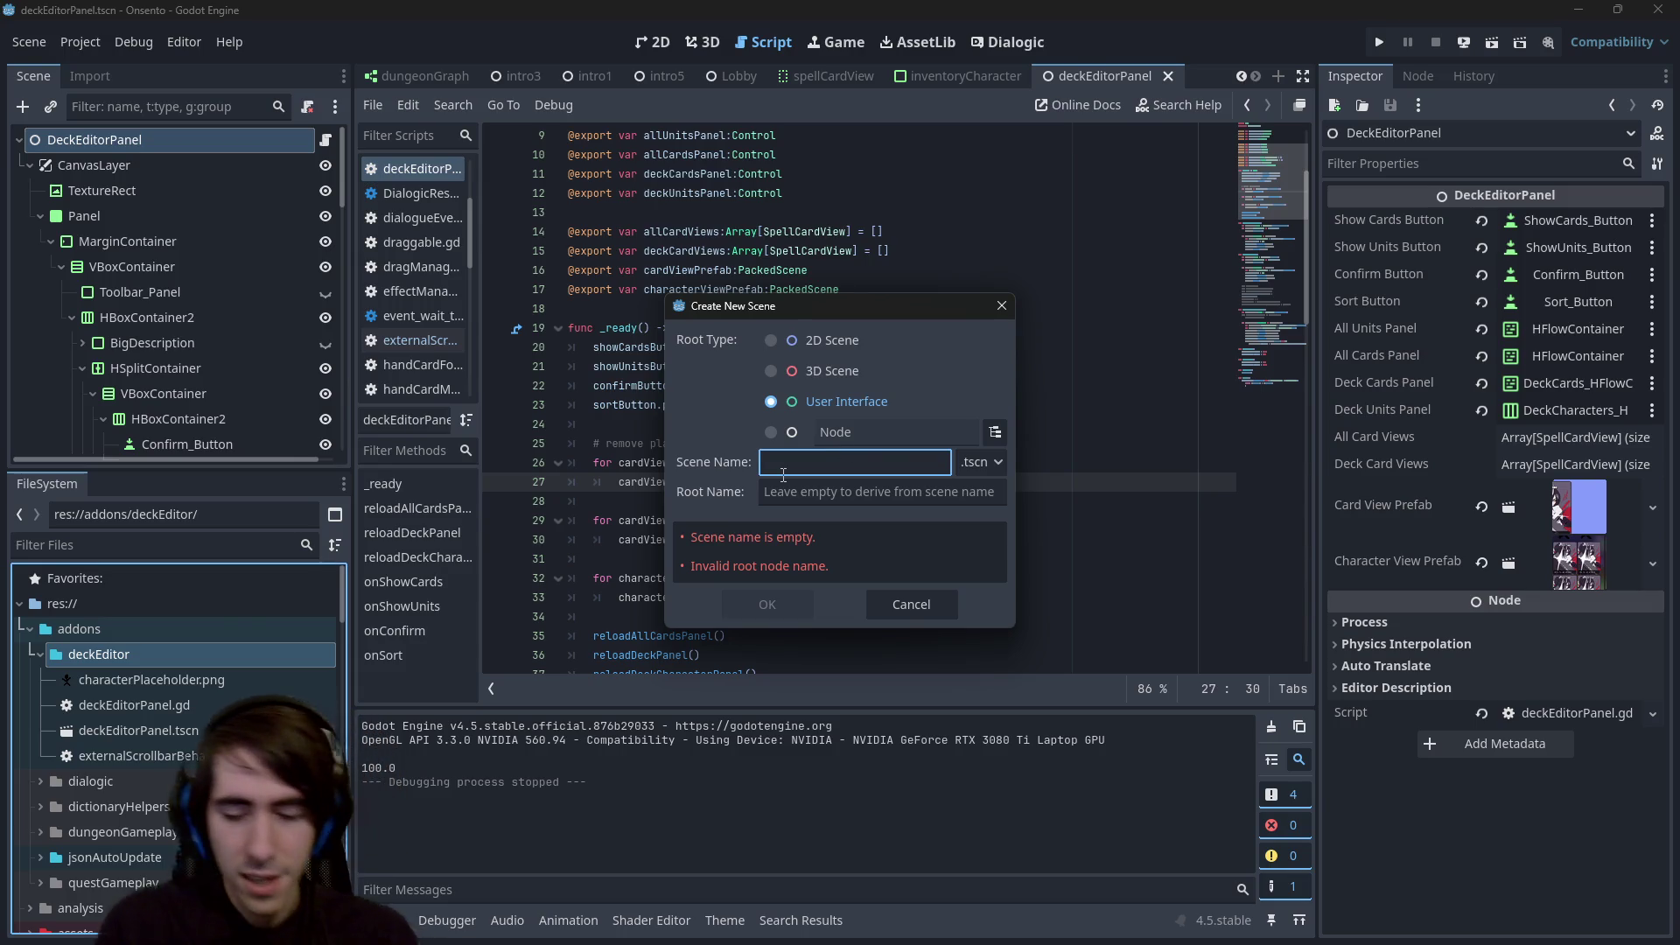
type("deckEditor")
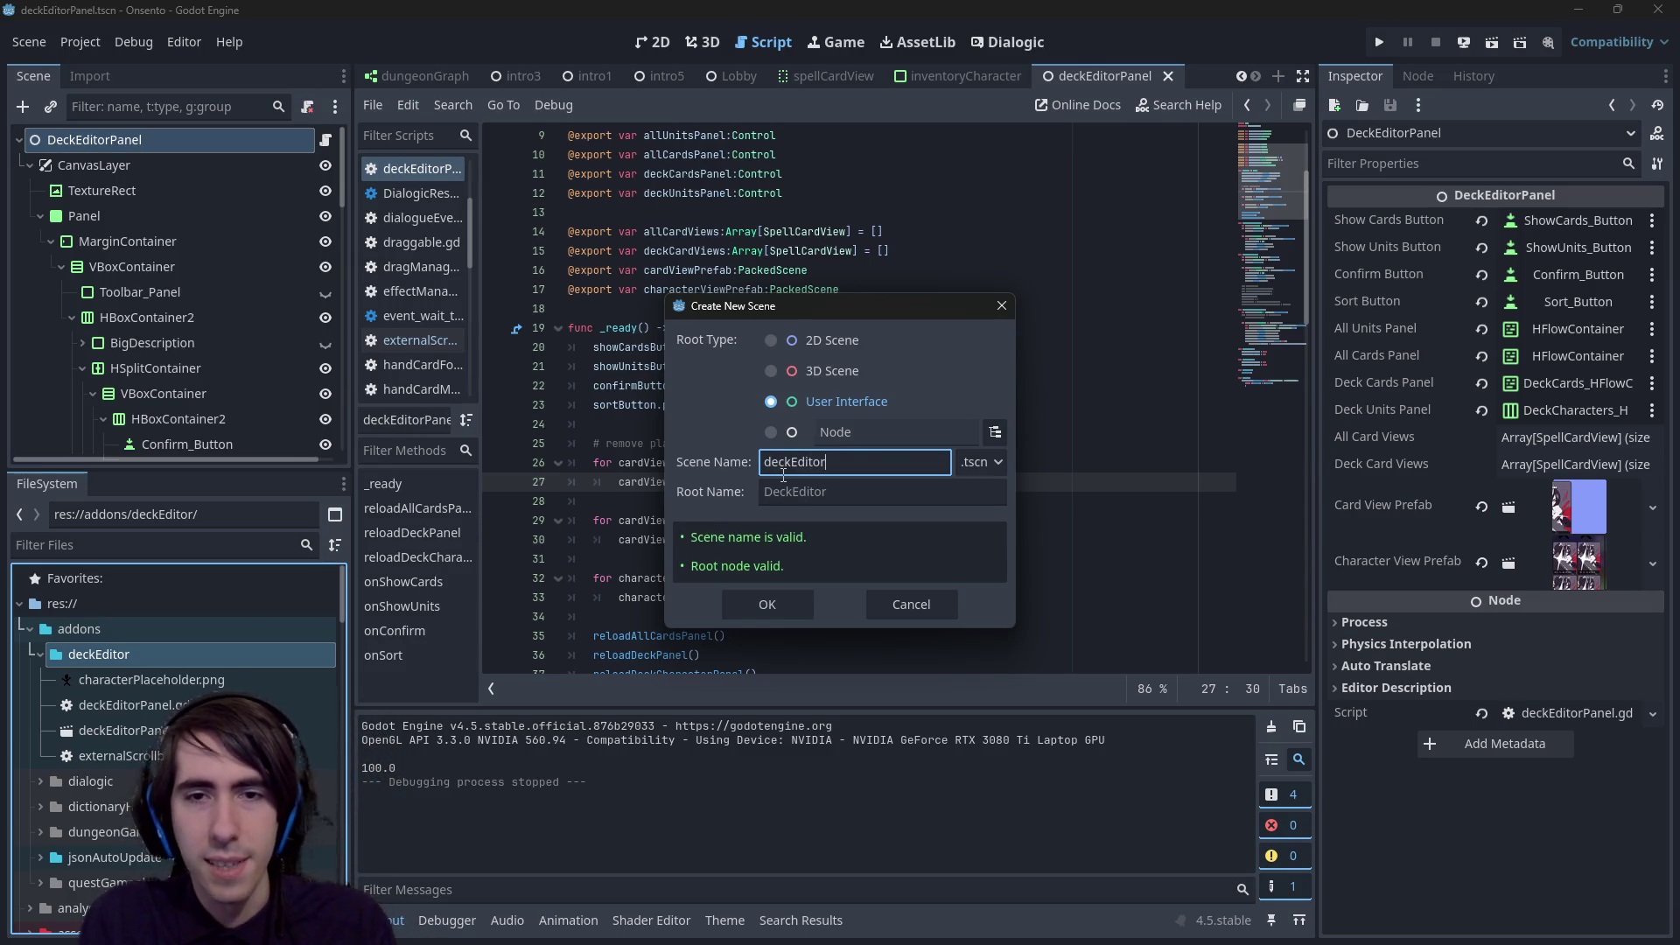
type("CardView")
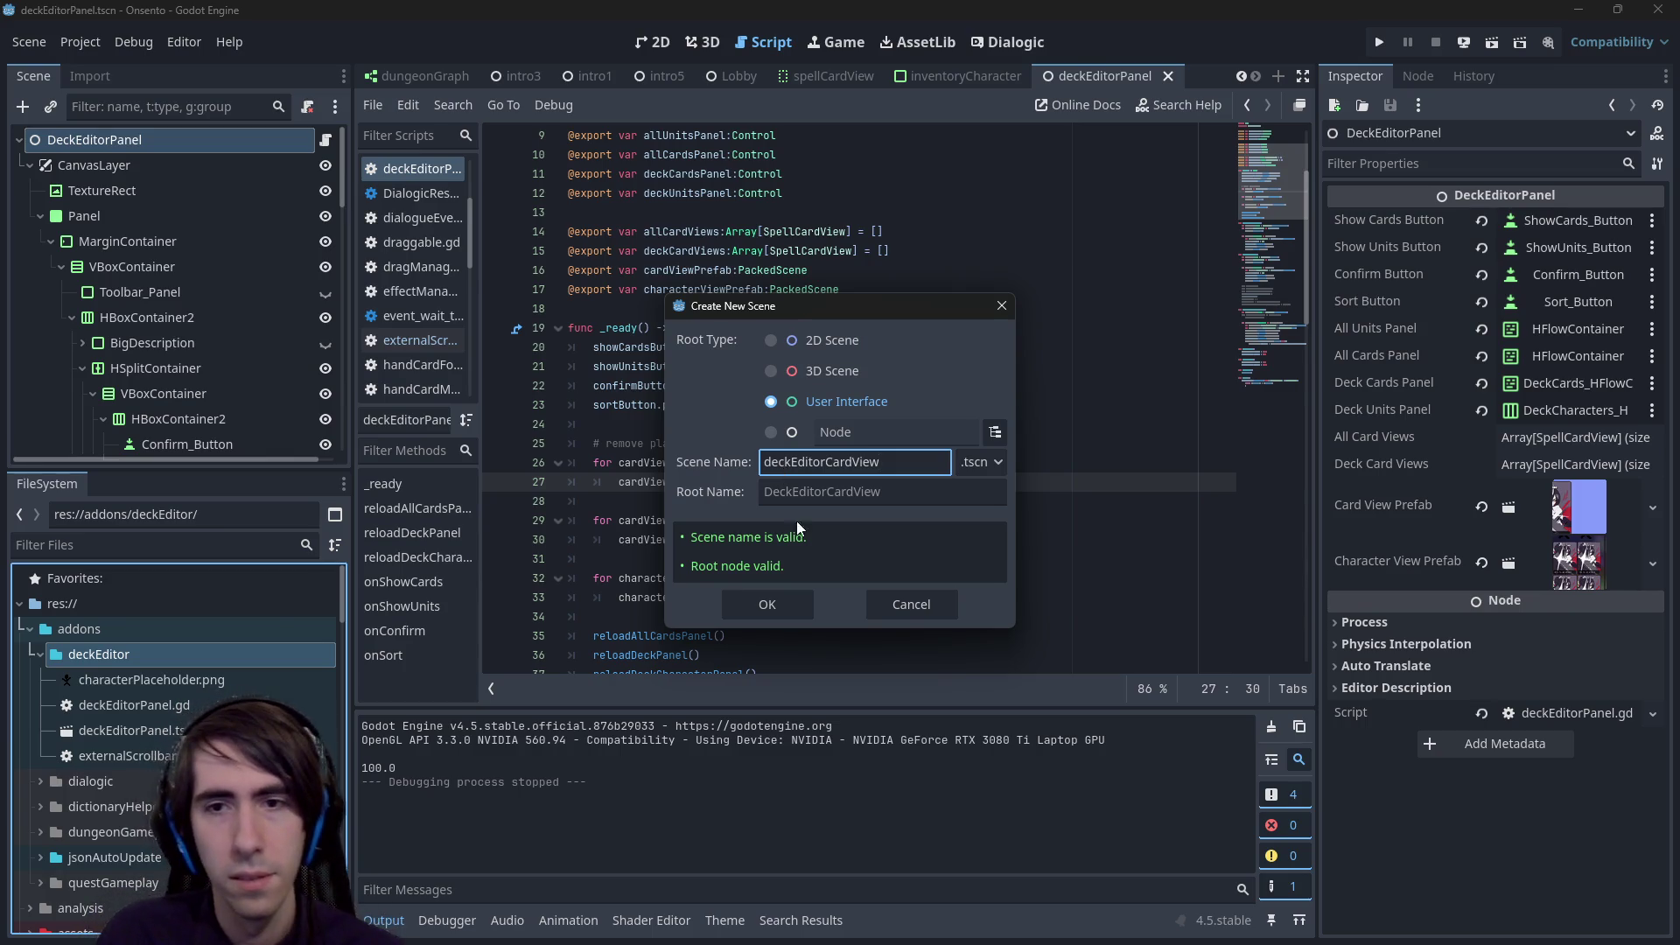
left_click(786, 605)
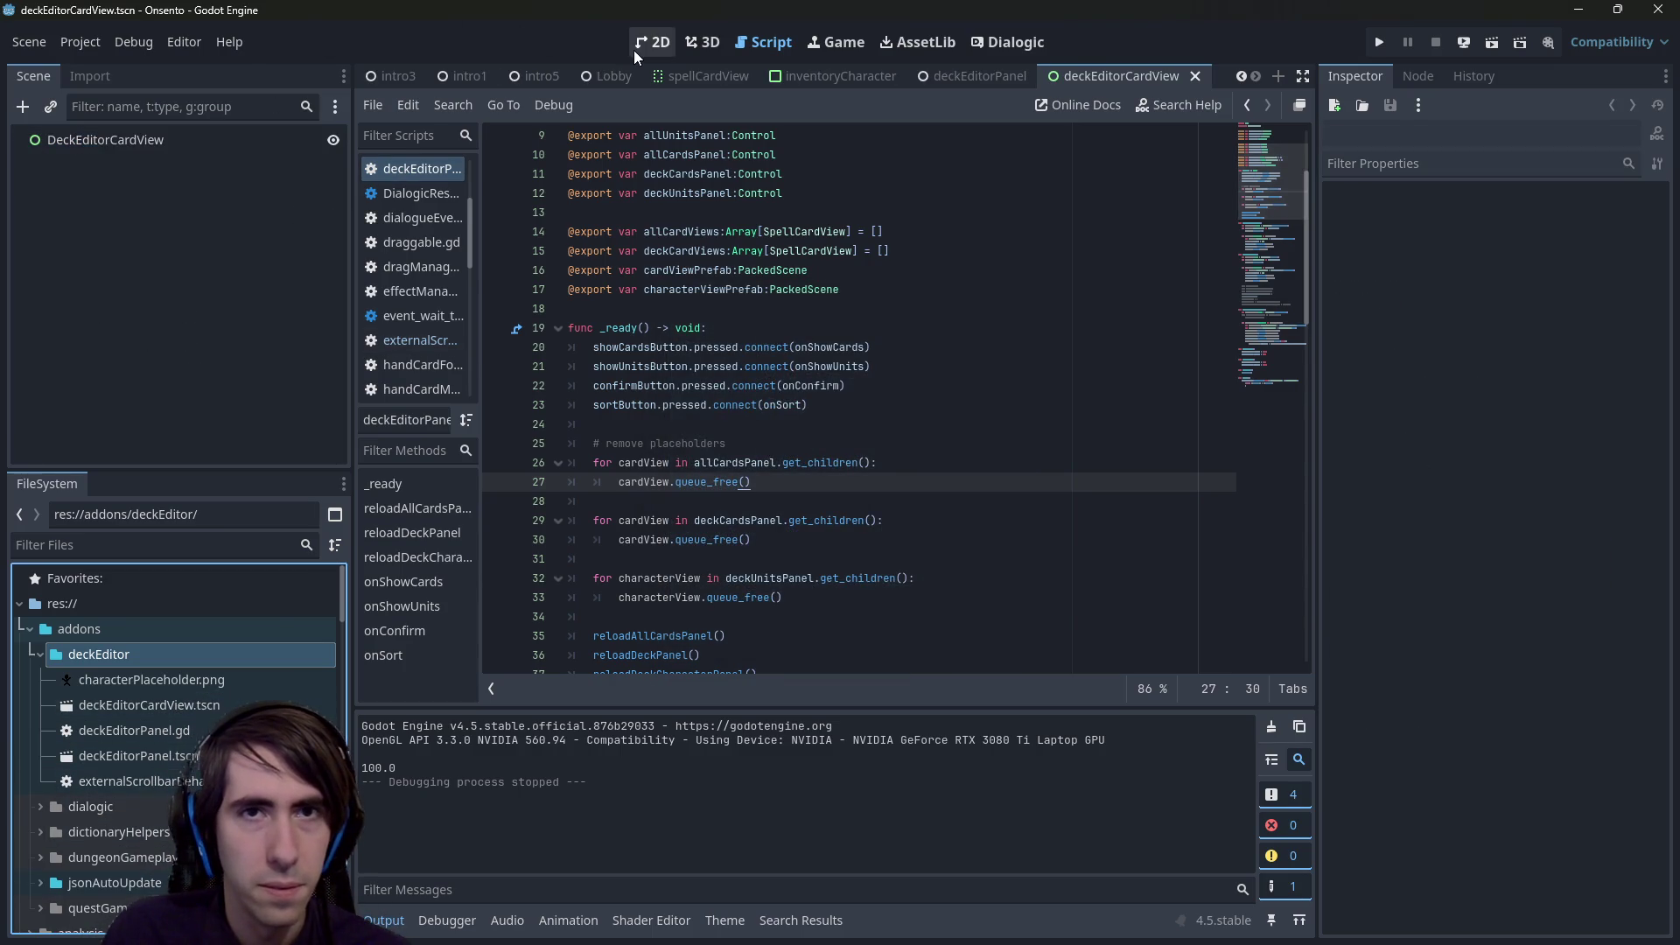
- Add spellCardView.tscn as a child of DeckEditorCardView and save the scene
left_click(637, 49)
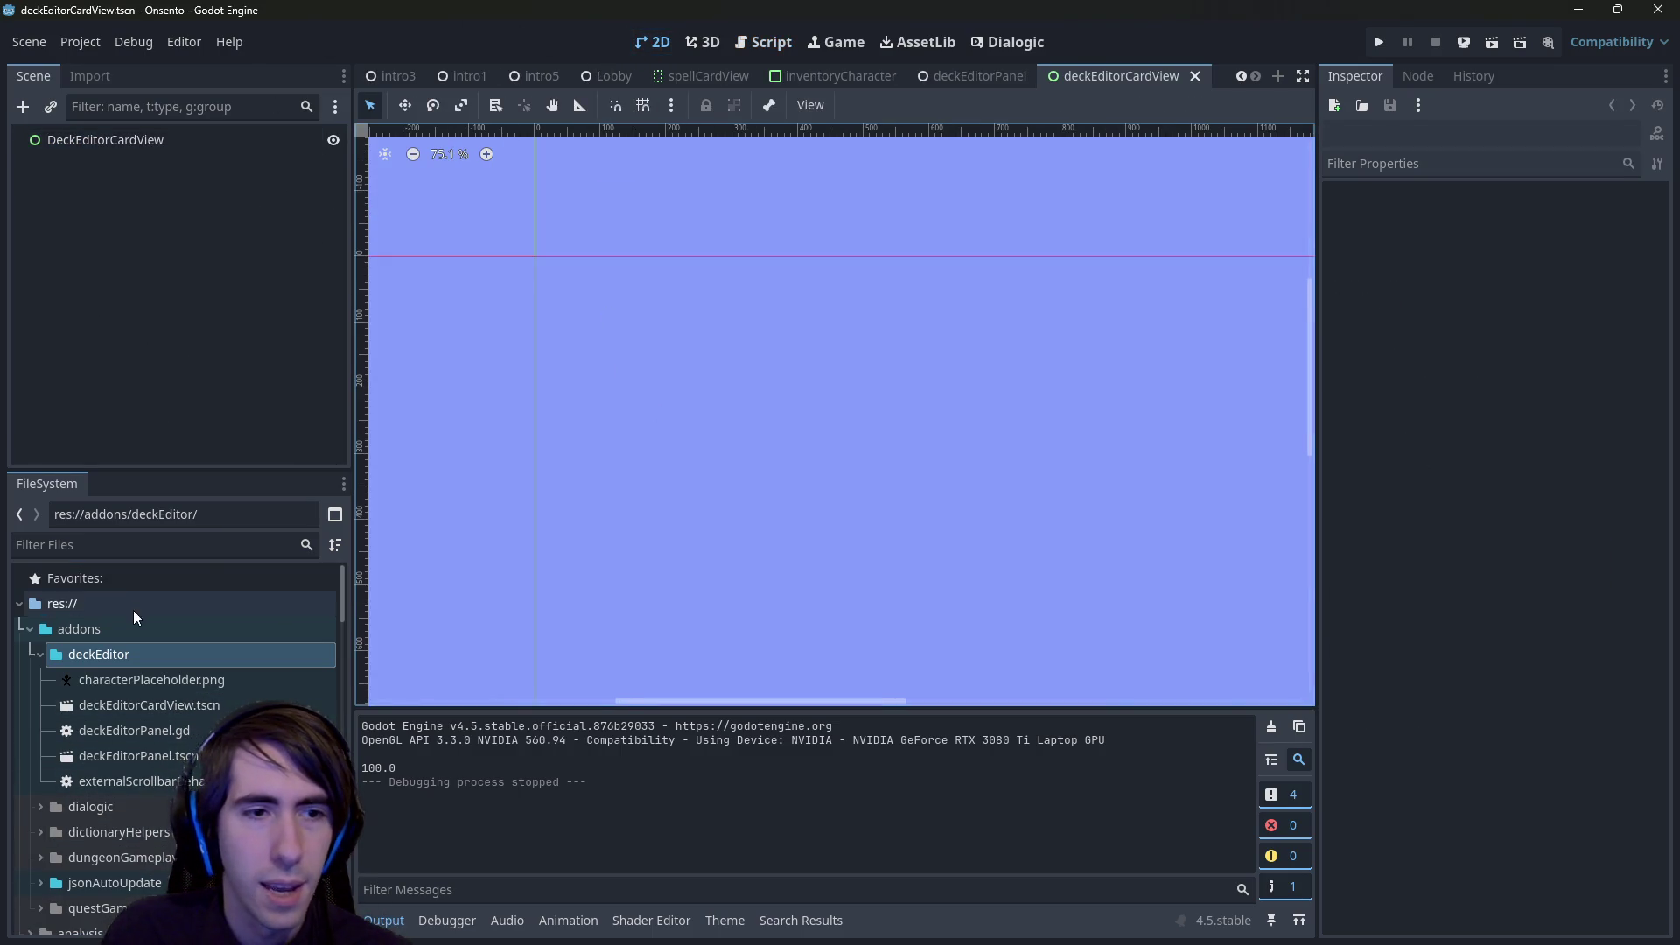
left_click(149, 544)
type("card")
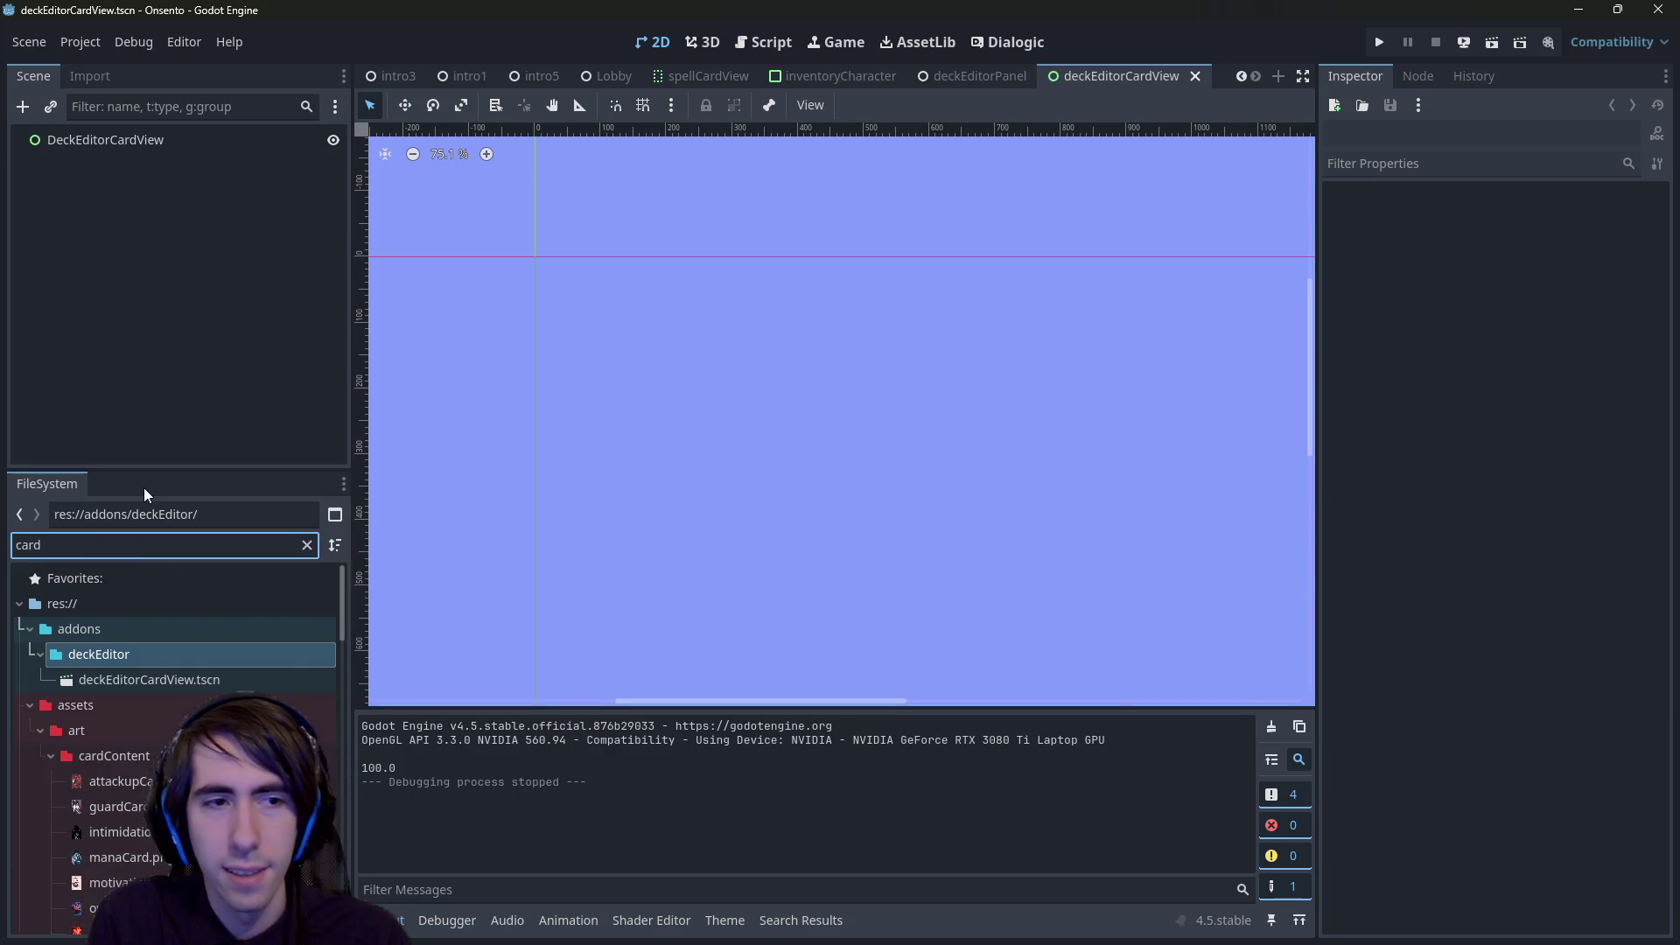
key("BackSpace")
key("BackSpace")
key("BackSpace")
type("spellcardvi")
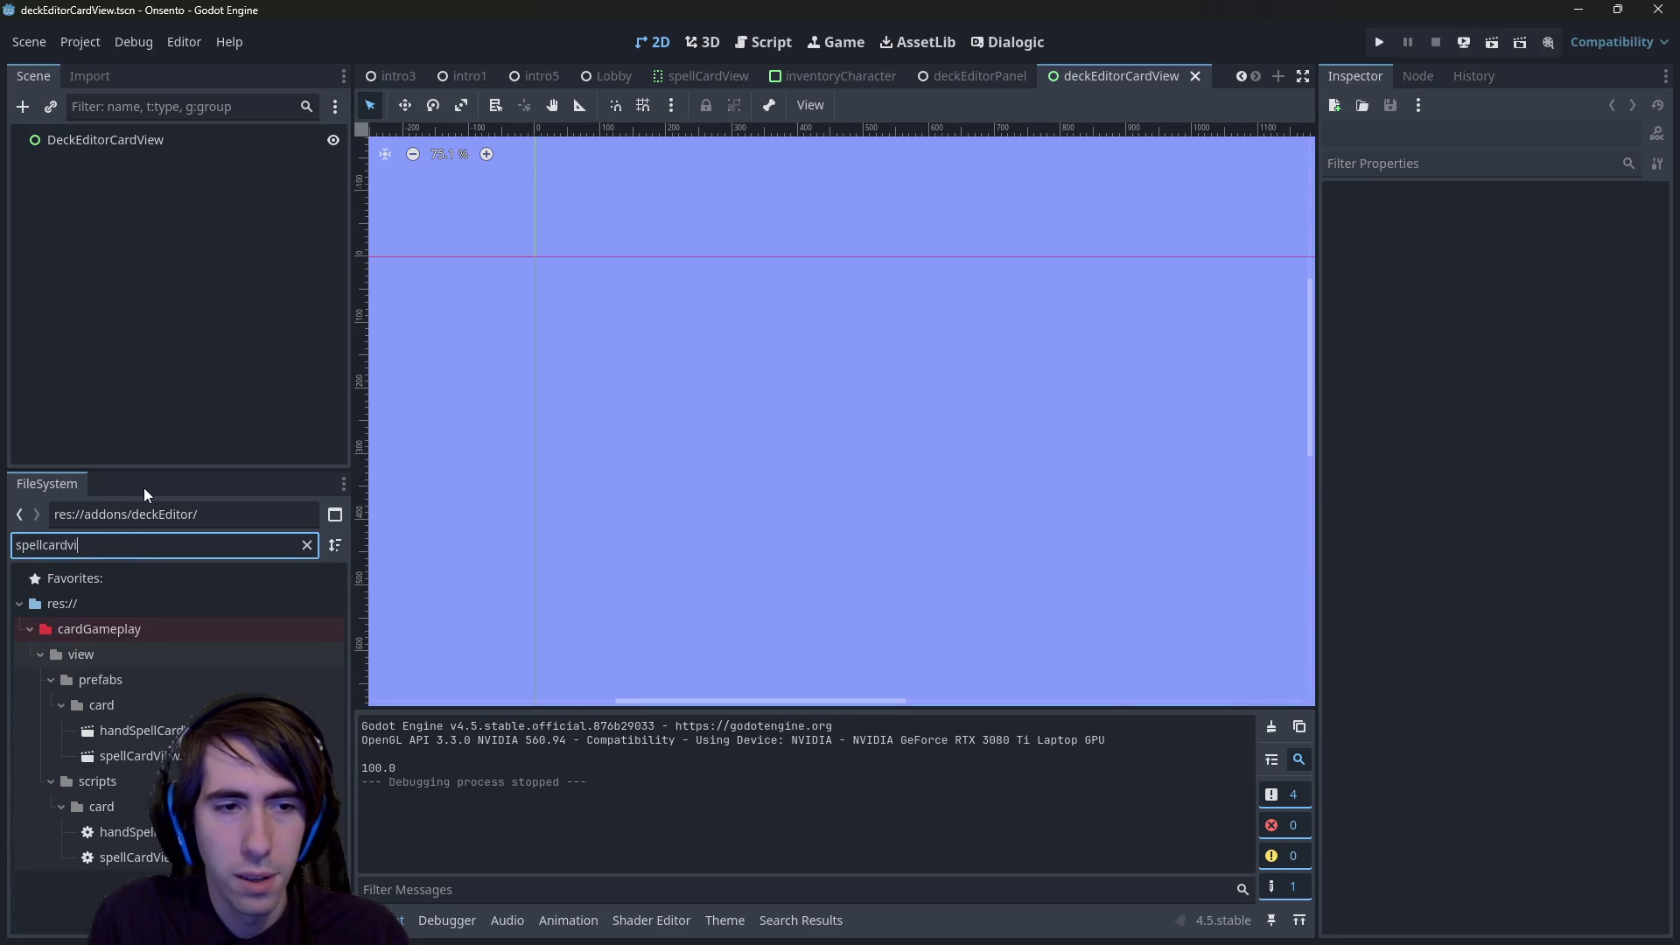
type("e")
left_click_drag(140, 756, 145, 150)
scroll(623, 442, "up", 5)
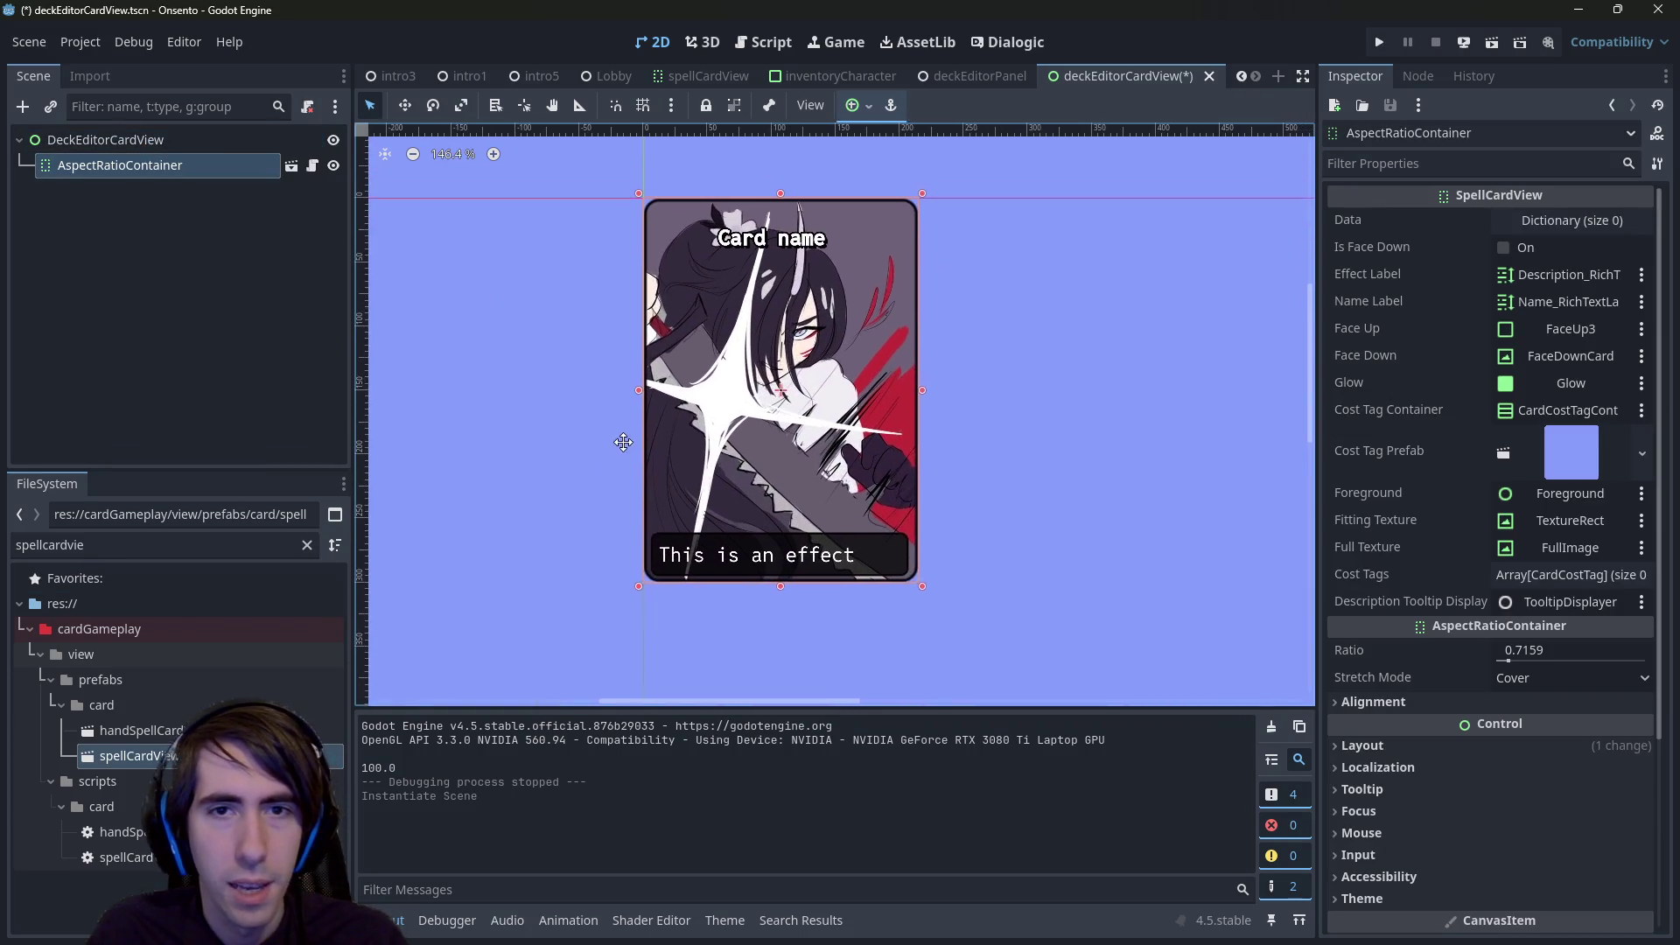
key("ctrl+s")
- Add a Draggable child node to DeckEditorCardView and save the scene
right_click(107, 144)
left_click(120, 156)
type("dra")
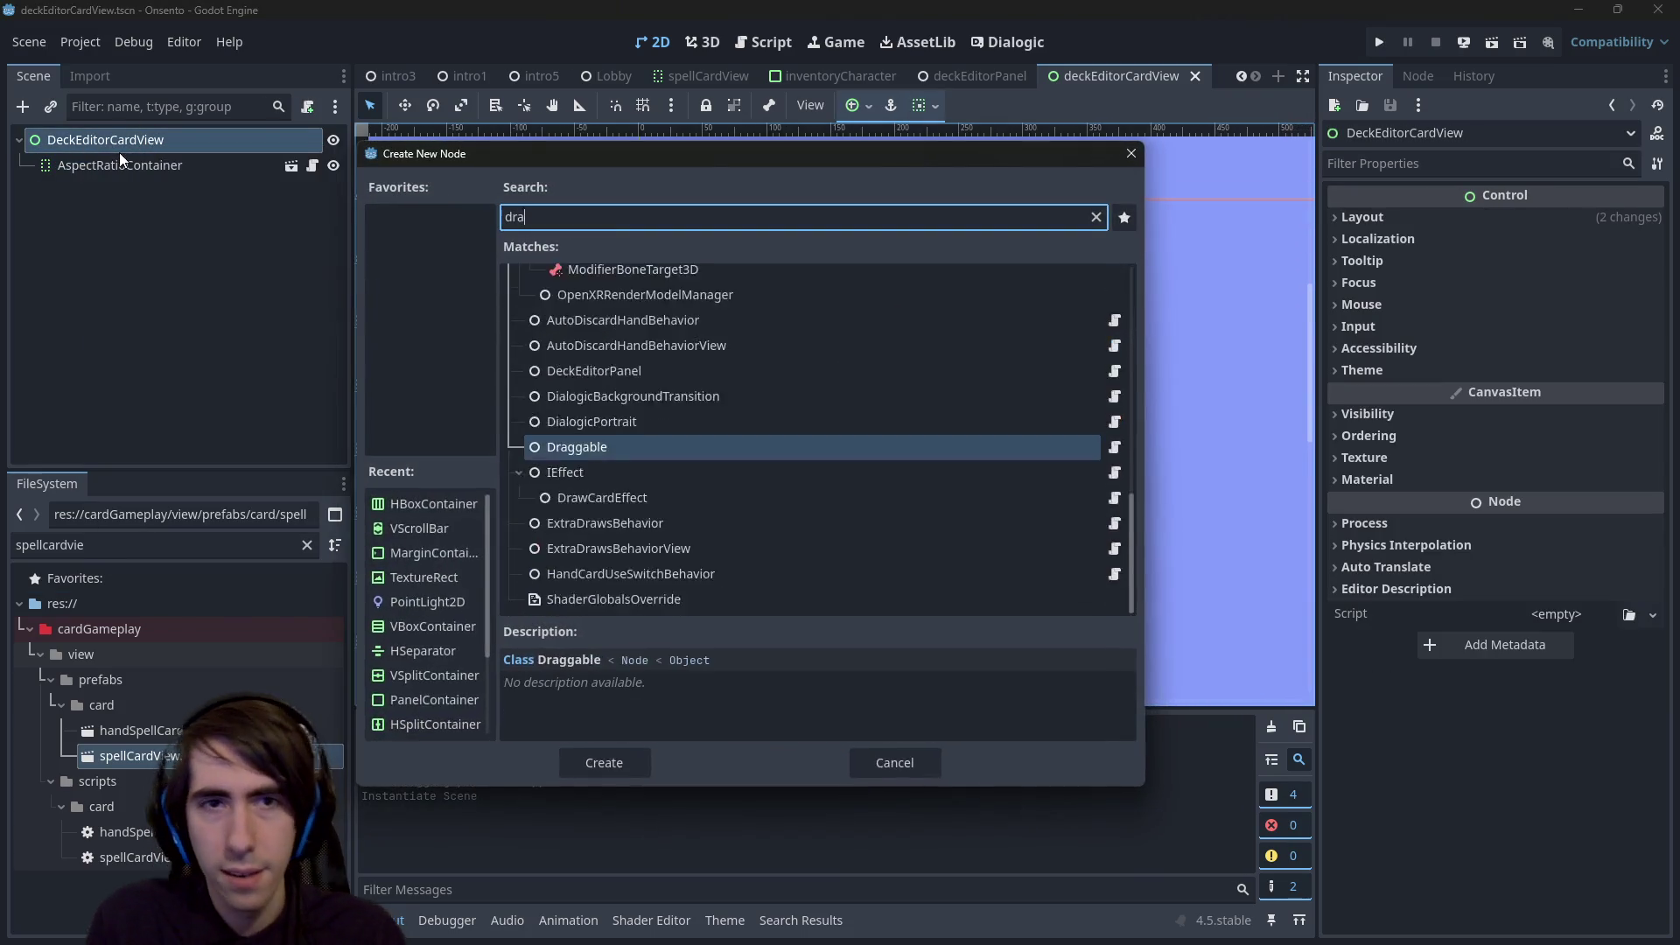
type("g")
key("Return")
key("ctrl+s")
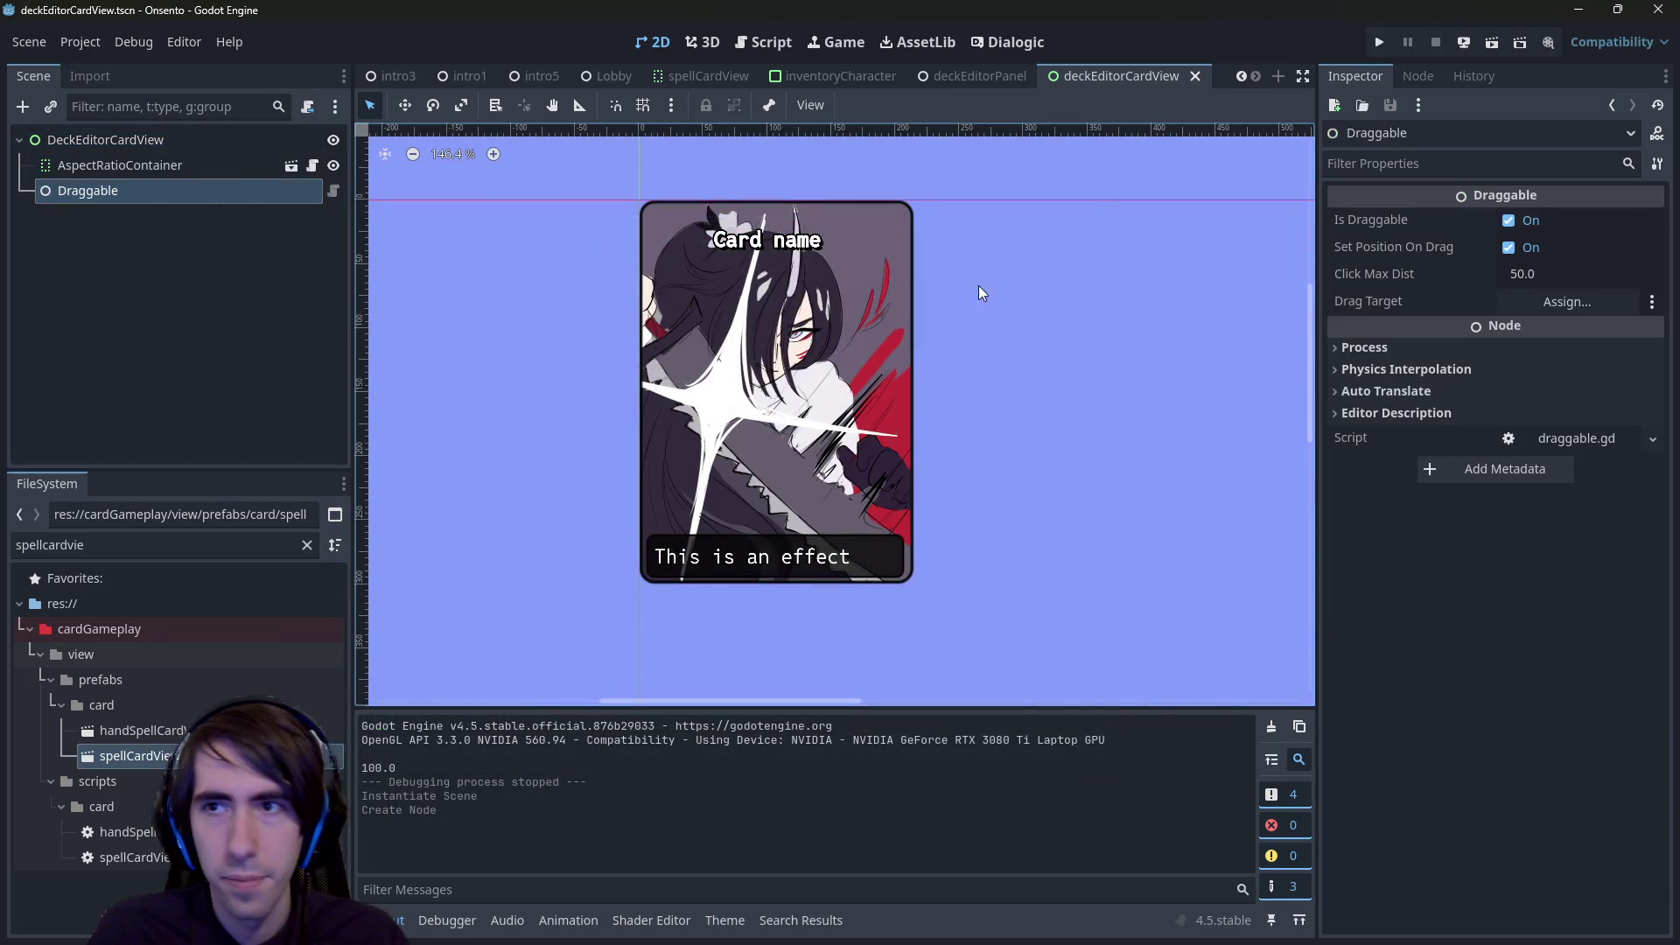
left_click(1530, 310)
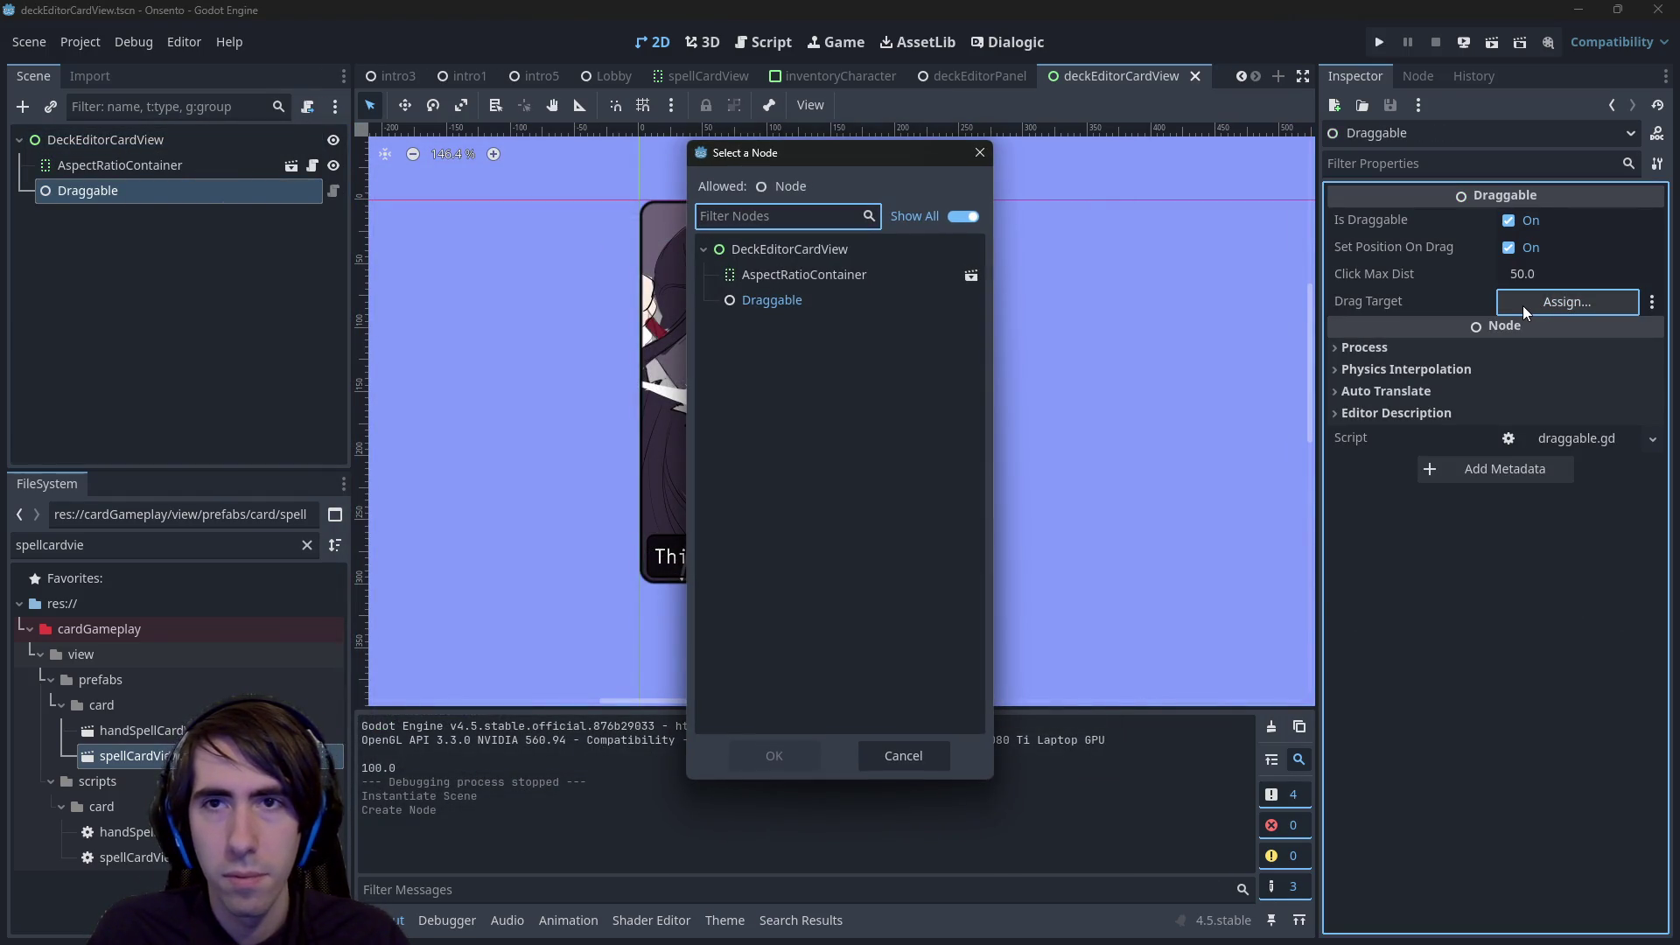
key("Escape")
- Quick-open the handSpellCardView.tscn scene
key("shift+alt+o")
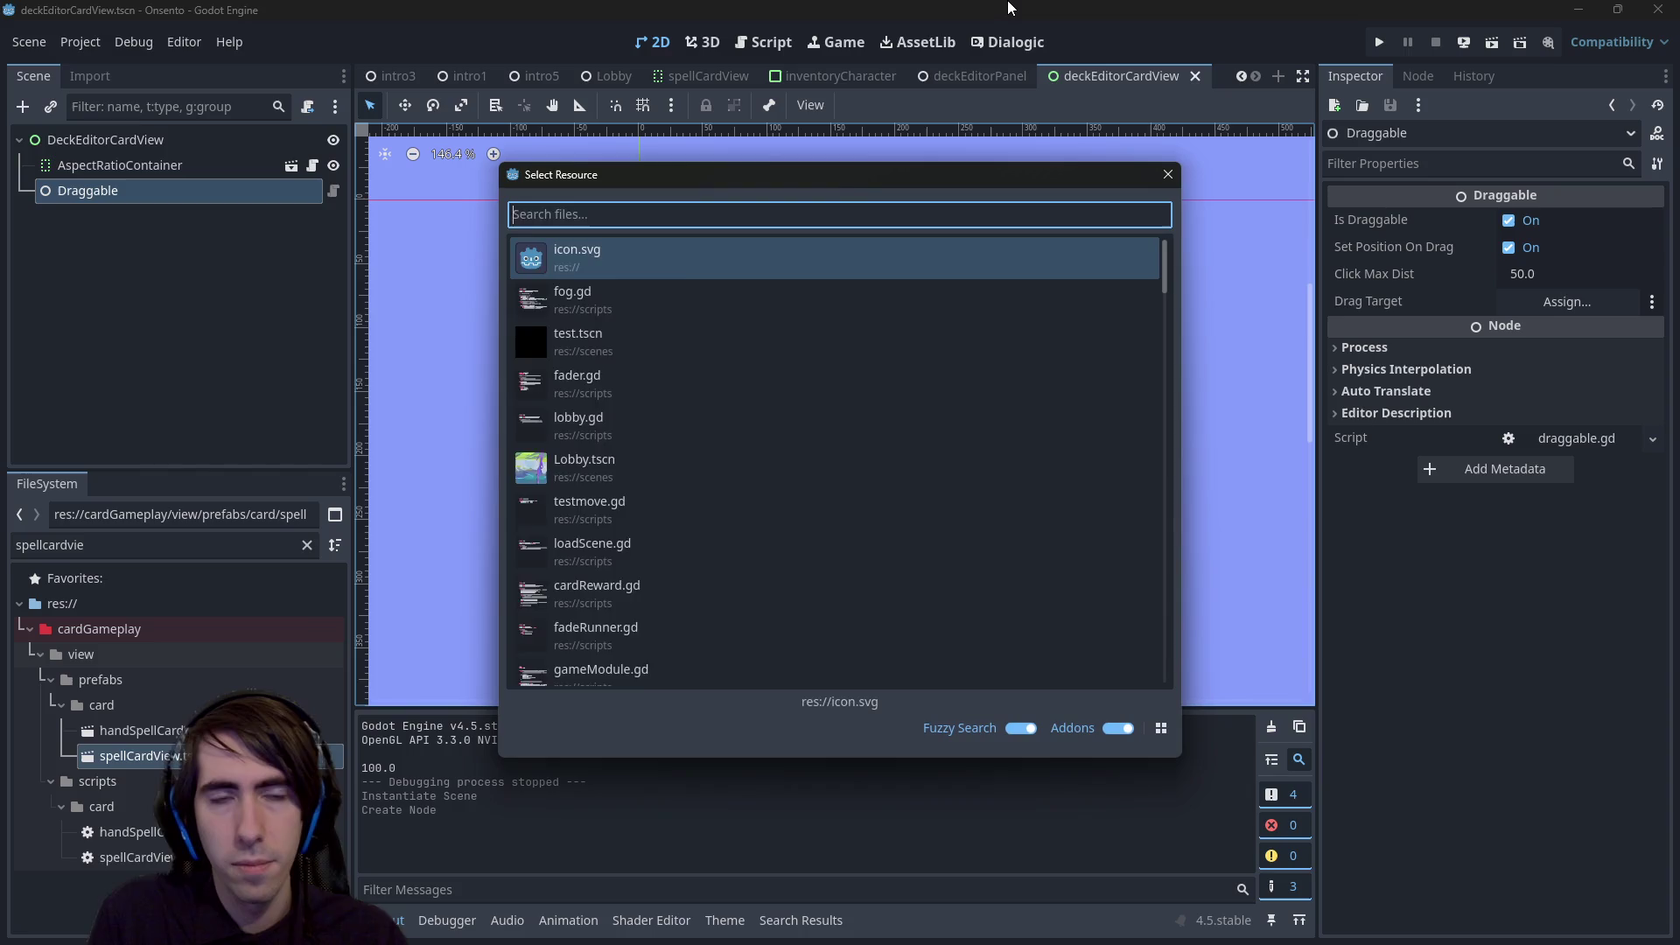
type("handcardv")
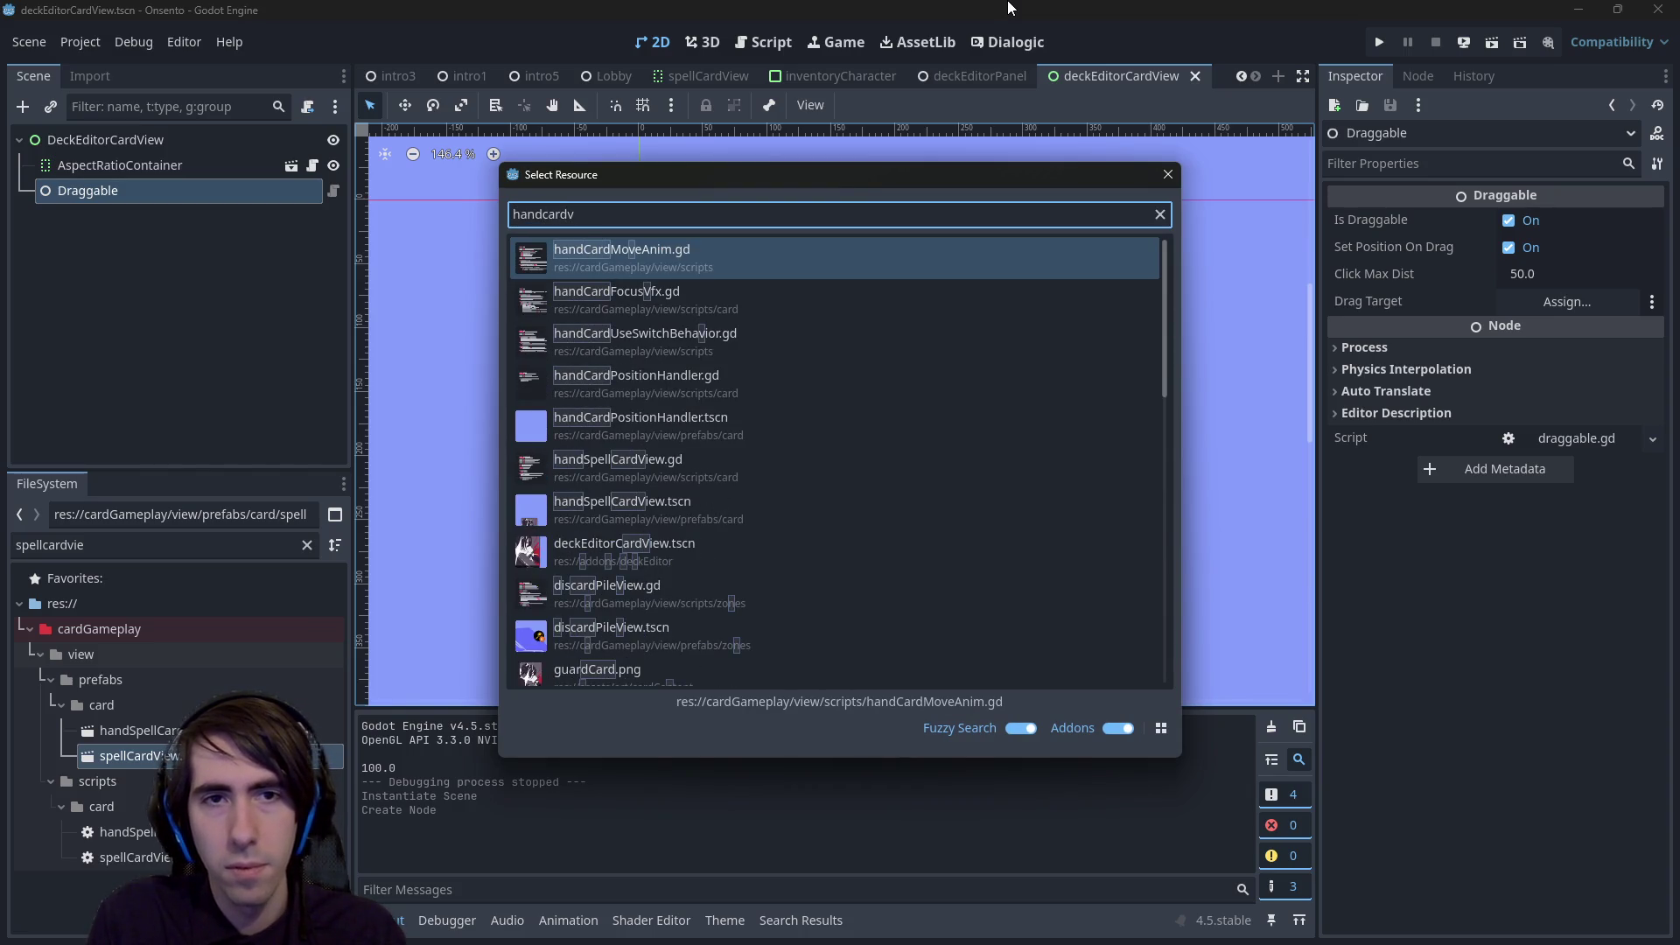
key("ctrl+BackSpace")
type("car")
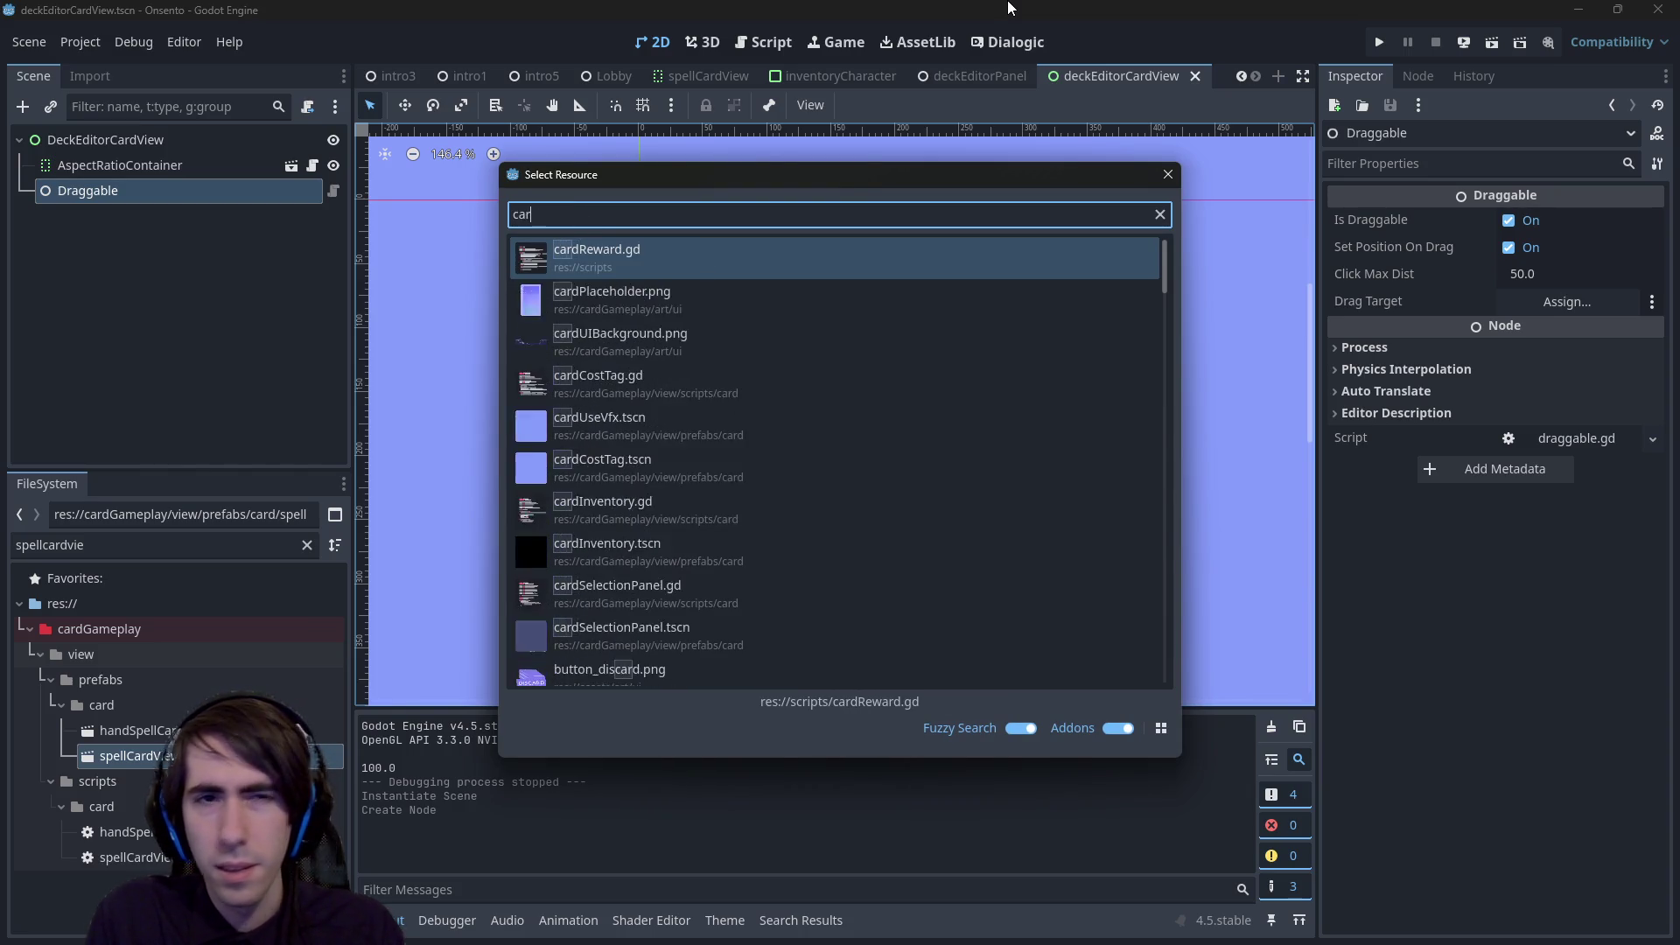
type("dviewhand")
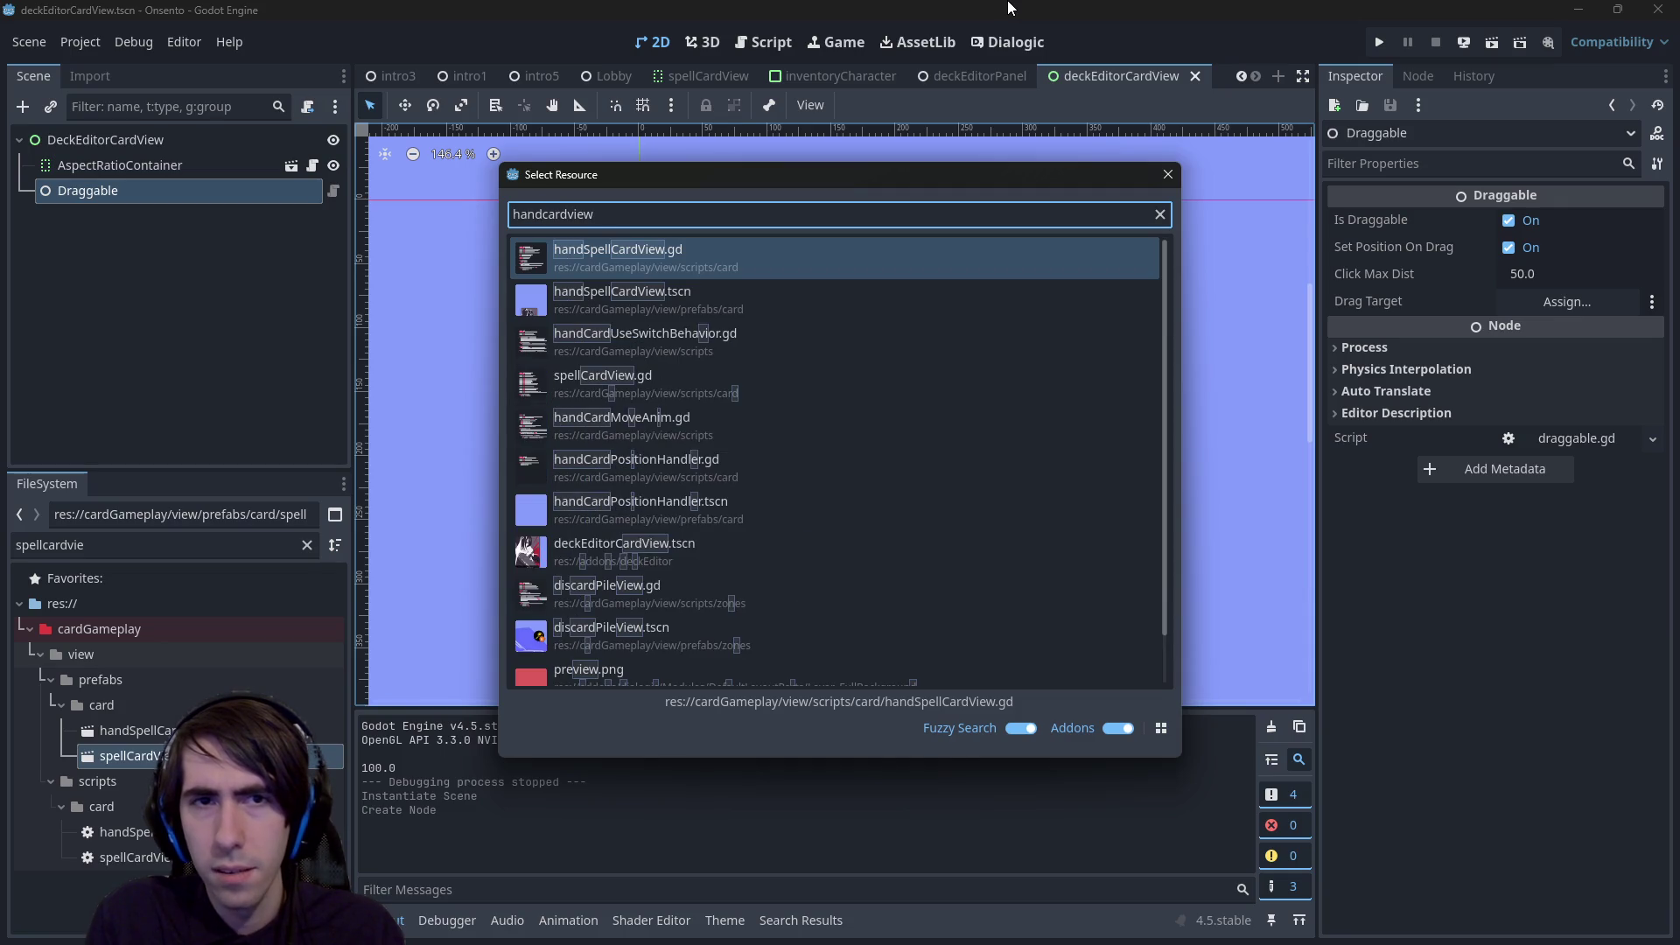
key("Down")
key("Return")
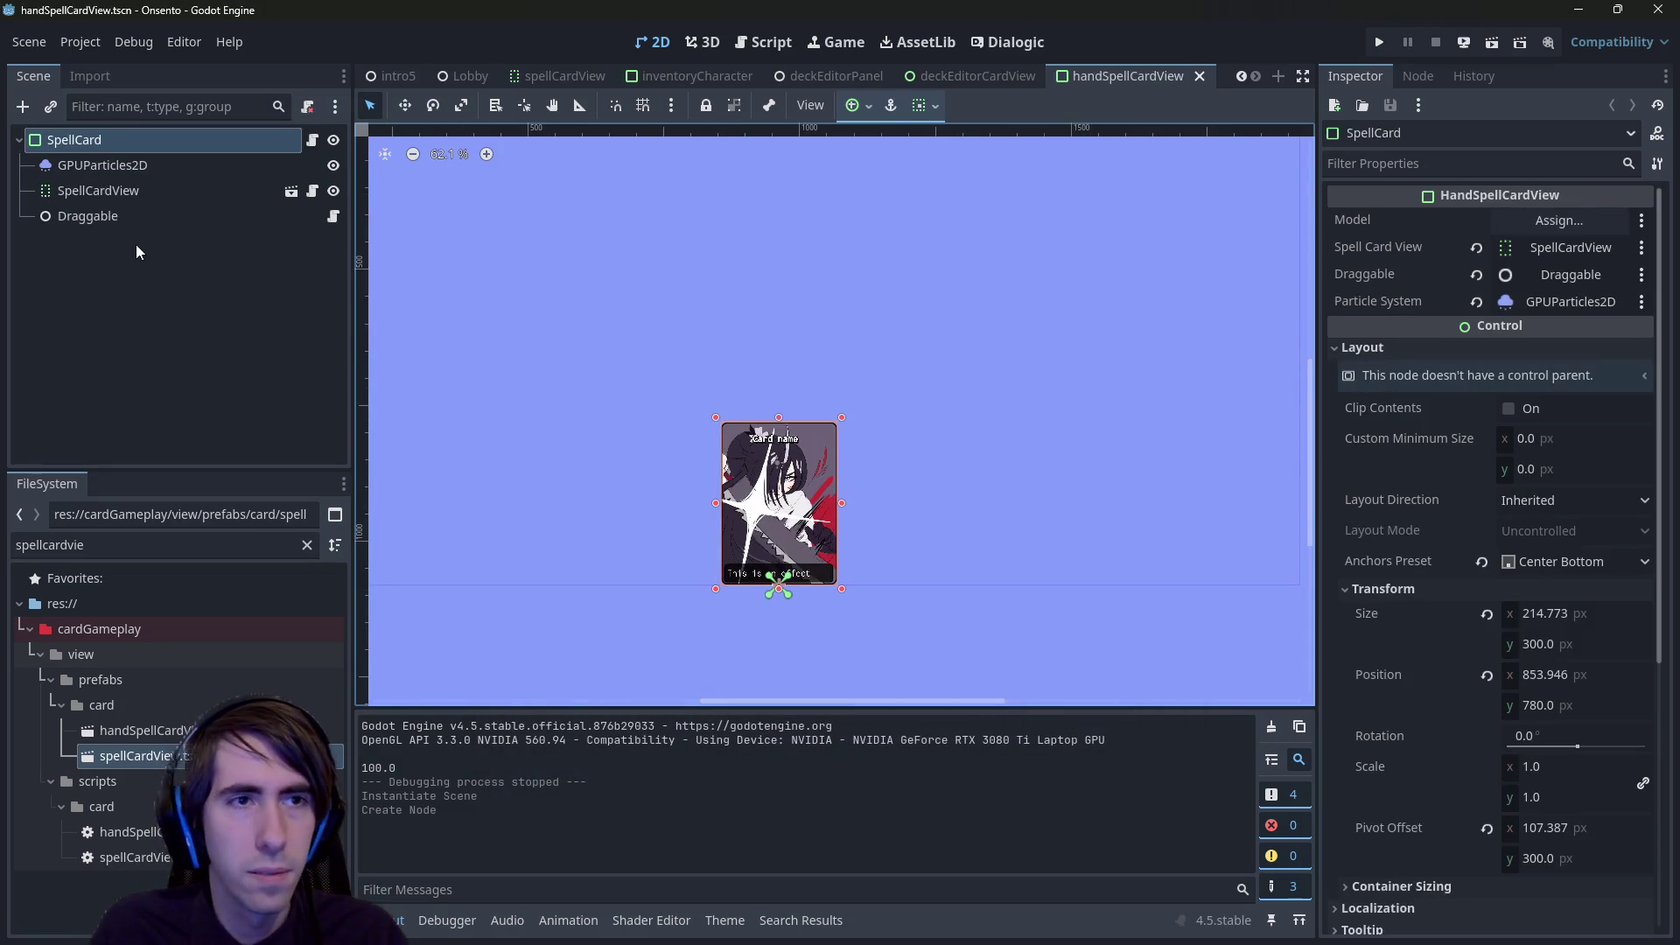
- Inspect the hand card's Draggable, GPUParticles2D, SpellCard and SpellCardView nodes
left_click(95, 218)
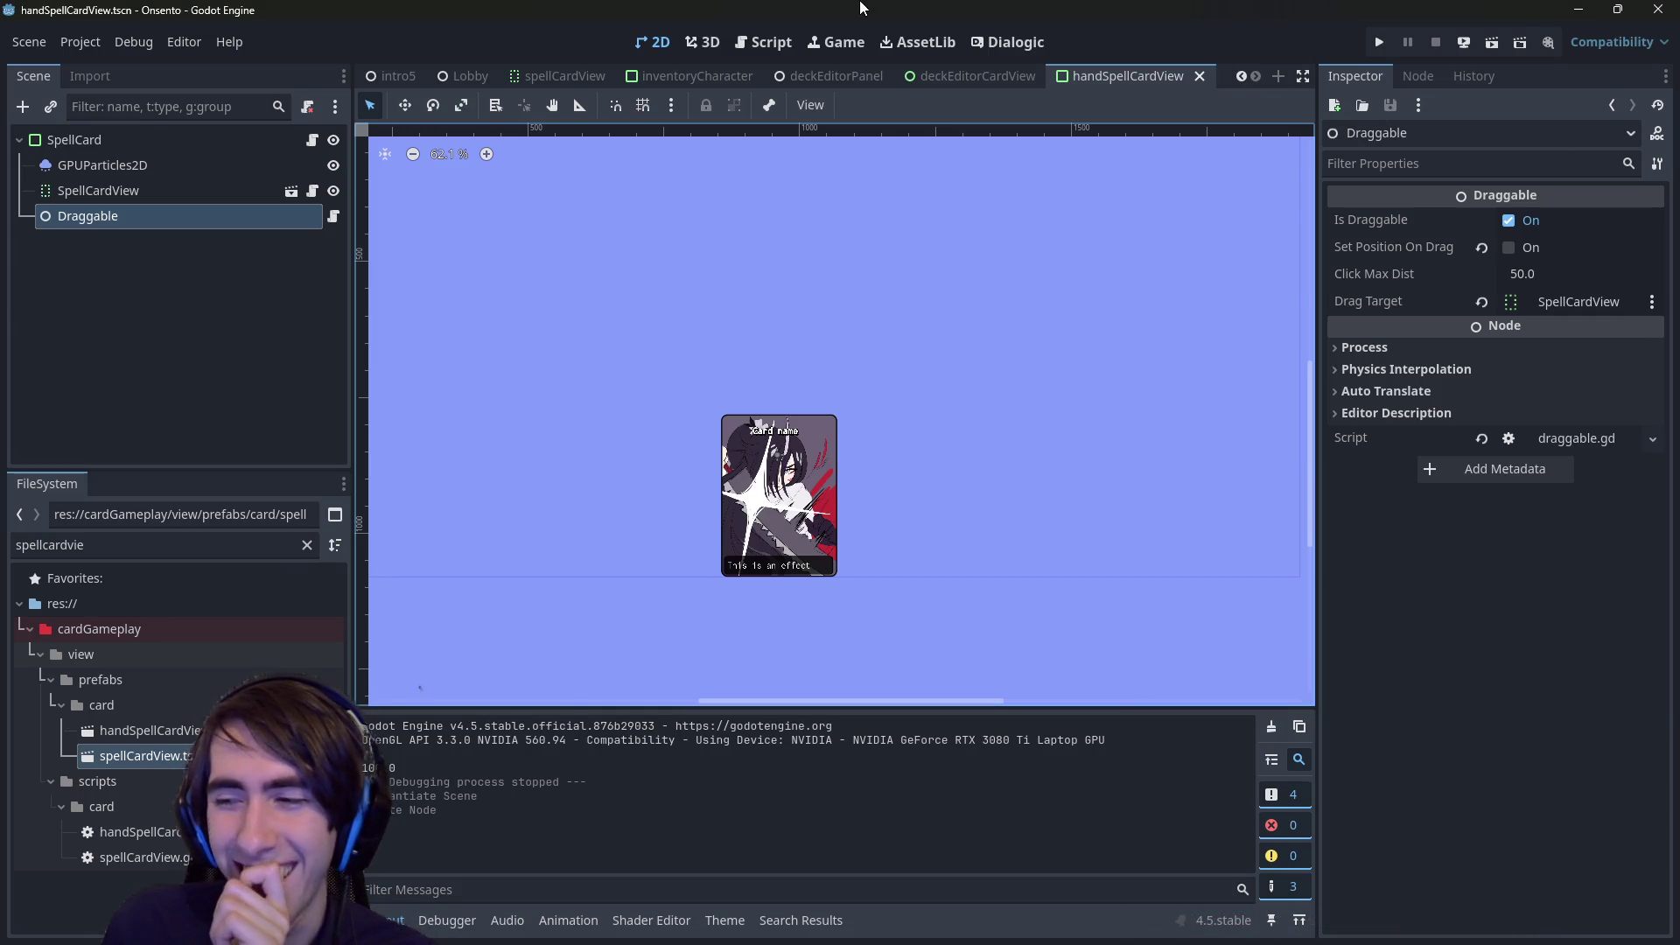
scroll(665, 420, "up", 2)
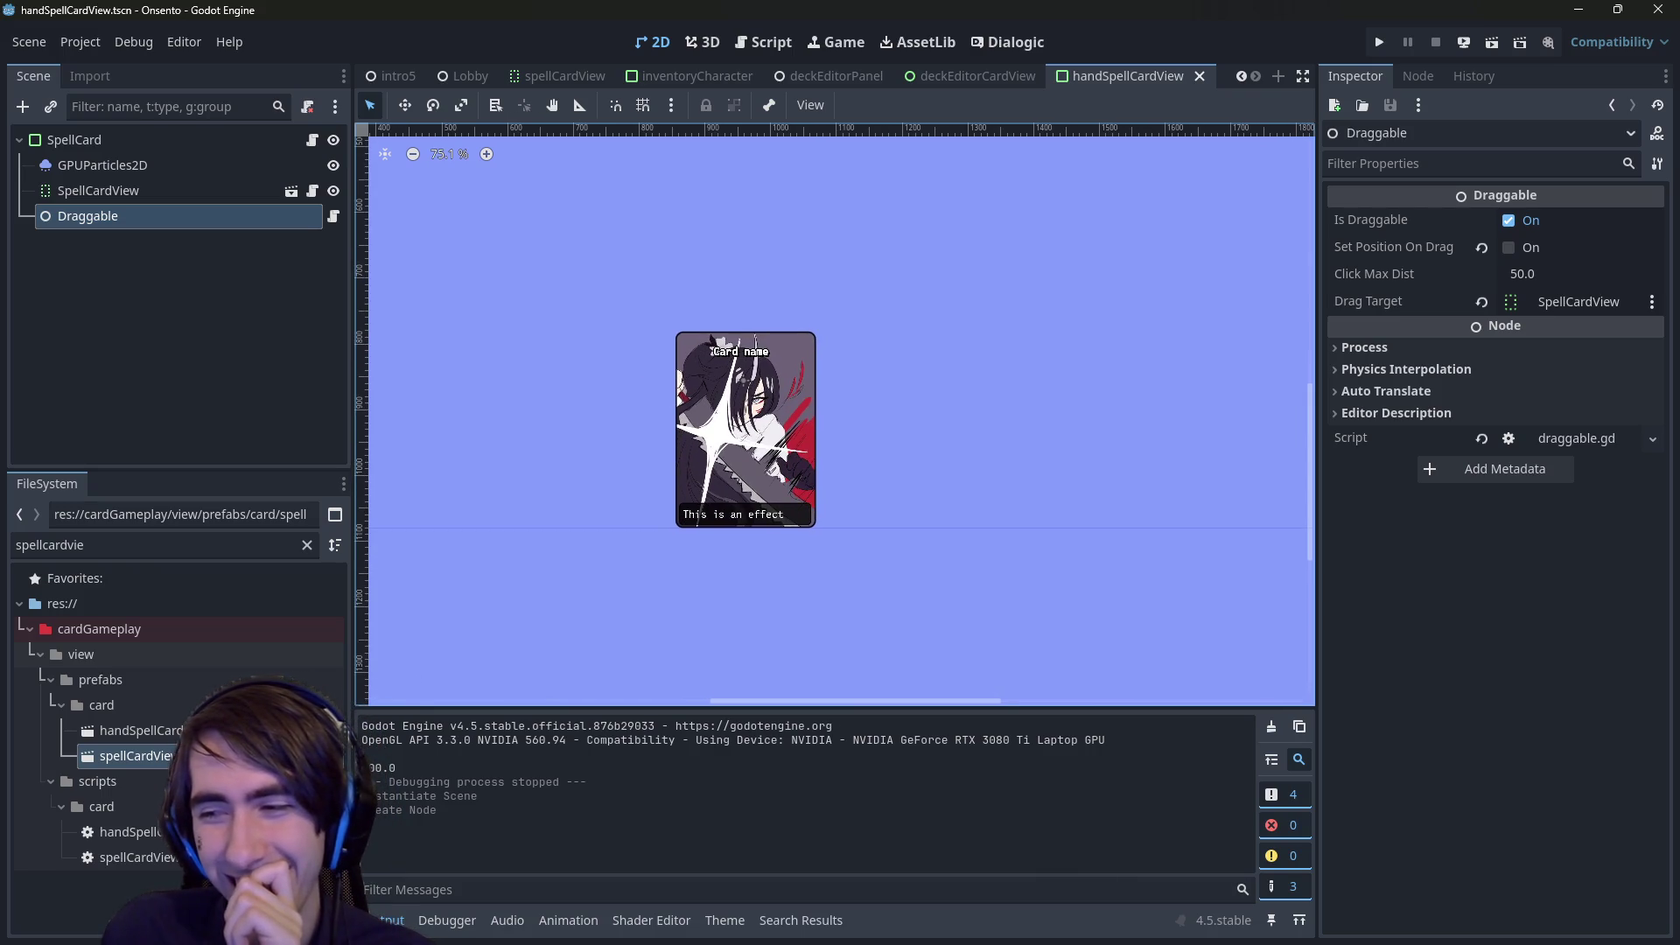
left_click(135, 166)
left_click(123, 145)
left_click(139, 194)
left_click(133, 210)
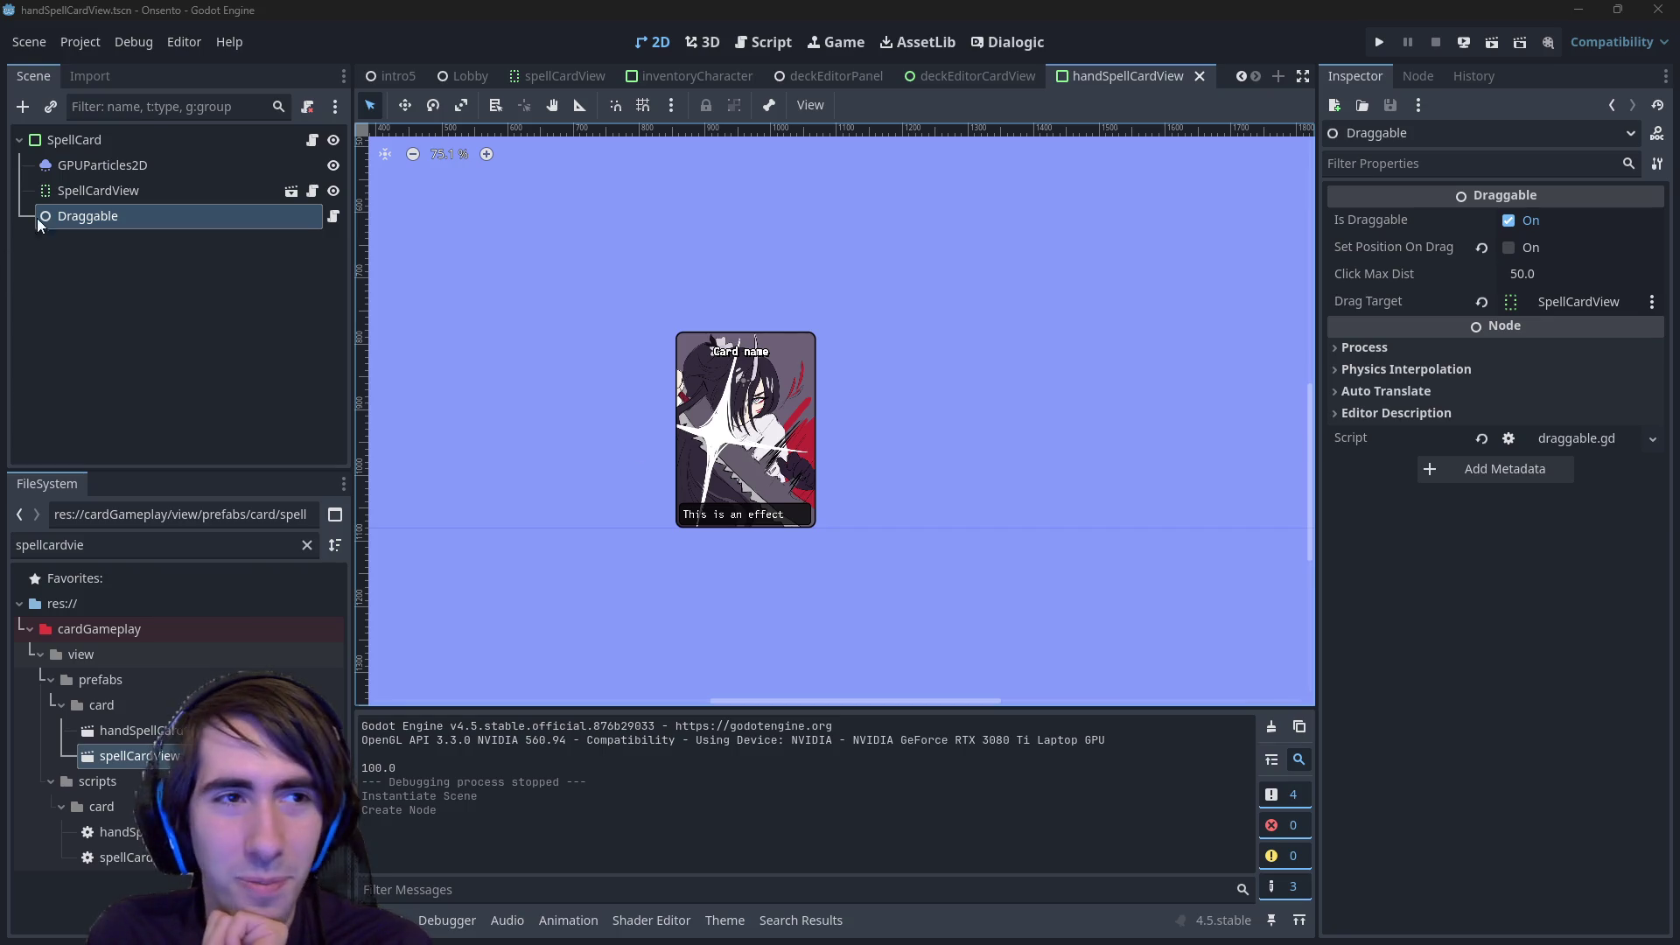
- Recheck the SpellCard root and Draggable settings, then return to deckEditorCardView
left_click(118, 142)
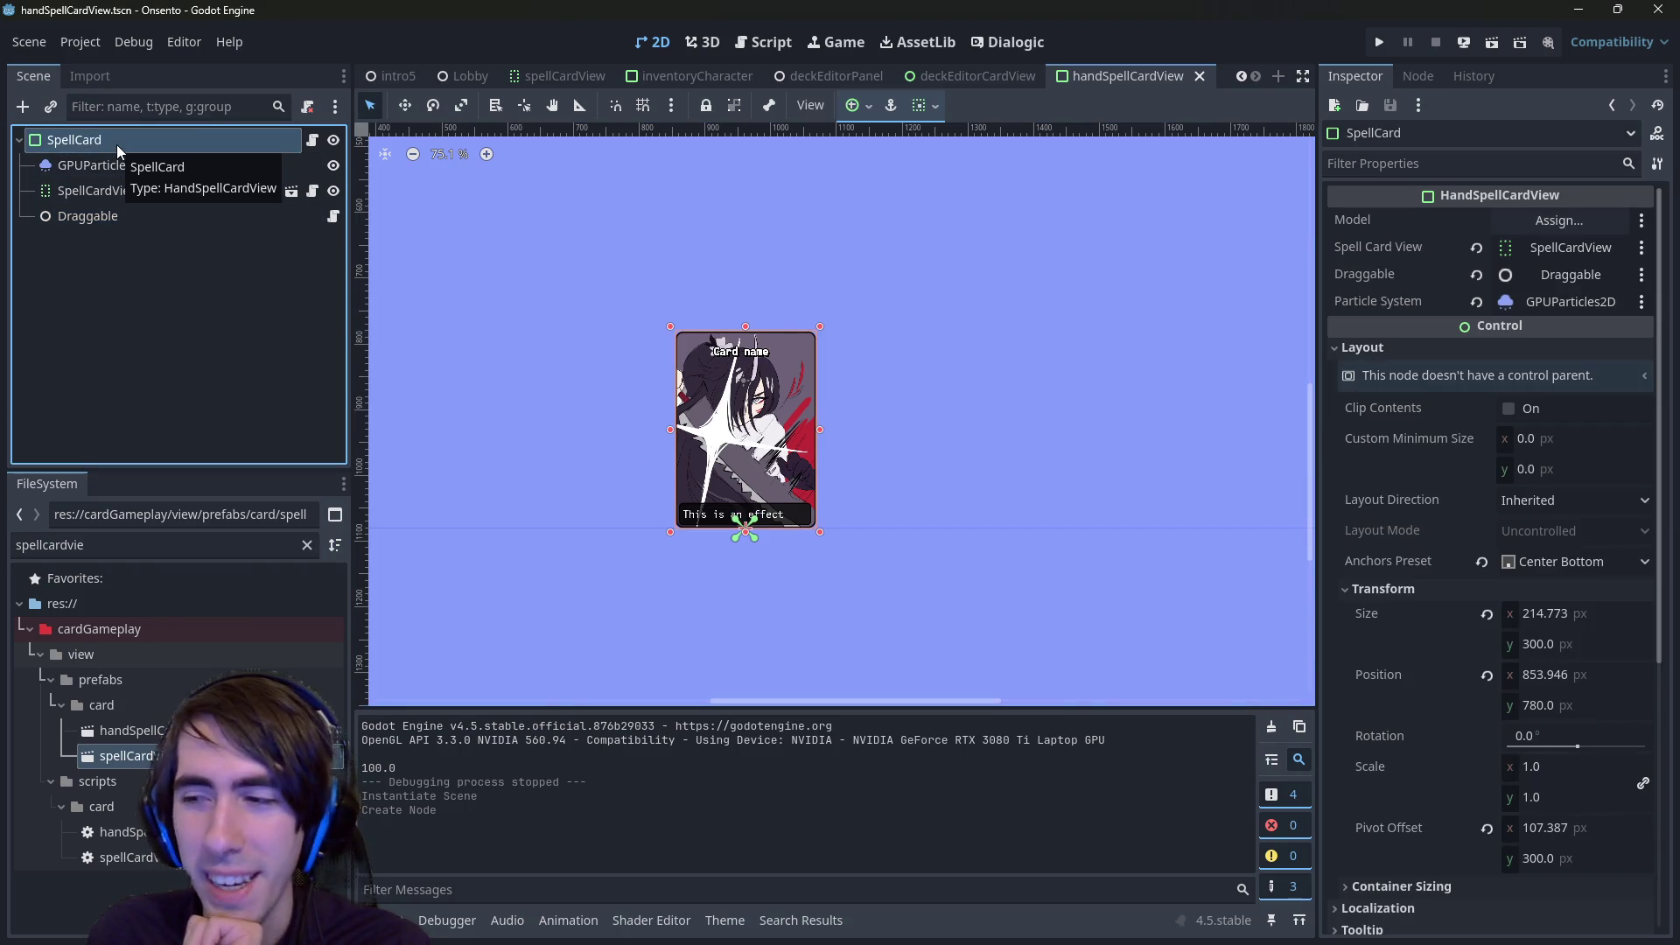
left_click(122, 217)
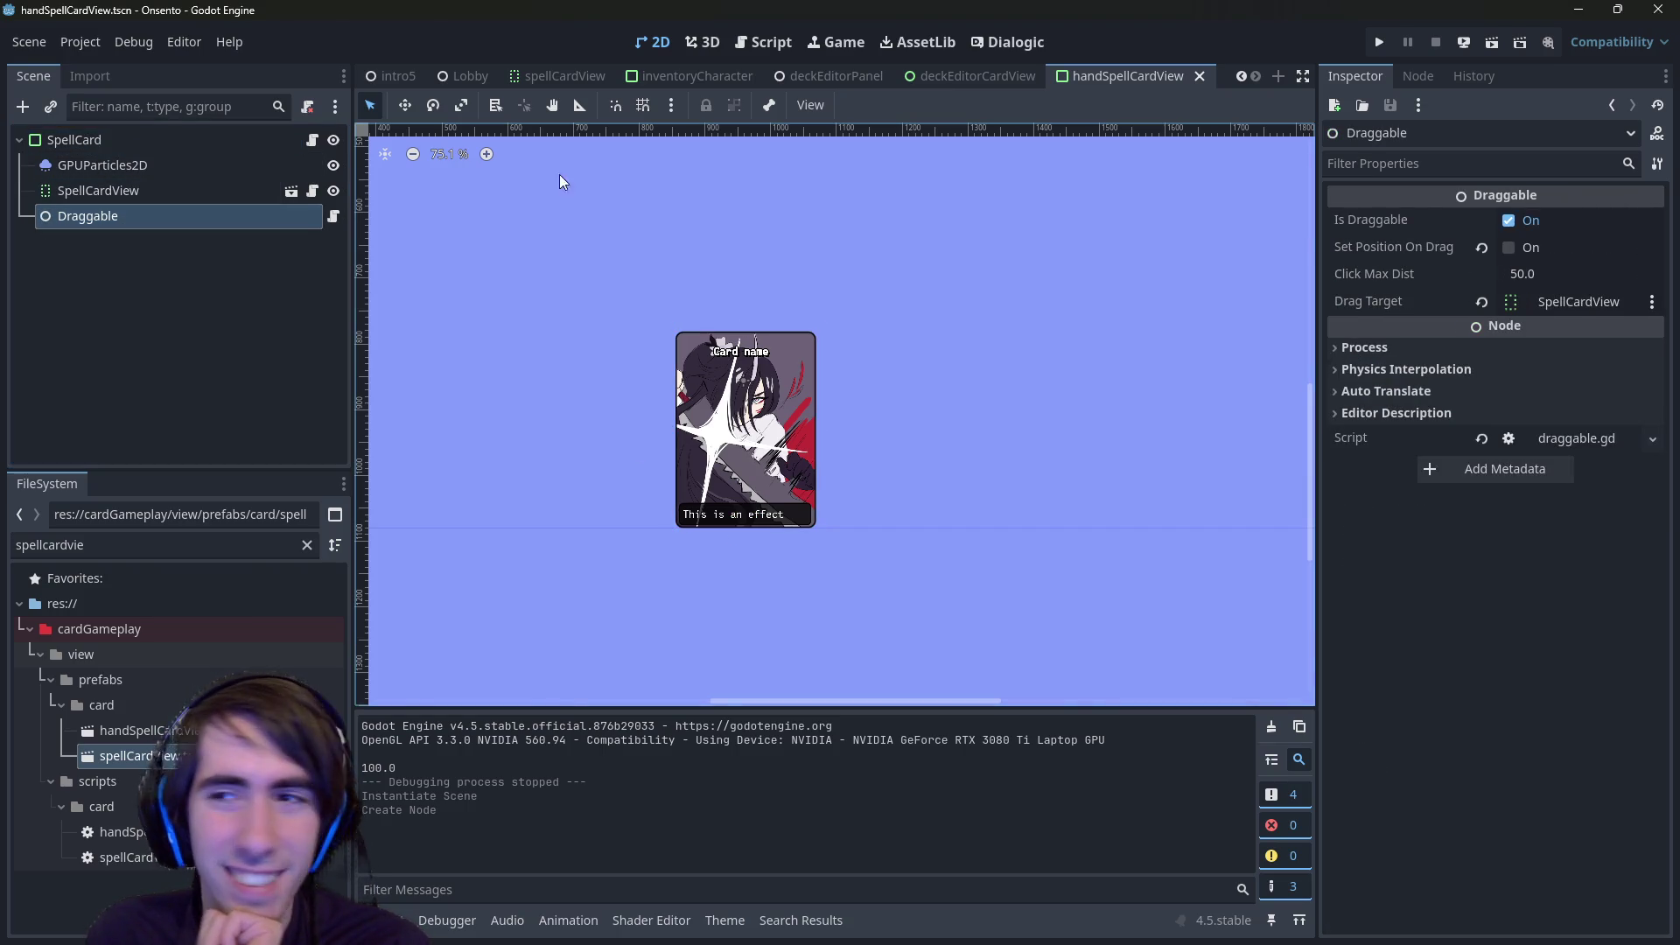
scroll(721, 423, "up", 7)
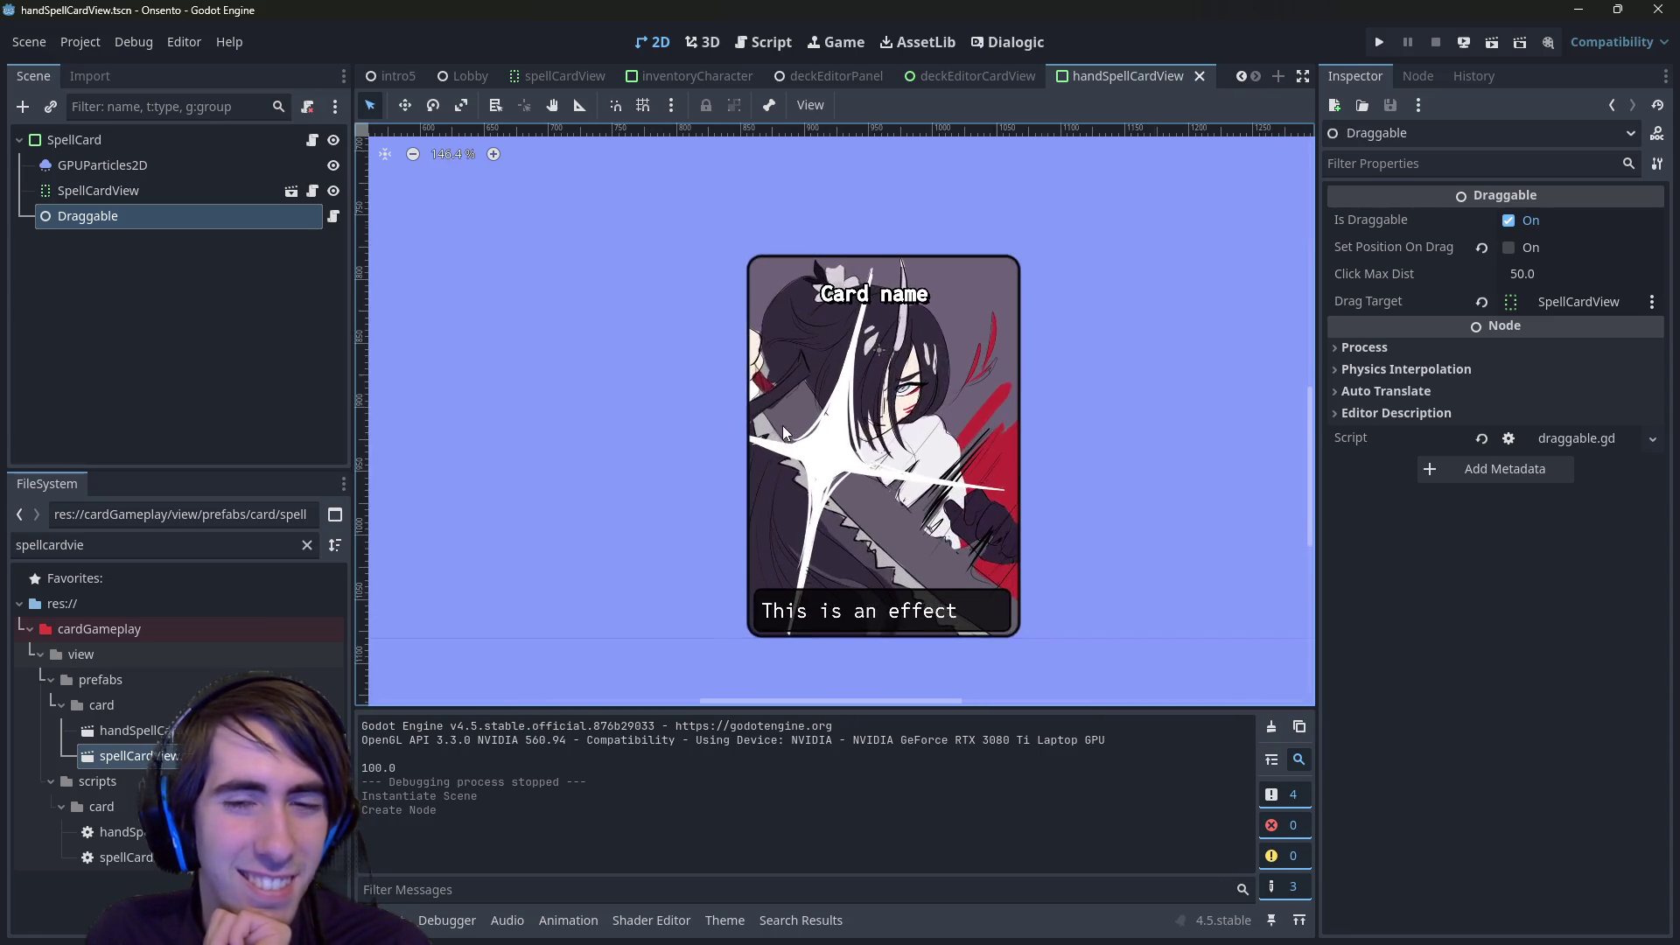
scroll(813, 446, "right", 1)
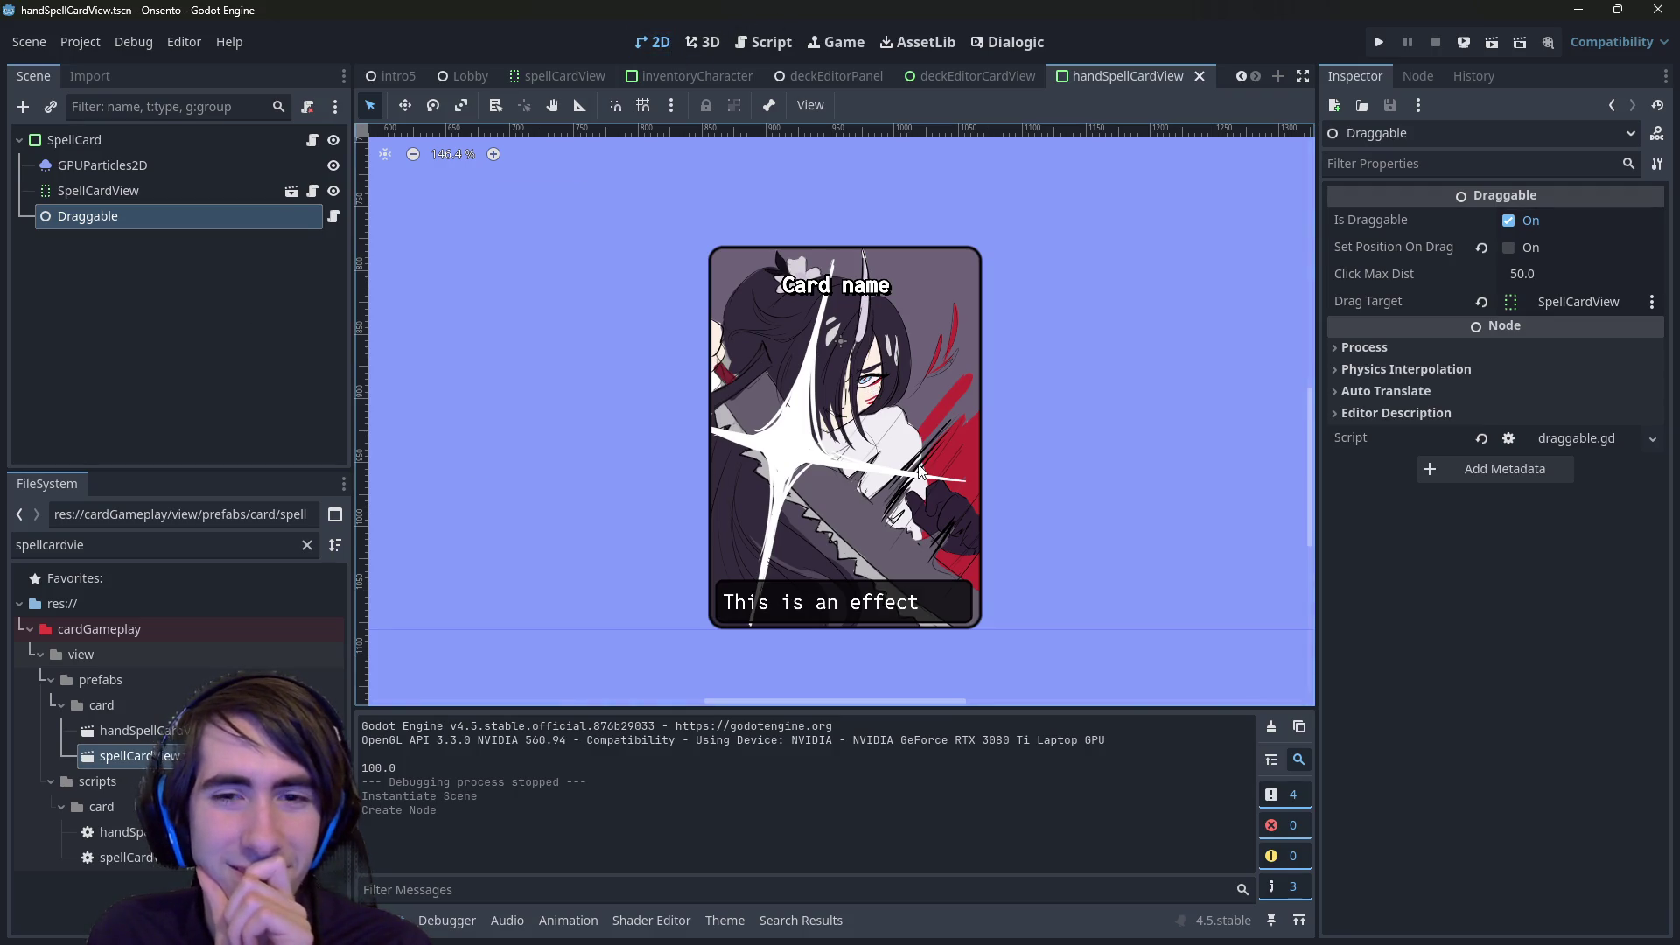
scroll(910, 472, "right", 1)
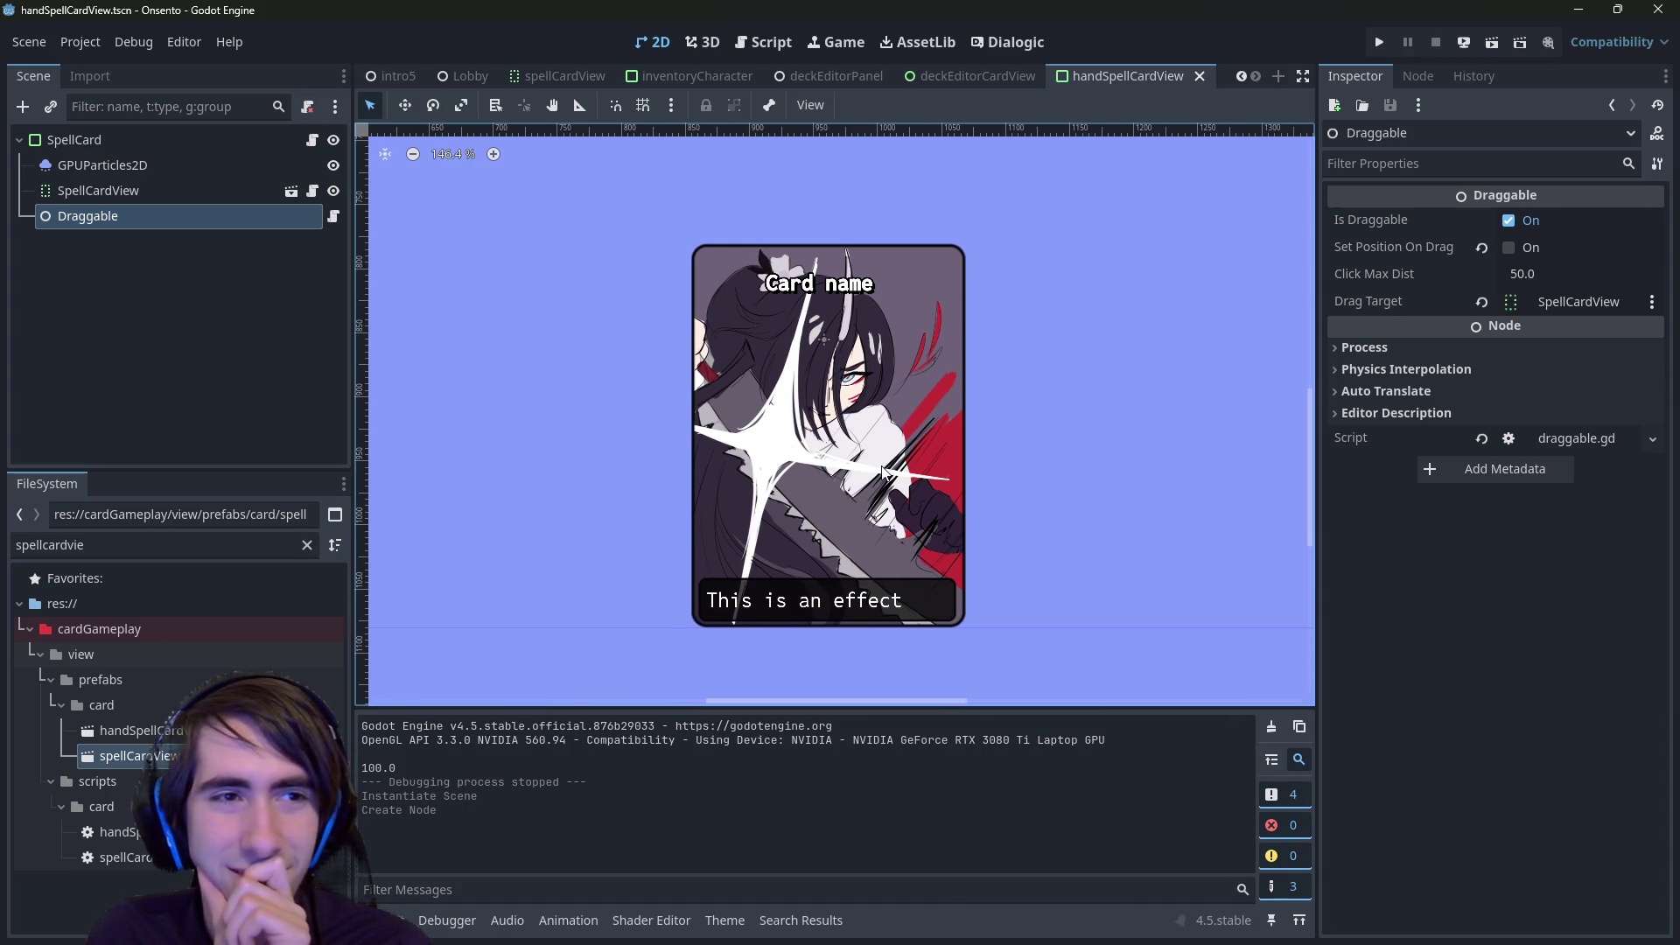
left_click(971, 76)
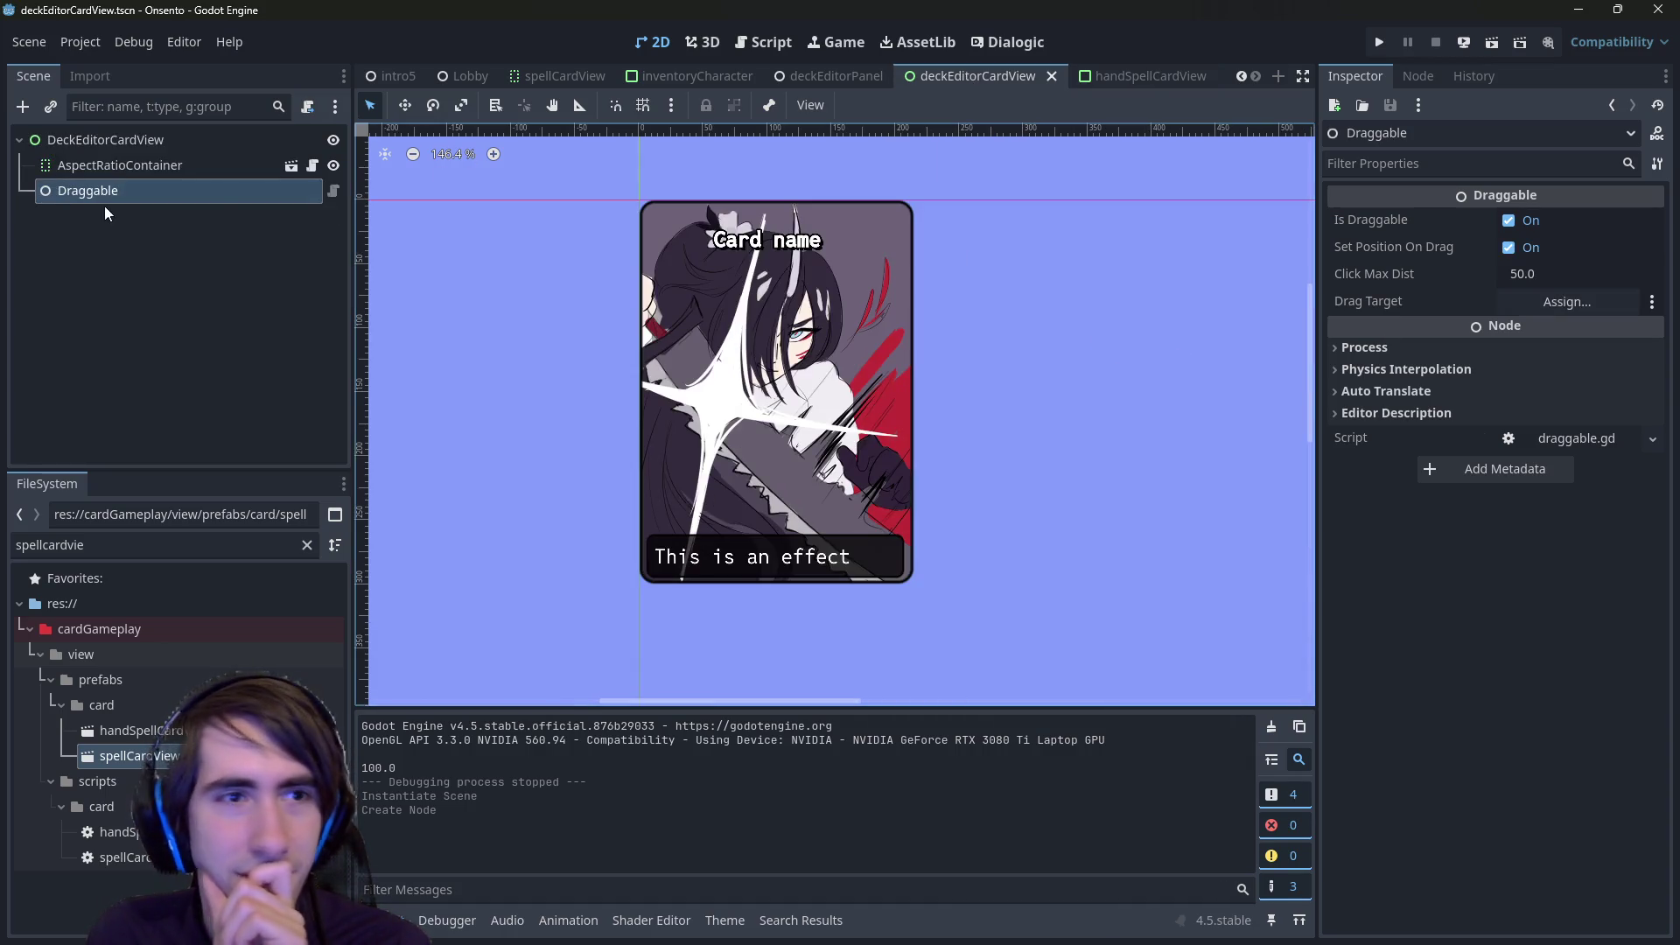
- Set the Draggable's Drag Target to the DeckEditorCardView root node
left_click(1566, 301)
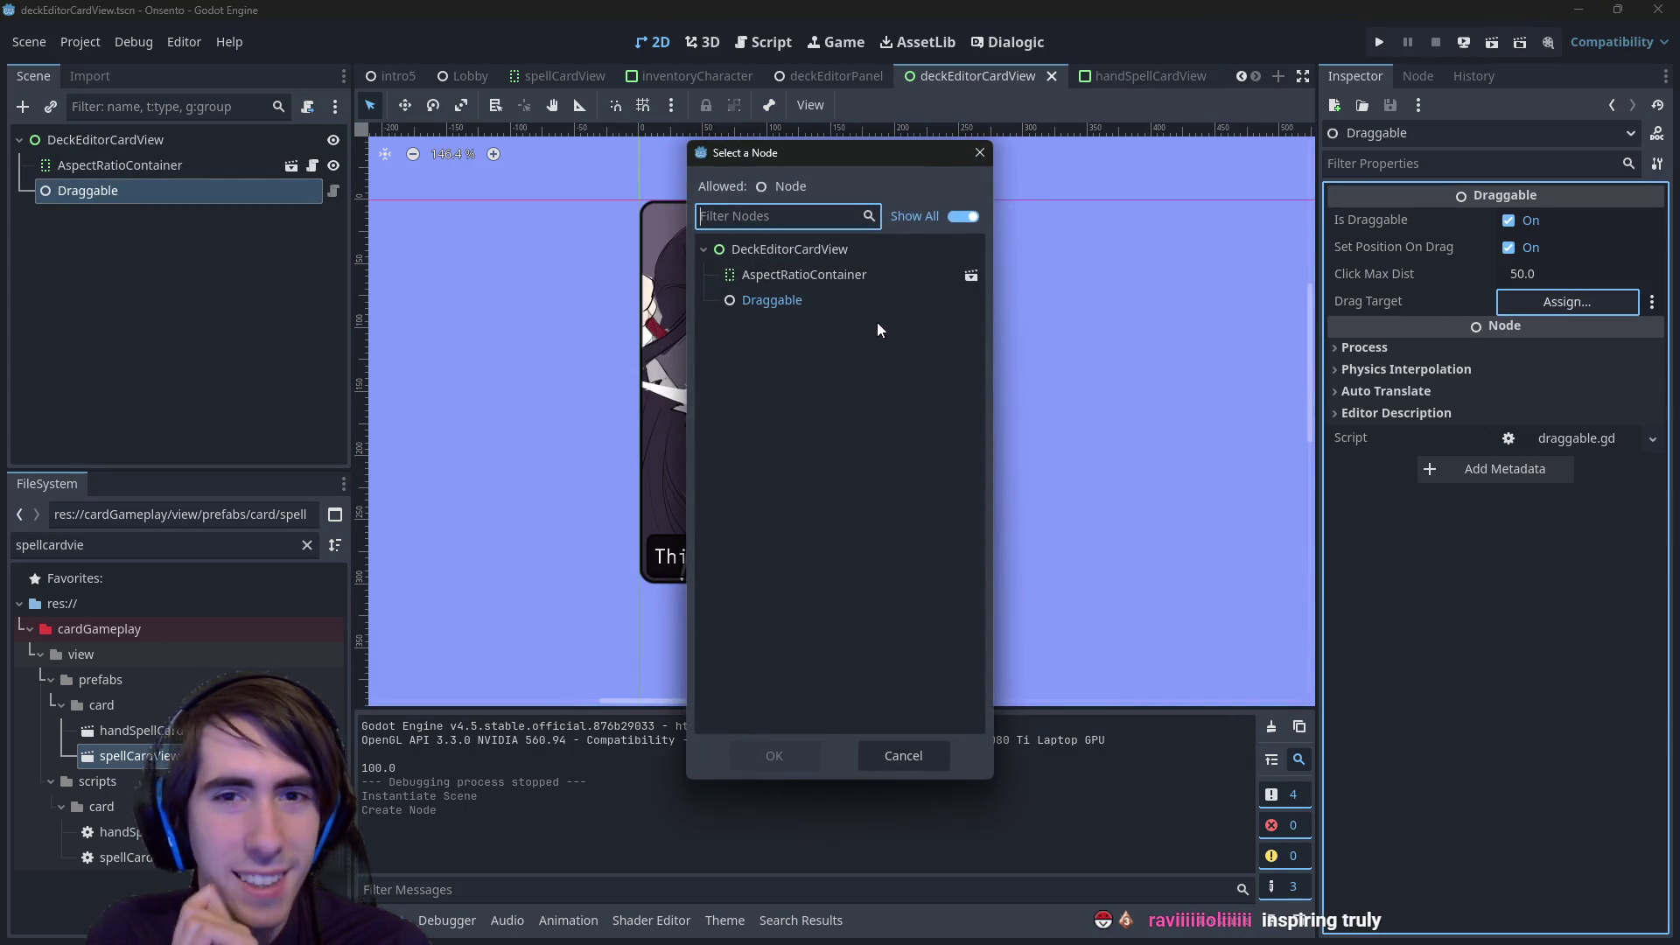
double_click(822, 252)
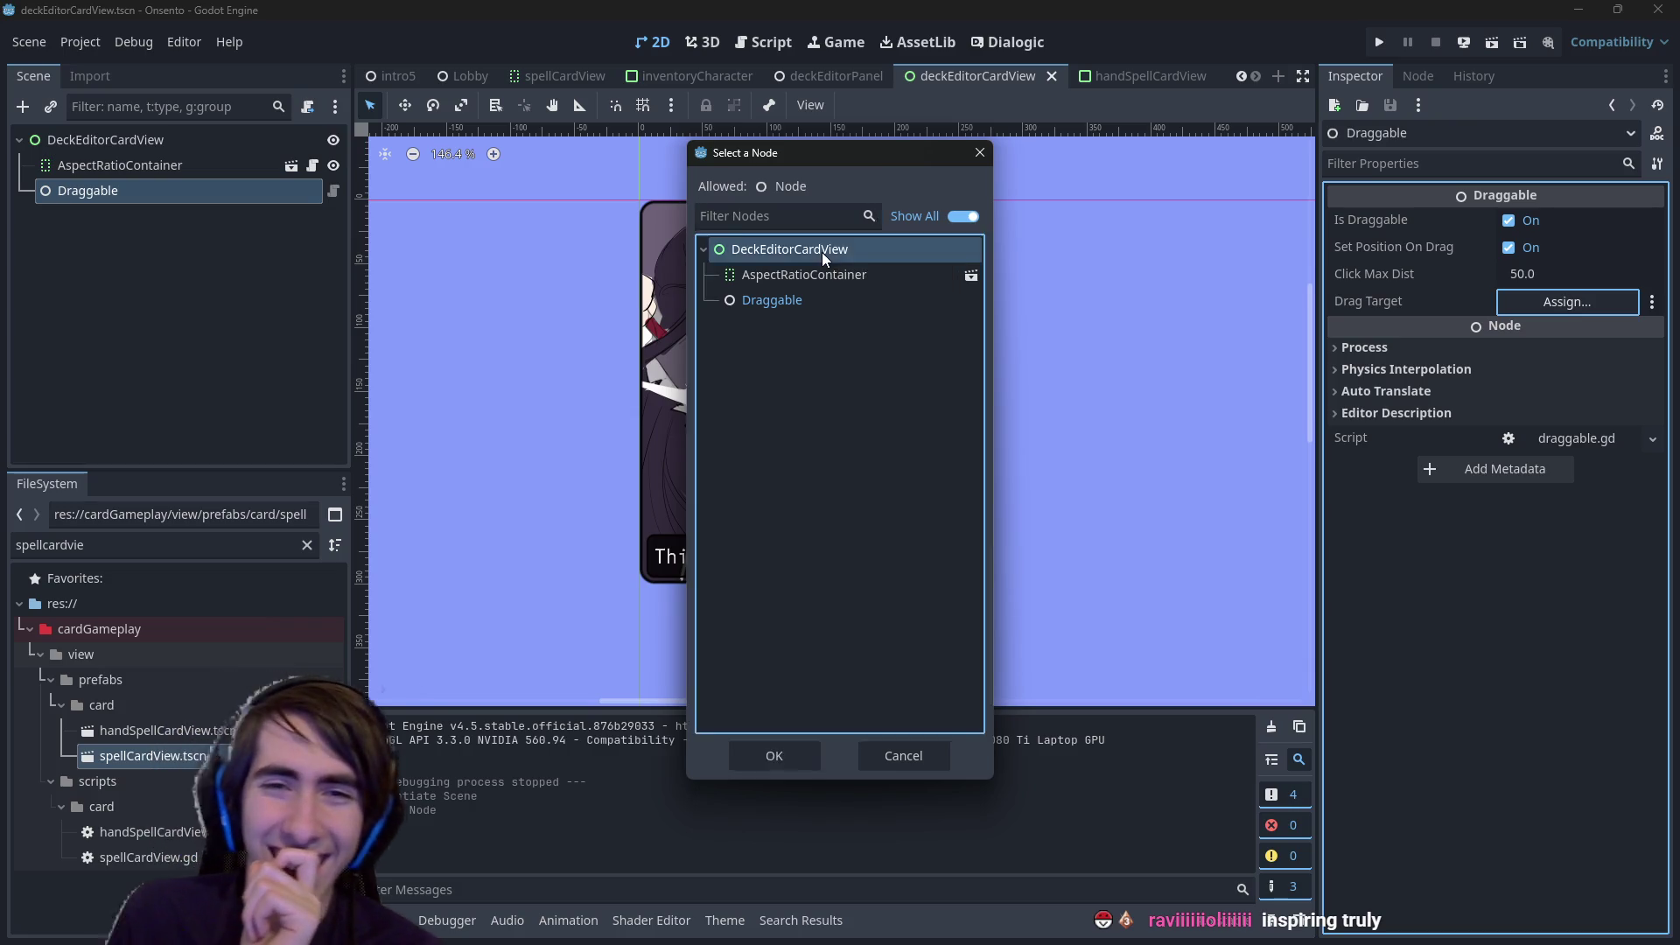
left_click(1122, 83)
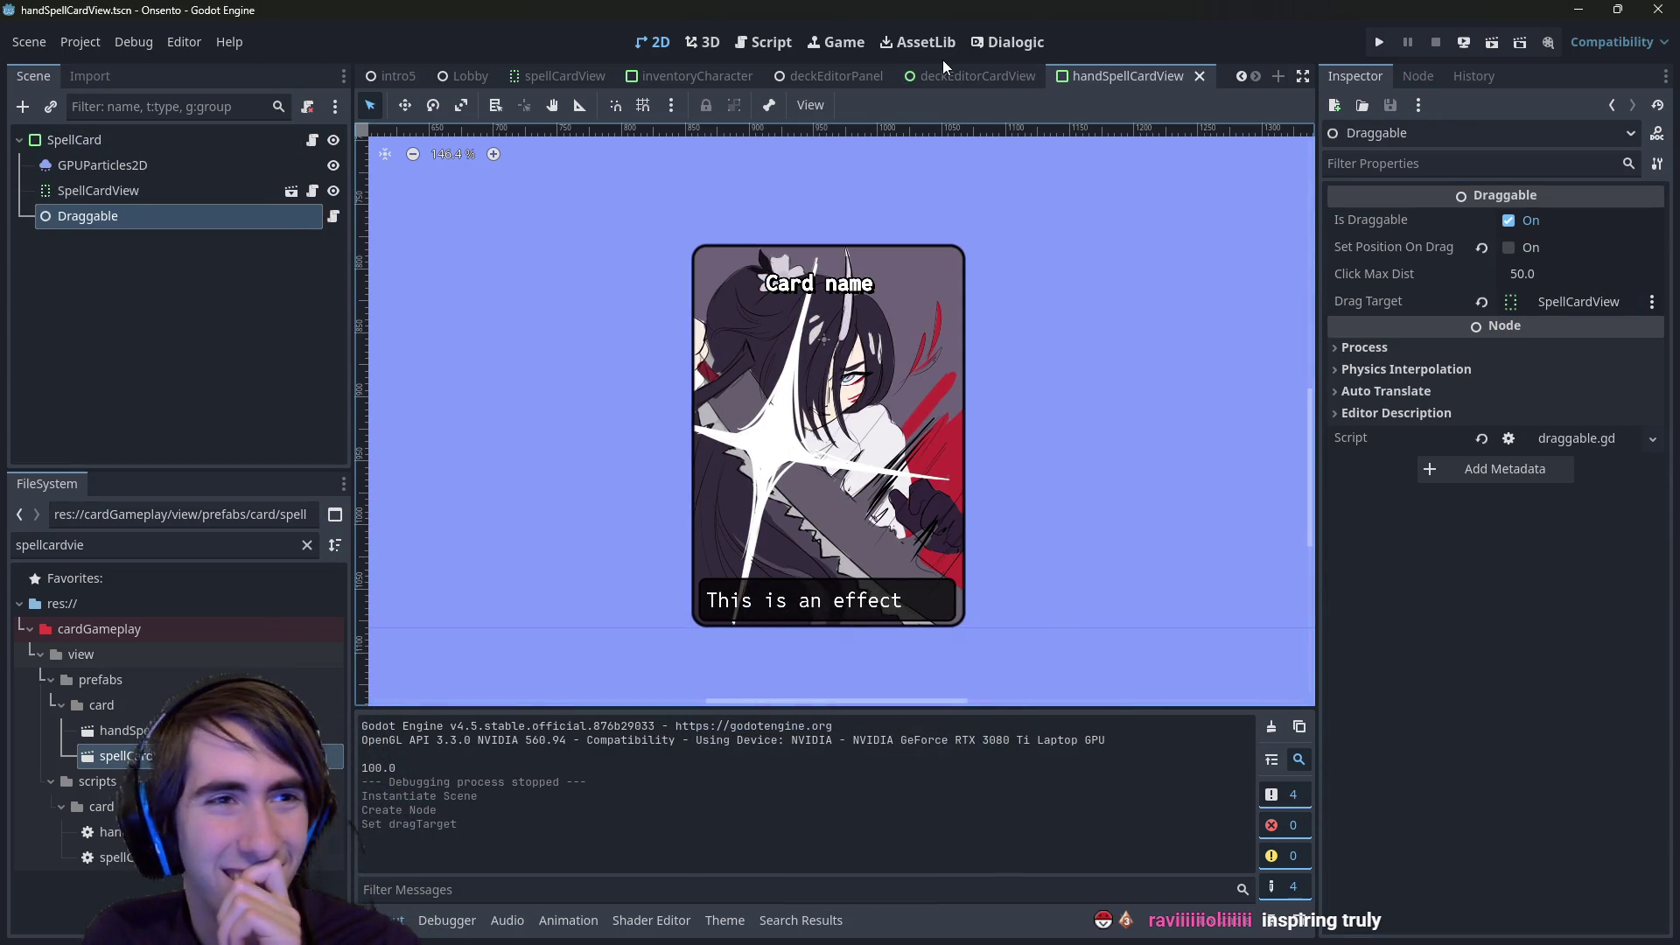
left_click(945, 75)
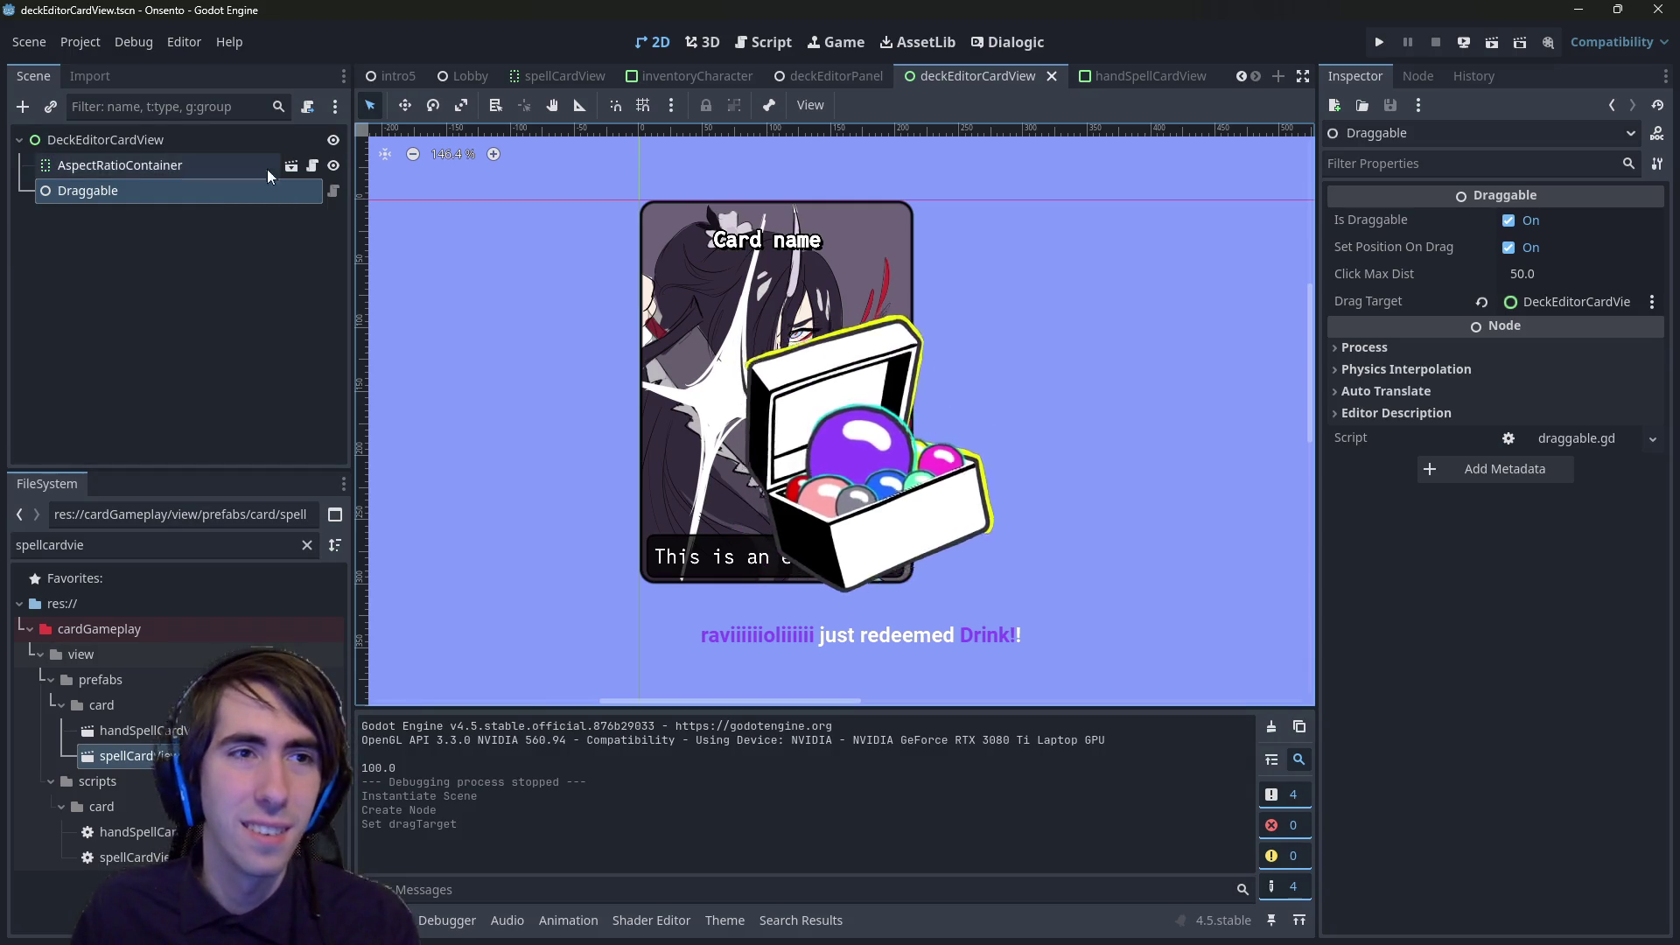
- Review the DeckEditorCardView root, AspectRatioContainer and Draggable nodes against handSpellCardView
left_click(166, 140)
left_click(161, 178)
left_click(156, 185)
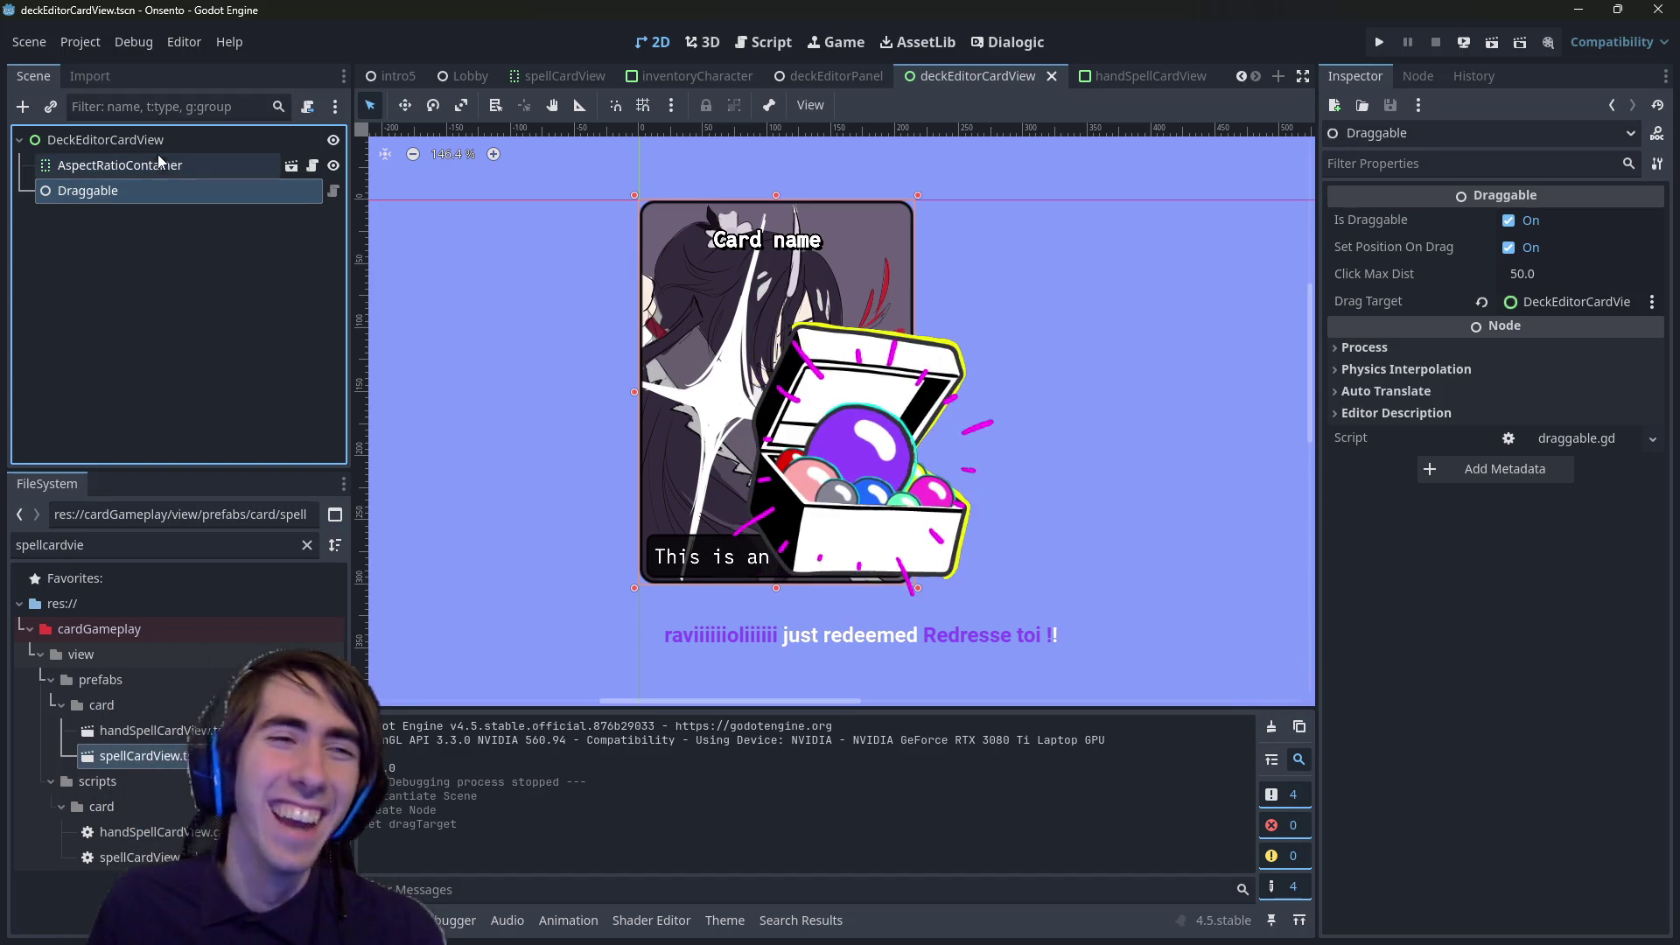
left_click(1112, 79)
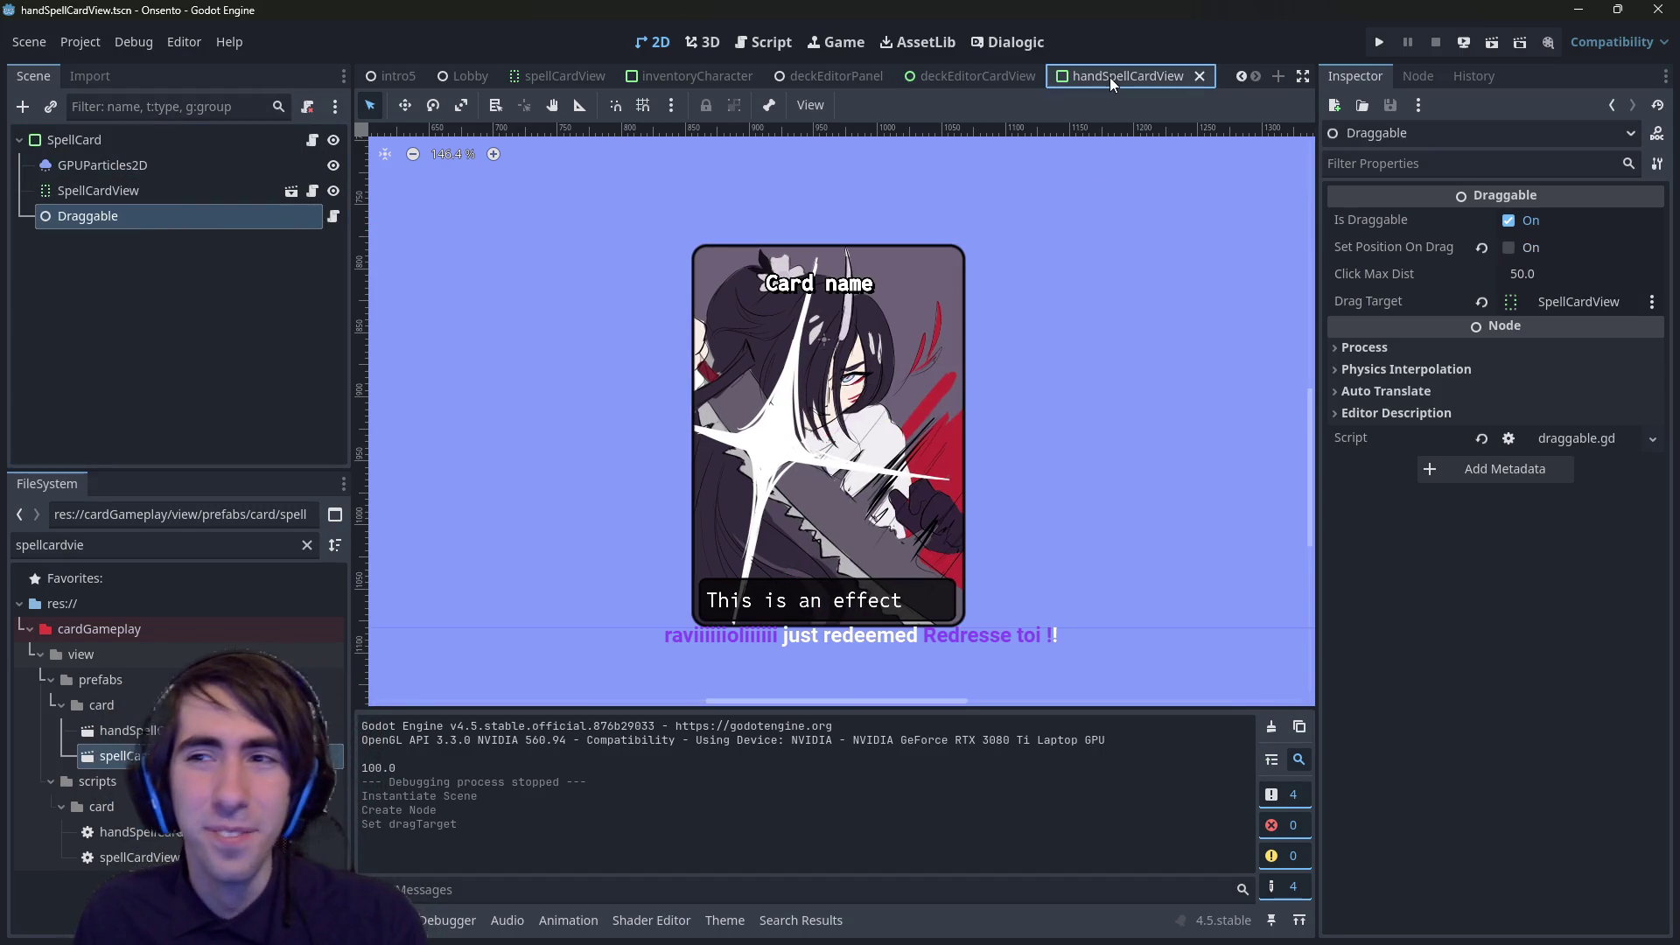
- Retarget the Draggable's Drag Target to AspectRatioContainer, comparing with the handSpellCardView scene
left_click(196, 149)
left_click(165, 212)
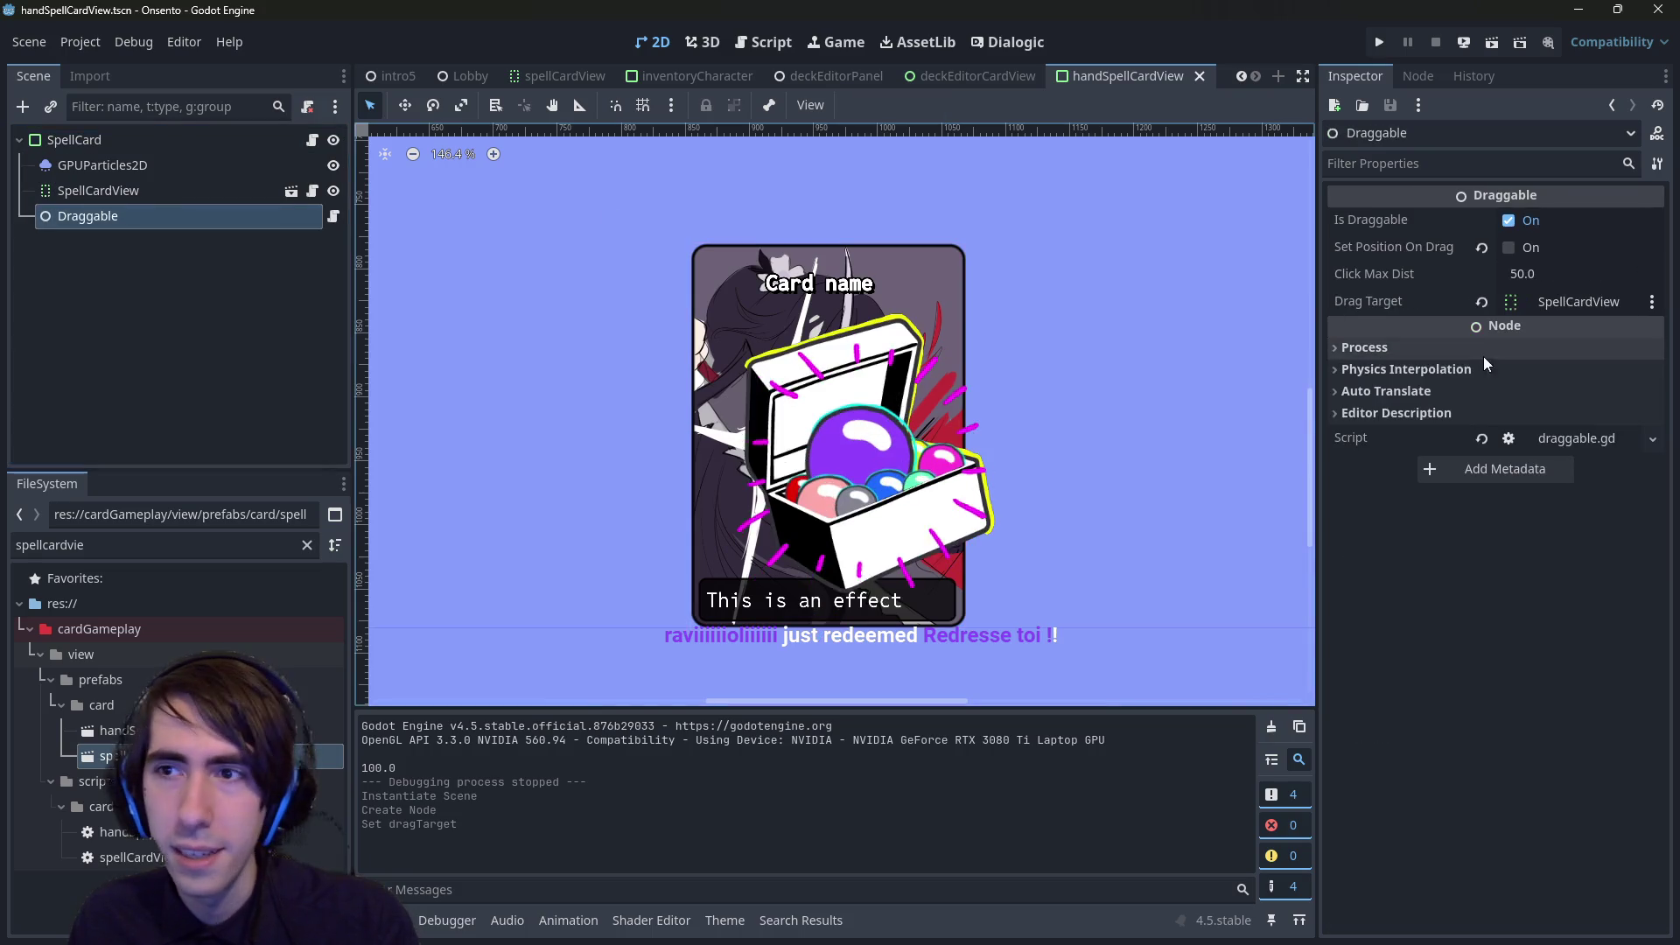
left_click(971, 76)
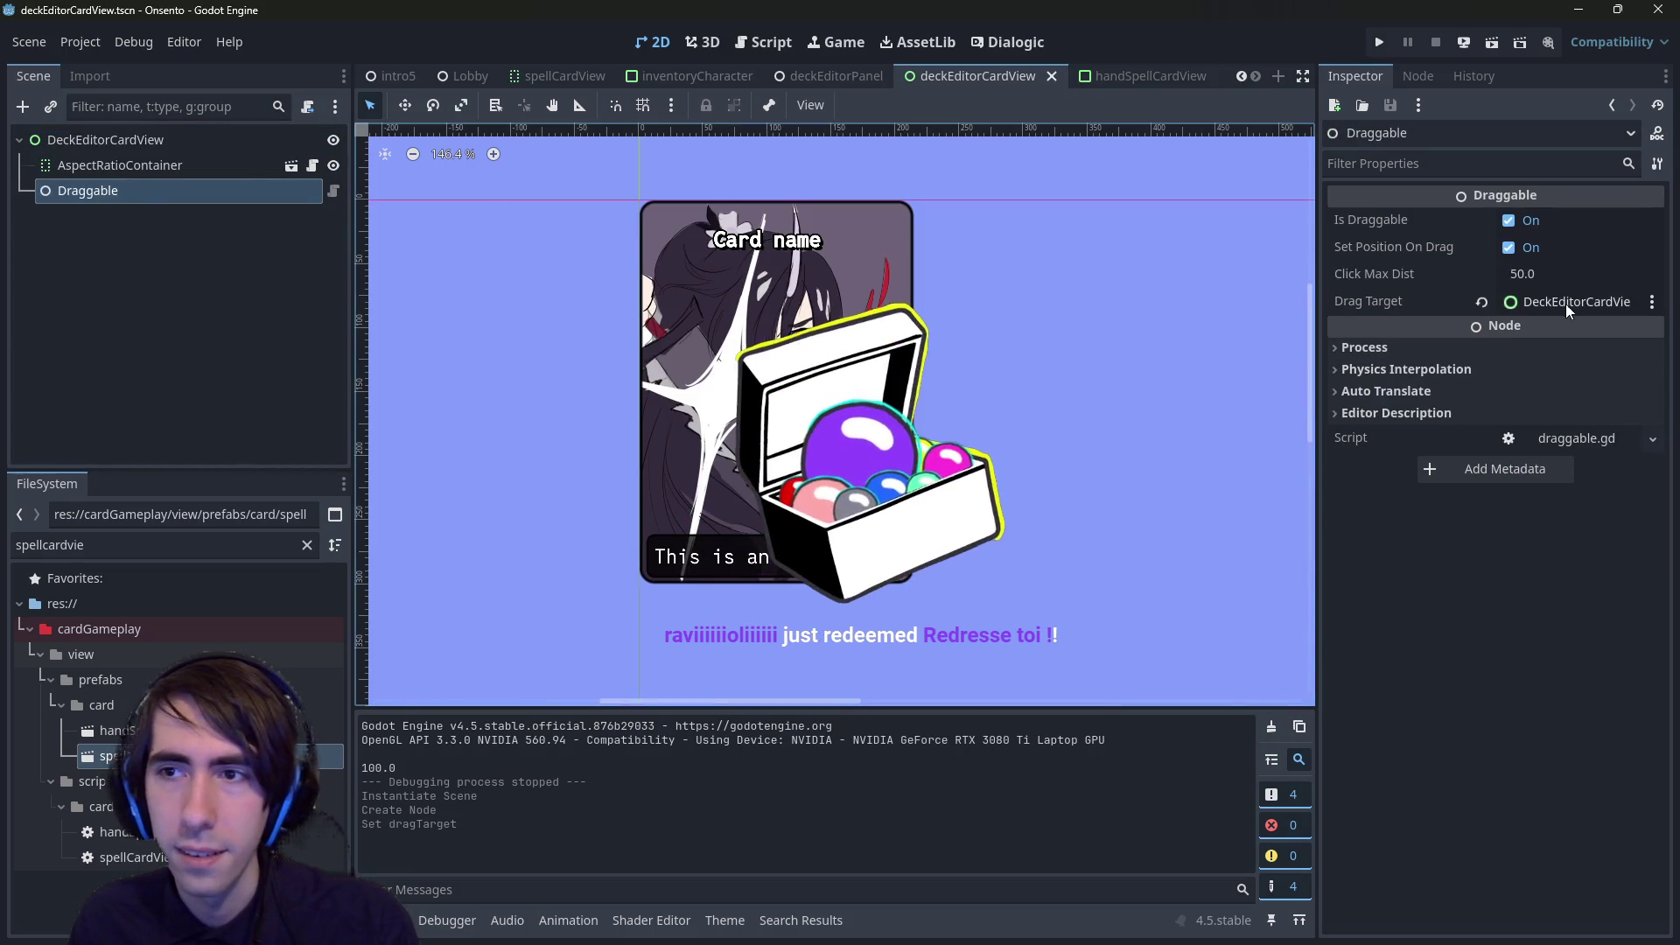
mouse_move(122, 166)
left_mouse_down()
mouse_move(1435, 319)
mouse_move(1588, 308)
left_mouse_up()
left_click(1129, 76)
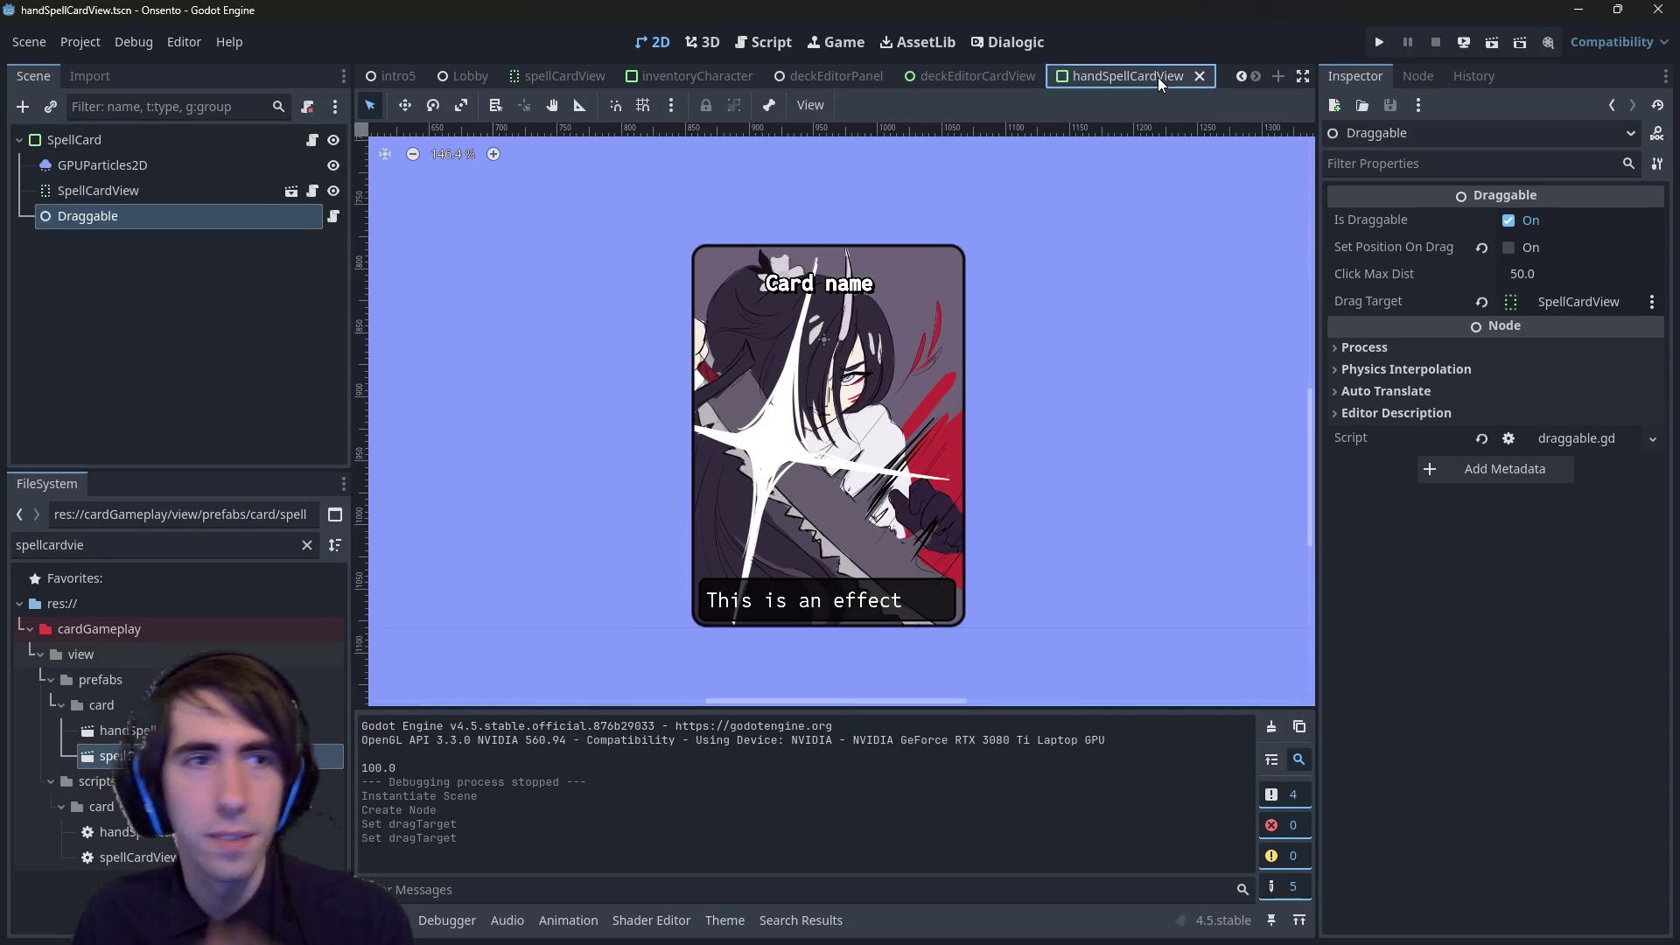
left_click(964, 81)
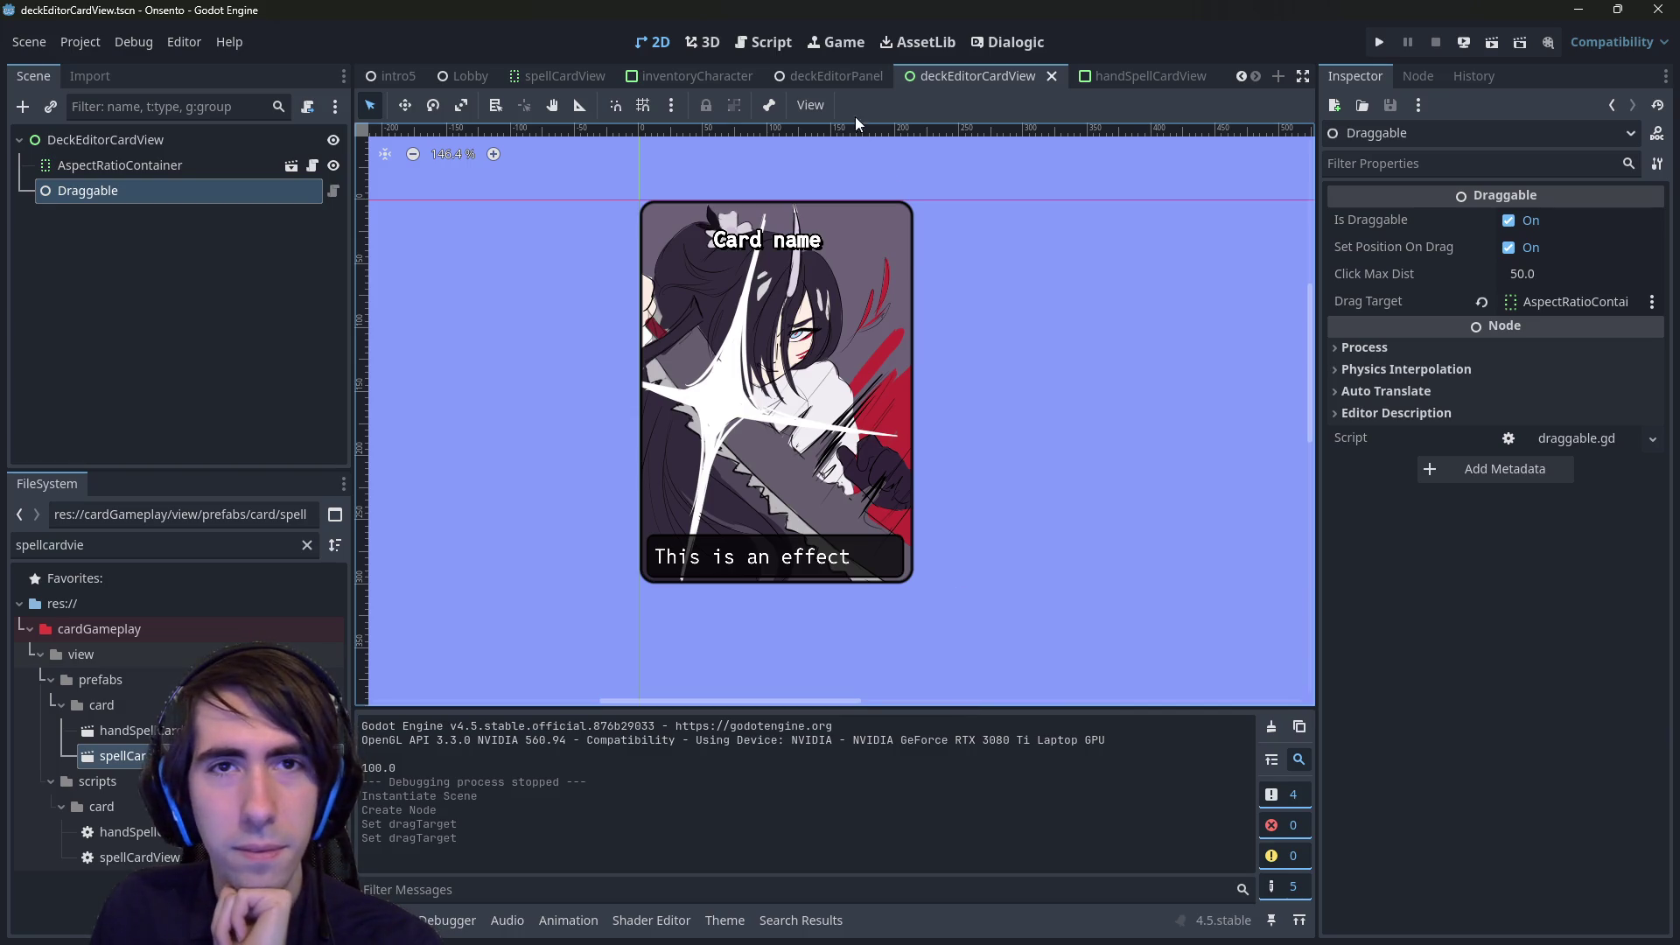
left_click(1138, 76)
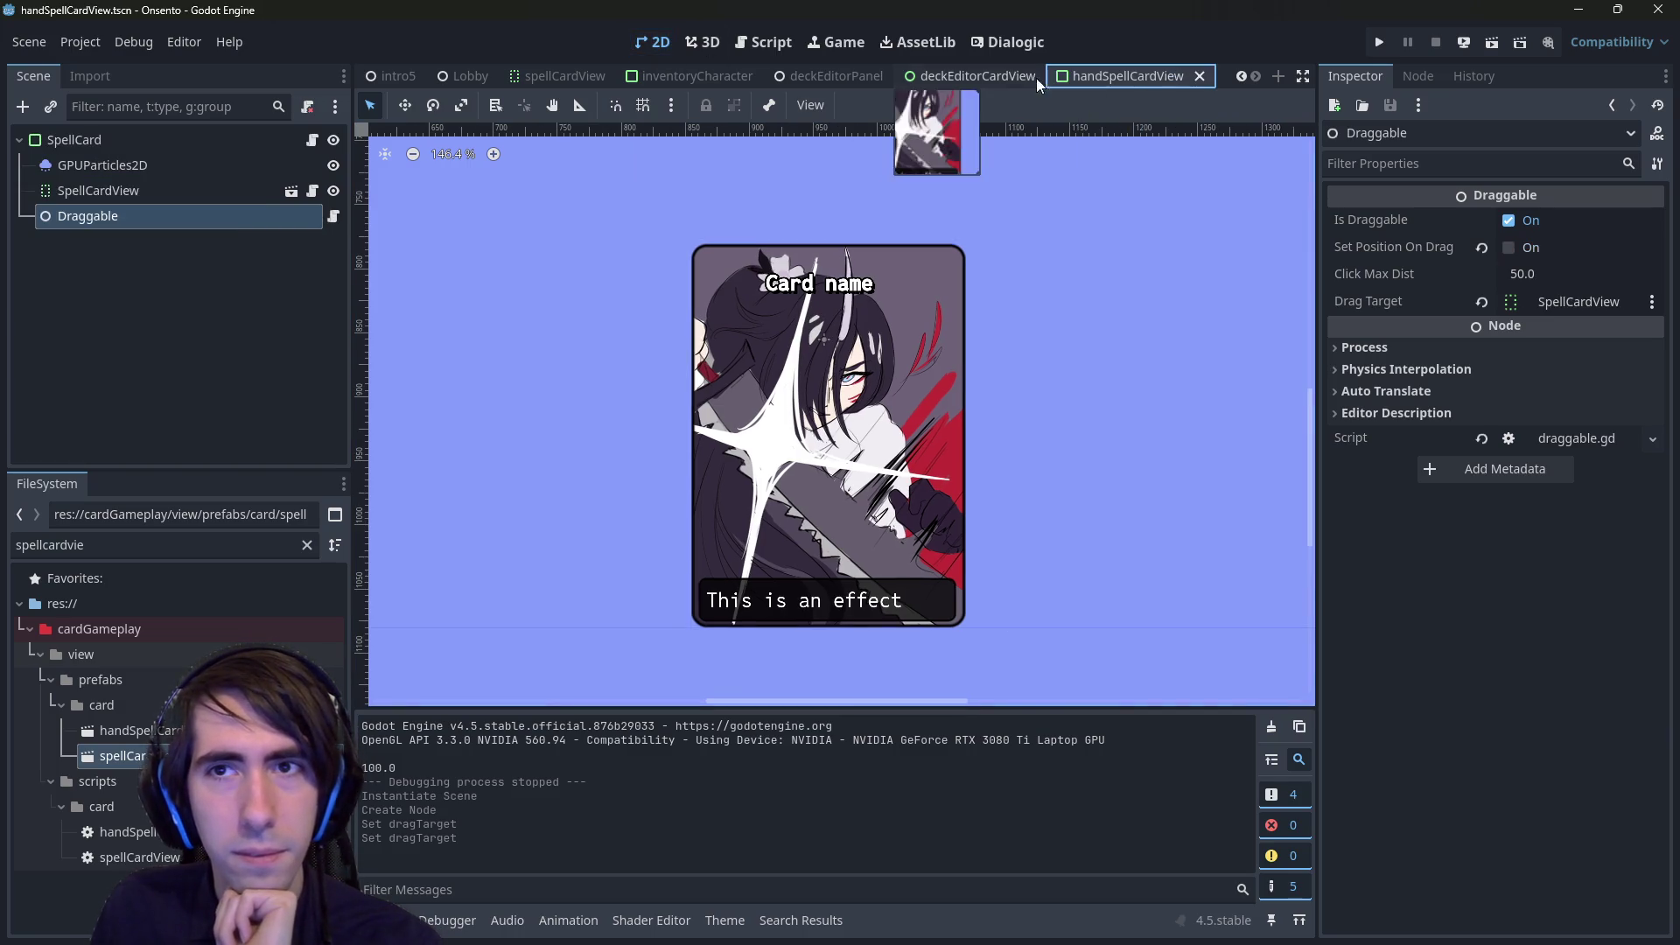
left_click(1006, 78)
left_click(1138, 76)
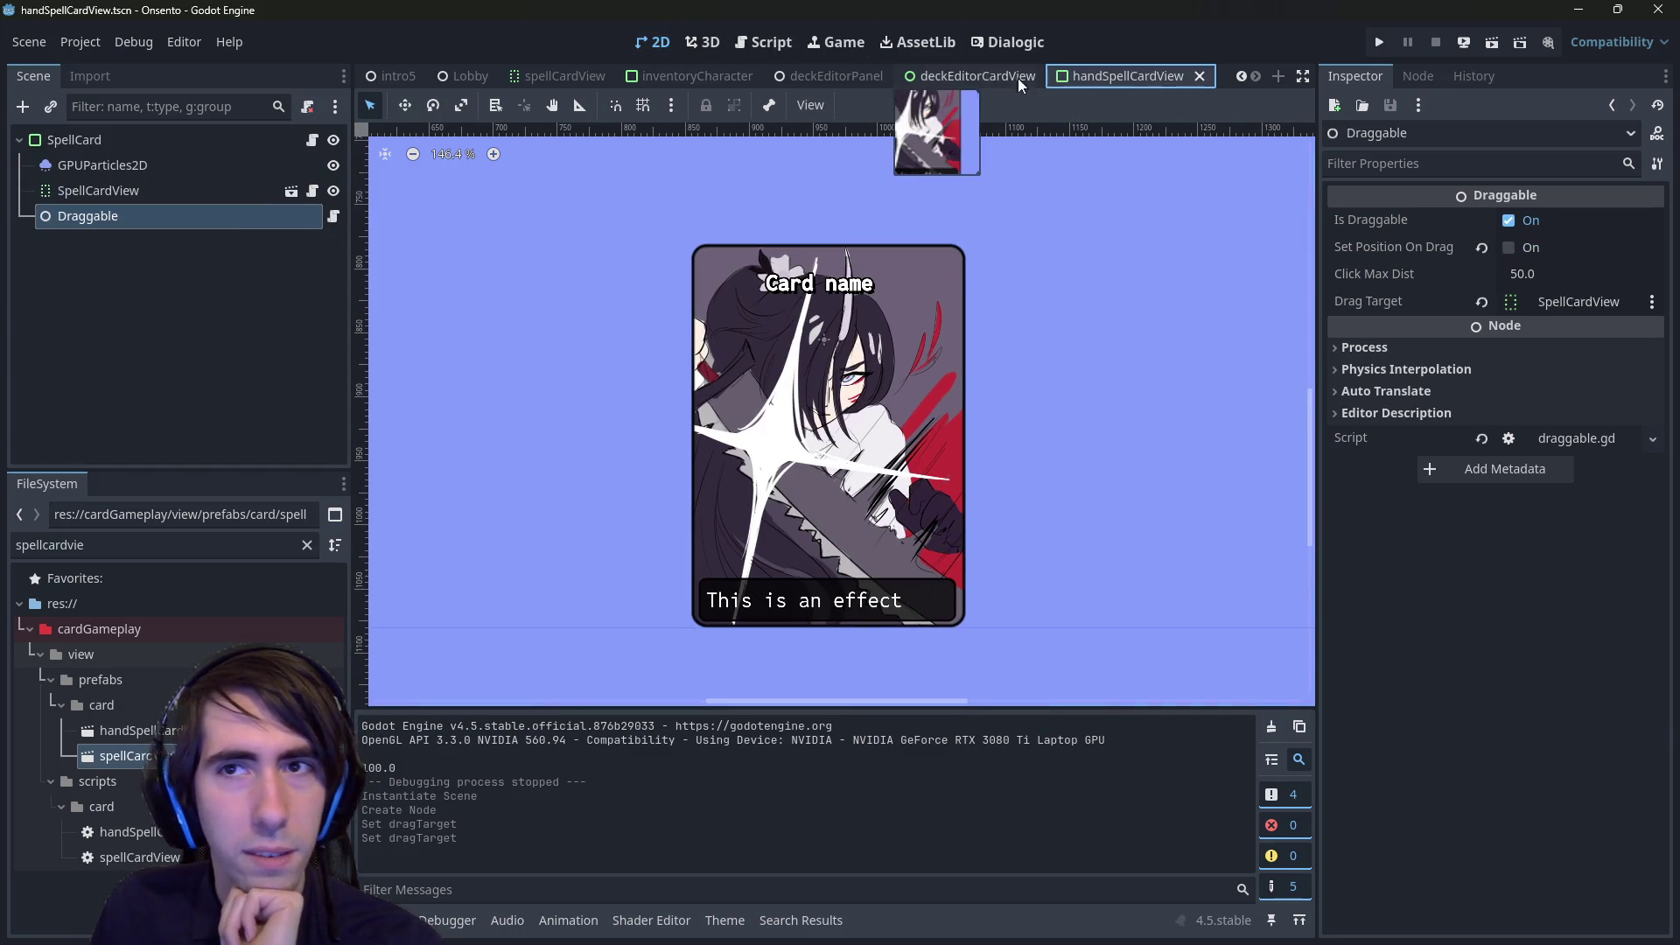
left_click(966, 77)
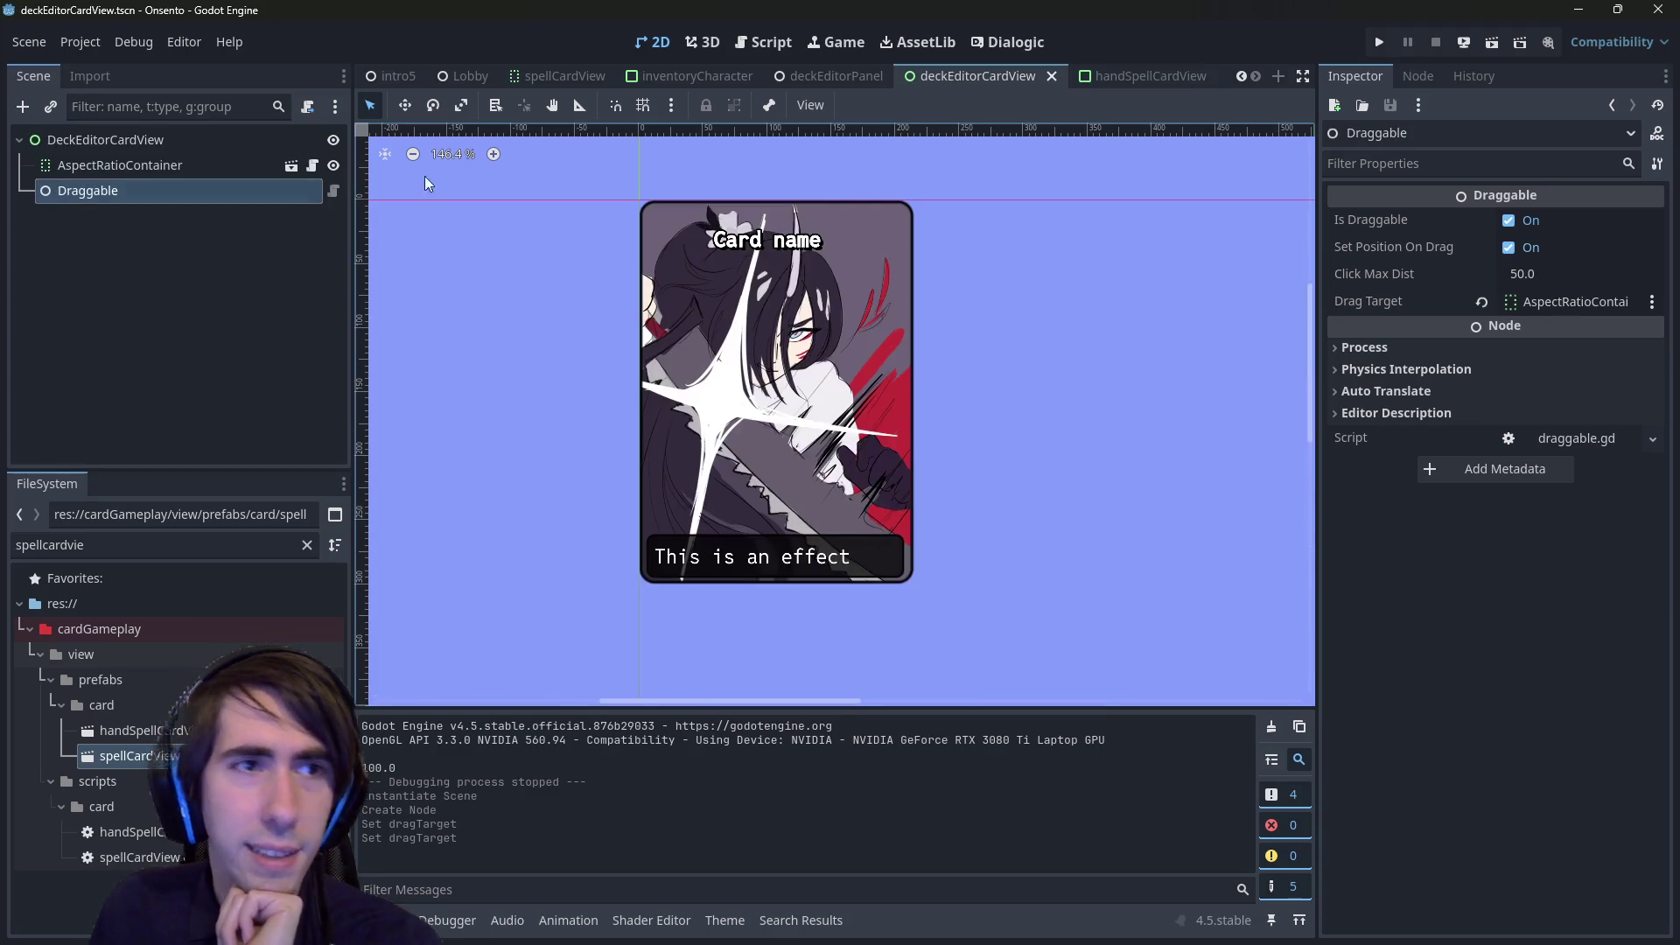
- Change the DeckEditorCardView root node's type to PanelContainer
right_click(181, 144)
left_click(317, 342)
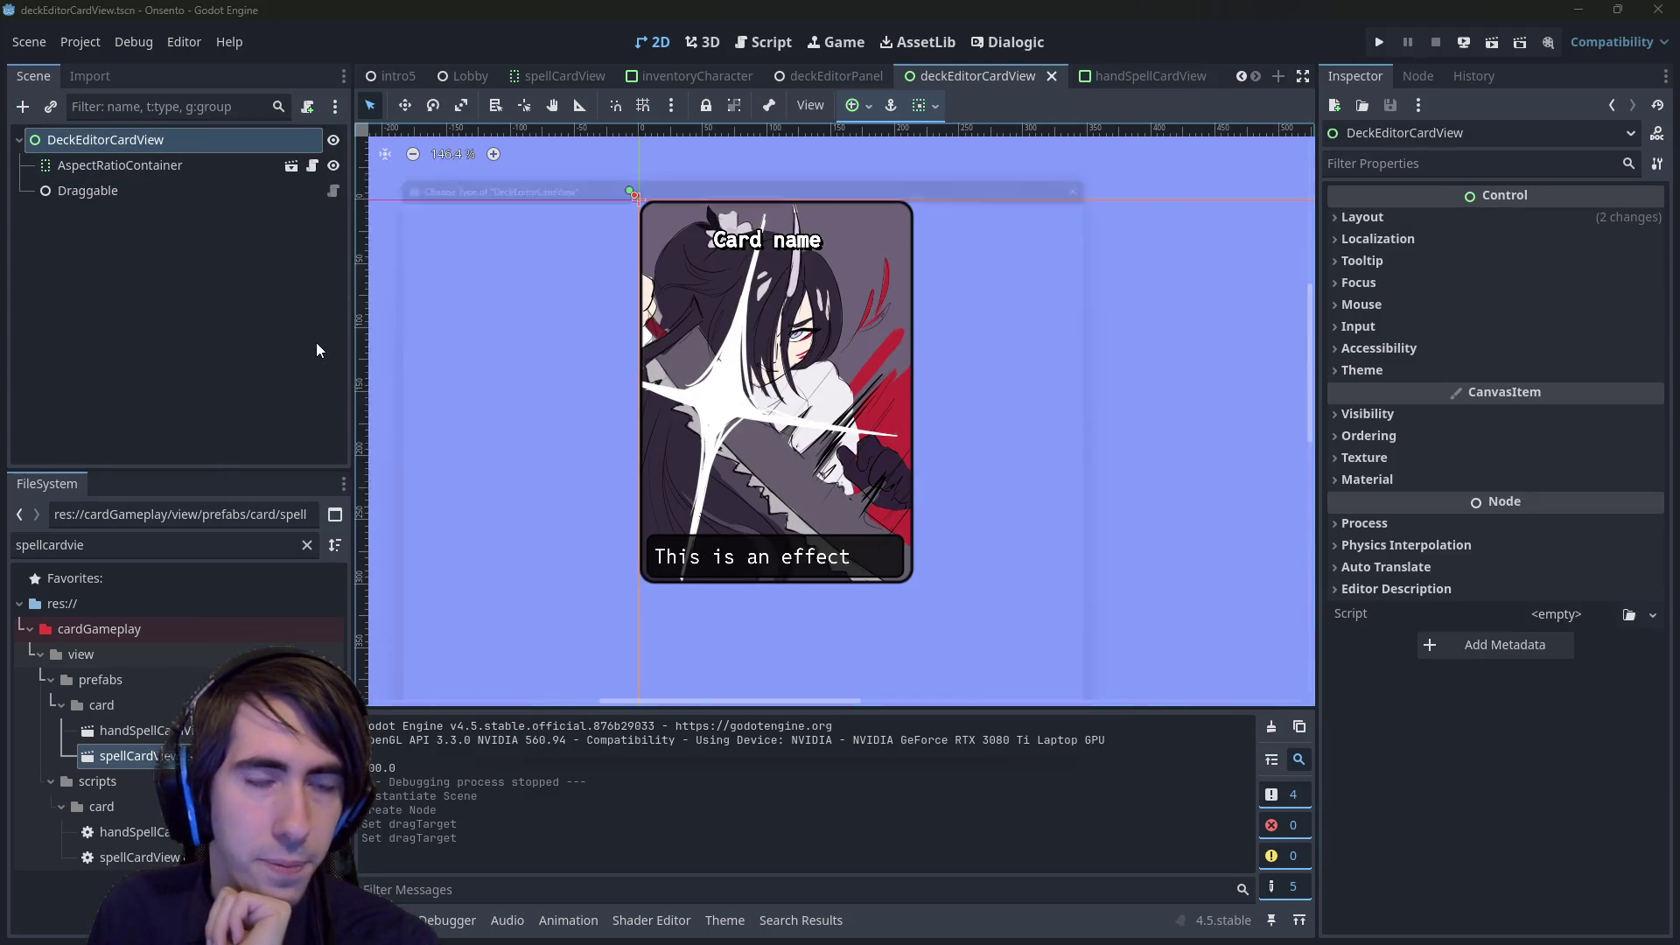
type("panelcontainer")
key("Return")
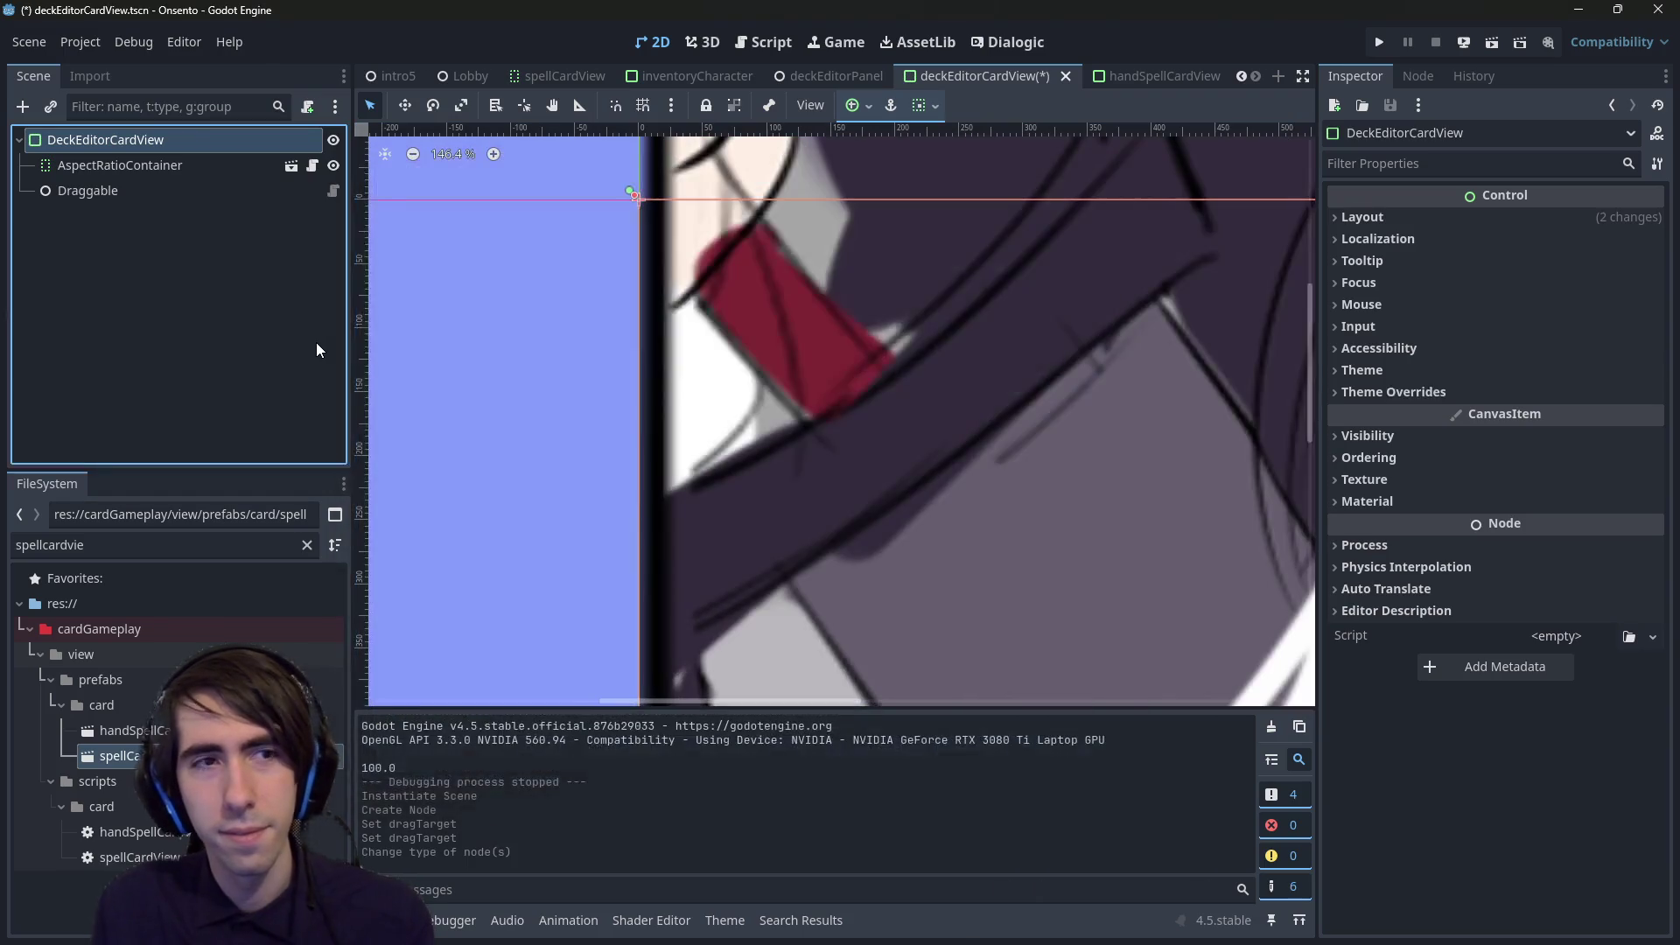
scroll(754, 361, "down", 8)
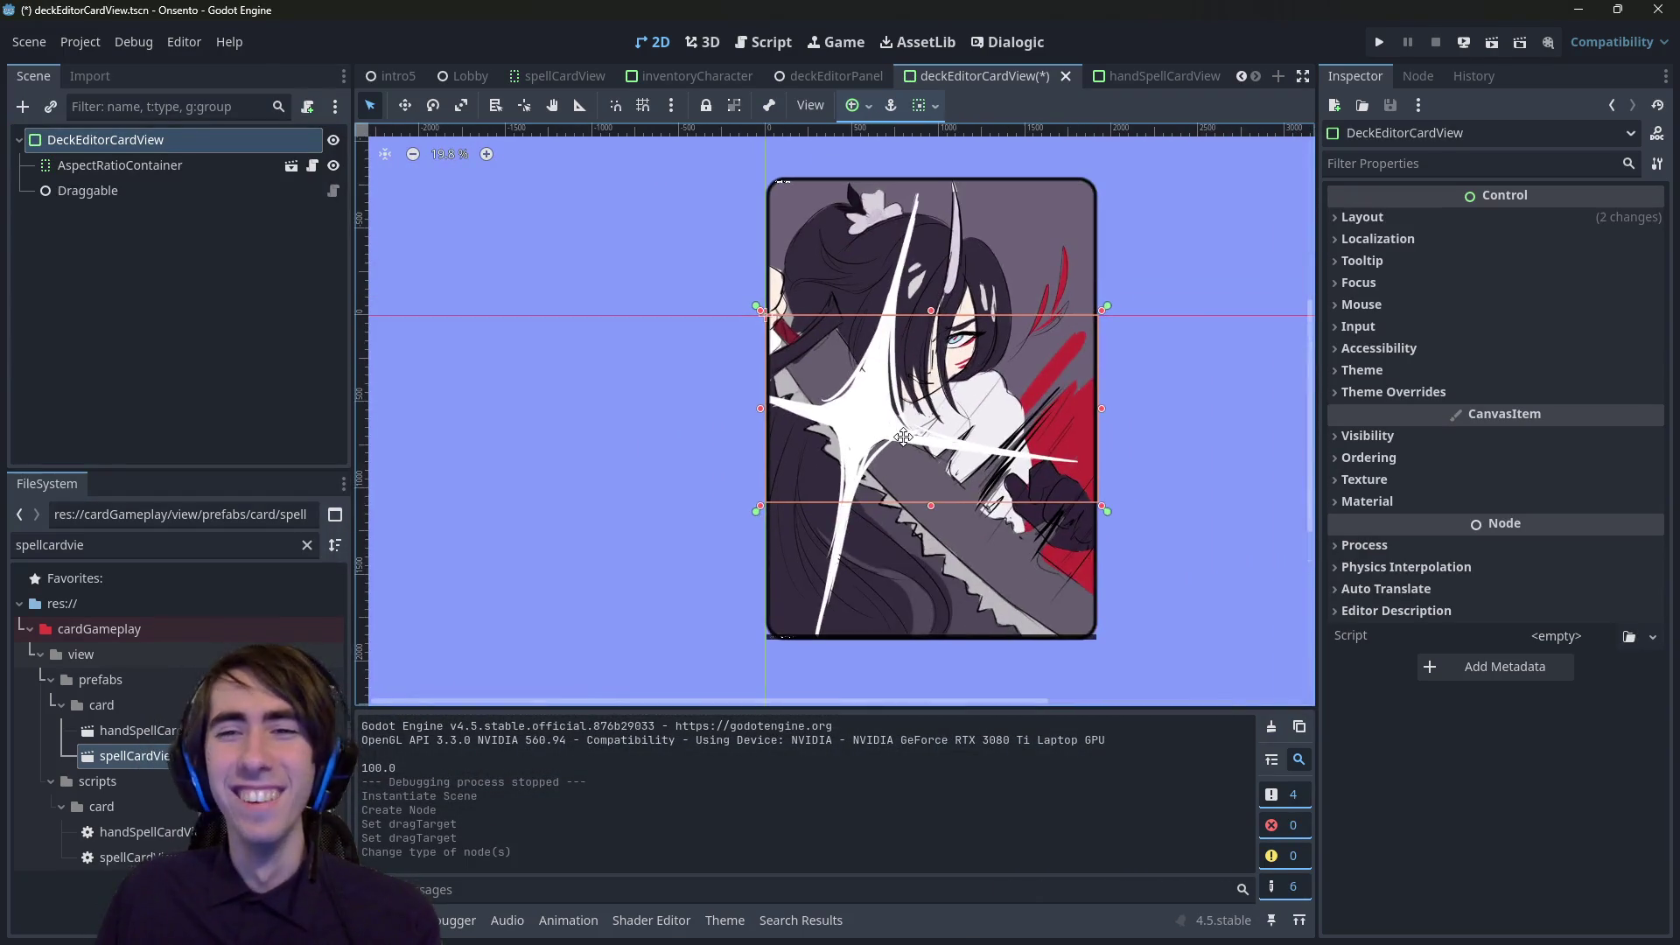
- Save the card scene and review the SpellCard root's layout settings in handSpellCardView
key("ctrl+s")
left_click(1090, 79)
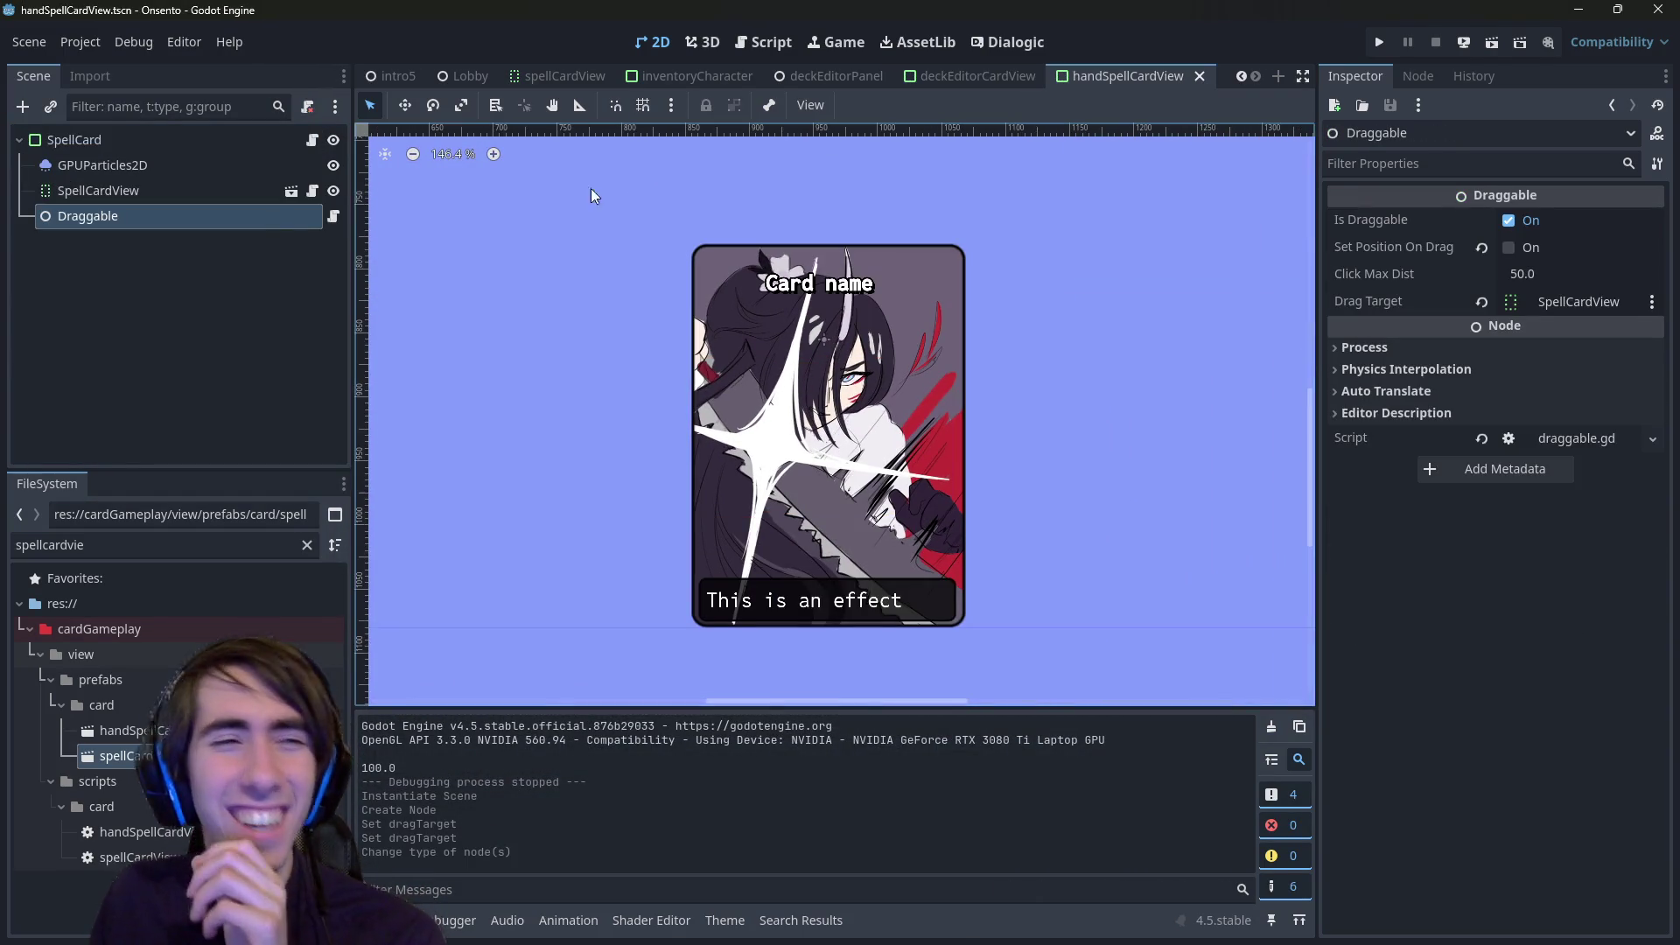
left_click(81, 140)
scroll(716, 396, "down", 4)
scroll(821, 374, "down", 3)
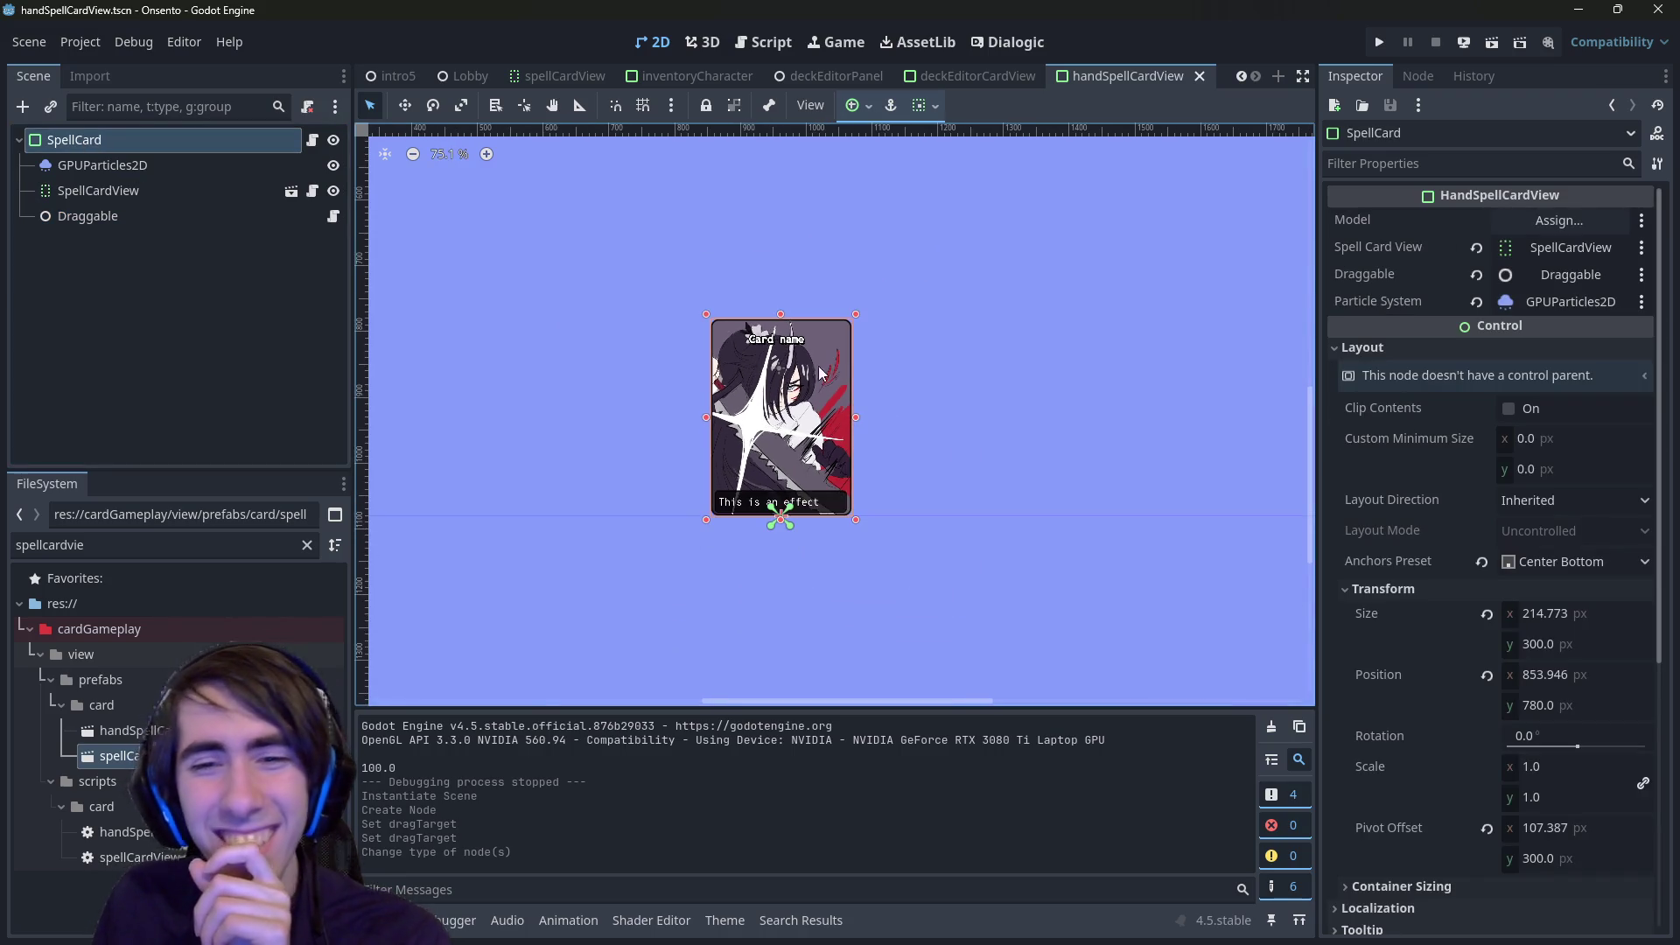
- Anchor the DeckEditorCardView root to Center Bottom and save the scene
left_click(976, 76)
left_click(862, 106)
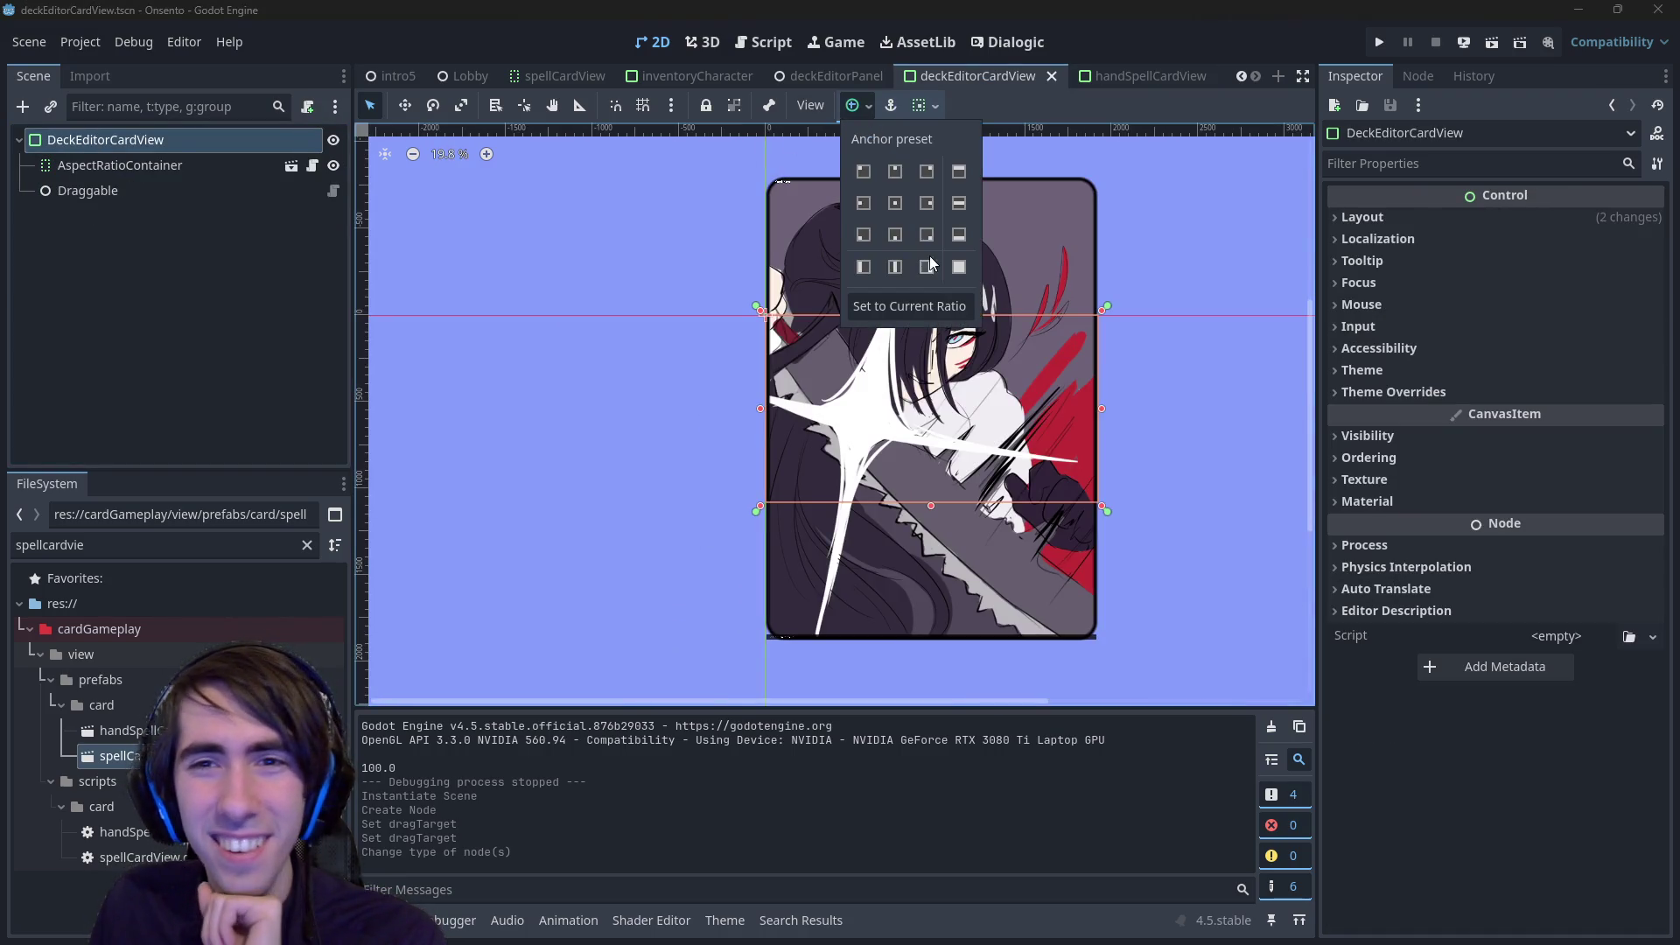
left_click(894, 266)
left_click(894, 235)
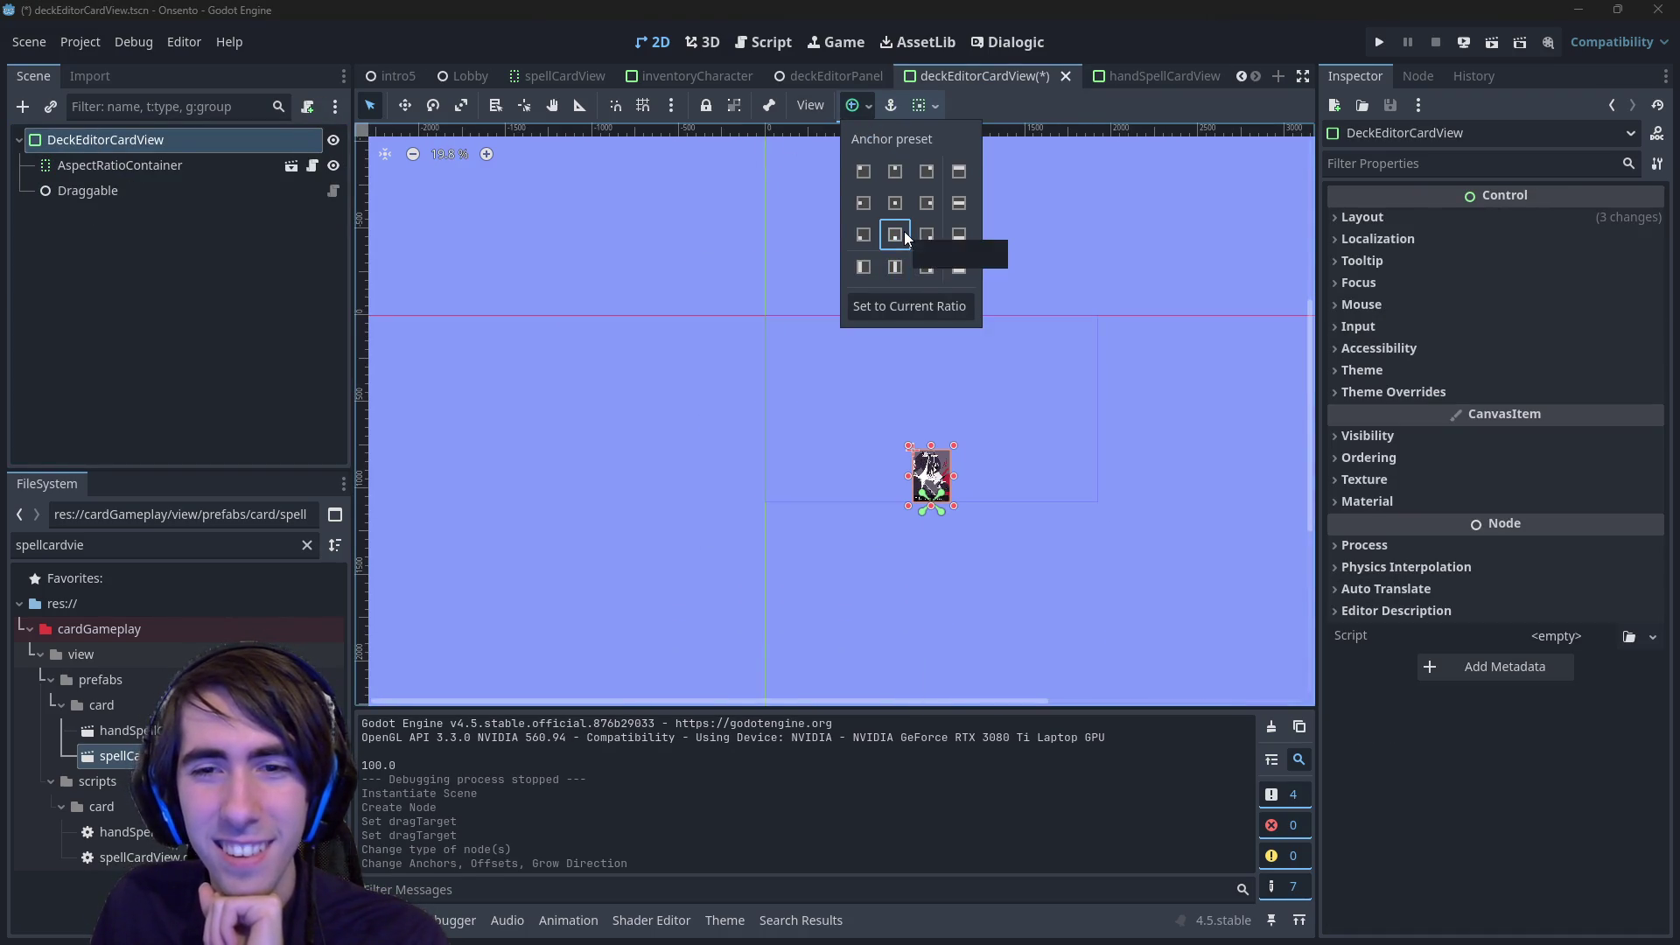
left_click(923, 585)
scroll(908, 564, "up", 10)
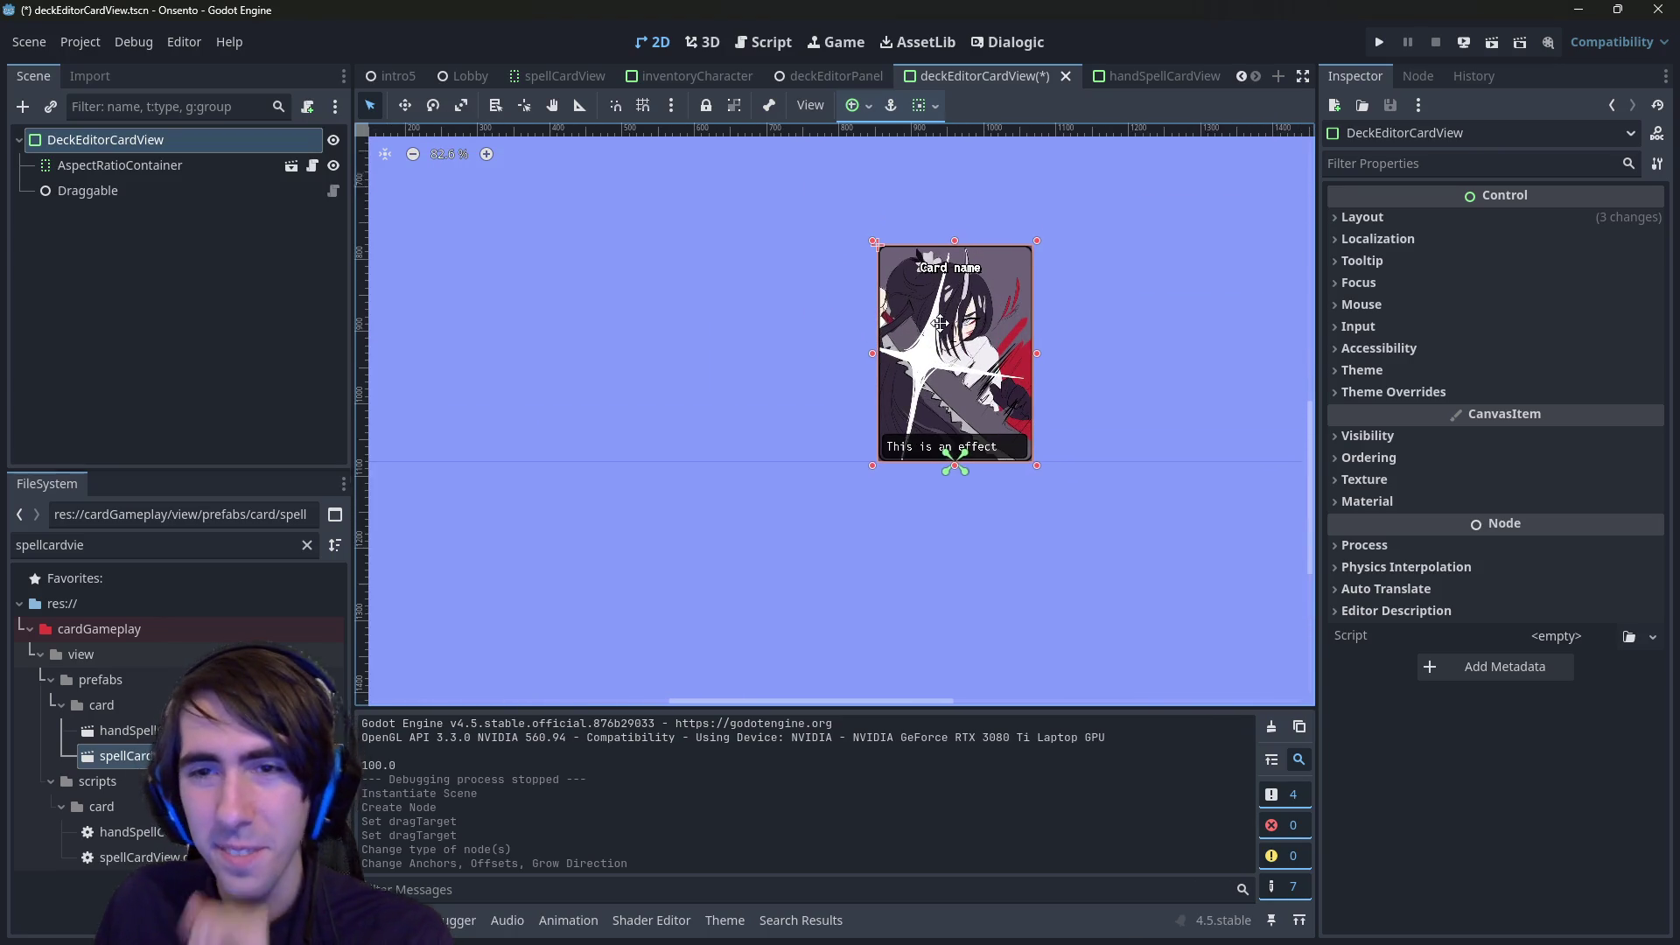
key("ctrl+s")
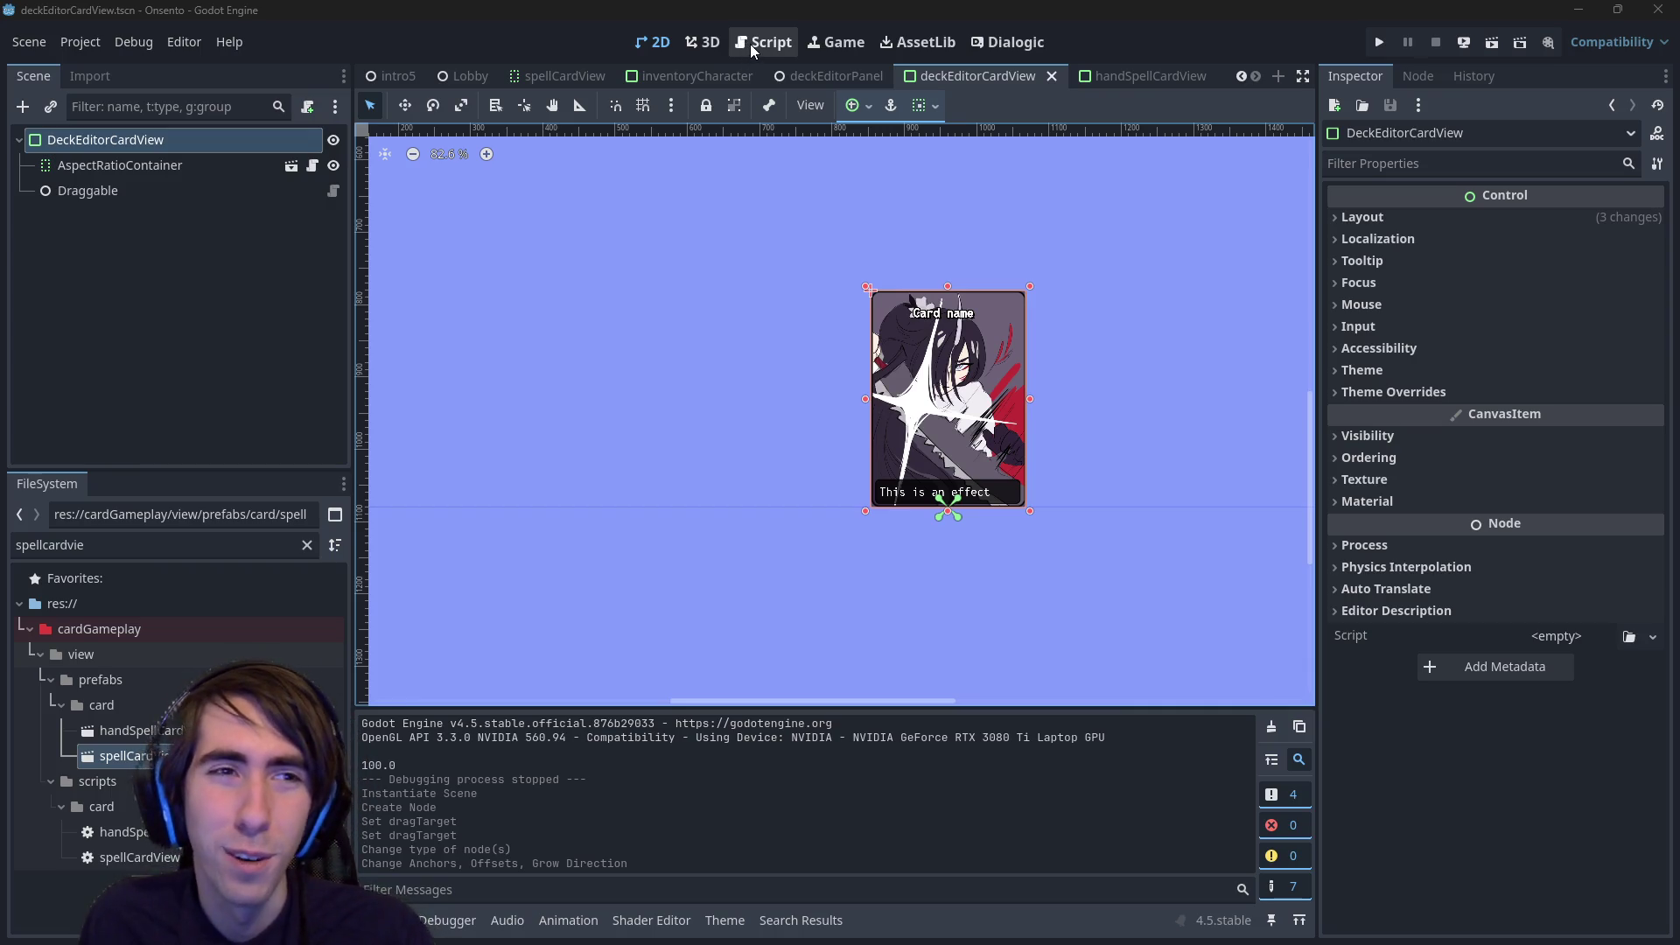
left_click(1129, 76)
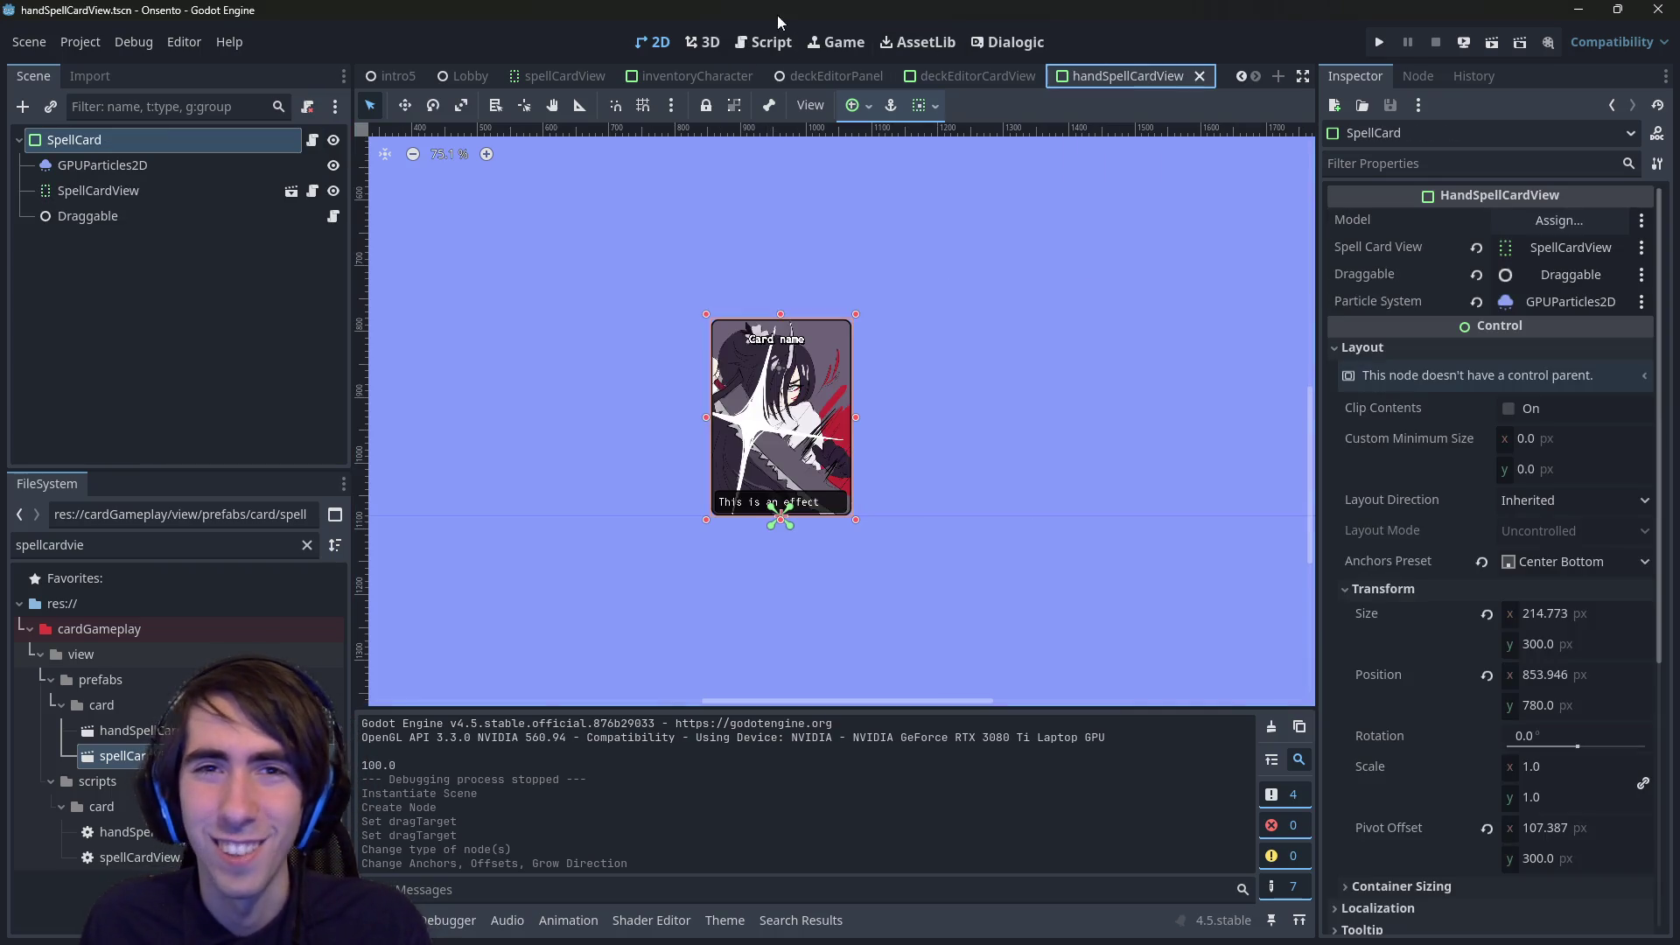
- Compare handSpellCardView with deckEditorCardView, glancing at the script and recentring the card
left_click(975, 77)
left_click(1131, 79)
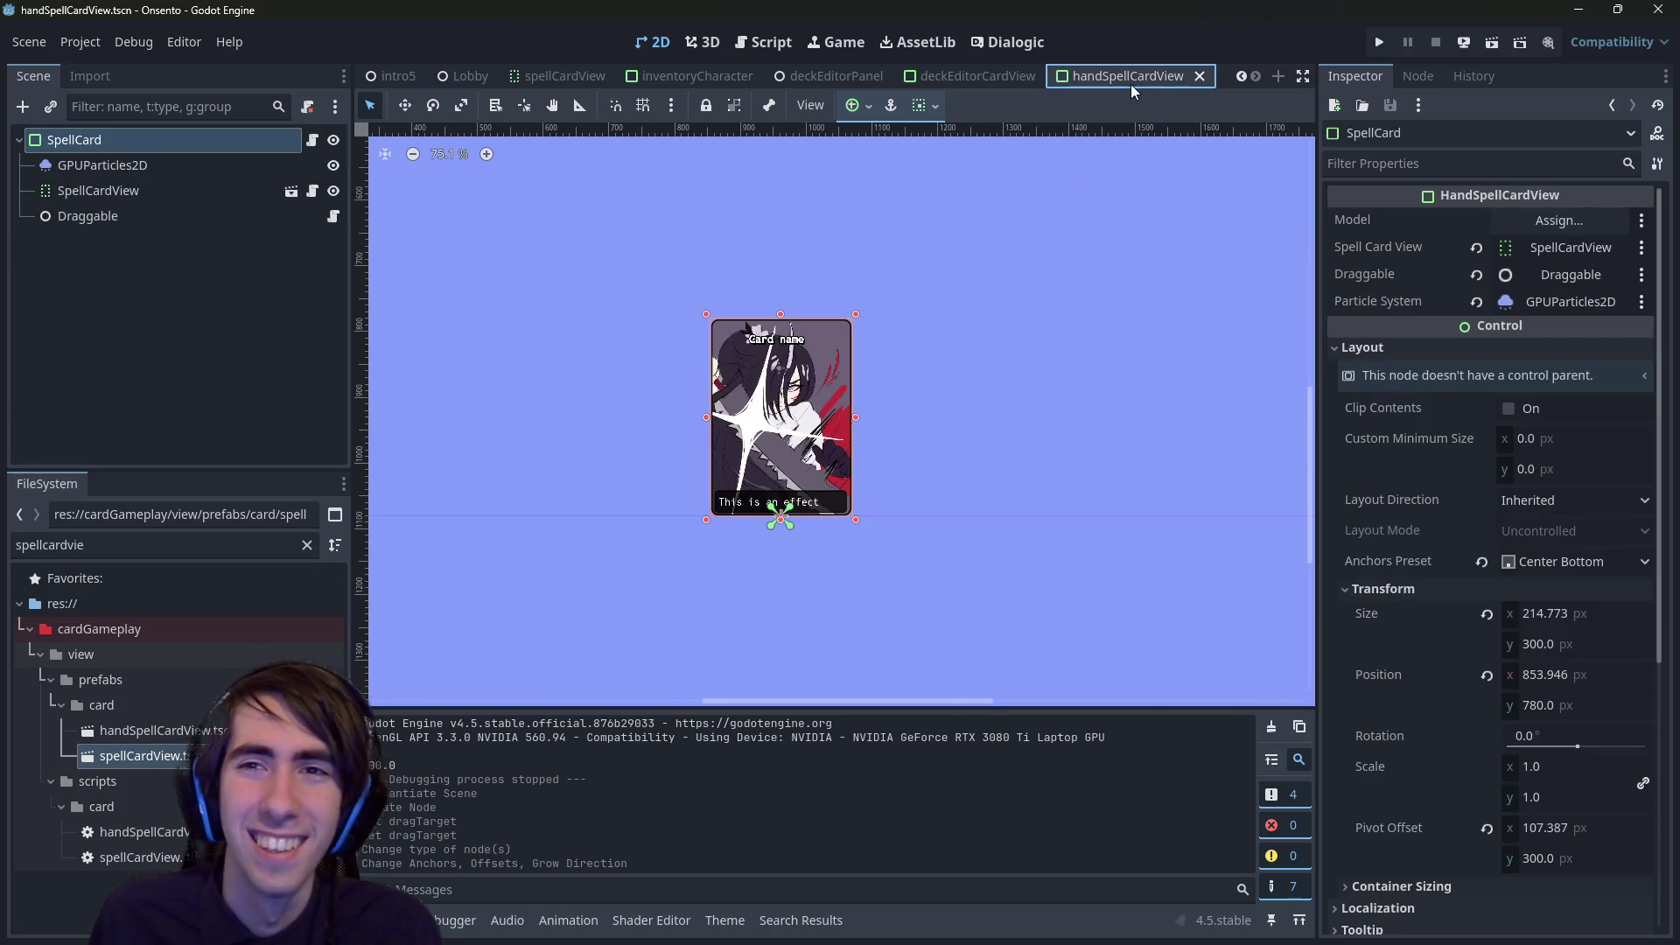
left_click(768, 42)
left_click(652, 42)
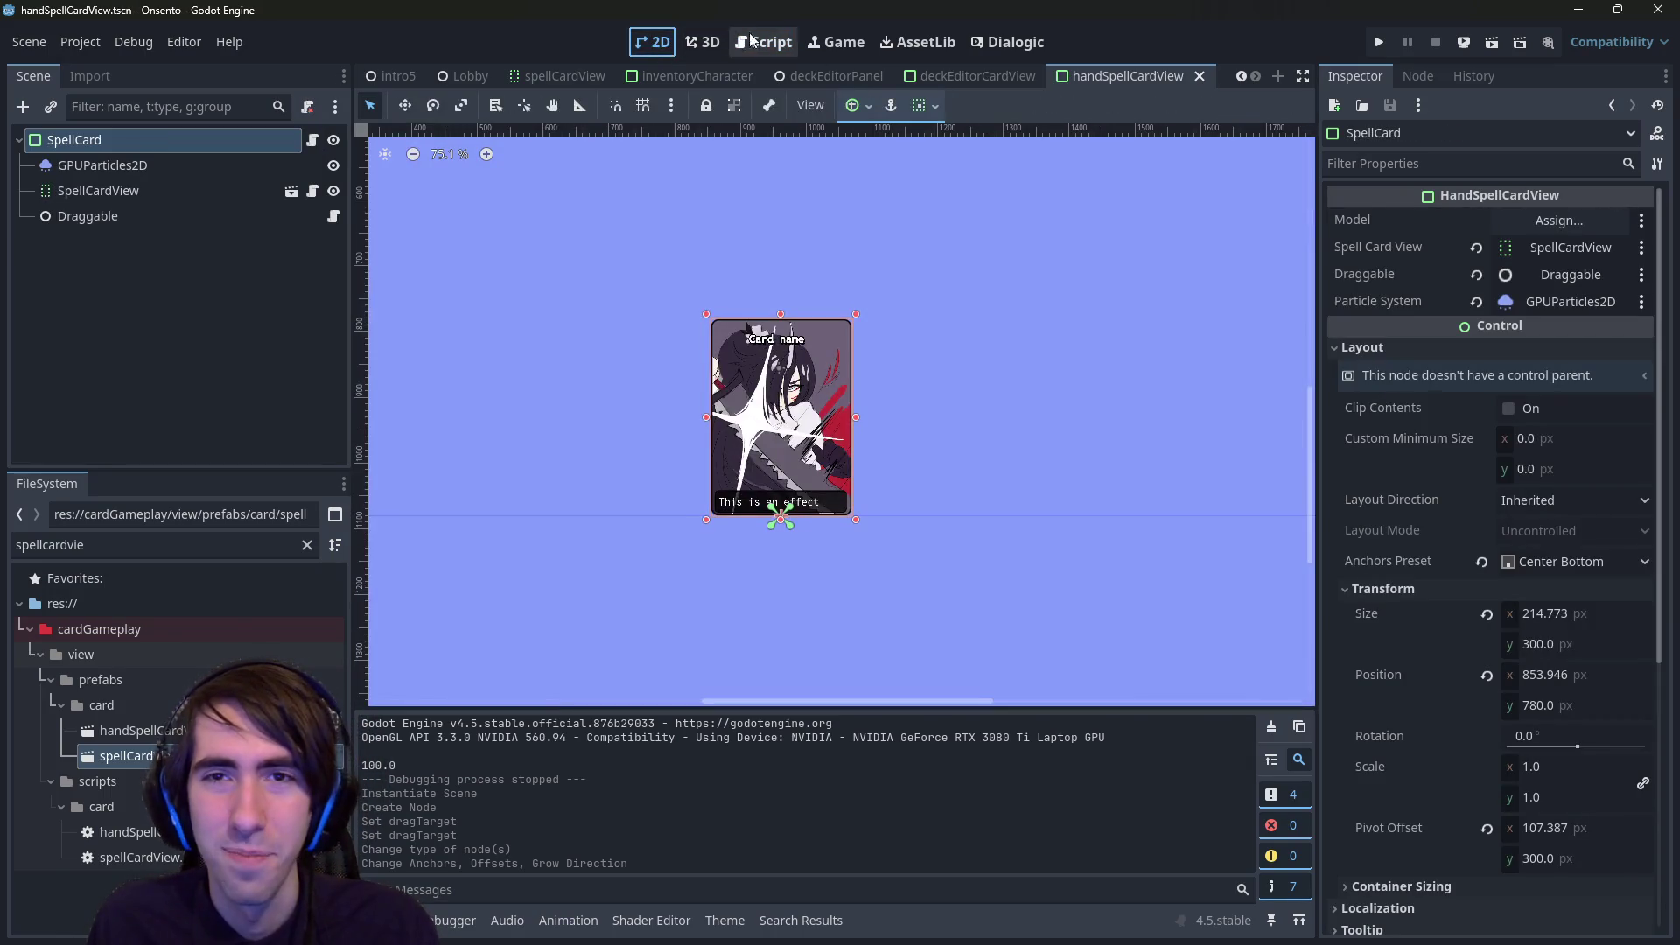
left_click(963, 70)
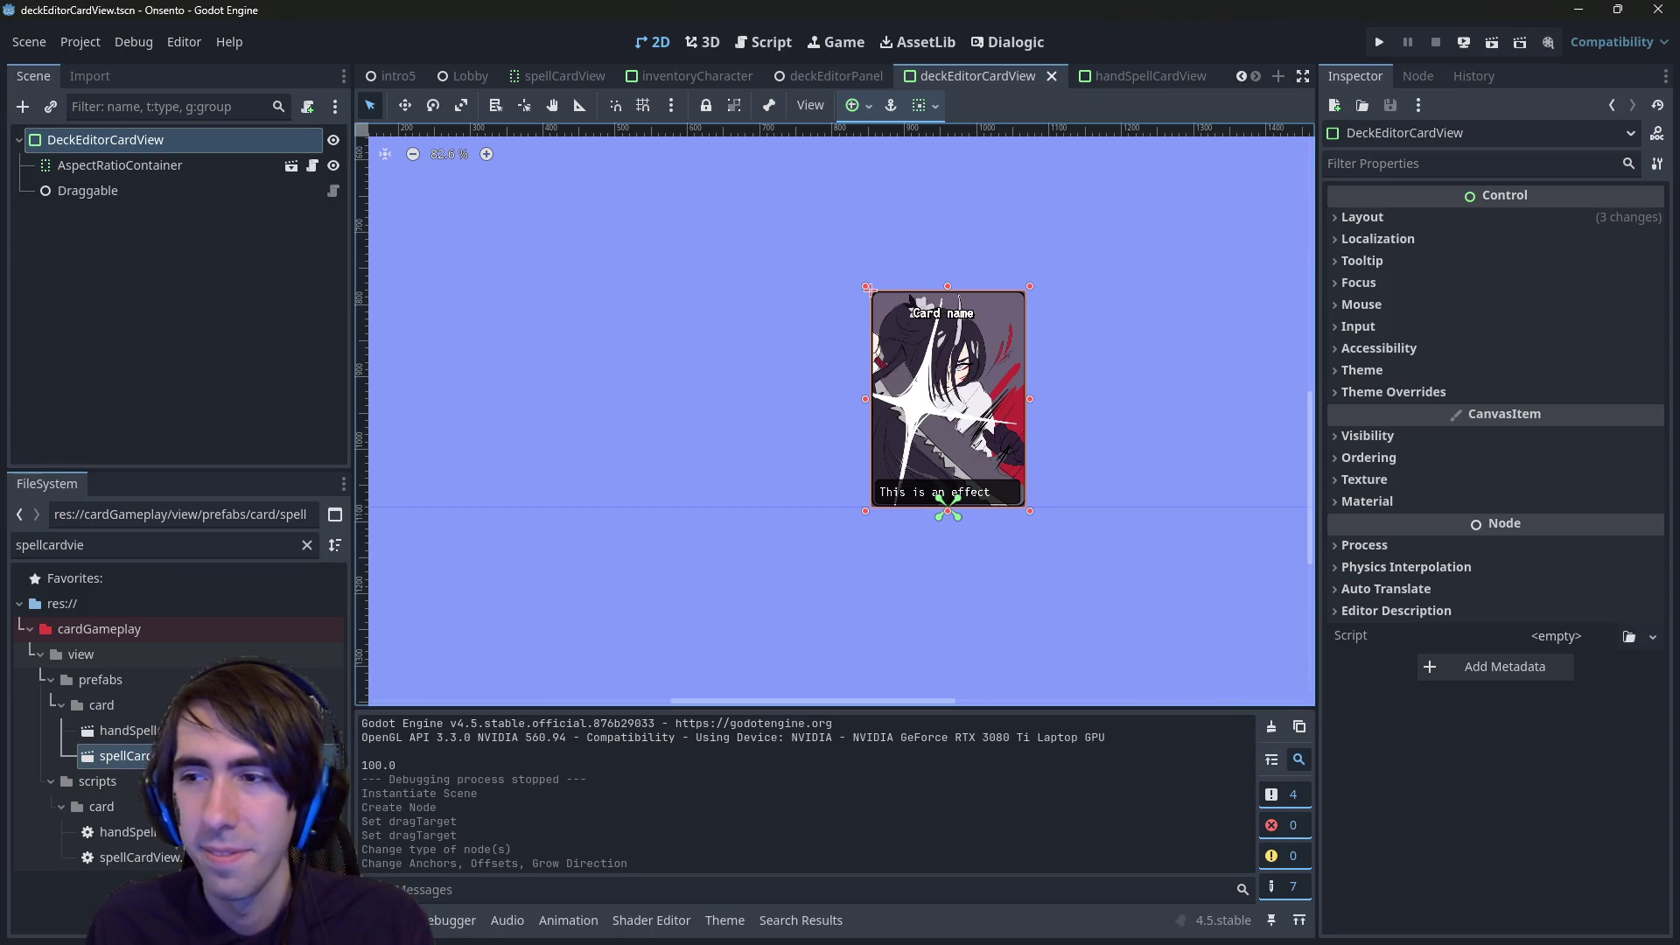
left_click_drag(908, 372, 802, 453)
scroll(803, 453, "up", 1)
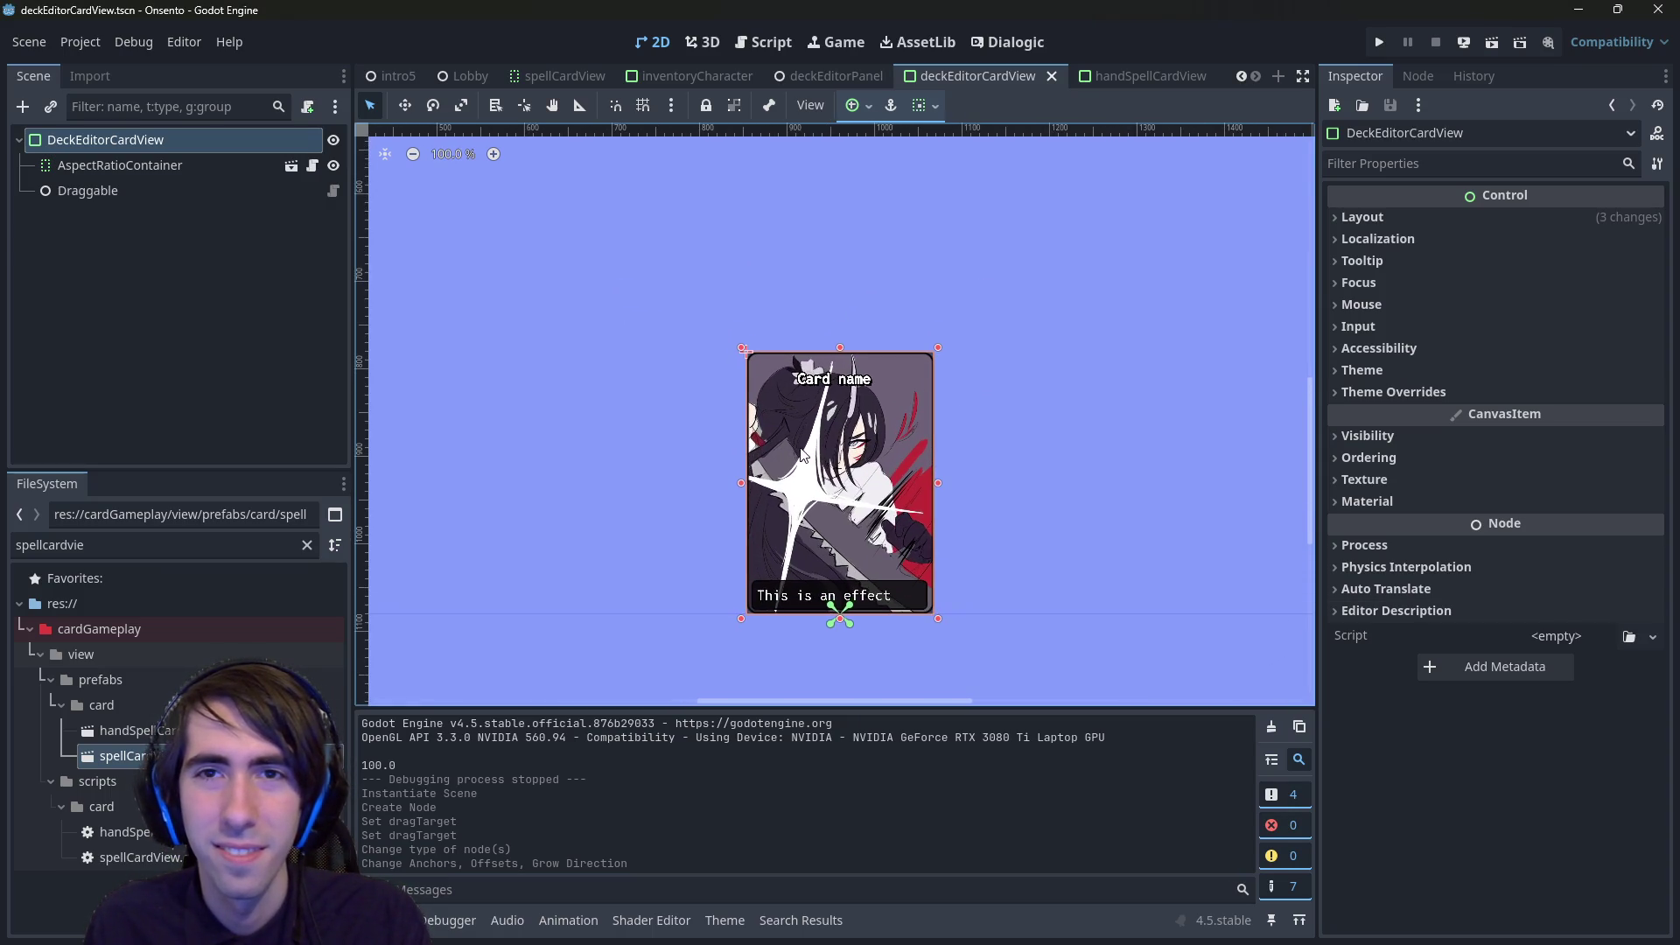
- Switch between the two card scenes again, then open the deckEditorPanel scene
left_click(1135, 75)
left_click(657, 42)
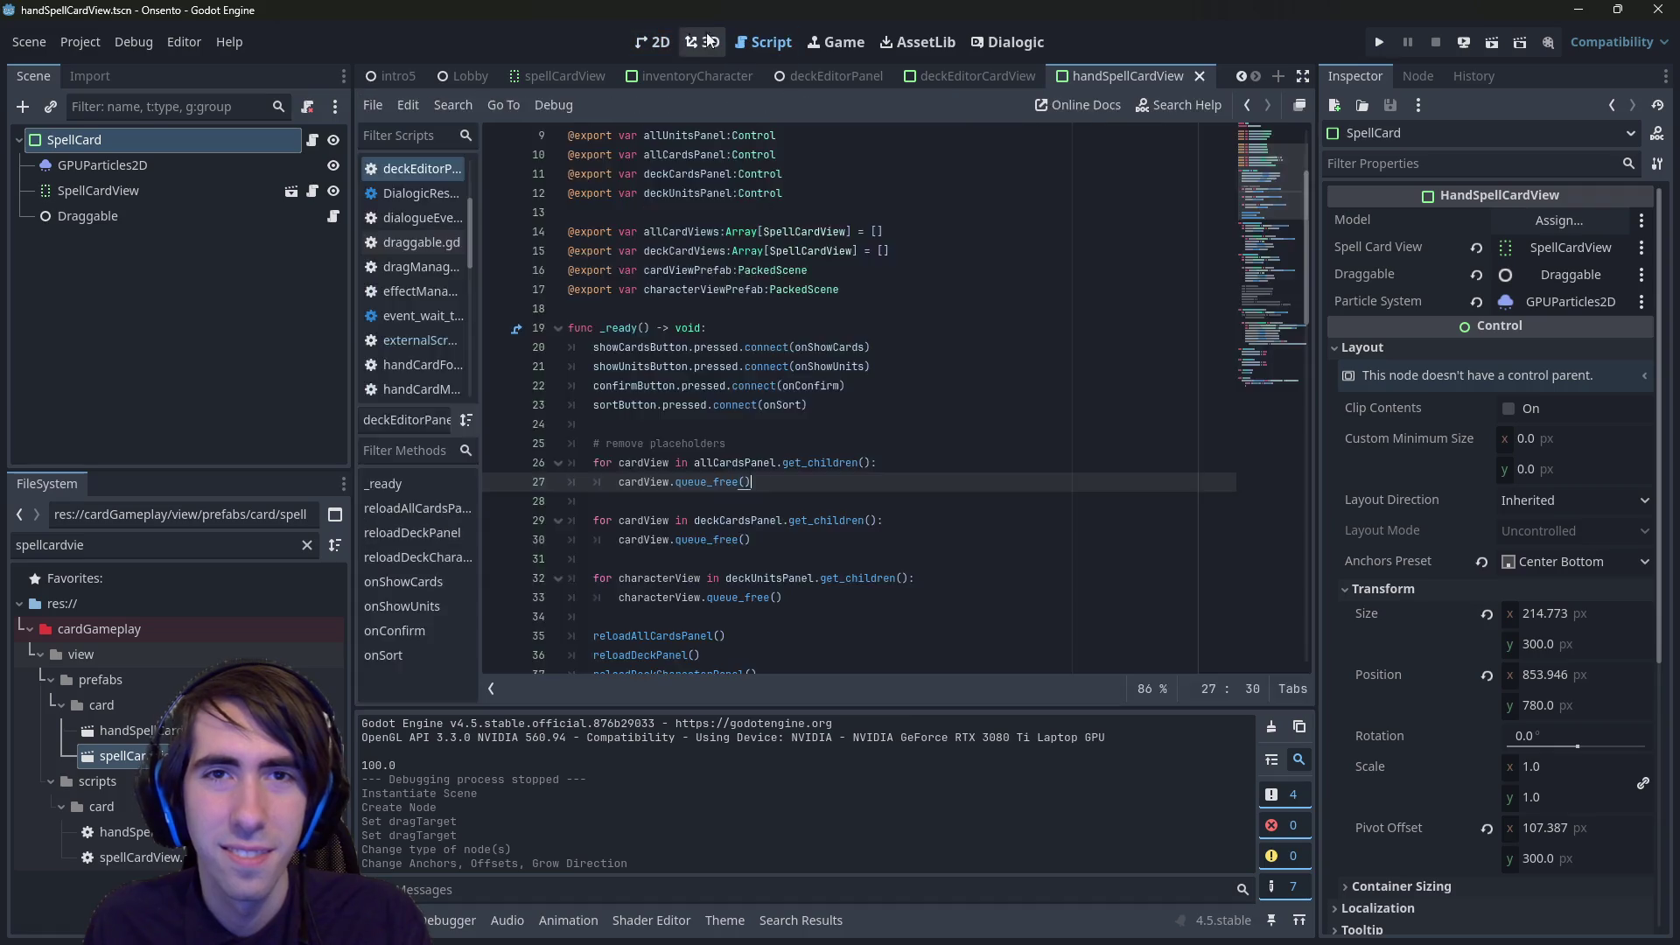
left_click(660, 42)
left_click(941, 79)
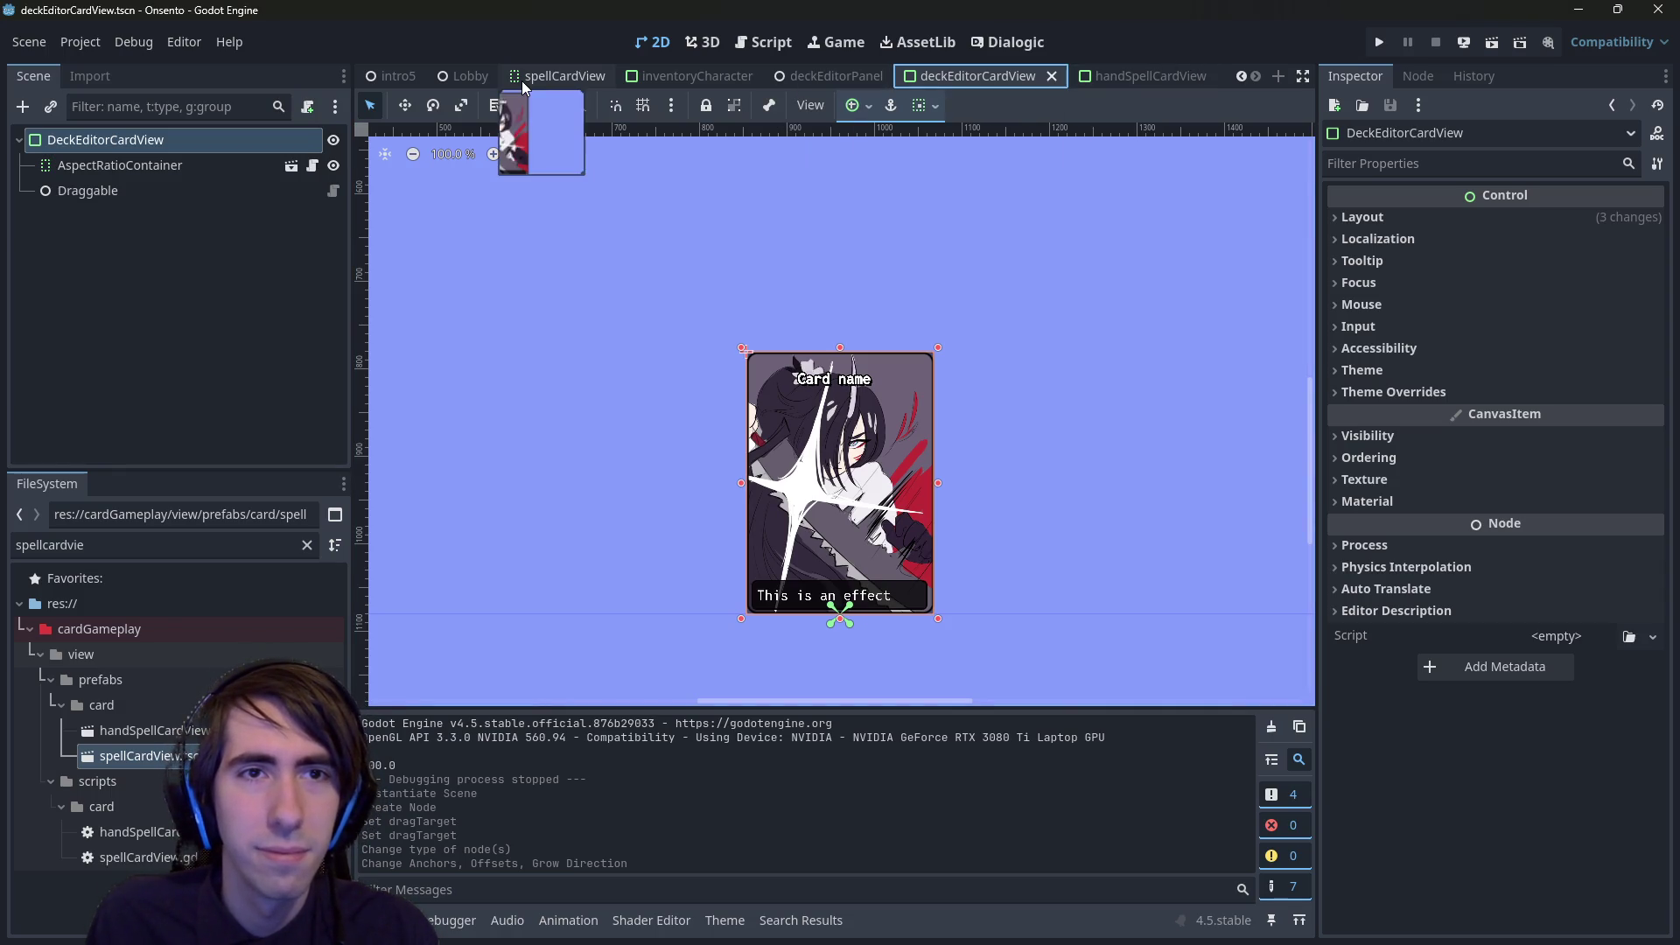
left_click(1137, 77)
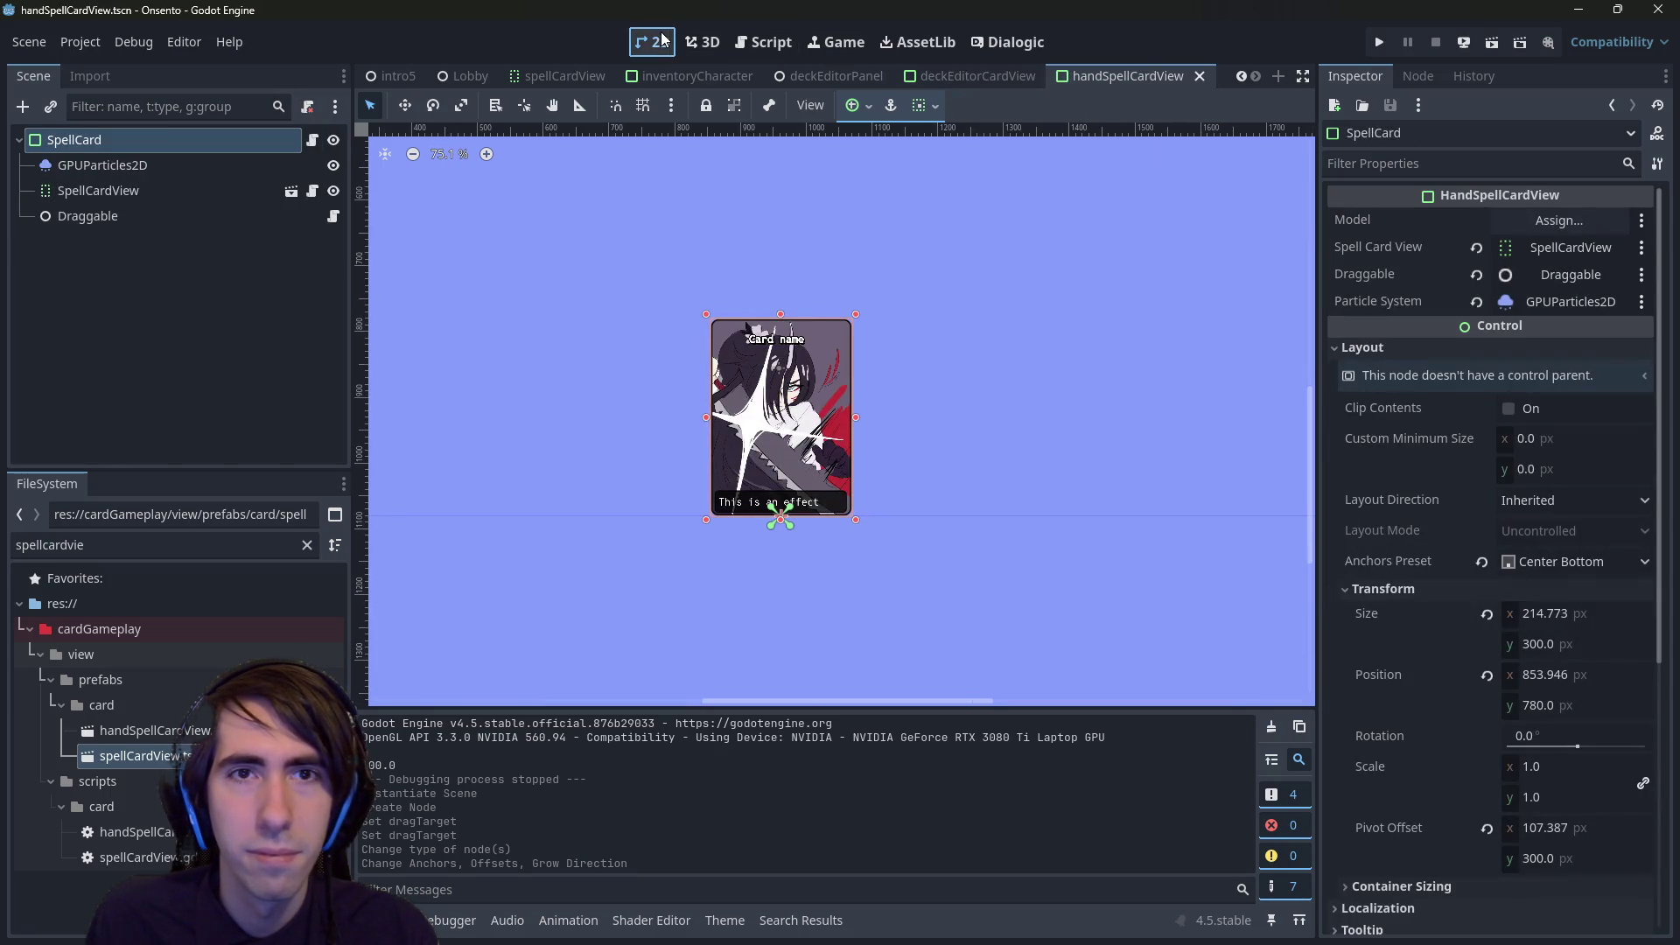
left_click(831, 77)
left_click(958, 77)
left_click(836, 77)
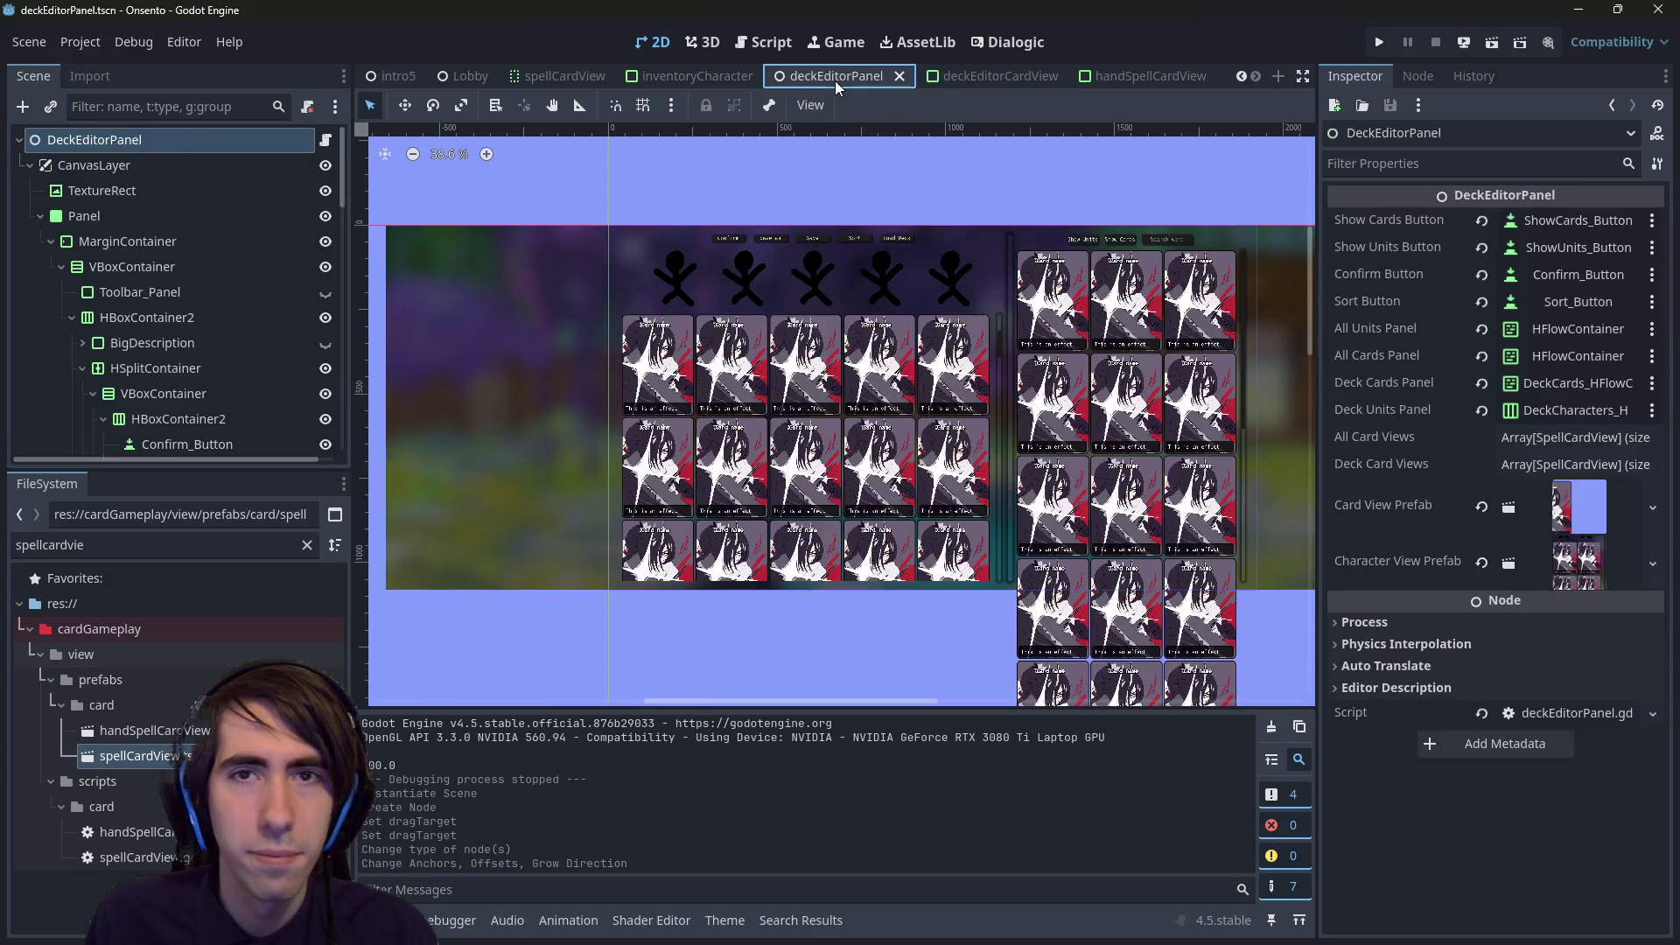
- Review the deckEditorPanel script and scene, then select the DeckEditorPanel root node
scroll(210, 327, "down", 5)
scroll(210, 326, "down", 3)
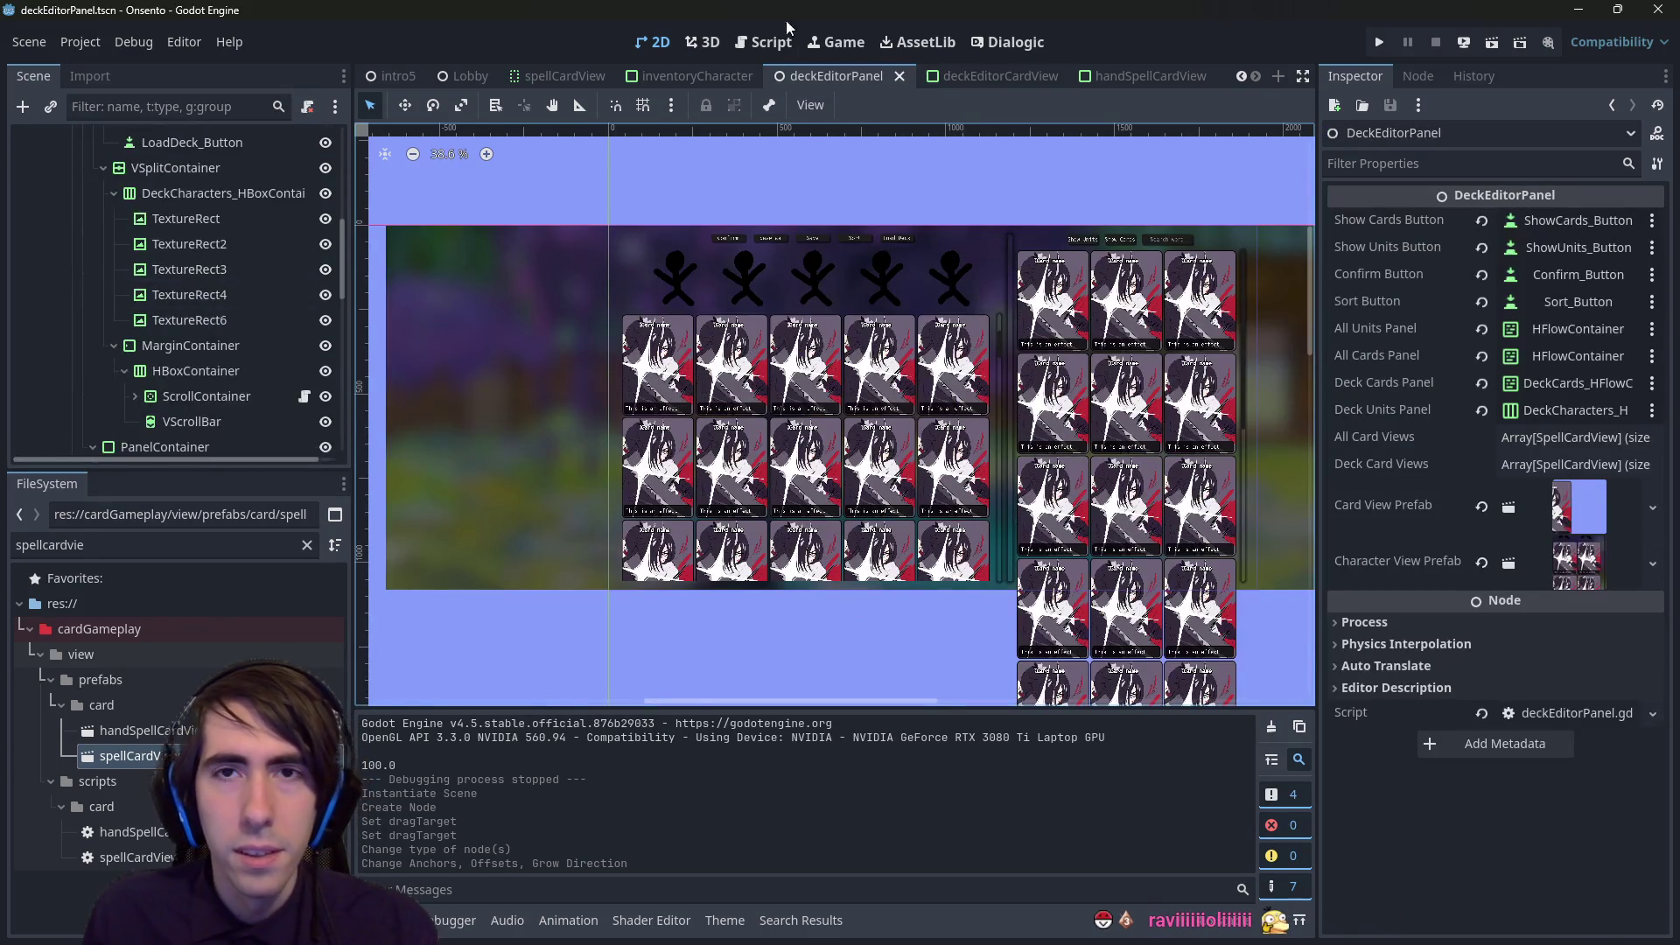
left_click(764, 42)
scroll(698, 388, "up", 4)
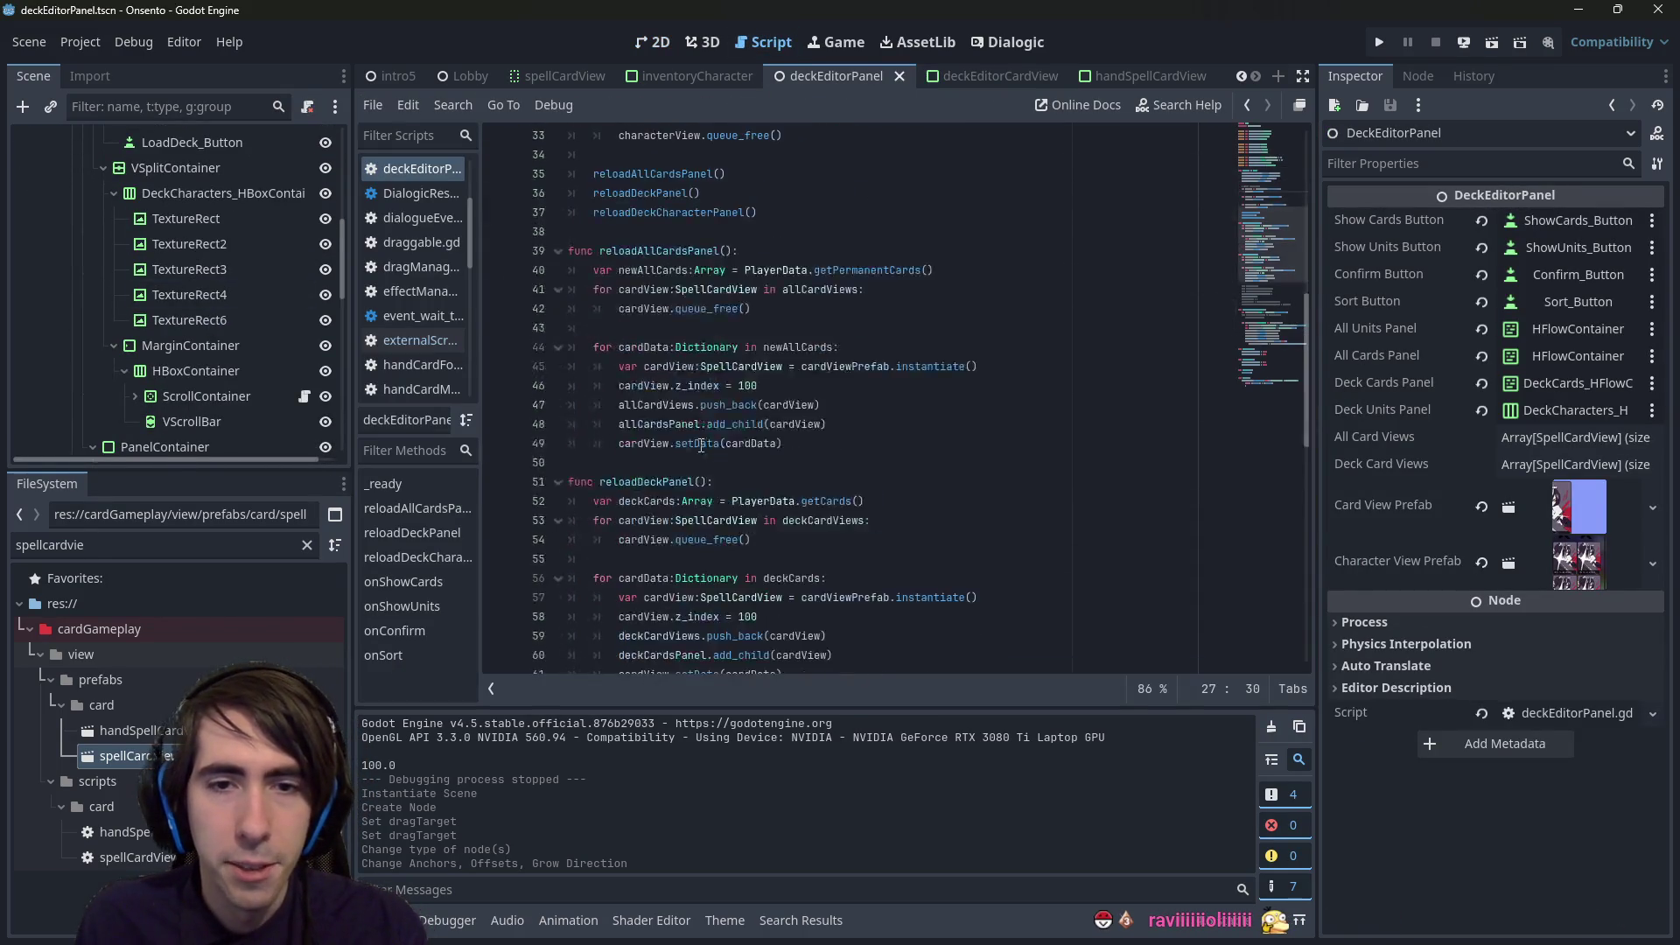
scroll(238, 245, "up", 10)
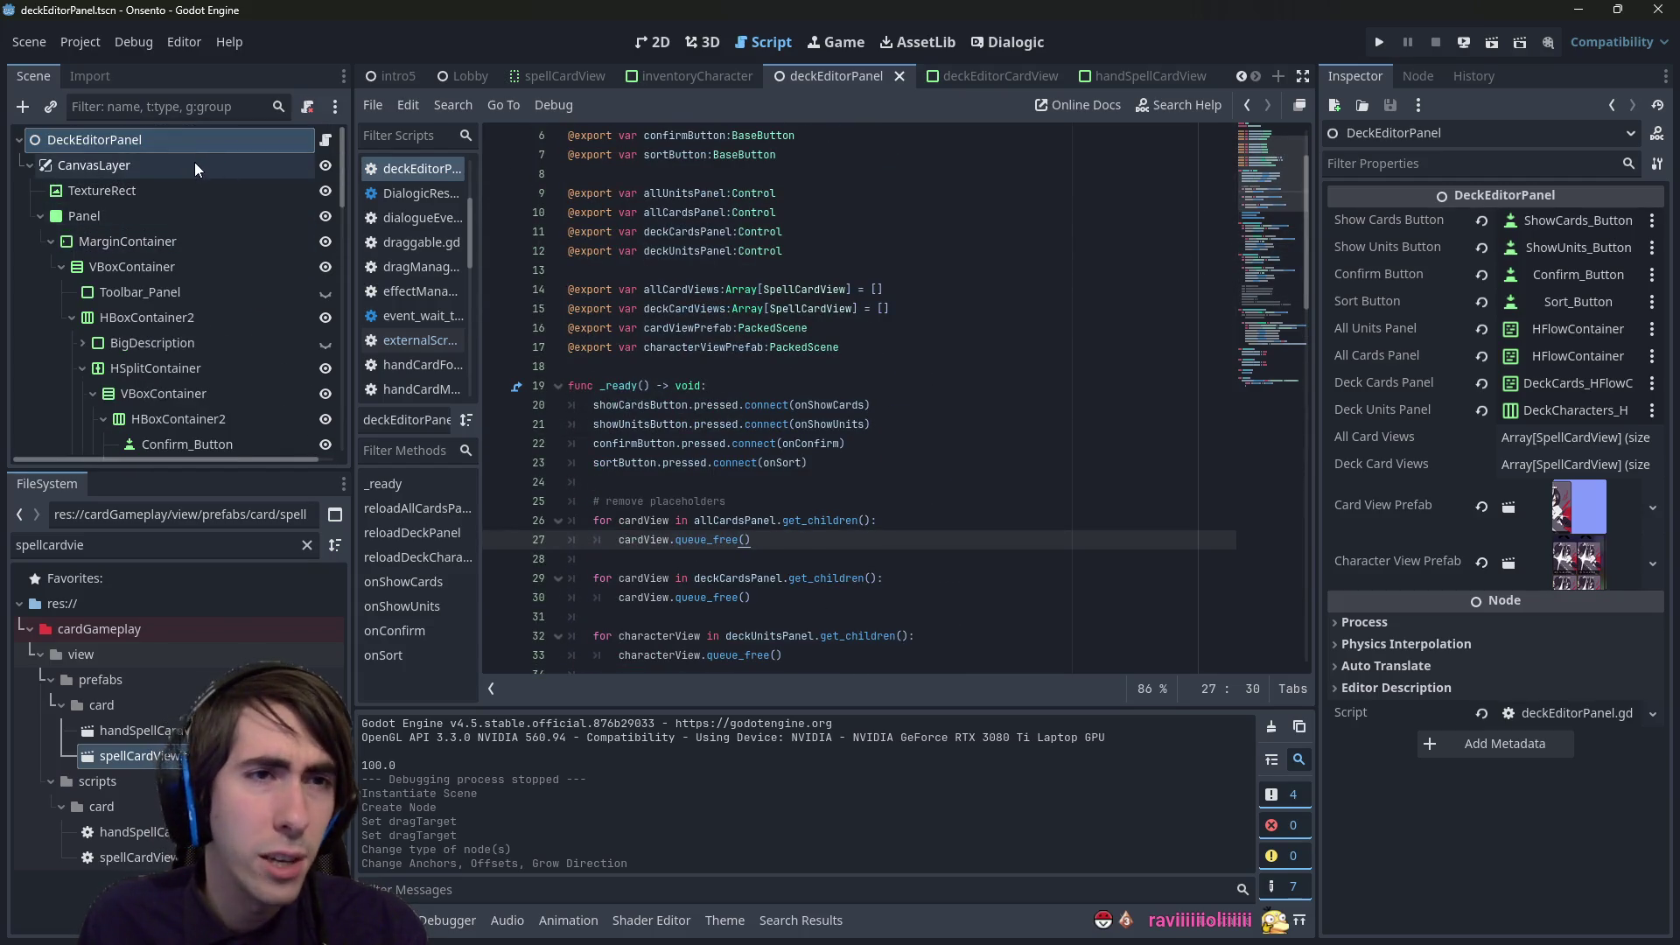
left_click(1106, 77)
left_click(838, 75)
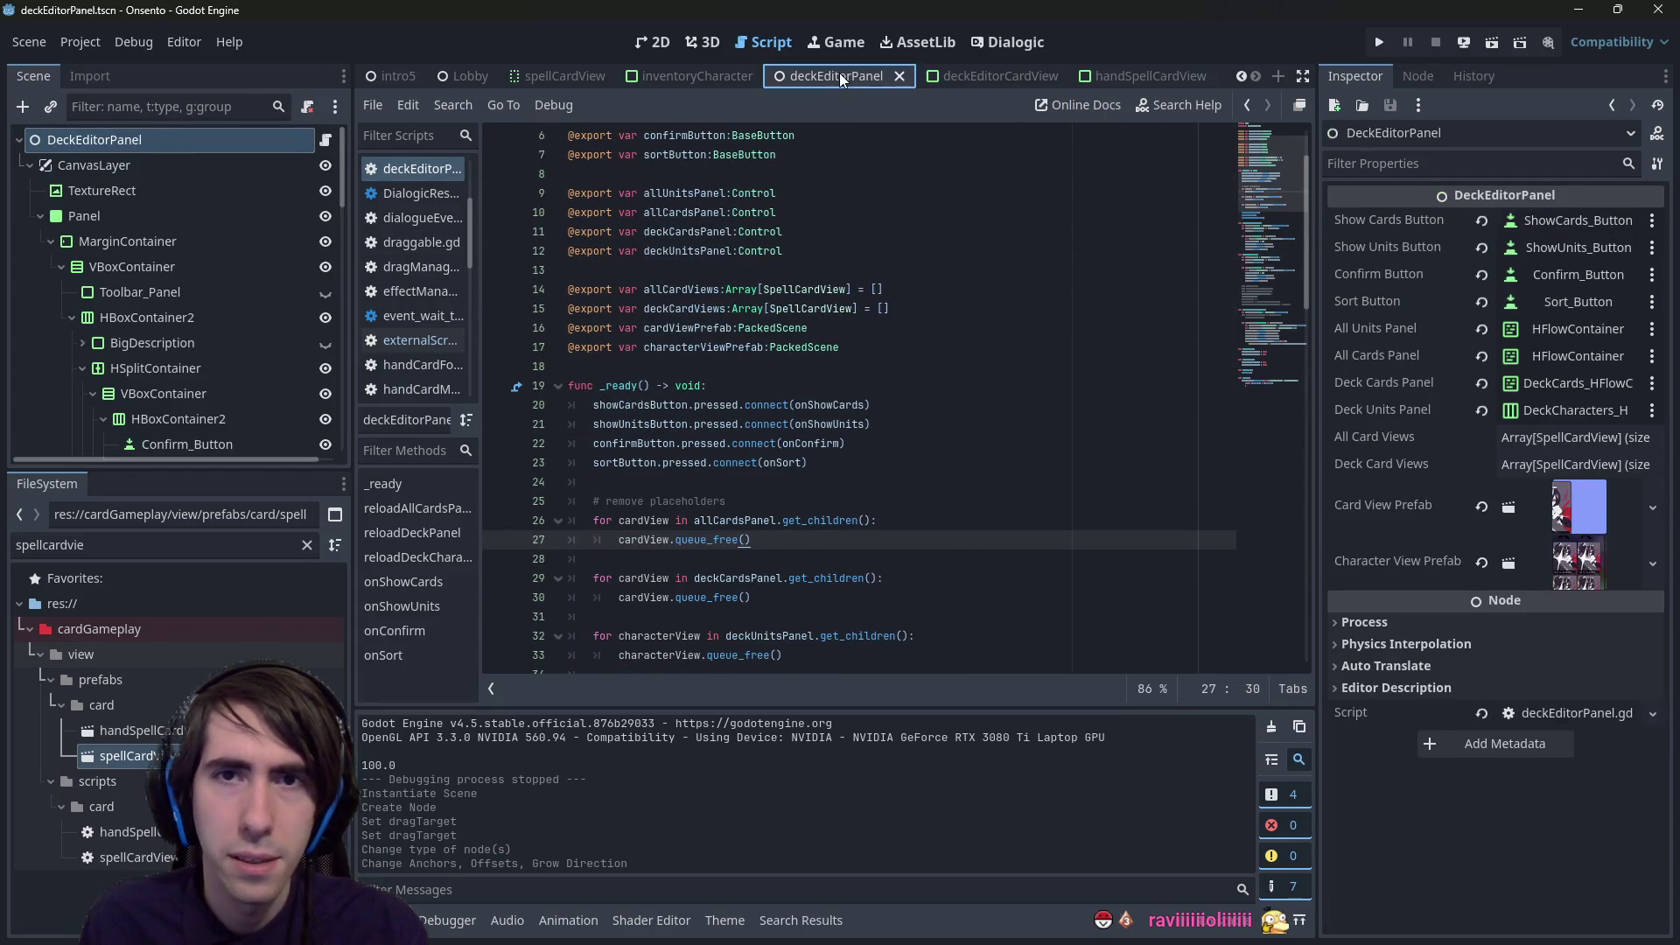
left_click(133, 163)
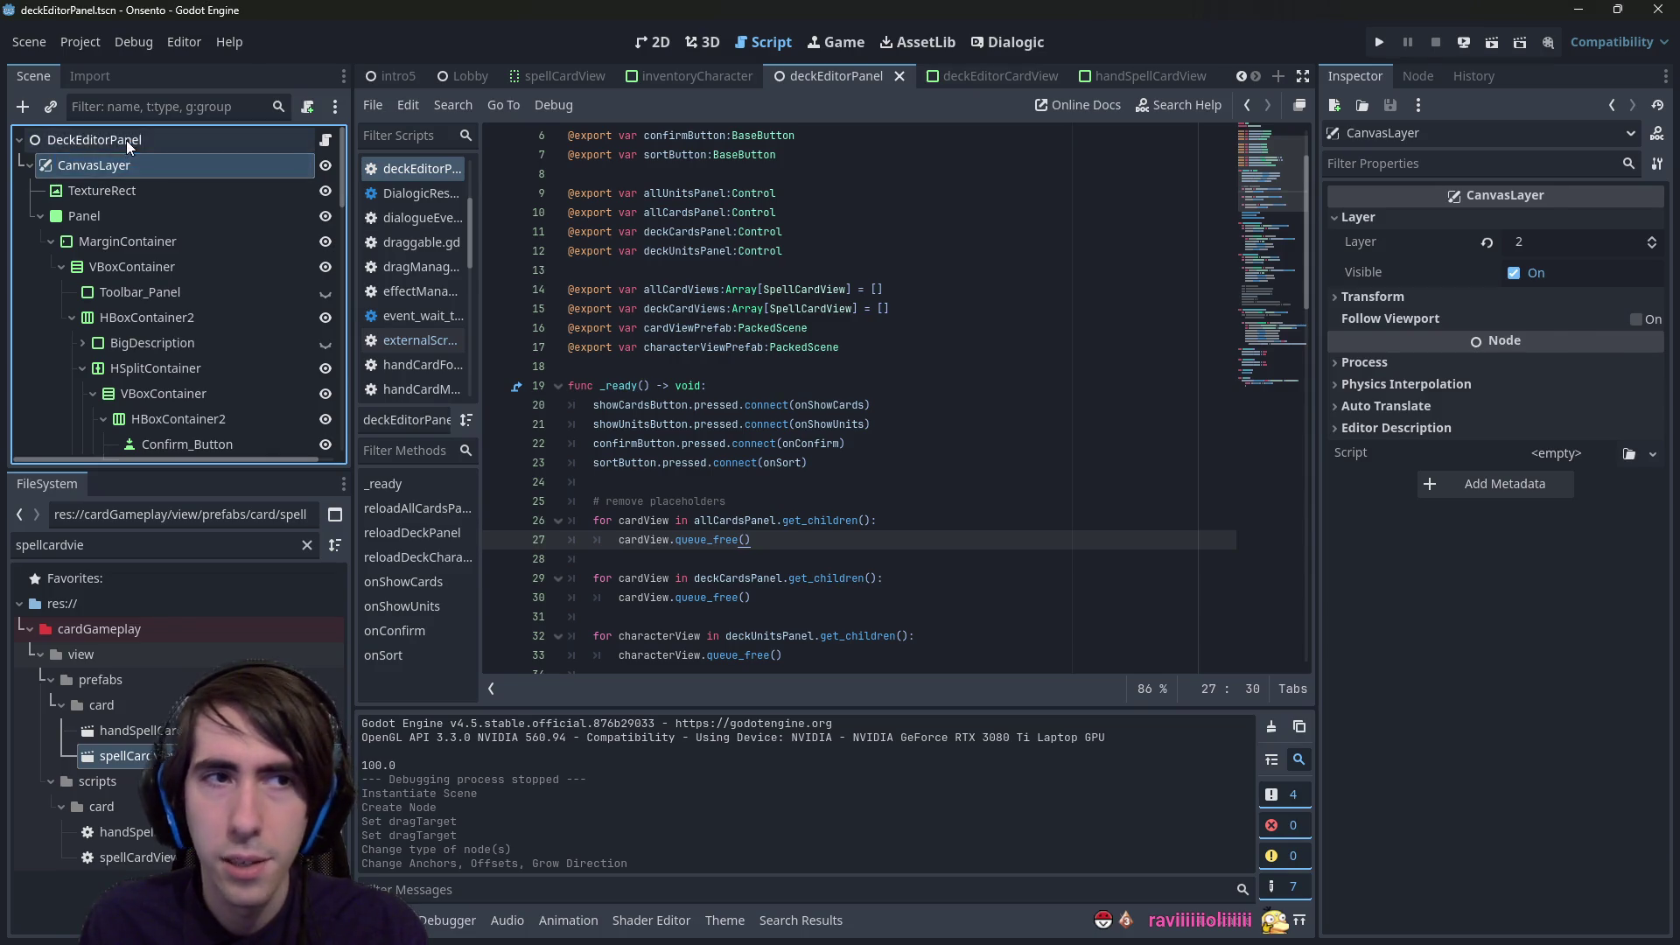
left_click(126, 140)
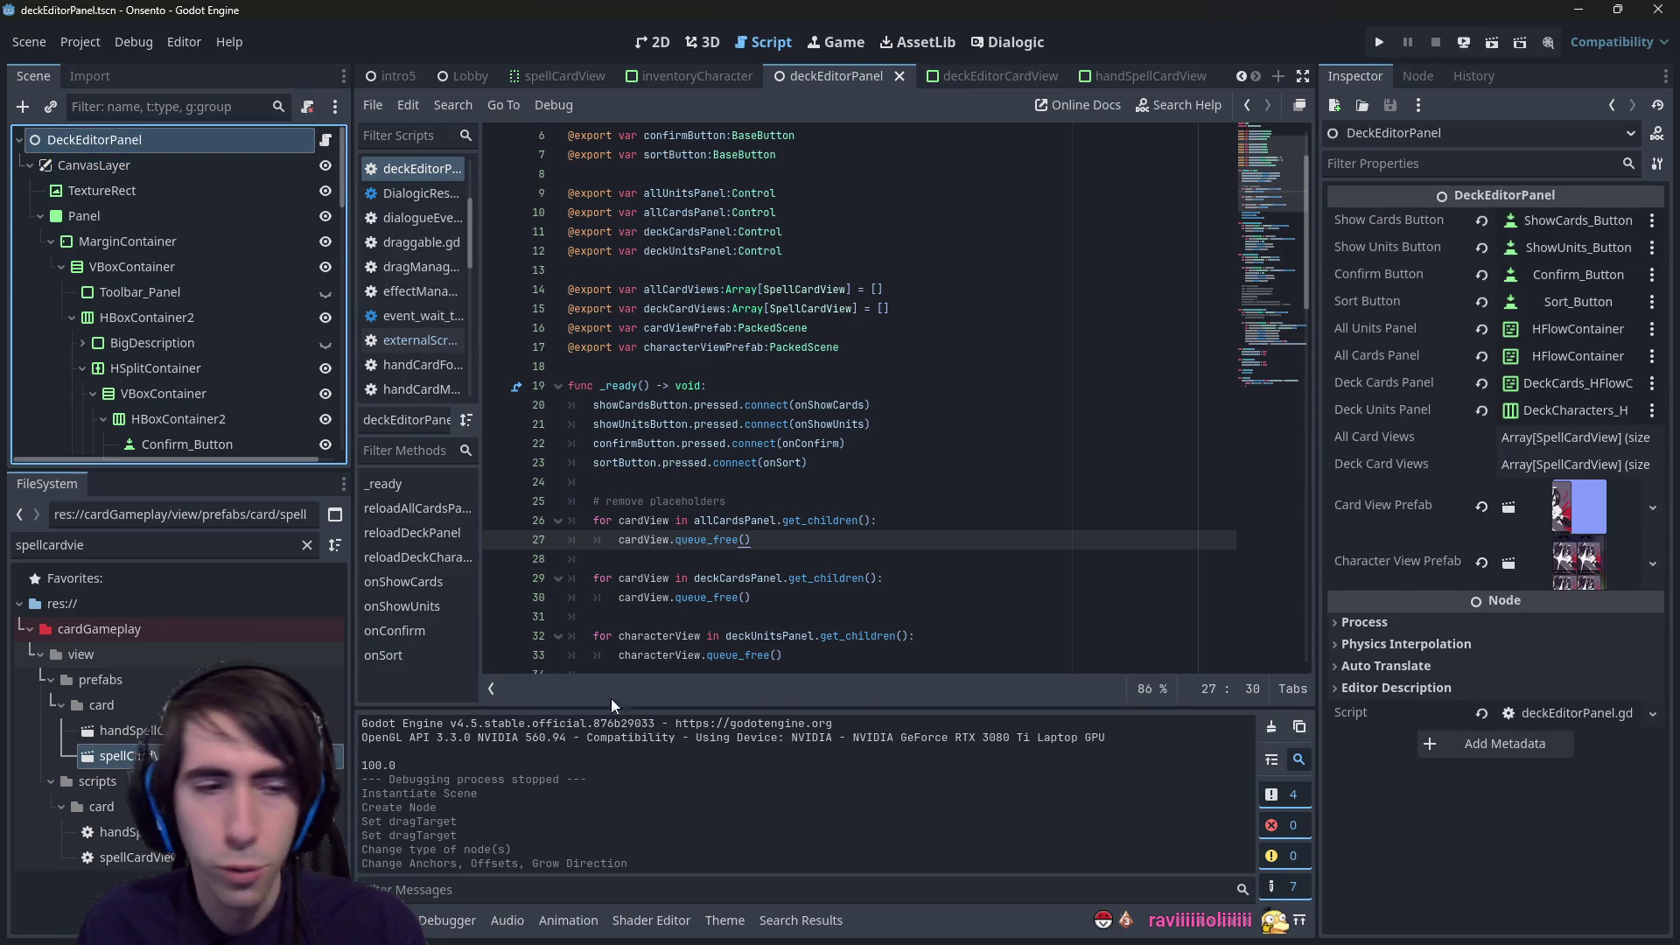
- Assign deckEditorCardView.tscn as the Card View Prefab and save the panel scene
double_click(292, 540)
type("cardview")
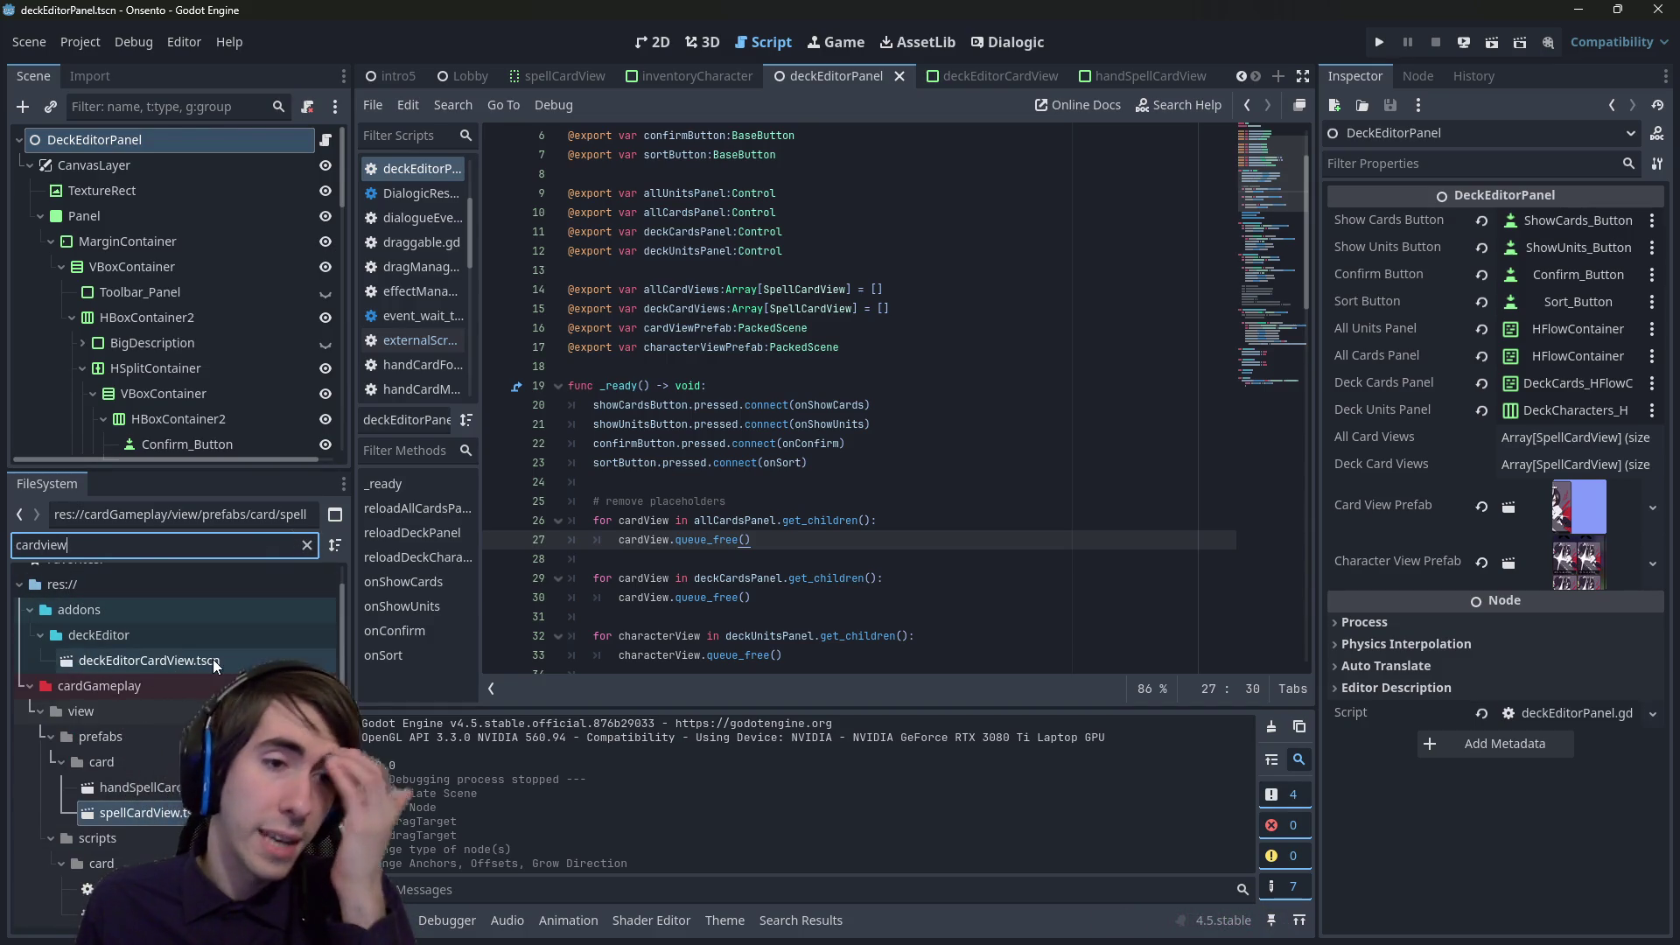
mouse_move(213, 659)
left_mouse_down()
mouse_move(1286, 498)
mouse_move(1561, 513)
left_mouse_up()
key("ctrl+s")
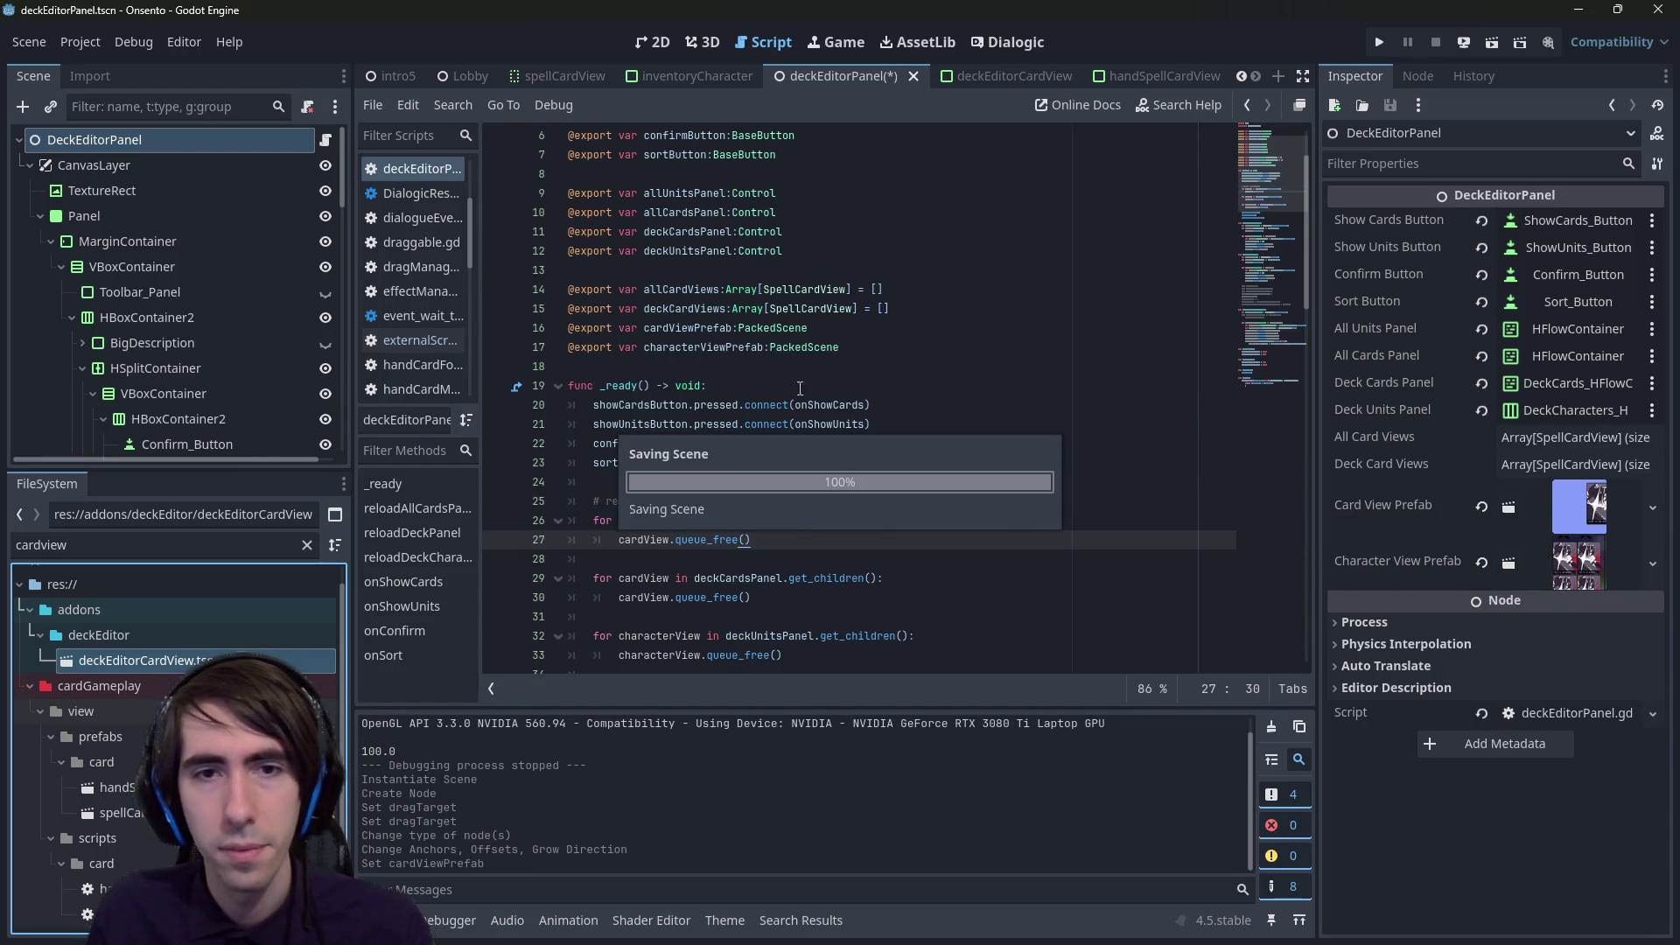
- Check the SpellCardView type on line 14, then begin attaching a script to the card root
double_click(804, 289)
left_click(1120, 77)
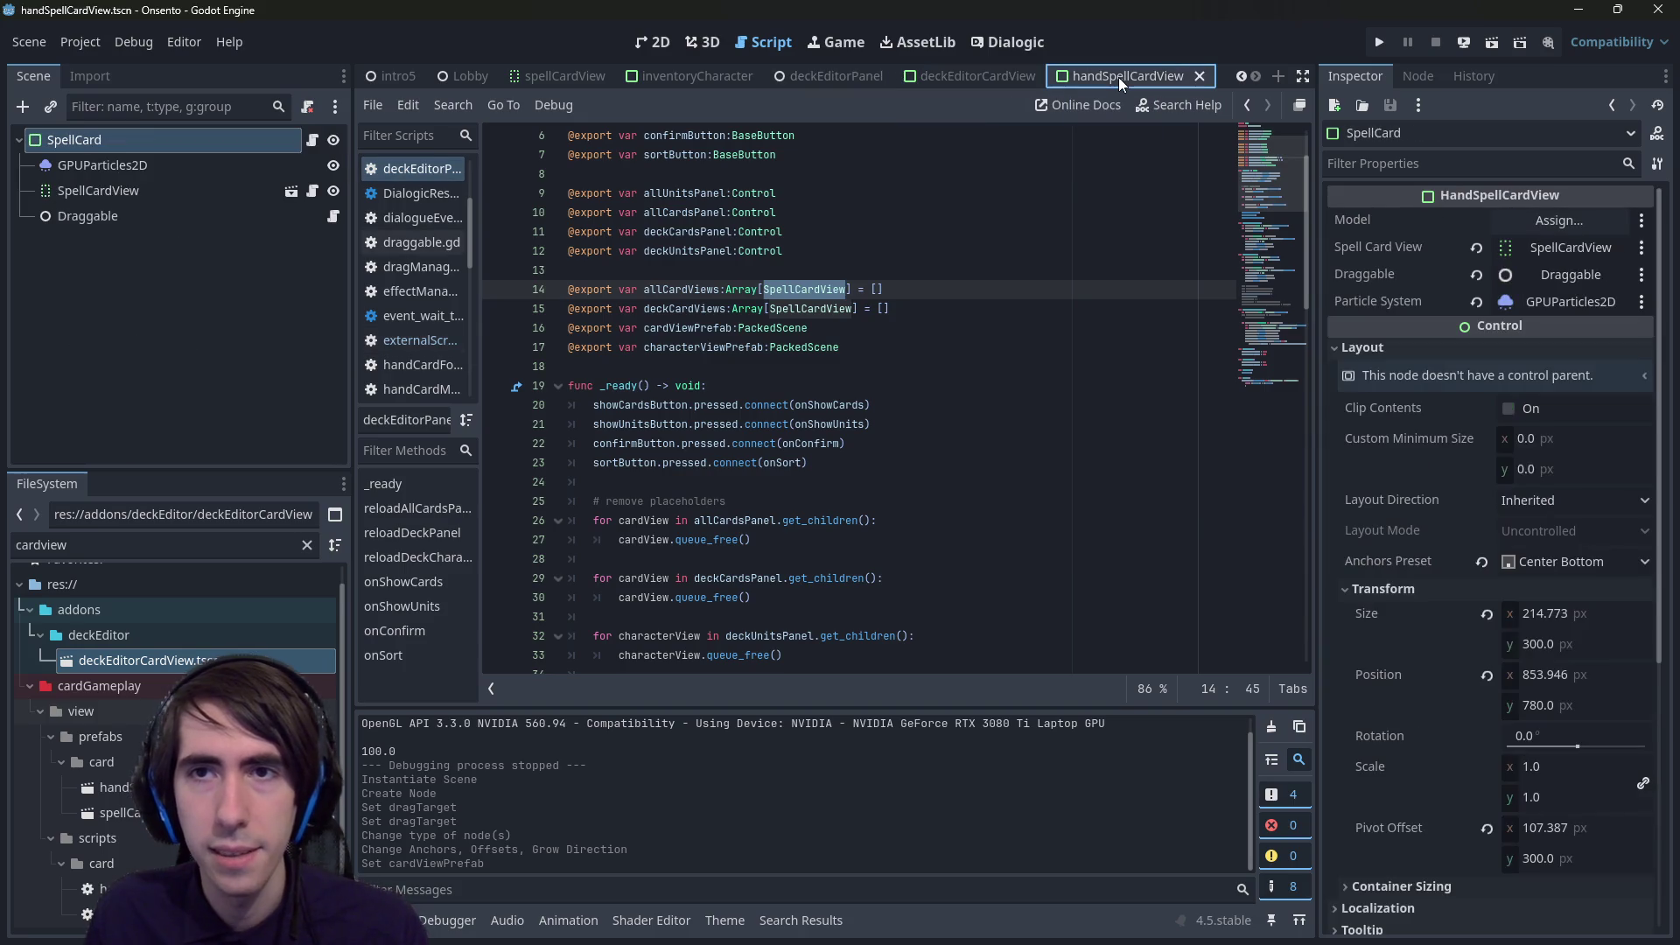
left_click(1000, 75)
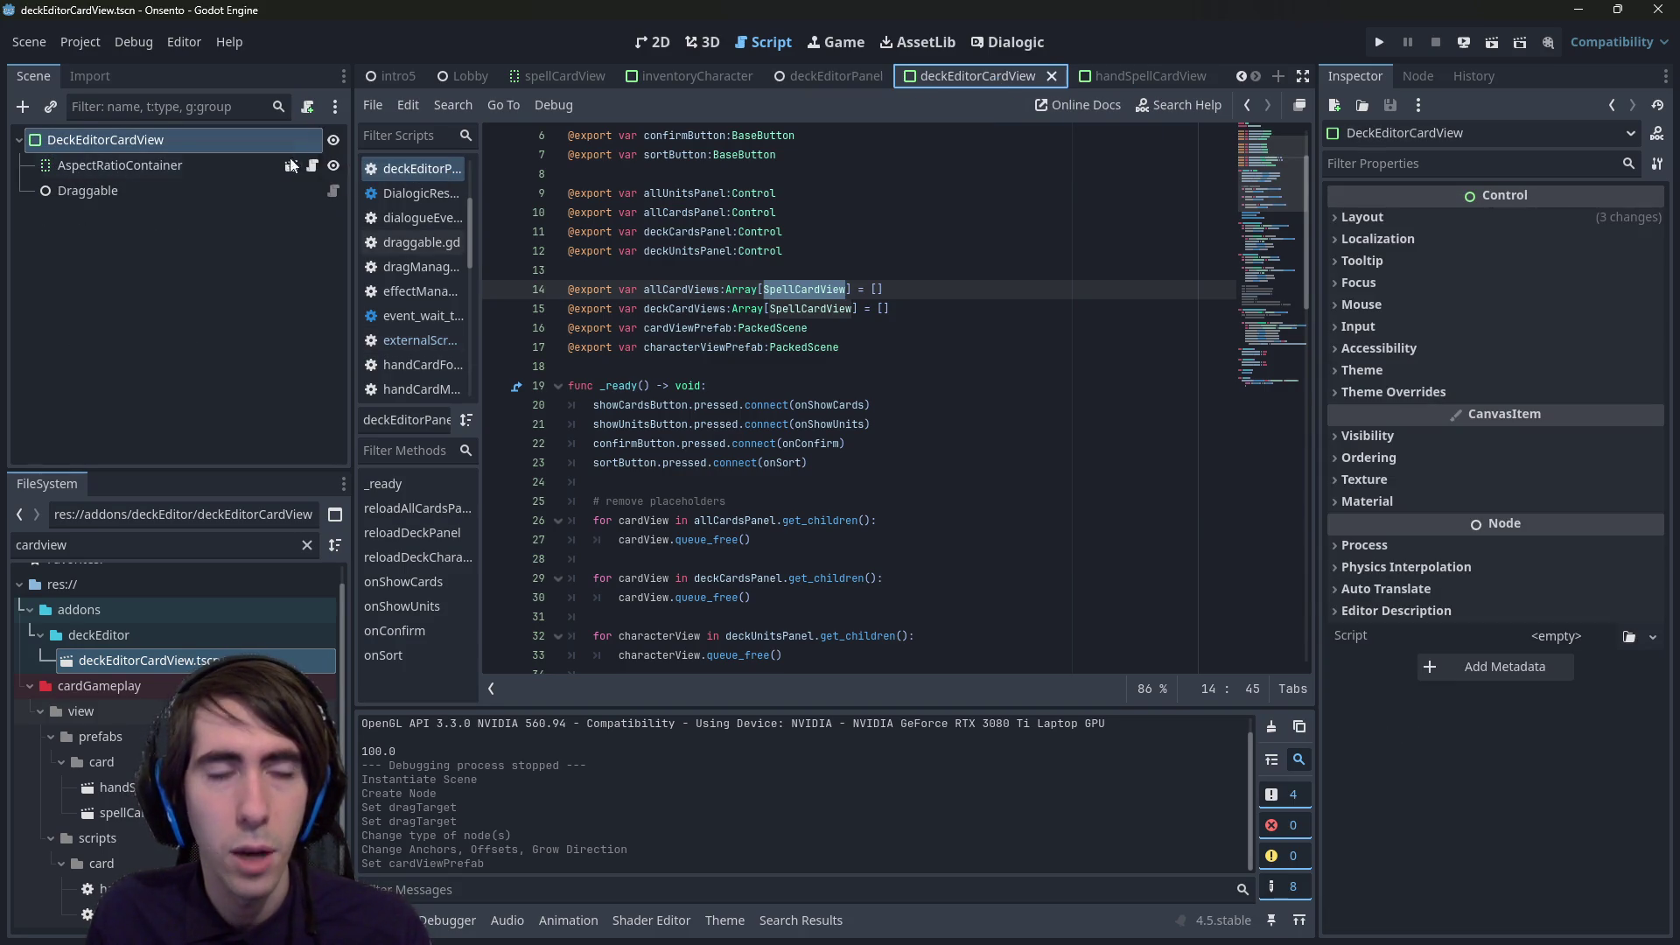
left_click(308, 109)
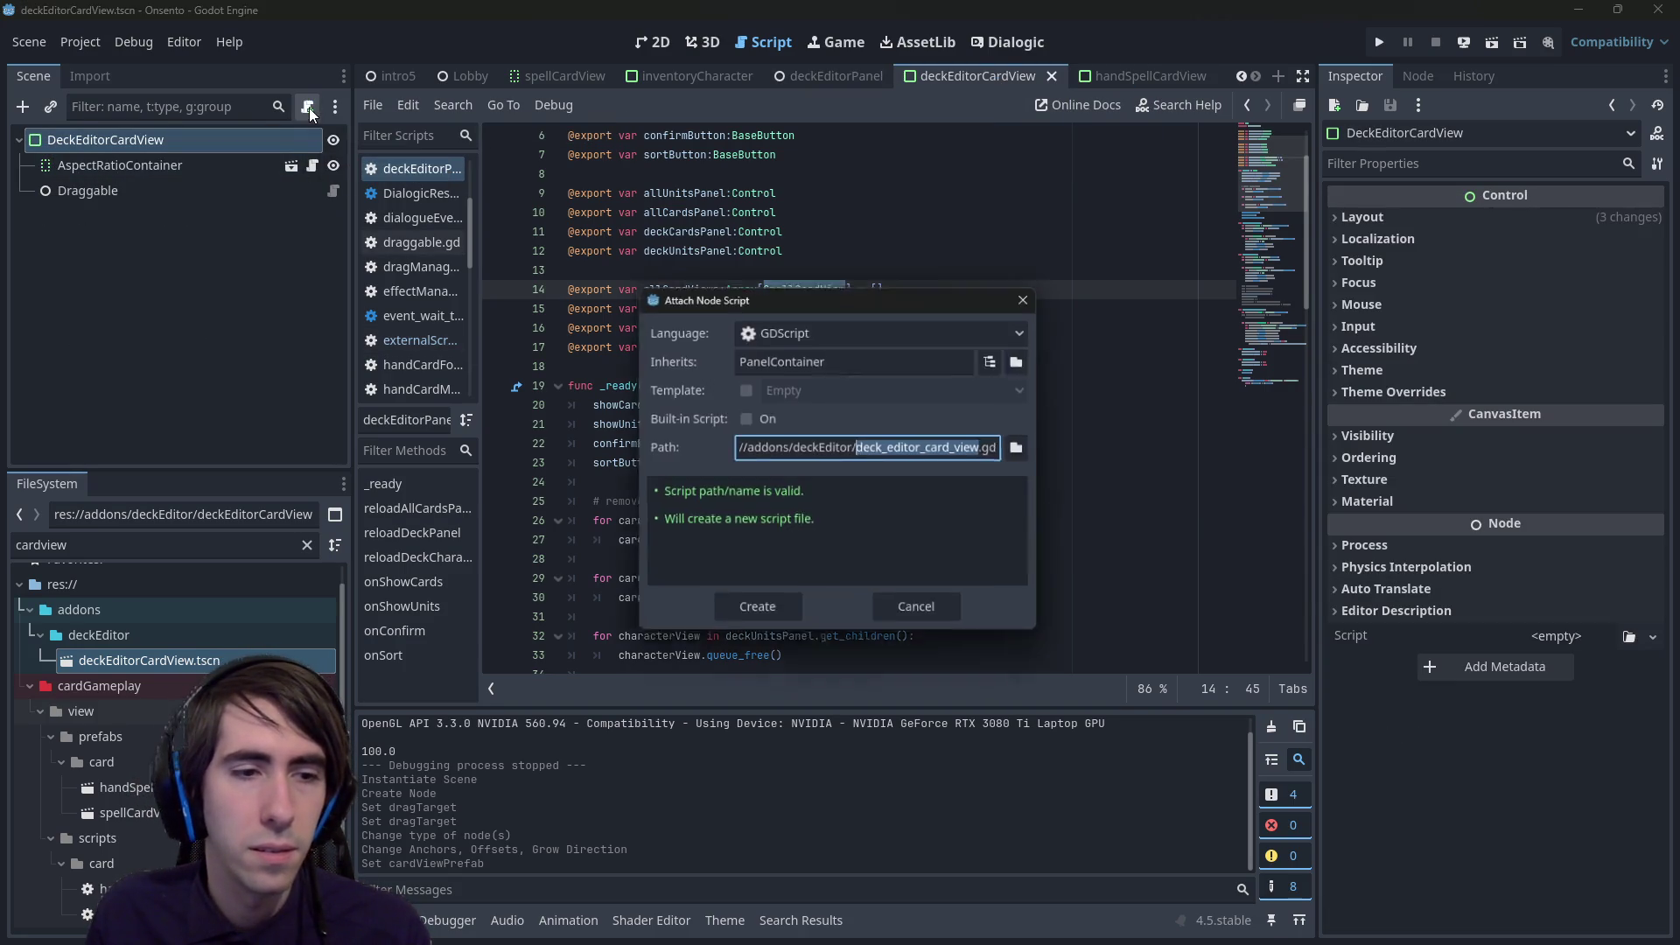
- Rename the new script file to deckEditorCardView.gd and create it
left_click(896, 448)
key("BackSpace")
key("BackSpace")
type("E")
key("Right")
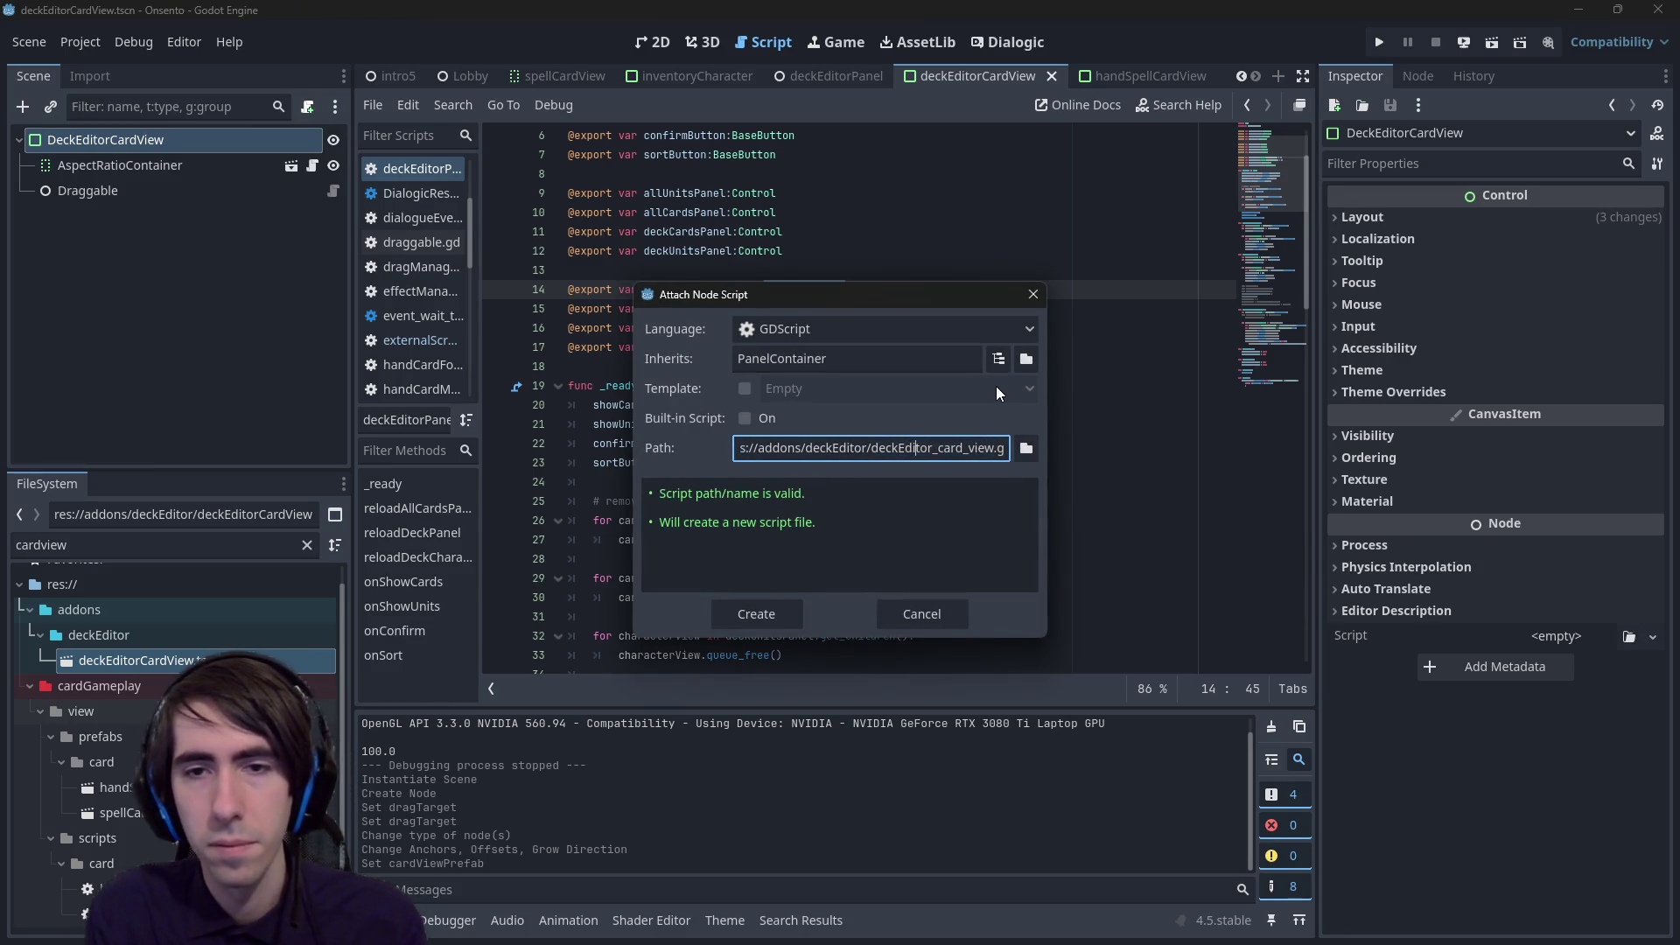
key("BackSpace")
key("Delete")
type("C")
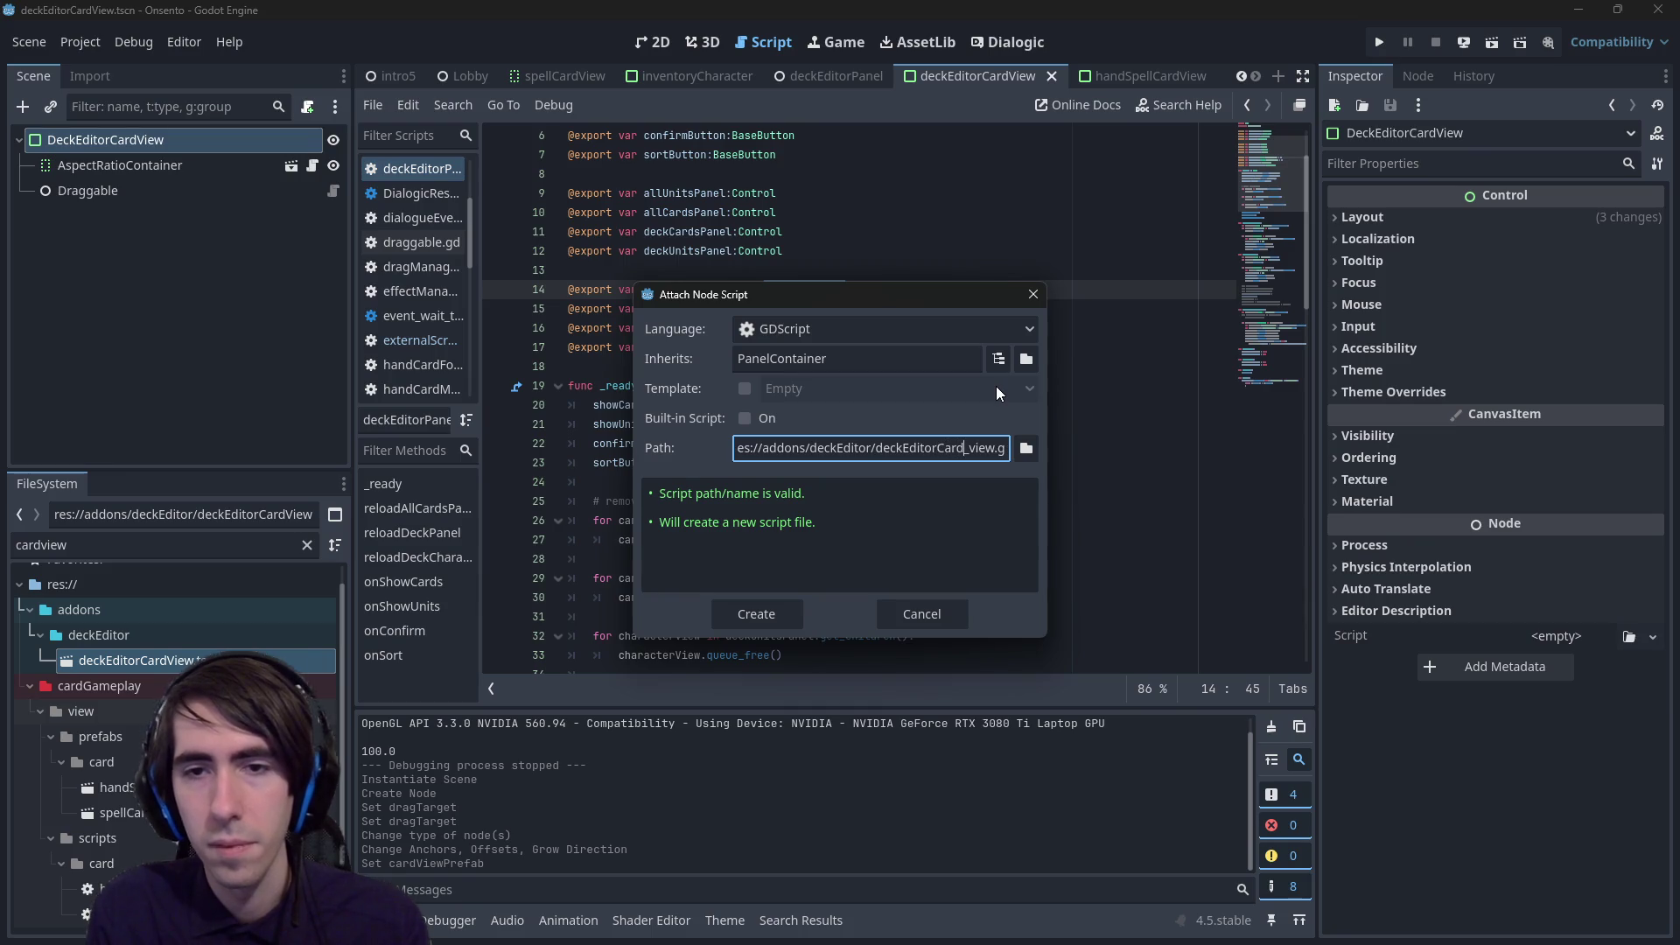
key("Delete")
key("Delete")
type("V")
key("Return")
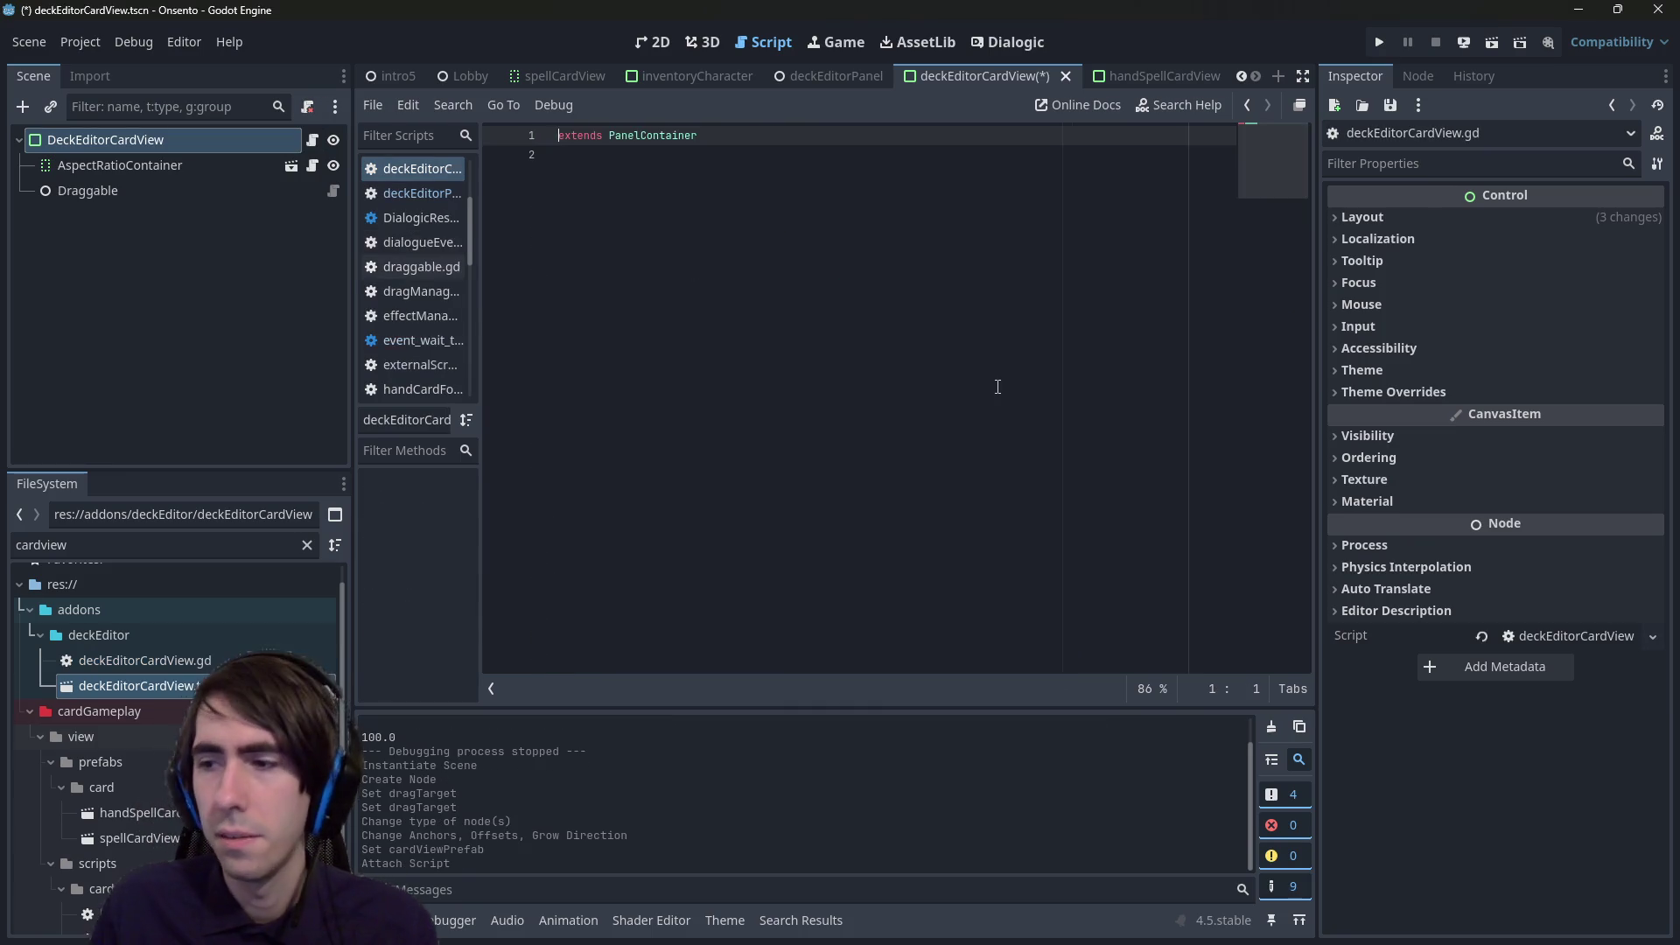
- Consult the PanelContainer documentation, return to the script, and save the scene
key("Down")
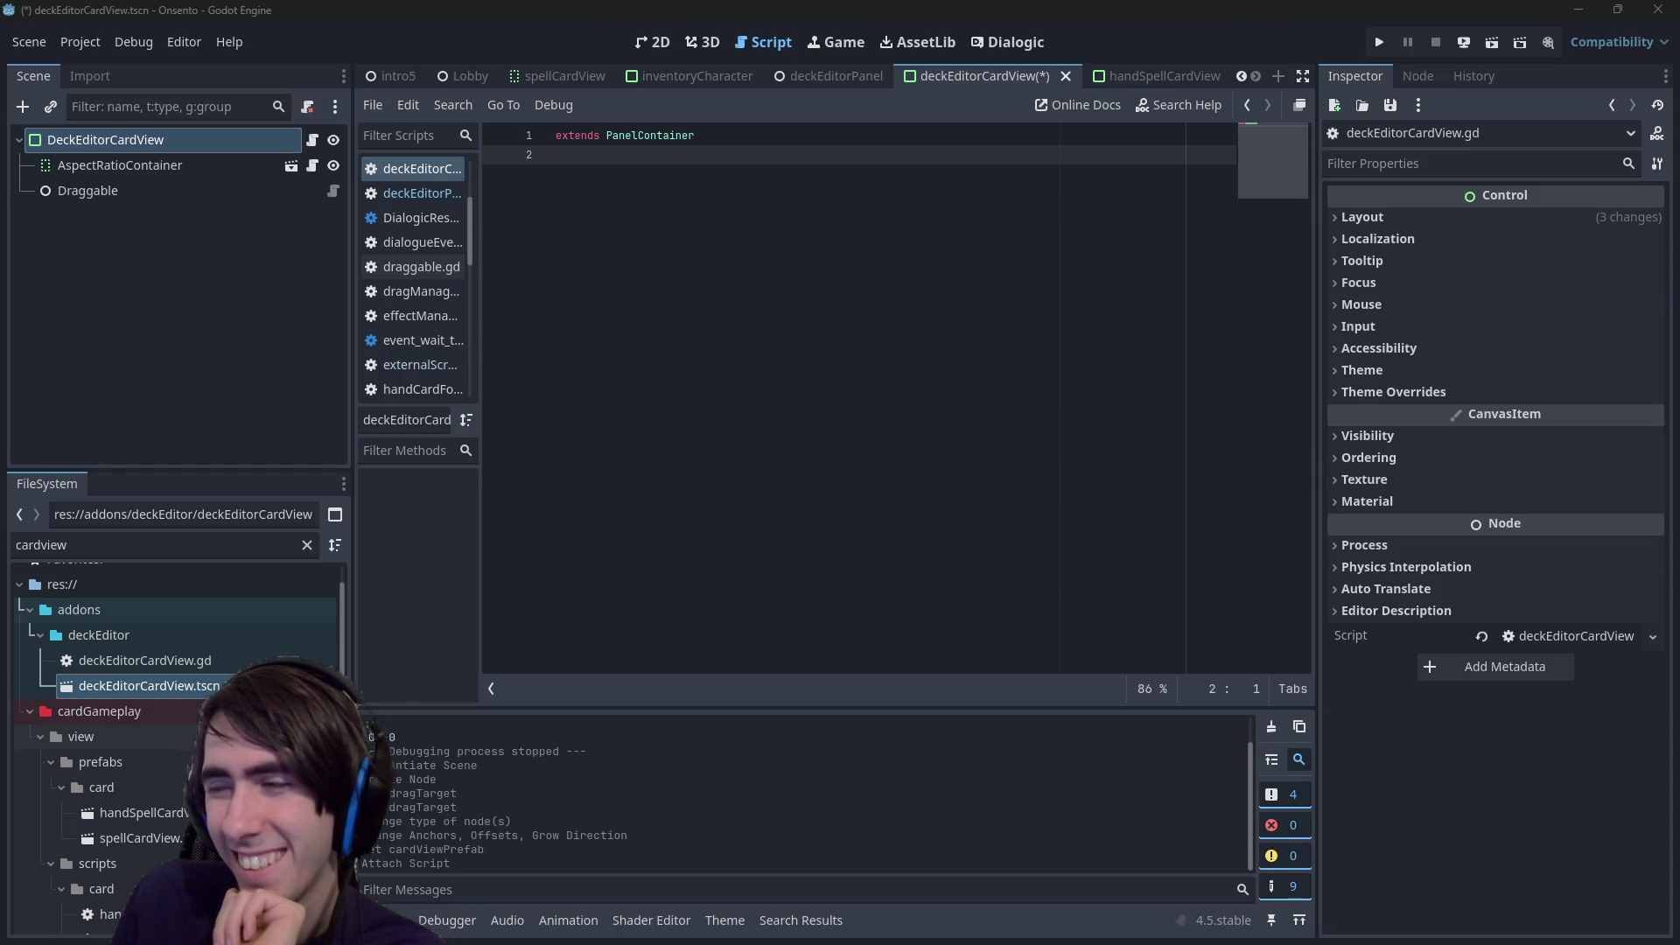
mouse_move(693, 139)
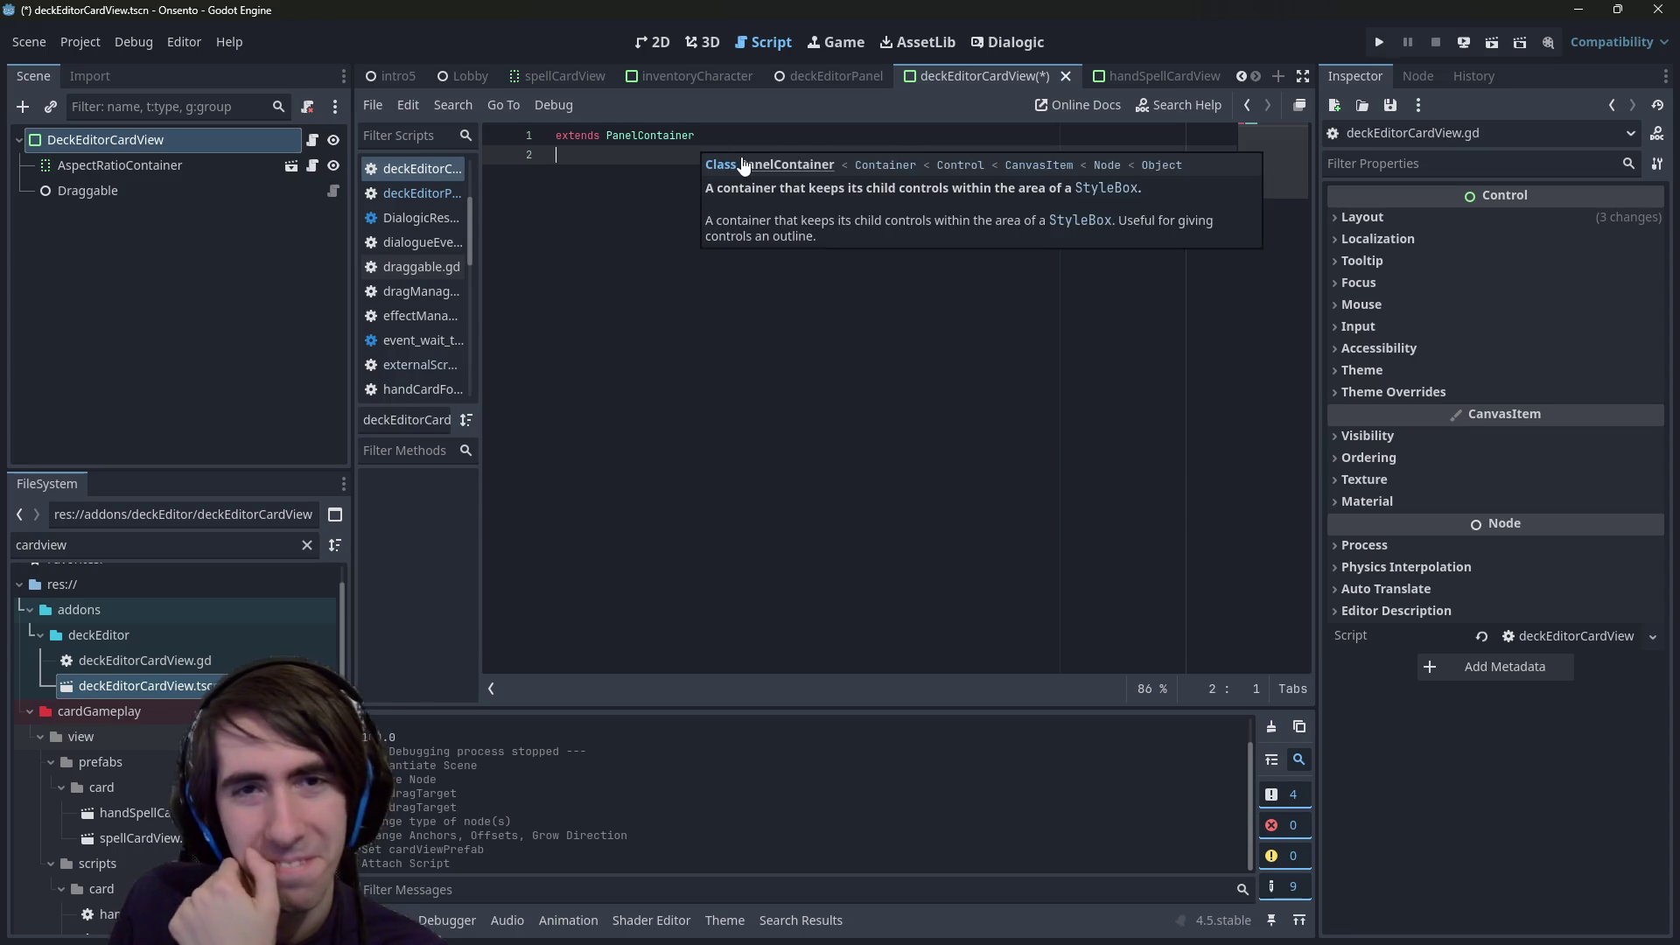
left_click(740, 167)
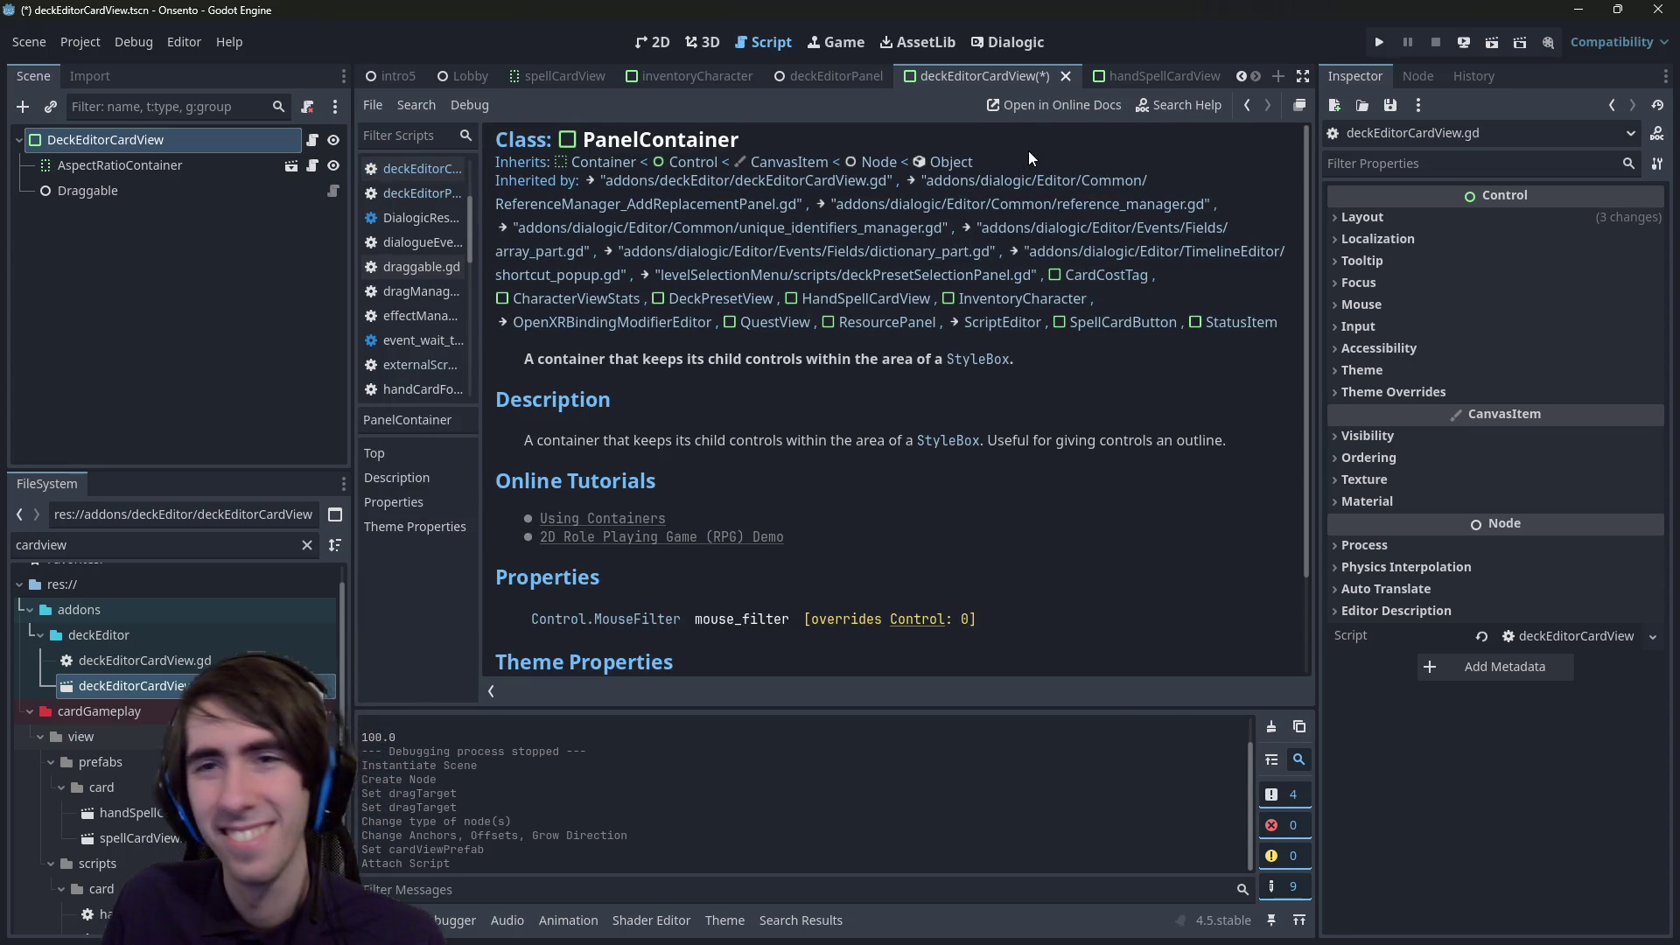
key("alt+Left")
key("ctrl+s")
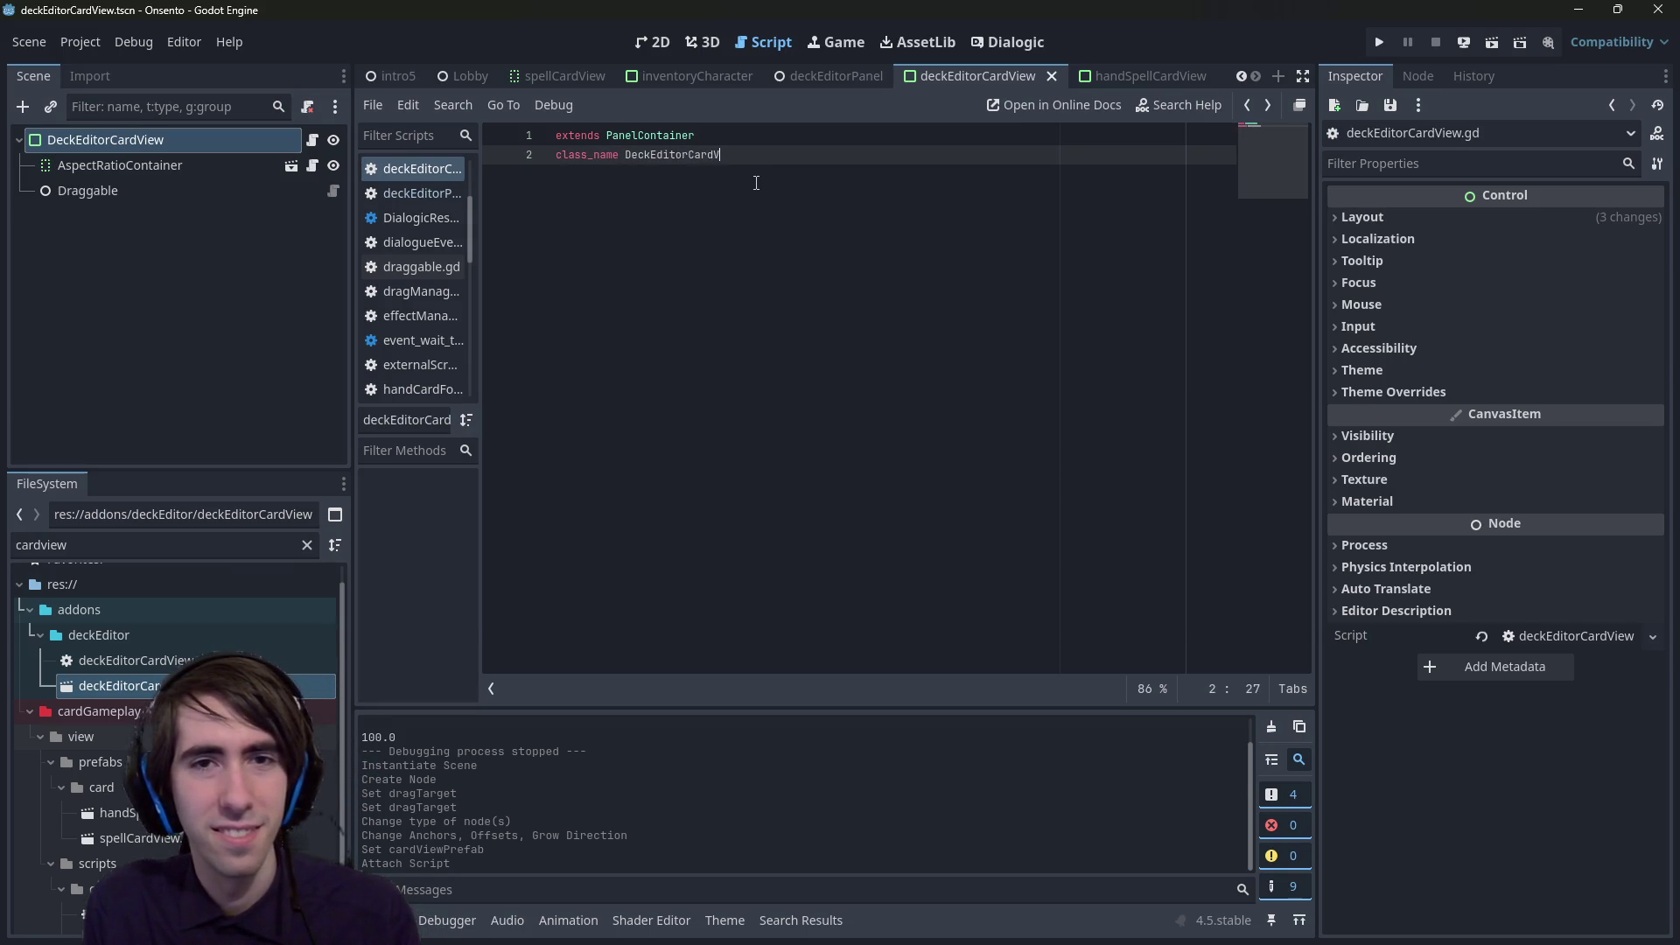
type("iew")
key("ctrl+s")
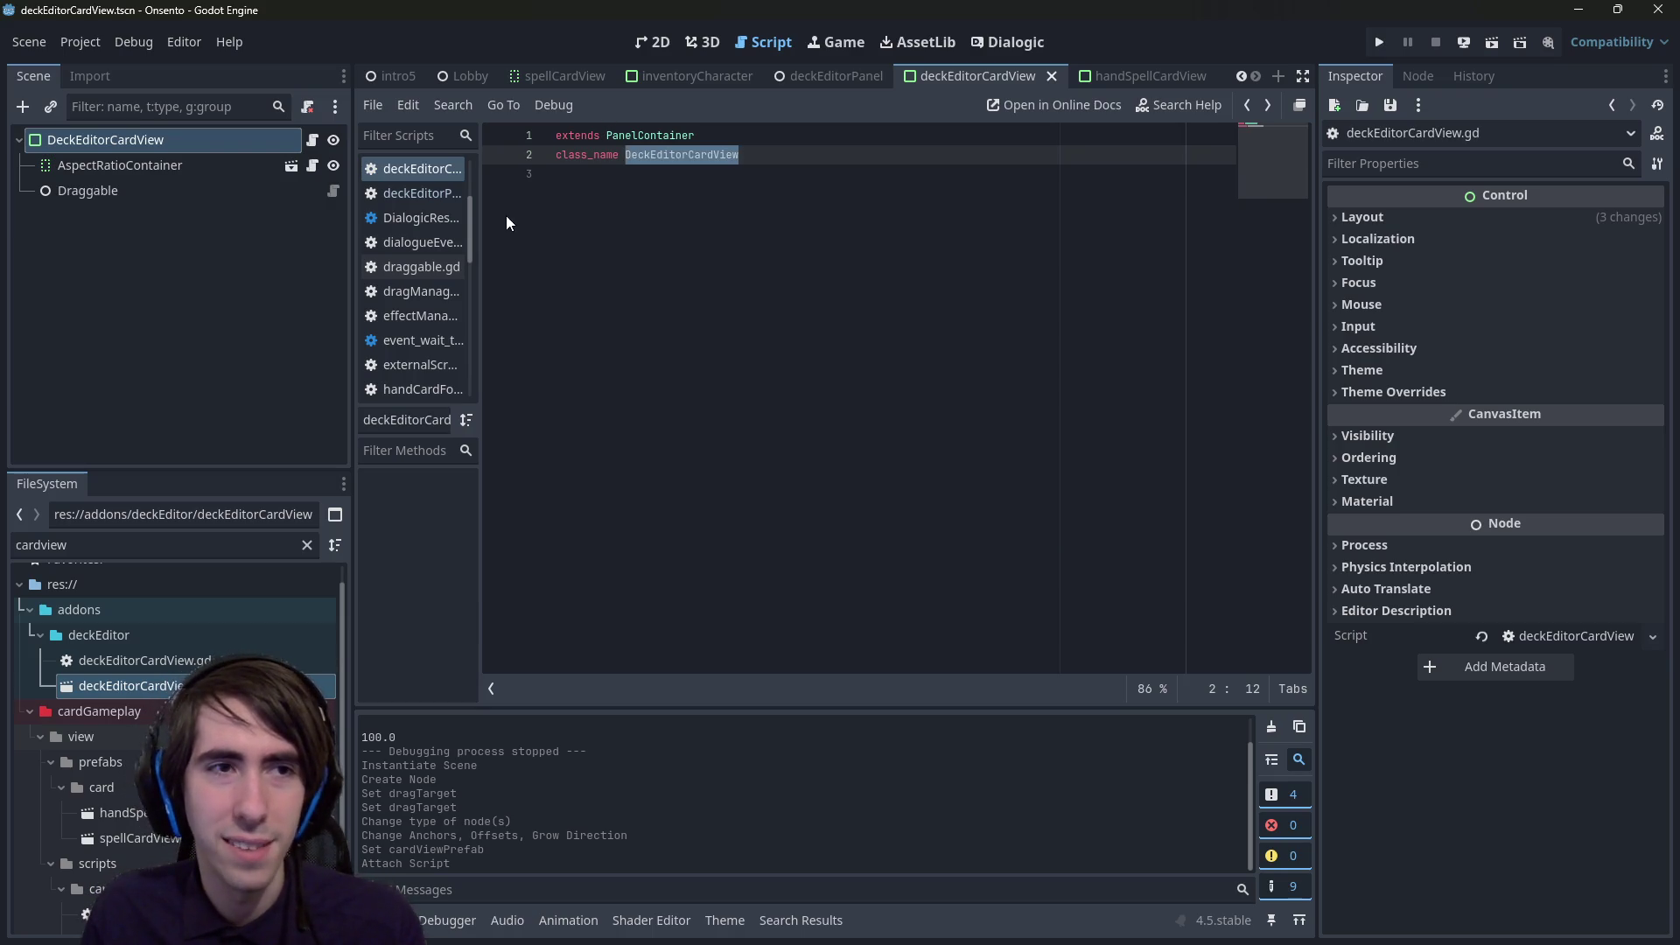
double_click(679, 154)
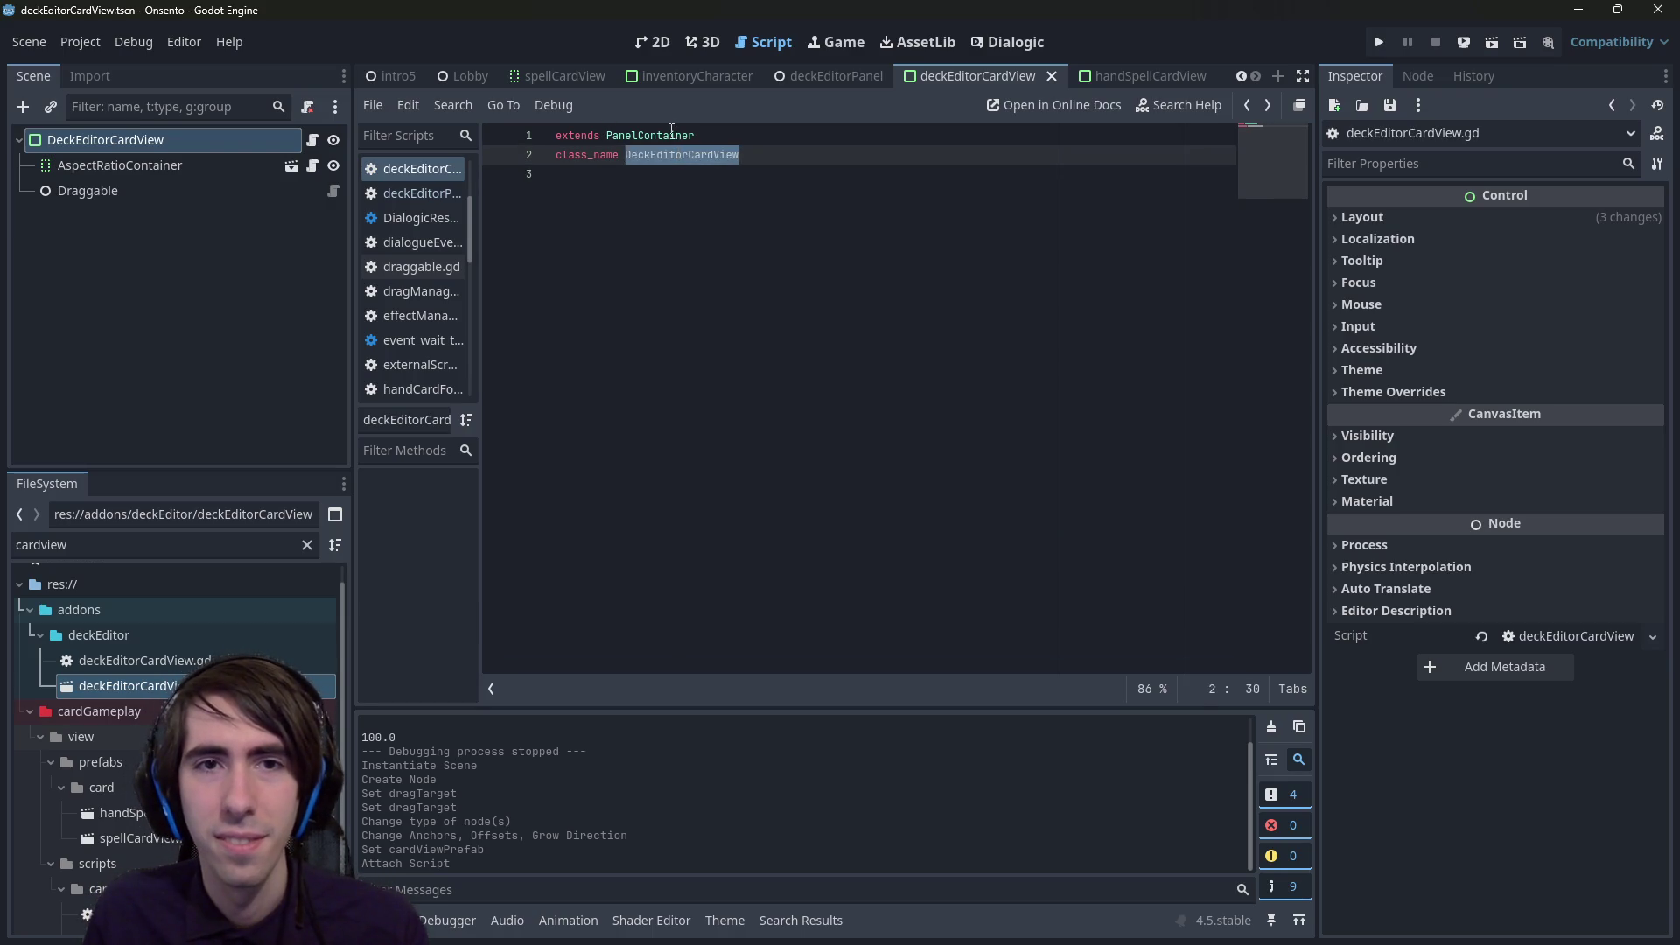
left_click(679, 183)
key("Return")
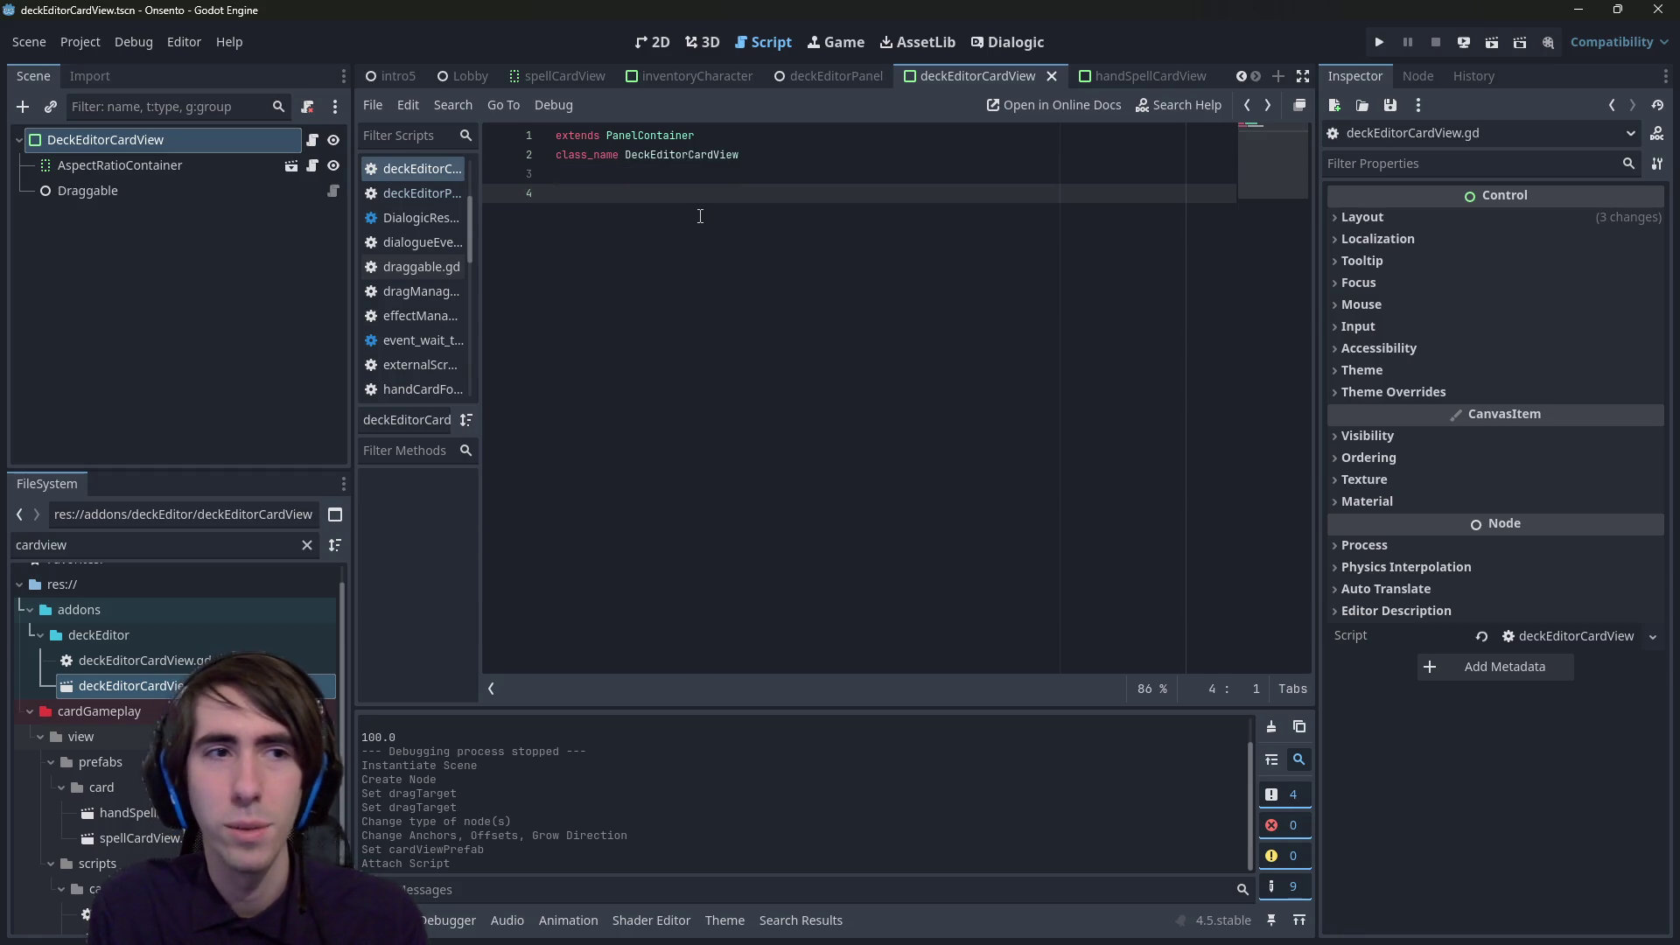
type("@export var cardVi")
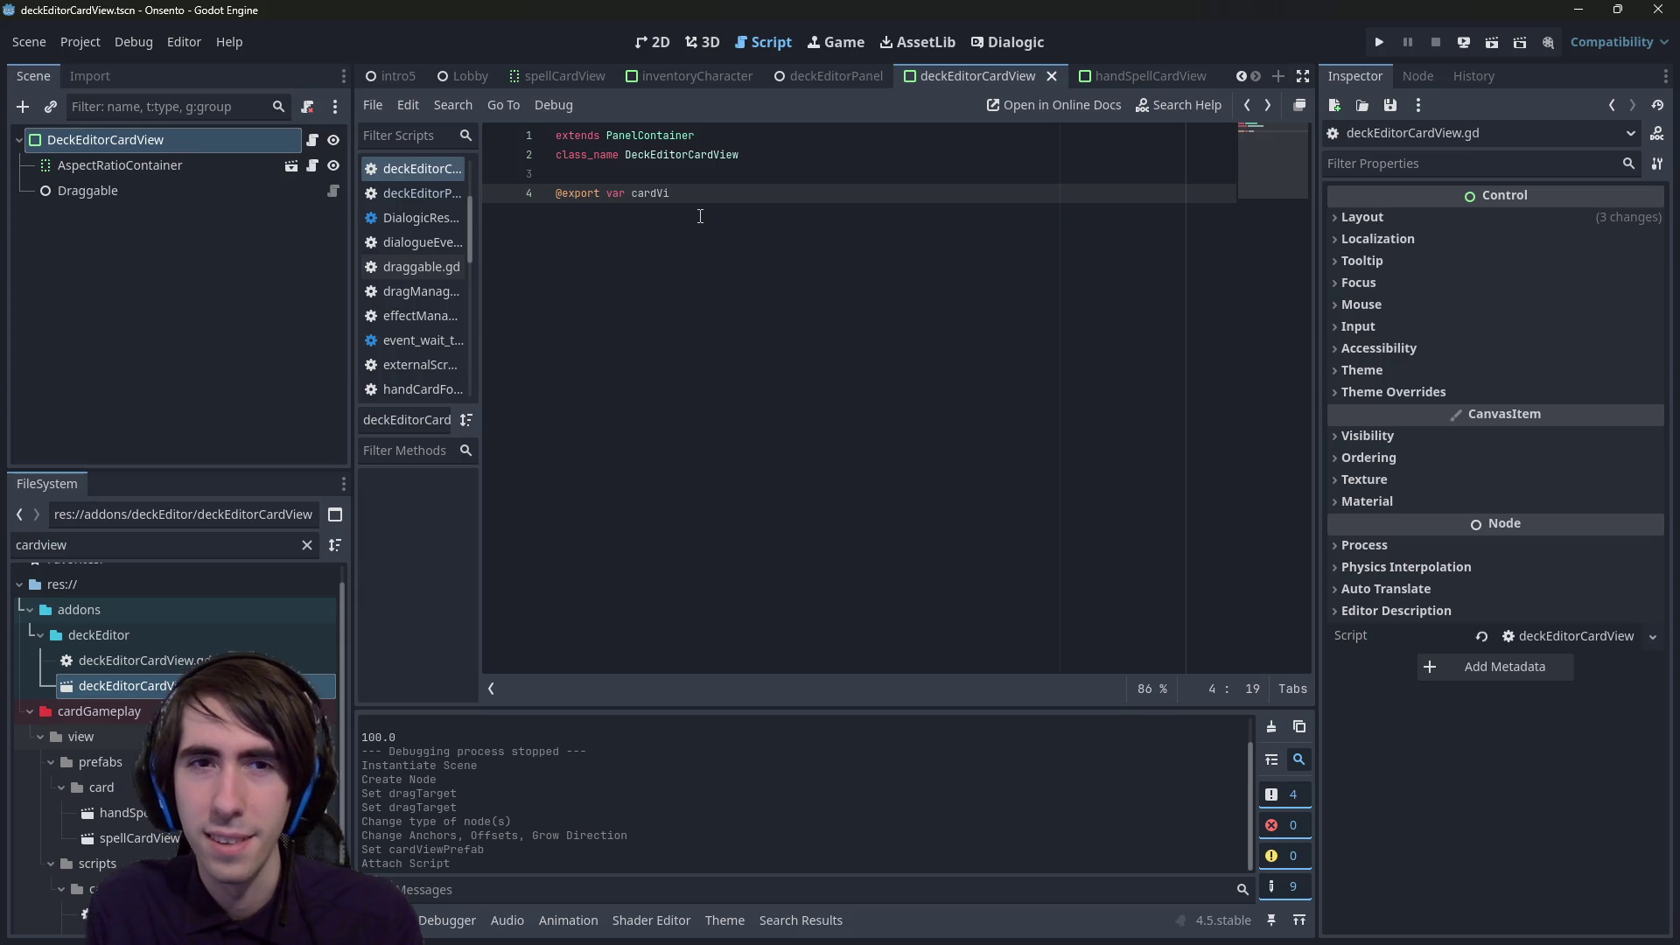
type("ew:SpellCardView")
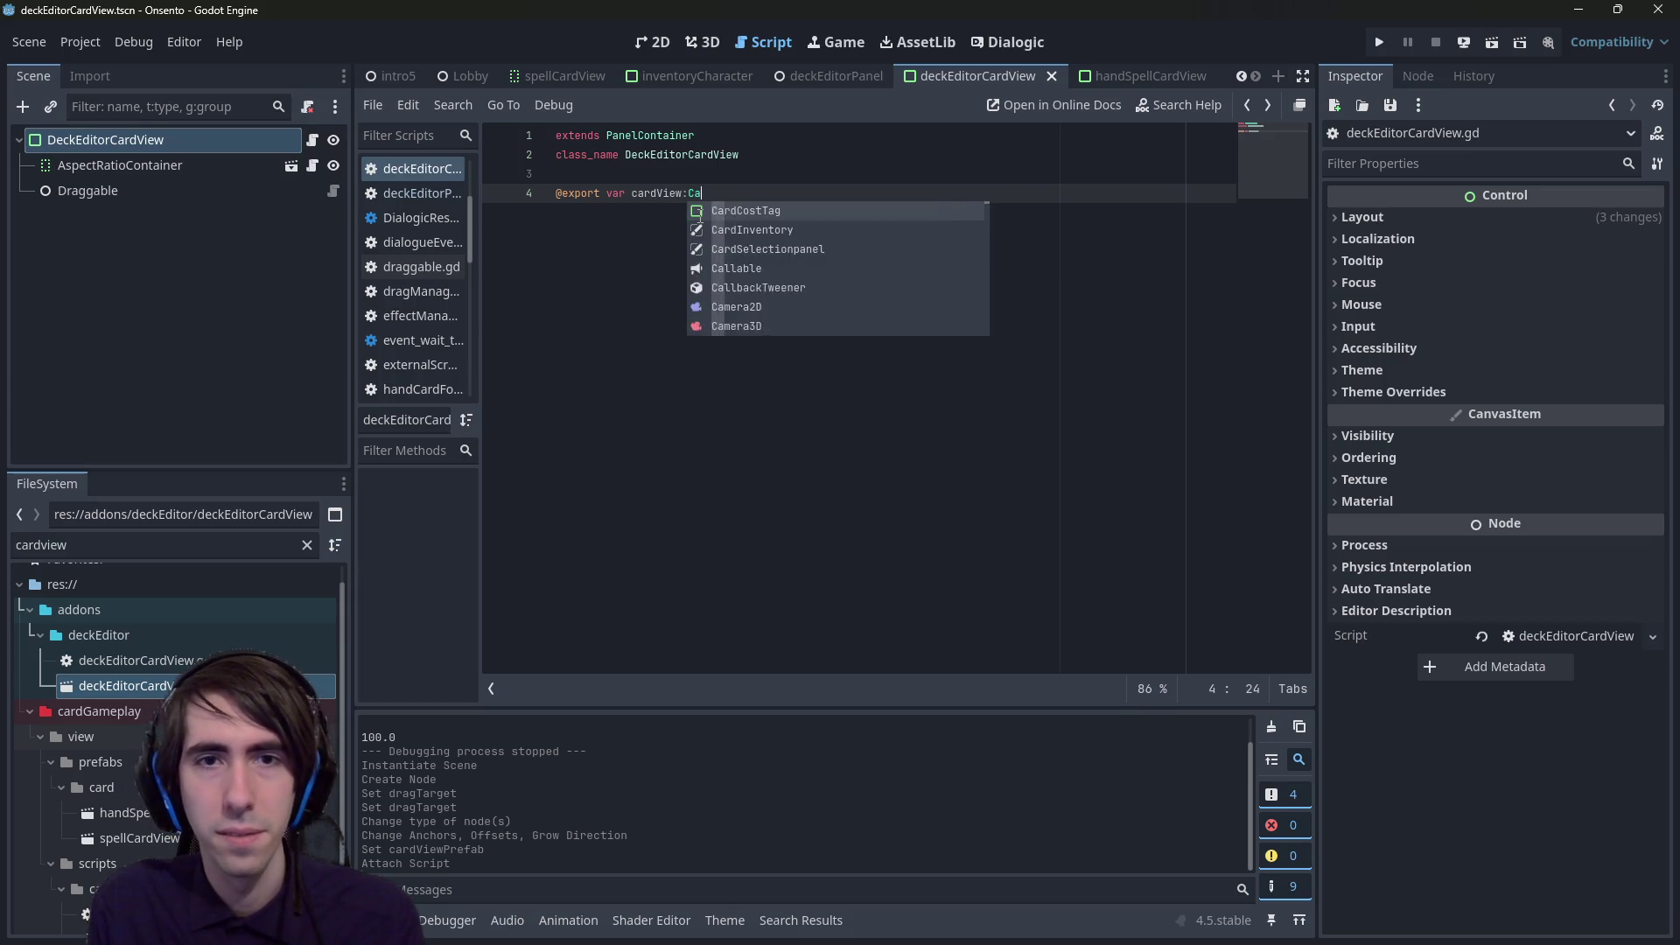
key("ctrl+s")
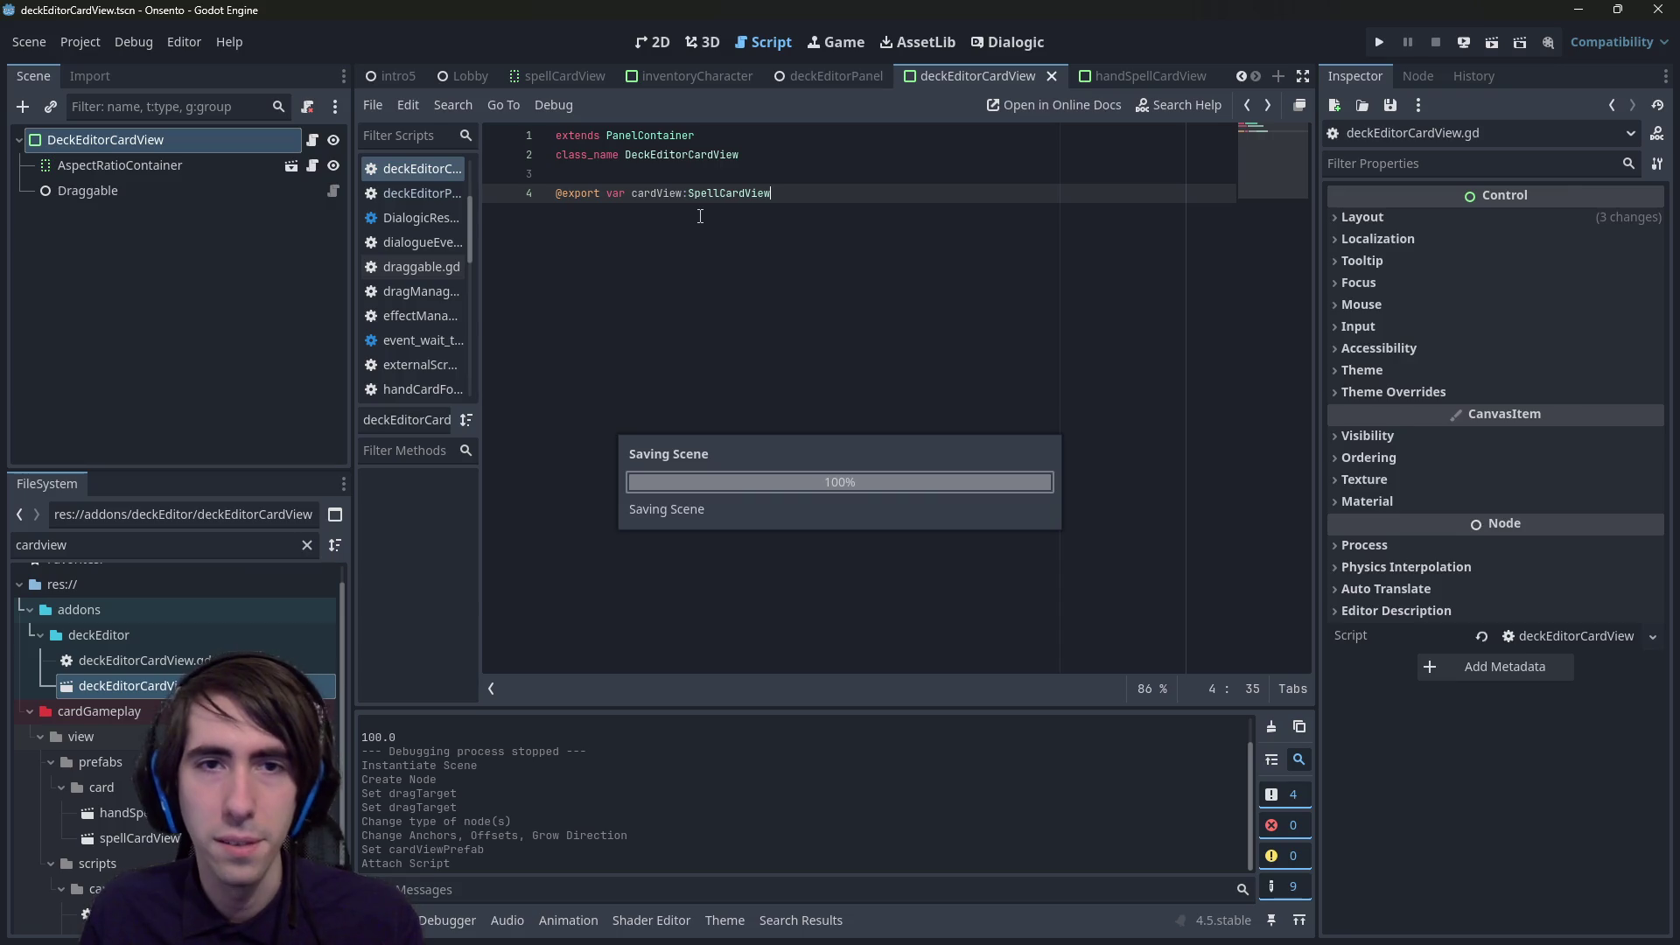
- Assign AspectRatioContainer to the Card View property and save the scene
left_click(1536, 224)
double_click(891, 274)
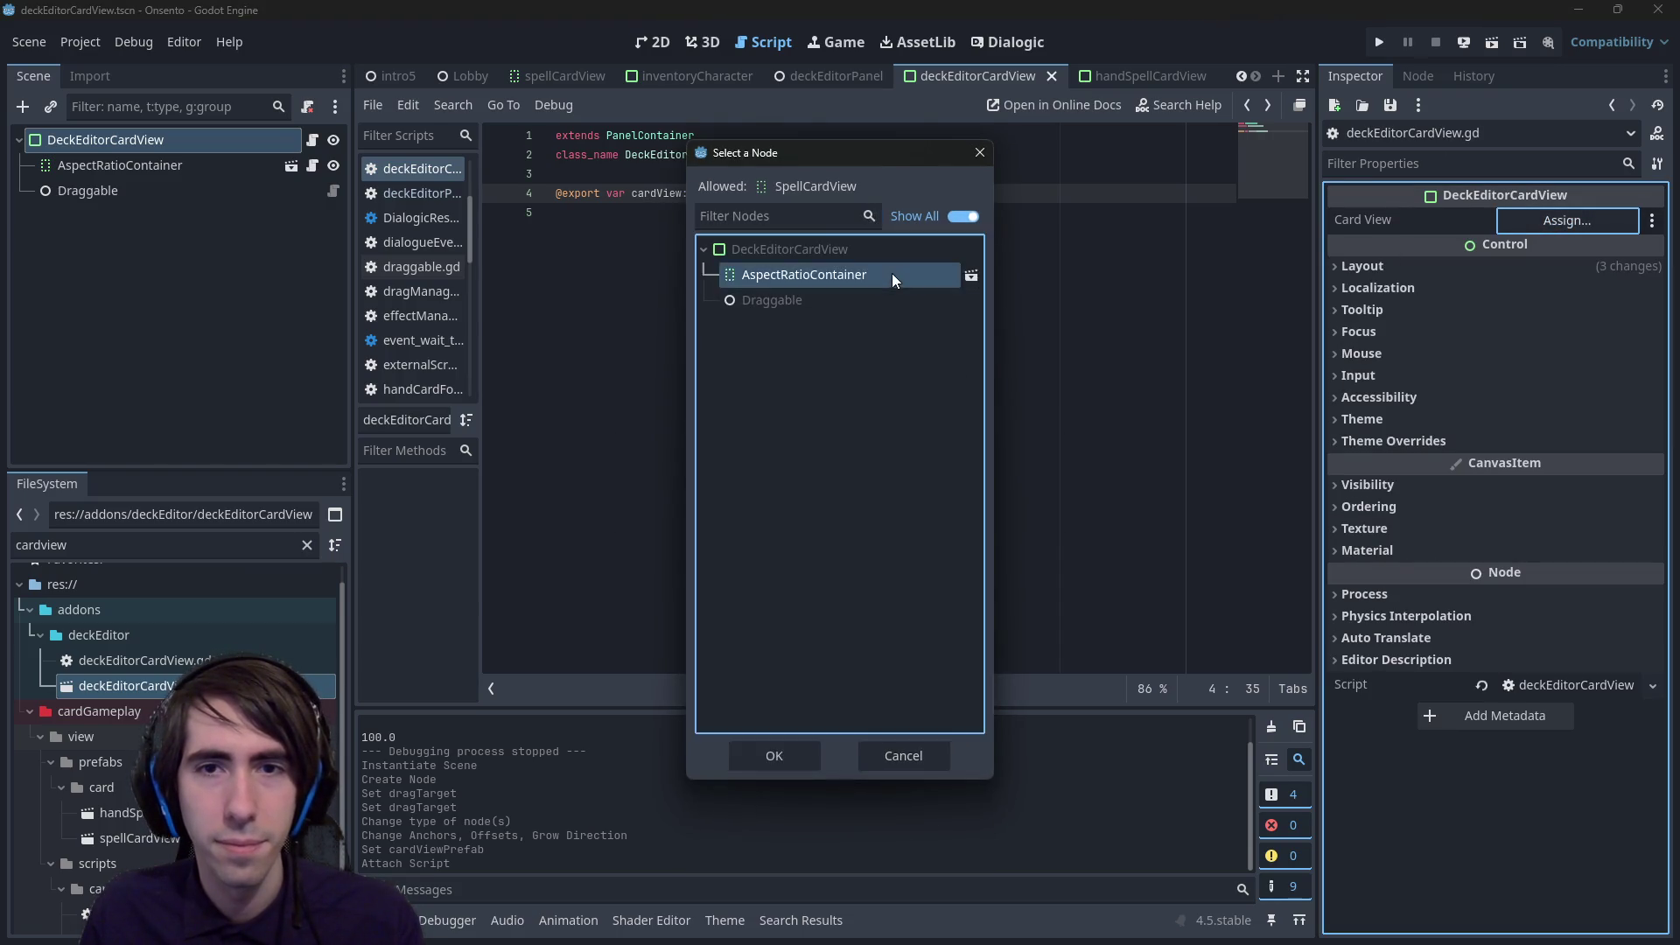
key("ctrl+s")
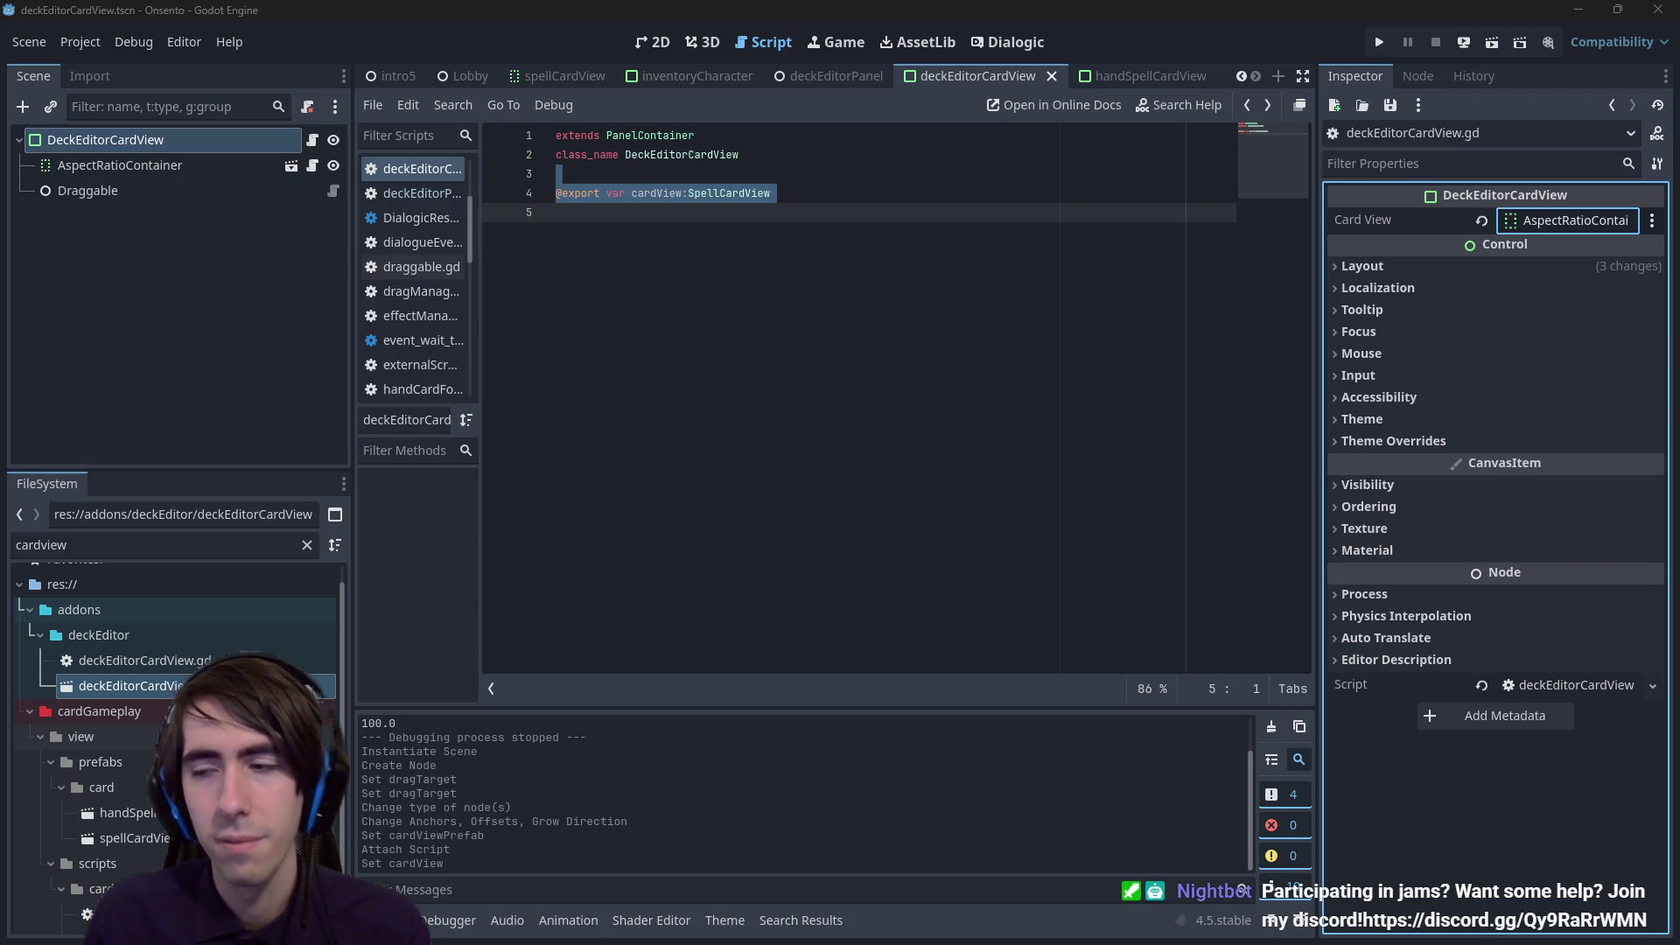
left_click(809, 222)
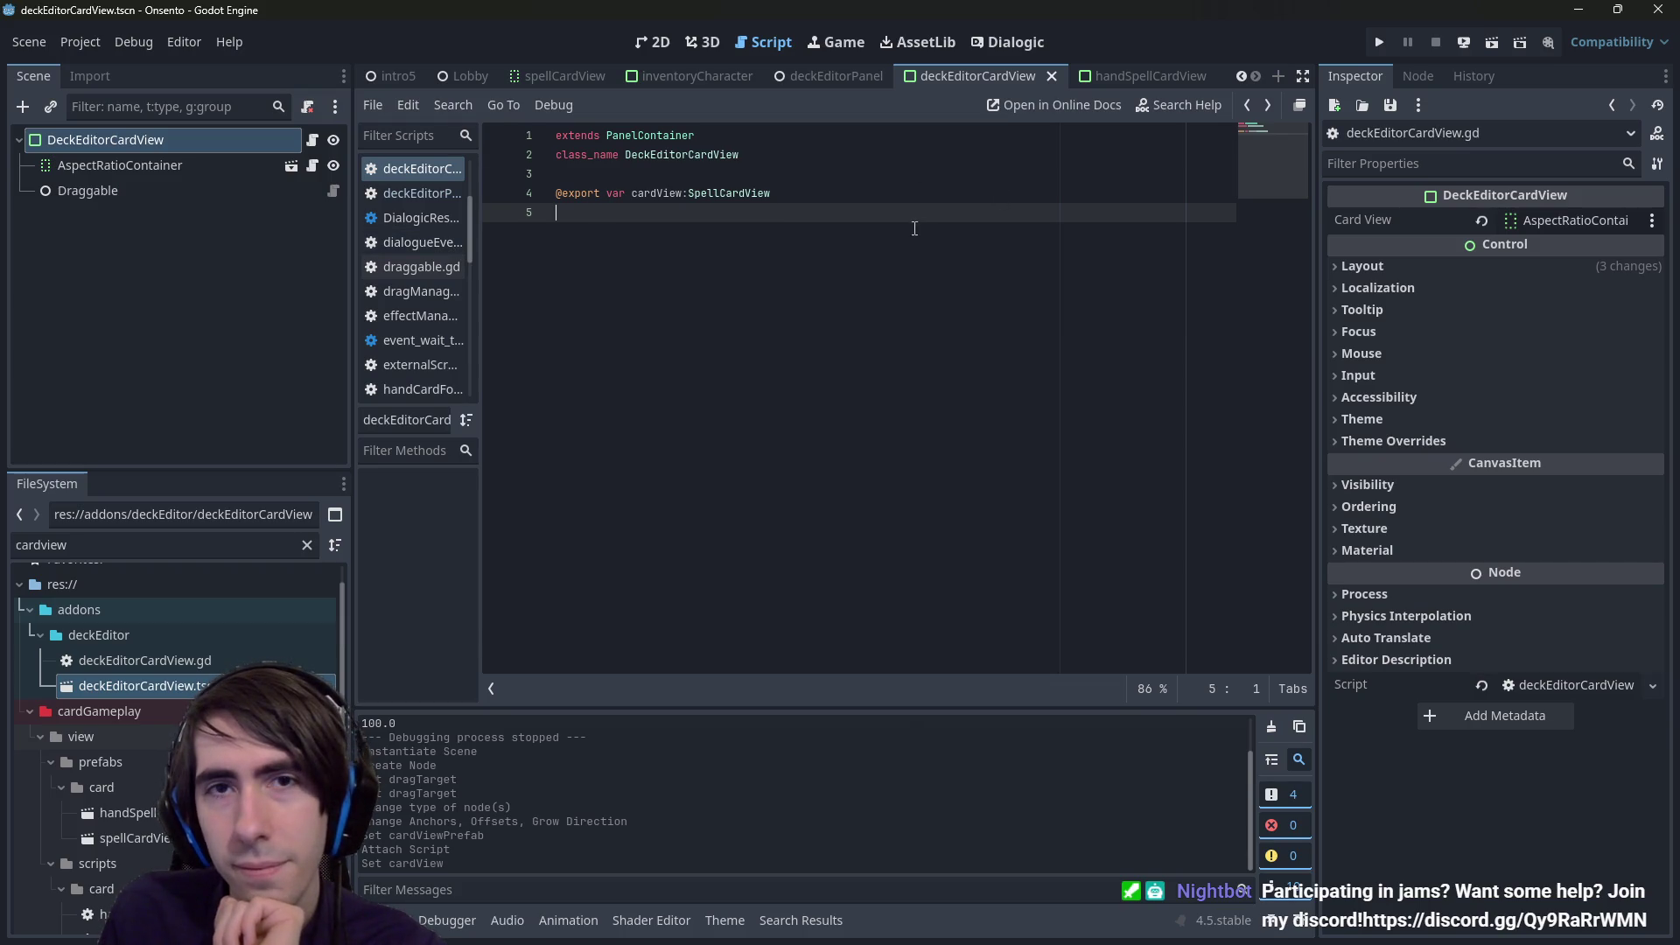
- Compare the card scene's 2D layout with the deckEditorCardView script, switching back and forth
left_click(654, 42)
left_click(779, 53)
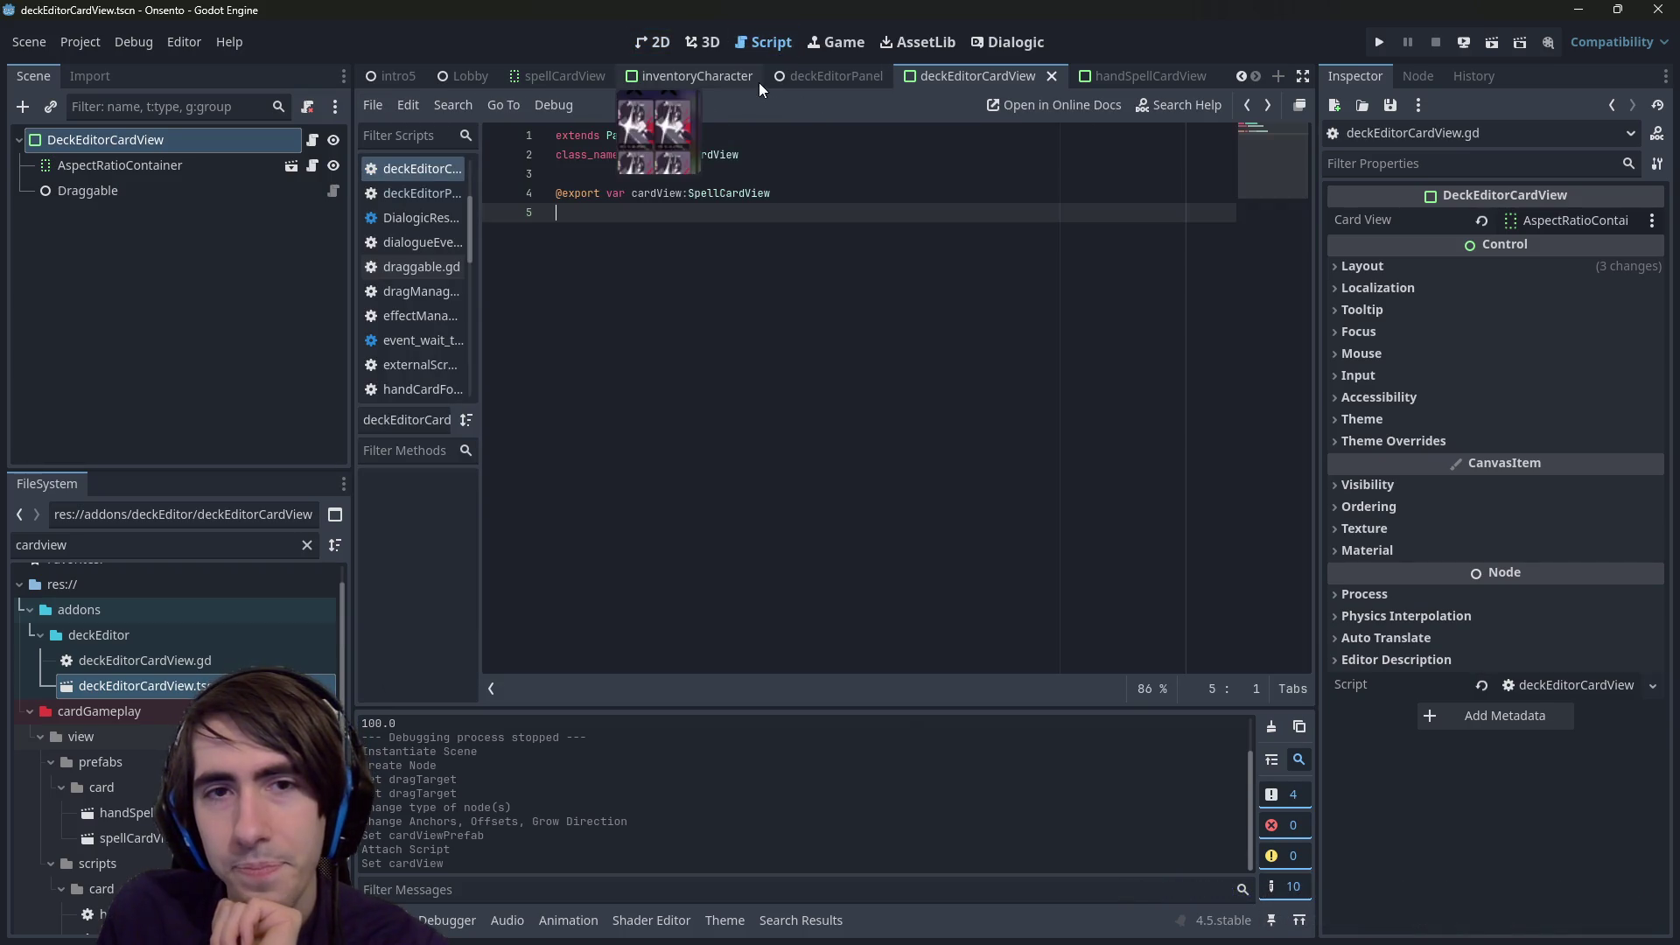
left_click(657, 42)
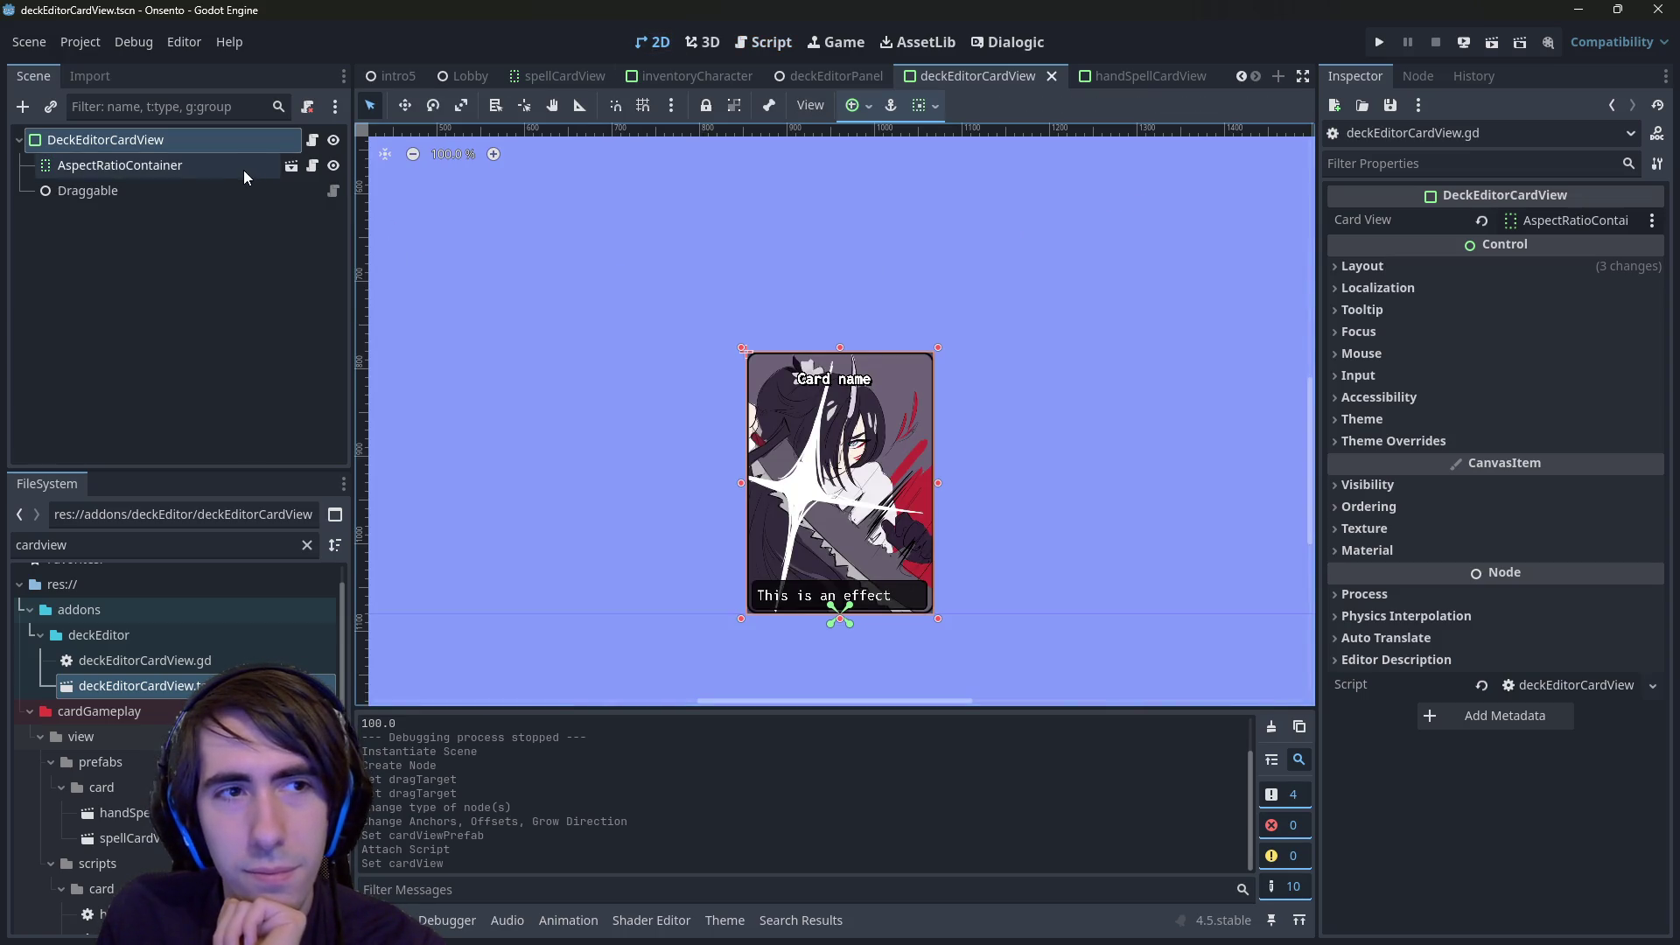
left_click(763, 42)
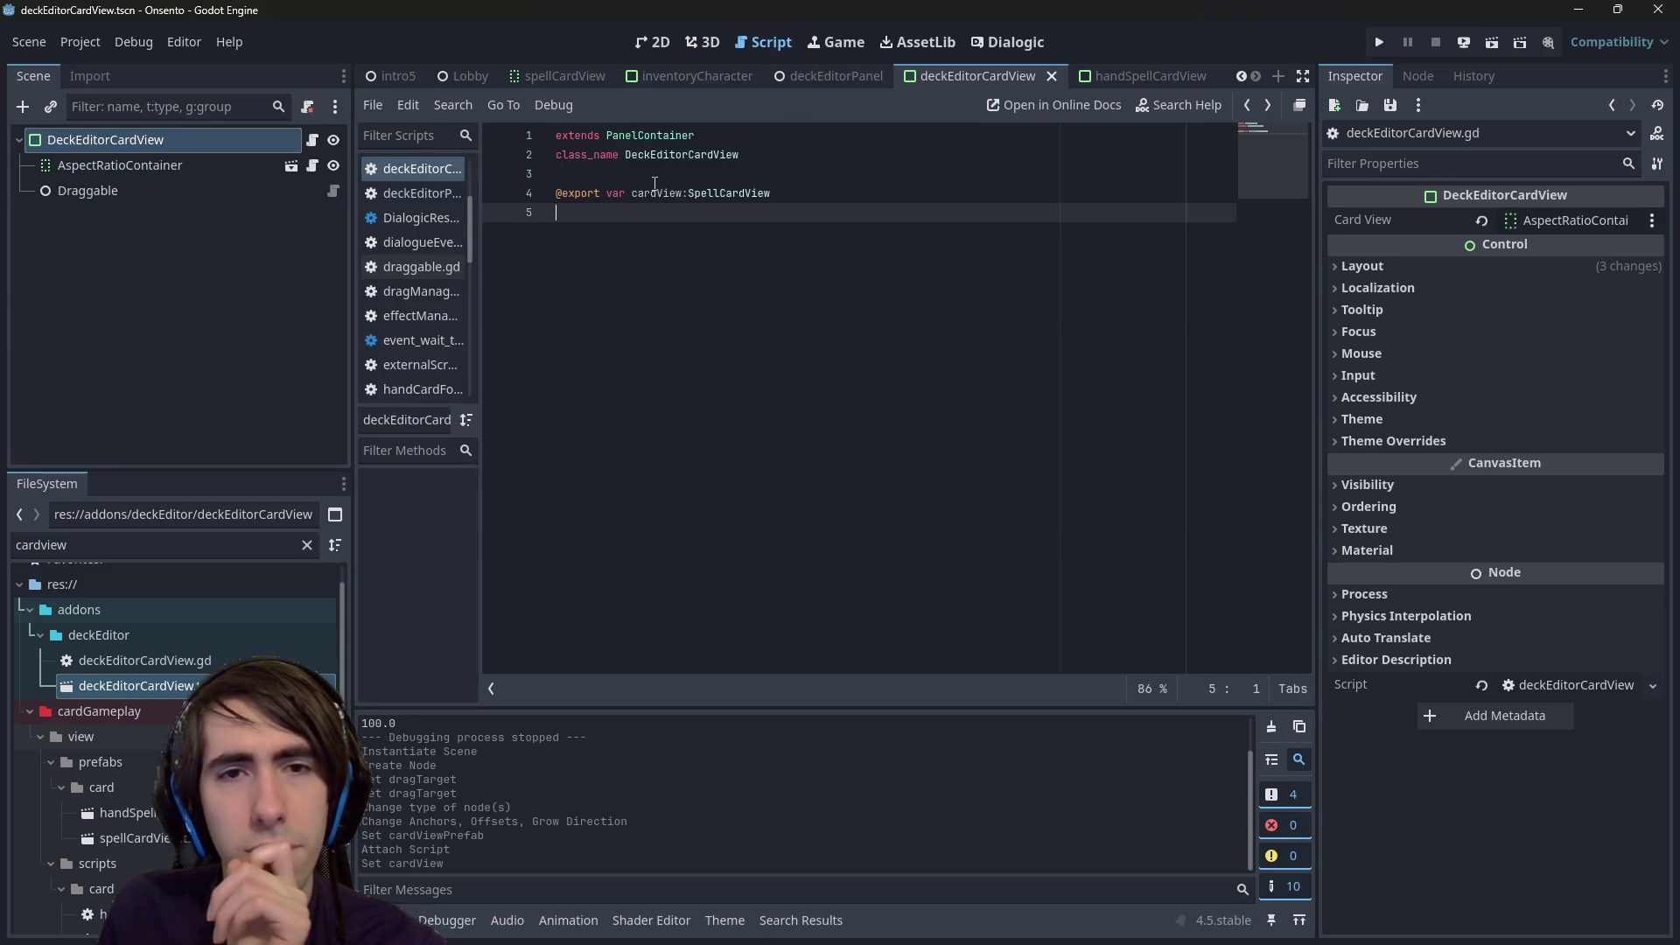
left_click(657, 42)
left_click(763, 42)
- Select the DeckEditorCardView class name and bring up the deckEditorPanel scene
left_click(728, 161)
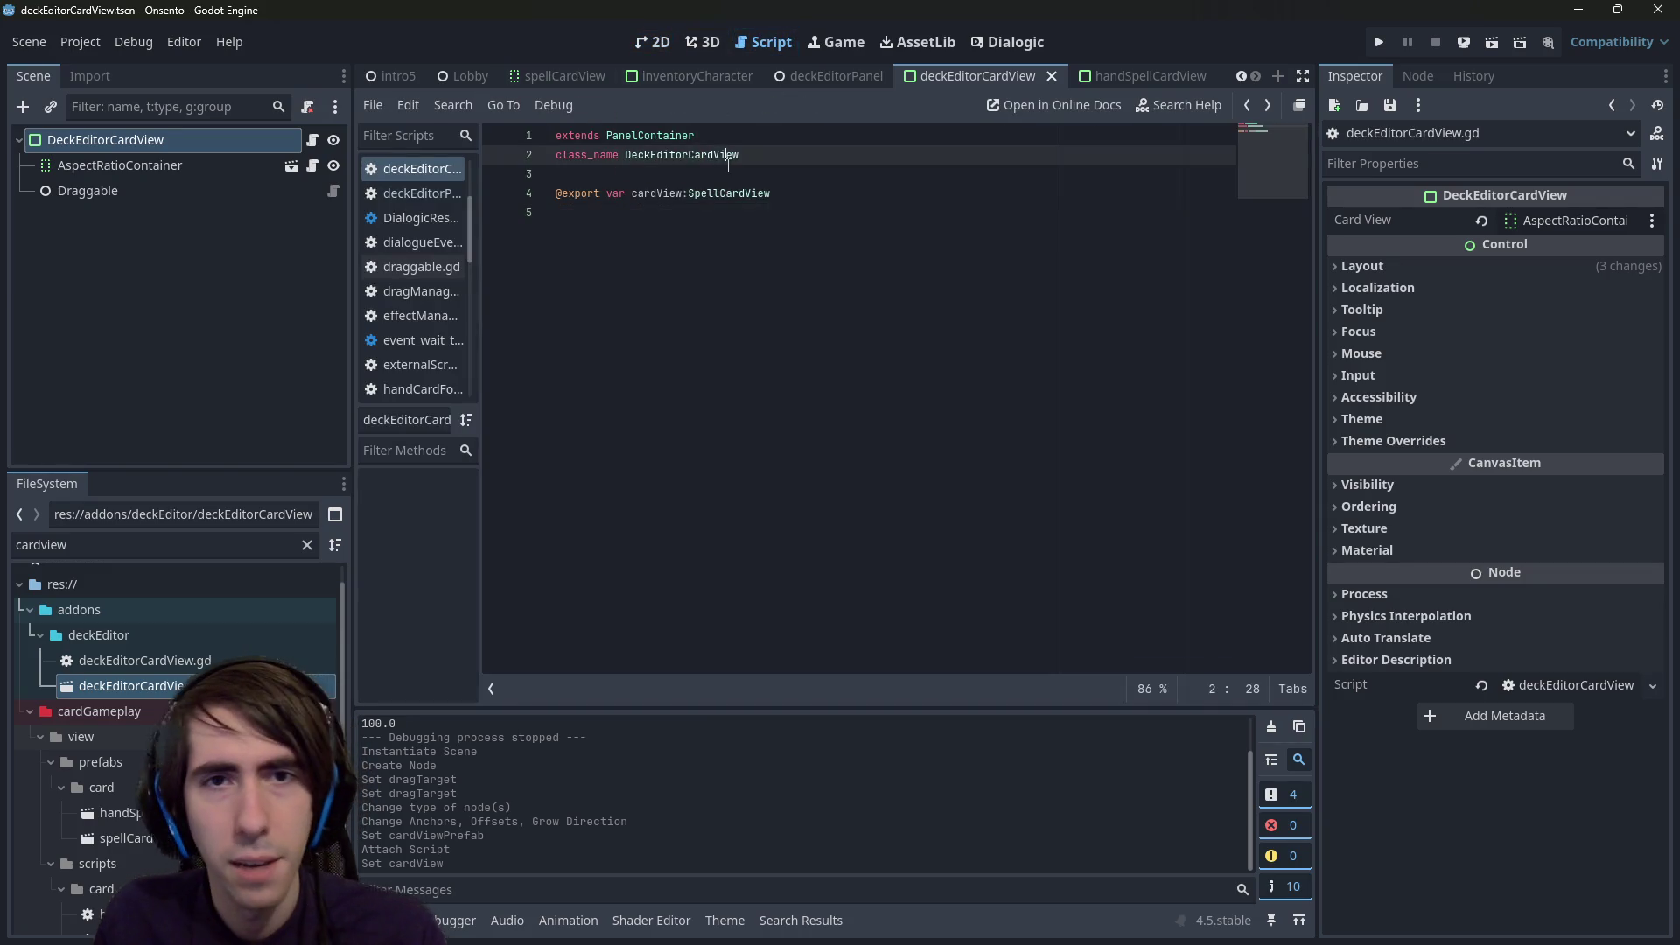
double_click(728, 161)
key("ctrl+c")
left_click(827, 76)
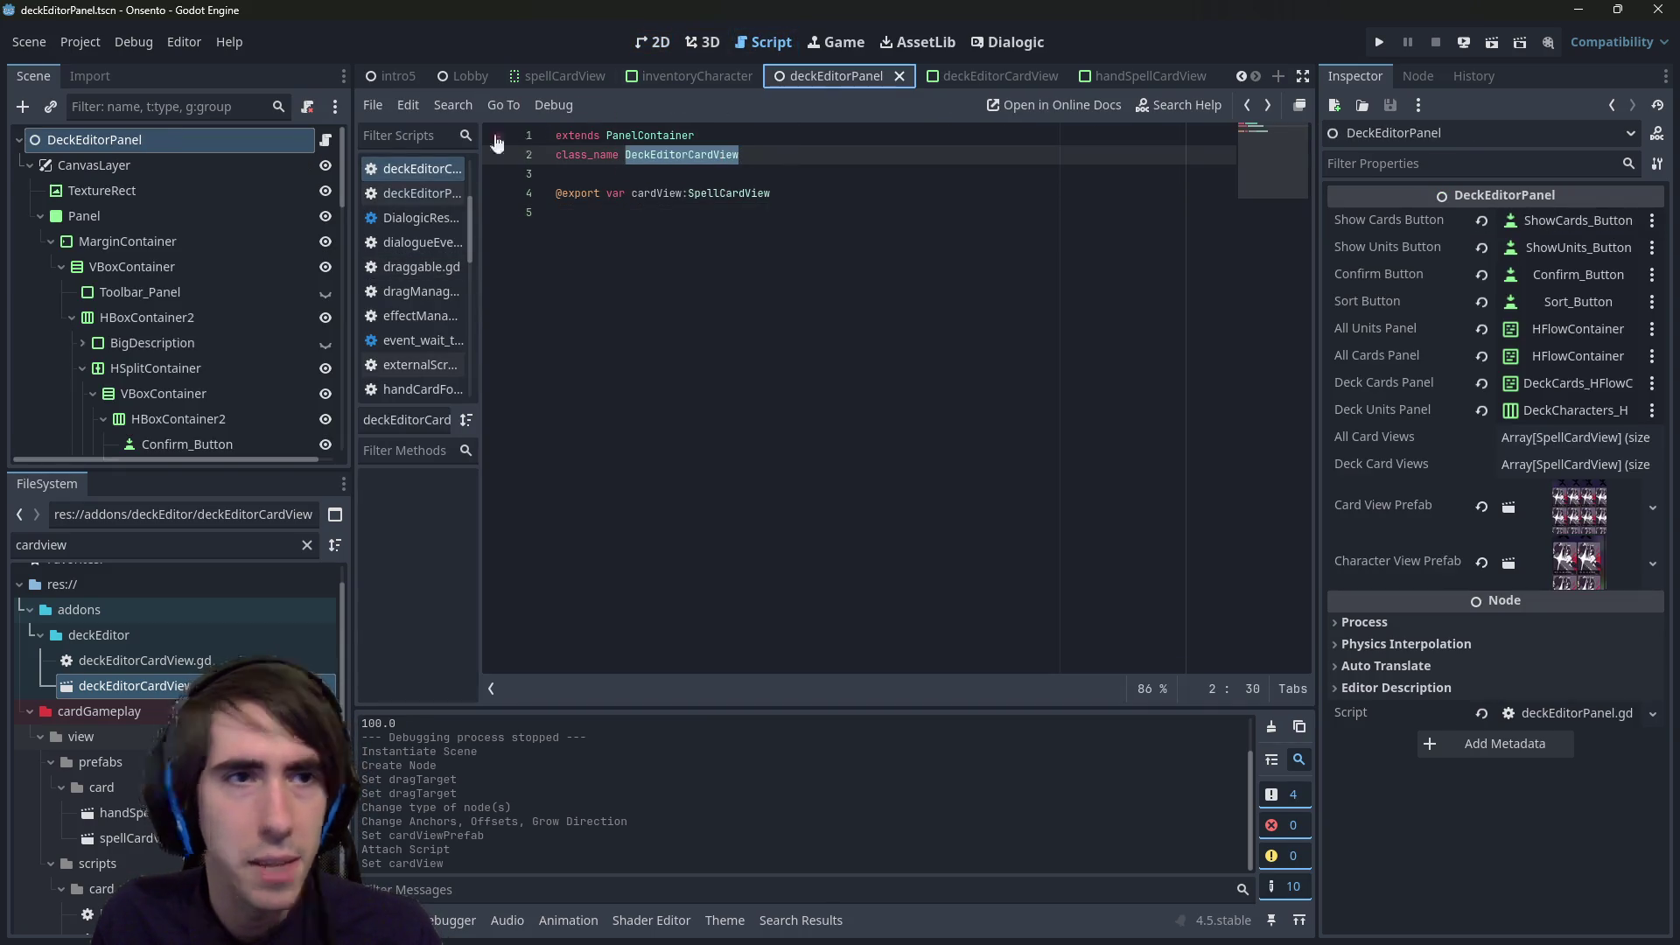
- In deckEditorPanel.gd, change both card-view arrays on lines 14–15 to Array[DeckEditorCardView]
left_click(326, 139)
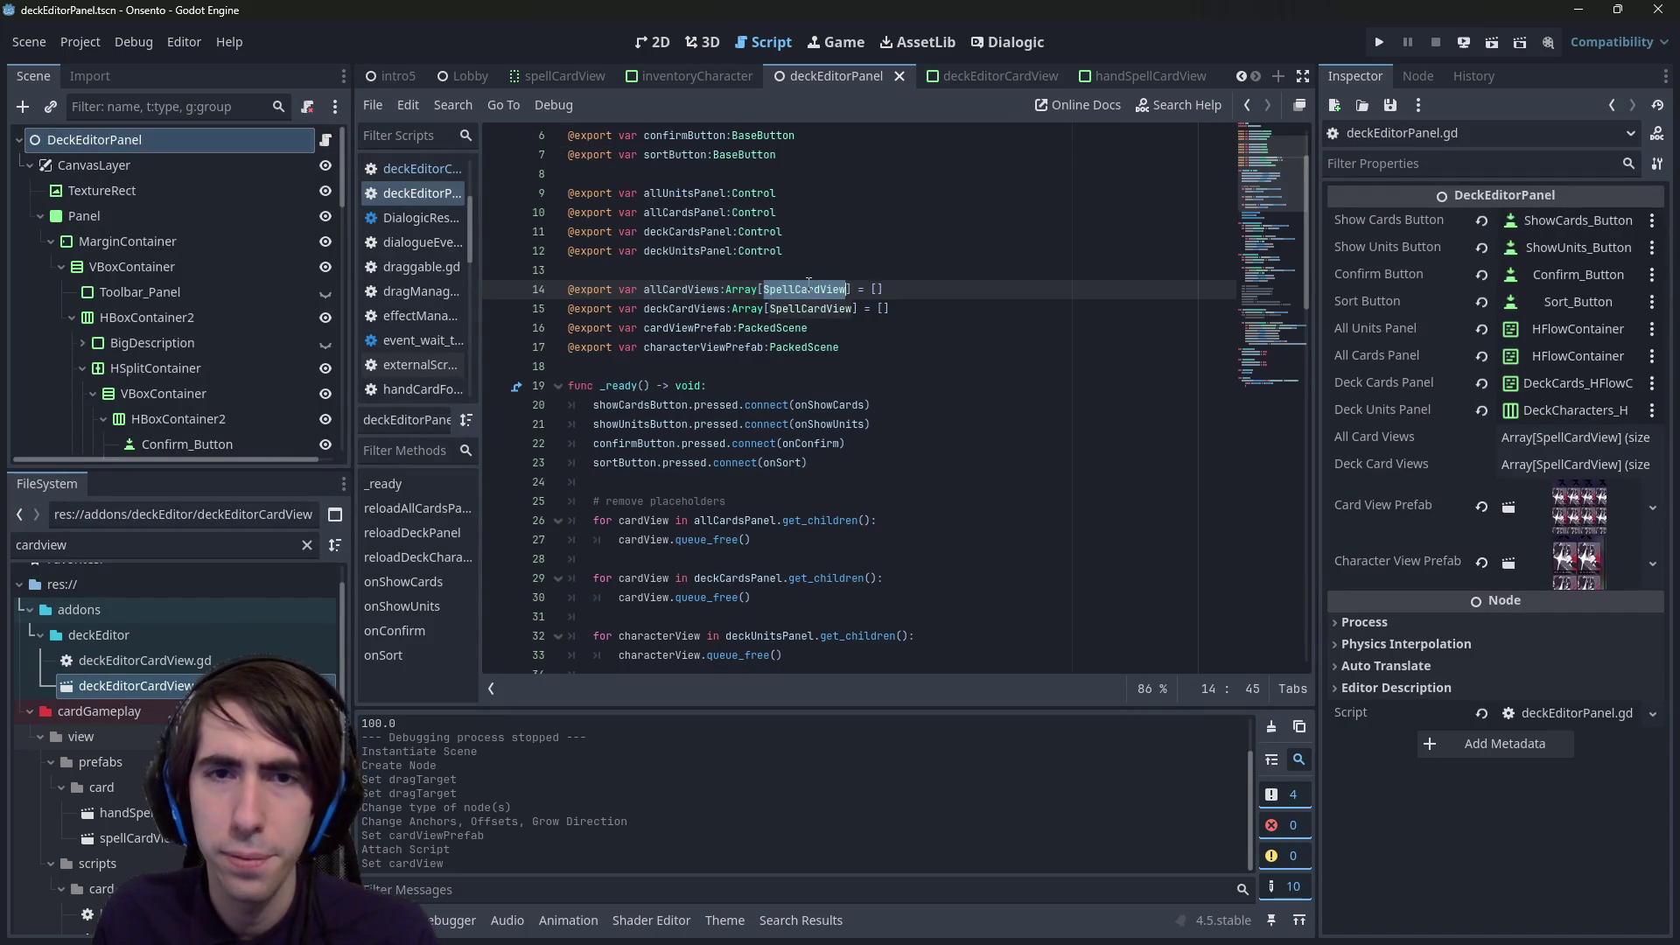
key("ctrl+d")
key("ctrl+v")
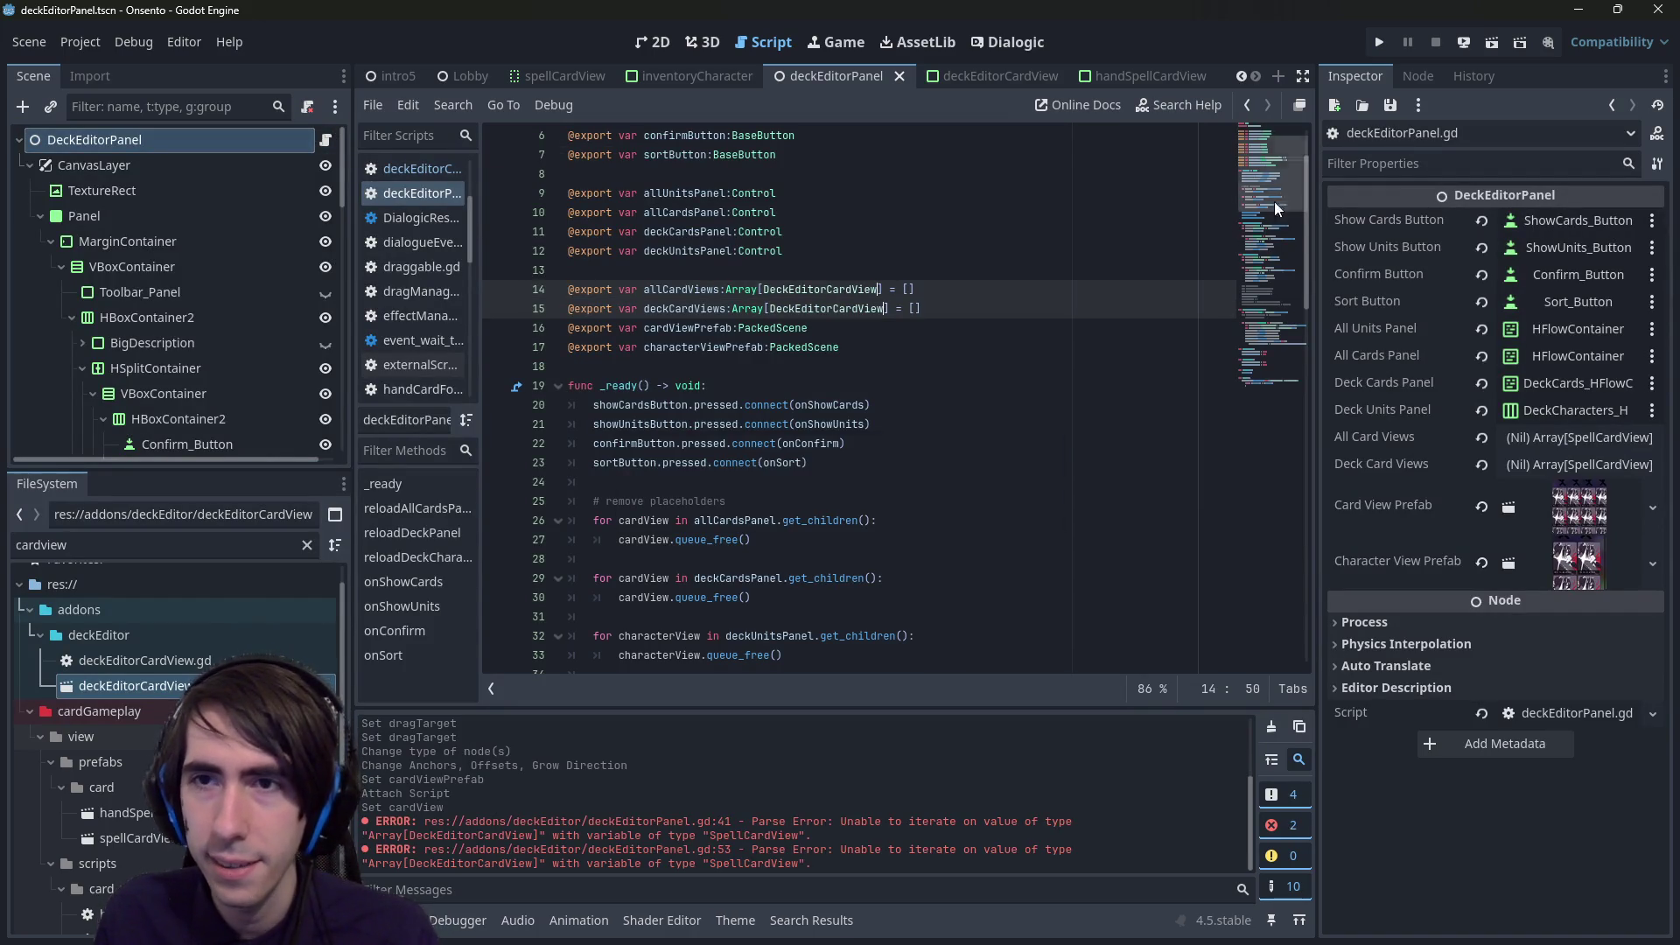
- Search for 'spell' and change the remaining SpellCardView loop types to DeckEditorCardView
key("ctrl+f")
type("spe")
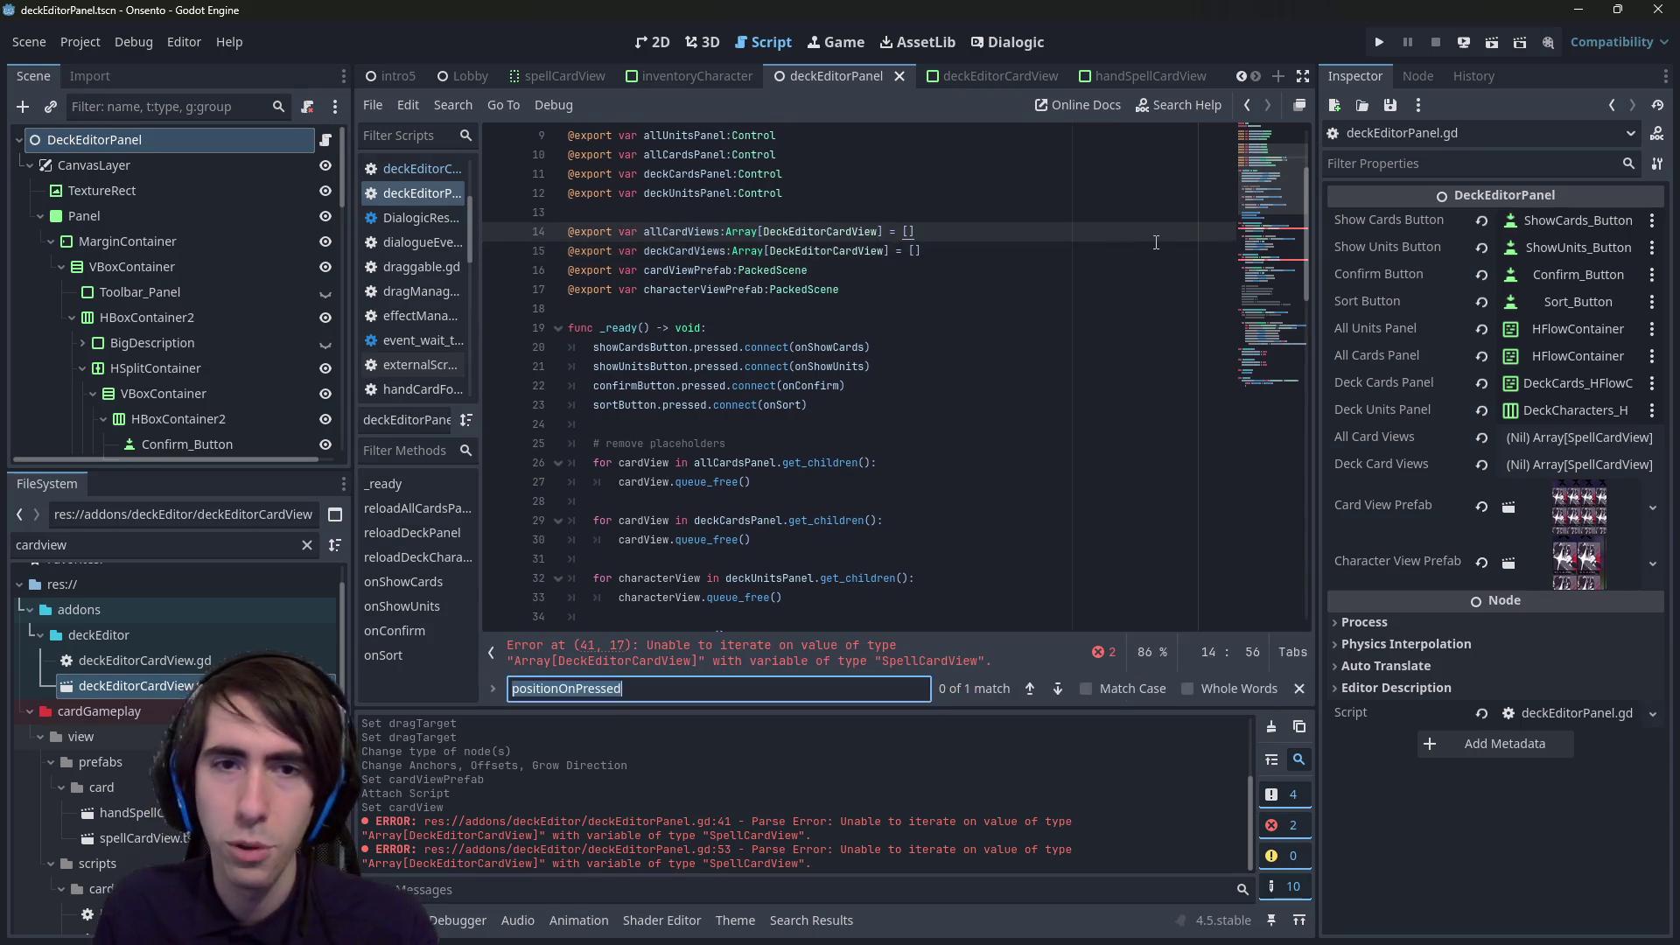
type("ll")
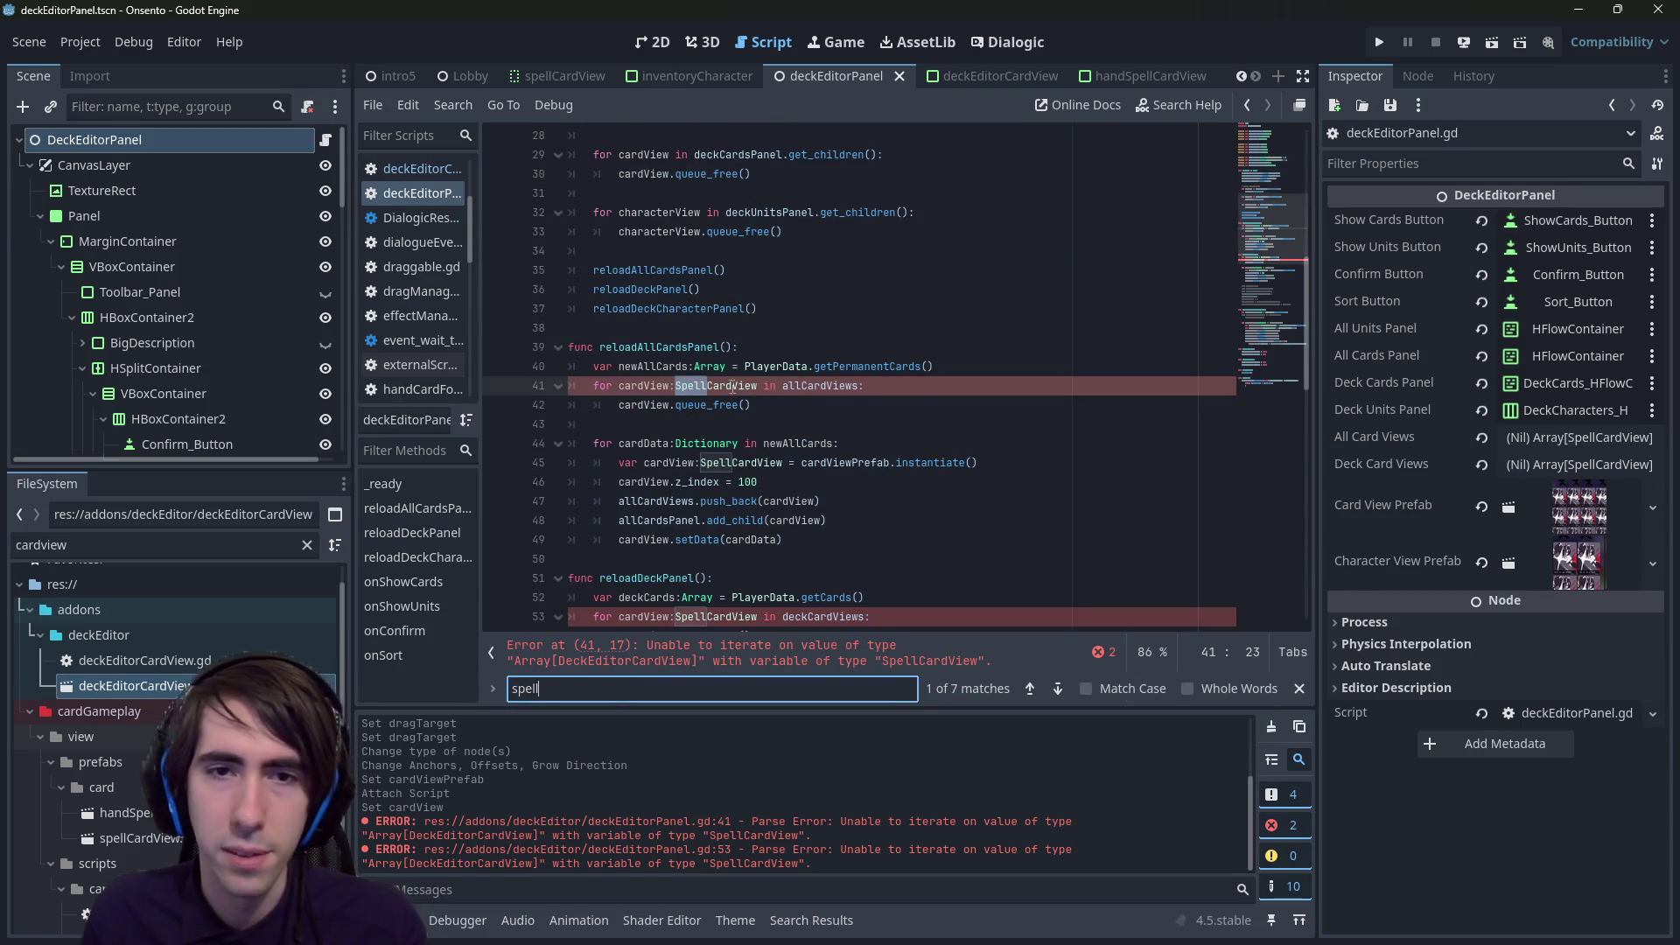
double_click(733, 386)
scroll(846, 337, "down", 3)
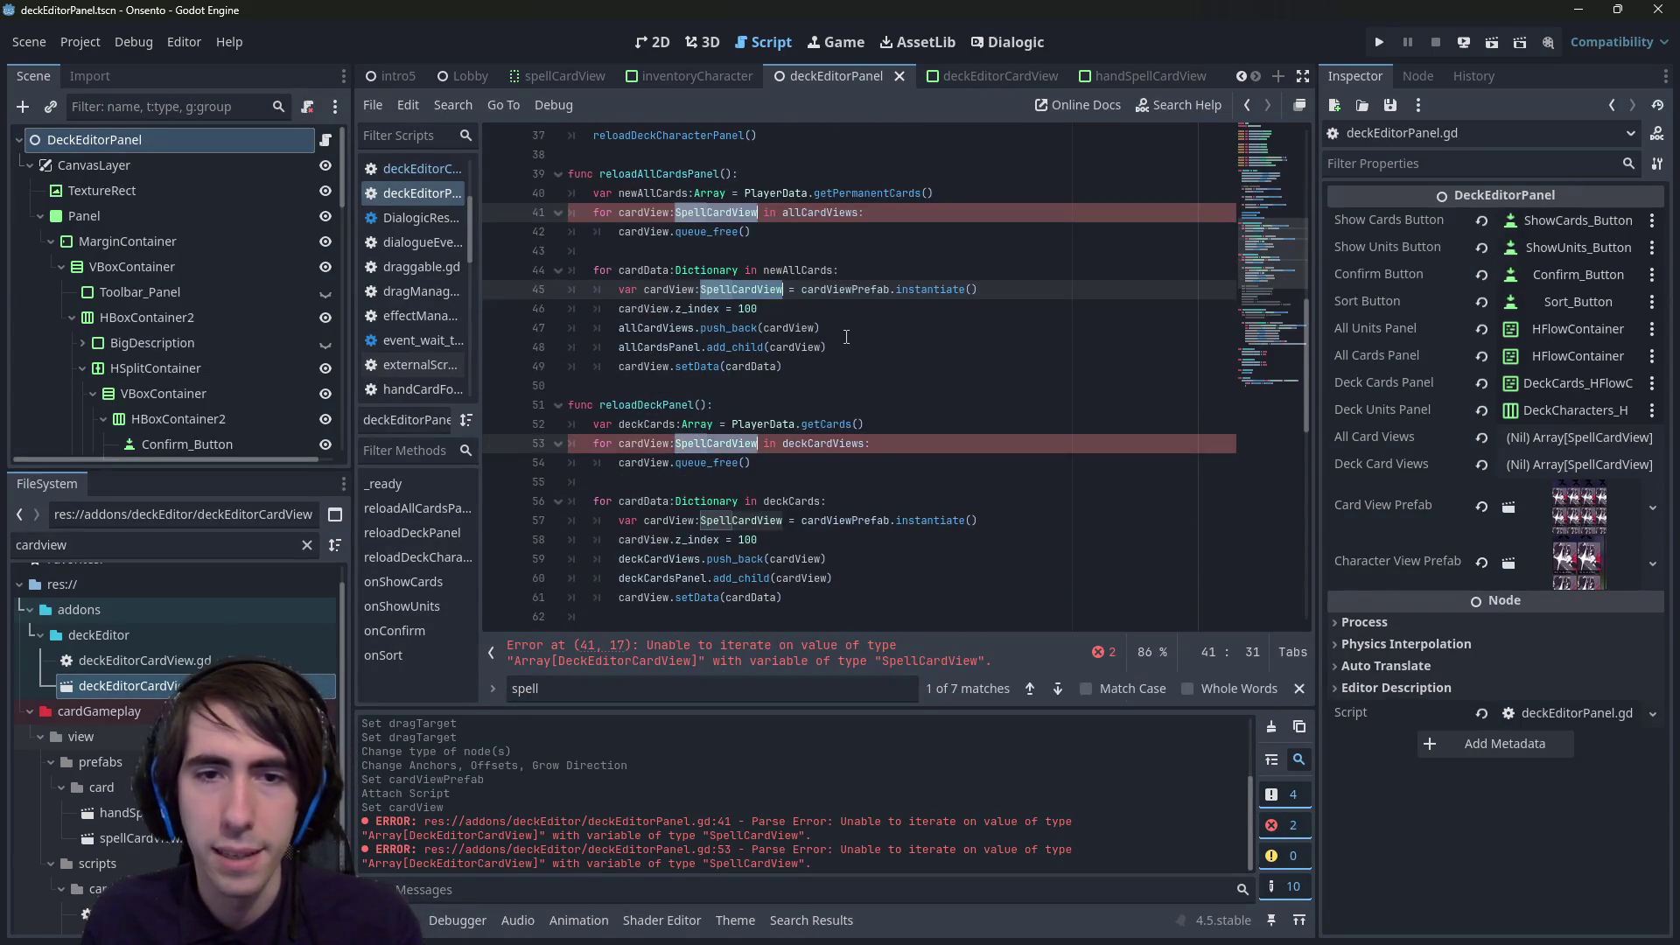
scroll(847, 336, "down", 8)
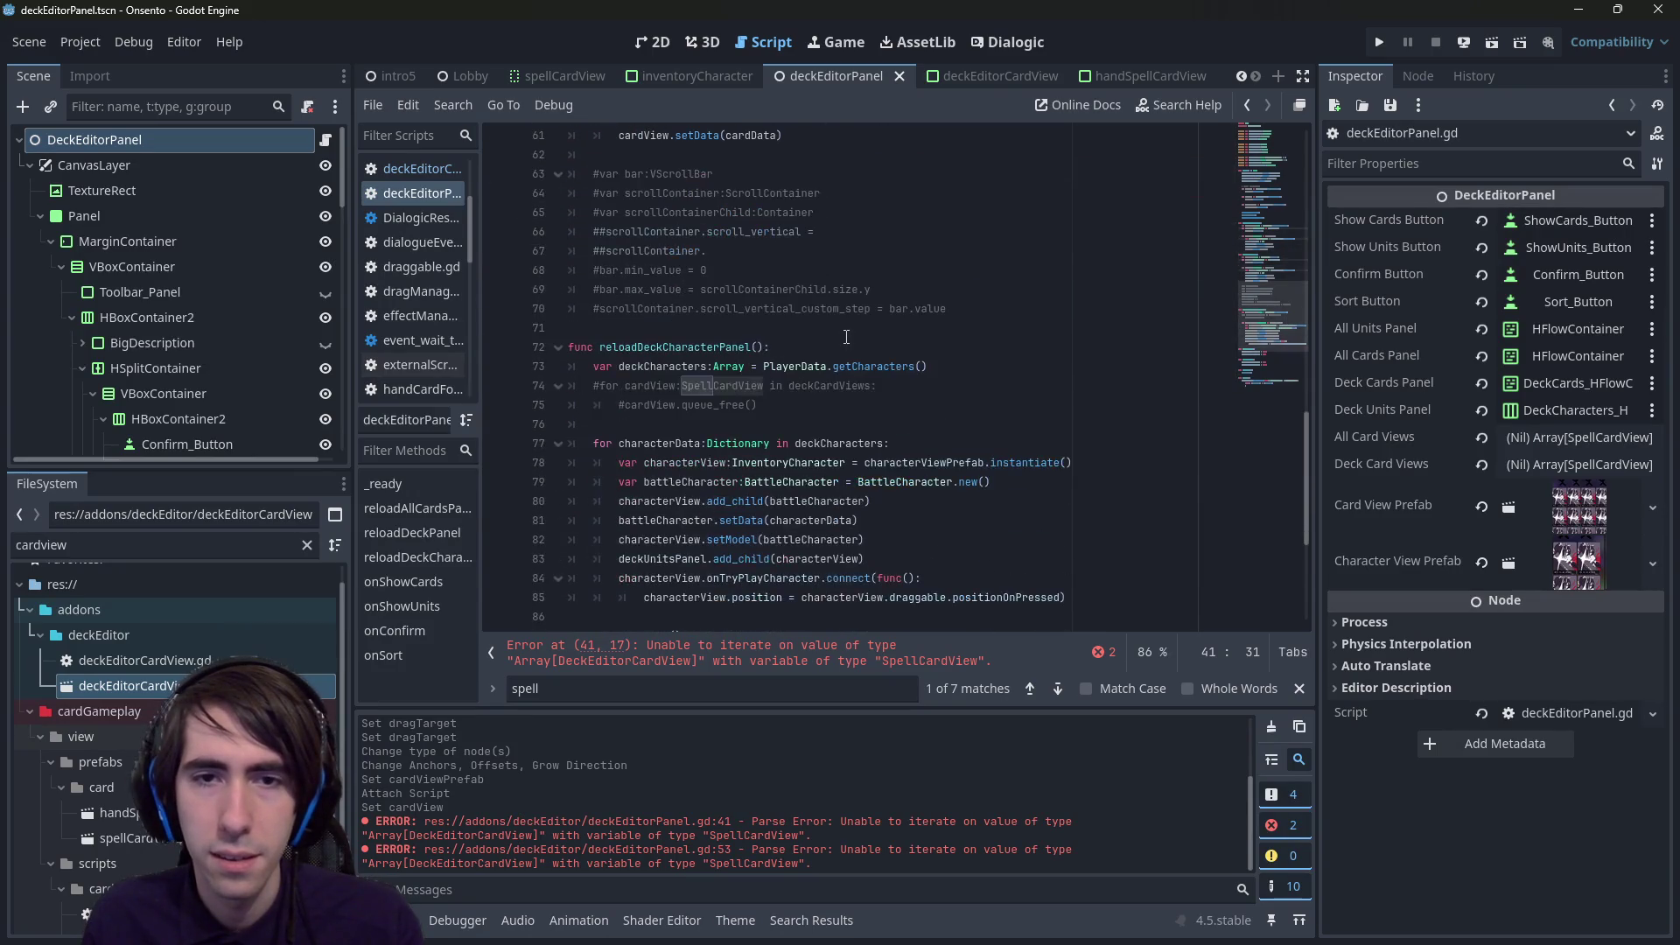
scroll(846, 337, "down", 4)
scroll(846, 337, "down", 1)
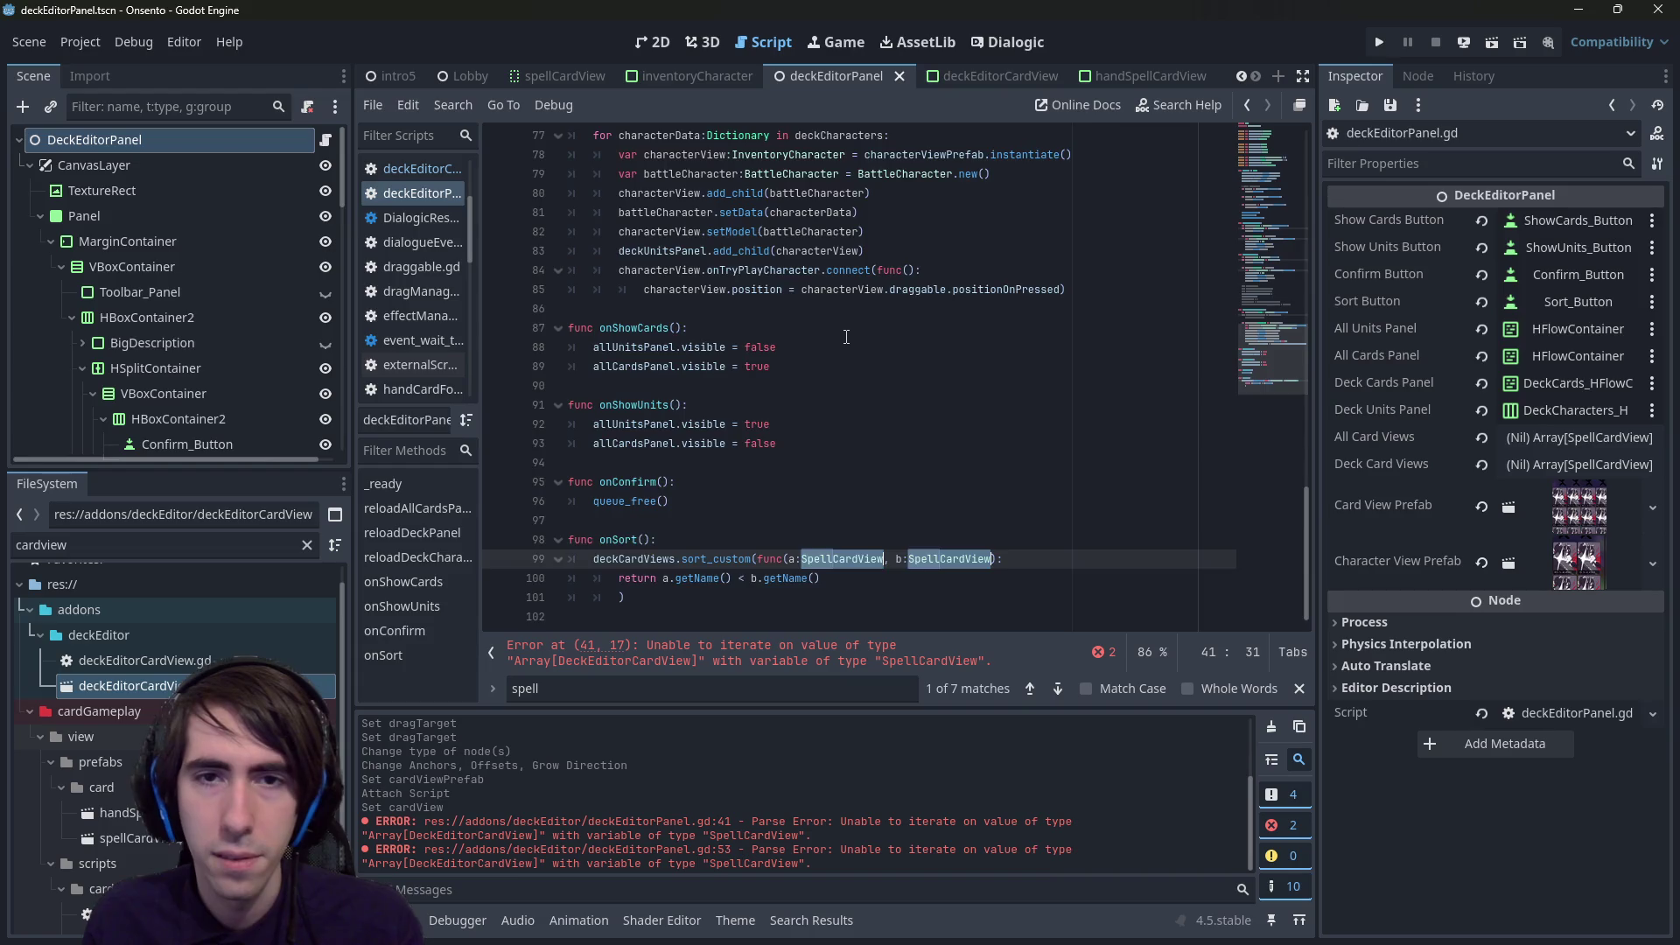
key("ctrl+z")
key("ctrl+z")
key("ctrl+z")
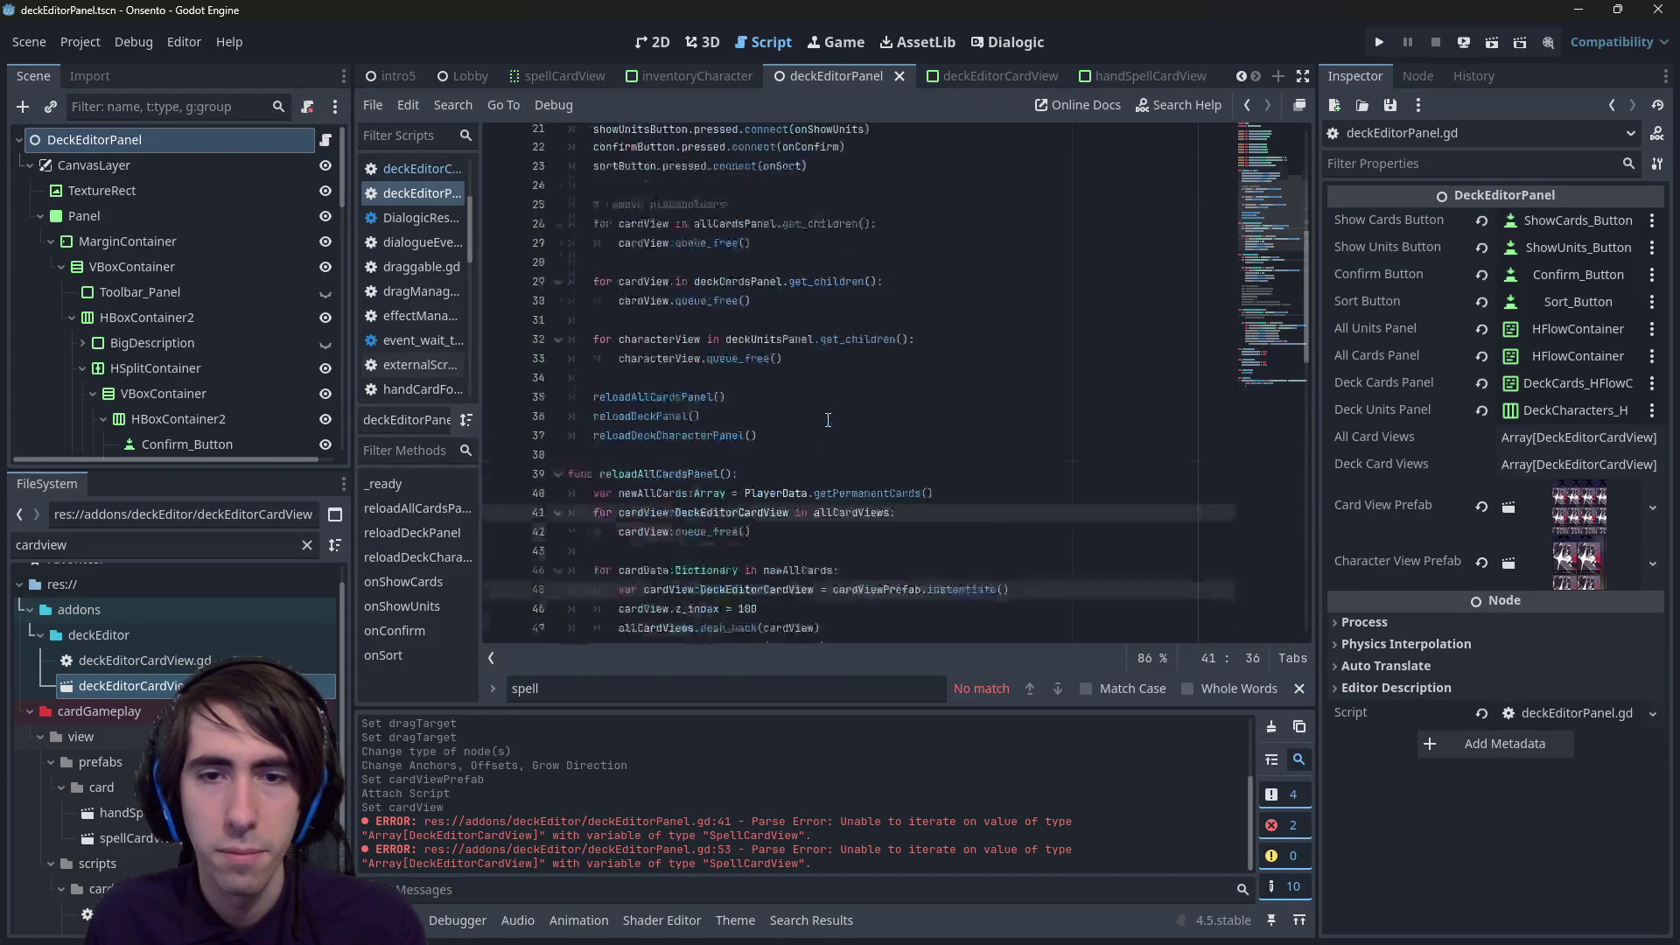
scroll(831, 415, "down", 2)
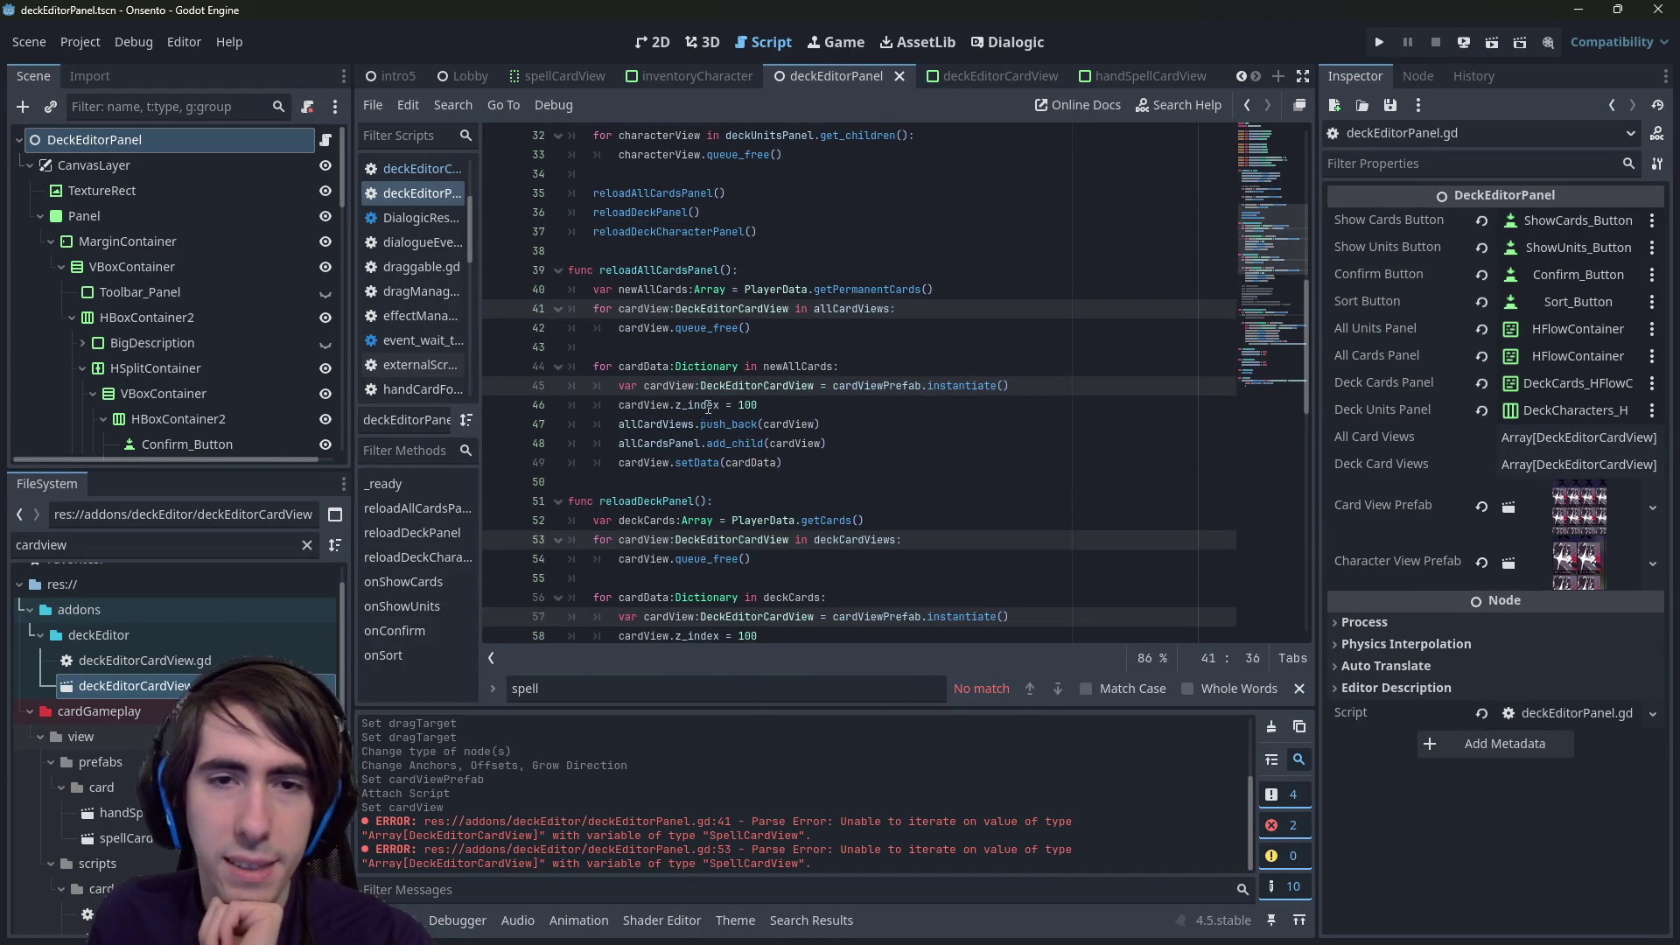
double_click(668, 386)
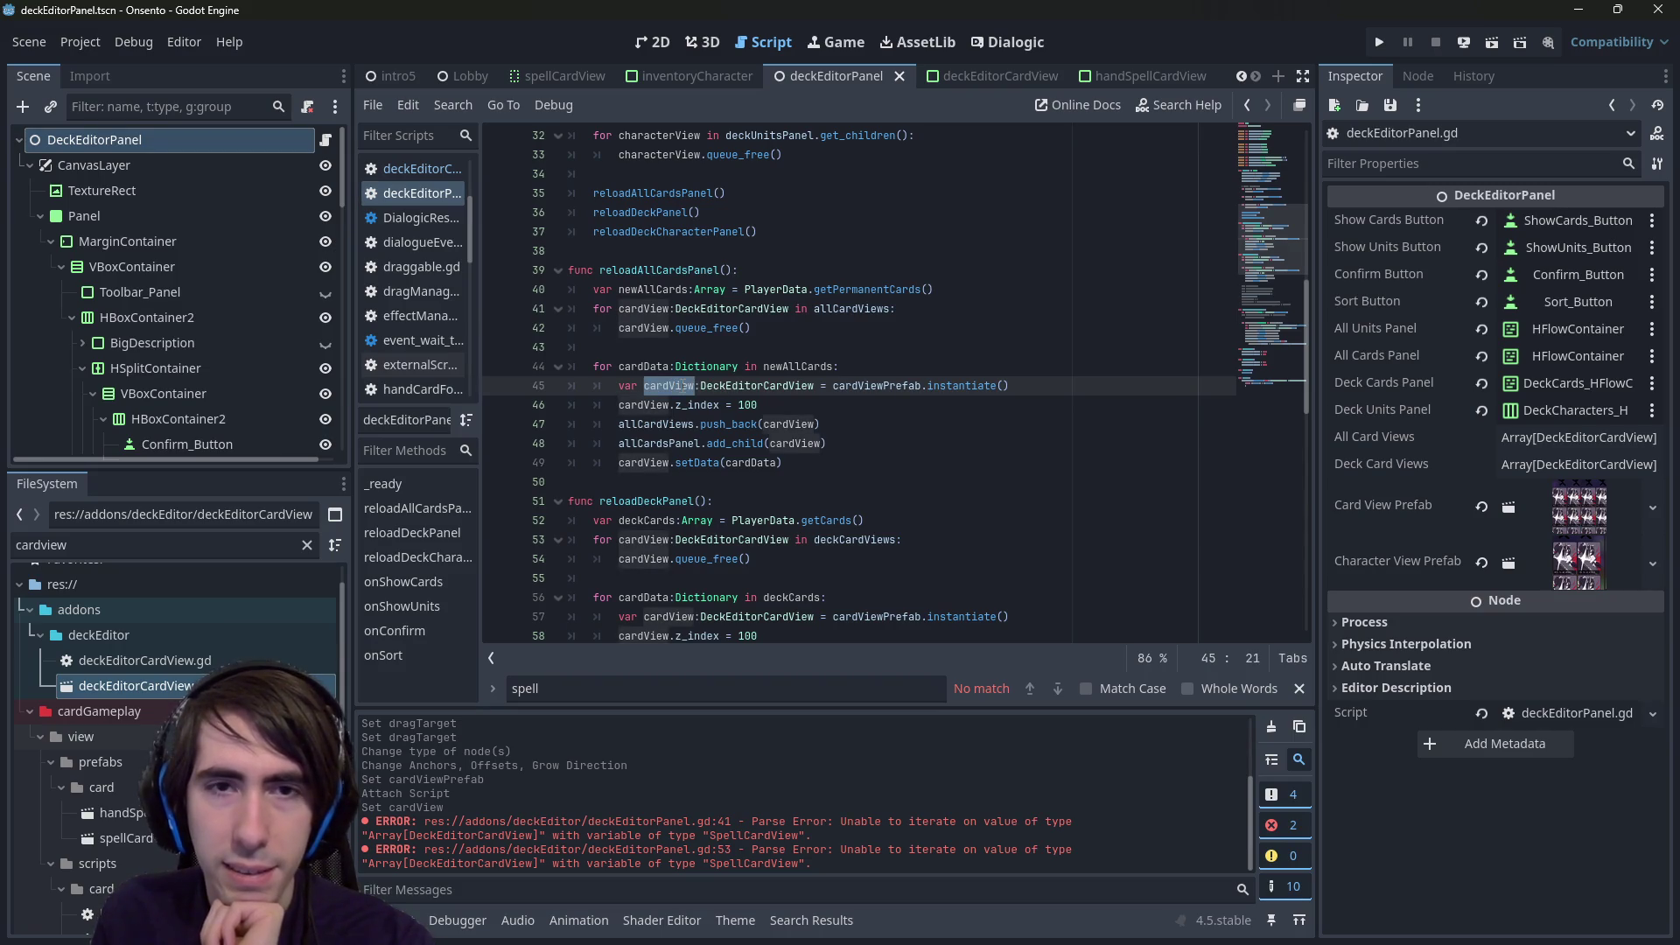
- Check the cardView.setData call on line 61 and save the script
scroll(684, 385, "down", 2)
double_click(700, 578)
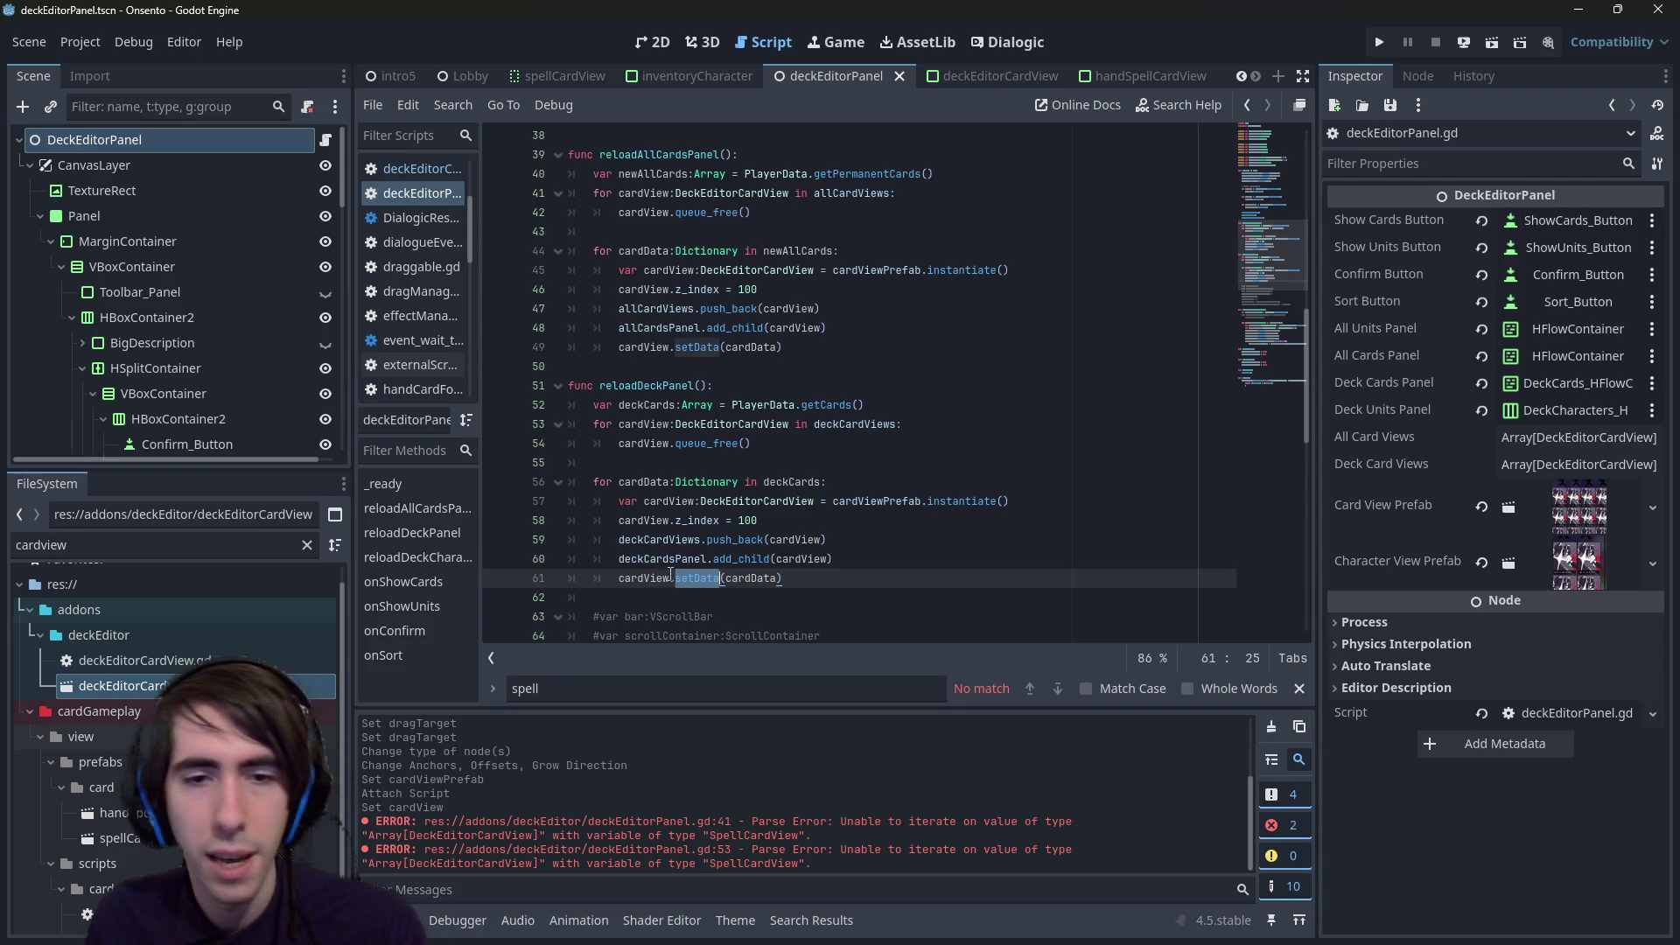
left_click(669, 578)
type(".")
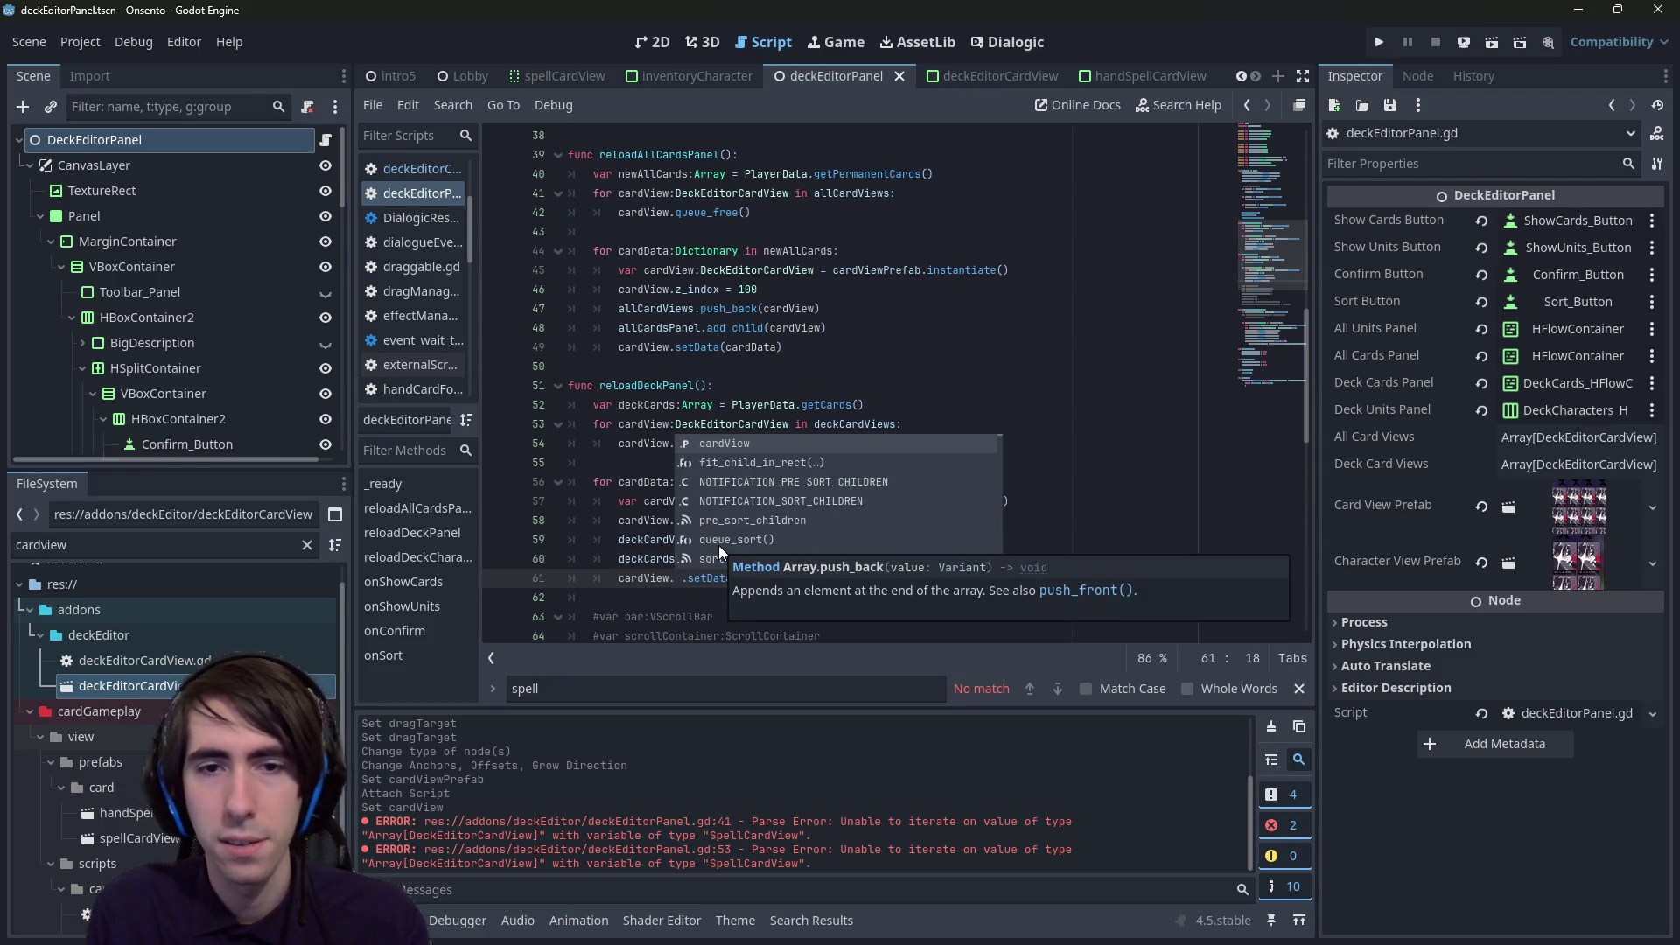
key("BackSpace")
key("ctrl+s")
left_click(705, 578)
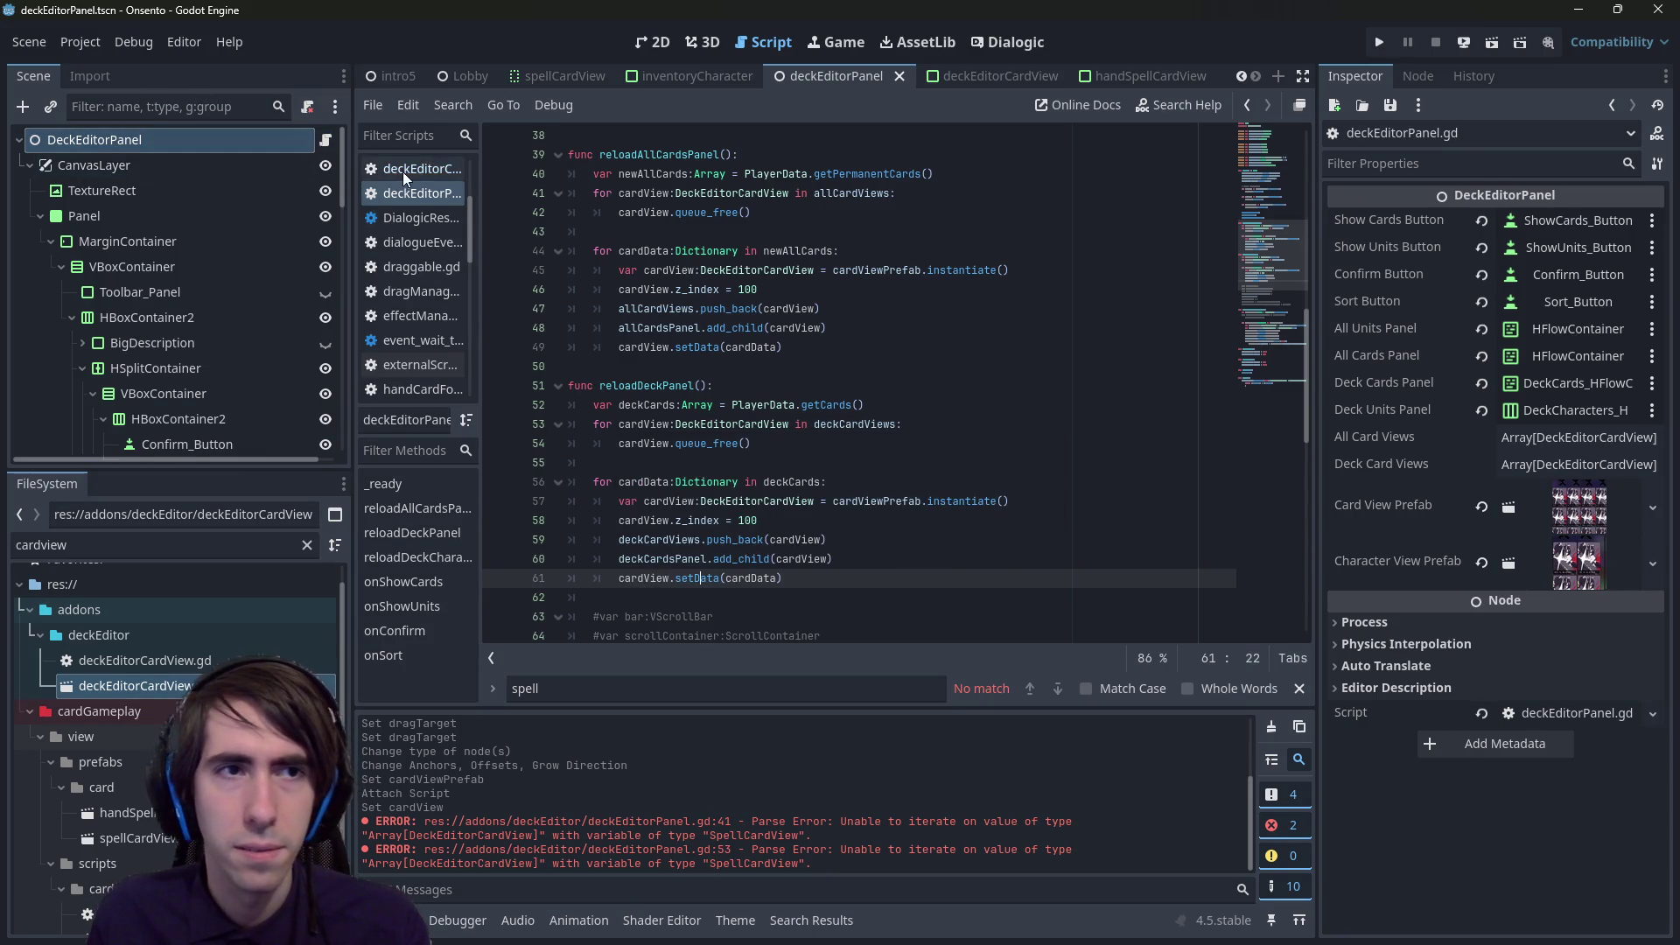
left_click(1133, 75)
- Copy SpellCardView's setData function and paste it into the deckEditorCardView script
left_click(972, 76)
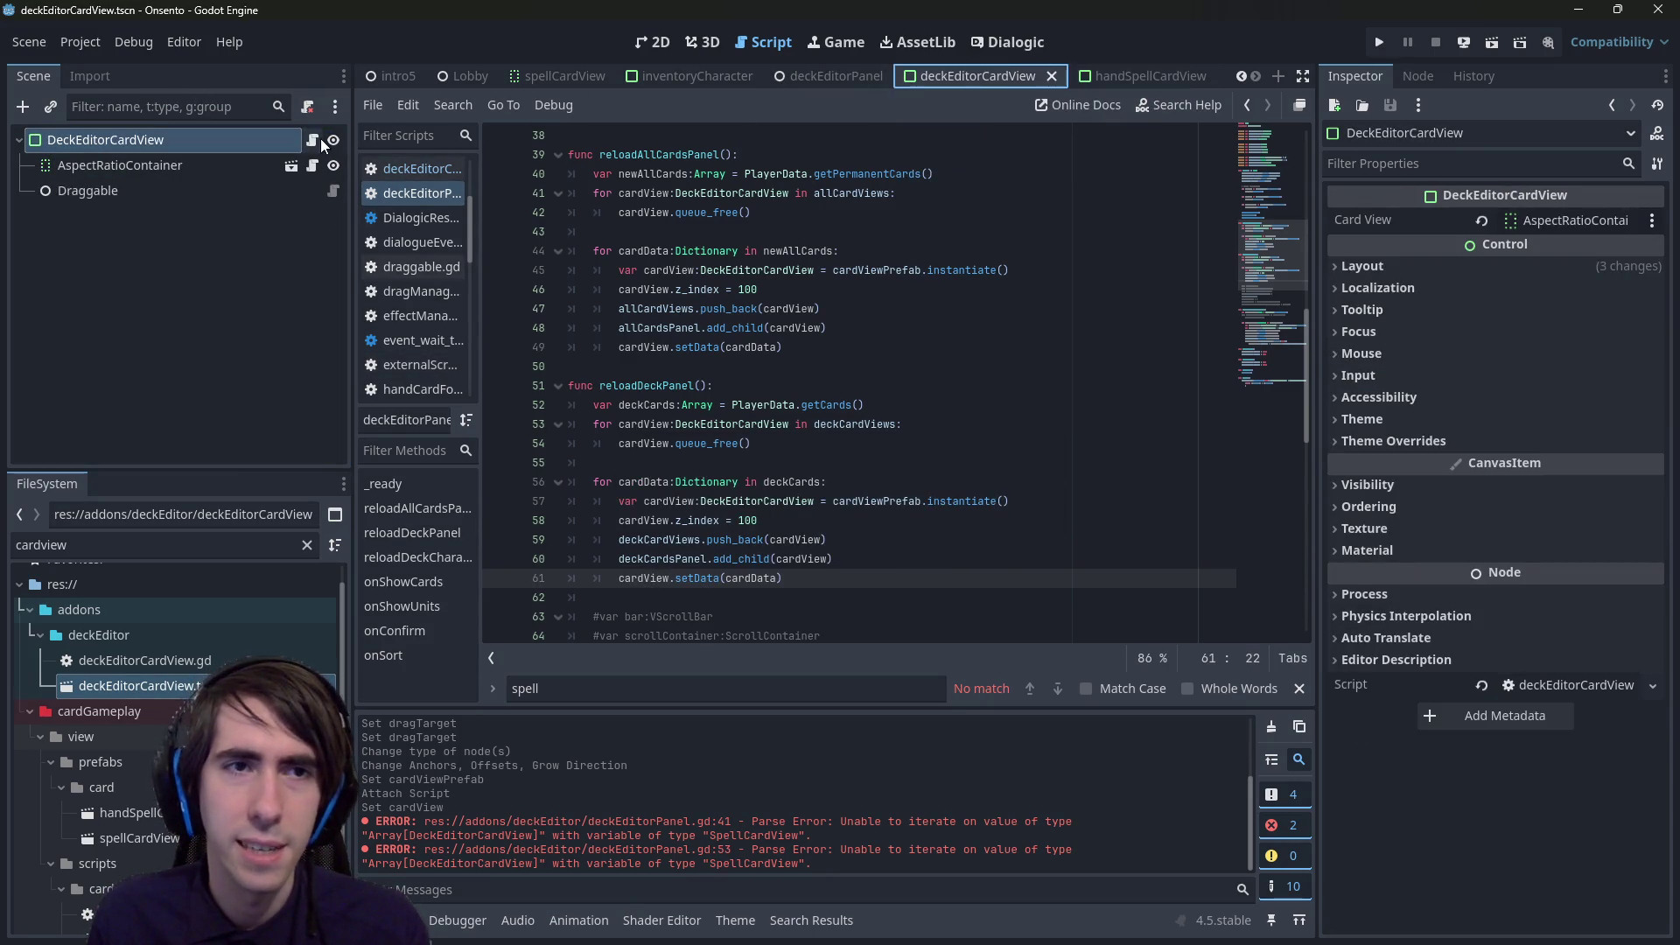
left_click(713, 194, "ctrl")
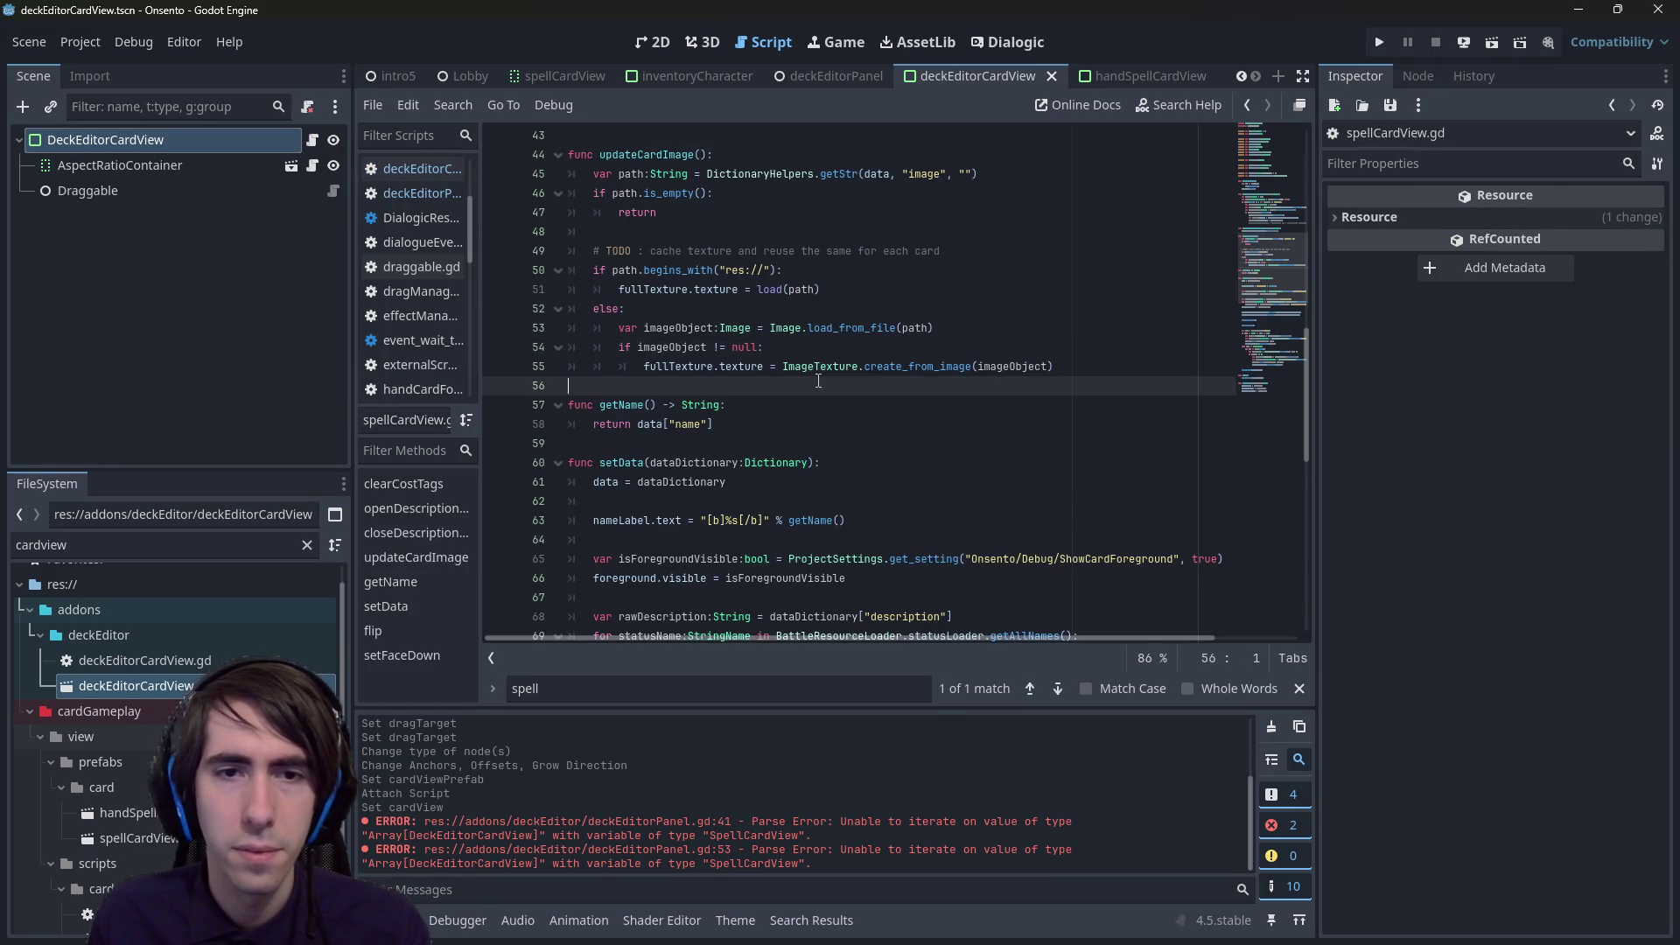
scroll(809, 441, "down", 2)
left_click_drag(728, 367, 510, 347)
key("ctrl+c")
key("alt+Left")
key("Down")
key("Down")
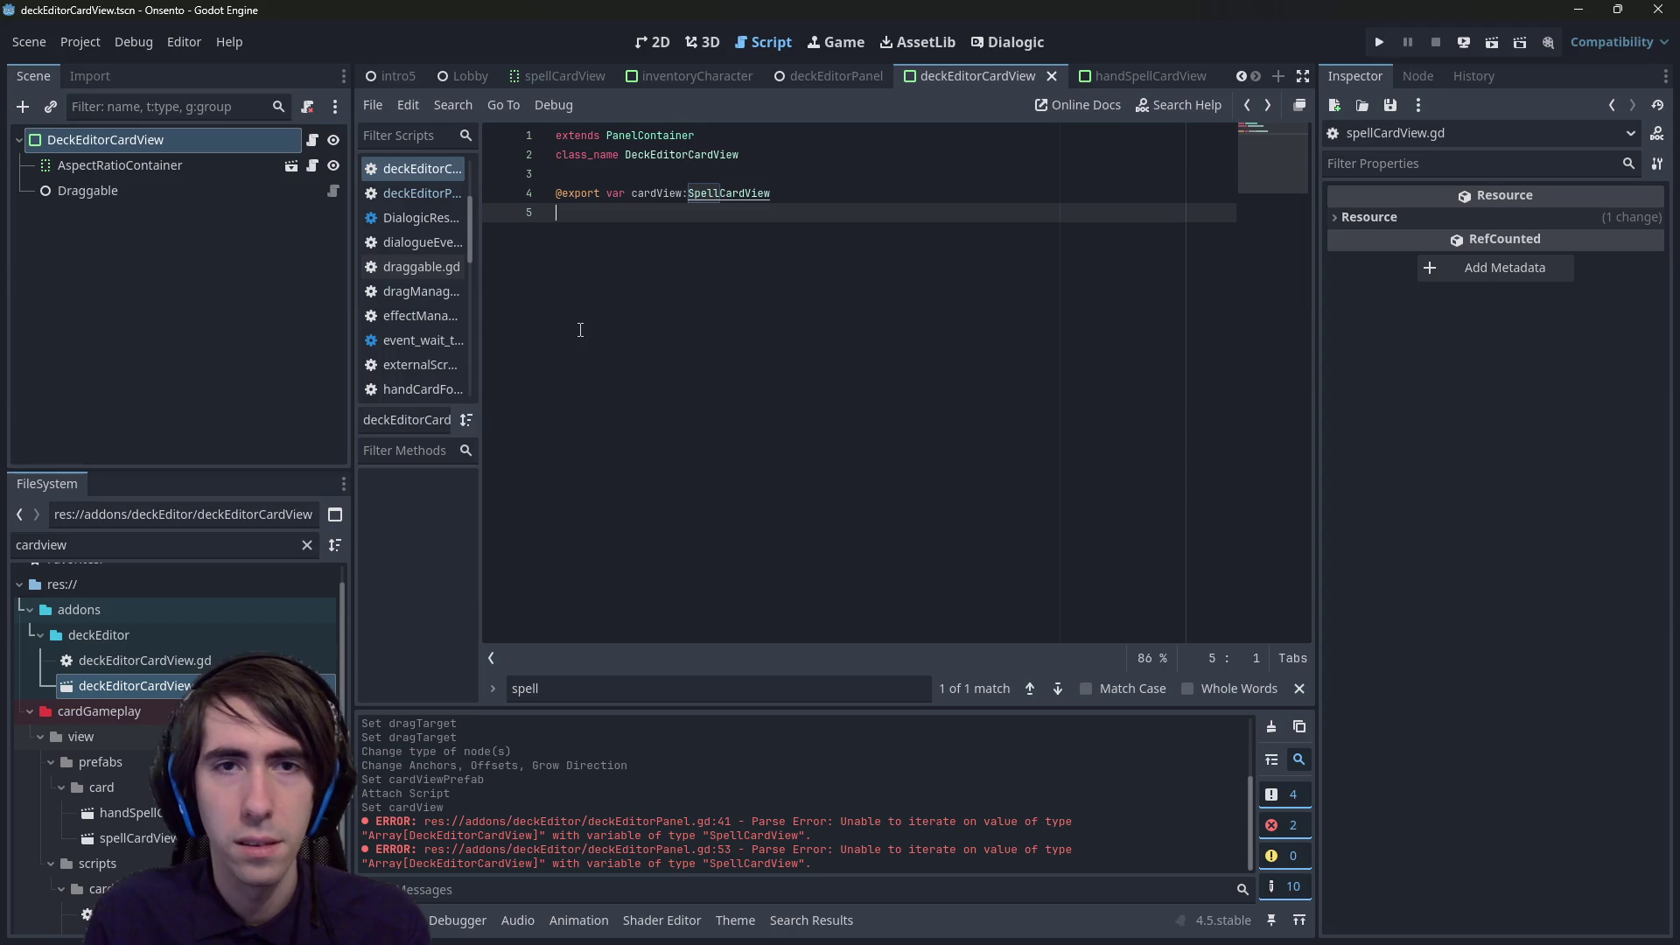
key("ctrl+v")
- Rewrite the pasted function body as cardView.setData(dataDictionary) and save
double_click(659, 193)
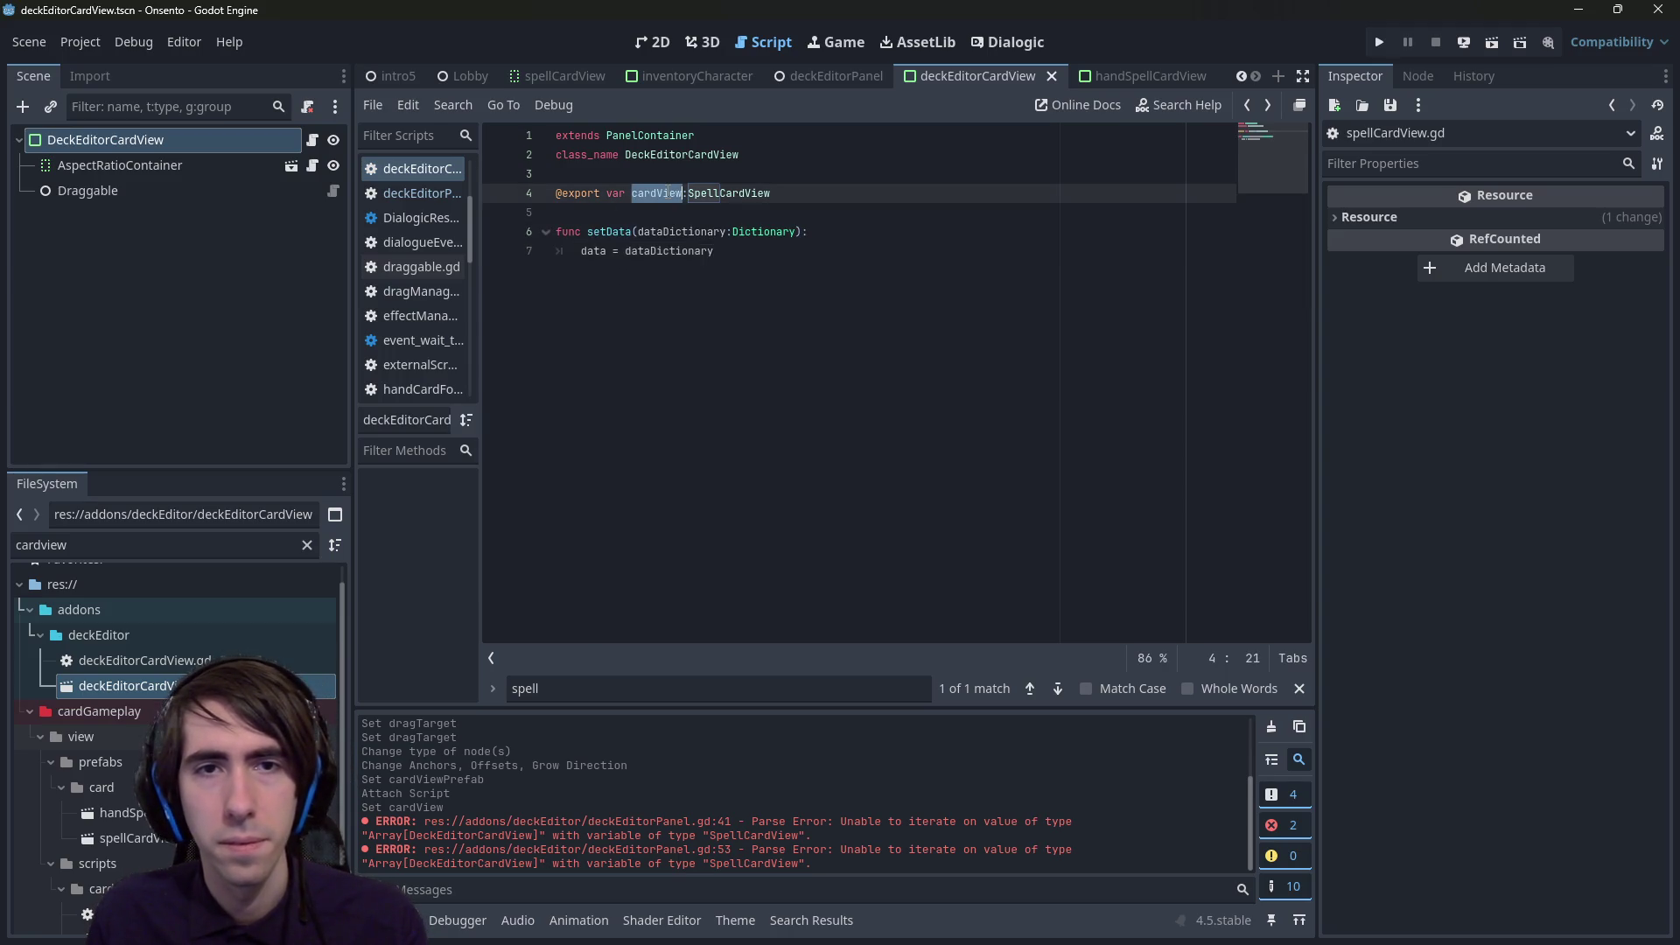
key("ctrl+c")
key("Down")
key("Down")
key("Down")
key("End")
key("shift+Home")
key("ctrl+v")
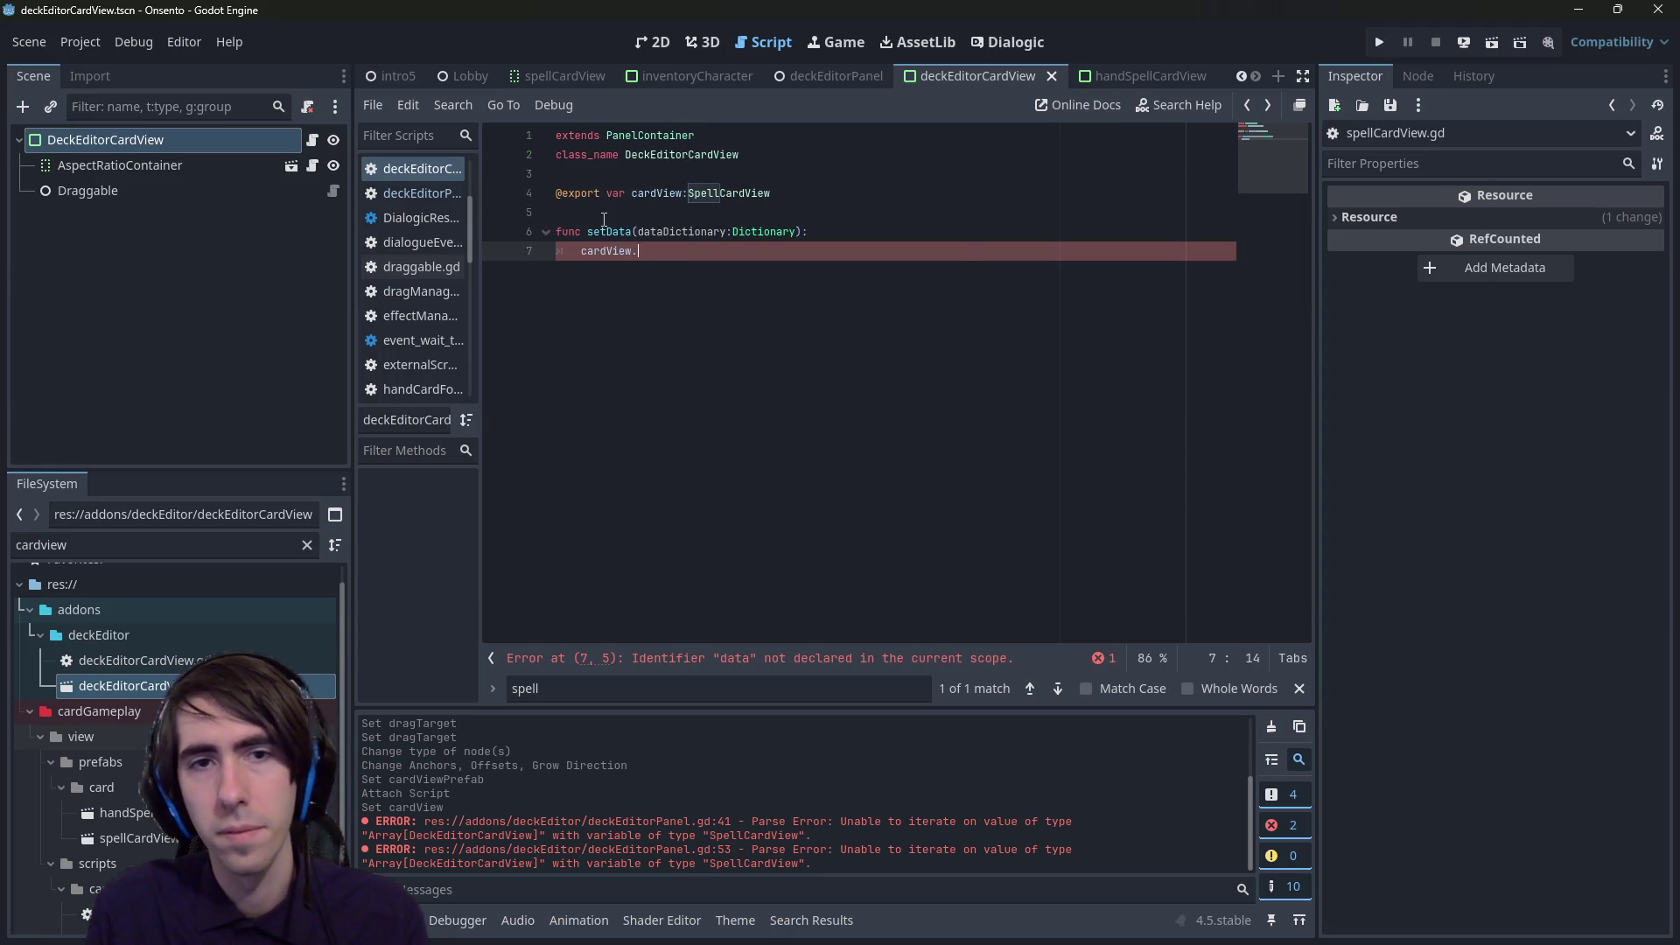
type("set")
key("Return")
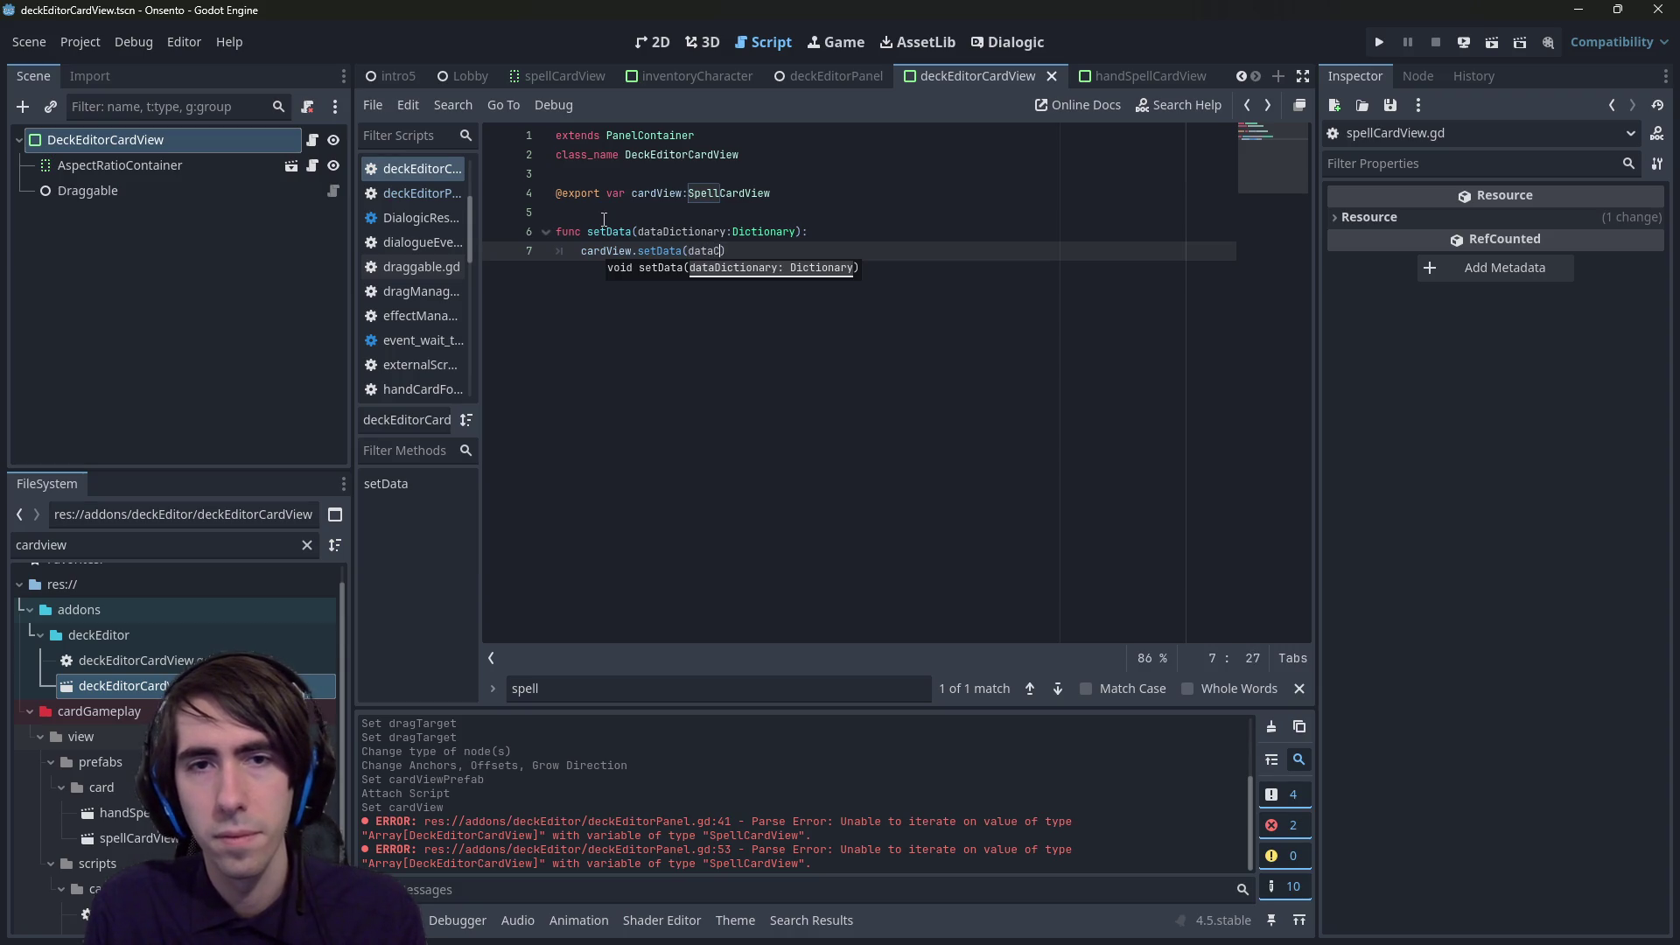
key("Return")
key("ctrl+s")
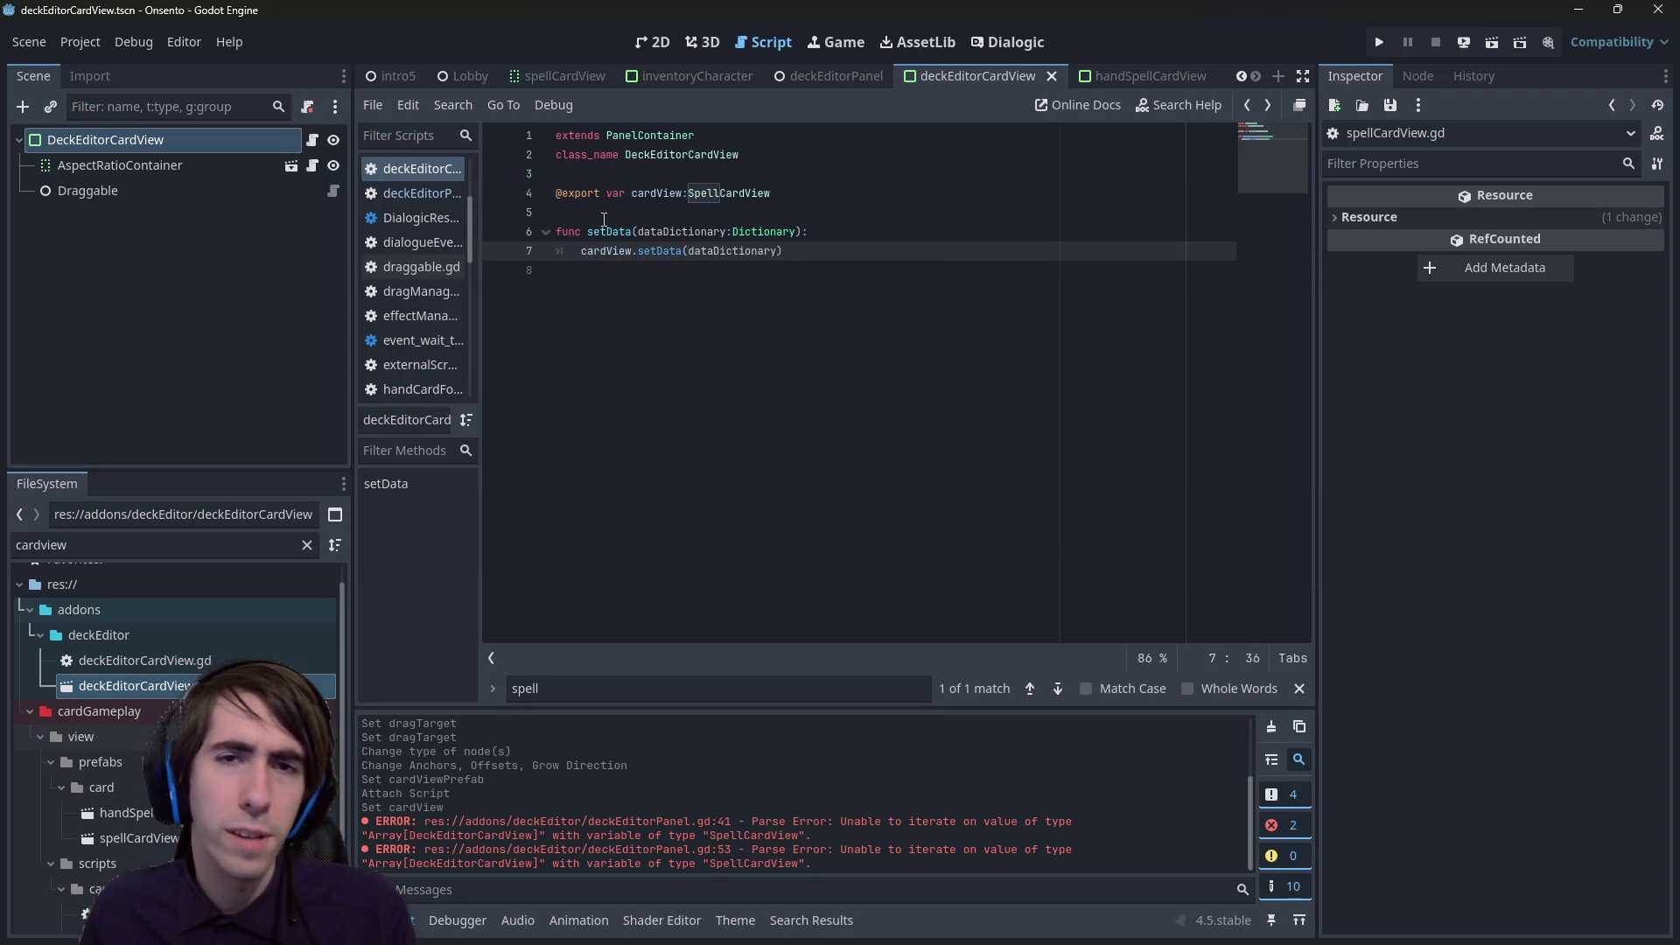
- Tidy the blank line after setData and review the dataDictionary parameter and card scene
left_click(961, 310)
key("Return")
key("BackSpace")
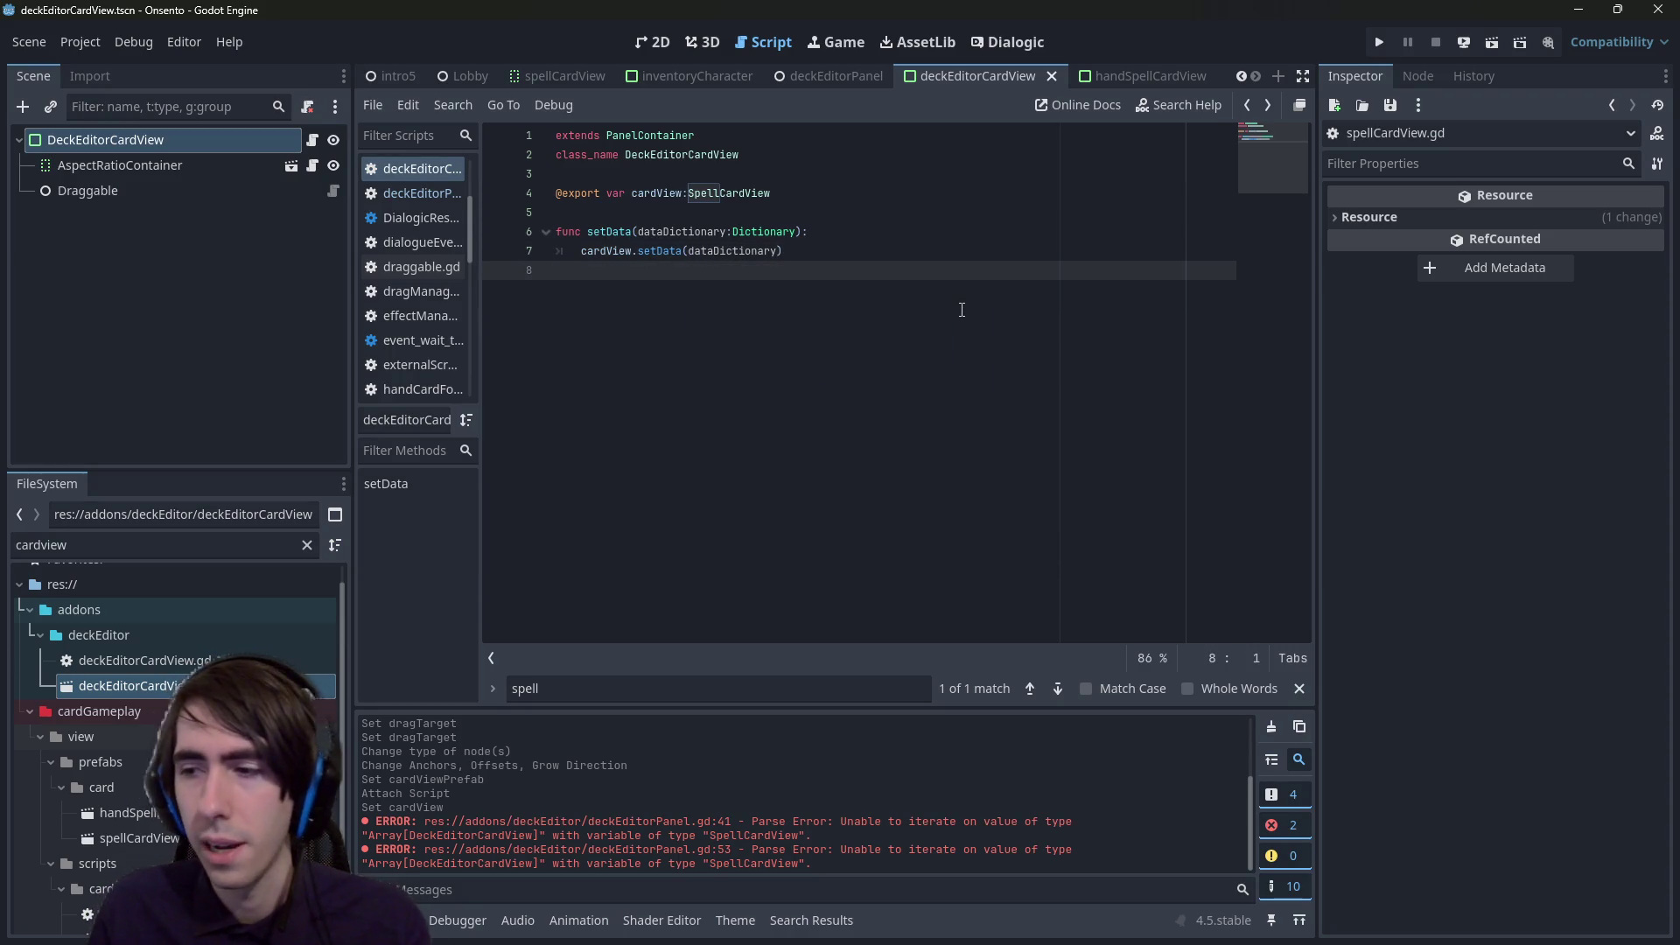
left_click(656, 34)
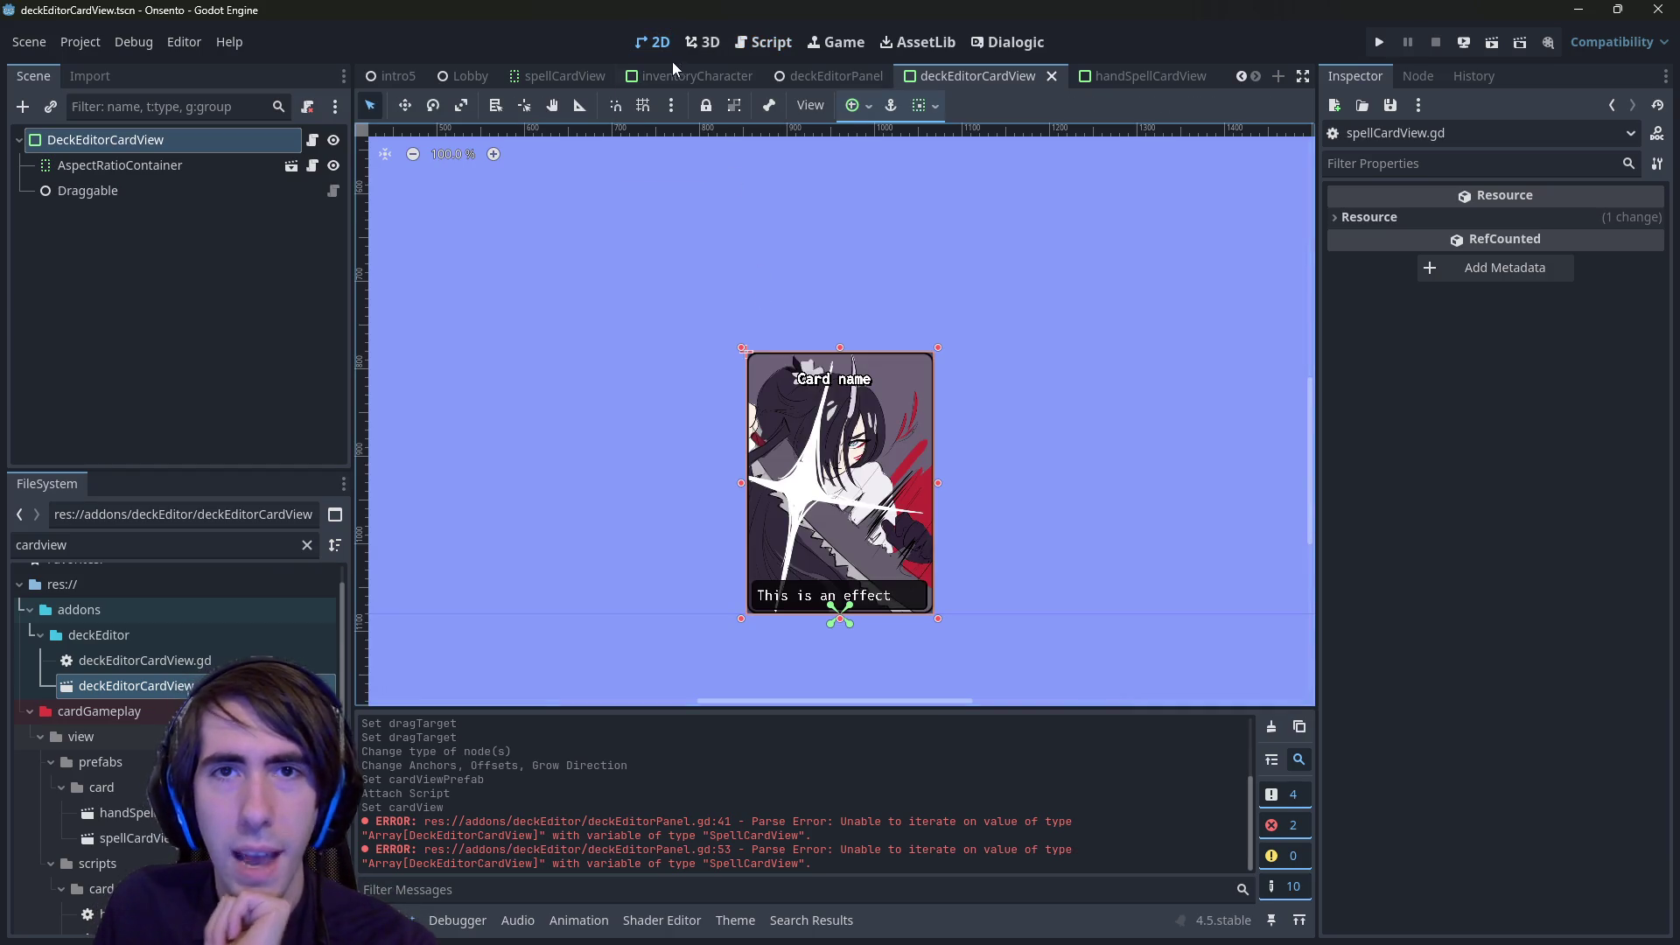
left_click(763, 42)
double_click(707, 244)
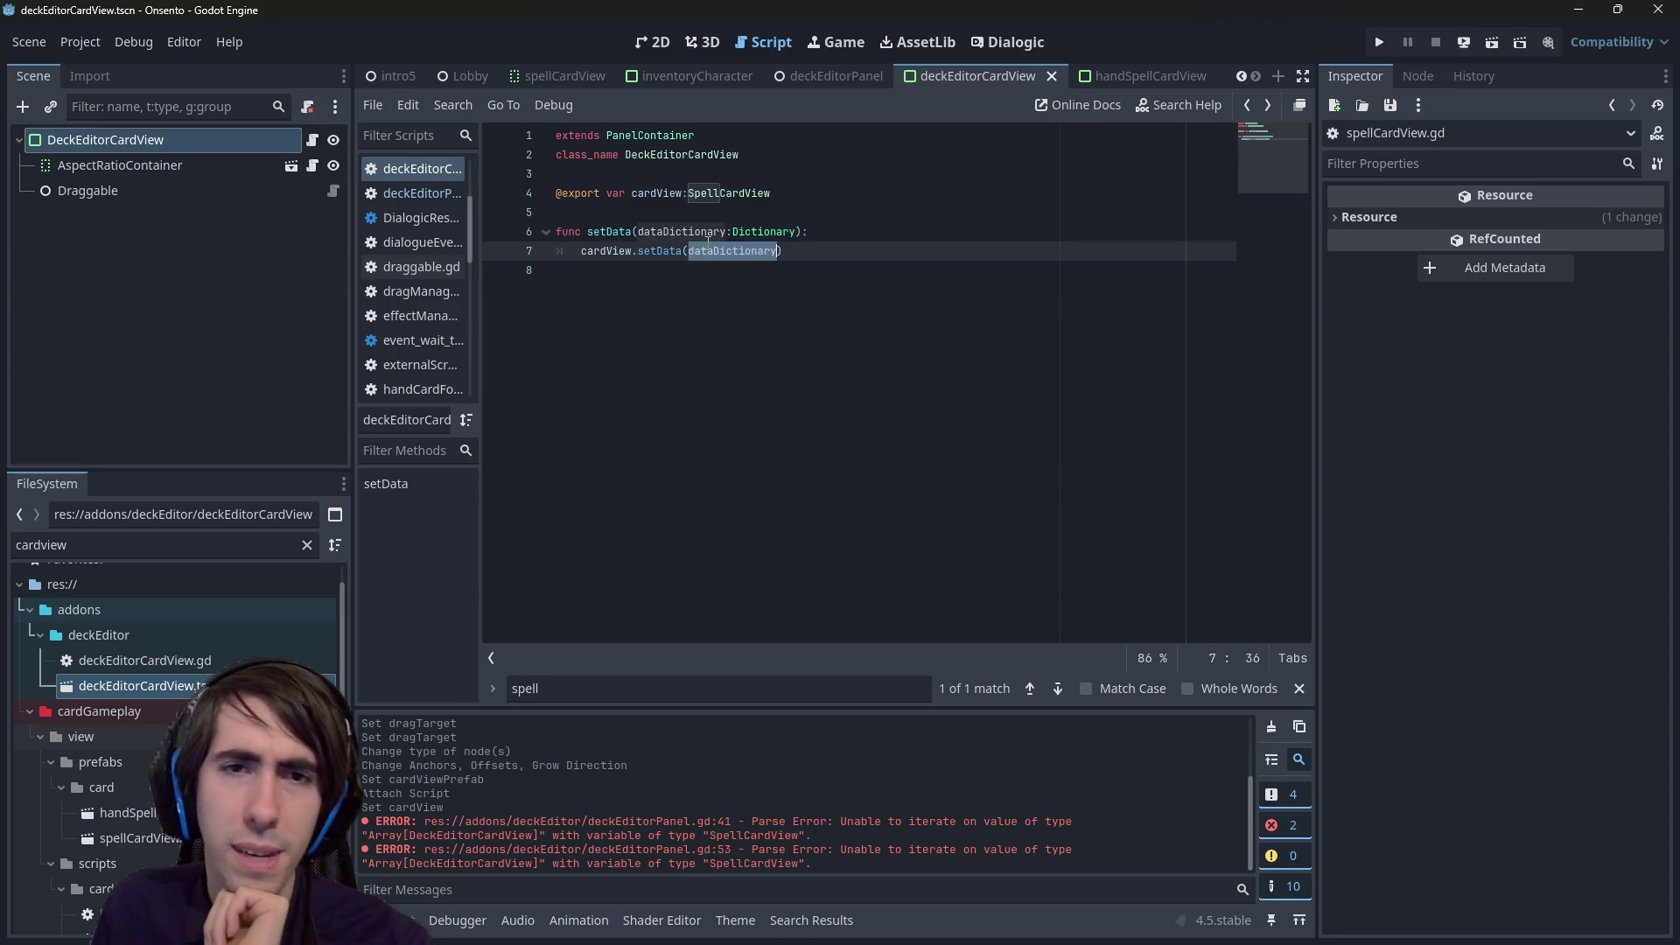
double_click(700, 231)
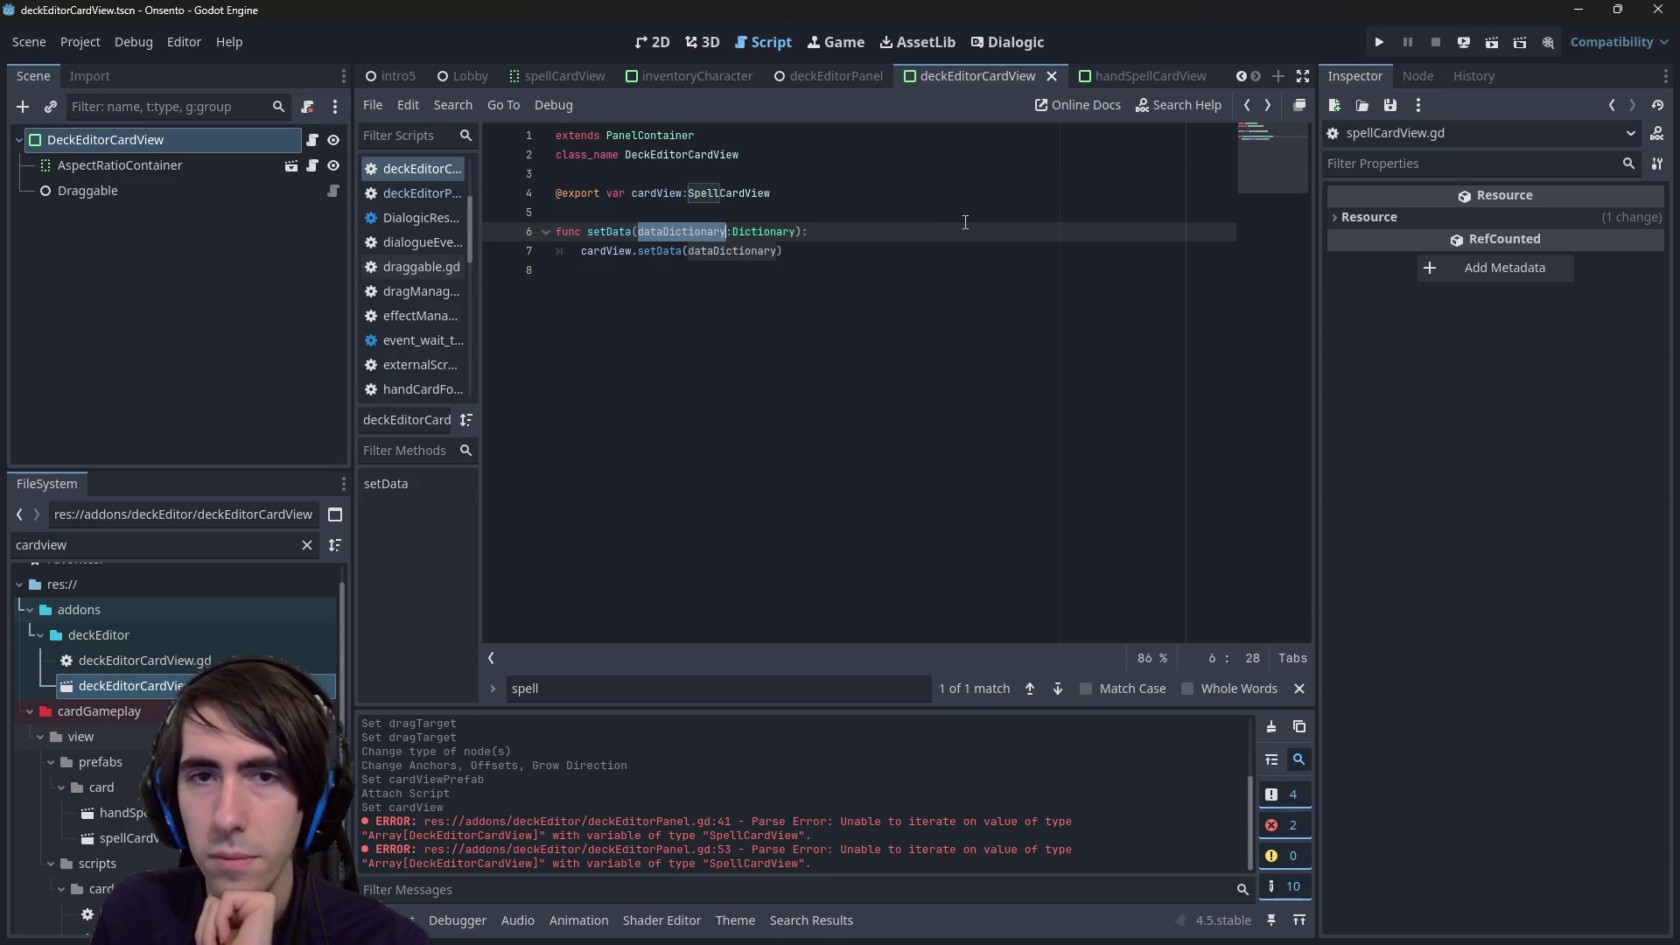
left_click(642, 48)
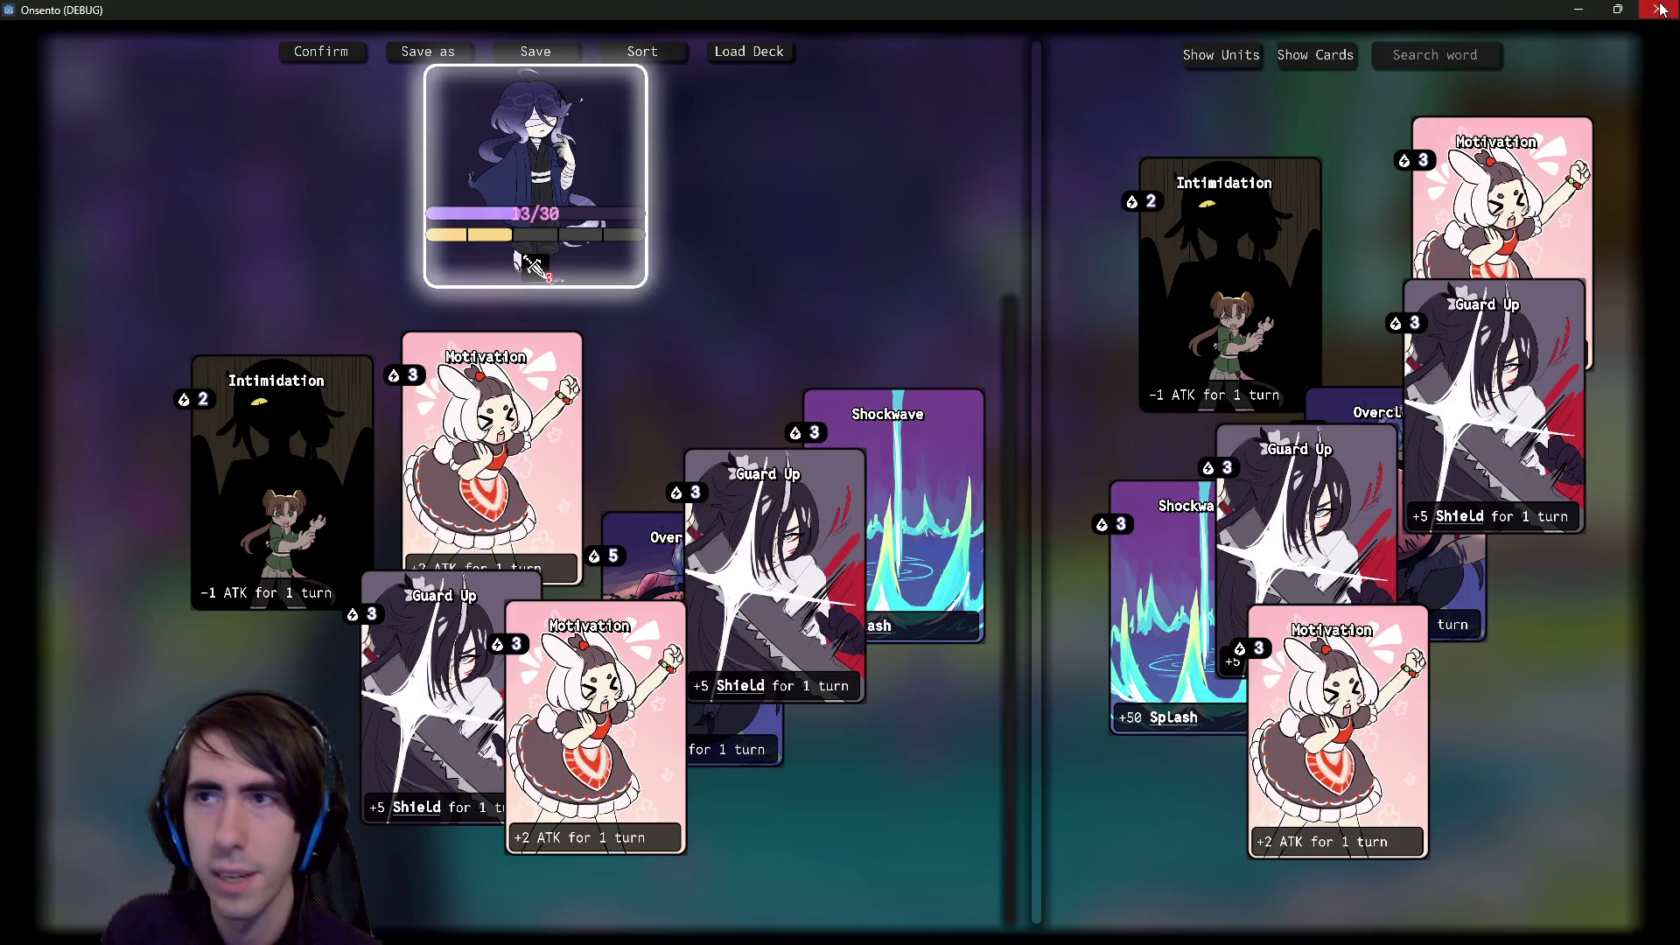
- Close the running game and show the deckEditorCardView scene in the 2D view
left_click(1660, 10)
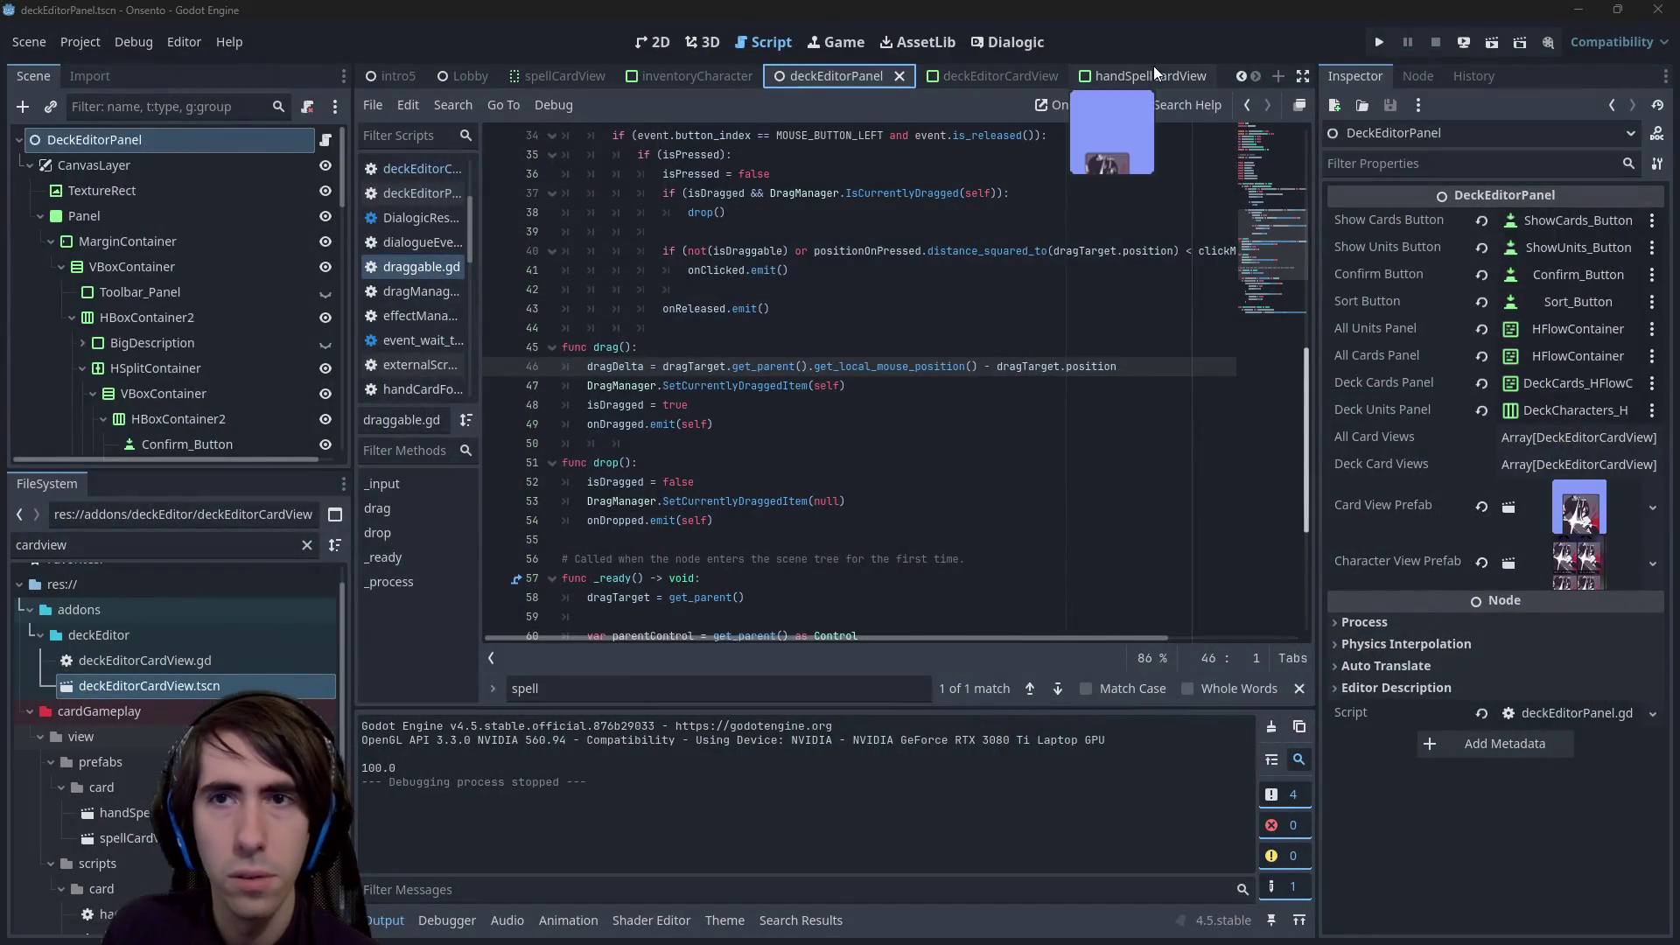
left_click(993, 78)
left_click(653, 42)
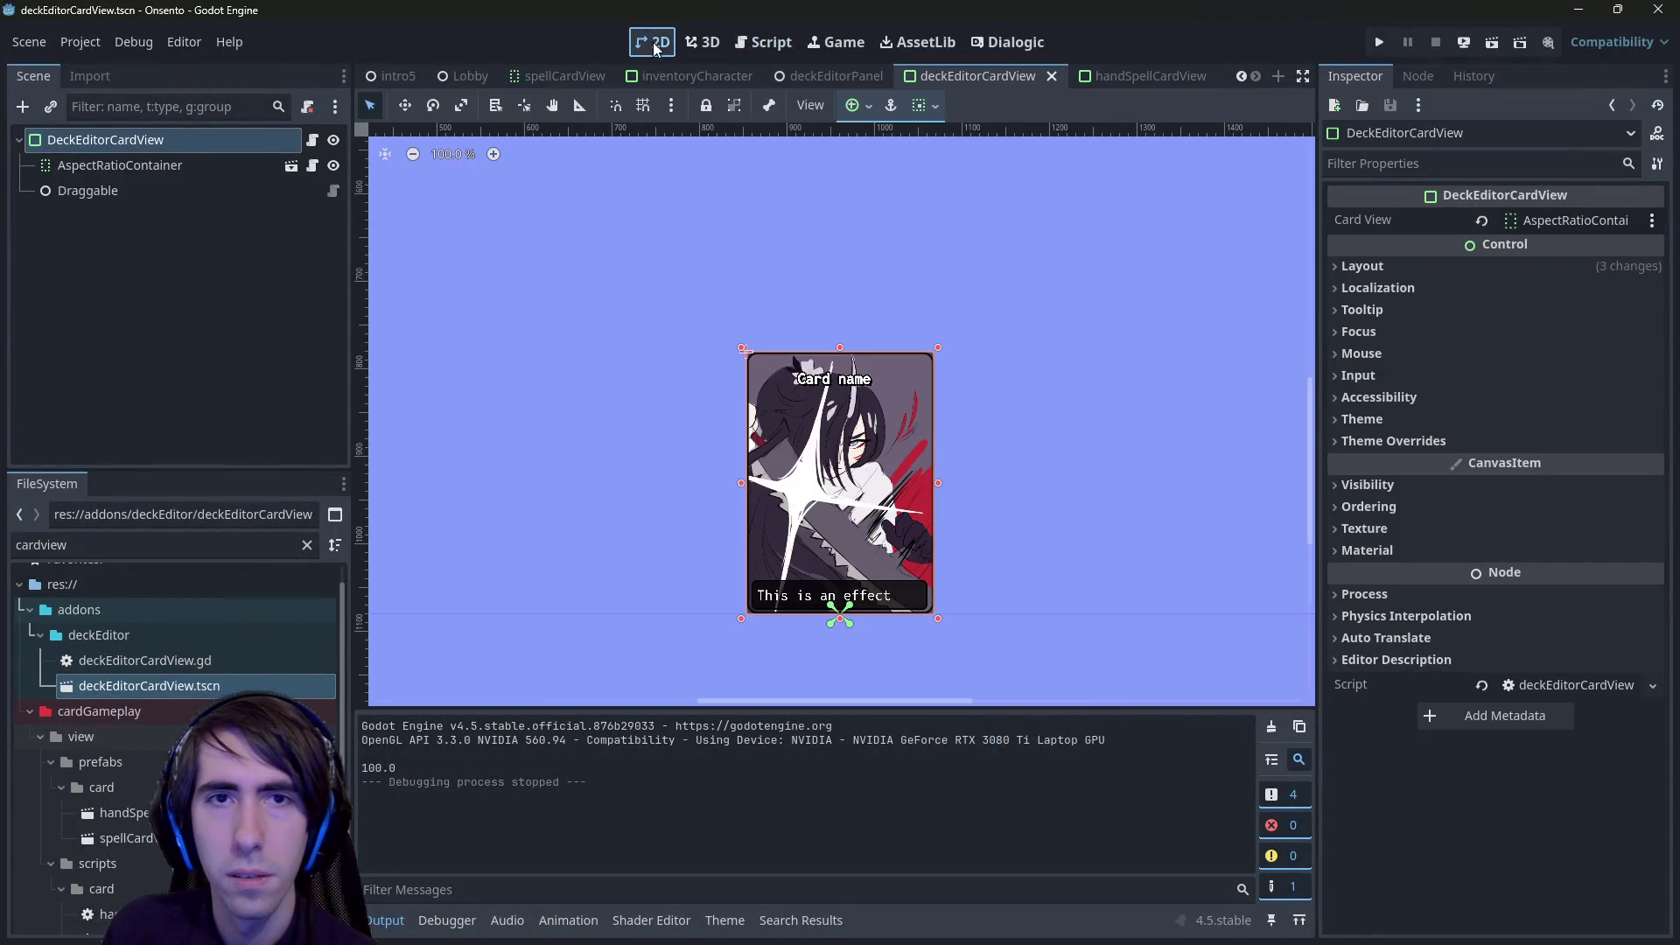
- Set Theme Overrides > Styles > Panel to a new StyleBoxEmpty, save, and return to deckEditorPanel
left_click(1393, 441)
left_click(1369, 462)
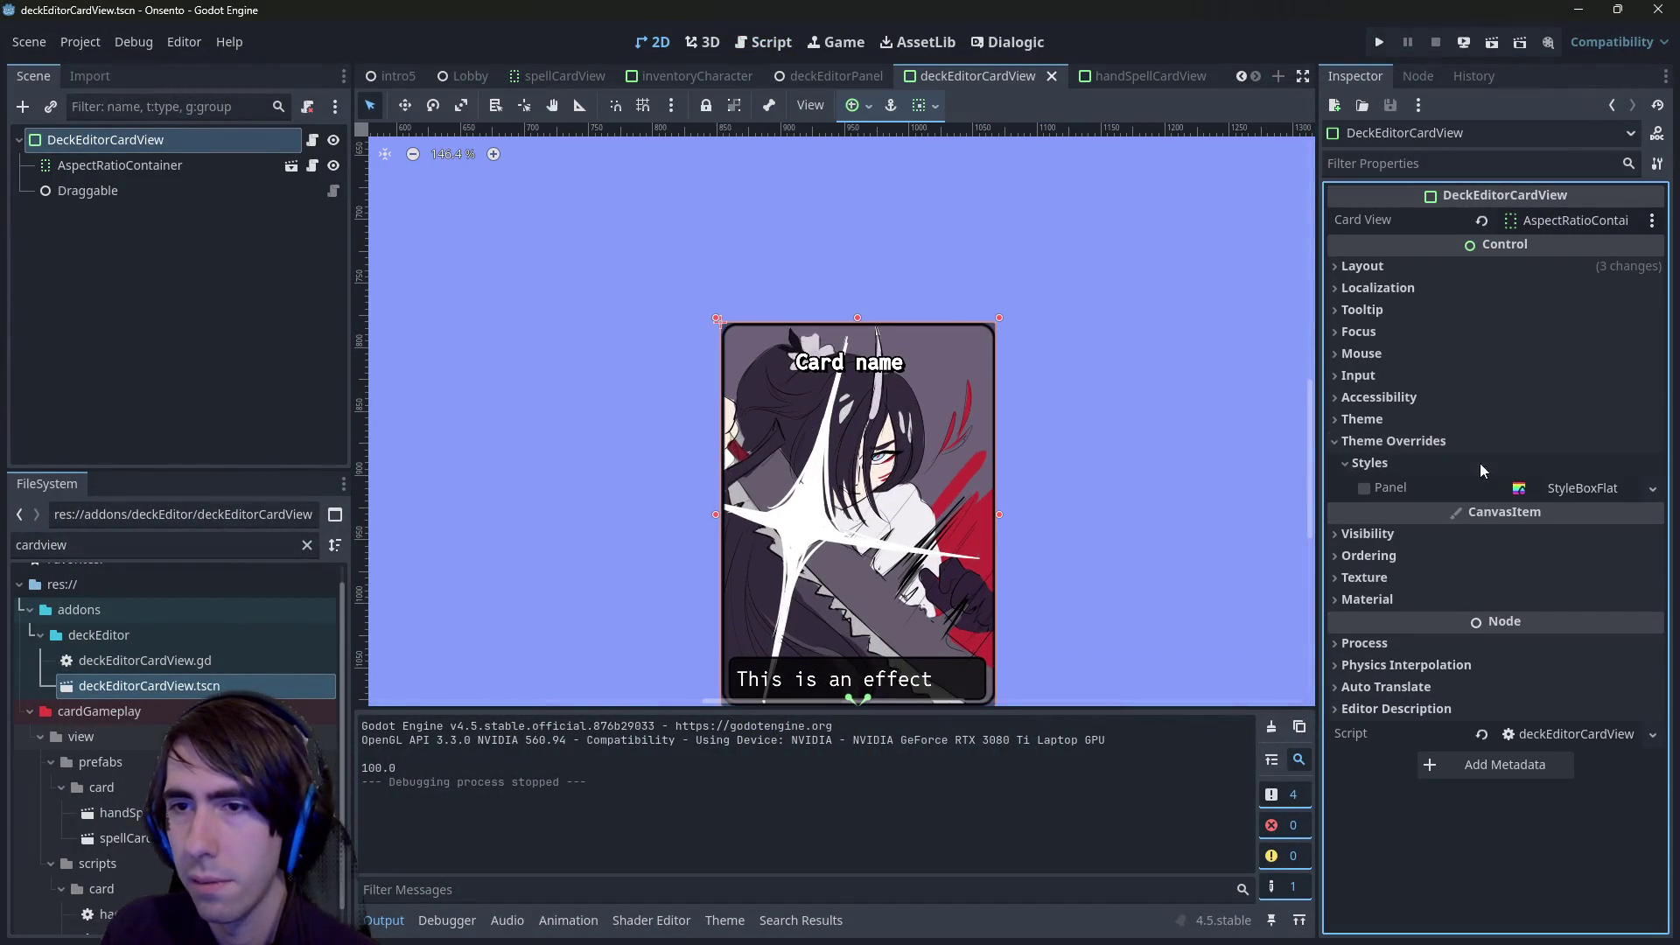
left_click(1652, 488)
left_click(1601, 541)
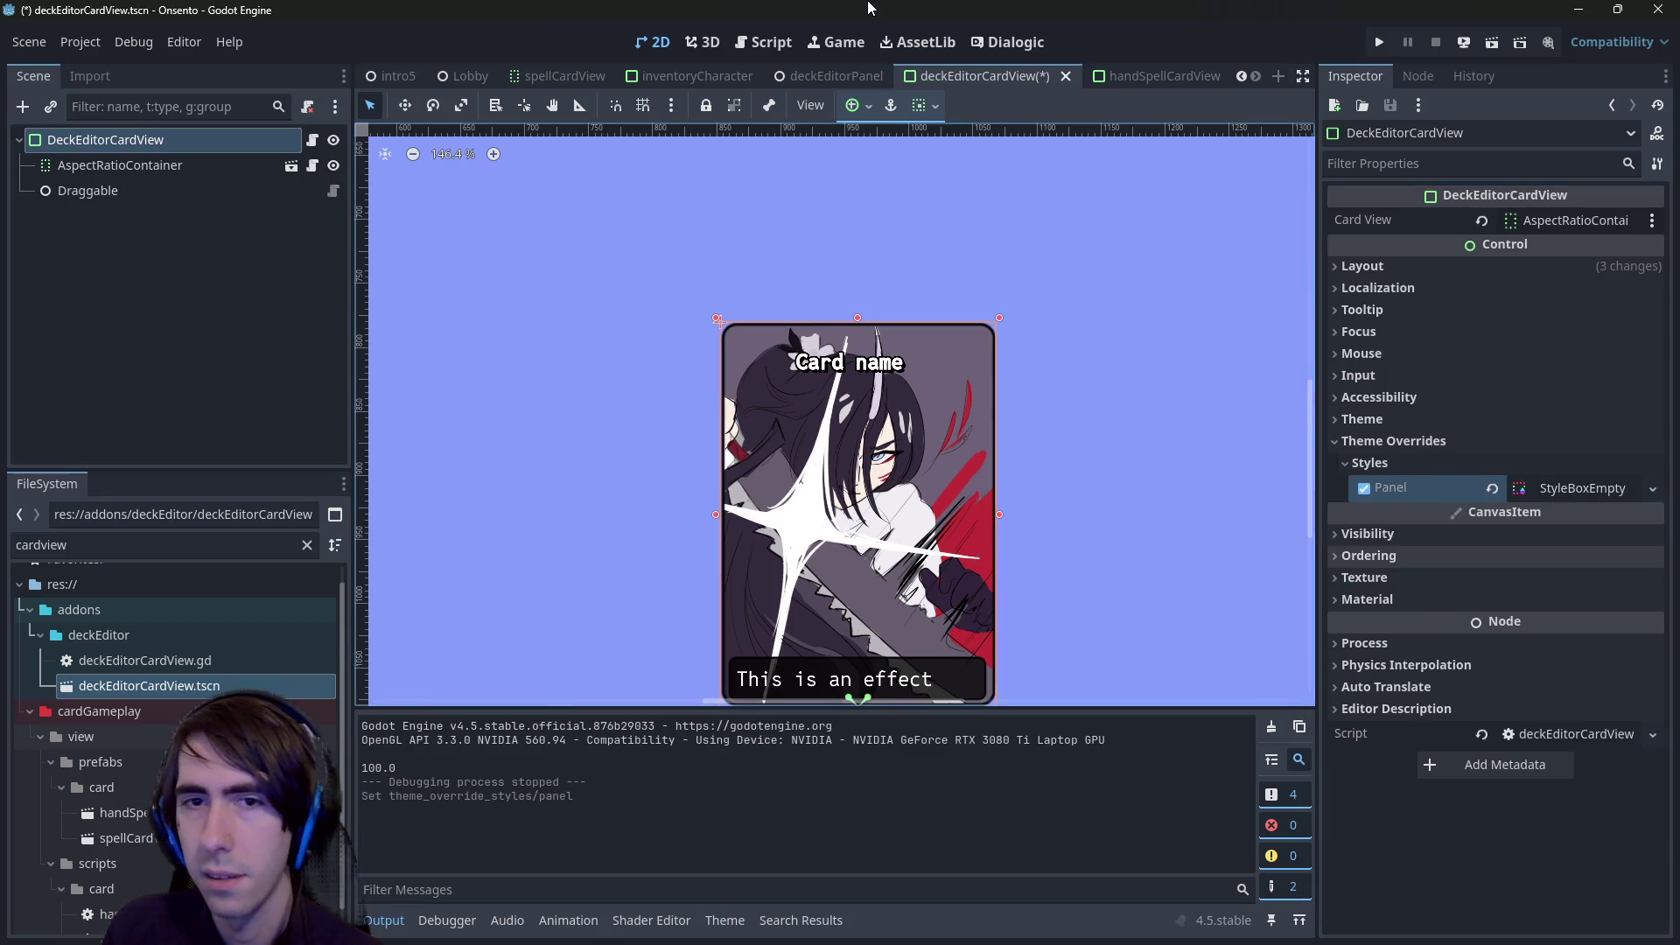
key("ctrl+s")
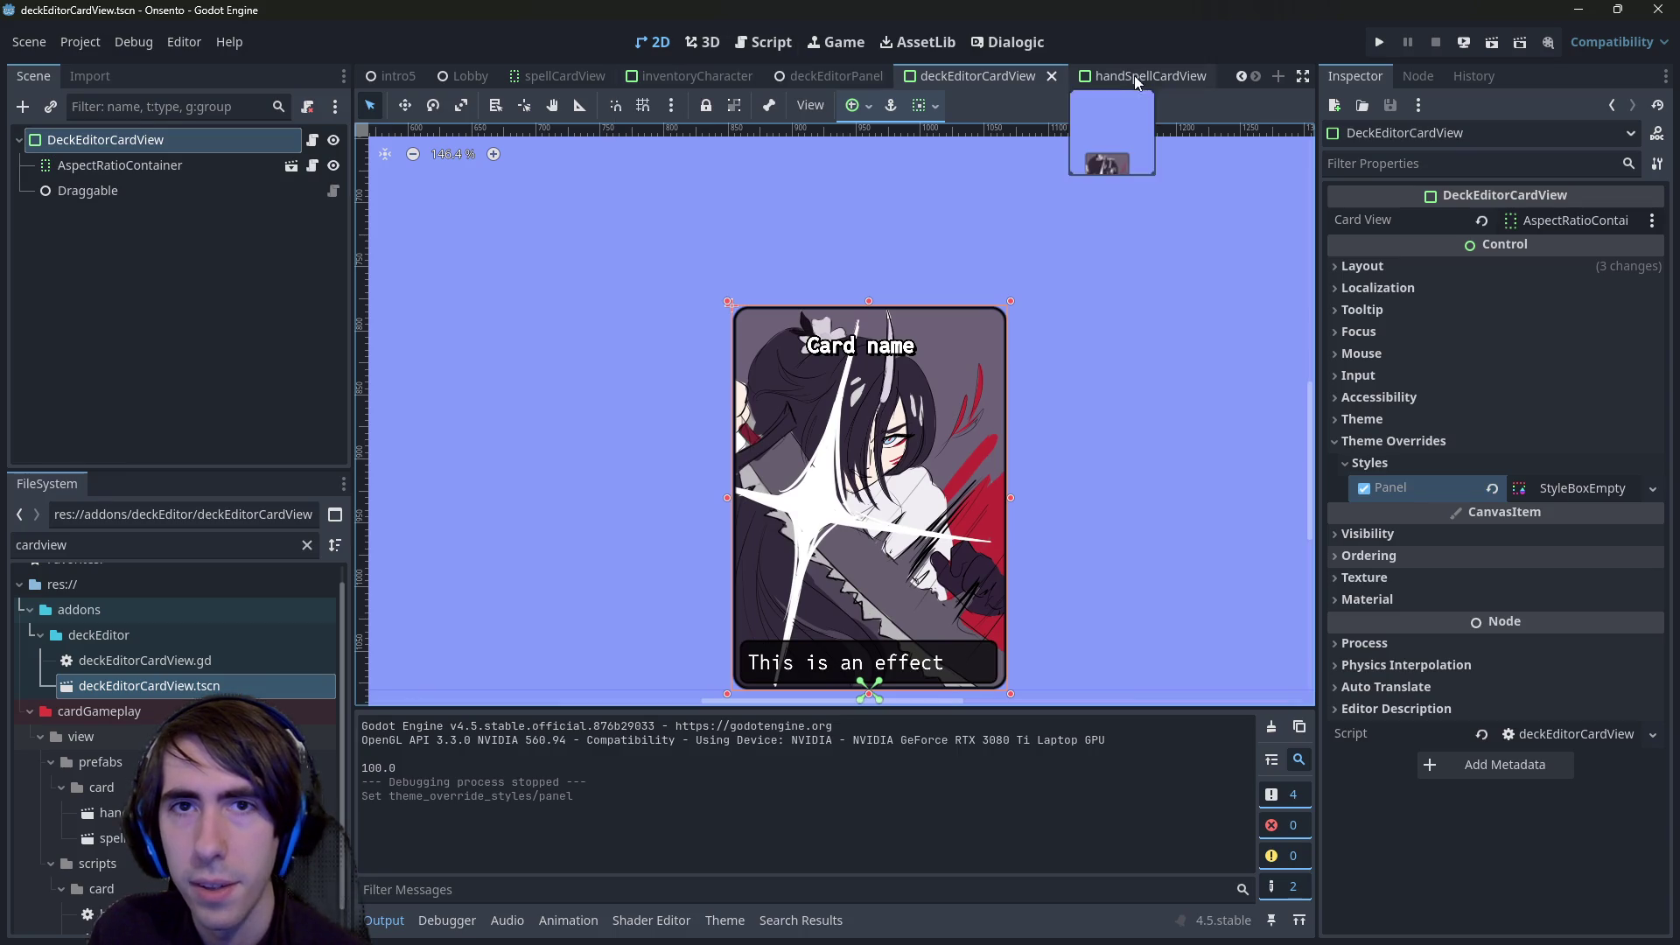
left_click(821, 81)
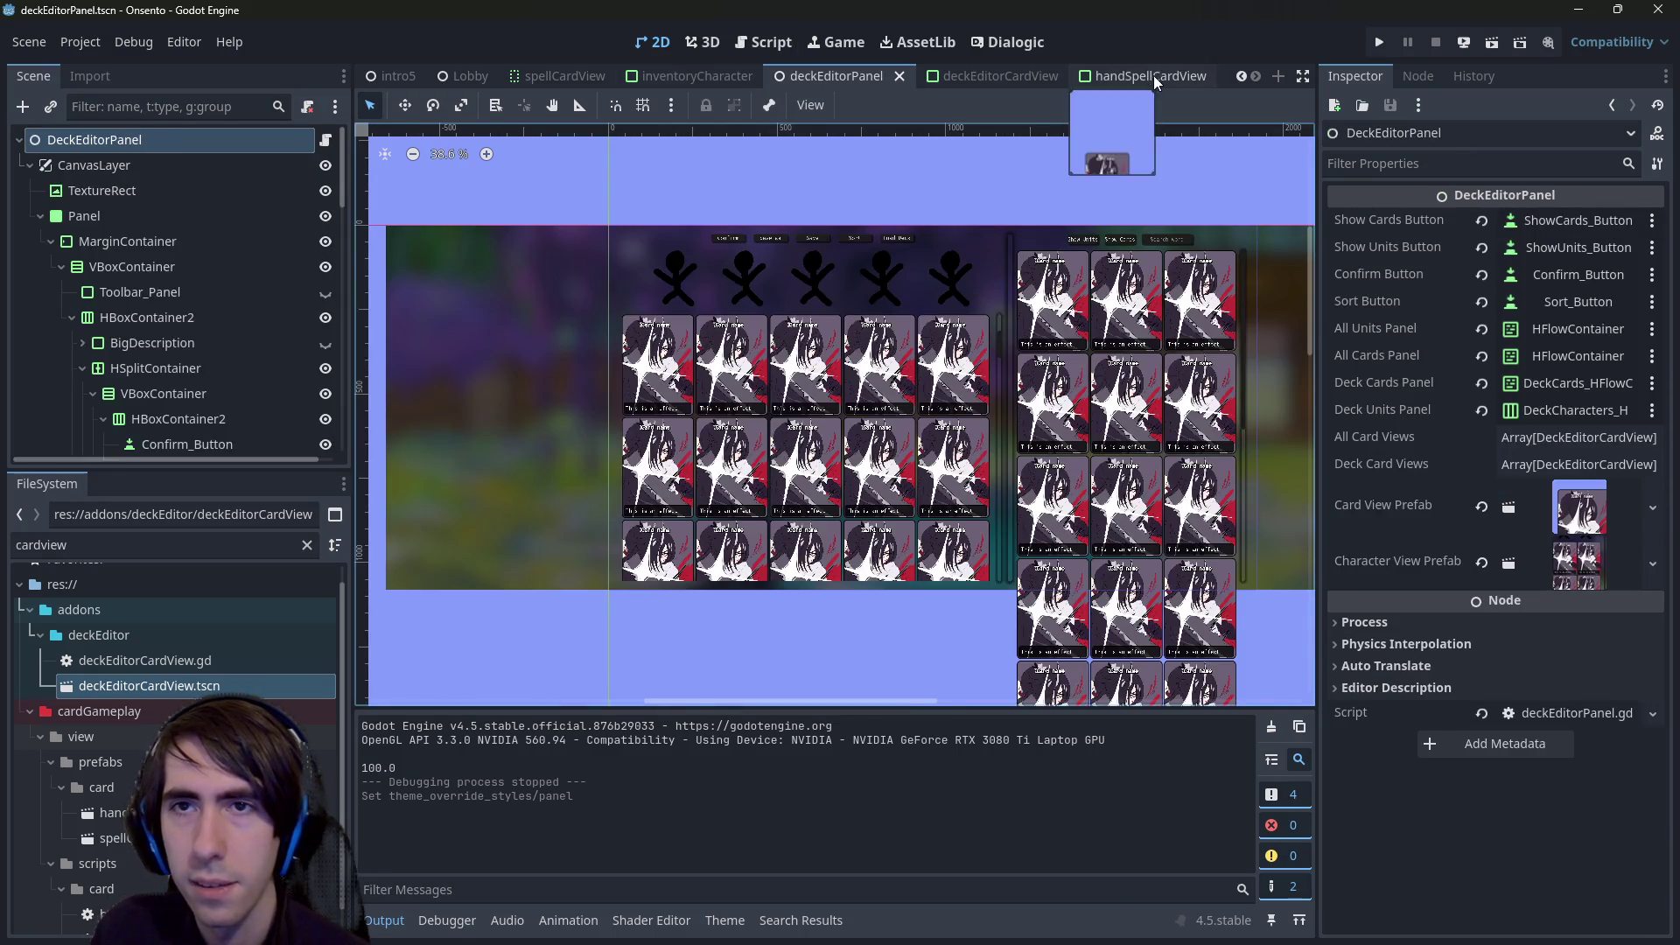
- Run and stop the deckEditorPanel scene, then collapse the Panel node's children
left_click(1134, 77)
left_click(845, 82)
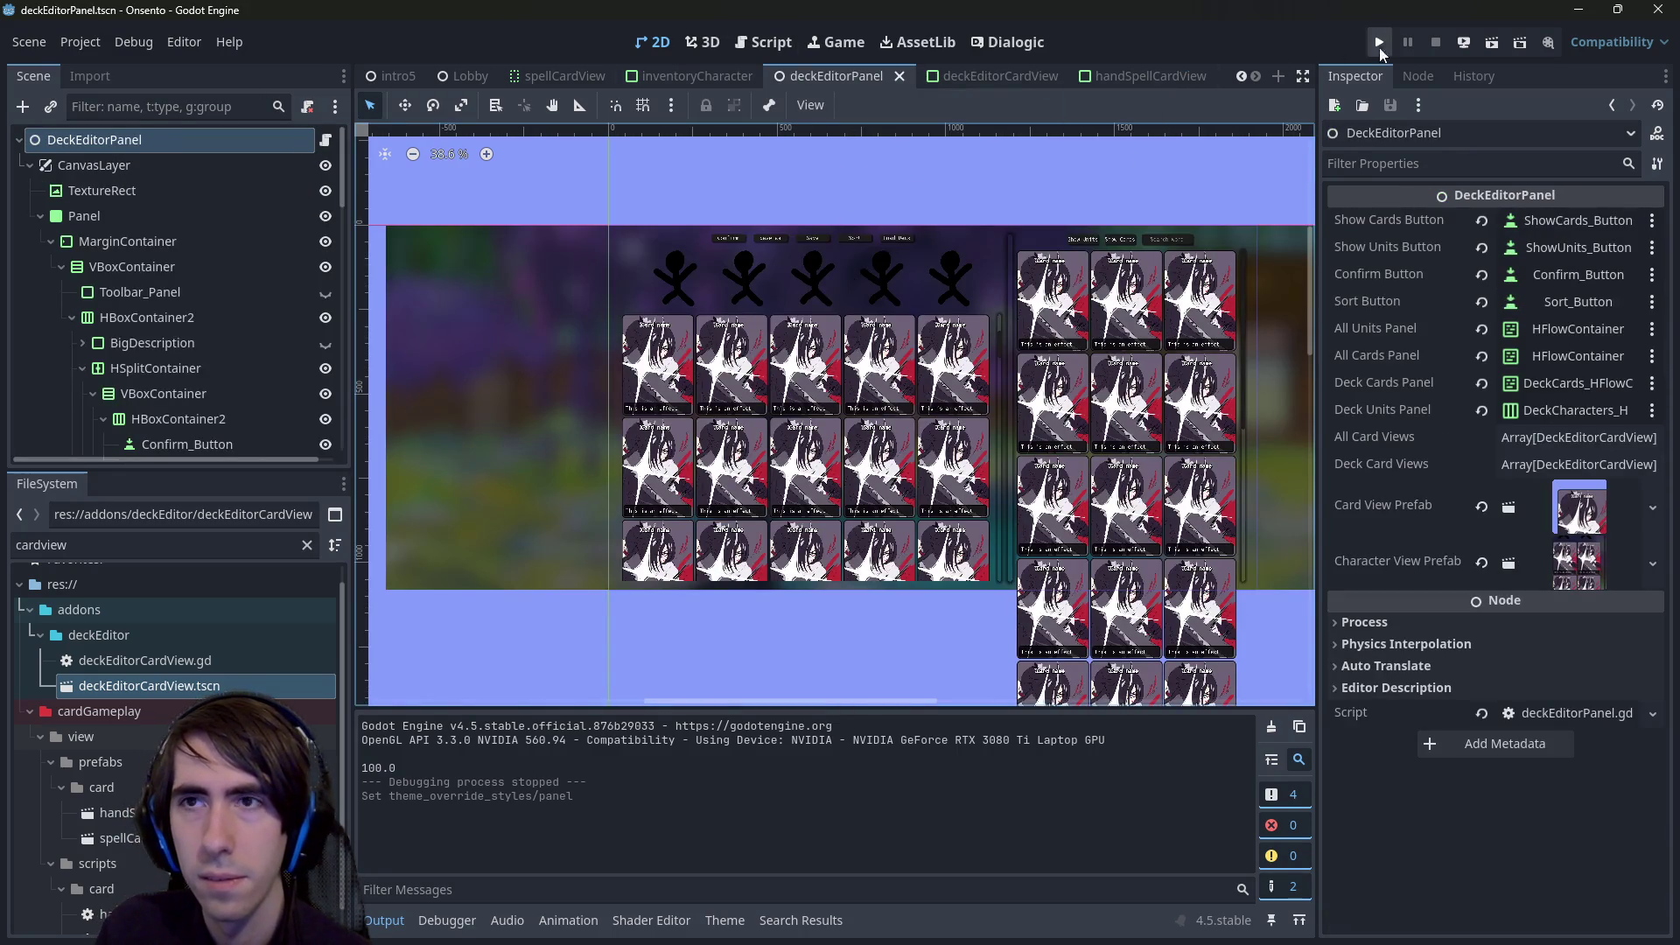
left_click(1490, 44)
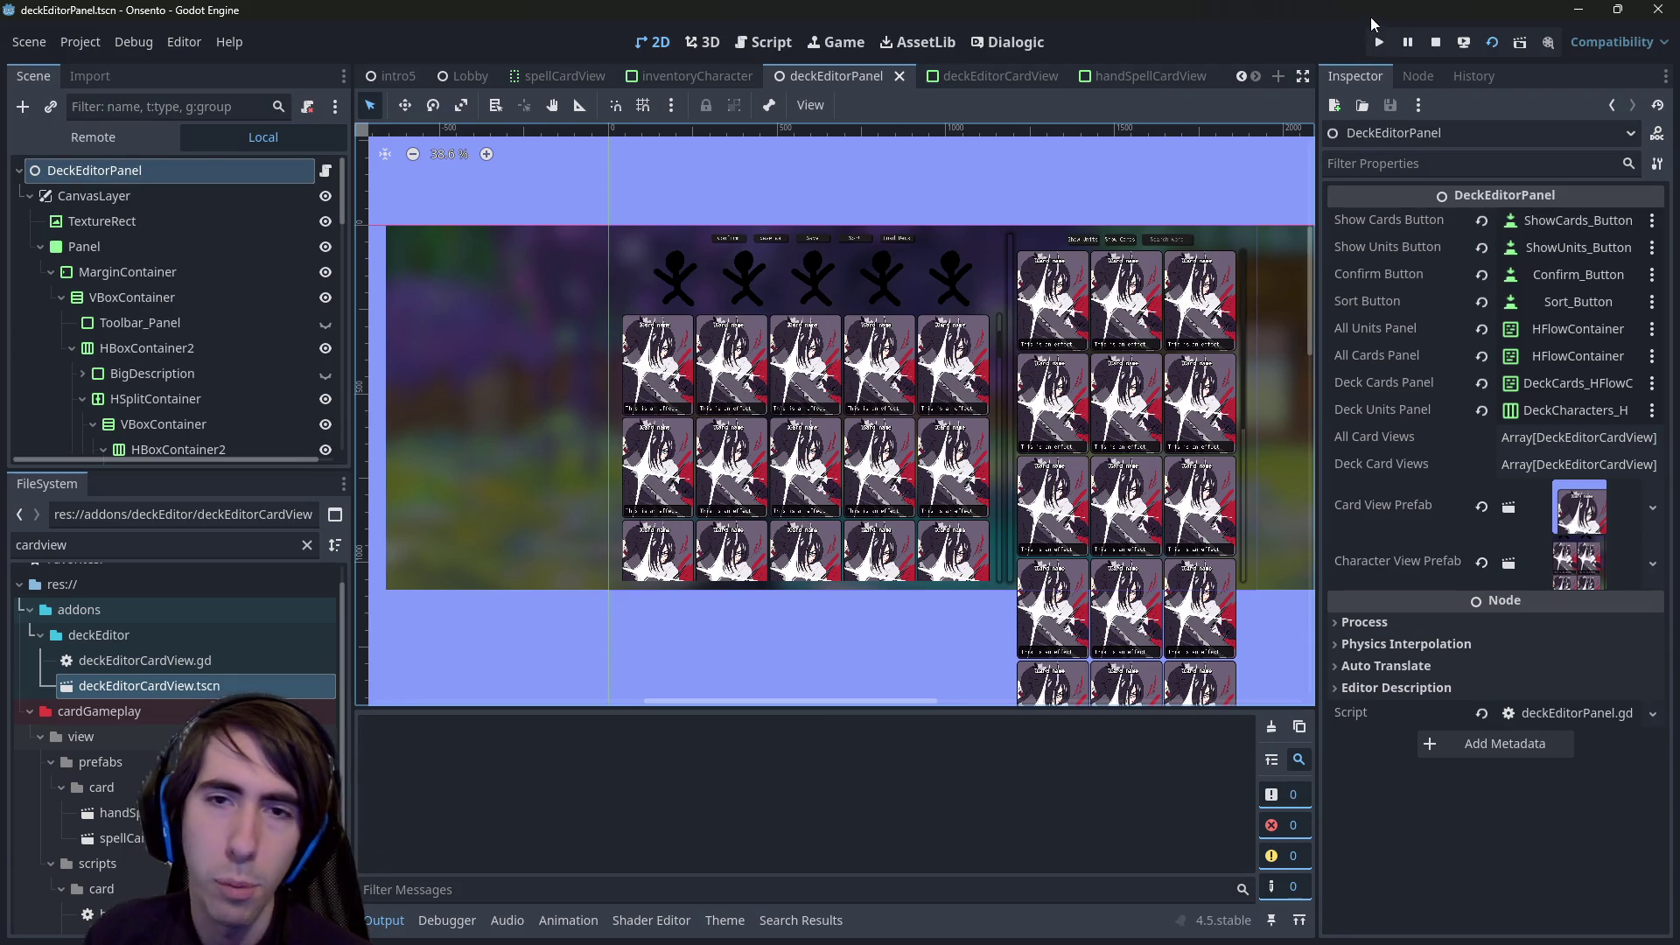
left_click(1422, 35)
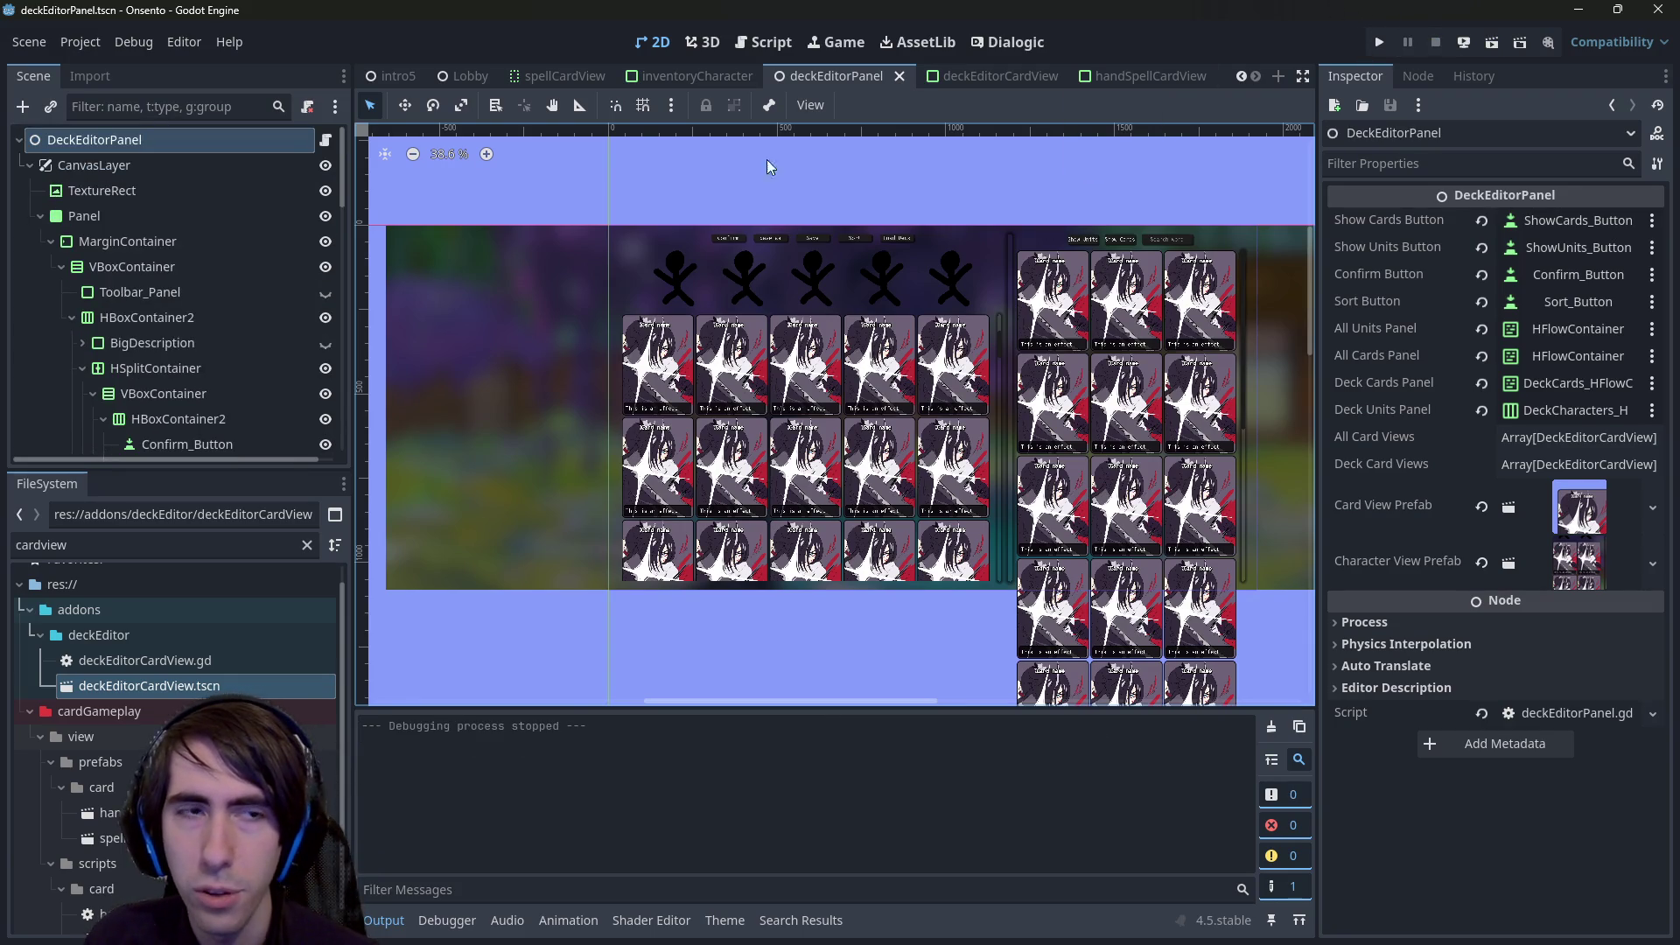
left_click(40, 217)
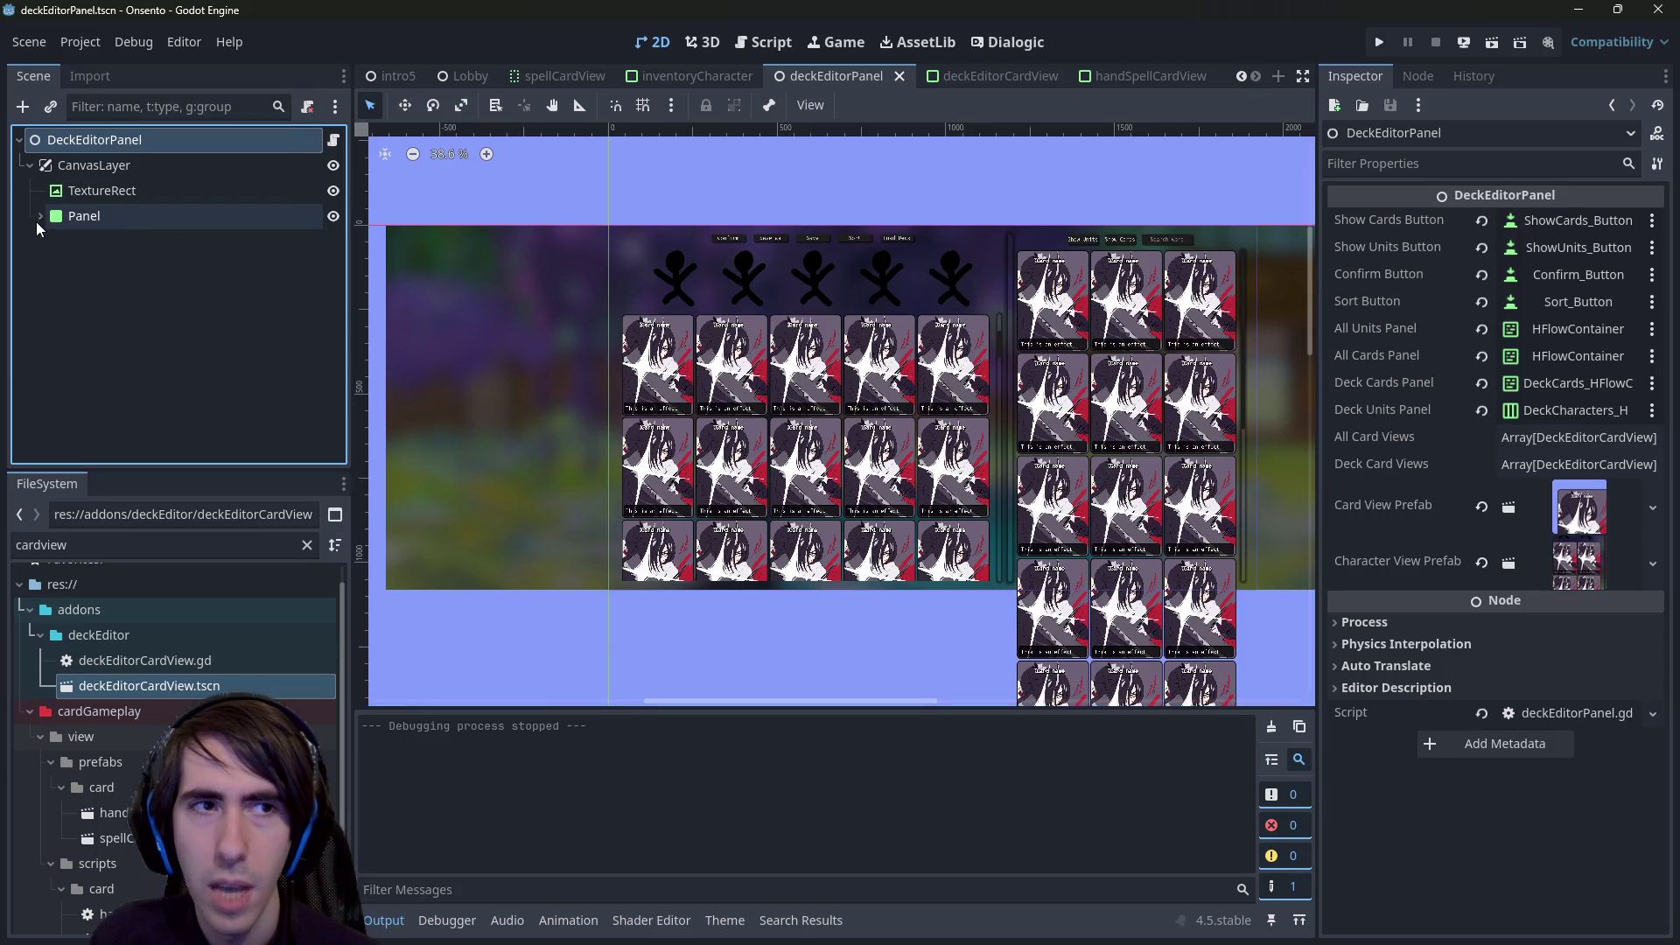
- Add a CanvasLayer child under the DeckEditorPanel root, creating CanvasLayer2
right_click(79, 364)
left_click(114, 404)
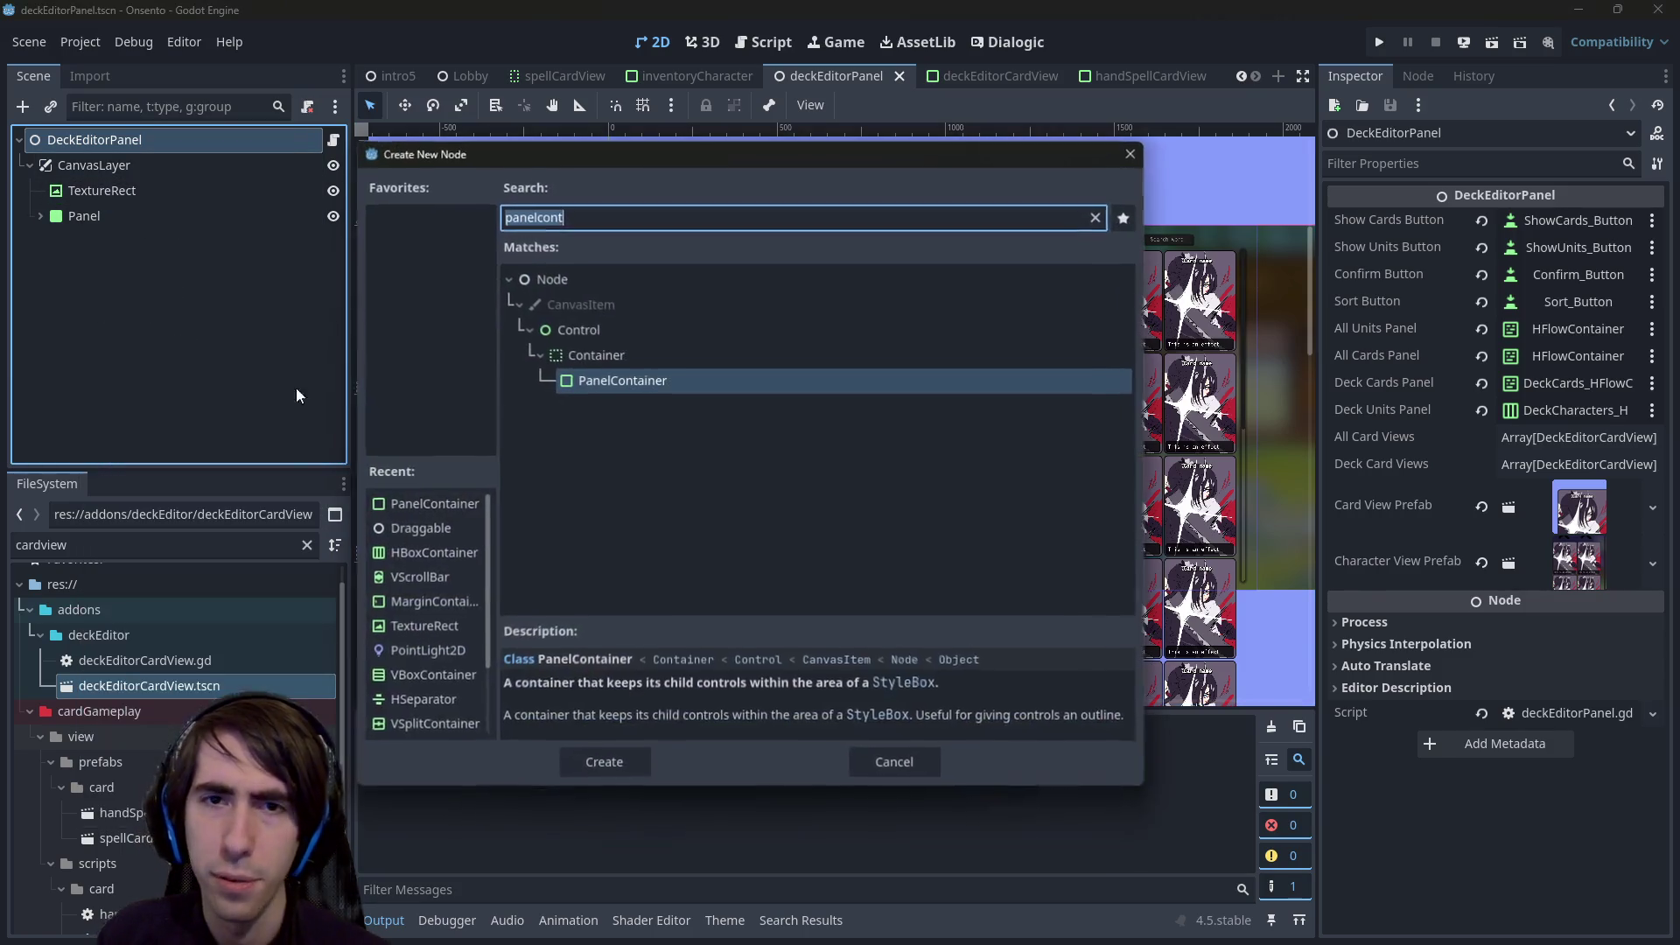
type("canvas")
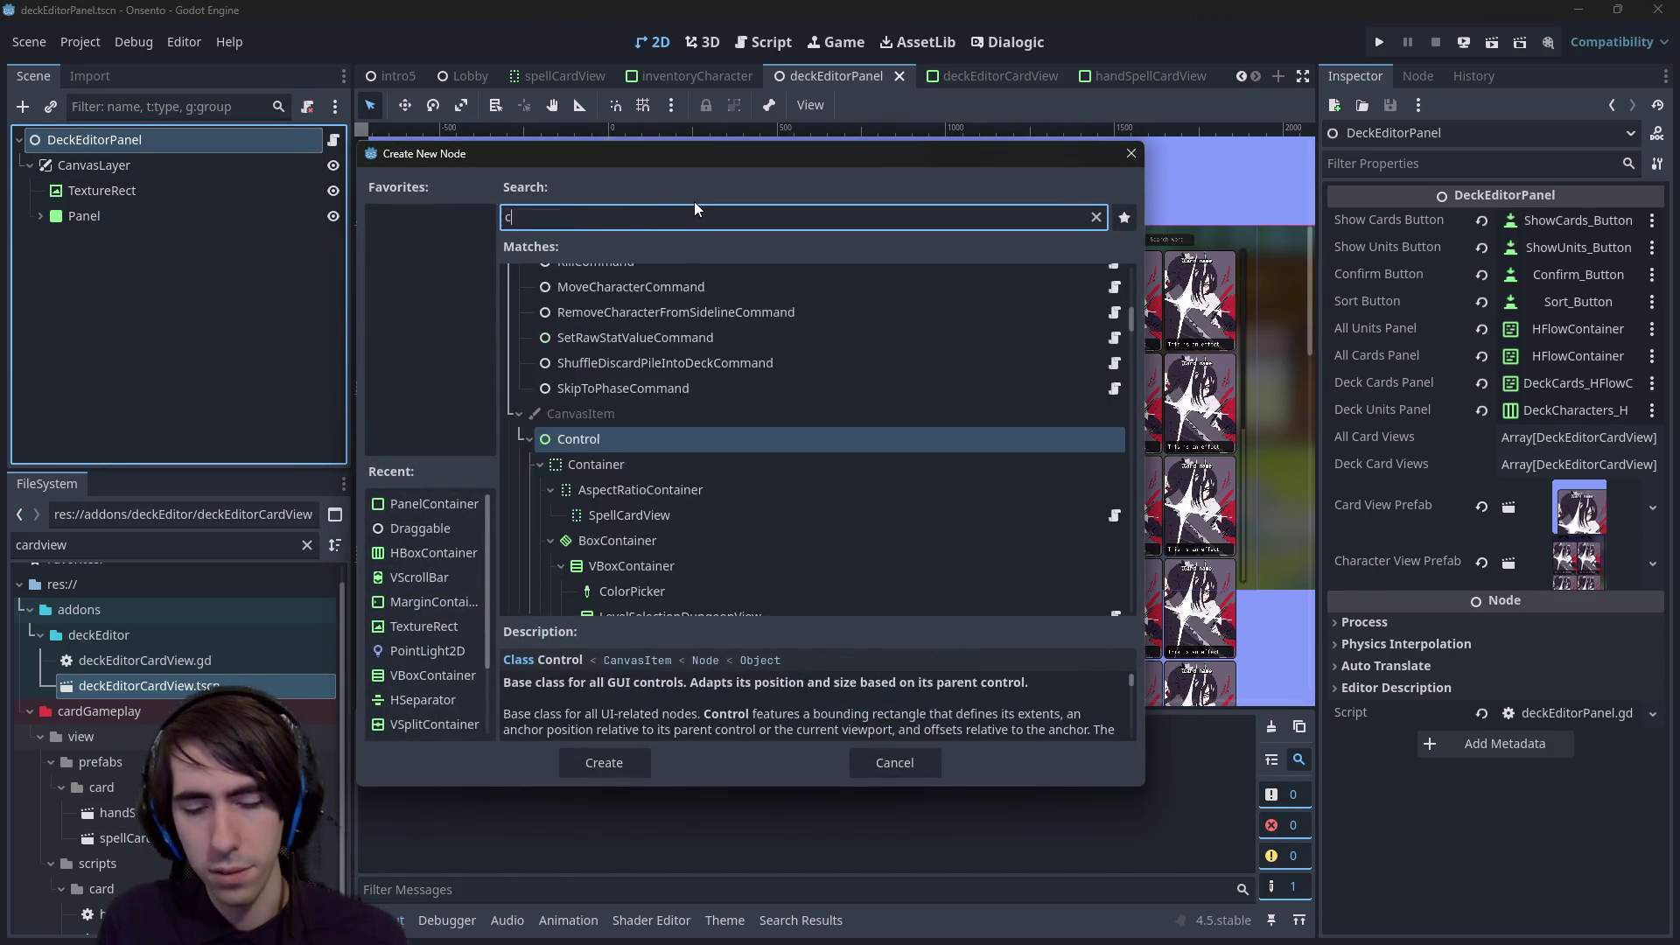
key("Return")
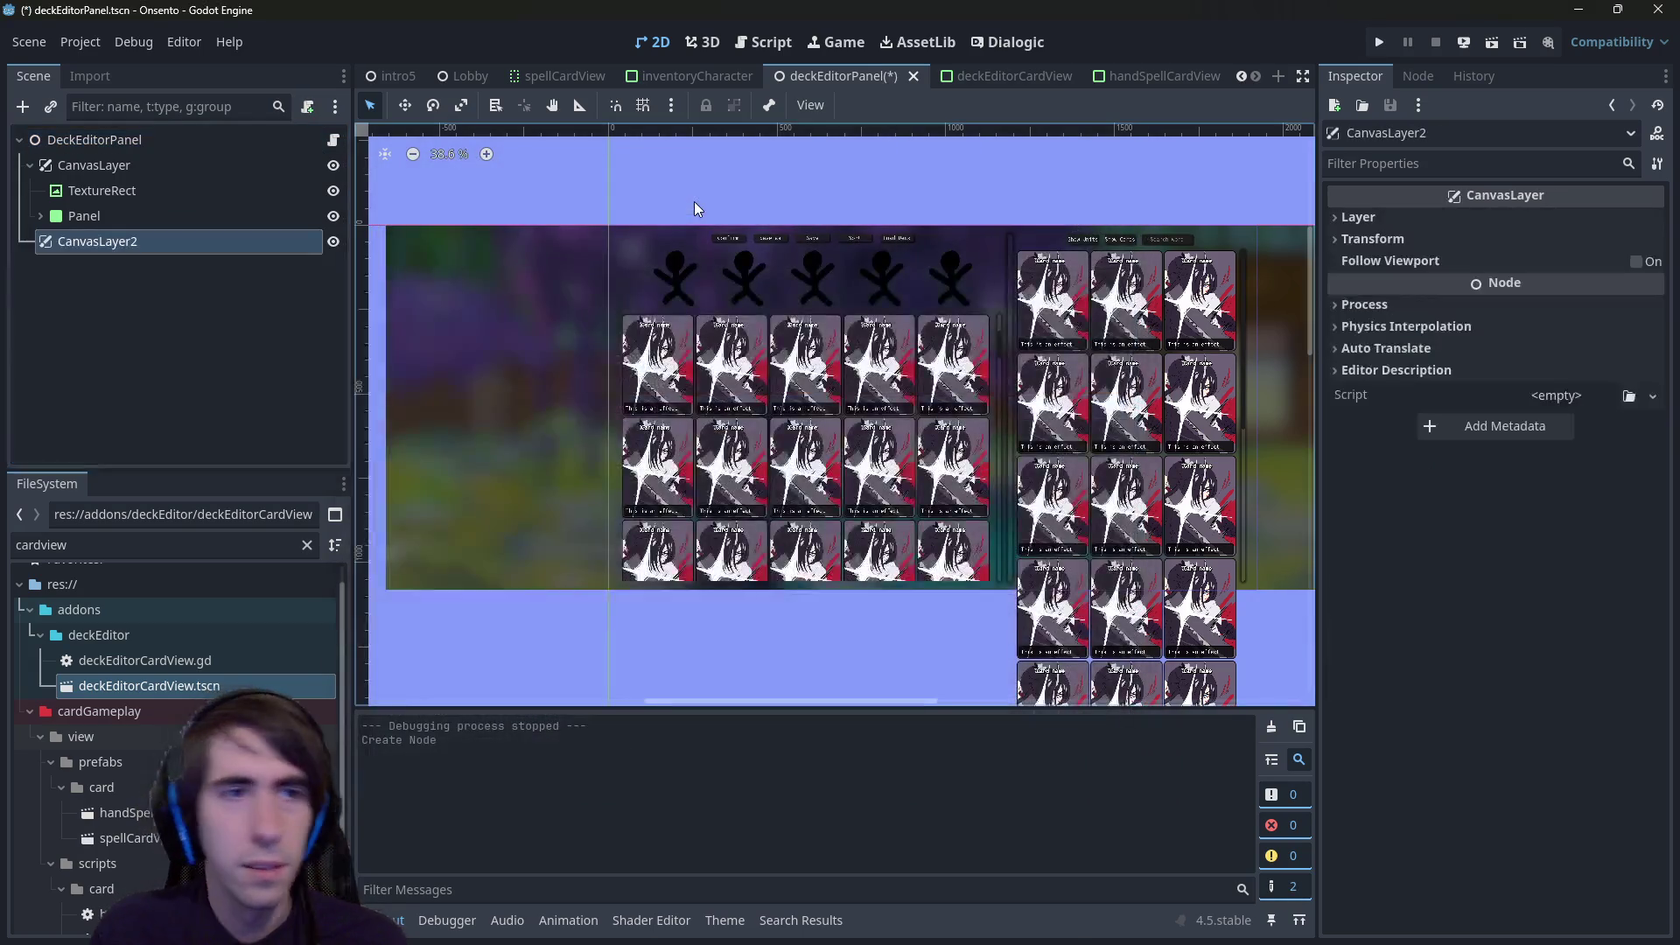
left_click(169, 293)
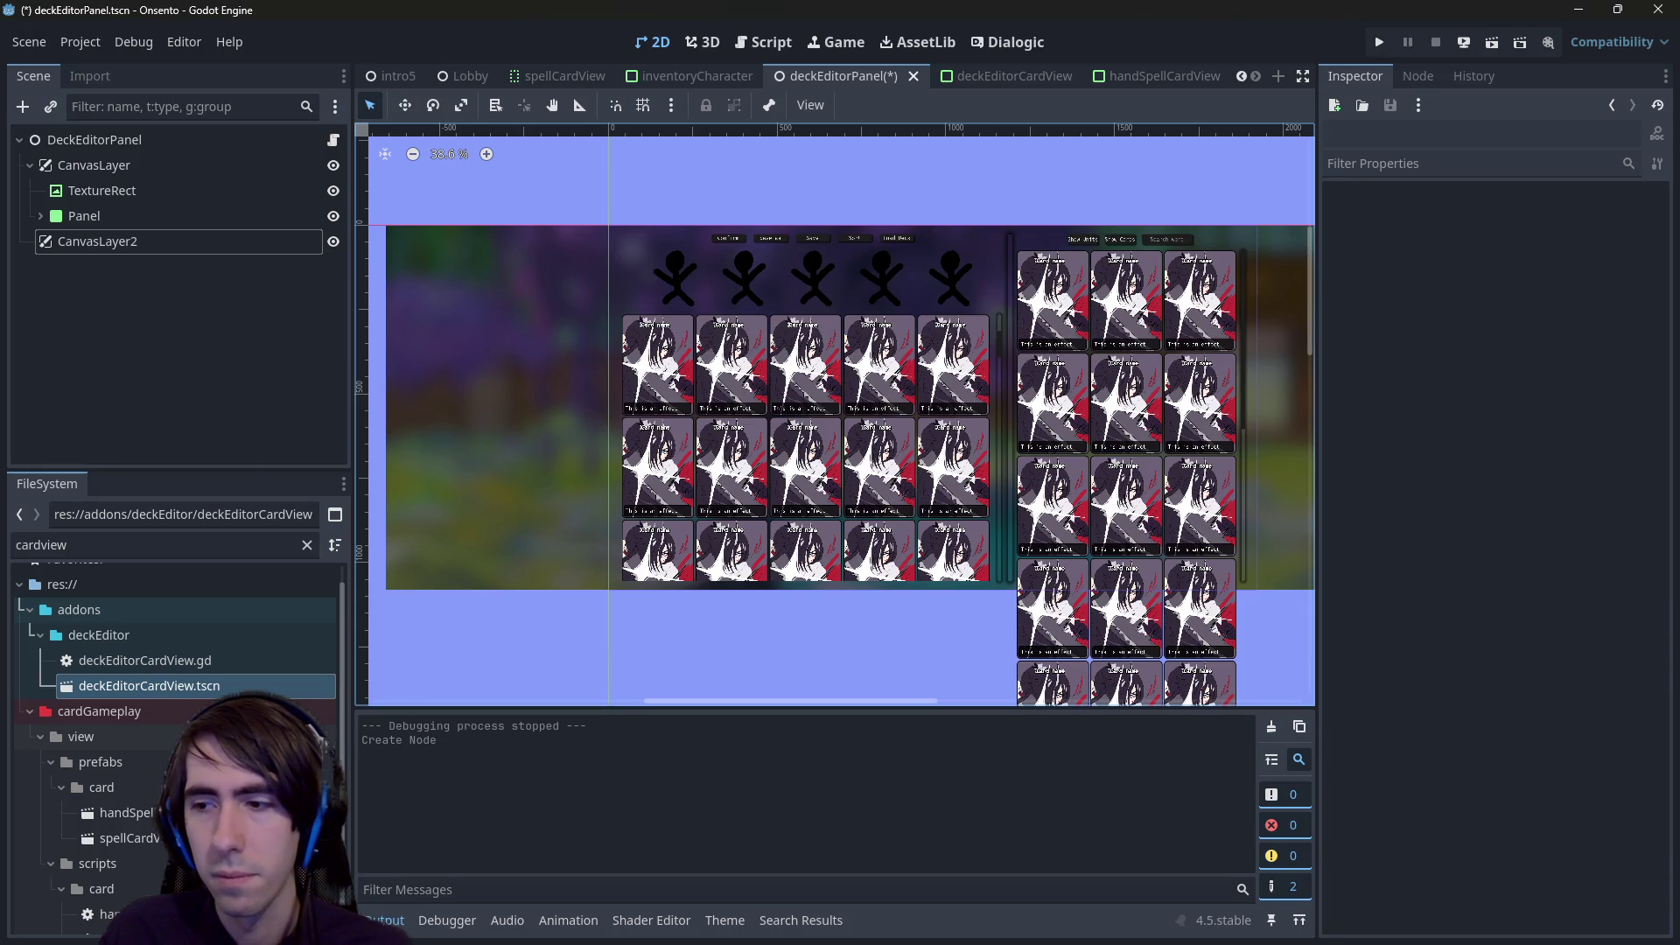
left_click(130, 243)
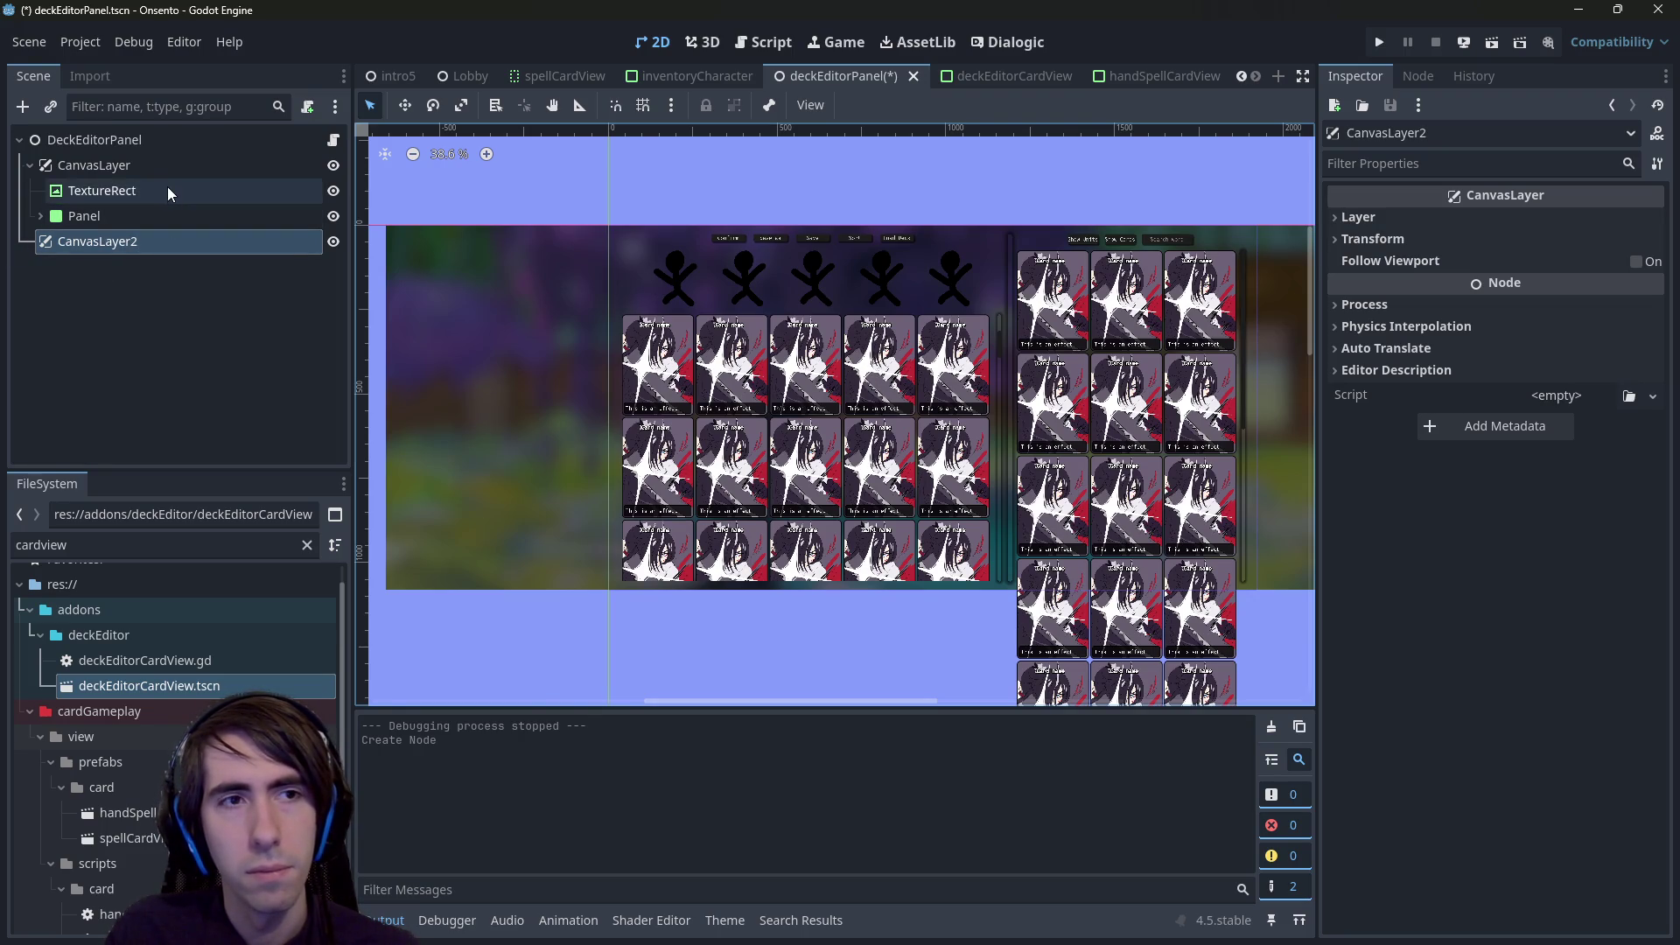
scroll(905, 351, "up", 3)
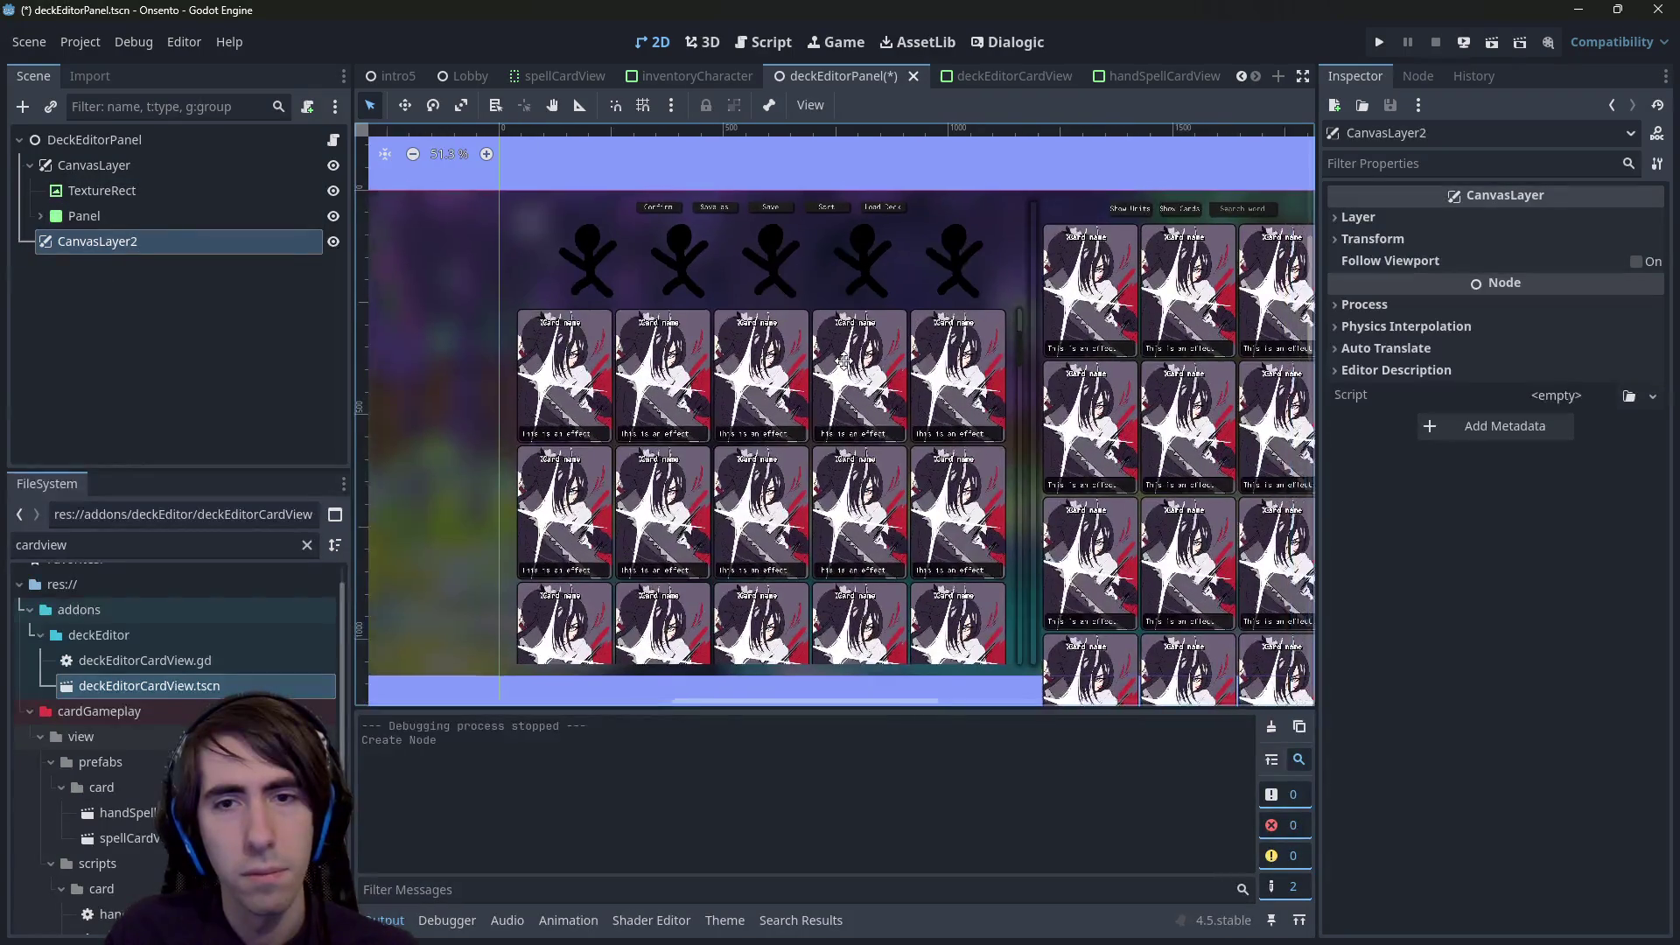
scroll(810, 385, "up", 1)
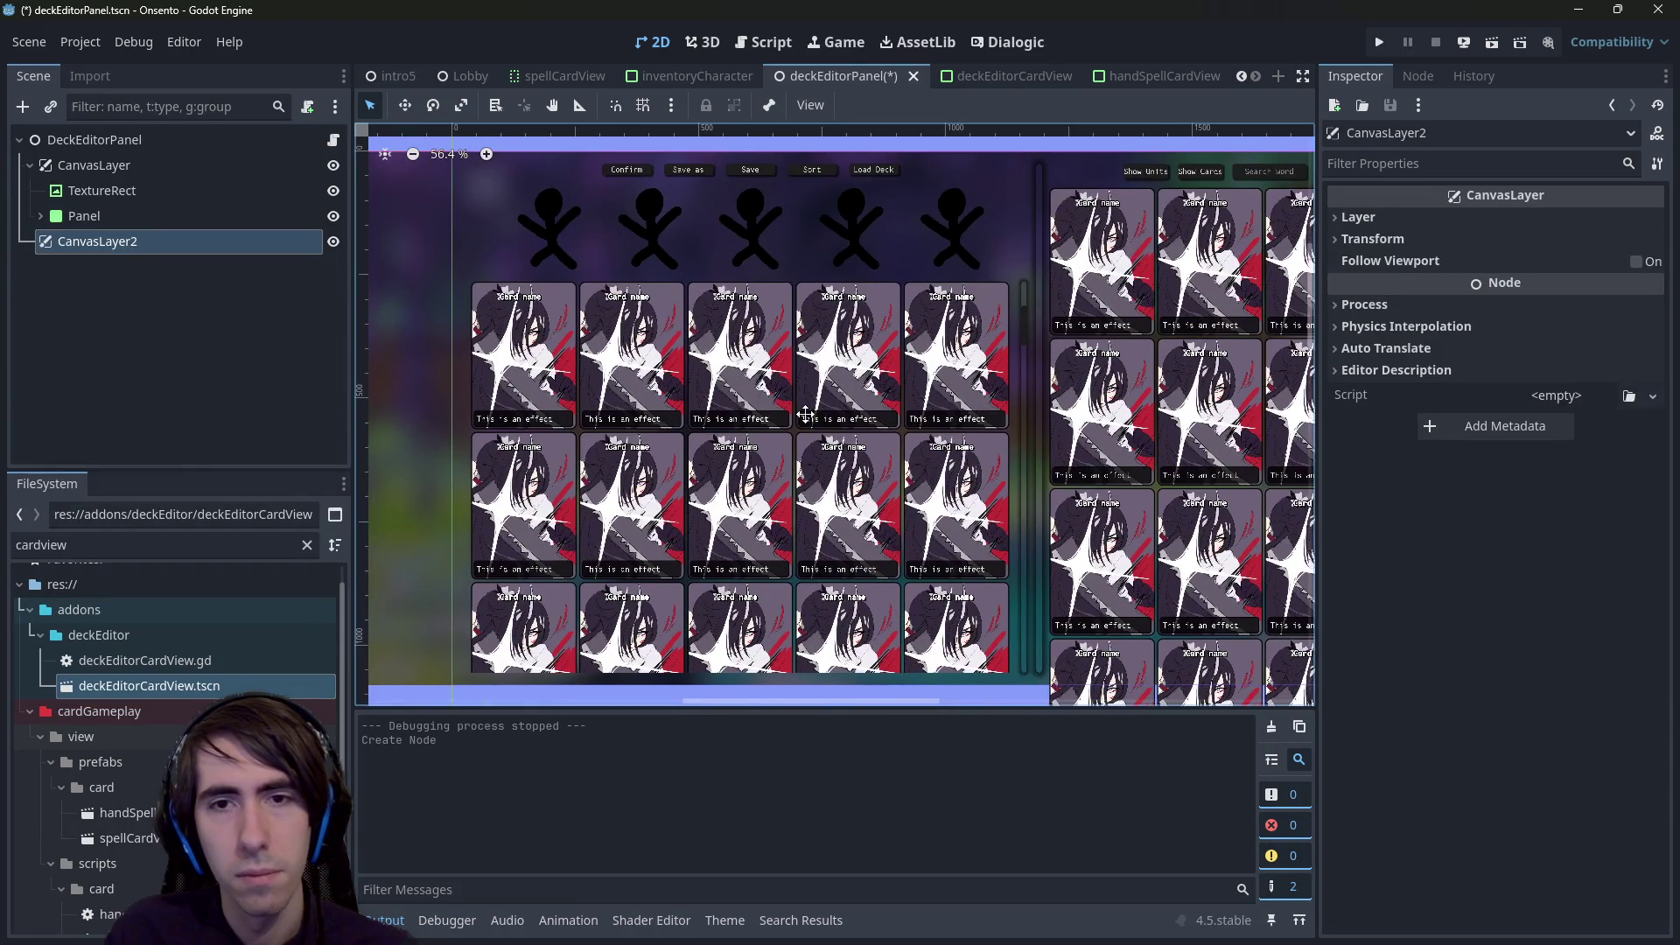
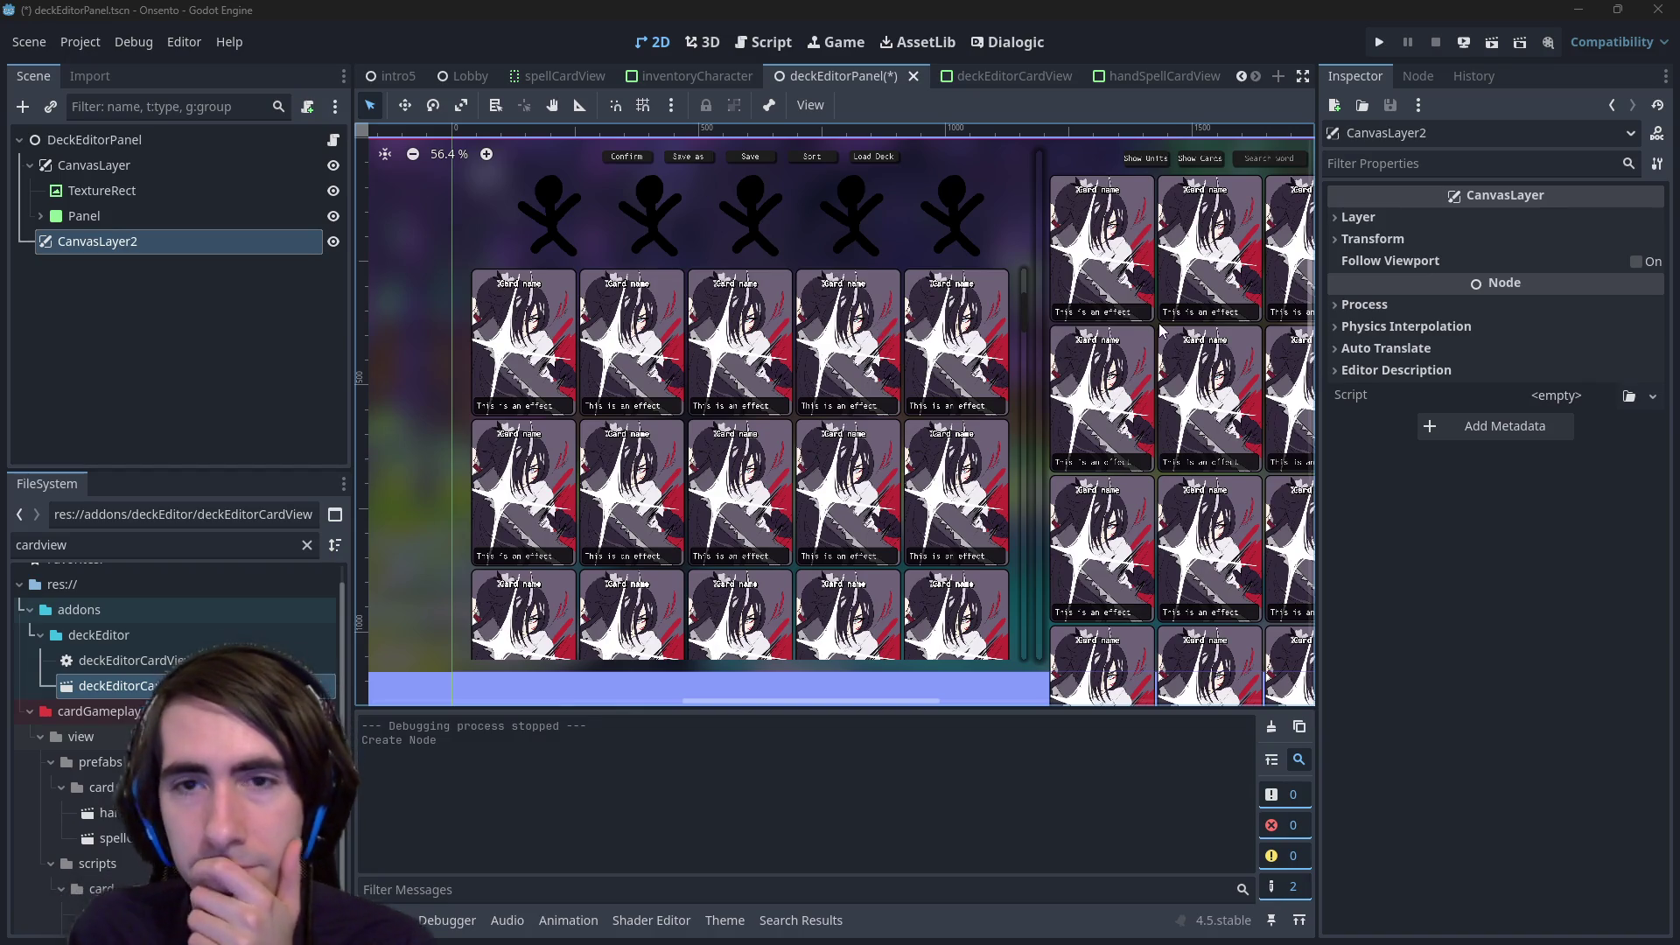
- Briefly expand and collapse the canvas layer's transform settings in the Inspector
left_click(1400, 238)
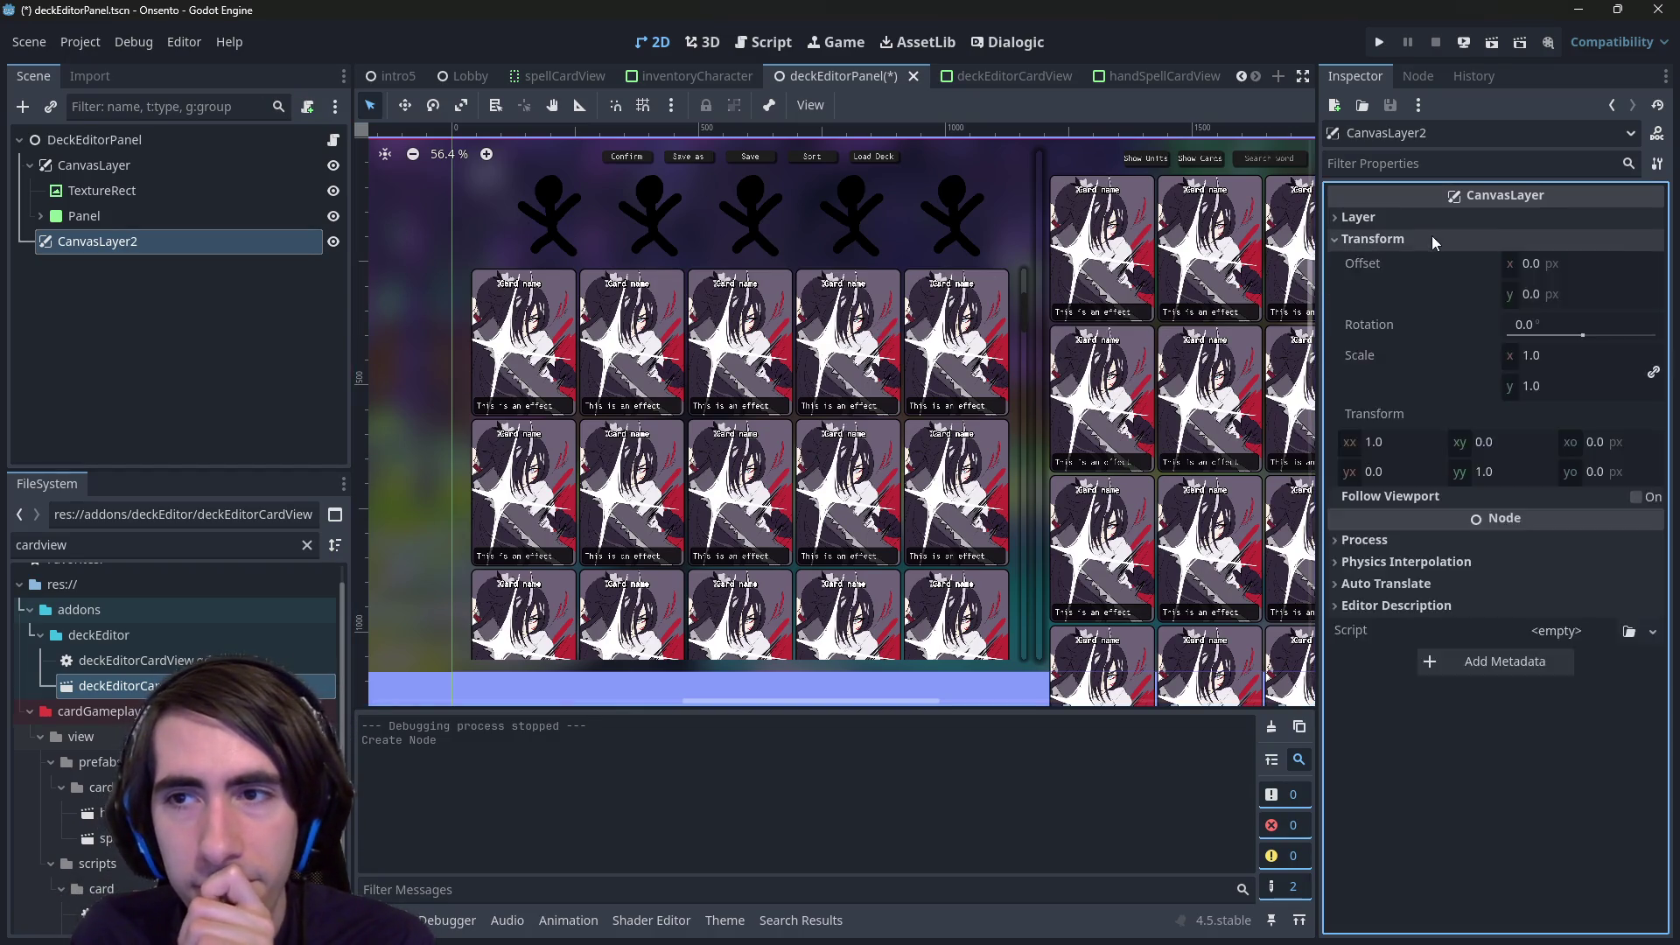
left_click(1400, 238)
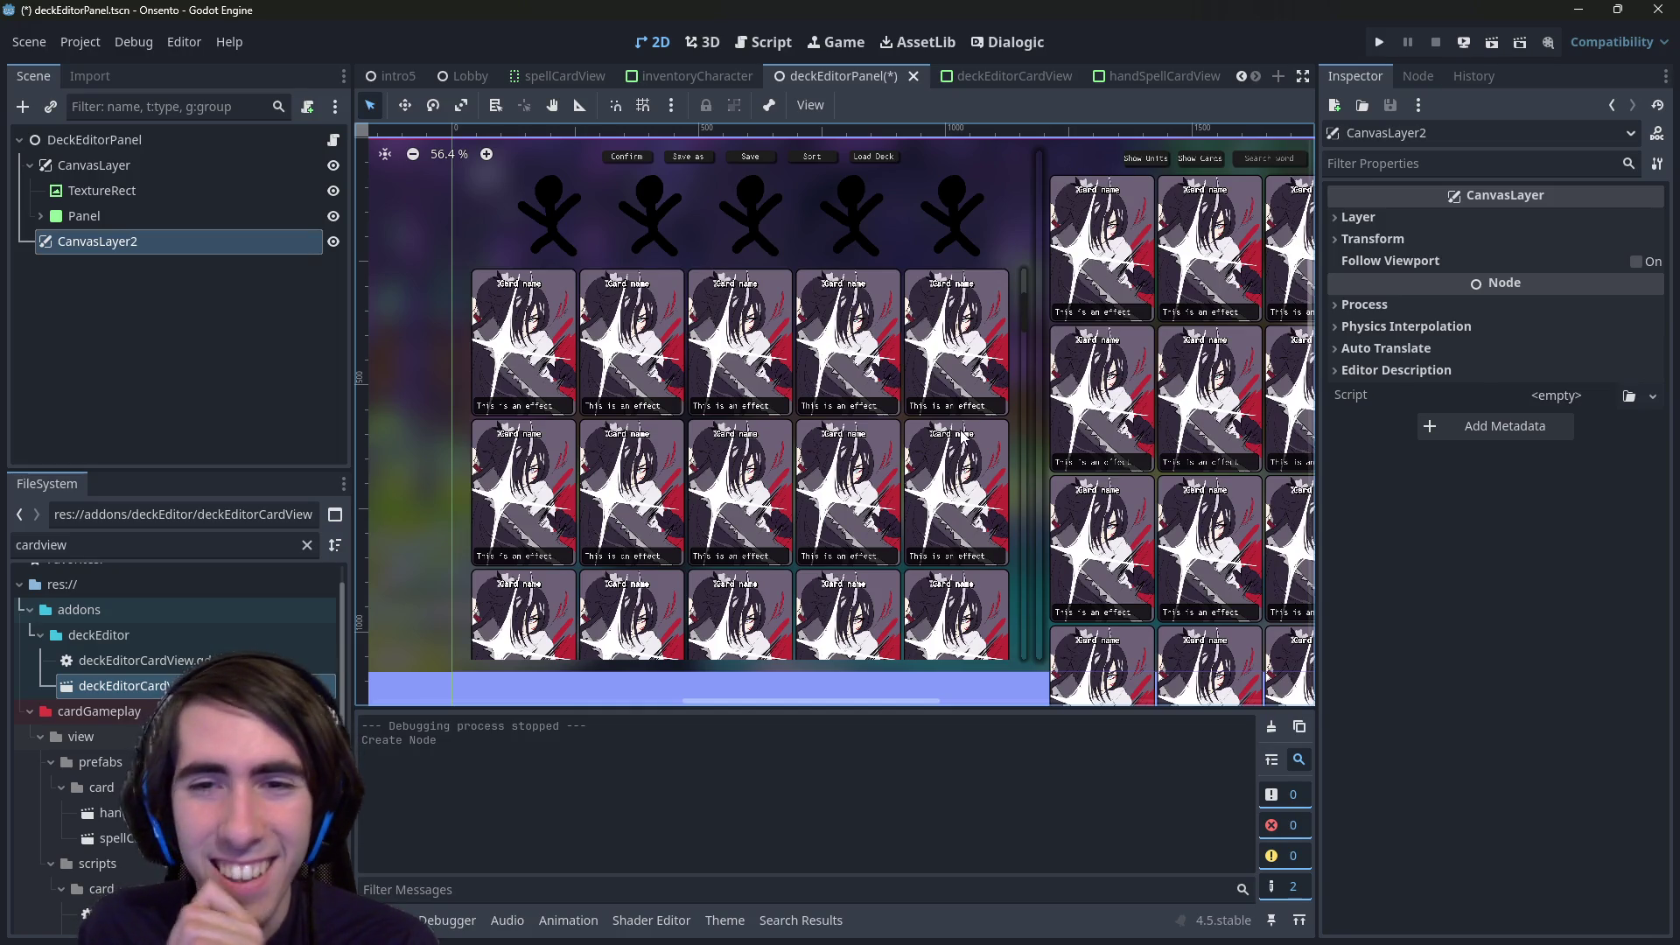
scroll(910, 483, "down", 2)
scroll(910, 483, "up", 2)
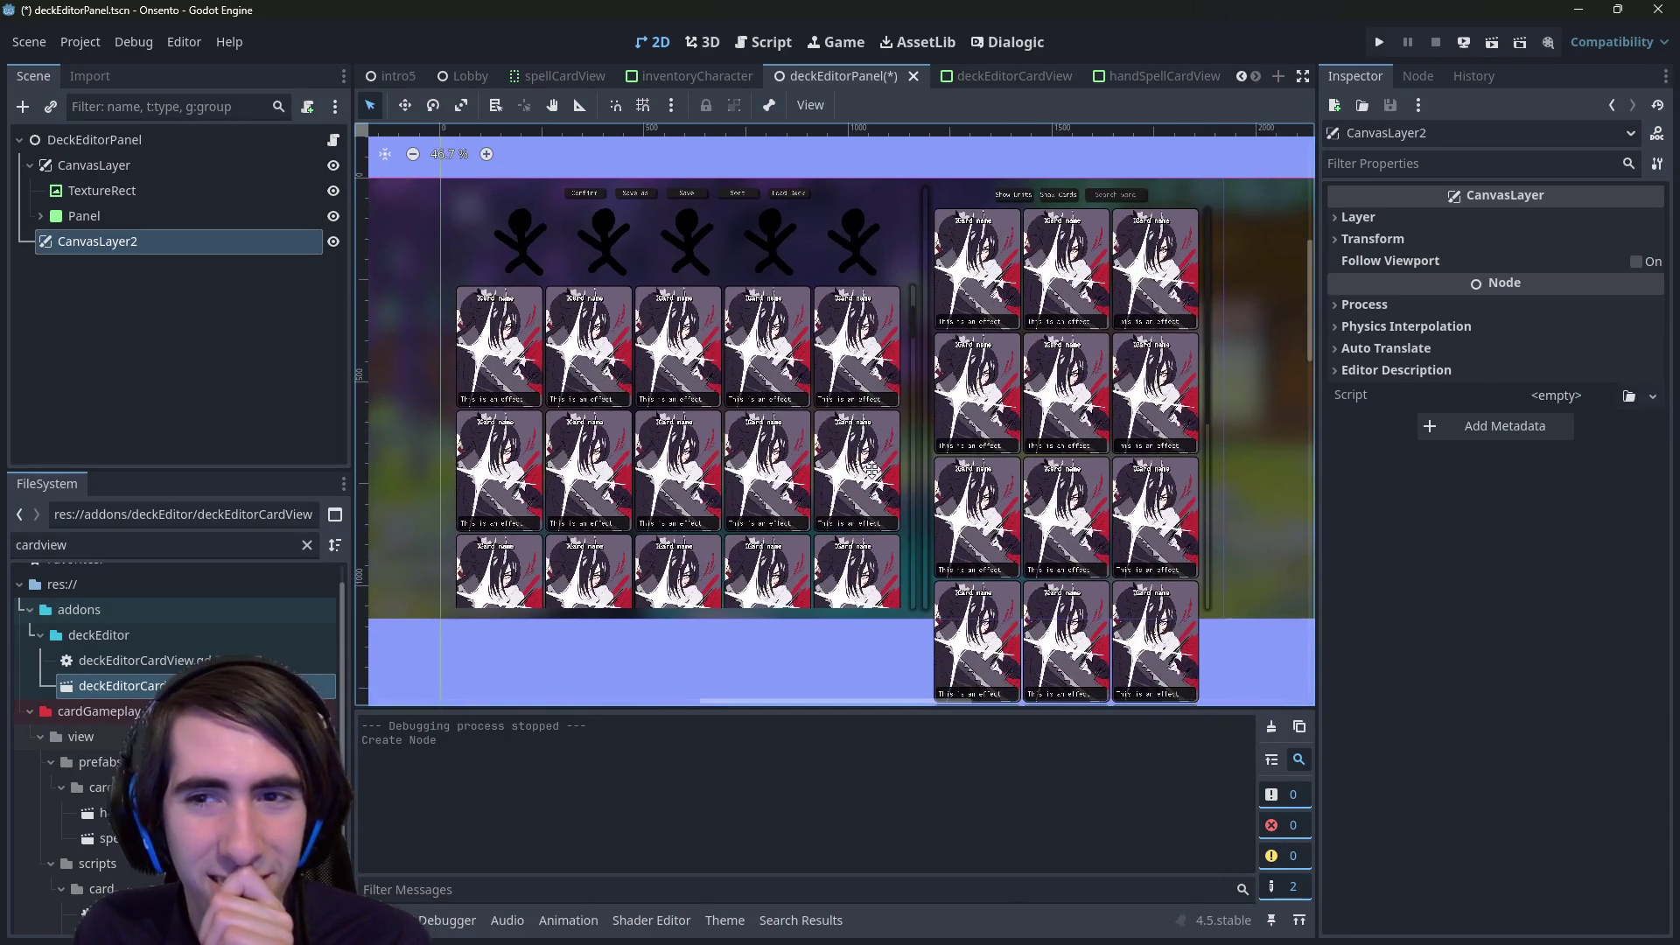
- Inspect the spell card, stick figure and deck container nodes, then run the deck editor scene
left_click(842, 395)
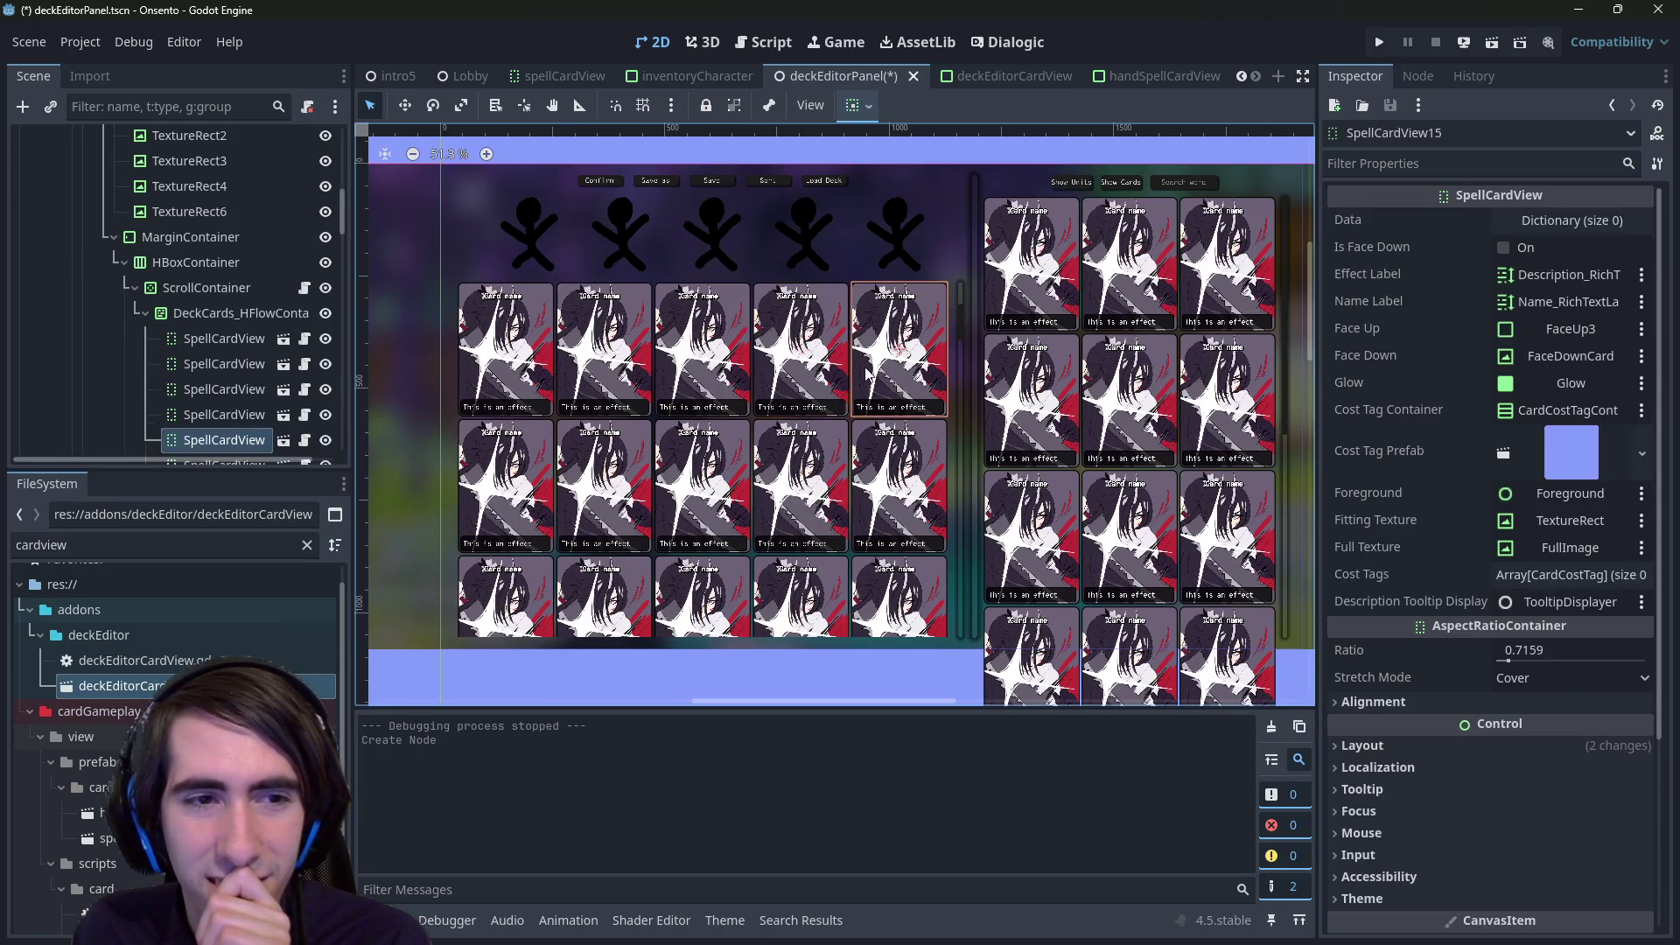
left_click(800, 244)
left_click(803, 251)
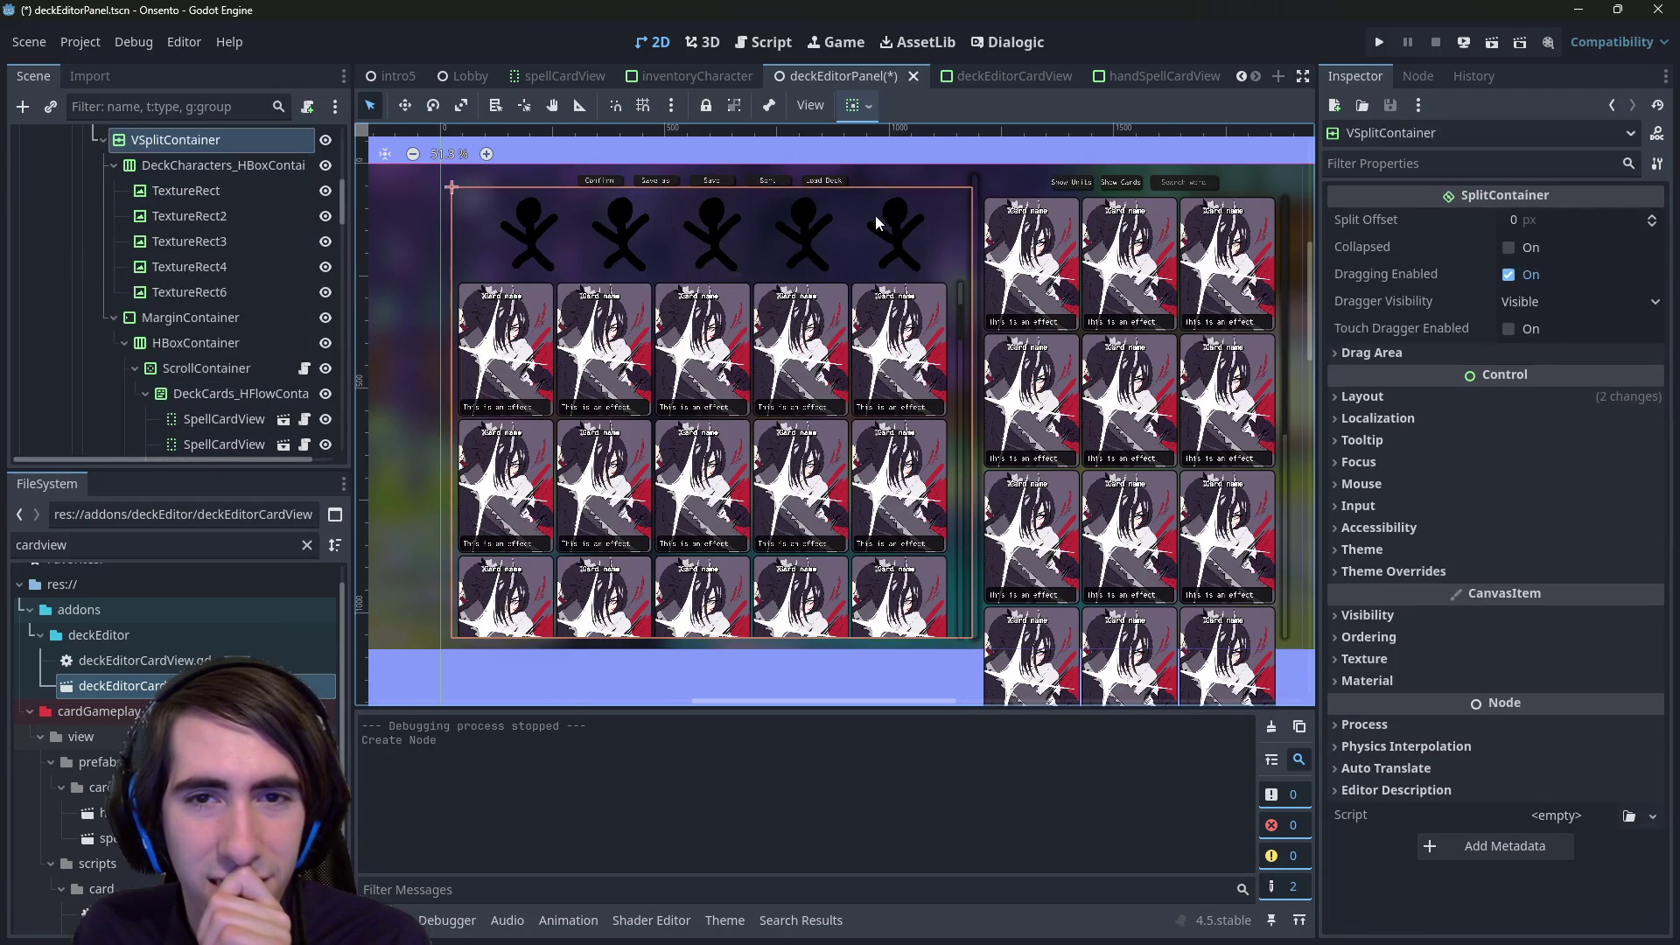
left_click(875, 215)
left_click(799, 404)
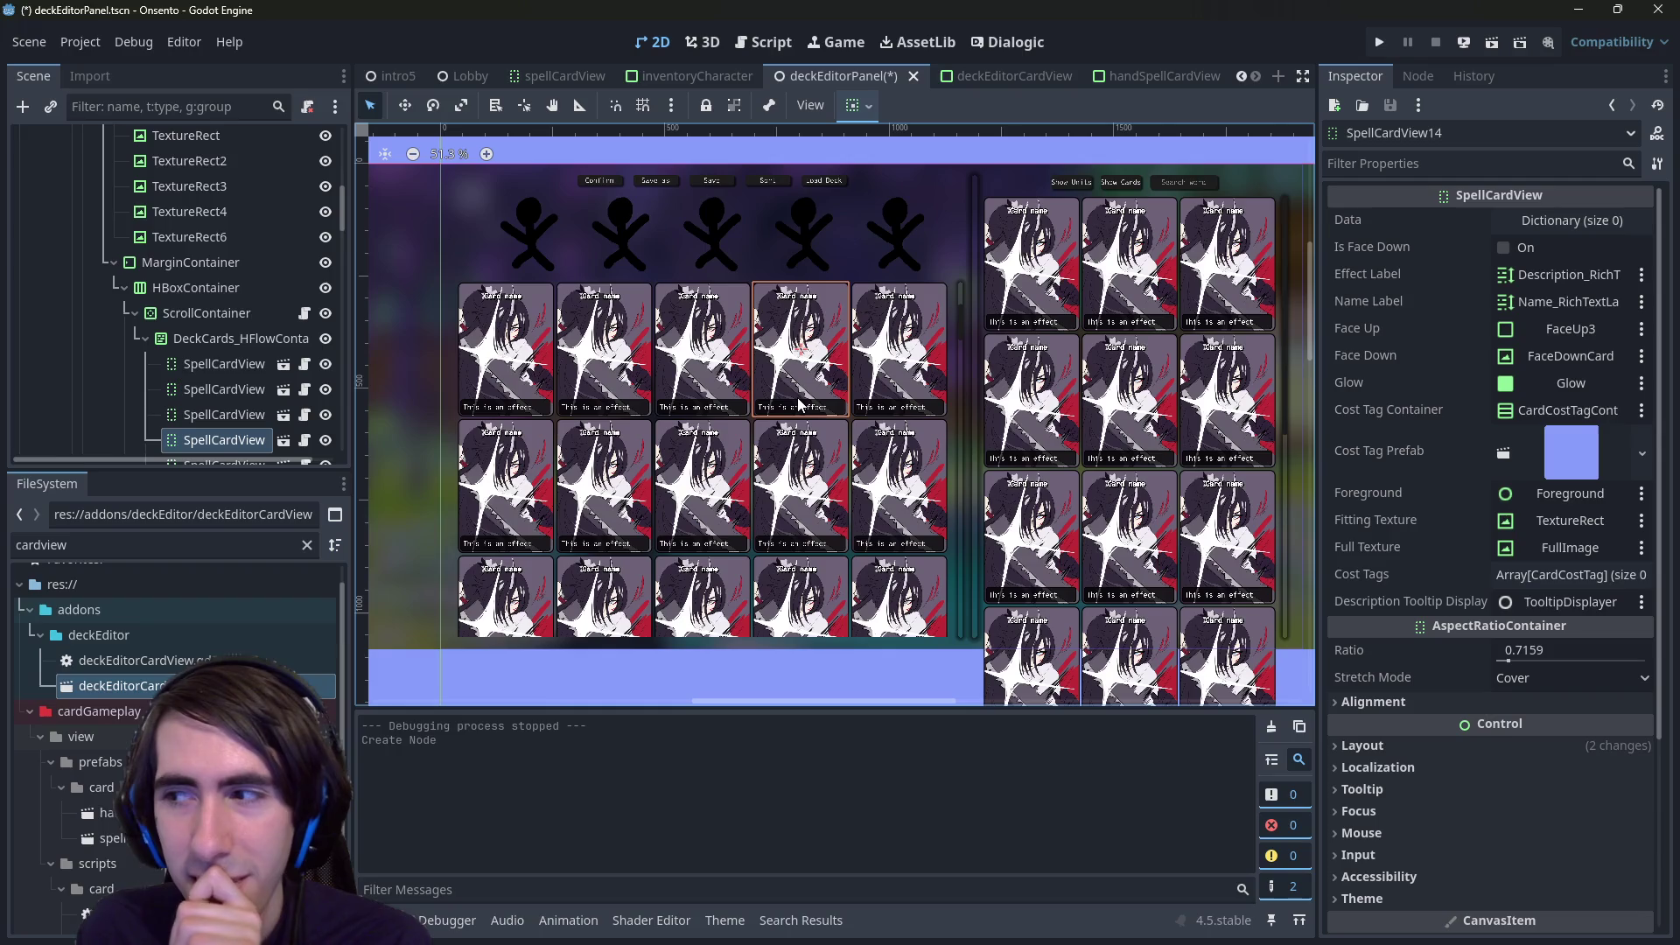
scroll(836, 416, "right", 2)
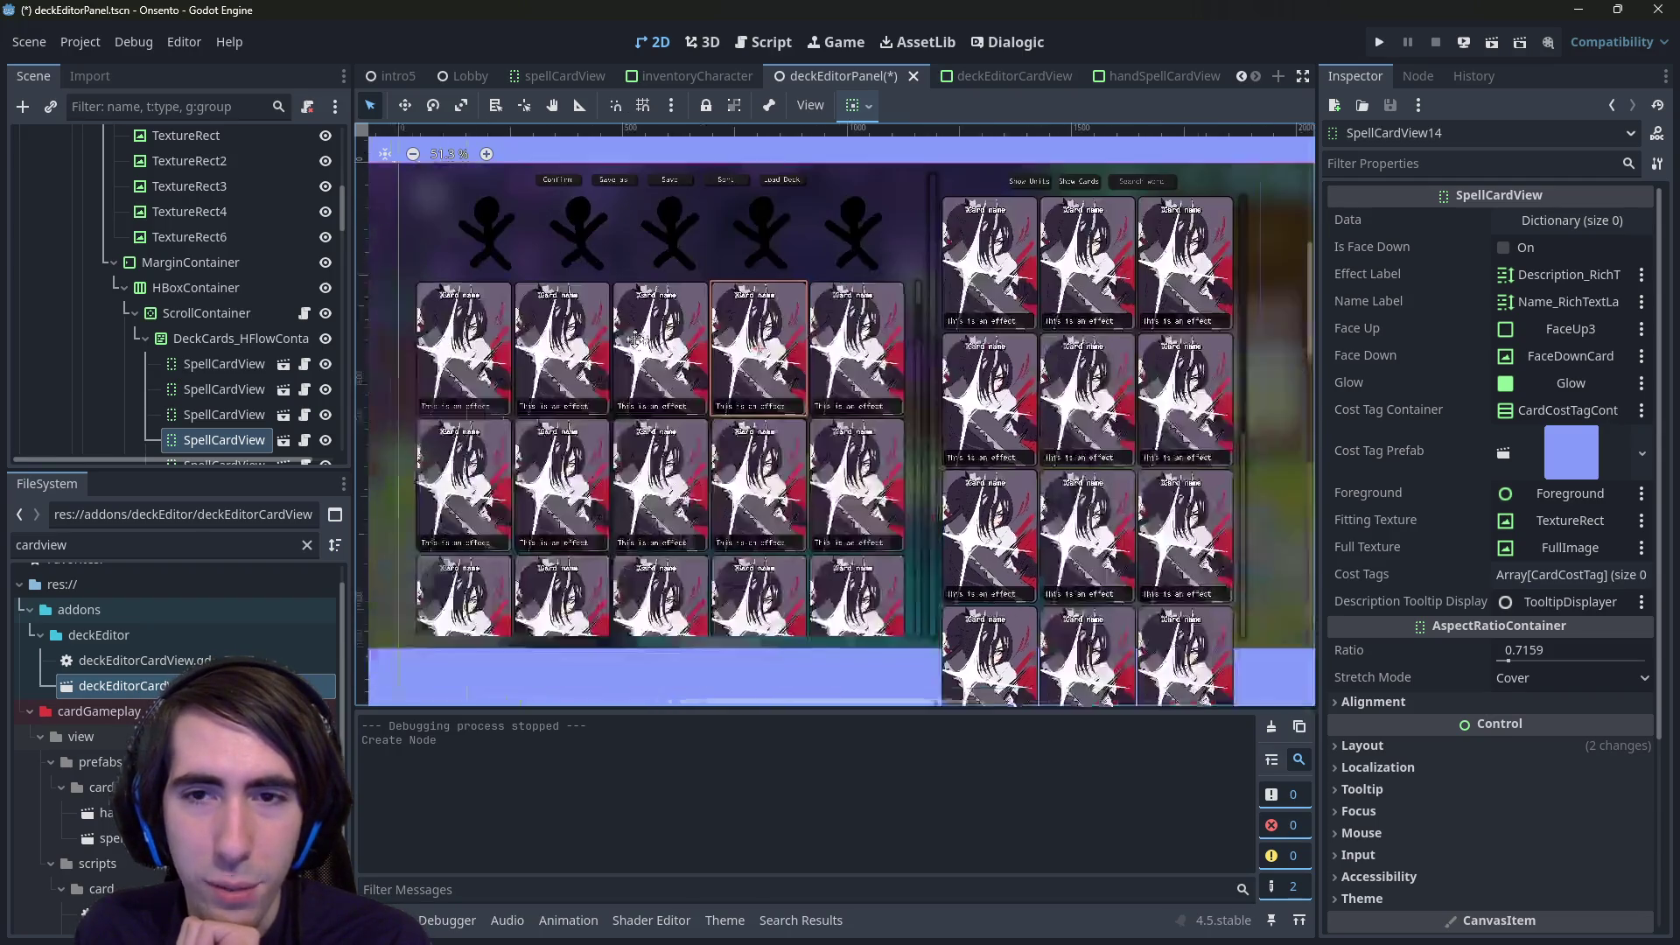
left_click(1464, 43)
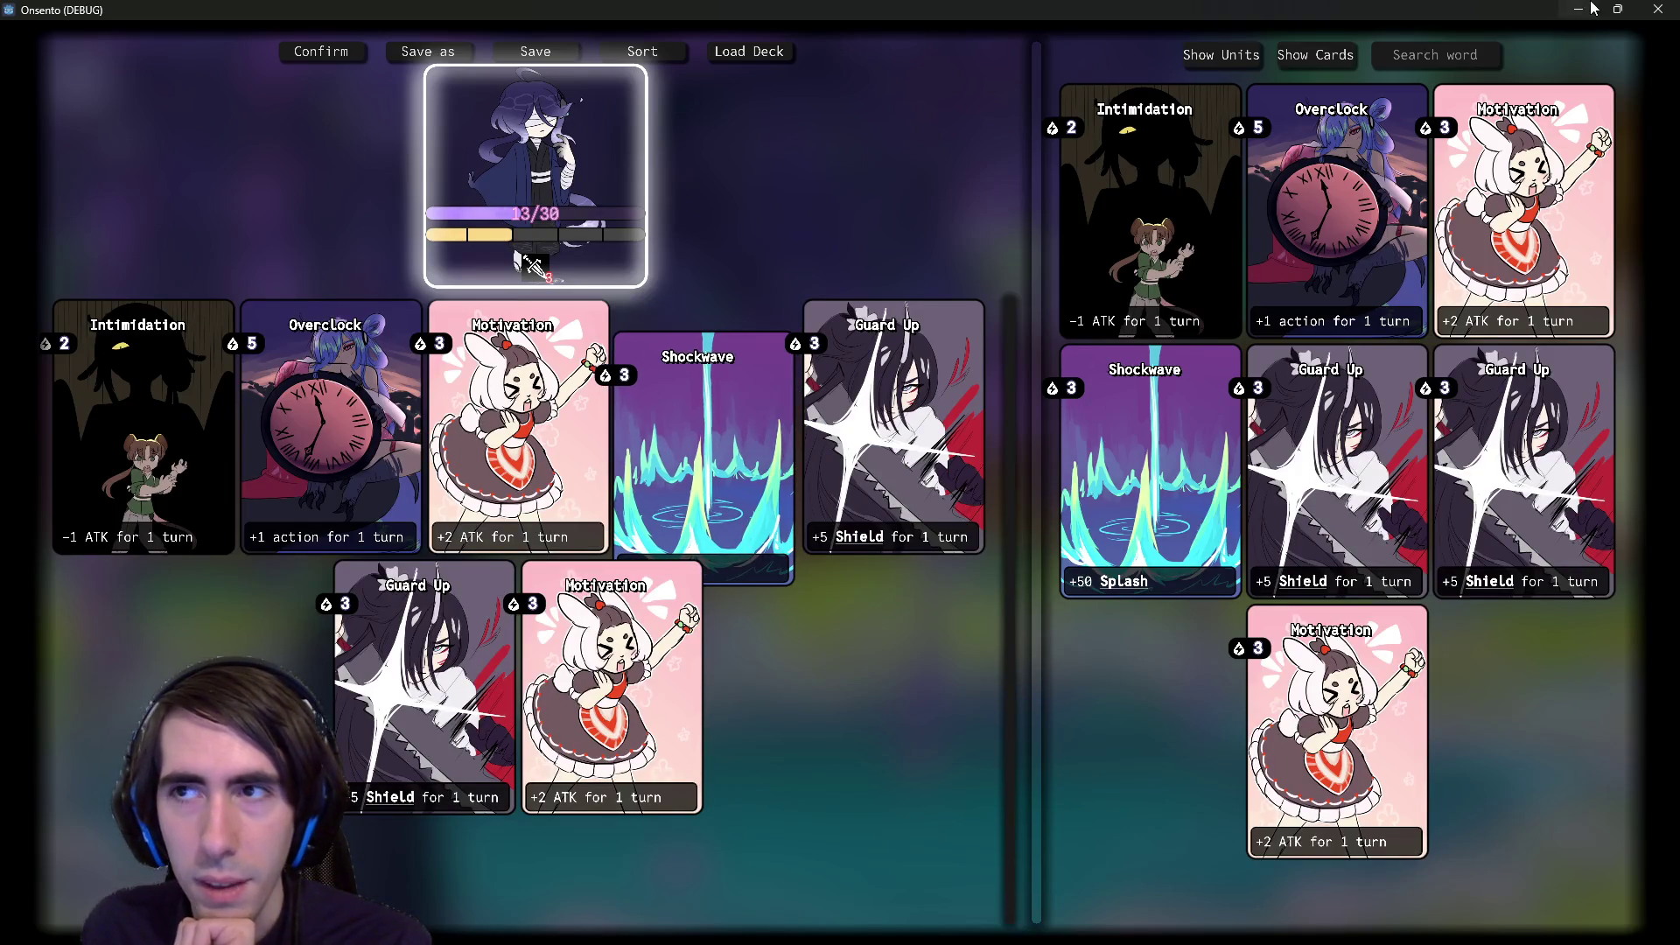
- Close the running game and collapse the first canvas layer's children in the Scene dock
left_click(1658, 8)
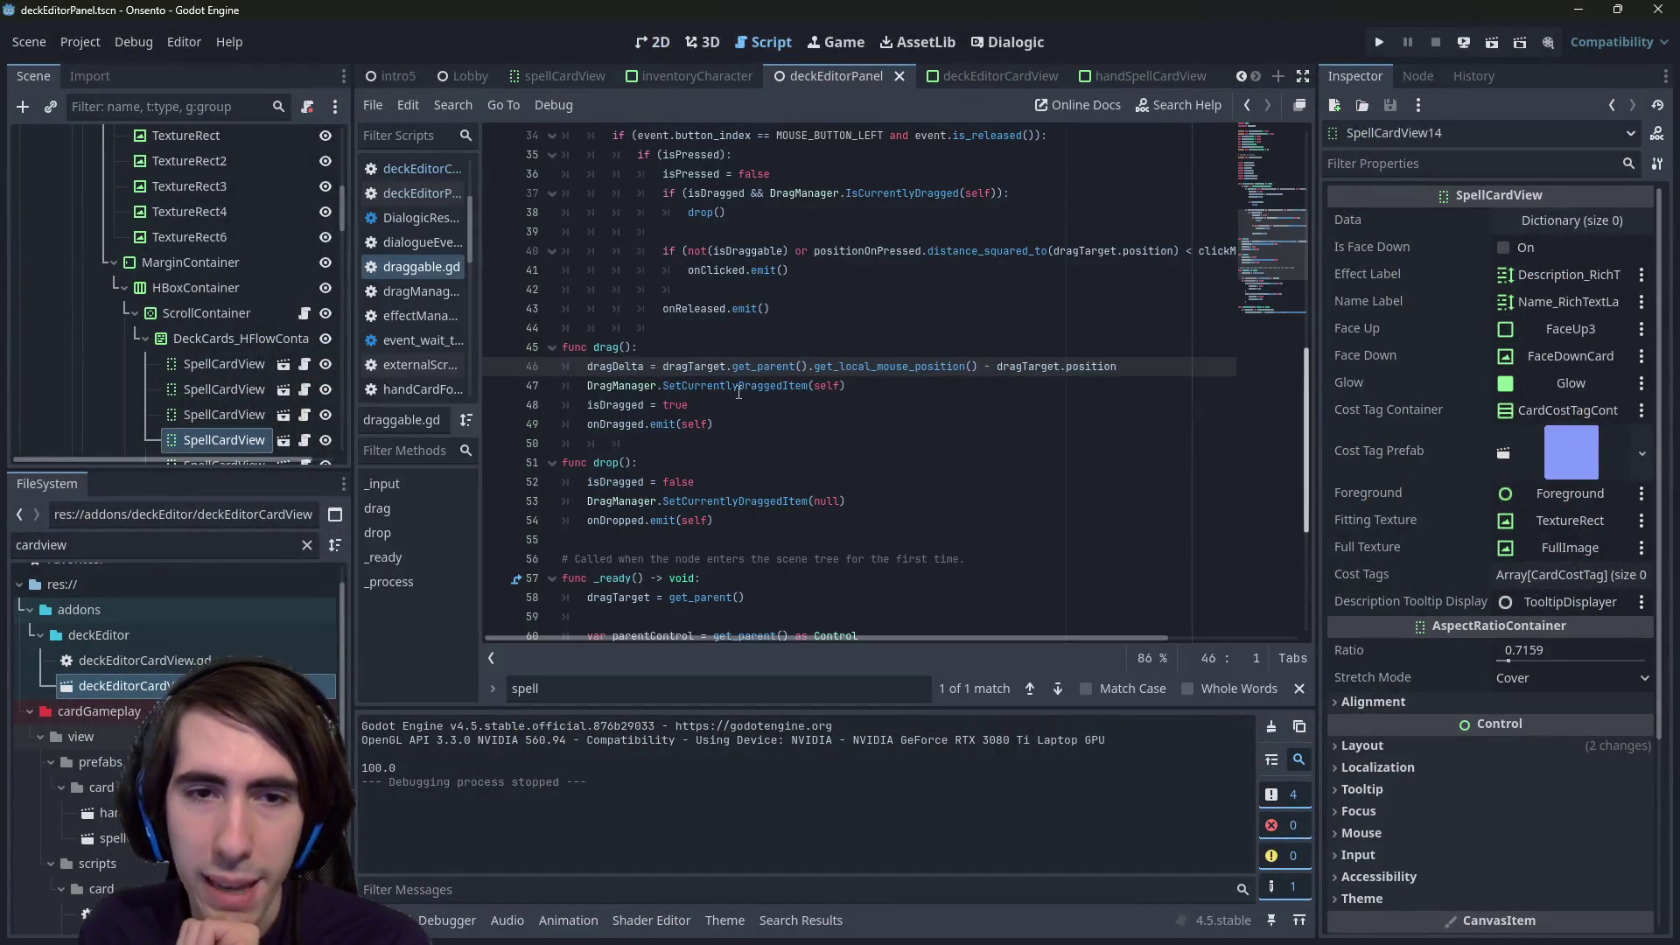
scroll(161, 345, "up", 5)
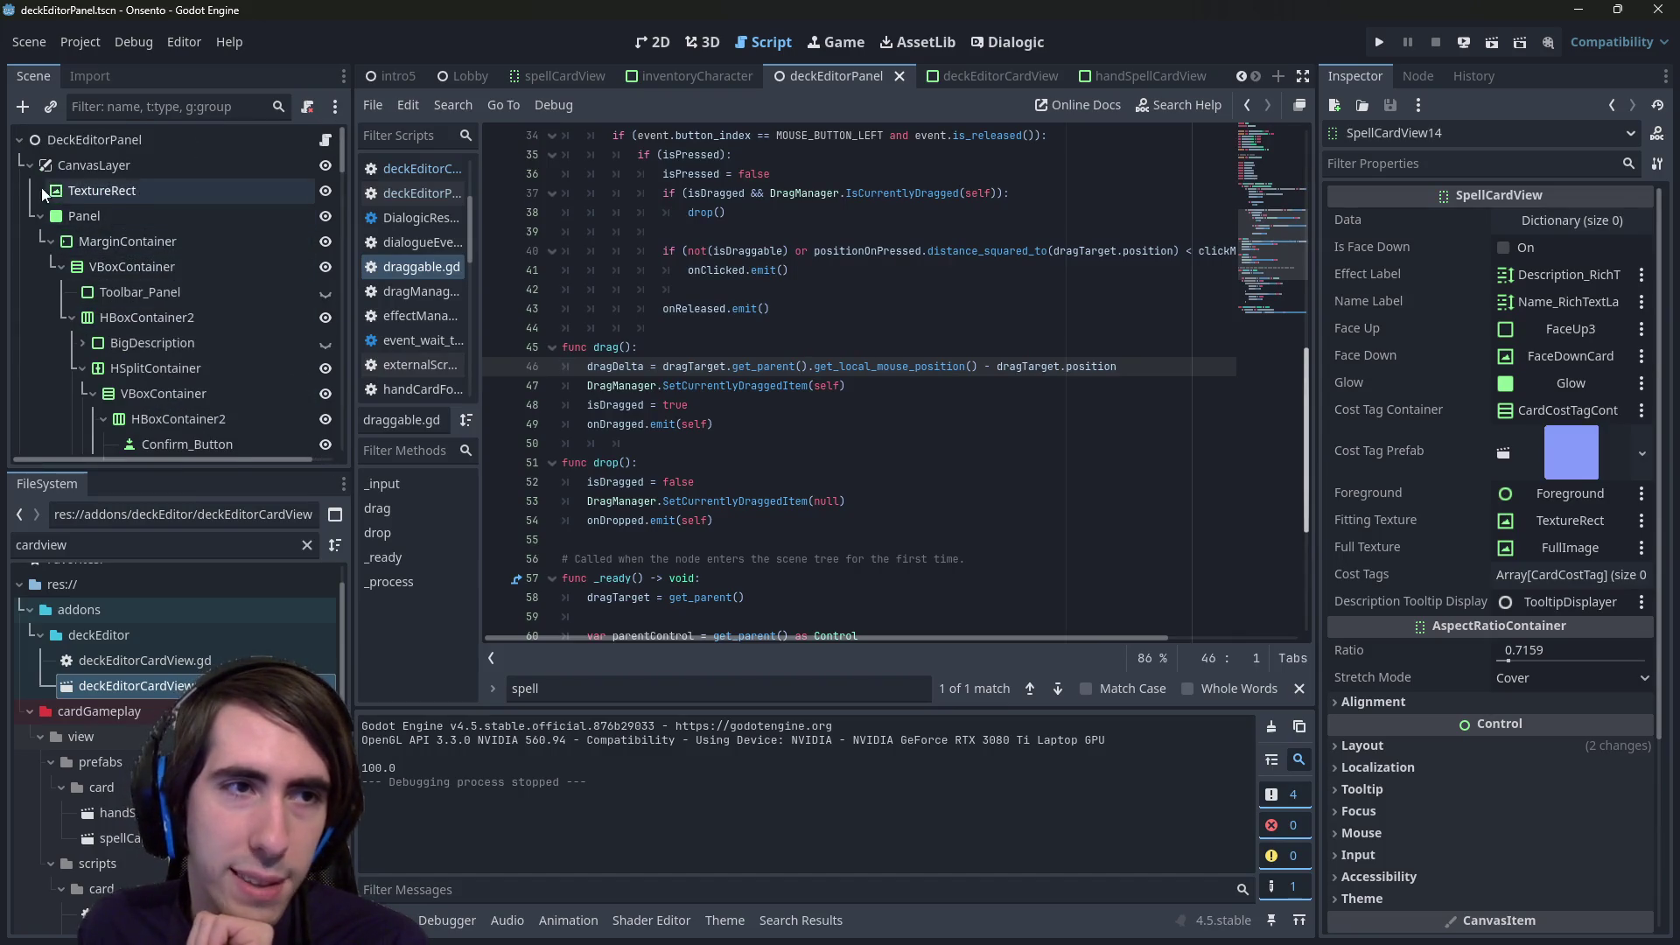
left_click(30, 164)
- Rename CanvasLayer2 to DraggedCard_CanvasLayer and open the DeckEditorPanel script
double_click(169, 189)
left_click(169, 189)
key("BackSpace")
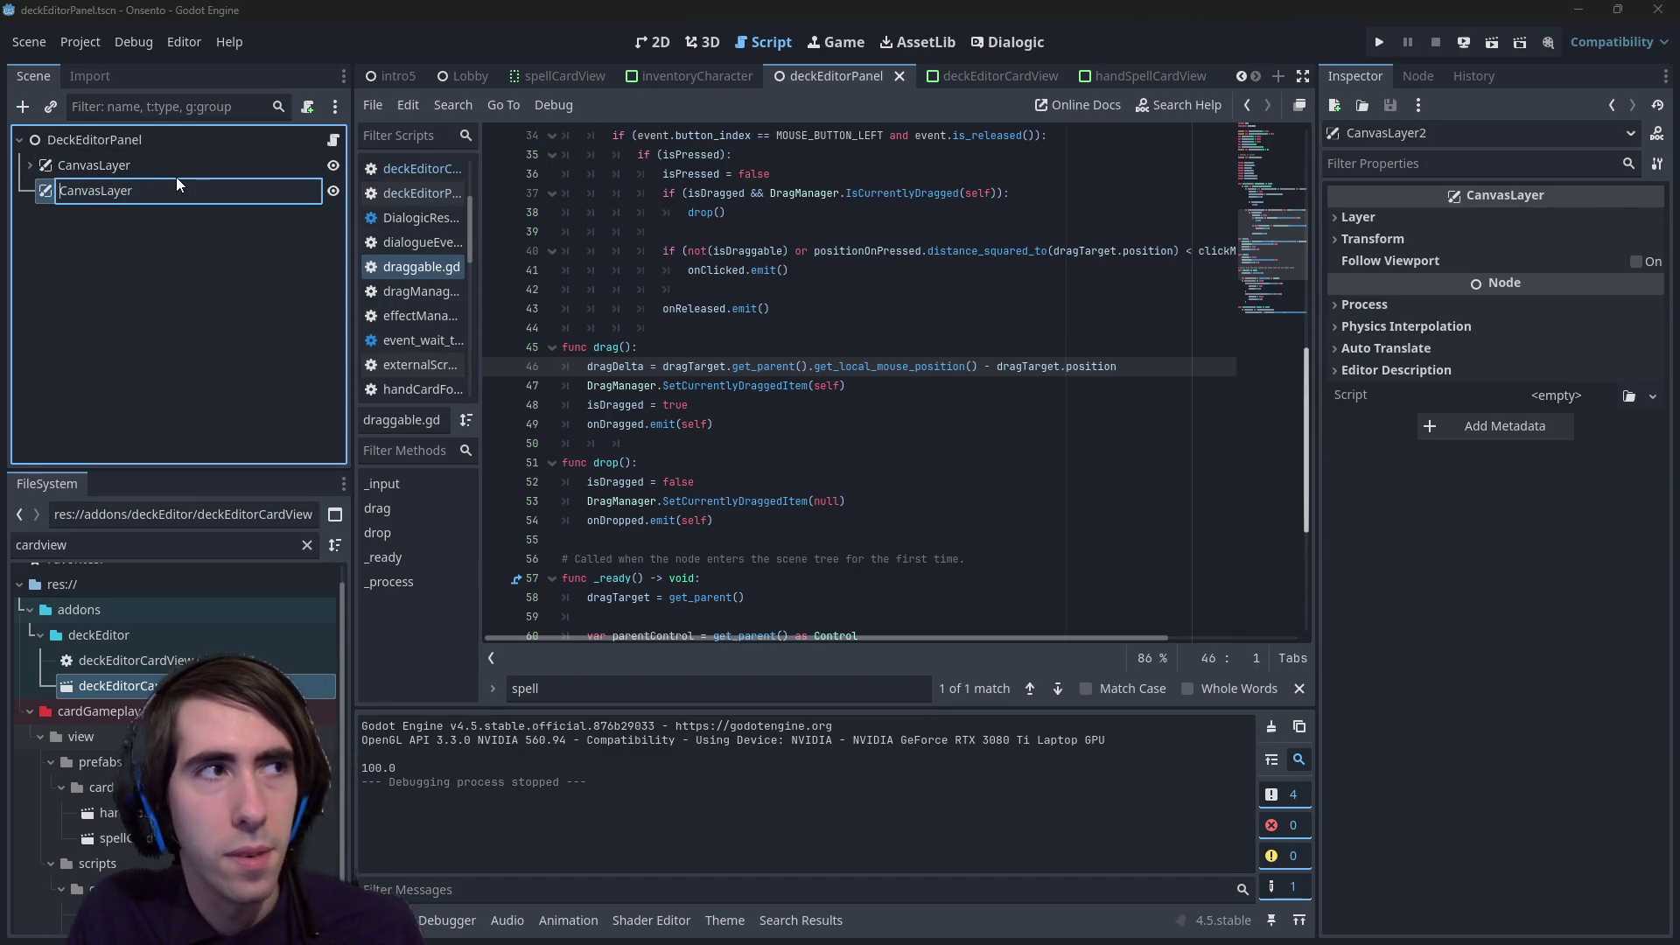
type("Dragge")
type("dCard_")
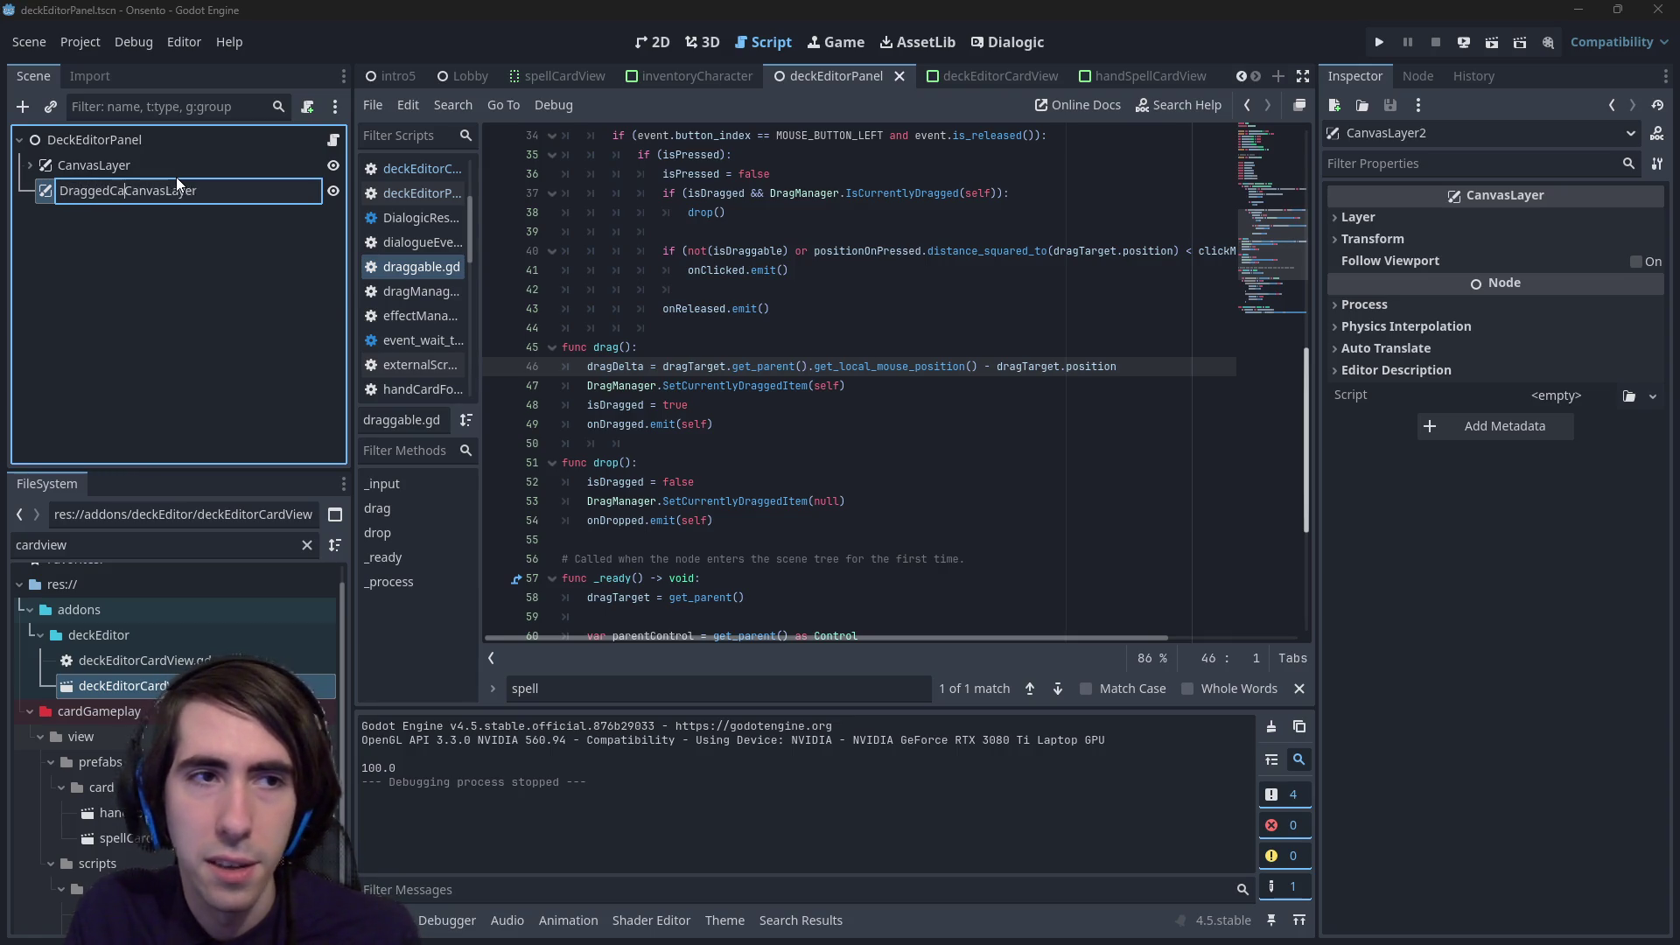
key("Return")
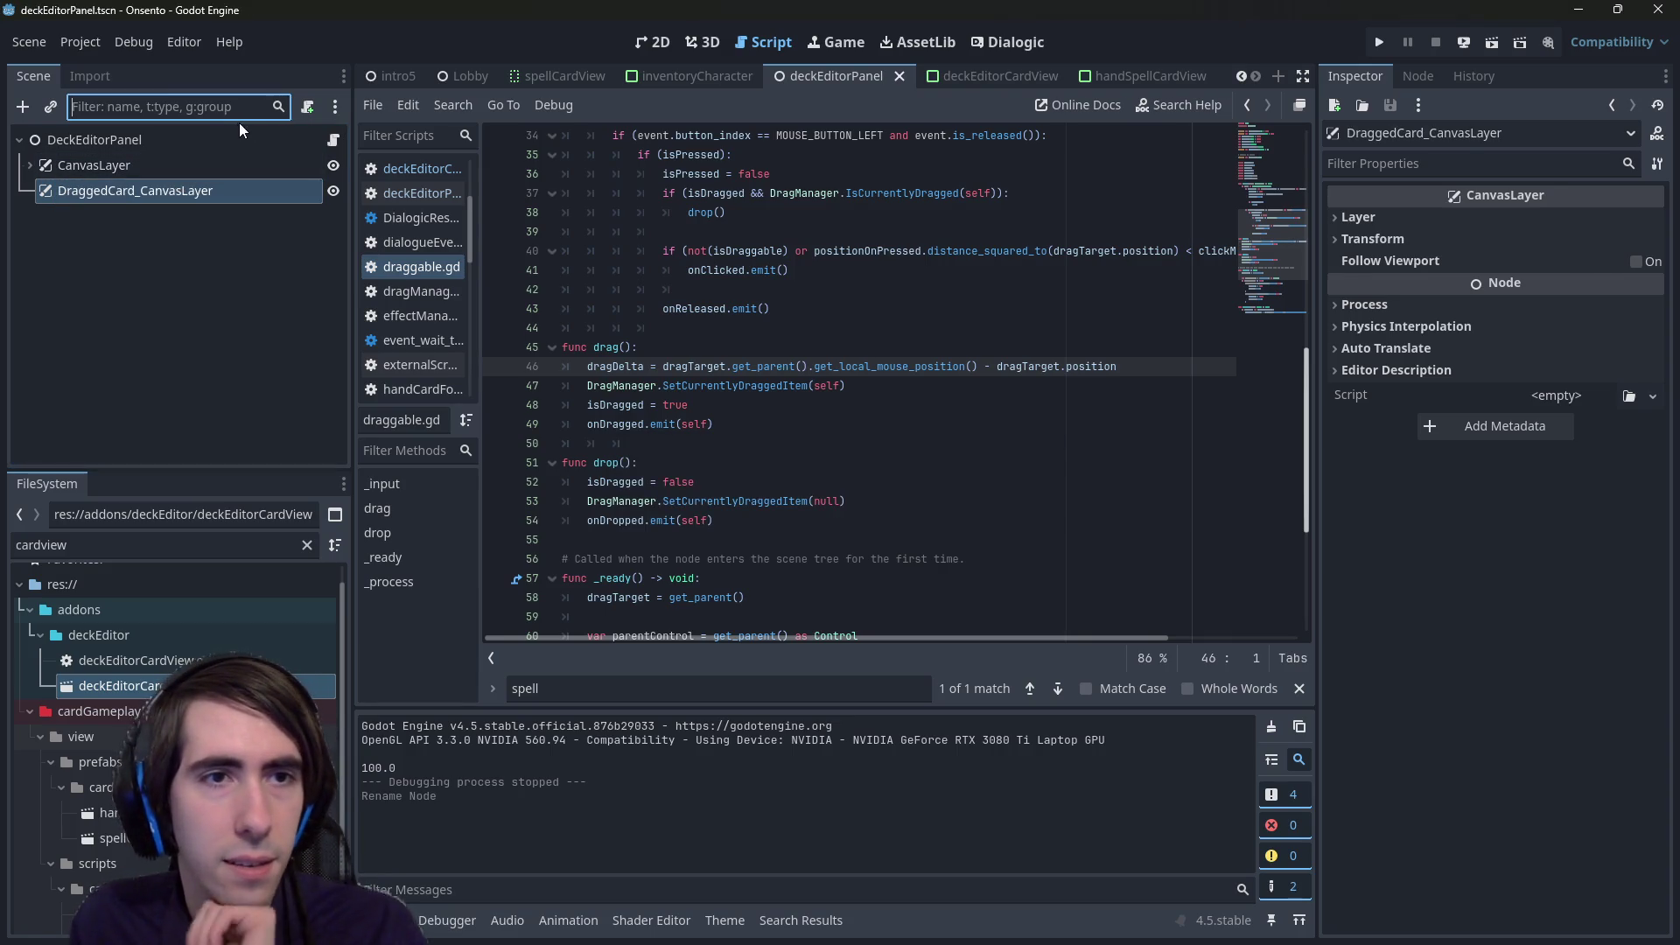
left_click(219, 140)
left_click(332, 140)
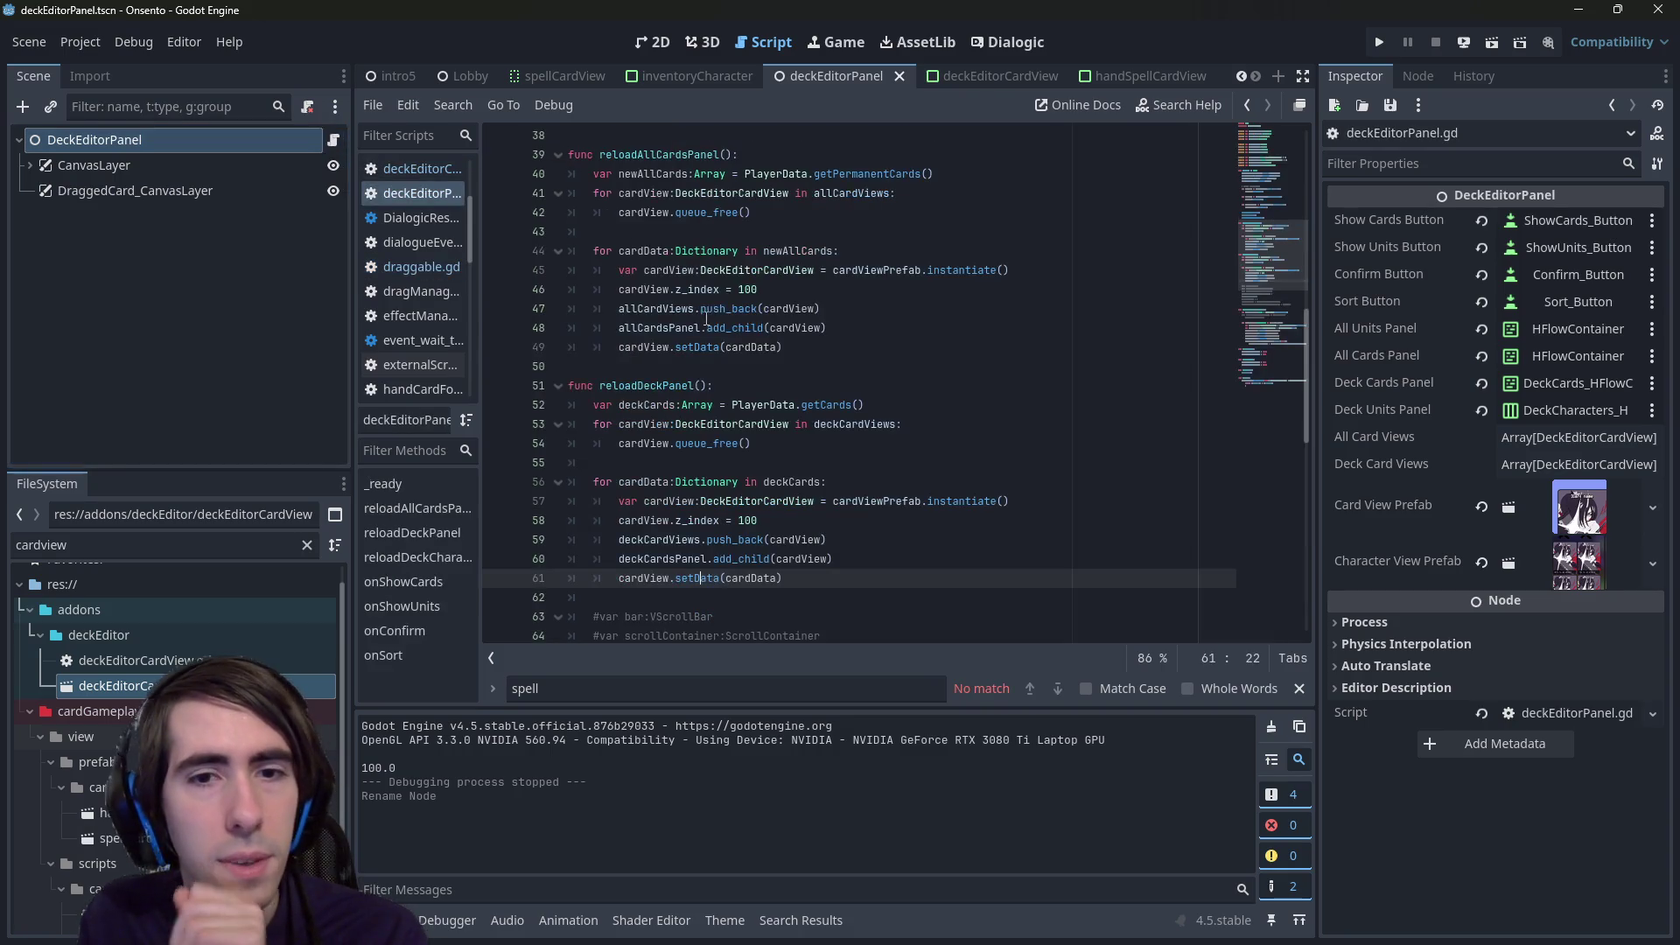
- Scroll through deckEditorPanel.gd's reload functions, then run the deck editor scene again
scroll(766, 381, "up", 12)
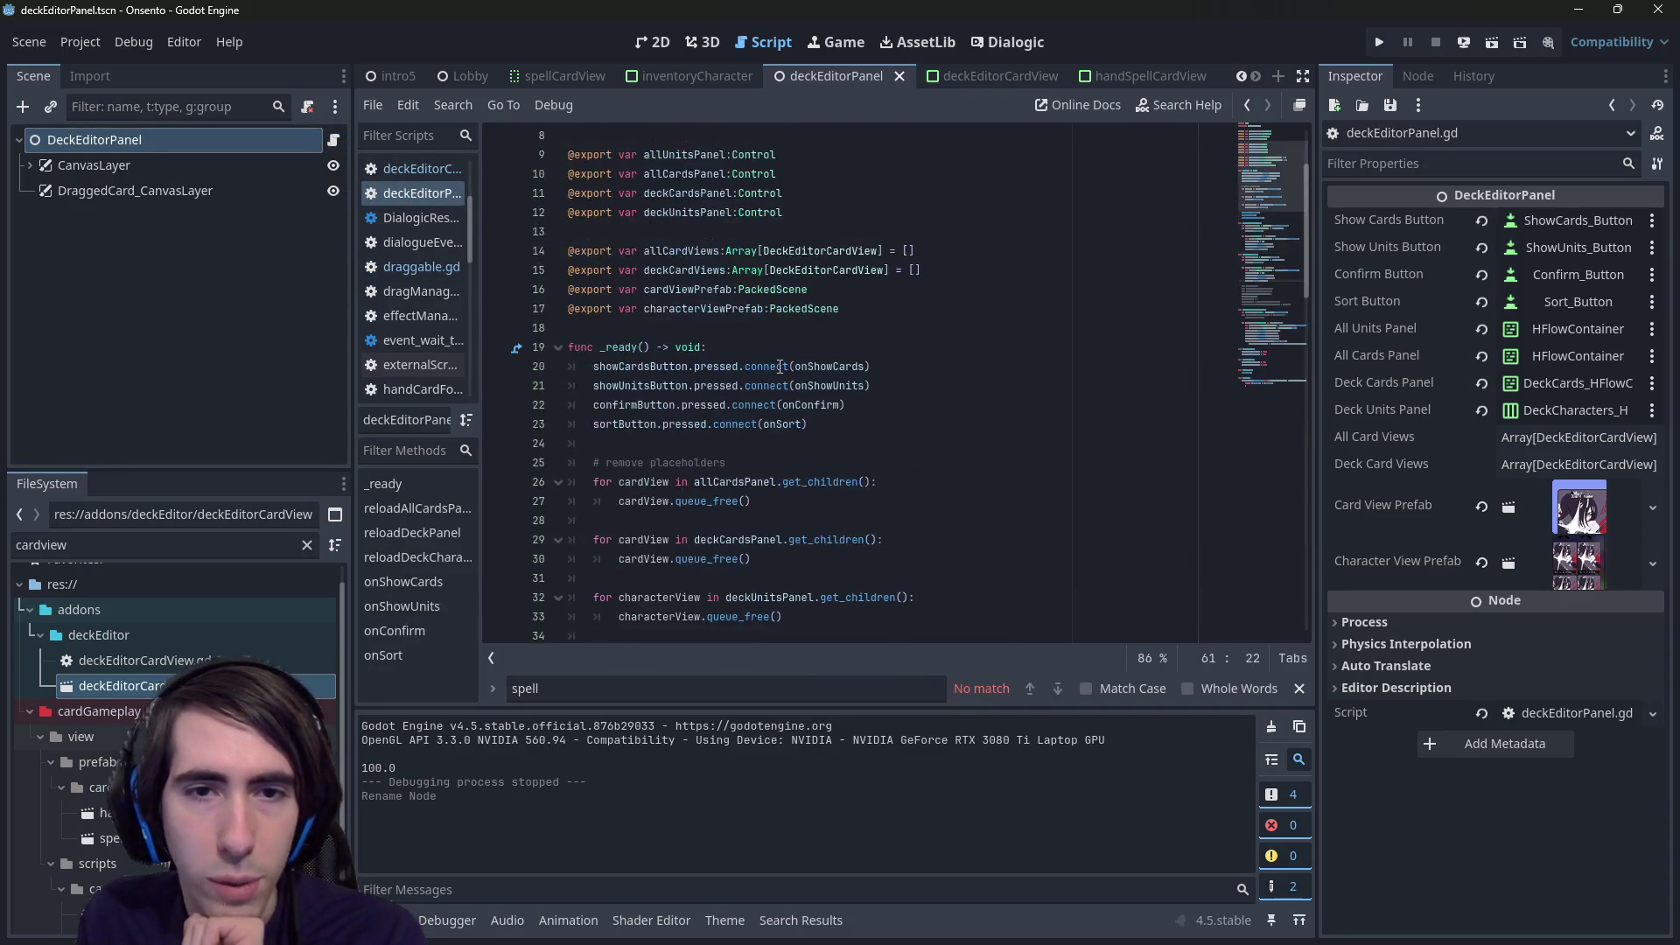
scroll(773, 374, "down", 8)
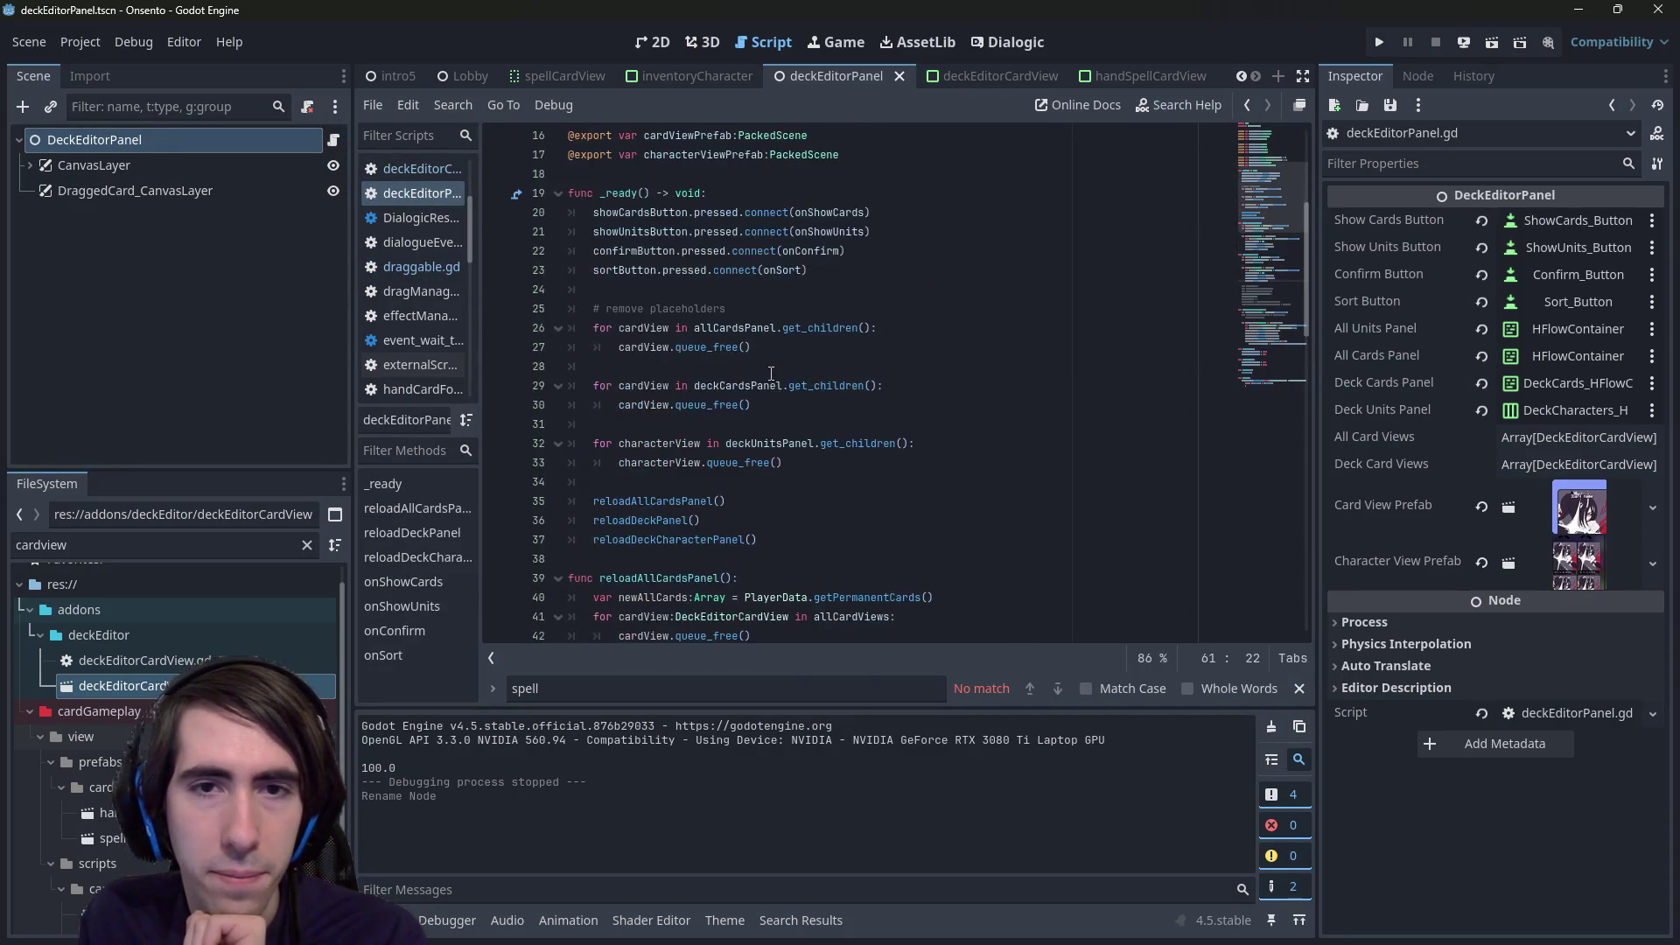
scroll(771, 374, "down", 8)
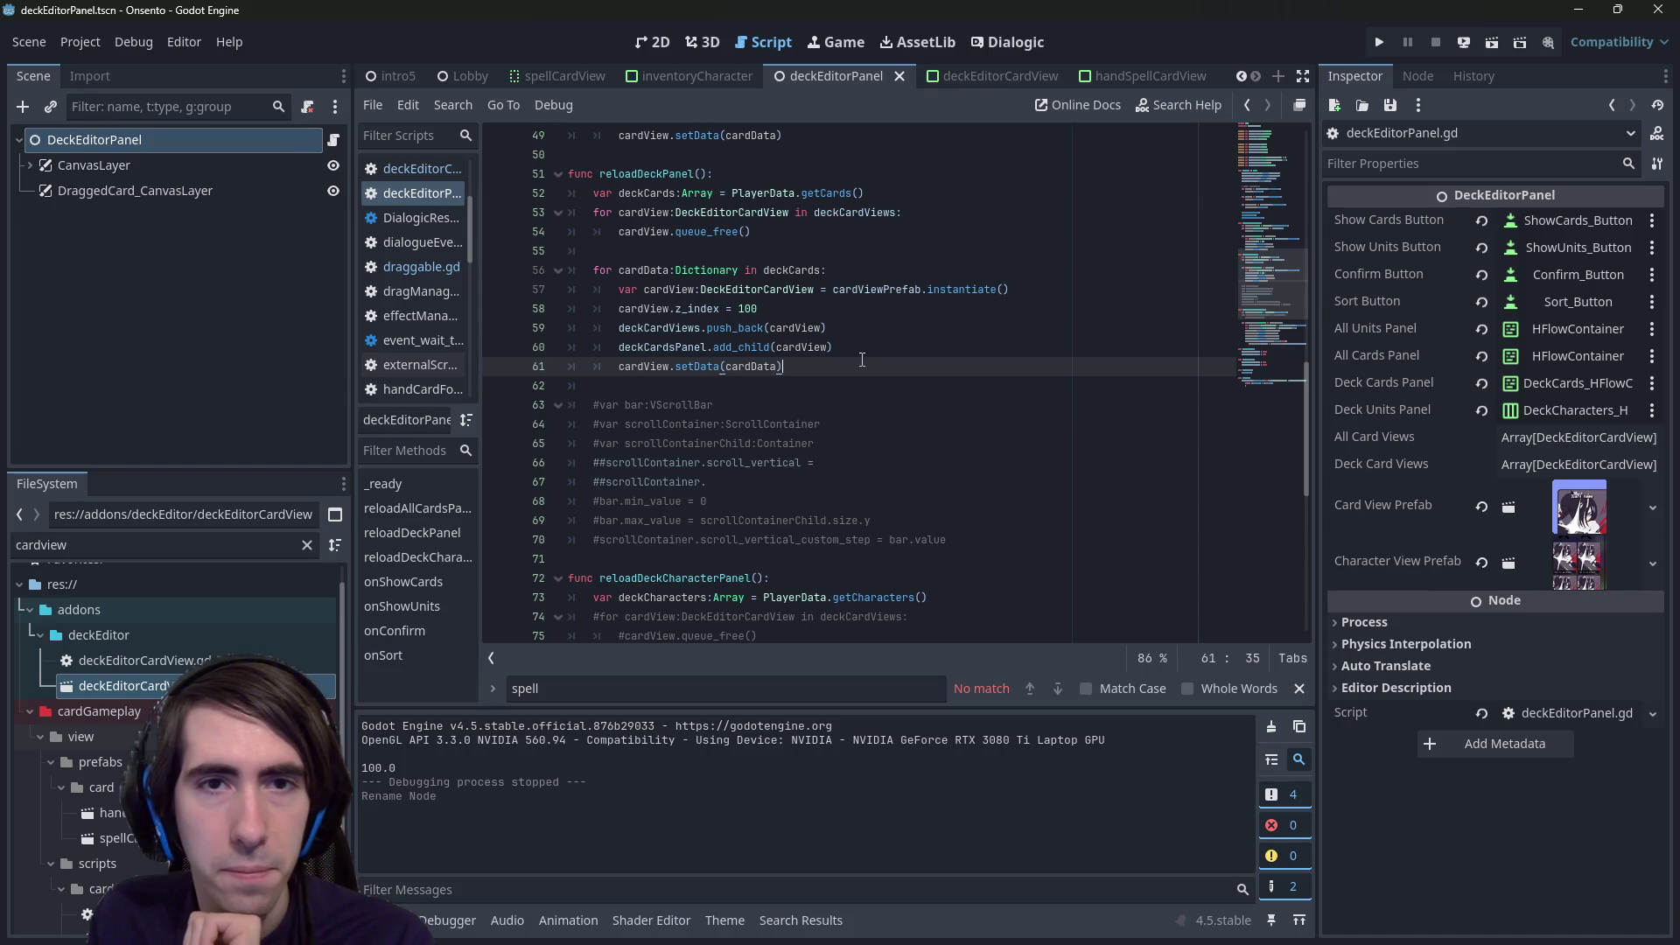
scroll(862, 359, "down", 3)
scroll(862, 359, "up", 2)
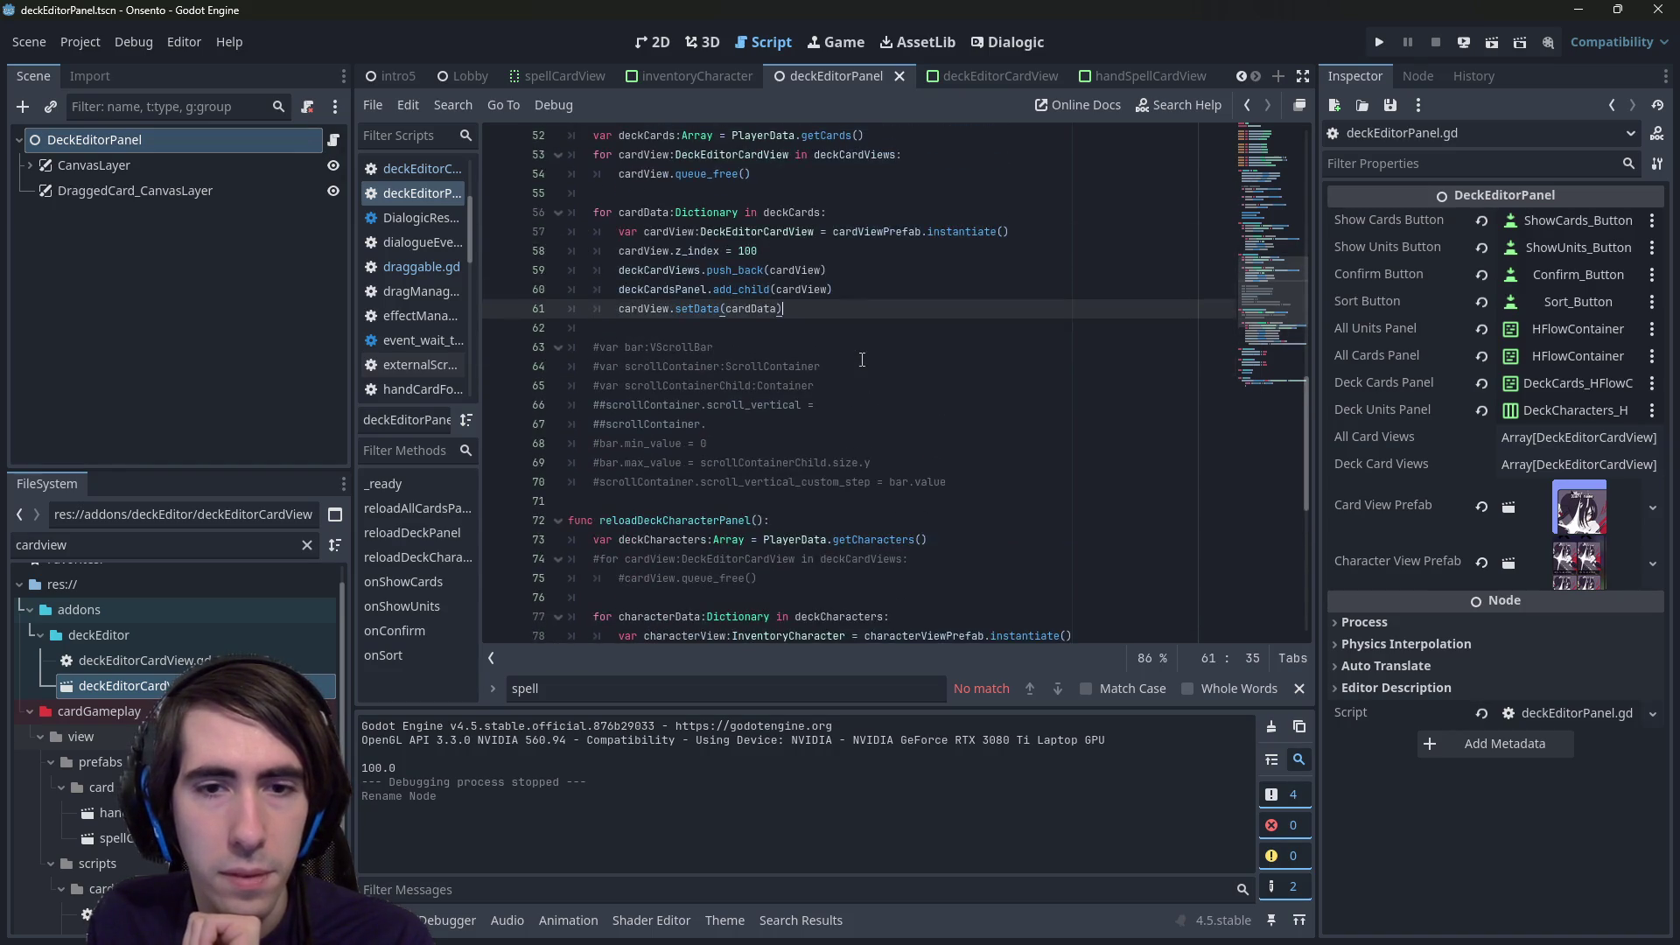
scroll(862, 360, "down", 5)
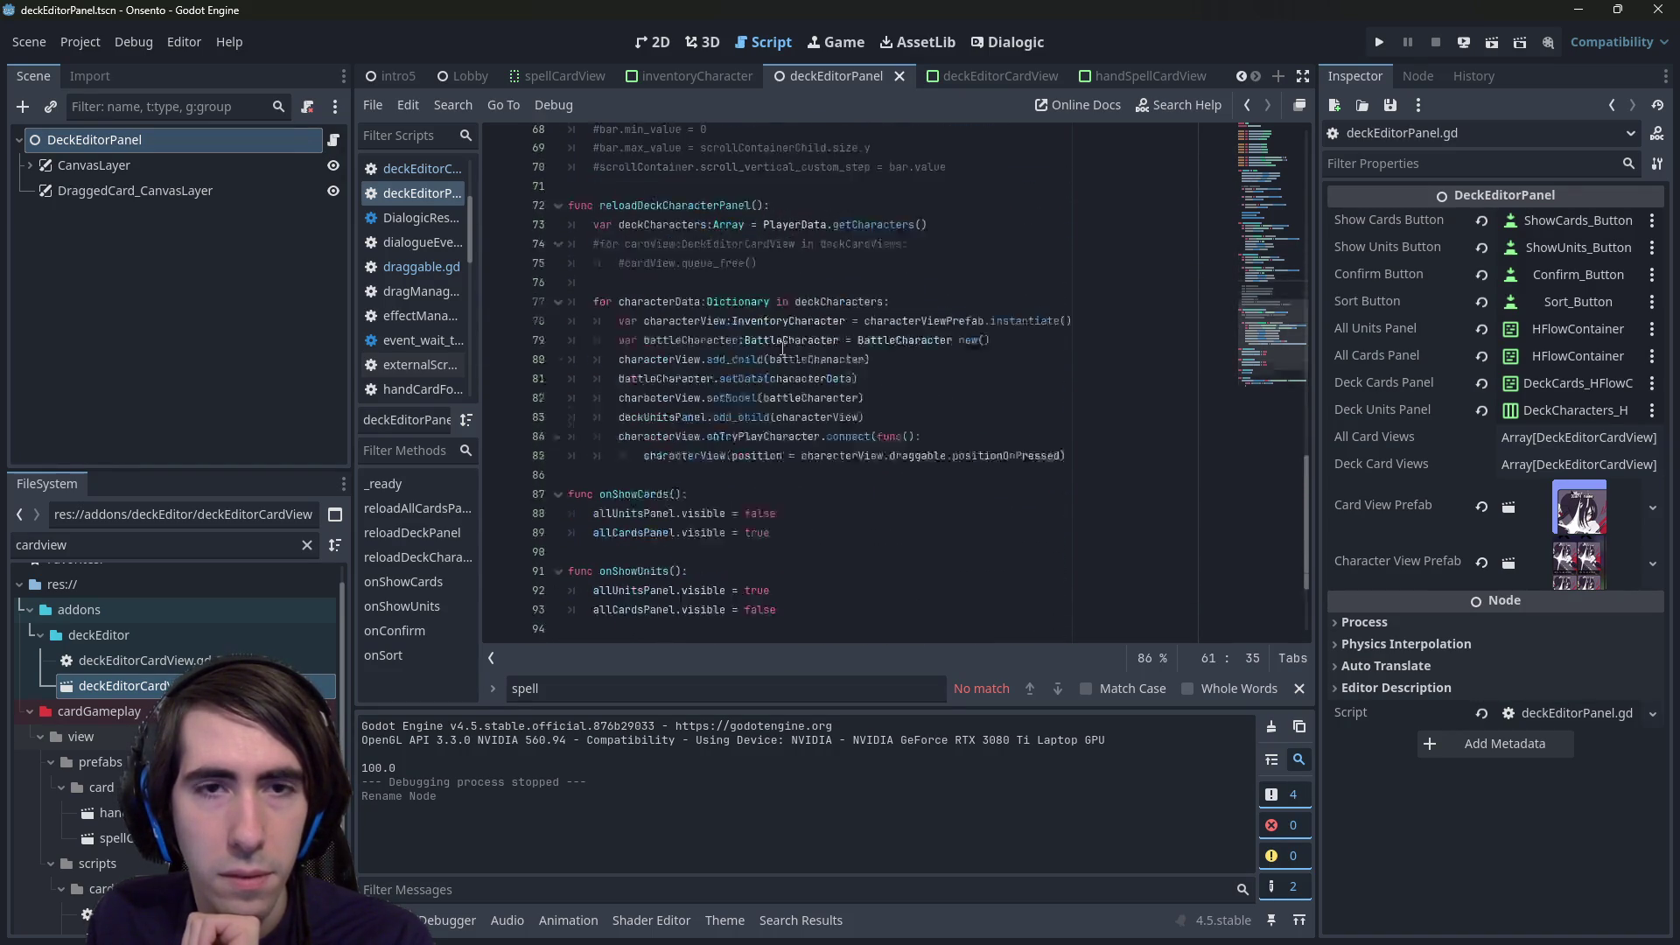
scroll(782, 347, "up", 8)
scroll(782, 347, "up", 2)
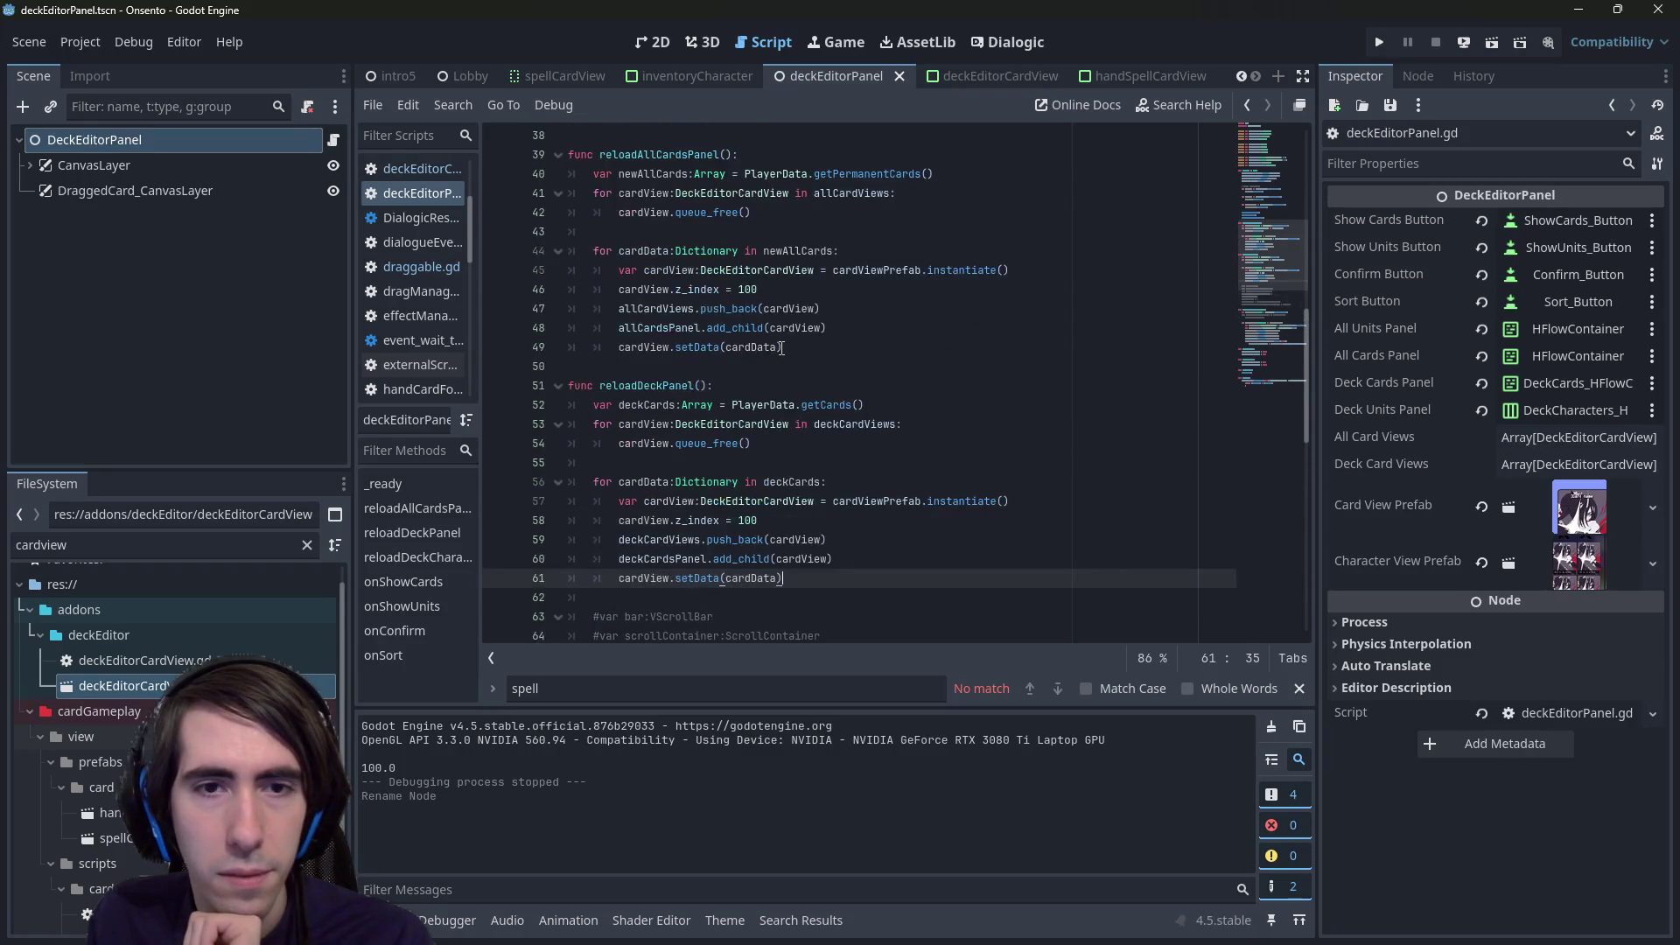
scroll(782, 347, "up", 3)
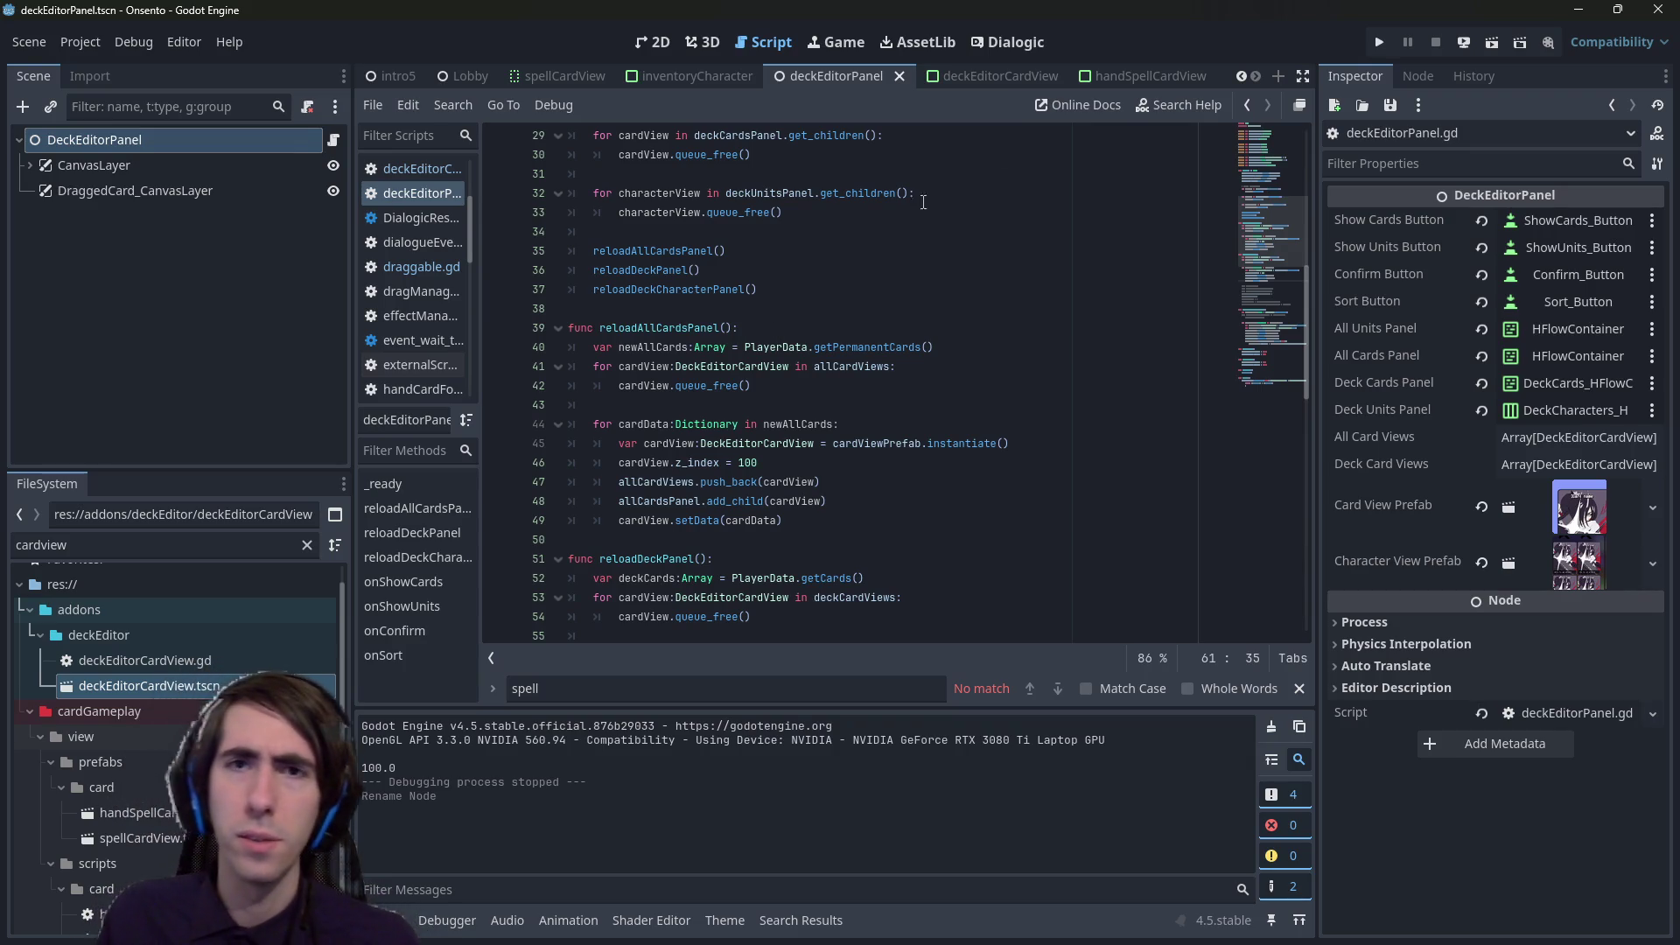
left_click(1498, 50)
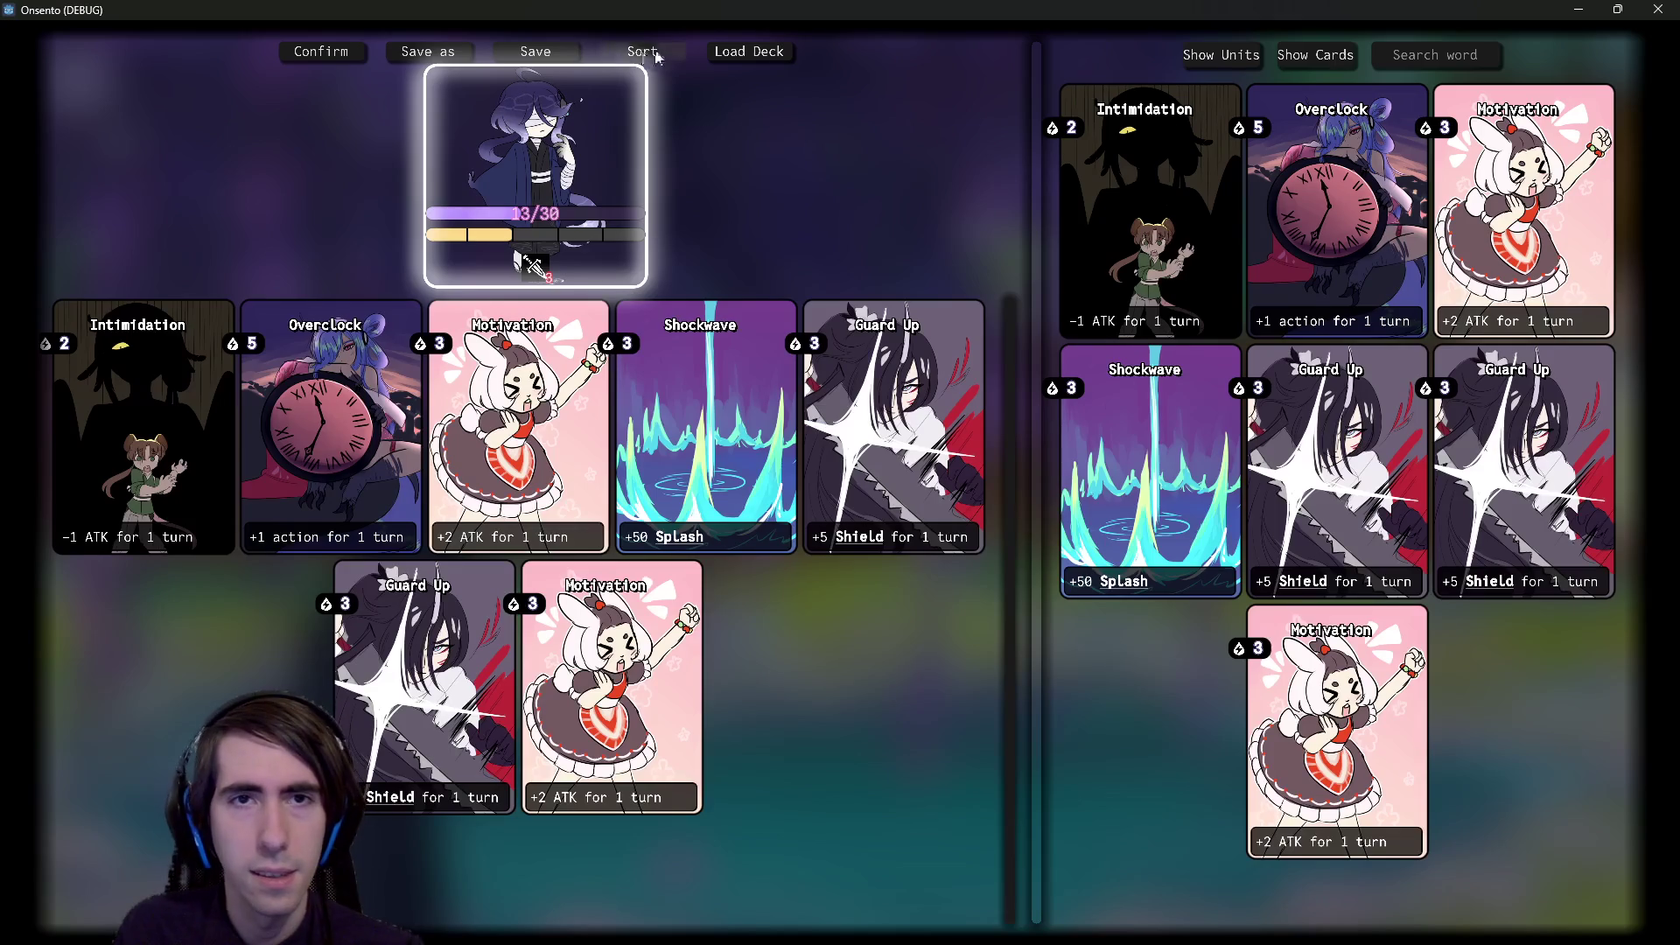
- After the Sort crash, edit line 100 to compare a.cardView.getName() < b.cardView.getName()
left_click(655, 54)
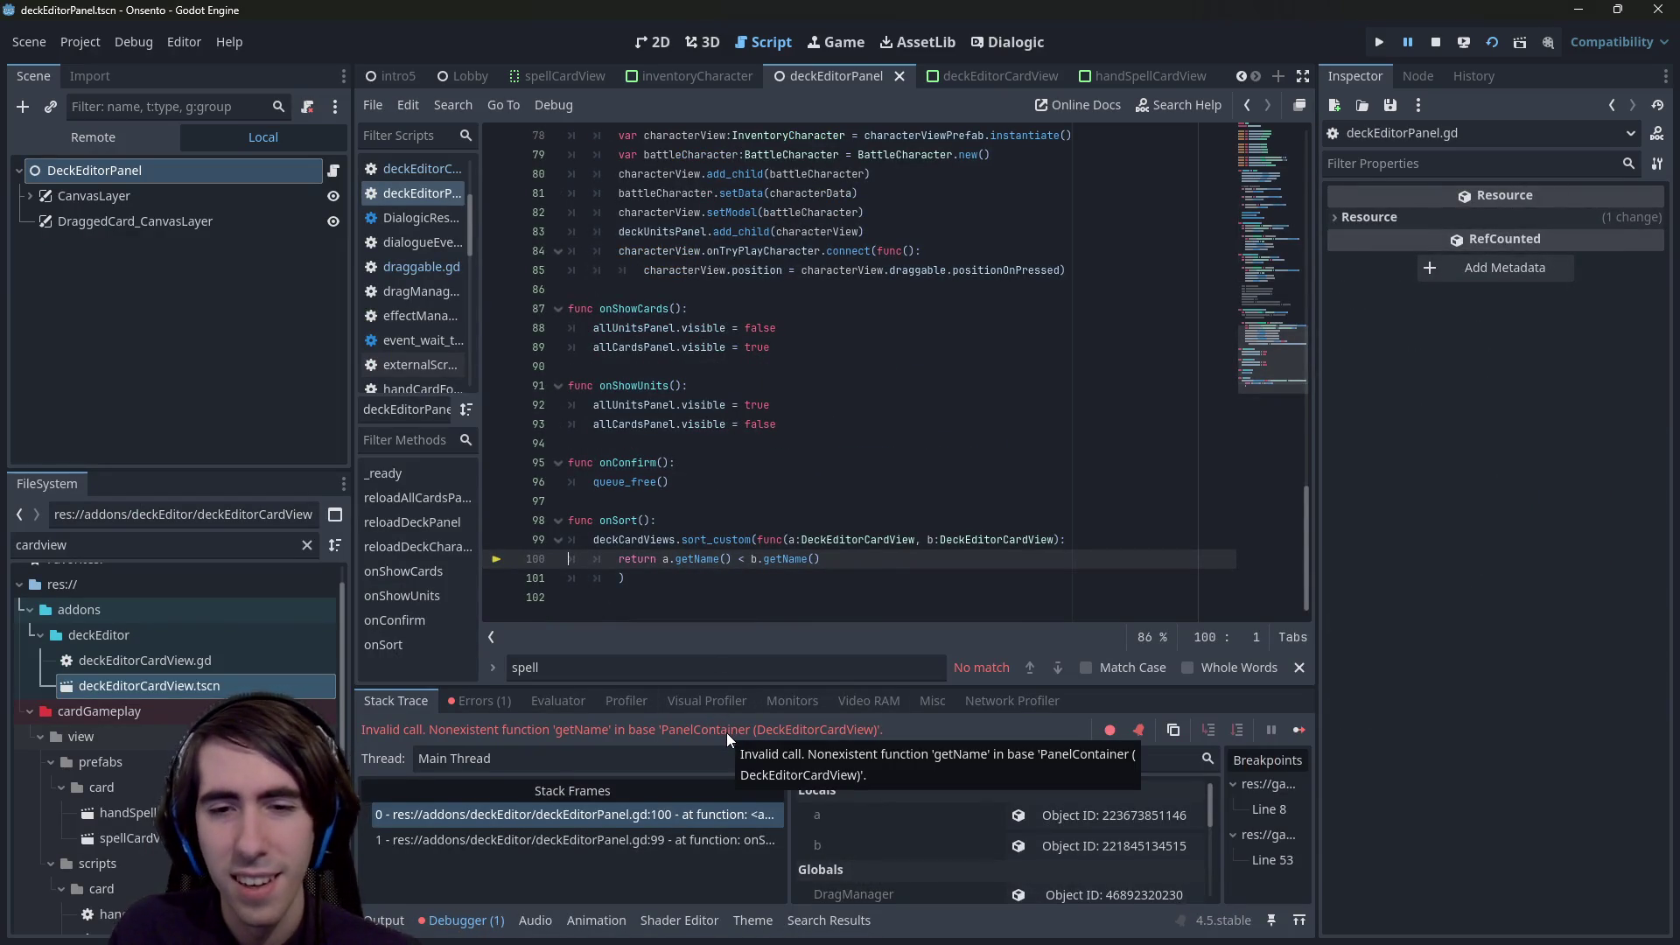
left_click(676, 560)
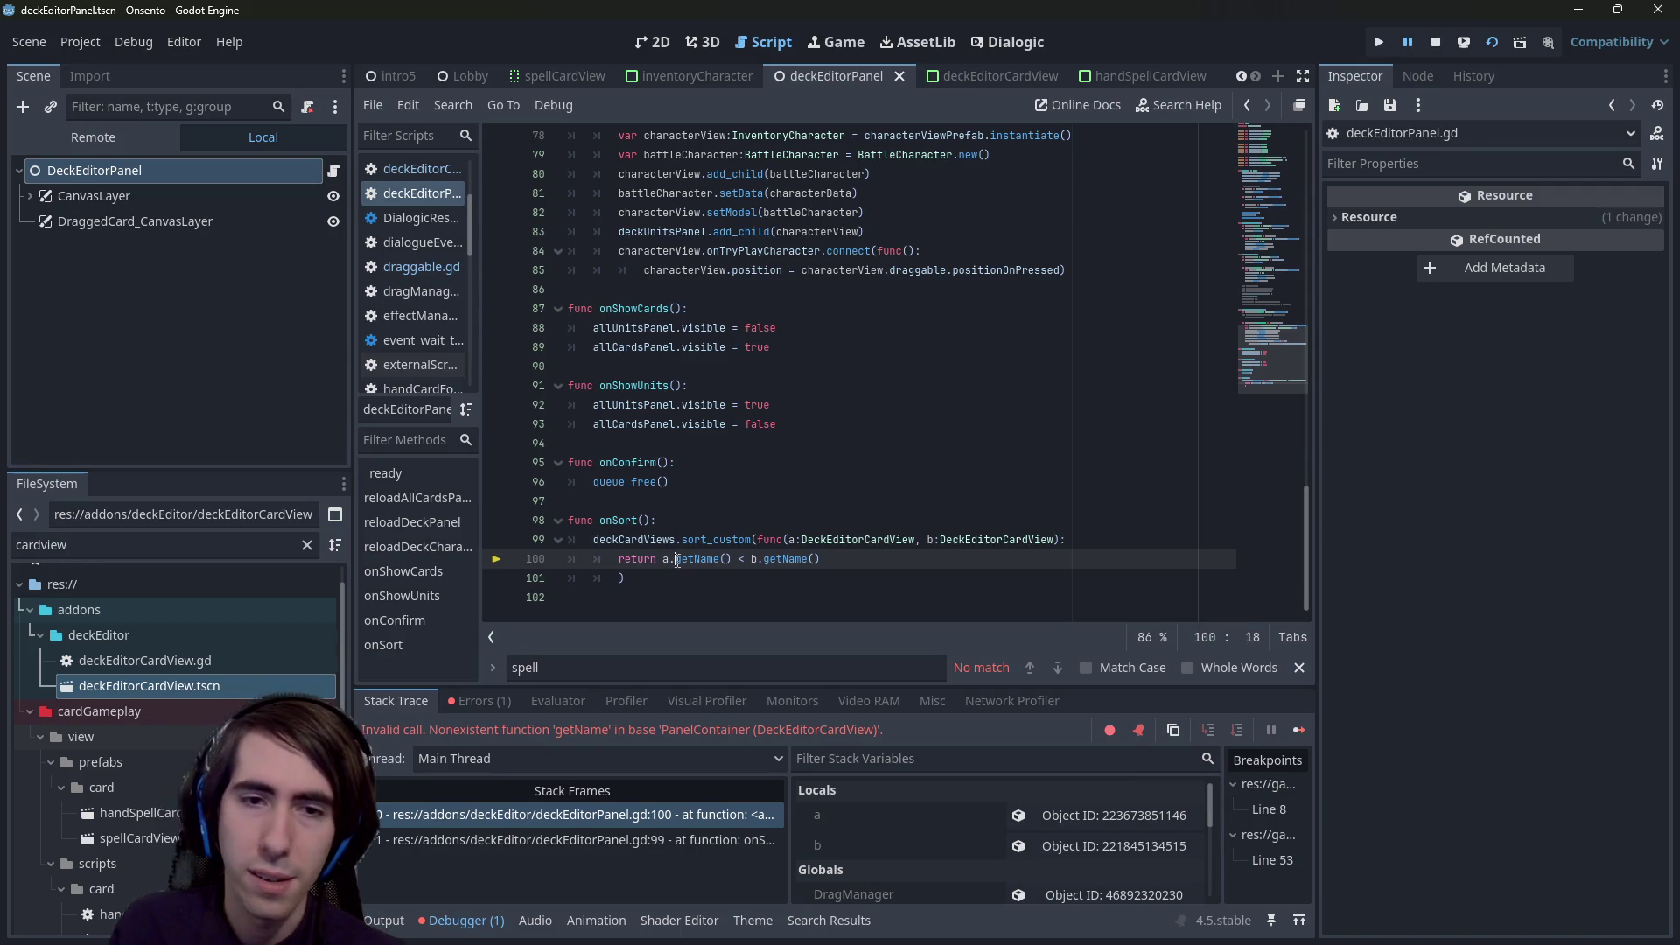
key("ctrl+space")
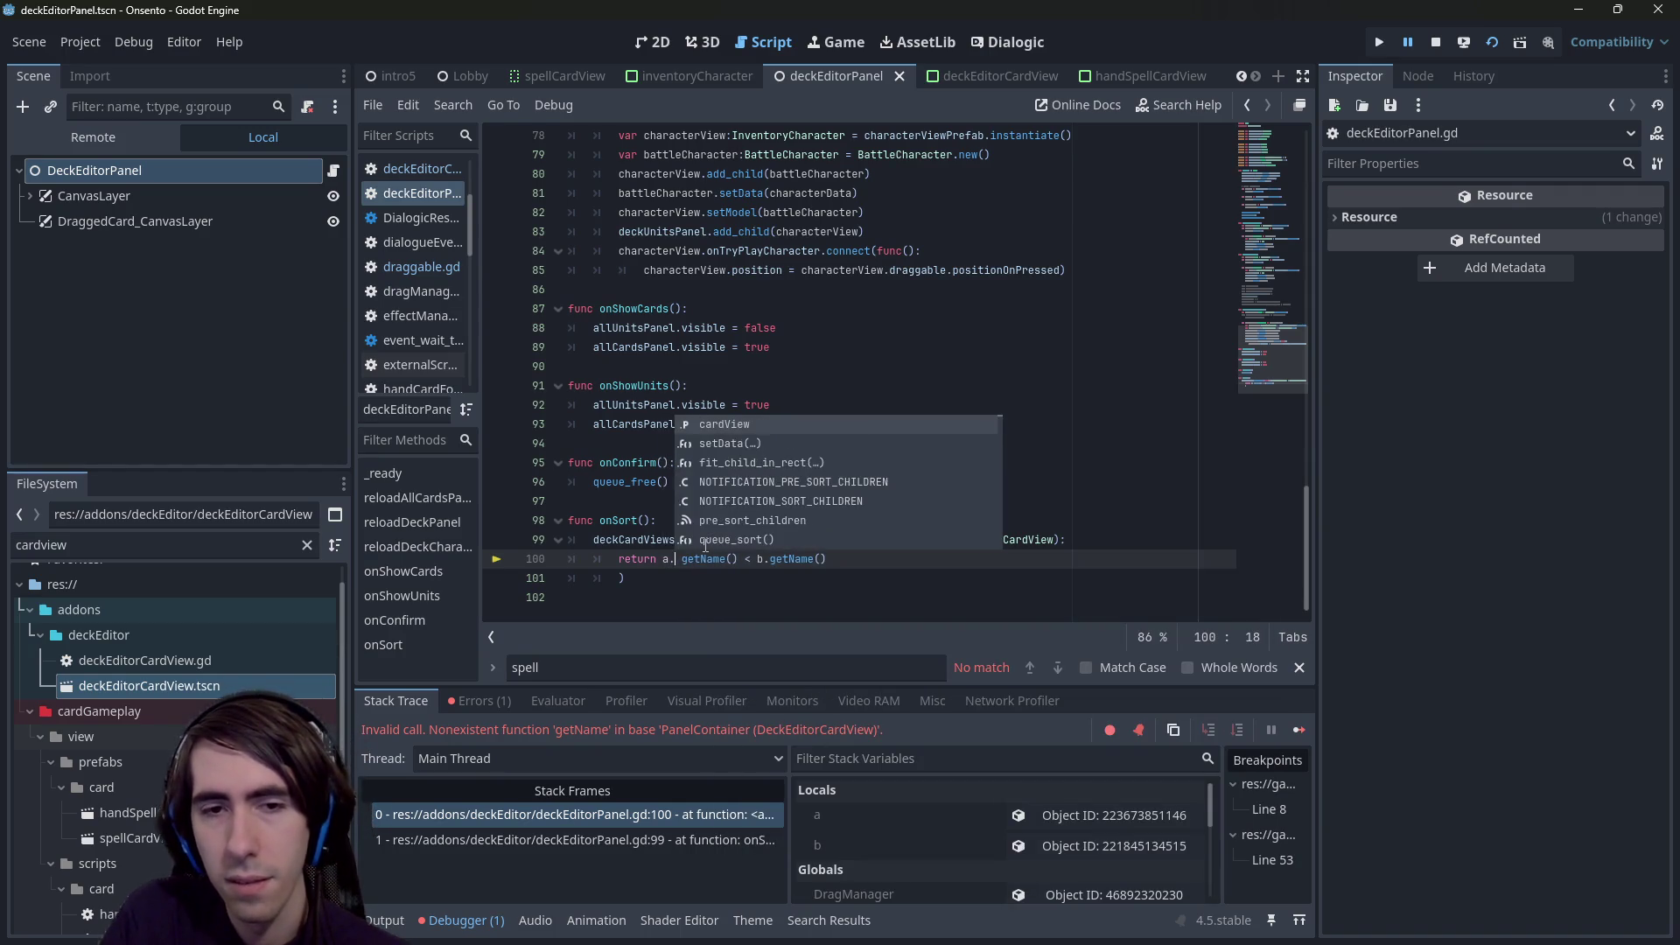
key("Return")
type(".cardView")
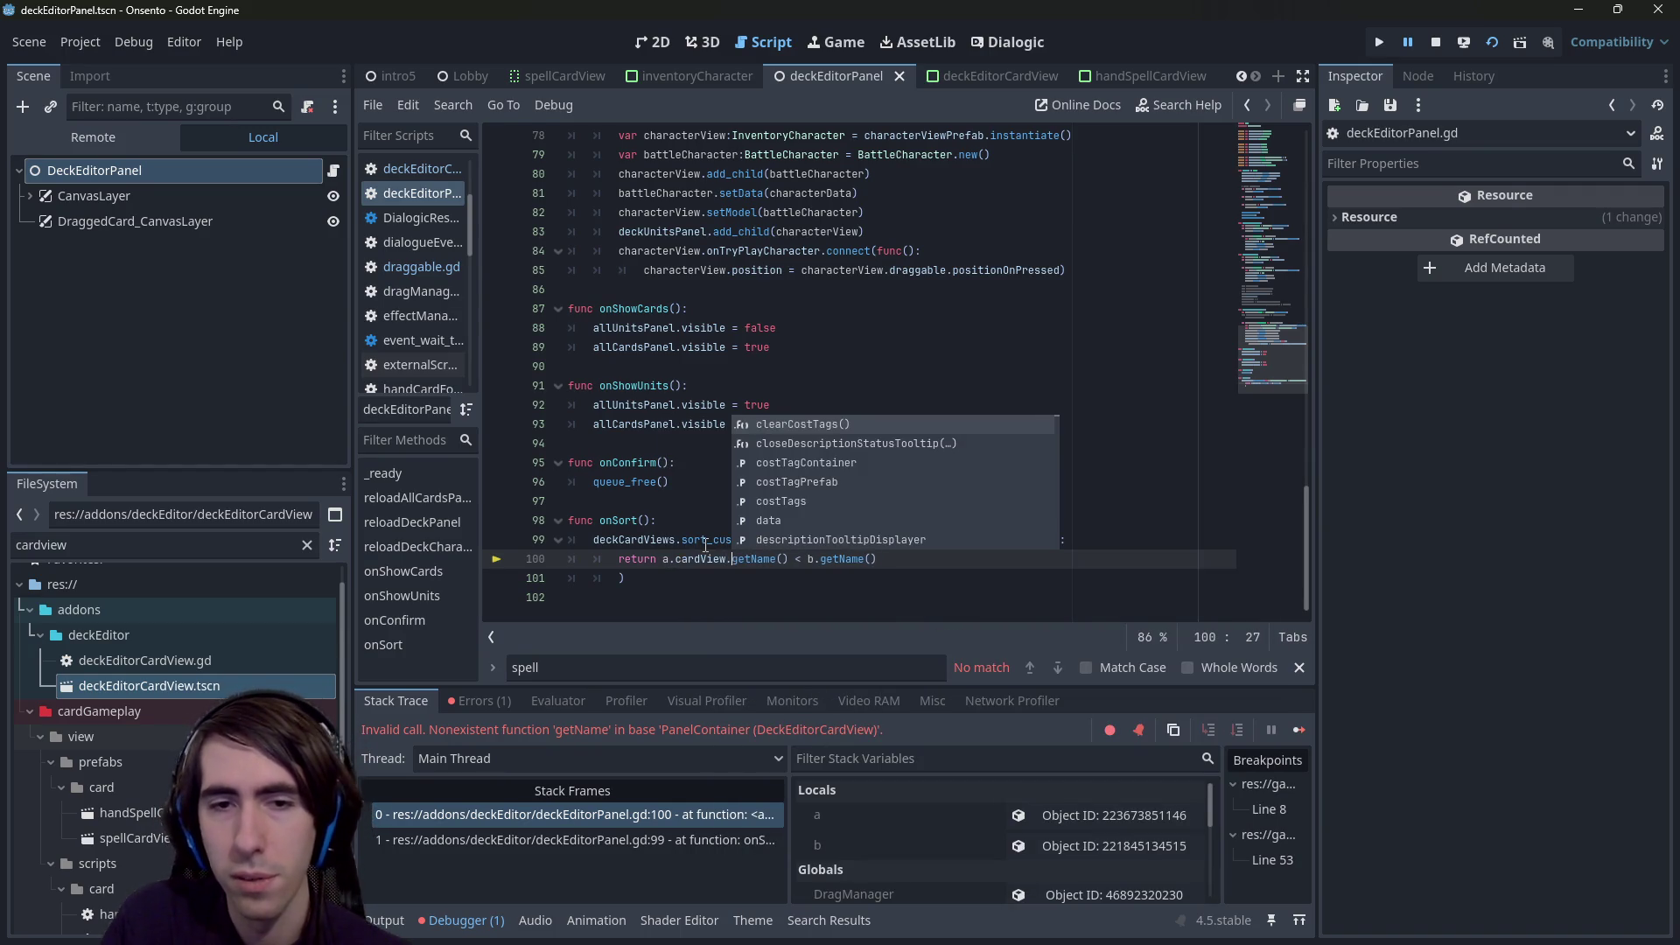
key("Right")
key("Right")
key("Right")
type(".cardView")
- Save the fixed script, stop the game and relaunch the scene
key("Right")
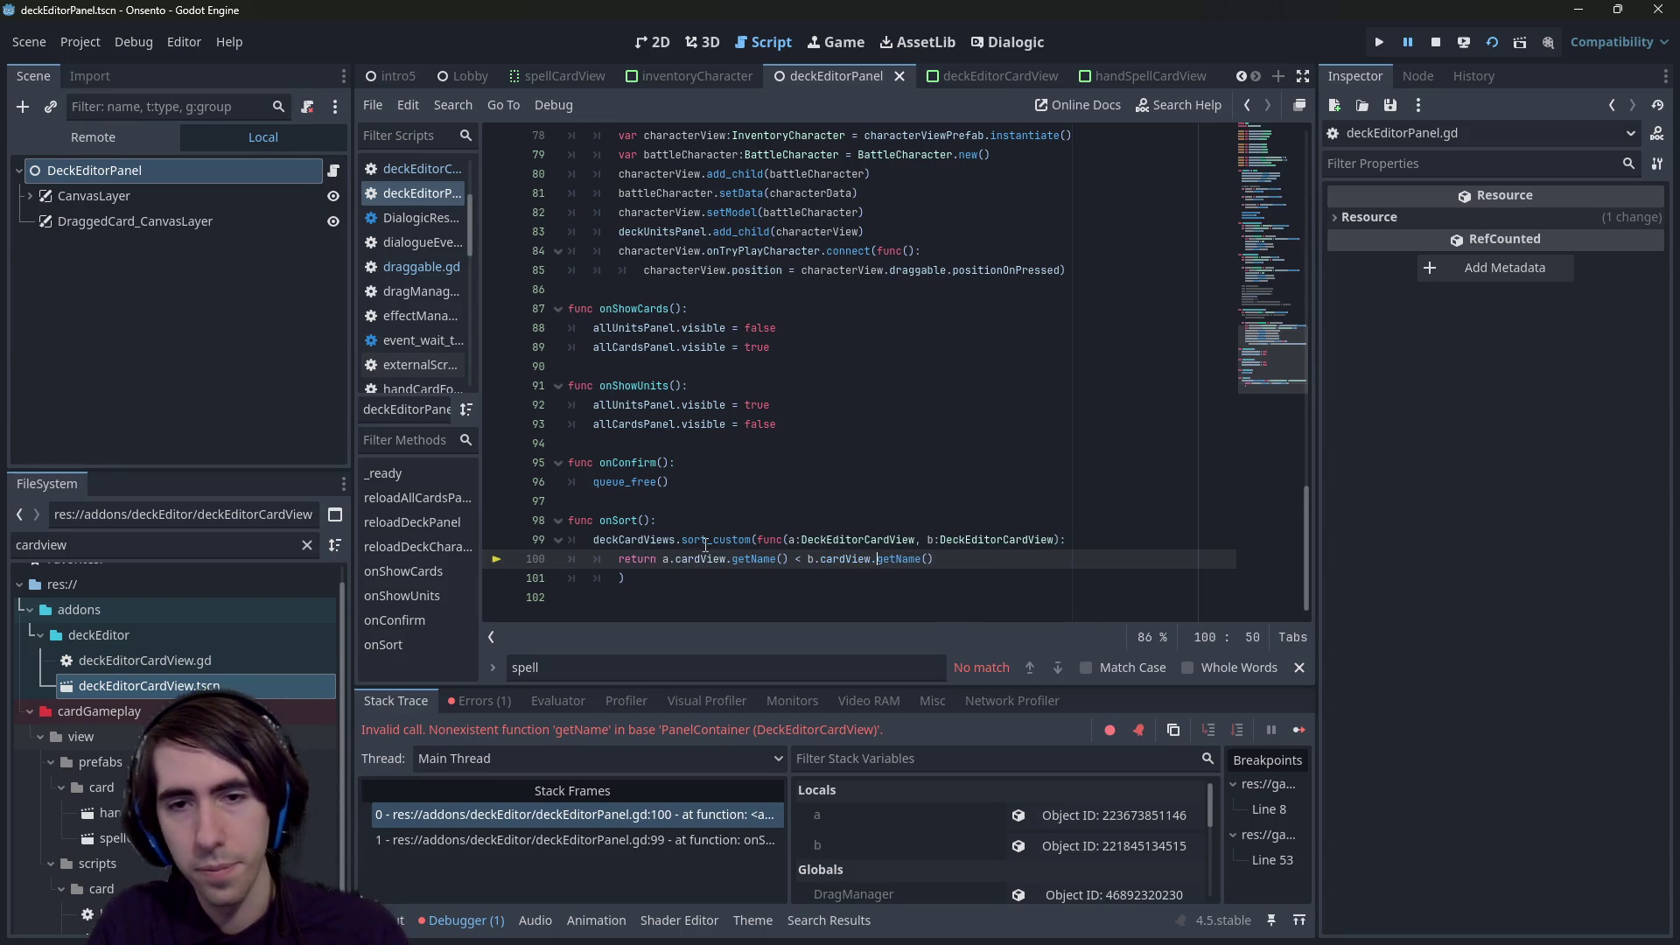
key("ctrl+s")
left_click(1435, 42)
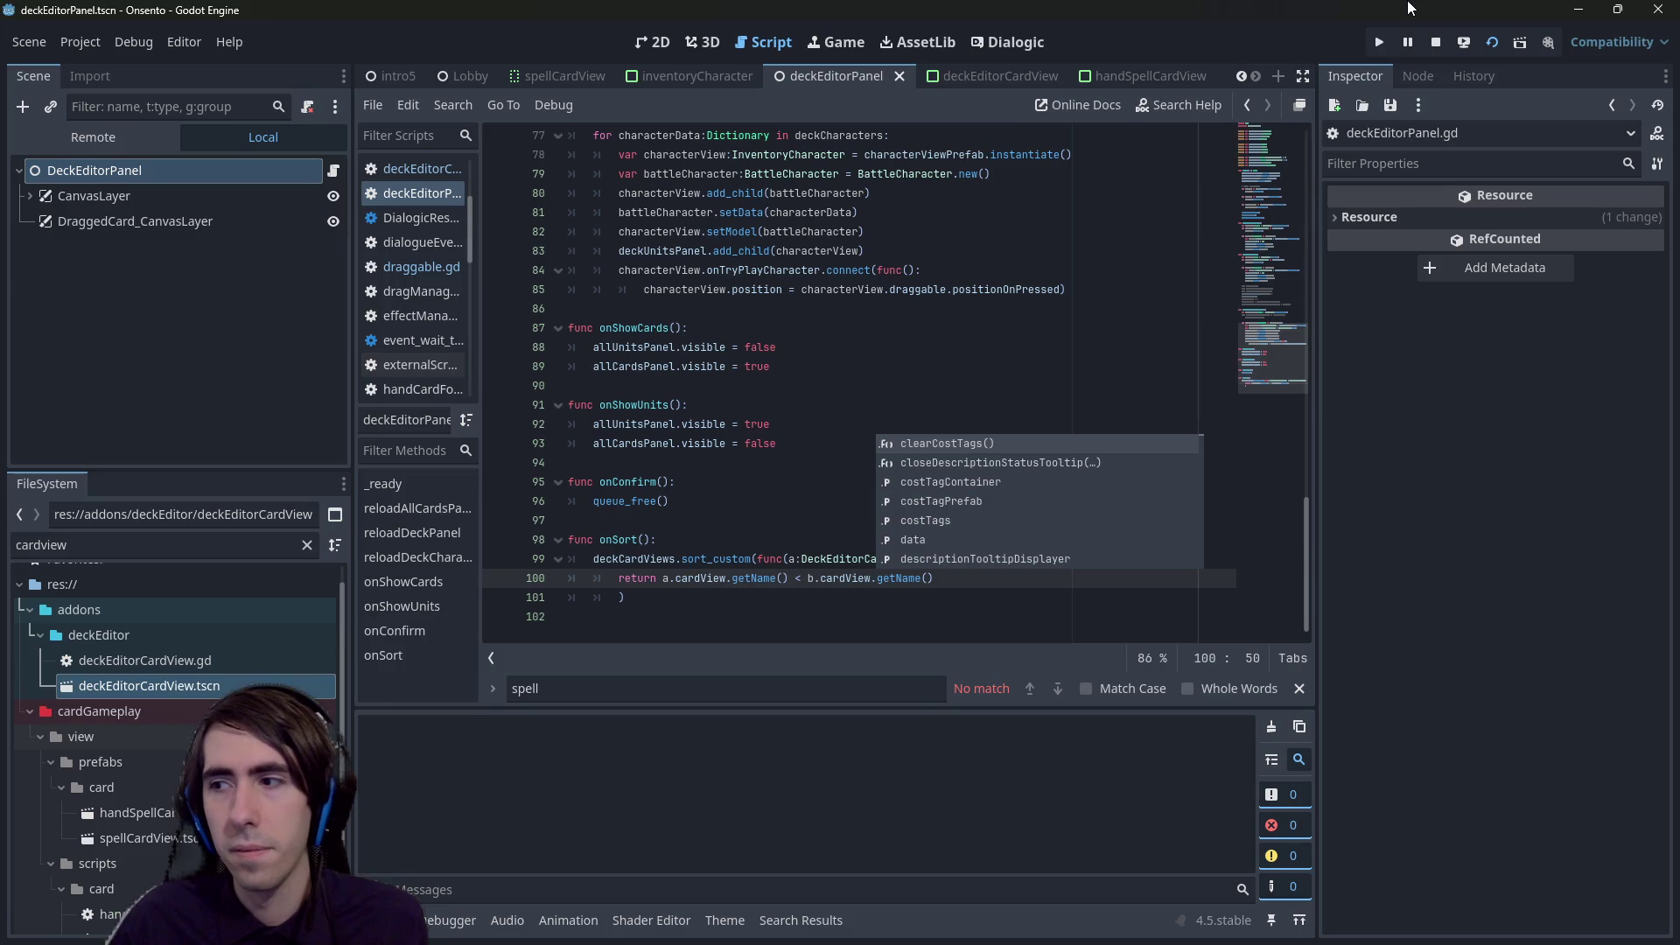
key("F5")
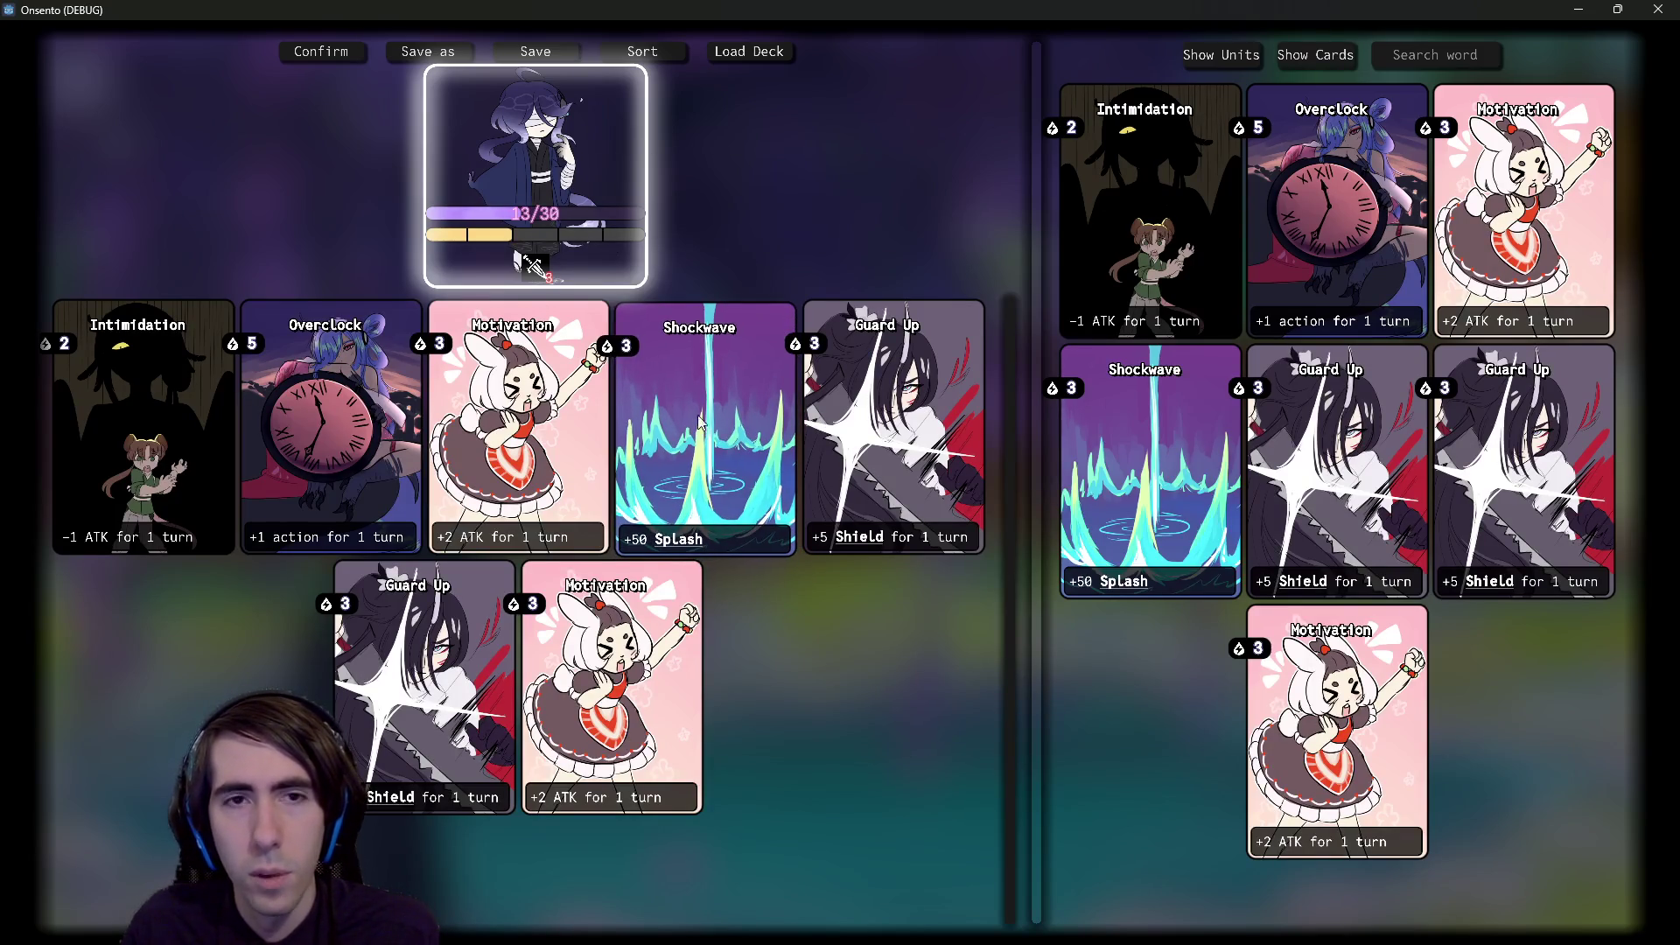
- Sort the deck in the running game, then close the game window
left_click(663, 53)
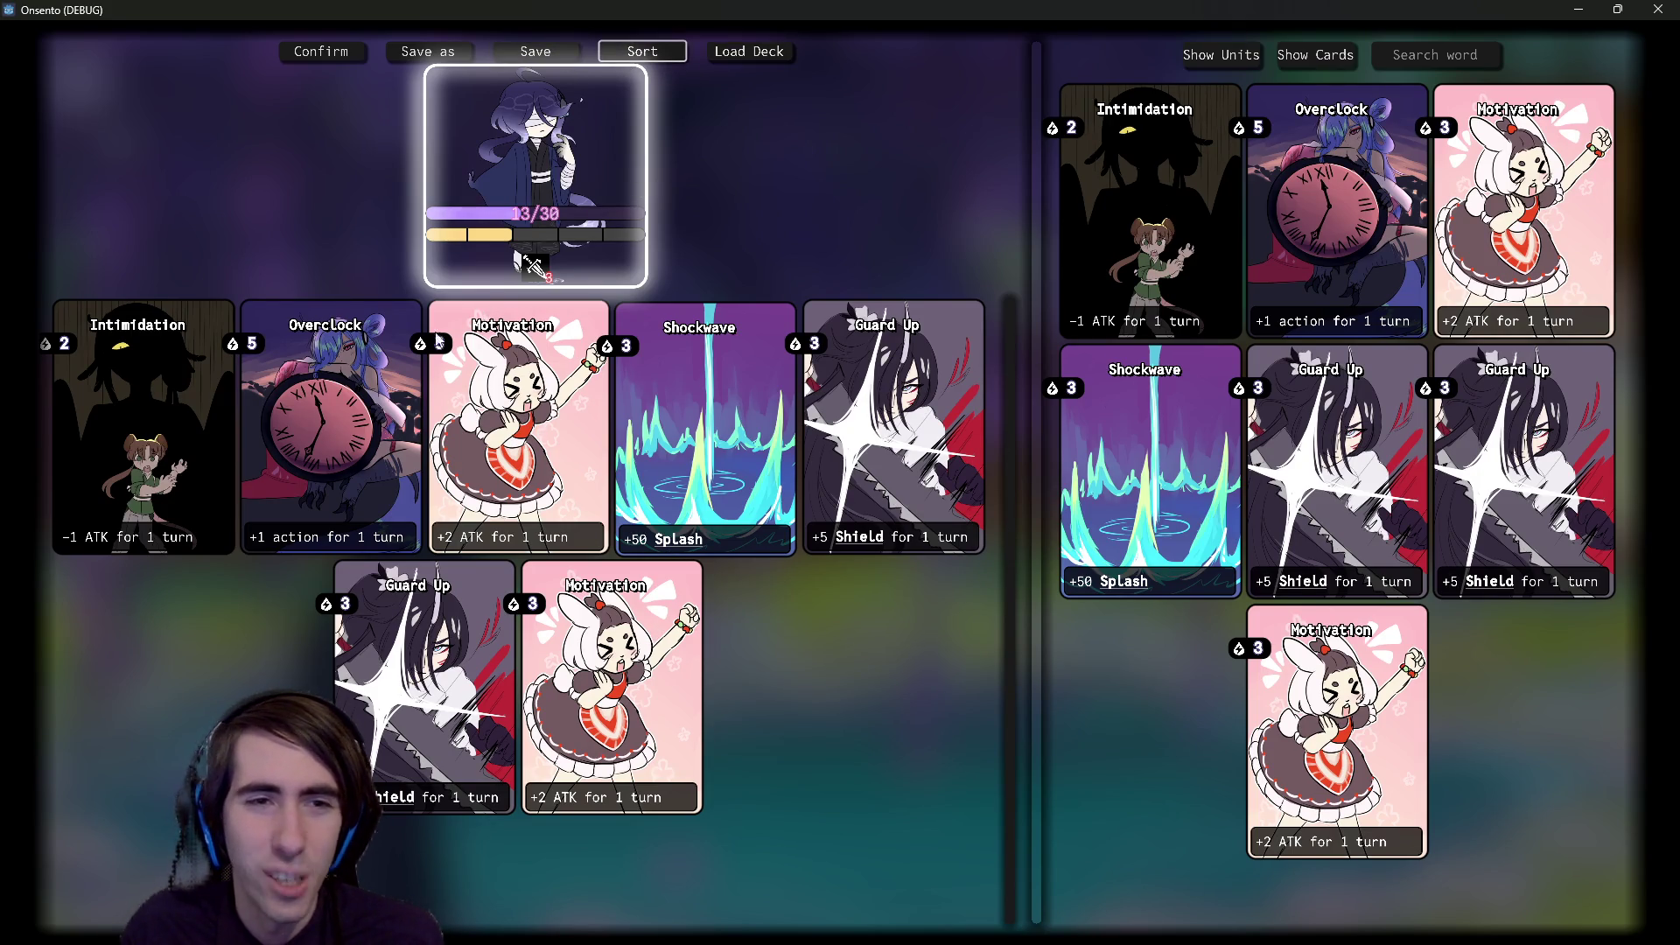
left_click(1654, 8)
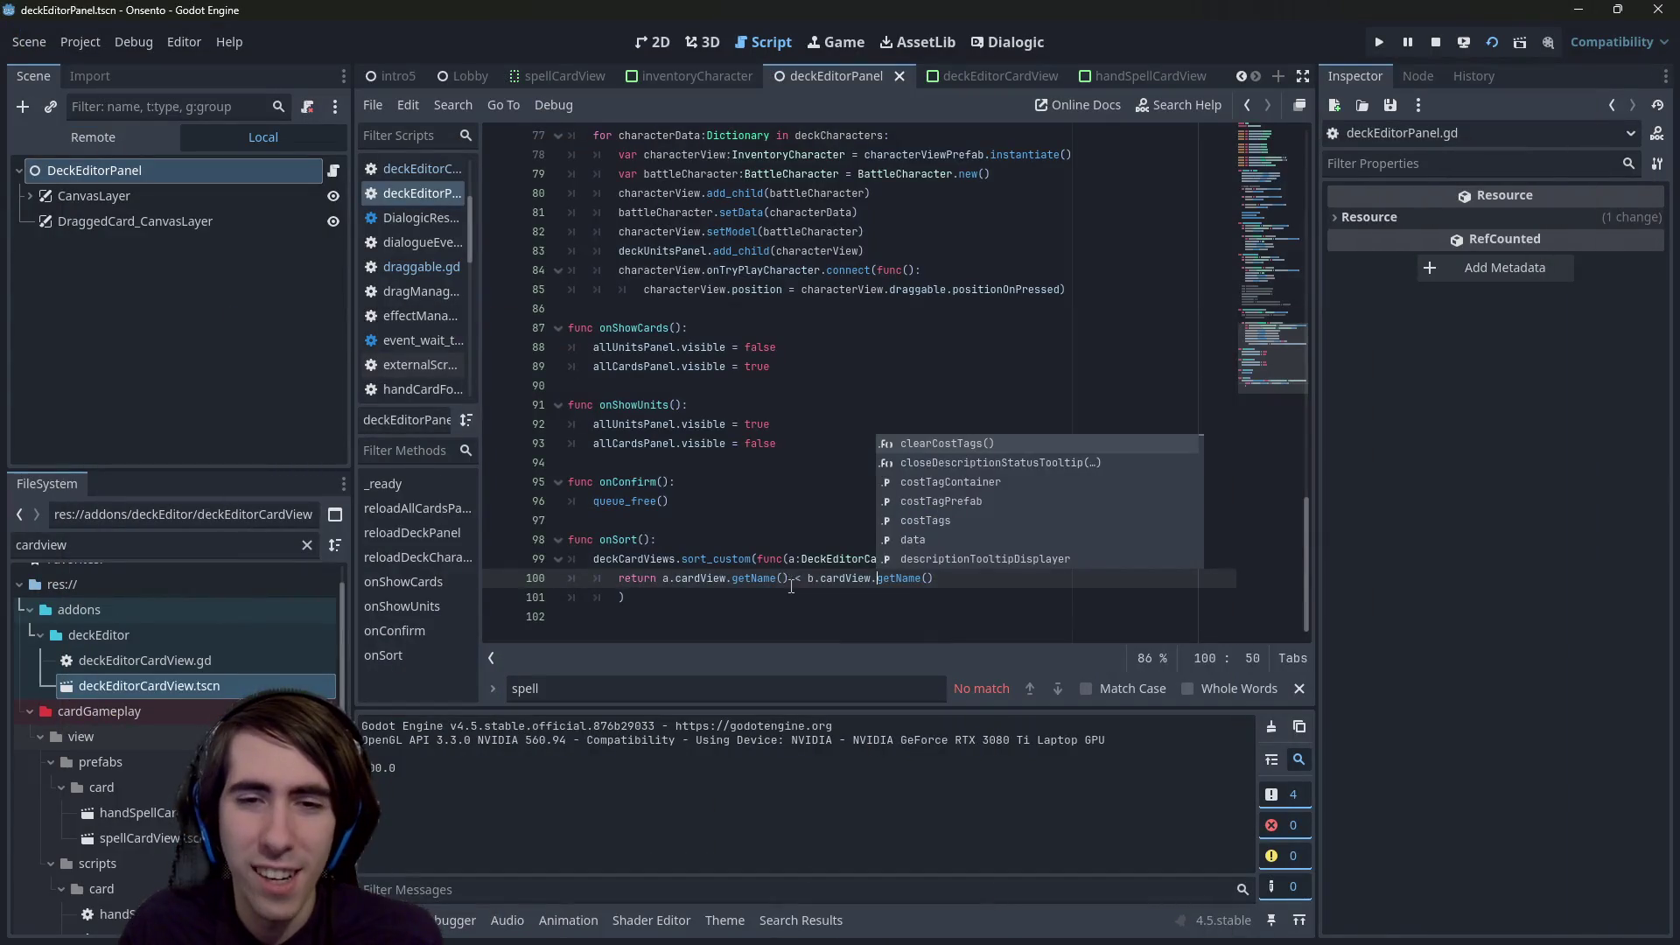
- Try assigning the sort result back to deckCardViews, then undo that and save
left_click(648, 597)
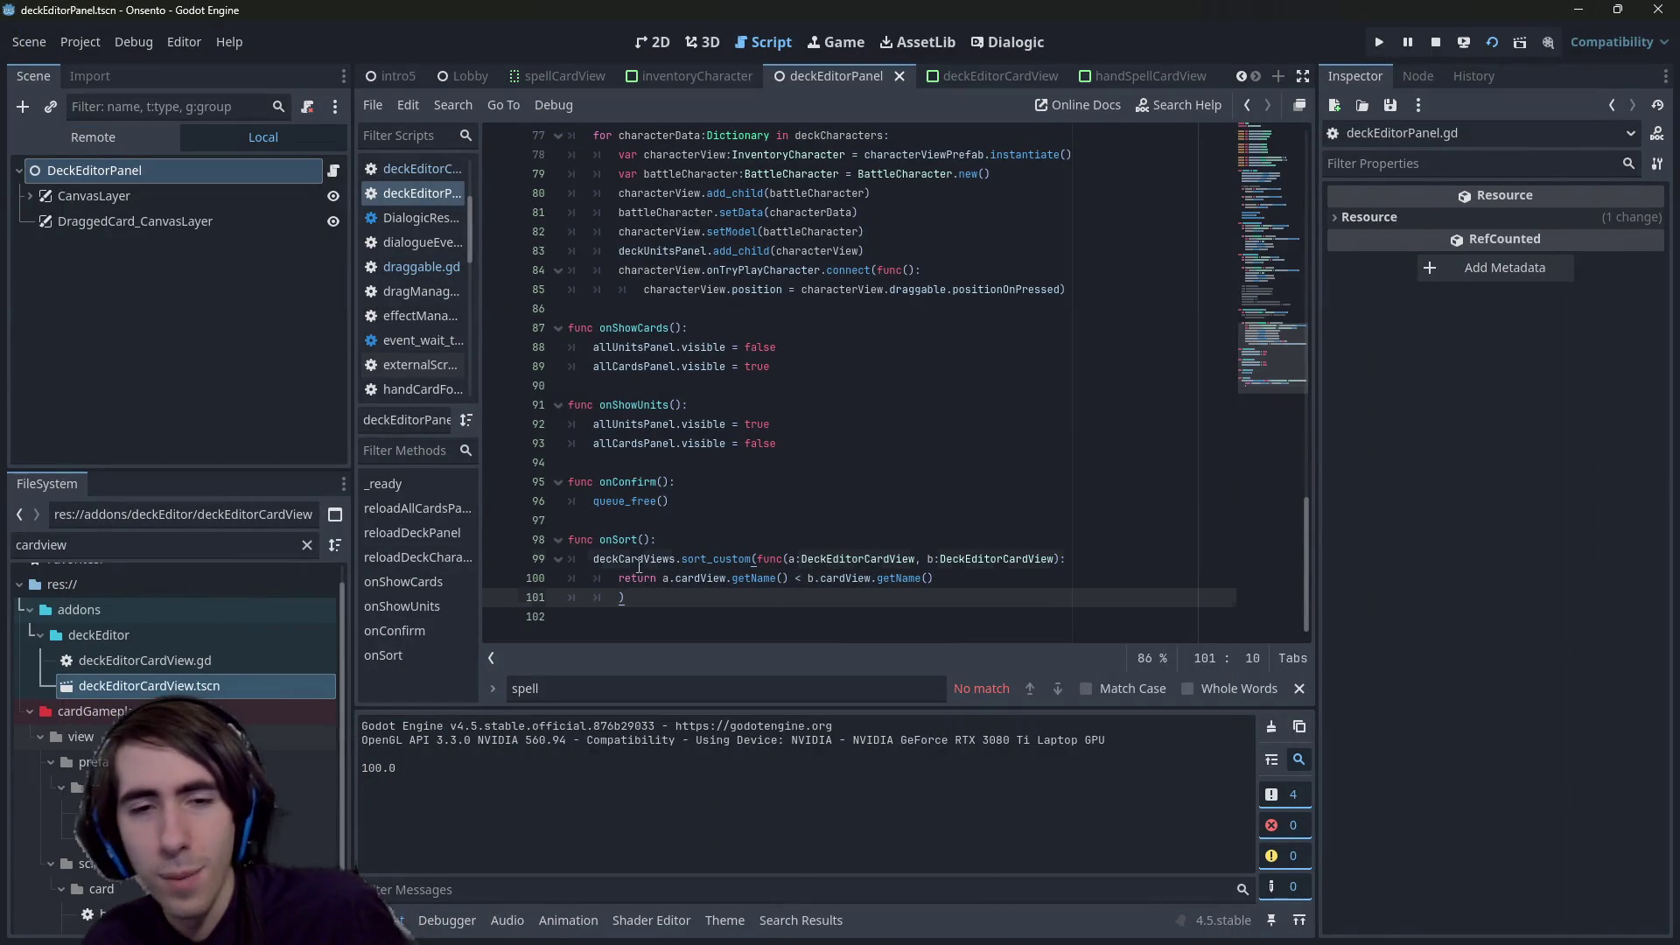
double_click(597, 559)
key("Left")
type("deckCardViews =")
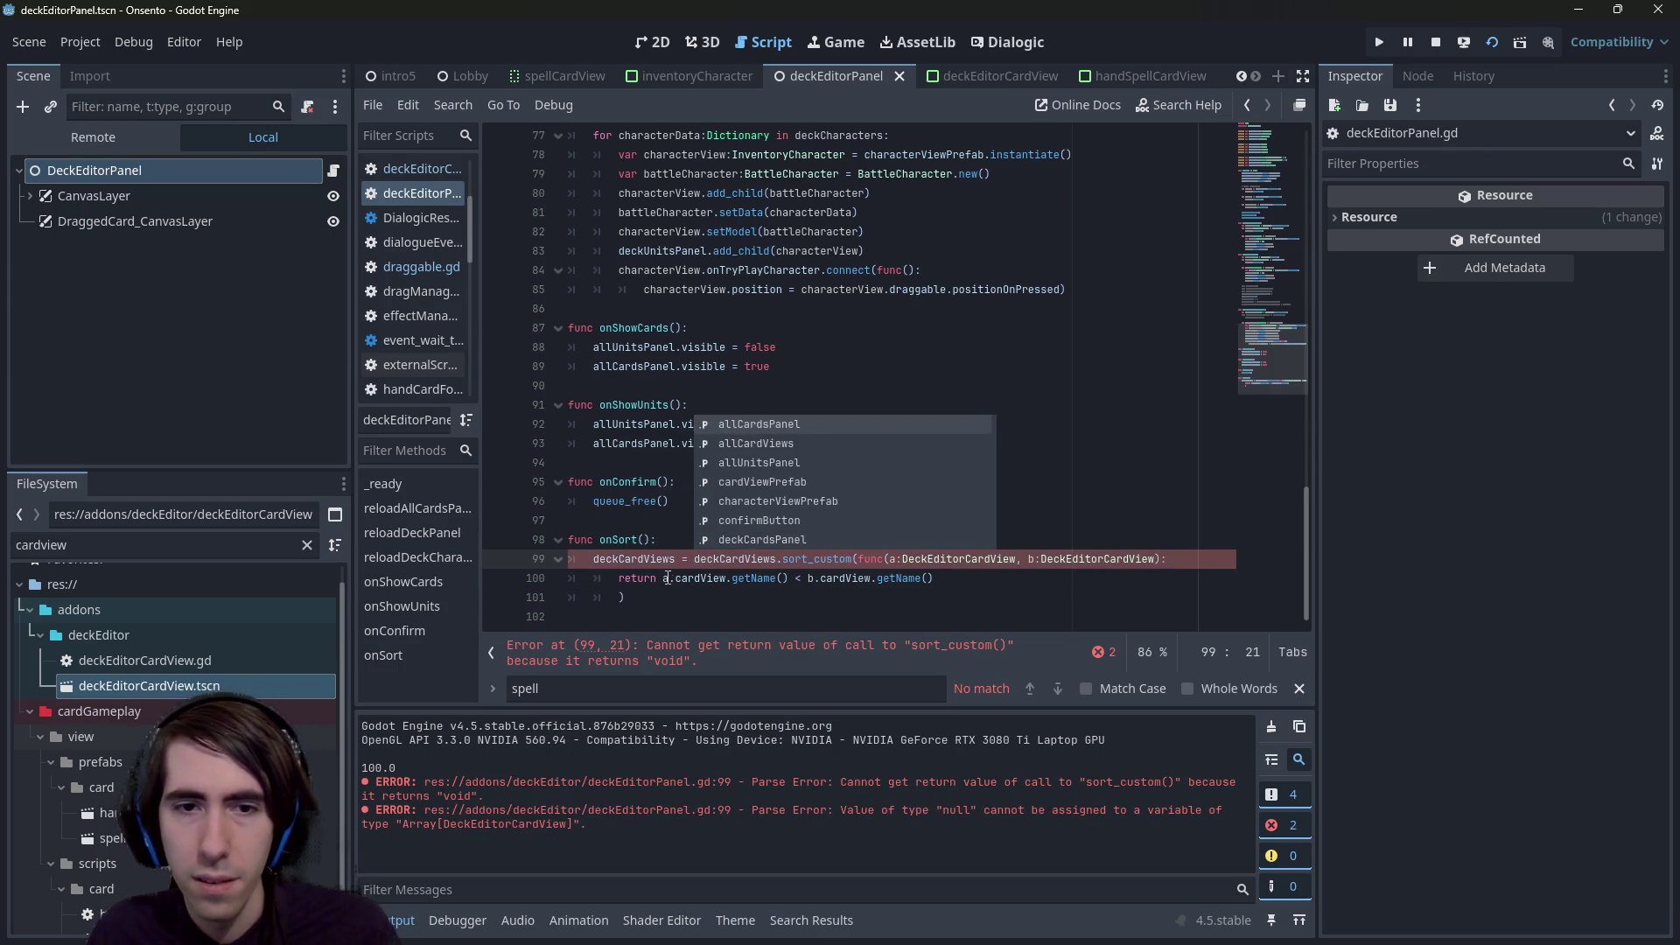
key("ctrl+z")
key("ctrl+s")
- Trace deckCardViews' declaration and uses, and locate deckCardsPanel where deck cards are added
left_click(649, 559, "ctrl")
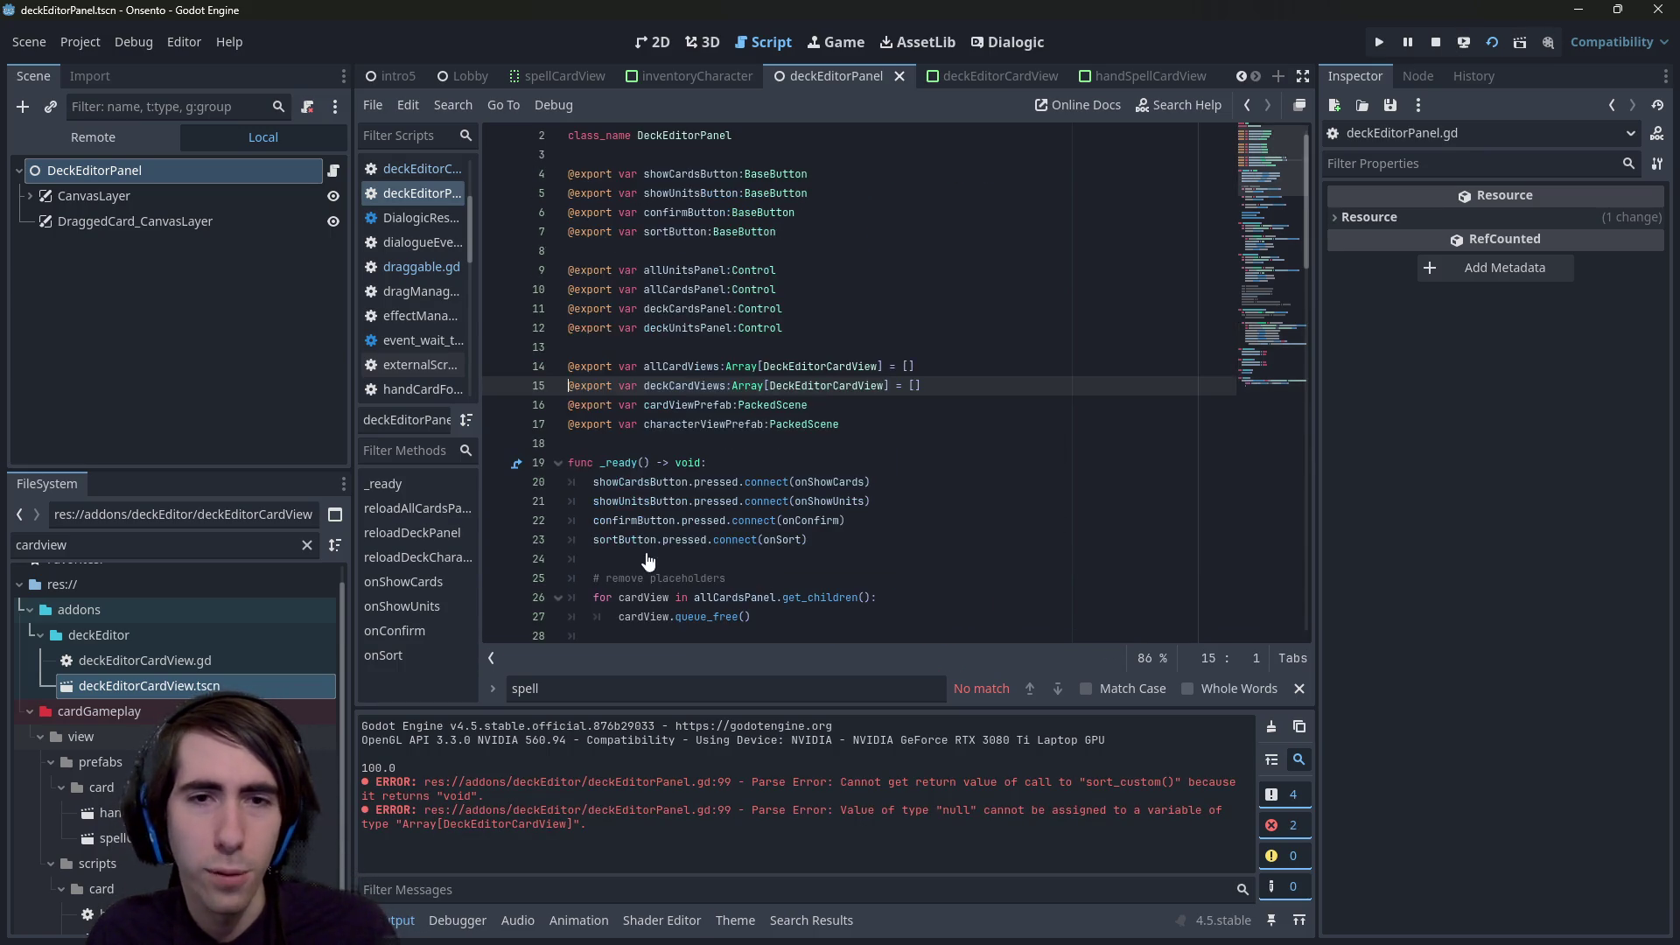
mouse_move(728, 369)
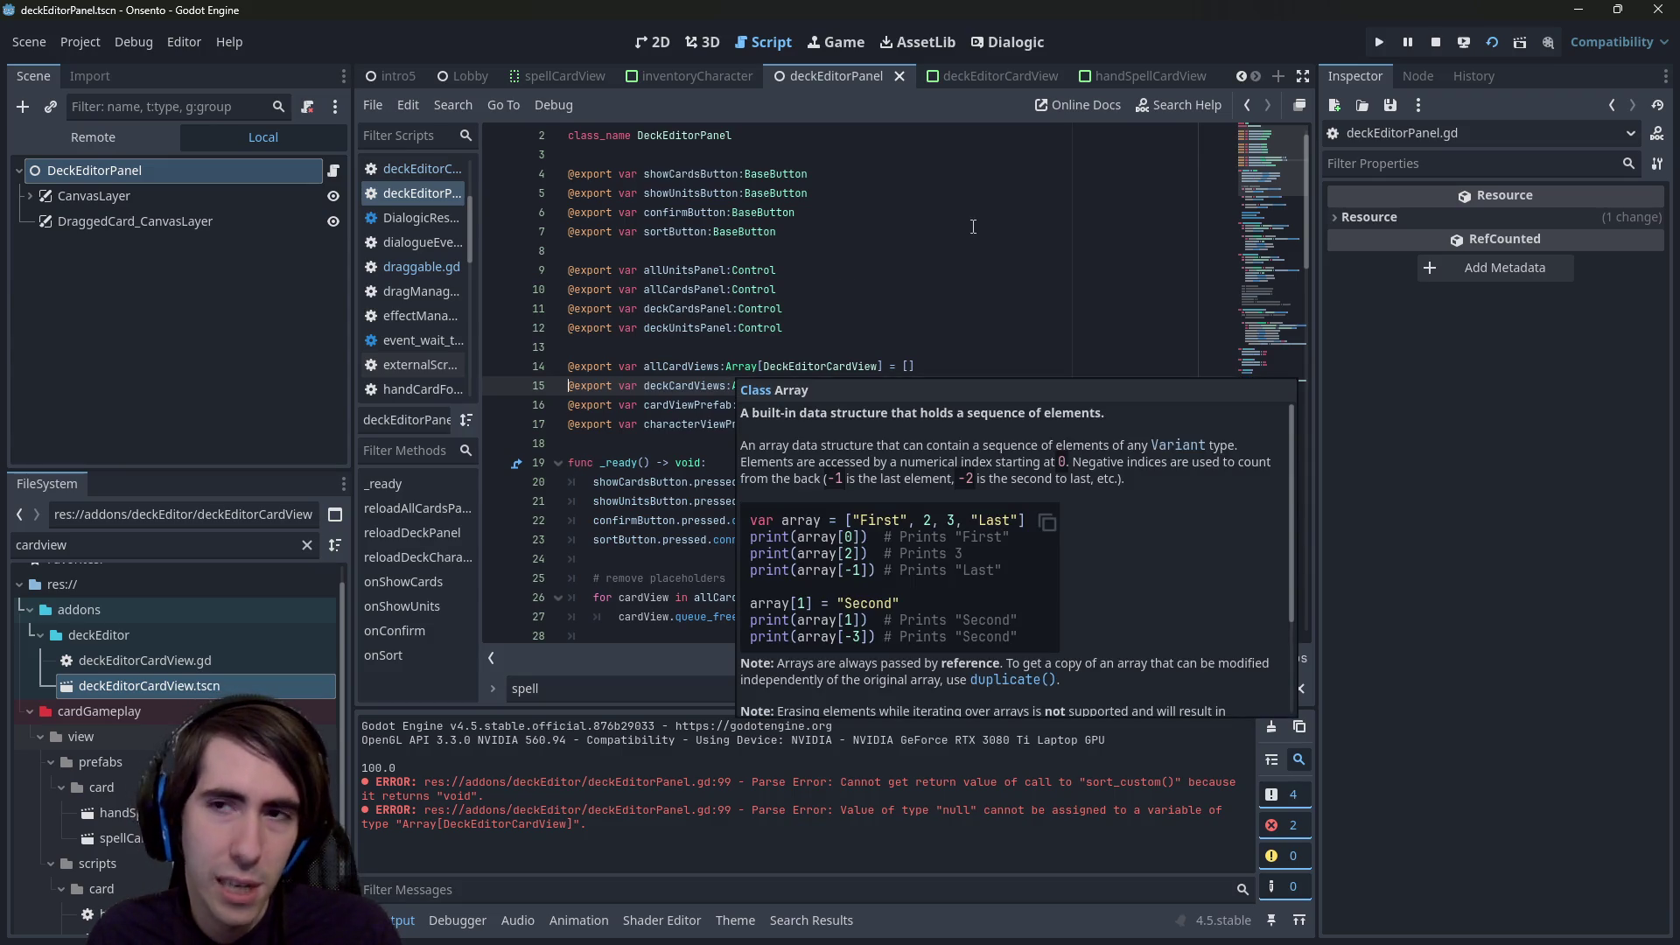
left_click(1241, 383)
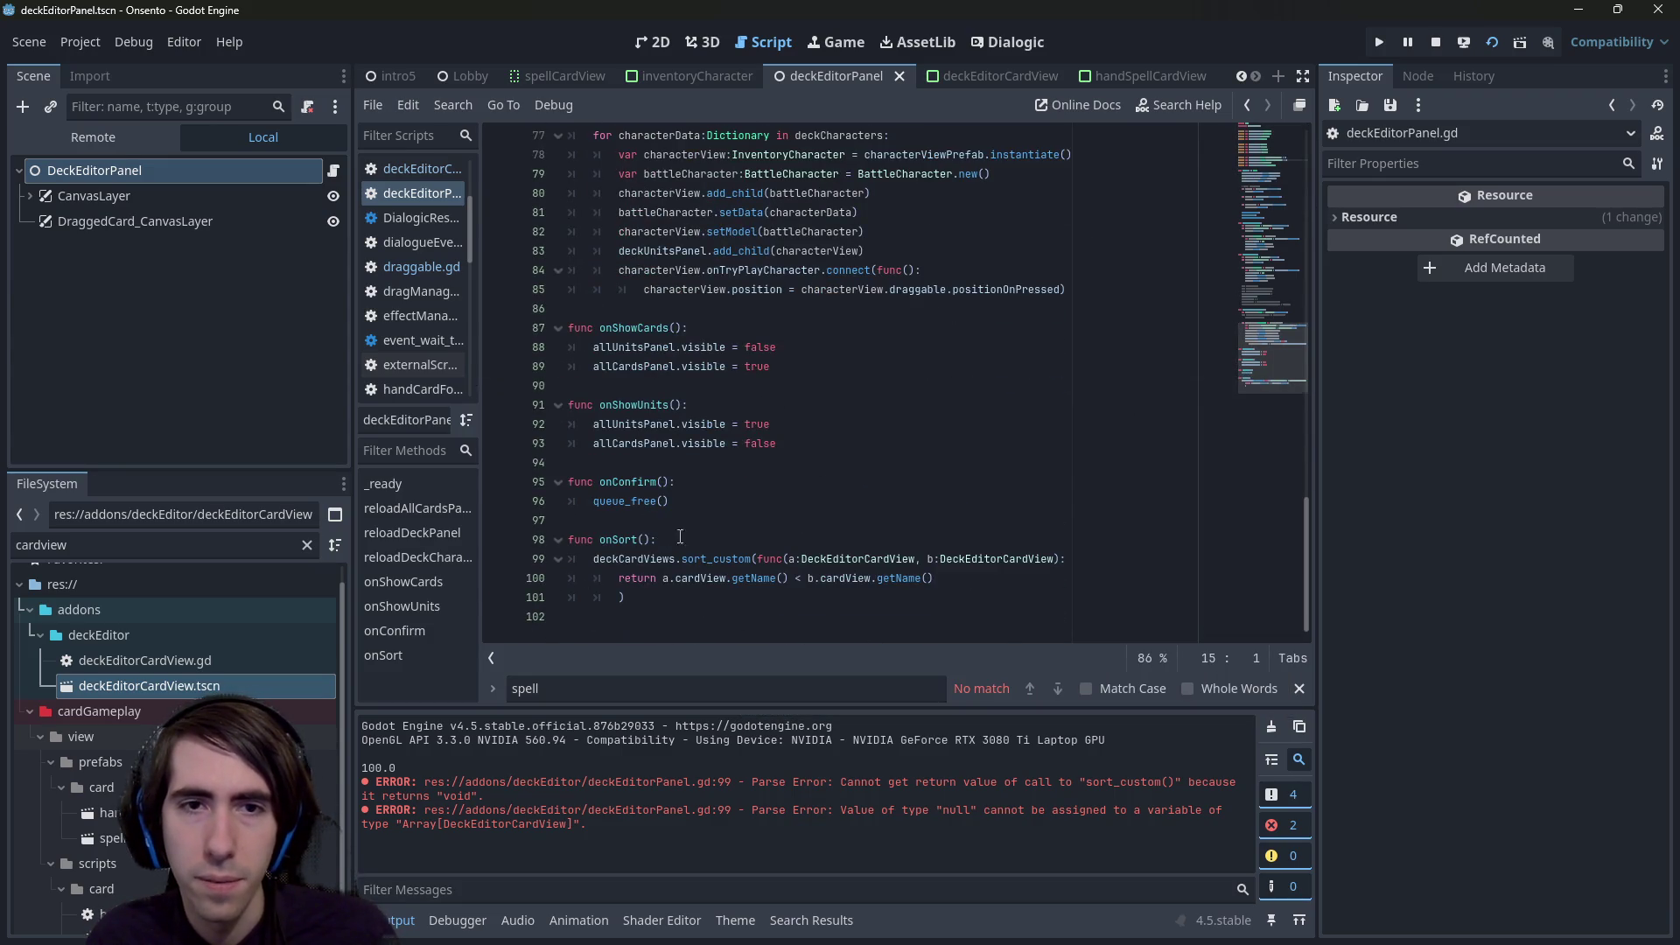
scroll(686, 464, "up", 20)
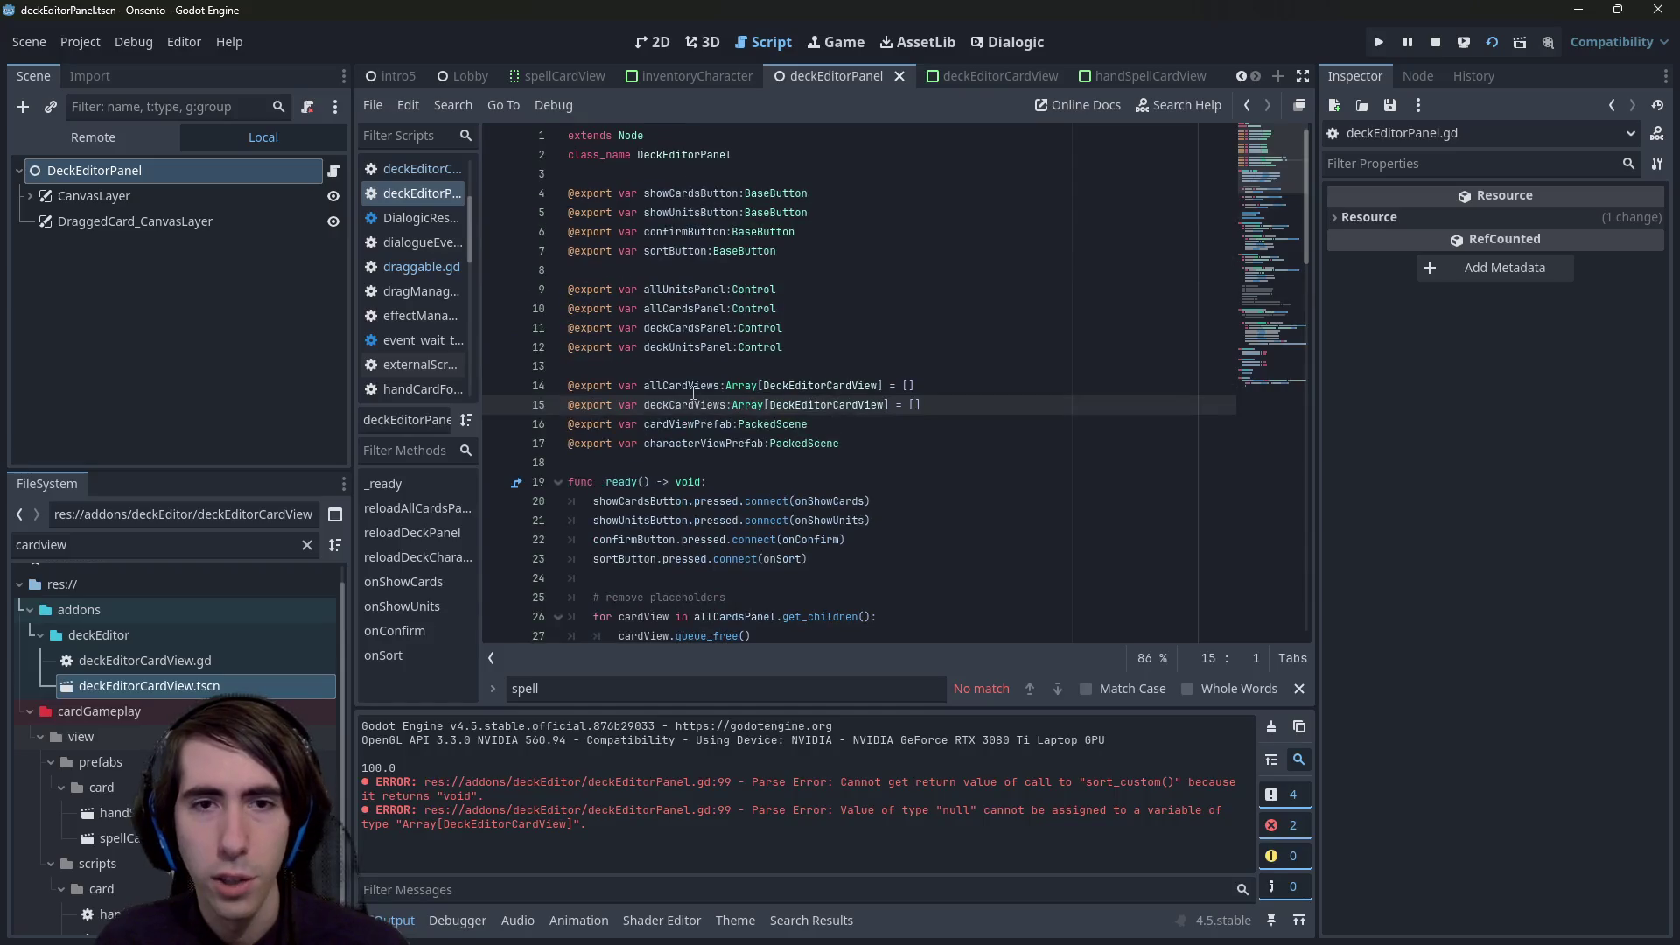
double_click(693, 401)
key("ctrl+f")
key("Return")
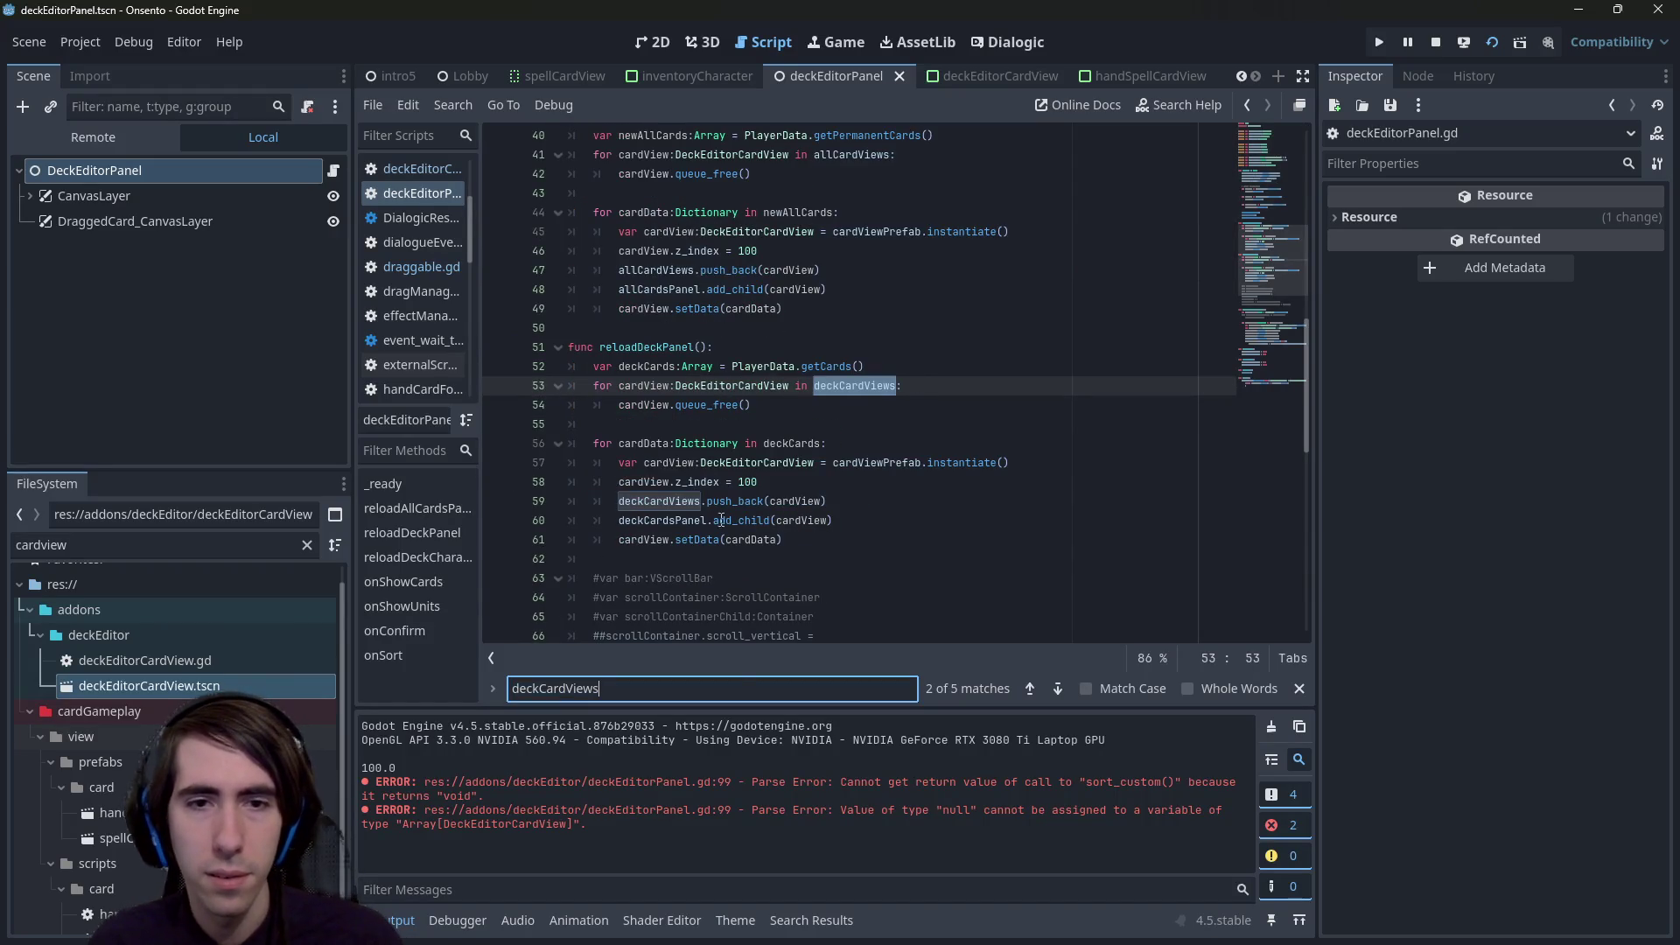
double_click(676, 523)
key("ctrl+c")
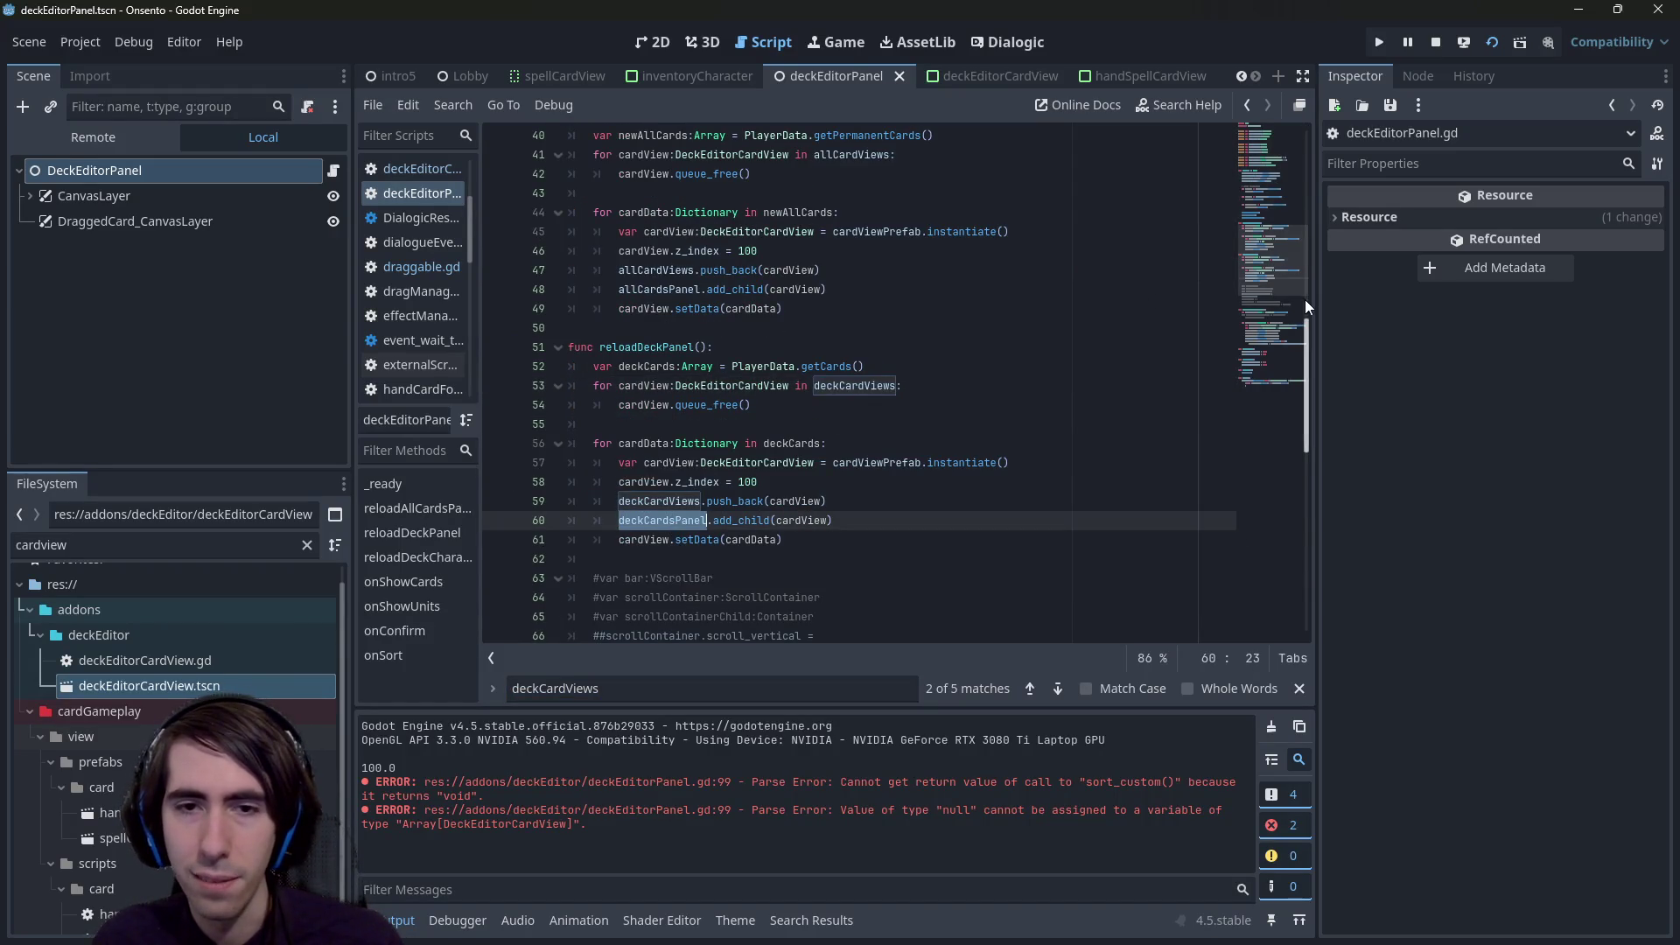
left_click(1259, 407)
- Paste deckCardsPanel. onto line 102 below the sort and check the sort_custom docs
left_click(675, 612)
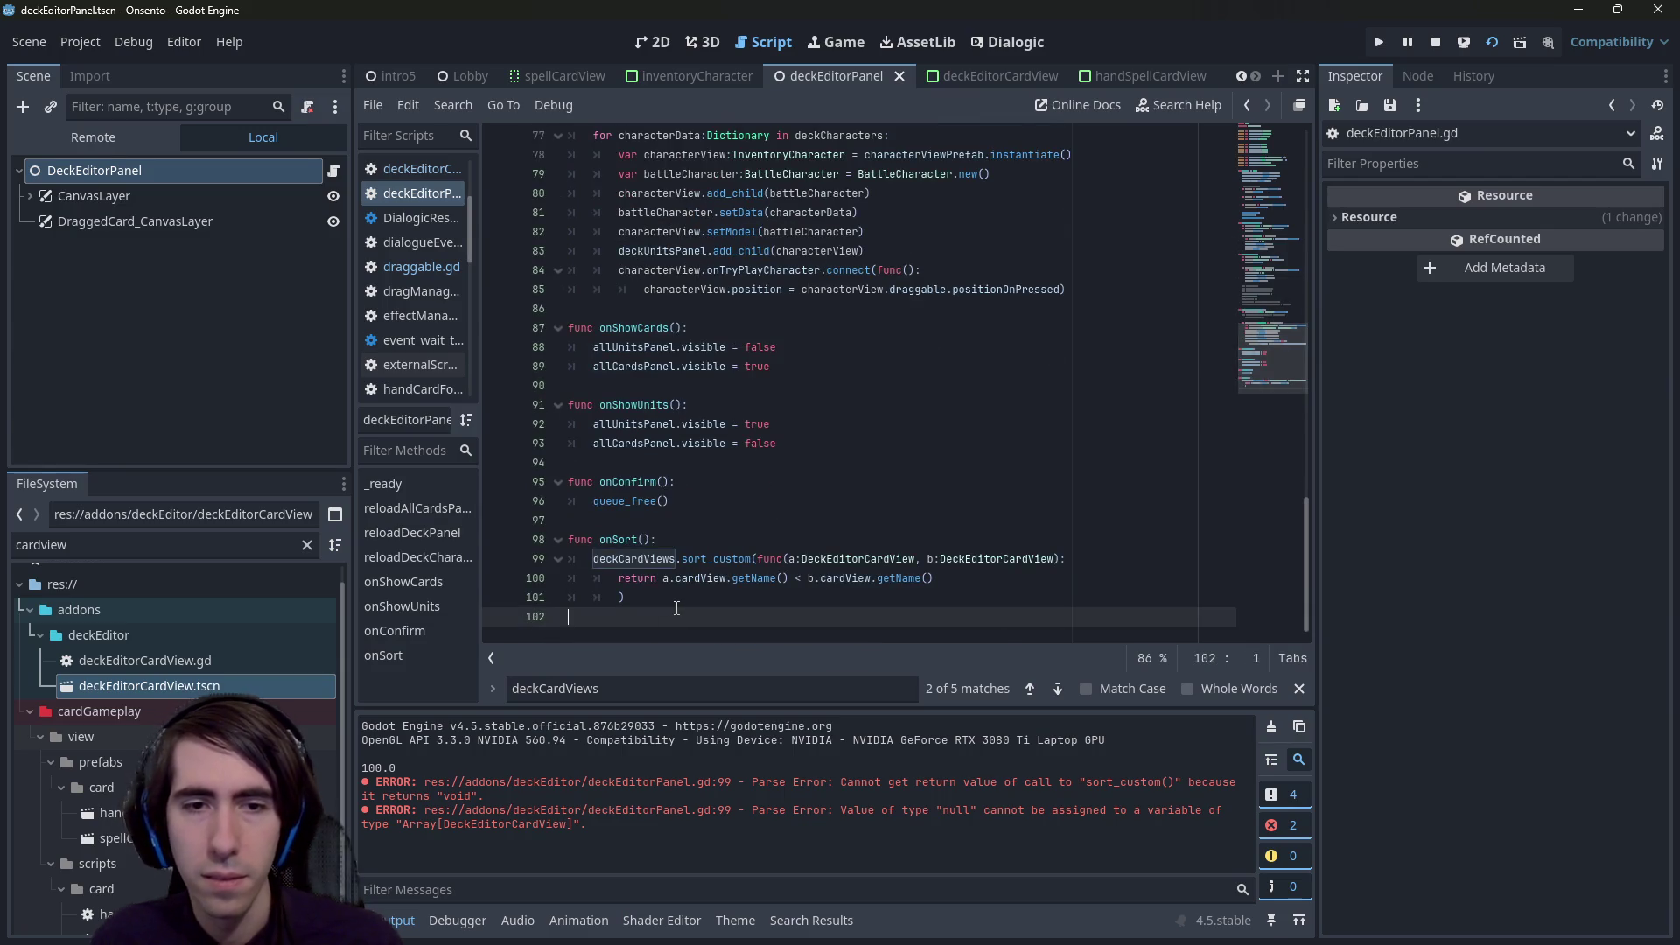
key("ctrl+v")
type(".")
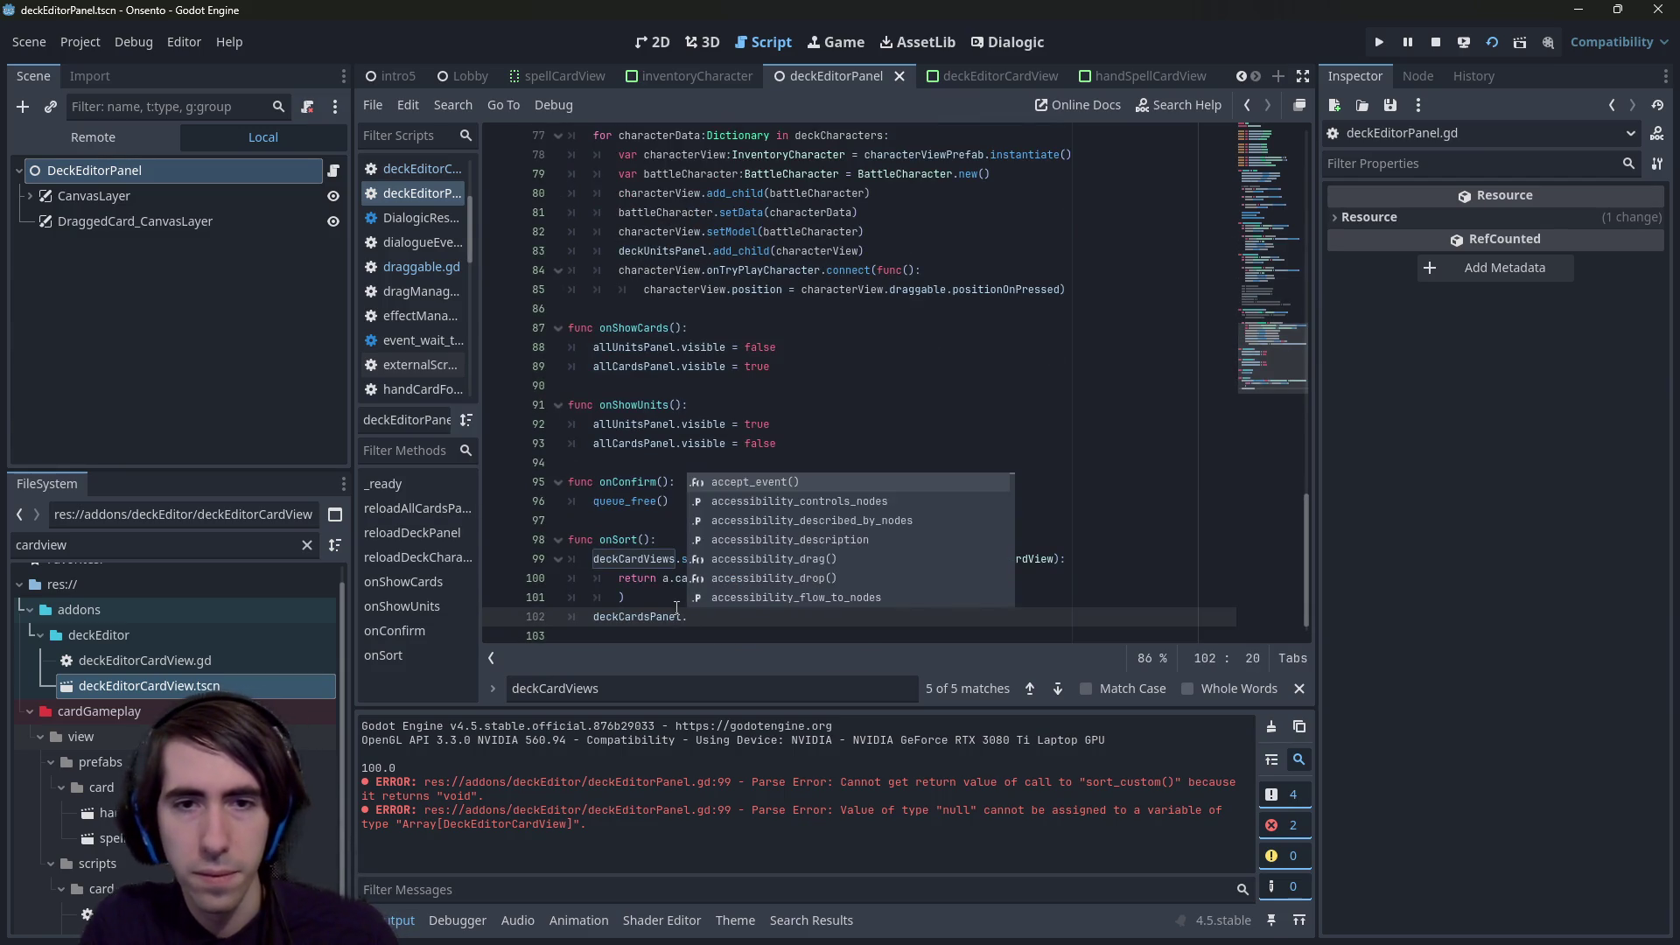
left_click(691, 579, "ctrl")
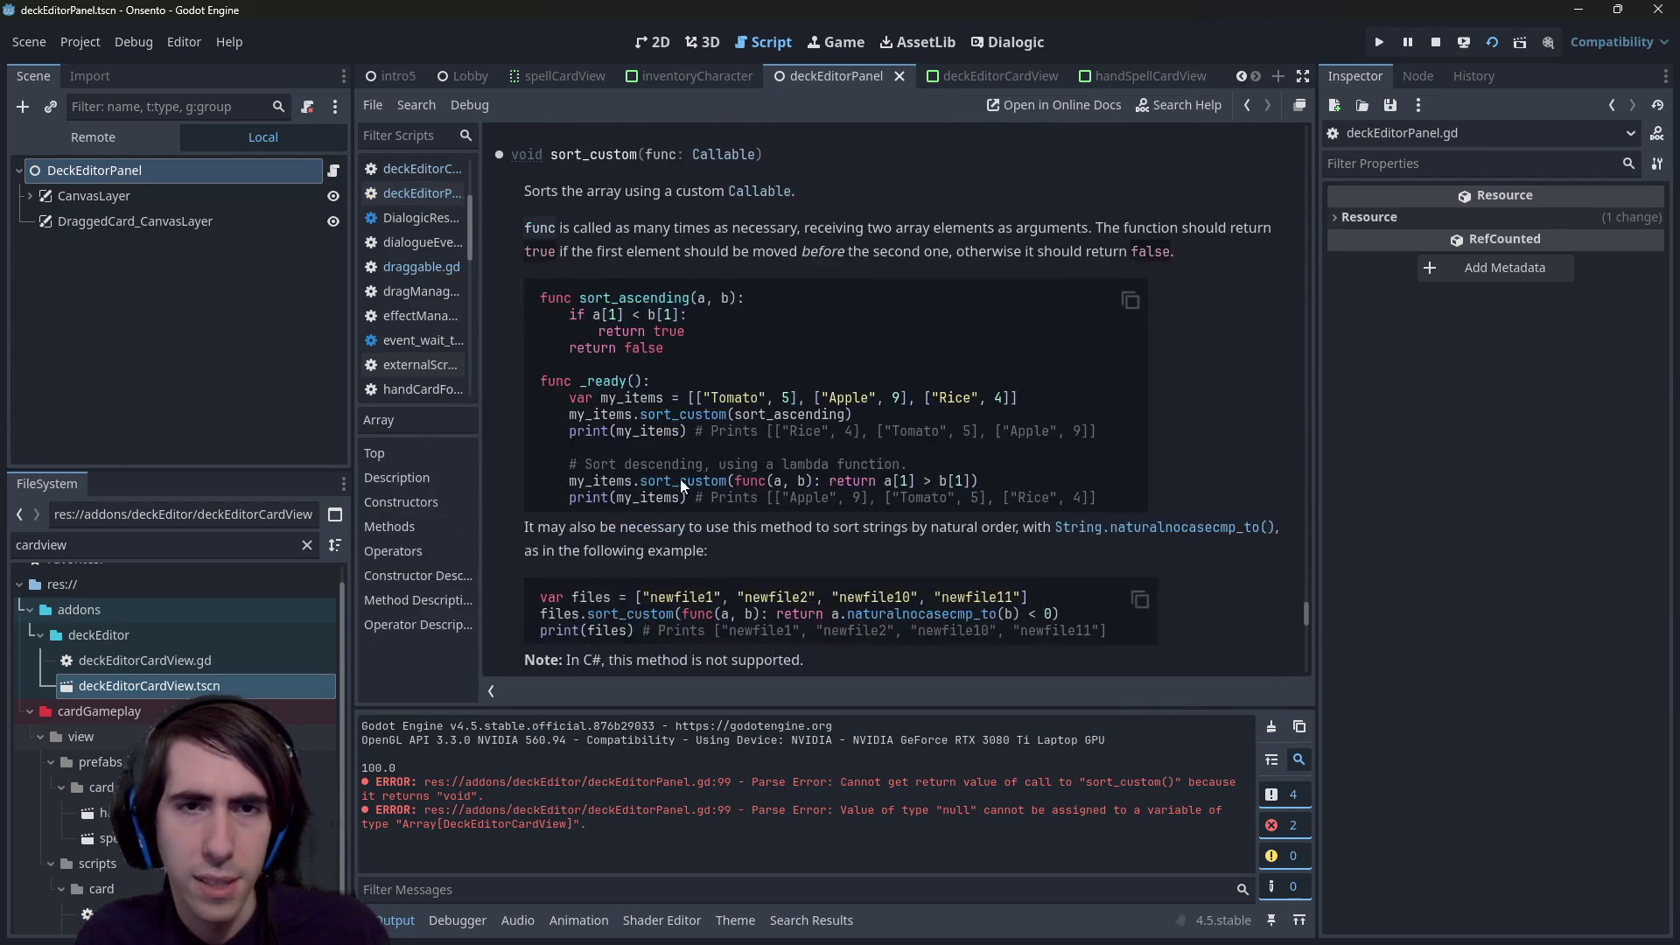
key("alt+Left")
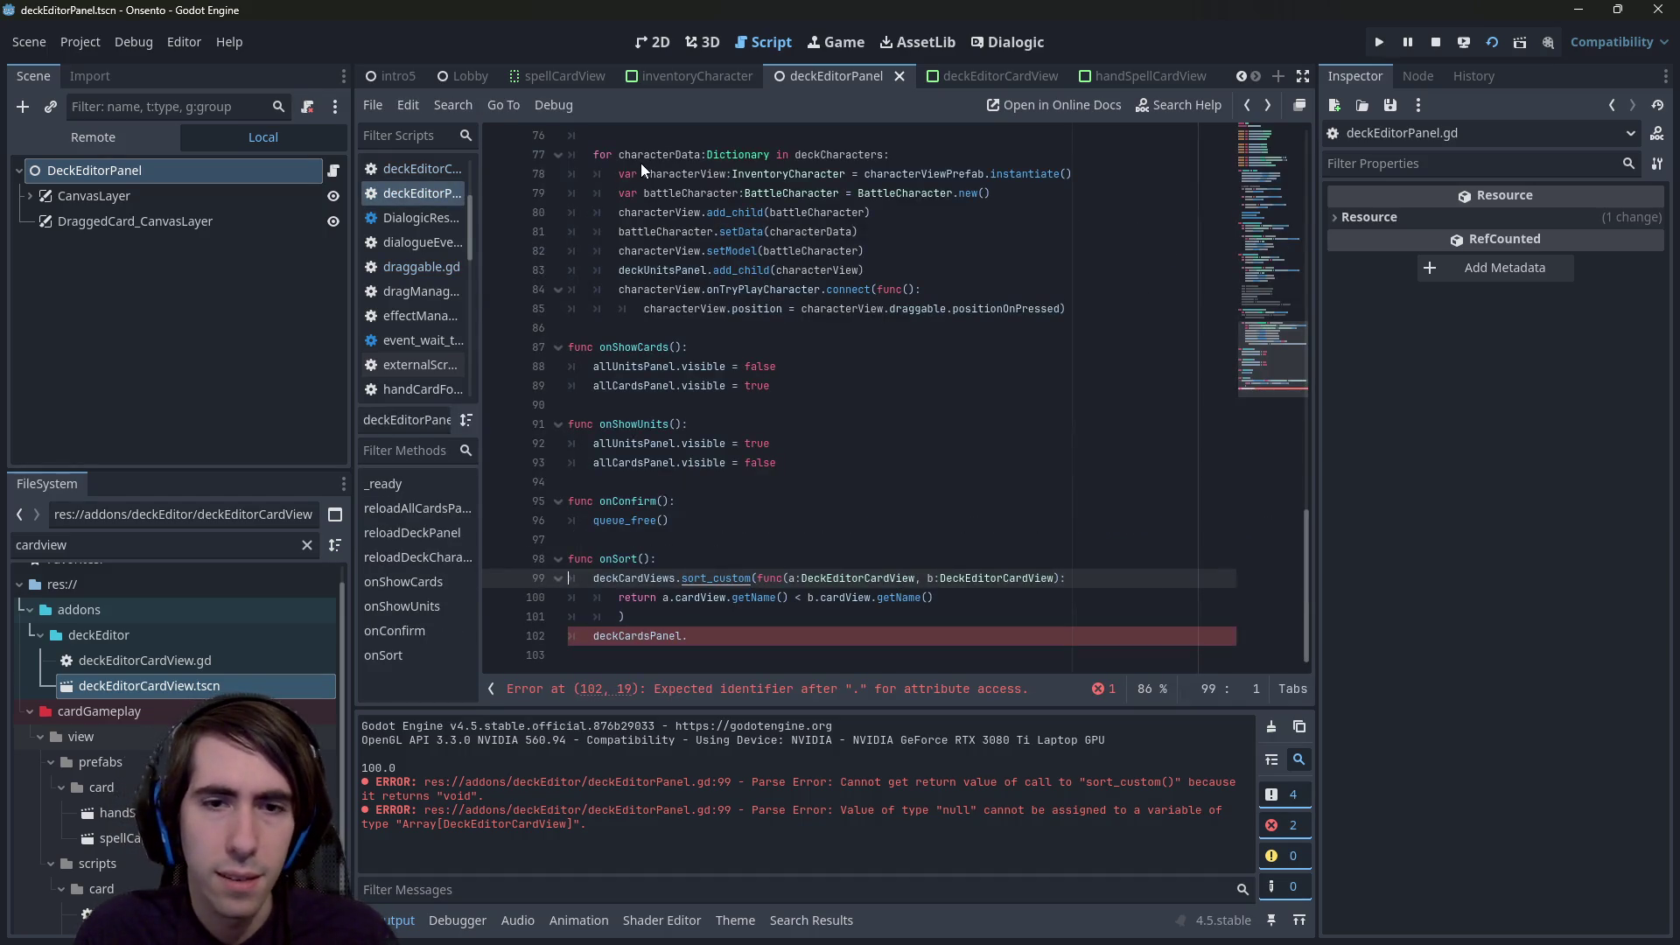
- Append get_children() to deckCardsPanel and read its documentation
left_click(814, 634)
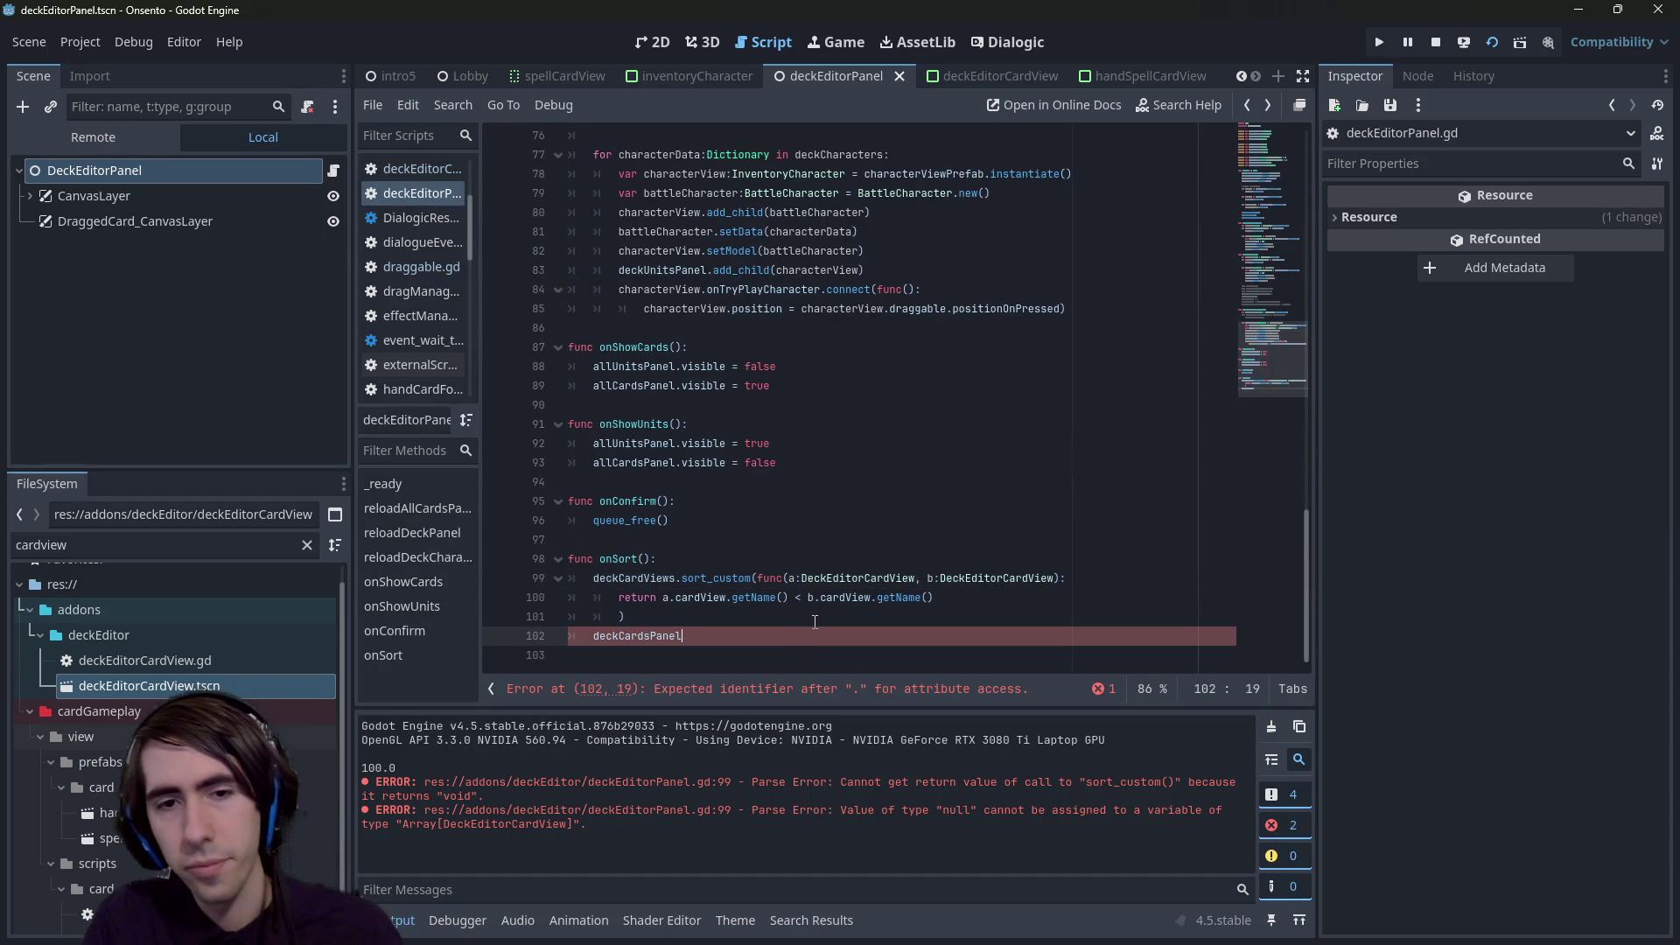
type(".get_chil")
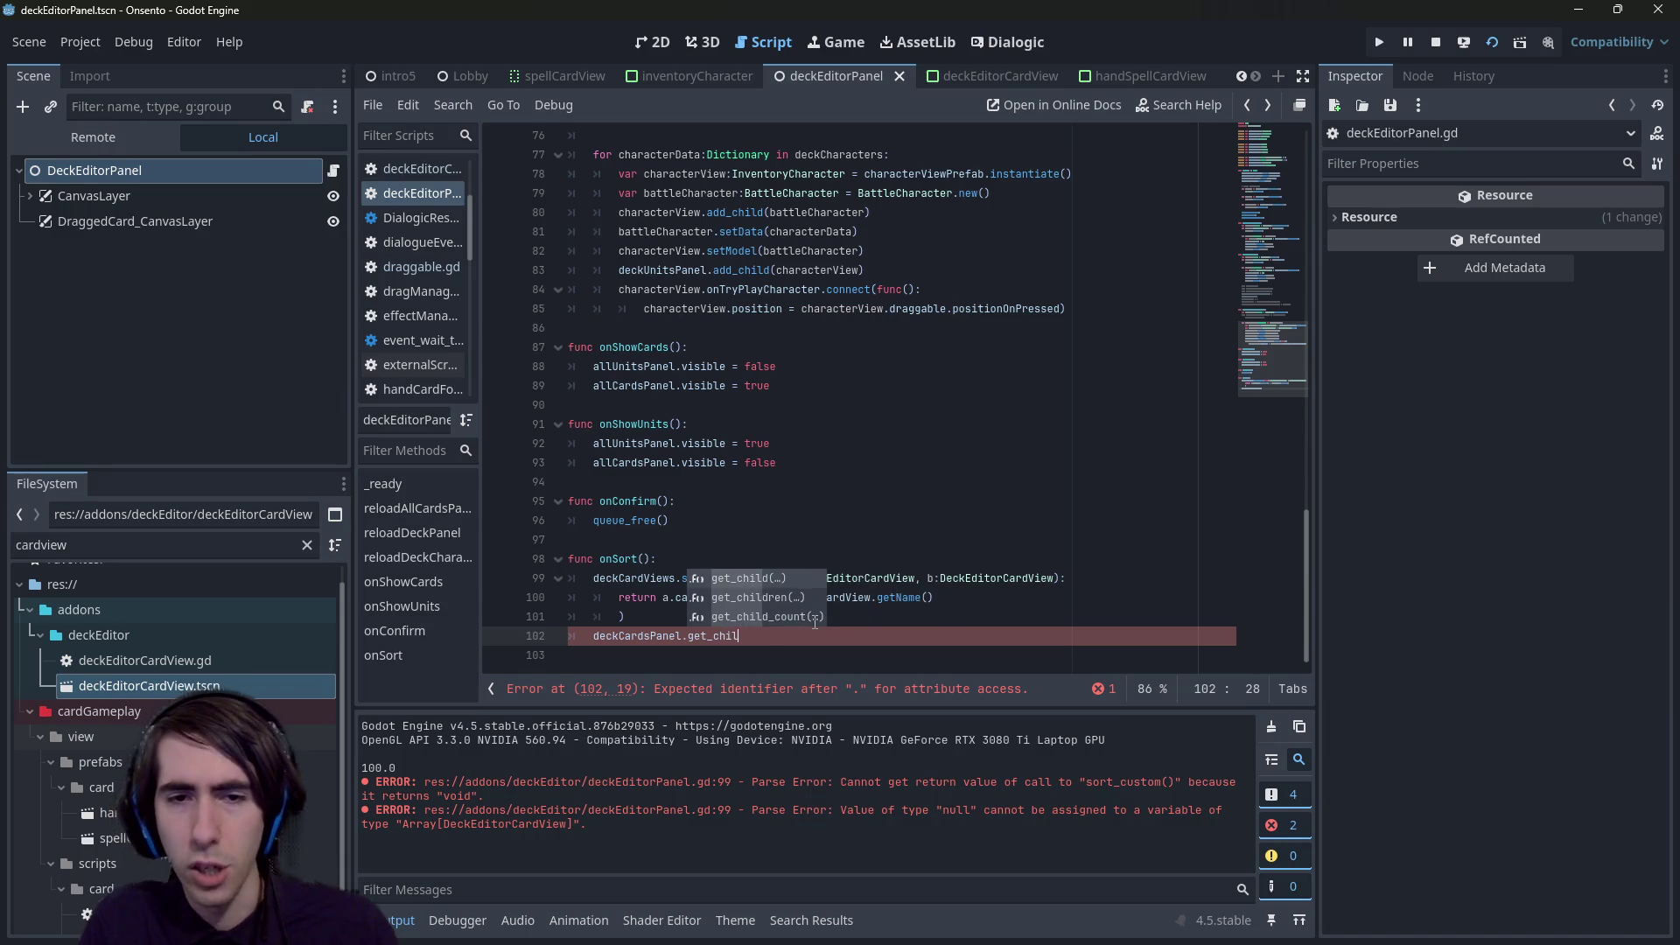
key("Return")
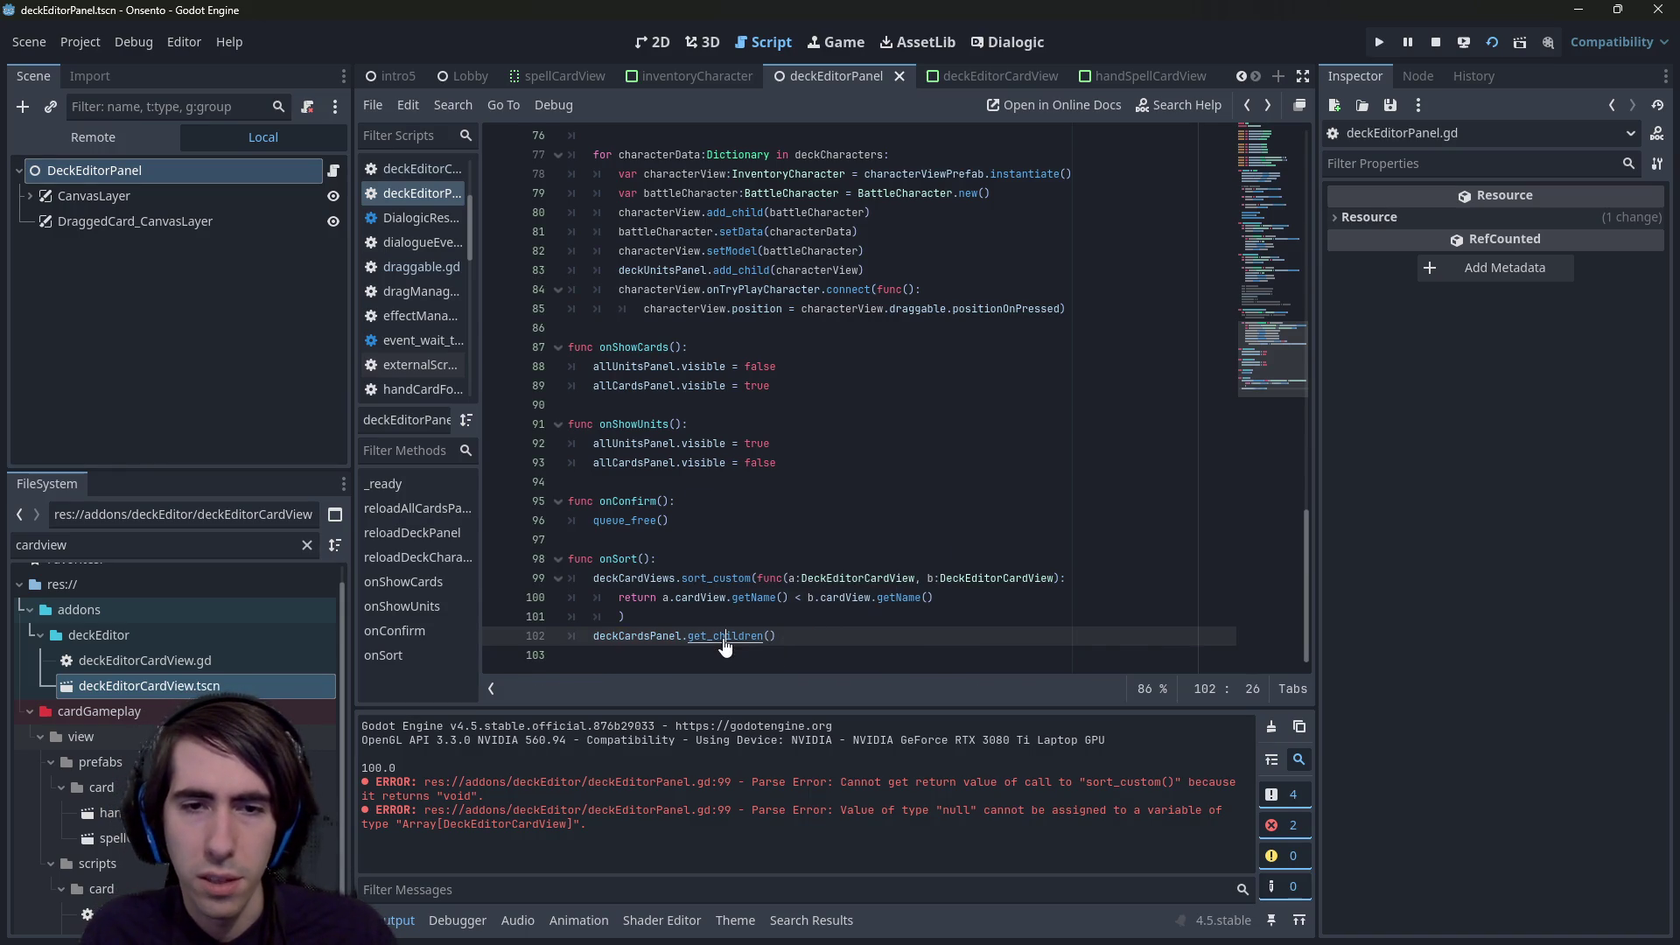
left_click(713, 636, "ctrl")
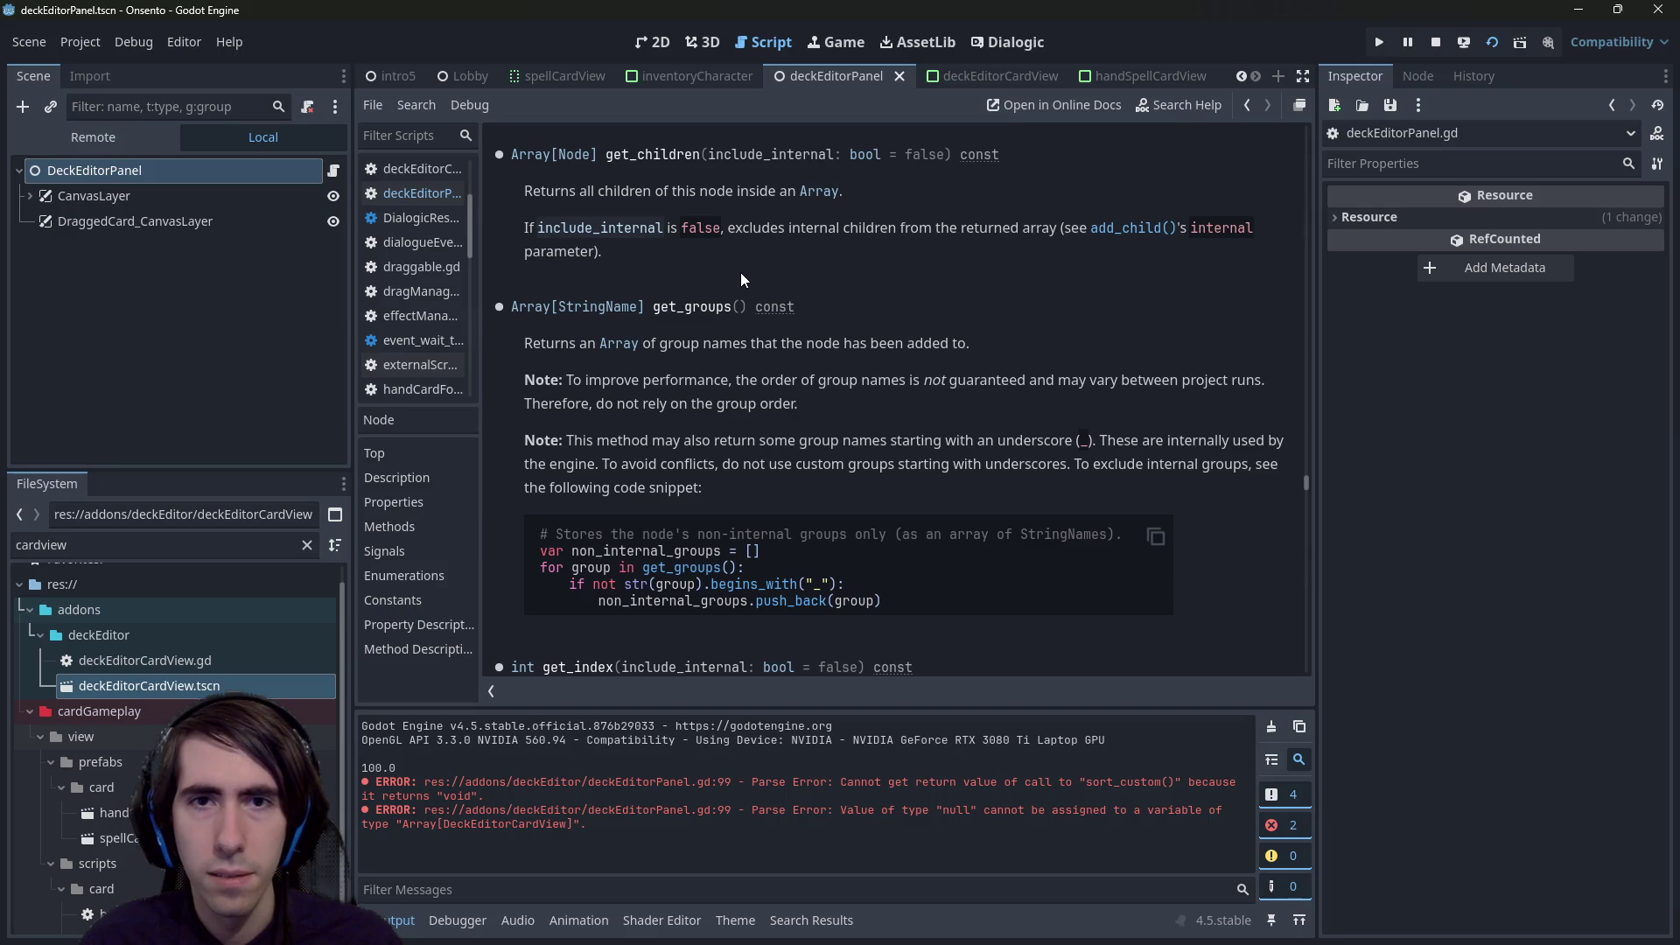
key("alt+Left")
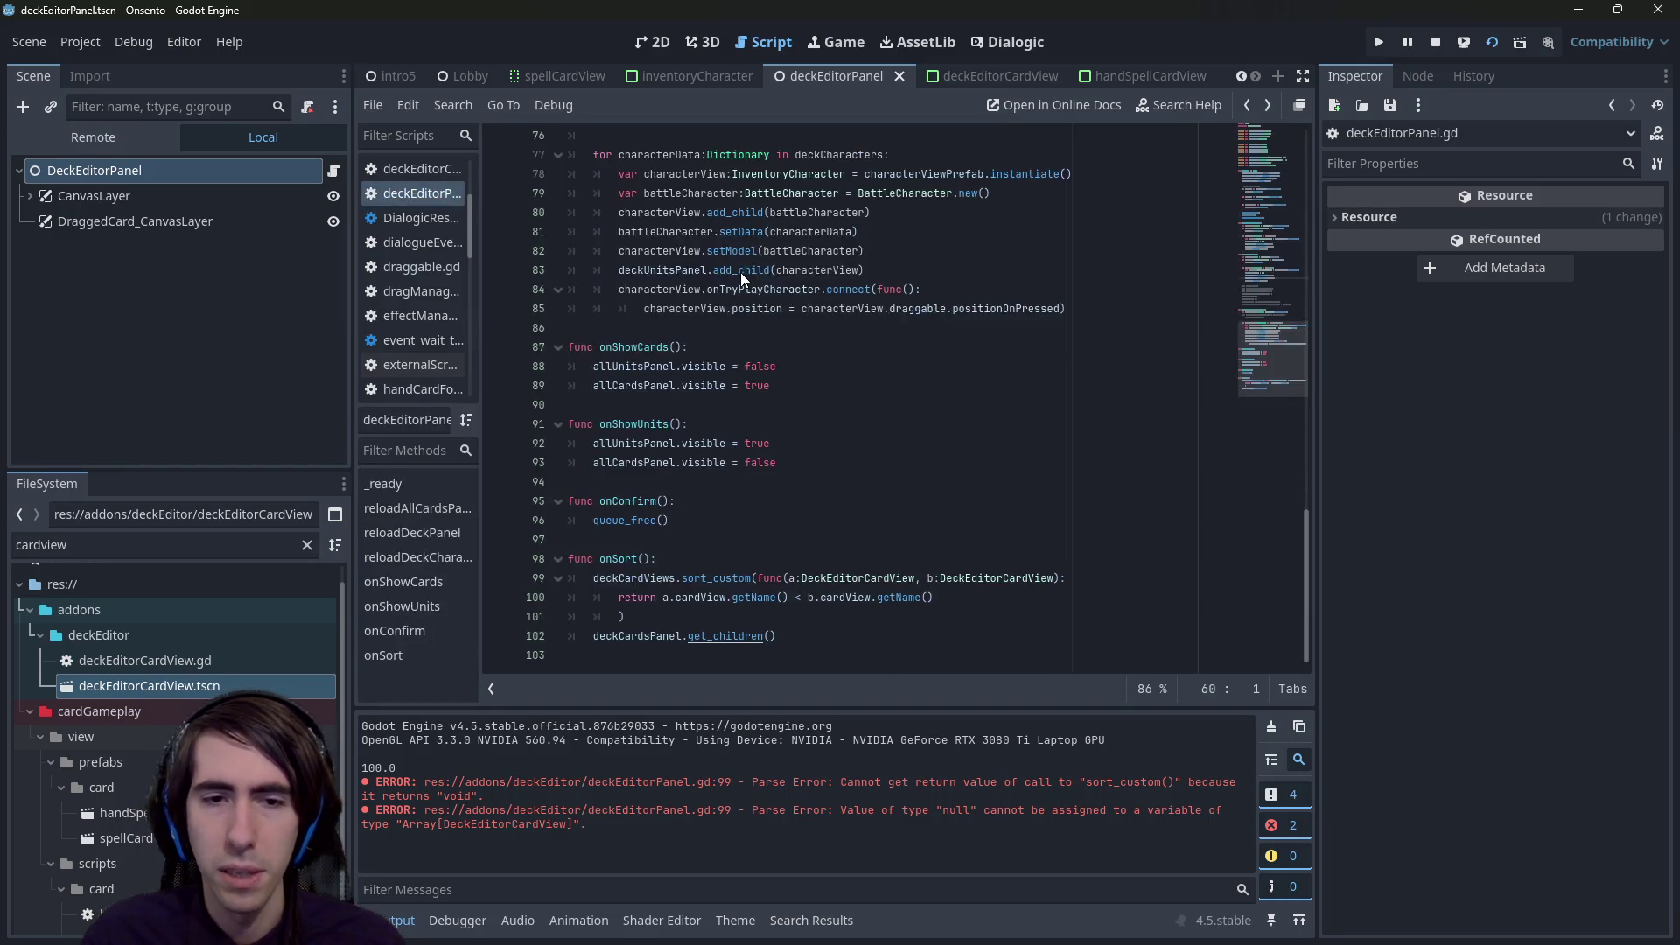
- Replace the get_children() call on line 102 with set_child
left_click_drag(831, 636, 687, 637)
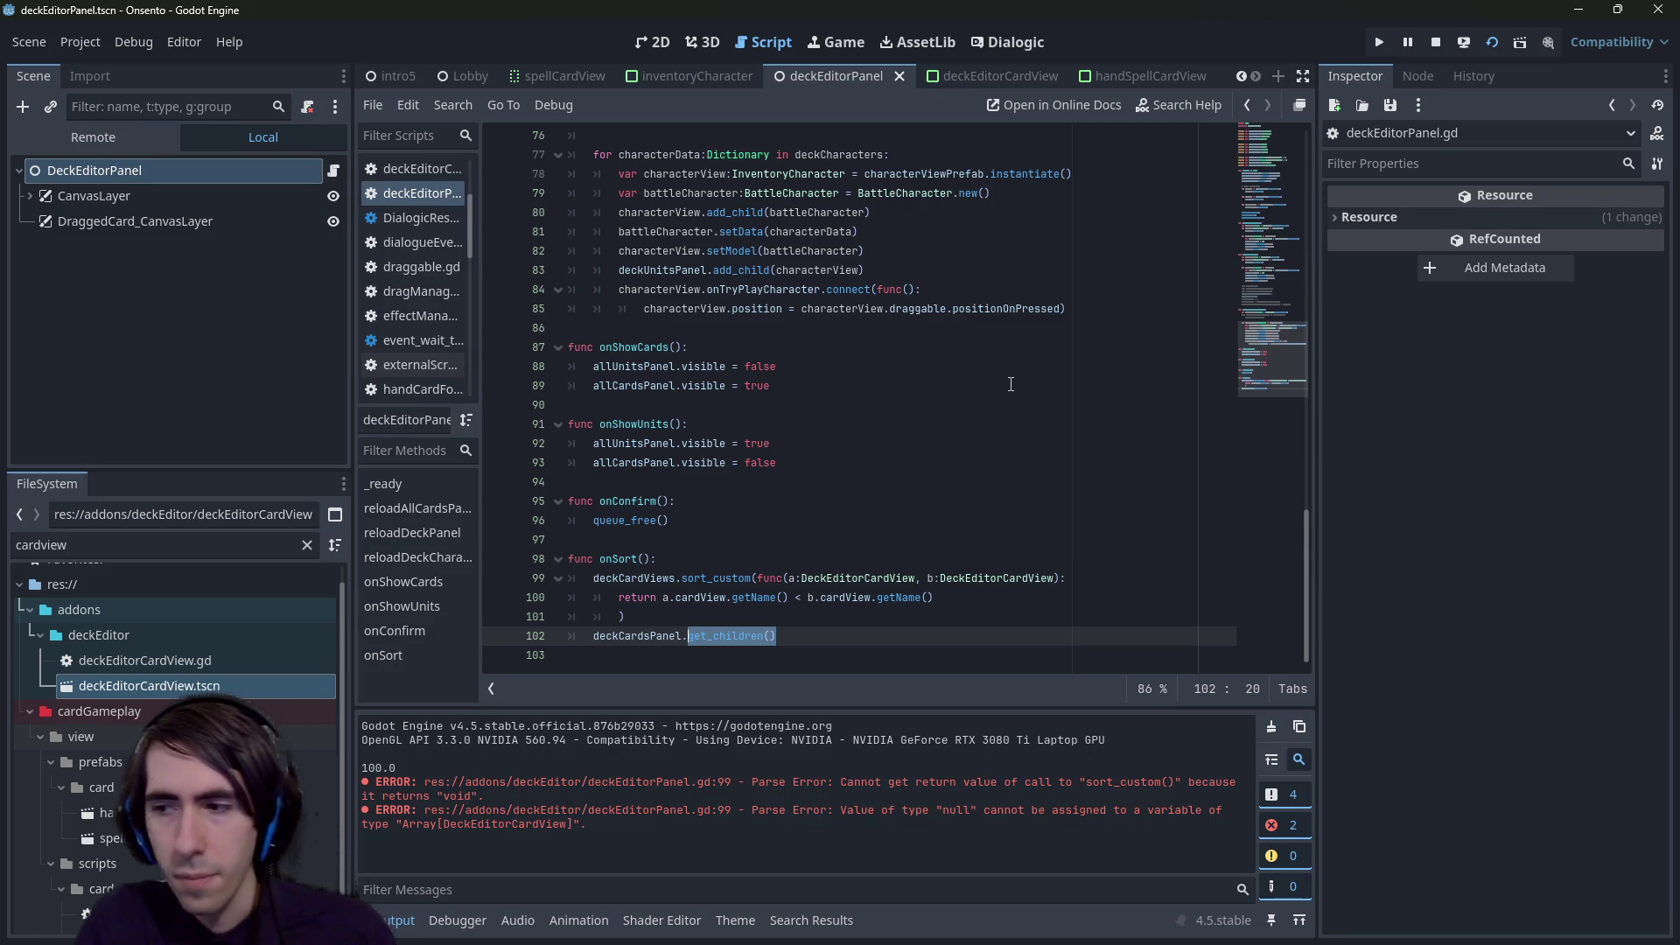
key("BackSpace")
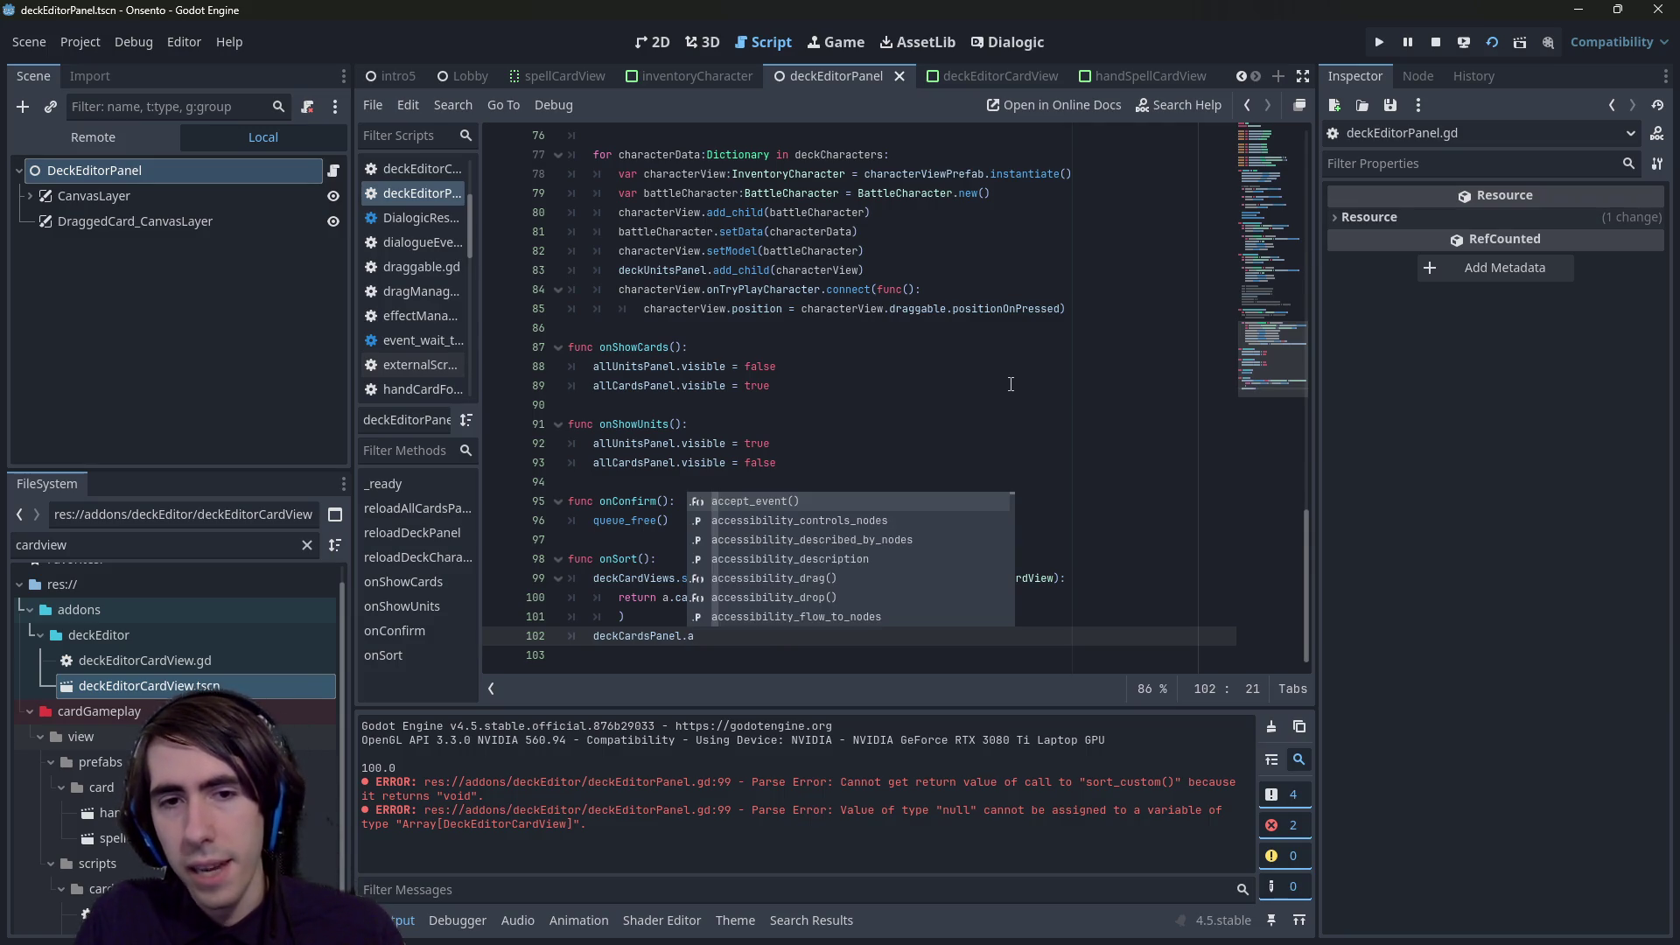
type("sort_ch")
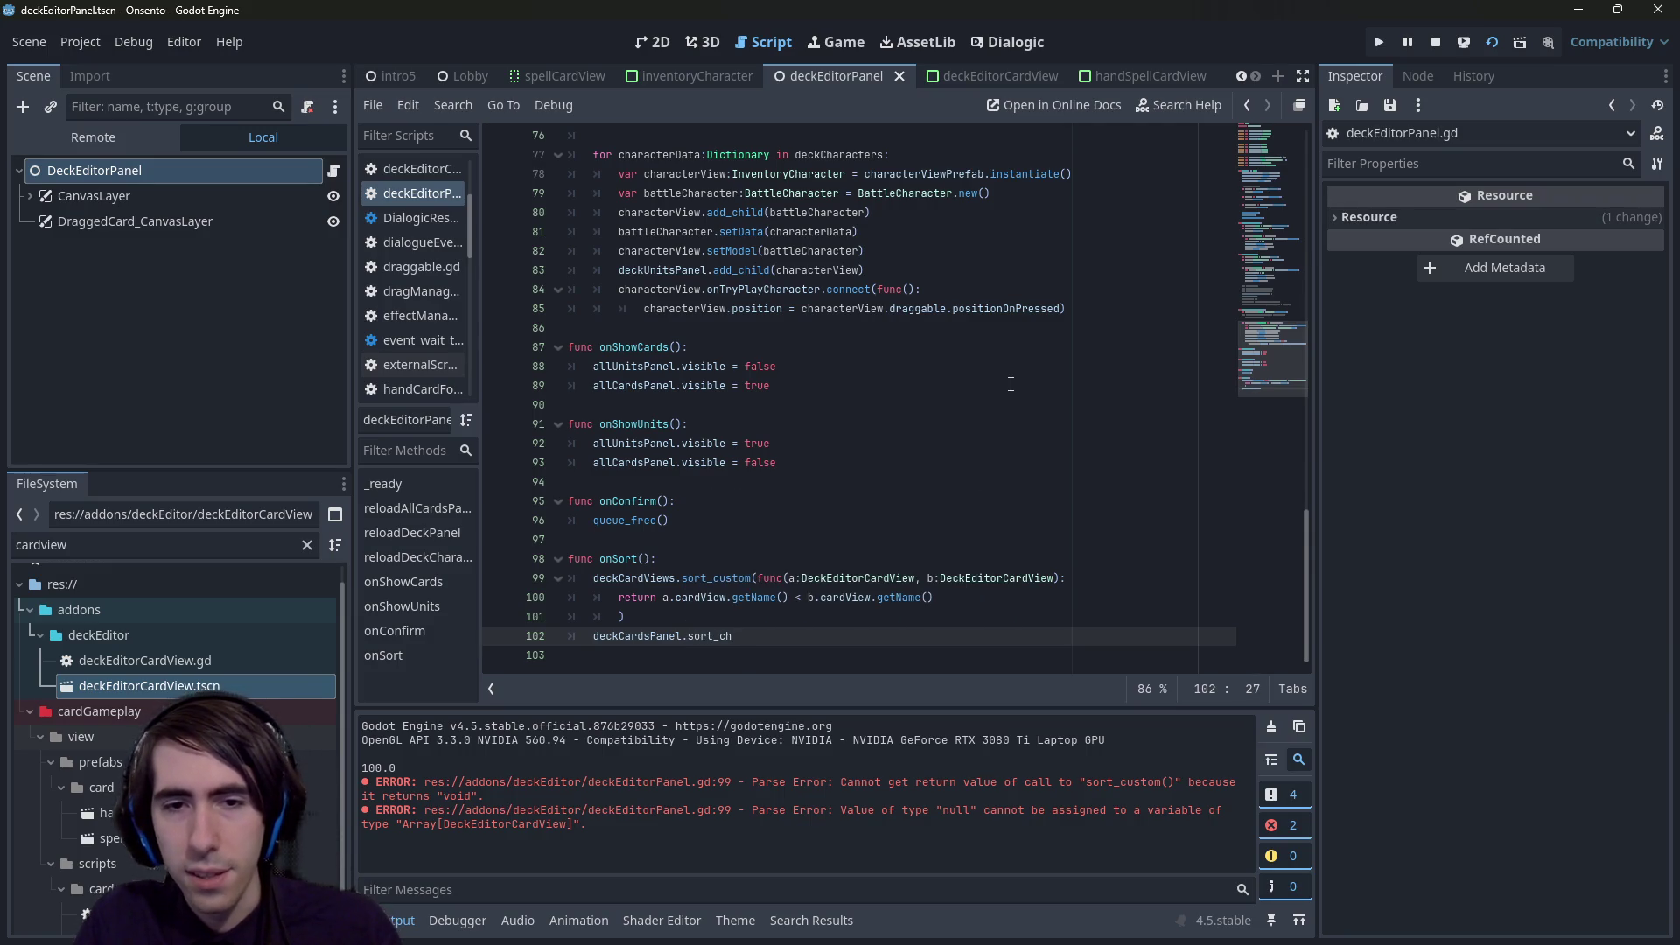
type("_")
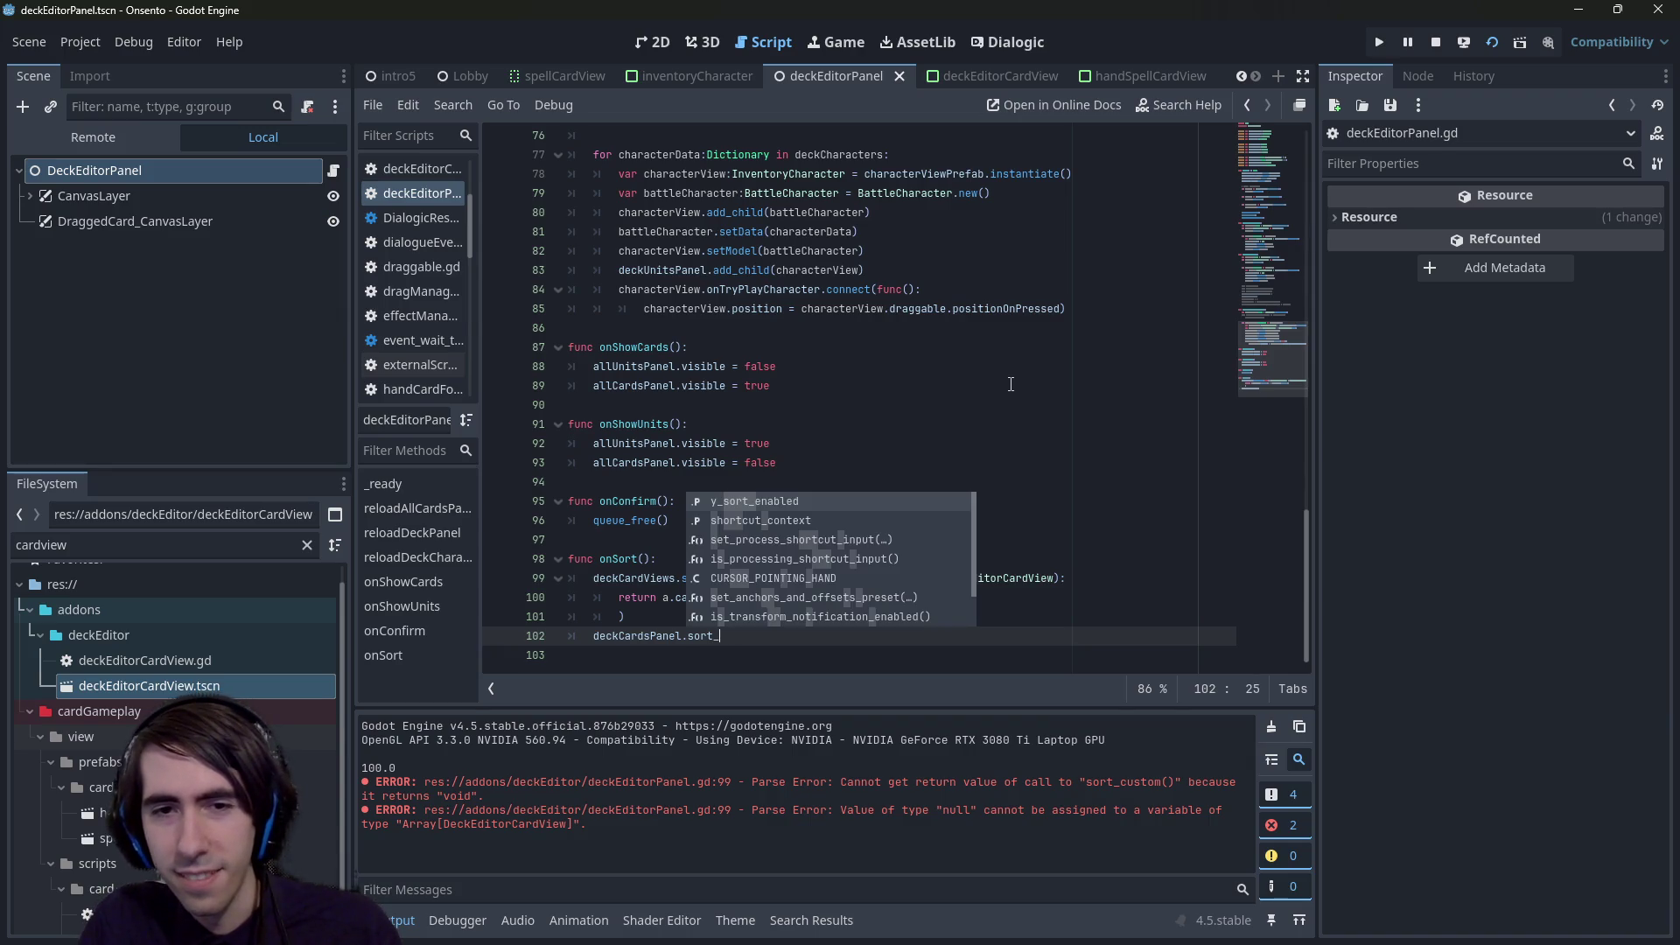
key("BackSpace")
key("BackSpace")
key("BackSpace")
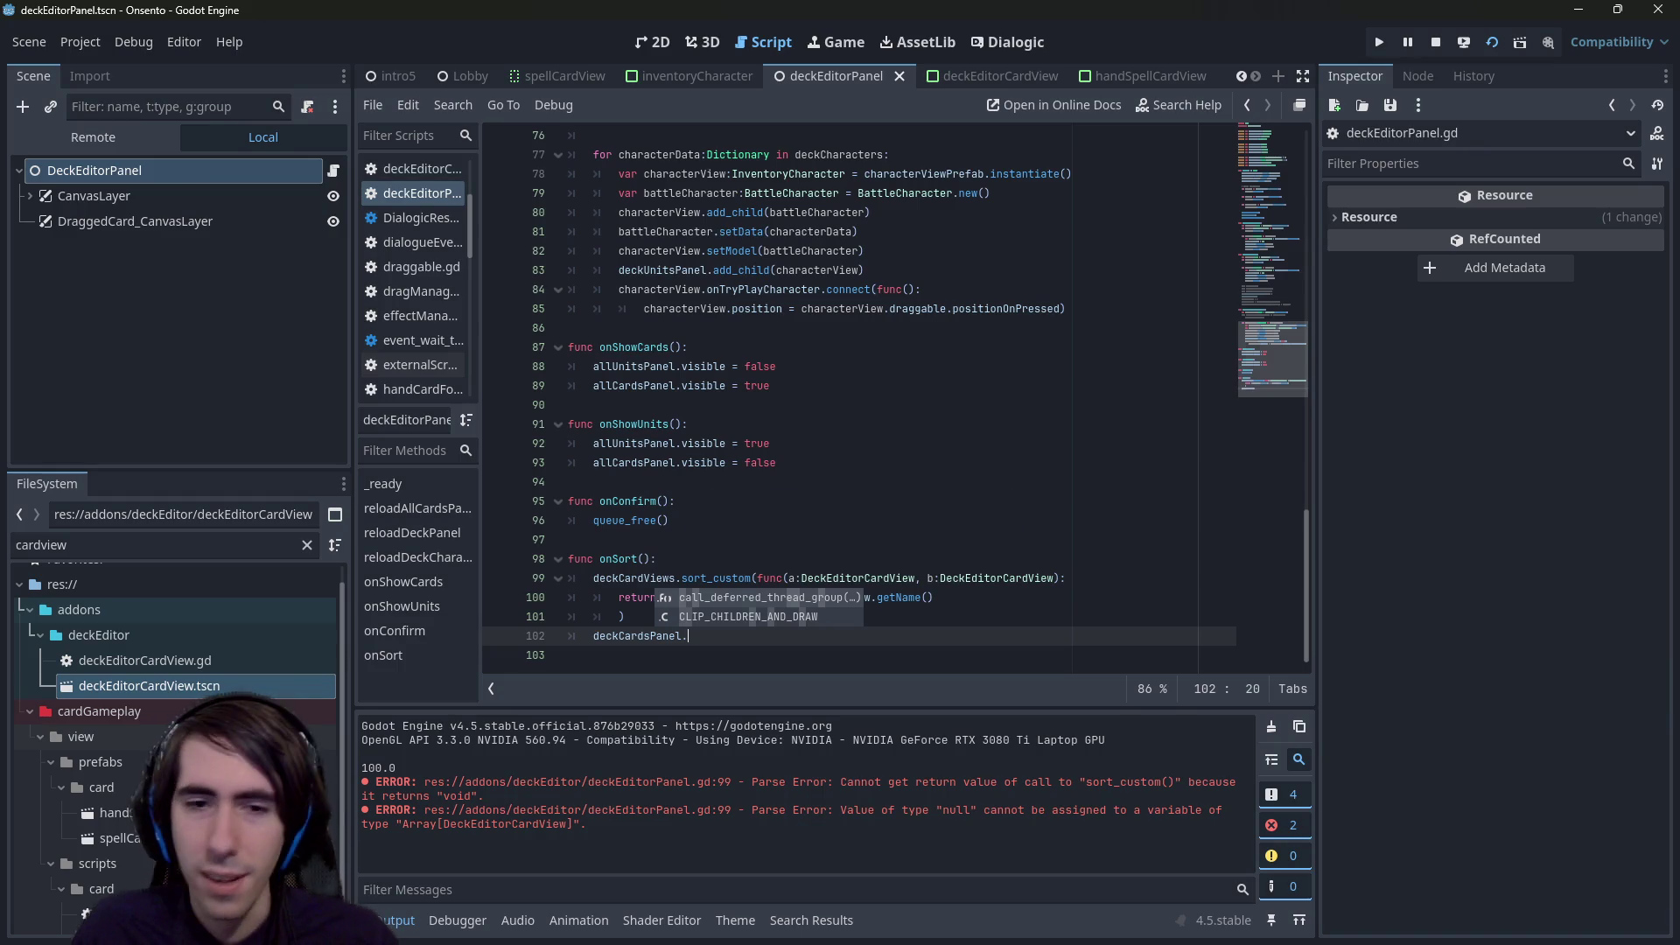
type("set_child")
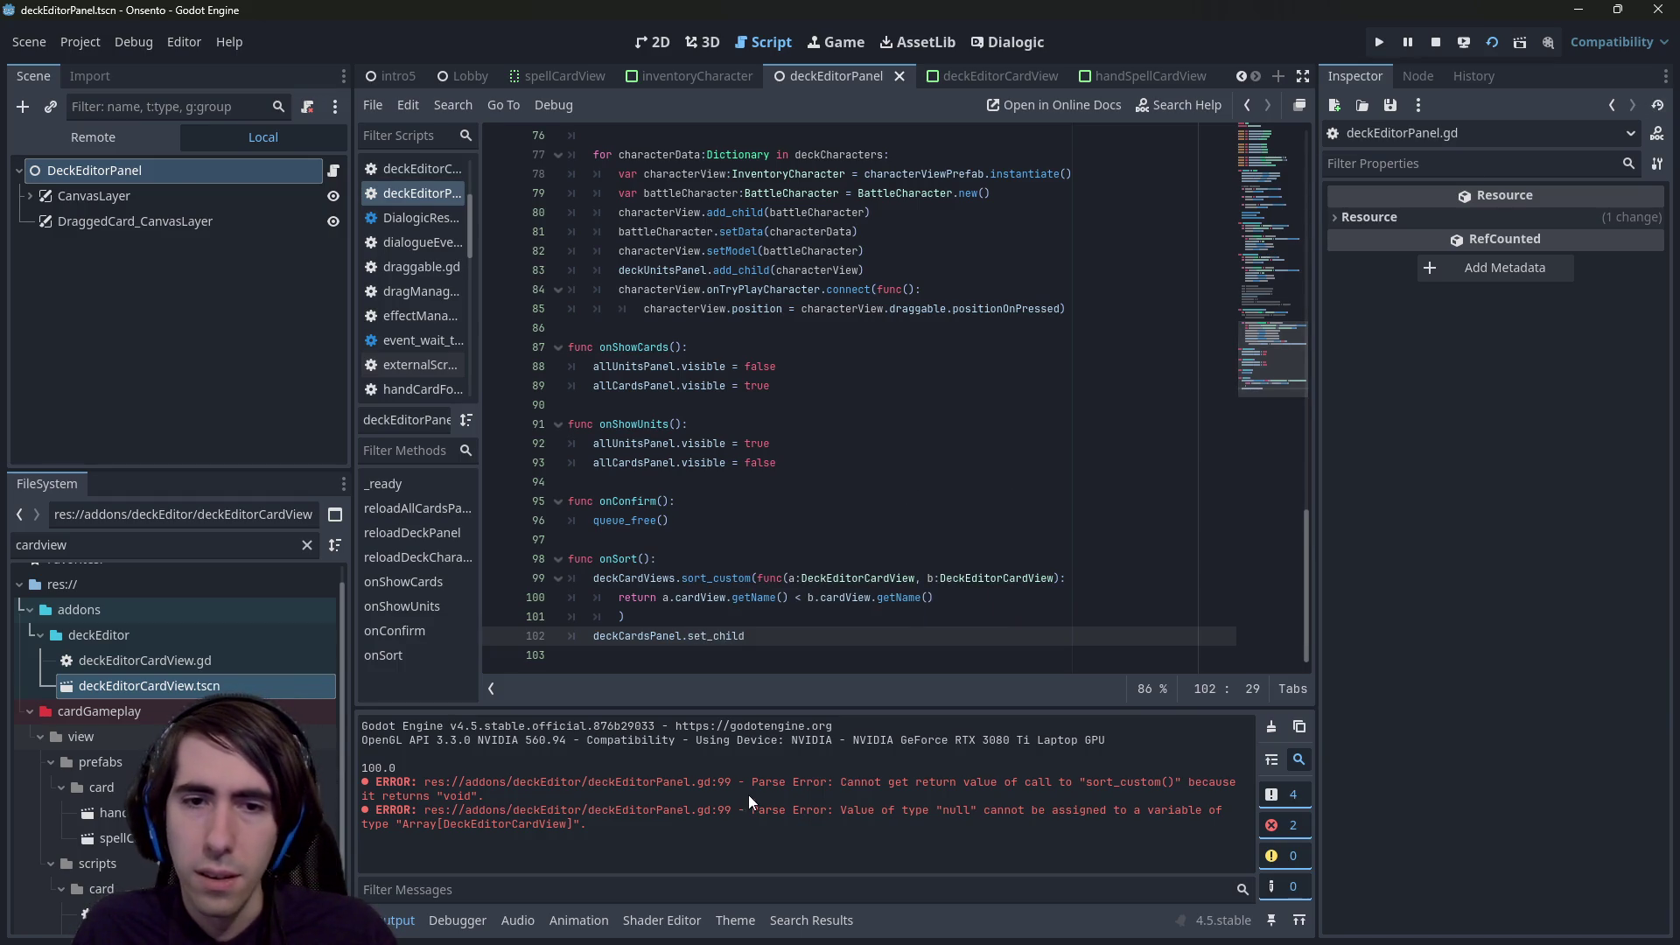
- Insert two blank lines below the sort closure for a new loop
double_click(718, 635)
left_click_drag(594, 636, 687, 635)
double_click(646, 578)
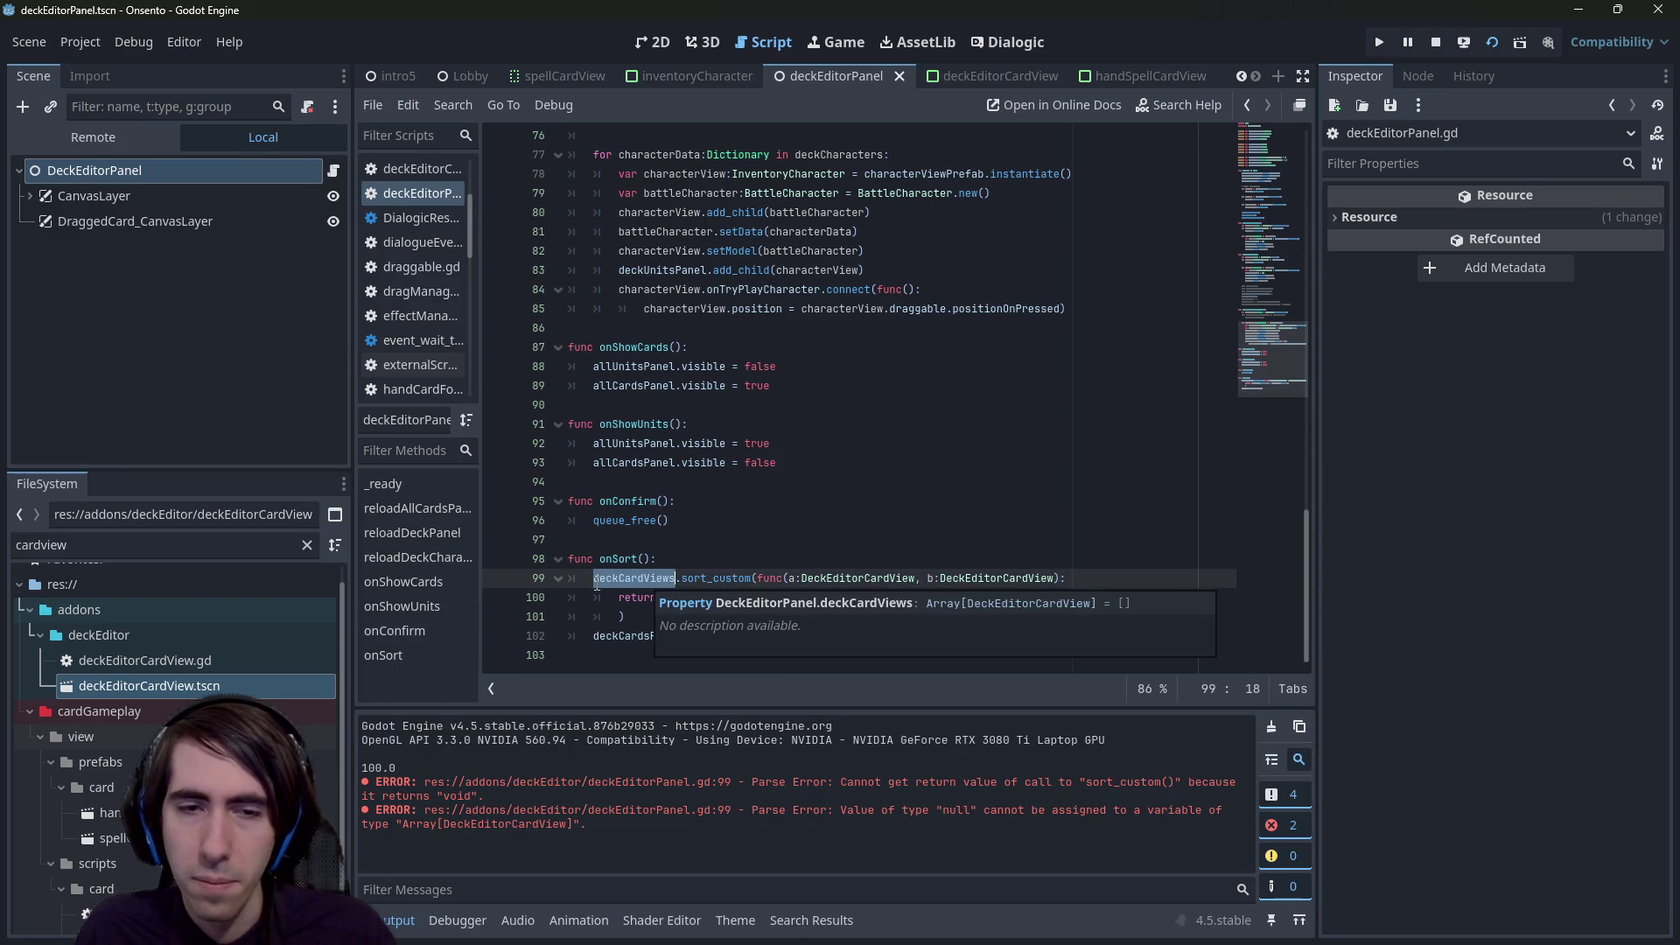
left_click(700, 616)
key("Return")
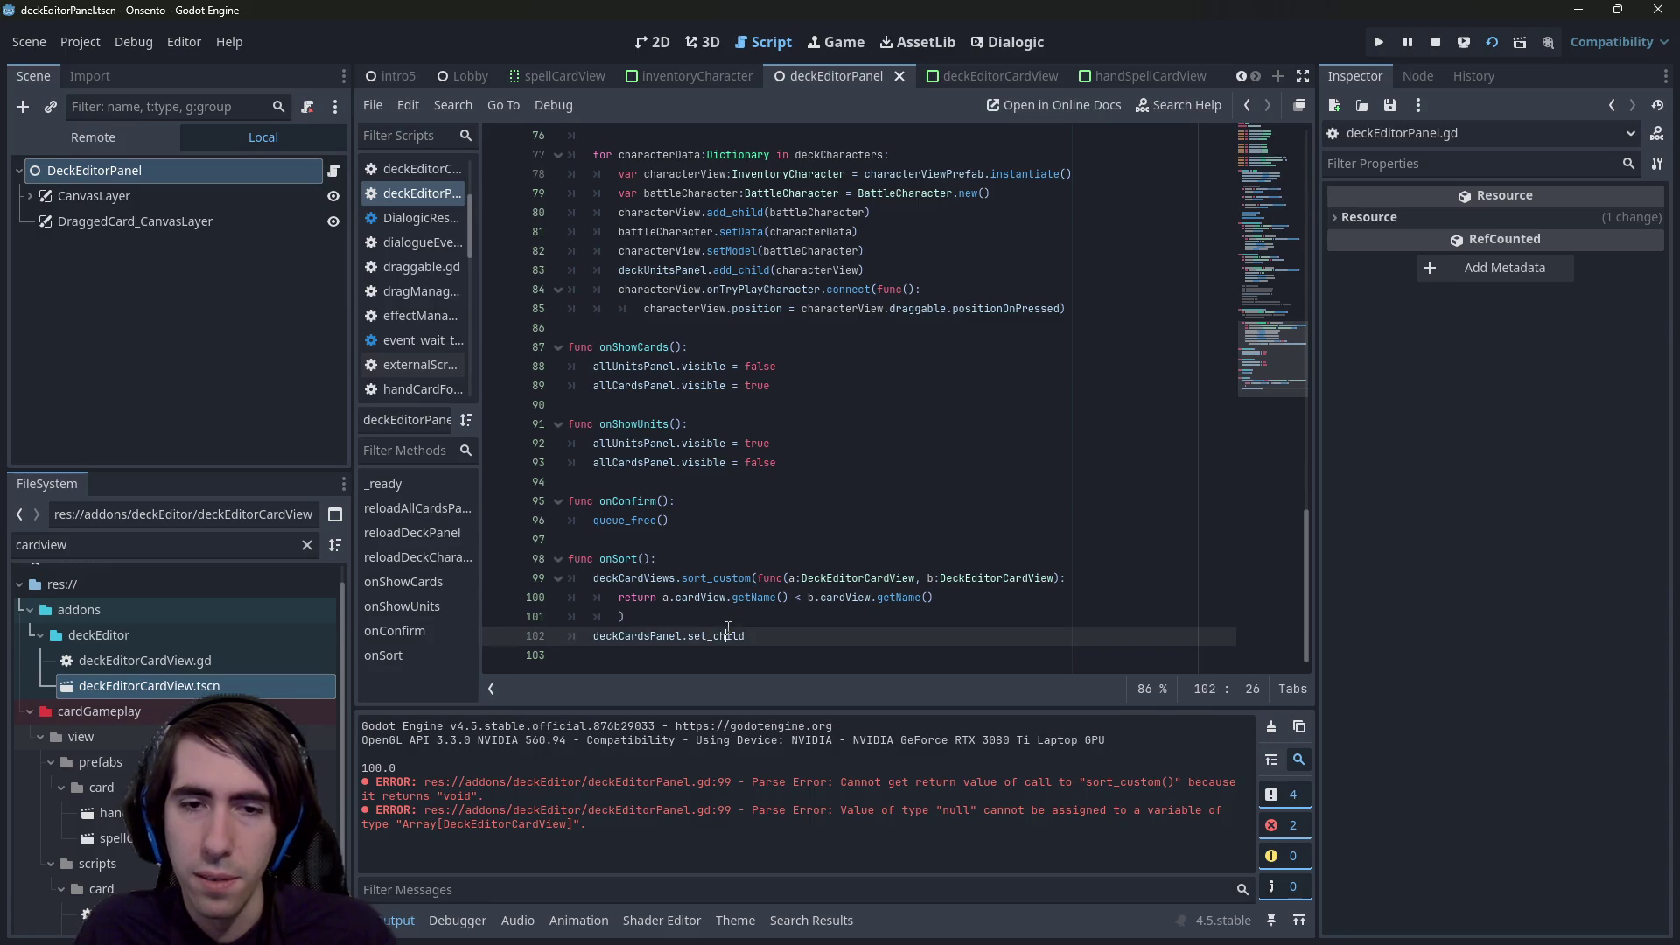
key("Return")
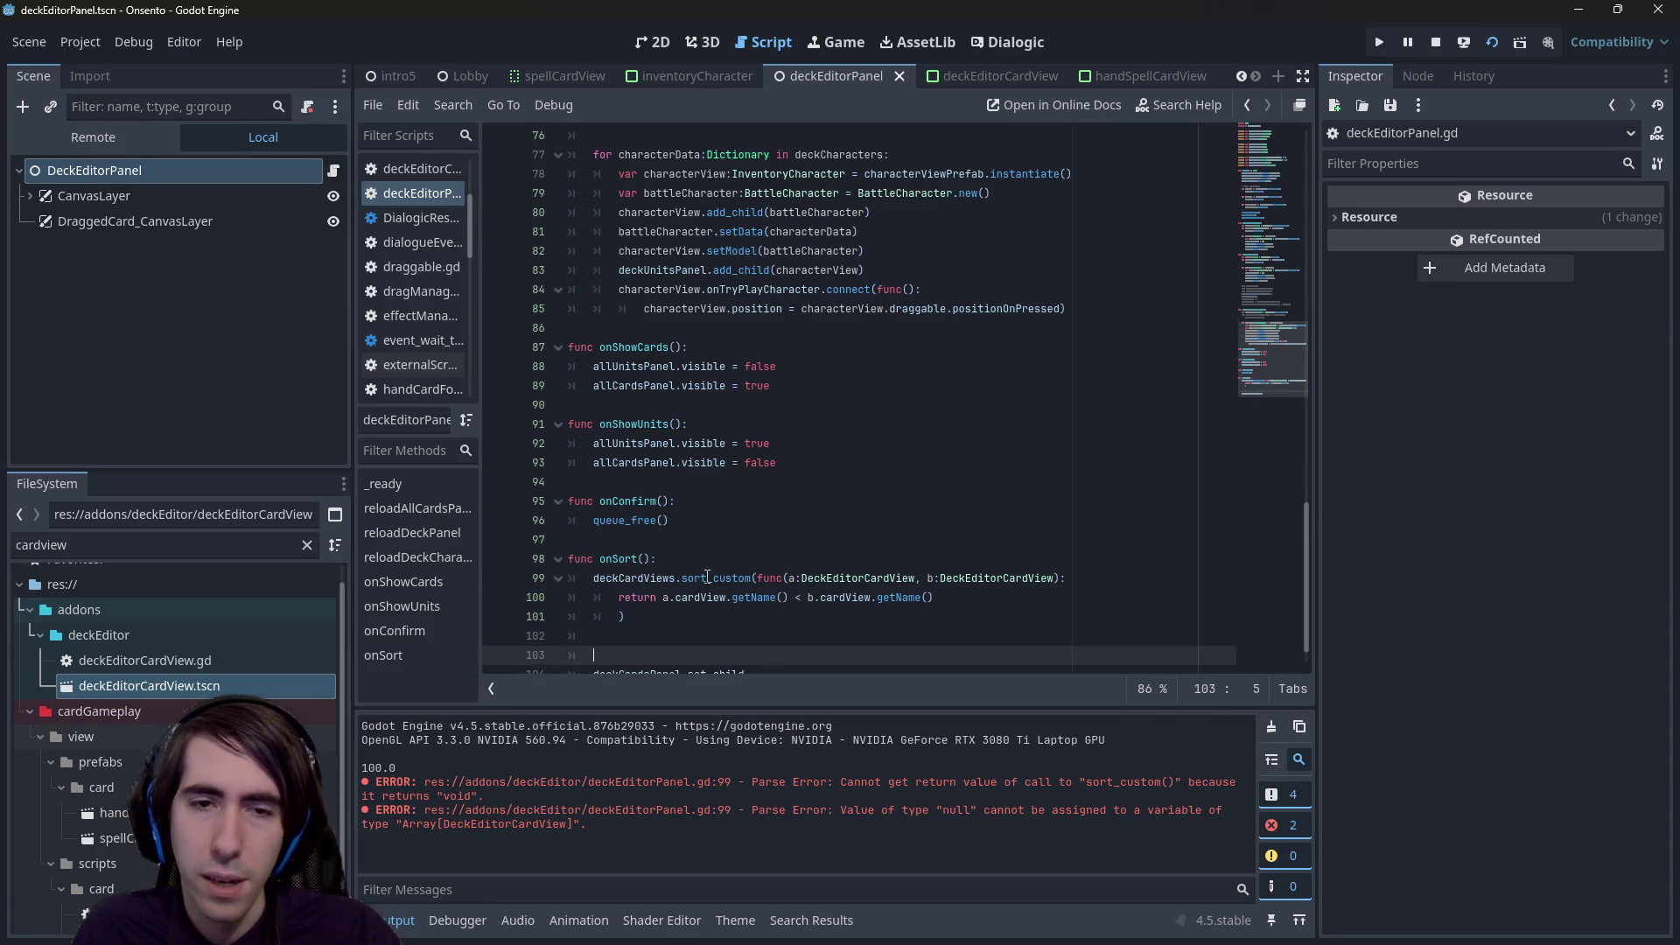
- Write the loop header for cardView: DeckEditorCardView in deckCardViews
type("for c")
type("ardVie")
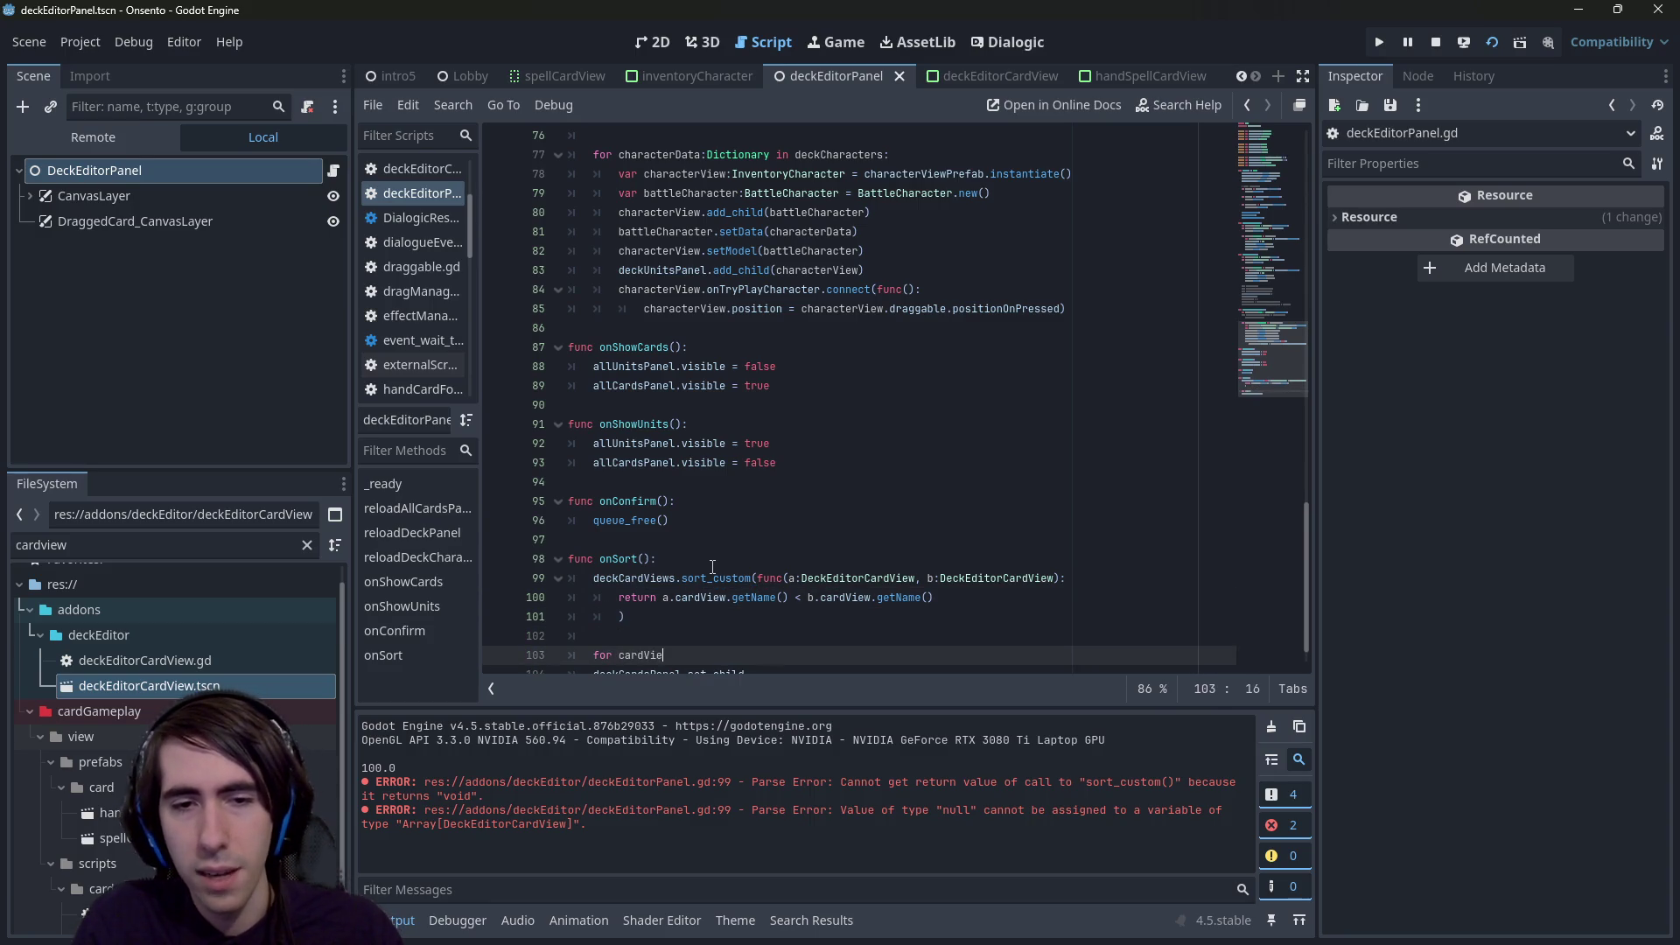
type("w::Car")
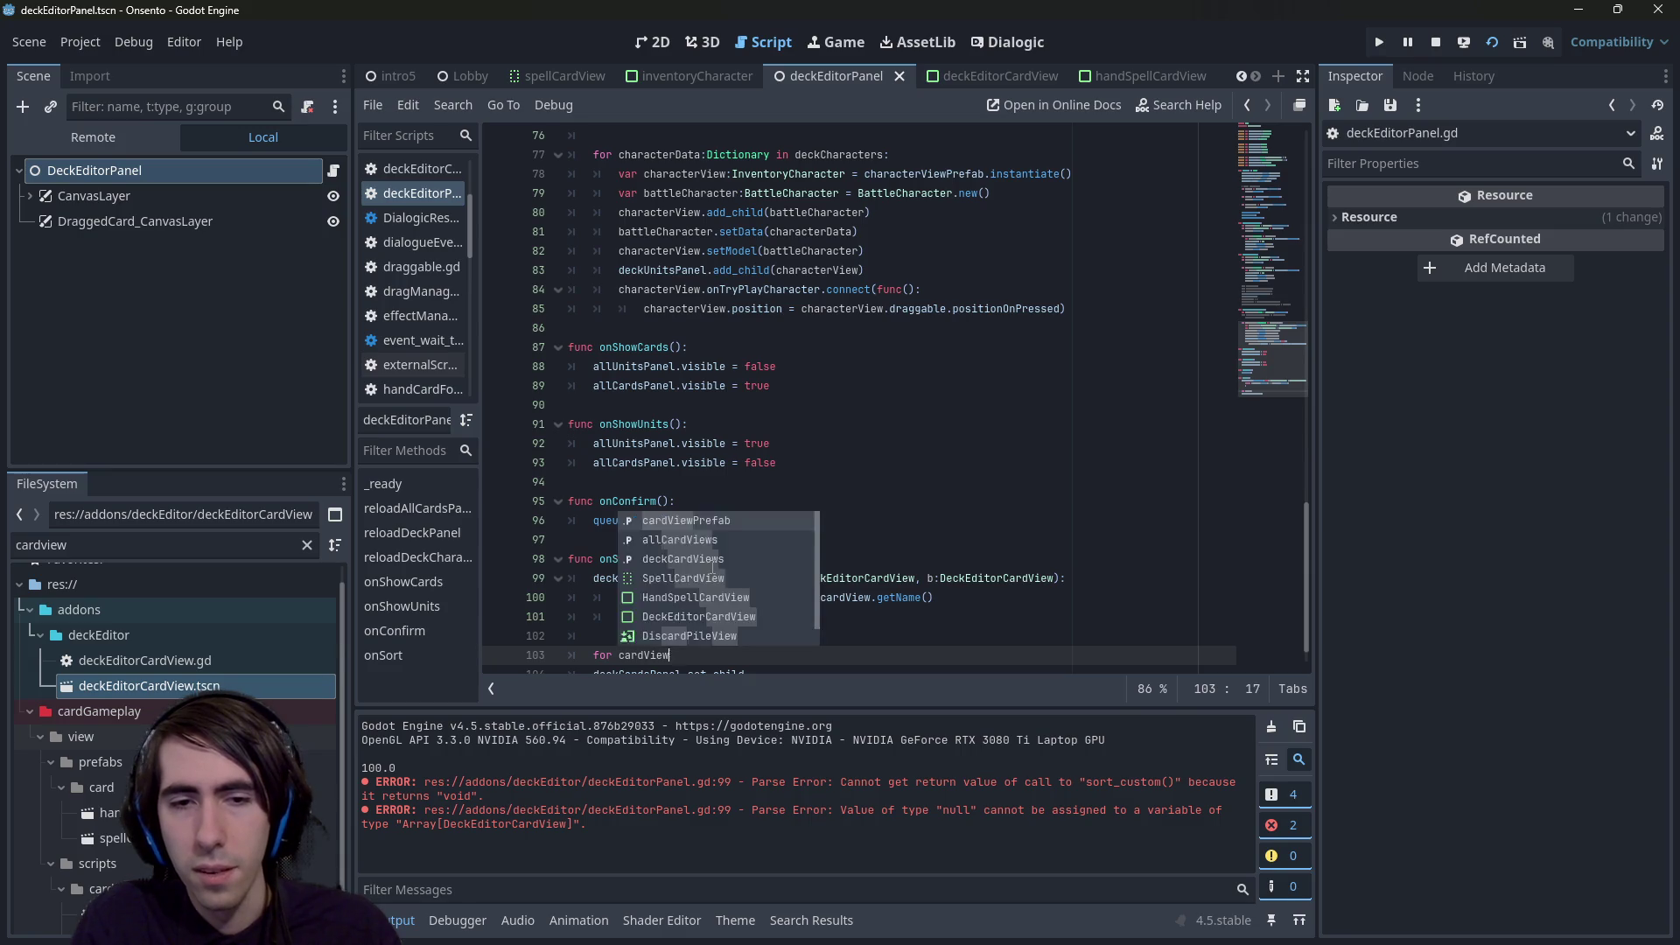
type("iew")
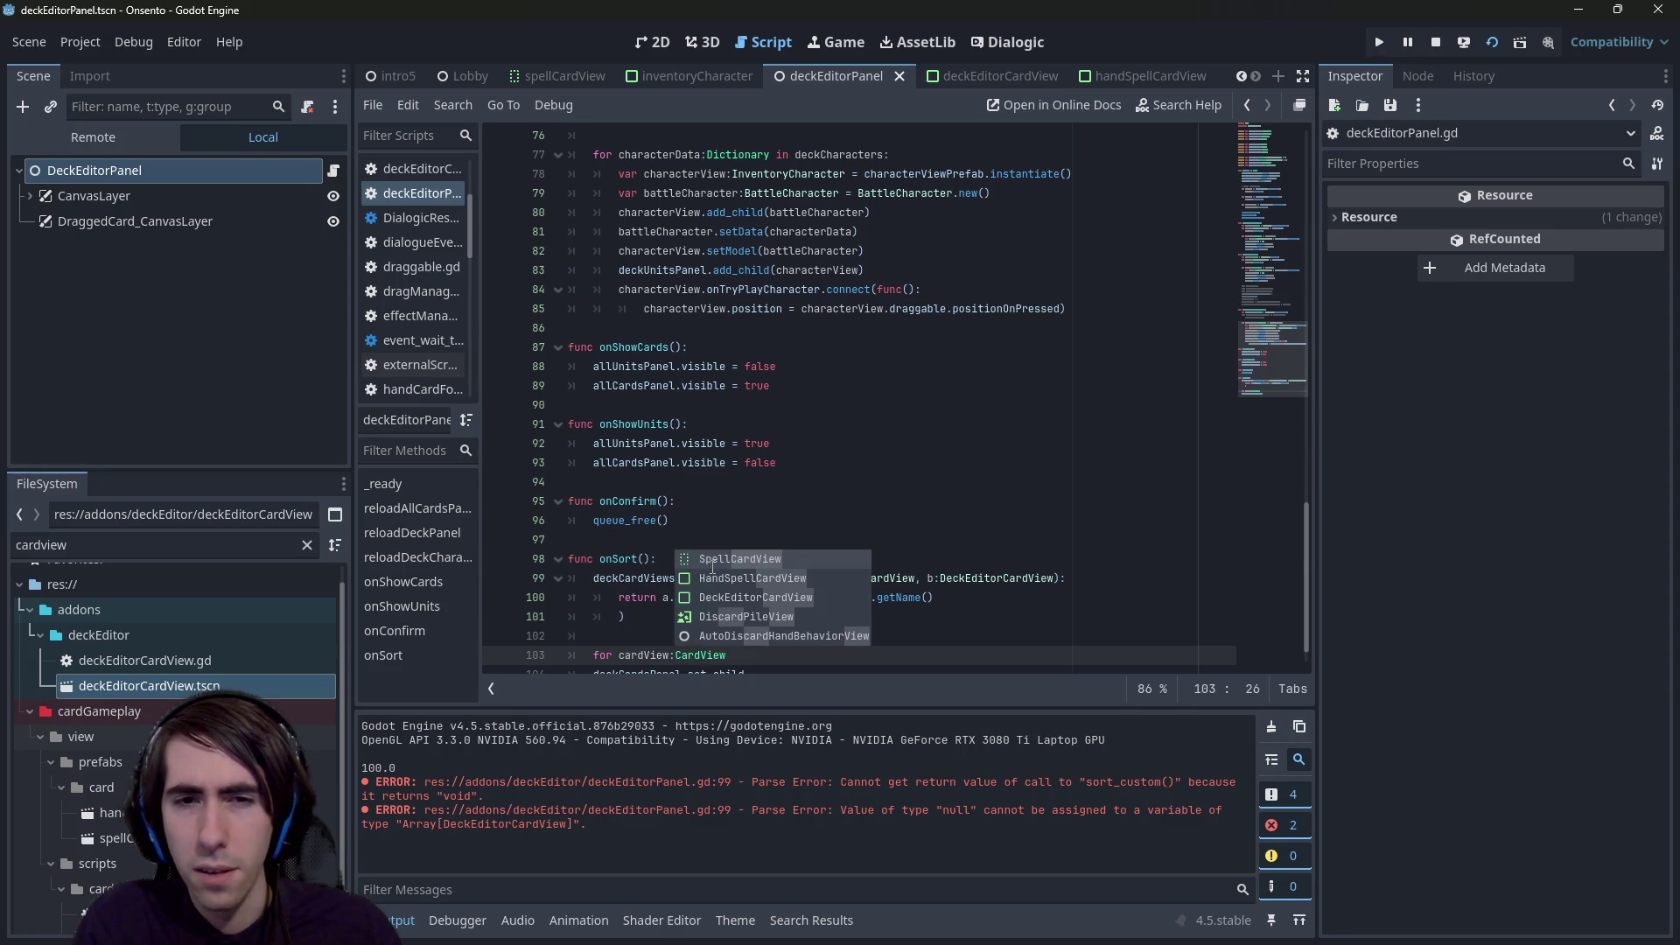
key("Down")
key("Down")
key("Return")
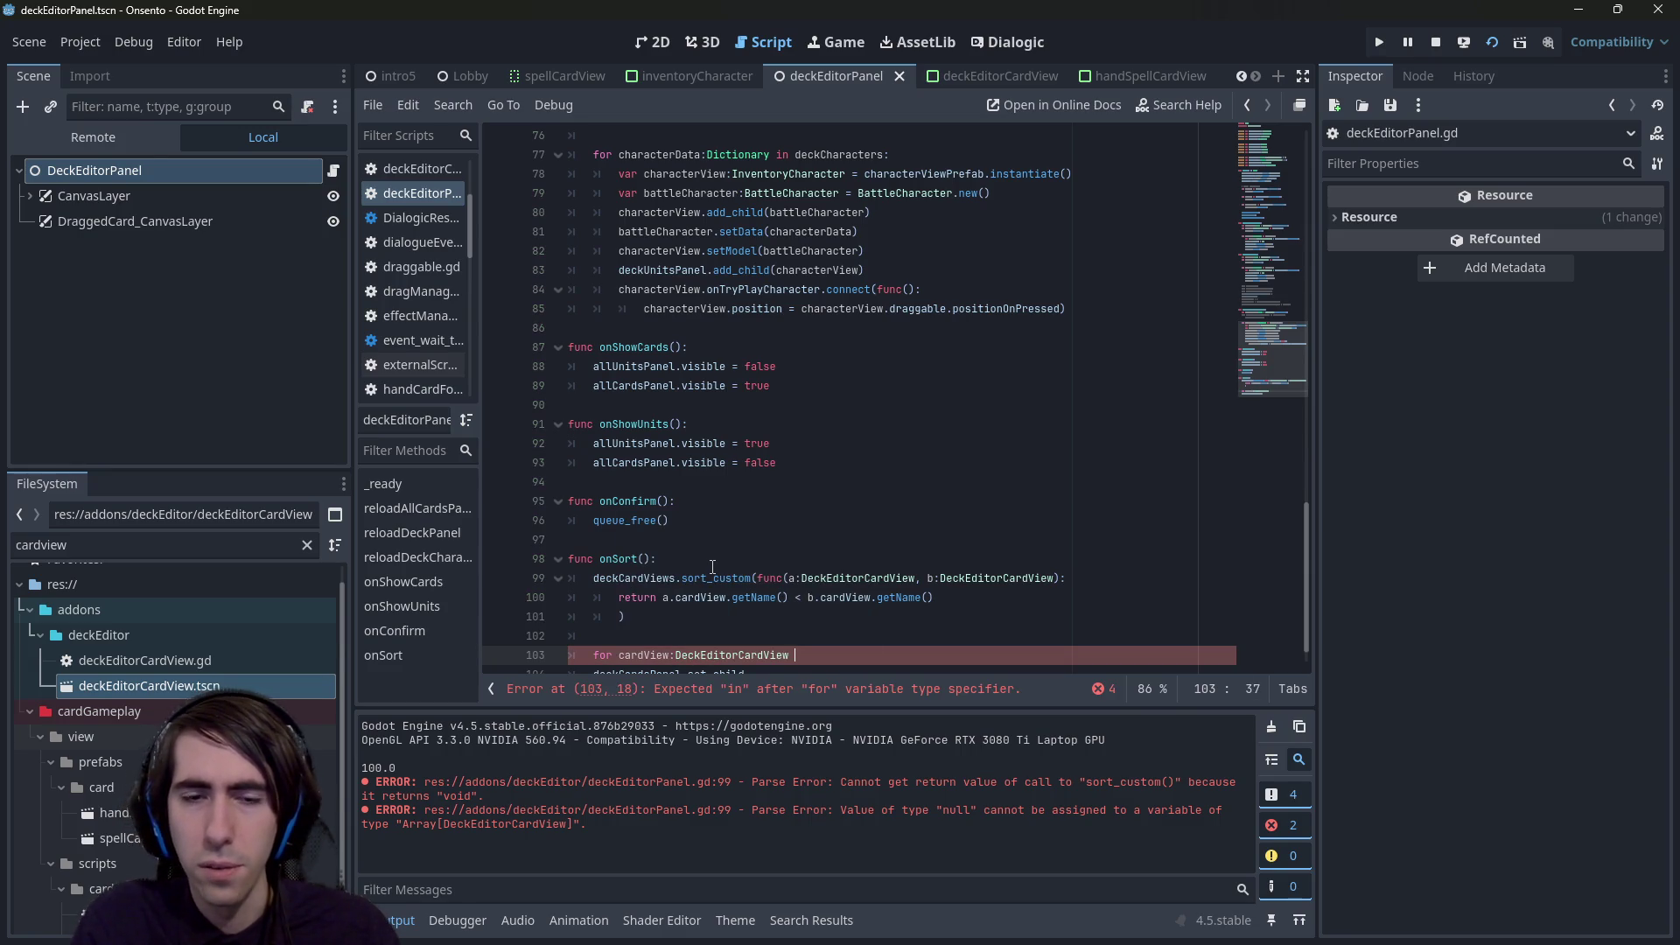
type("n deckCardViews:")
key("Return")
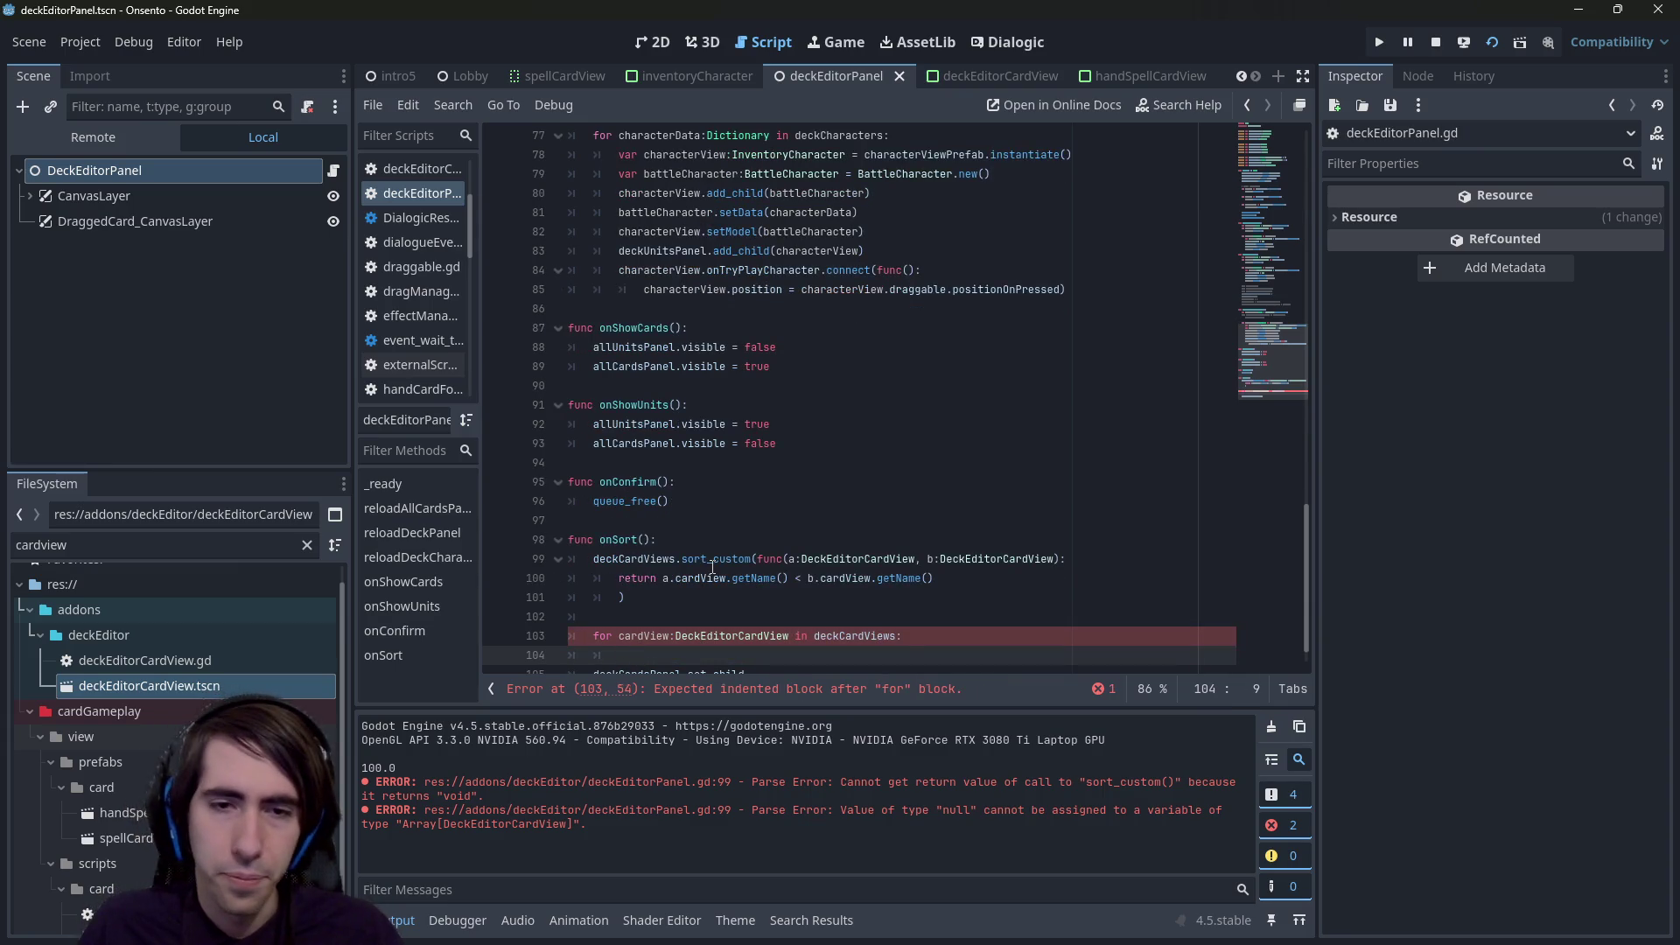
- Make the loop body call cardView.get_parent().remove_child(cardView)
scroll(657, 557, "down", 1)
type("cardView.")
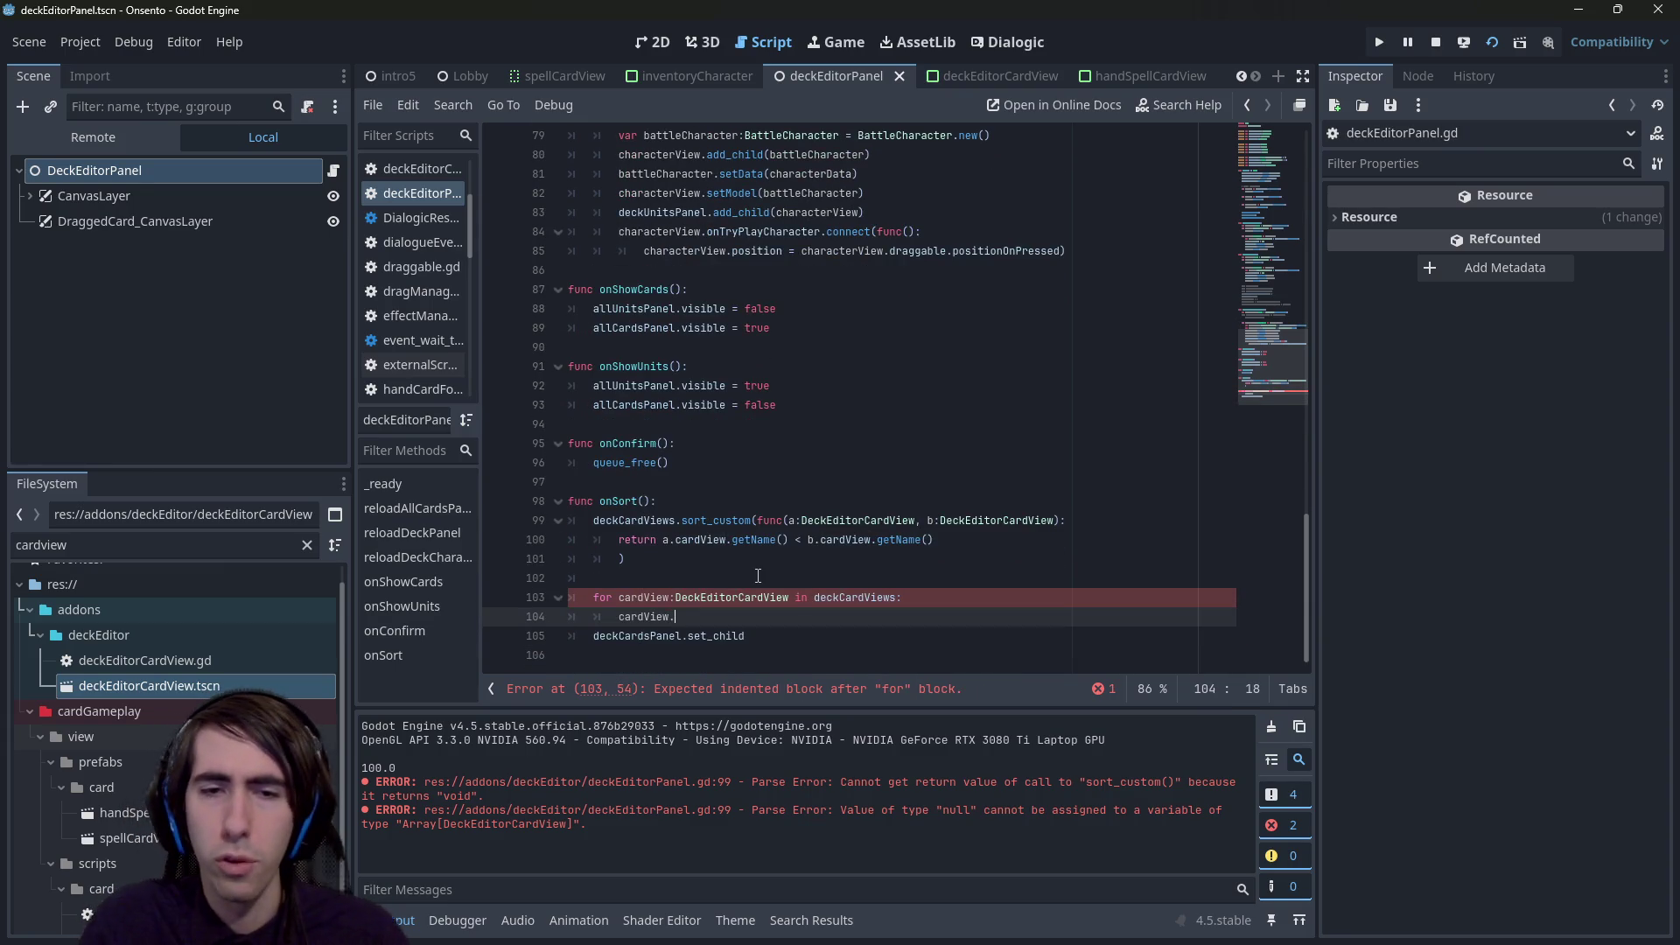
type("remove_pa")
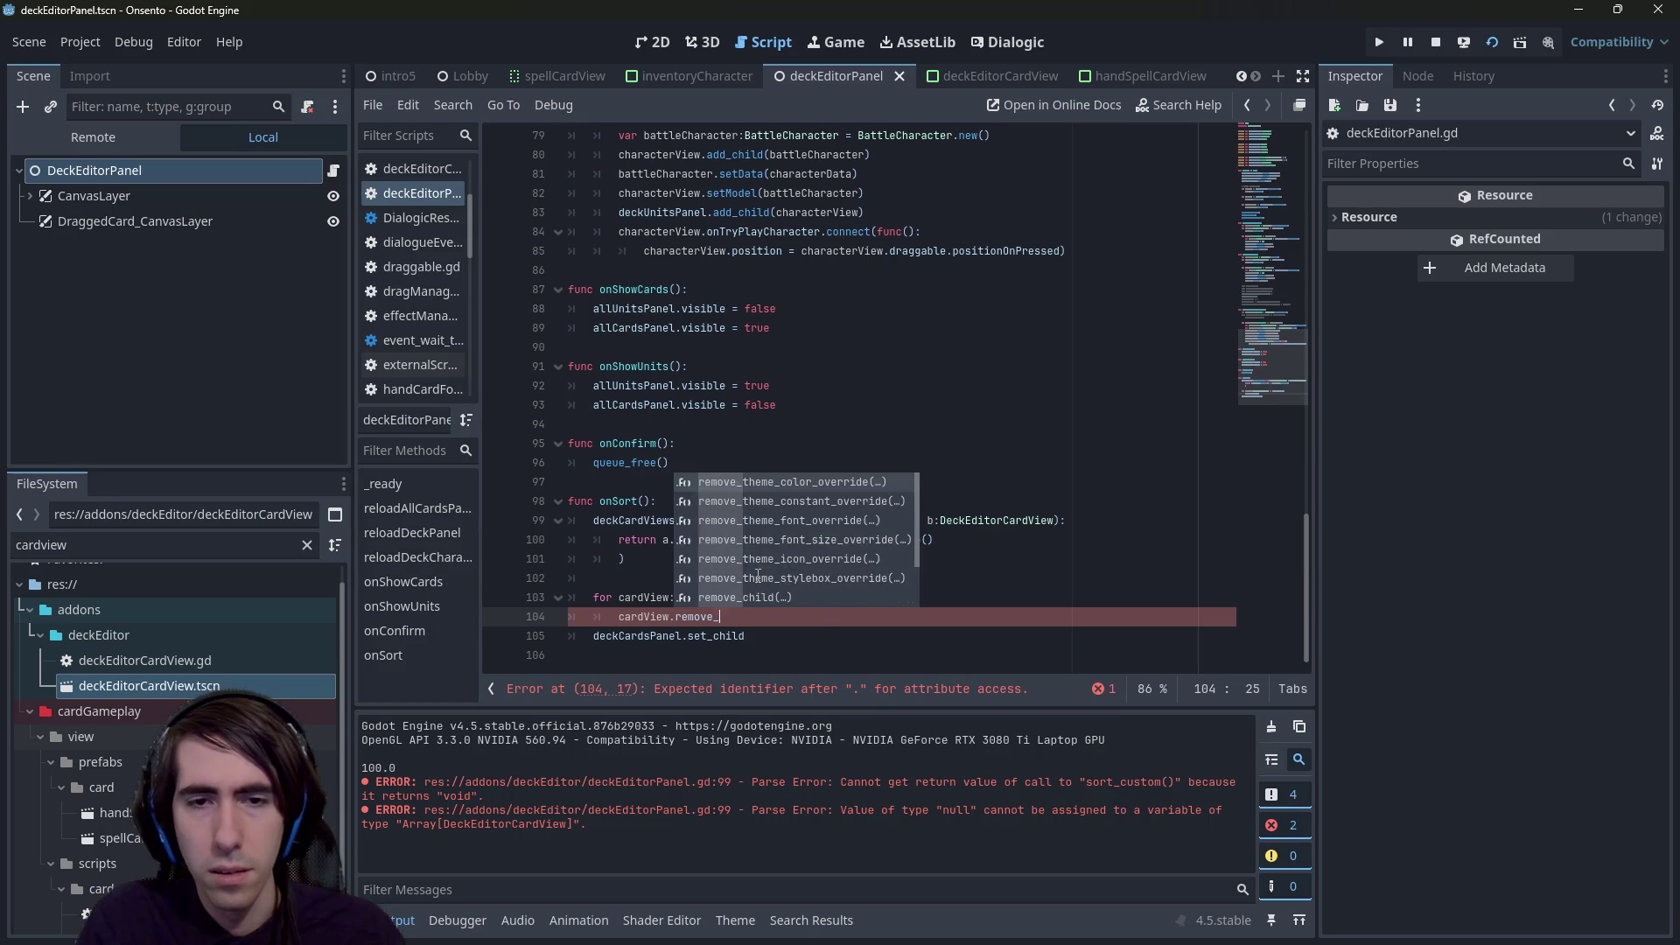
key("BackSpace")
key("BackSpace")
key("BackSpace")
type("parent")
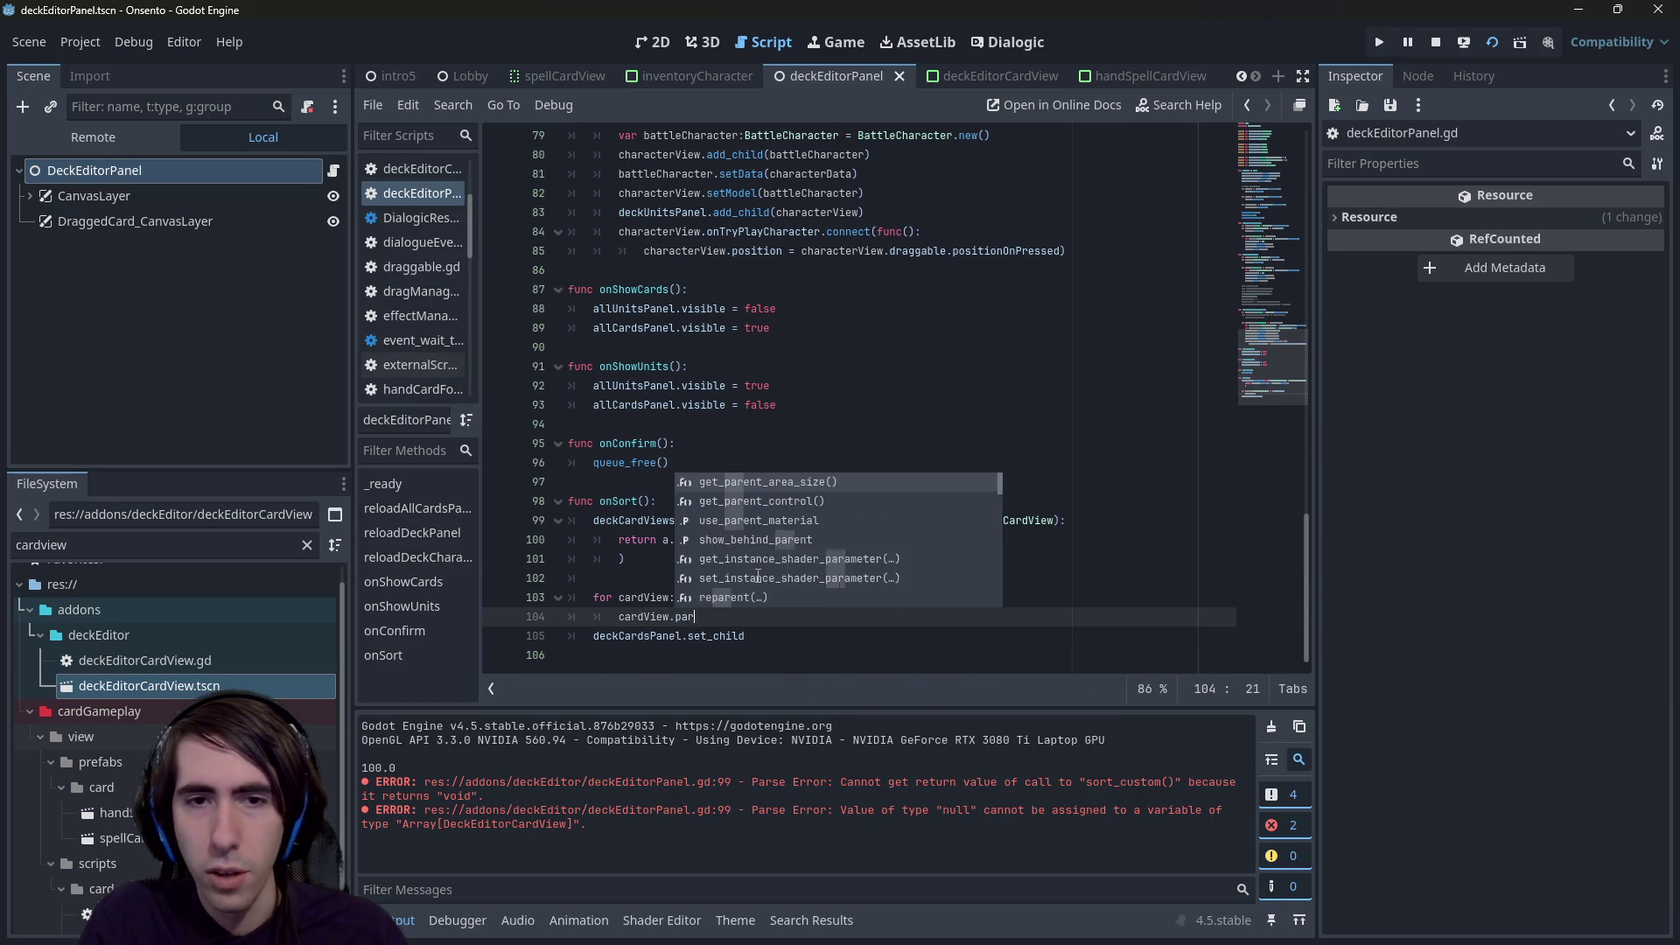
key("Down")
key("Down")
key("Down")
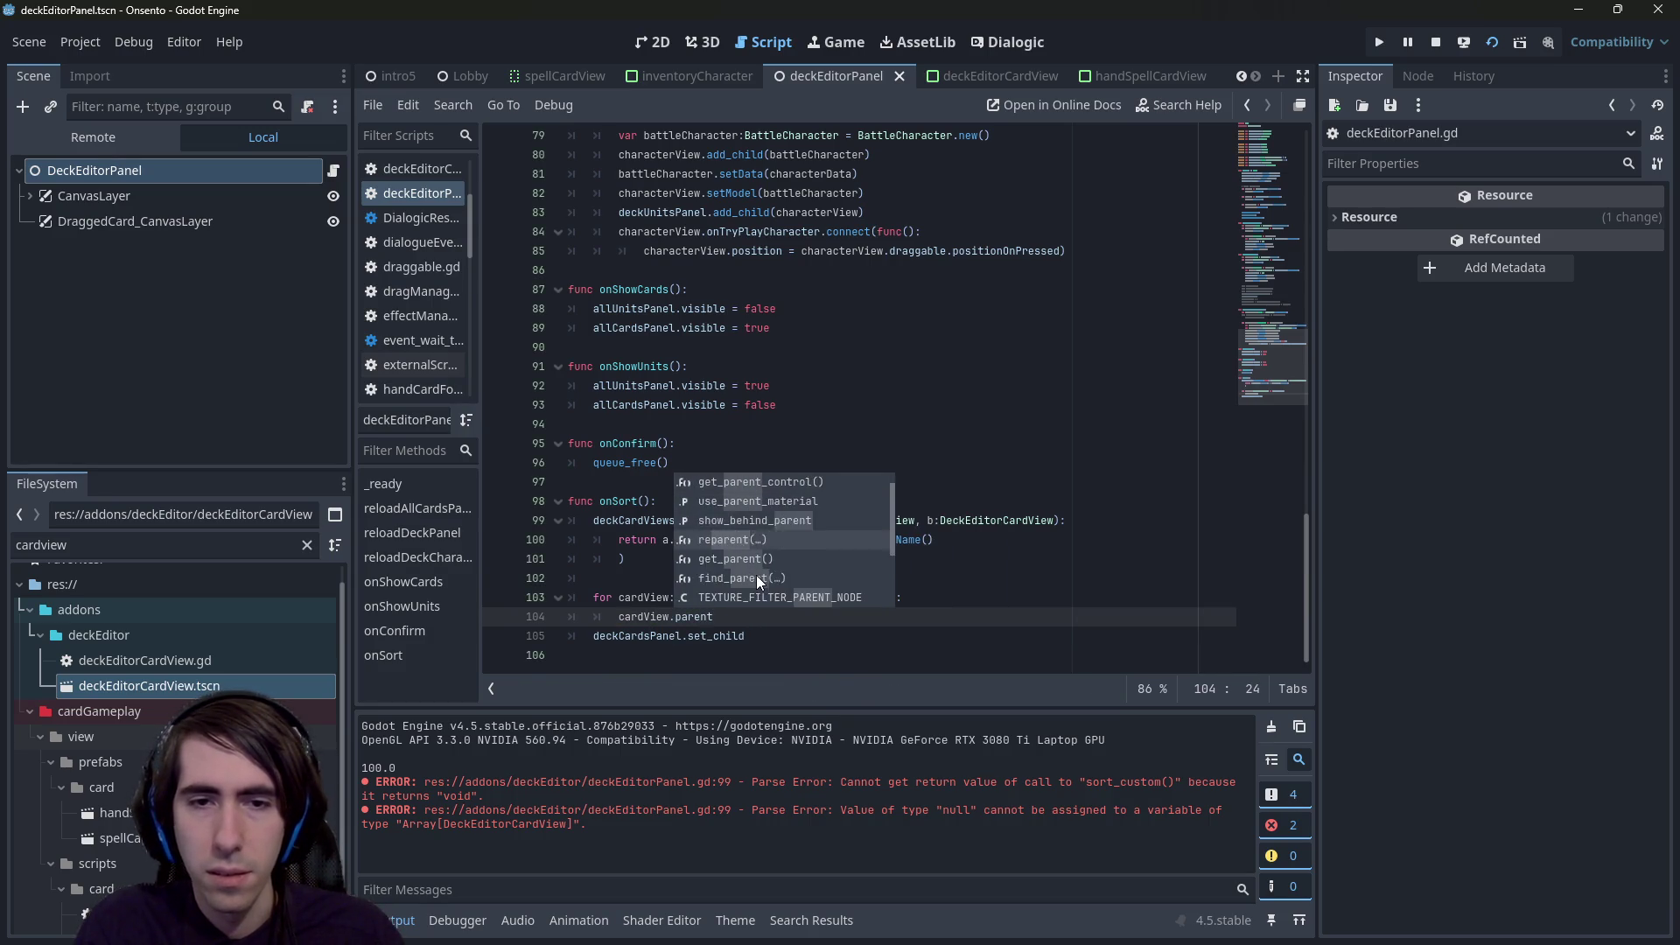
key("Return")
type(".remove")
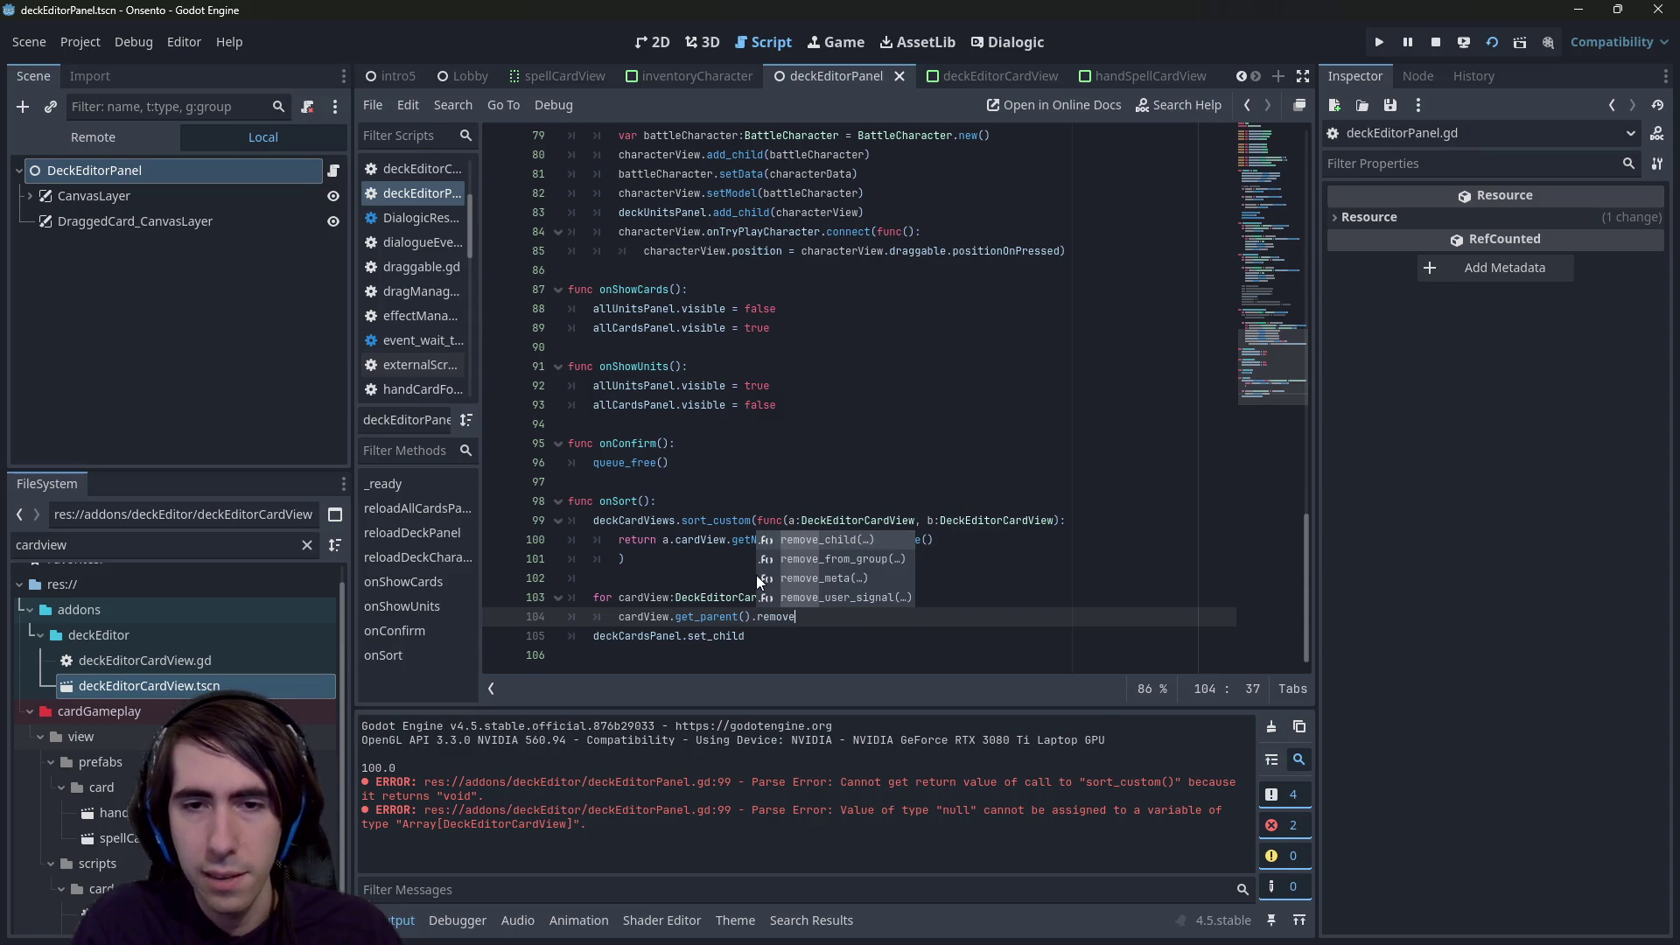
key("Return")
type("cardView)")
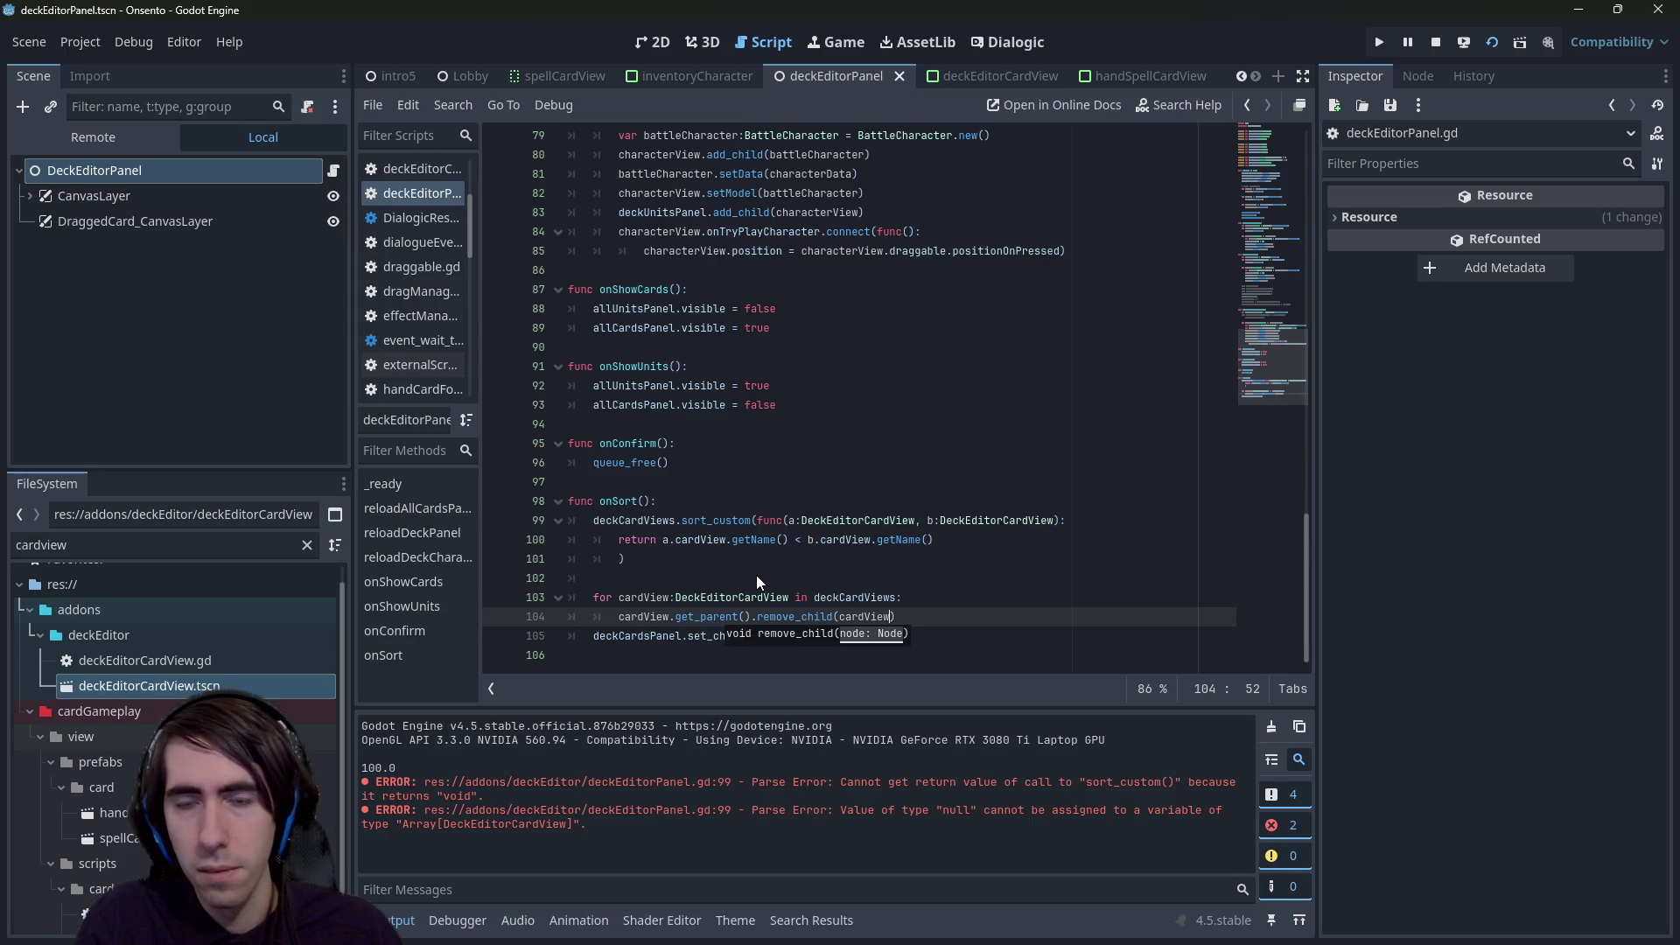
key("Return")
type(")")
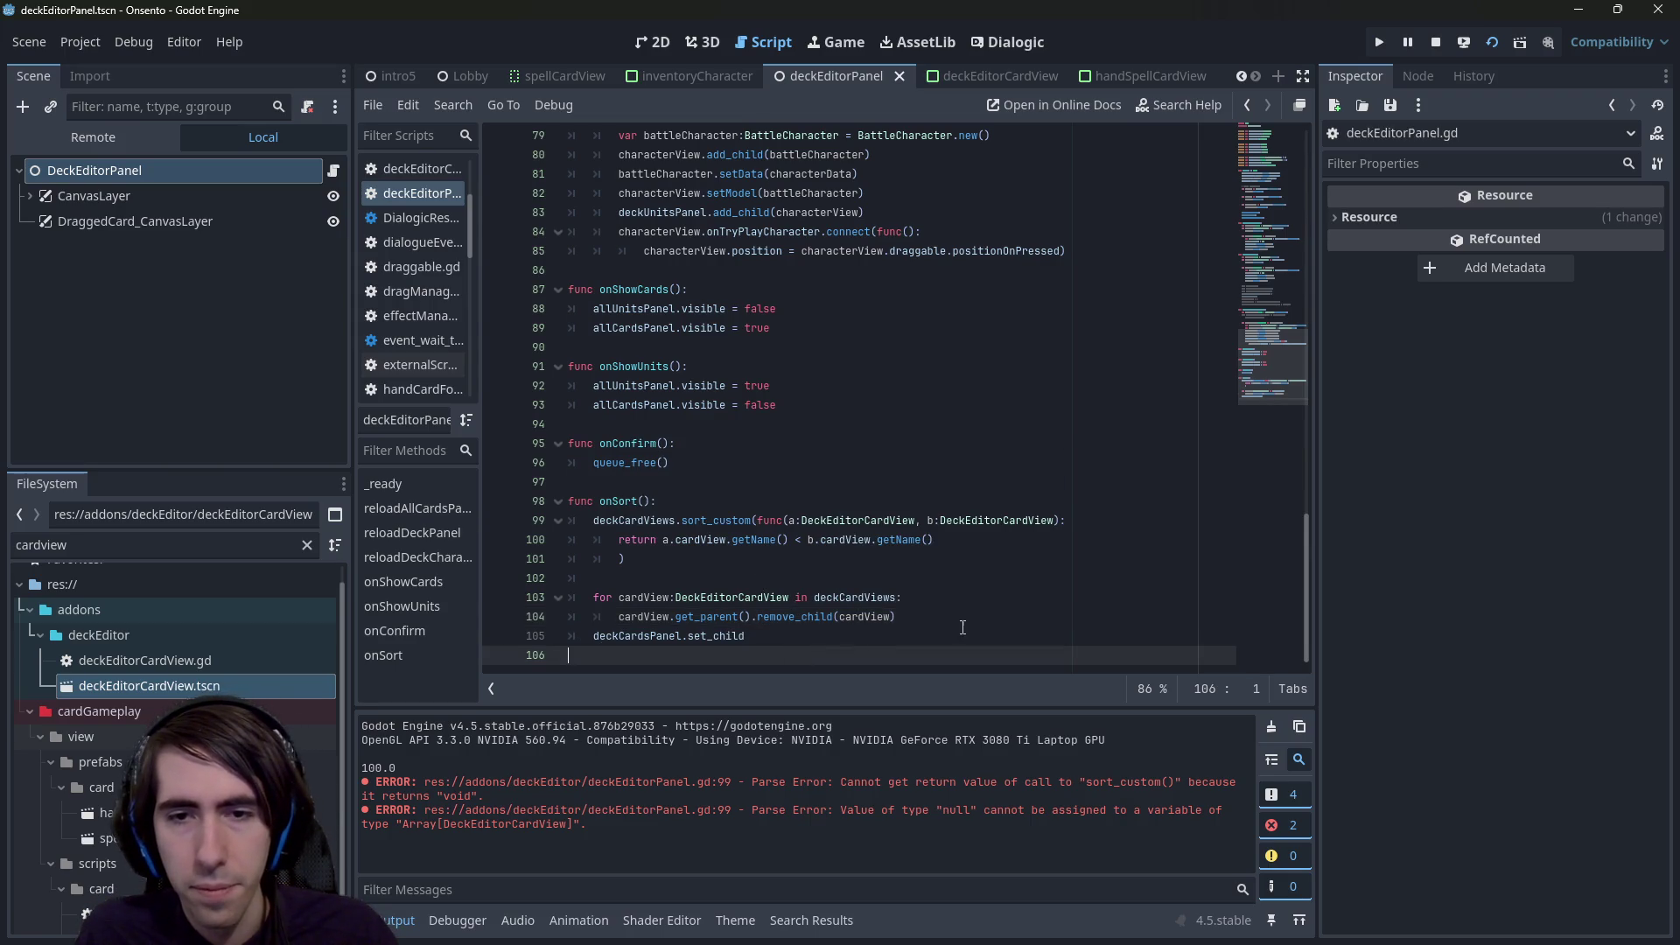
- Delete the leftover deckCardsPanel.set_child line
triple_click(732, 635)
key("BackSpace")
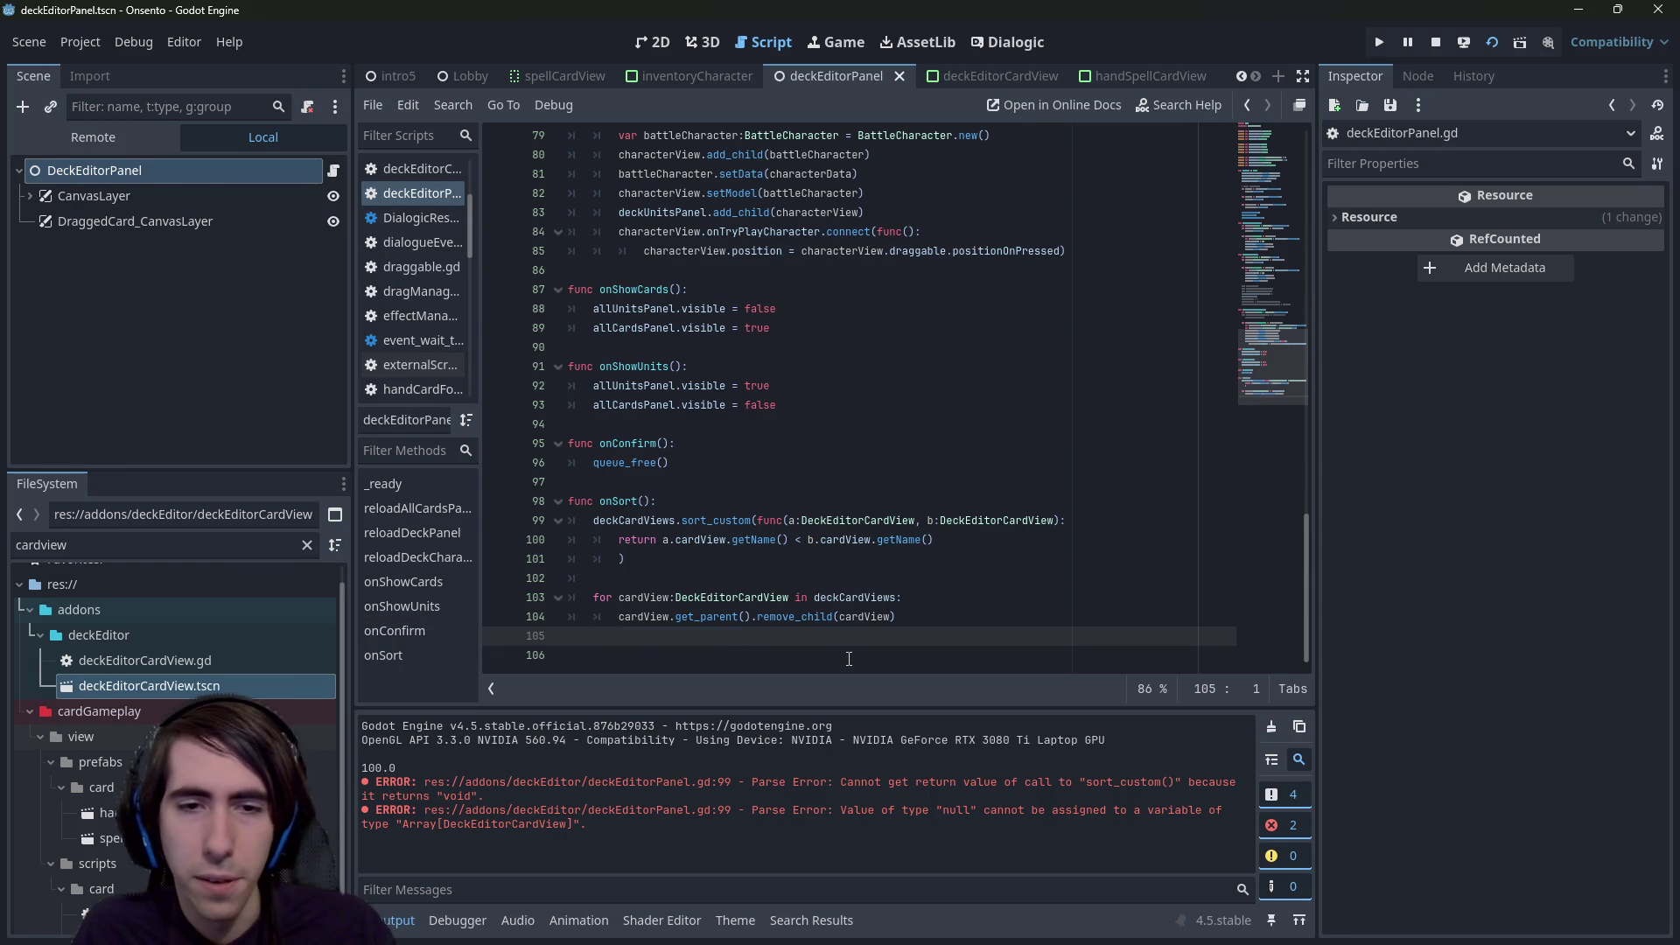
key("Delete")
- Duplicate the removal loop below itself, save, and separate the two loops with a blank line
key("Up")
key("shift+Up")
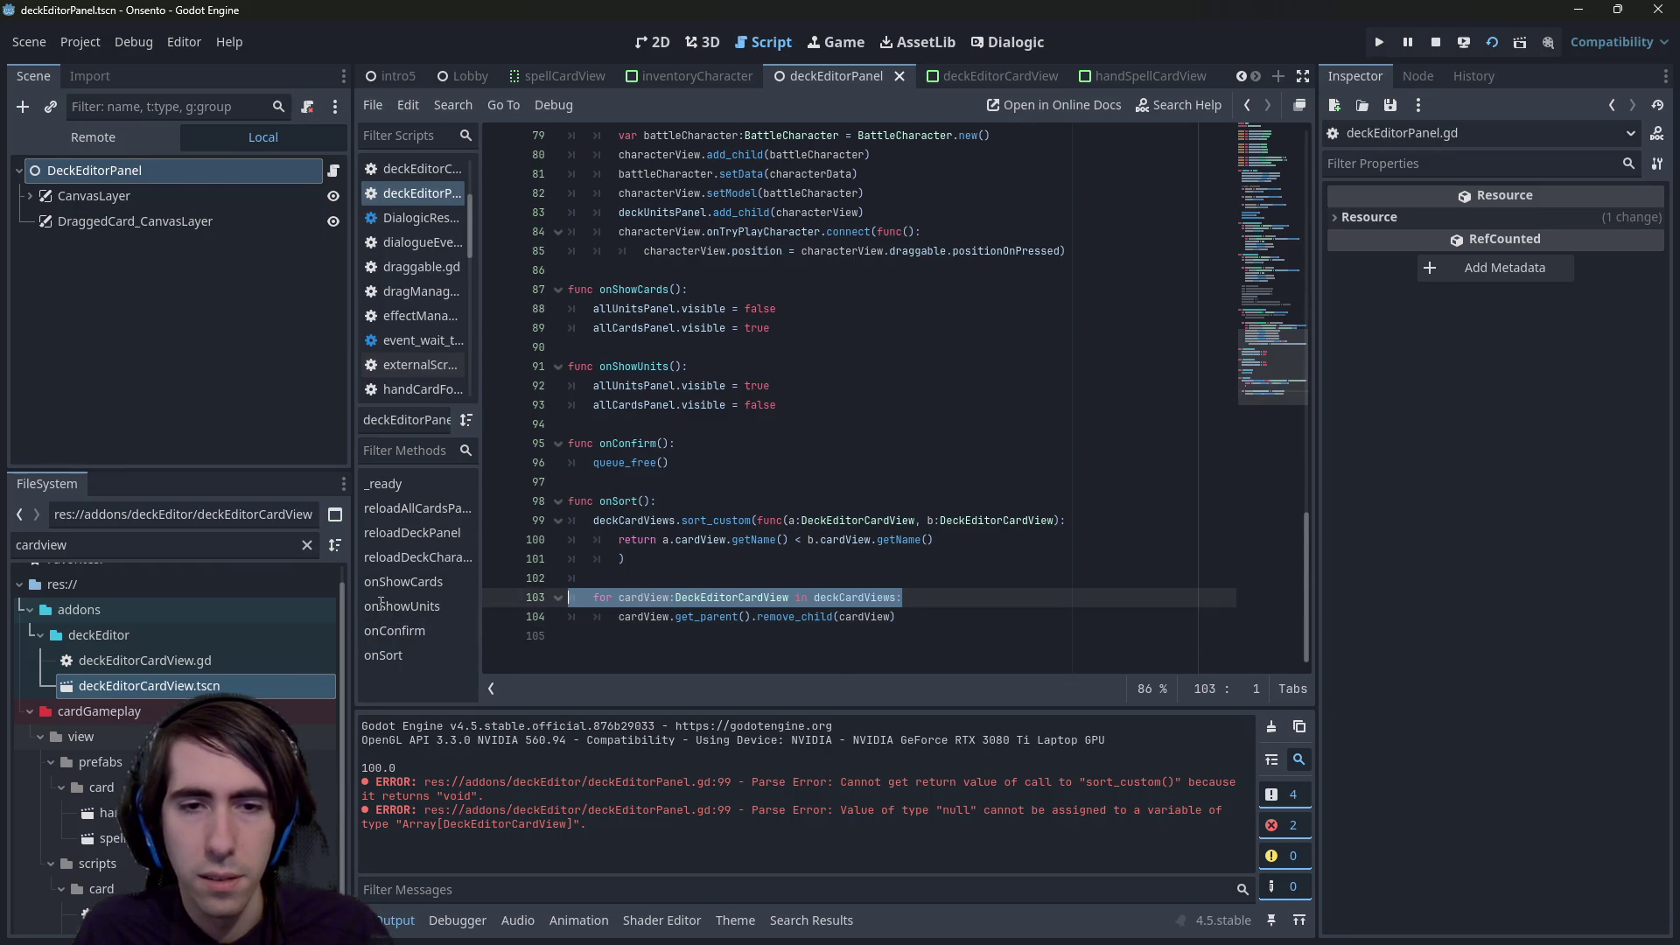
left_click(951, 618)
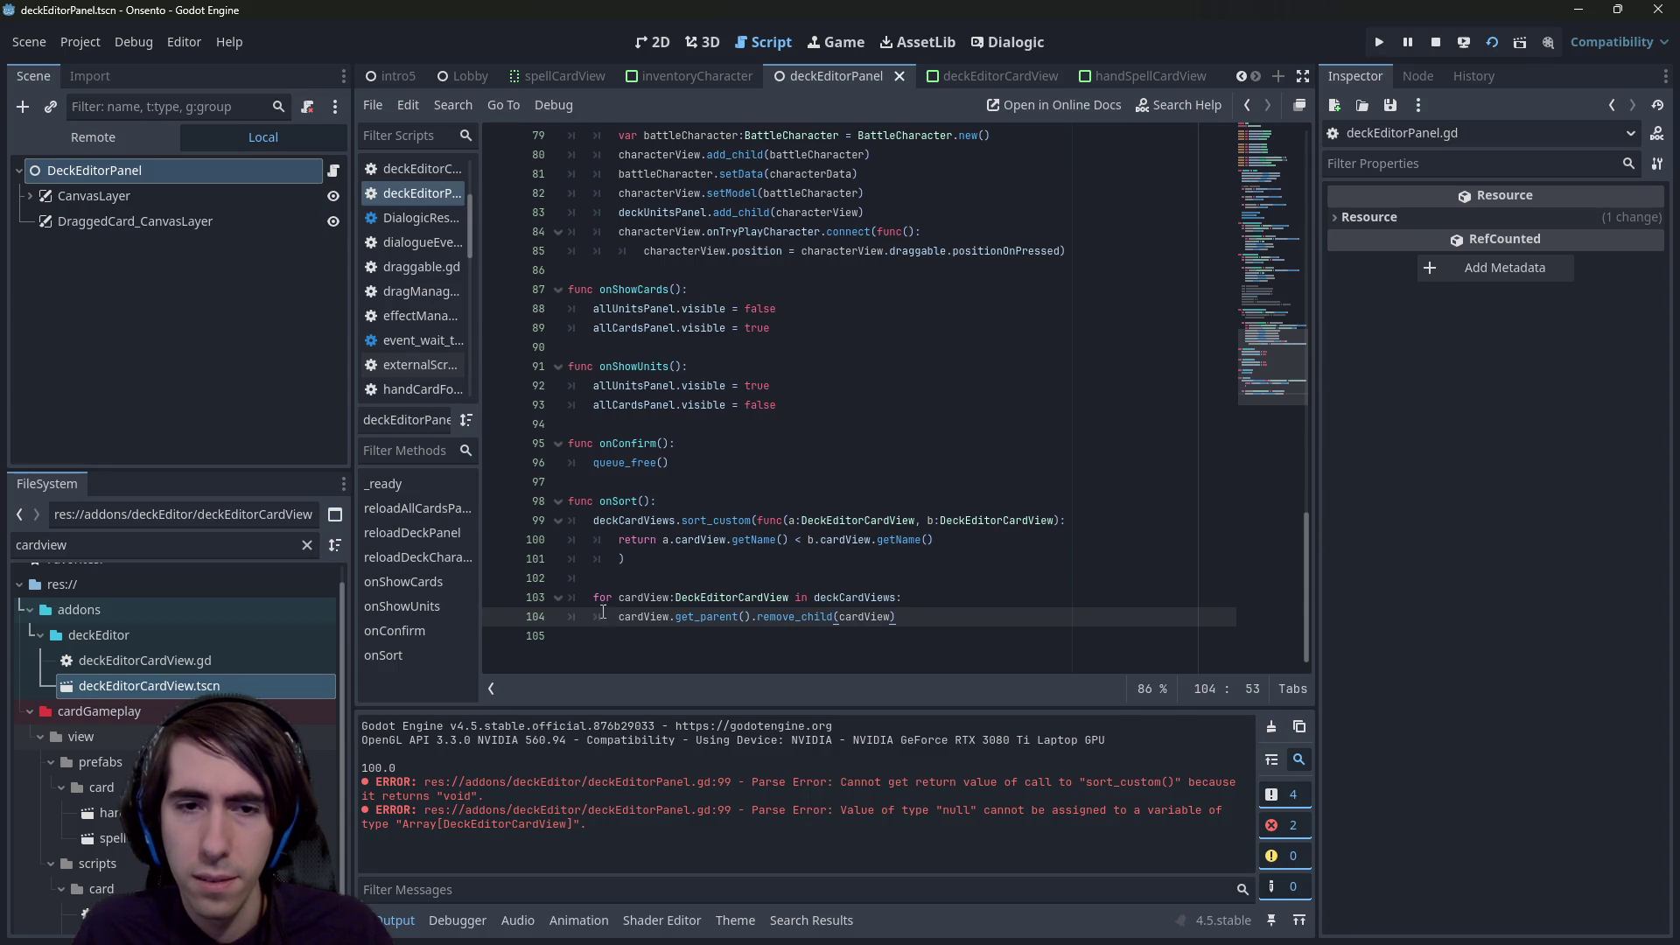
key("shift+Up")
key("ctrl+shift+d")
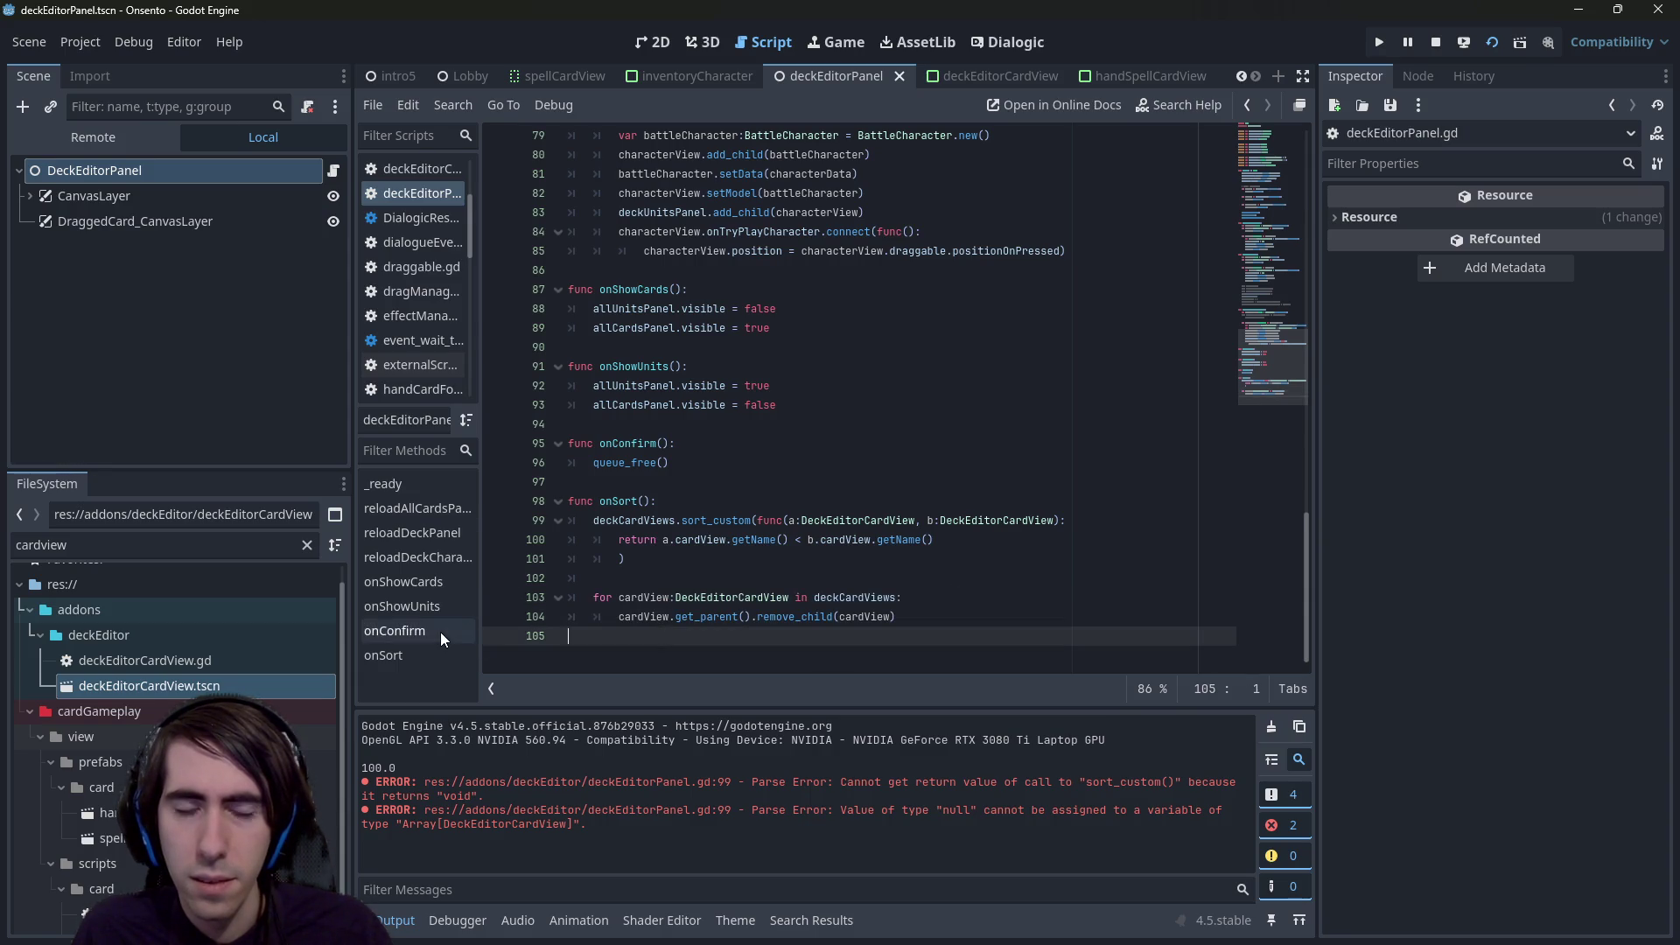
key("ctrl+s")
key("Up")
key("Up")
key("Return")
key("BackSpace")
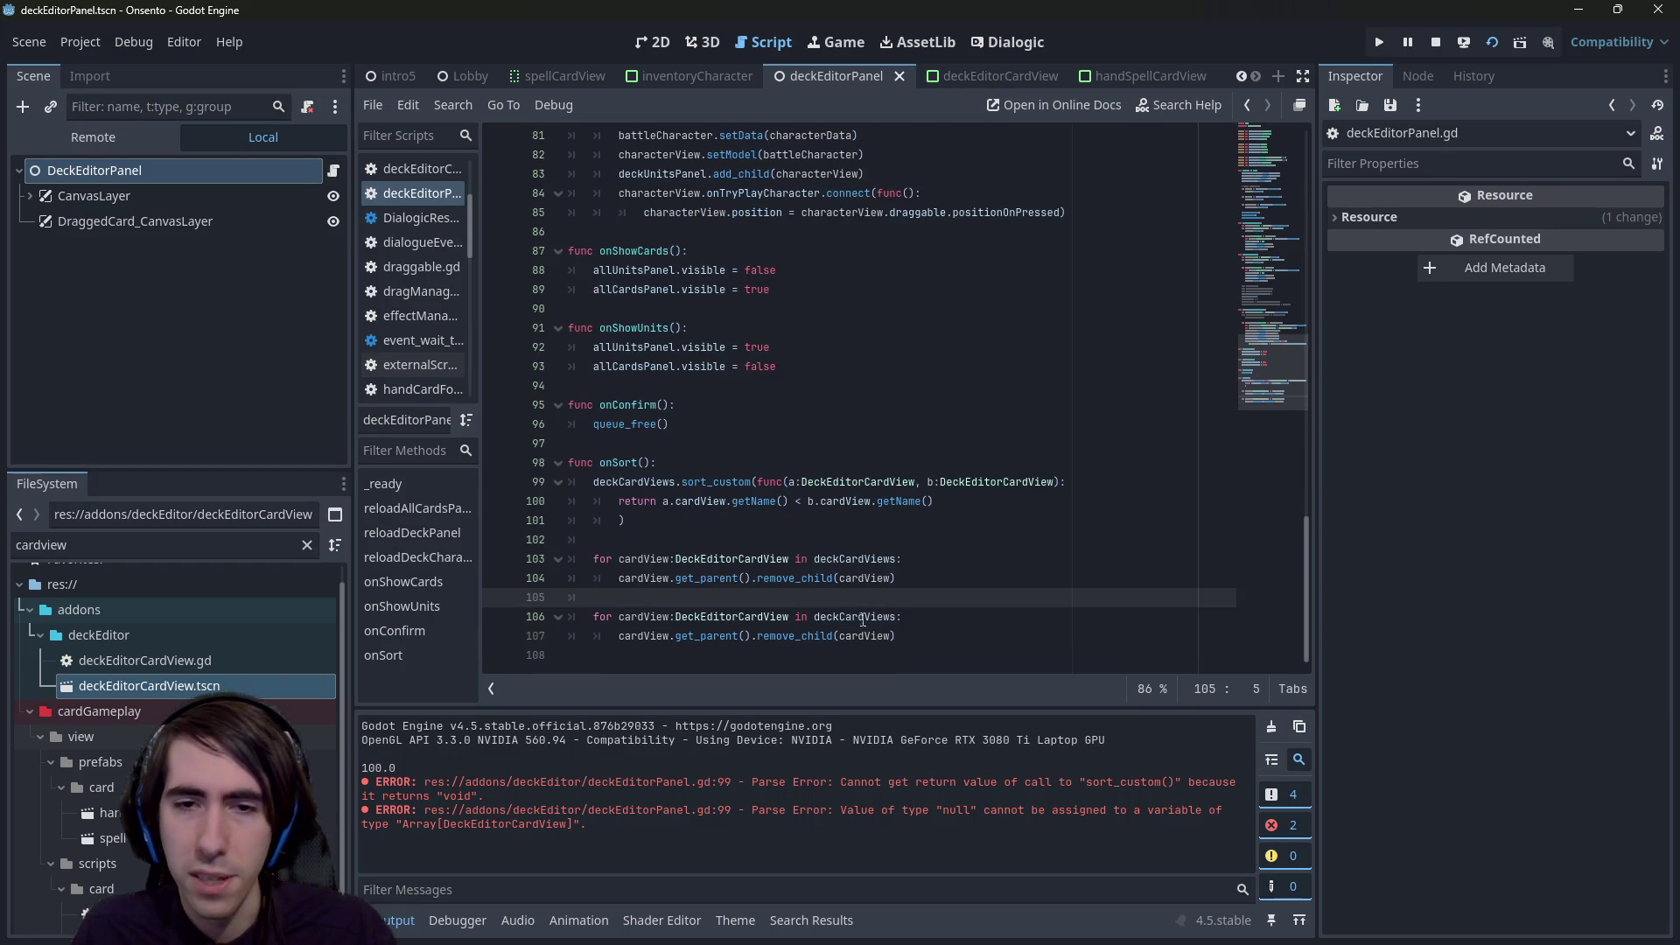
left_click(691, 635)
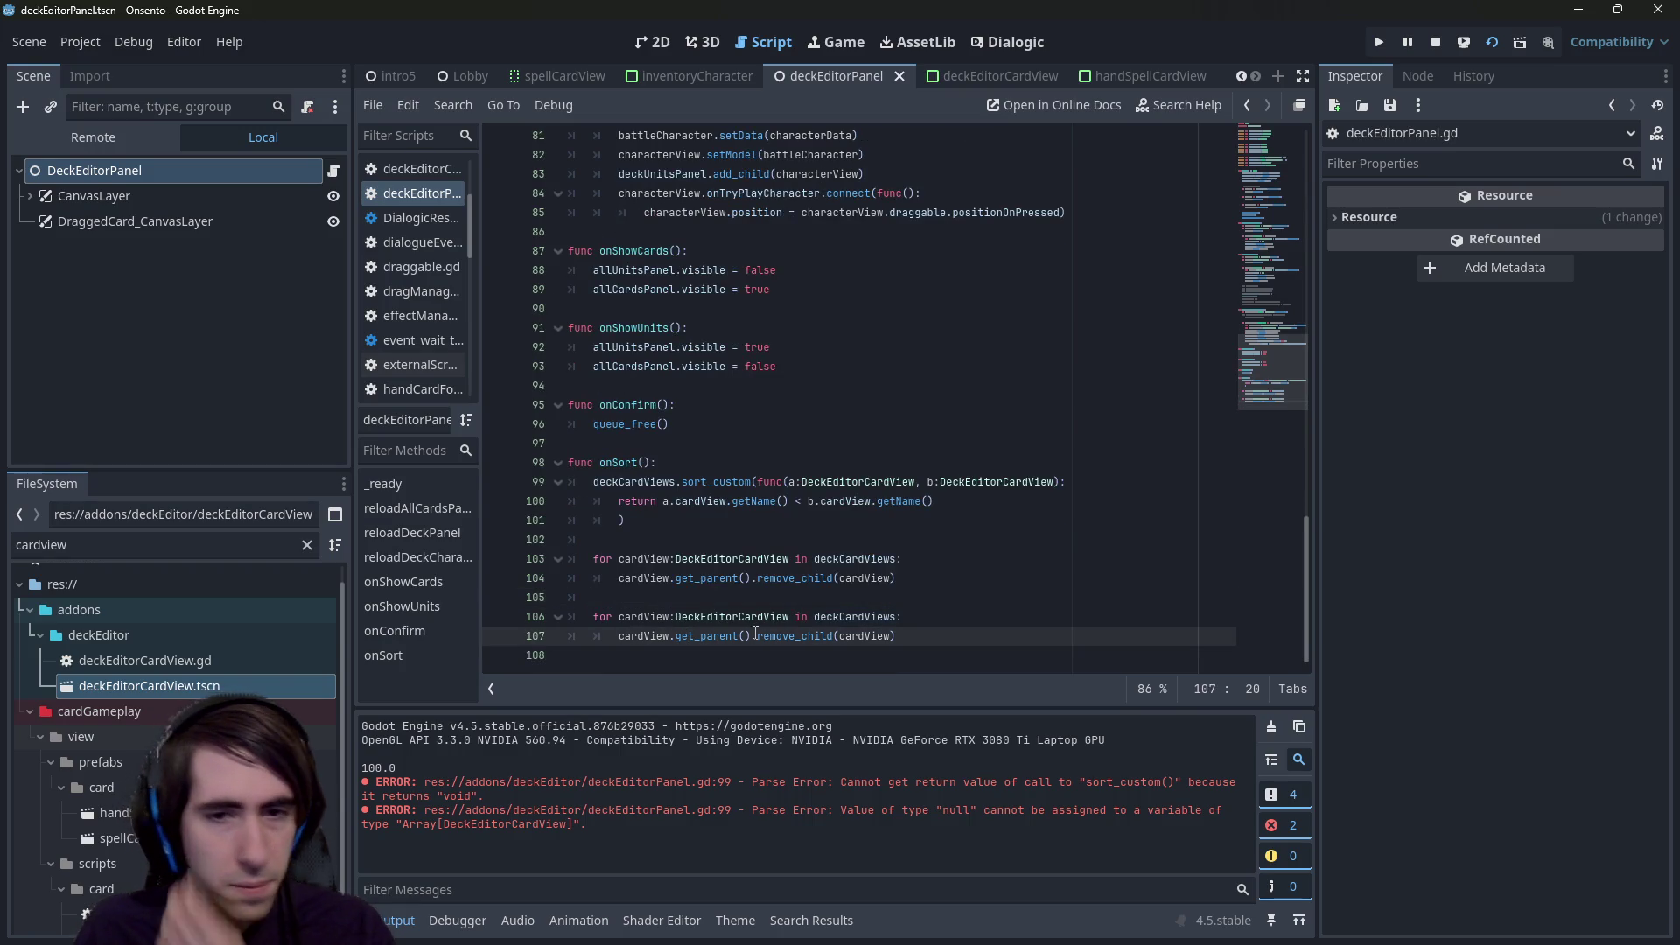
- Review the allCardsPanel and deckCardsPanel variable declarations near the top of the script
scroll(770, 367, "up", 20)
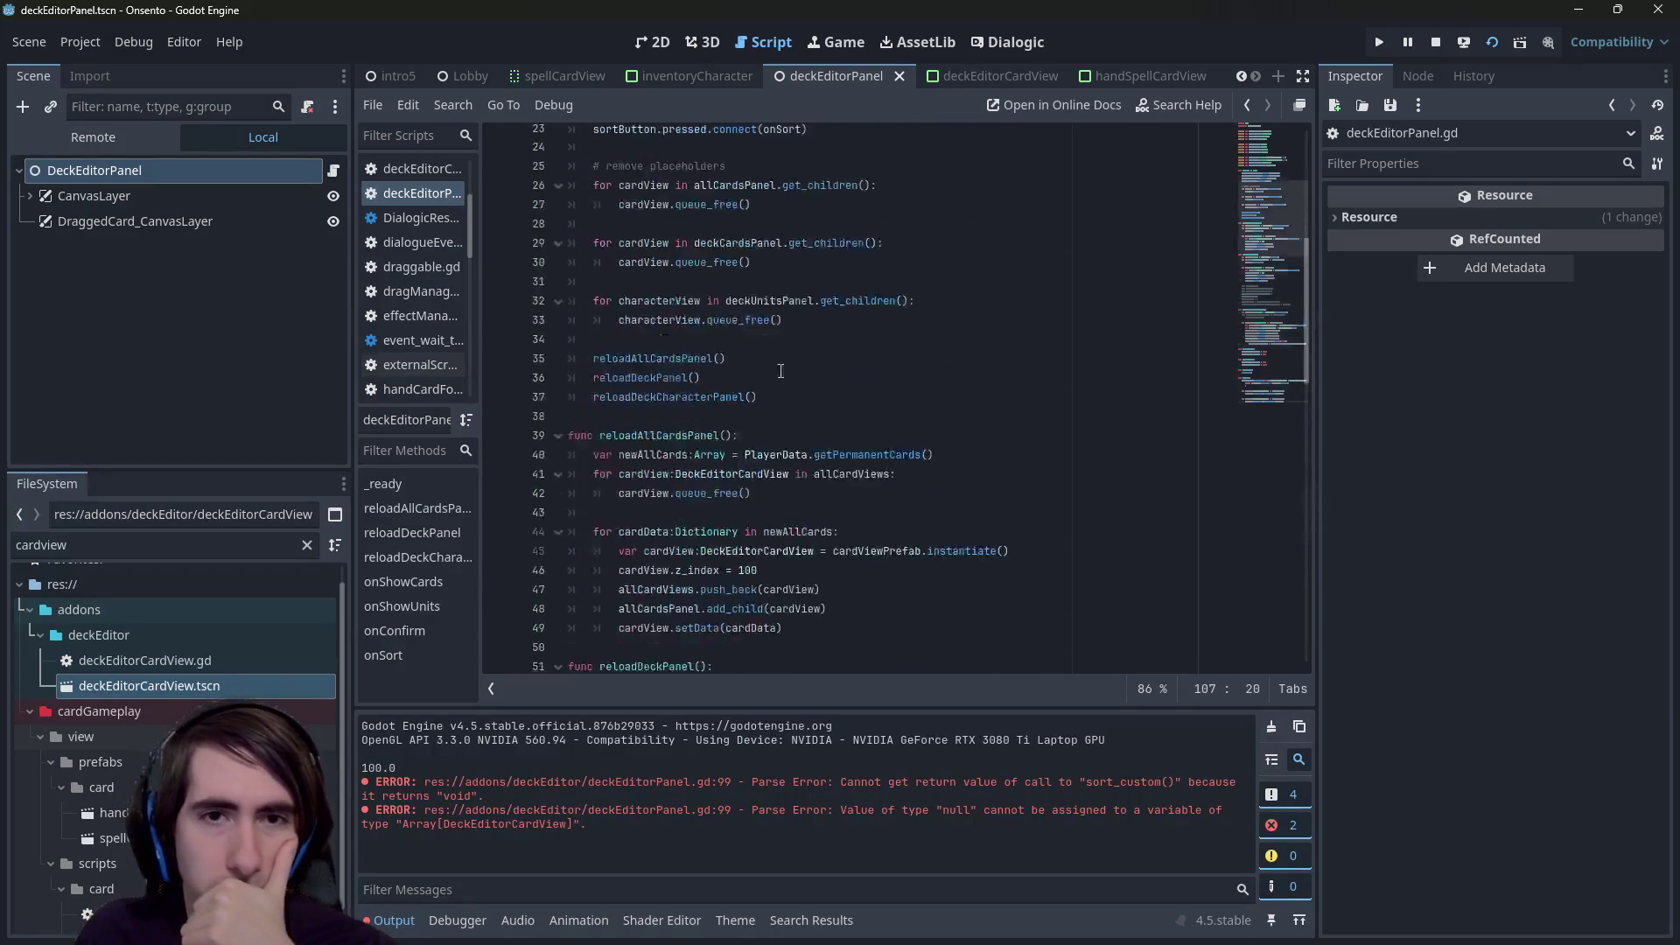
scroll(770, 367, "up", 2)
scroll(769, 364, "down", 20)
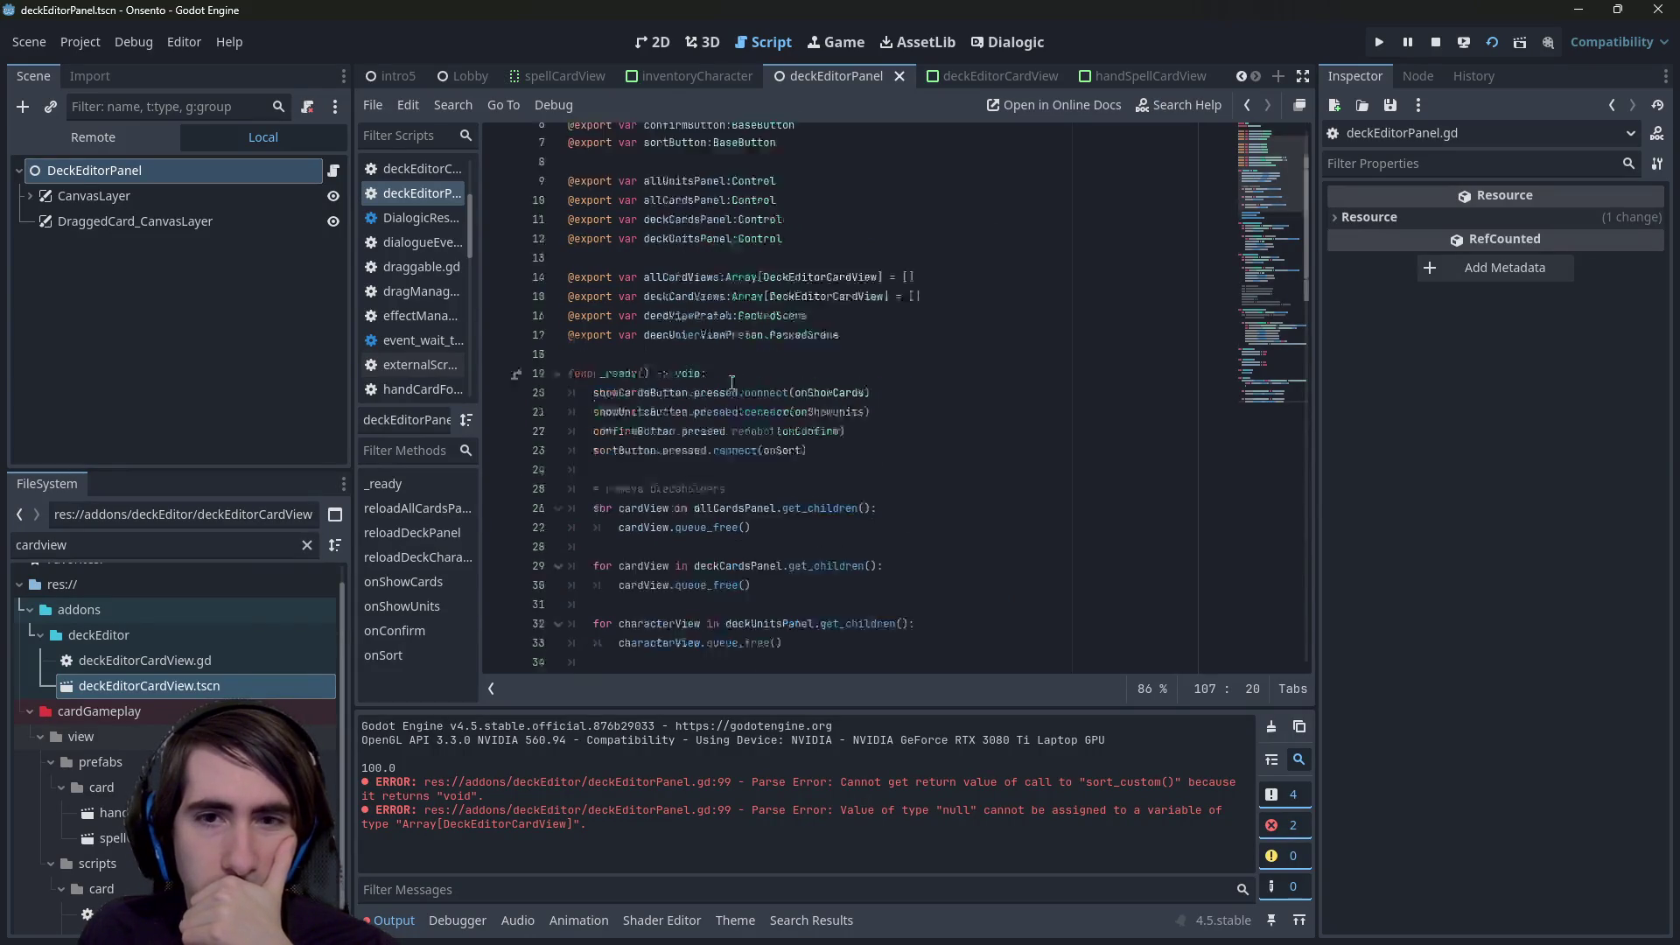
scroll(715, 447, "up", 20)
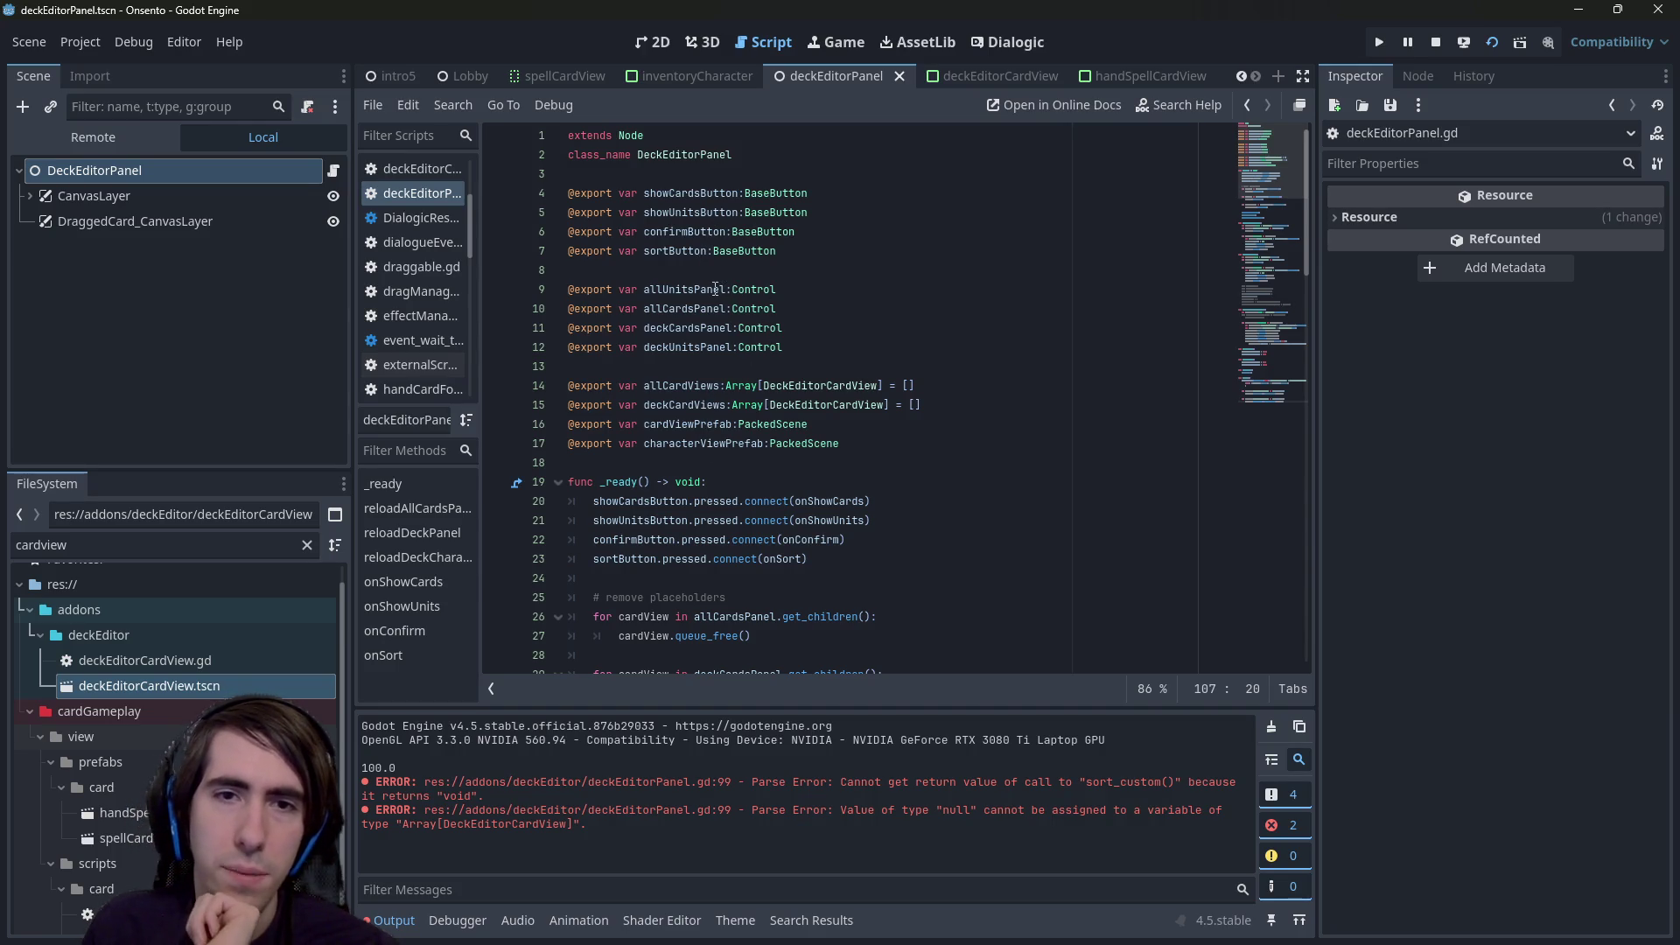
double_click(719, 308)
double_click(698, 332)
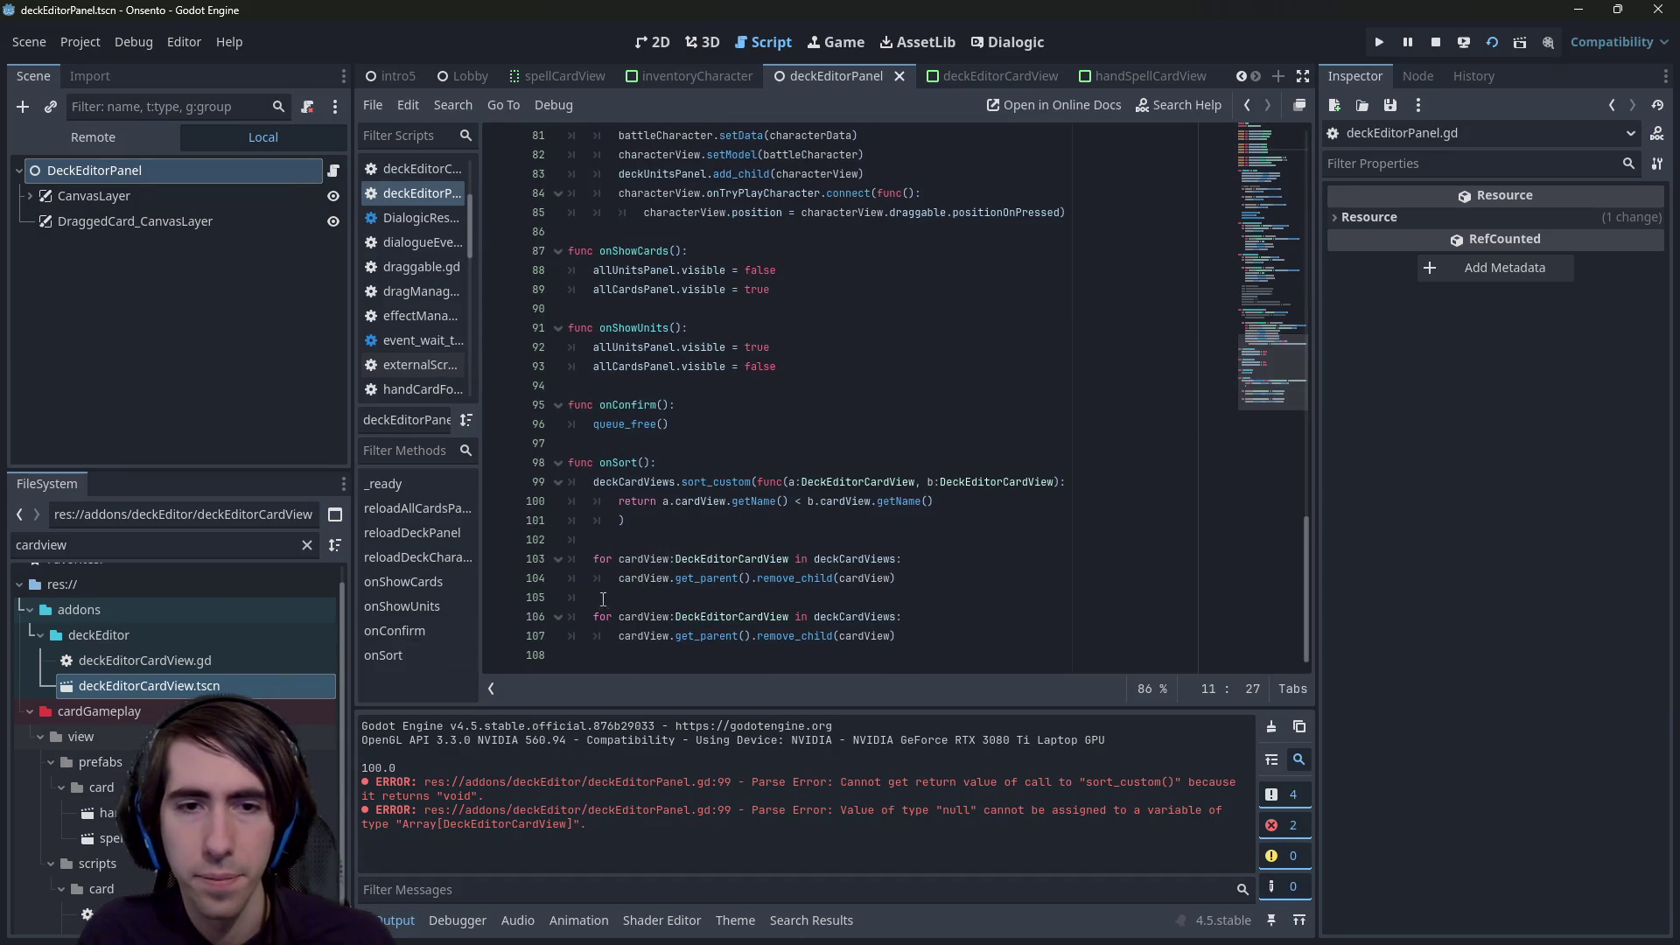
left_click(687, 535)
- Insert a deckCardsPanel.add_child( line at the start of the second loop's body
key("Down")
key("Down")
key("Down")
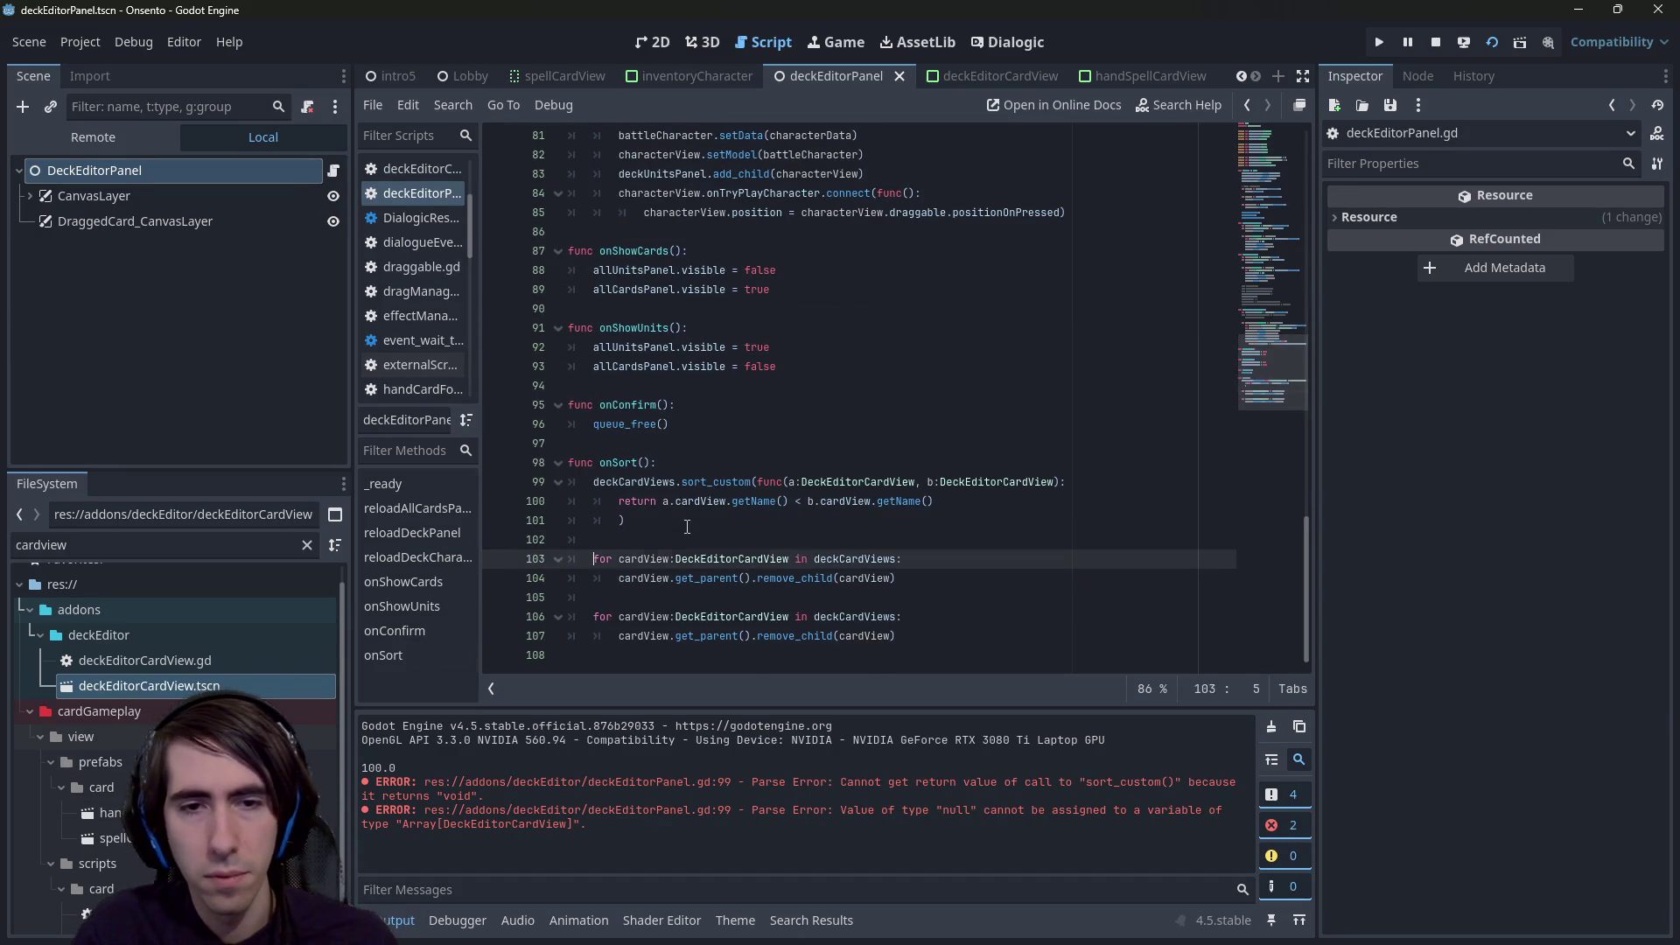
key("Home")
key("Return")
key("Up")
type("deckCardsPanel.paren")
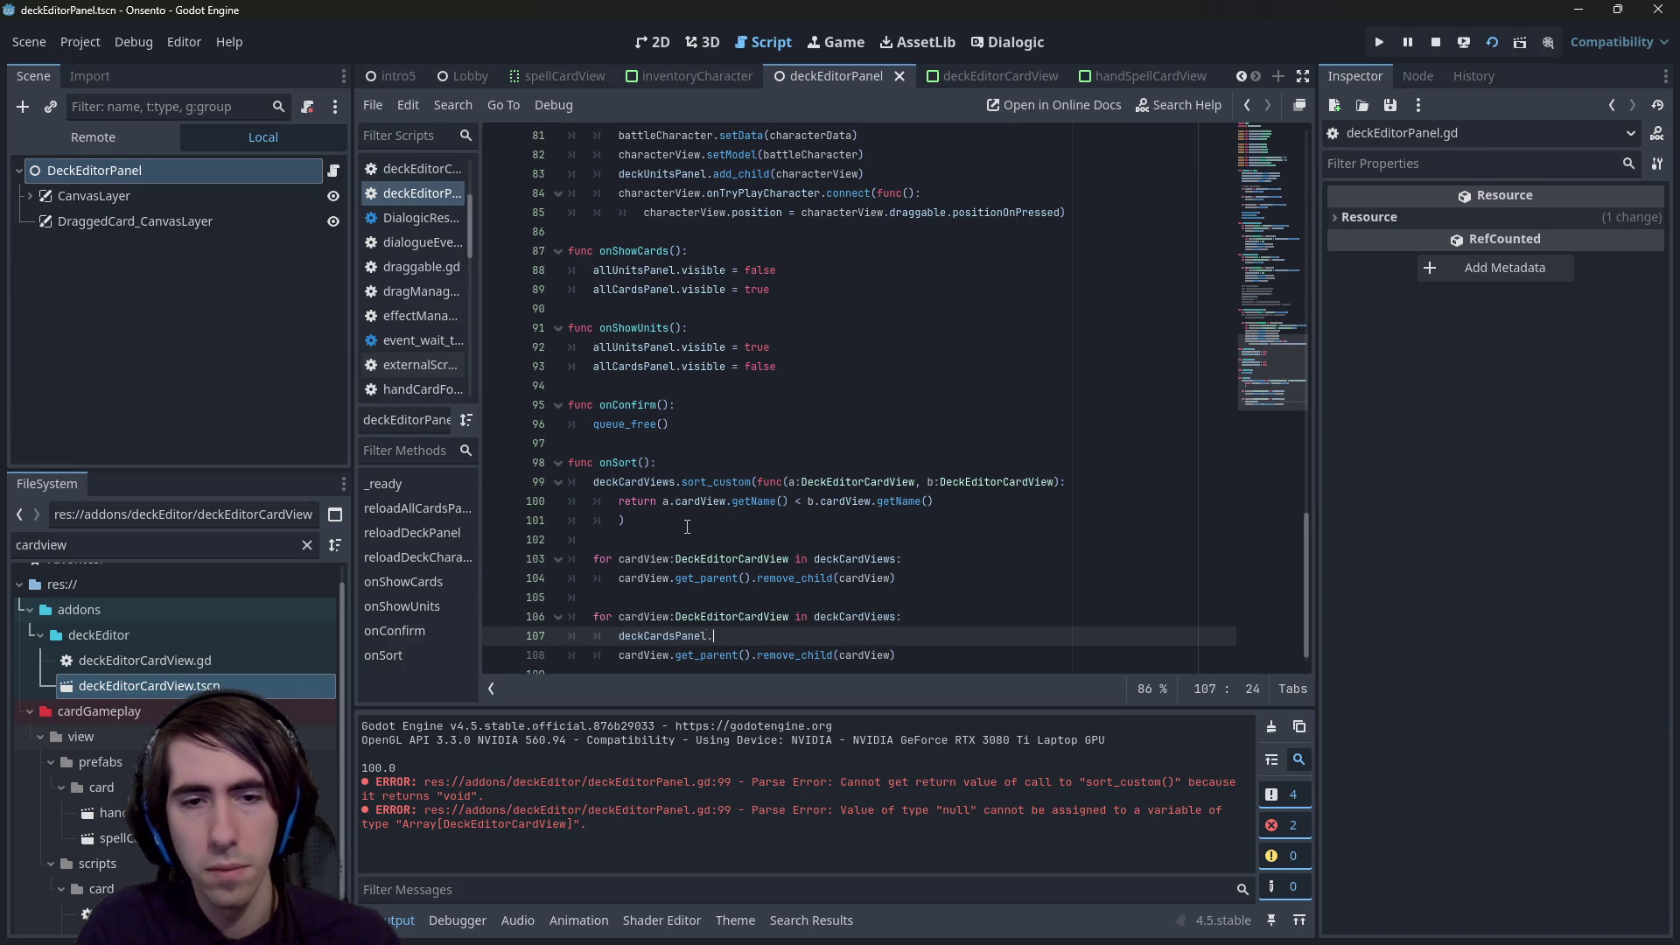
key("BackSpace")
key("BackSpace")
key("BackSpace")
type("add_child(")
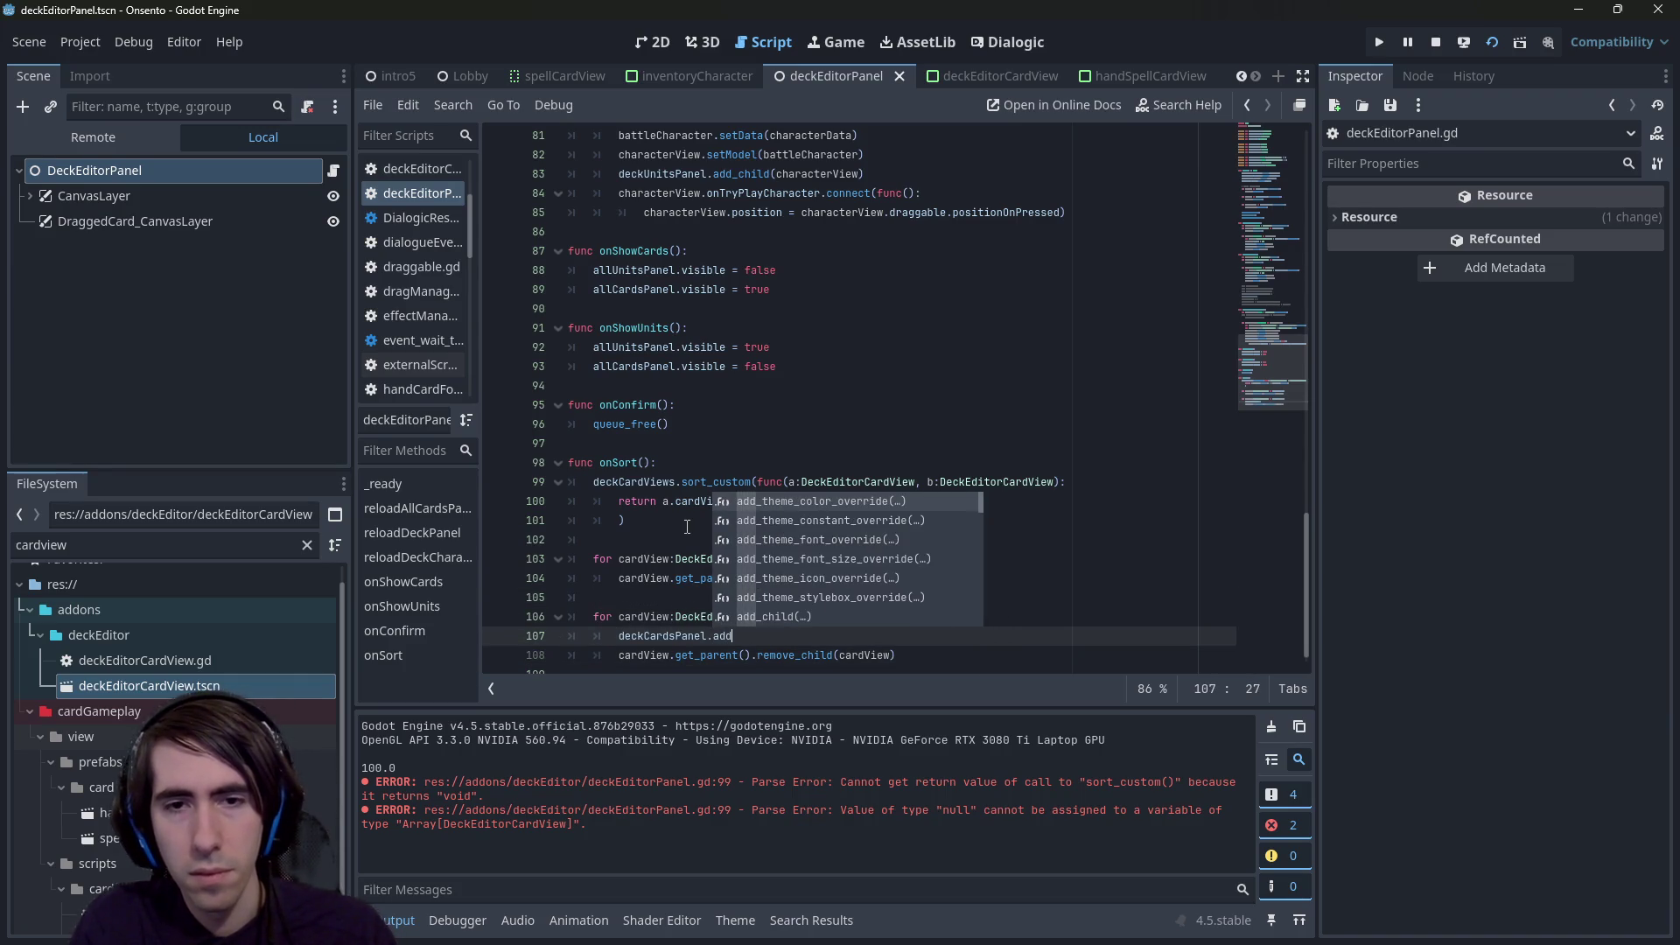
- Copy cardView from the remove_child call into the add_child parentheses
key("Down")
key("End")
key("ctrl+Left")
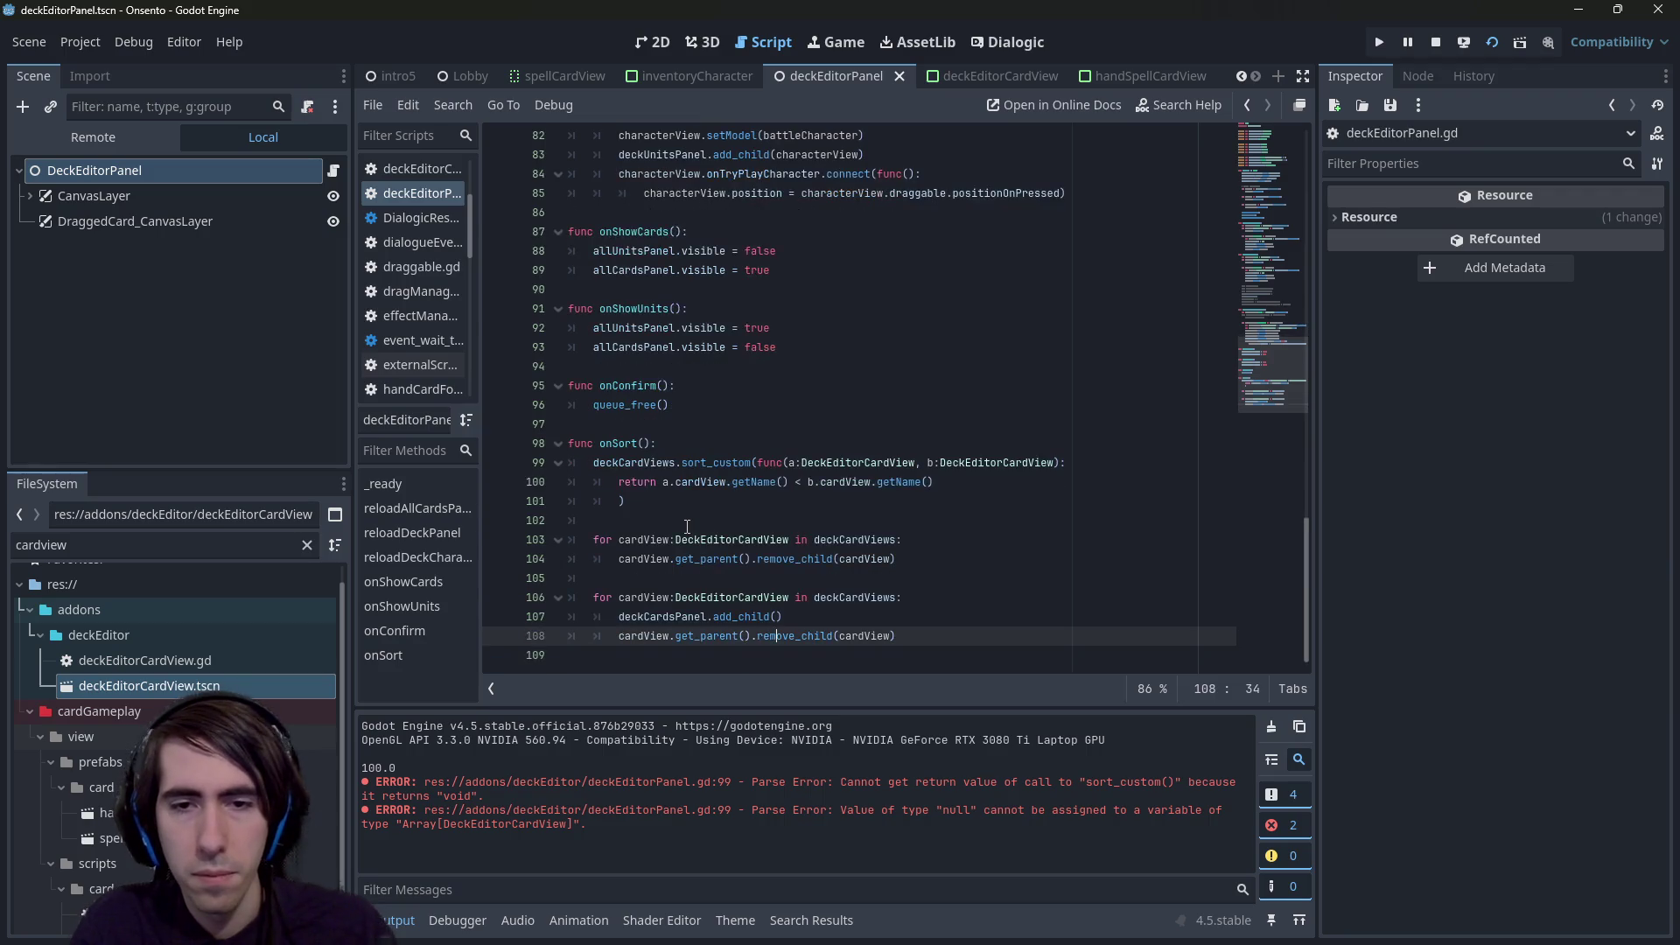
key("ctrl+d")
key("ctrl+c")
key("Up")
key("Left")
key("ctrl+v")
- Delete the second loop's old remove_child line
key("End")
key("Down")
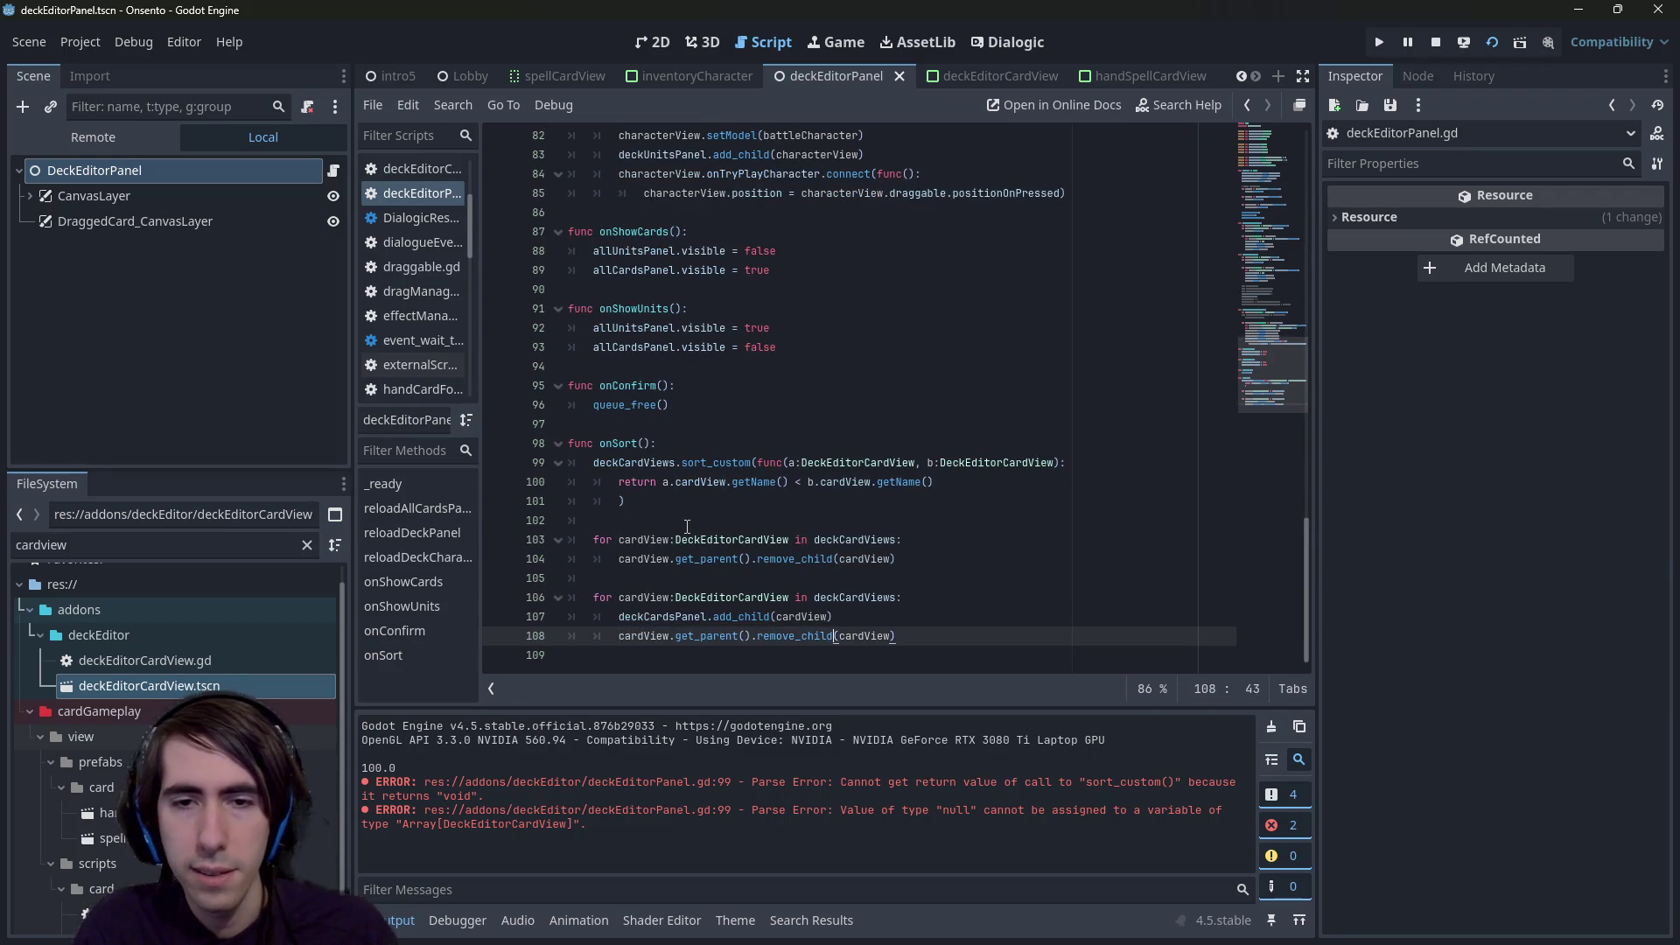
key("shift+alt+Up")
key("Escape")
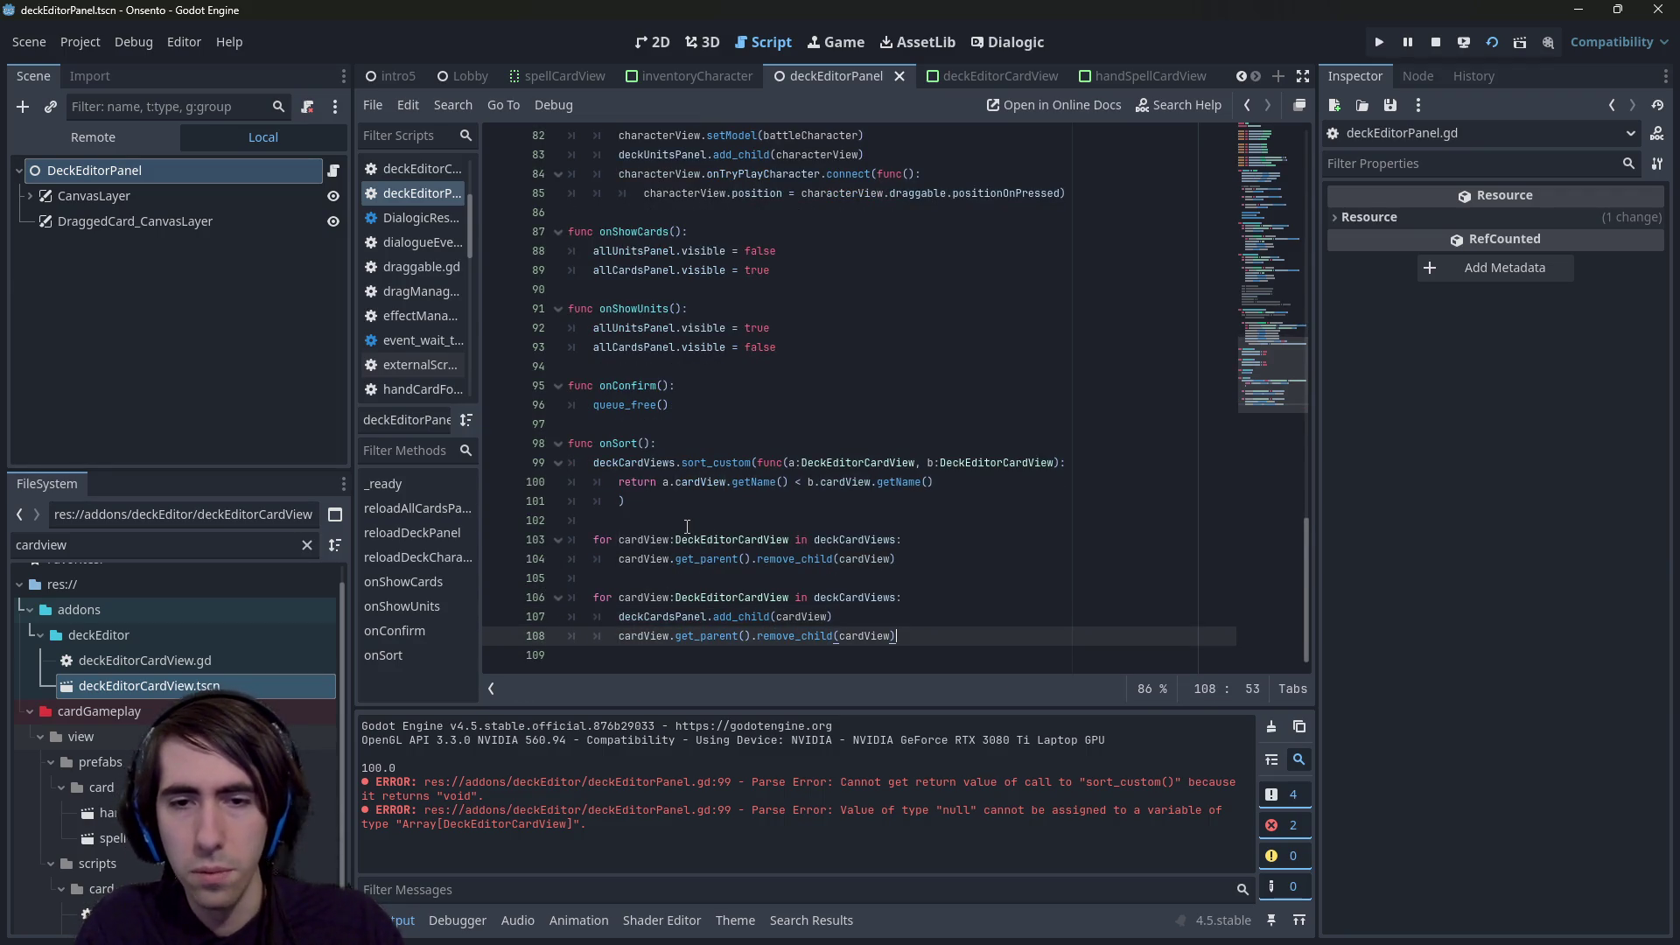
key("ctrl+shift+Left")
key("ctrl+shift+Left")
key("ctrl+shift+Left")
key("BackSpace")
key("BackSpace")
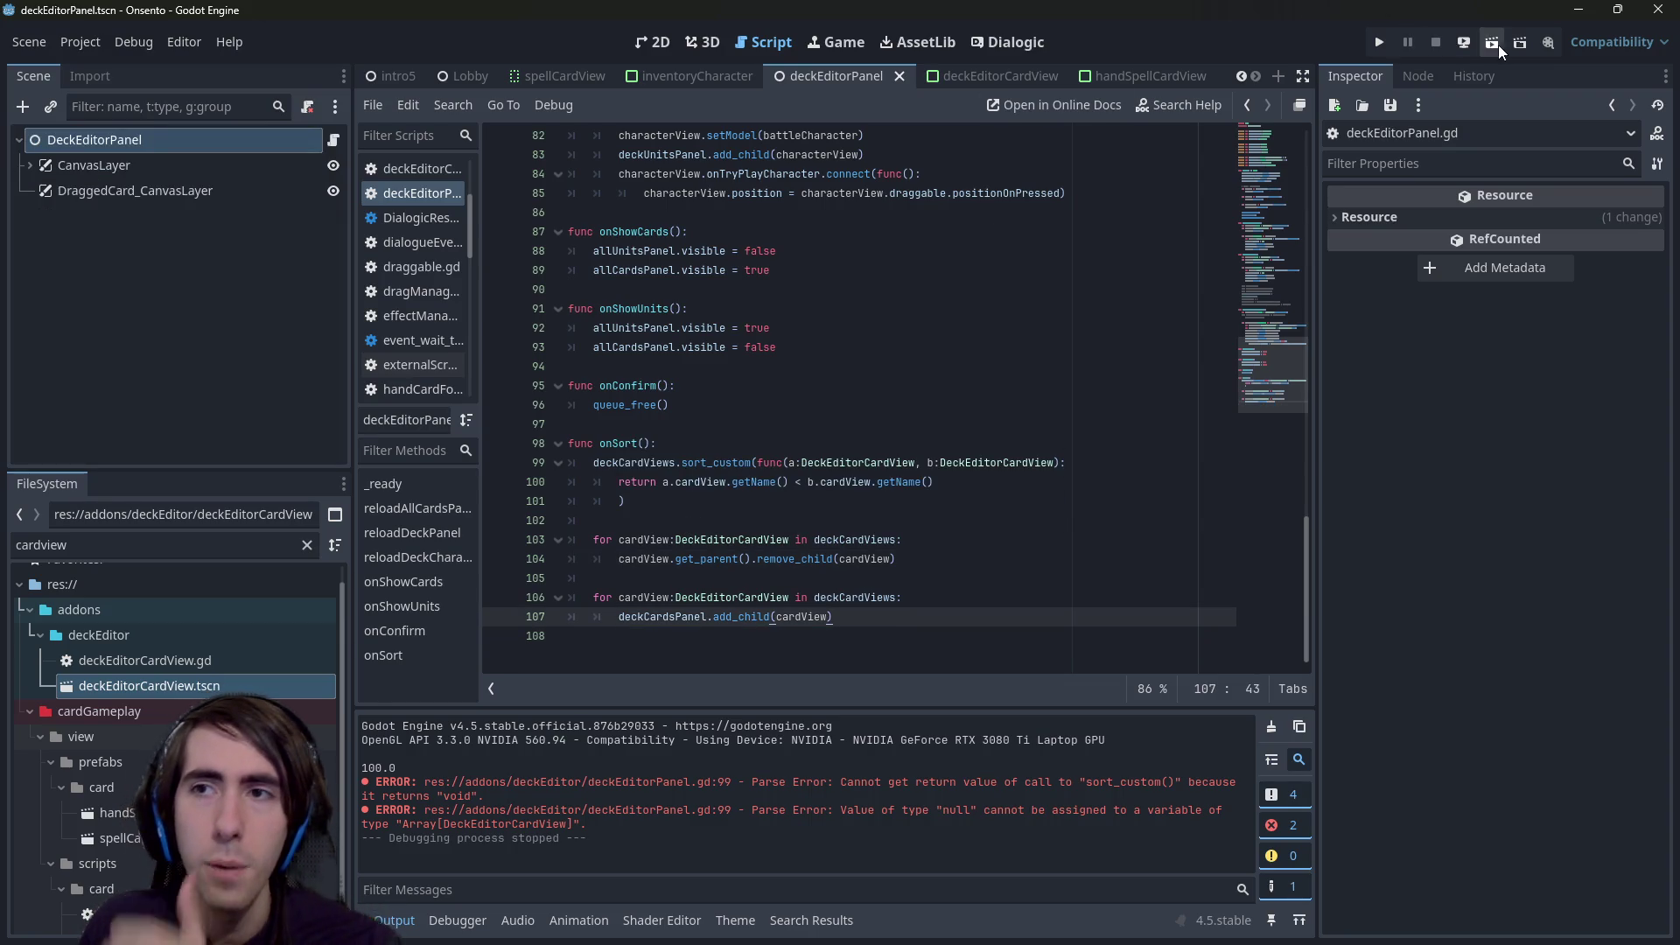
- Run the game and sort the deck cards several times to check the sorting
left_click(1492, 42)
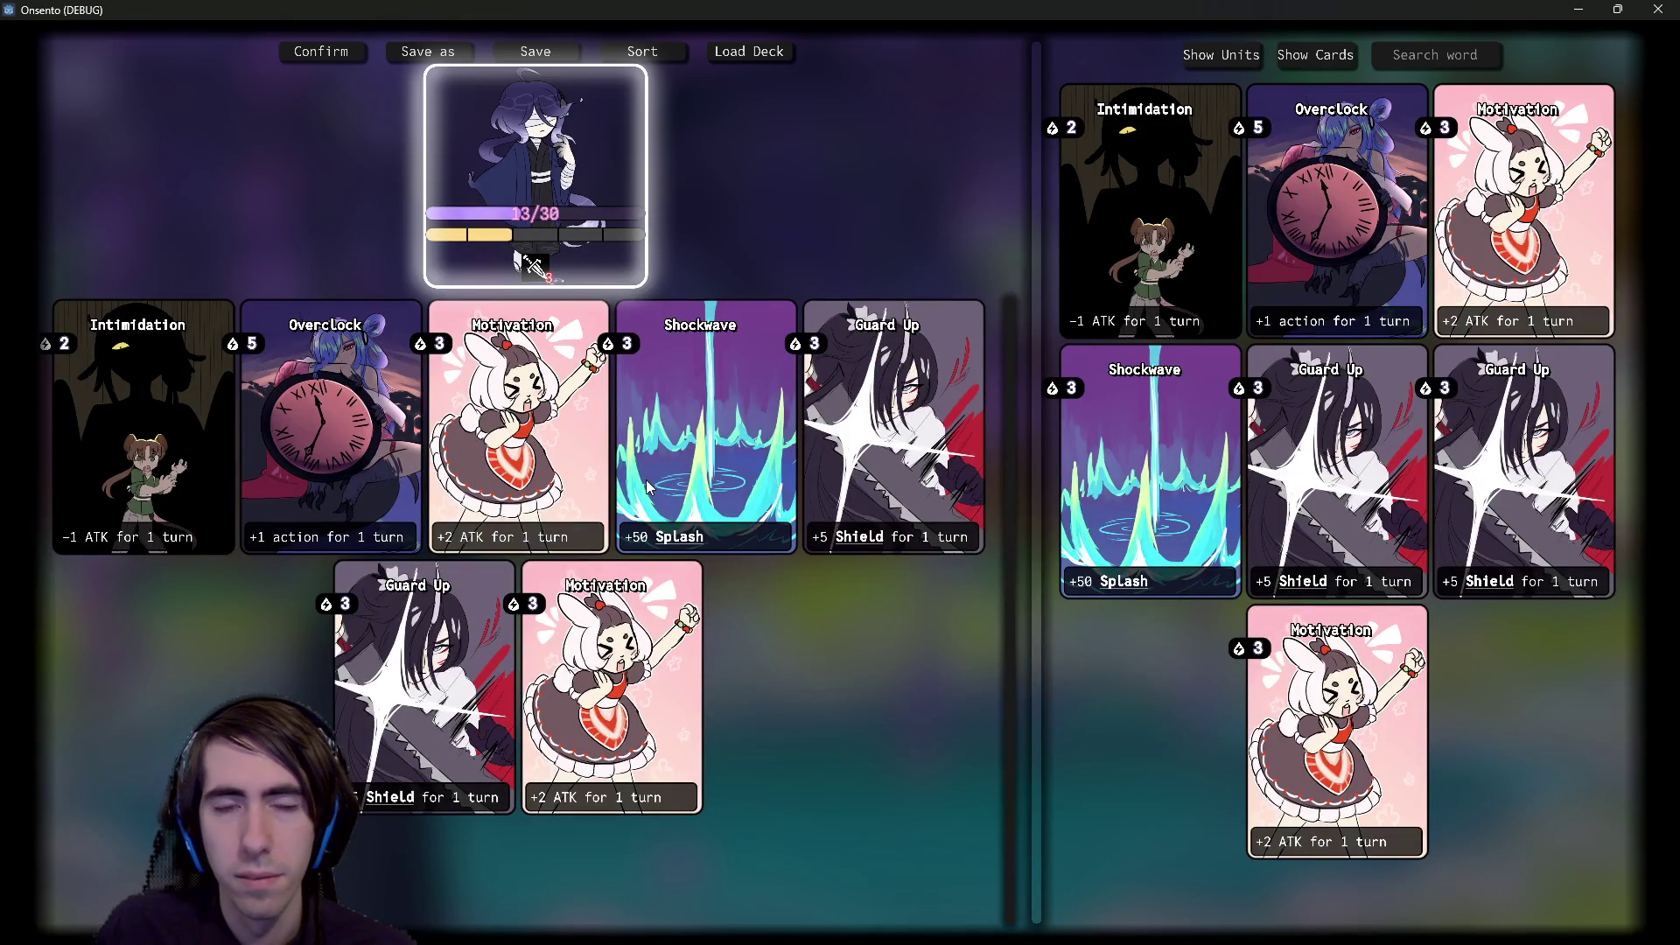
left_click(645, 54)
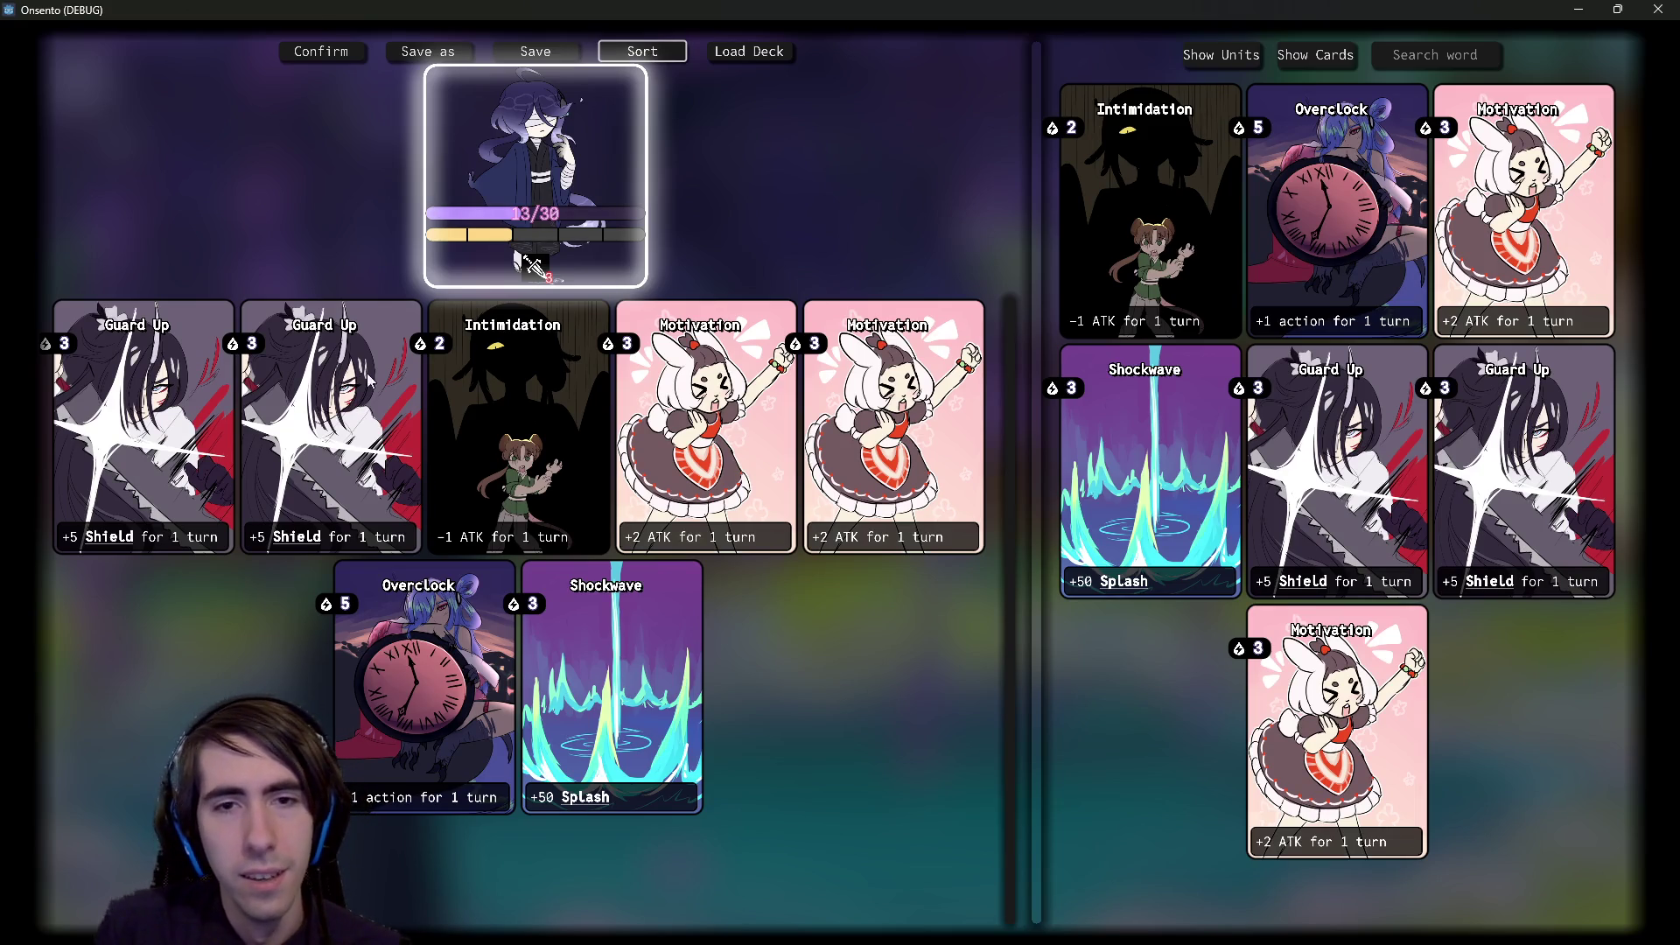
left_click(648, 54)
left_click(628, 55)
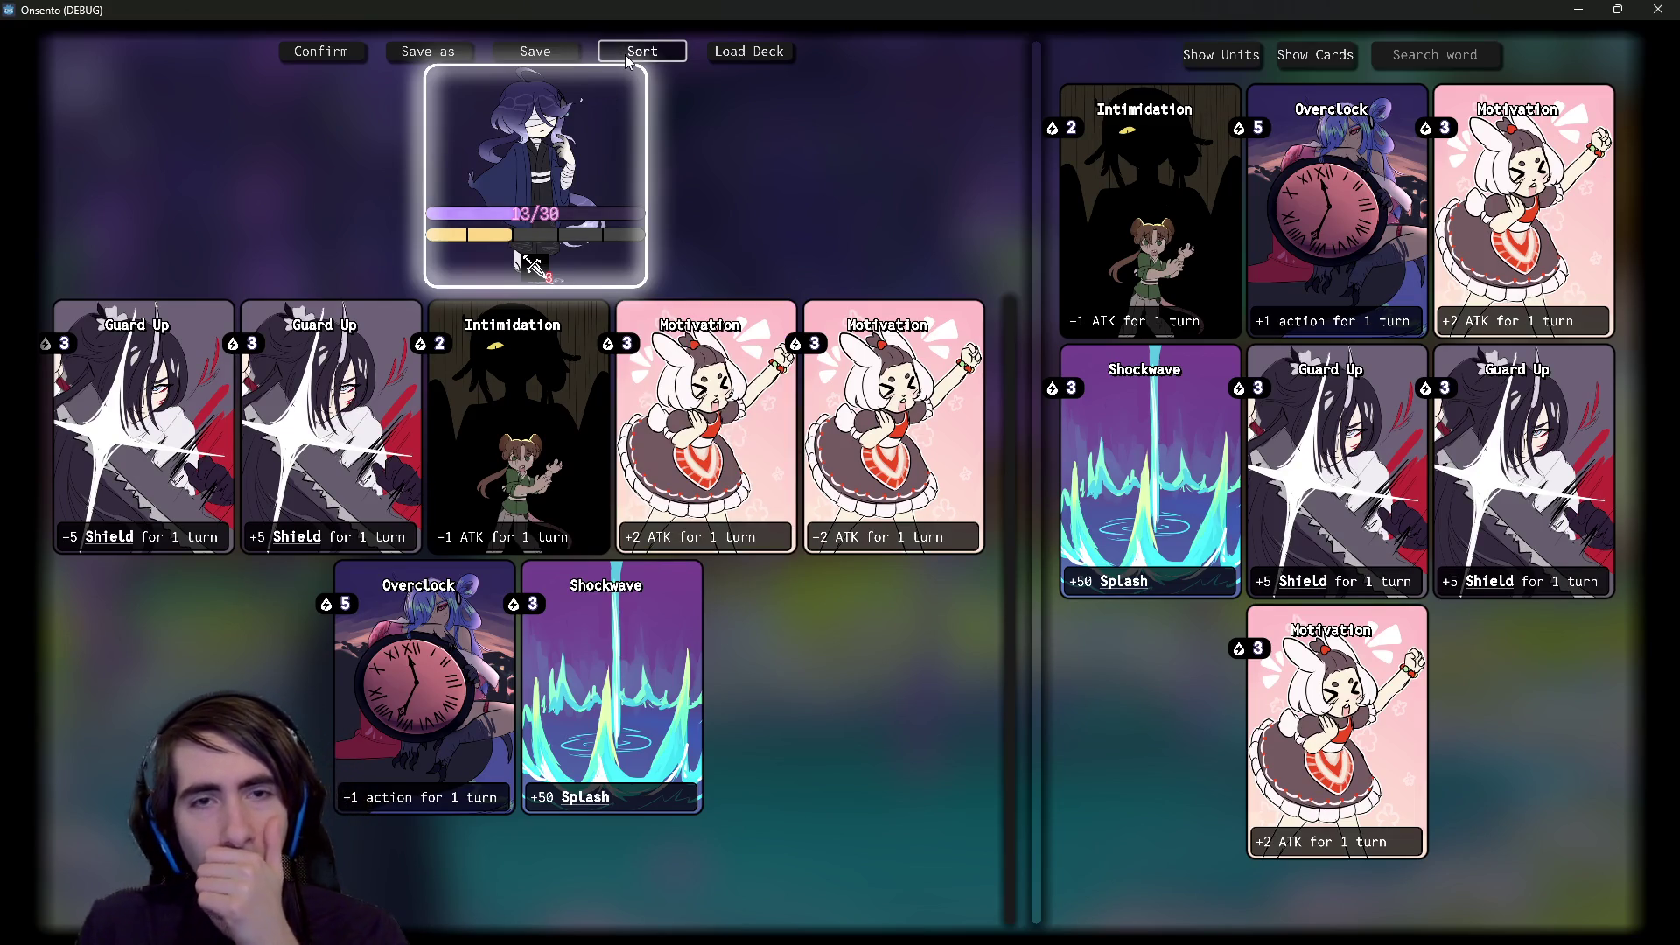
left_click(676, 62)
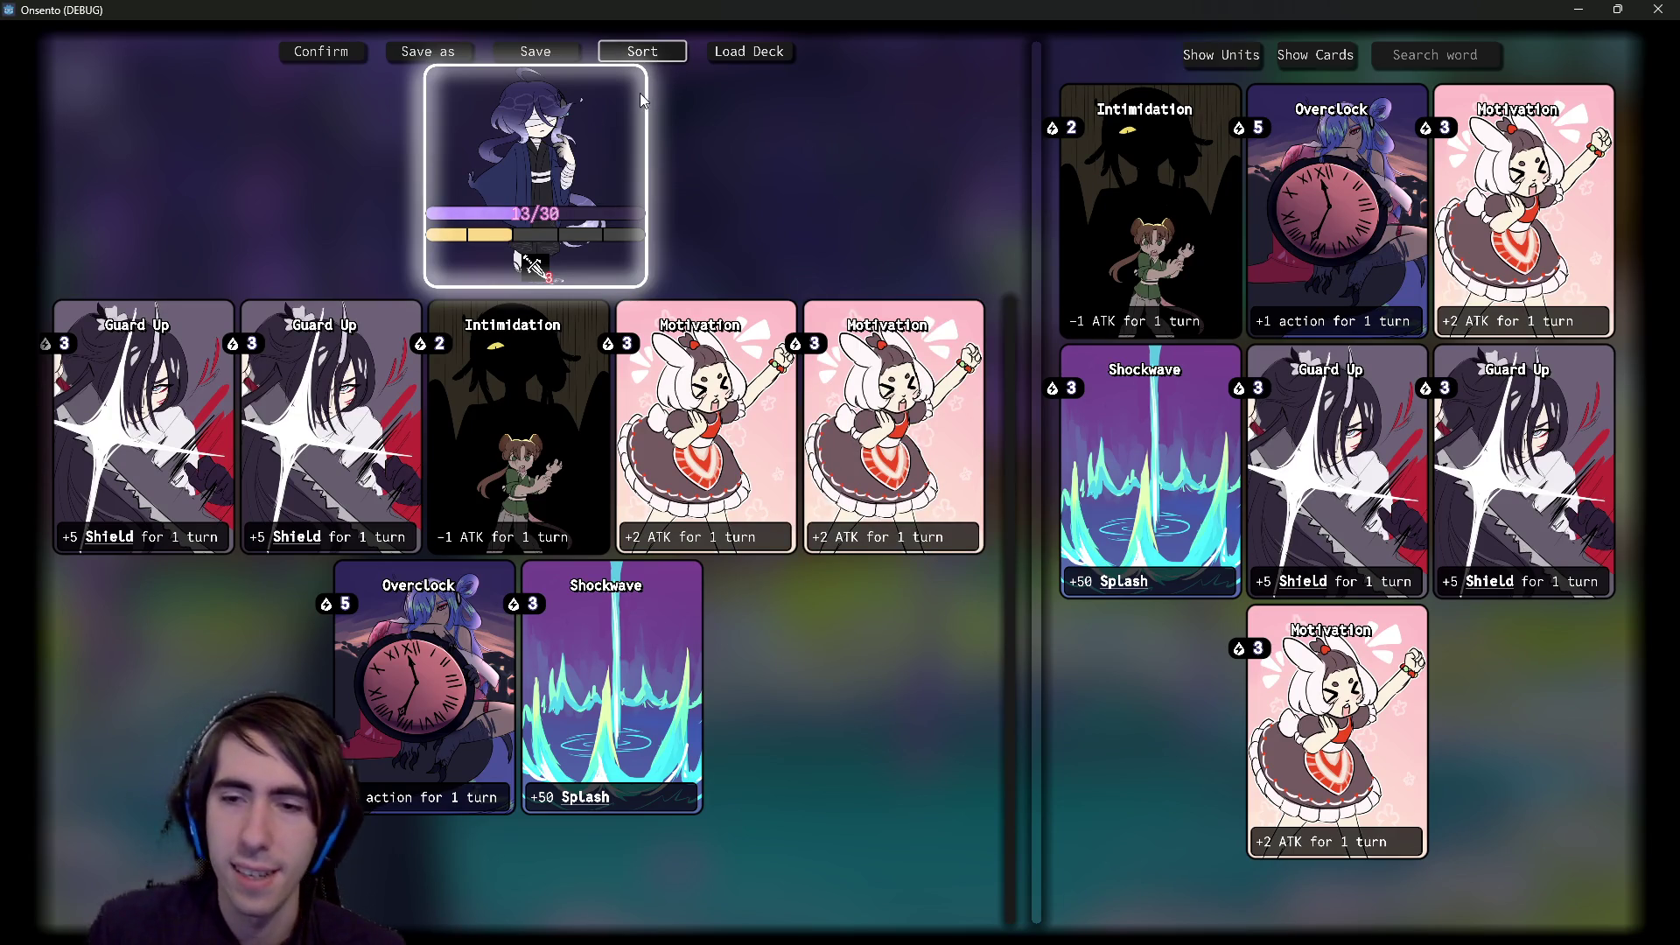
- Drag the Guard Up and Overclock cards to test snap-back, then close the game
mouse_move(286, 460)
left_mouse_down()
mouse_move(399, 487)
mouse_move(394, 516)
left_mouse_up()
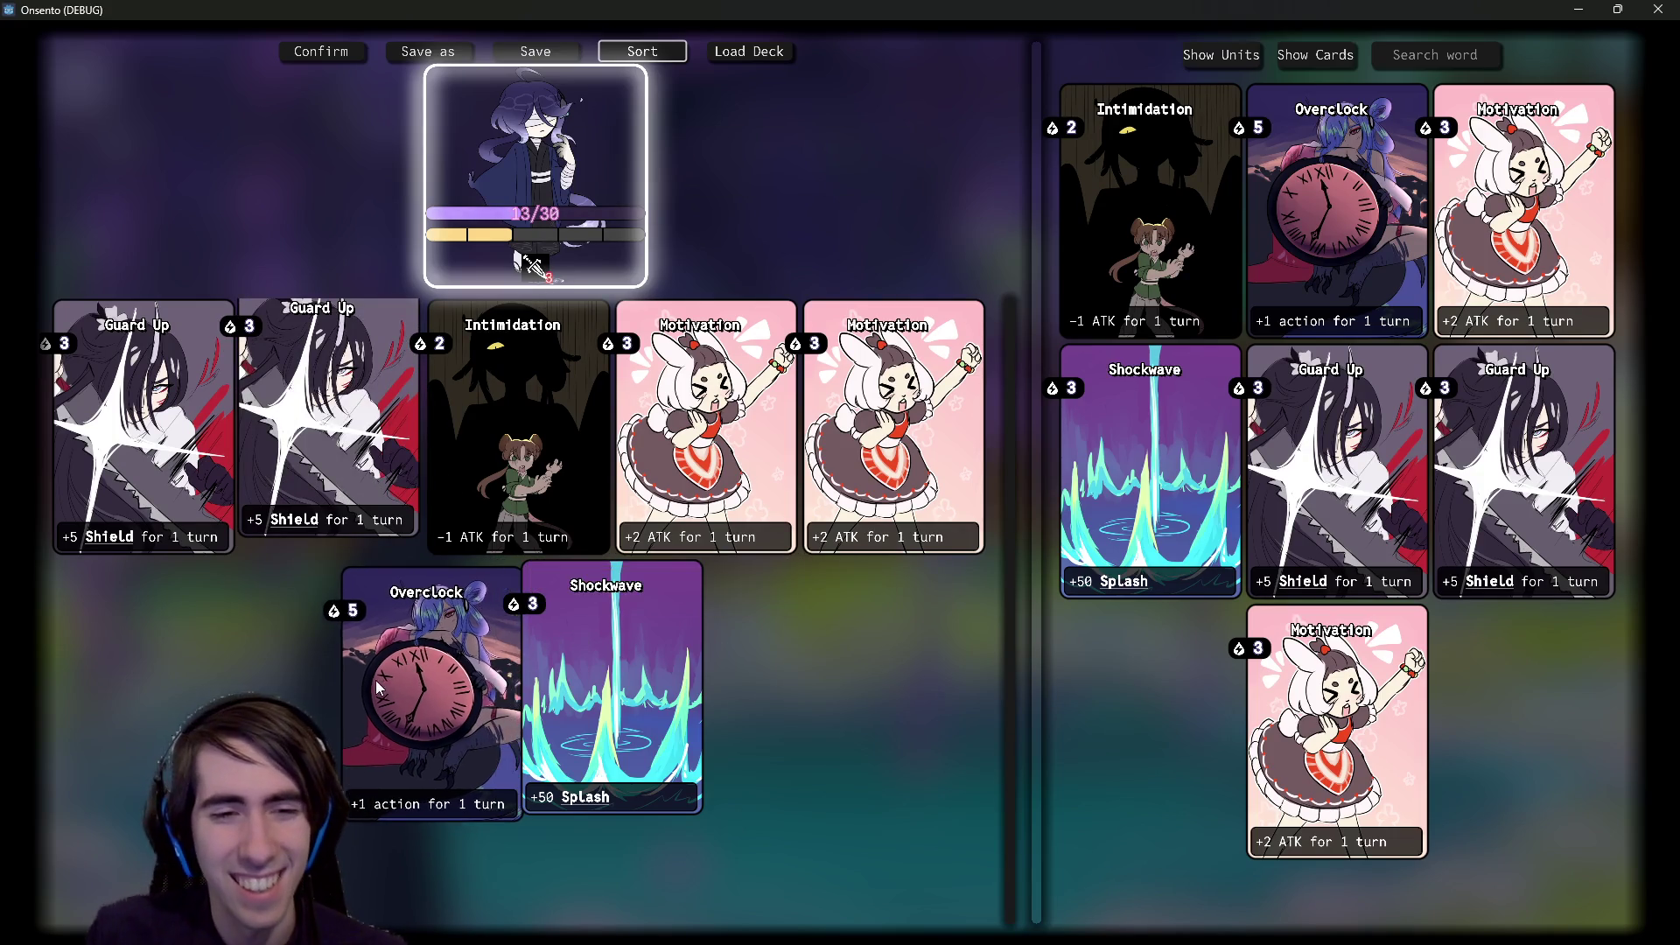
mouse_move(378, 689)
left_mouse_down()
mouse_move(463, 420)
mouse_move(613, 350)
mouse_move(658, 52)
left_mouse_up()
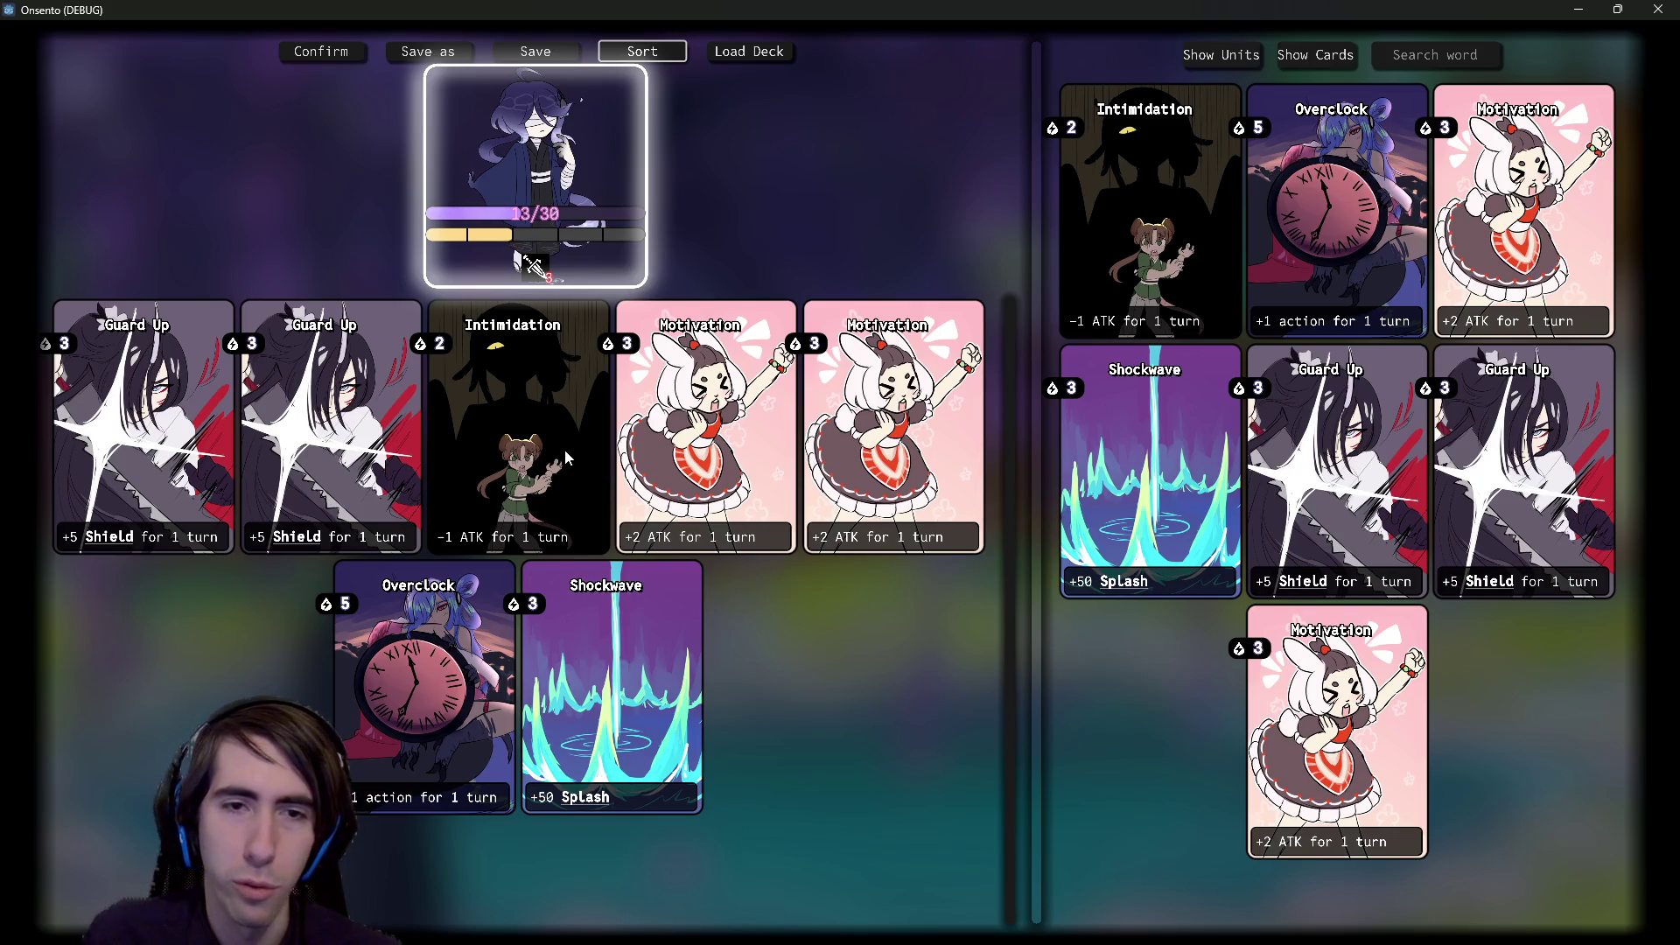
left_click(1658, 9)
- Open the deckEditorCardView scene in the 2D view
left_click(950, 626)
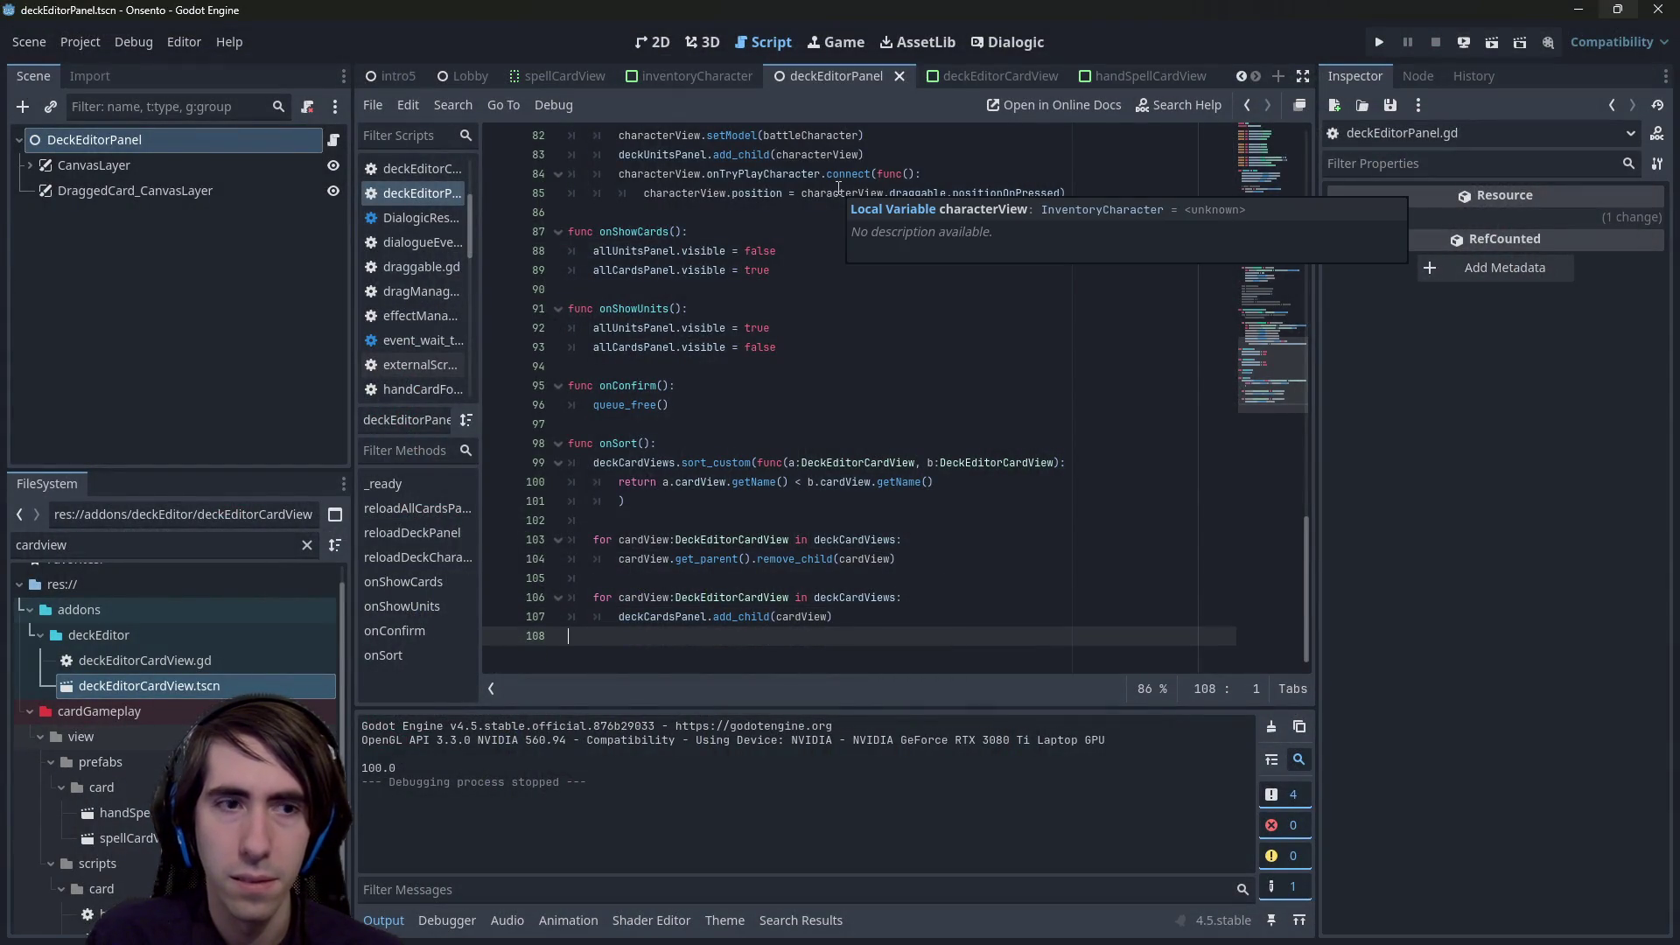
left_click(989, 77)
key("ctrl+F1")
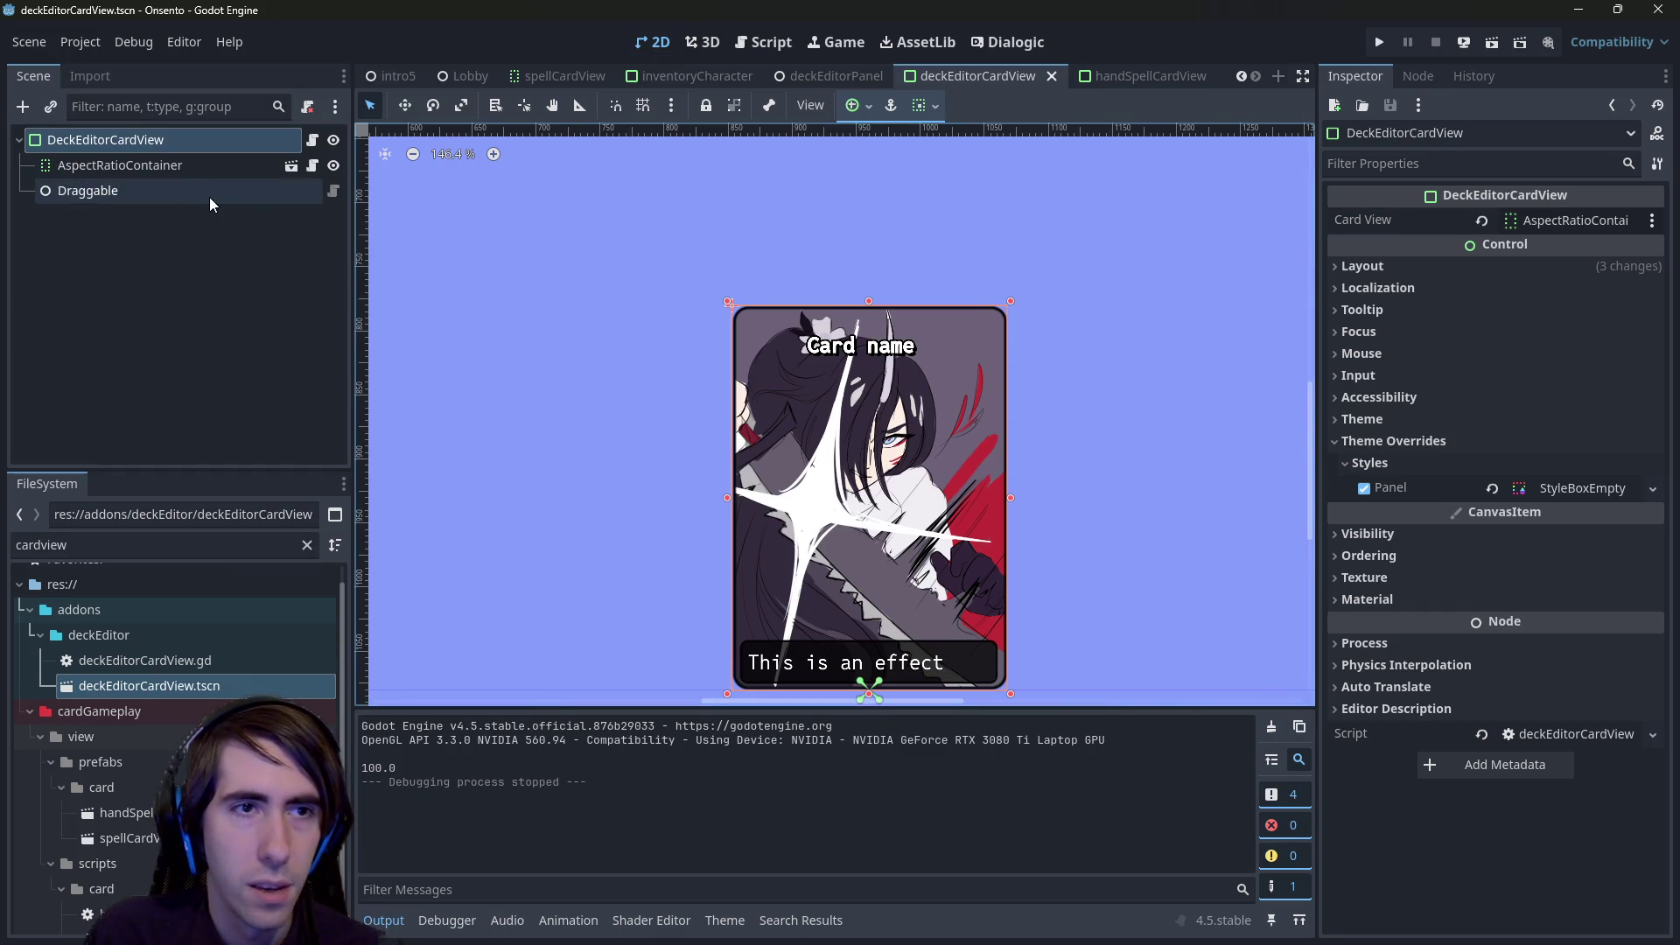
- Copy the opening mouse-button check lines of draggable.gd's _input, then open deckEditorCardView.gd
left_click(335, 193)
scroll(681, 326, "up", 10)
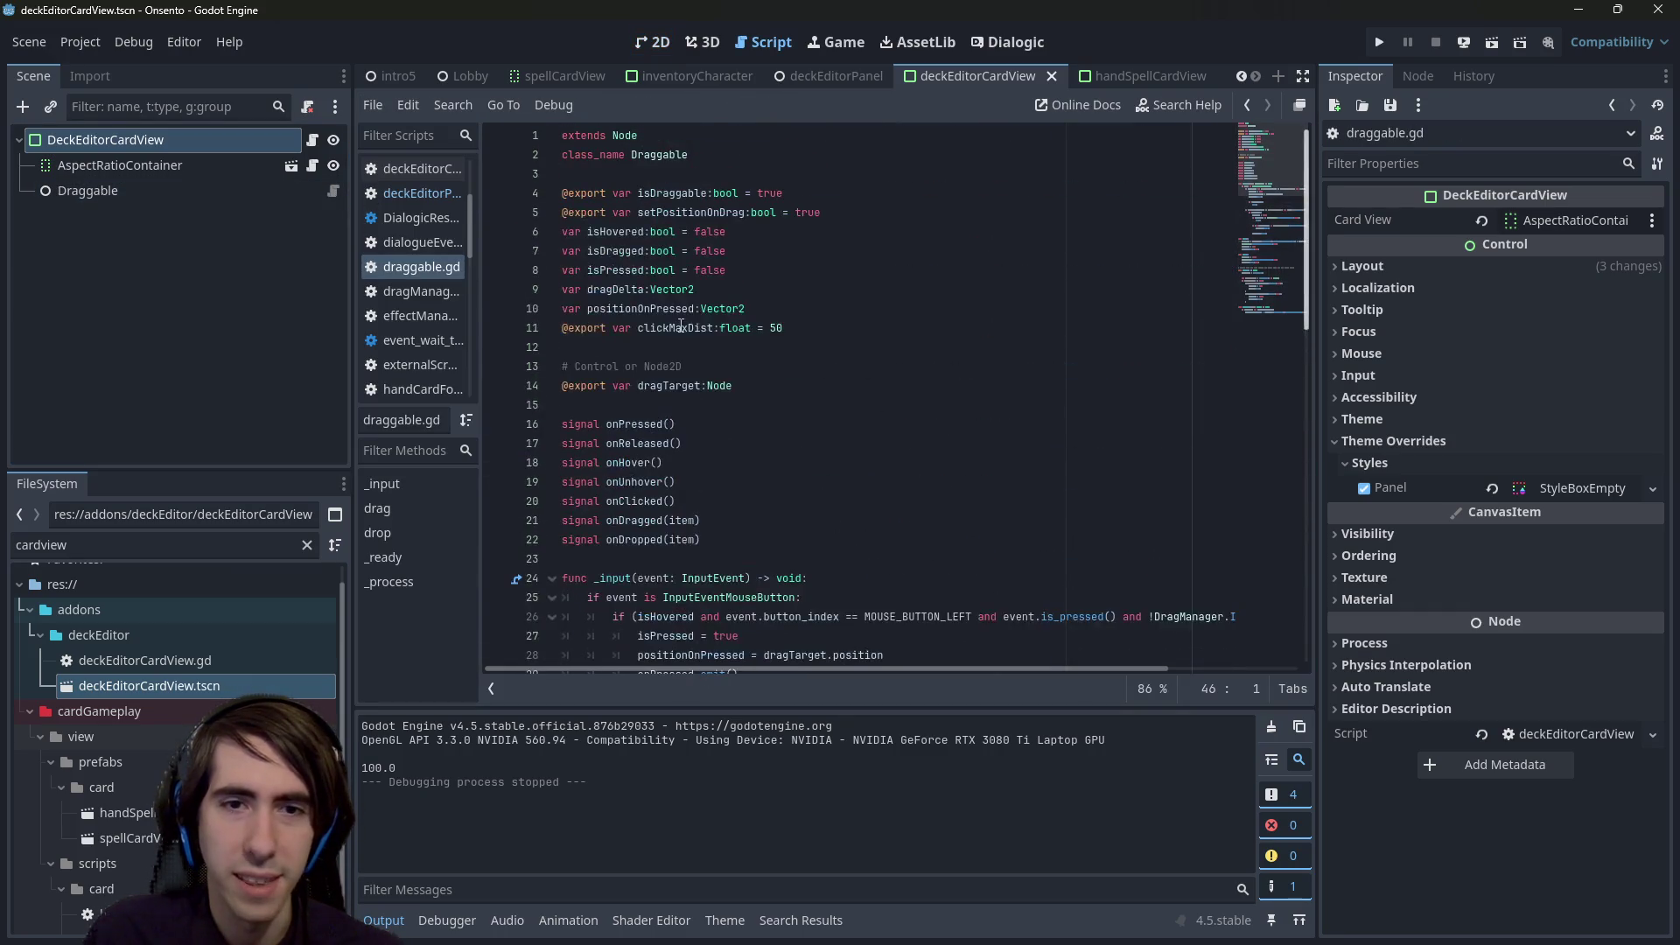
scroll(664, 461, "down", 6)
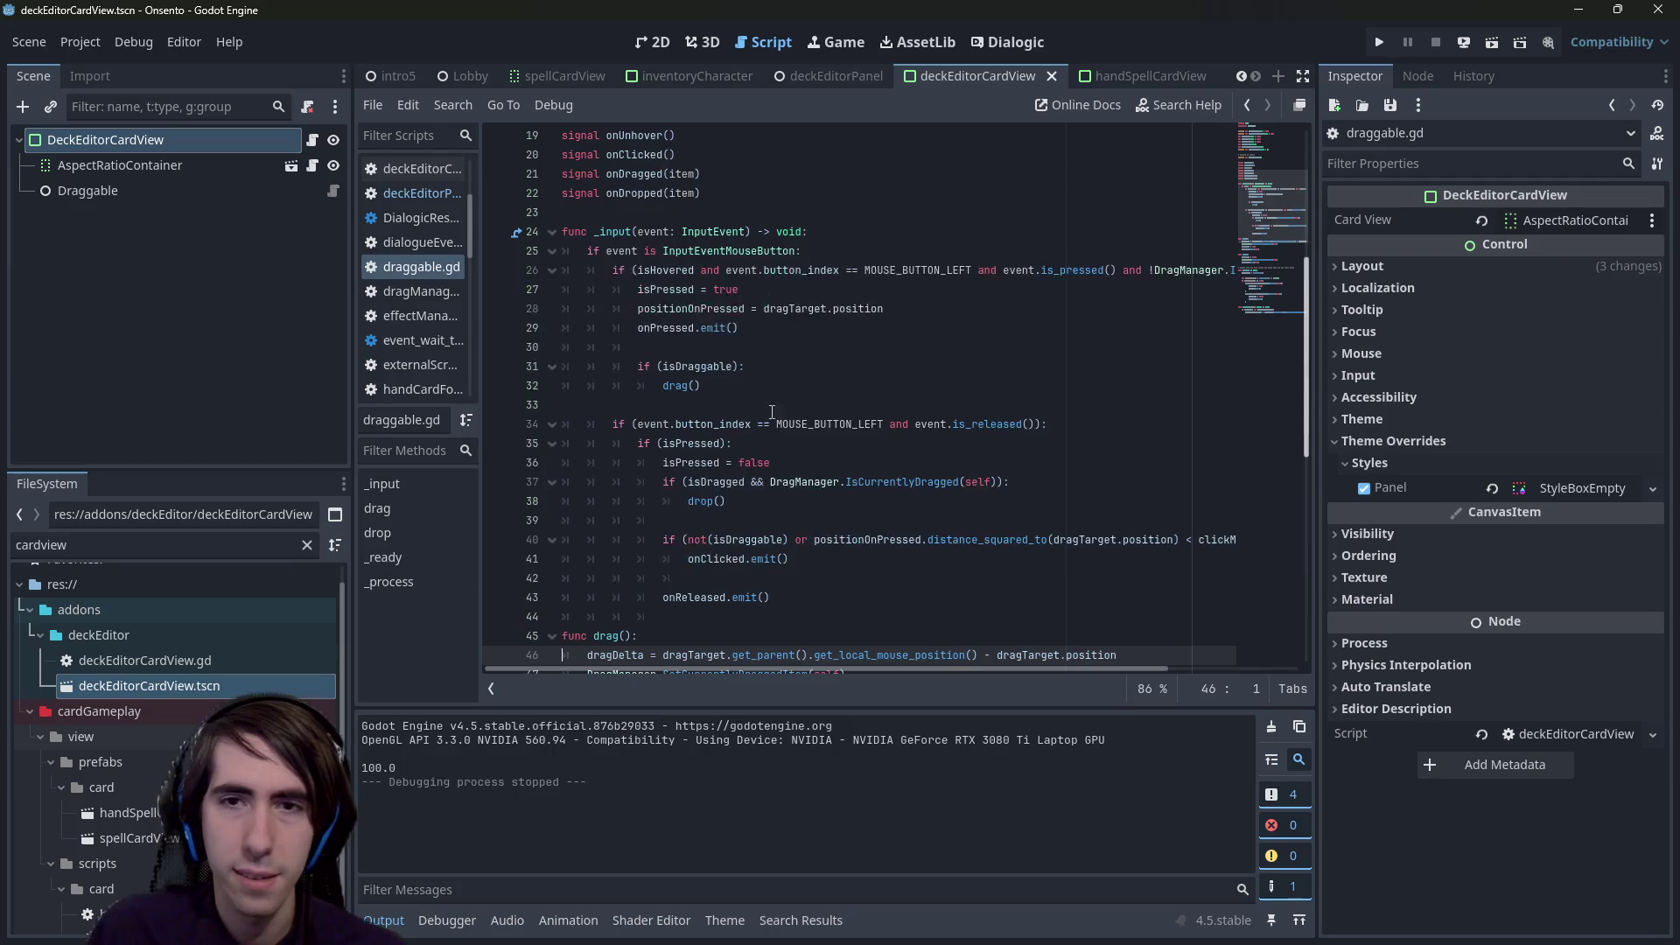
double_click(932, 271)
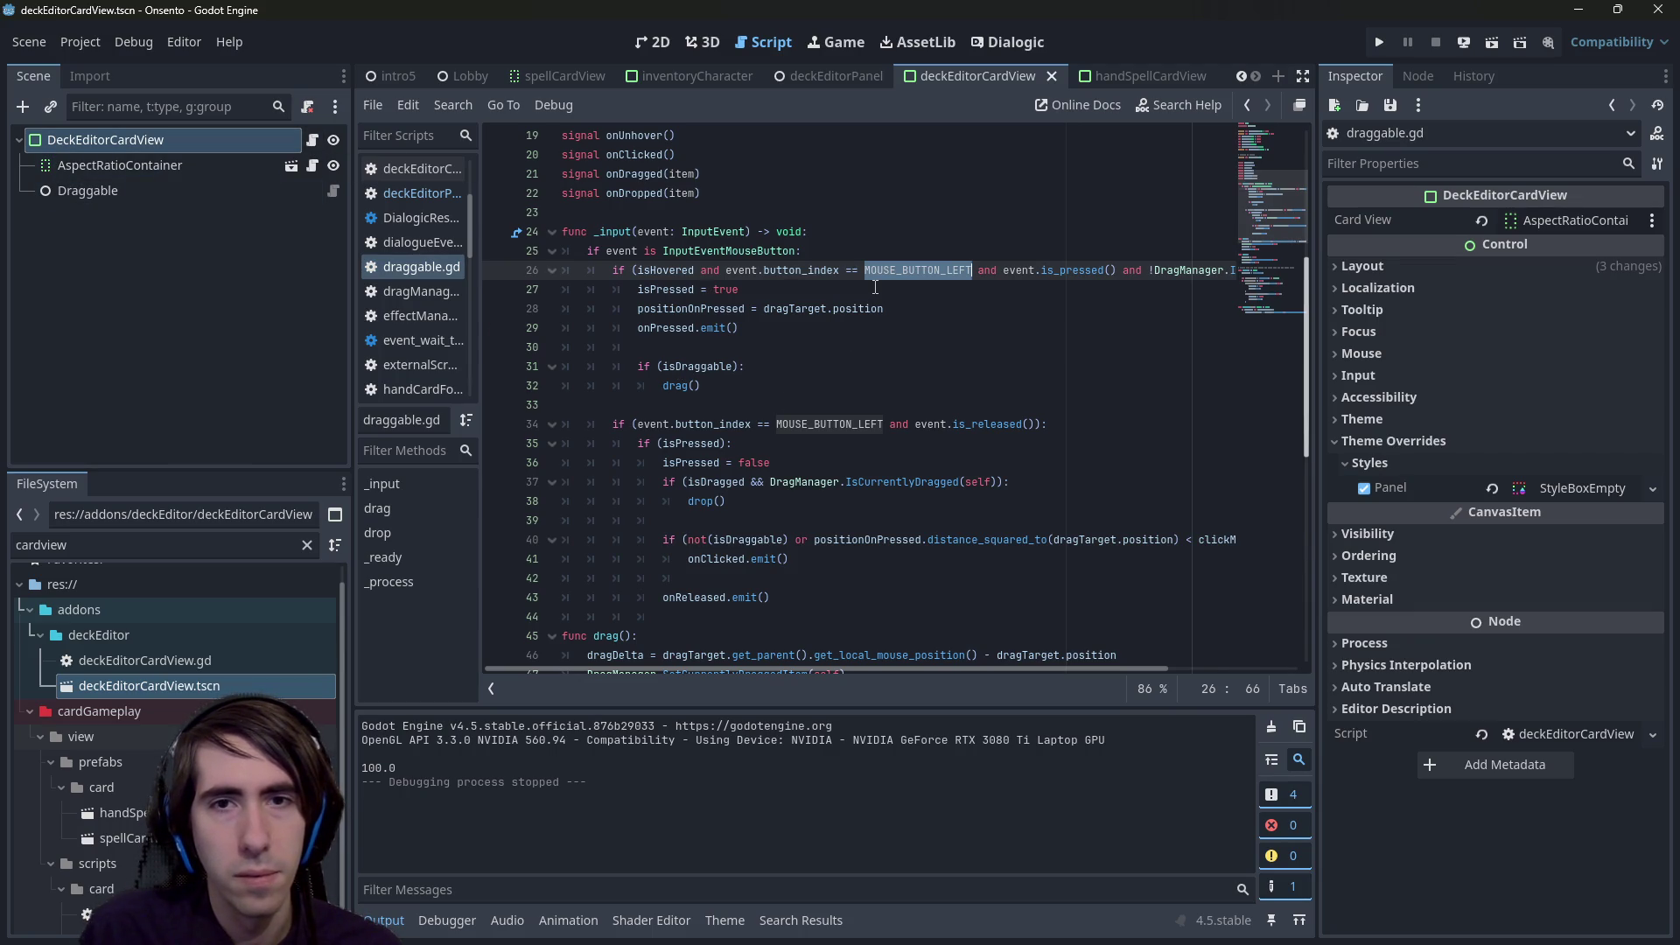
scroll(875, 287, "up", 1)
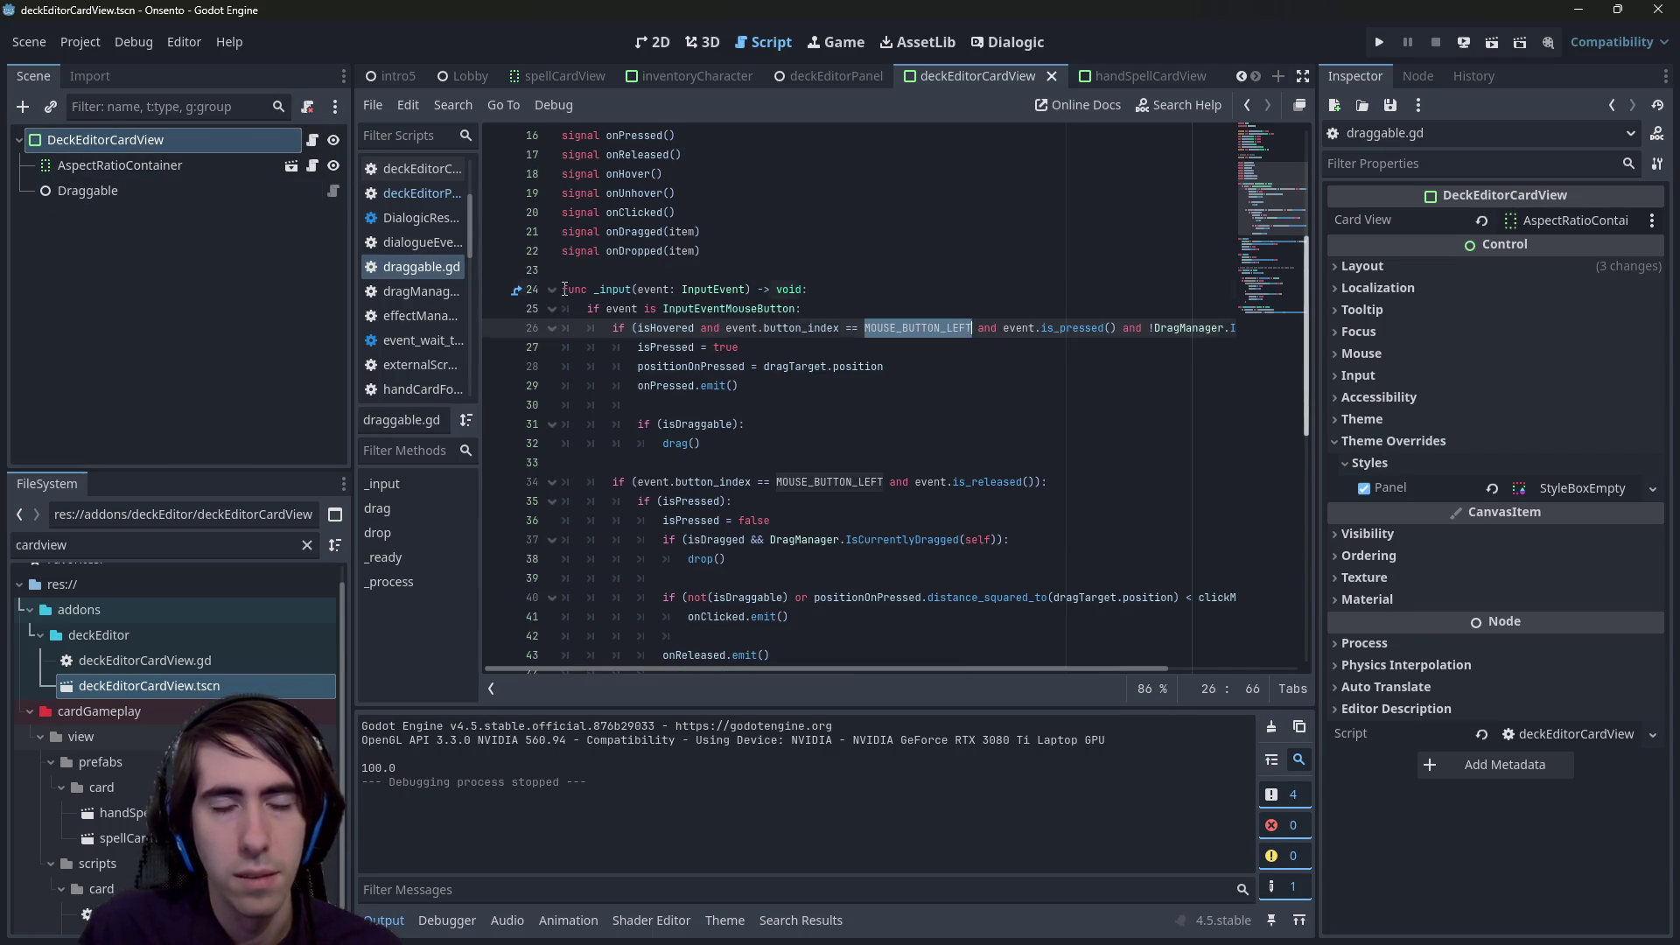
left_click_drag(564, 289, 558, 348)
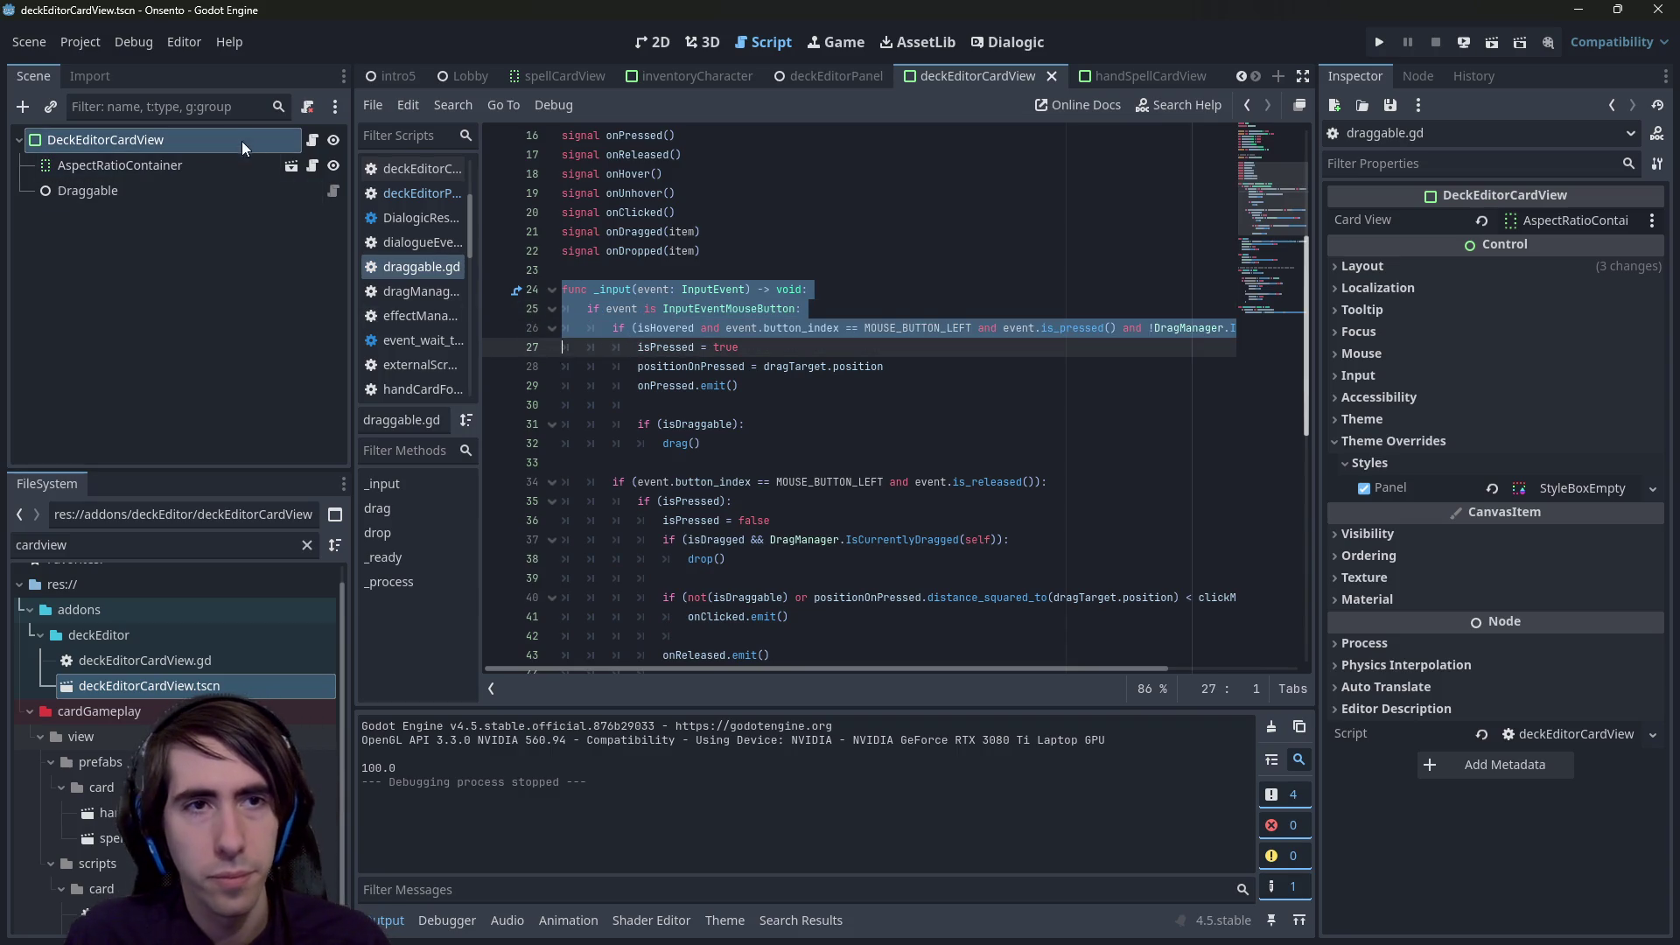
left_click(313, 143)
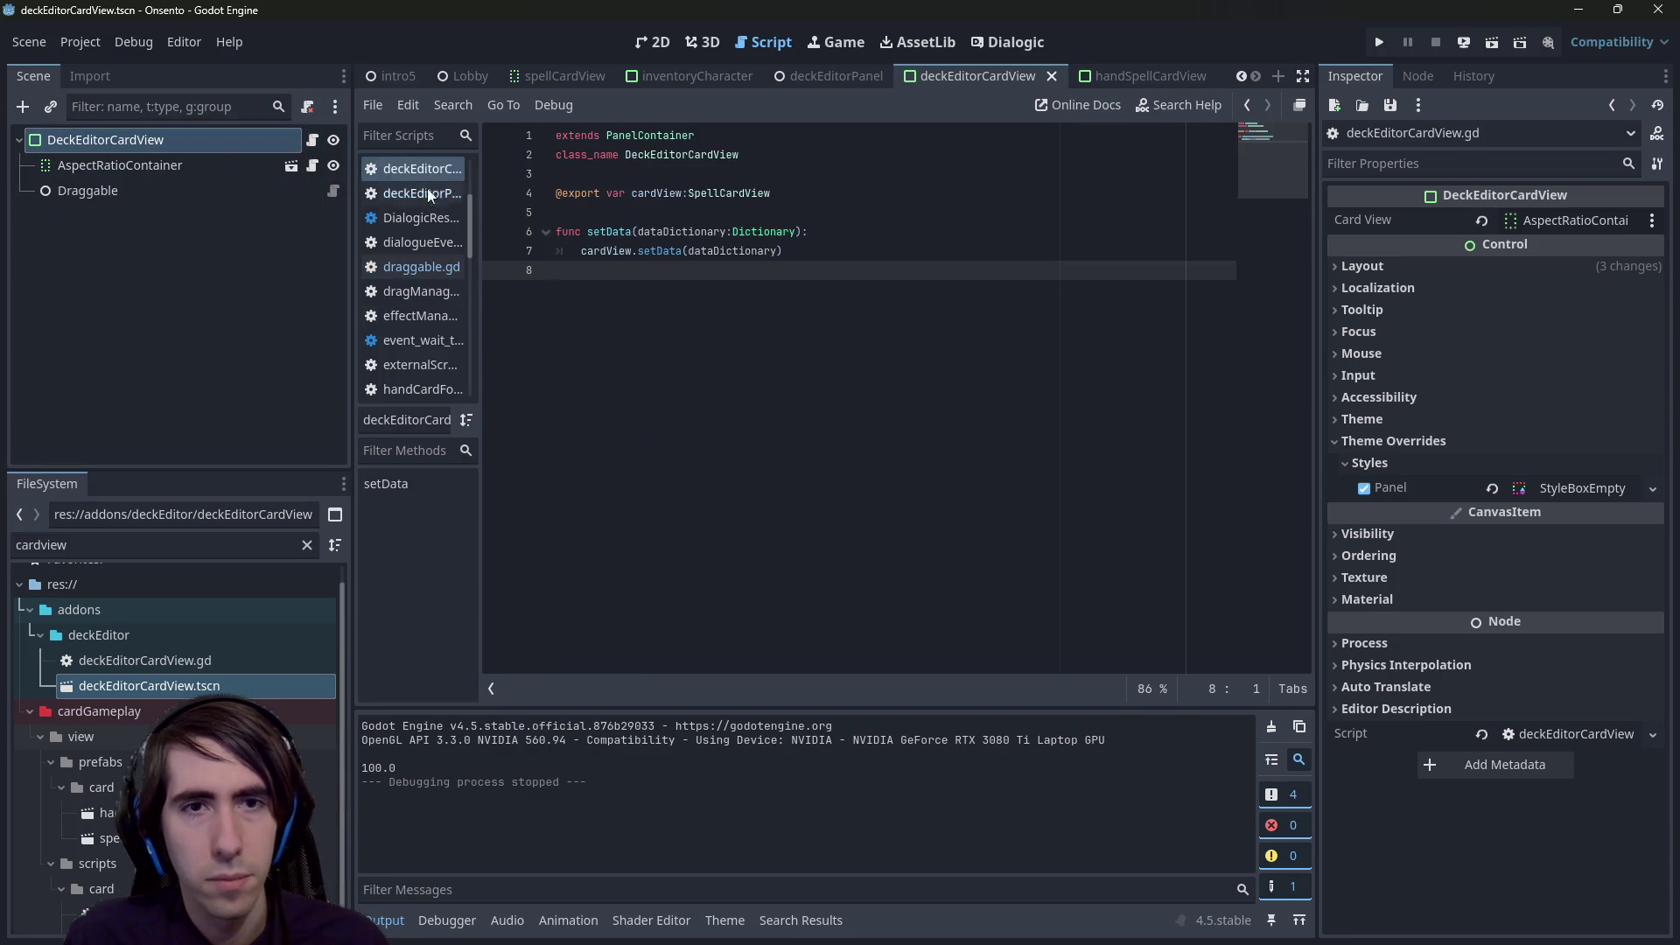
- Paste the _input lines below setData and change MOUSE_BUTTON_LEFT to MOUSE_BUTTON_RIGHT
left_click(847, 353)
key("ctrl+v")
double_click(709, 308)
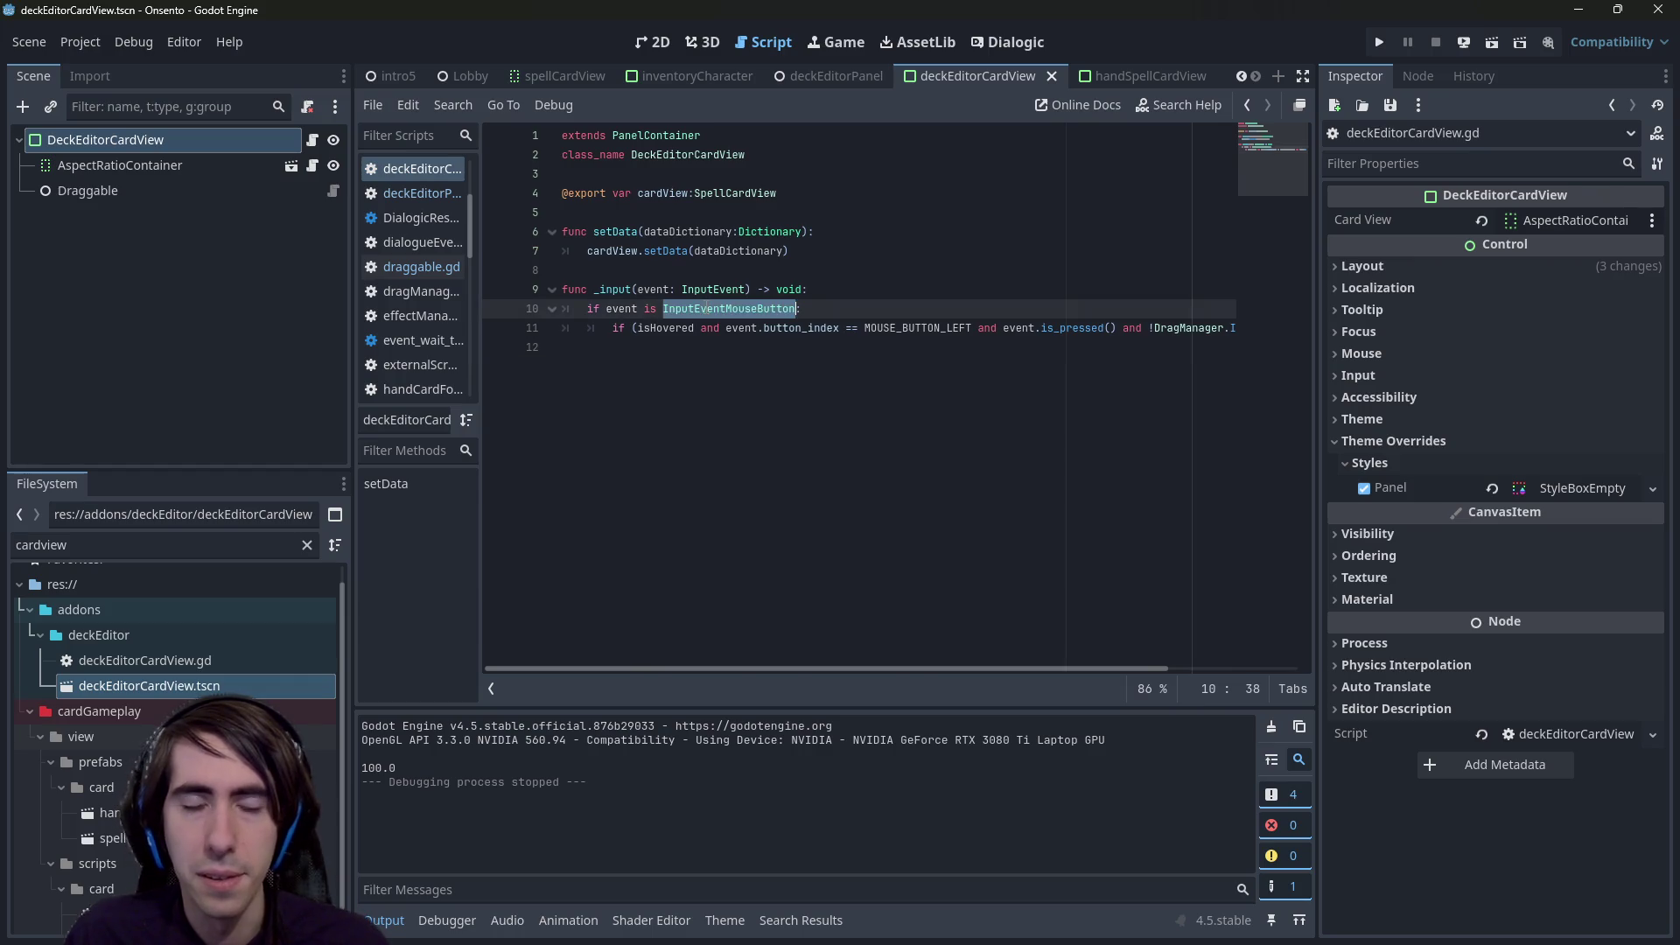
double_click(917, 327)
type("MOUSE_BUTTON_R")
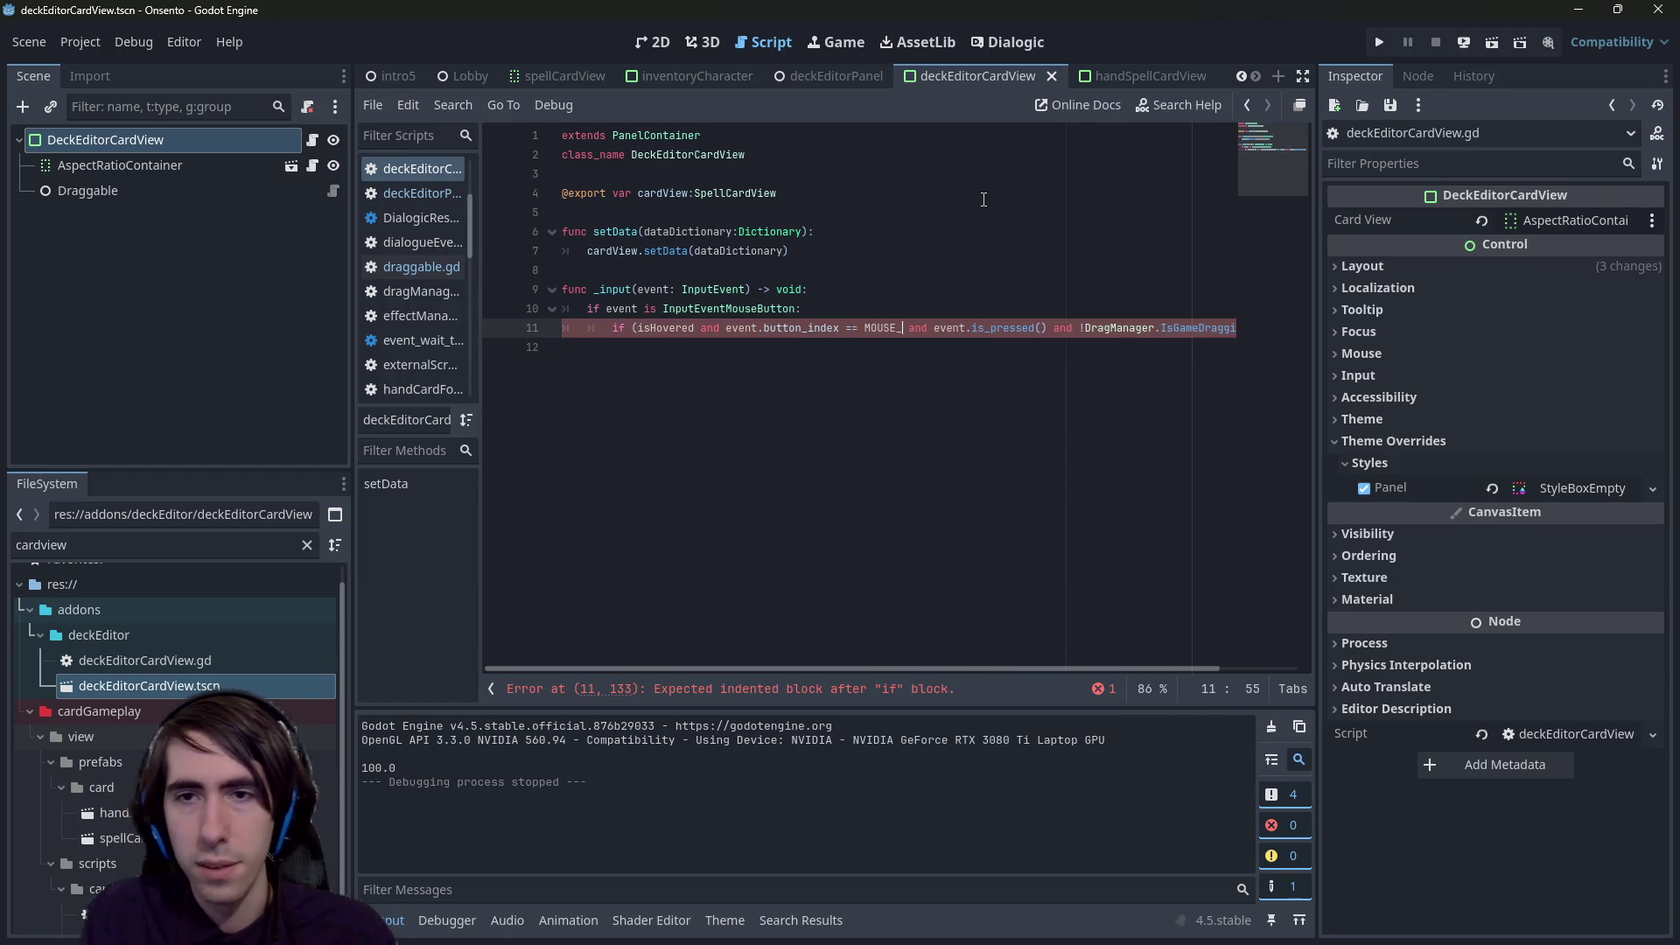
key("Return")
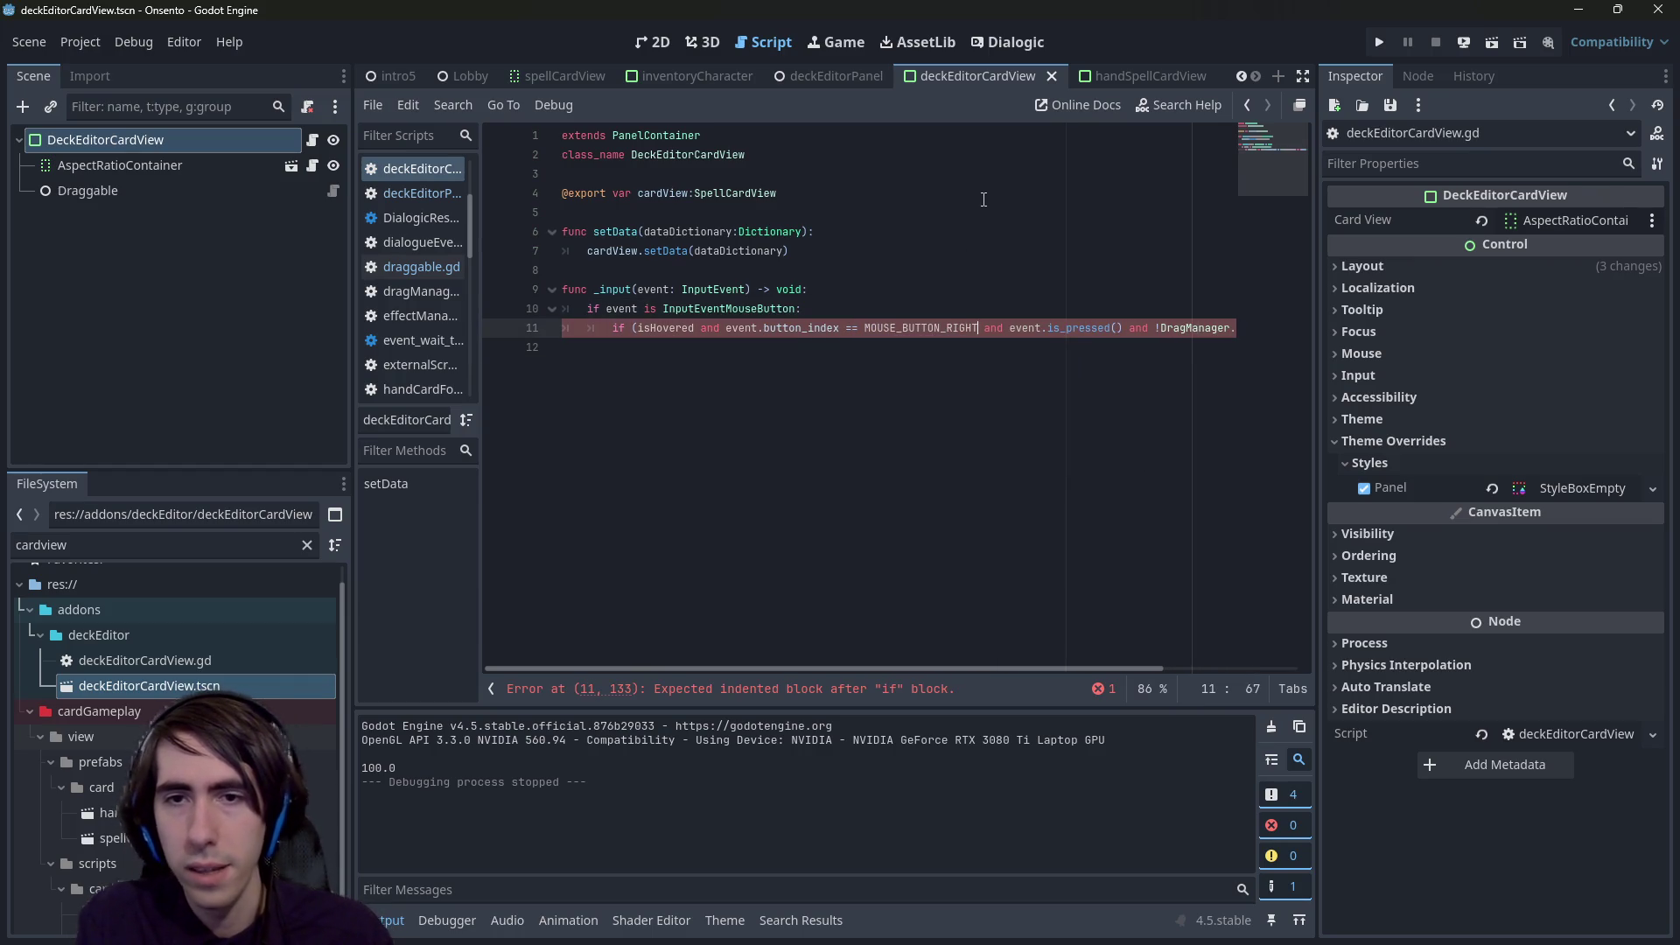
key("ctrl+s")
key("ctrl+shift+Right")
key("ctrl+shift+Right")
key("ctrl+shift+Right")
key("ctrl+shift+Right")
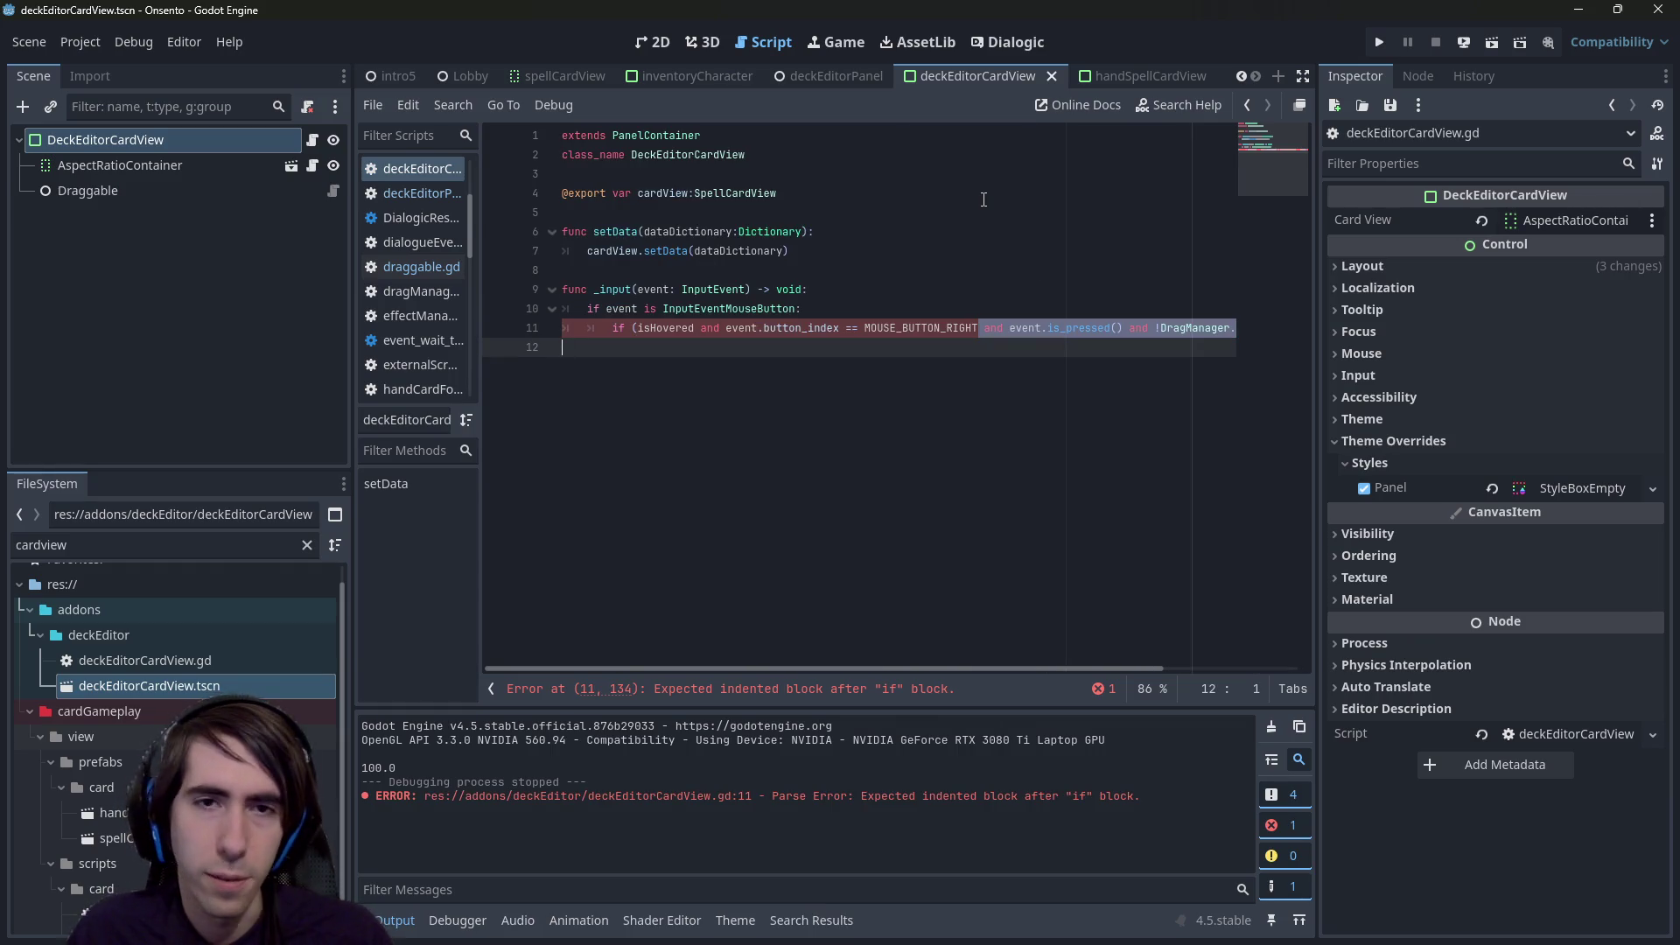
left_click(853, 351)
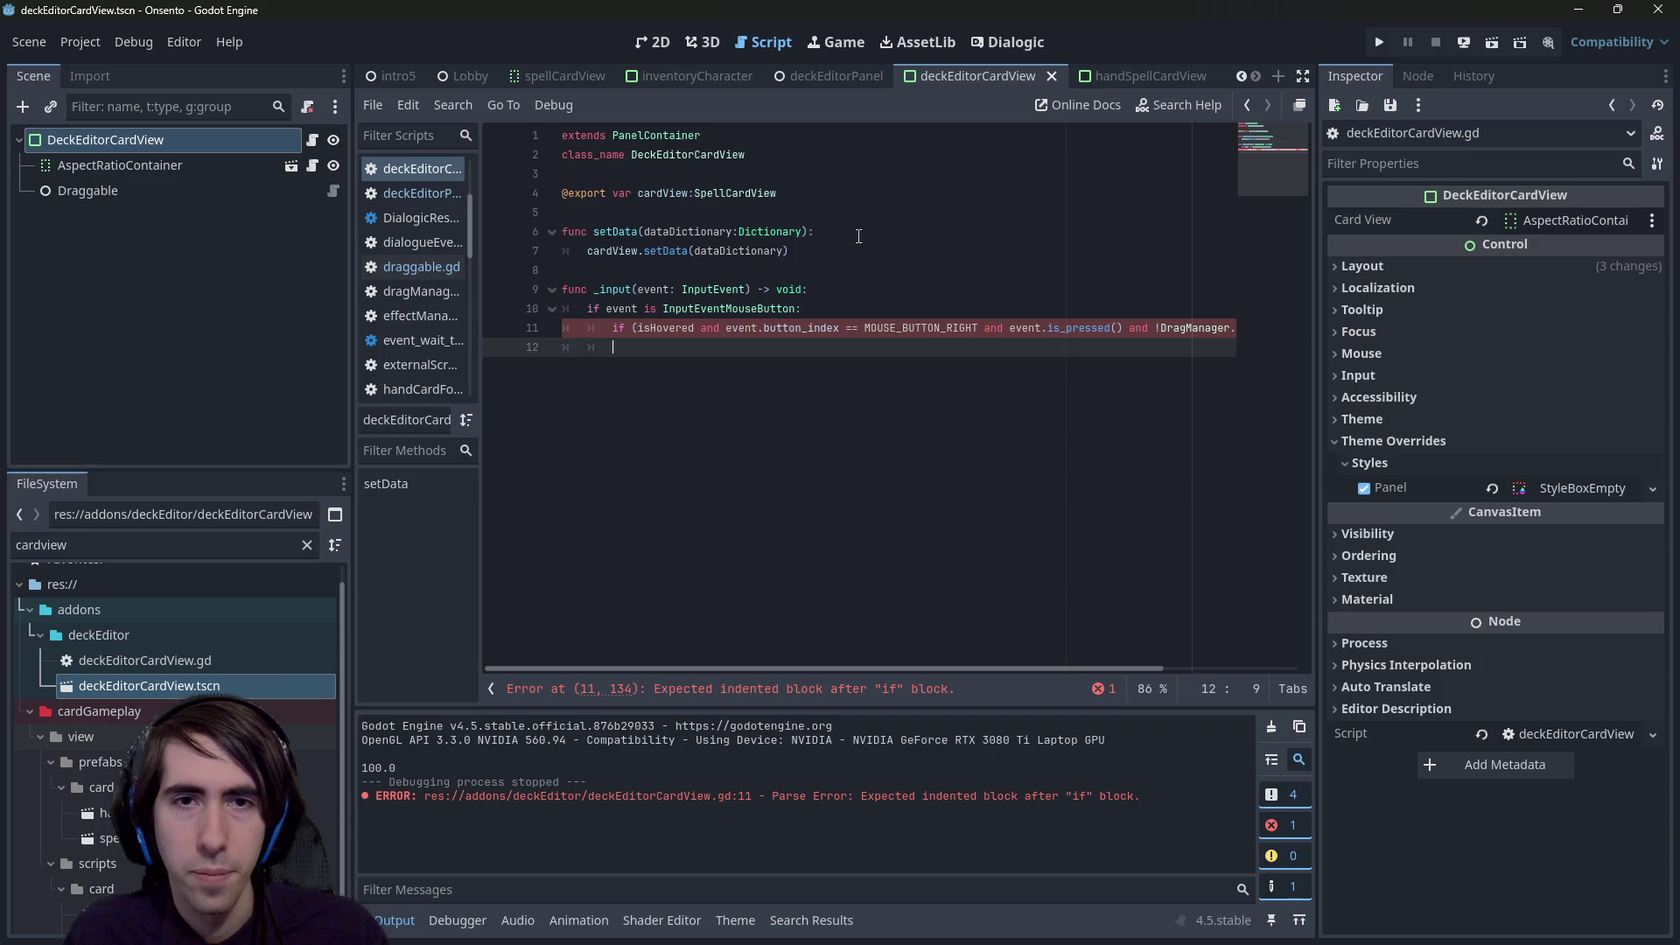
- Declare signal onRightClicked() below the exported cardView variable and save
left_click(872, 187)
key("Return")
key("Return")
type("signal on")
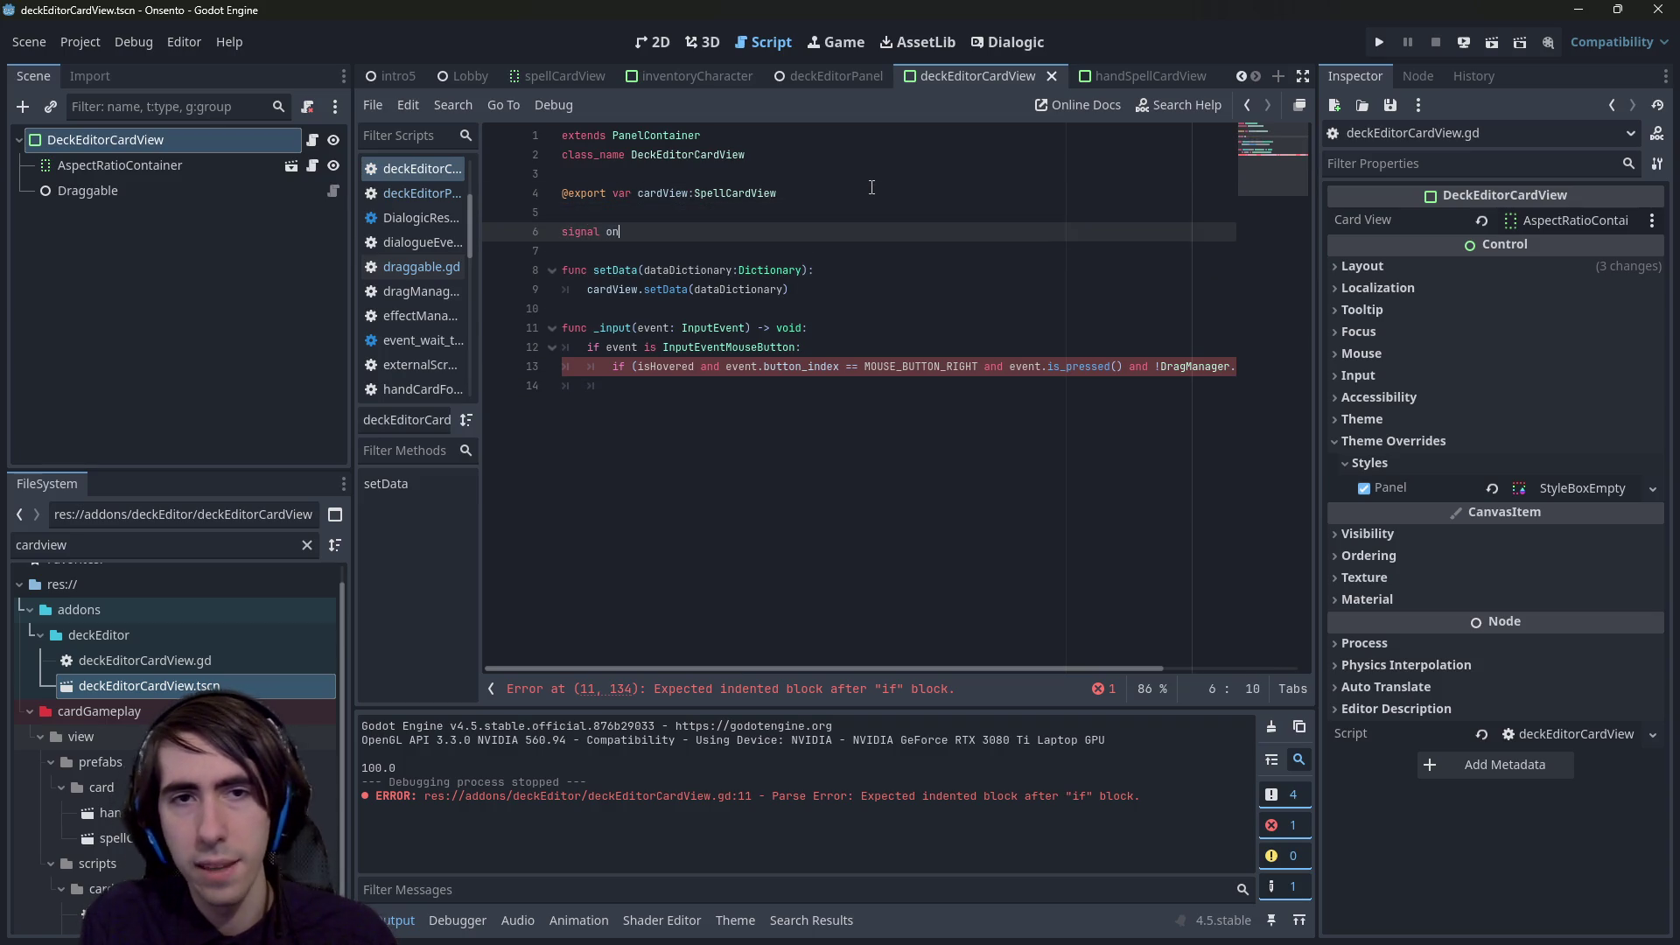
type("RighC")
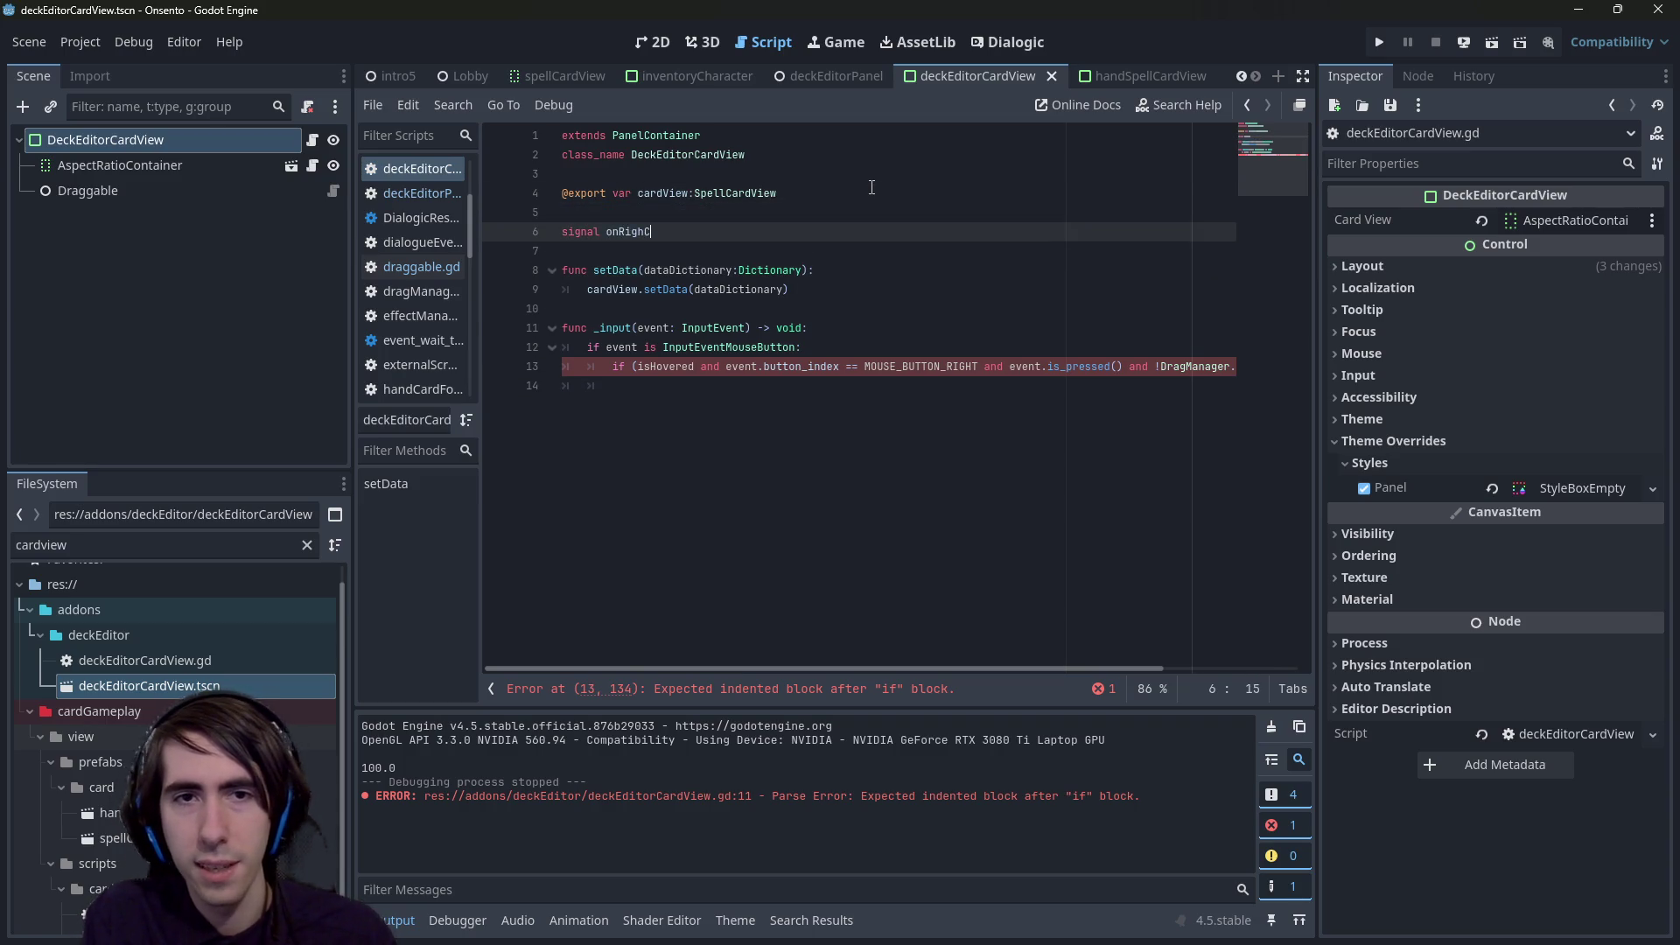
type("licked")
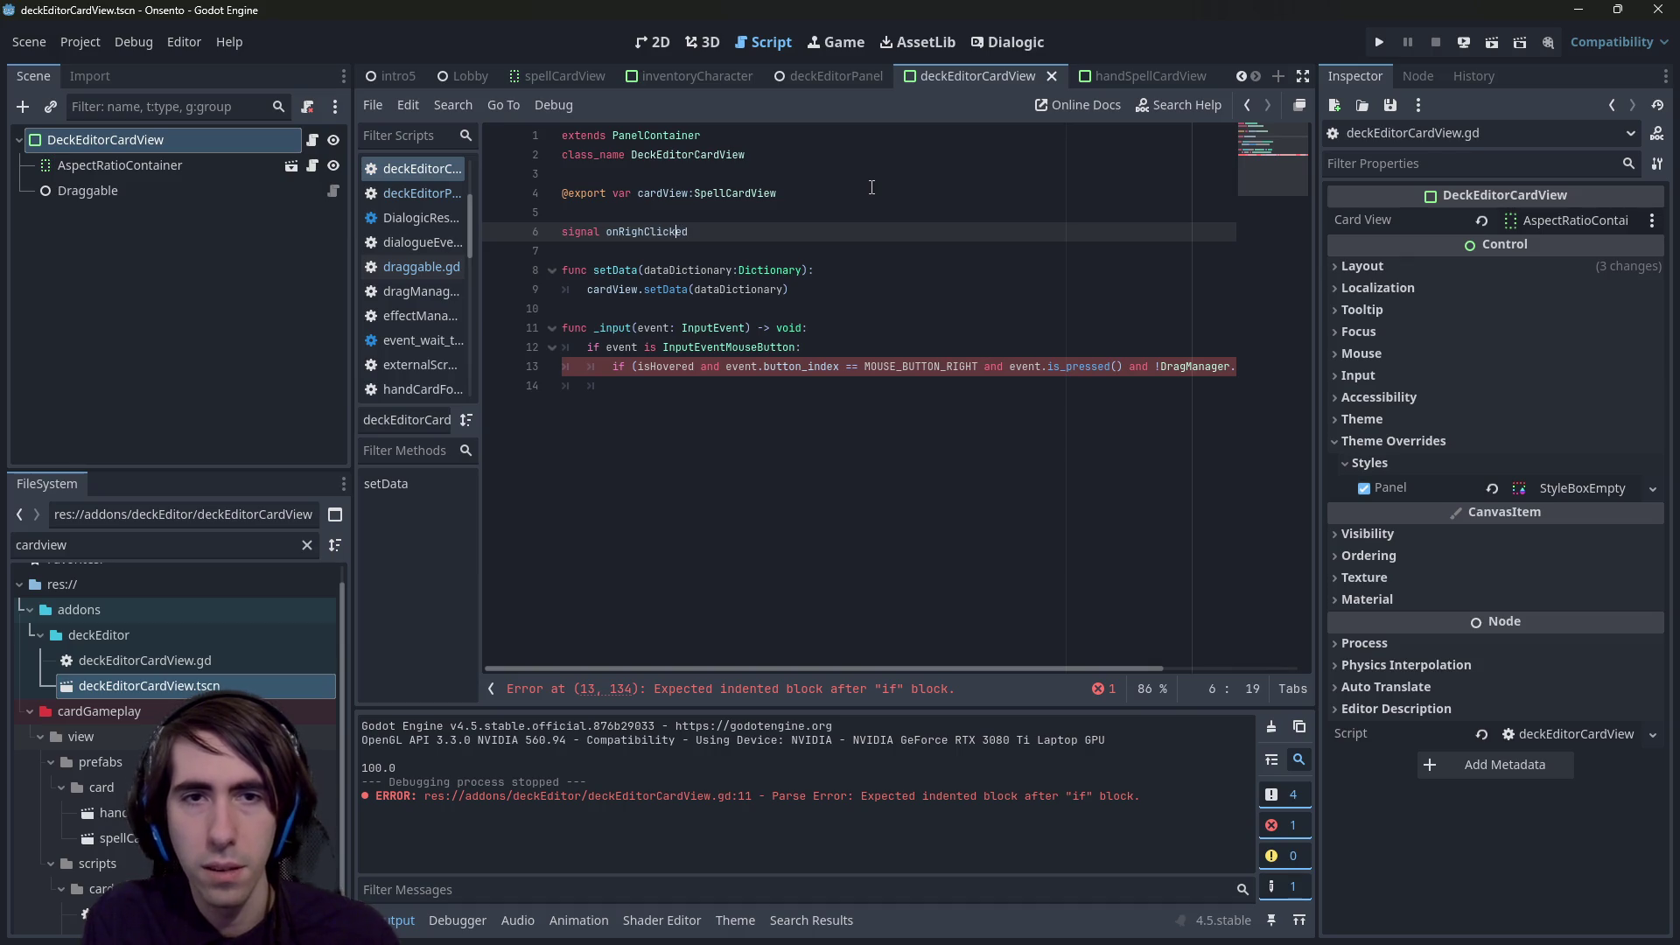
key("Left")
key("Left")
type("t")
type("(")
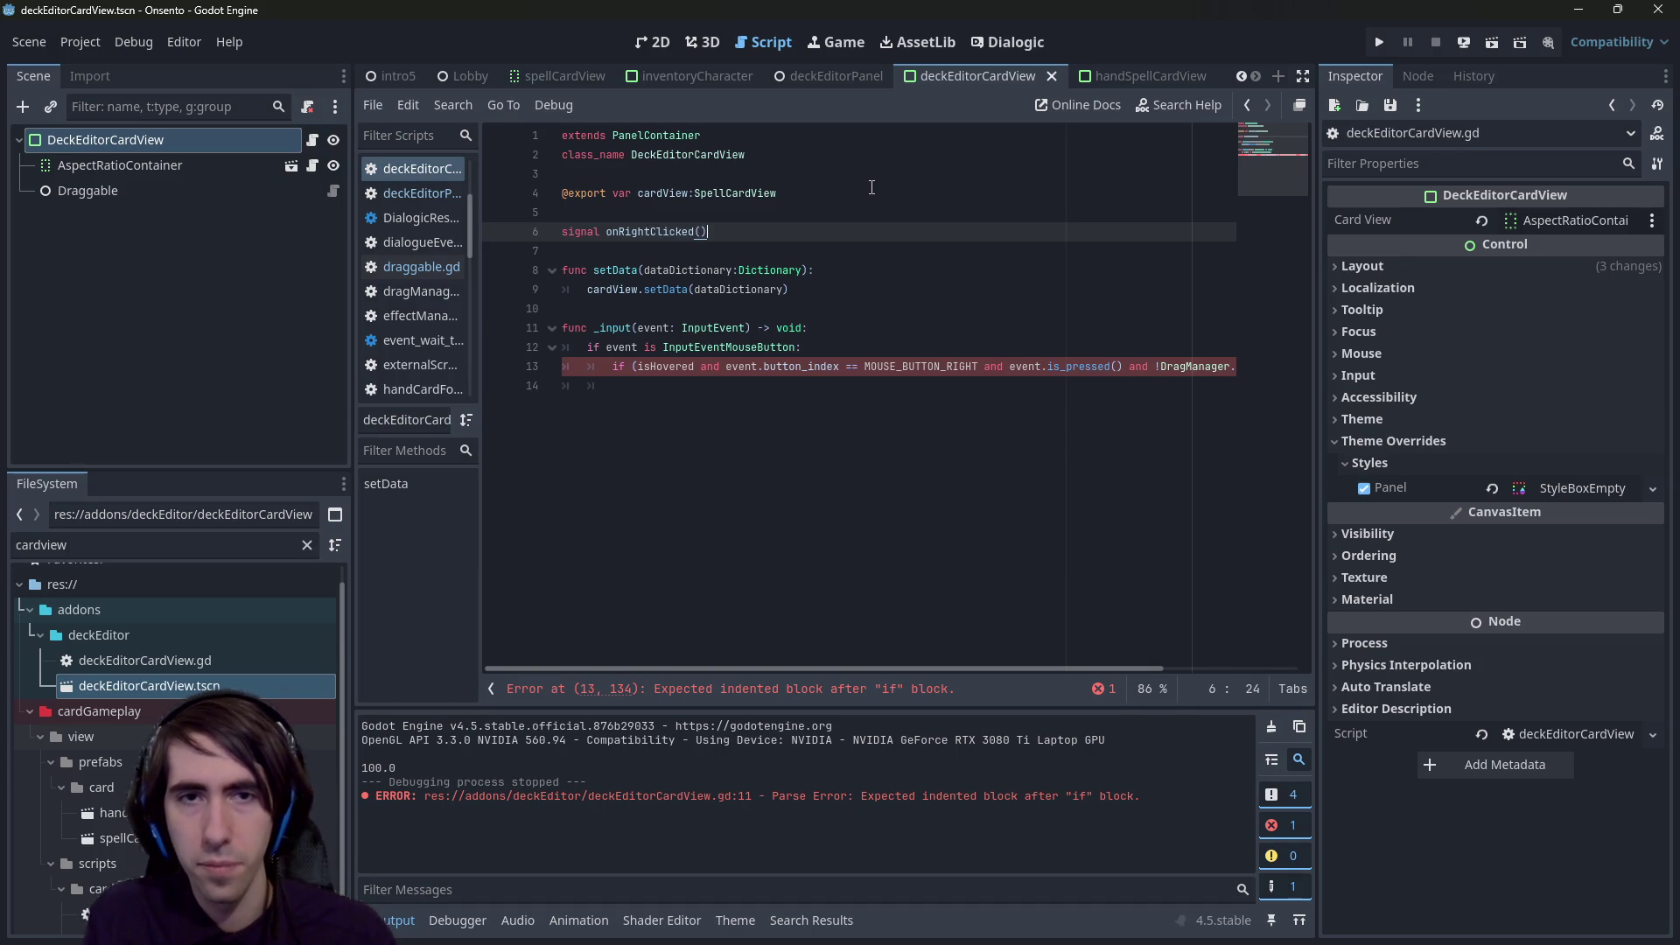
key("ctrl+s")
- Emit onRightClicked inside the right-click check
key("ctrl+c")
key("Down")
key("Down")
key("Down")
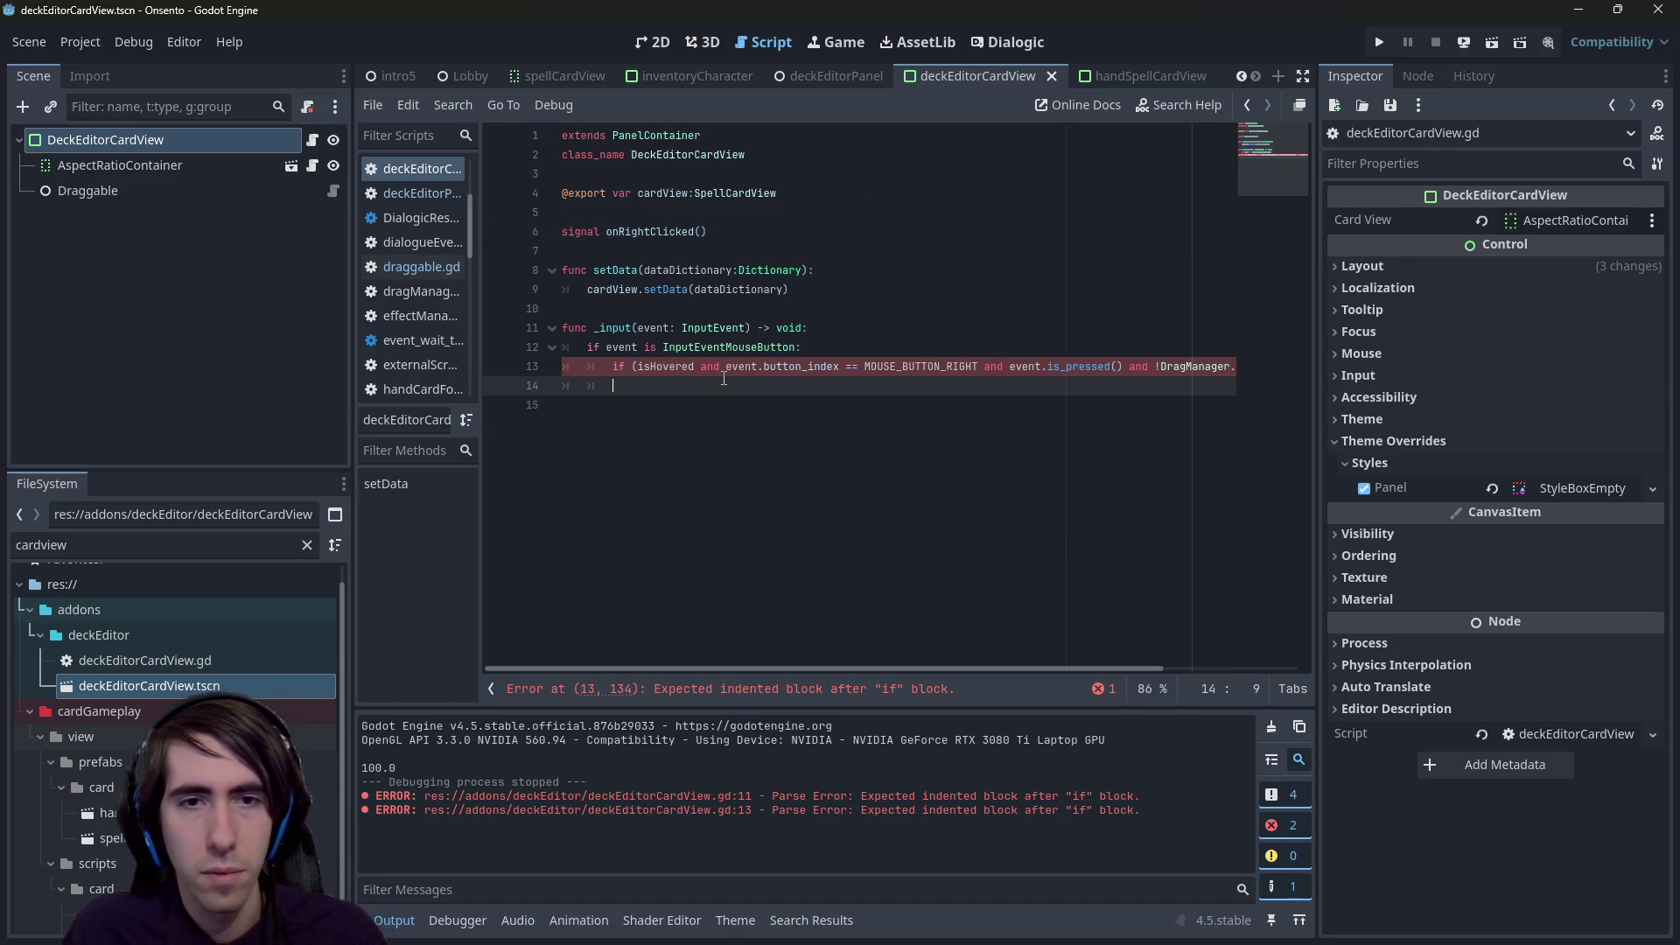
key("ctrl+v")
key("ctrl+z")
key("Tab")
key("ctrl+v")
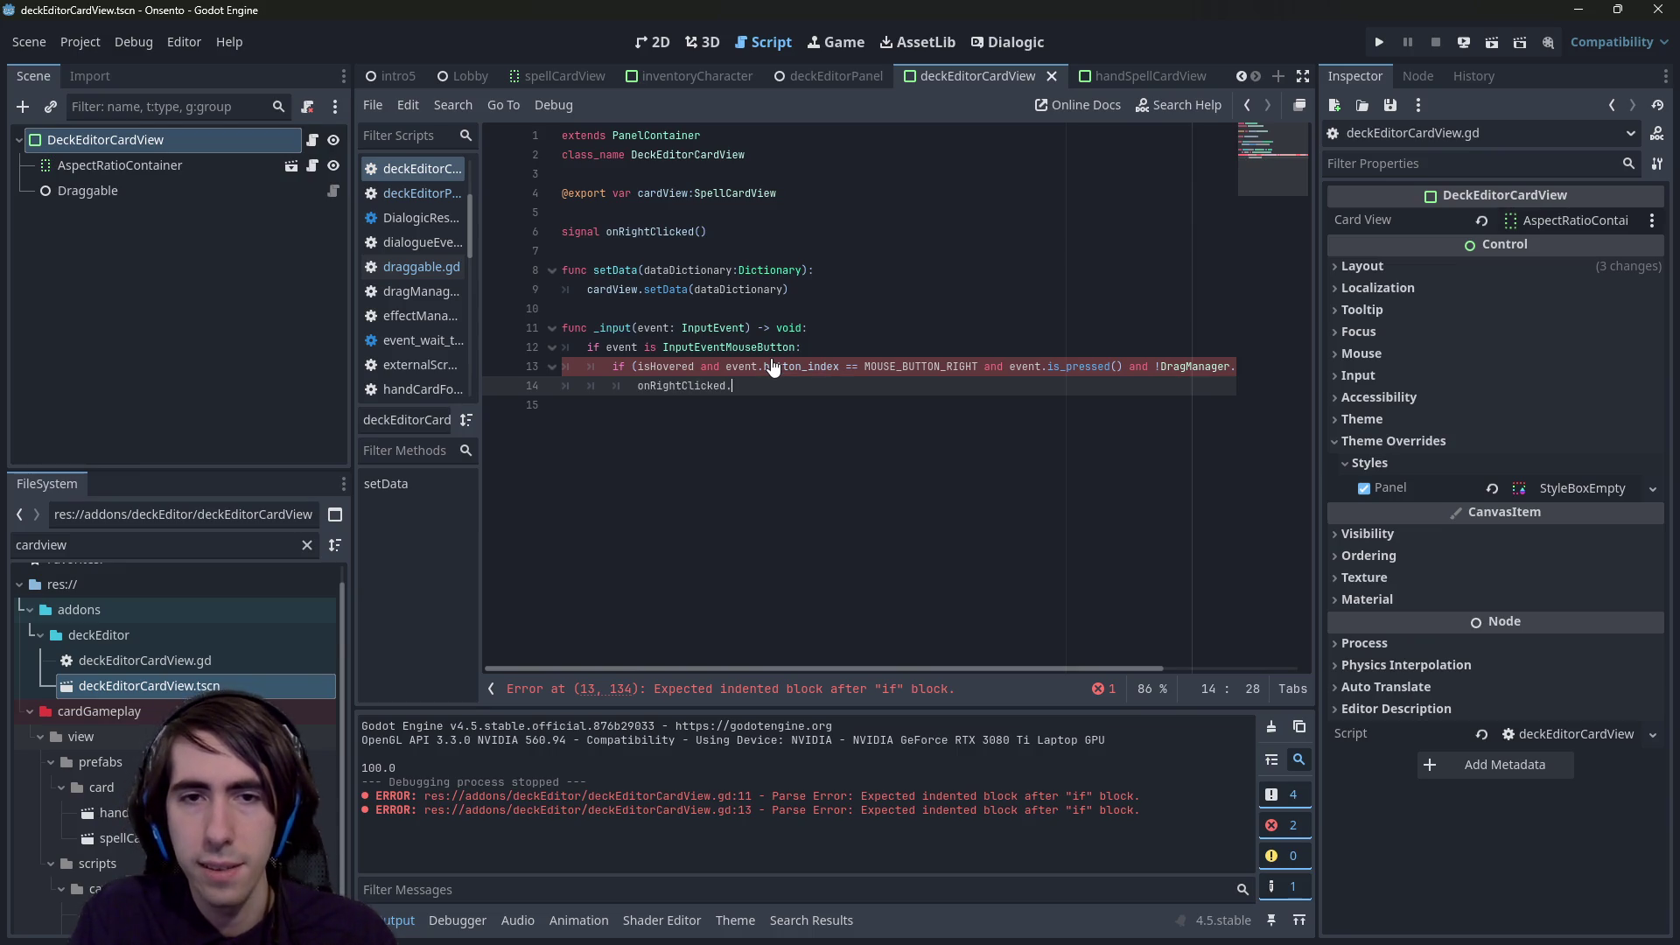
type("e")
key("Return")
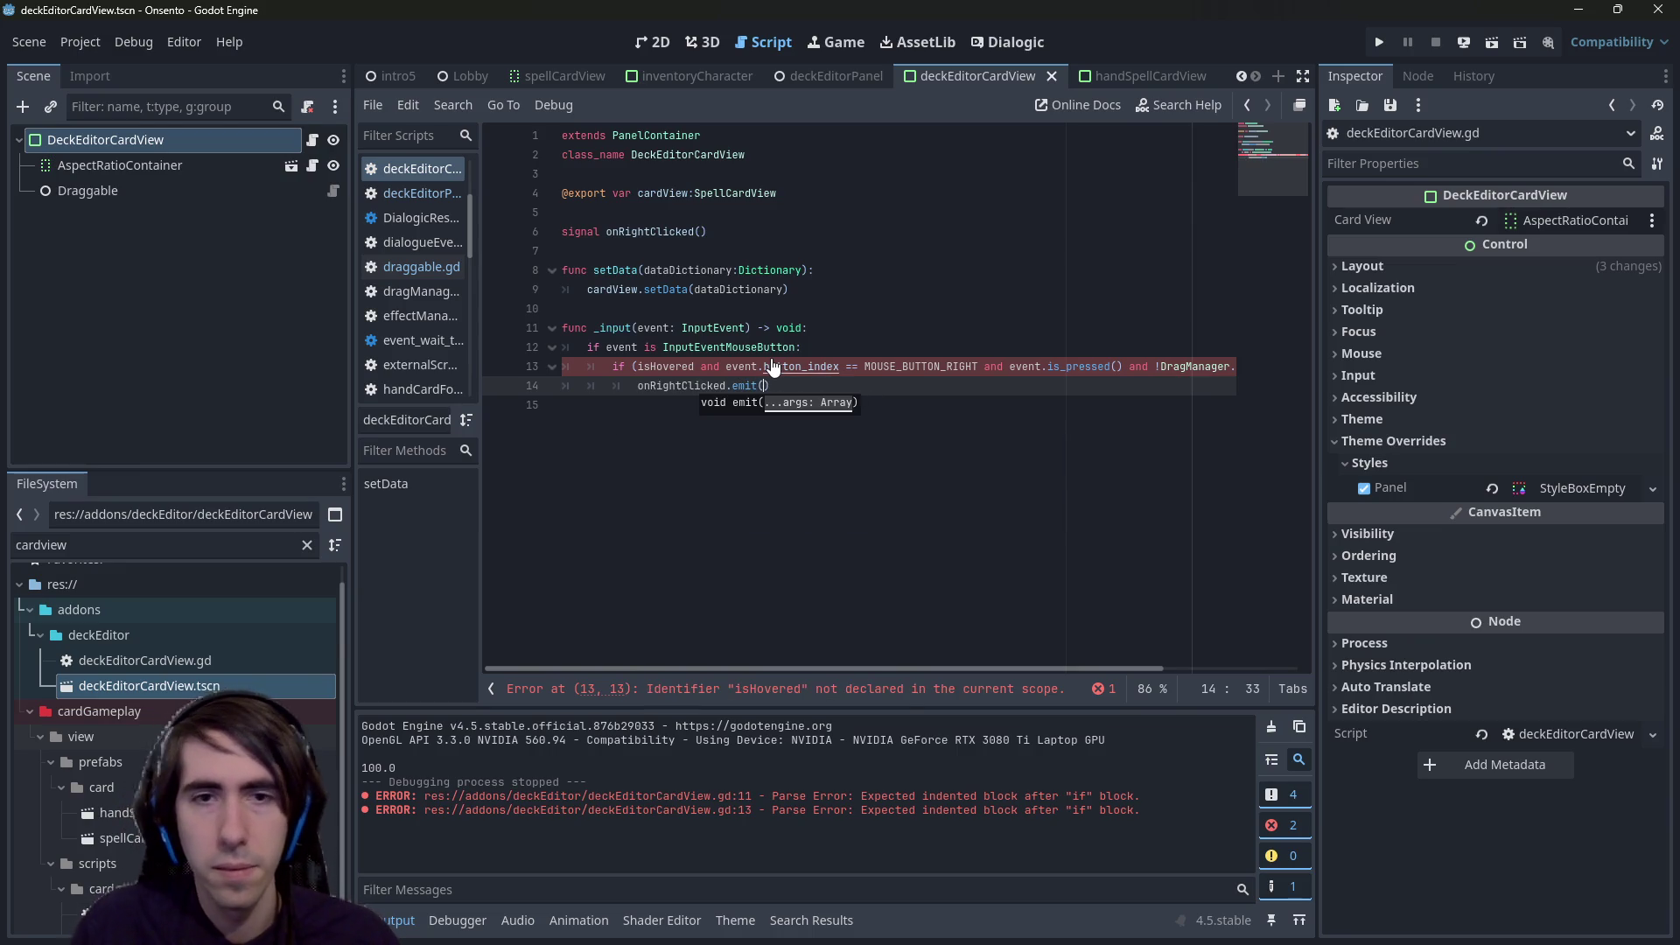
double_click(665, 366)
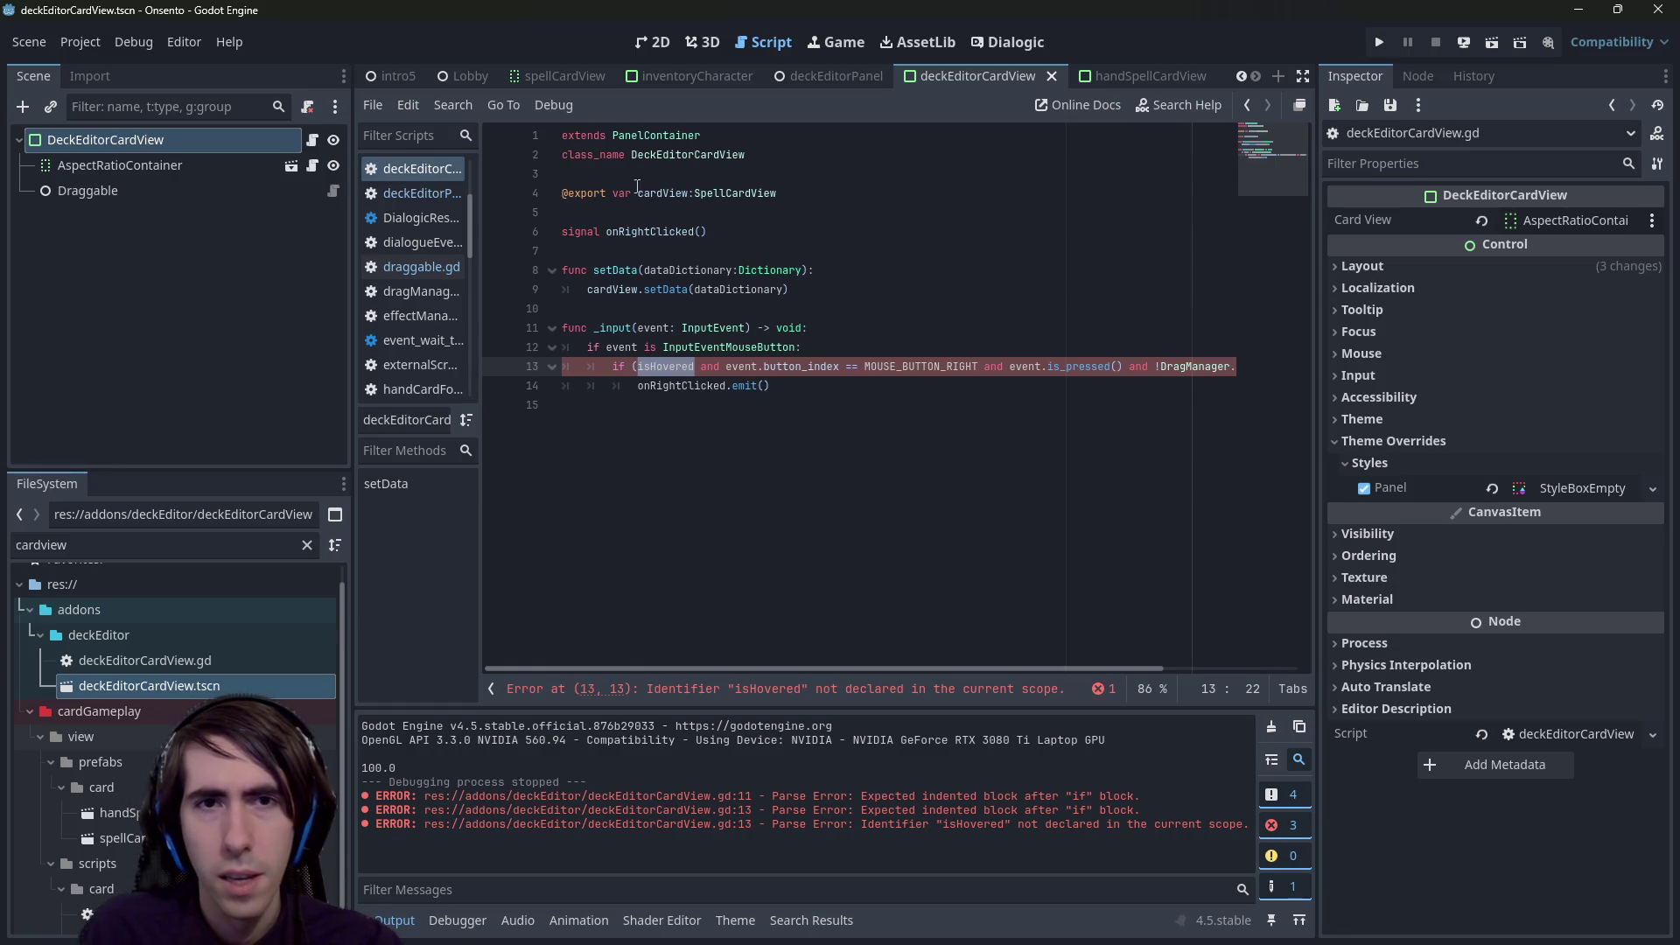
left_click(820, 195)
key("Return")
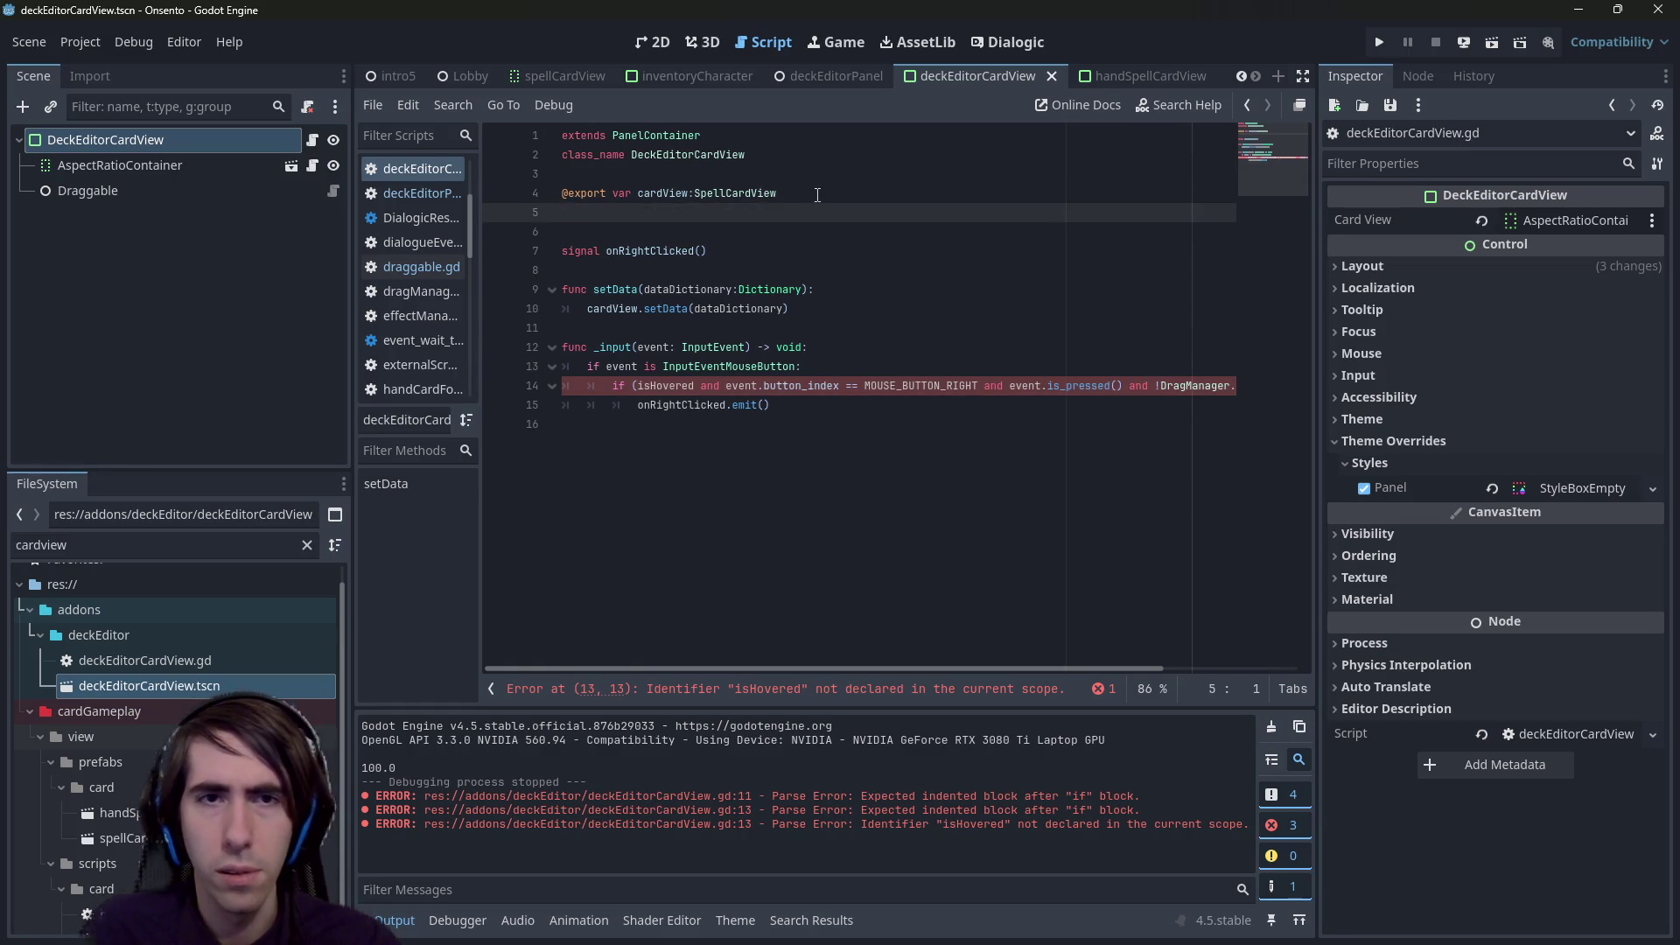
type("@export var draggable:Dra")
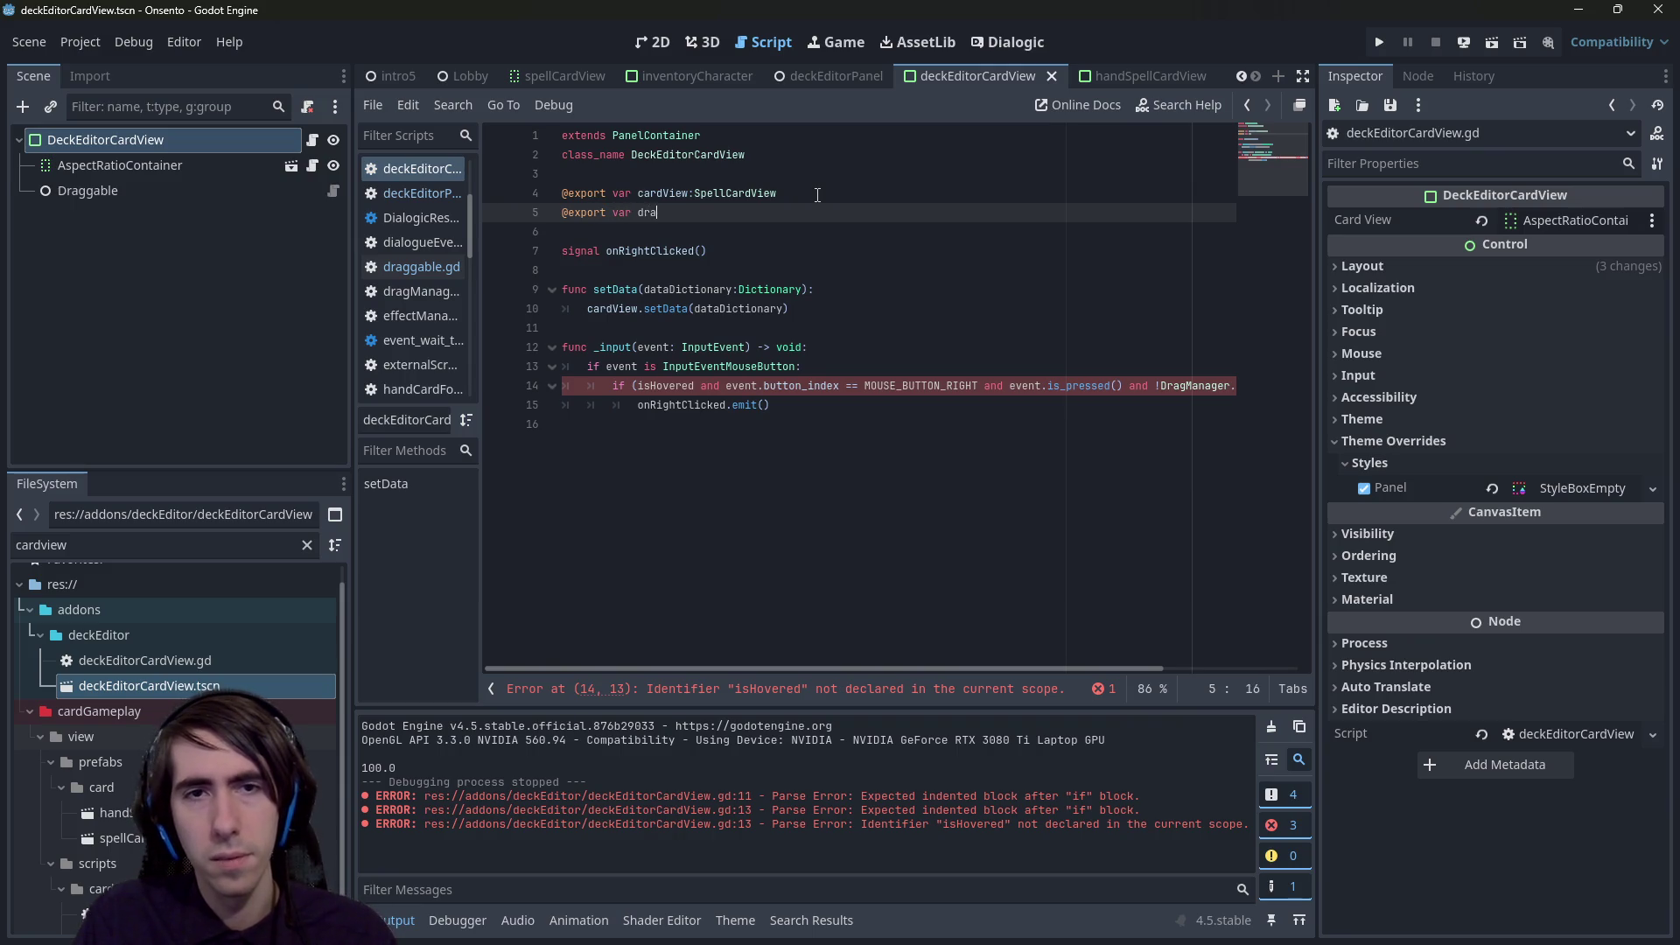
key("Return")
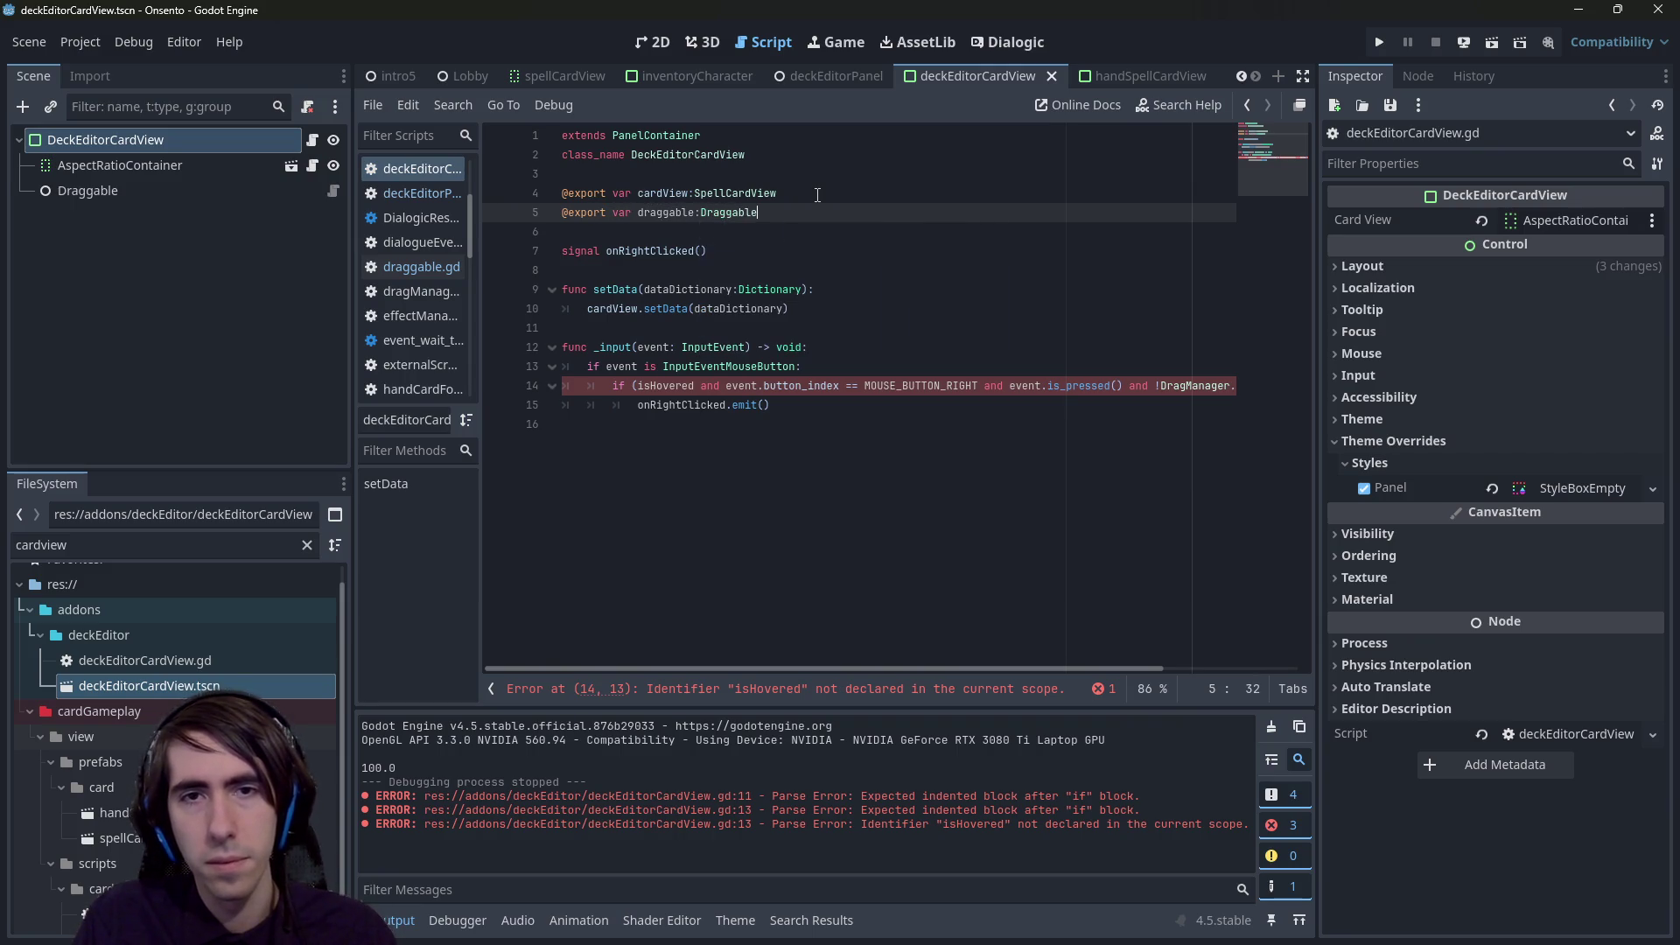
key("ctrl+s")
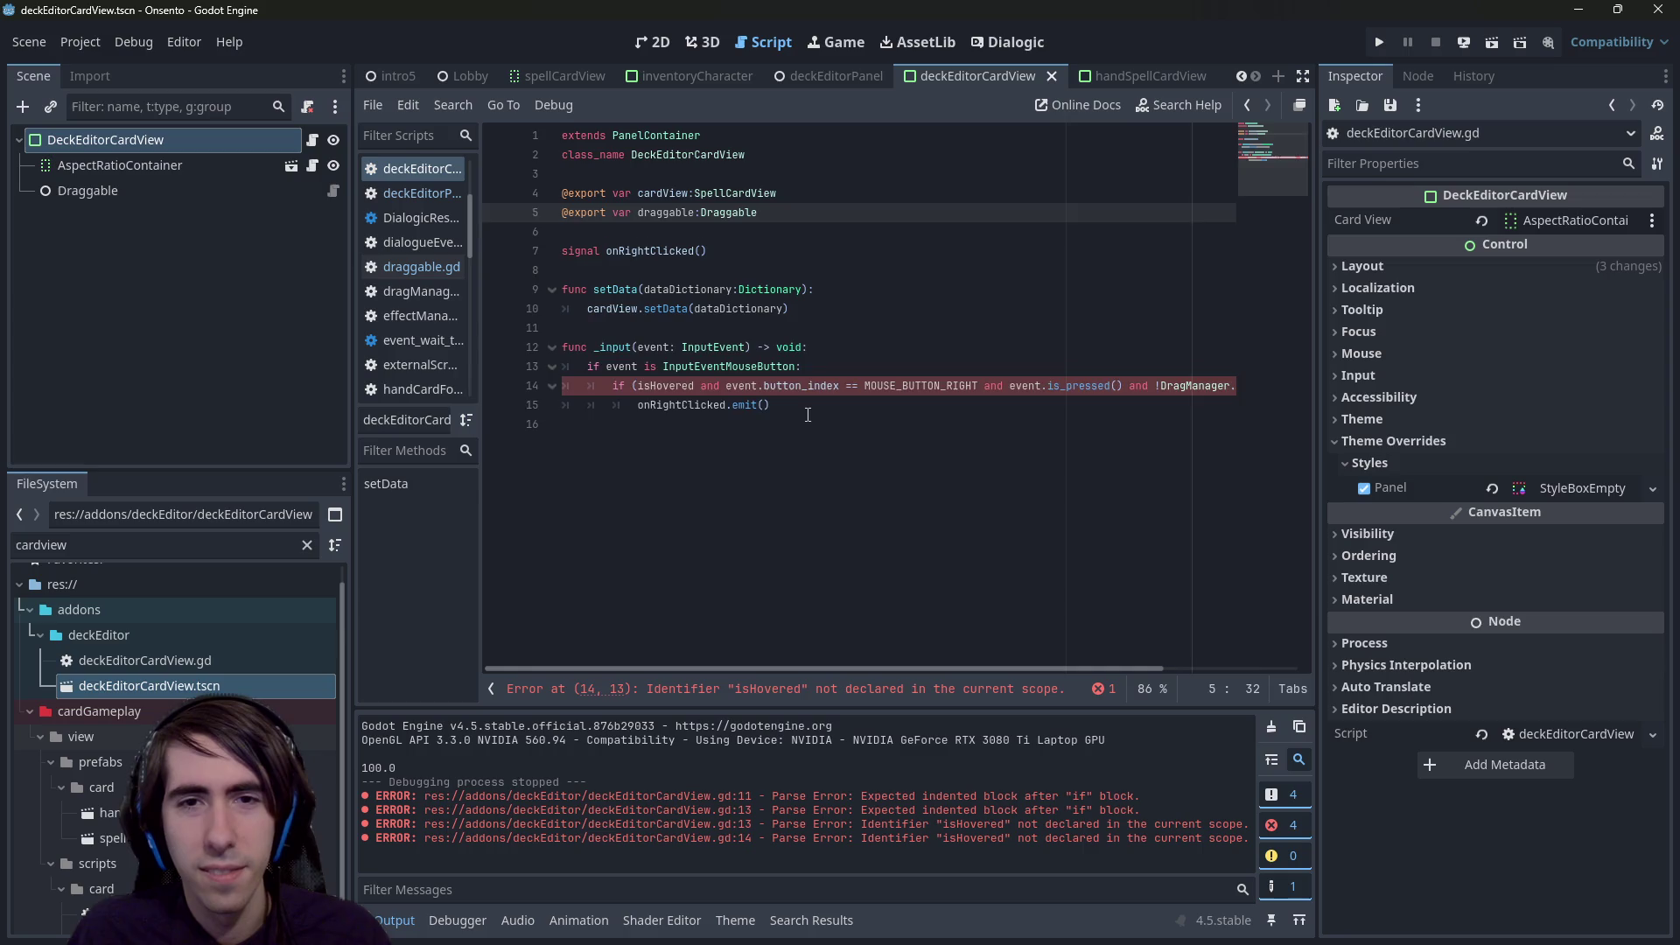
- Comment out the right-click check lines and add a pass placeholder
left_click_drag(775, 405, 417, 382)
key("ctrl+k")
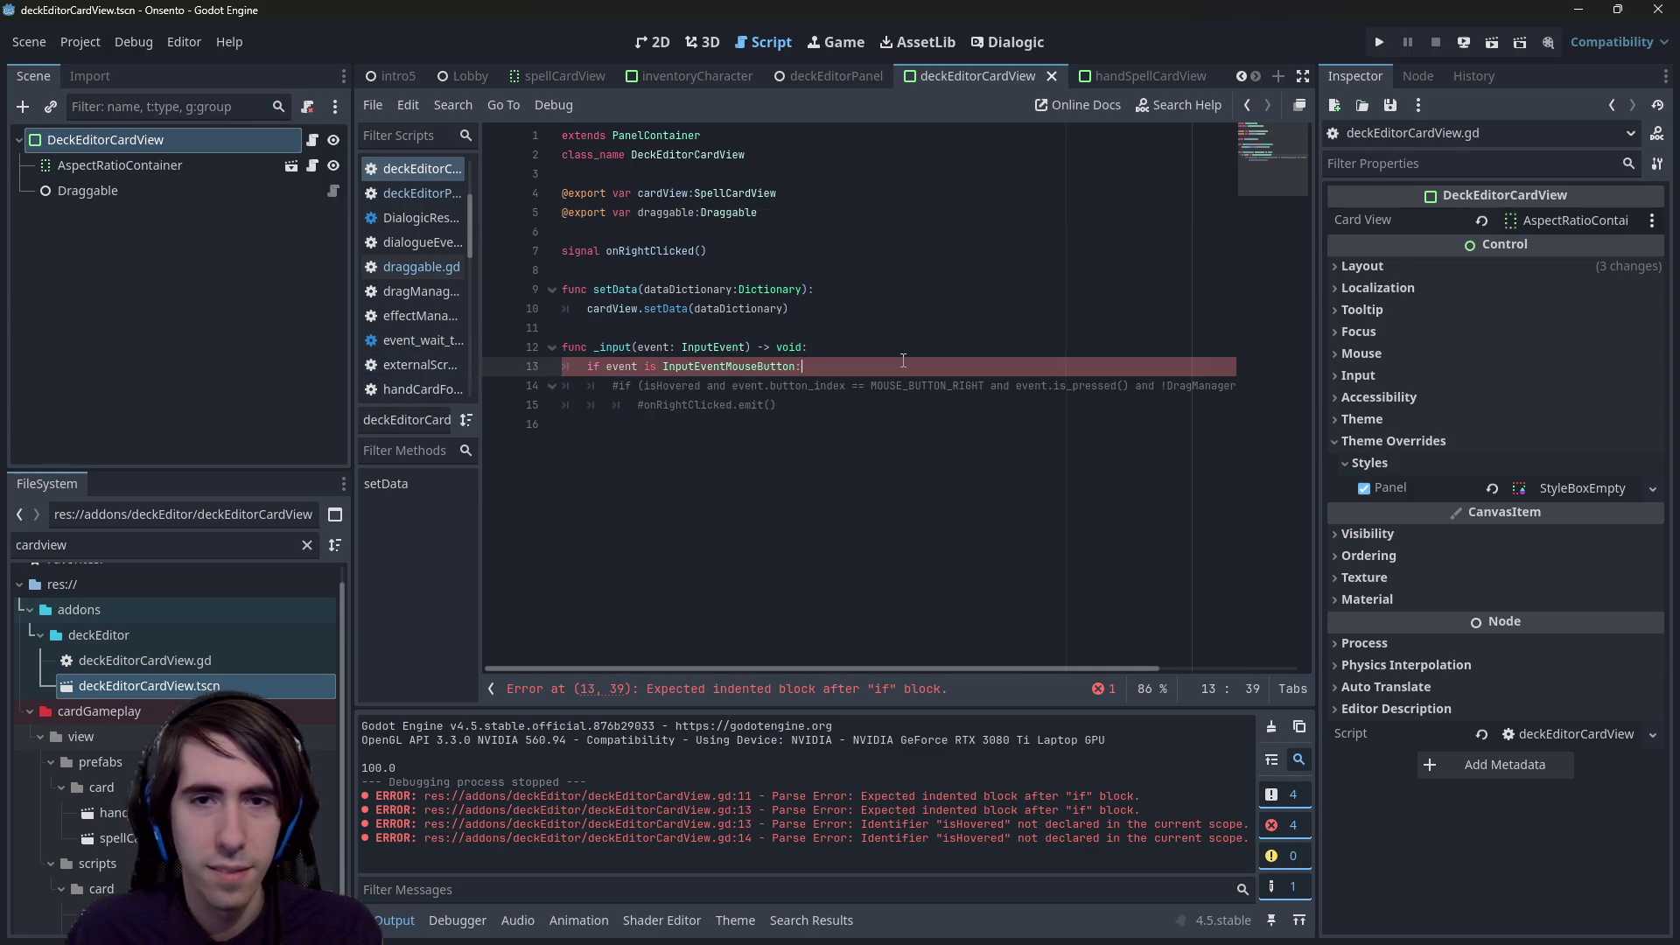
key("Up")
key("End")
key("Return")
type("pass")
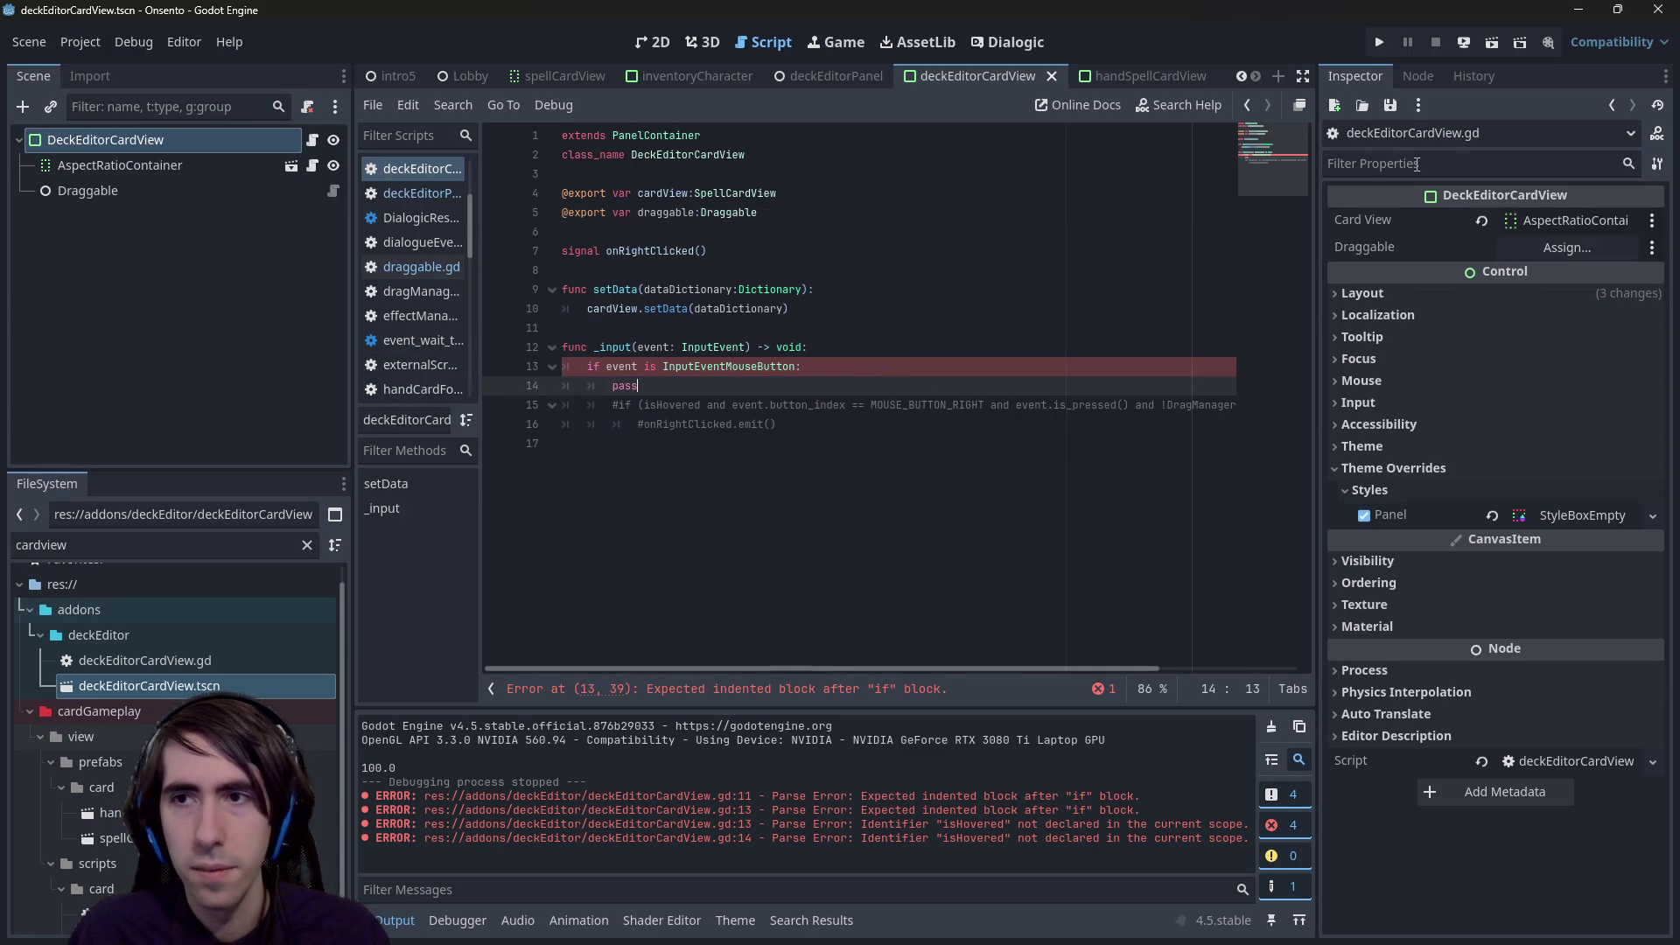
left_click(1579, 250)
- Assign the Draggable node to the draggable property, save, and uncomment the right-click check
double_click(805, 301)
key("ctrl+s")
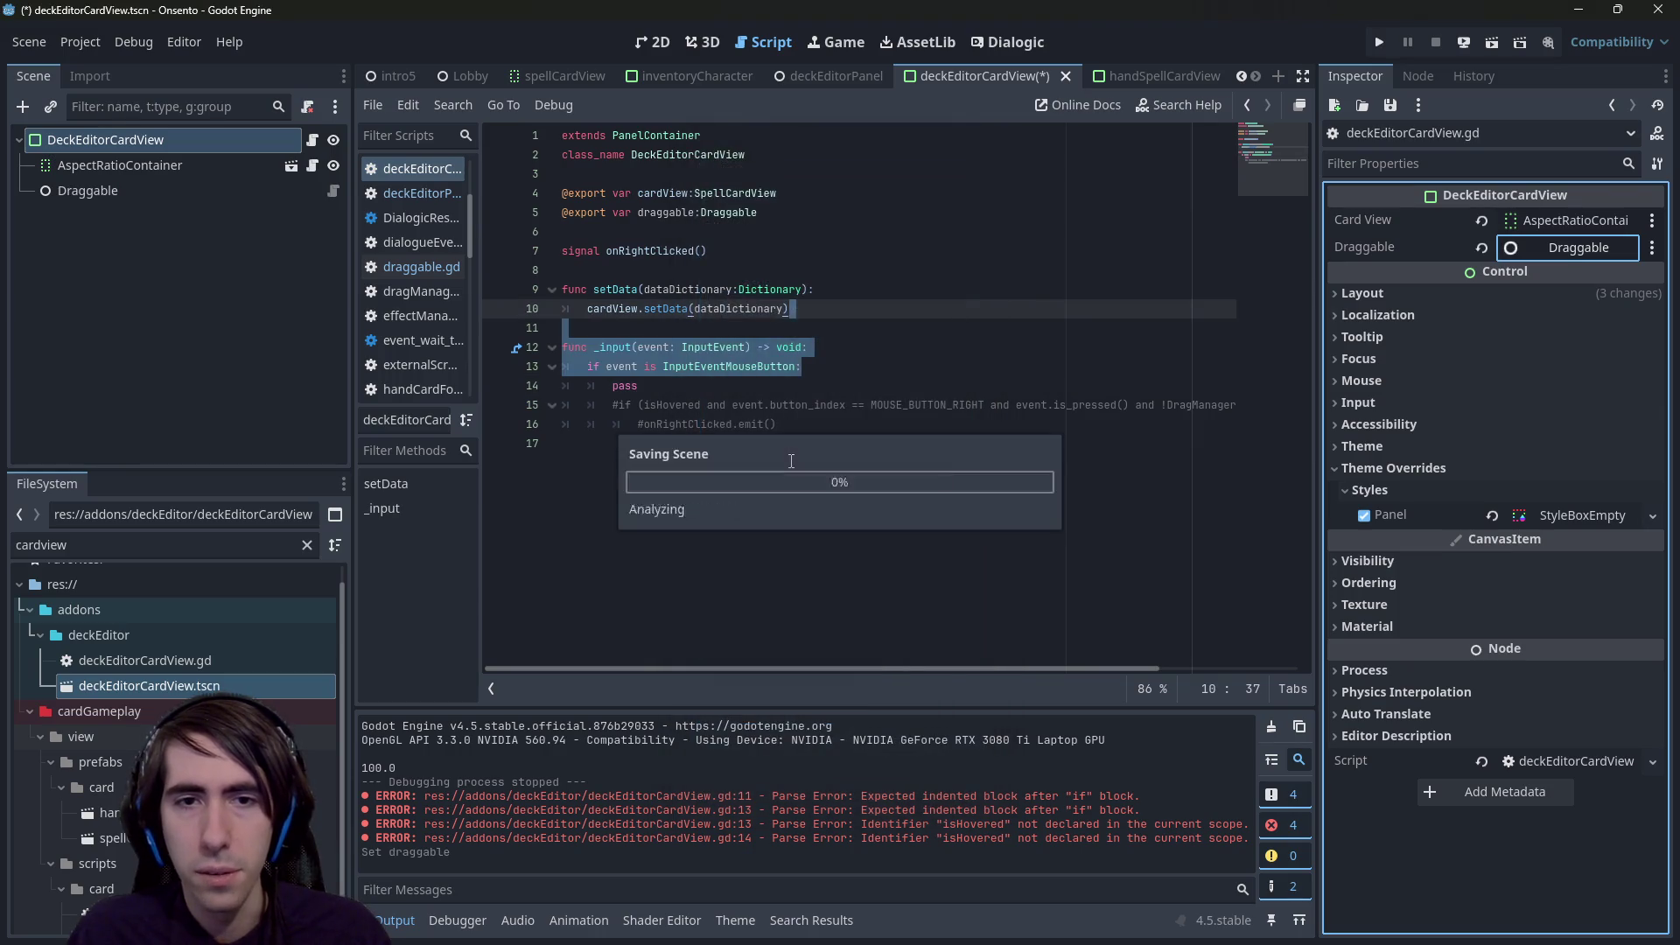
key("BackSpace")
key("BackSpace")
key("BackSpace")
key("shift+Down")
key("shift+Down")
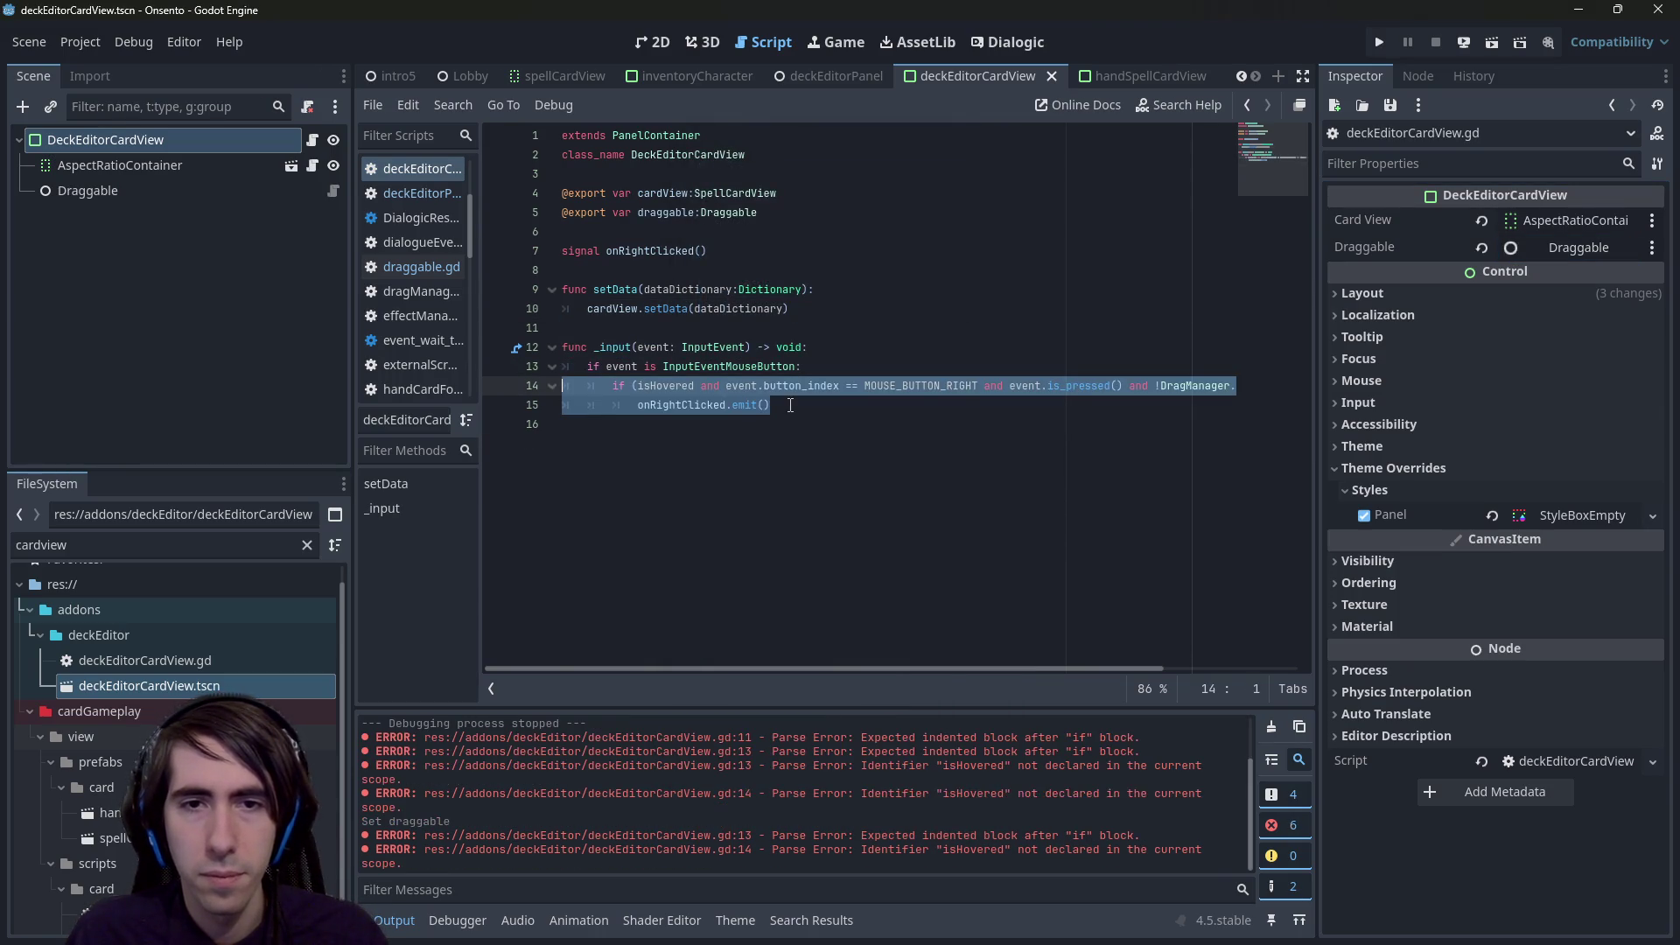
key("ctrl+k")
- Drop the stray draggable line and restore the 'if (draggable.isHovered and ...)' condition, then save
left_click(791, 405)
key("Return")
type("draggable.")
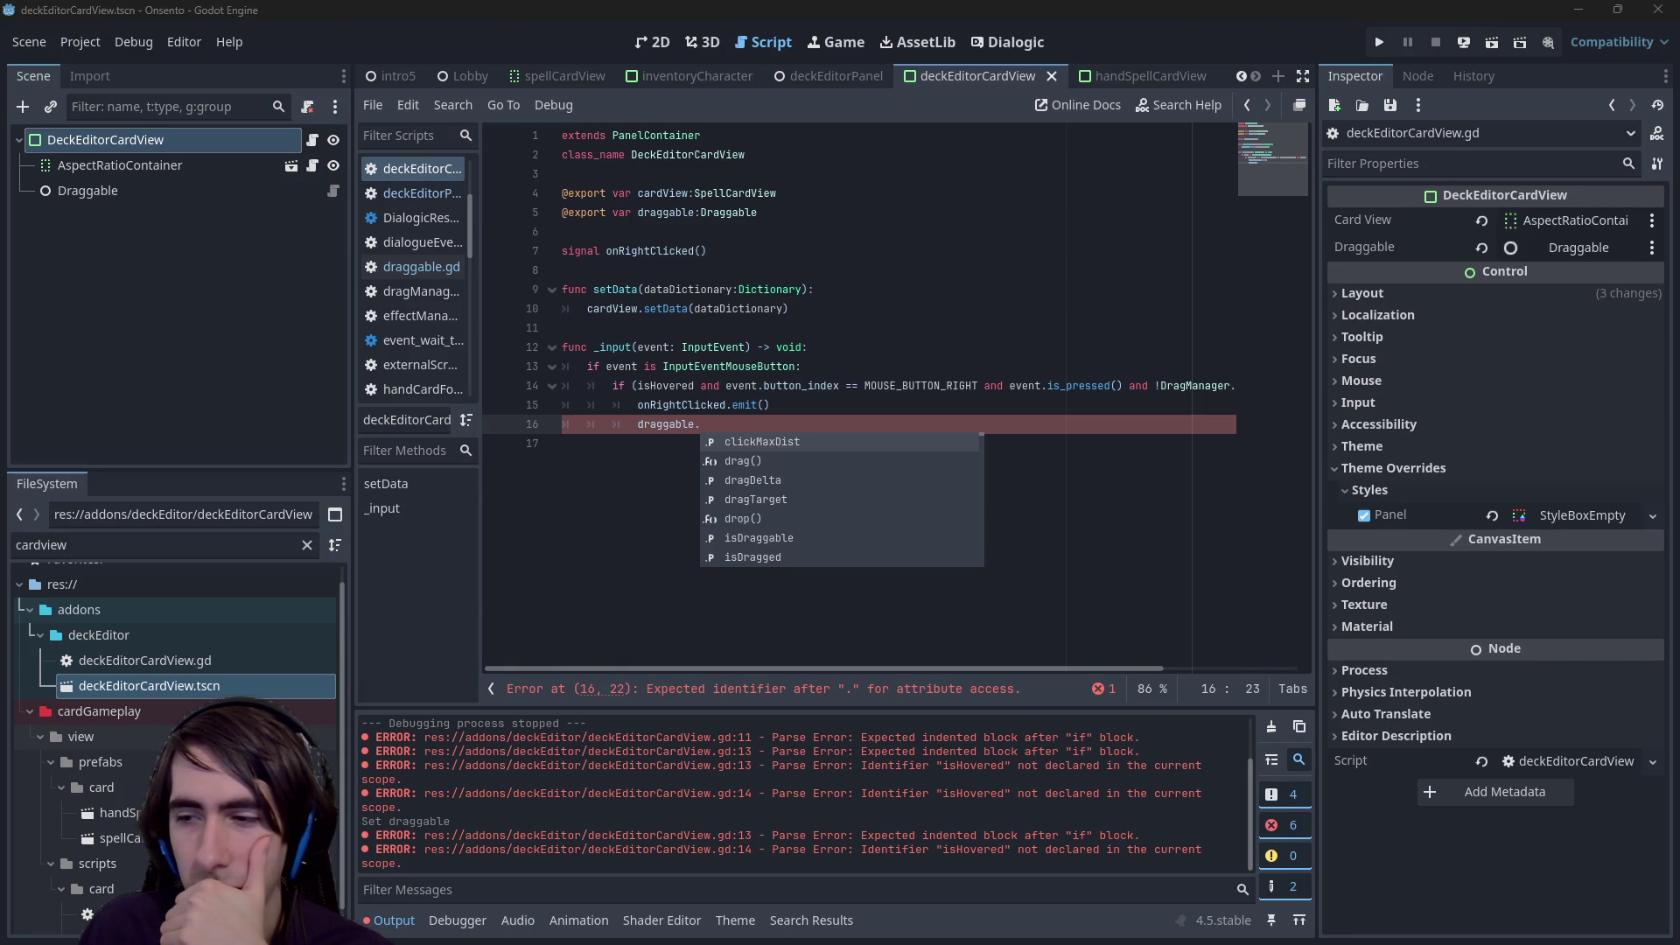
left_click(794, 424)
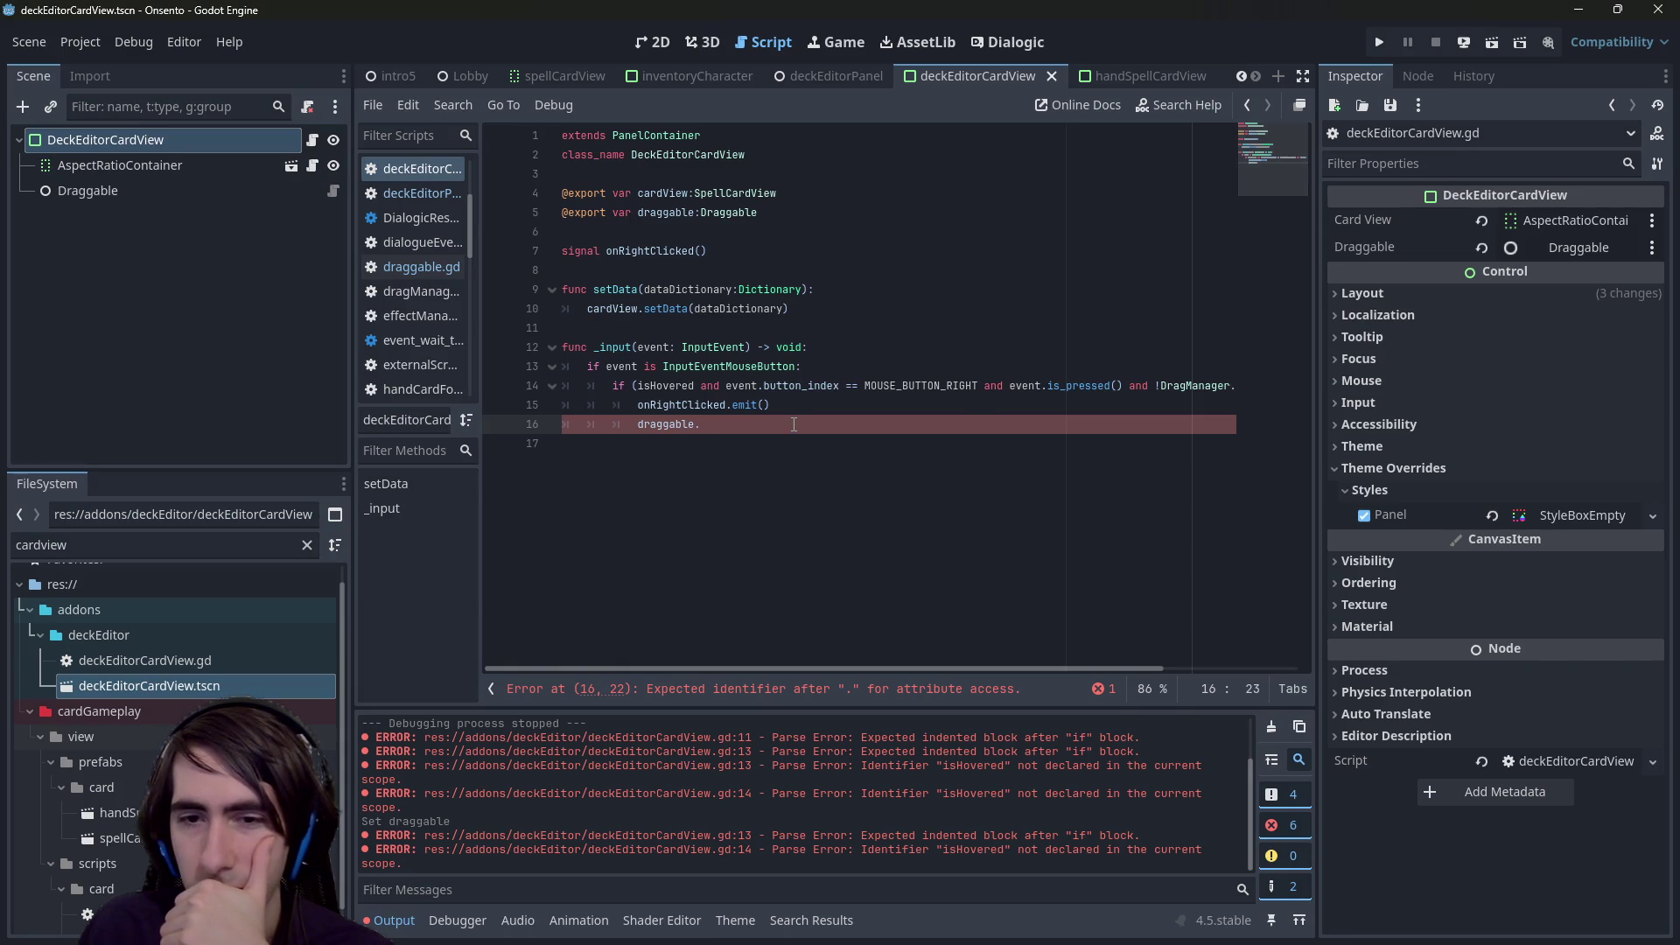
right_click(733, 429)
left_click(728, 428)
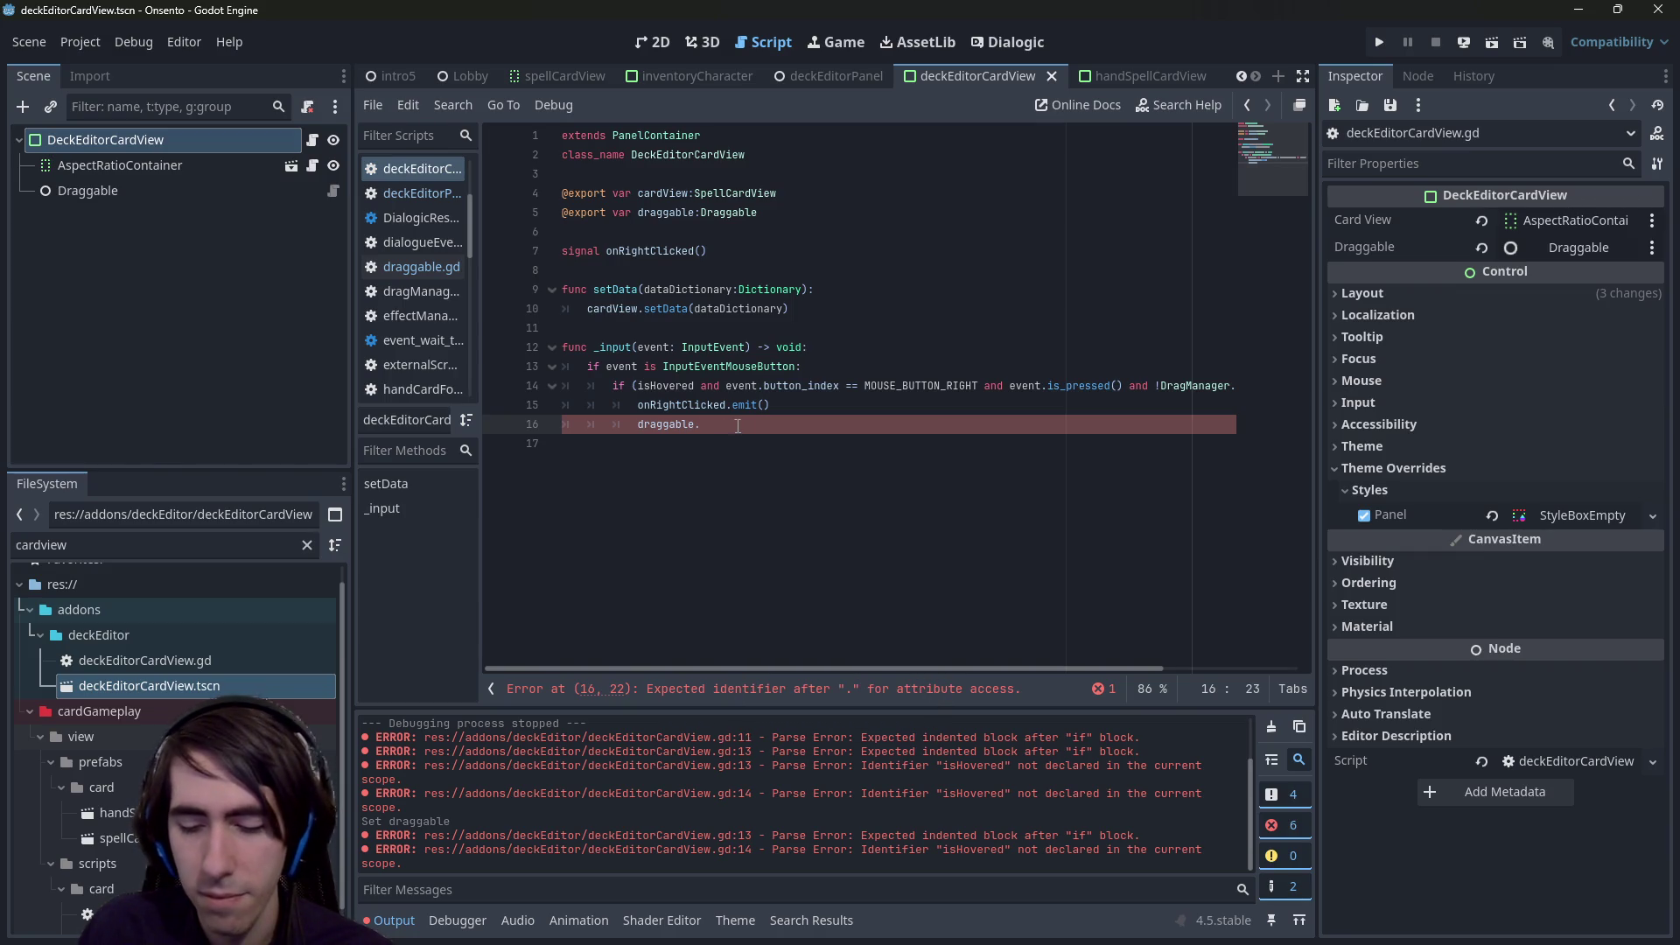
key("BackSpace")
type("/")
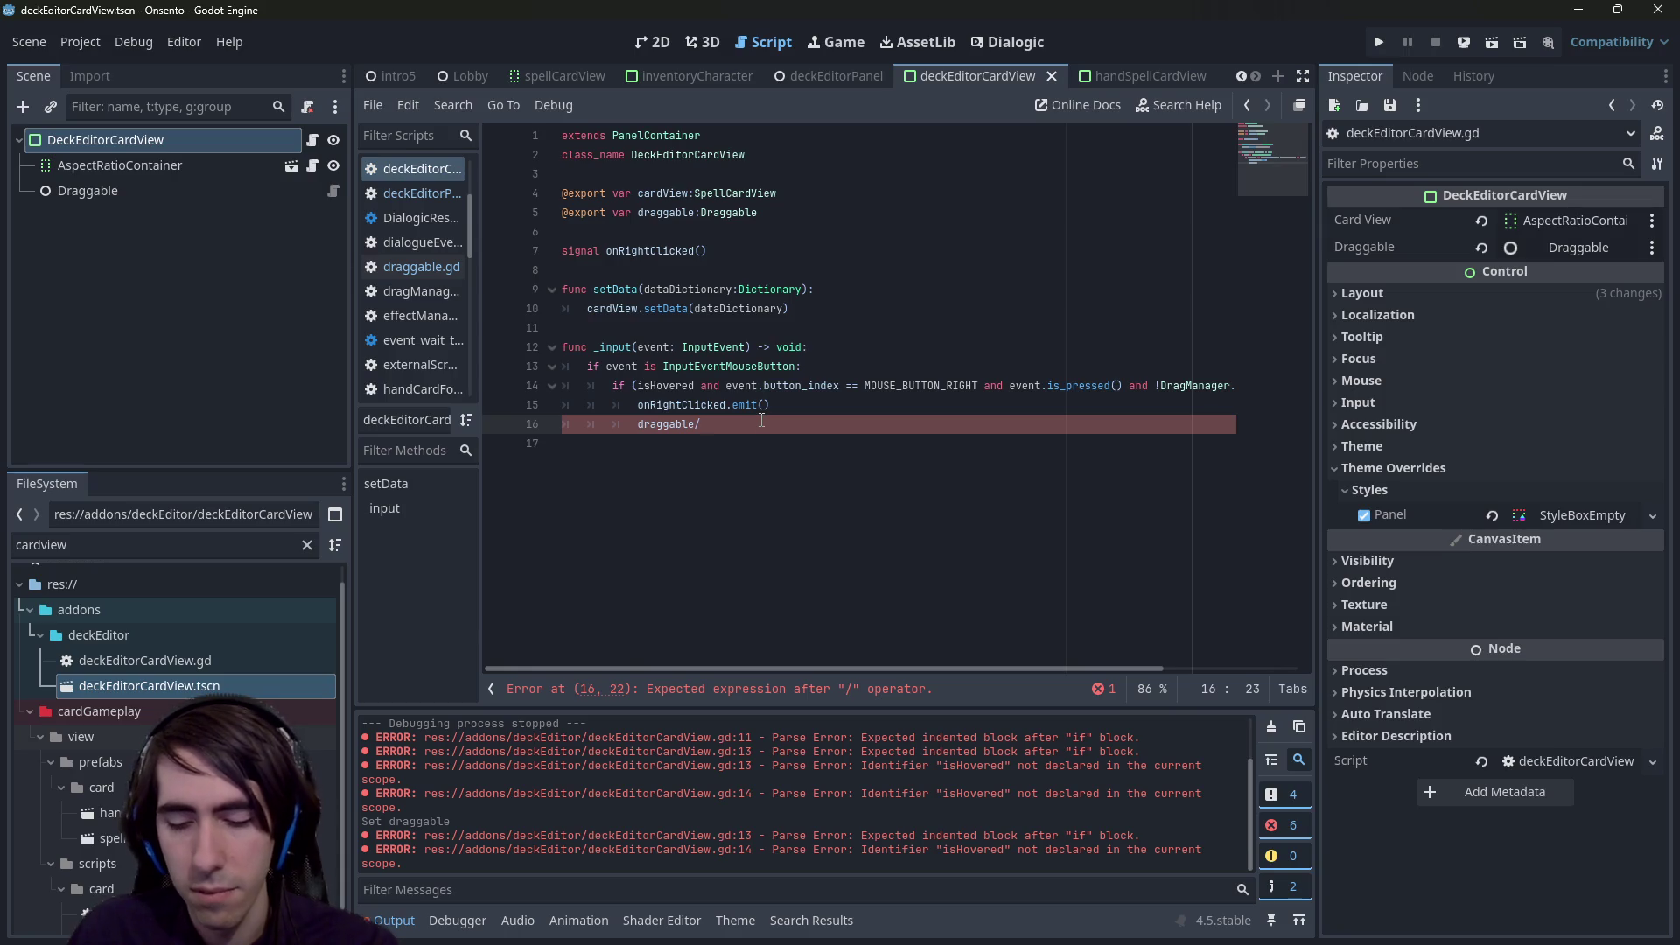
key("BackSpace")
type(".")
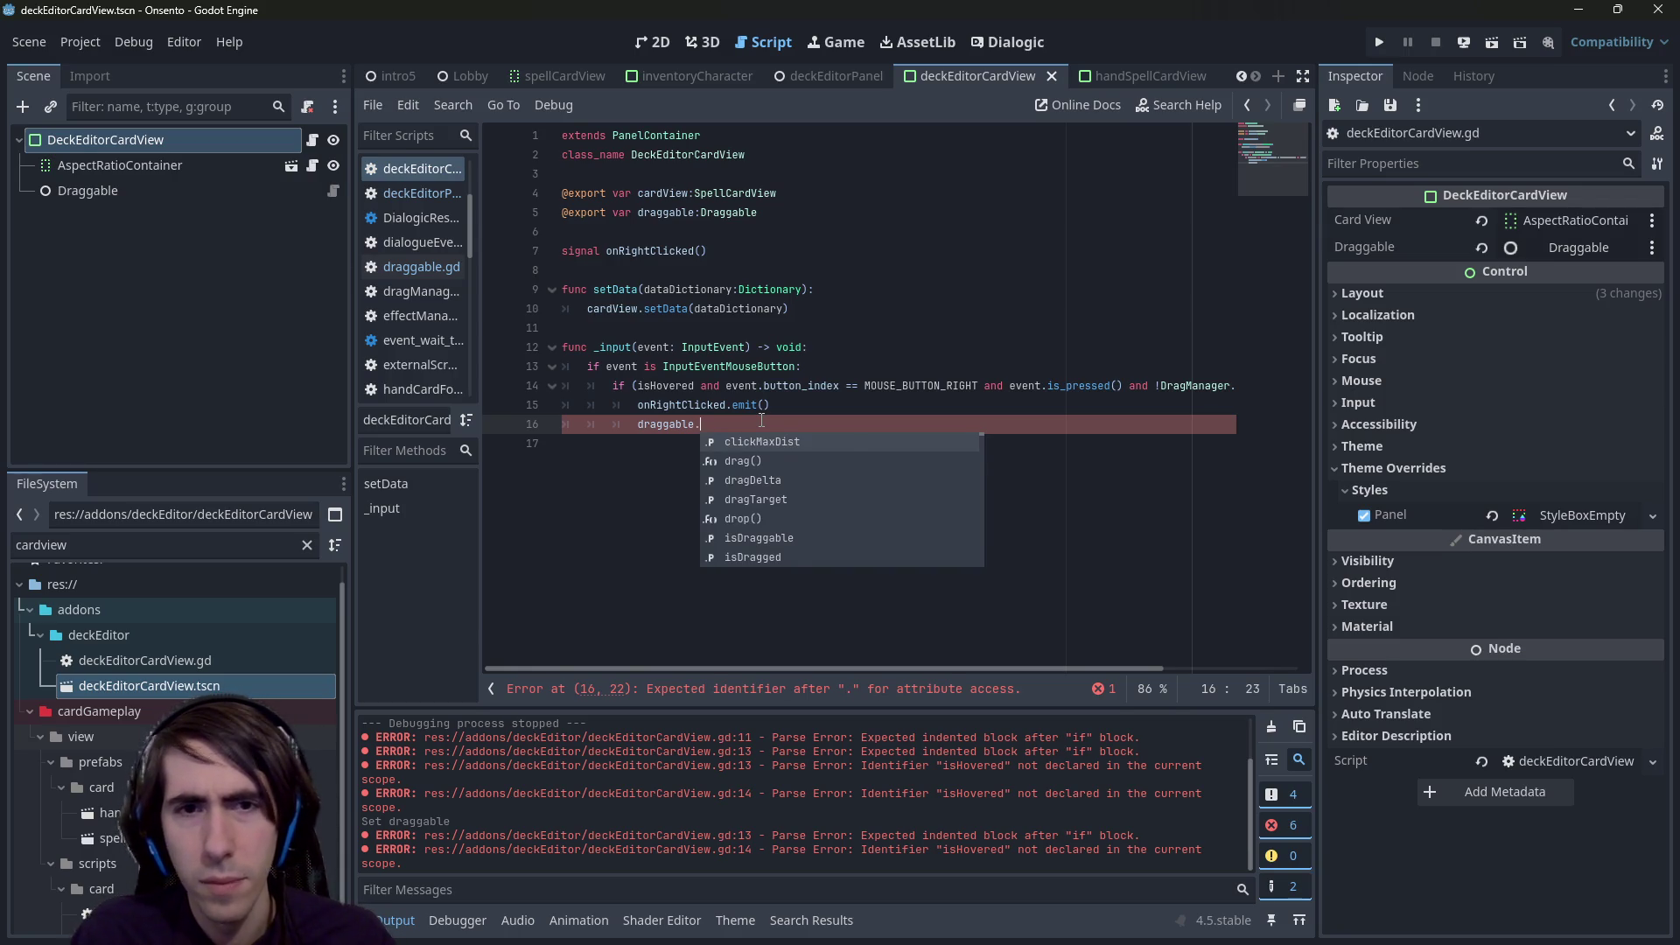
type("isoh")
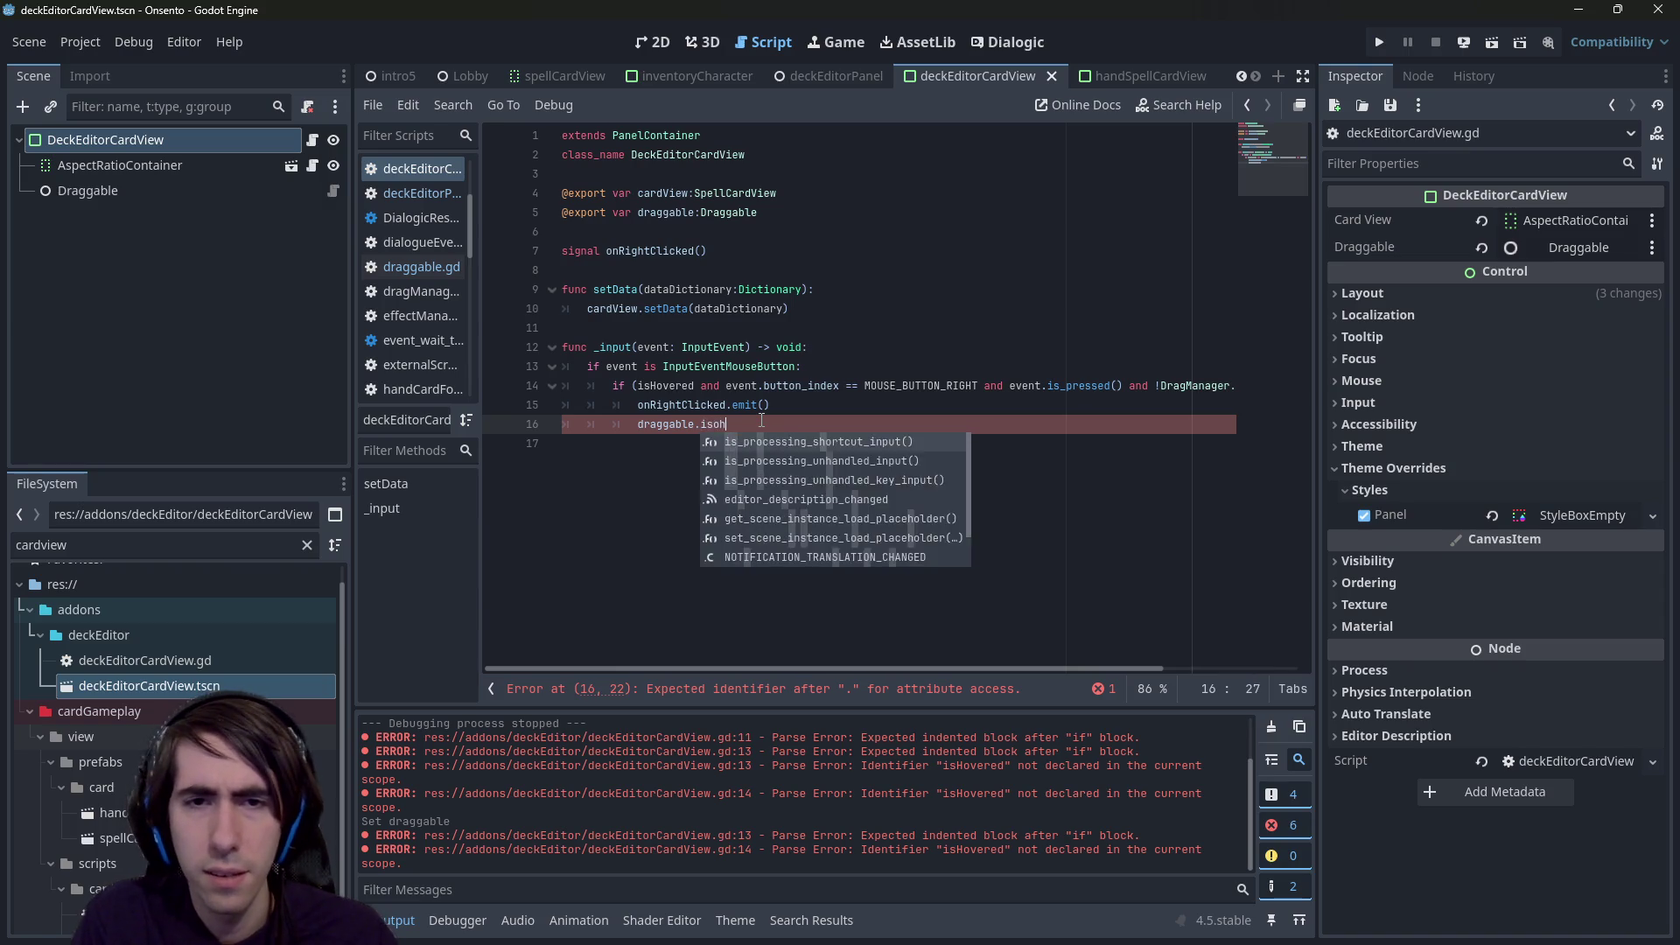
key("BackSpace")
key("BackSpace")
key("BackSpace")
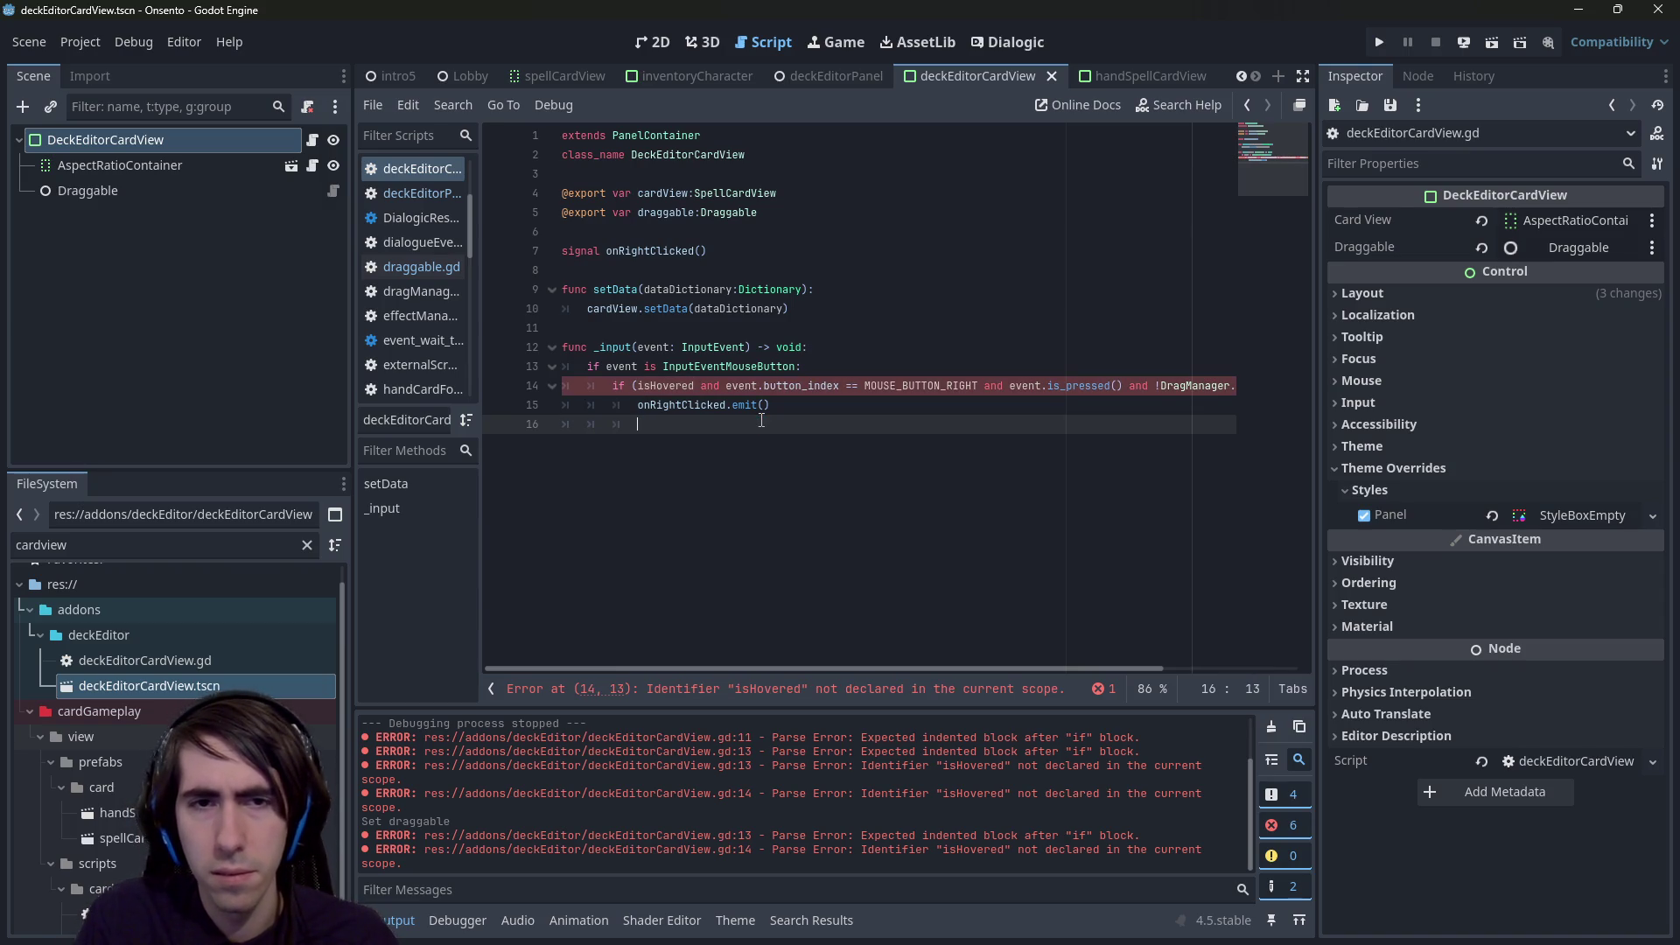
key("ctrl+z")
key("ctrl+z")
key("ctrl+z")
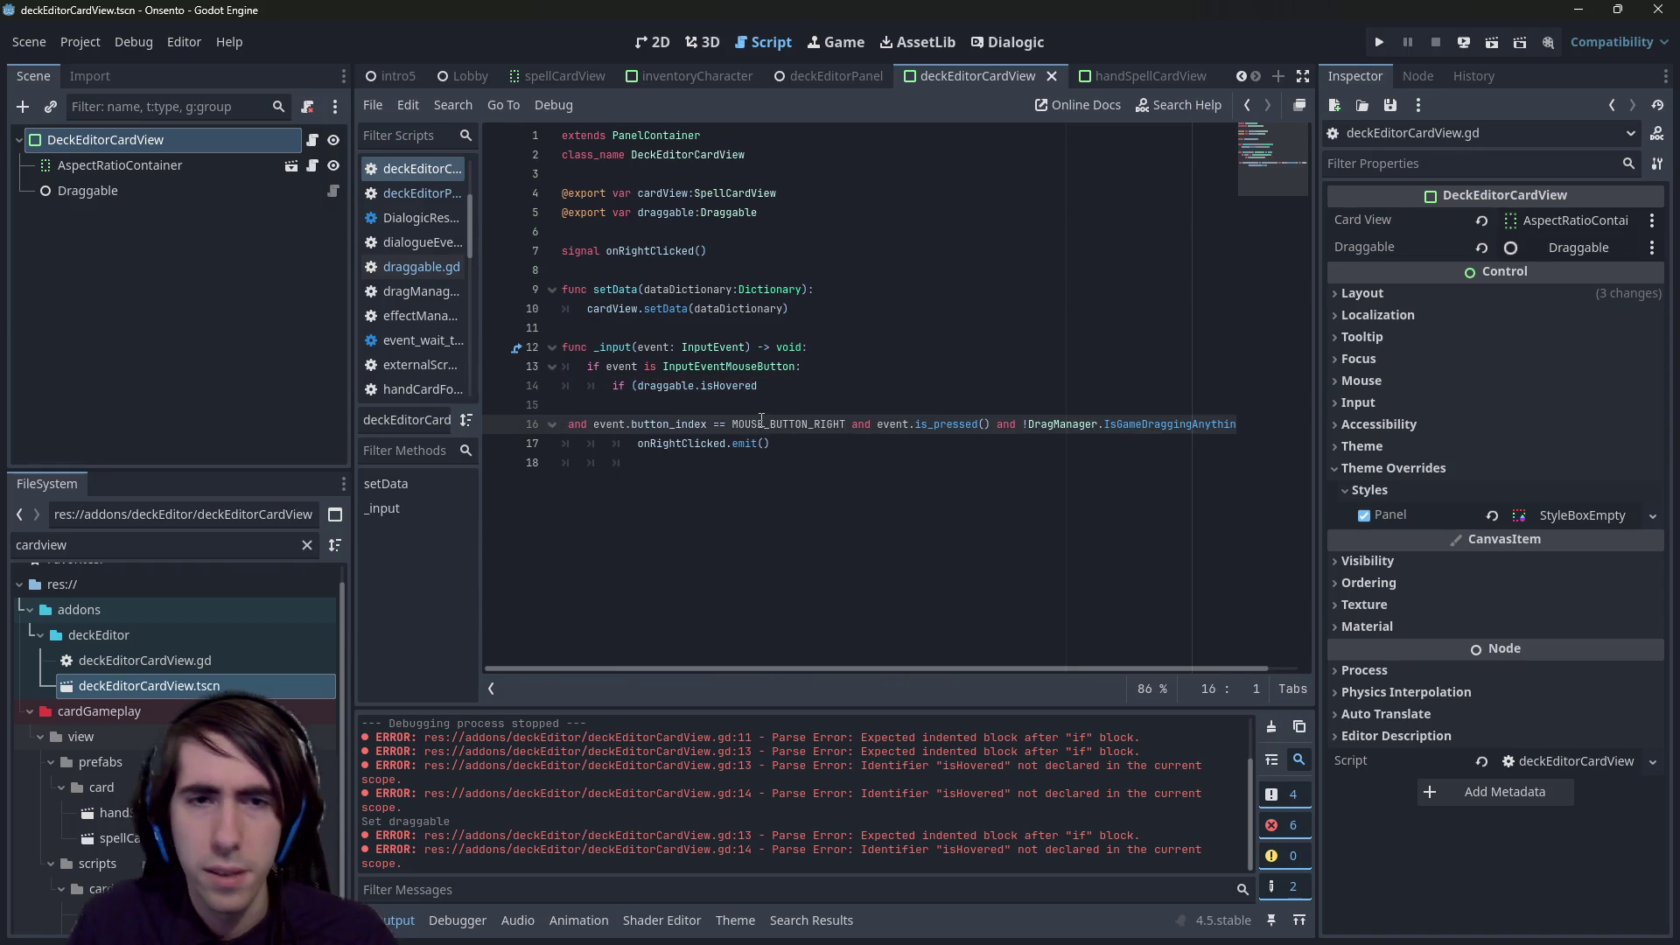
key("ctrl+z")
key("ctrl+s")
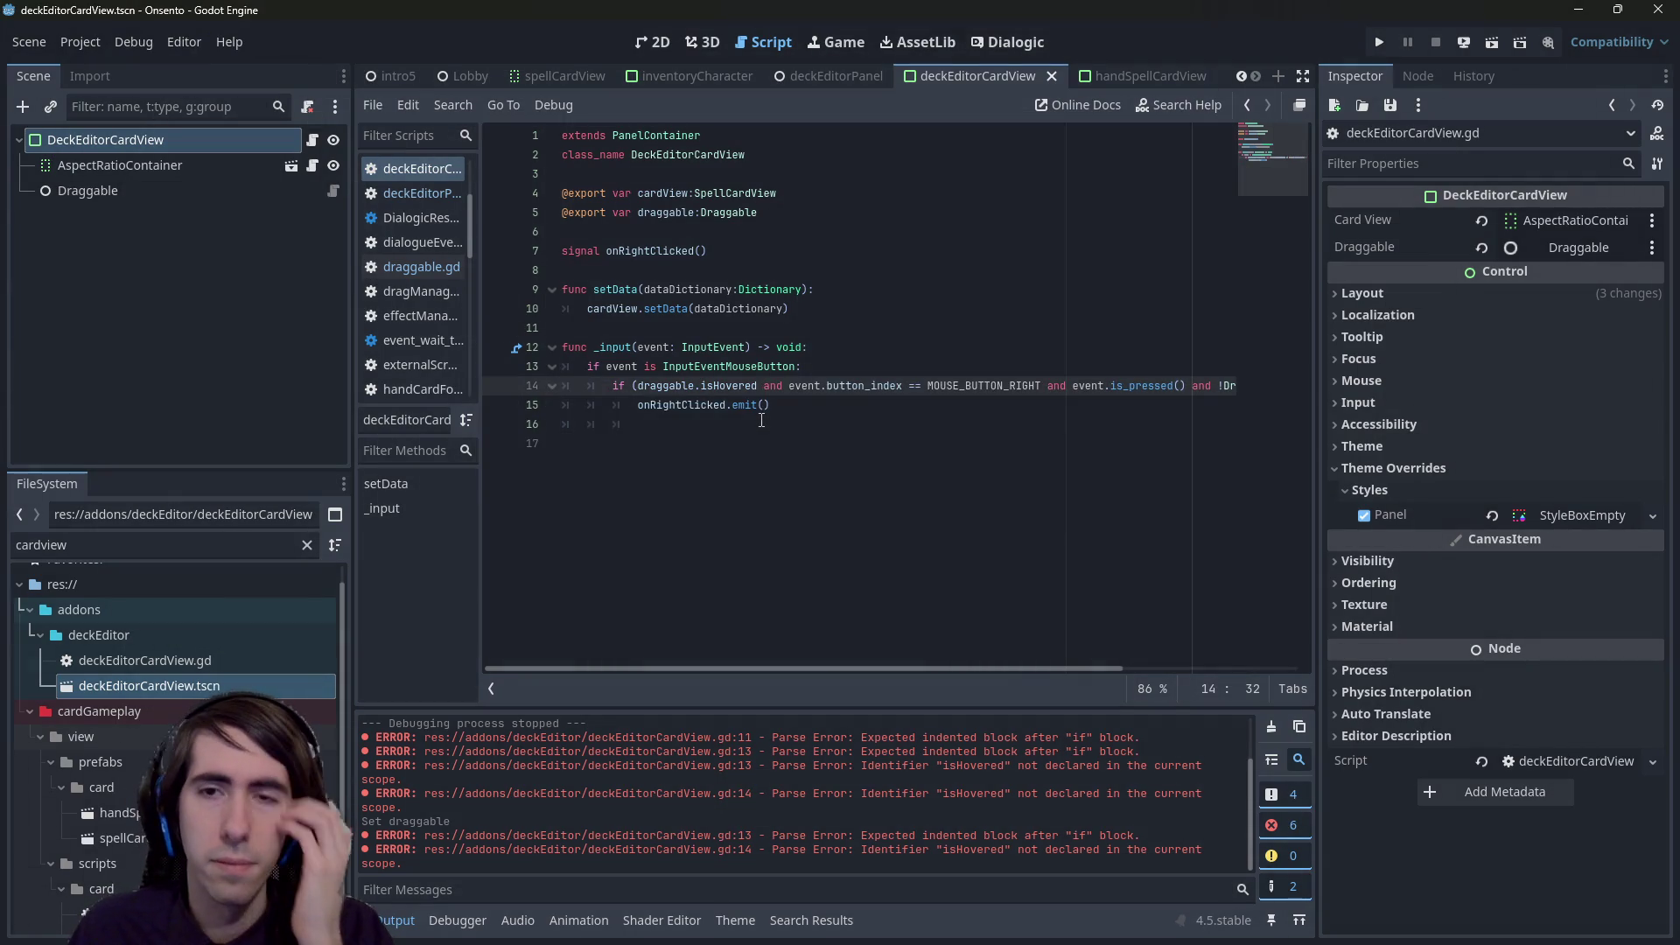
- Review the right-click condition, remove the empty trailing line, save, and switch to deckEditorPanel
double_click(1002, 388)
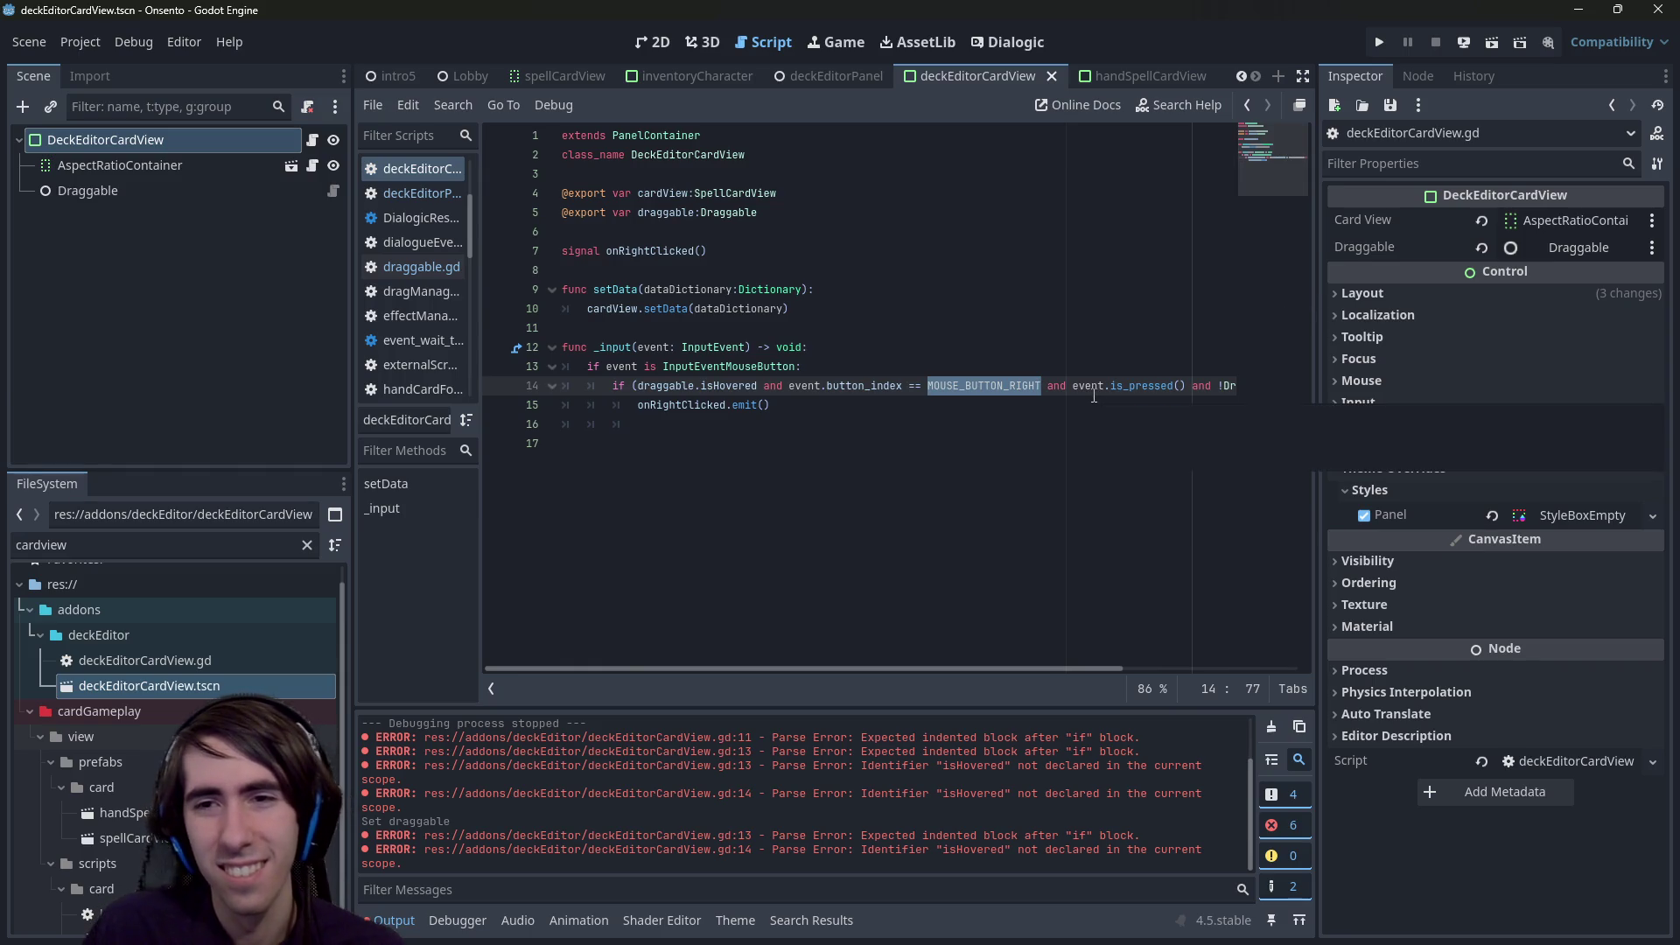
mouse_move(1094, 396)
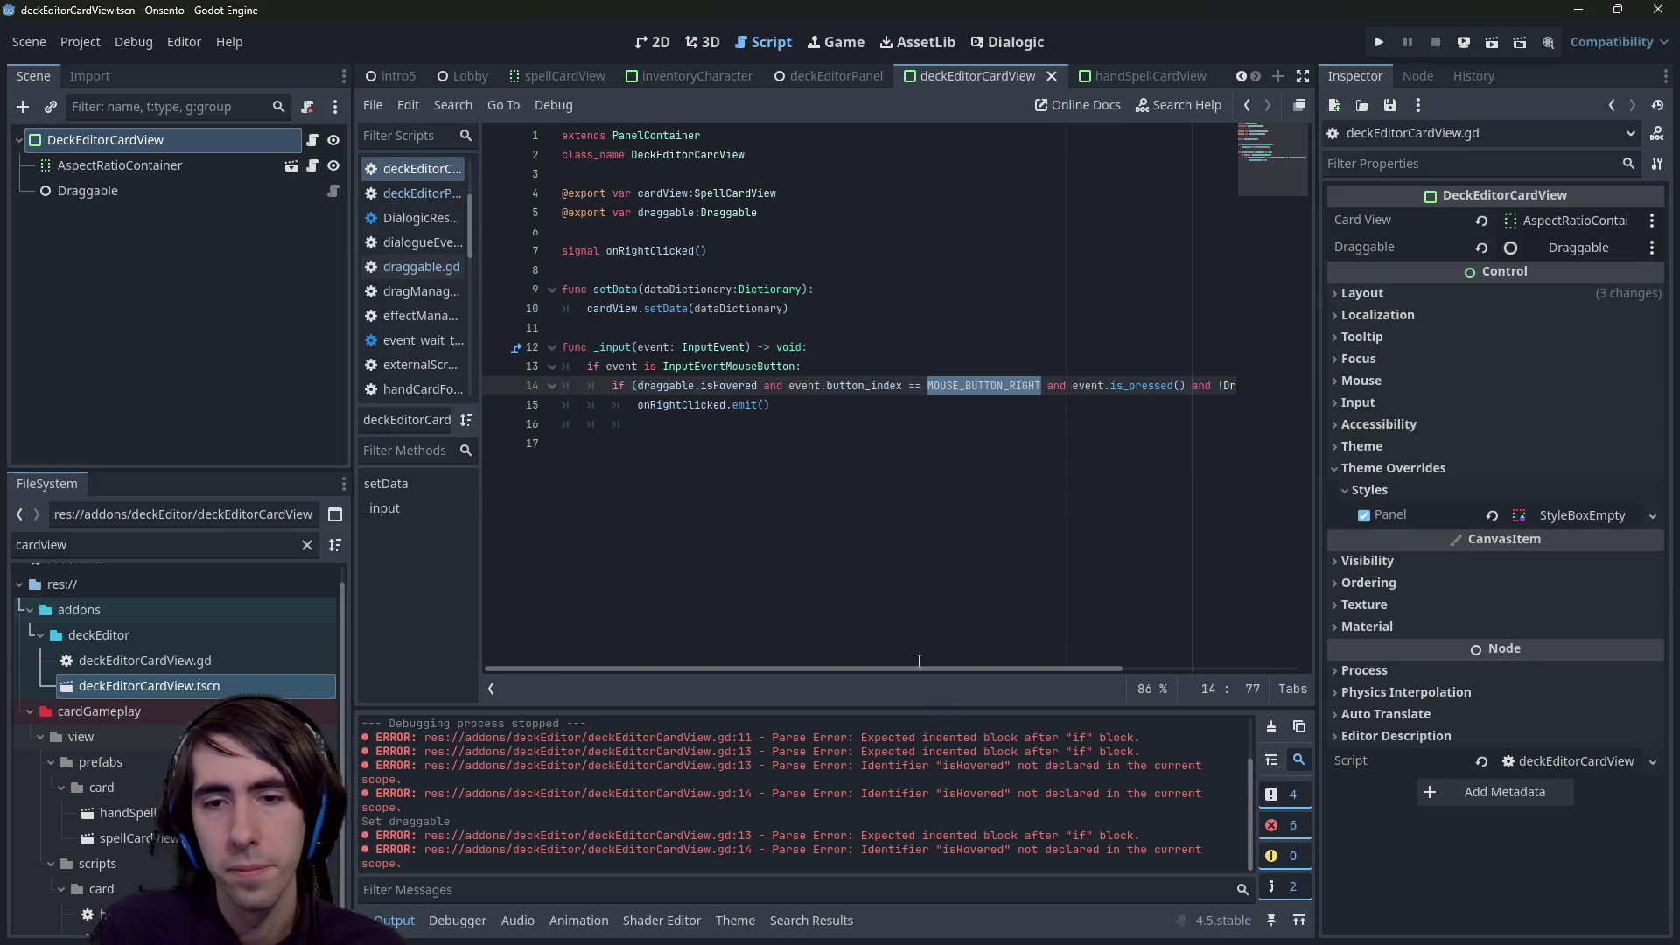
left_click_drag(929, 671, 1097, 663)
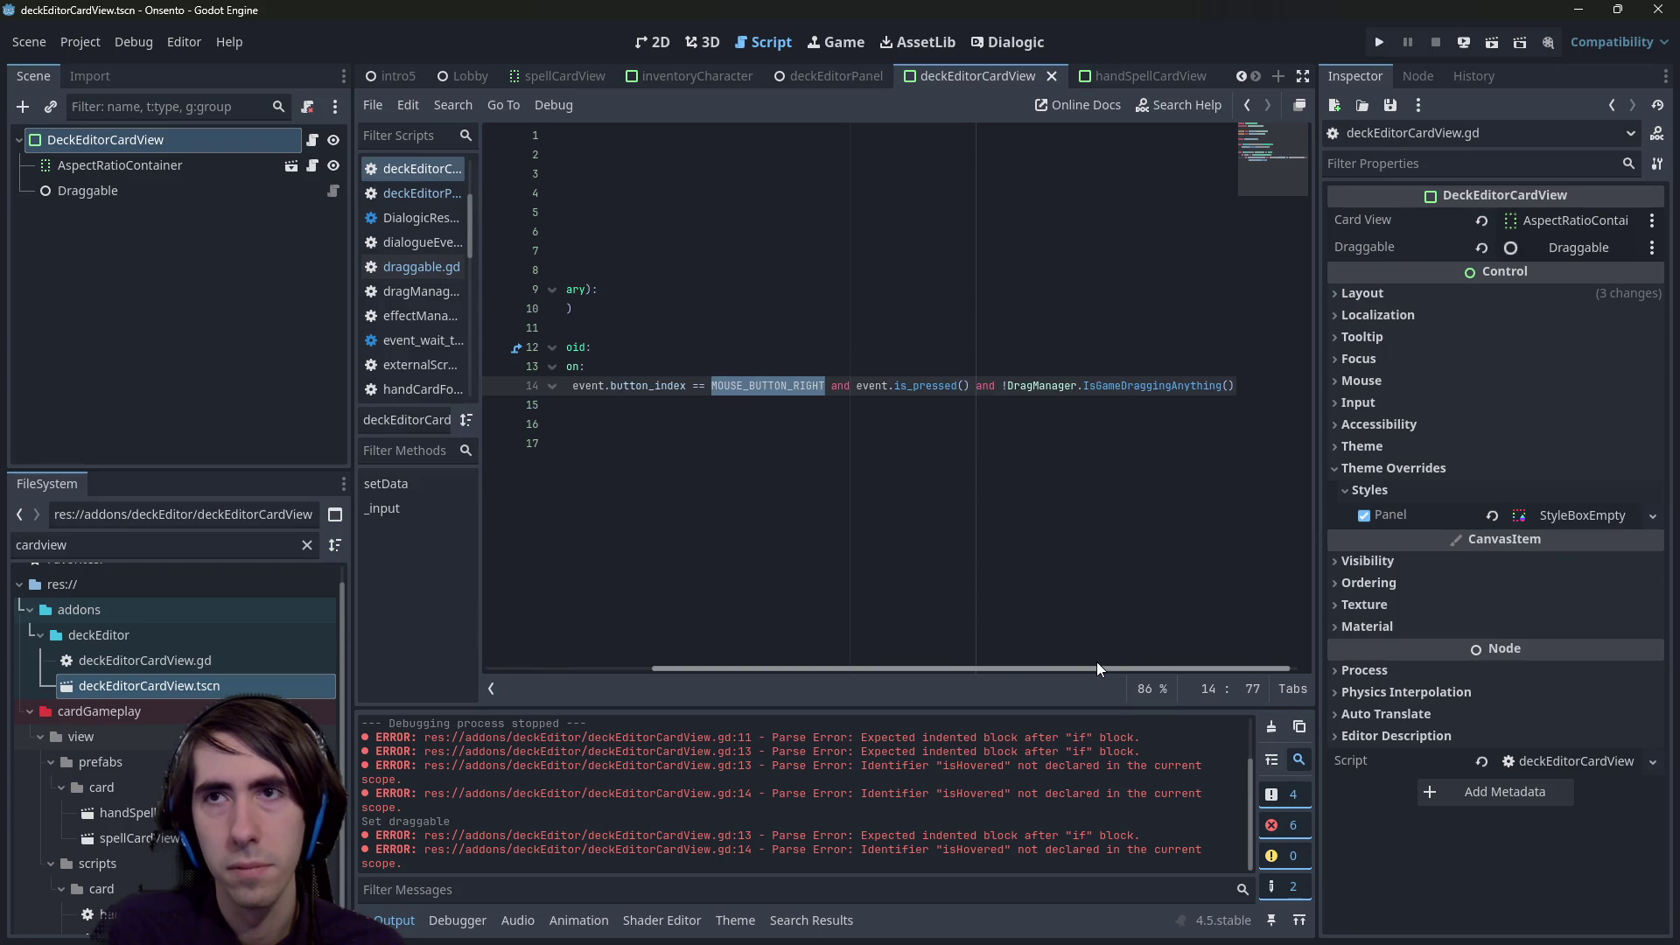
left_click_drag(1095, 662, 1125, 658)
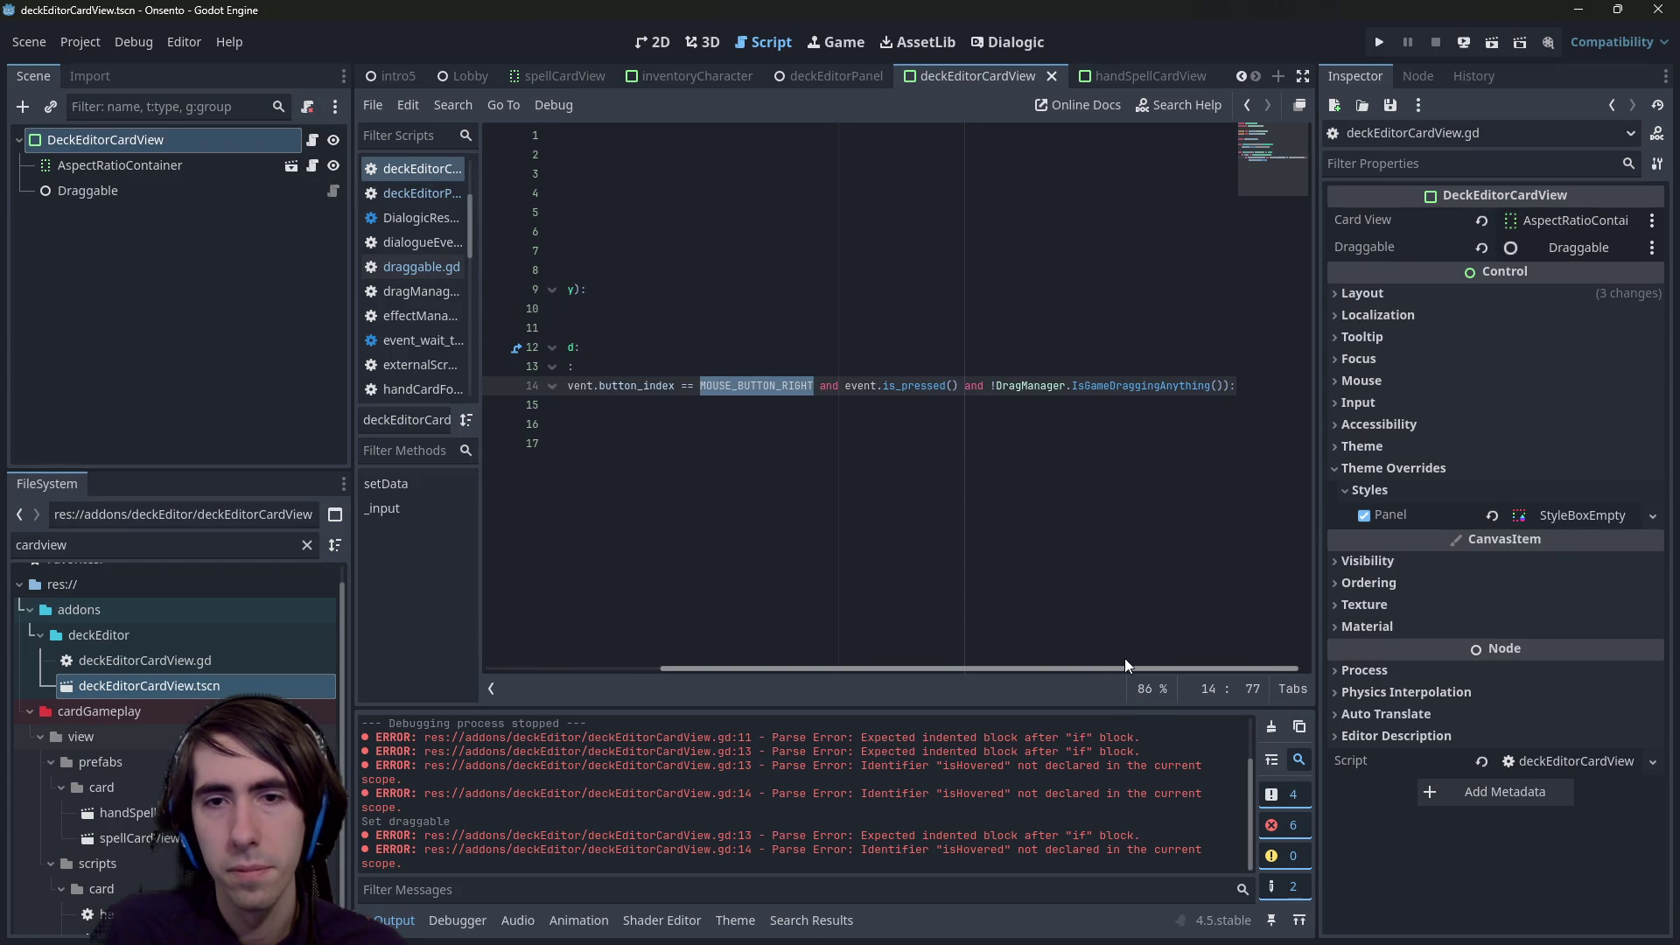
left_click(872, 389)
left_click_drag(903, 386, 967, 387)
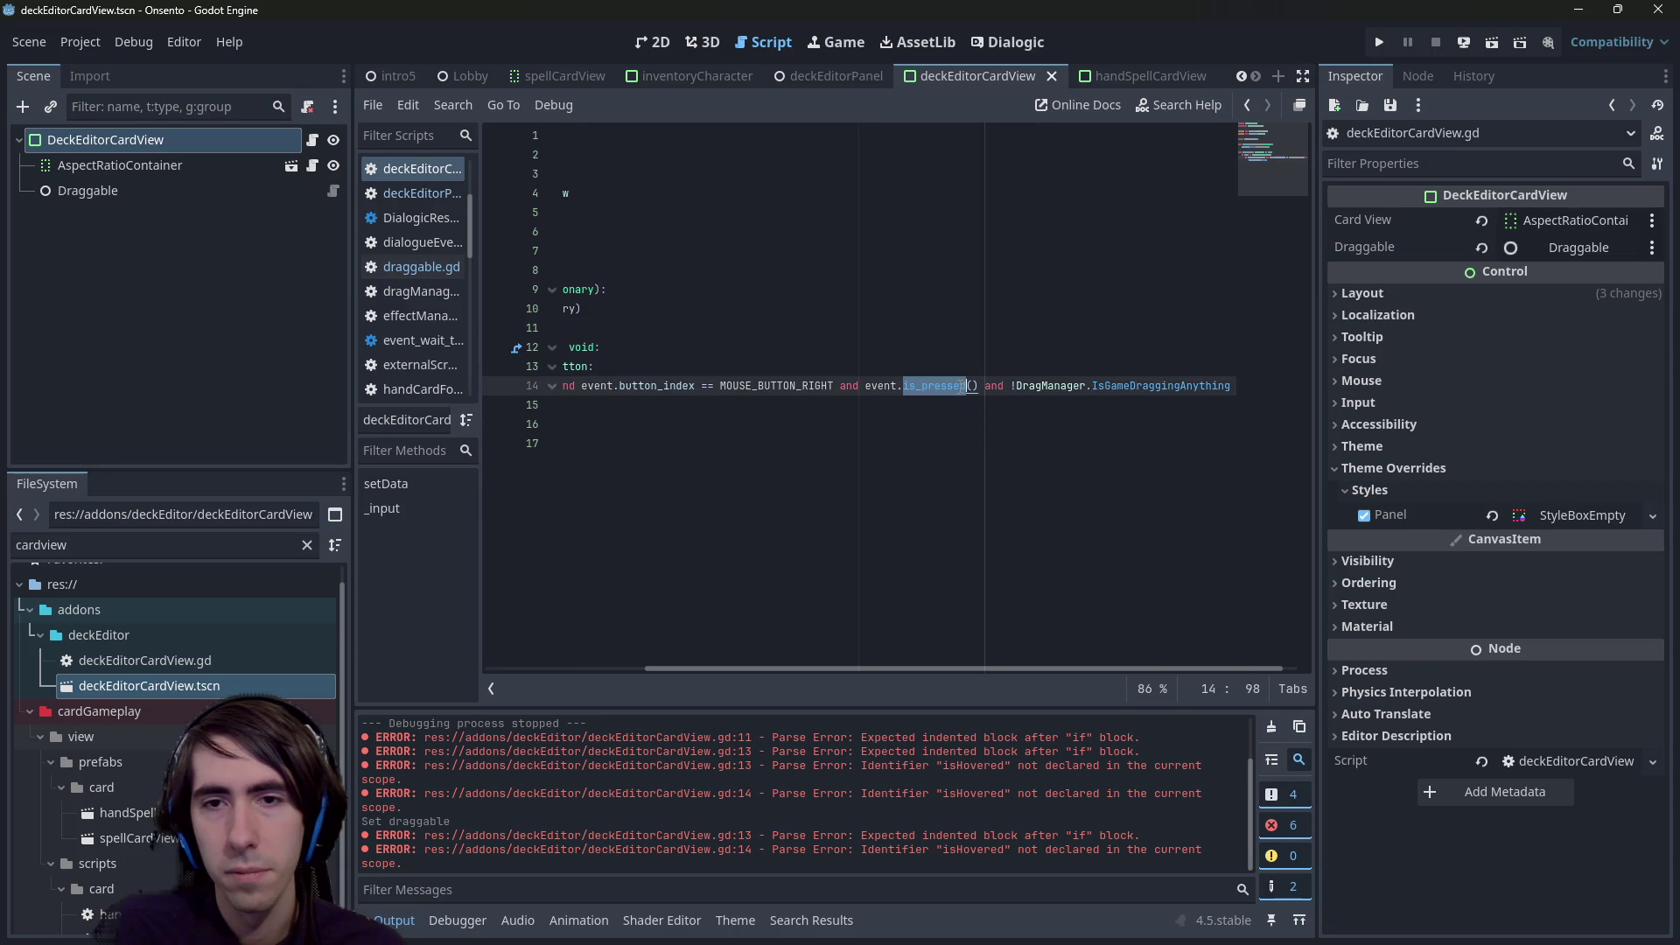
mouse_move(931, 667)
left_mouse_down()
mouse_move(1001, 674)
mouse_move(787, 666)
left_mouse_up()
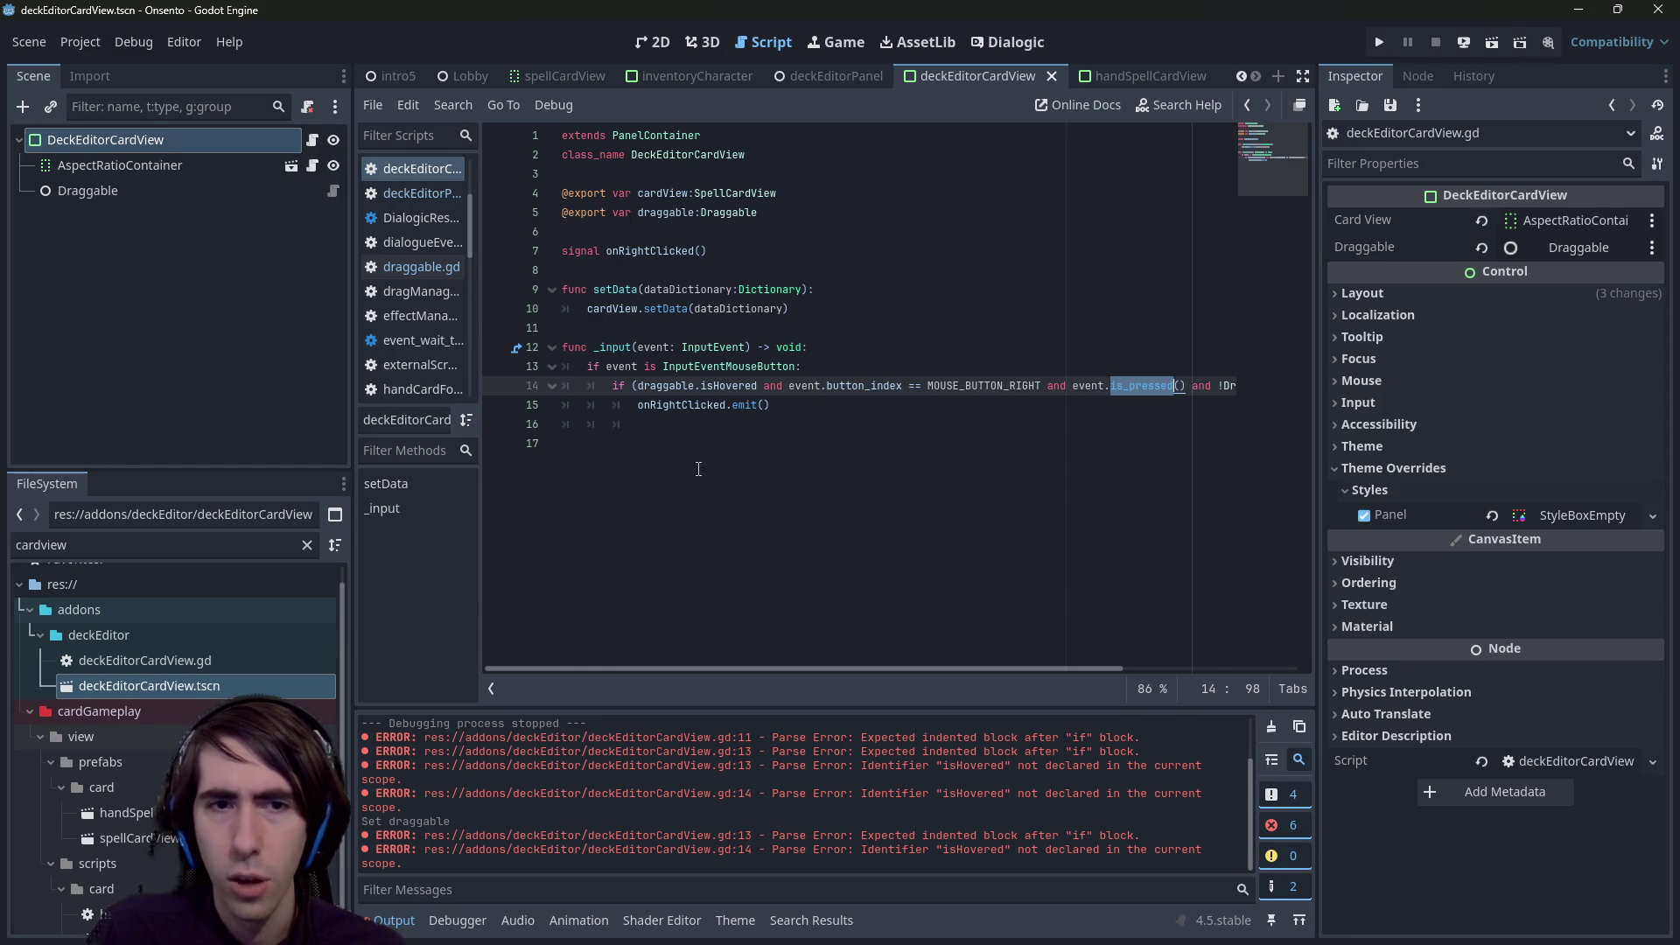
left_click(665, 443)
key("BackSpace")
key("ctrl+s")
left_click(838, 74)
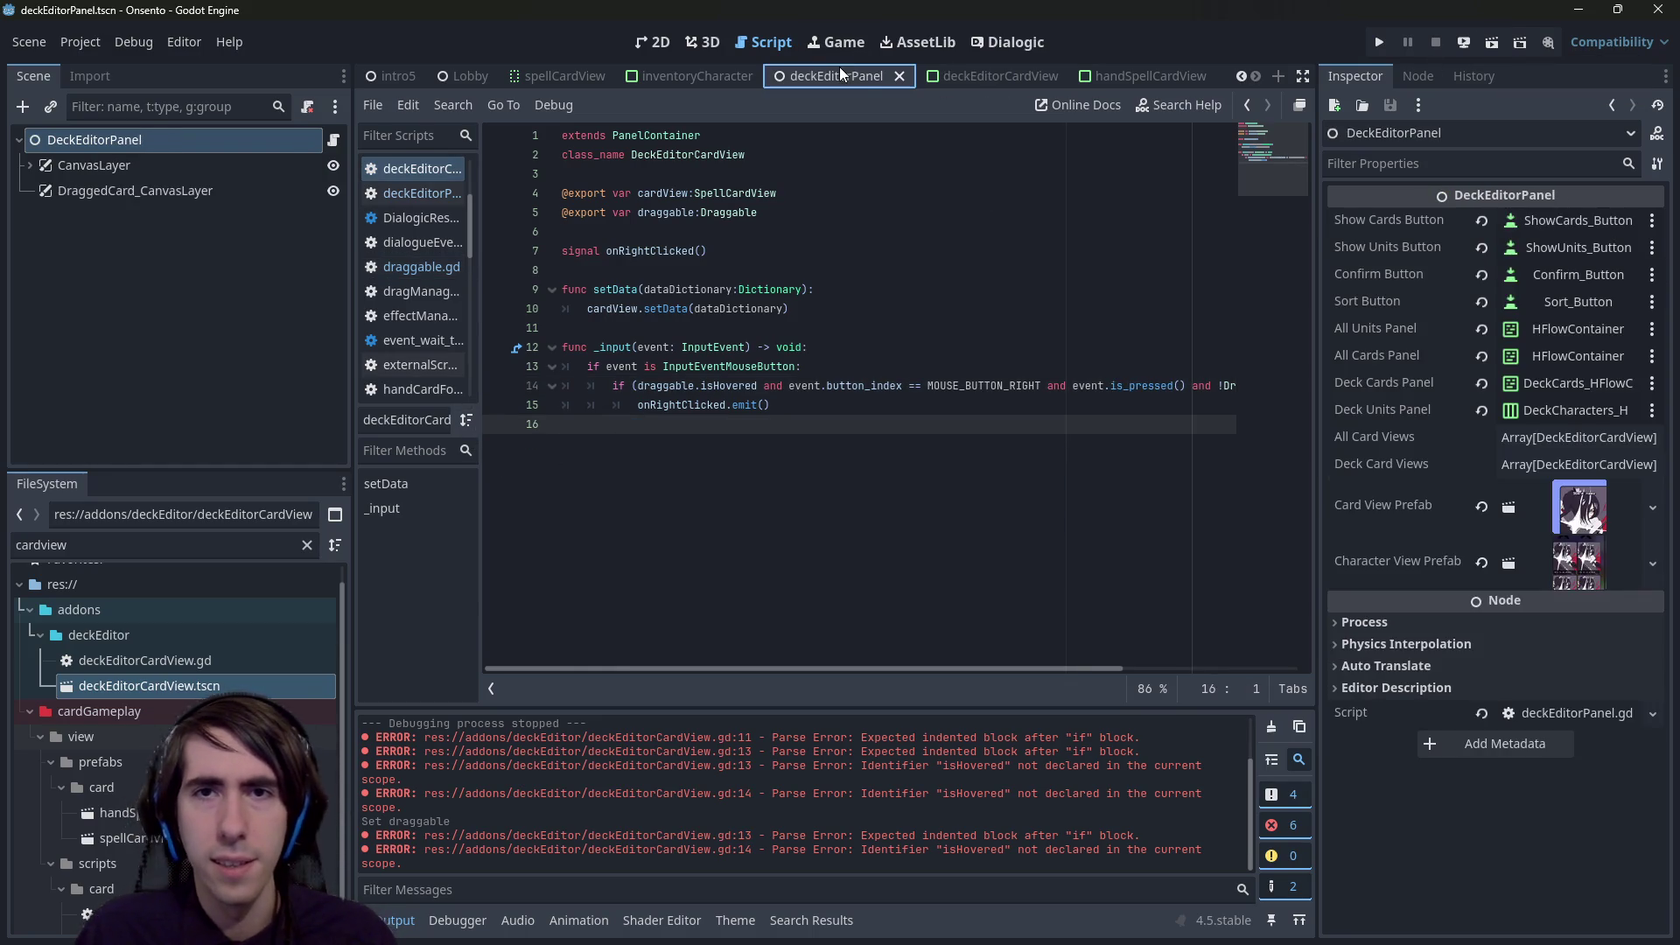
- Open deckEditorPanel.gd and highlight the battleCharacter and characterView uses
left_click(331, 142)
scroll(812, 512, "up", 10)
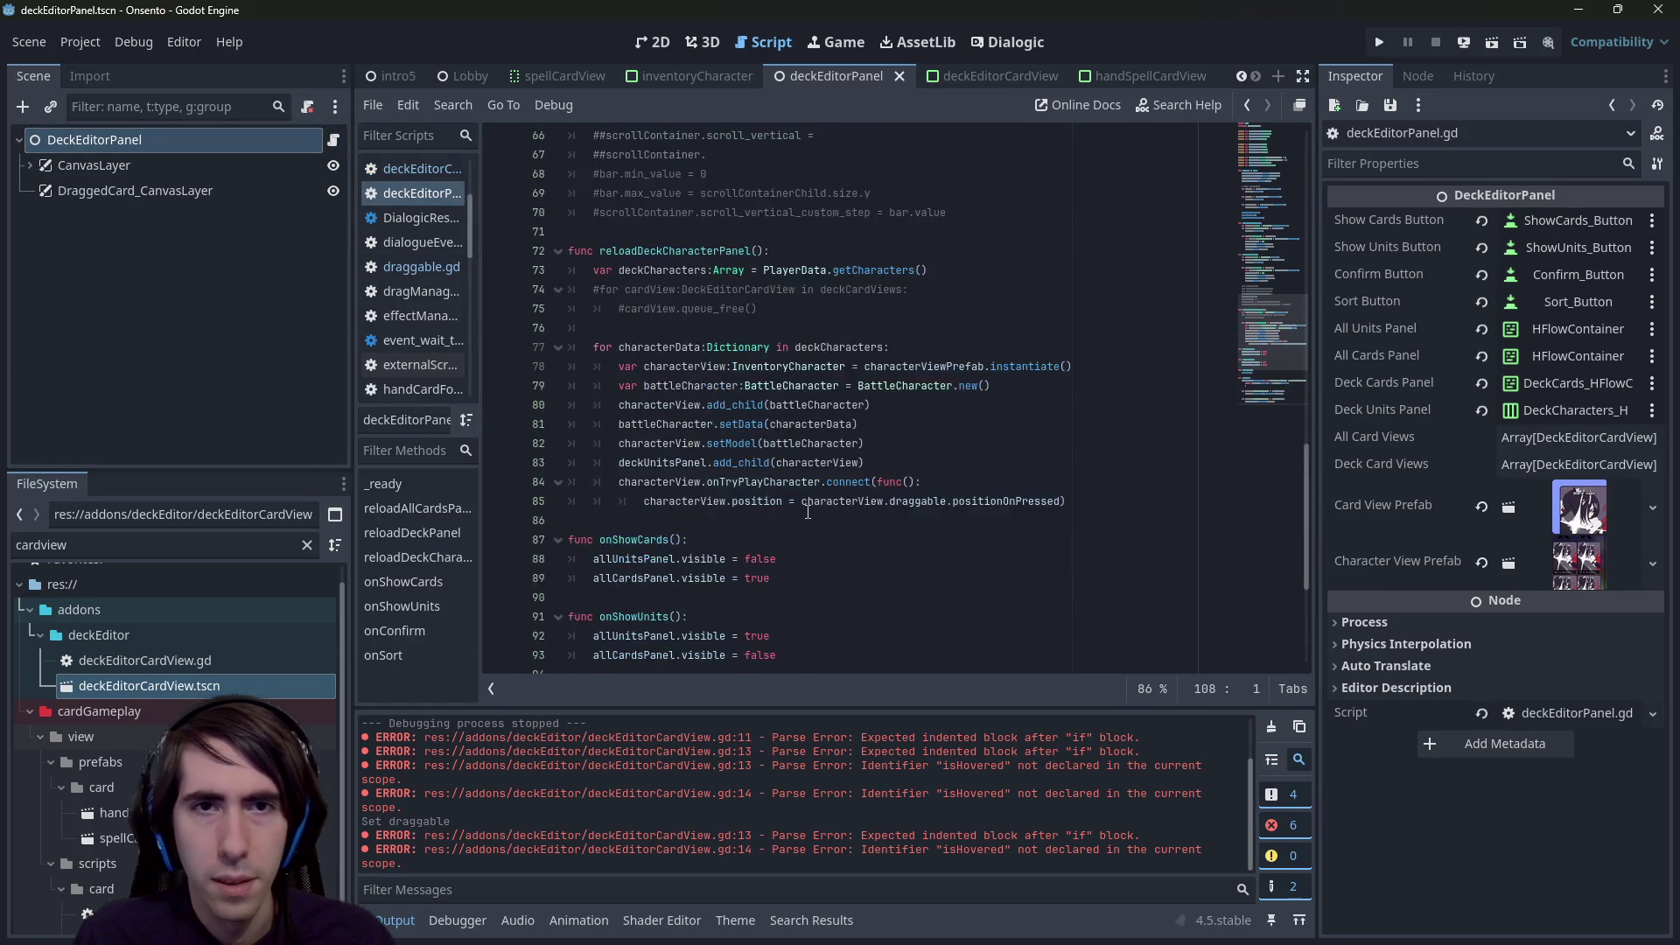
scroll(795, 508, "down", 5)
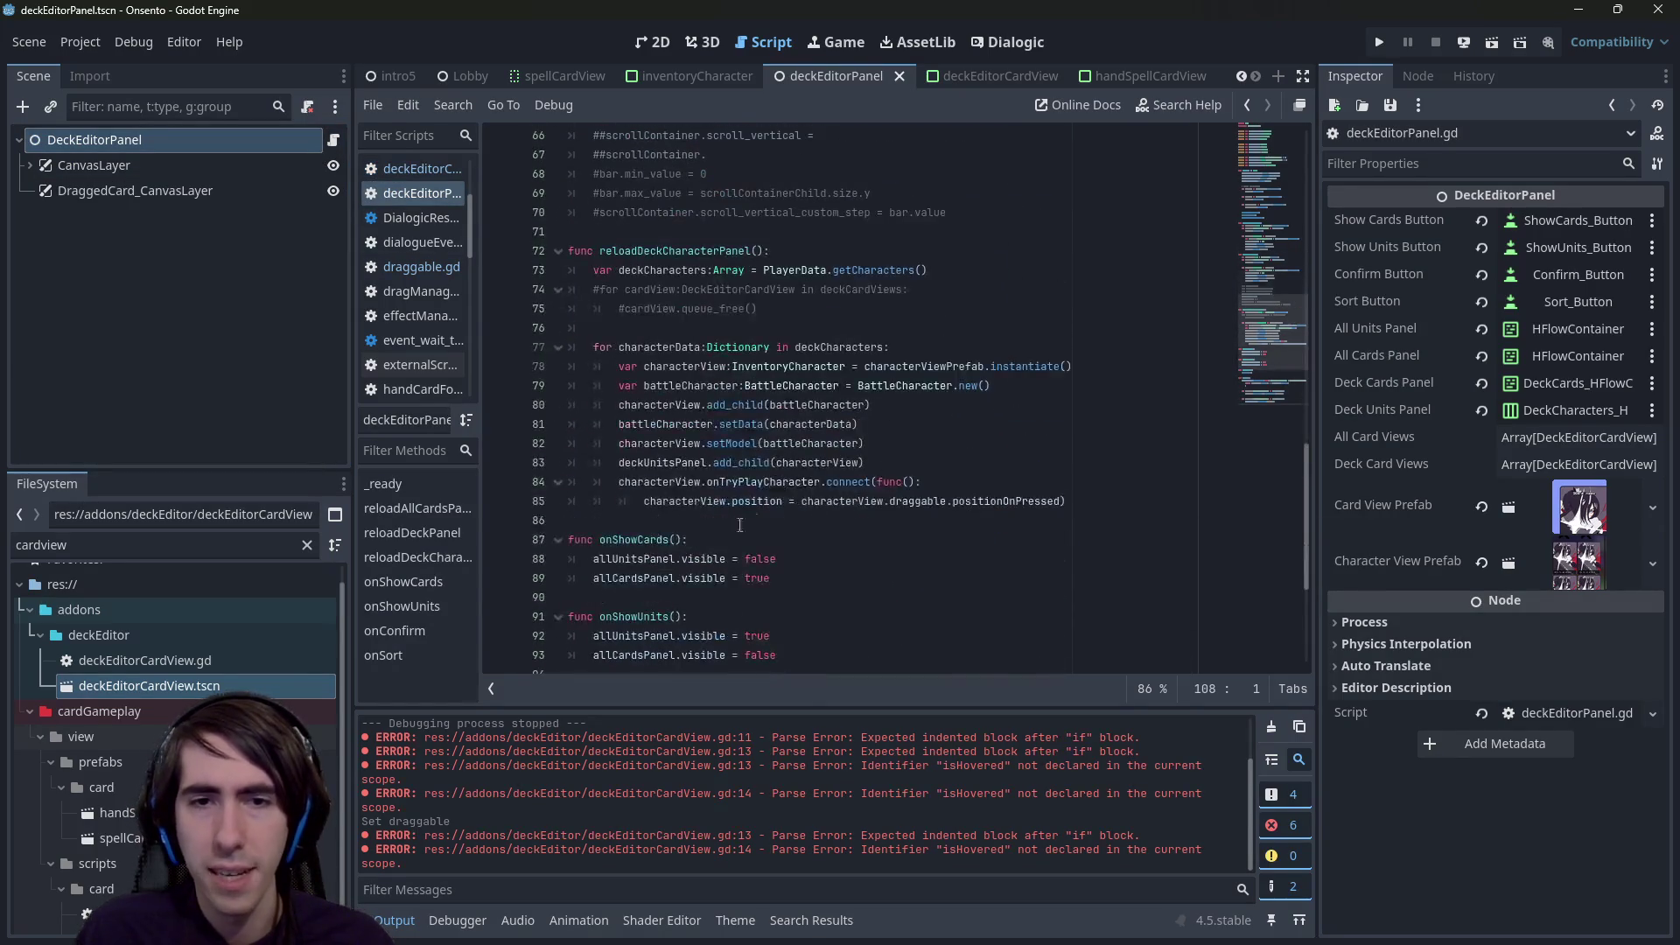
double_click(700, 385)
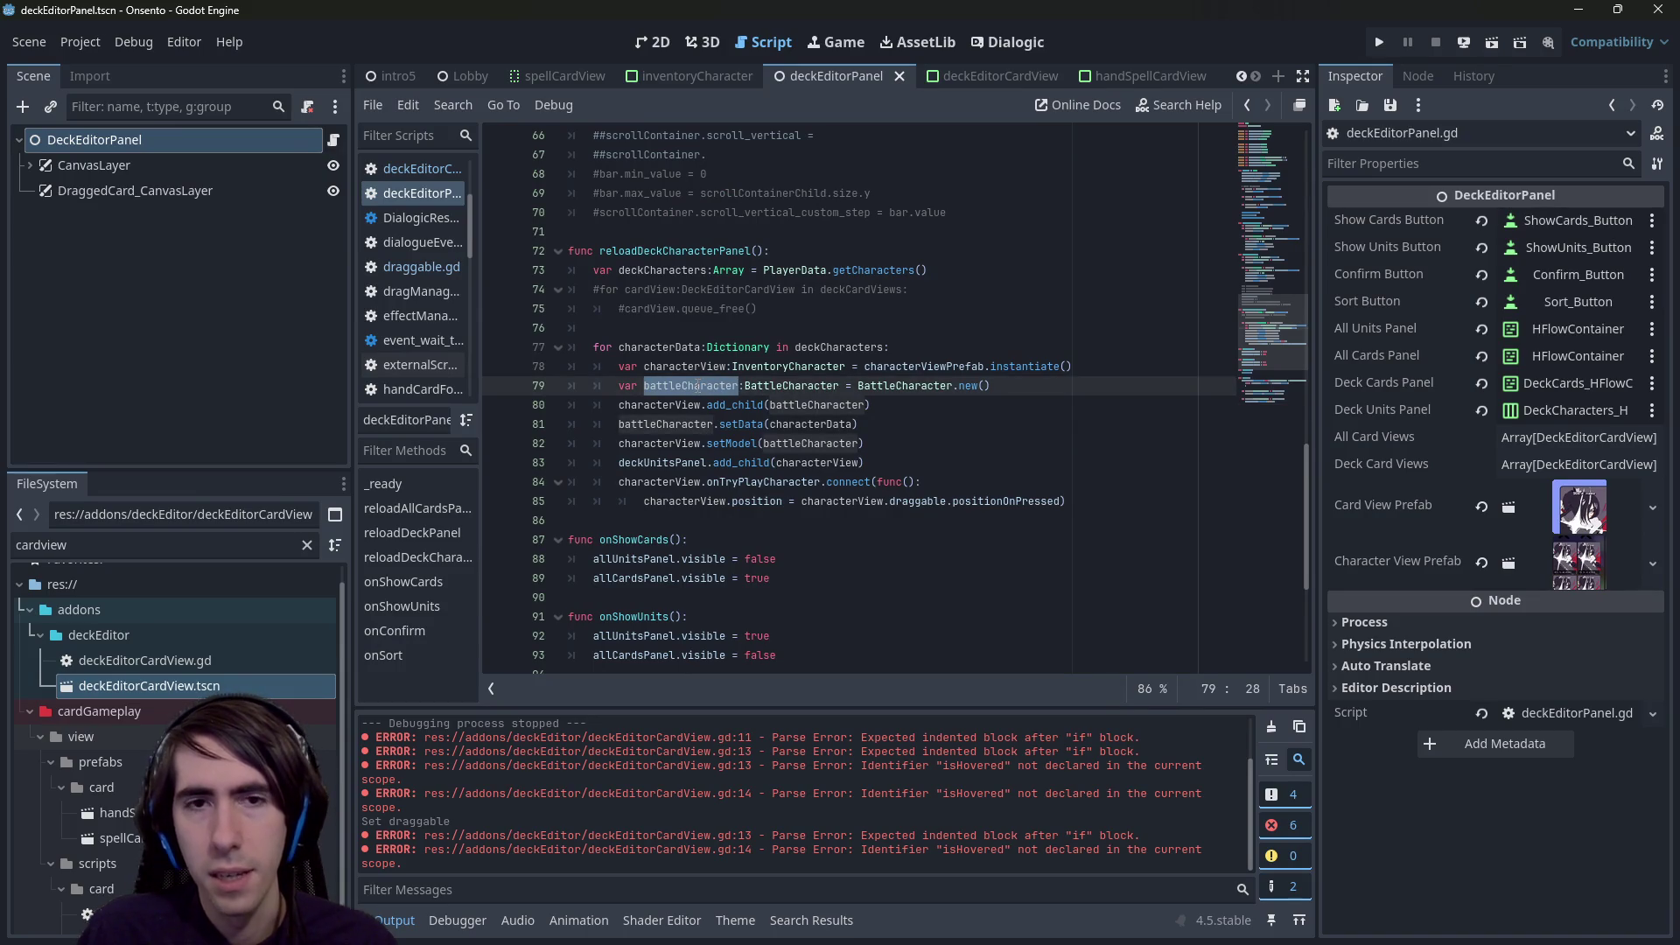
double_click(684, 367)
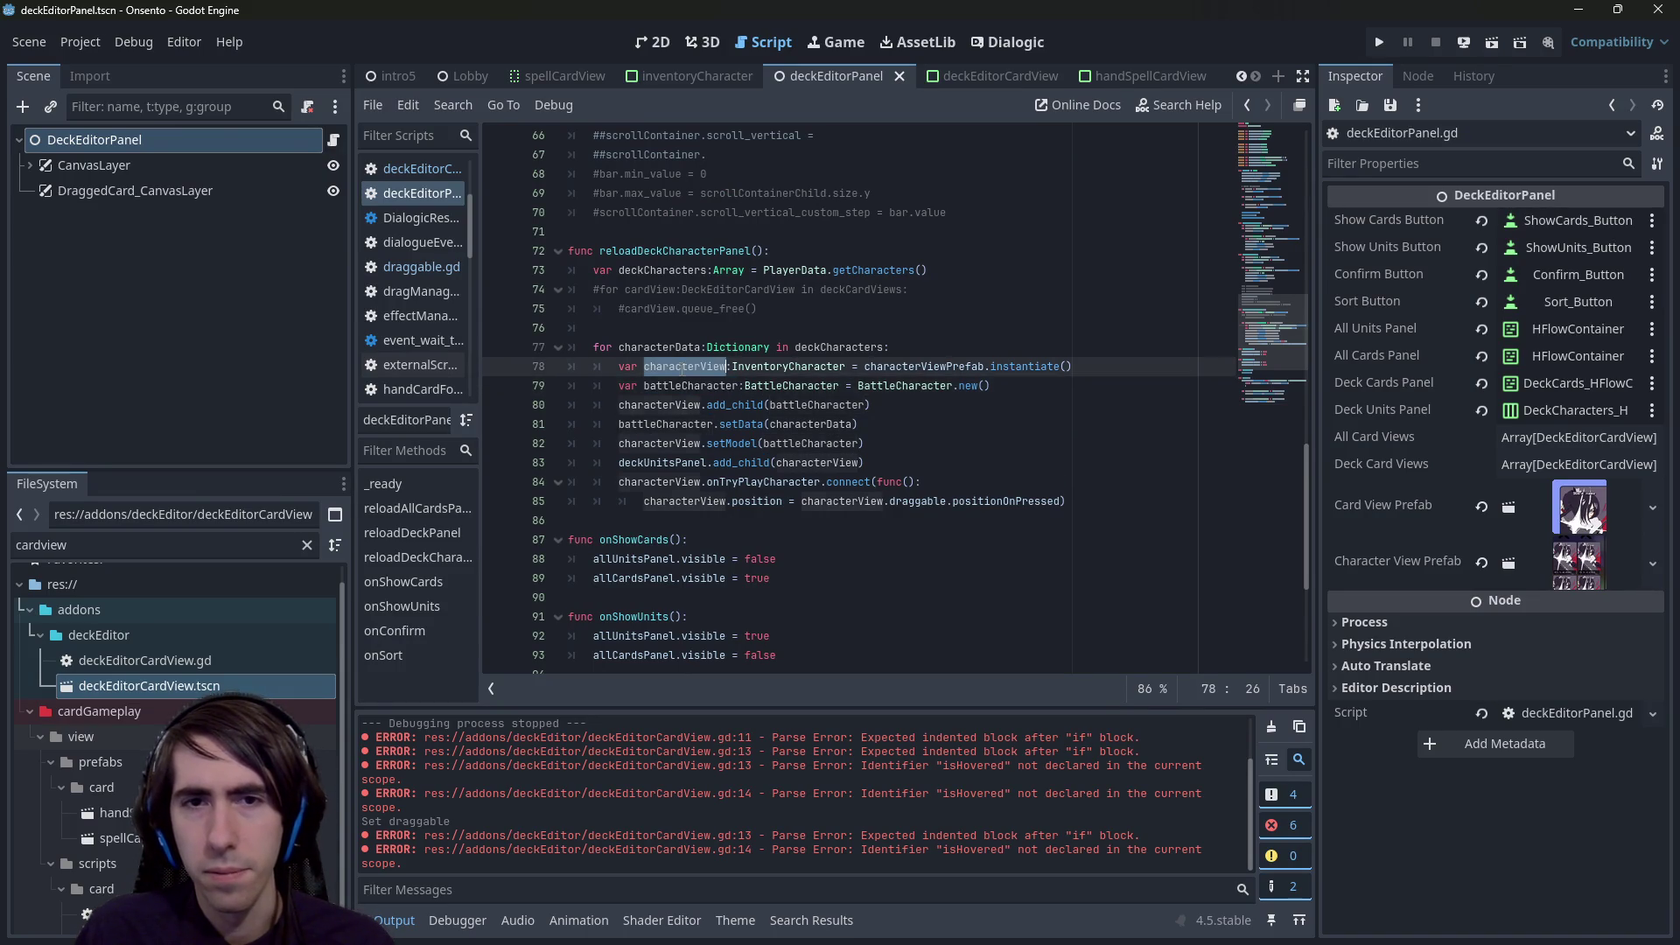
scroll(691, 363, "up", 8)
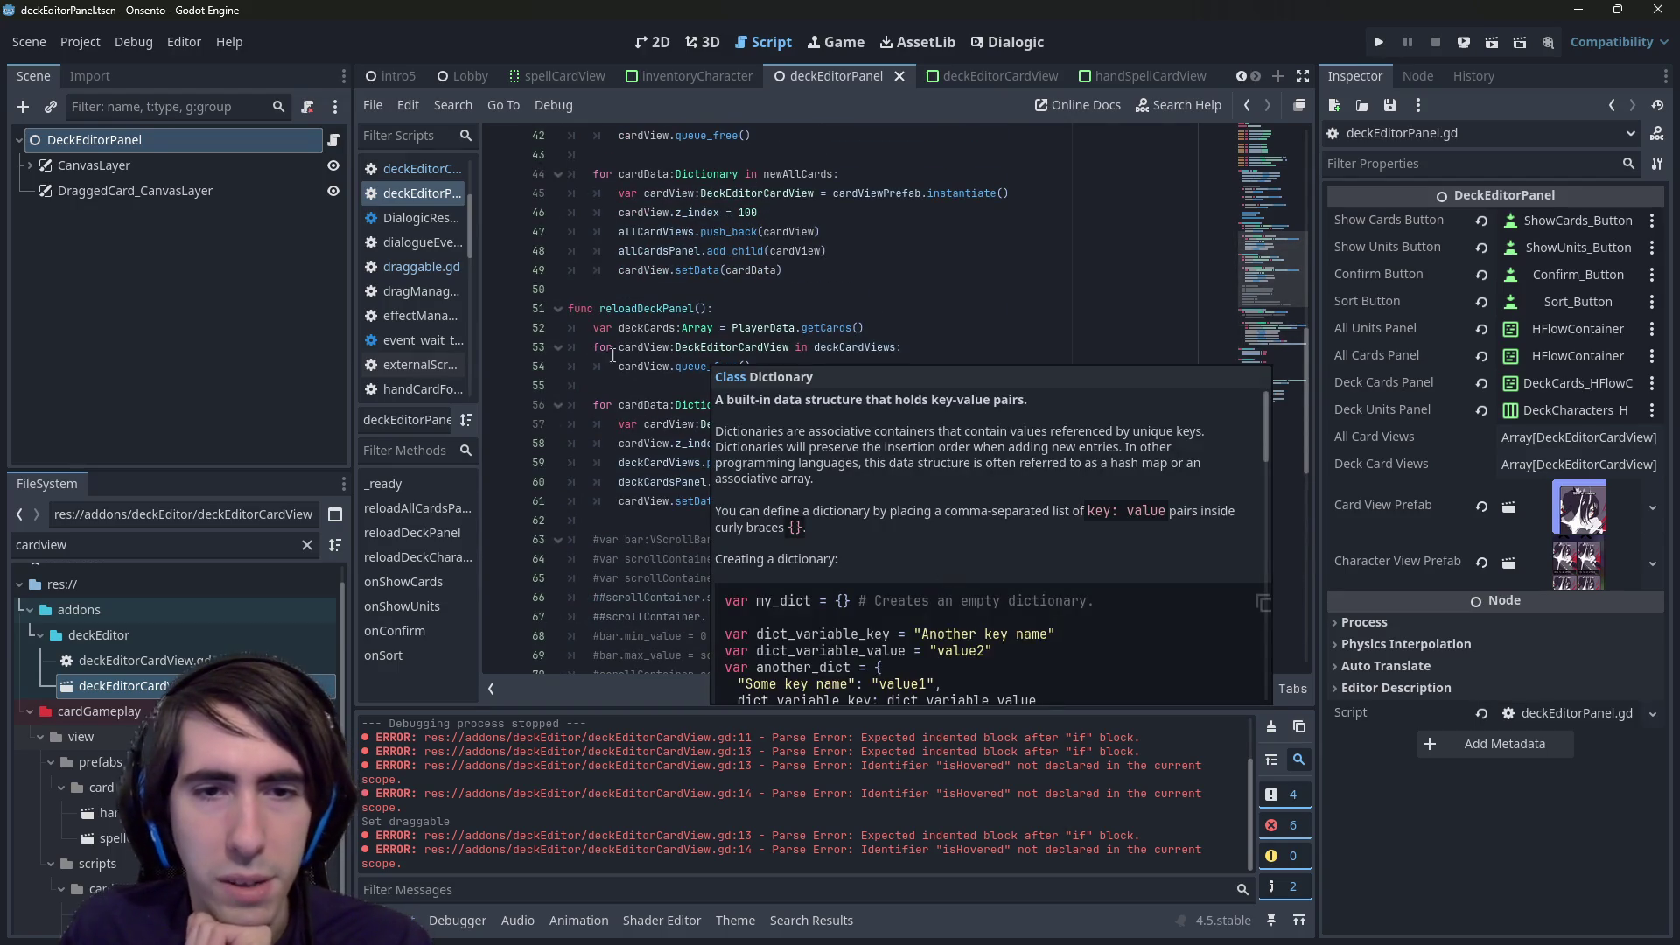
scroll(665, 350, "down", 2)
- Highlight cardView in reloadDeckPanel and start a new line after cardView.setData(cardData)
double_click(757, 308)
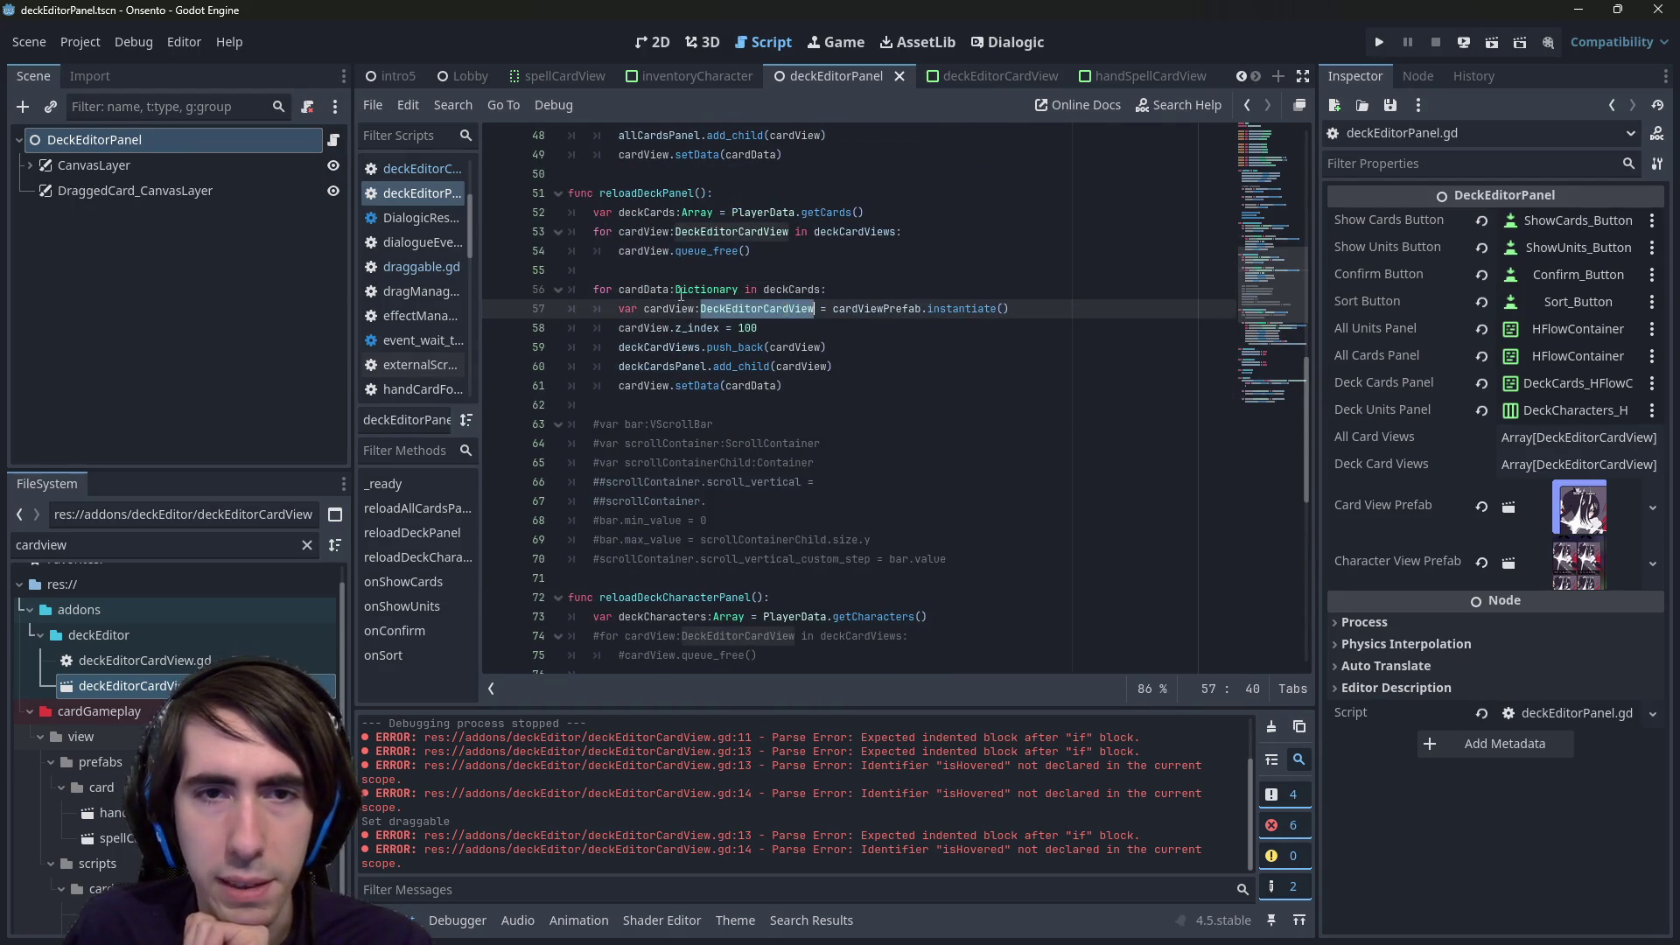
double_click(669, 308)
key("ctrl+c")
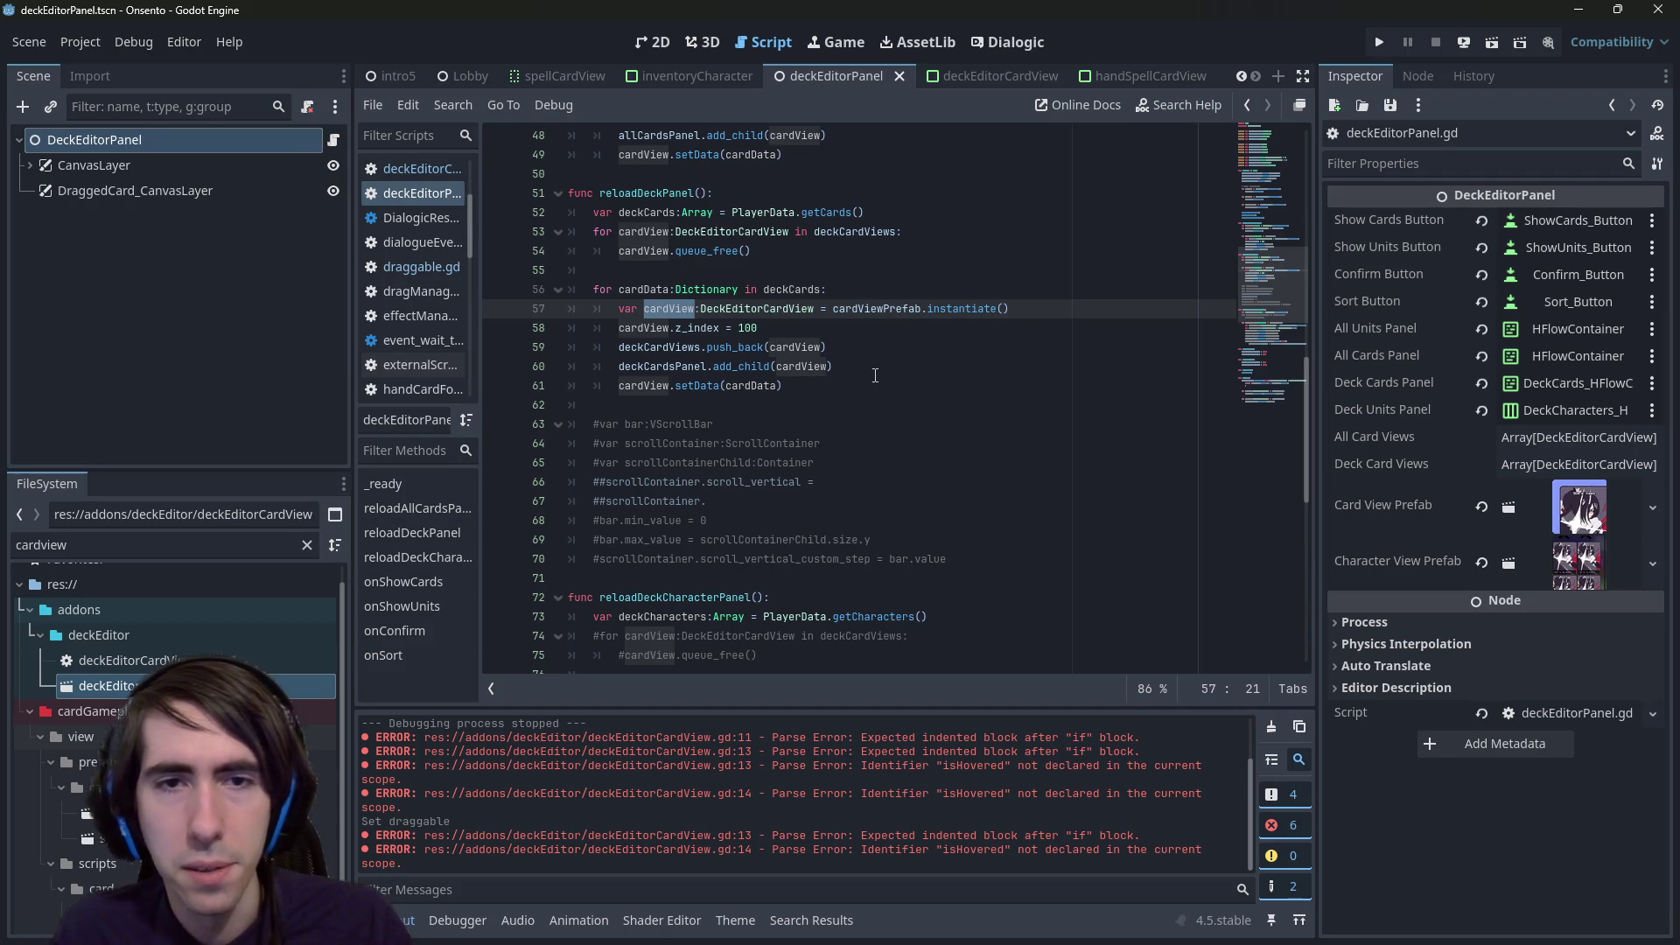
left_click(875, 376)
key("Return")
key("ctrl+v")
- Write cardView.onRightClicked.connect(removeCardFromDeck) on line 62
type(".on")
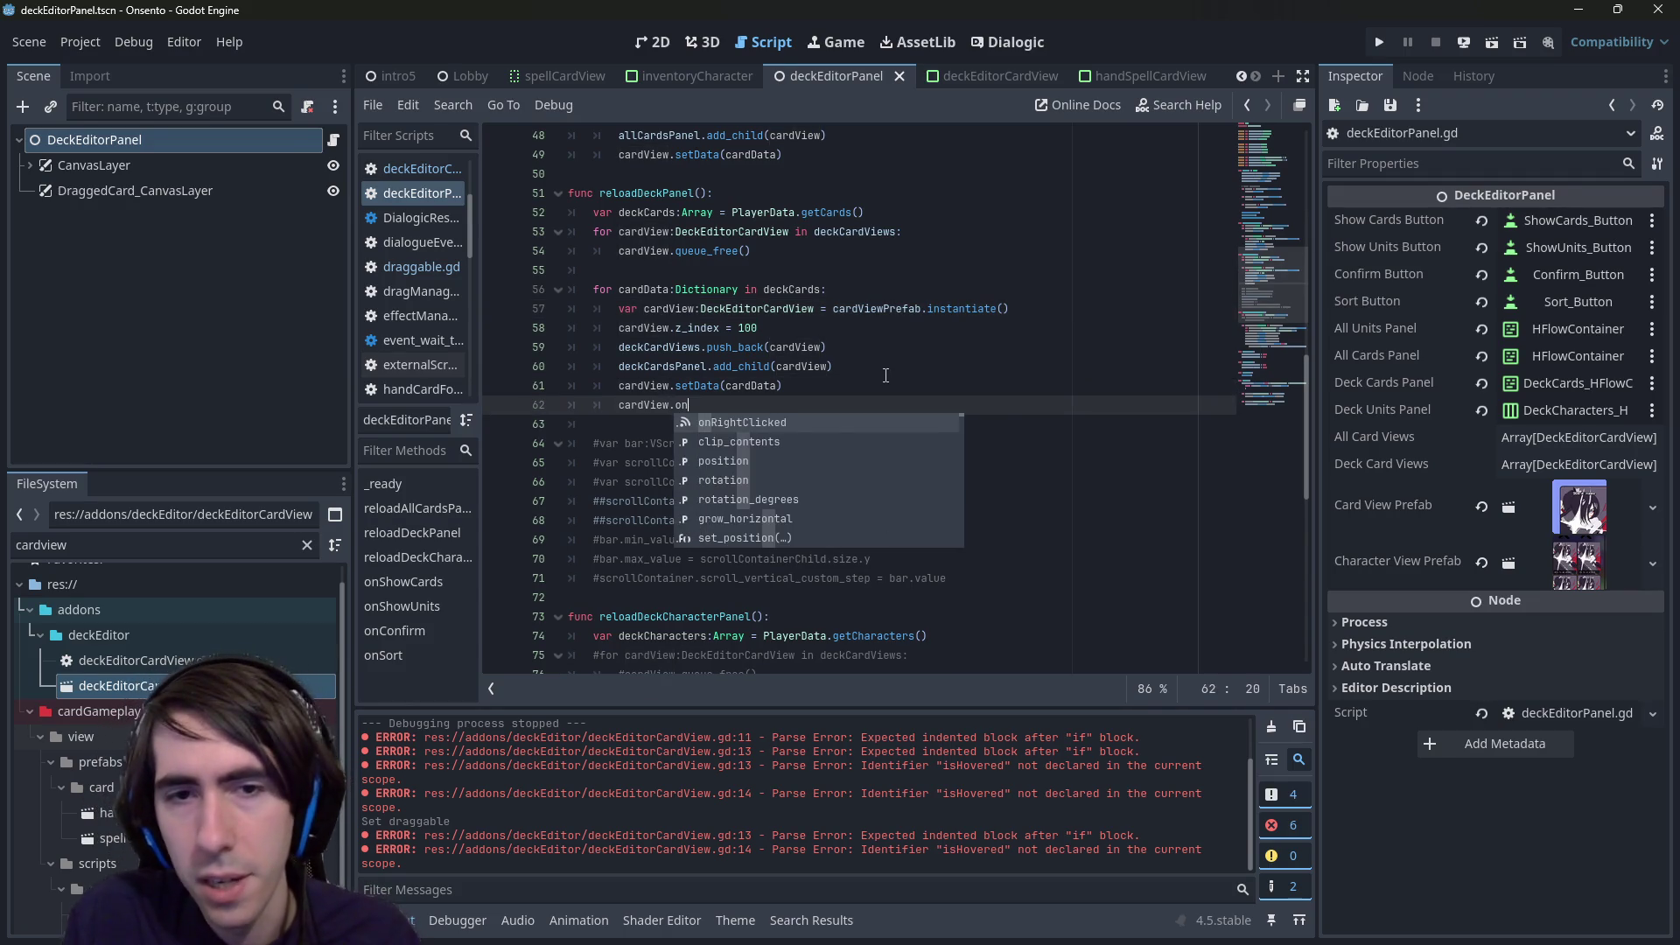
key("Return")
type("con")
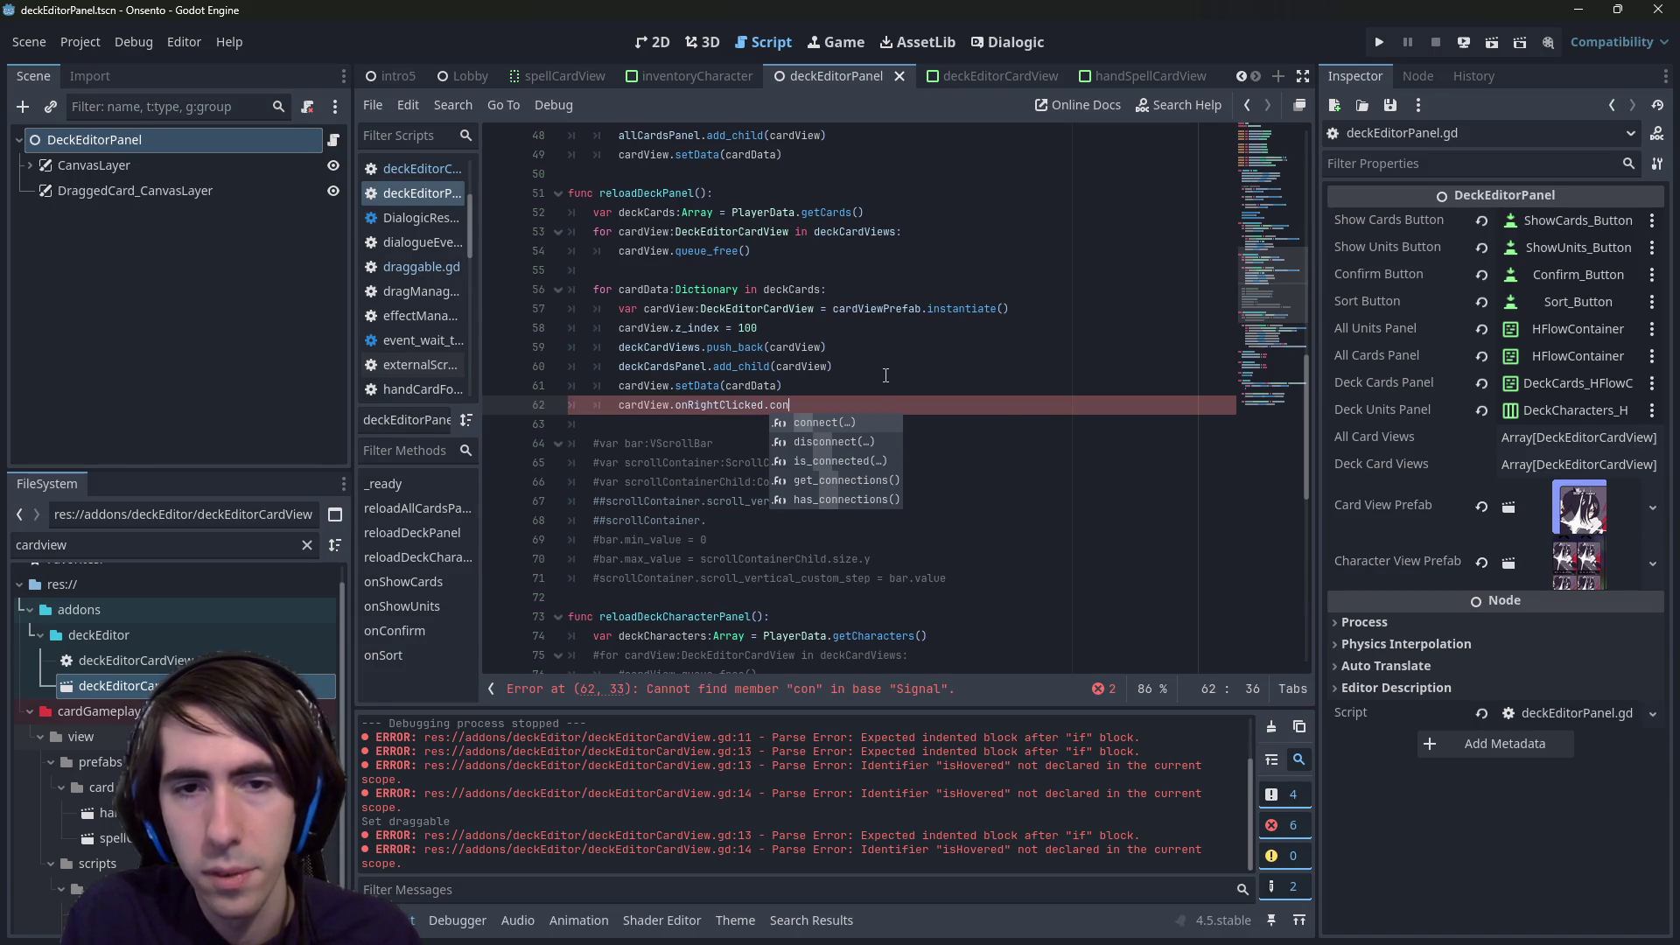
key("Return")
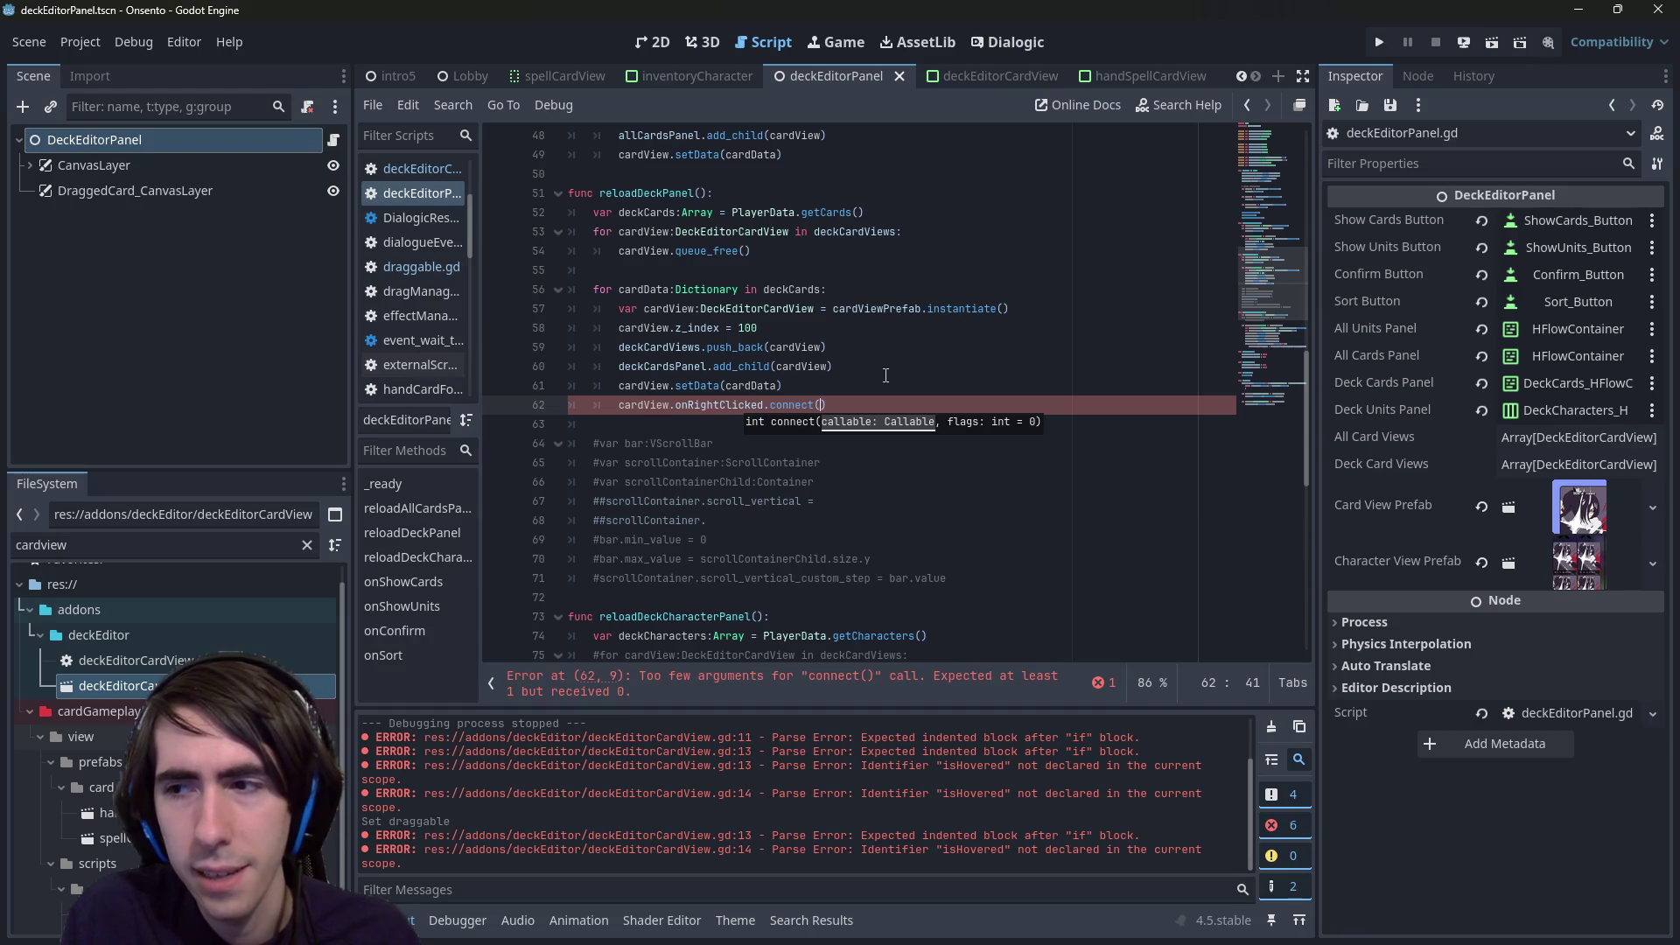
type("remove")
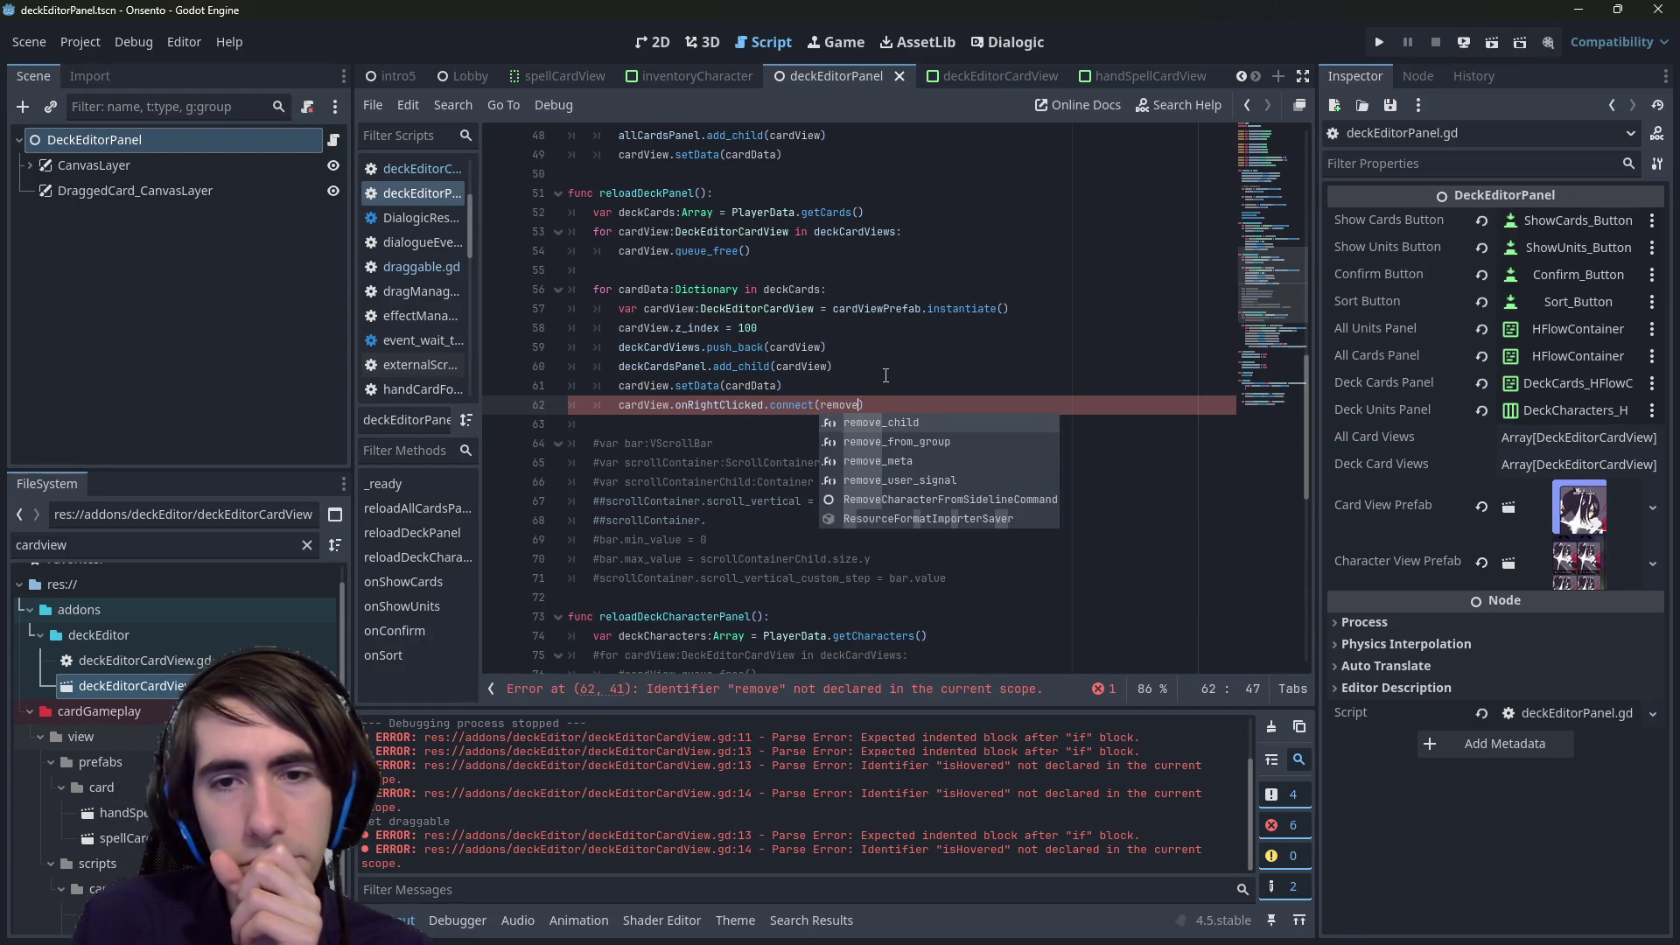
type("Card")
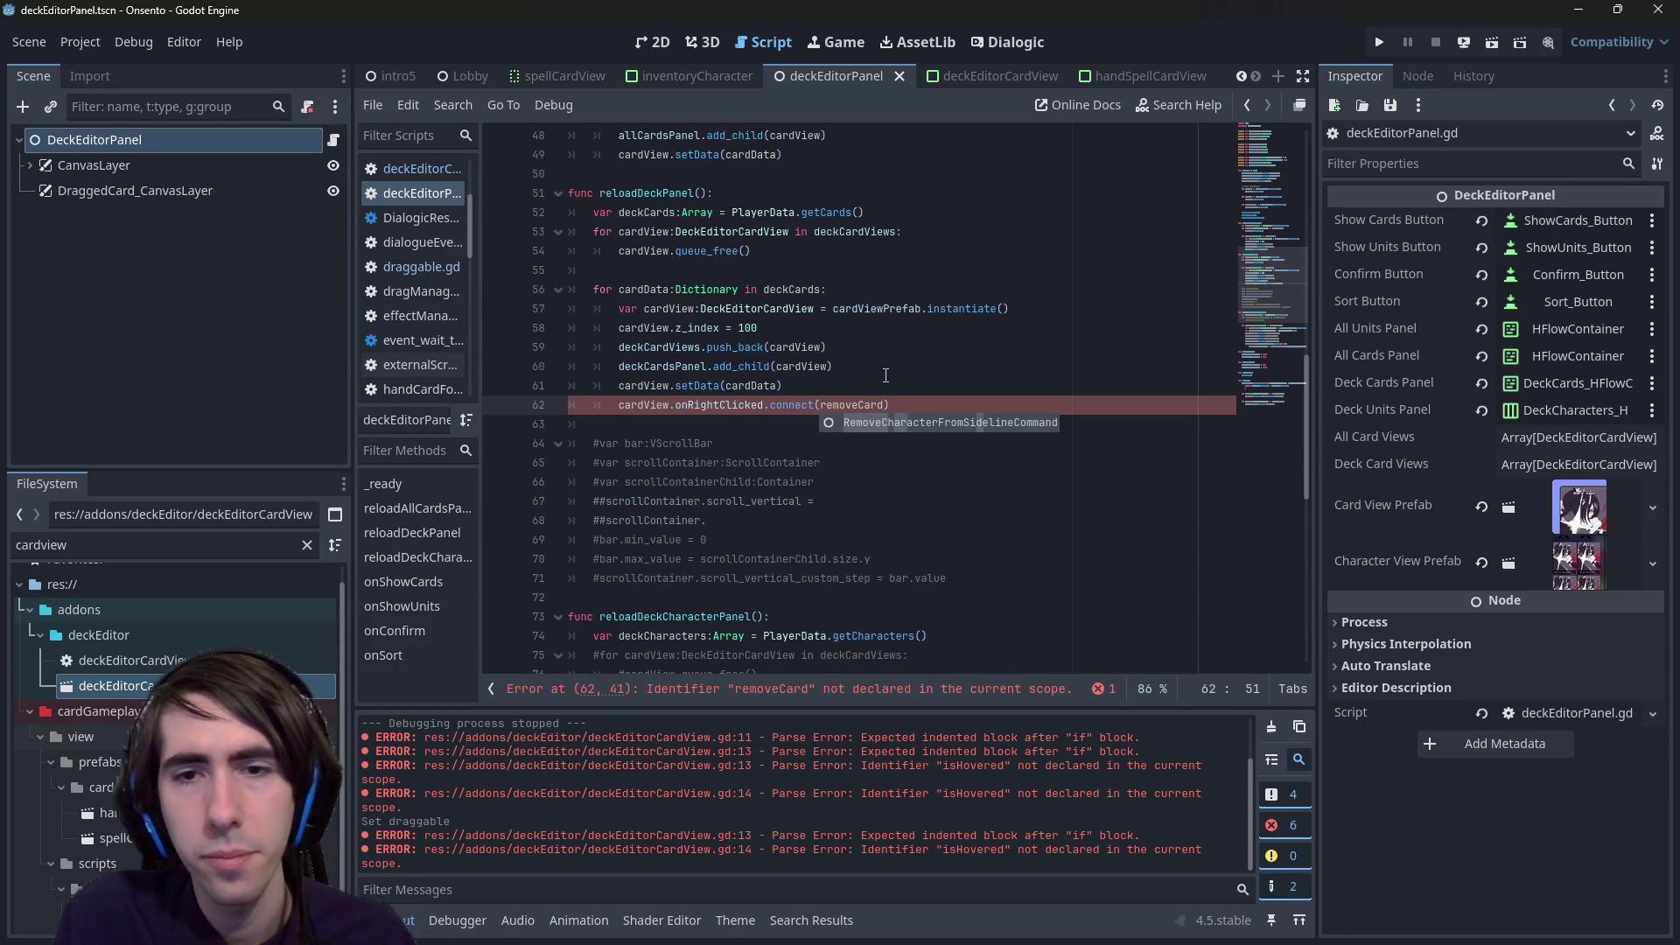
type("FromD")
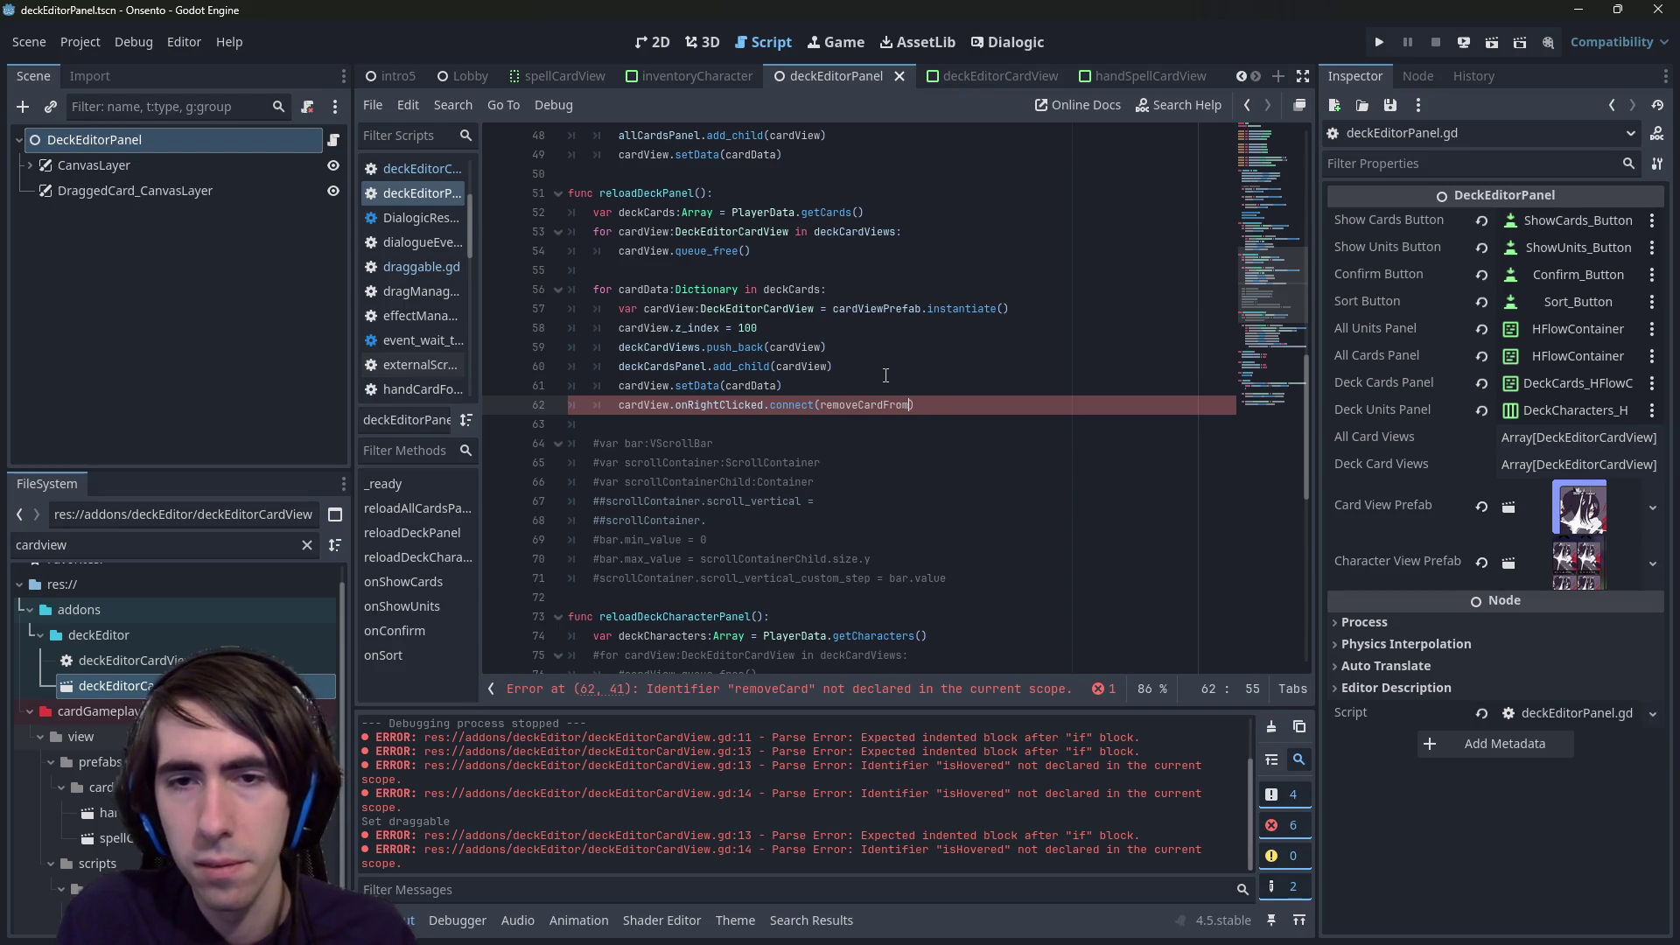
type("Deck")
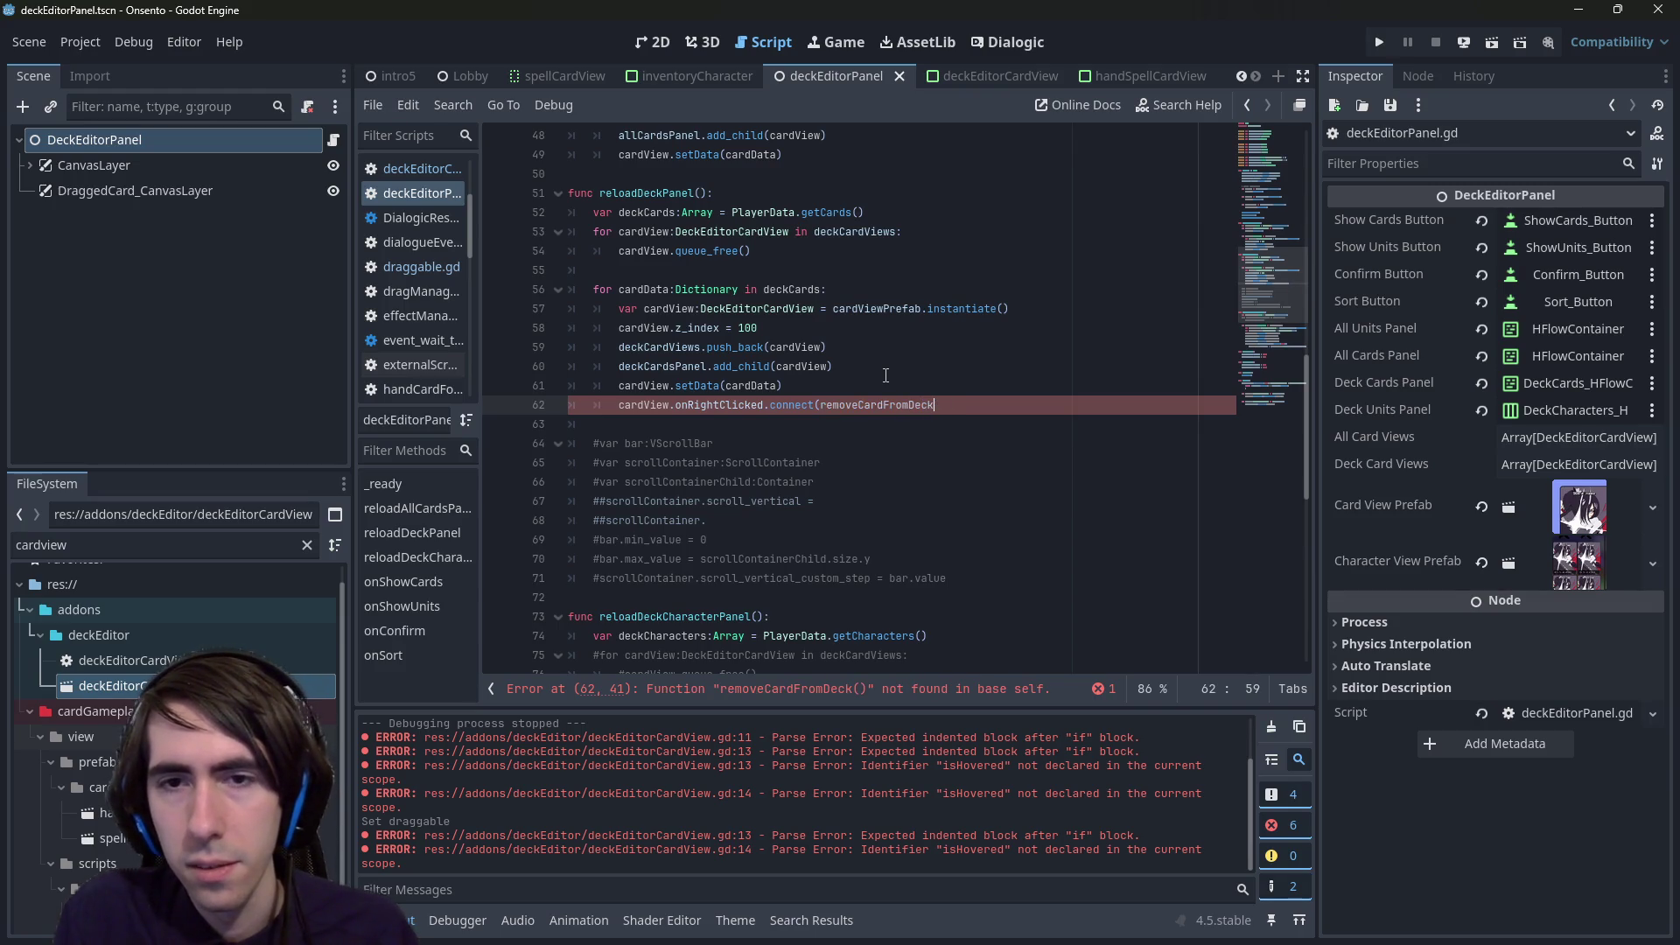
type(")")
- Try adding func and bind around removeCardFromDeck, then remove them again
key("ctrl+Left")
key("ctrl+Left")
type("func")
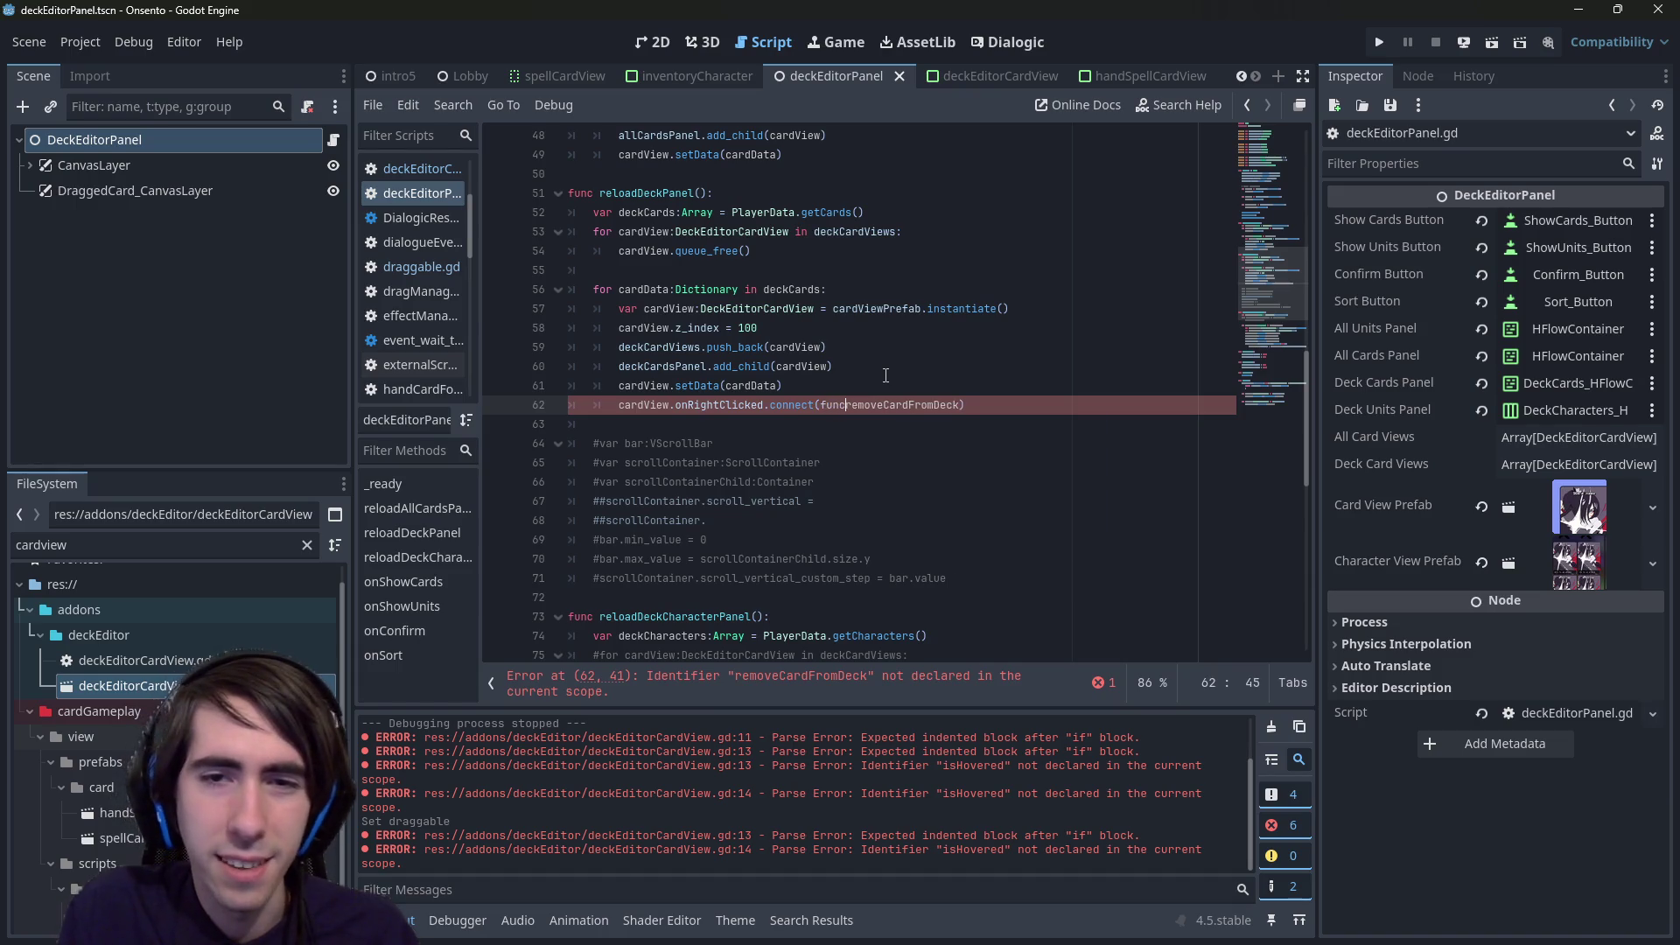
key("ctrl+BackSpace")
key("Left")
key("ctrl+BackSpace")
type("bind")
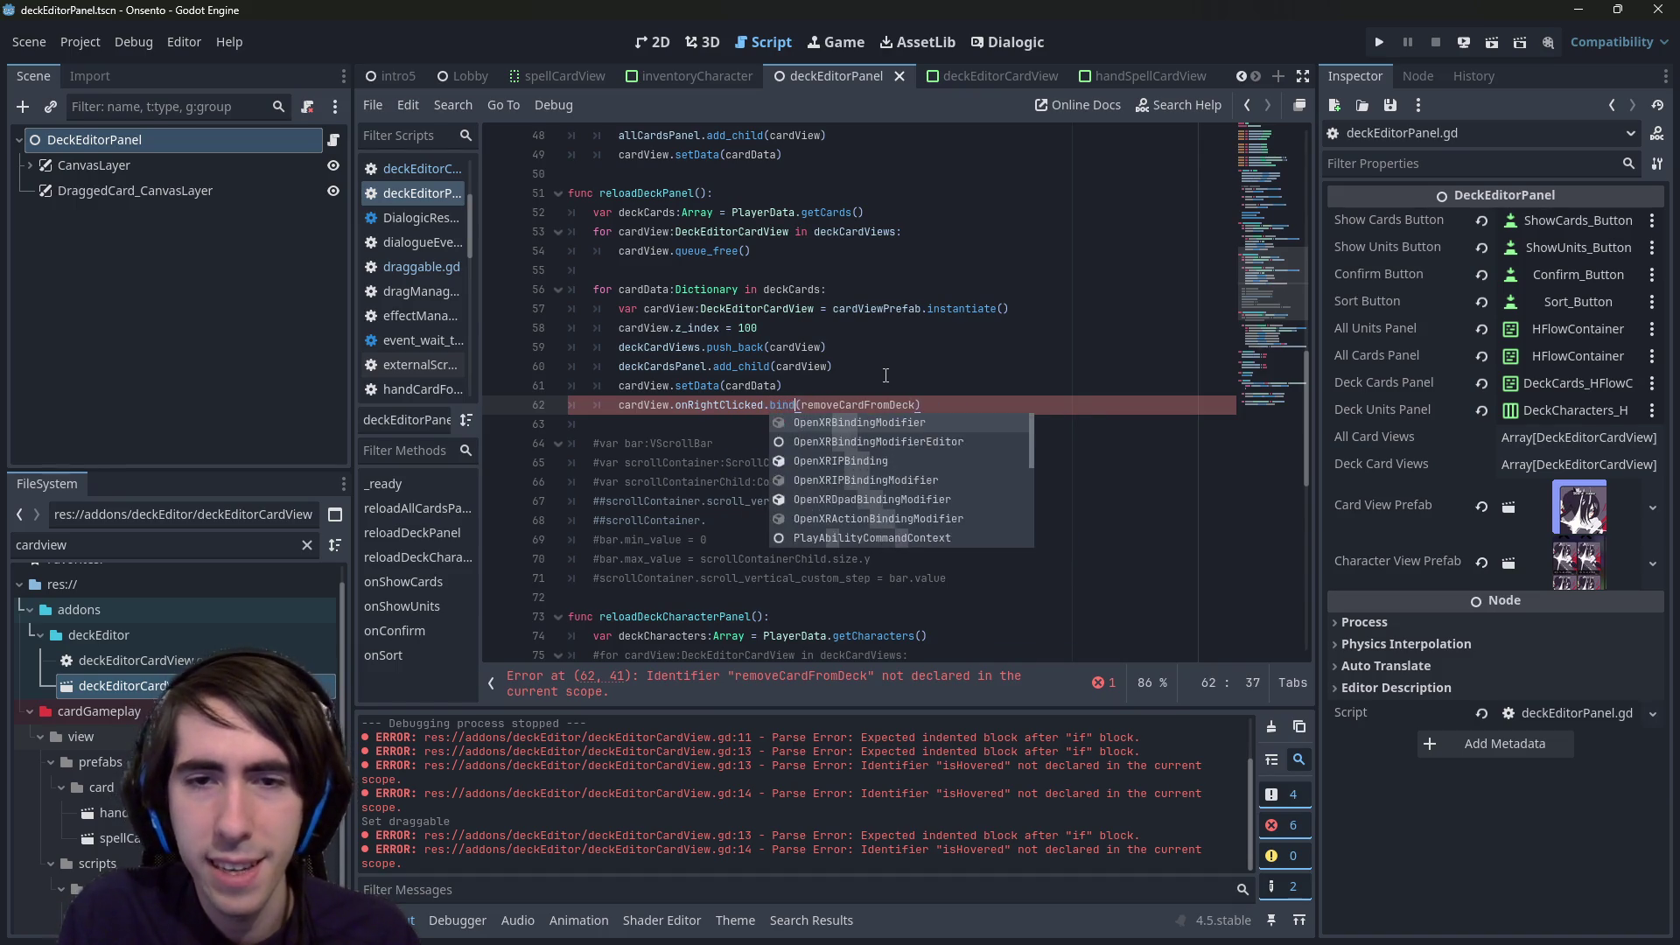
key("Escape")
key("BackSpace")
key("BackSpace")
key("BackSpace")
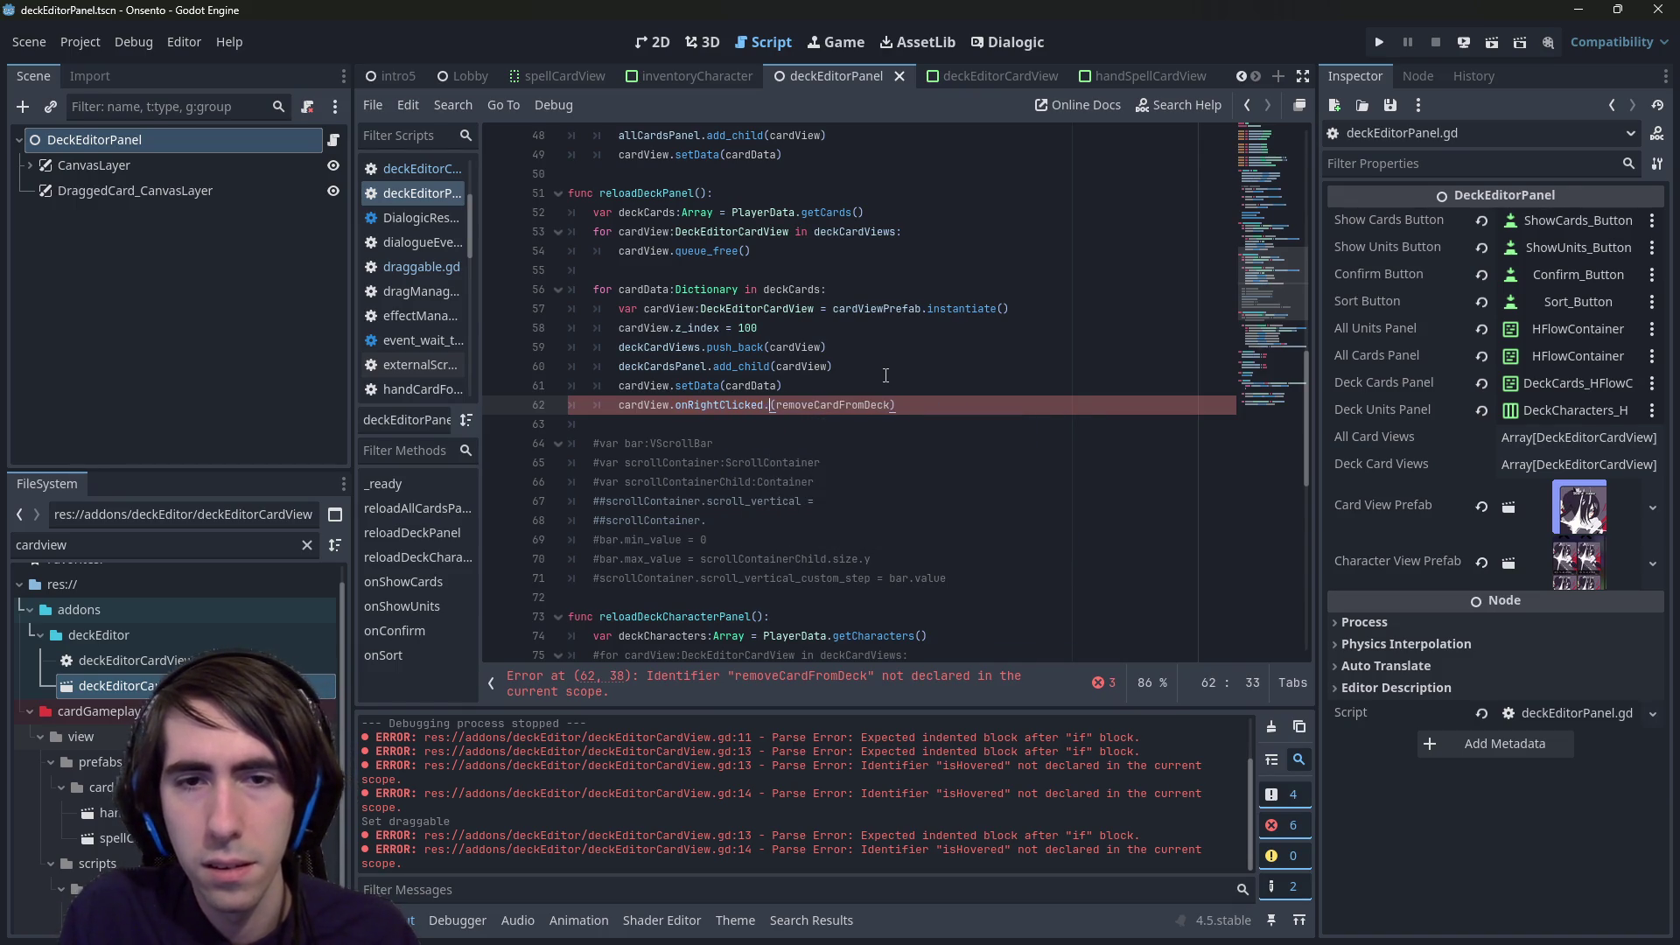
type("b")
key("BackSpace")
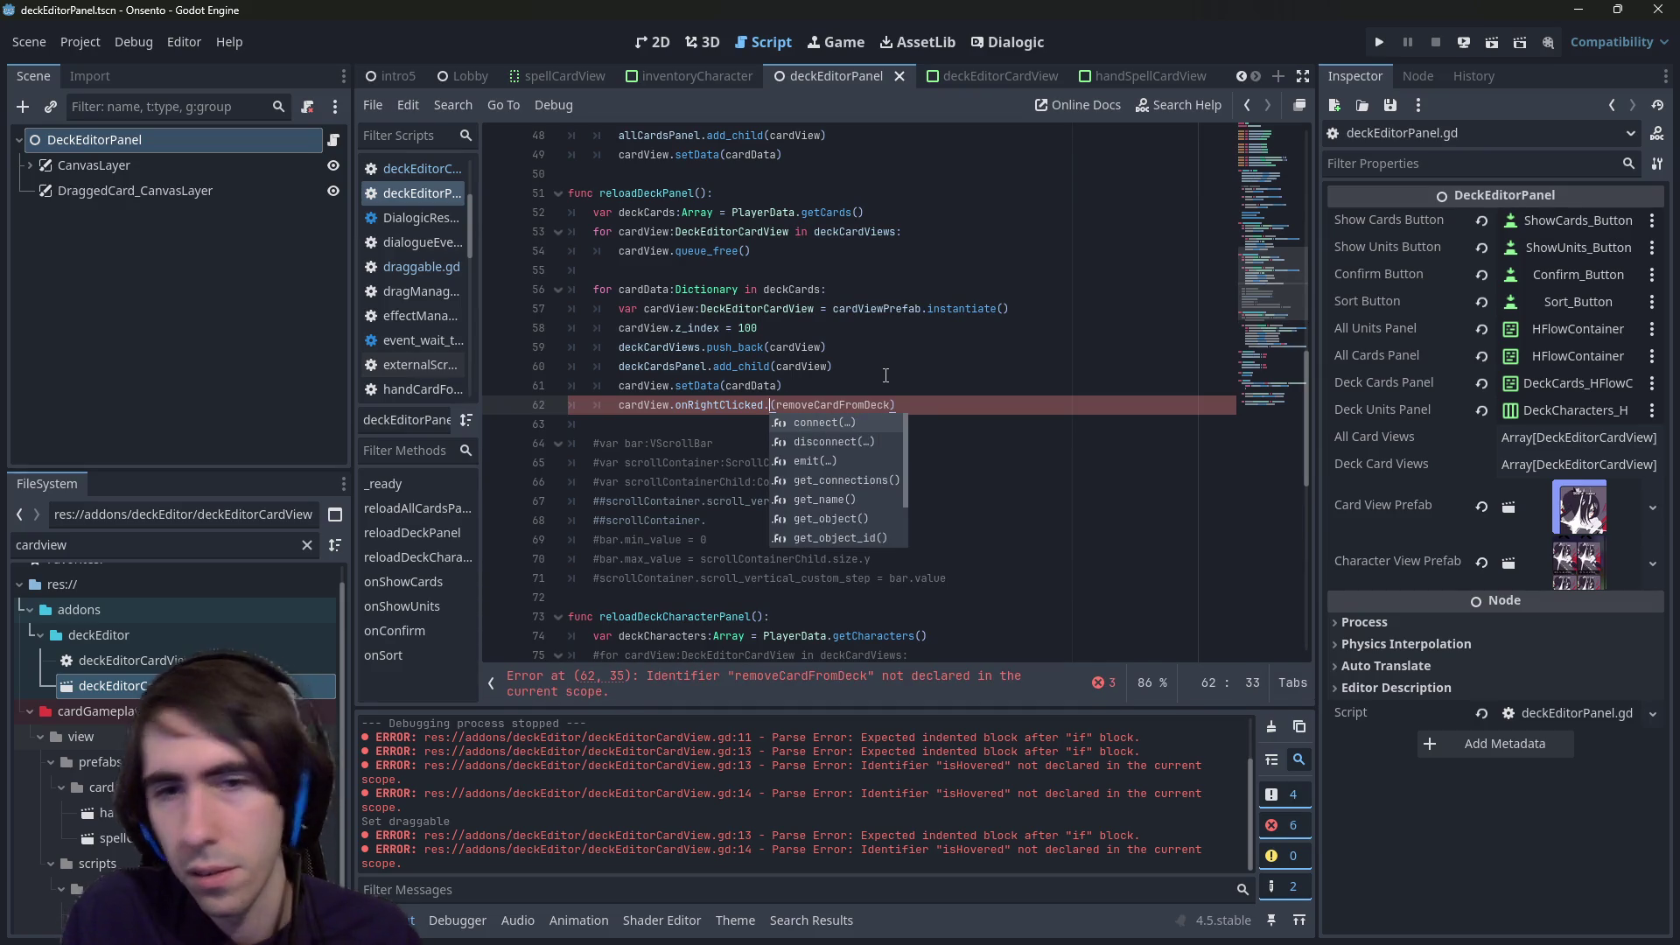
- Browse the signal's method suggestions and reinsert connect on the right-click line
key("Down")
key("Down")
key("Down")
key("Up")
key("Up")
key("Up")
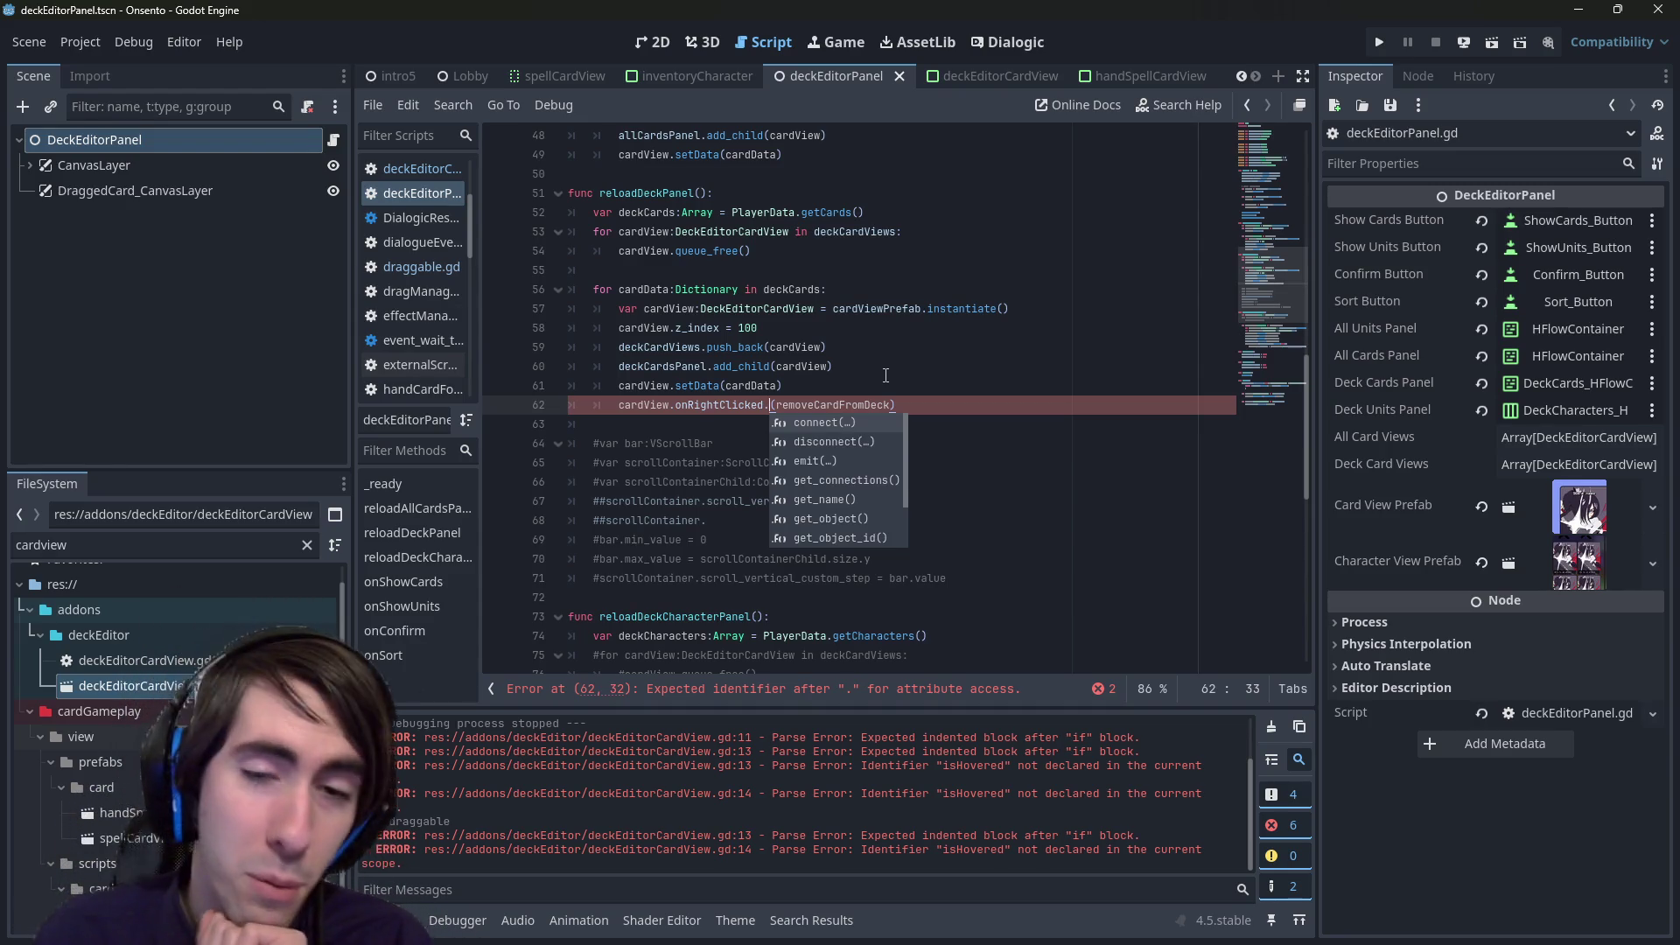
key("Down")
key("Down")
key("Down")
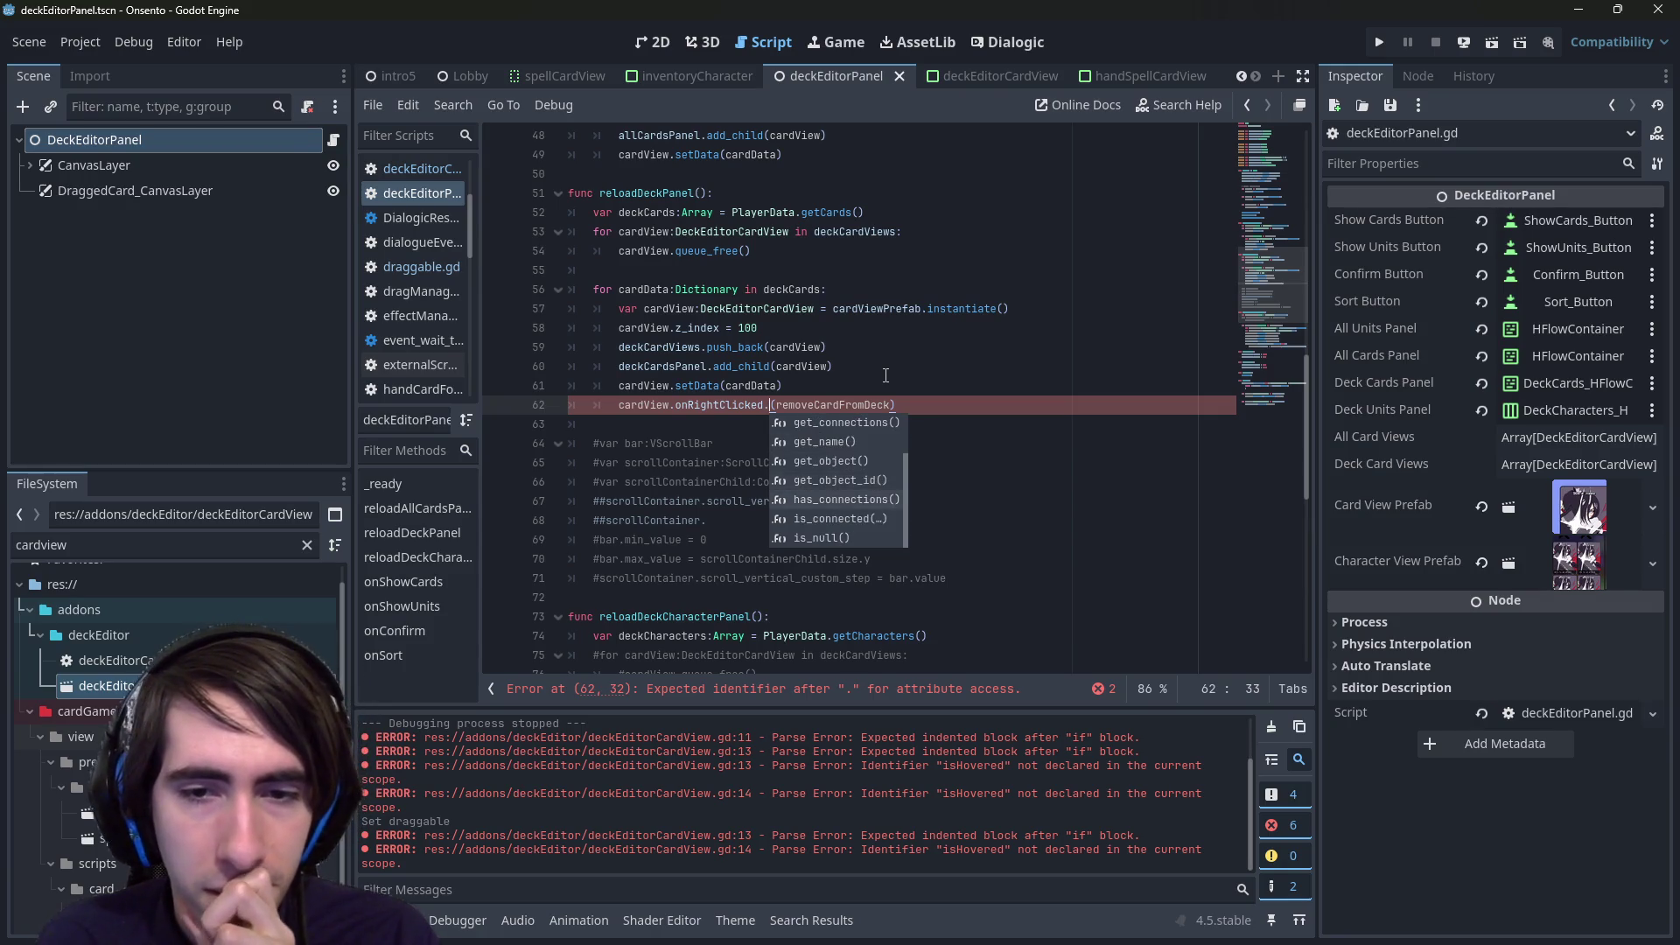
key("Down")
key("Down")
key("Up")
key("Up")
key("Up")
key("Down")
key("Down")
key("Down")
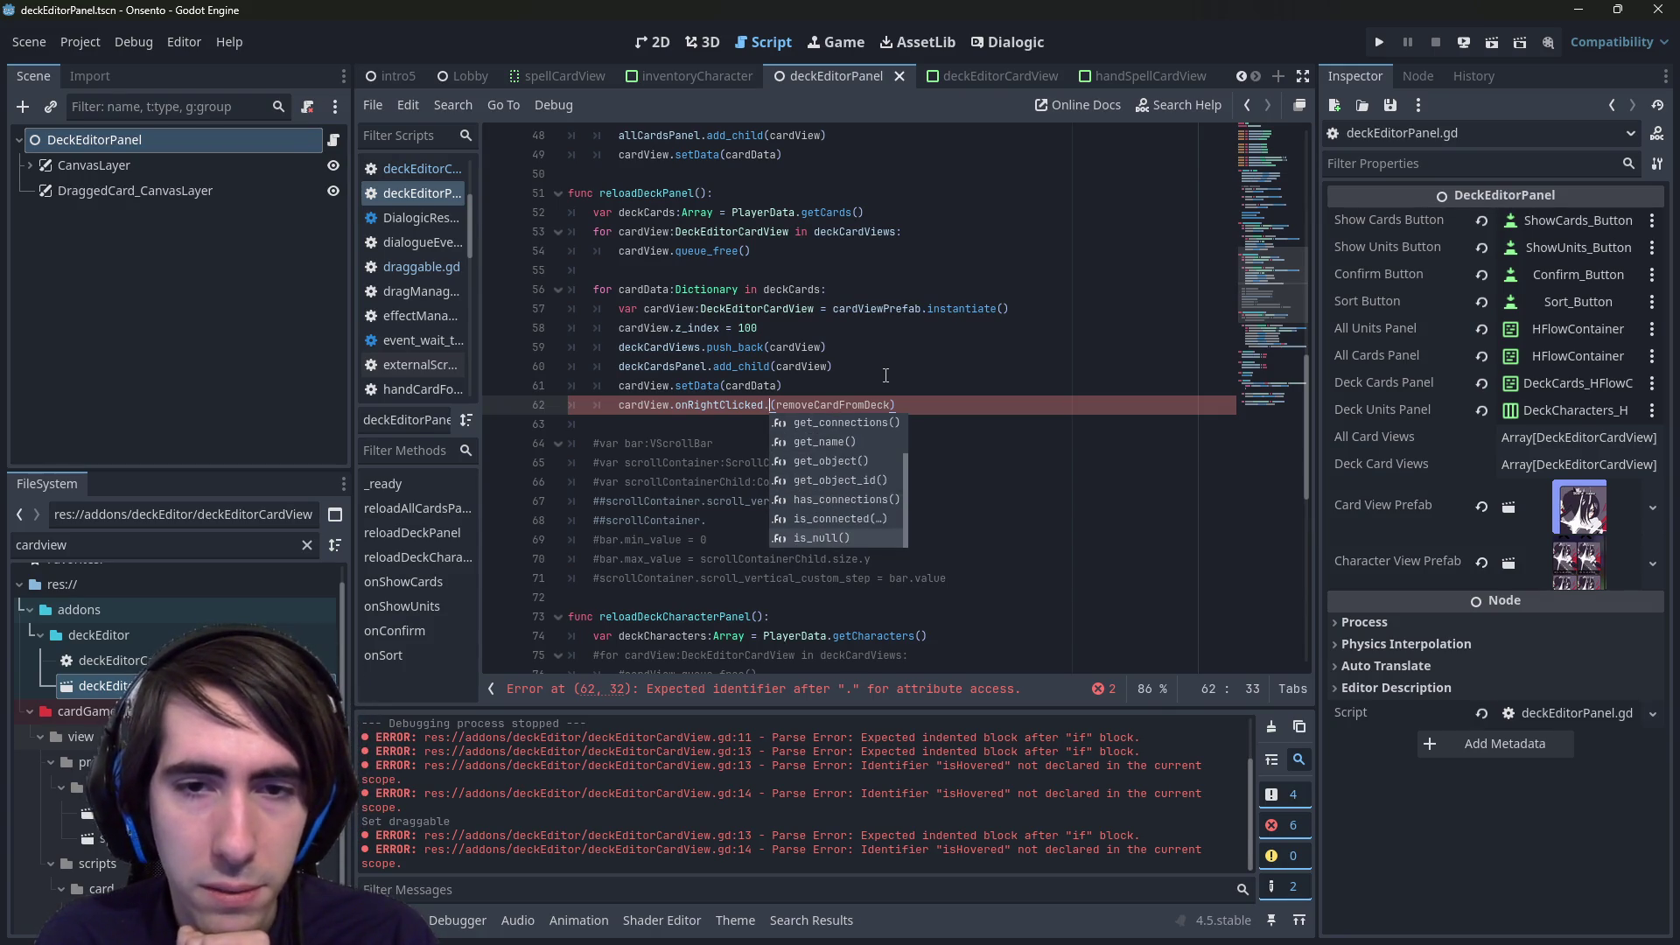
key("Up")
key("Up")
key("Up")
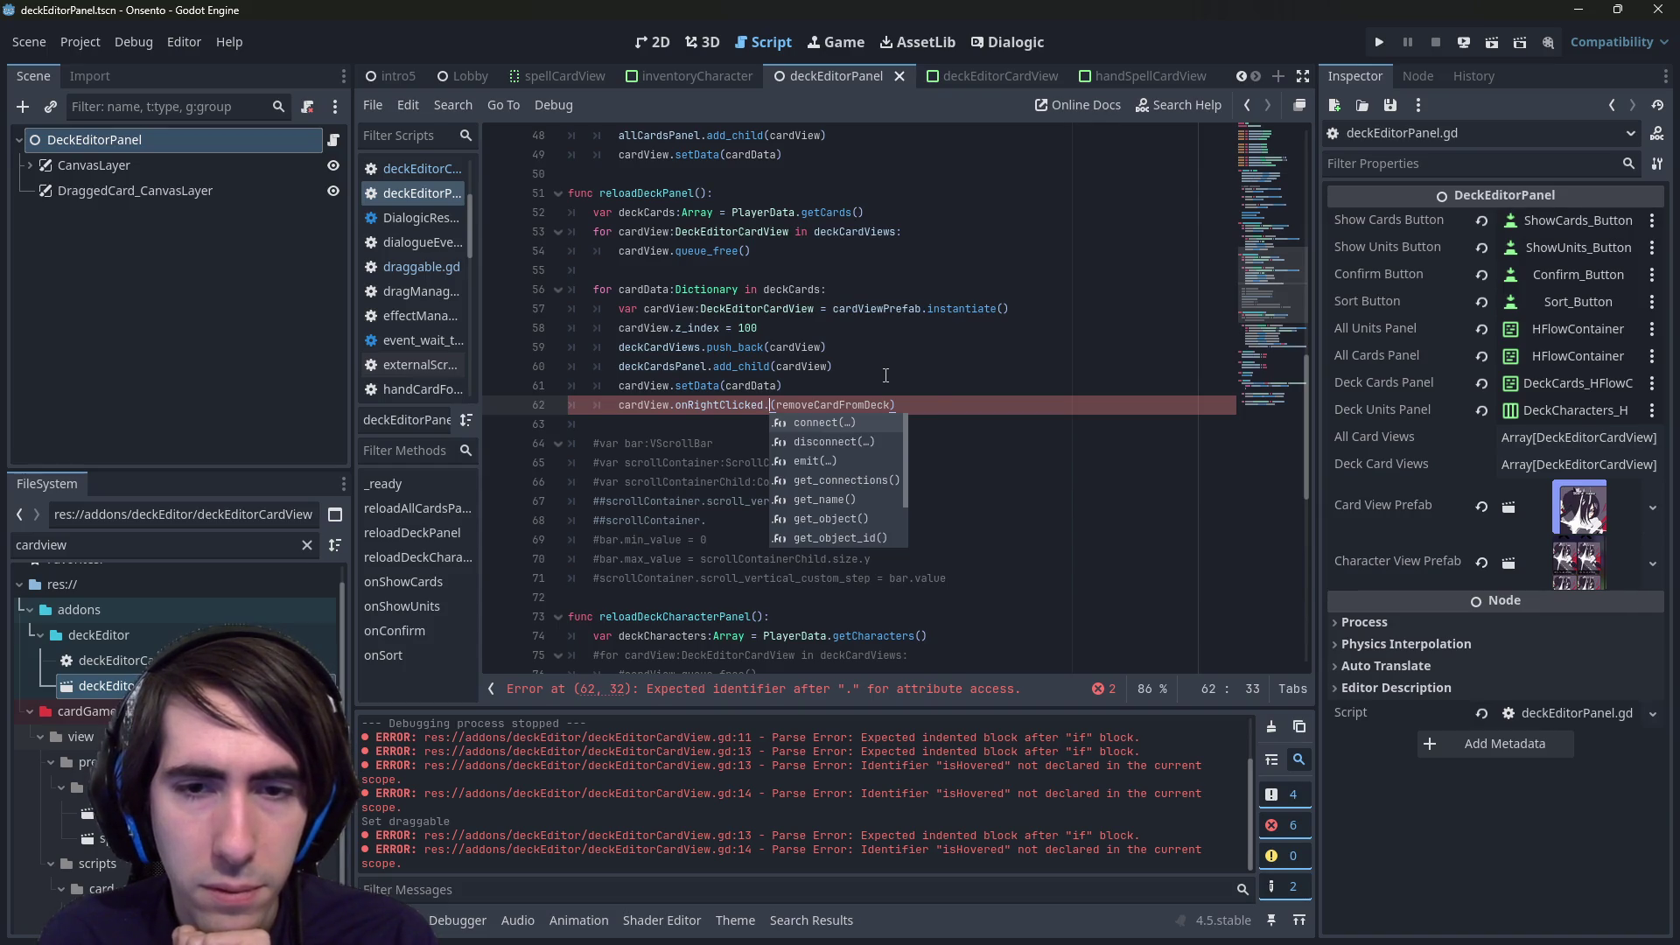
key("Return")
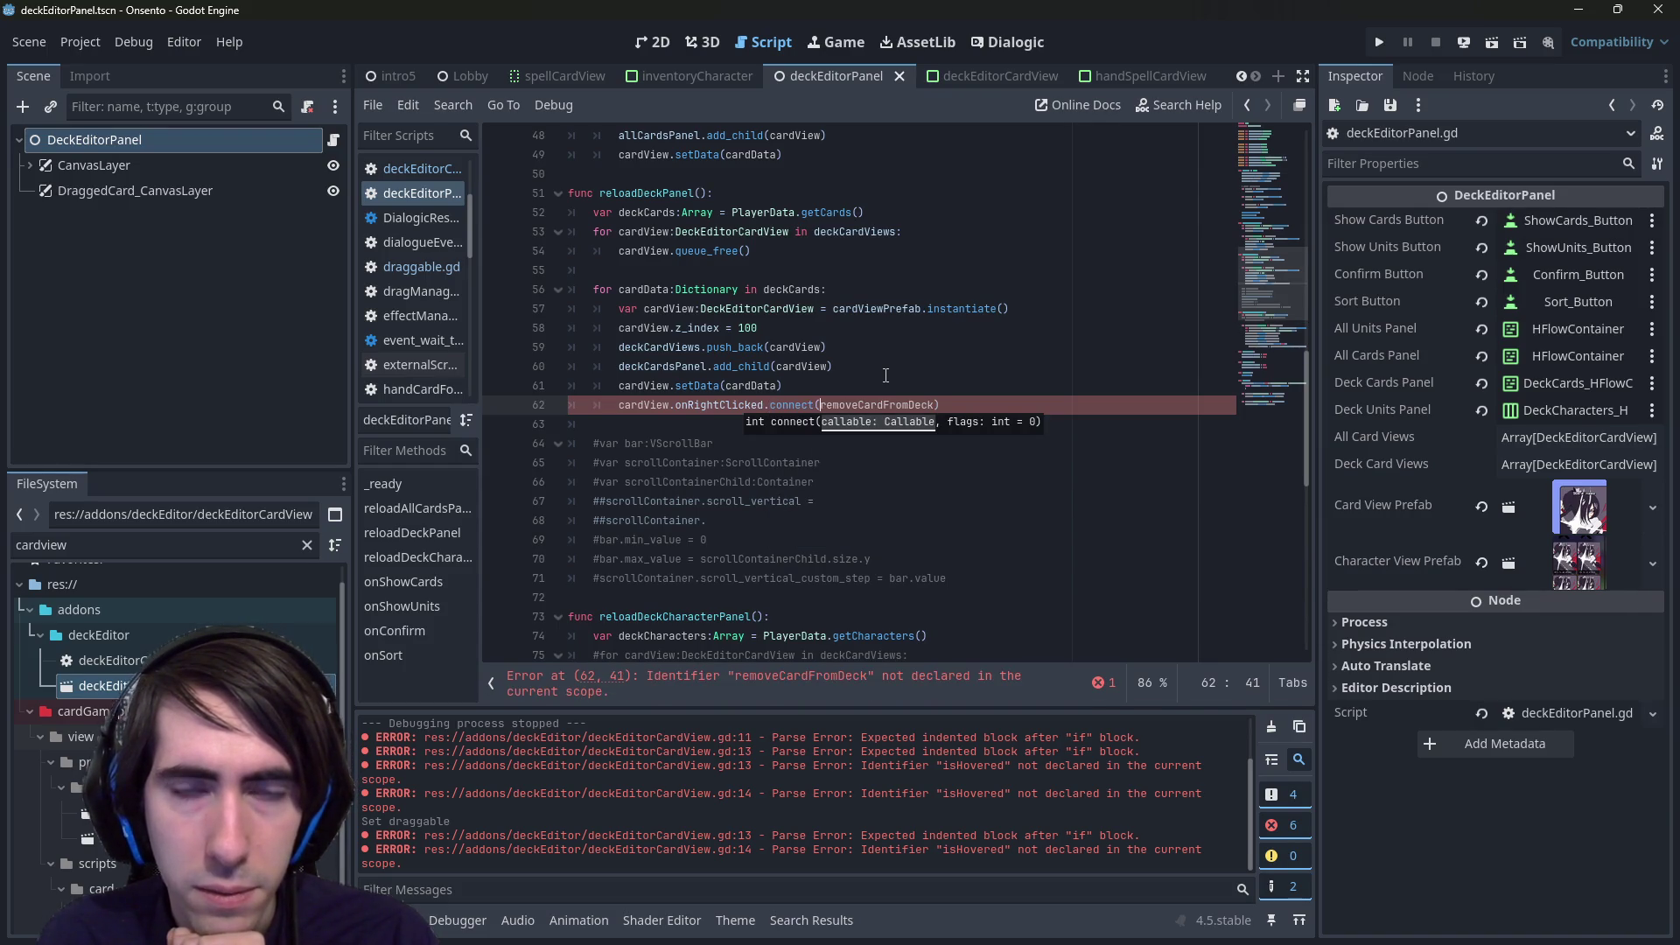
- Try appending .bind to removeCardFromDeck, revert it, and open blank lines for a new function
key("ctrl+Right")
type(".bi")
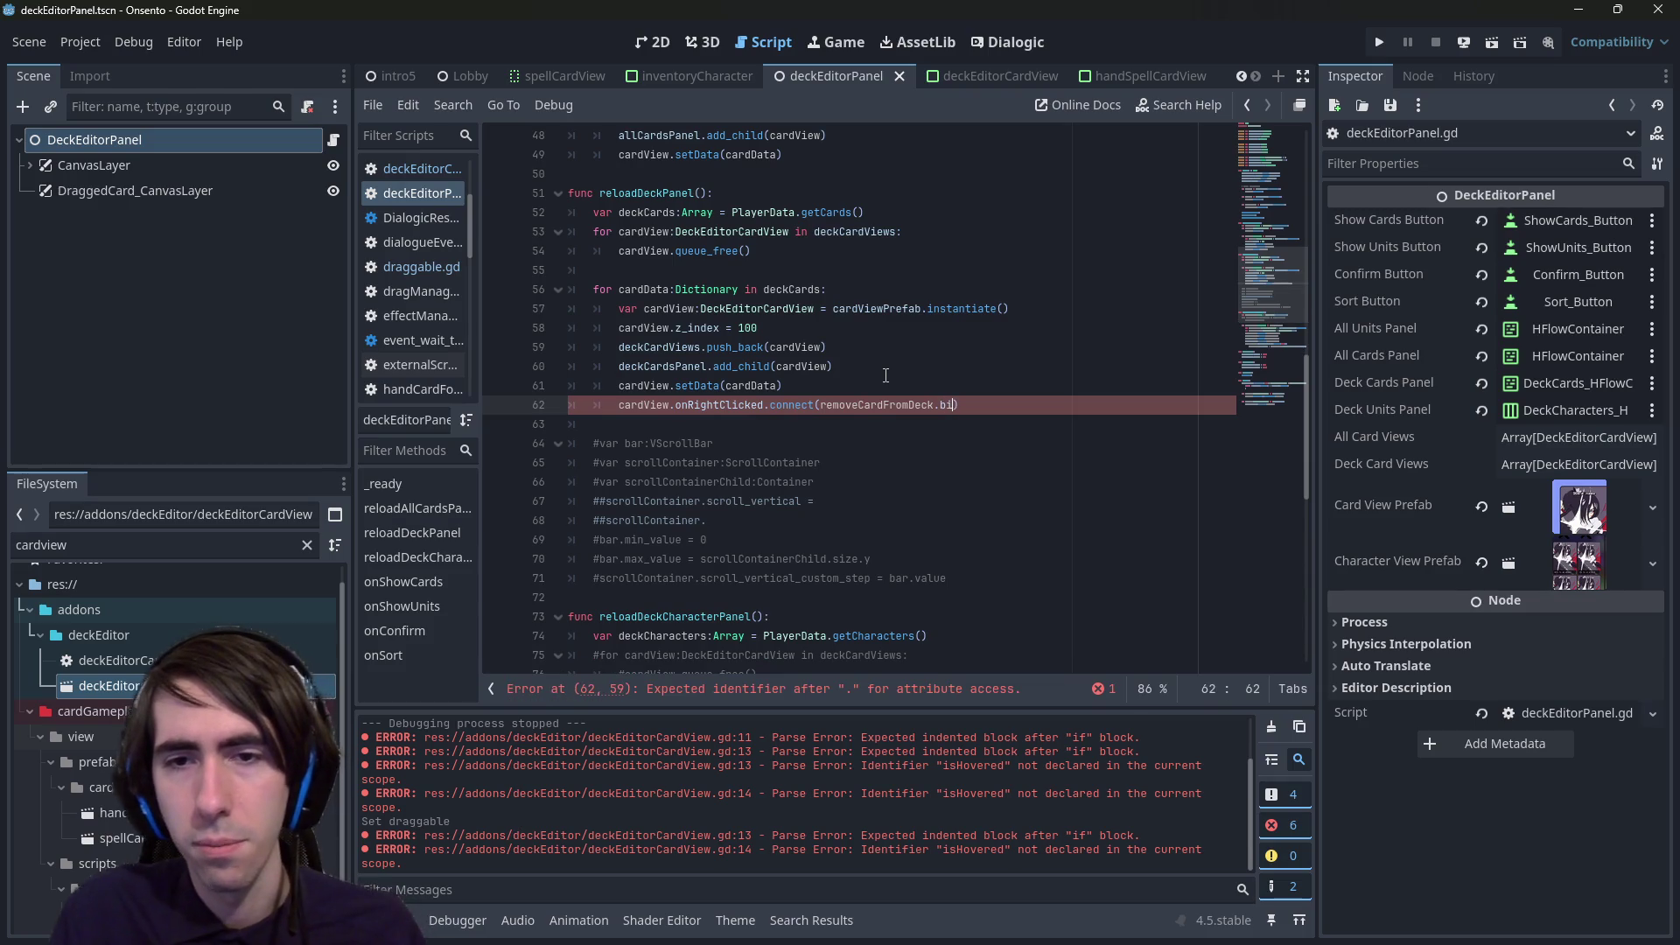
key("BackSpace")
key("ctrl+Left")
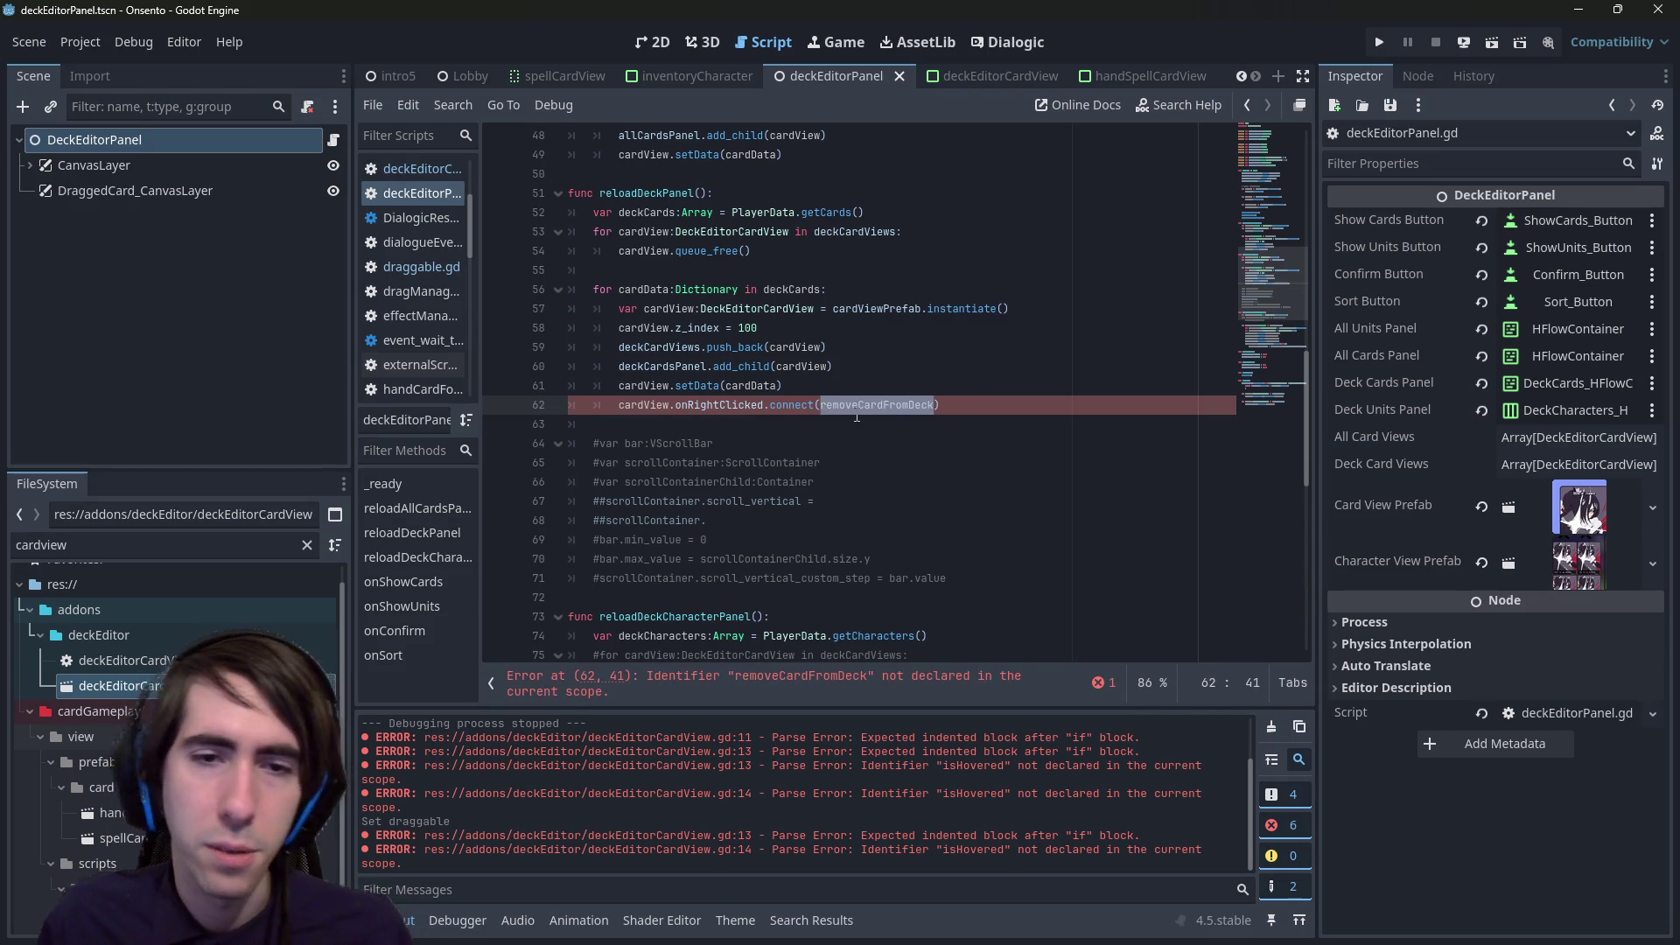
scroll(743, 316, "down", 5)
scroll(743, 316, "up", 3)
left_click(819, 423)
key("Return")
key("Return")
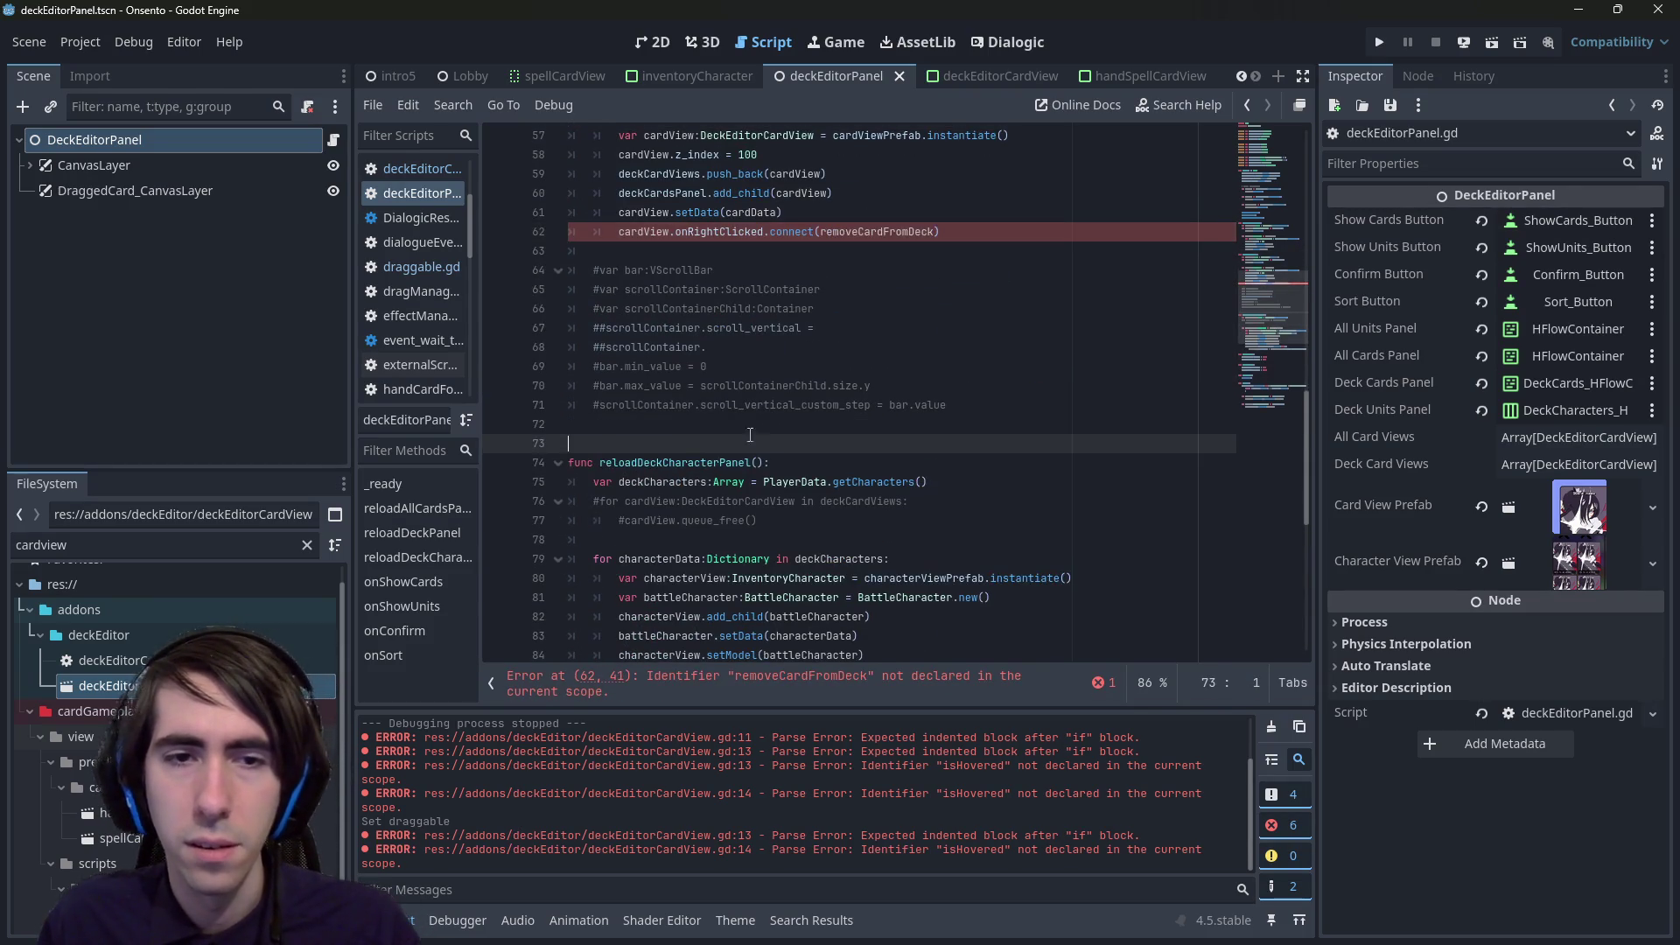
- Add an empty removeCardFromDeck() function with a pass body below the commented block, and save
key("Up")
type("removeCardFromDeckUN")
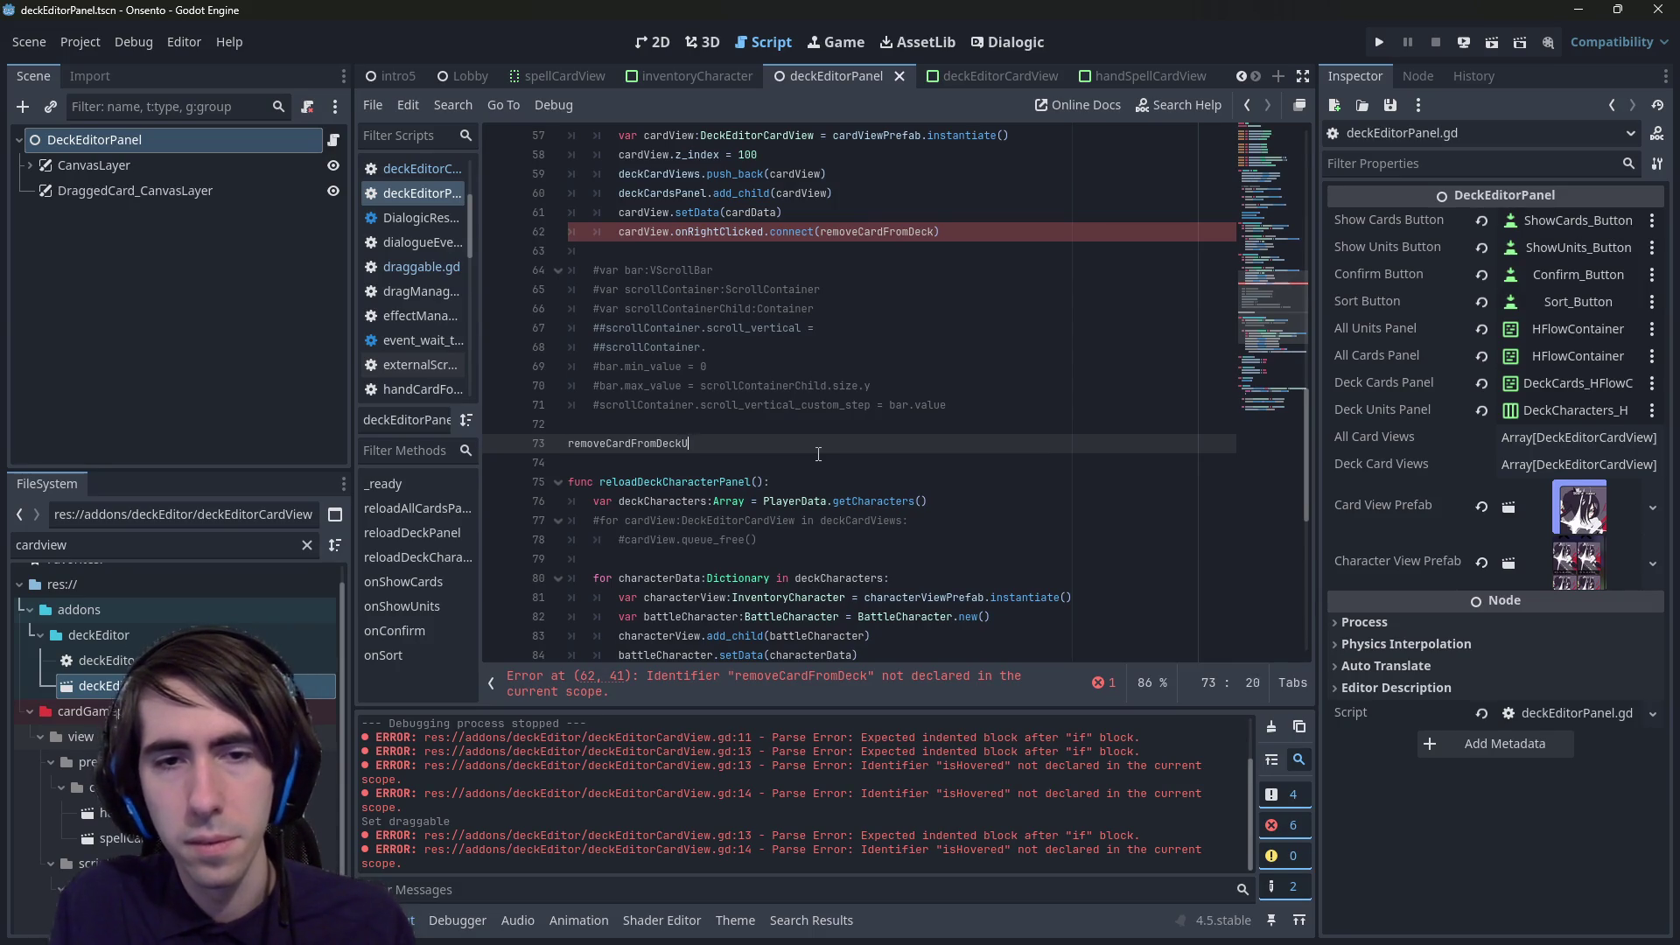
key("BackSpace")
key("Home")
type("func")
key("End")
type("()")
key("Left")
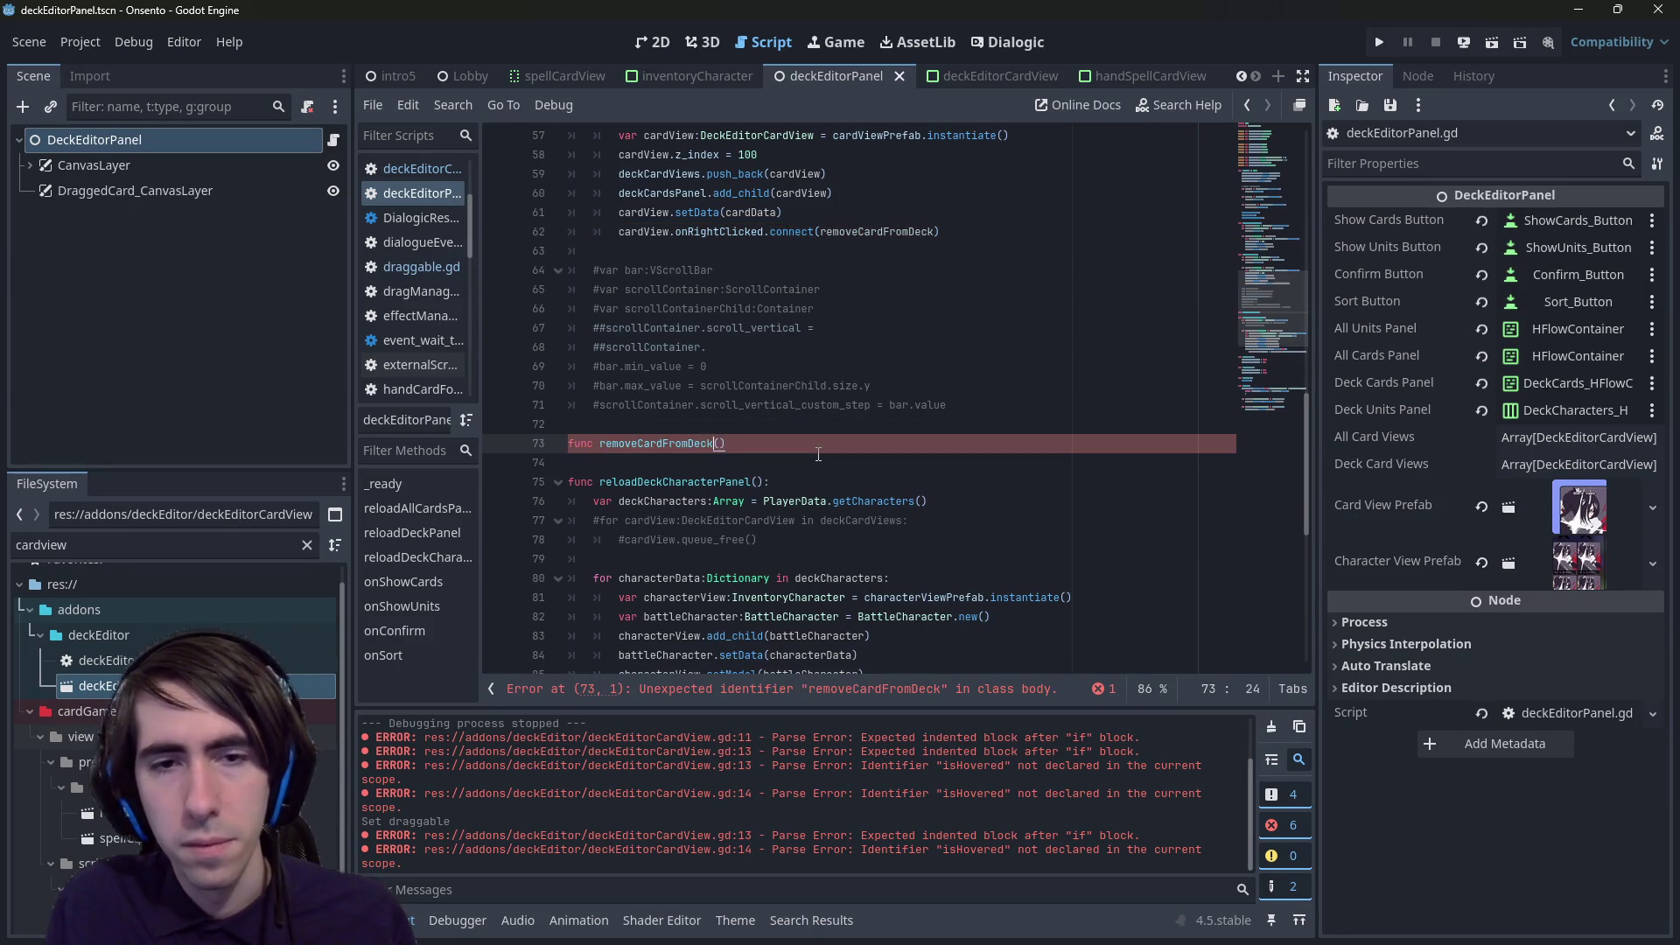
key("End")
type(":")
key("Return")
type("pass")
key("ctrl+s")
- Change line 62 to connect removeCardFromDeck.bind() and save the script
scroll(835, 331, "up", 1)
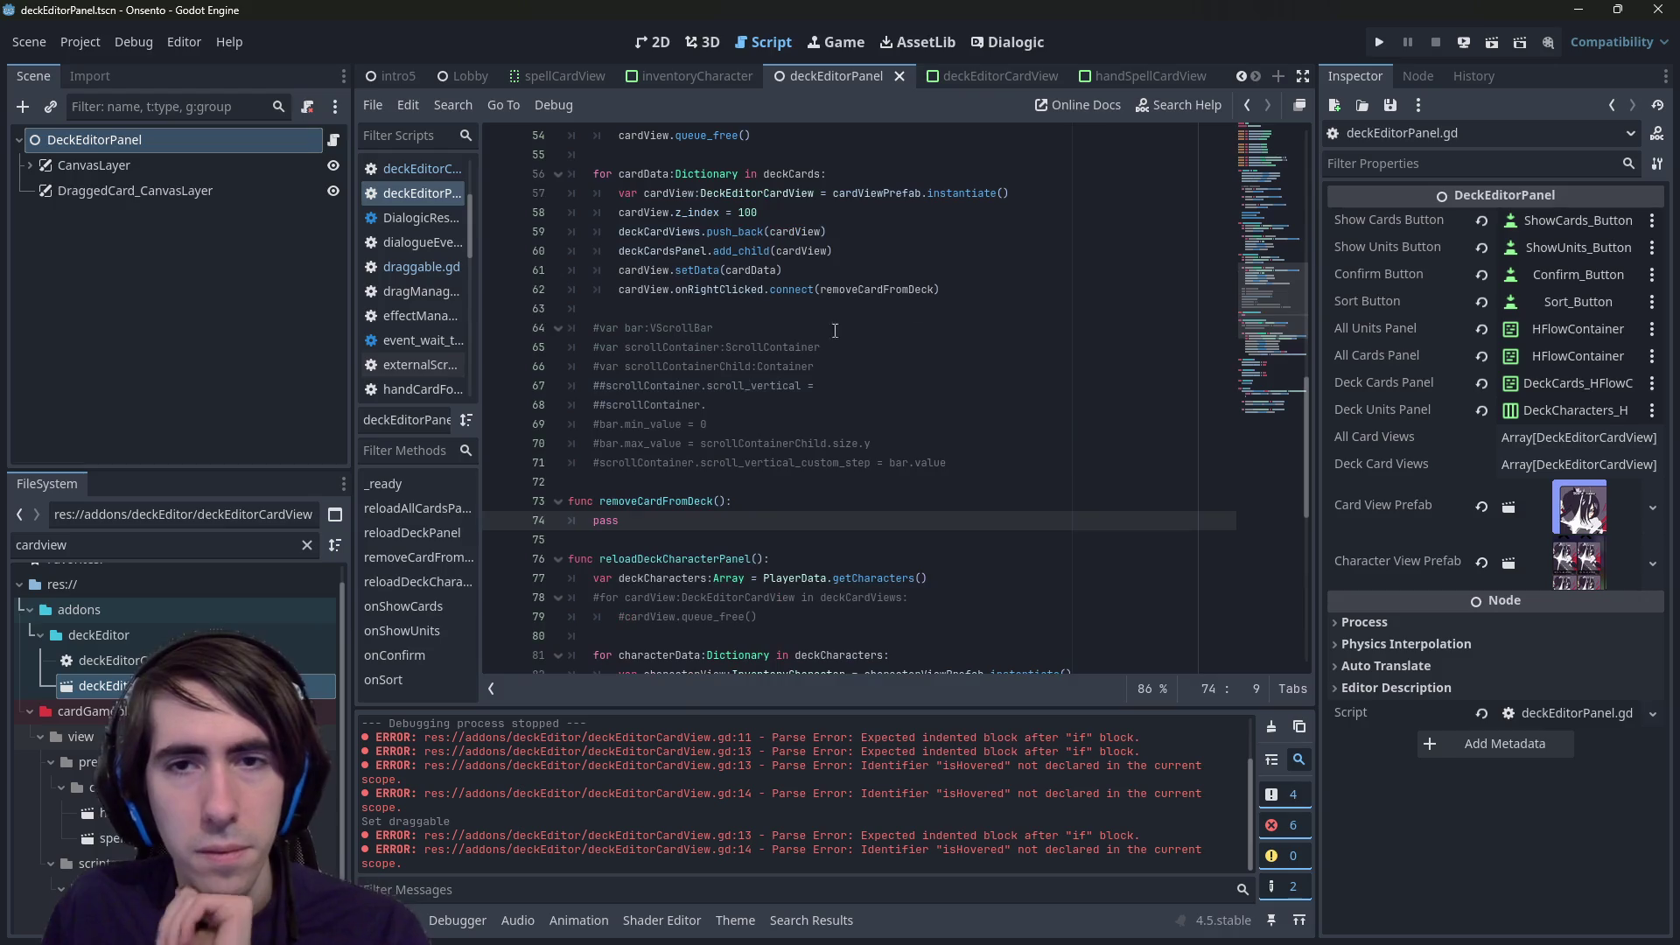
left_click(995, 282)
key("Left")
type("(")
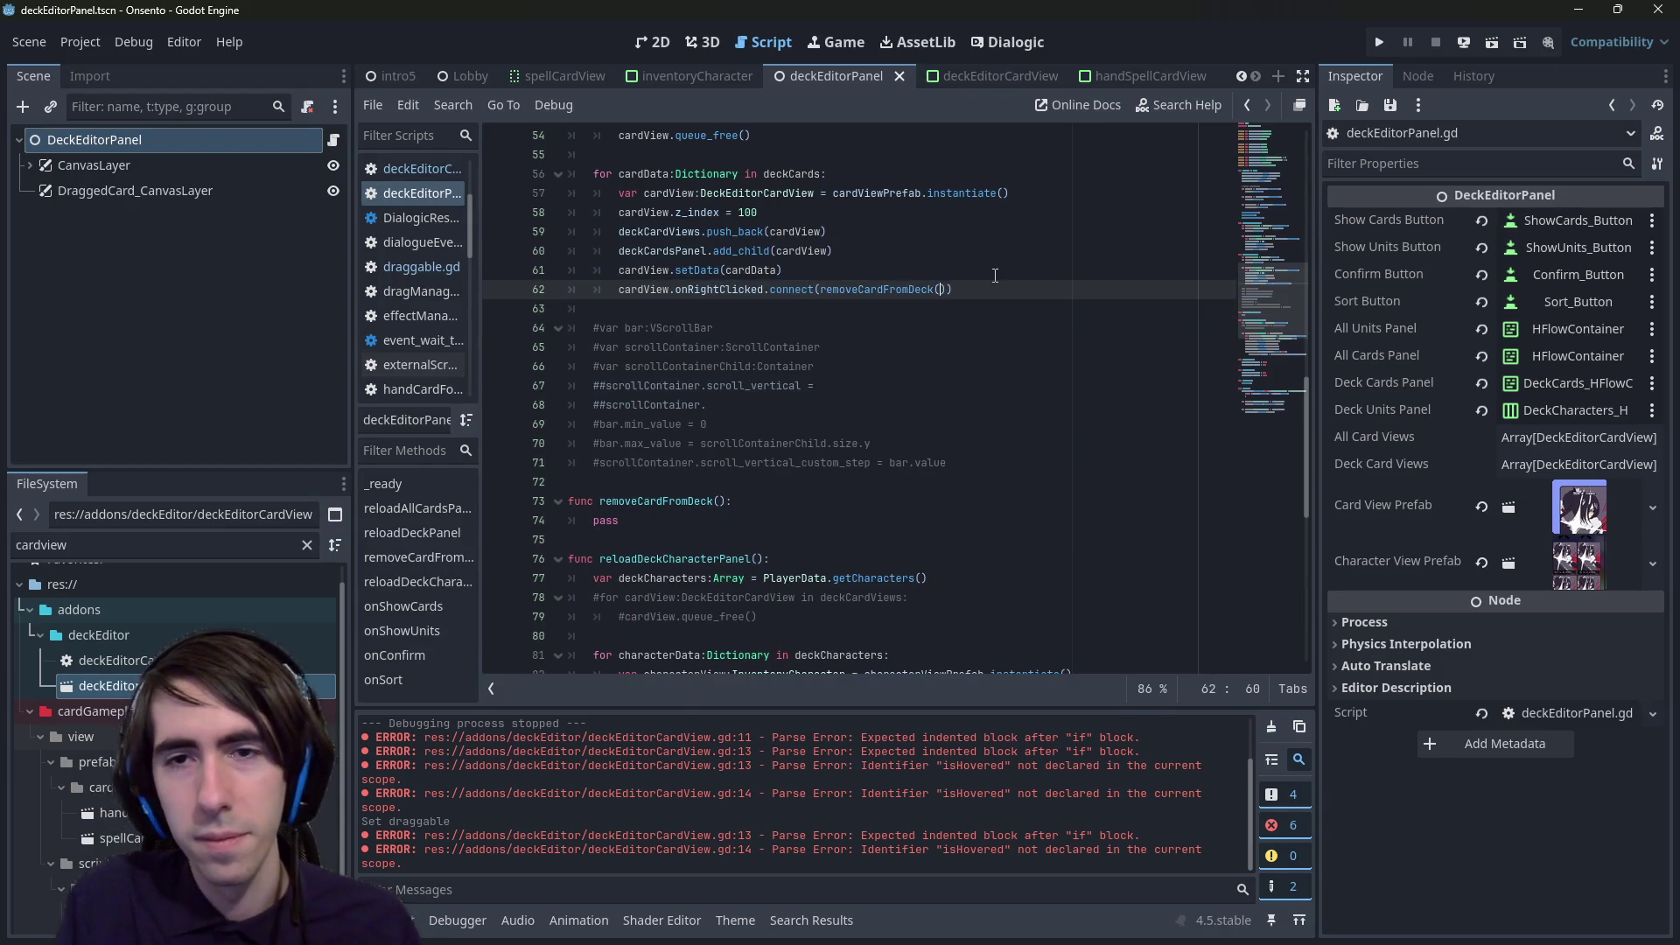
key("BackSpace")
type(".bind")
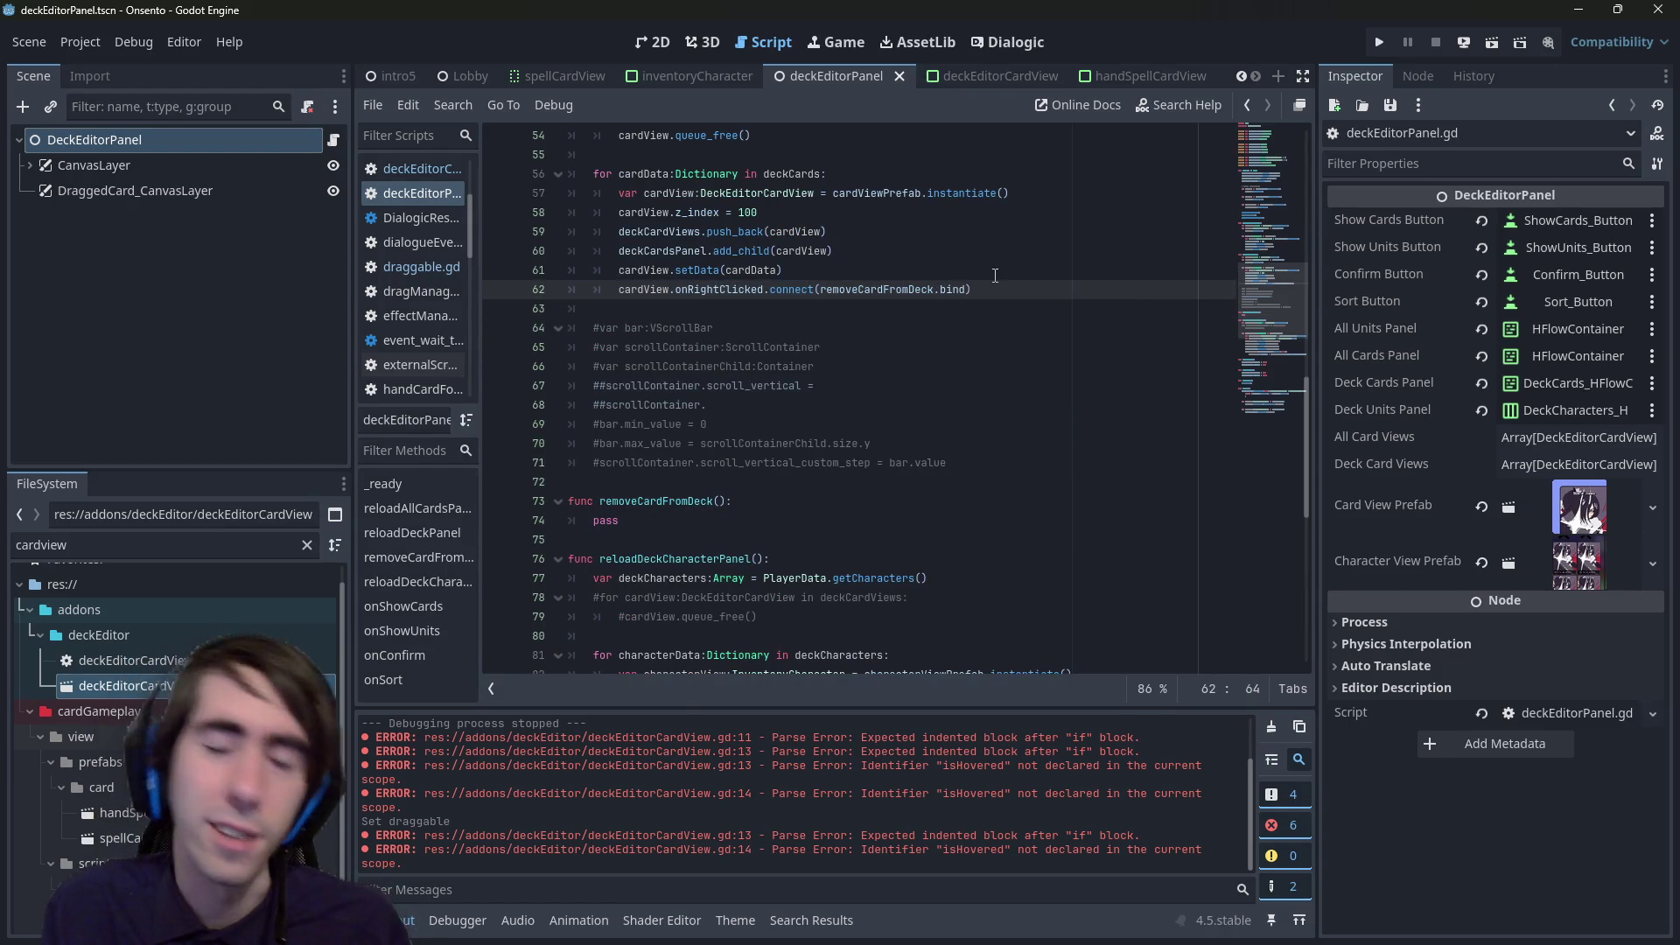
key("ctrl+s")
type("(")
key("ctrl+s")
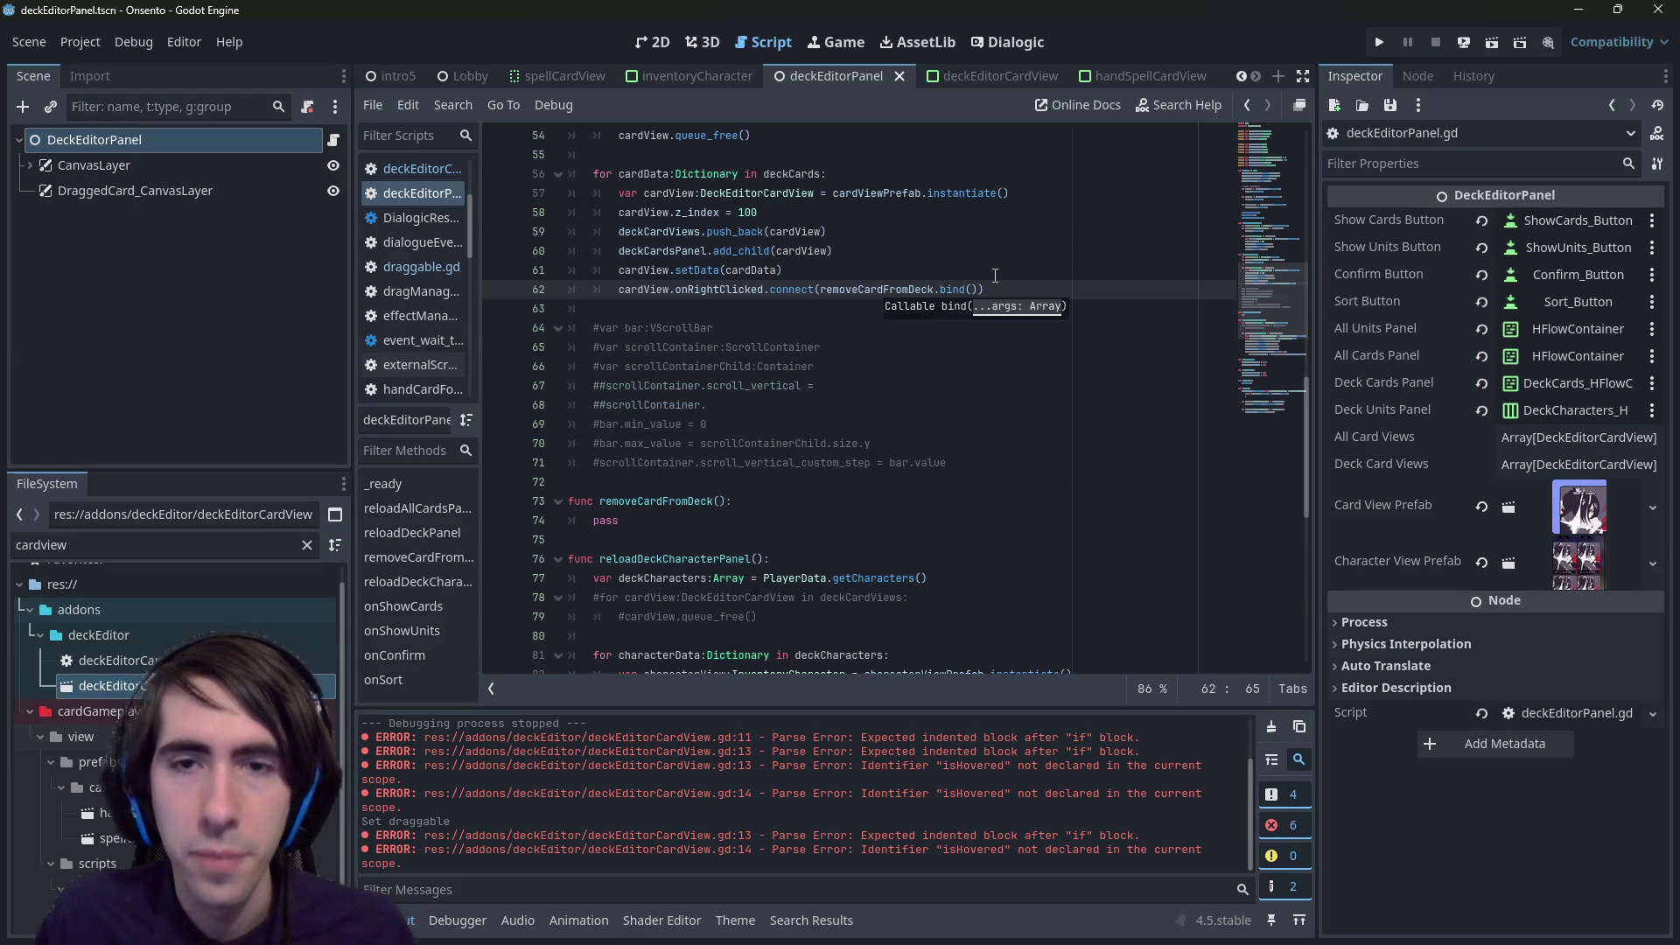
scroll(774, 334, "up", 1)
double_click(670, 251)
key("ctrl+c")
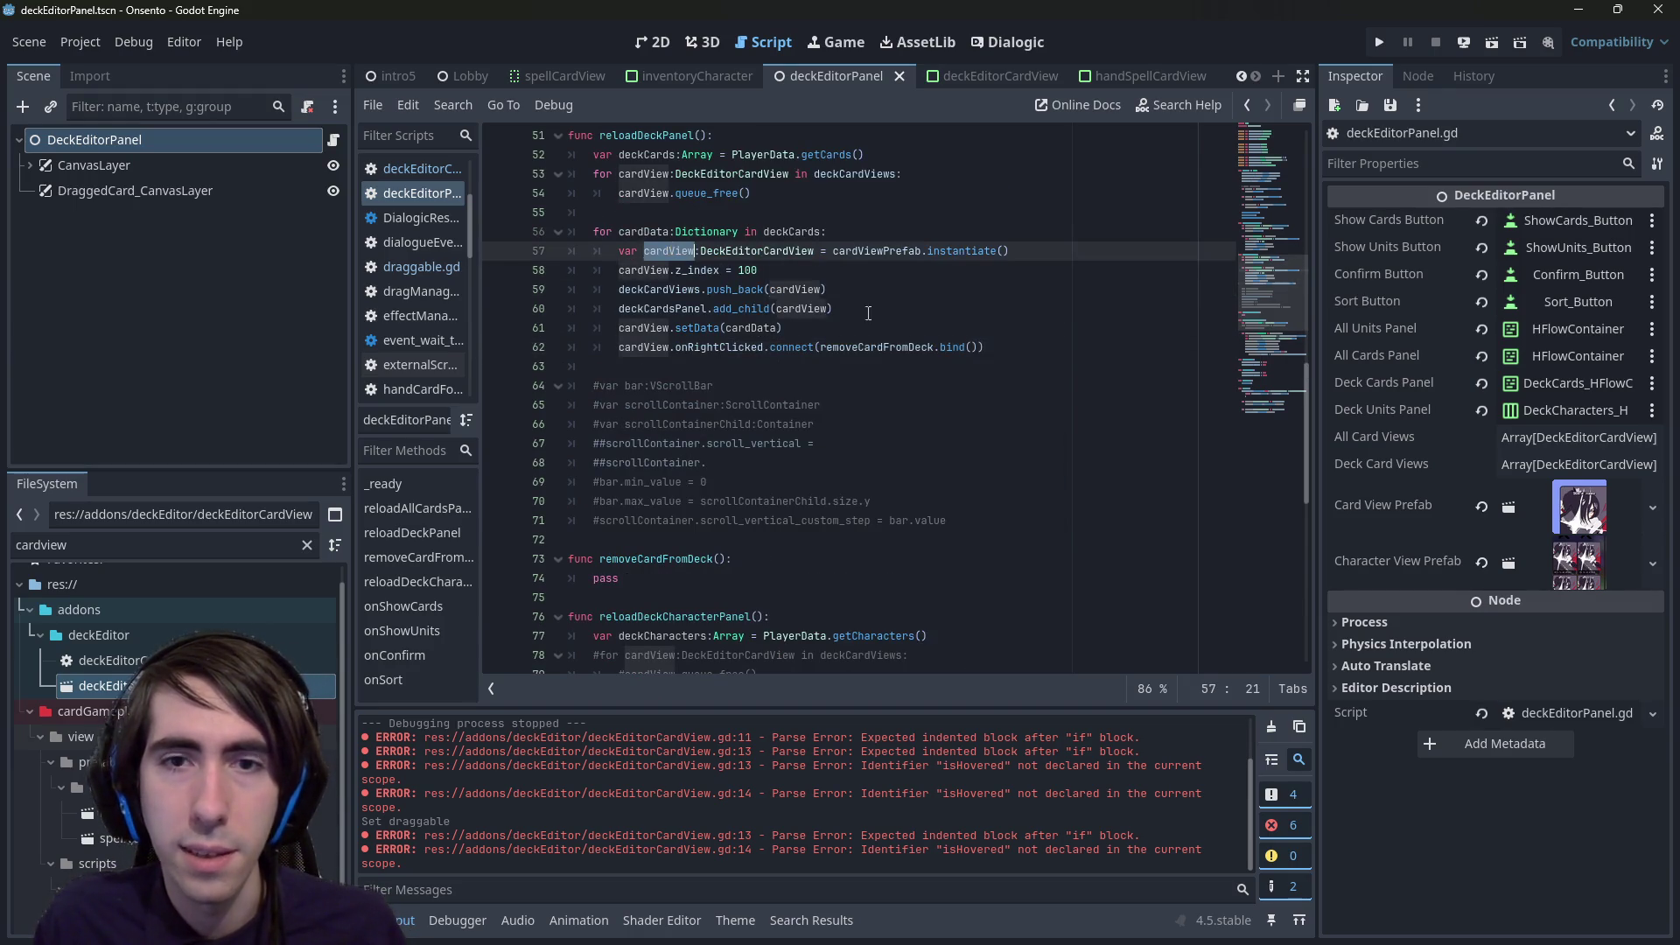
- Paste cardView into the bind call so line 62 reads removeCardFromDeck.bind(cardView)
left_click(969, 347)
key("ctrl+v")
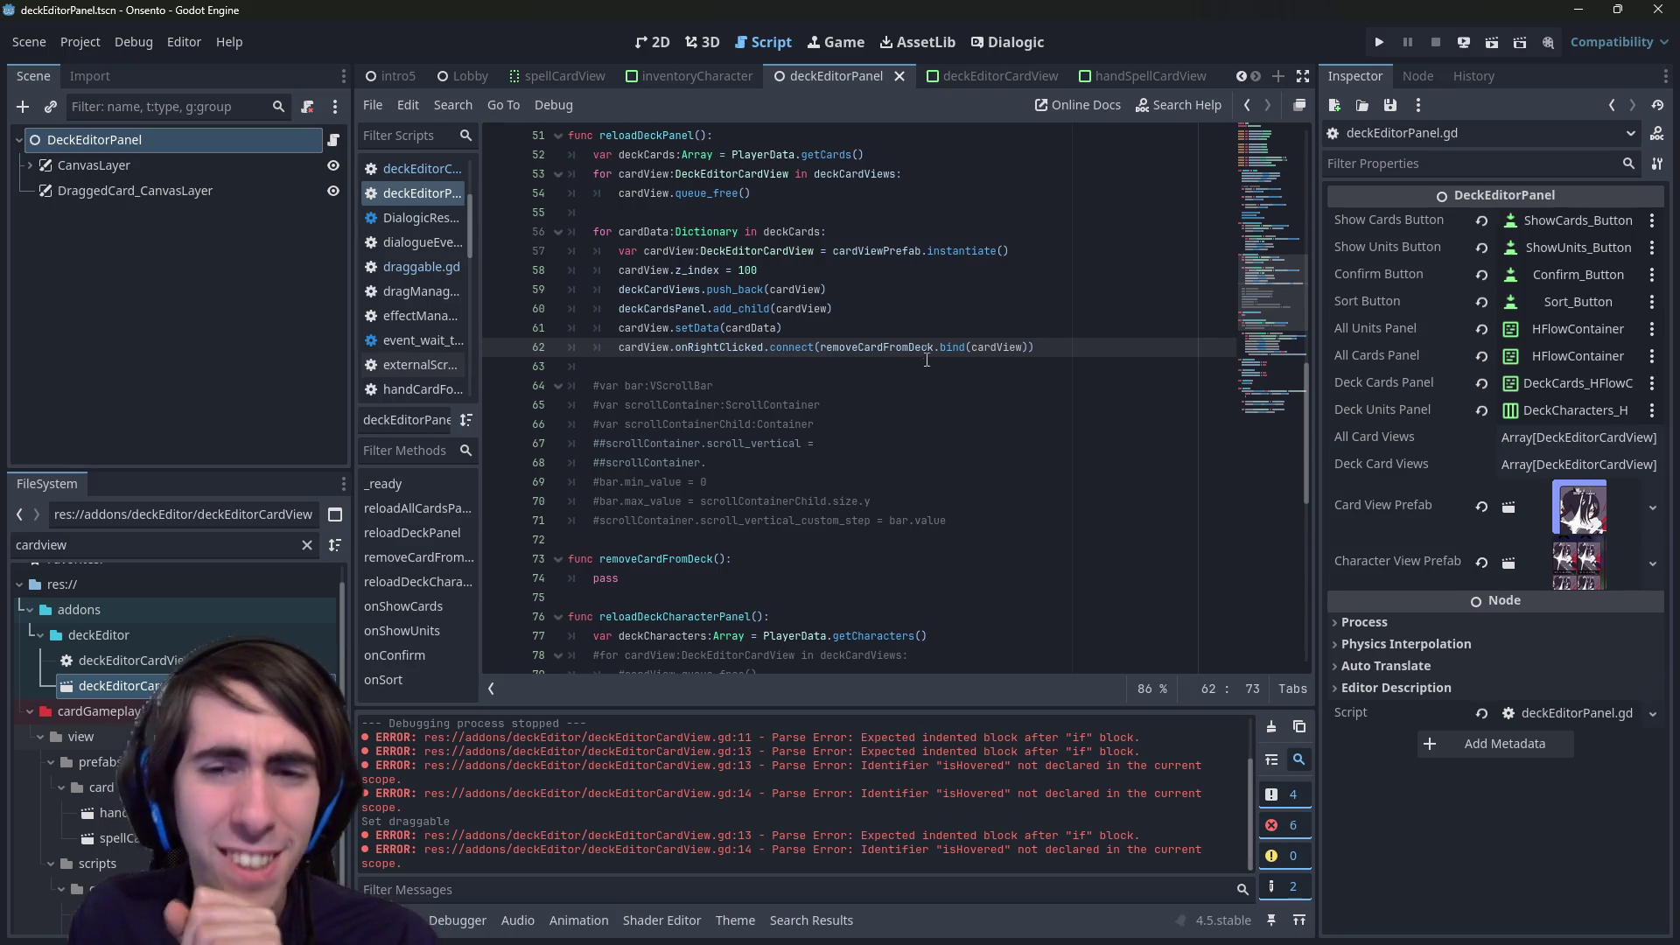
key("End")
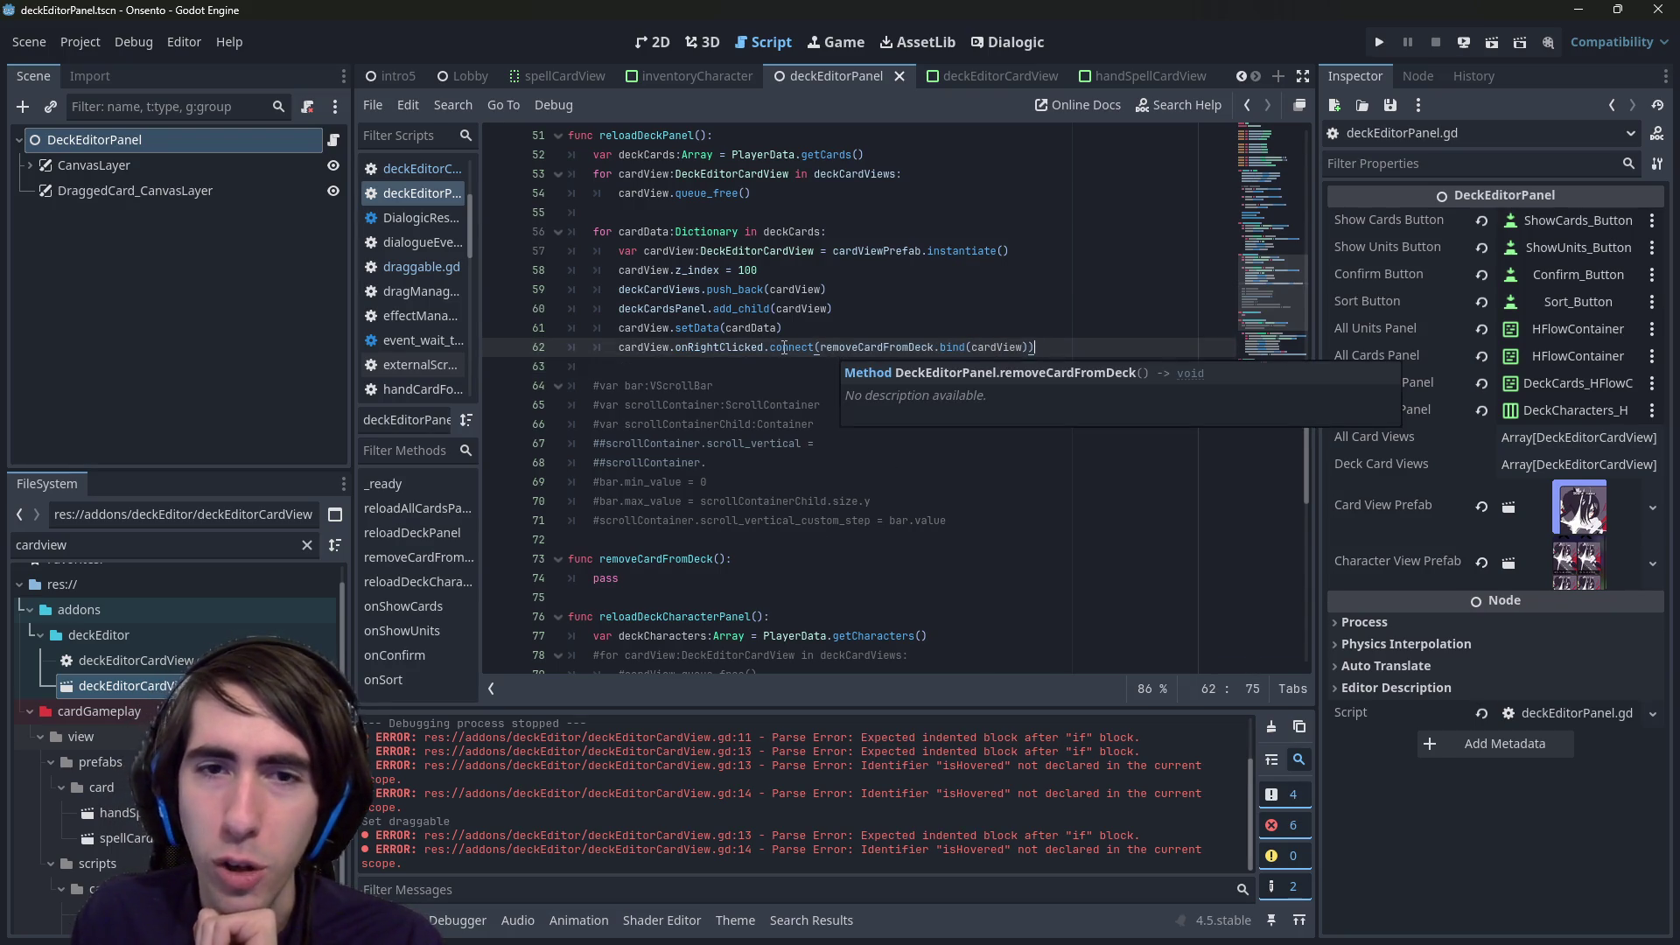
double_click(784, 347)
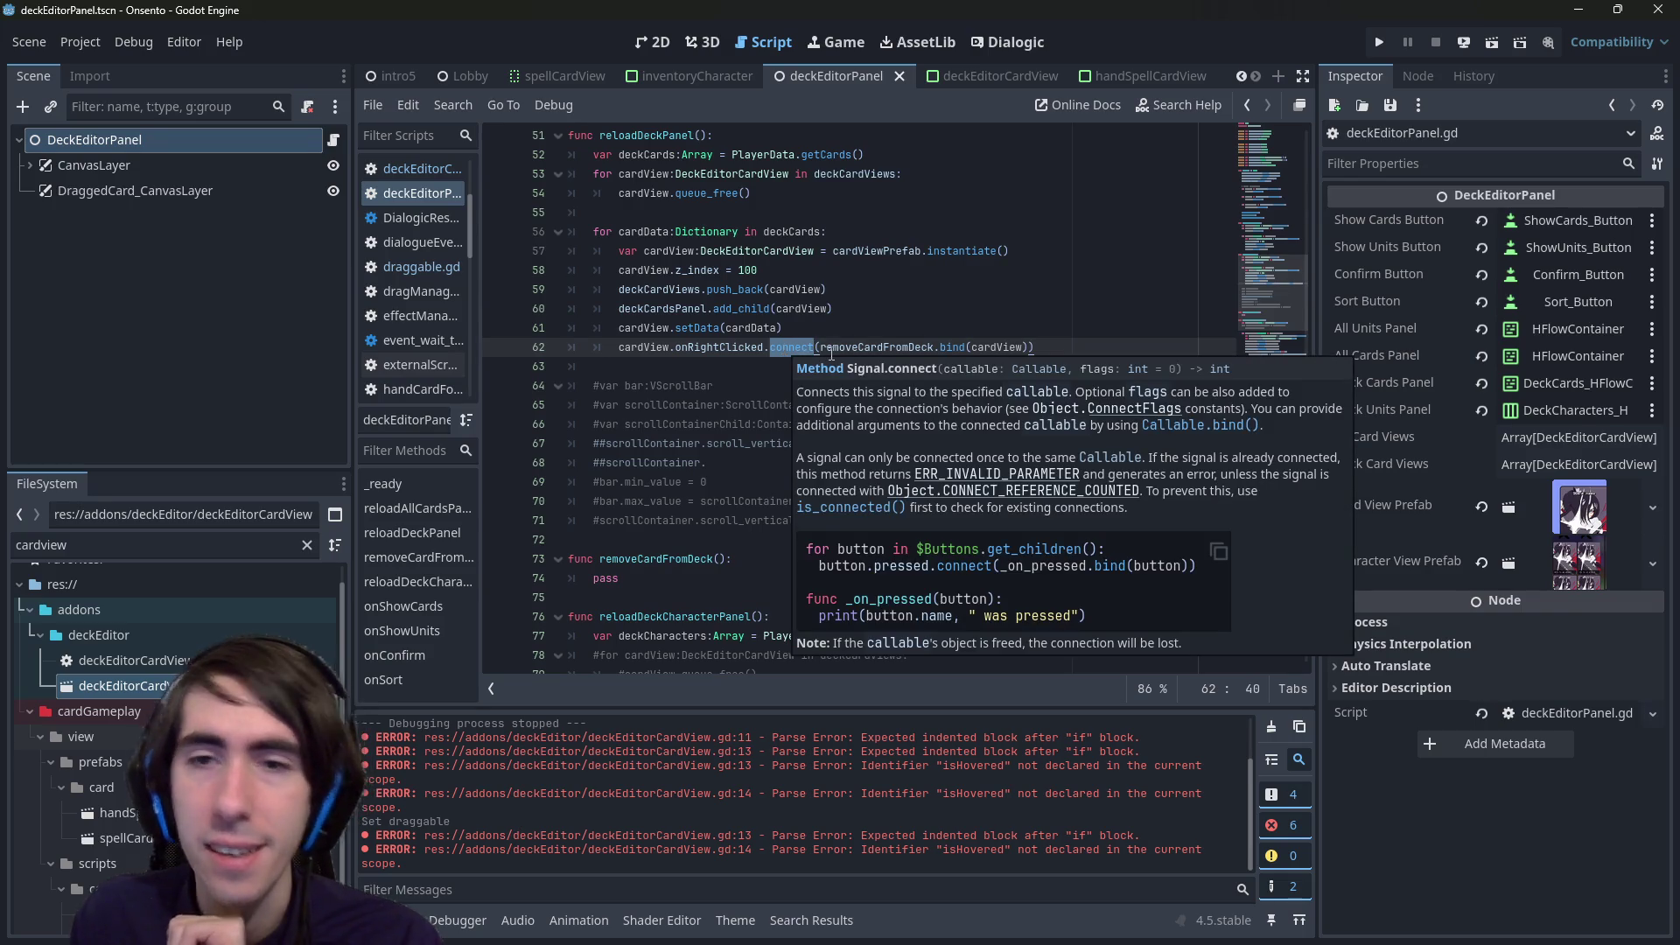
left_click(833, 347)
left_click_drag(959, 347, 1018, 348)
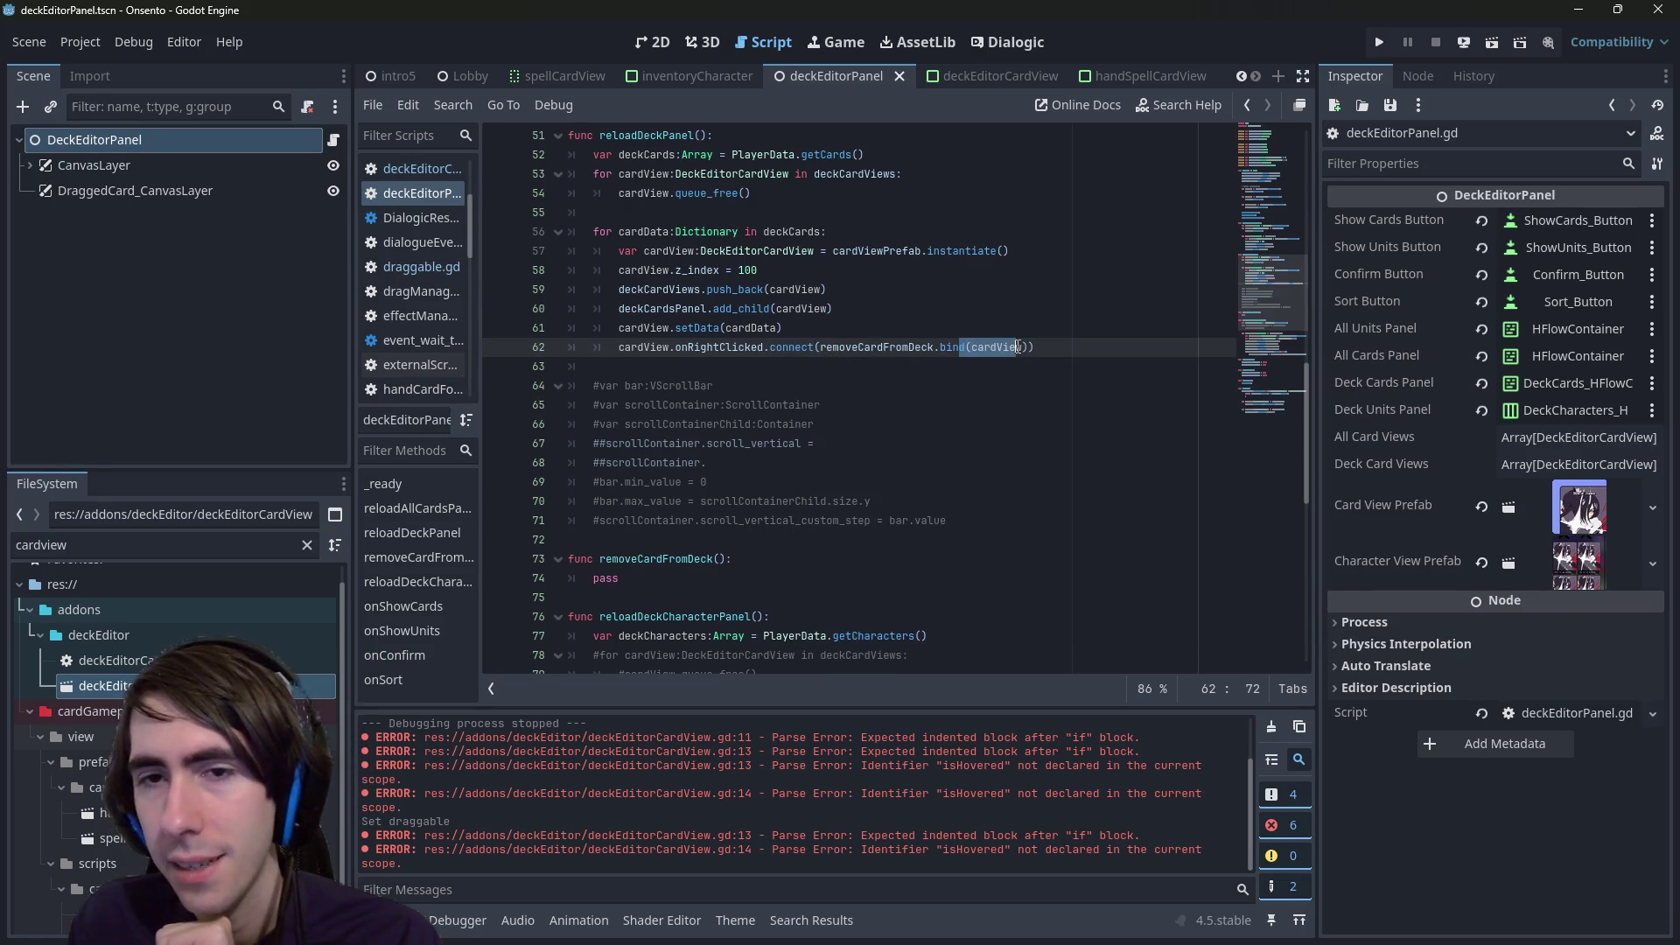
left_click(1019, 347)
mouse_move(1018, 347)
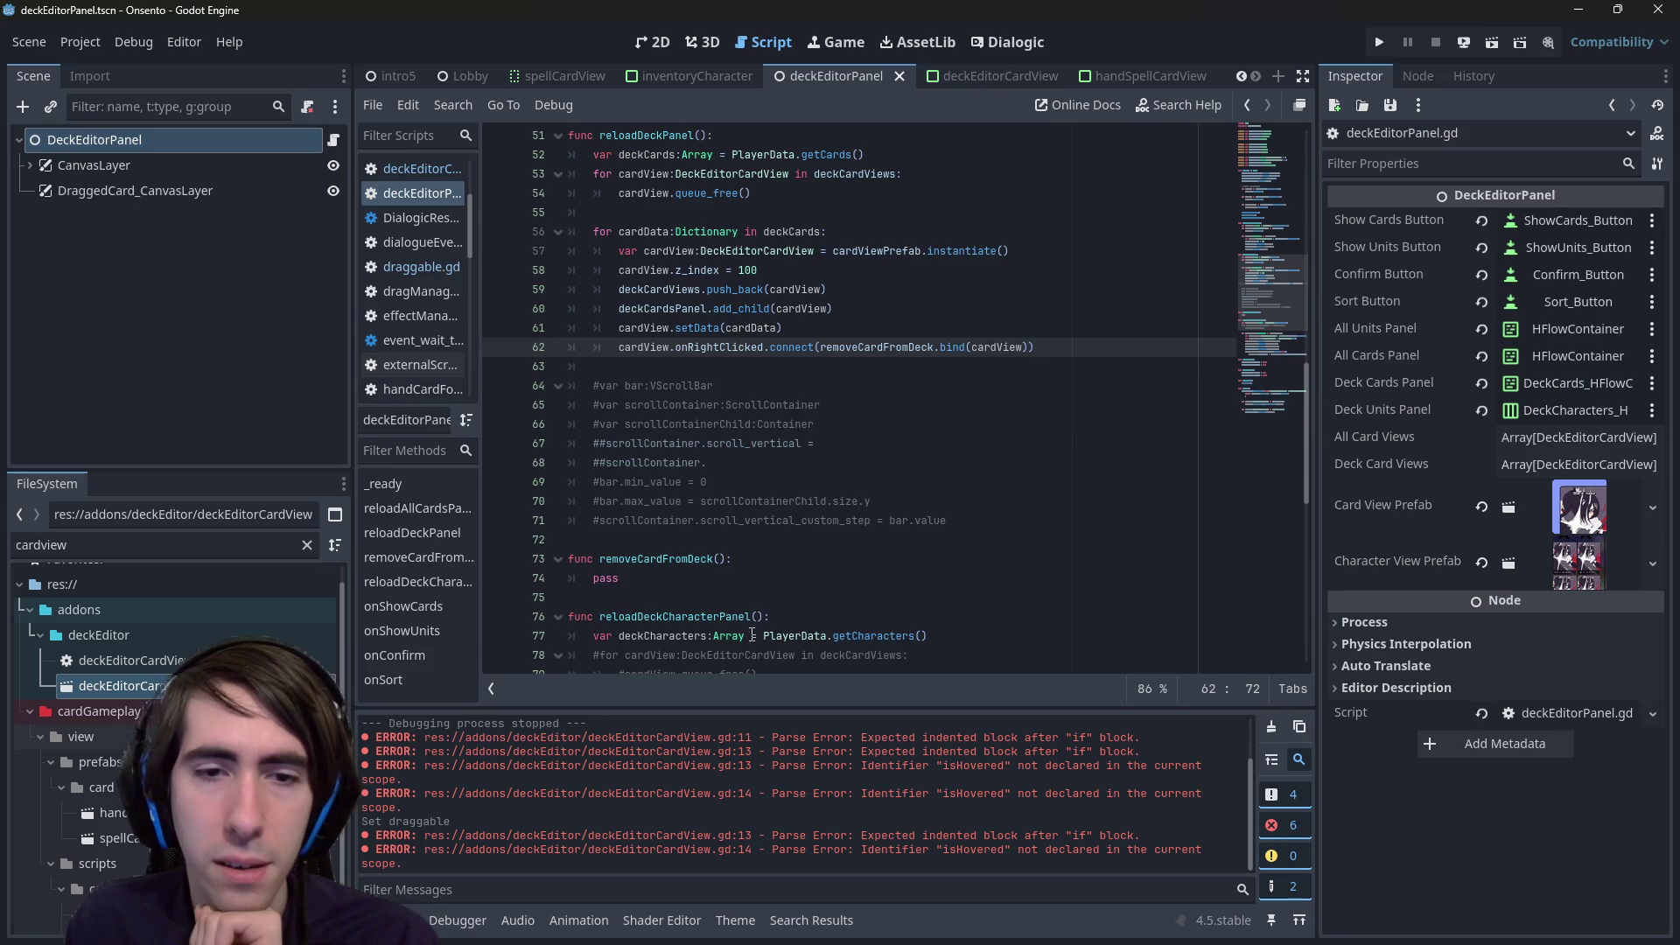
left_click(721, 558)
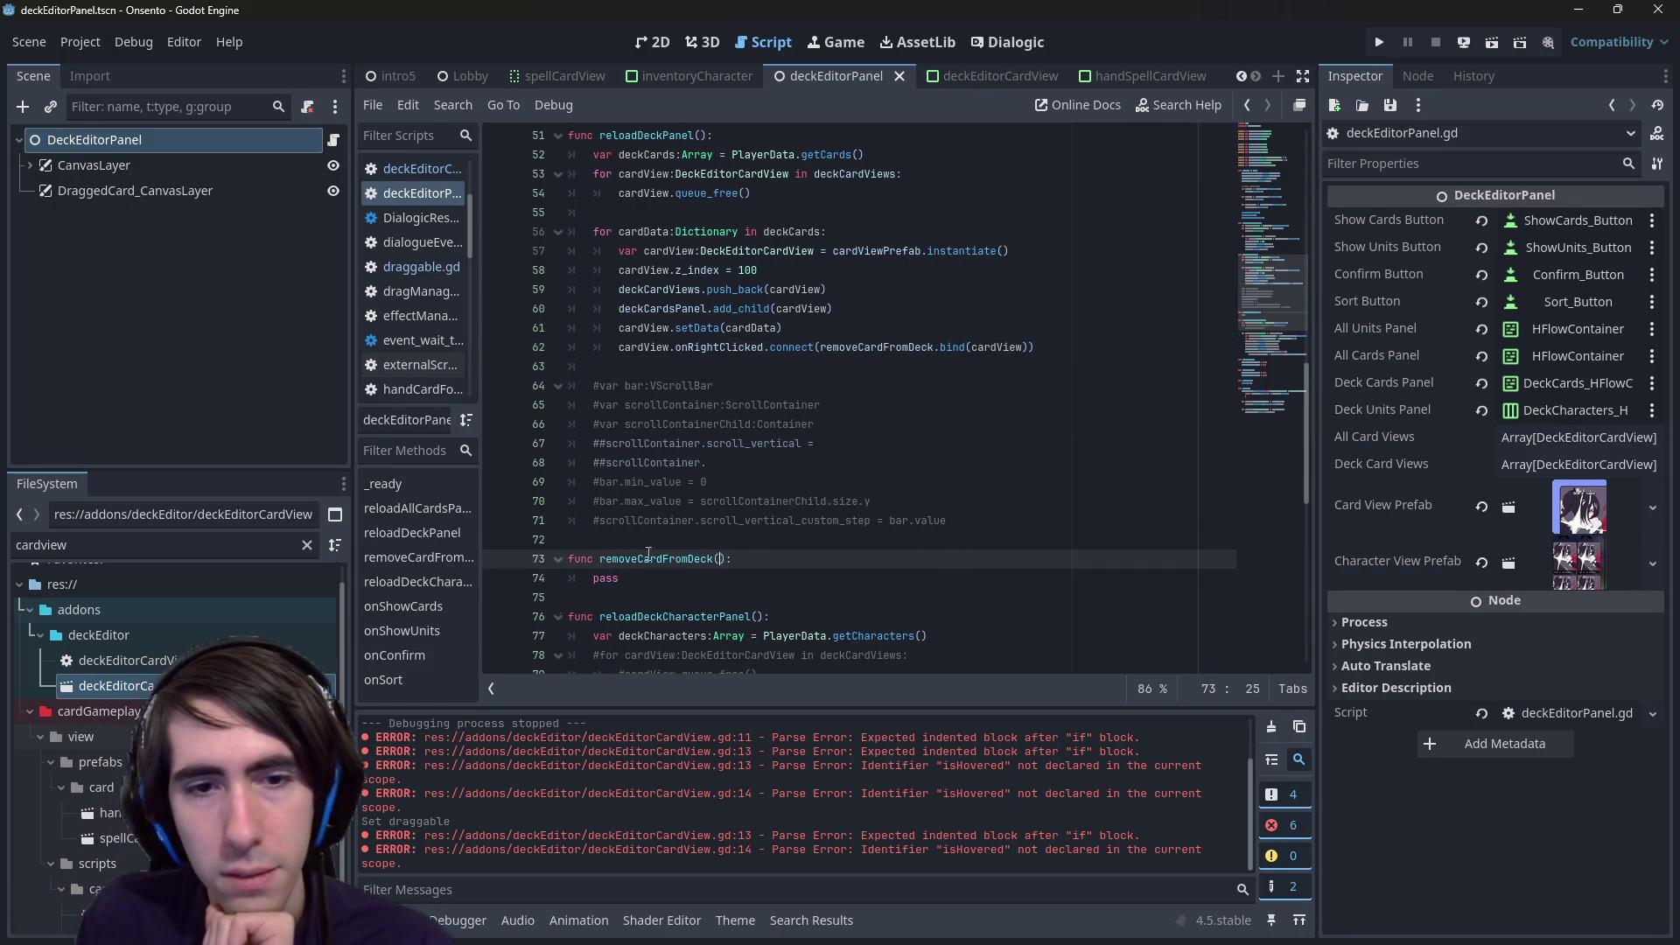
- Give removeCardFromDeck a cardView:DeckEditorCardView parameter
type("cardVi")
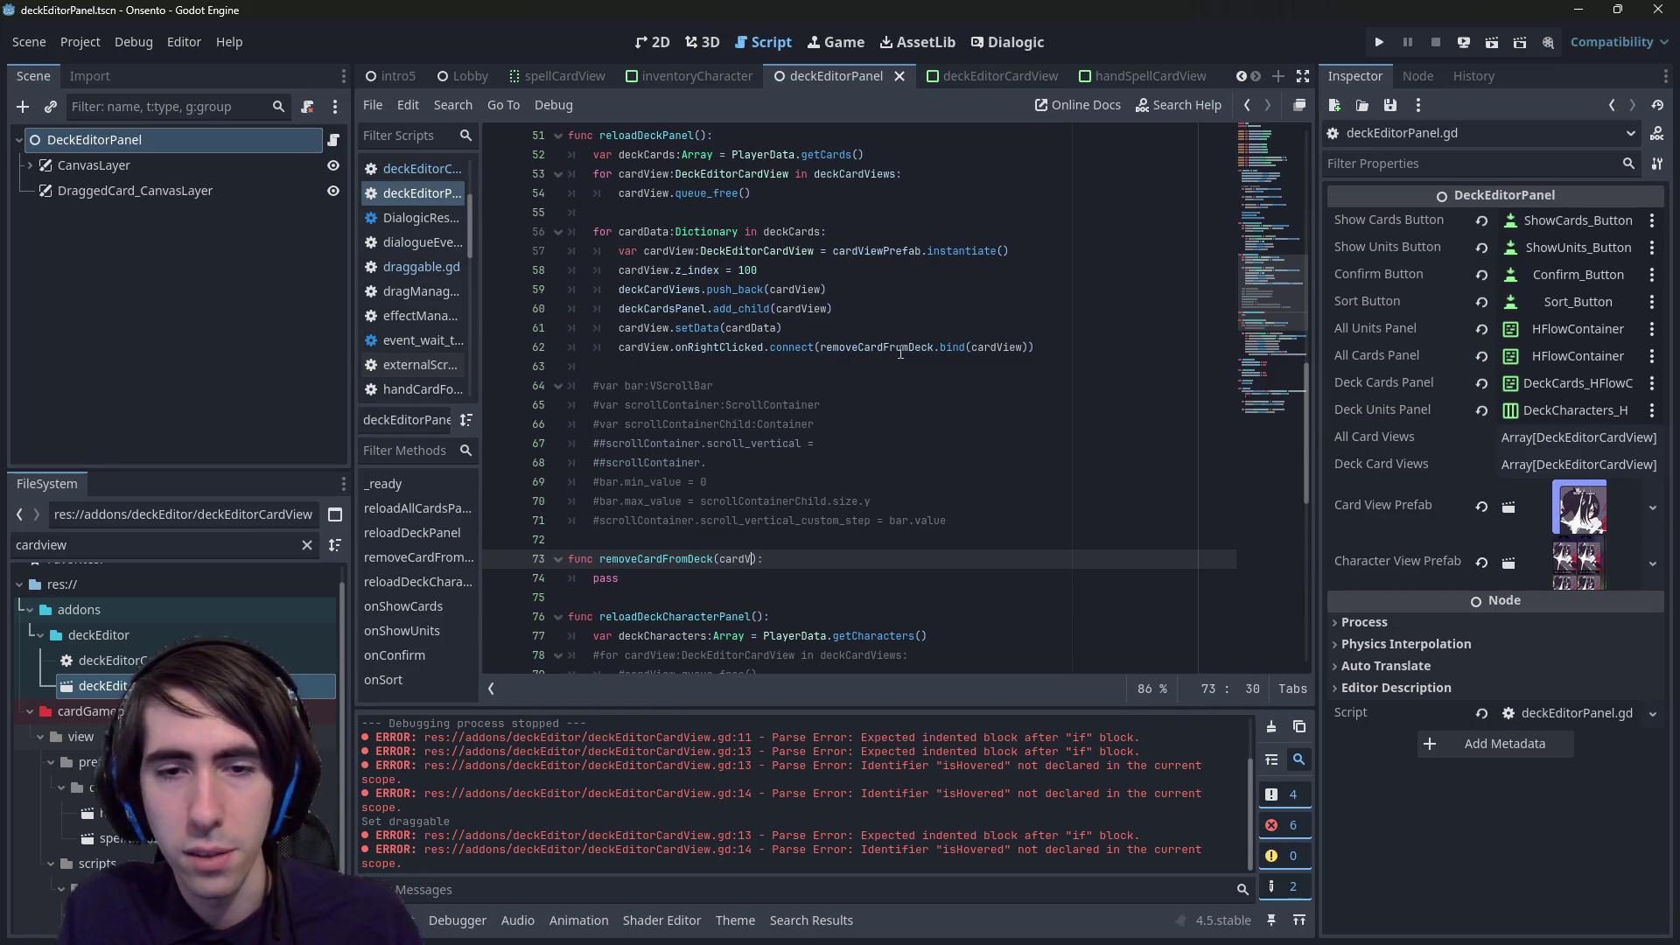
type("ew")
double_click(780, 253)
key("ctrl+c")
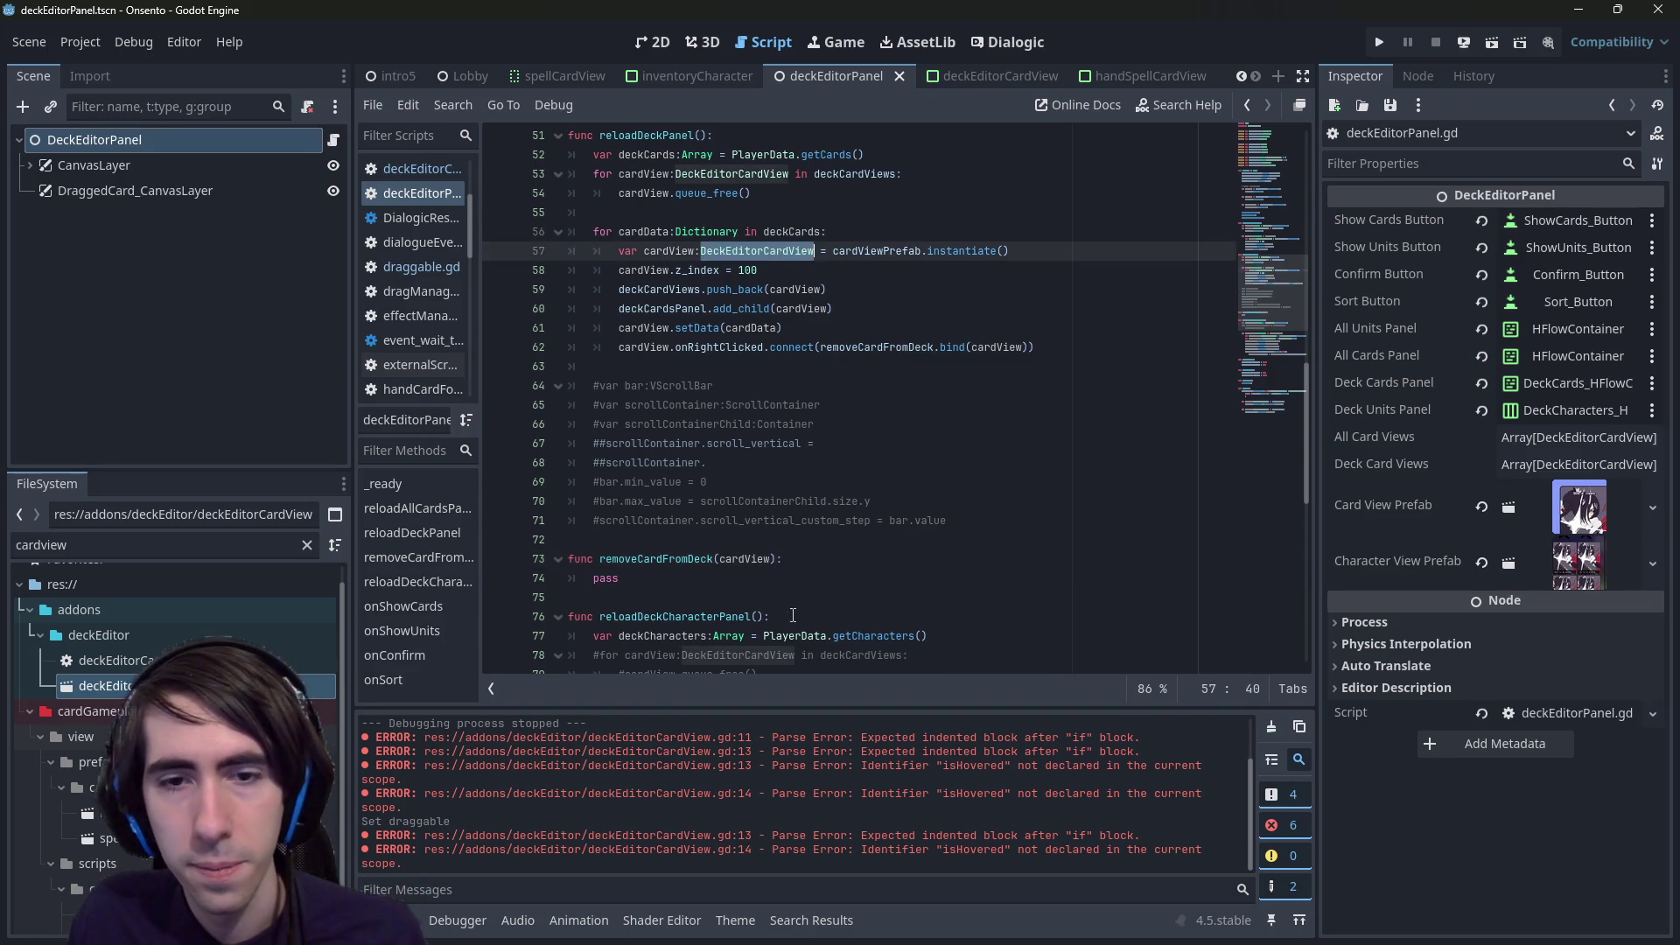
left_click(771, 560)
type(":")
key("ctrl+v")
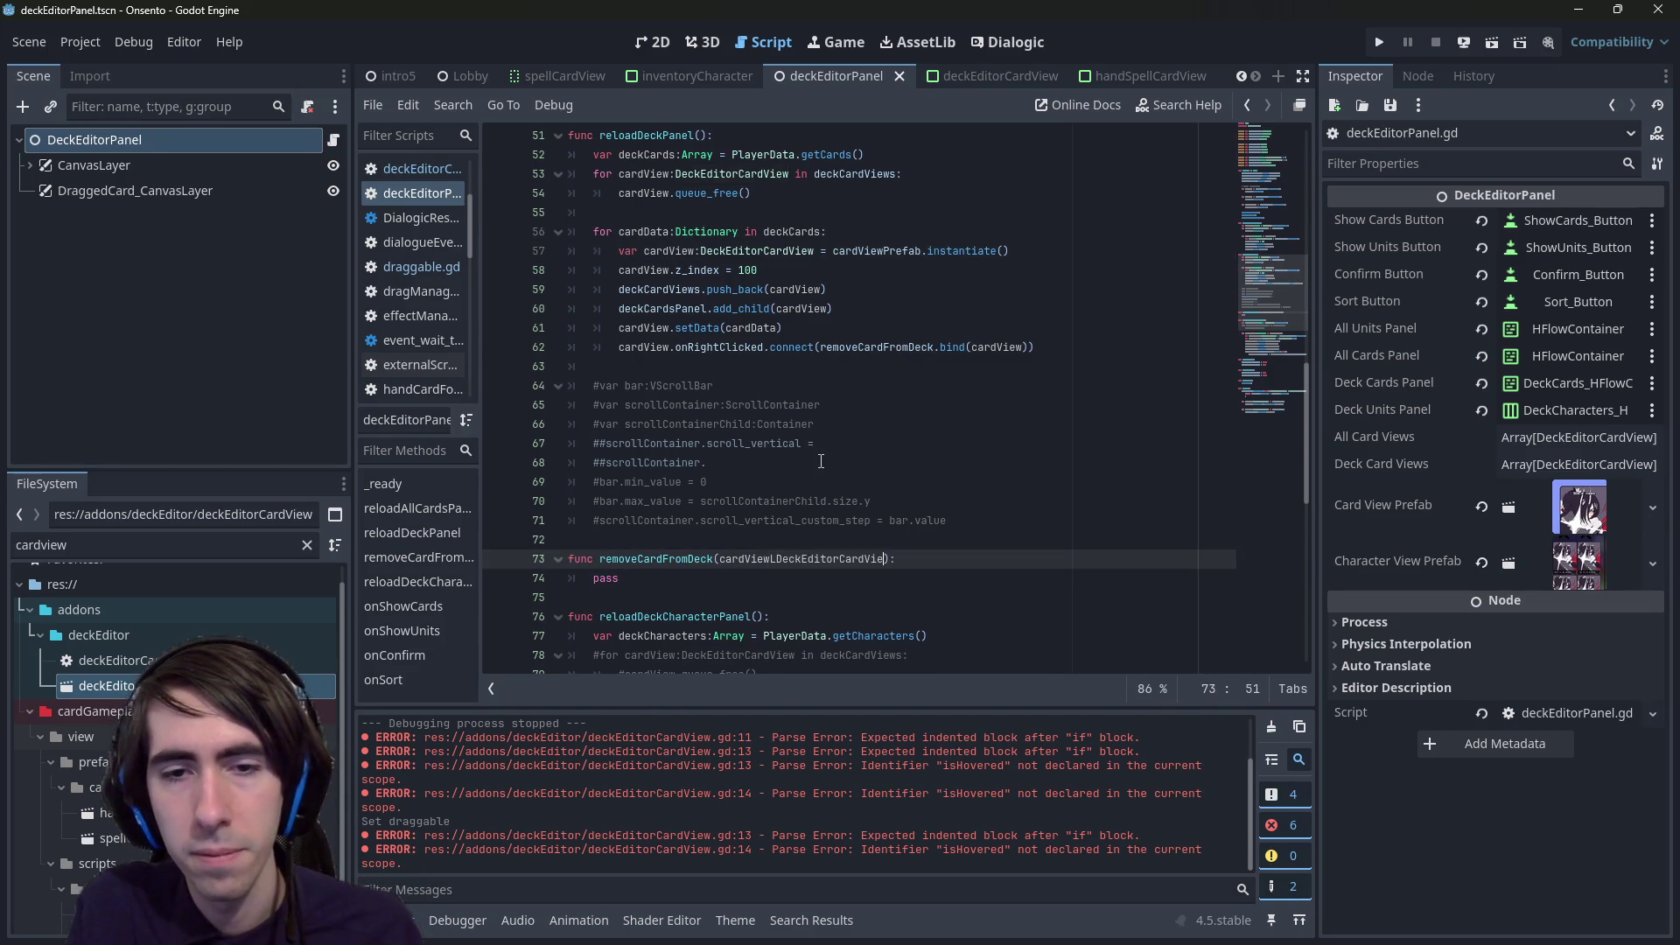
key("ctrl+BackSpace")
type("DeckEditorCardView")
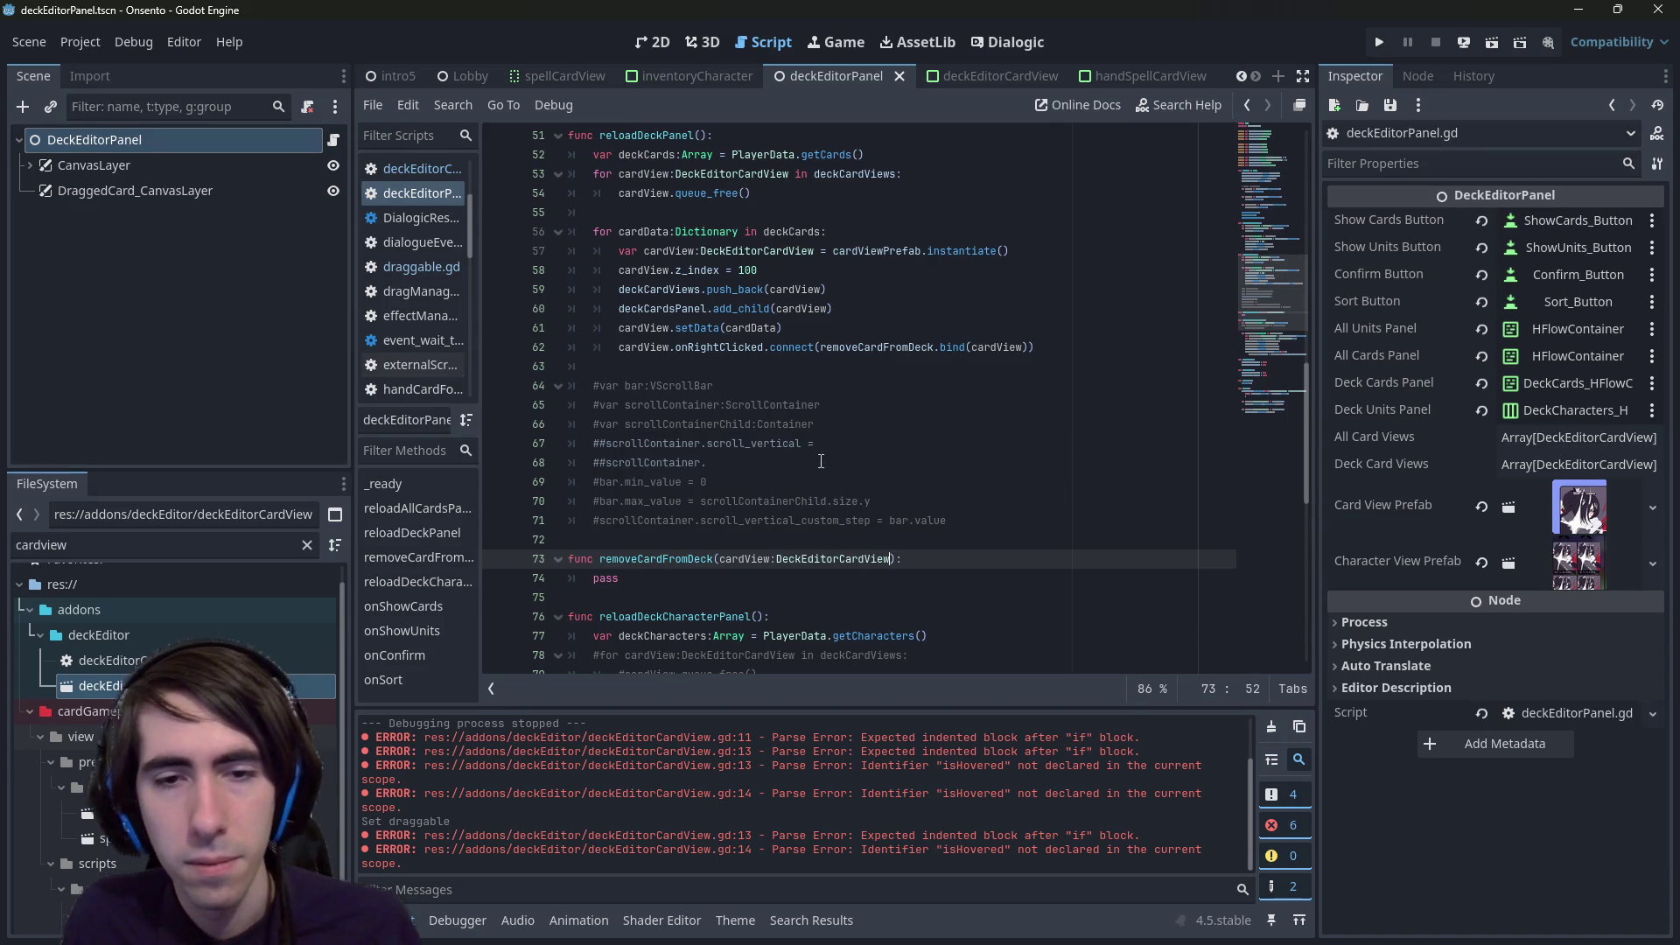
double_click(618, 581)
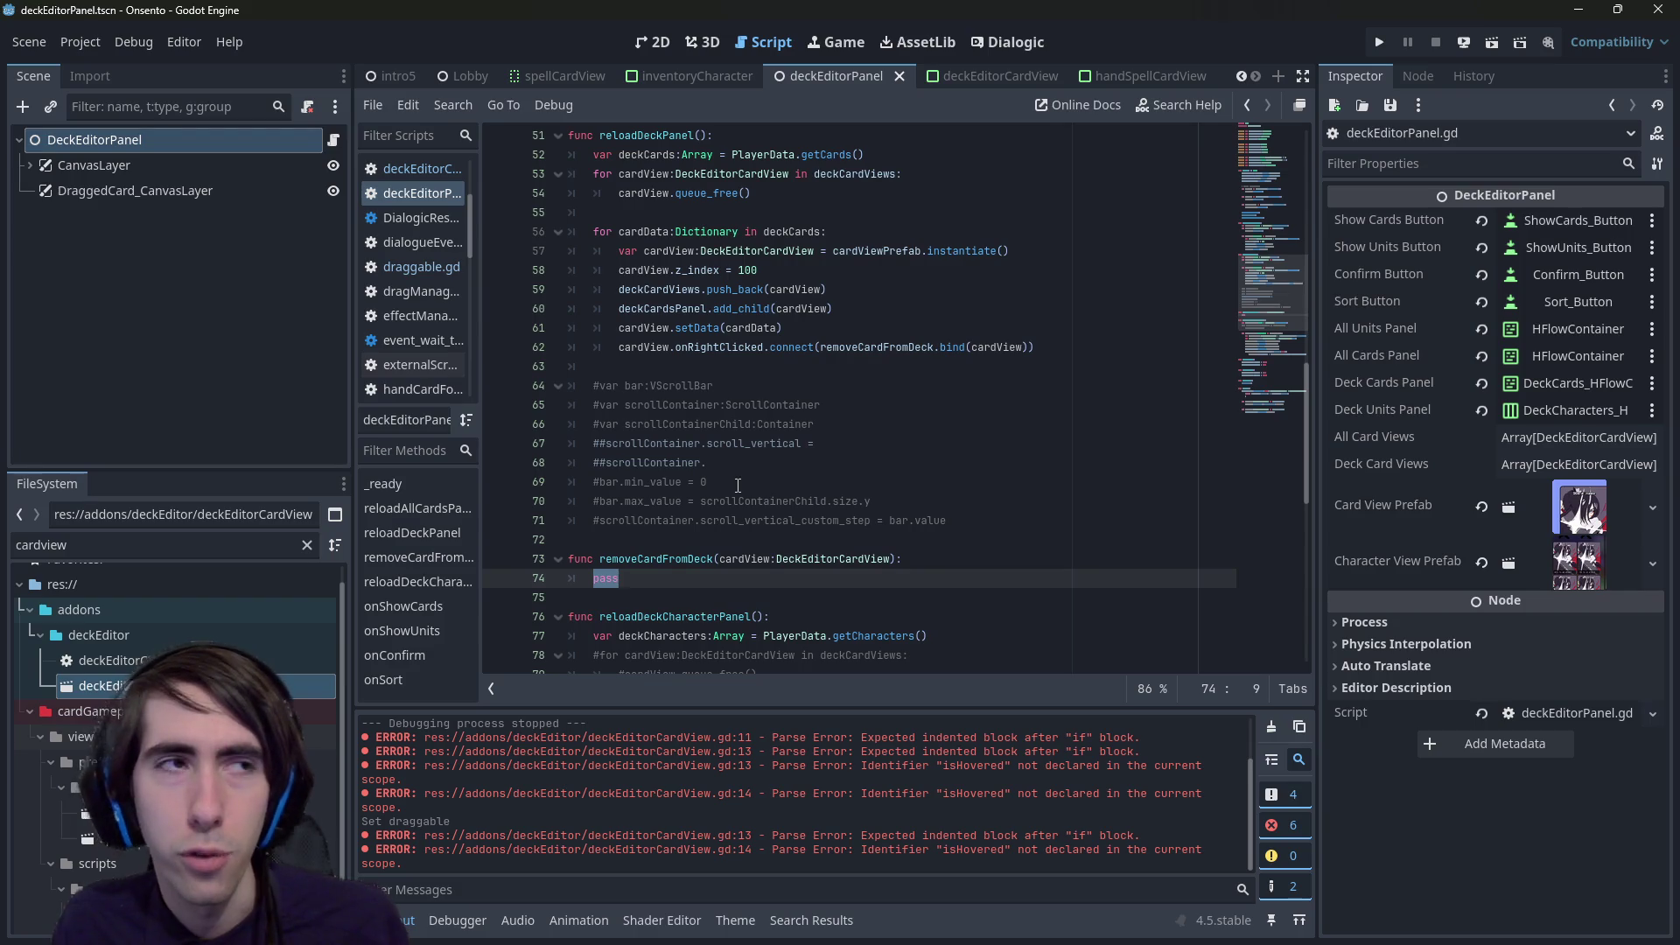
- Replace the pass body with deckCardViews.erase(cardView)
scroll(751, 442, "up", 15)
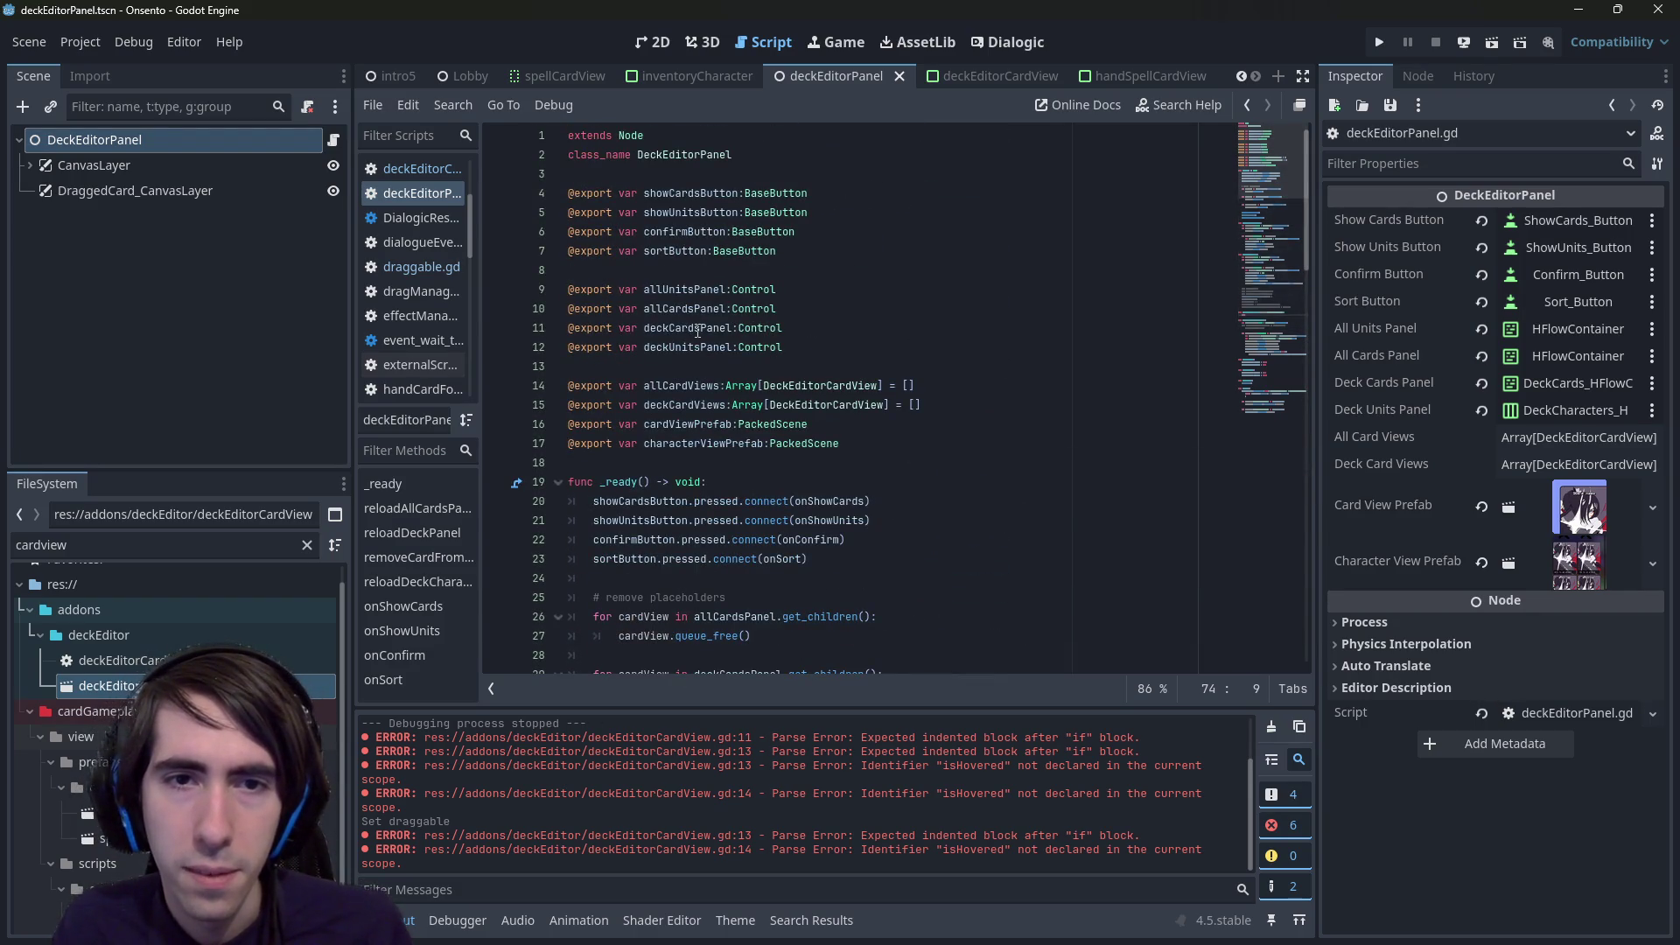
left_click(698, 329)
double_click(712, 404)
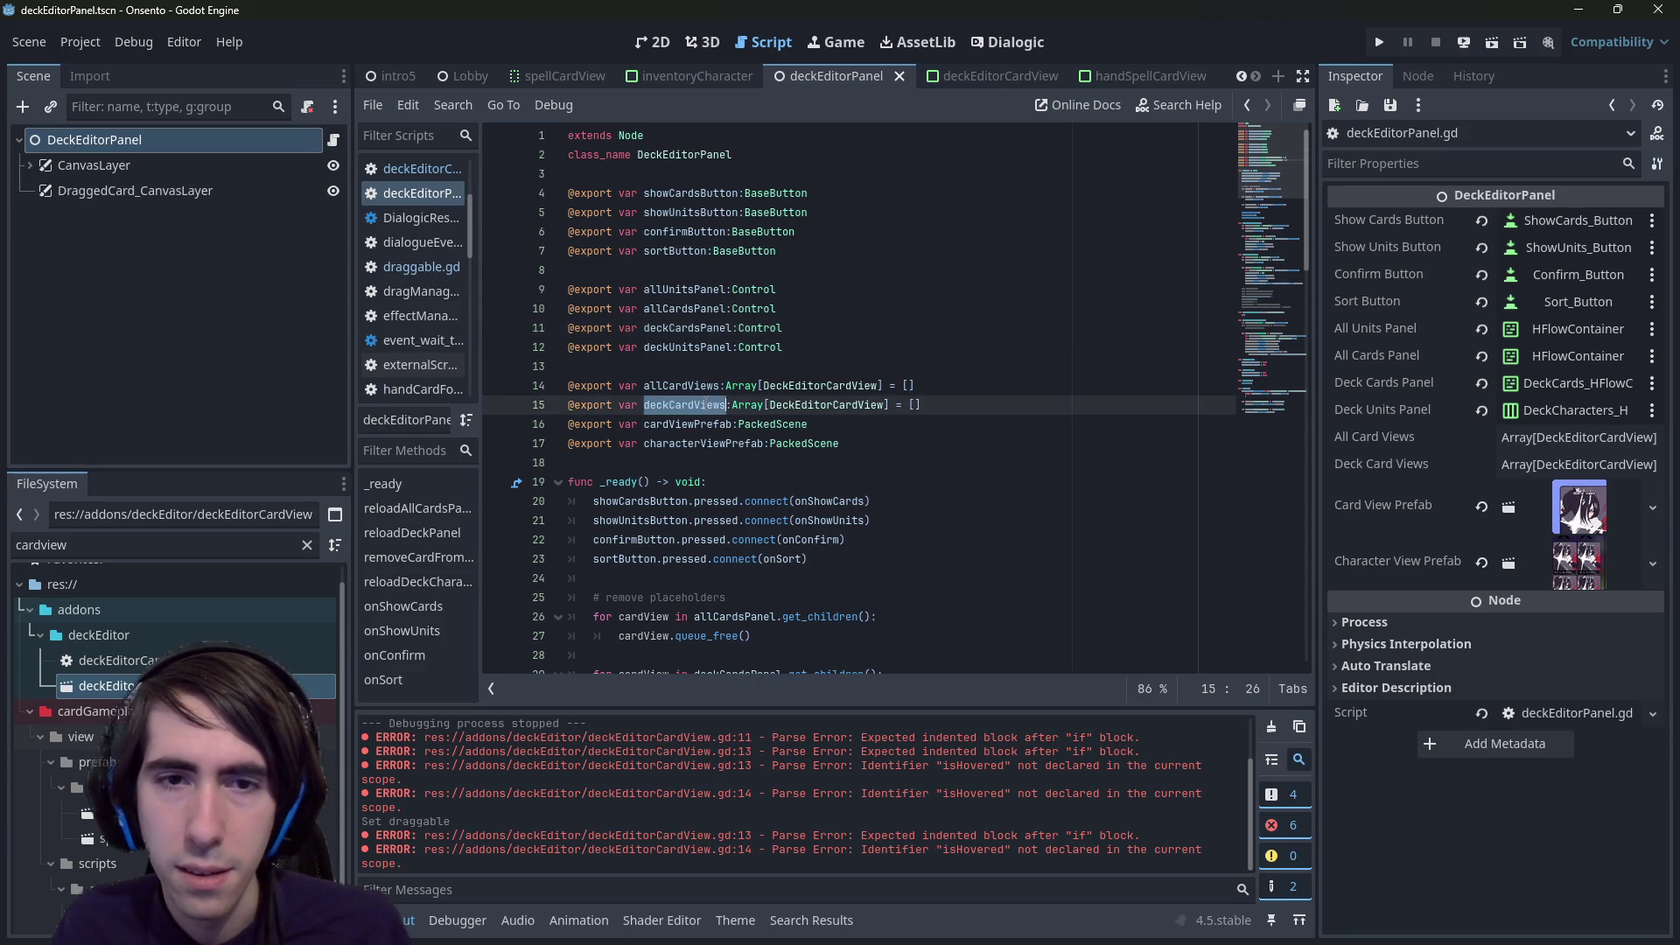
scroll(757, 366, "down", 12)
scroll(758, 366, "down", 5)
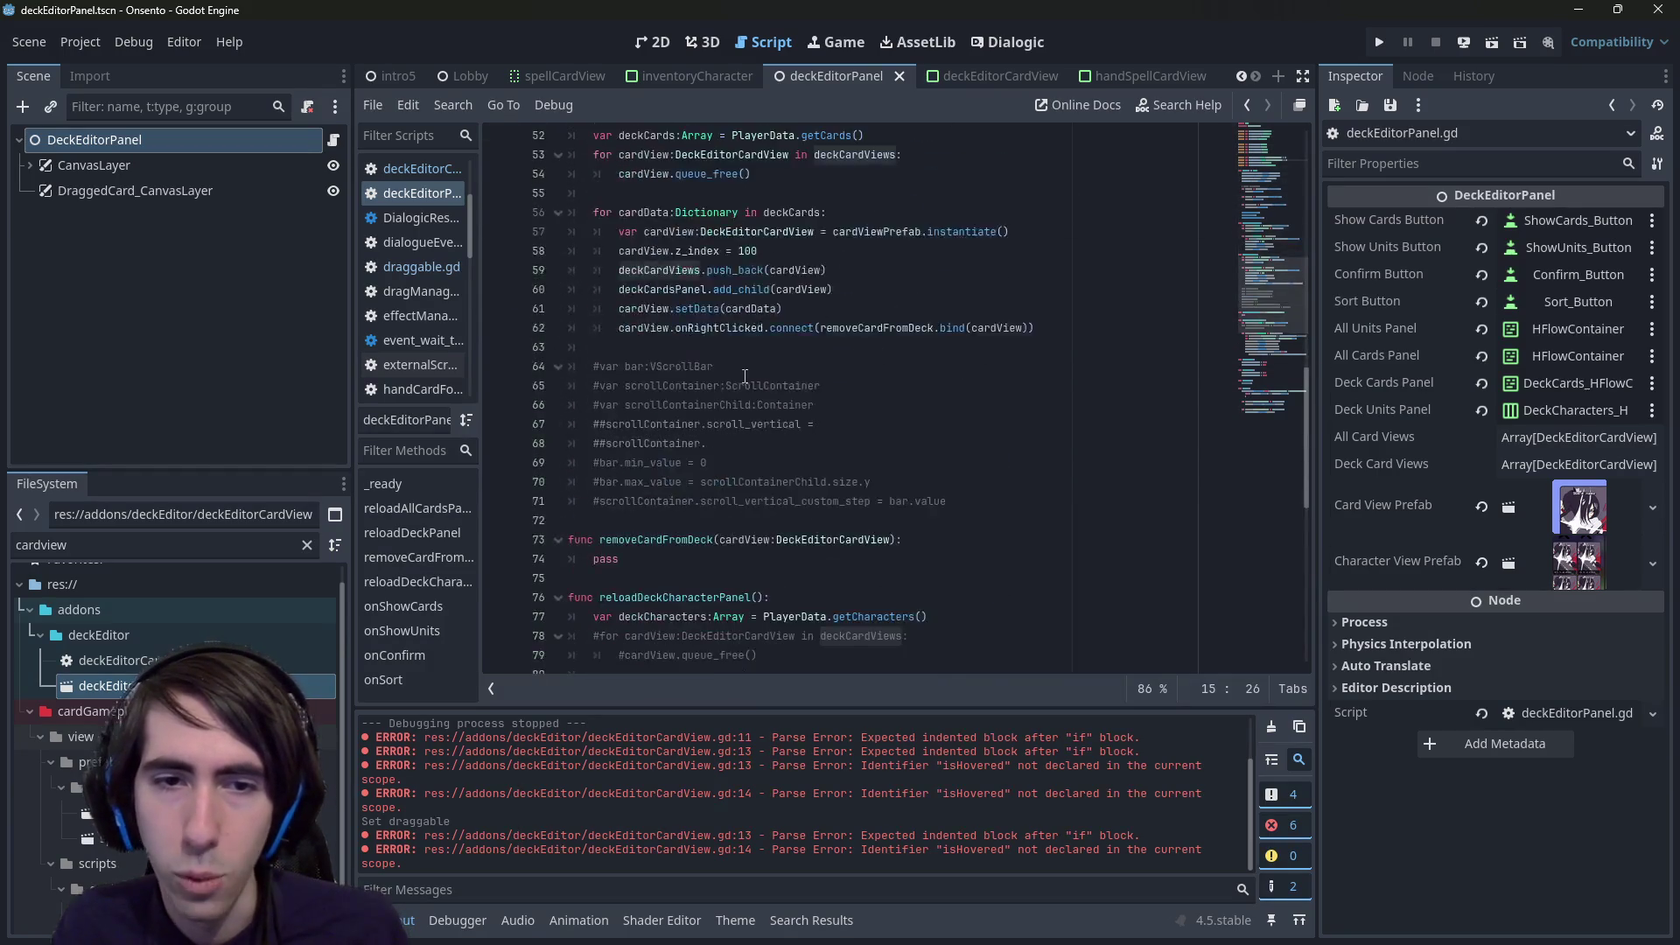
left_click(687, 500)
type("era")
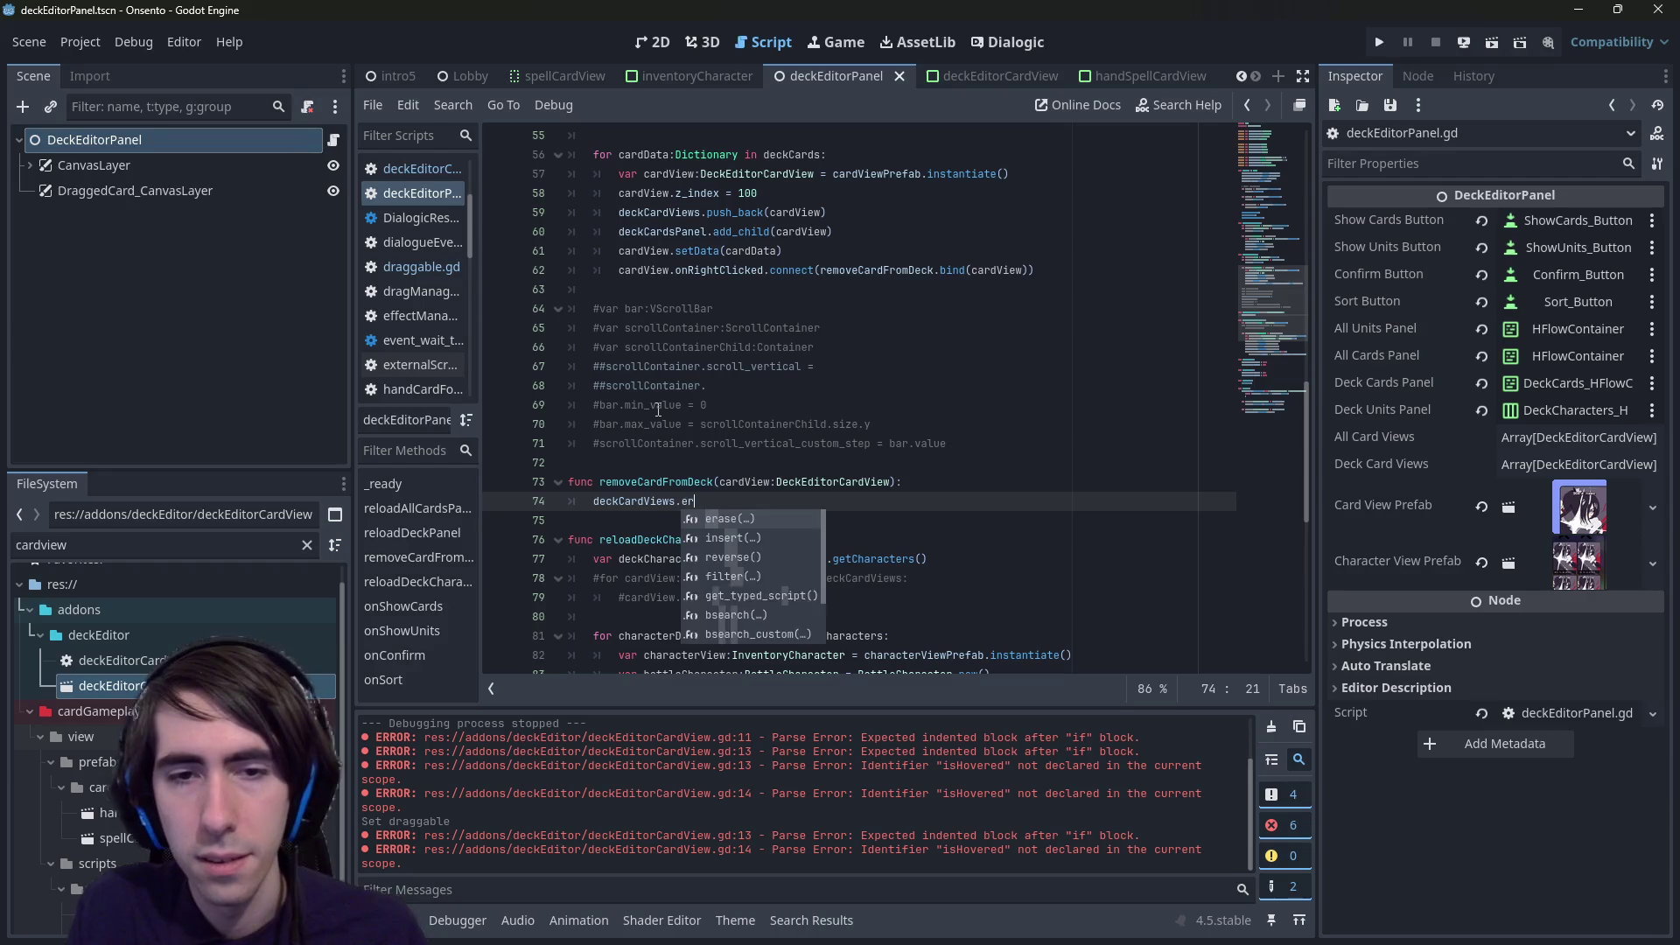
key("Return")
key("Up")
key("ctrl+shift+Right")
key("ctrl+c")
left_click(719, 501)
key("ctrl+v")
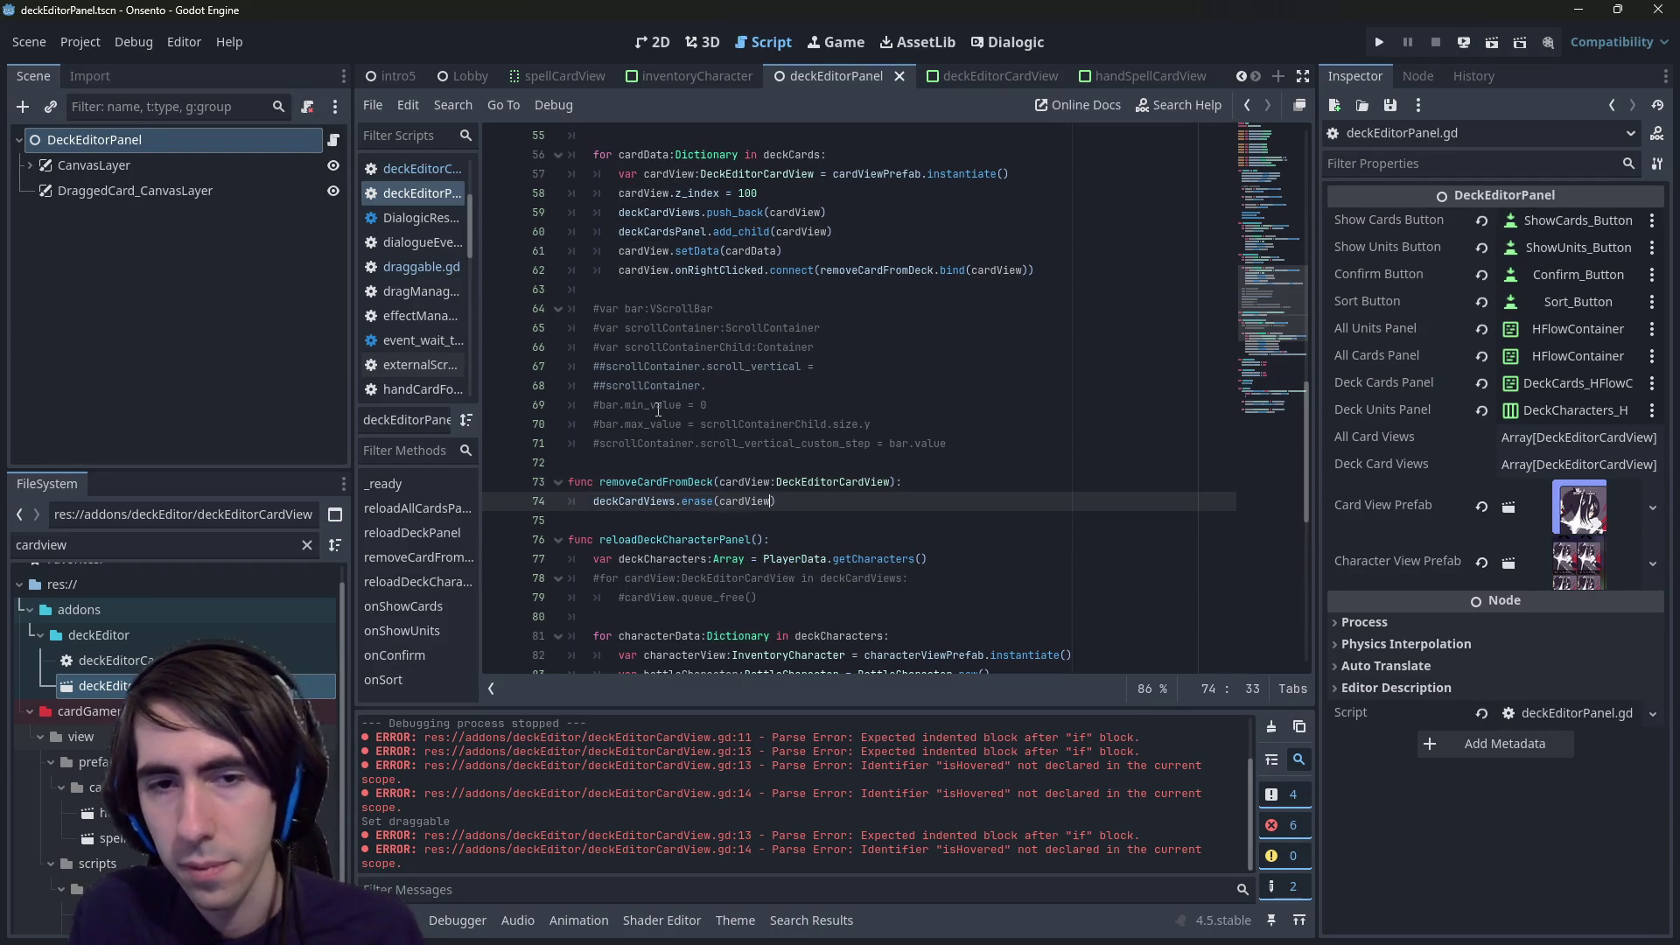
- Try a cardView.get_parent() line after the erase call, then clear it again
scroll(863, 211, "up", 15)
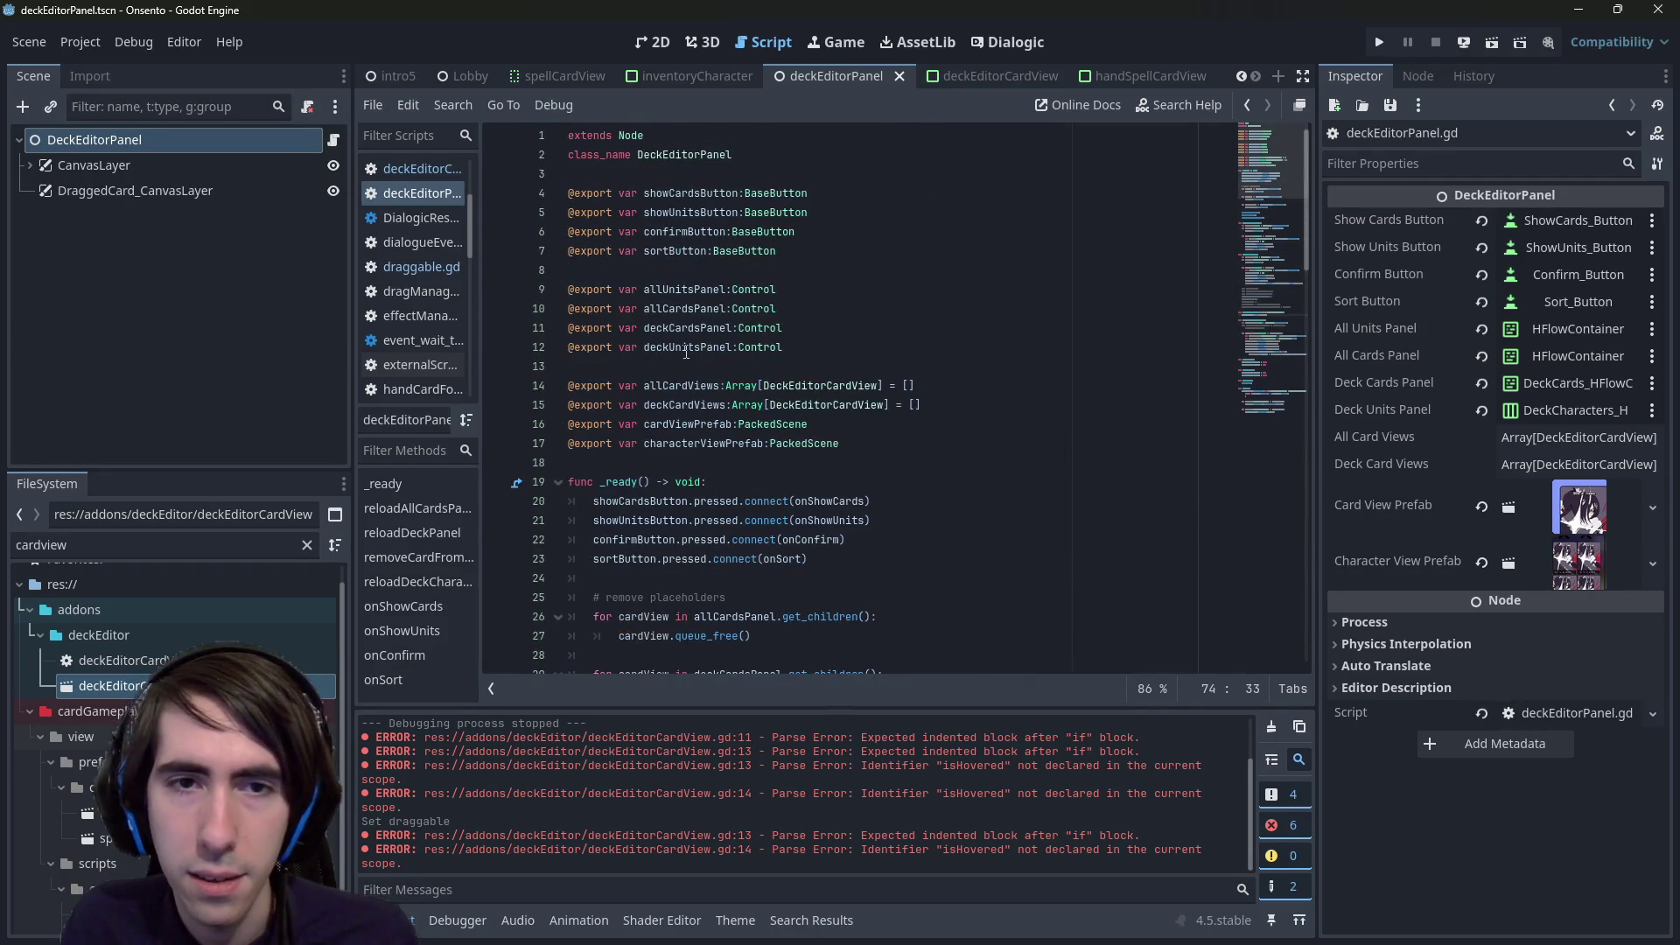
double_click(688, 331)
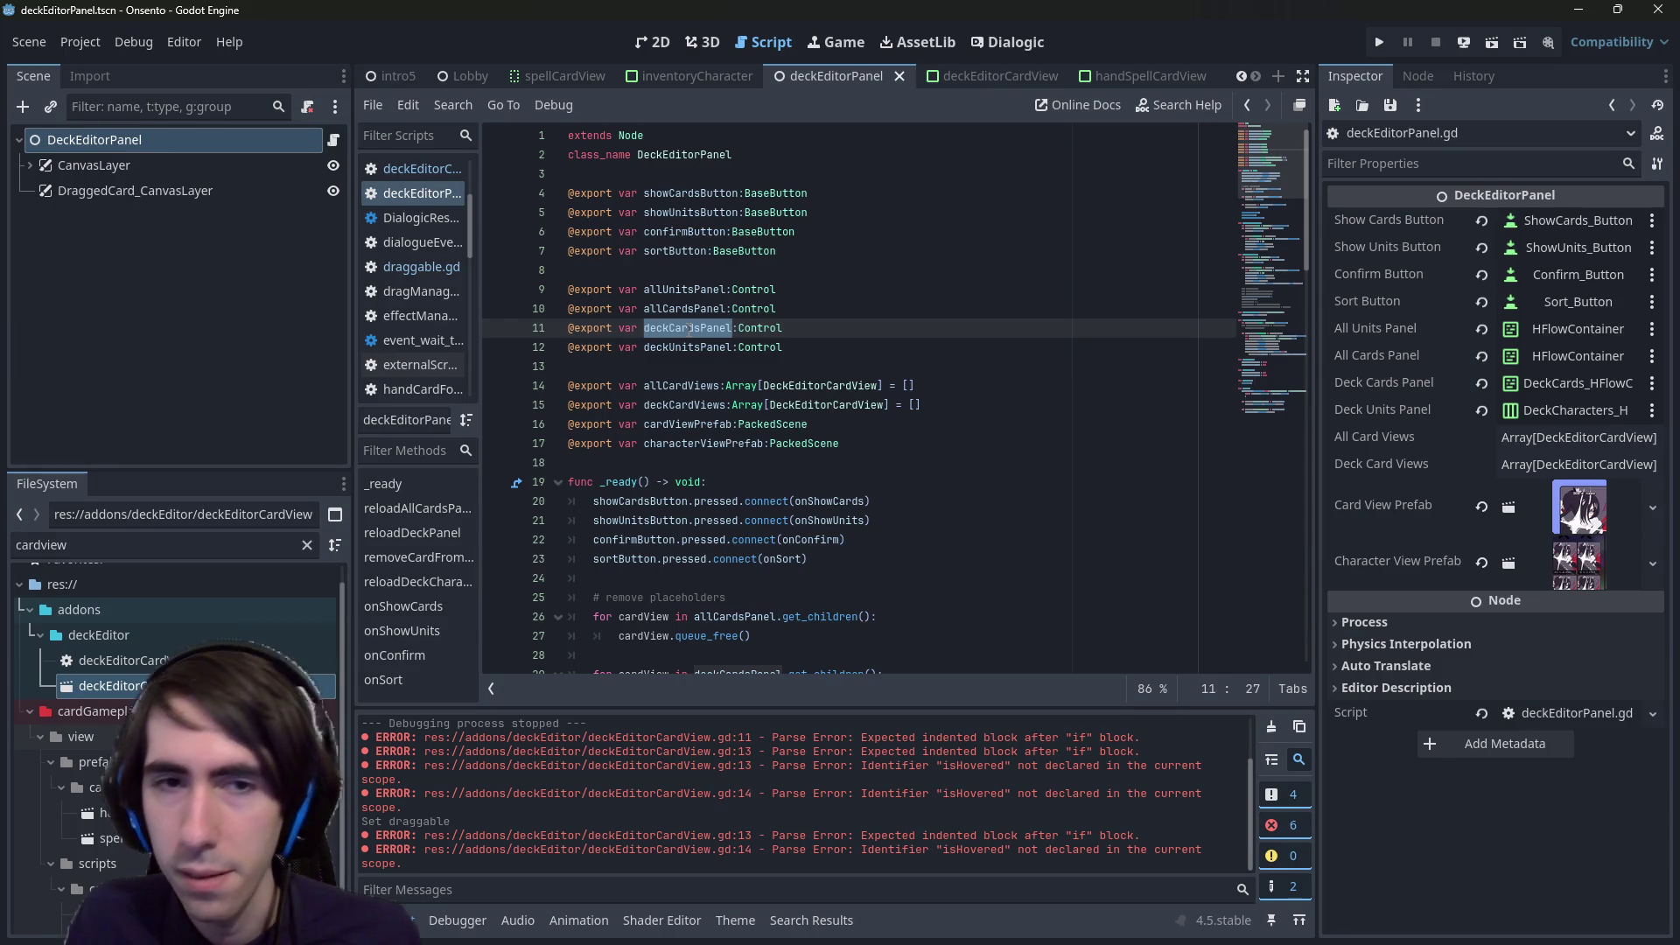
scroll(757, 423, "down", 20)
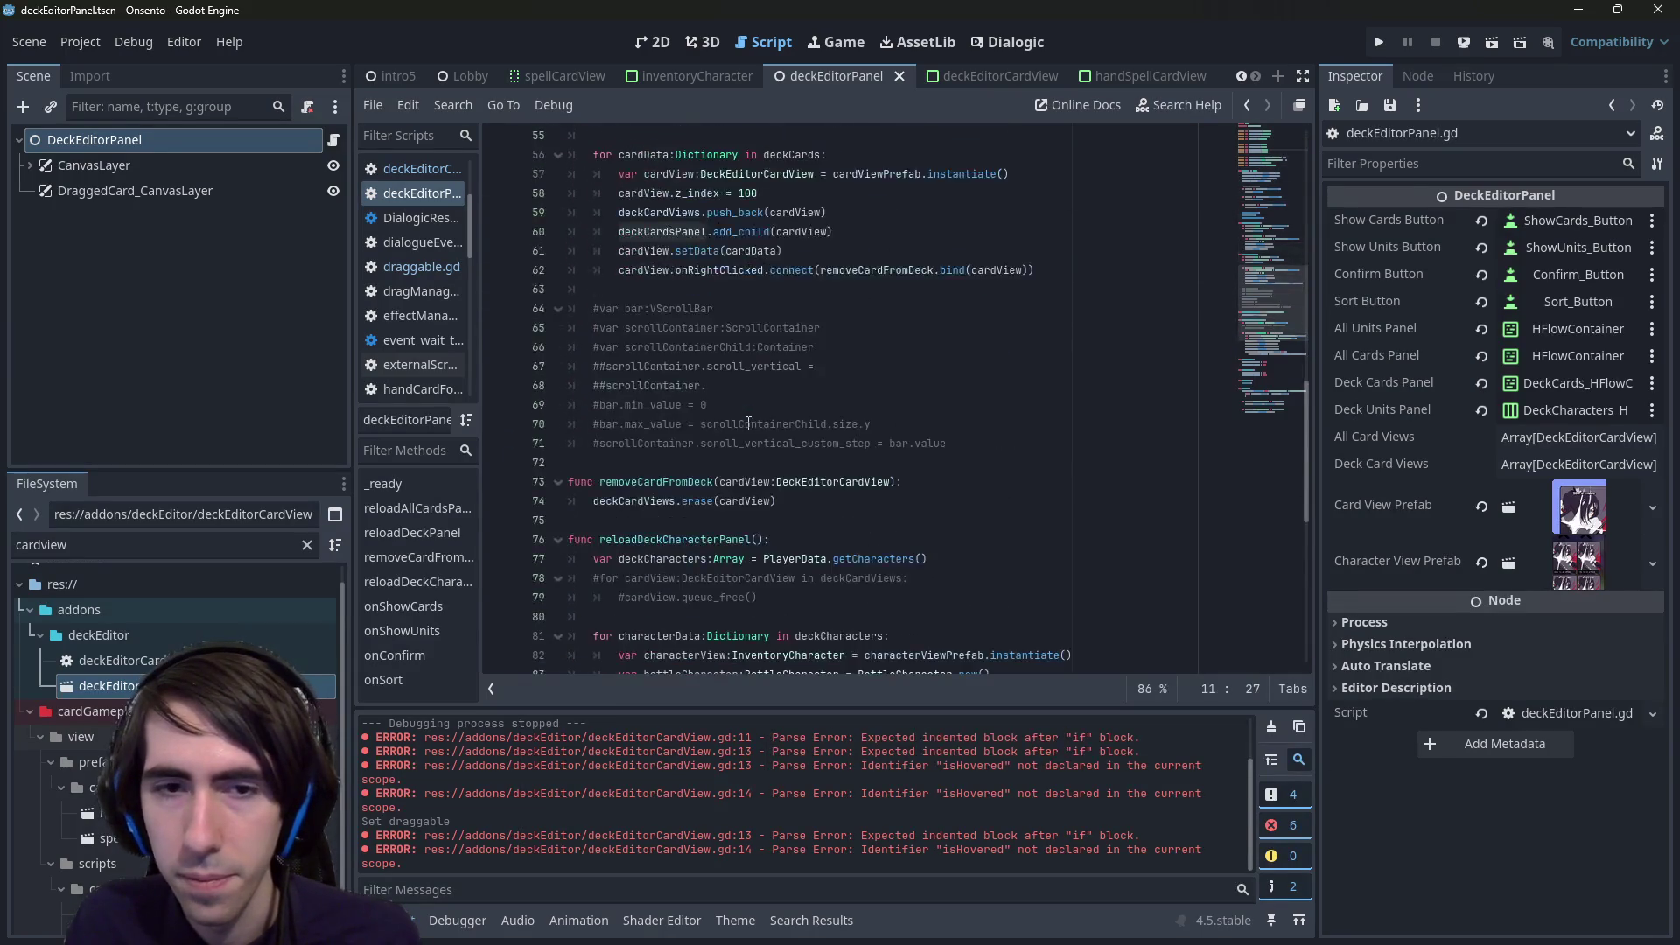
scroll(748, 424, "up", 4)
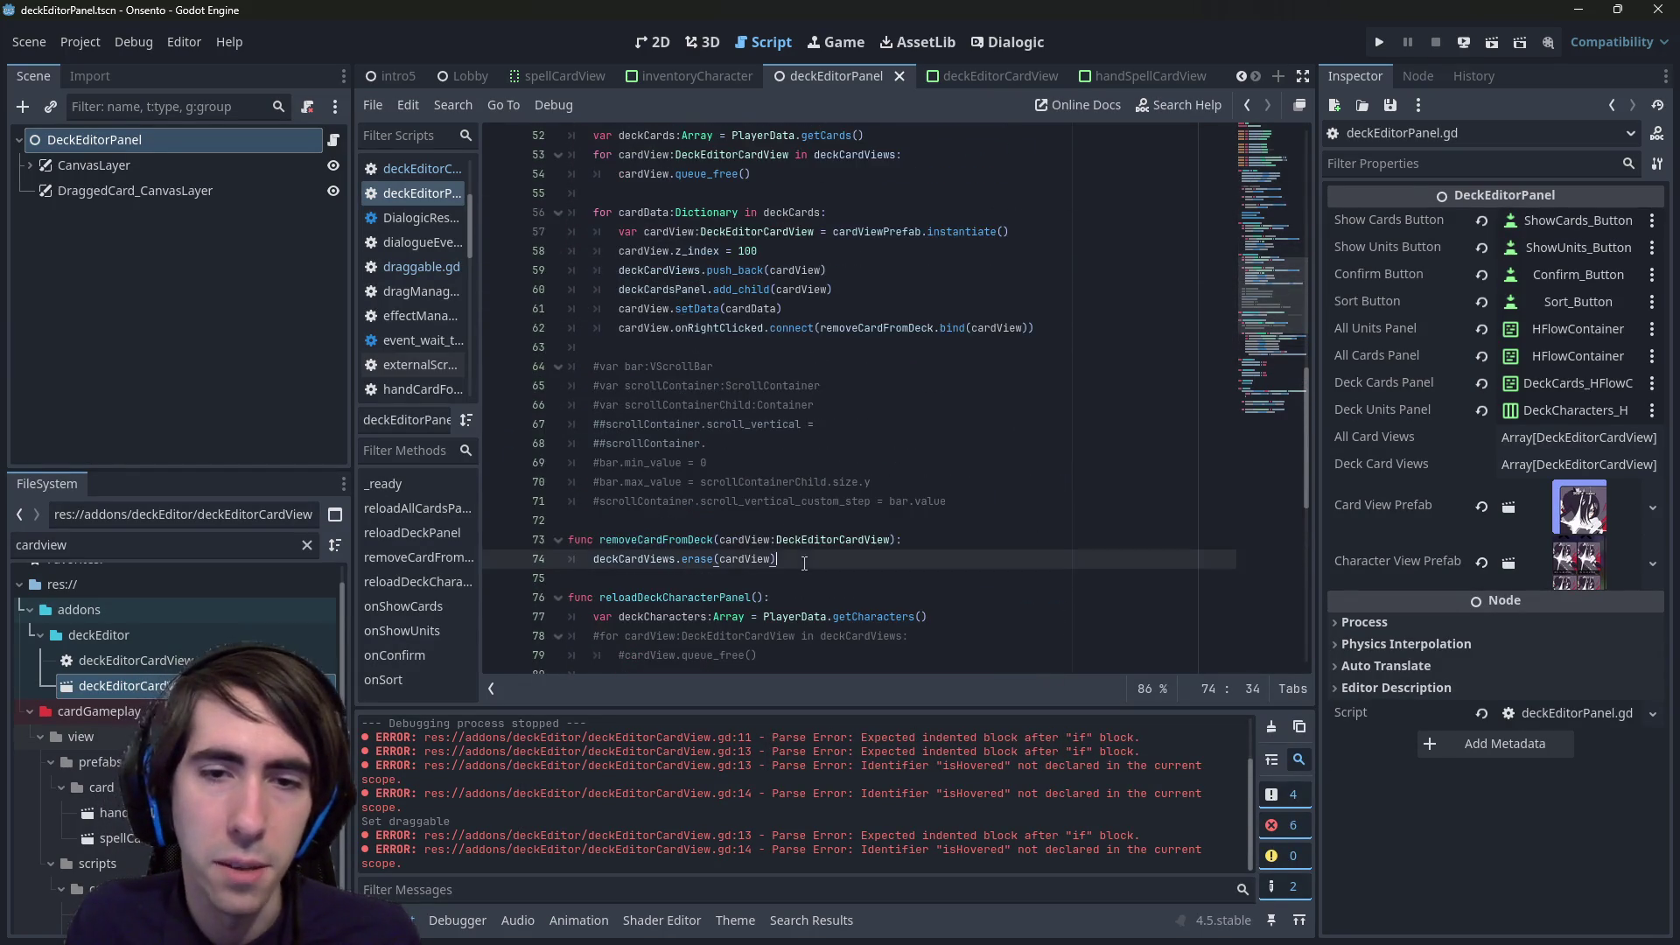
left_click(753, 539)
double_click(753, 539)
left_click(939, 564)
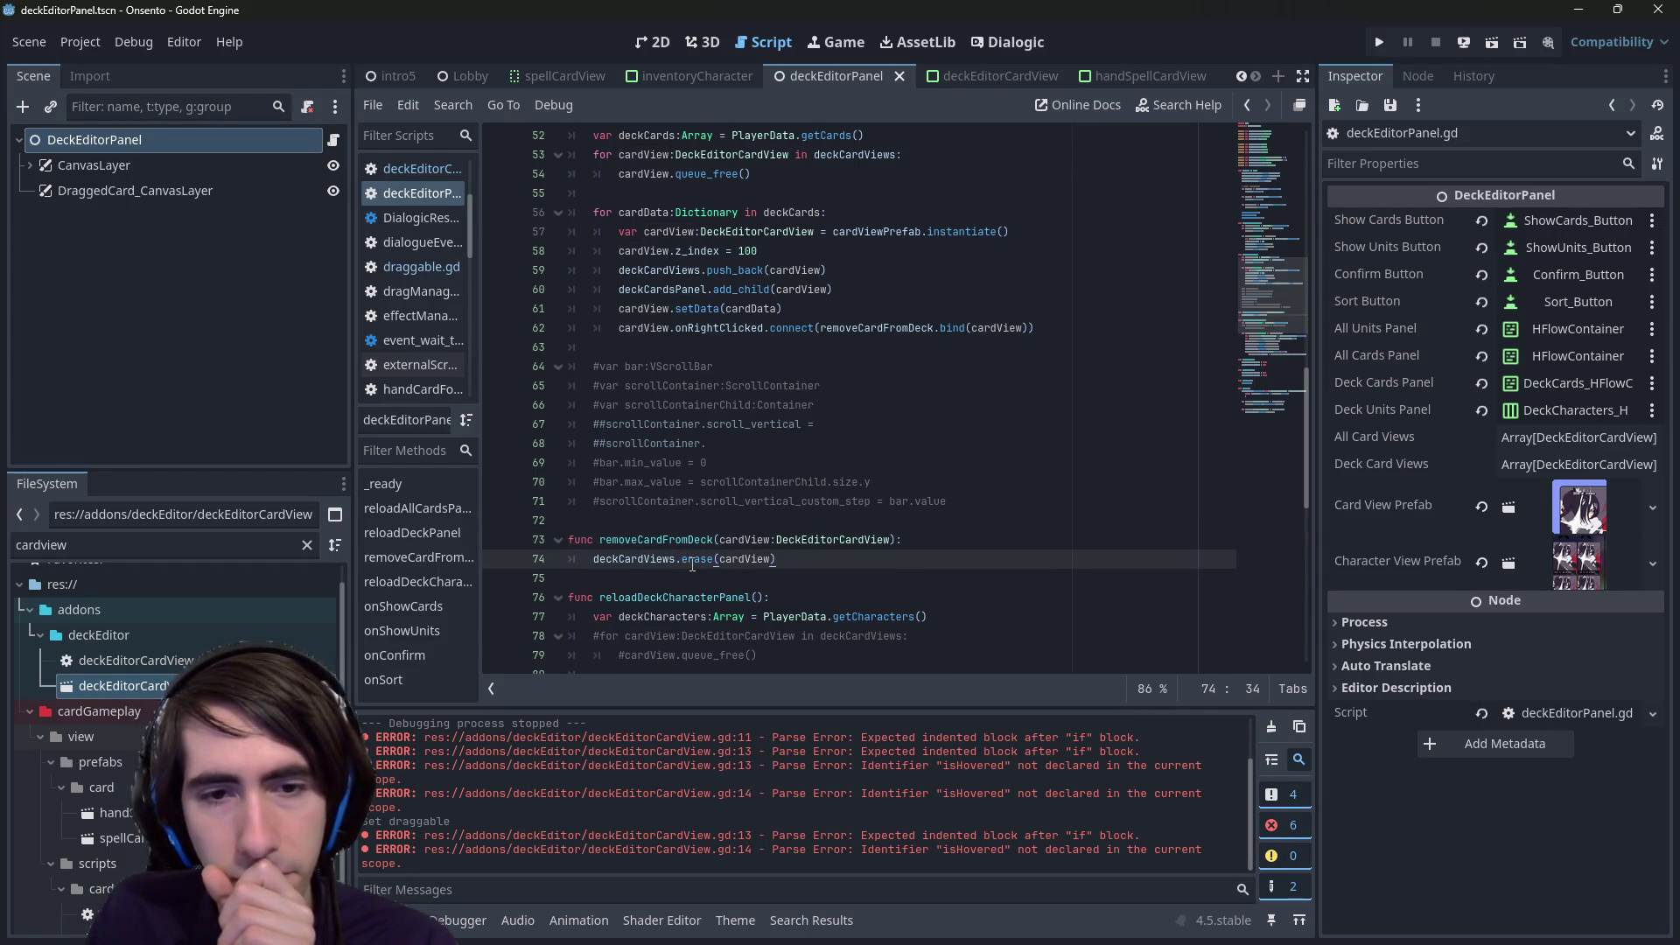
mouse_move(692, 564)
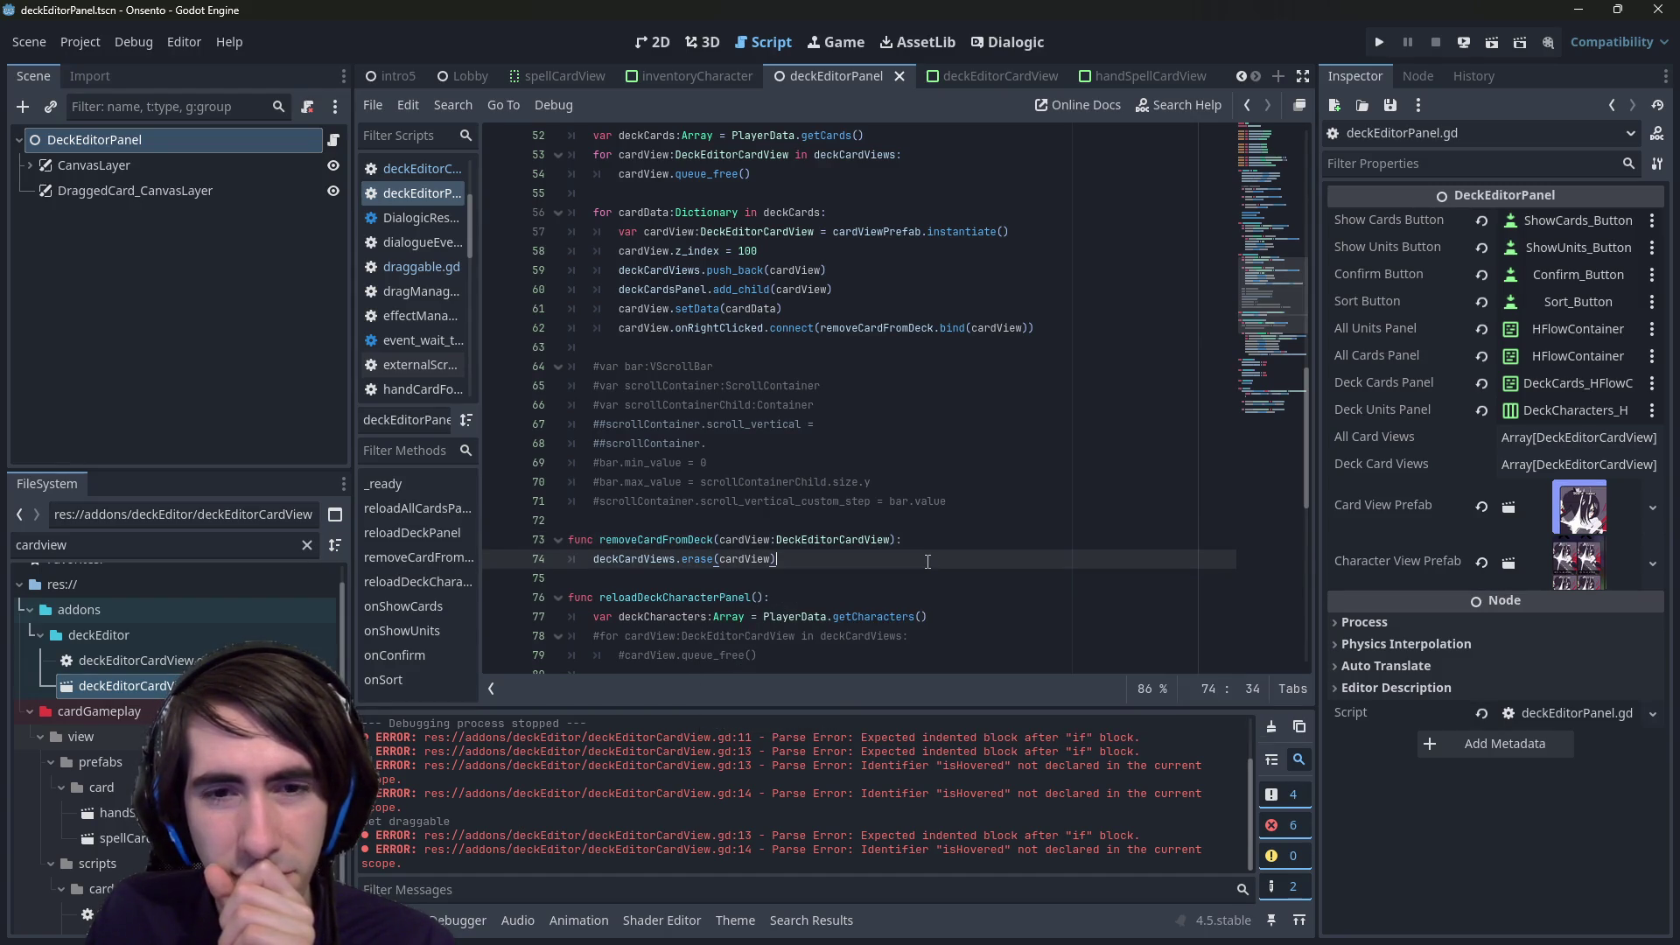
key("Return")
type("cardView.")
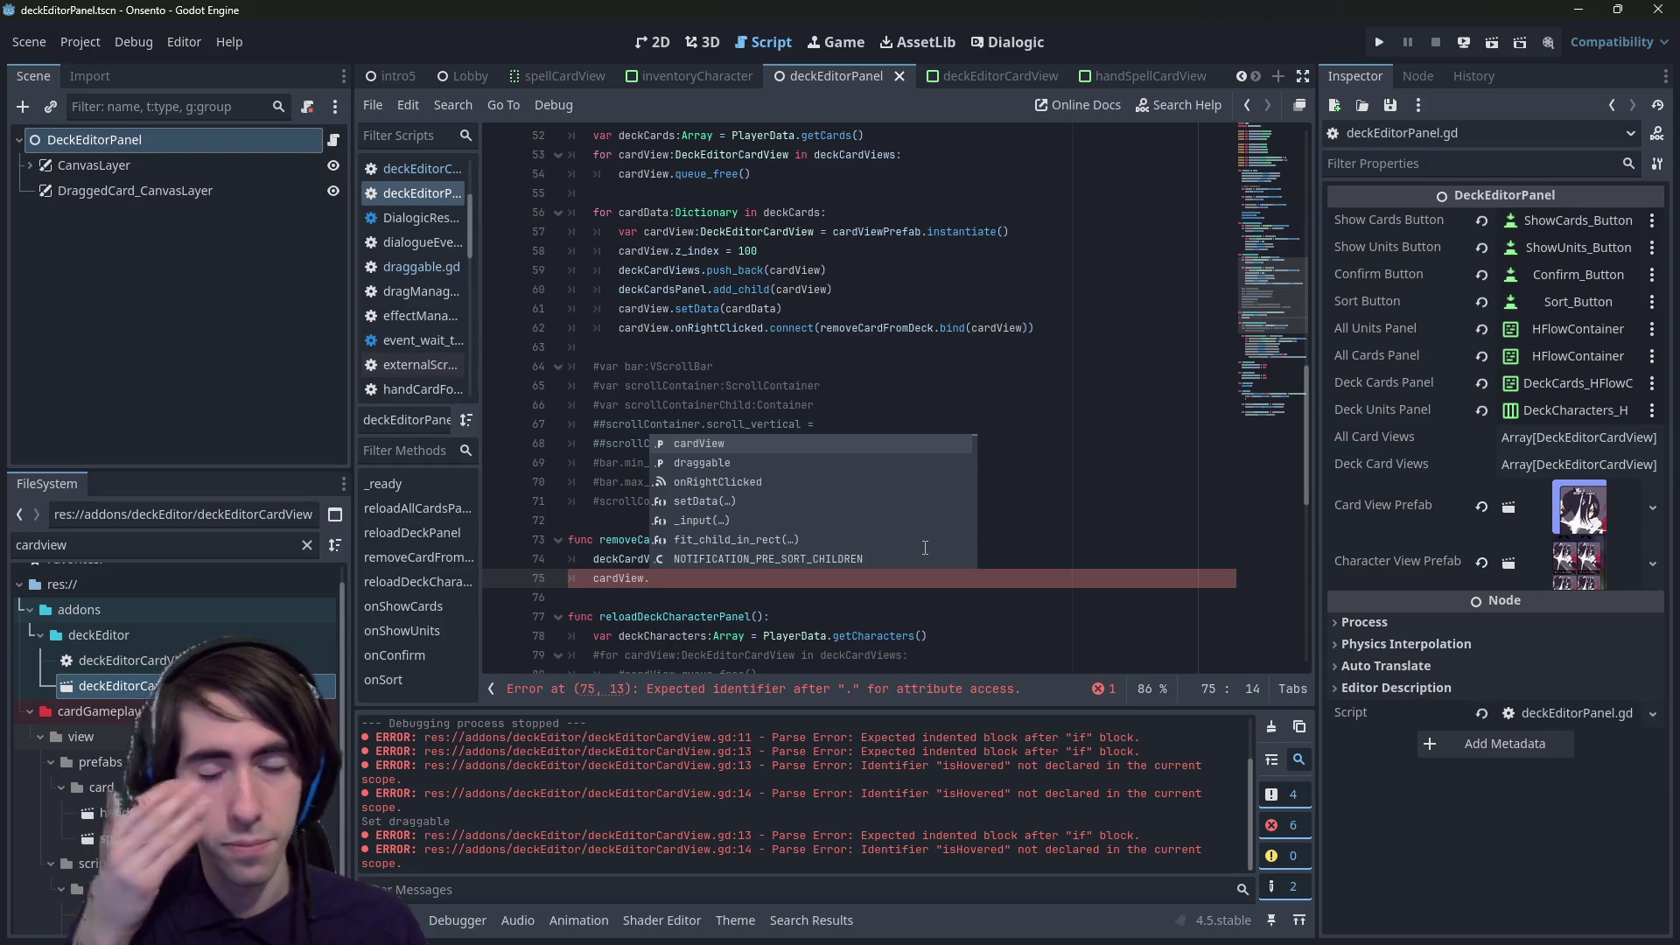
key("Return")
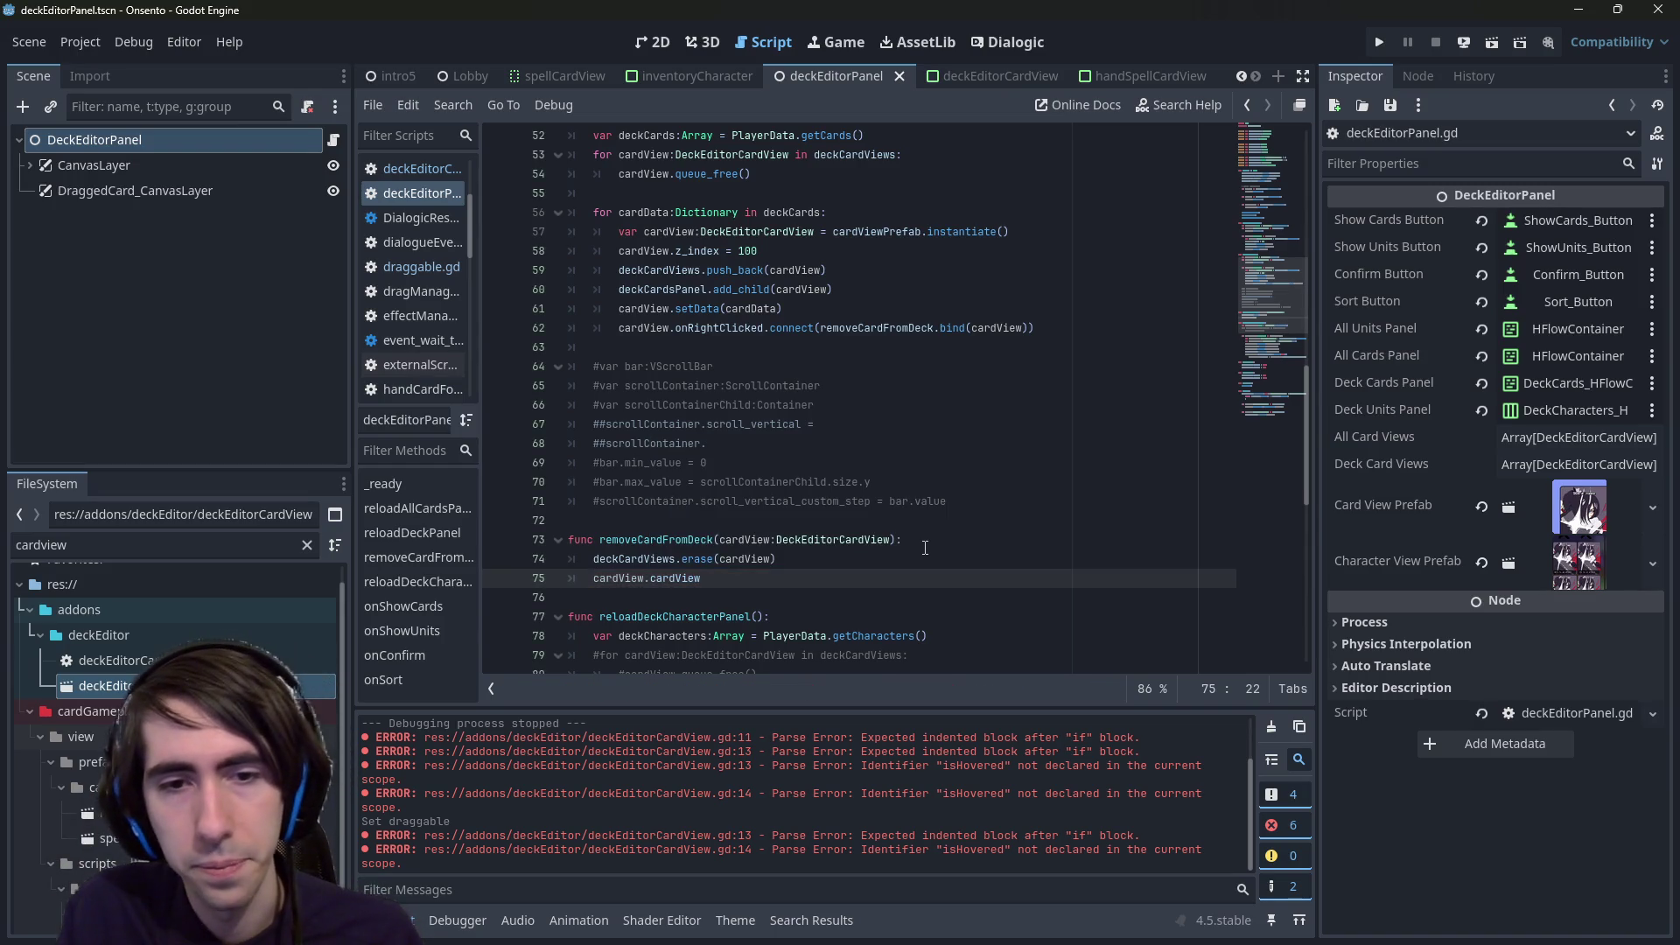
key("ctrl+BackSpace")
type(".")
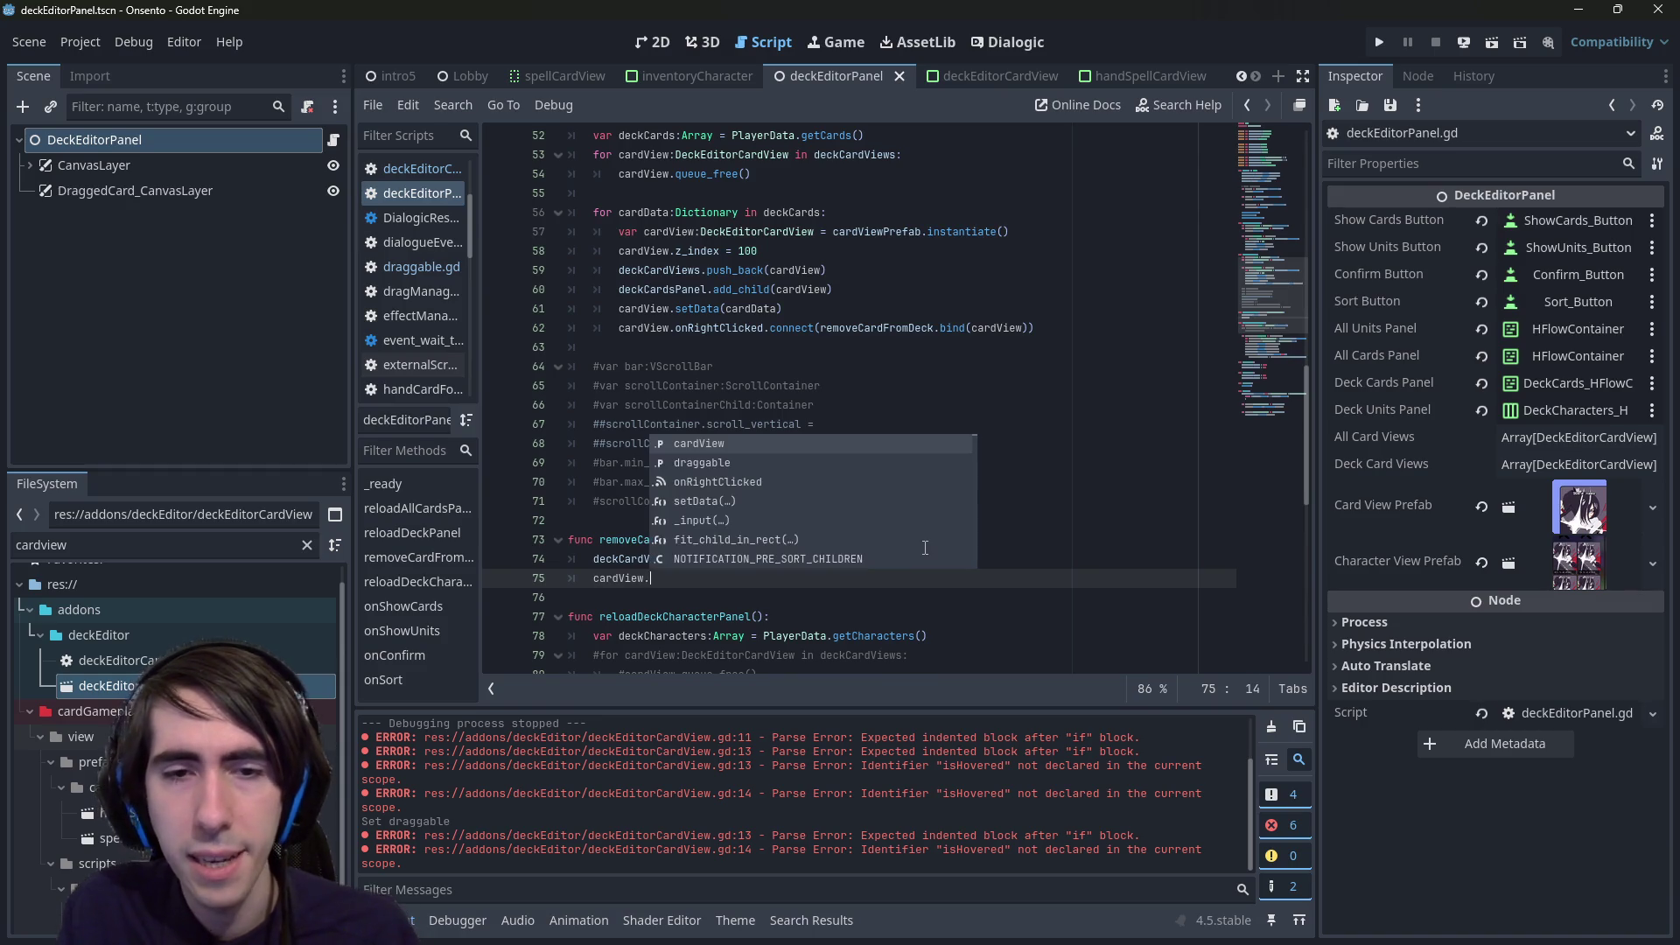
type("get_pare")
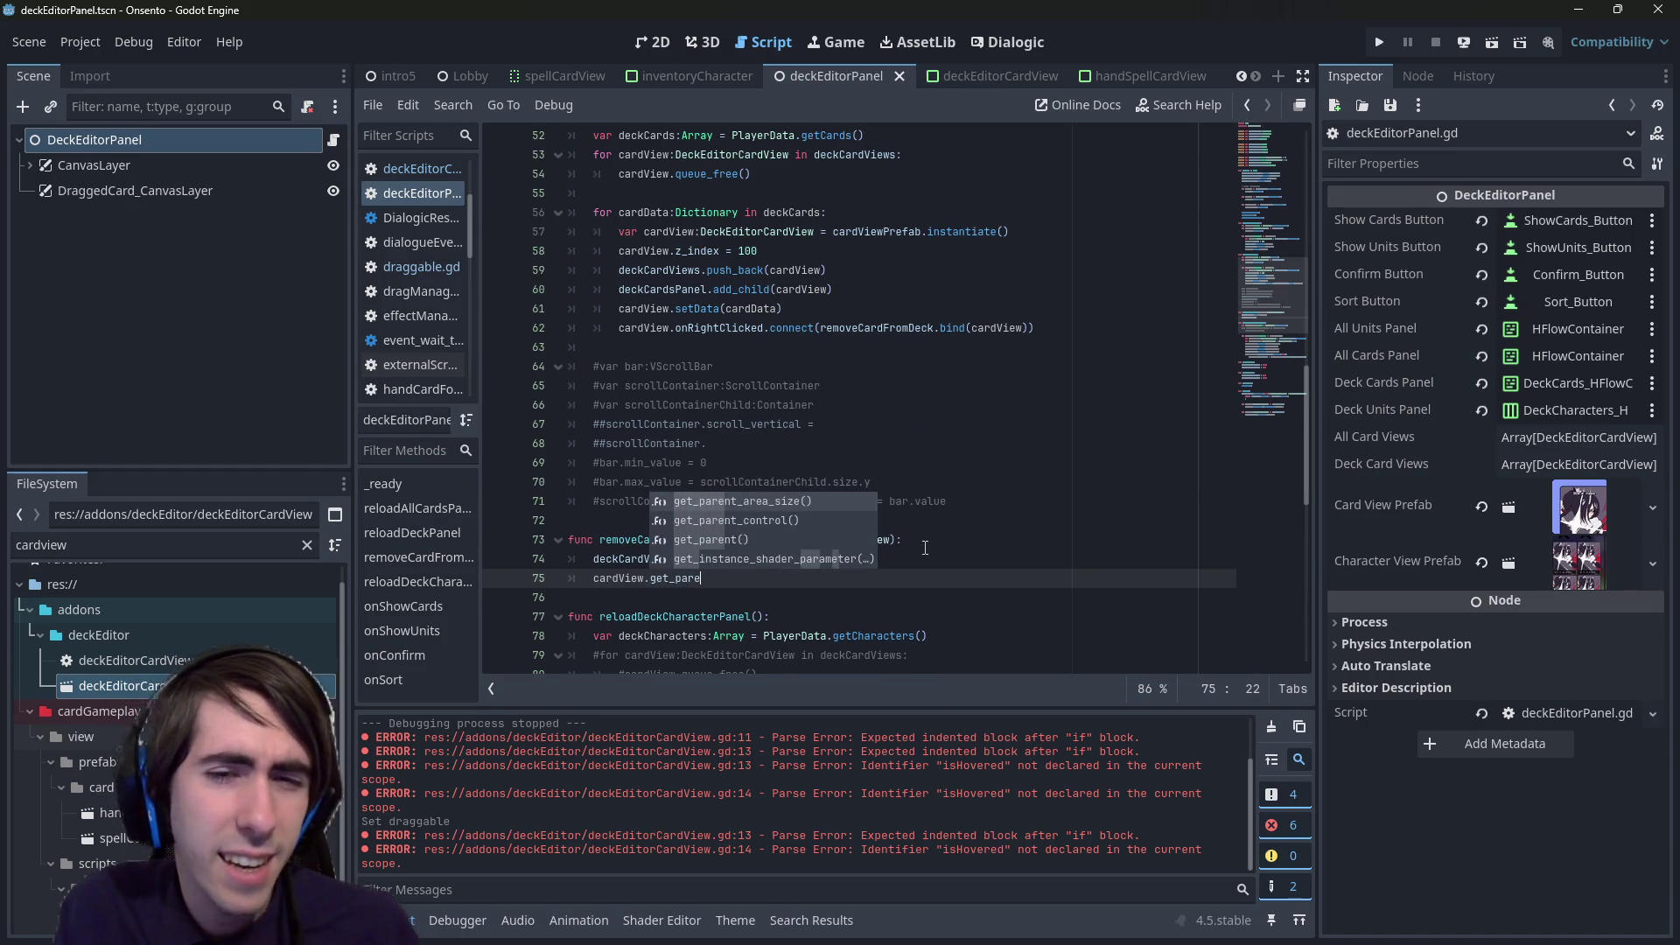
type("nt()")
key("BackSpace")
key("BackSpace")
key("BackSpace")
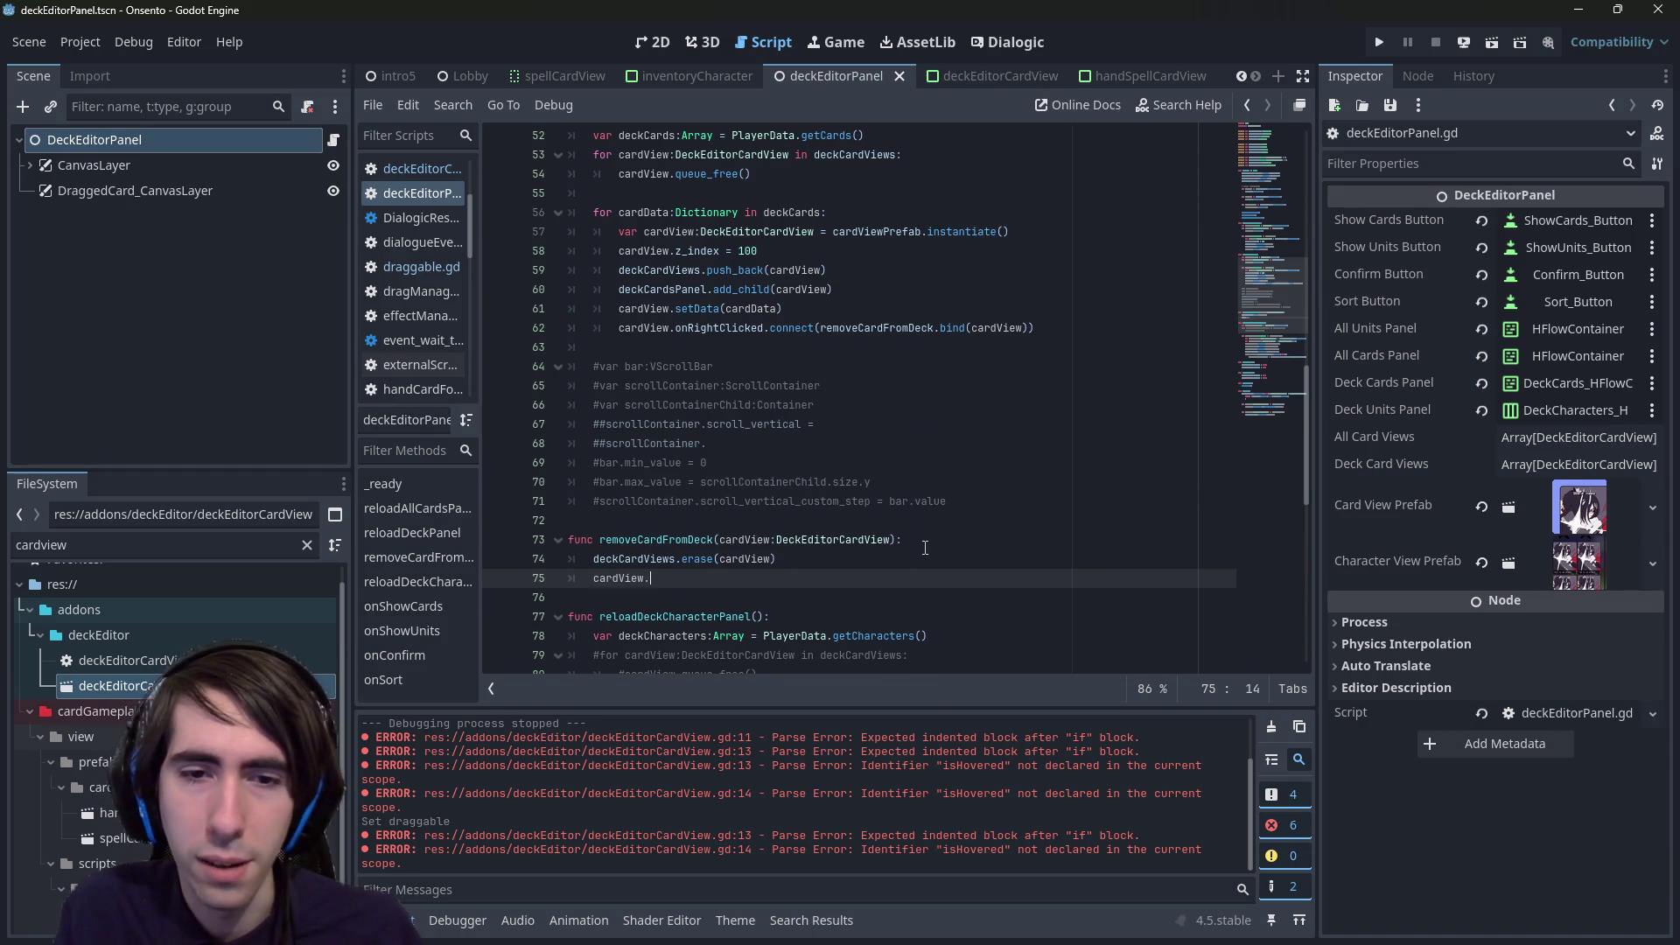
key("BackSpace")
key("BackSpace")
key("BackSpace")
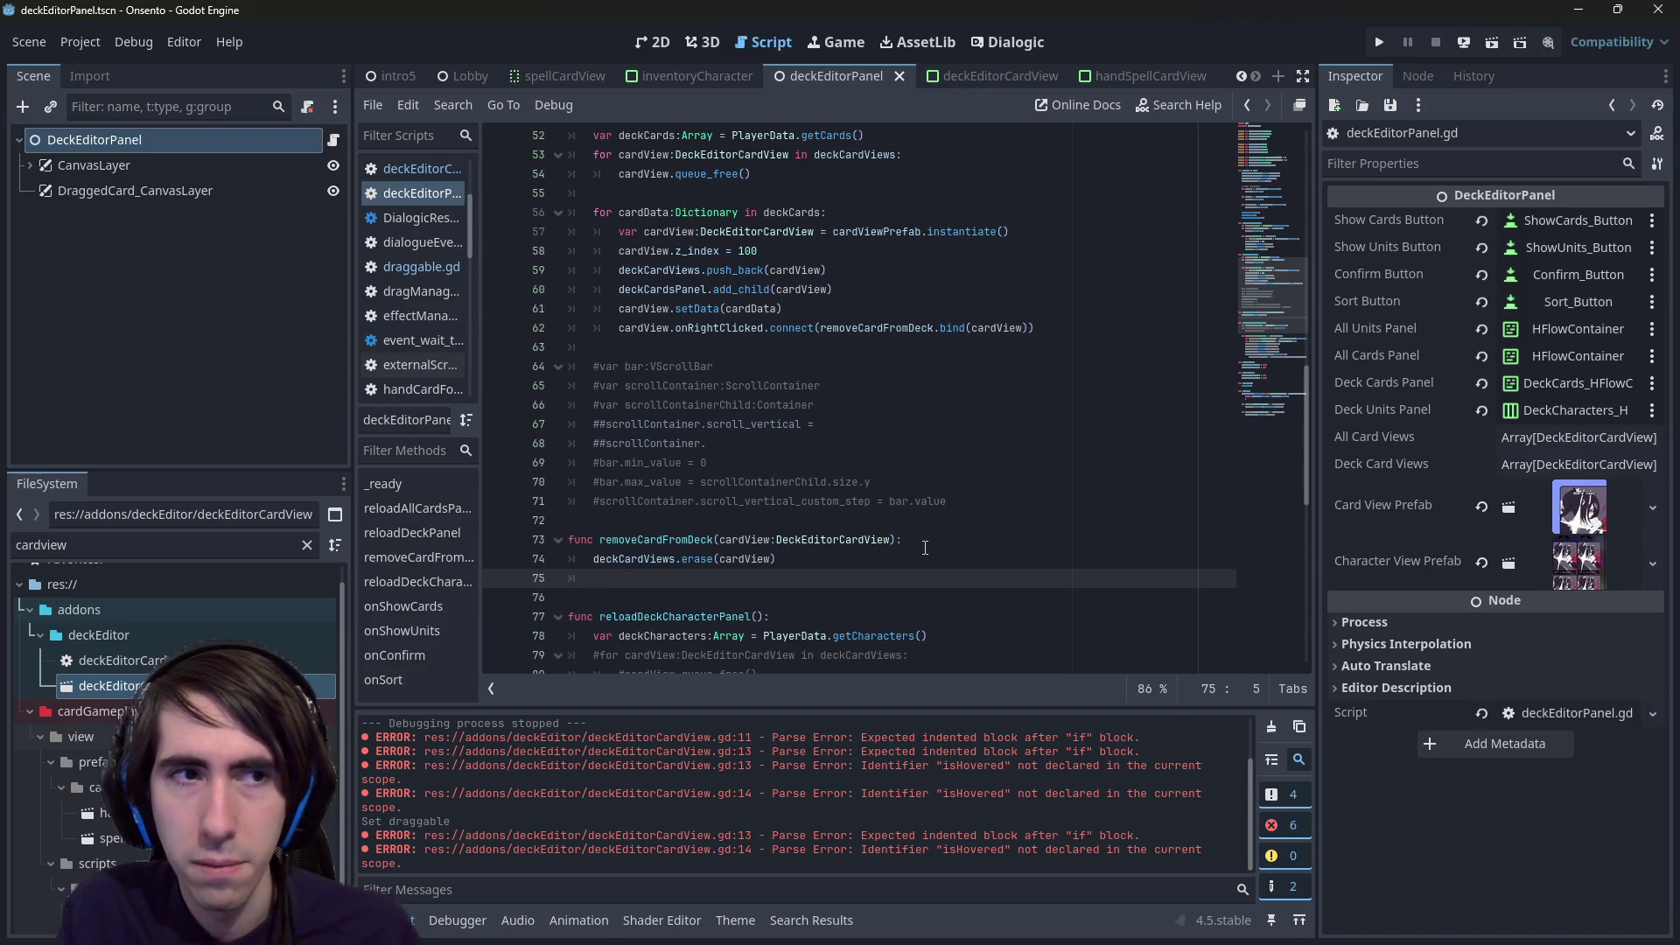
- Add deckCardsPanel.remove_child(cardView) on line 75 and run the current scene
scroll(686, 517, "up", 15)
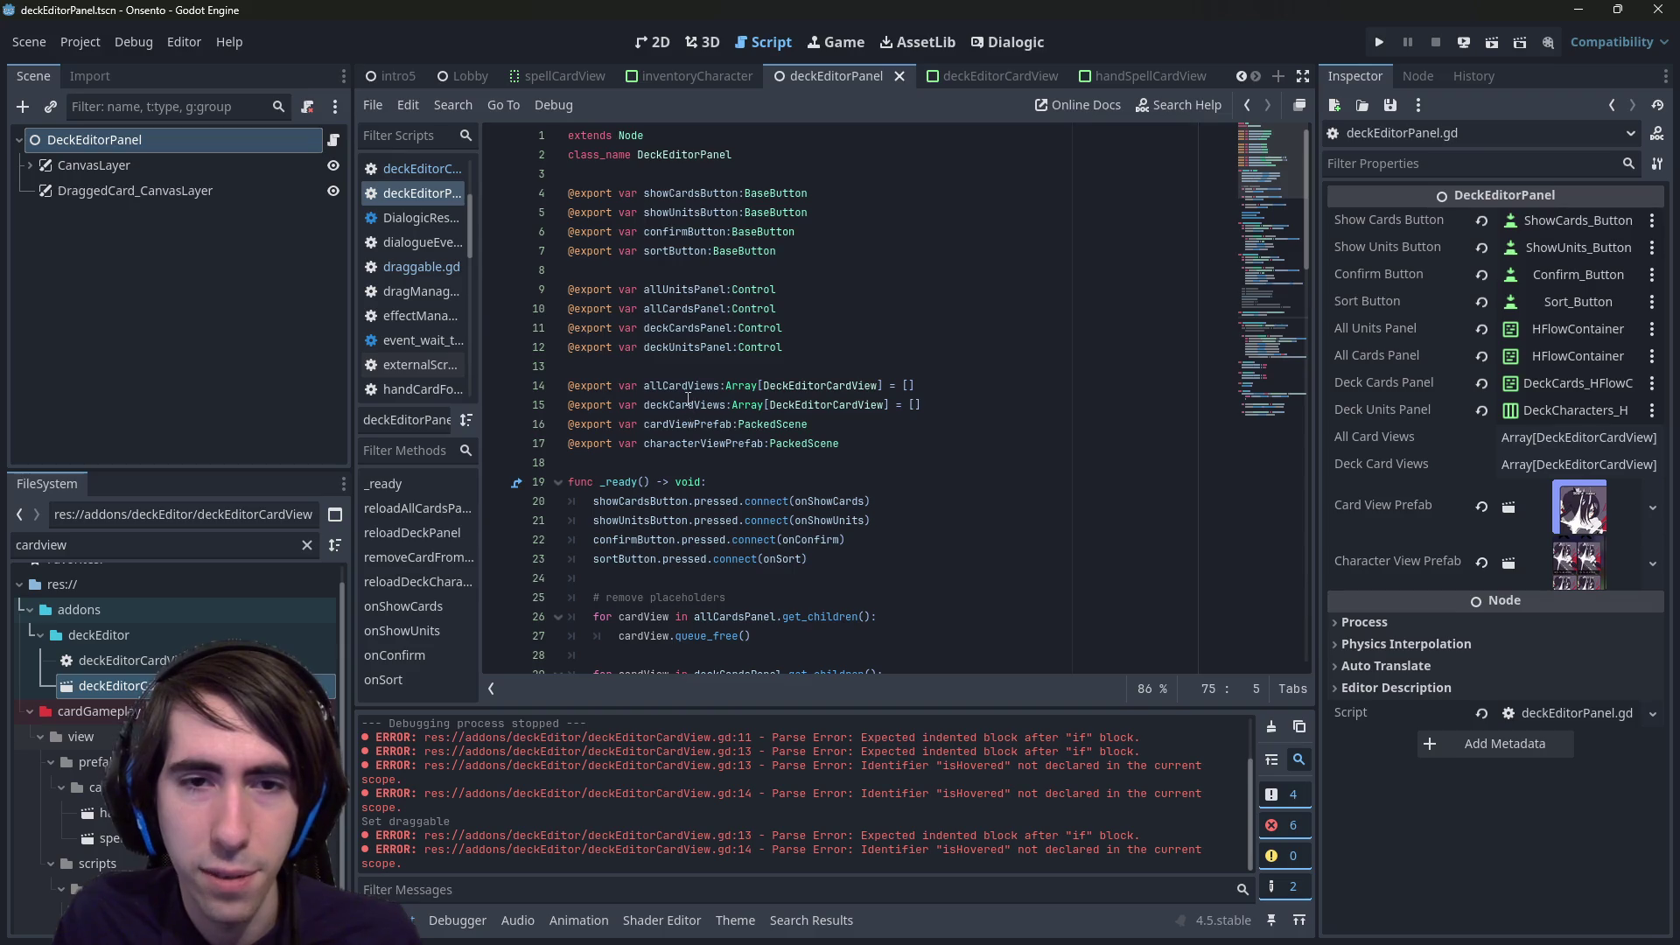
double_click(700, 330)
scroll(691, 332, "down", 15)
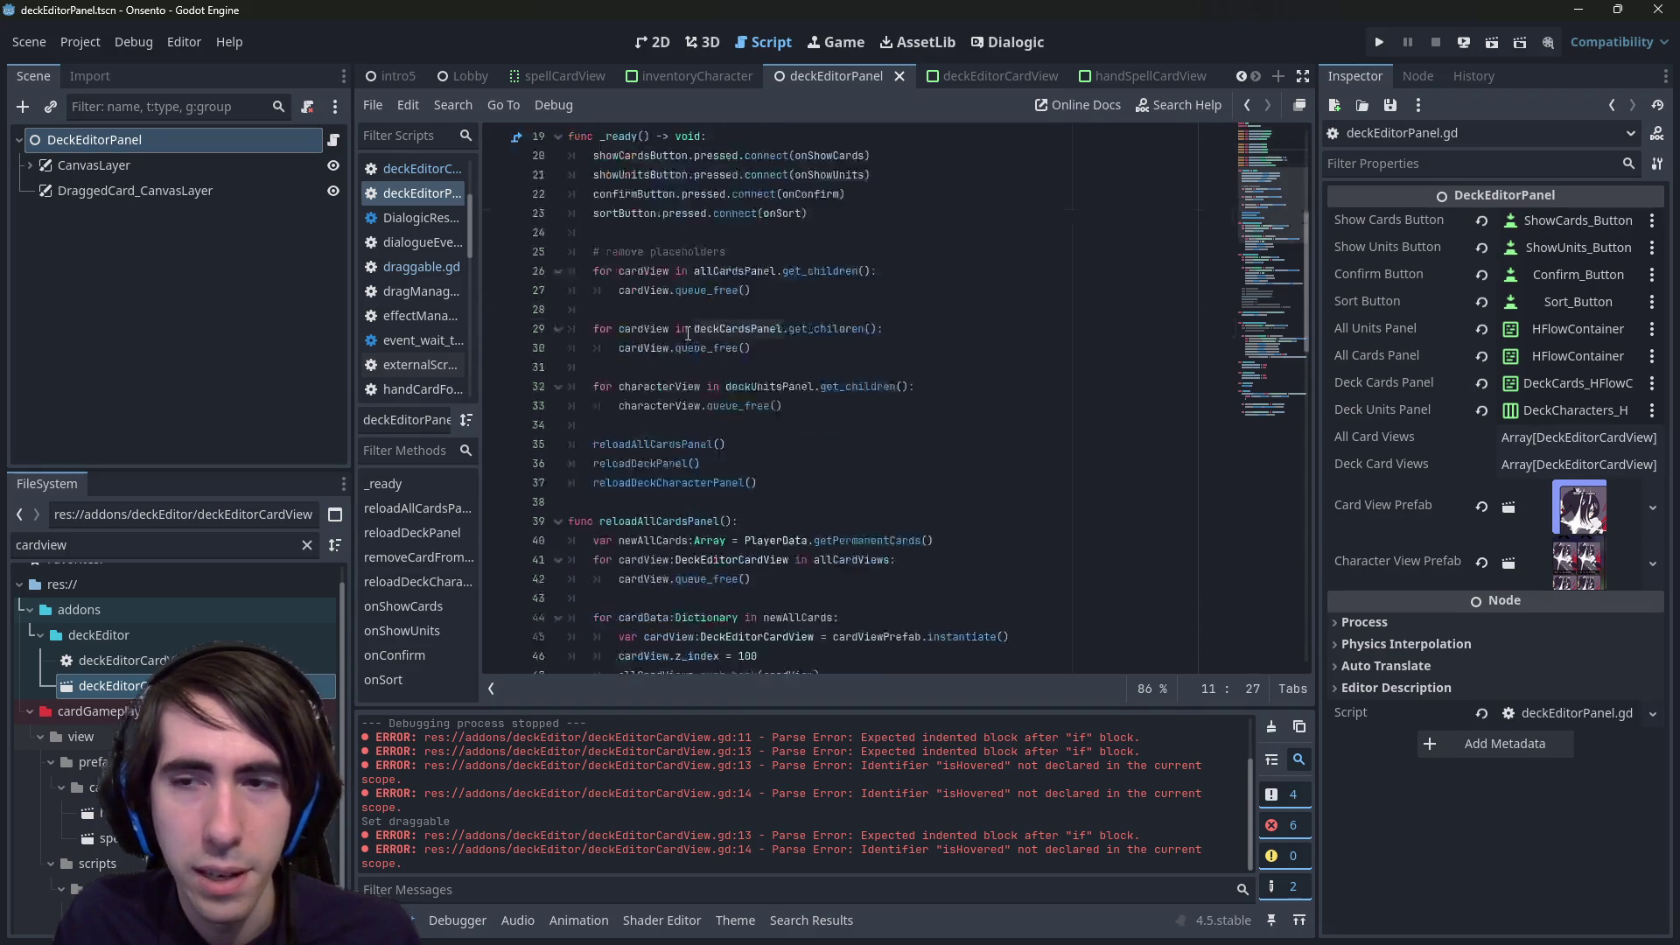
scroll(688, 336, "down", 5)
left_click(848, 403)
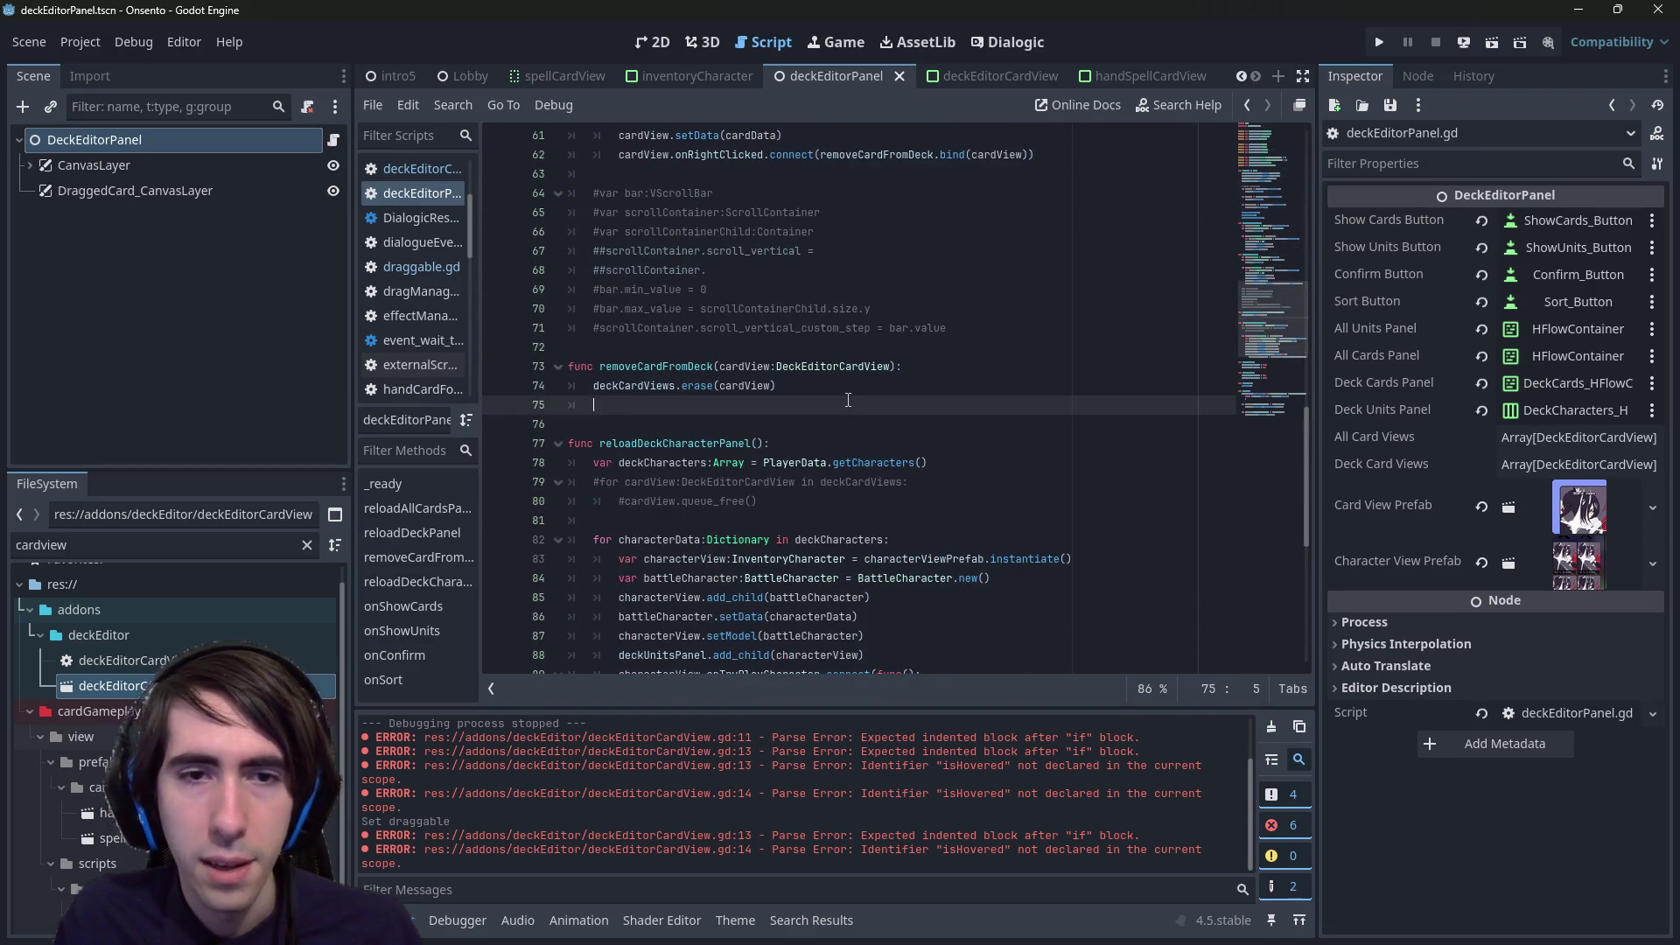
type("deckCardsPanel.remove")
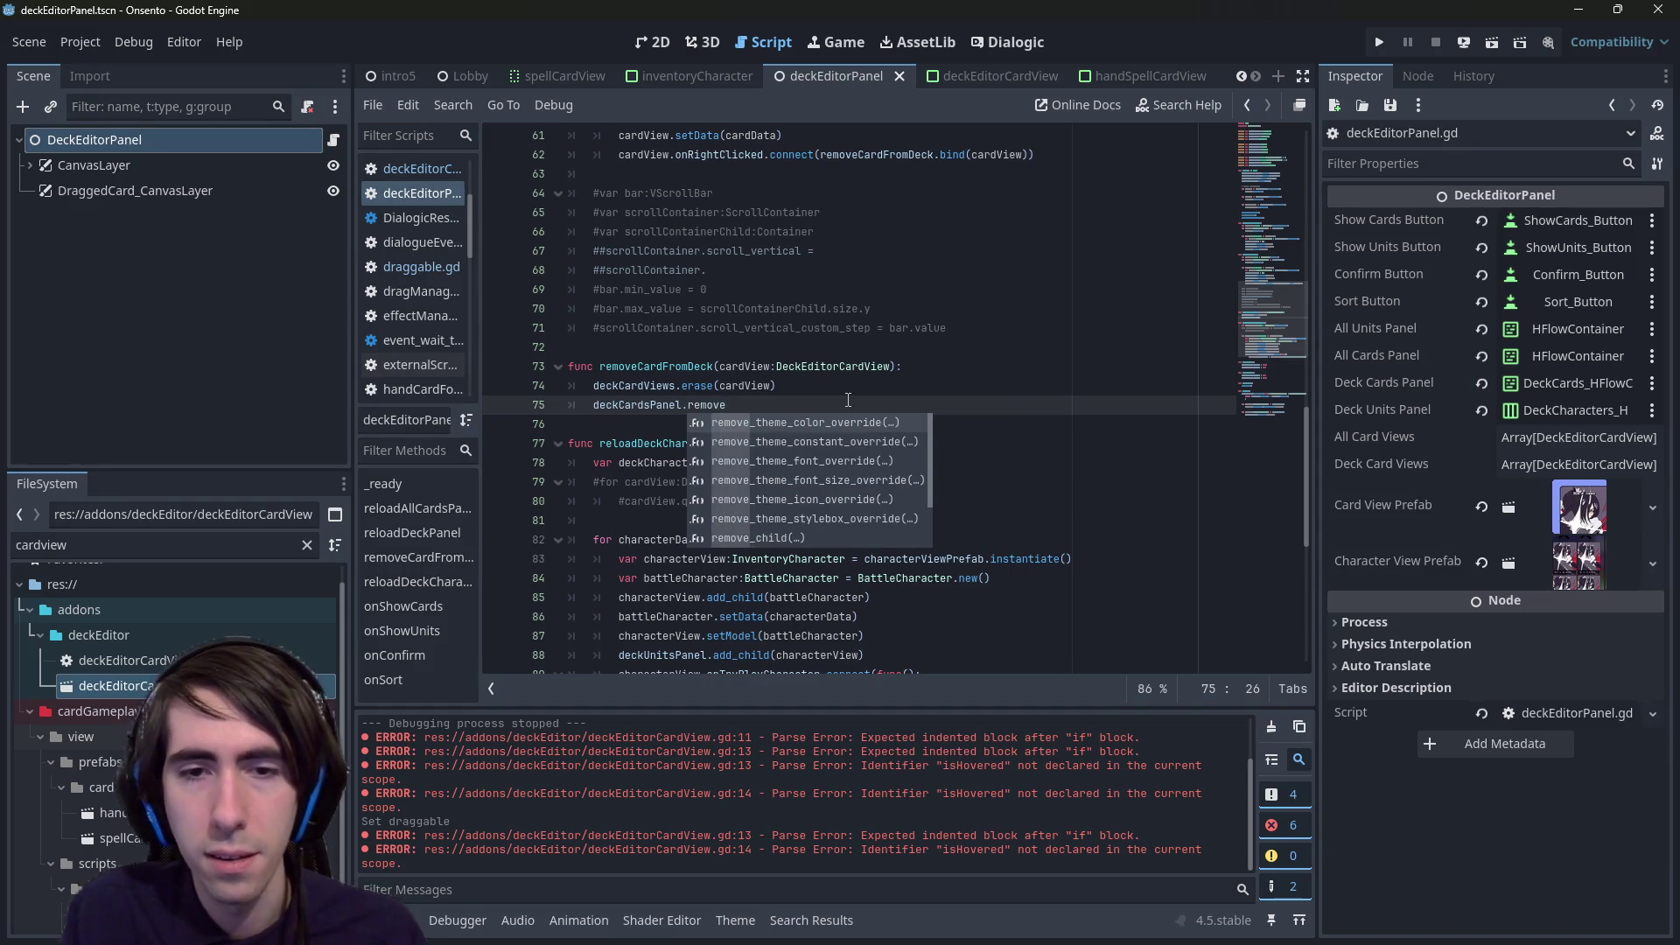
type("_c")
key("Return")
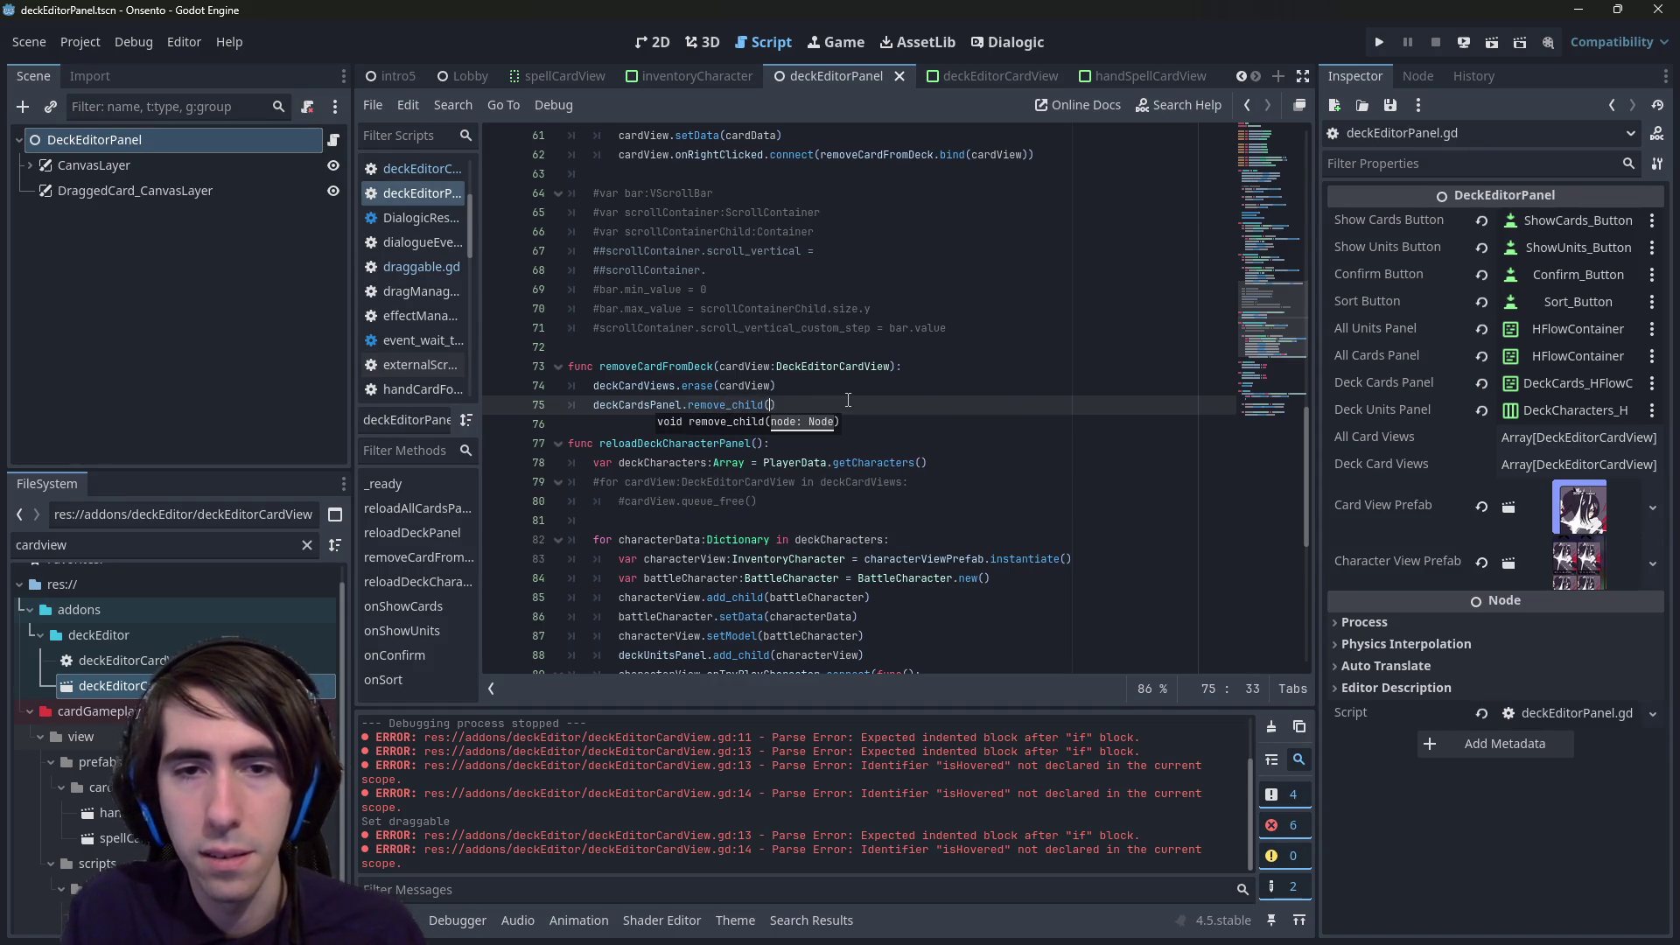
type("cardView")
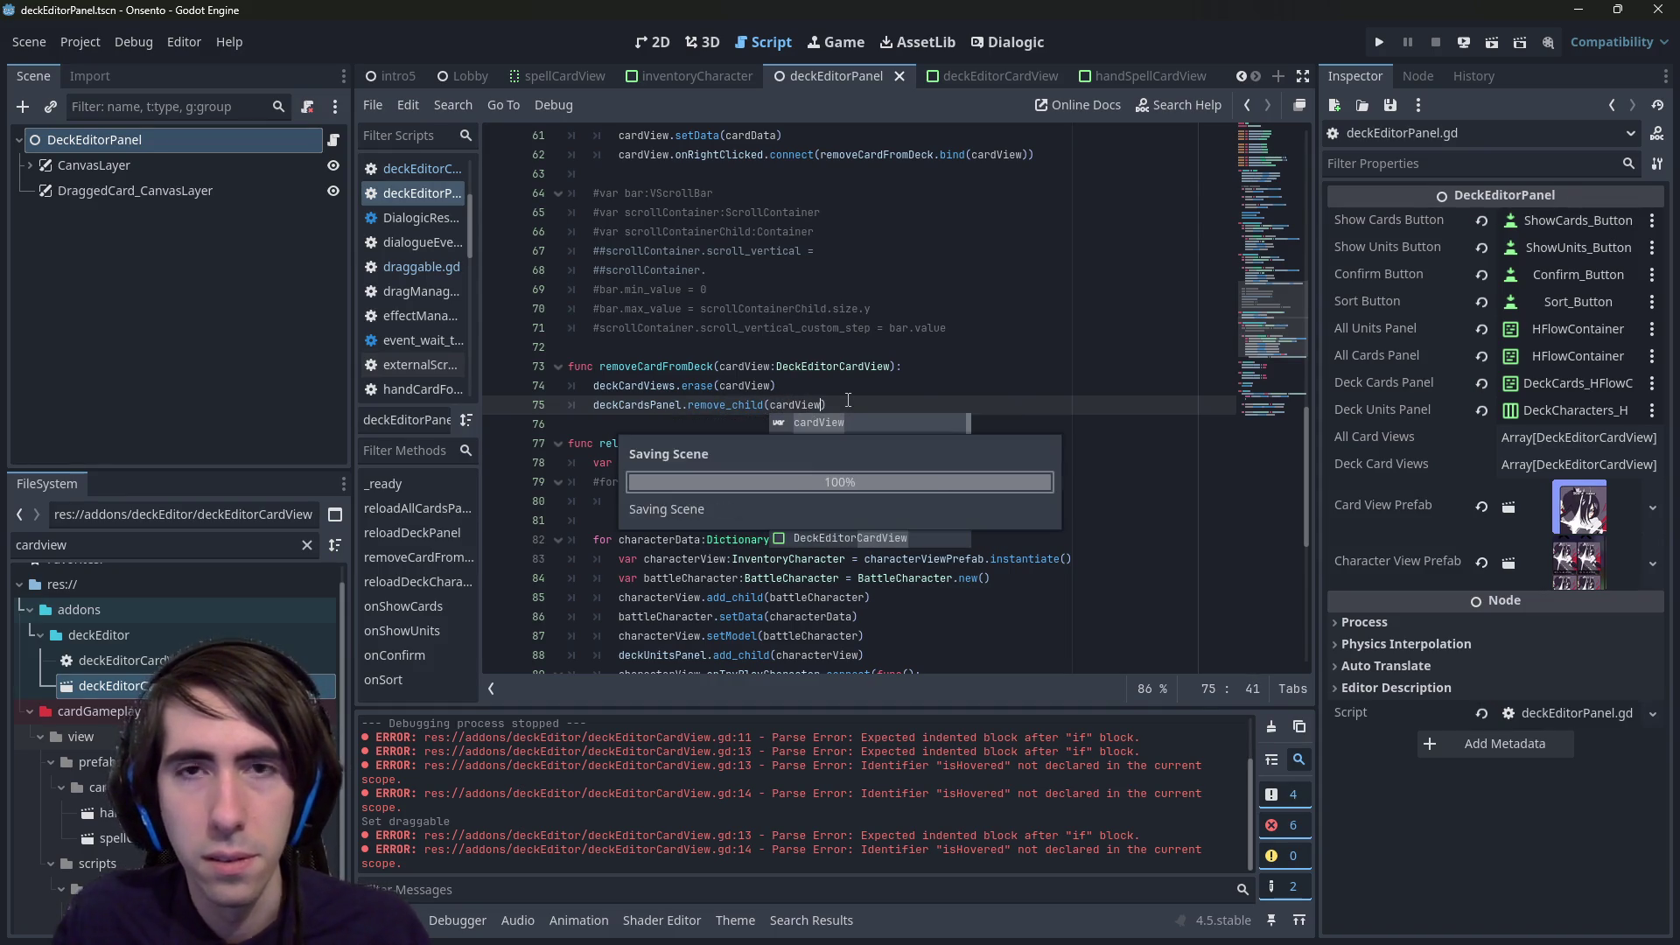
left_click(1492, 42)
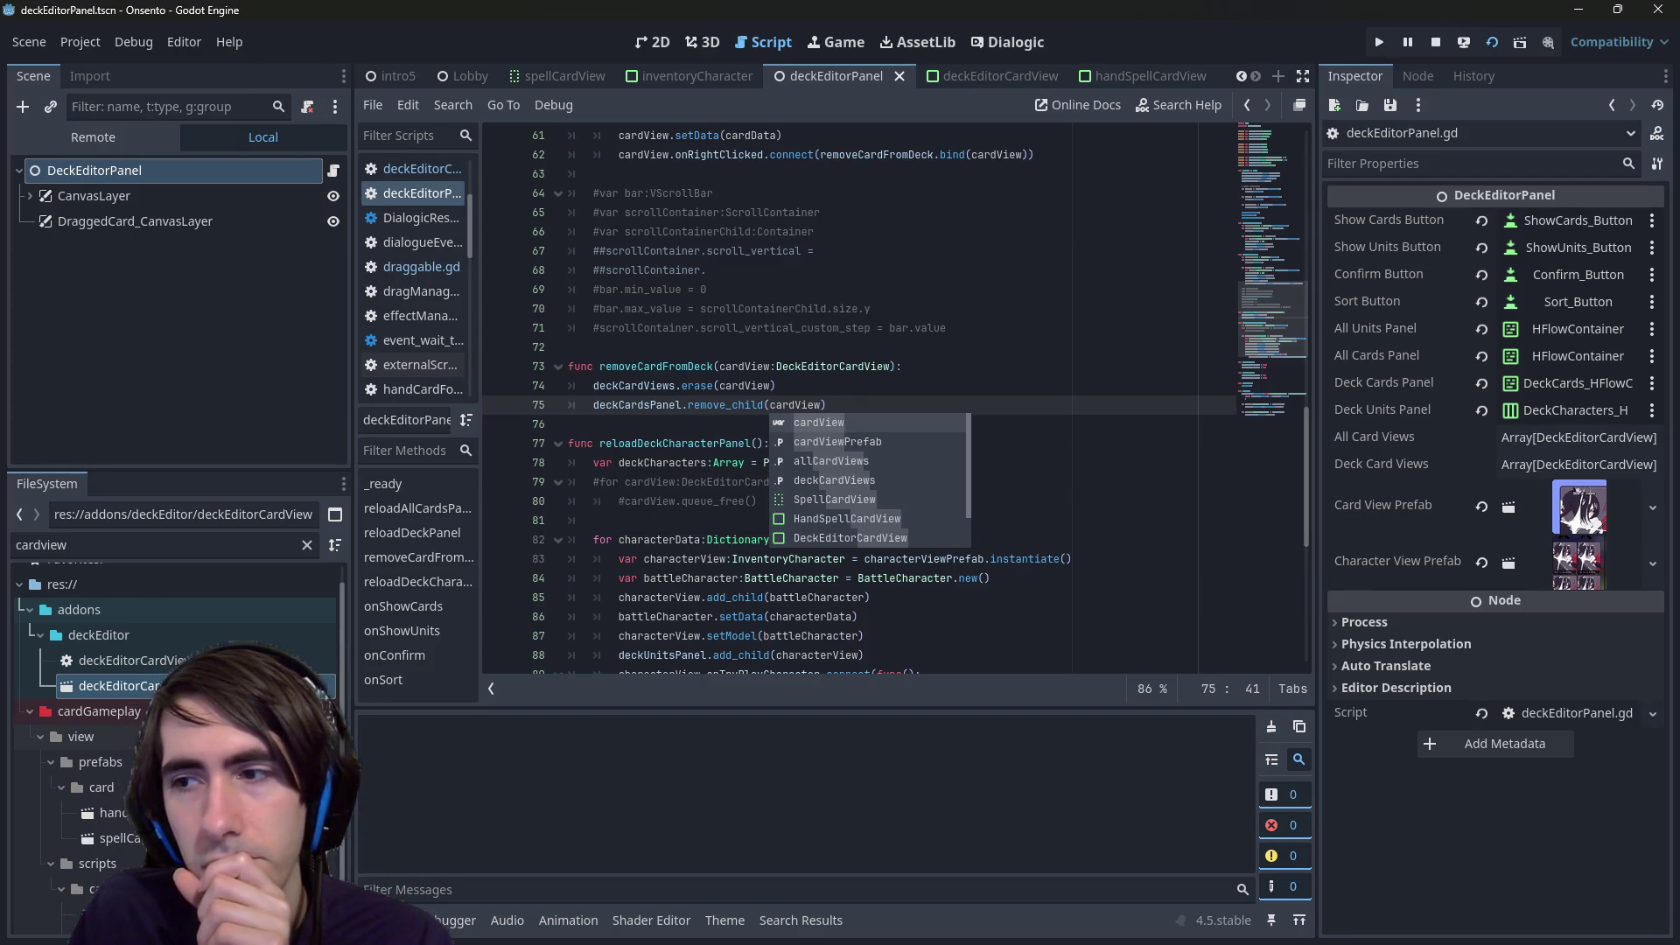
- Maximize the game window and right-click six deck cards away, emptying the deck
left_click(1021, 381)
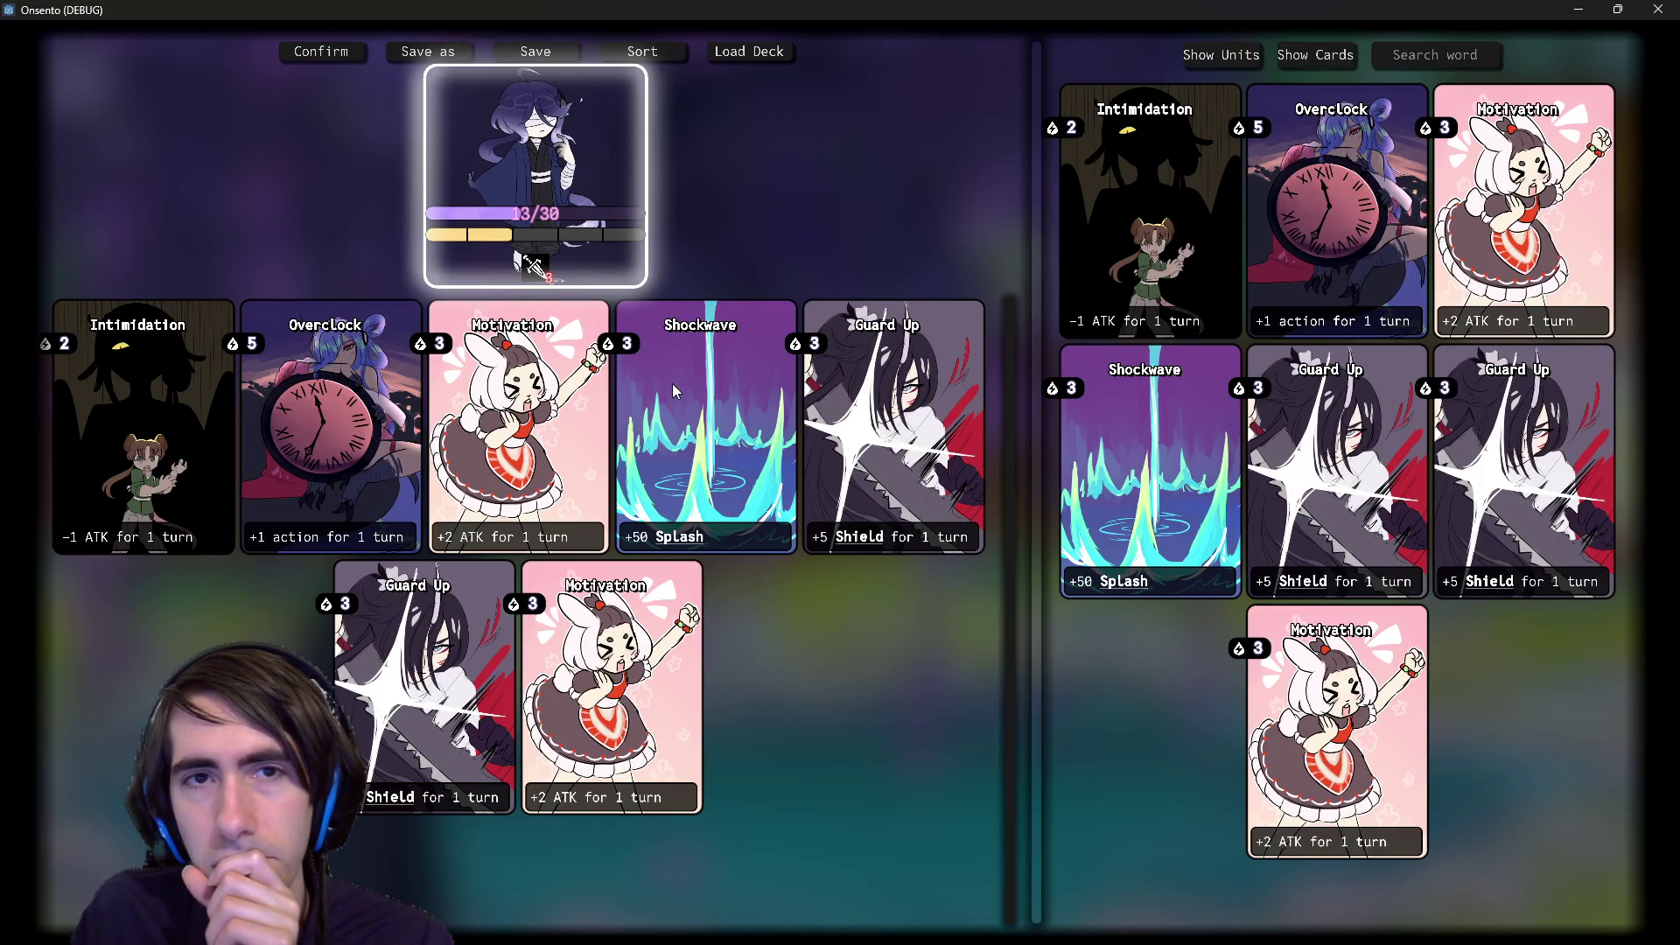
mouse_move(575, 8)
left_mouse_down()
mouse_move(1162, 517)
mouse_move(1181, 507)
mouse_move(843, 442)
left_mouse_up()
double_click(843, 443)
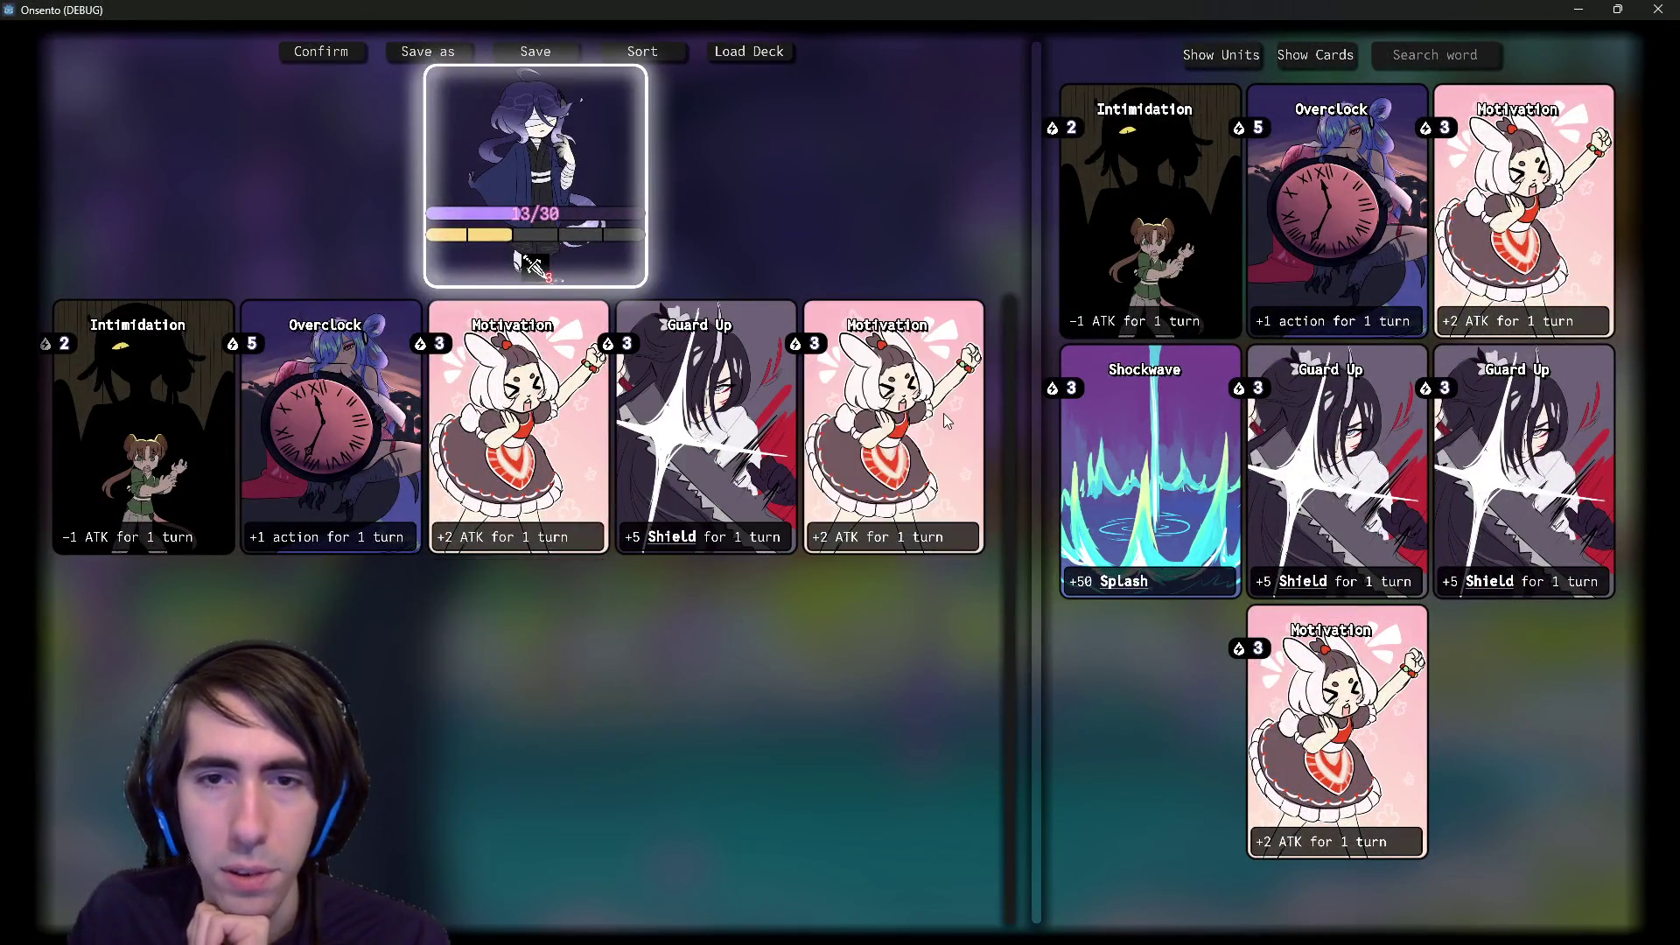
left_click(693, 430)
left_click(557, 431)
left_click(777, 419)
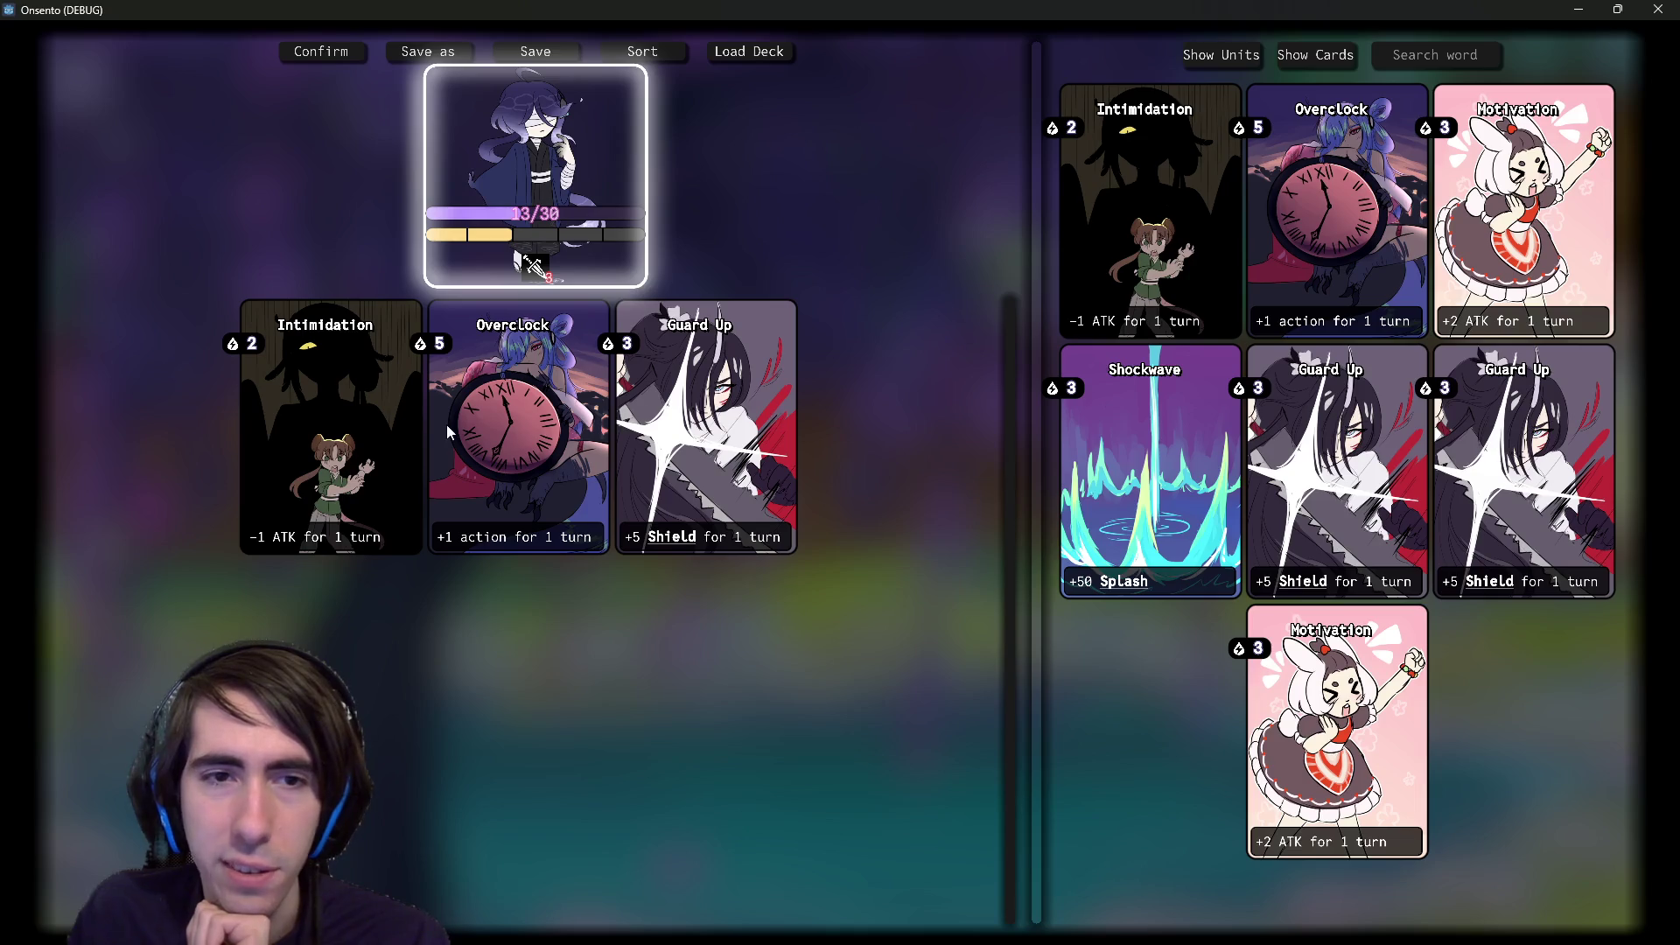
left_click(290, 408)
left_click(433, 444)
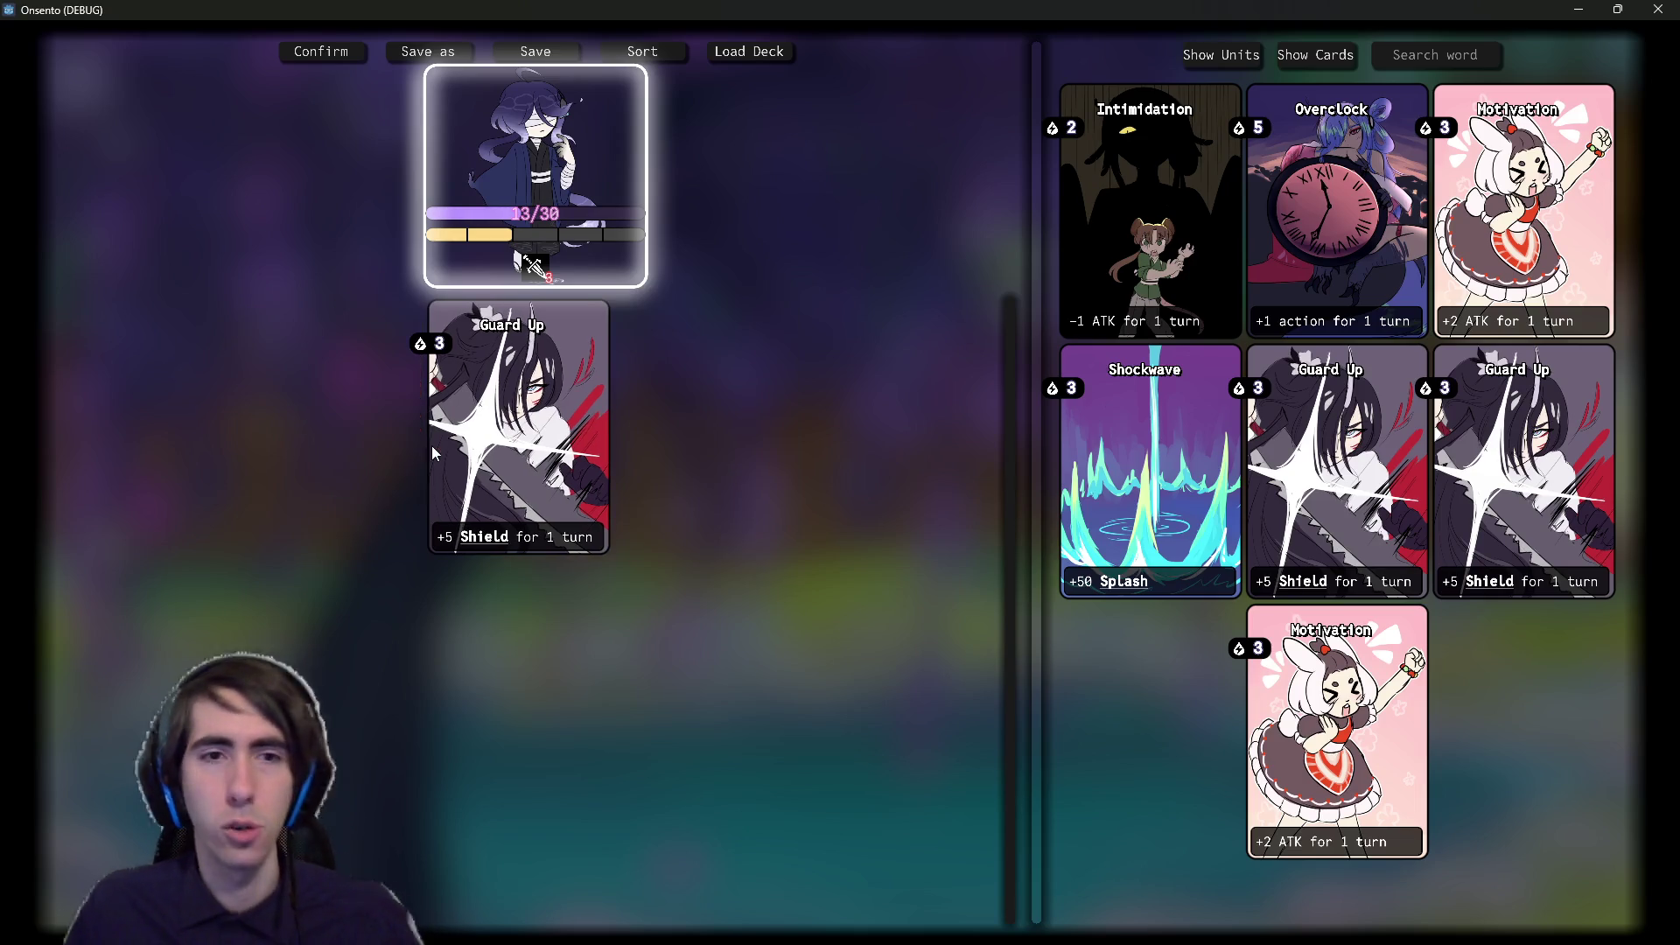
left_click(505, 419)
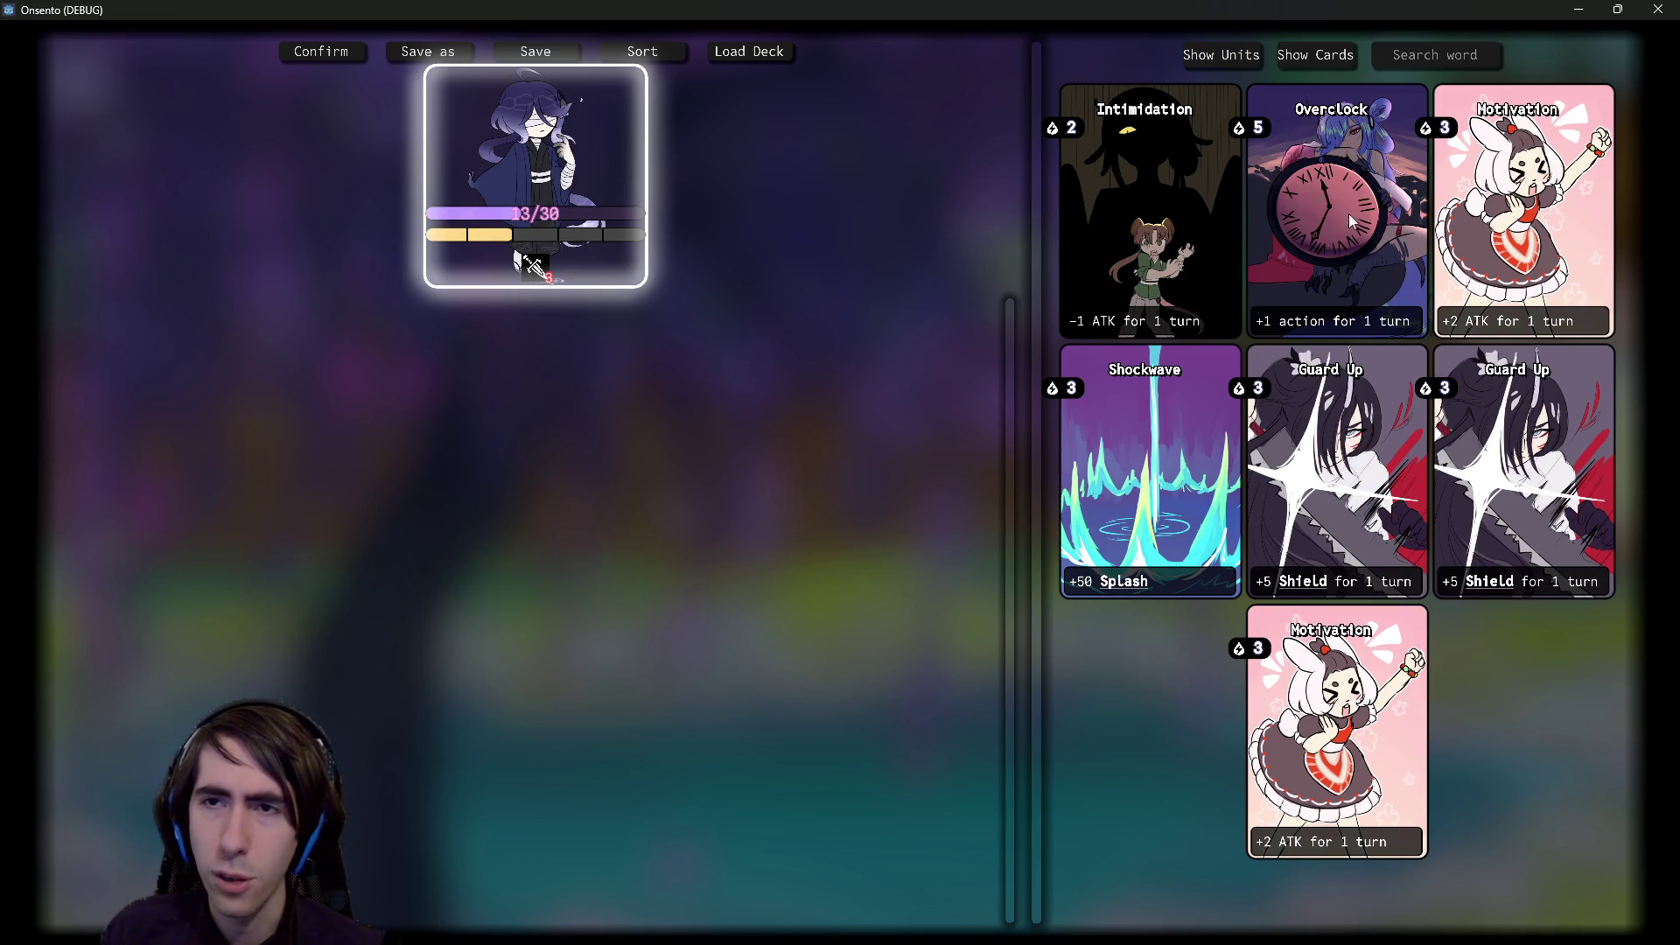
- Try dragging Overclock into the deck, then close the game and relaunch the scene
mouse_move(1347, 213)
left_mouse_down()
mouse_move(1370, 258)
mouse_move(1321, 162)
mouse_move(1337, 148)
left_mouse_up()
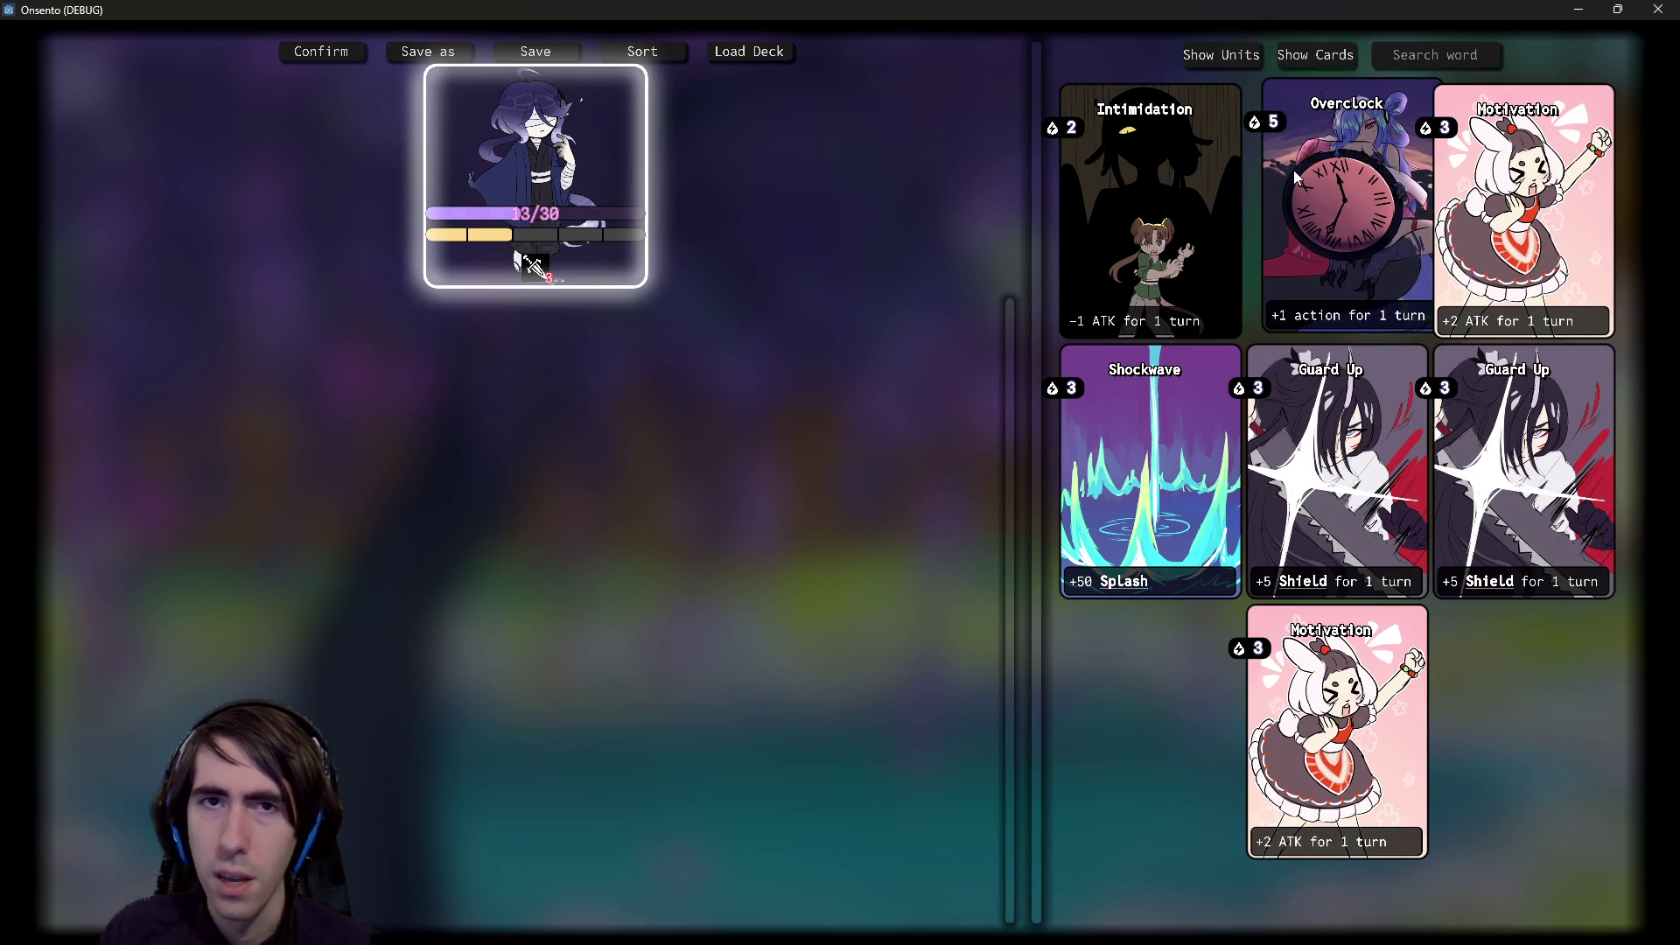
left_click(1658, 9)
left_click(1487, 40)
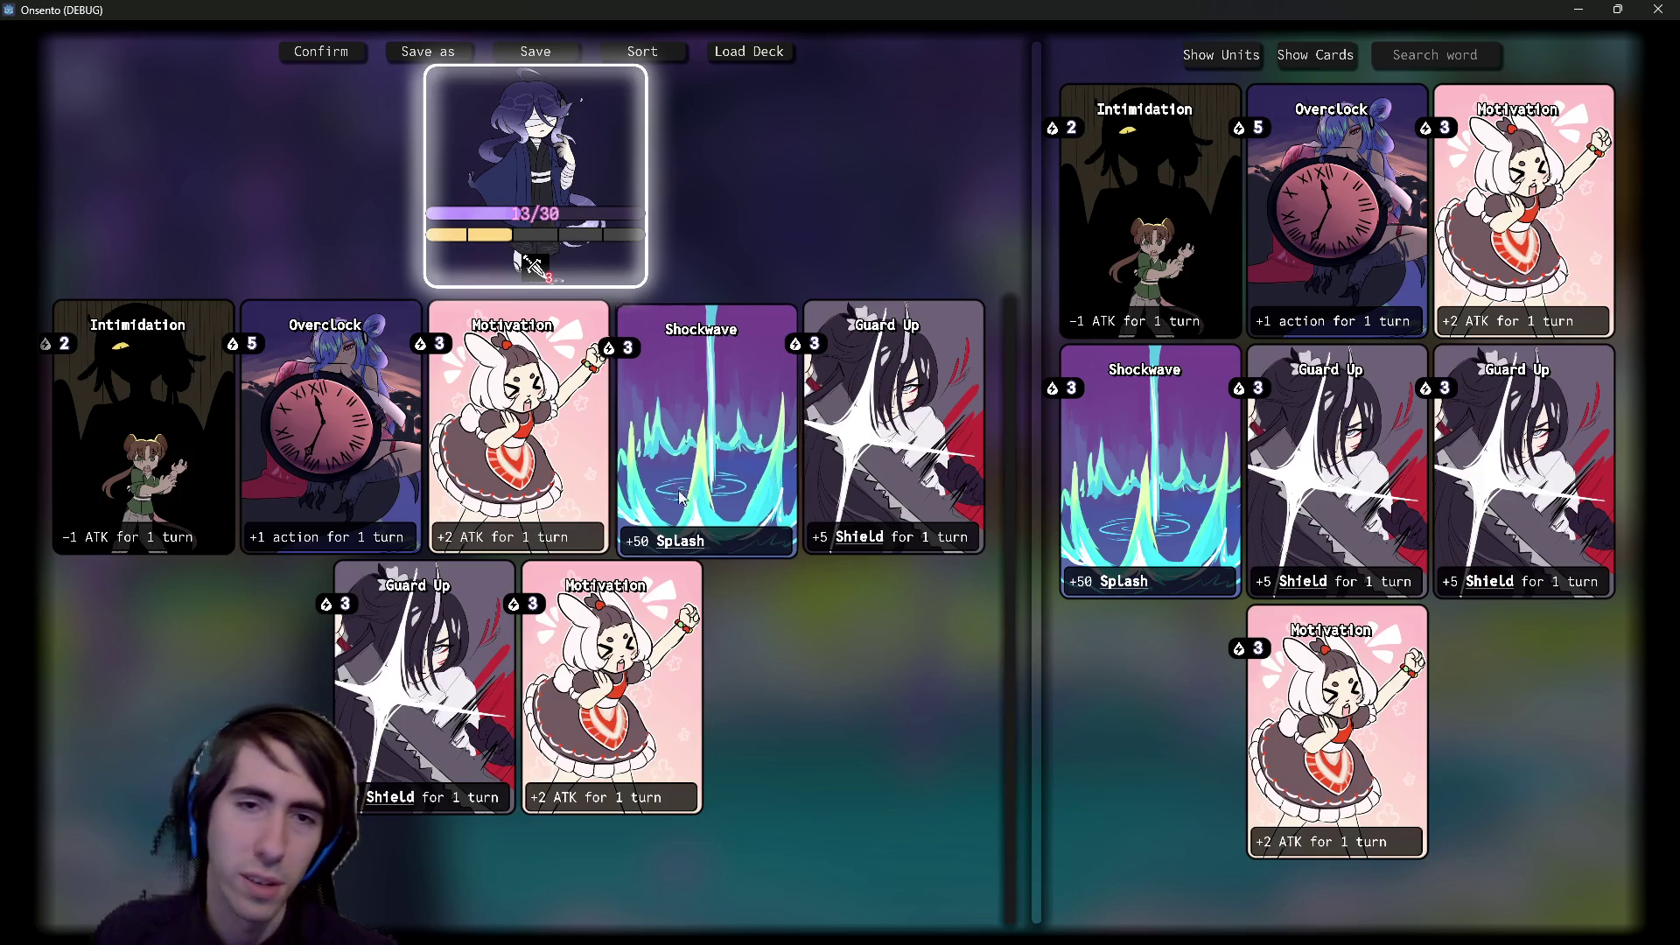
- Right-click Shockwave, two Guard Ups and a Motivation out, sort, and drag Intimidation into the deck
mouse_move(678, 483)
left_mouse_down()
mouse_move(749, 519)
mouse_move(811, 674)
mouse_move(779, 707)
mouse_move(749, 482)
mouse_move(816, 707)
mouse_move(770, 746)
mouse_move(762, 479)
mouse_move(733, 479)
left_mouse_up()
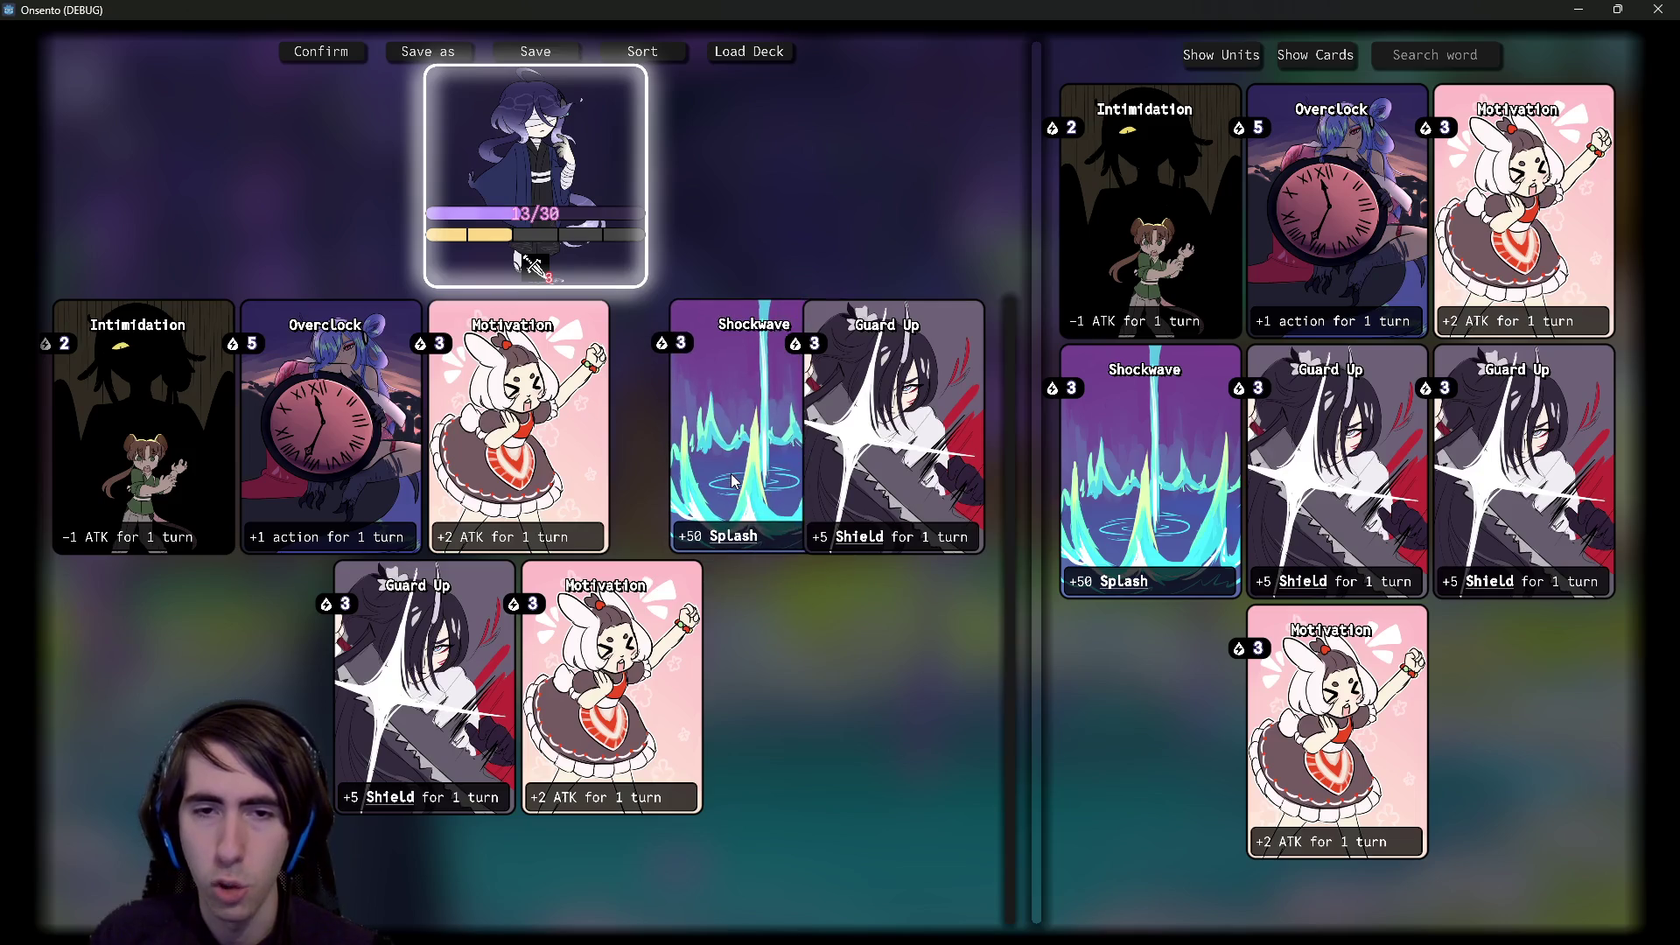
left_click(761, 378)
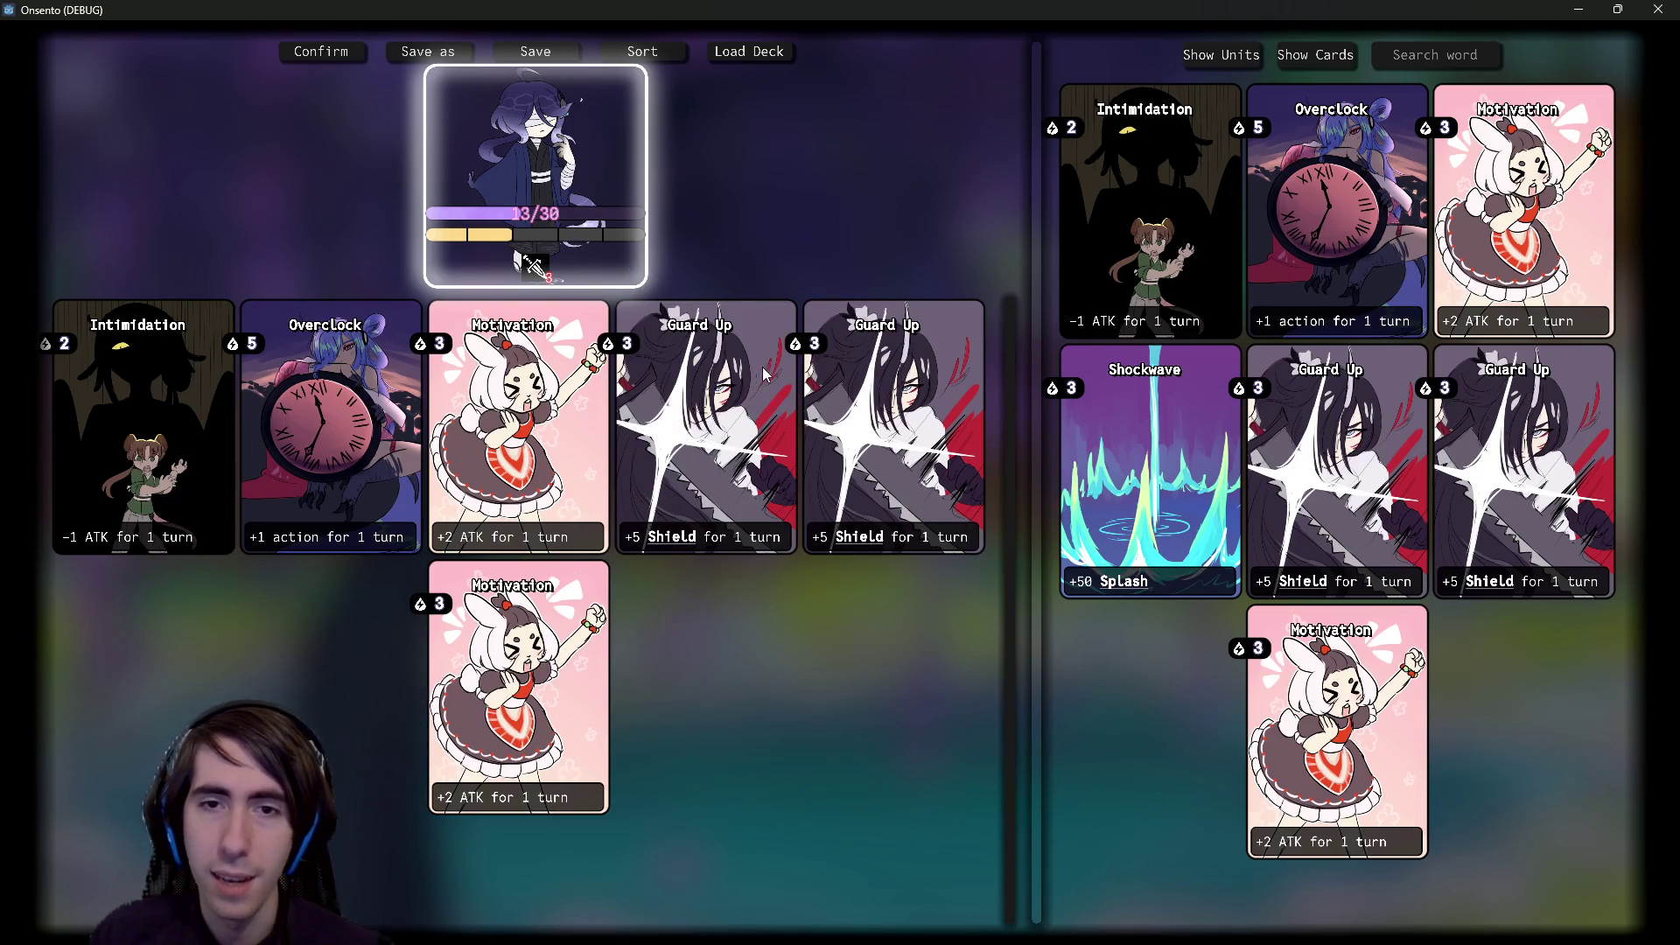
left_click(763, 375)
left_click(763, 385)
left_click(751, 424)
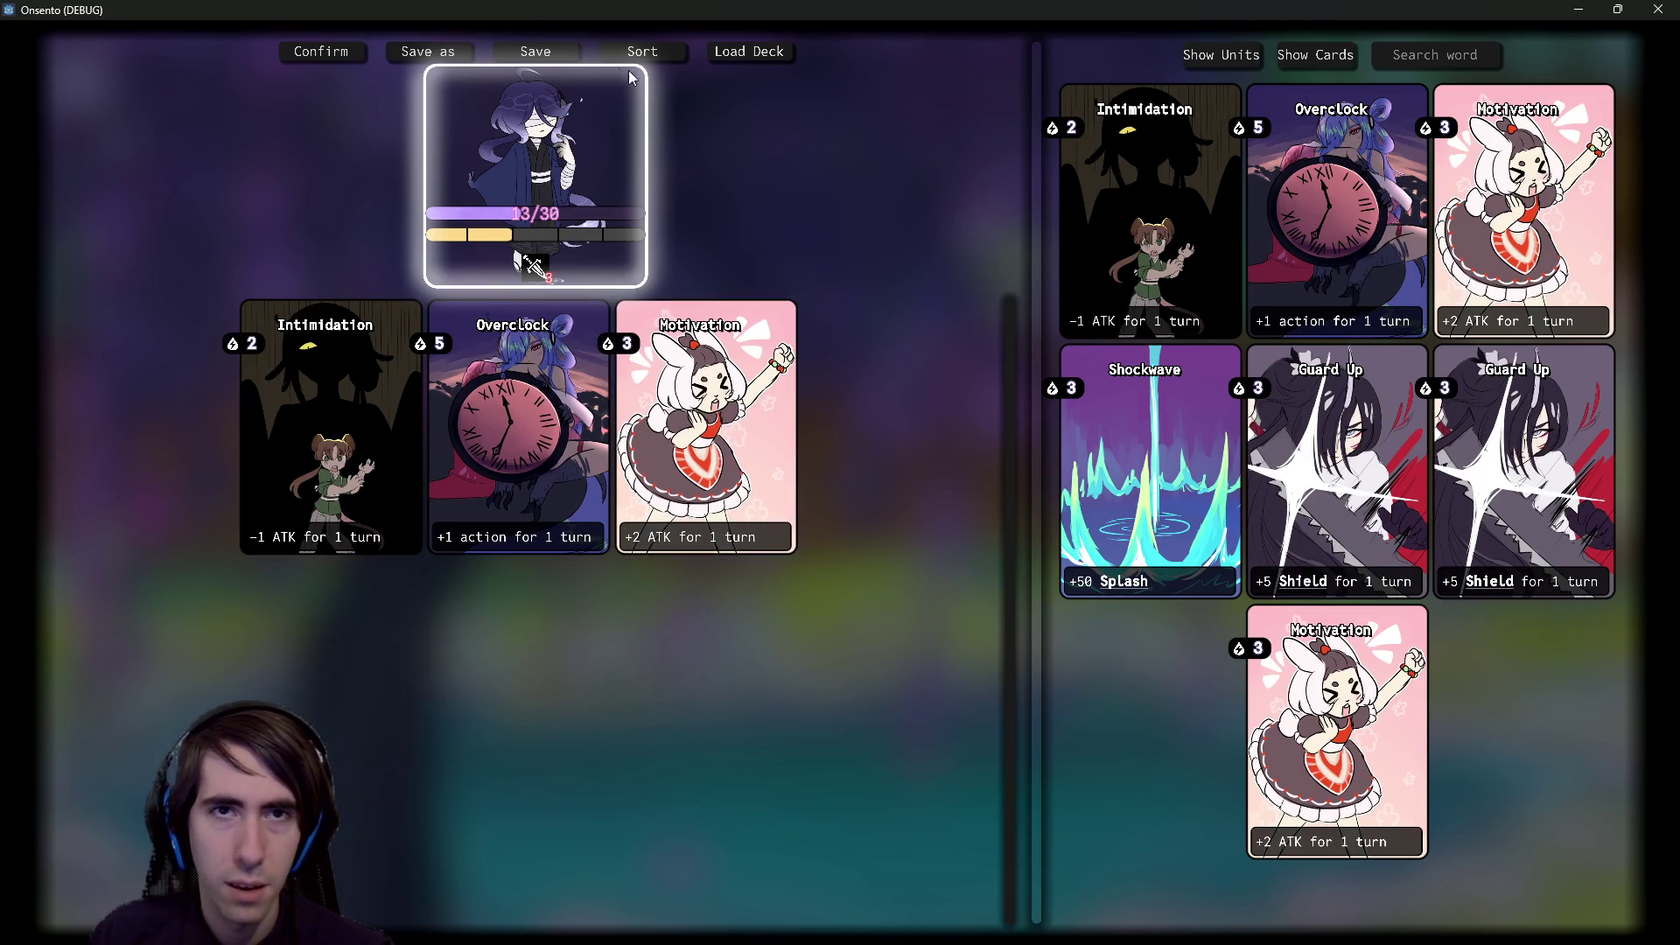
left_click(646, 51)
mouse_move(777, 395)
left_mouse_down()
mouse_move(586, 442)
mouse_move(227, 439)
mouse_move(386, 489)
mouse_move(385, 570)
mouse_move(617, 618)
mouse_move(929, 760)
mouse_move(811, 705)
mouse_move(1094, 569)
mouse_move(919, 505)
mouse_move(1126, 655)
left_mouse_up()
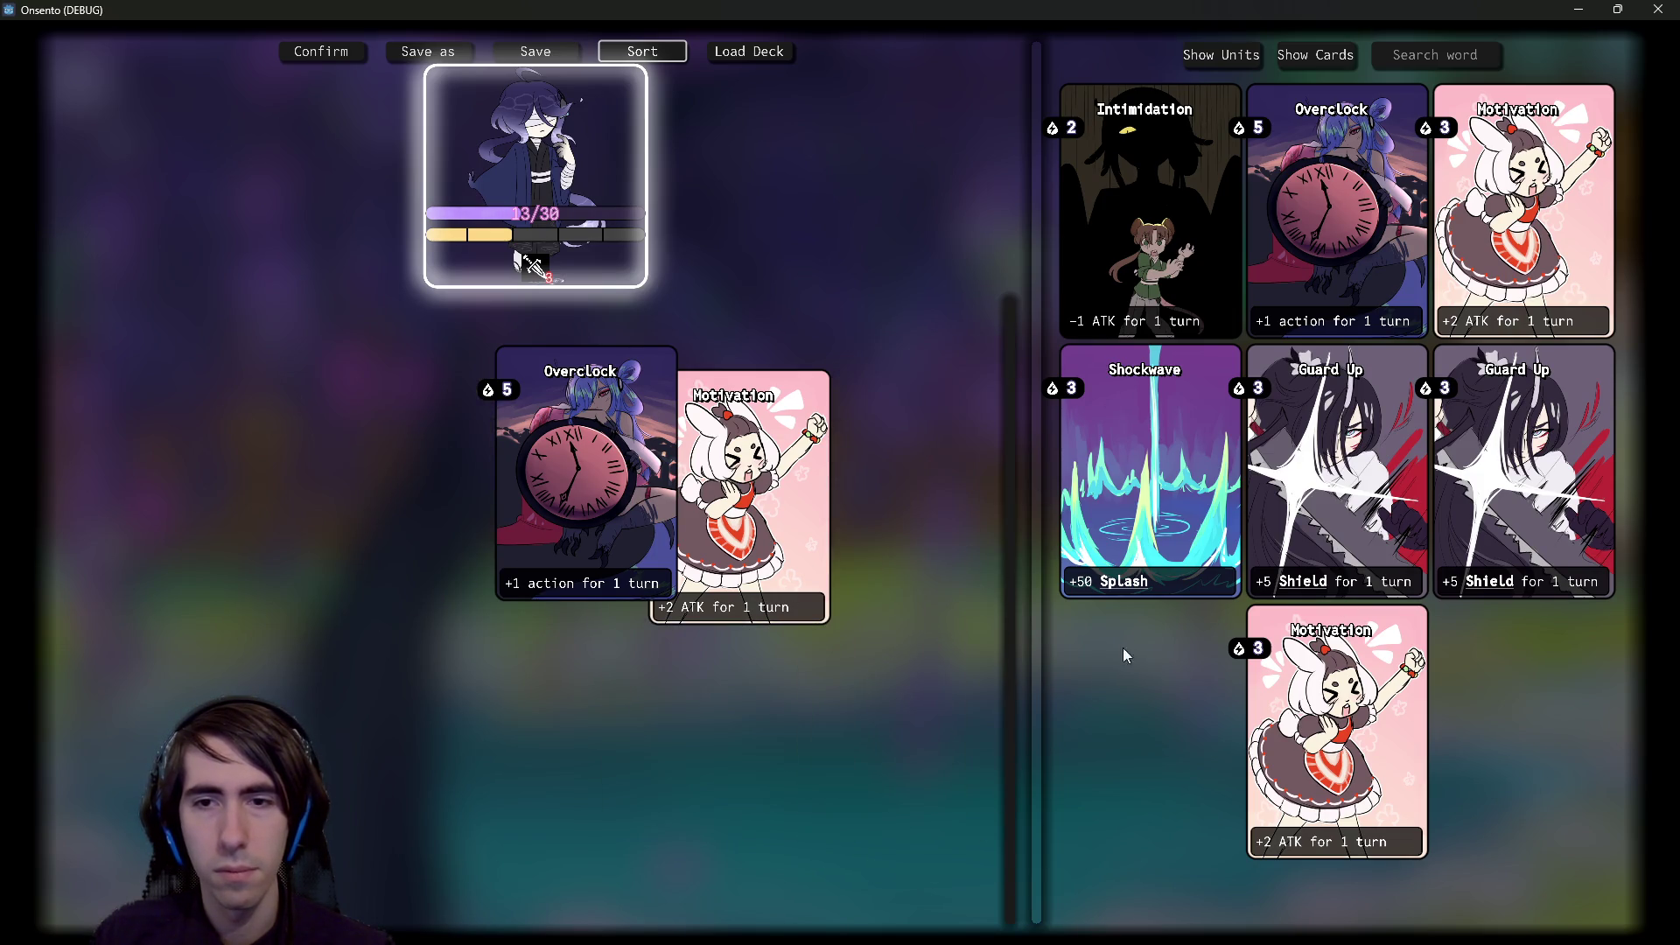
mouse_move(1076, 328)
left_mouse_down()
mouse_move(1004, 270)
mouse_move(997, 289)
mouse_move(320, 513)
left_mouse_up()
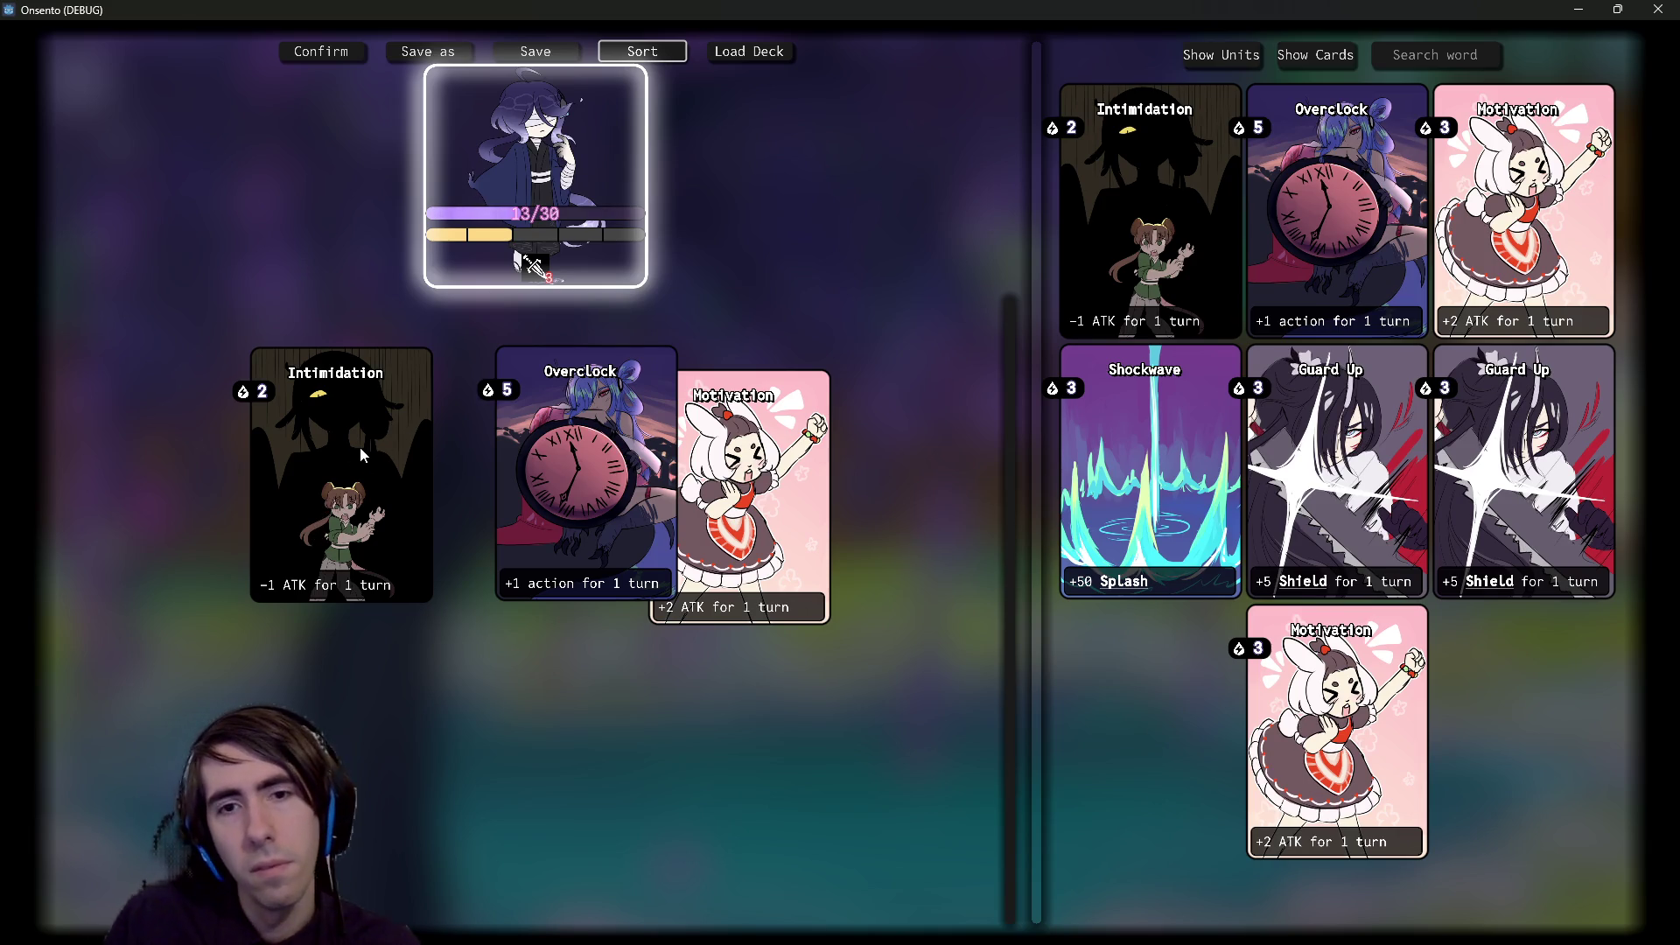
- Toggle Show Units and back to Show Cards, then test dropping Overclock and Intimidation in the deck
left_click(1288, 55)
left_click(1288, 55)
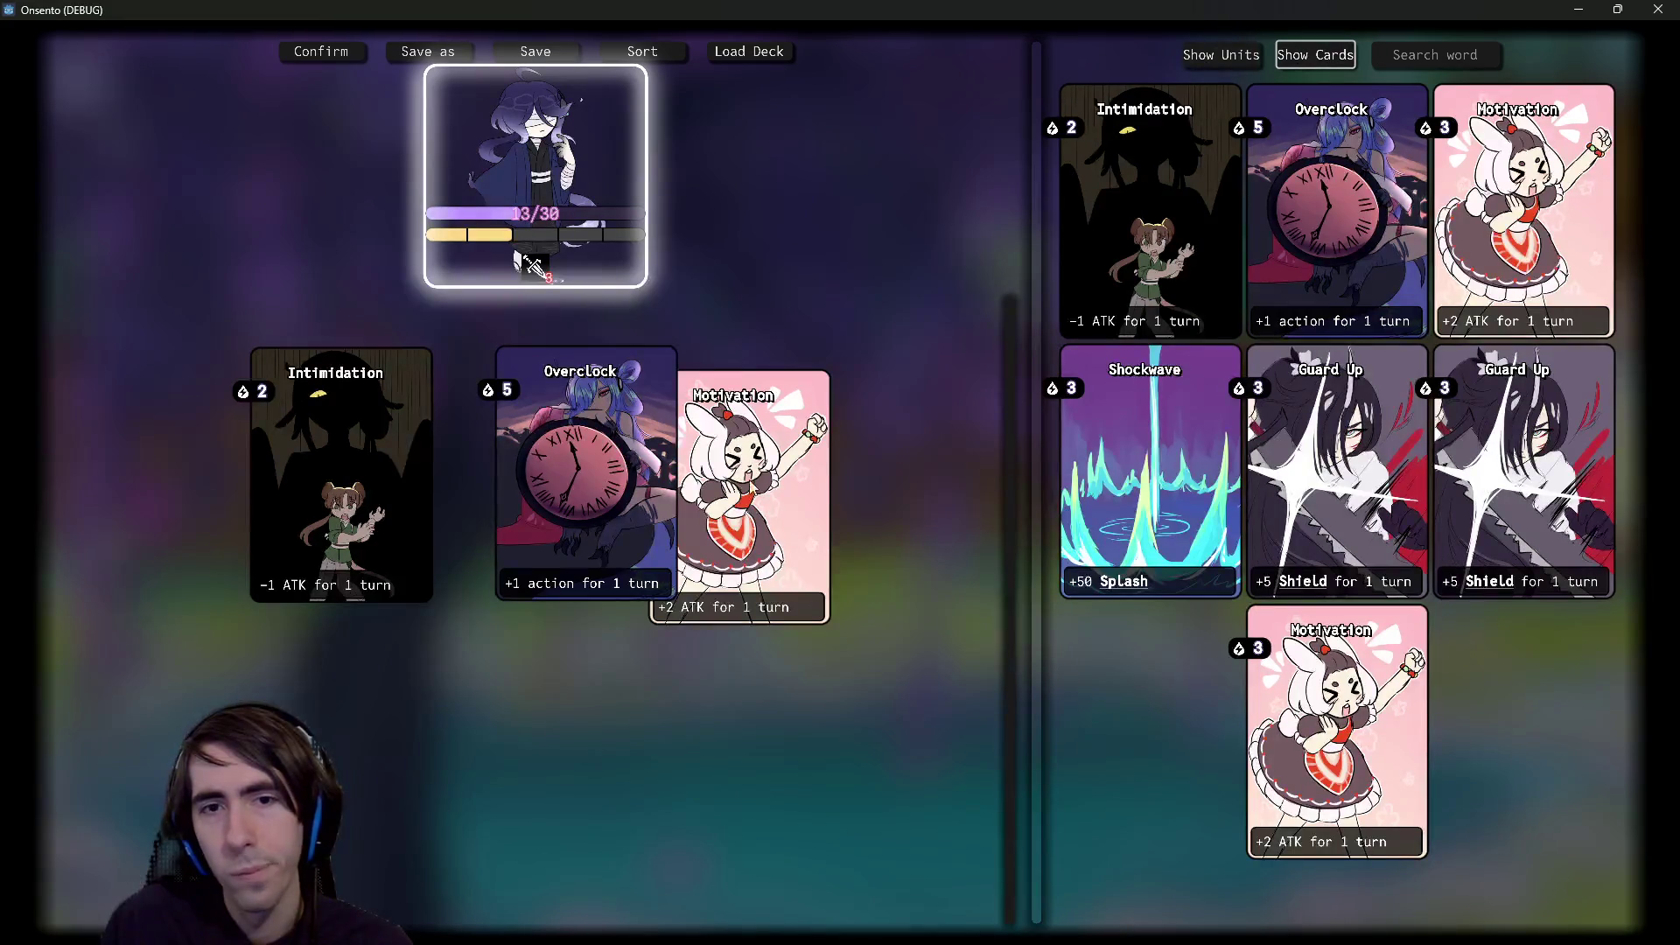
mouse_move(546, 455)
left_mouse_down()
mouse_move(669, 446)
mouse_move(469, 446)
mouse_move(508, 447)
left_mouse_up()
mouse_move(341, 455)
left_mouse_down()
mouse_move(748, 433)
mouse_move(350, 450)
mouse_move(420, 446)
mouse_move(446, 487)
mouse_move(633, 499)
mouse_move(597, 479)
left_mouse_up()
- Sort the deck and drag the splitter left to widen the collection panel
left_click(642, 51)
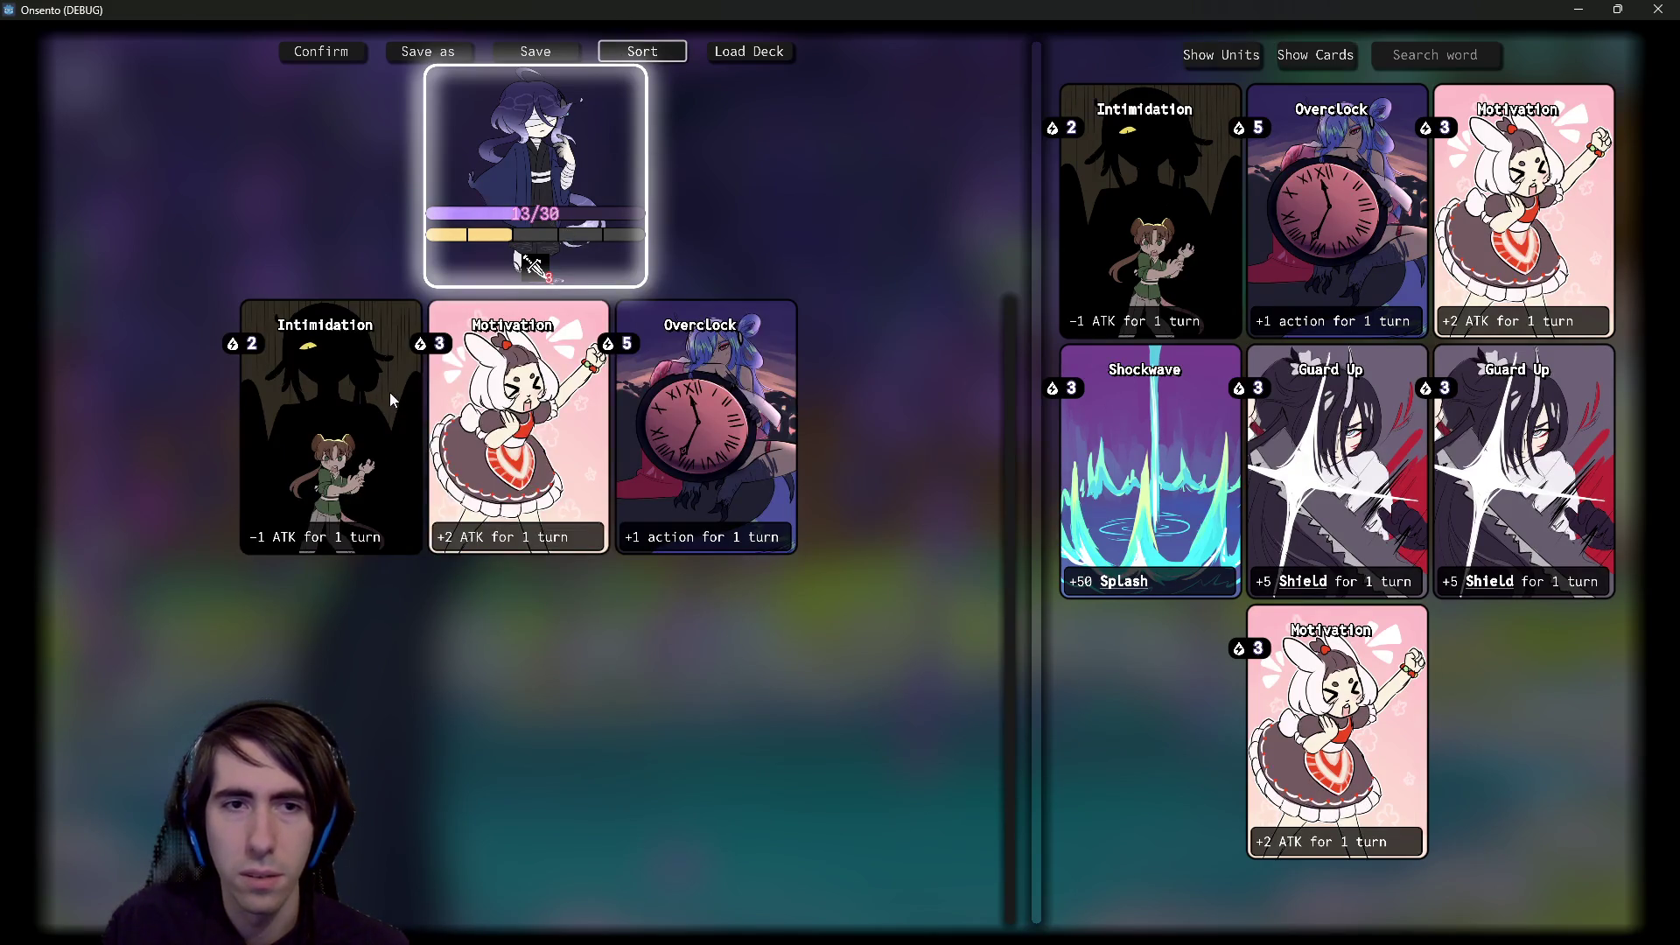
left_click(643, 52)
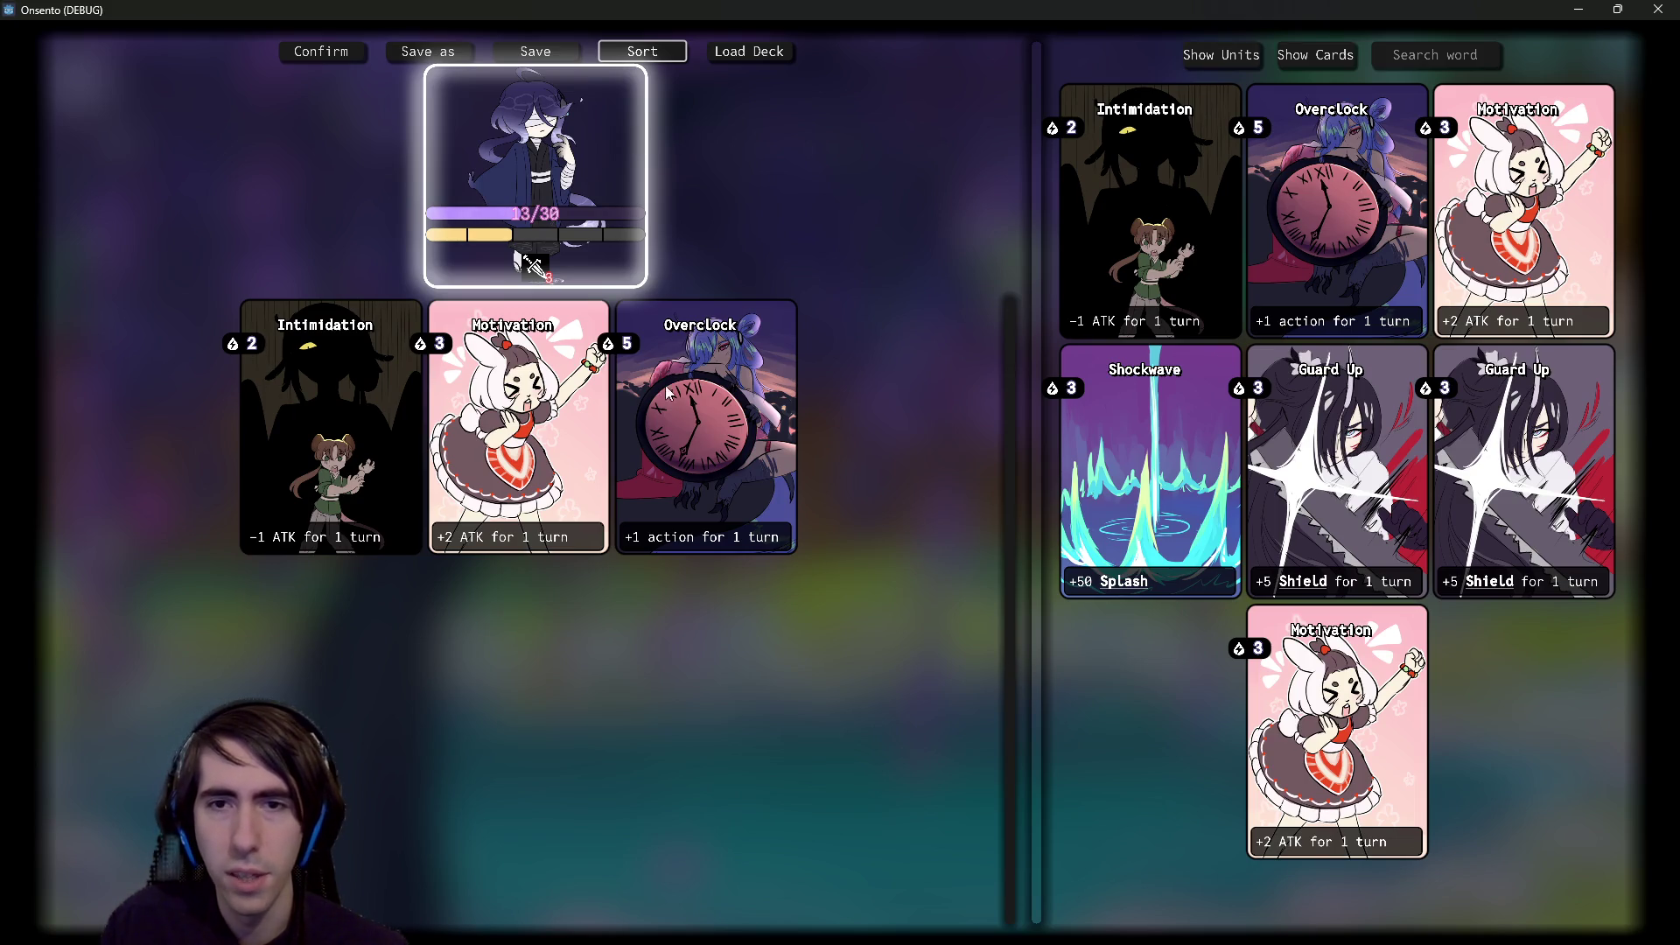
left_click_drag(1037, 217, 574, 251)
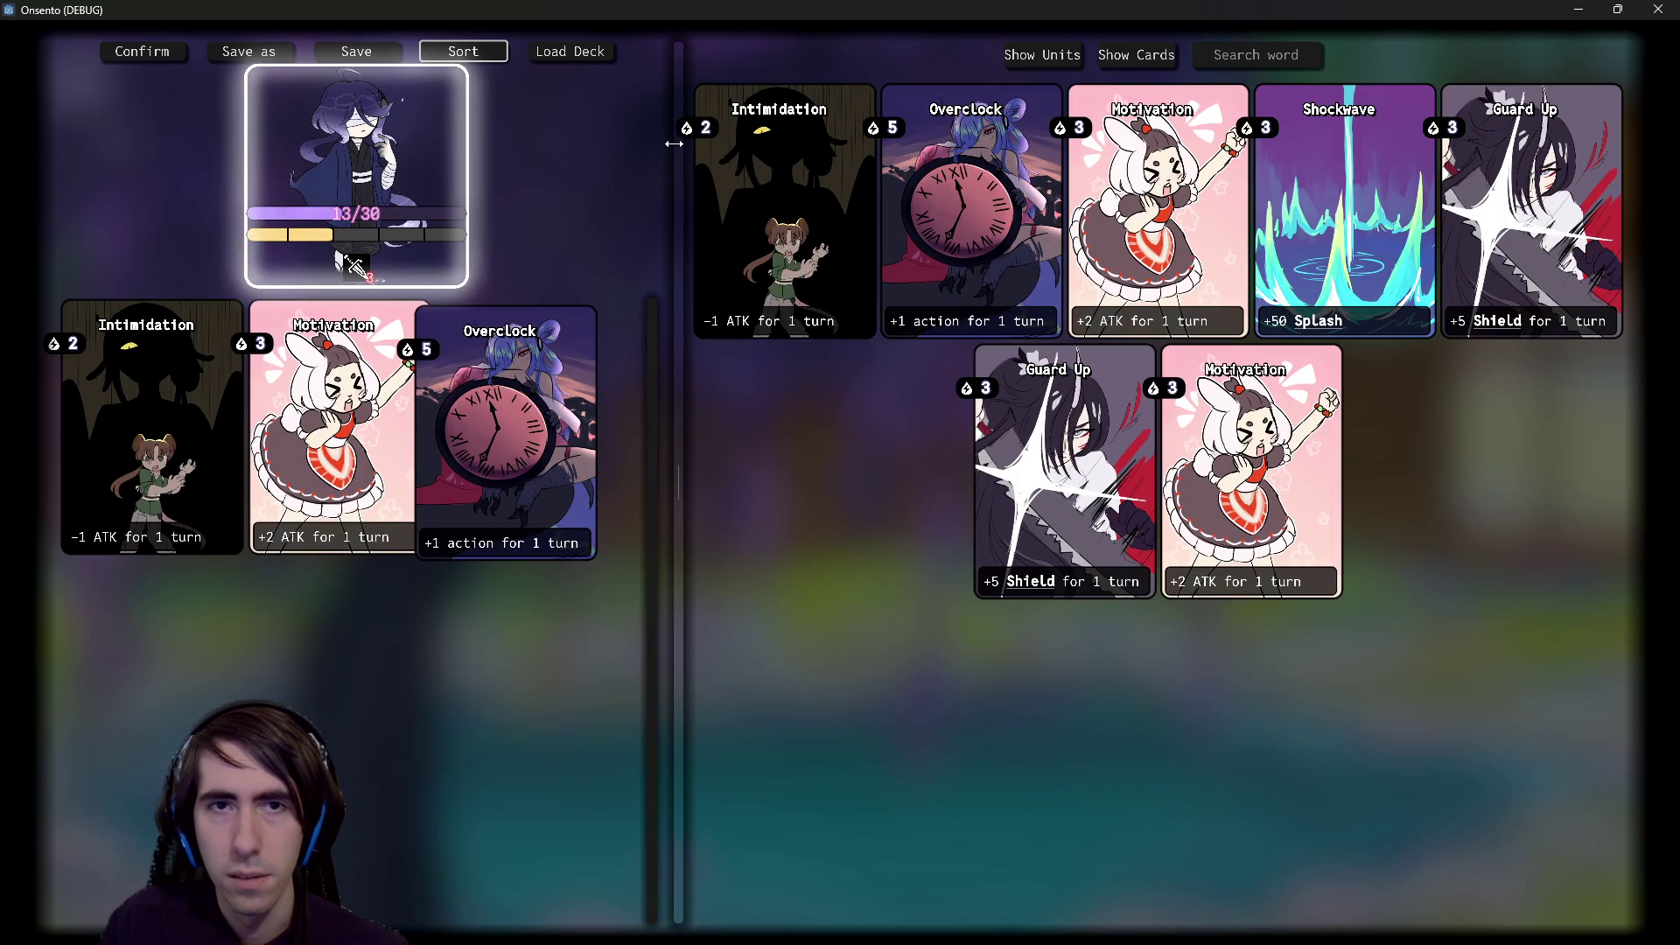
- Drag the splitter back to narrow the collection panel and click the top-bar buttons
left_click_drag(679, 139, 983, 157)
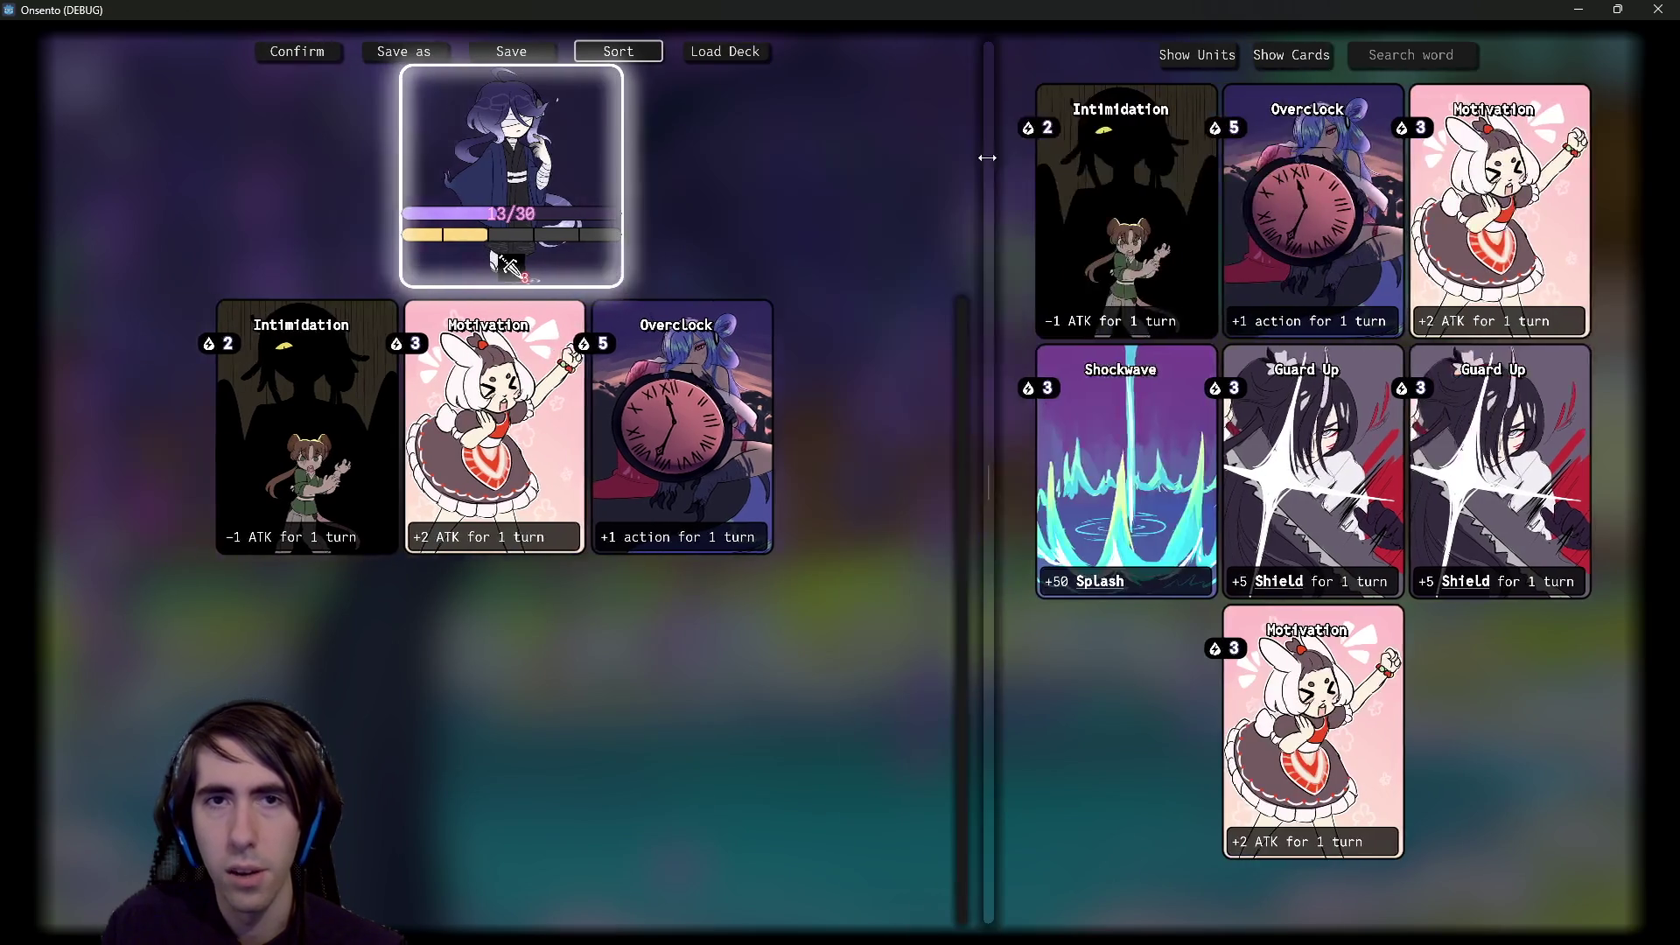
left_click(719, 54)
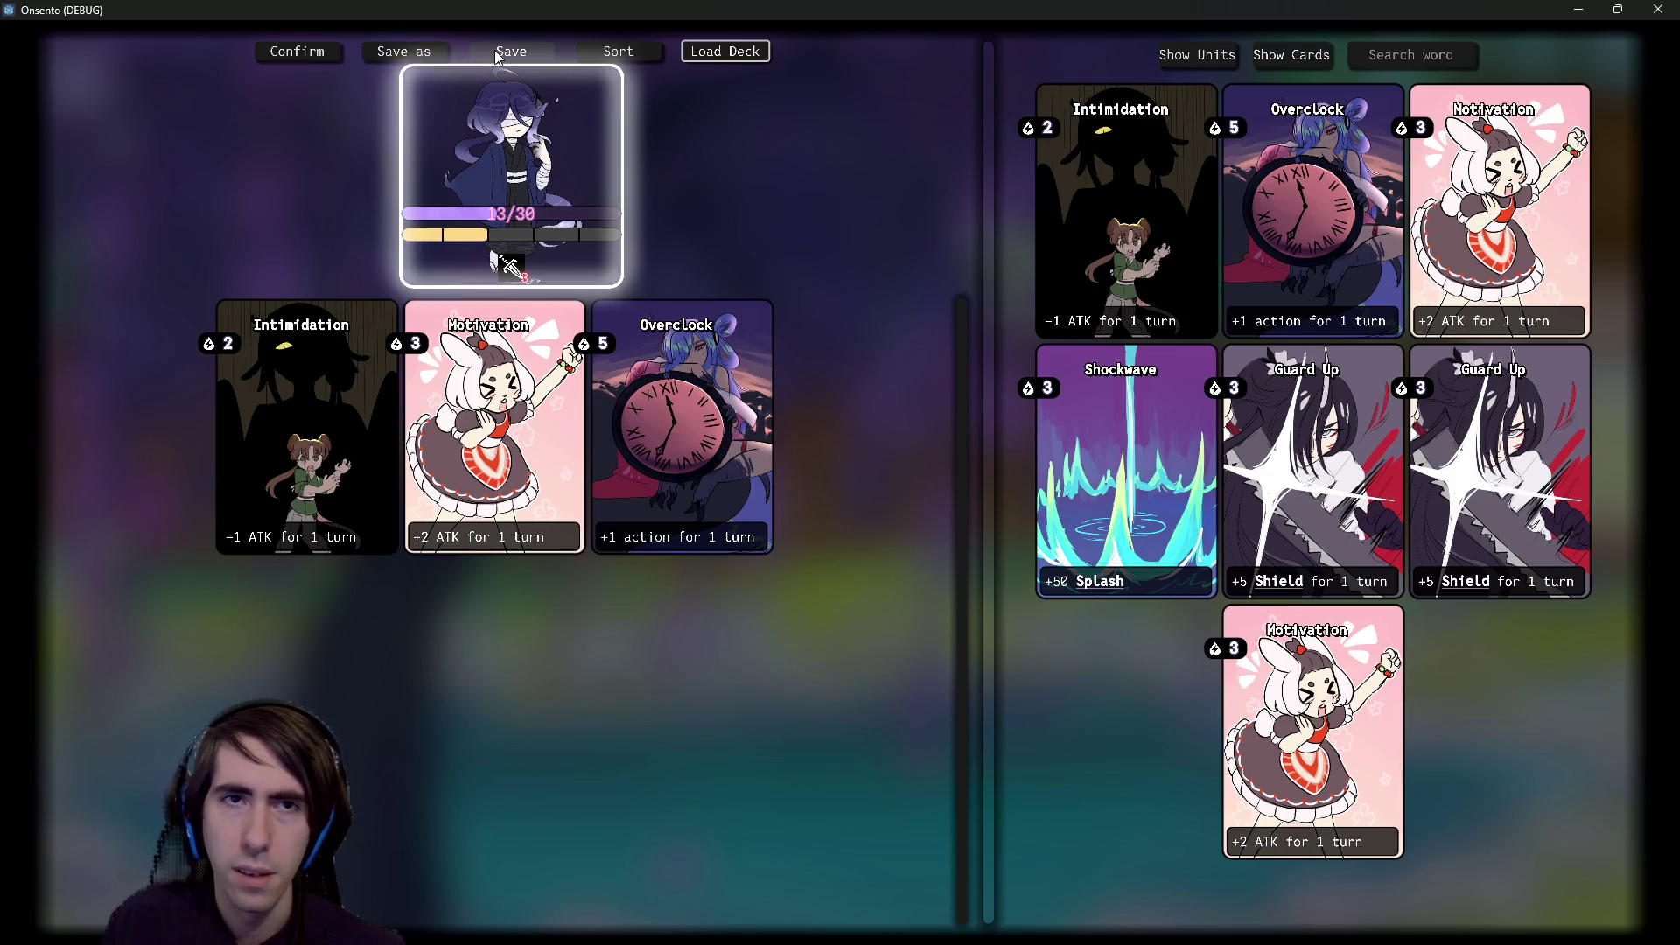
left_click(618, 52)
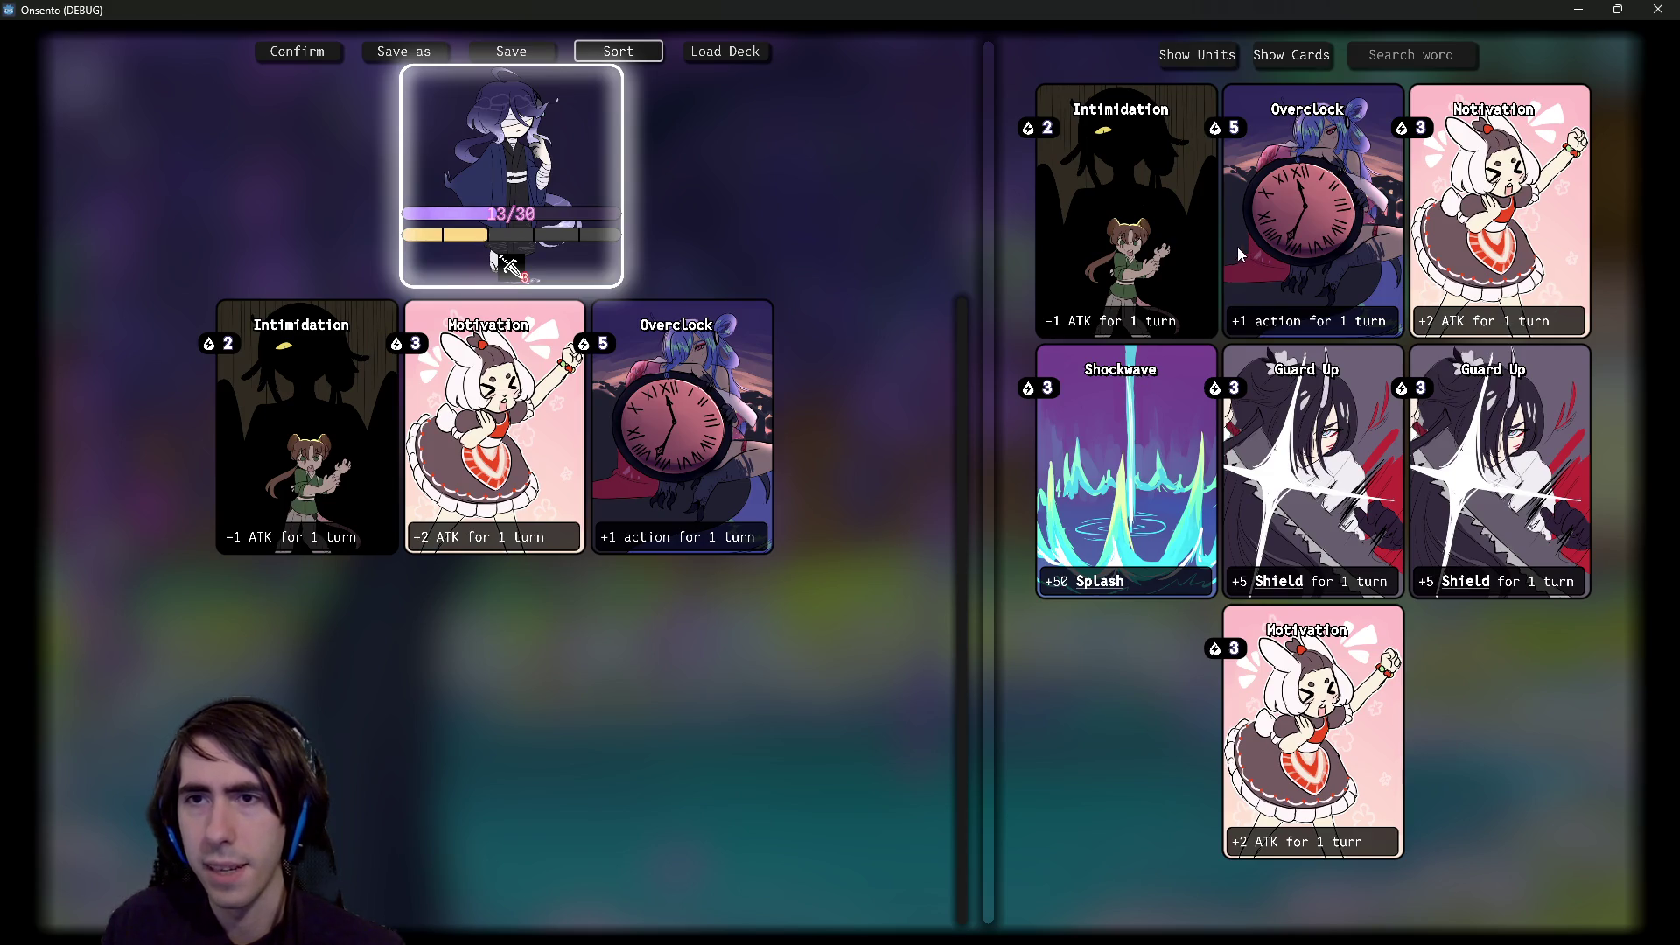
- Confirm a collection card and the deck's Overclock snap back when dropped, sort, and close the game
mouse_move(1238, 254)
left_mouse_down()
mouse_move(1038, 338)
mouse_move(682, 442)
left_mouse_up()
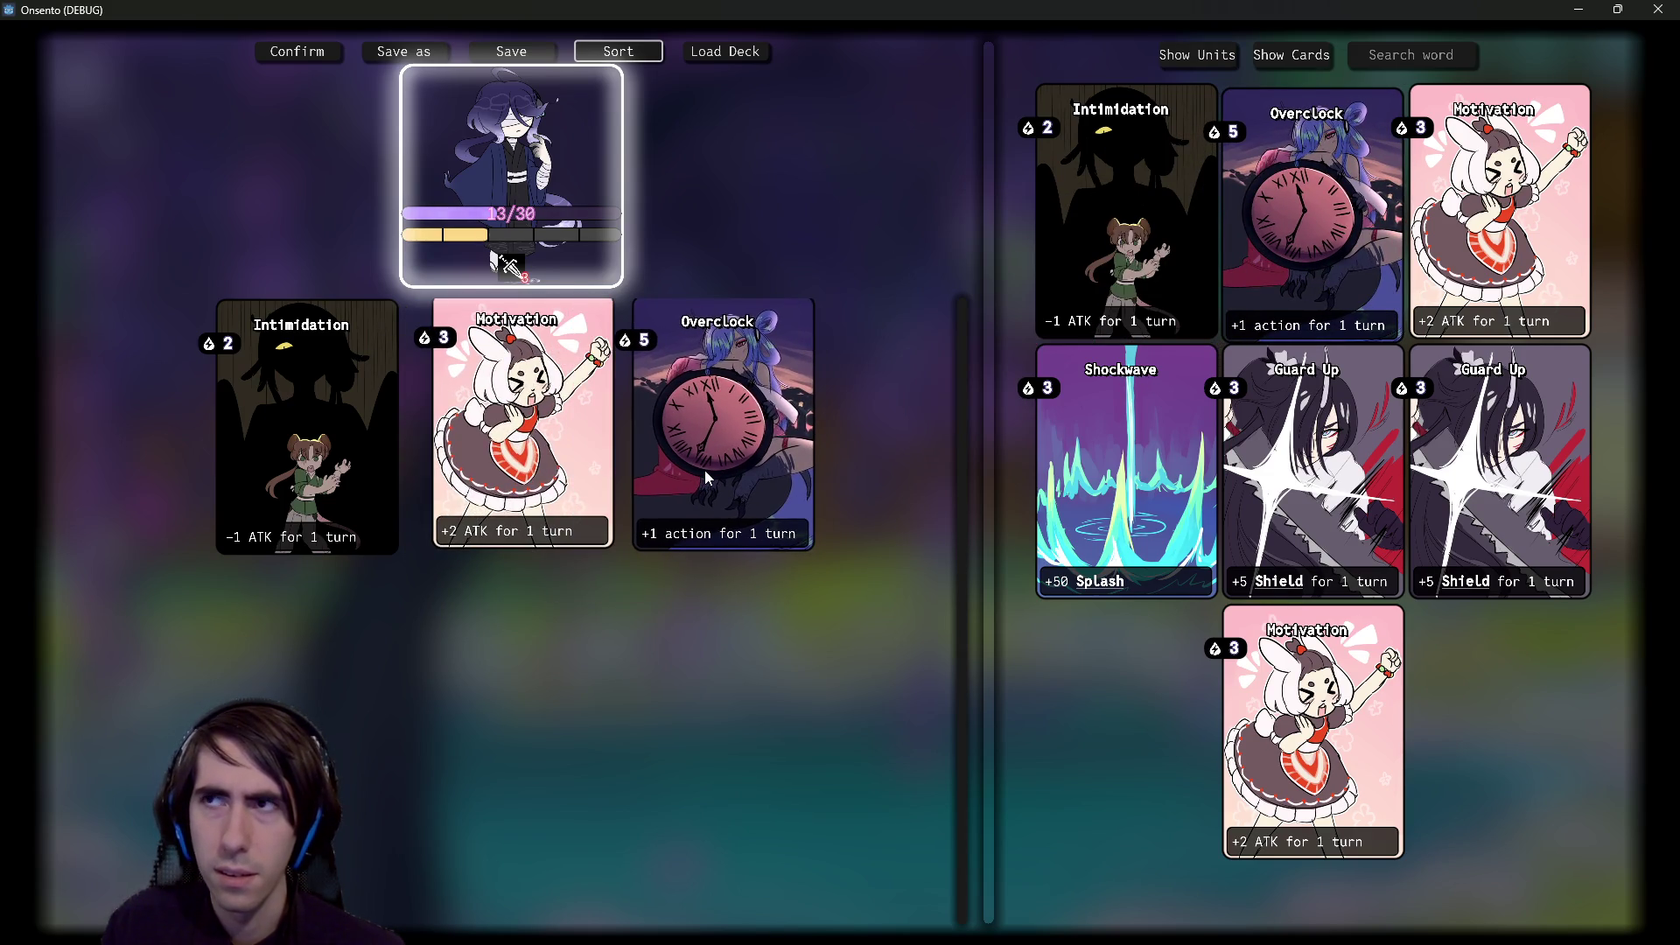
mouse_move(706, 470)
left_mouse_down()
mouse_move(702, 488)
mouse_move(616, 495)
left_mouse_up()
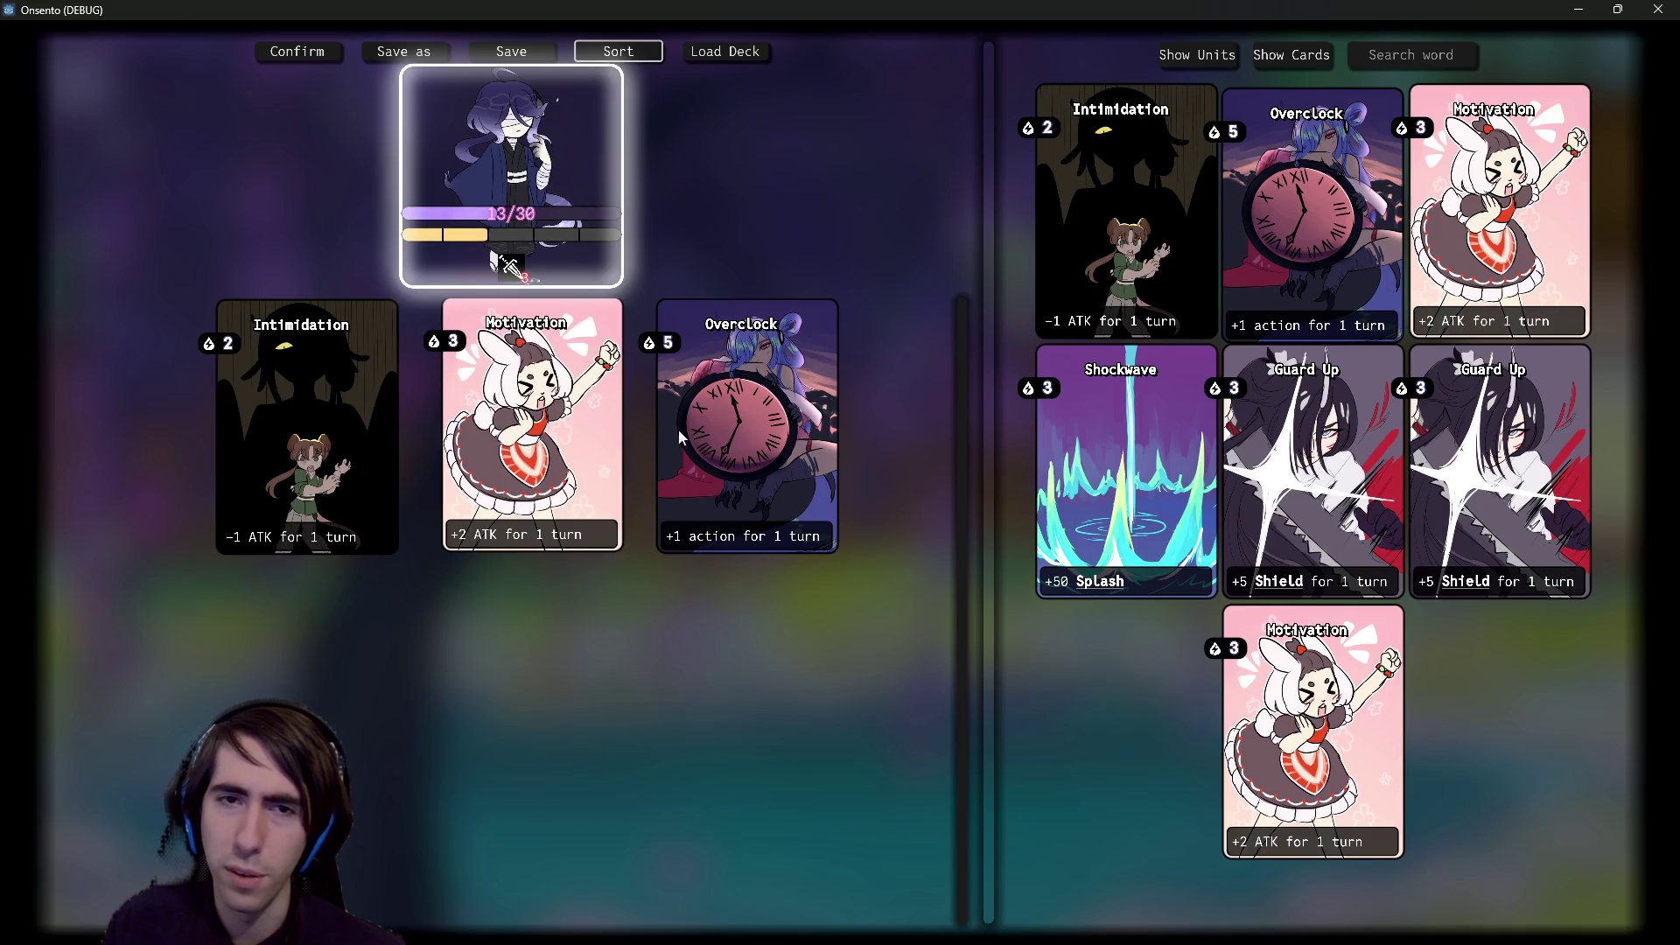
left_click(651, 64)
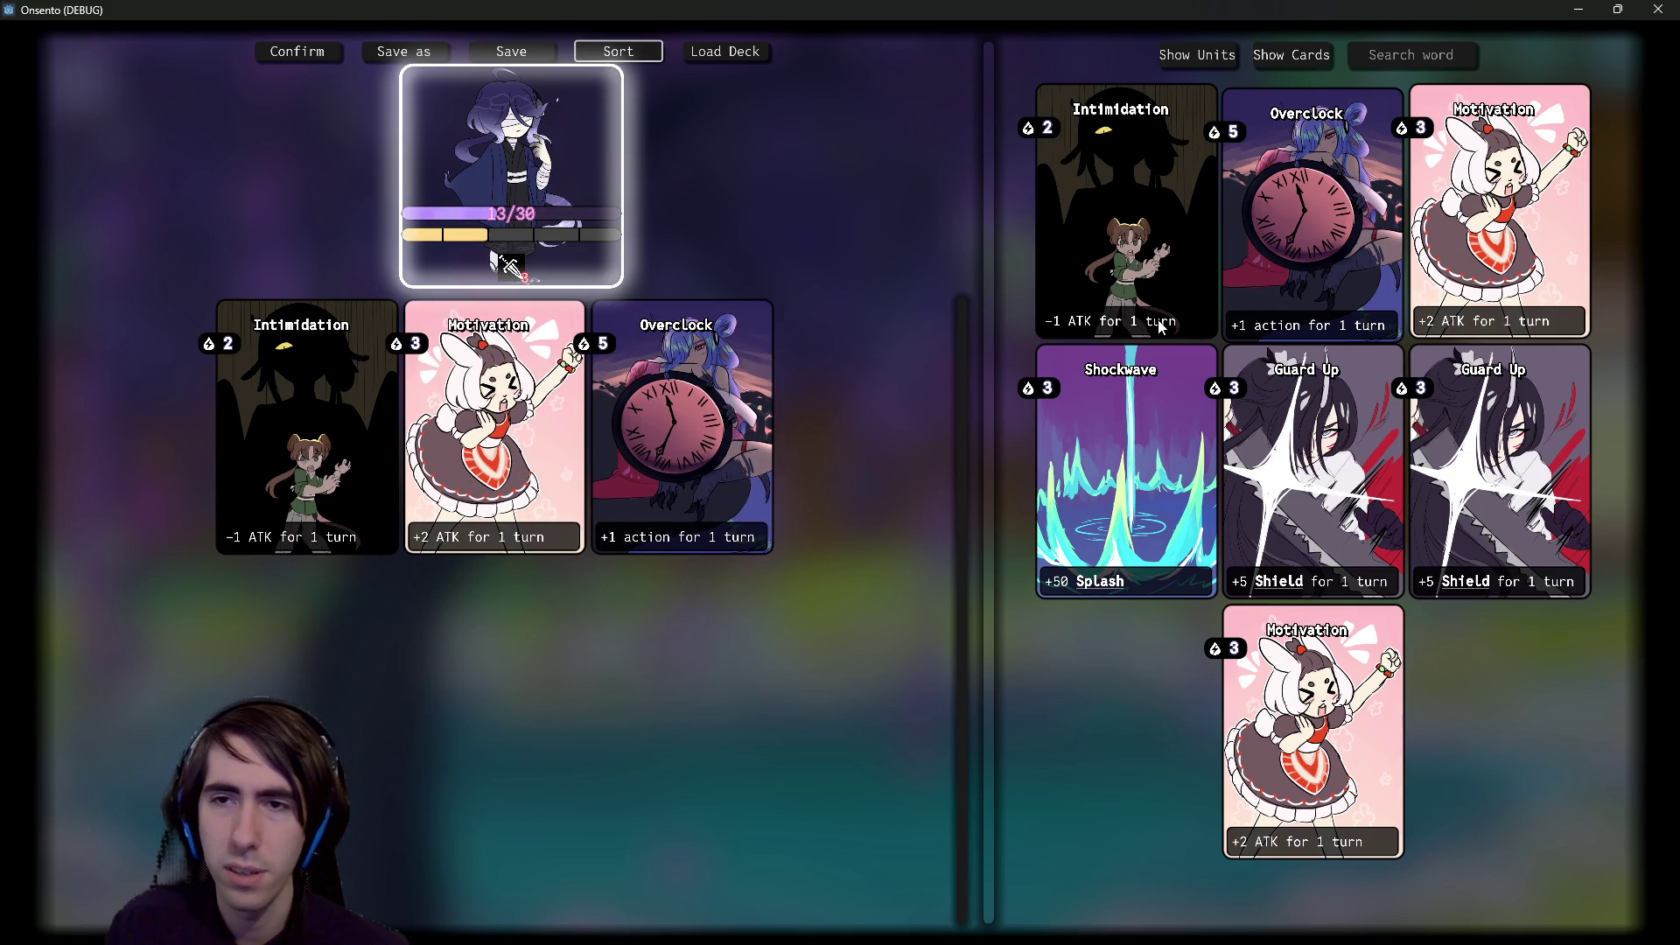
left_click(1656, 9)
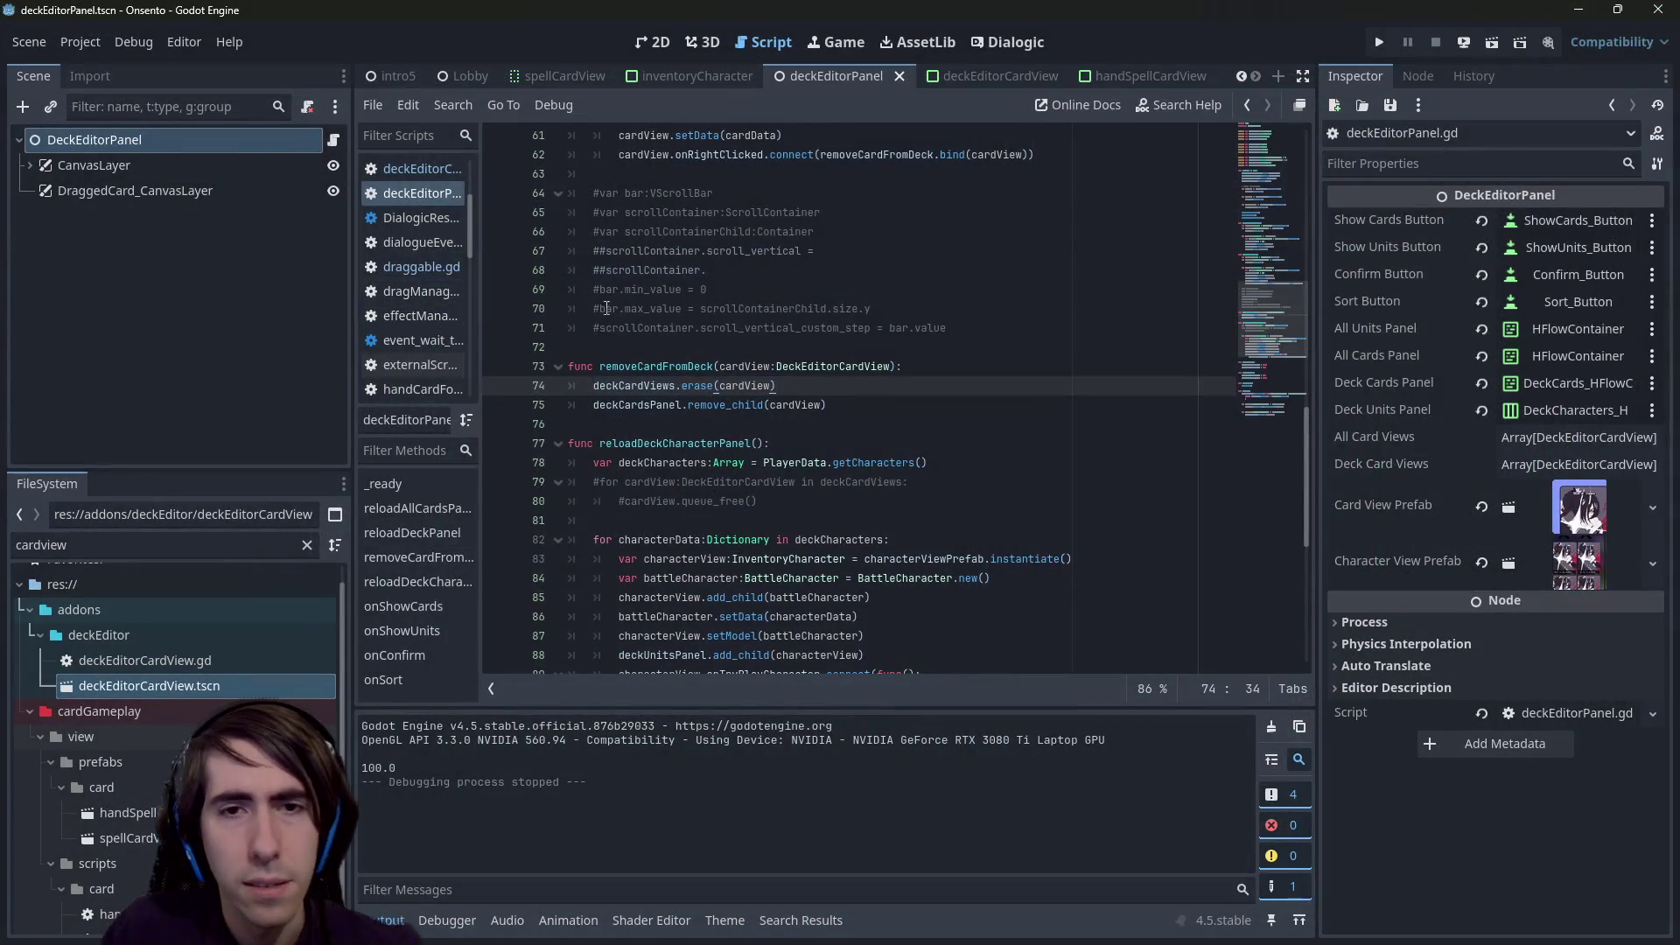
- Rename onRightClicked to onRightClick in deckEditorCardView.gd using multi-caret selection
scroll(806, 352, "up", 10)
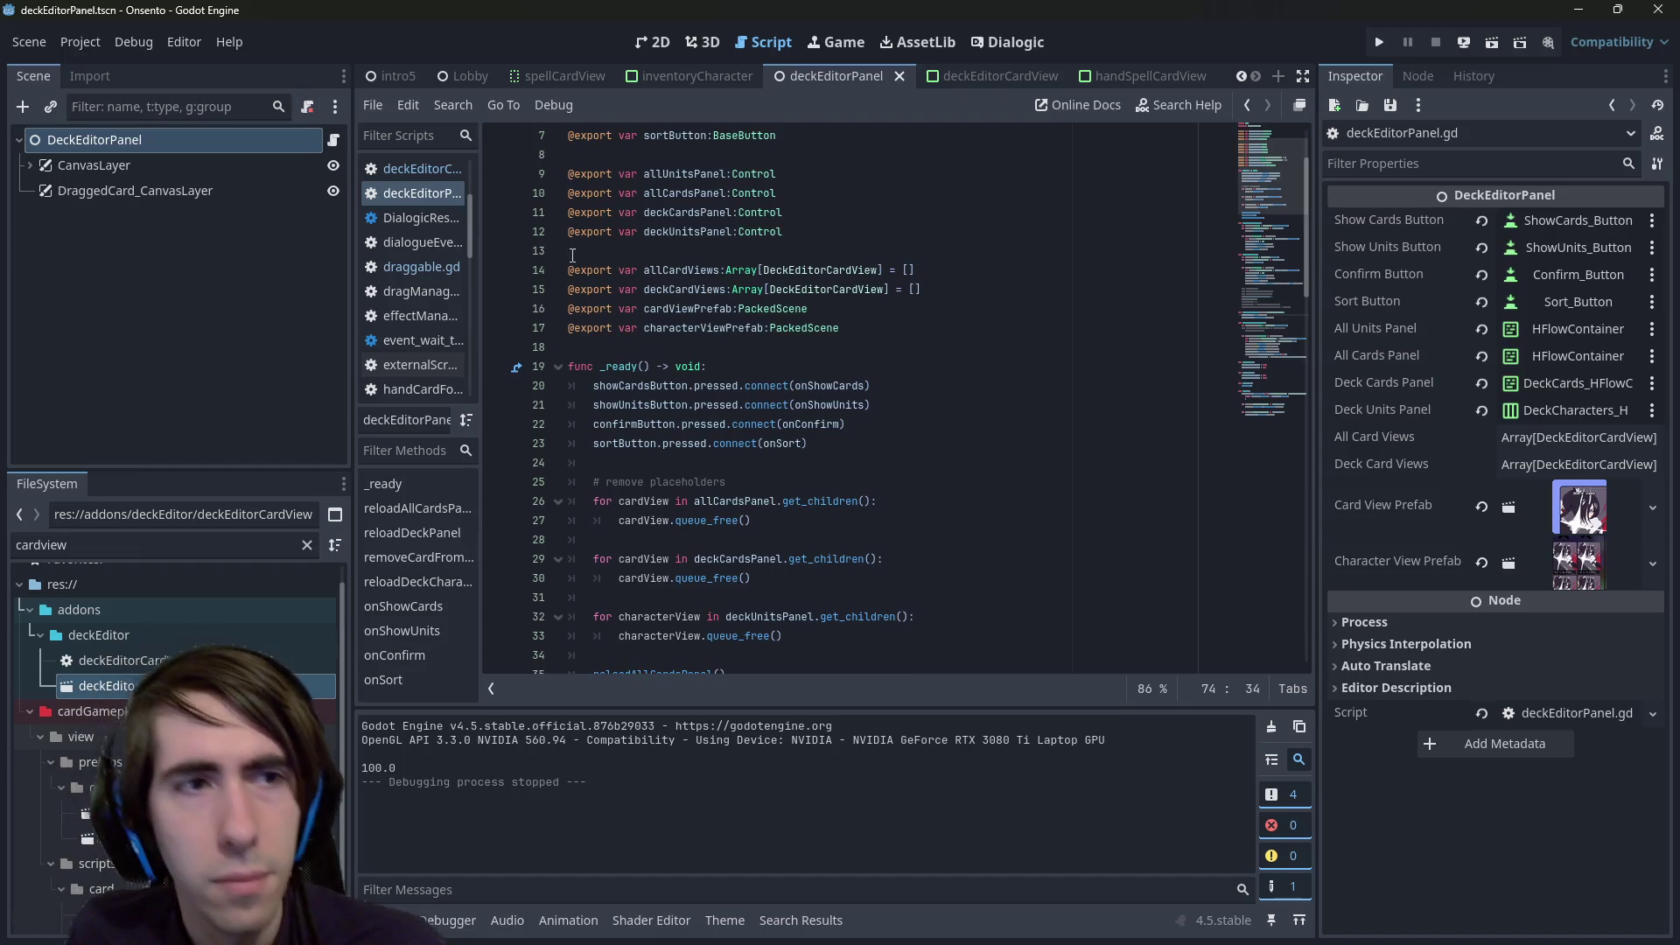
left_click(993, 76)
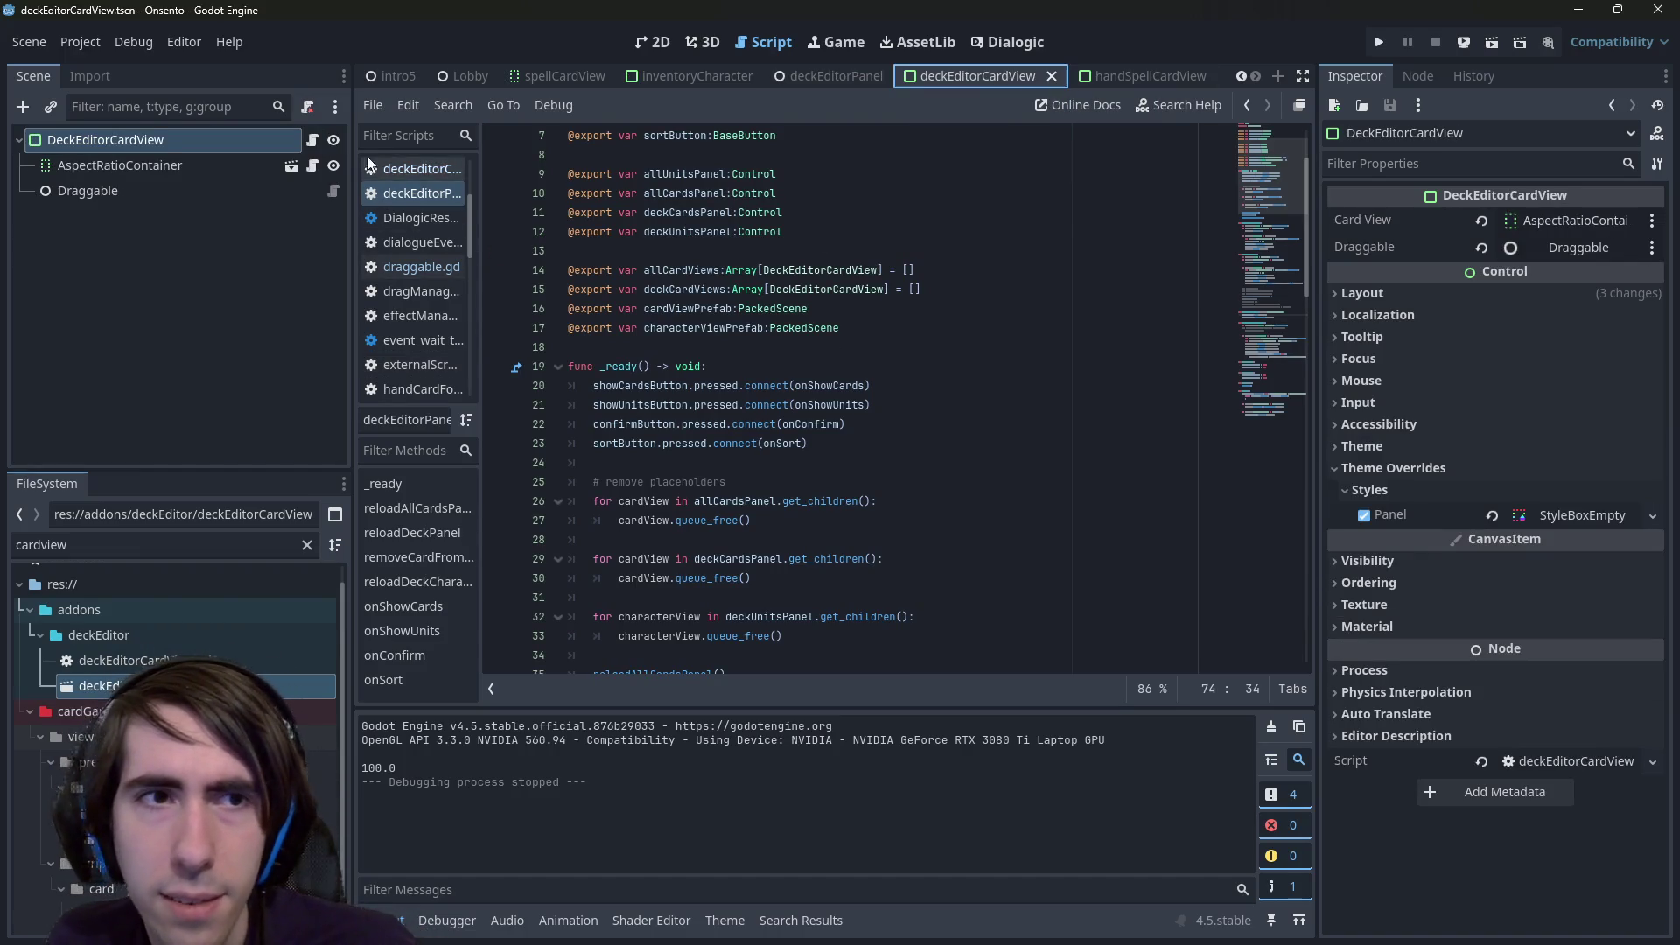
left_click(313, 140)
left_click(848, 251)
left_click(866, 267)
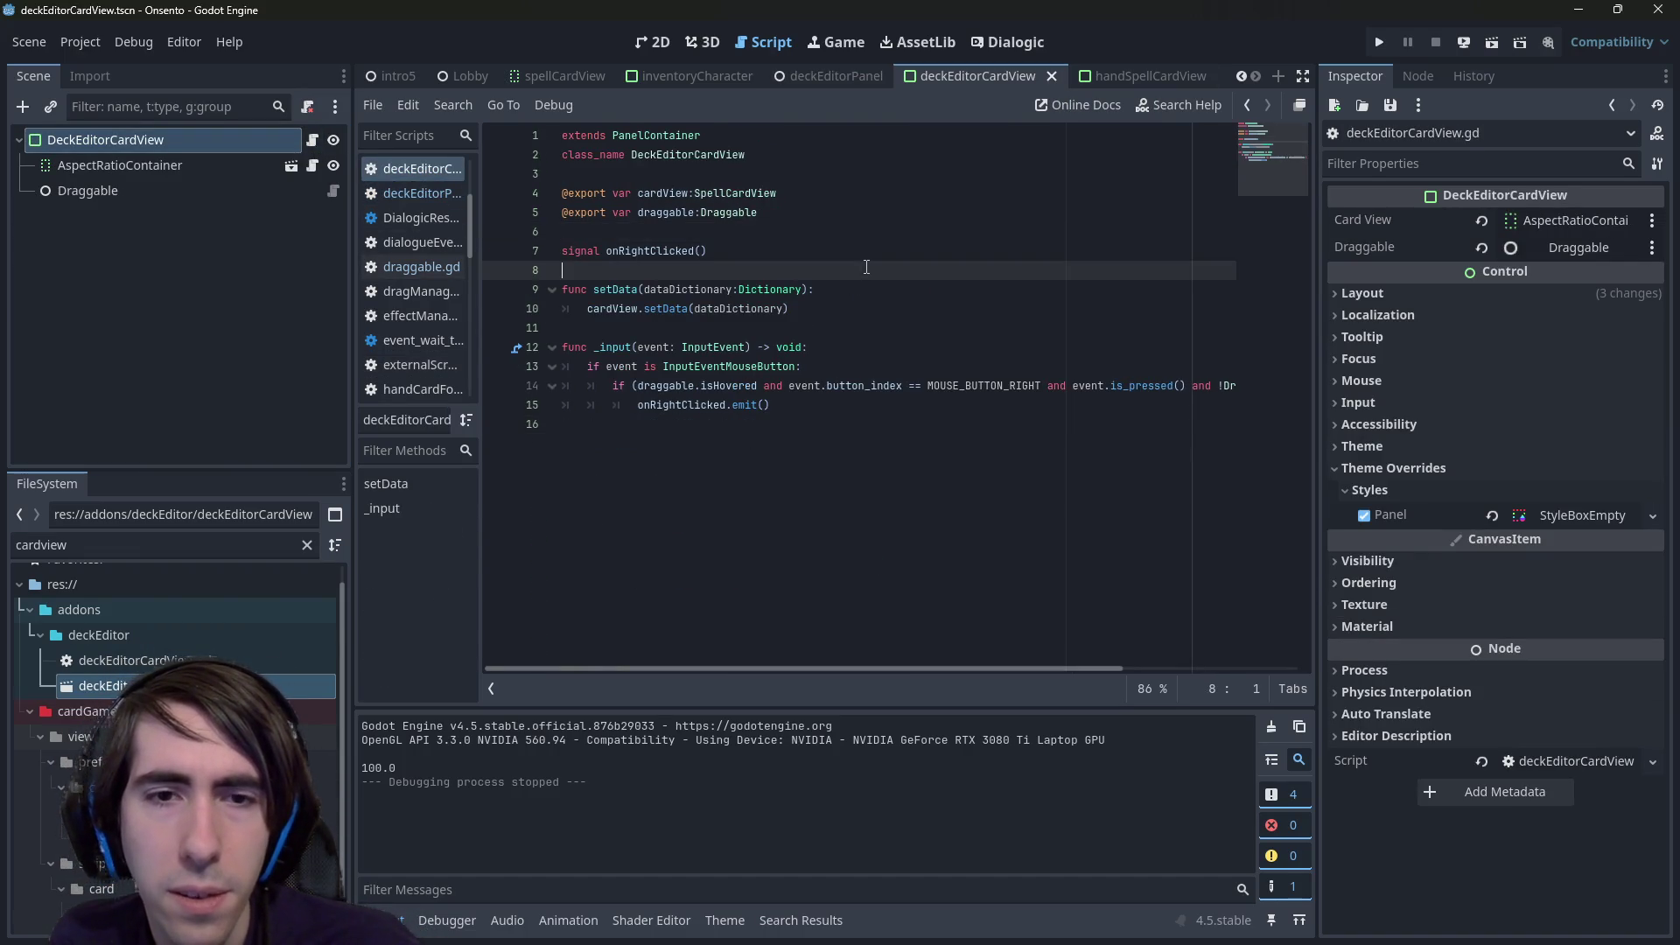
left_click(859, 233)
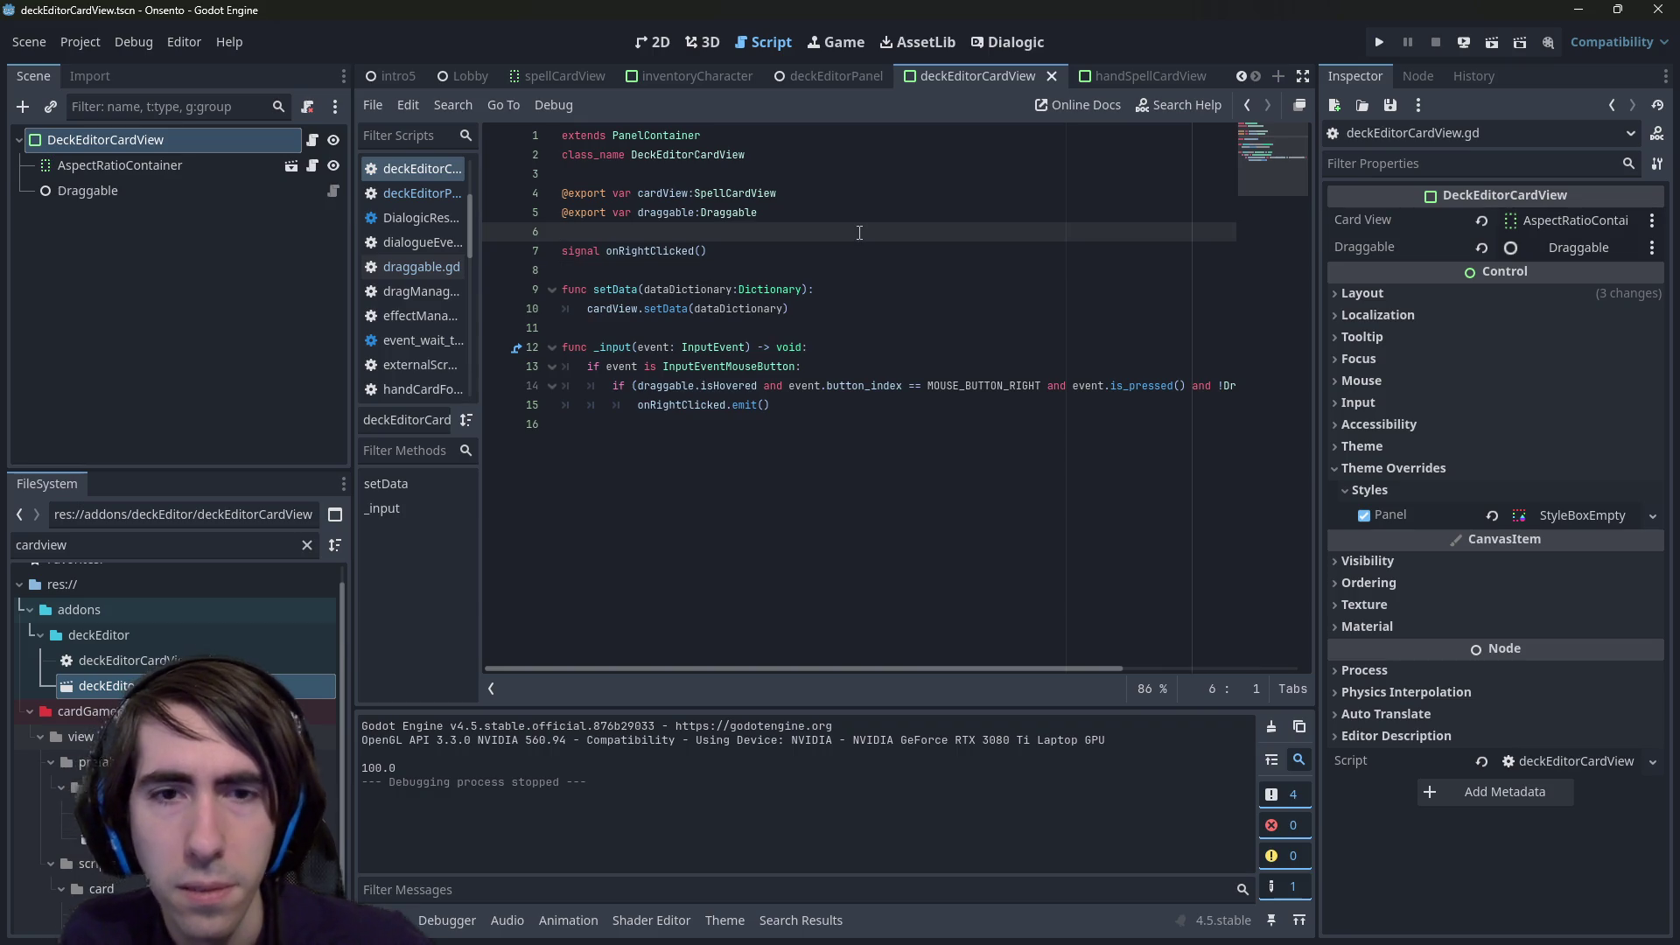
left_click(849, 251)
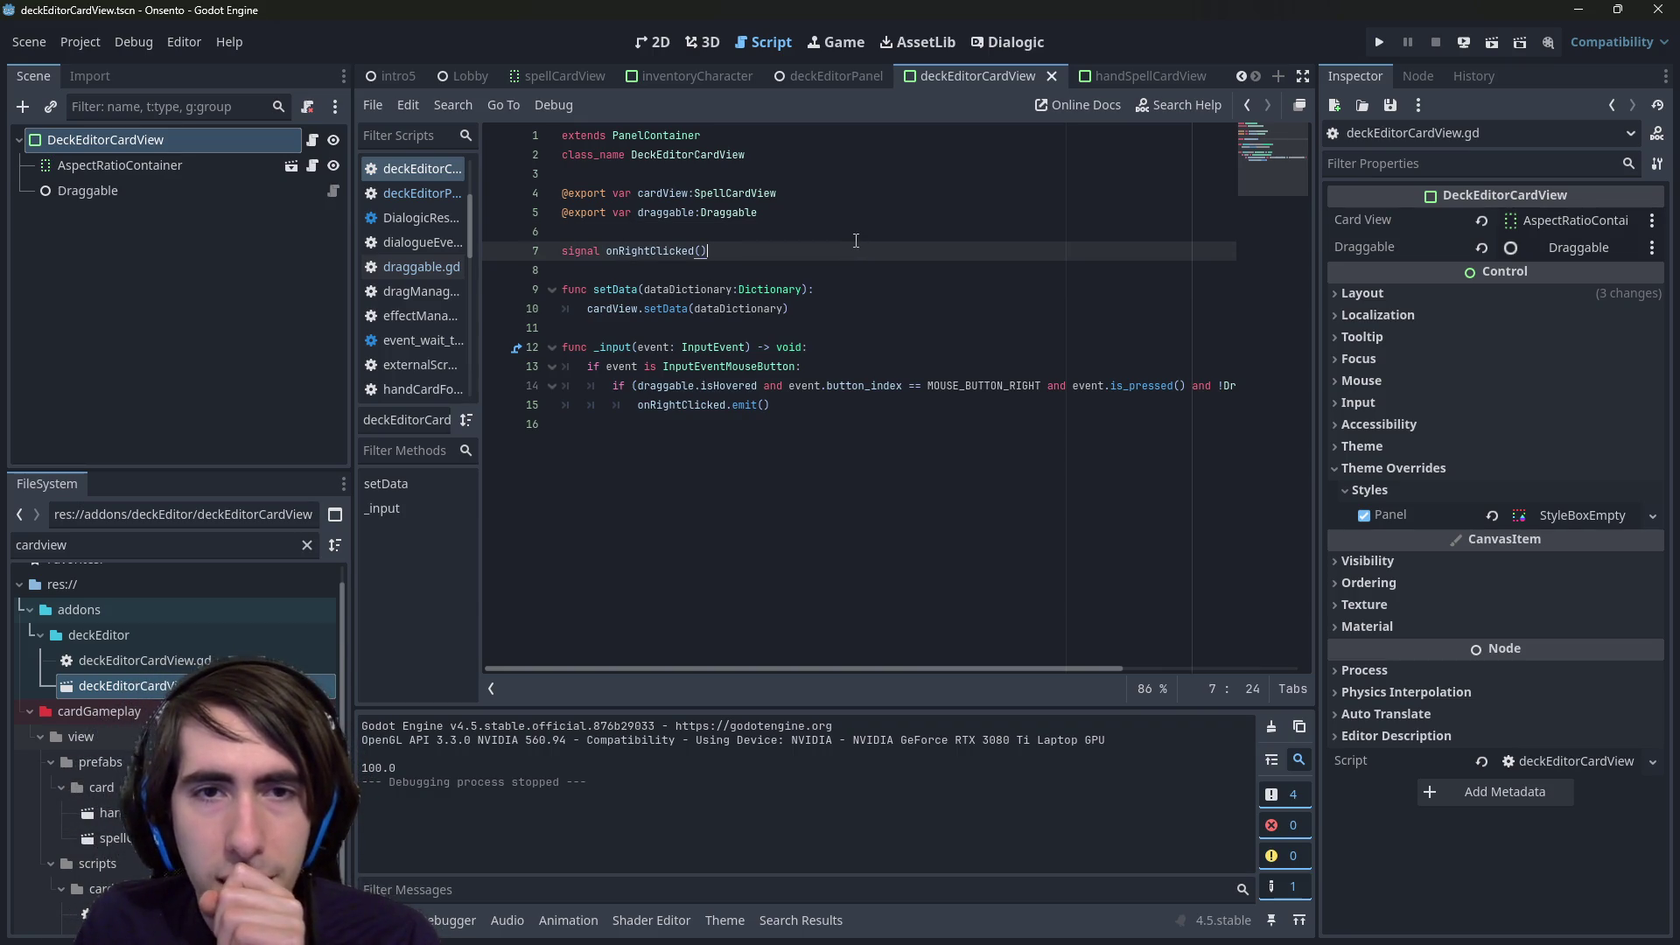
double_click(673, 251)
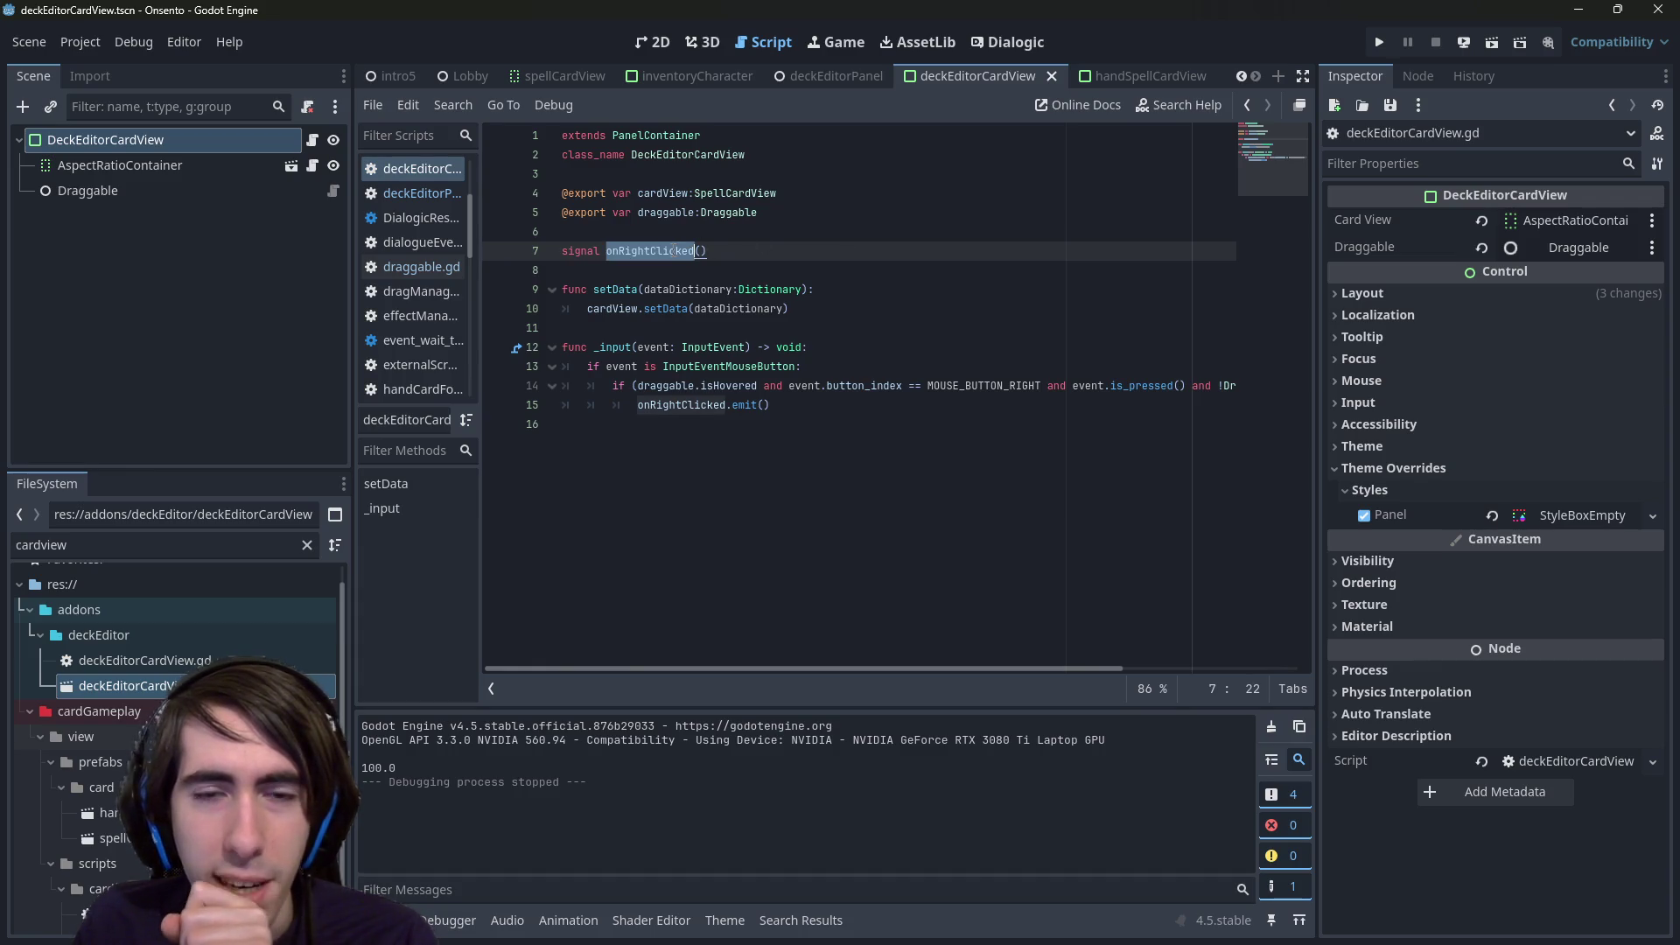
left_click(658, 44)
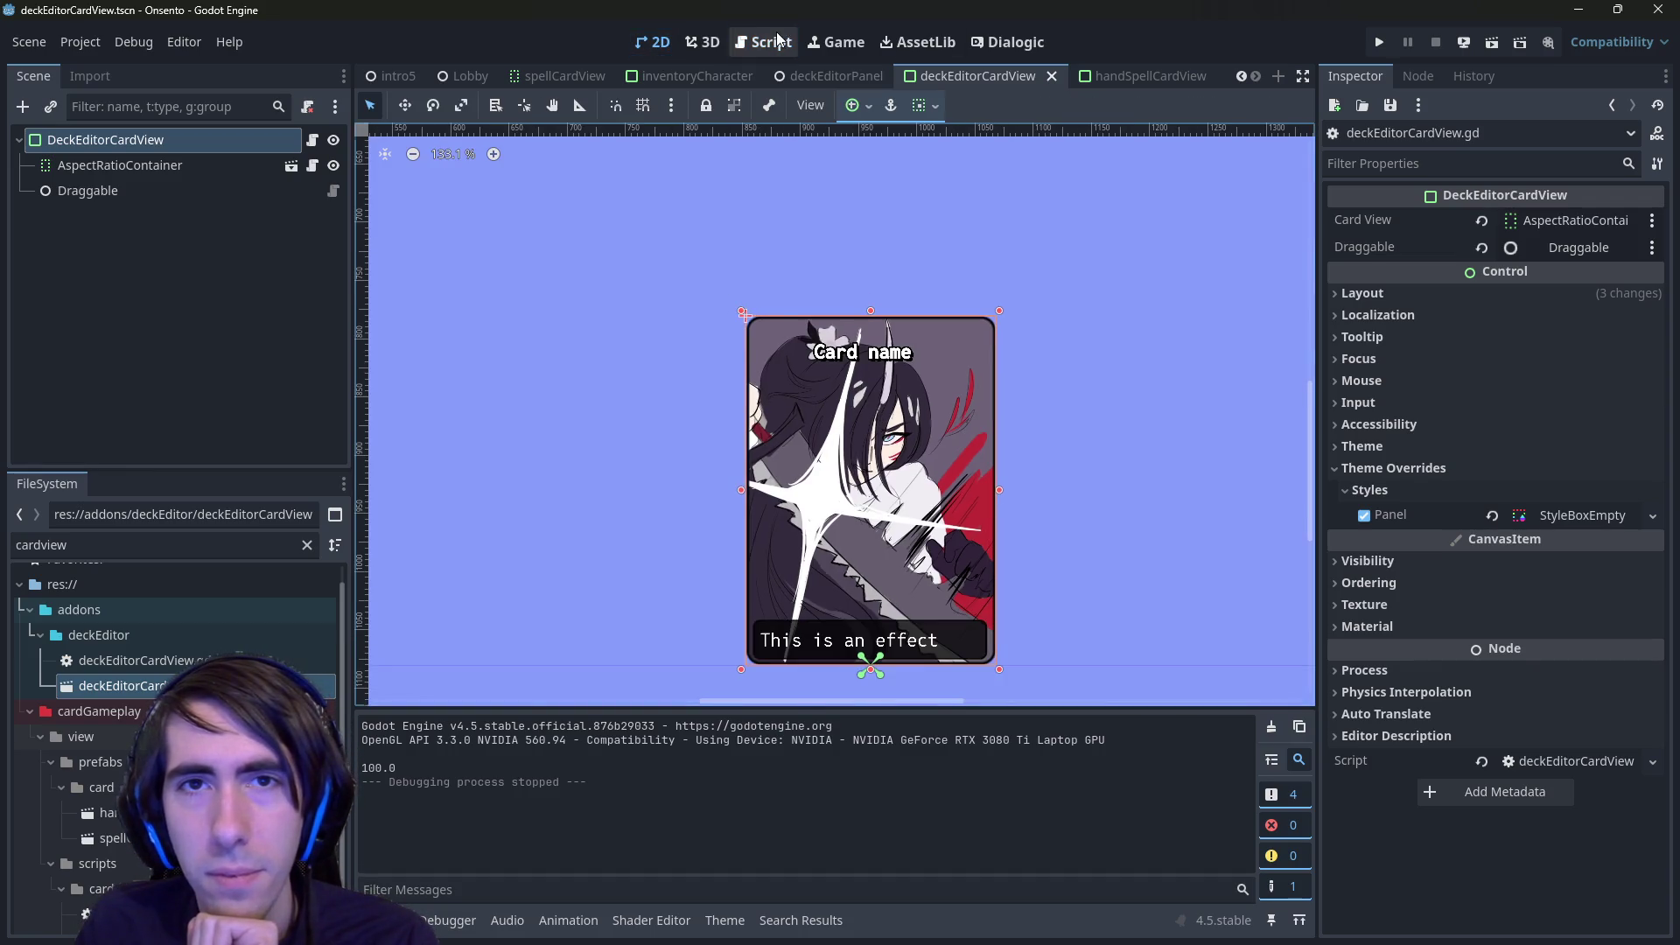
left_click(763, 42)
key("ctrl+d")
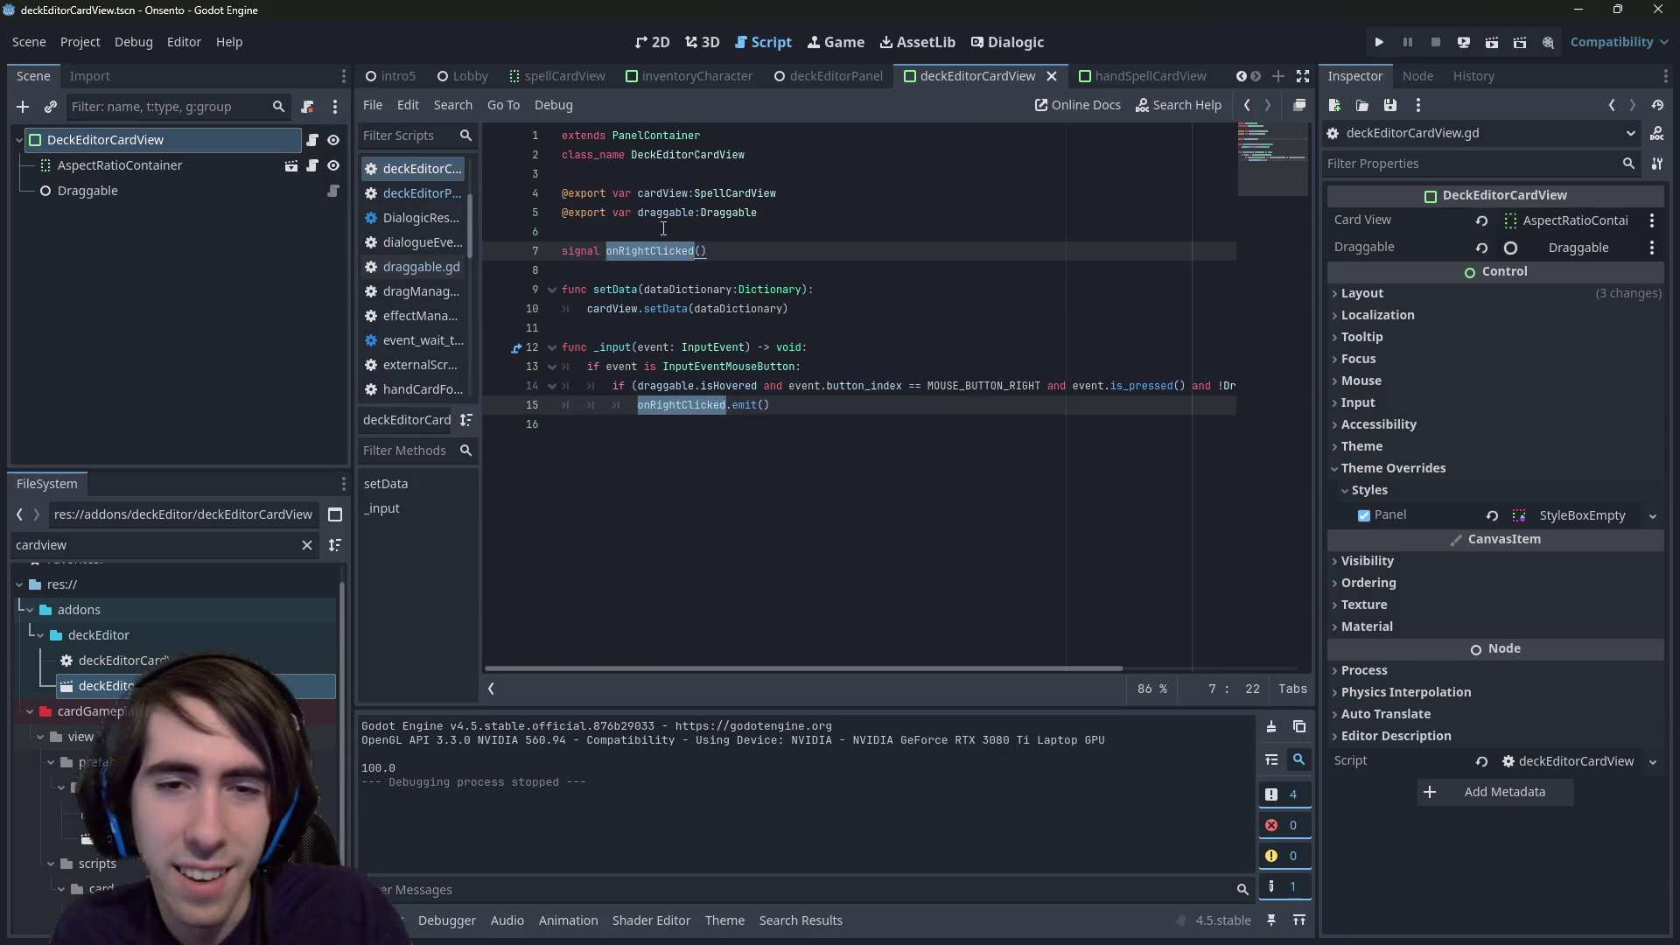
key("Right")
key("BackSpace")
key("BackSpace")
double_click(647, 251)
key("ctrl+c")
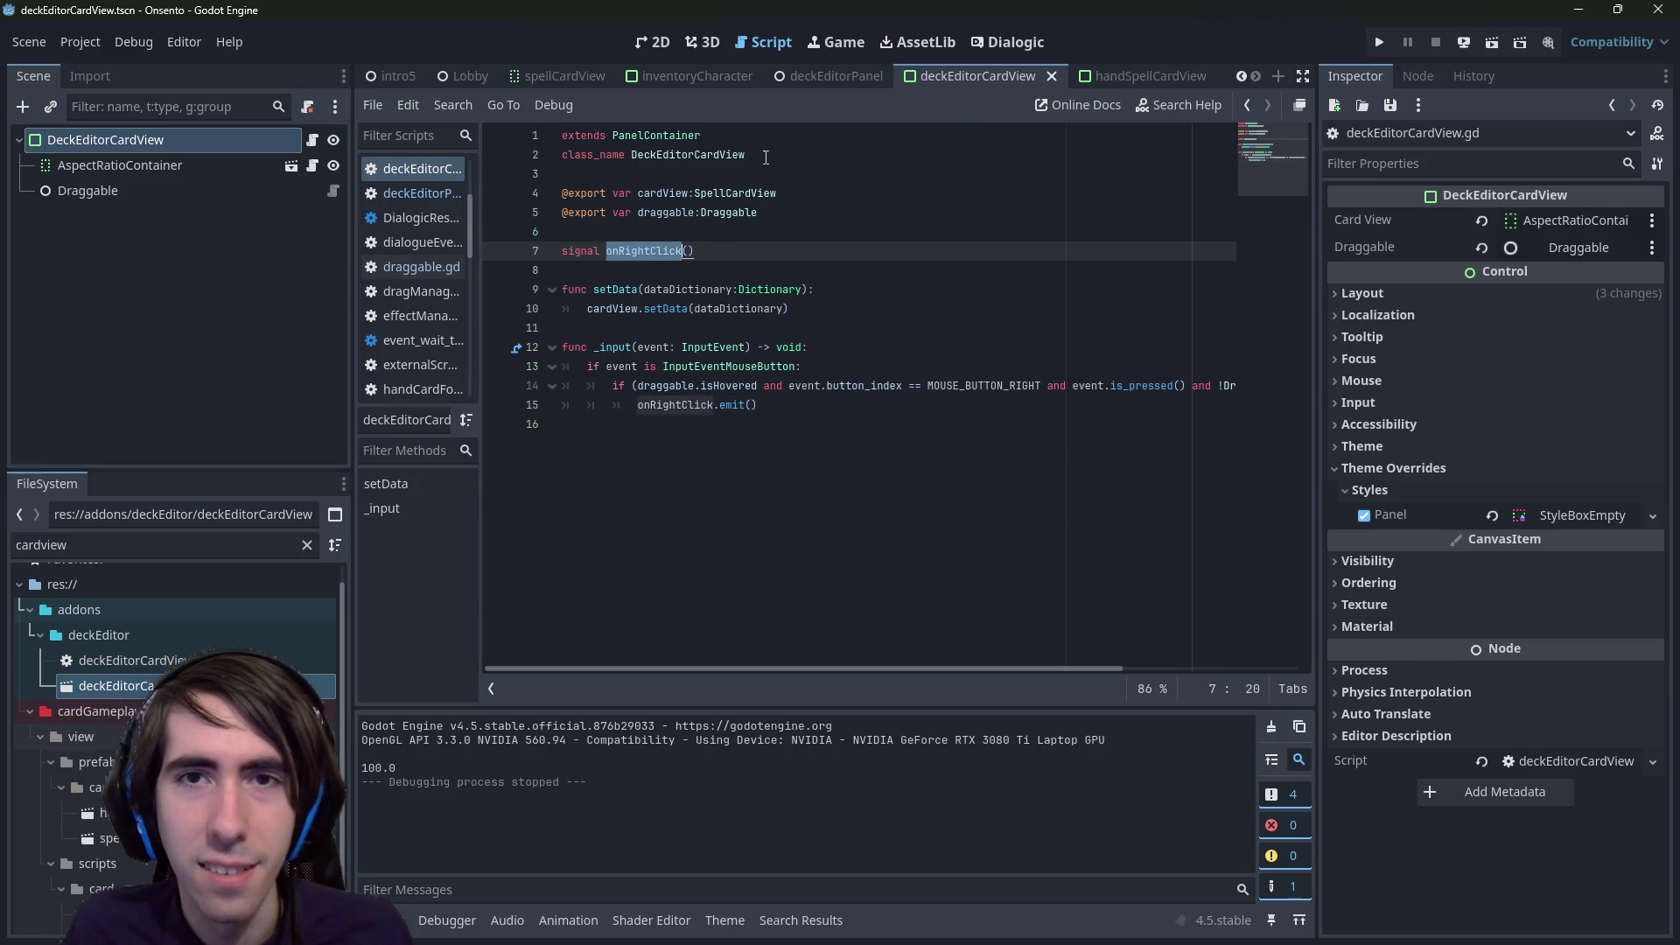
- Update the connect call in deckEditorPanel.gd to onRightClick and run the current scene
left_click(836, 77)
left_click(421, 193)
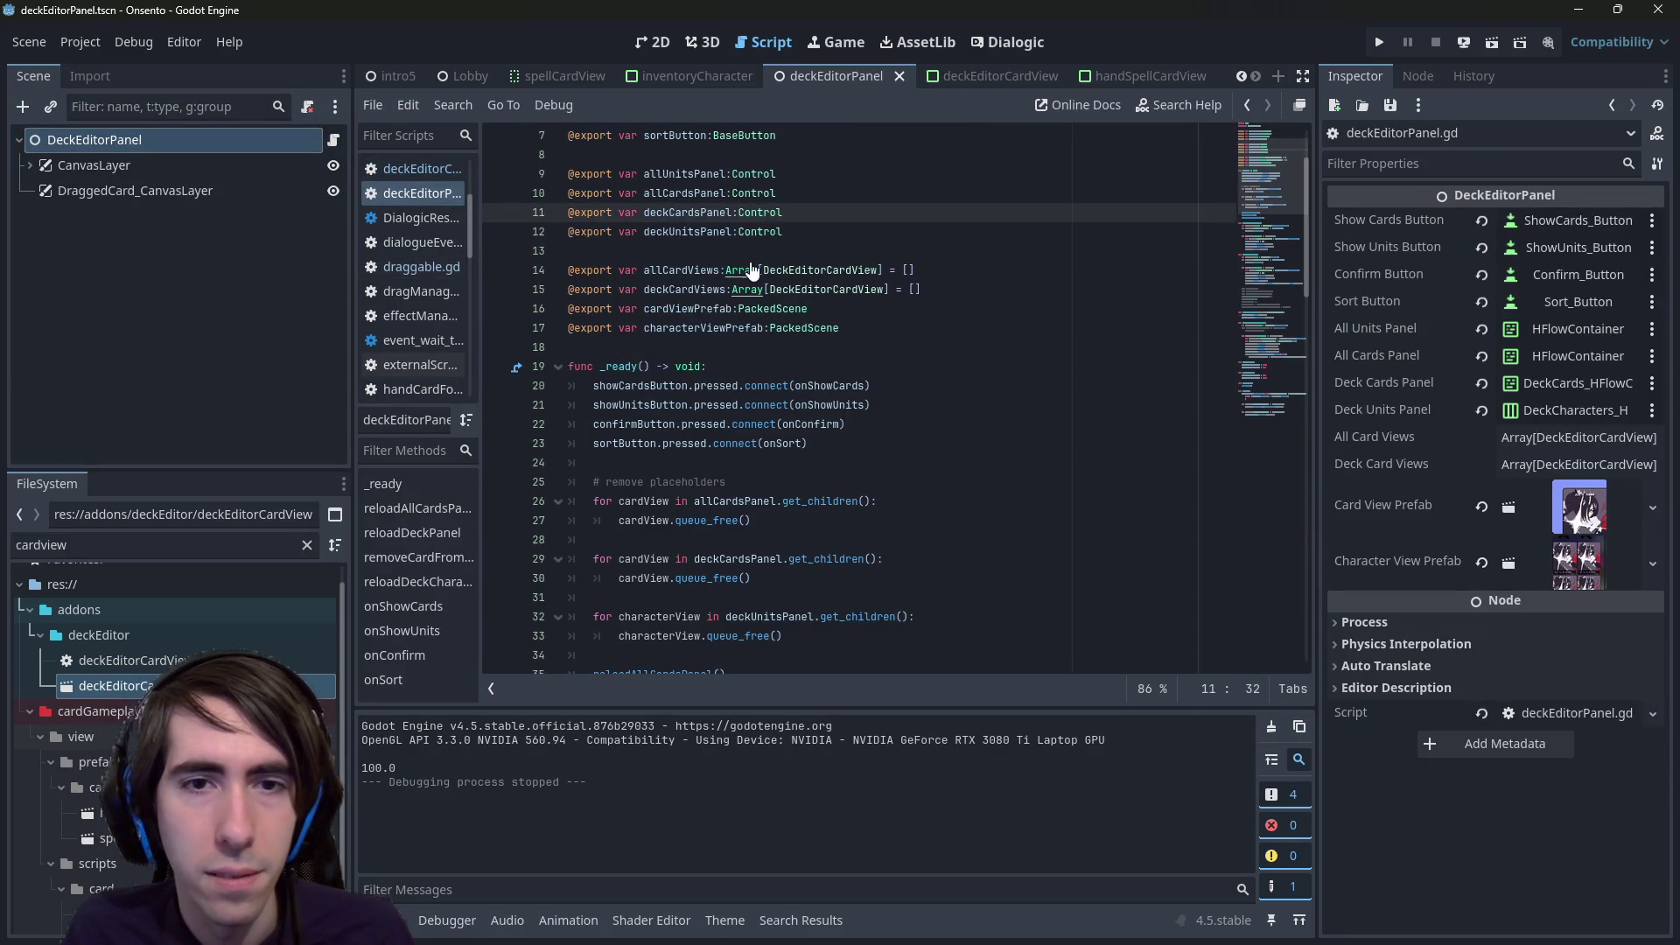
key("ctrl+f")
type("onRightClick")
double_click(707, 389)
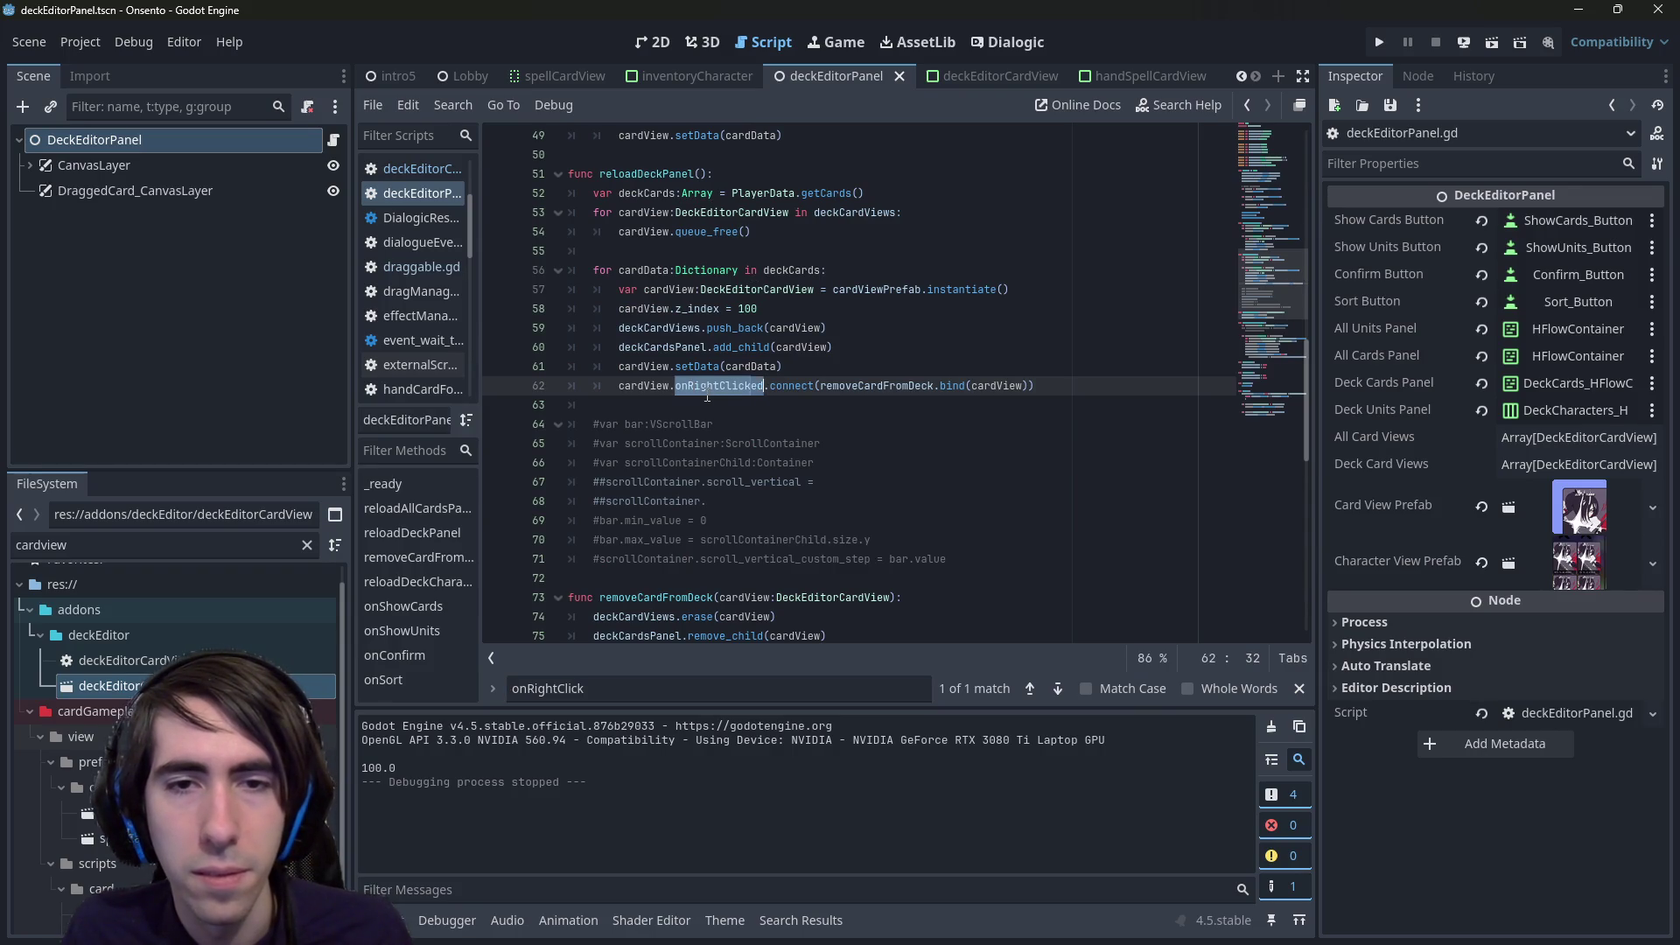
key("ctrl+v")
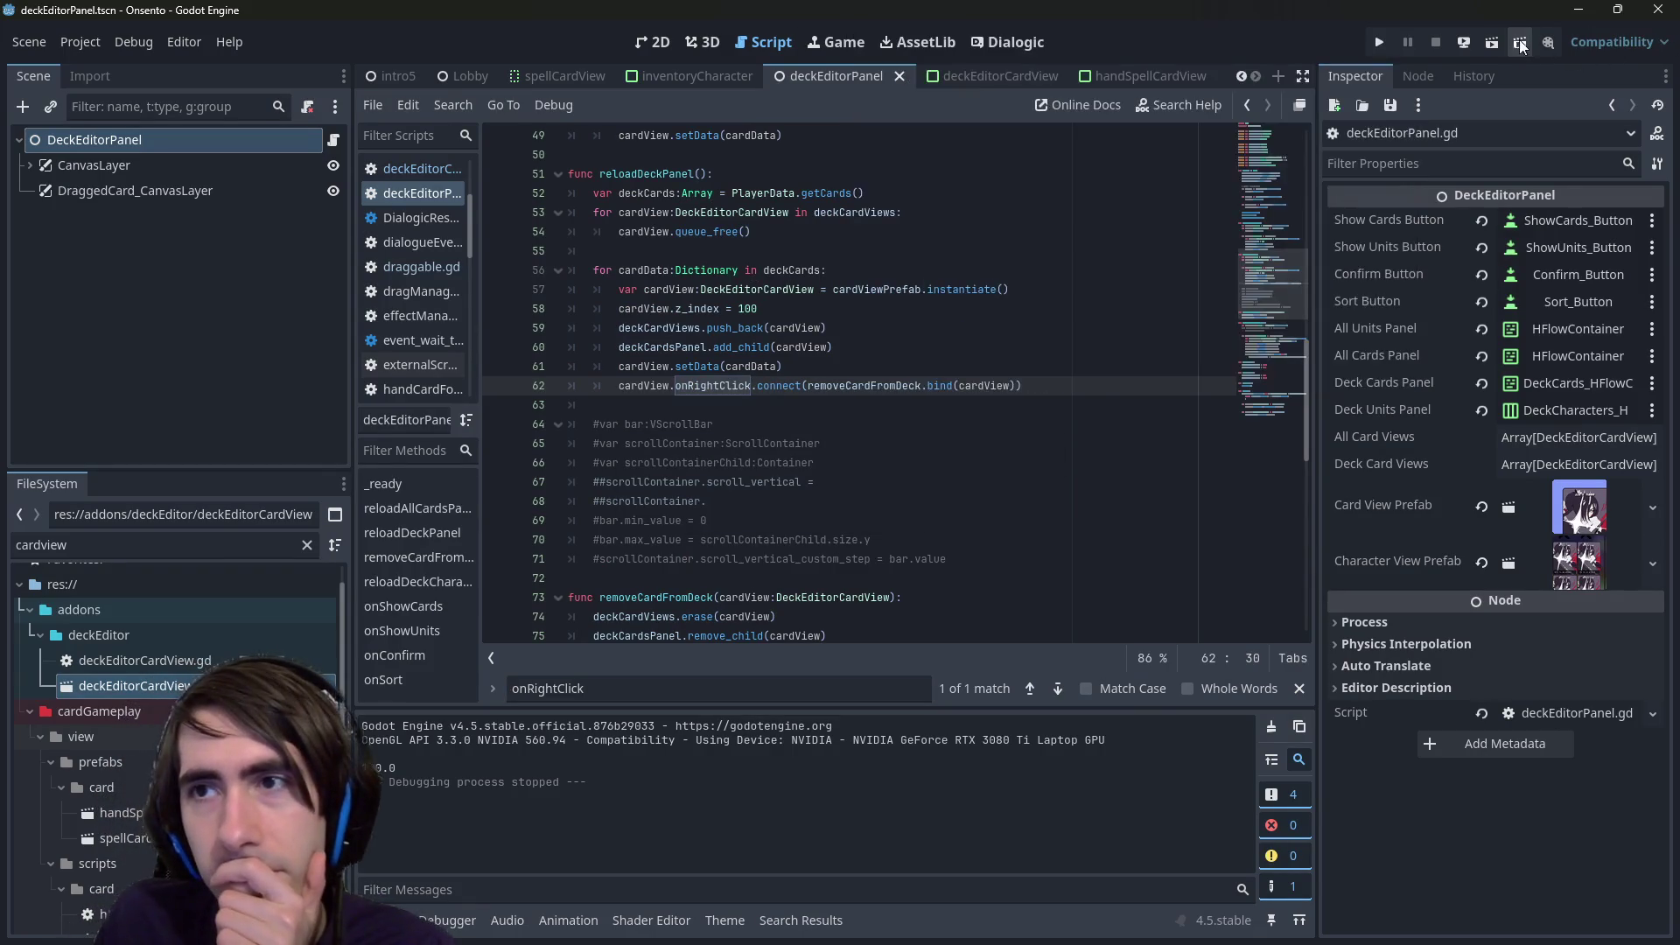
left_click(1520, 42)
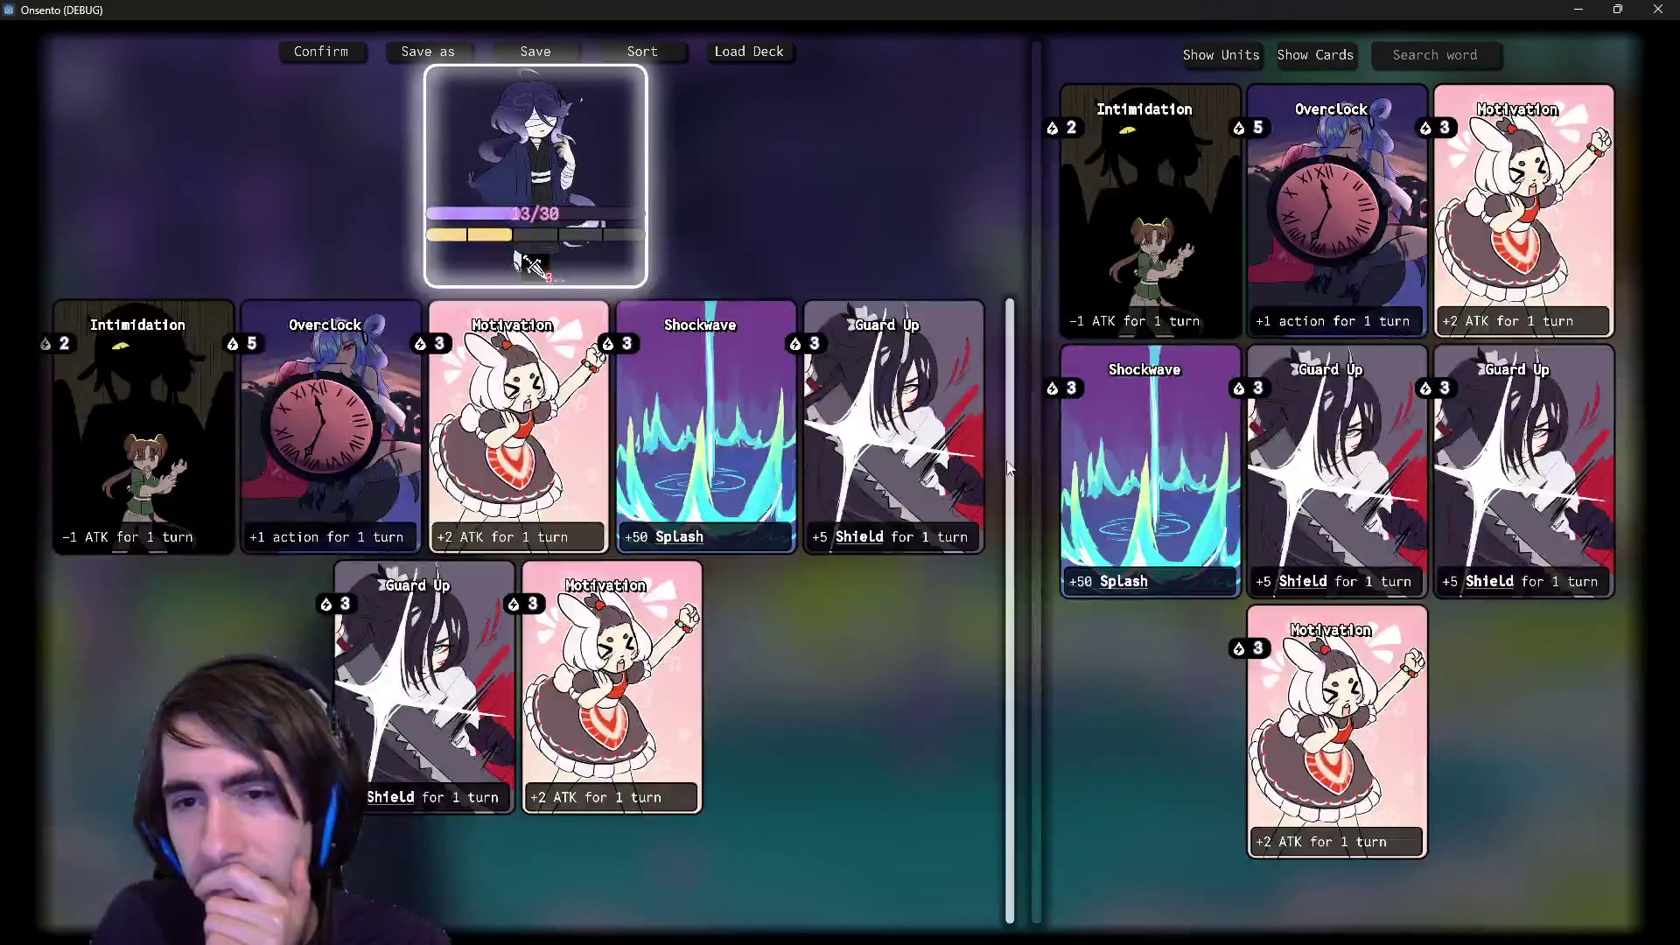
- Resize the deck and collection panels, view a card's cost badge tooltip, and close the game
mouse_move(1031, 450)
left_mouse_down()
mouse_move(1347, 435)
mouse_move(1121, 435)
mouse_move(675, 476)
mouse_move(1042, 461)
mouse_move(861, 465)
left_mouse_up()
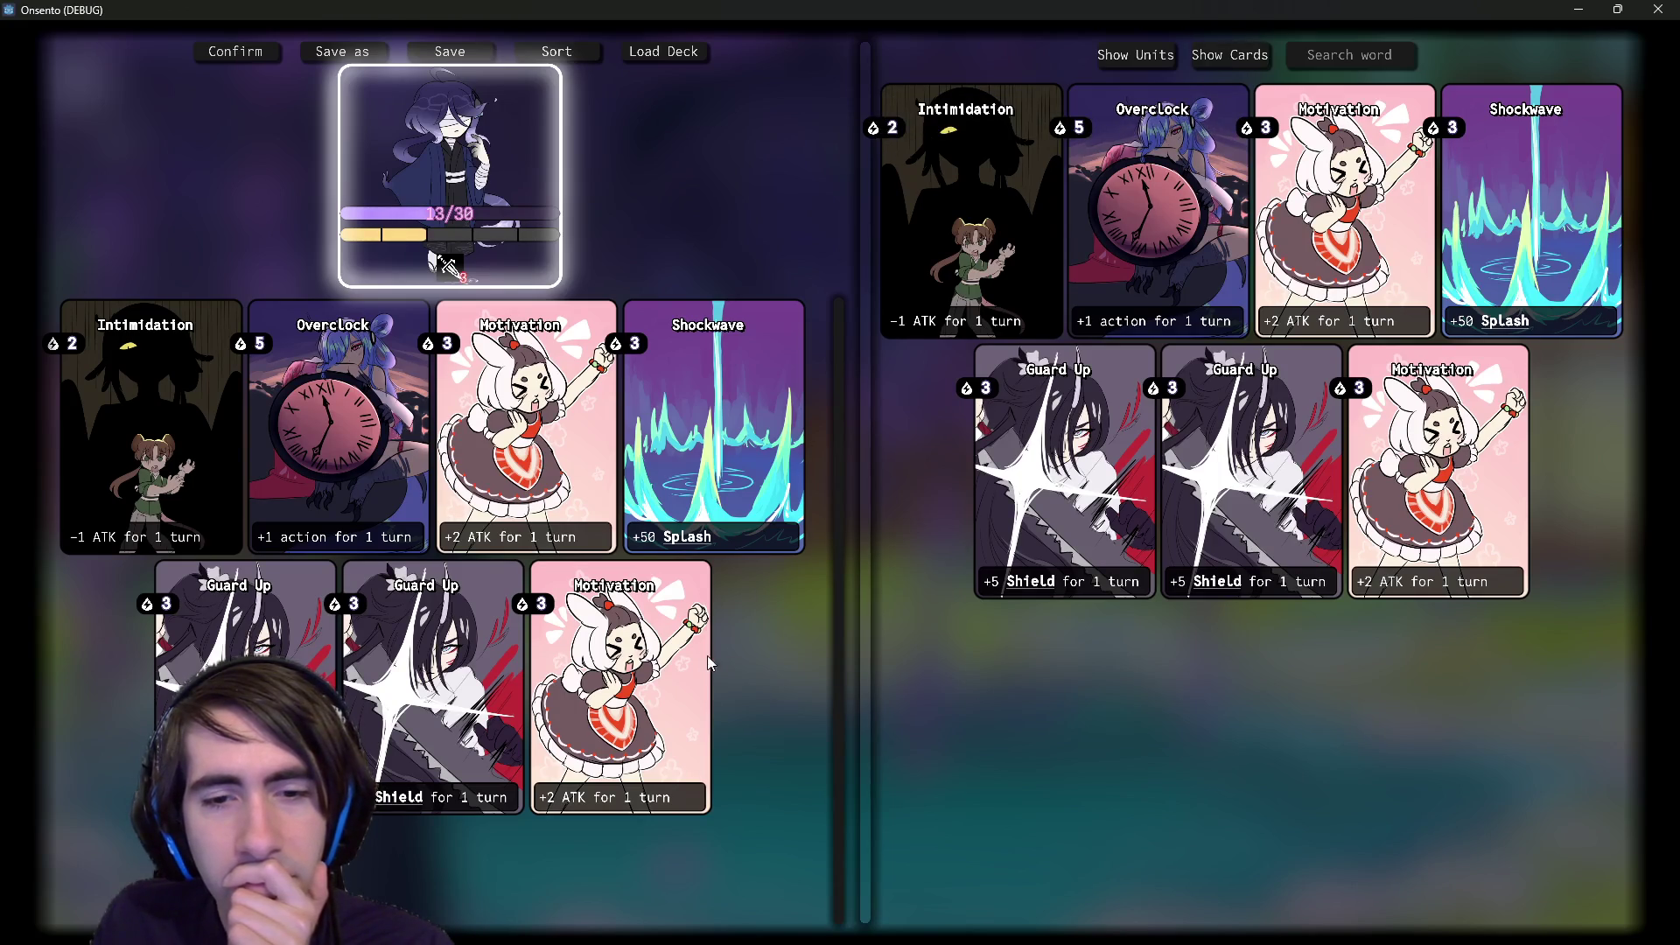
mouse_move(425, 348)
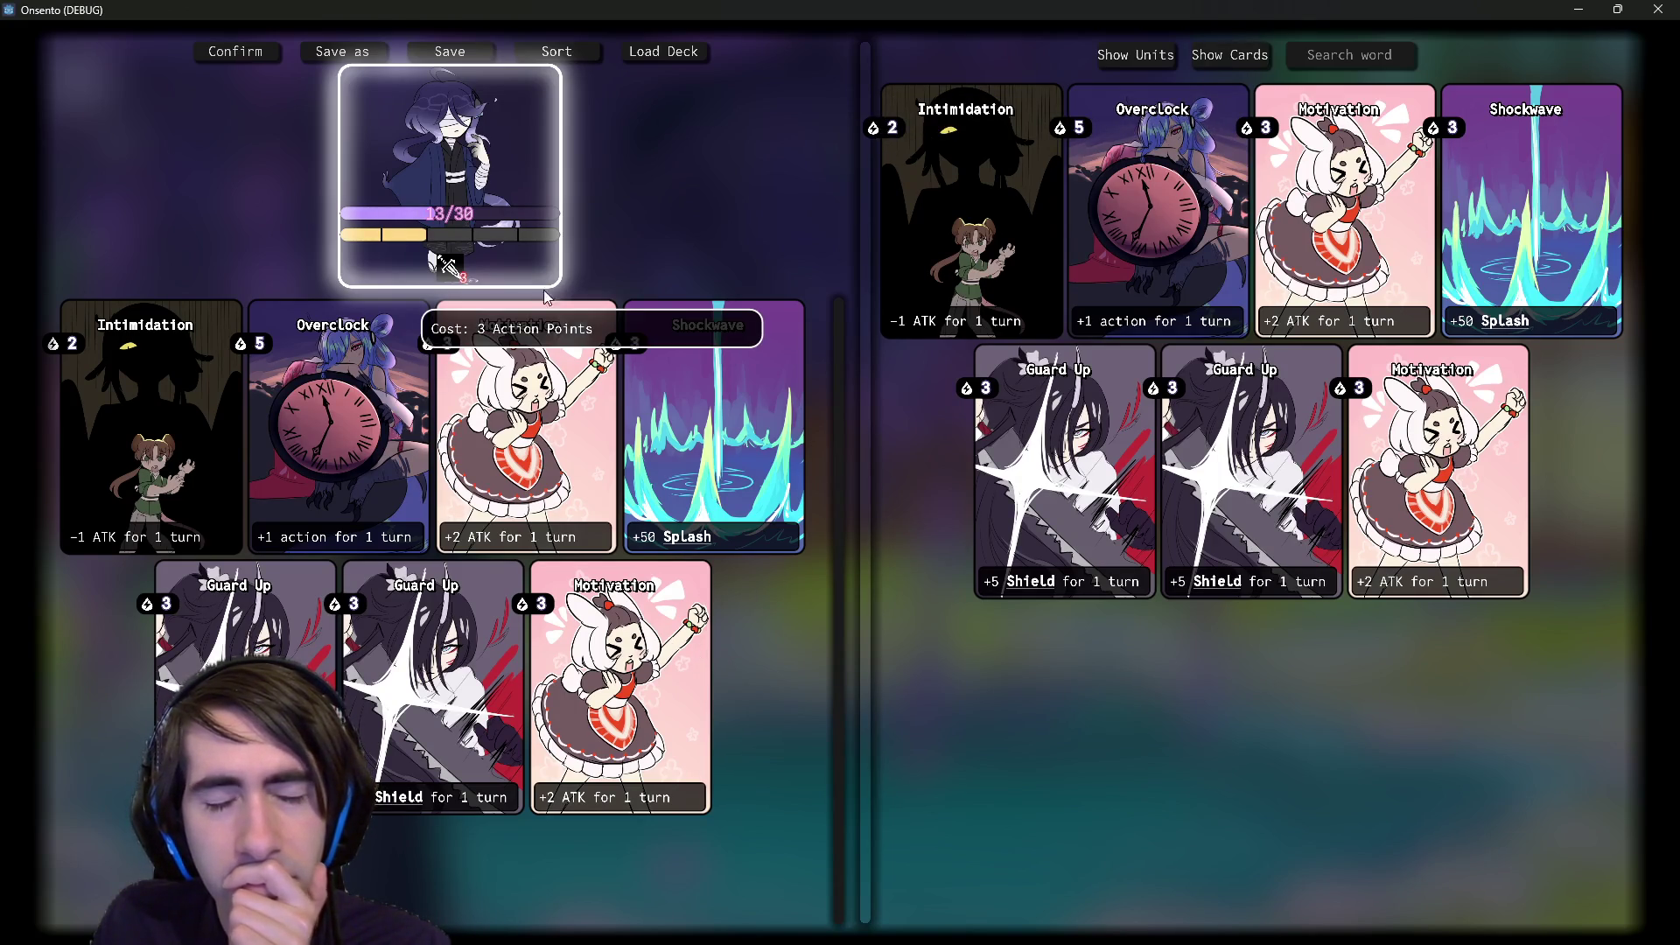
left_click(1659, 8)
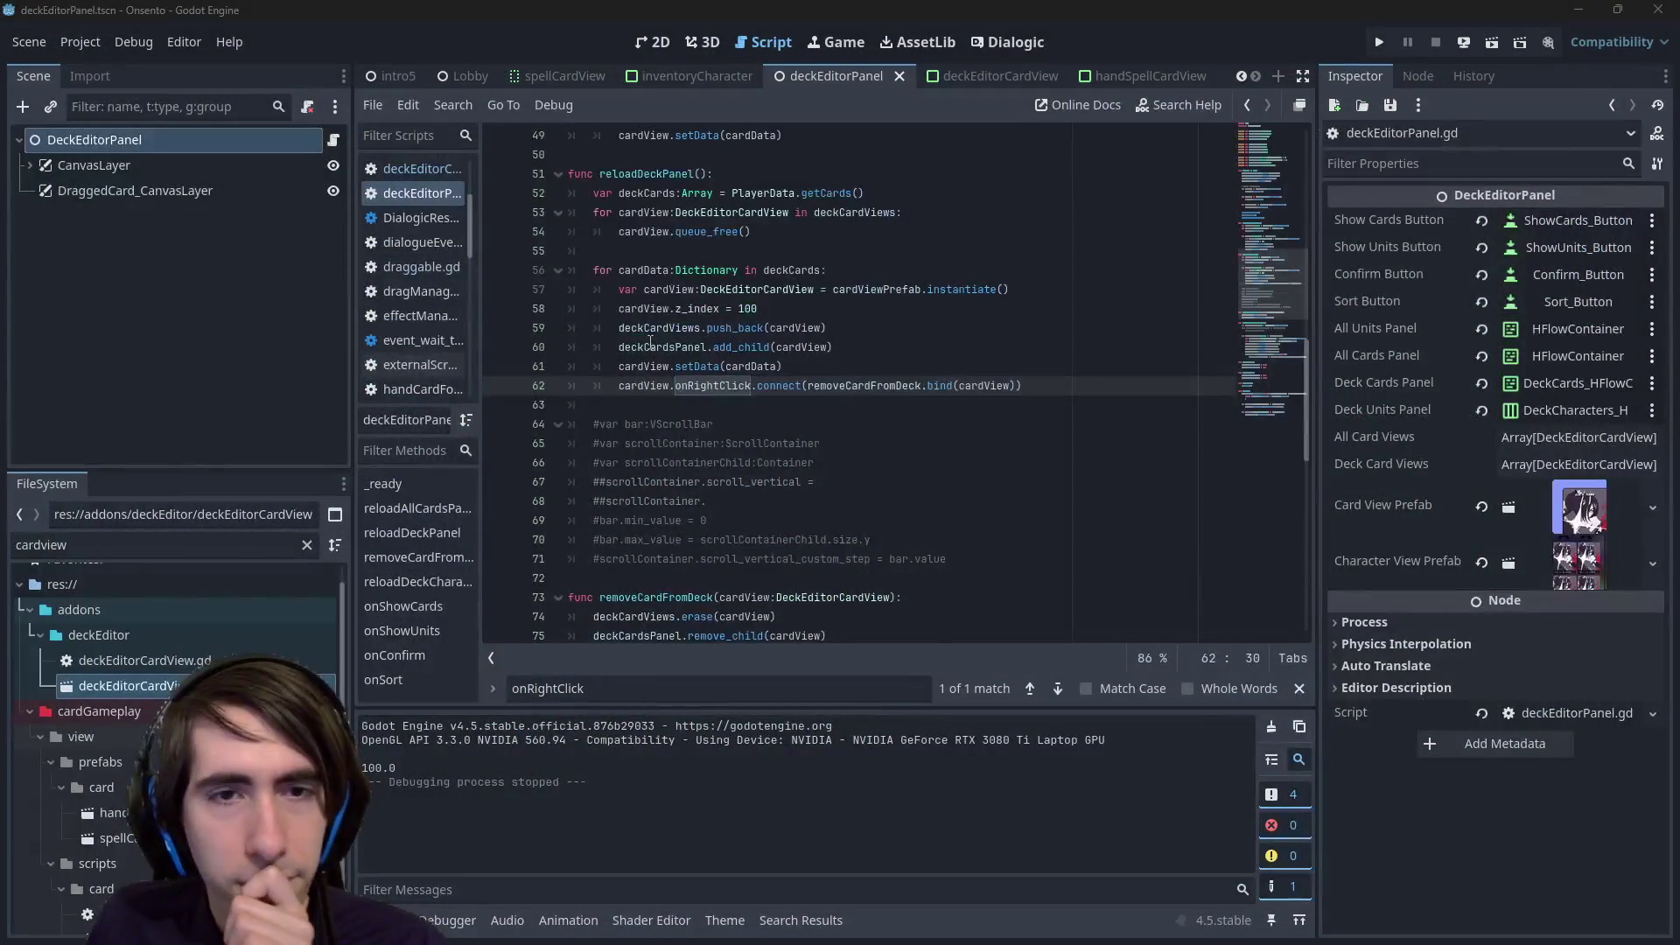
- Open the deckEditorCardView script and add a new line at its end
scroll(607, 262, "up", 2)
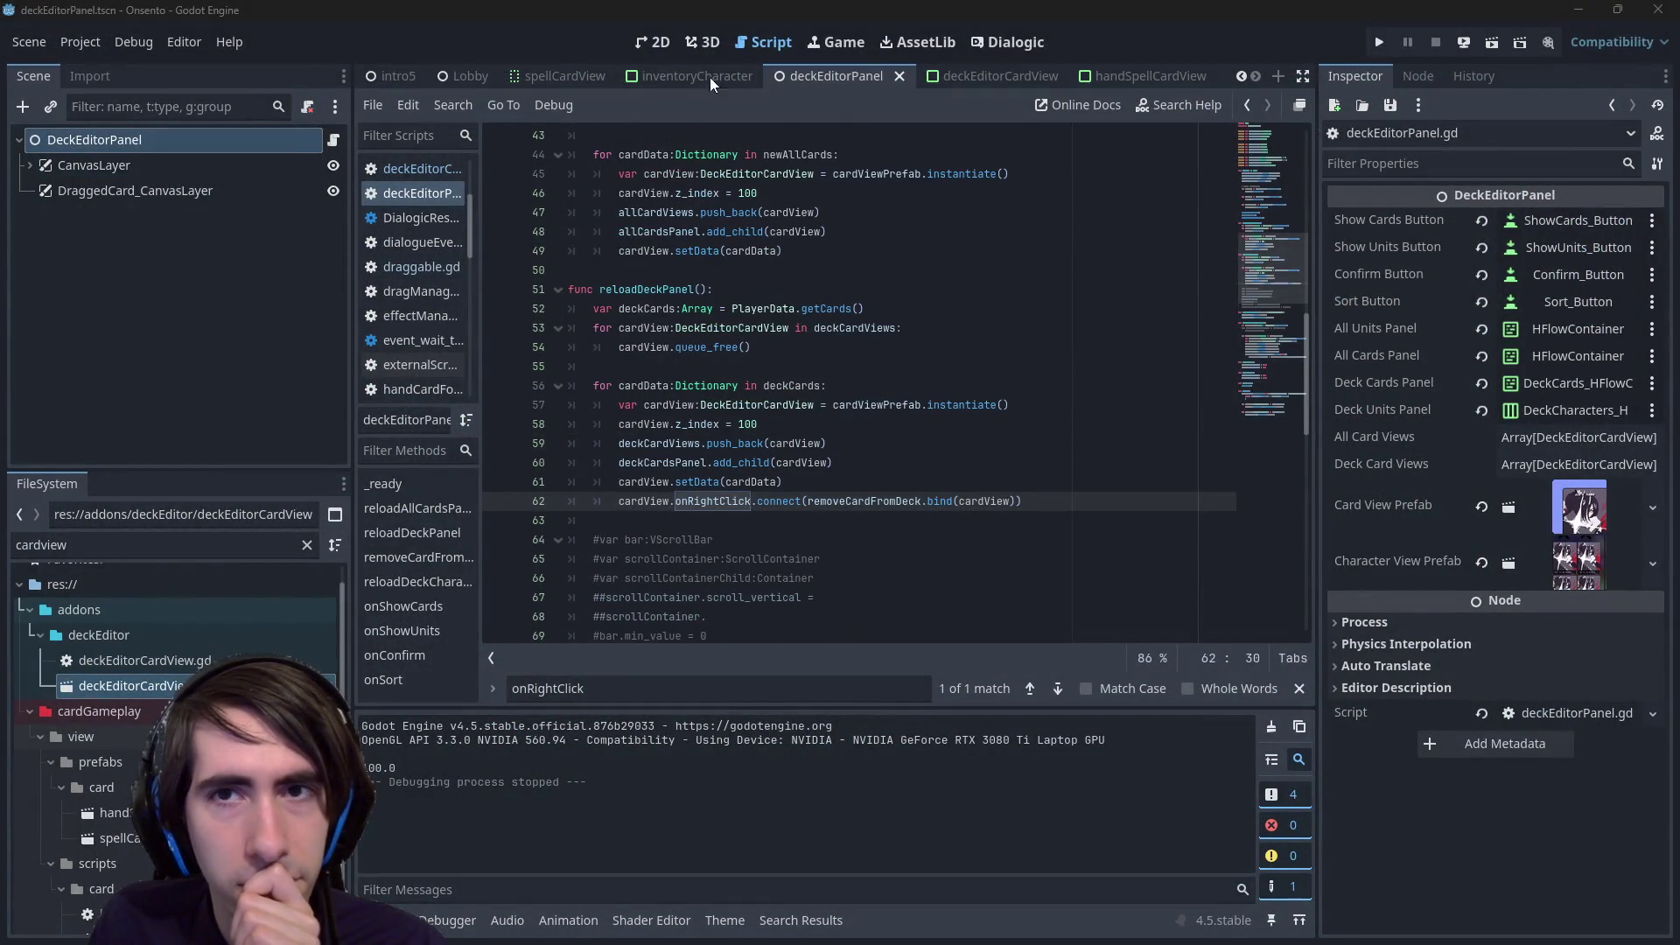
left_click(945, 77)
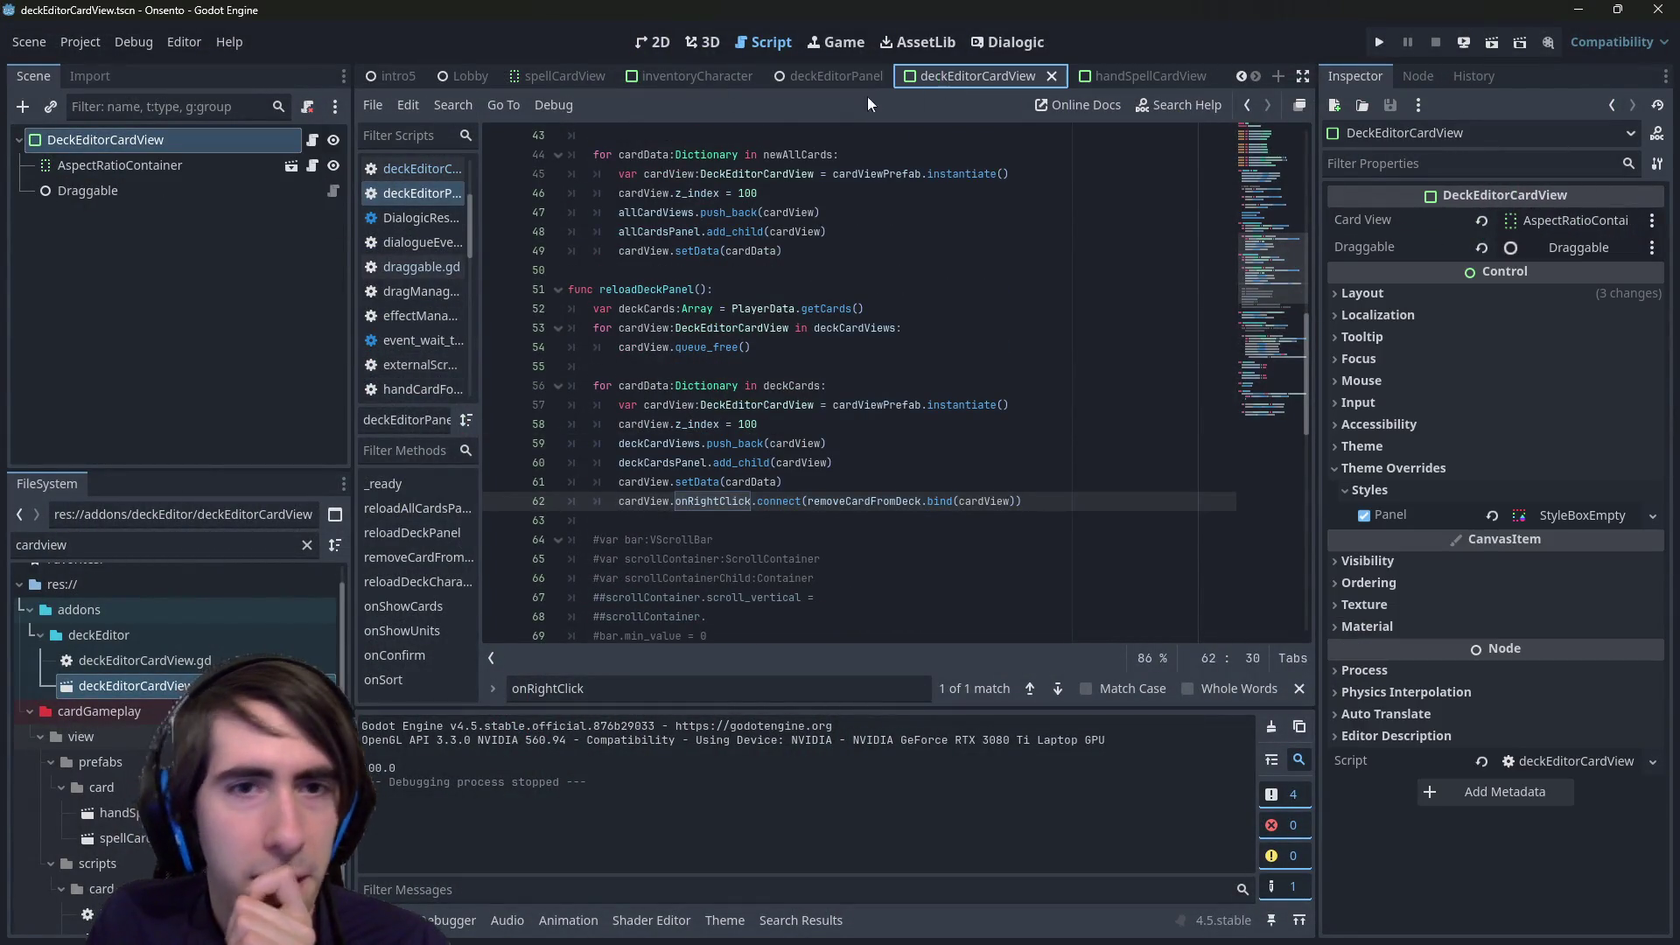
left_click(312, 140)
left_click(792, 448)
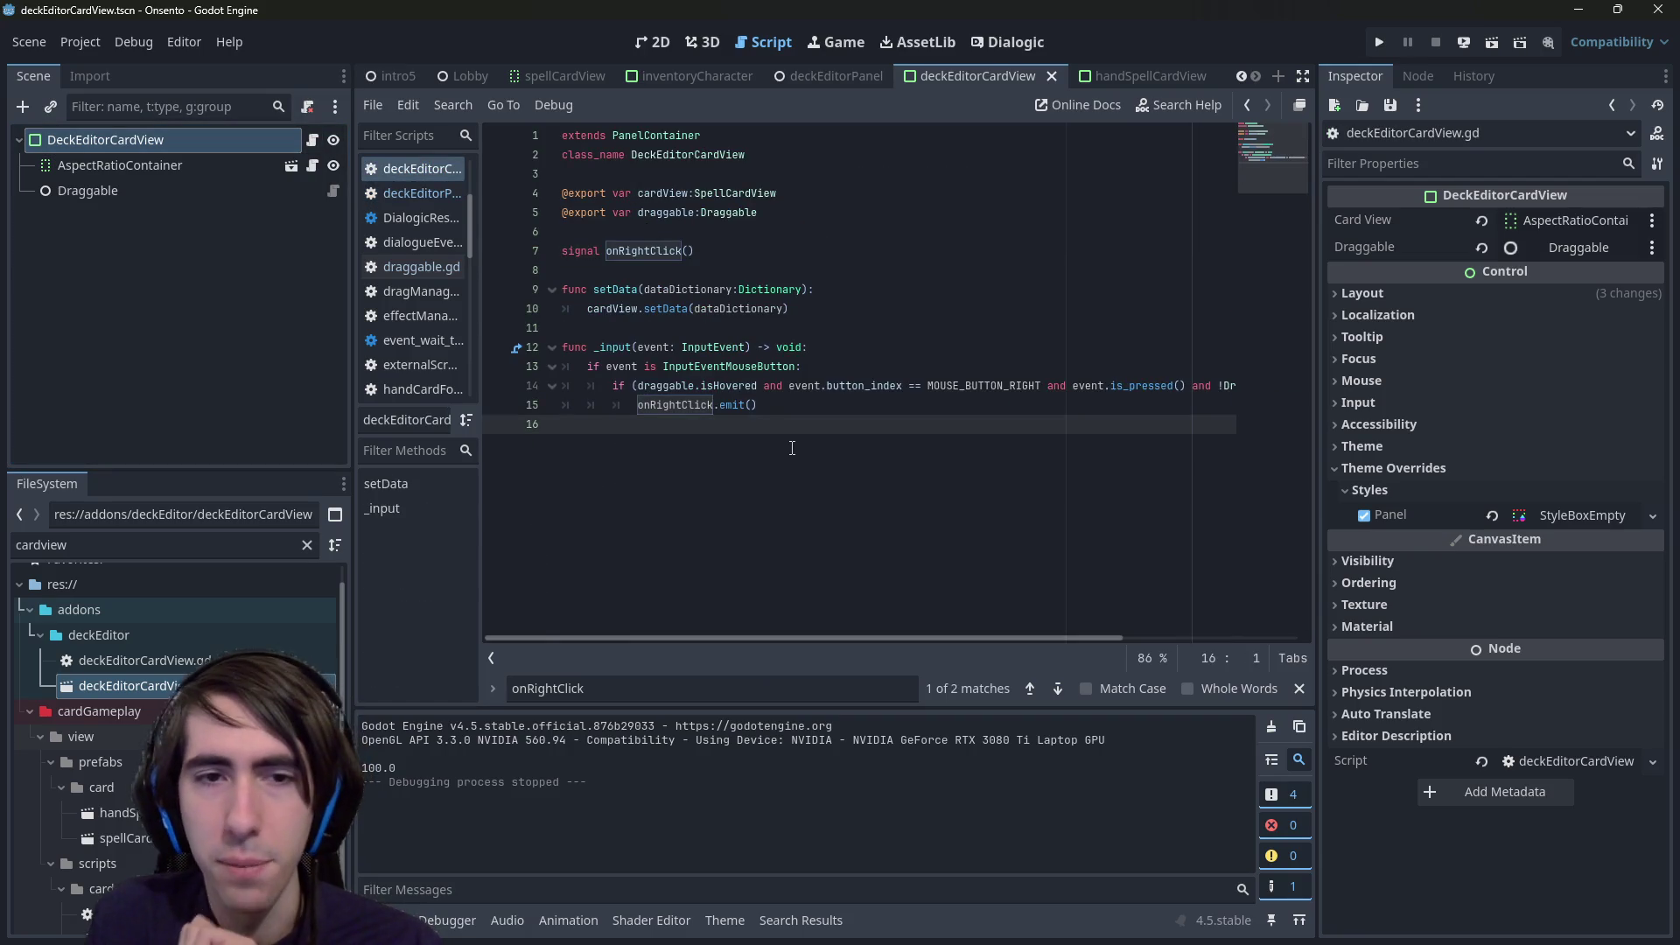
key("Return")
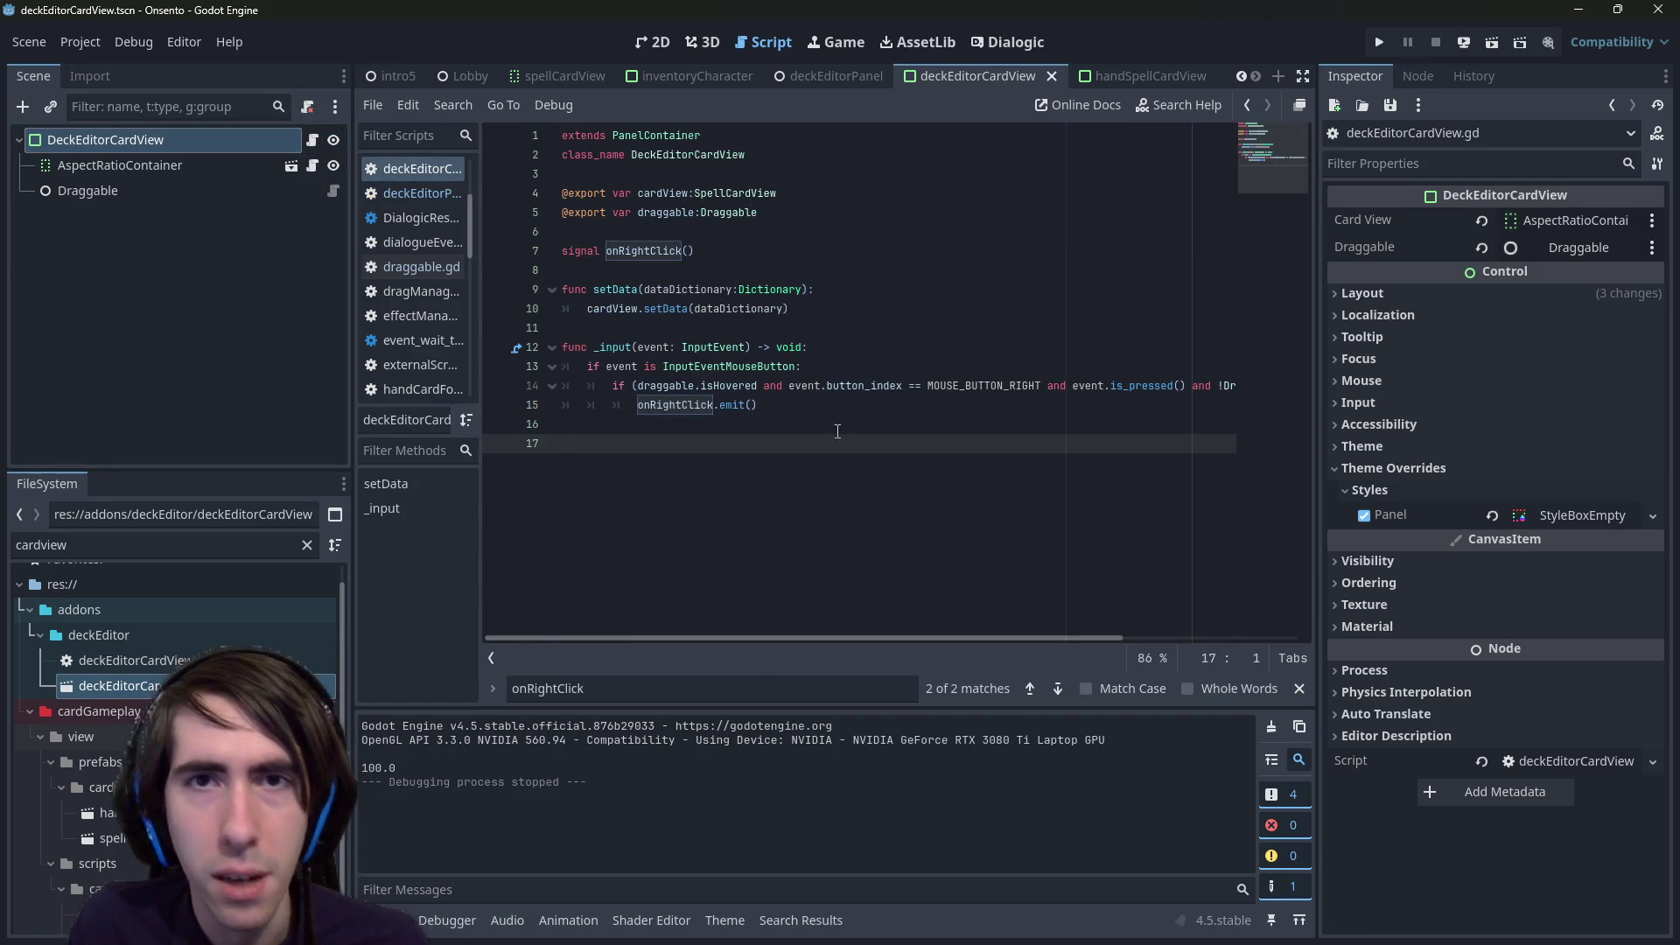
left_click(863, 80)
left_click(926, 82)
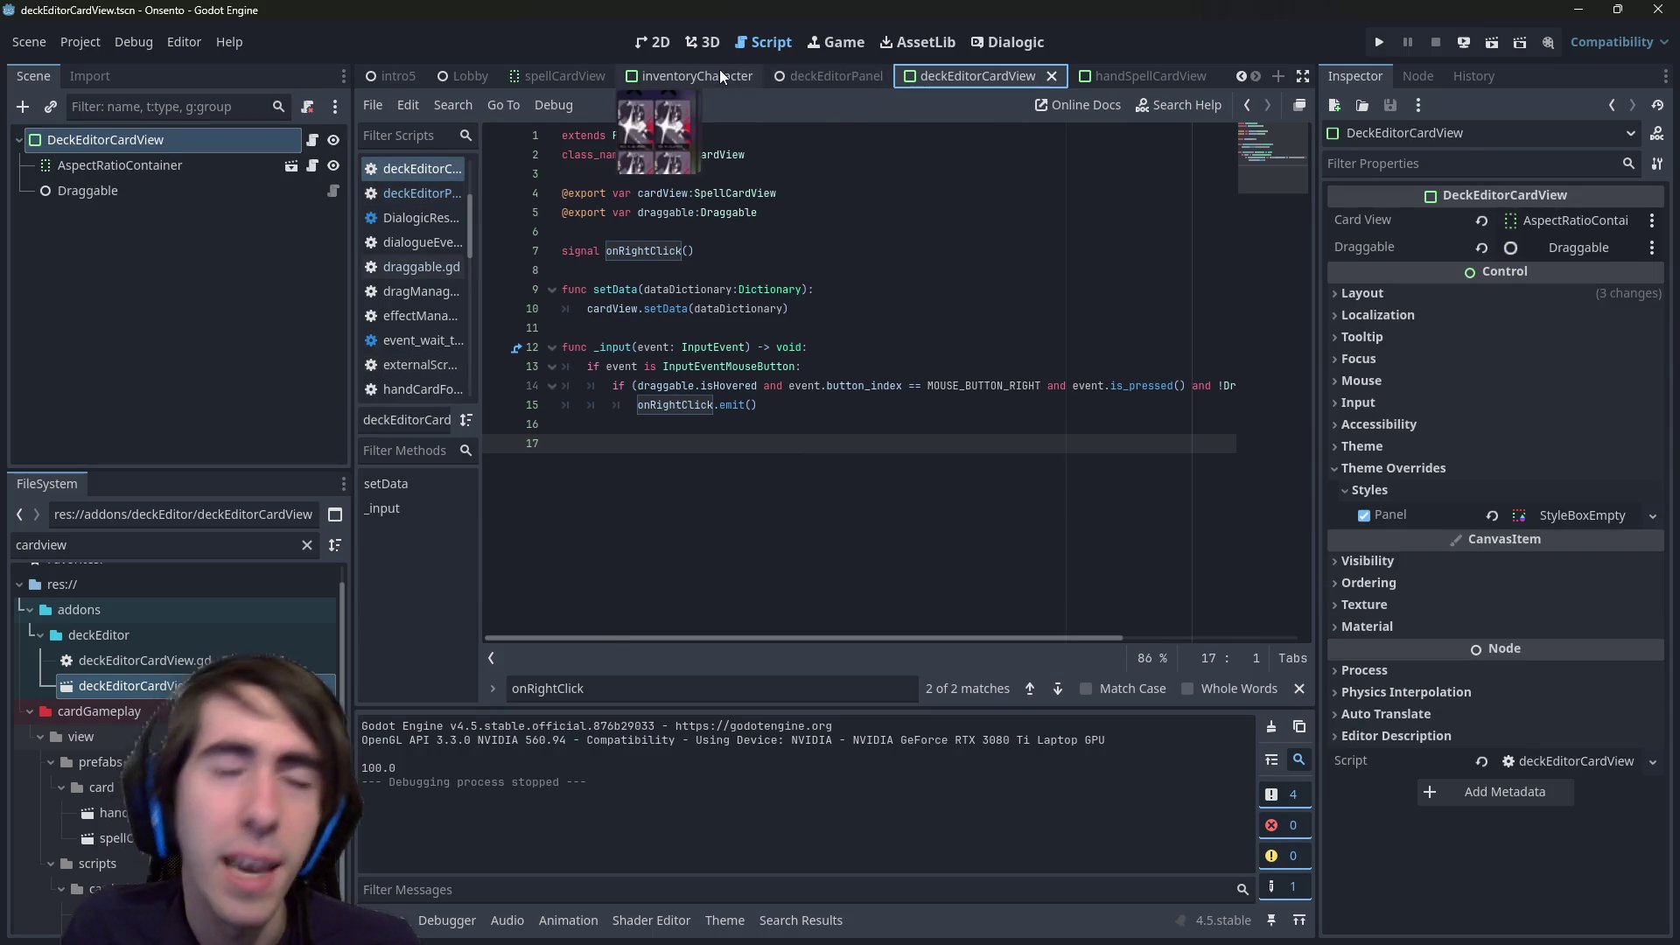
- Add a func _ready() function to the card view script
type("func ")
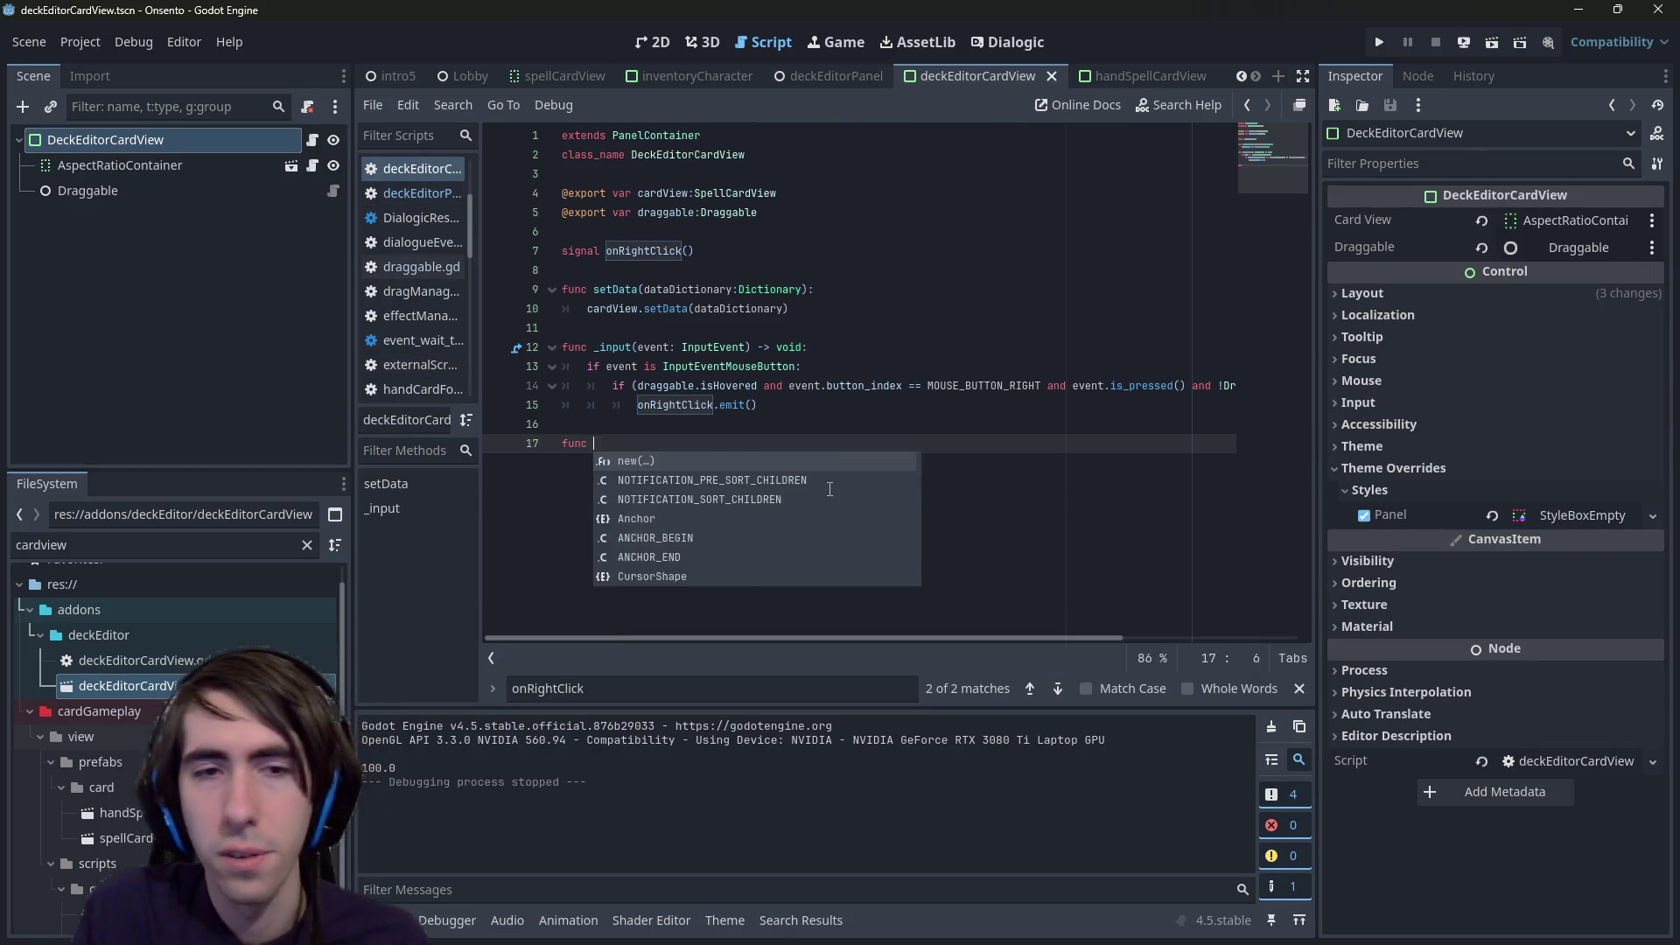
type("_")
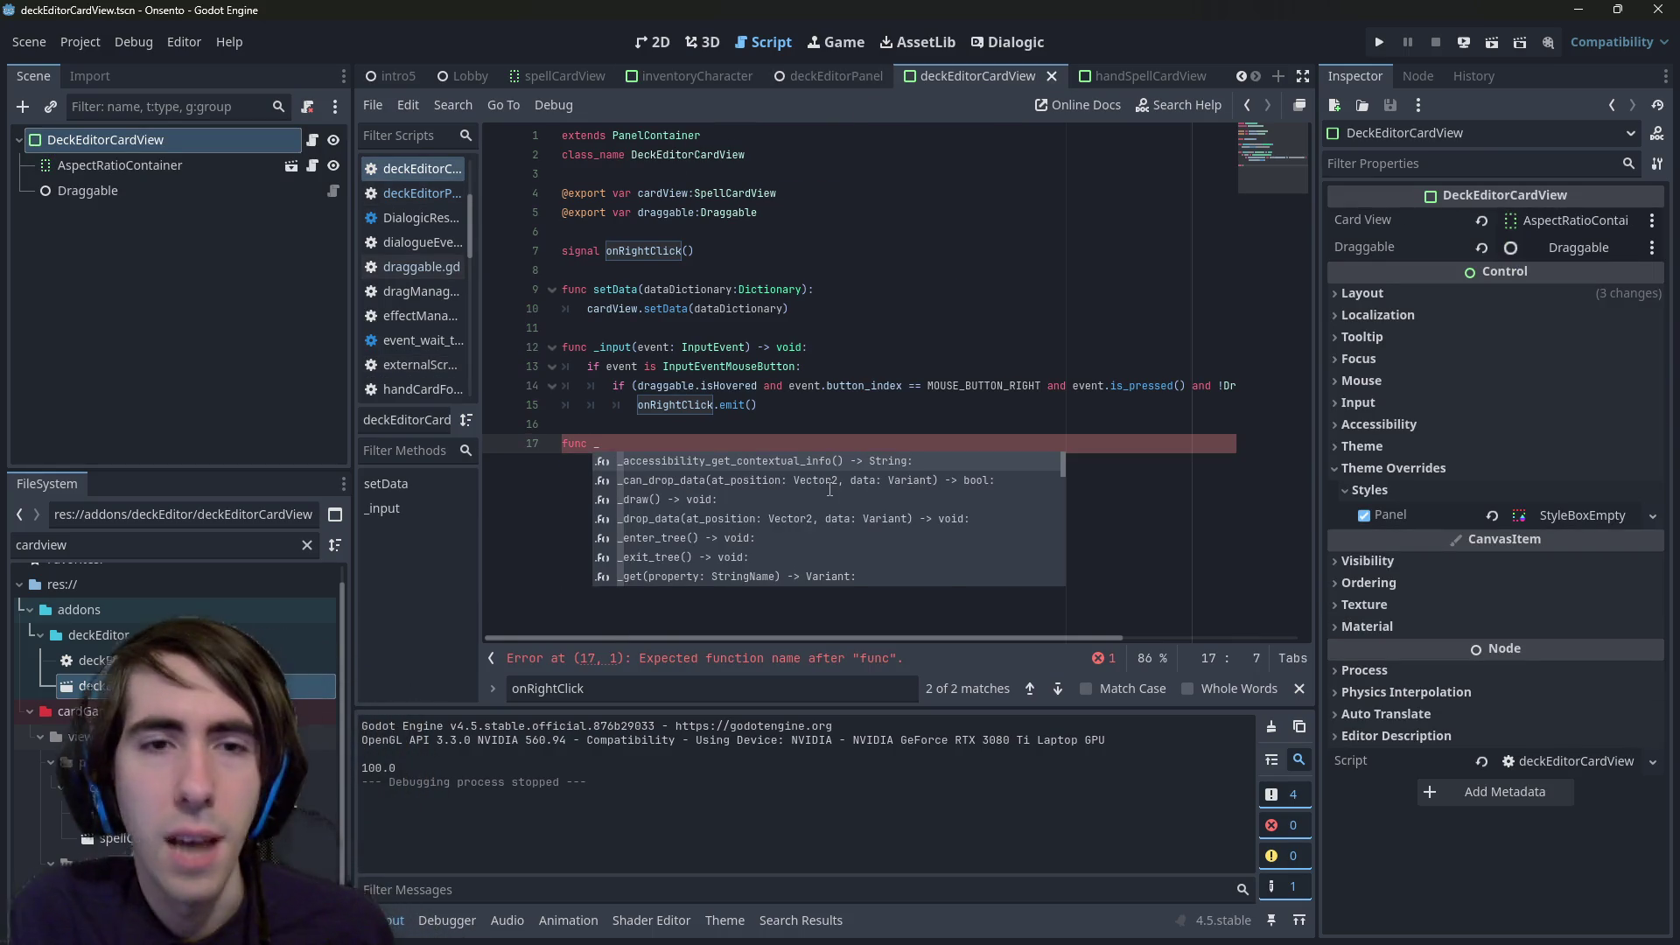
type("read")
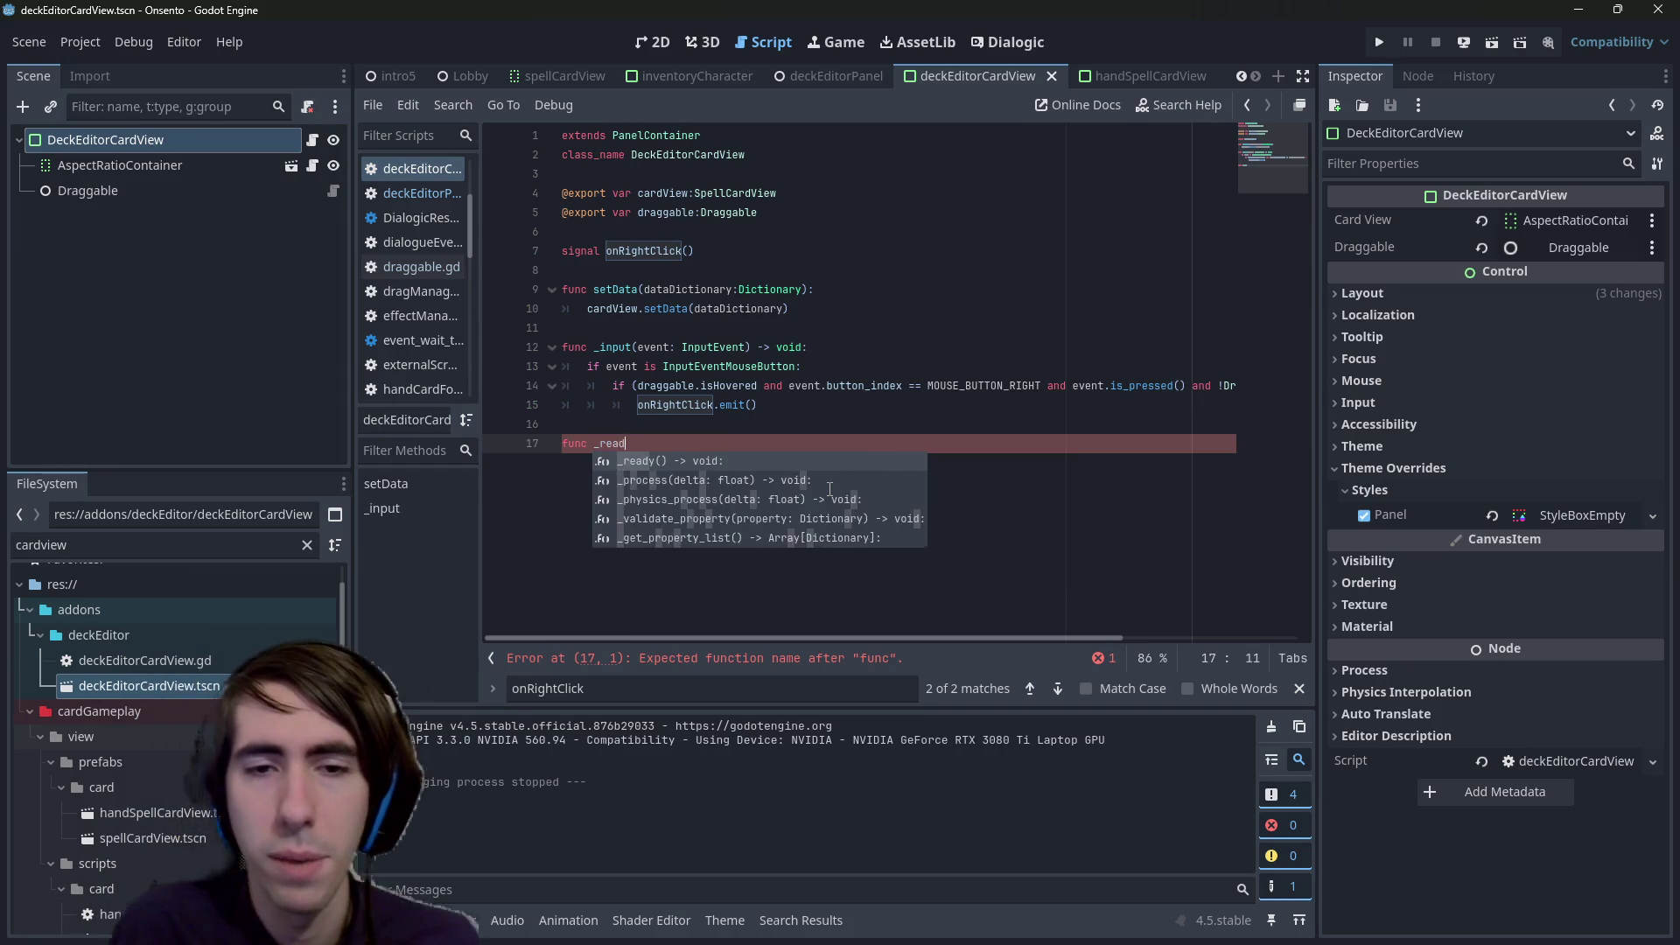
key("Return")
key("Return")
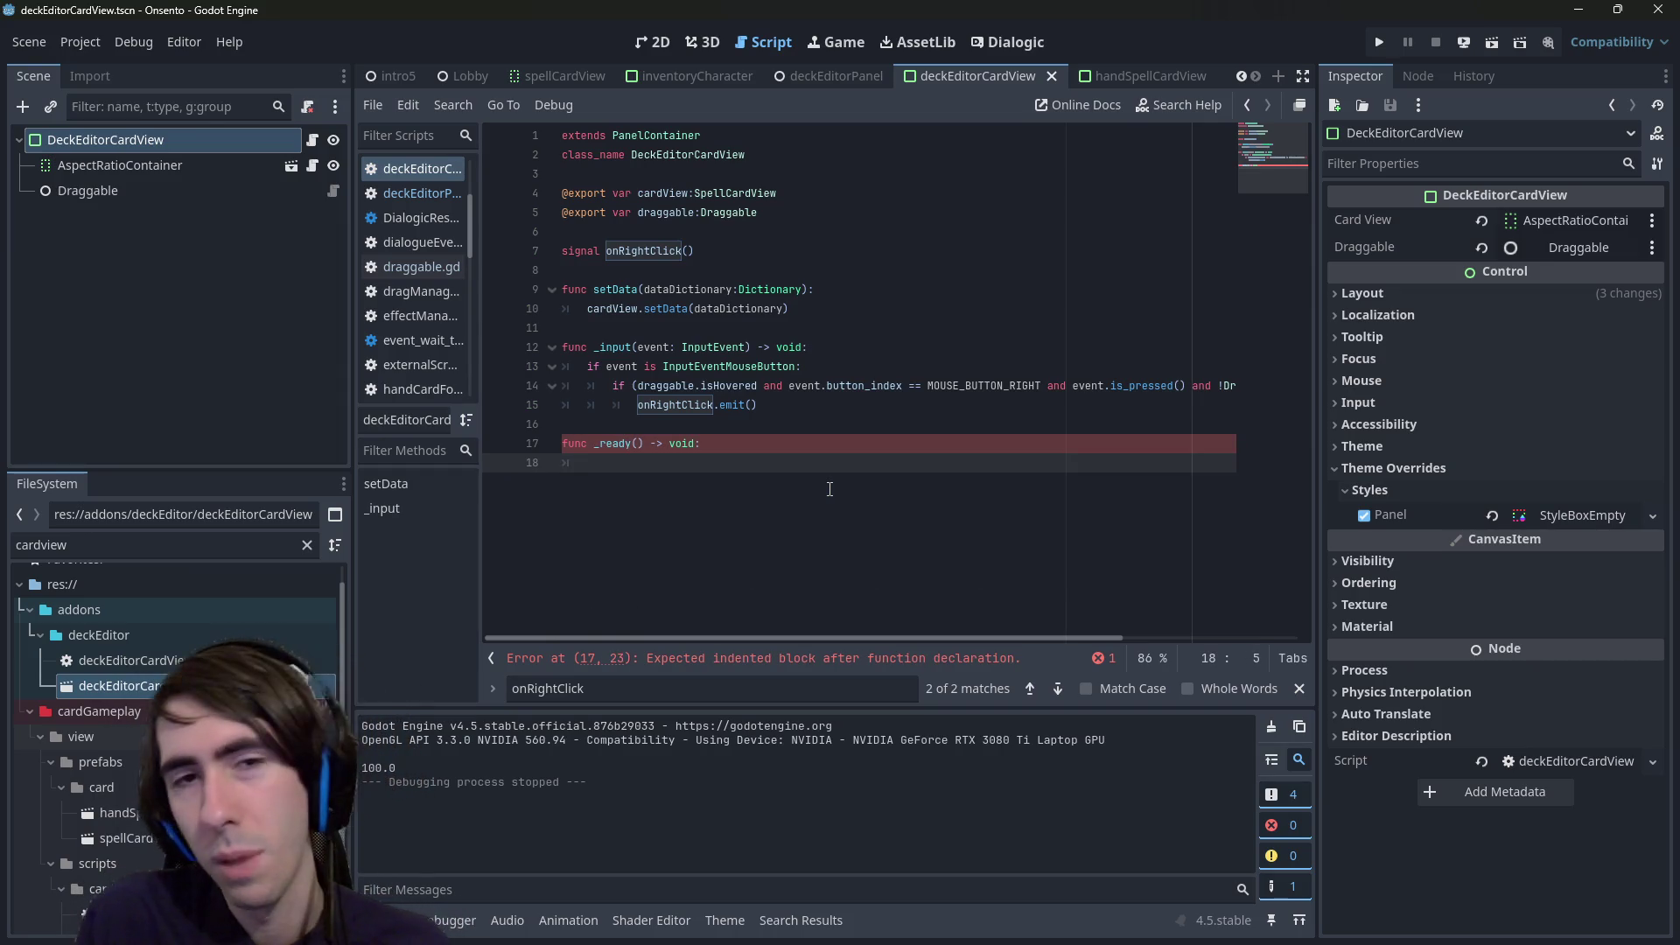
double_click(662, 193)
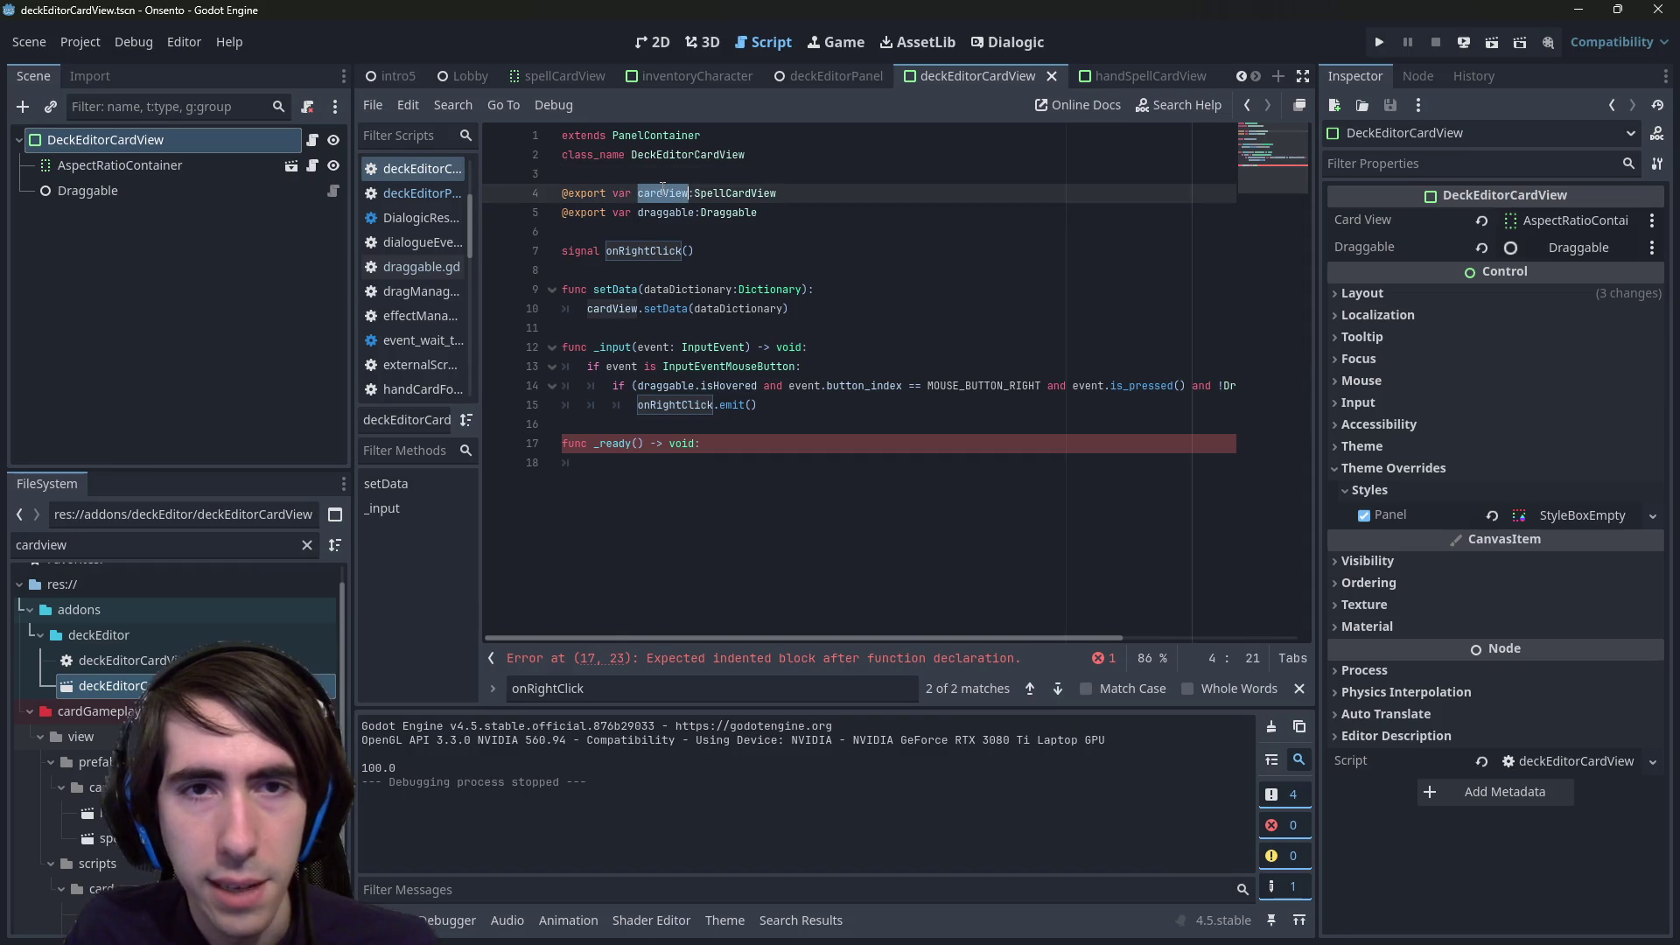
key("ctrl+c")
left_click(699, 462)
key("ctrl+v")
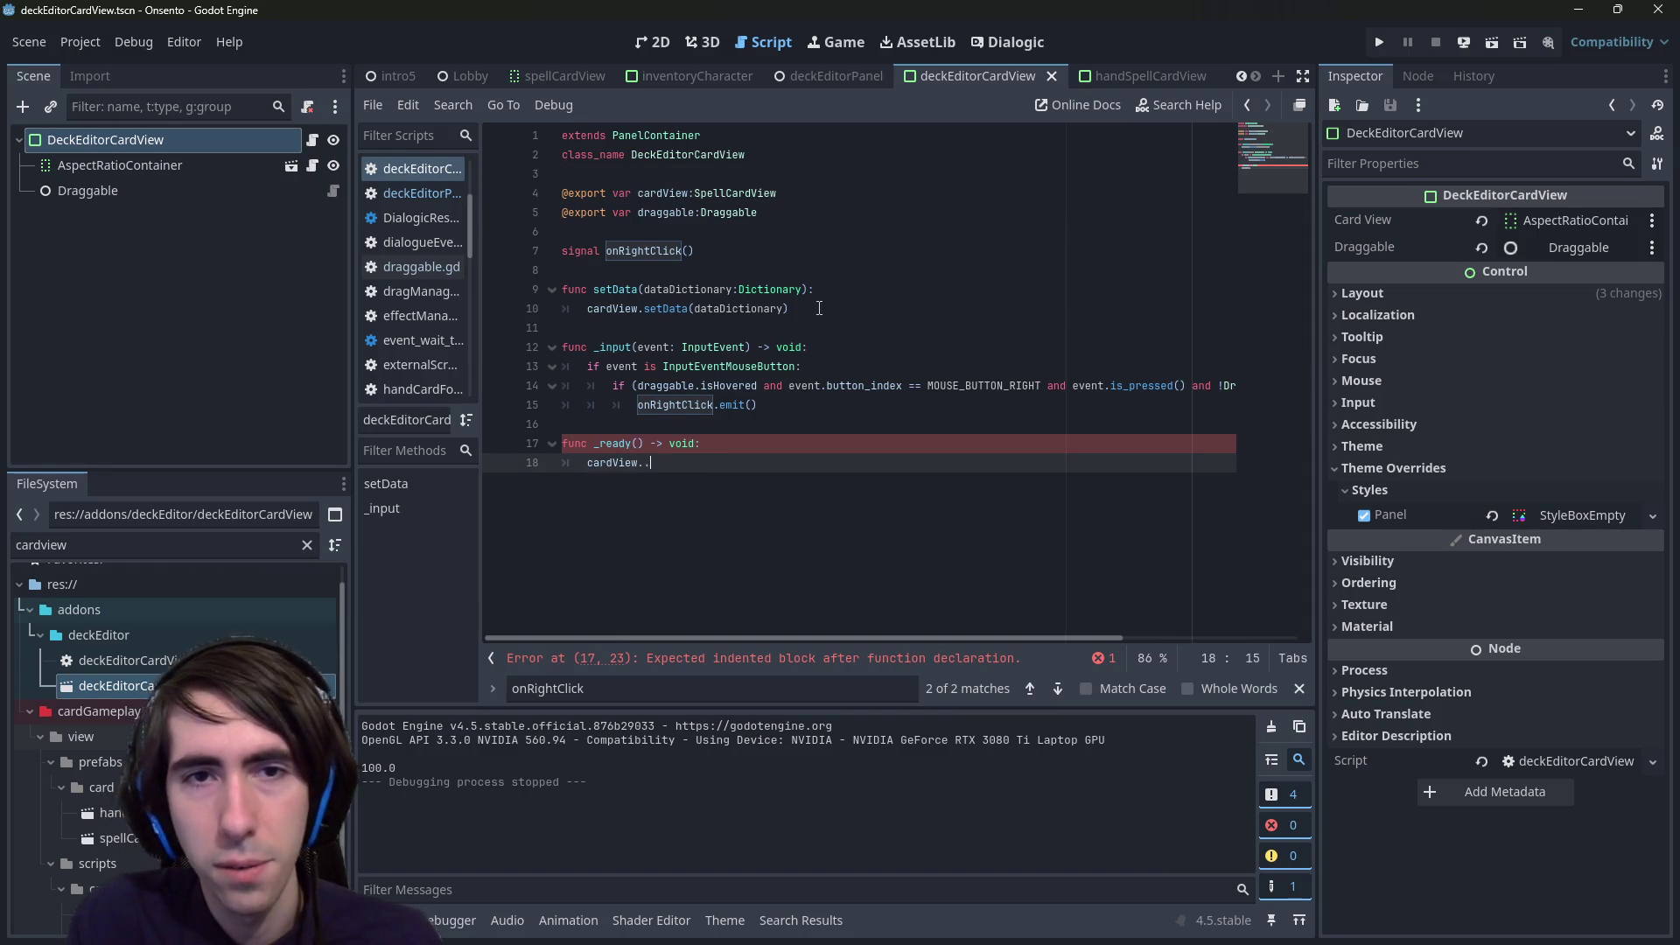
- Inside _ready, connect draggable.onDropped to a new lambda func()
key("BackSpace")
key("BackSpace")
key("BackSpace")
type("draggable.dr")
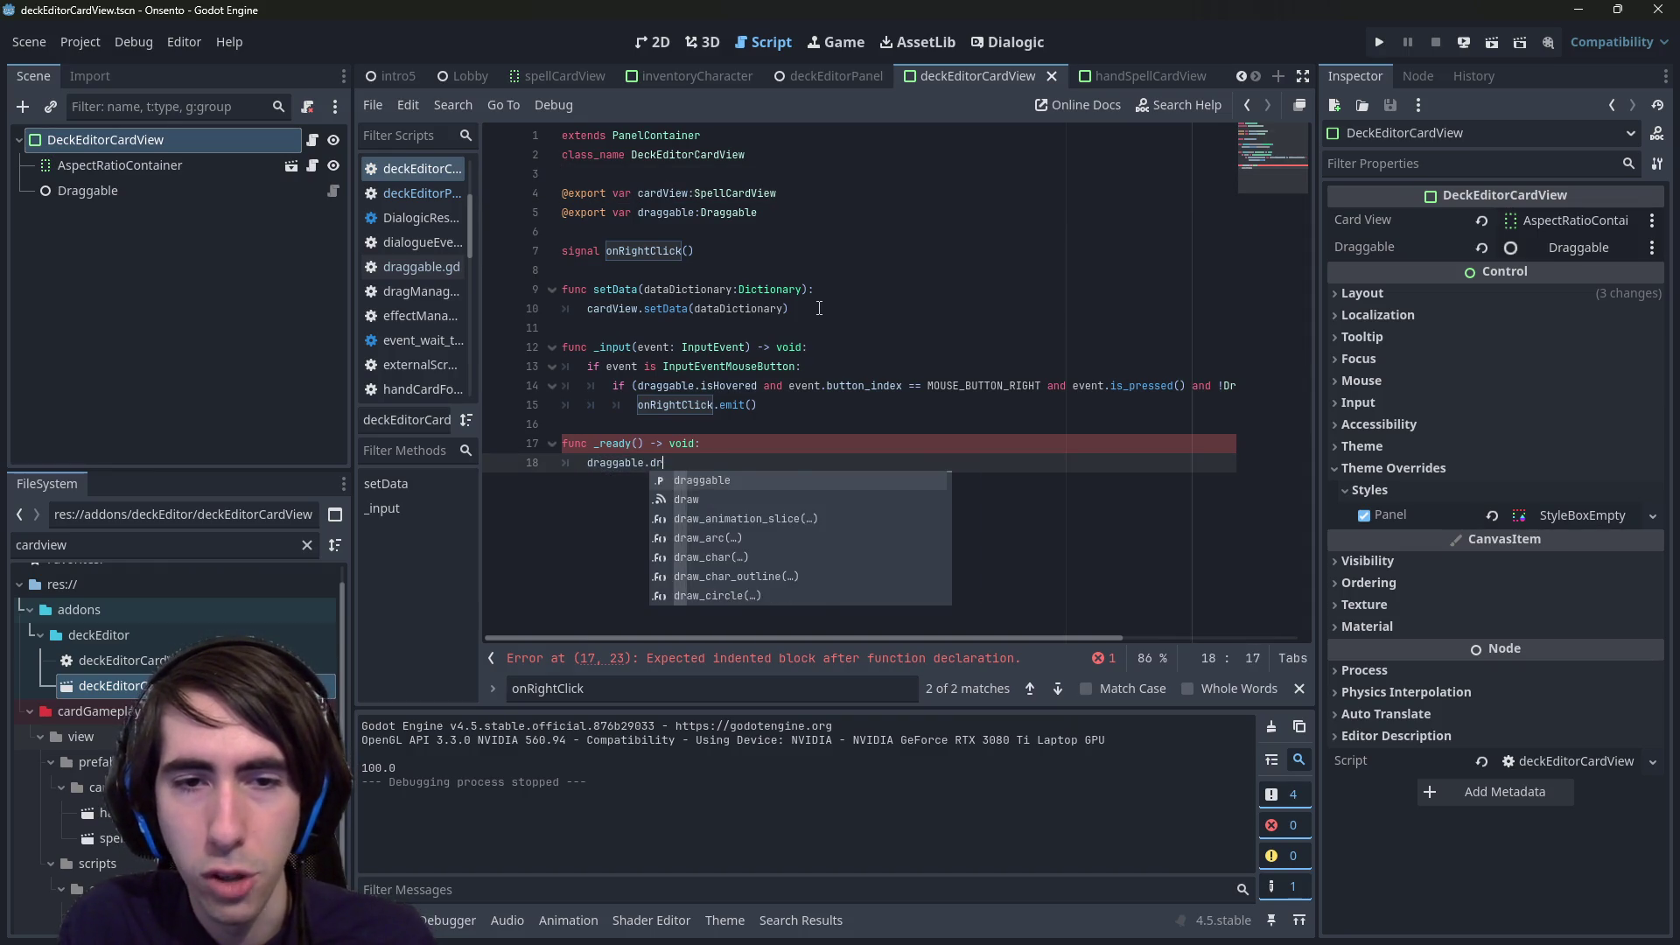
type("op")
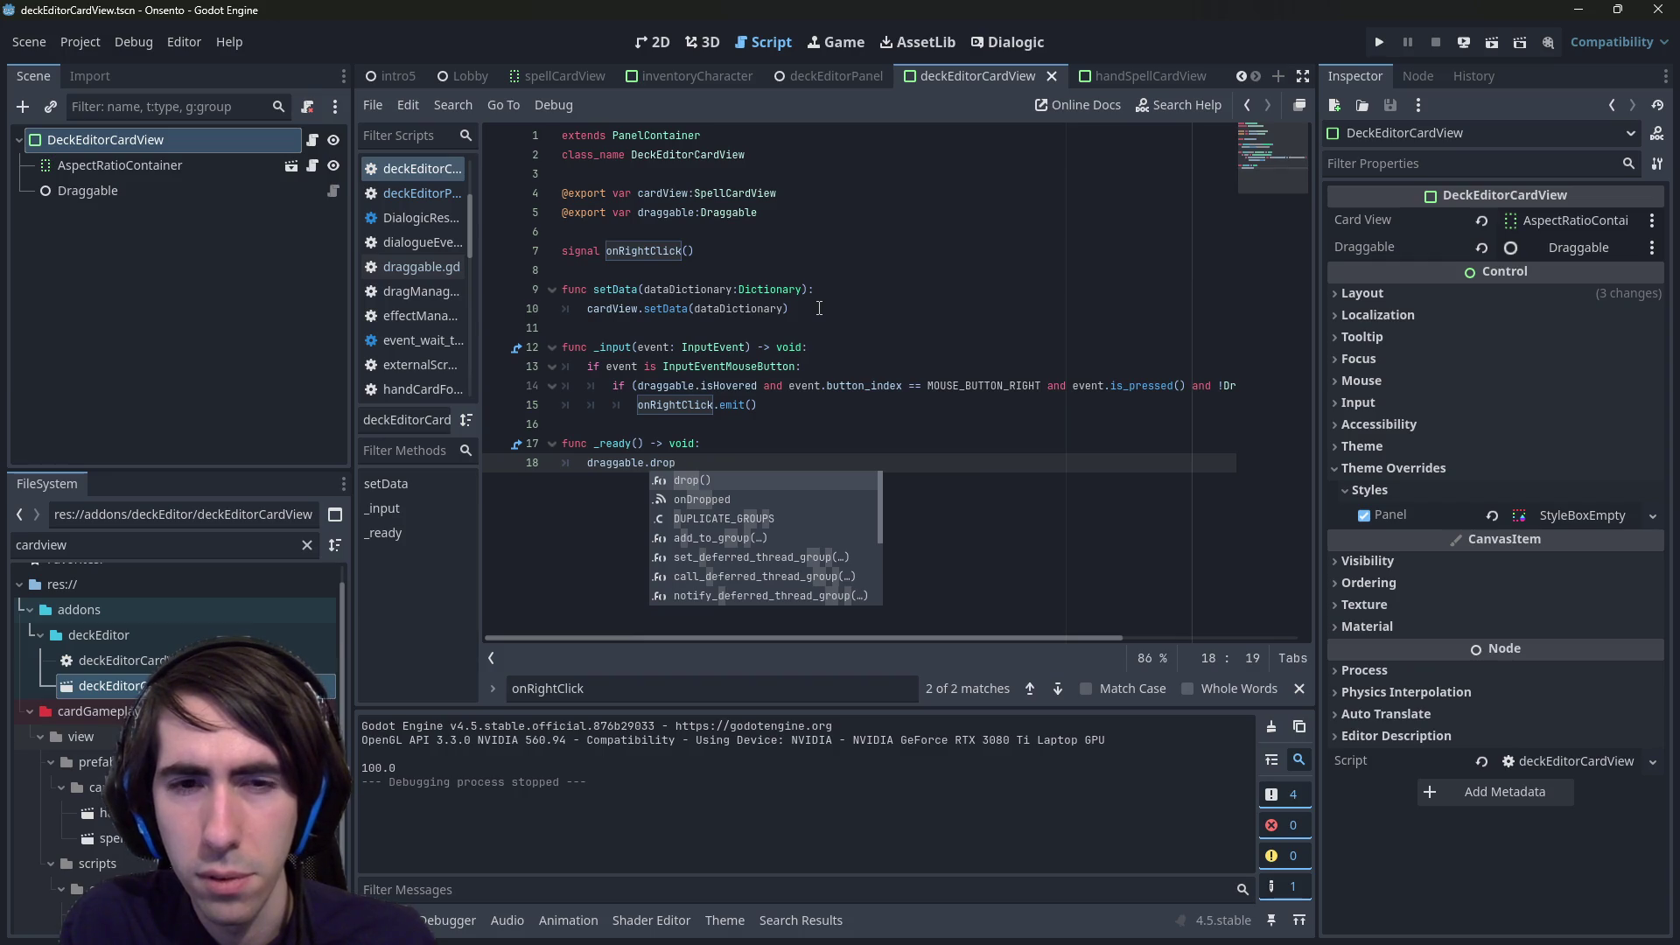
key("Down")
key("Return")
type(".con")
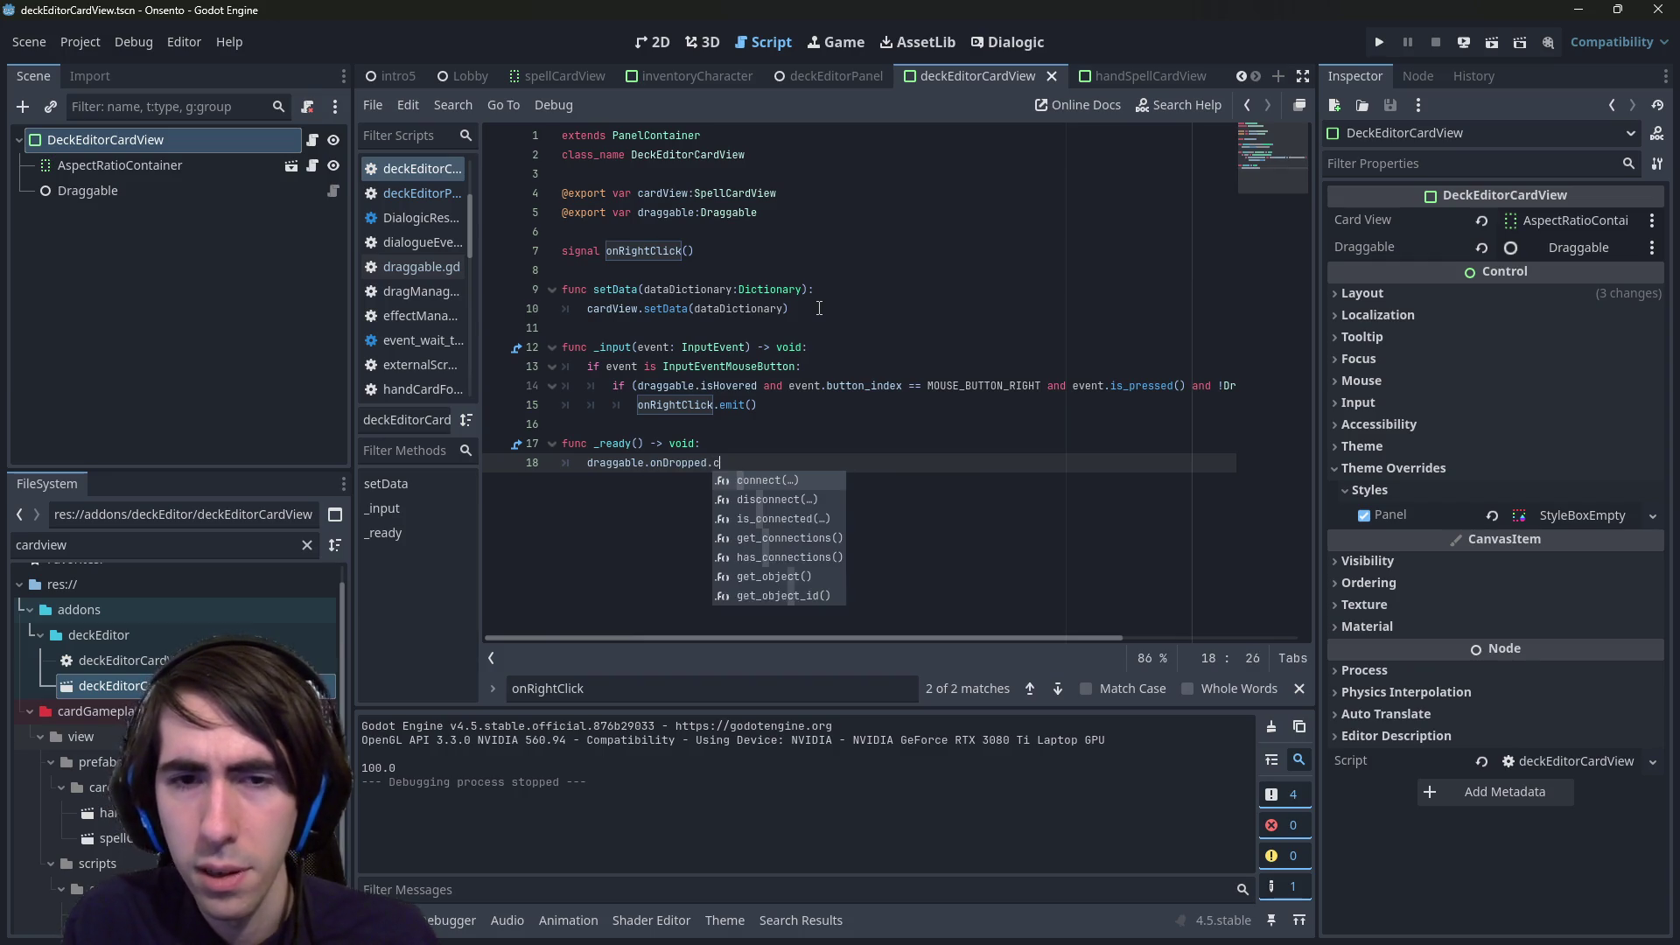
key("Return")
type("()")
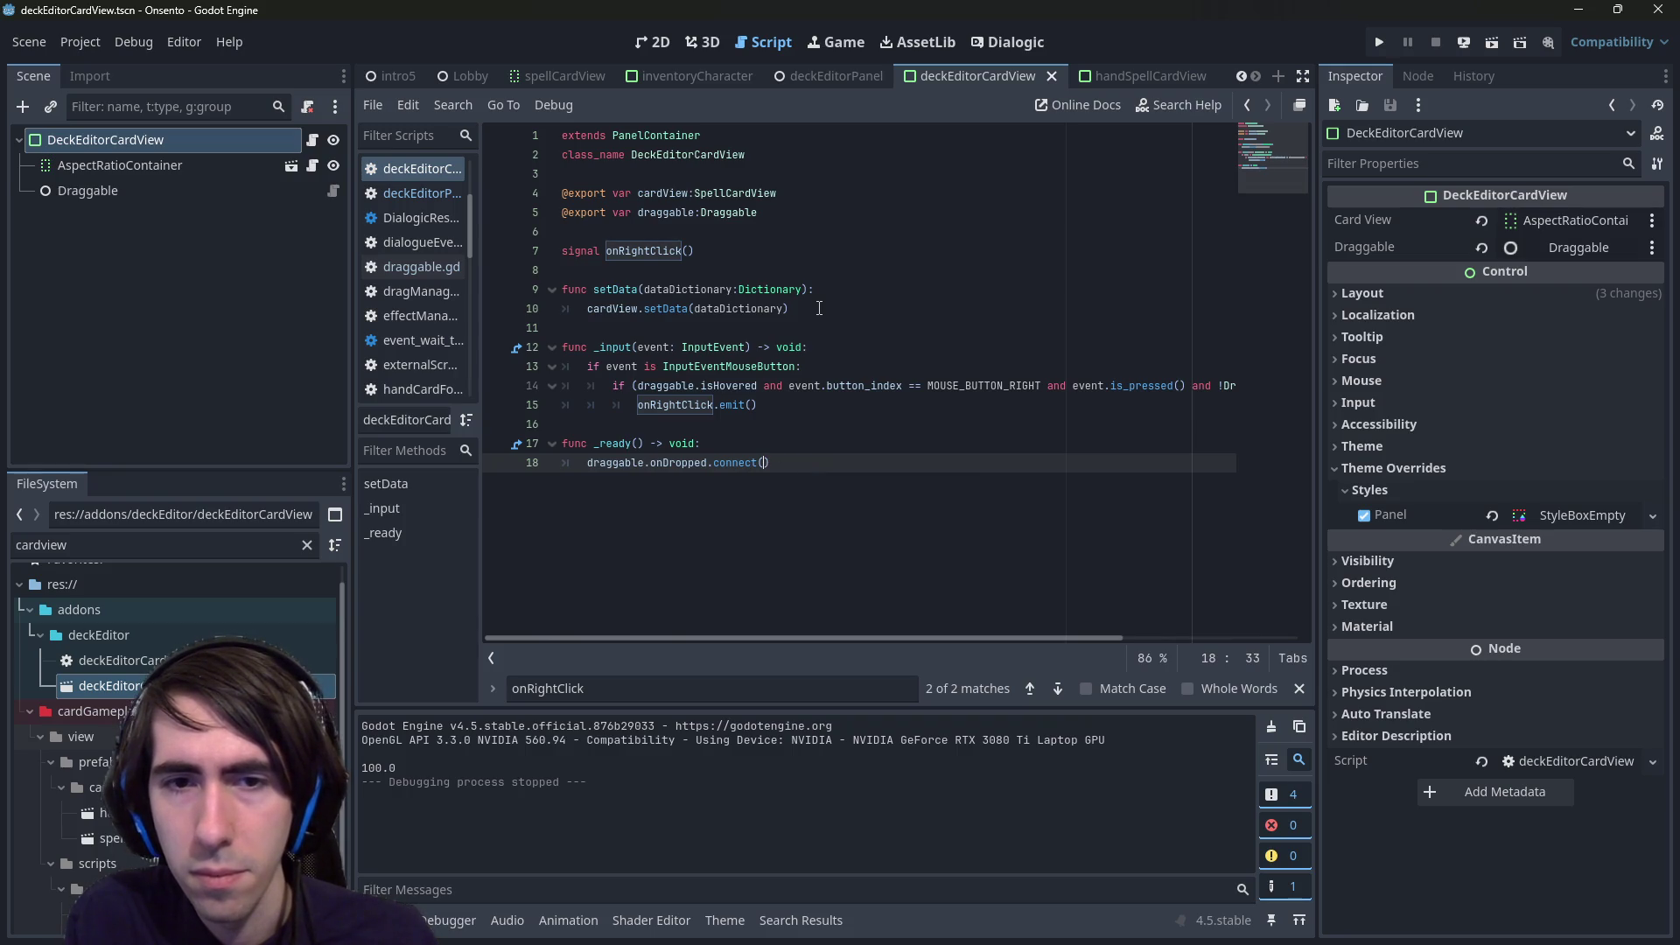
type("func()")
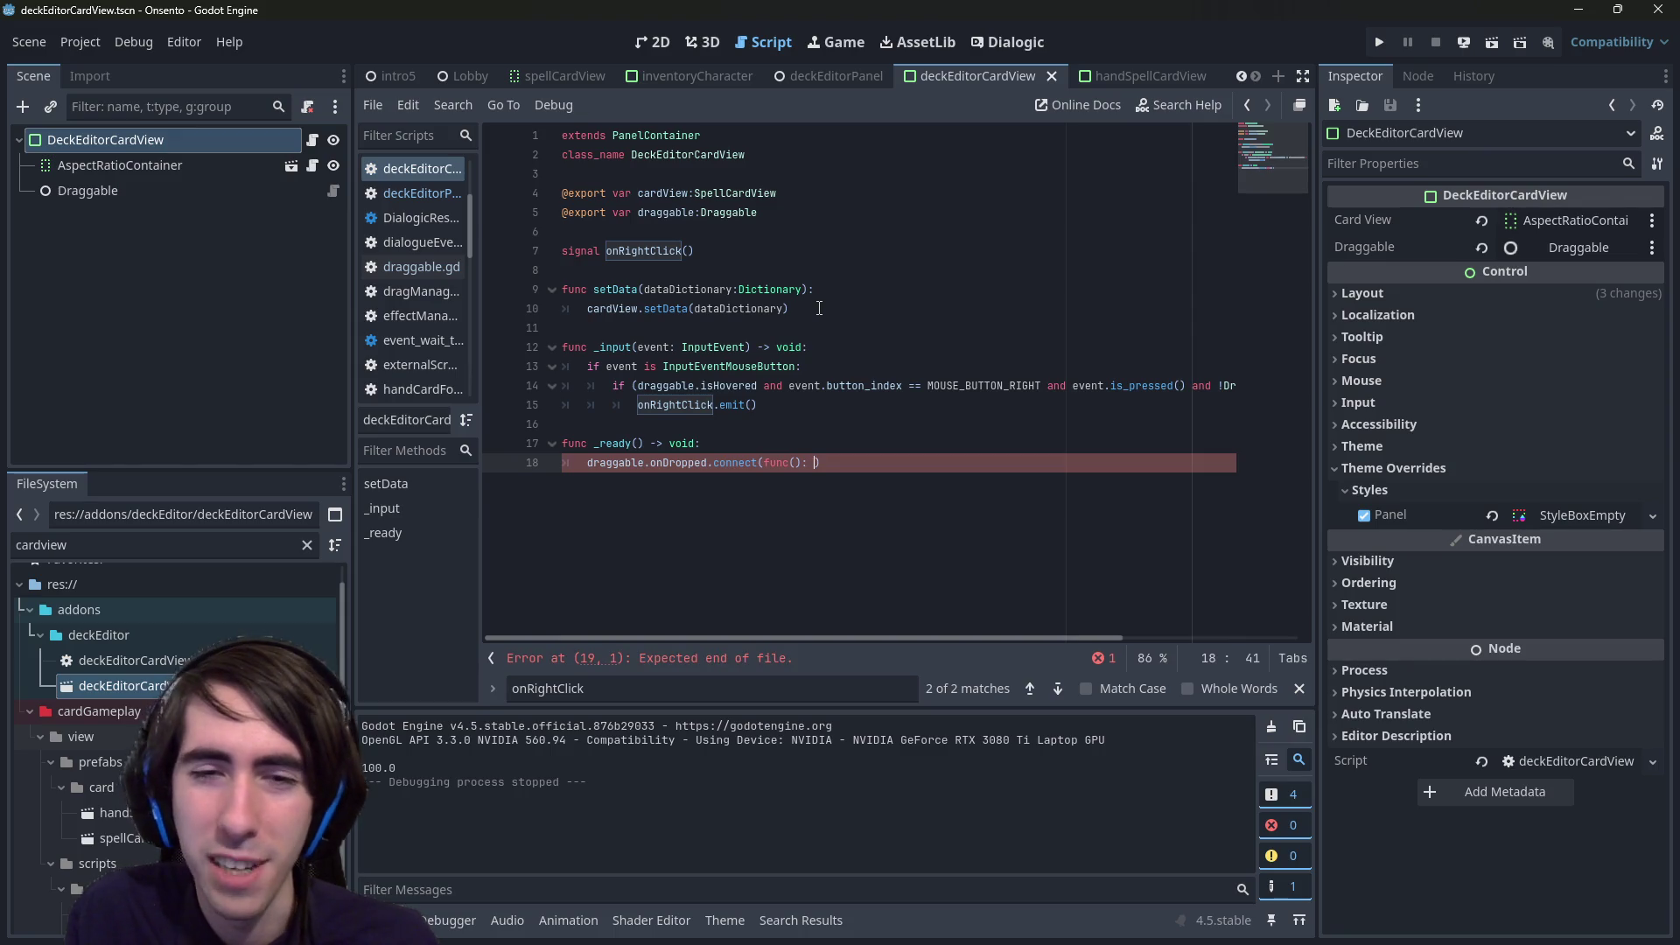
key("Return")
key("Return")
- Make the lambda body set position = draggable.positionOnPressed
left_click(900, 462)
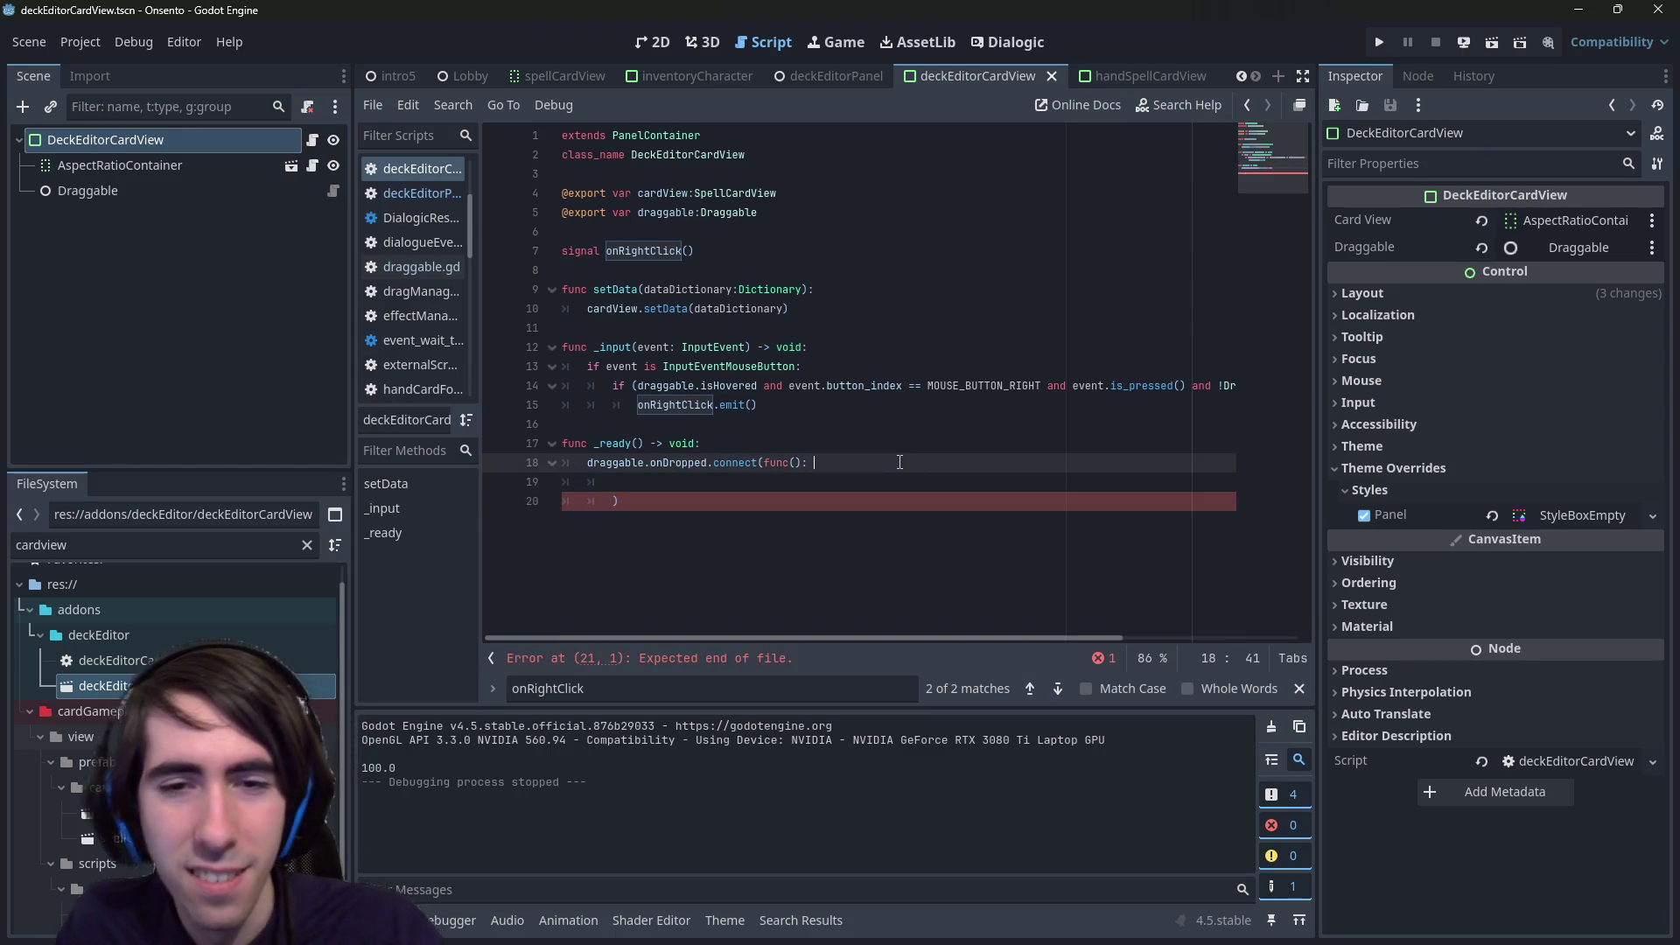
key("BackSpace")
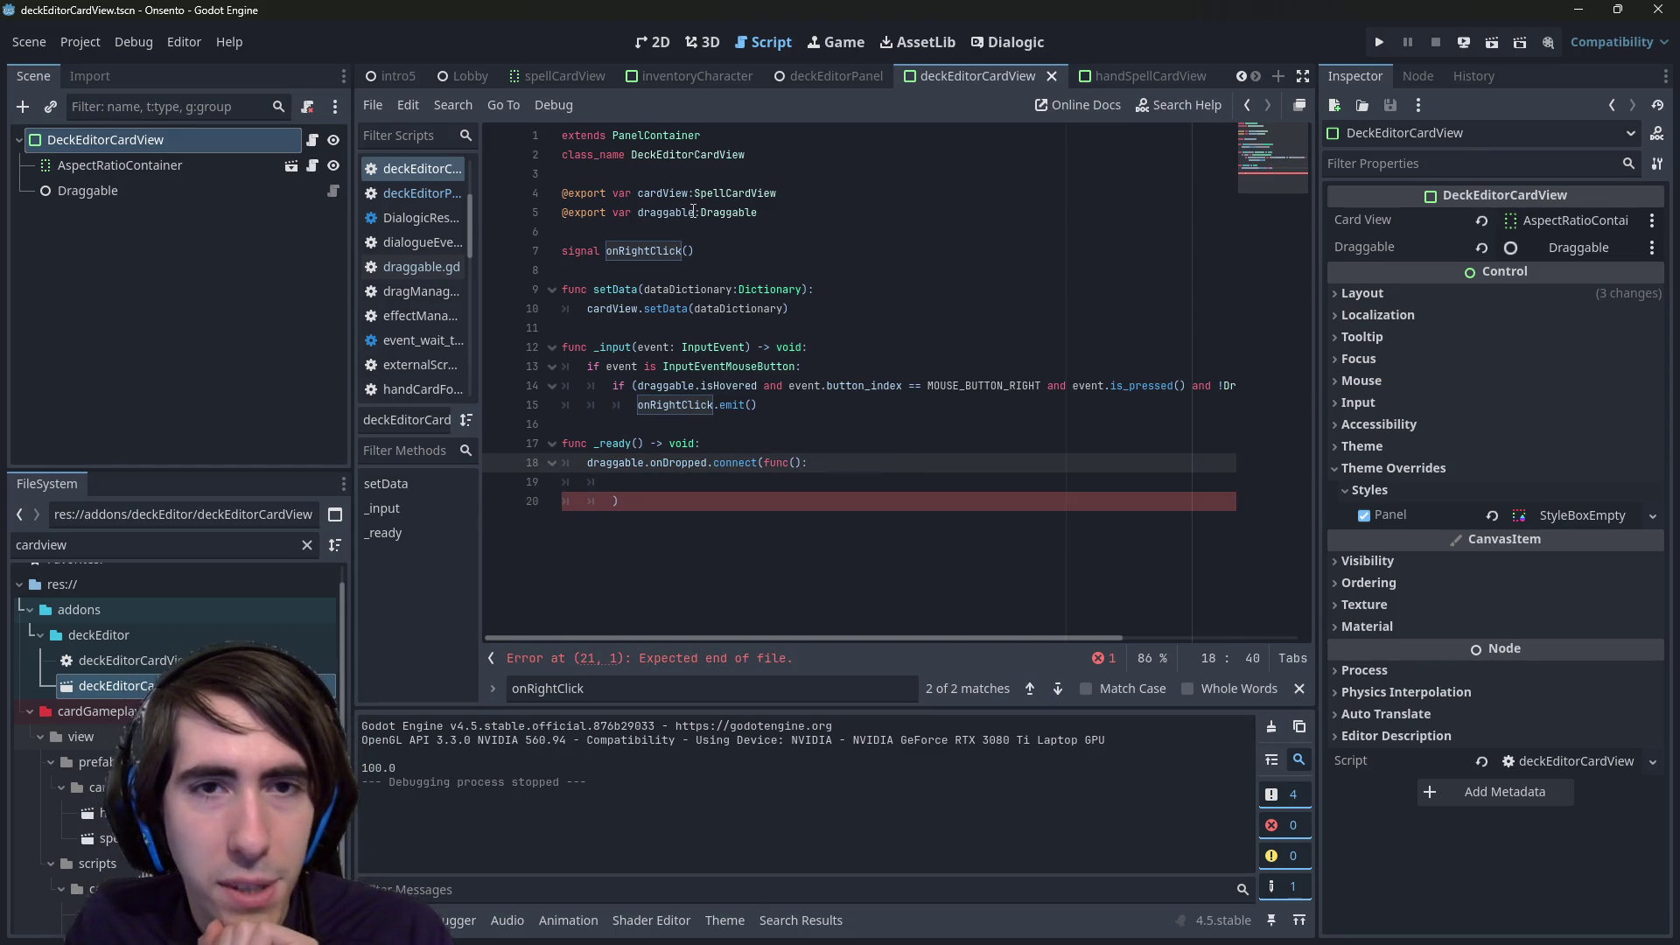
double_click(665, 194)
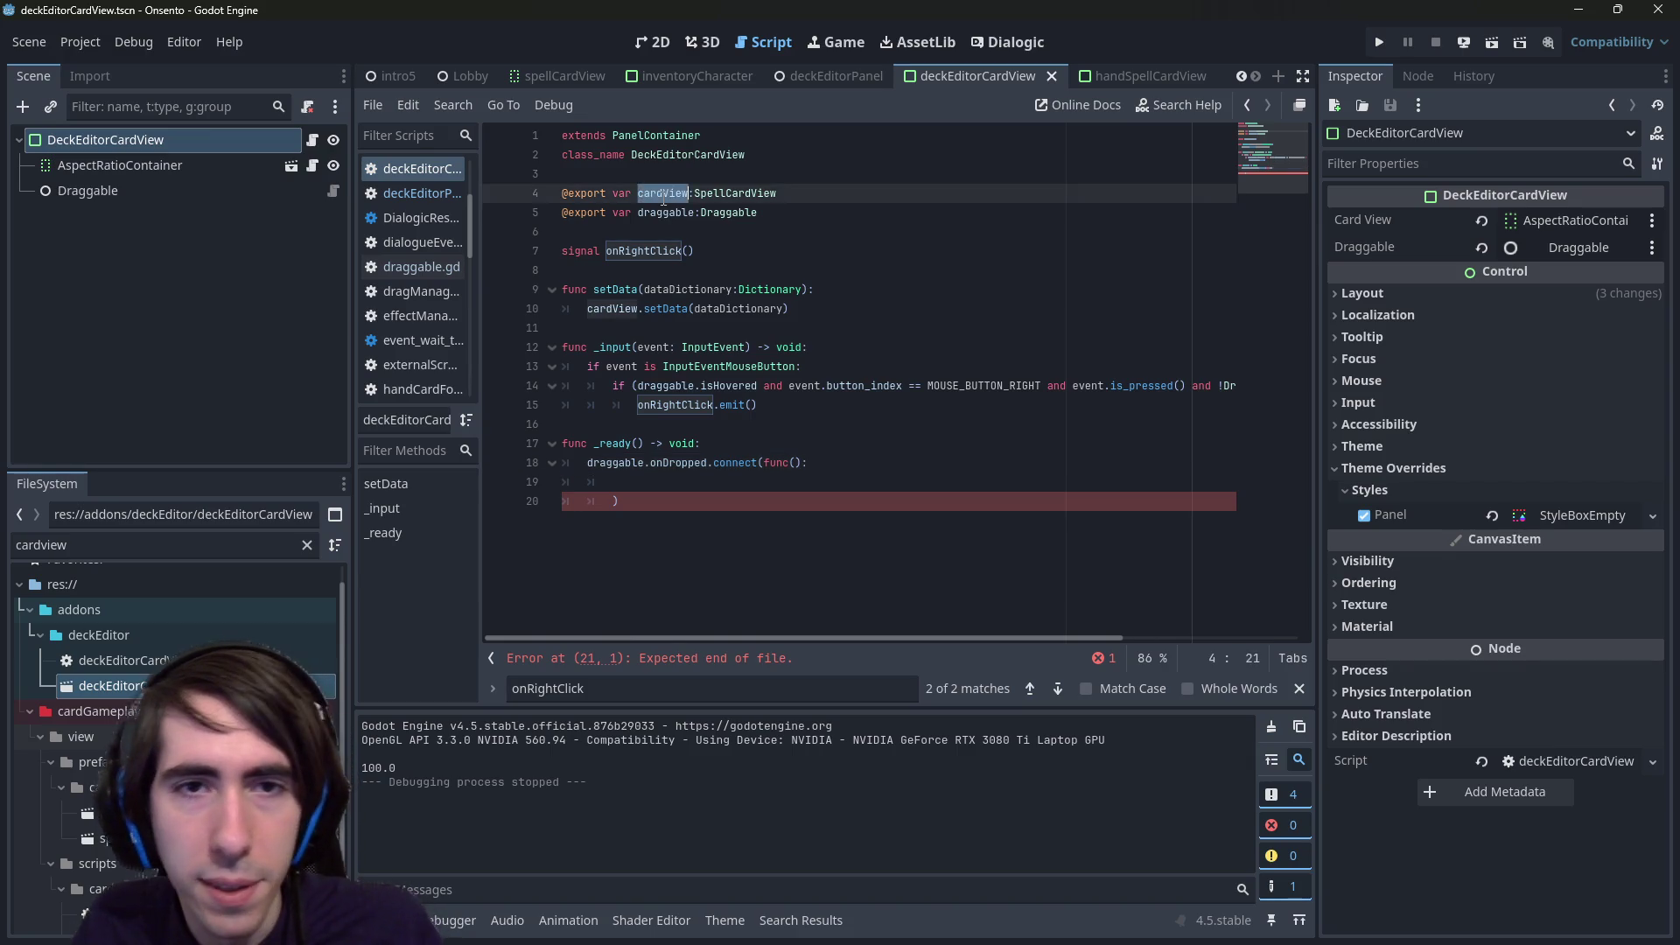
left_click(668, 478)
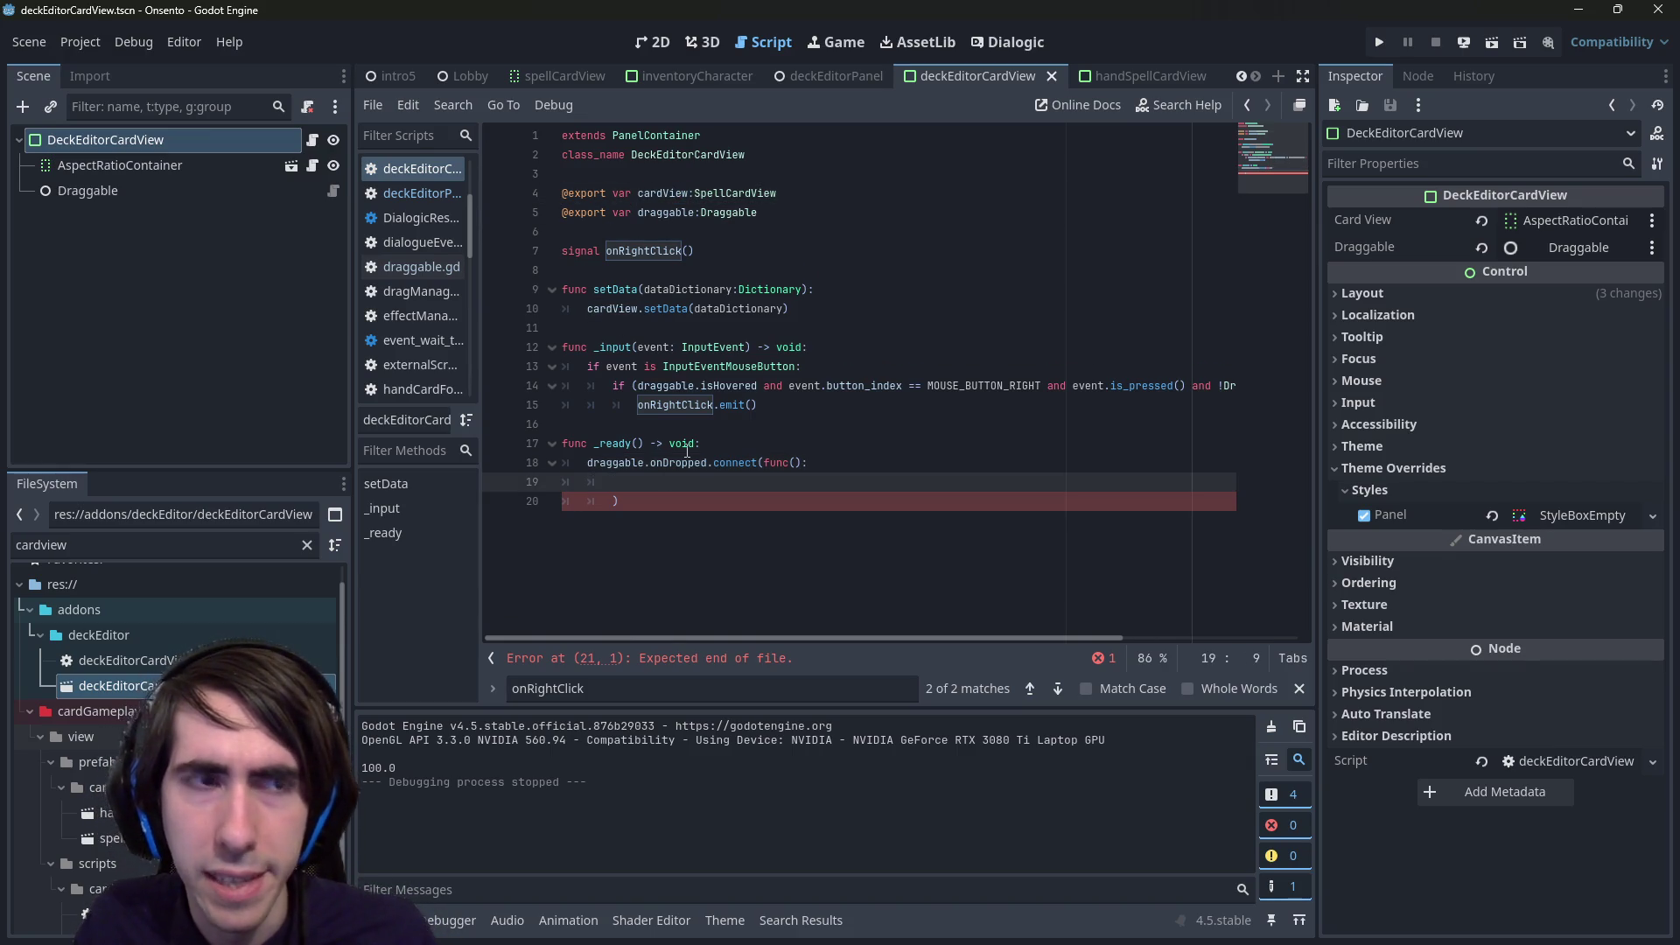
type("position = ")
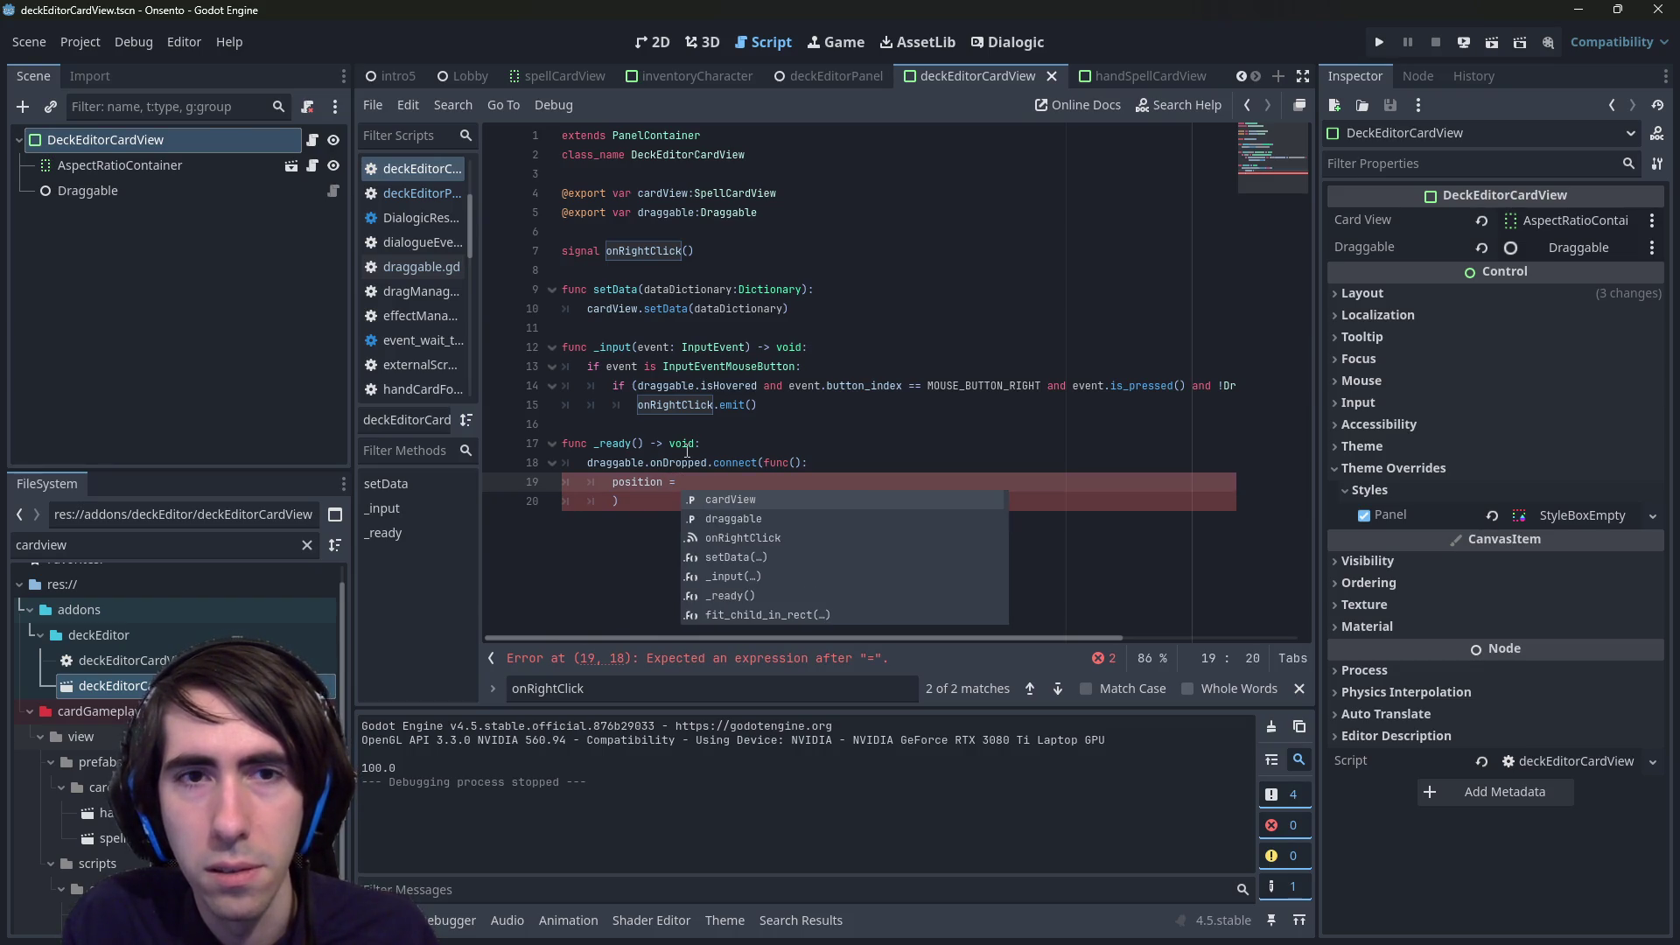
type("draggable.posi")
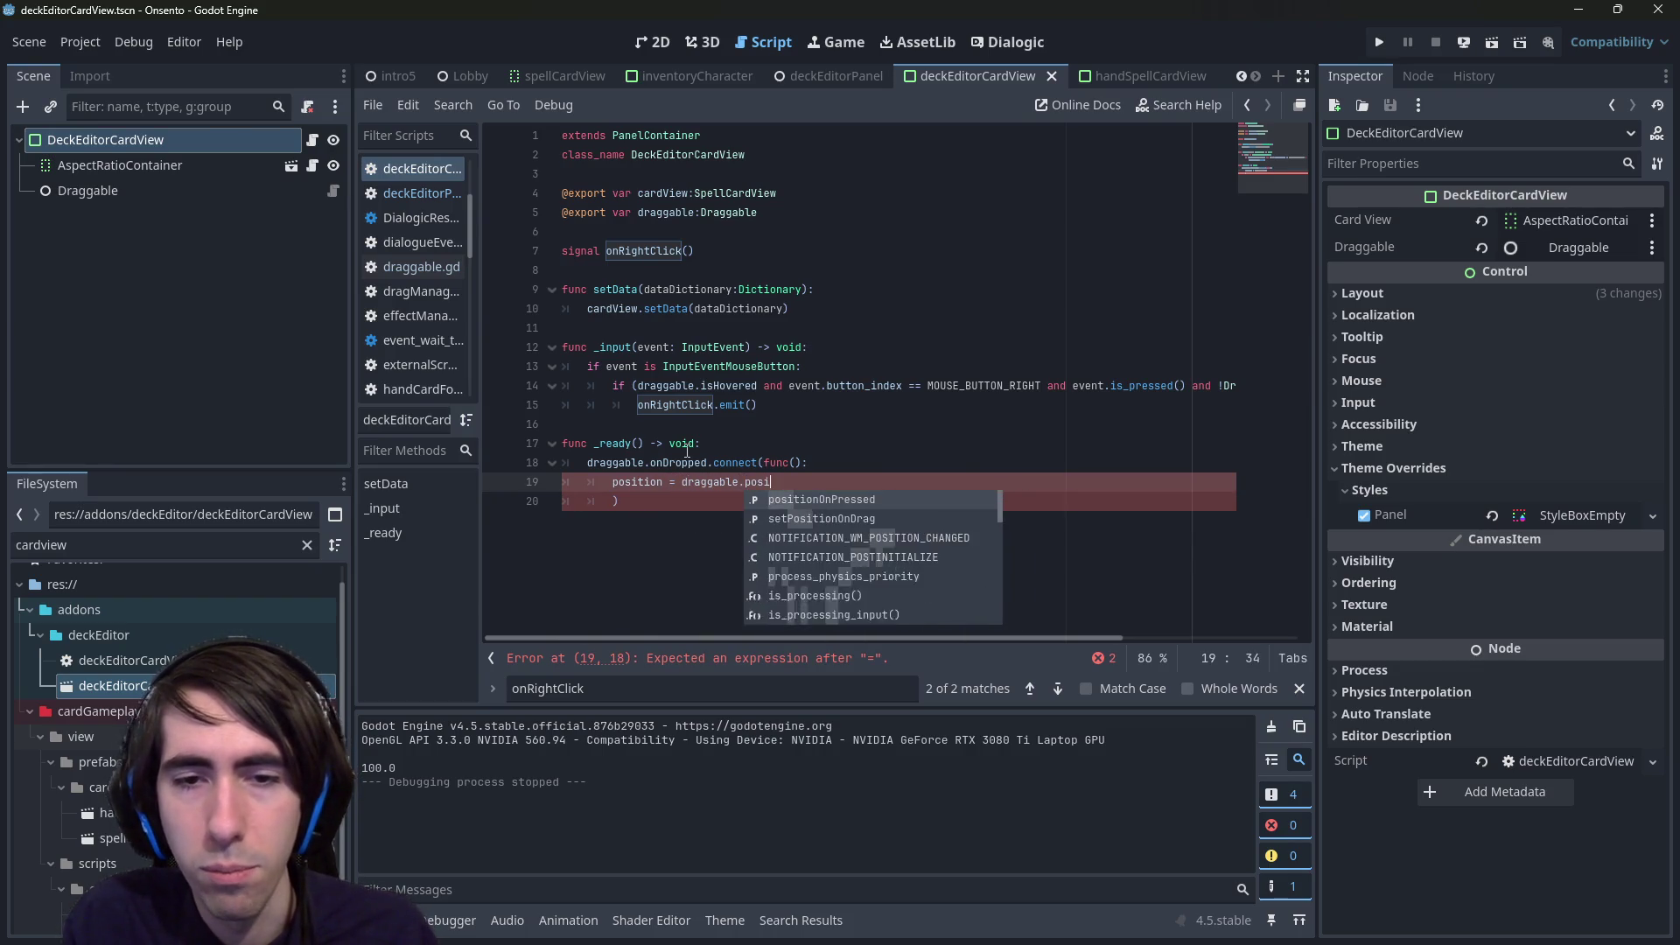
key("Return")
- Save the script and run the current scene to test
key("ctrl+s")
key("Down")
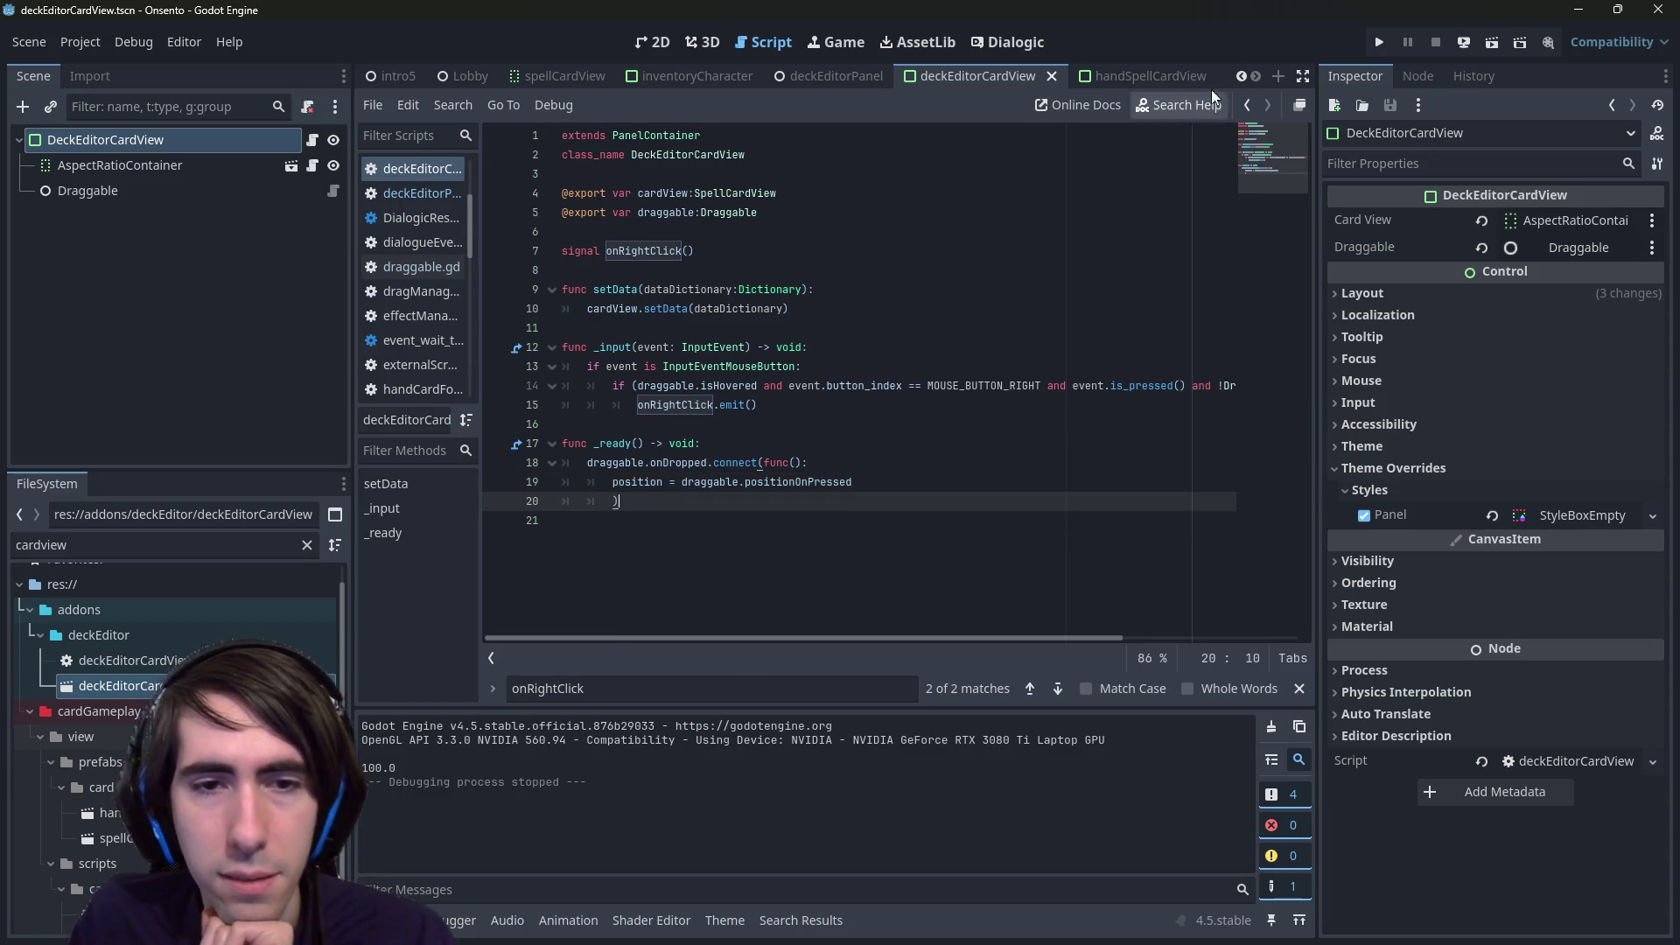
left_click(1492, 42)
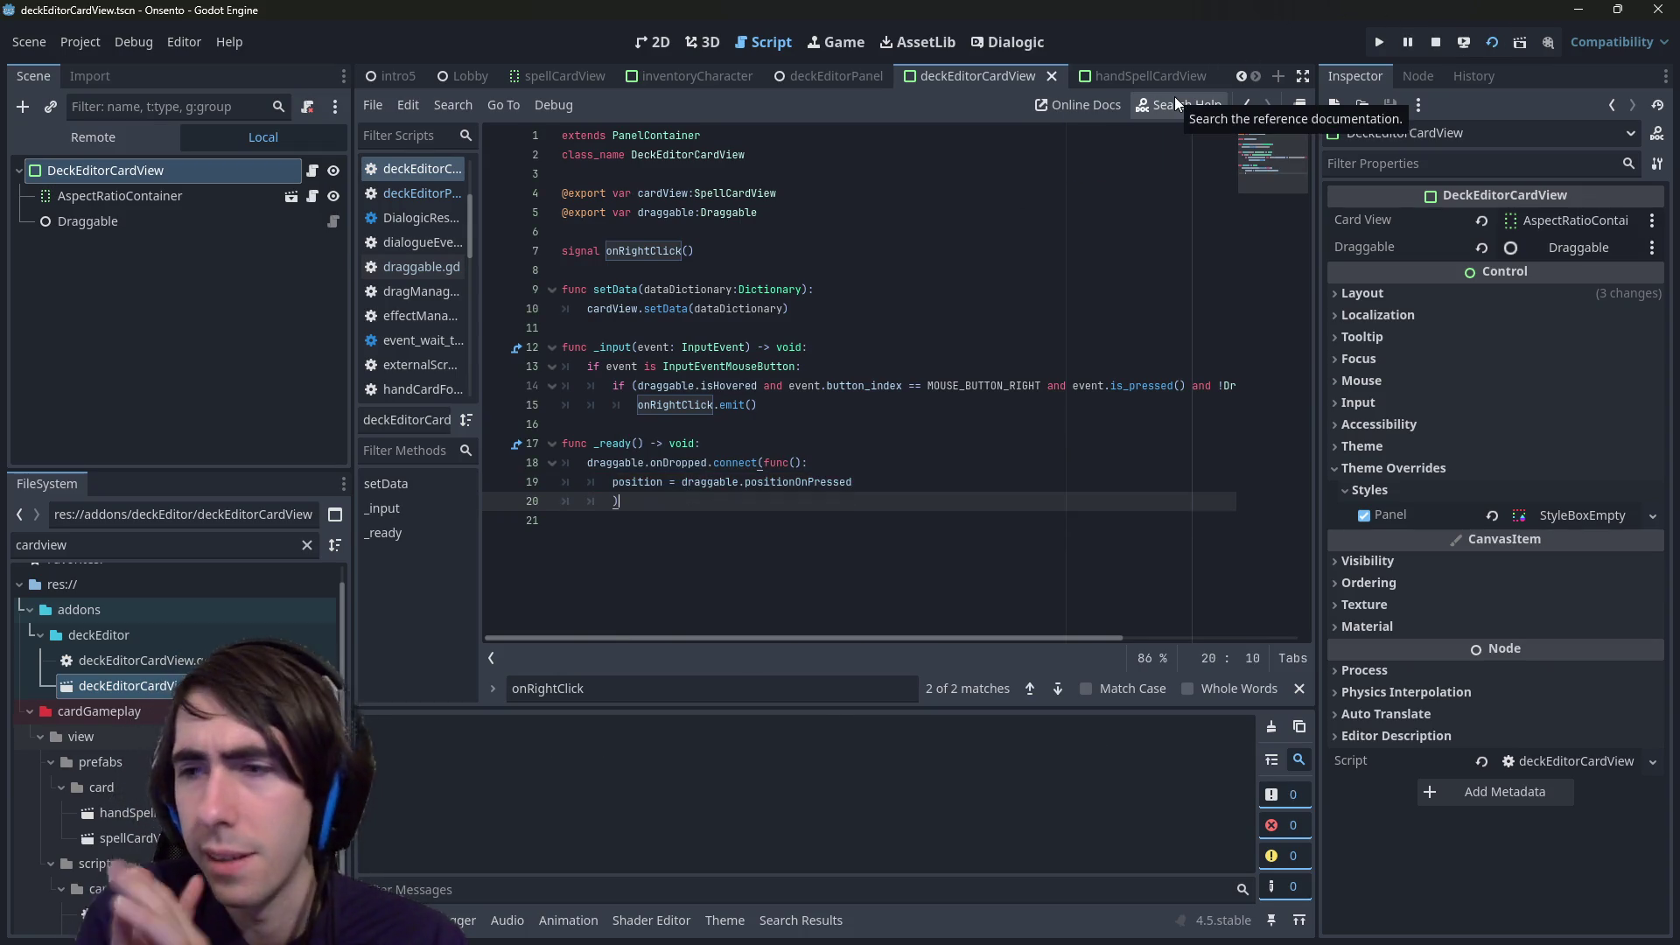
- Stop the scene and check the onDropped signal definition in draggable.gd before returning
left_click(676, 462, "ctrl")
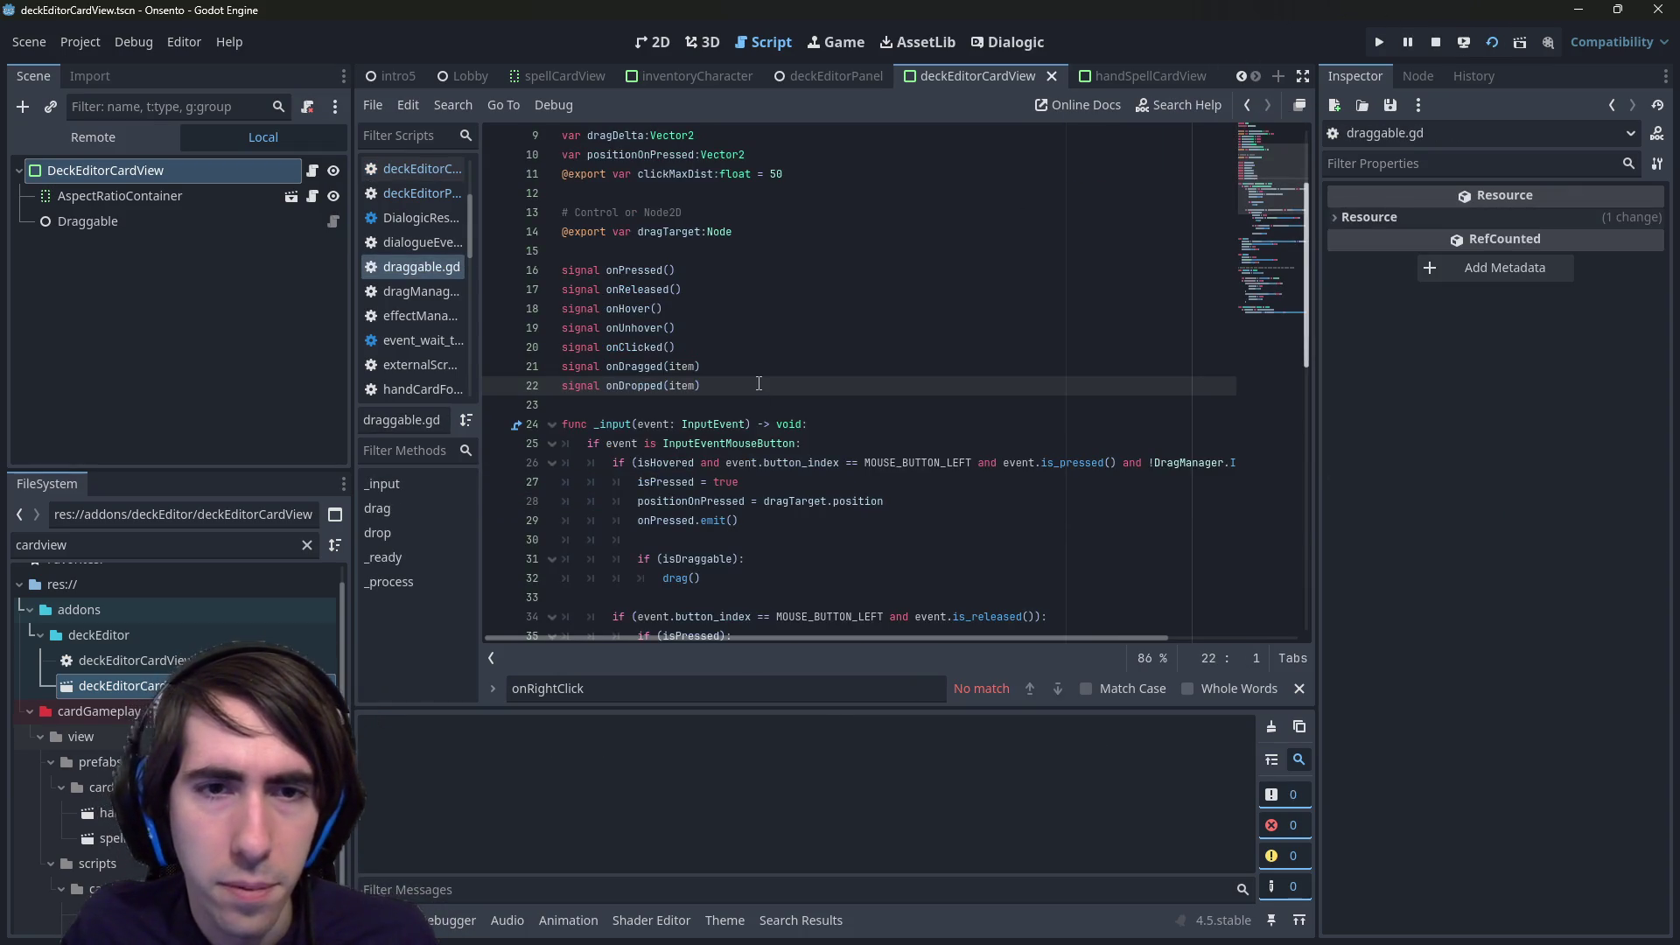
left_click(1435, 42)
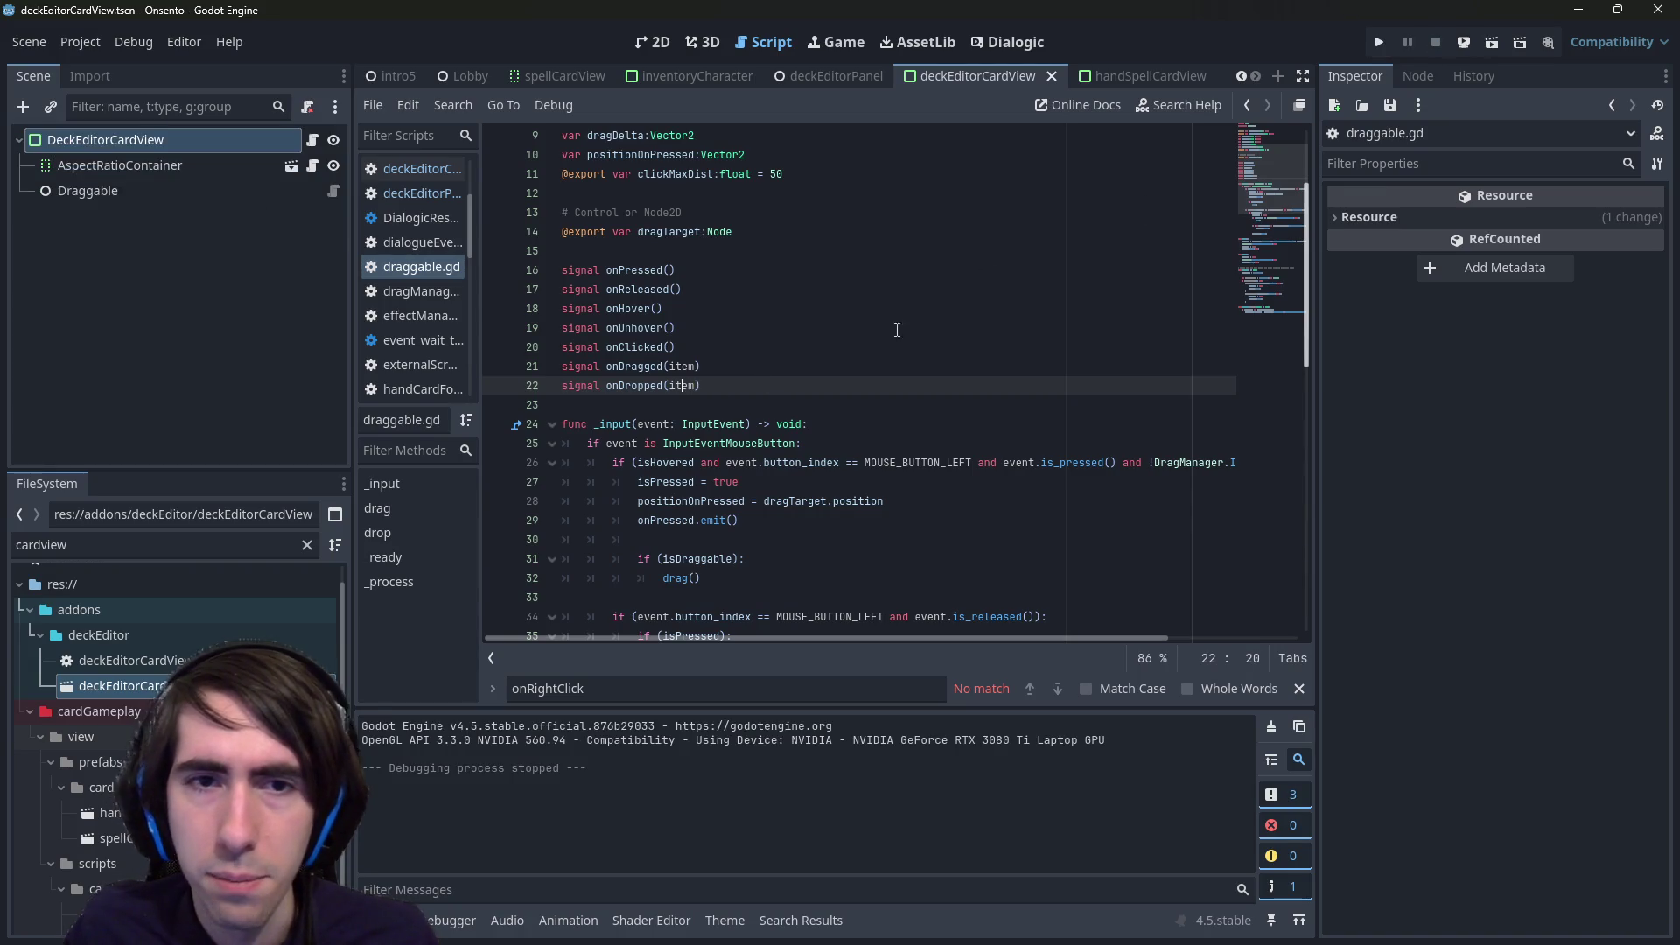
double_click(636, 382)
scroll(778, 396, "down", 13)
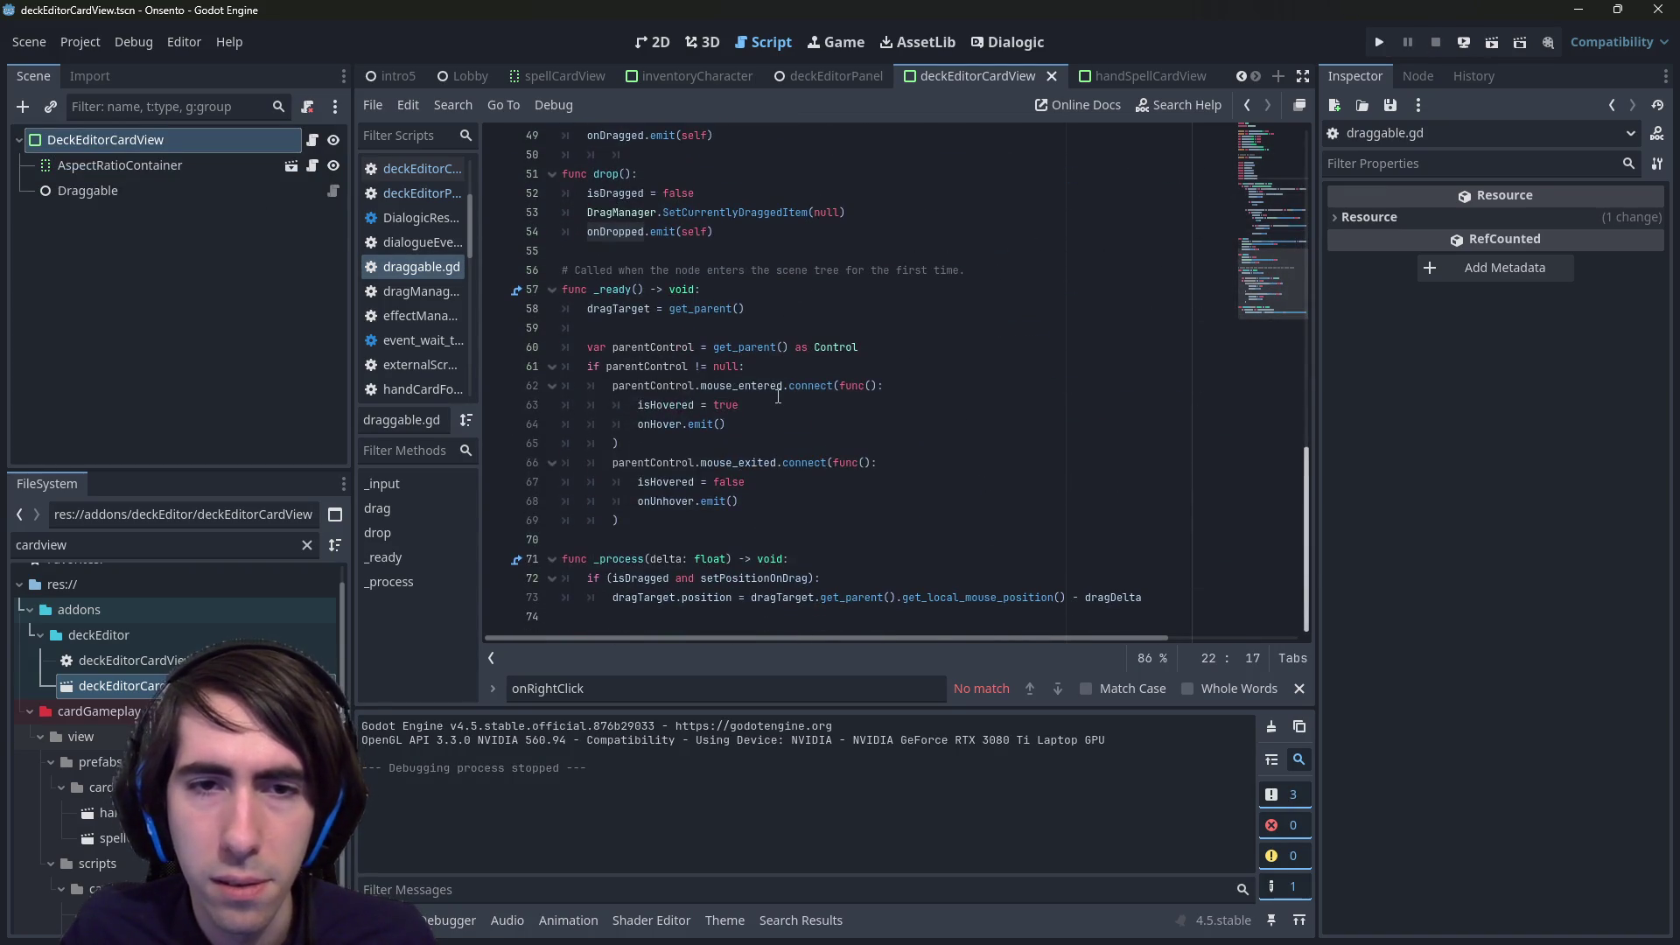
scroll(778, 398, "up", 15)
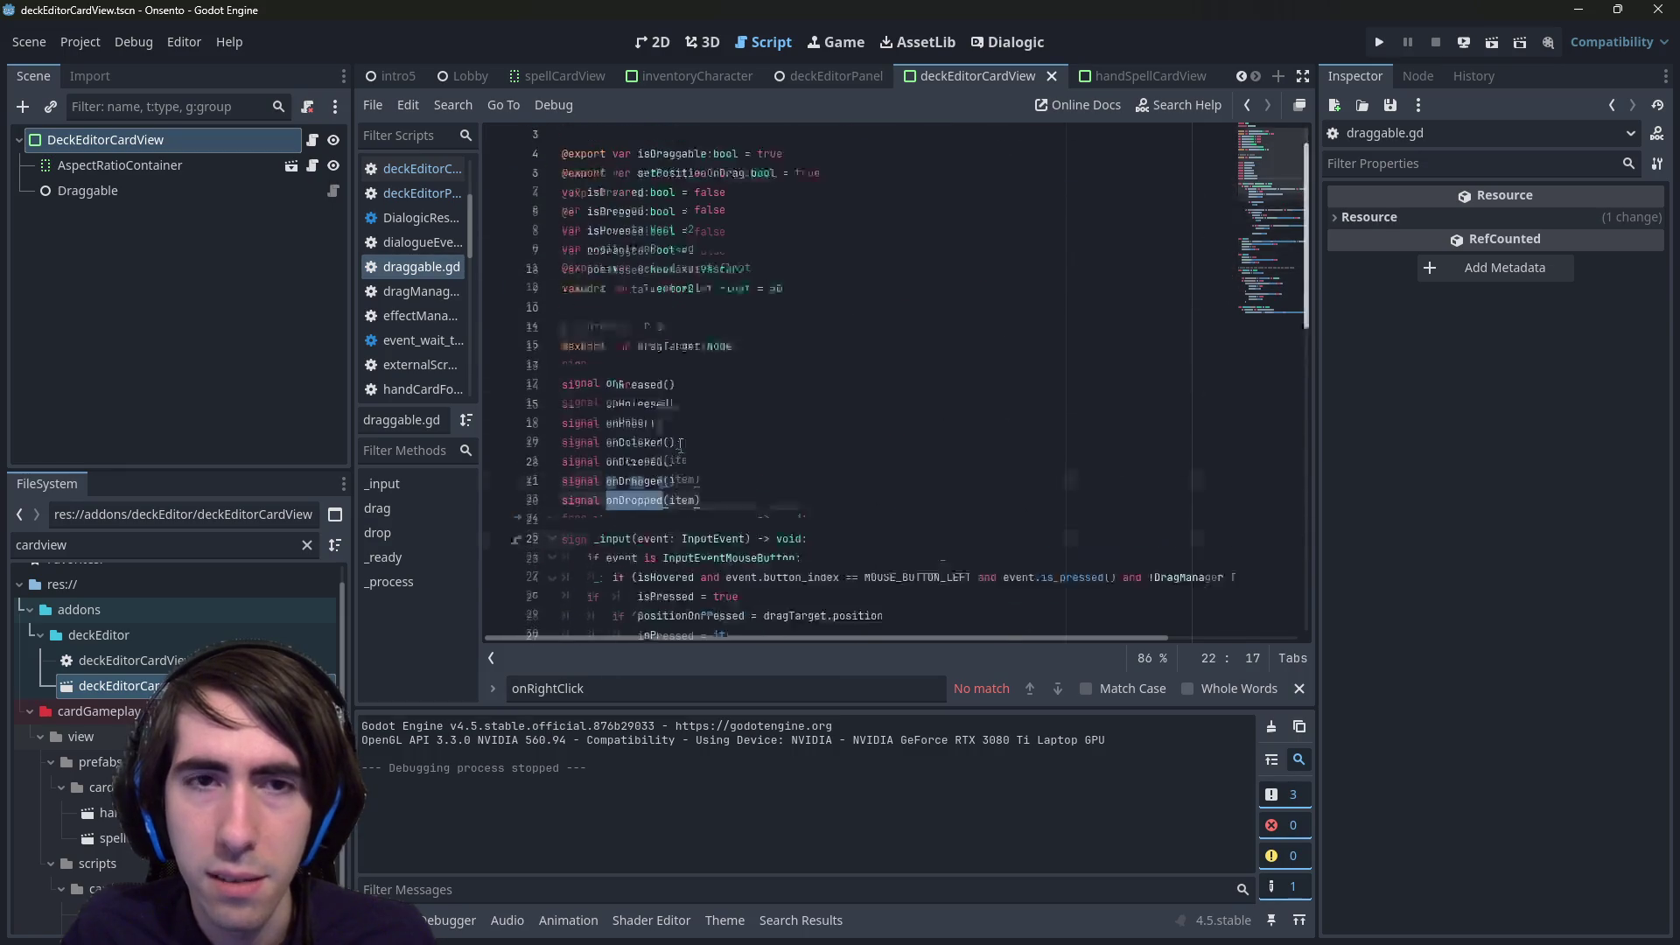
key("alt+Left")
key("alt+Left")
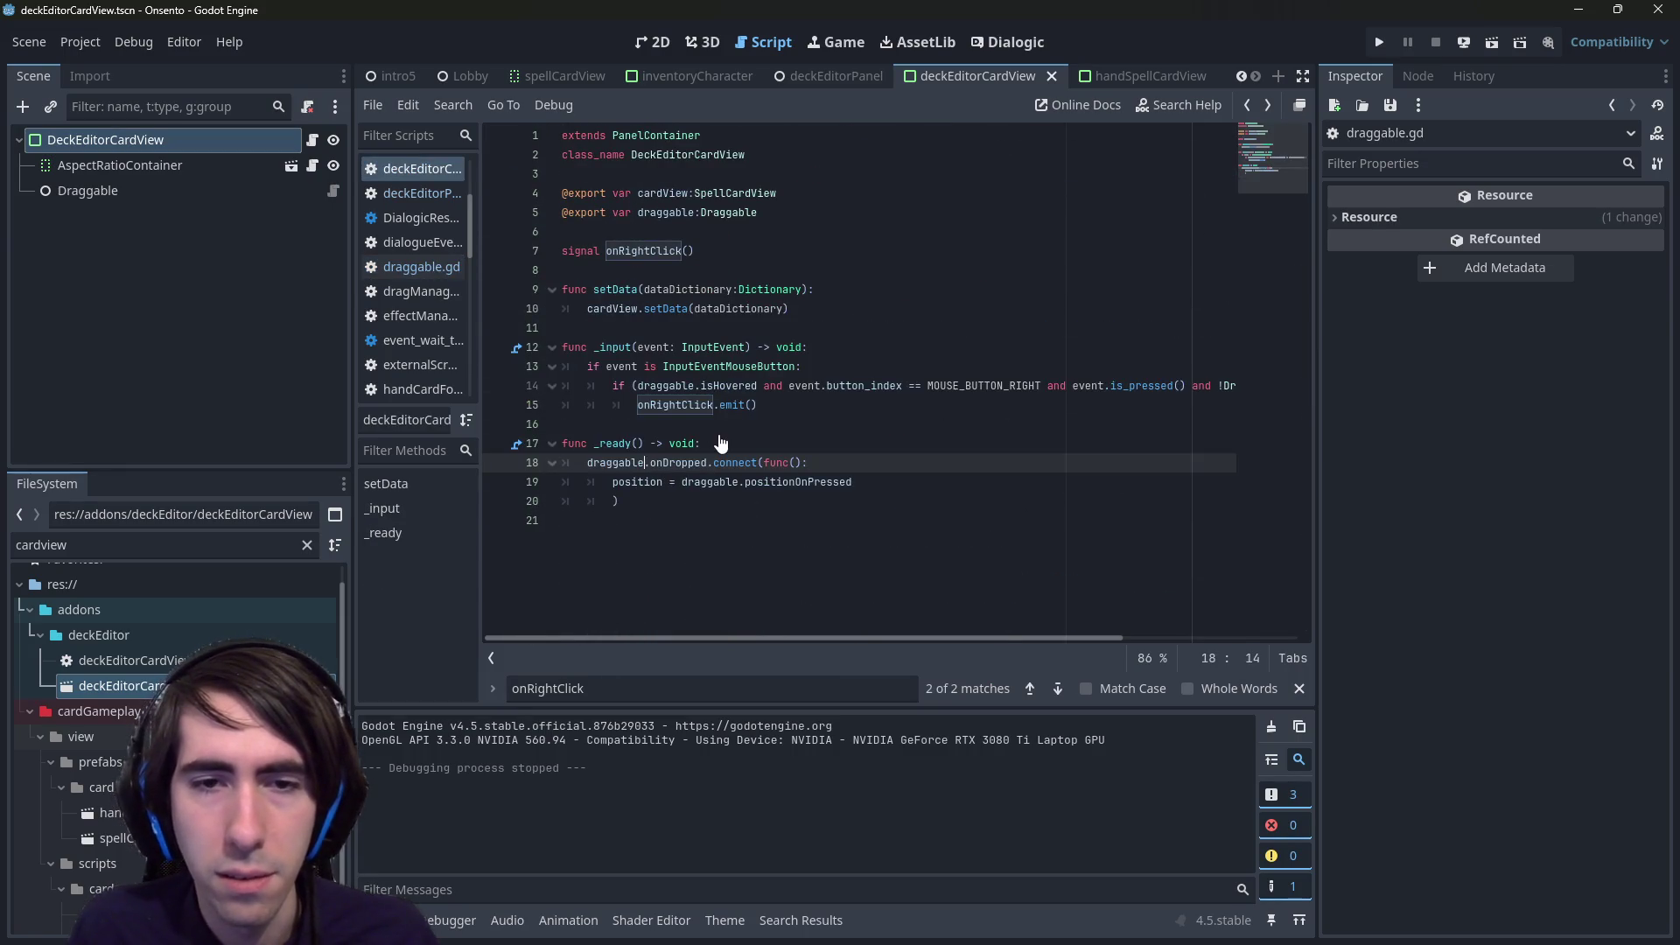
- Give the onDropped lambda a card parameter, then run the deckEditorPanel scene with F6
type("card")
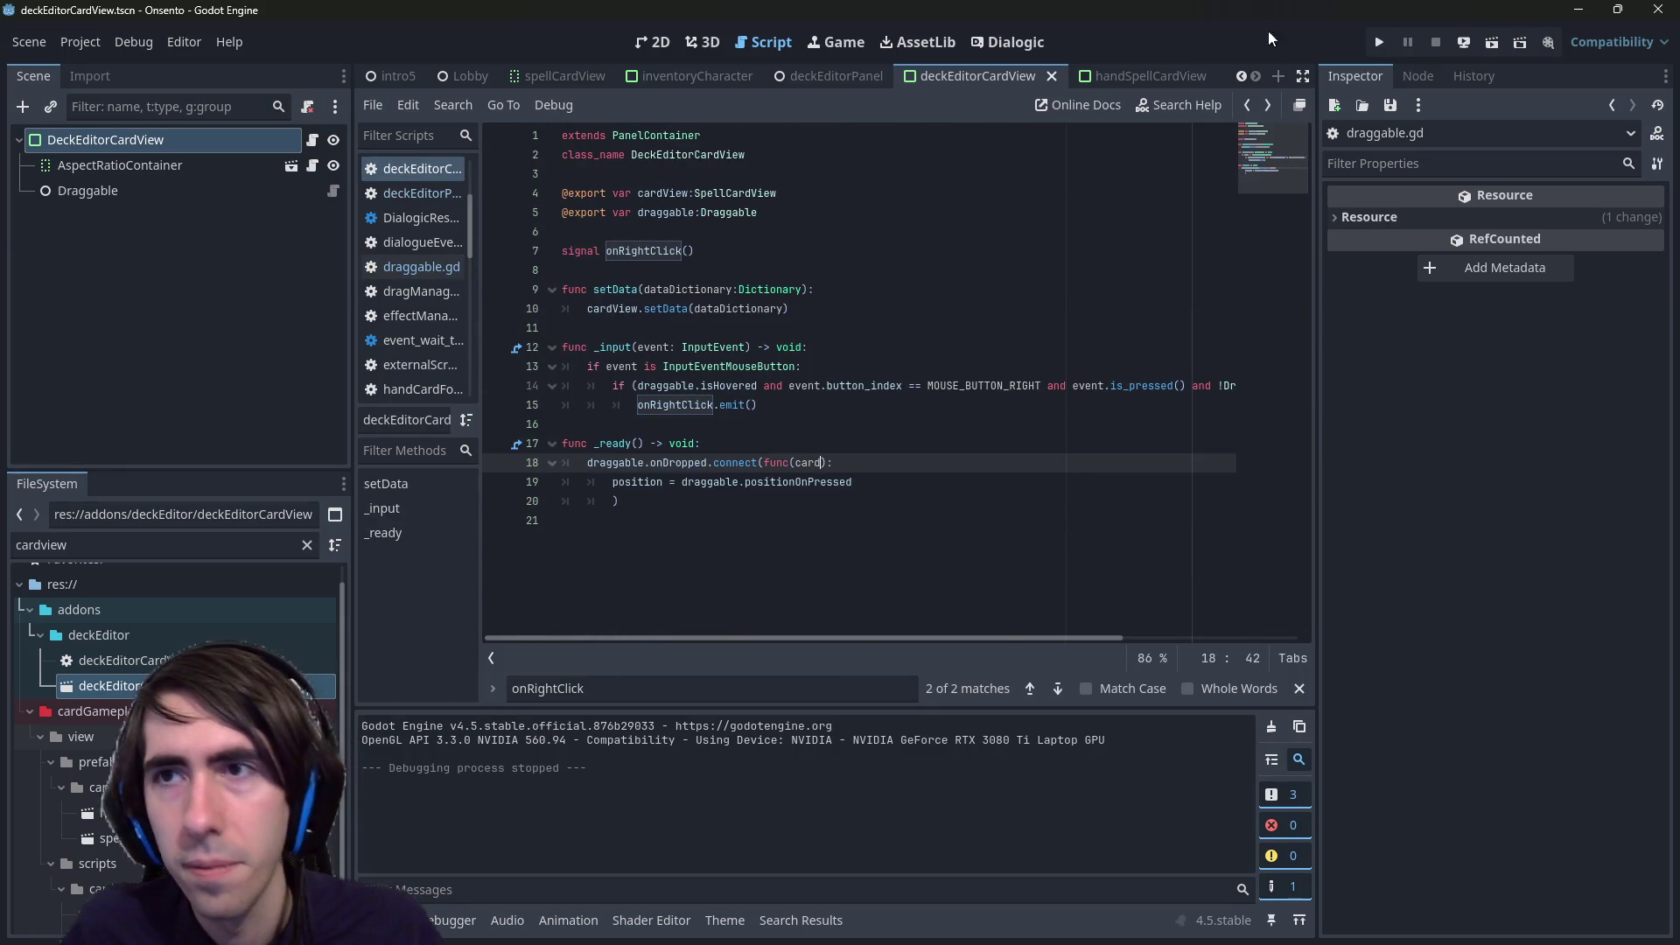
left_click(1492, 44)
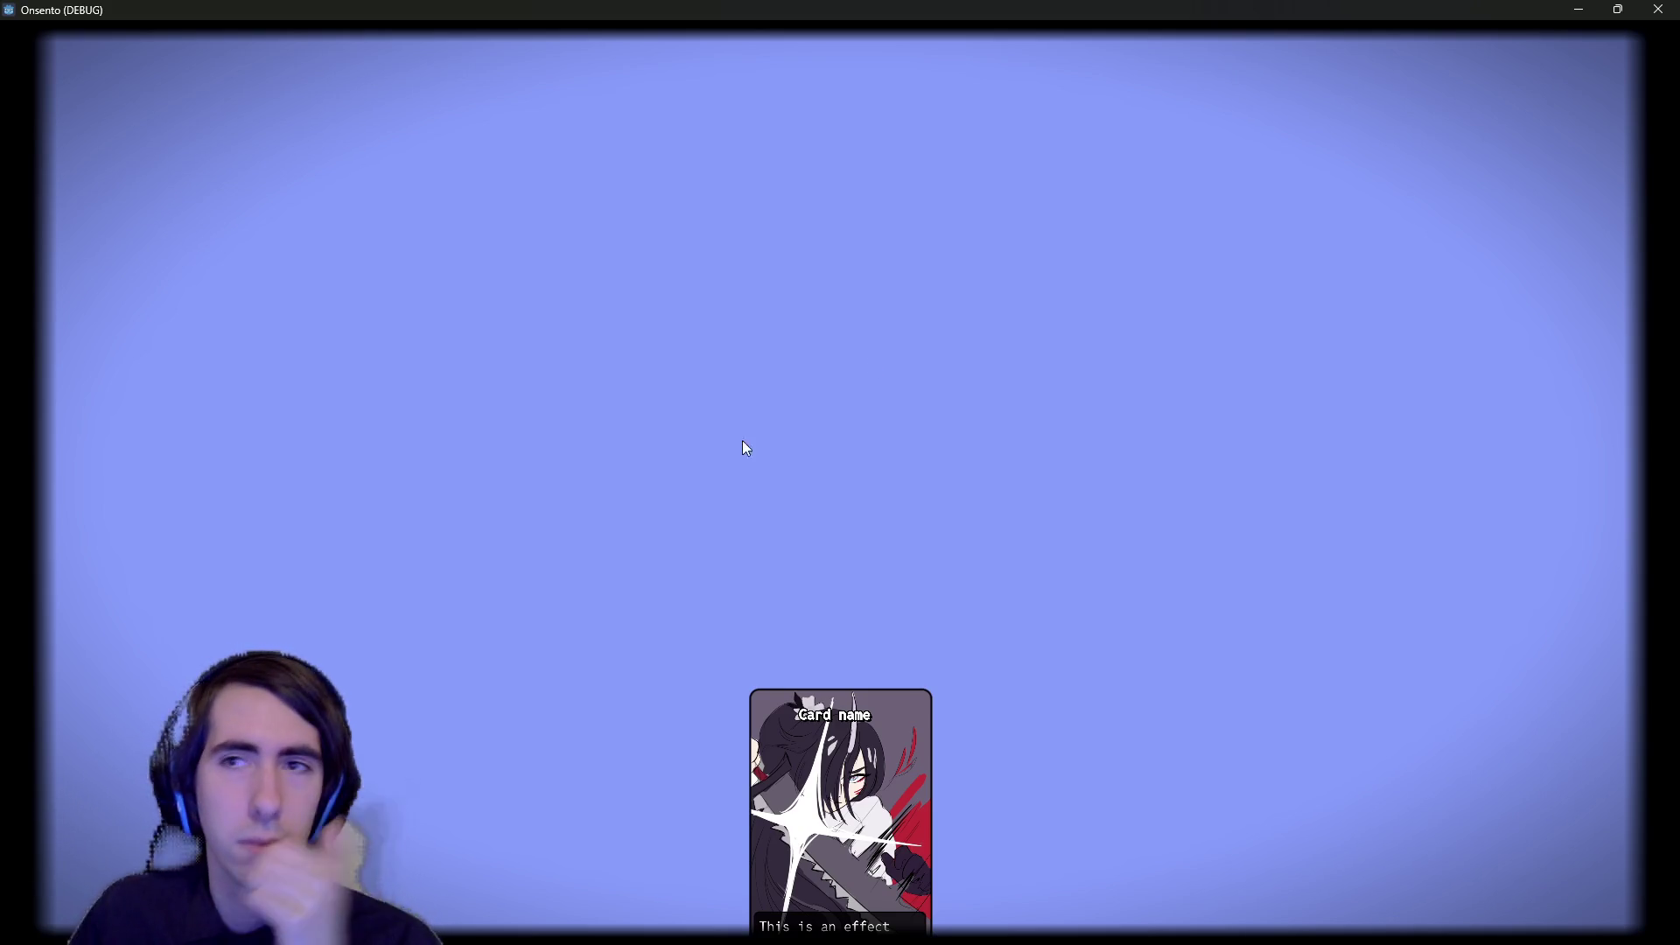
left_click(1658, 8)
left_click(832, 76)
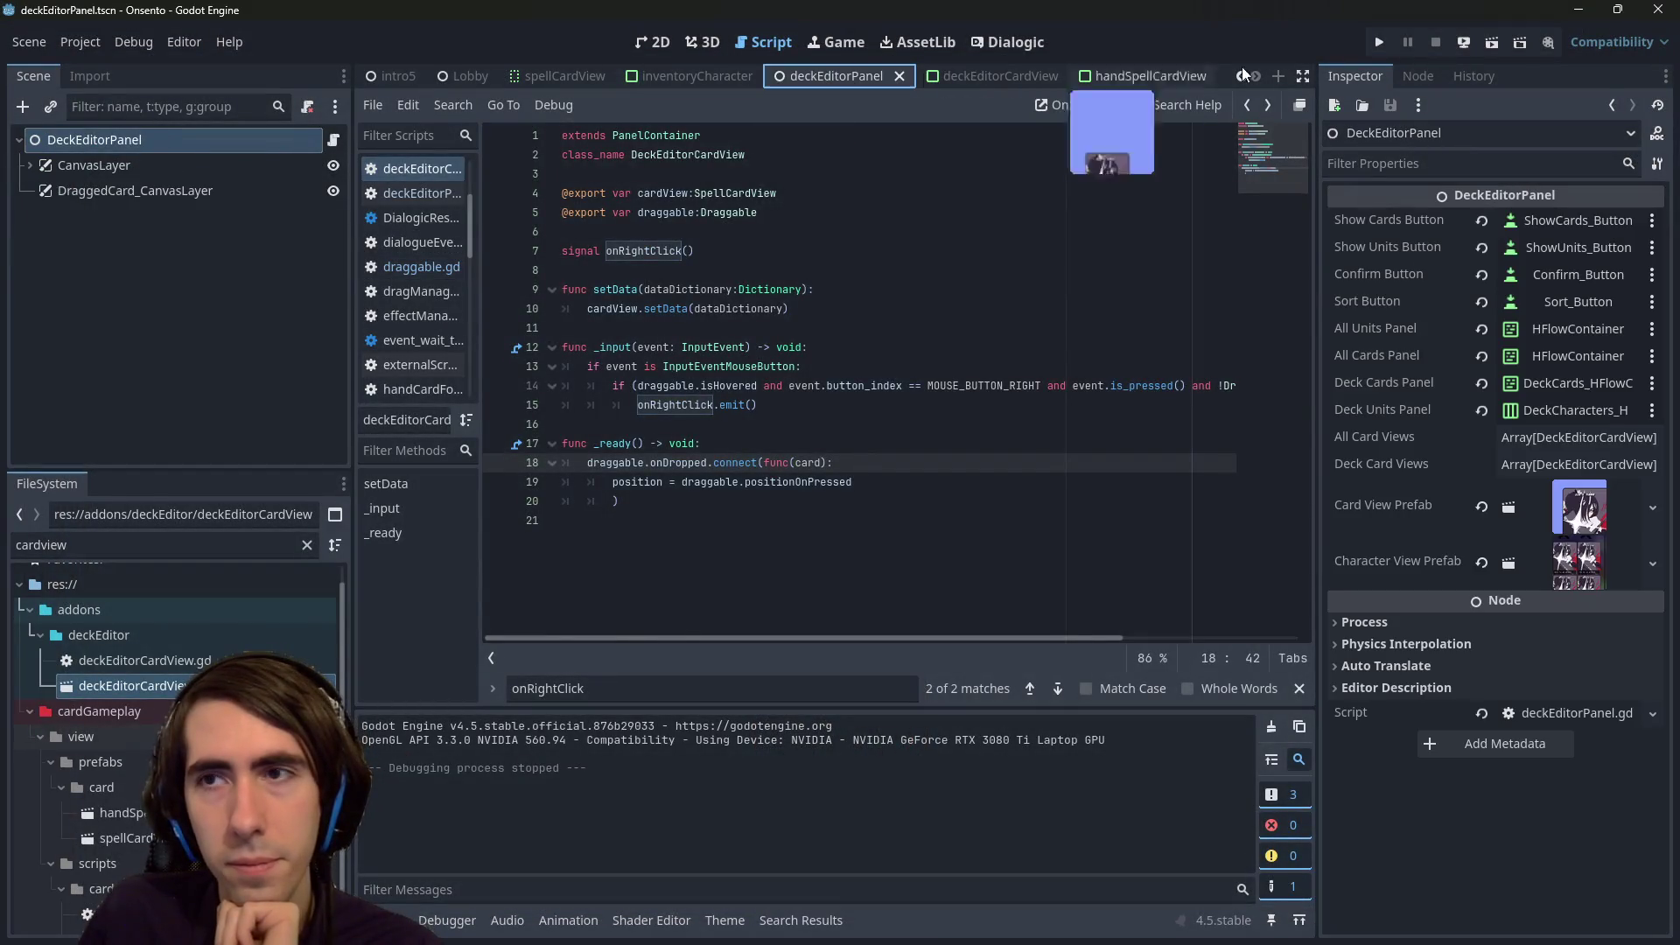
key("F6")
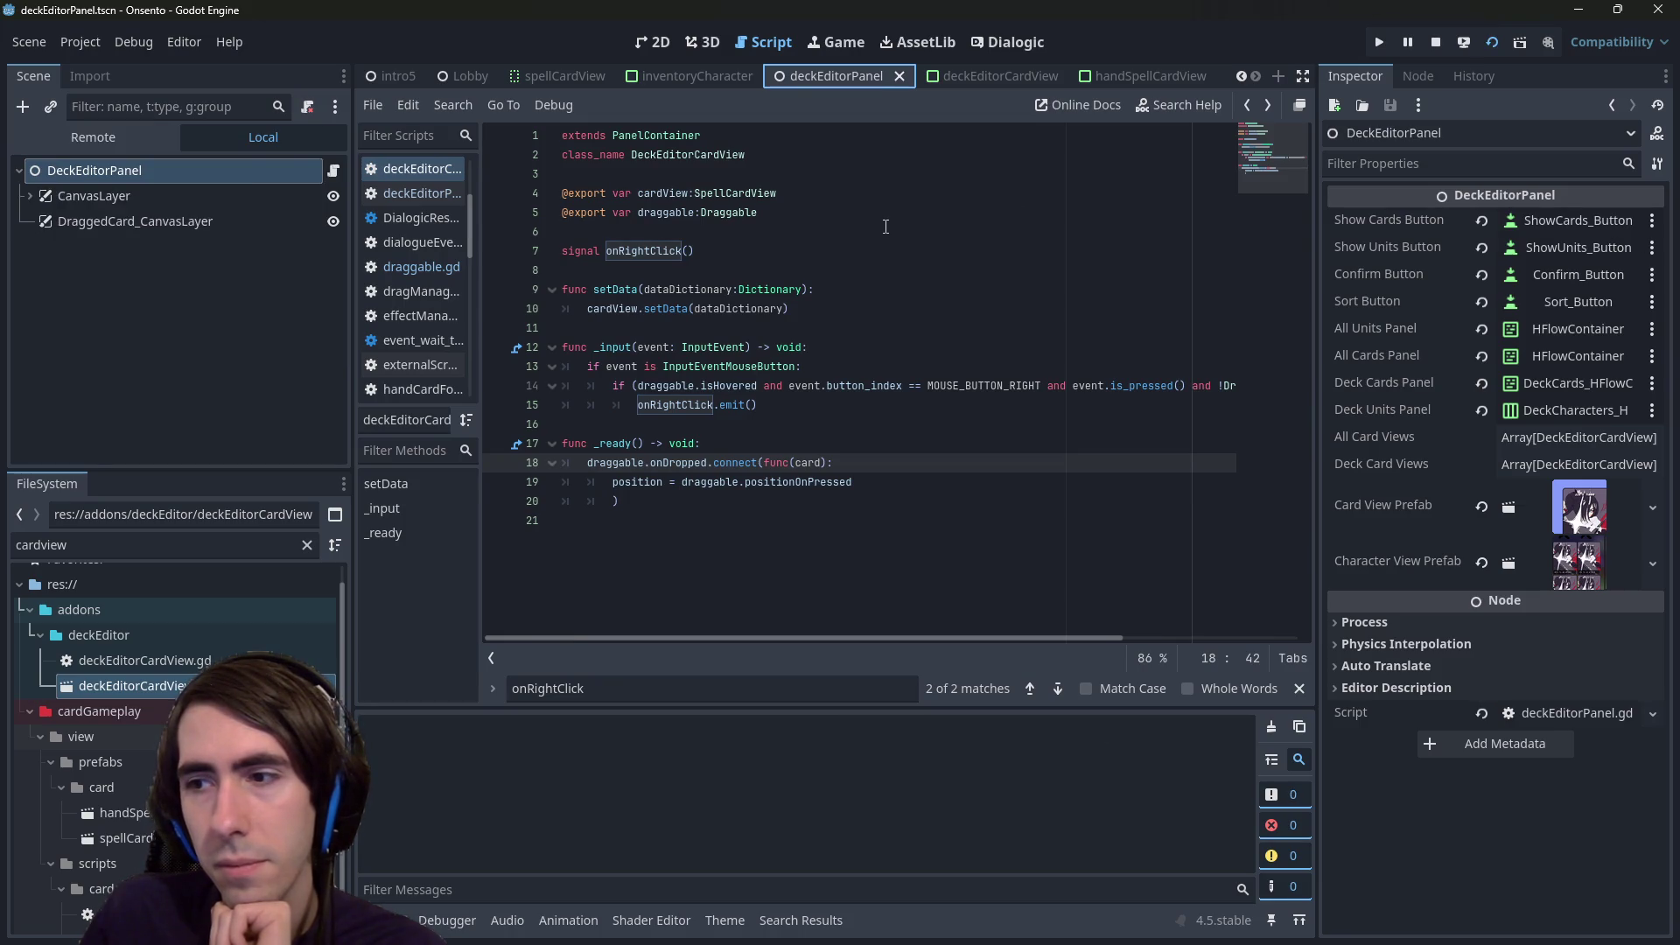
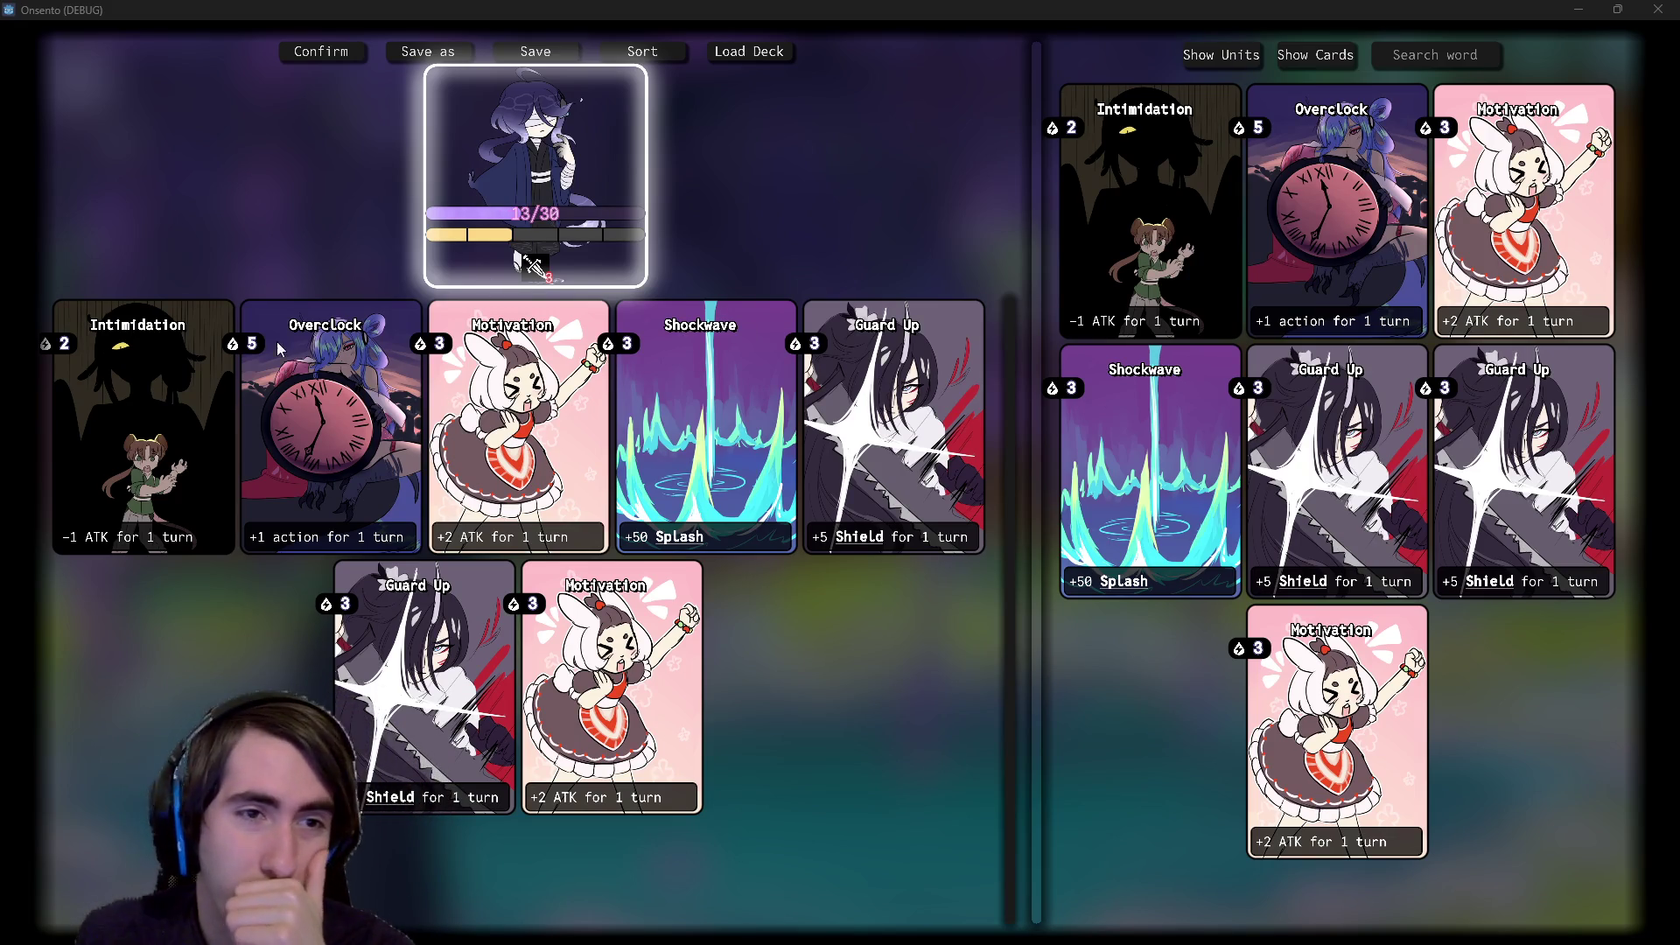
- Narrow the deck panel, sort the deck, and drag Intimidation from the collection into the deck
mouse_move(251, 345)
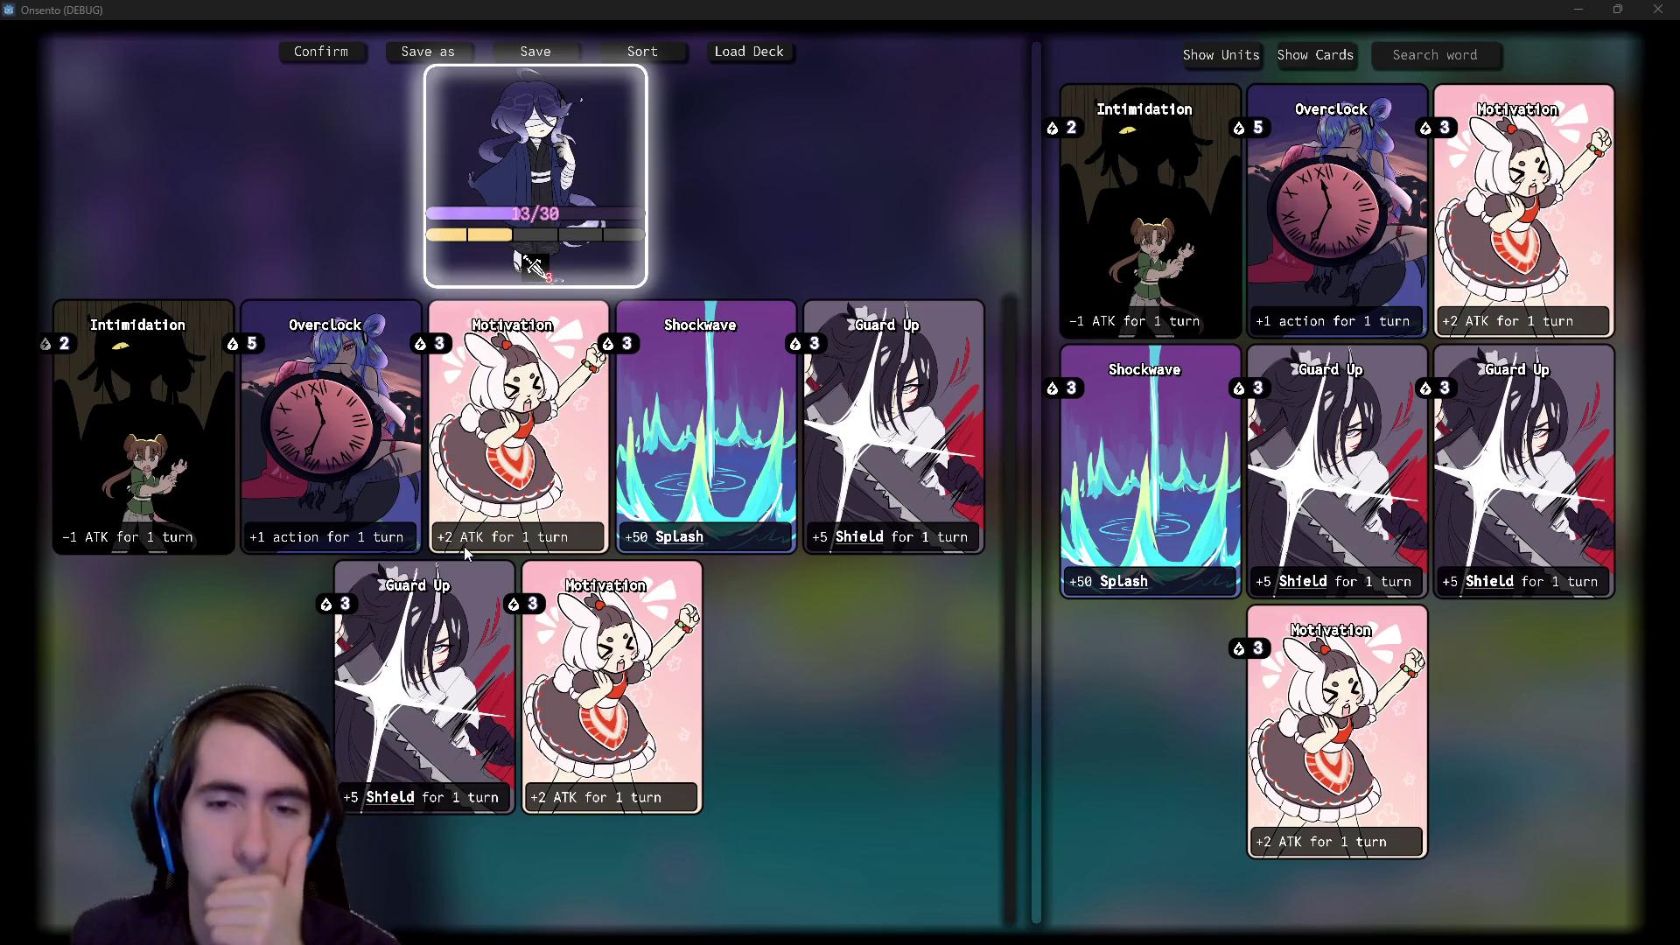
left_click_drag(1034, 408, 1025, 402)
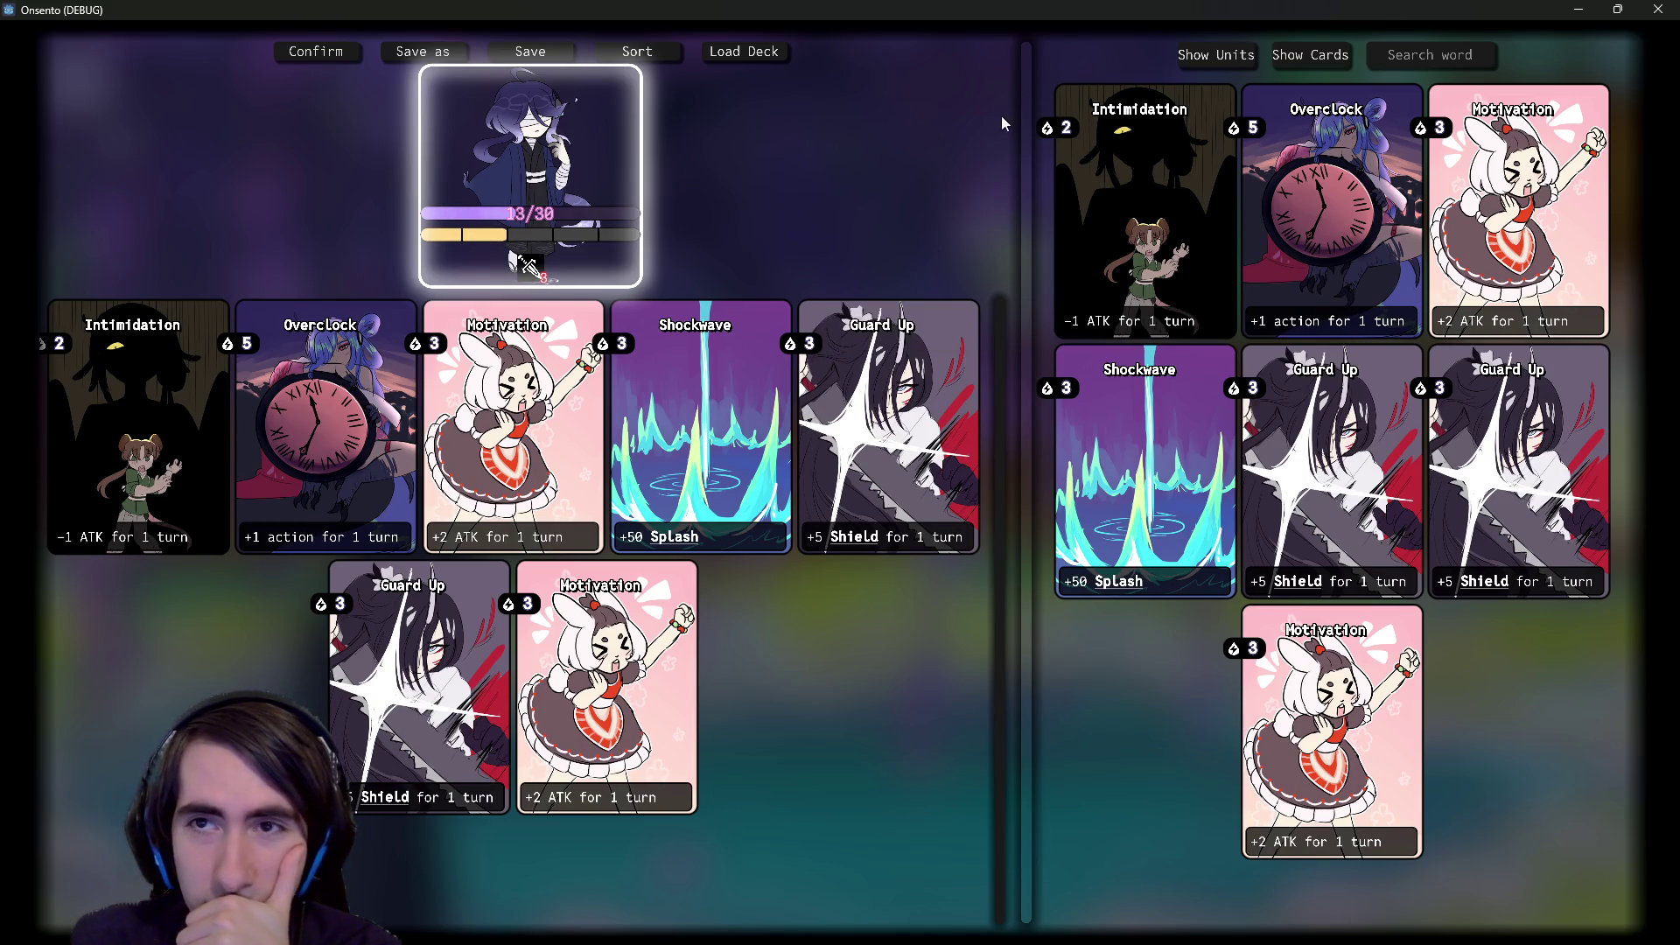
left_click(647, 49)
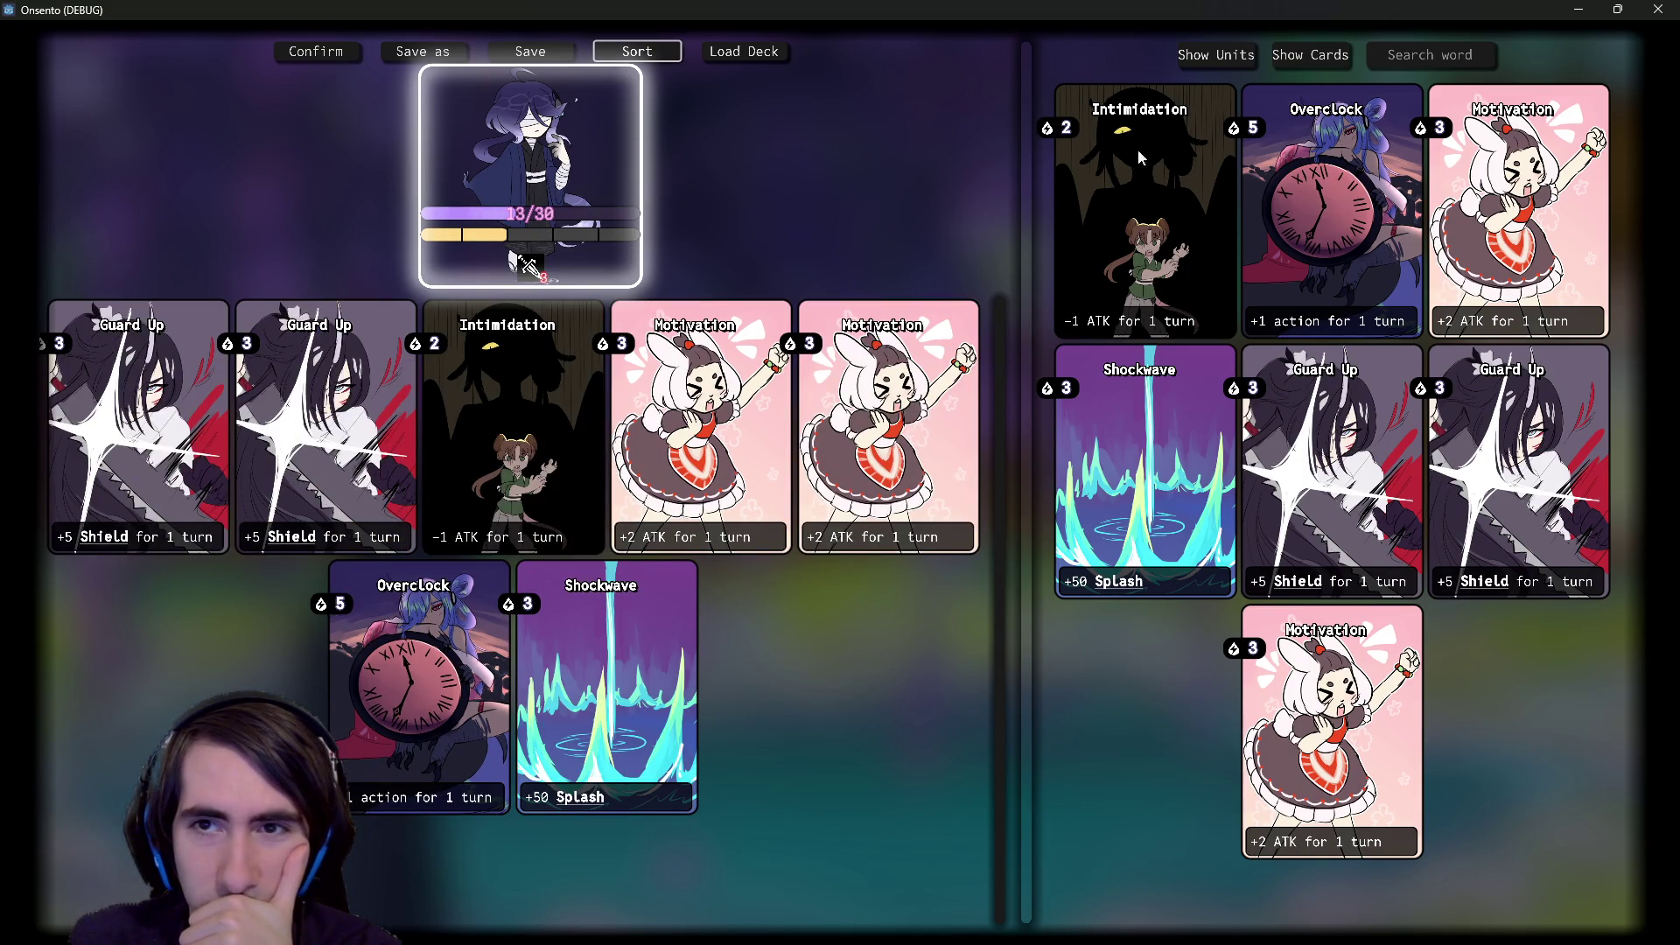
mouse_move(1140, 158)
left_mouse_down()
mouse_move(1035, 194)
mouse_move(744, 149)
mouse_move(717, 262)
mouse_move(691, 755)
mouse_move(1164, 188)
left_mouse_up()
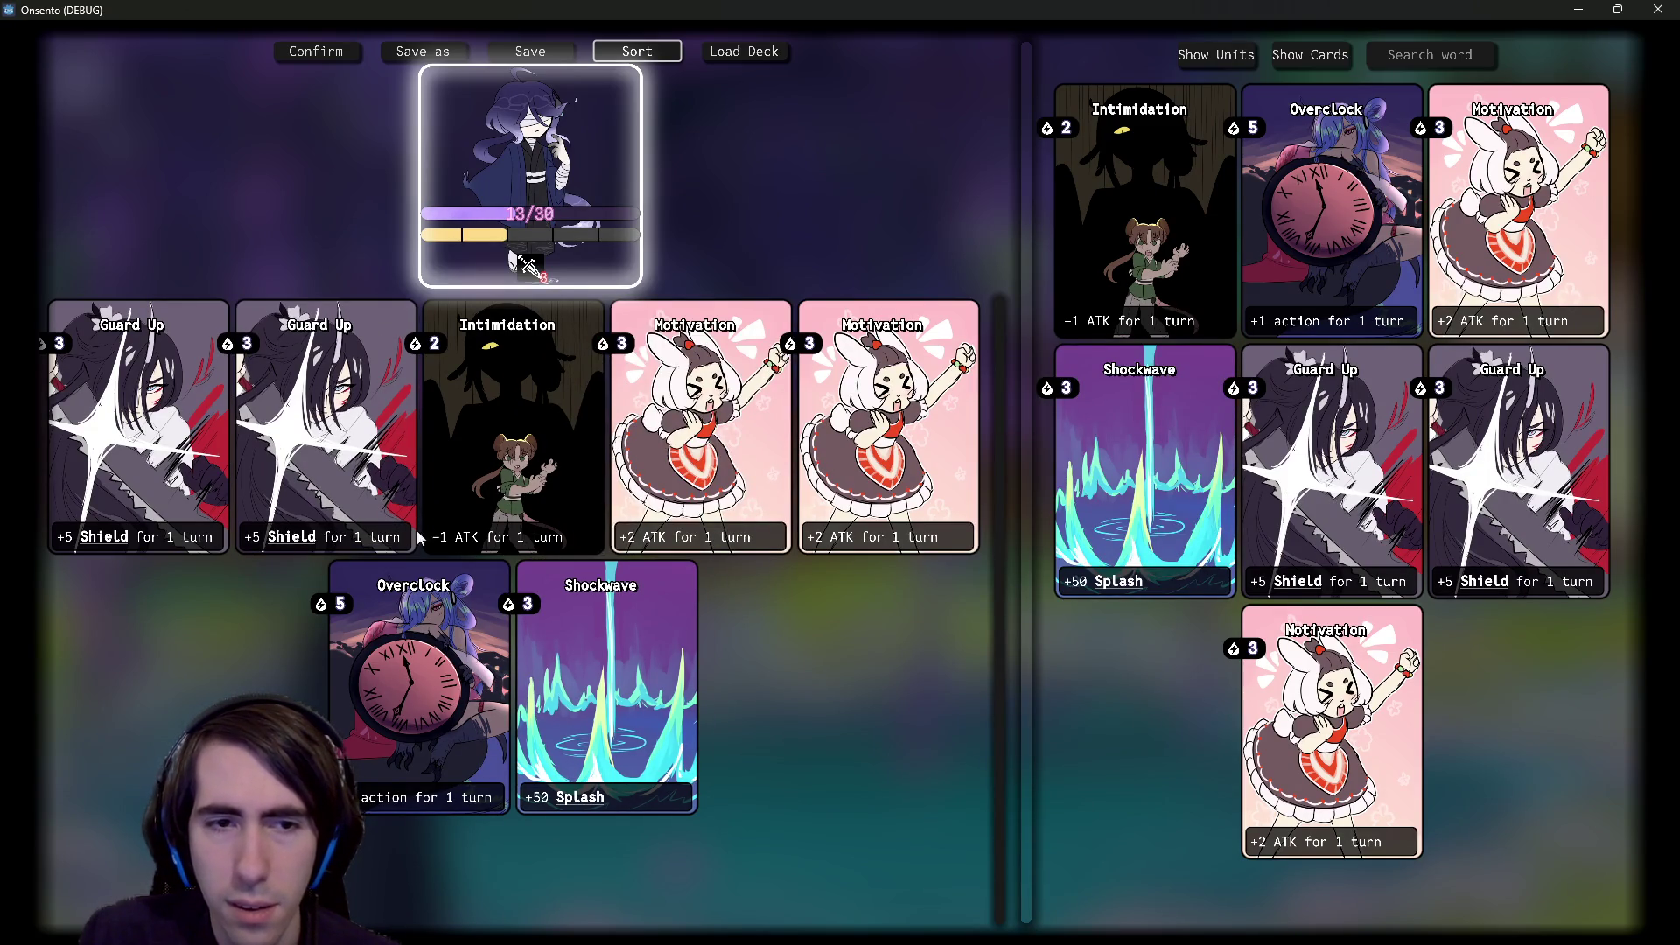
mouse_move(109, 542)
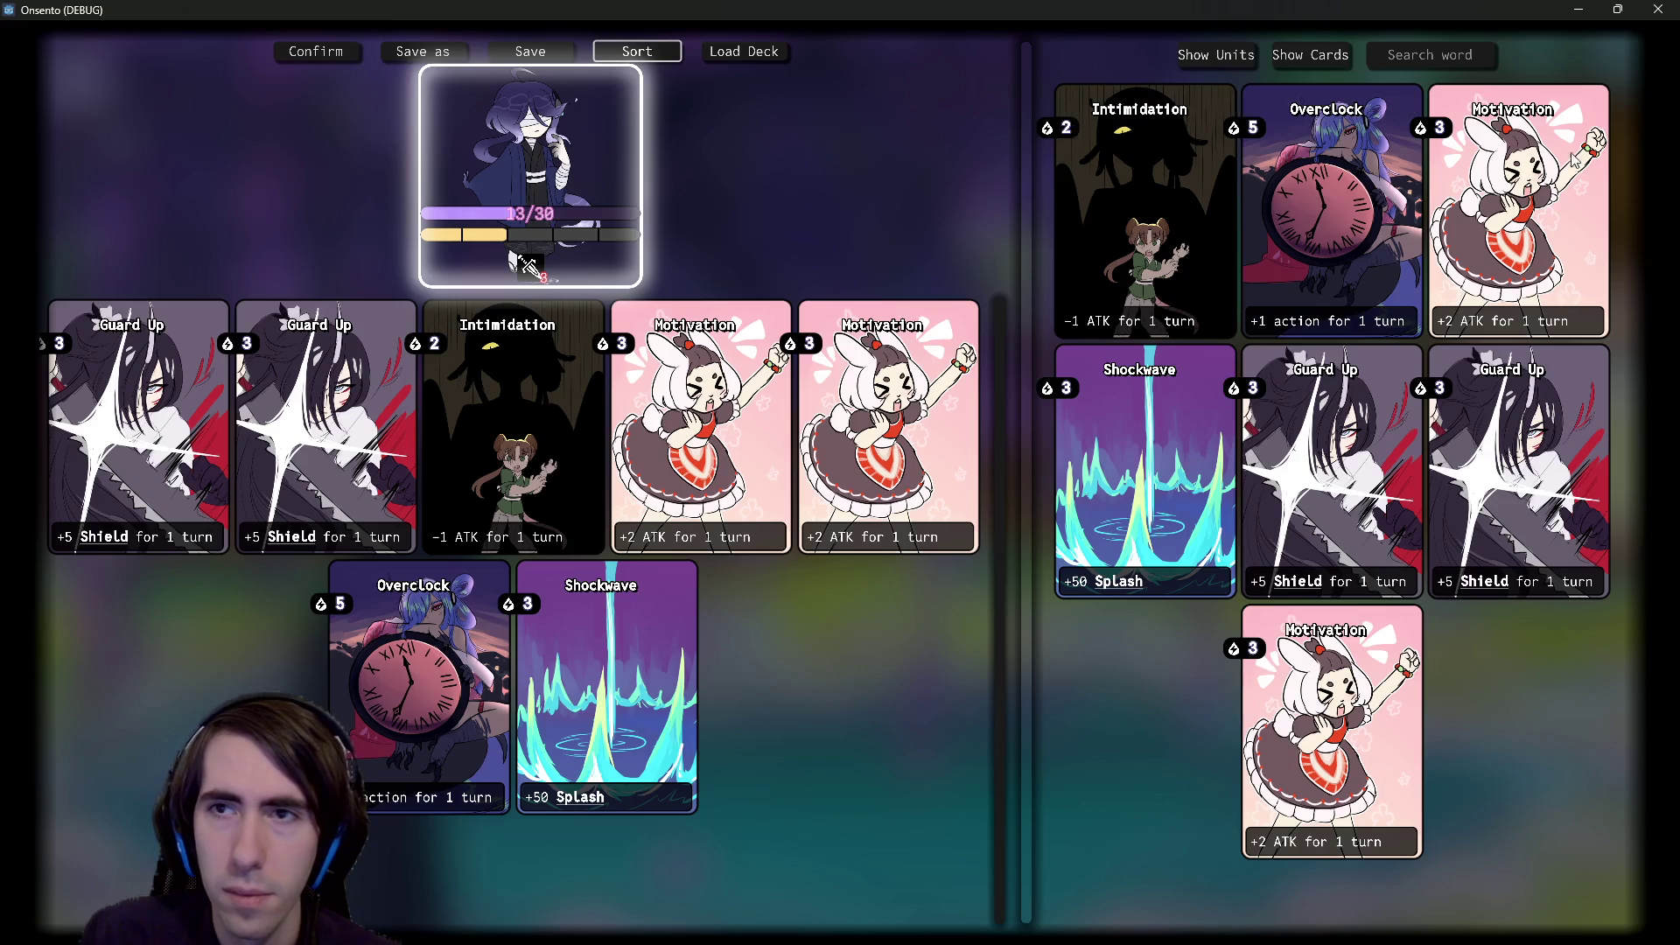
mouse_move(1444, 140)
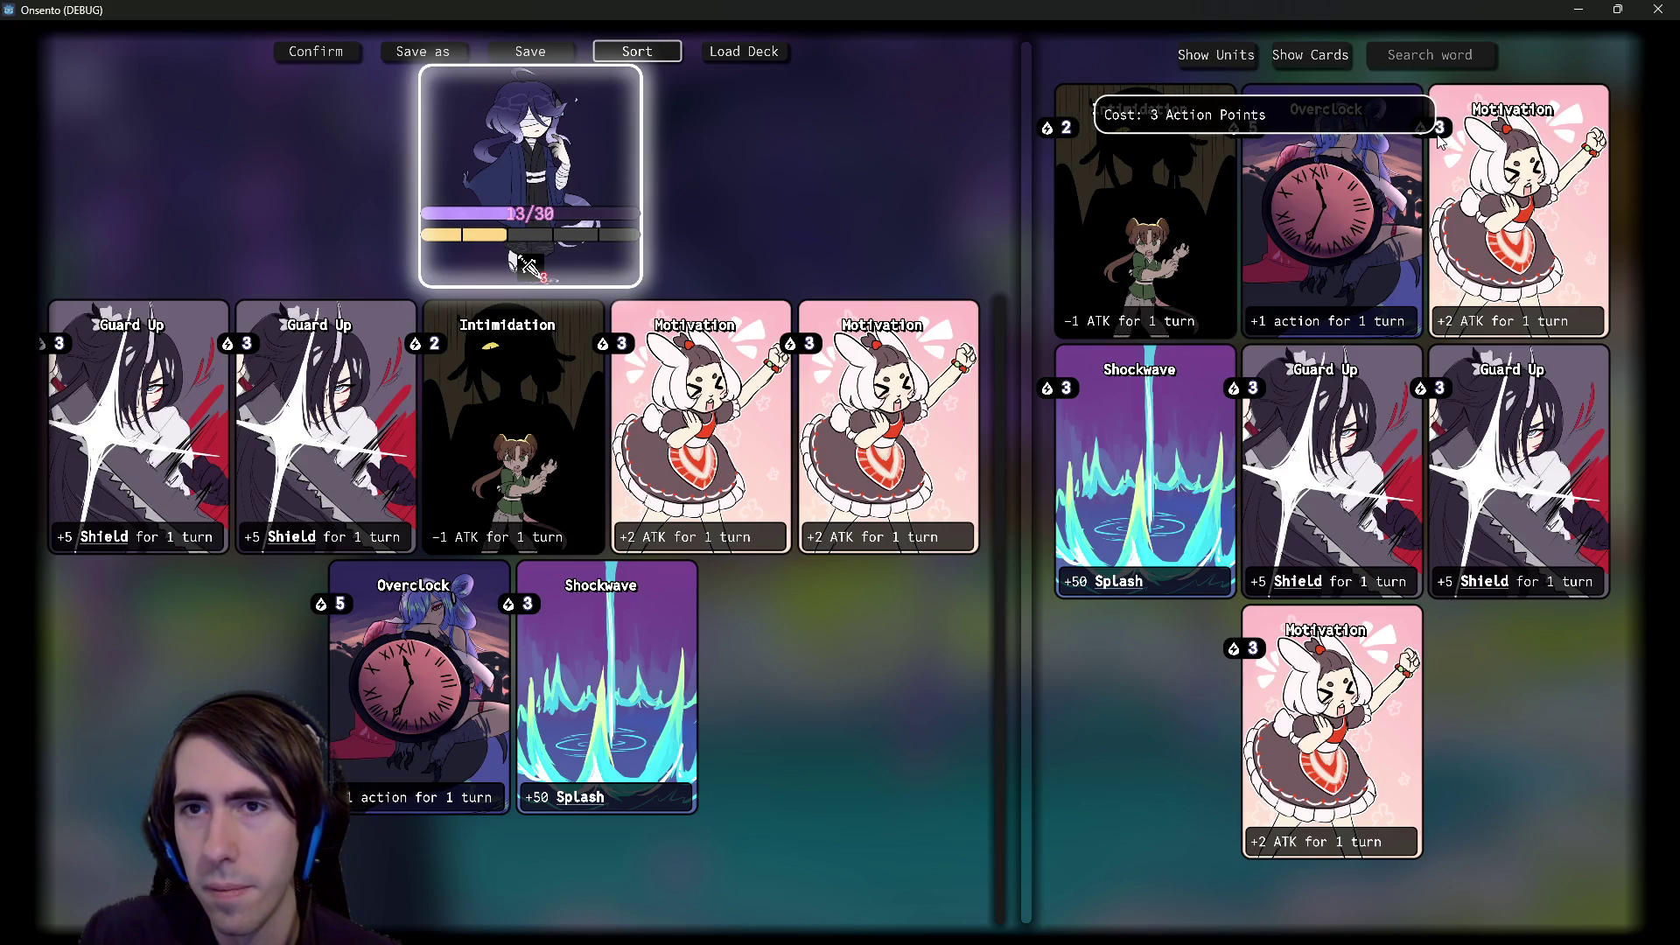
- Show the card collection, re-sort the deck, and close the Onsento (DEBUG) window
left_click(1291, 68)
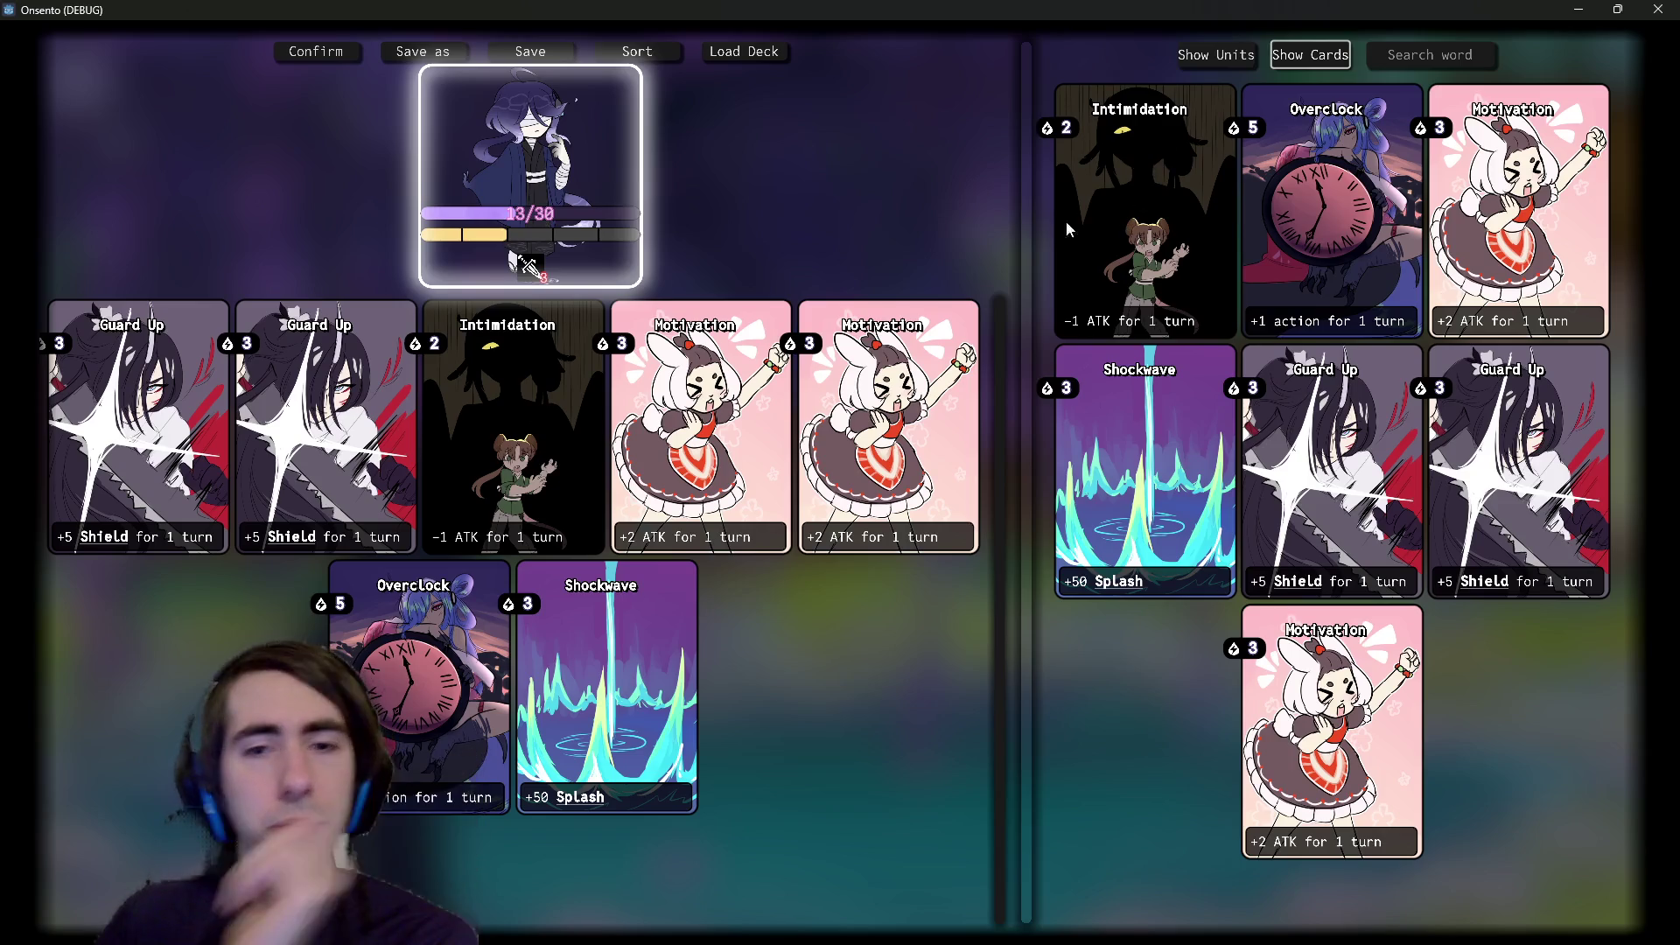
mouse_move(529, 254)
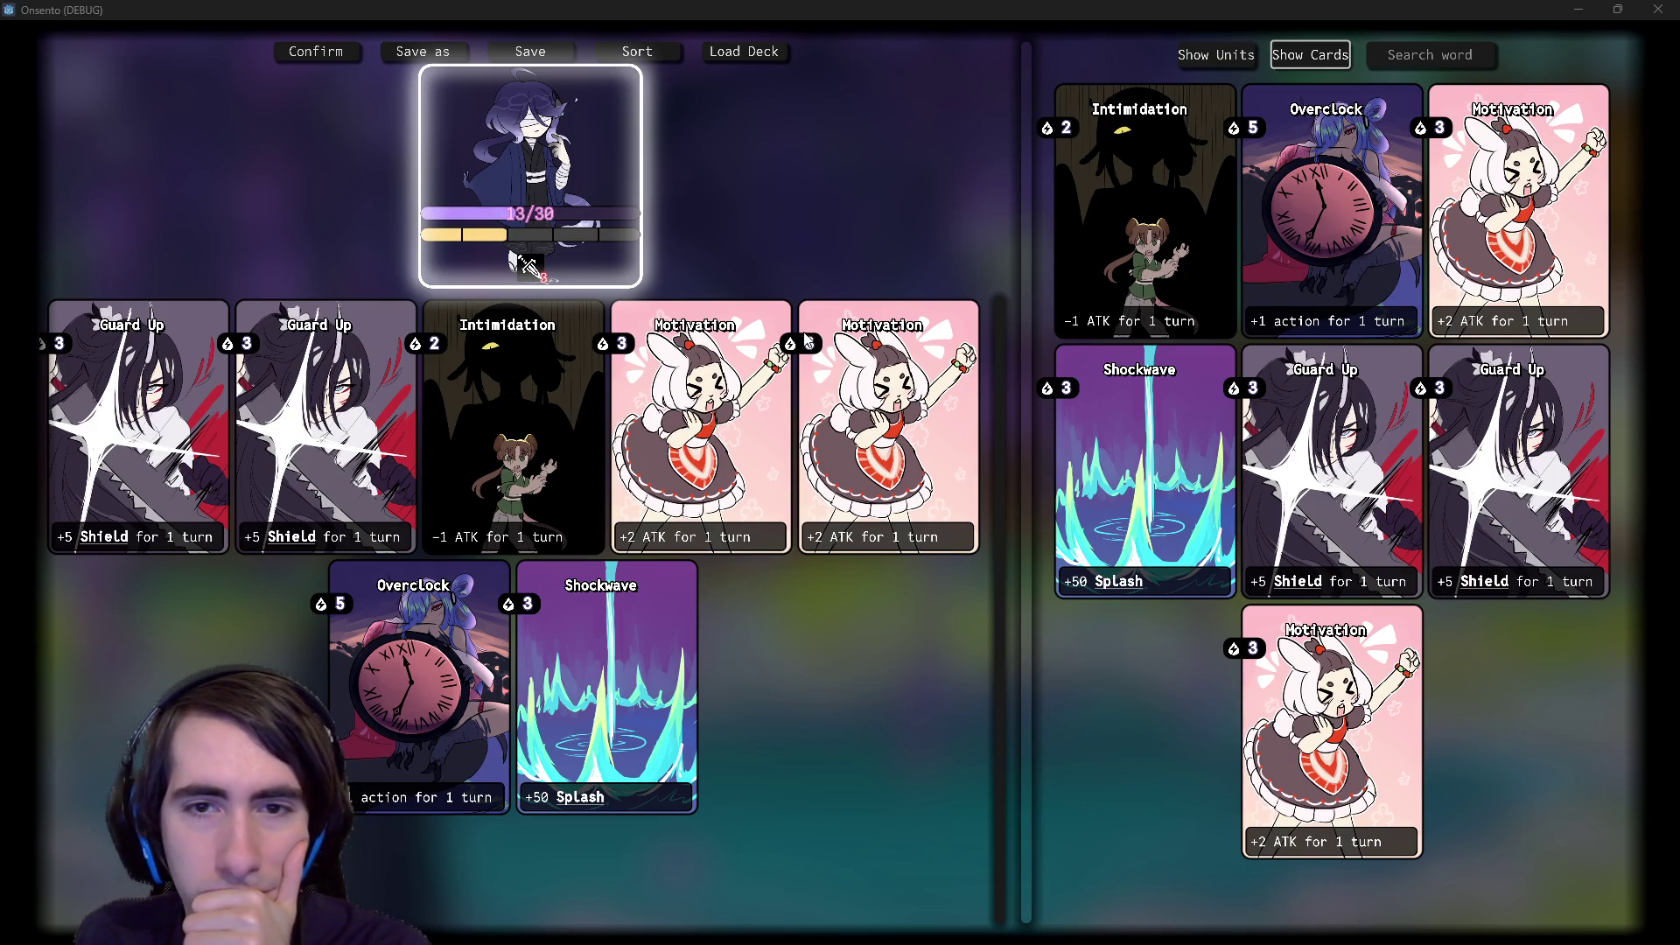
left_click(637, 50)
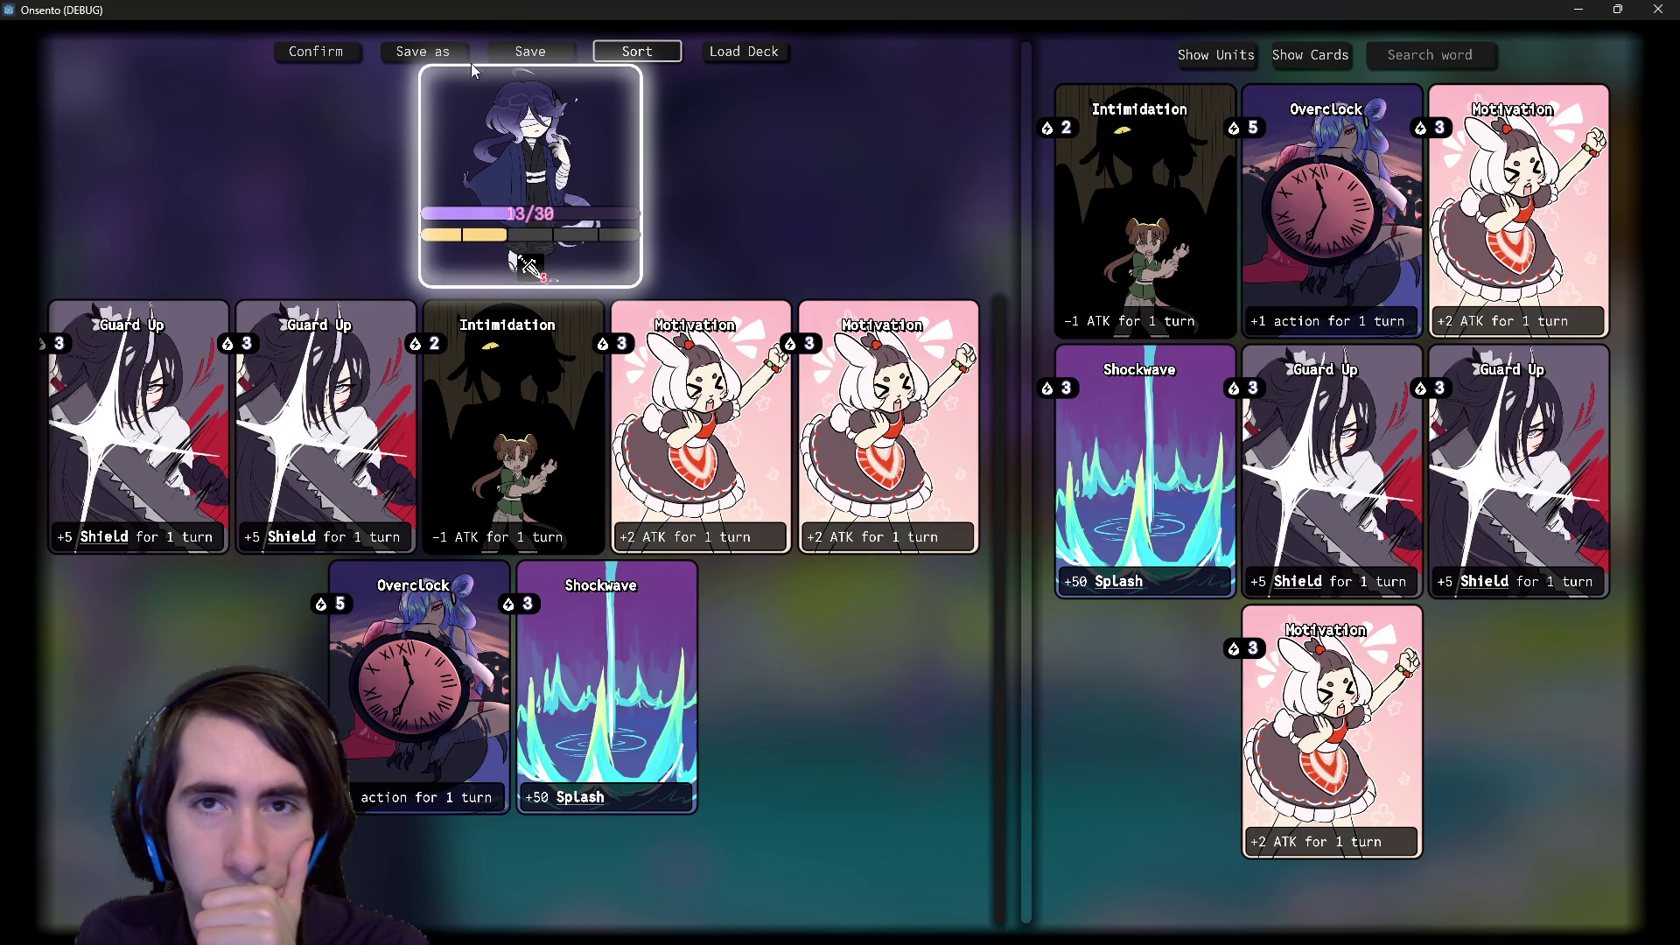
left_click(1658, 9)
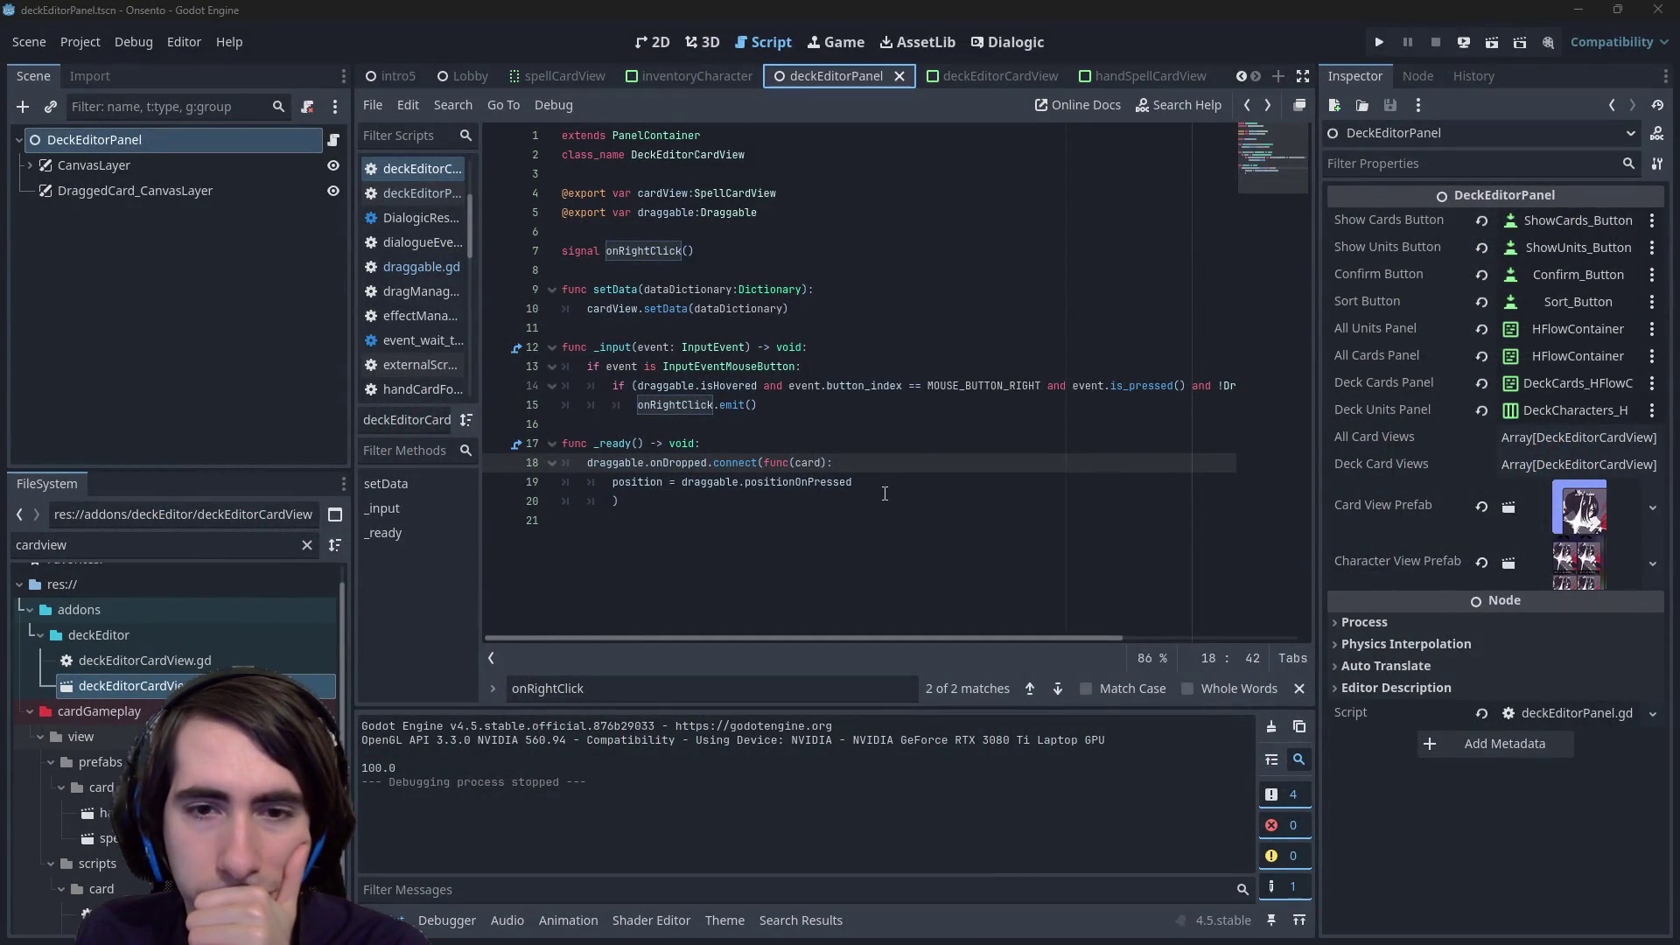
- Switch to deckEditorPanel.gd and locate the reloadDeckPanel function
key("alt+Left")
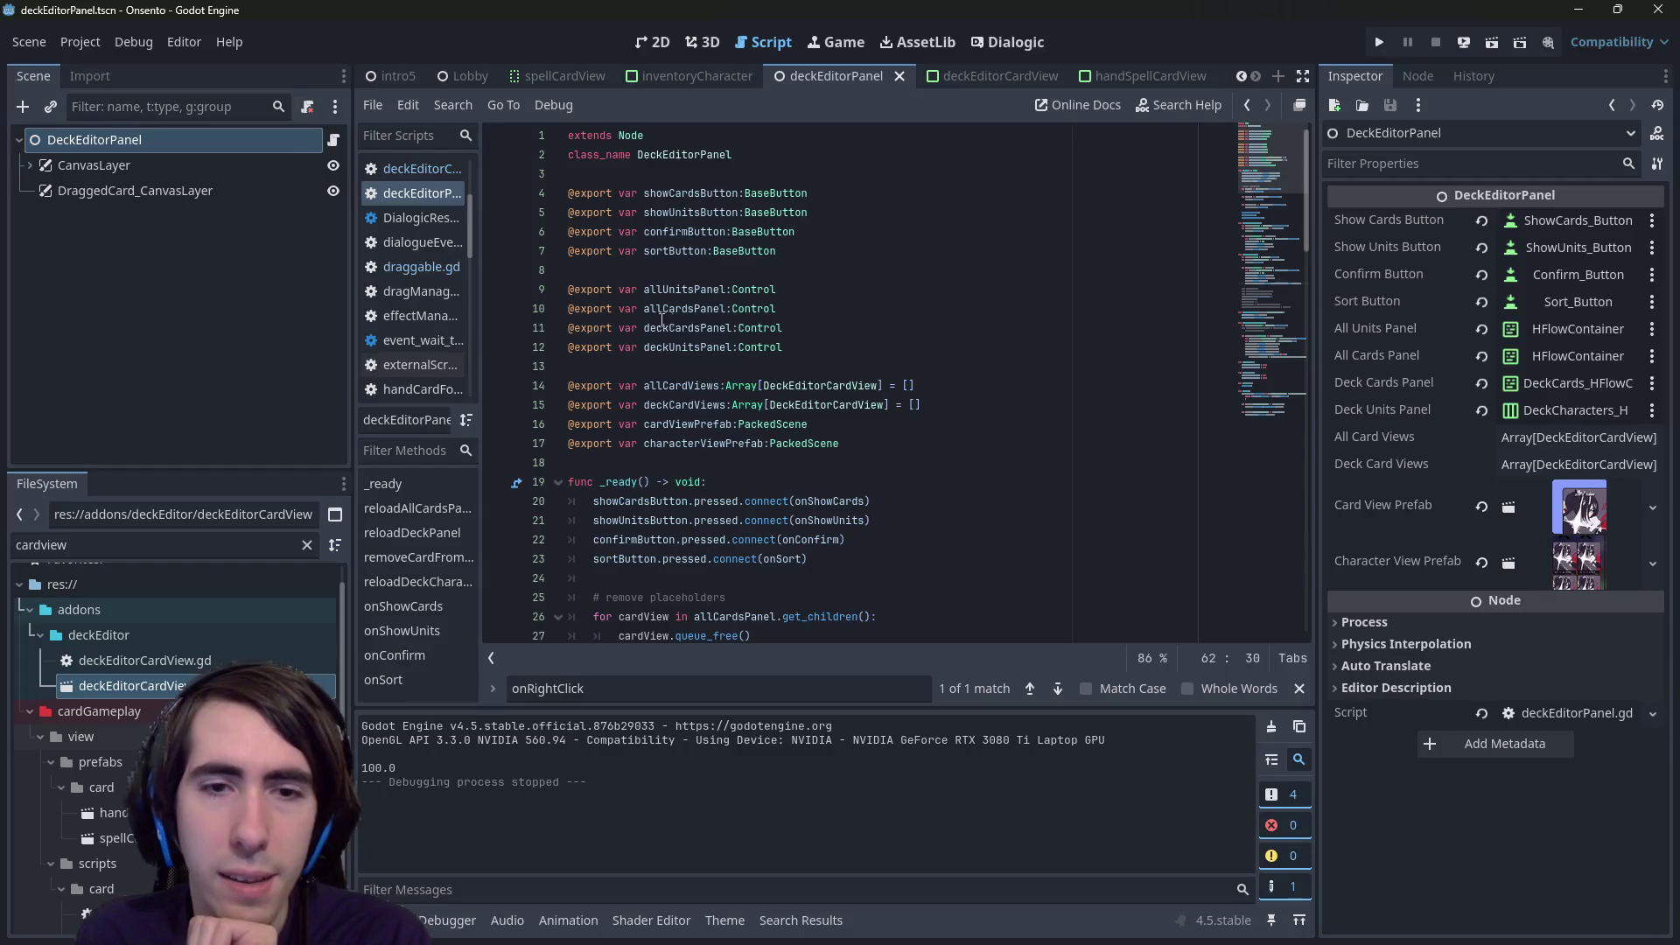
left_click(918, 462)
scroll(898, 450, "down", 9)
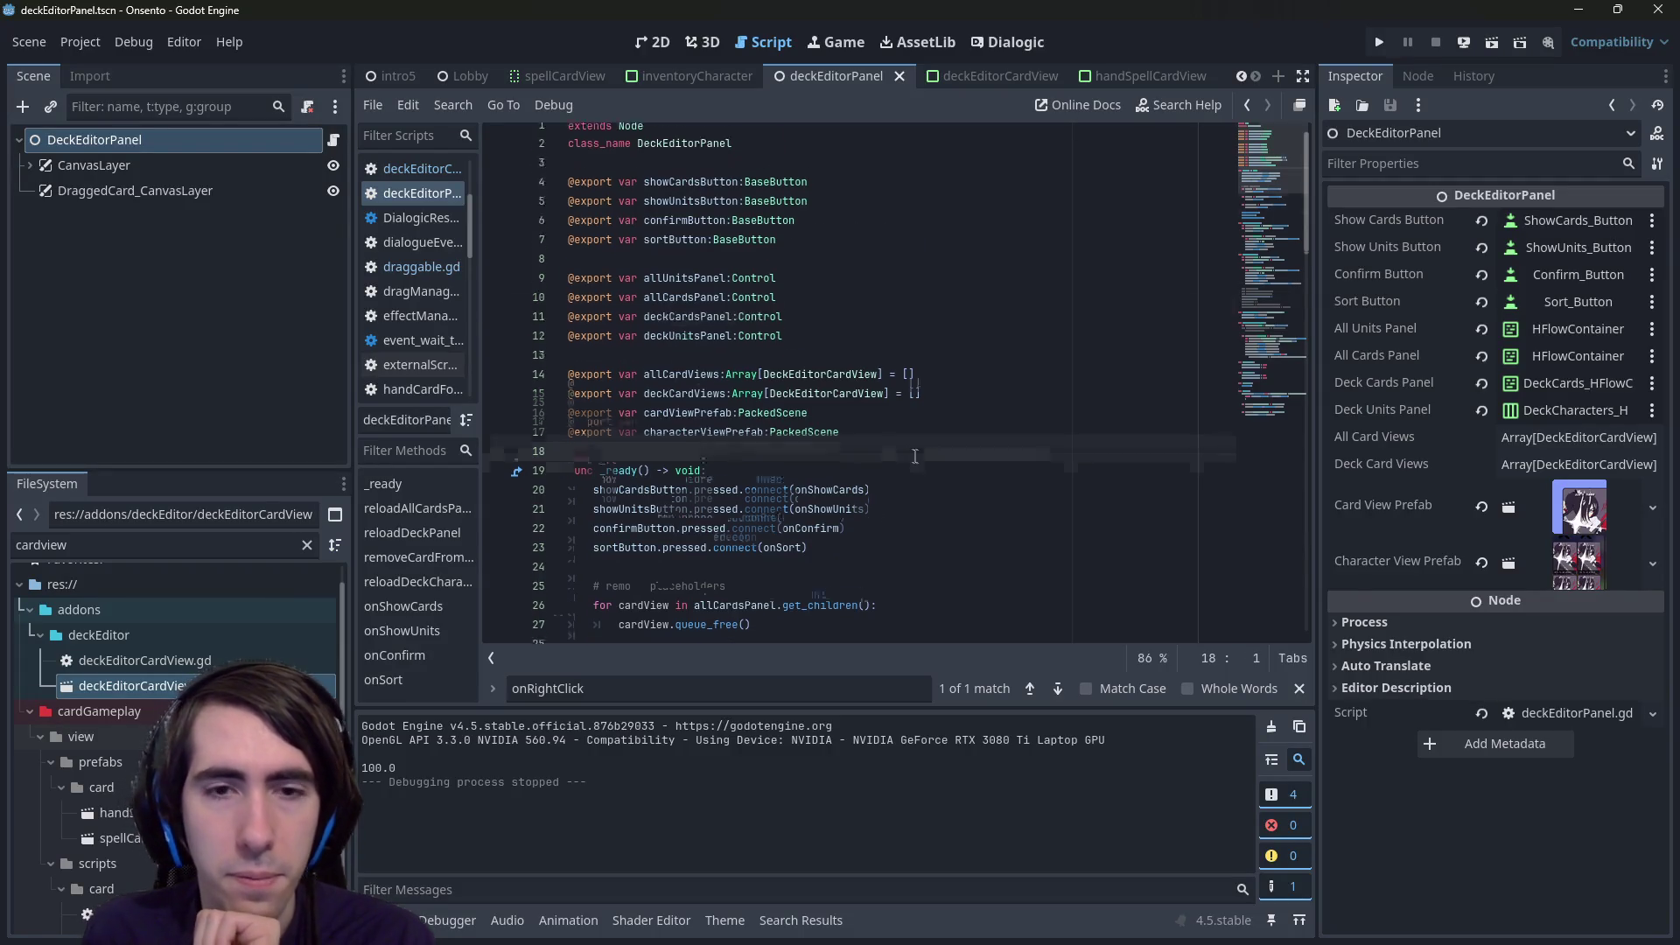
left_click(705, 331)
scroll(700, 376, "down", 6)
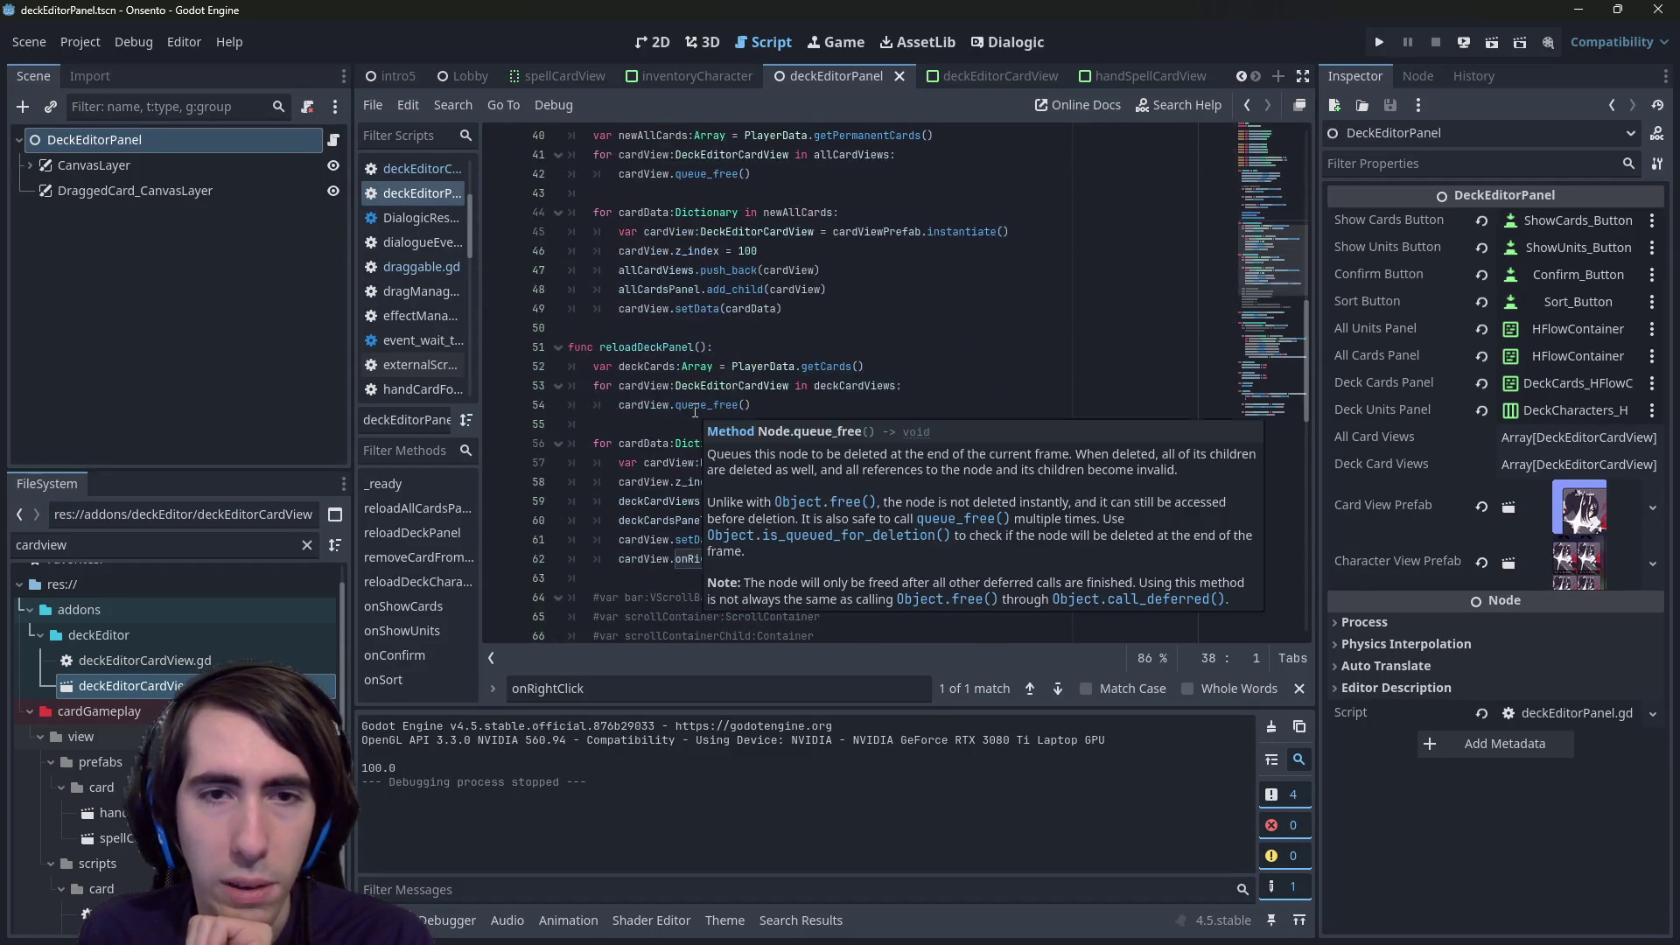
double_click(657, 231)
- Add cardView.draggable.onDropped.connect() on a new line after line 62
scroll(709, 306, "down", 2)
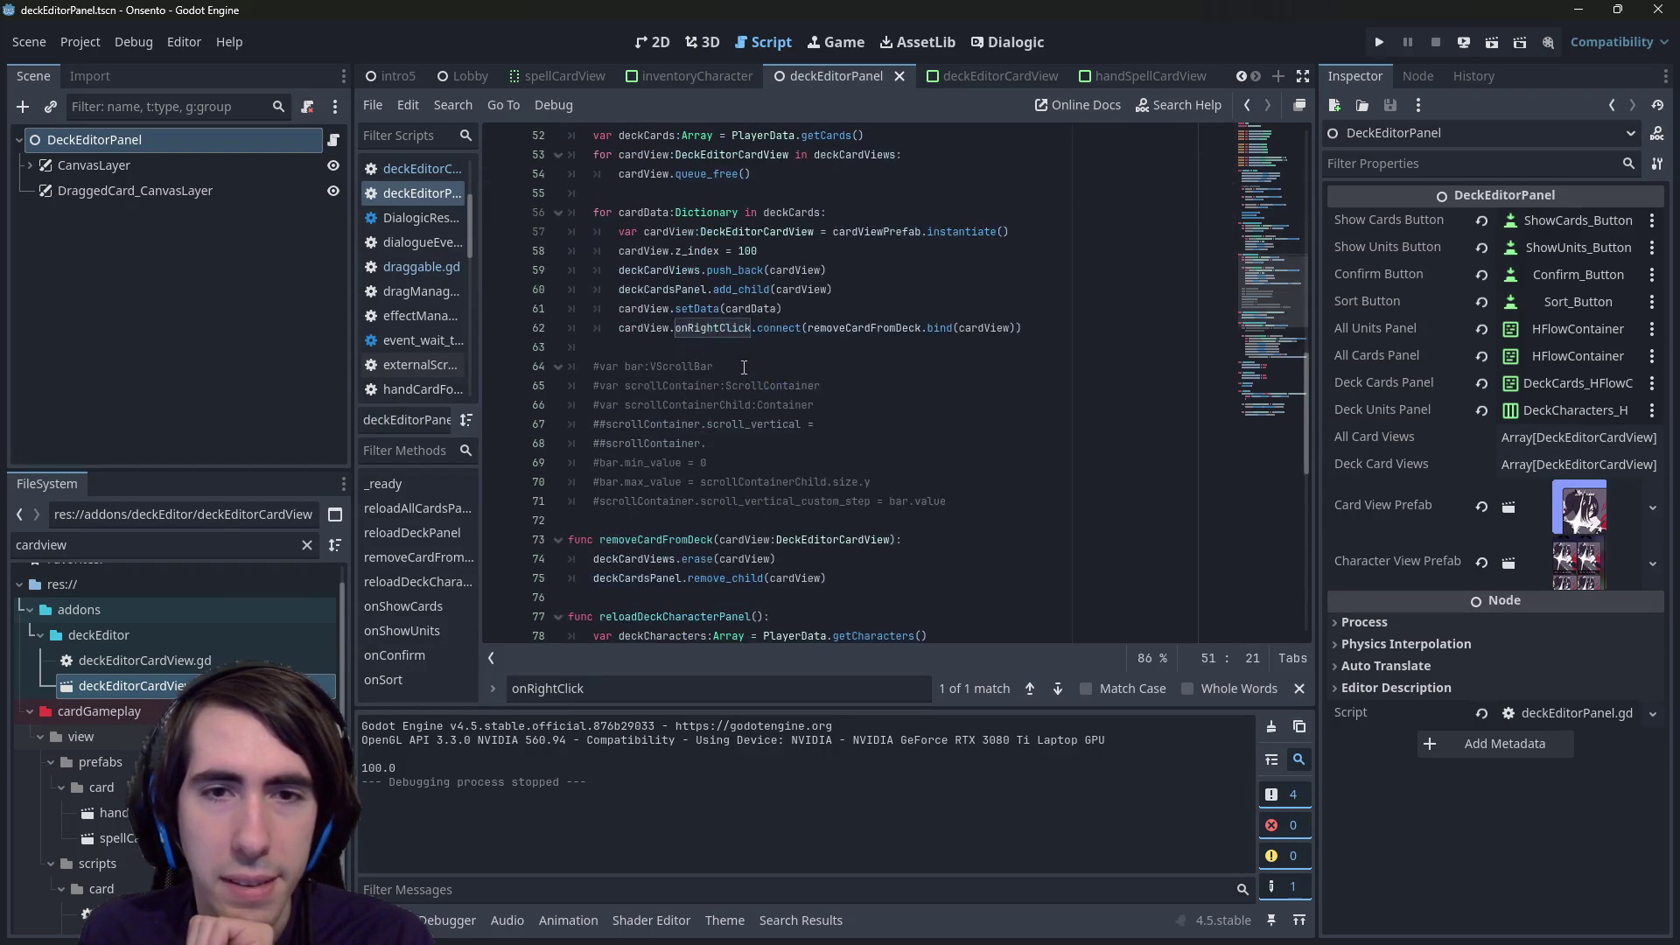
scroll(766, 391, "up", 3)
mouse_move(796, 385)
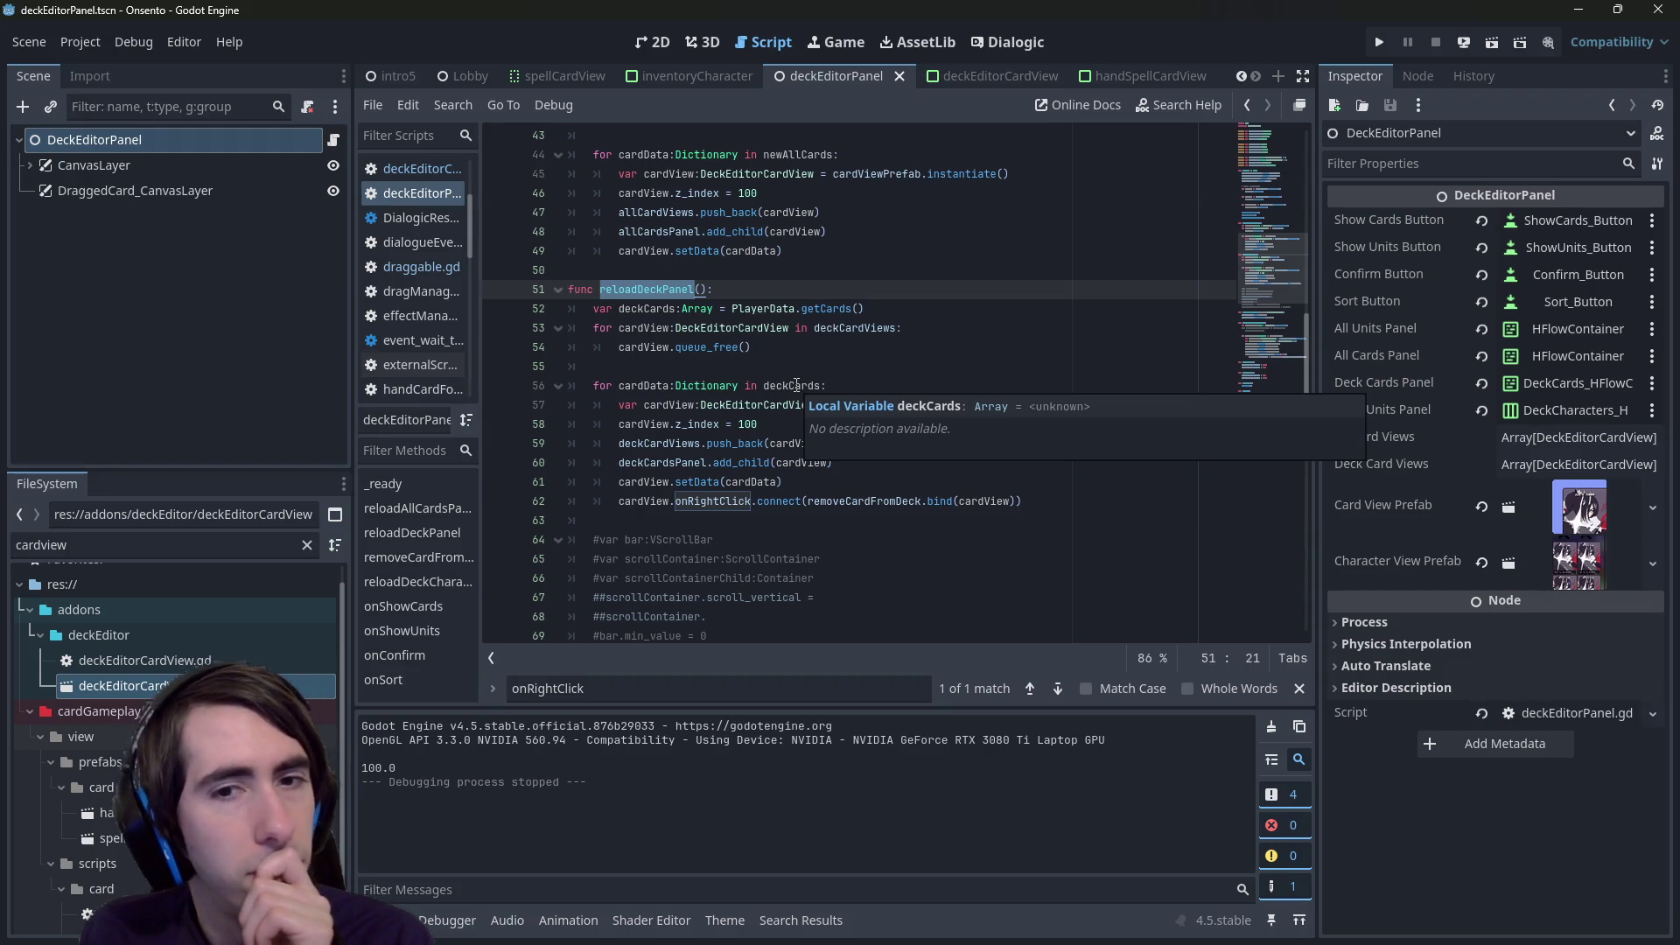
scroll(788, 391, "down", 3)
scroll(806, 347, "up", 2)
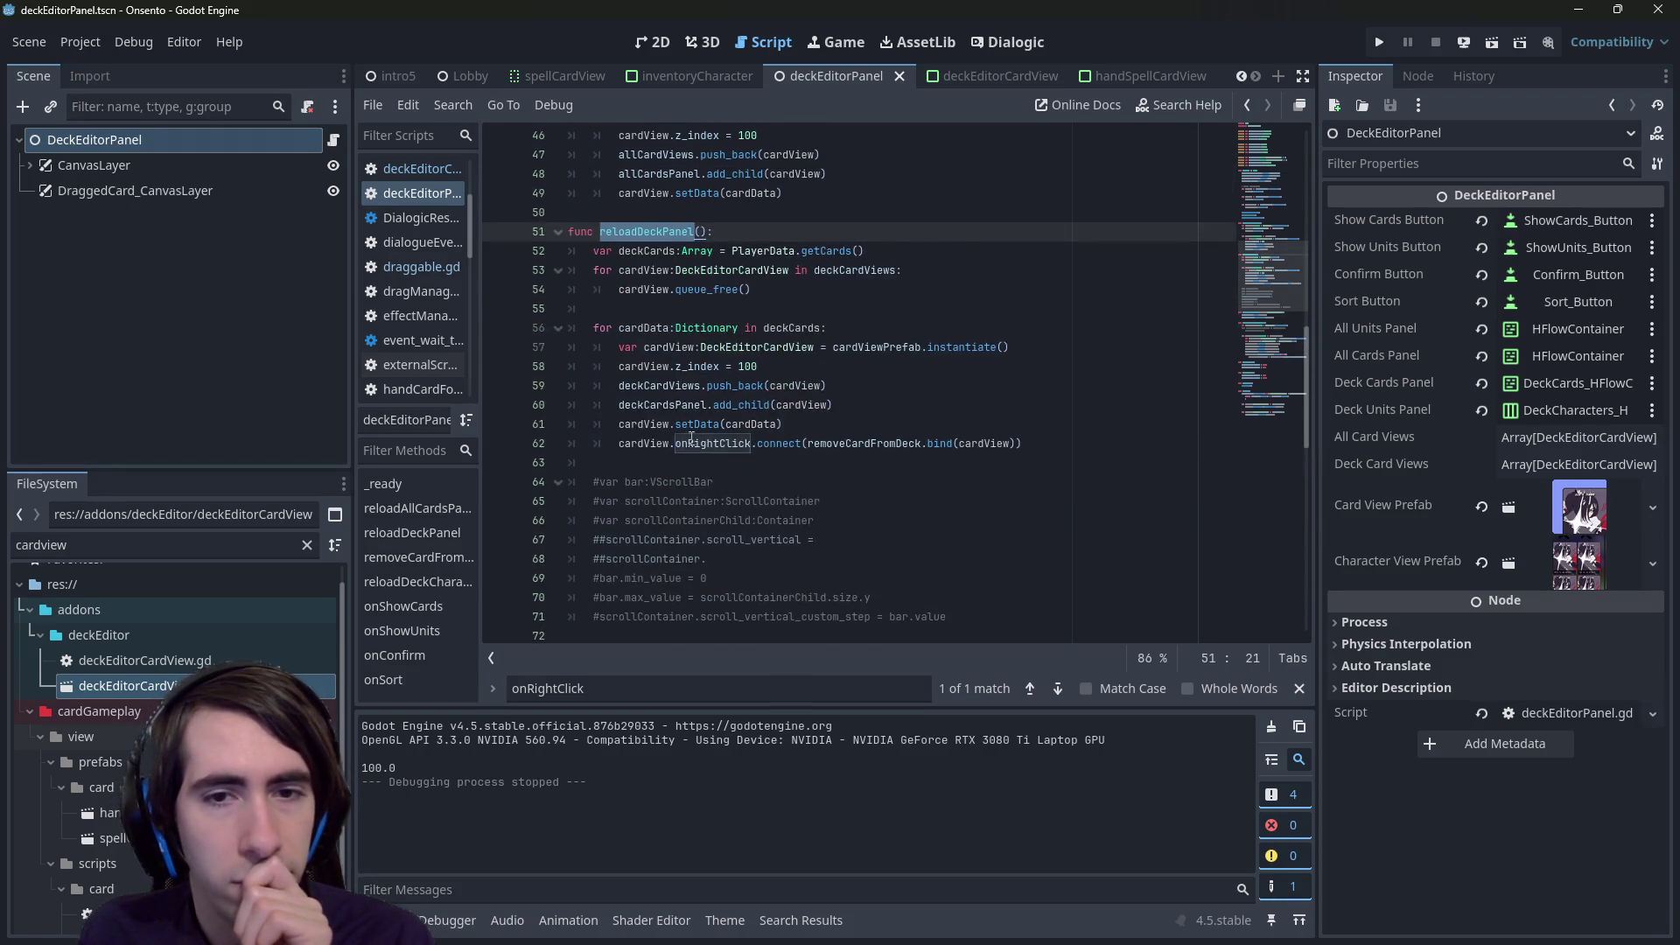
left_click(1049, 443)
key("Return")
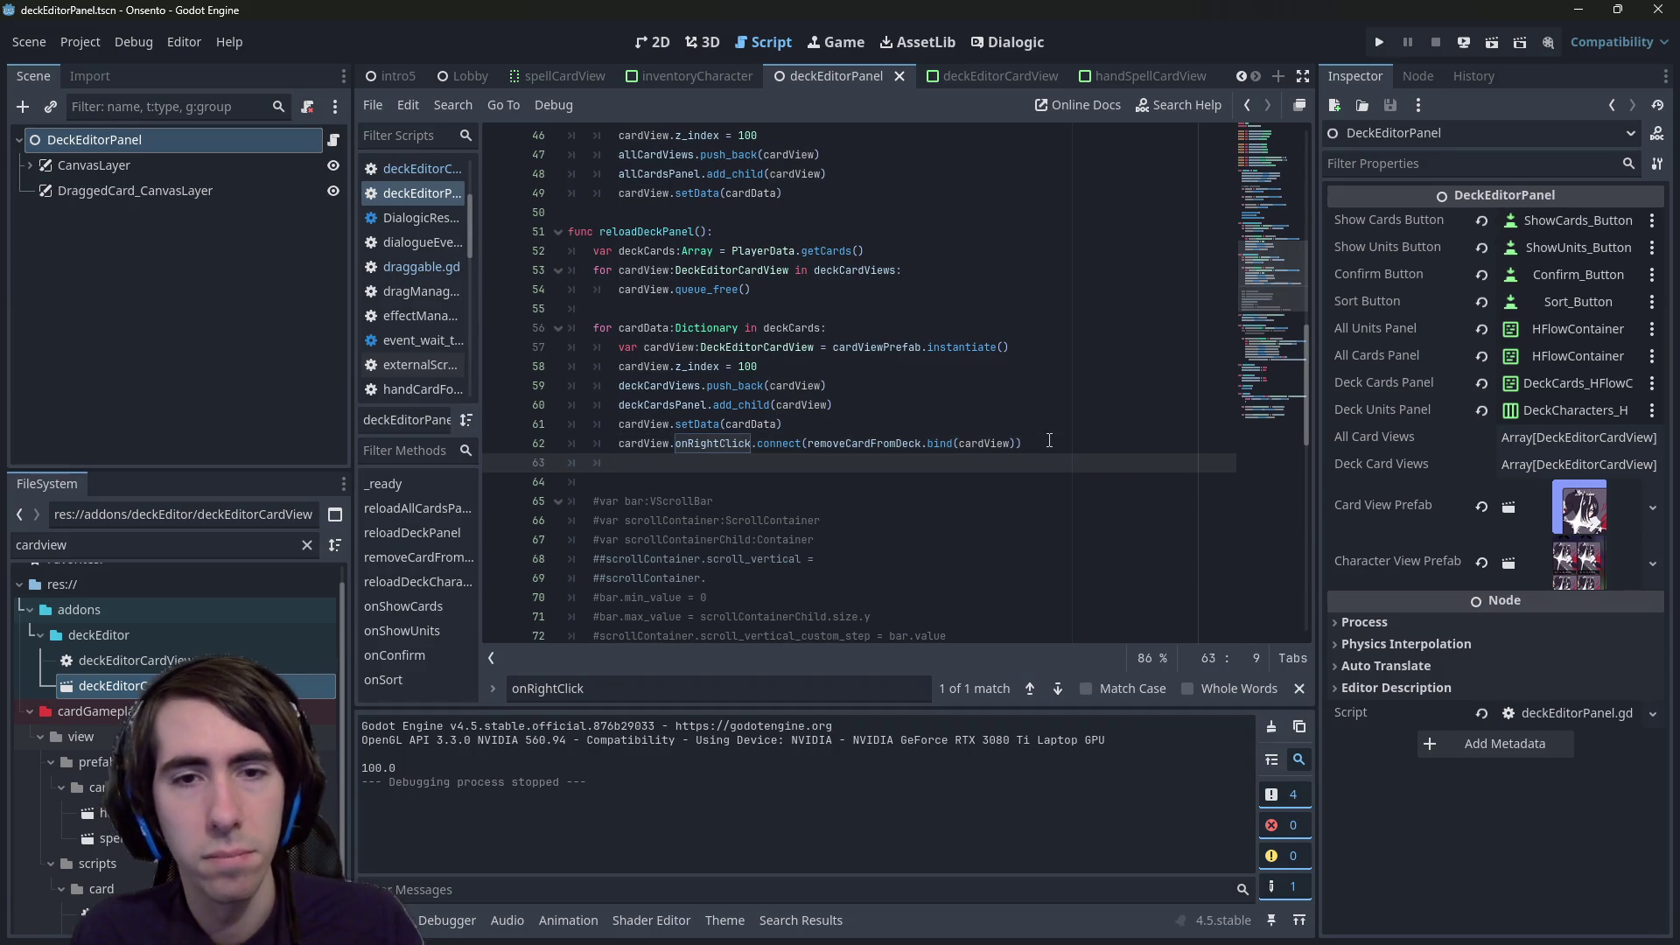
type("cardView.draggable.onDropped.")
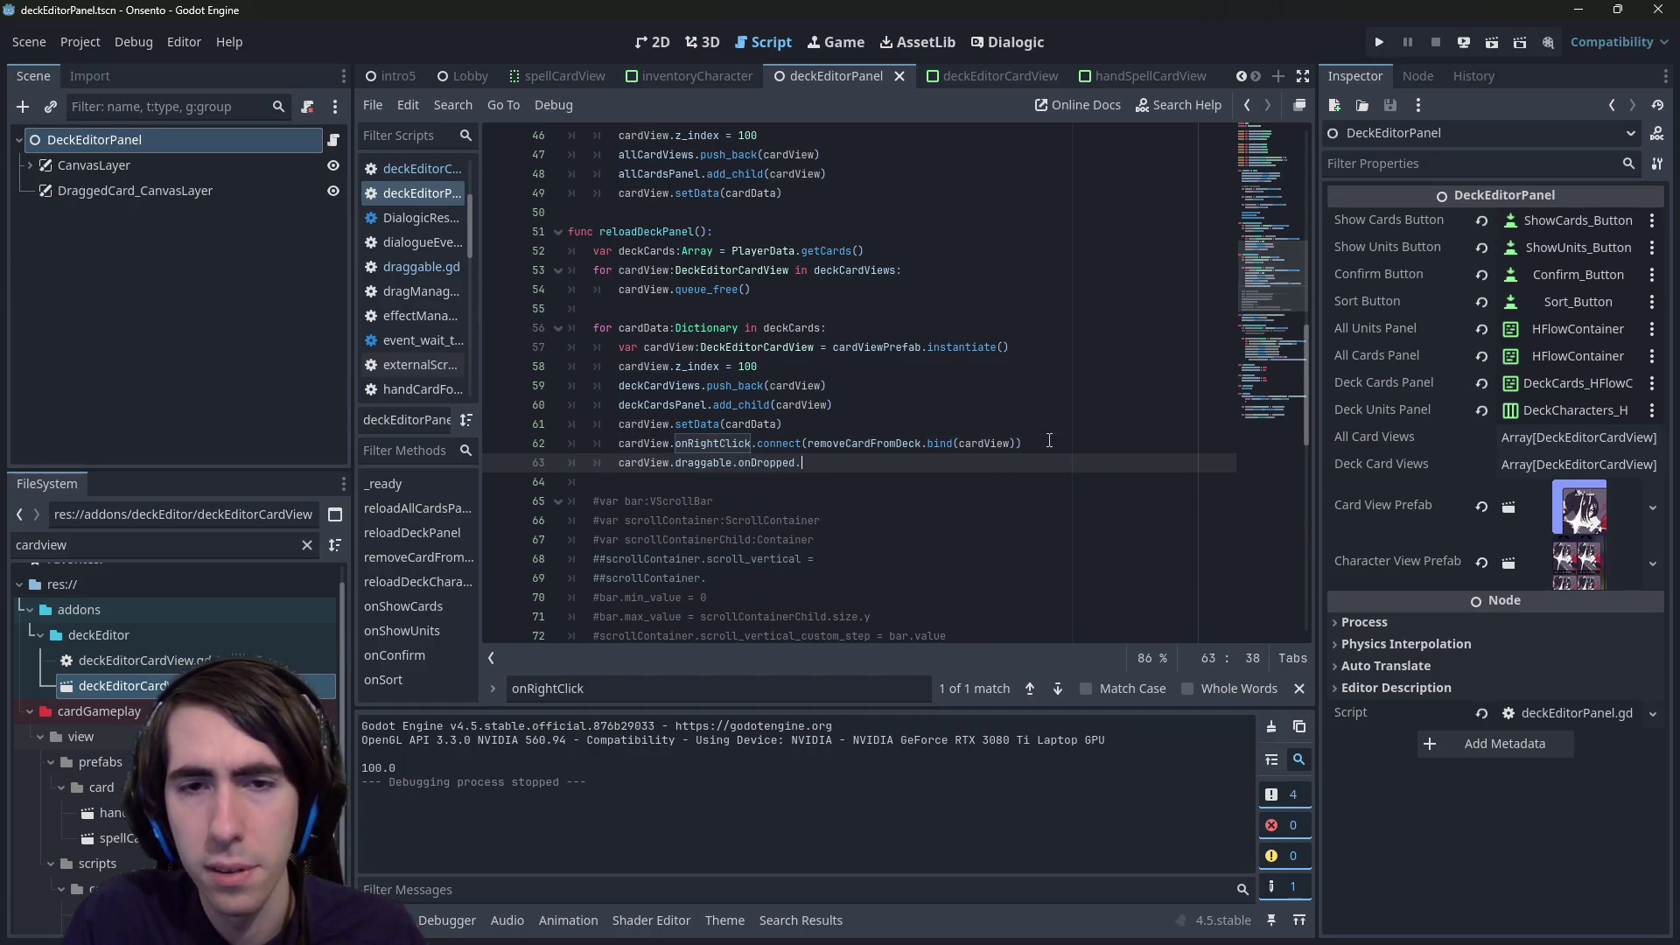
type("conn")
key("Return")
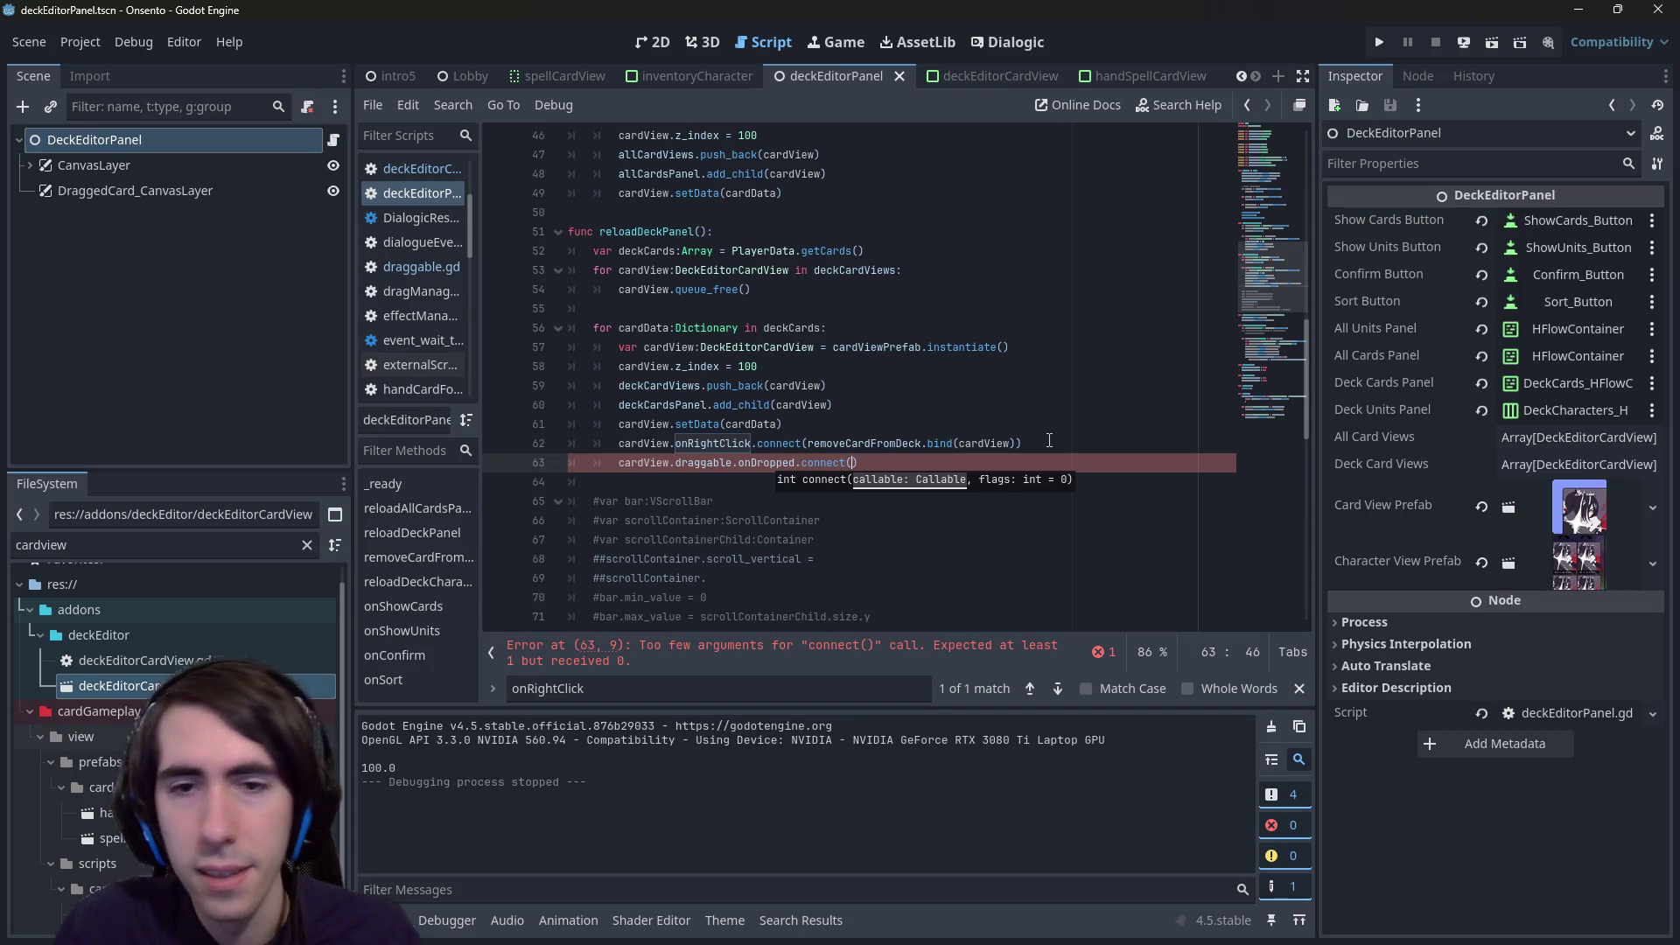
- Select removeCardFromDeck and open blank lines below it for a copy
scroll(806, 496, "down", 10)
scroll(806, 496, "up", 7)
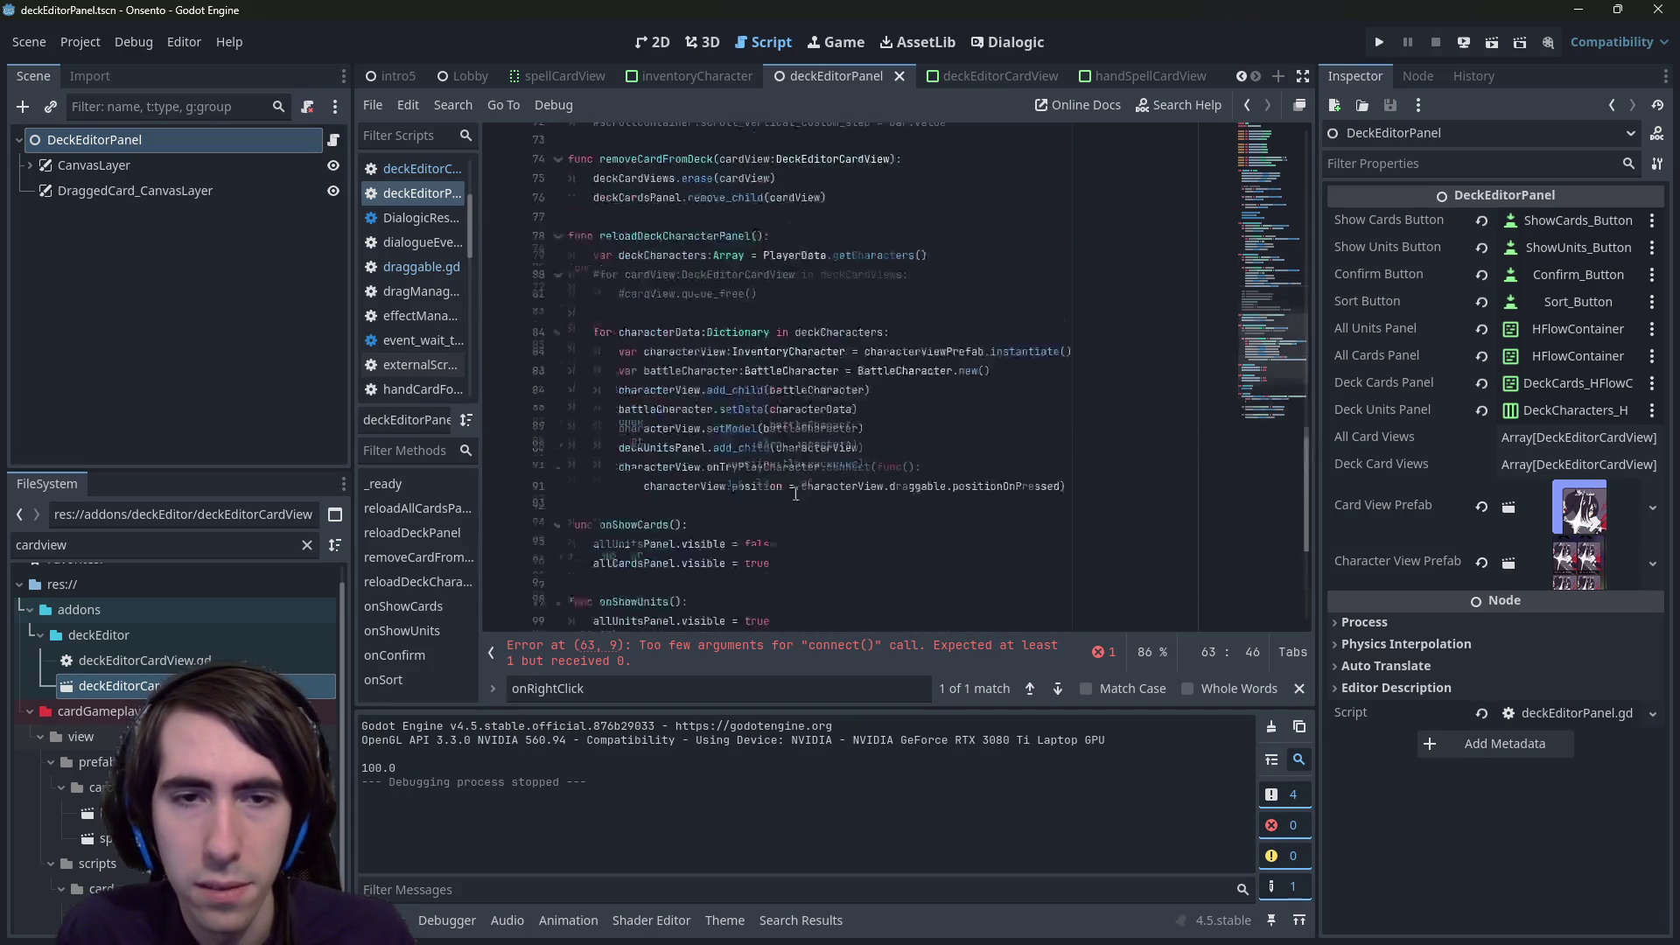
left_click_drag(879, 475, 569, 424)
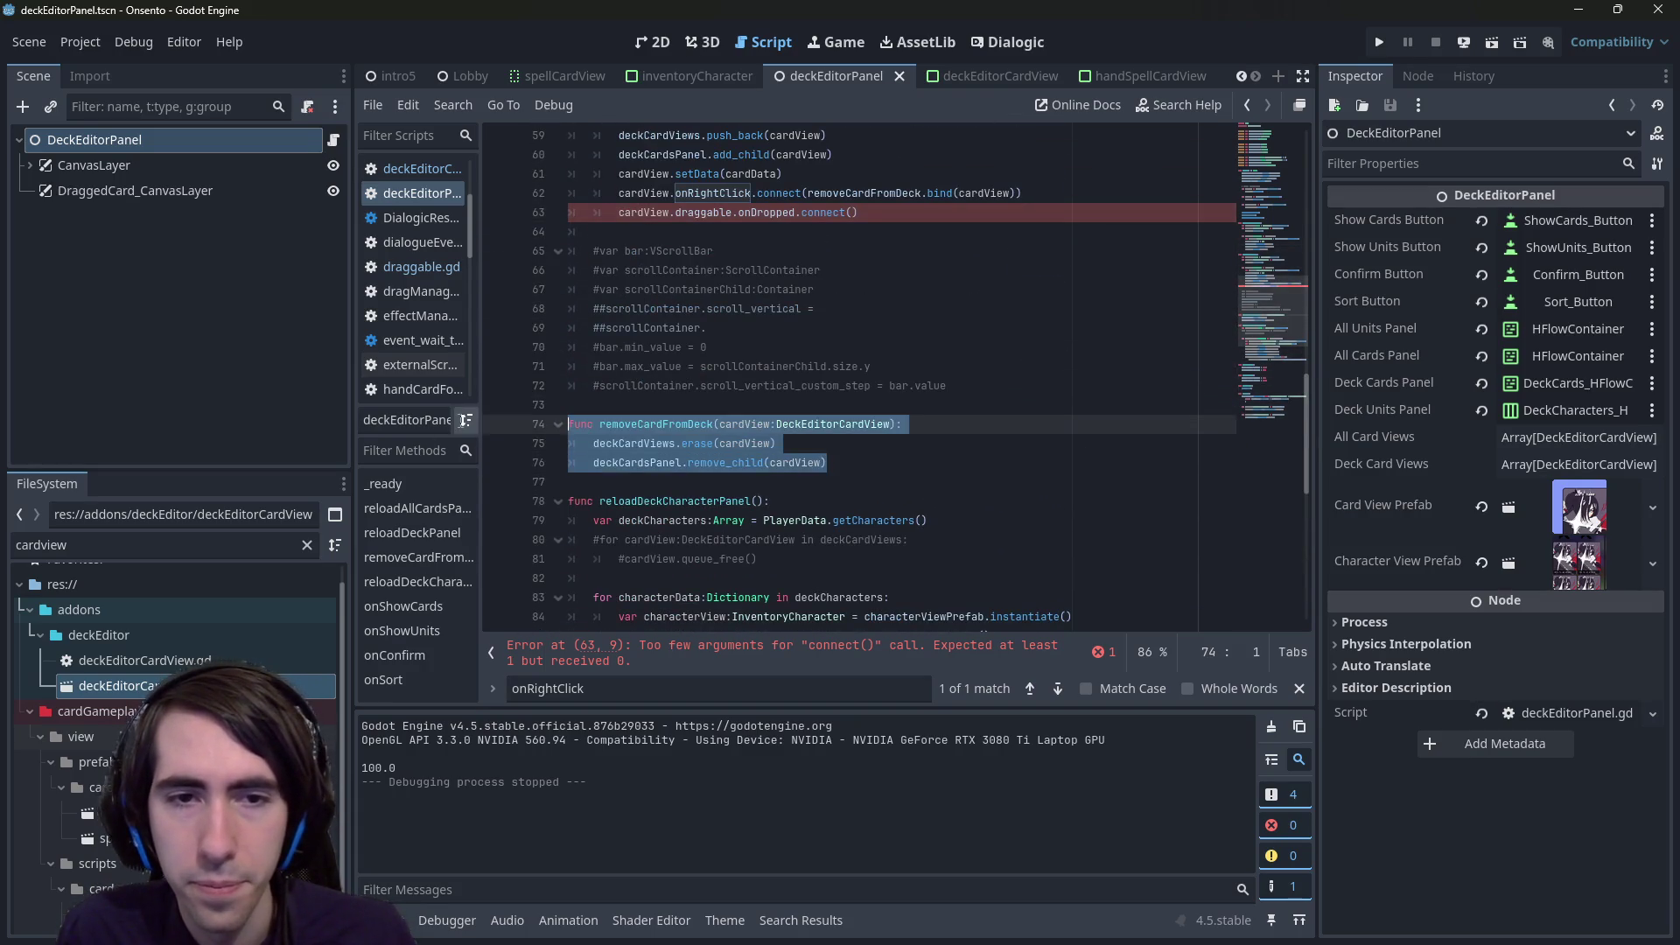
left_click(888, 482)
key("Return")
key("Return")
key("BackSpace")
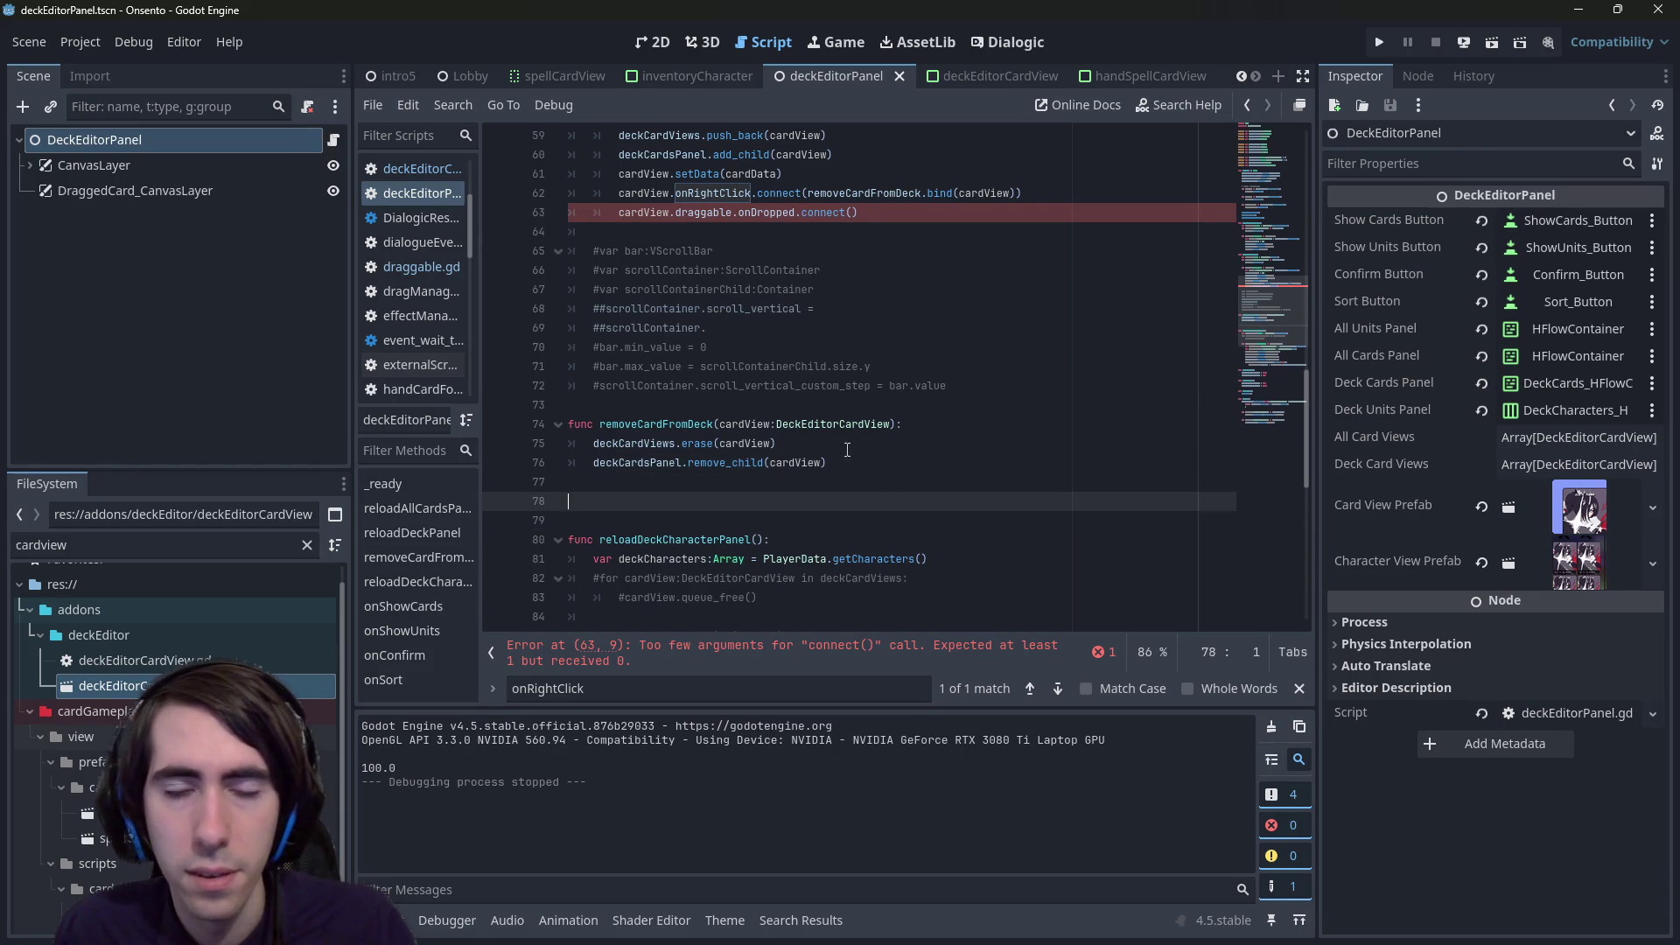
- Paste the copied function below as a new dropDeckCard function and save
type("func removeCardFromDeck(cardView:DeckEditorCardView): \tdeckCardViews.erase(cardView) \tdeckCardsPanel.remove_child(cardView)")
double_click(700, 501)
type("dropCardView")
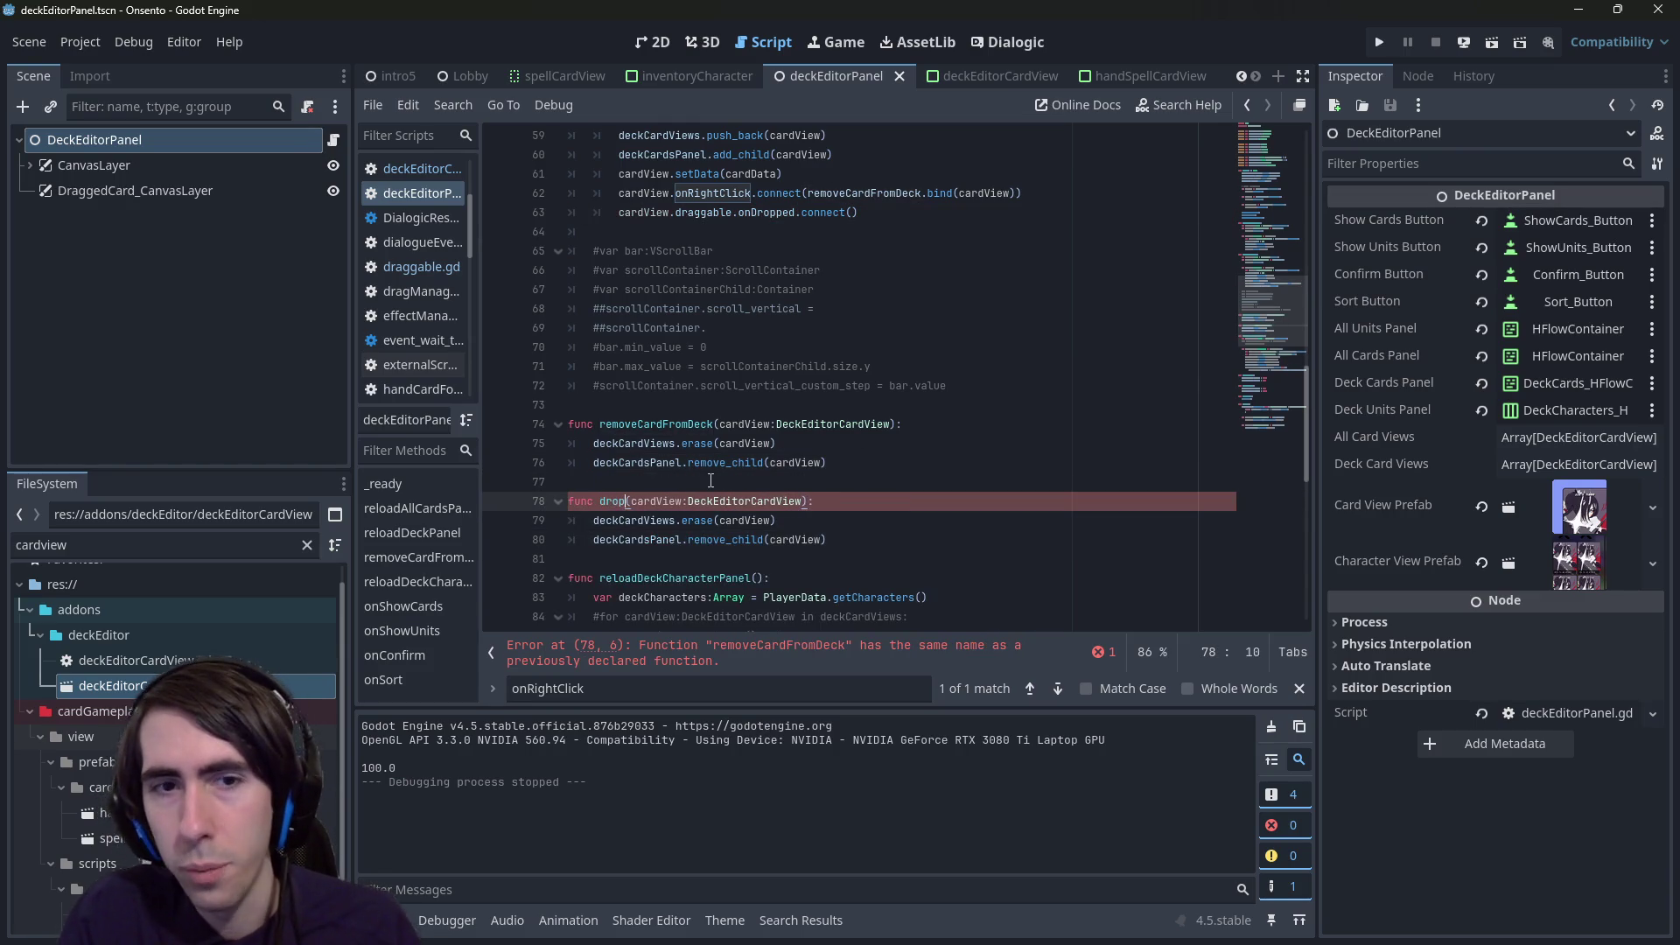
type("DeckCard")
key("ctrl+s")
- Pass dropDeckCard as the callback inside the line 63 connect() call and save
scroll(787, 394, "up", 2)
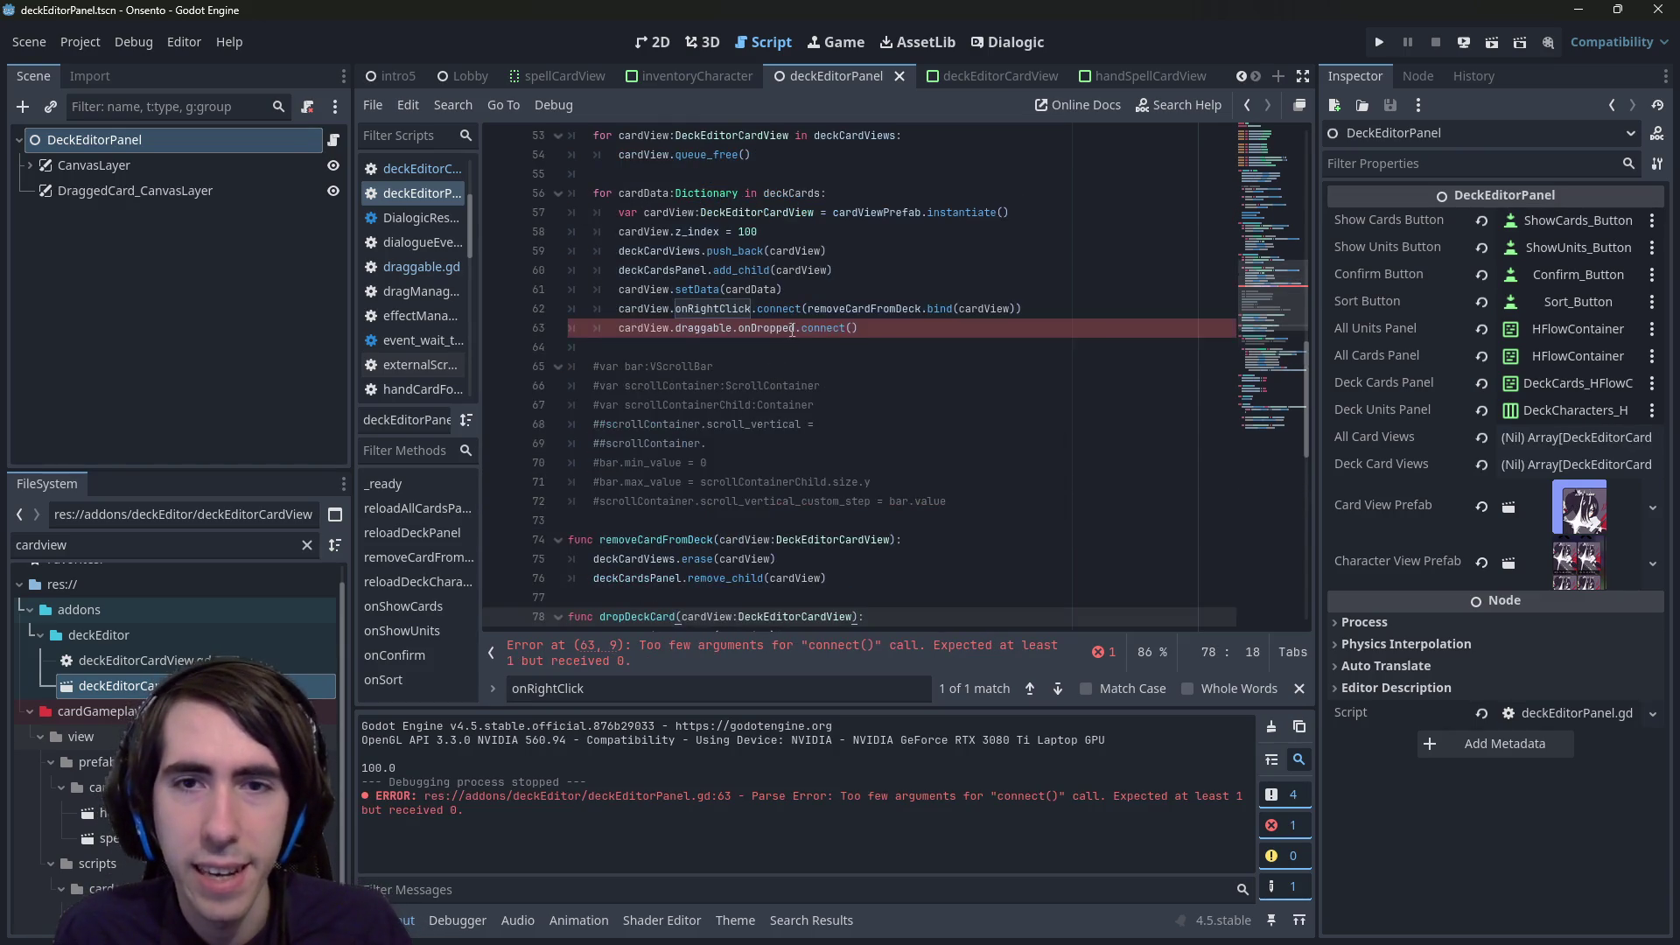
left_click(857, 328)
key("Left")
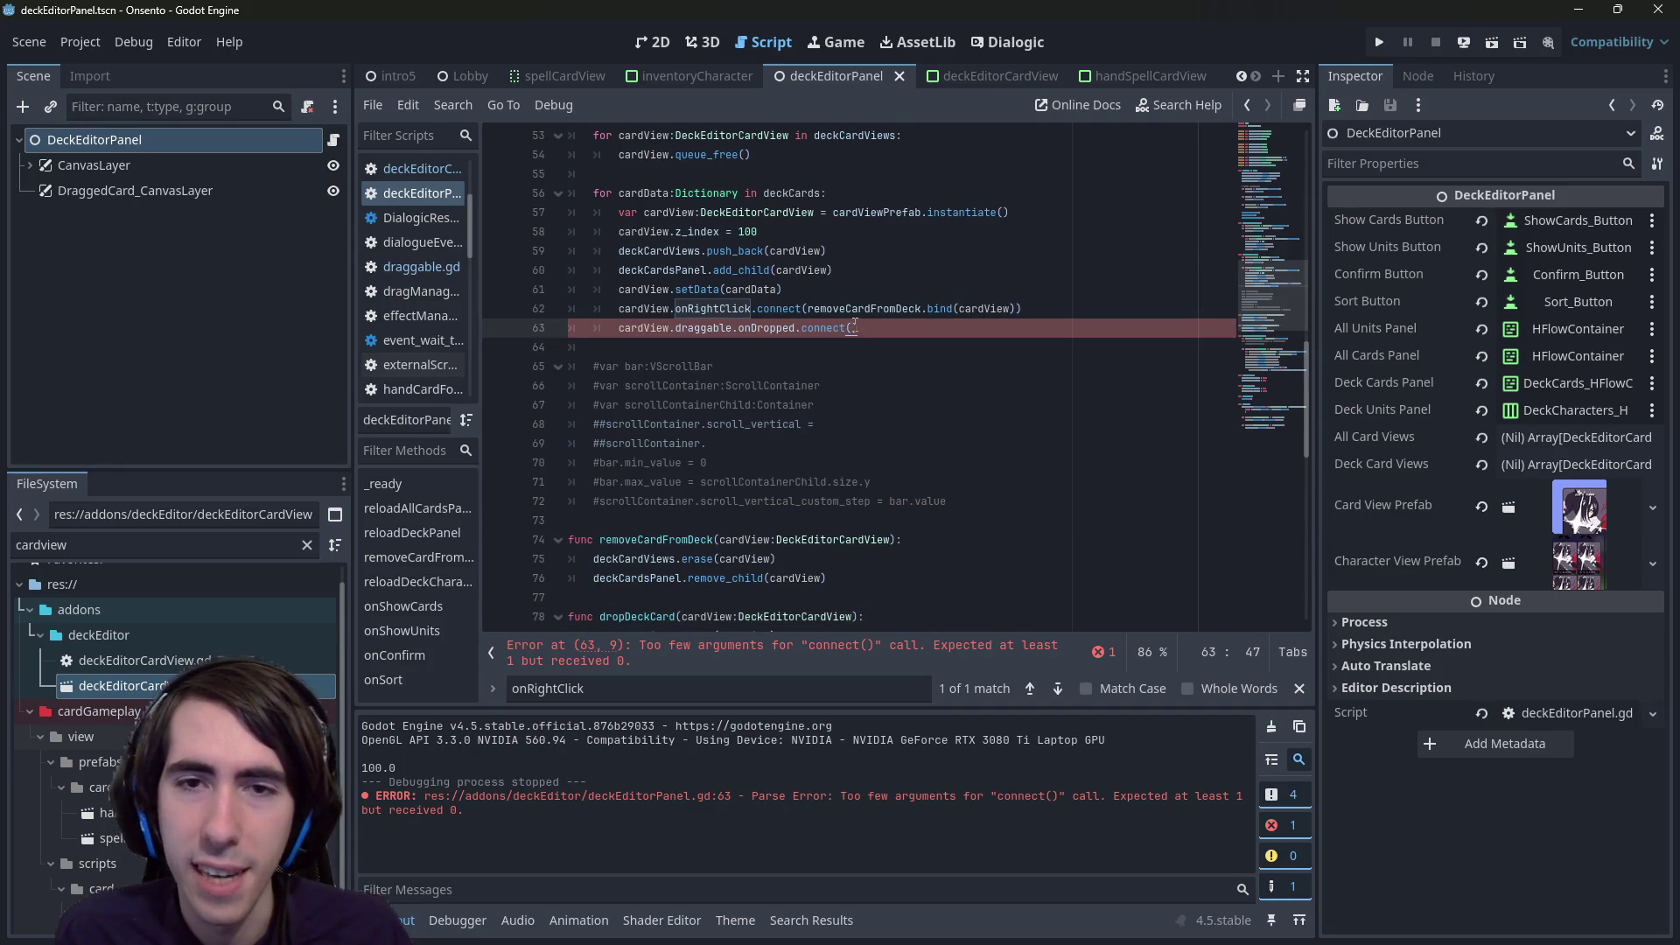
type("f")
key("BackSpace")
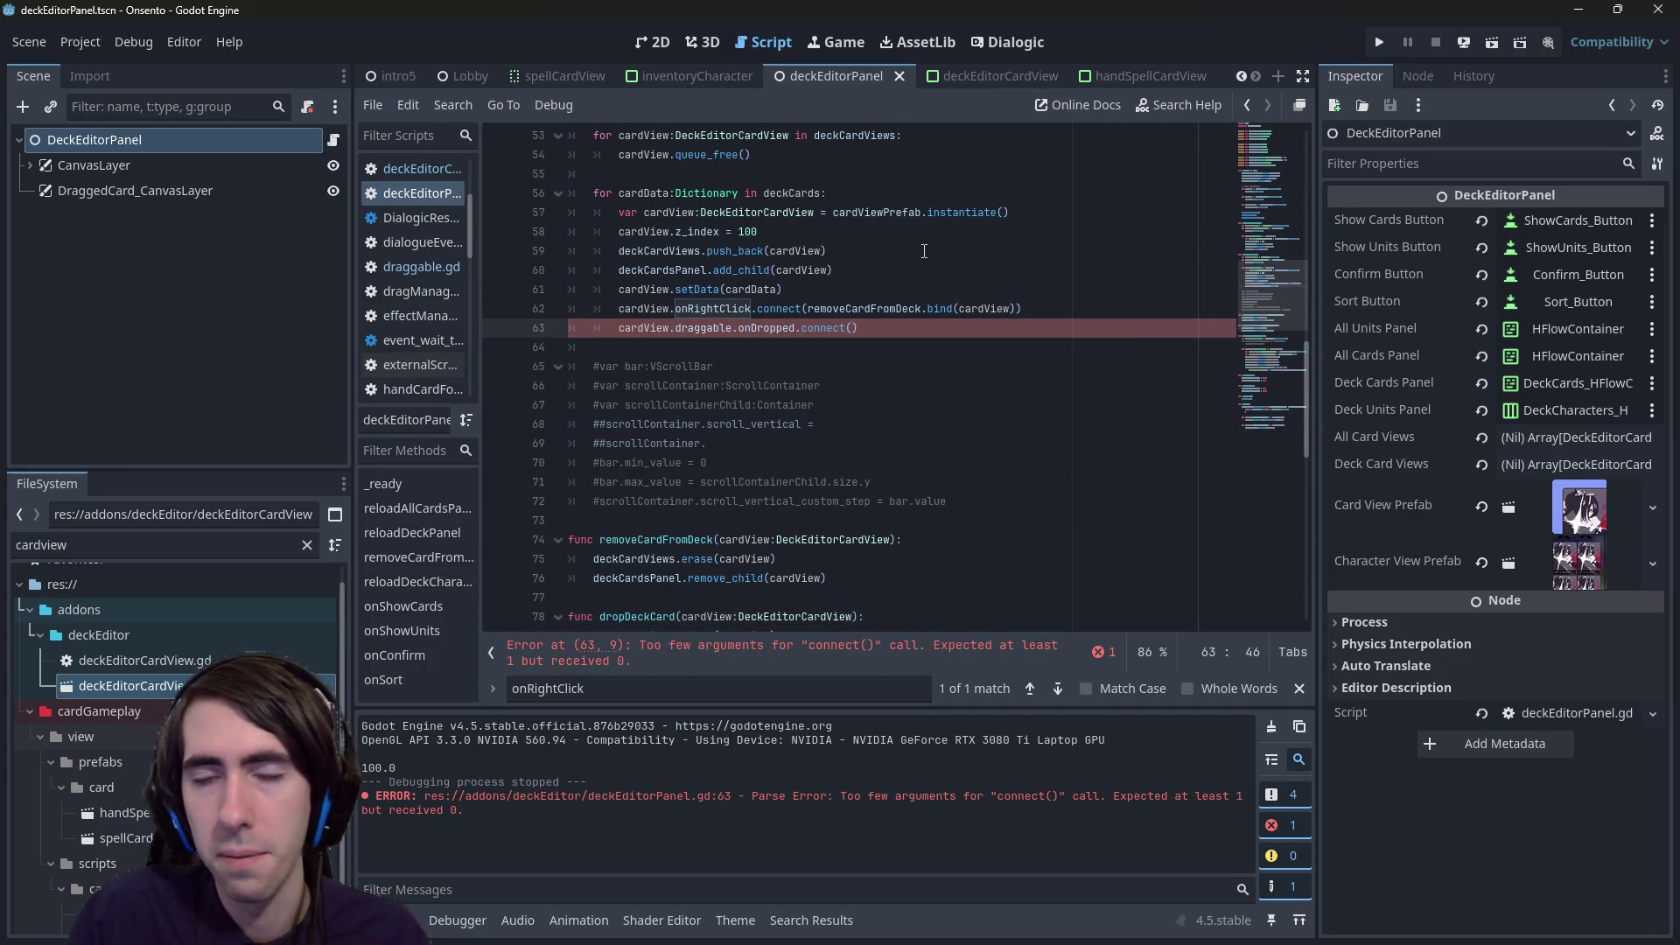
left_click(655, 622)
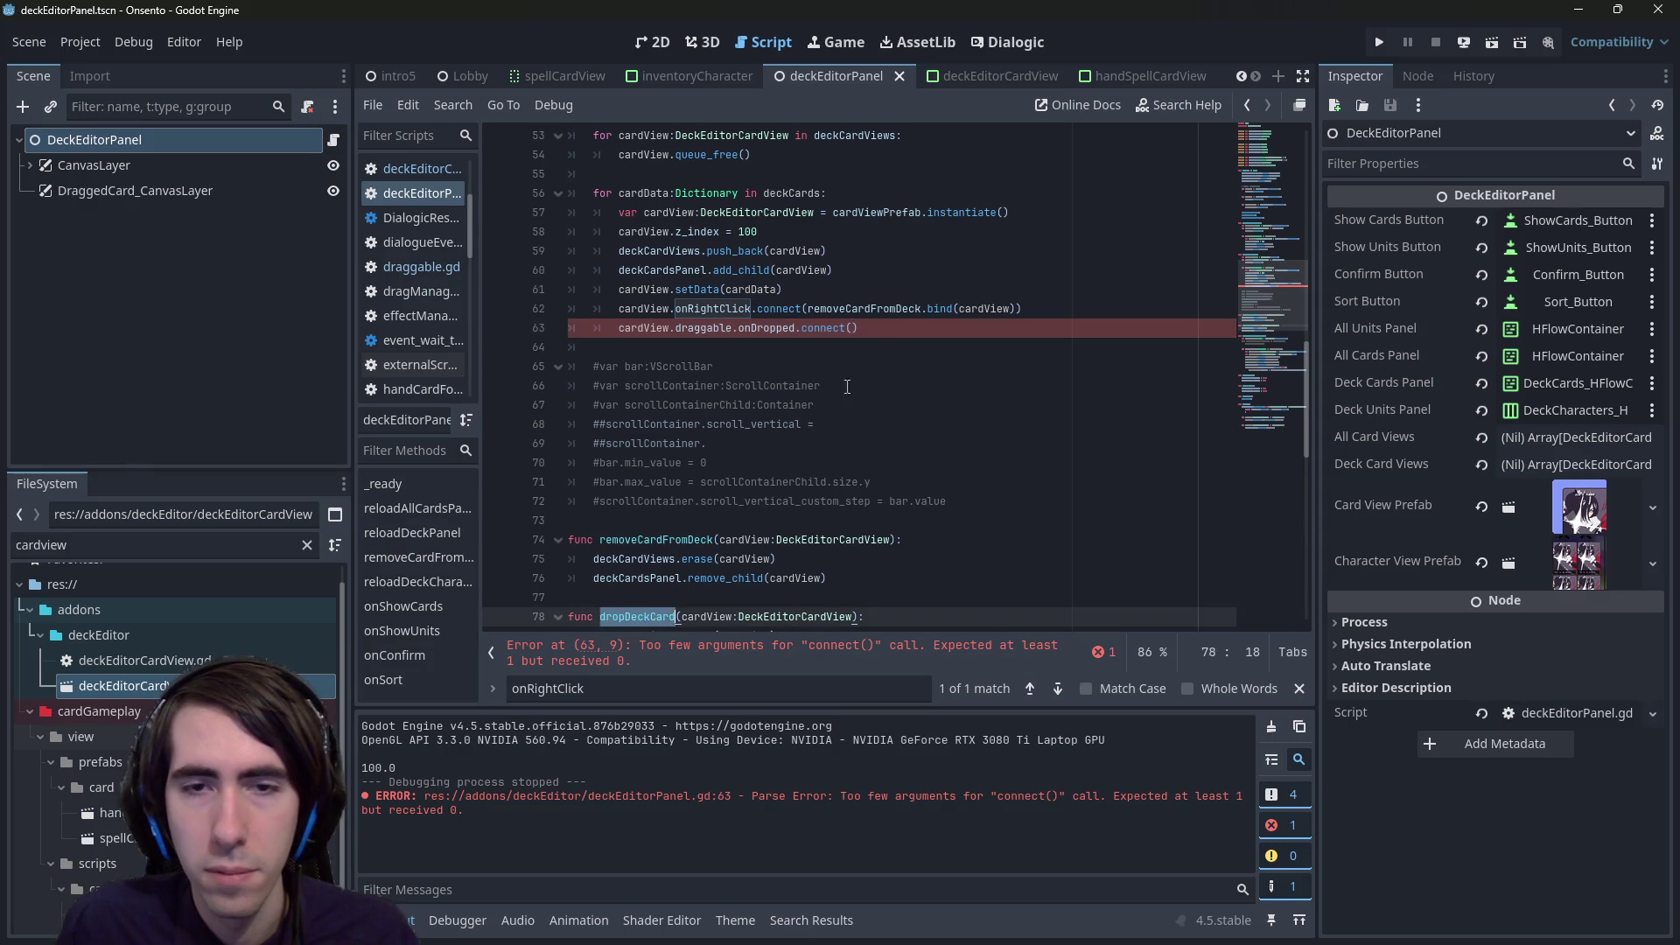
key("alt+Left")
type("dropDeckCard.bi")
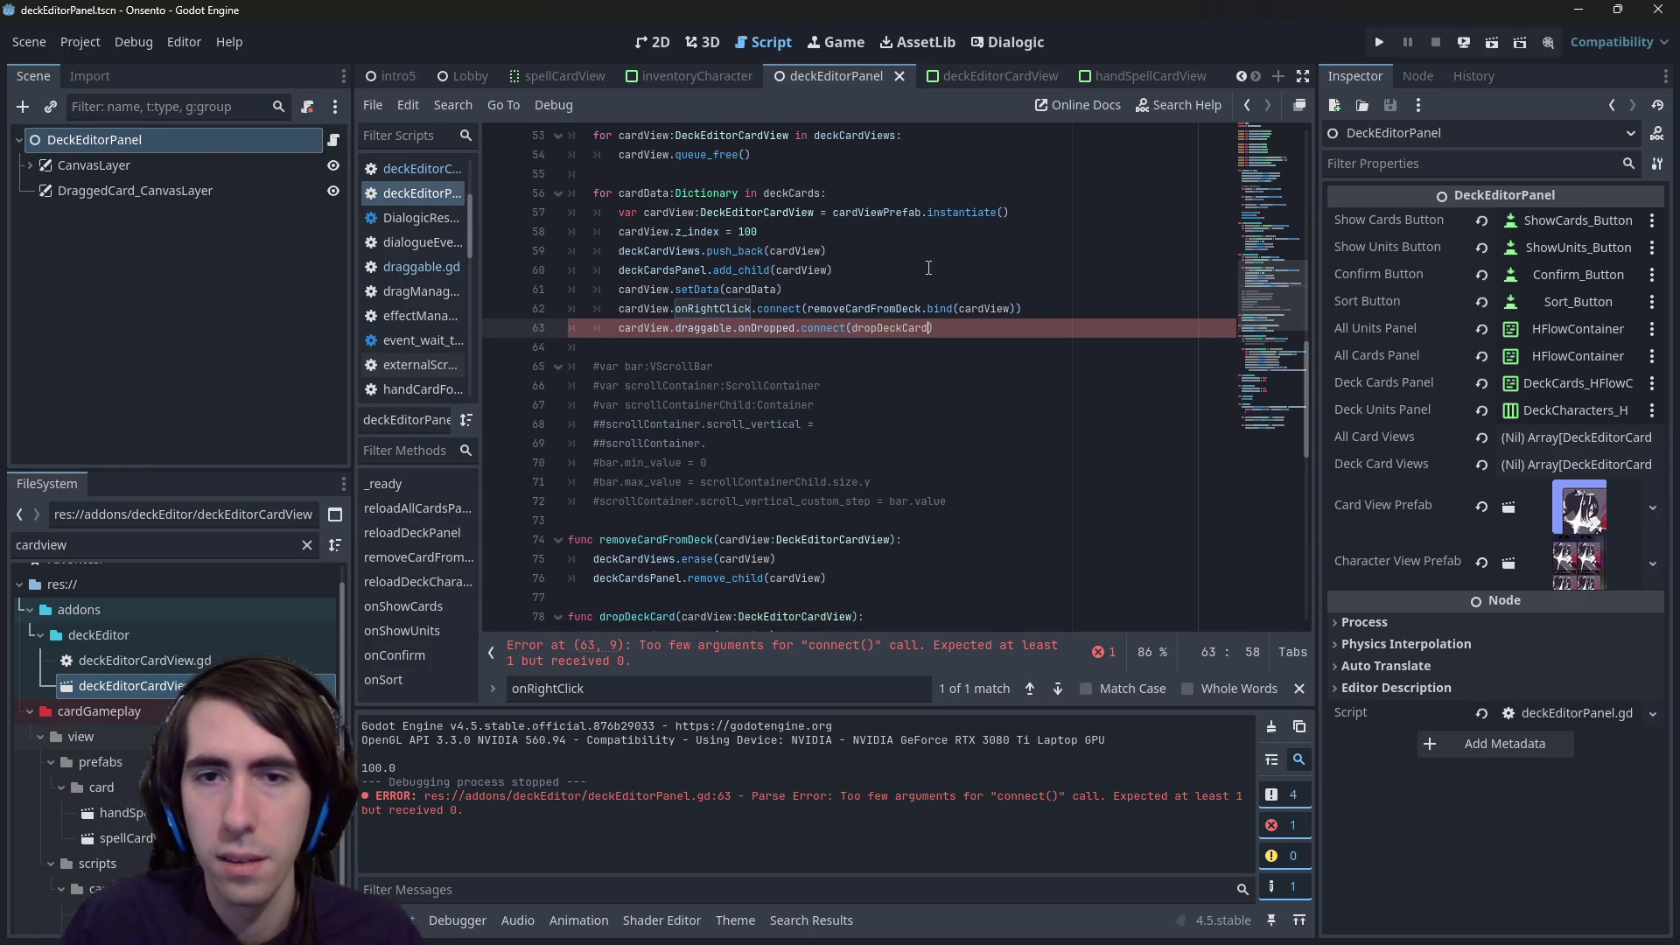
key("BackSpace")
key("BackSpace")
key("BackSpace")
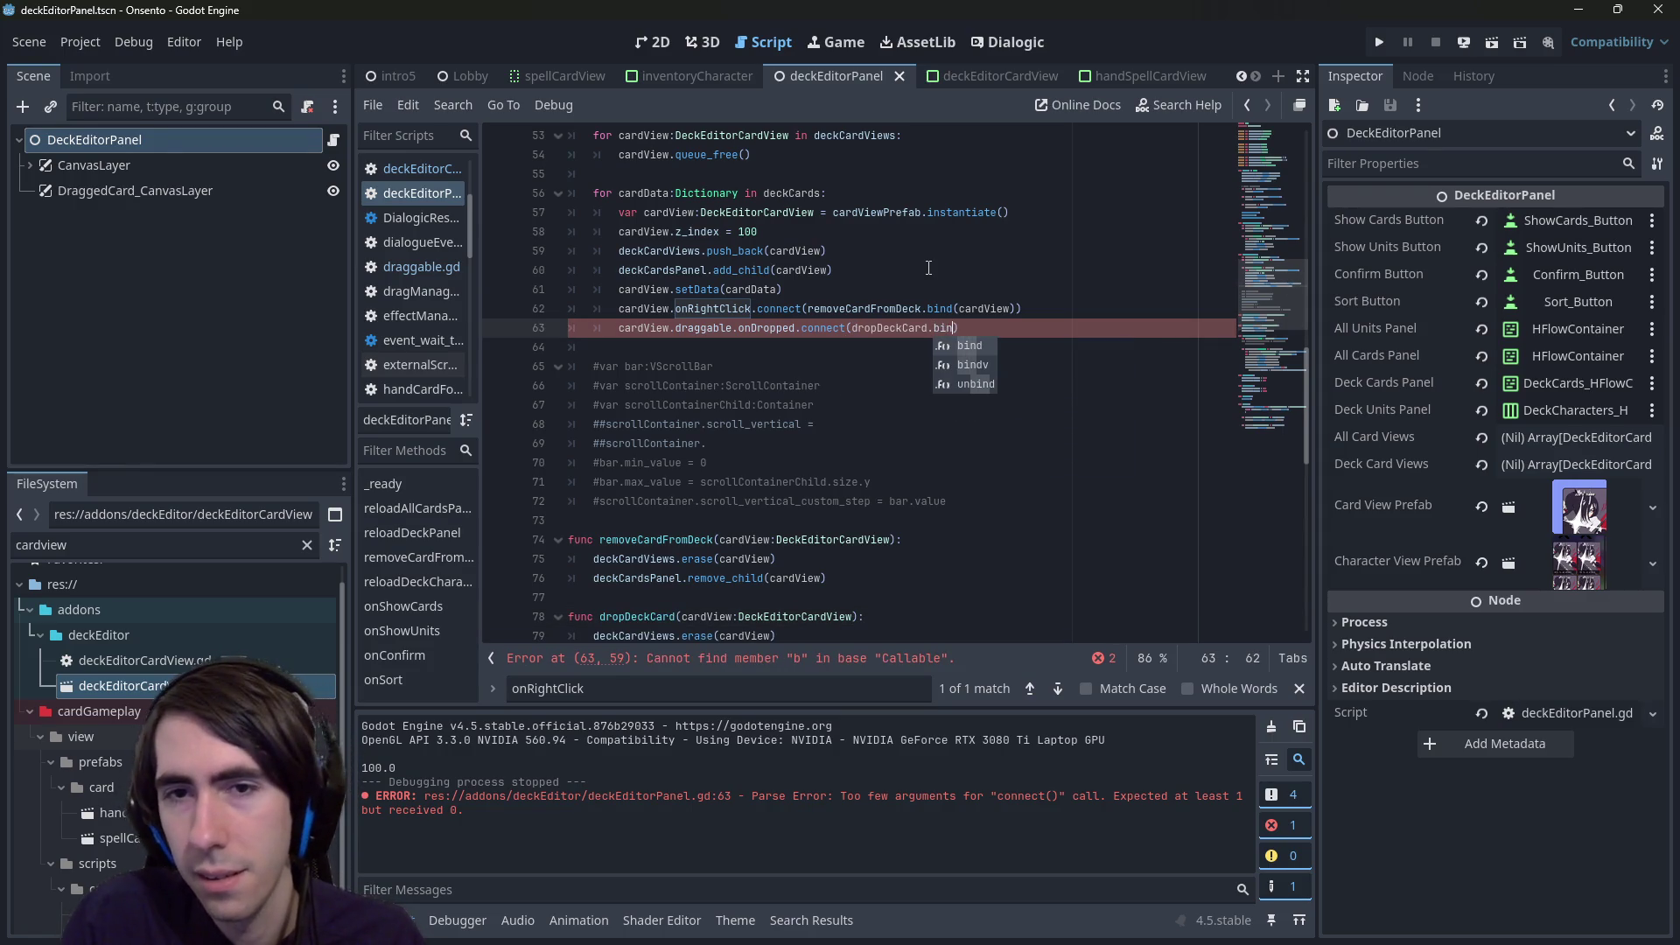
key("ctrl+s")
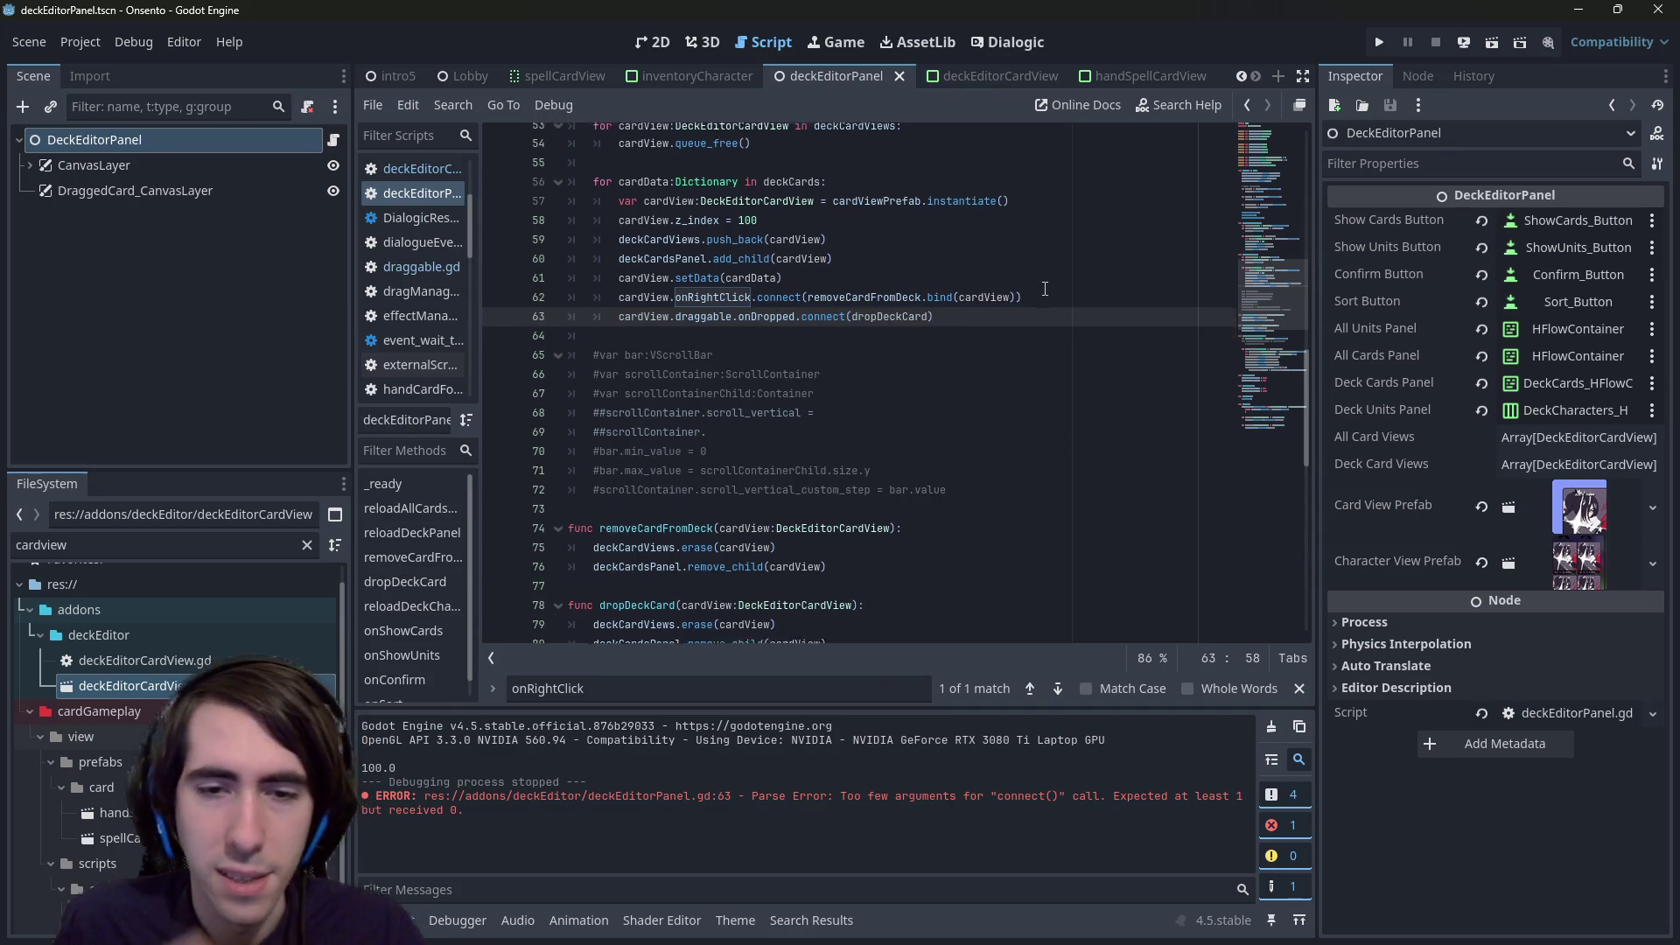
- Replace the callback with the lambda func(card): dropDeckCard(cardView) and save
scroll(875, 306, "down", 3)
scroll(831, 332, "up", 3)
scroll(805, 352, "down", 1)
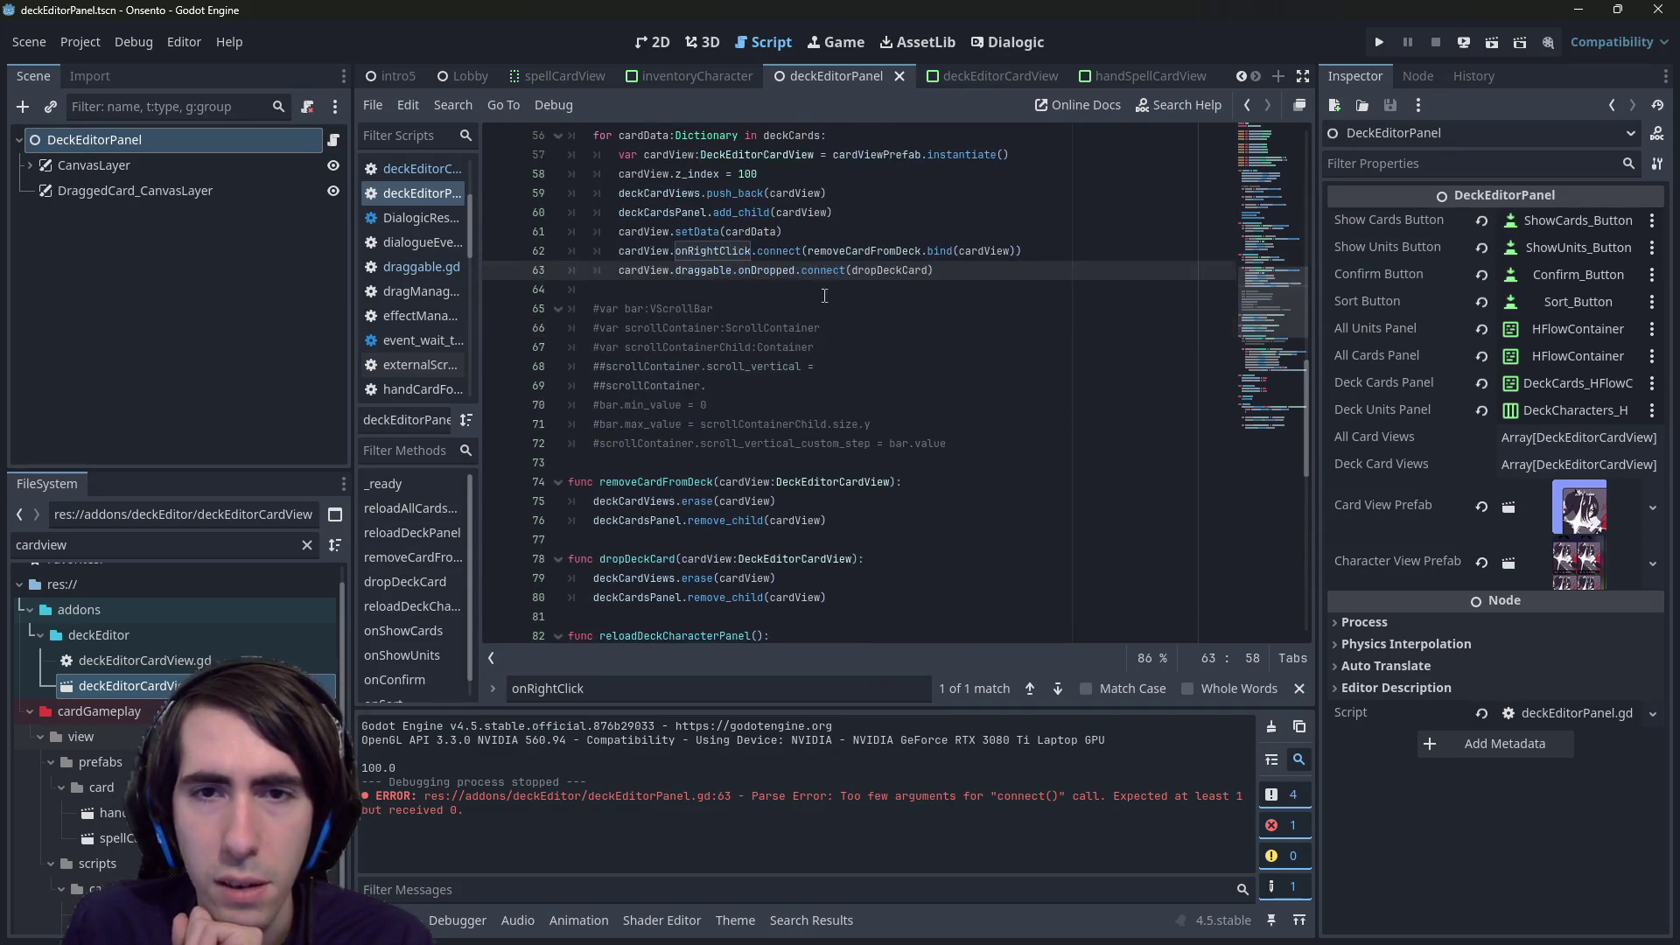
key("ctrl+BackSpace")
type("func():")
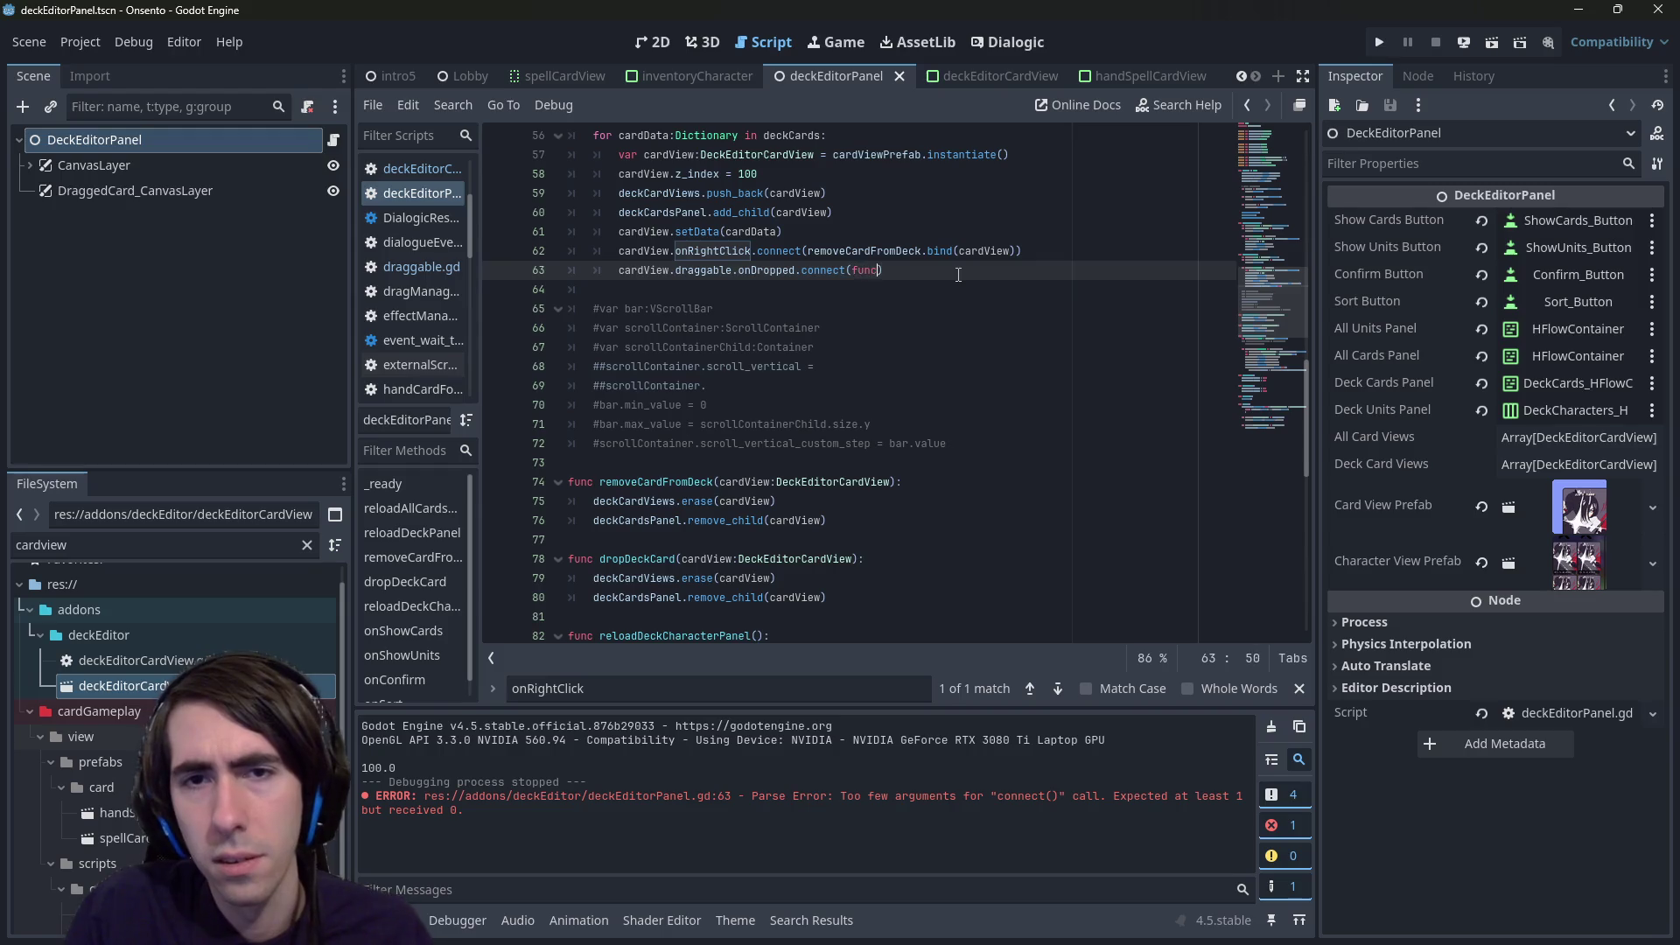
type("card")
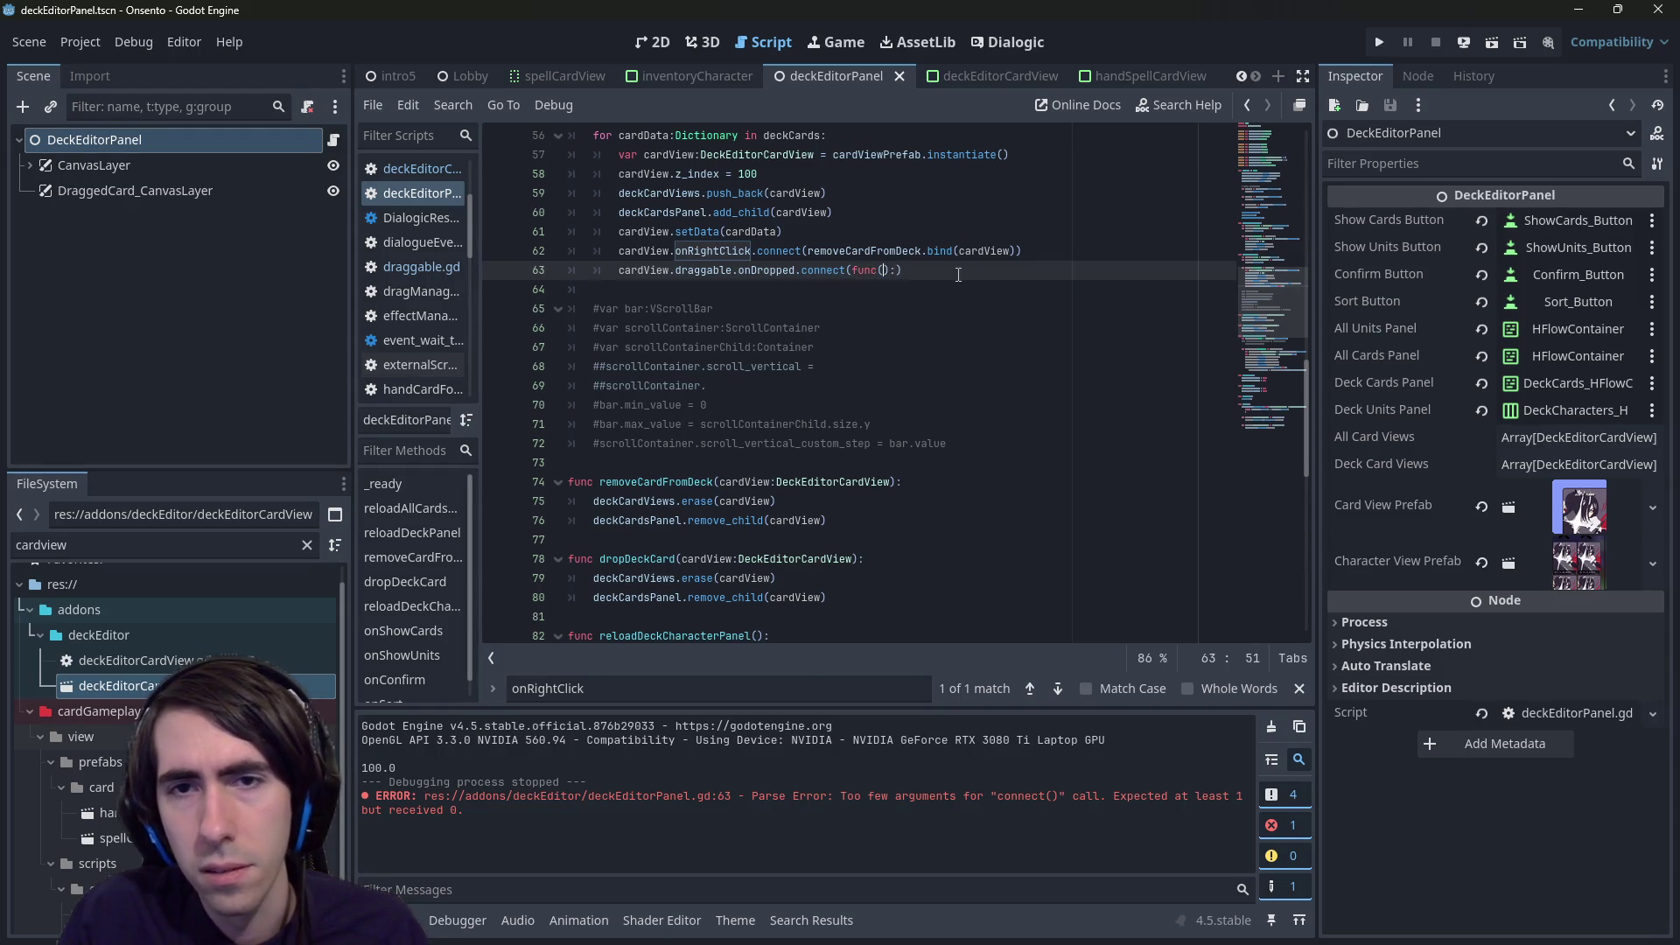
type(" dropDeckCard(")
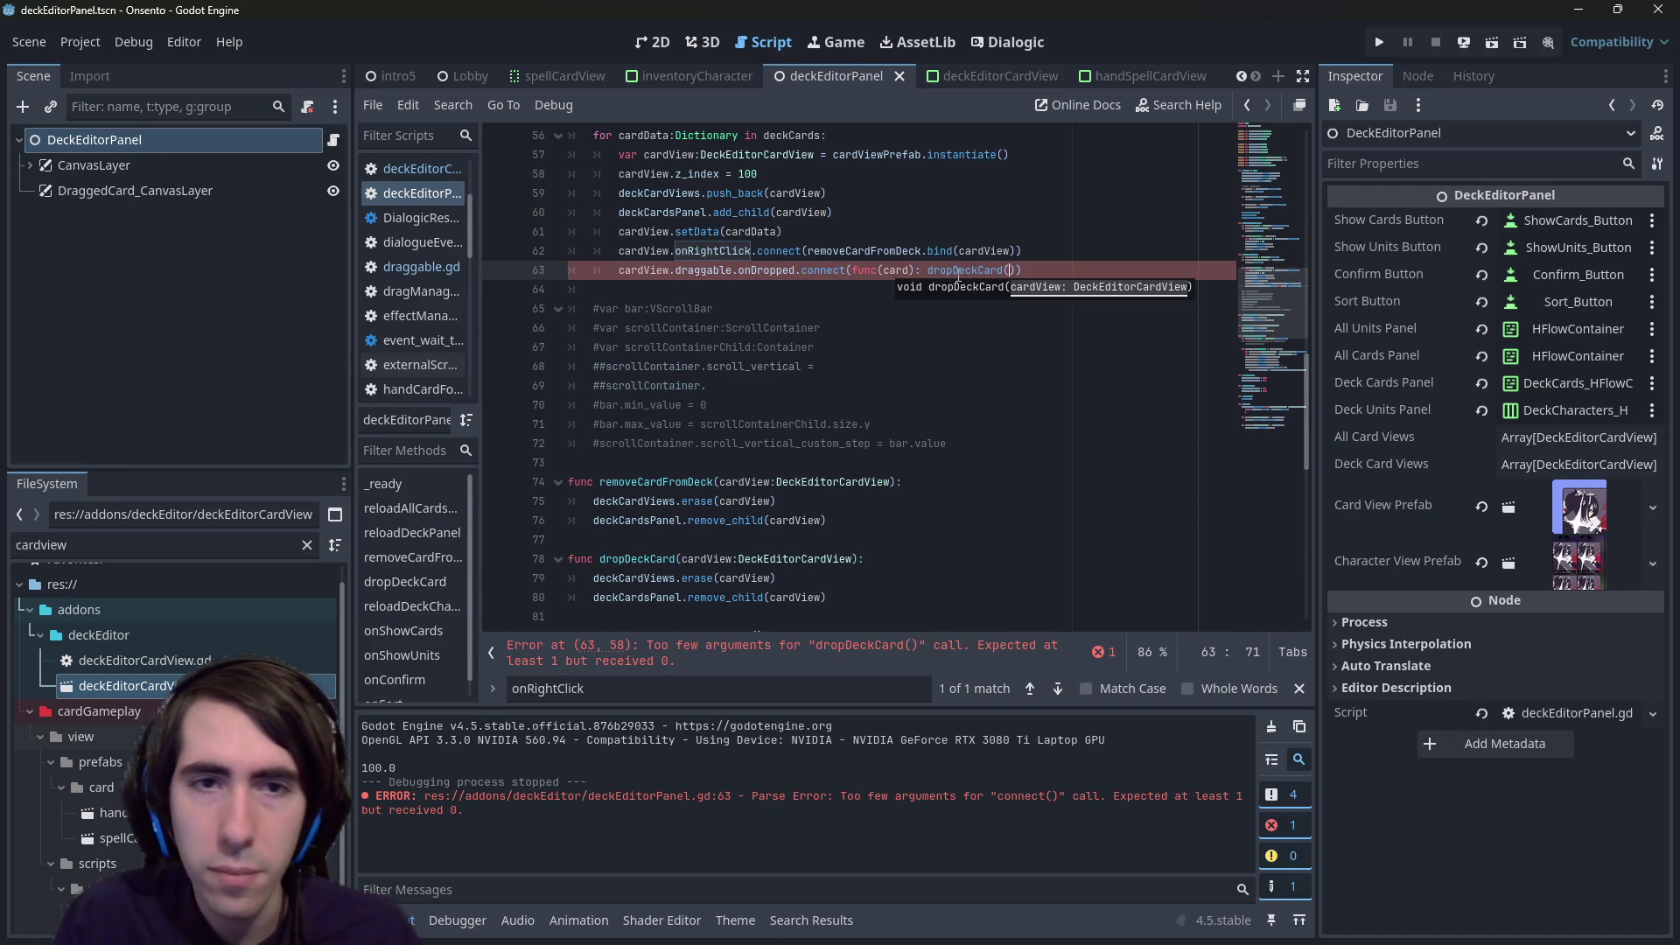
type("cardView")
key("ctrl+s")
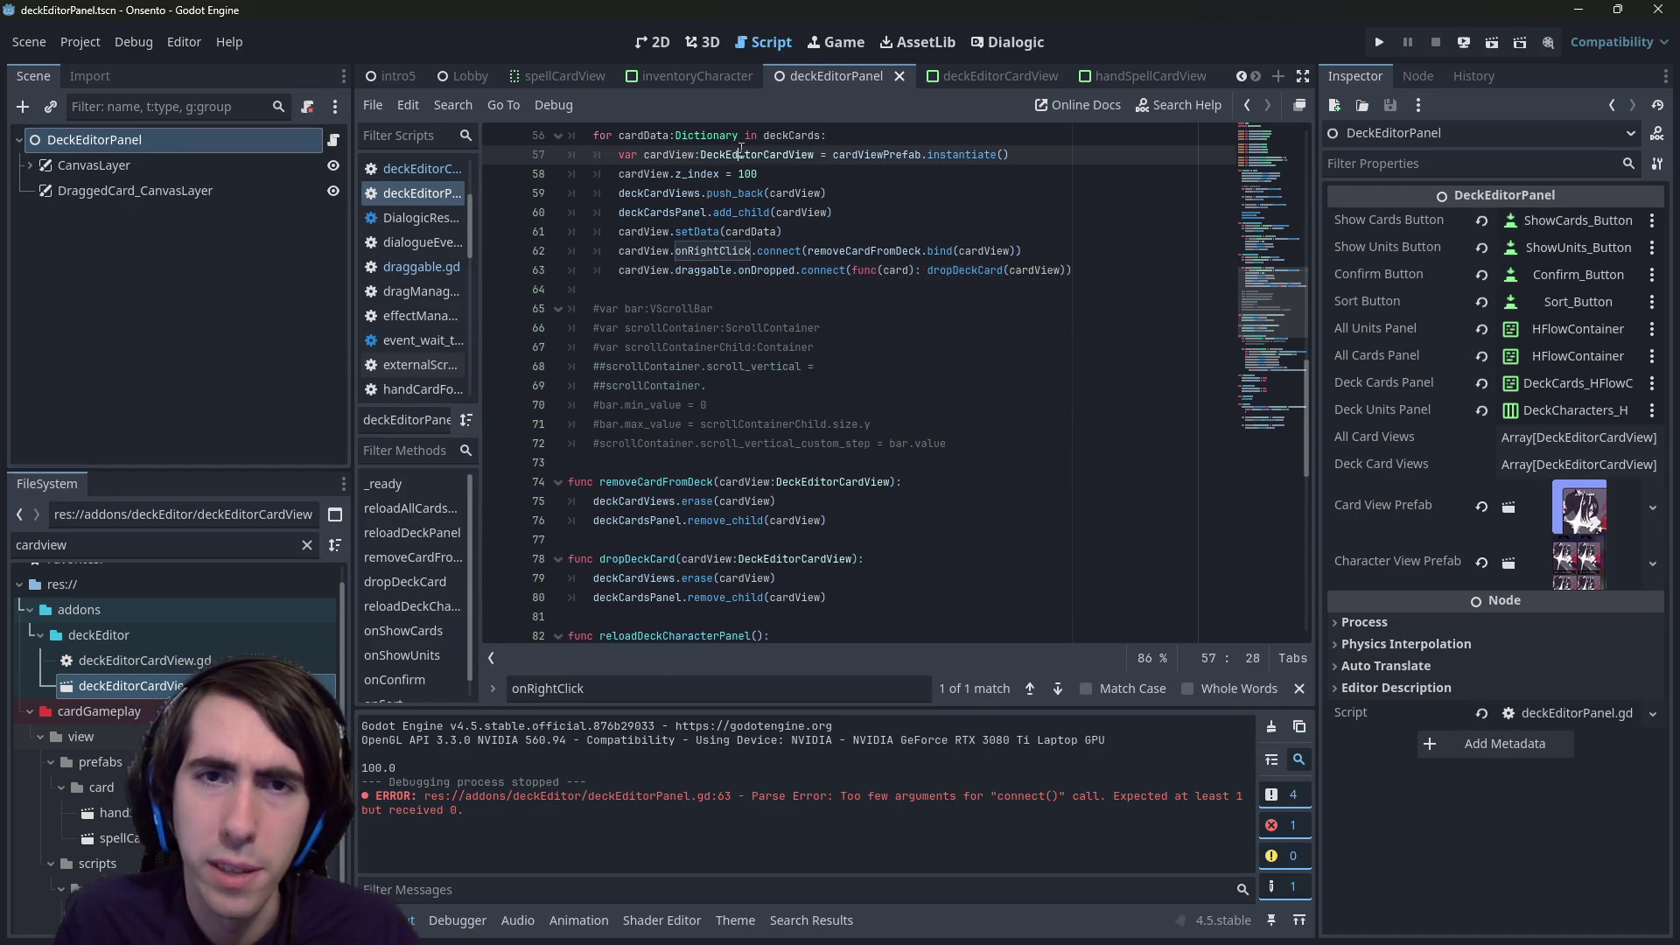
- Inspect the lambda's card and cardView arguments and dropDeckCard's parameter
double_click(895, 270)
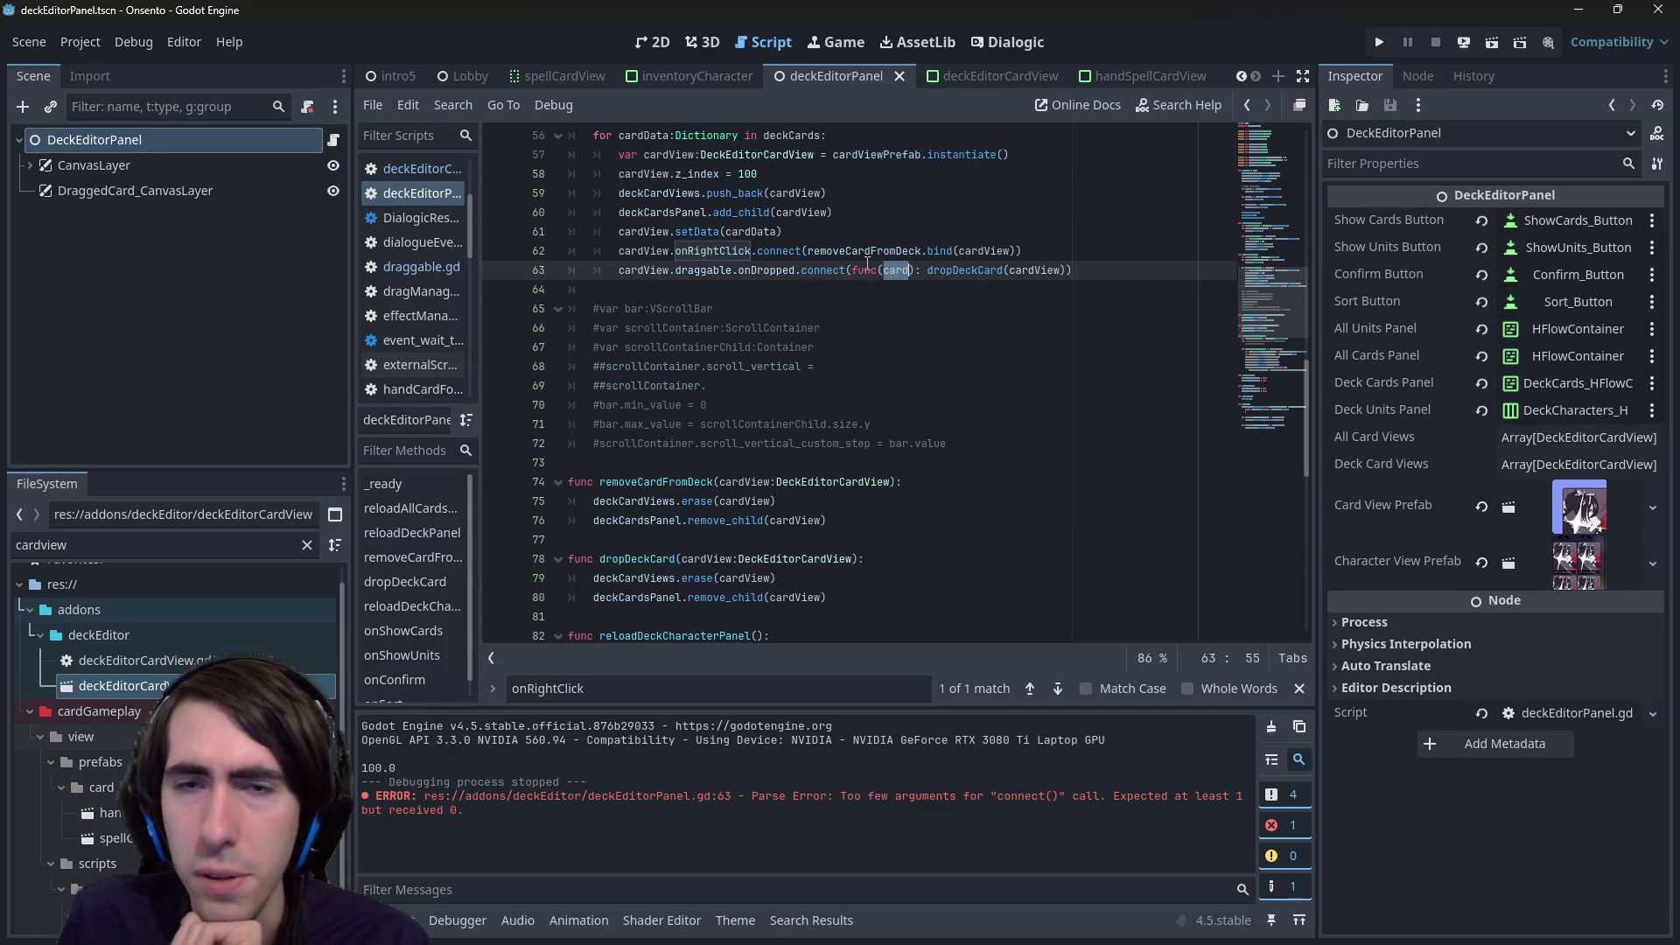
double_click(732, 155)
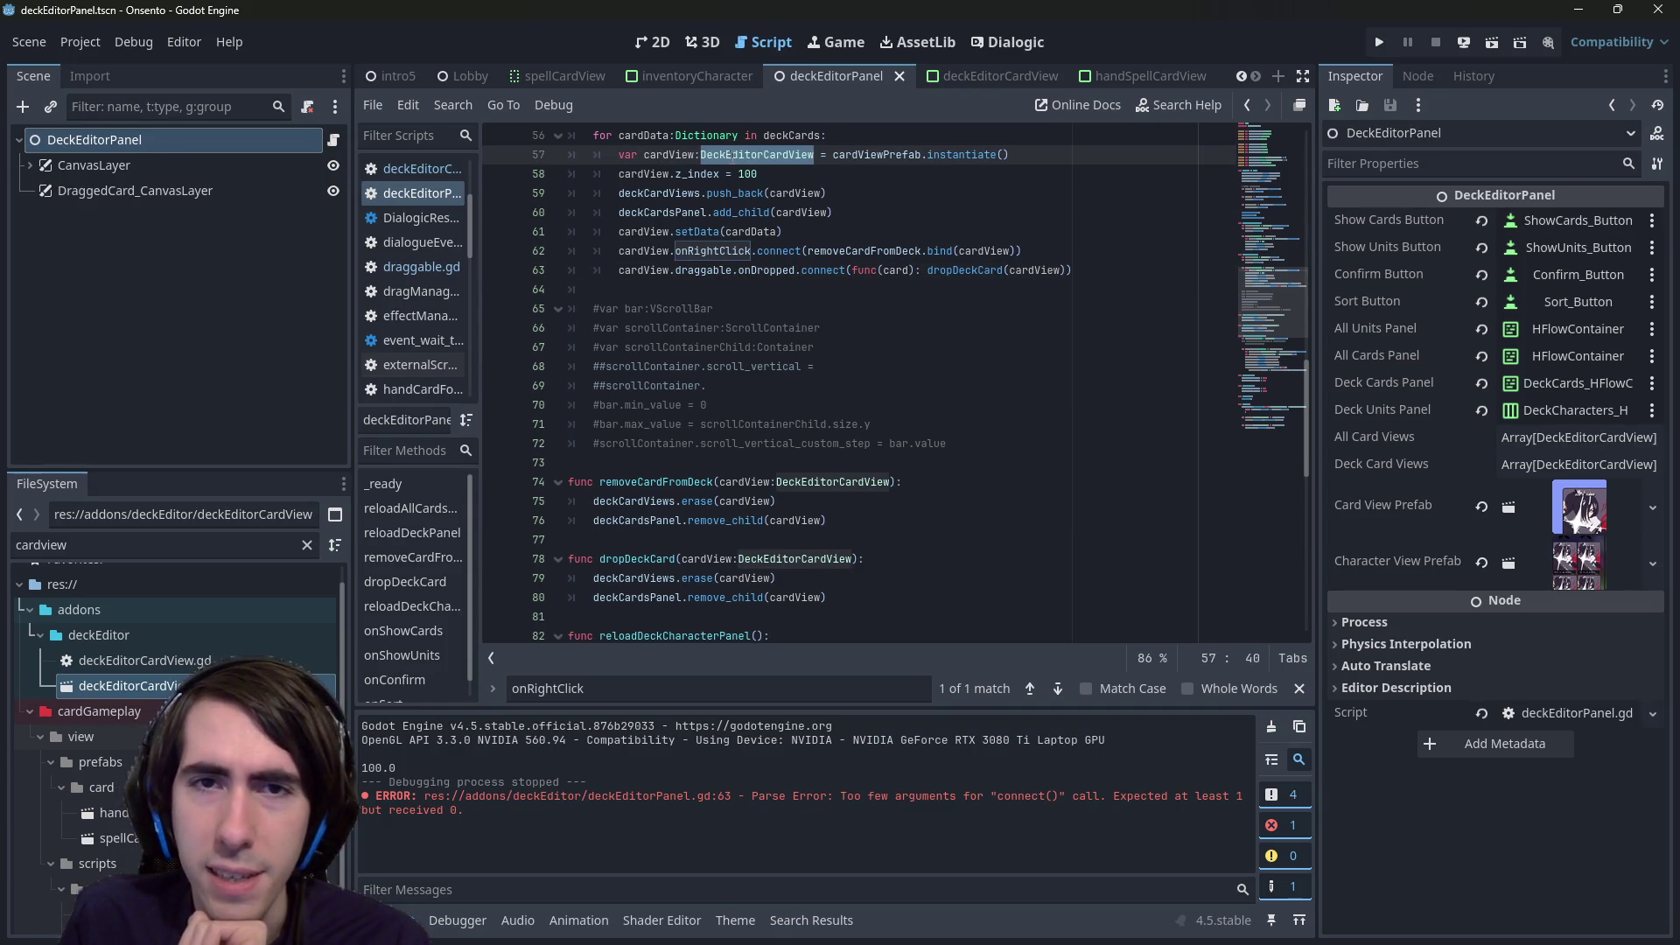
double_click(1036, 271)
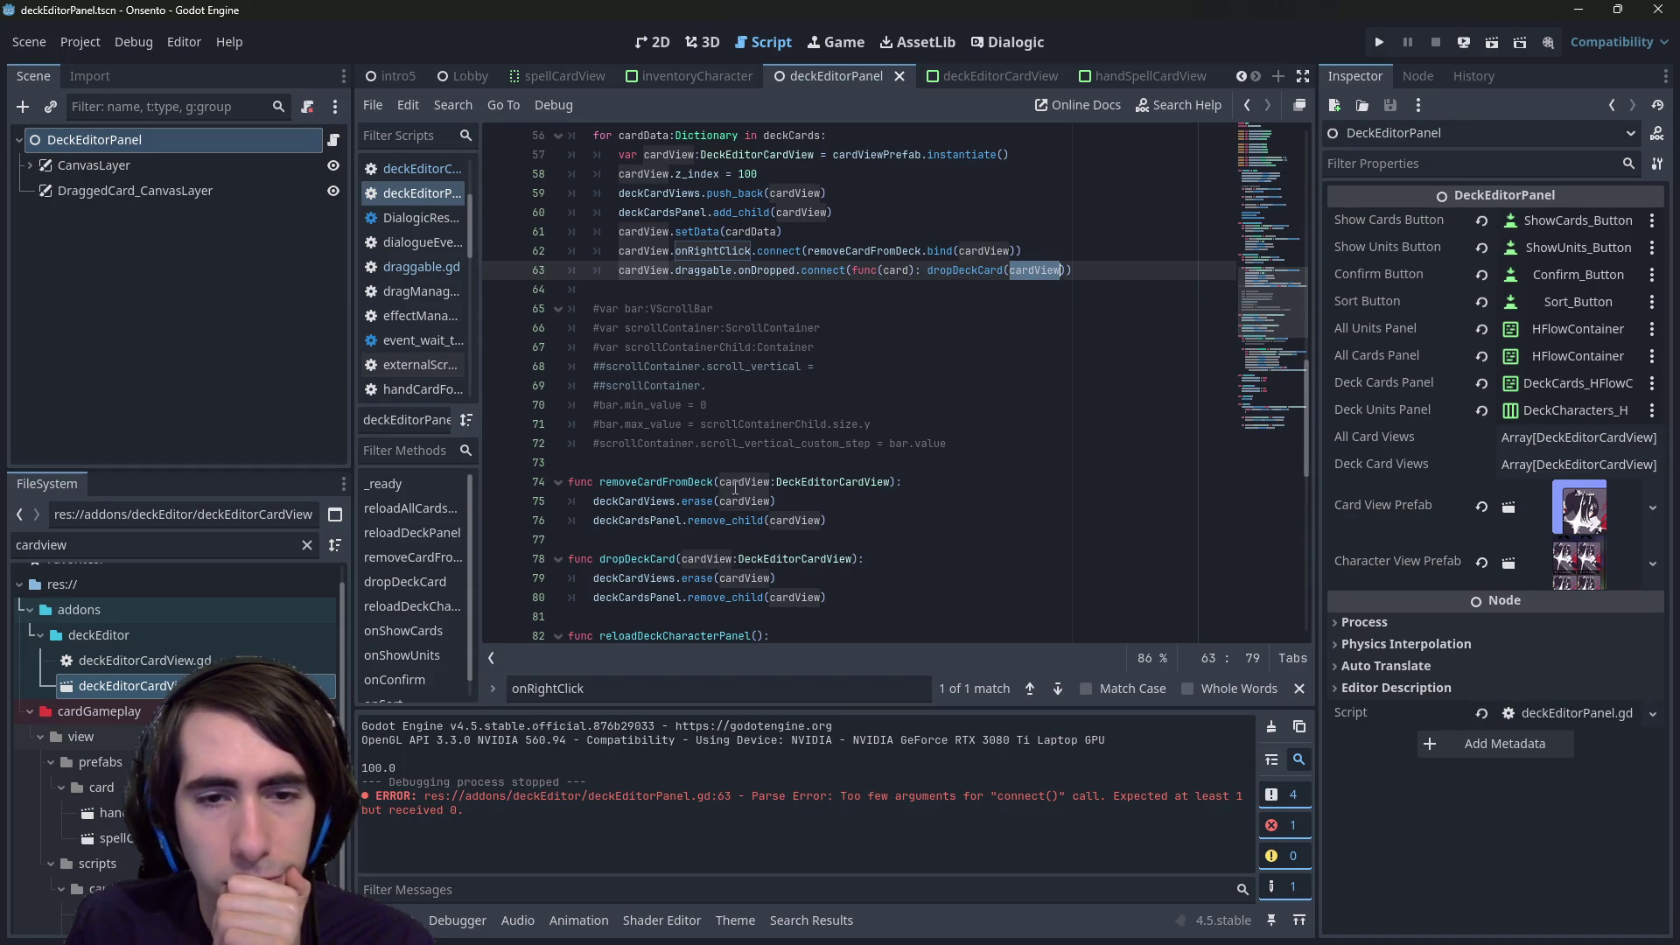
double_click(955, 273)
scroll(762, 487, "down", 1)
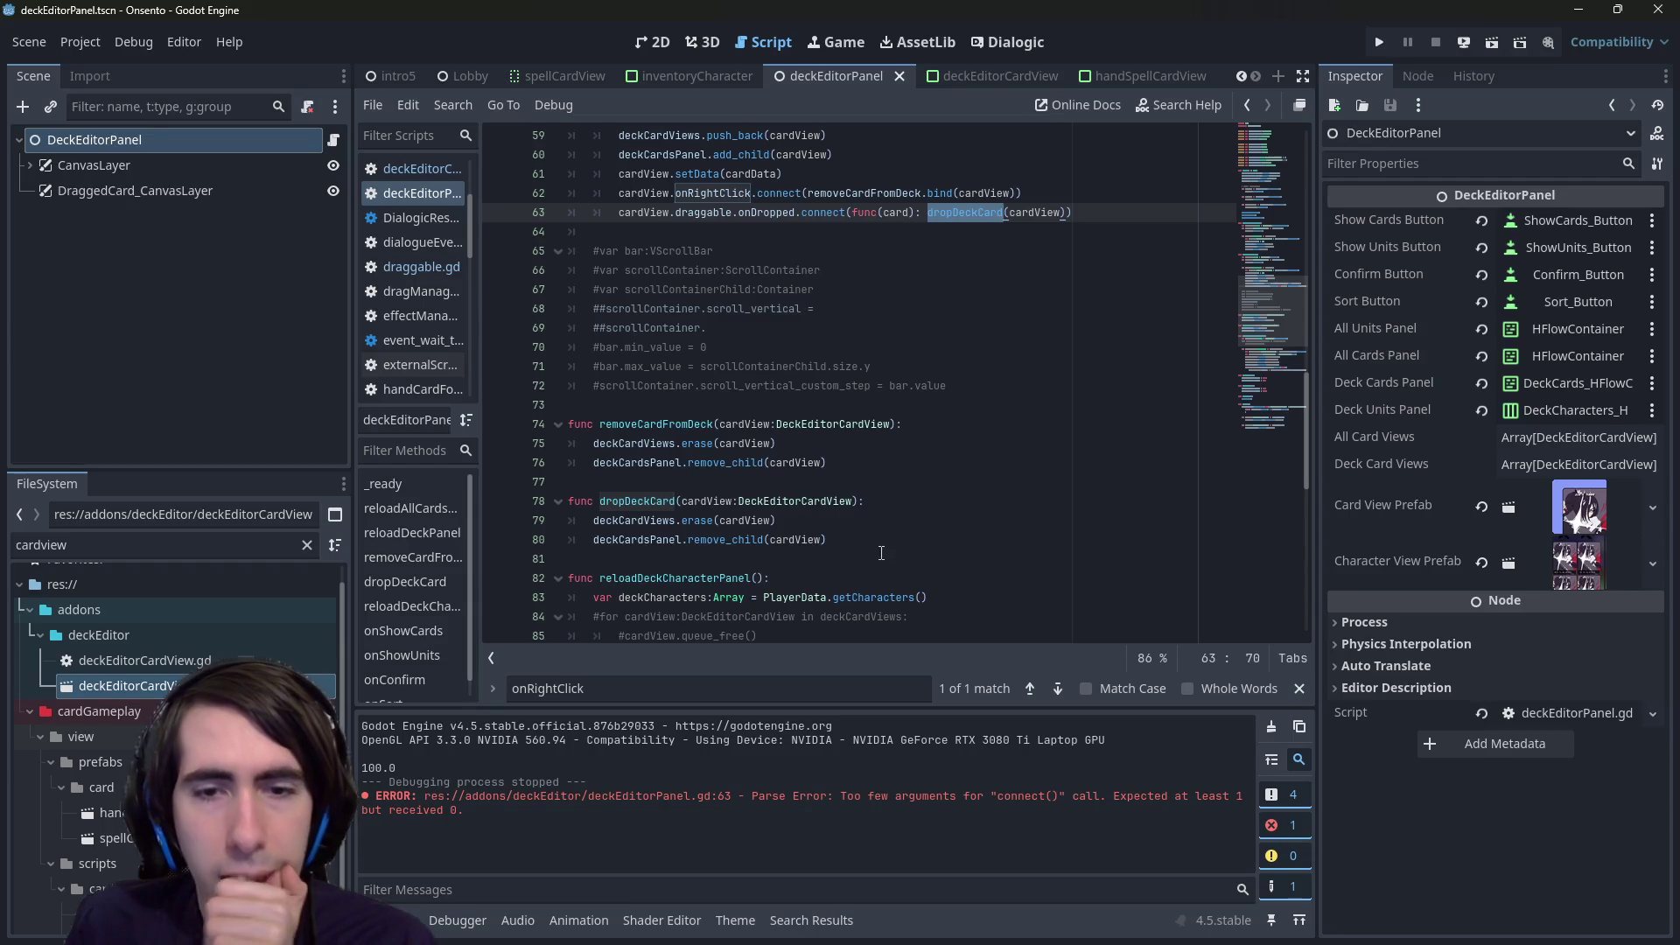
left_click(746, 539)
double_click(708, 505)
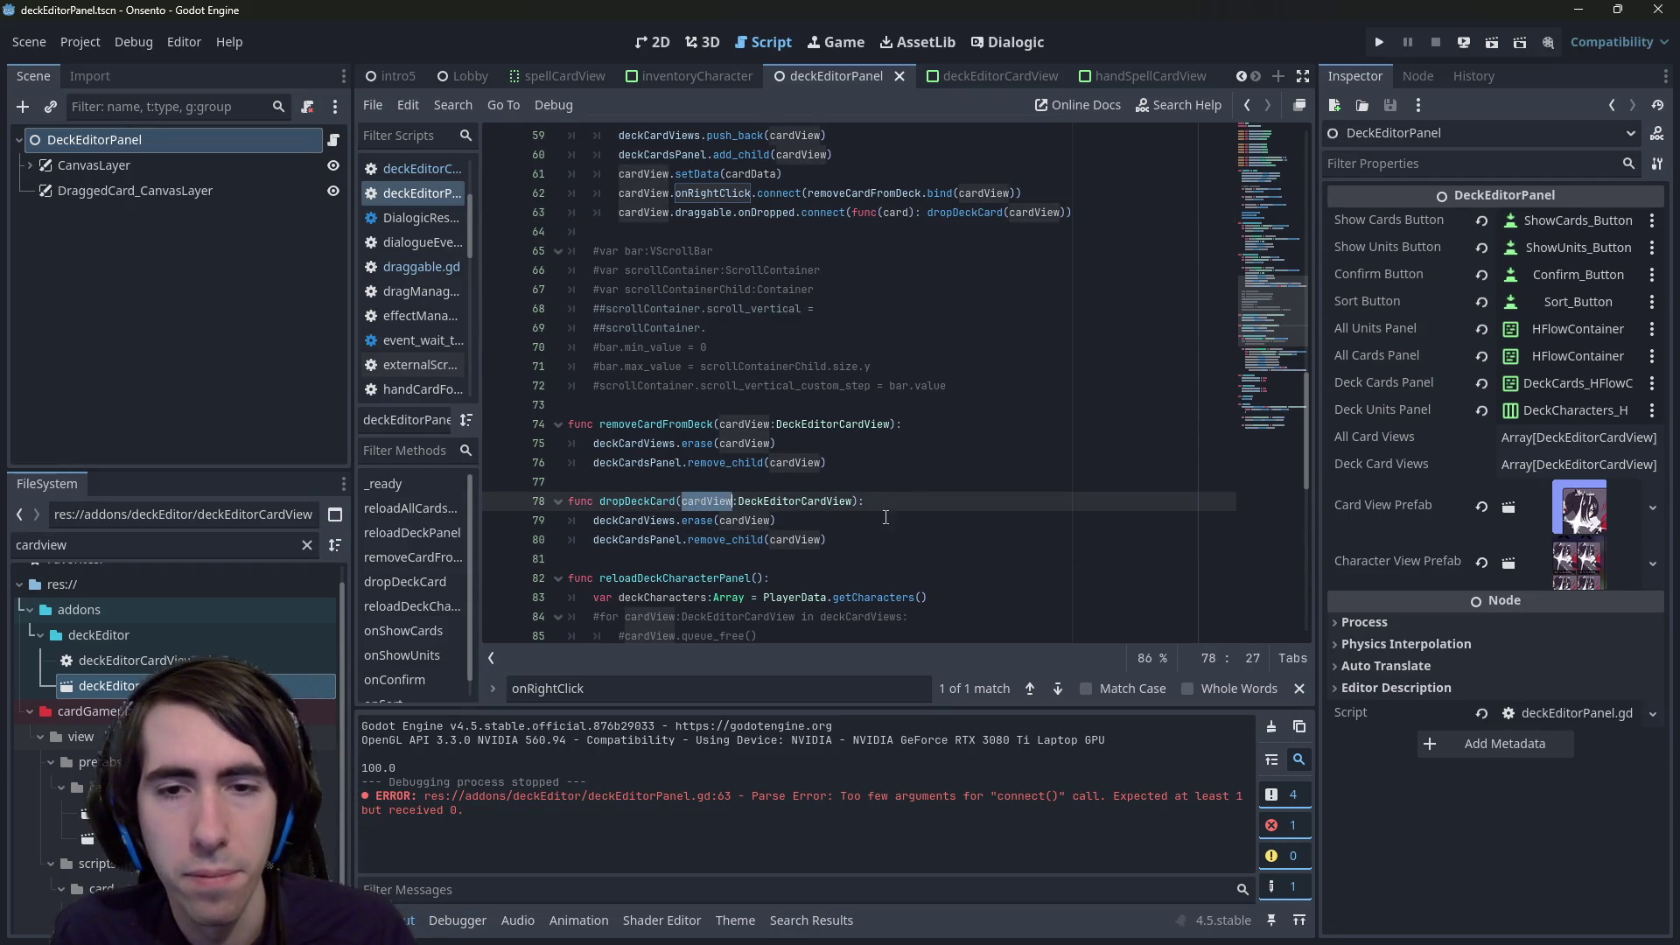
- Make dropDeckCard set cardView.position = cardView.draggable.positionOnPressed and delete the erase/remove_child lines
key("End")
key("Return")
type("cardView.")
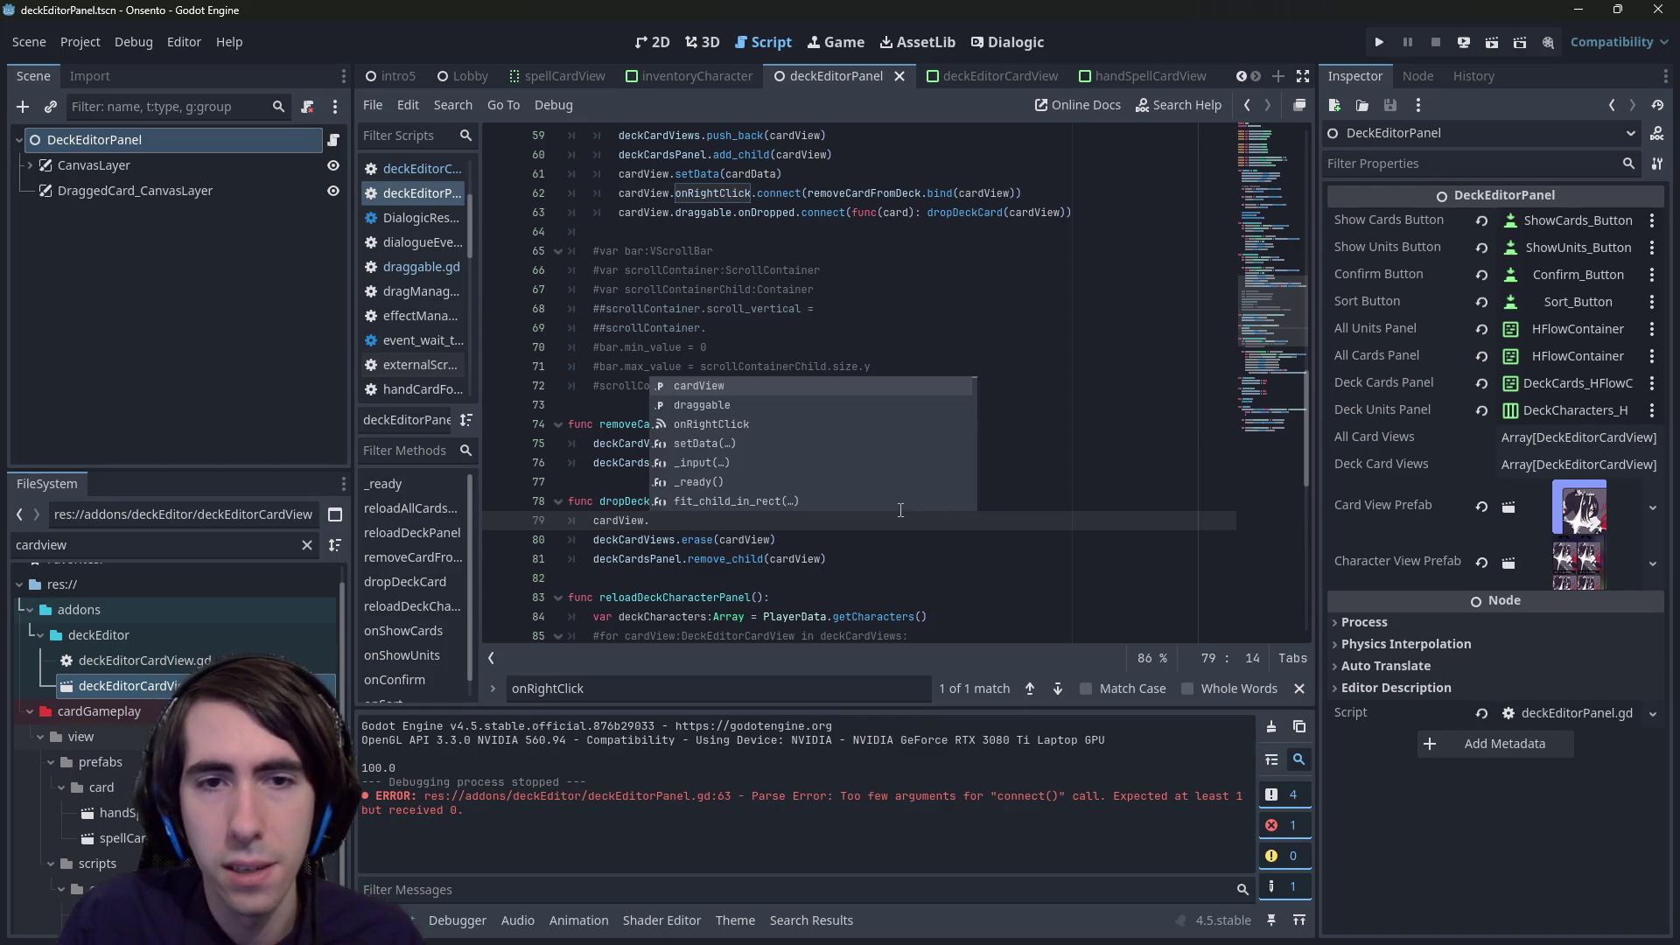
type("position ")
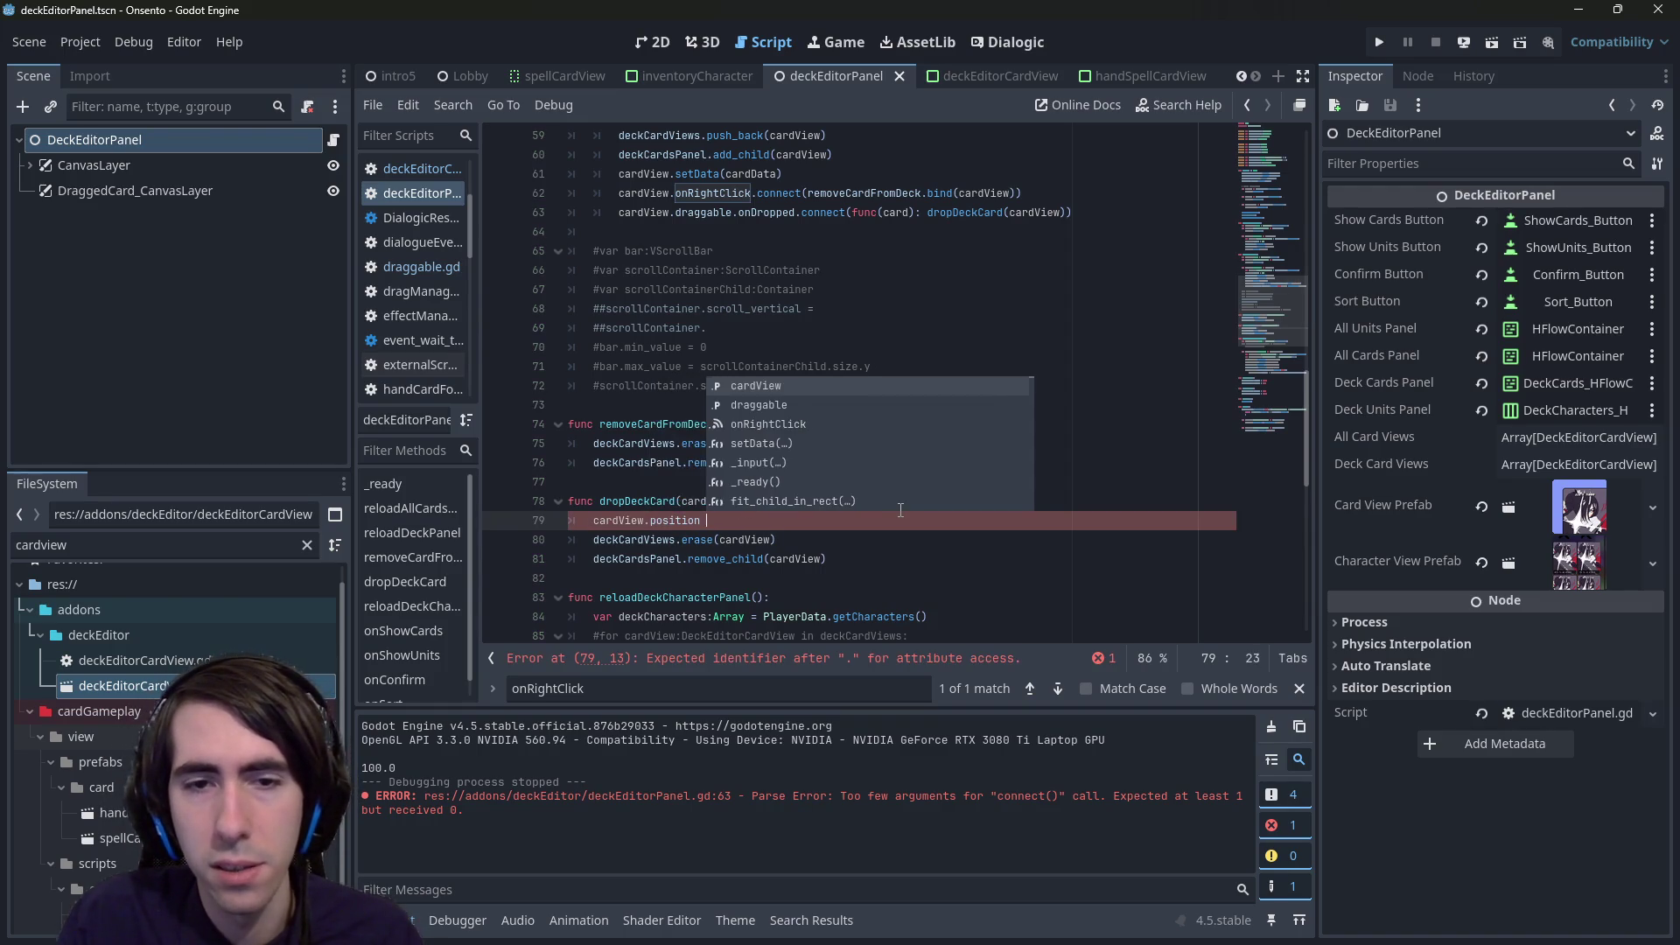
type("= cardView.dragg")
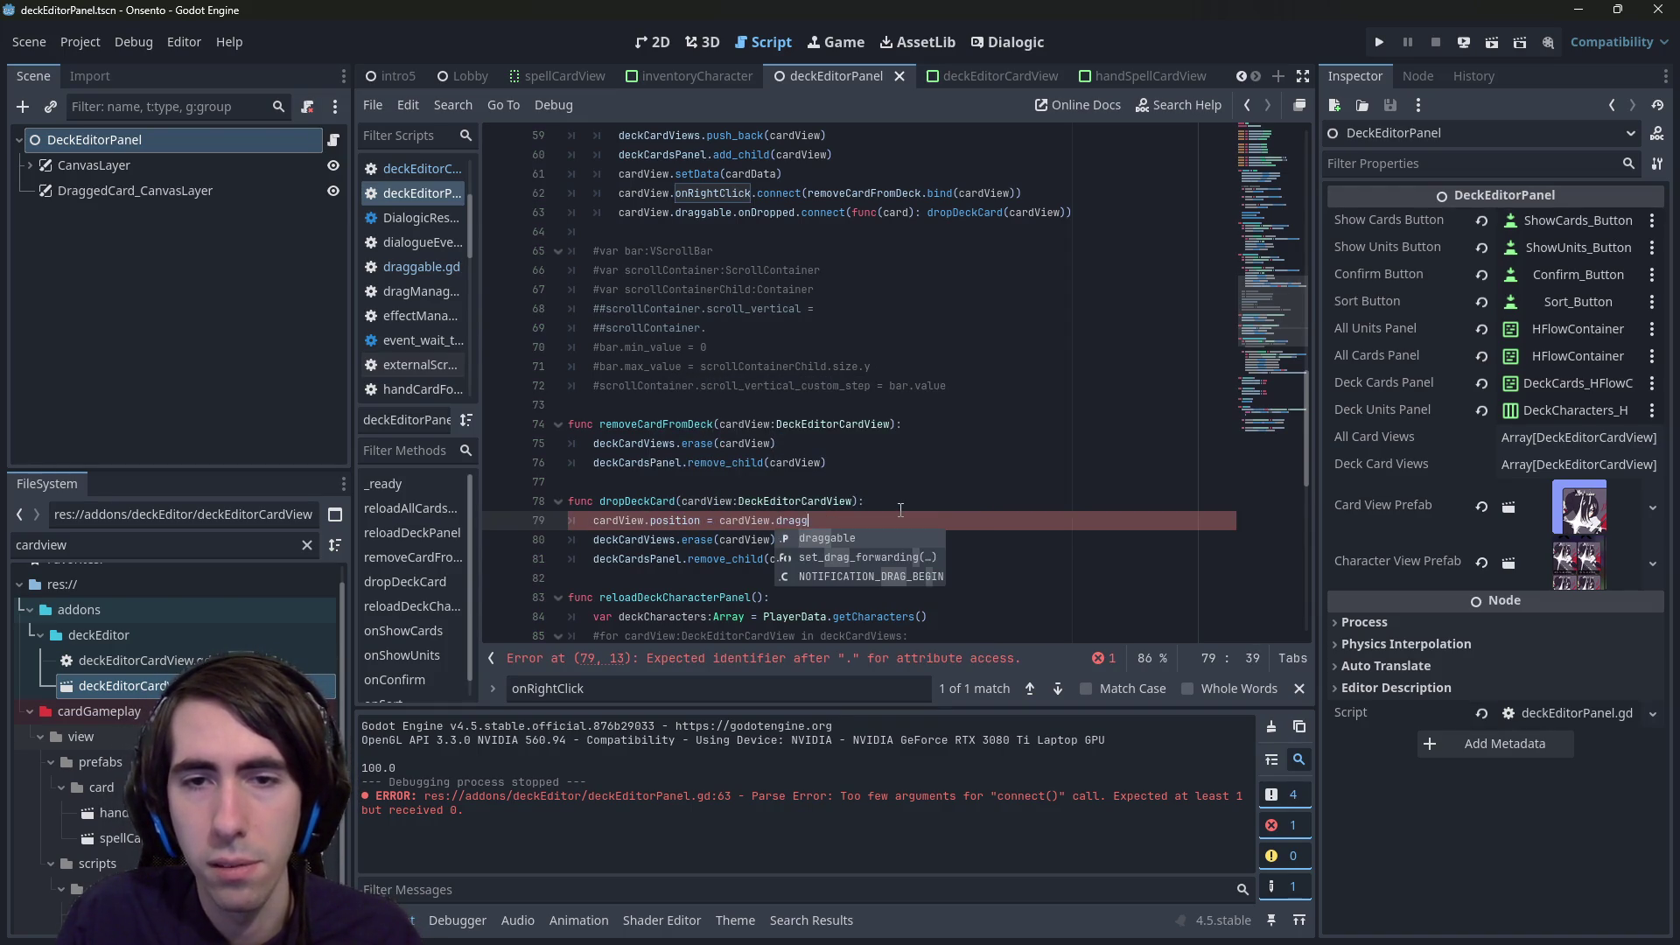
key("BackSpace")
key("BackSpace")
key("BackSpace")
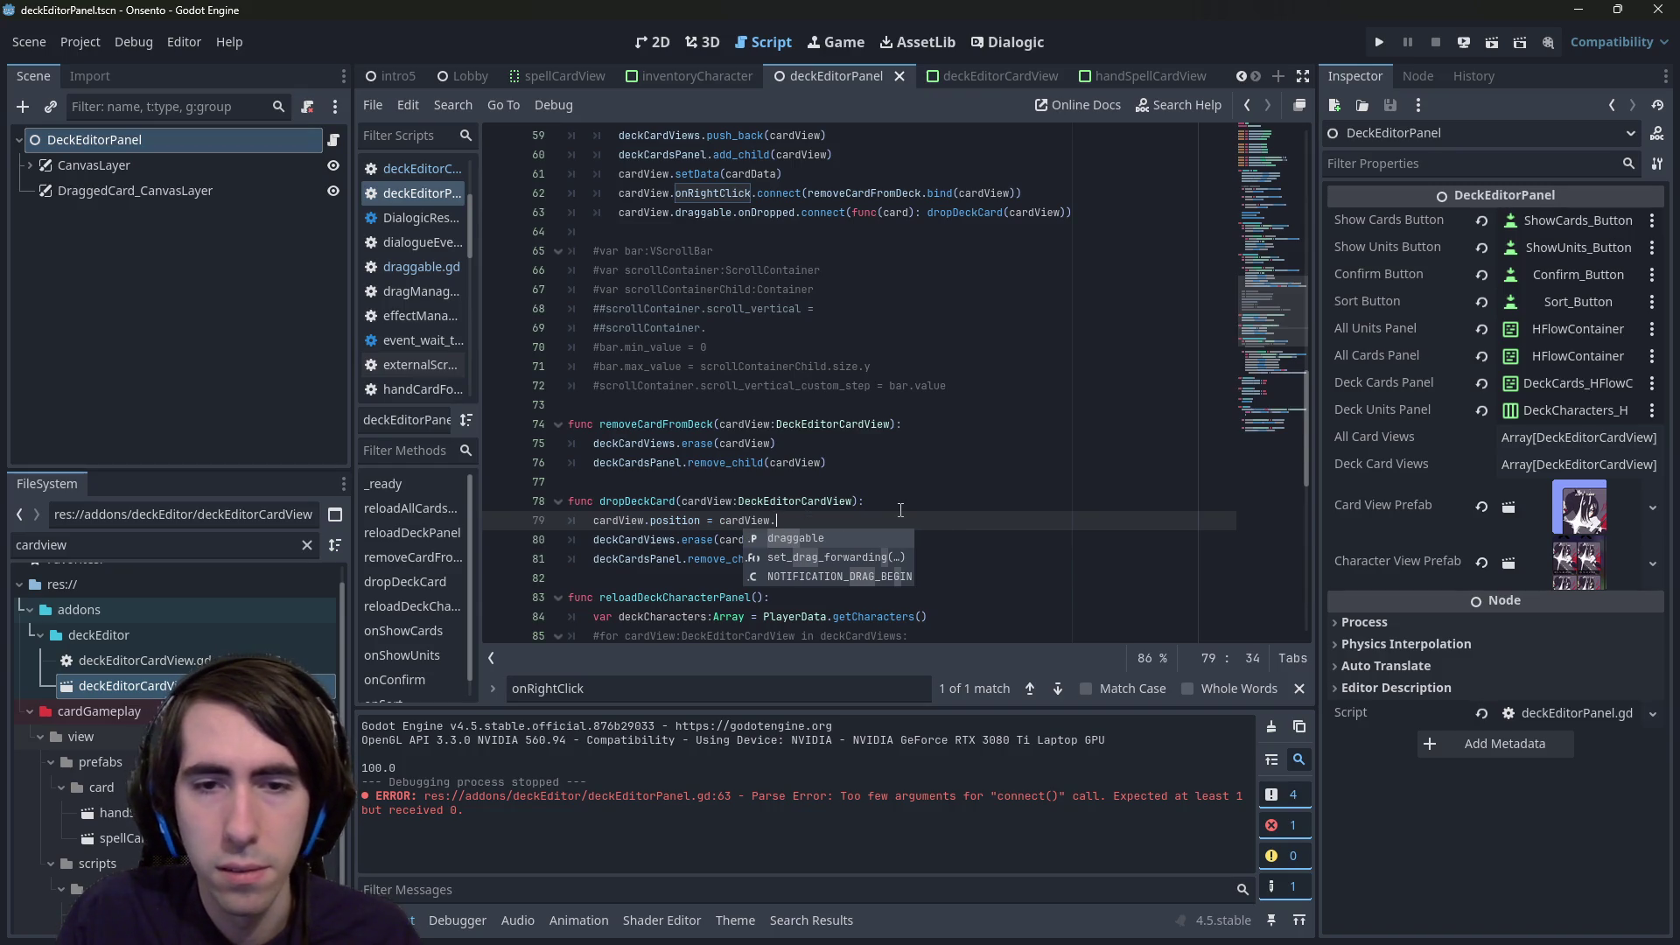
key("Return")
key("BackSpace")
key("BackSpace")
key("BackSpace")
type("View.draggable.")
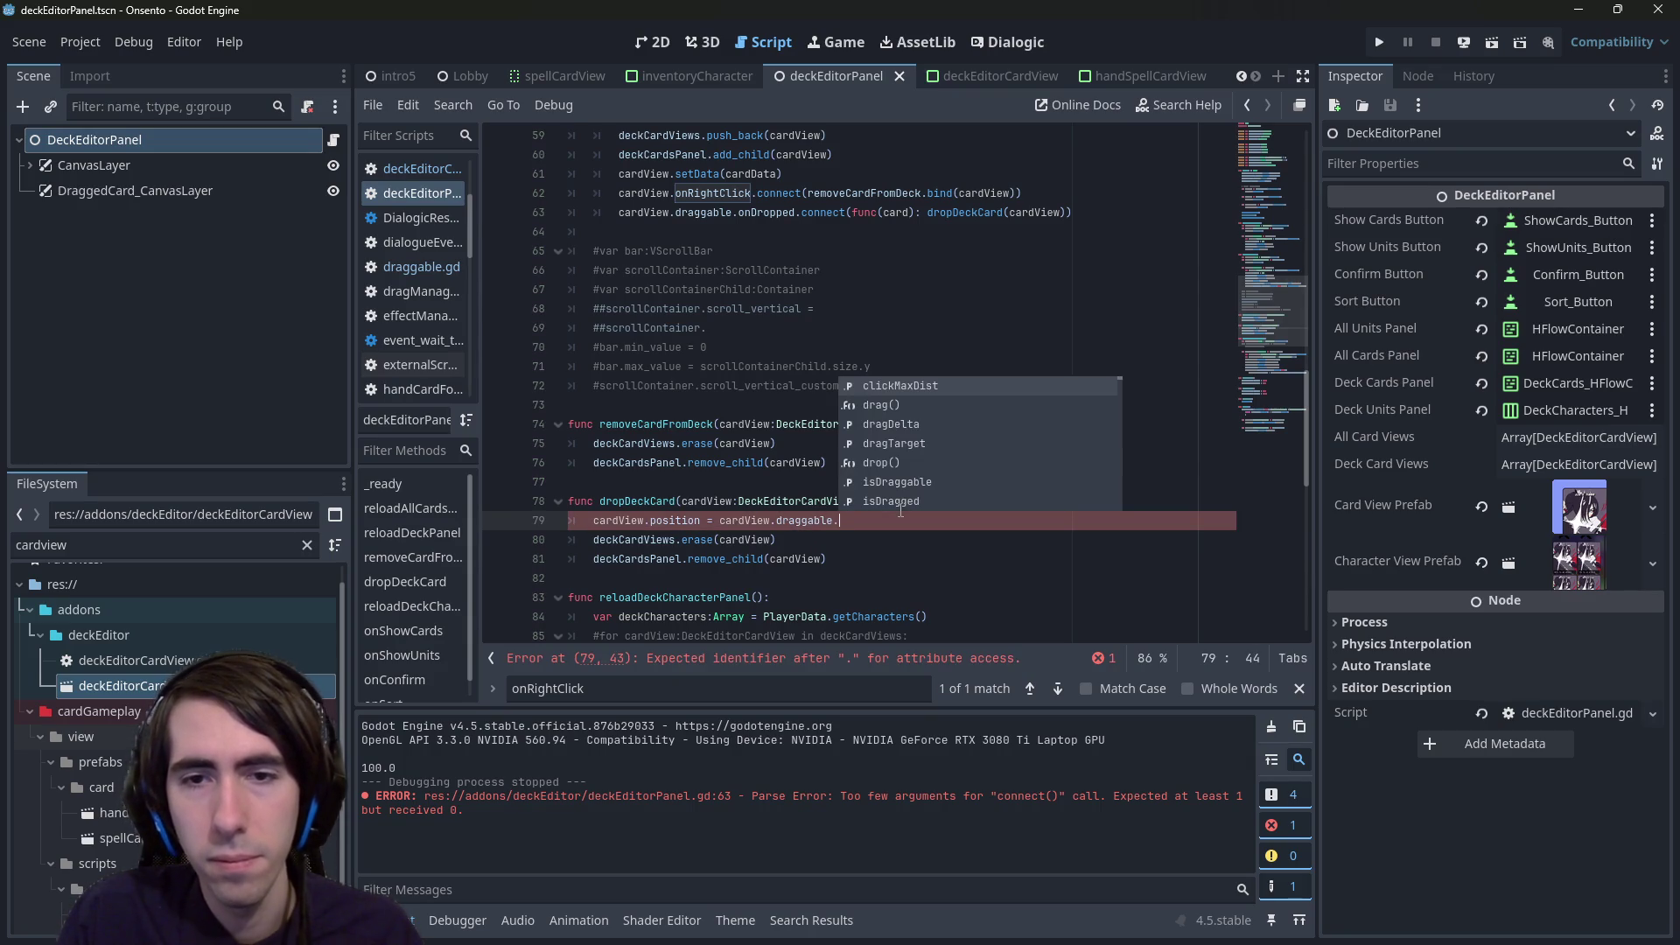
type("dragSt")
key("Return")
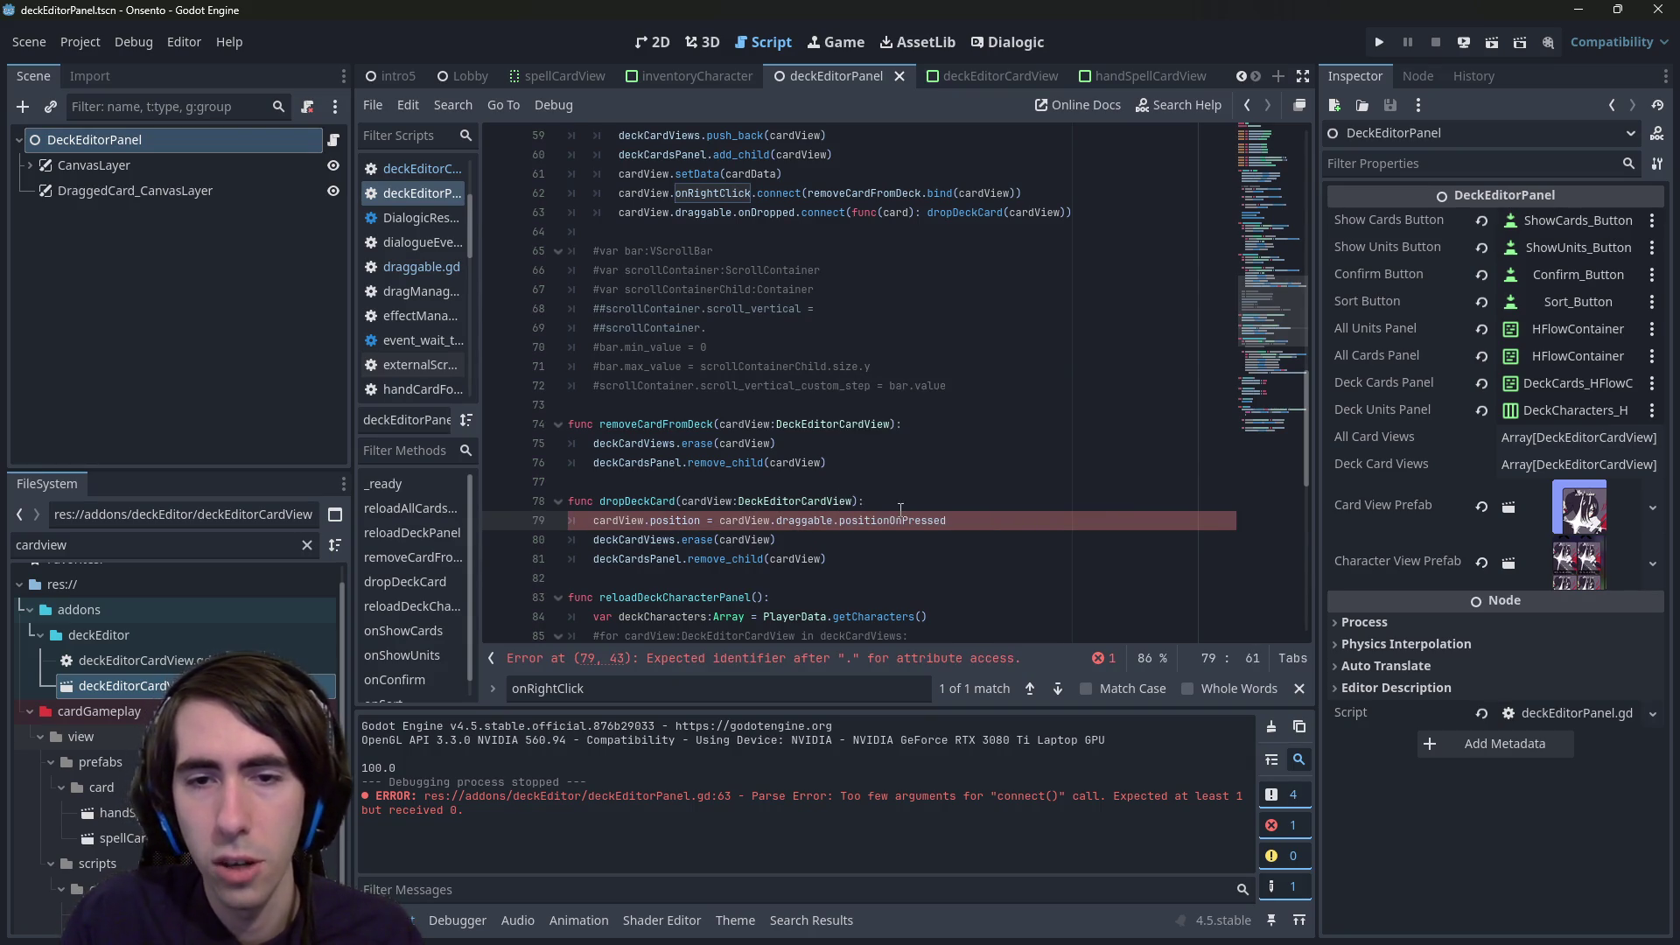
key("ctrl+s")
left_click_drag(835, 559, 568, 539)
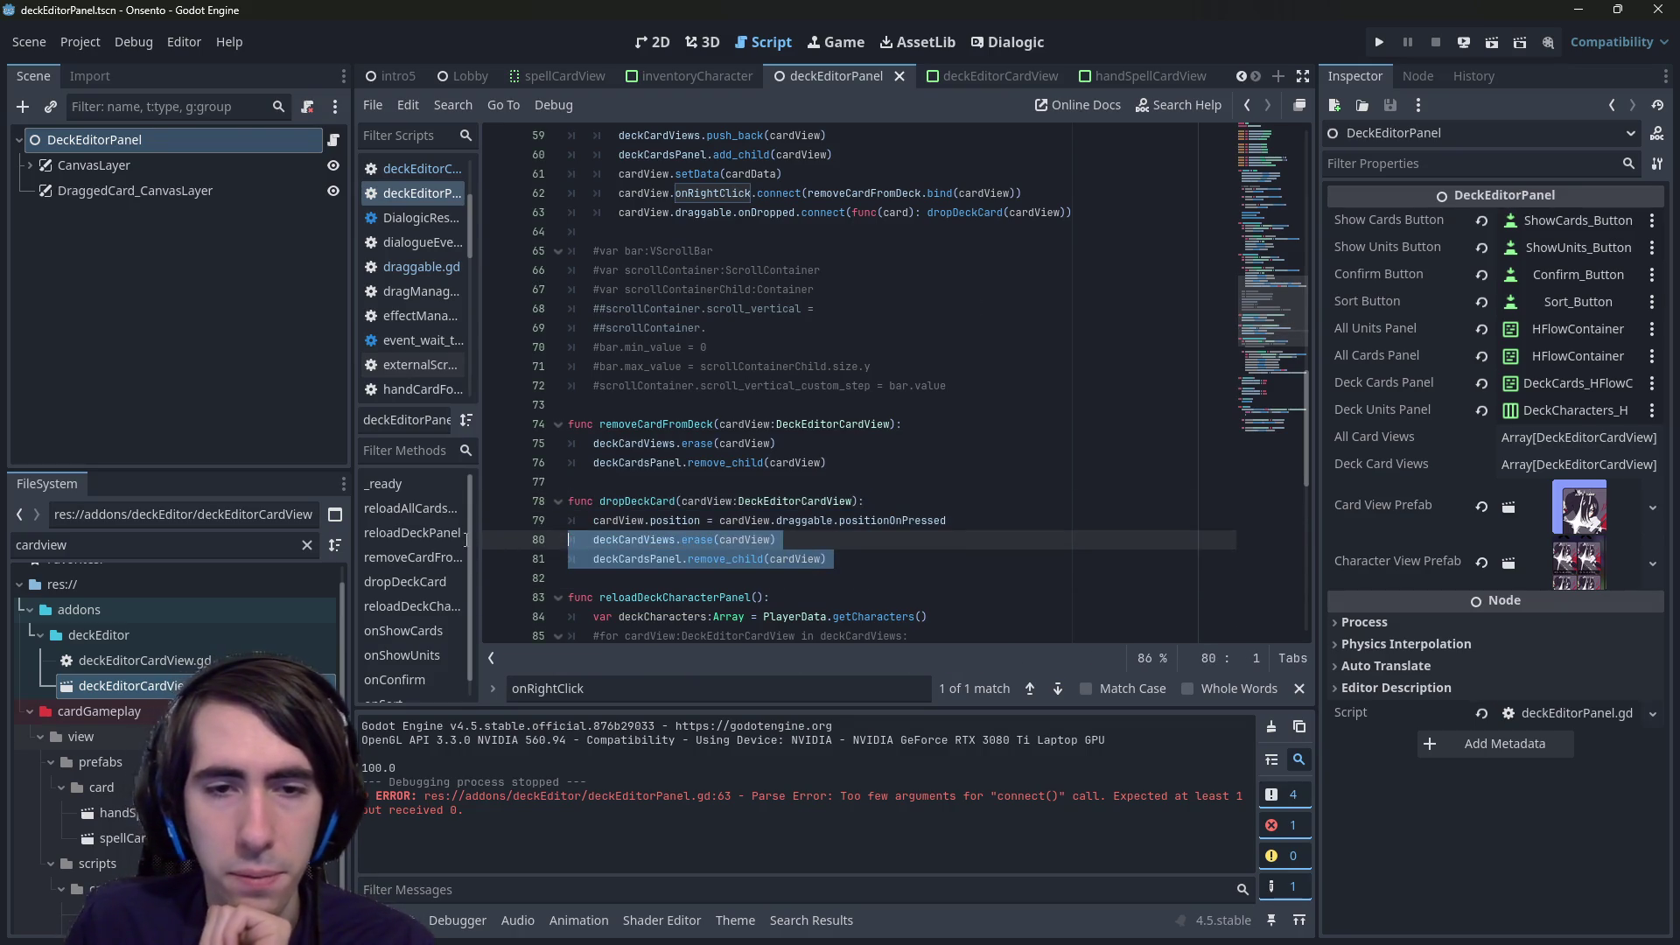
key("BackSpace")
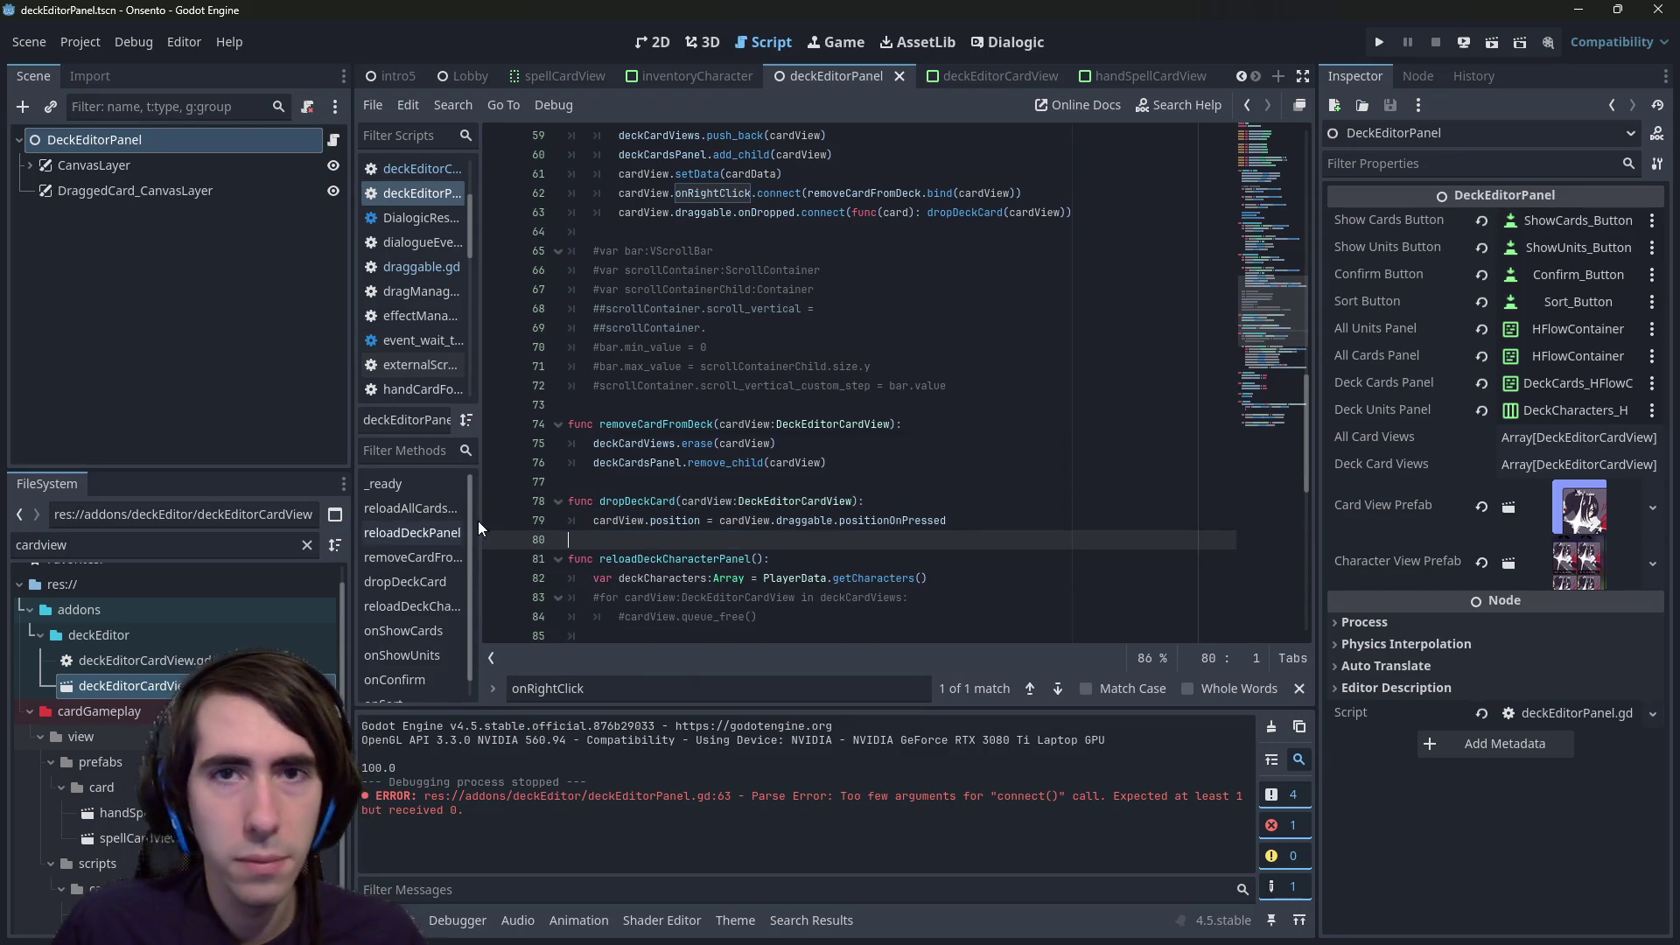
- Delete the _ready drop handler in deckEditorCardView.gd and save it
left_click(980, 76)
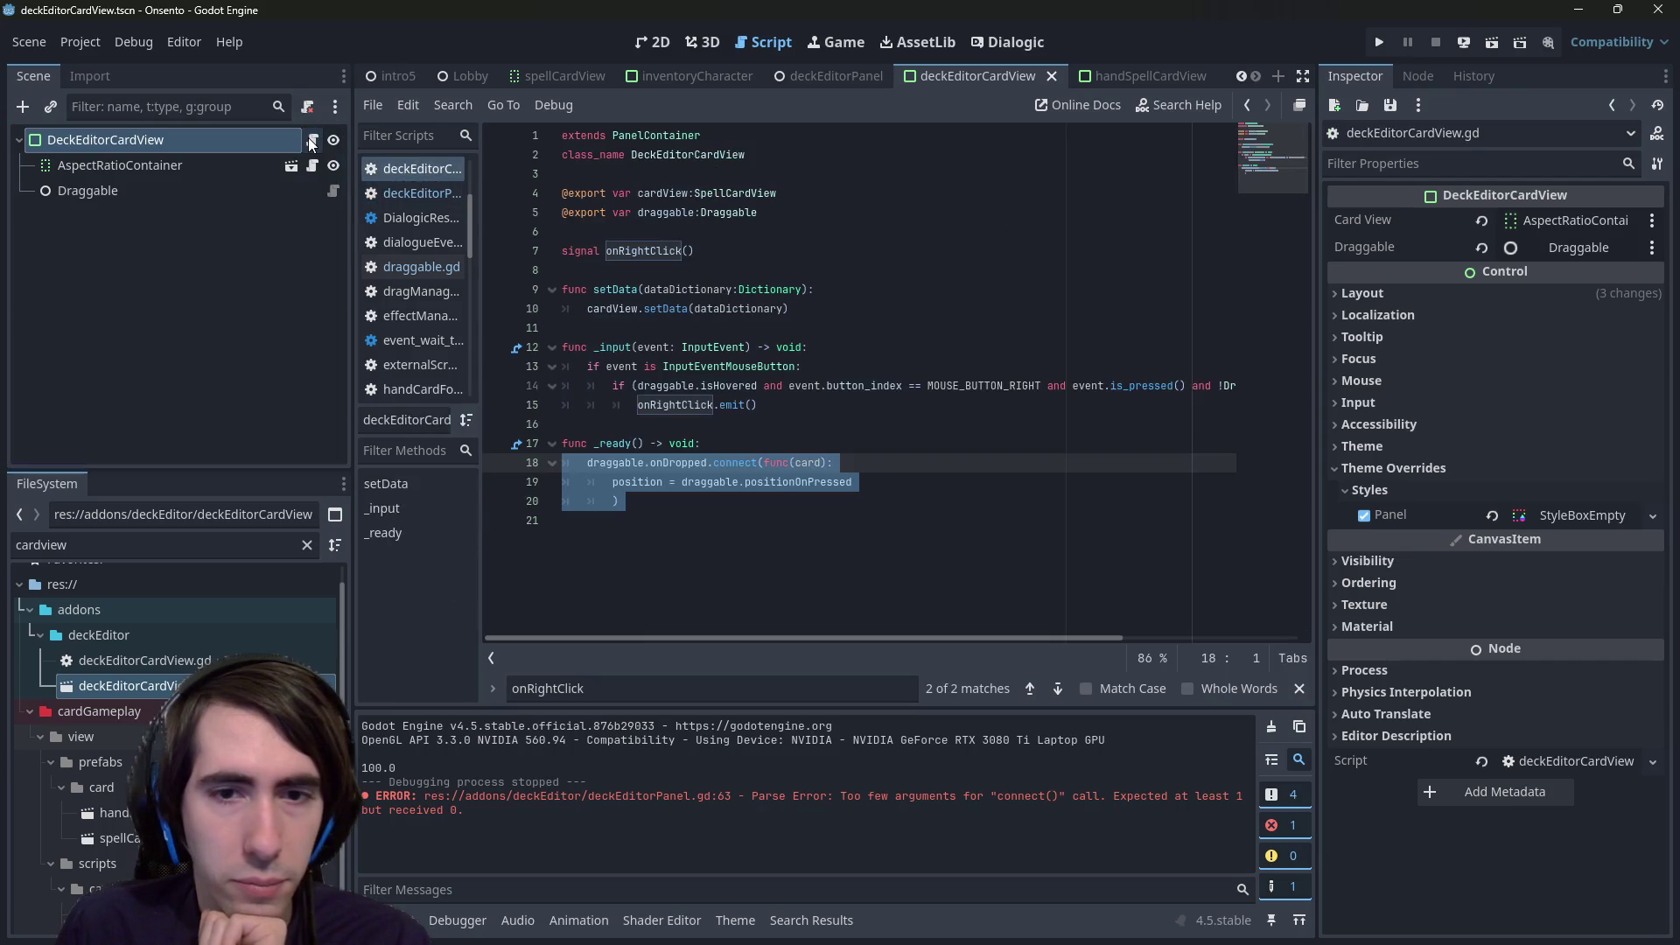
key("shift+Up")
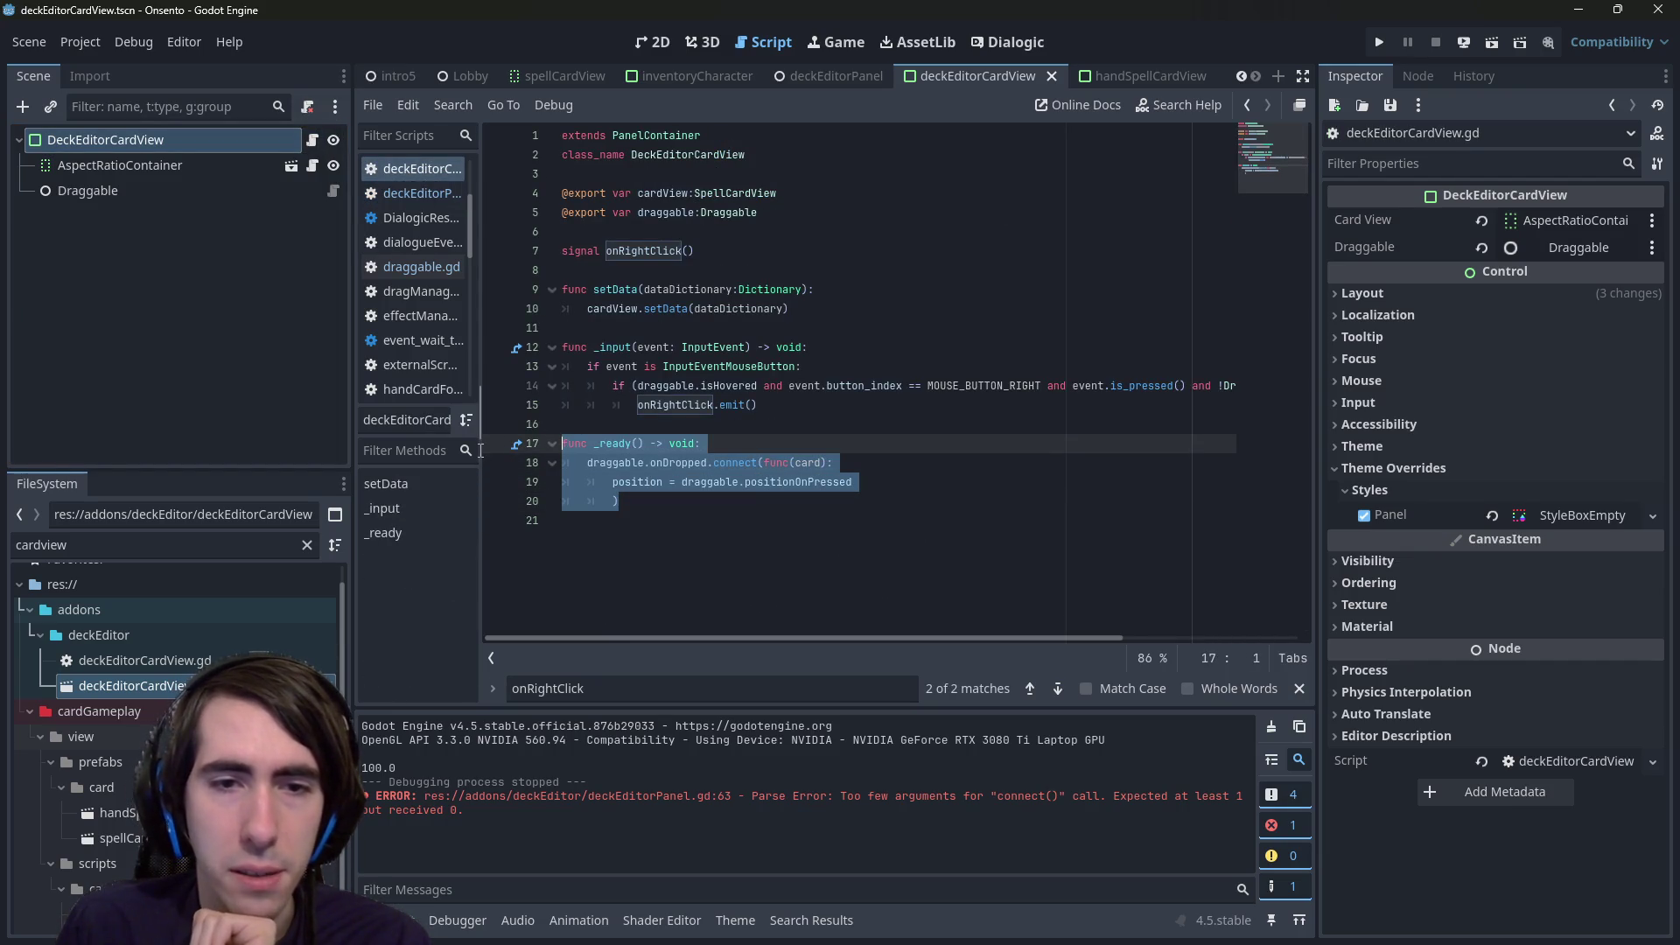
key("BackSpace")
key("Up")
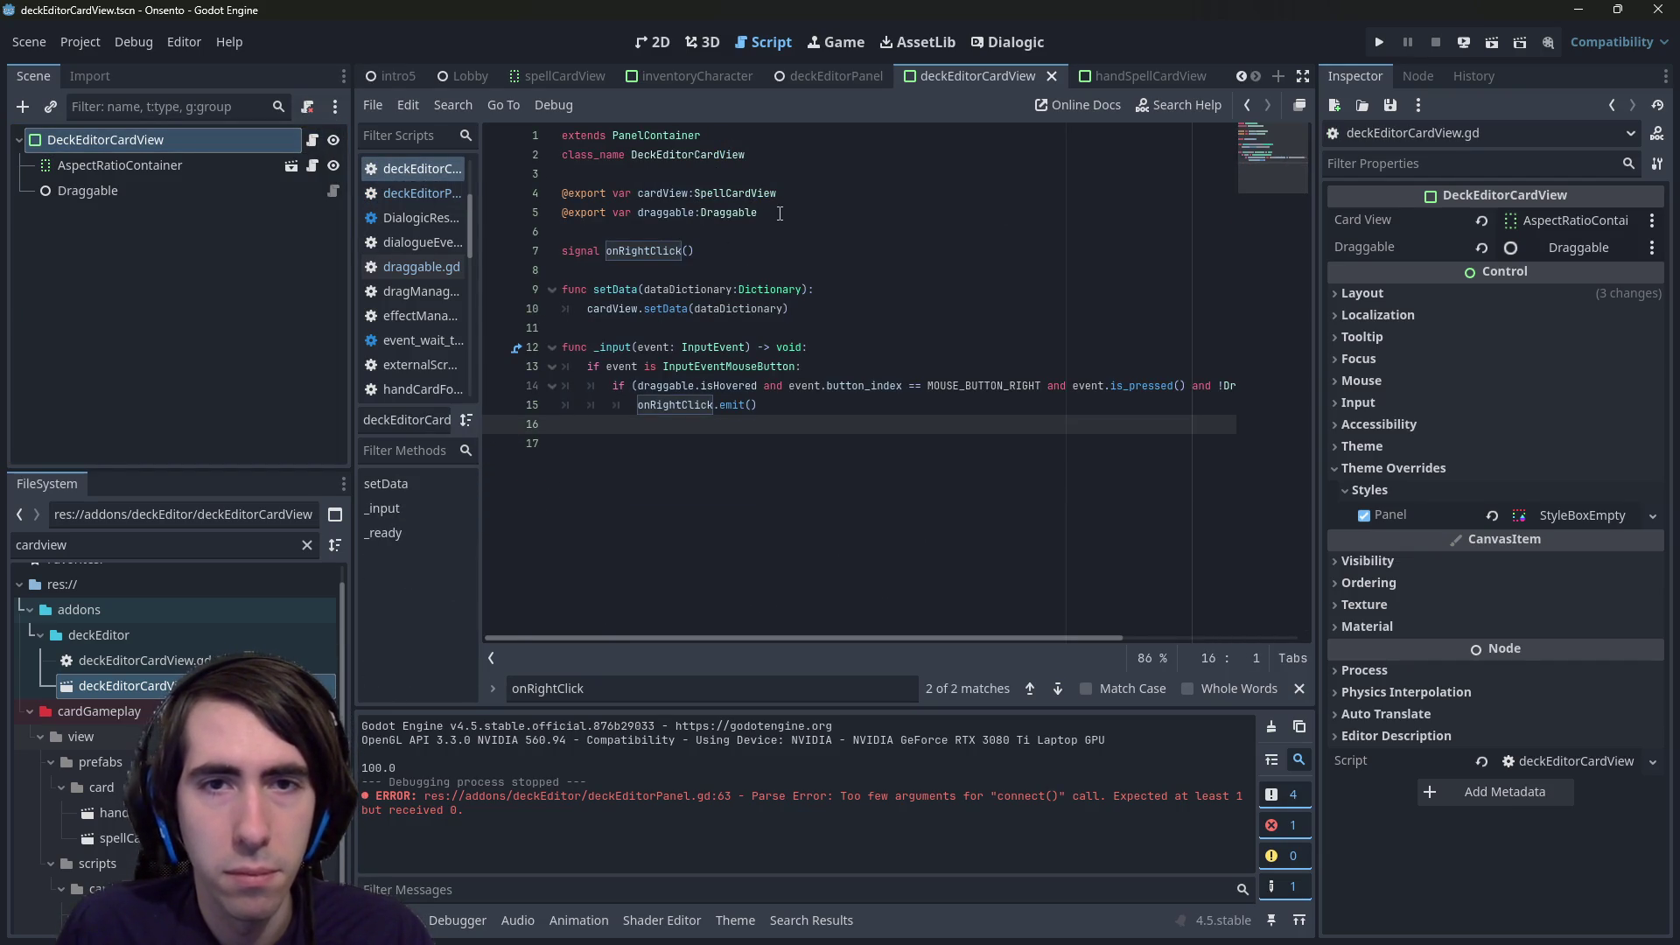
key("ctrl+s")
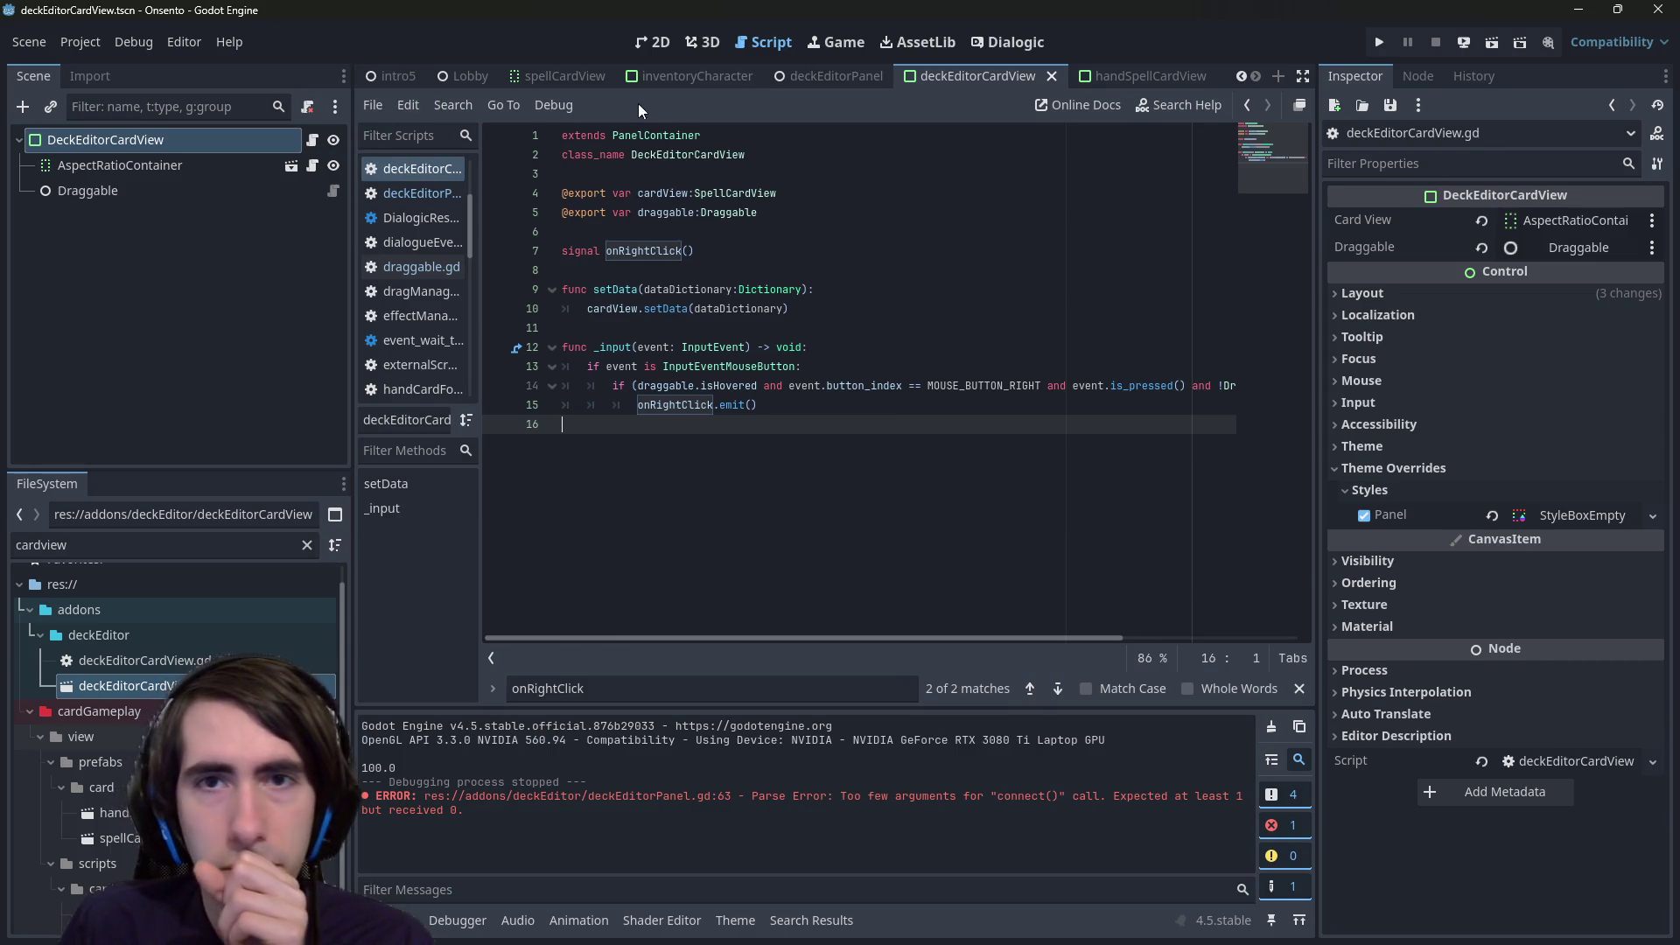
left_click(810, 82)
- Cycle through the 2D, Script and Dialogic views and open deckEditorPanel.gd
left_click(652, 42)
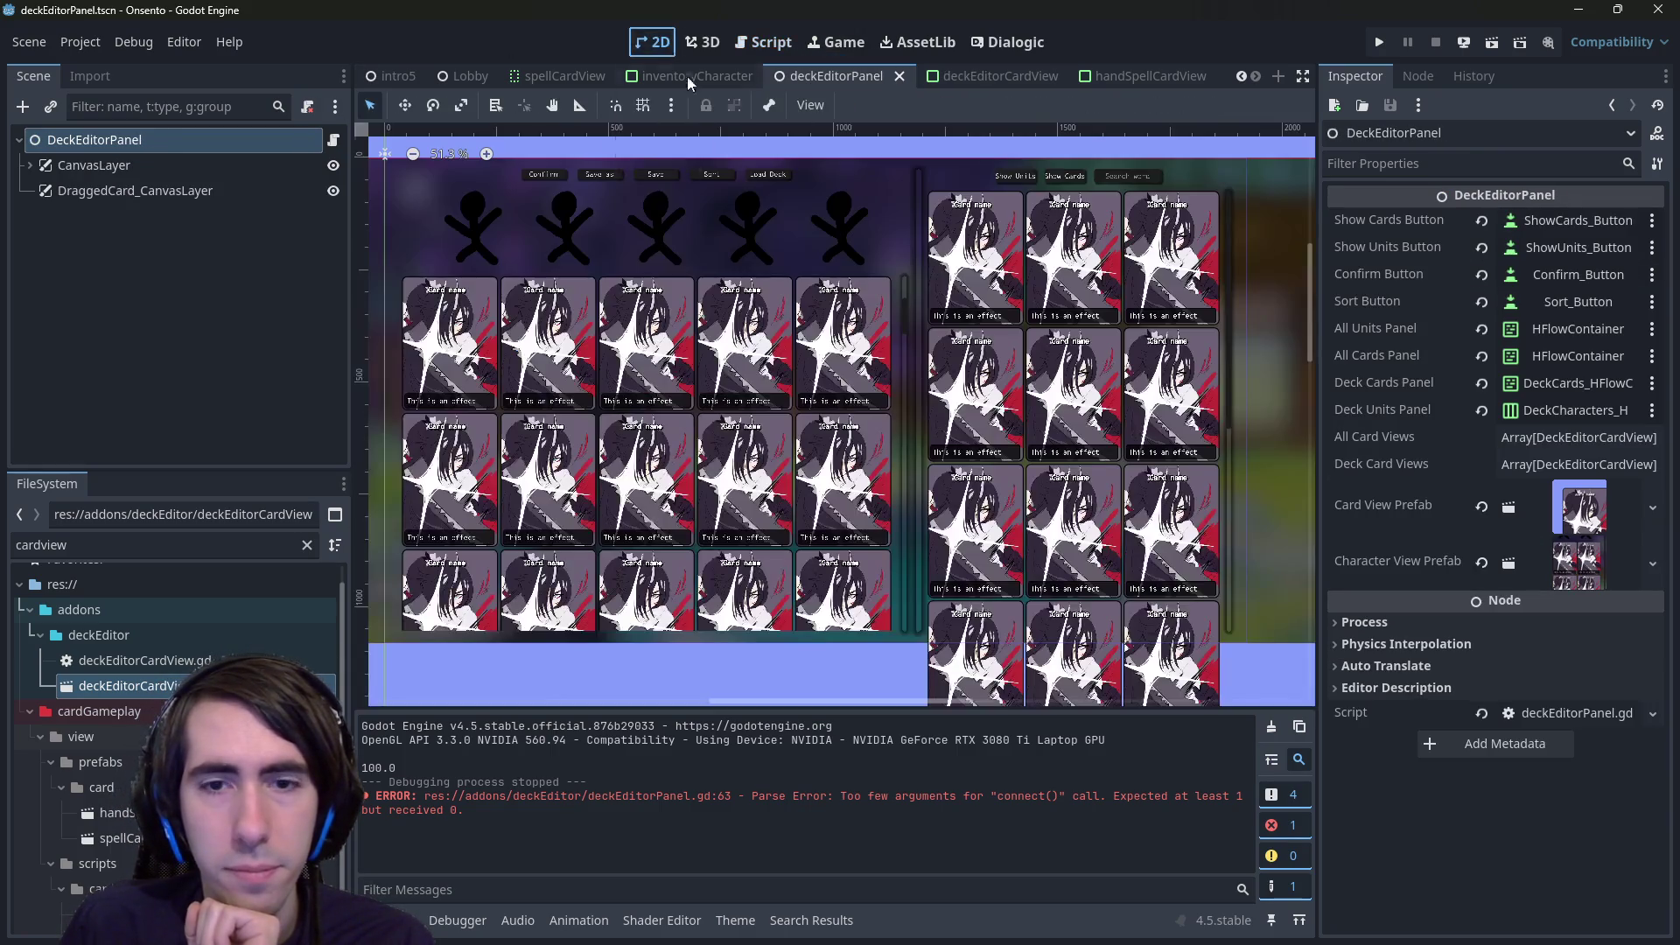
left_click(774, 46)
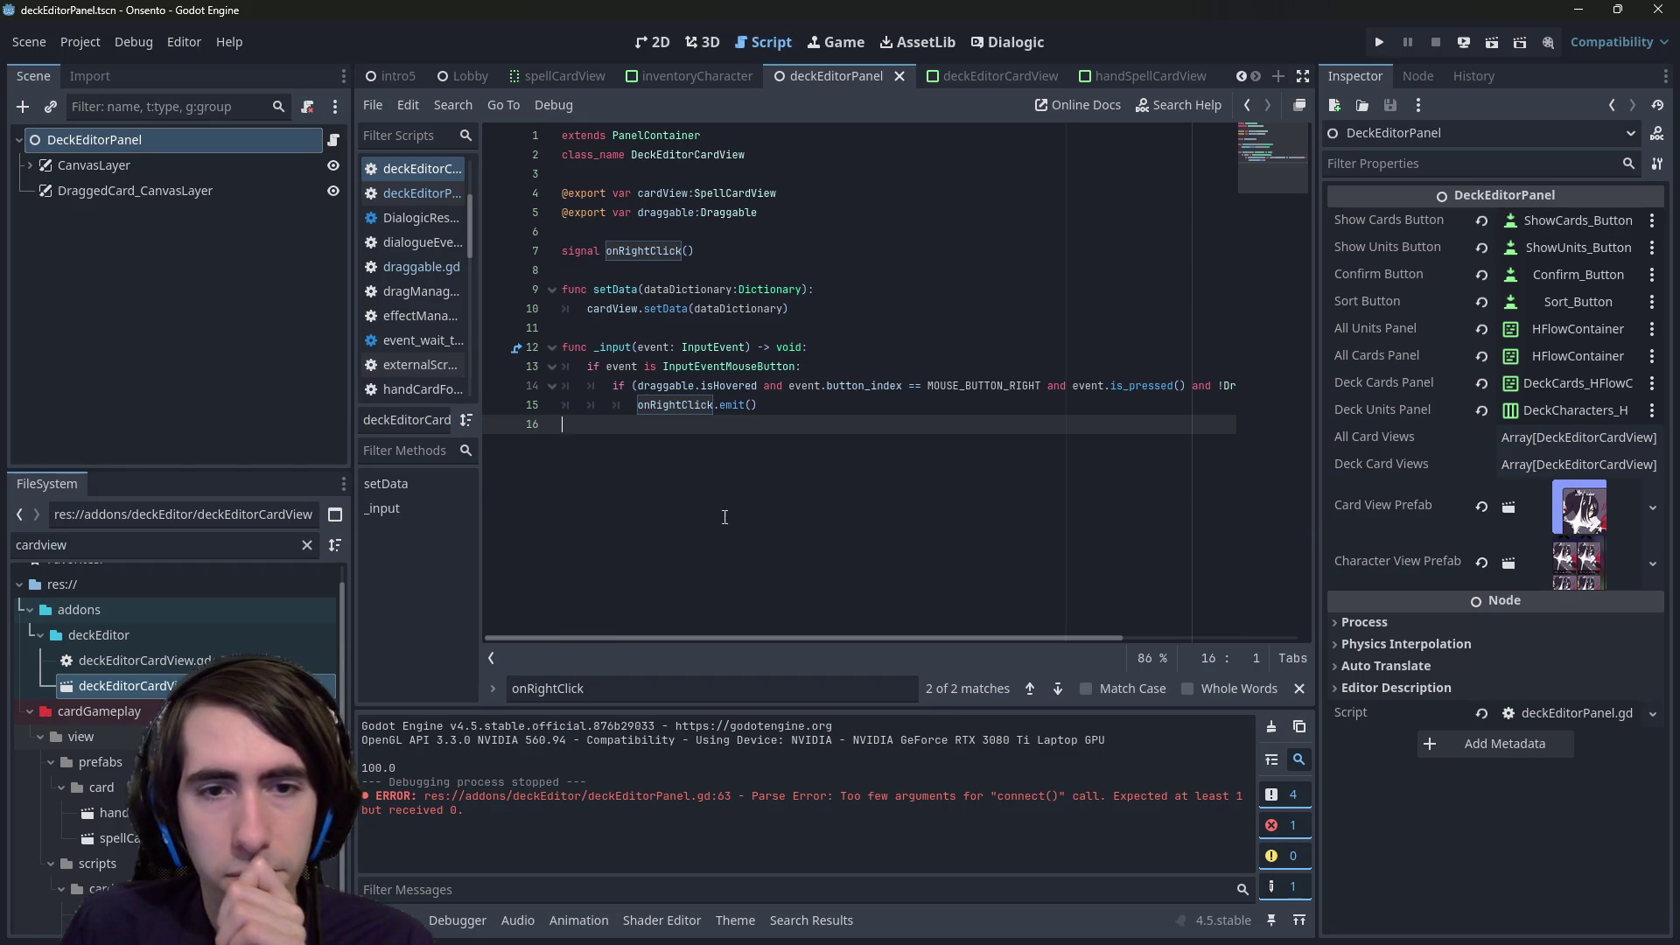
left_click(654, 42)
left_click(761, 42)
left_click(1008, 42)
left_click(764, 44)
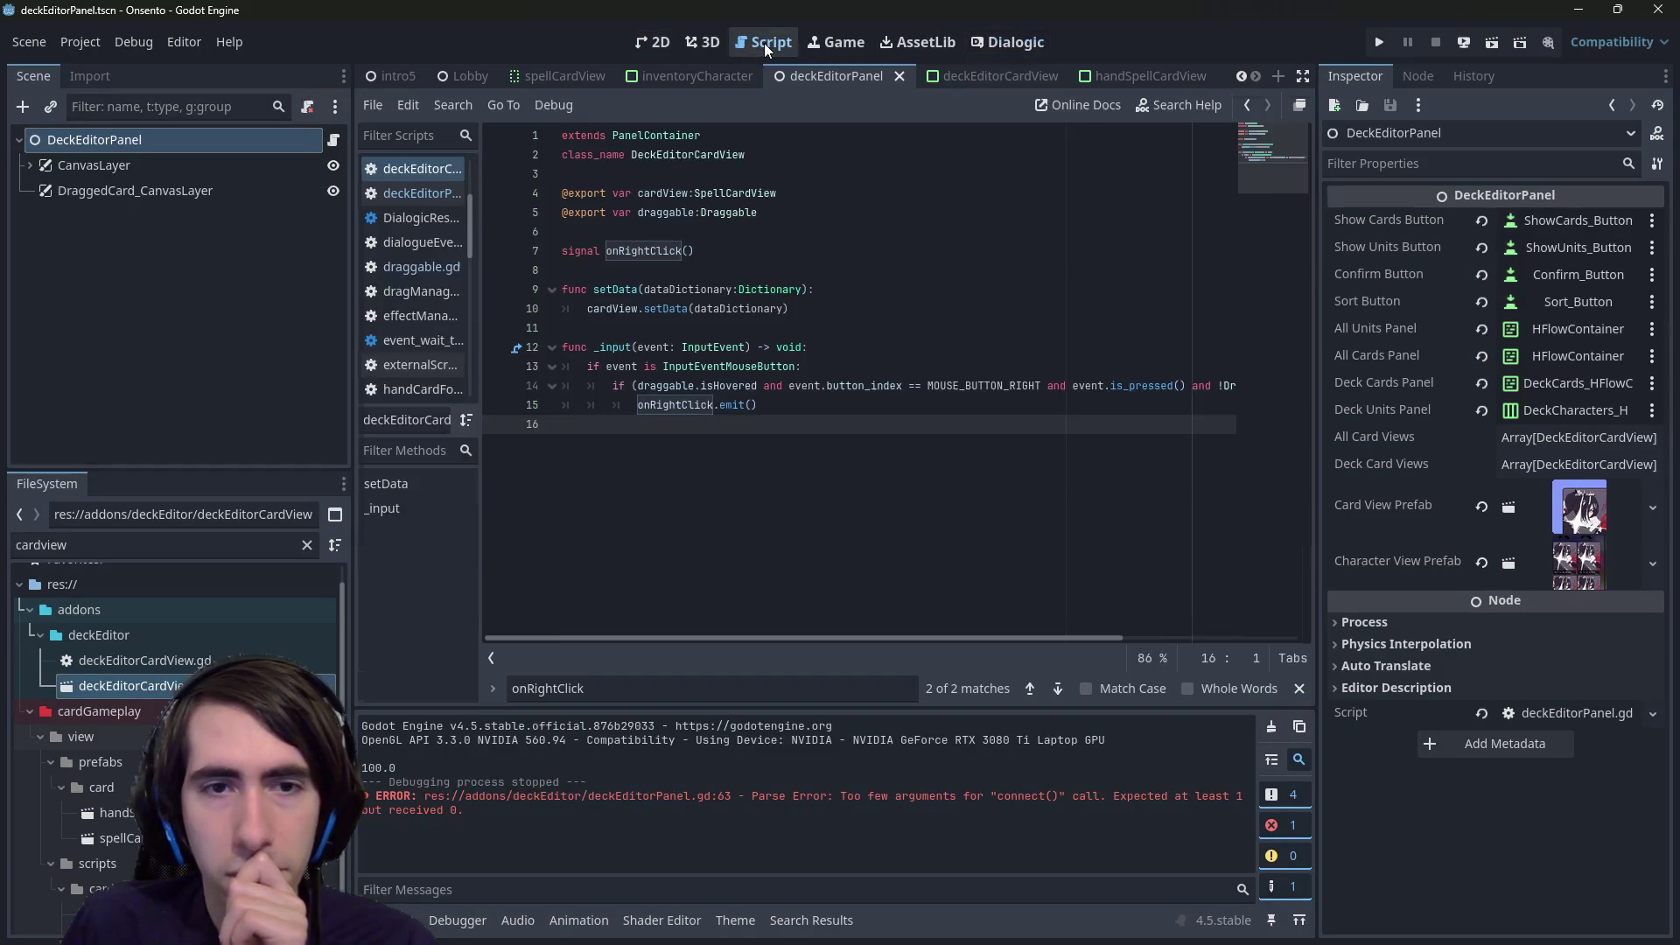
left_click(412, 194)
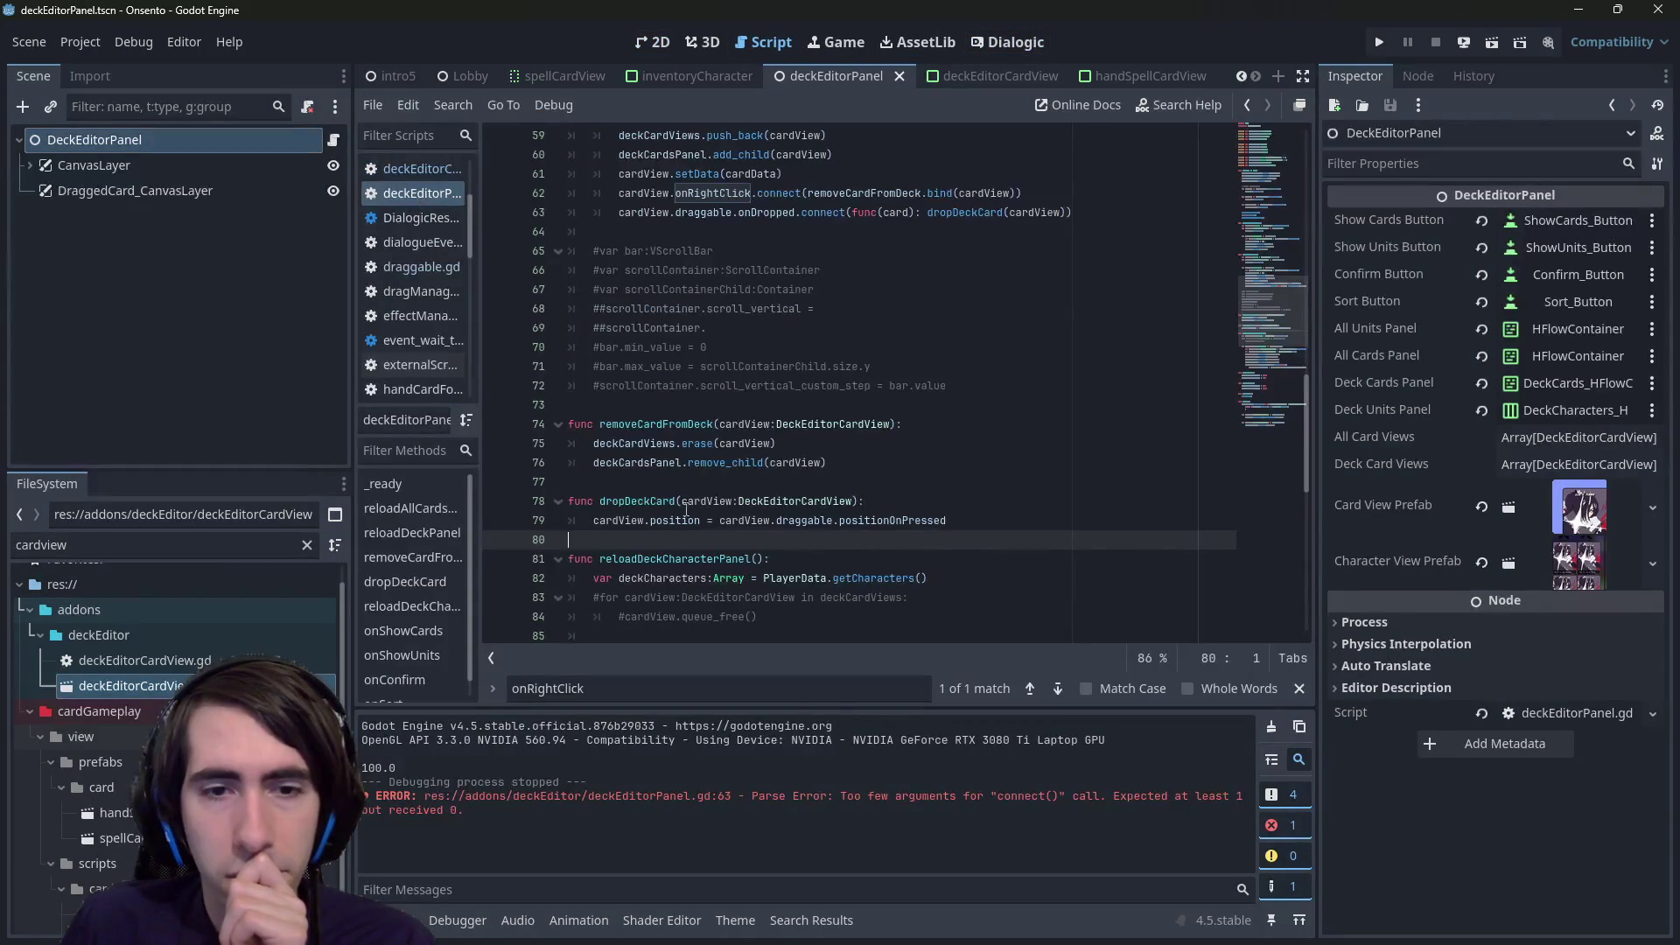
scroll(683, 520, "up", 3)
scroll(683, 520, "up", 2)
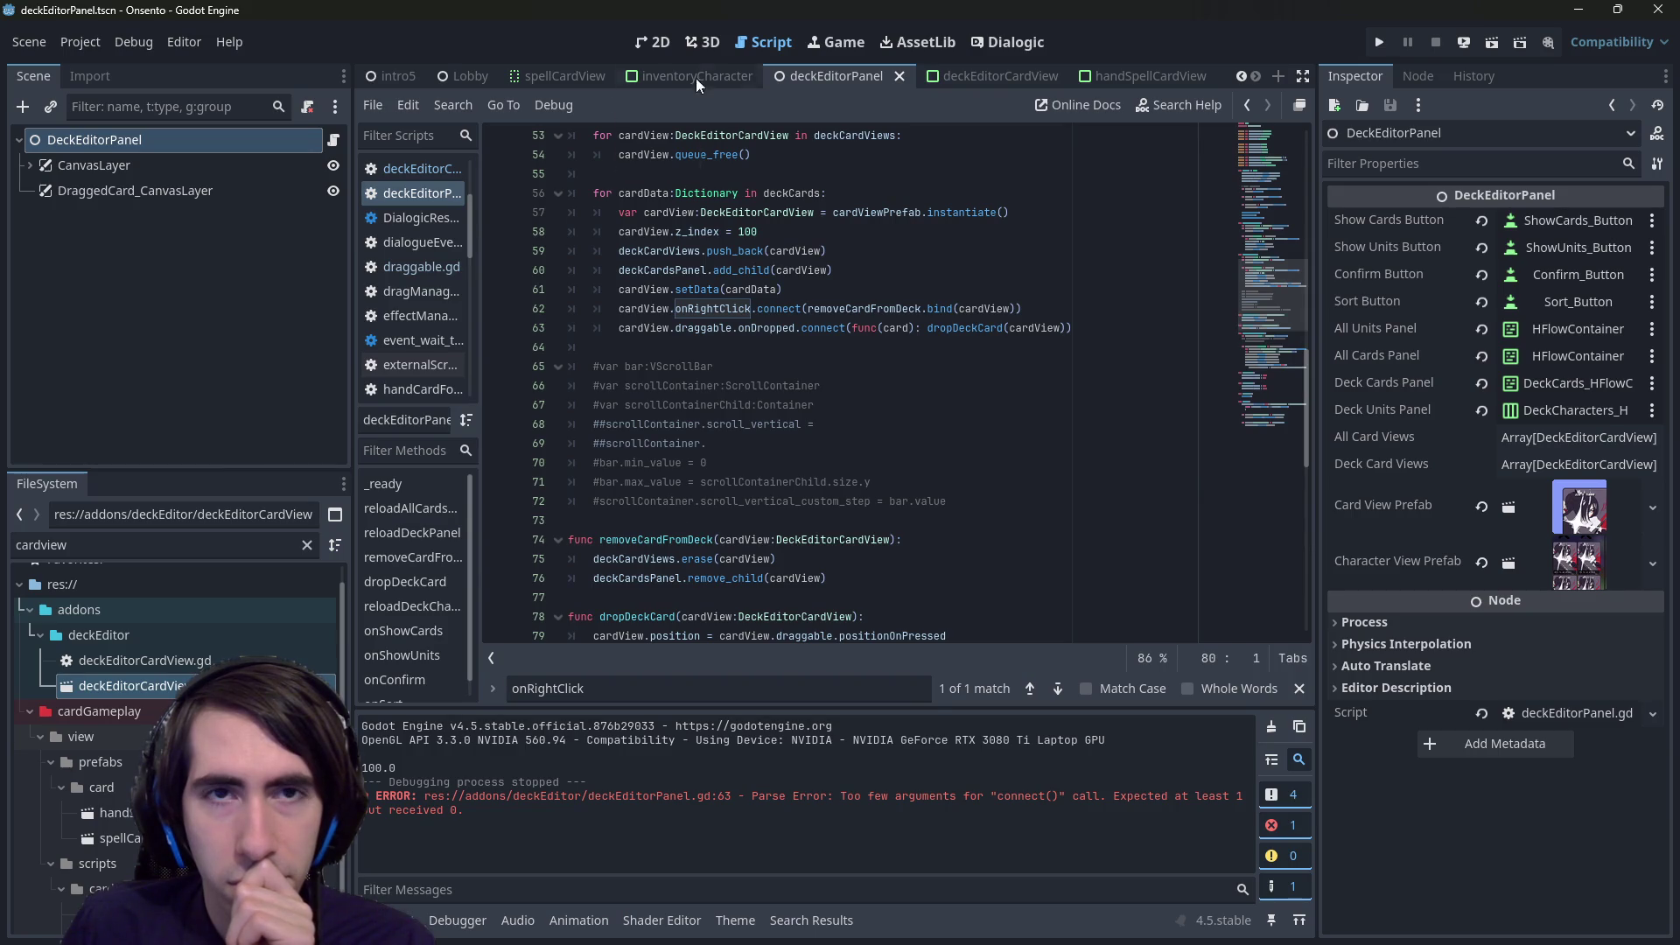
- Flip between the 2D layout, script, Dialogic editor and deckEditorCardView scene
left_click(652, 42)
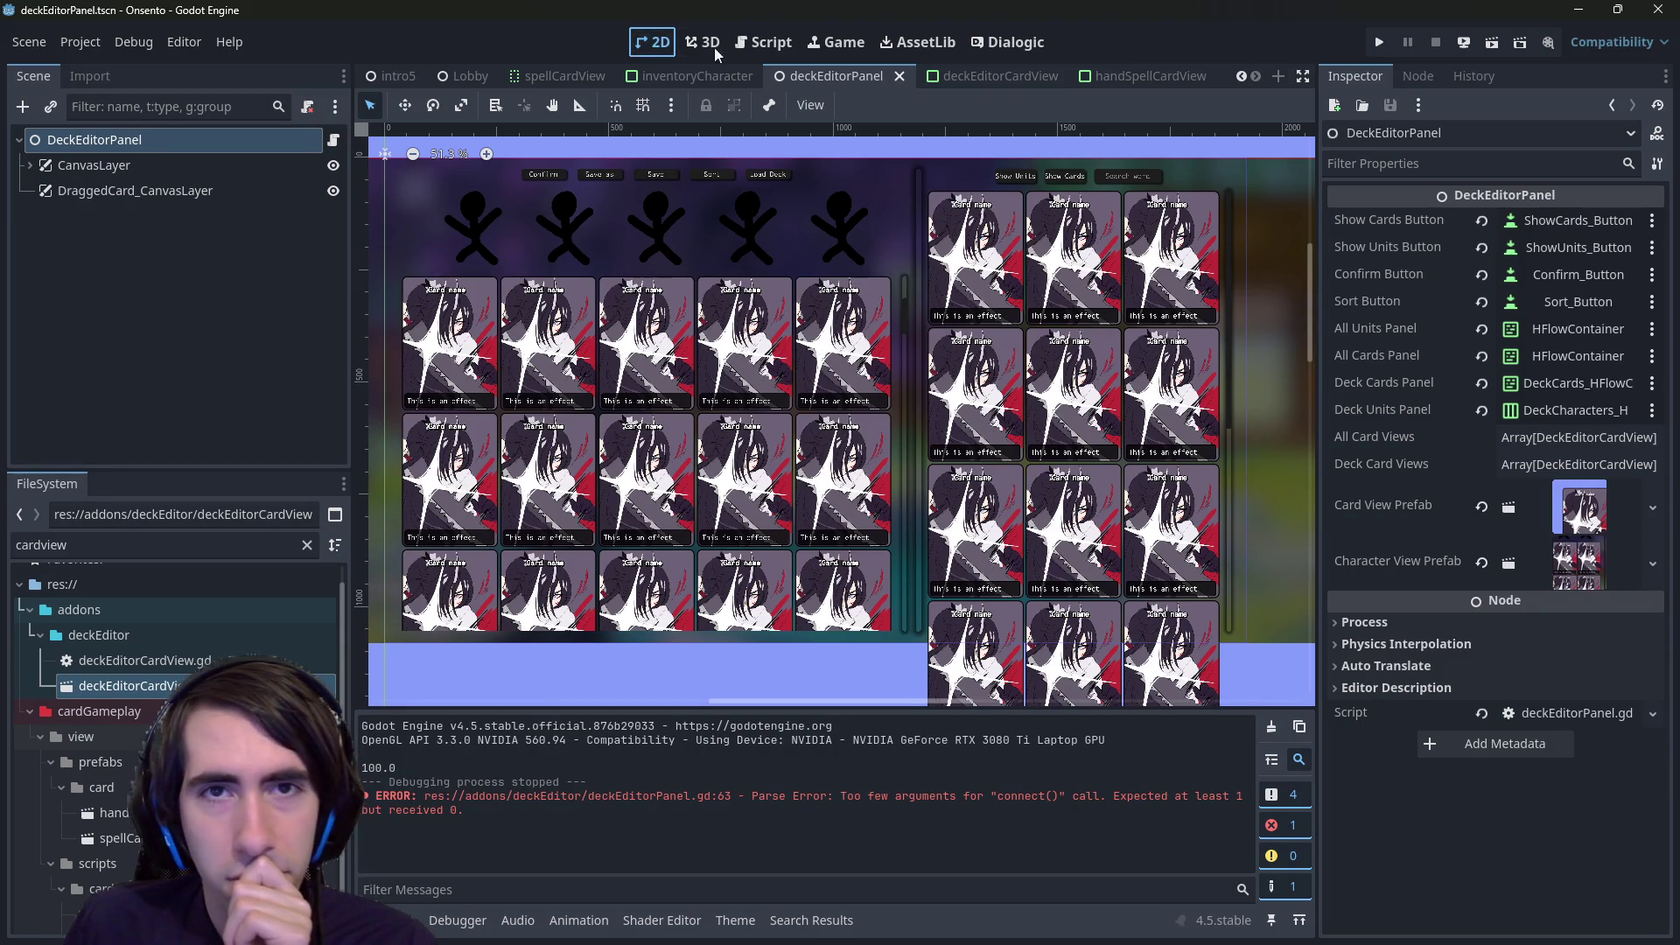
left_click(764, 42)
left_click(1011, 42)
left_click(652, 42)
left_click(751, 49)
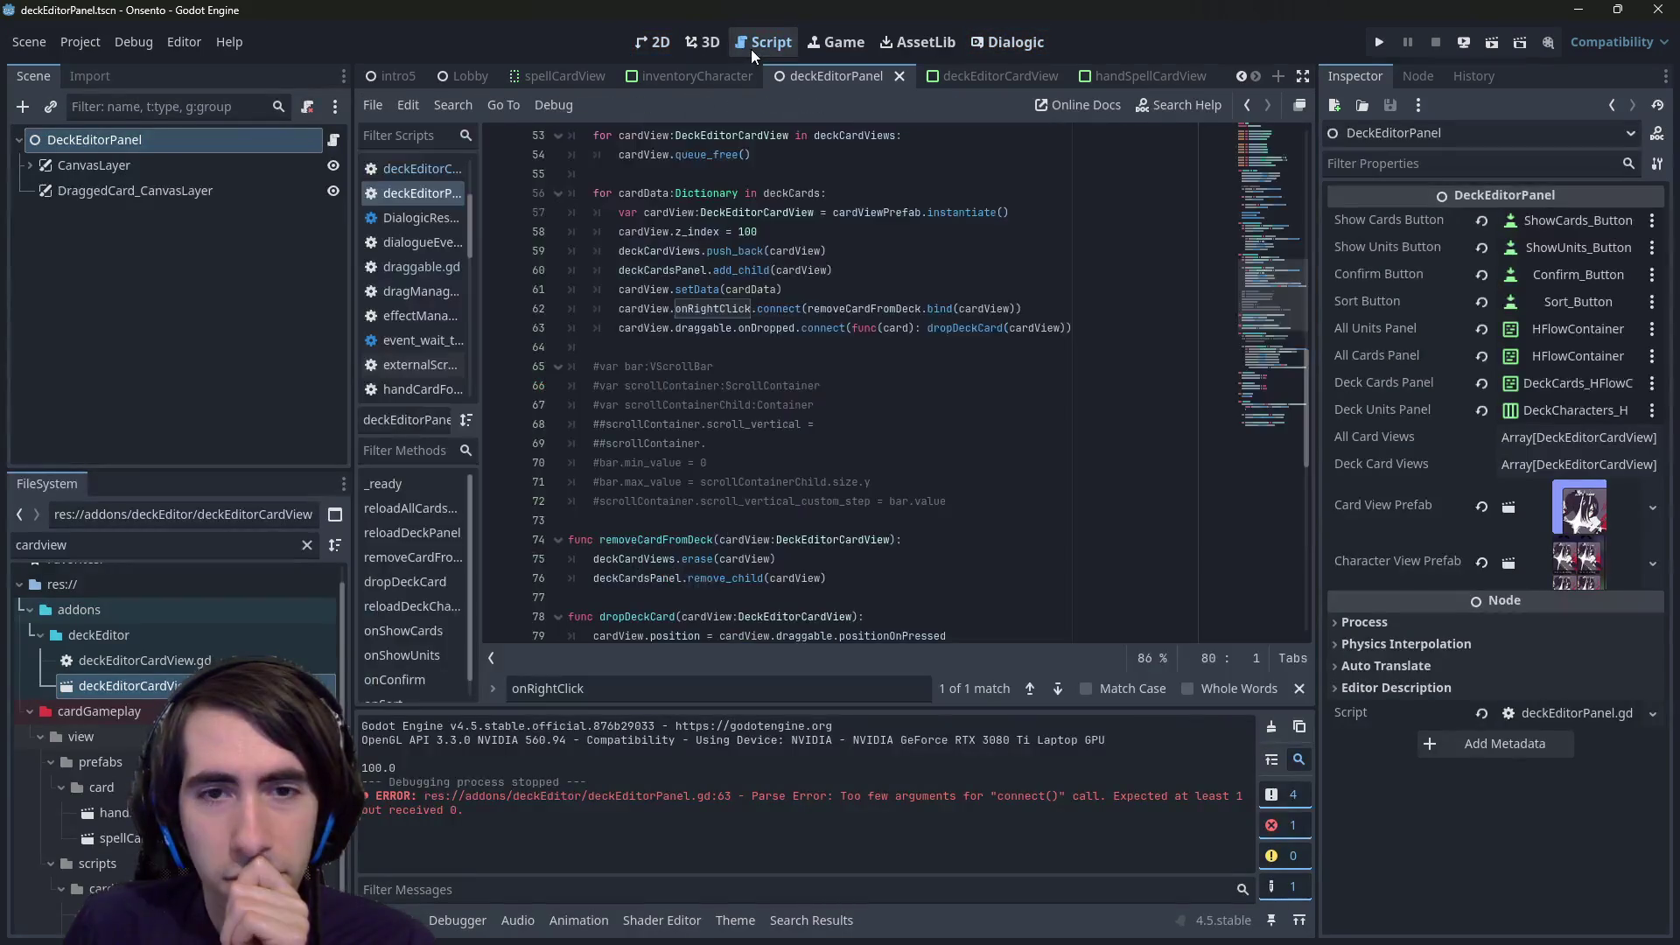
left_click(1011, 42)
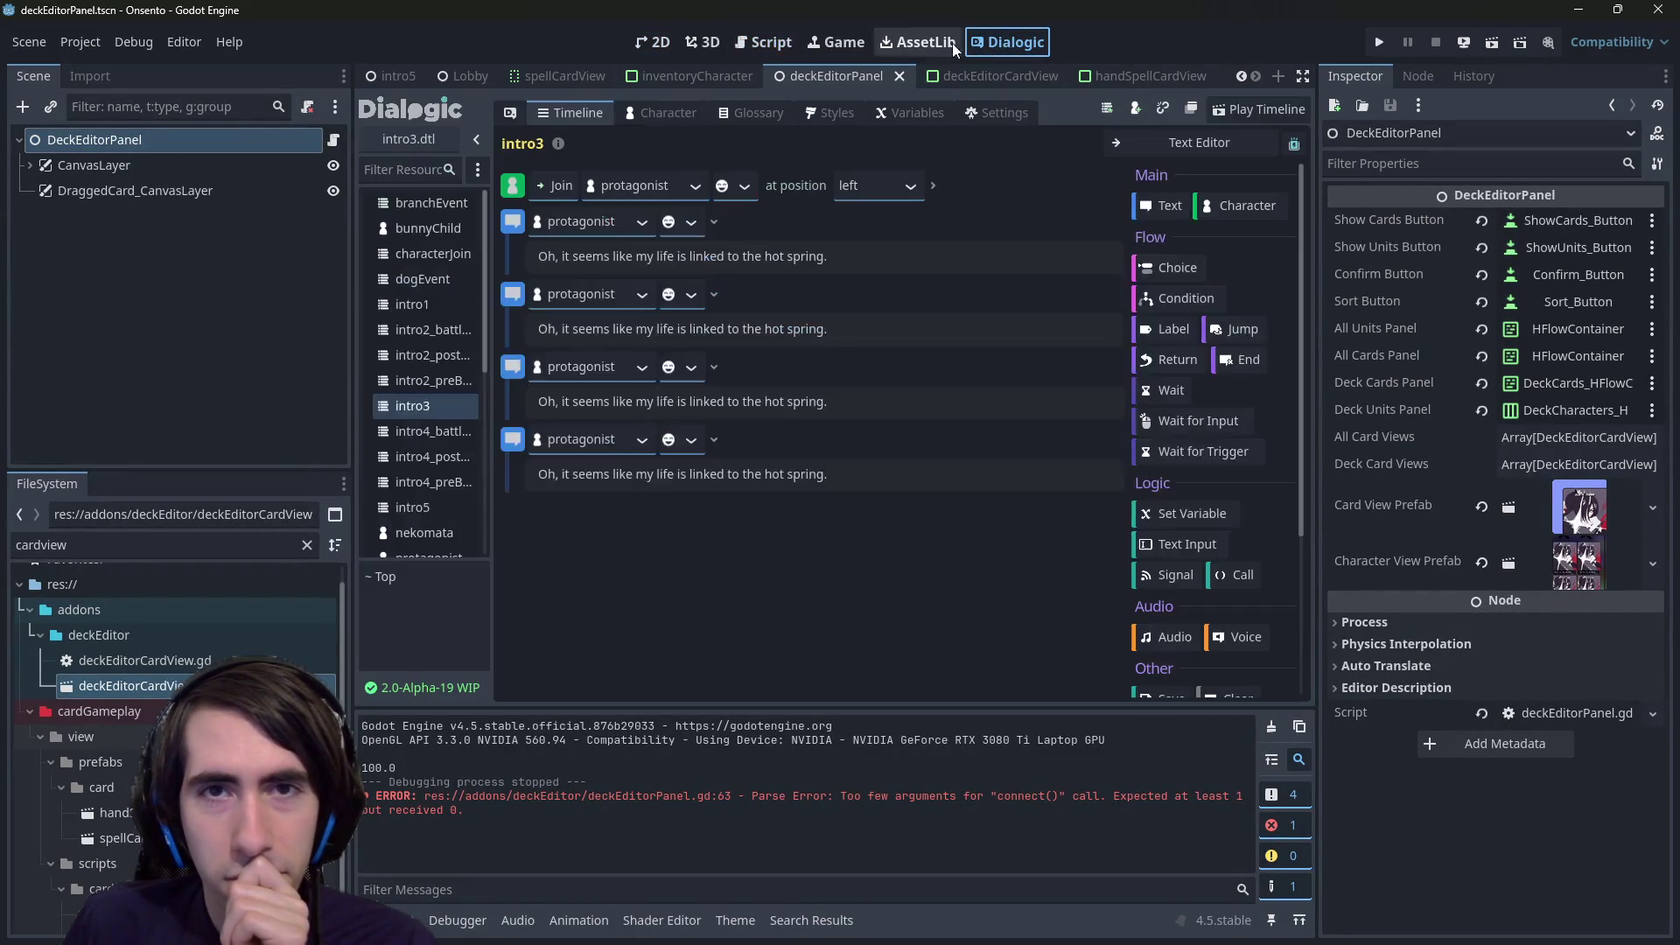
left_click(759, 45)
left_click(659, 44)
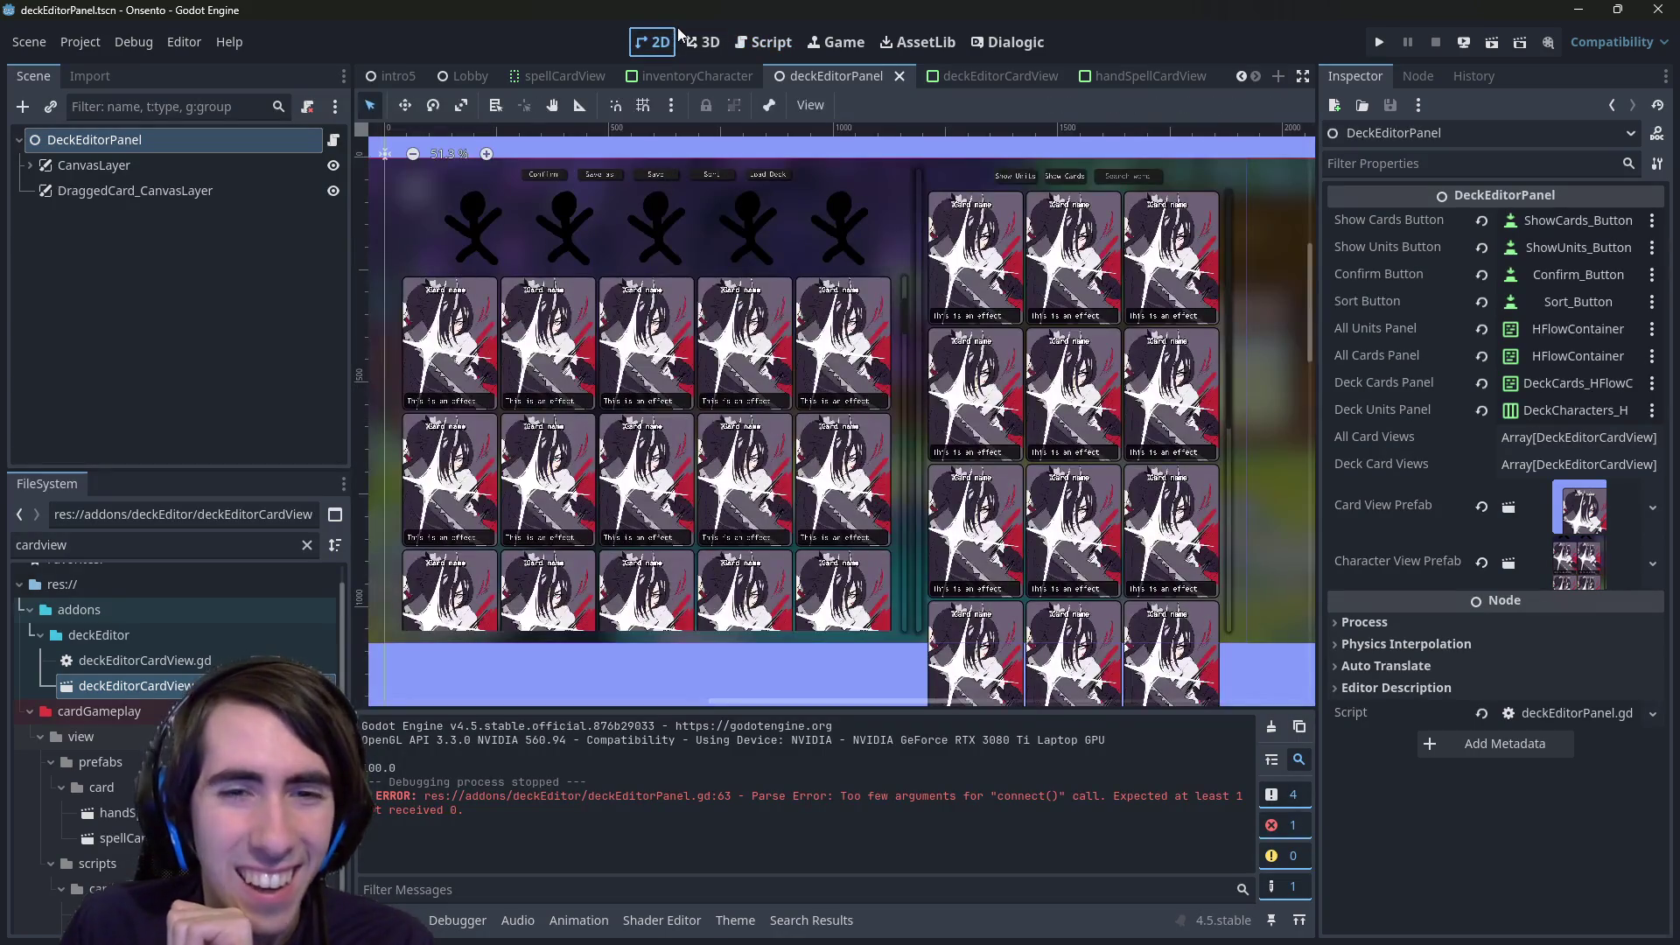
scroll(707, 349, "left", 3)
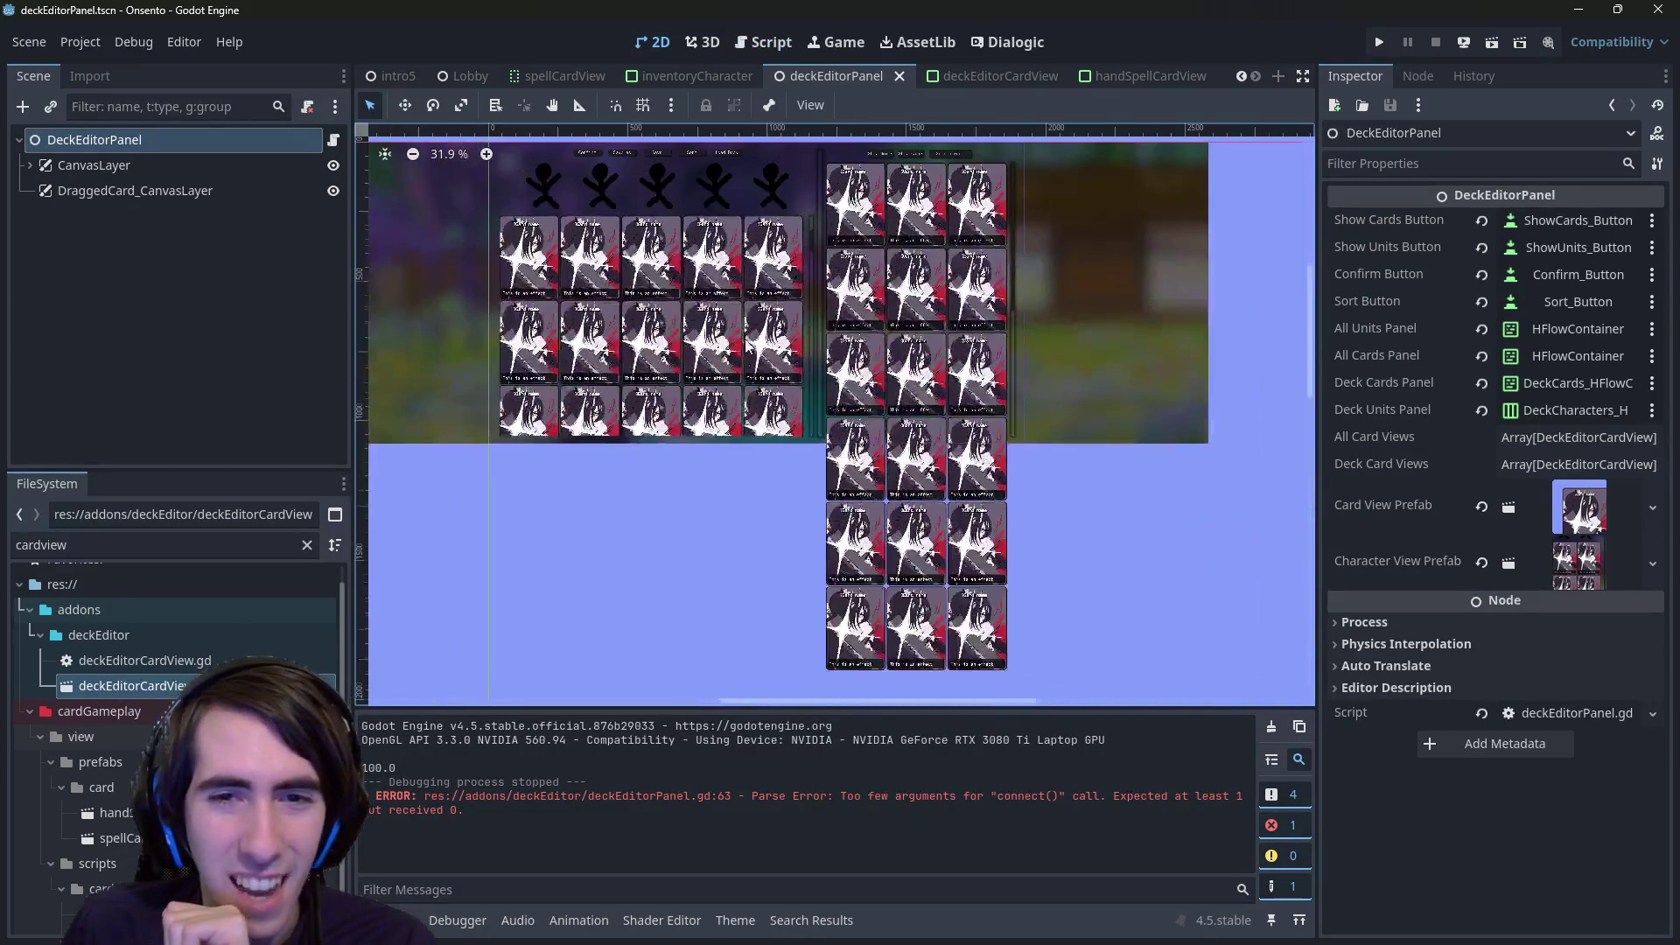
left_click(973, 78)
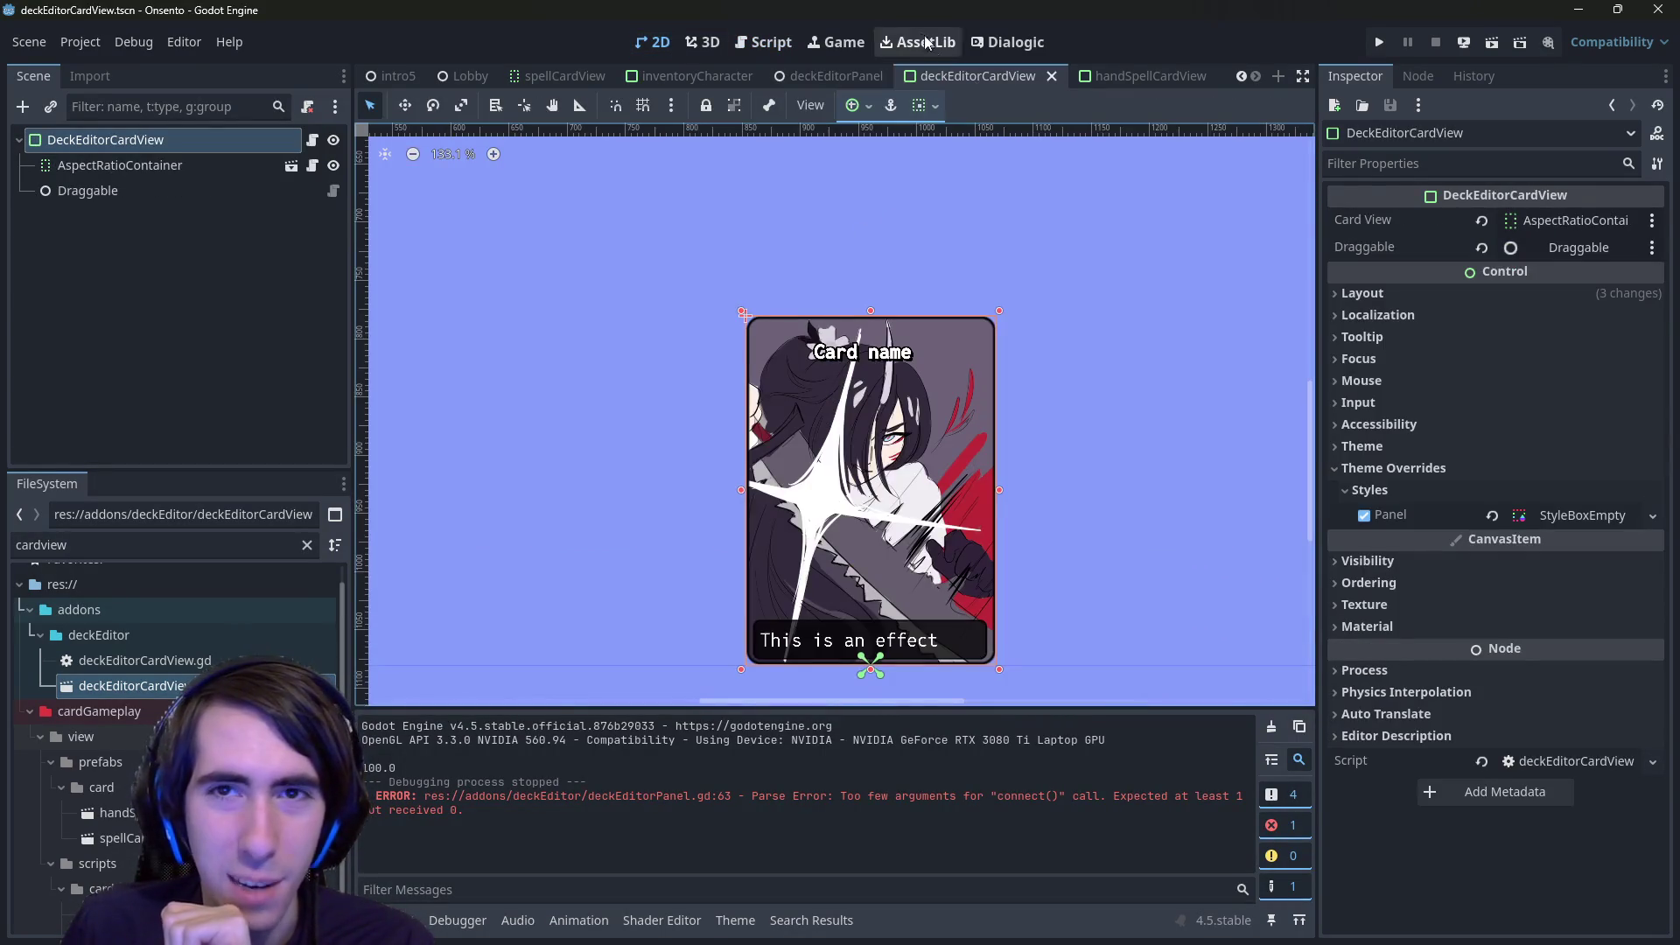
left_click(837, 79)
- Show deckEditorPanel.gd at dropDeckCard and run the current deck editor scene
left_click(761, 42)
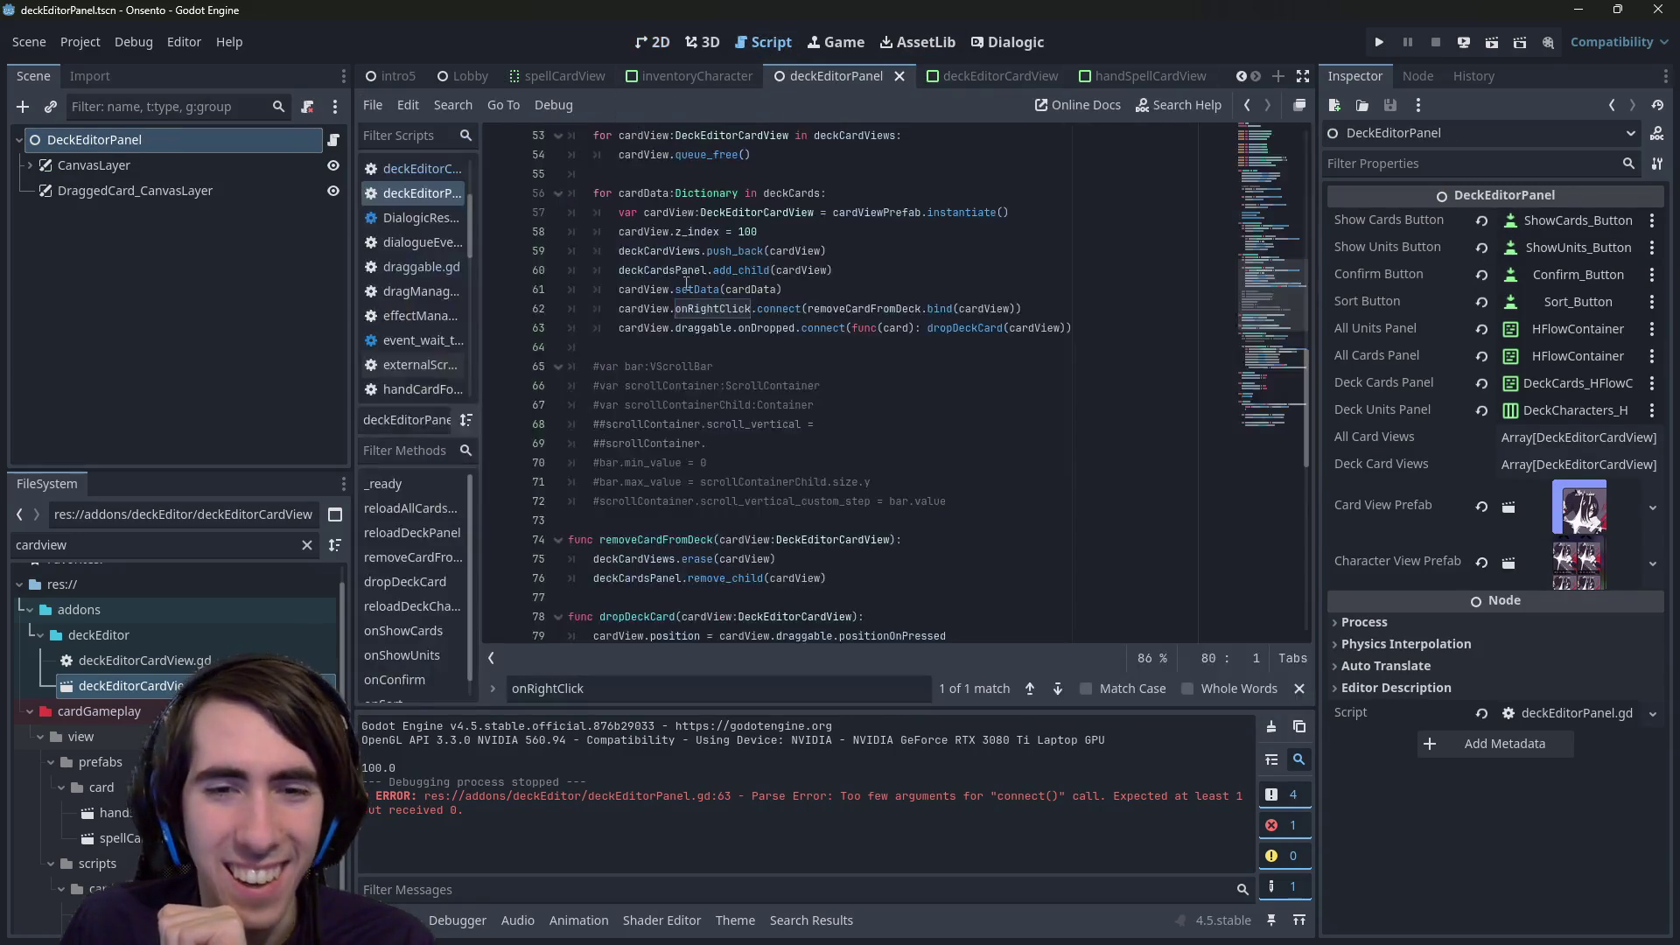
scroll(665, 348, "down", 2)
scroll(665, 349, "down", 1)
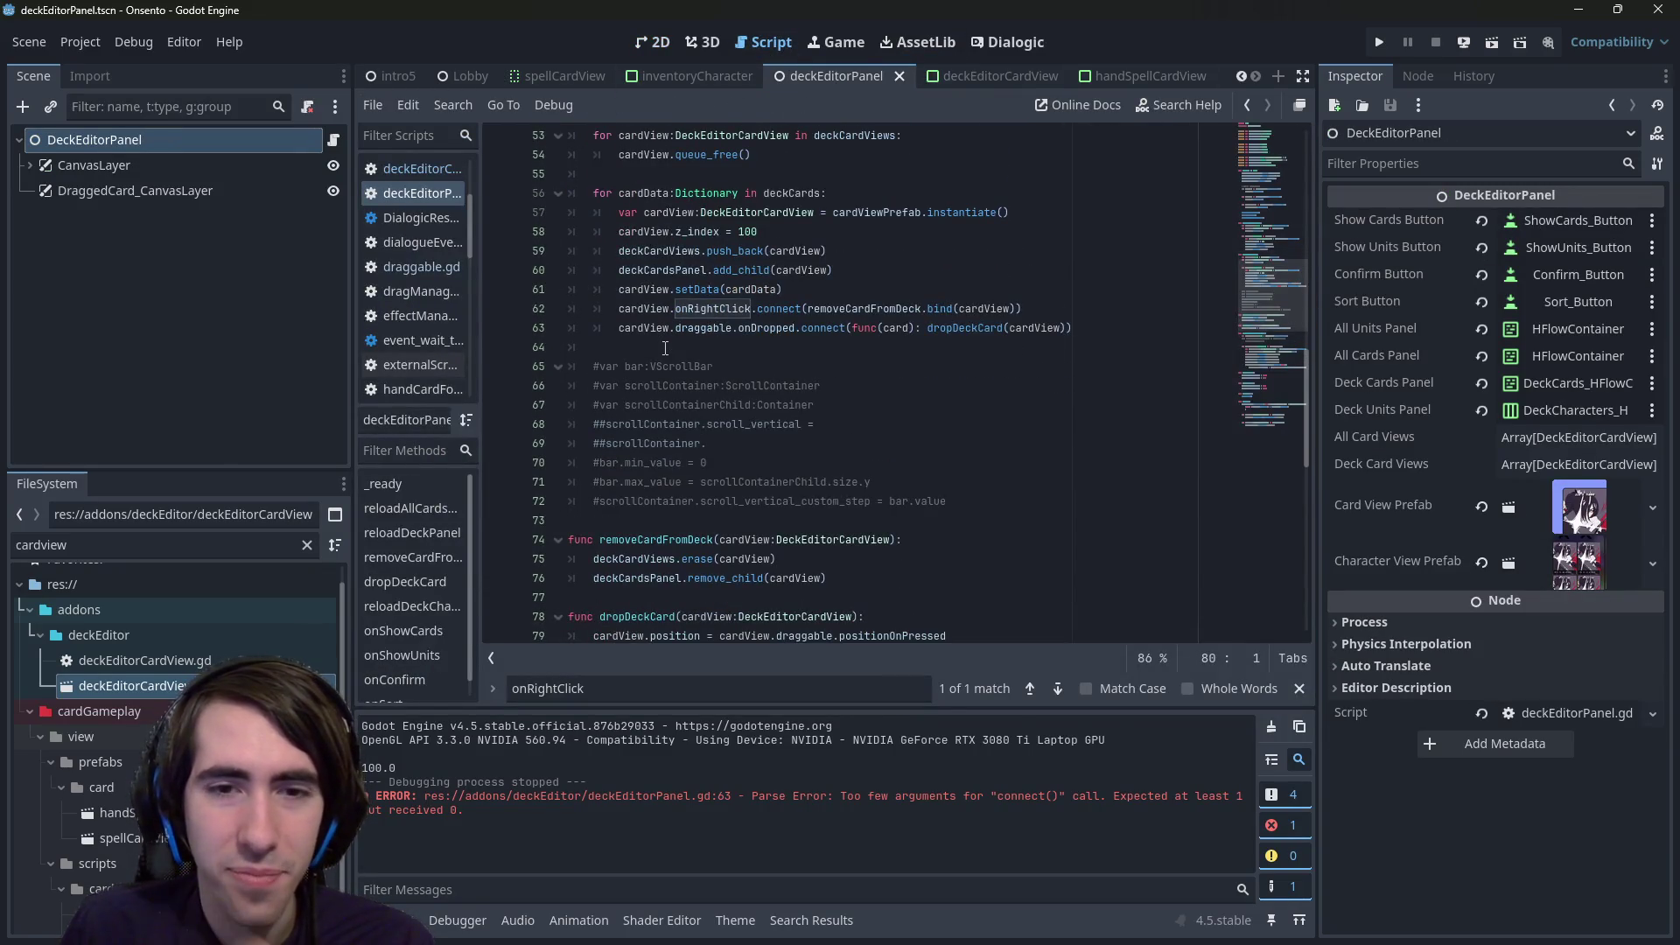
scroll(665, 349, "down", 2)
double_click(637, 501)
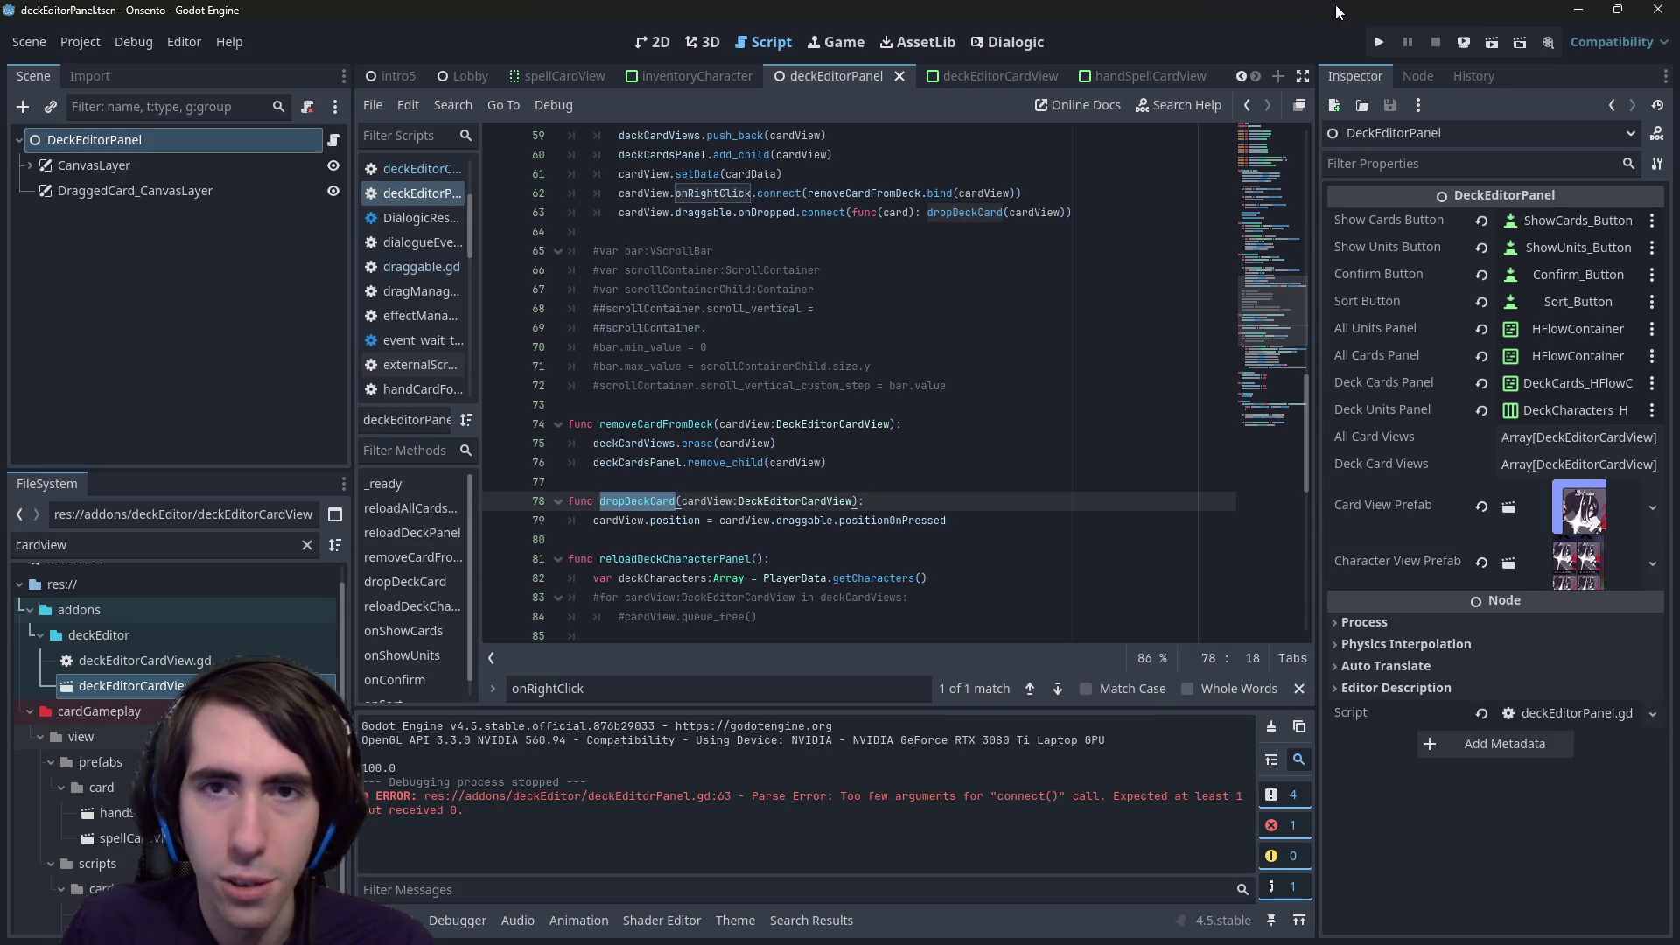
left_click(1492, 42)
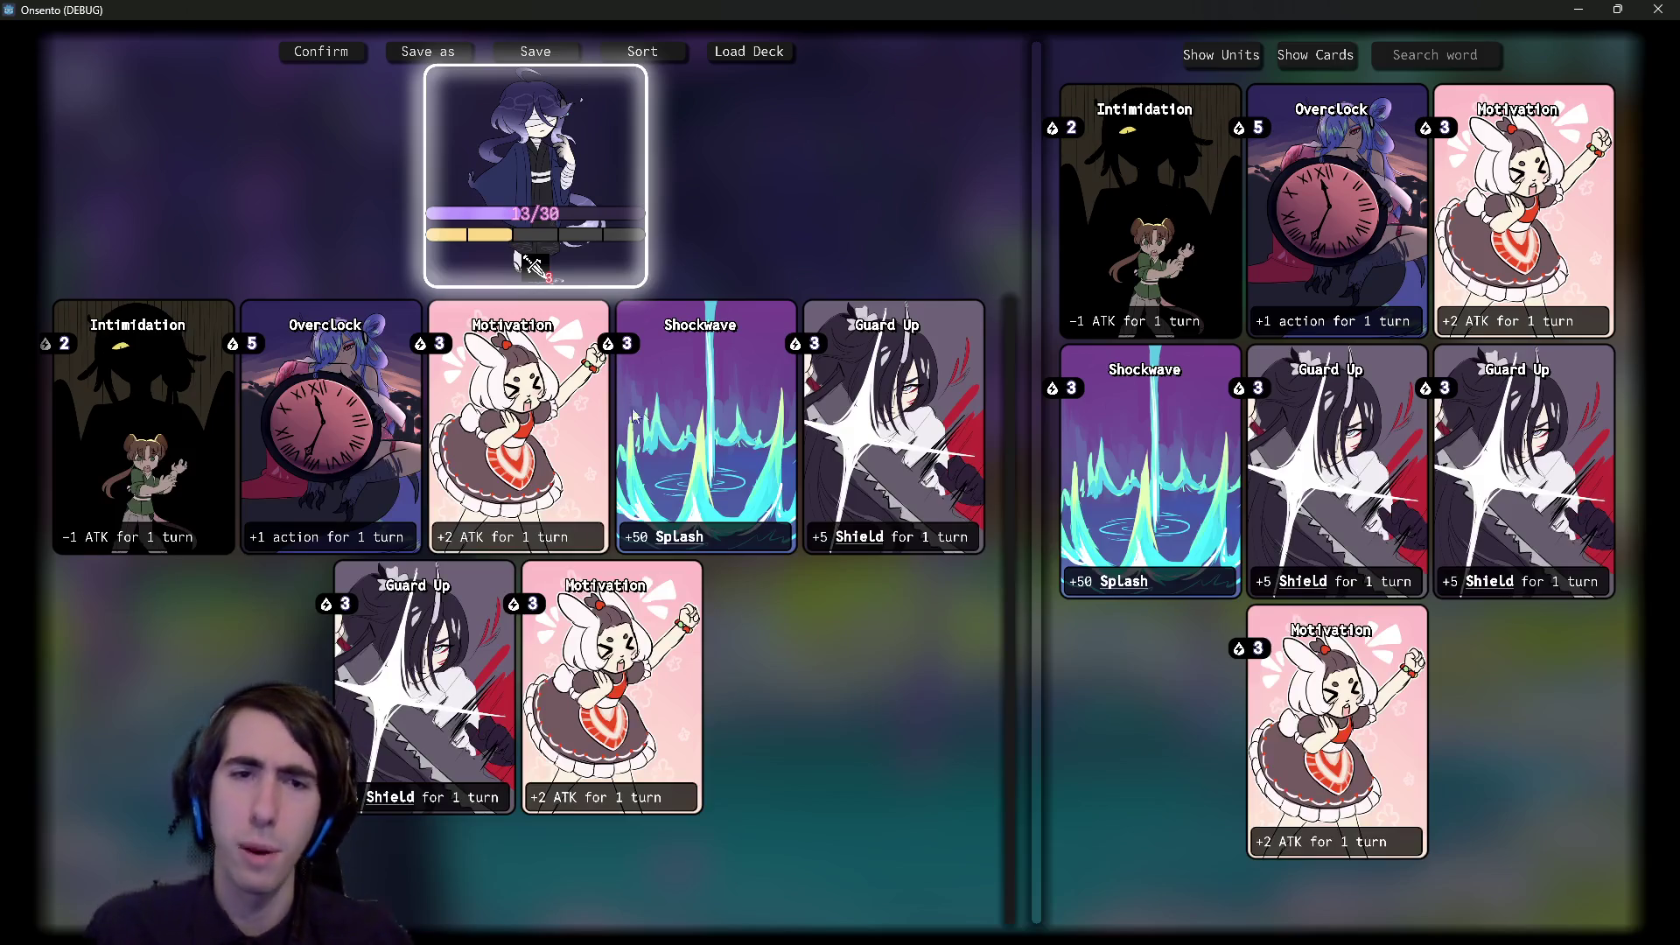
- Drag the Shockwave, Guard Up and Intimidation cards around both panels, then close the game
left_click_drag(699, 483, 719, 529)
left_click_drag(1091, 481, 1081, 578)
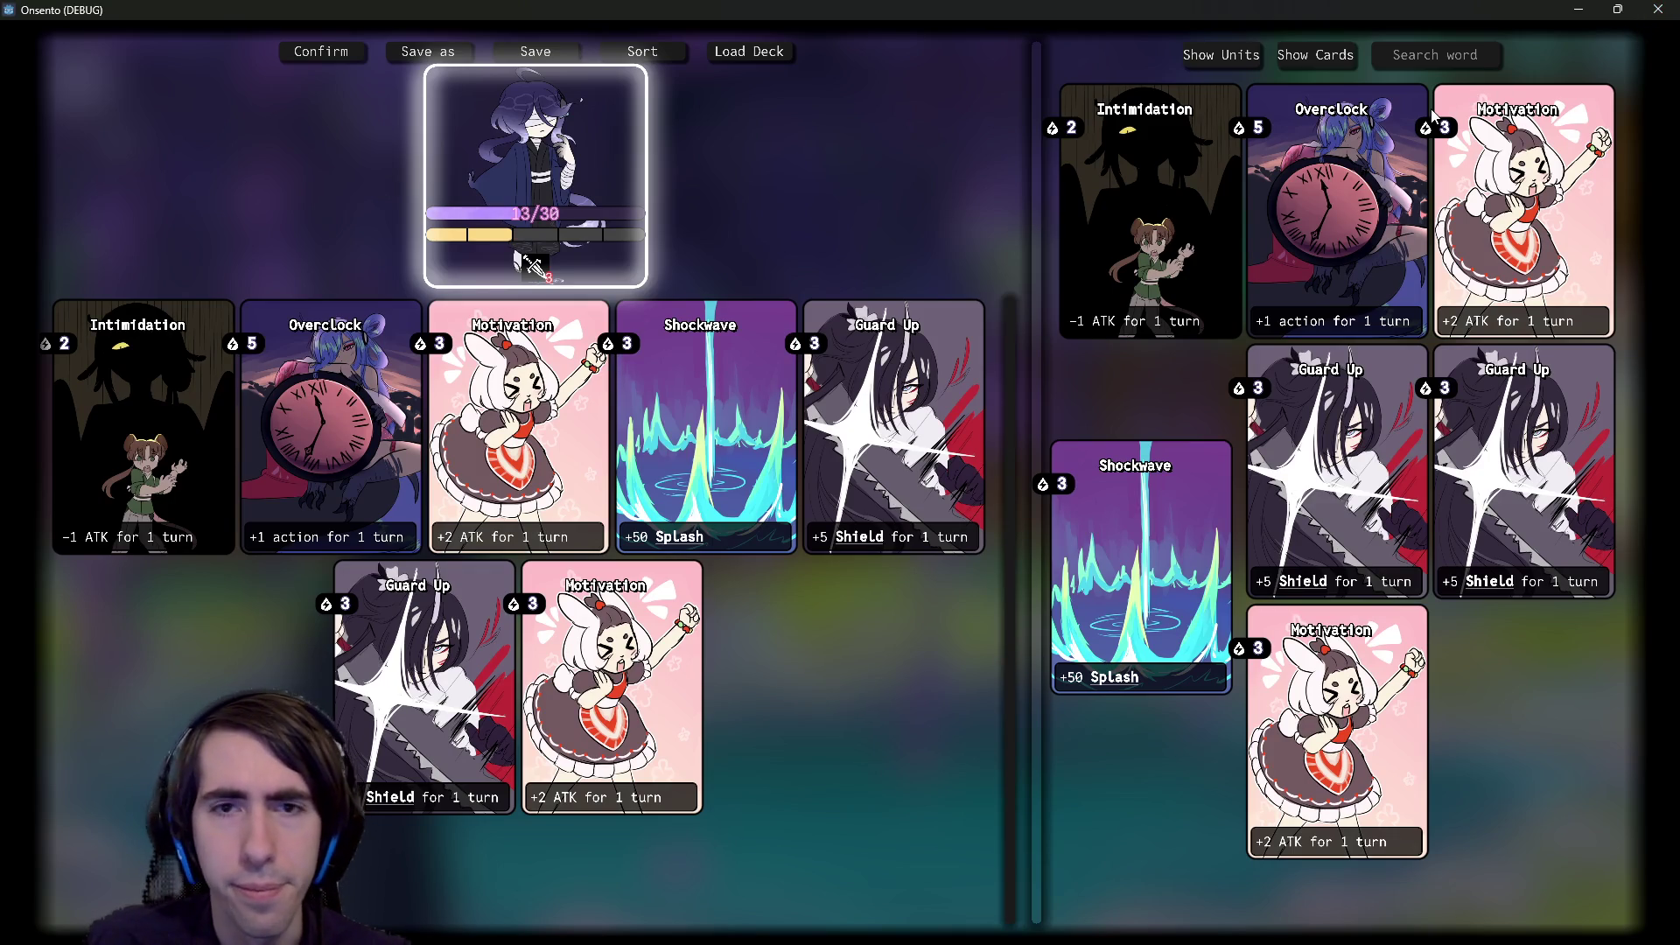
mouse_move(883, 367)
left_mouse_down()
mouse_move(801, 464)
mouse_move(987, 594)
mouse_move(915, 563)
mouse_move(858, 359)
mouse_move(739, 511)
left_mouse_up()
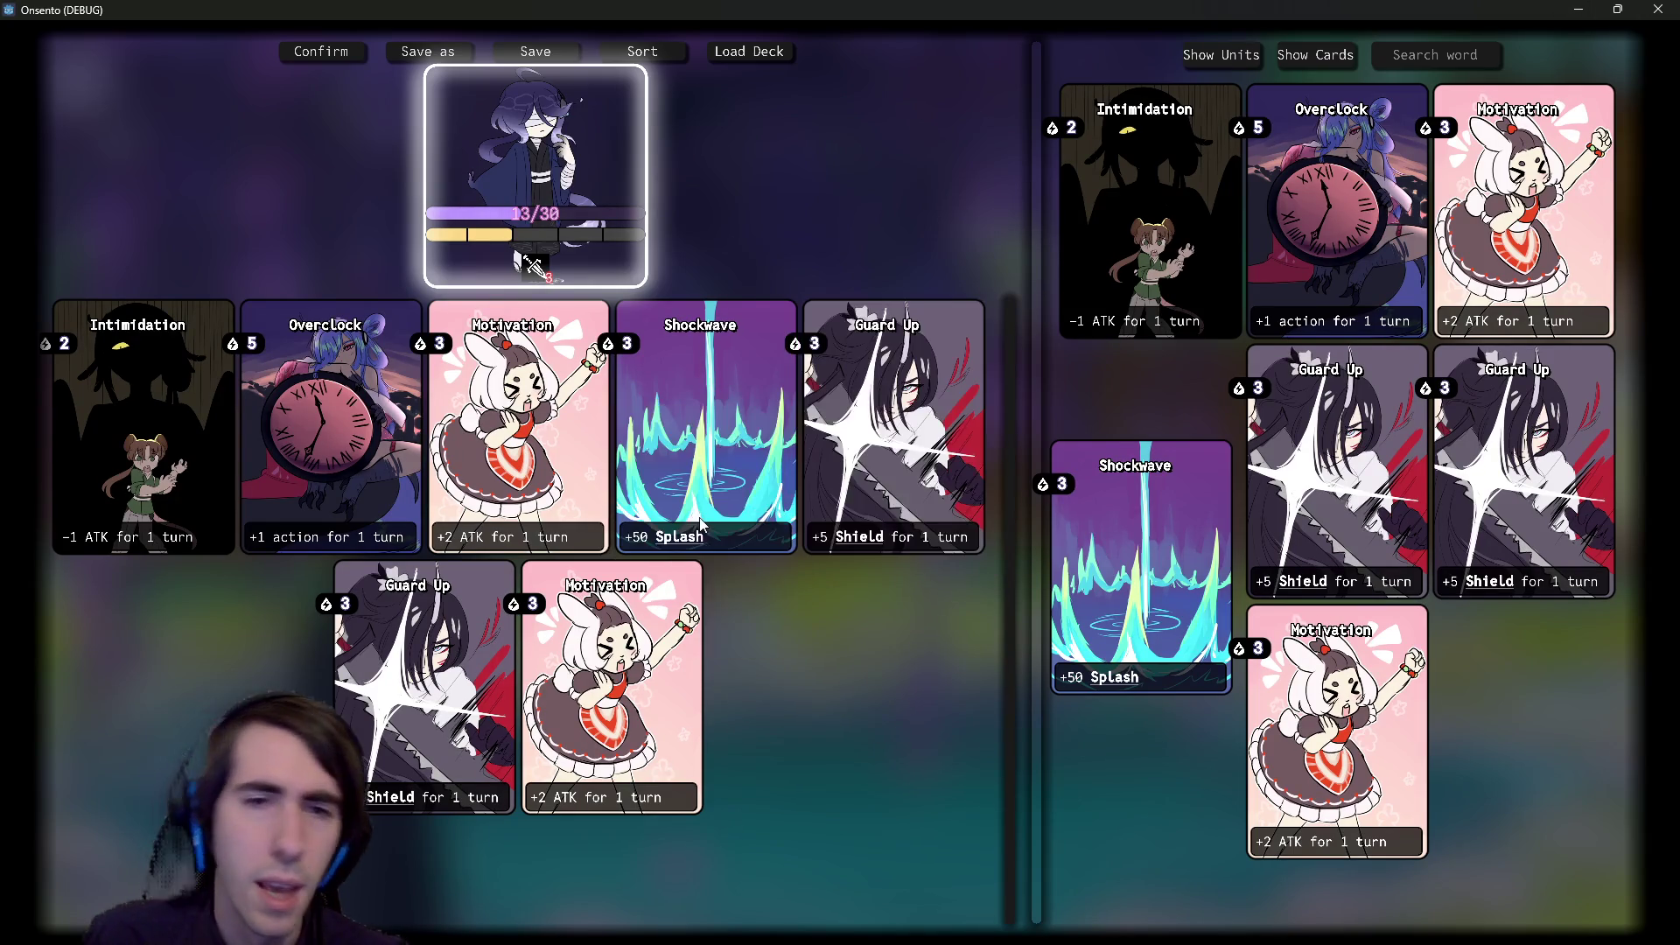
mouse_move(902, 421)
left_mouse_down()
mouse_move(765, 552)
mouse_move(884, 584)
left_mouse_up()
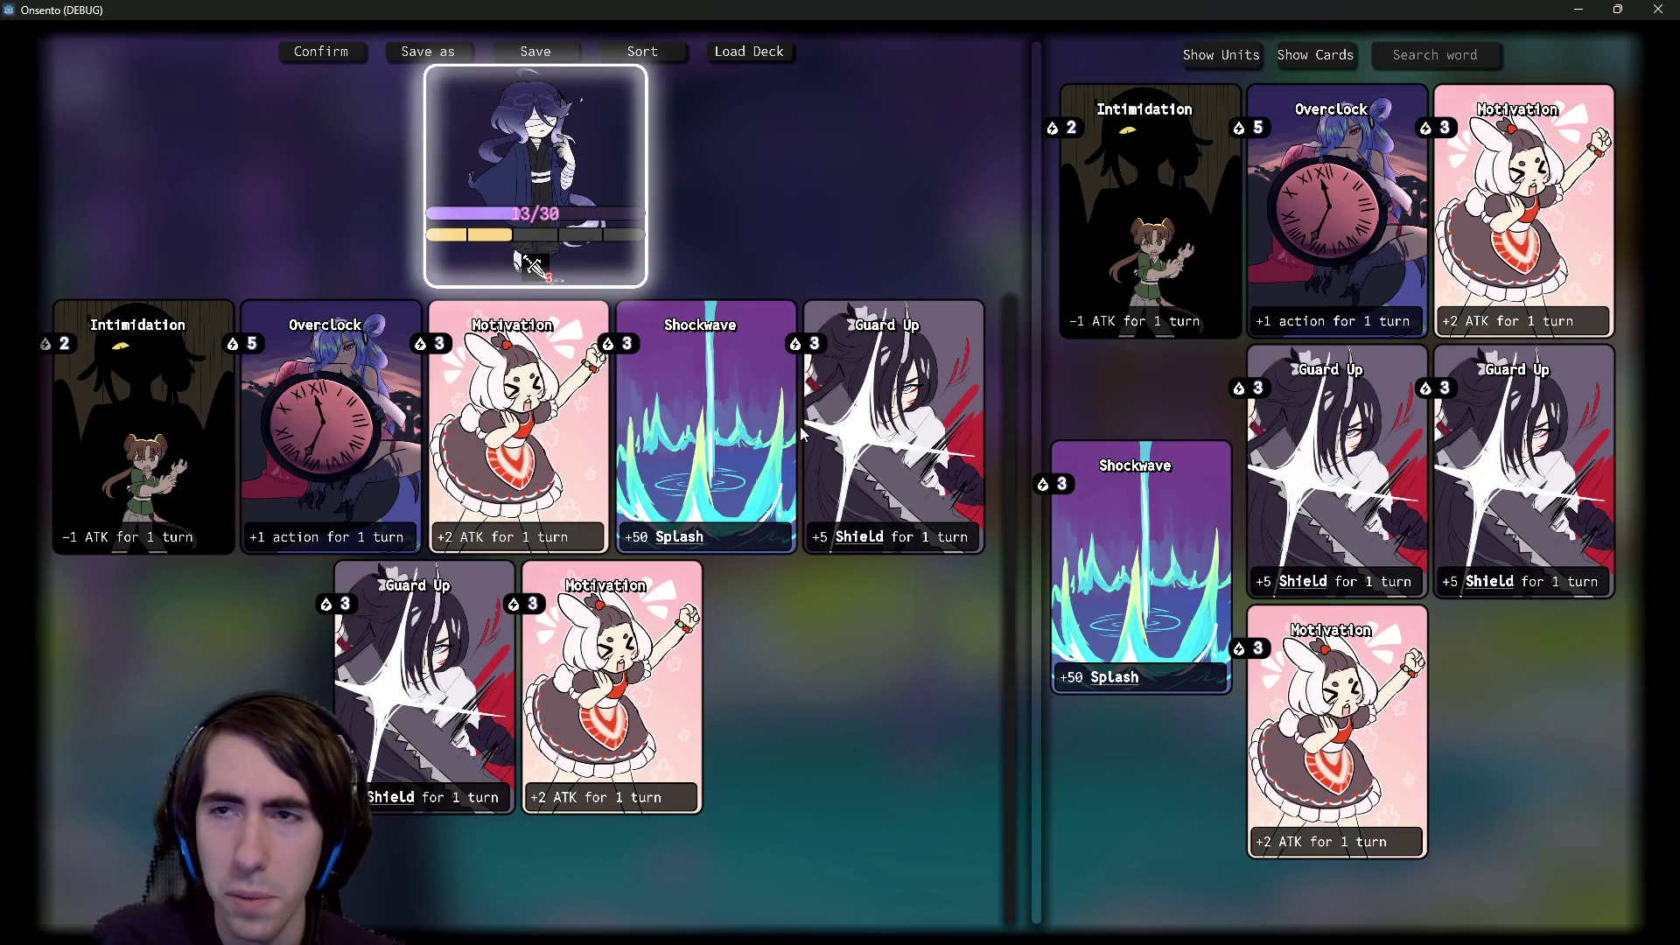
mouse_move(1137, 193)
left_mouse_down()
mouse_move(1173, 281)
mouse_move(1173, 184)
mouse_move(1138, 131)
left_mouse_up()
left_click(1658, 9)
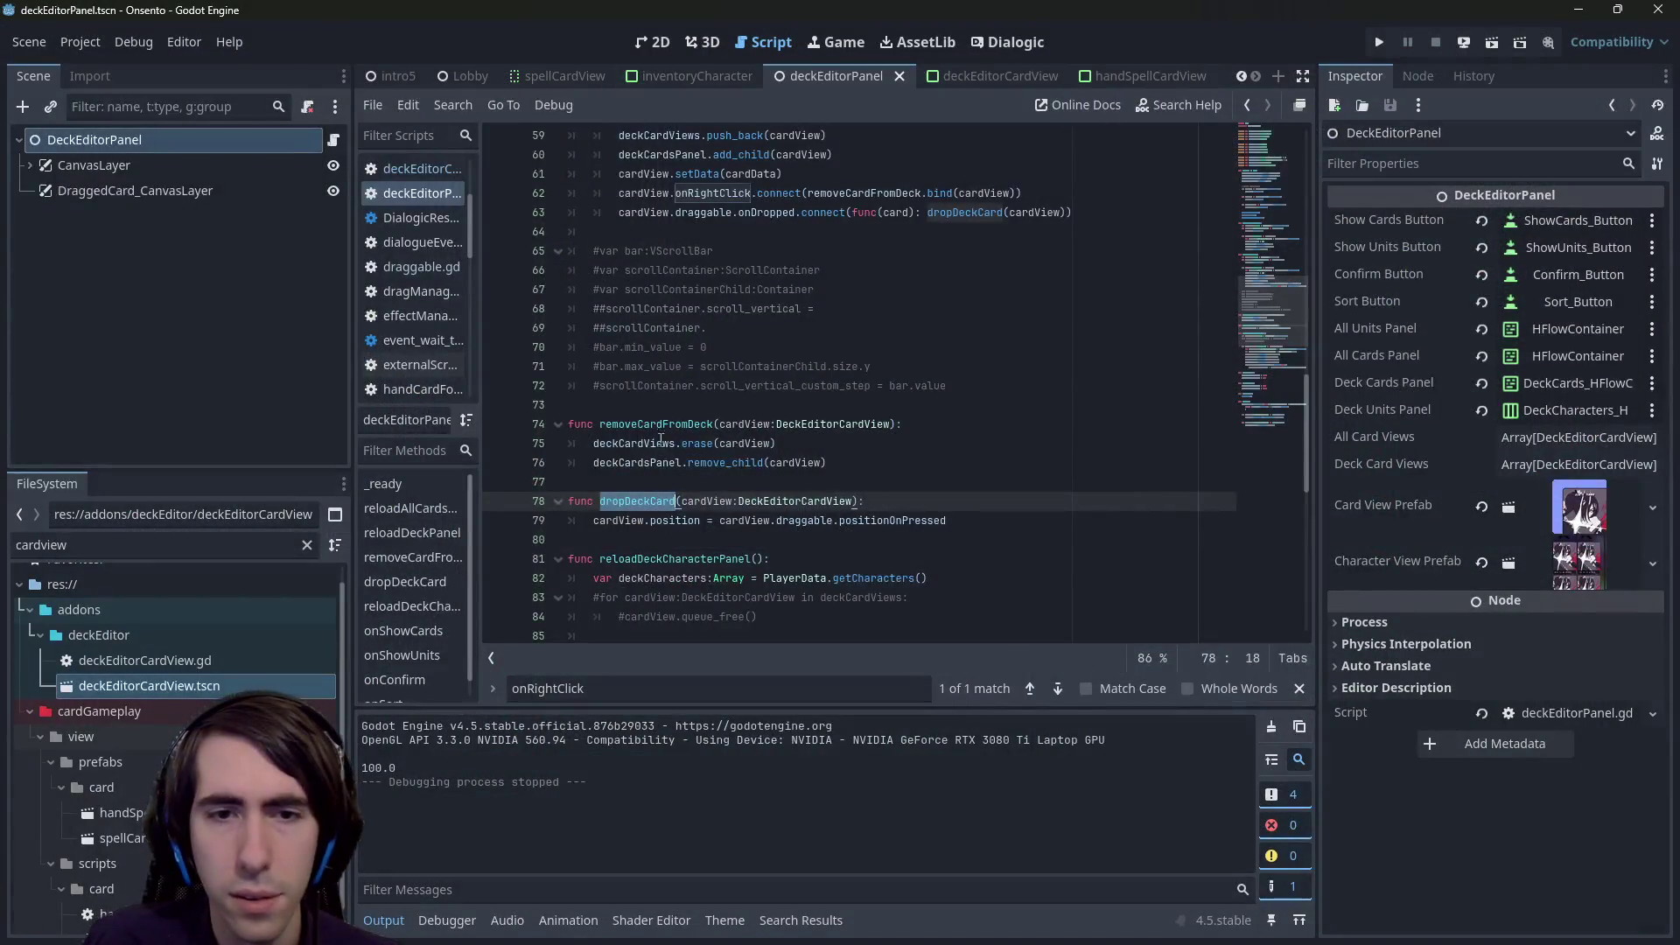
- Copy the line 63 onDropped connection and paste it after line 48 in reloadAllCardsPanel
scroll(816, 482, "up", 2)
left_click_drag(1073, 327, 410, 327)
key("ctrl+c")
left_click(1044, 308)
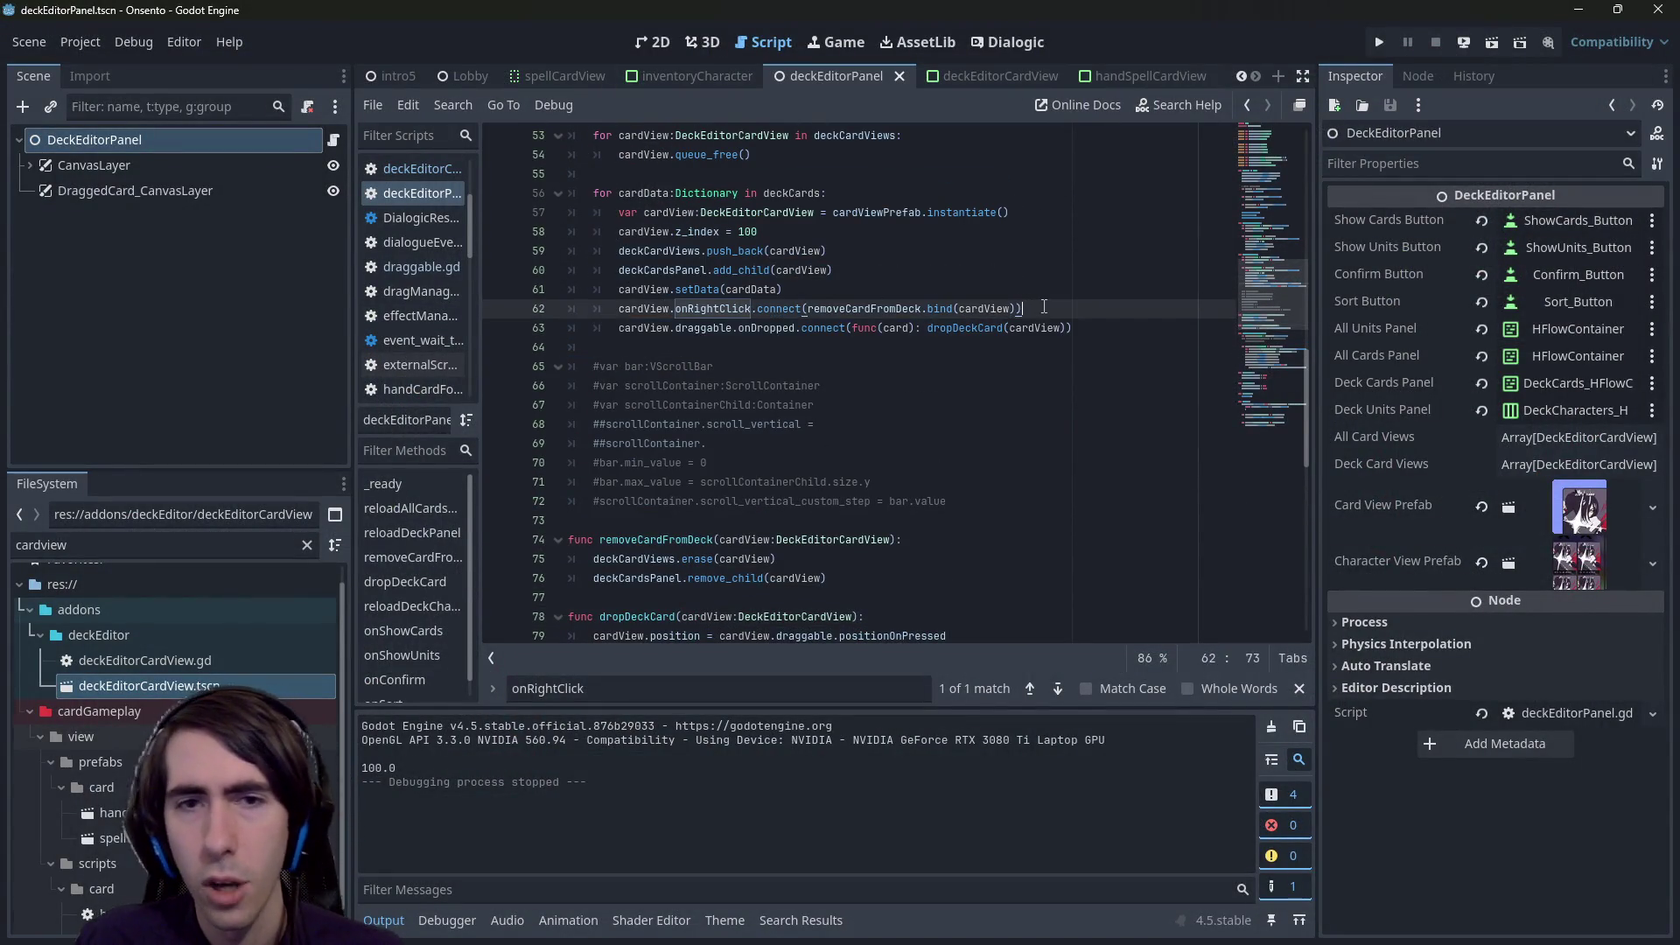
scroll(1033, 304, "up", 6)
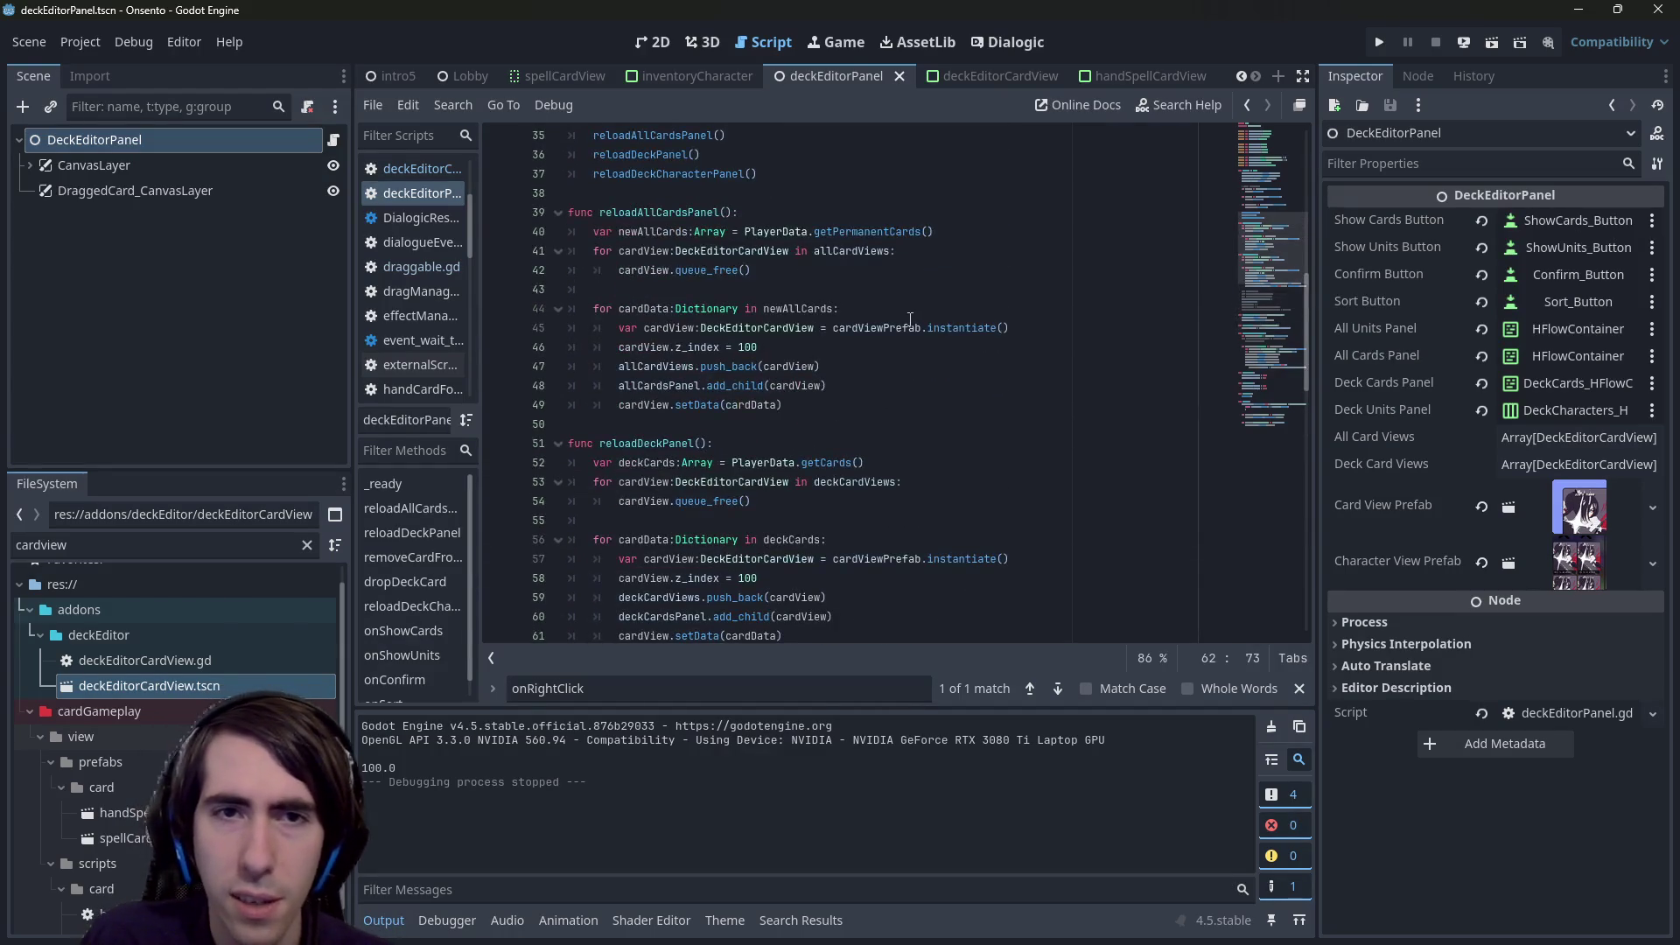
left_click(944, 383)
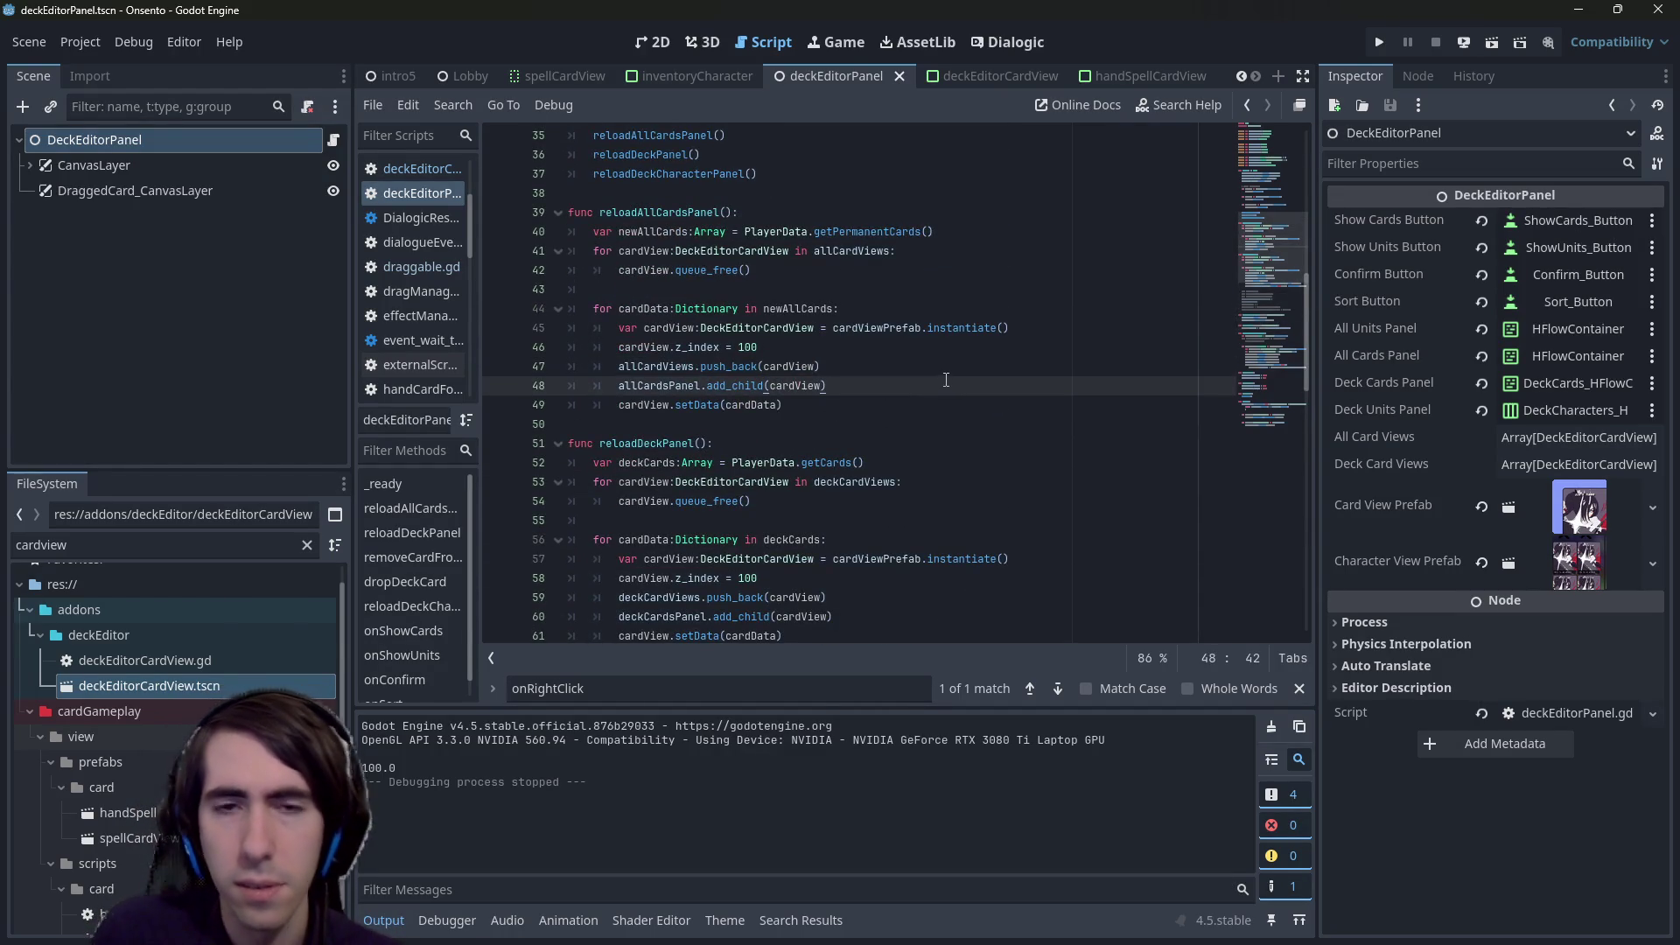
key("Return")
key("ctrl+v")
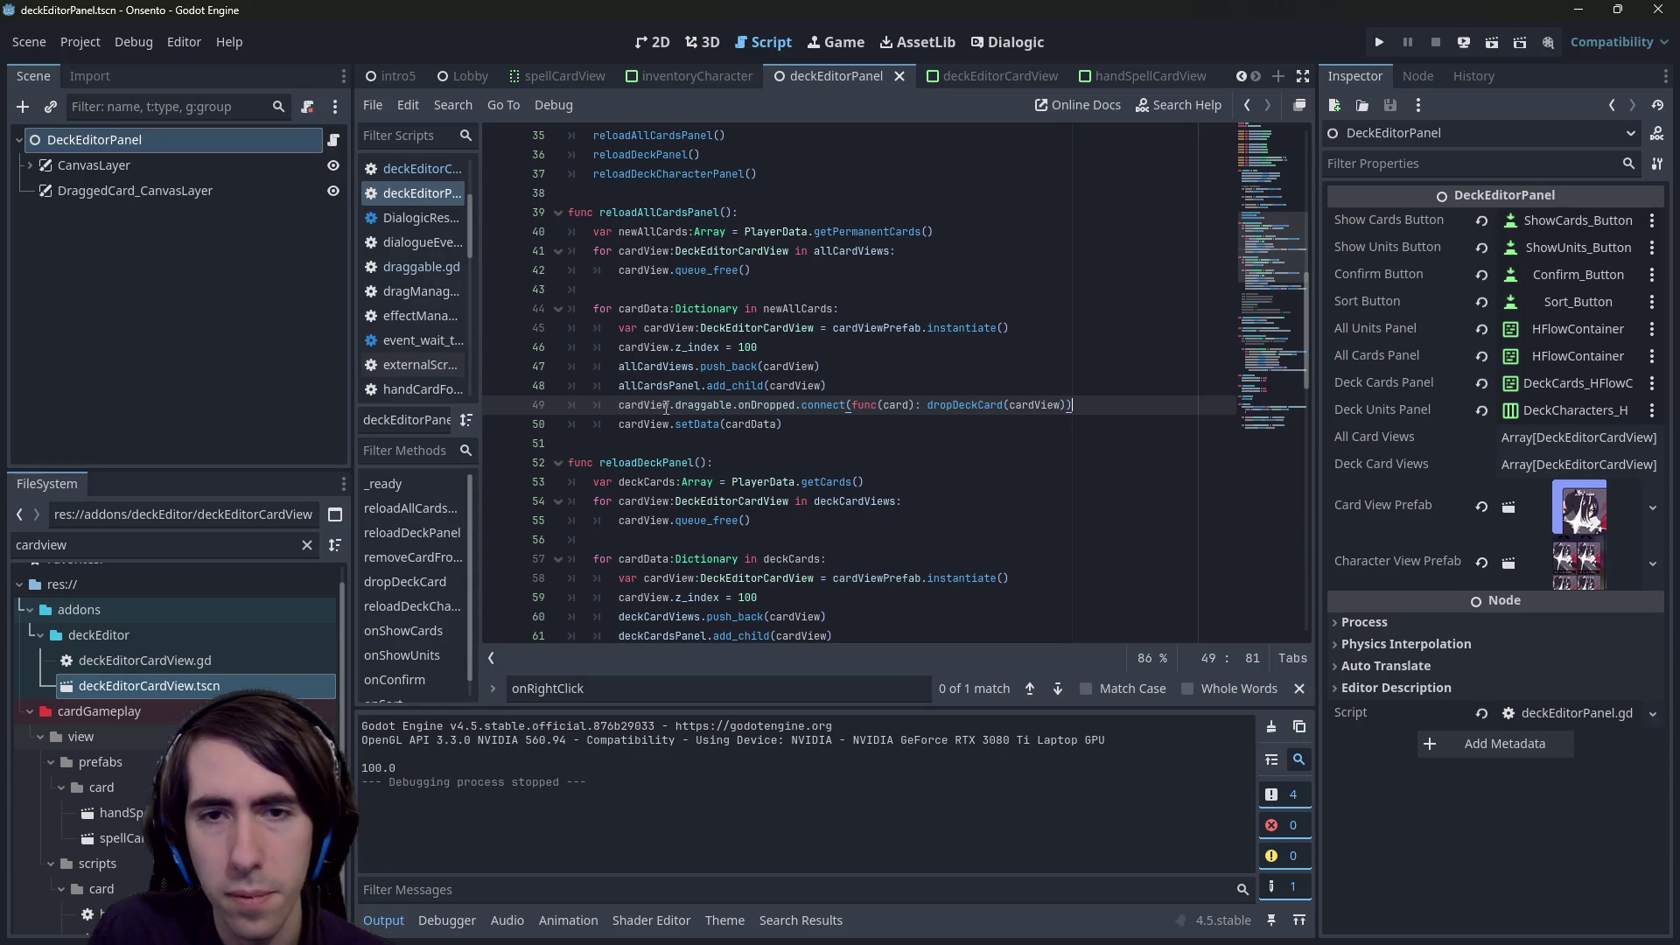
- Change the pasted line to connect onDragged to func(card): dragUnlimitedCard(cardView)
double_click(775, 405)
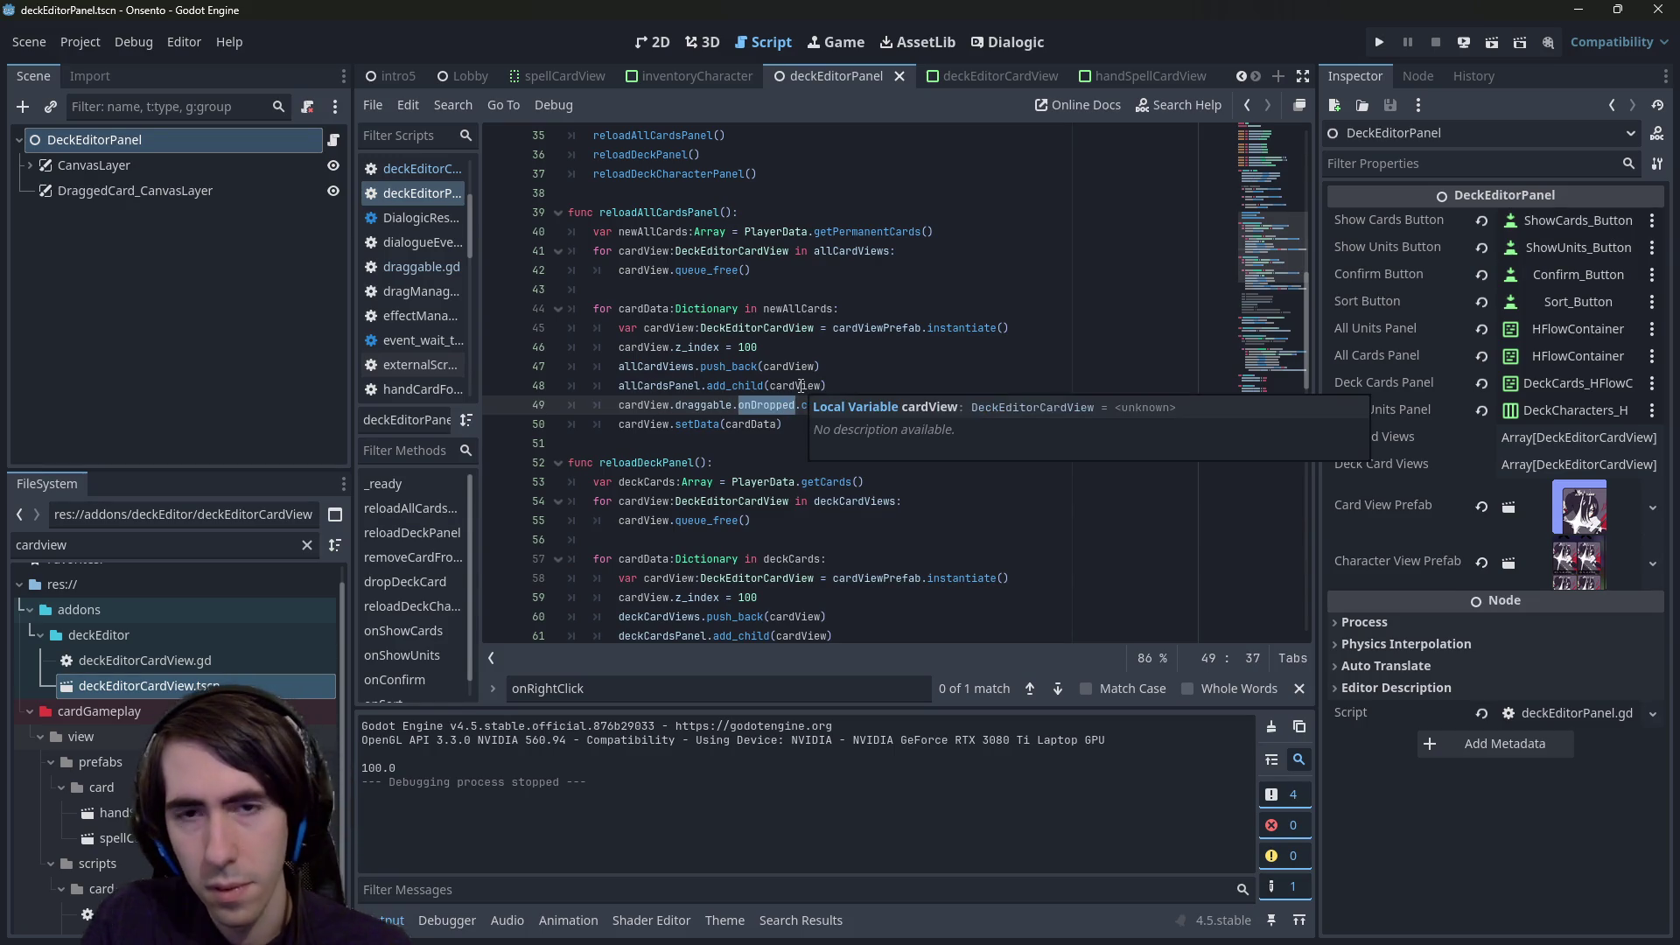
type("onDrag")
key("Return")
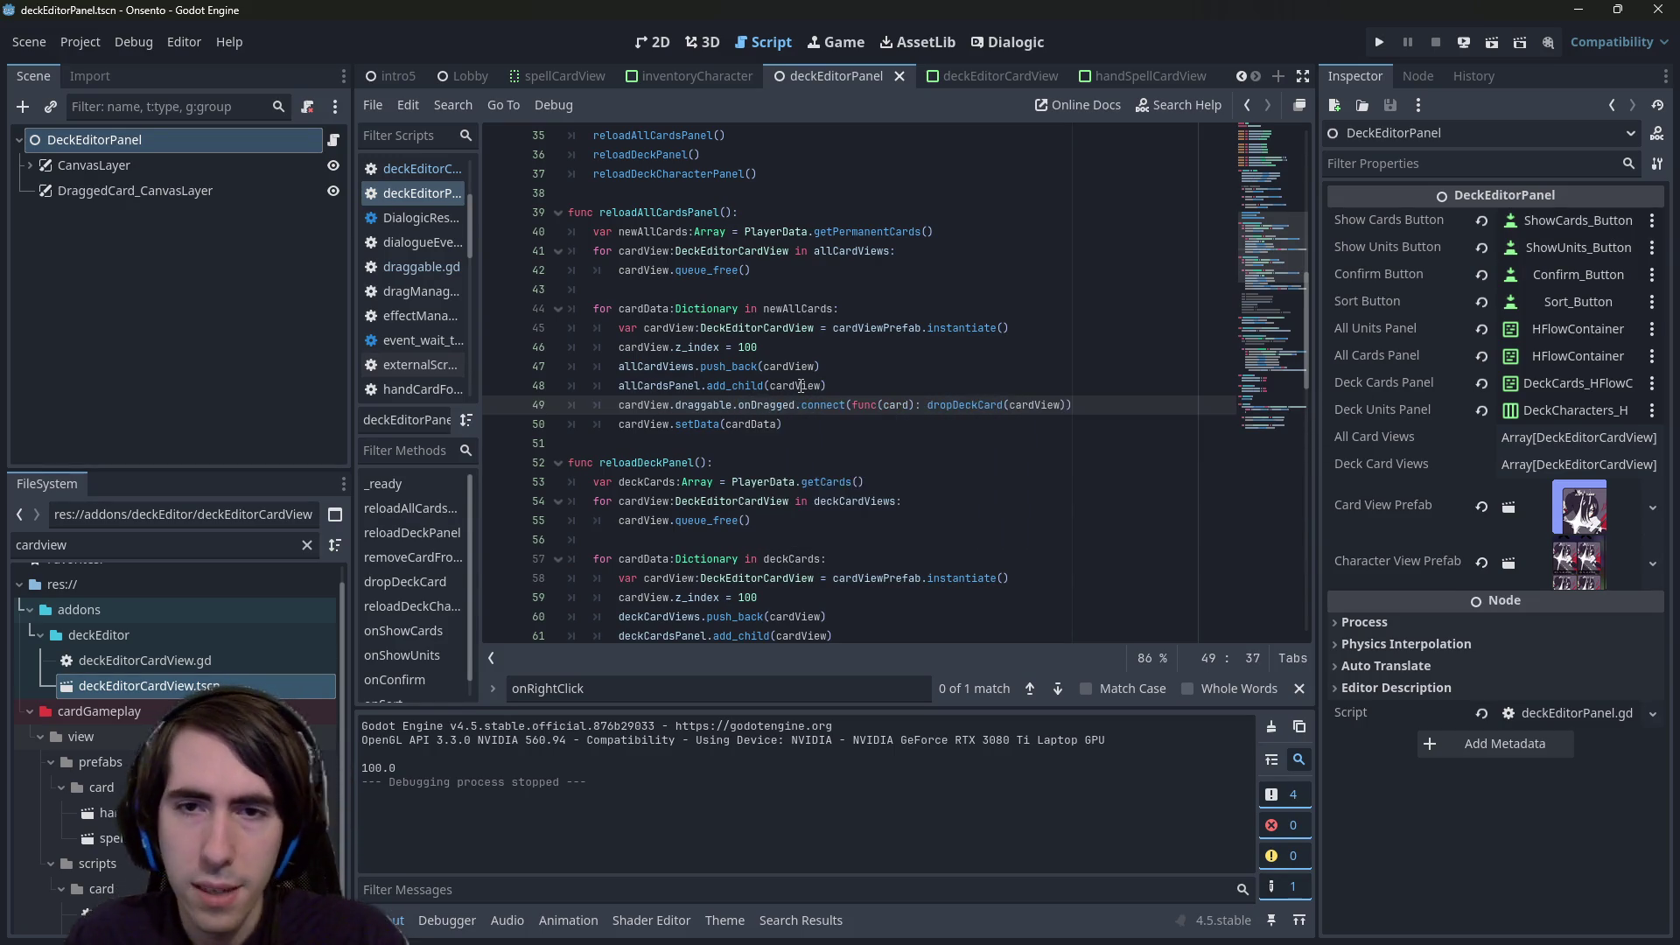
double_click(973, 405)
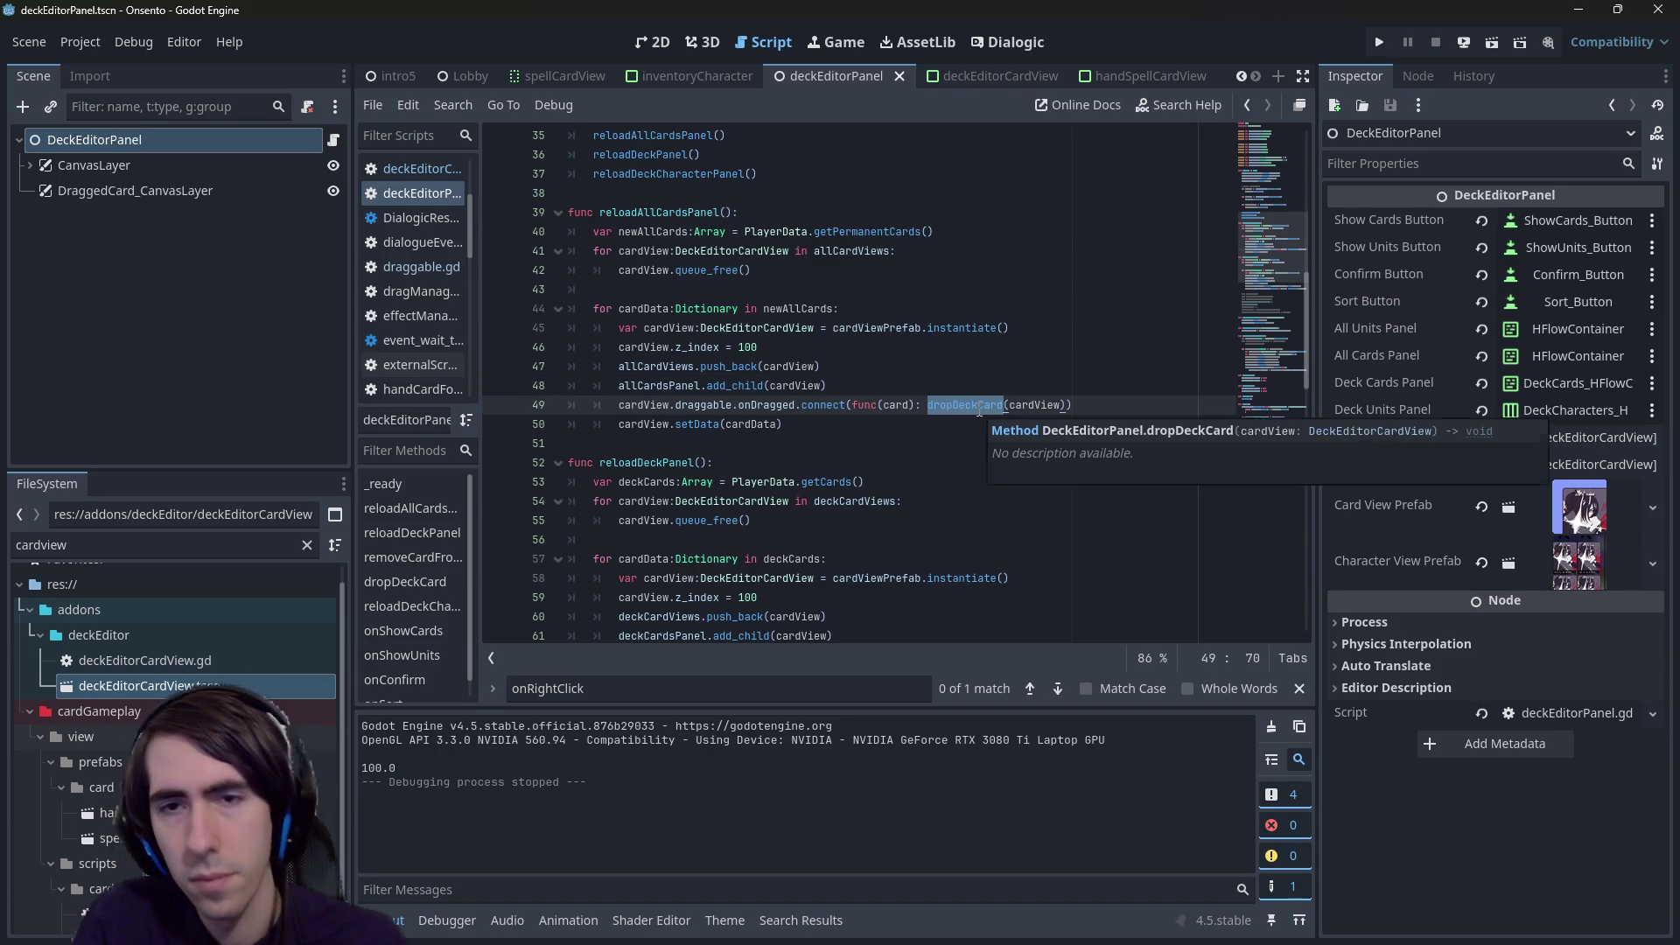
type("drag")
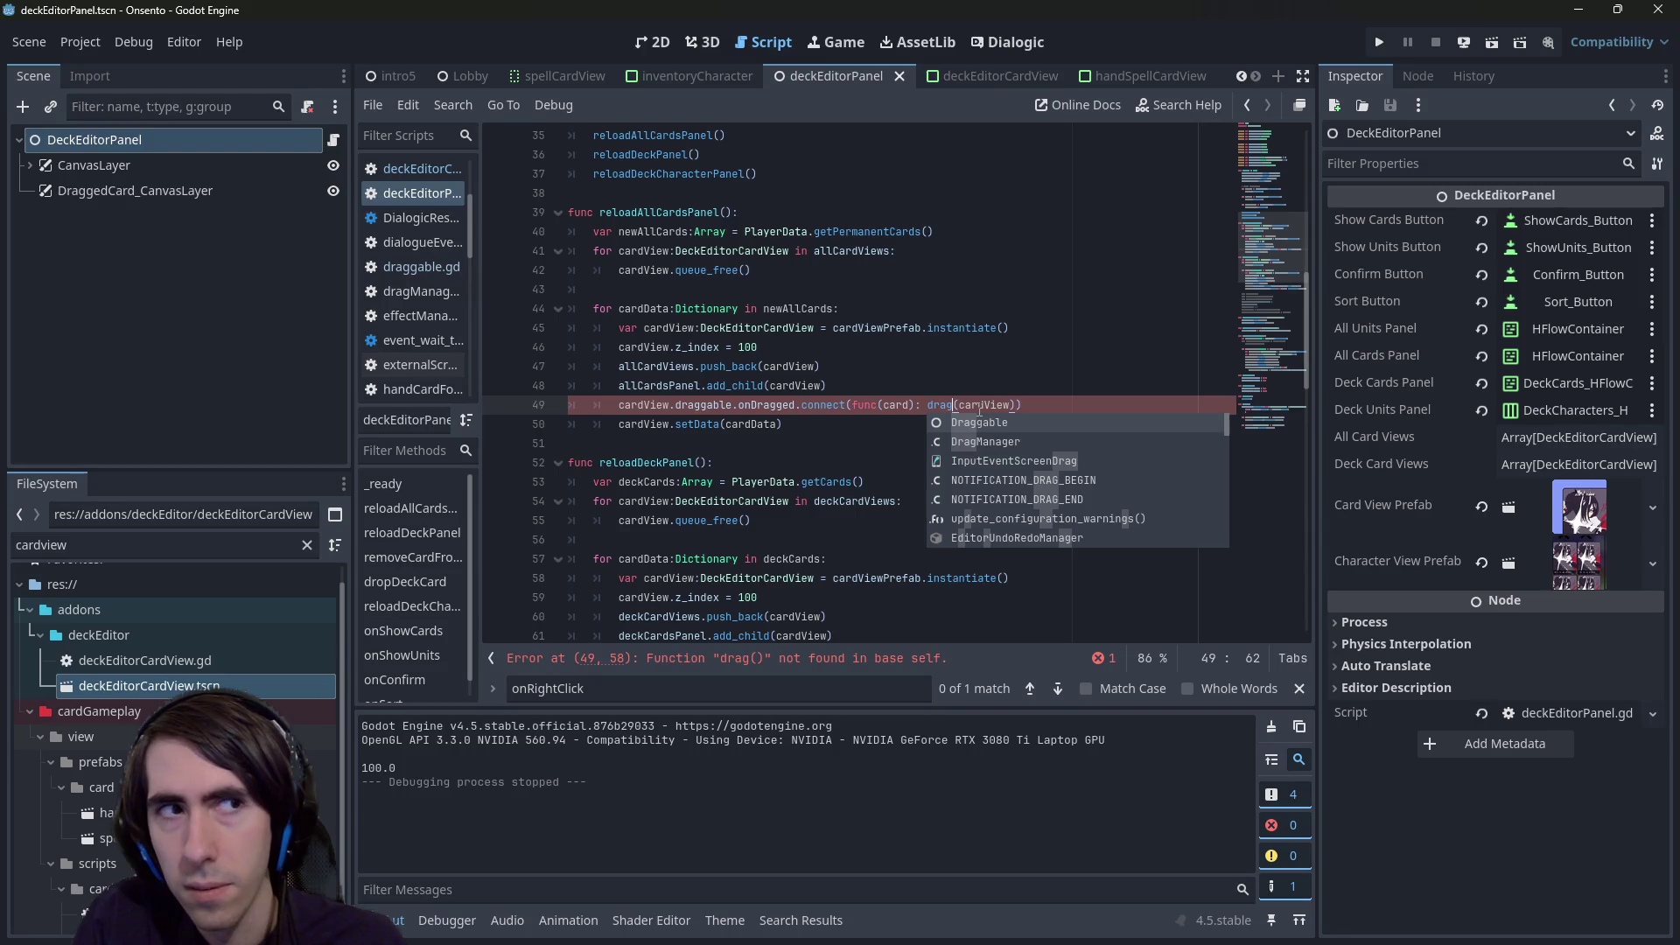
type("Unlimied")
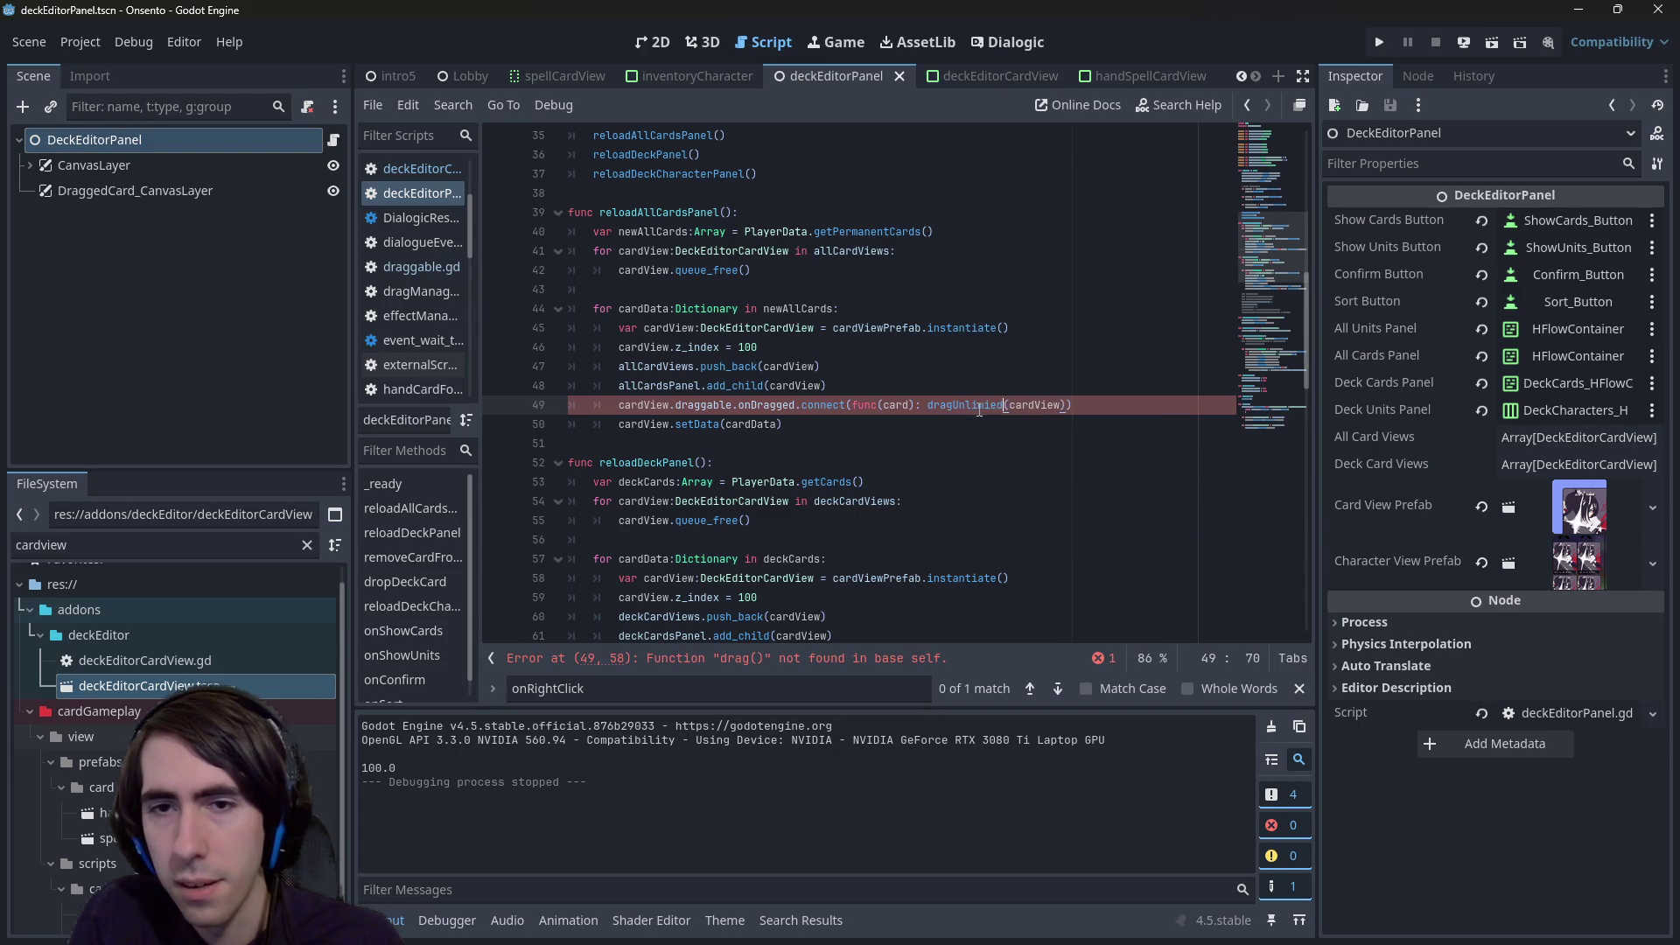
type("Card")
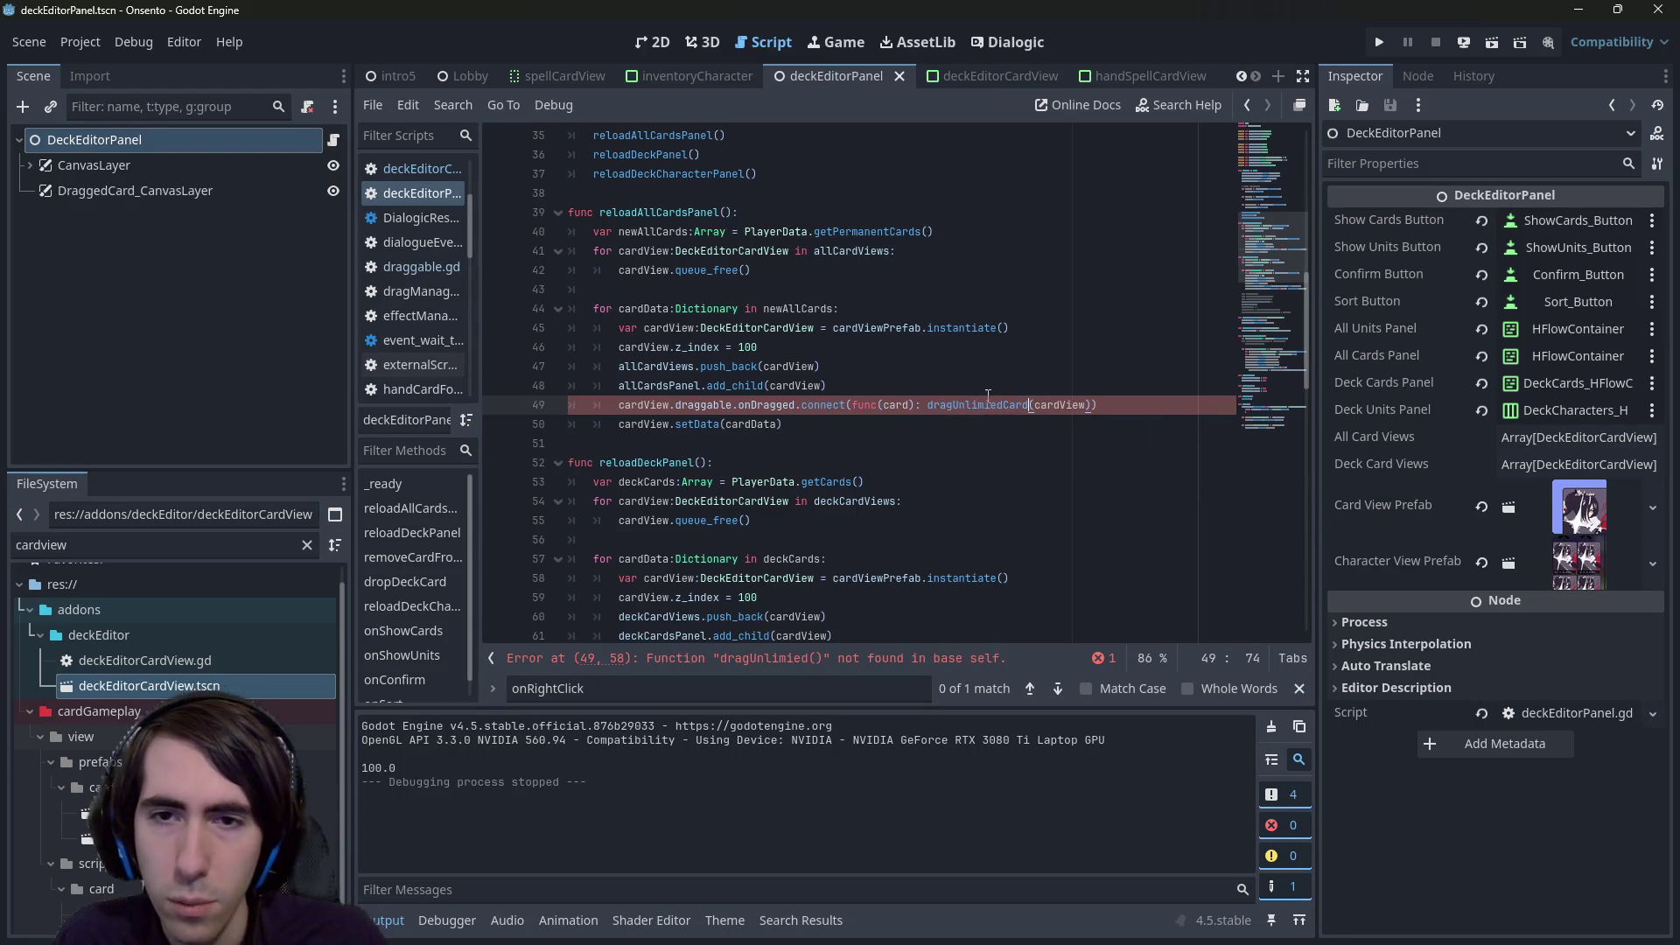
left_click(990, 404)
type("t")
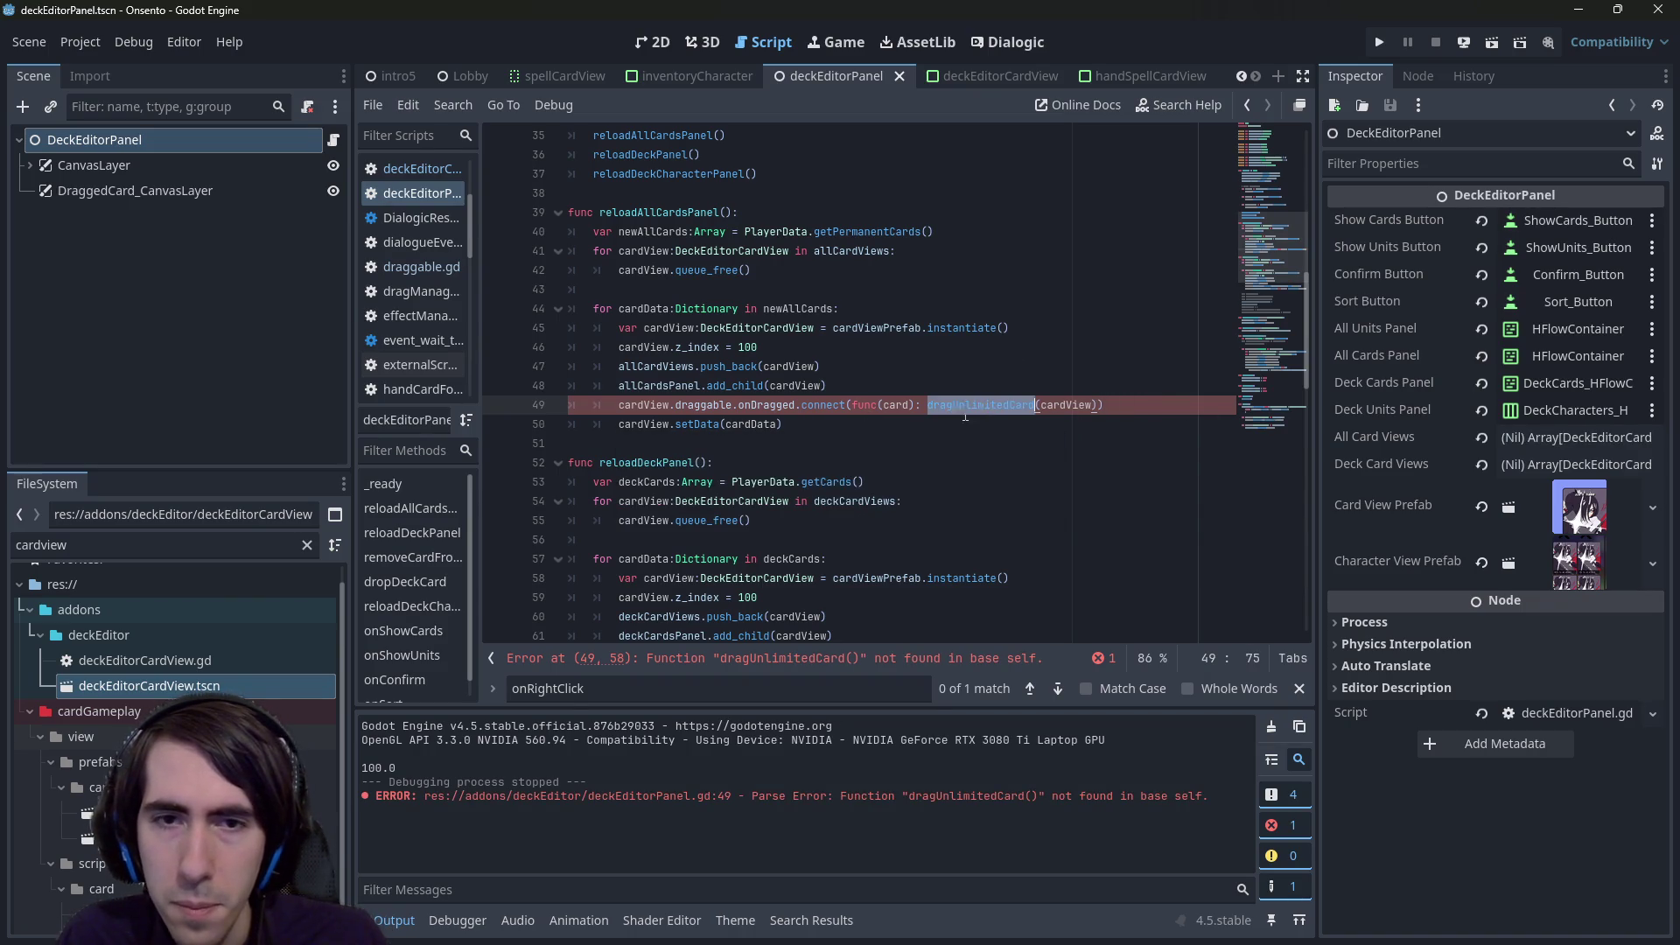
left_click(744, 424)
key("Down")
- Declare func dragUnlimitedCard(cardView:DeckEditorCardView) and start a cardView. line in its body
key("Return")
key("Return")
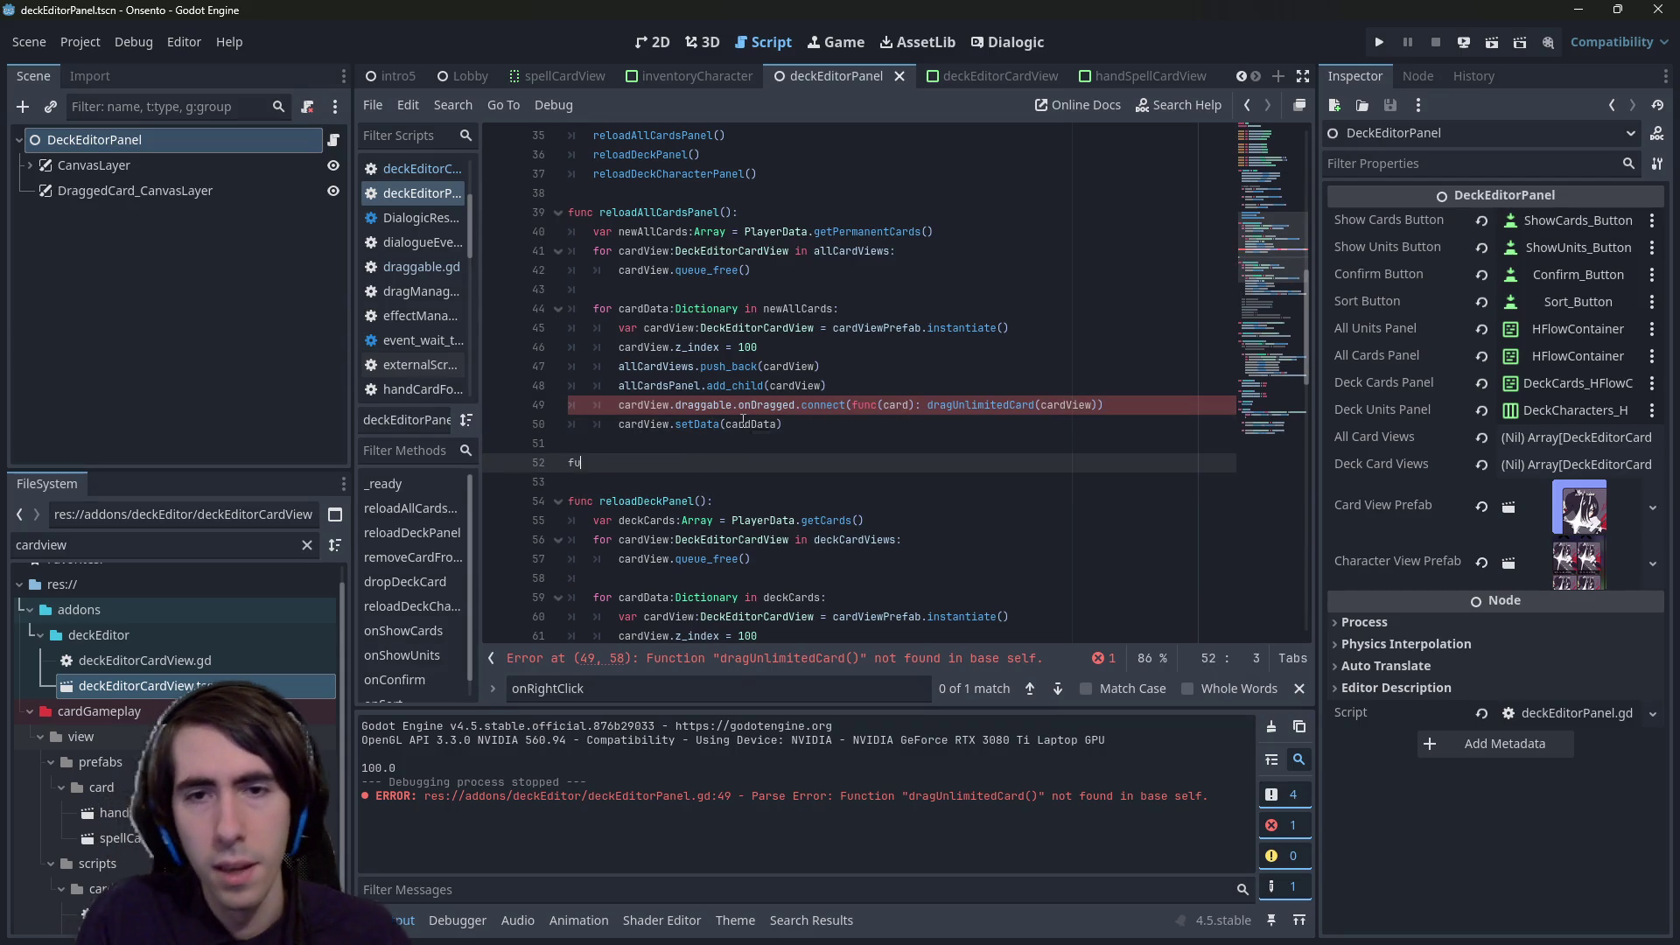
type("func dragUnlimitedCard():")
key("Return")
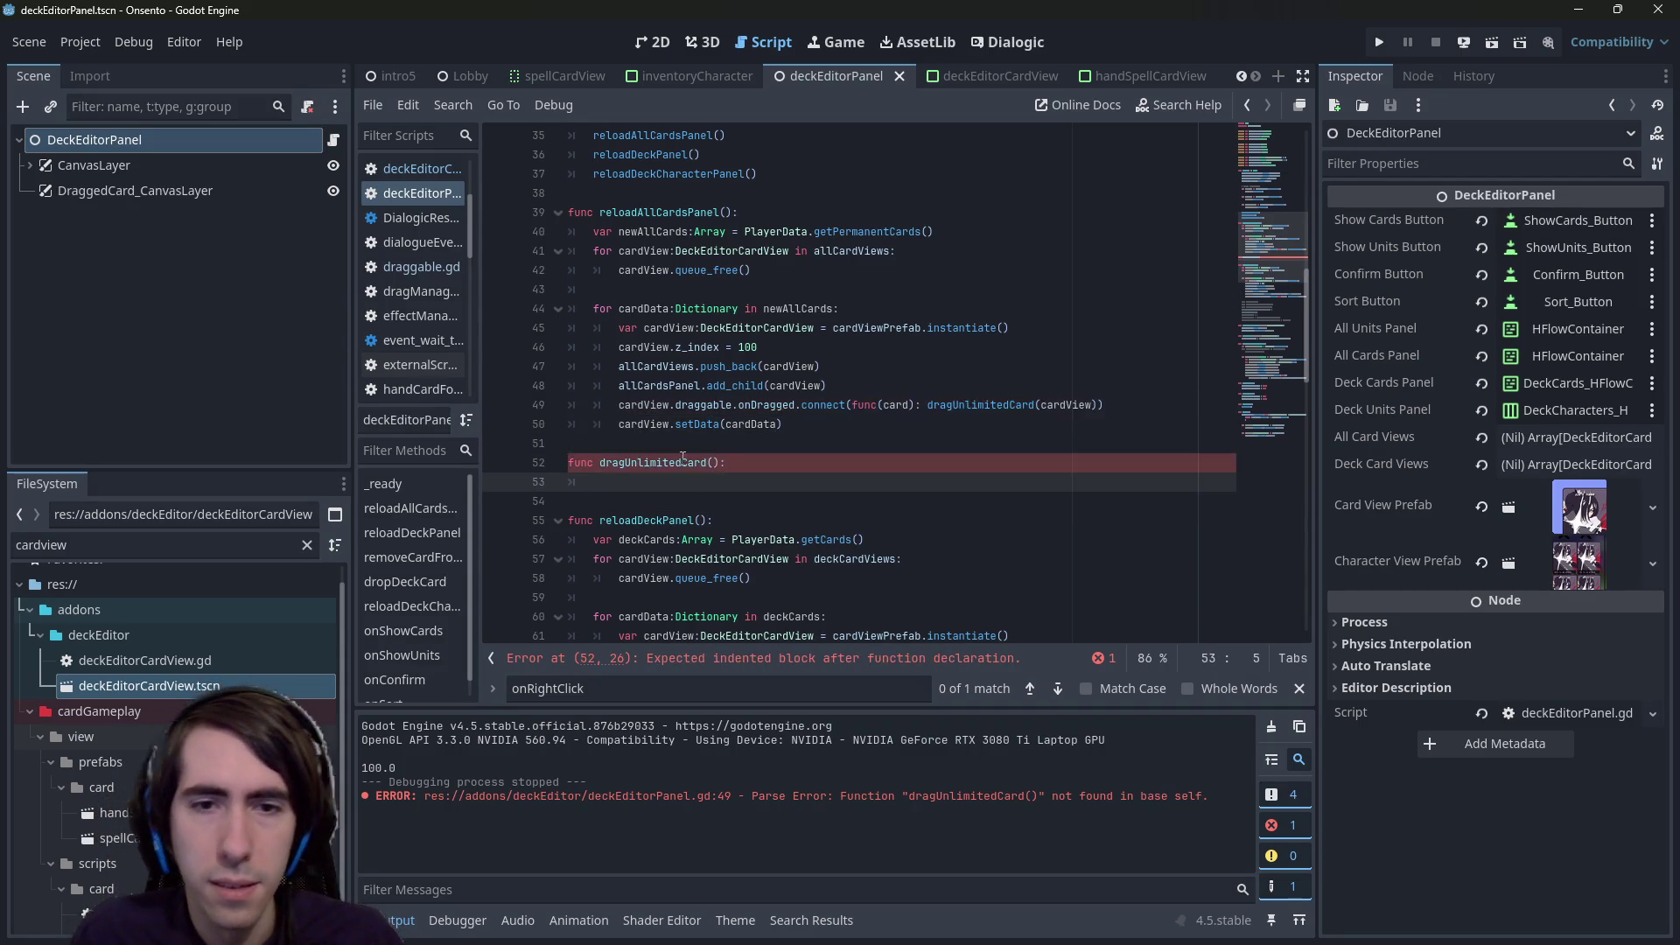
scroll(744, 424, "down", 7)
left_click_drag(720, 558, 892, 559)
key("ctrl+c")
scroll(769, 525, "up", 6)
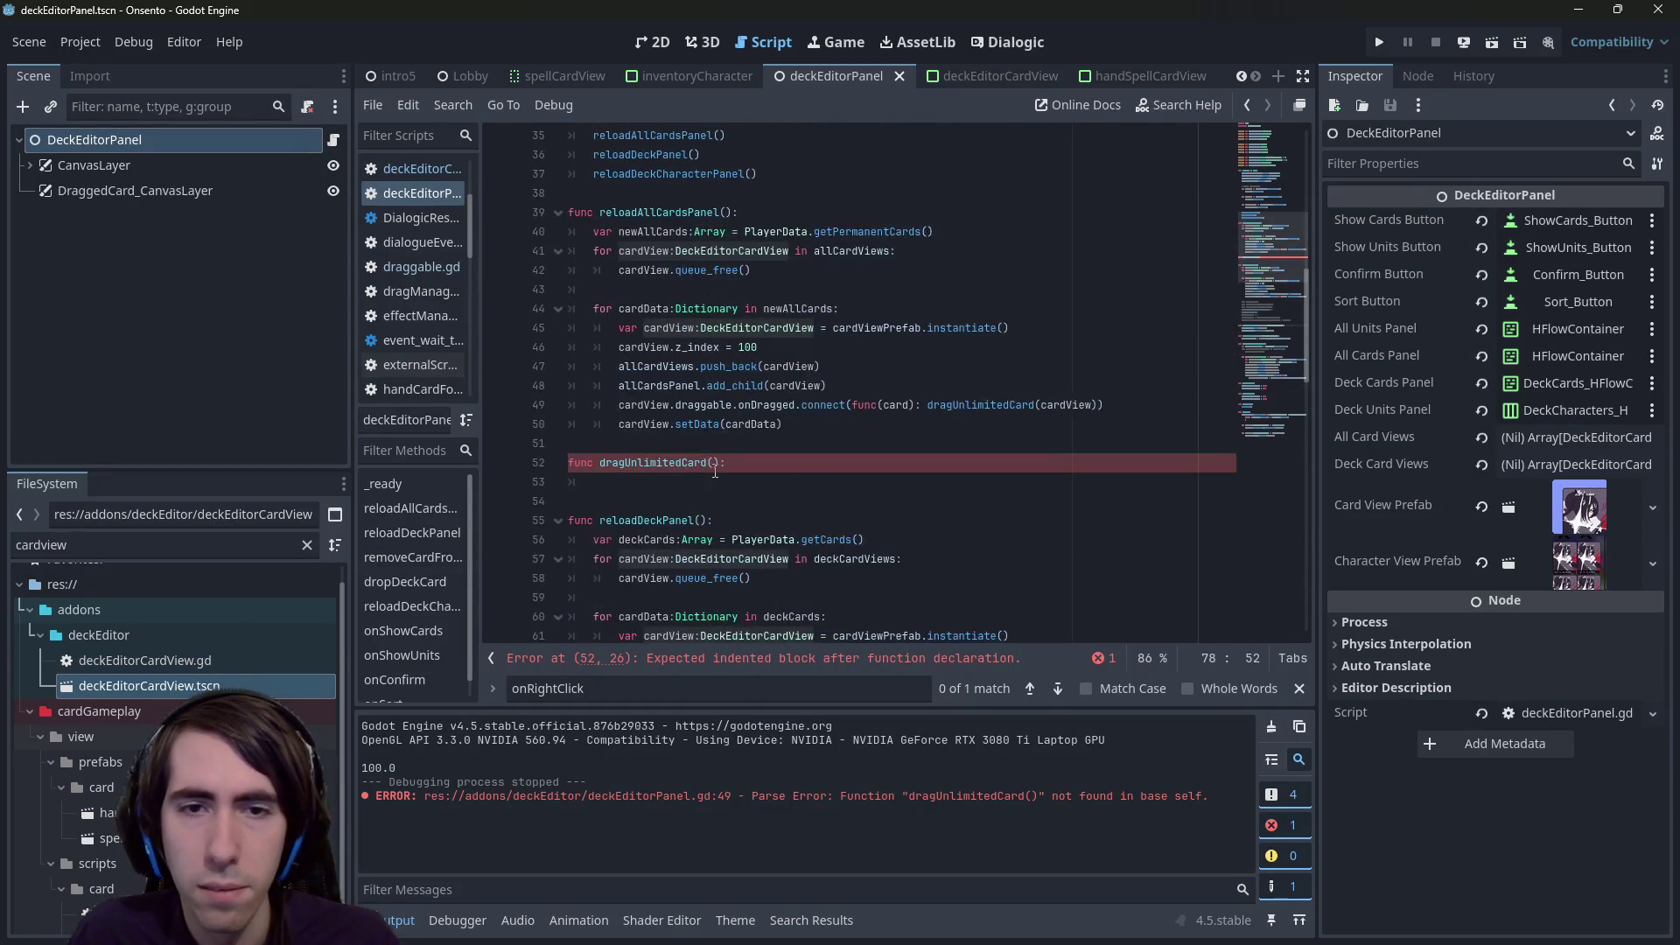
left_click(718, 462)
key("ctrl+v")
double_click(737, 462)
key("ctrl+c")
key("End")
key("Return")
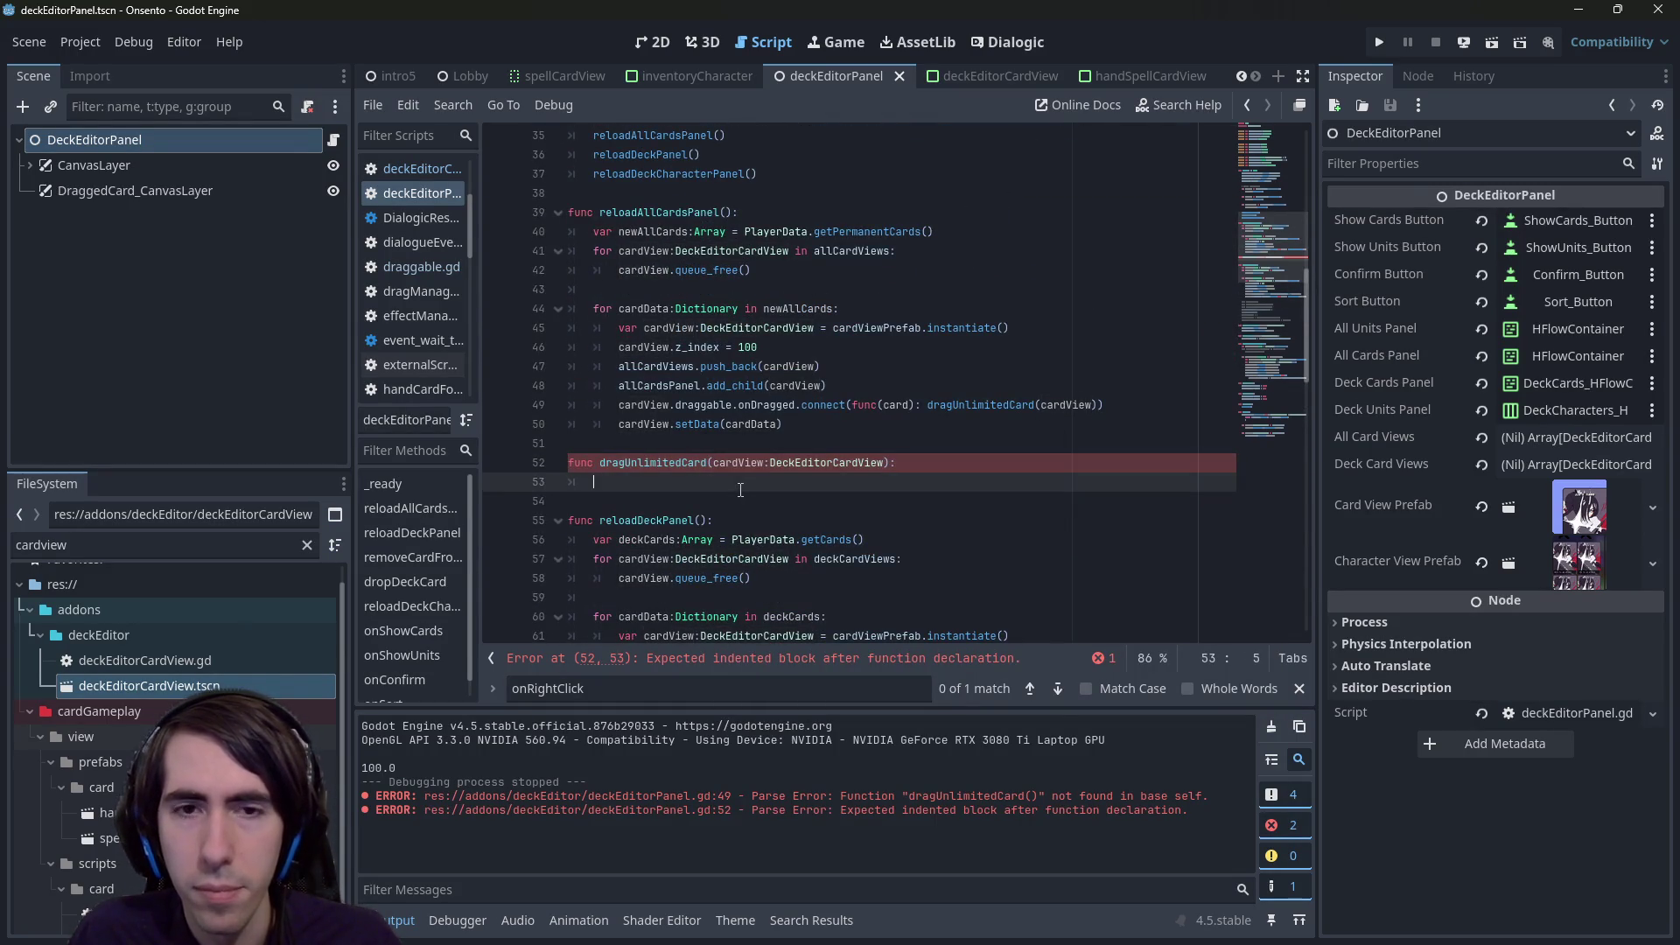
key("ctrl+v")
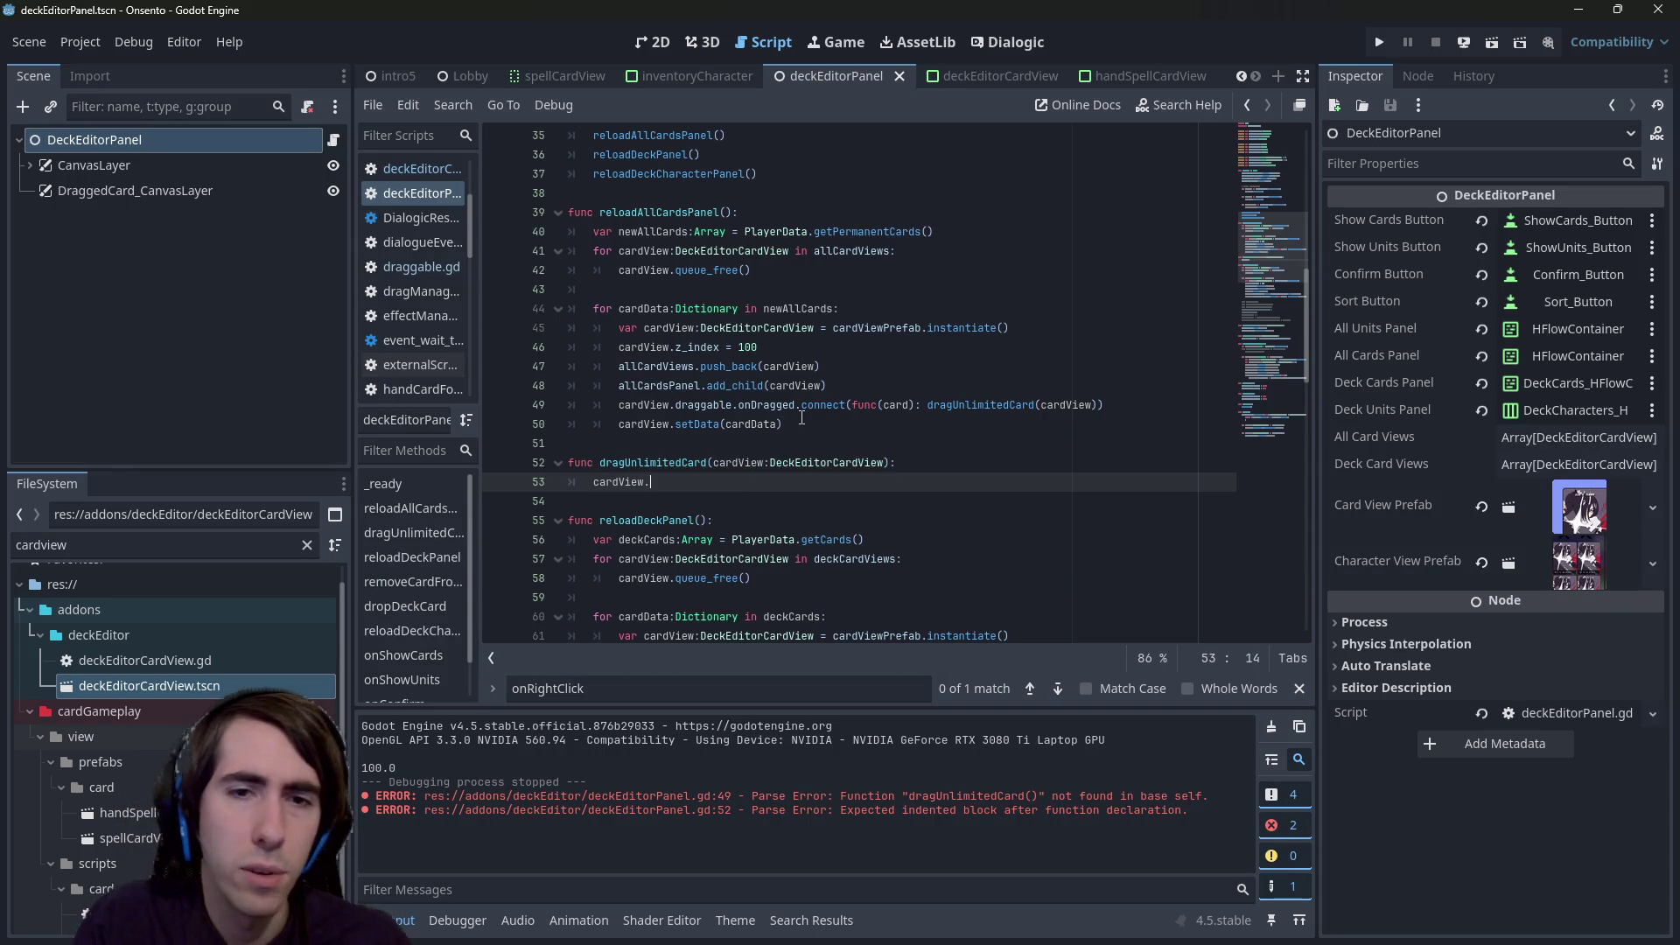
type(".")
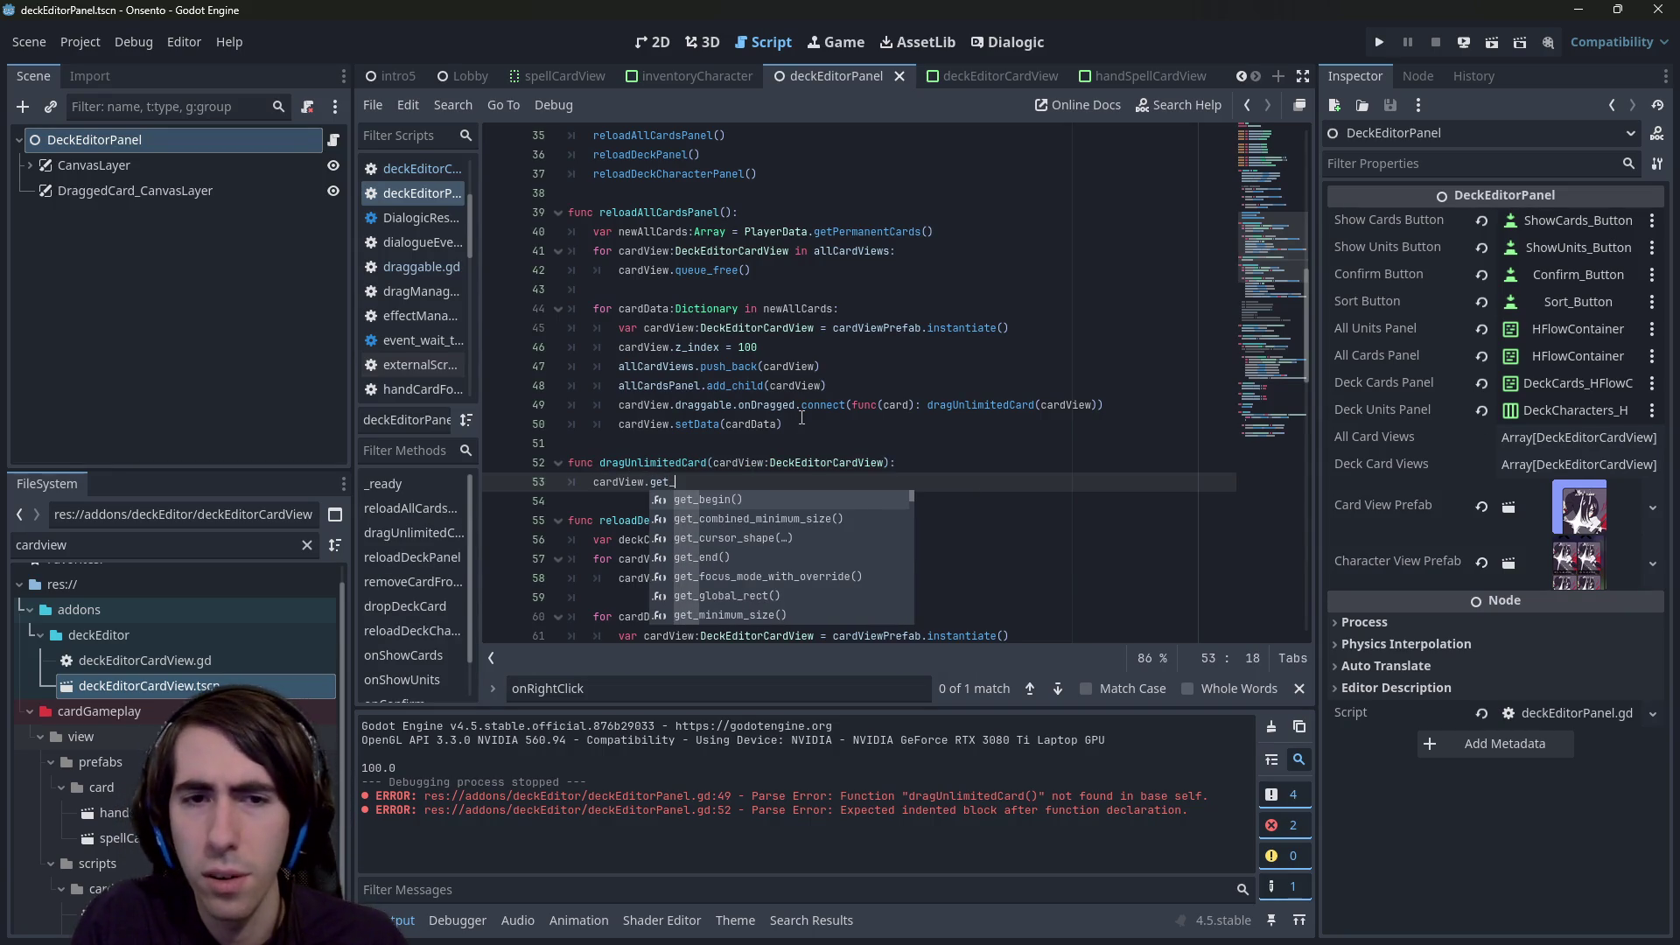
- Add an allCardsPanel.remove_child() call above the cardView line
scroll(823, 393, "up", 9)
scroll(833, 374, "up", 3)
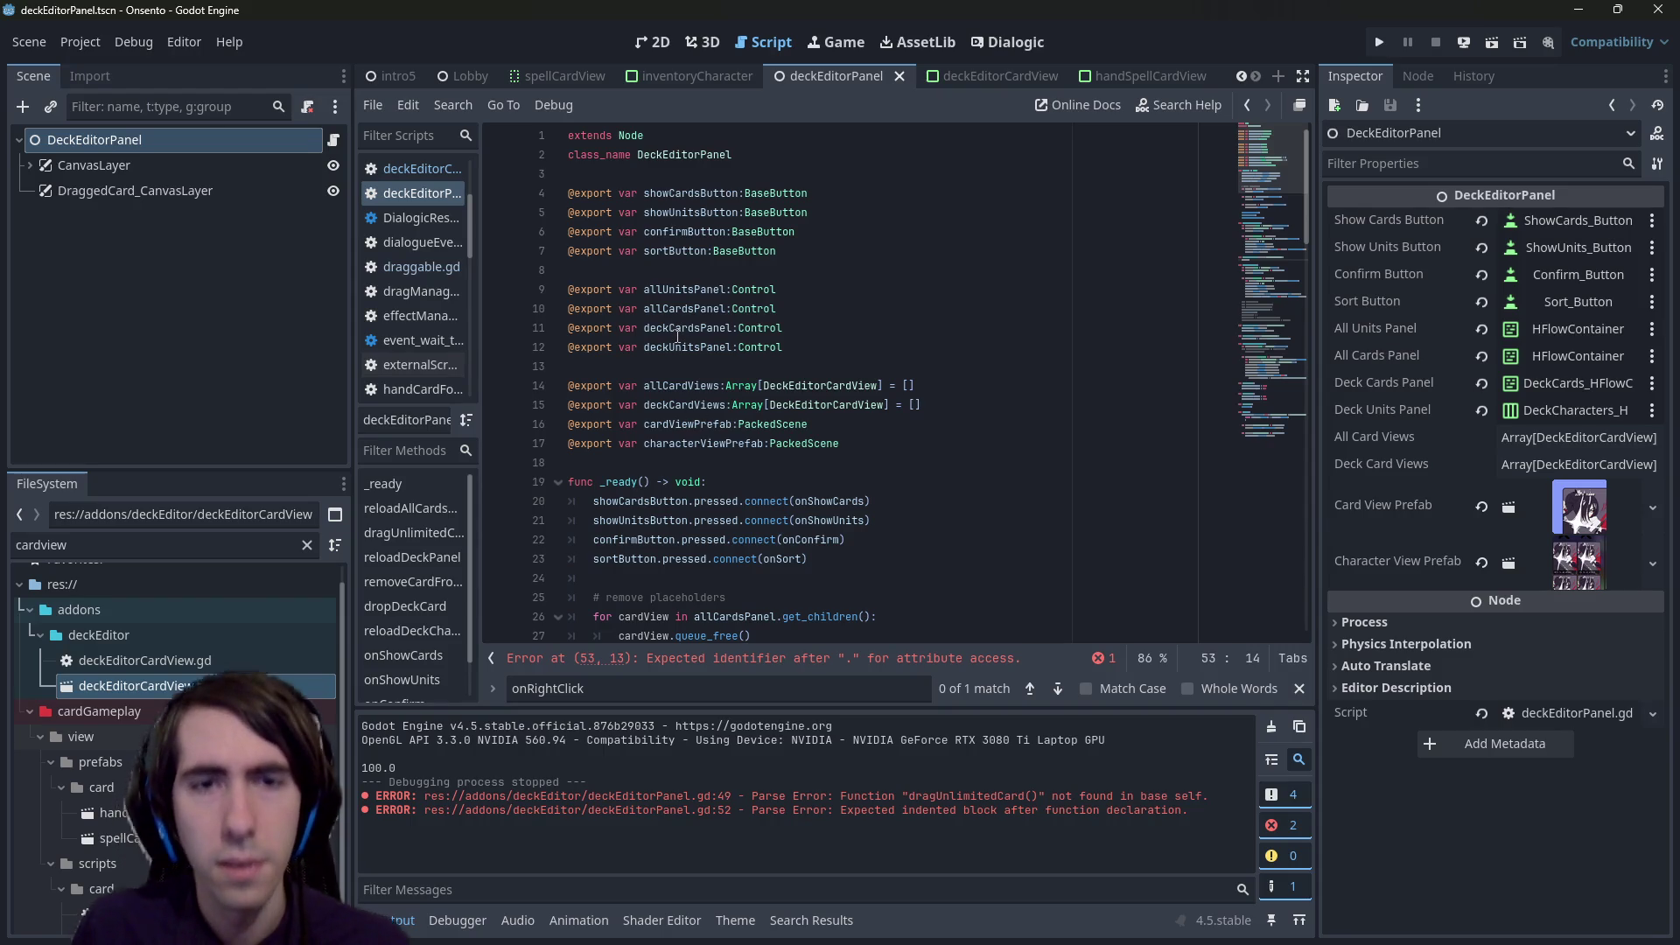
left_click(689, 309)
double_click(689, 309)
scroll(743, 393, "down", 11)
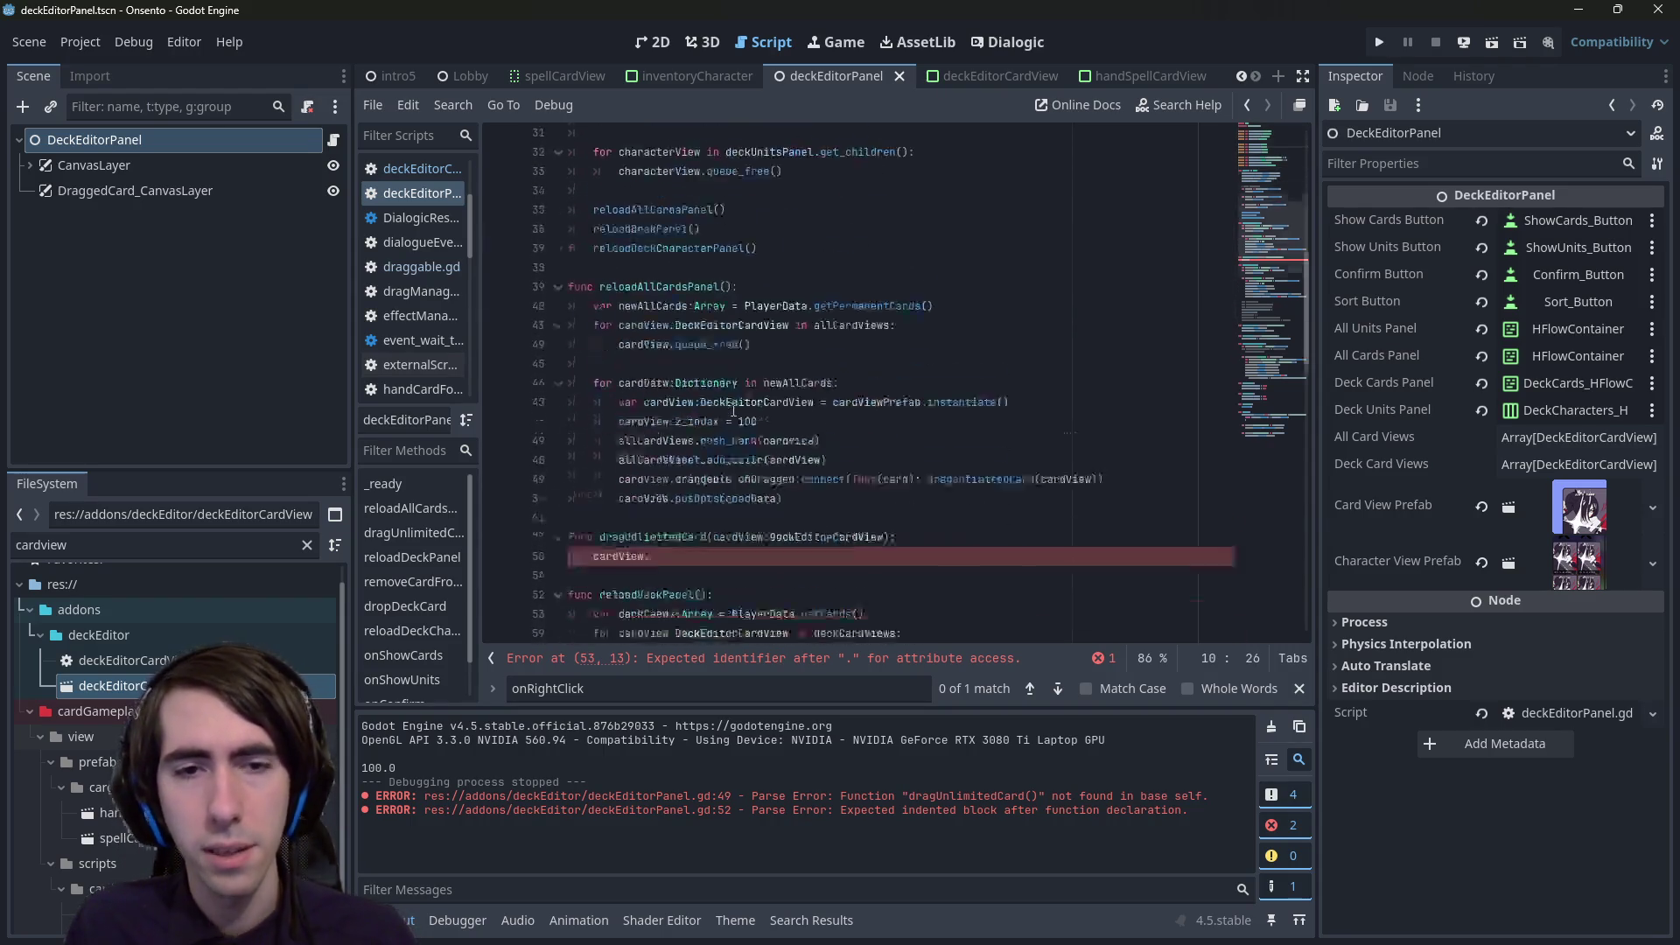
left_click(805, 516)
left_click(805, 501)
key("ctrl+shift+Return")
key("ctrl+v")
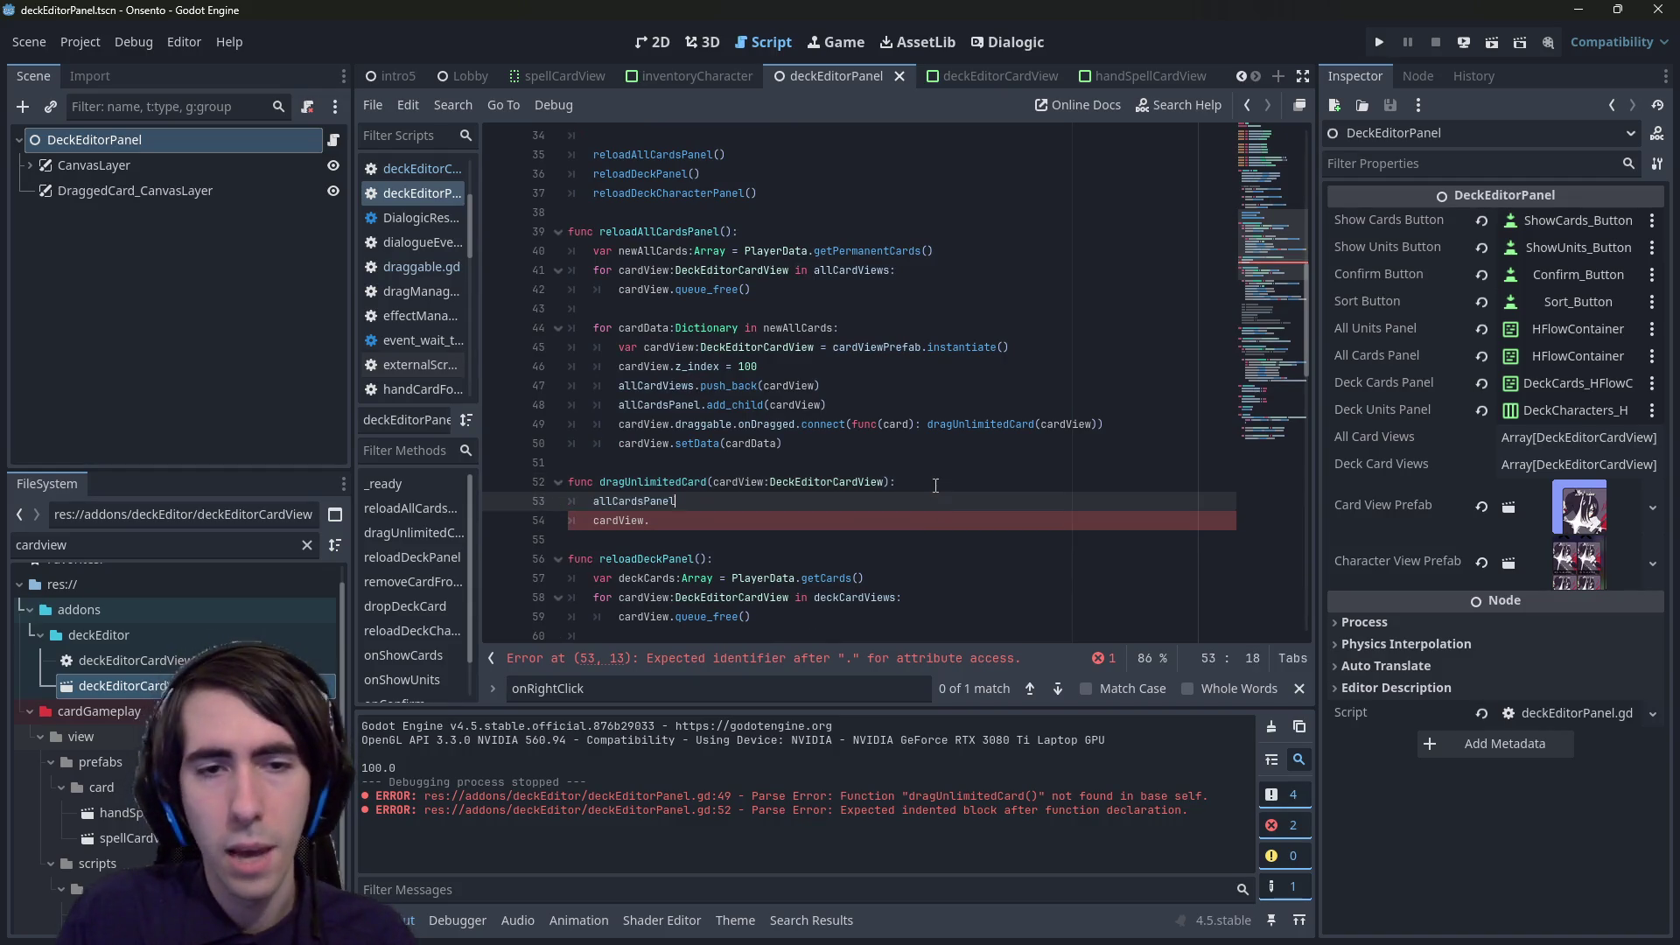
type(".remove_ch")
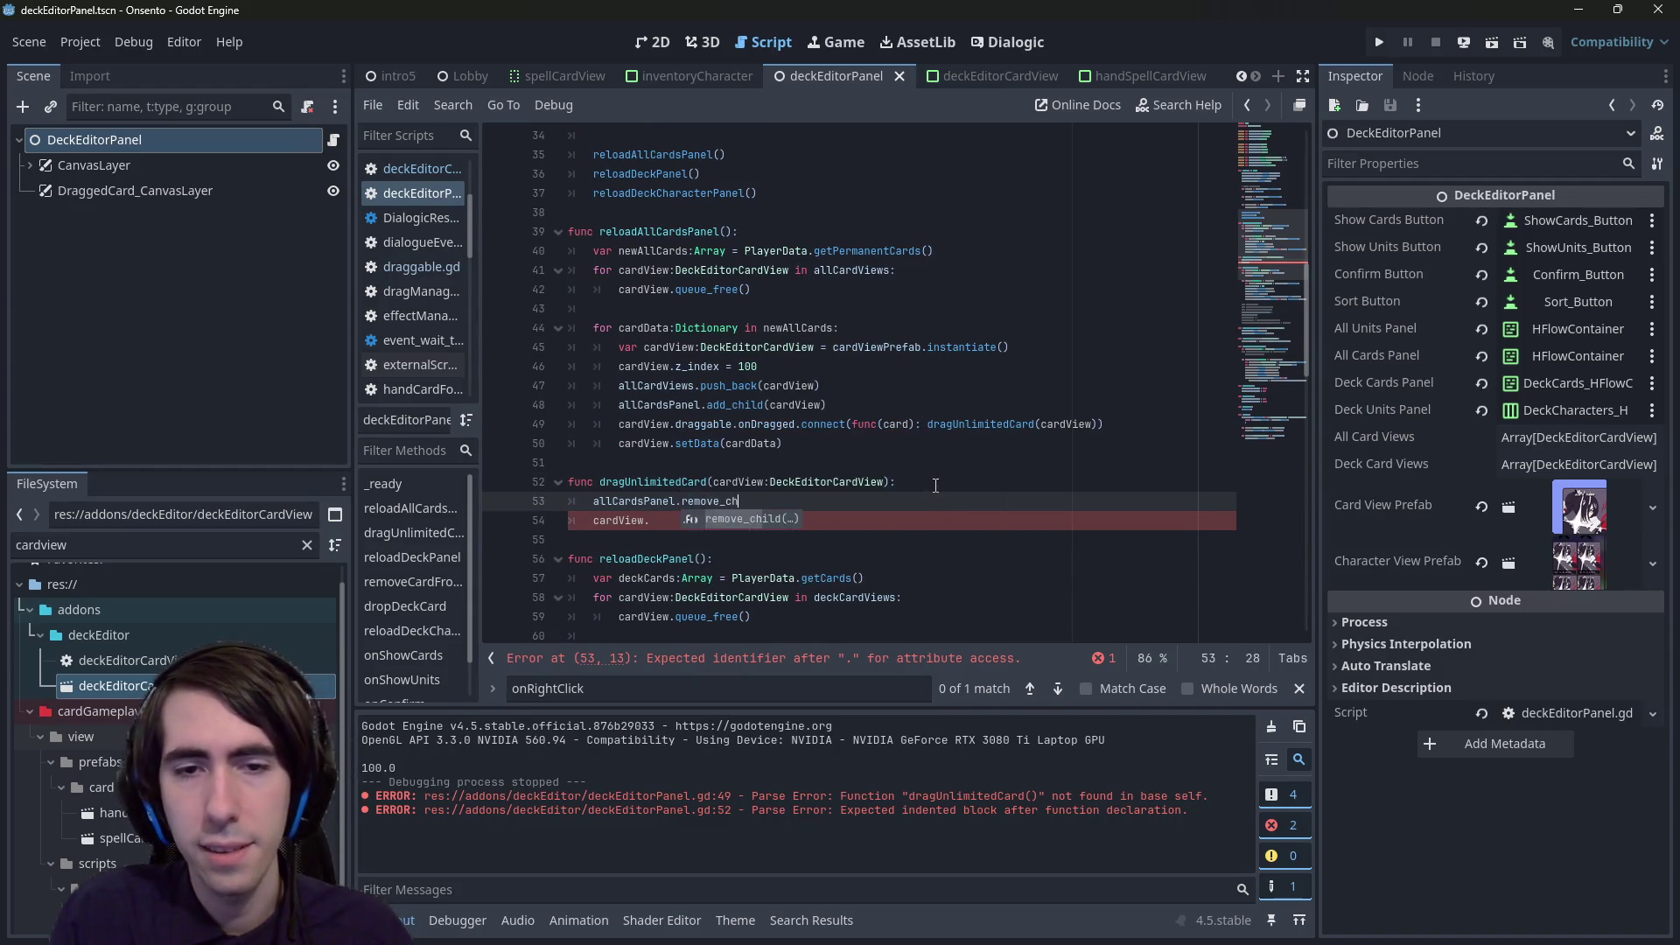
key("Return")
- Pass cardView into remove_child on line 53 and delete the stray cardView line
key("Down")
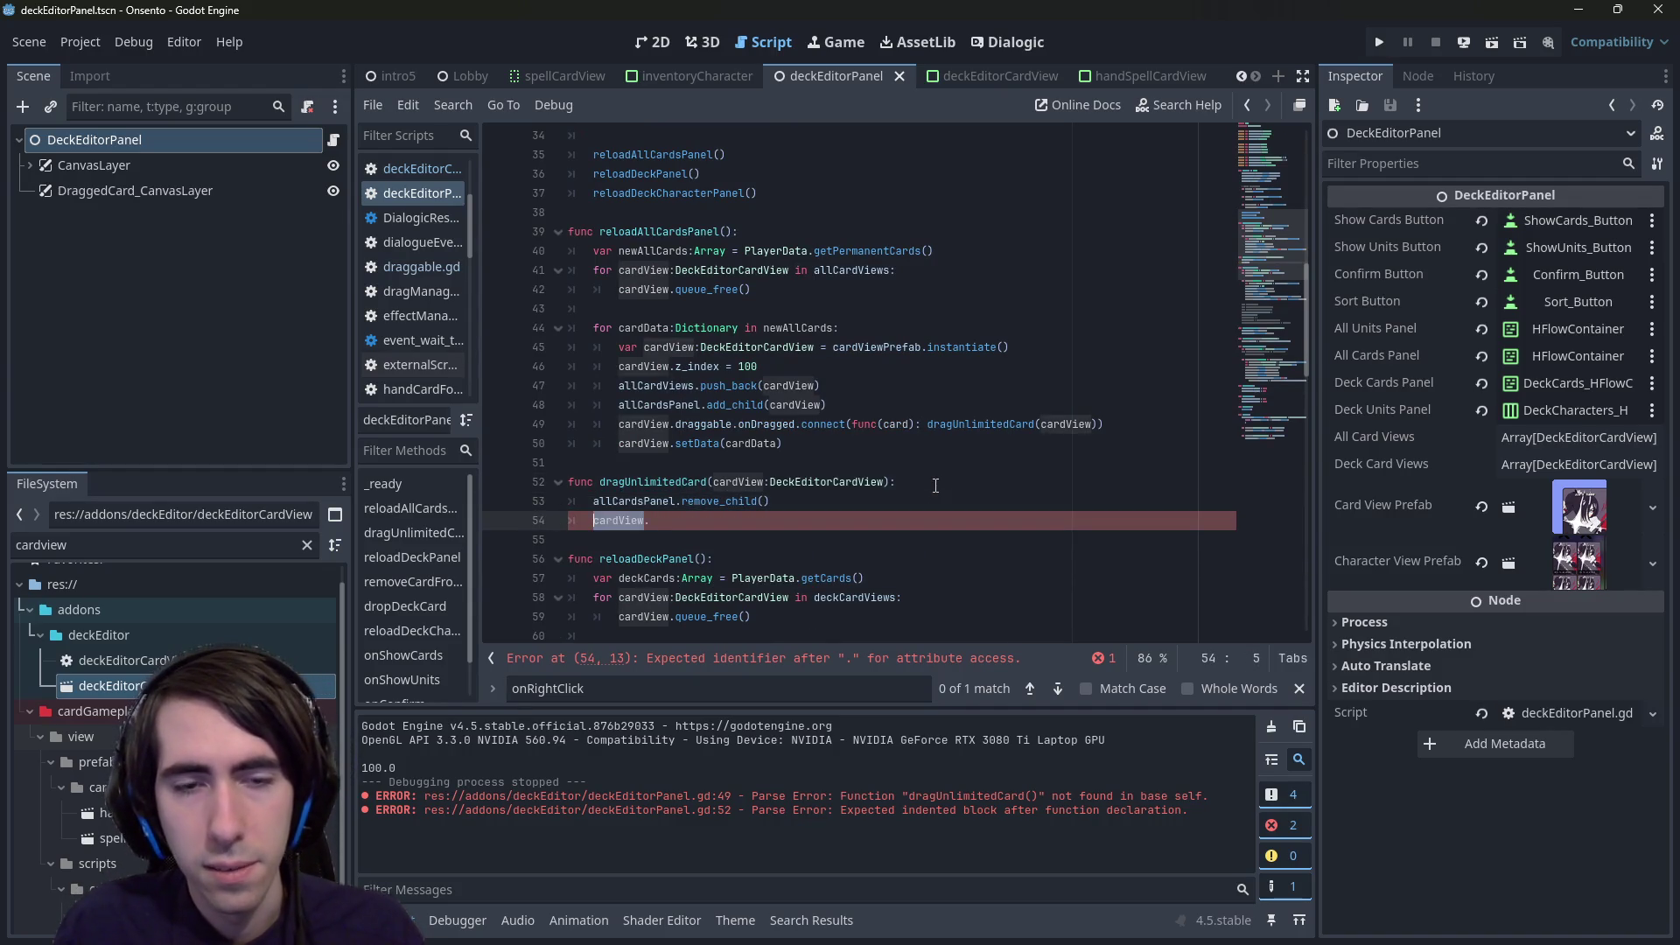
key("shift+Home")
key("shift+Home")
key("BackSpace")
key("Up")
key("End")
key("Left")
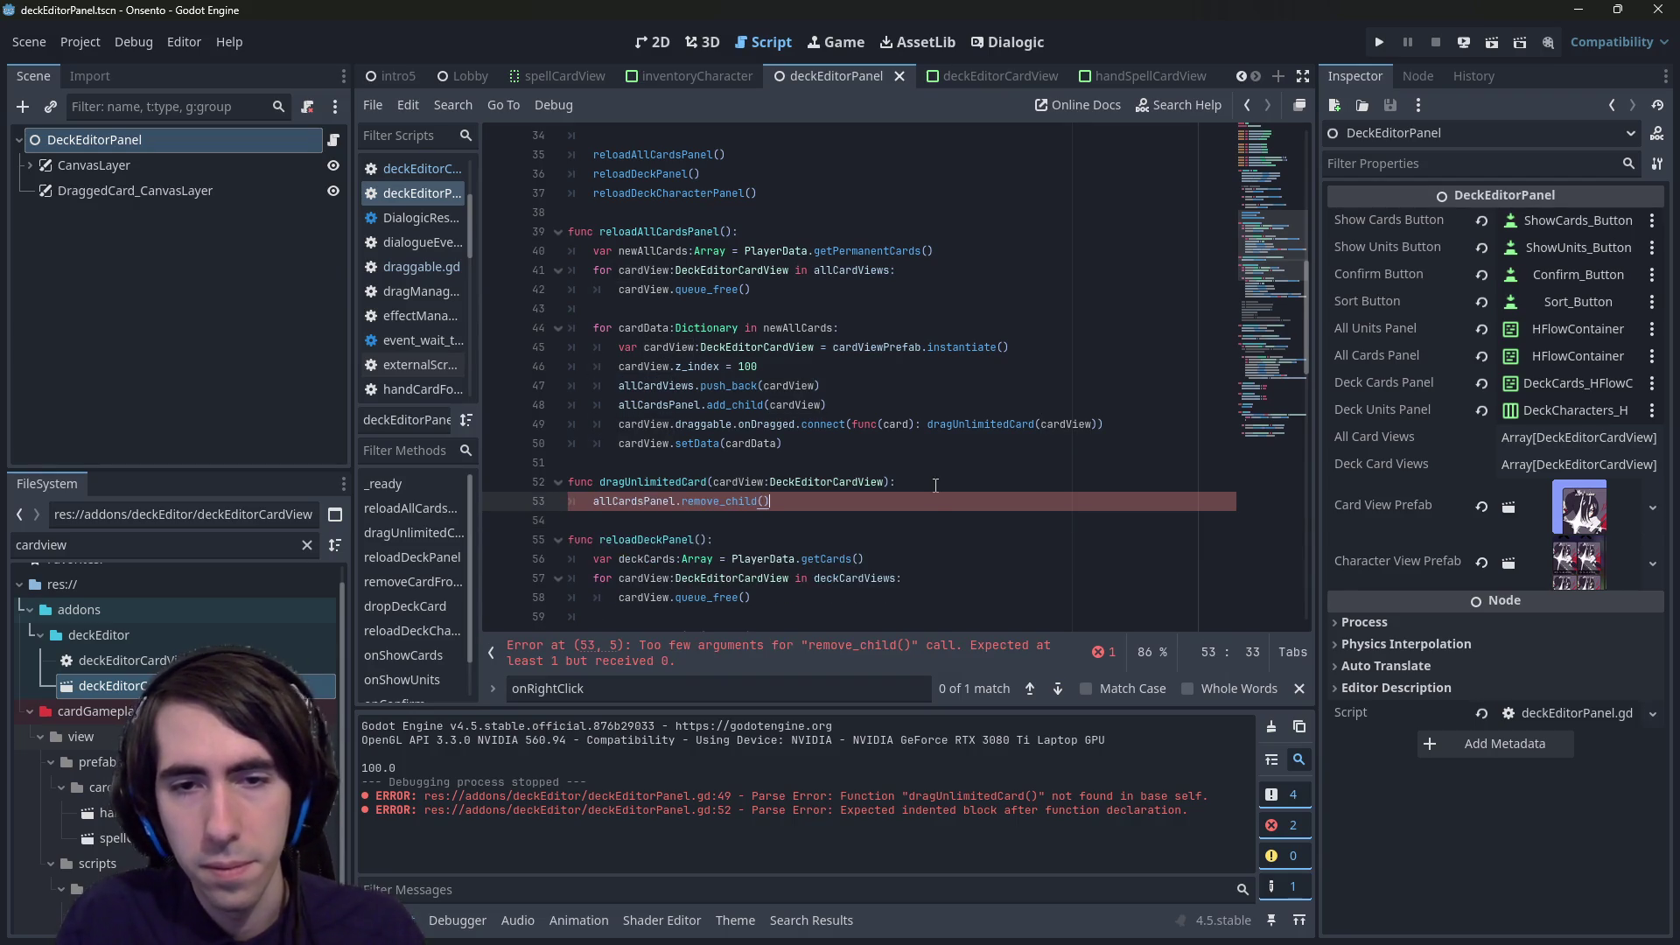
type("cardView")
key("Down")
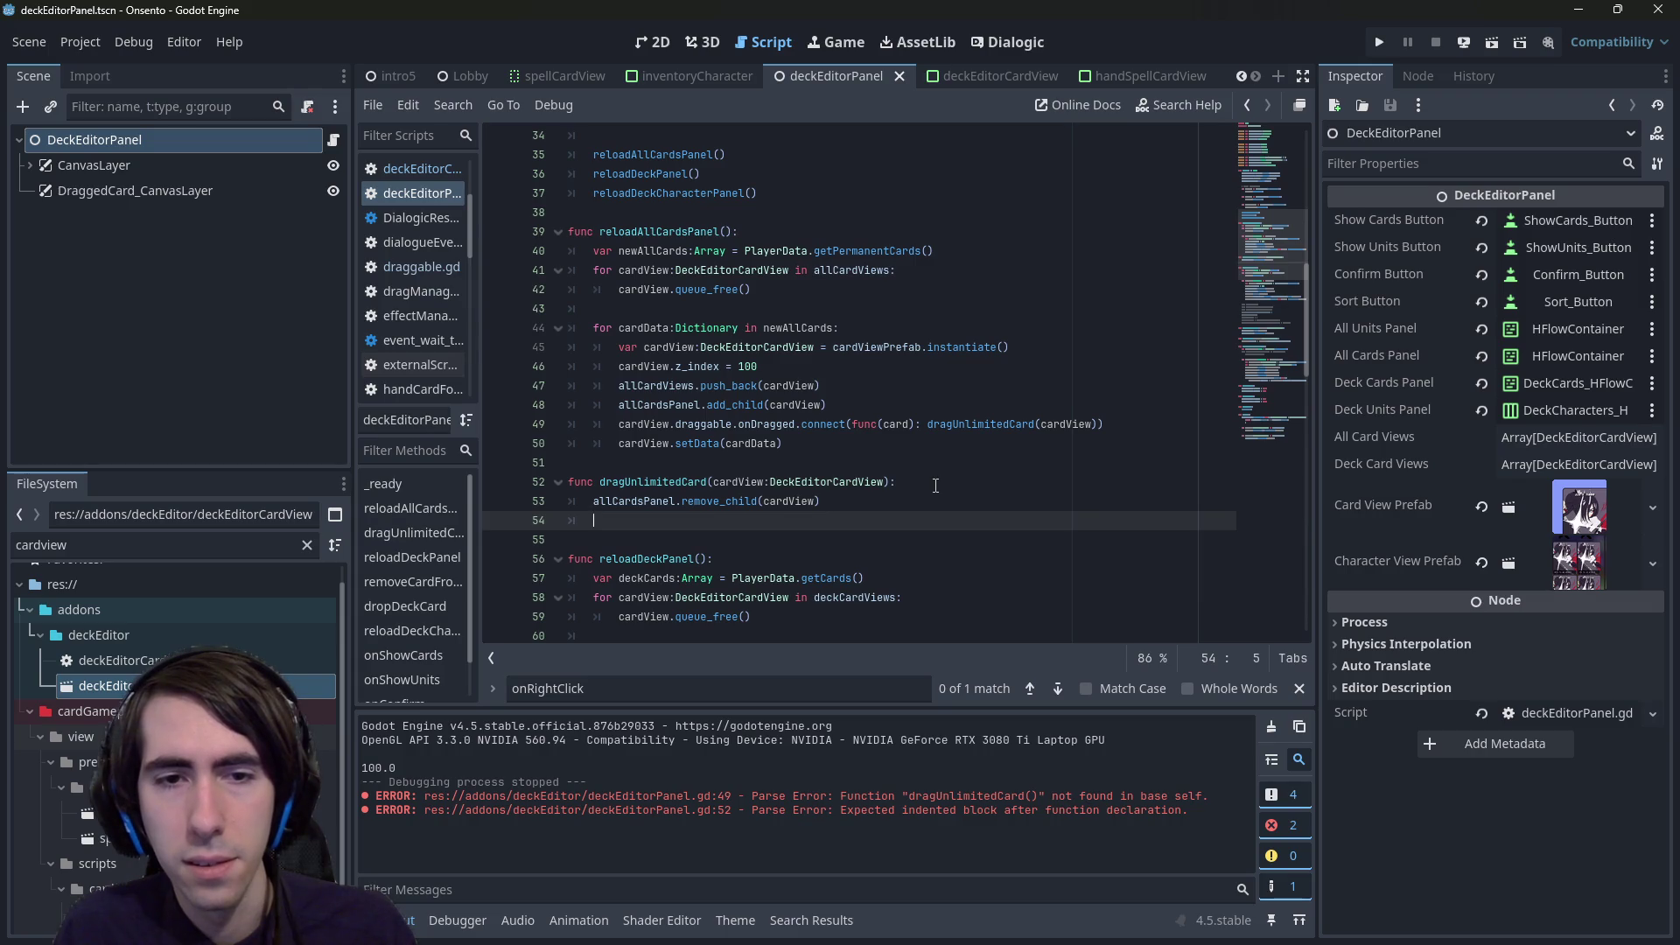
key("BackSpace")
key("BackSpace")
- Remove the extra blank line, leave remove_child uncommented, and save the script
key("ctrl+k")
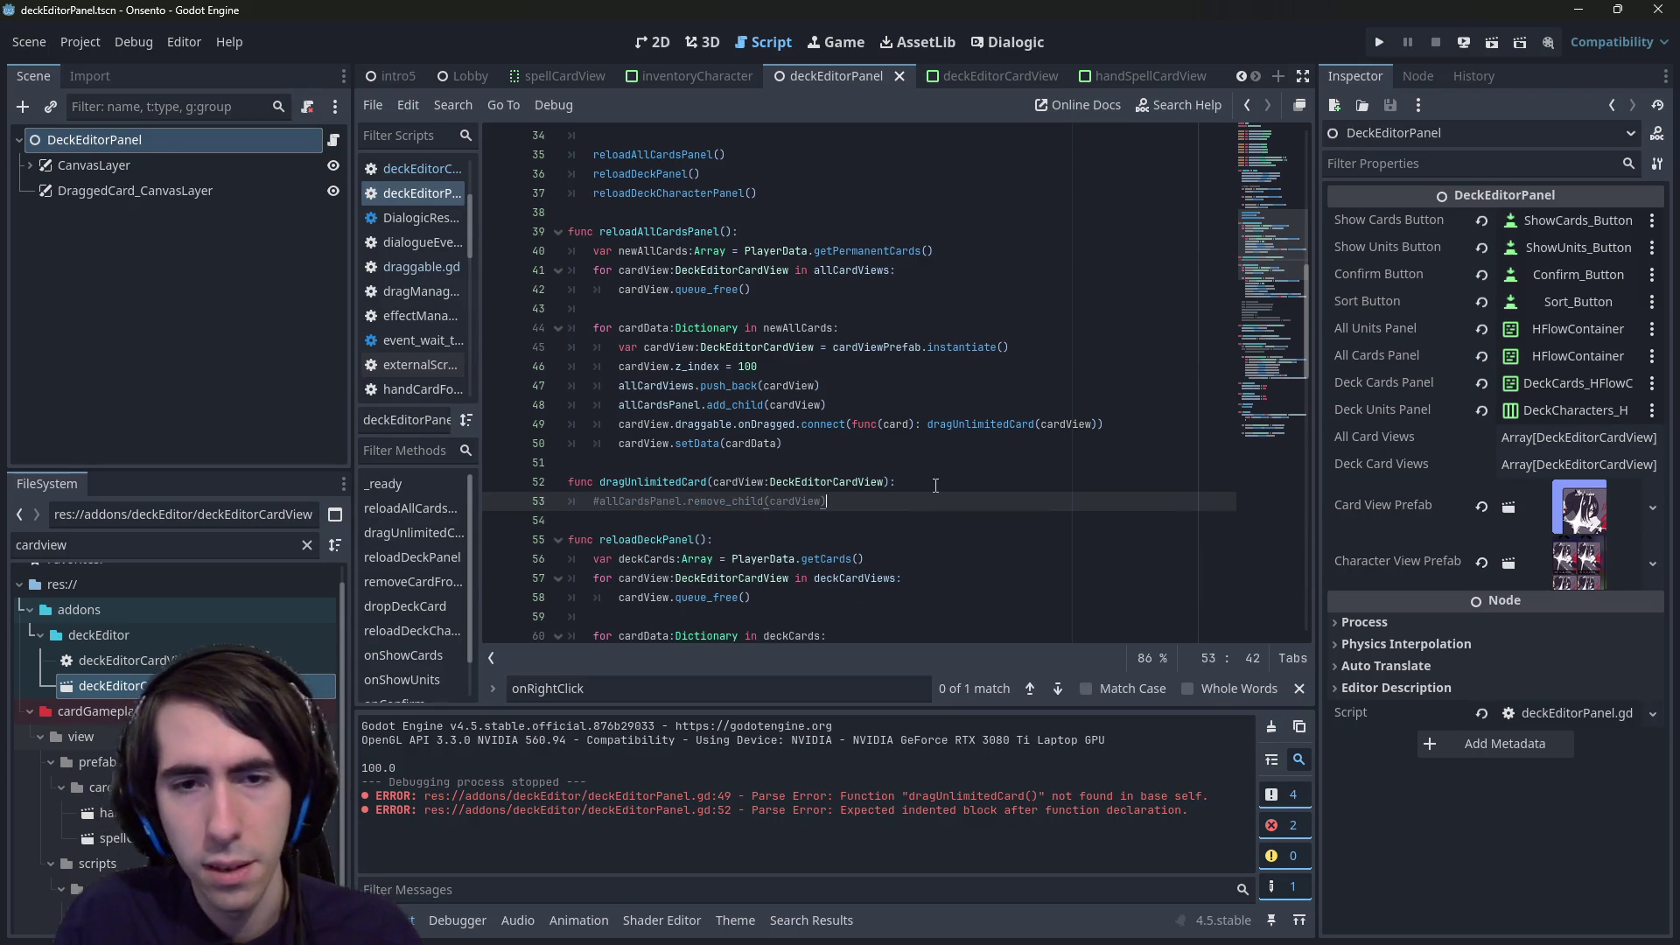
key("Return")
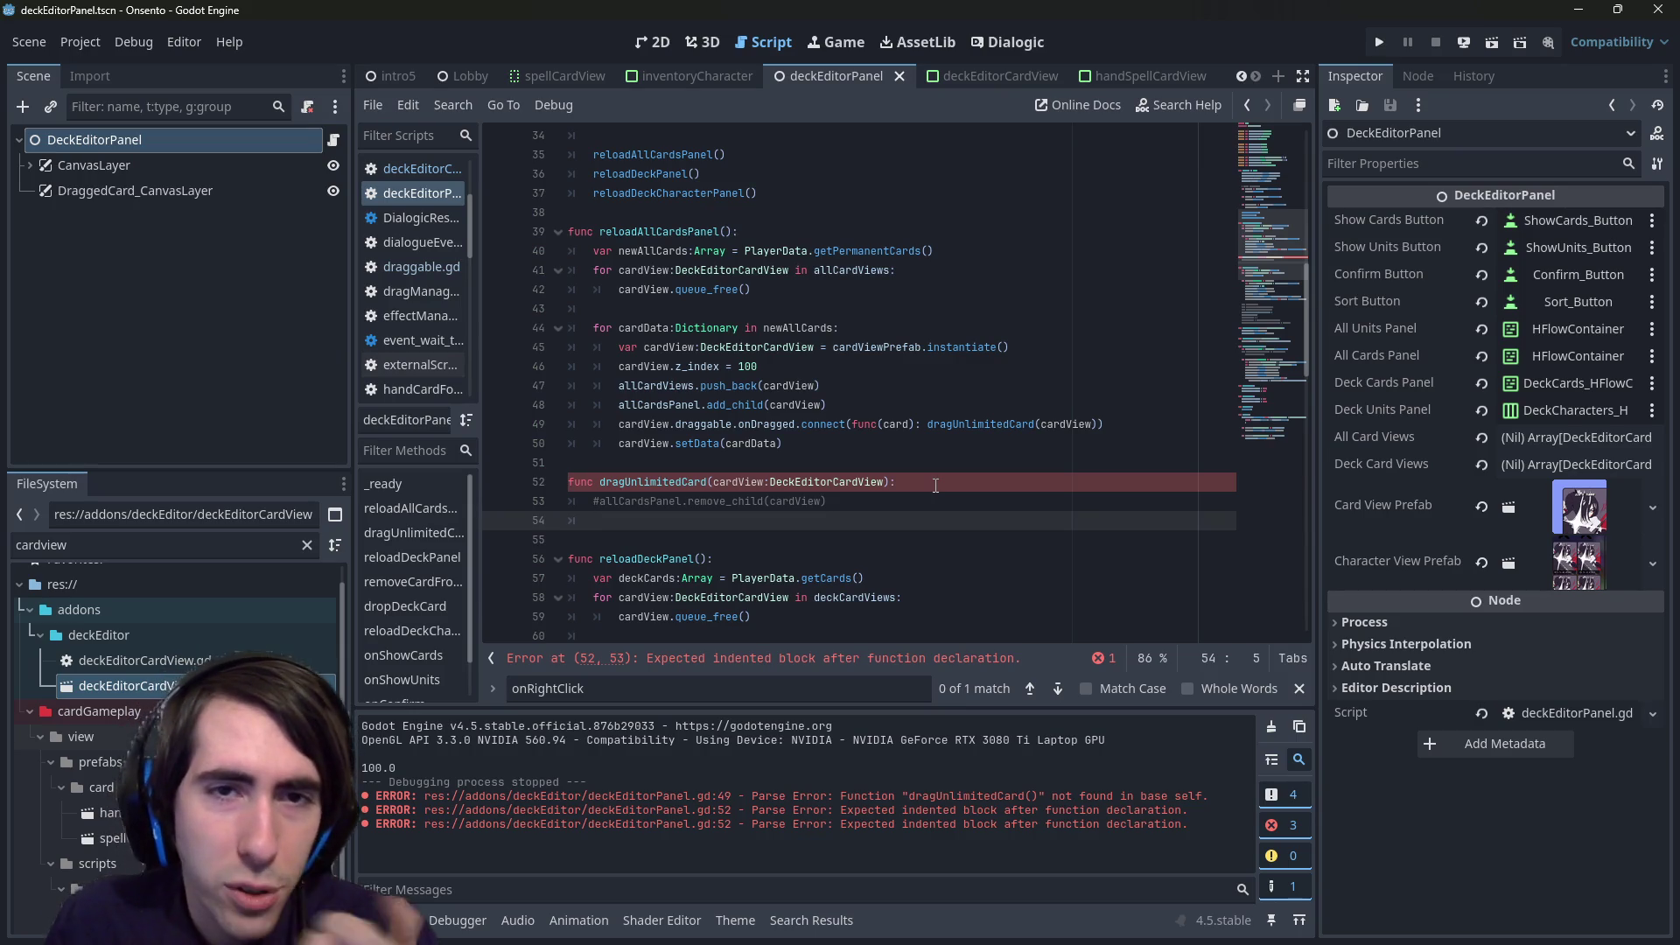
scroll(935, 485, "down", 1)
scroll(935, 486, "up", 4)
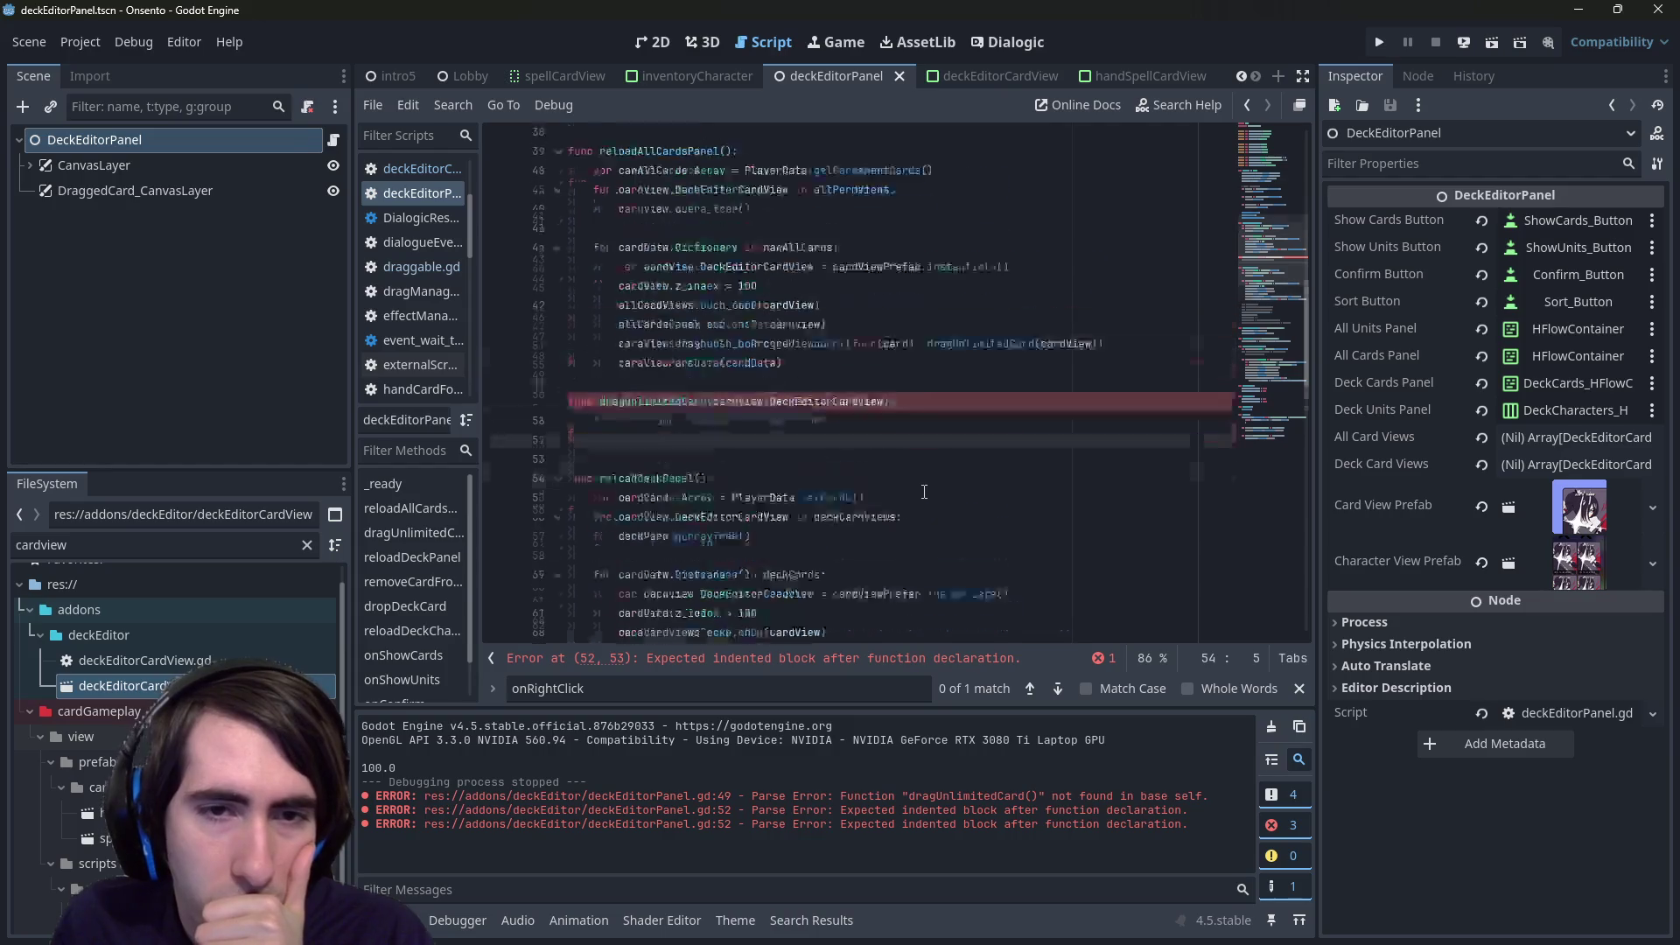
scroll(918, 489, "up", 5)
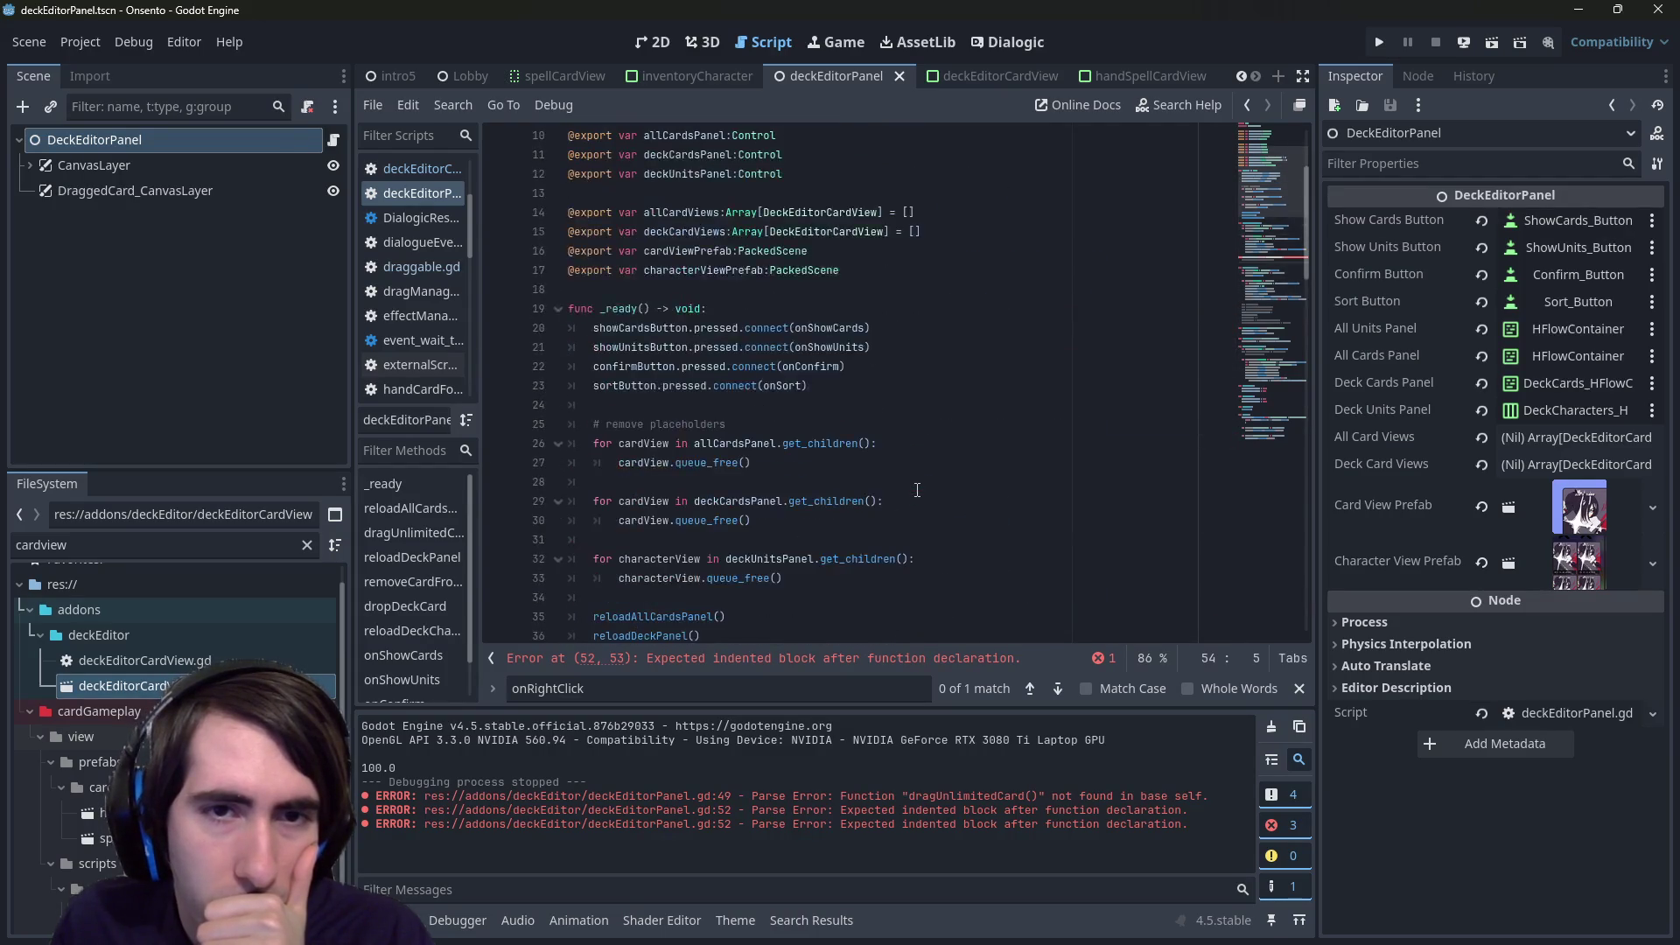
scroll(918, 489, "down", 7)
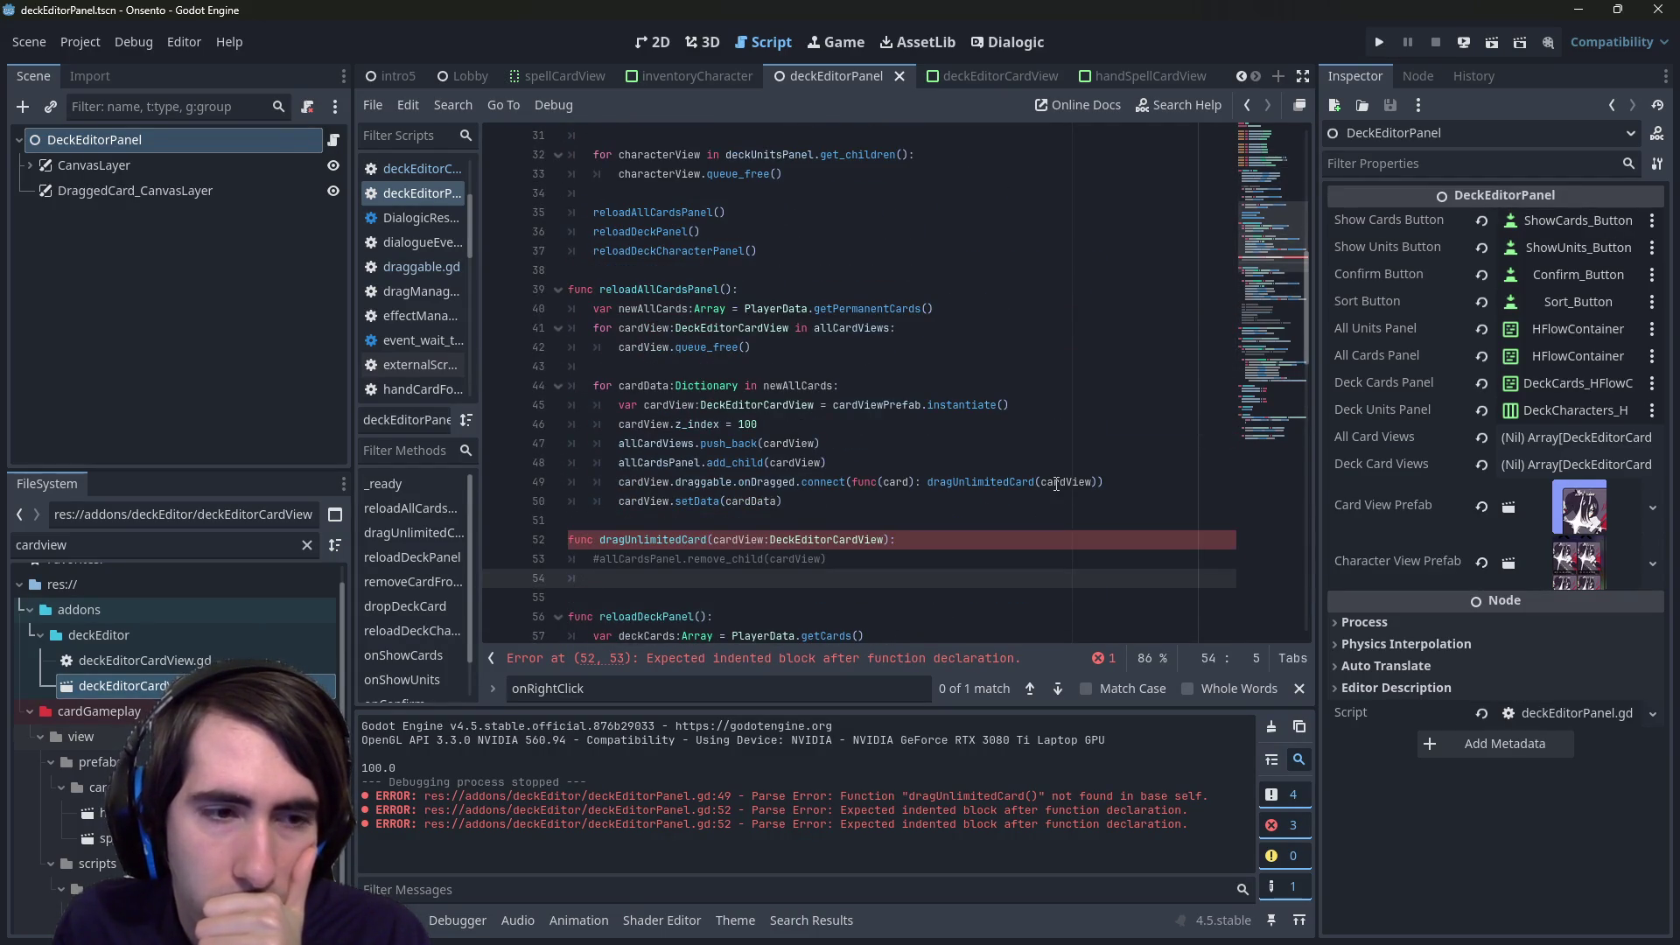
mouse_move(1057, 484)
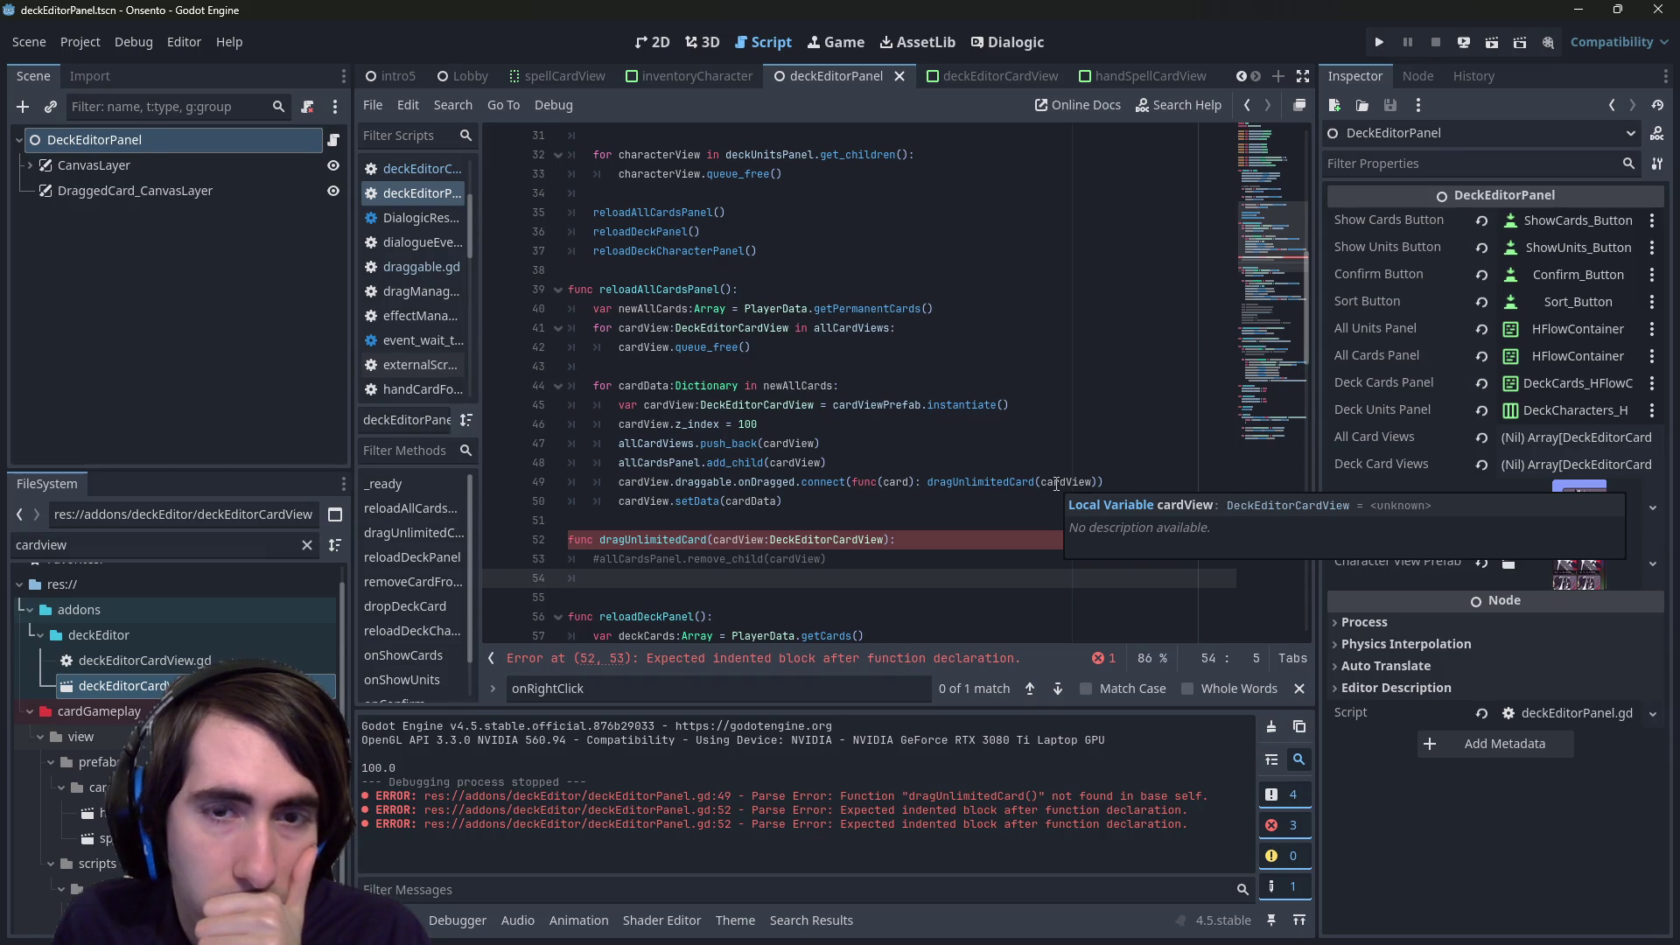
scroll(1056, 484, "down", 1)
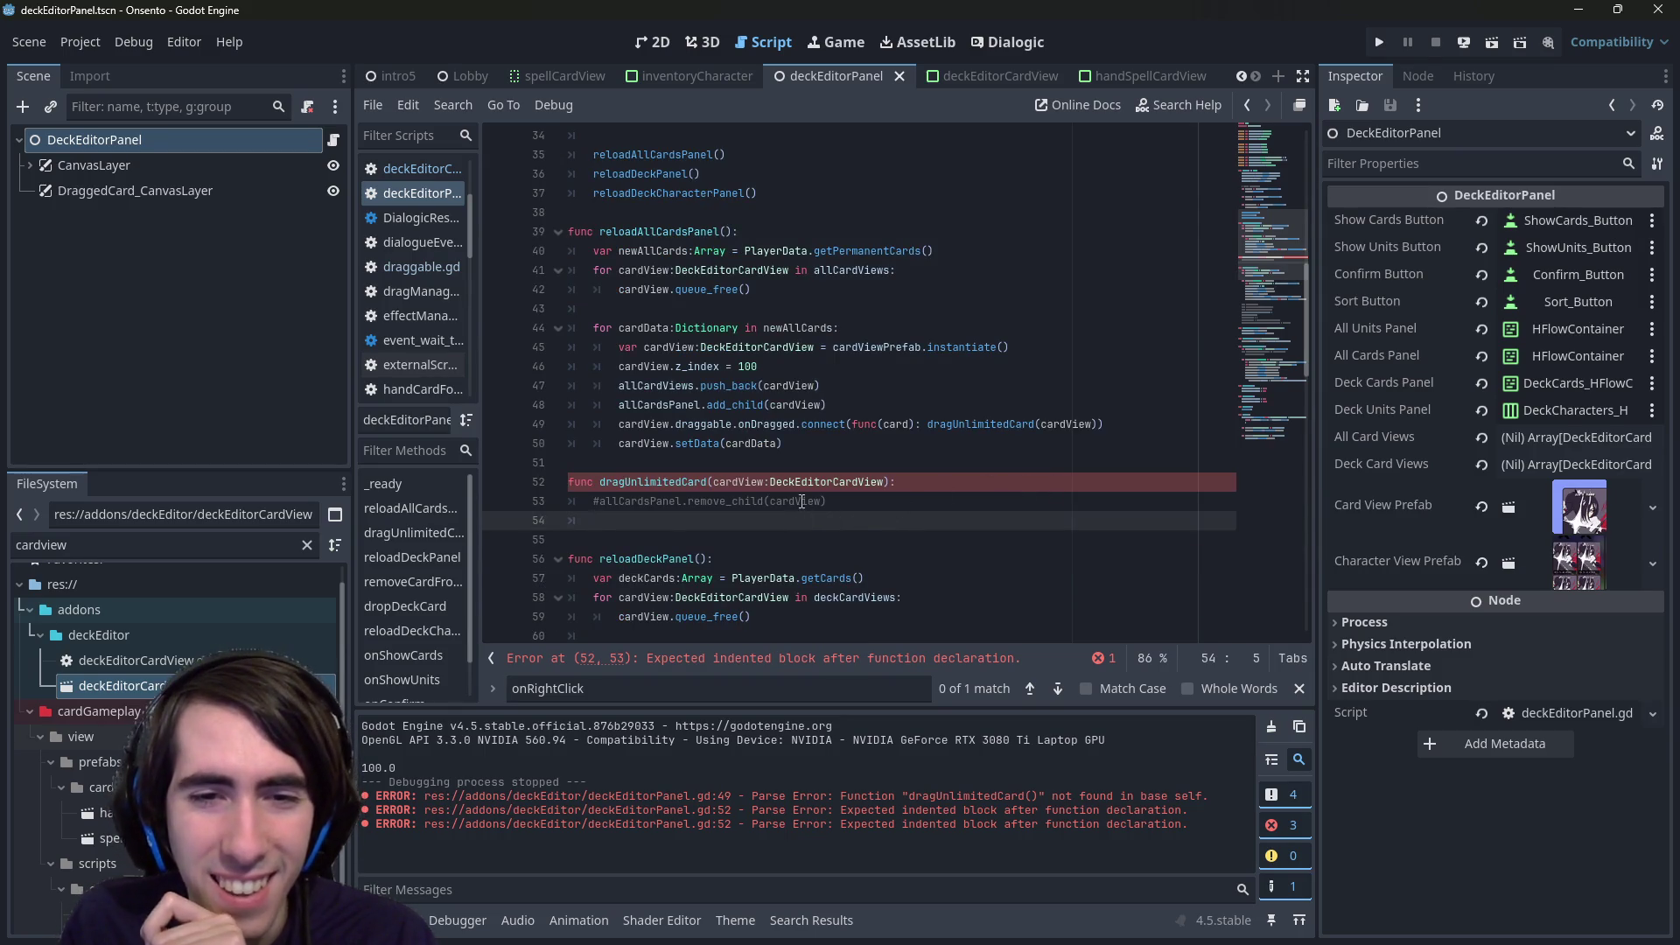
key("BackSpace")
key("ctrl+k")
key("ctrl+s")
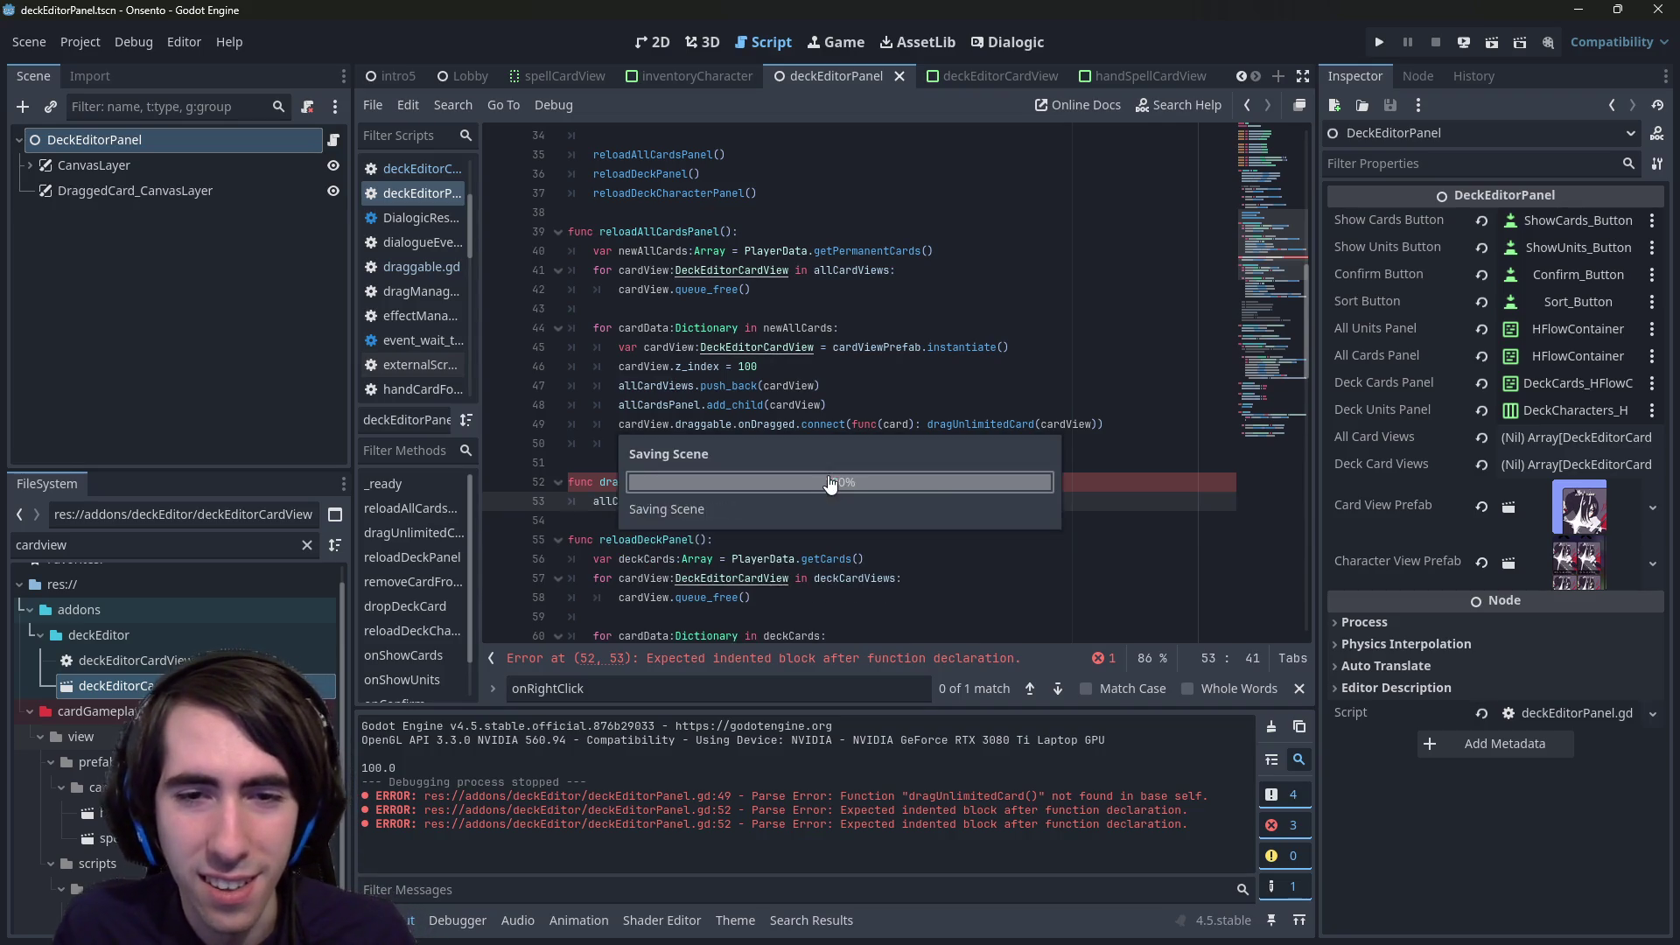
scroll(840, 464, "down", 3)
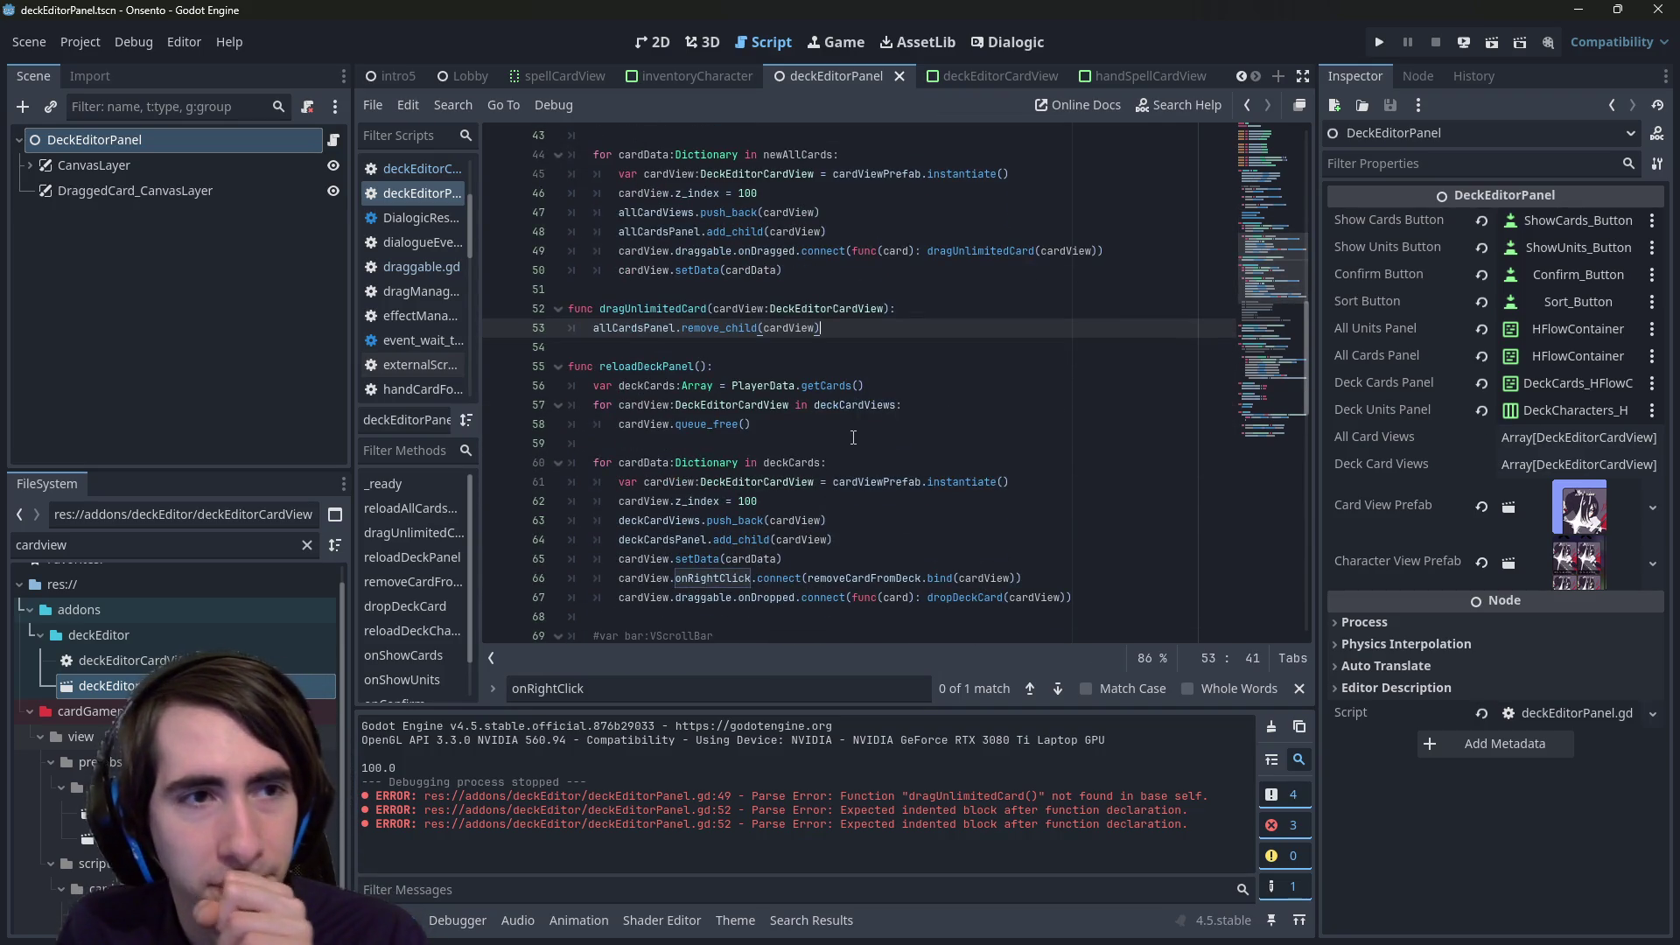
scroll(853, 437, "down", 2)
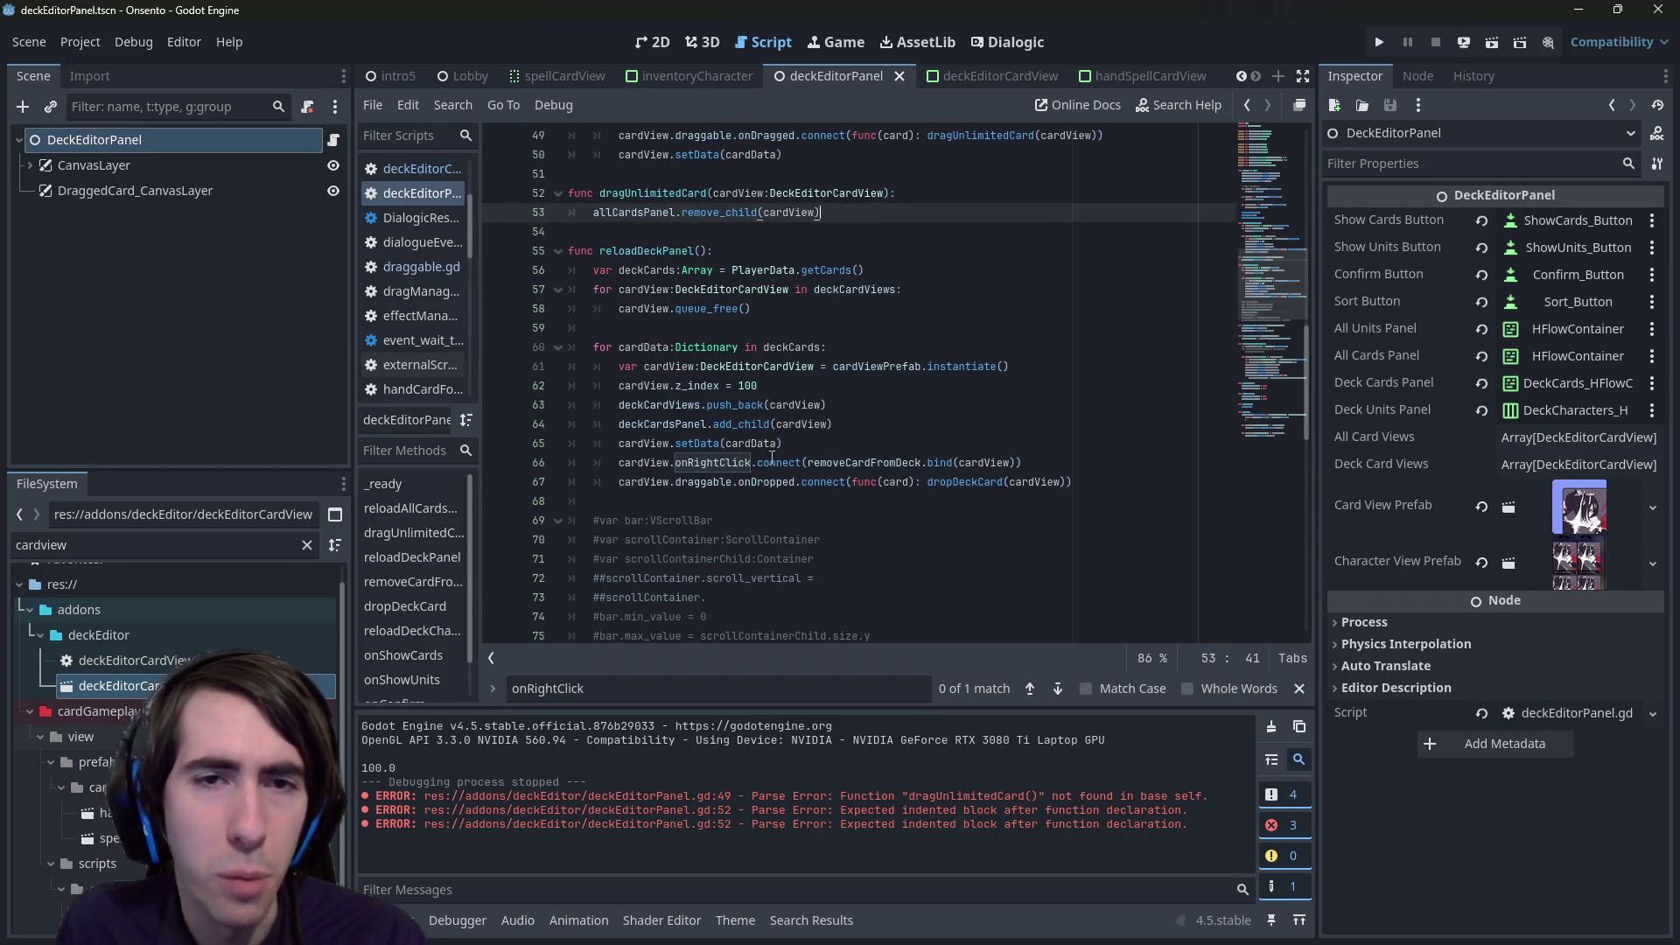
scroll(704, 265, "down", 4)
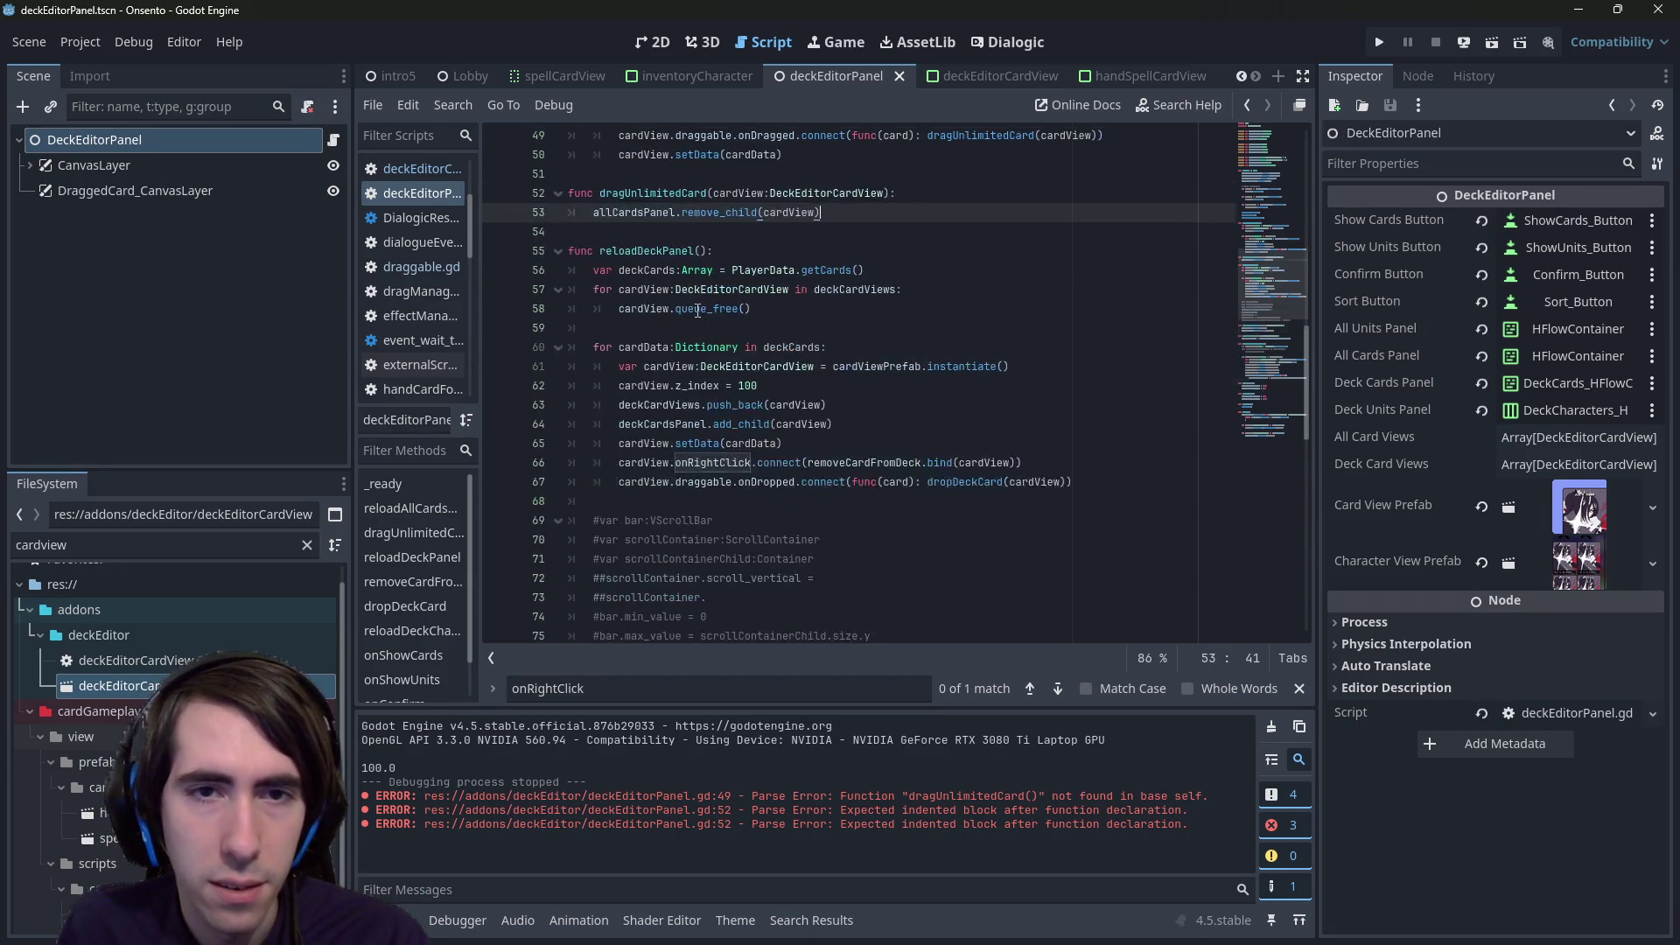
scroll(696, 315, "down", 2)
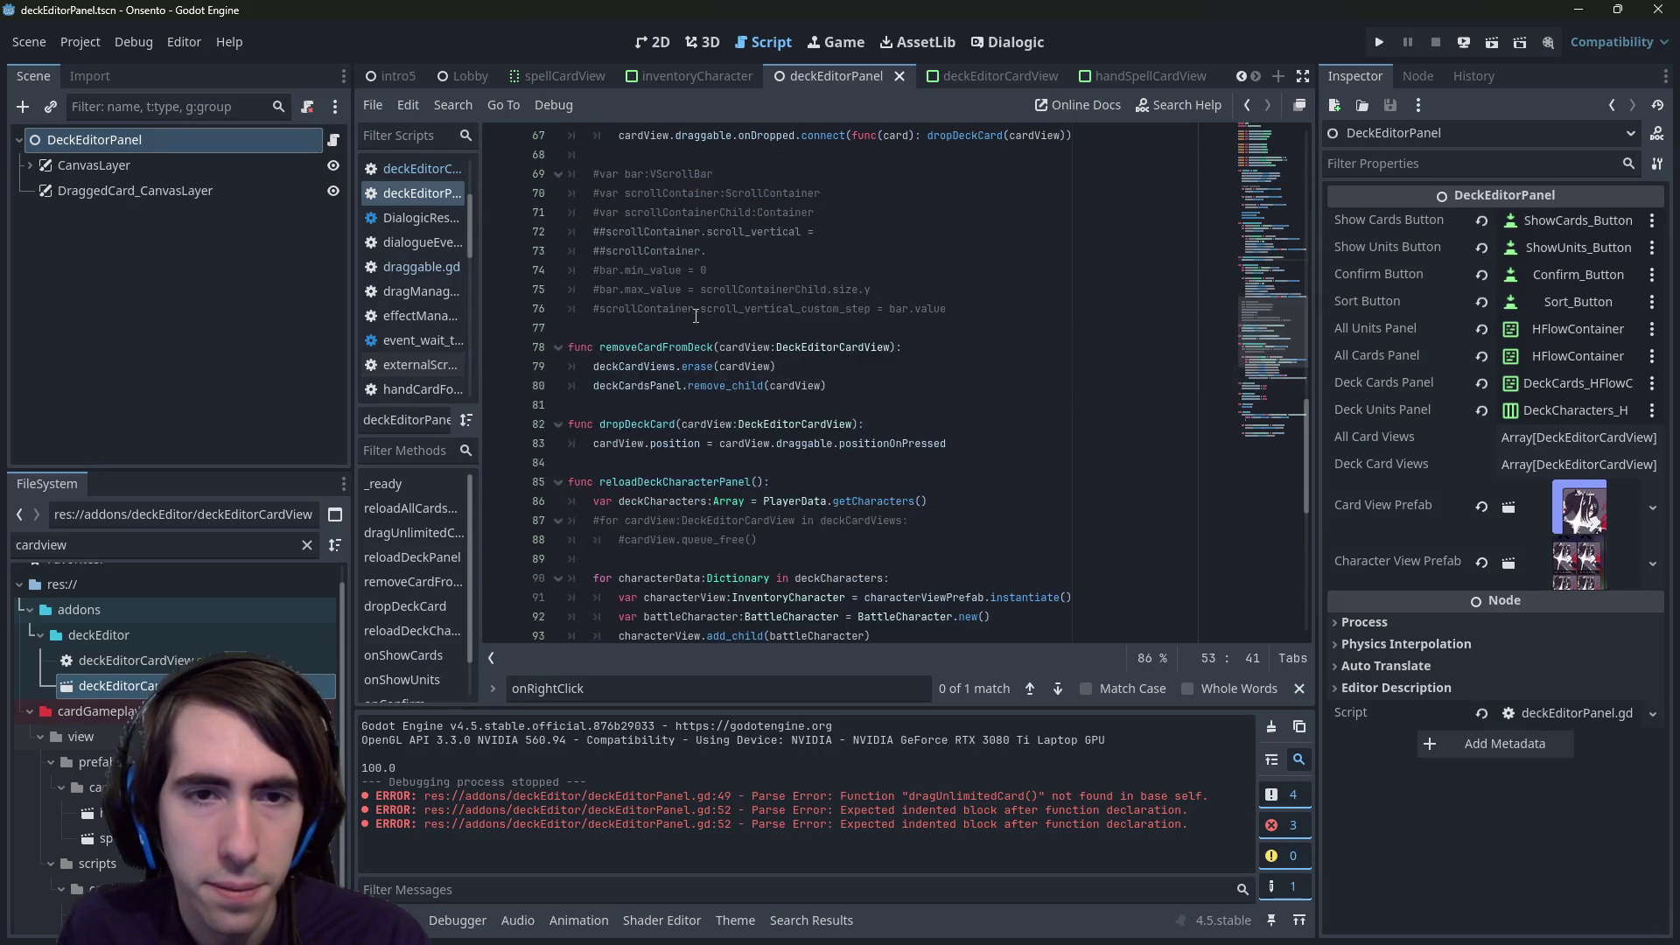
scroll(725, 351, "up", 8)
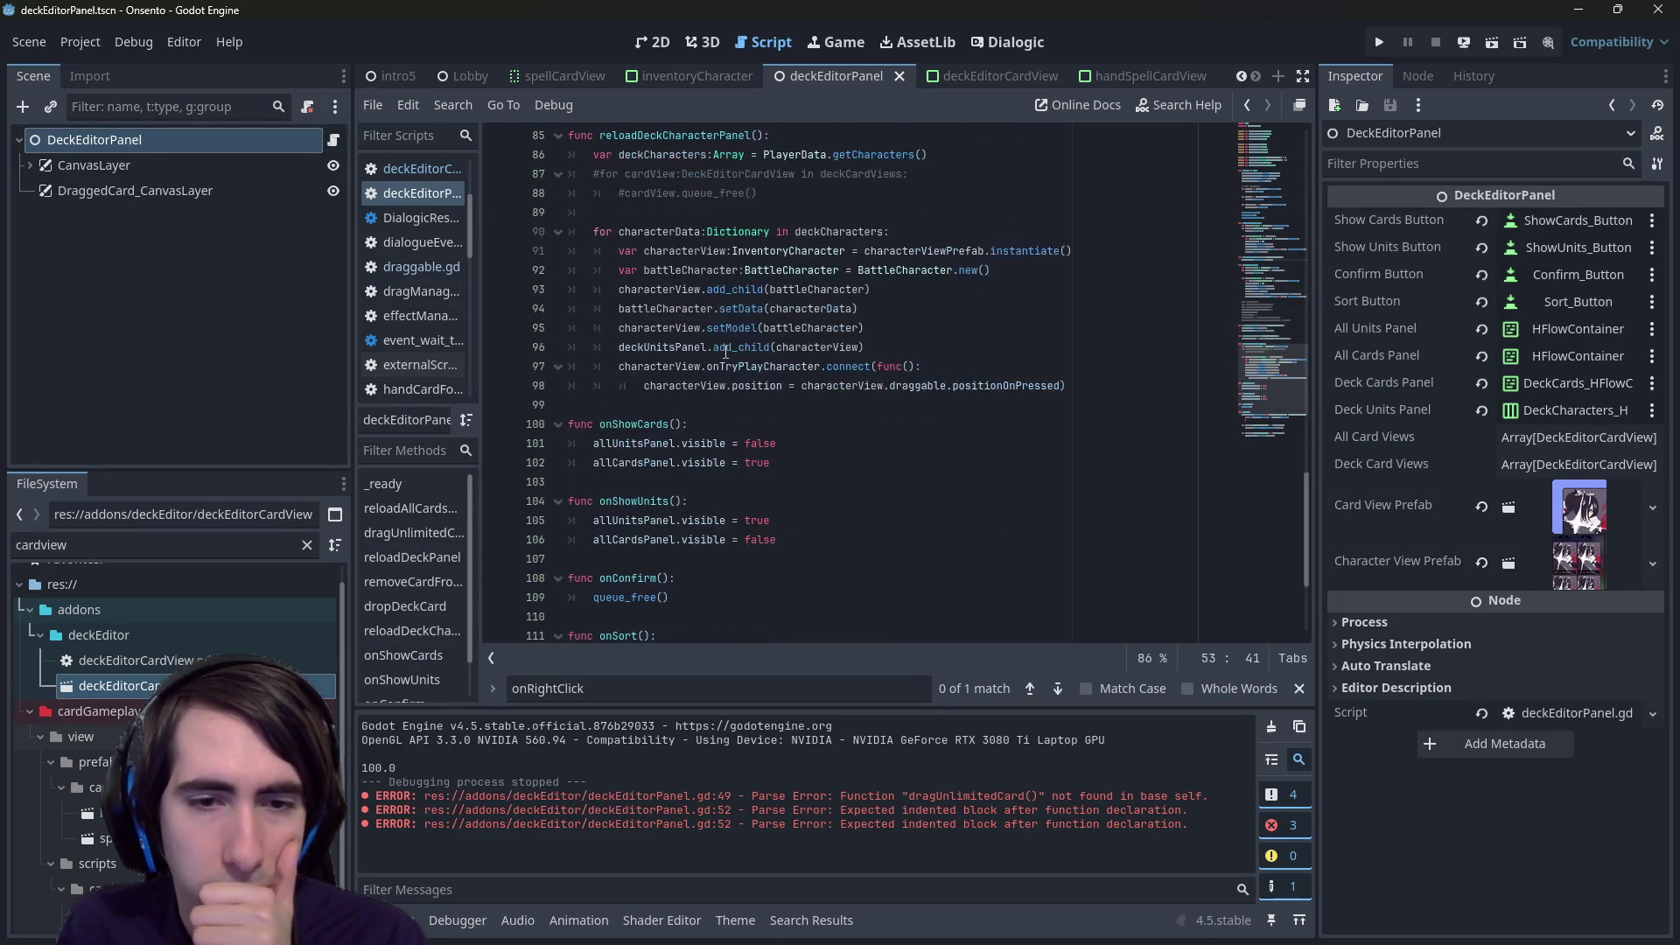
scroll(732, 352, "up", 3)
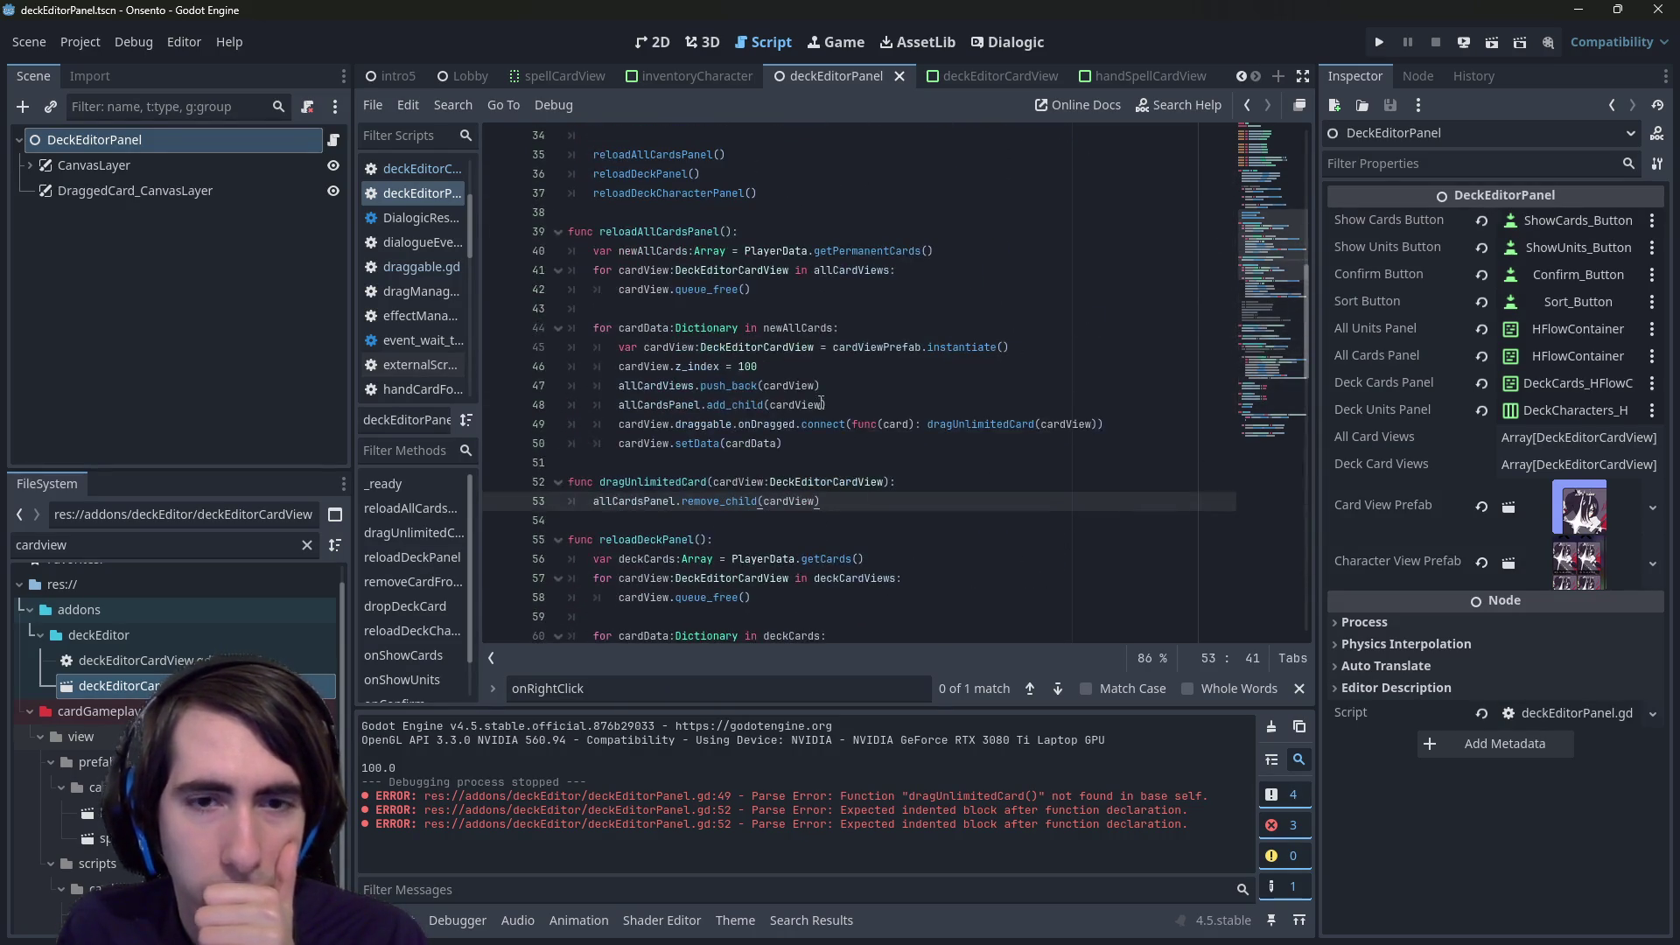
left_click(927, 480)
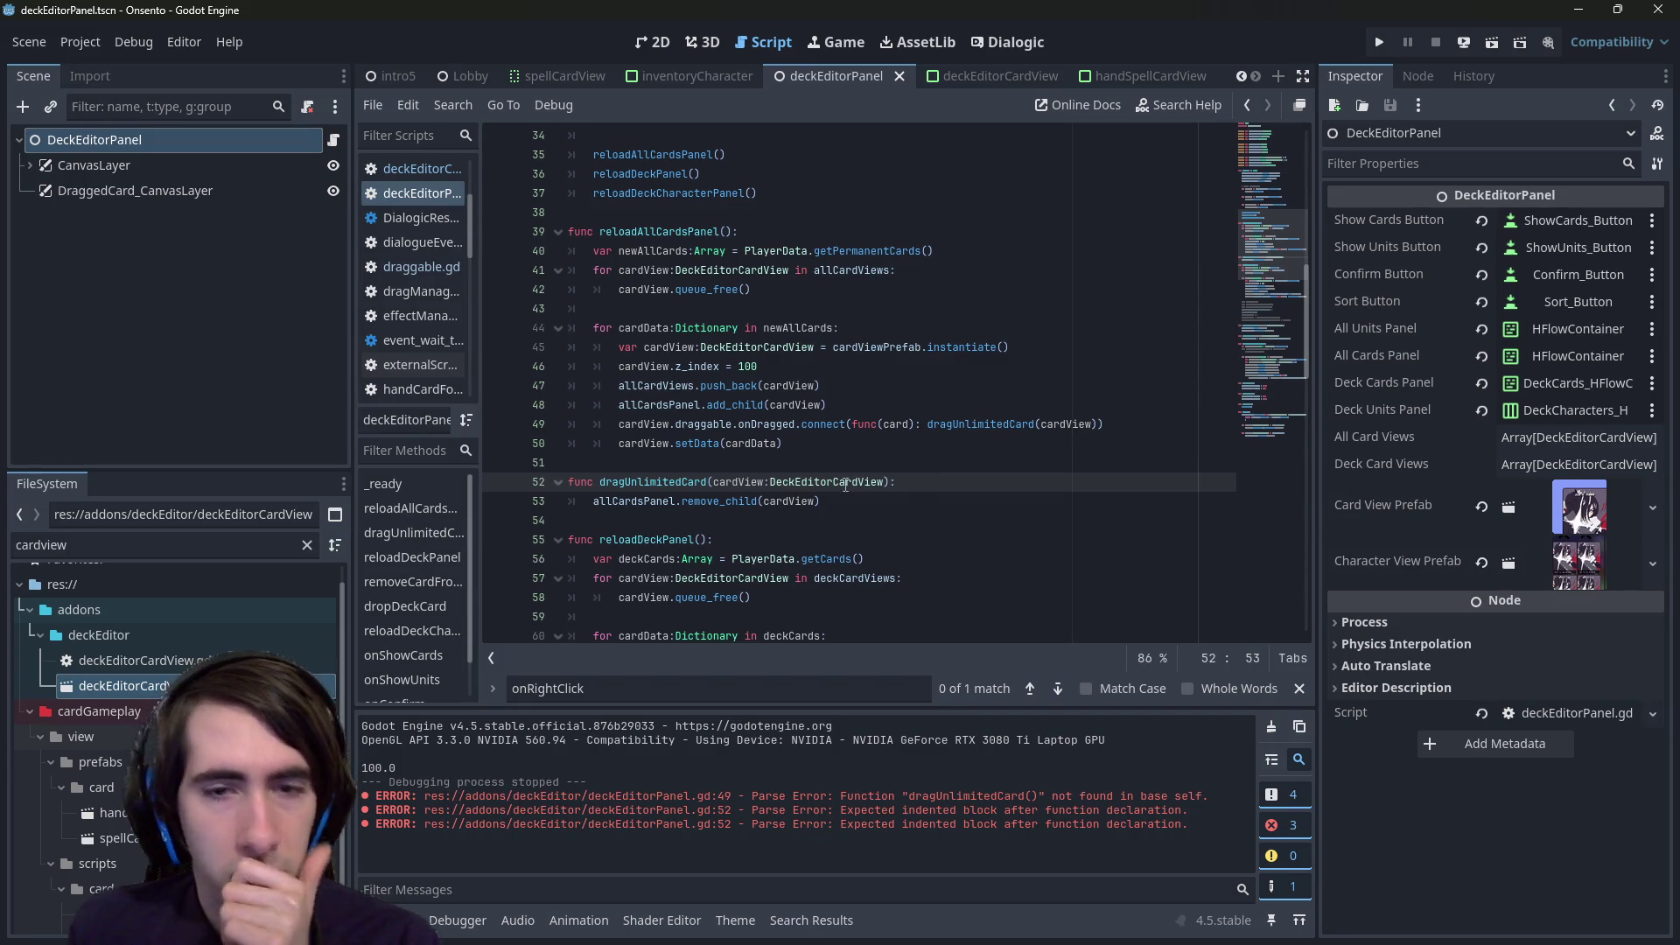
double_click(634, 501)
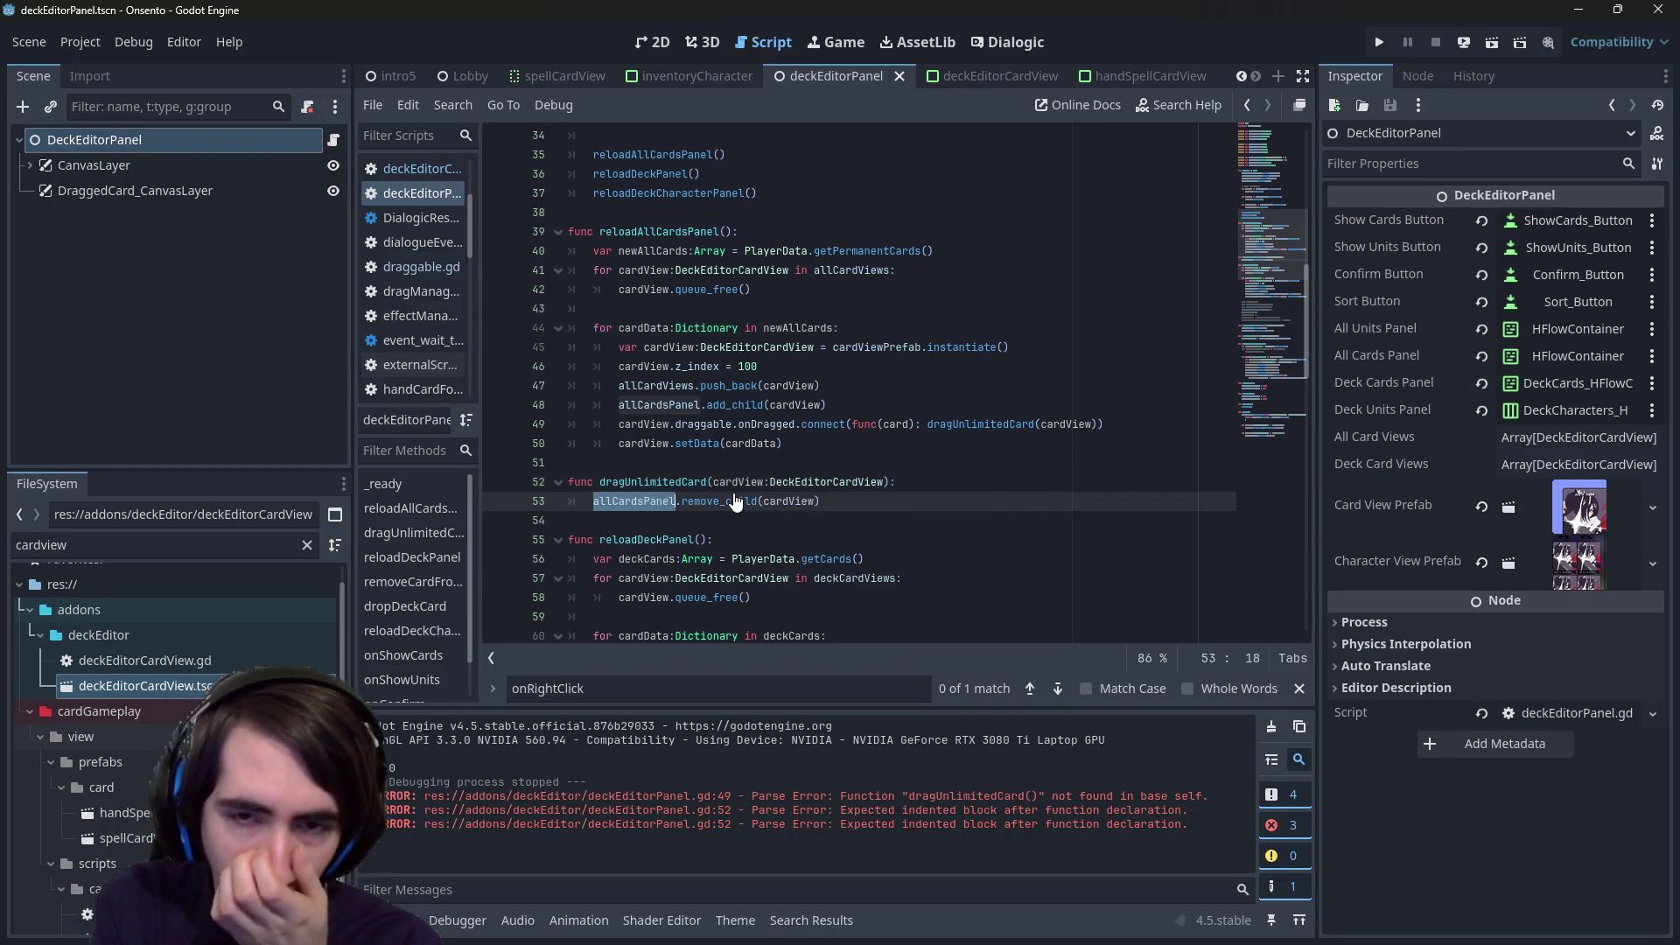
- Insert allCardsPanel.add_sibling() above the remove_child line and look up add_sibling's documentation
key("Up")
key("End")
key("Return")
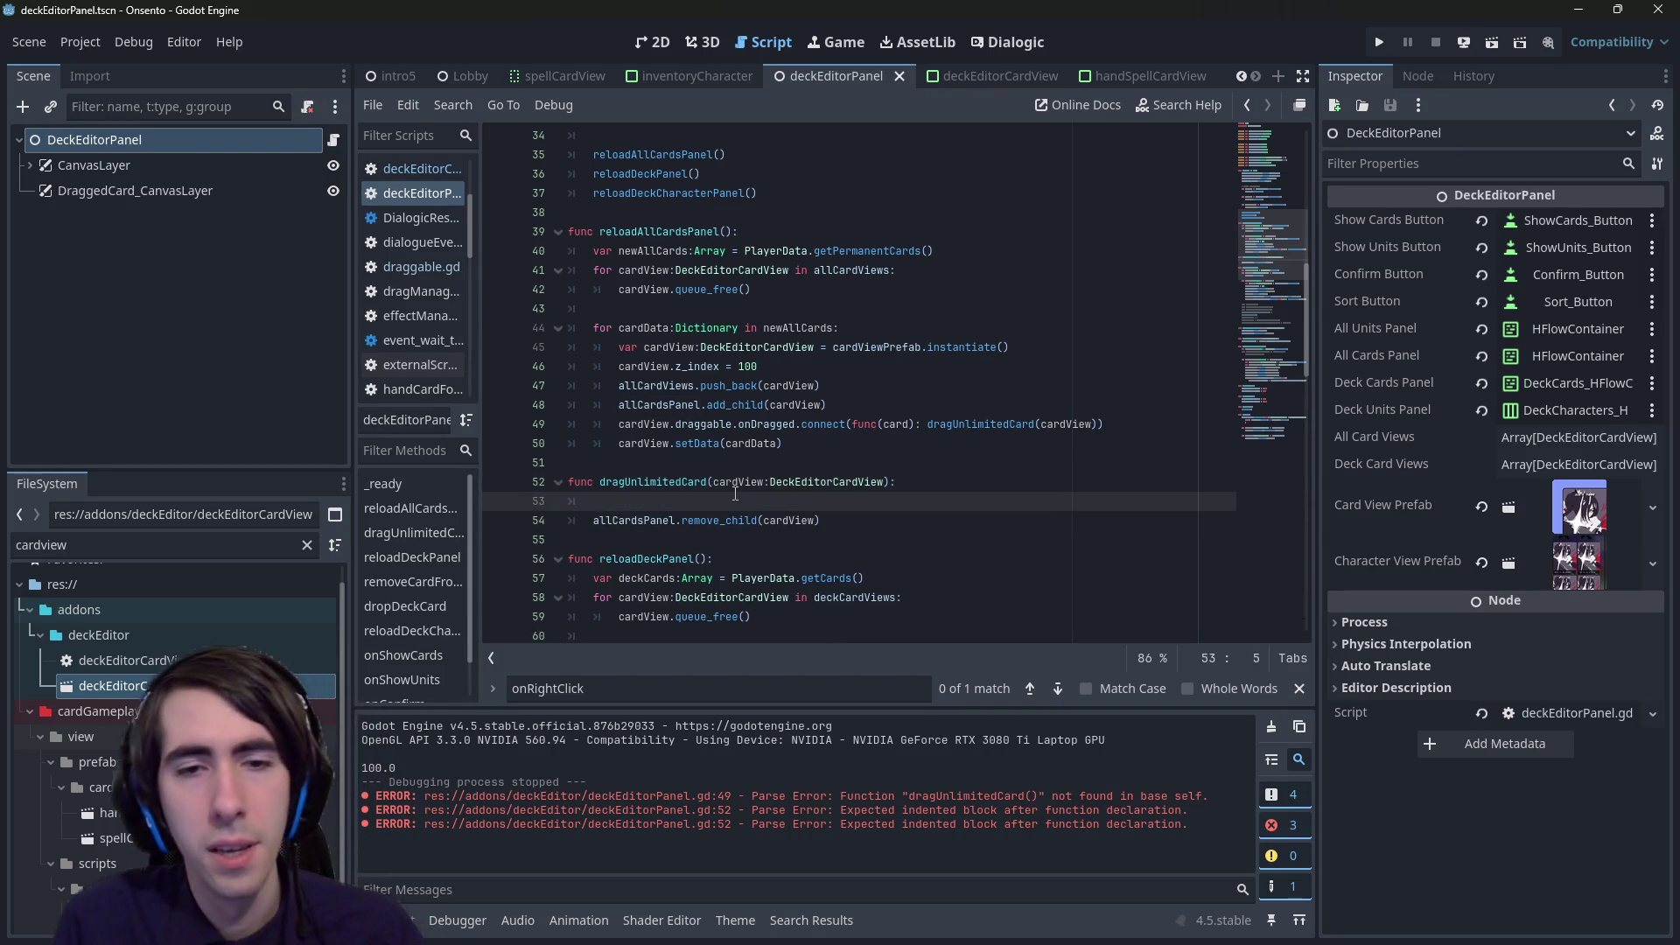
type("allCardsPanel.in")
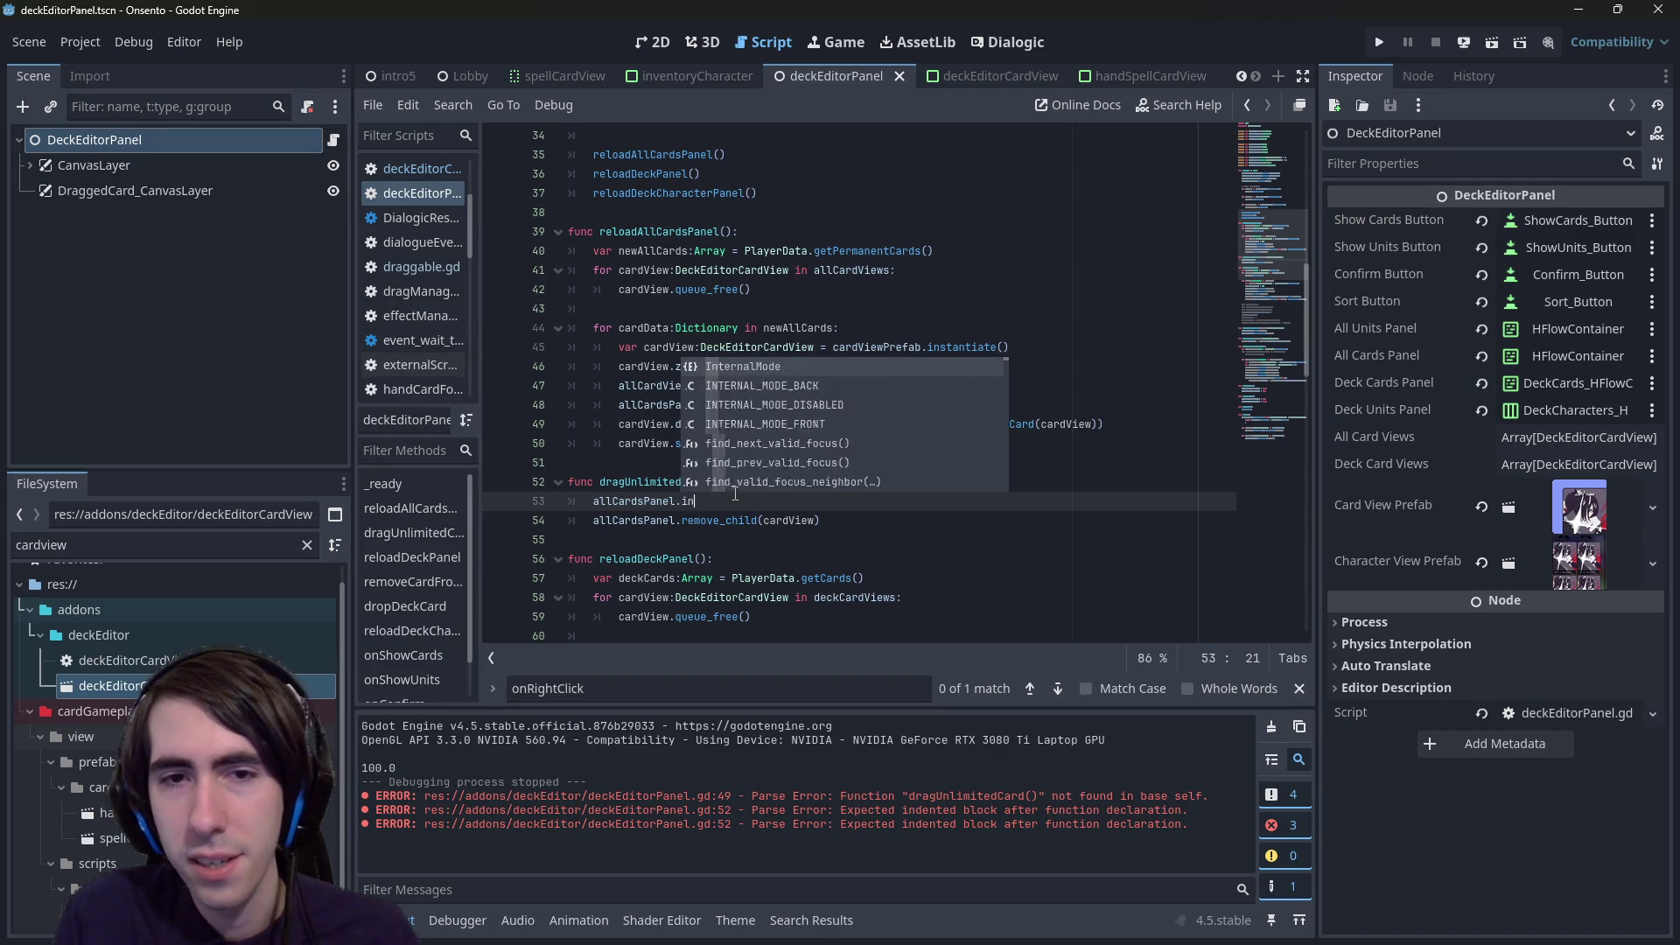
type("sert")
key("BackSpace")
key("BackSpace")
key("BackSpace")
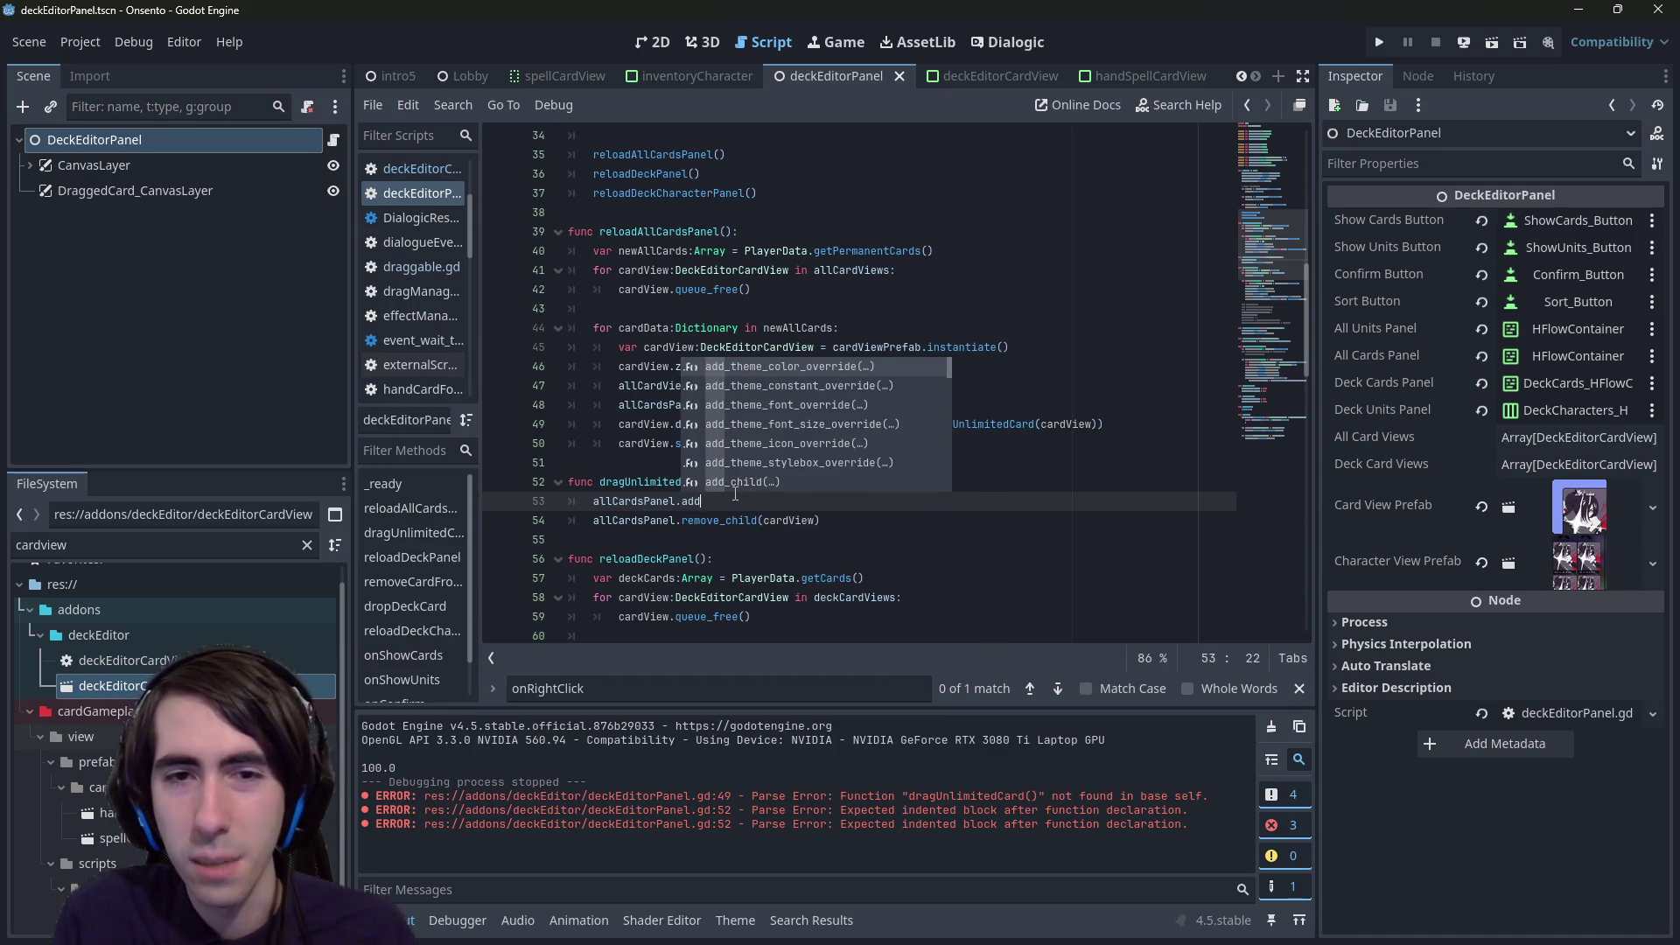
type("add_sib")
key("Return")
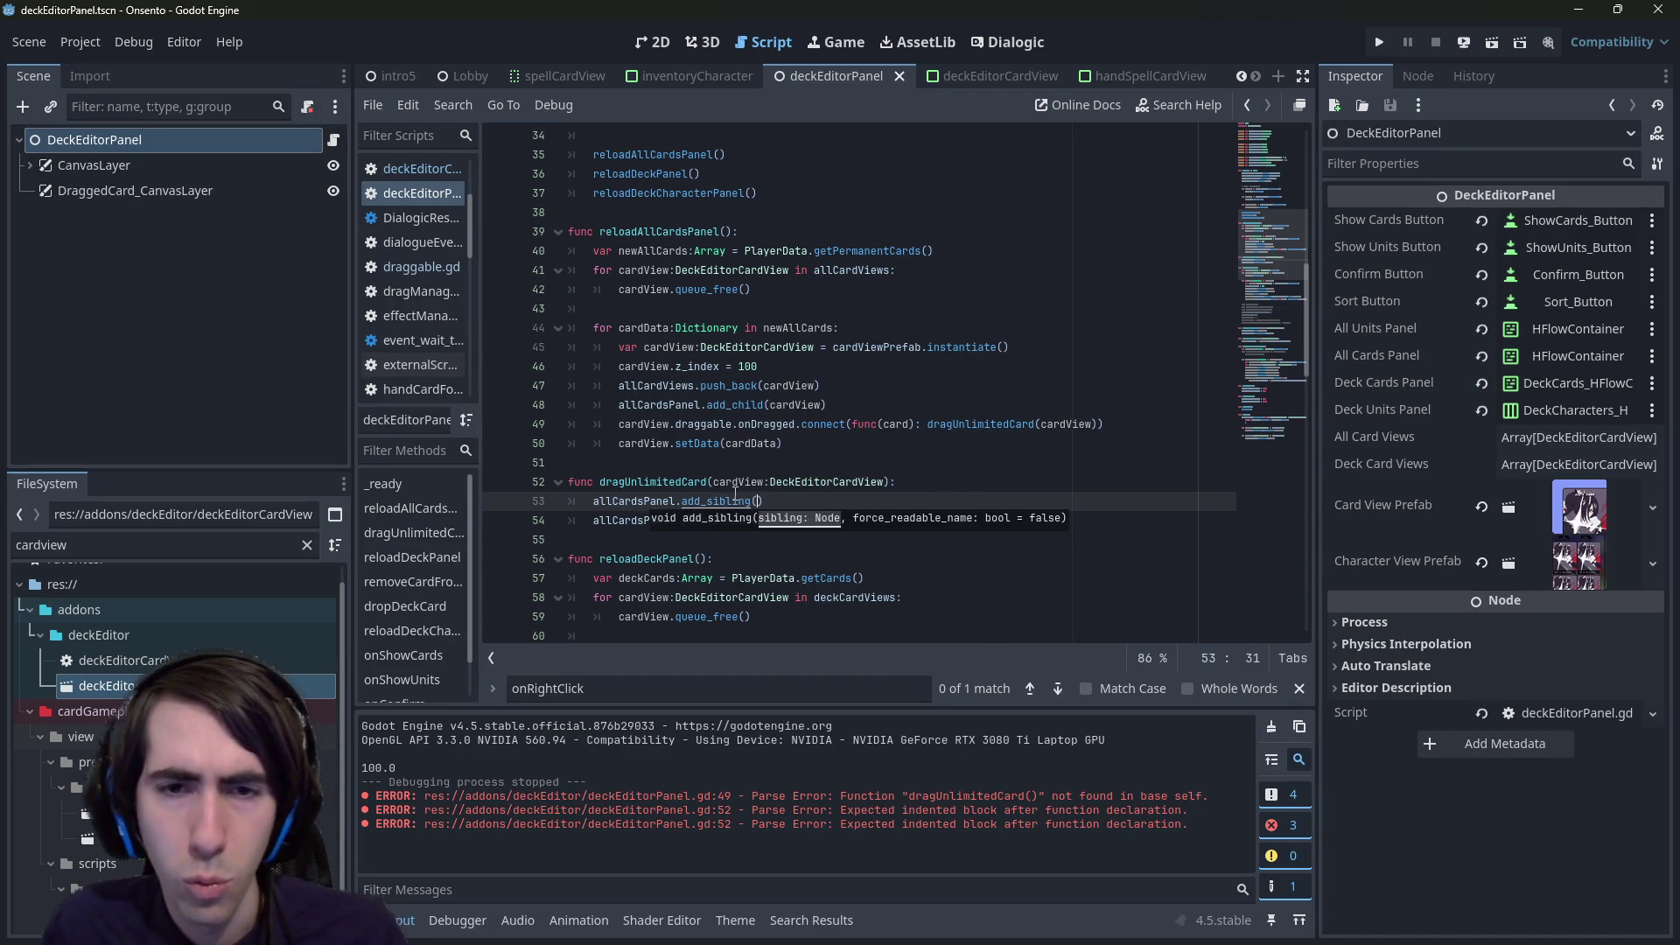
left_click(735, 499, "ctrl")
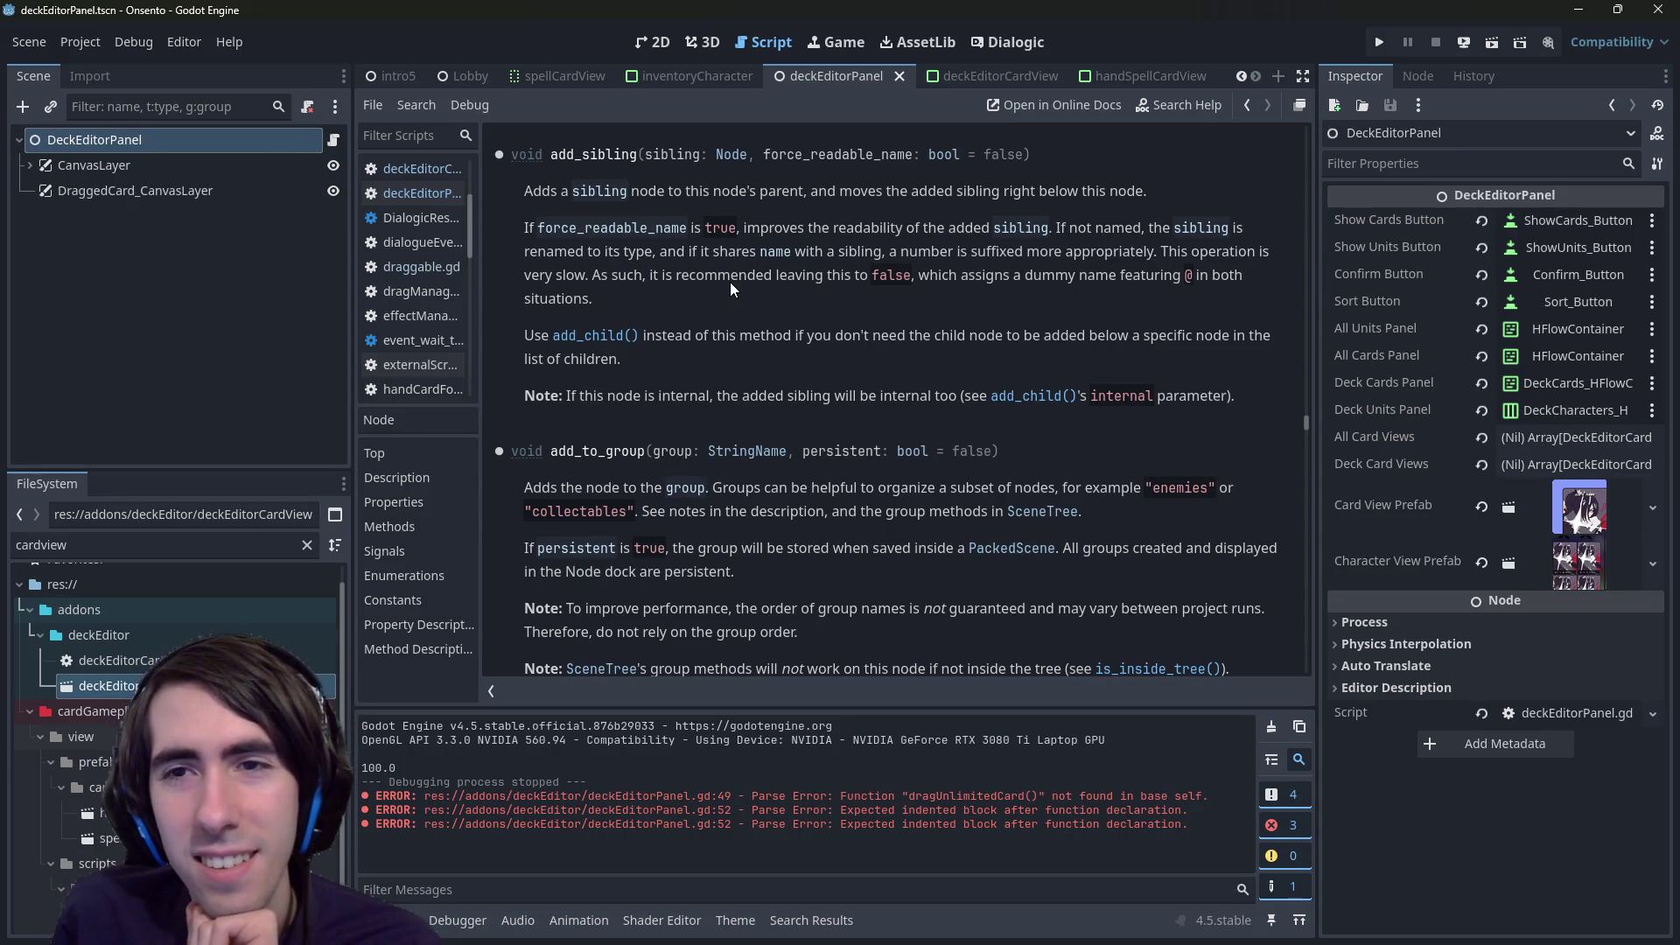
key("alt+Left")
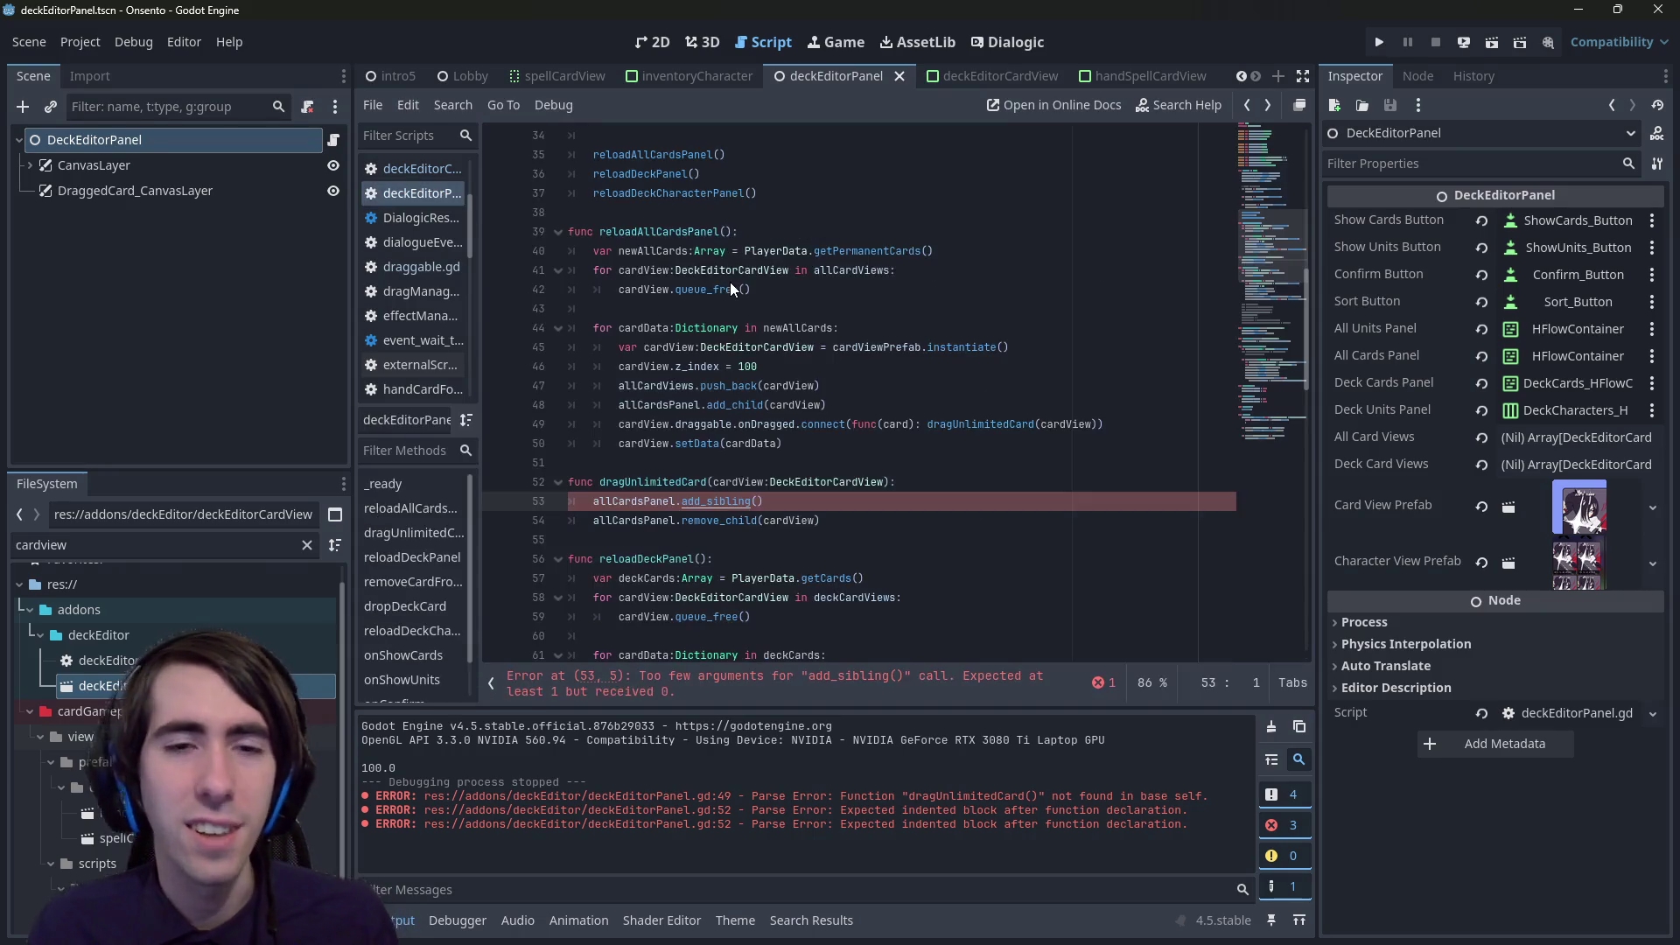
- Try out sibling lookups, ending with an allCardsPanel.get_child( line after remove_child
key("Down")
key("Down")
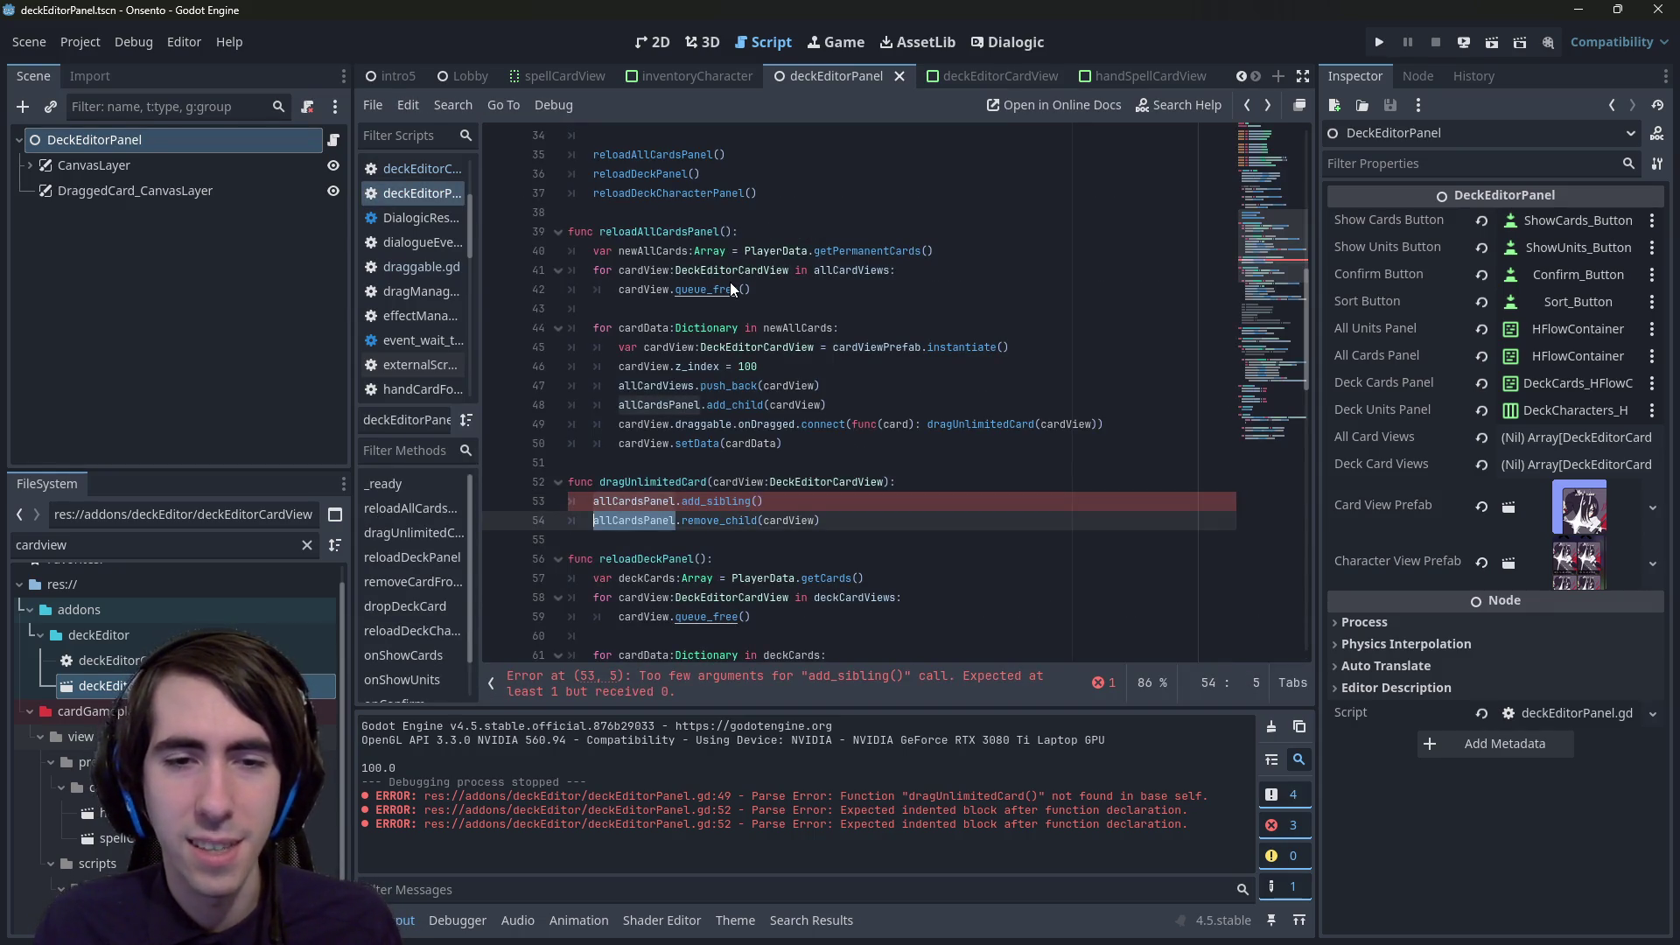
key("Up")
key("End")
key("Return")
type("allCardsPanel.sib")
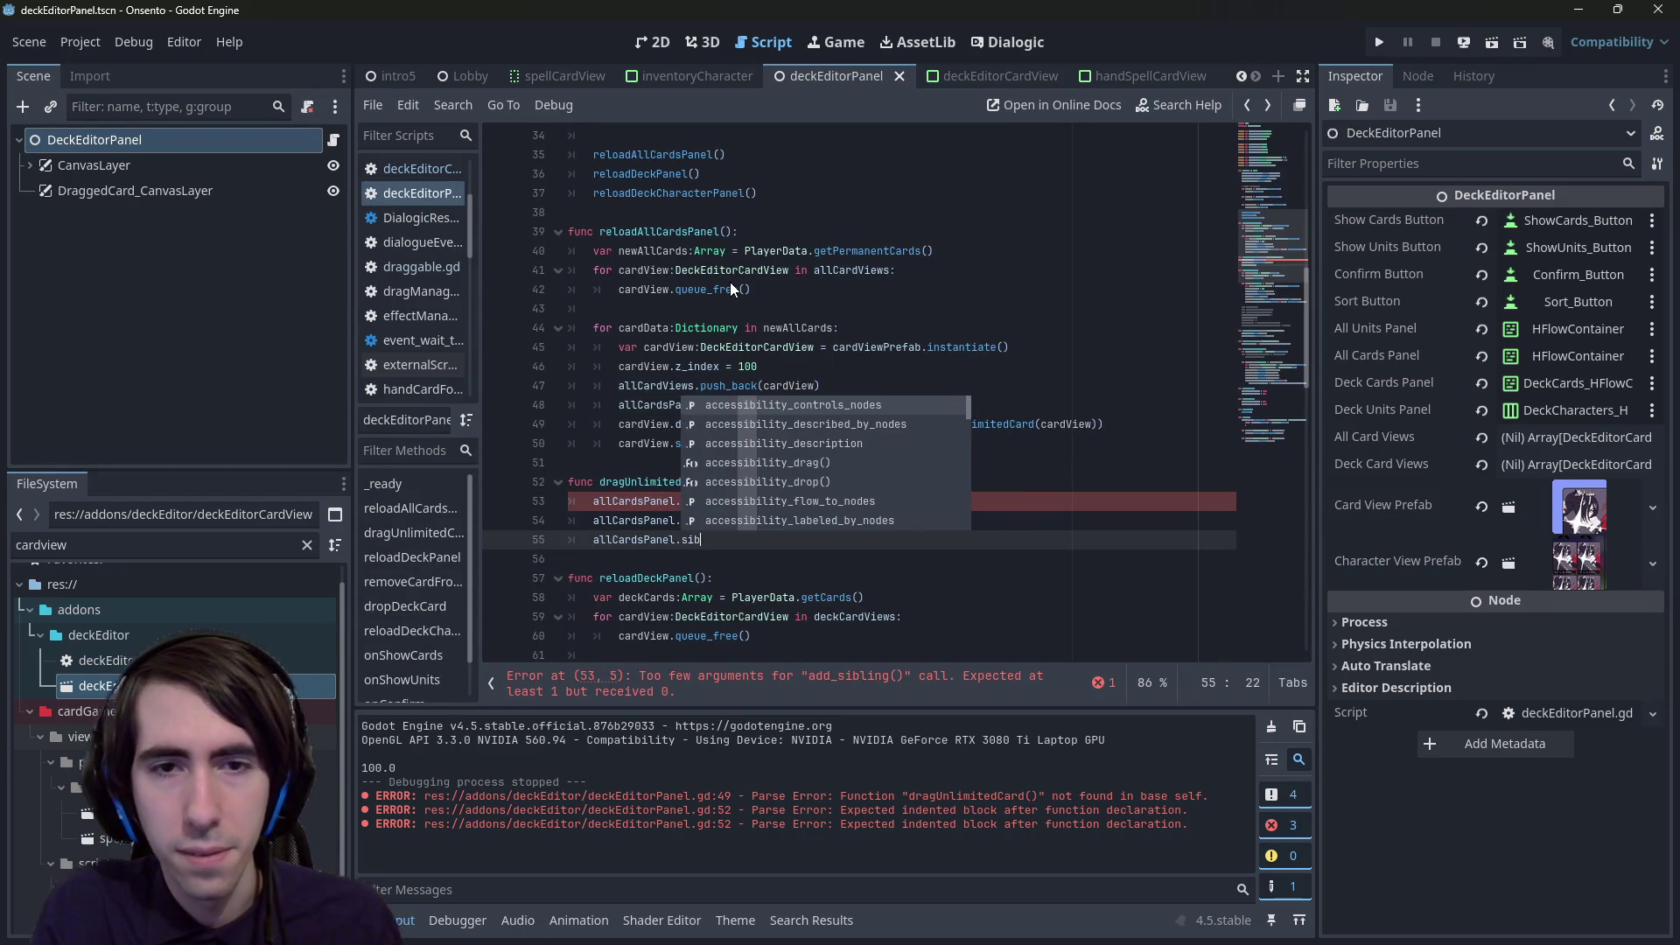
type("ling")
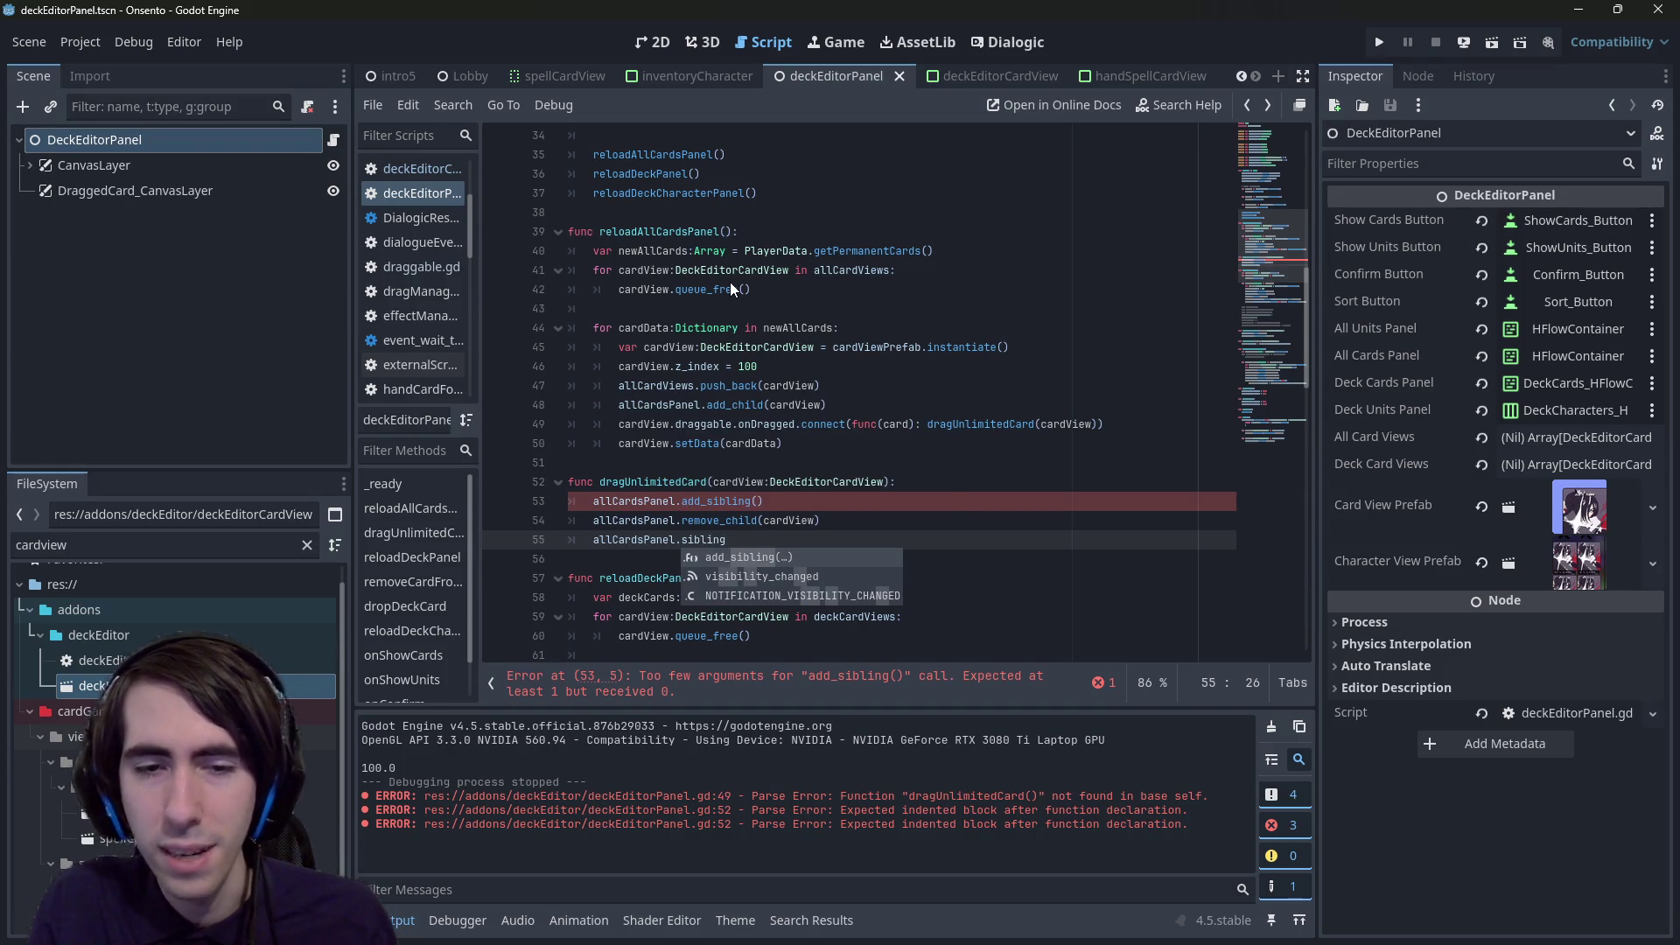
key("BackSpace")
key("BackSpace")
key("BackSpace")
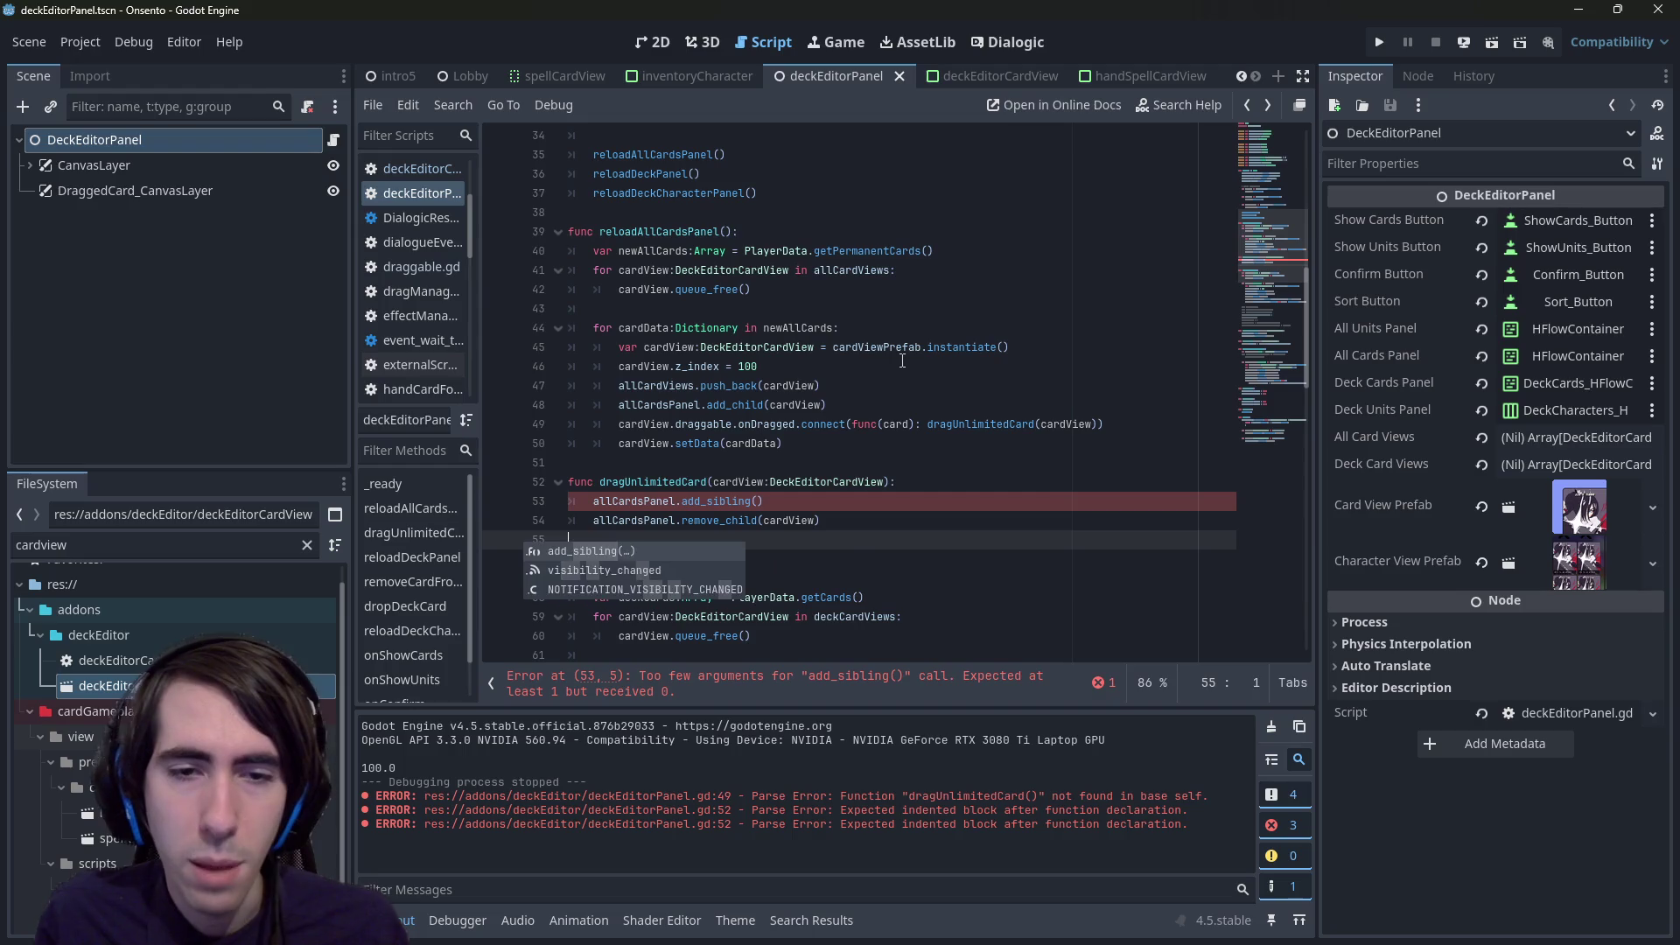
key("Escape")
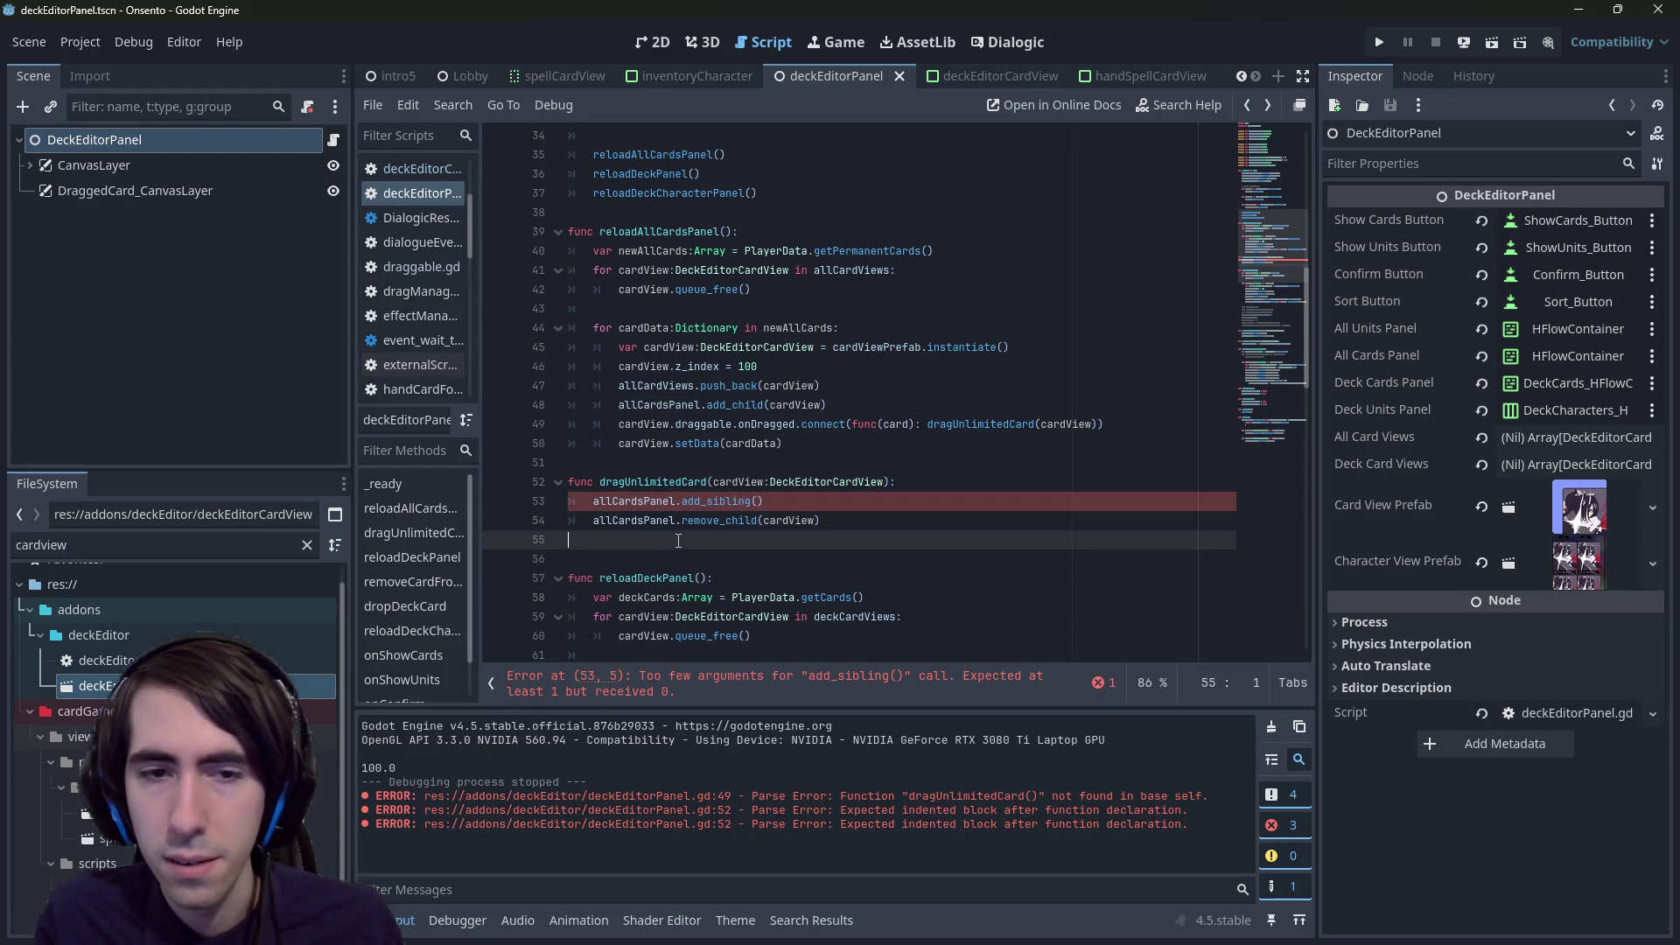
key("Tab")
type("allCardsPanel.g")
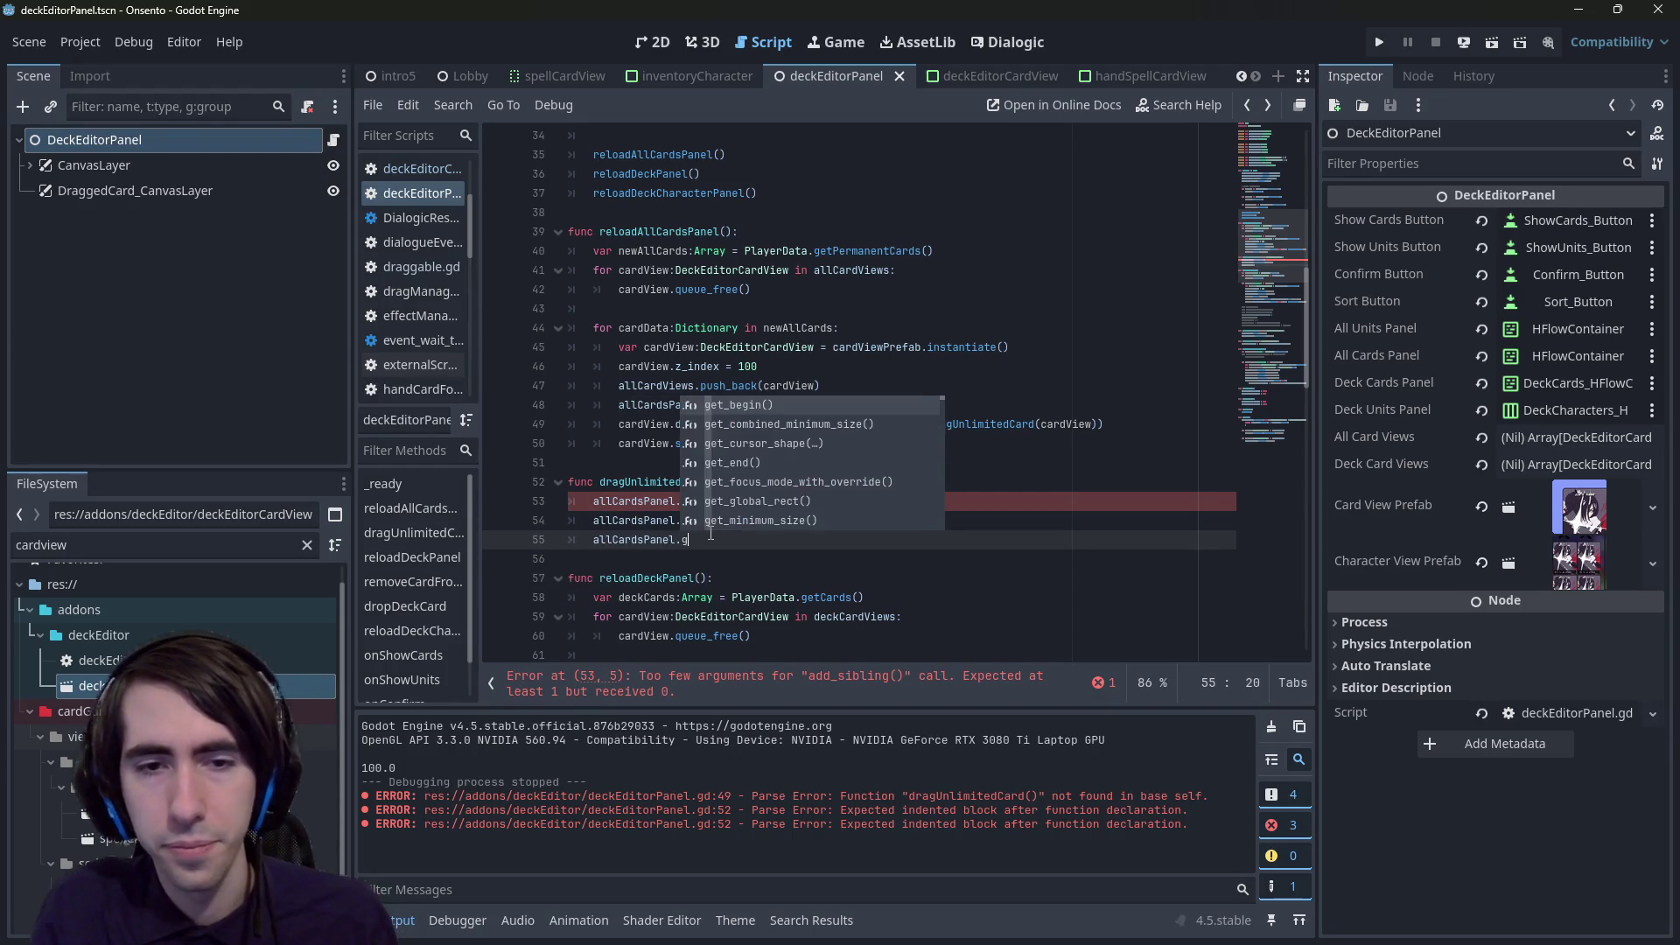
type("et_child")
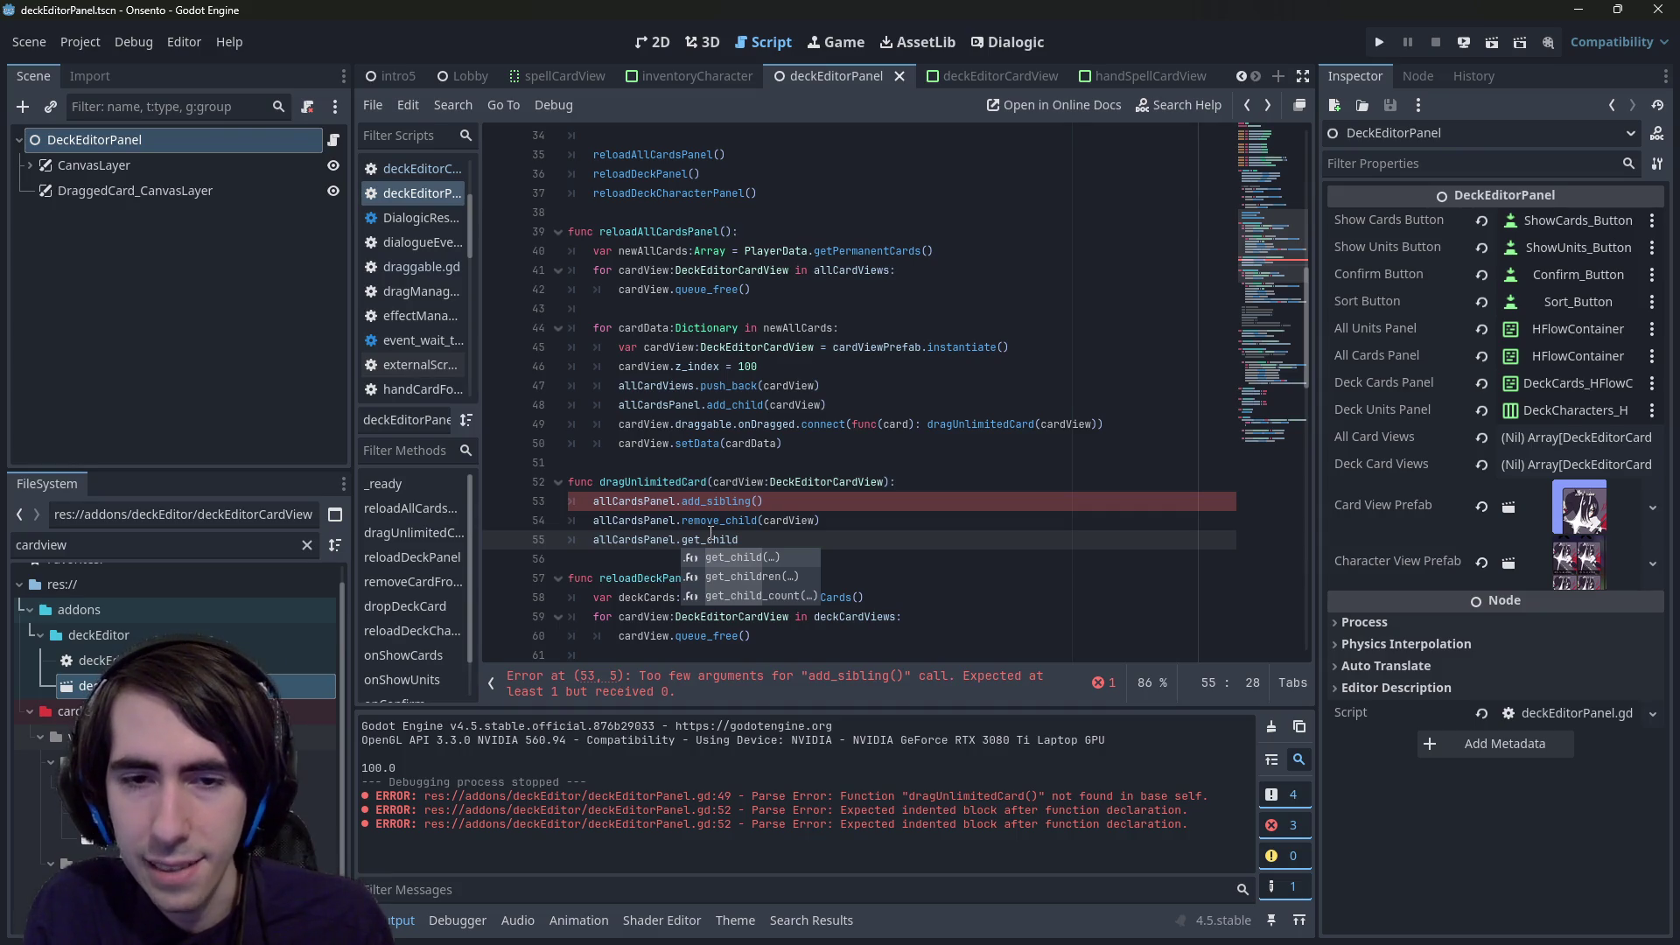
type("(")
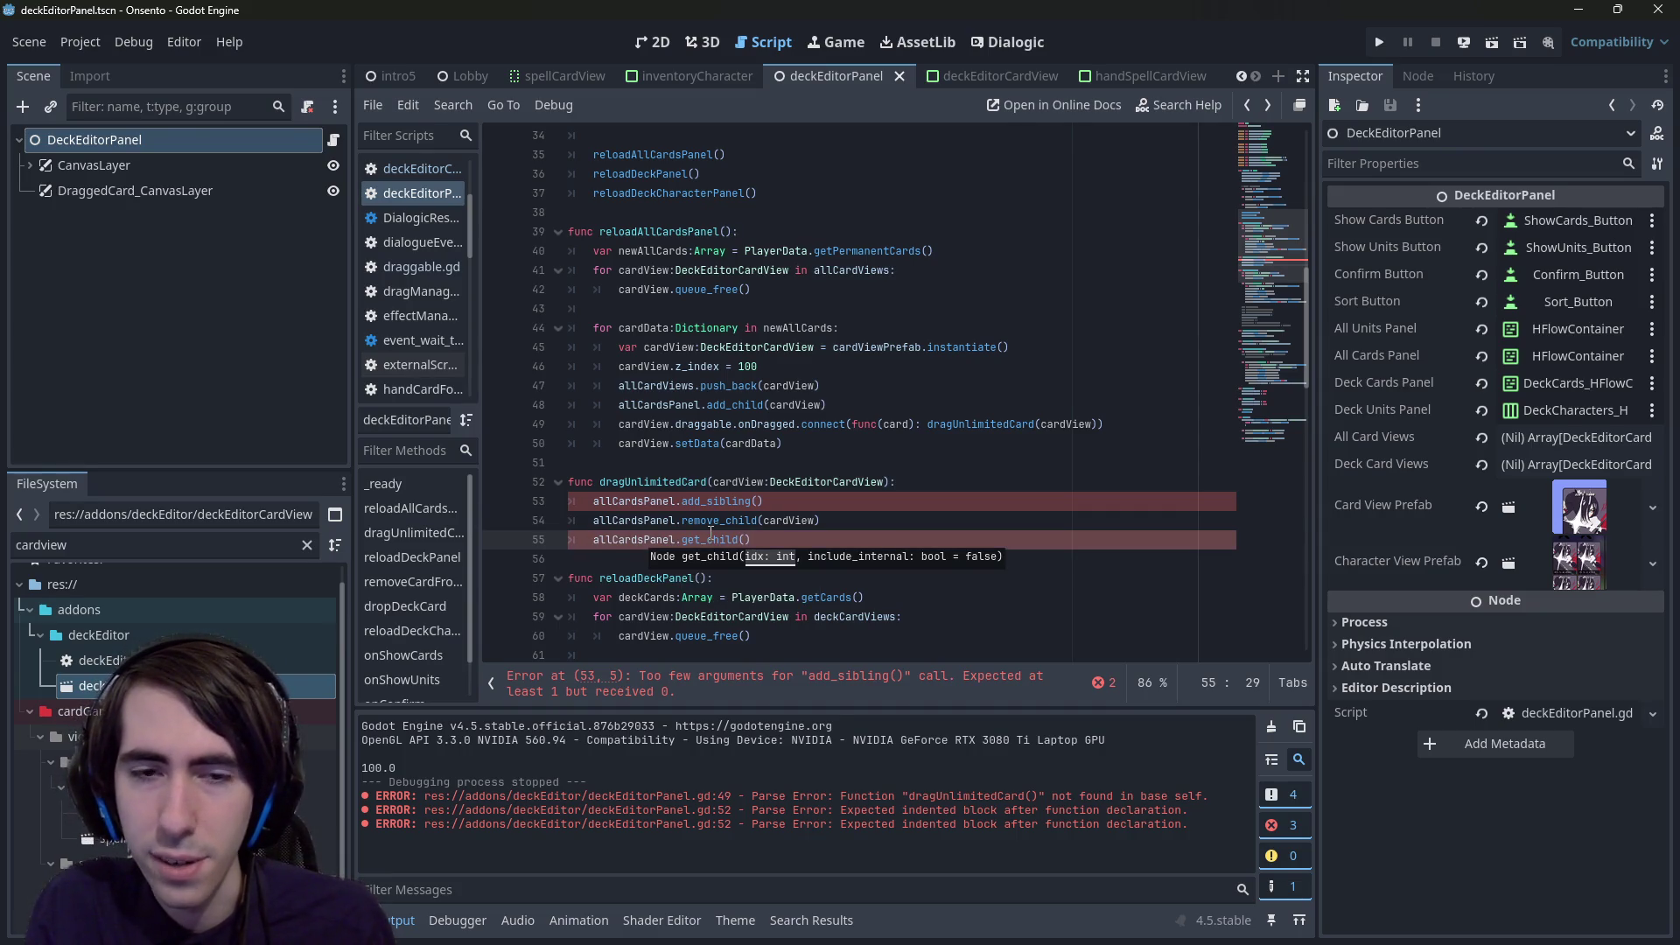
- Rearrange the remove_child line, then delete the get_child and blank lines after add_sibling
double_click(669, 539)
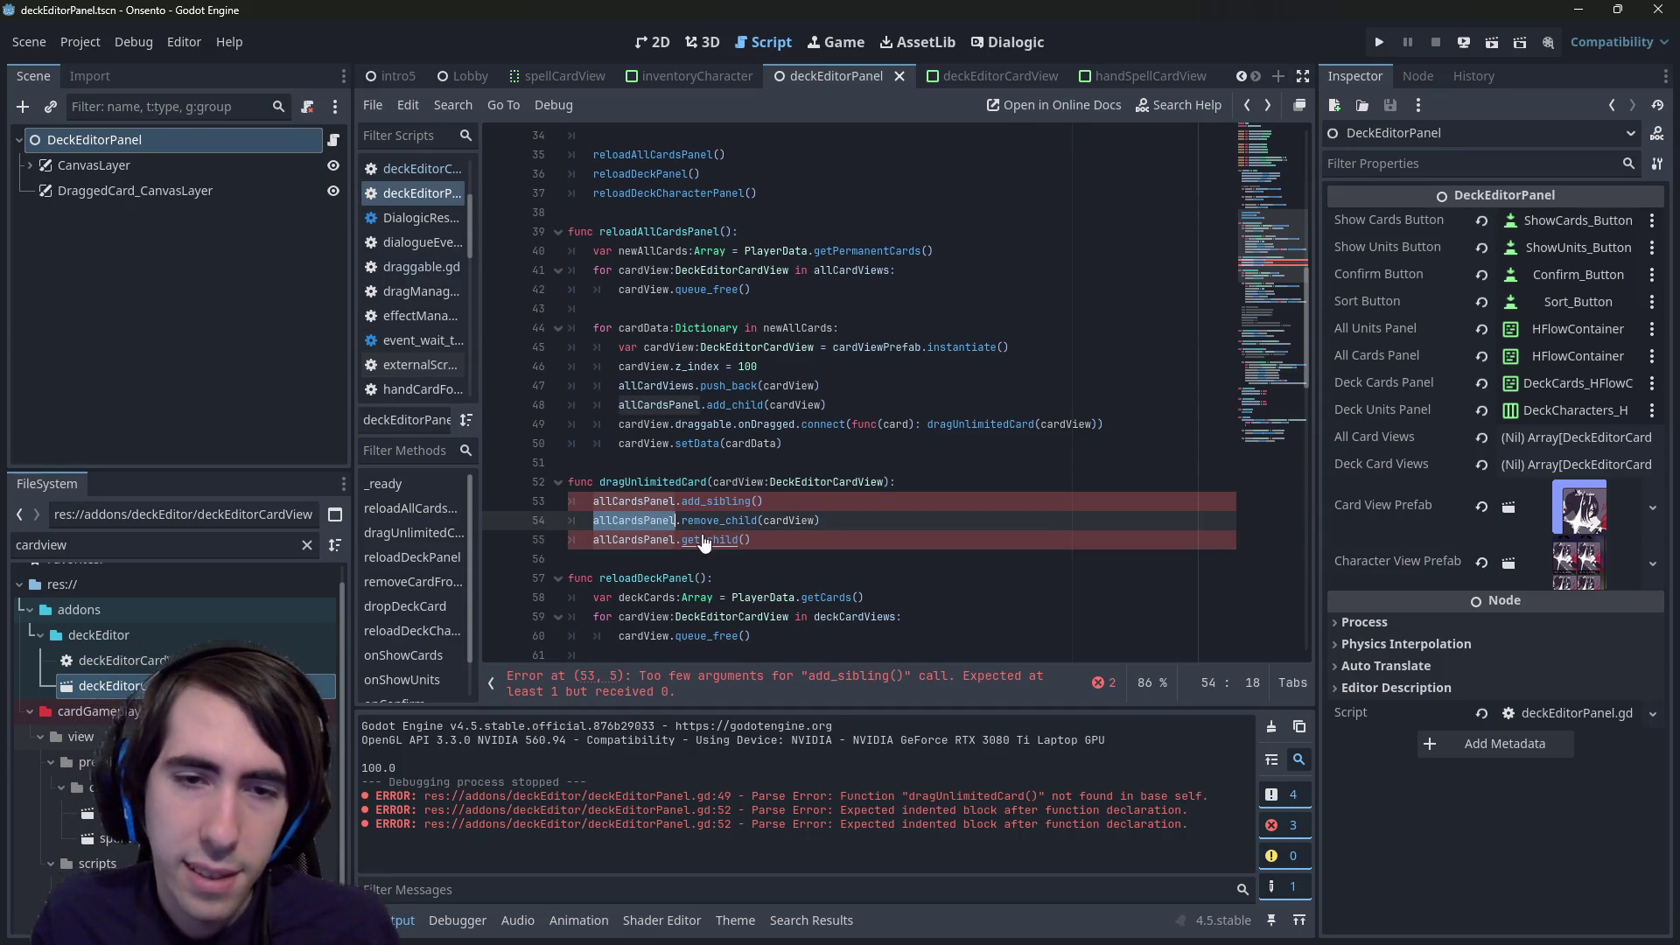
key("Left")
key("Return")
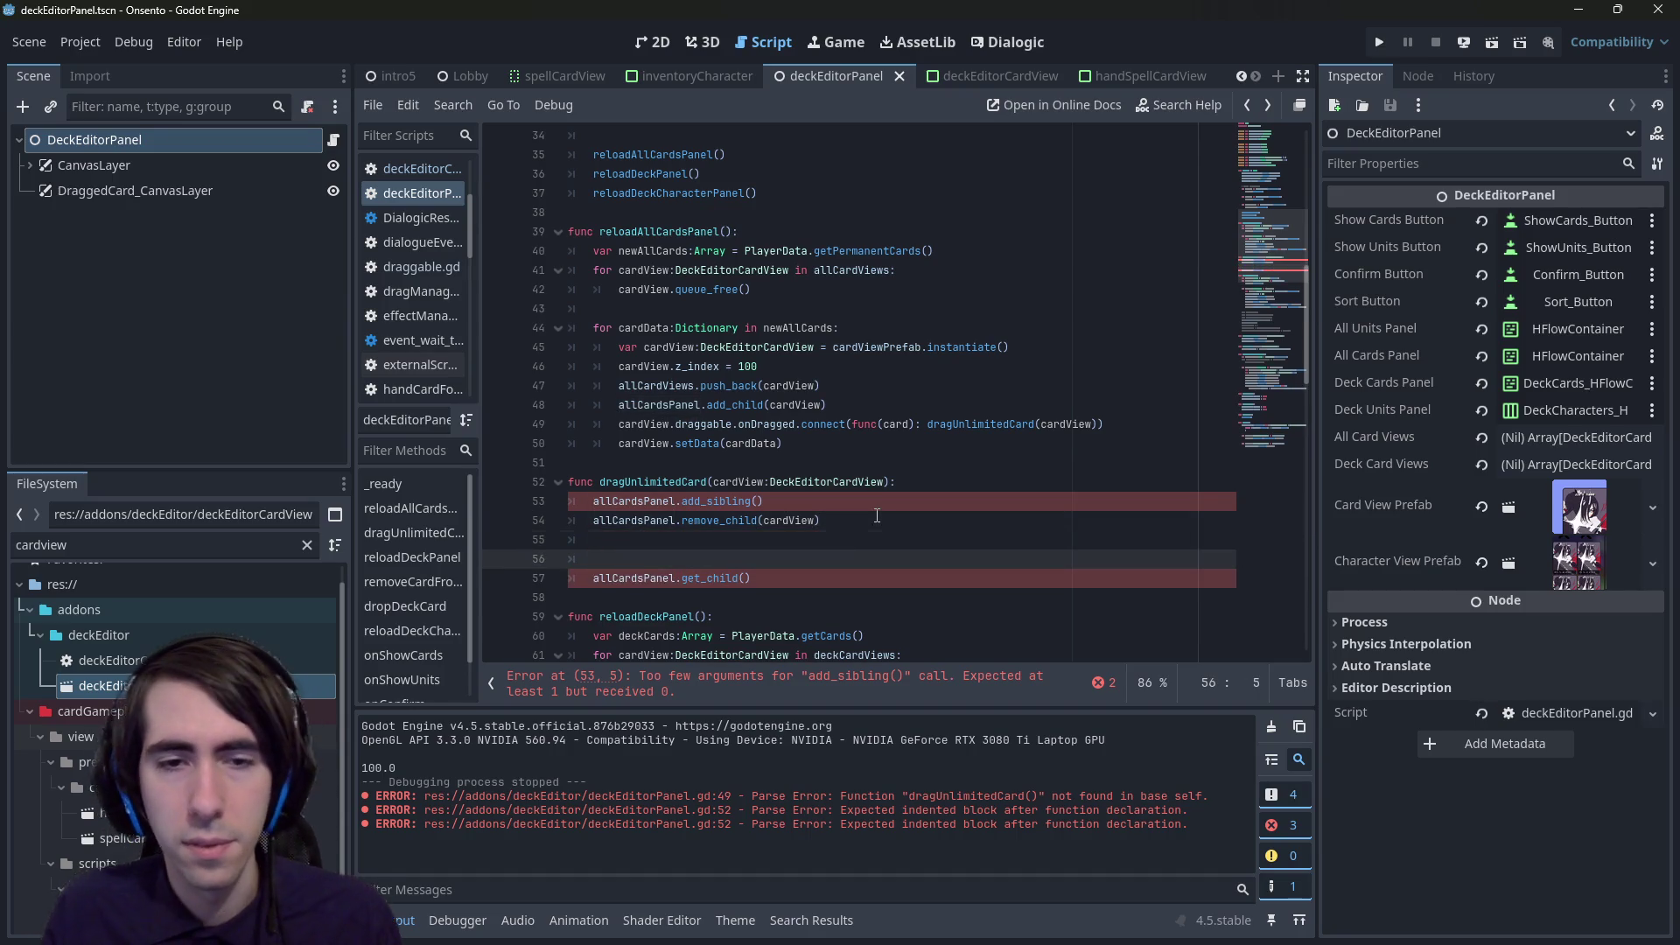
key("Up")
key("Up")
key("Return")
key("alt+Down")
key("alt+Down")
key("Up")
key("Up")
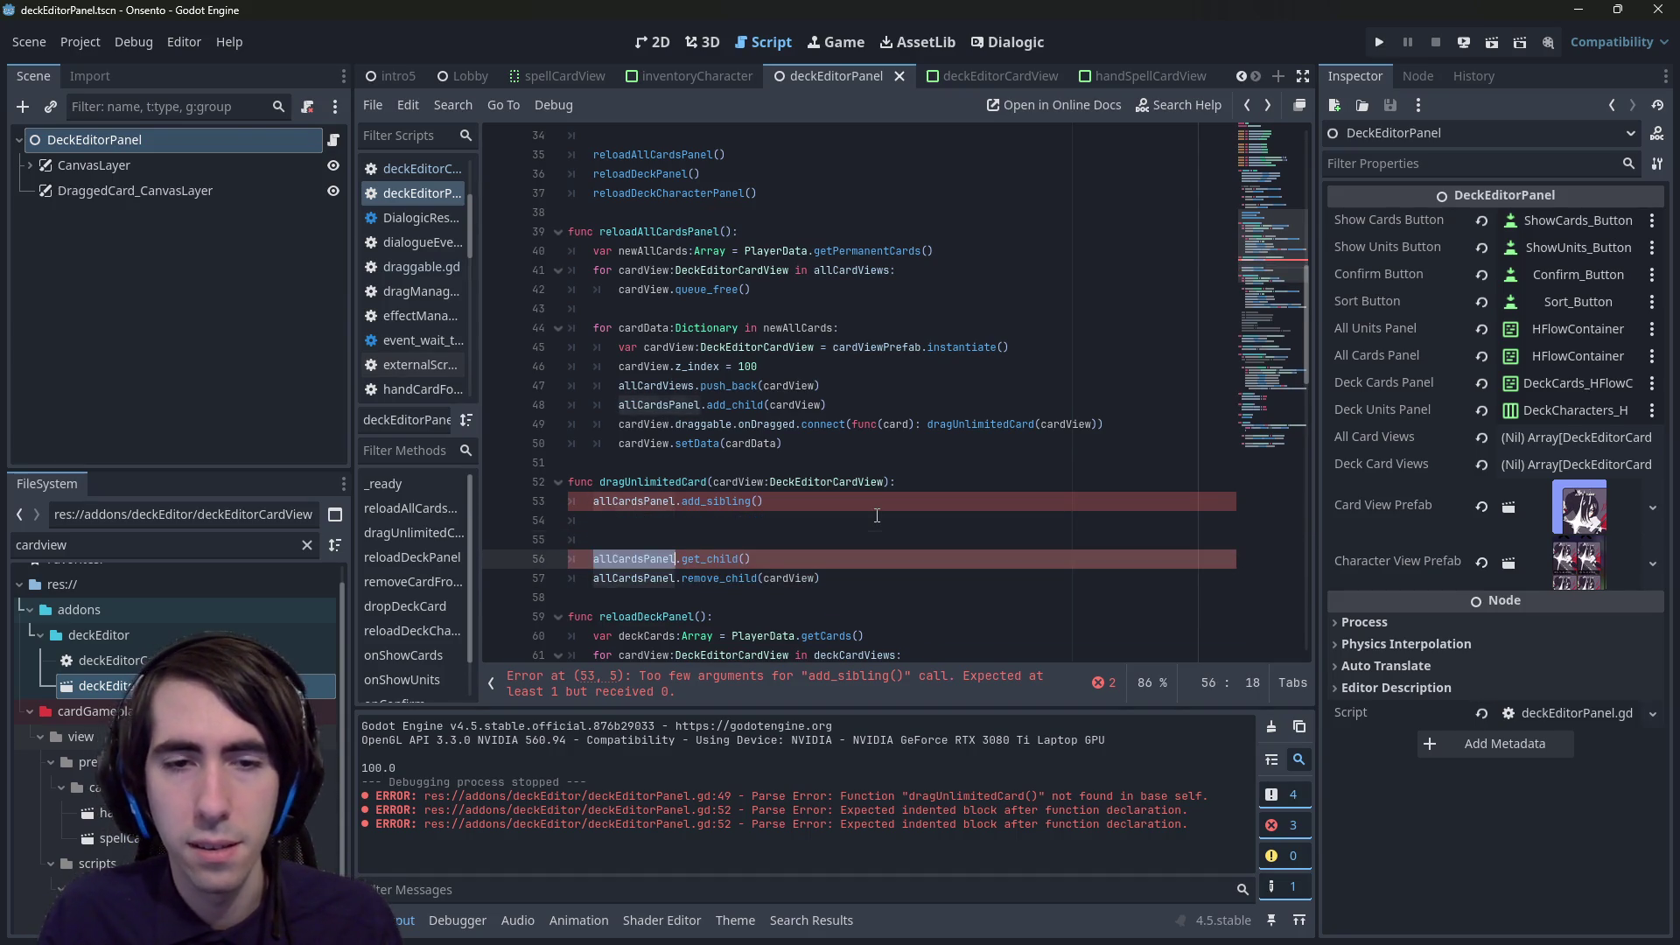
type("allCardsPanel.")
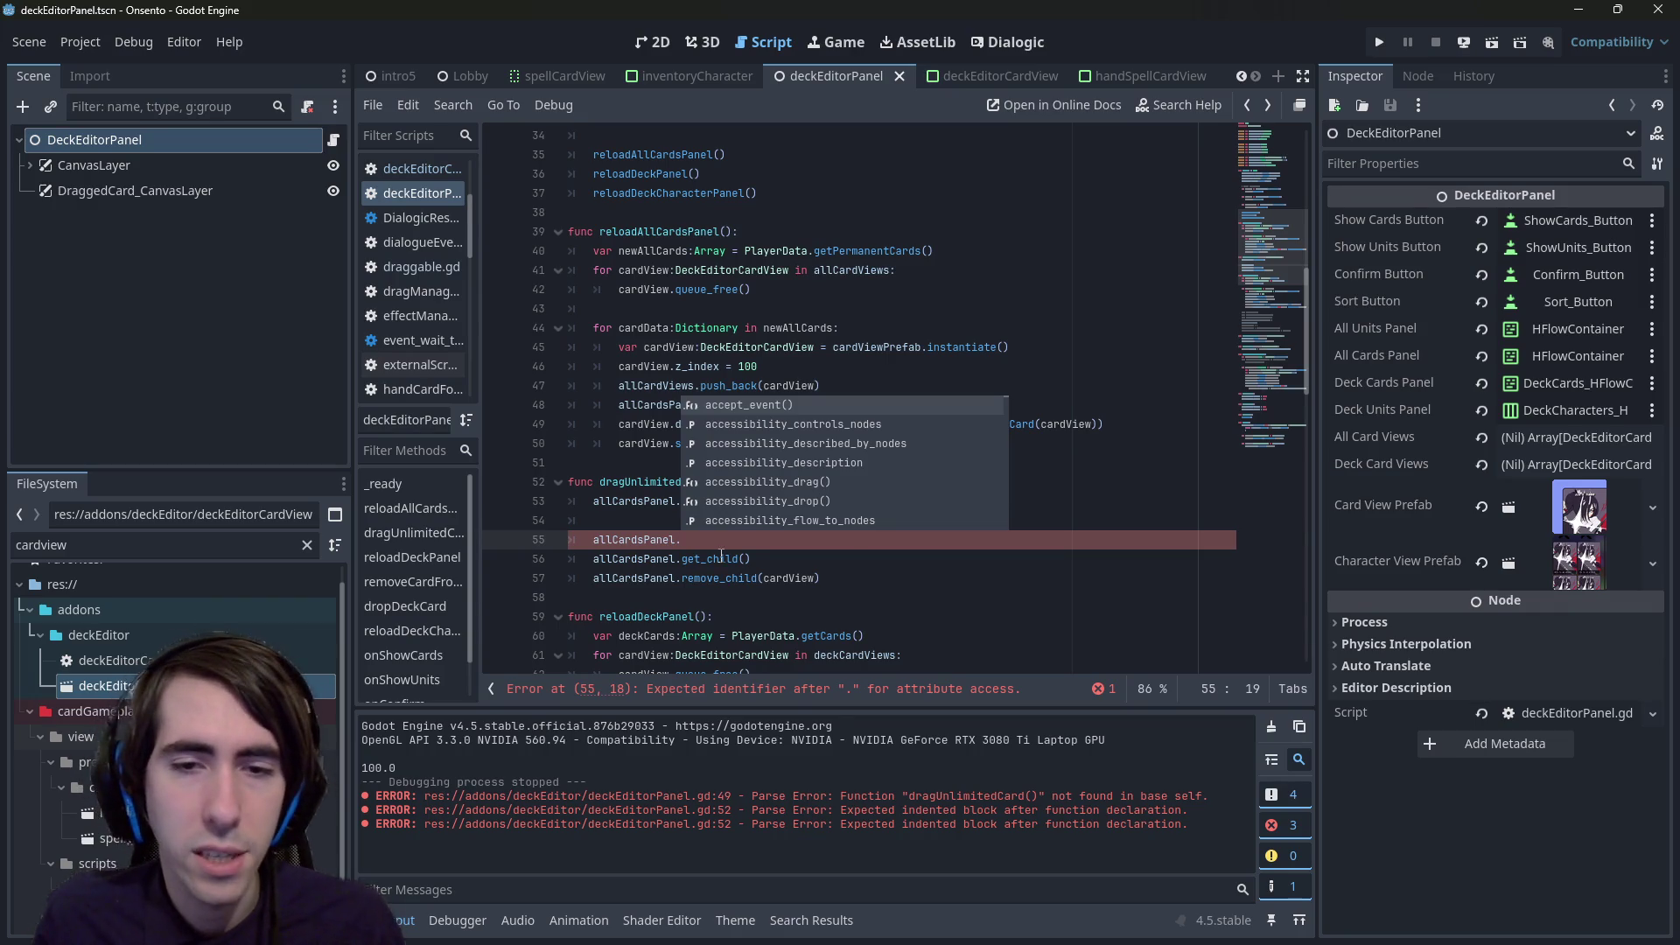
left_click_drag(750, 559, 573, 523)
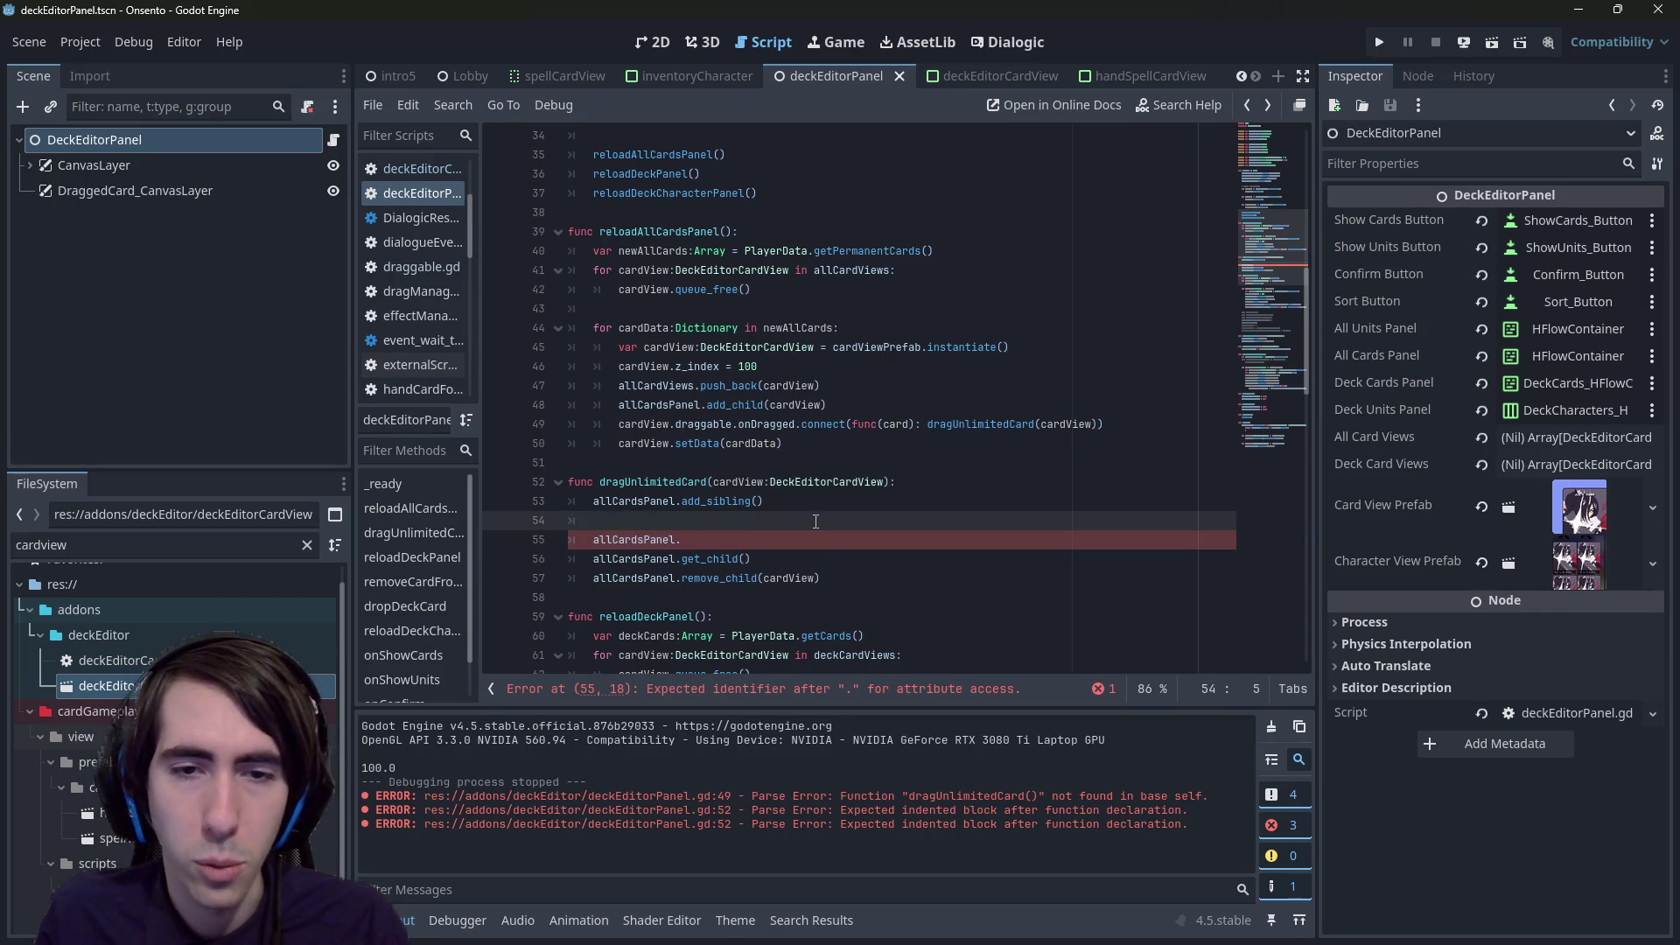
key("Delete")
key("BackSpace")
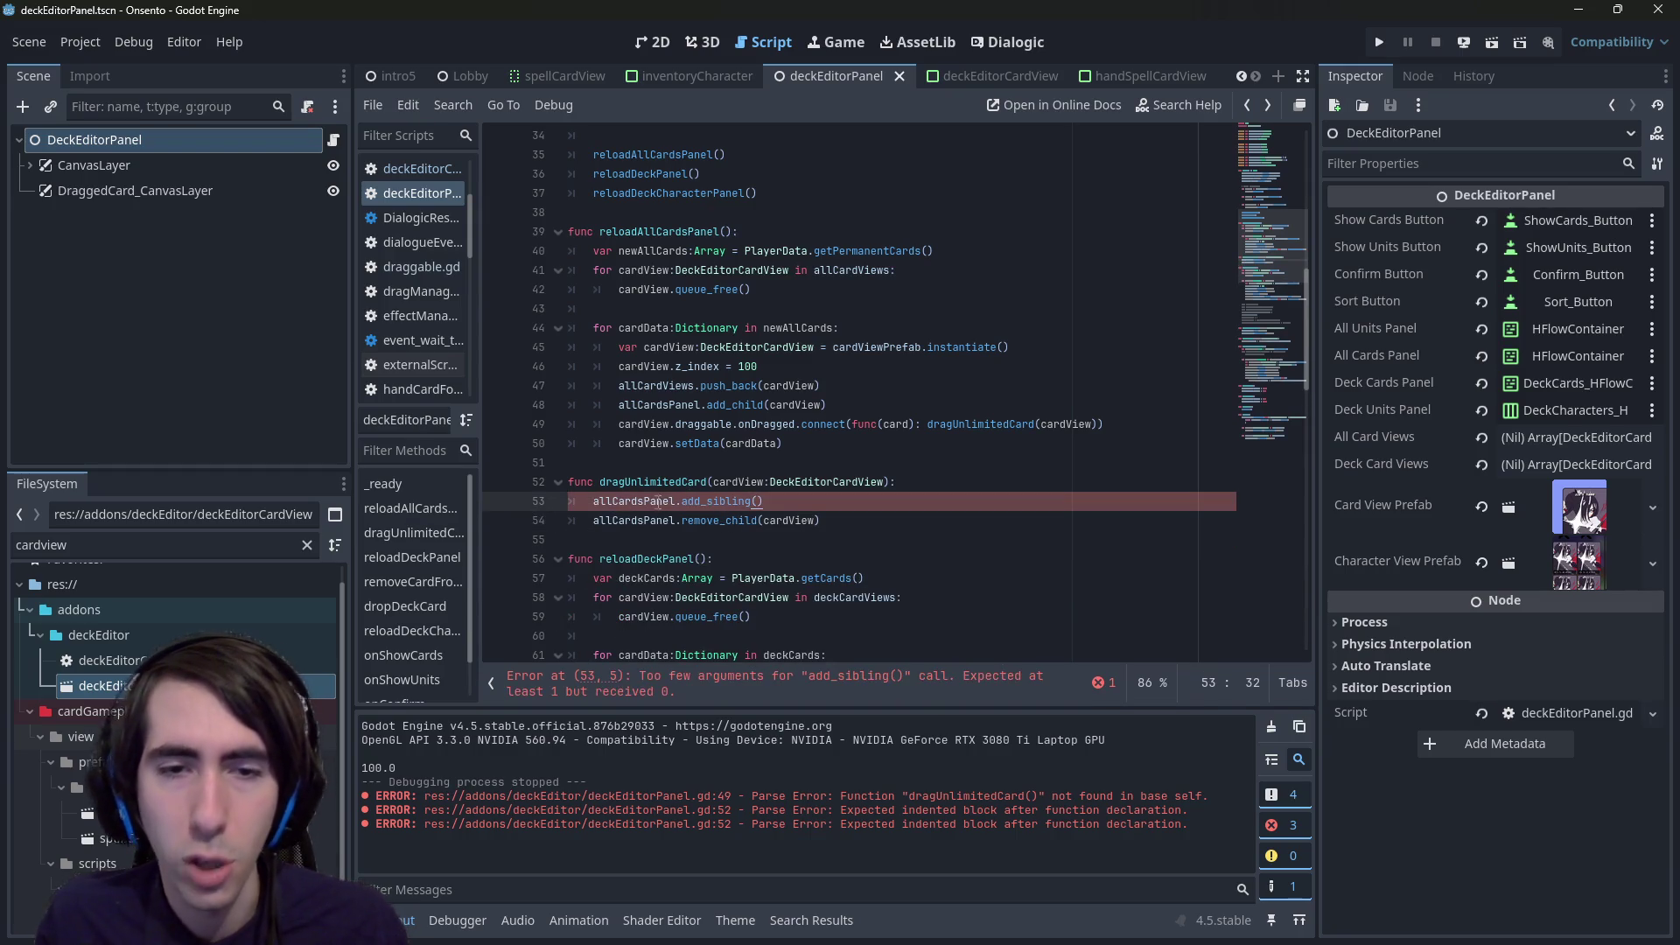
- Replace allCardsPanel.add_sibling() with cardView.add_sibling() and remove the leftover empty line
double_click(635, 500)
key("End")
key("Return")
type("cardView.")
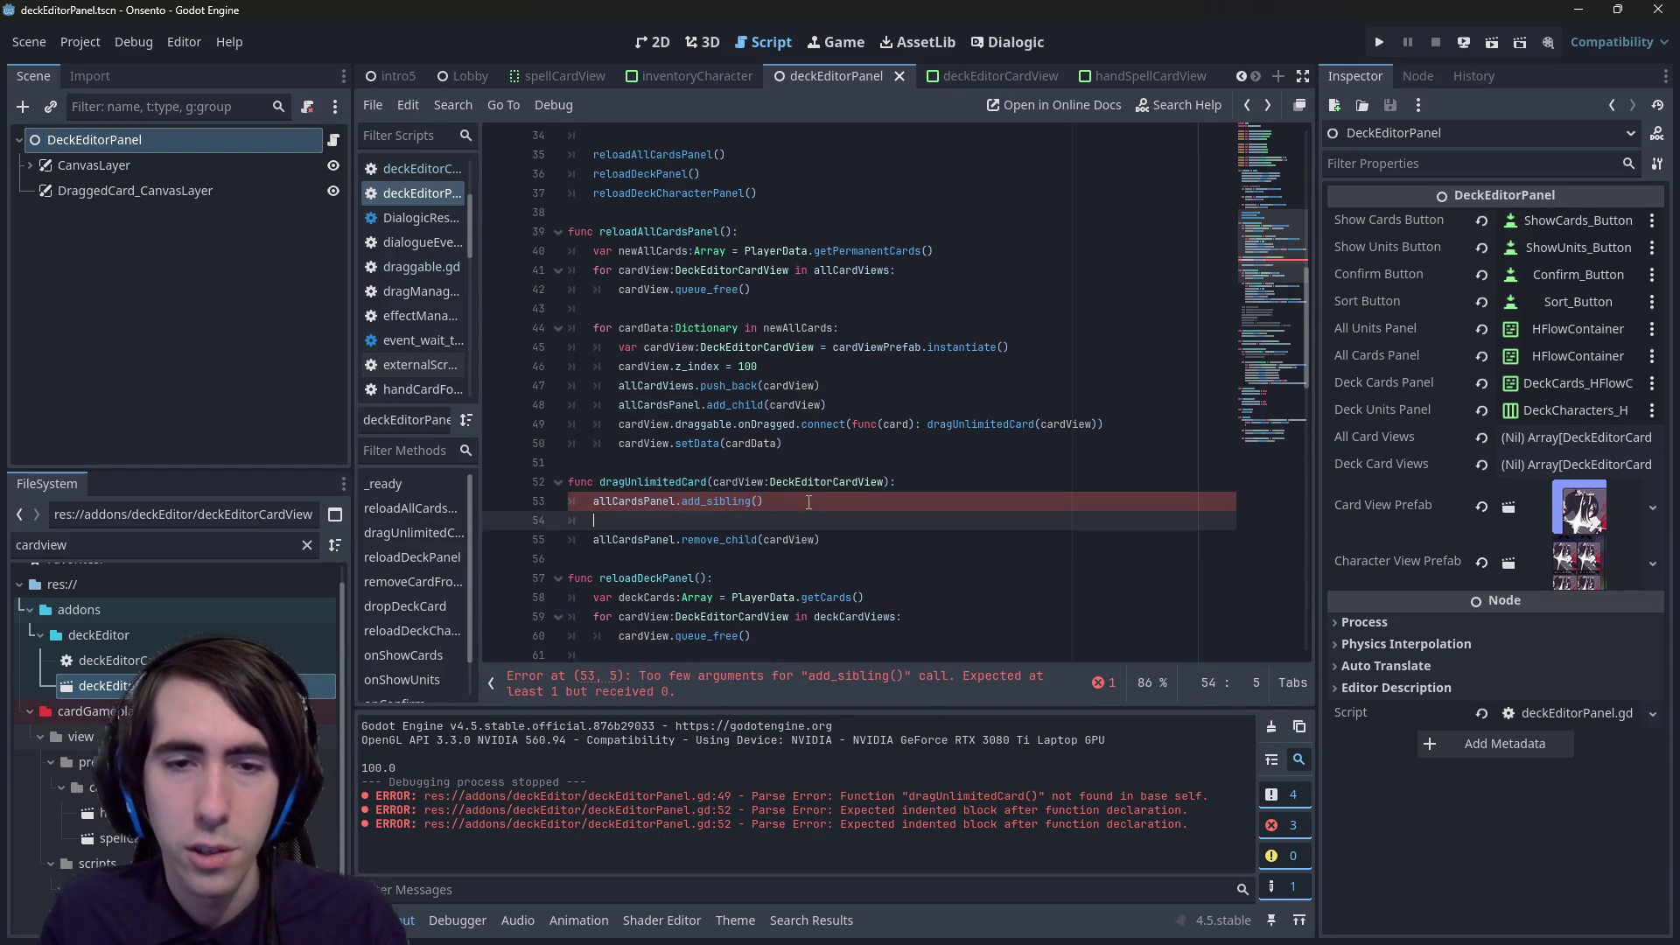
type("add_sbi")
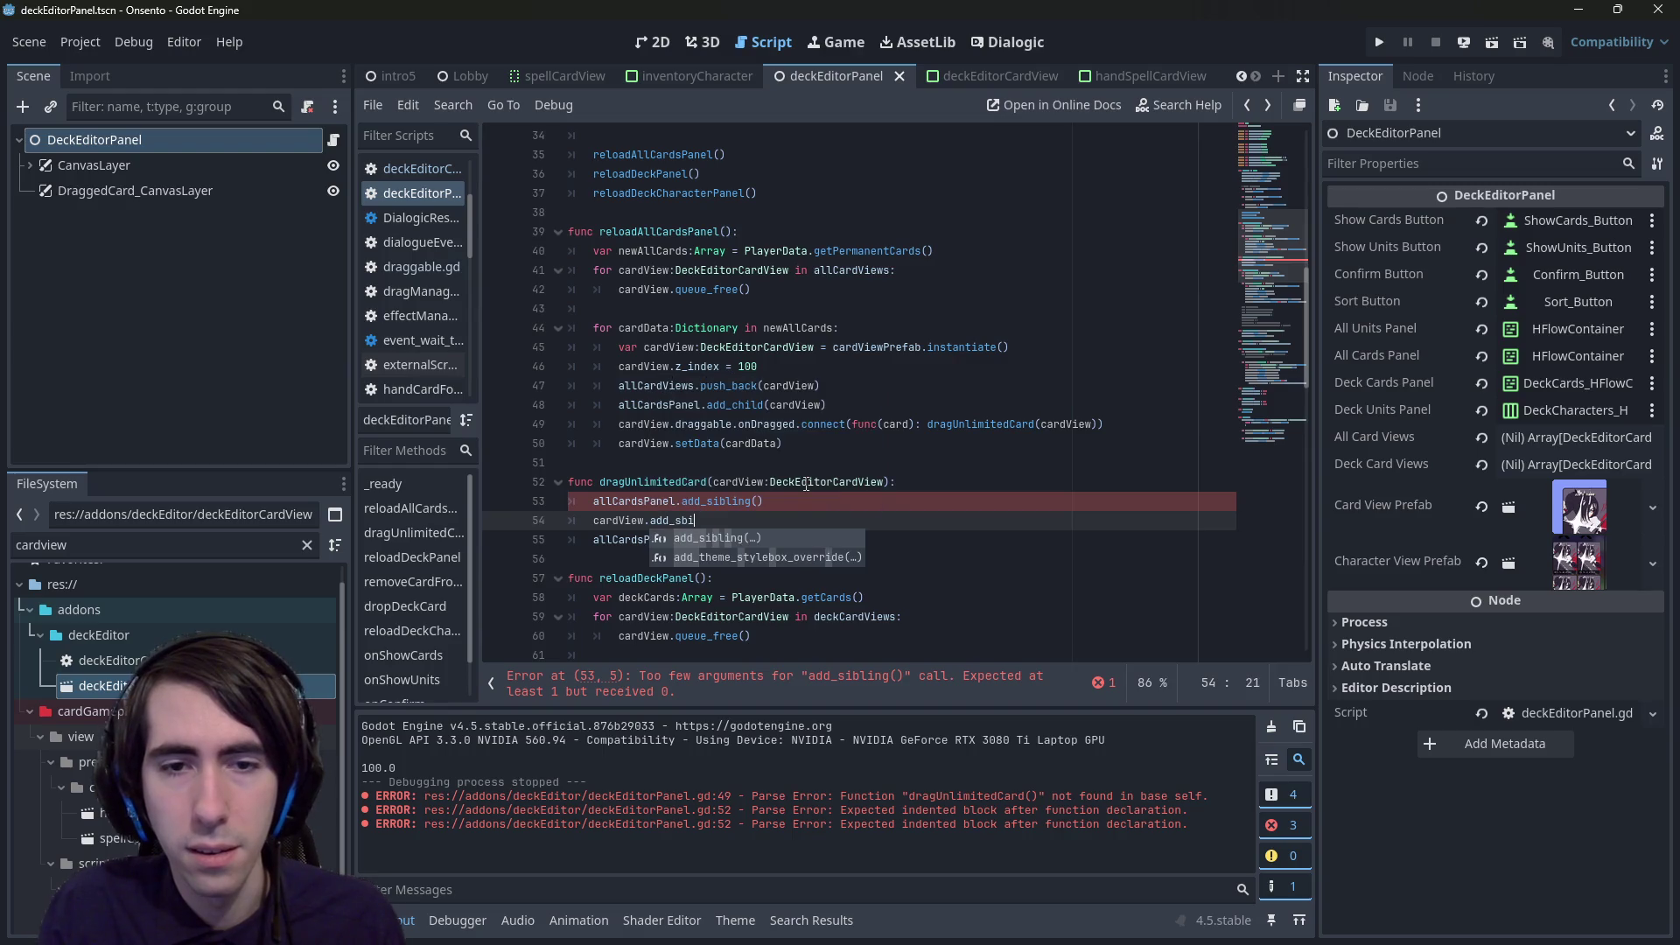
key("Return")
key("Up")
key("End")
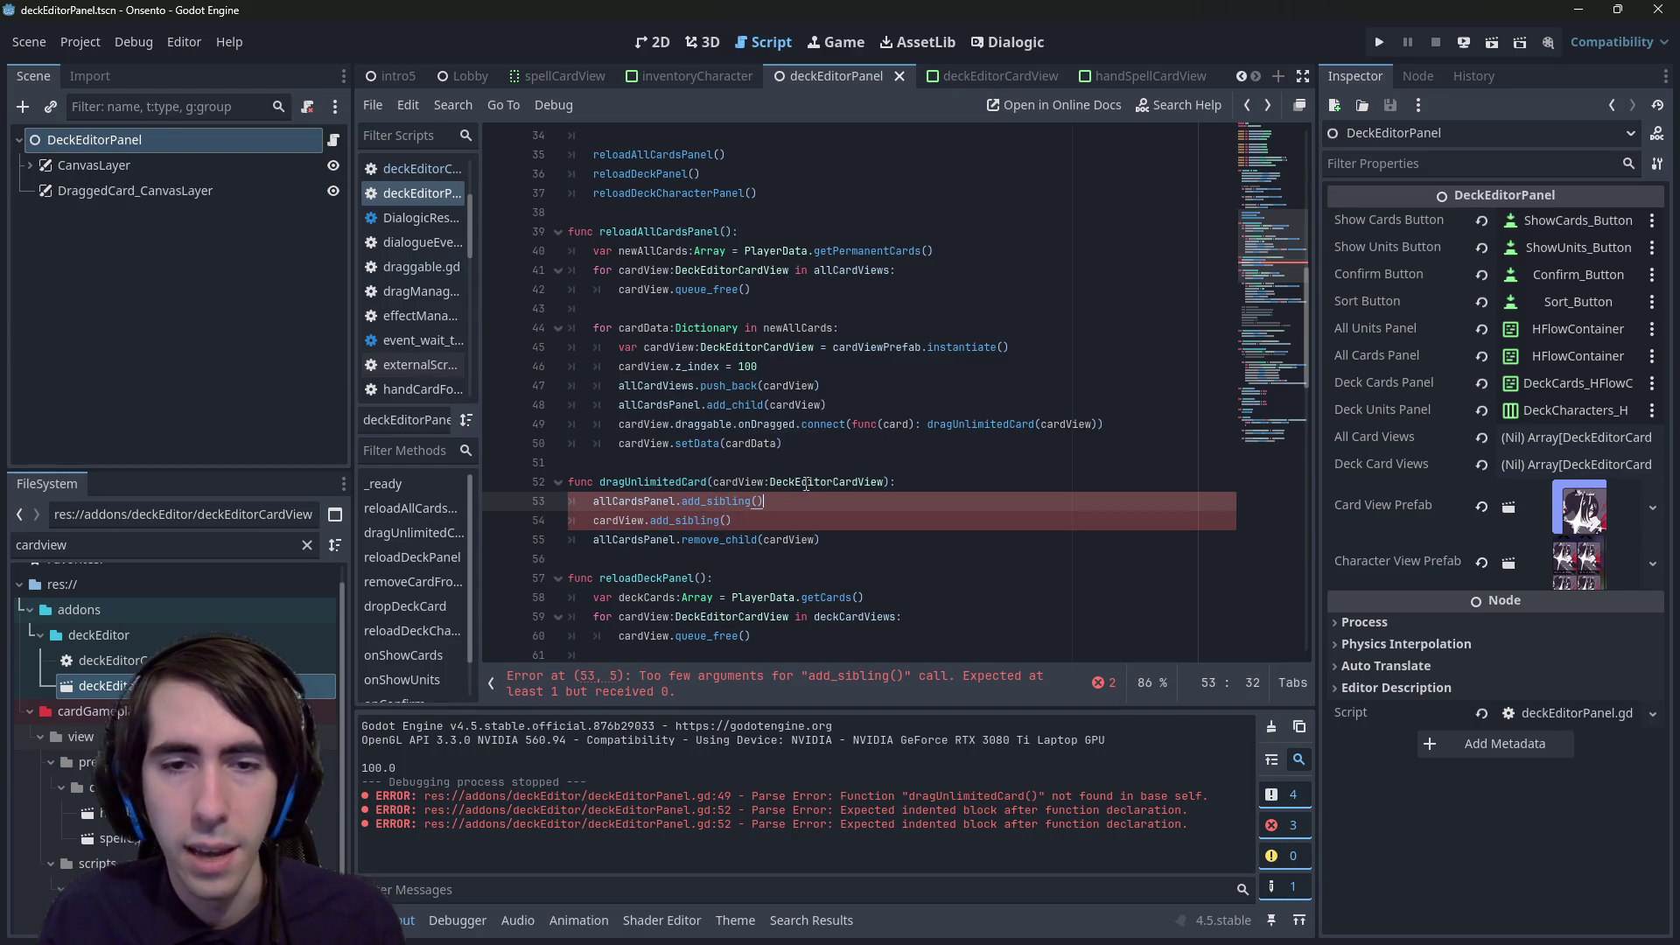
key("ctrl+shift+Left")
key("ctrl+shift+Left")
key("ctrl+shift+Left")
key("BackSpace")
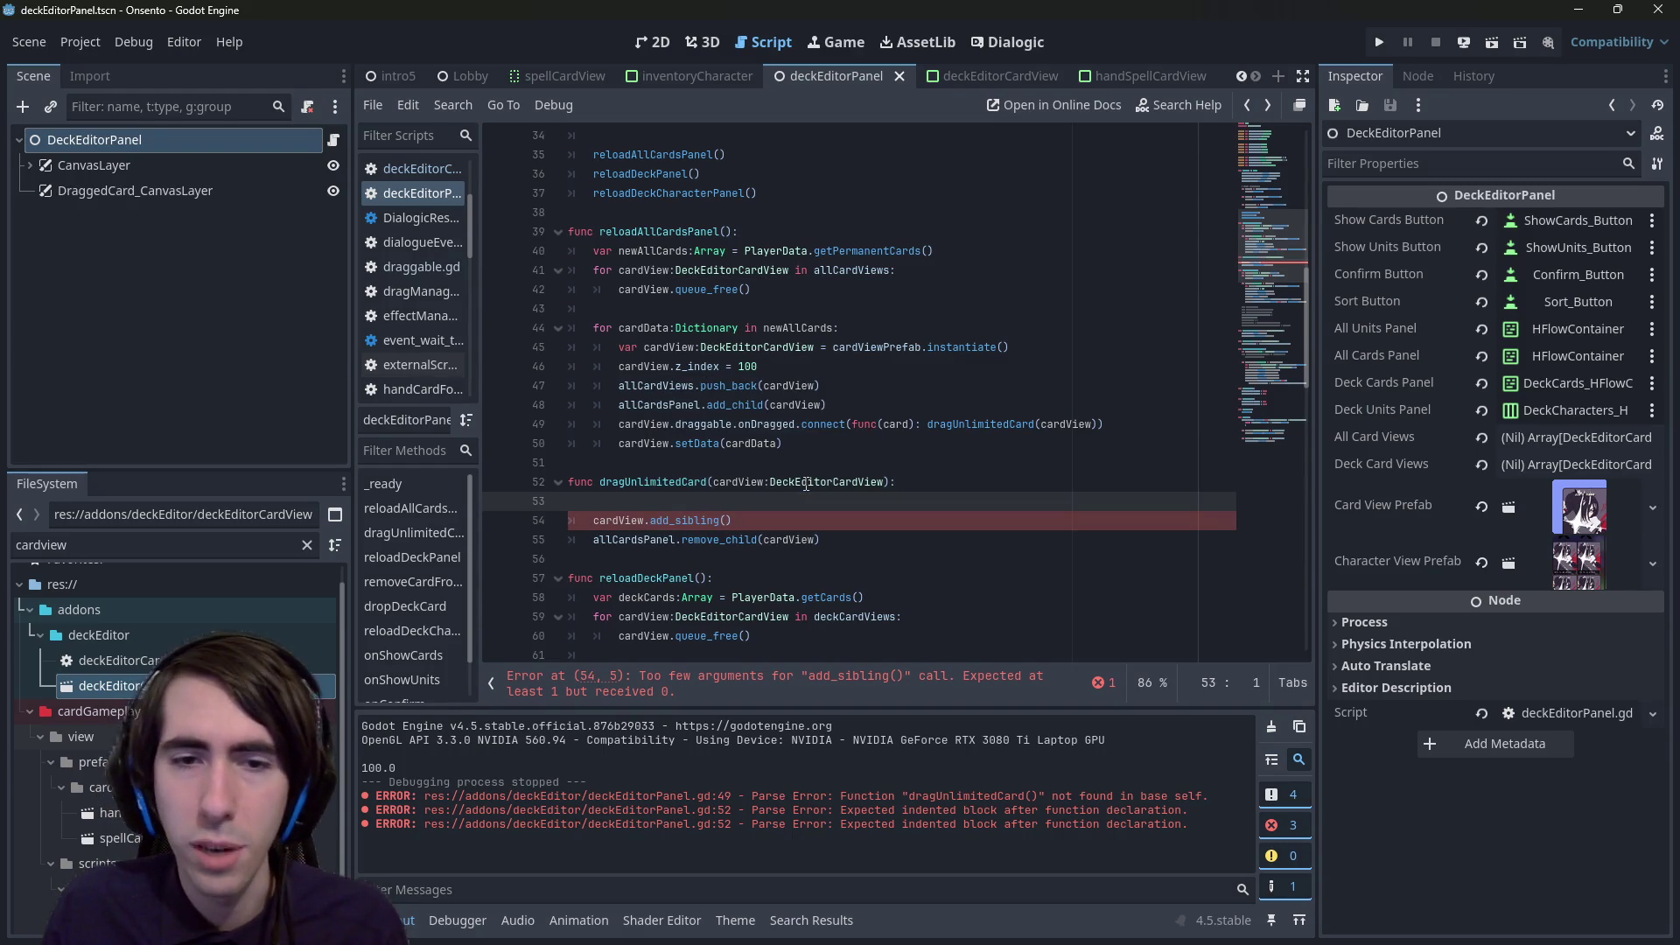
key("BackSpace")
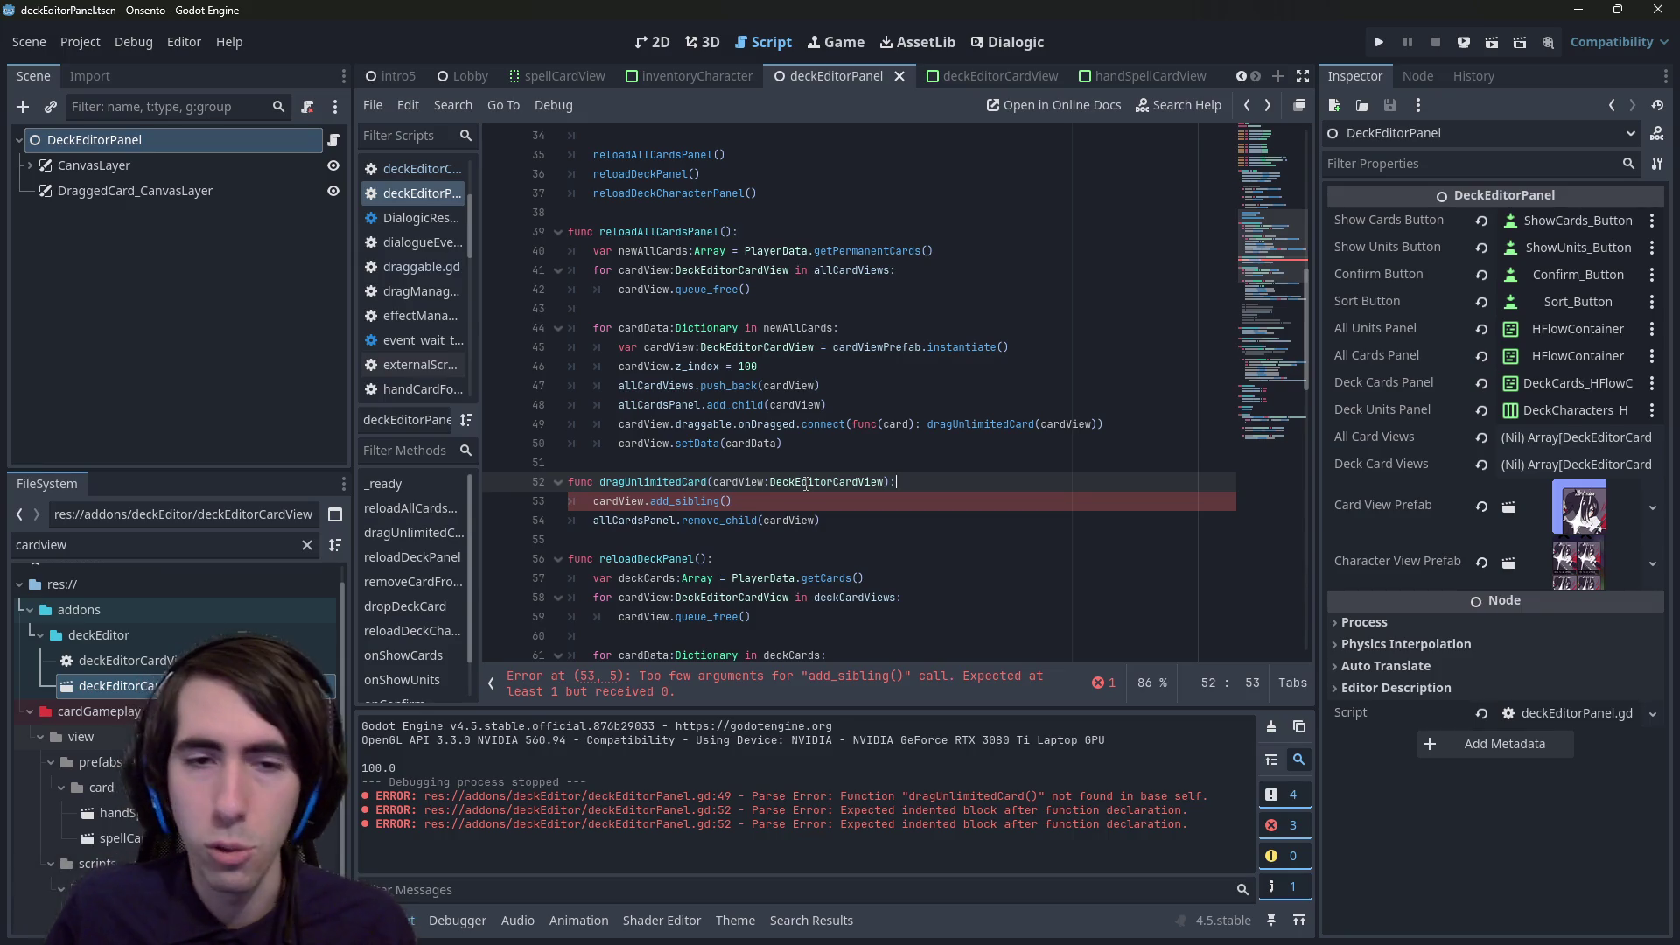
key("Down")
key("Left")
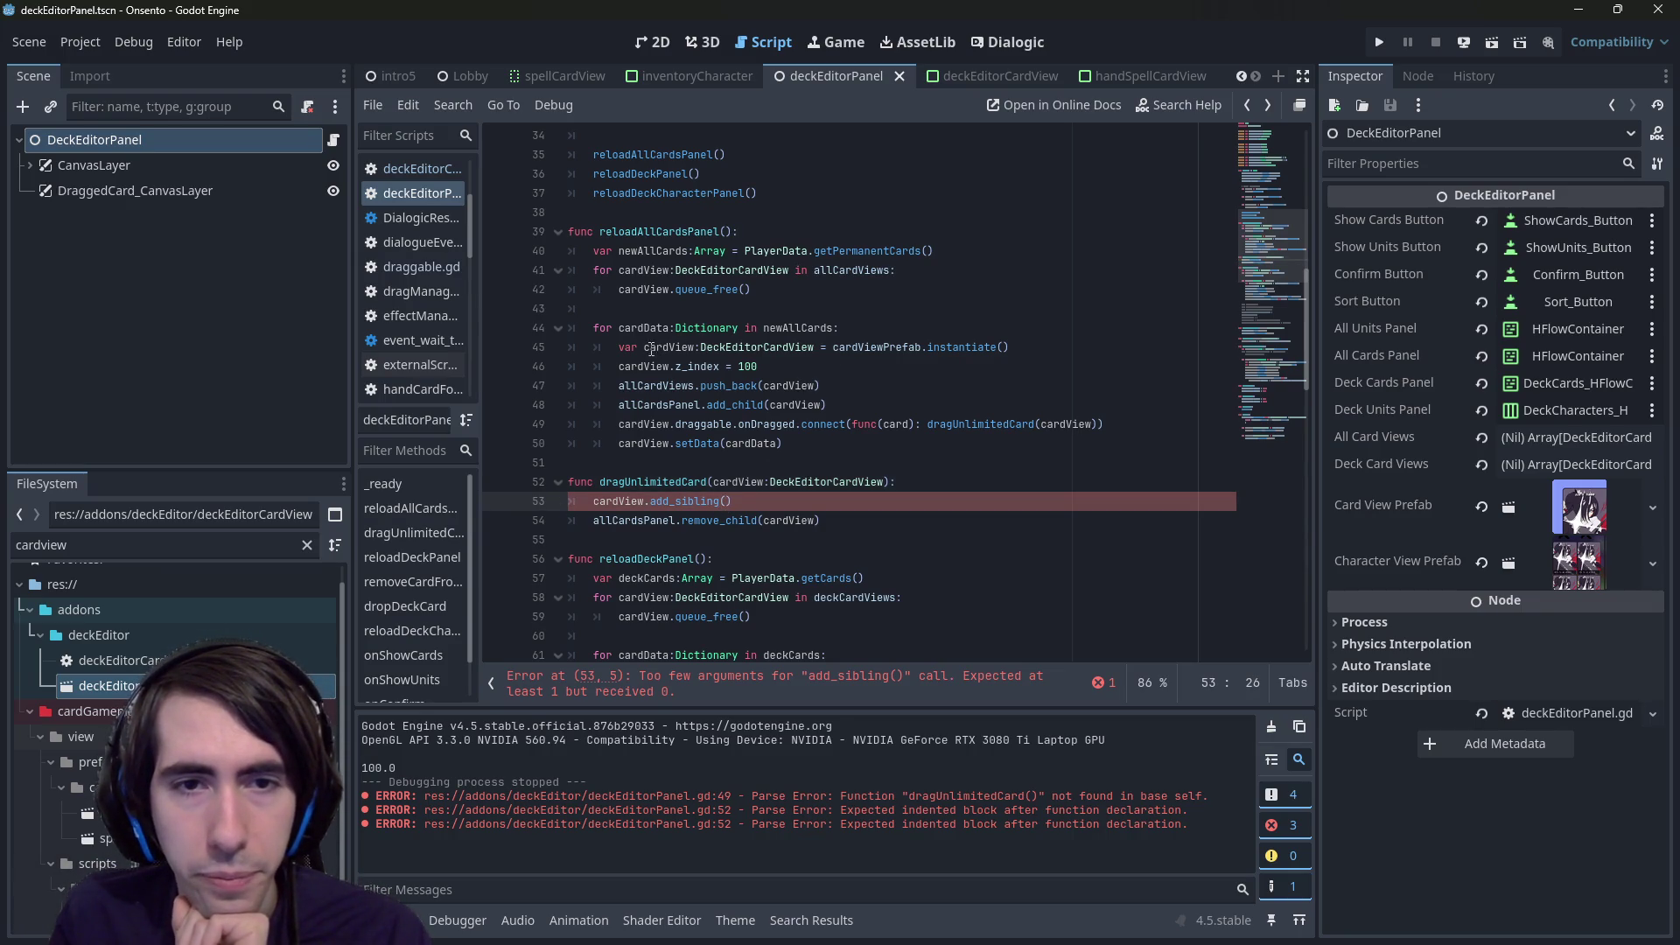
left_click(723, 342)
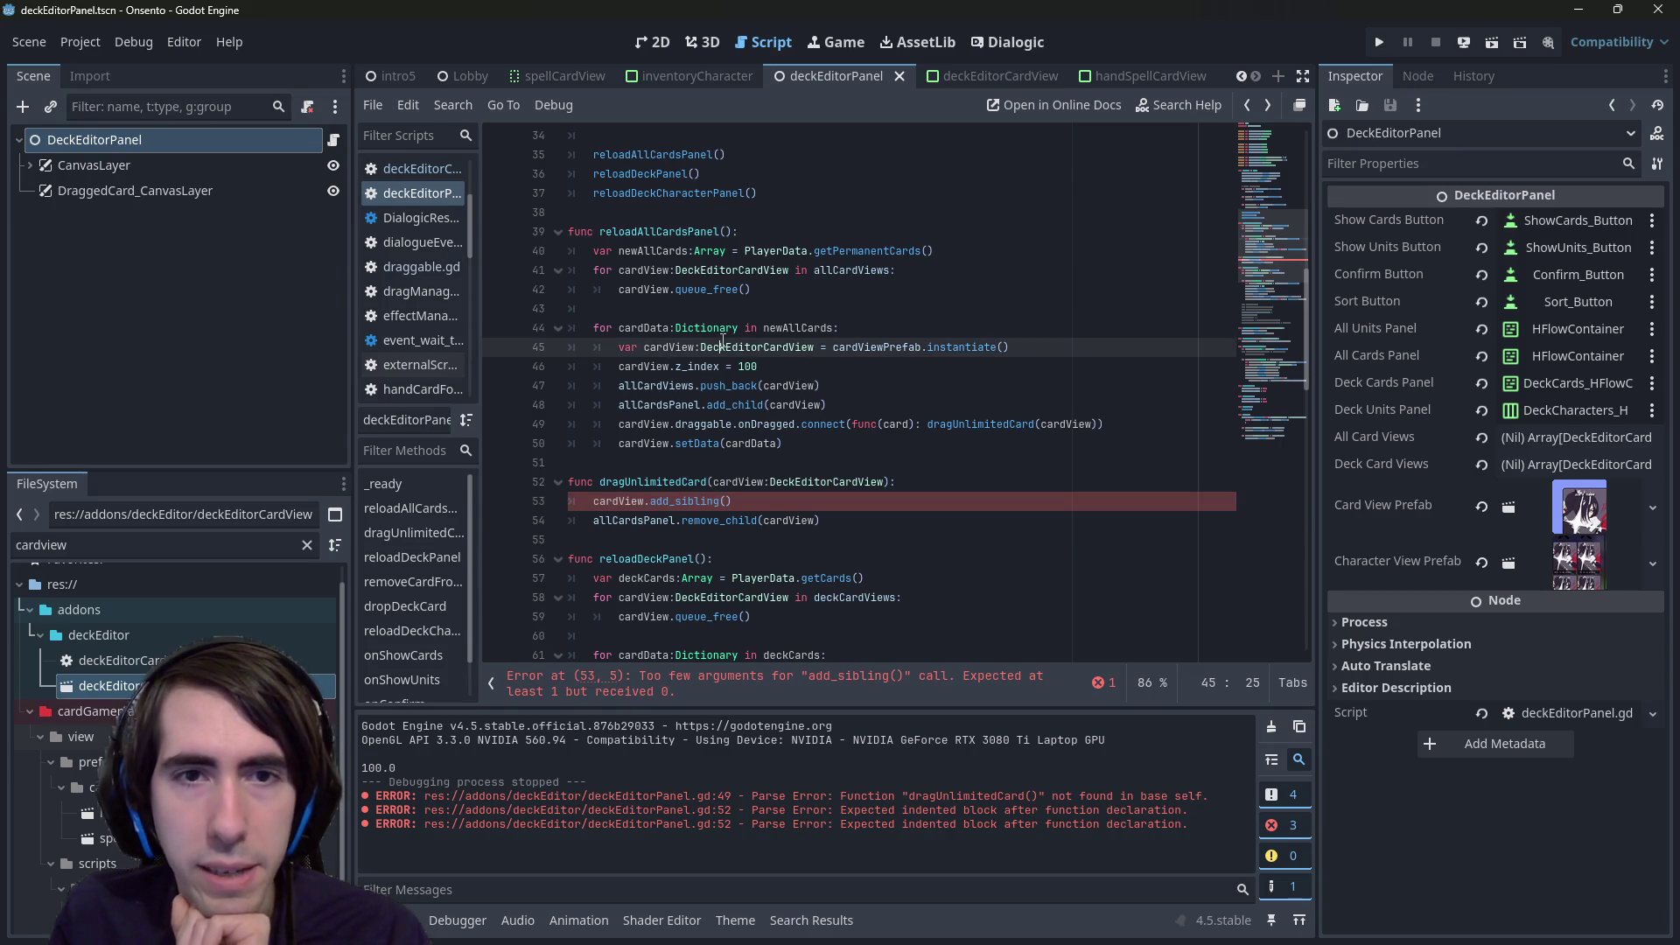
- Copy the six card-creation lines into the top of dragUnlimitedCard and dedent them one level
left_click(657, 231)
left_click_drag(821, 442, 480, 350)
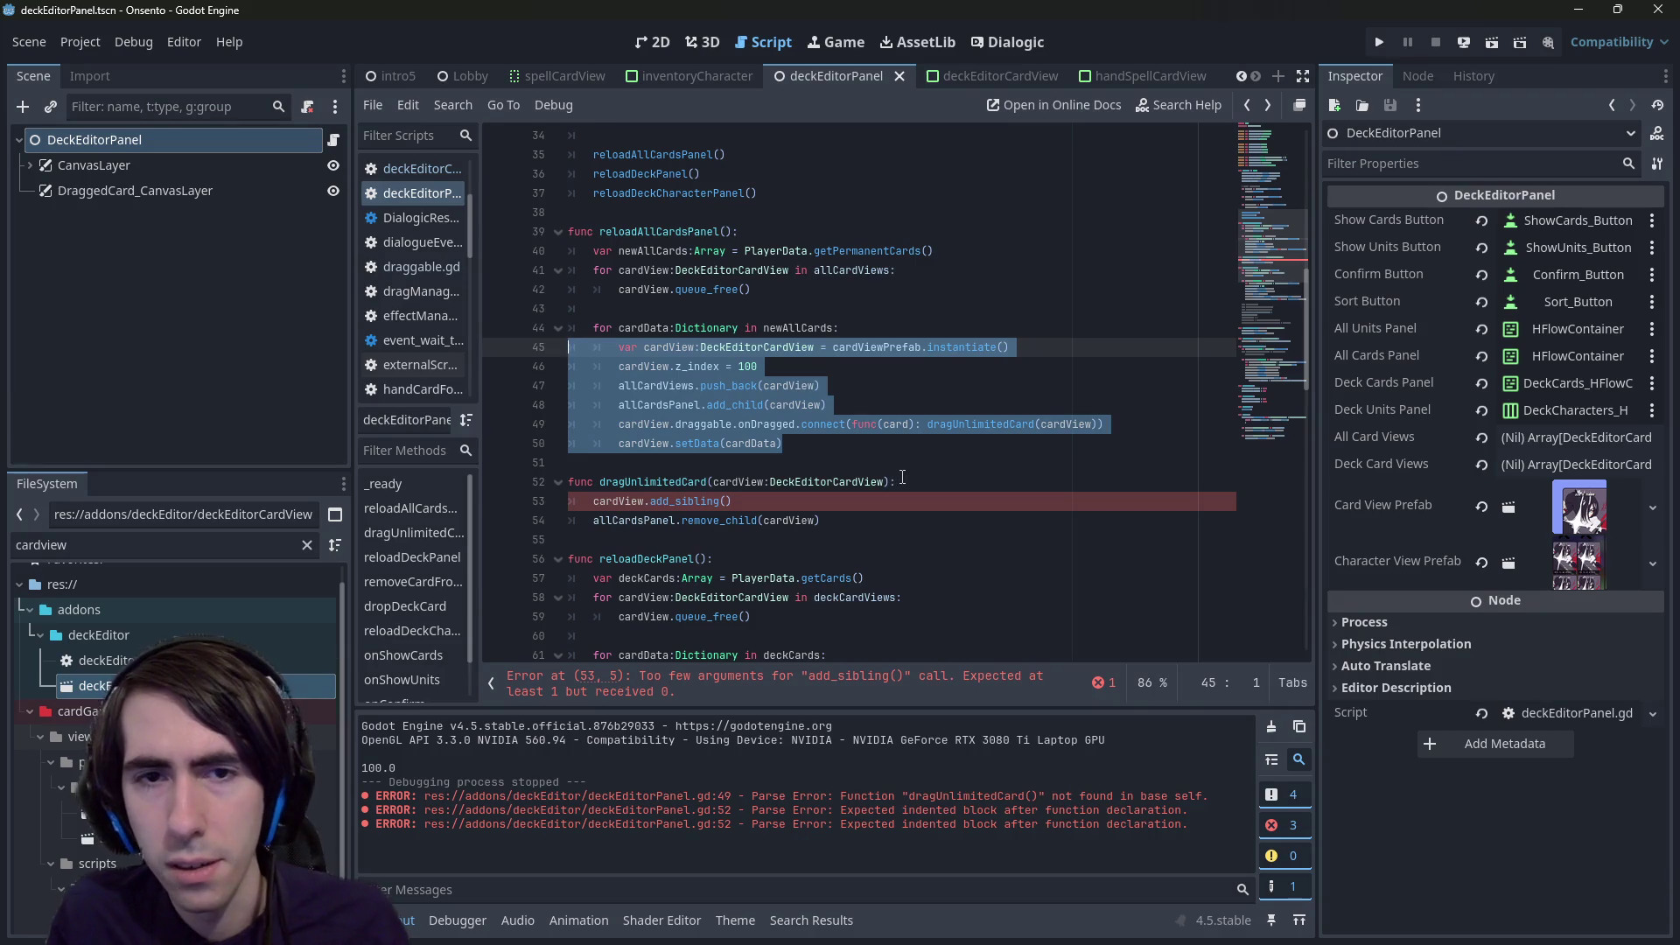
left_click(910, 480)
key("Return")
key("ctrl+v")
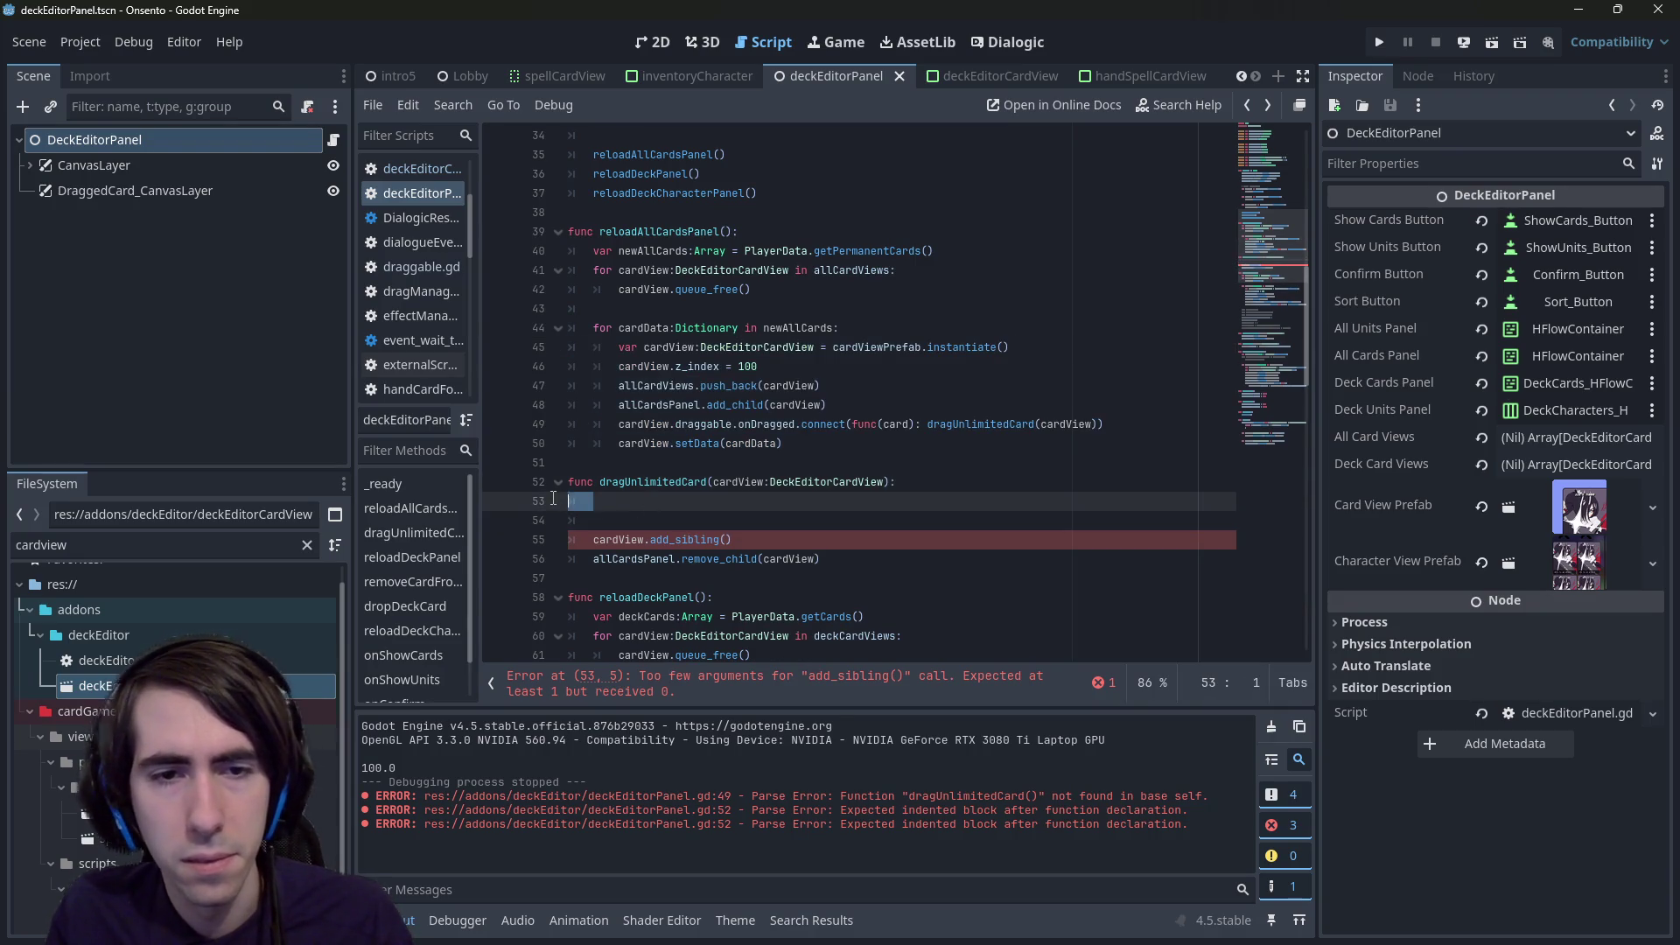
left_click_drag(594, 616, 527, 509)
key("shift+Tab")
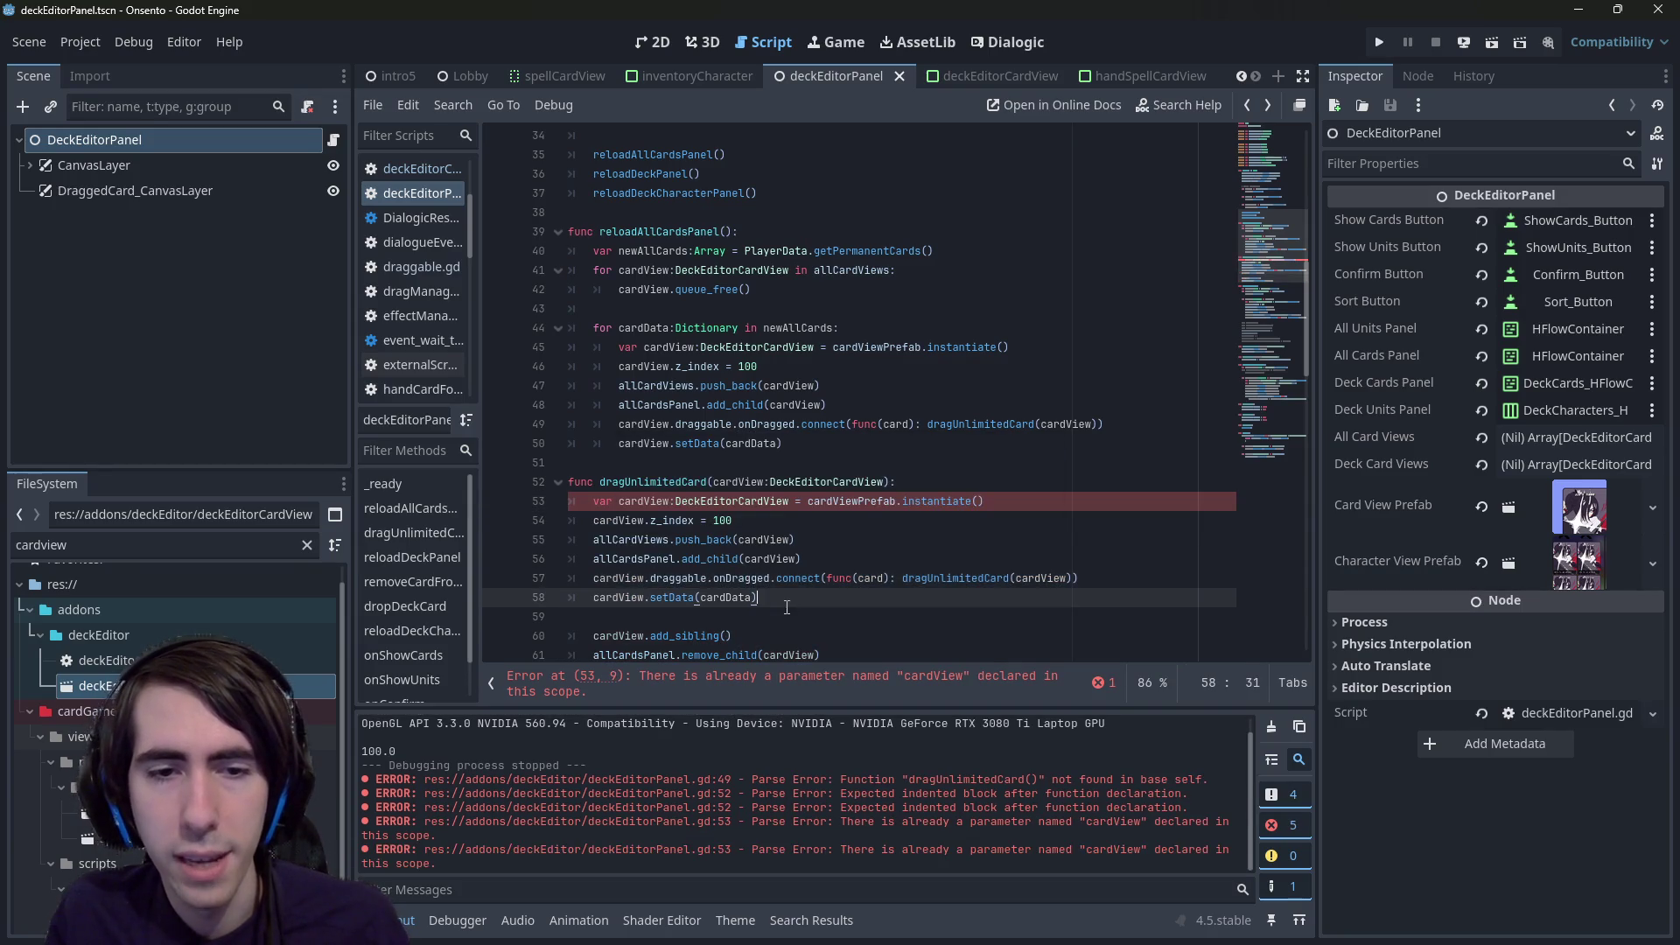
left_click(800, 617)
- Draft a createUnlimitedCard stub returning DeckEditorCardView above reloadAllCardsPanel, then delete it
left_click(650, 217)
key("Return")
key("Return")
key("Up")
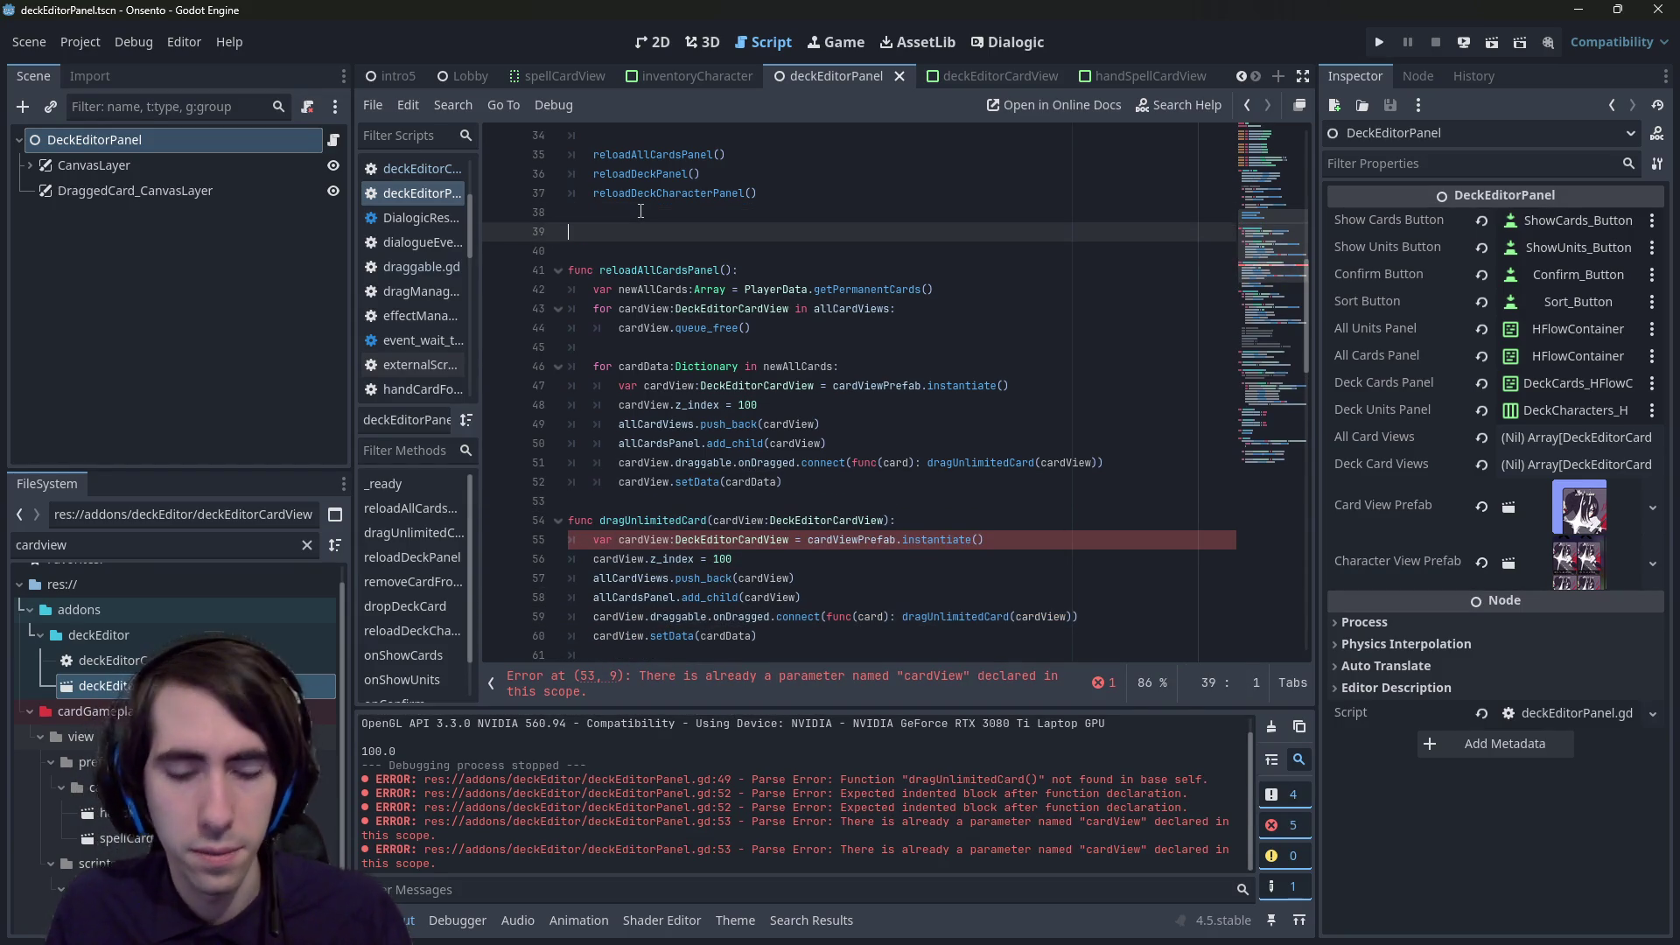
type("createA")
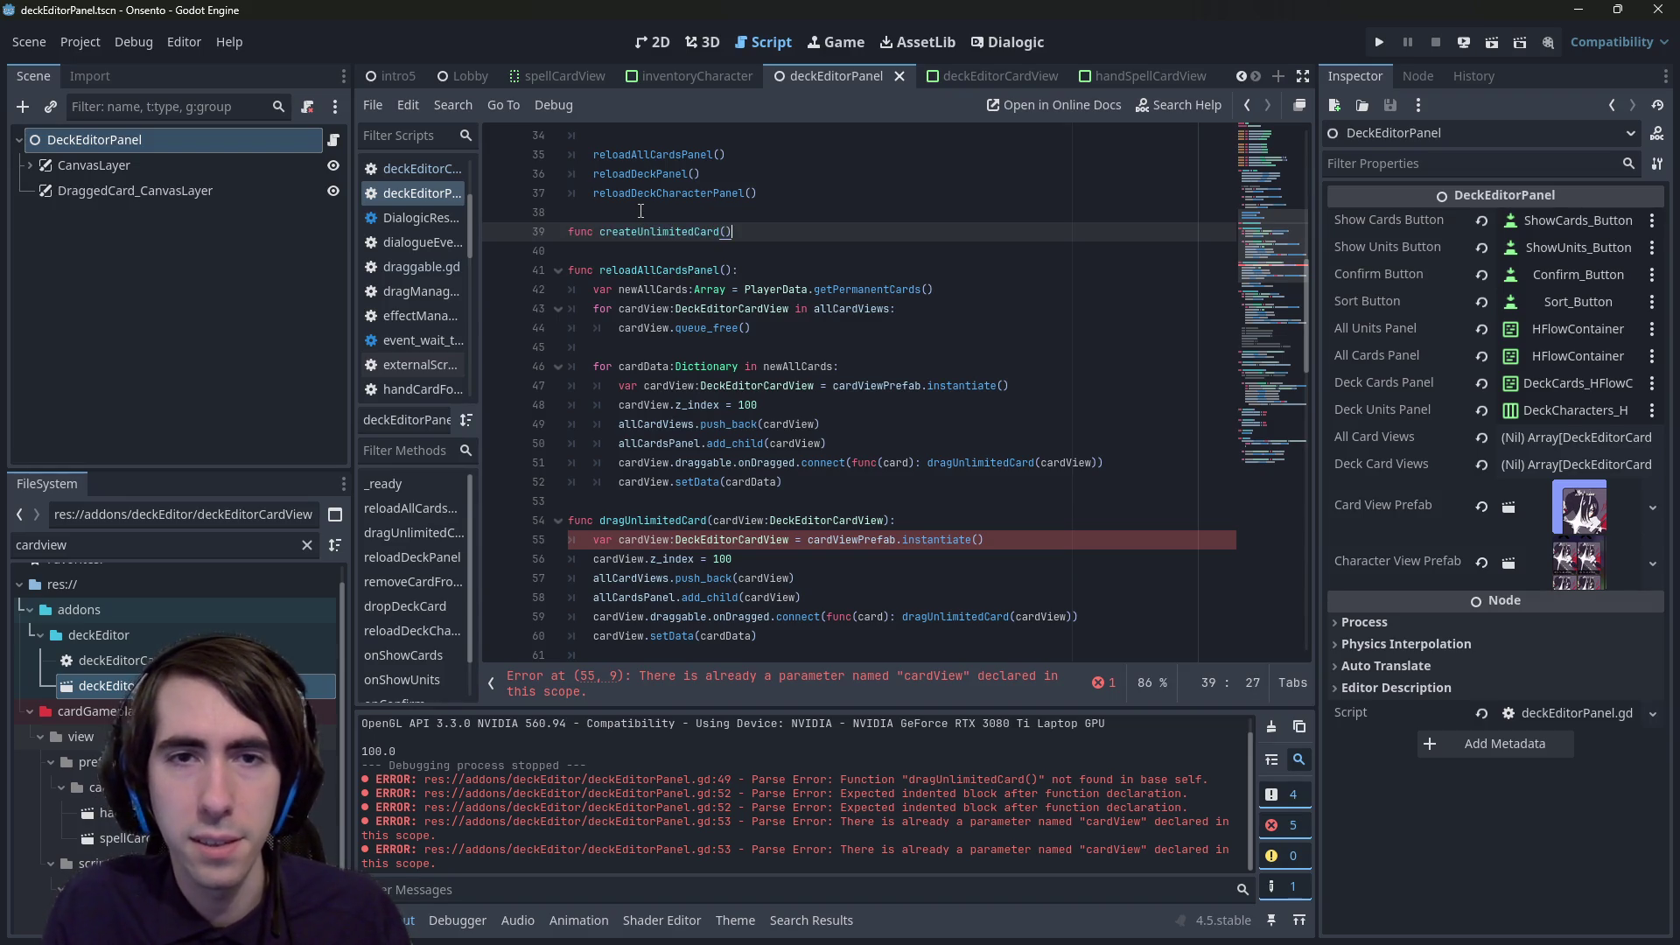
type("->")
double_click(804, 385)
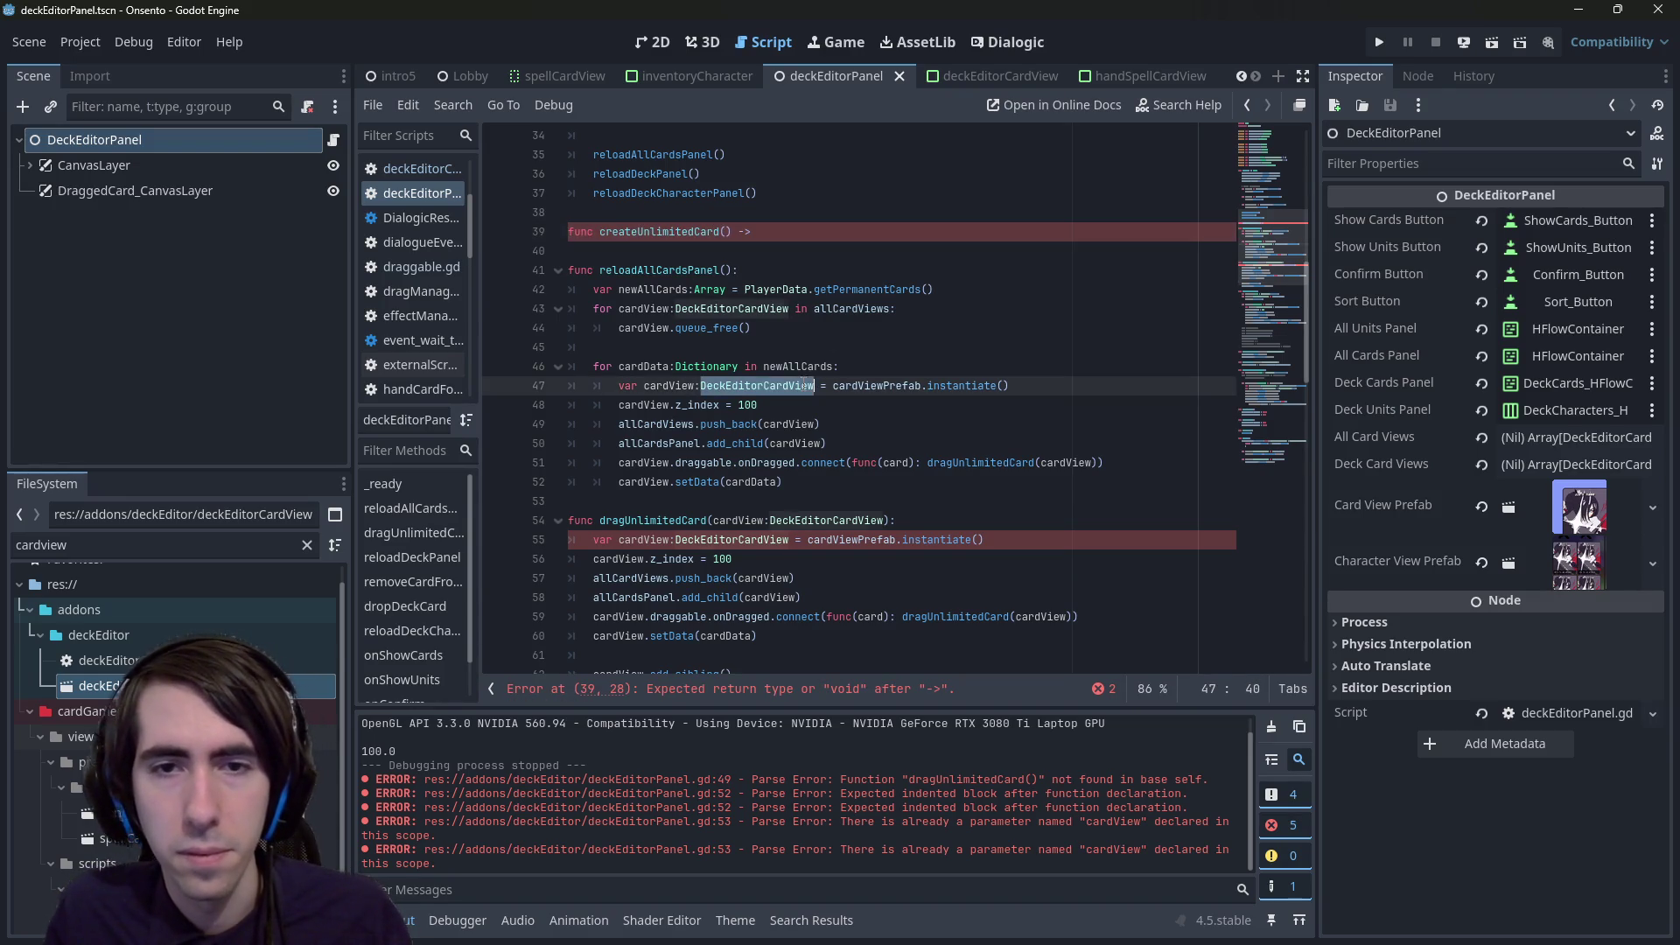
left_click(777, 228)
key("ctrl+v")
type(":")
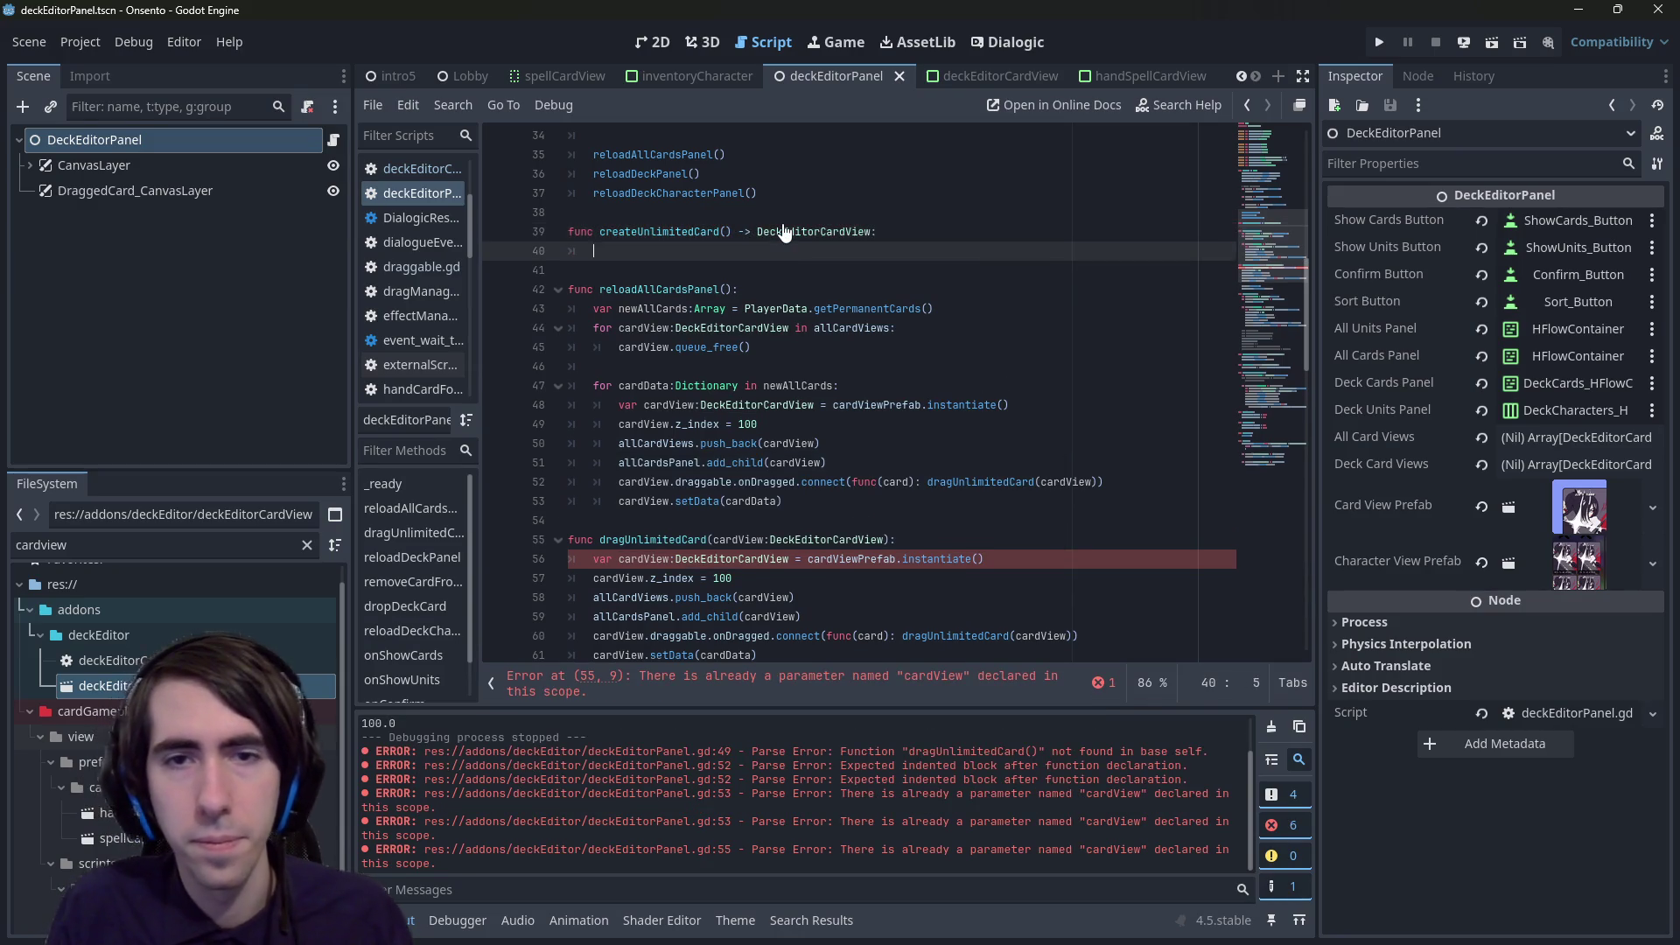
key("Return")
left_click(833, 464)
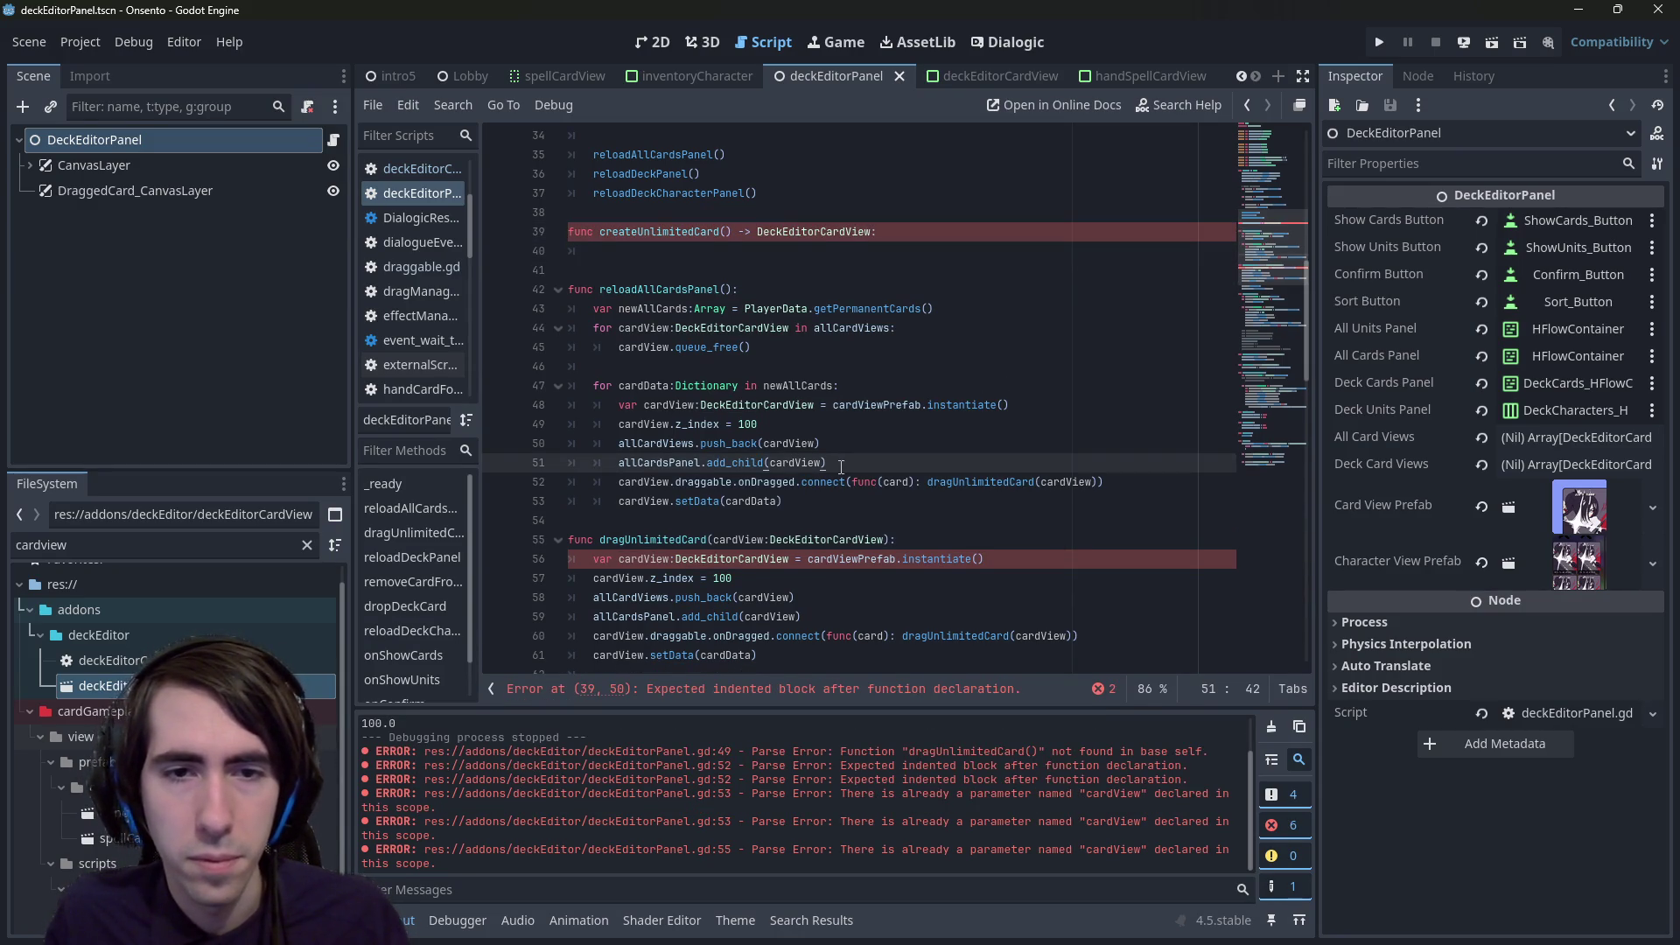
left_click_drag(848, 467, 503, 433)
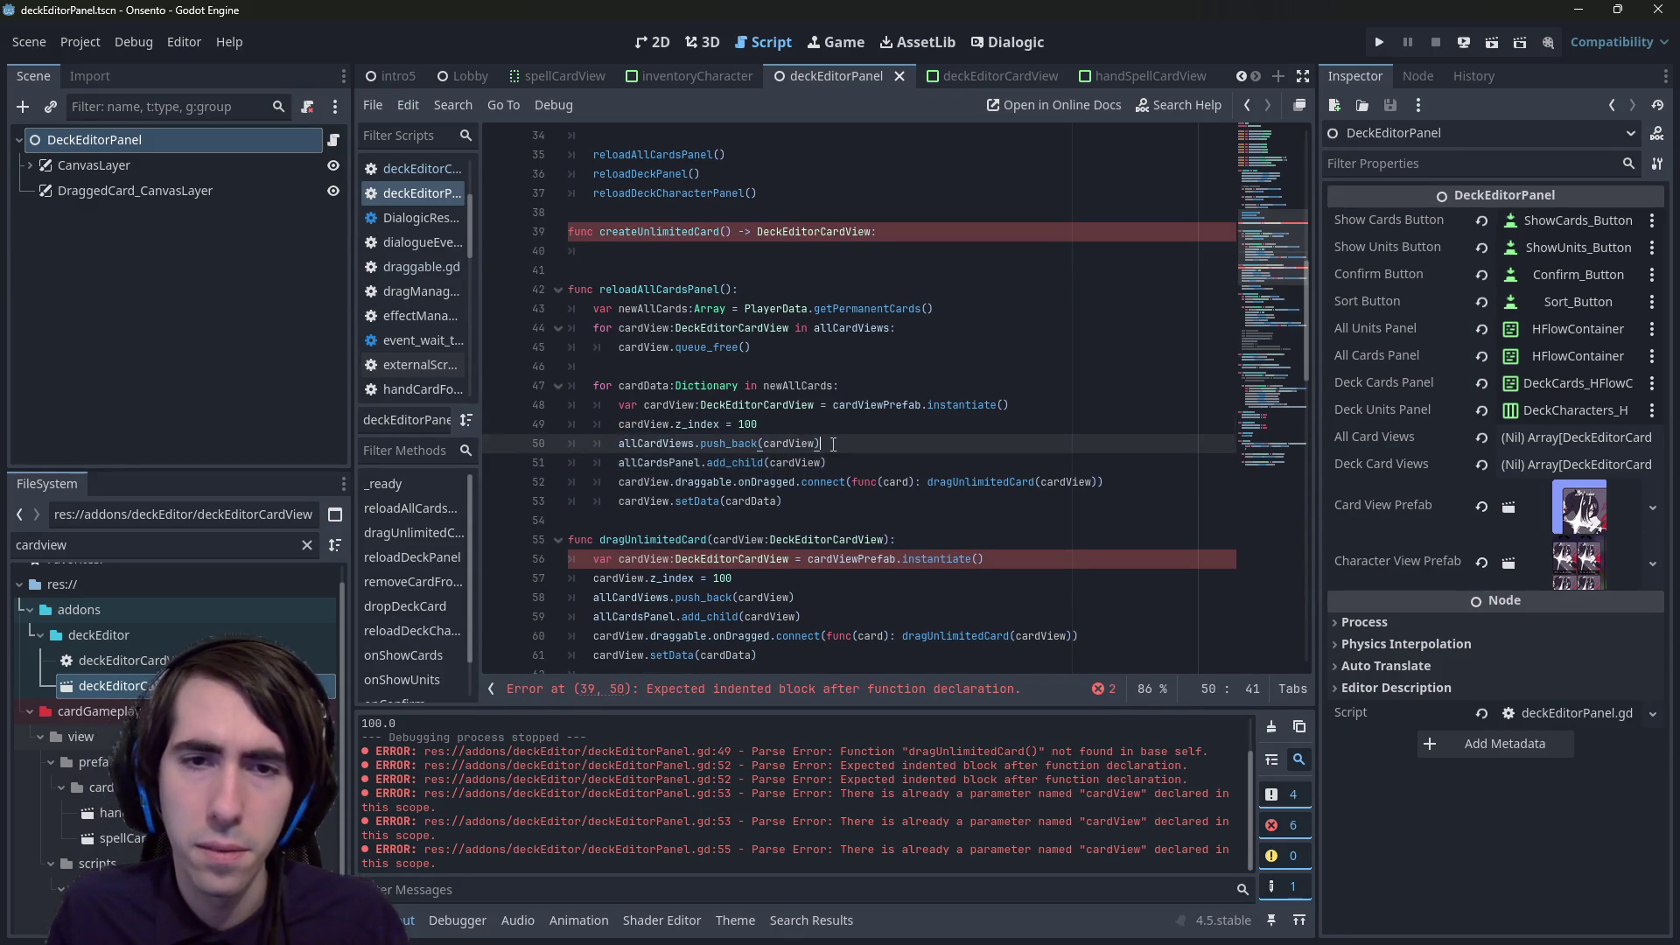
left_click_drag(577, 270, 573, 212)
key("BackSpace")
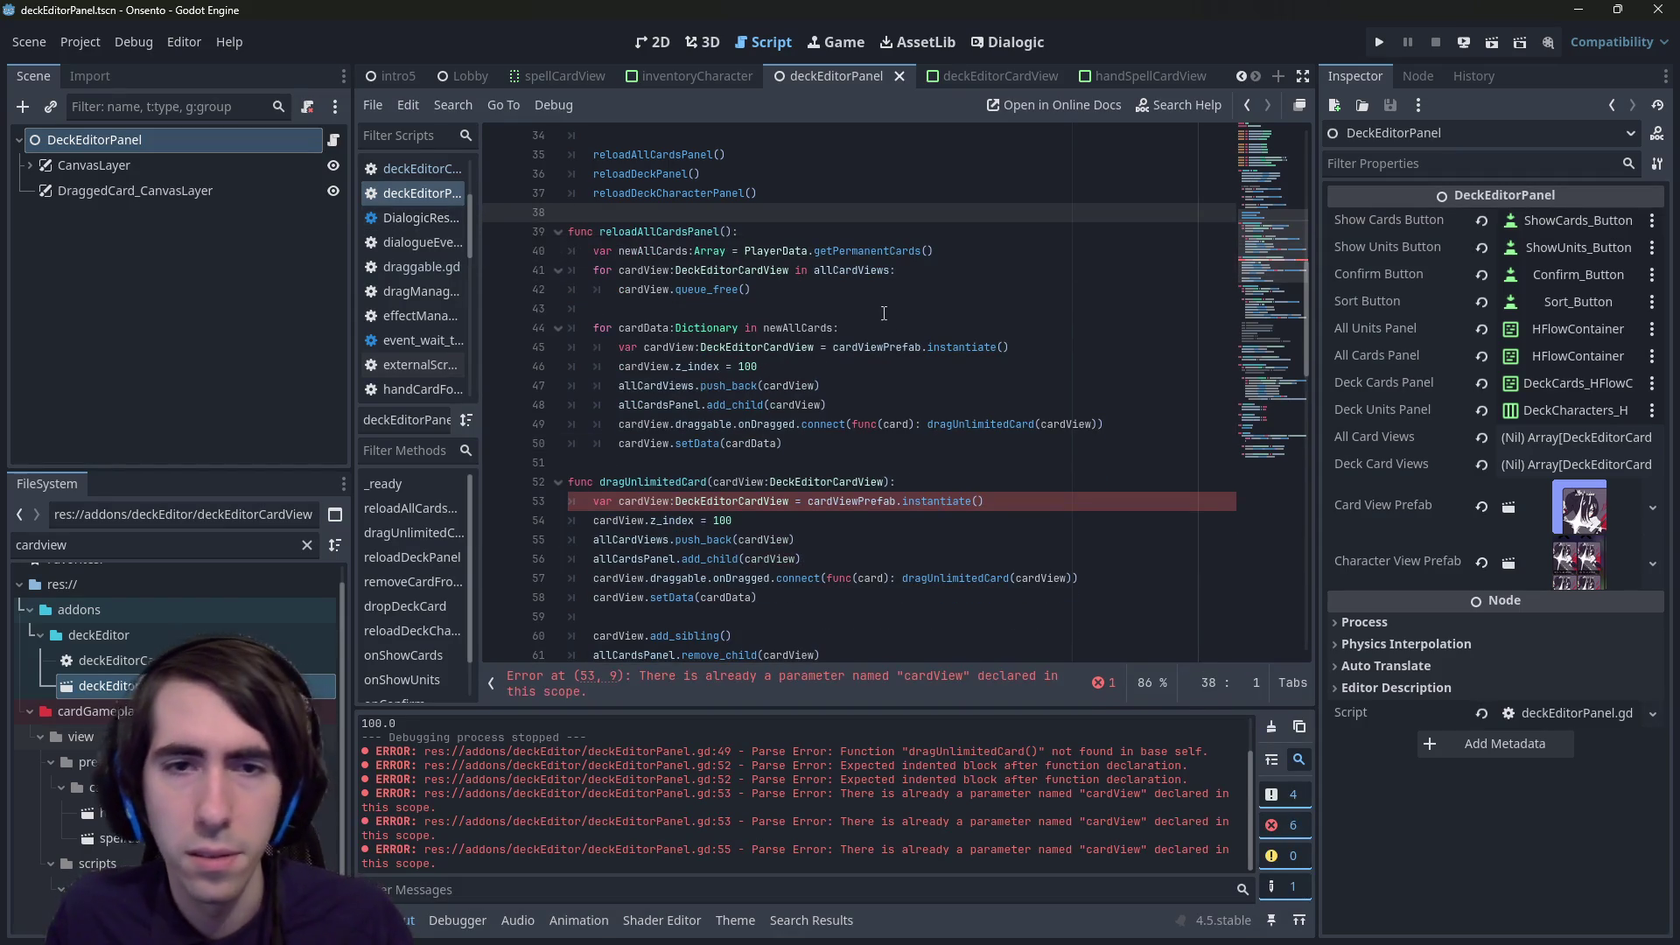
left_click_drag(823, 386, 485, 358)
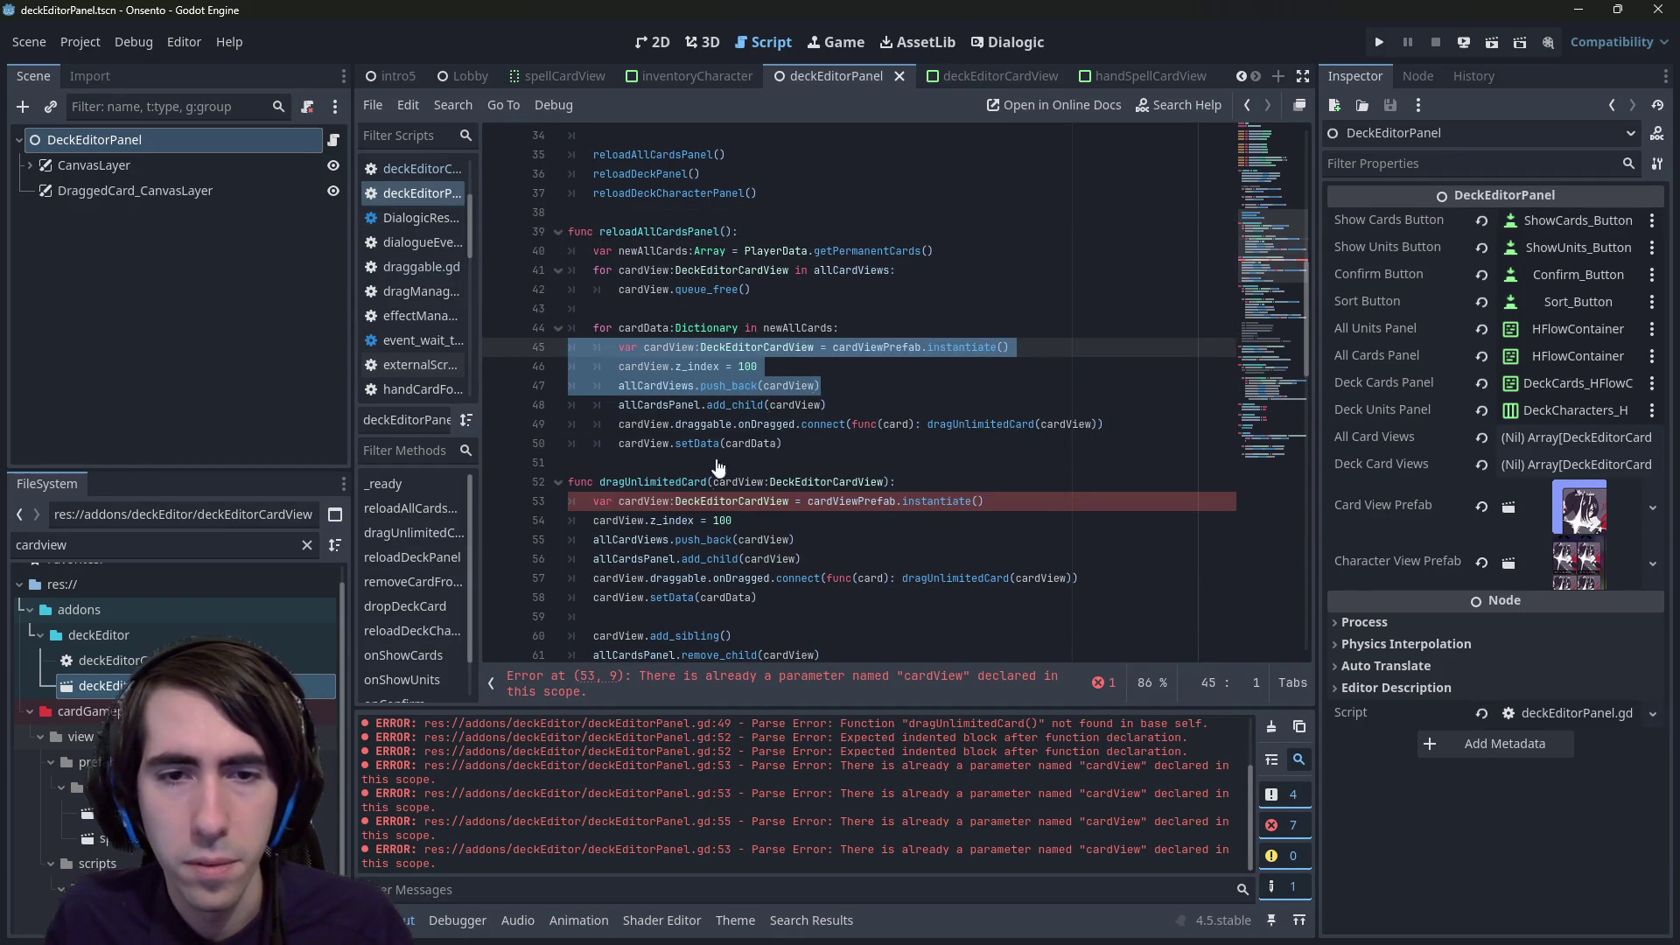
left_click(761, 532)
left_click_drag(802, 558, 503, 562)
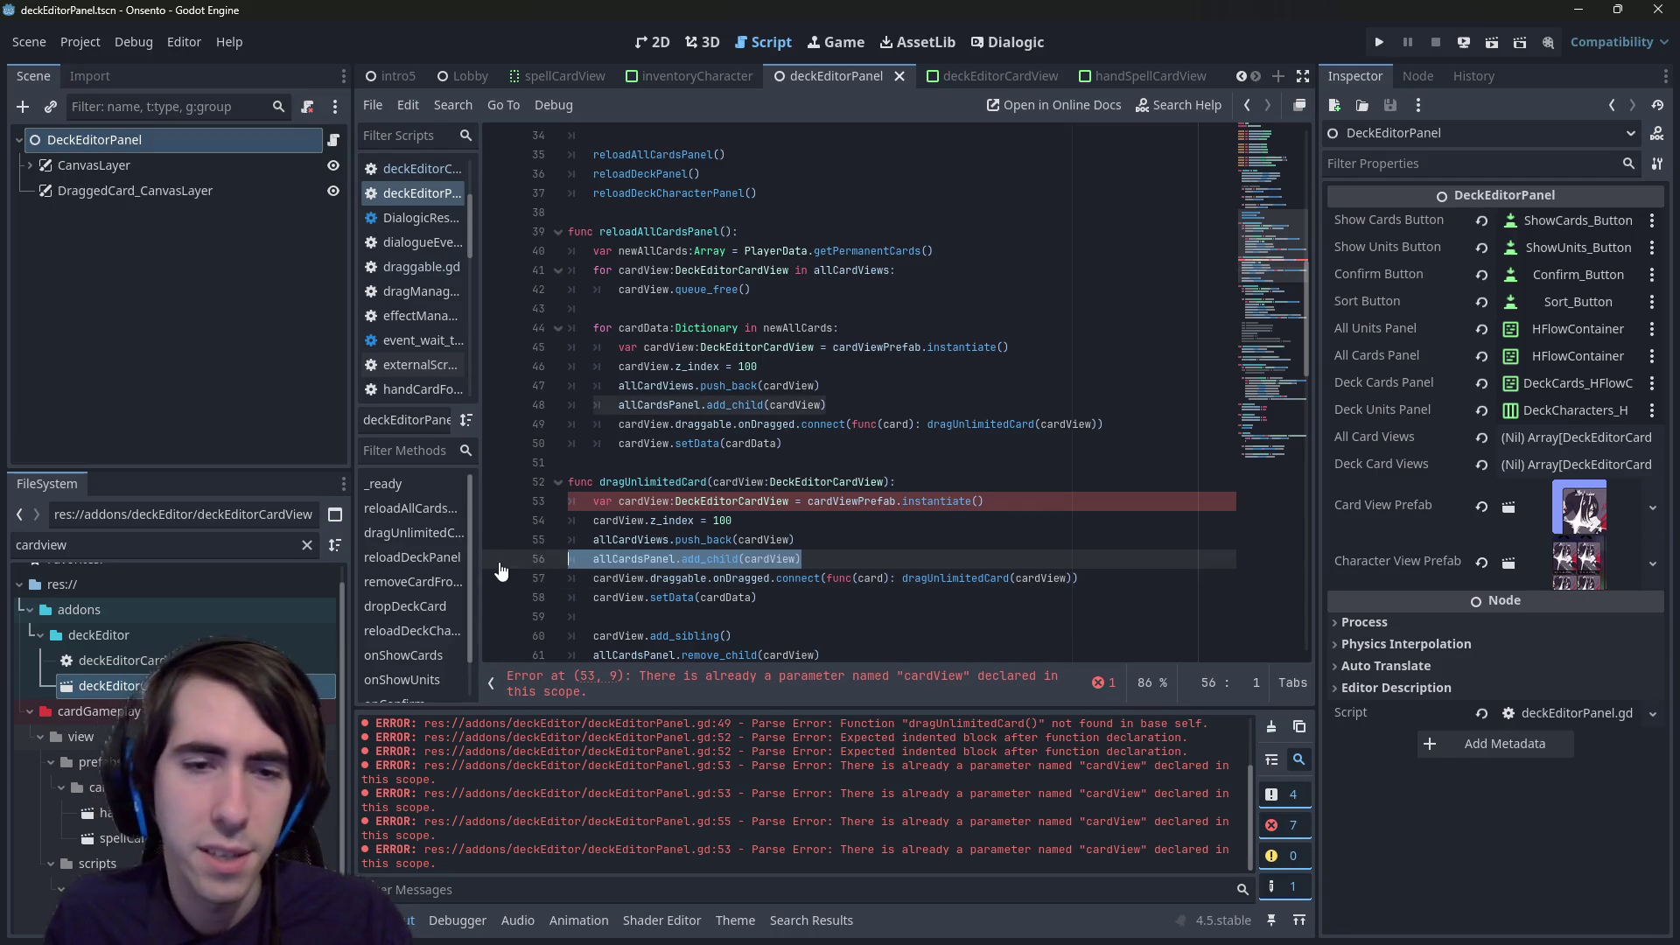
scroll(670, 482, "down", 1)
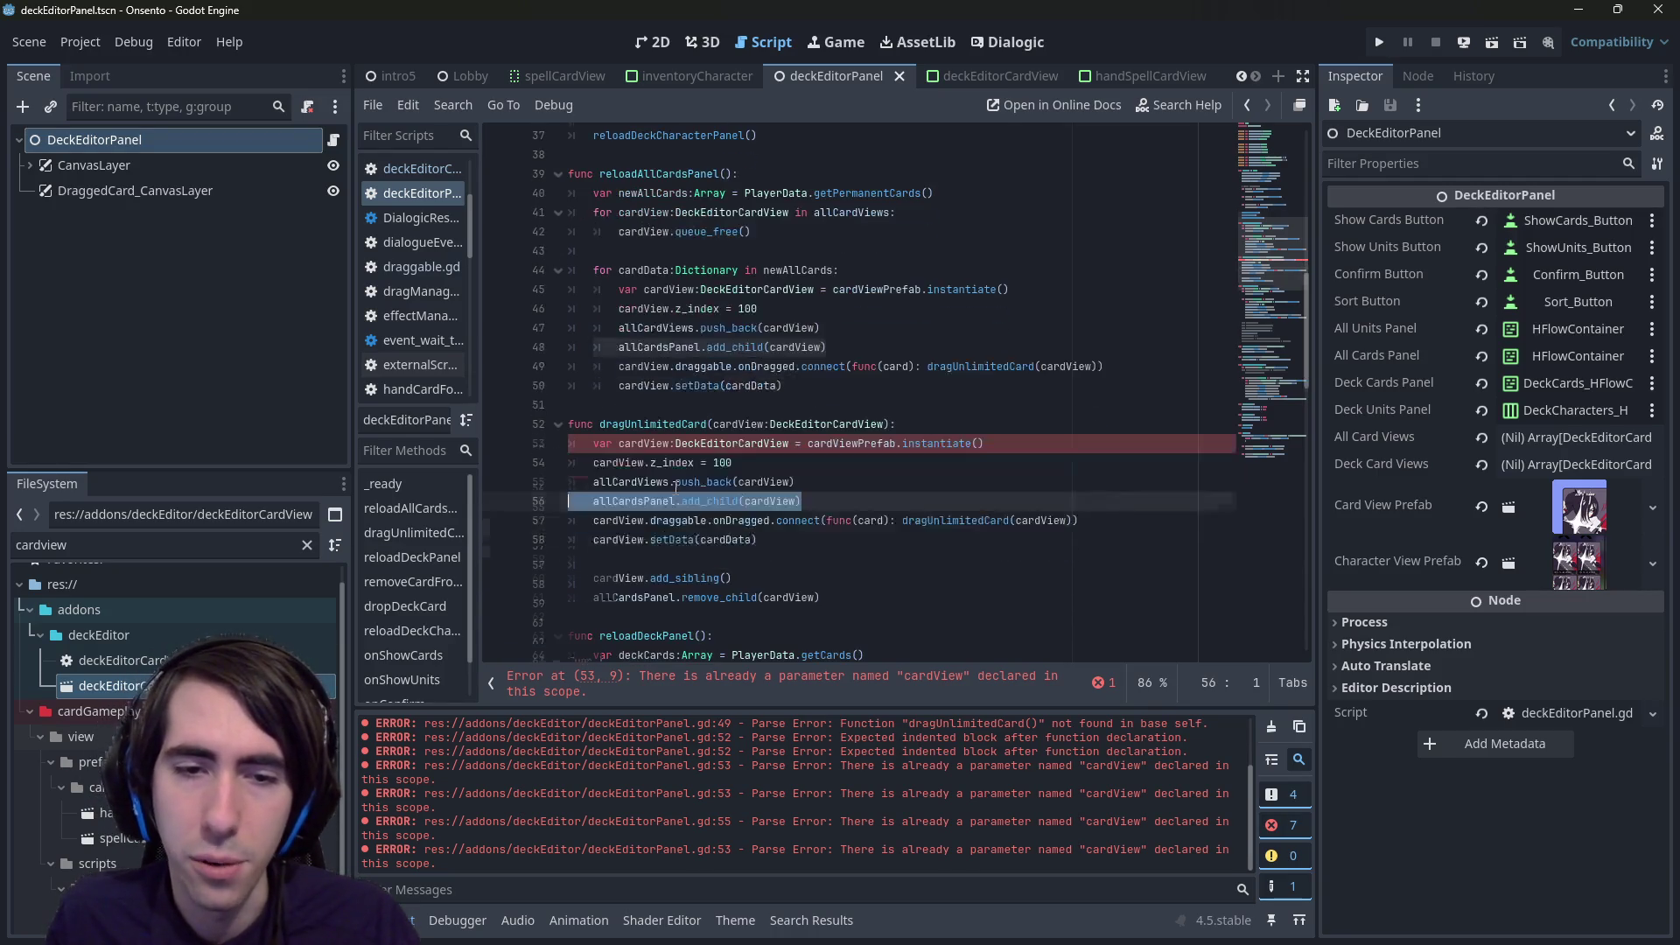
key("BackSpace")
key("BackSpace")
double_click(652, 442)
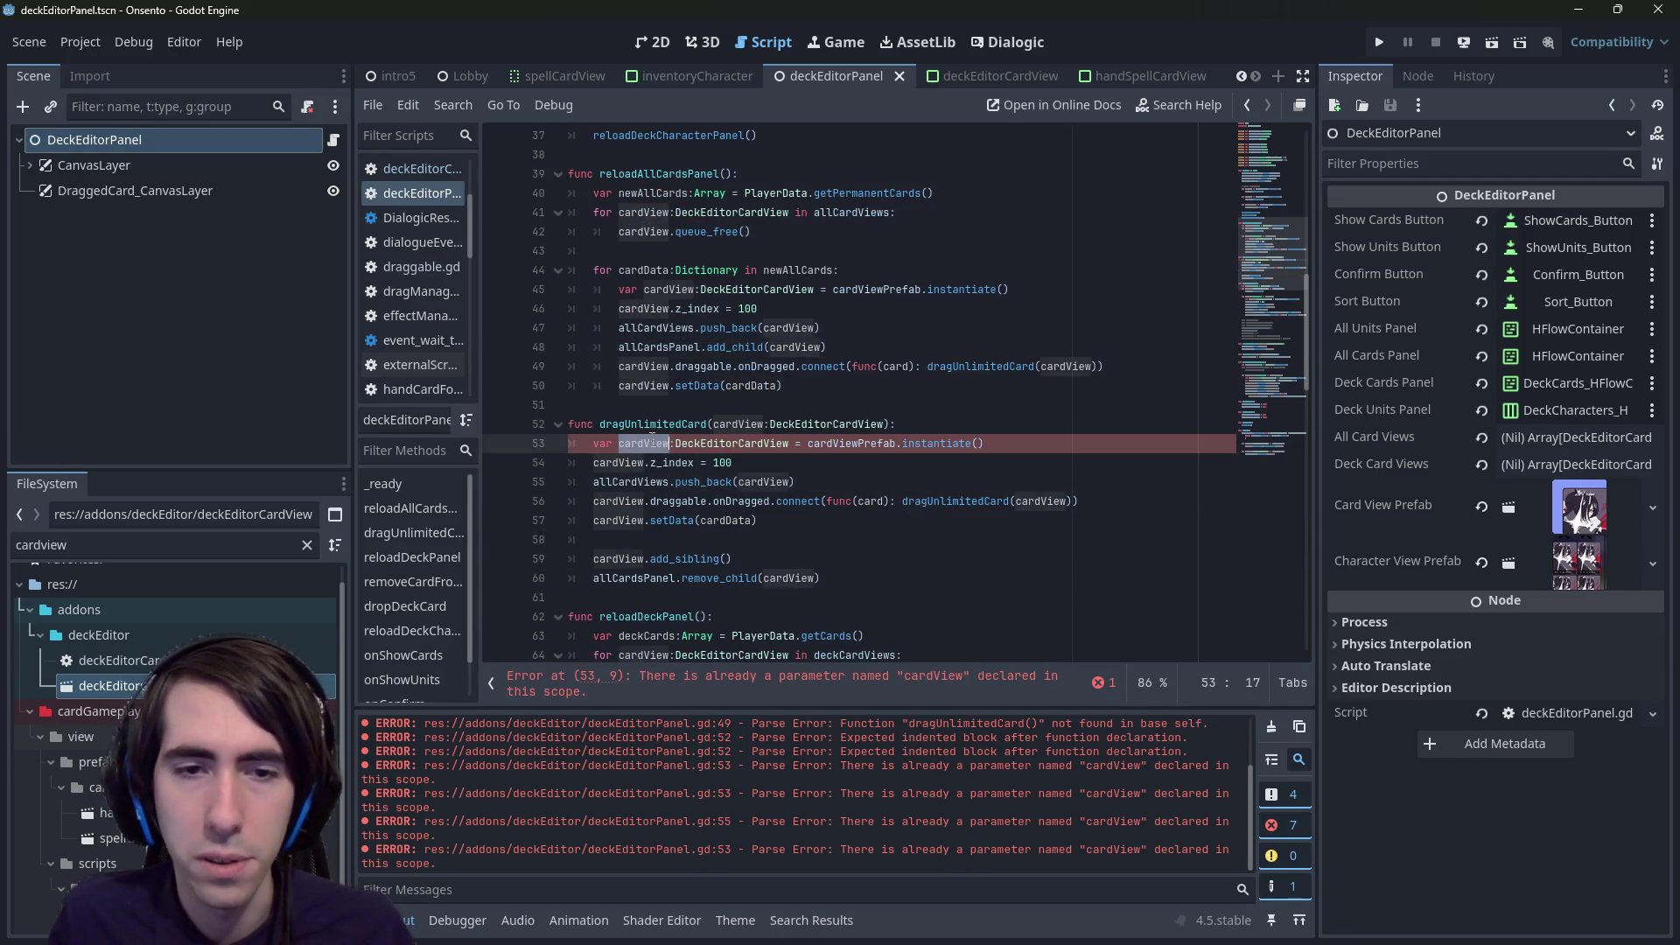
key("ctrl+c")
left_click(726, 559)
key("ctrl+v")
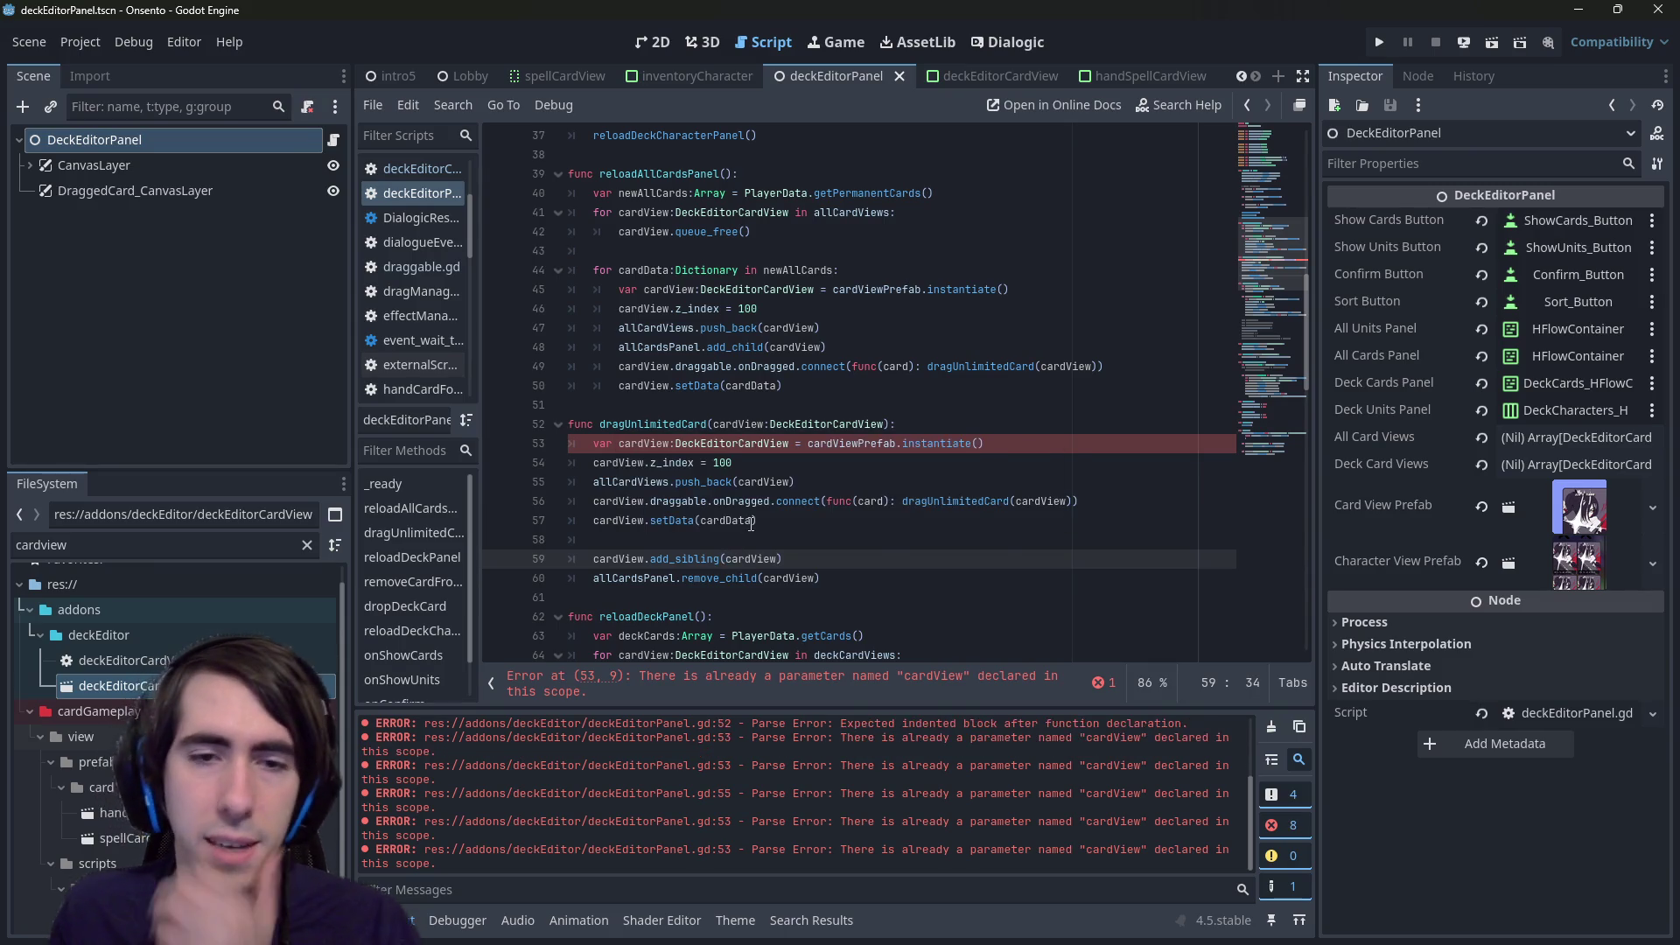
left_click(751, 522)
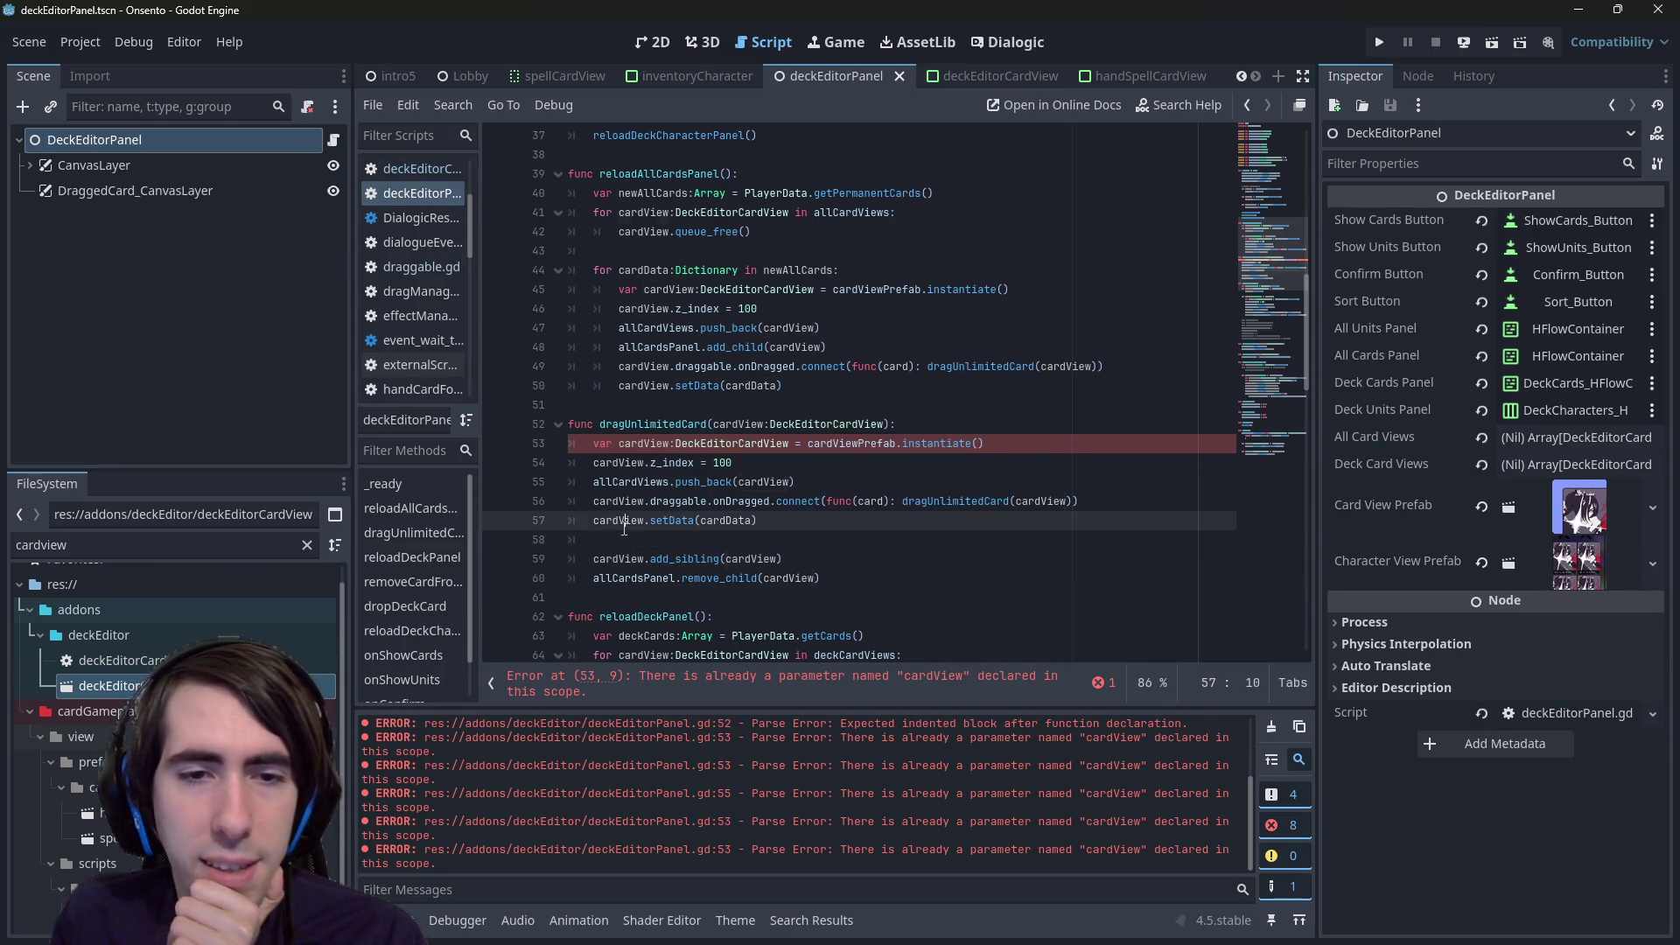
double_click(619, 520)
double_click(727, 520)
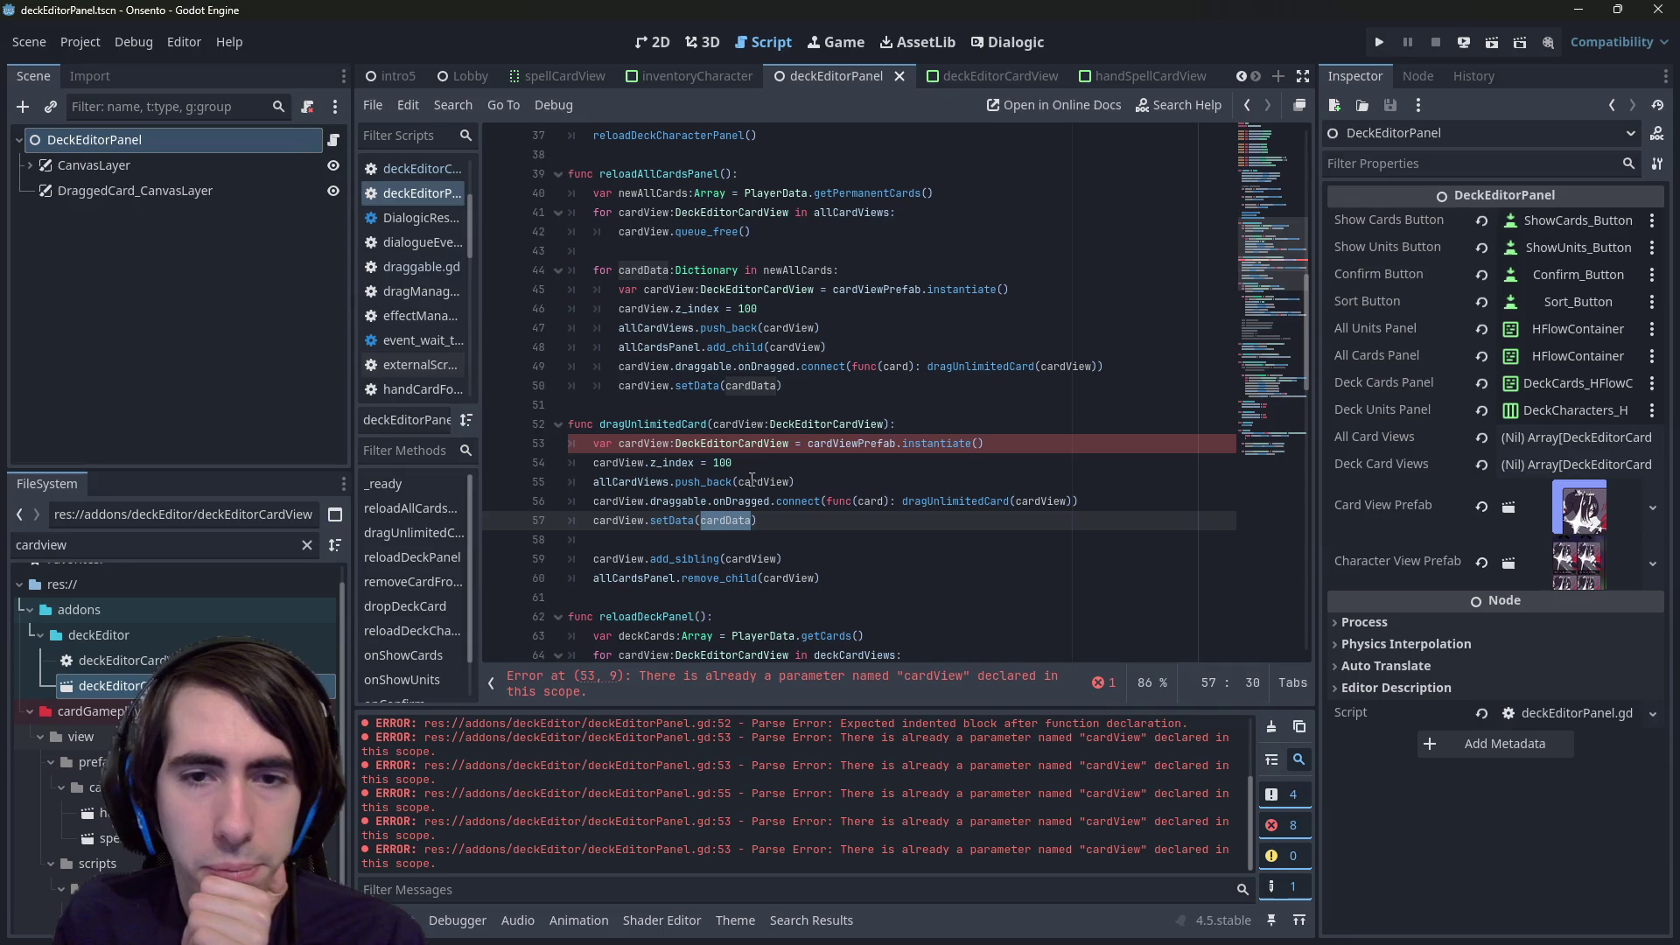
double_click(752, 423)
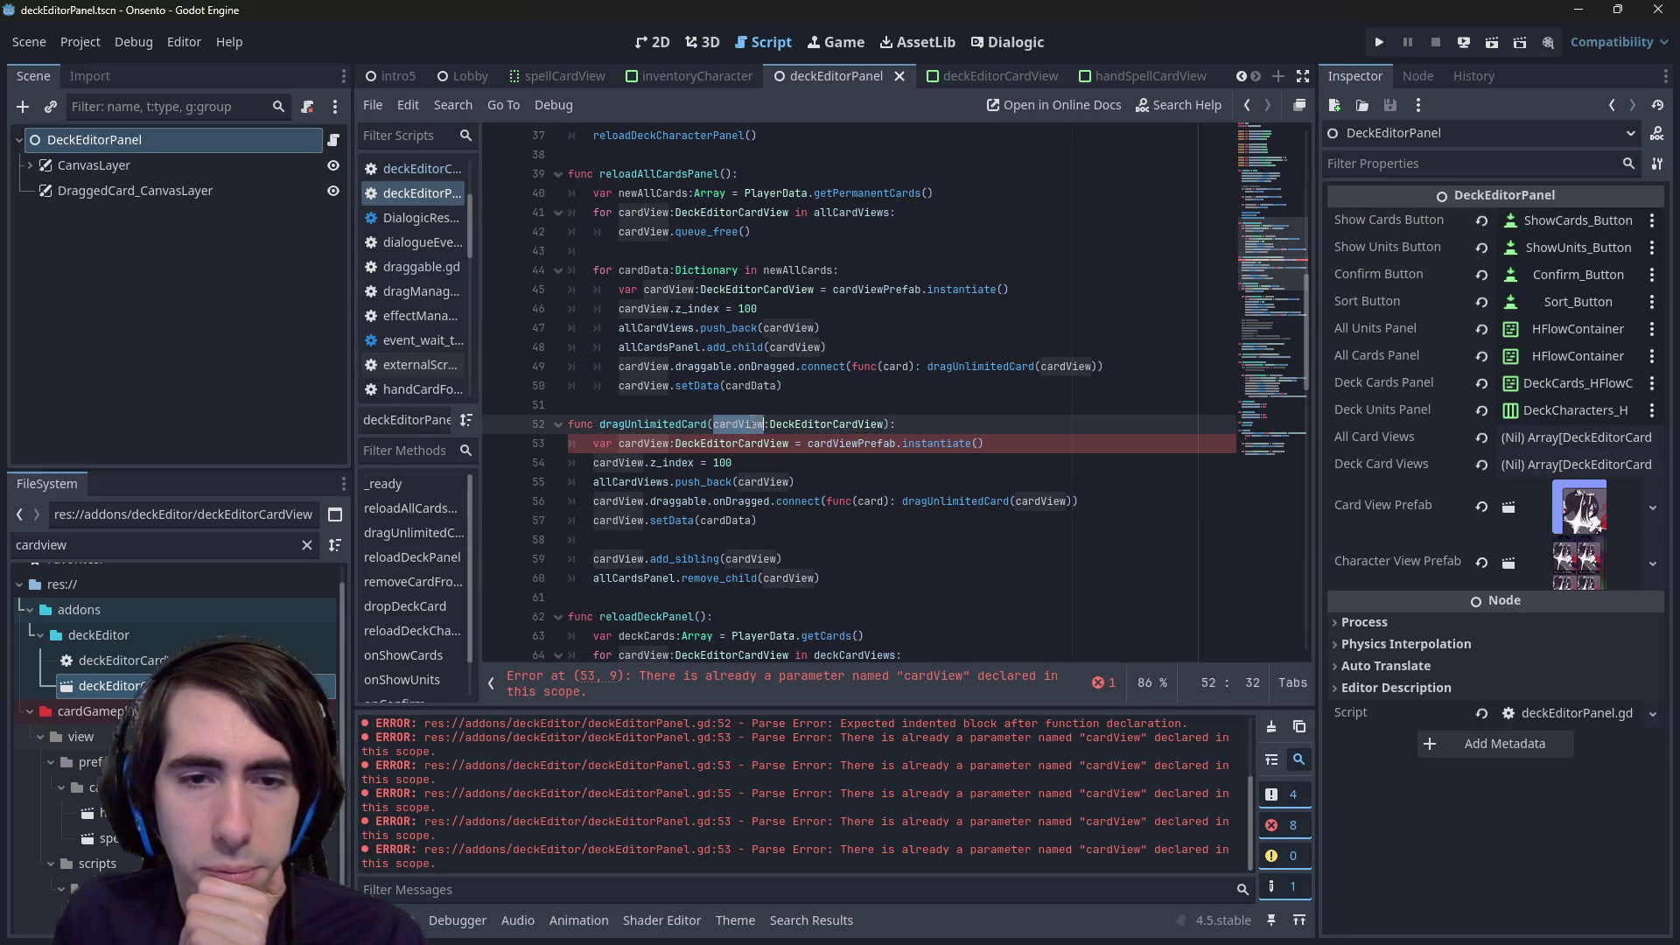
double_click(647, 443)
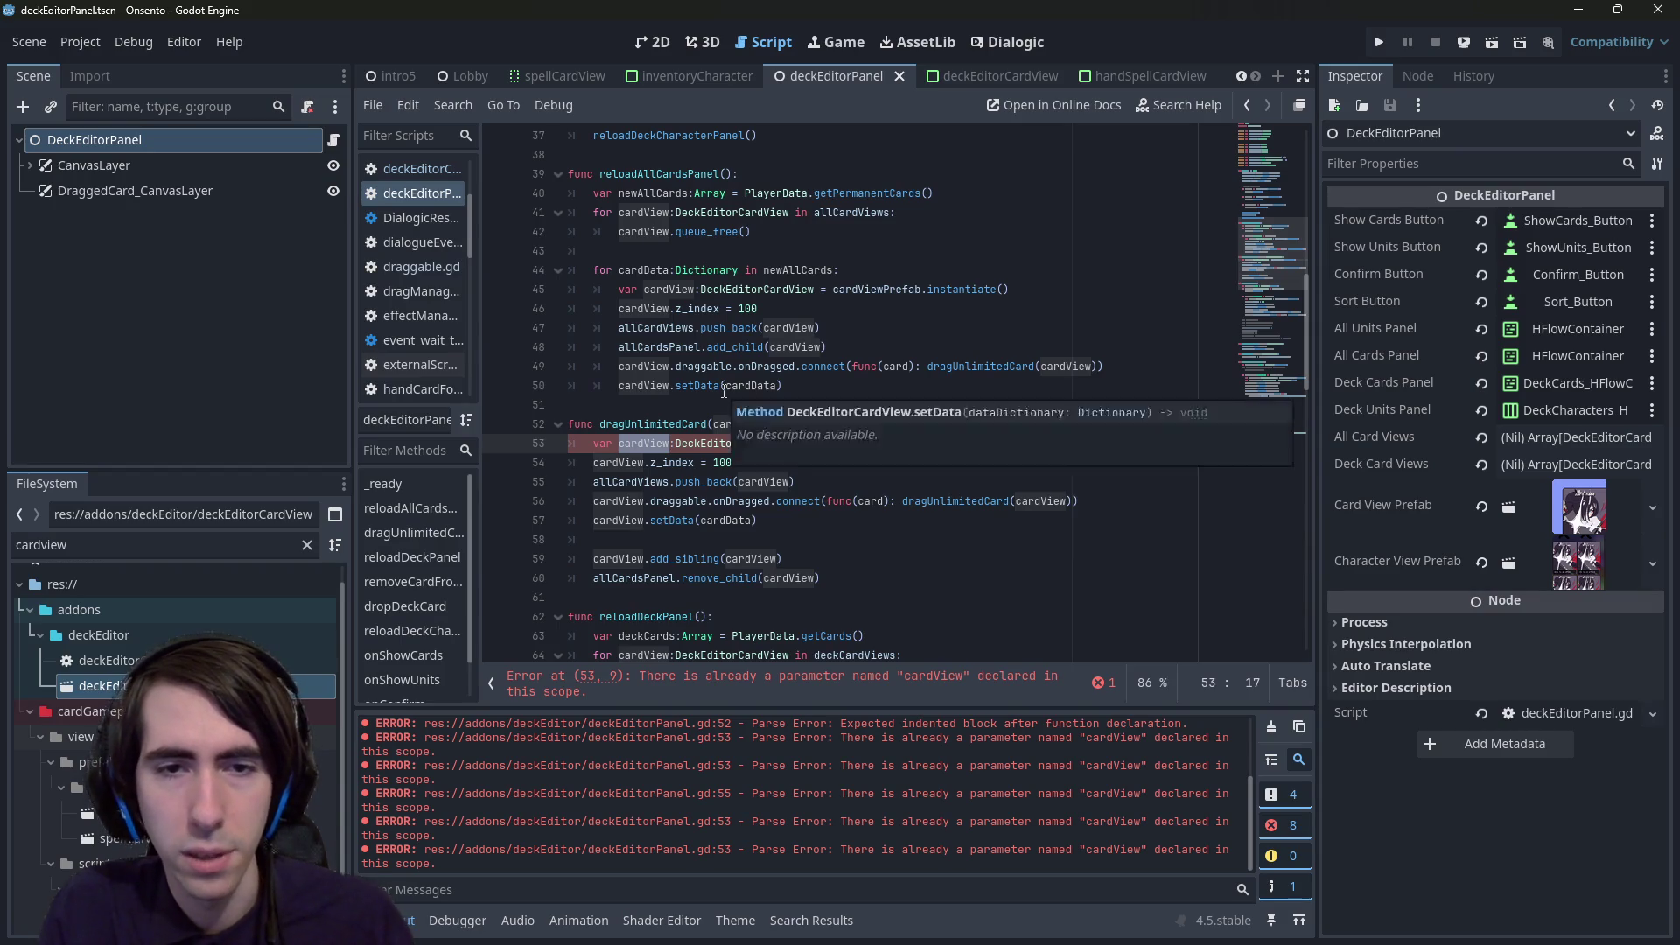
key("Left")
type("new")
- Rename the instantiated card's variable from cardView to newCardView on lines 53–57
key("Delete")
type("C")
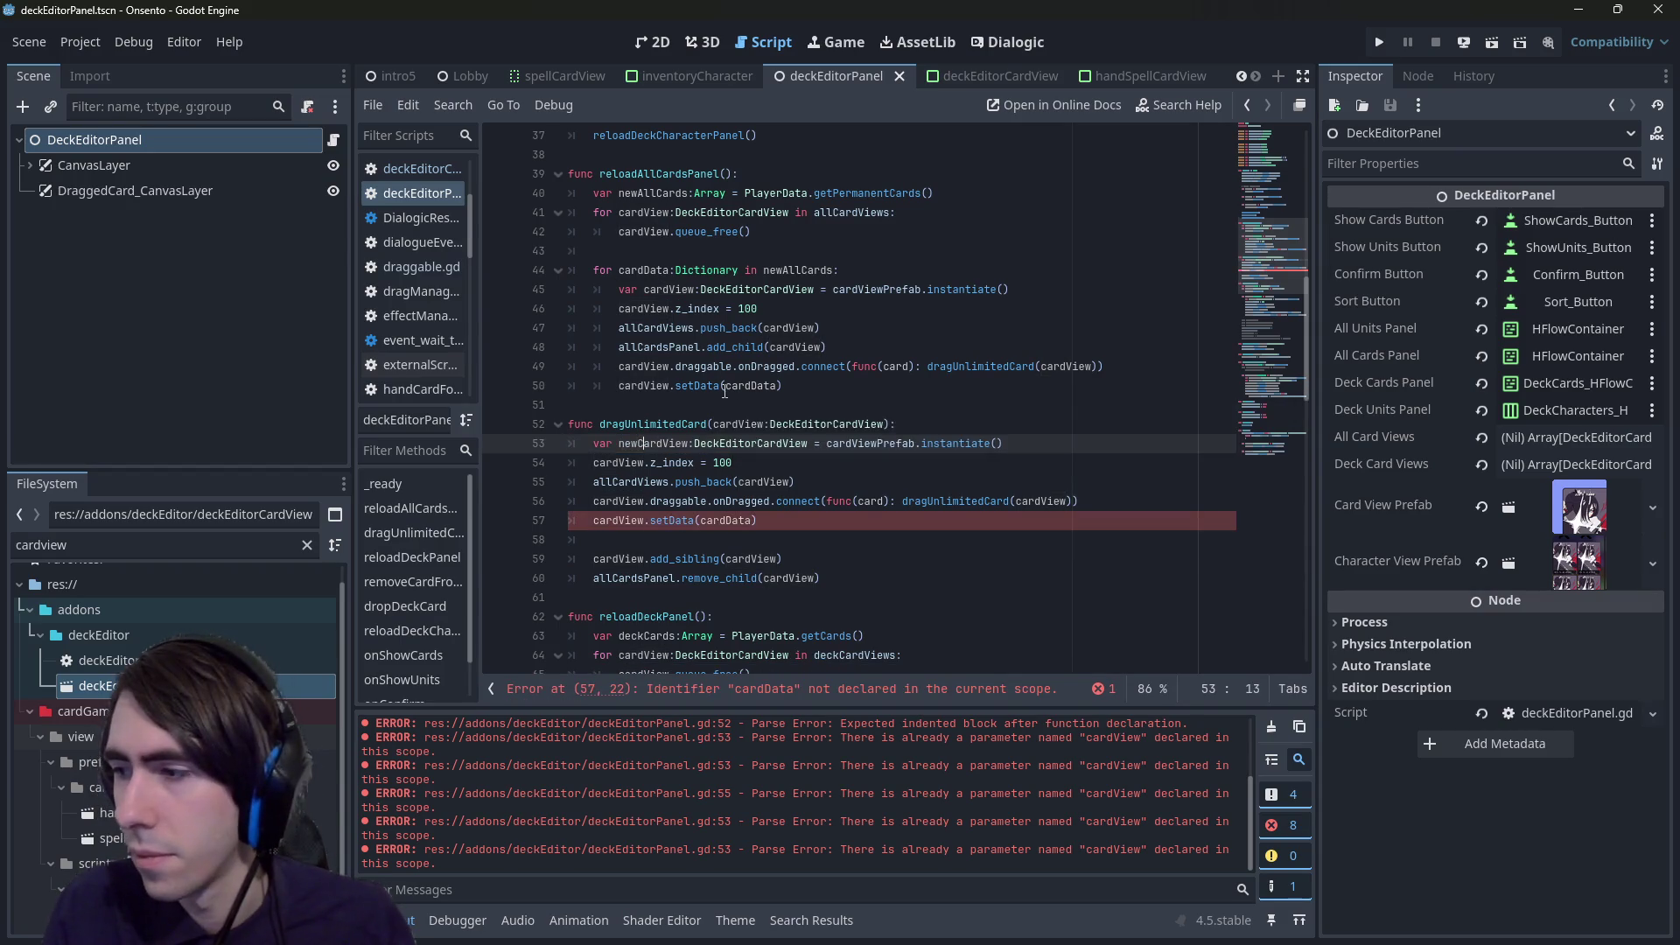
key("ctrl+Right")
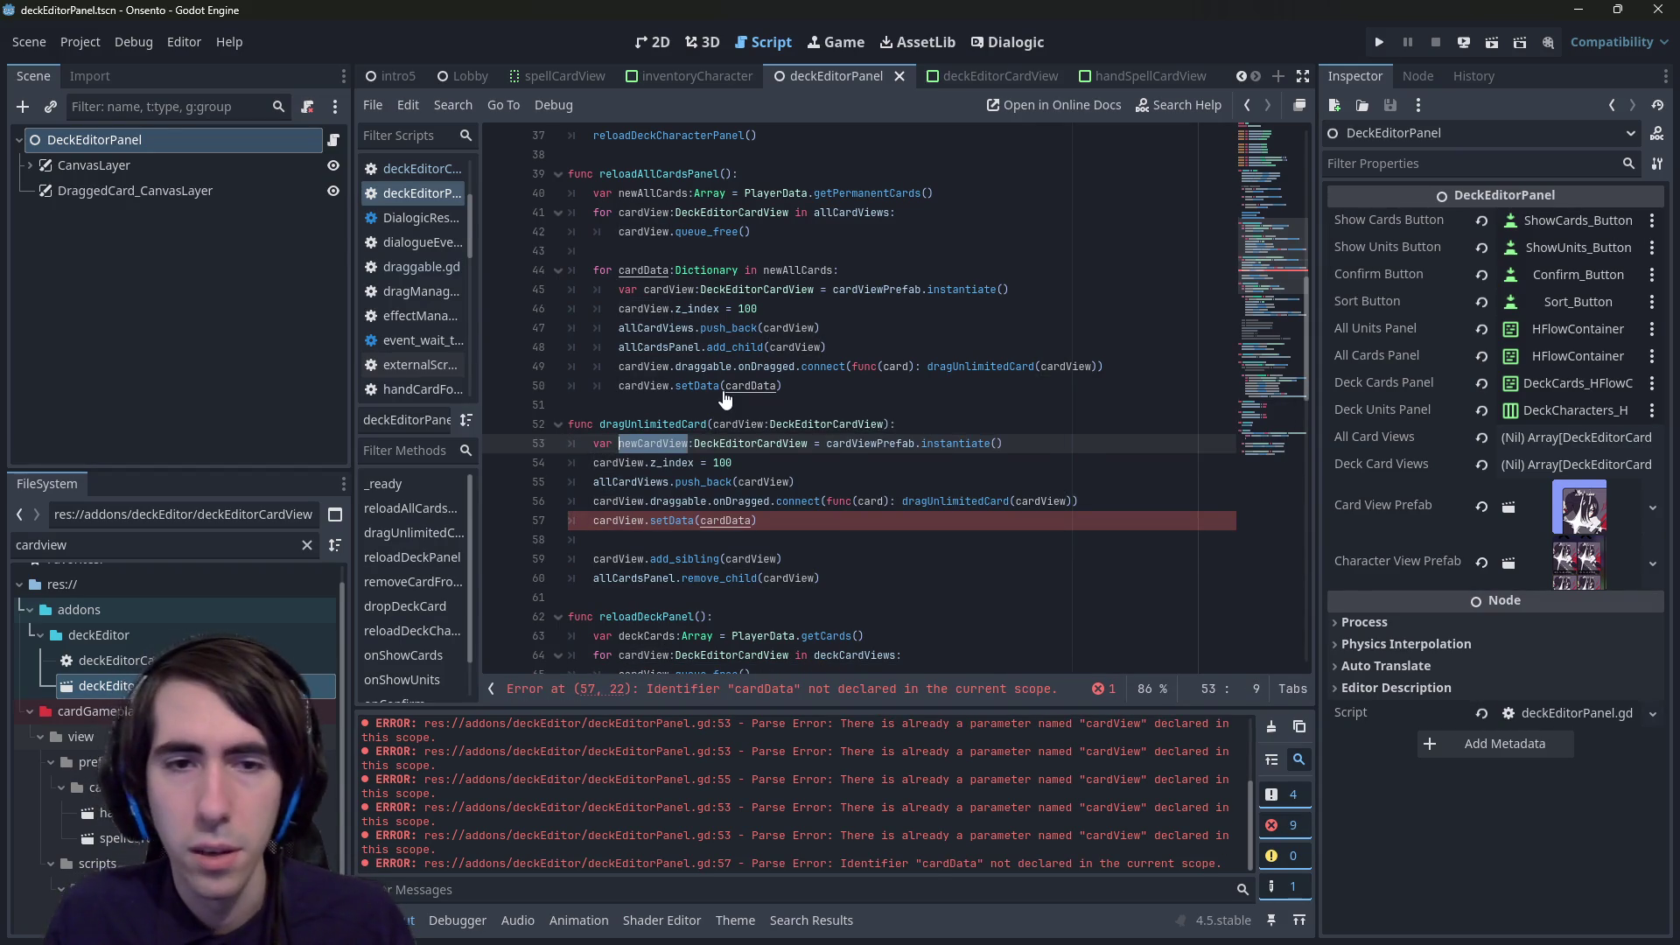
double_click(620, 461)
type("newCardView")
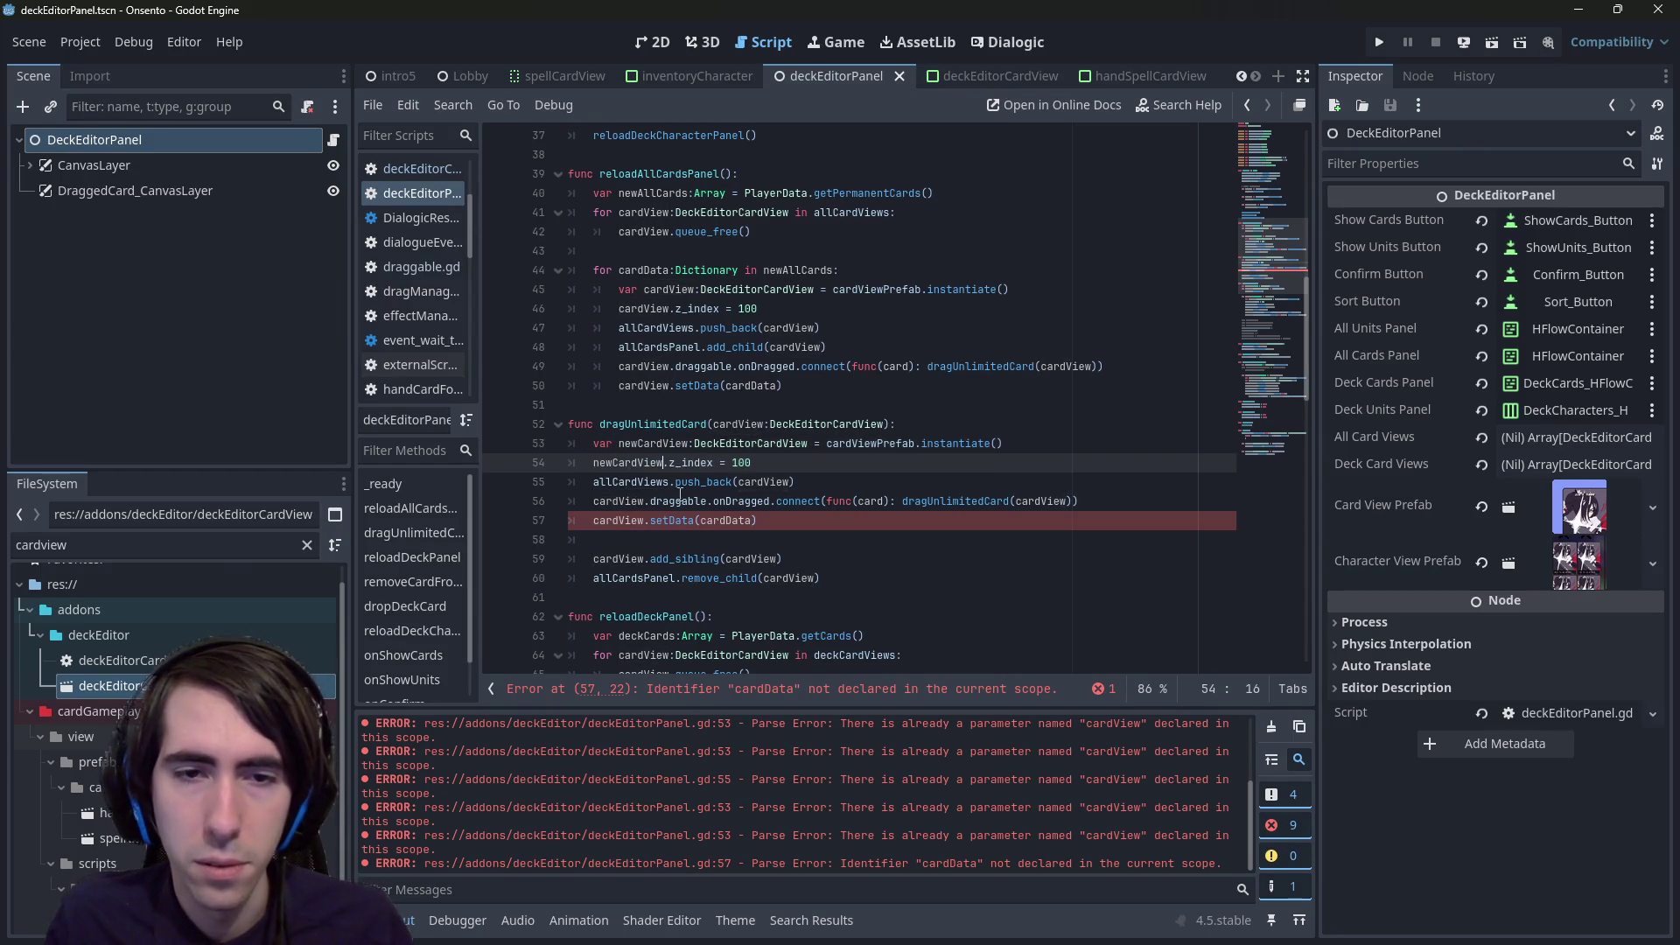
double_click(749, 482)
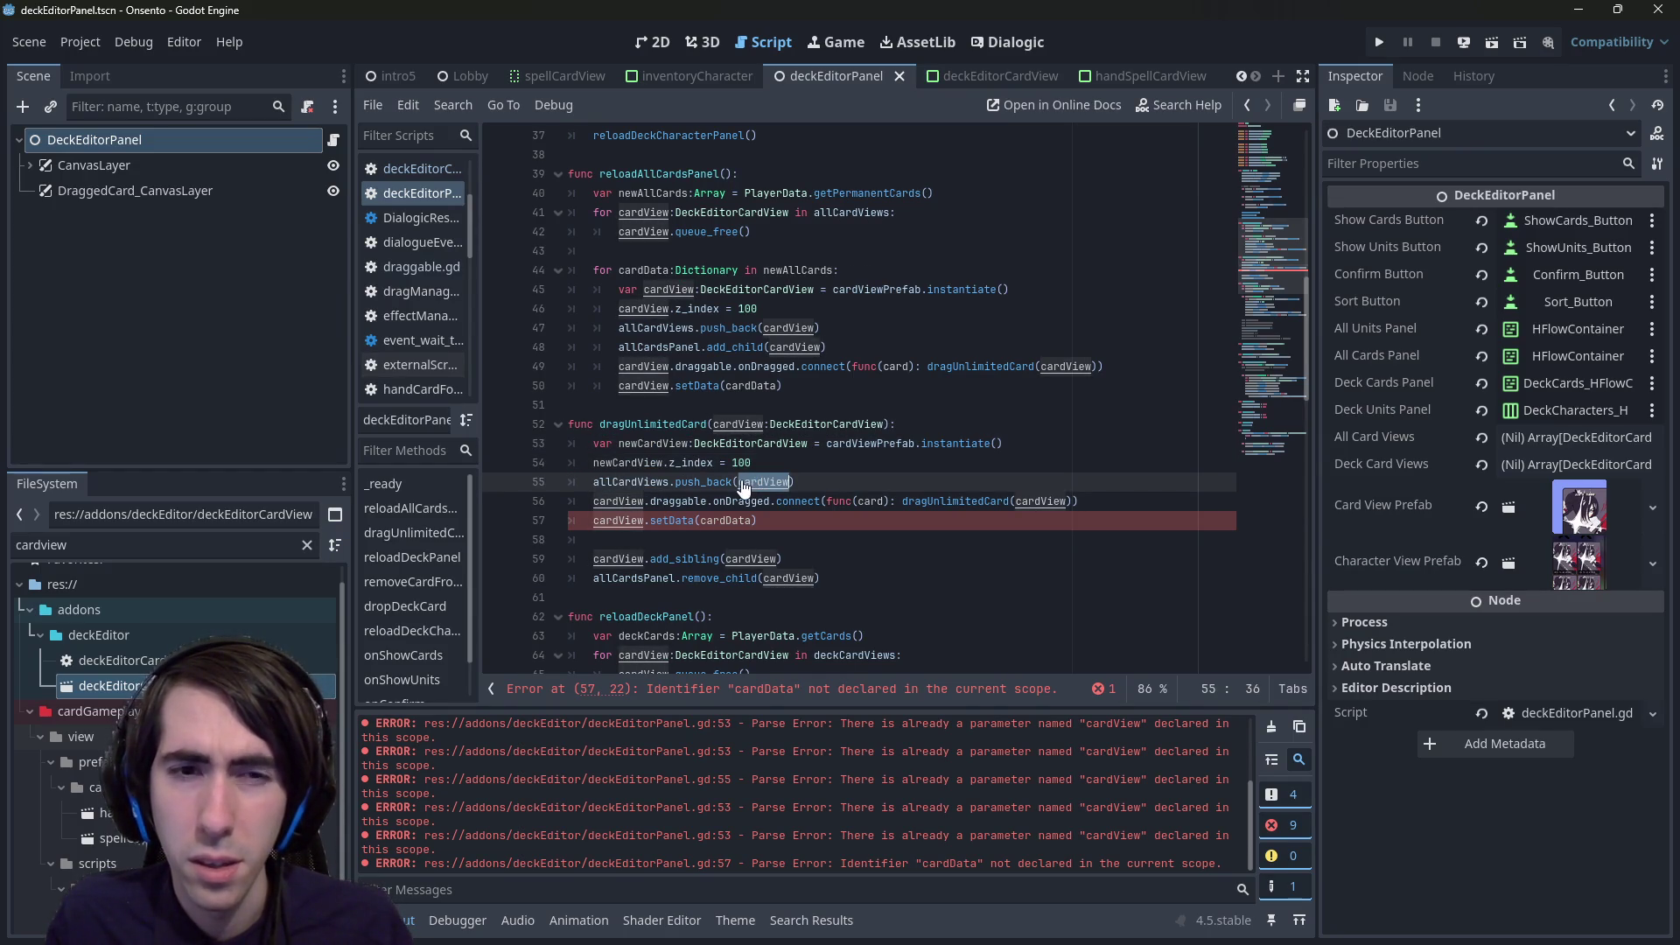
type("newCardView")
key("ctrl+z")
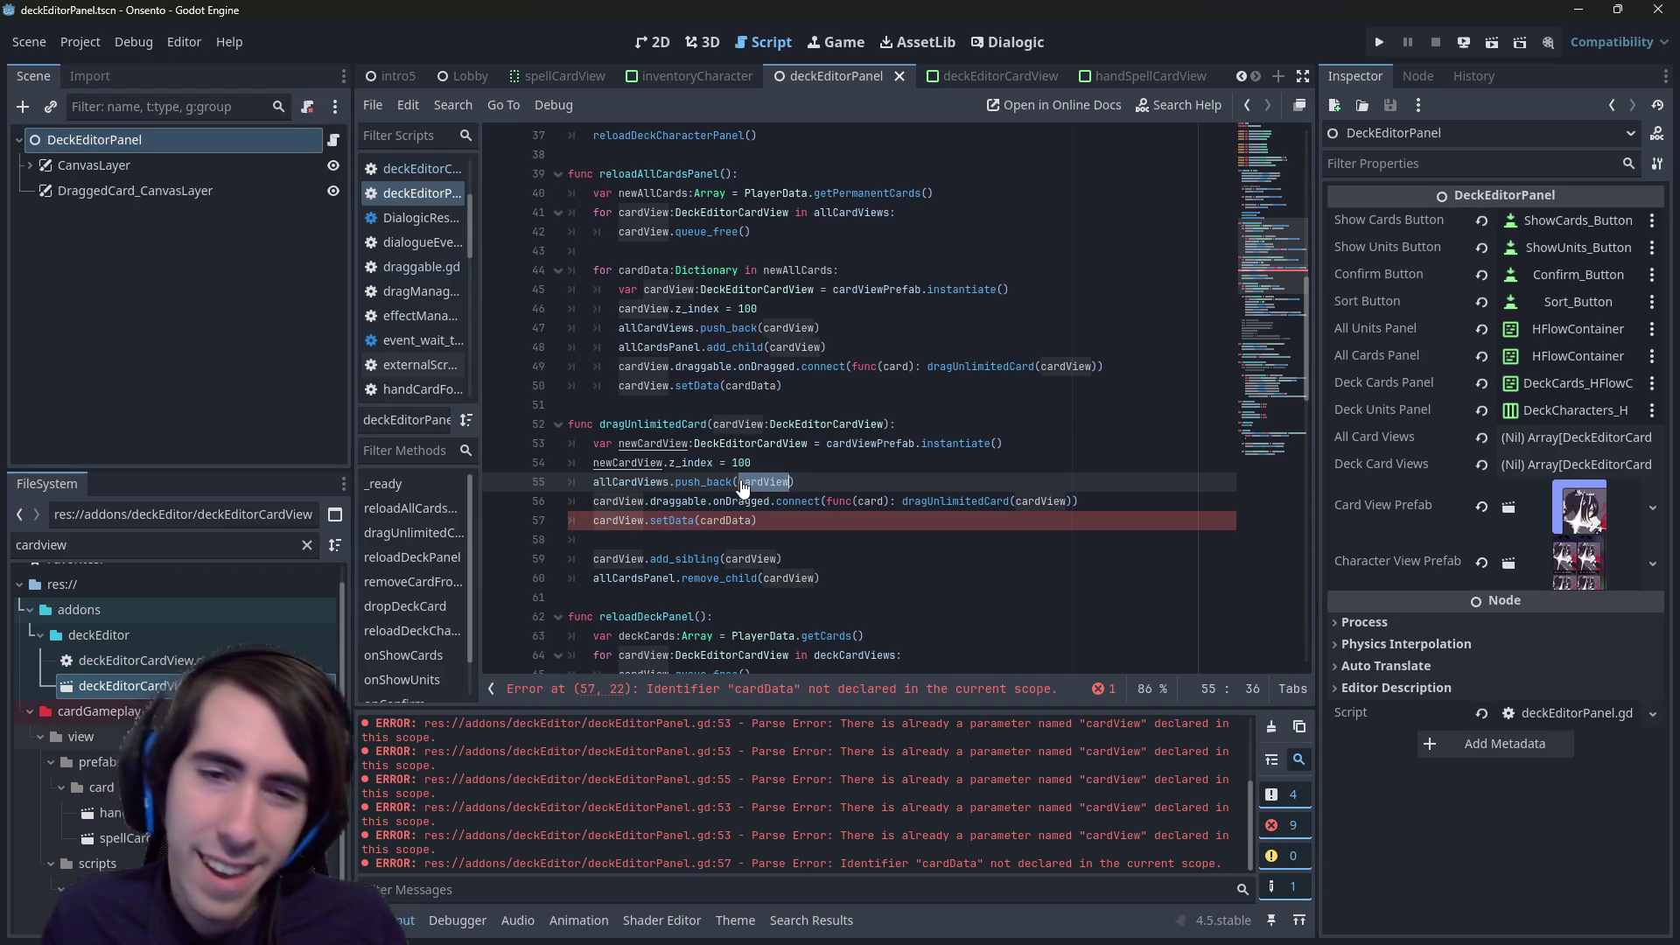
type("newCardView")
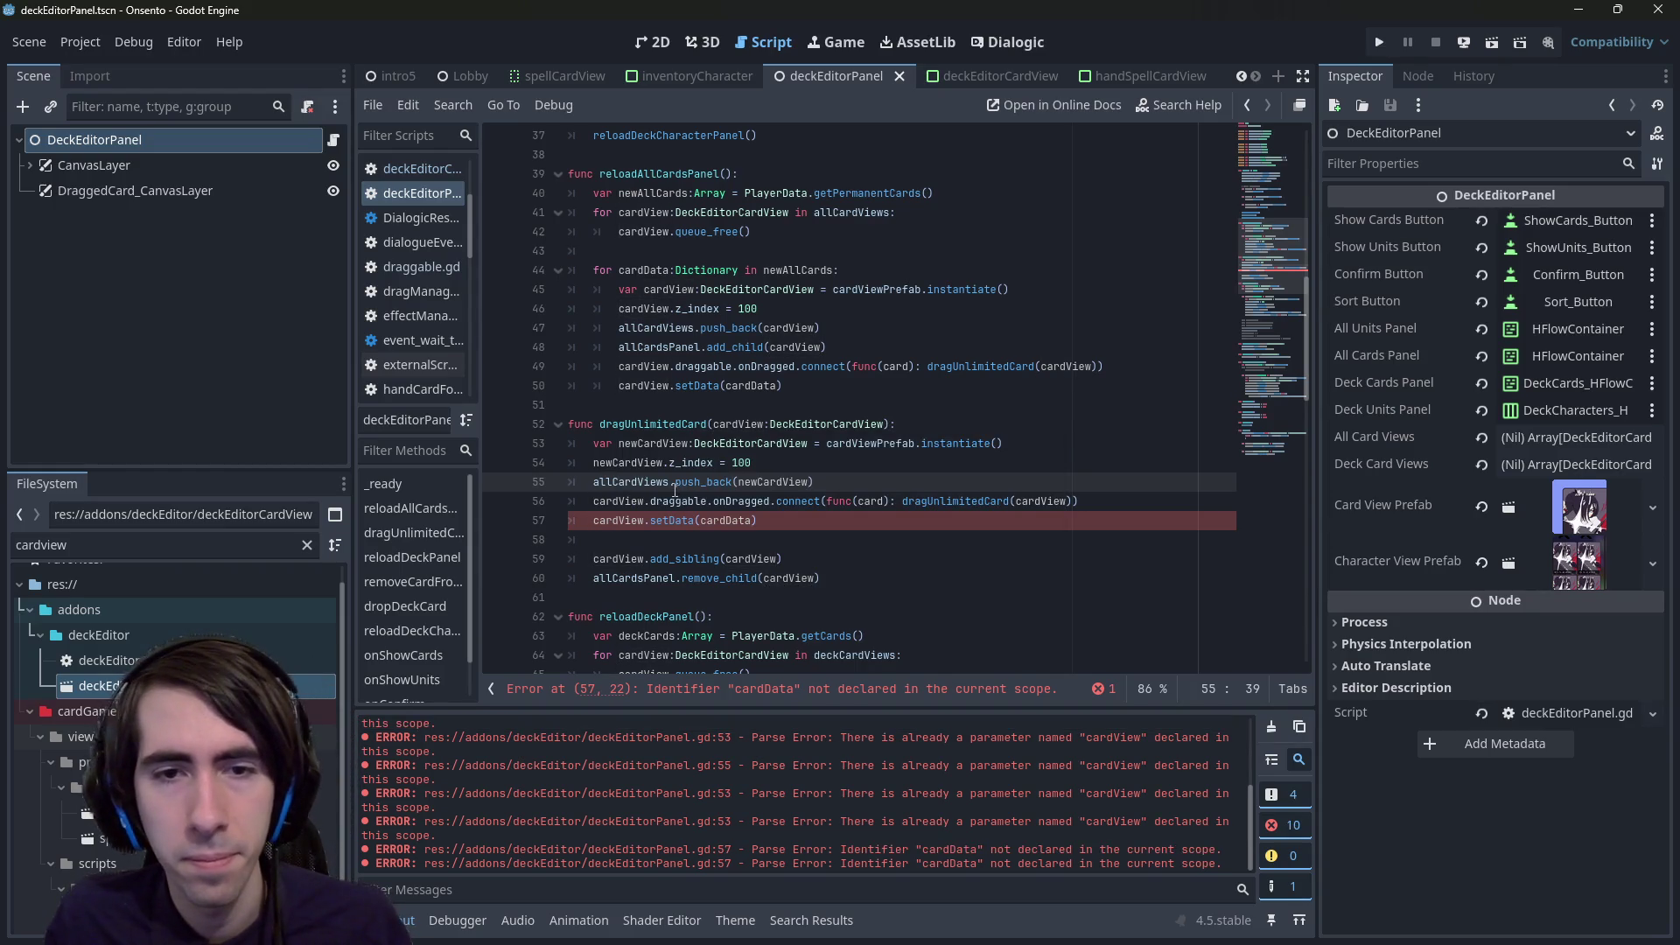
double_click(617, 501)
type("newCardView")
double_click(617, 520)
type("newCardView")
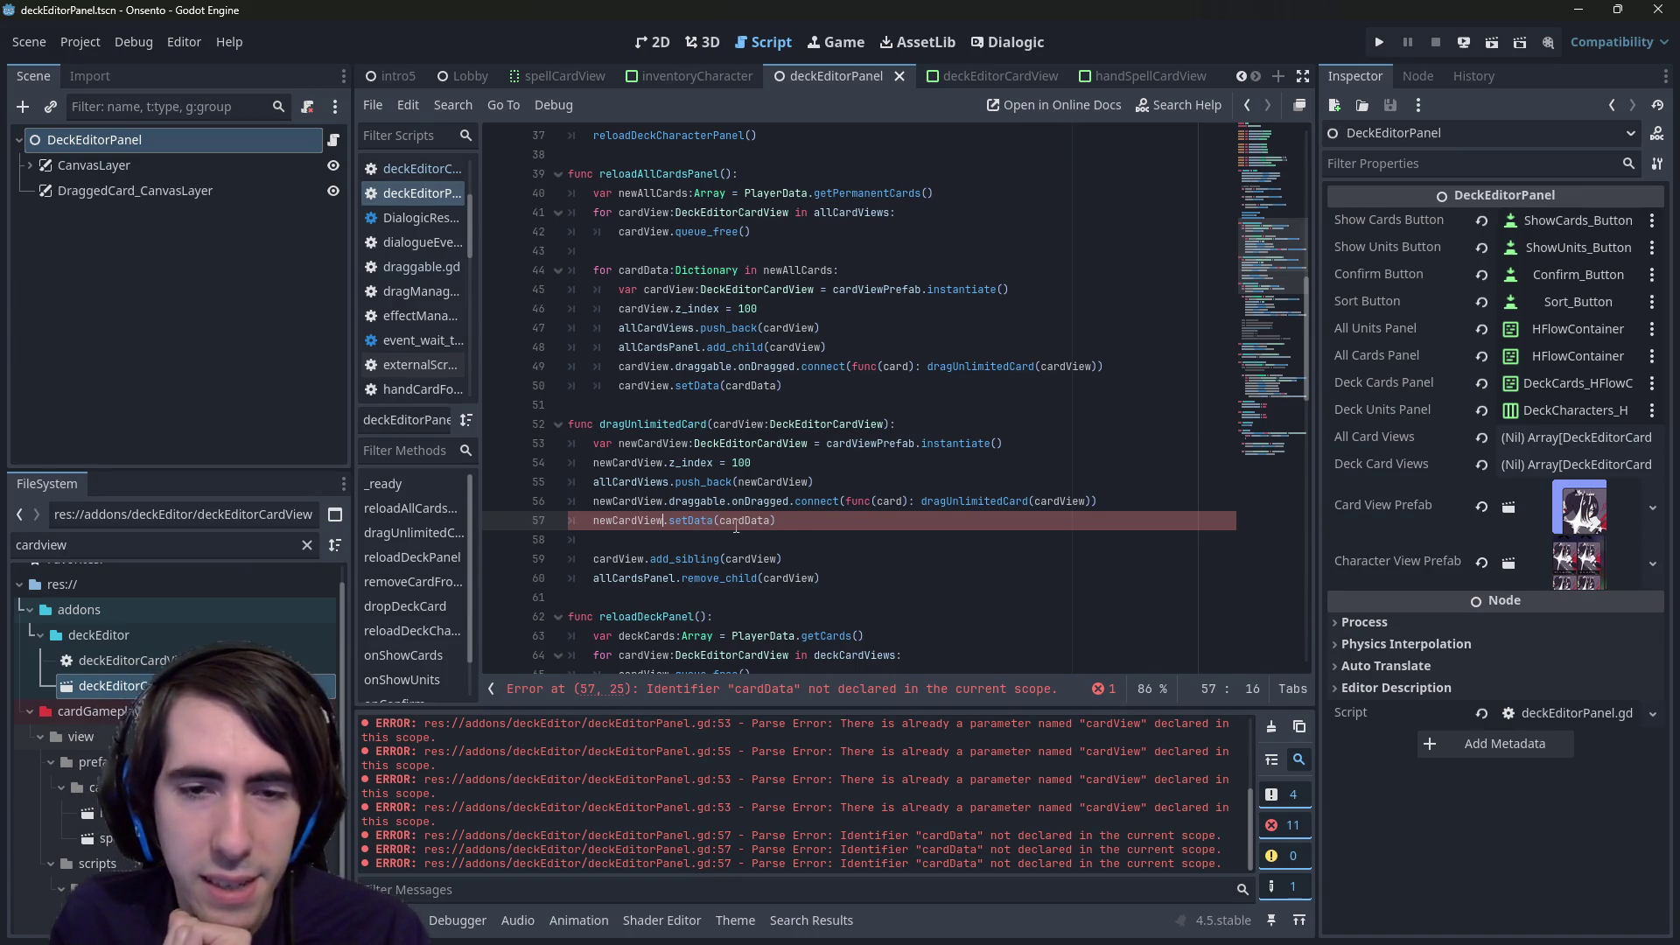
- Change the setData argument to cardView.cardView.data and clear the blank line 58
mouse_move(691, 523)
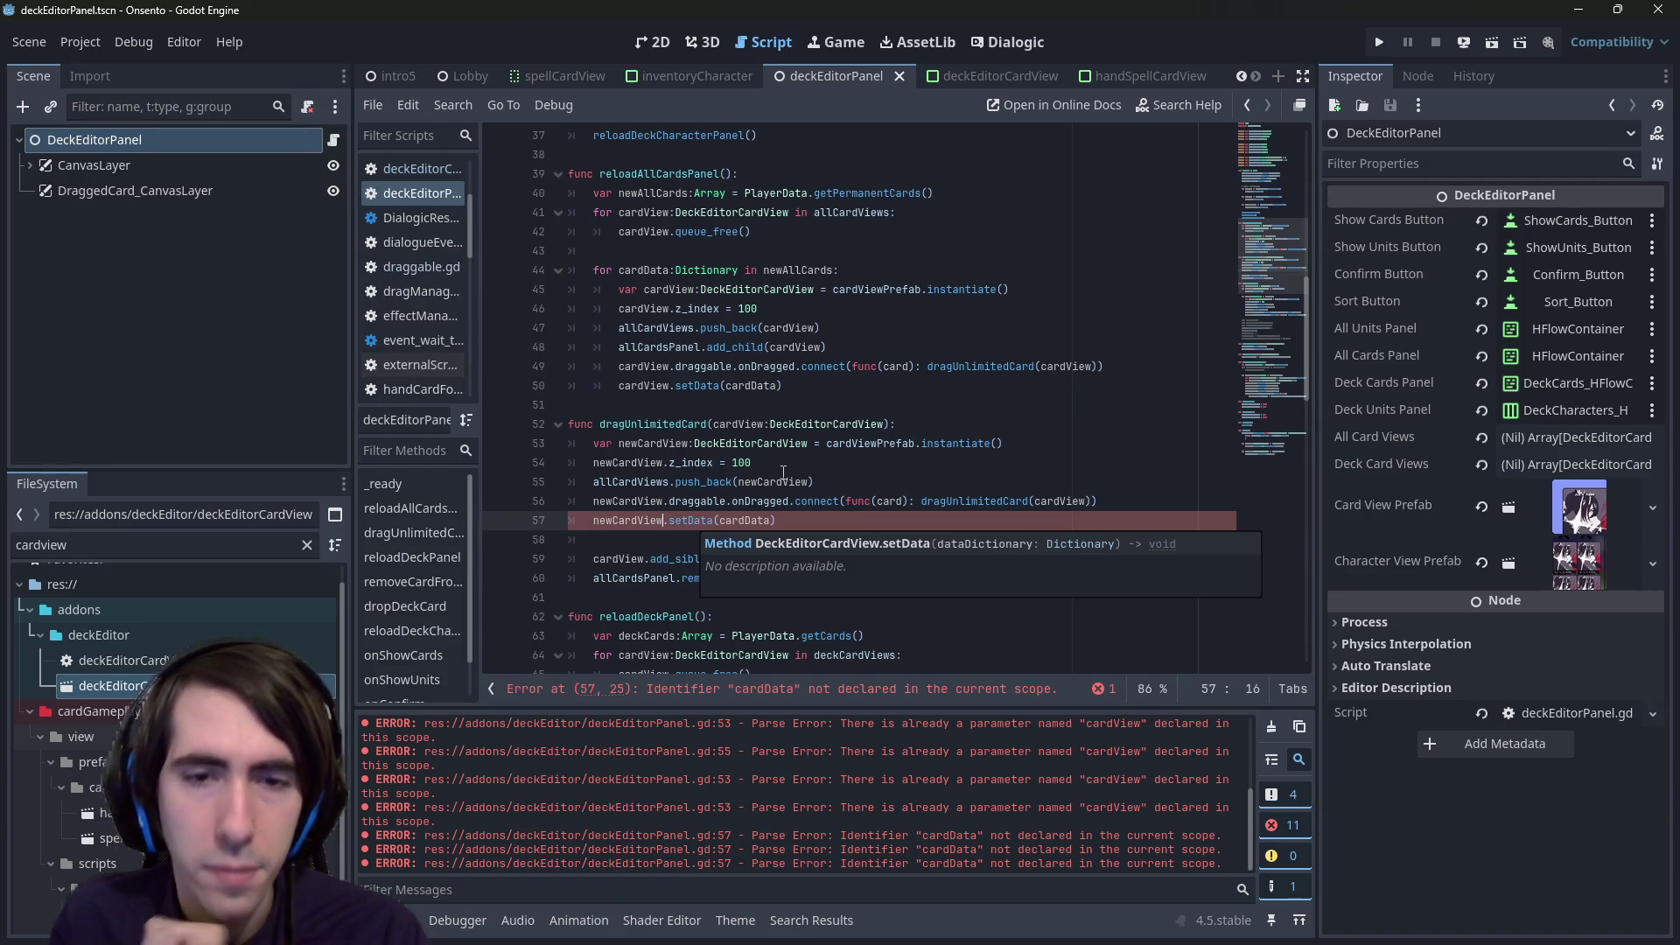
left_click(758, 424)
left_click(775, 521)
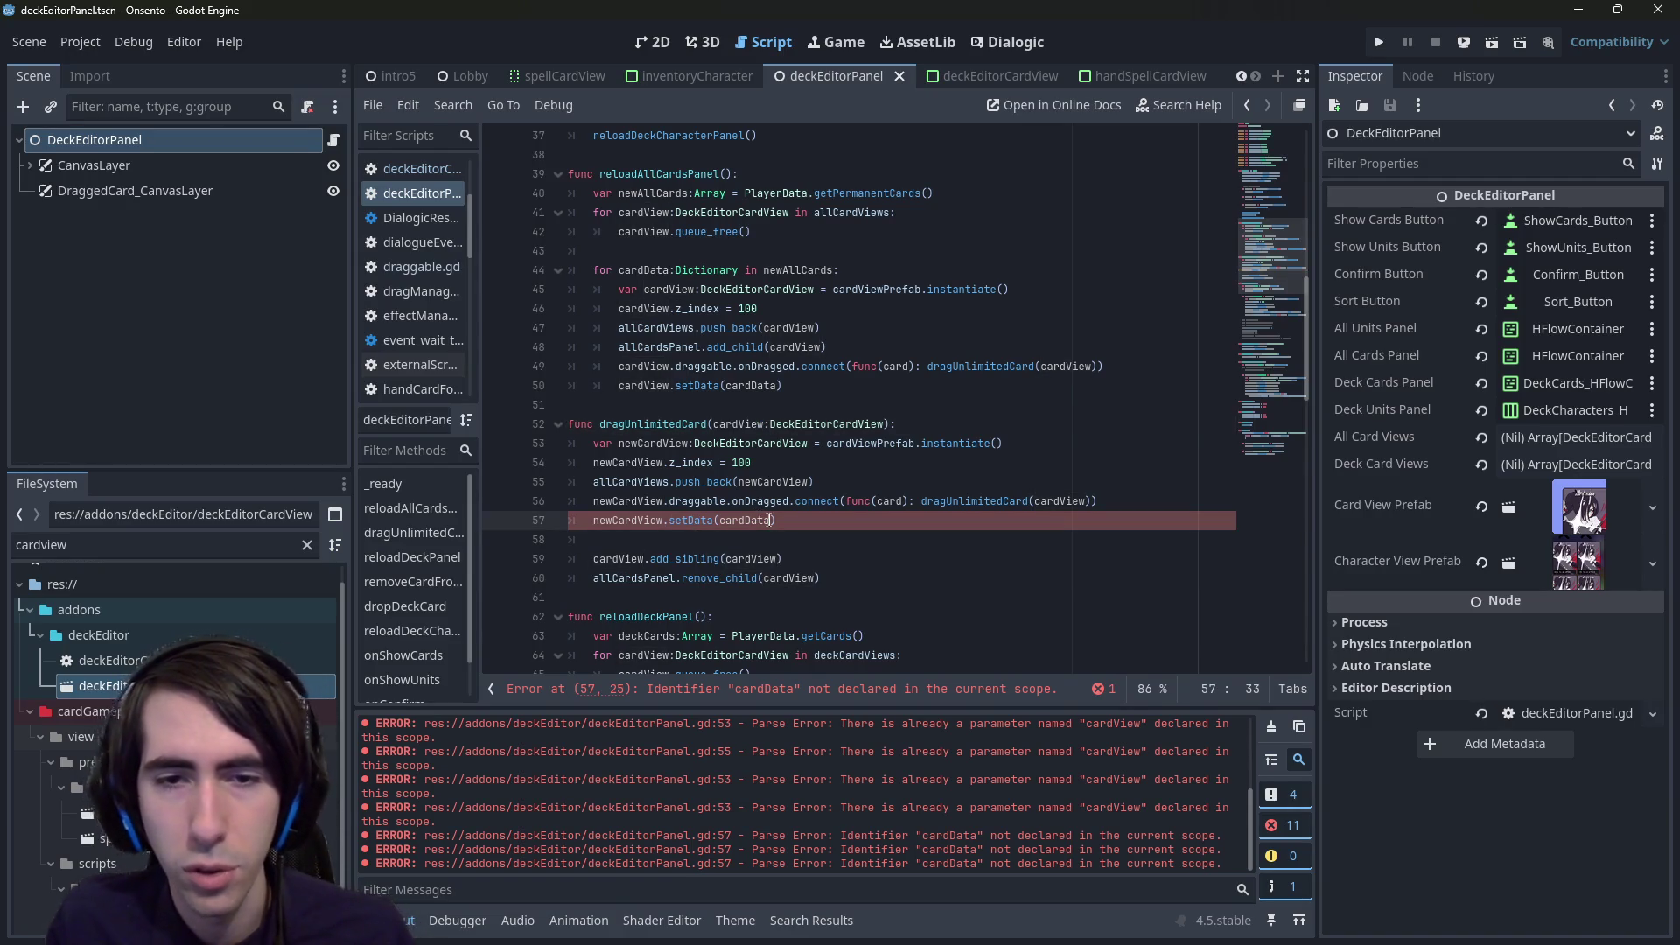
type(".")
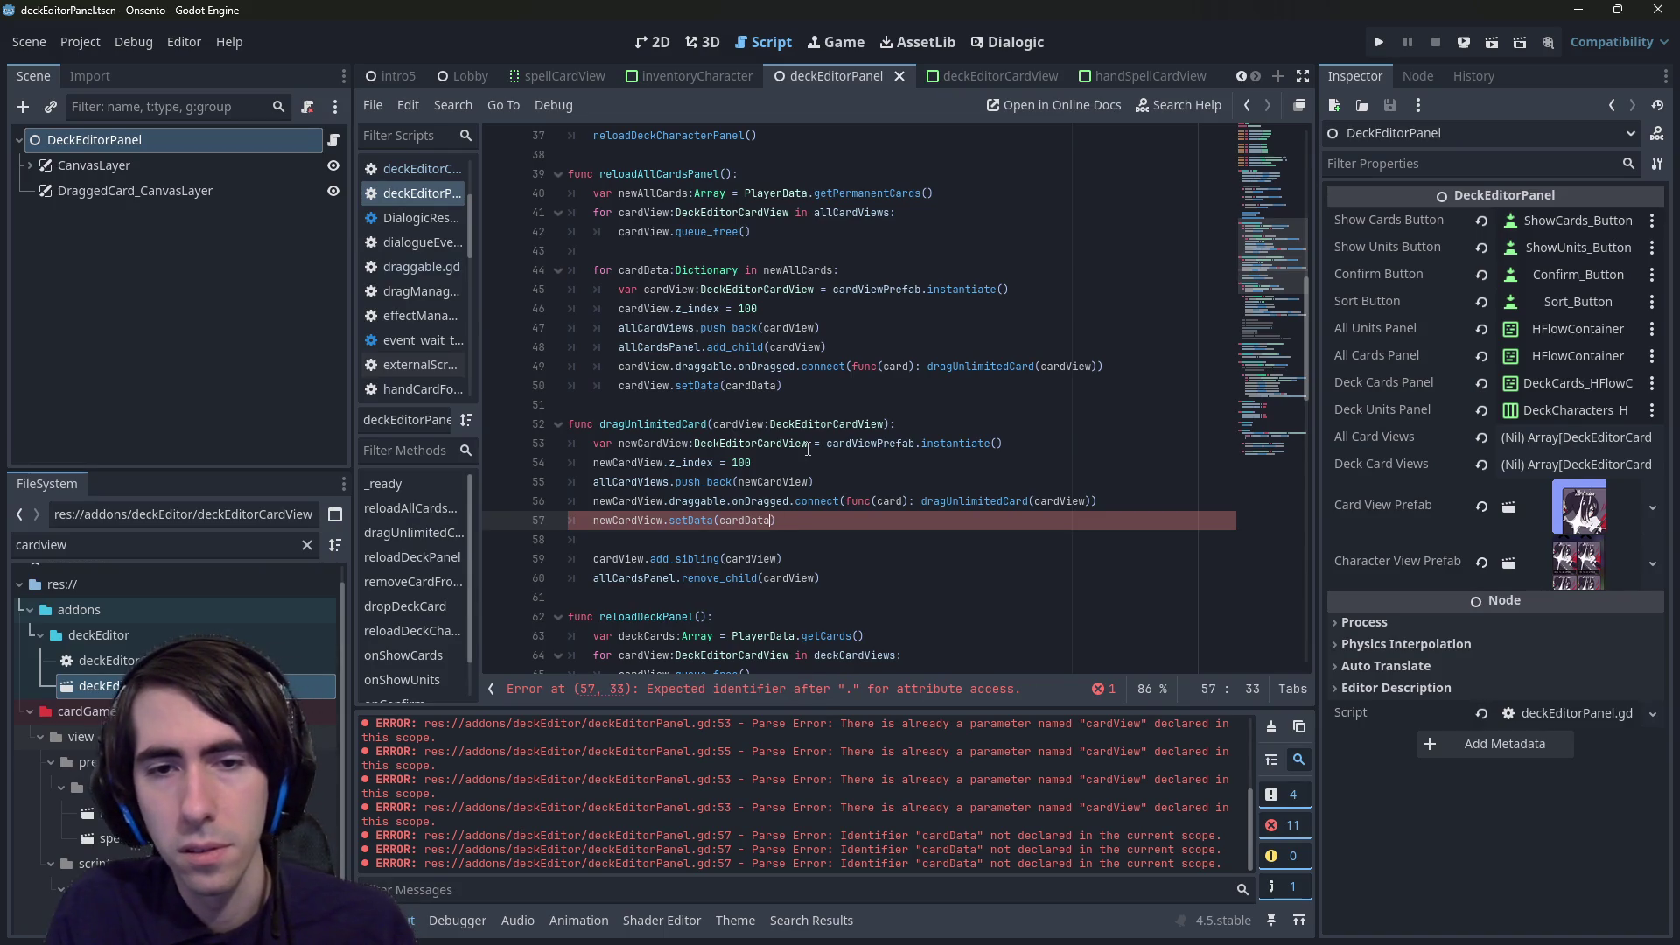
key("BackSpace")
key("BackSpace")
key("BackSpace")
key("Delete")
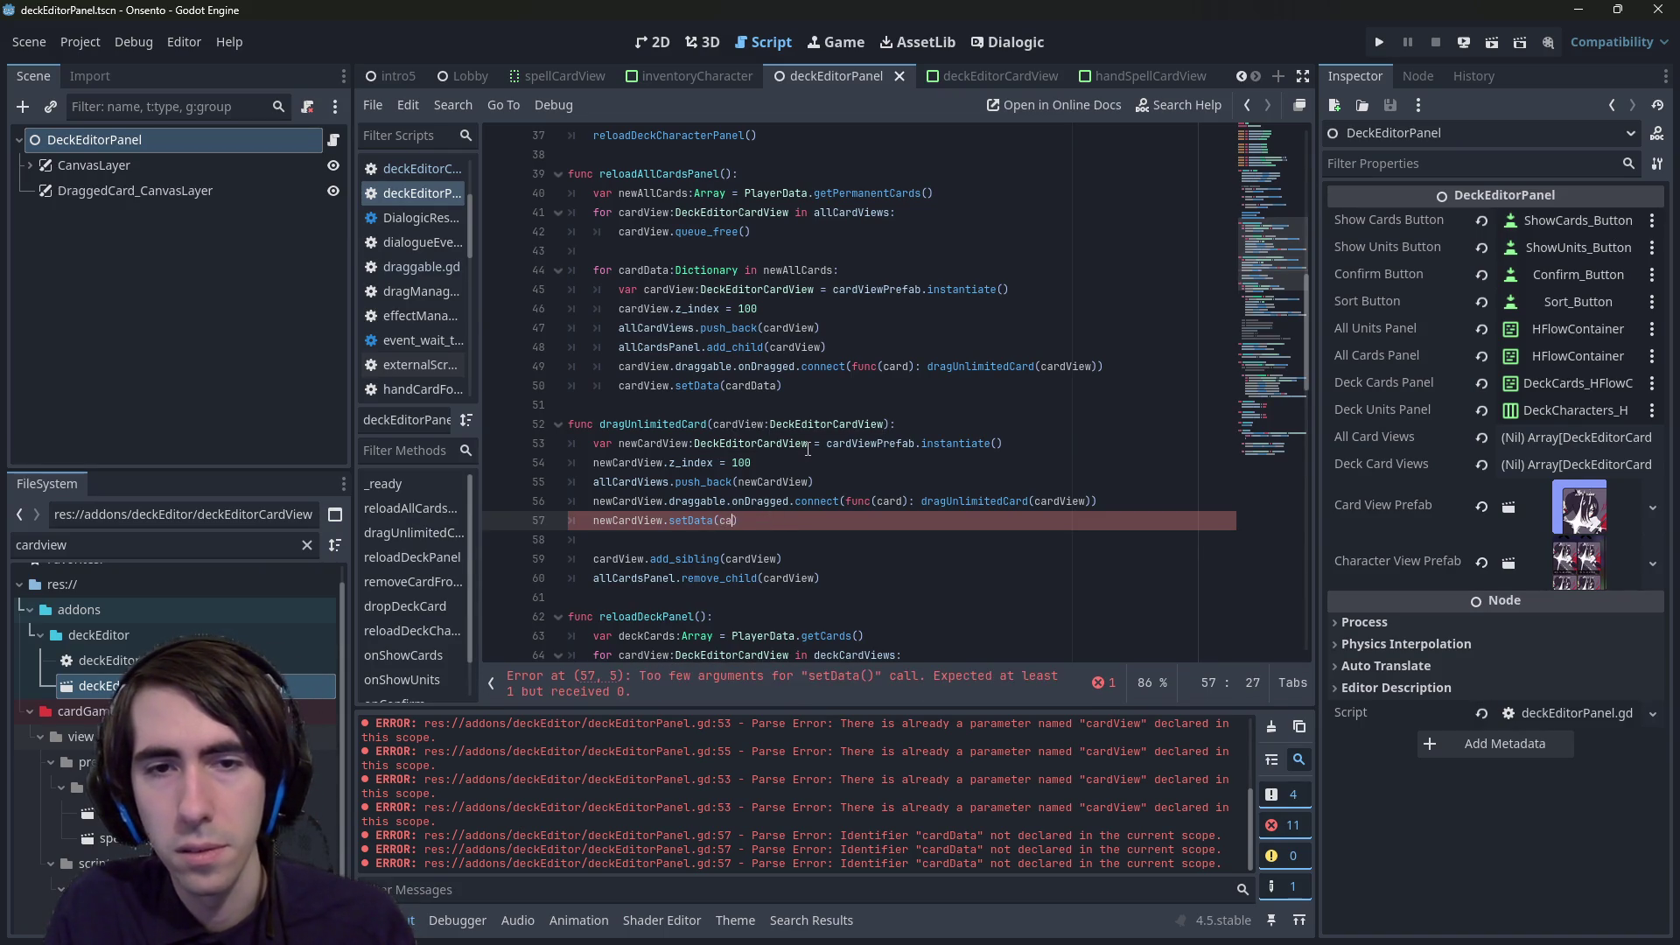
type("rdView.")
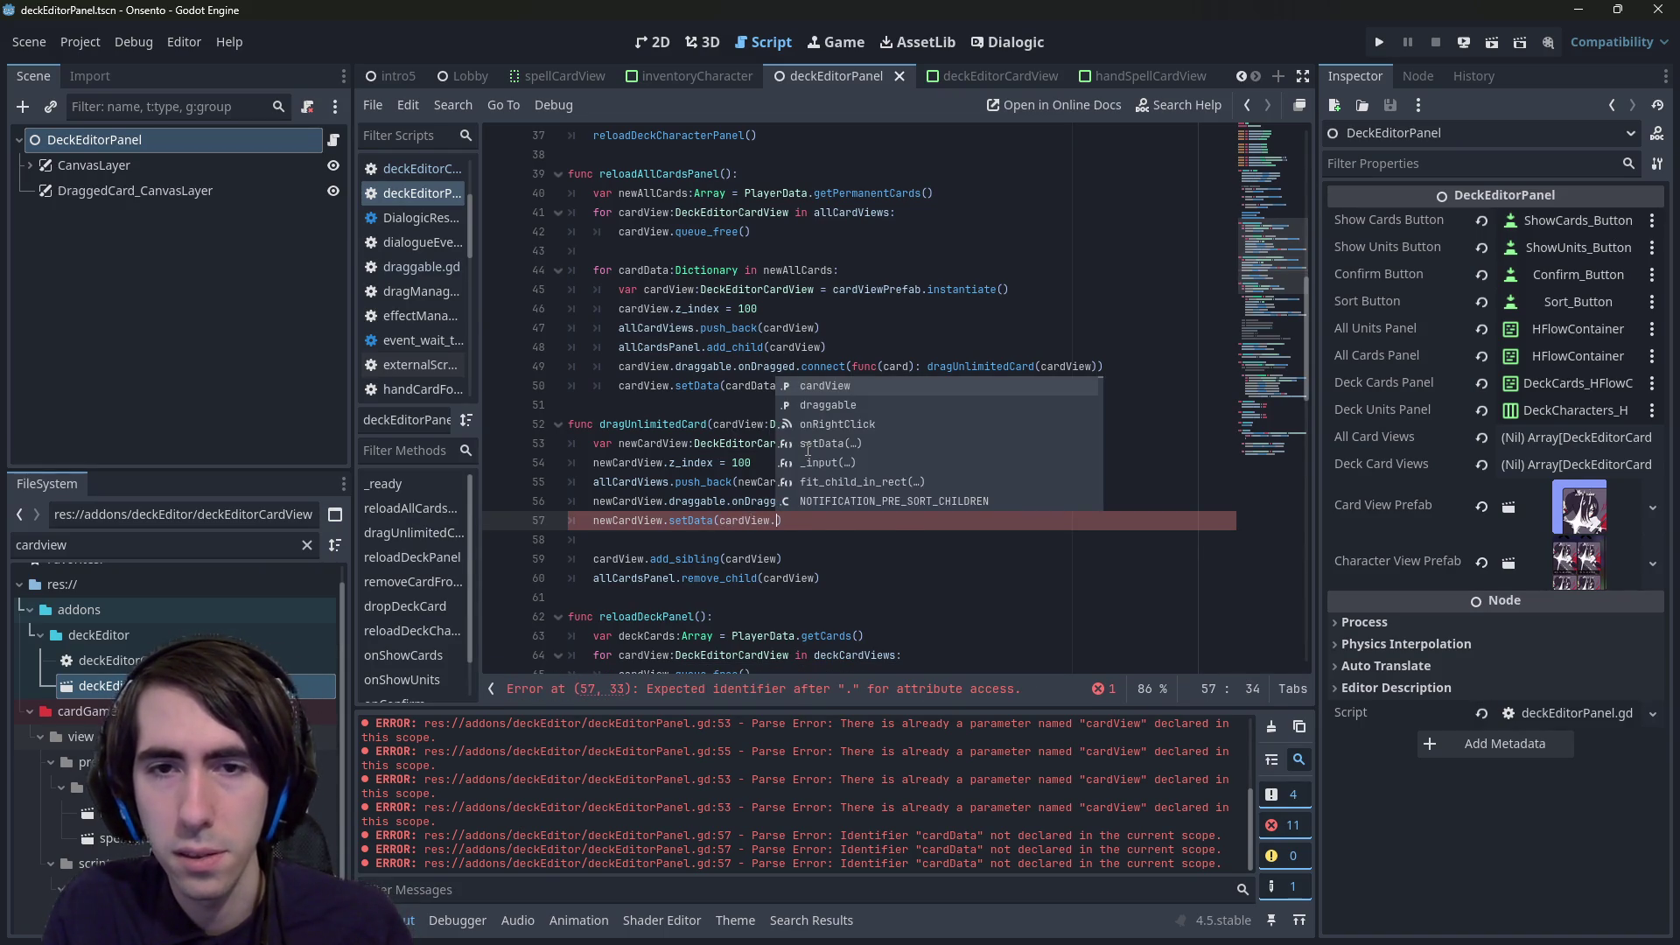
key("Return")
type(".cardView.c")
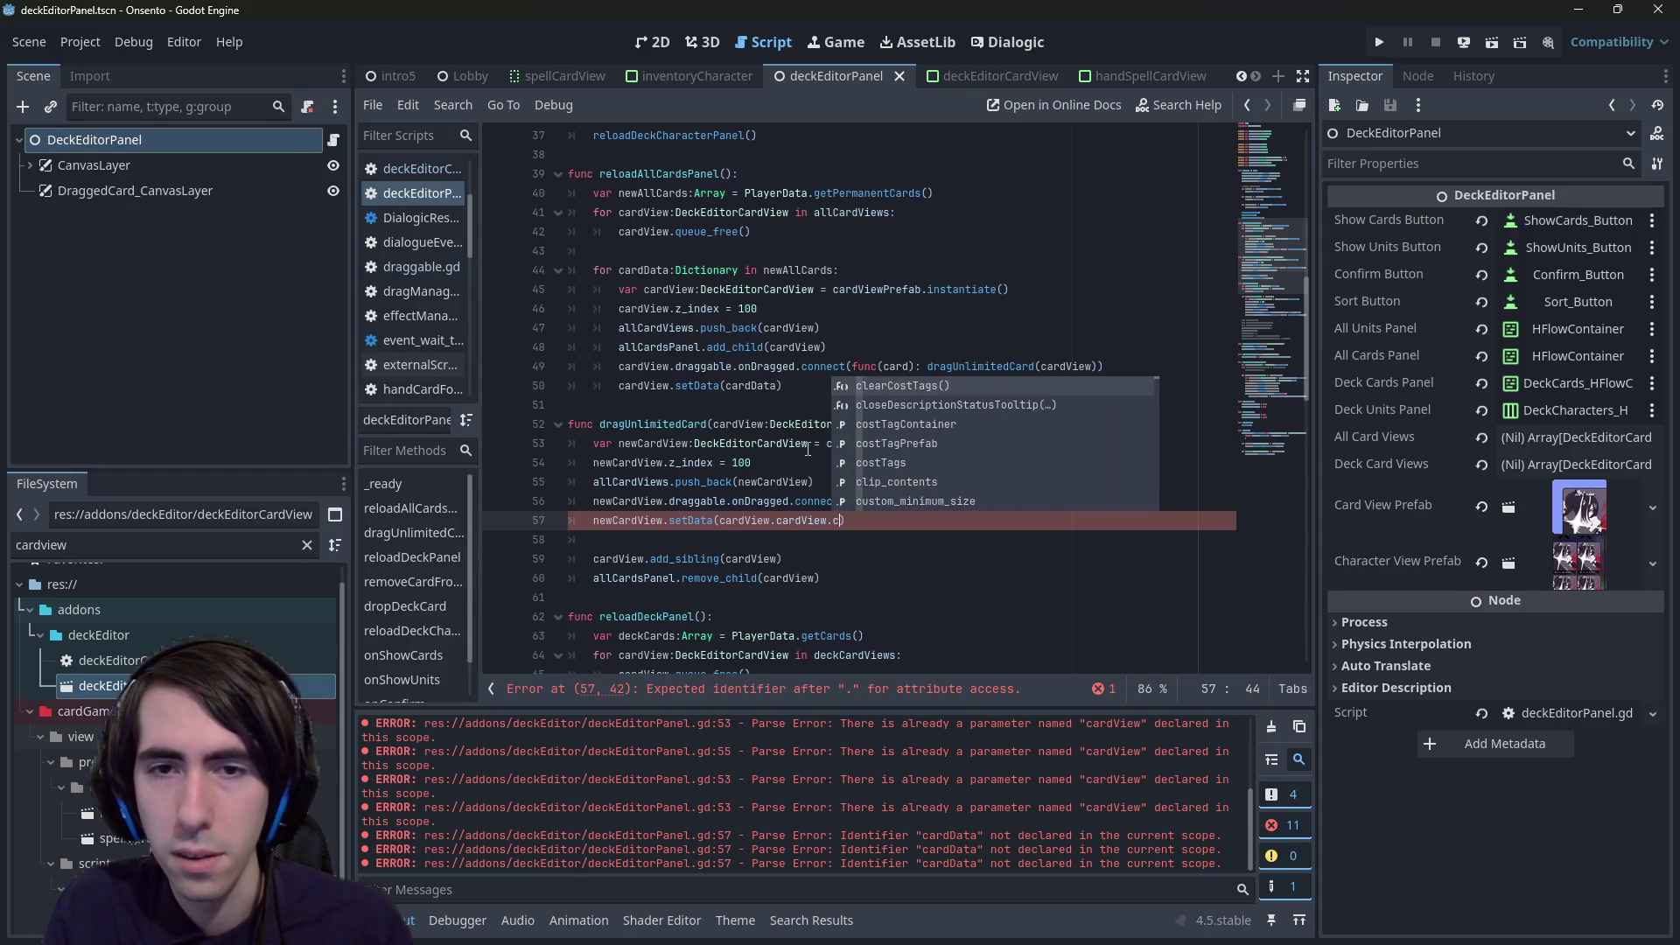
key("BackSpace")
key("BackSpace")
key("BackSpace")
type("dat")
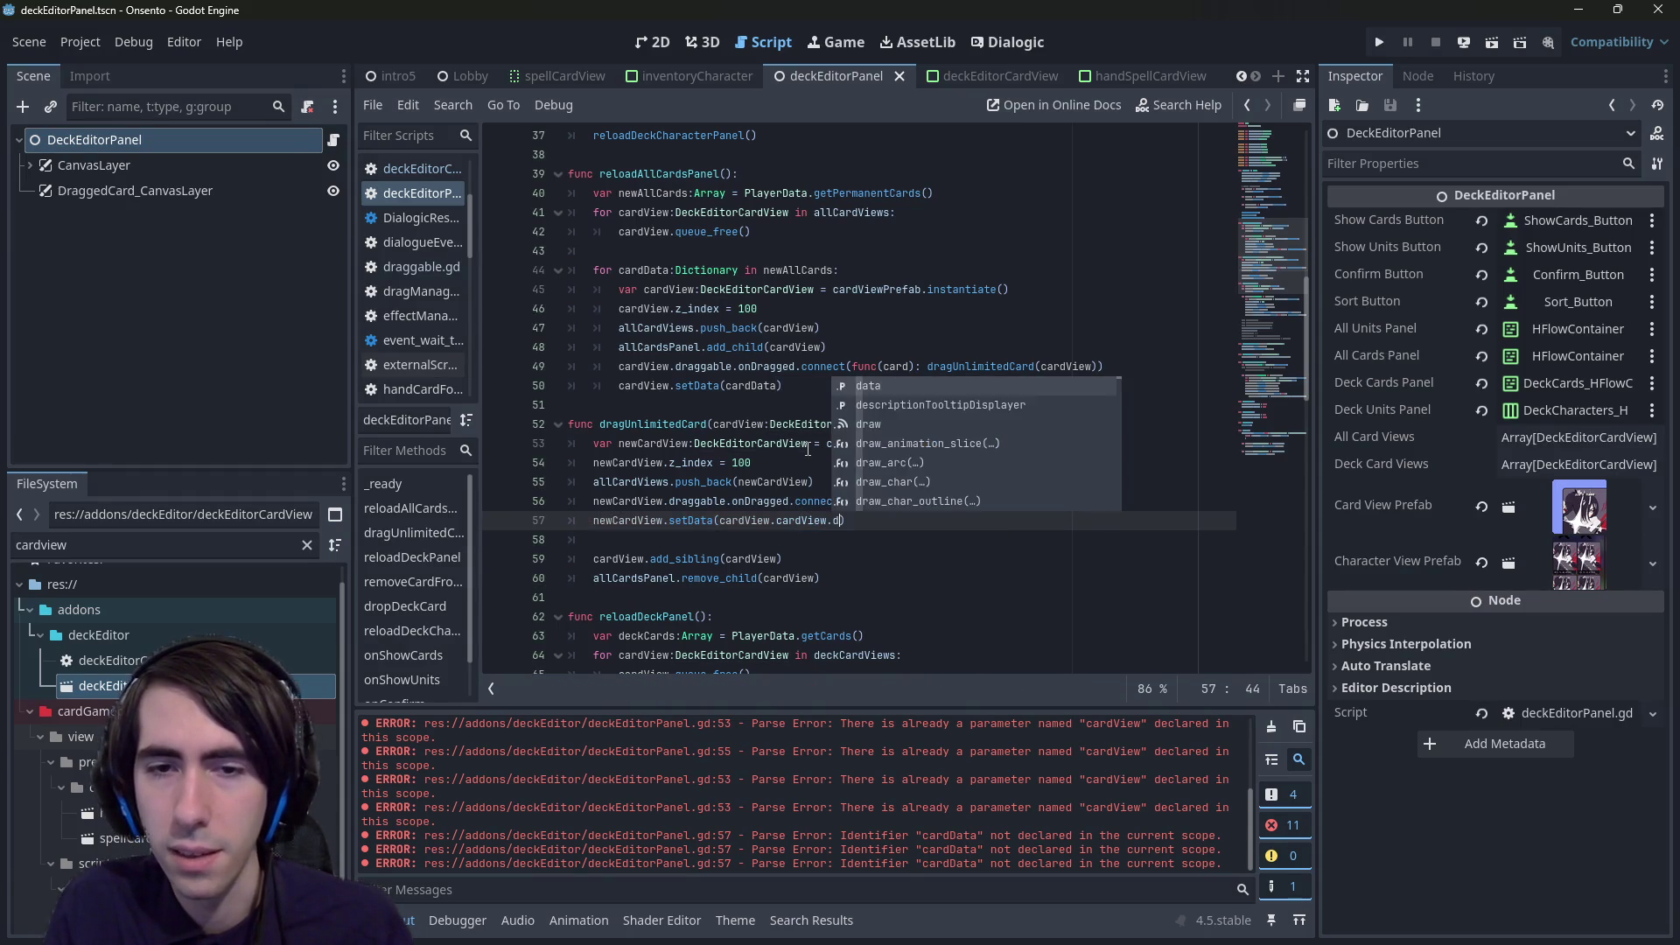
type("a")
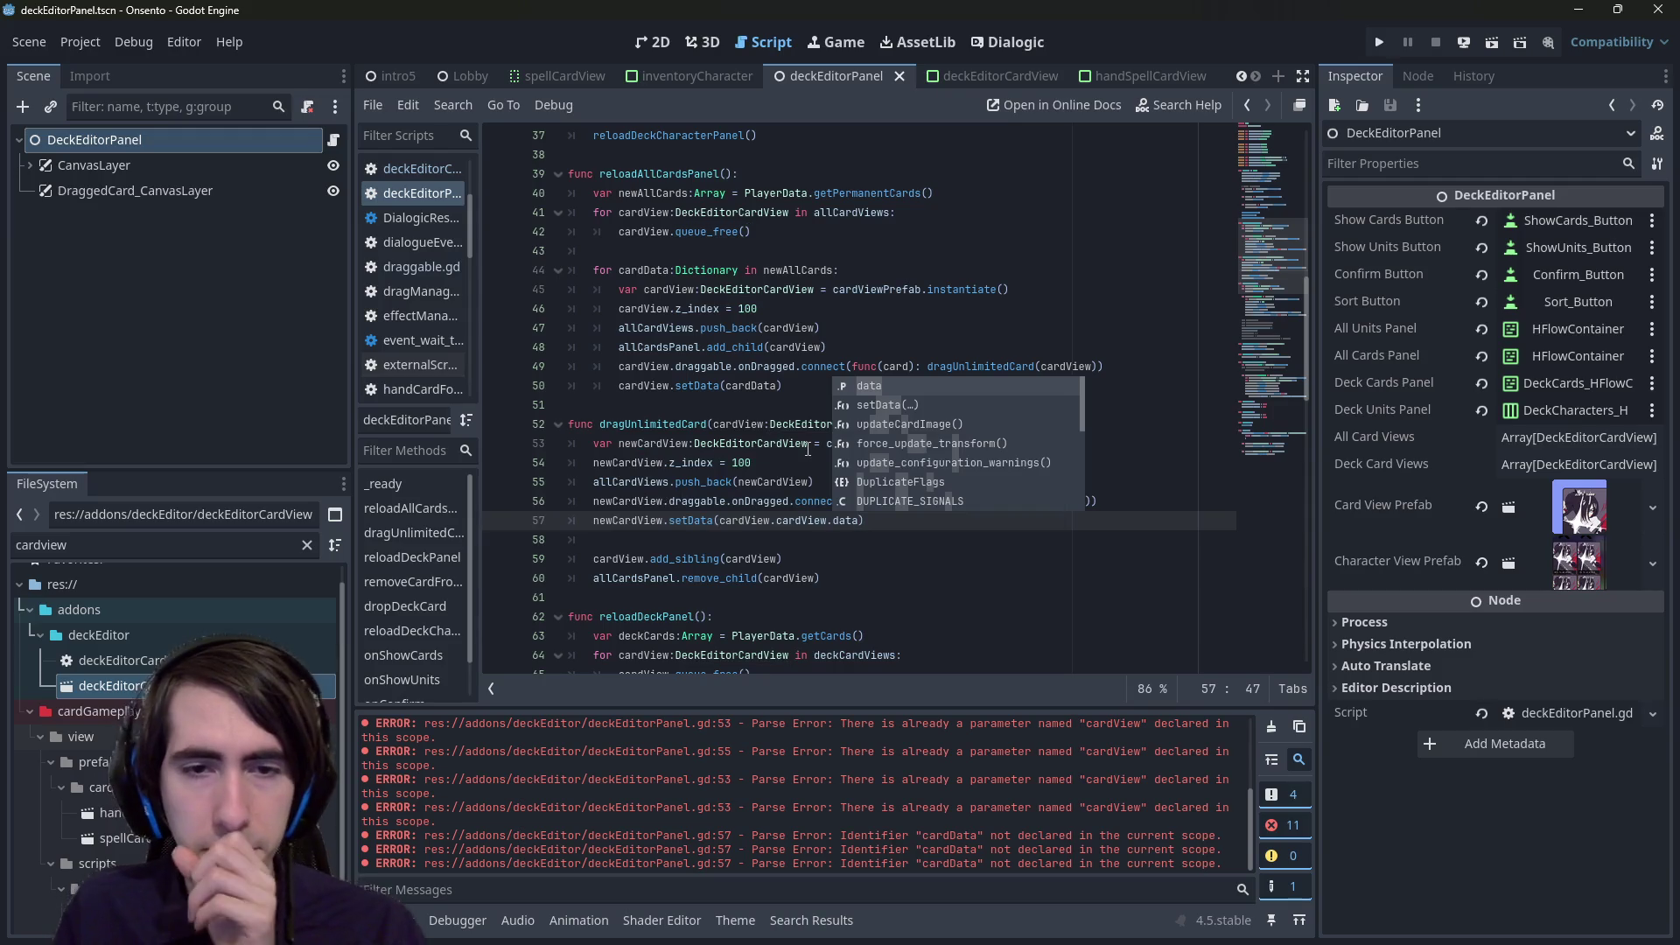
left_click(701, 545)
left_click_drag(581, 532, 561, 537)
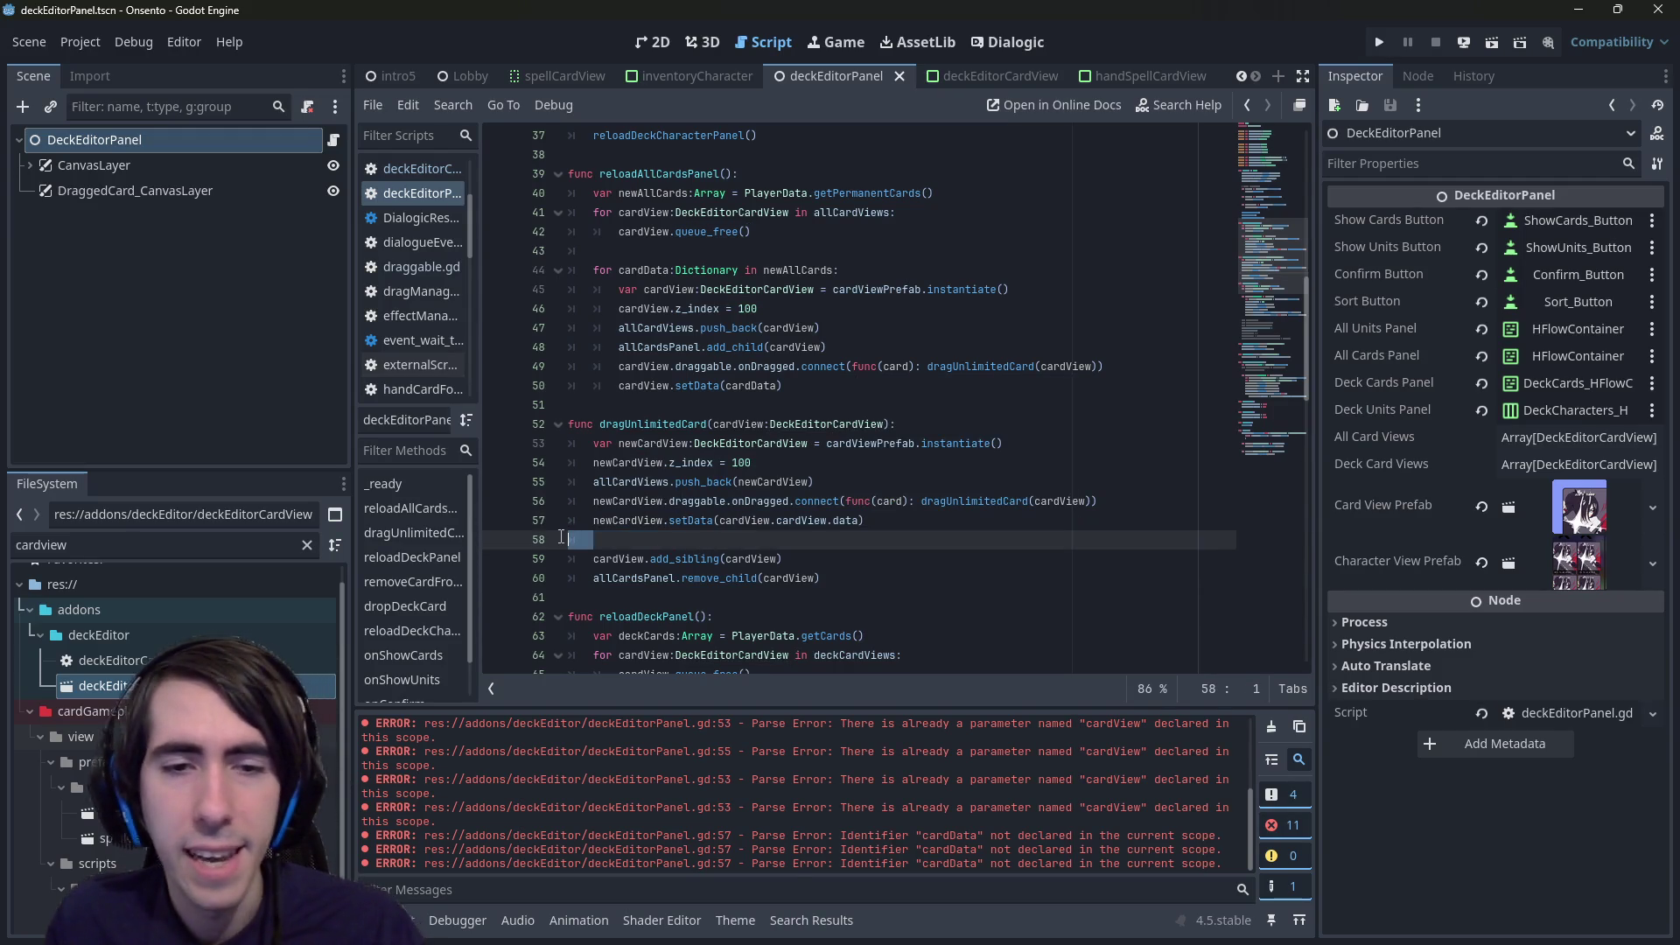
- Delete the empty line 58 and add allCardViews.find(cardView) on a new line below the z_index line
key("BackSpace")
key("BackSpace")
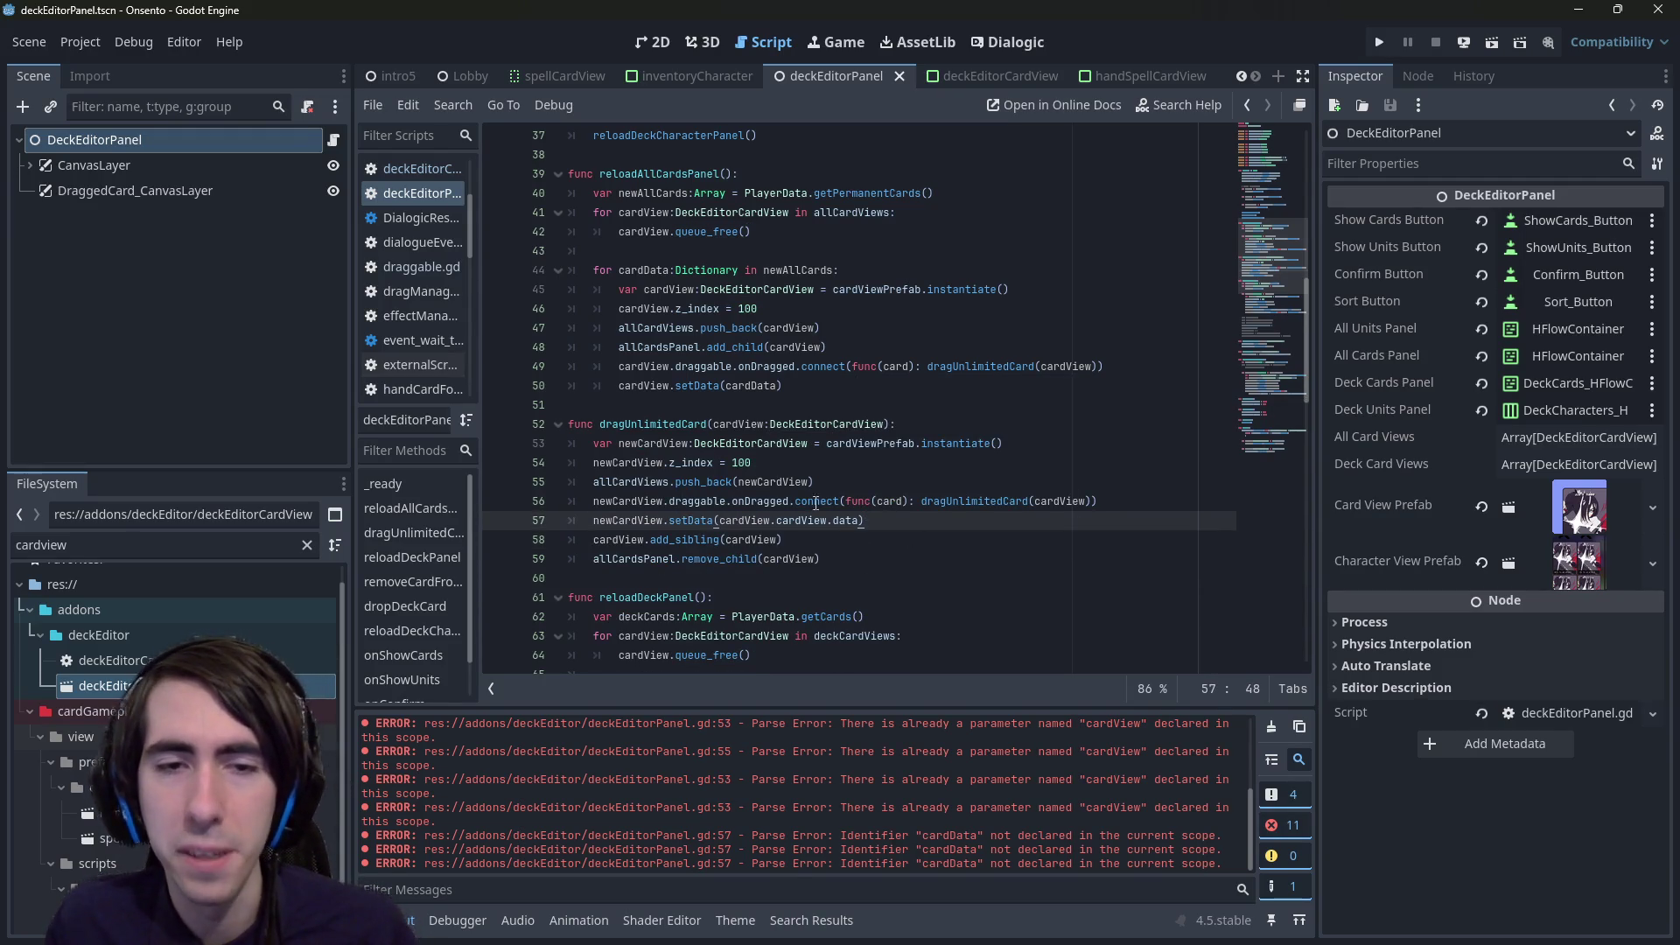
left_click_drag(593, 481, 670, 481)
key("ctrl+c")
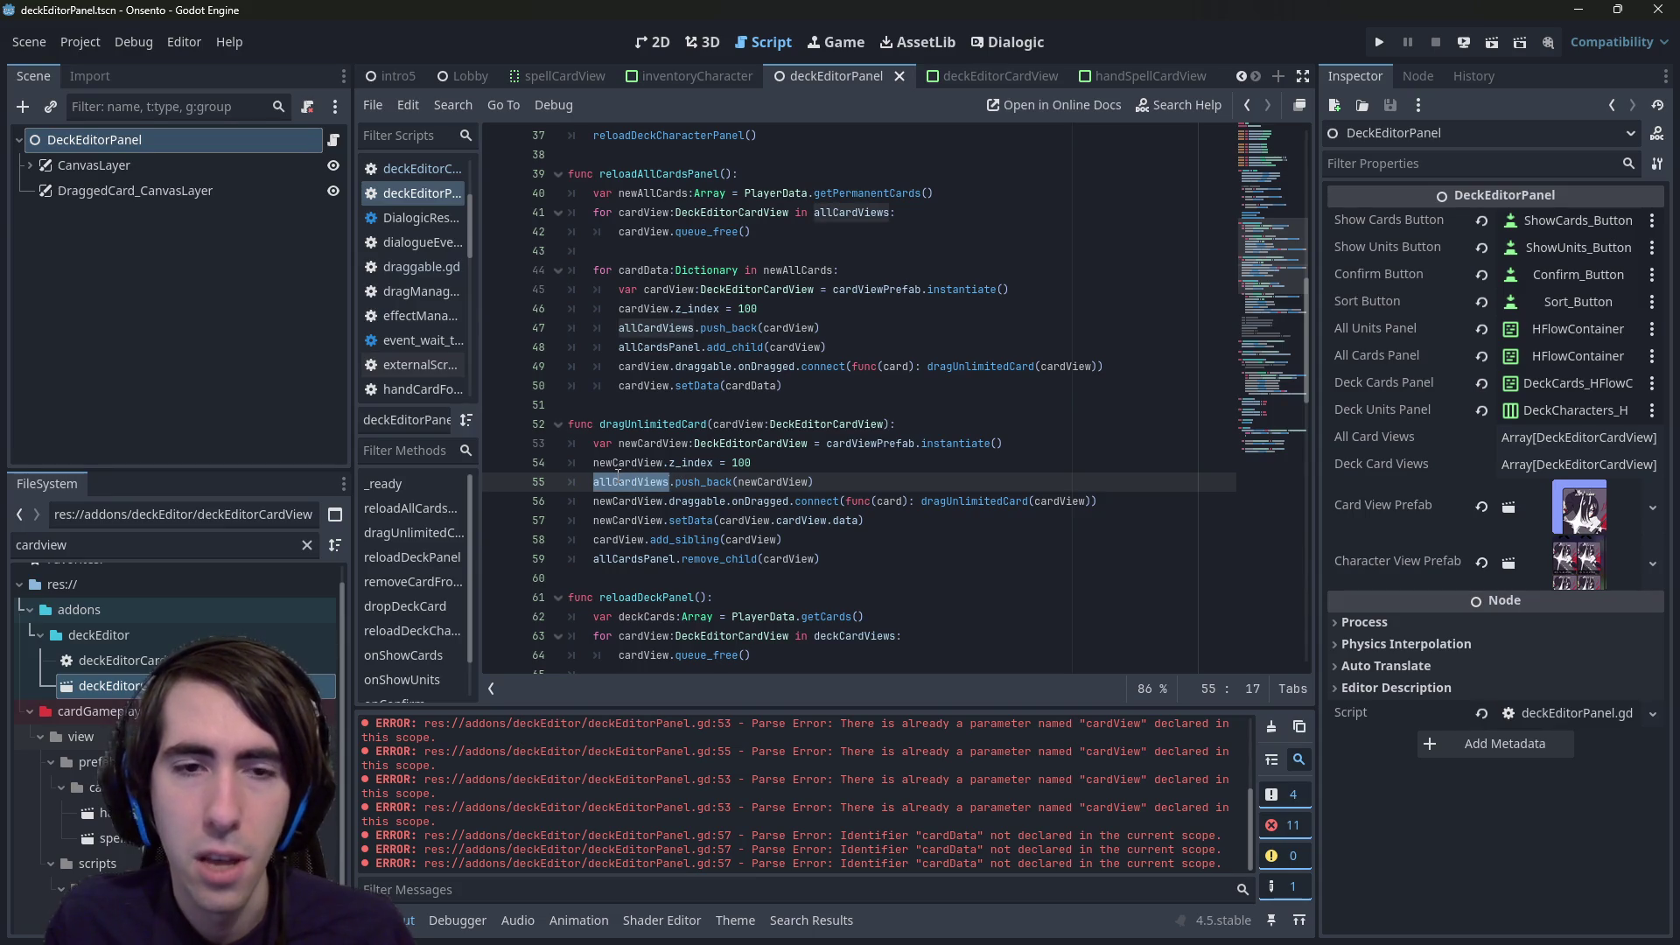
left_click(748, 463)
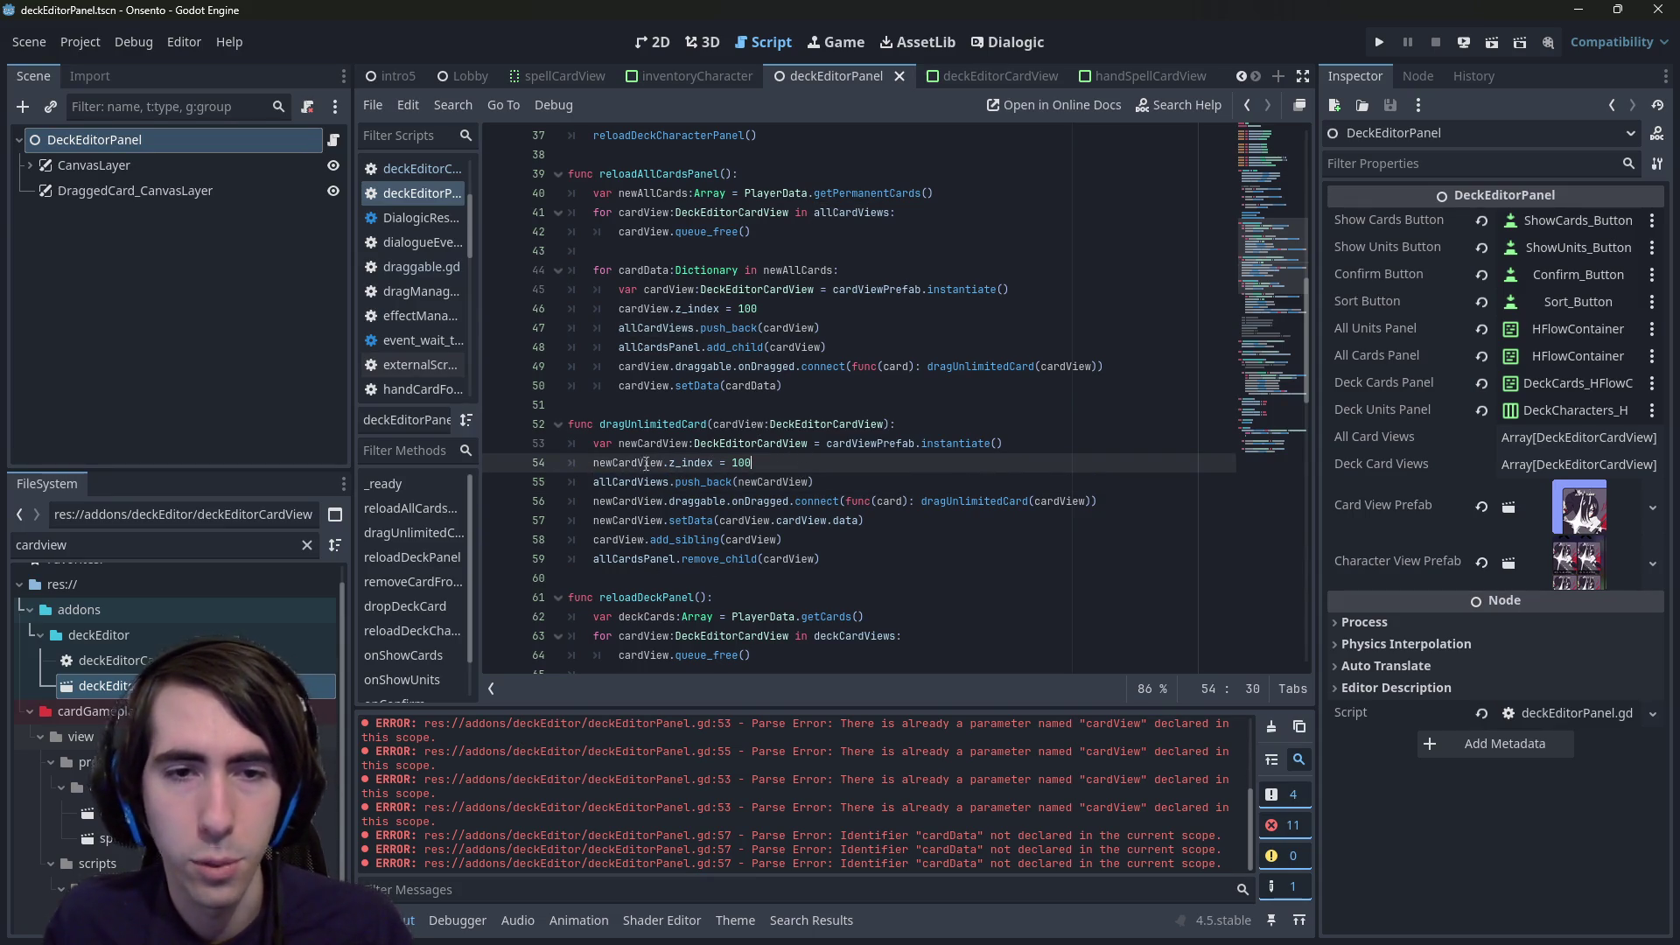
key("Return")
key("ctrl+v")
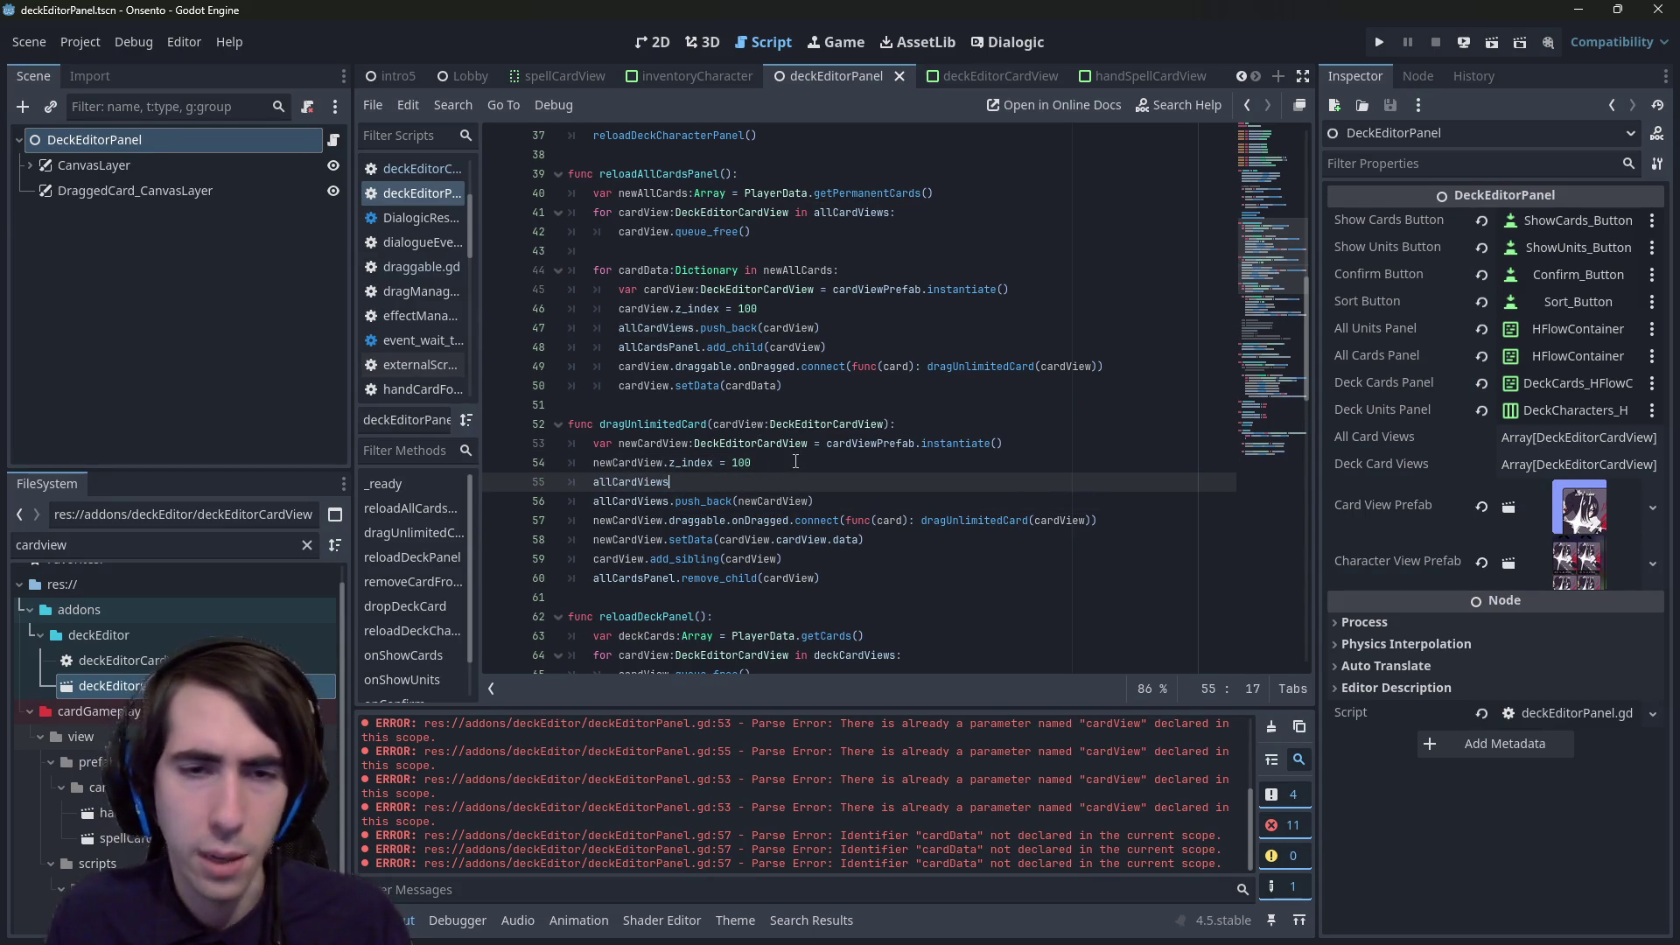
type(".find")
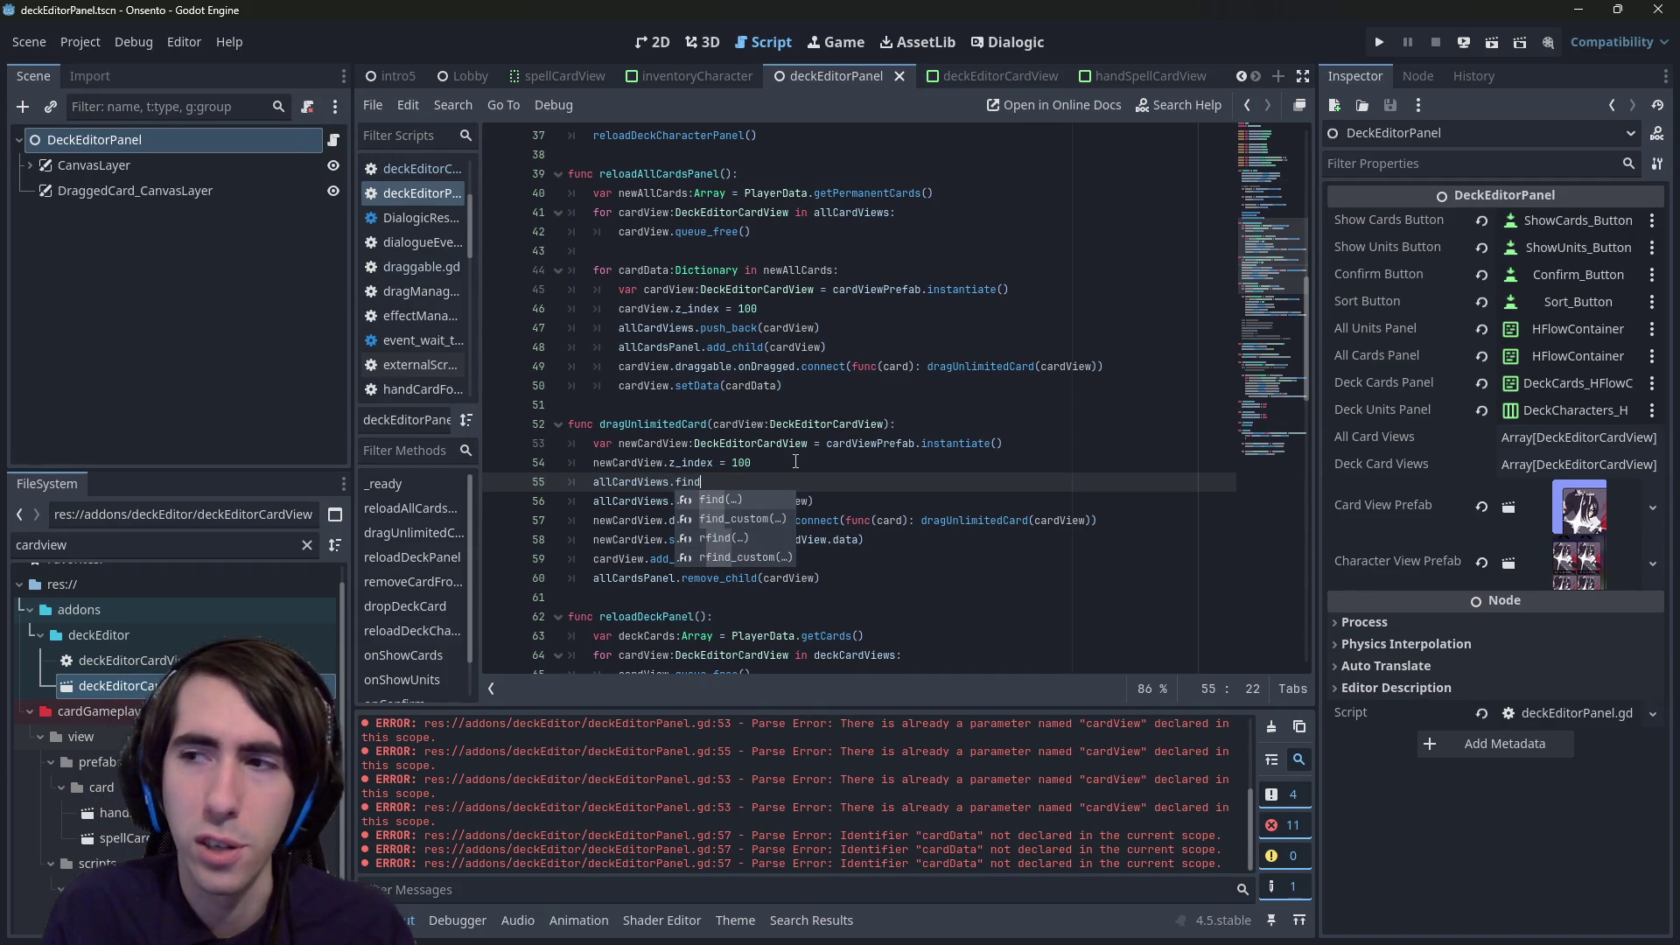
key("Return")
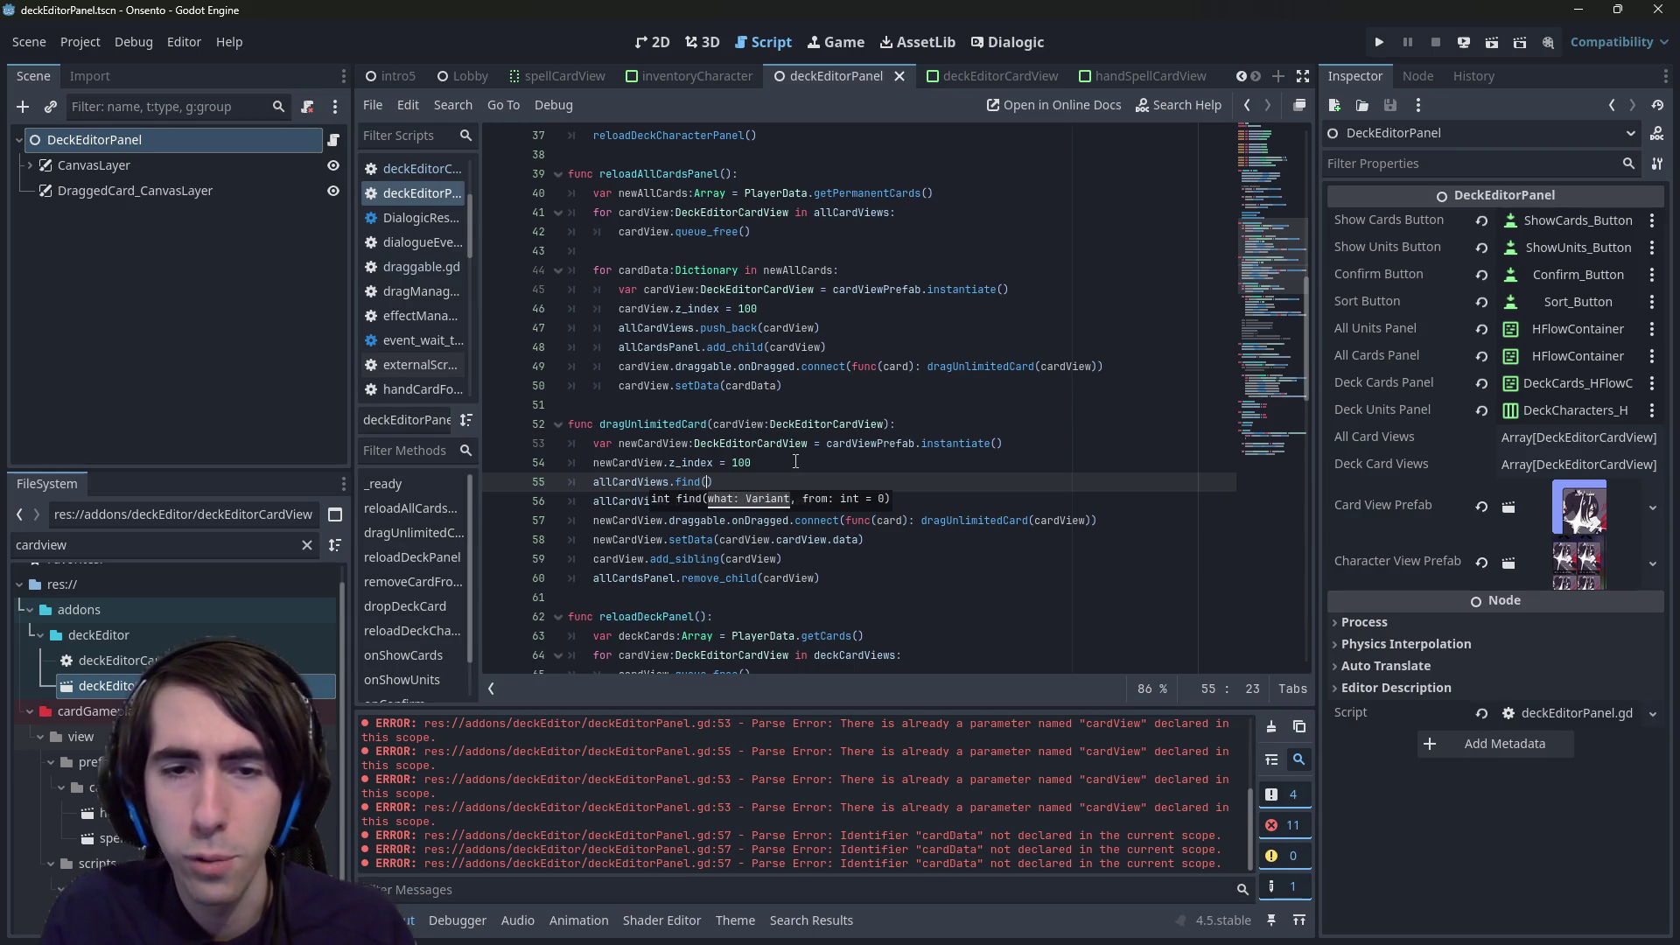
type("cardView")
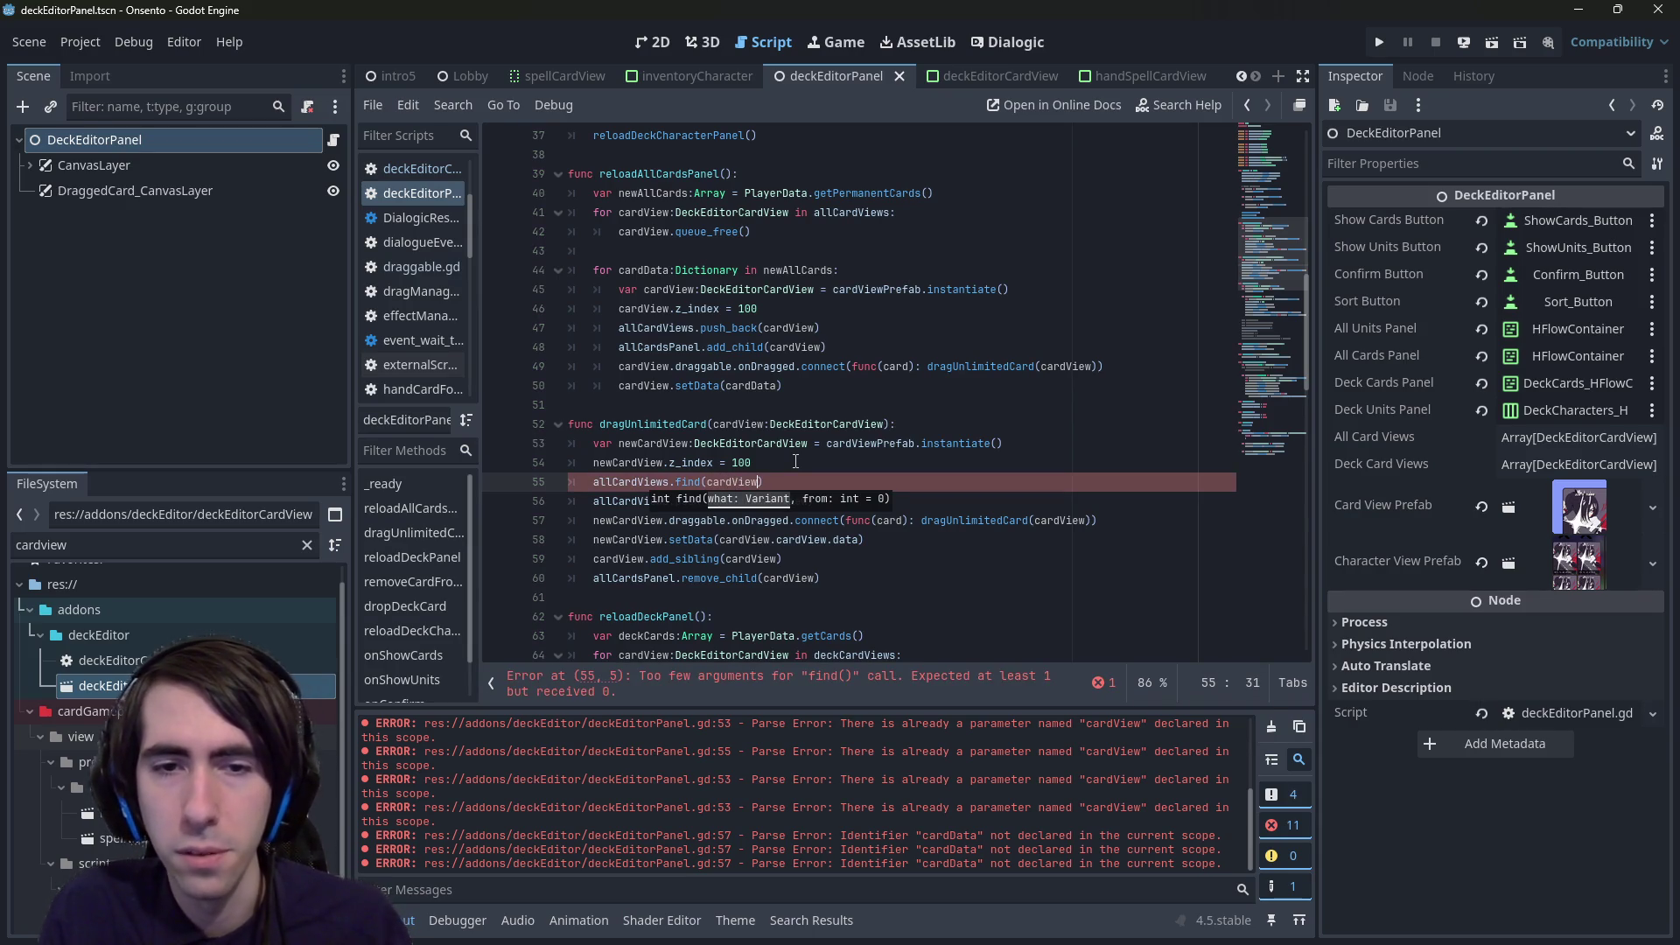
key("Escape")
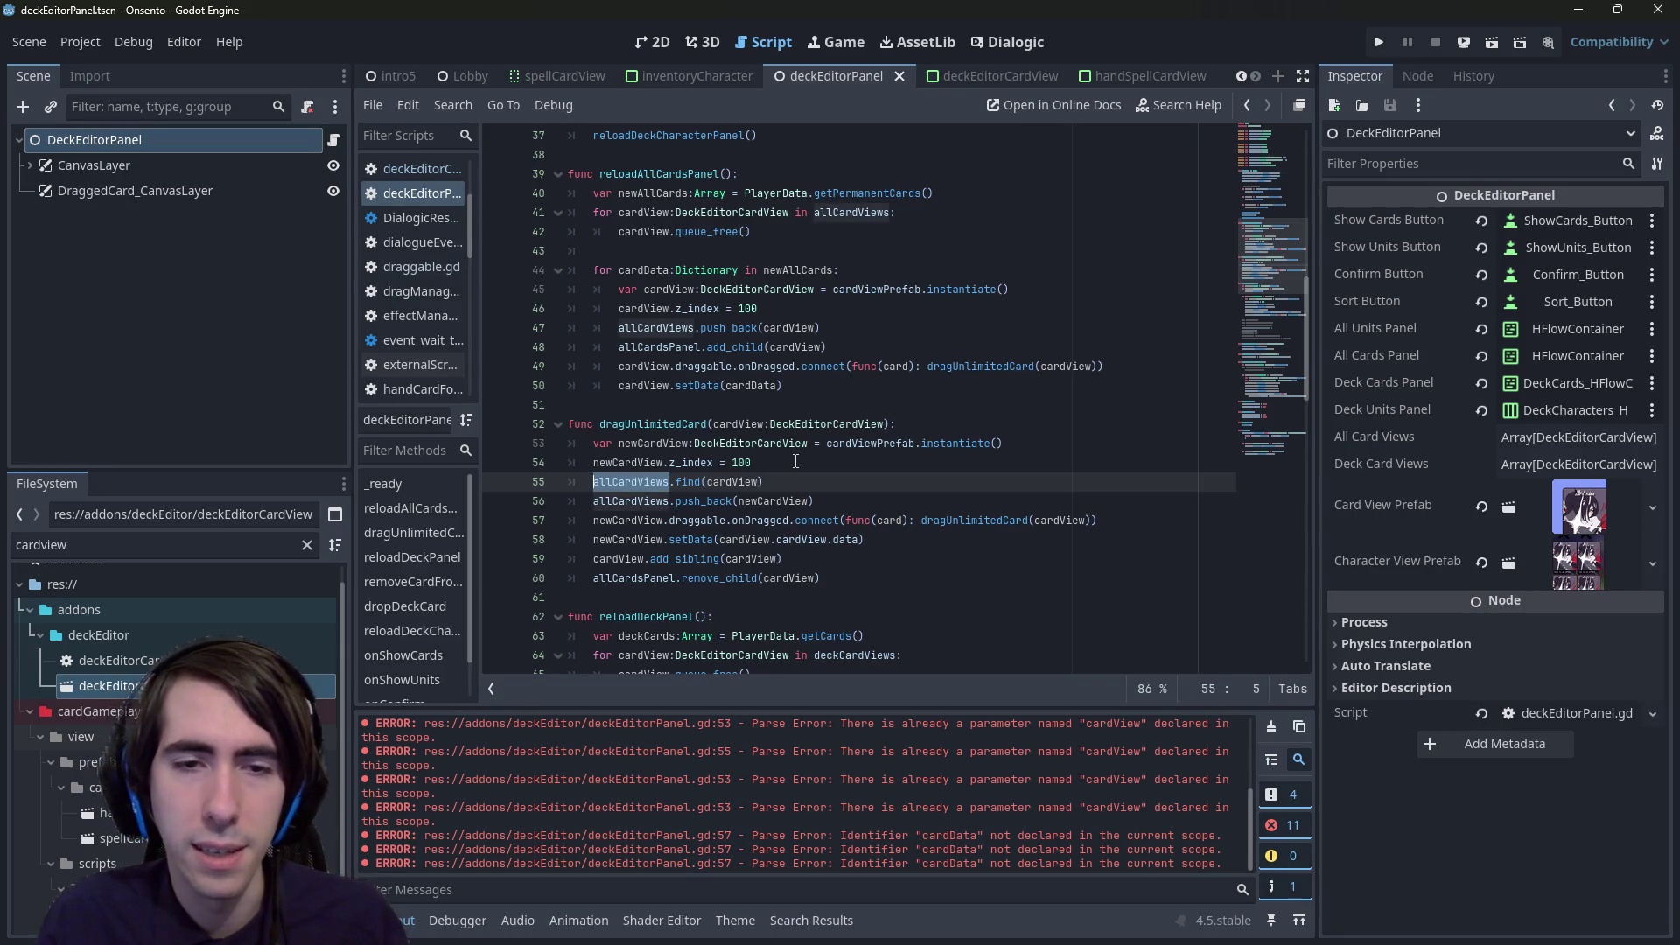
- Make line 55 read allCardViews[allCardViews.find(cardView)] = newCardView and delete the push_back line
key("Home")
key("Home")
type("allCardViews[")
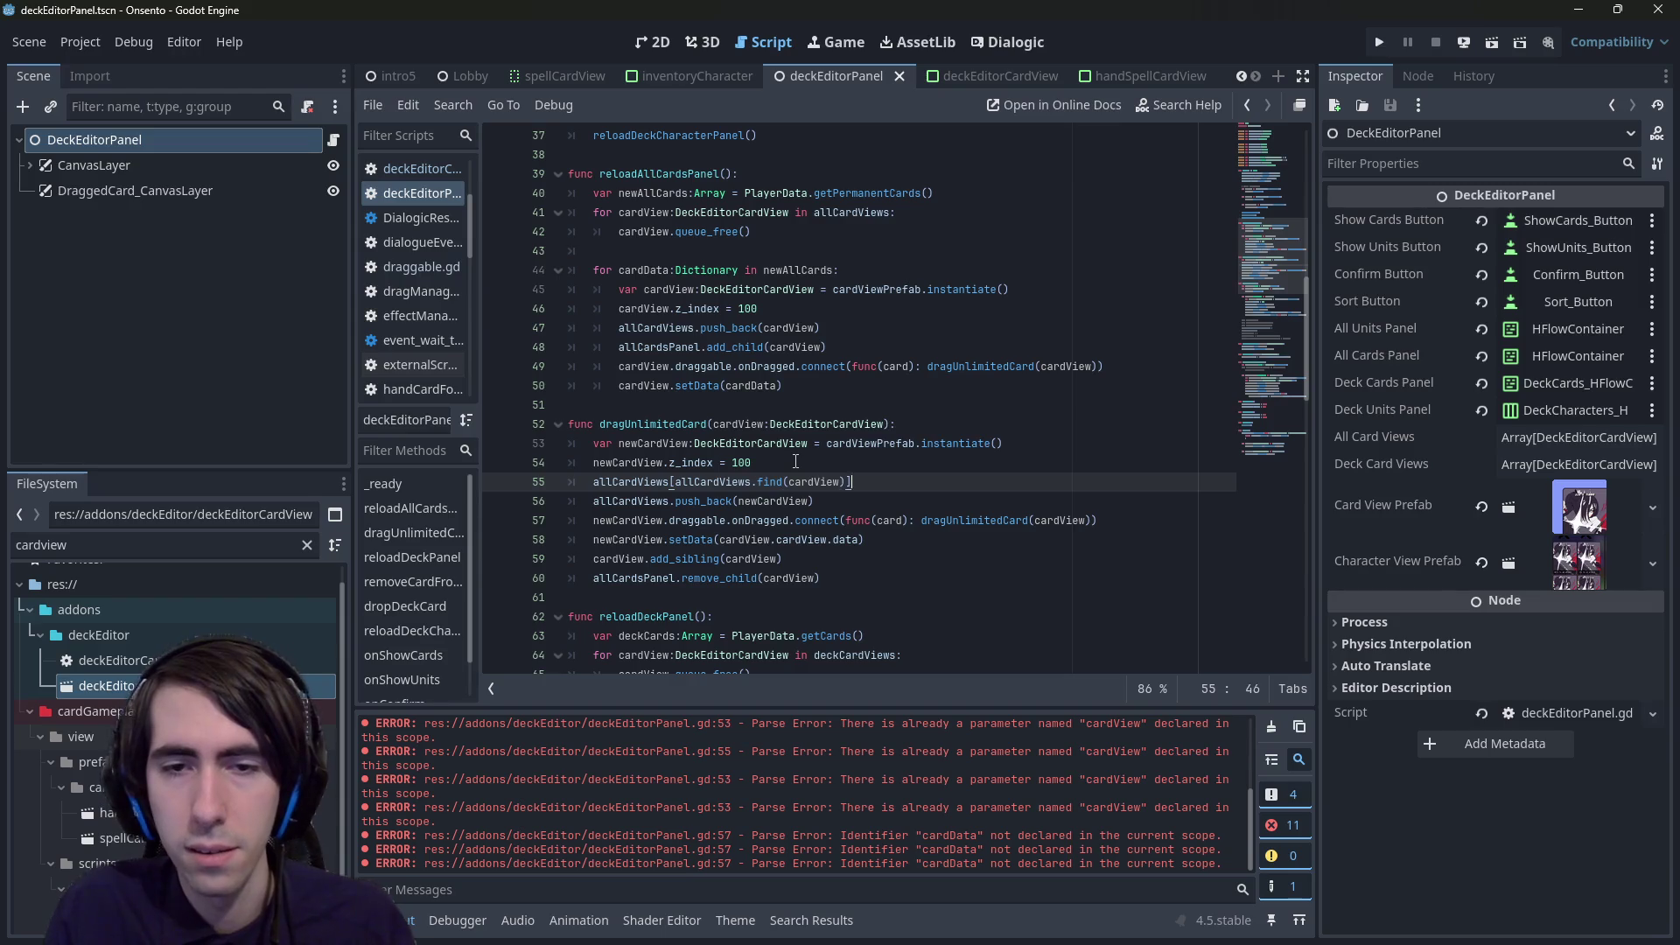
type("=")
key("Escape")
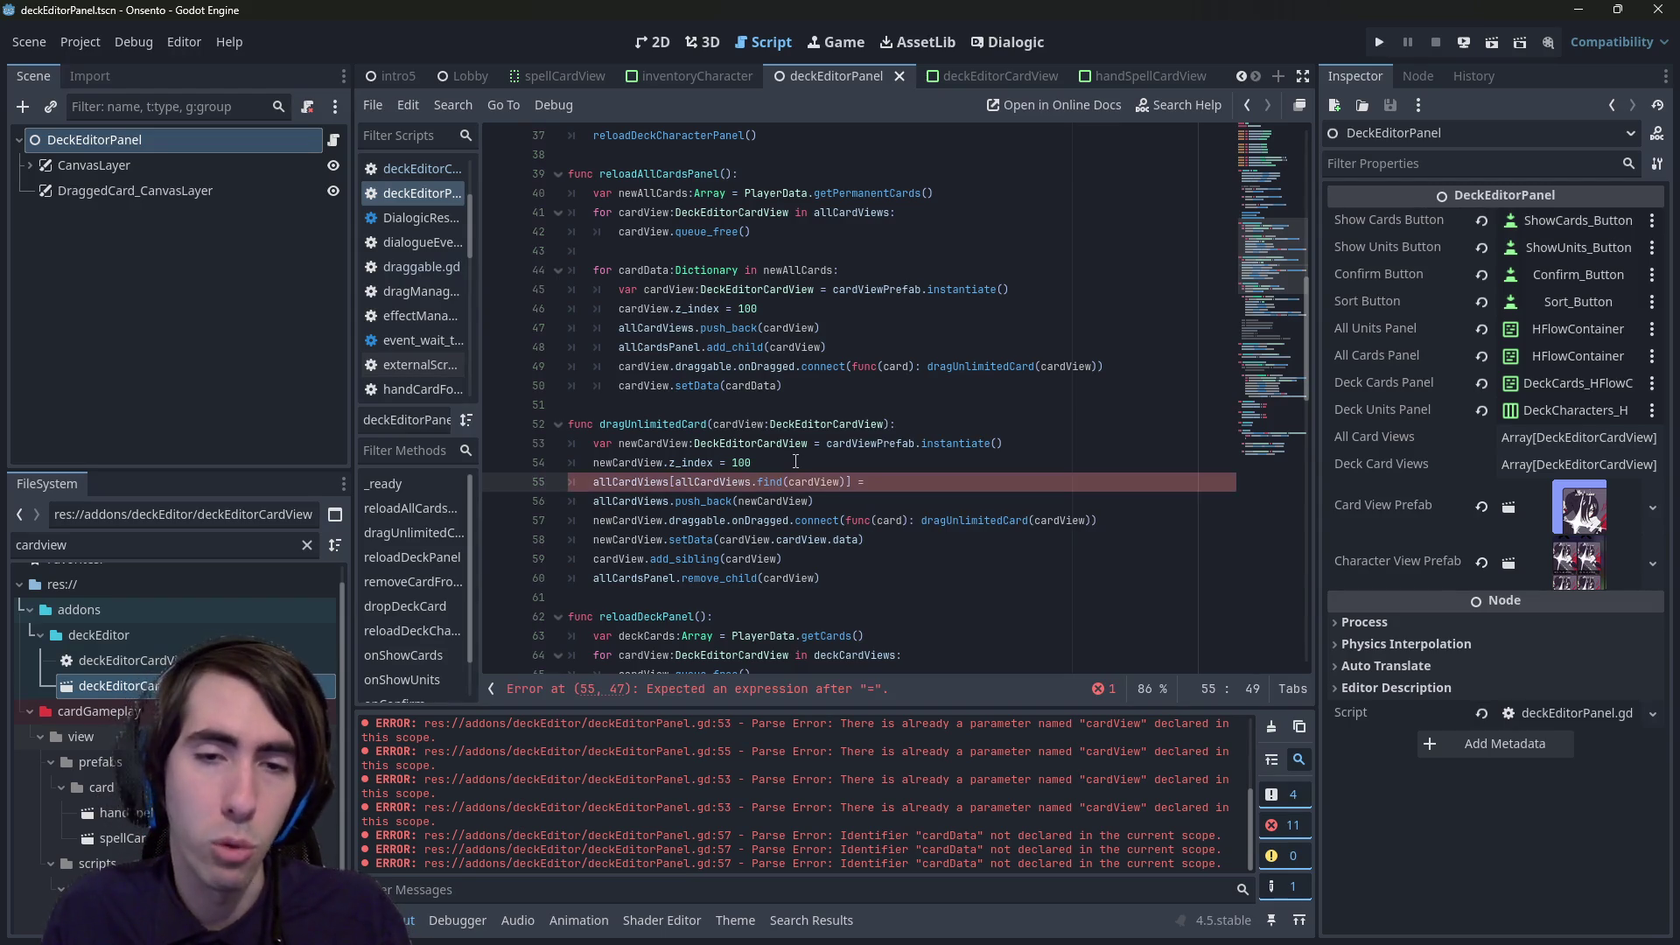
key("Down")
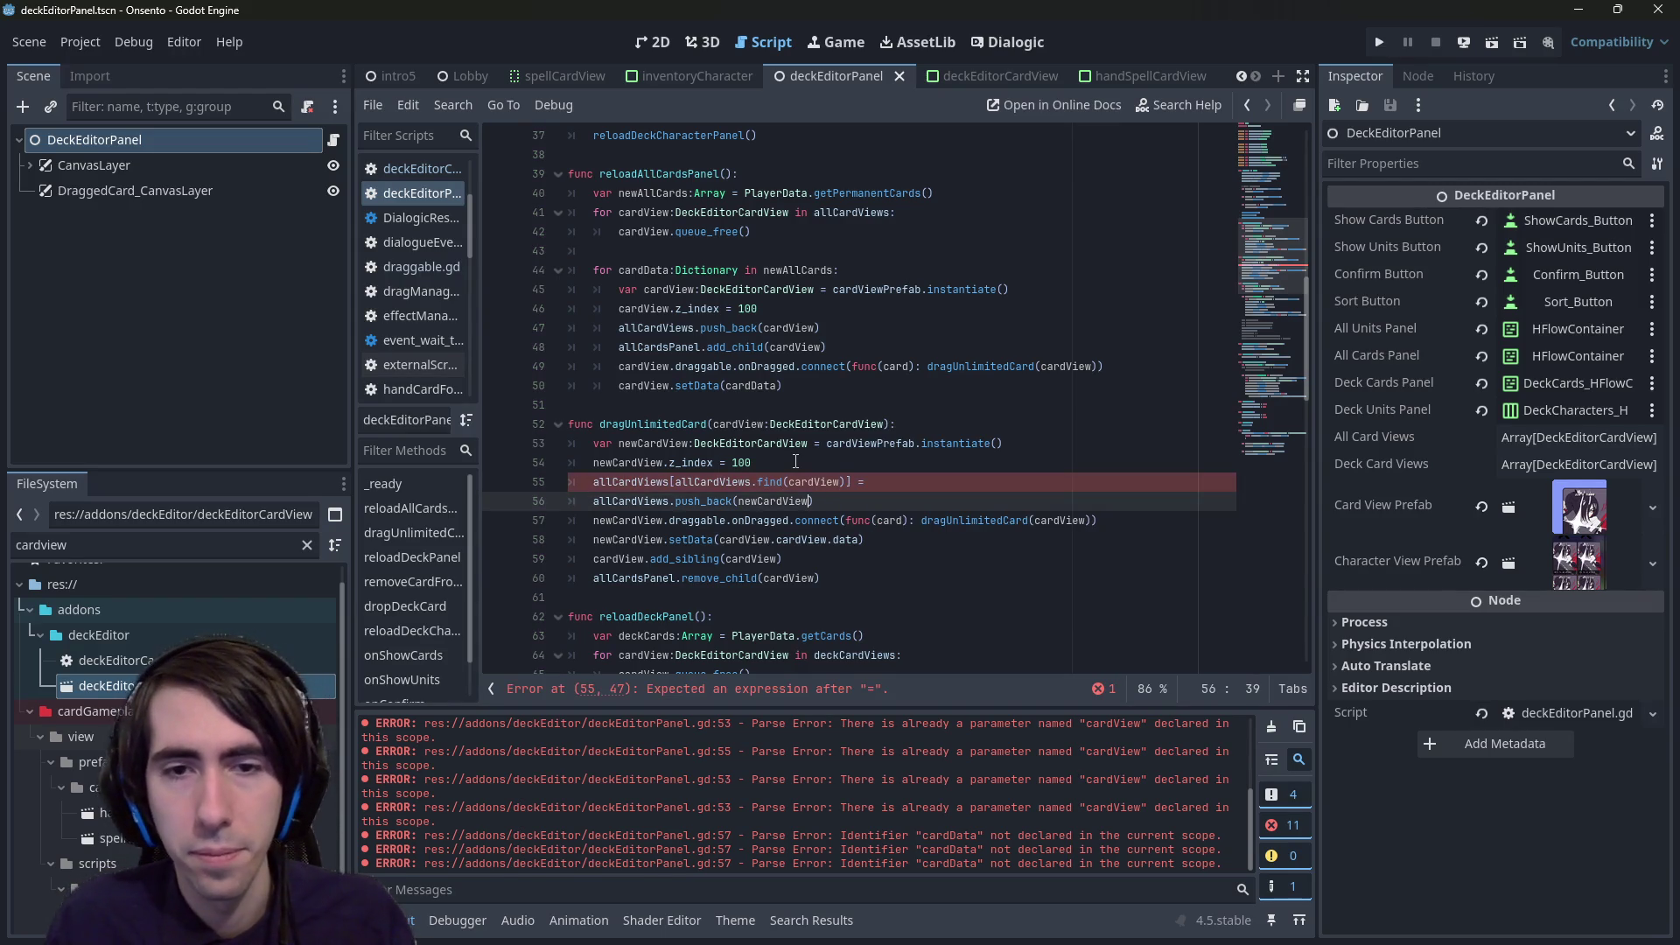
key("Up")
key("Left")
key("Left")
key("Left")
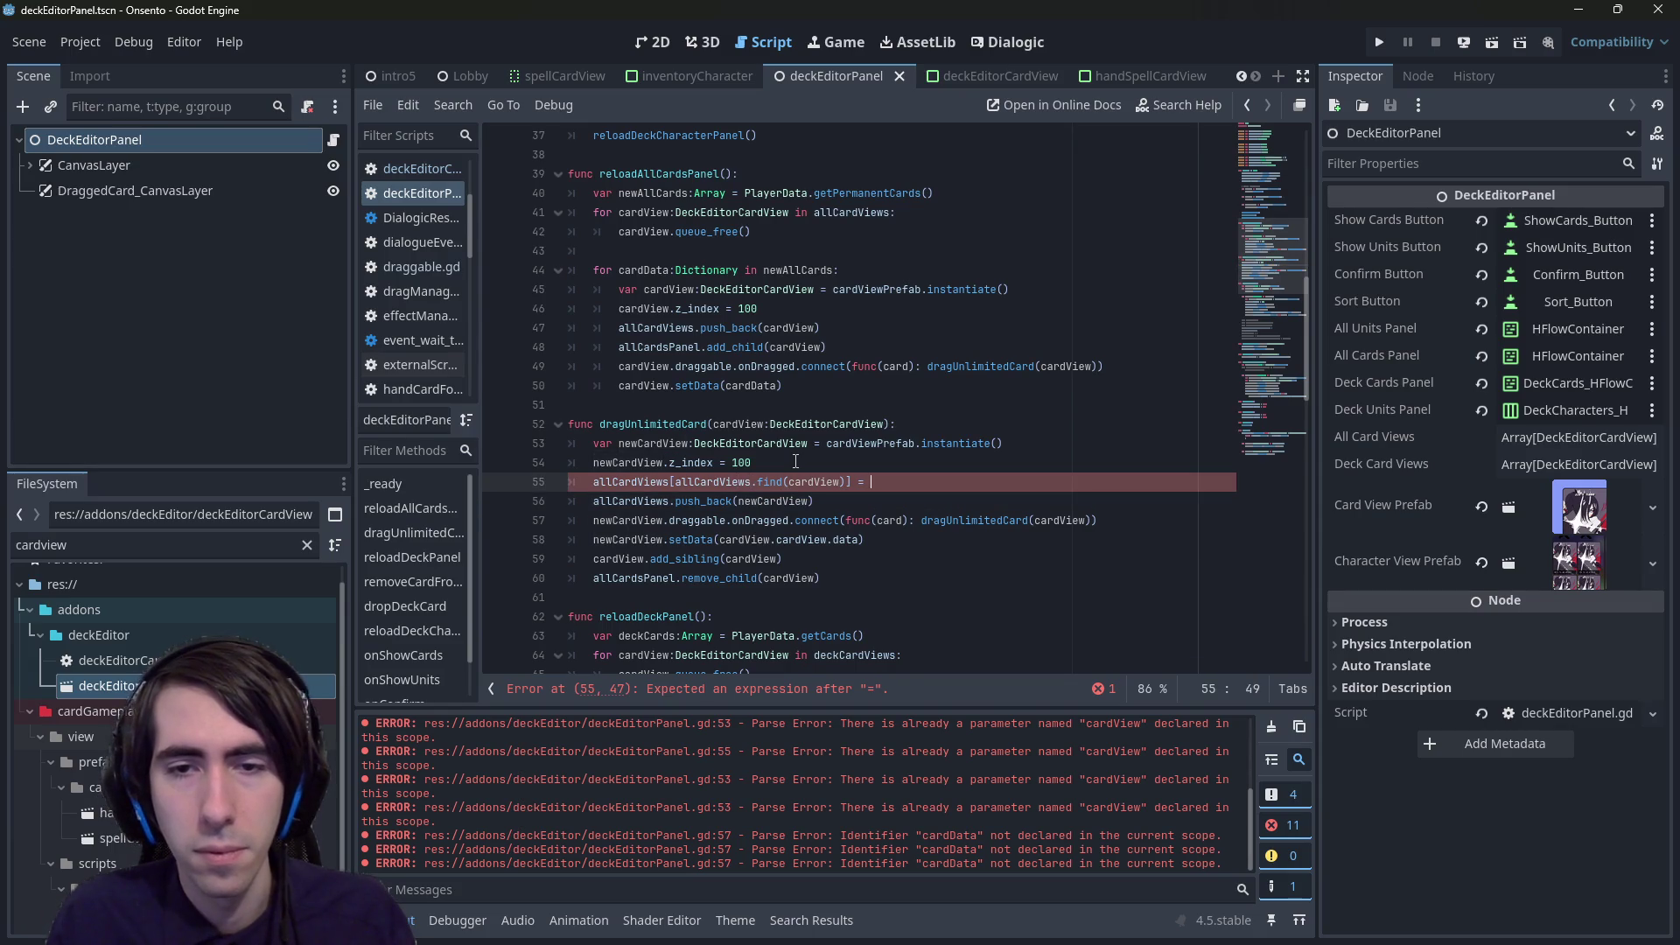
type("newCardView")
key("Down")
key("ctrl+shift+k")
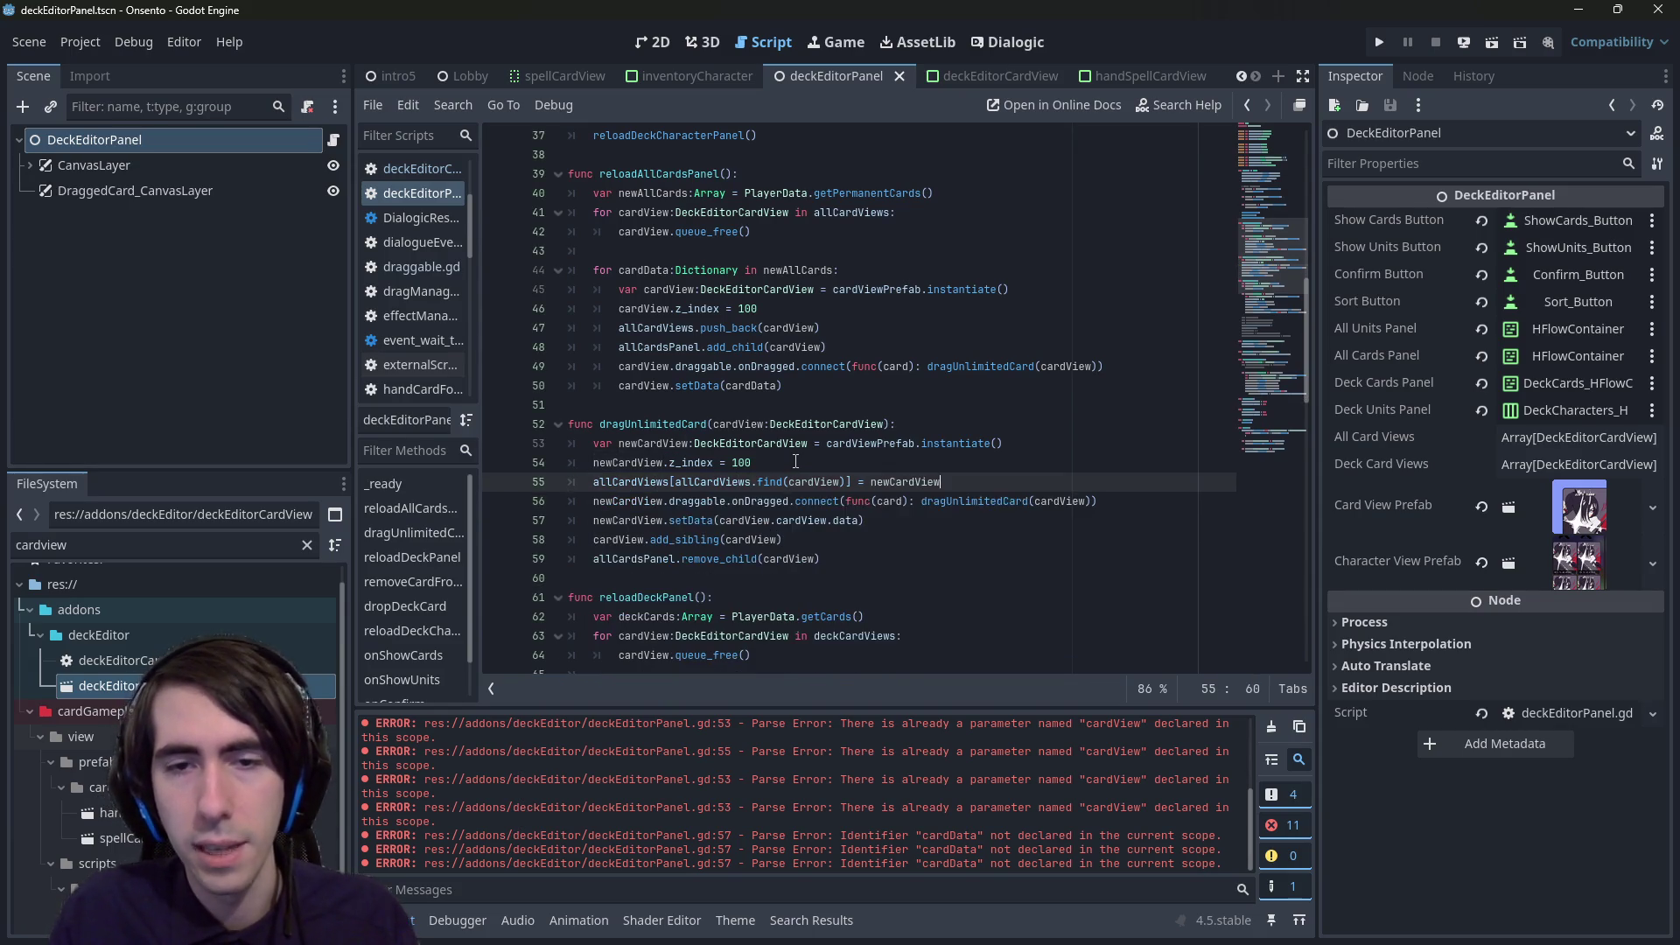
- Run the scene, pick up the Intimidation card, then jump from Debugger > Errors to the add_sibling error
left_click(1498, 41)
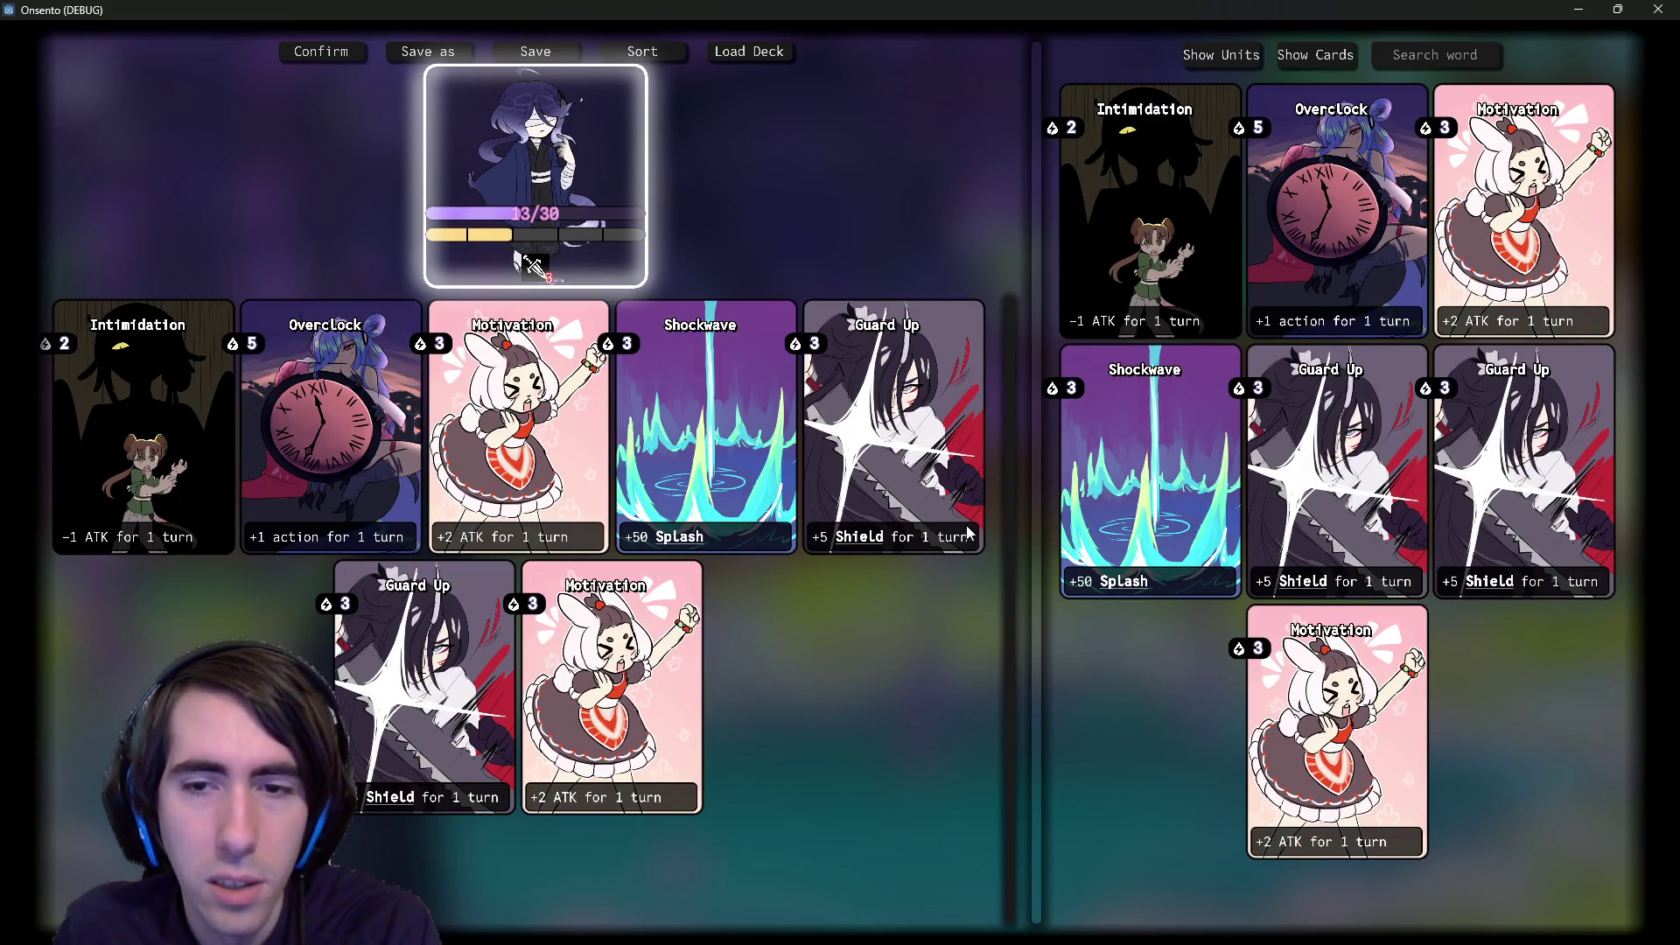
left_click(1126, 303)
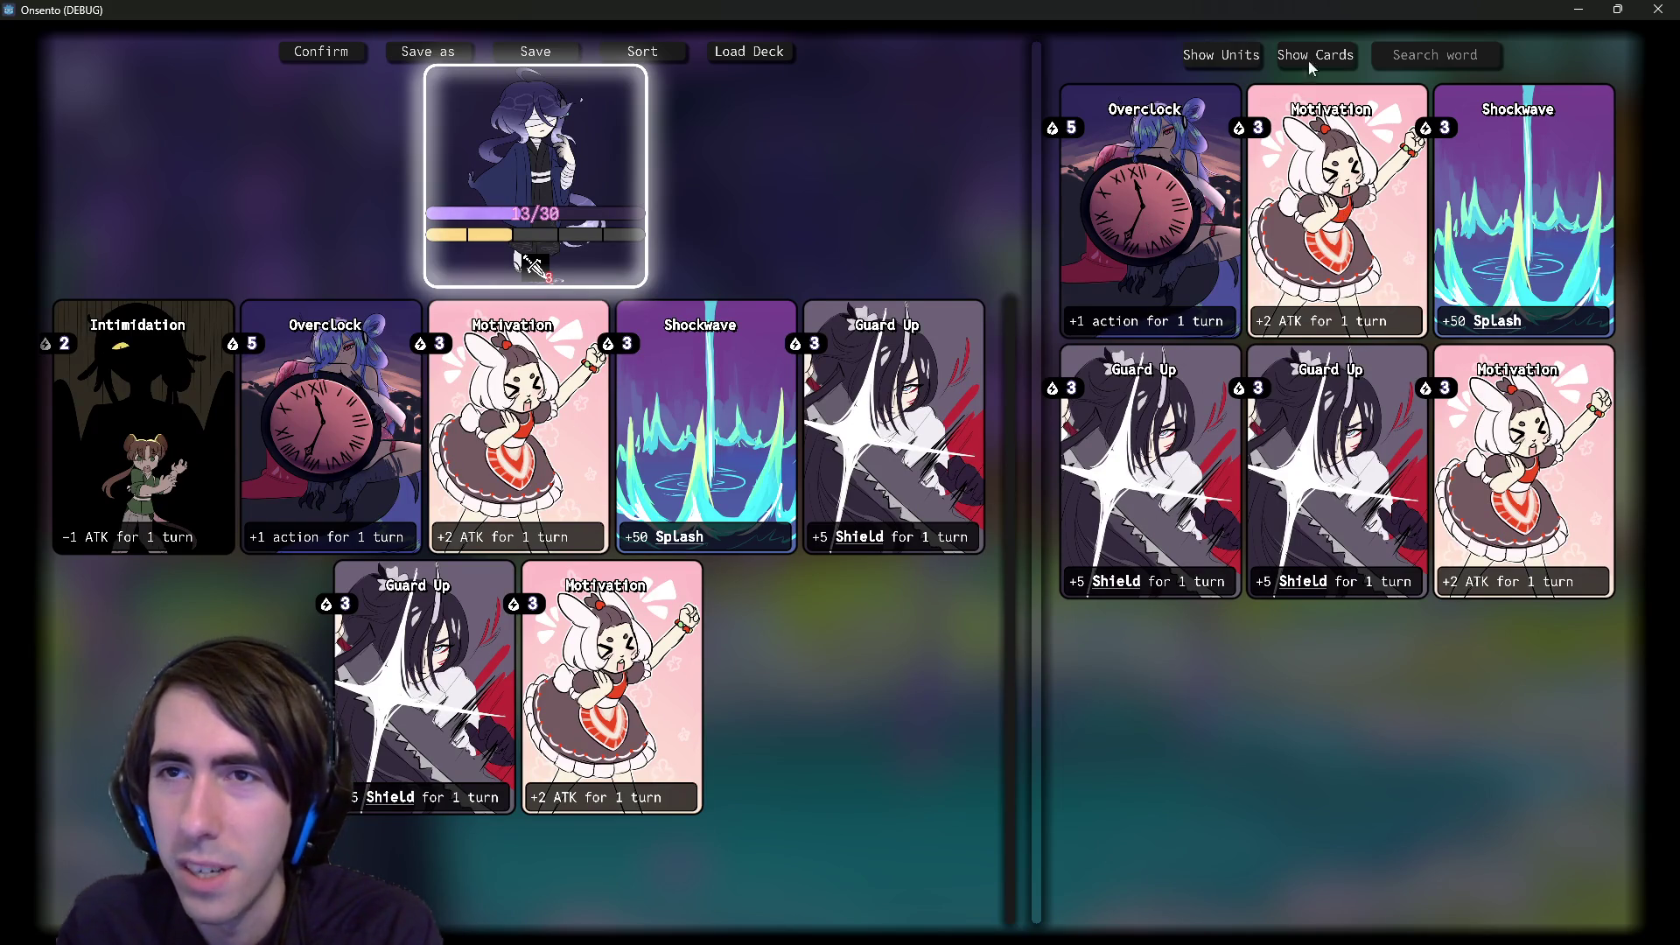
left_click(1658, 9)
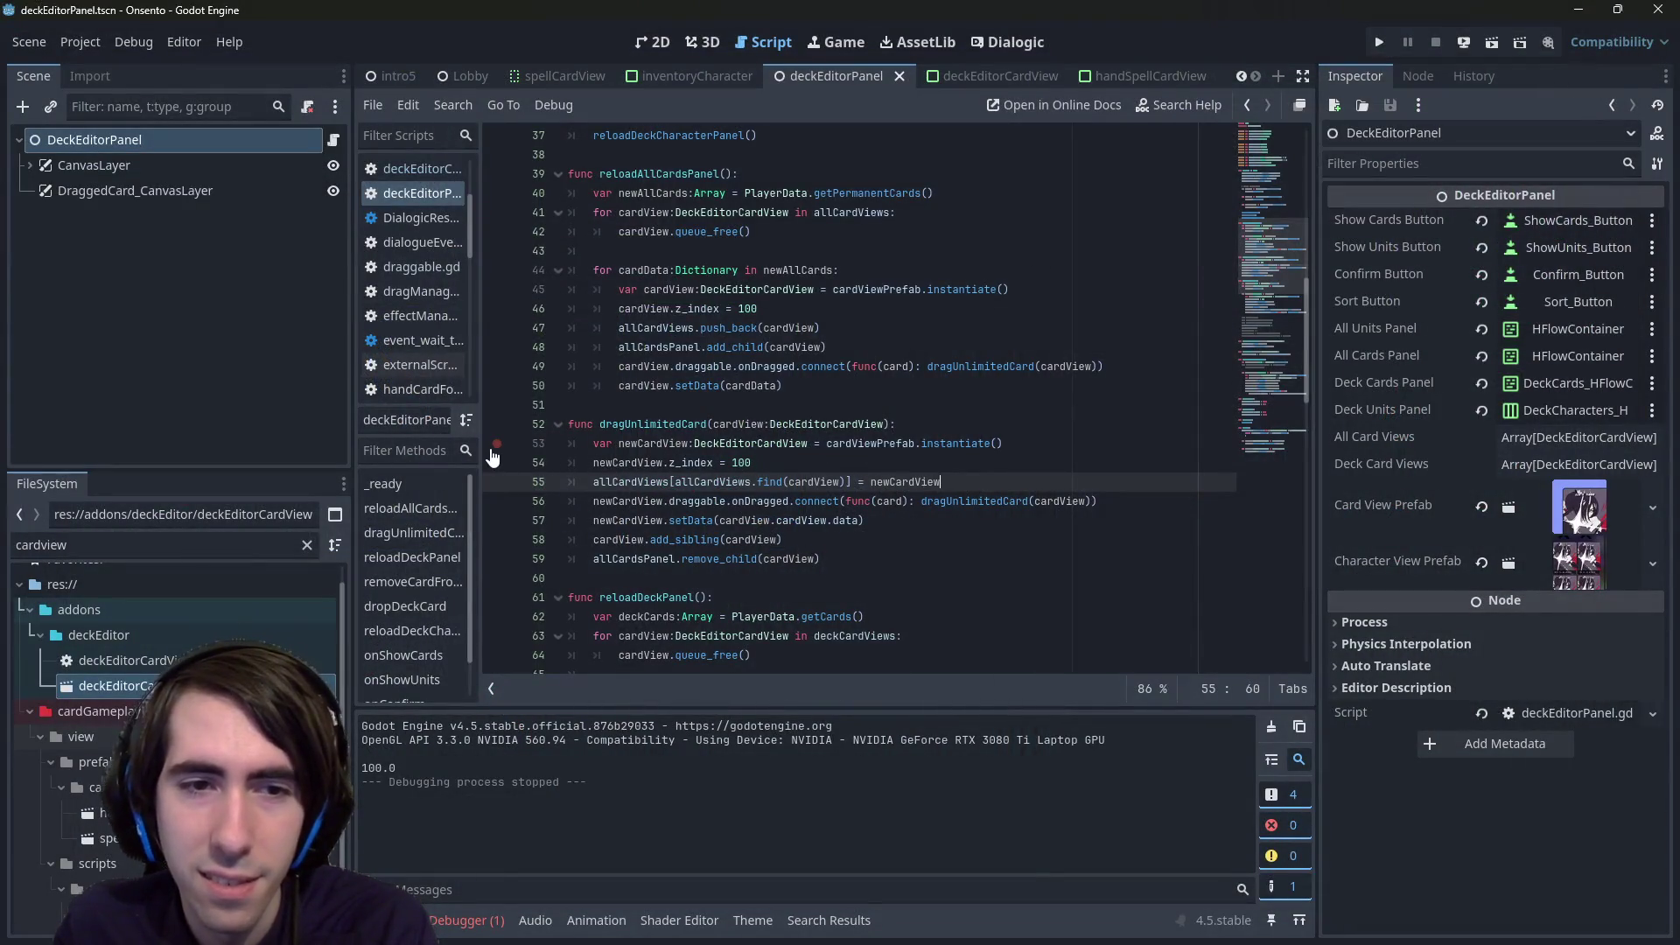
scroll(534, 447, "down", 2)
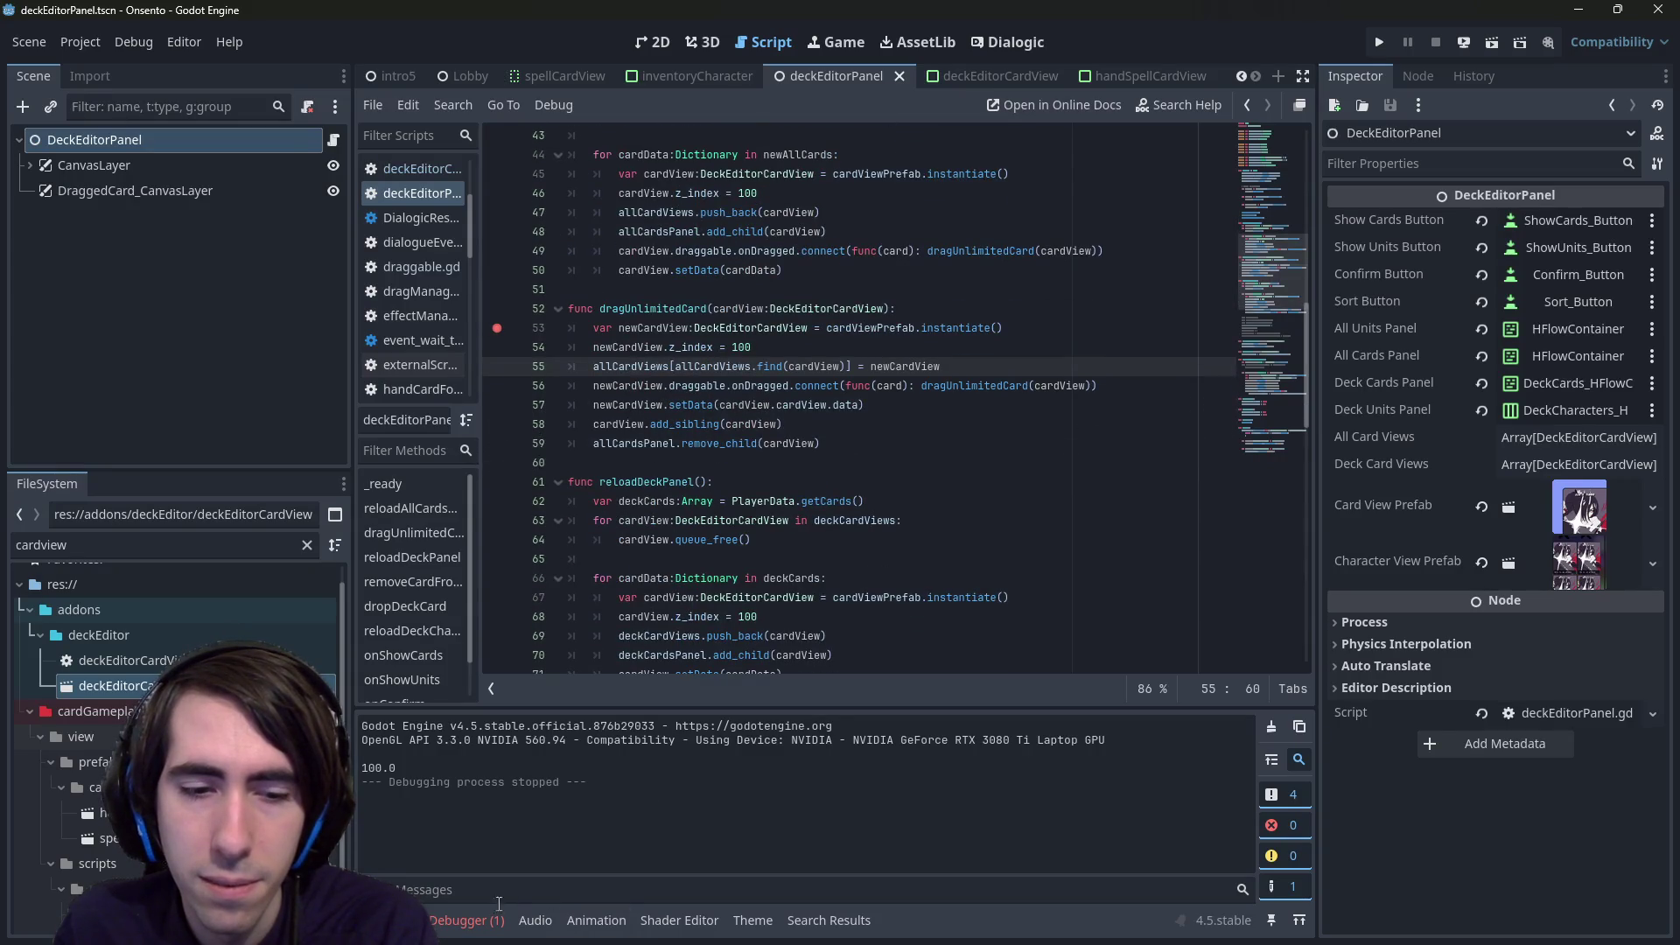
left_click(469, 919)
left_click(486, 703)
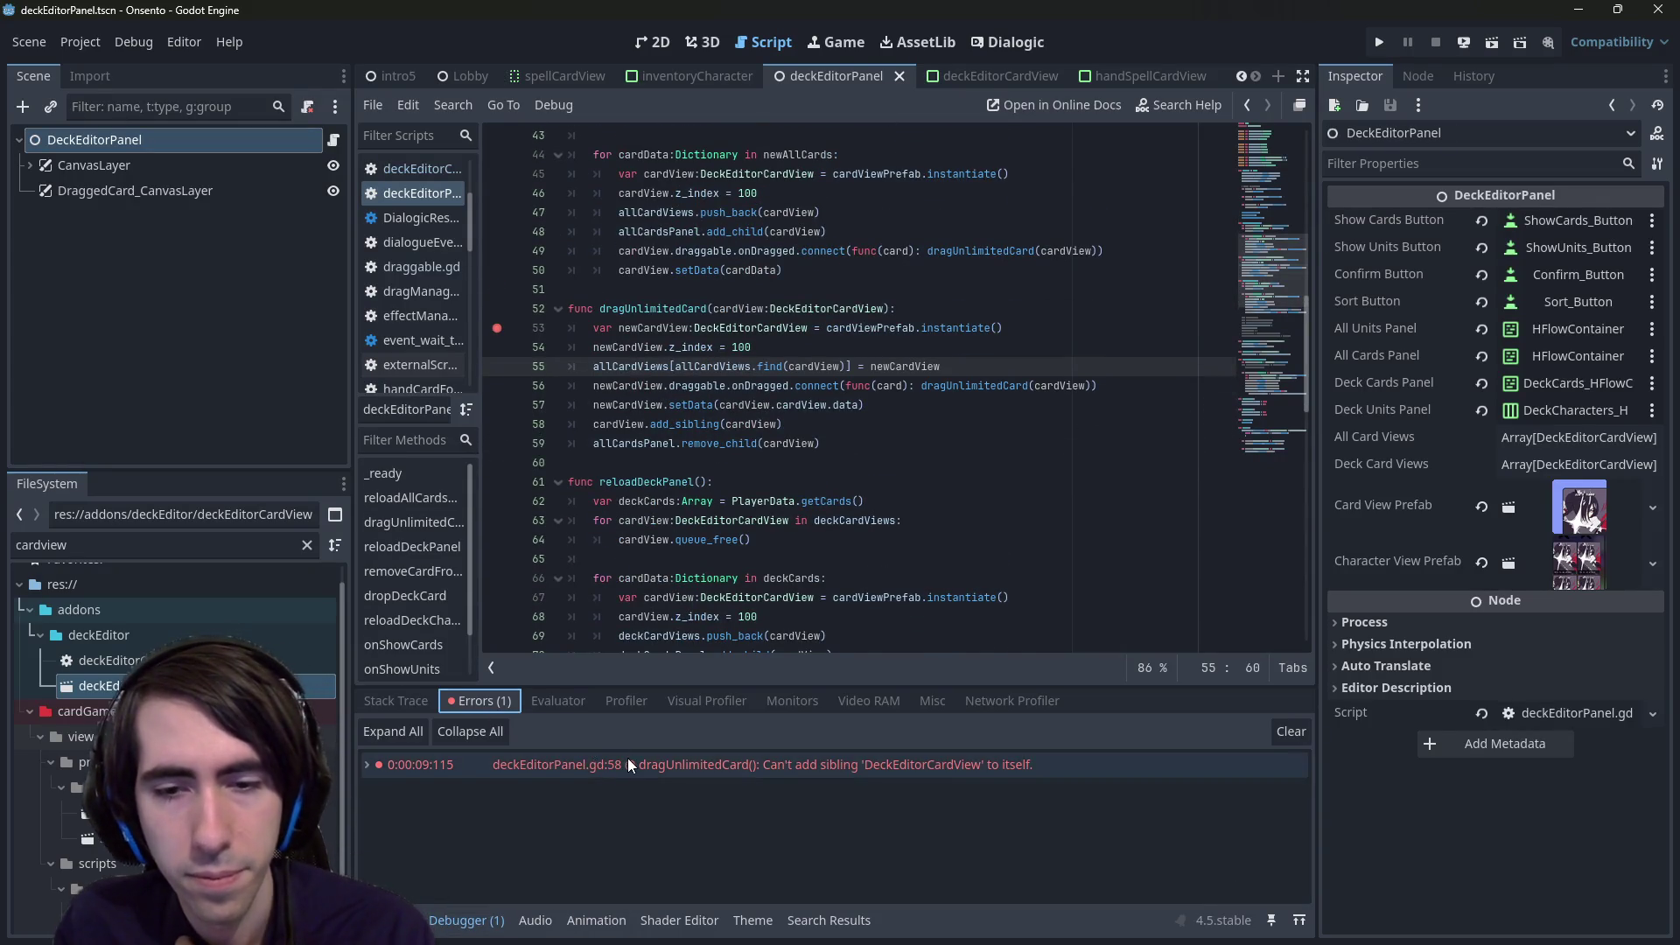
left_click(628, 758)
- Remove the line 53 breakpoint, change line 58 to add_sibling(newCardView), save, and rerun
mouse_move(686, 377)
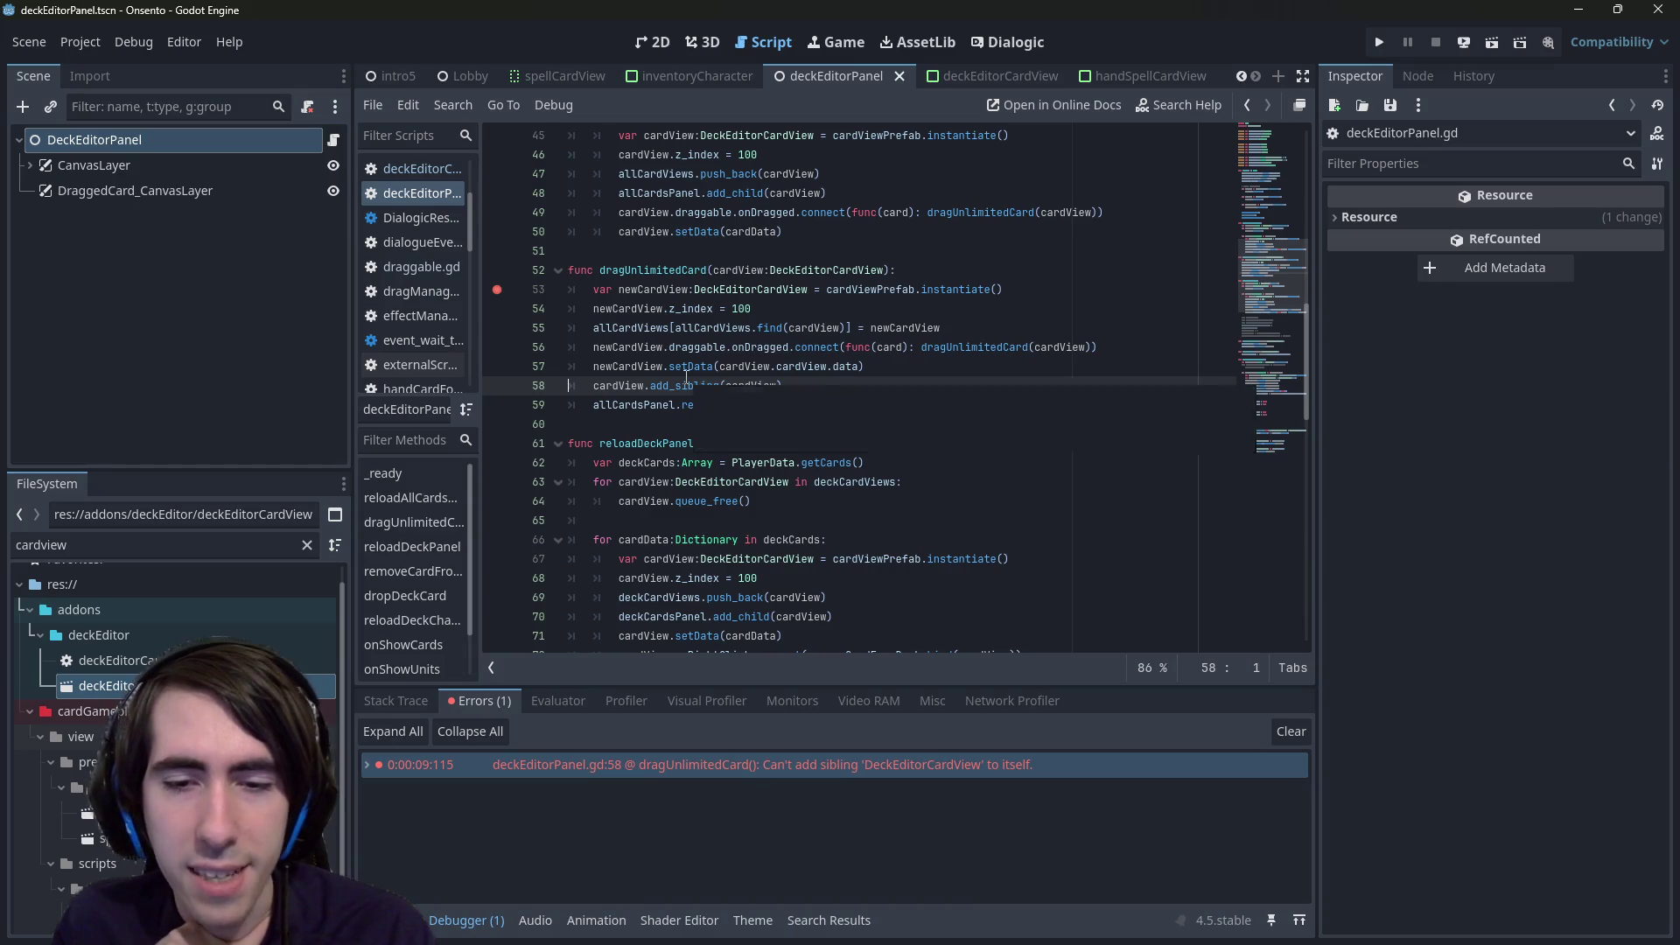
left_click(496, 290)
double_click(618, 385)
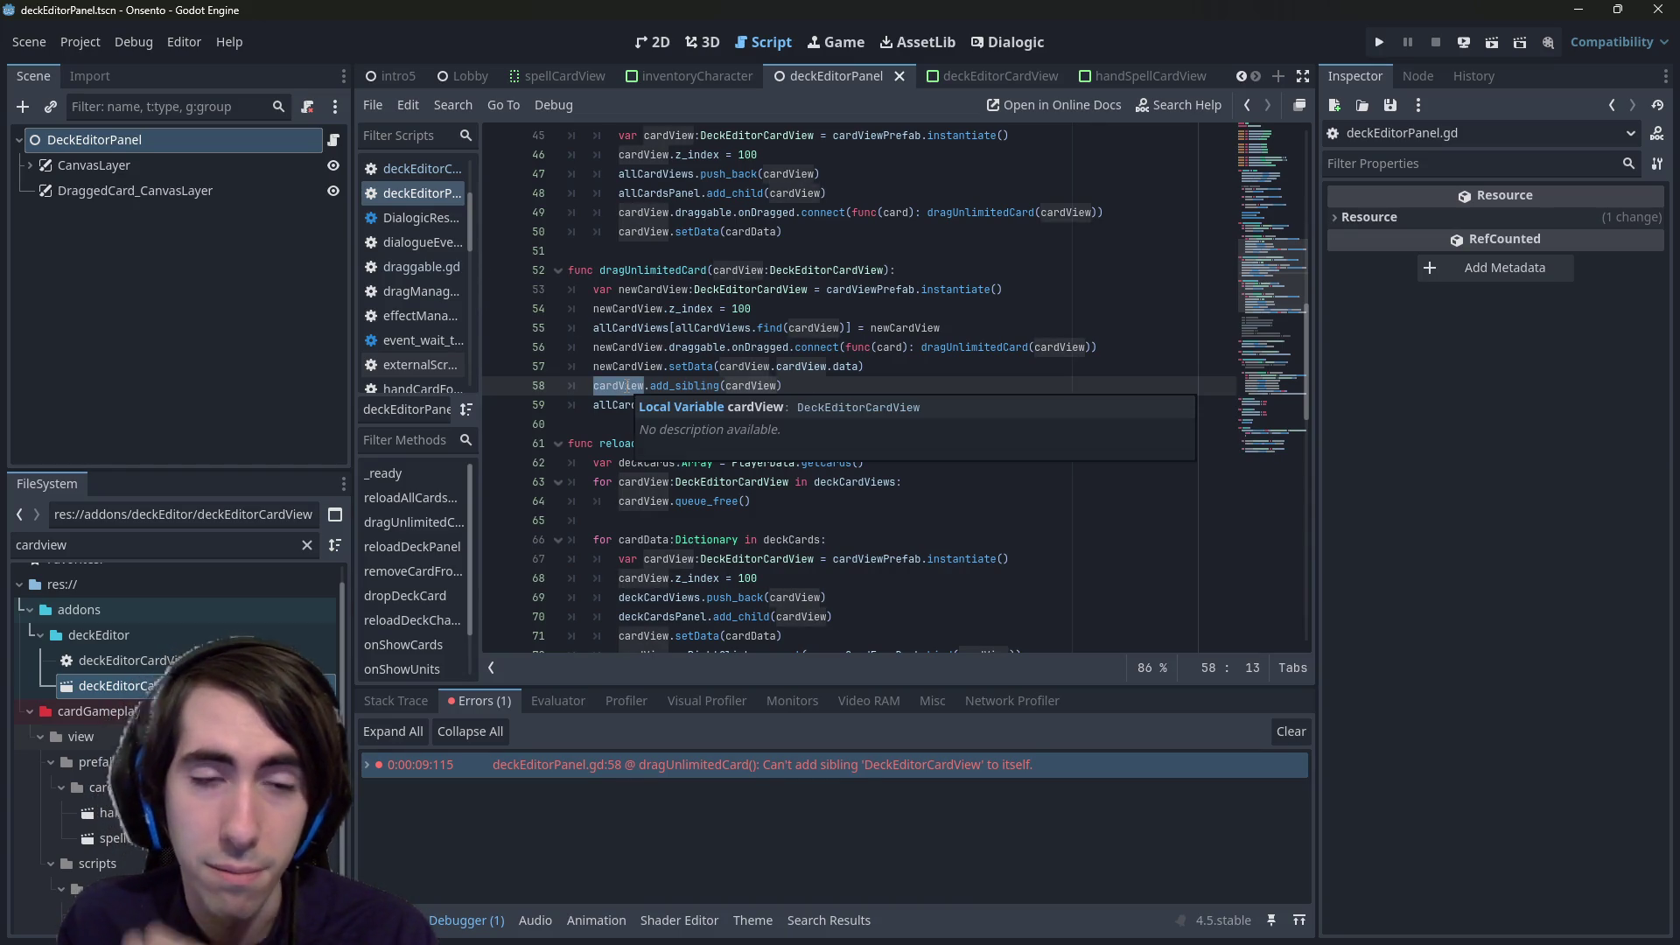
double_click(637, 366)
key("ctrl+c")
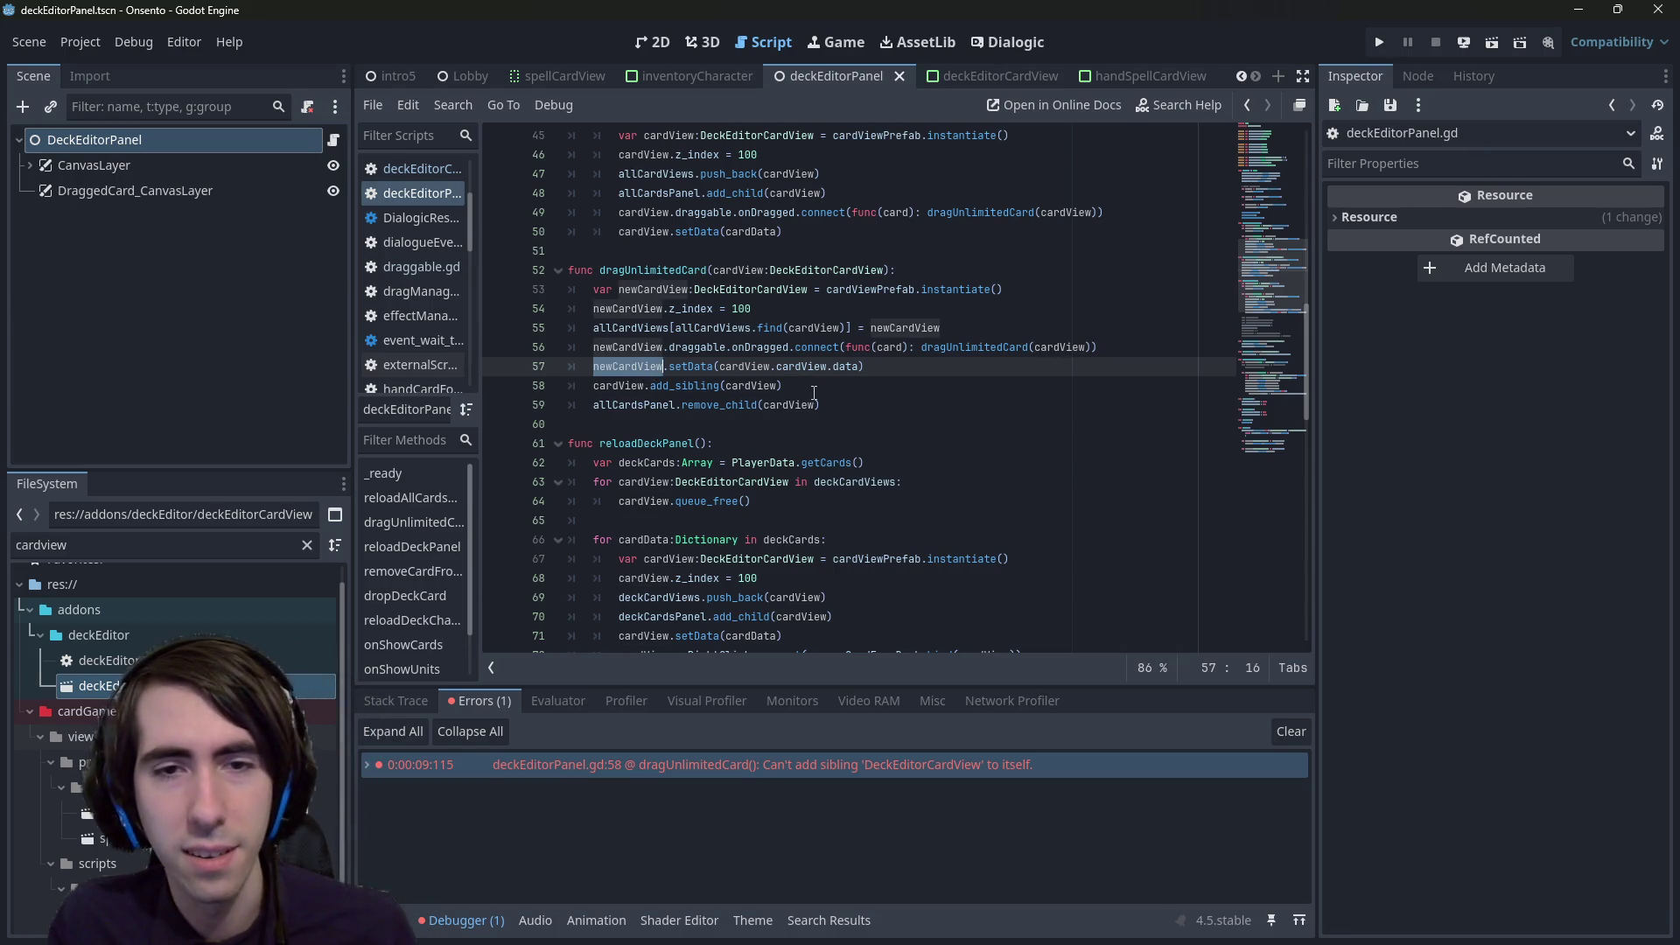
double_click(750, 385)
key("ctrl+v")
key("ctrl+s")
left_click(1491, 38)
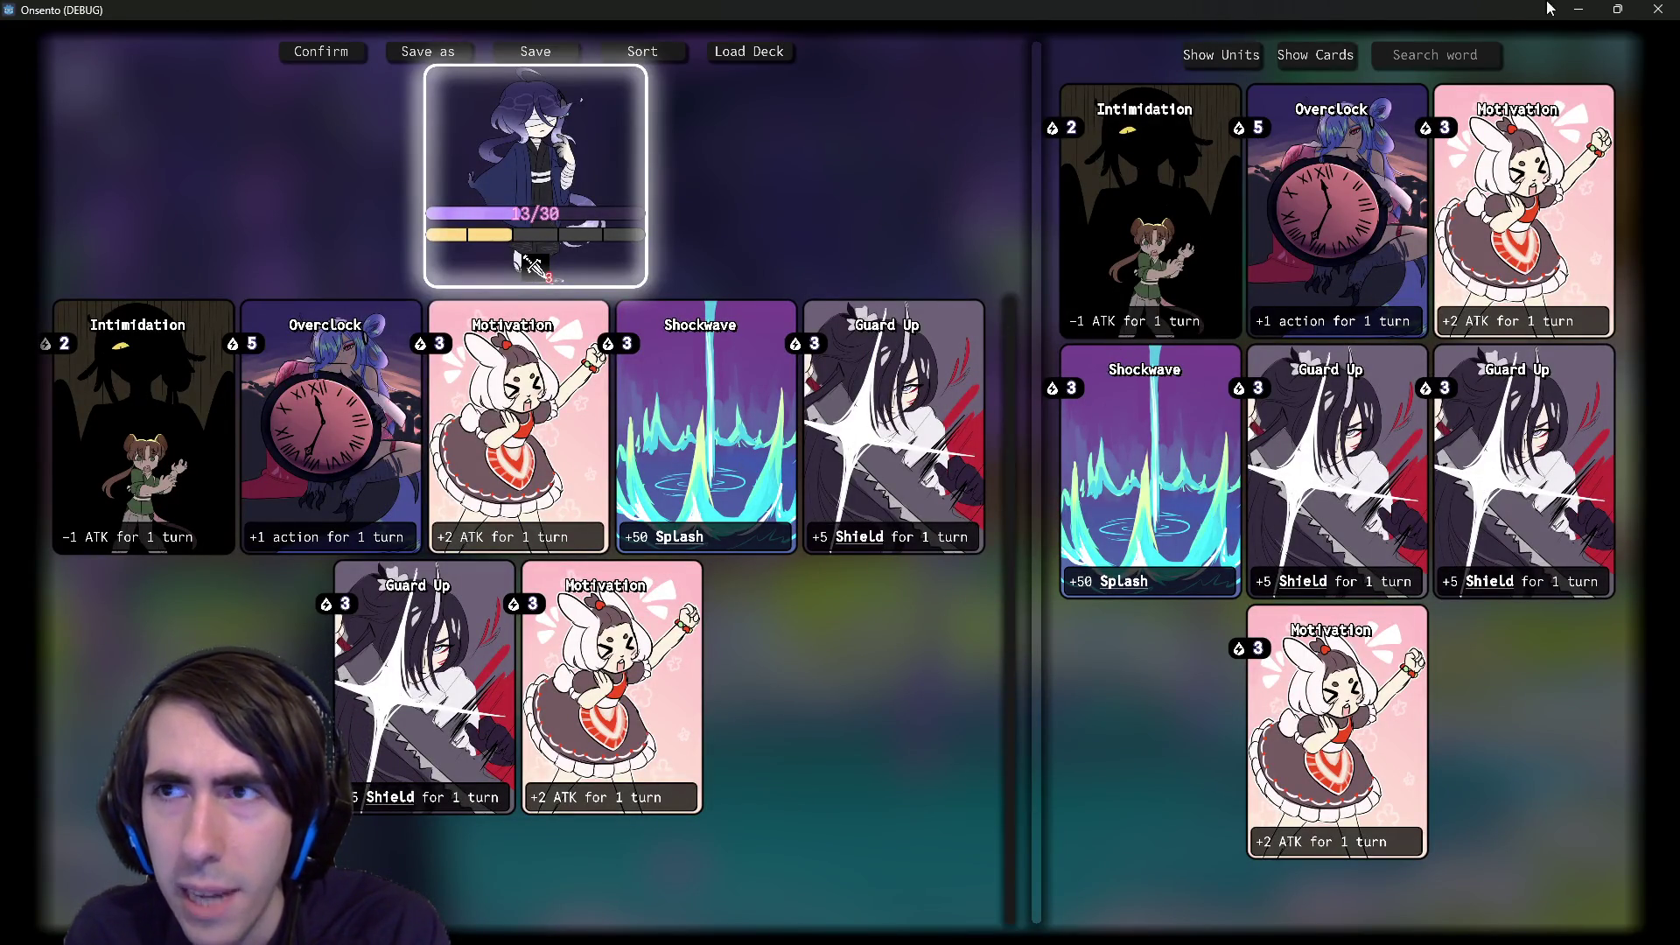
- Bring the running game window back to the front and close it
left_click(1577, 9)
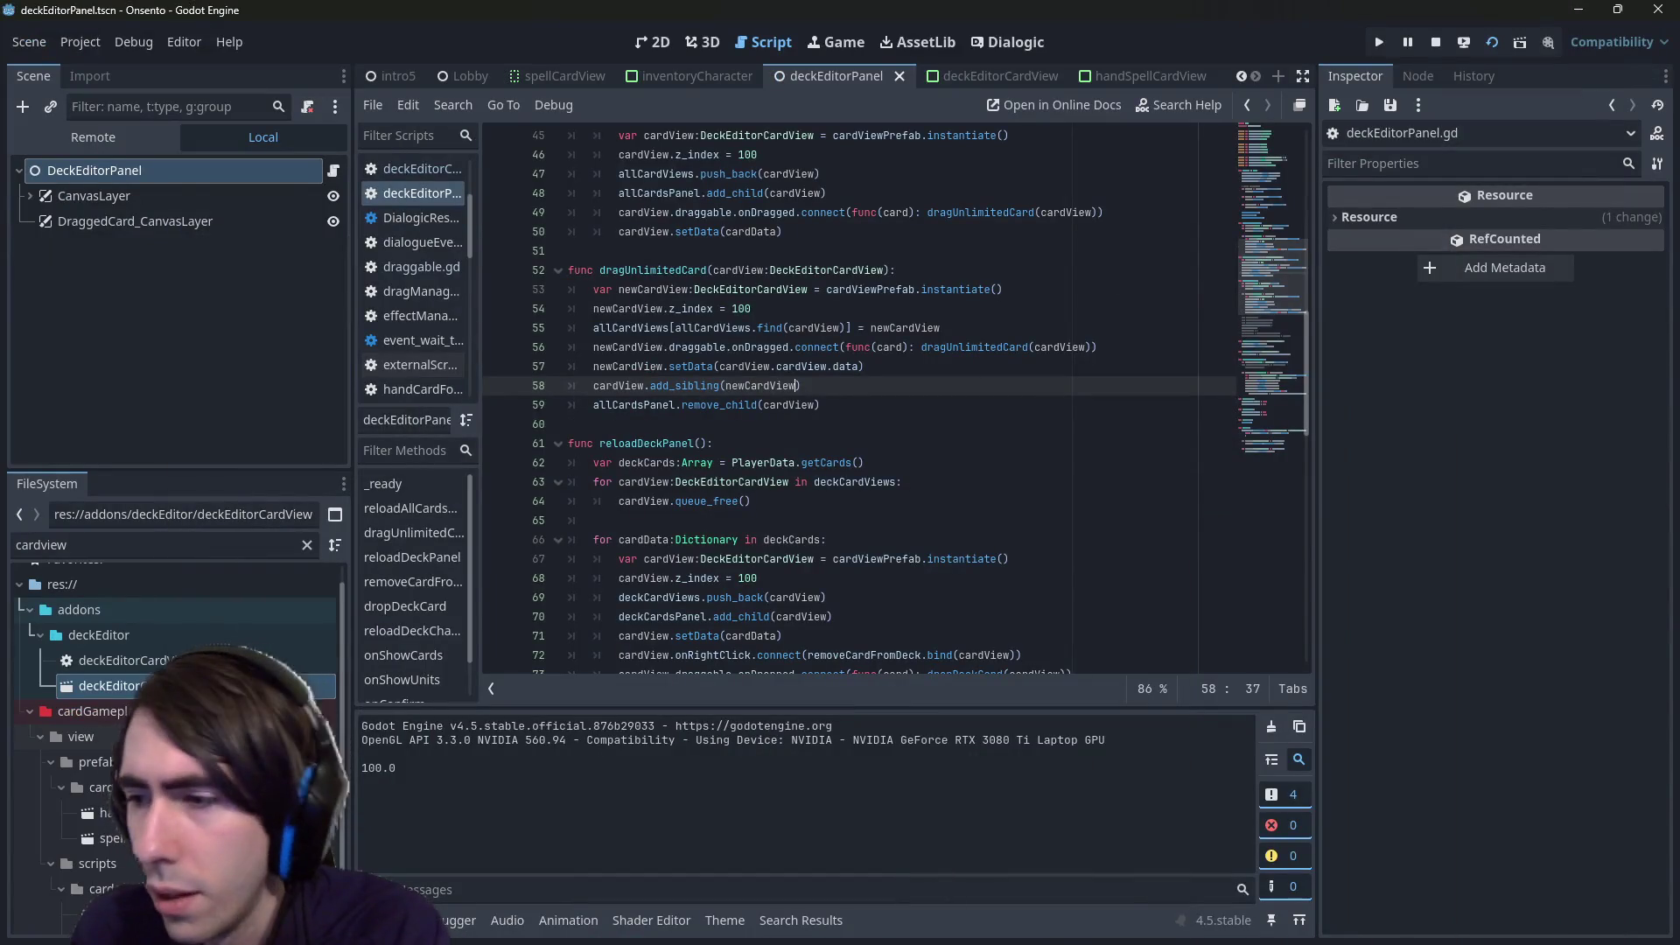
key("alt+Tab")
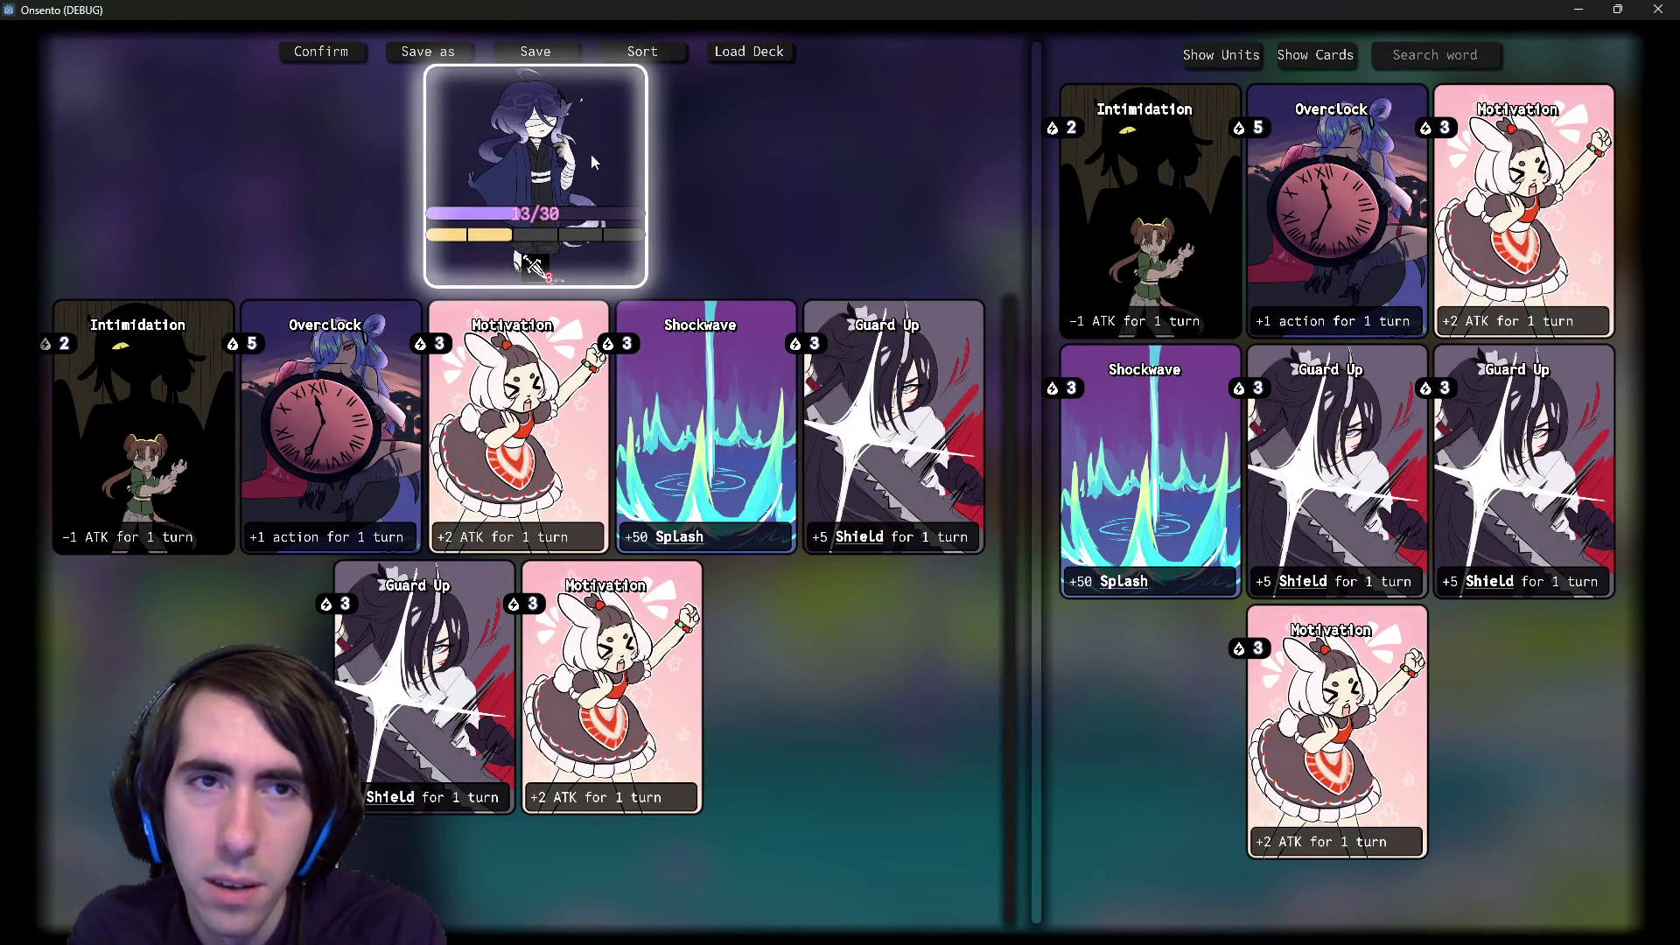
left_click(539, 49)
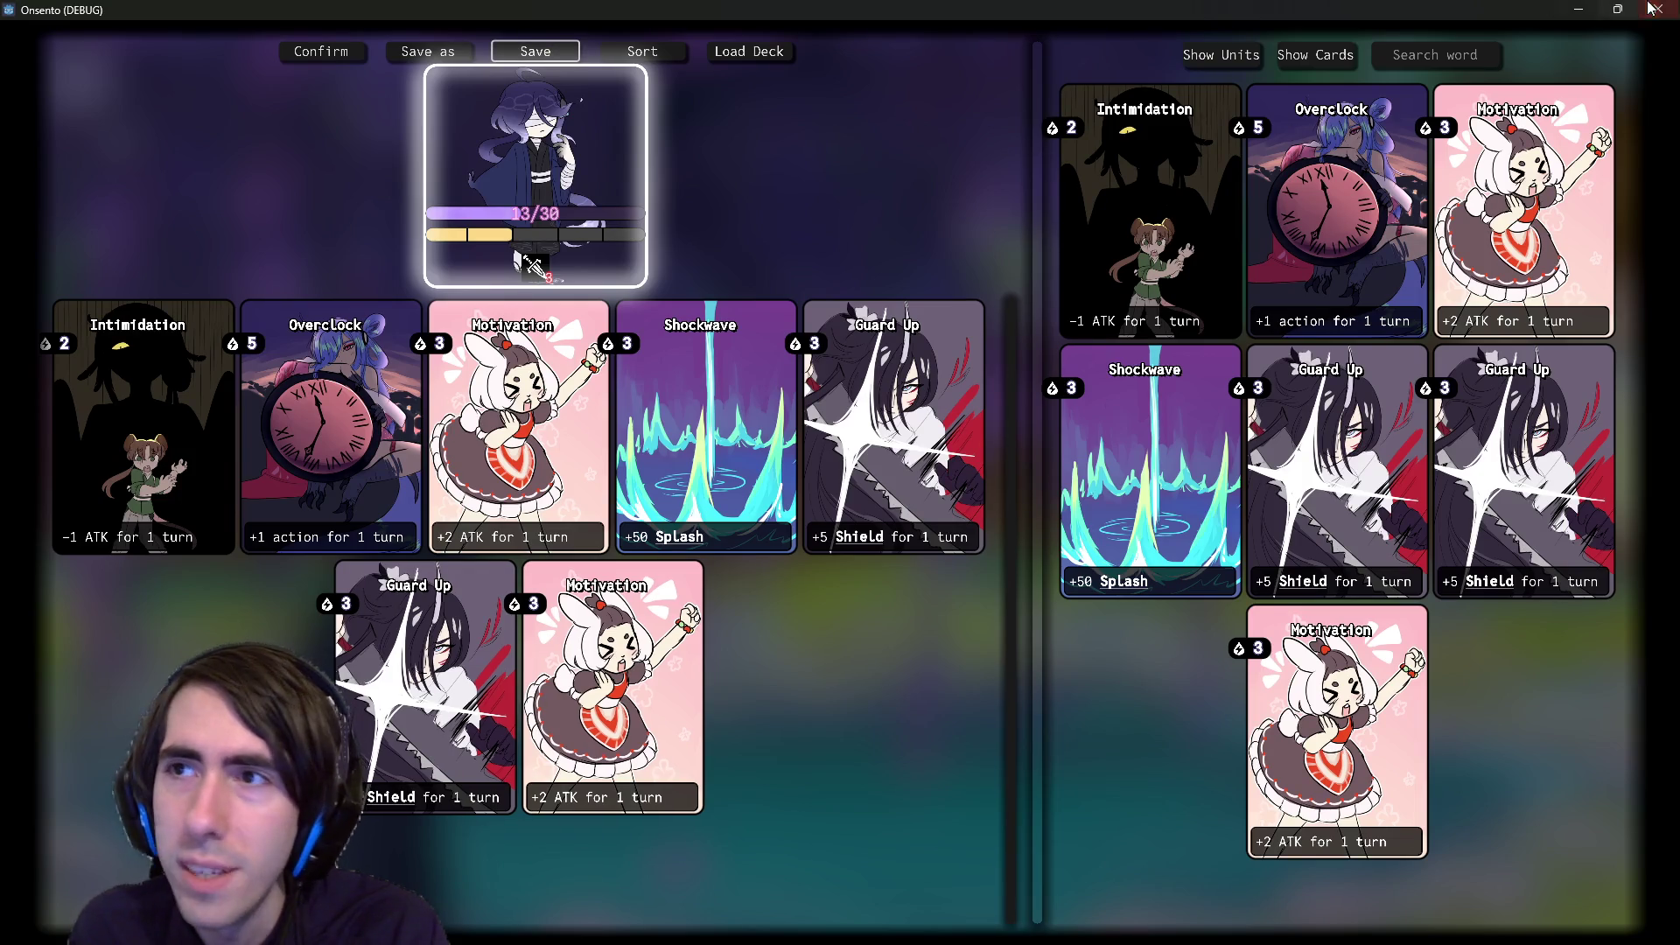
left_click(1658, 9)
- Hide DraggedCard_CanvasLayer, save the scene, and run the deck editor again
left_click(126, 190)
left_click(333, 191)
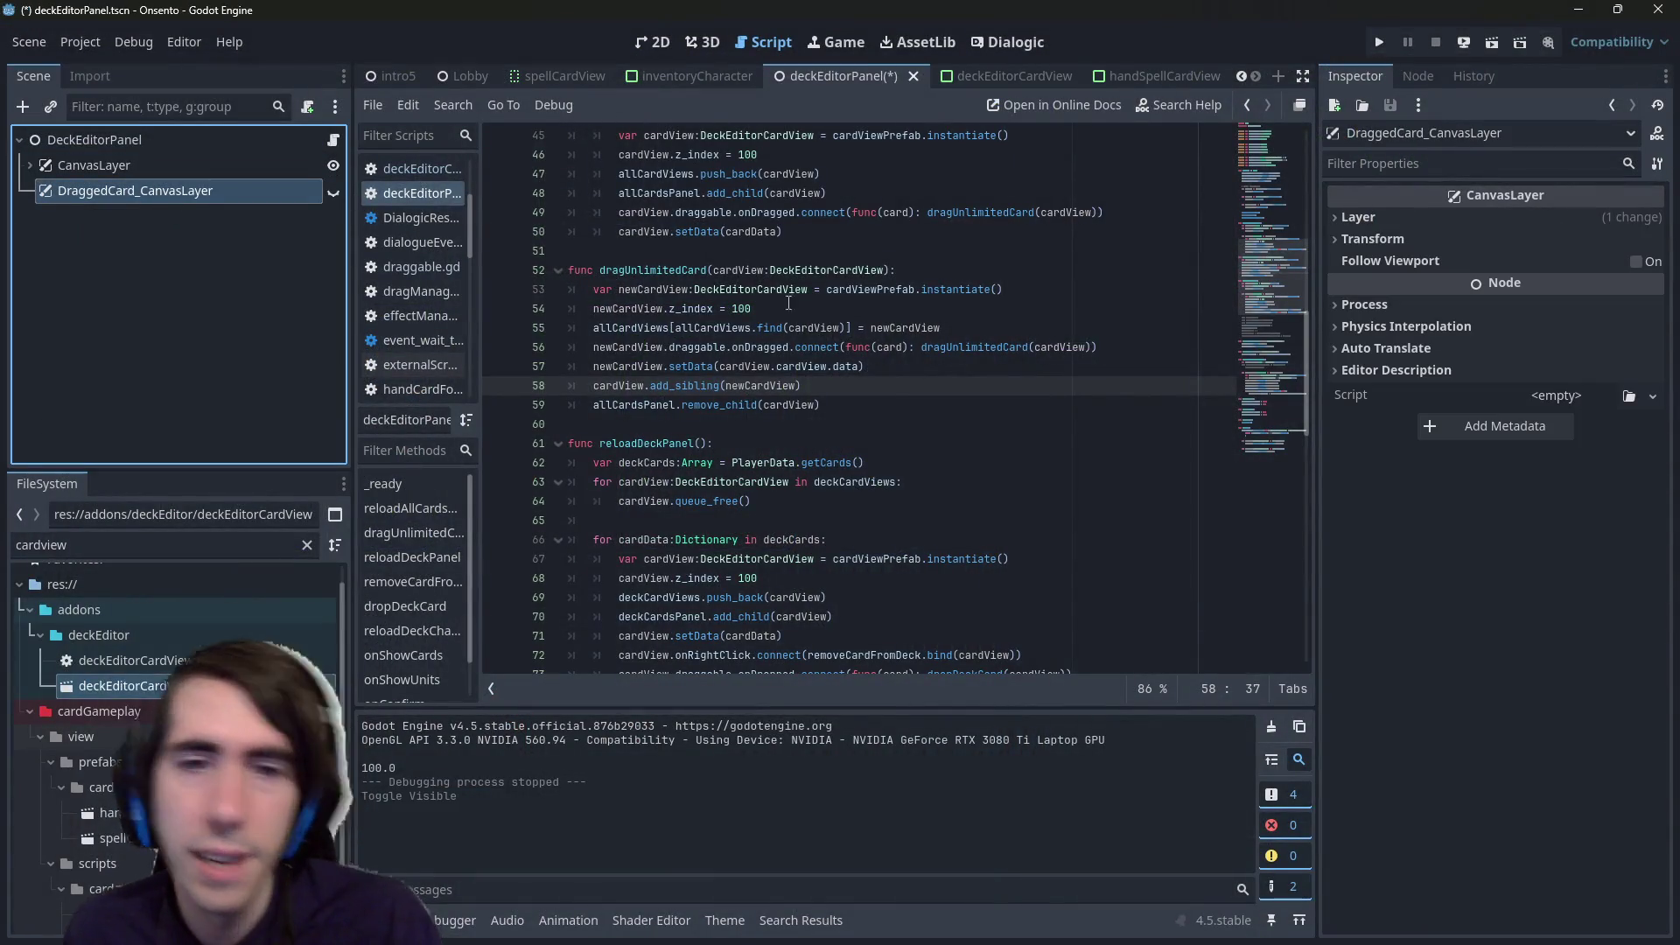
left_click(787, 308)
key("ctrl+s")
left_click(1393, 222)
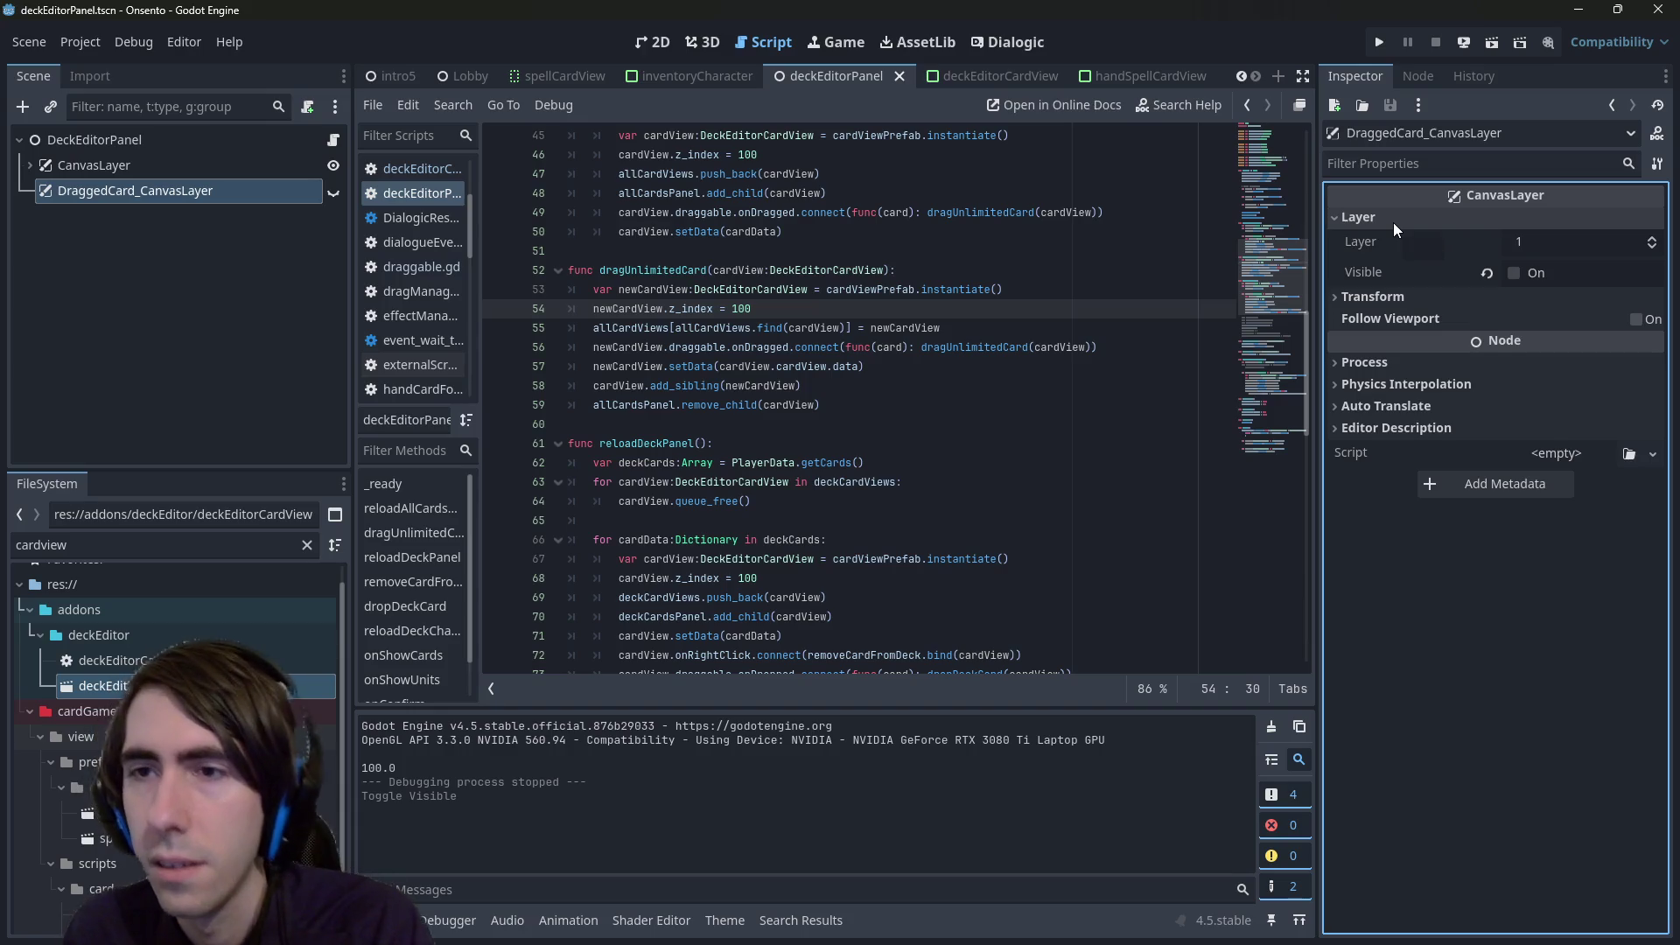
left_click(1393, 222)
left_click(1492, 42)
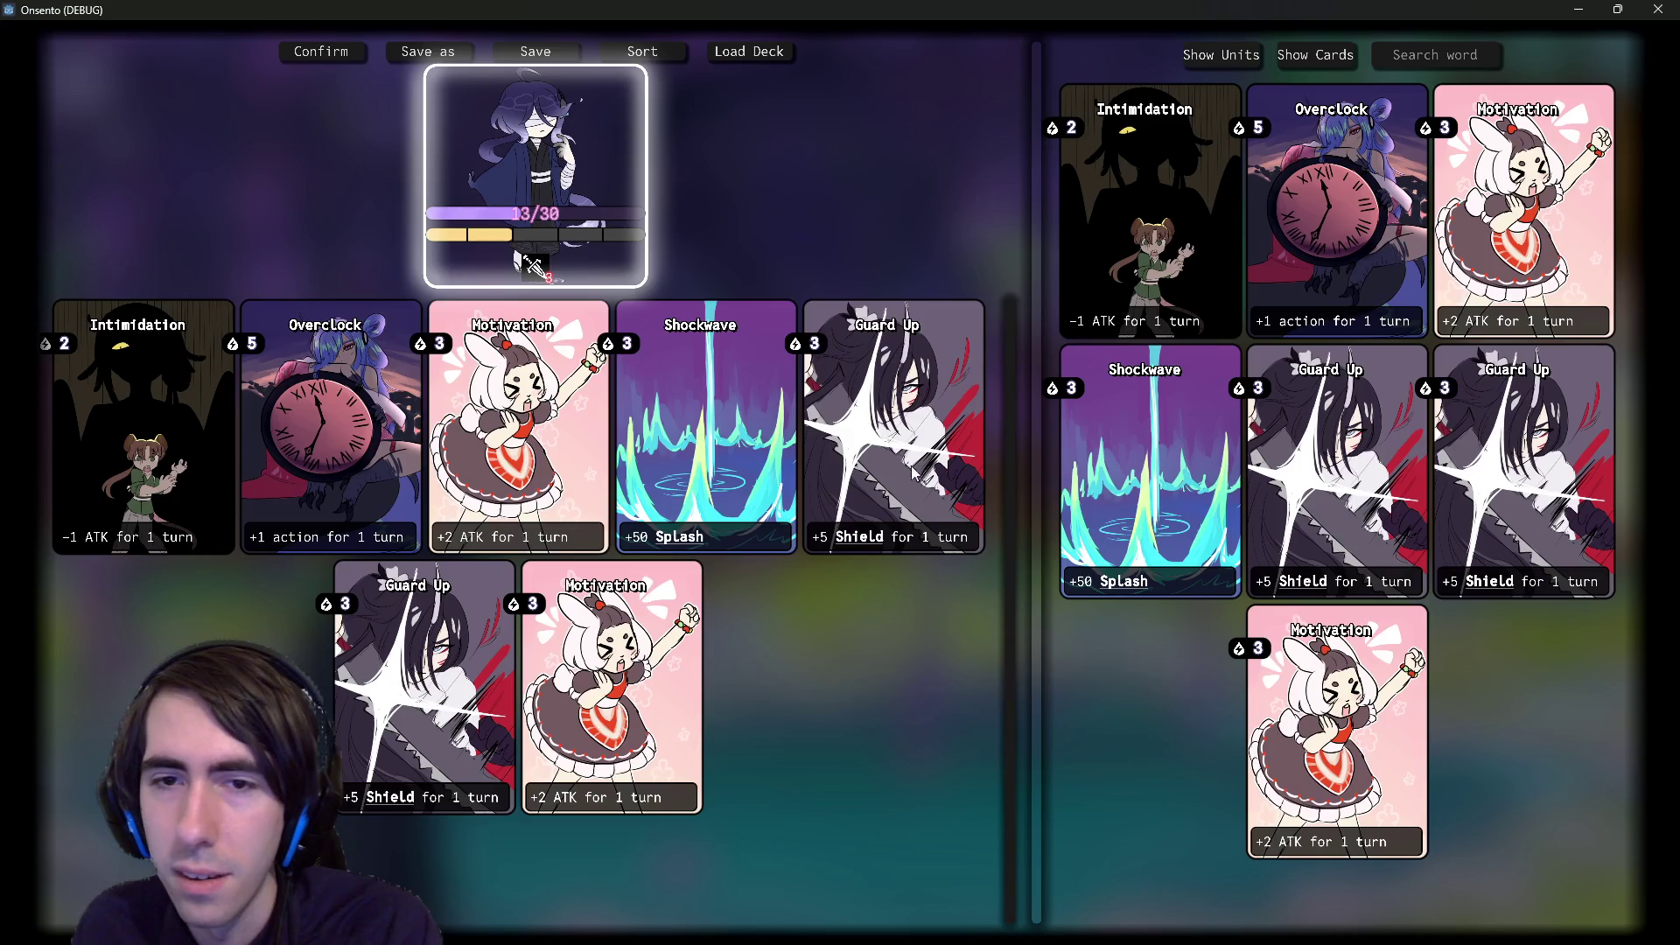
- Comment out the dragUnlimitedCard drag connection on line 49 and run the game with F5
left_click(1652, 10)
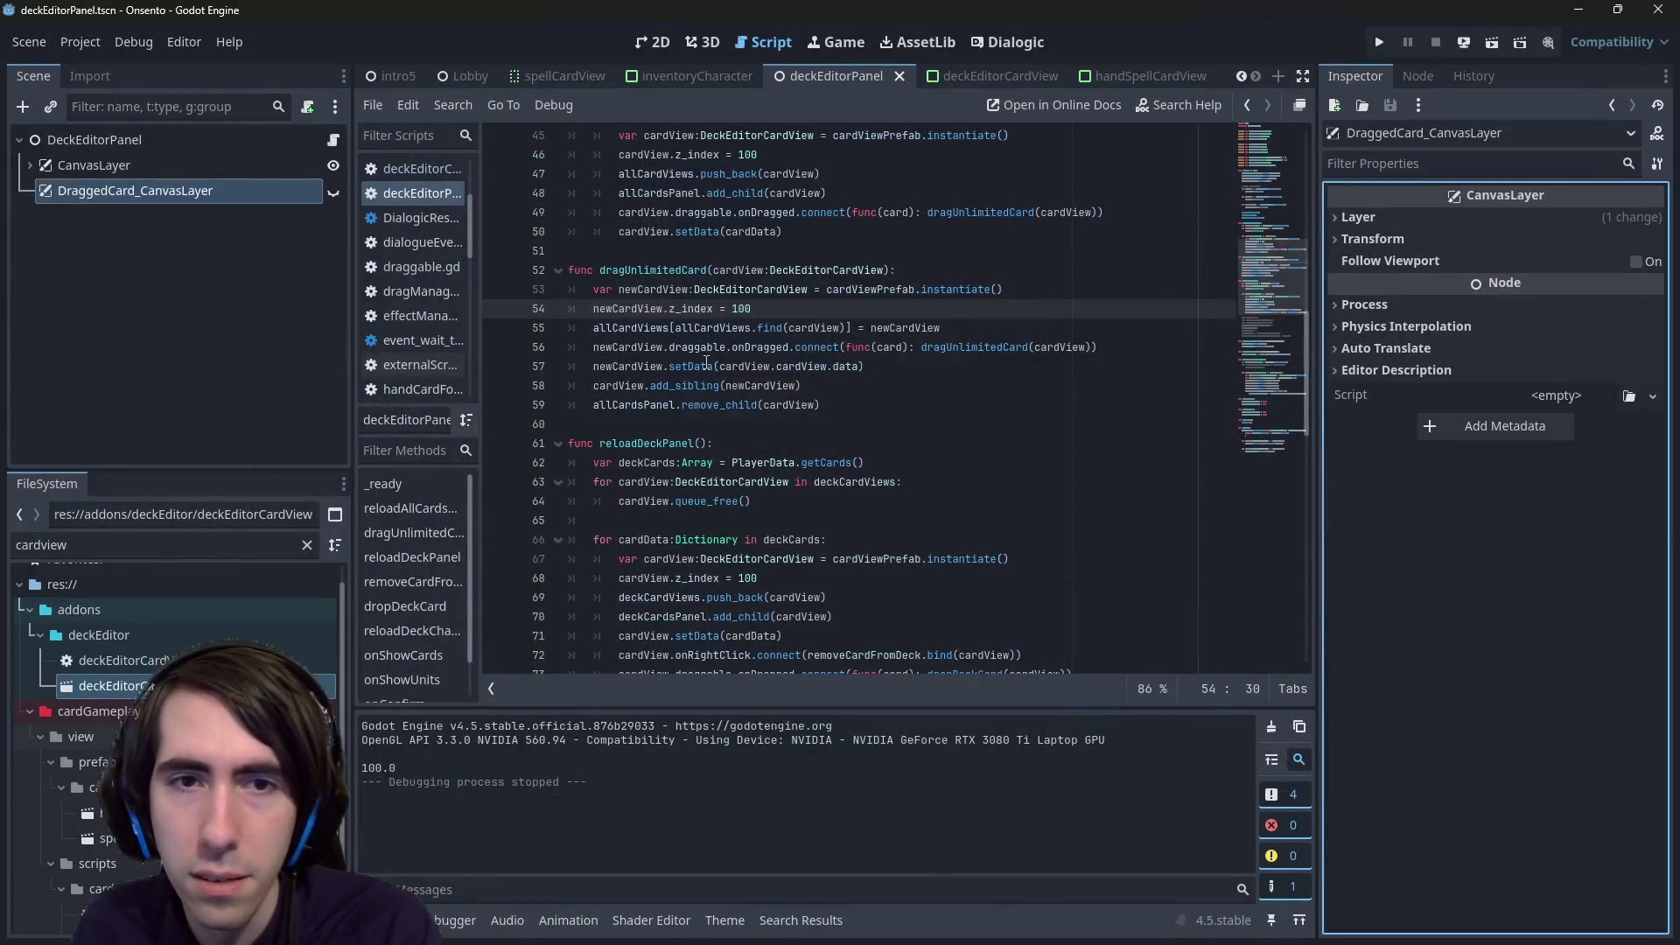
scroll(707, 362, "up", 1)
double_click(665, 328)
scroll(769, 411, "up", 2)
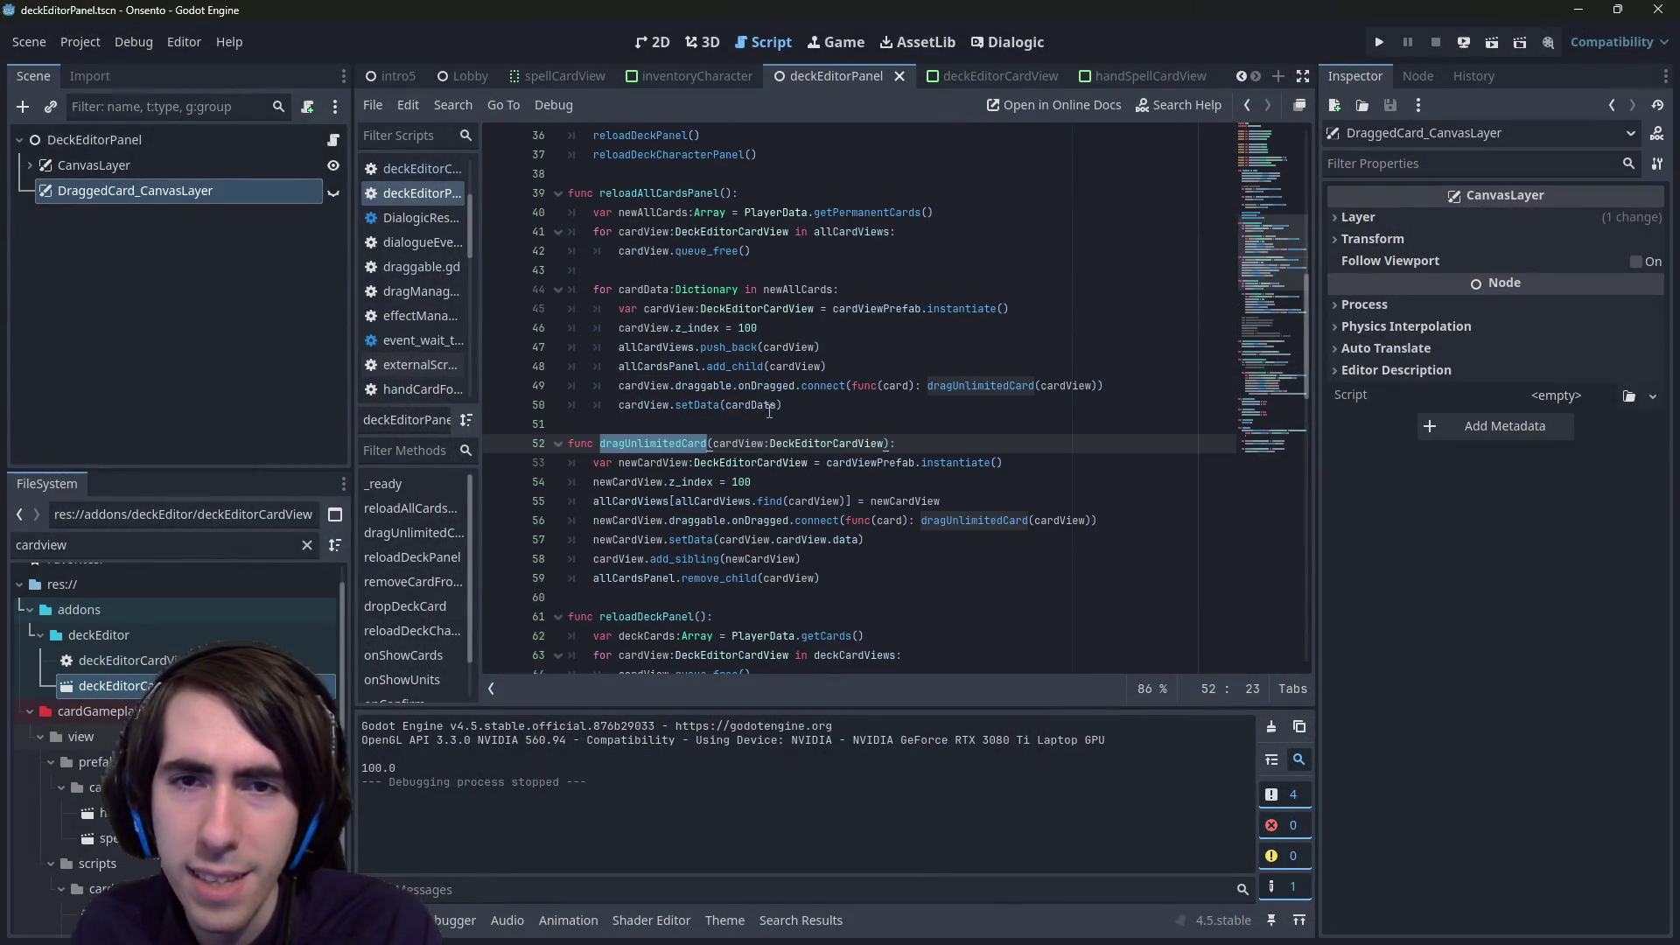
left_click(1039, 386)
key("ctrl+k")
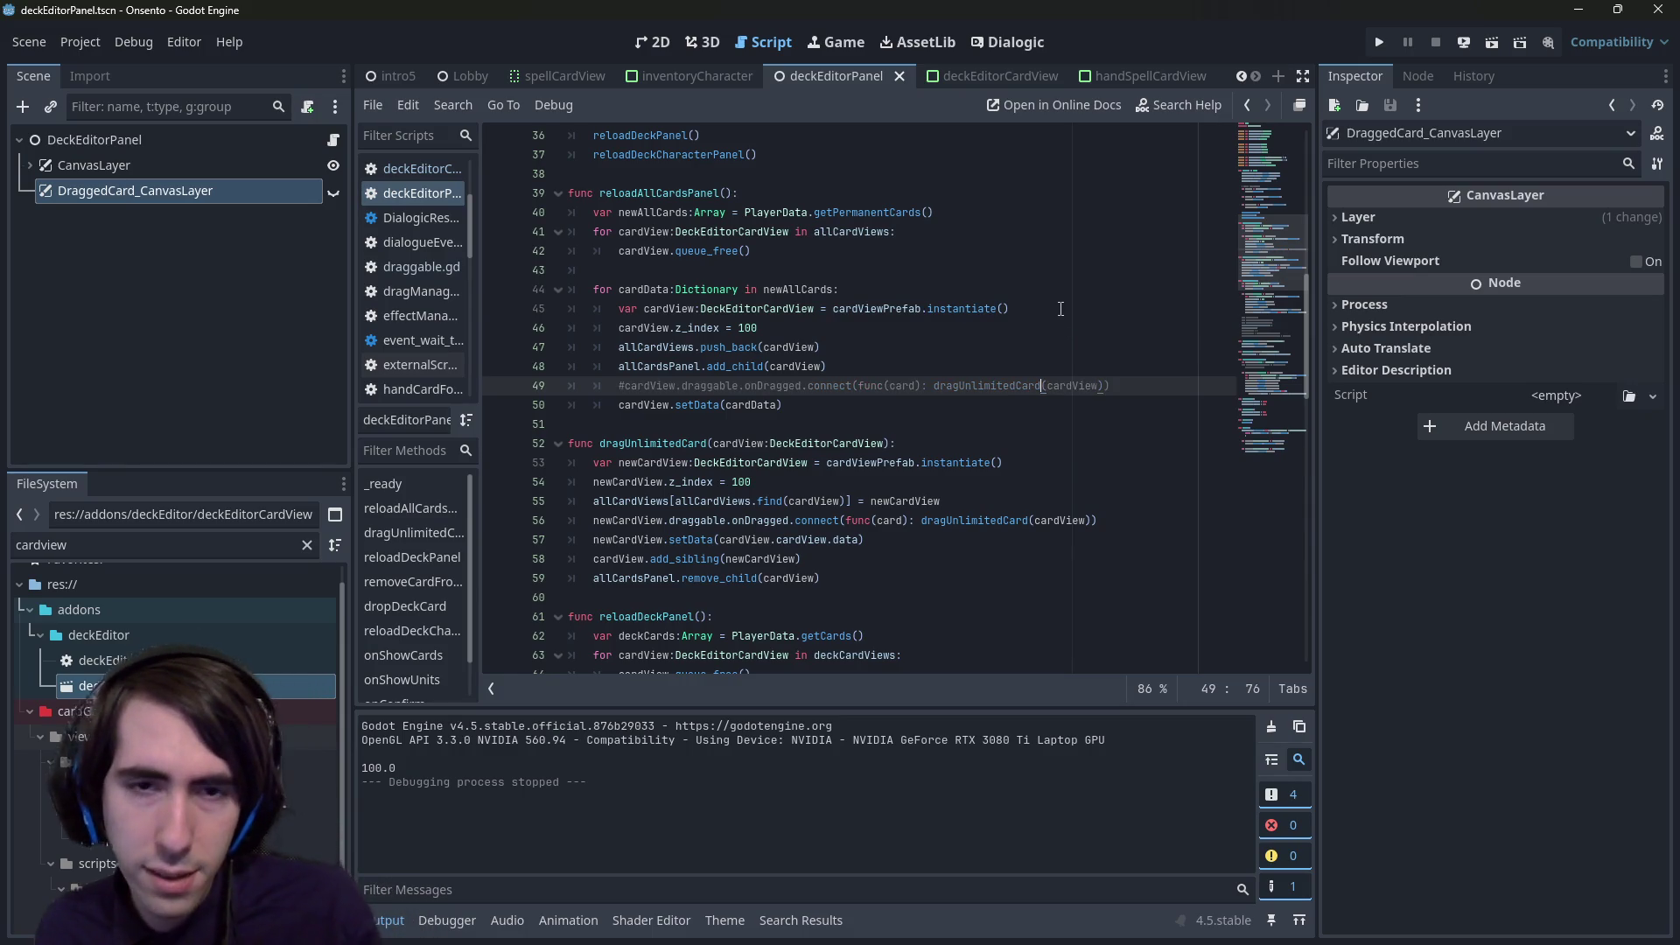
key("F5")
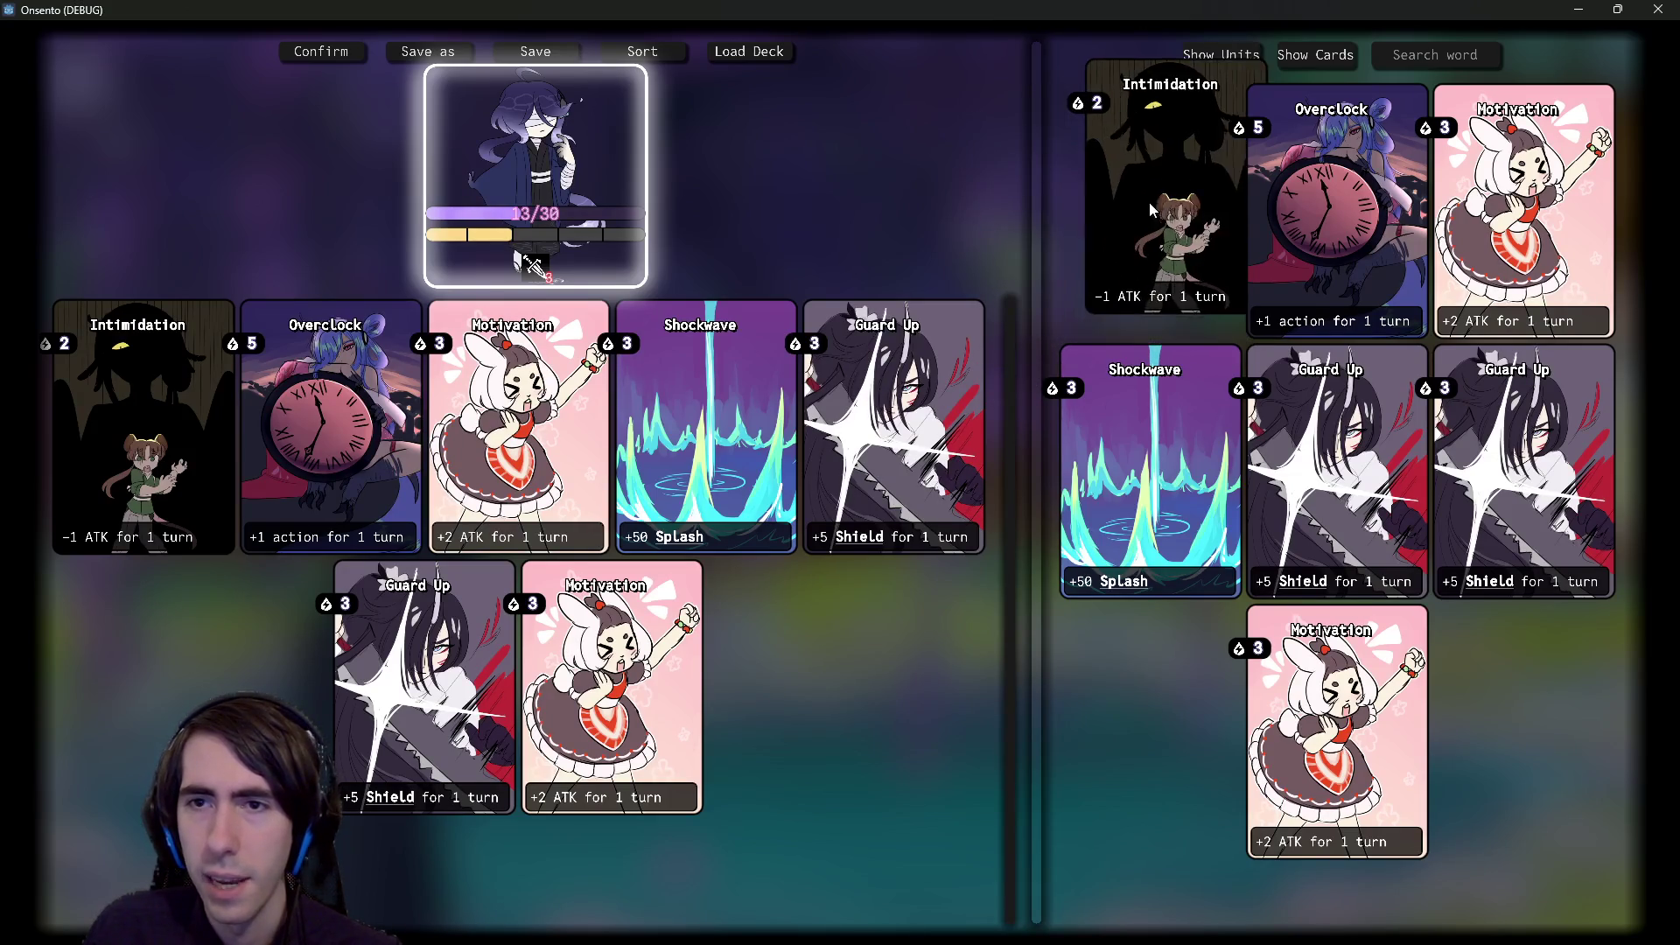
- Close the game, uncomment the line 49 drag connection, and run the game again
left_click(1658, 9)
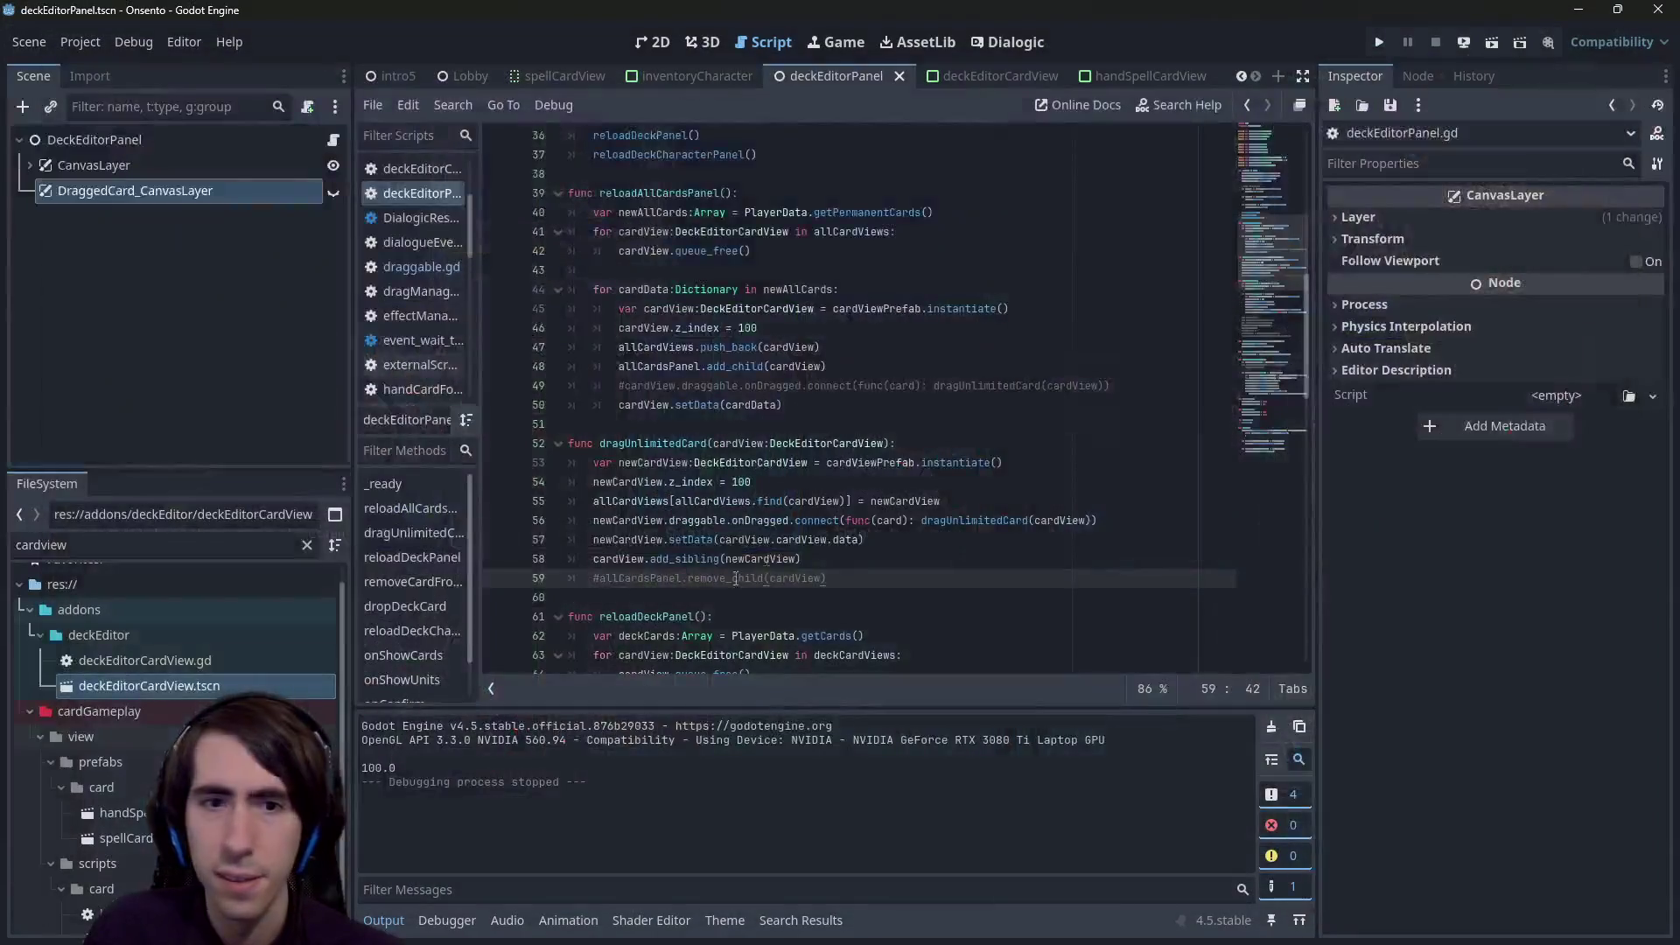
double_click(618, 558)
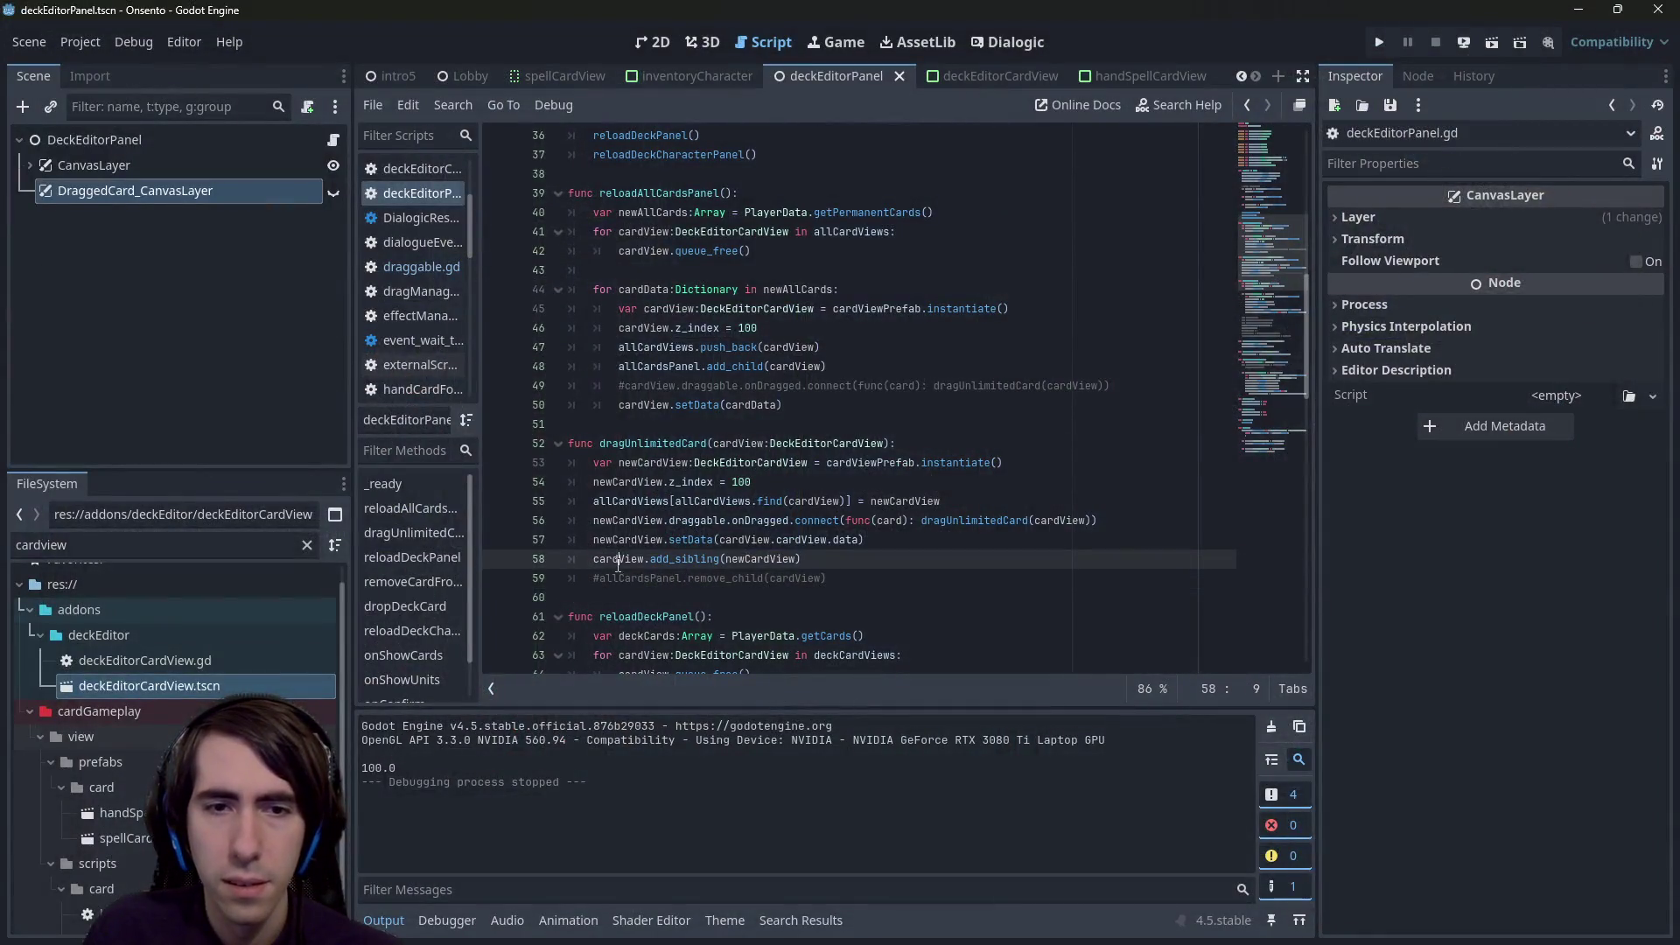
left_click(496, 559)
left_click(857, 385)
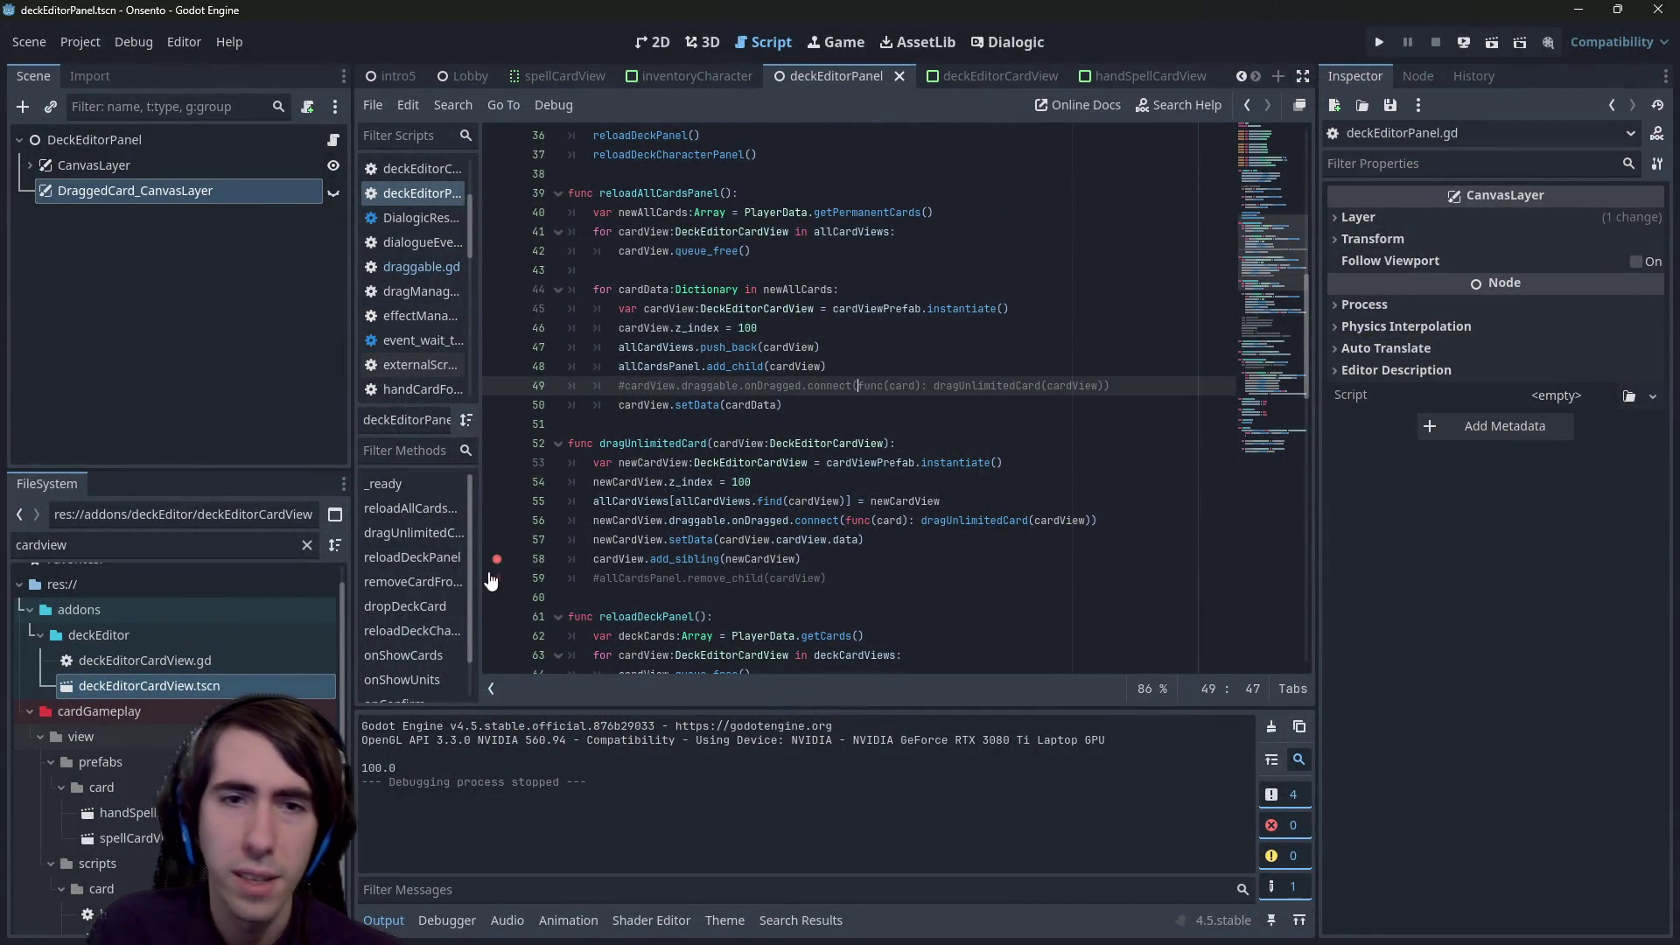
left_click(496, 559)
key("ctrl+k")
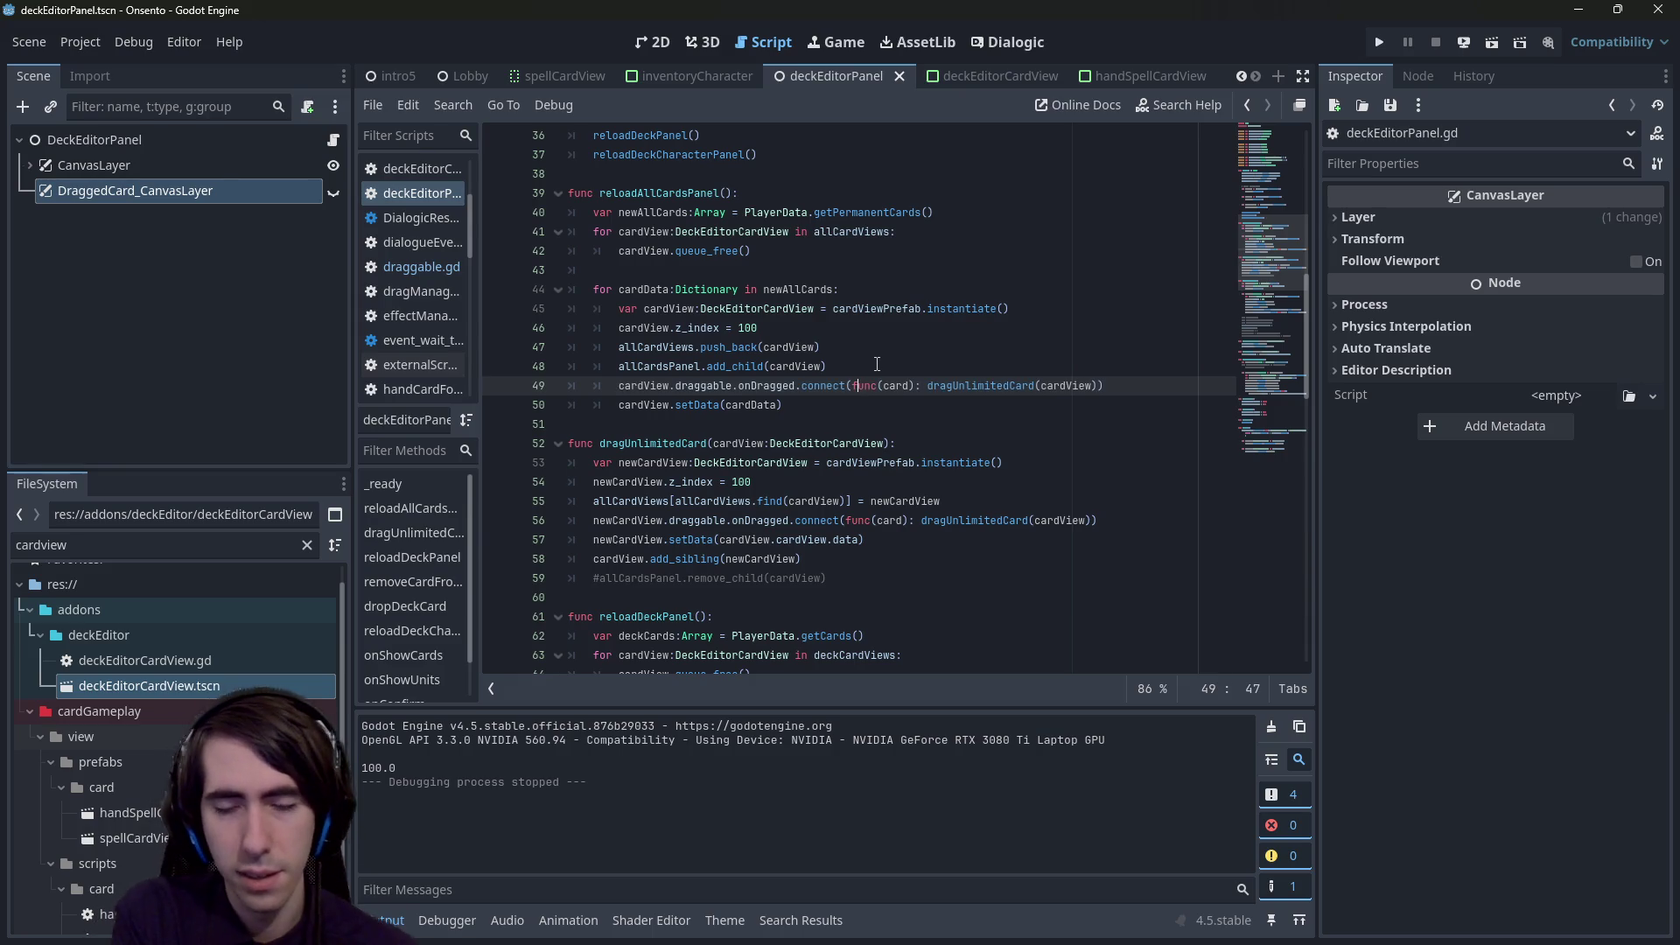
left_click(1491, 44)
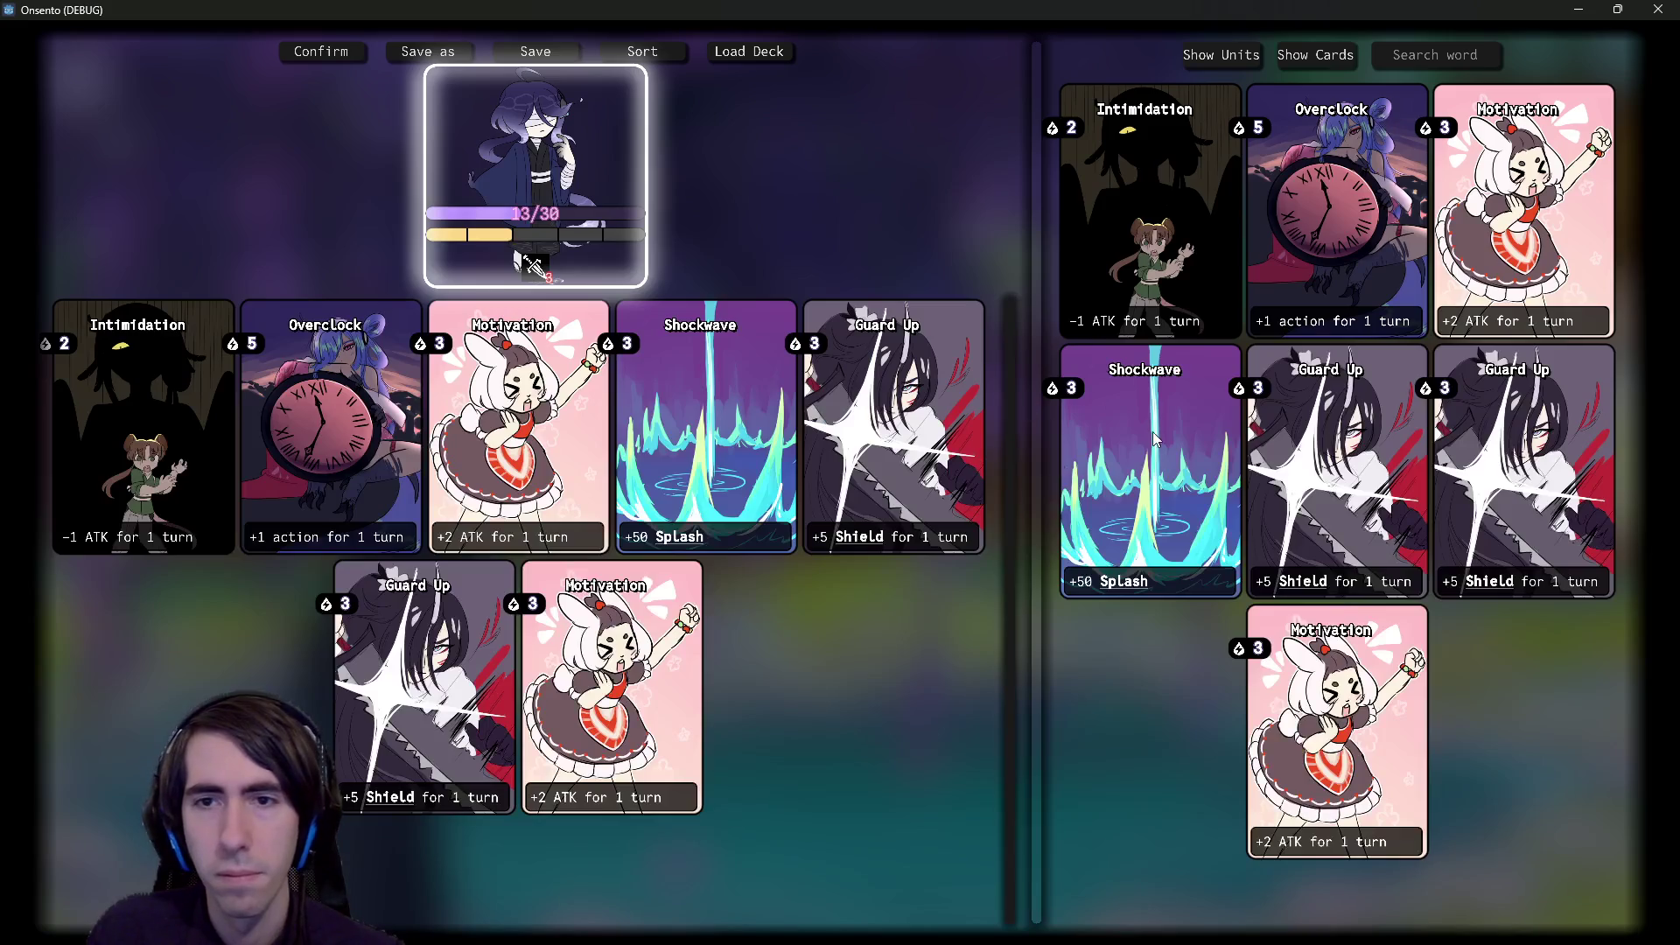
- Test-drag a Shockwave card, re-enable remove_child on line 59 with a blank line after it, and unhide DraggedCard_CanvasLayer
mouse_move(1172, 372)
left_mouse_down()
mouse_move(1113, 455)
mouse_move(1100, 529)
mouse_move(1109, 479)
mouse_move(1129, 468)
left_mouse_up()
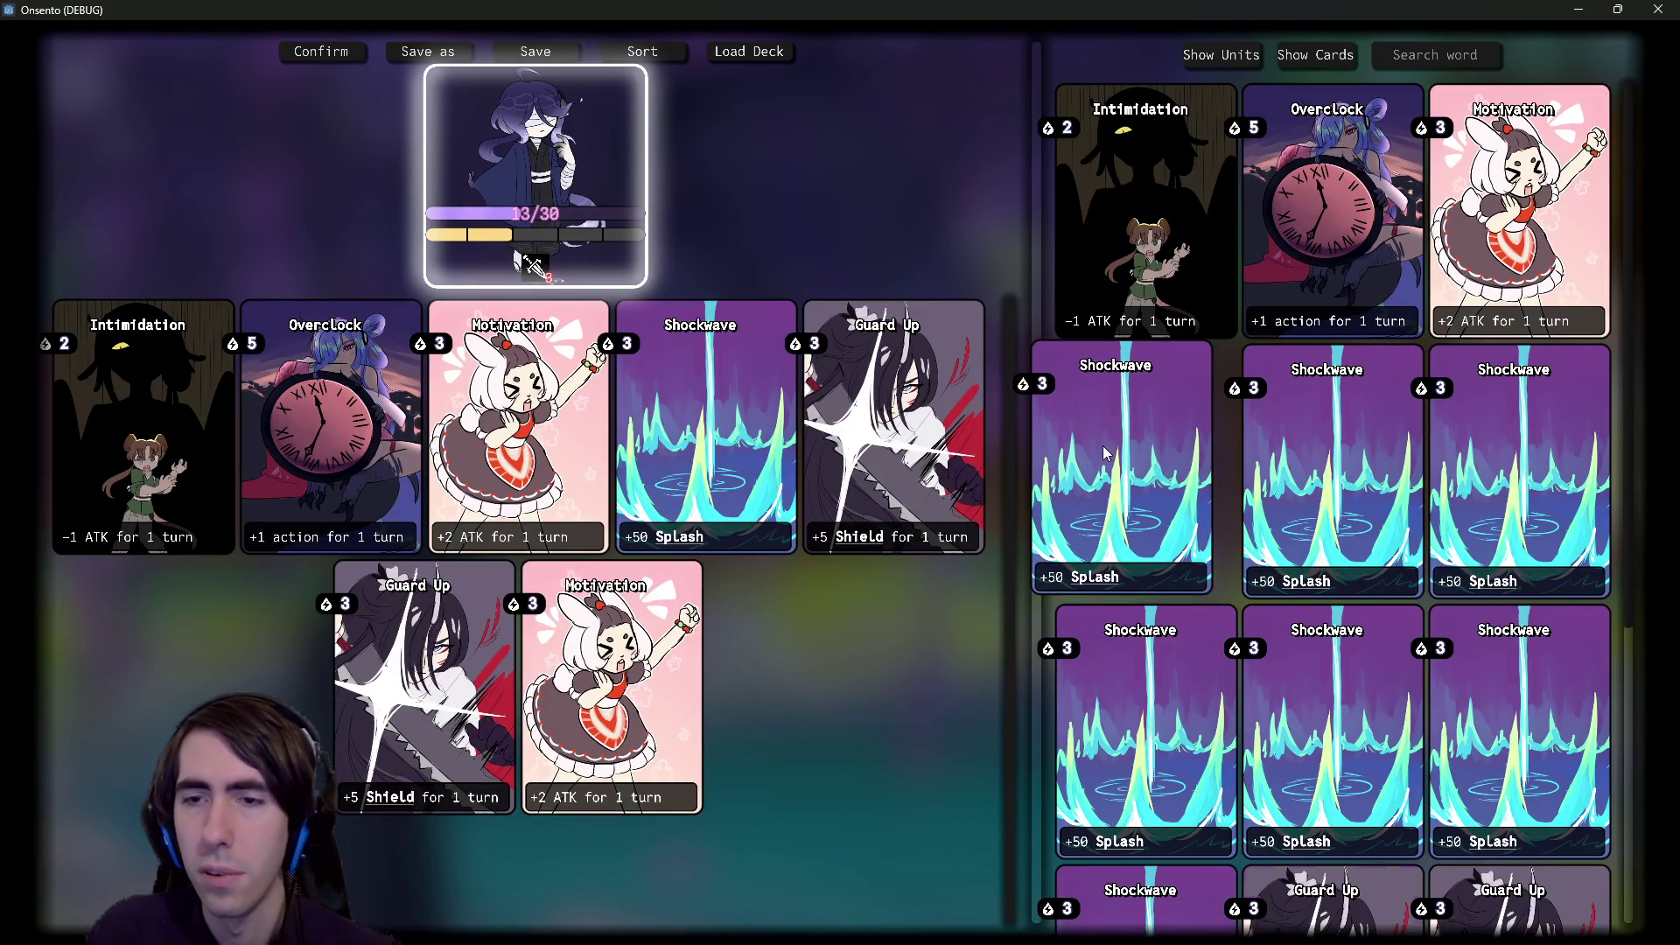
left_click(1658, 9)
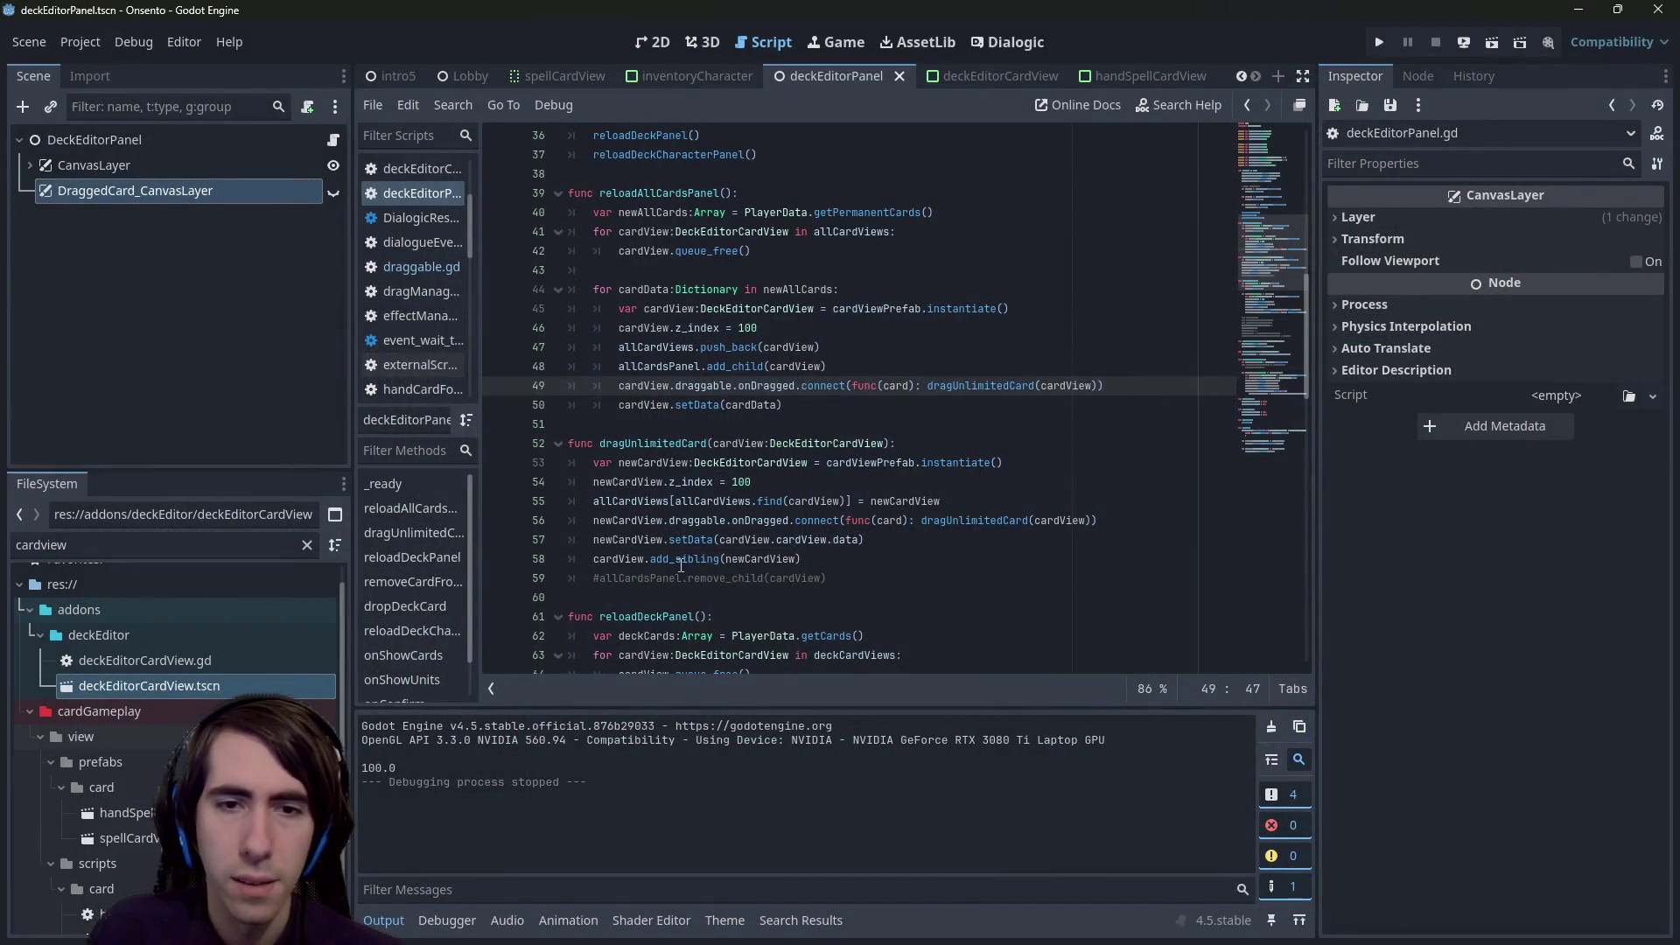
left_click(714, 581)
key("ctrl+k")
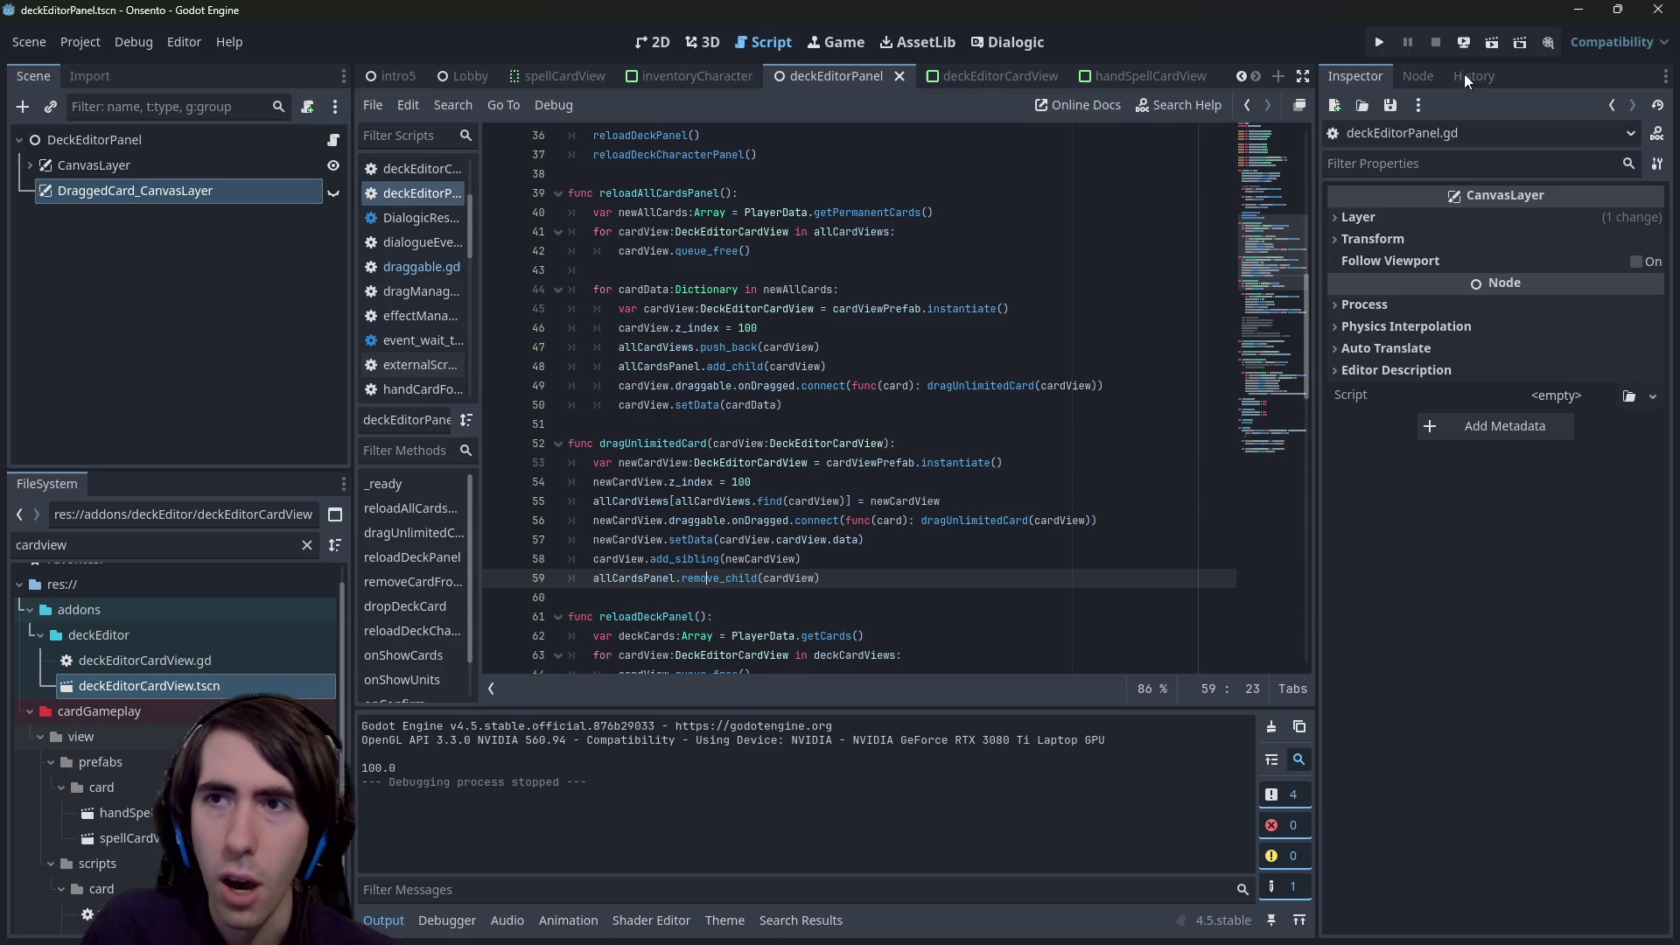
key("Return")
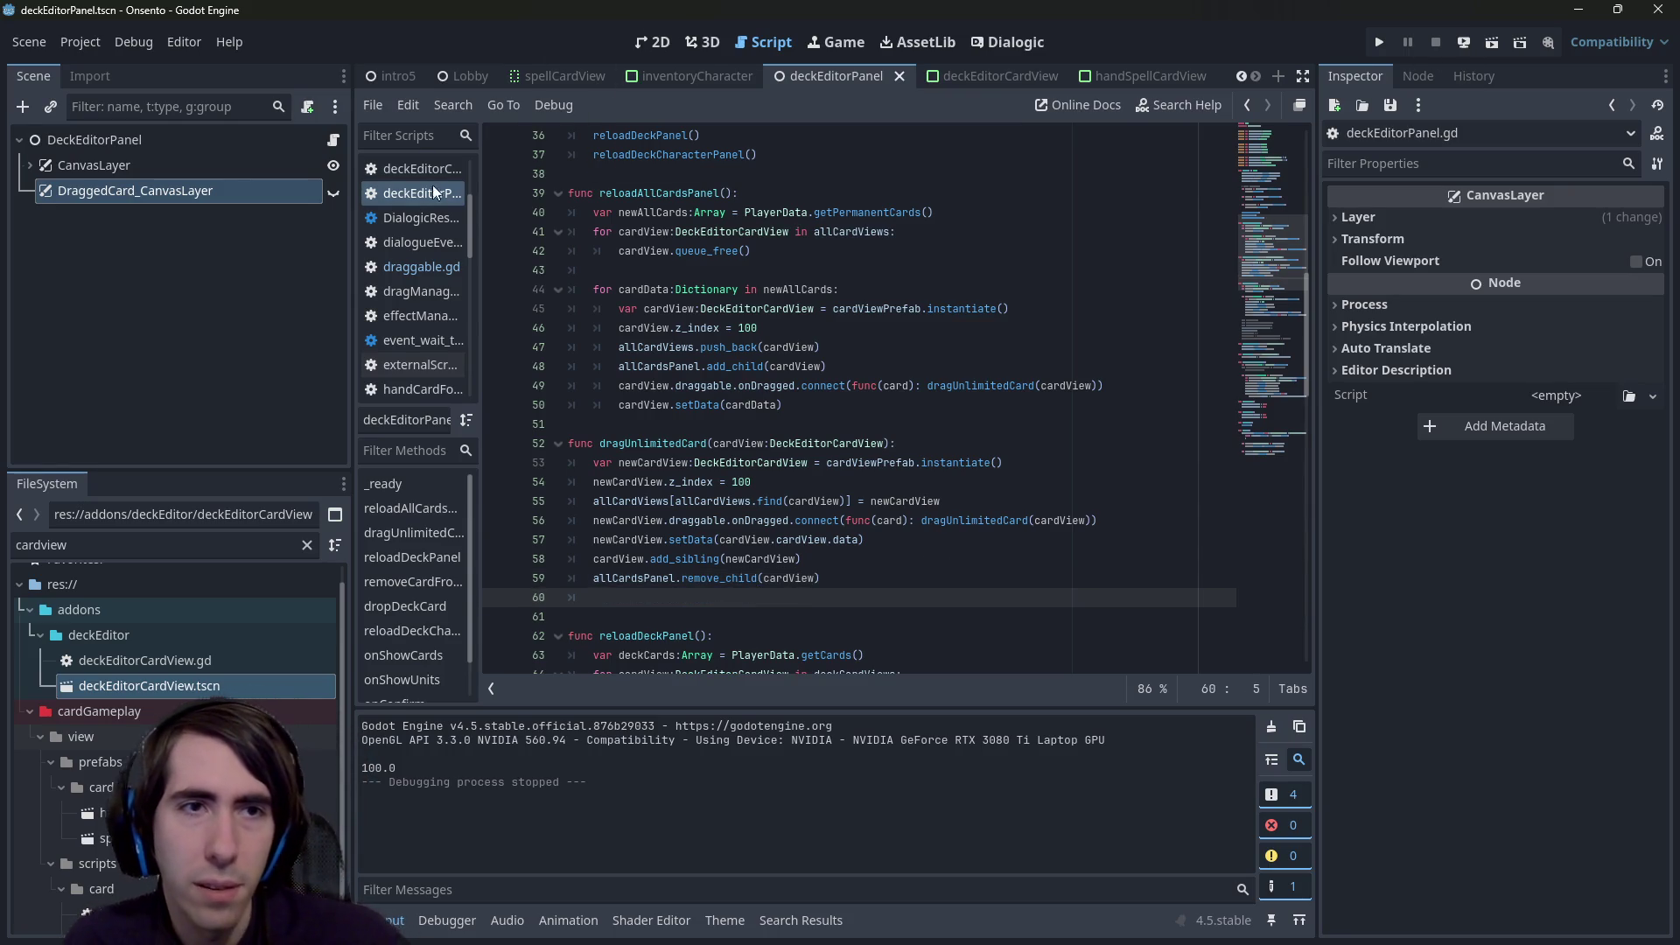
left_click(333, 192)
left_click(287, 133)
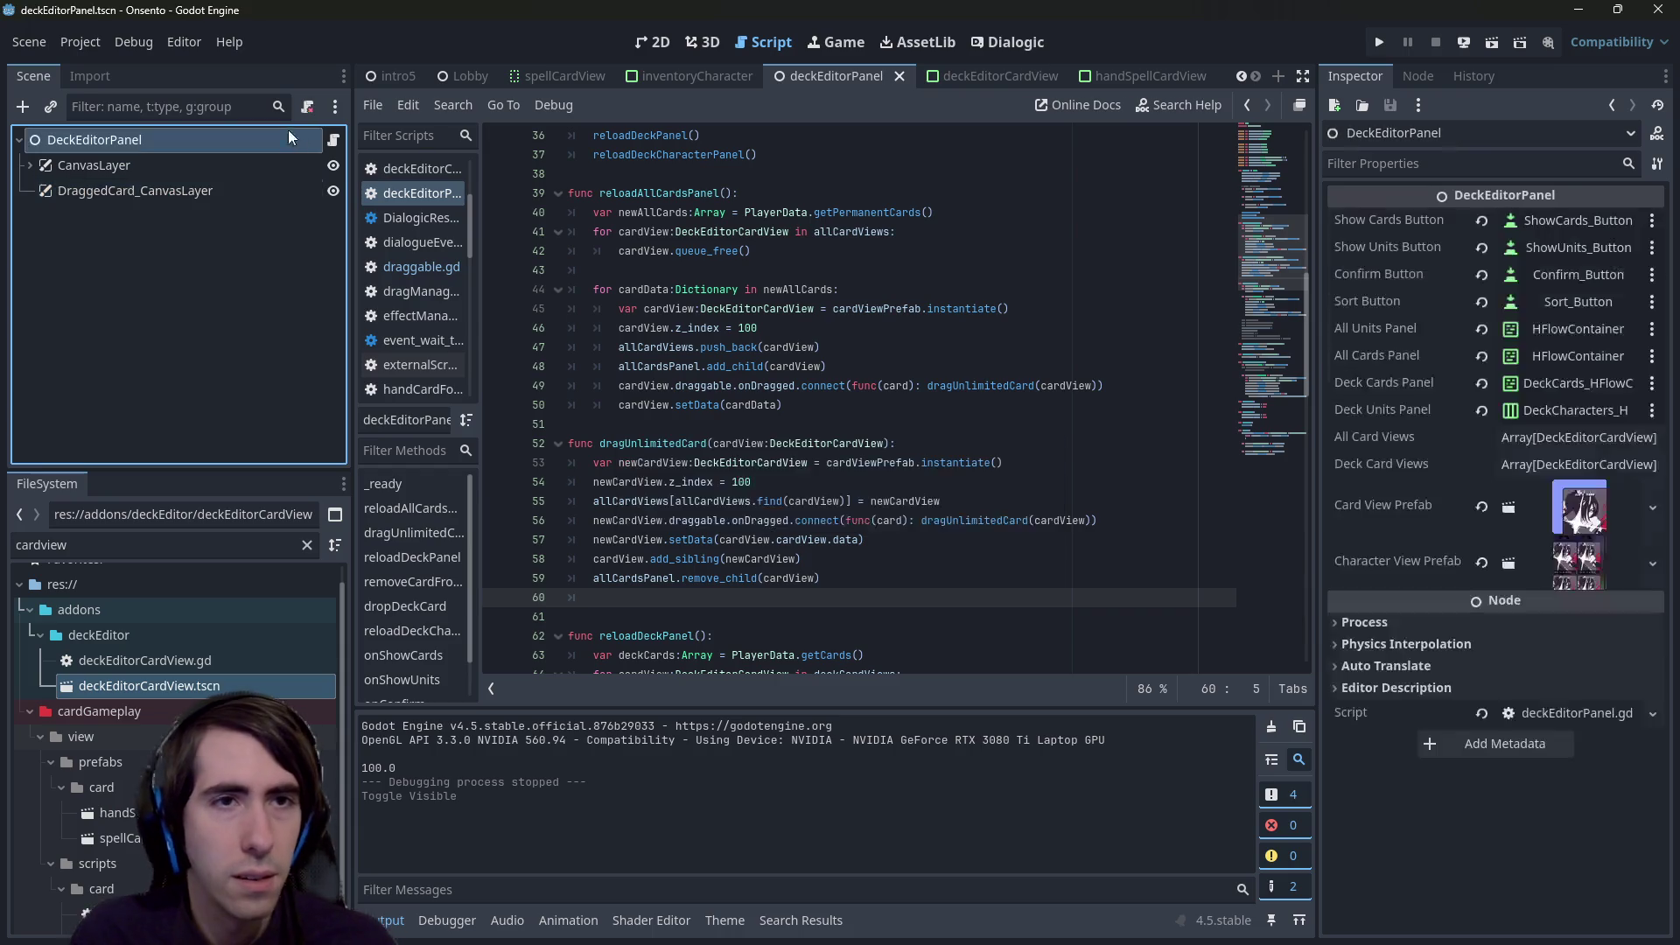
left_click(334, 139)
scroll(757, 359, "up", 10)
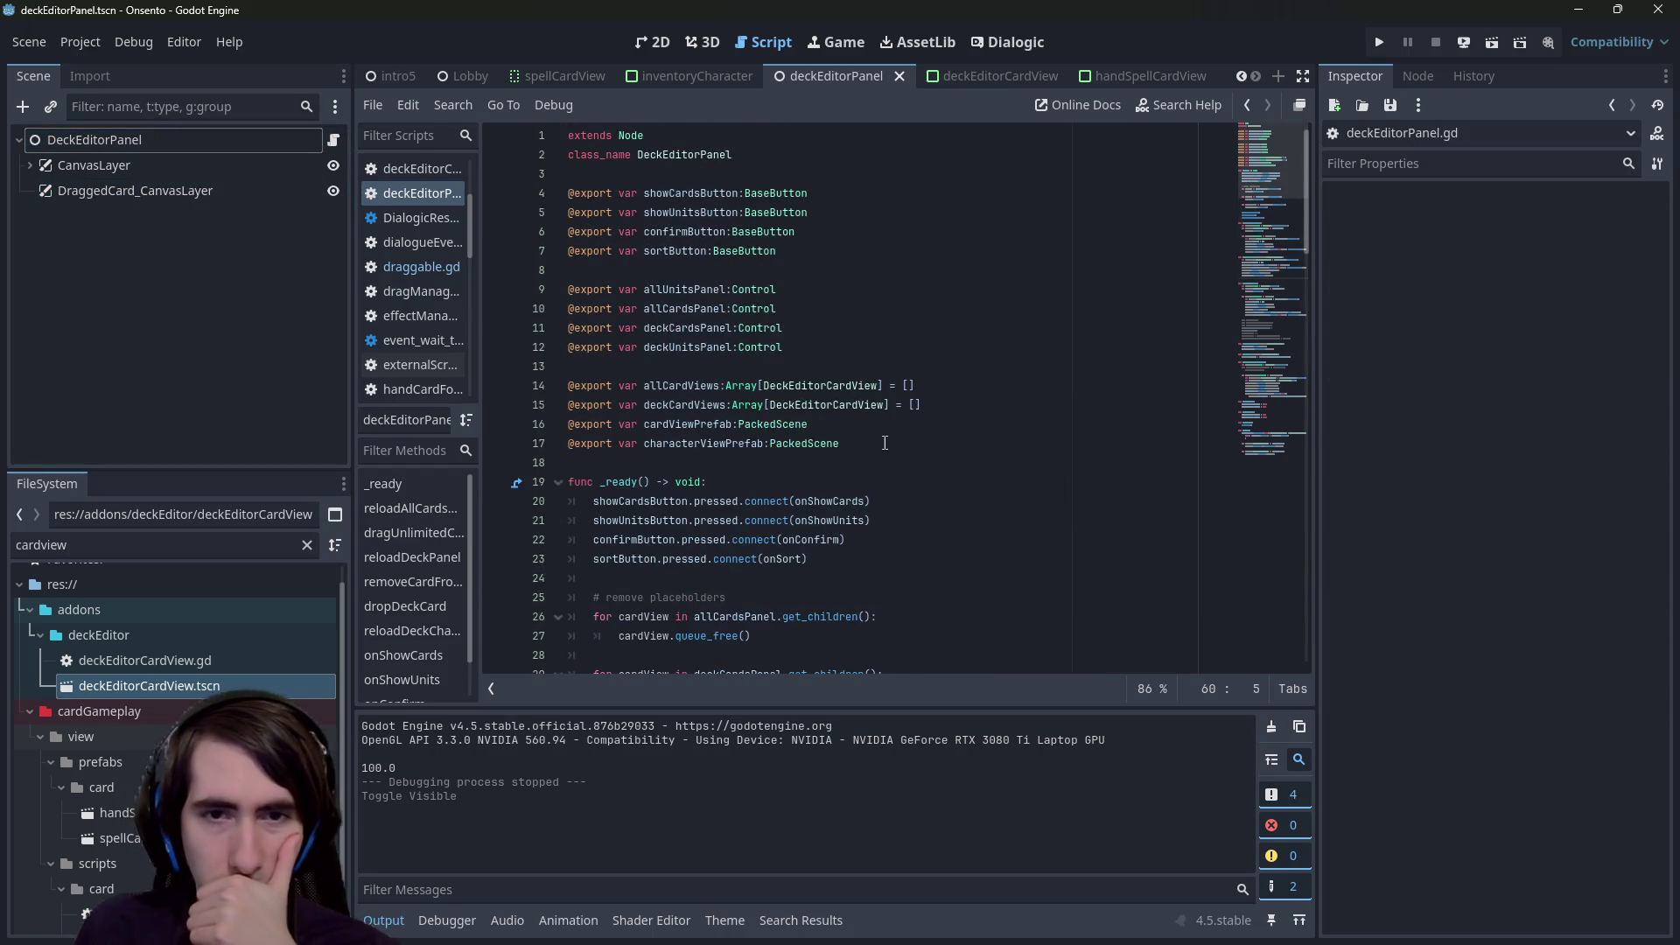
left_click(885, 443)
key("Up")
key("Up")
key("Up")
key("Return")
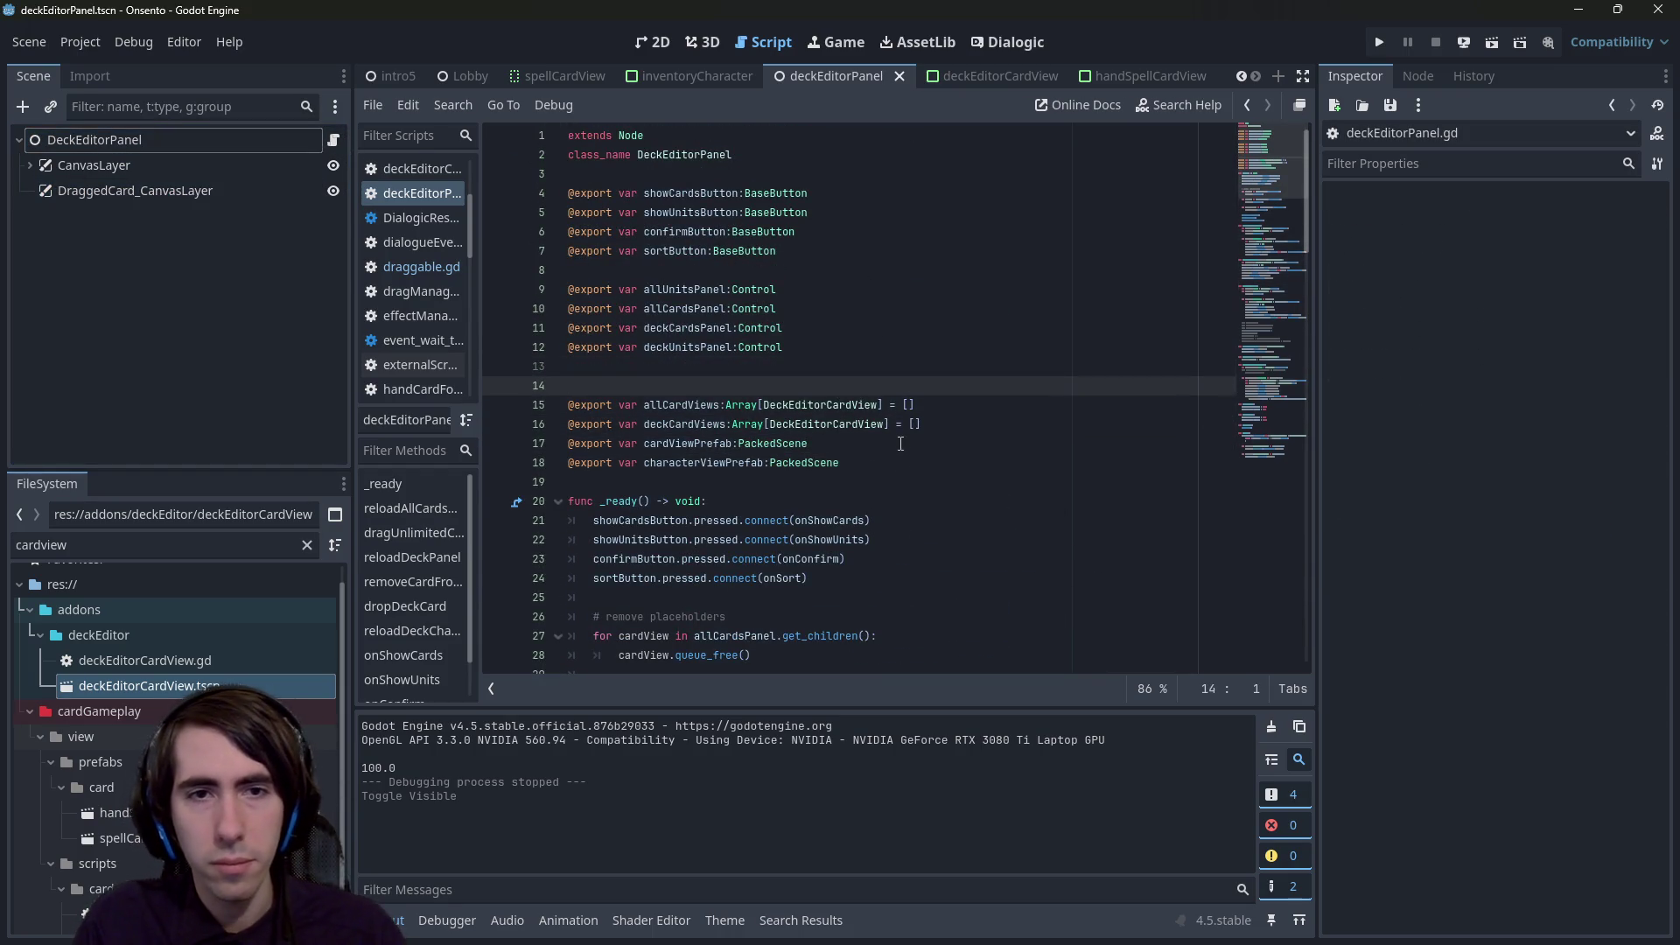
key("Up")
type("@")
key("BackSpace")
key("BackSpace")
key("BackSpace")
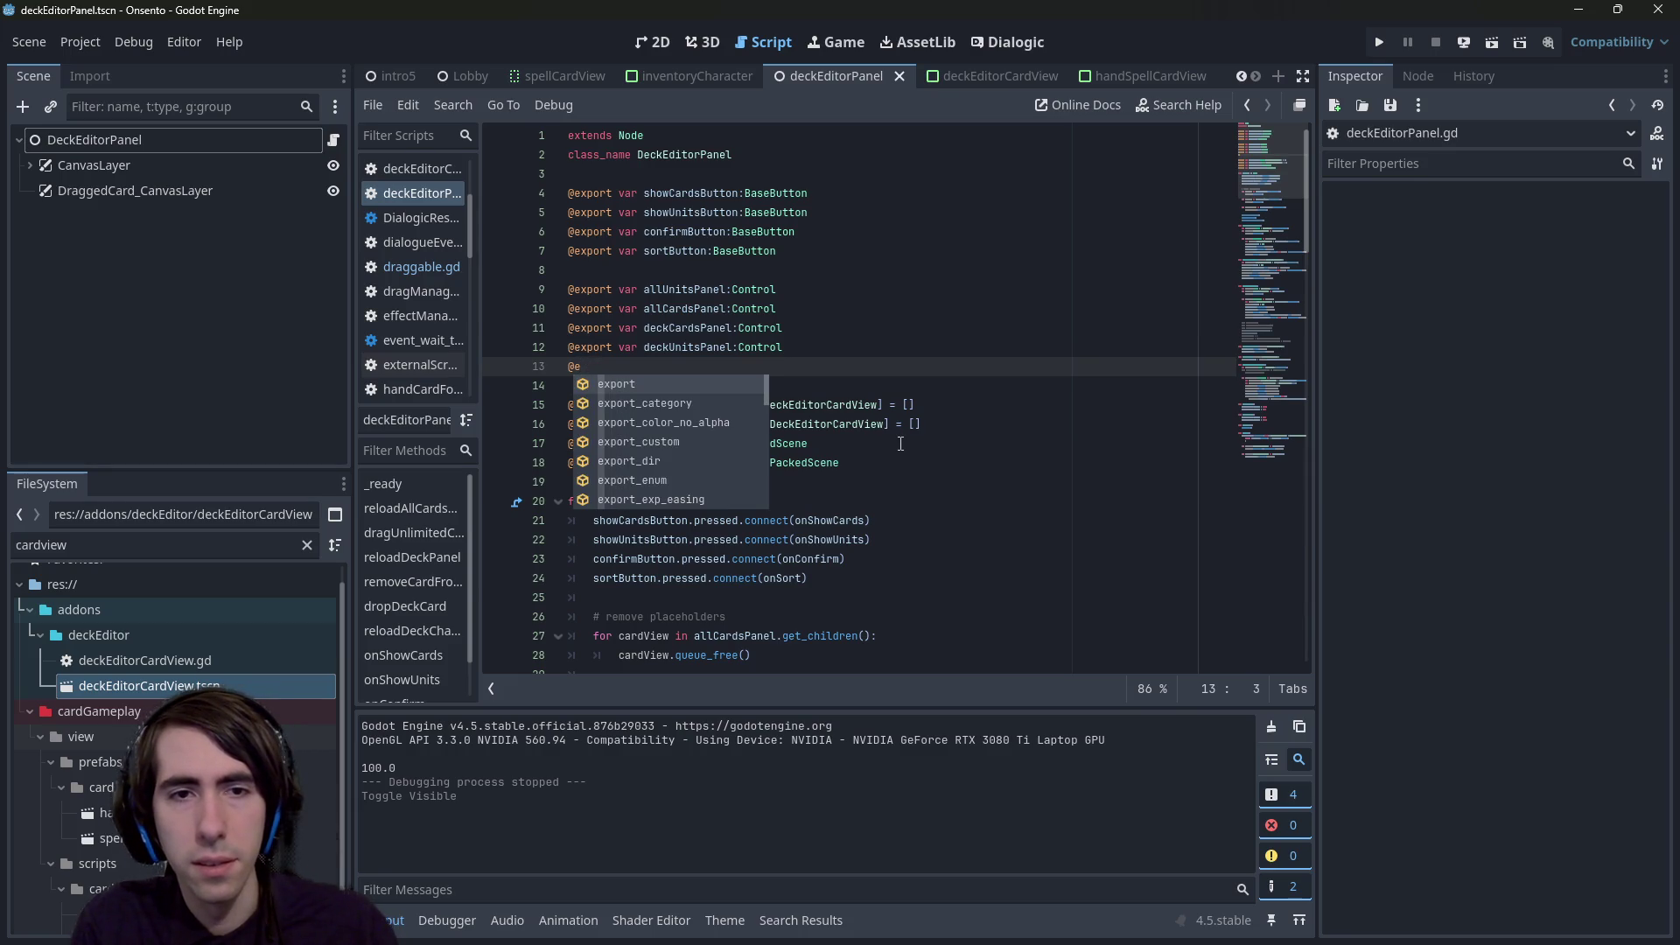
key("Return")
type("var draggedCardCanvas:C")
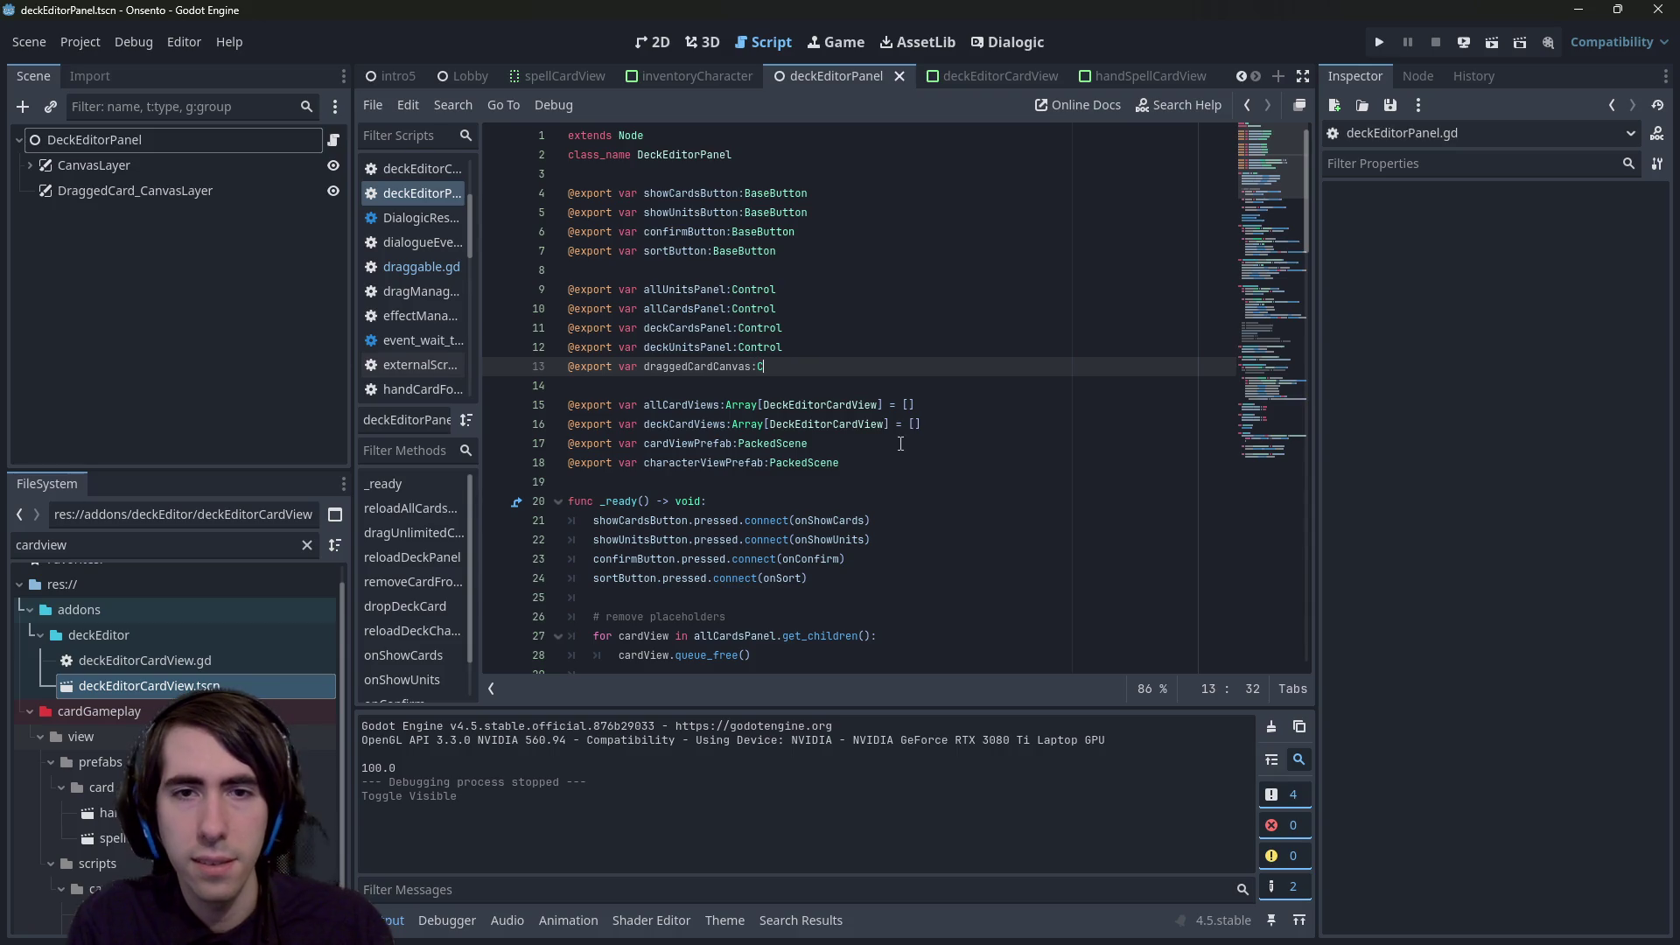
type("anvasL")
key("Return")
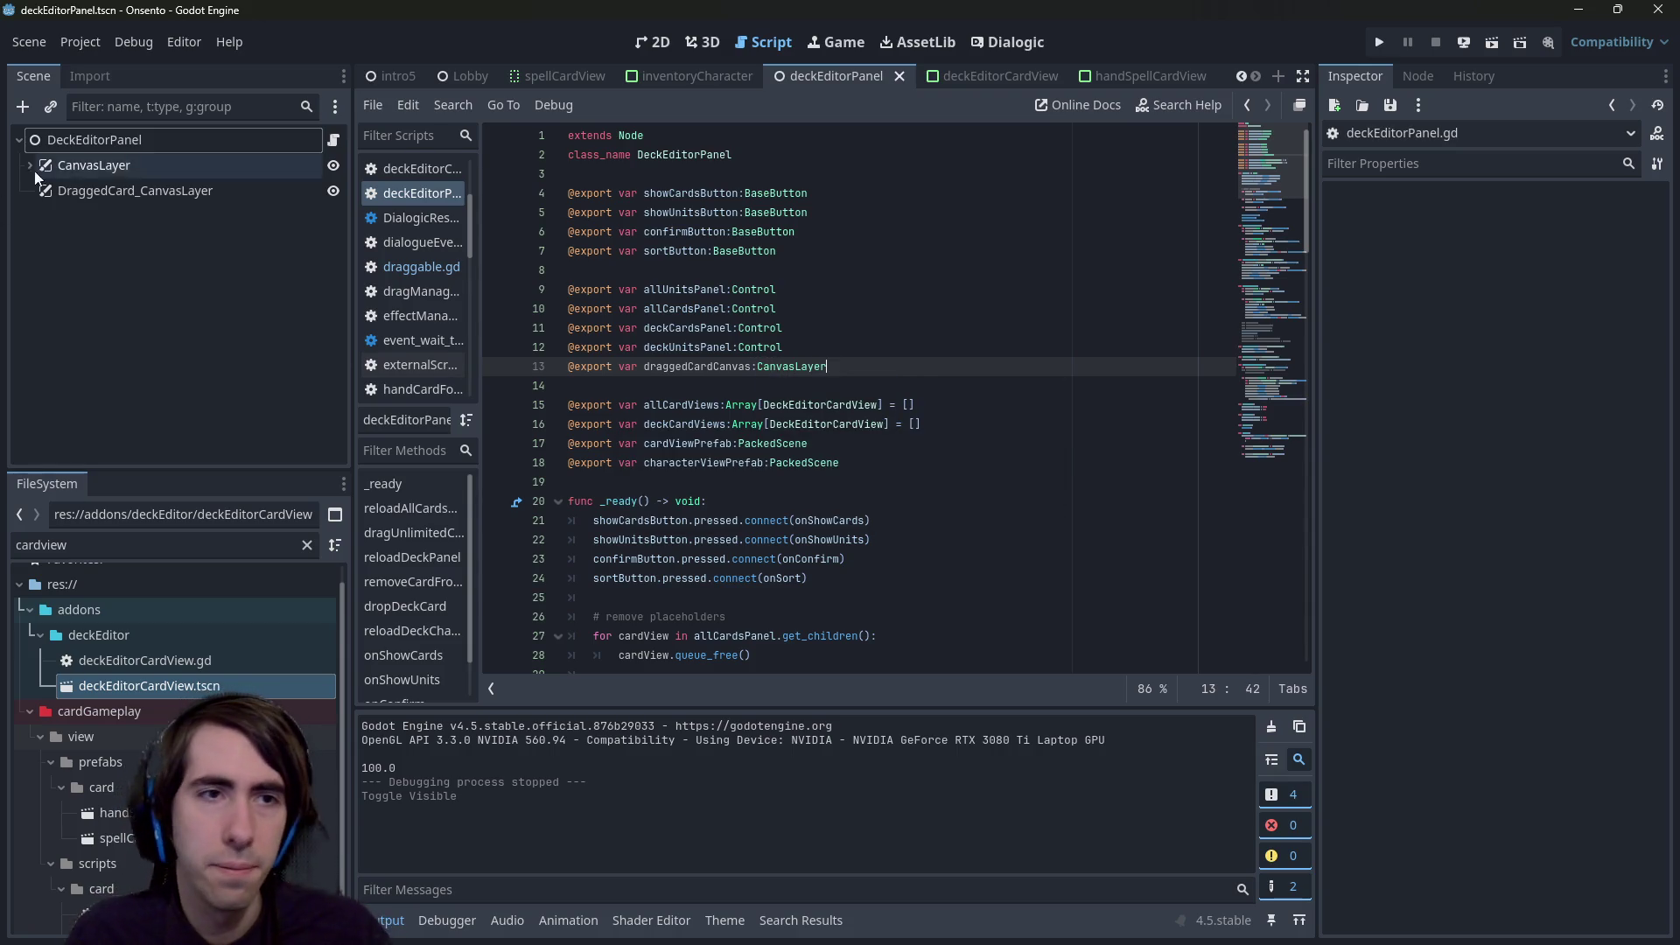
- Assign DraggedCard_CanvasLayer to DeckEditorPanel's Dragged Card Canvas property and select the variable name
left_click(159, 136)
left_click(1554, 446)
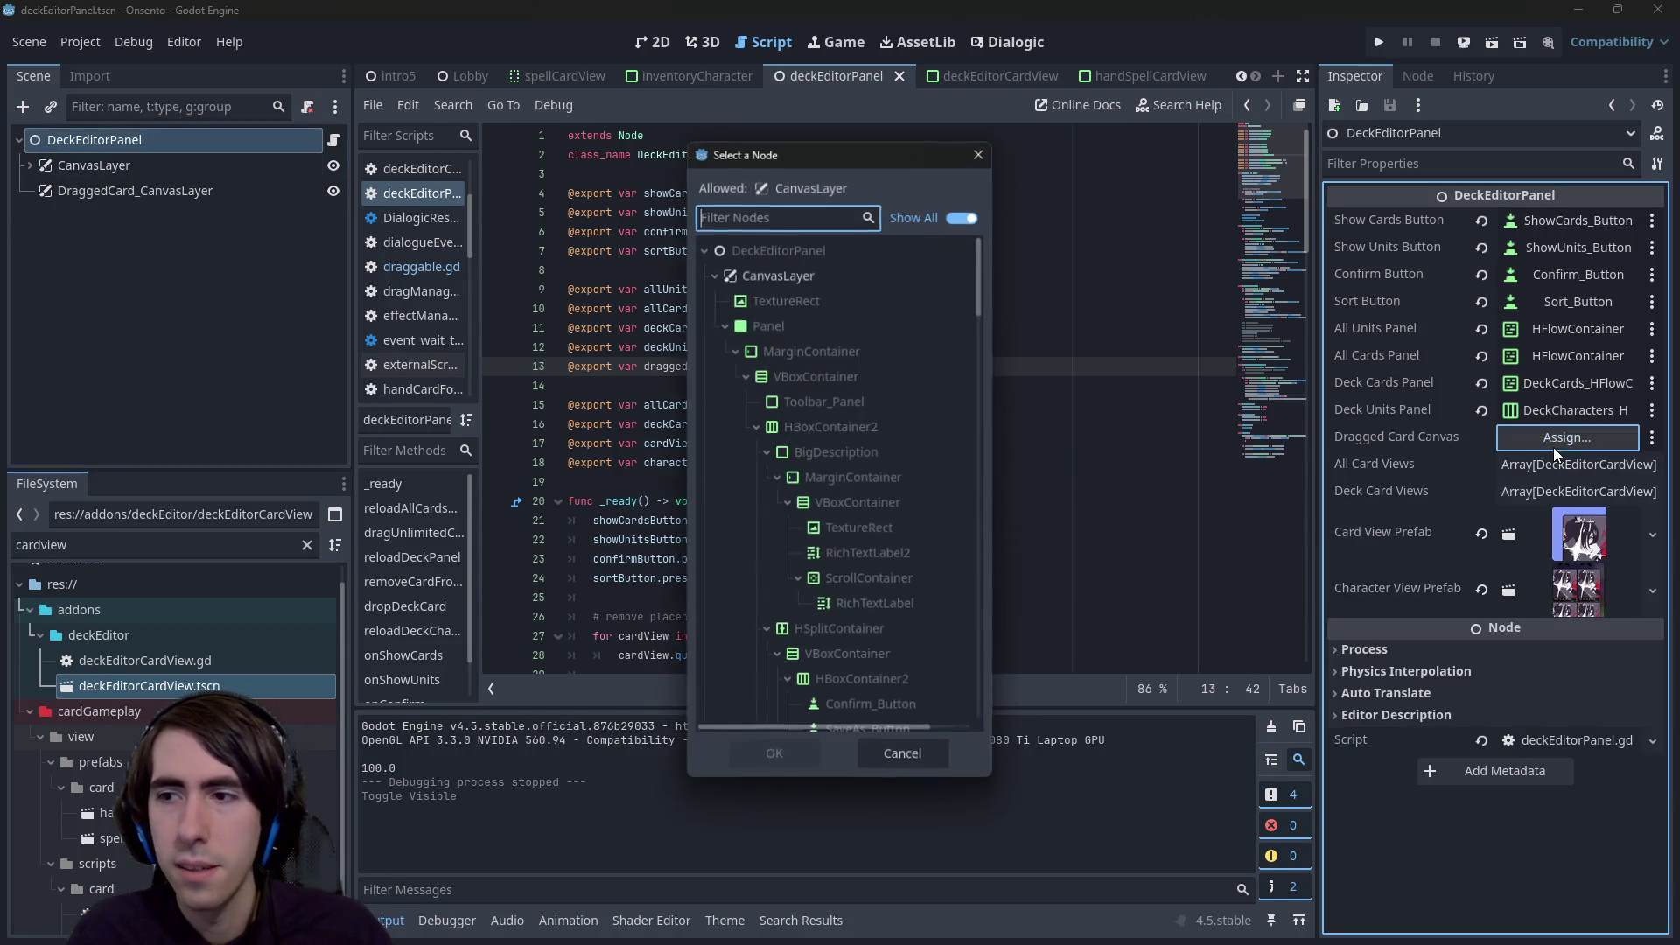
scroll(899, 616, "down", 5)
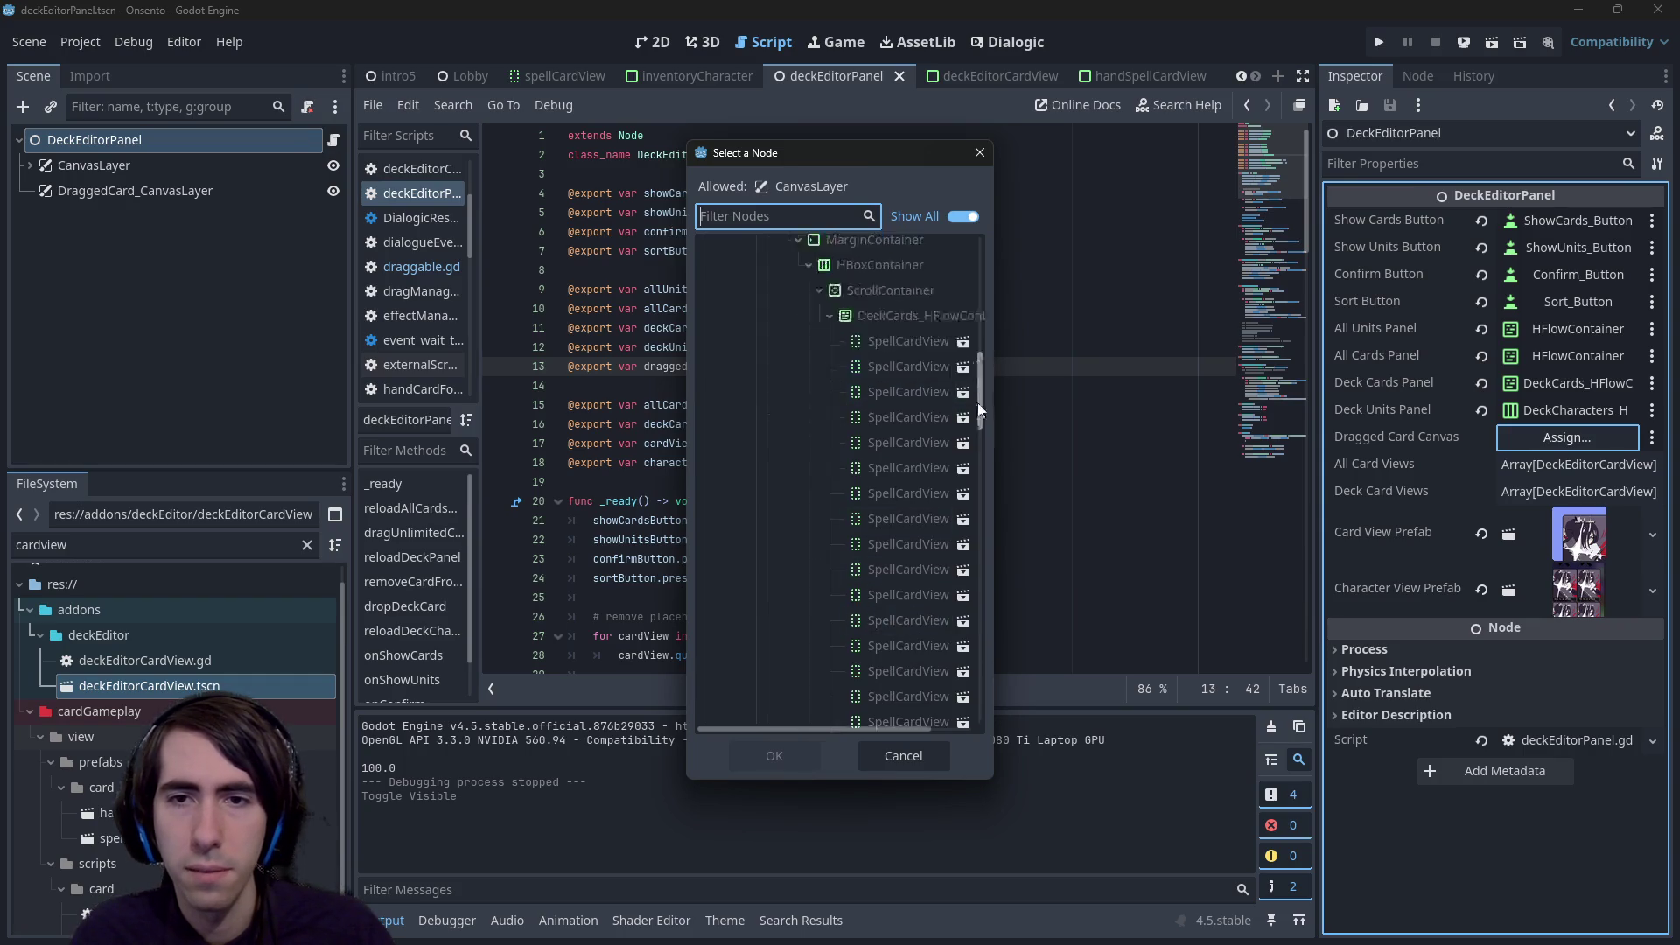
scroll(978, 402, "down", 10)
double_click(912, 696)
double_click(703, 367)
key("ctrl+c")
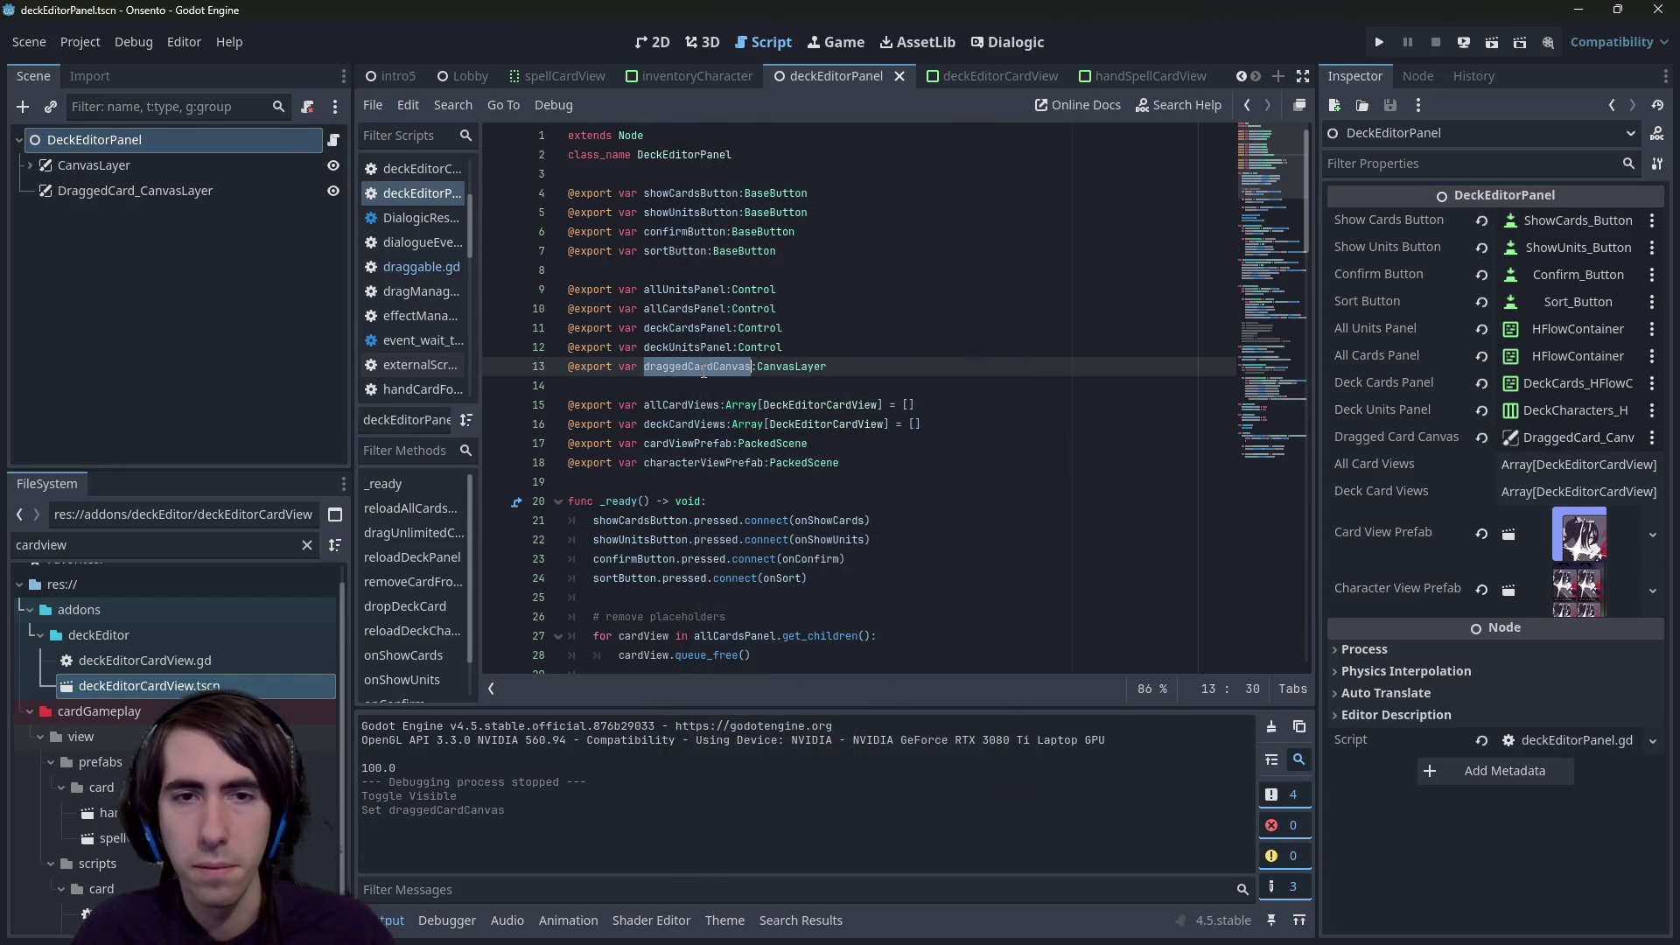
scroll(704, 371, "down", 18)
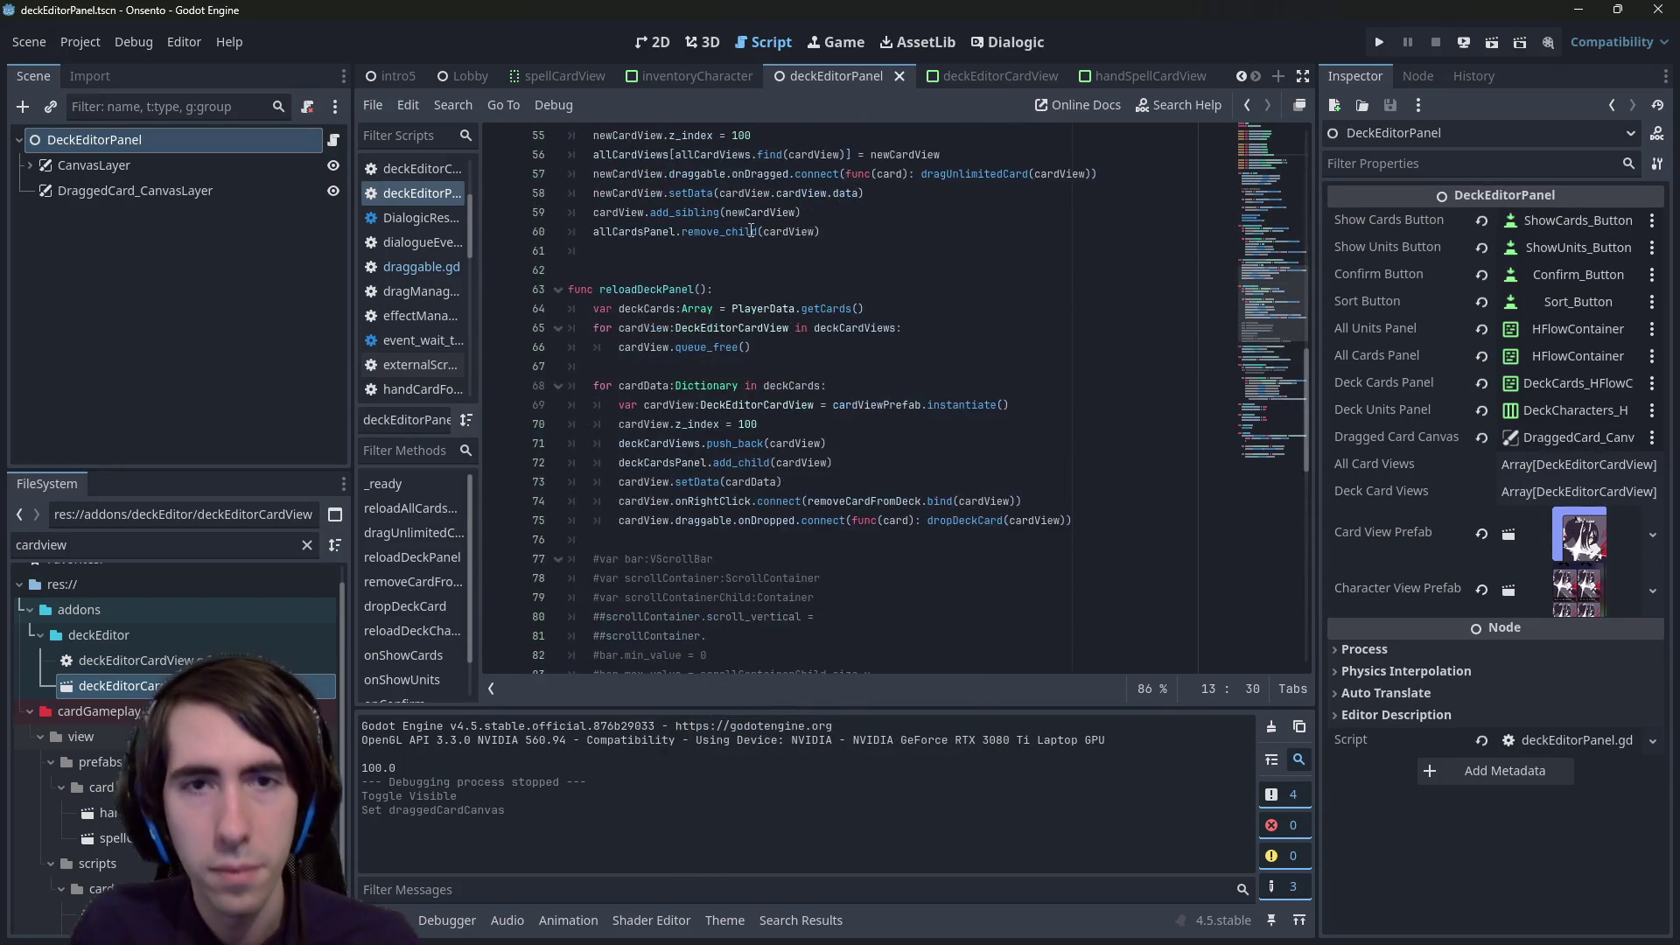
- Add draggedCardCanvas.add_child(cardView) at the end of dragUnlimitedCard and save
left_click(751, 230)
scroll(875, 350, "up", 1)
key("Down")
key("ctrl+v")
type(".")
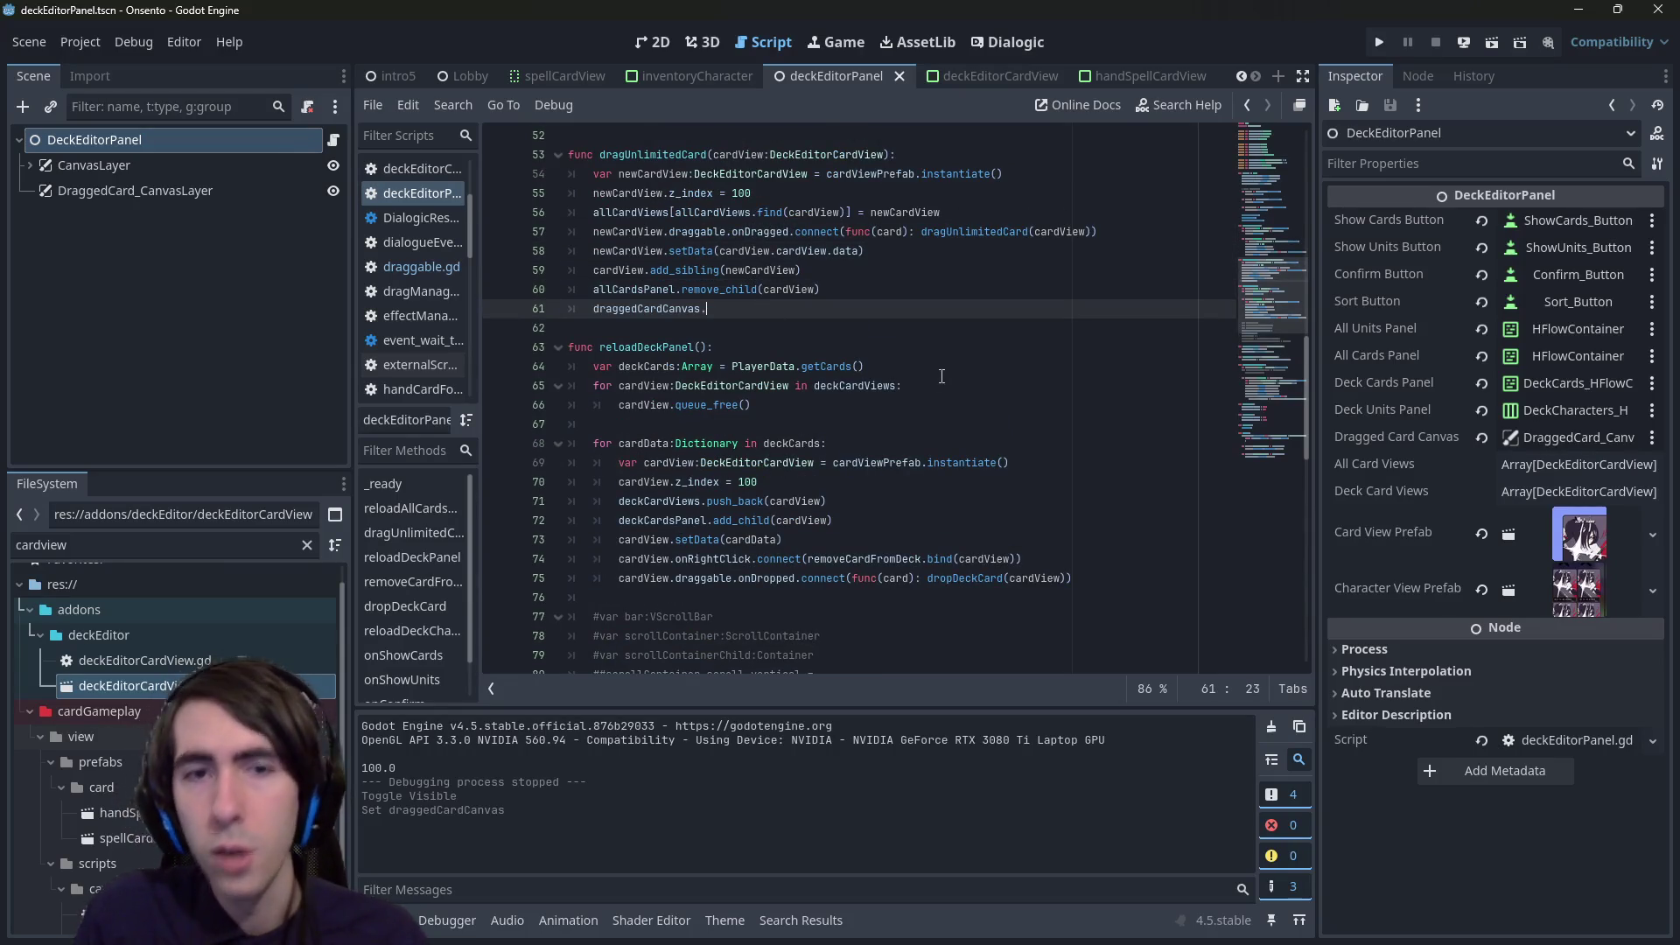
type("add_")
key("Return")
key("Up")
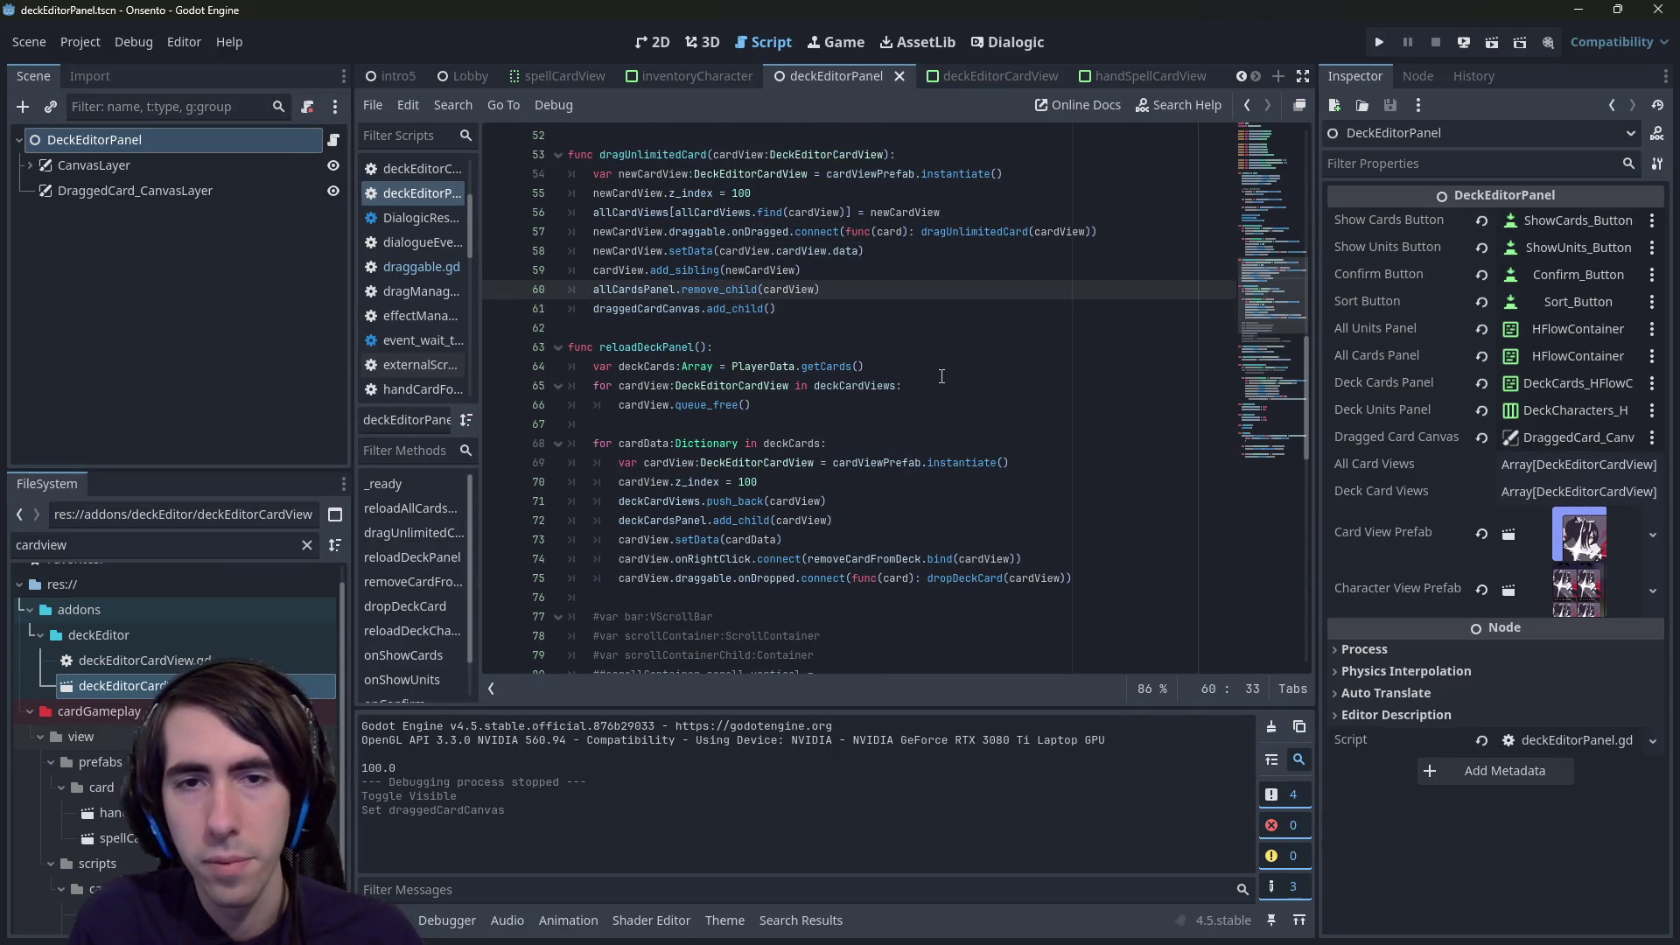
key("Down")
type("cardView")
key("ctrl+s")
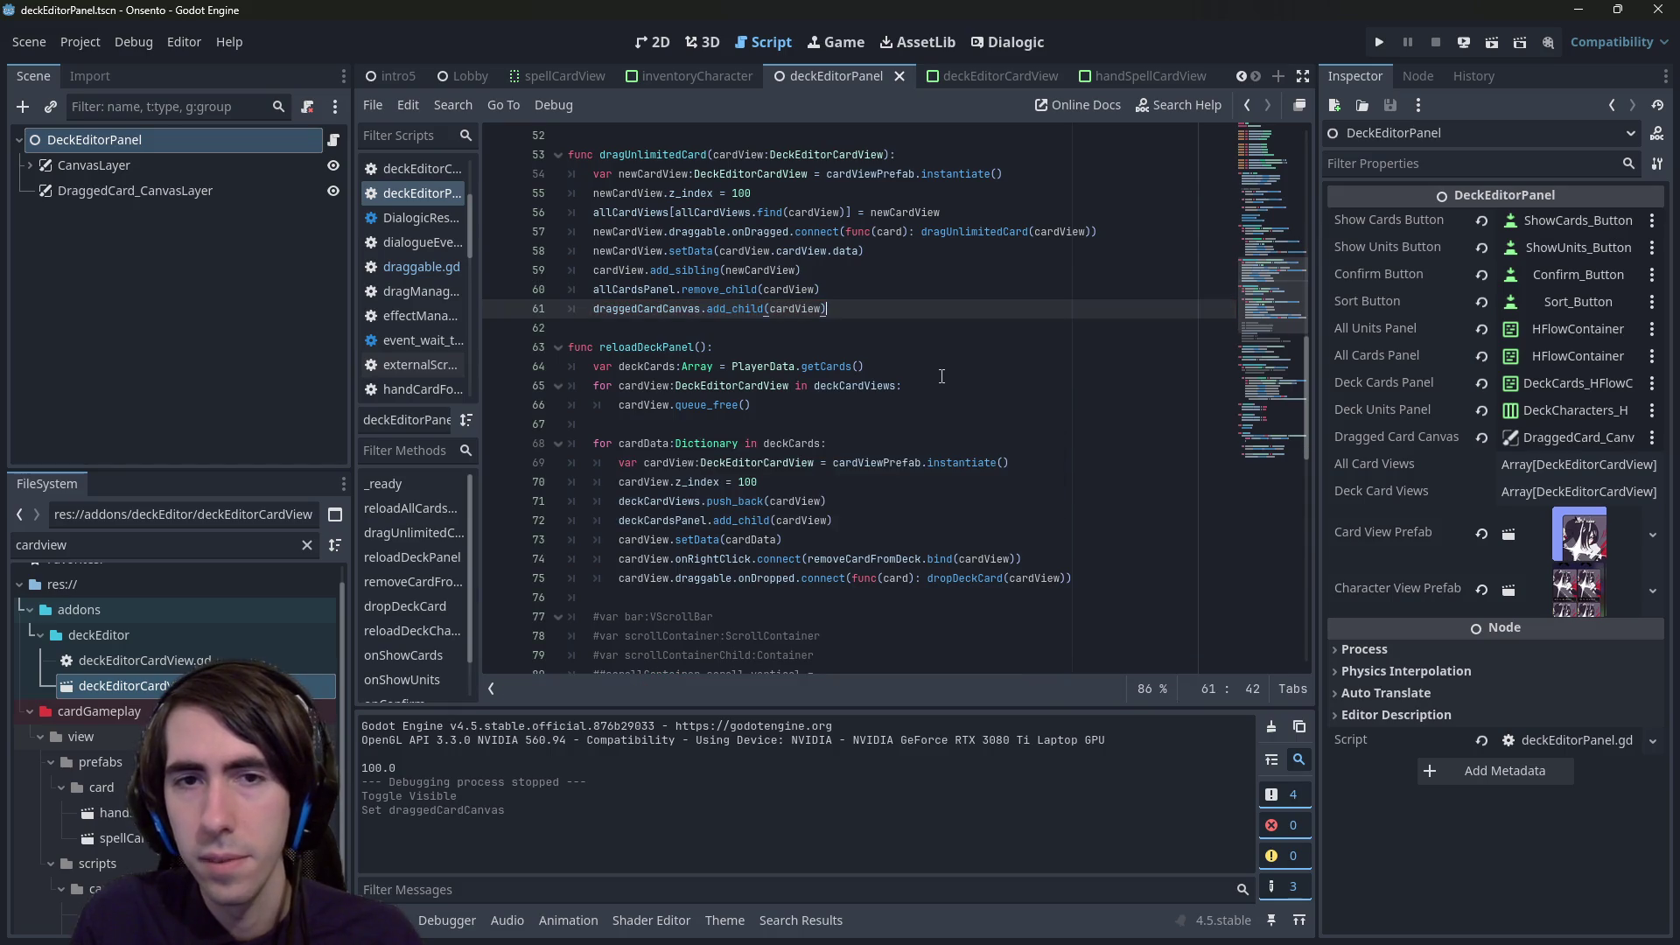
- Test-run the scene, pick up a card, hit the get_local_mouse_position error, and stop debugging
left_click(1487, 40)
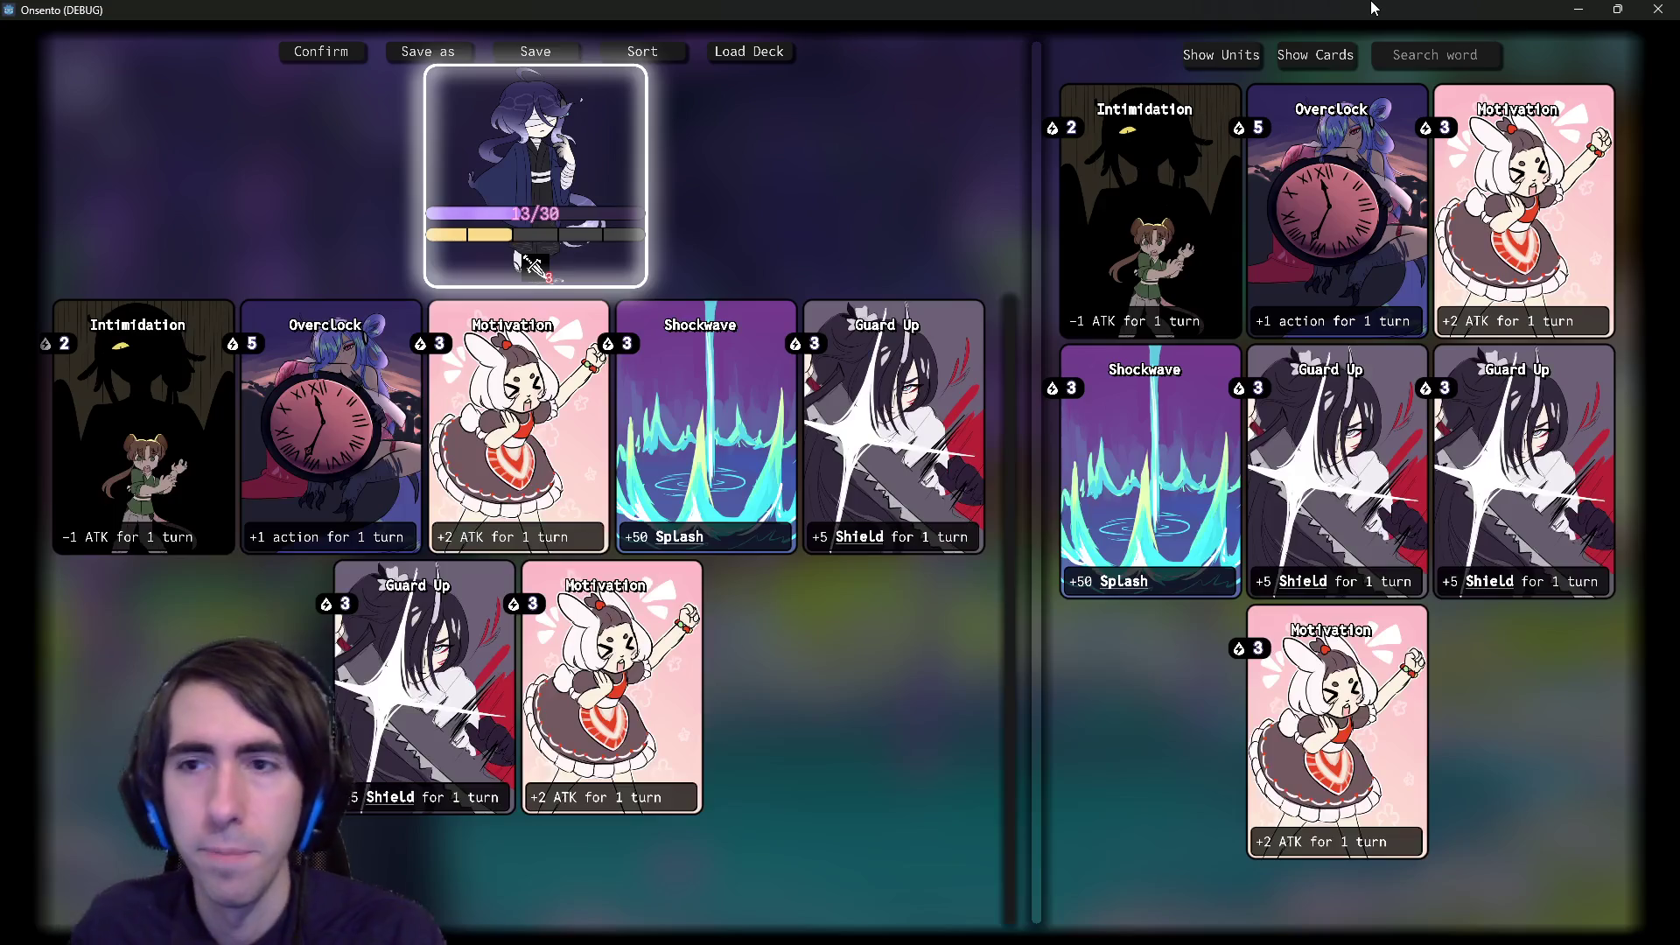
left_click(1150, 175)
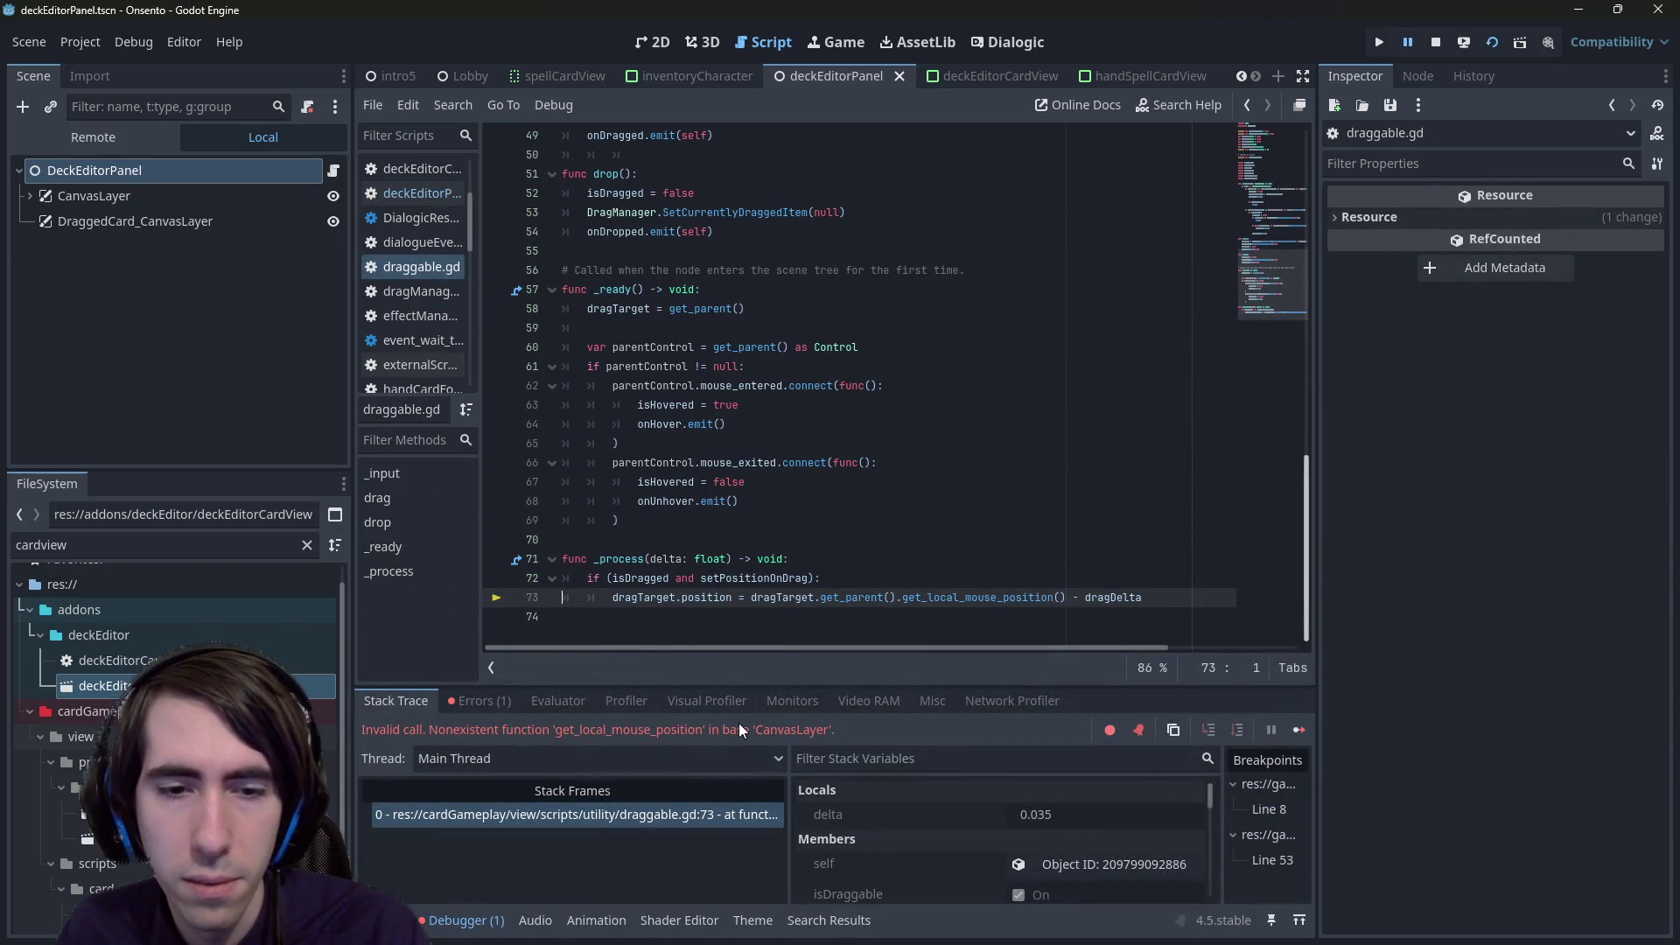
left_click(771, 602)
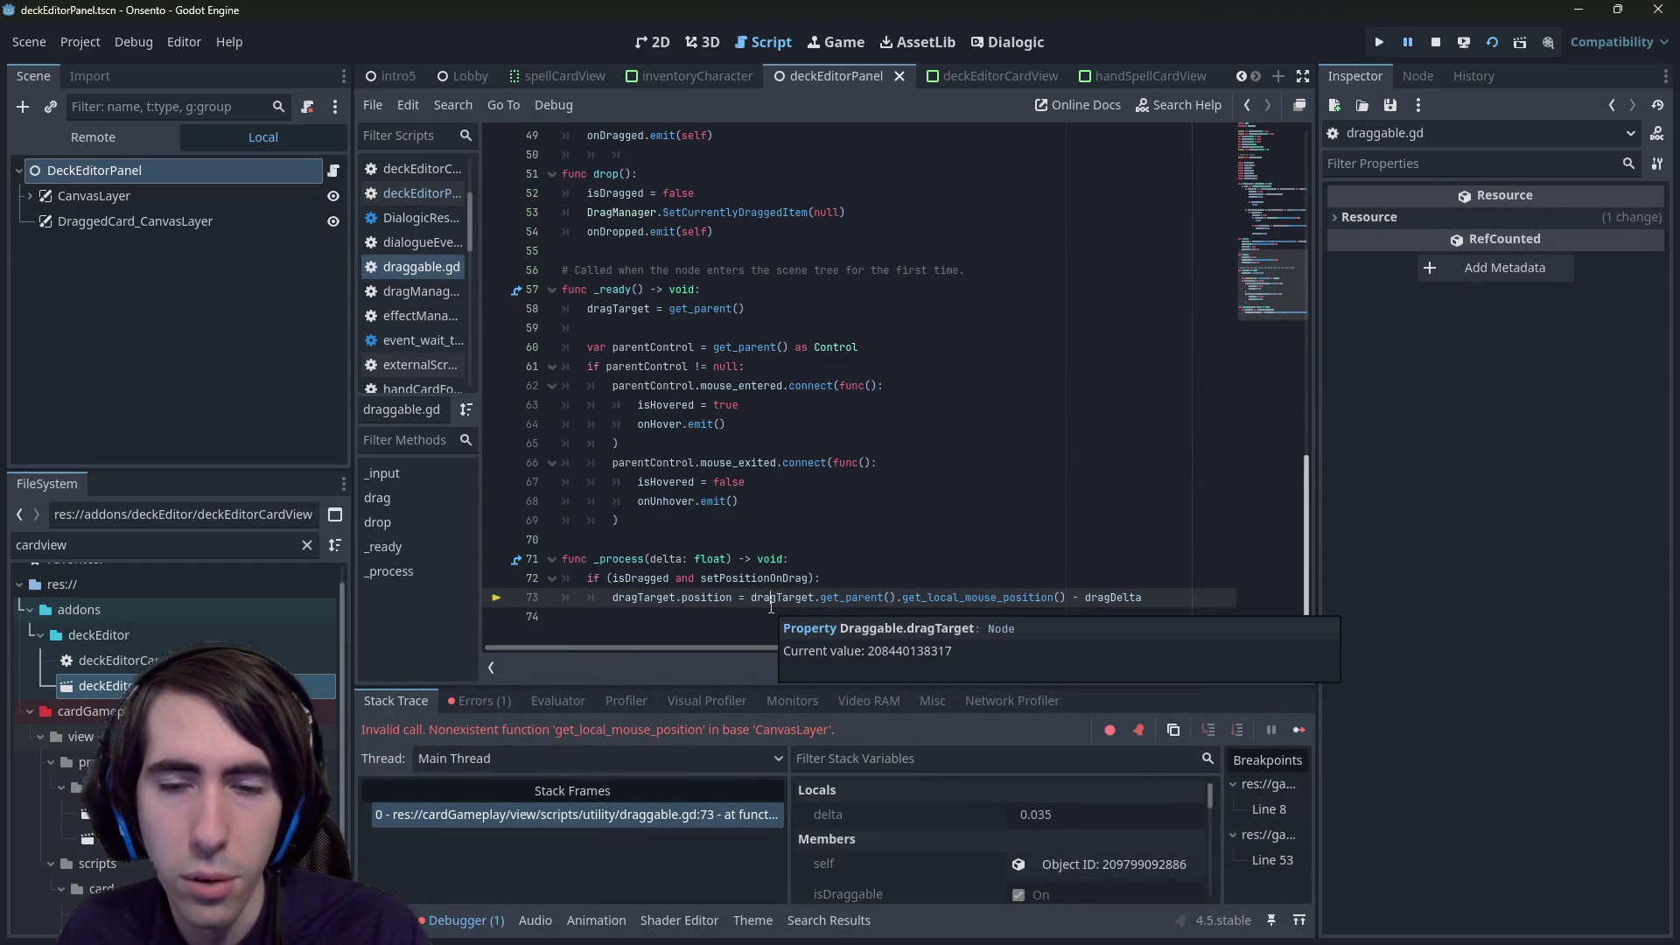
left_click(1435, 42)
left_click(802, 429)
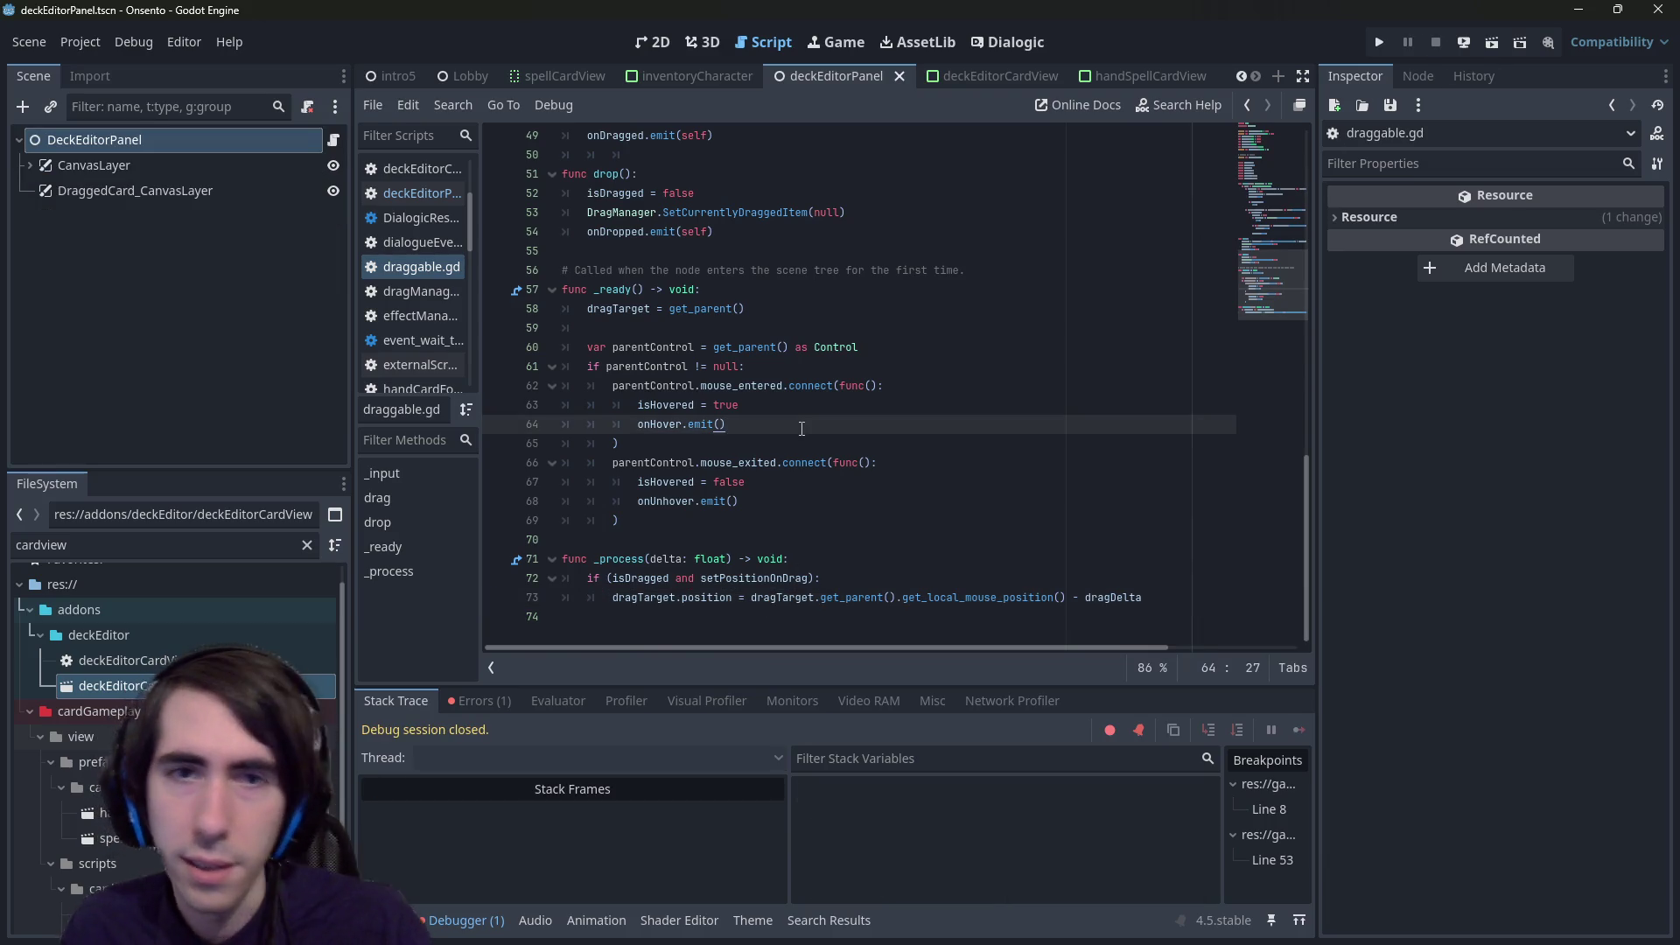
scroll(802, 429, "up", 15)
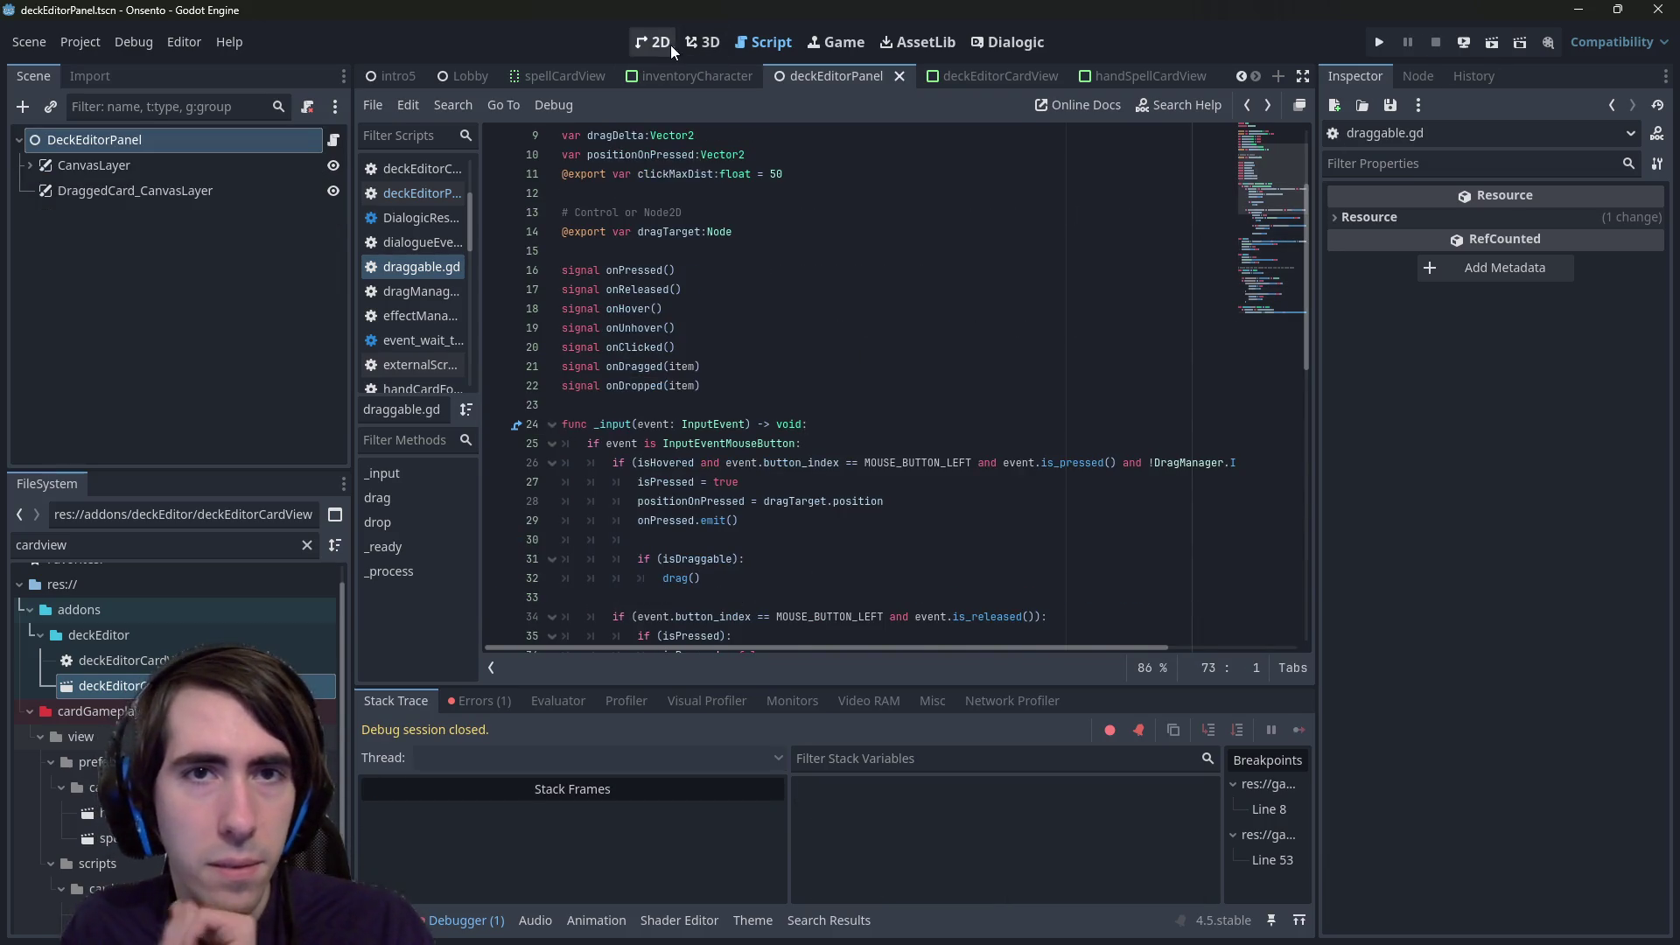
left_click(656, 42)
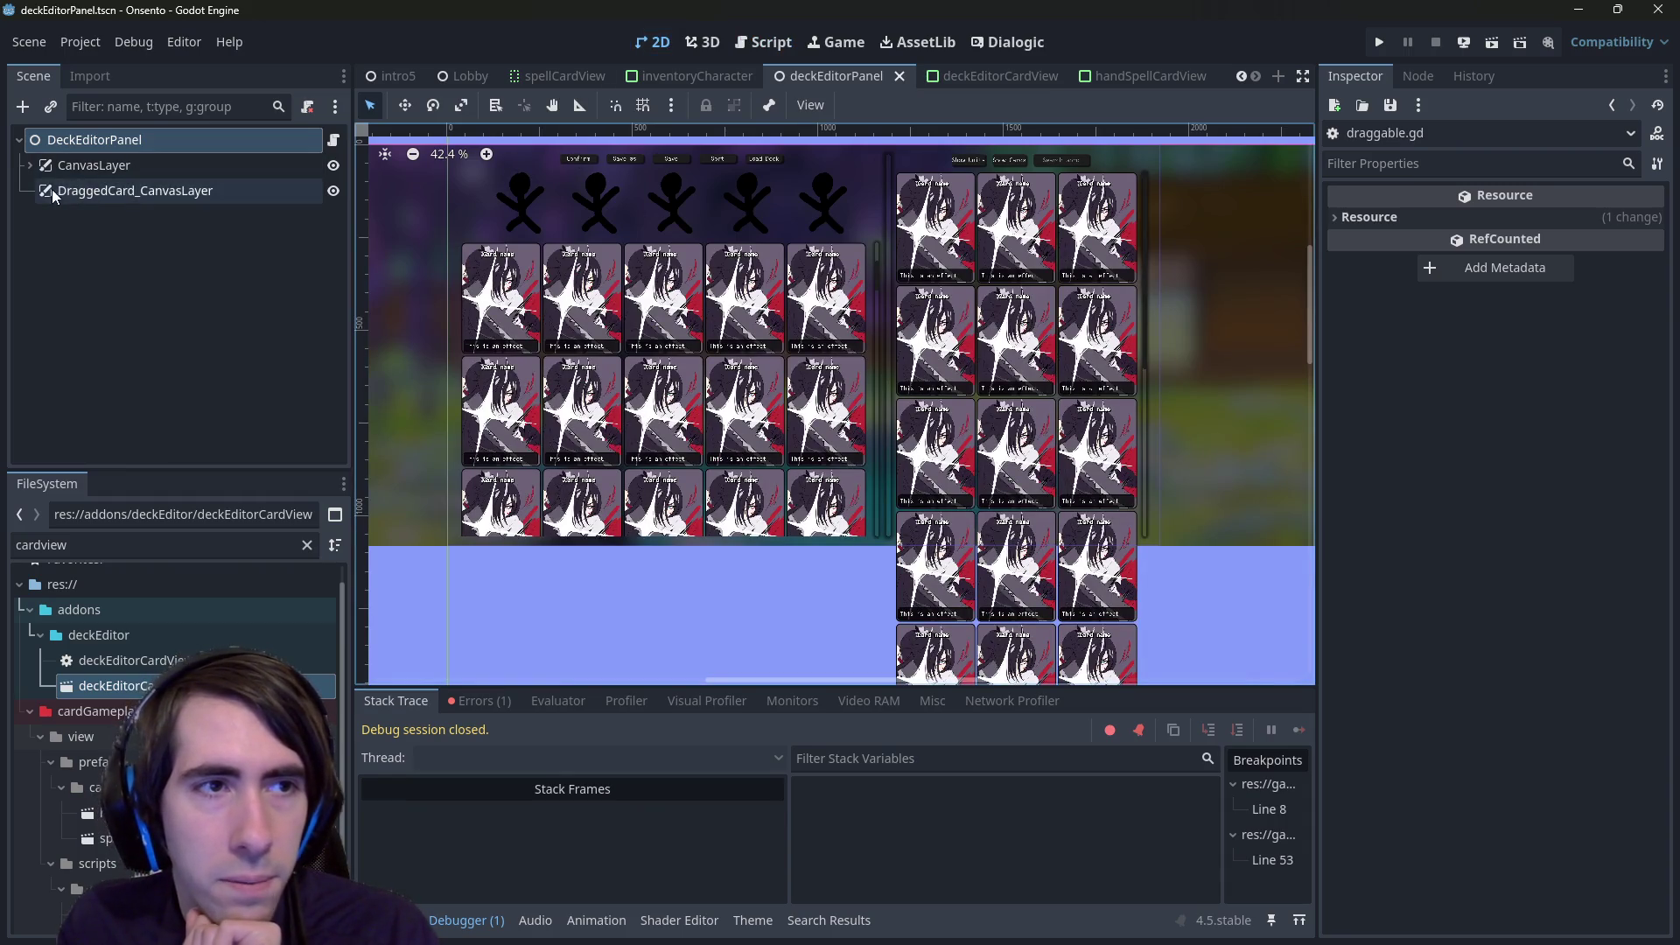
- Add a Full Rect Control child under DraggedCard_CanvasLayer and save the scene
left_click(87, 190)
right_click(55, 188)
left_click(88, 201)
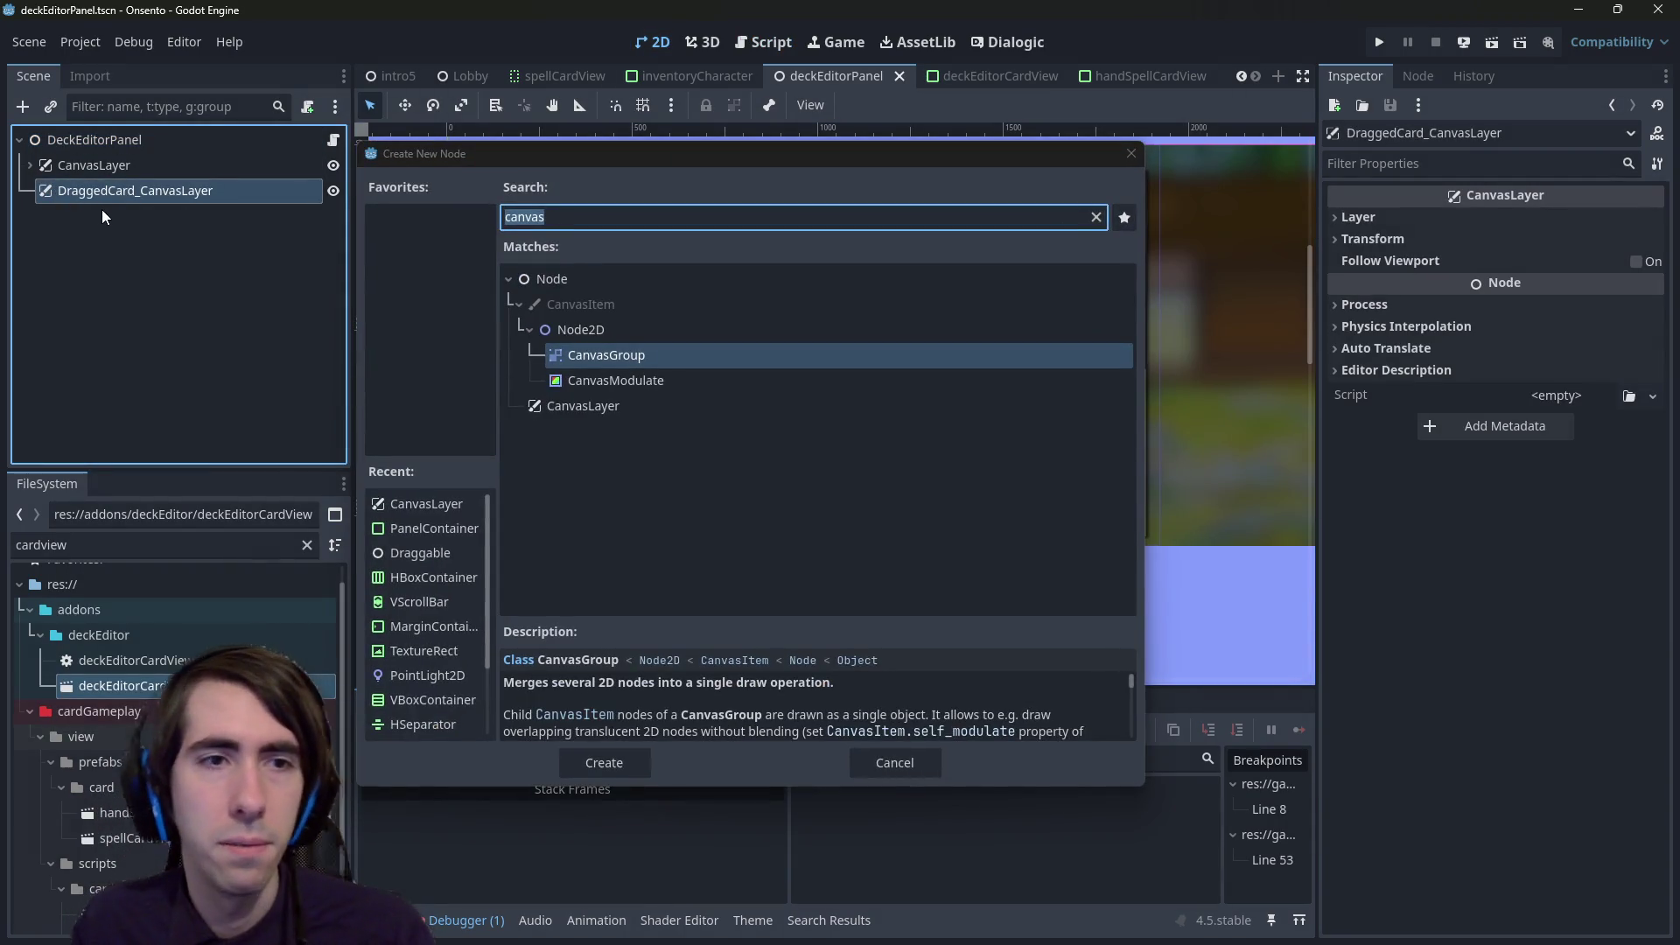
left_click(1132, 153)
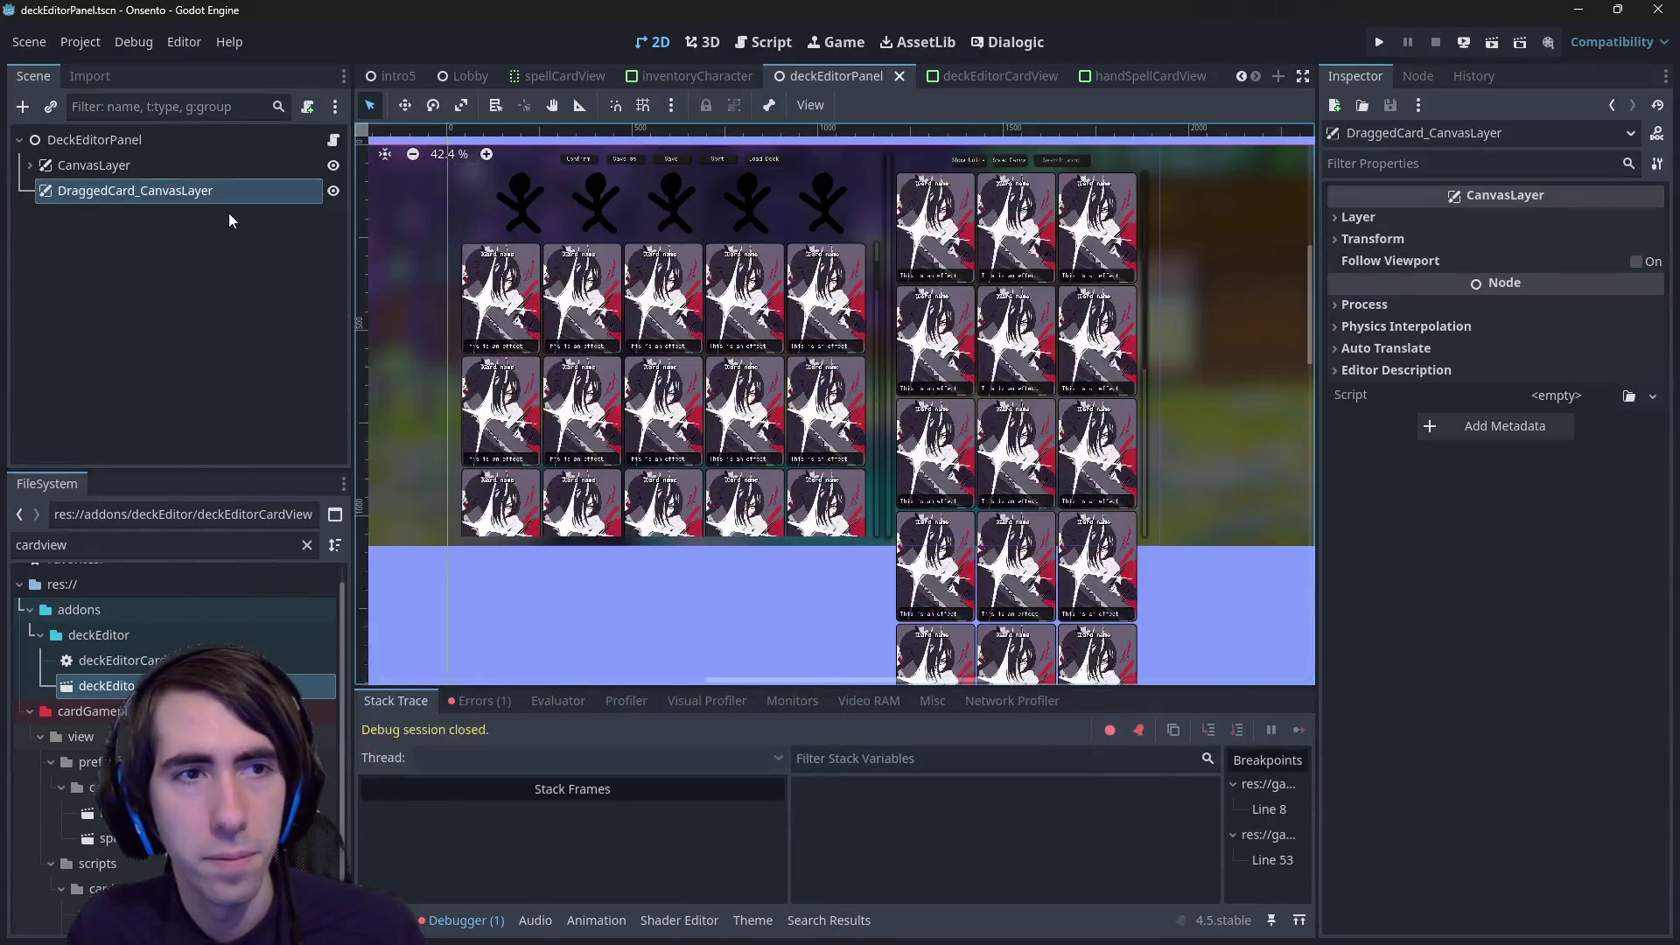
key("ctrl+a")
type("control")
key("Return")
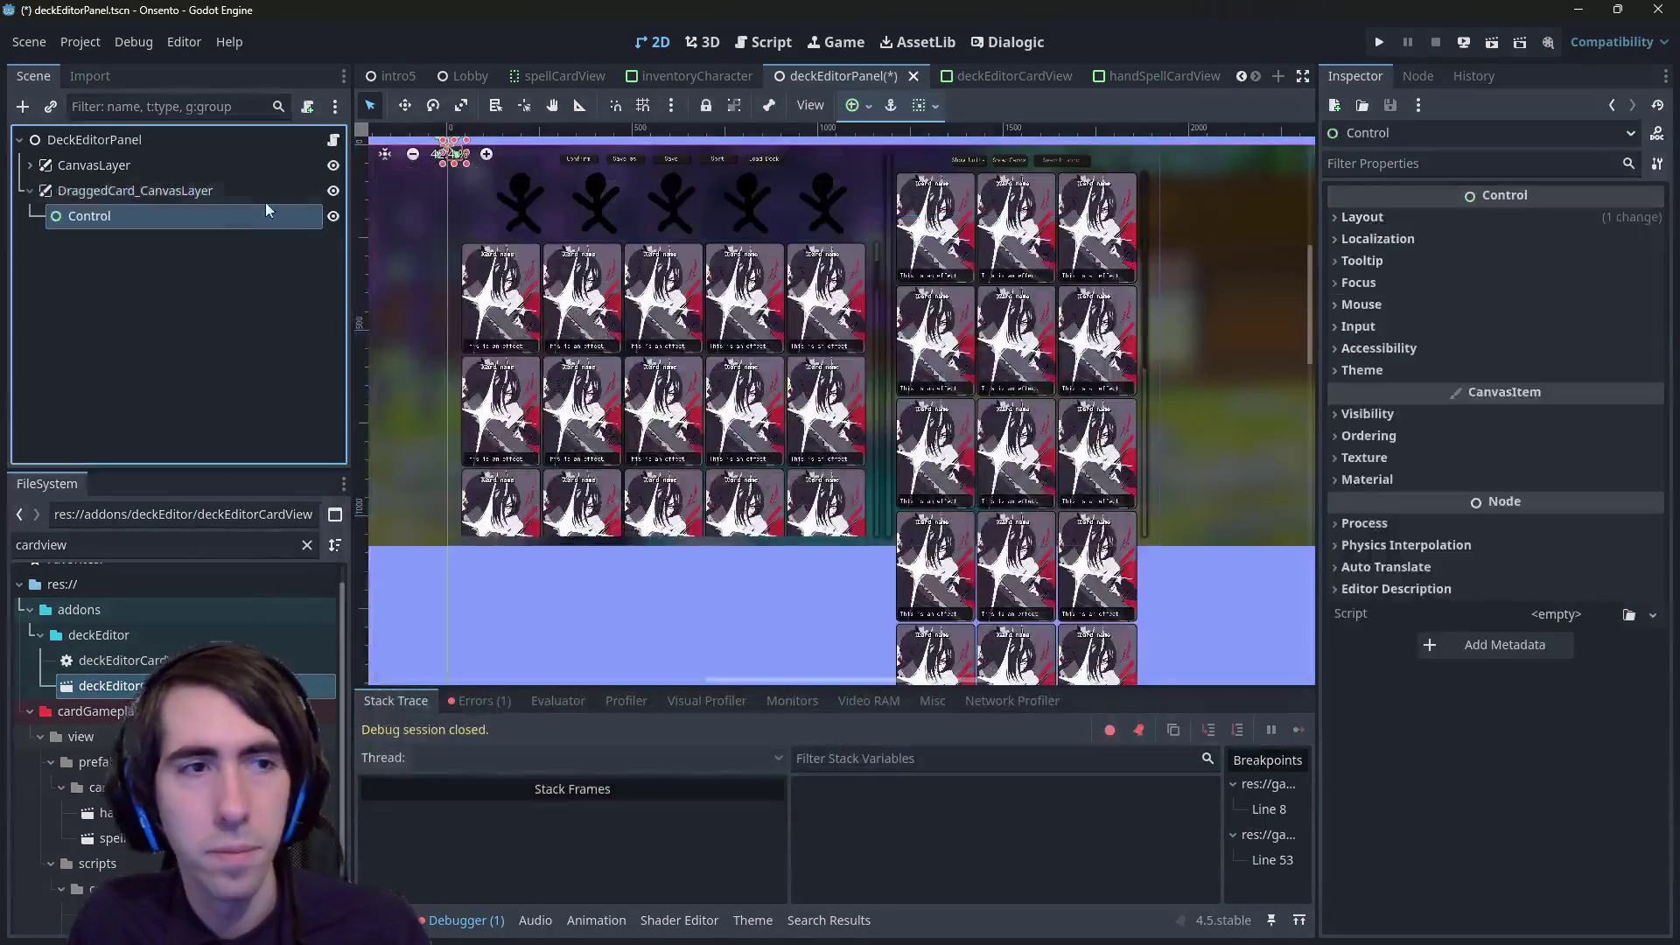
left_click(872, 105)
left_click(954, 262)
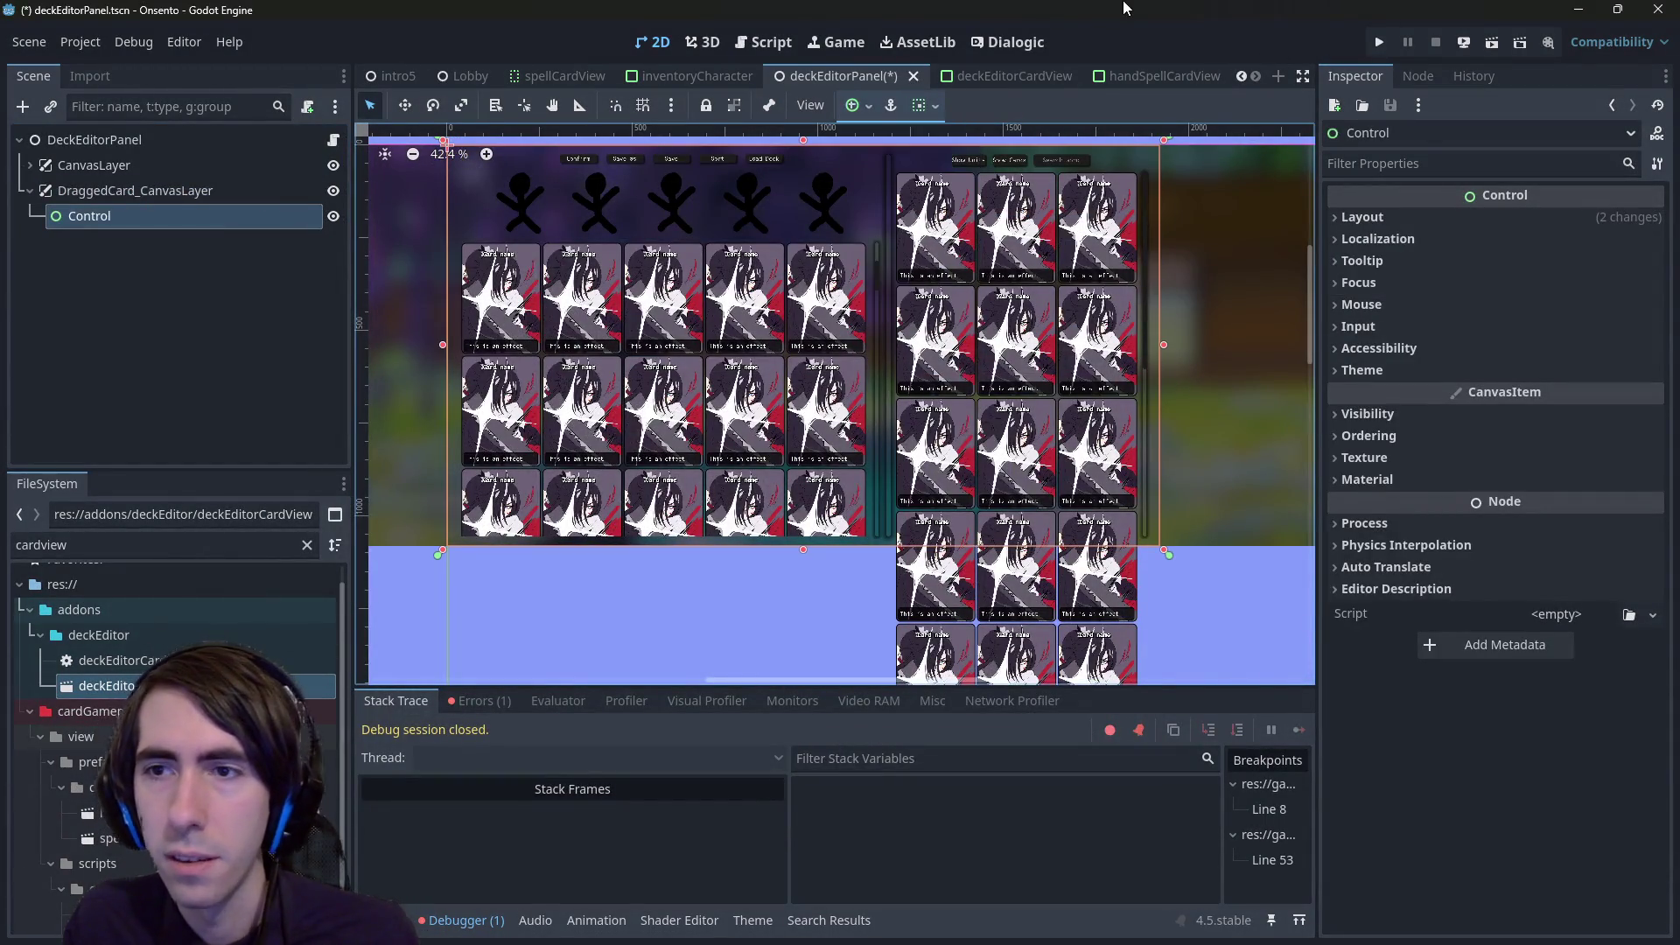
key("ctrl+s")
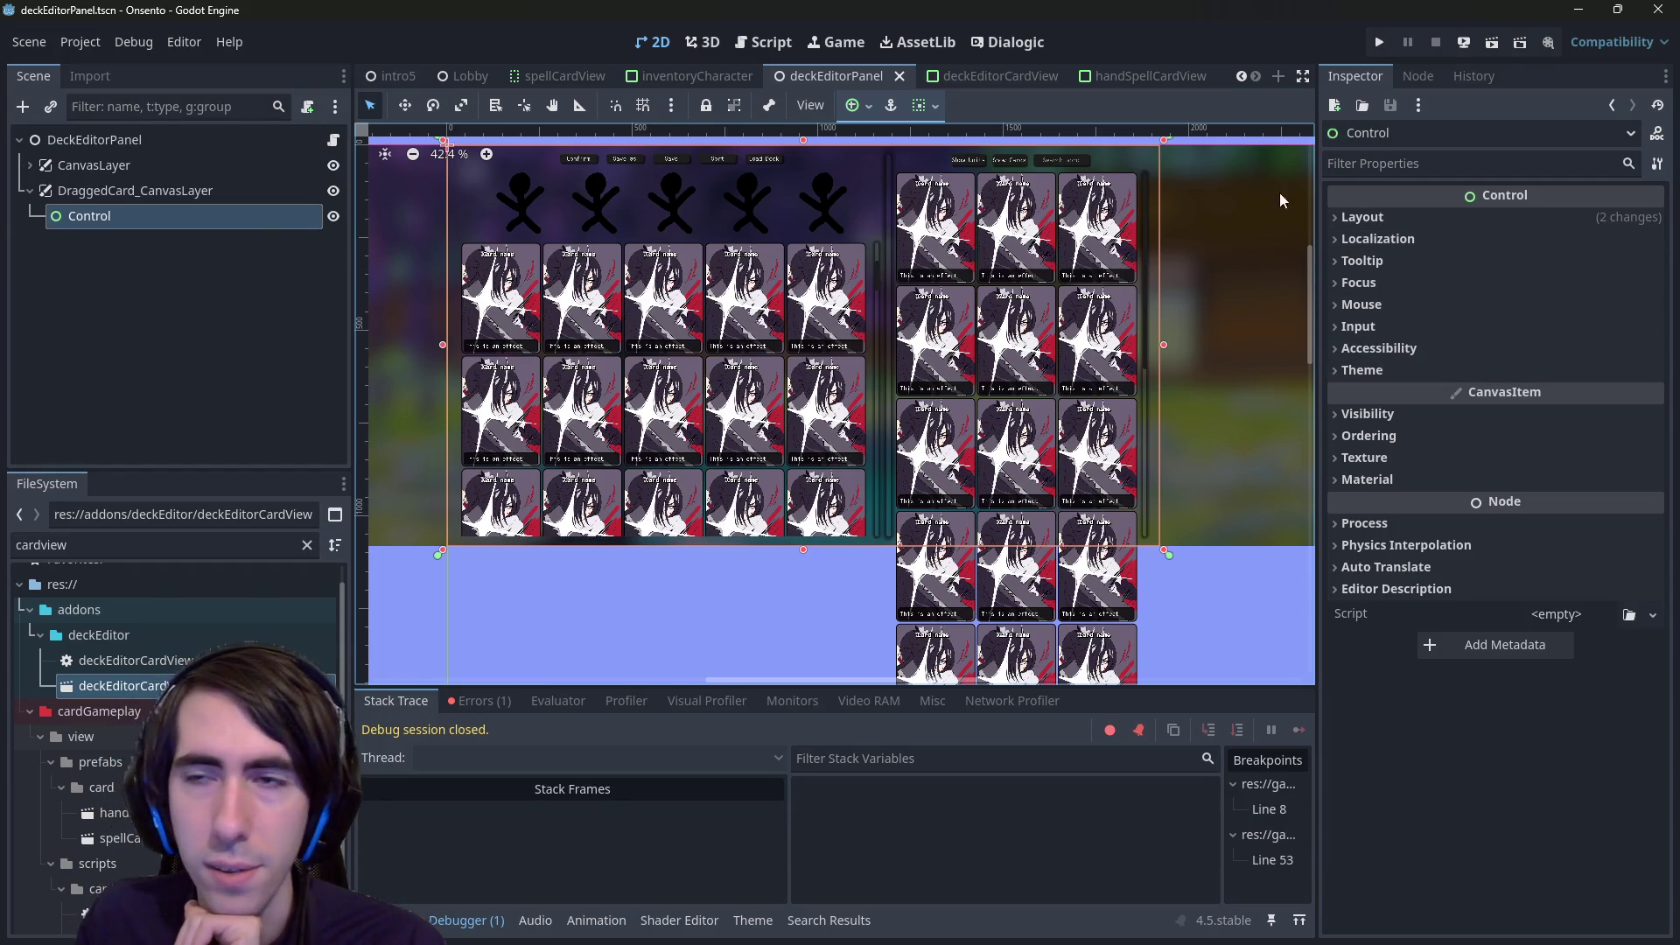
- Set the Control's Mouse Filter to Ignore, rename it DraggedCardAnchor, and open DeckEditorPanel's script
left_click(1381, 306)
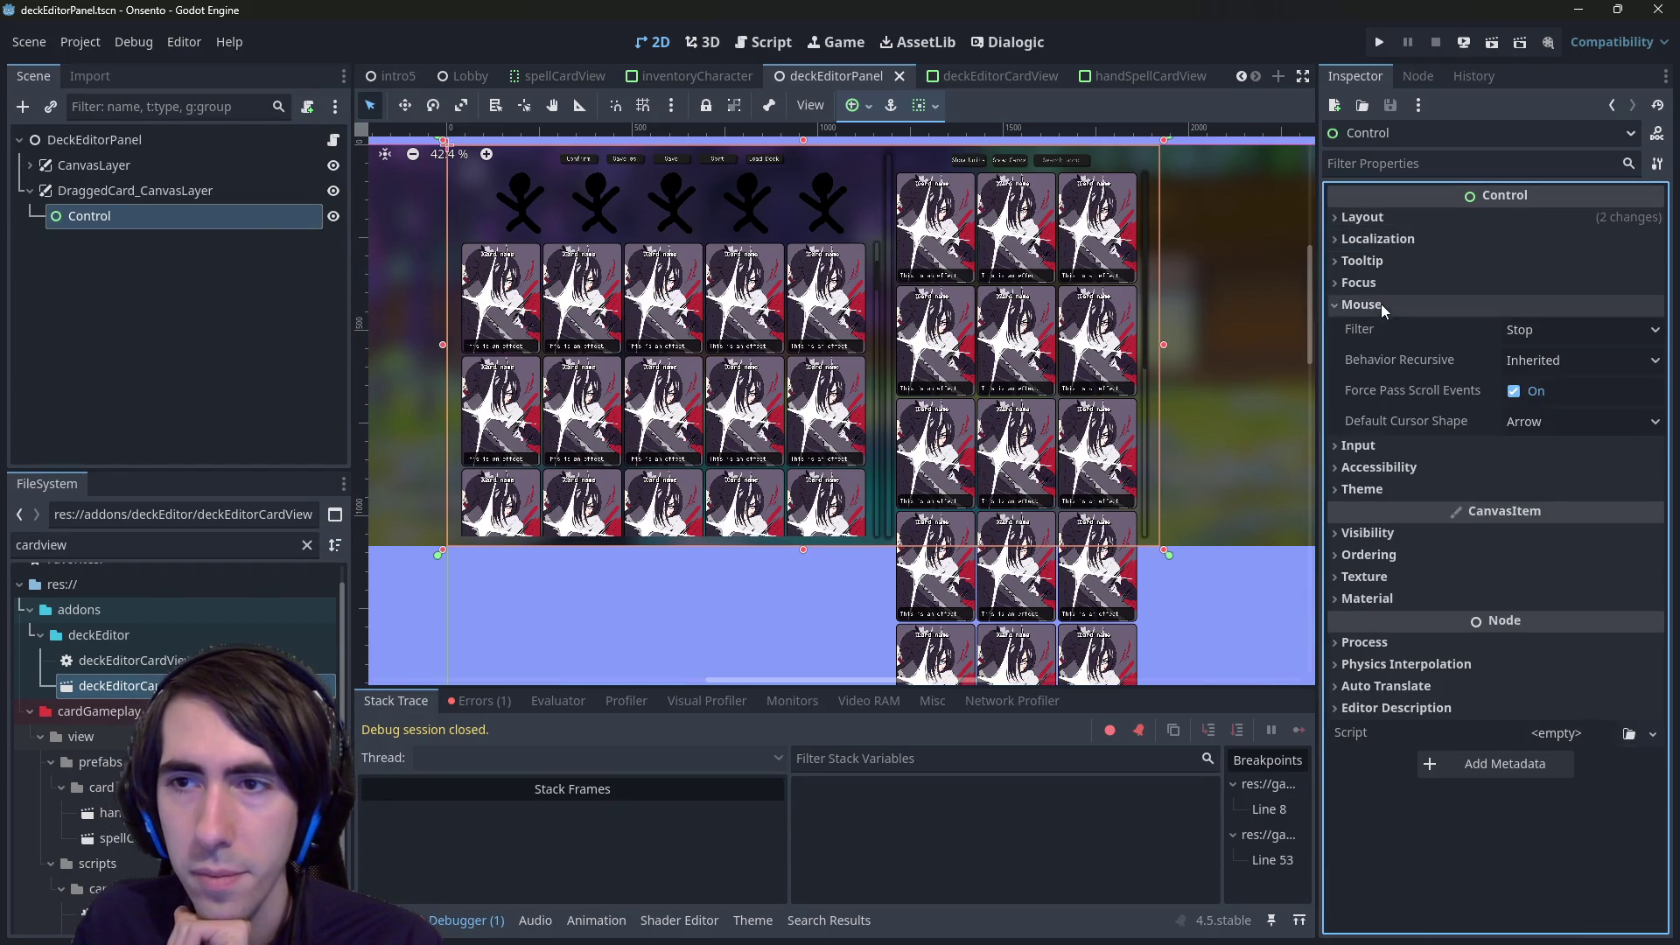
left_click(1583, 329)
left_click(1532, 409)
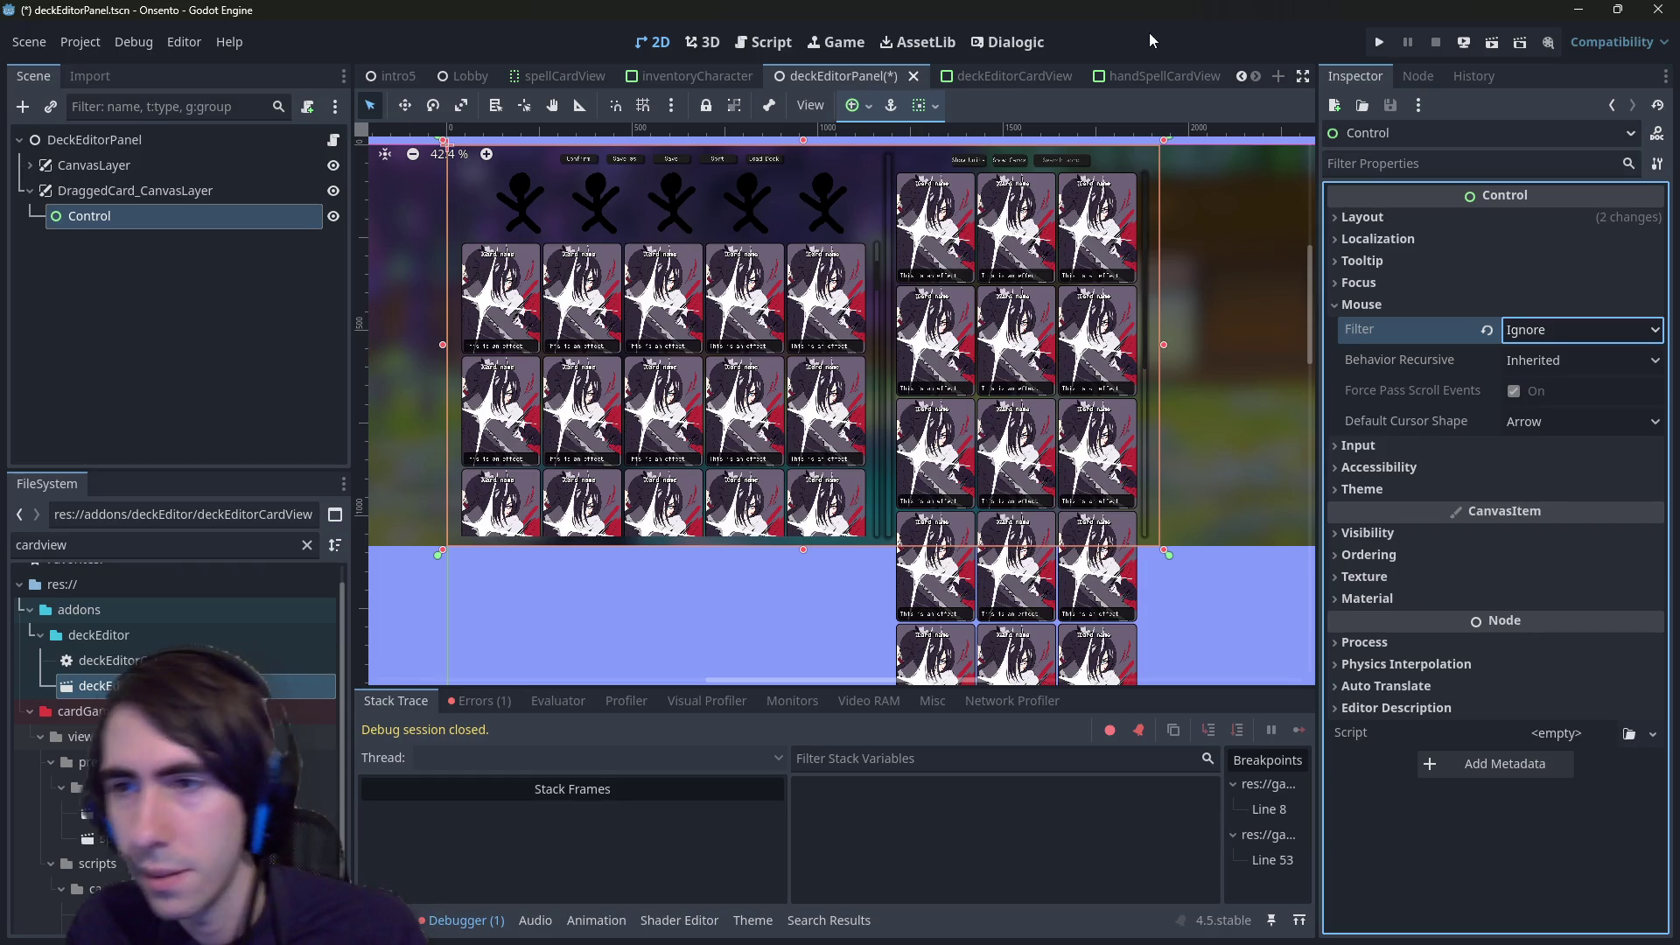
key("ctrl+s")
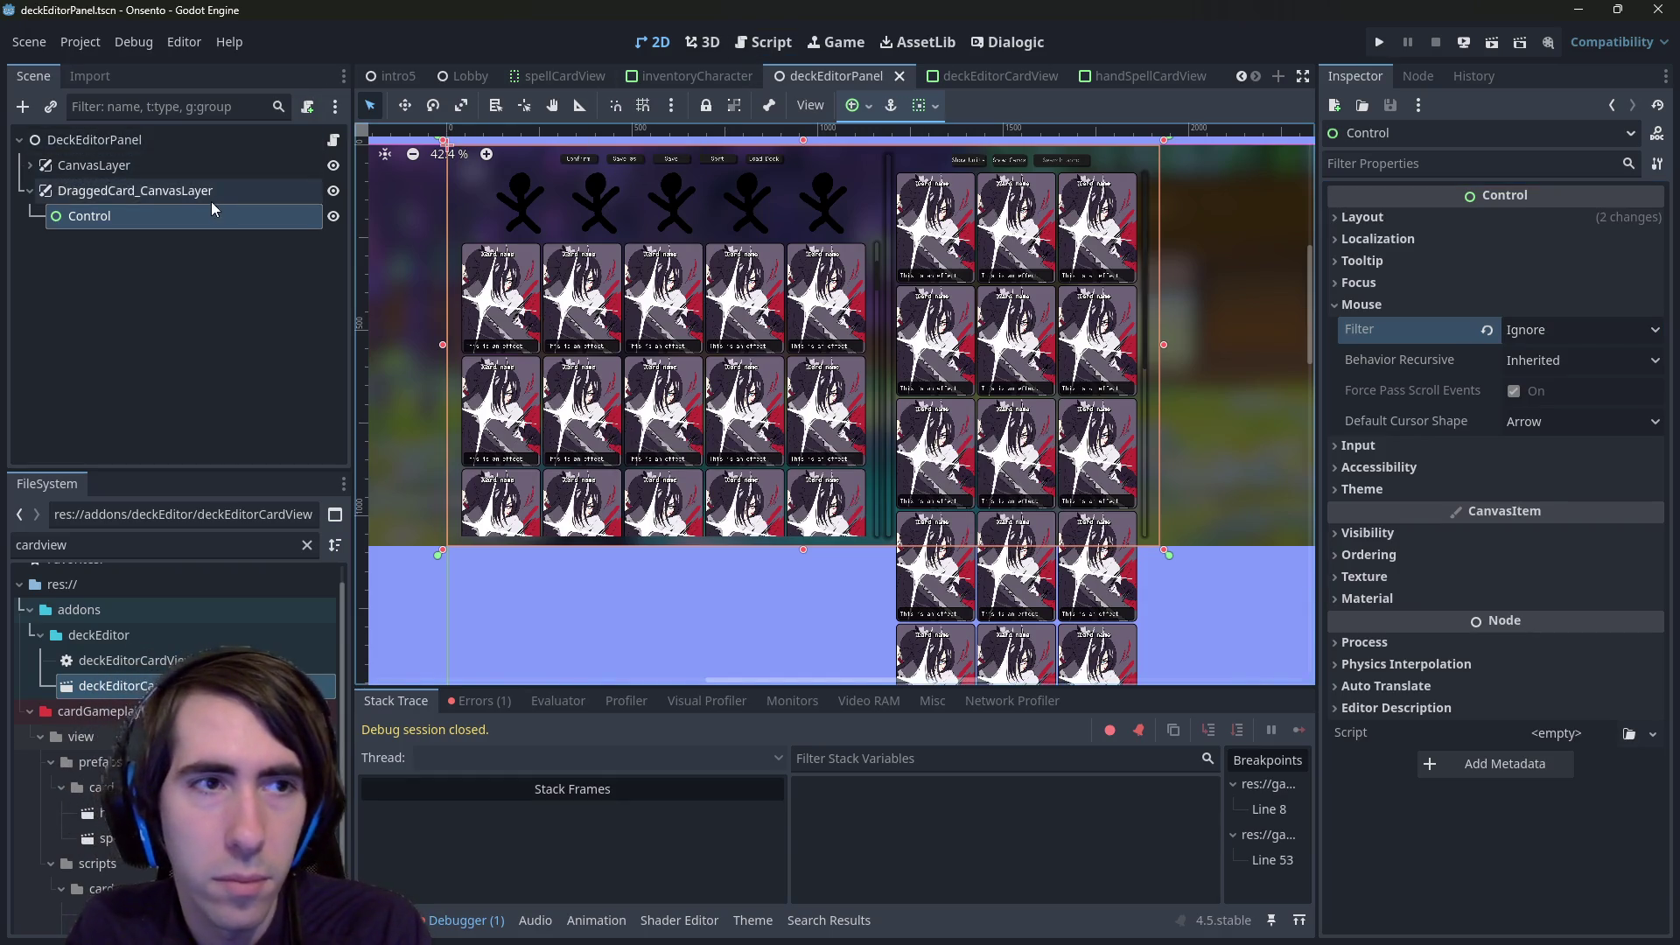
double_click(215, 213)
type("DraggedCardAnchor")
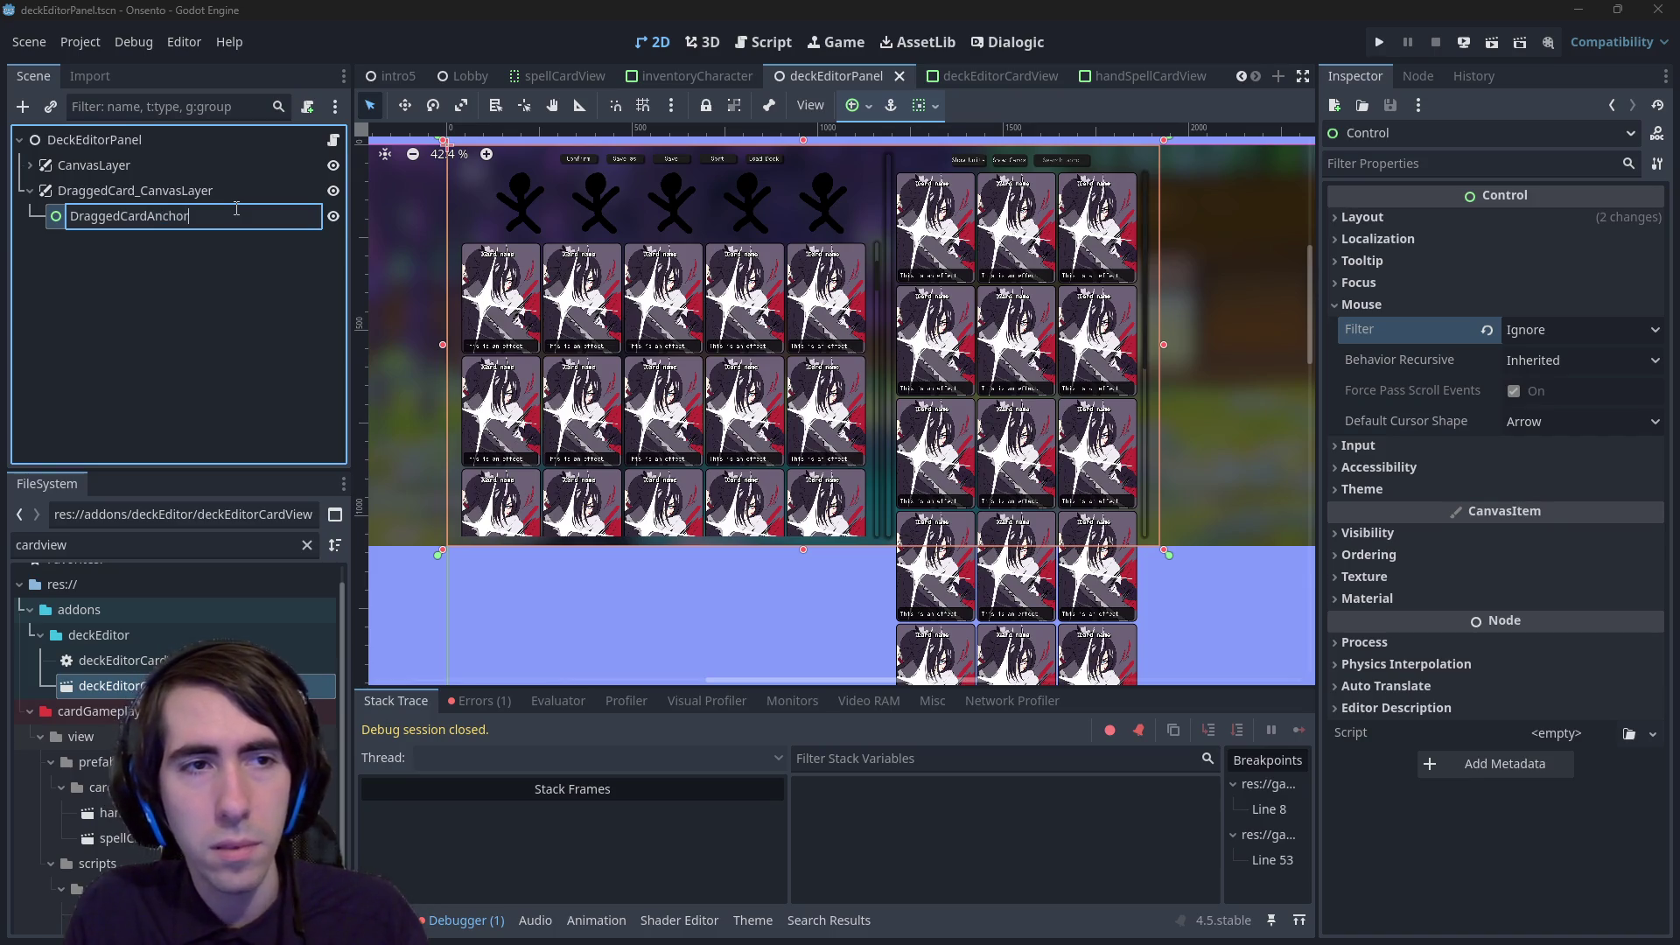
key("Return")
double_click(161, 219)
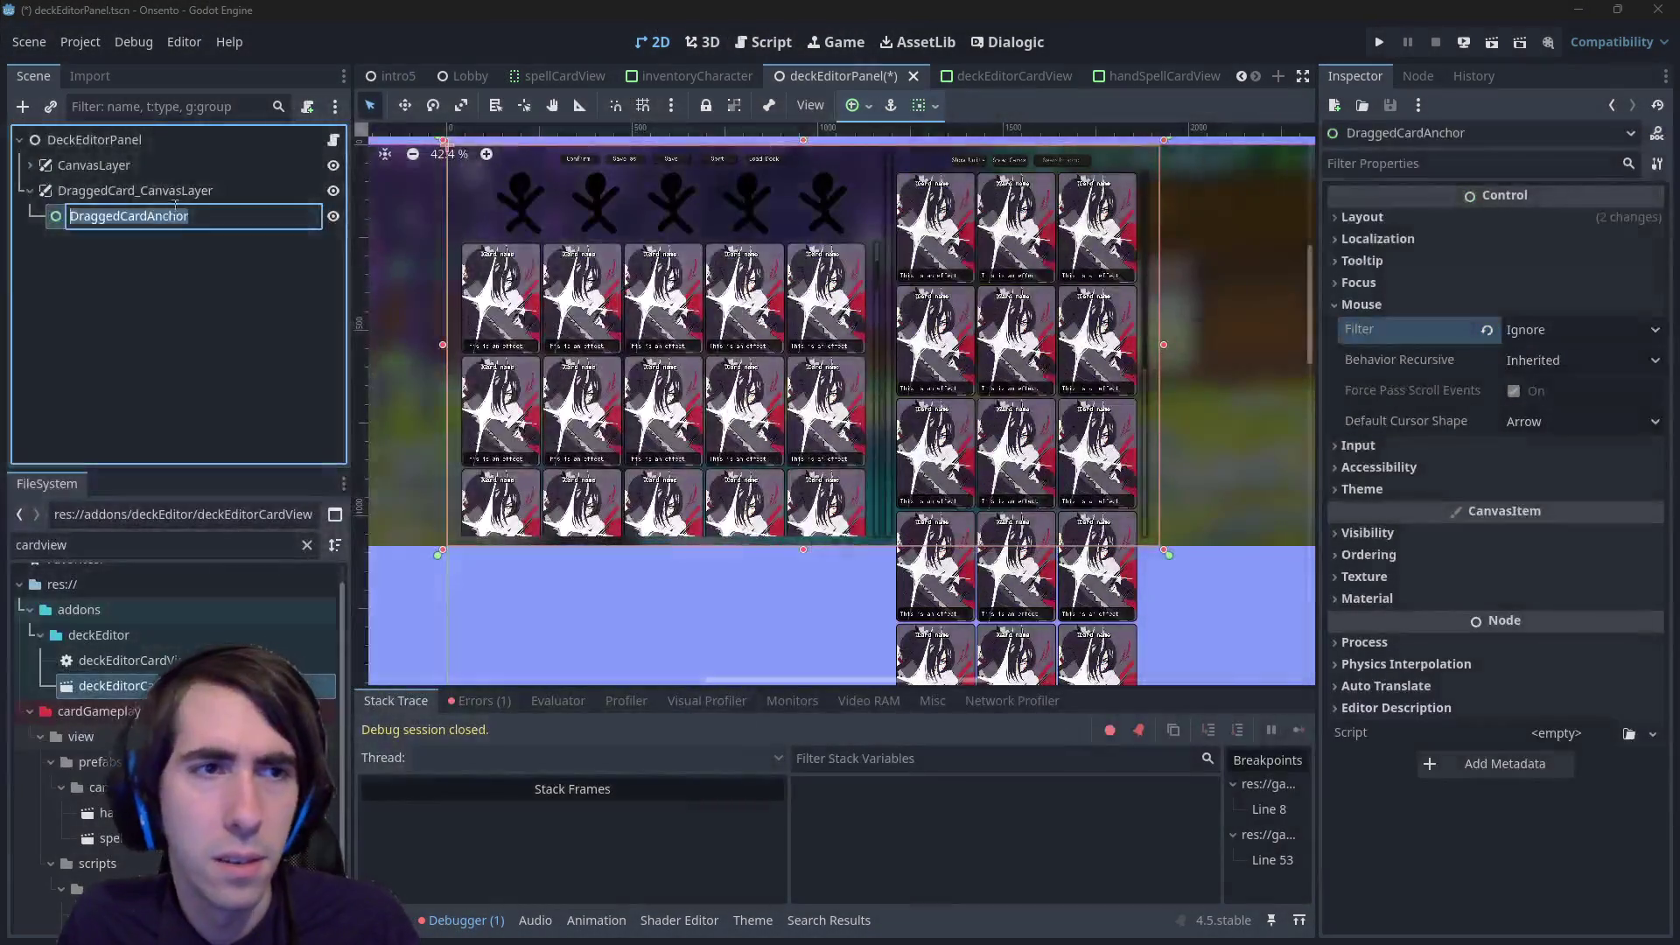
left_click(175, 136)
left_click(328, 136)
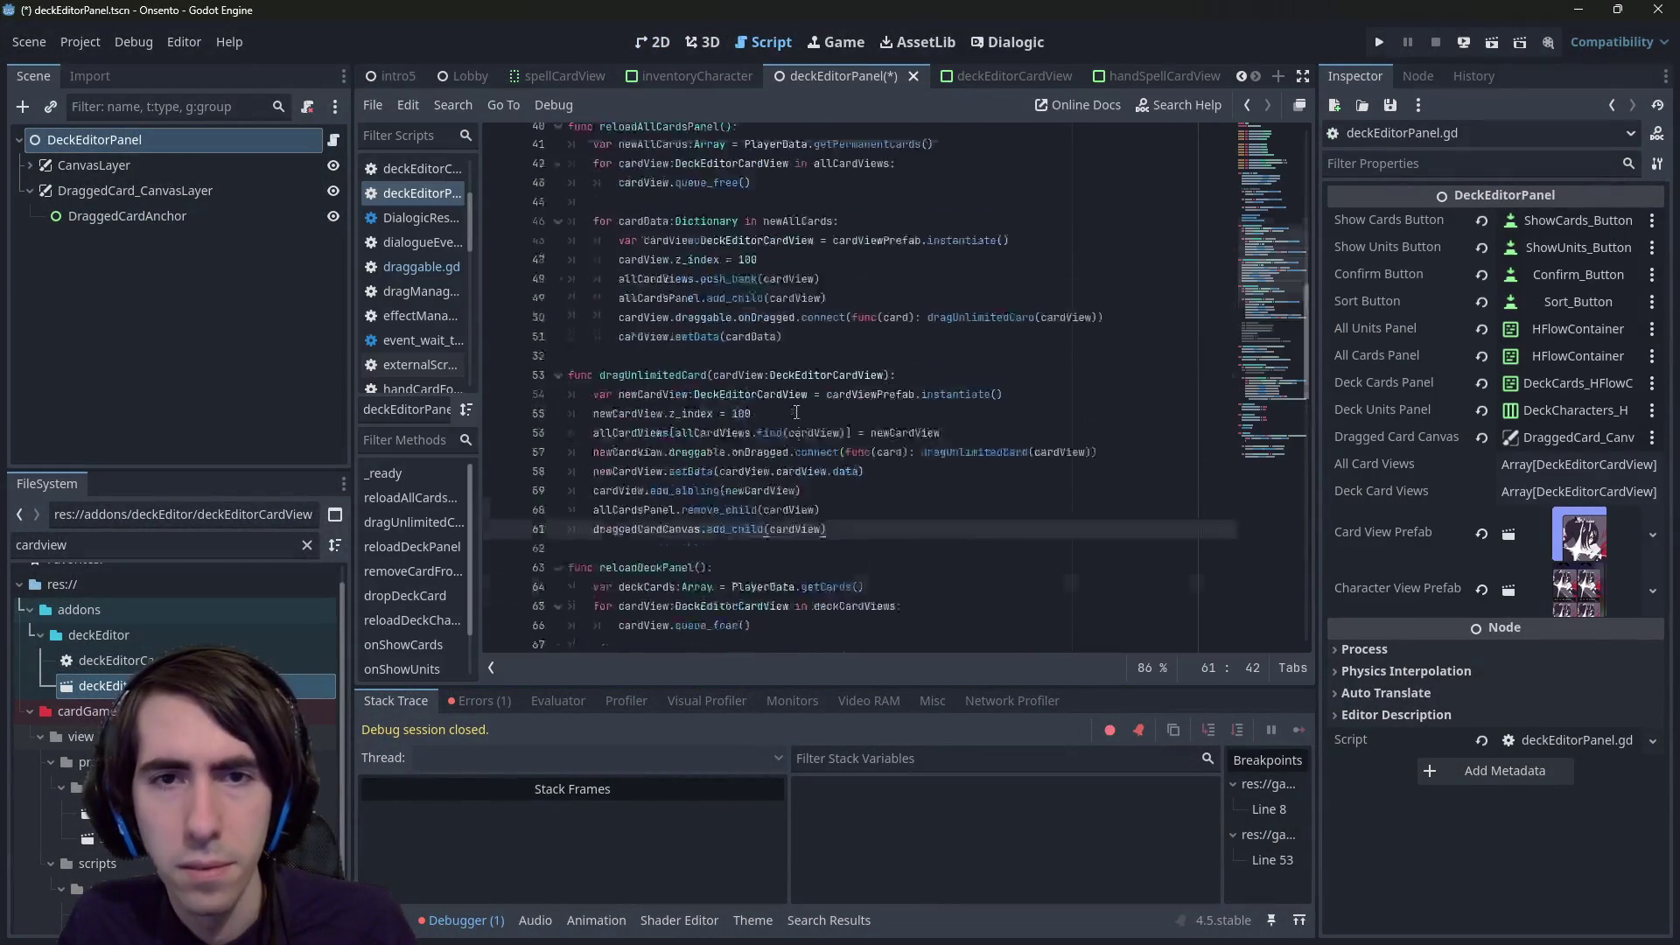
scroll(797, 411, "up", 10)
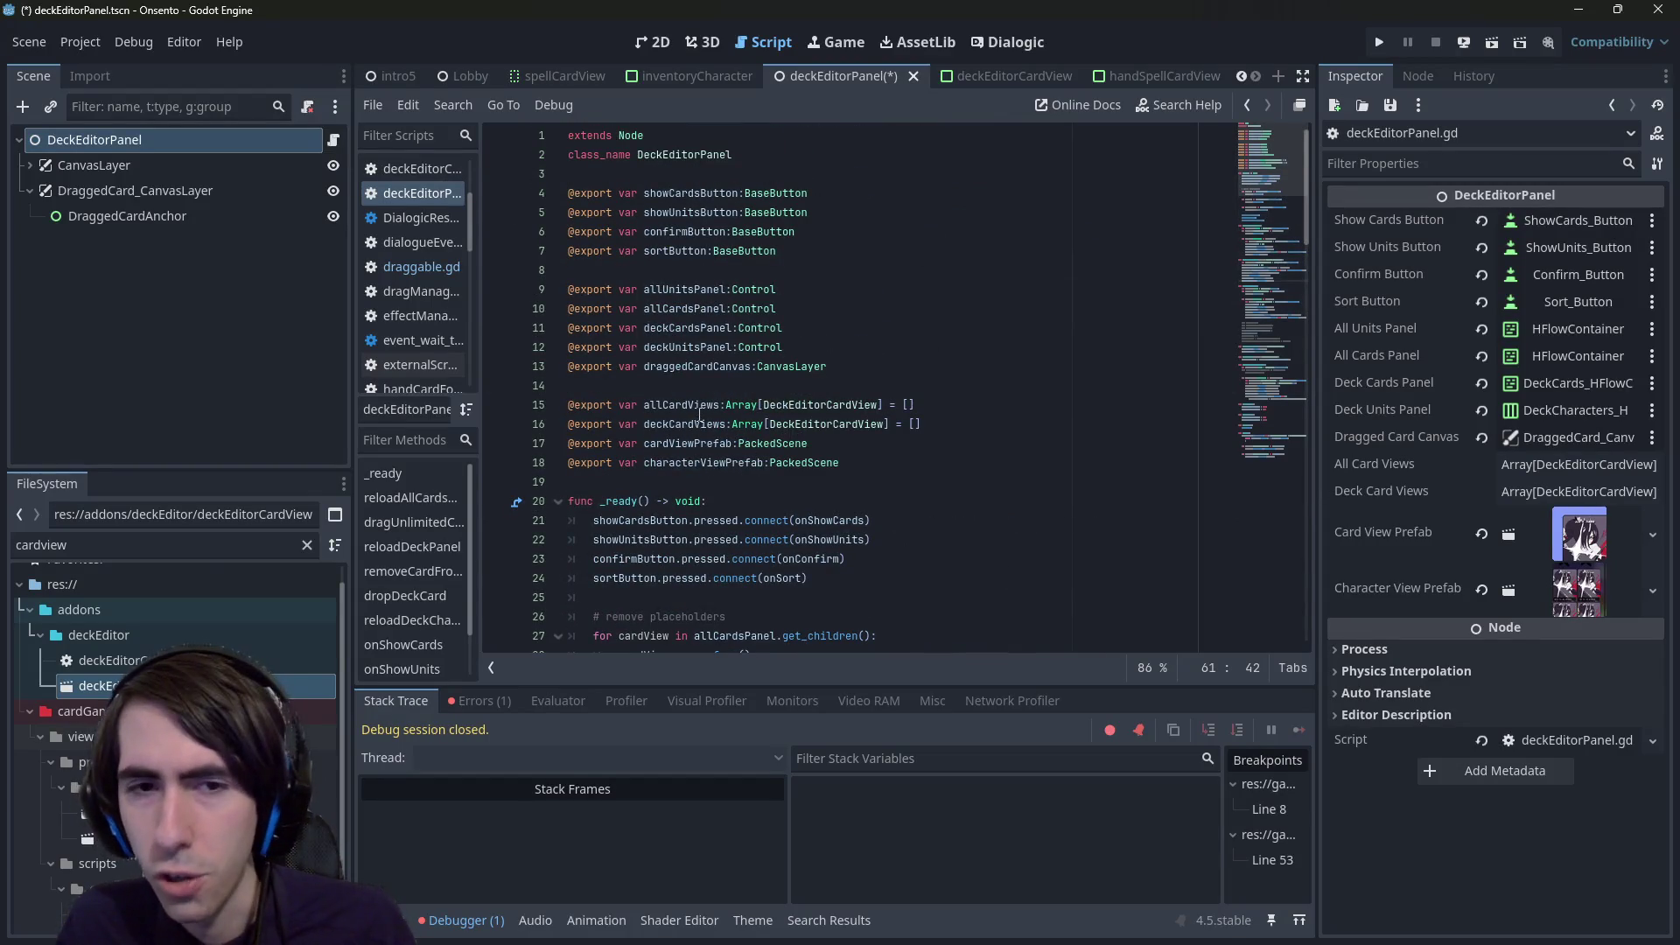
left_click(706, 460)
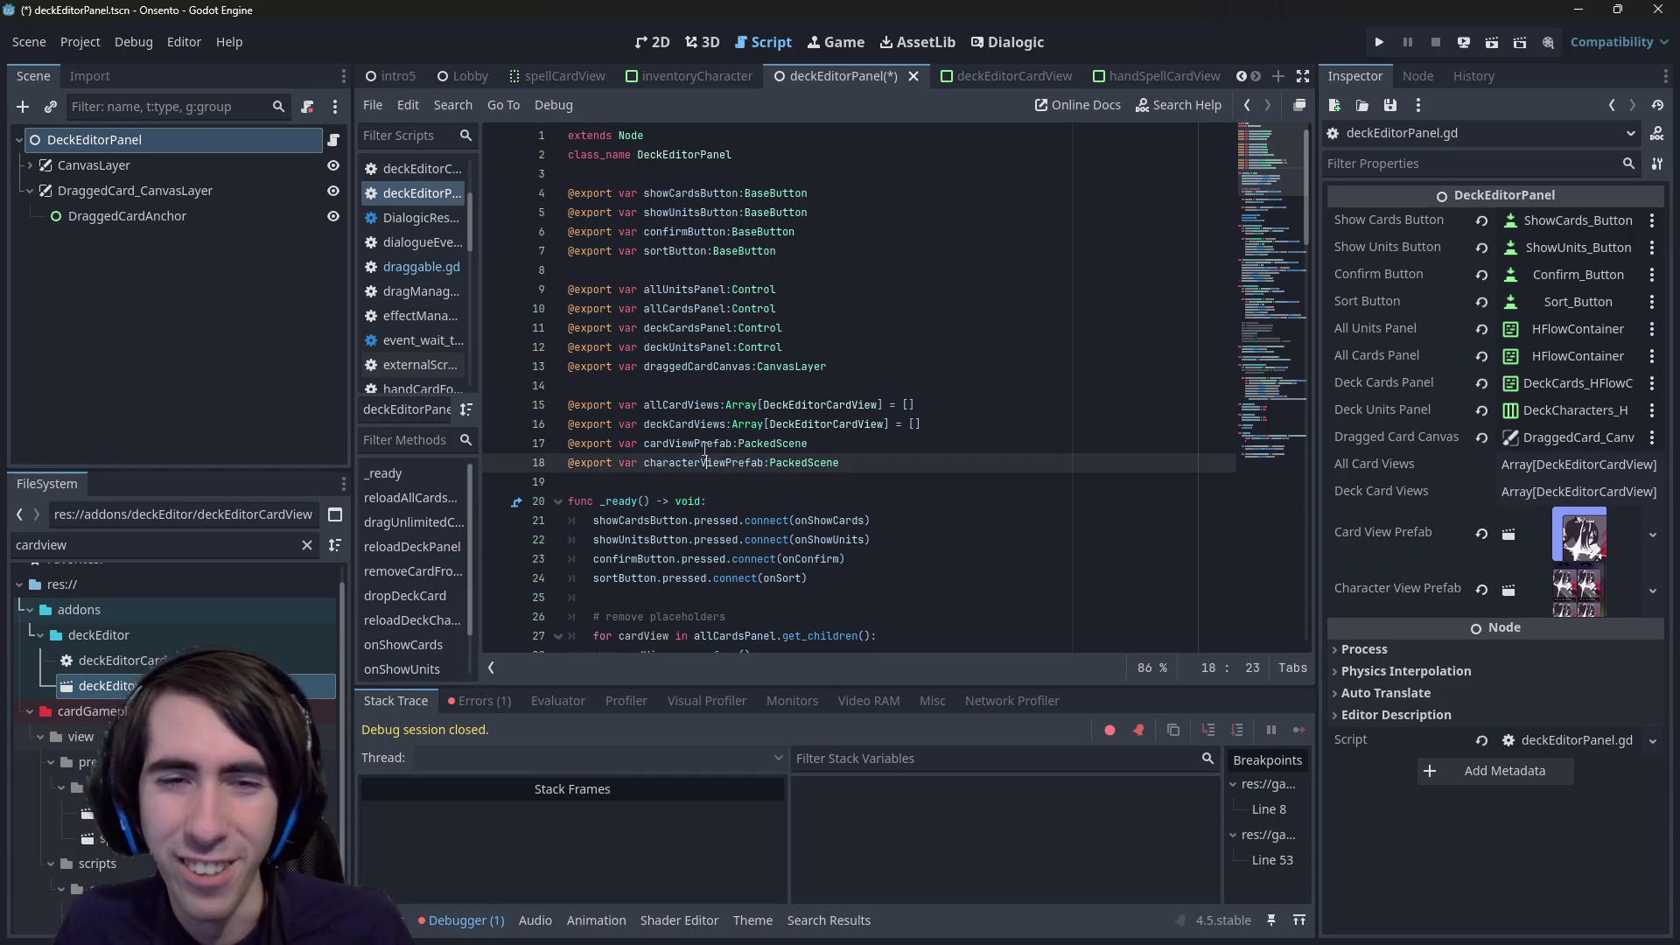
double_click(709, 364)
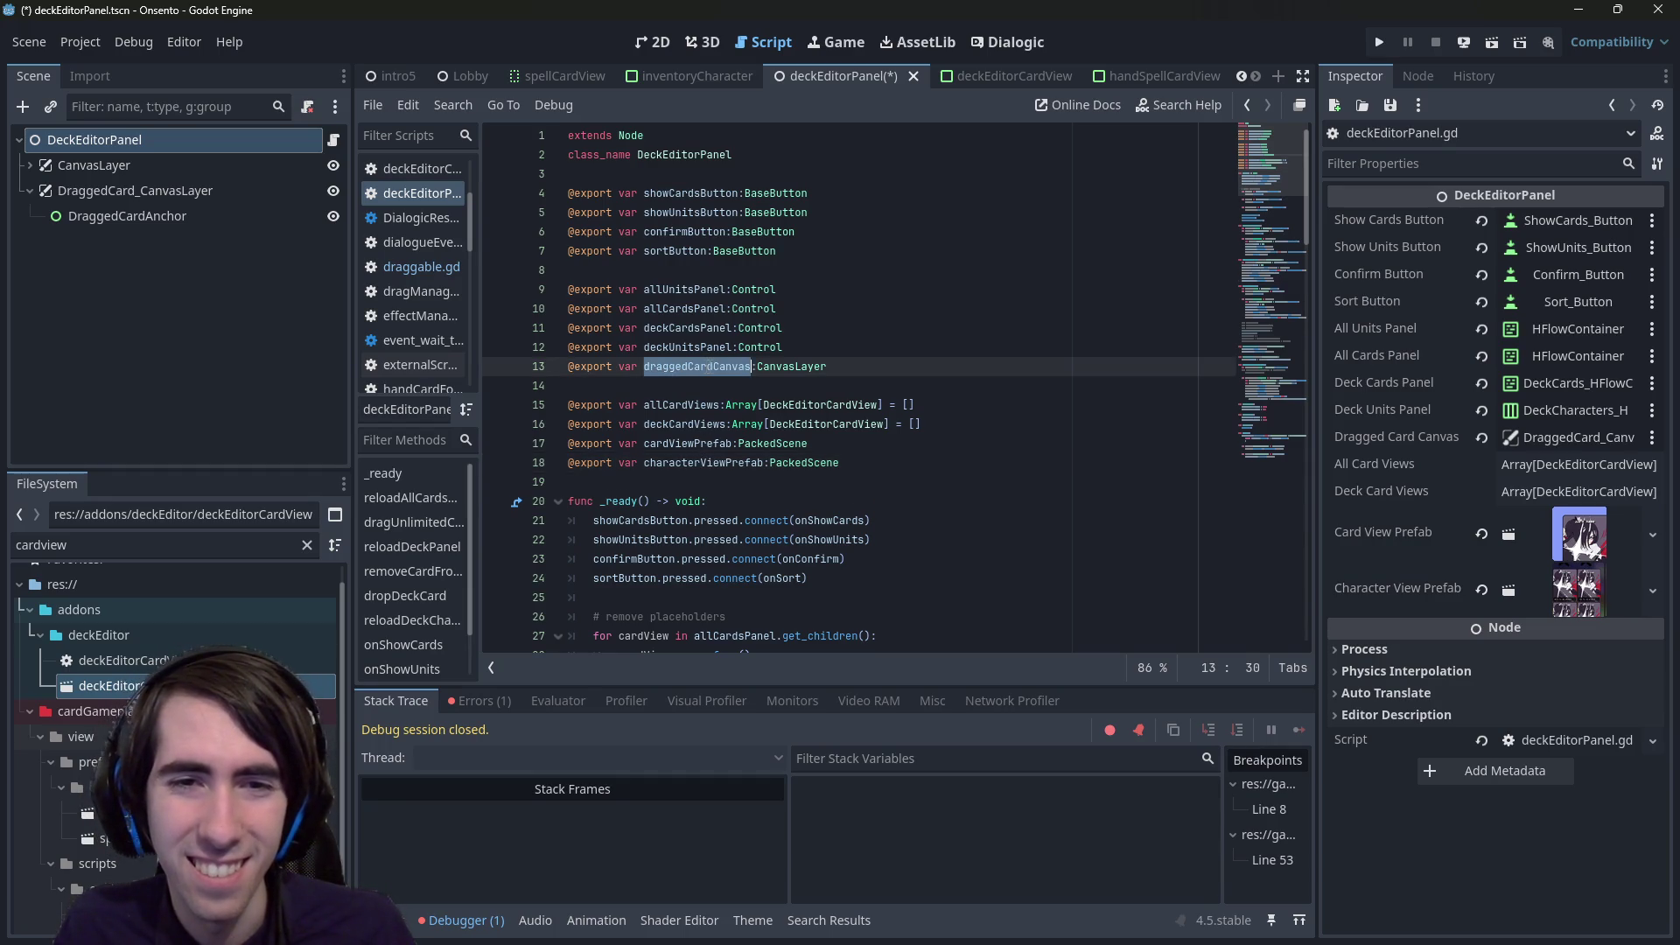
key("Right")
key("BackSpace")
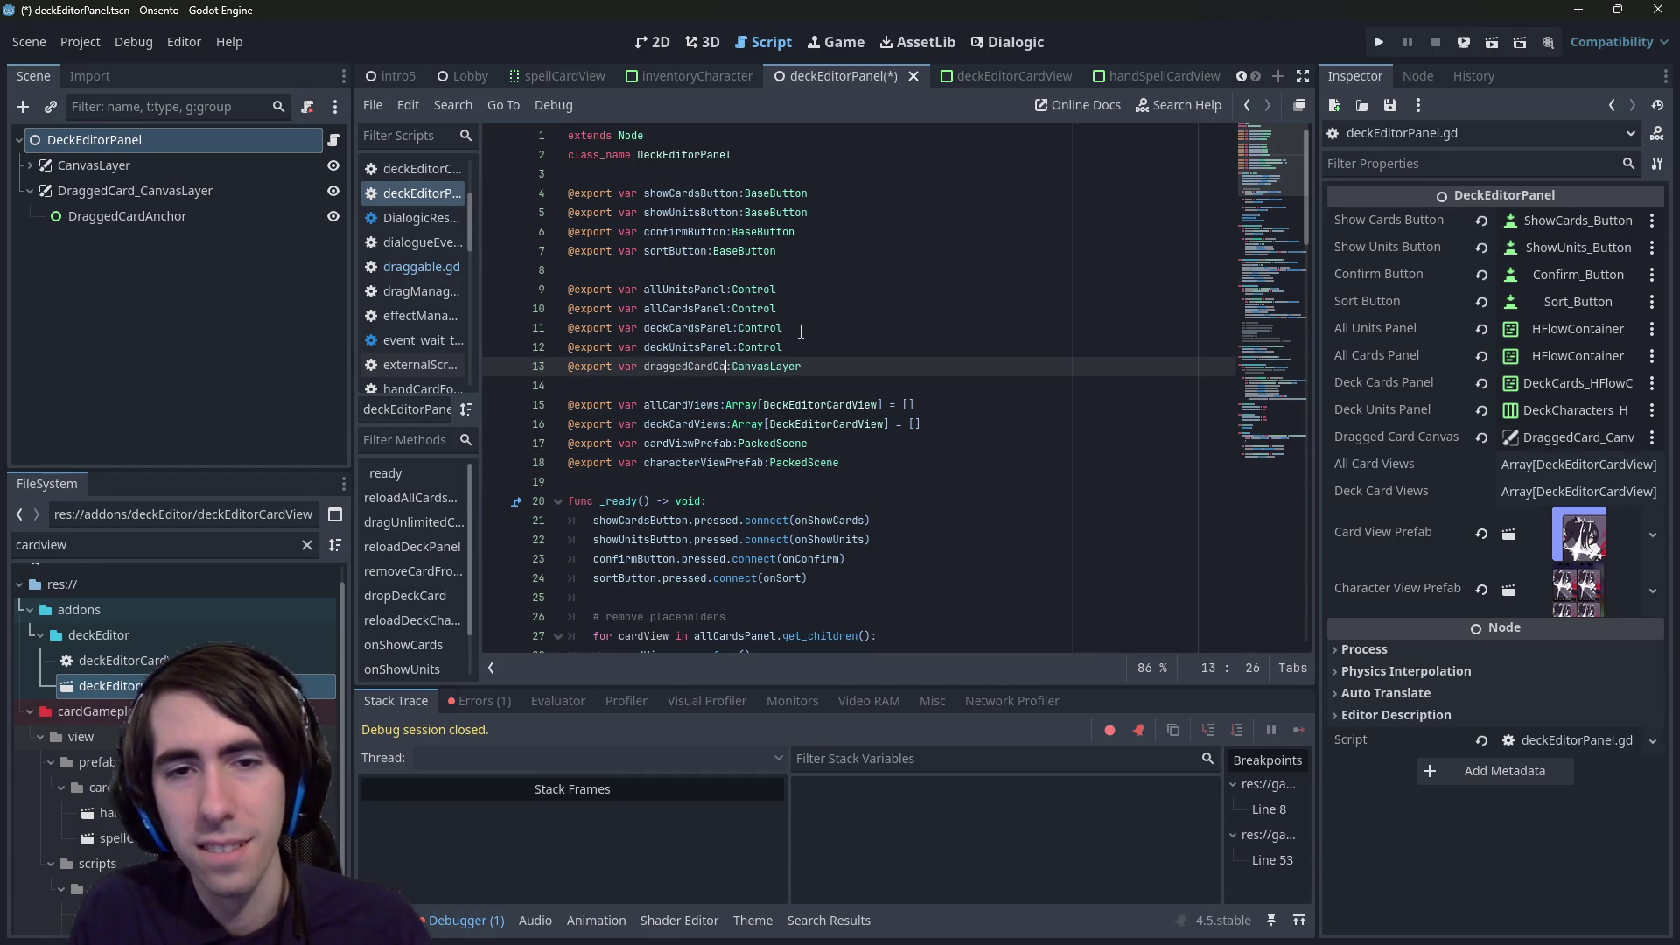
key("Right")
key("shift+End")
type("Control")
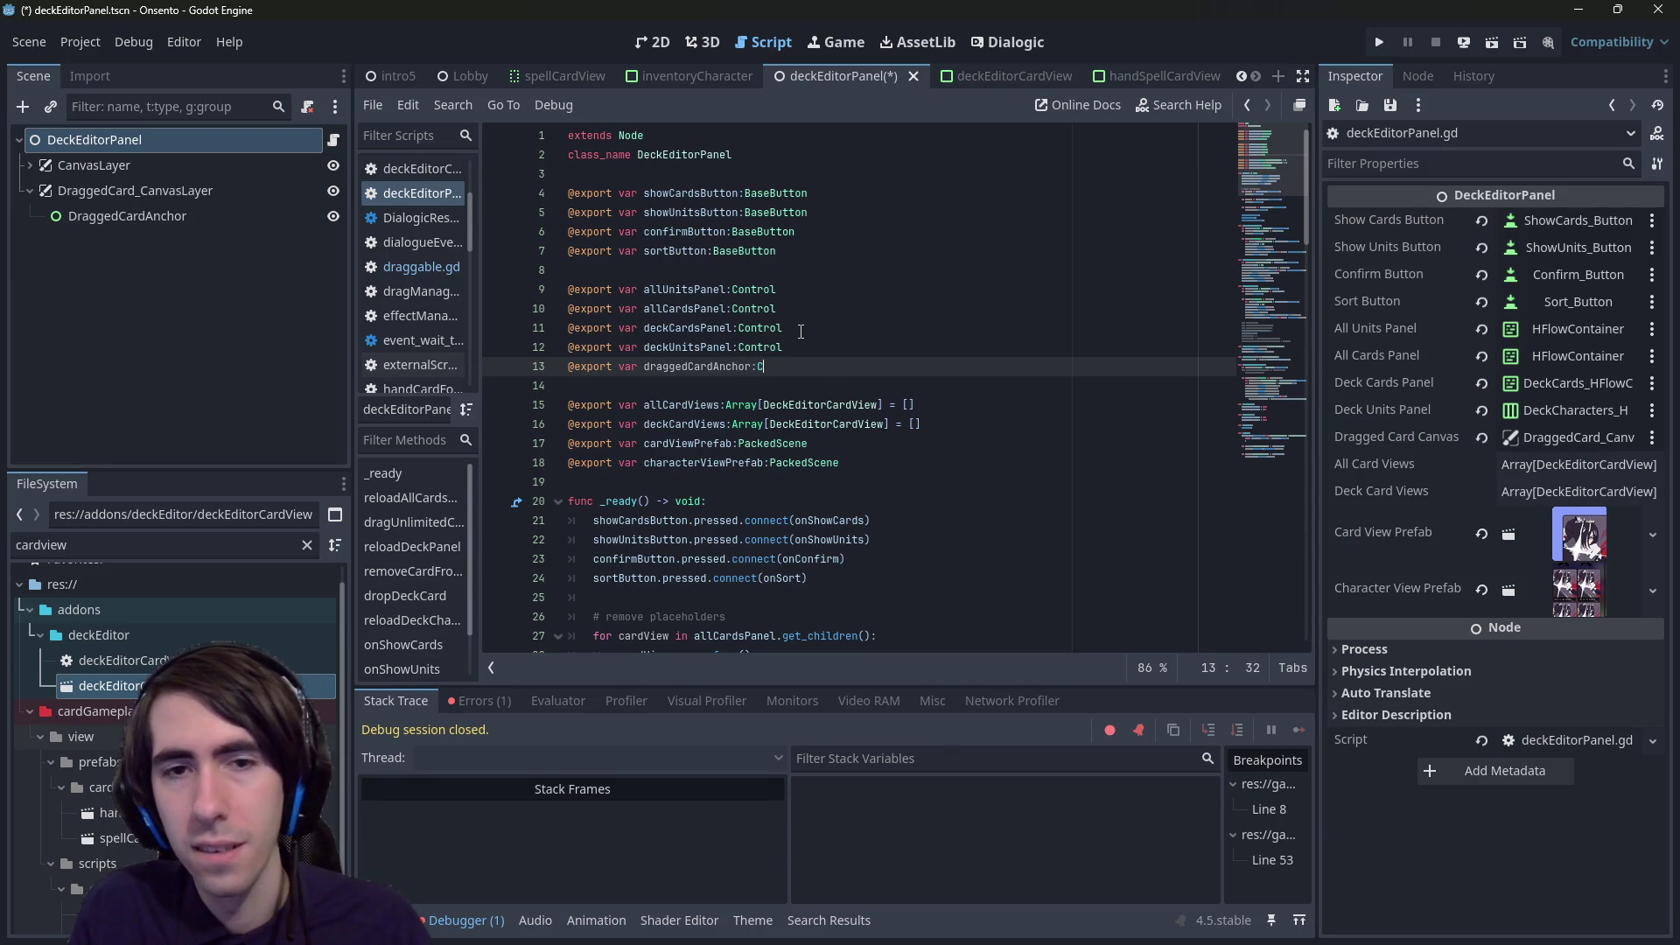
key("ctrl+s")
- Replace draggedCardCanvas with draggedCardAnchor on line 61, then save and run with F6
double_click(670, 366)
key("ctrl+c")
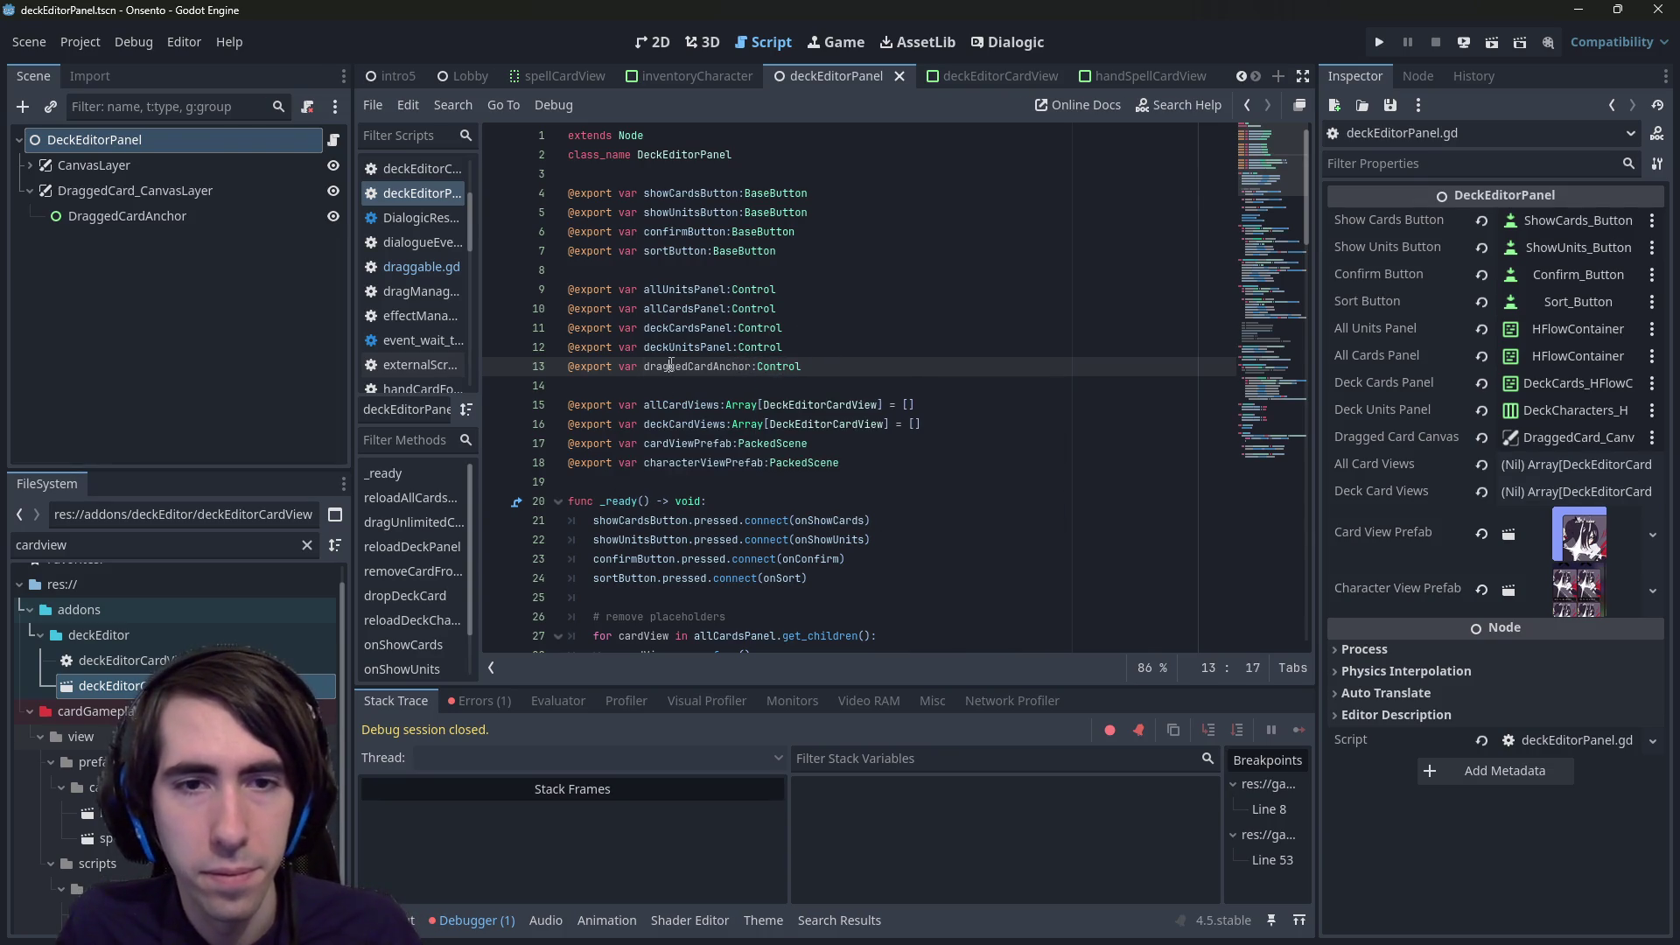
scroll(875, 613, "down", 8)
left_click(885, 670)
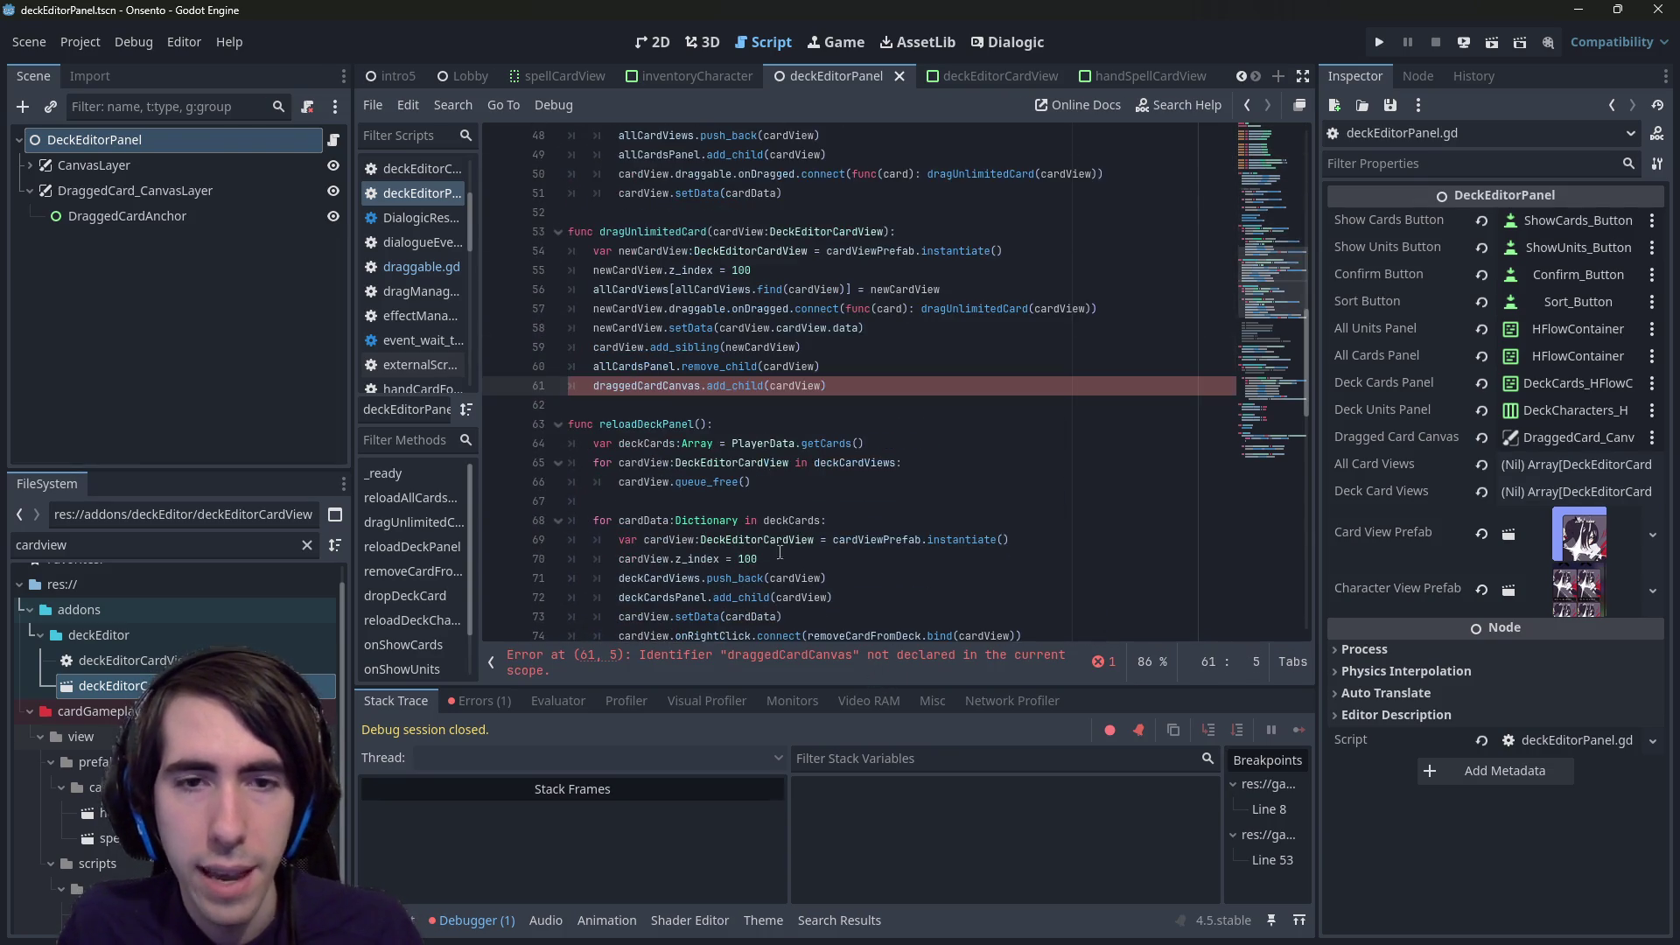
double_click(655, 386)
key("ctrl+v")
key("F6")
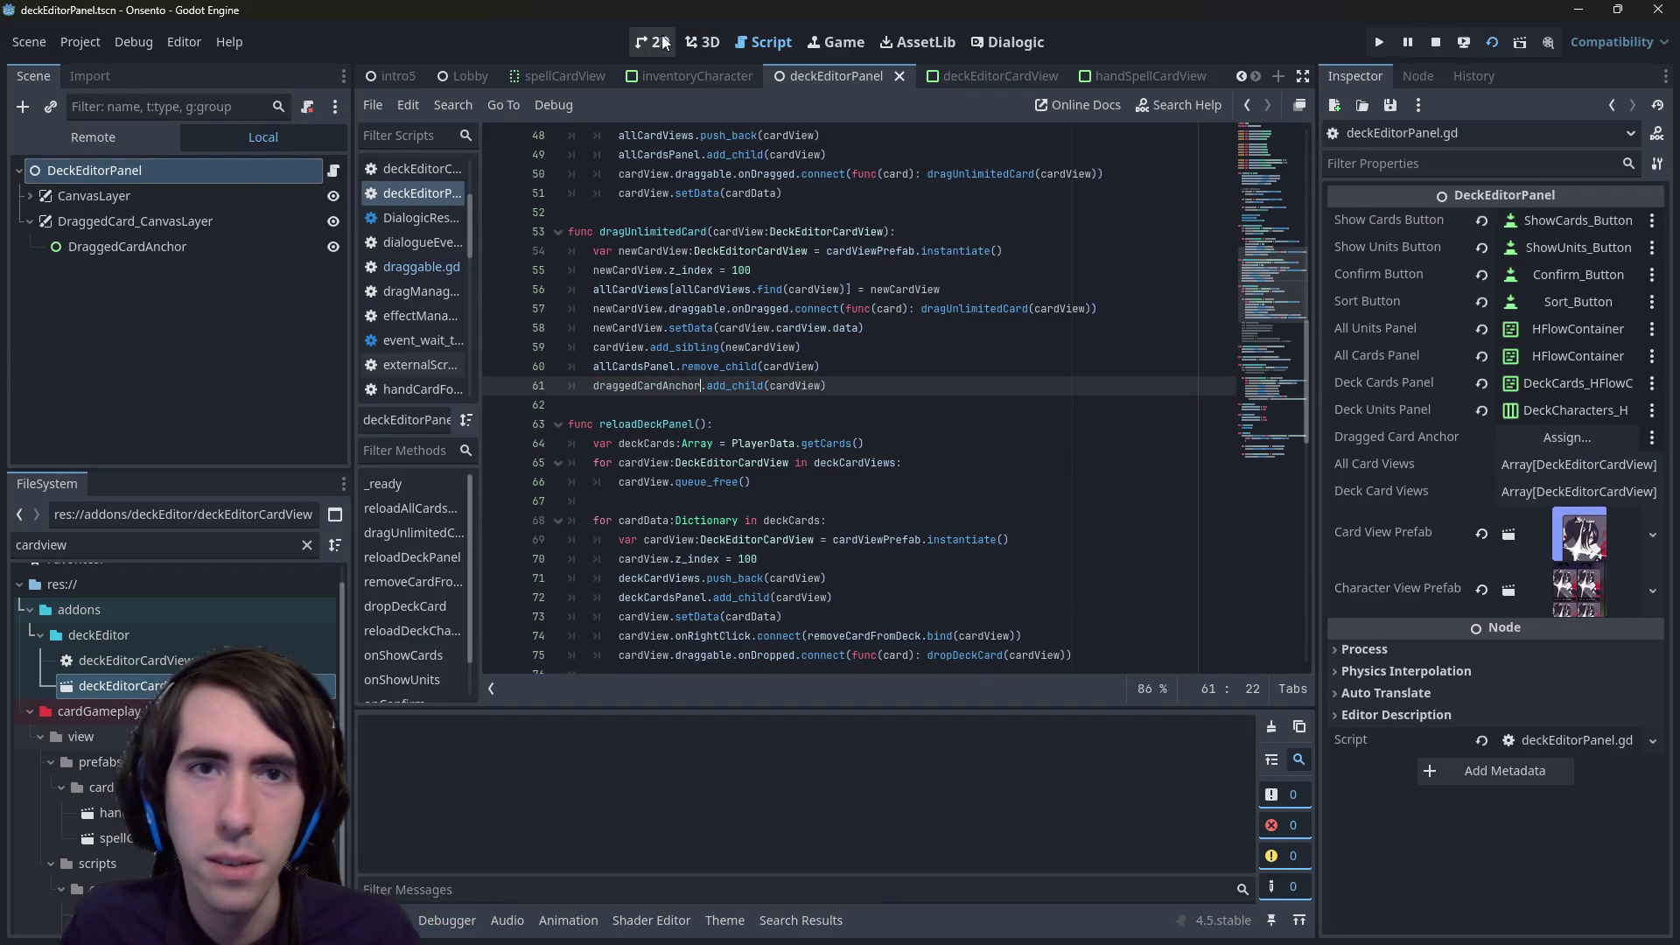
left_click(662, 42)
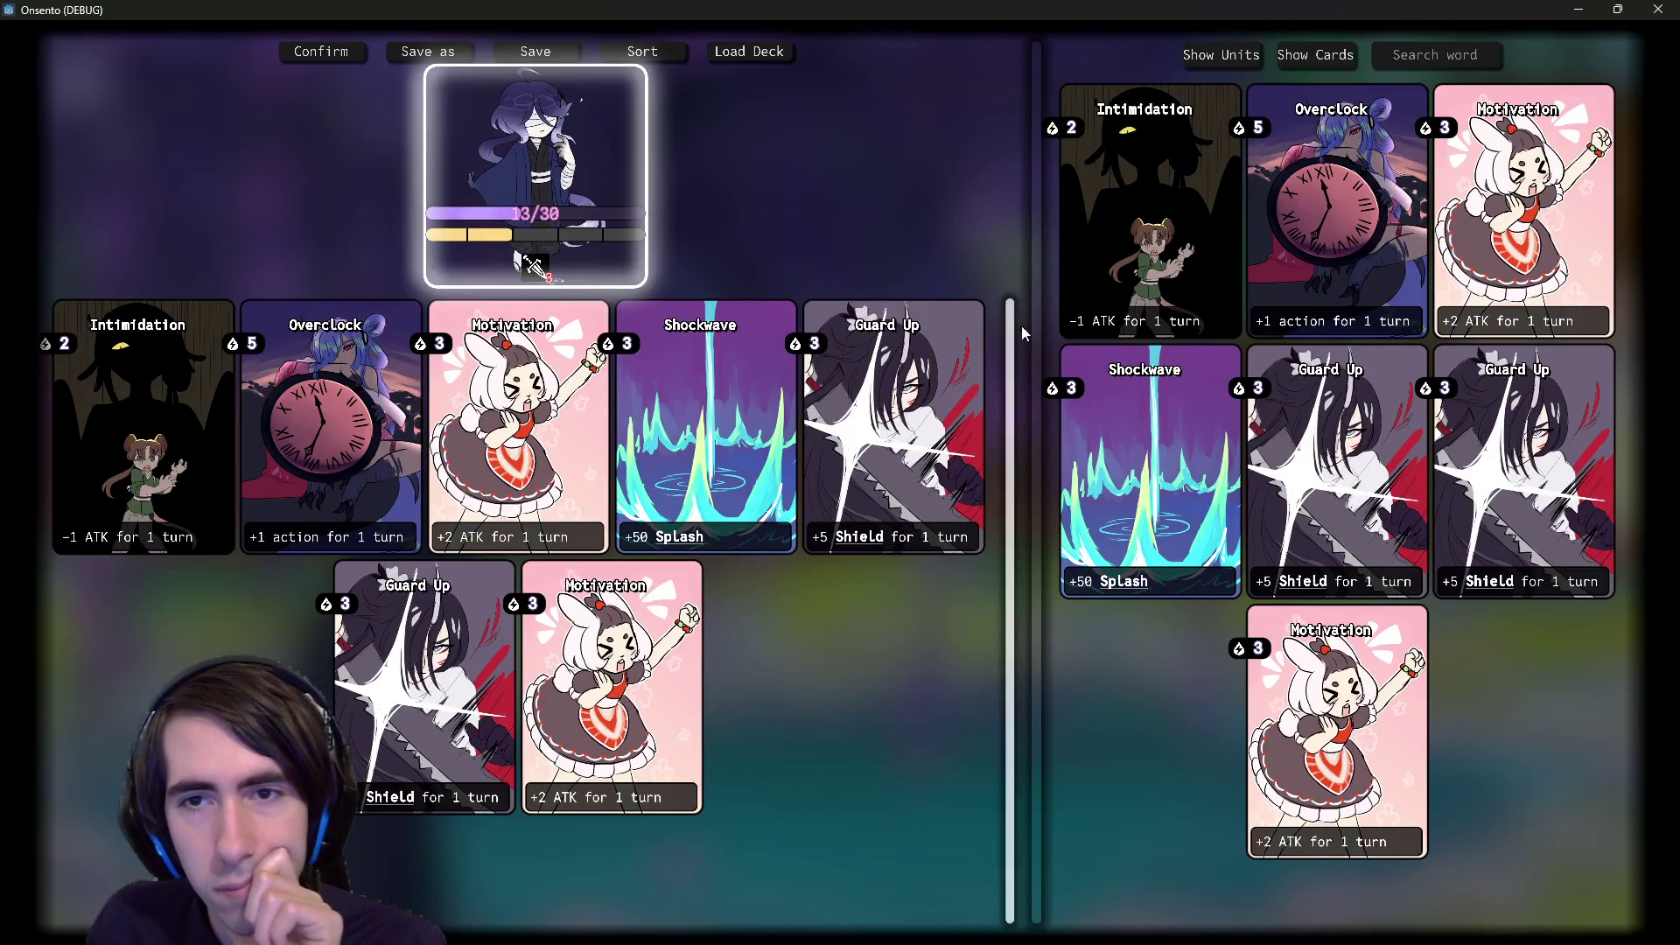
- After the card-pickup crash, stop the debugger and assign DraggedCardAnchor to DeckEditorPanel's Dragged Card Anchor export
left_click(1144, 245)
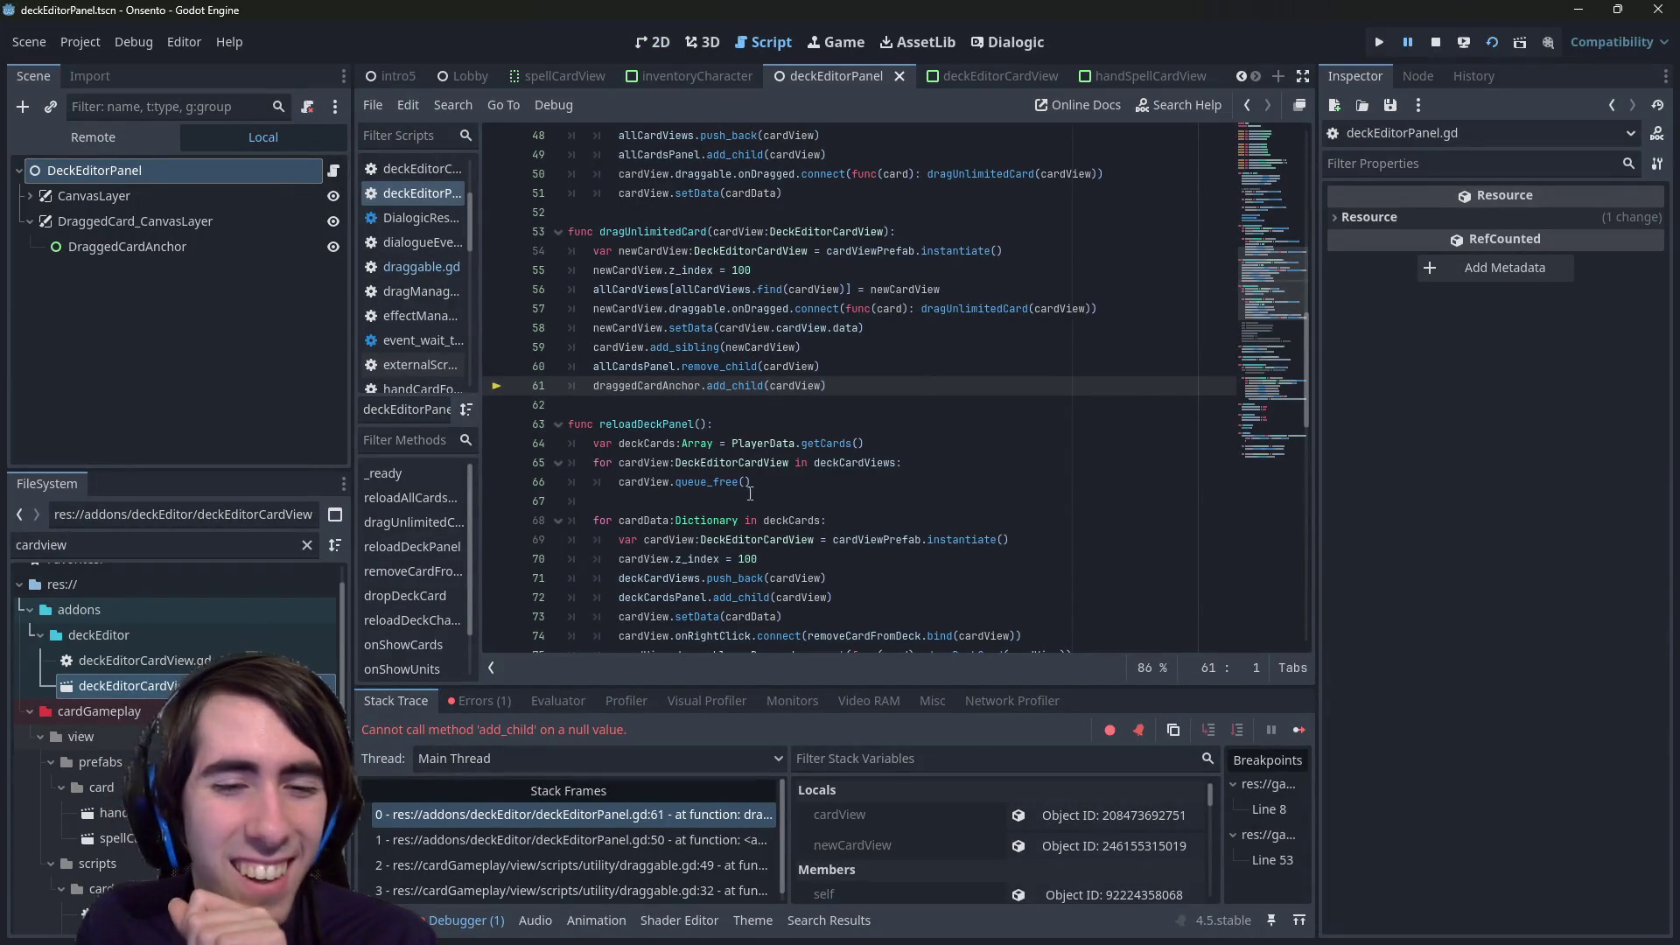
left_click(1435, 42)
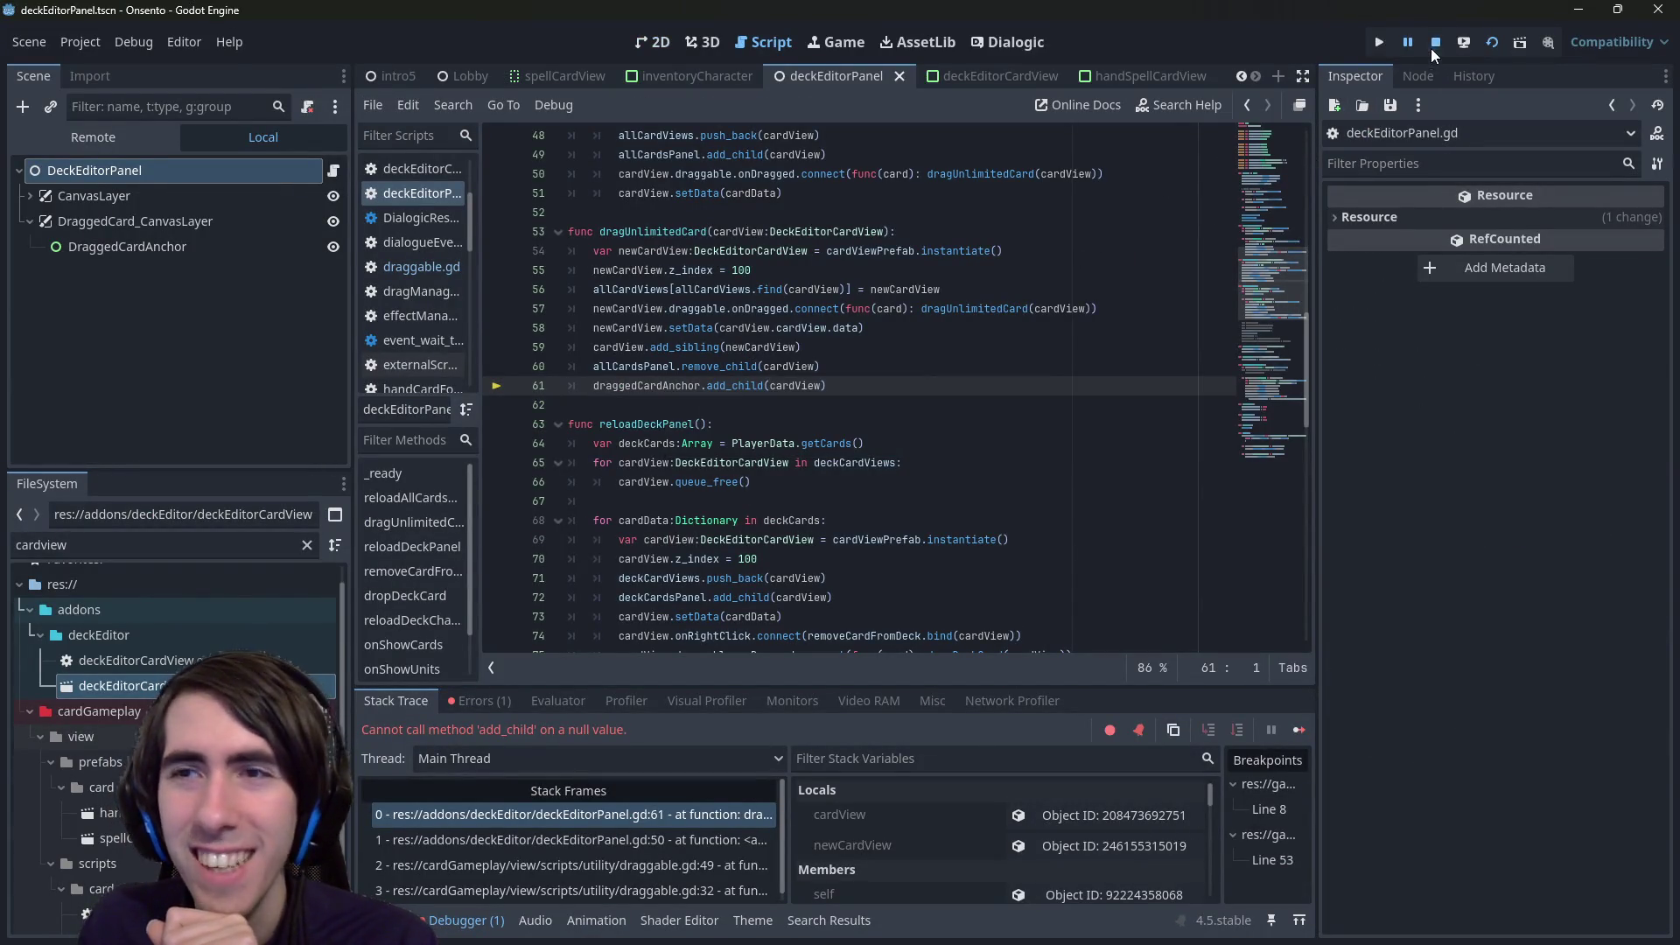
left_click(139, 163)
left_click(143, 143)
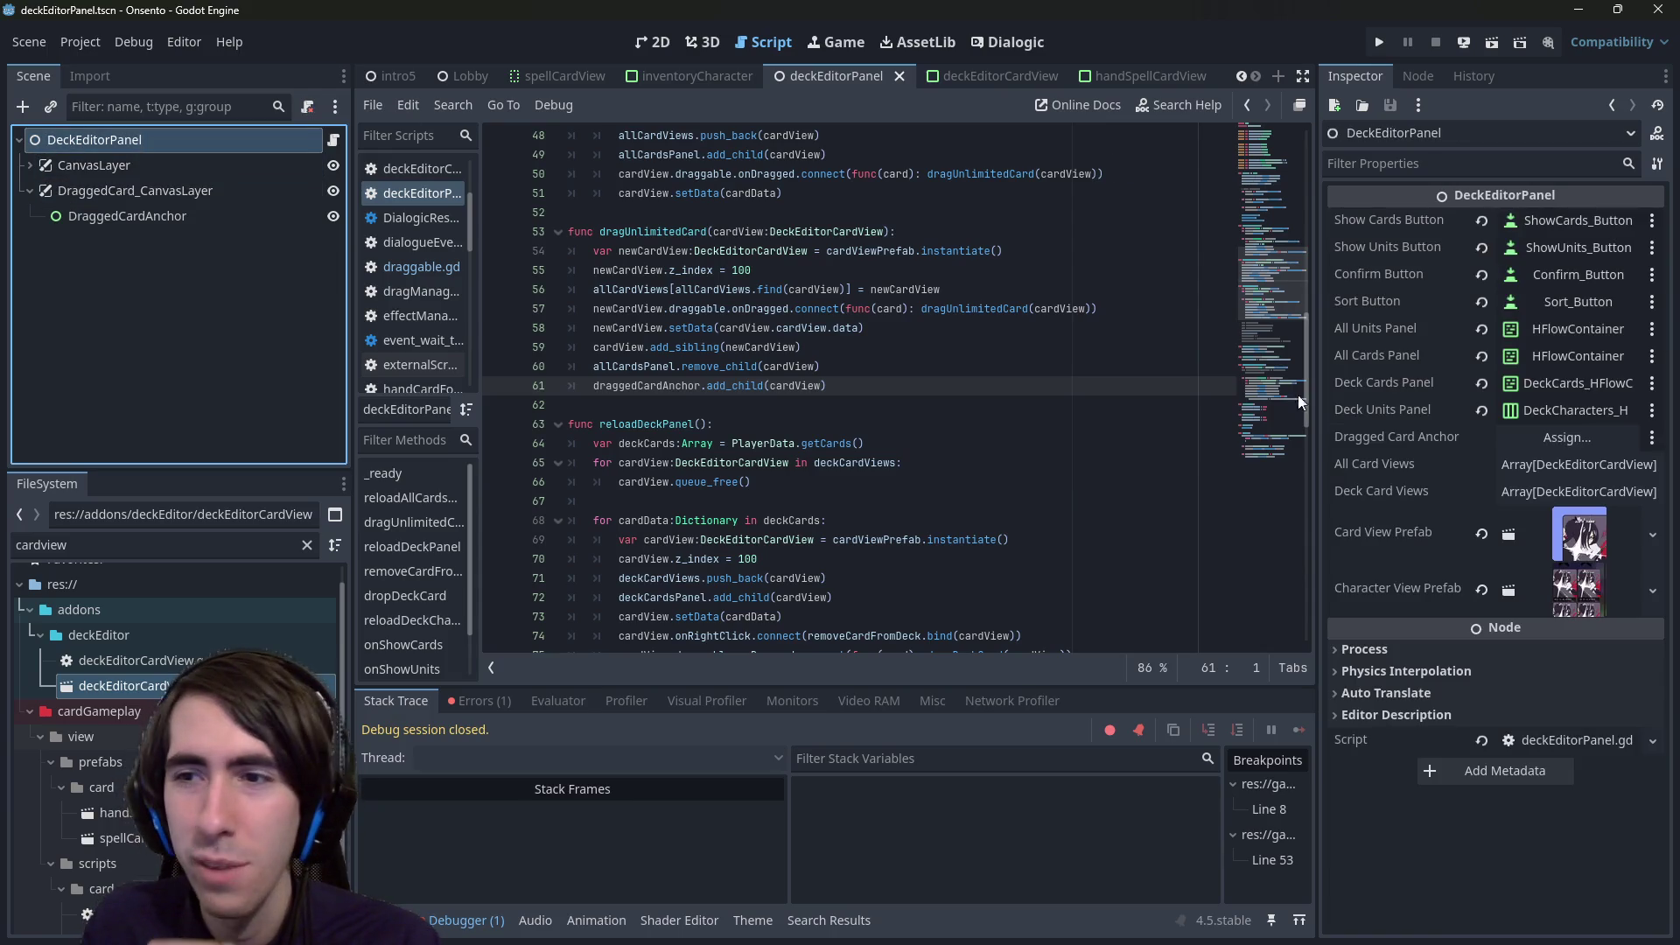
left_click(1518, 436)
key("Escape")
mouse_move(132, 216)
left_mouse_down()
mouse_move(1436, 391)
mouse_move(1516, 439)
left_mouse_up()
- Run the game and retest by dragging the Intimidation card out of the card list
left_click(1492, 42)
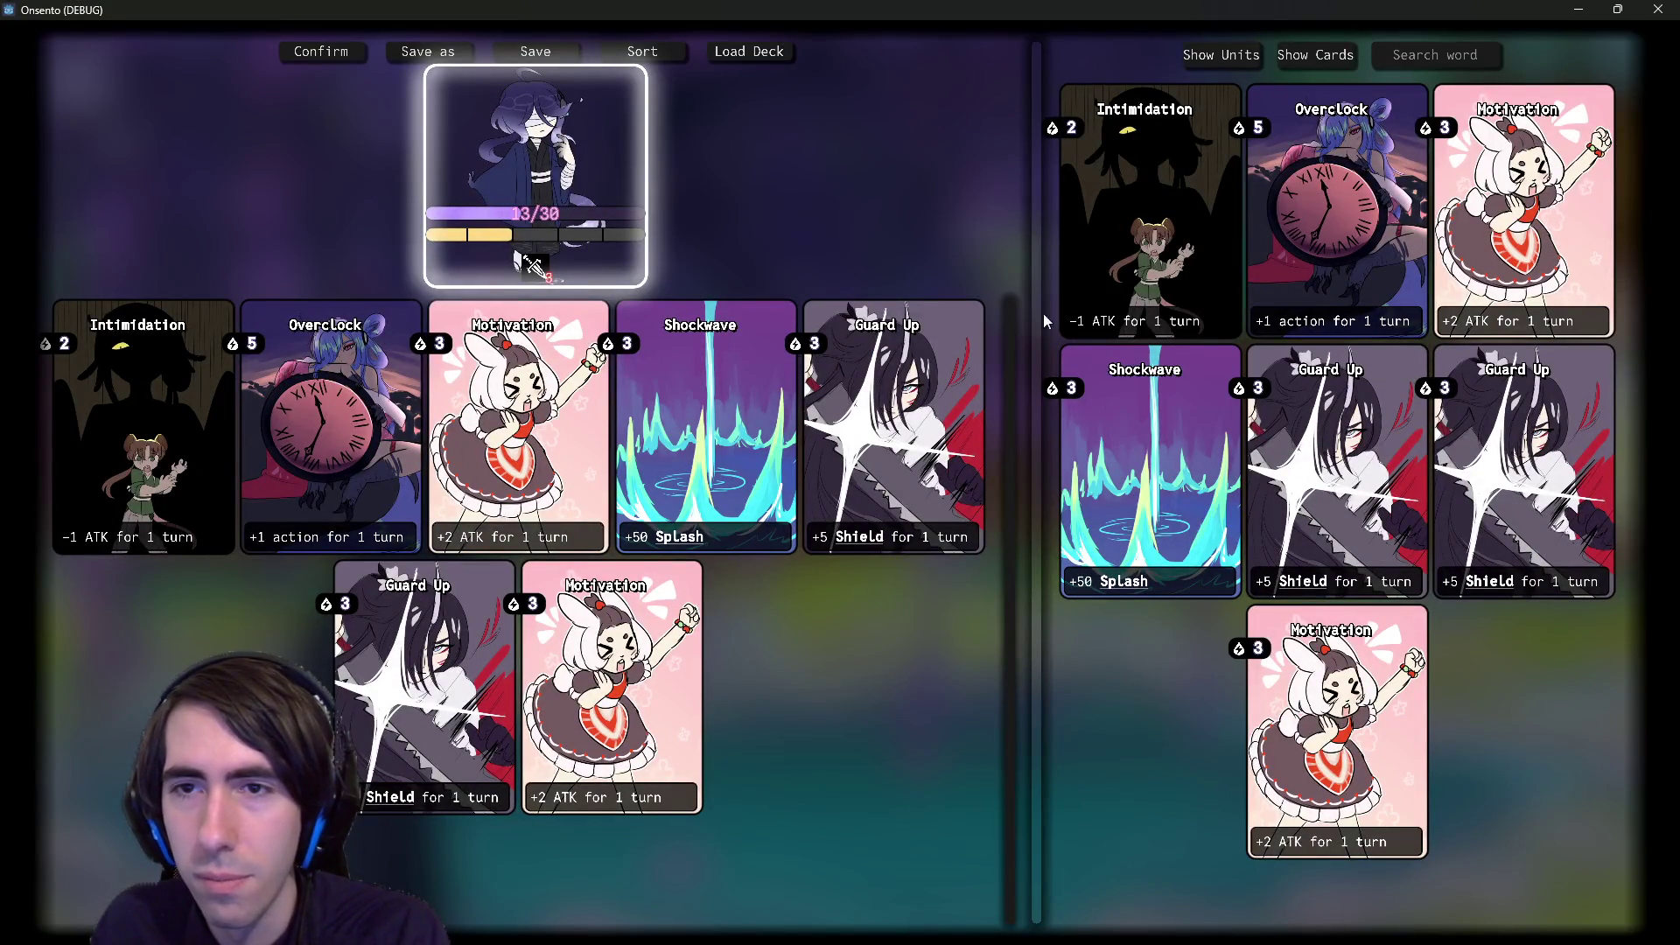
mouse_move(1138, 219)
left_mouse_down()
mouse_move(1095, 241)
mouse_move(1201, 236)
mouse_move(1190, 219)
mouse_move(1216, 402)
mouse_move(1198, 702)
mouse_move(1151, 194)
mouse_move(1171, 262)
left_mouse_up()
left_click(1578, 8)
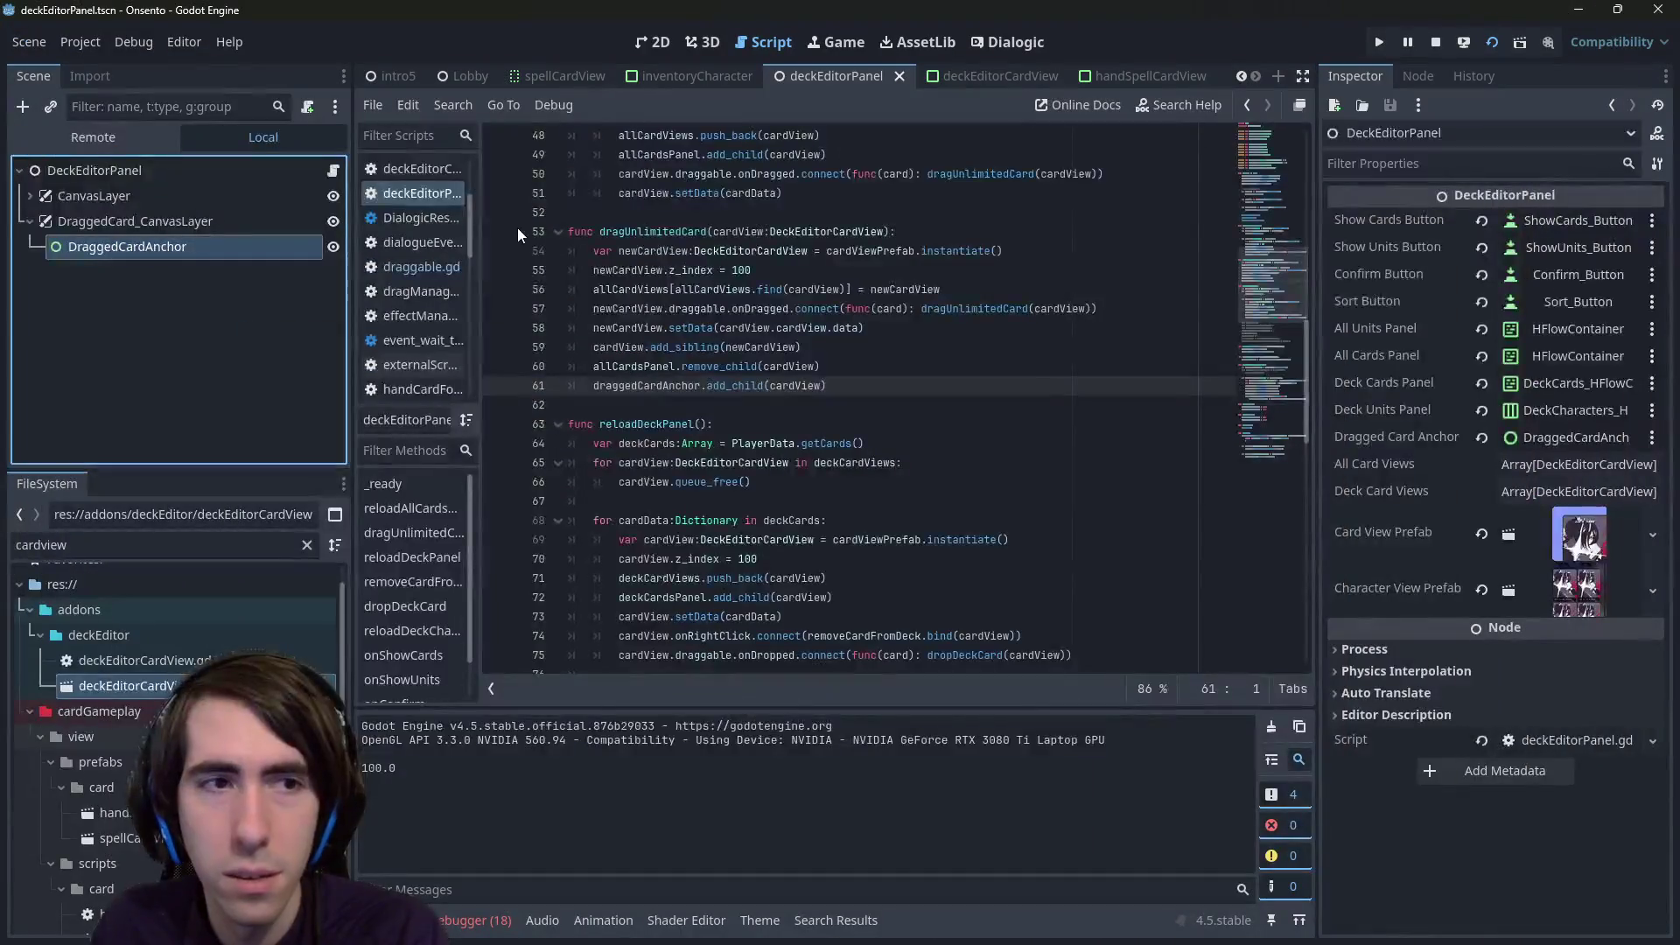
- In the Remote tree, expand DeckEditorPanel > DraggedCard_CanvasLayer > DraggedCardAnchor and select its first card
scroll(836, 397, "up", 3)
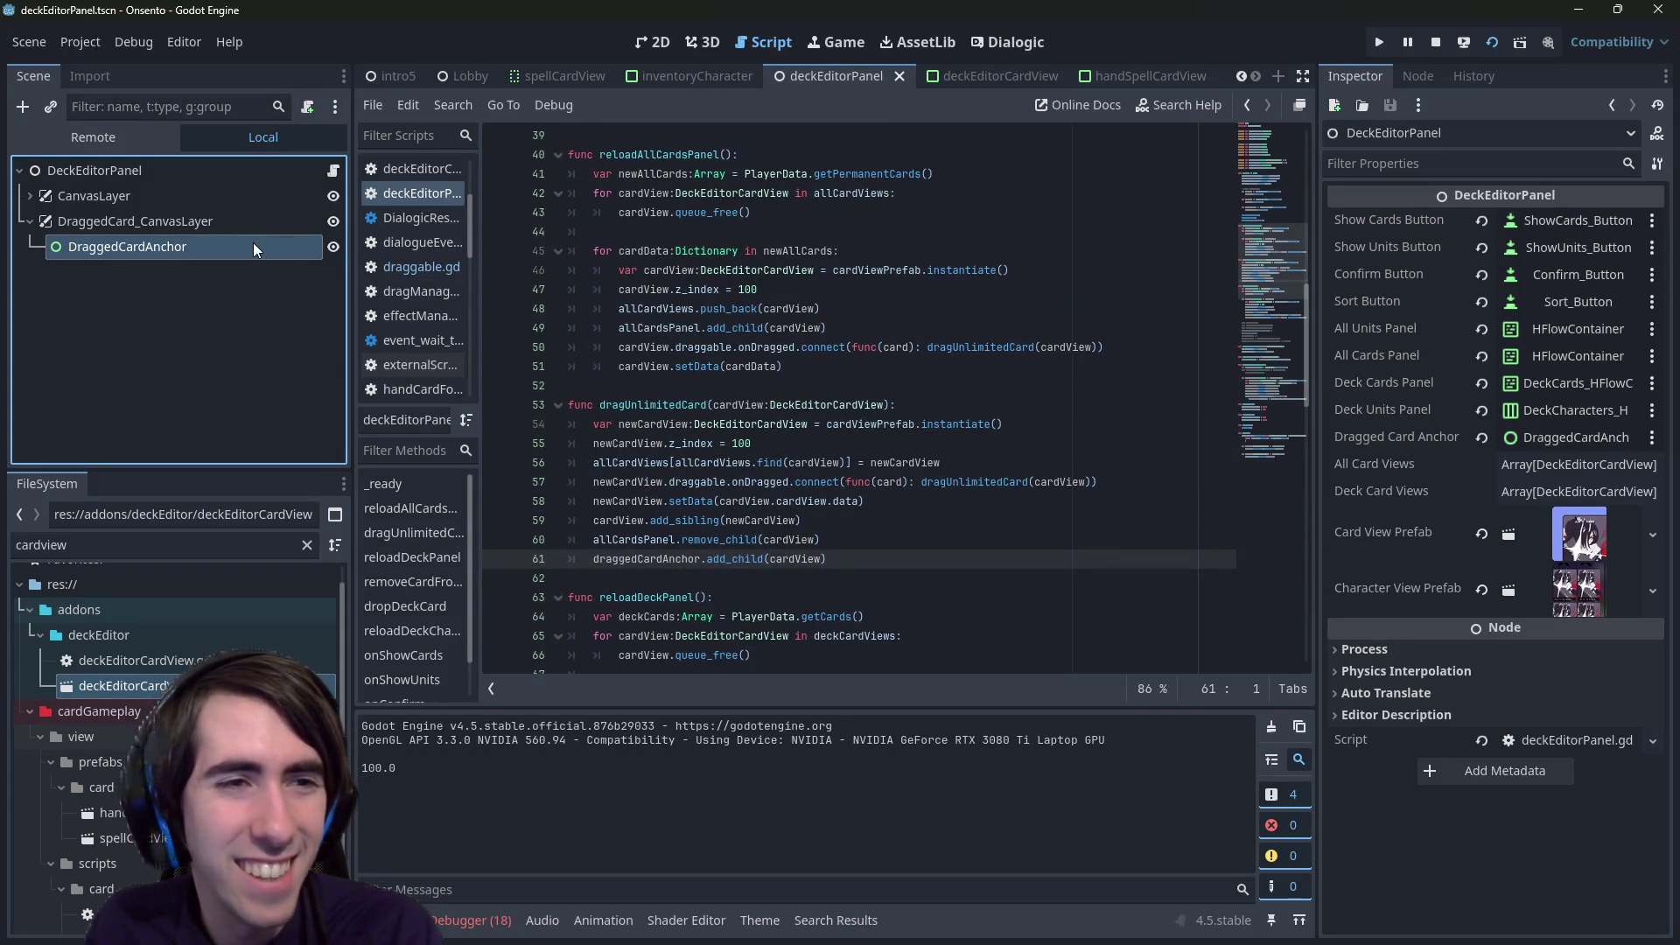
left_click(93, 137)
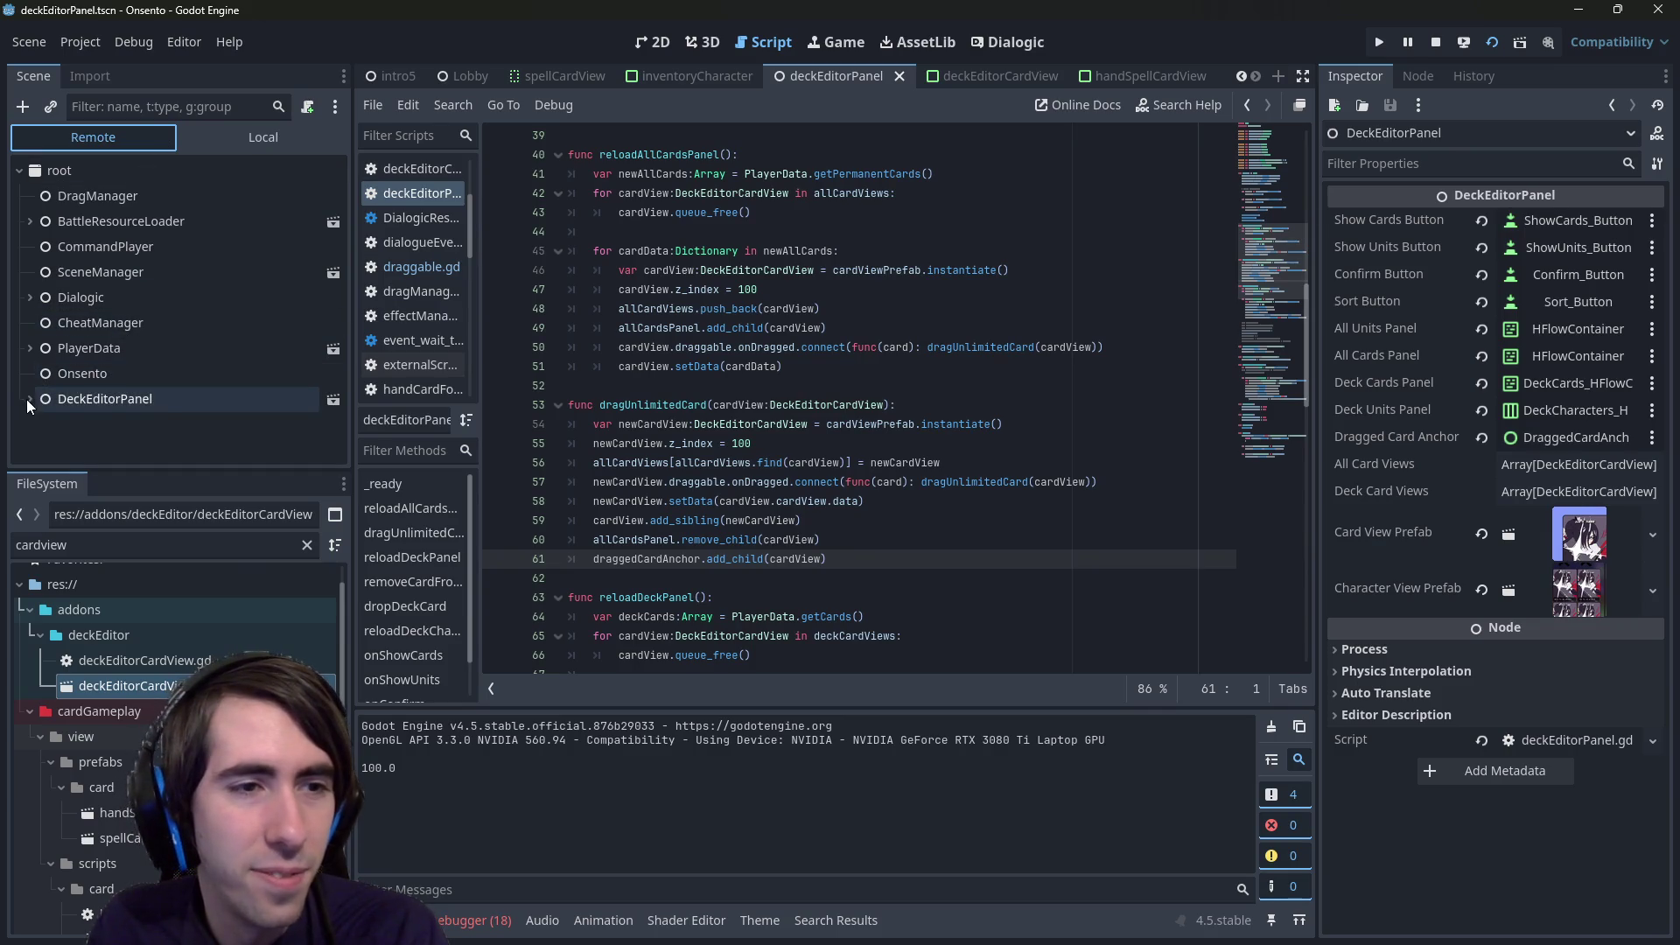
left_click(26, 399)
left_click(41, 447)
scroll(43, 434, "down", 1)
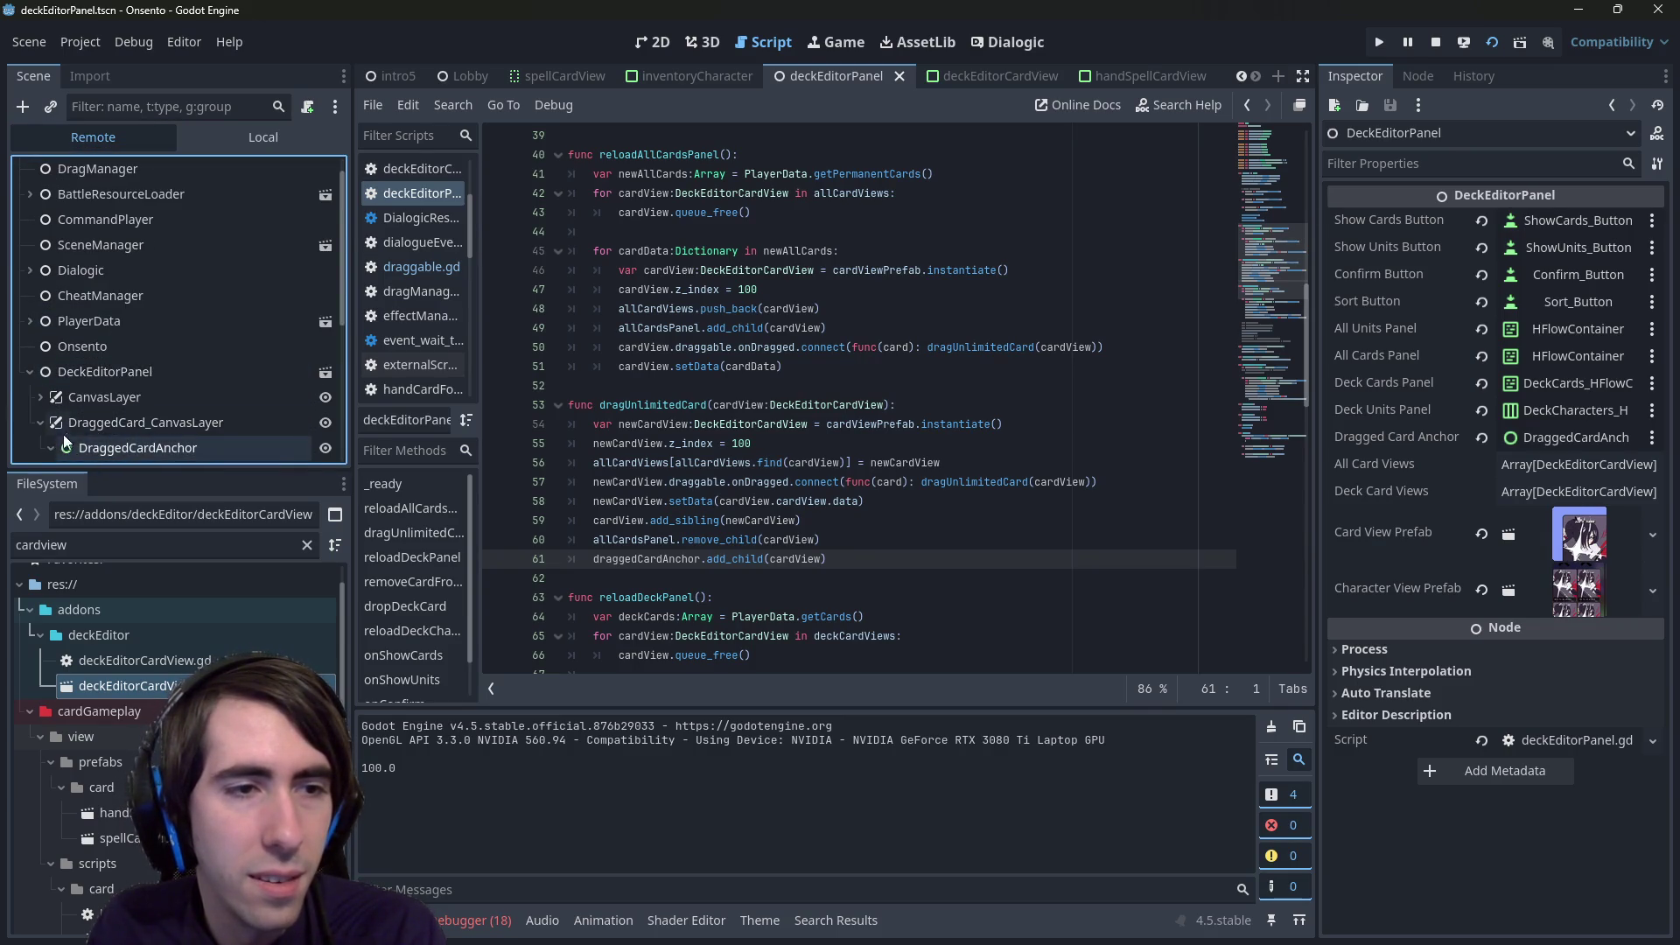
scroll(63, 434, "down", 3)
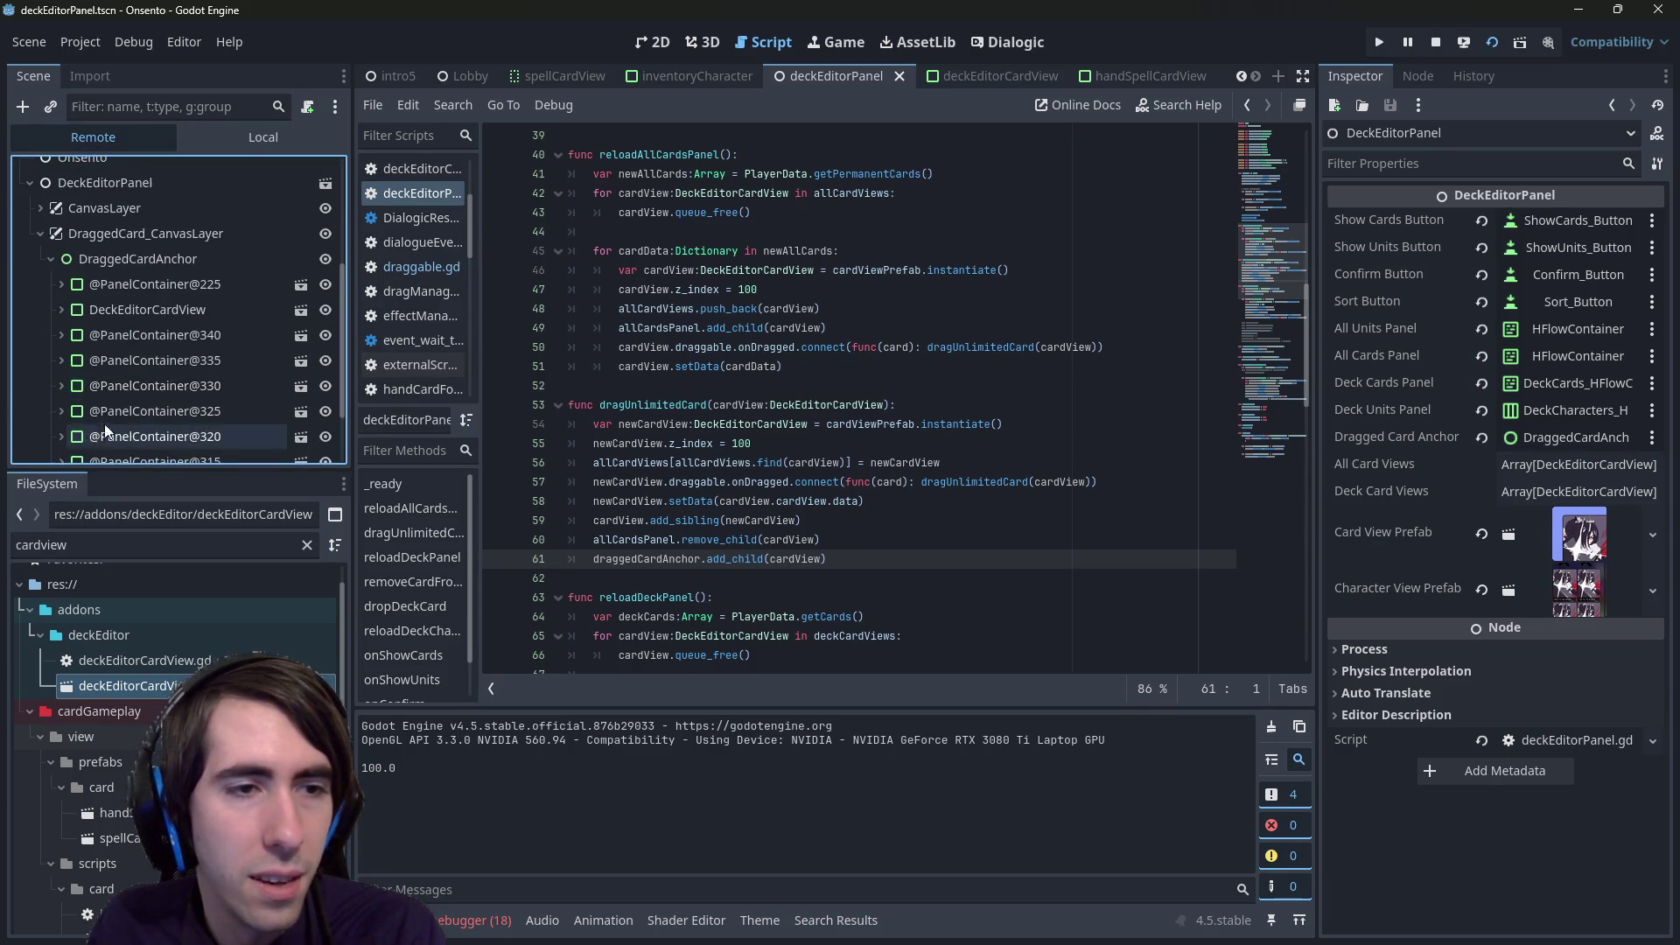
left_click(145, 291)
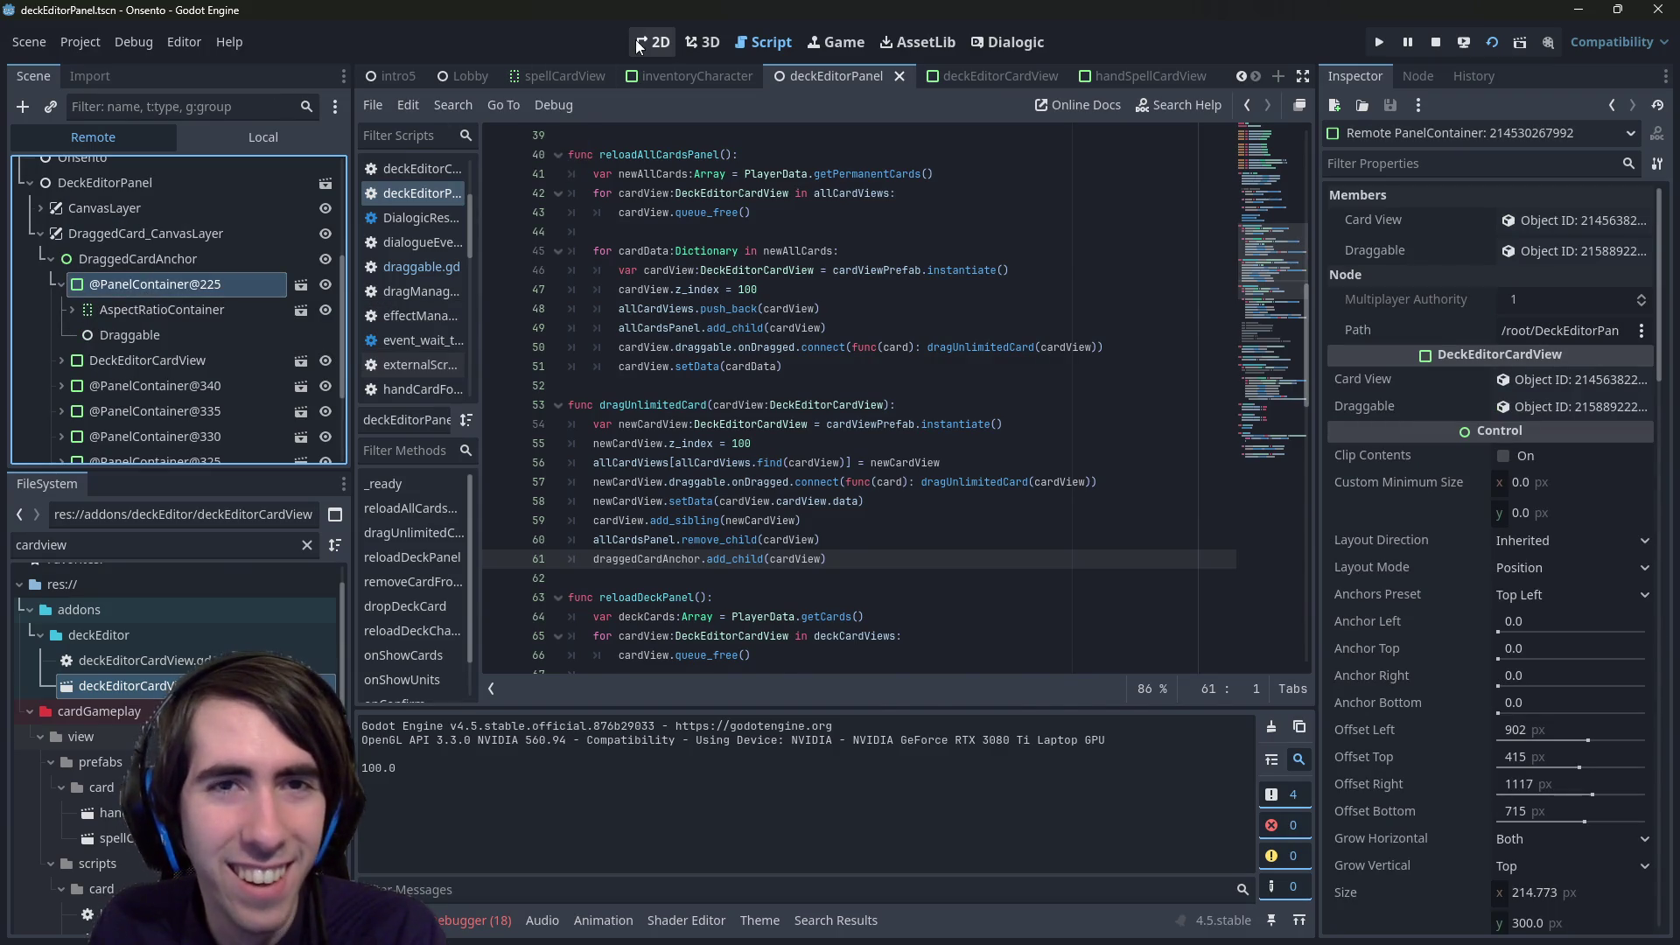
left_click(636, 40)
scroll(773, 354, "up", 3)
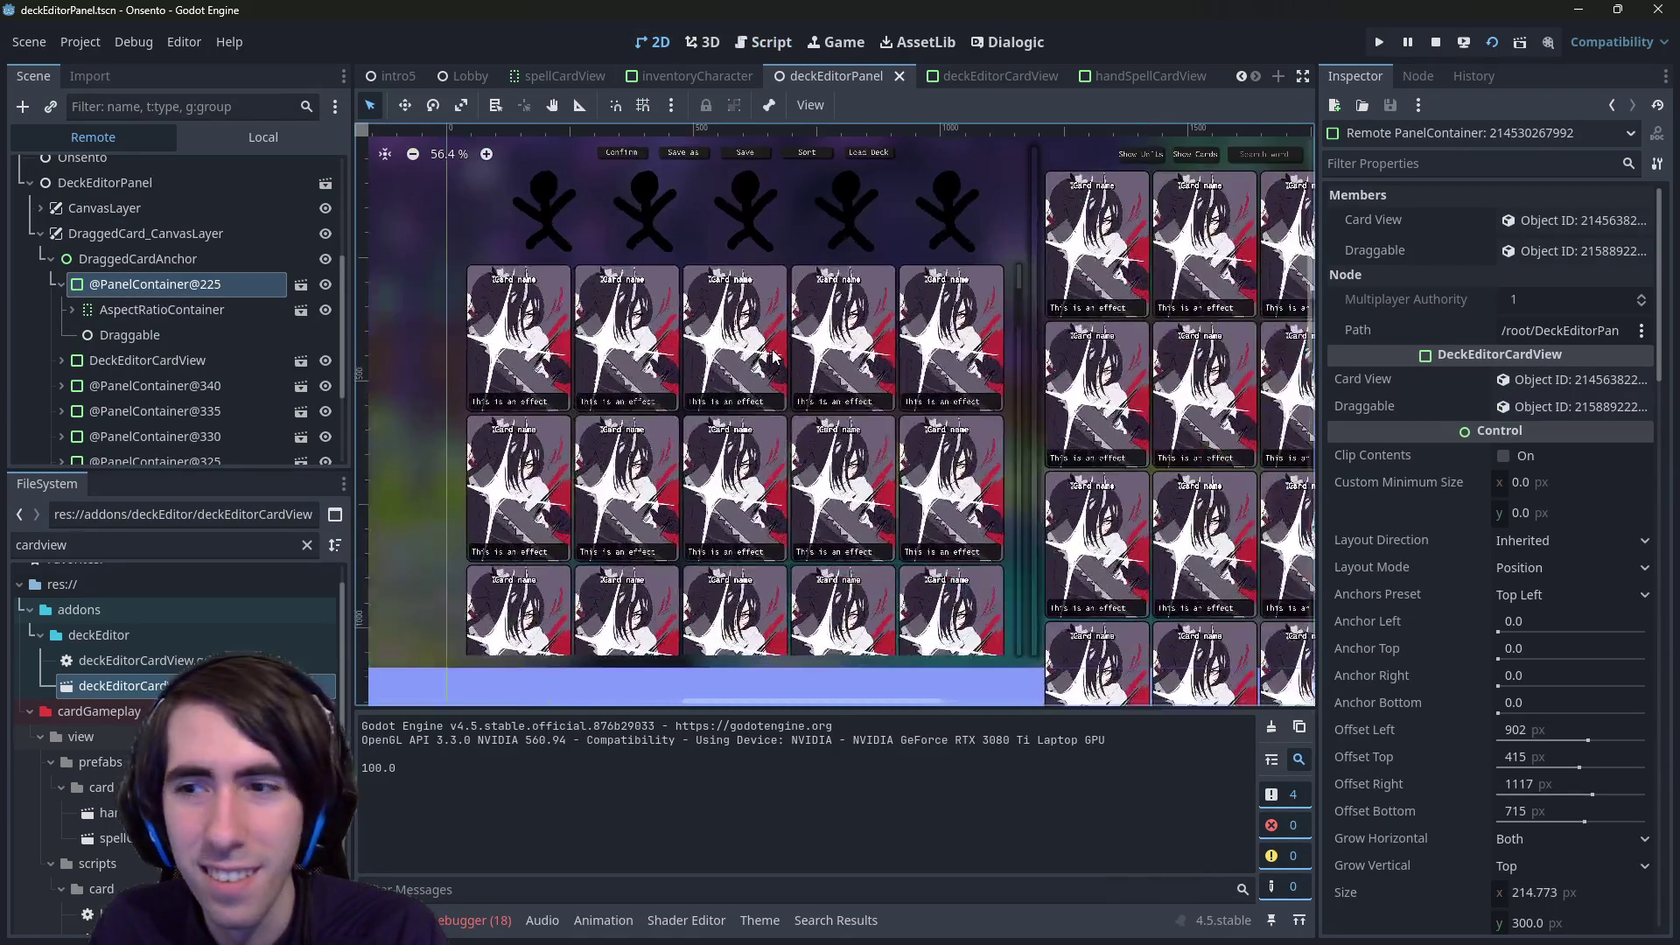
scroll(1515, 482, "down", 5)
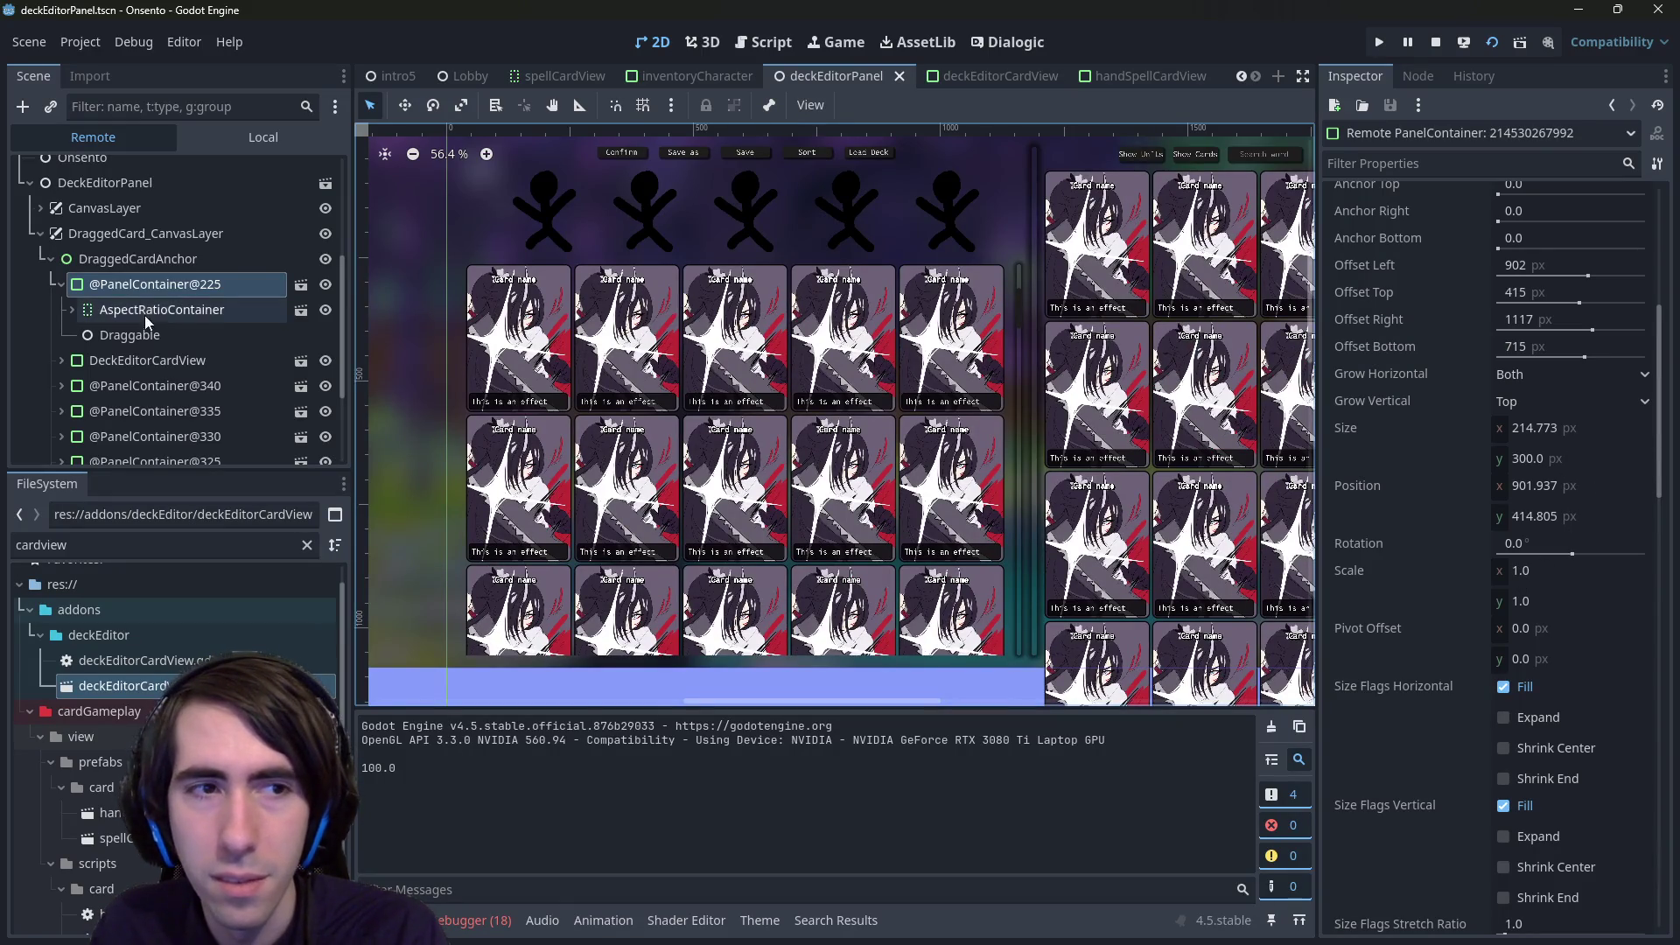
left_click(147, 359)
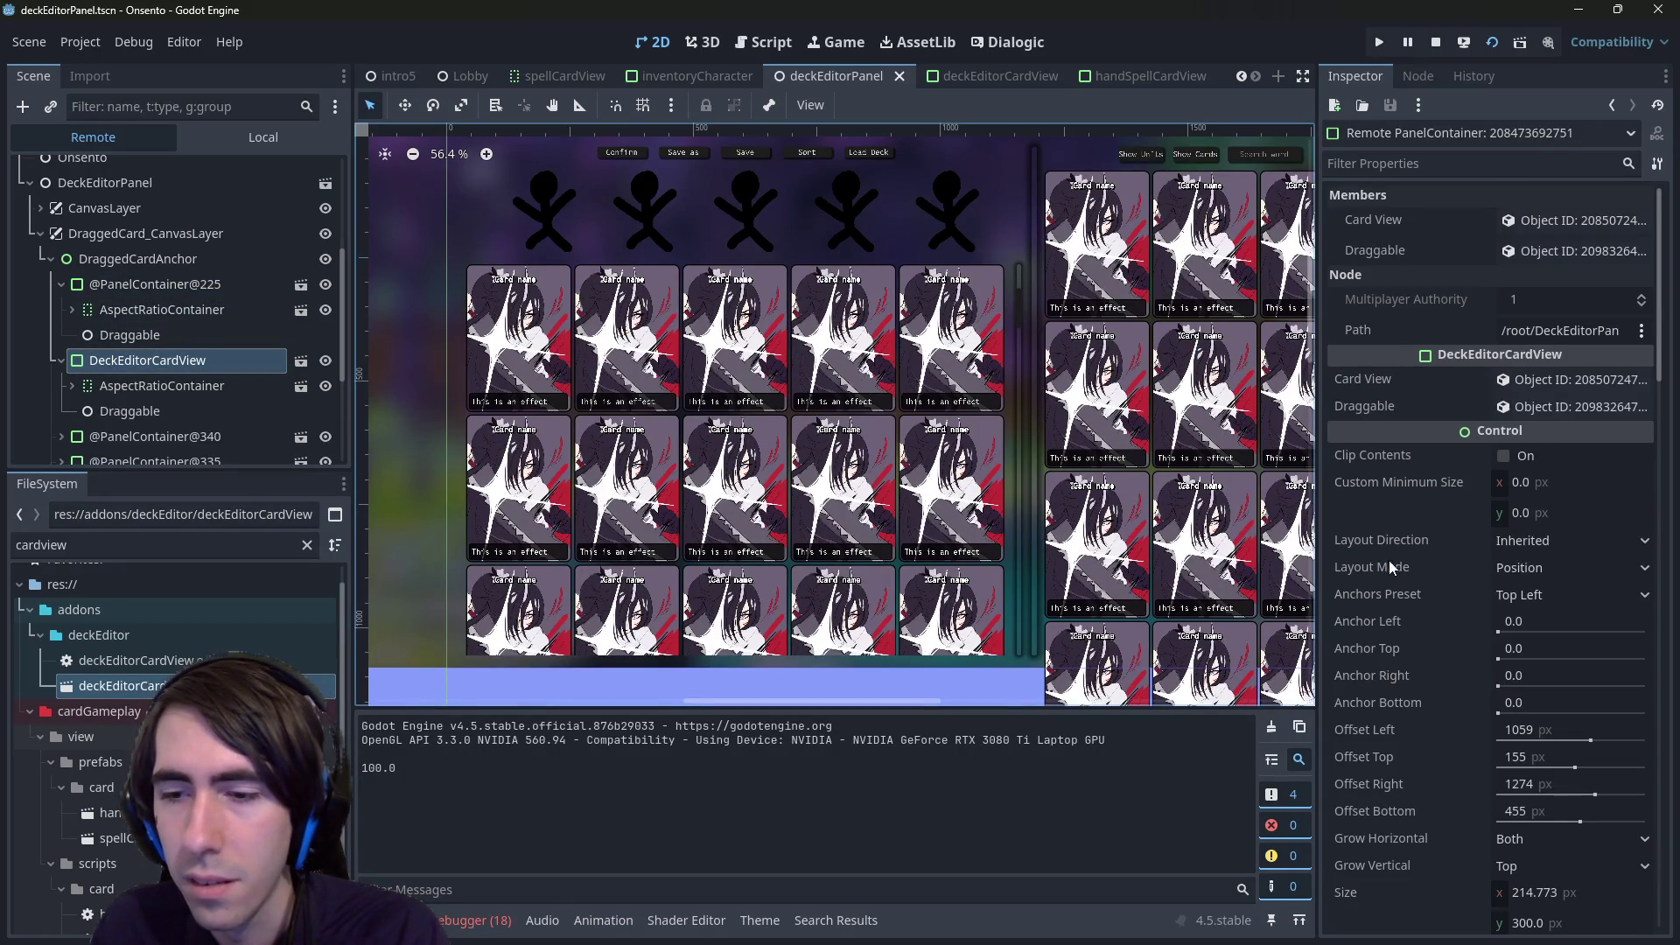
scroll(1392, 567, "down", 2)
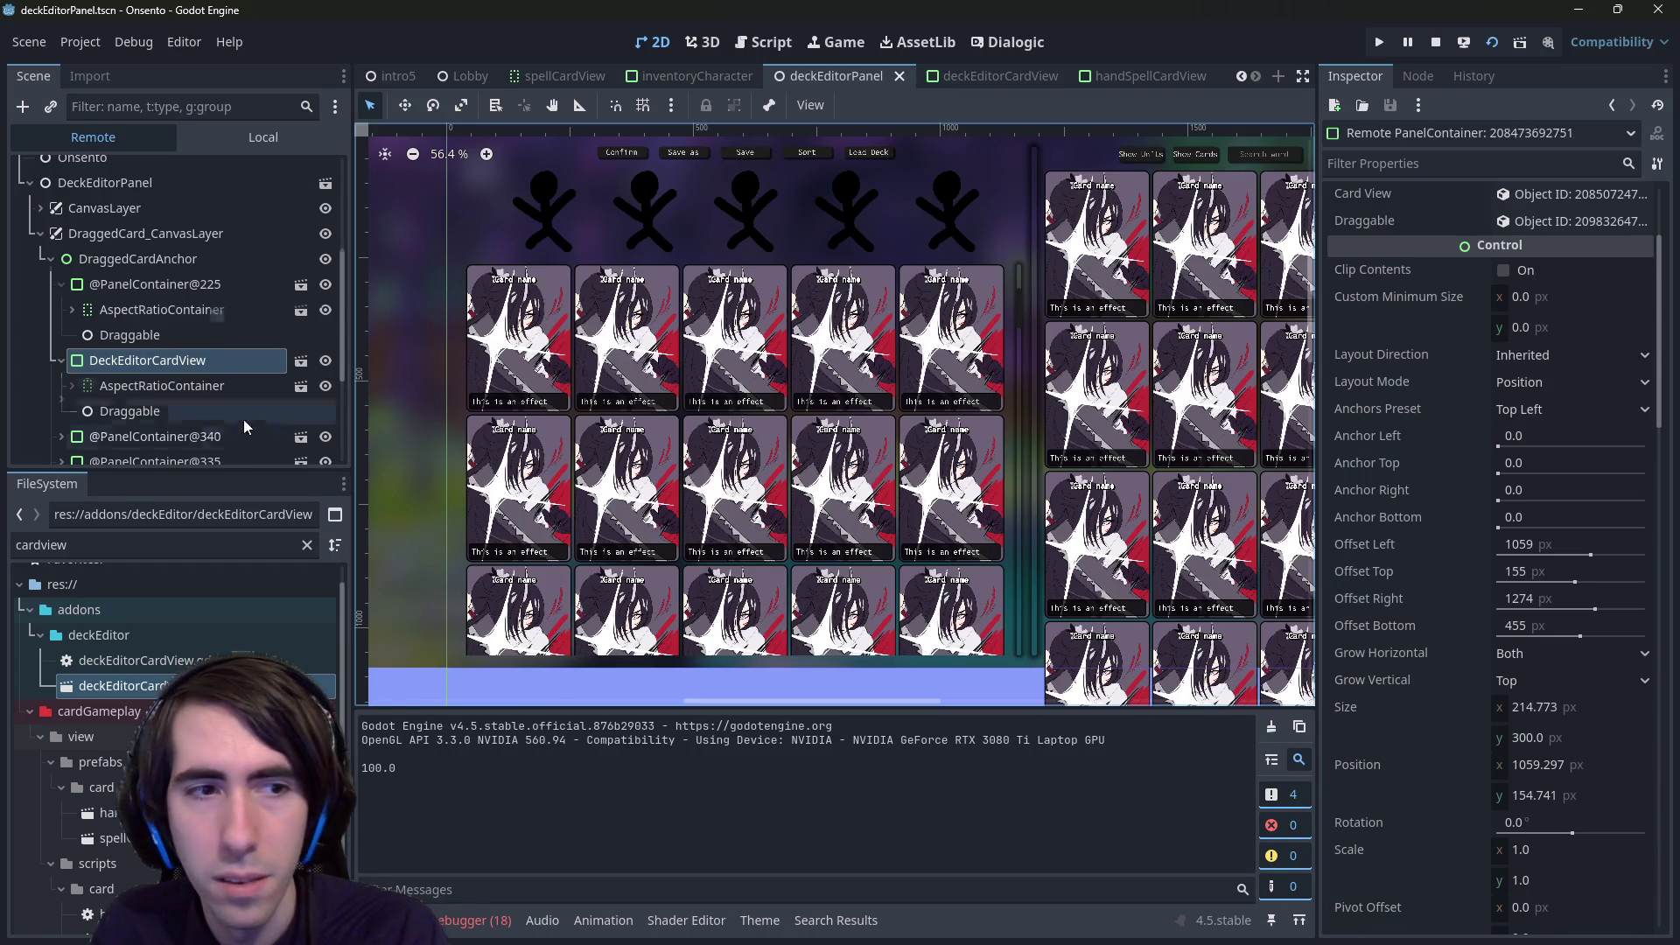
scroll(219, 411, "down", 3)
left_click(155, 373)
scroll(1421, 610, "down", 3)
scroll(1421, 606, "down", 4)
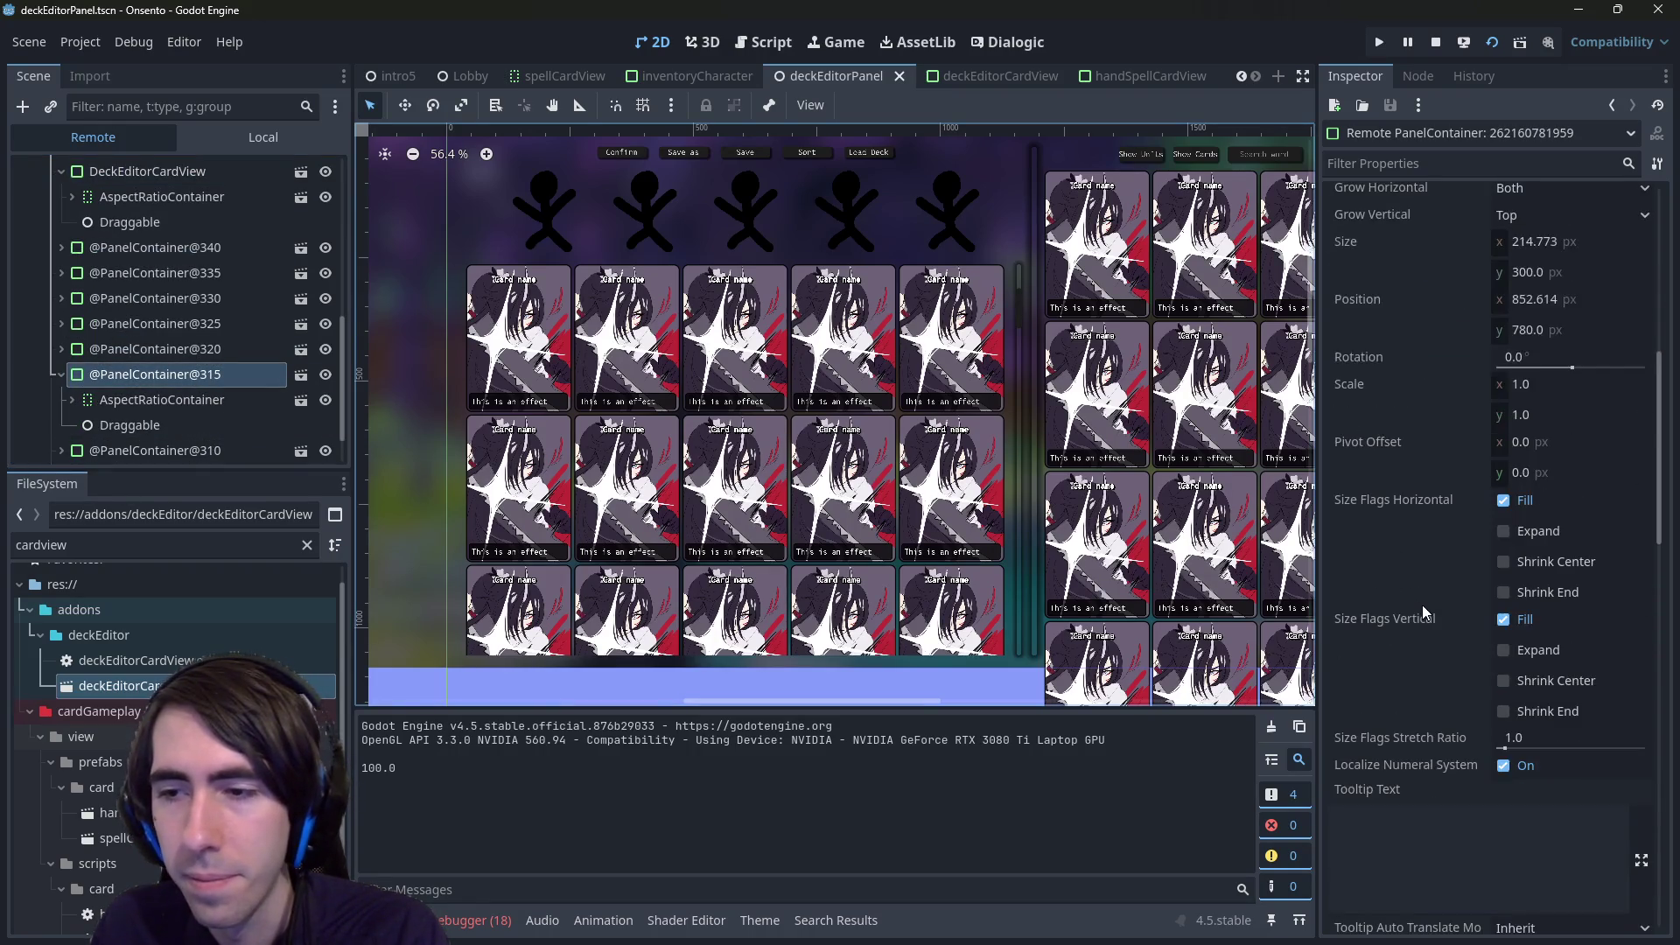
scroll(1421, 605, "up", 6)
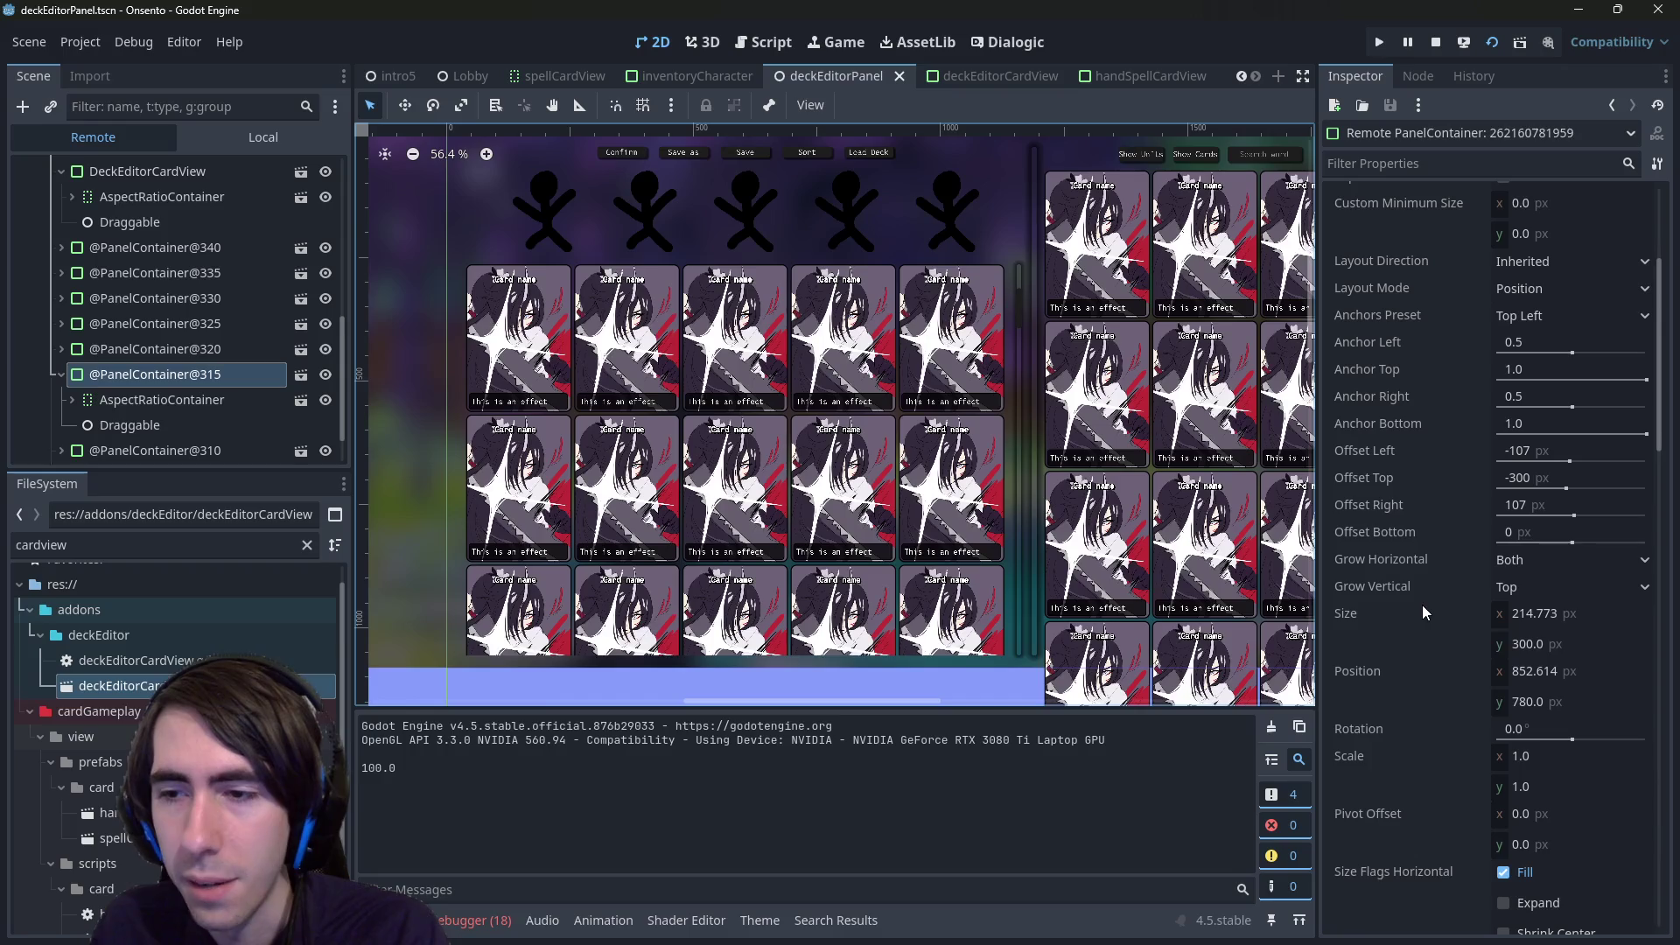
key("alt+Tab")
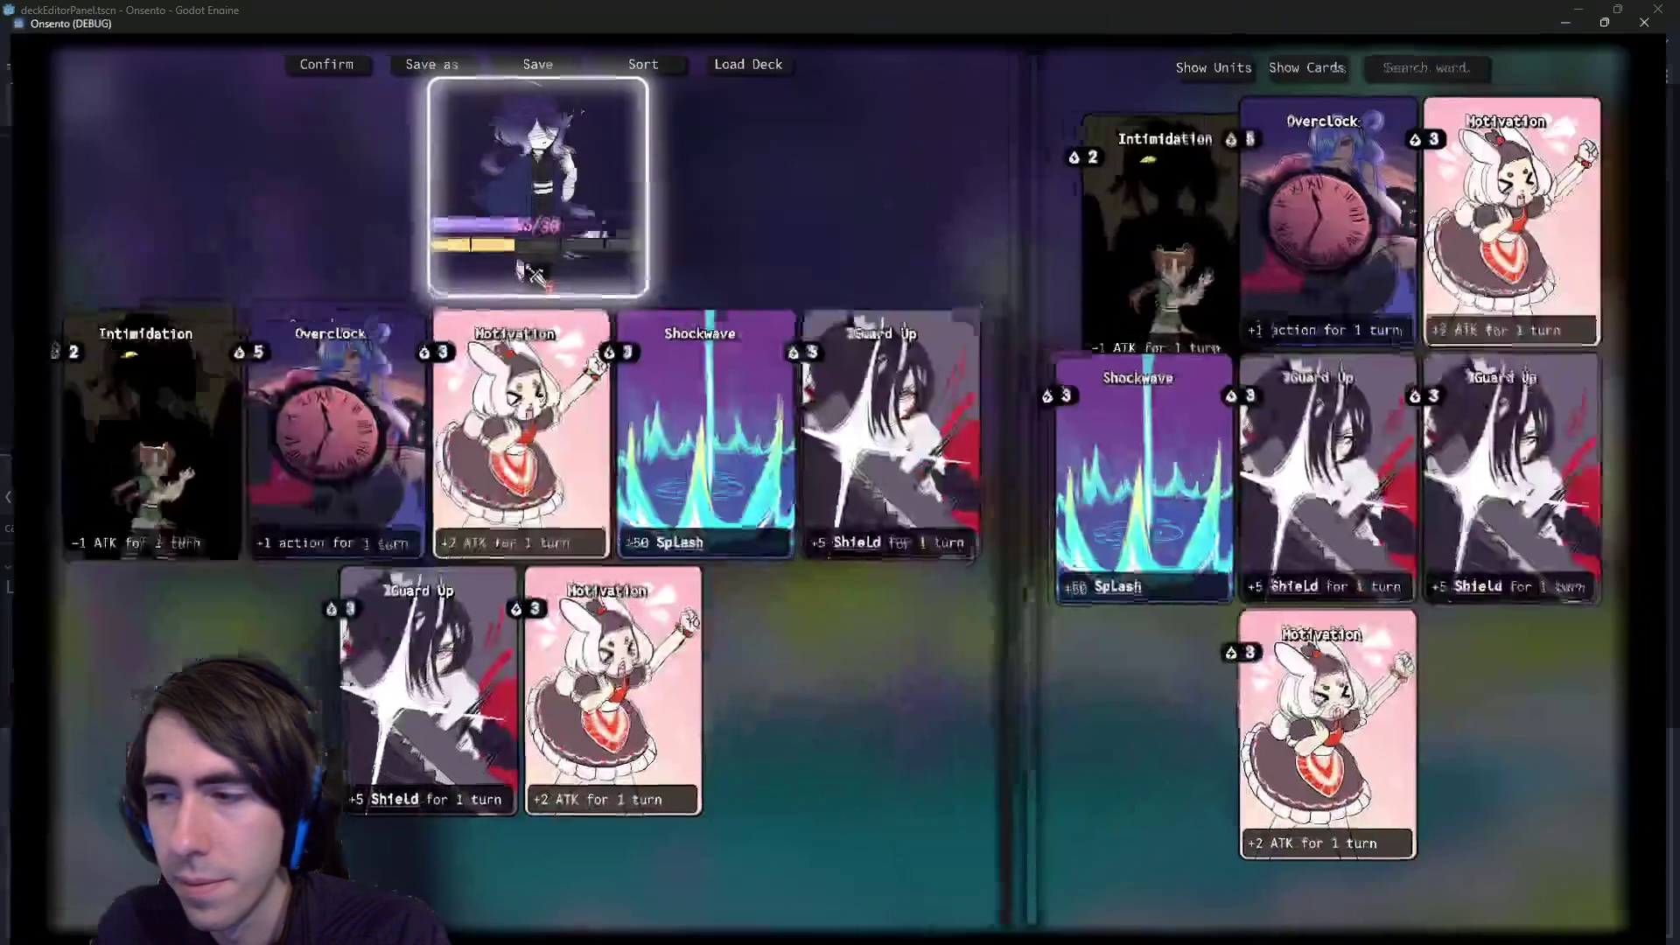
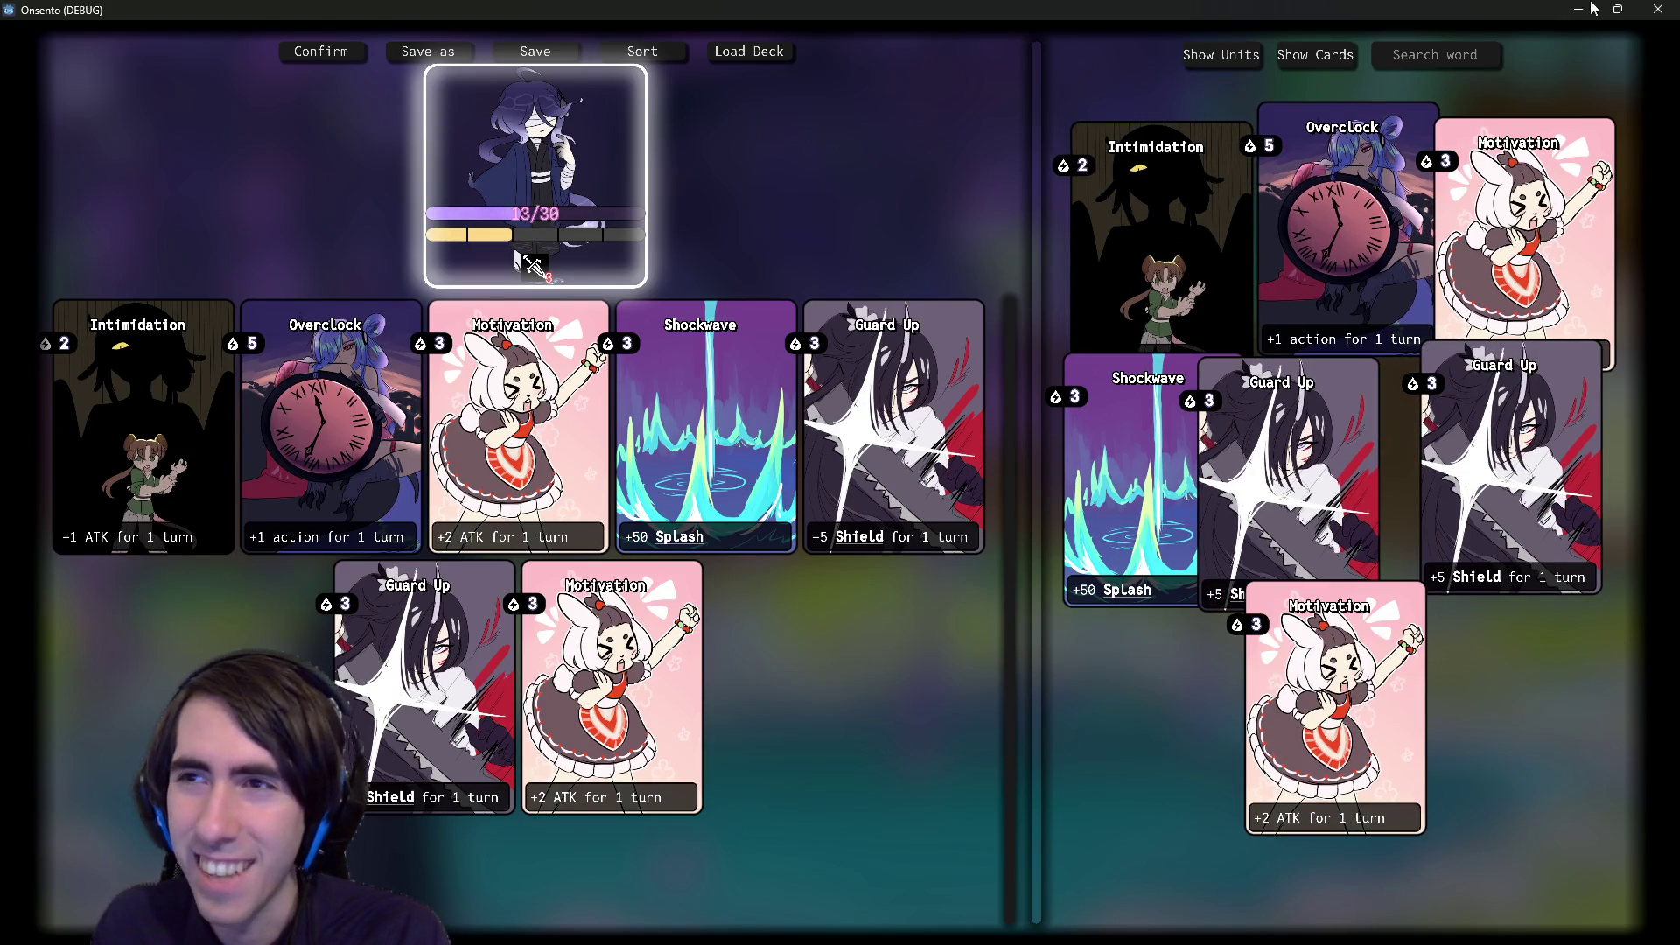
- Close the test game and return to the deckEditorPanel script
left_click(1645, 11)
left_click(751, 42)
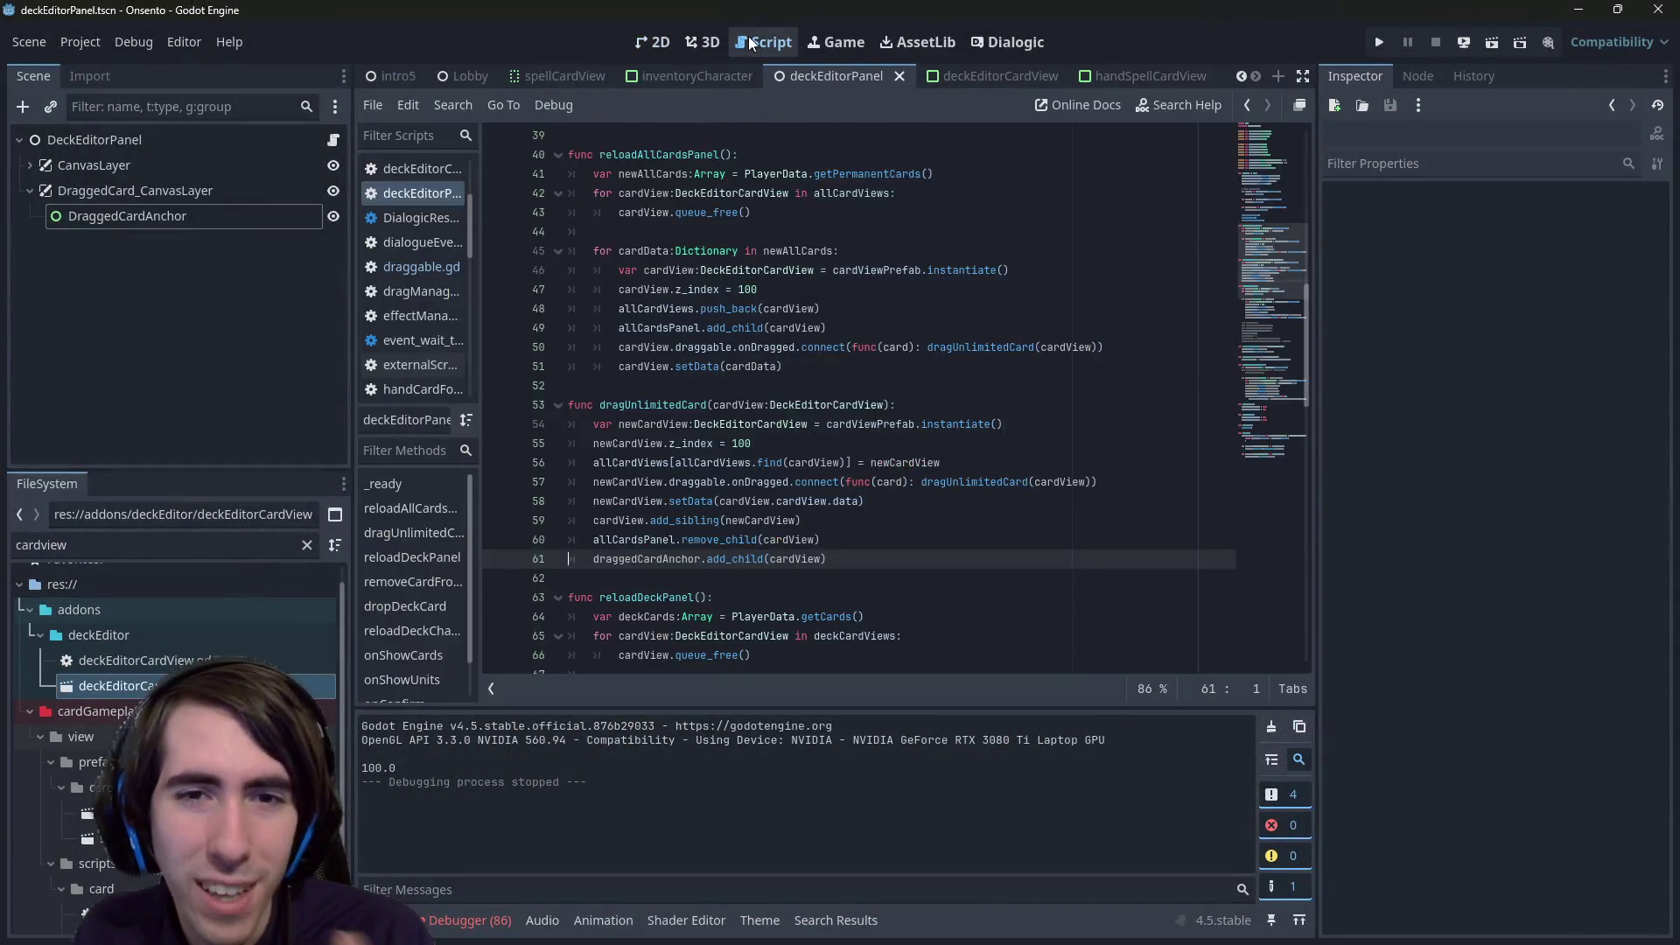
scroll(764, 285, "up", 1)
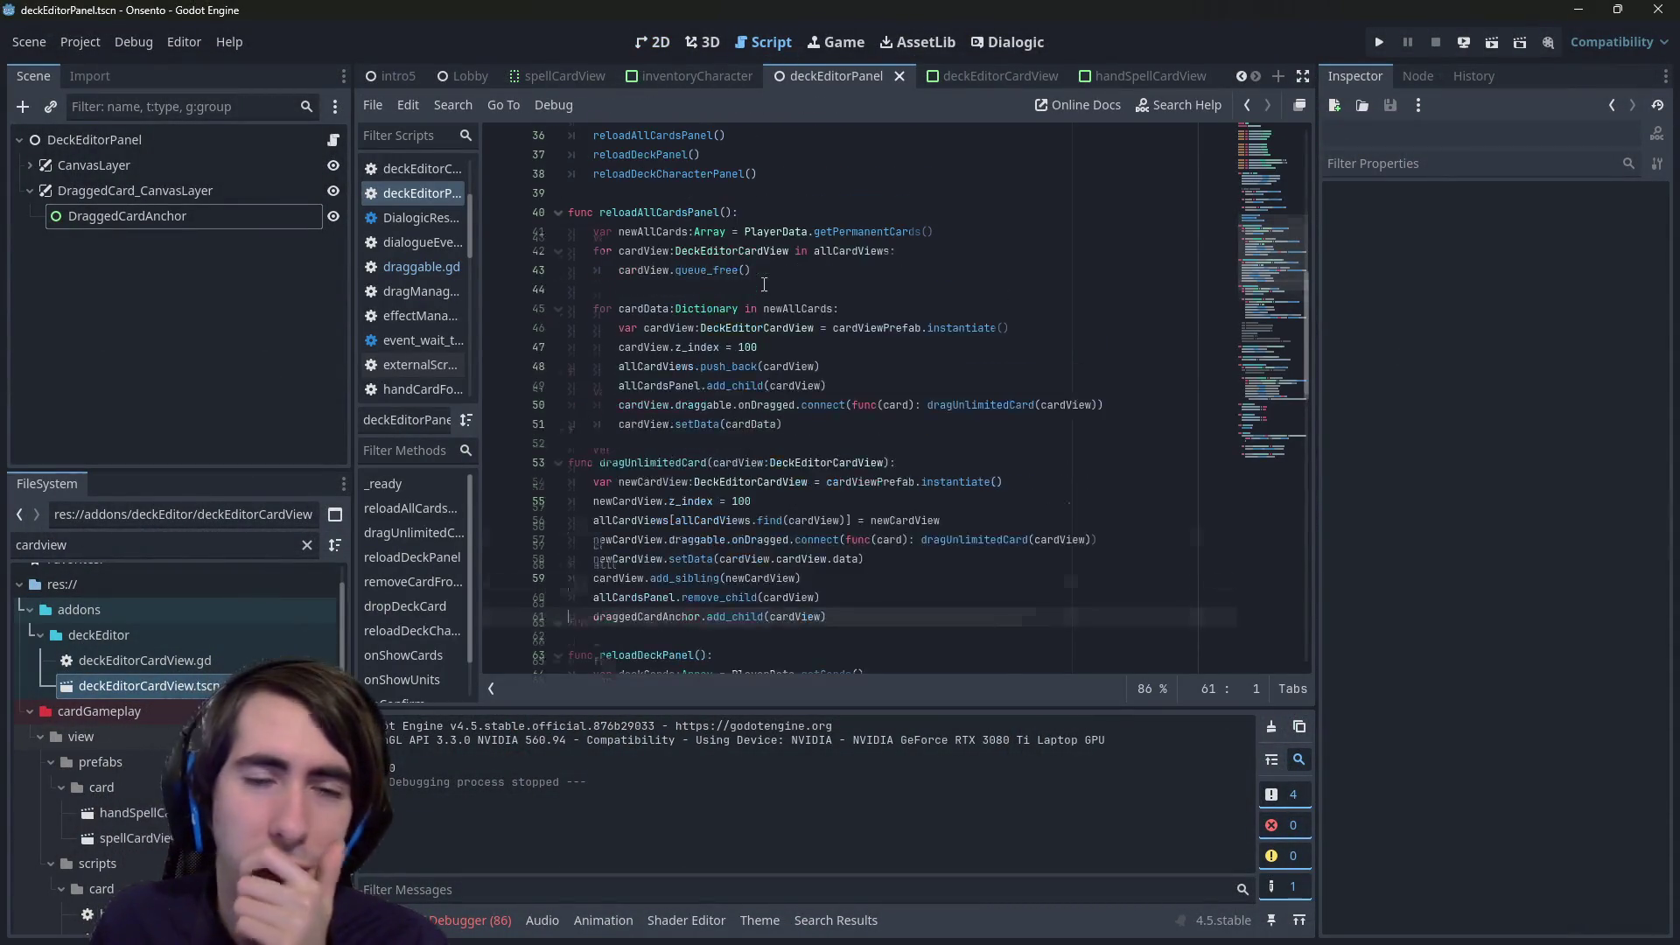
scroll(764, 285, "down", 2)
- Run the current scene with F6, stop it, and launch it again, then inspect cardView on line 60
key("F6")
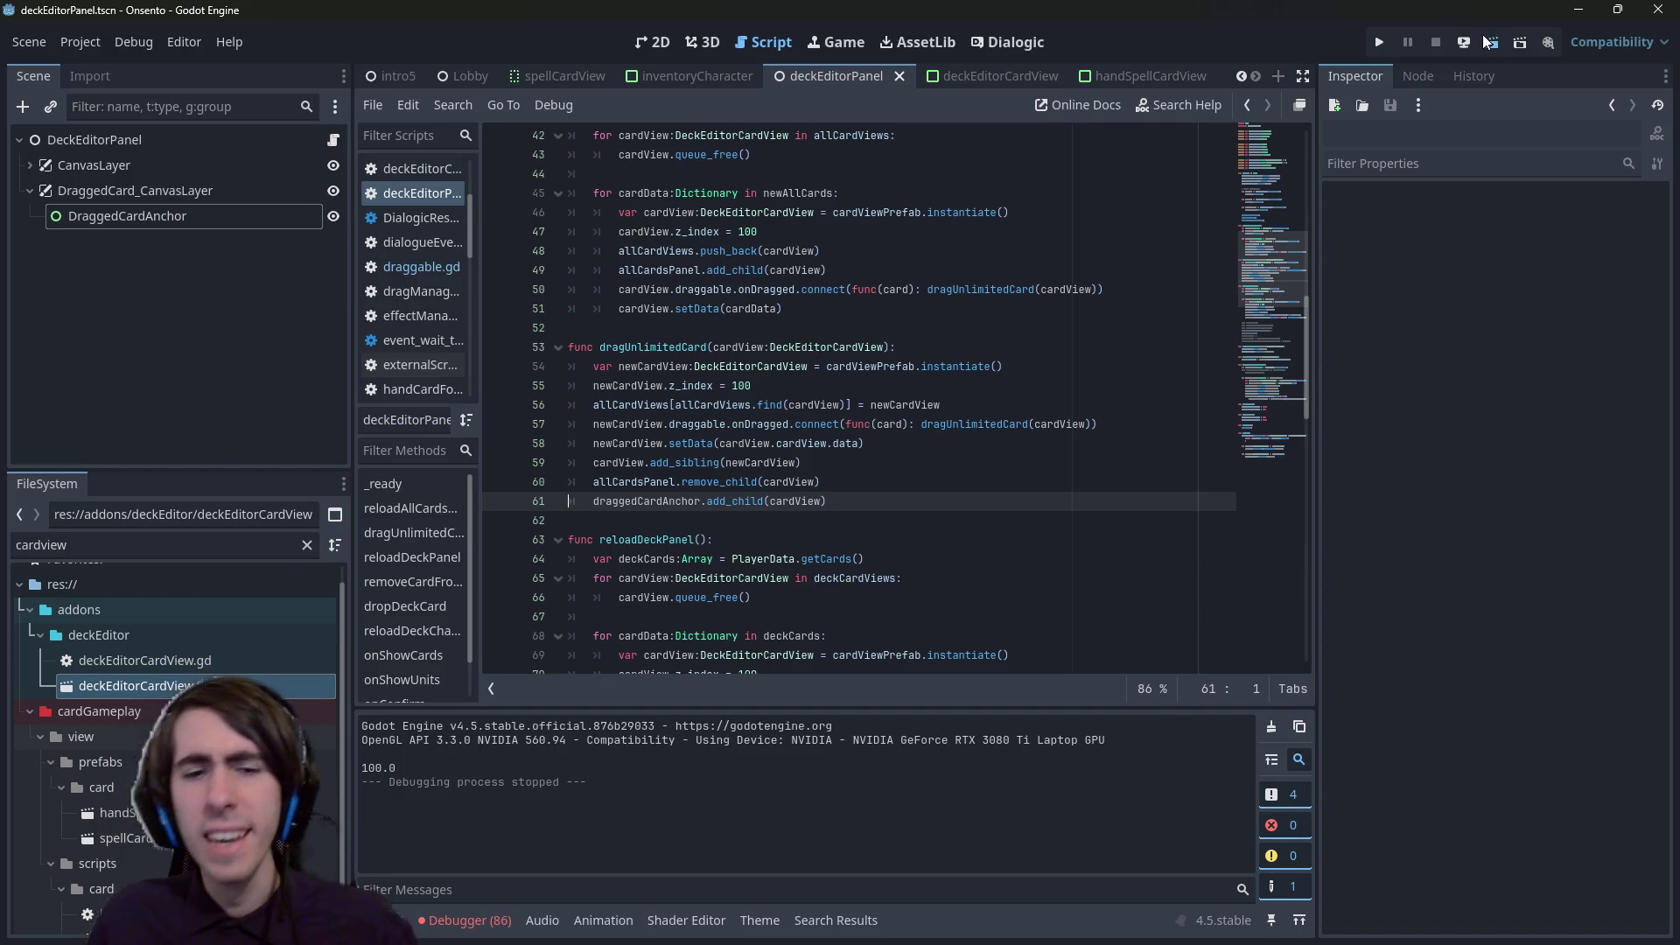
left_click(1440, 40)
left_click(1498, 39)
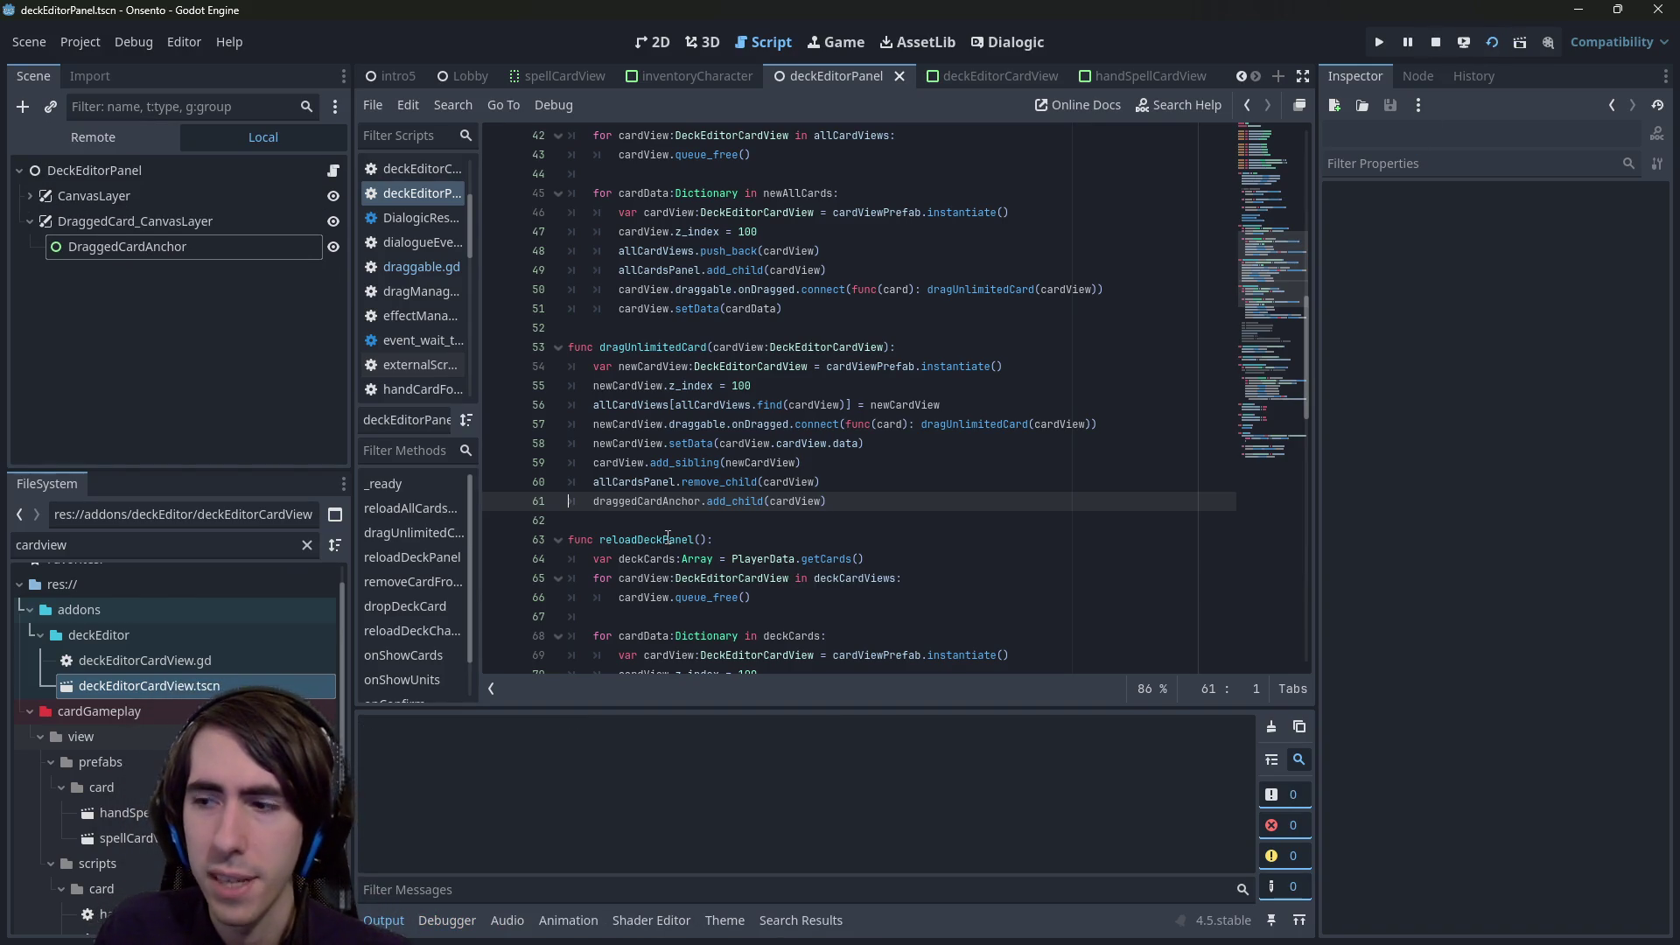
double_click(781, 482)
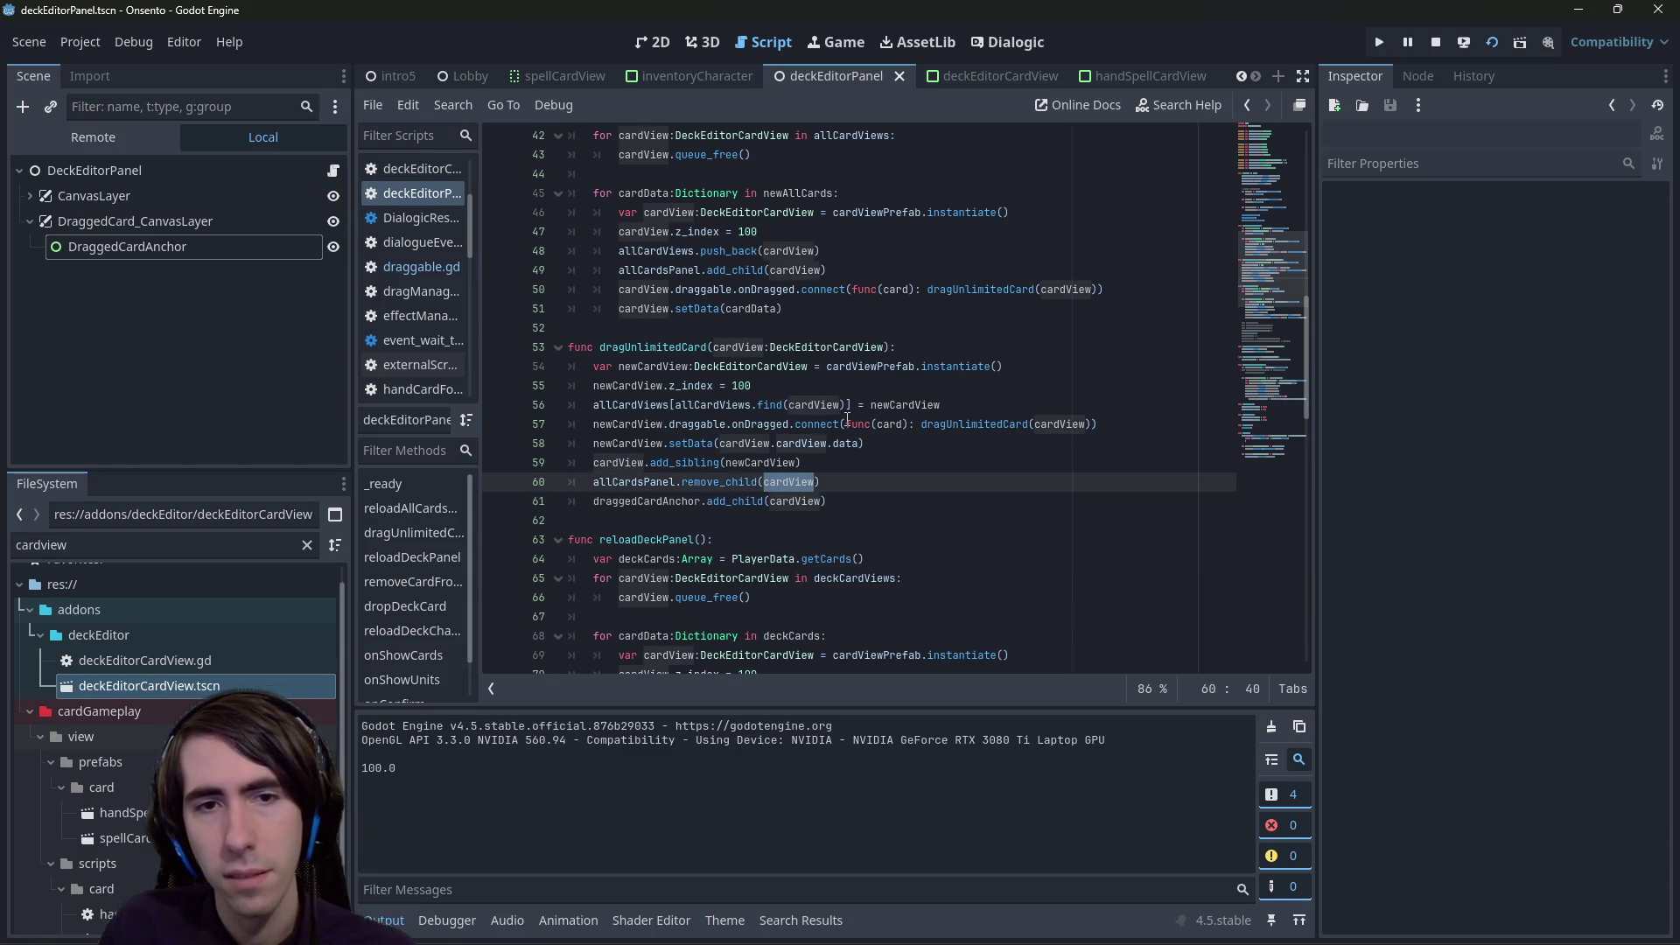
- Minimize the running game and show the debugger's Errors list
mouse_move(998, 929)
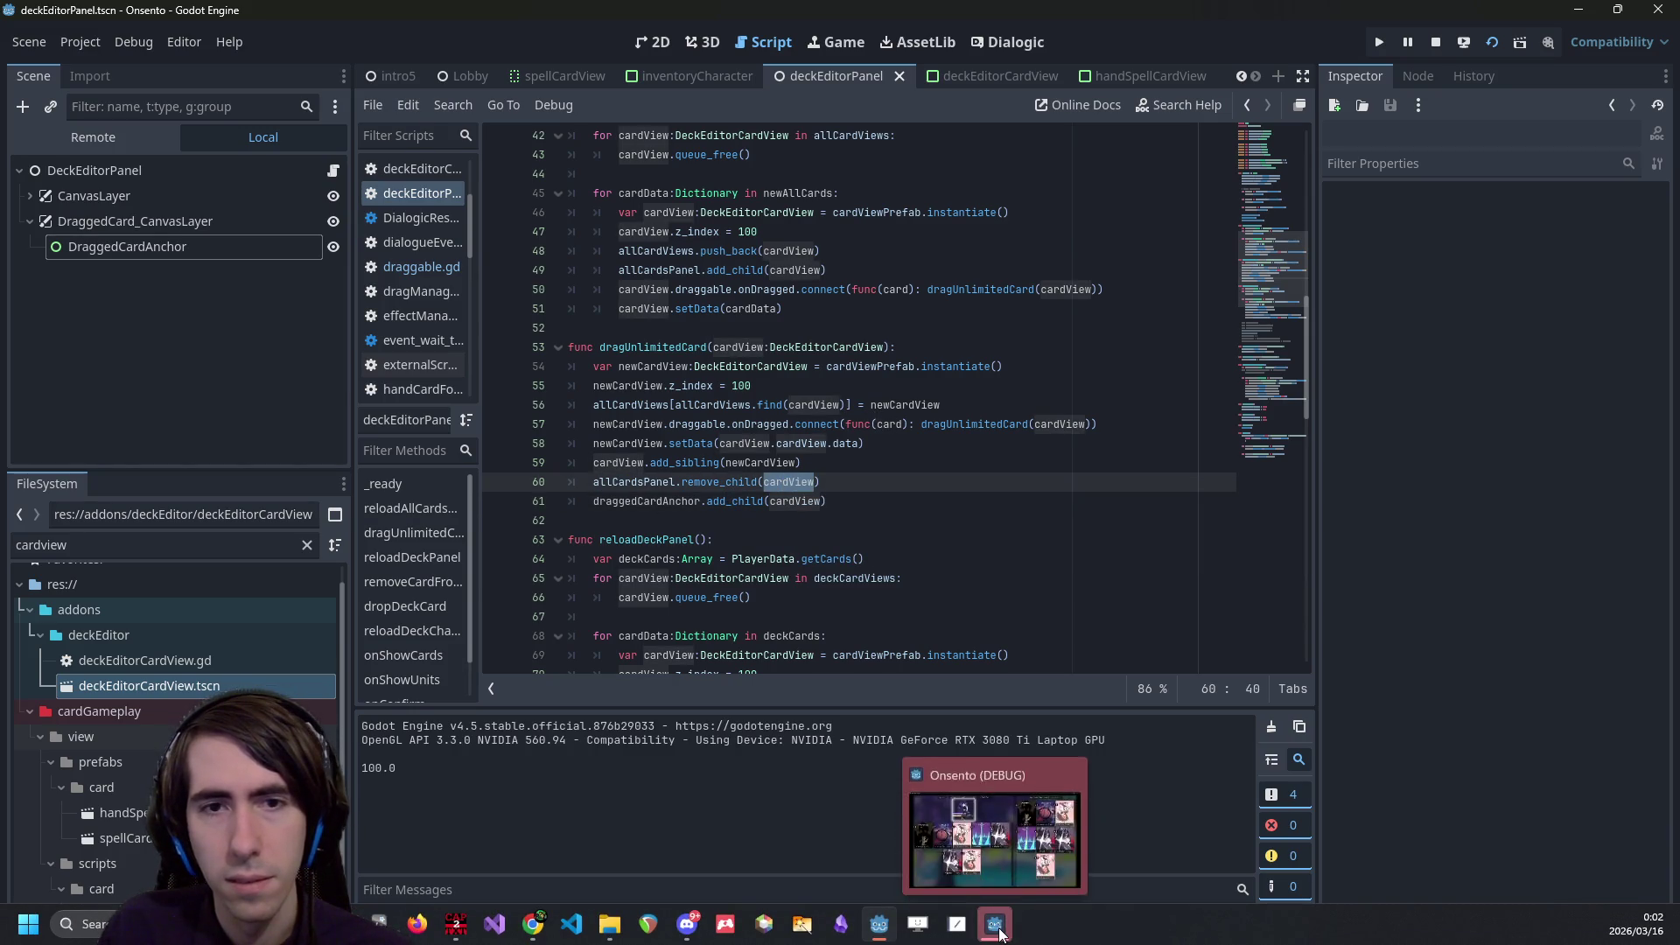
left_click(997, 927)
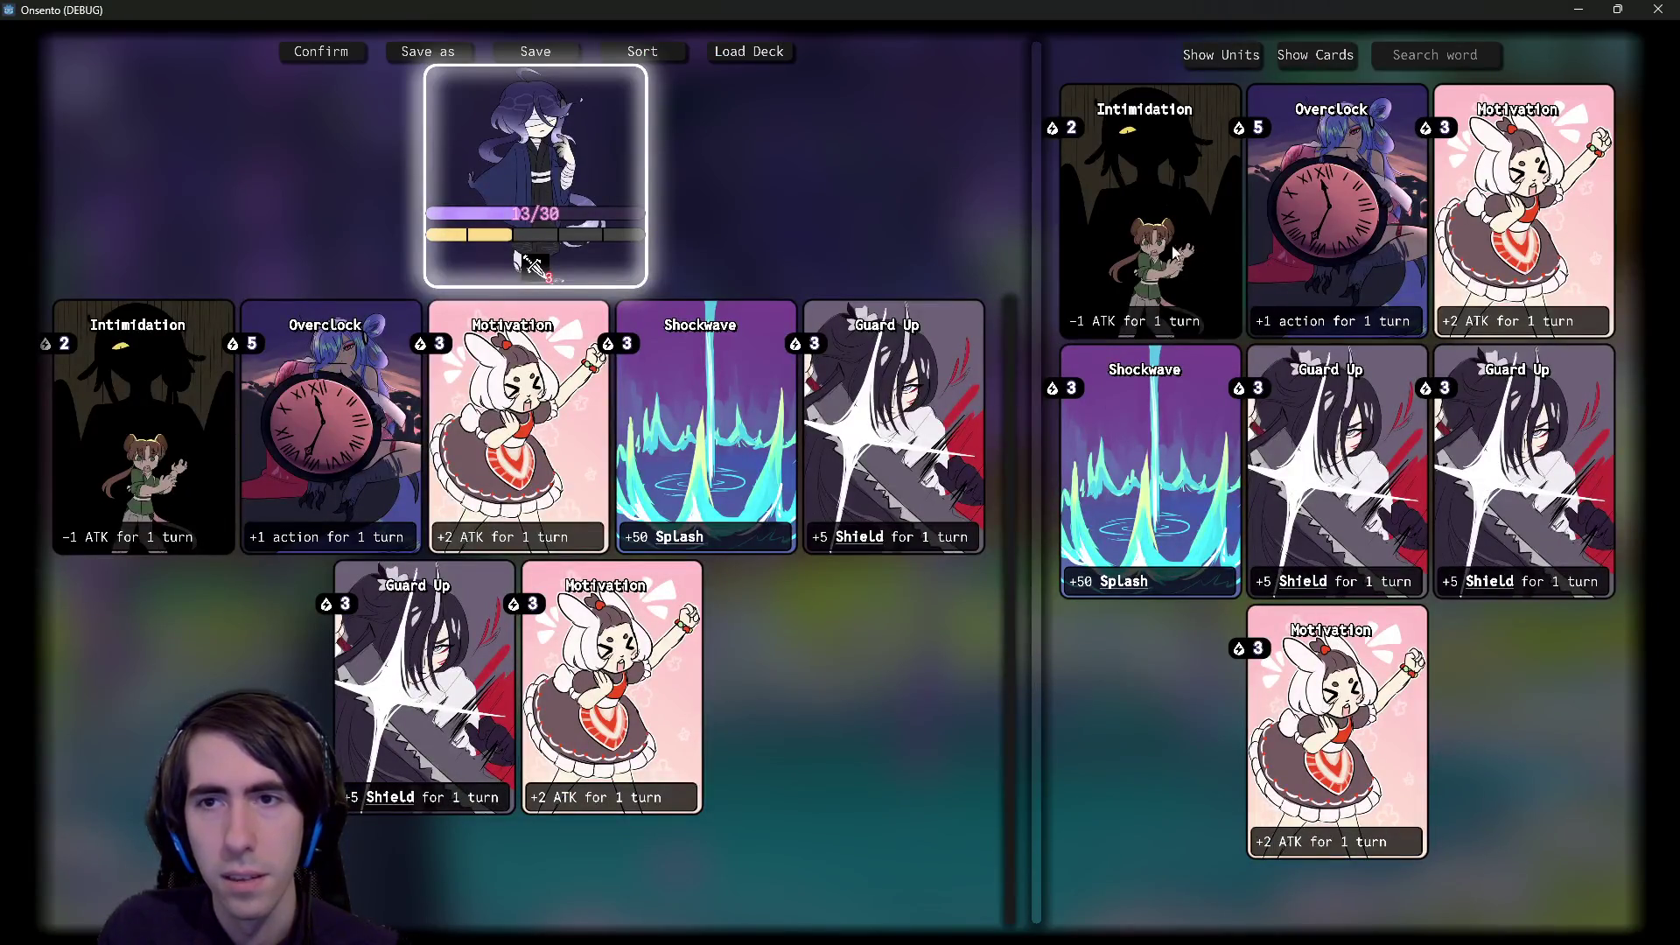
left_click(1579, 10)
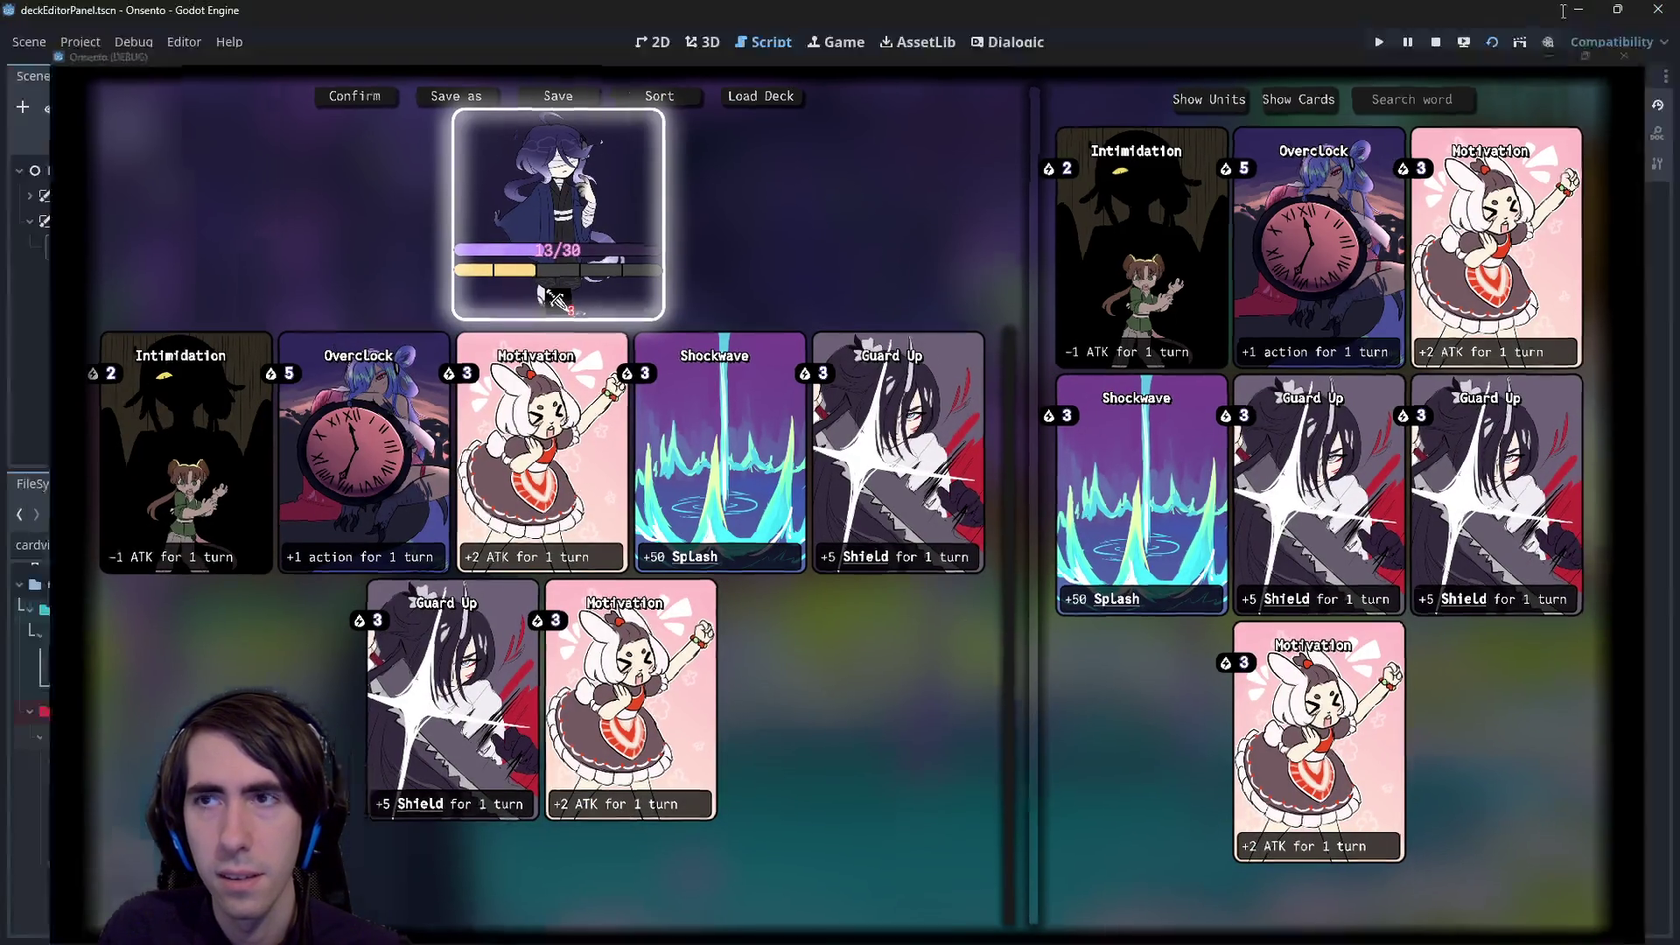
left_click(465, 919)
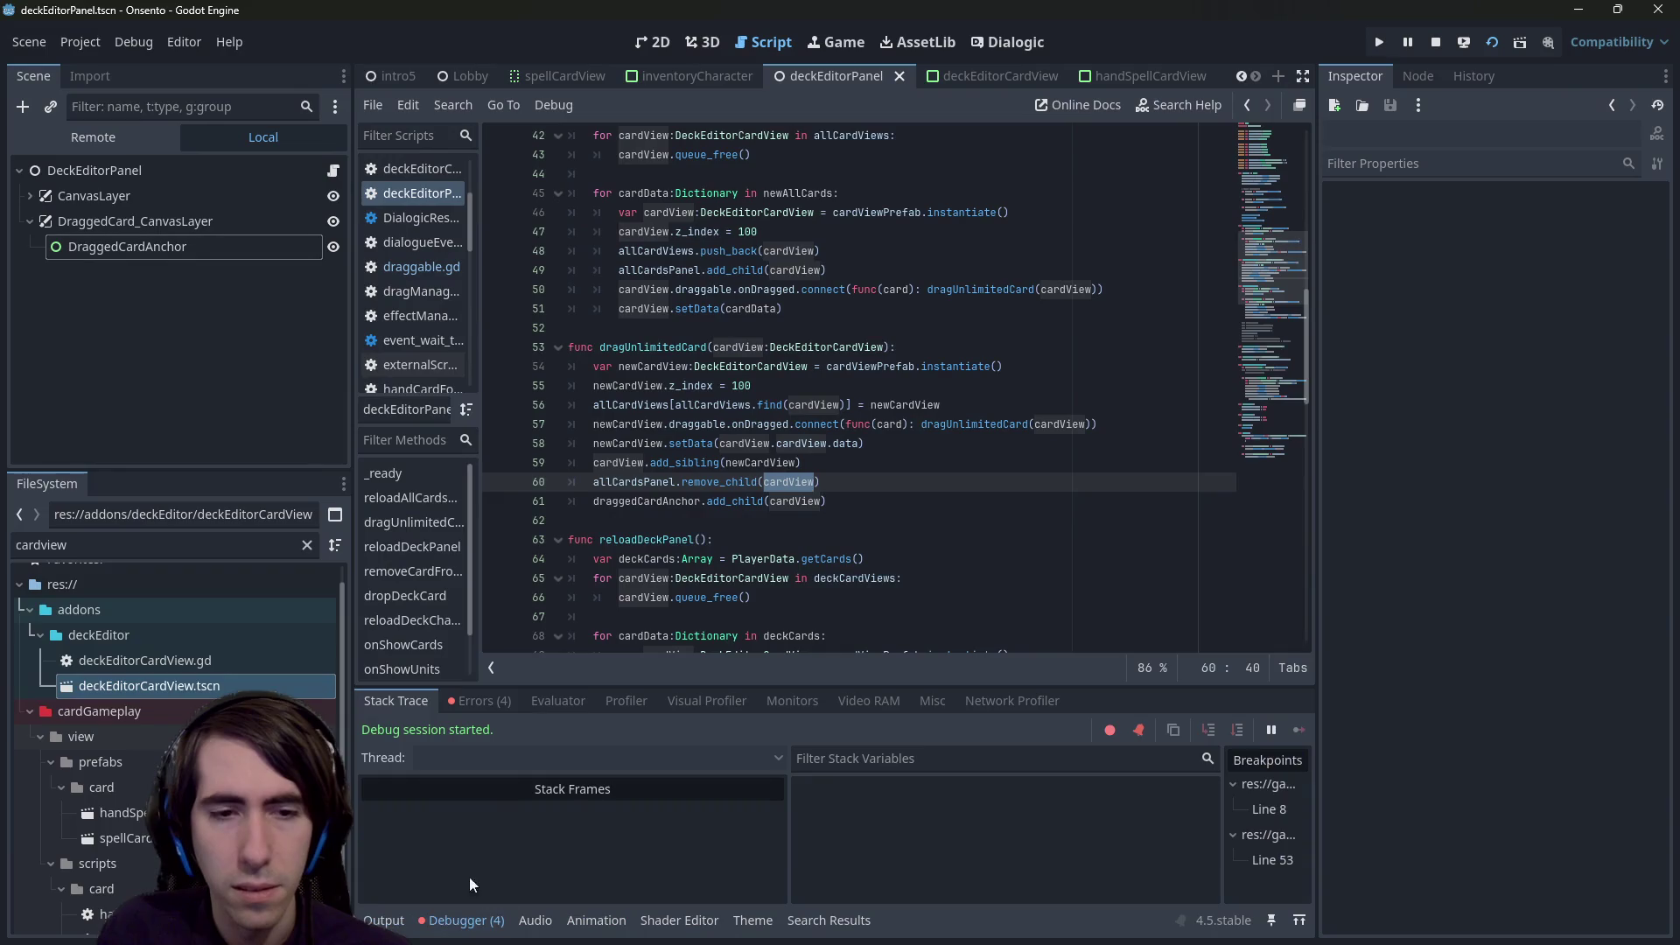
left_click(487, 702)
- Jump to the first dragUnlimitedCard parent error on line 60 and place the caret on line 53
left_click(660, 761)
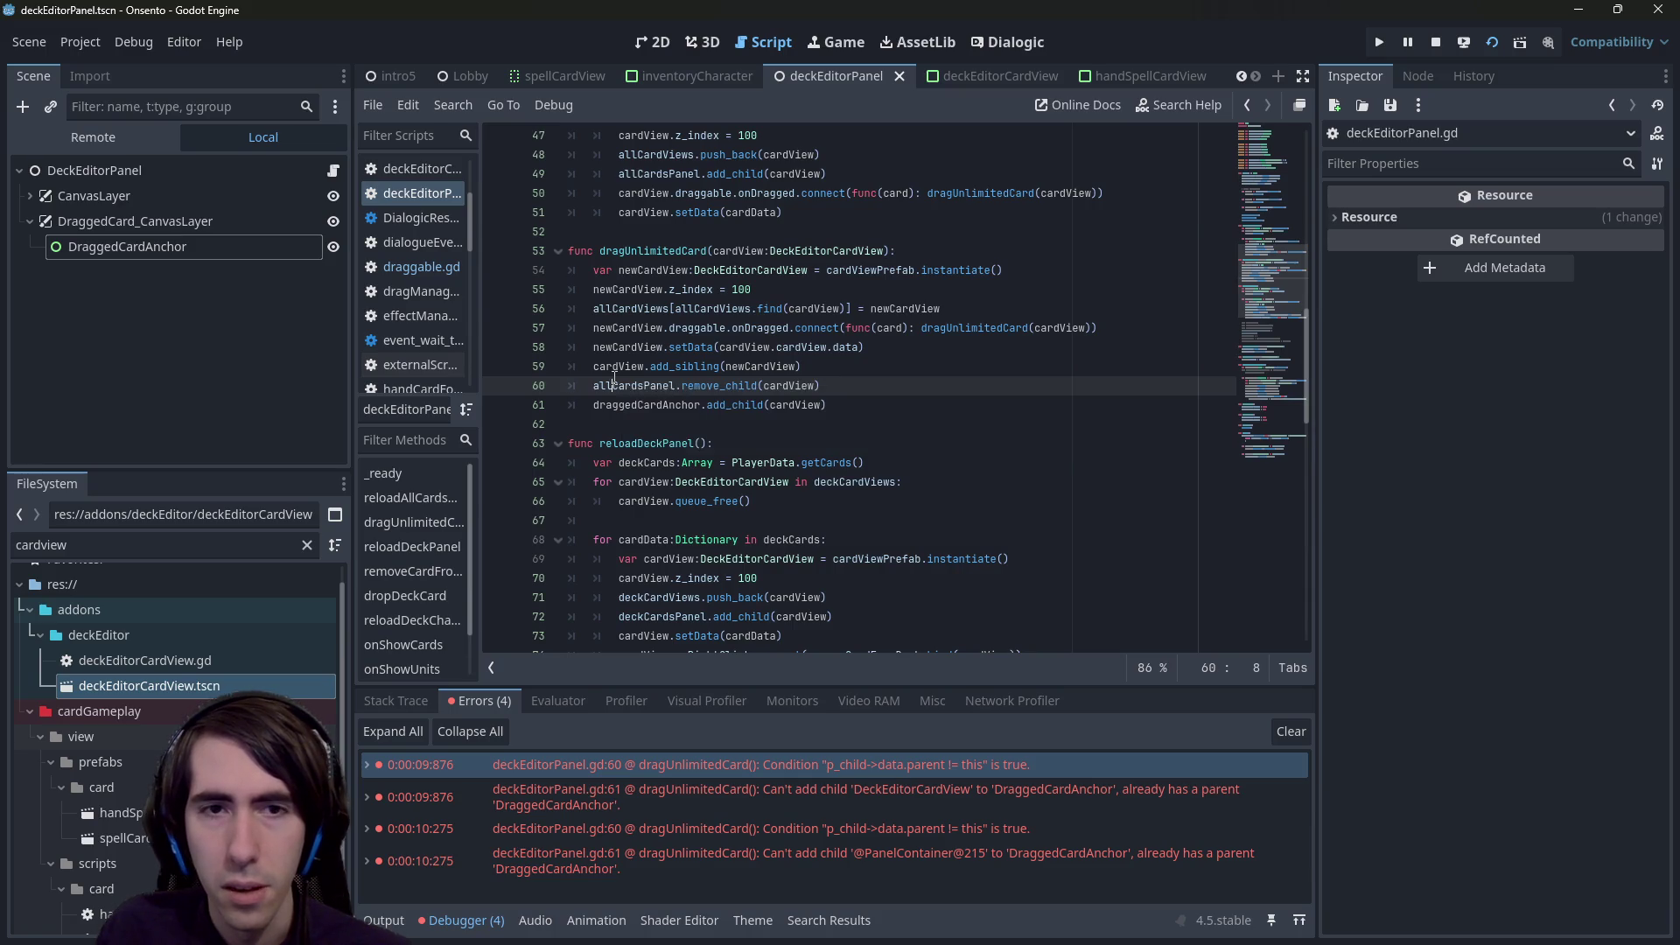
double_click(617, 385)
scroll(780, 327, "up", 3)
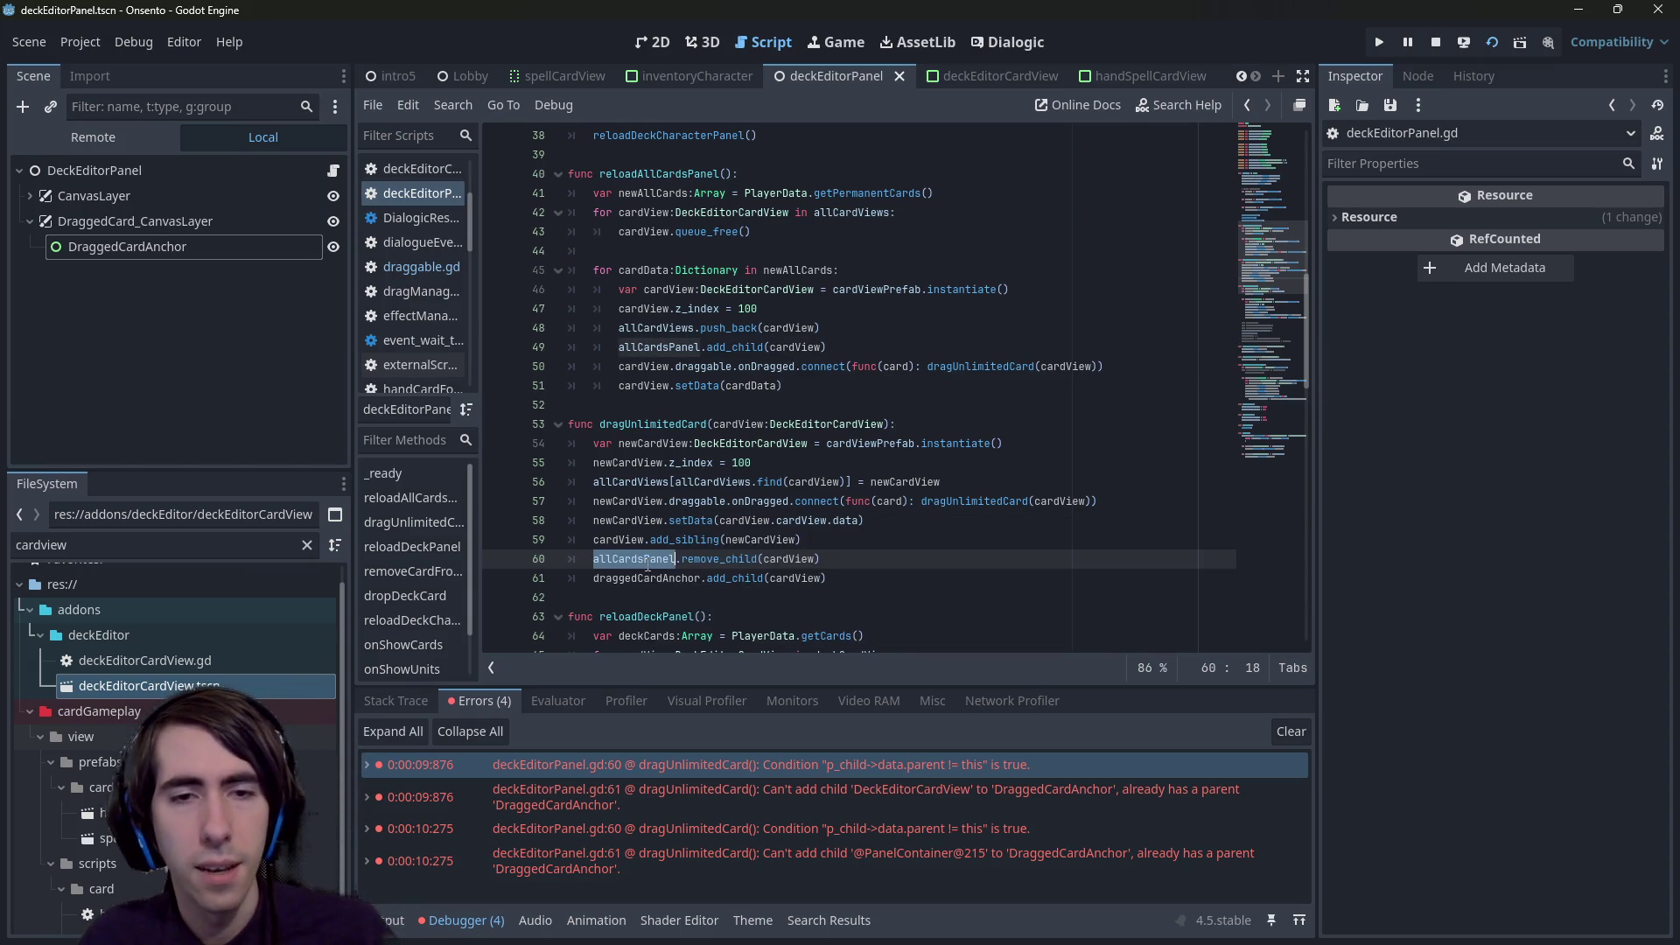
left_click(962, 423)
- Add an 'if get_parent() != allCardsPanel: return' guard at the top of dragUnlimitedCard
key("Return")
key("Return")
key("Up")
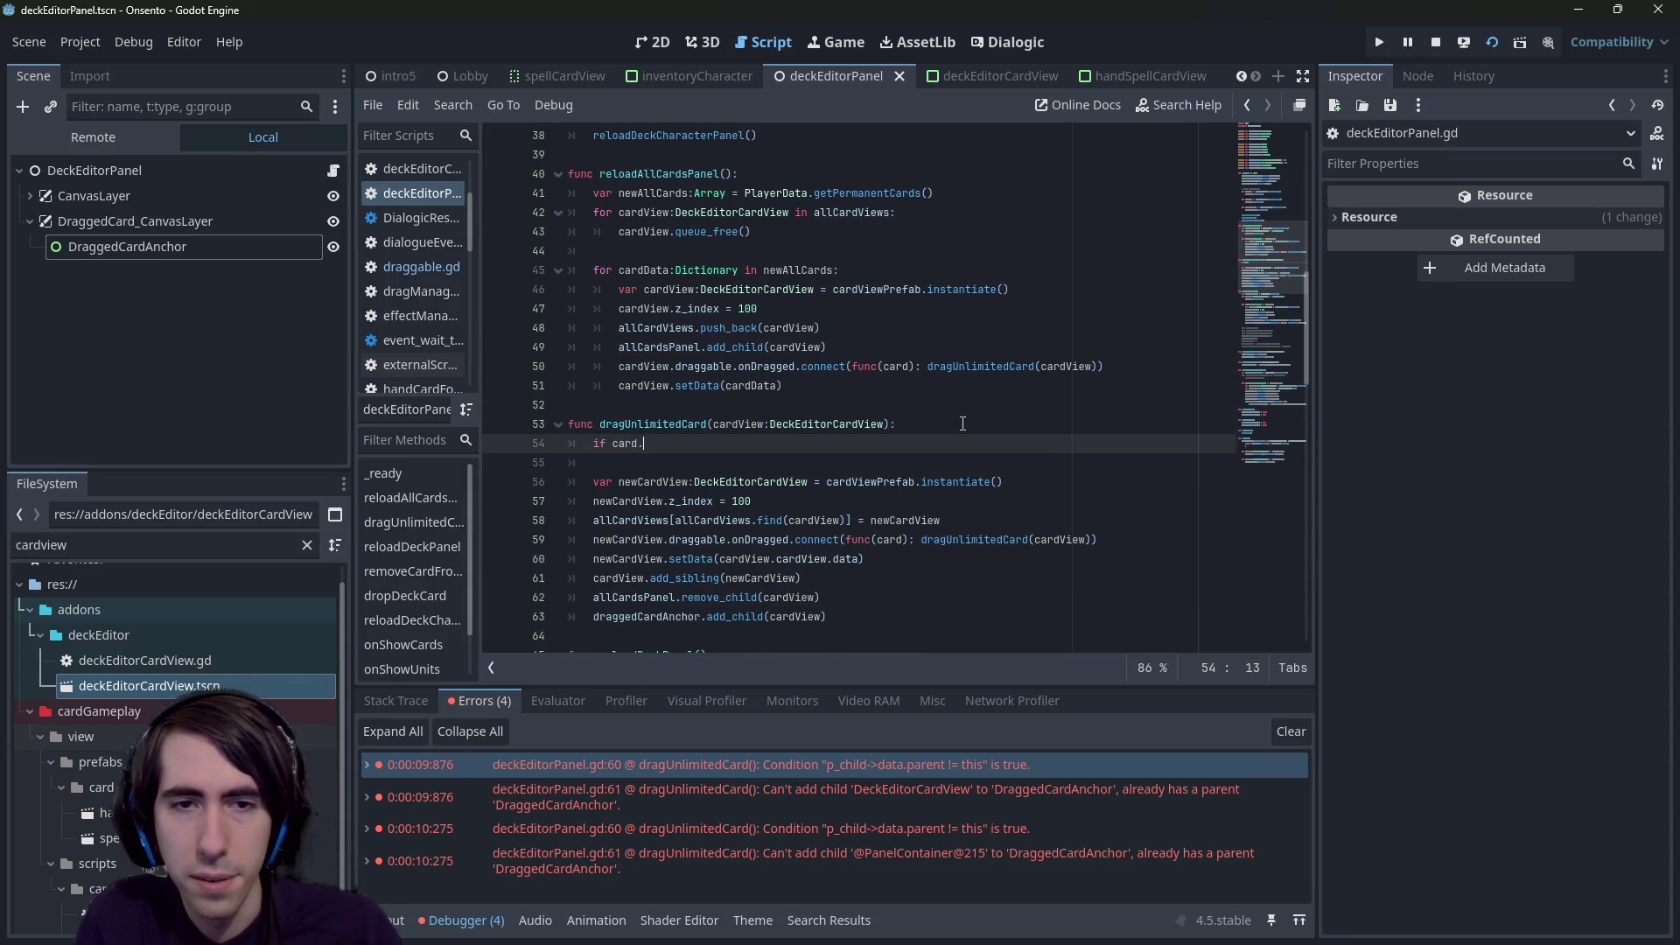
type("parent")
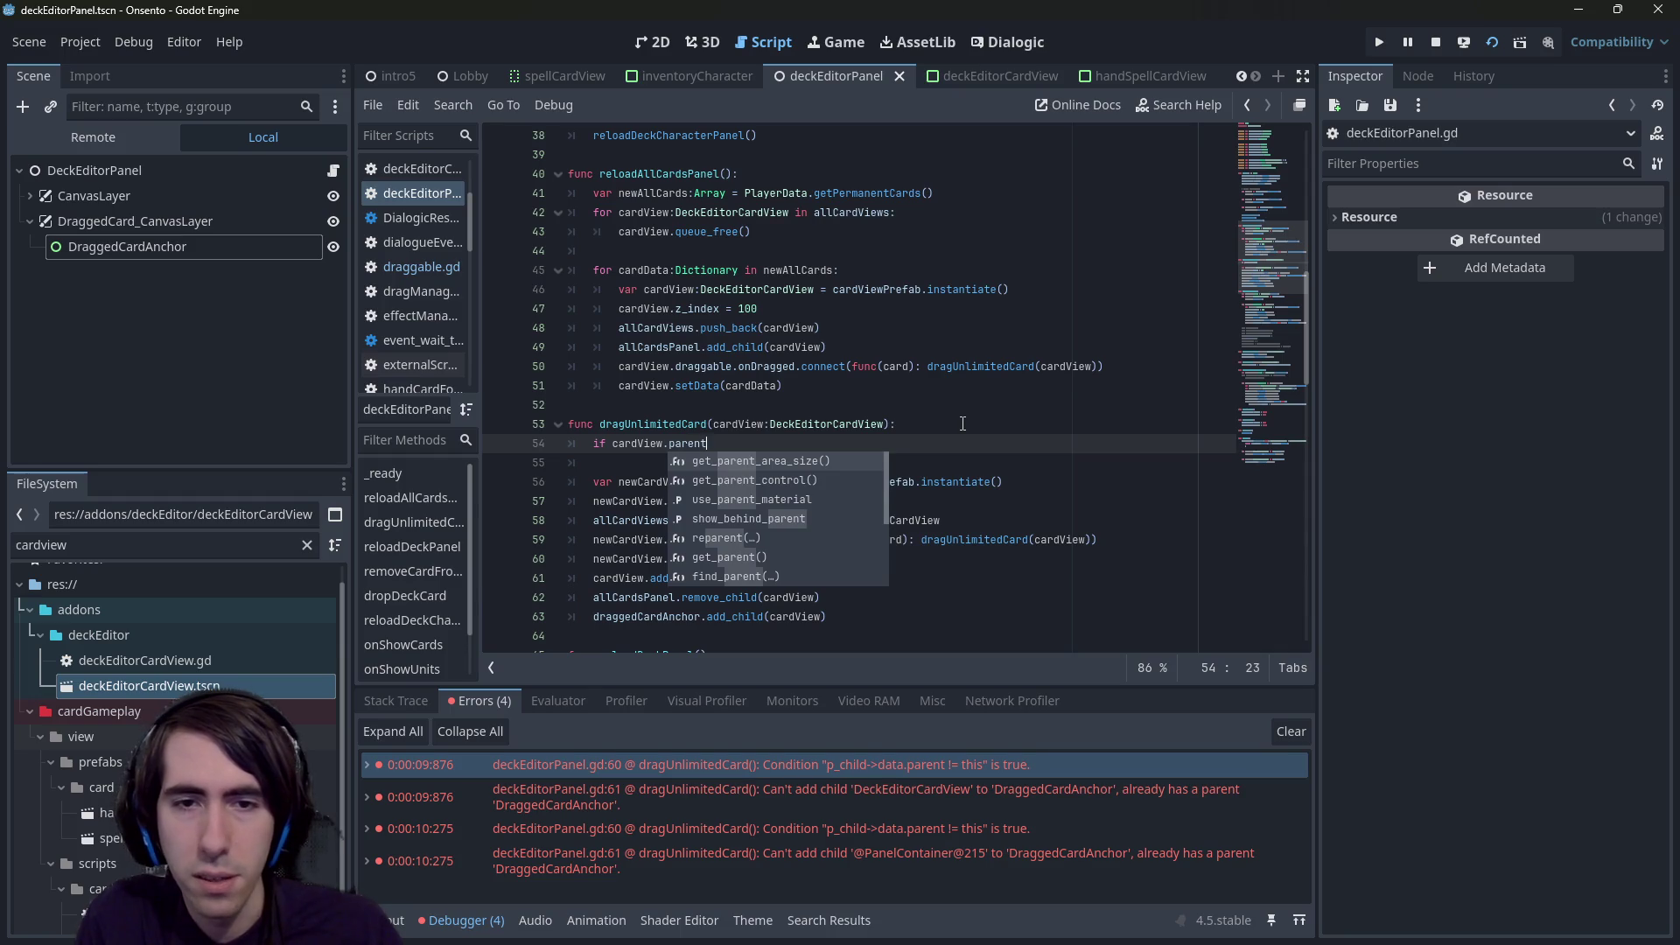
key("Down")
key("Down")
key("Down")
key("Down")
key("Down")
key("Return")
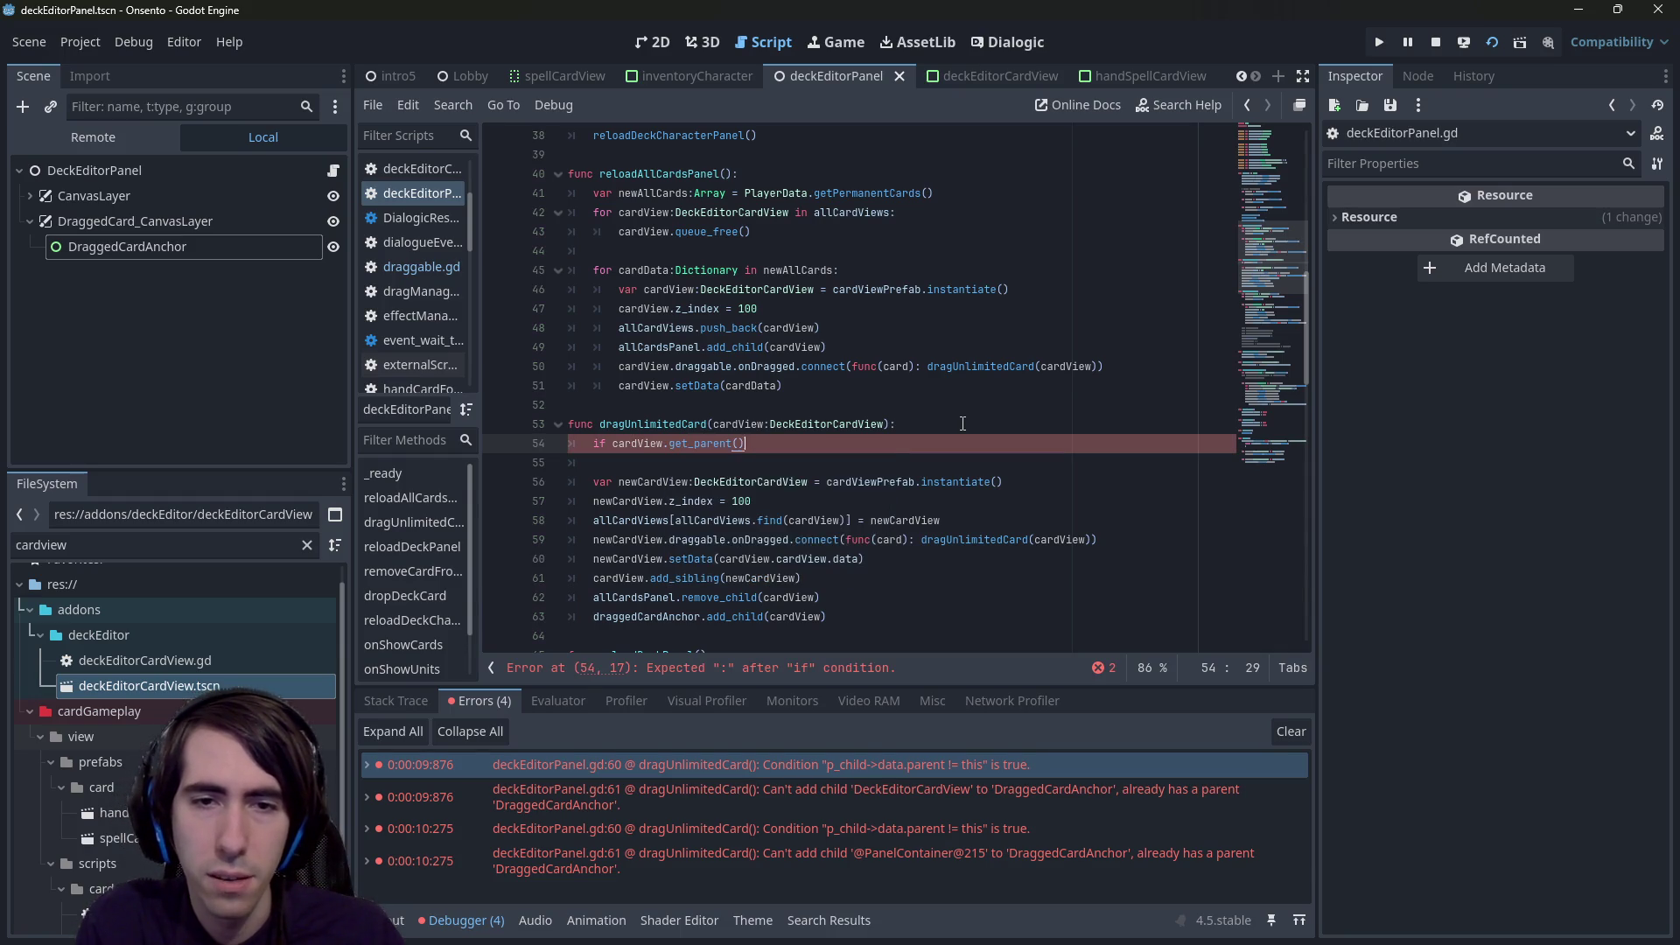
type(" == allCardsPanel:")
key("Return")
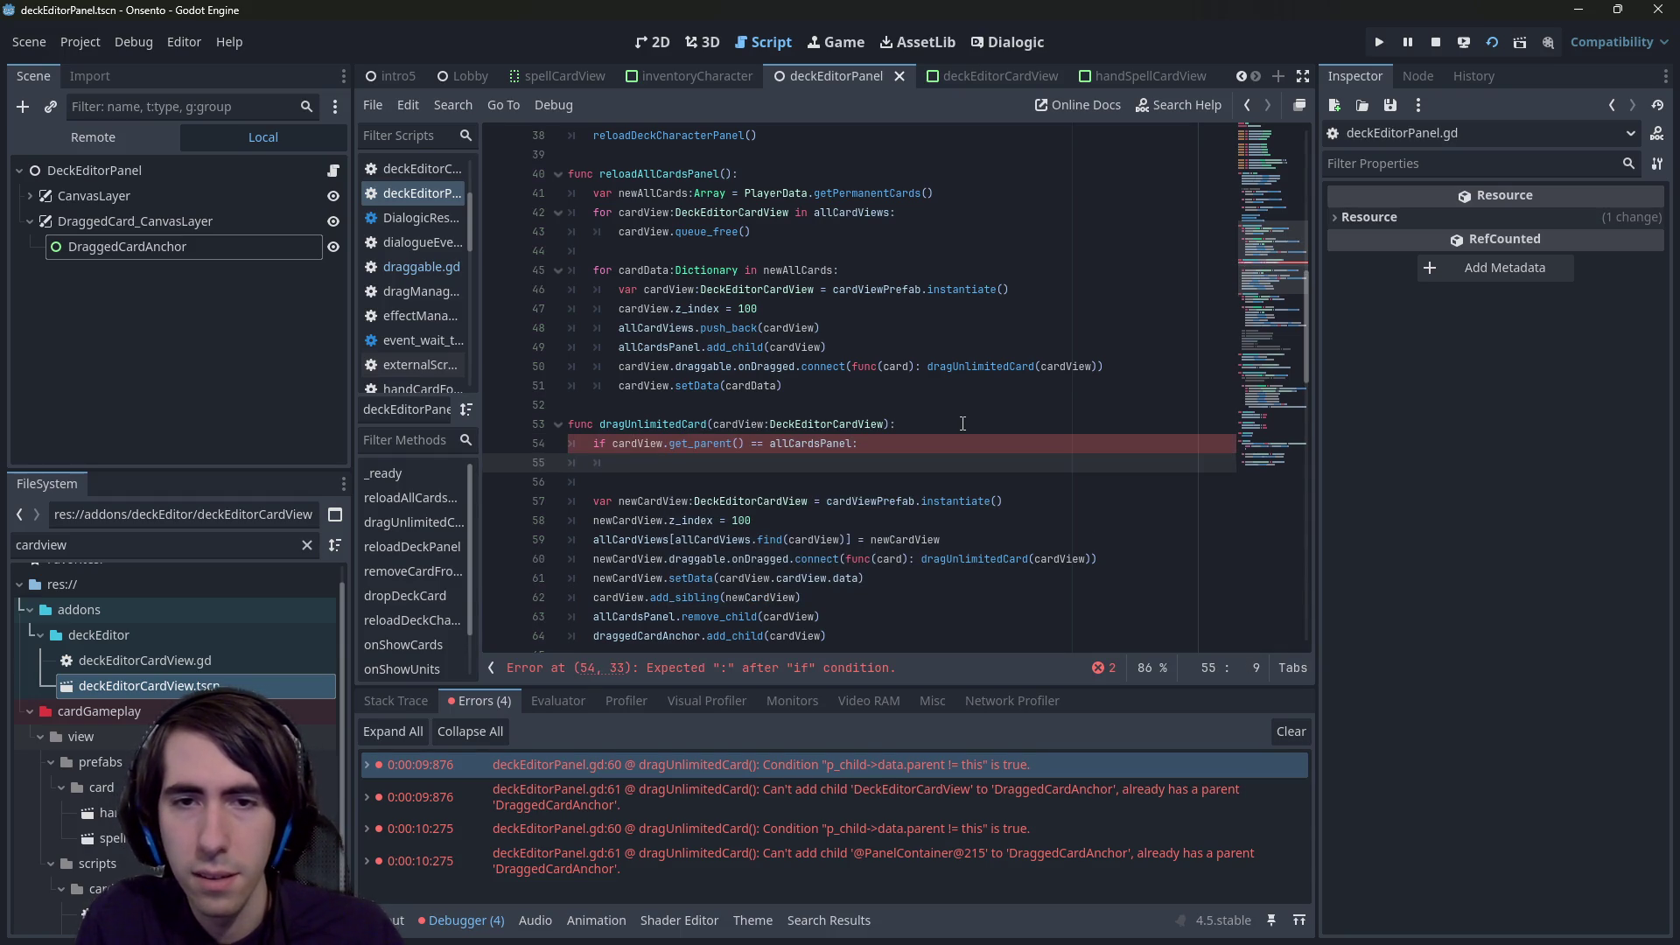
type("return")
key("Up")
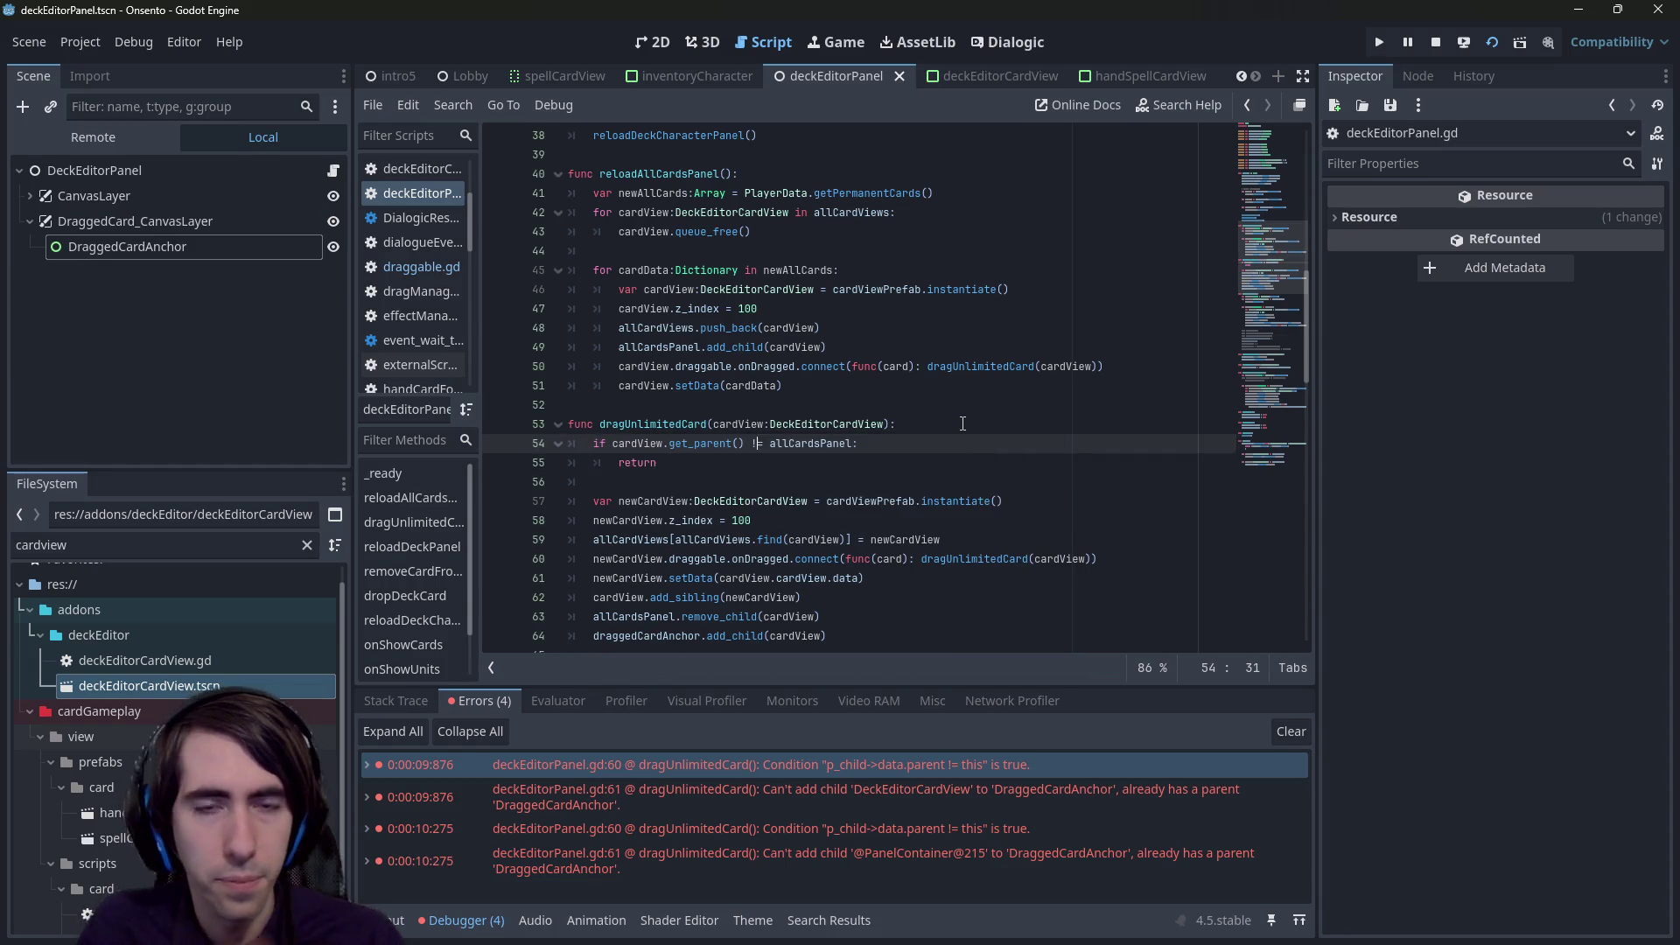
- Insert cardView.reparent(draggedCardAnchor) above the remove_child line and save
scroll(910, 450, "down", 1)
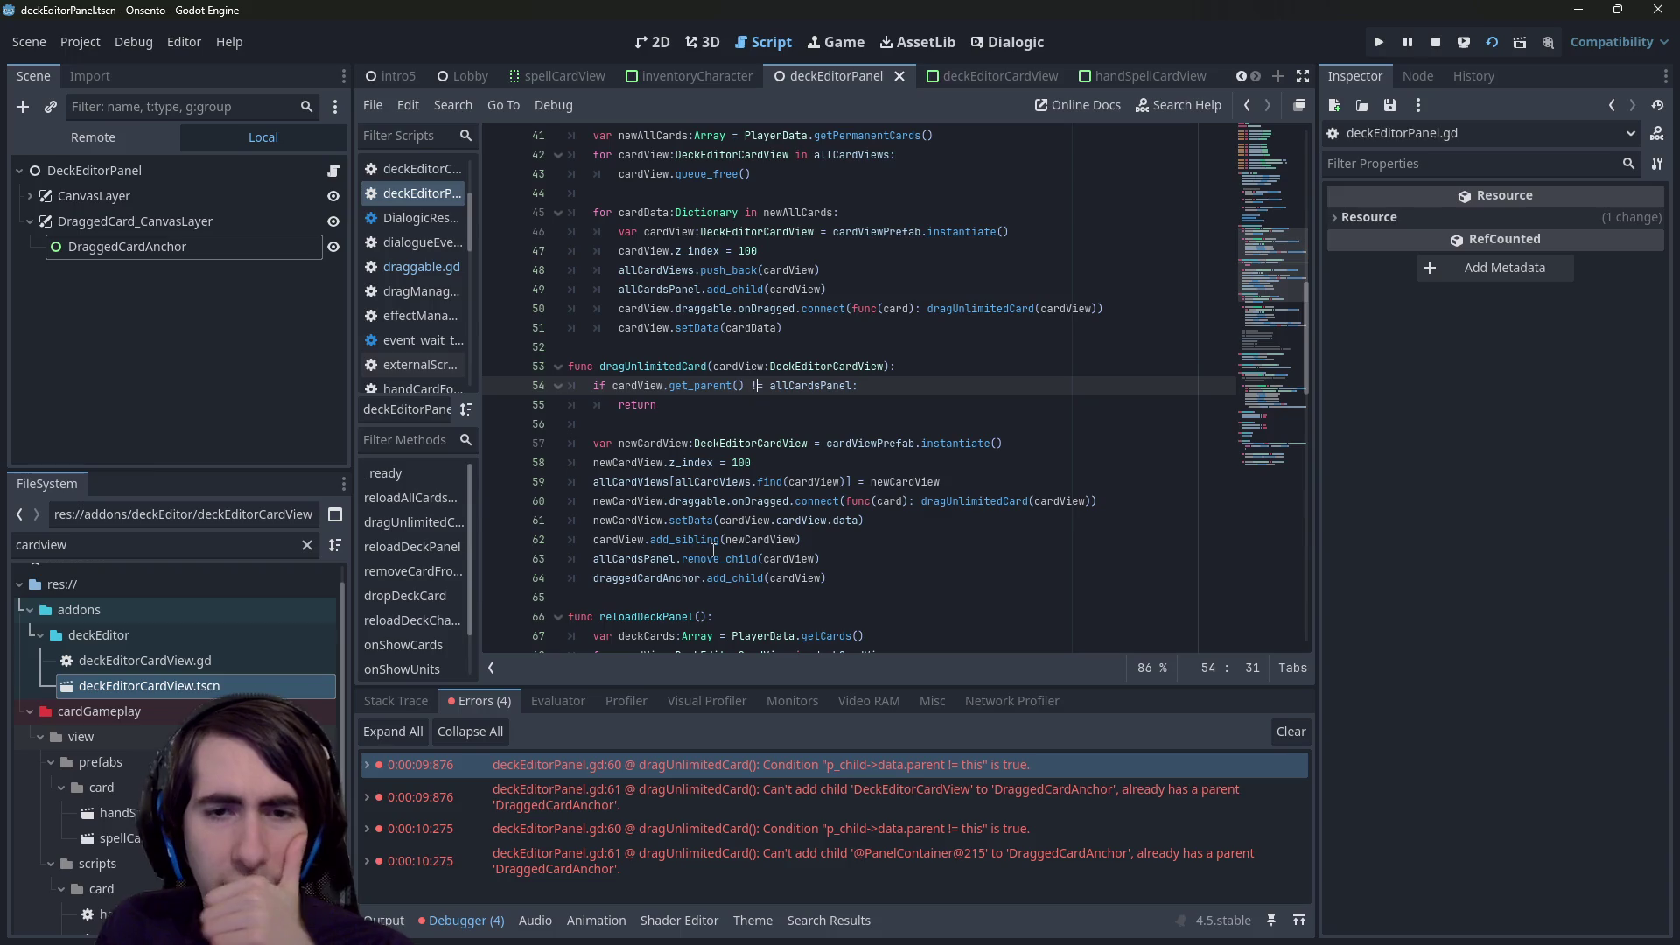
double_click(696, 577)
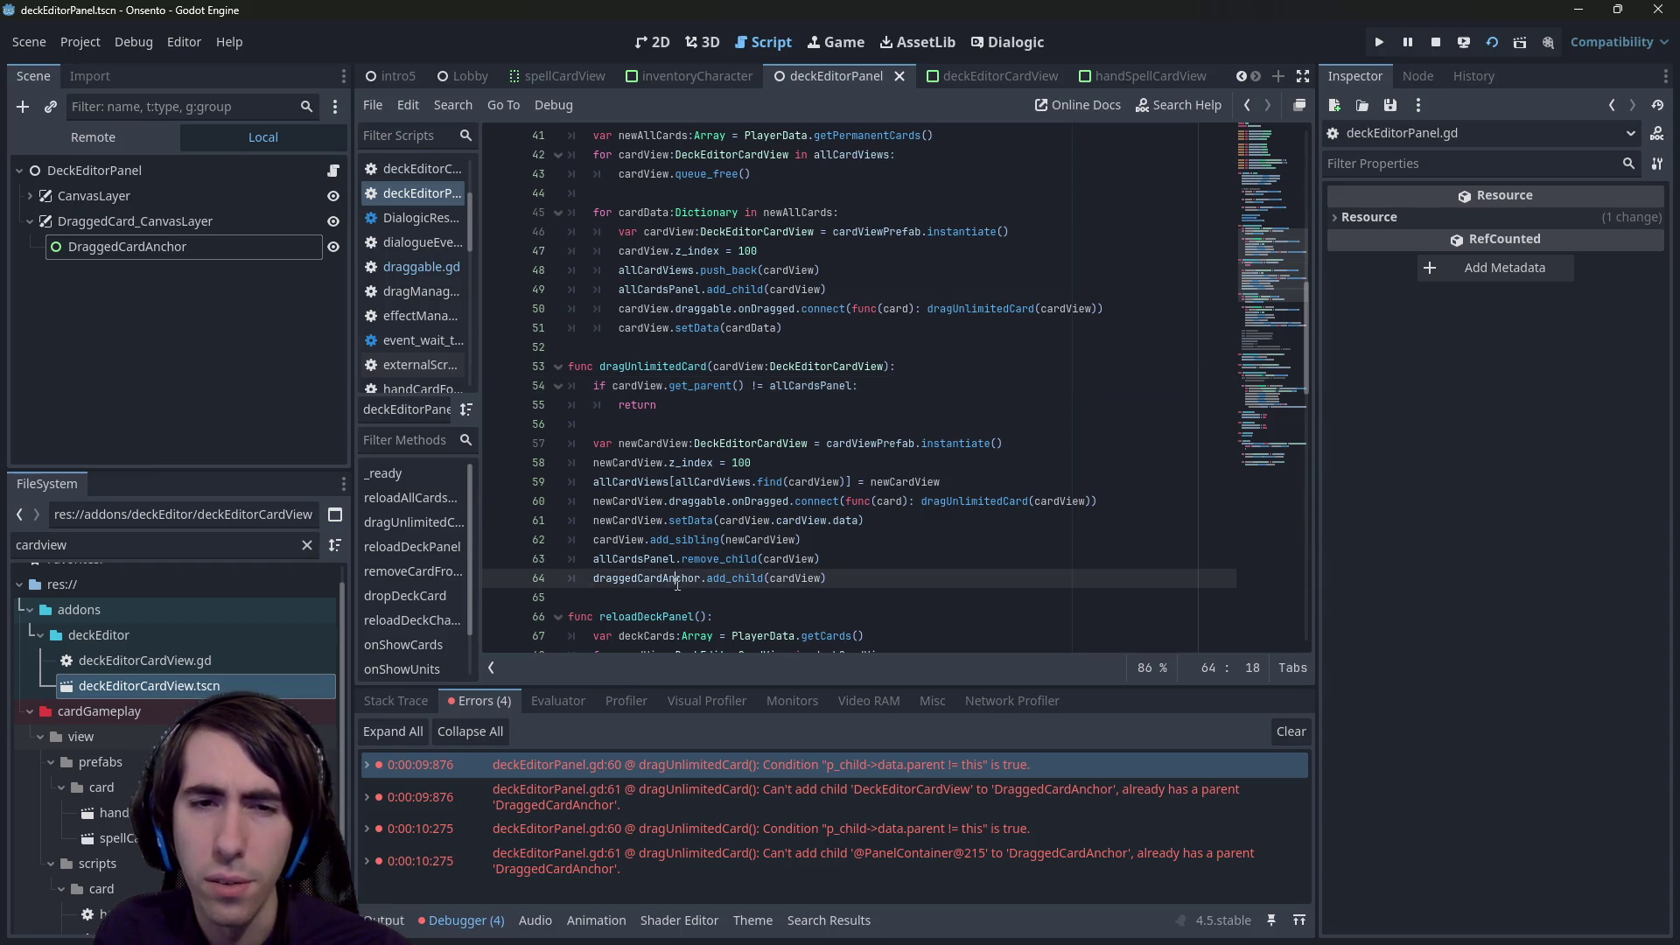
double_click(692, 520)
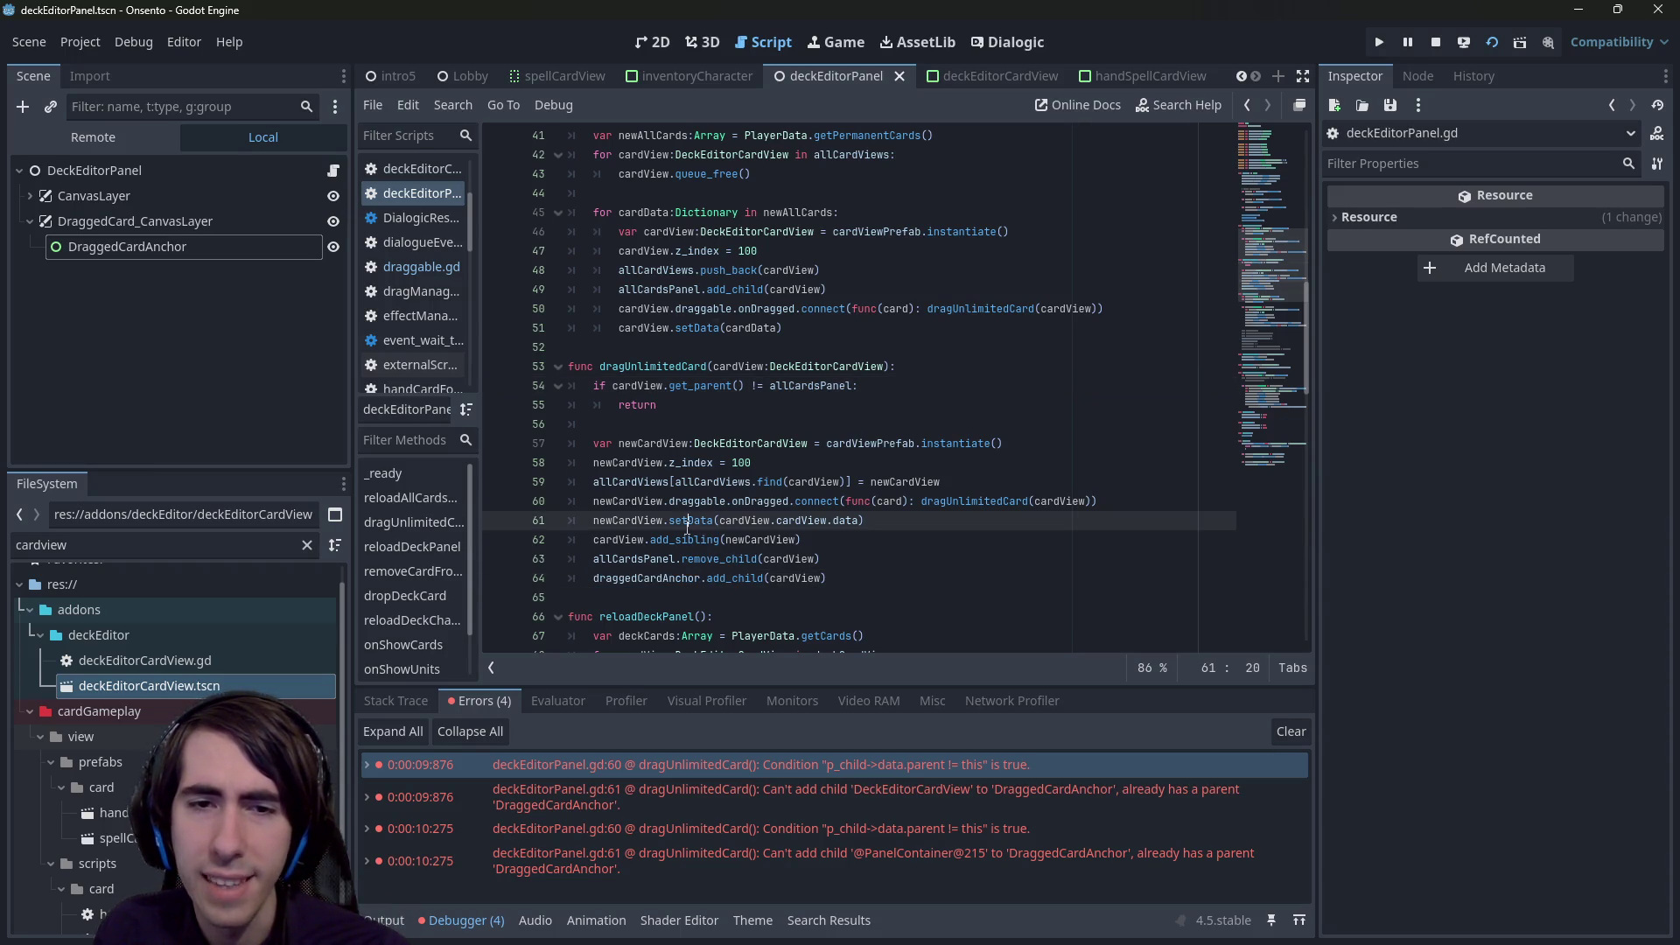
left_click(649, 558)
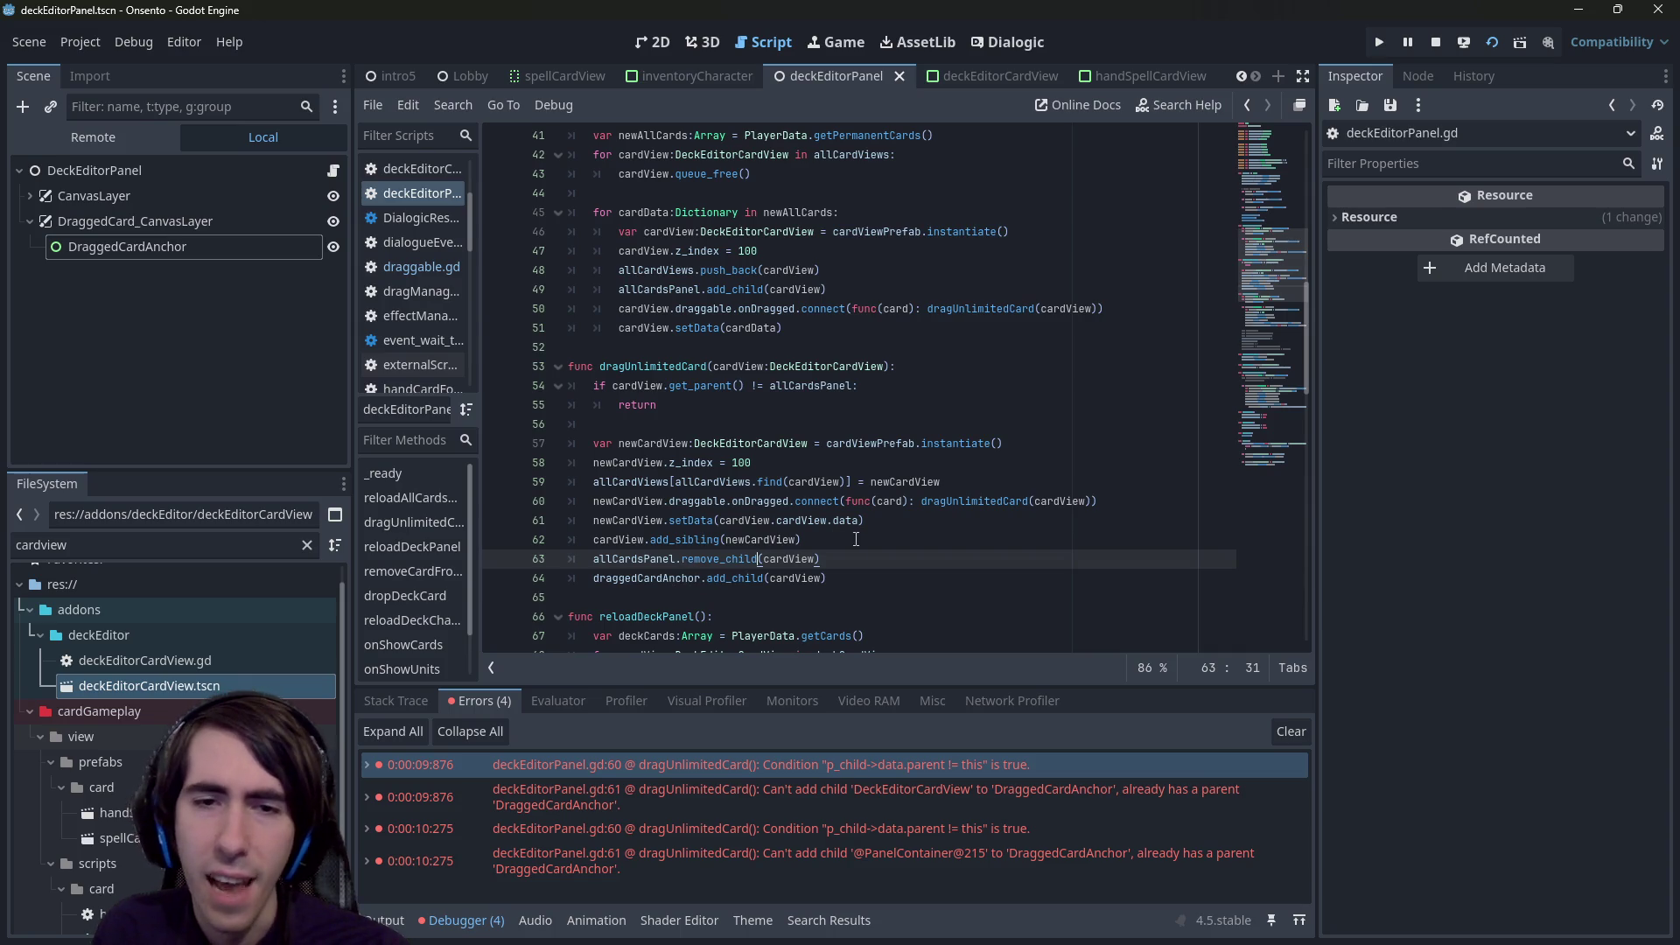
key("ctrl+shift+Return")
type("cardView")
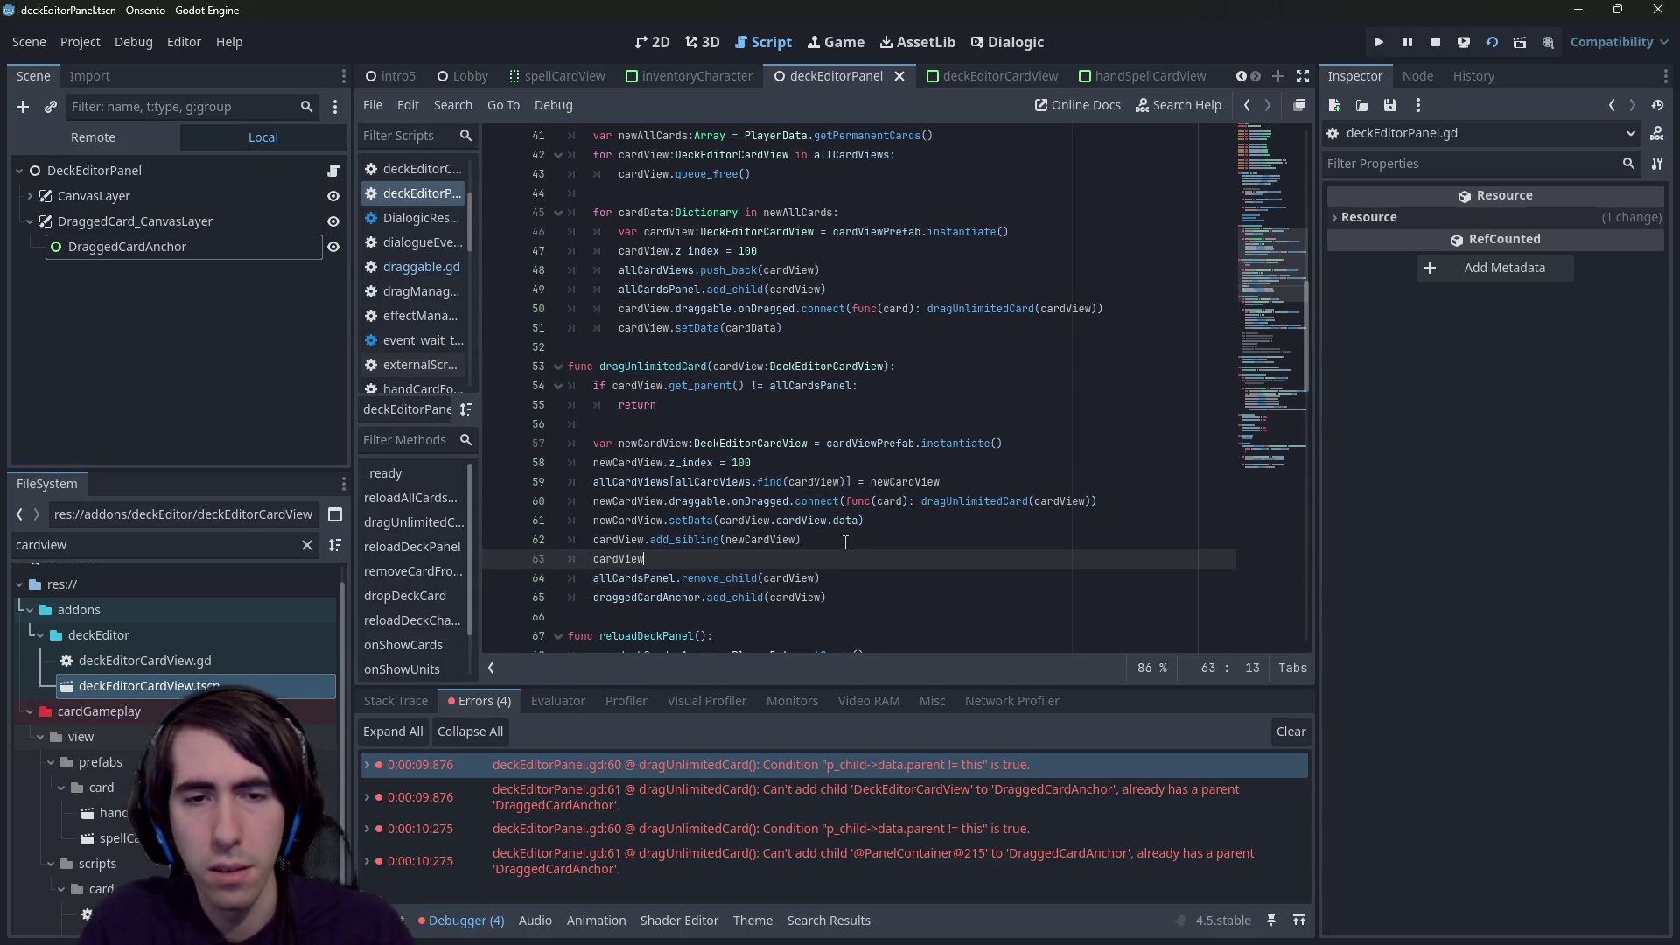
type(".repare")
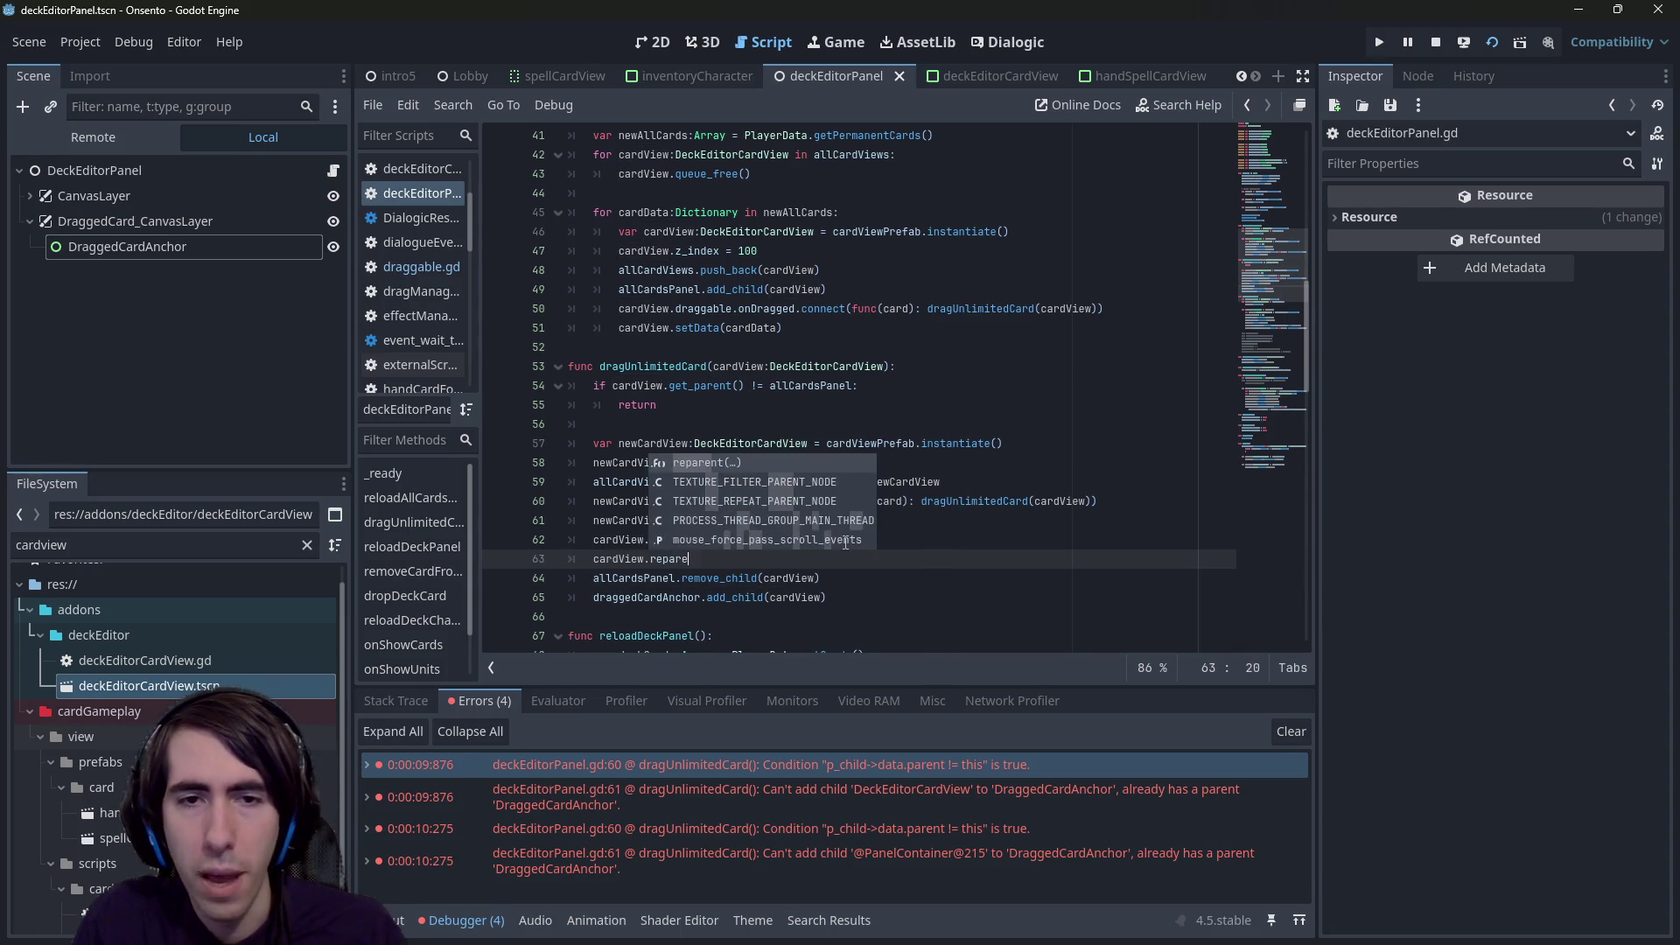
key("Return")
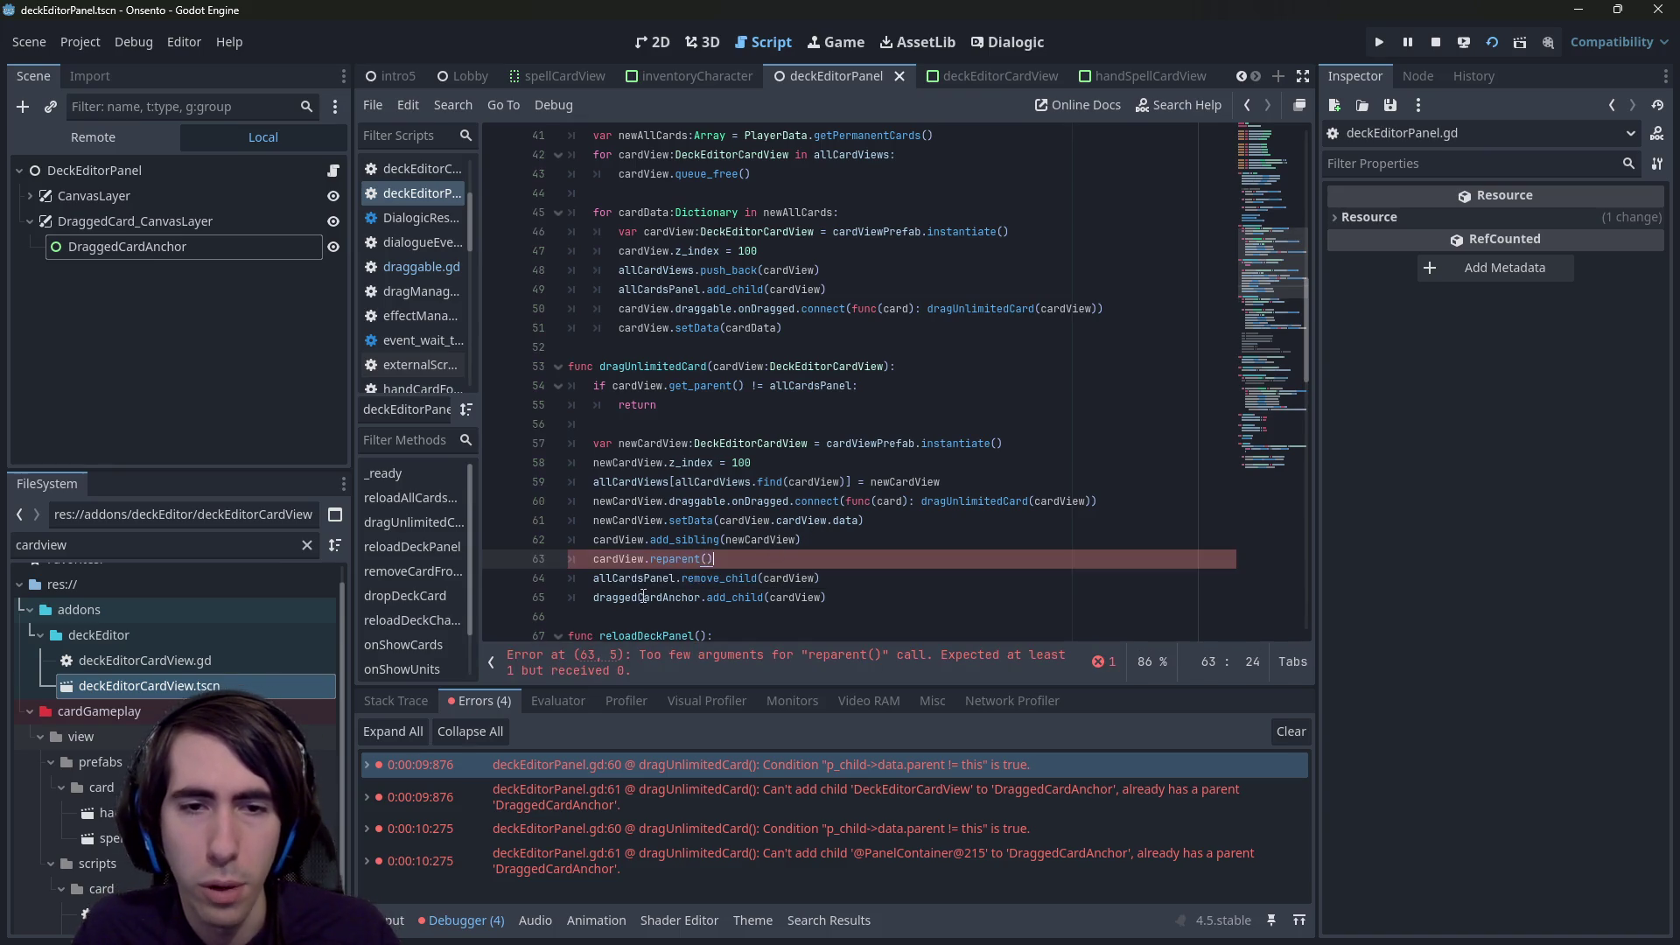
type("draggedCardAnchor,")
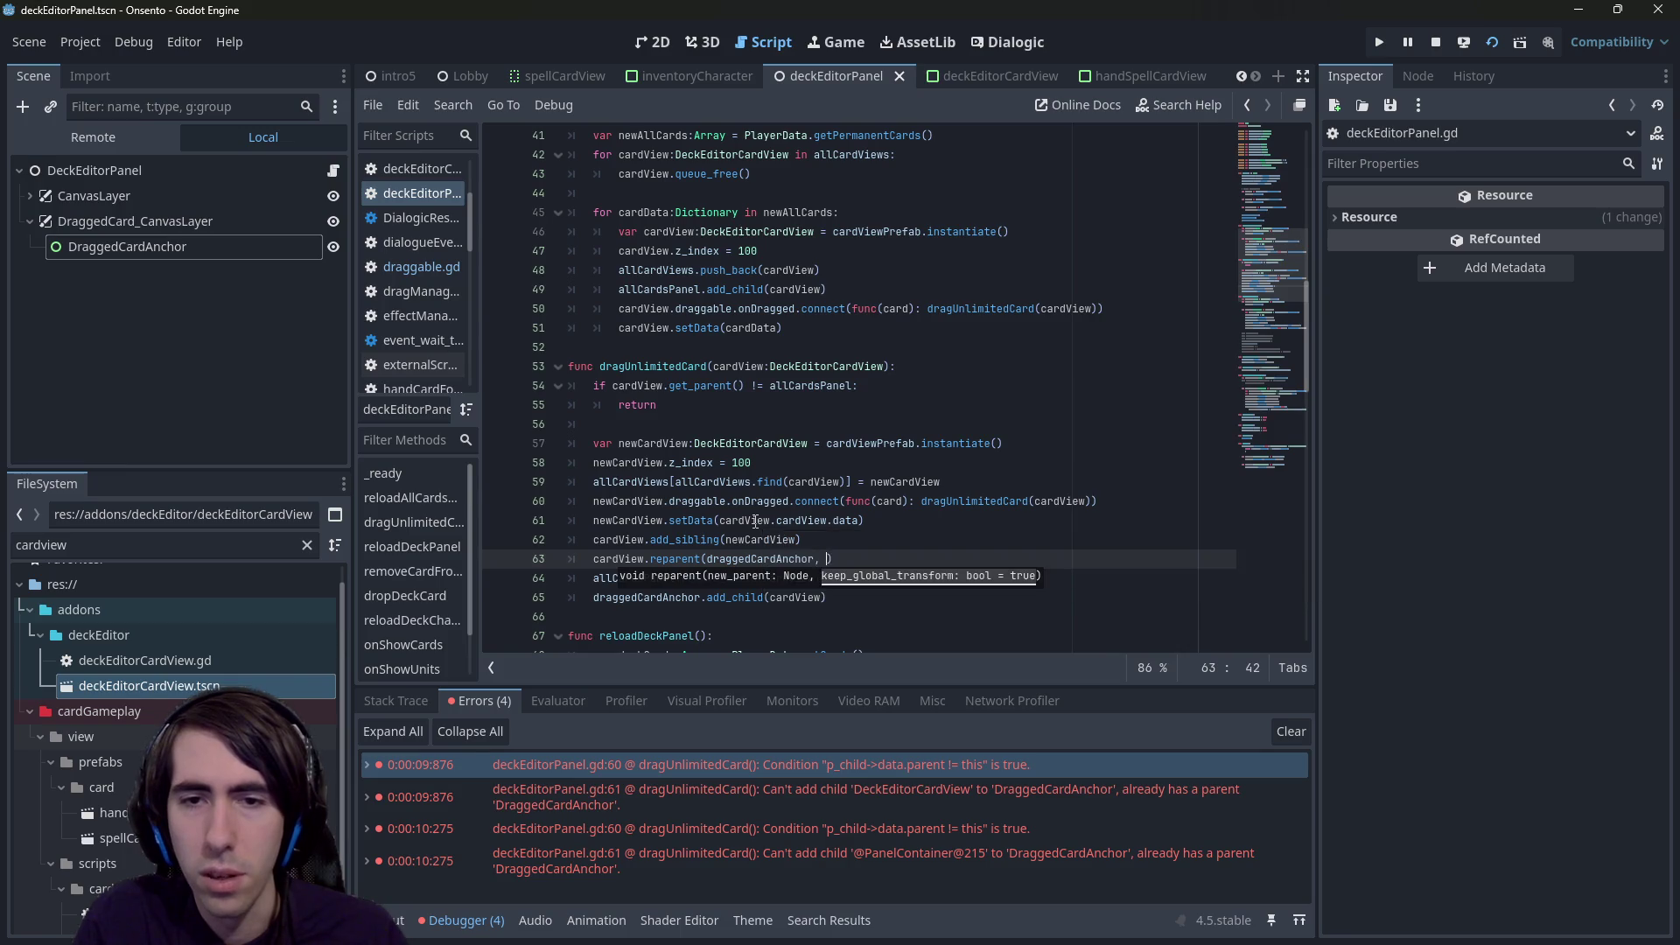
key("ctrl+s")
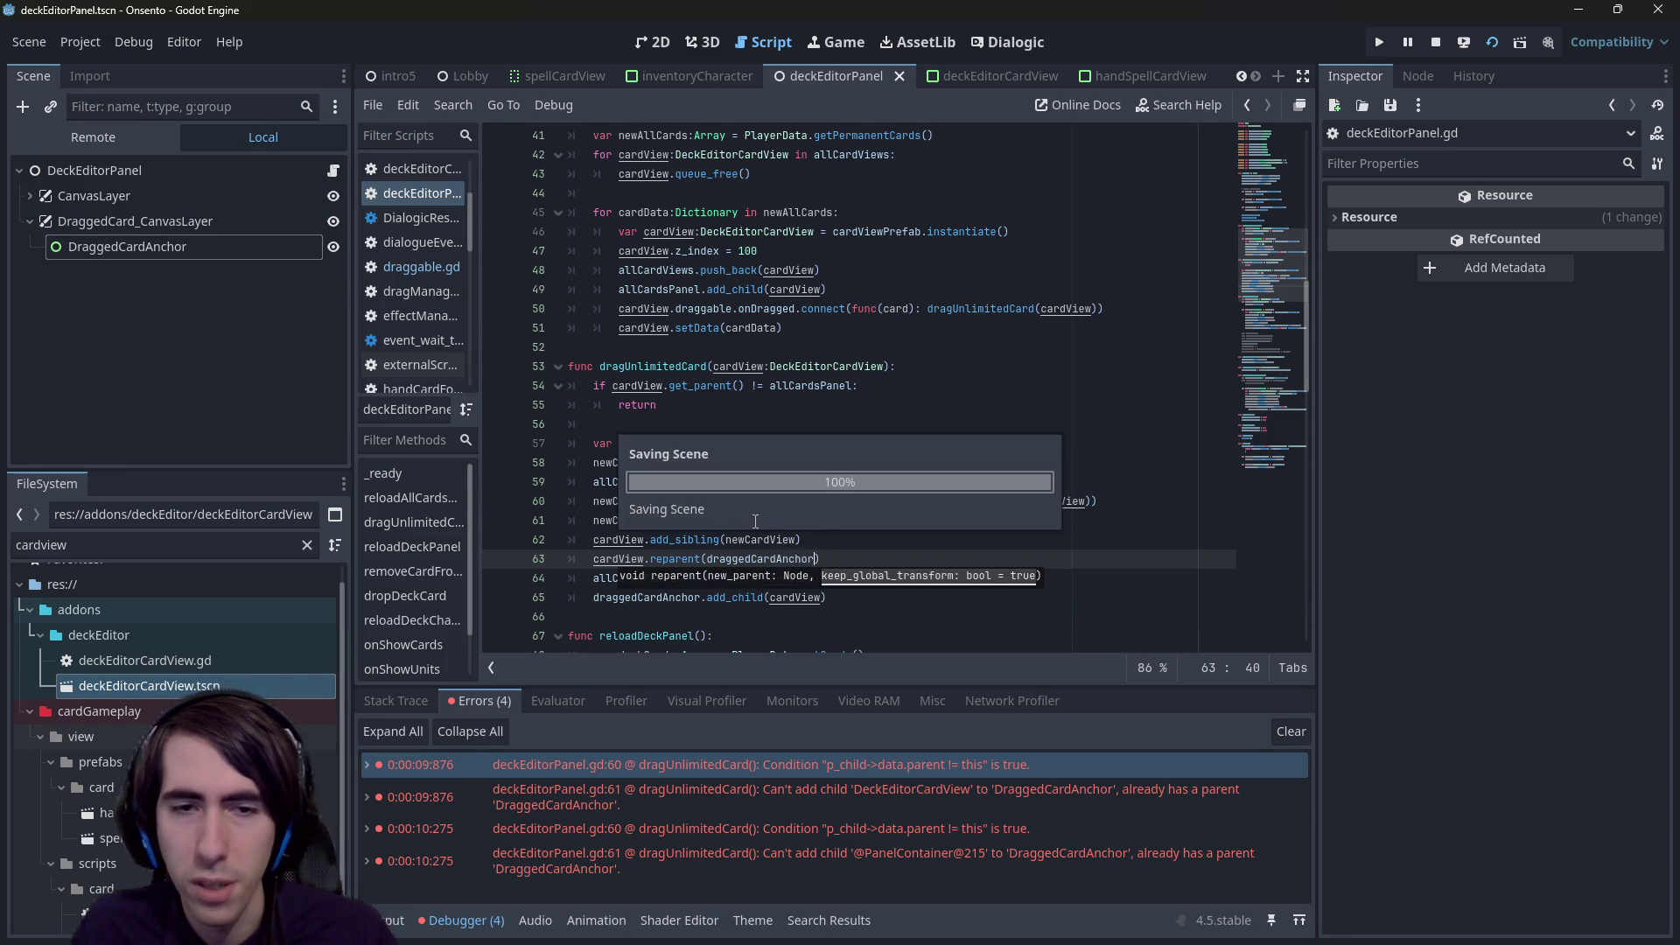
- Delete the old remove_child and add_child lines, save, and stop the game
left_click_drag(827, 597, 514, 578)
key("BackSpace")
key("BackSpace")
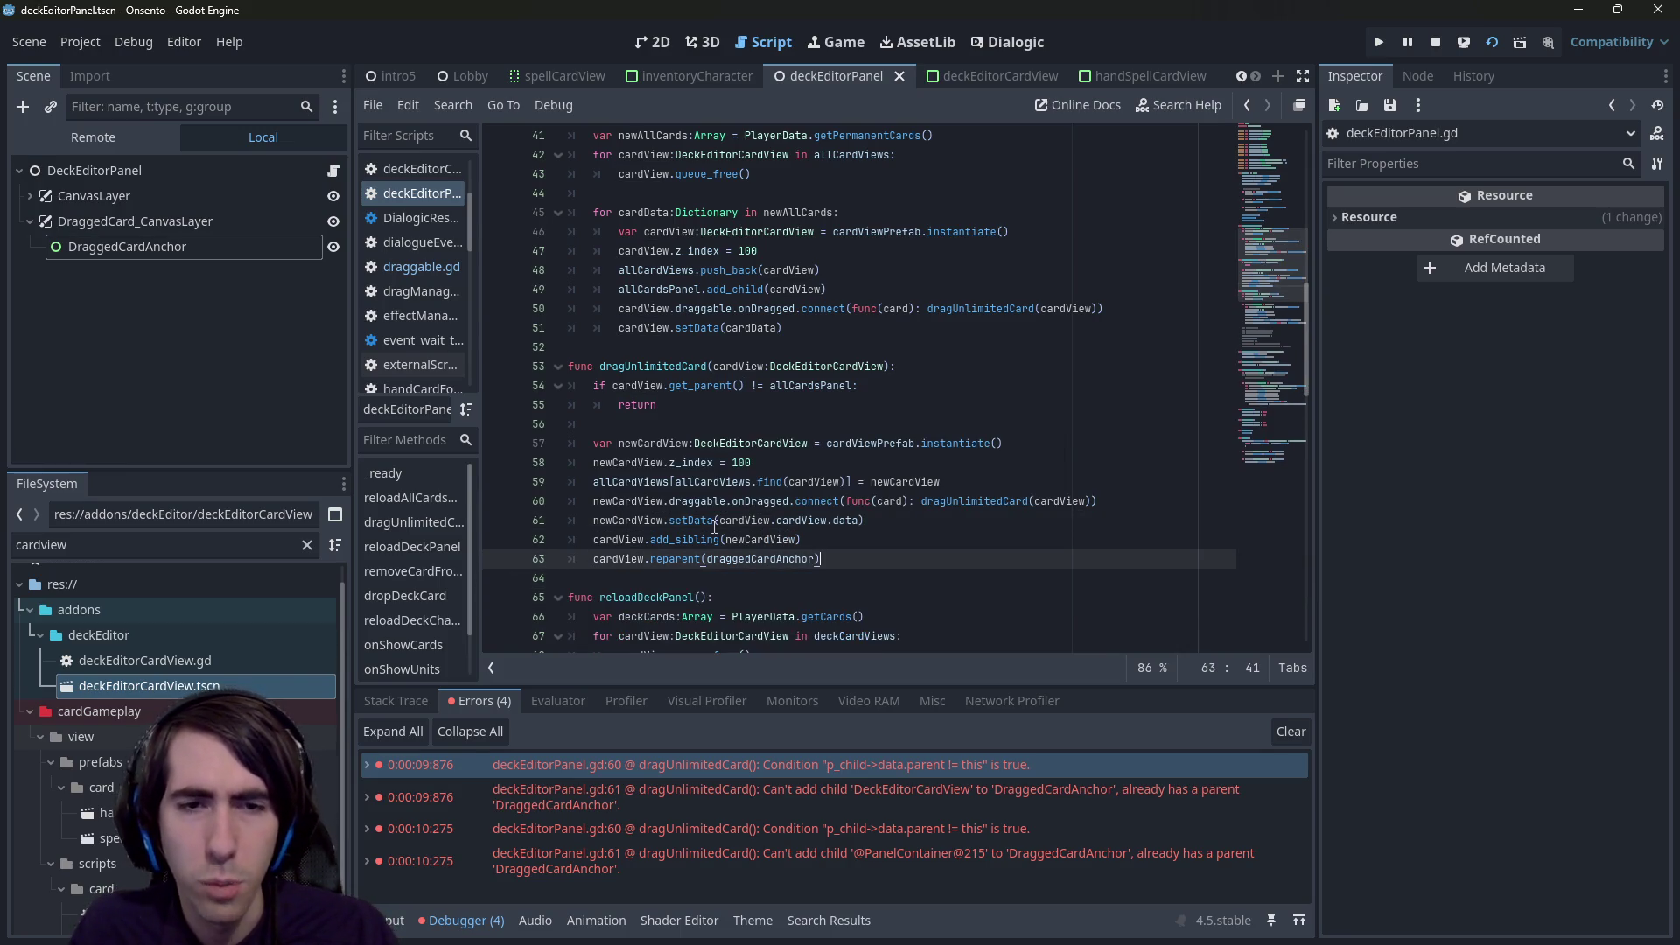
key("ctrl+s")
left_click(1436, 43)
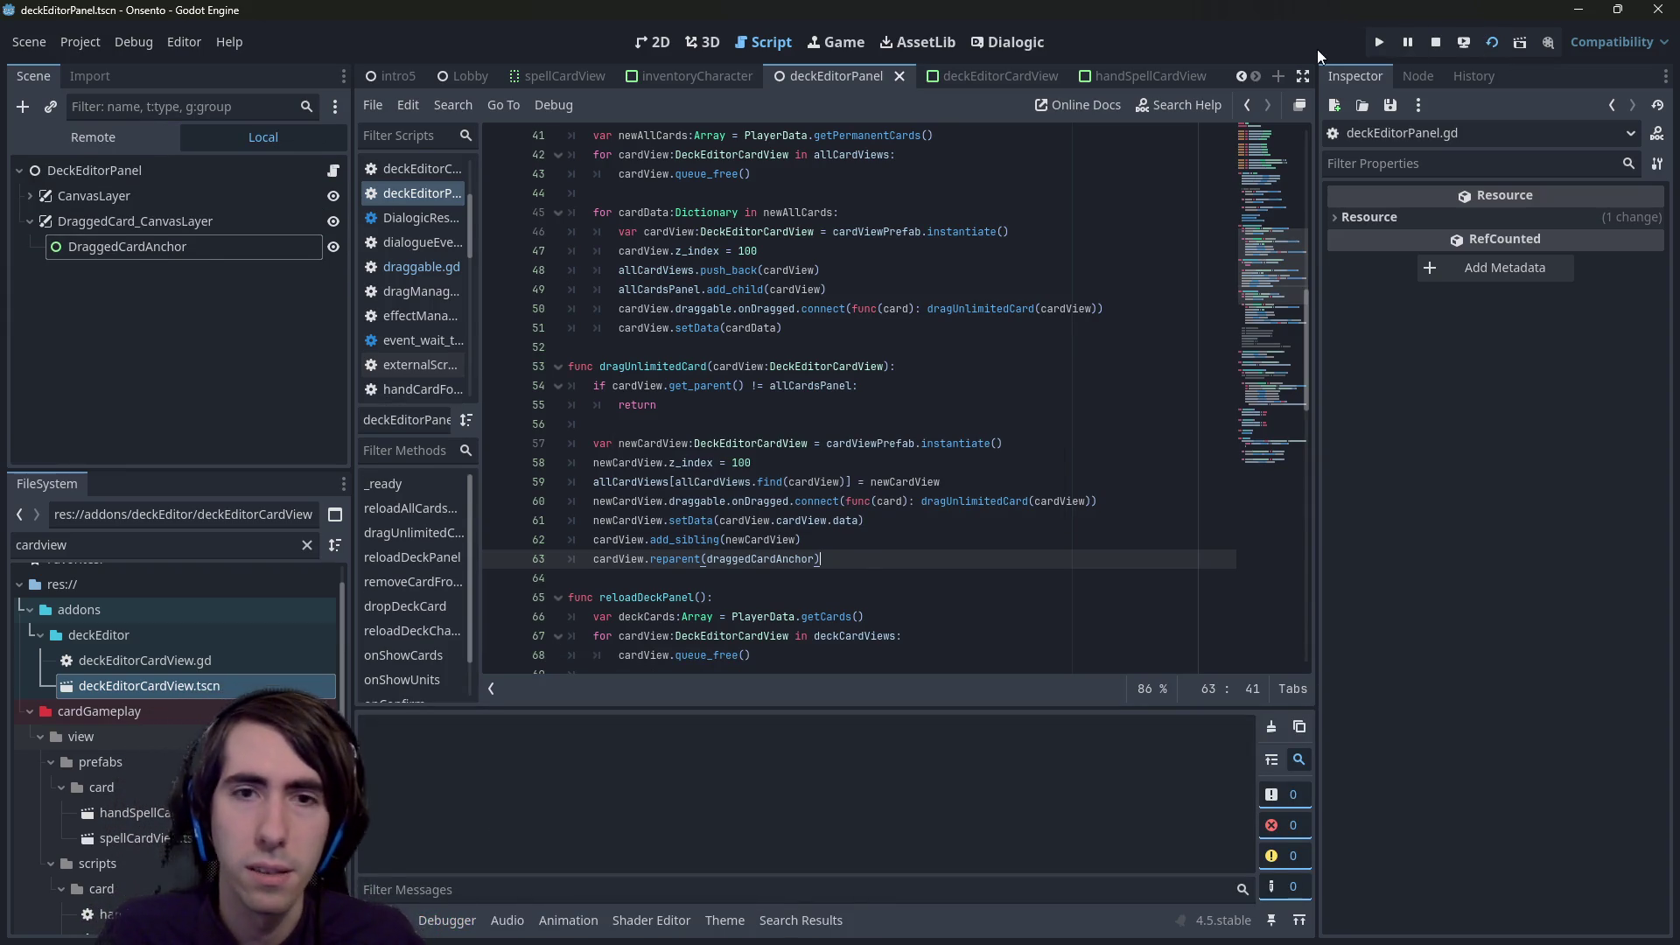
- Run the scene with F5, drag the Intimidation card toward the deck, and show the debugger output
key("F5")
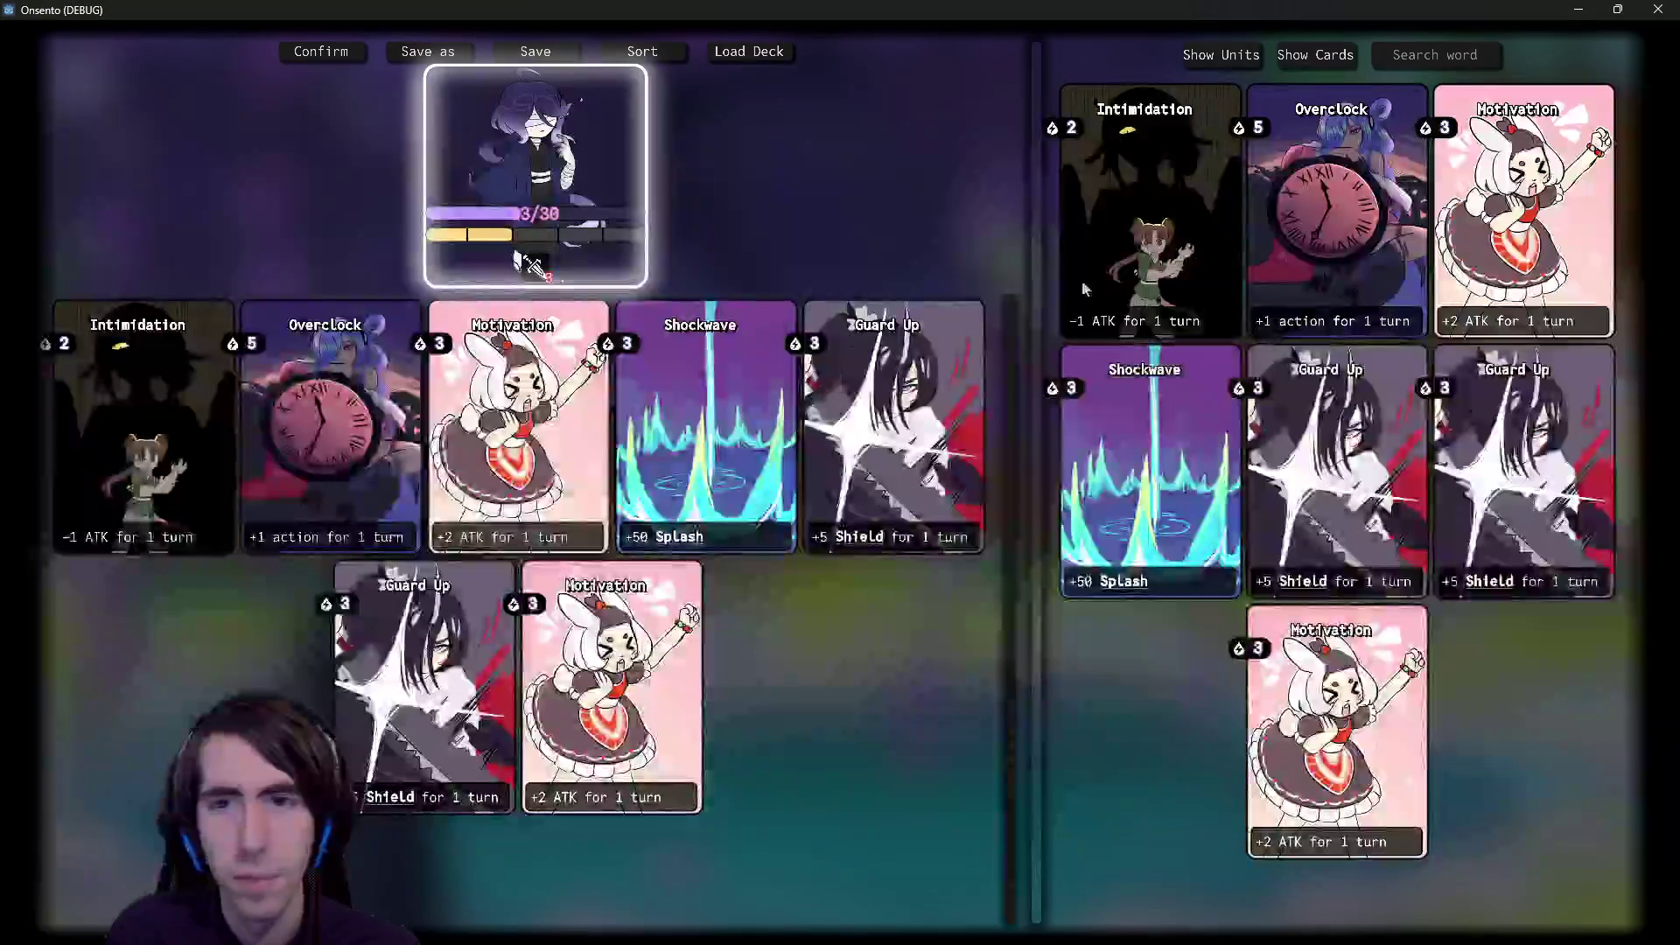
left_click_drag(1164, 202, 1013, 408)
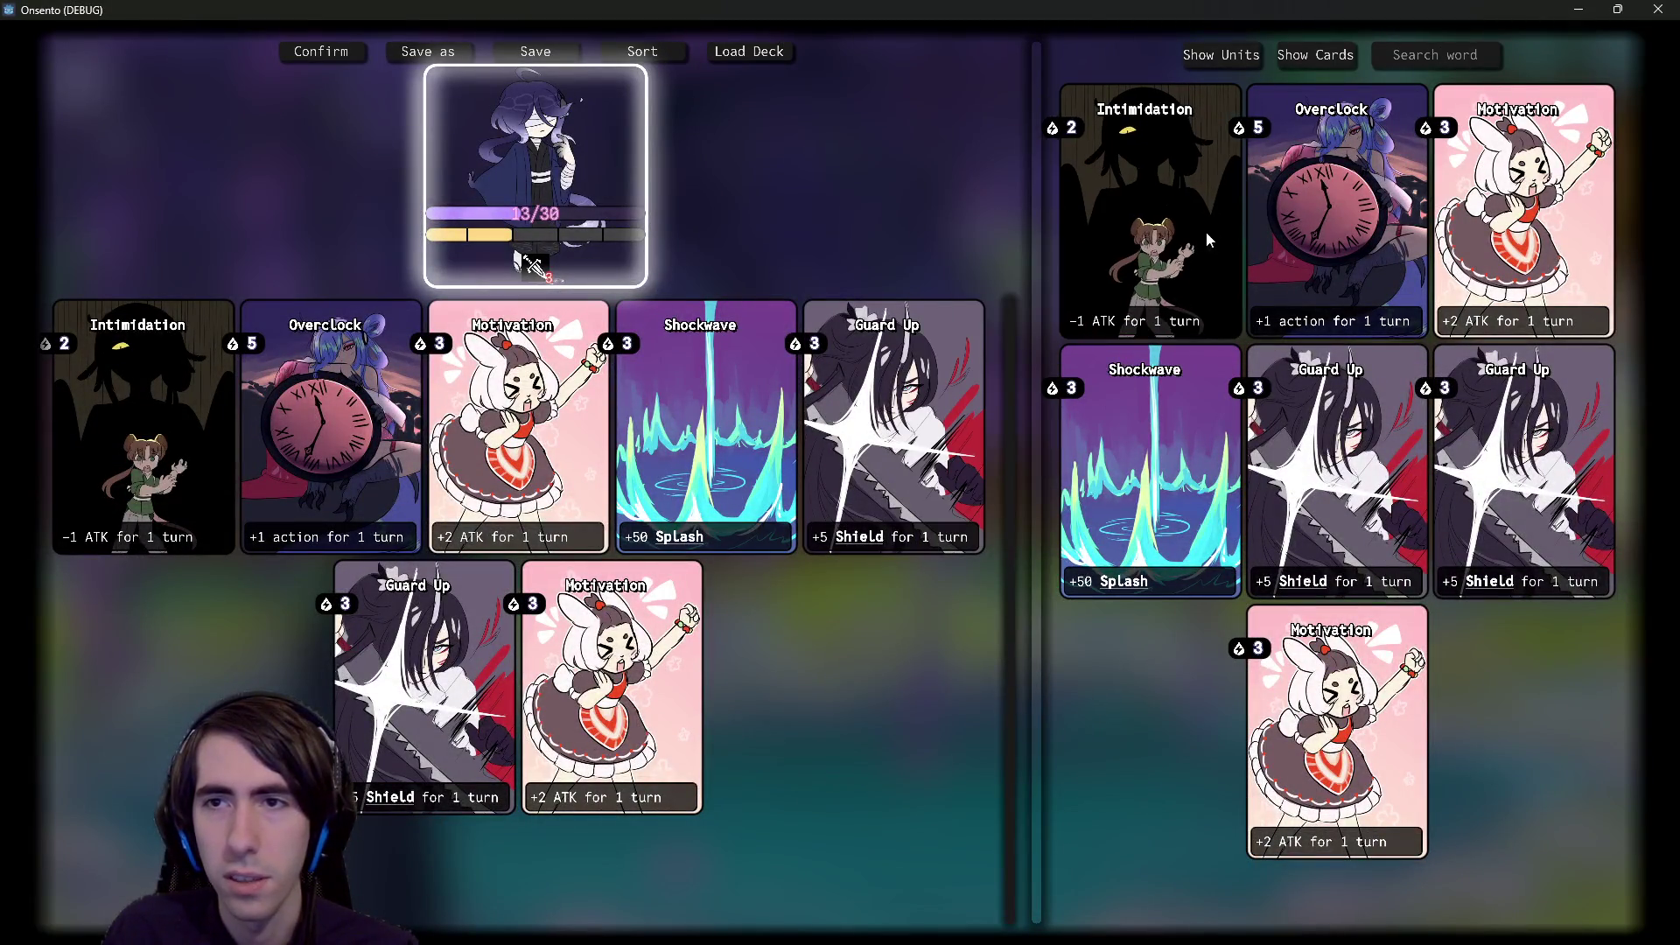
left_click(1577, 9)
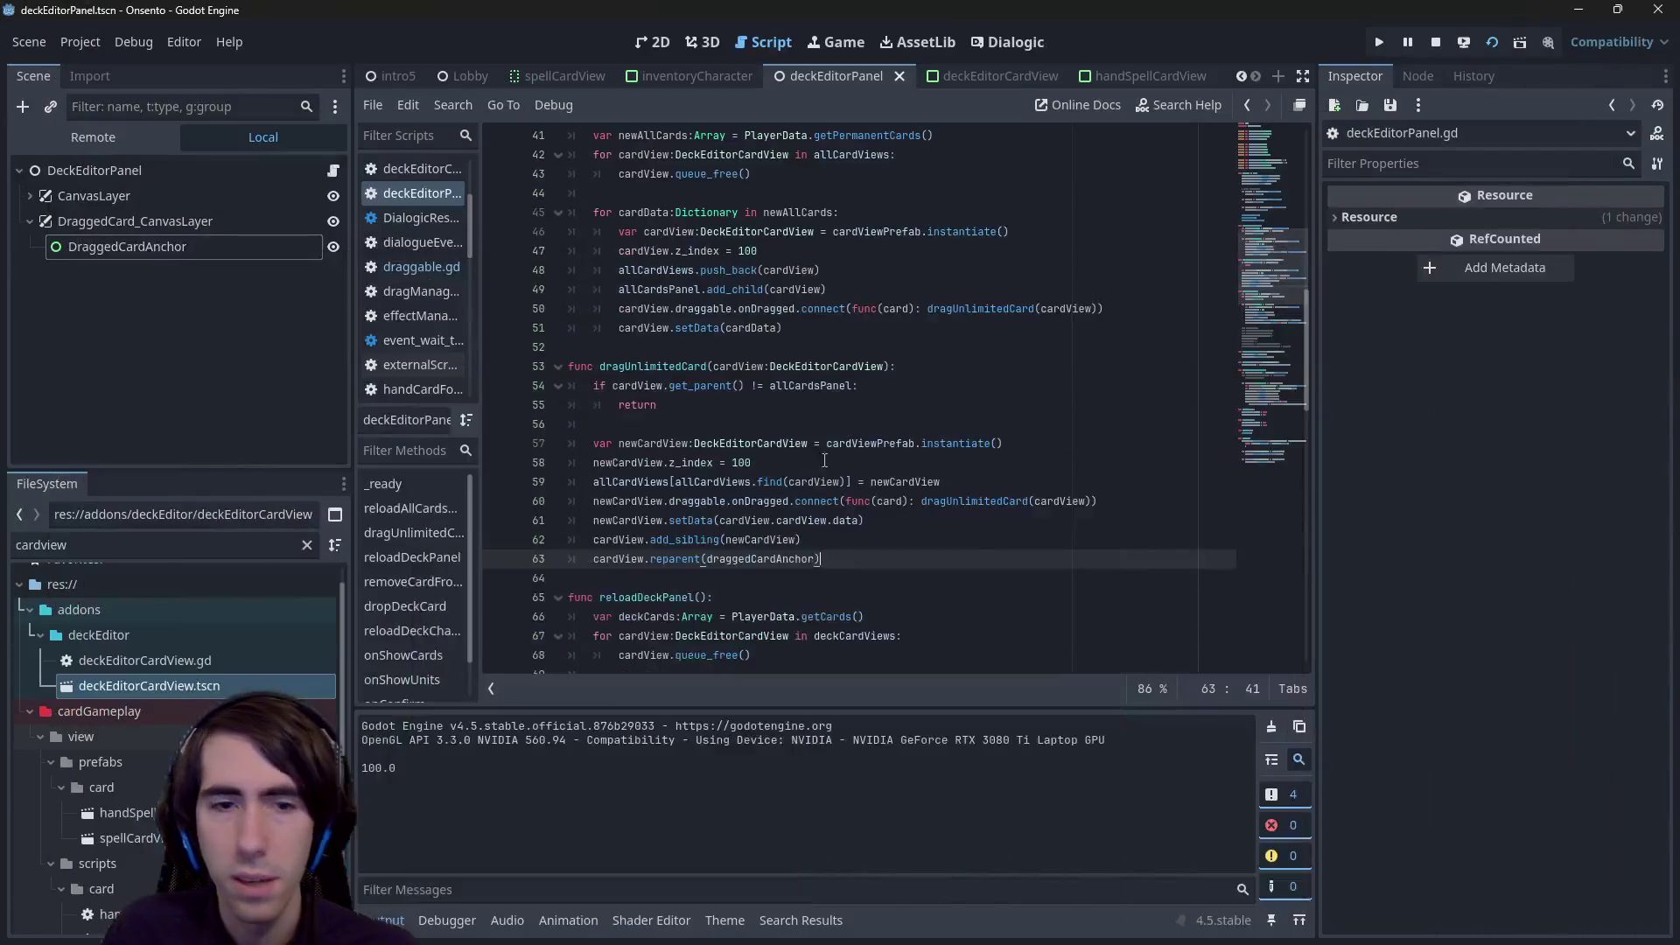
left_click(463, 913)
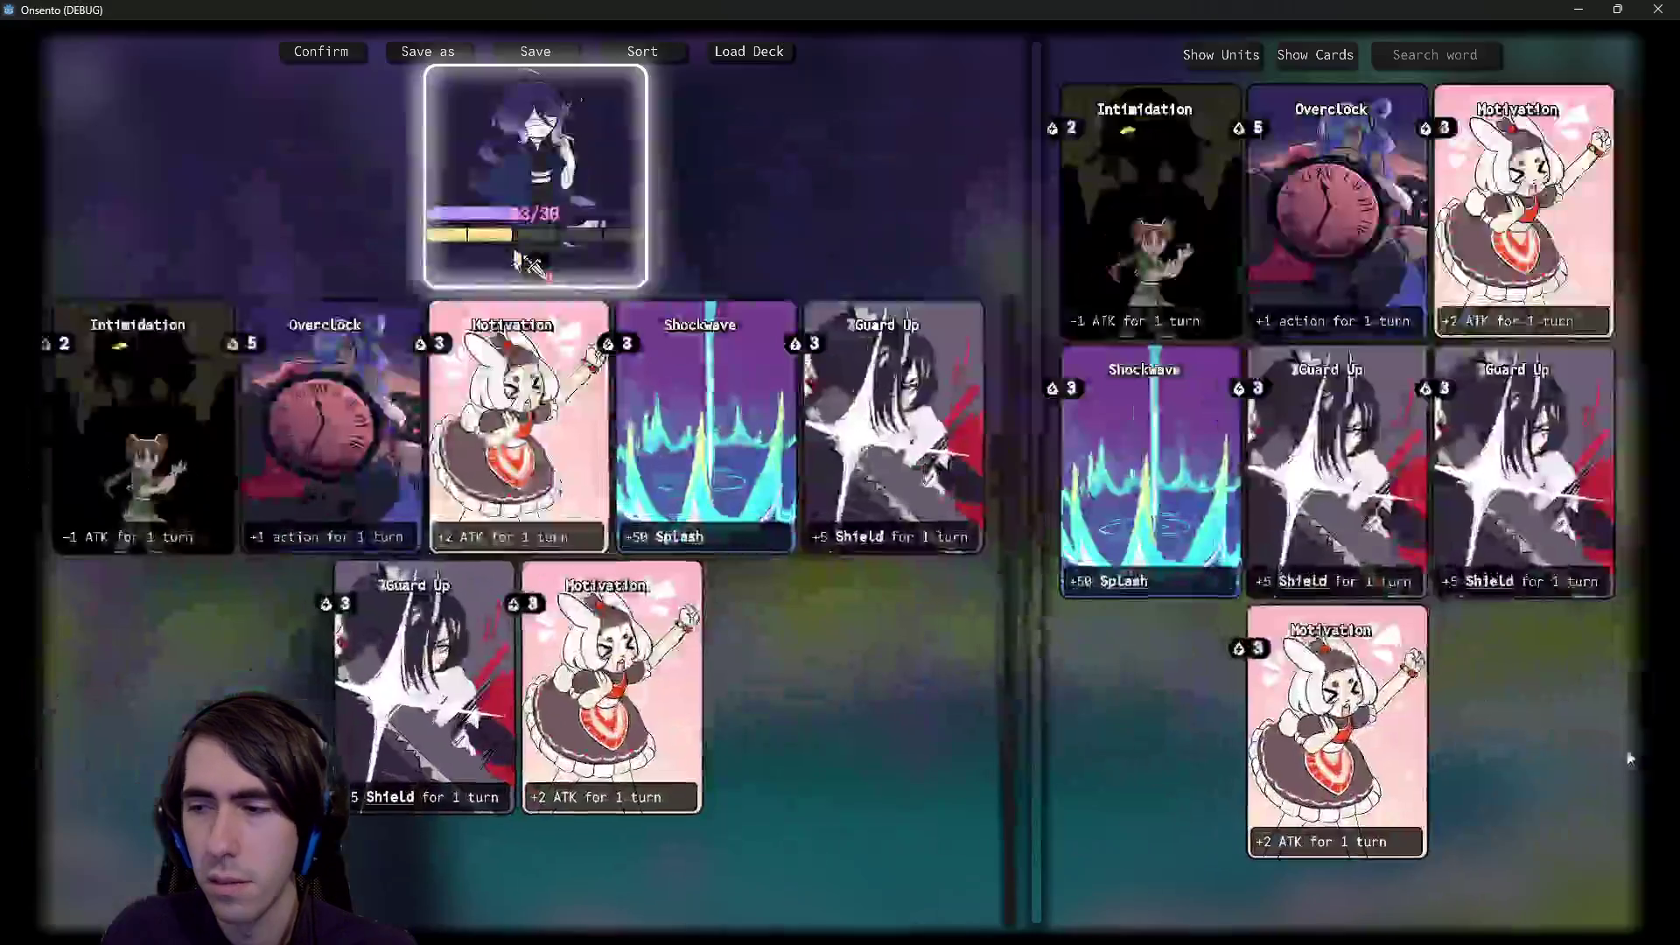
- Try dragging the Intimidation, Motivation and Shockwave cards, then close the game and return to 2D
mouse_move(1114, 196)
left_mouse_down()
mouse_move(1080, 455)
mouse_move(1060, 460)
mouse_move(1085, 175)
mouse_move(1158, 249)
mouse_move(1108, 221)
mouse_move(1133, 201)
mouse_move(1047, 256)
mouse_move(1120, 275)
mouse_move(1129, 253)
left_mouse_up()
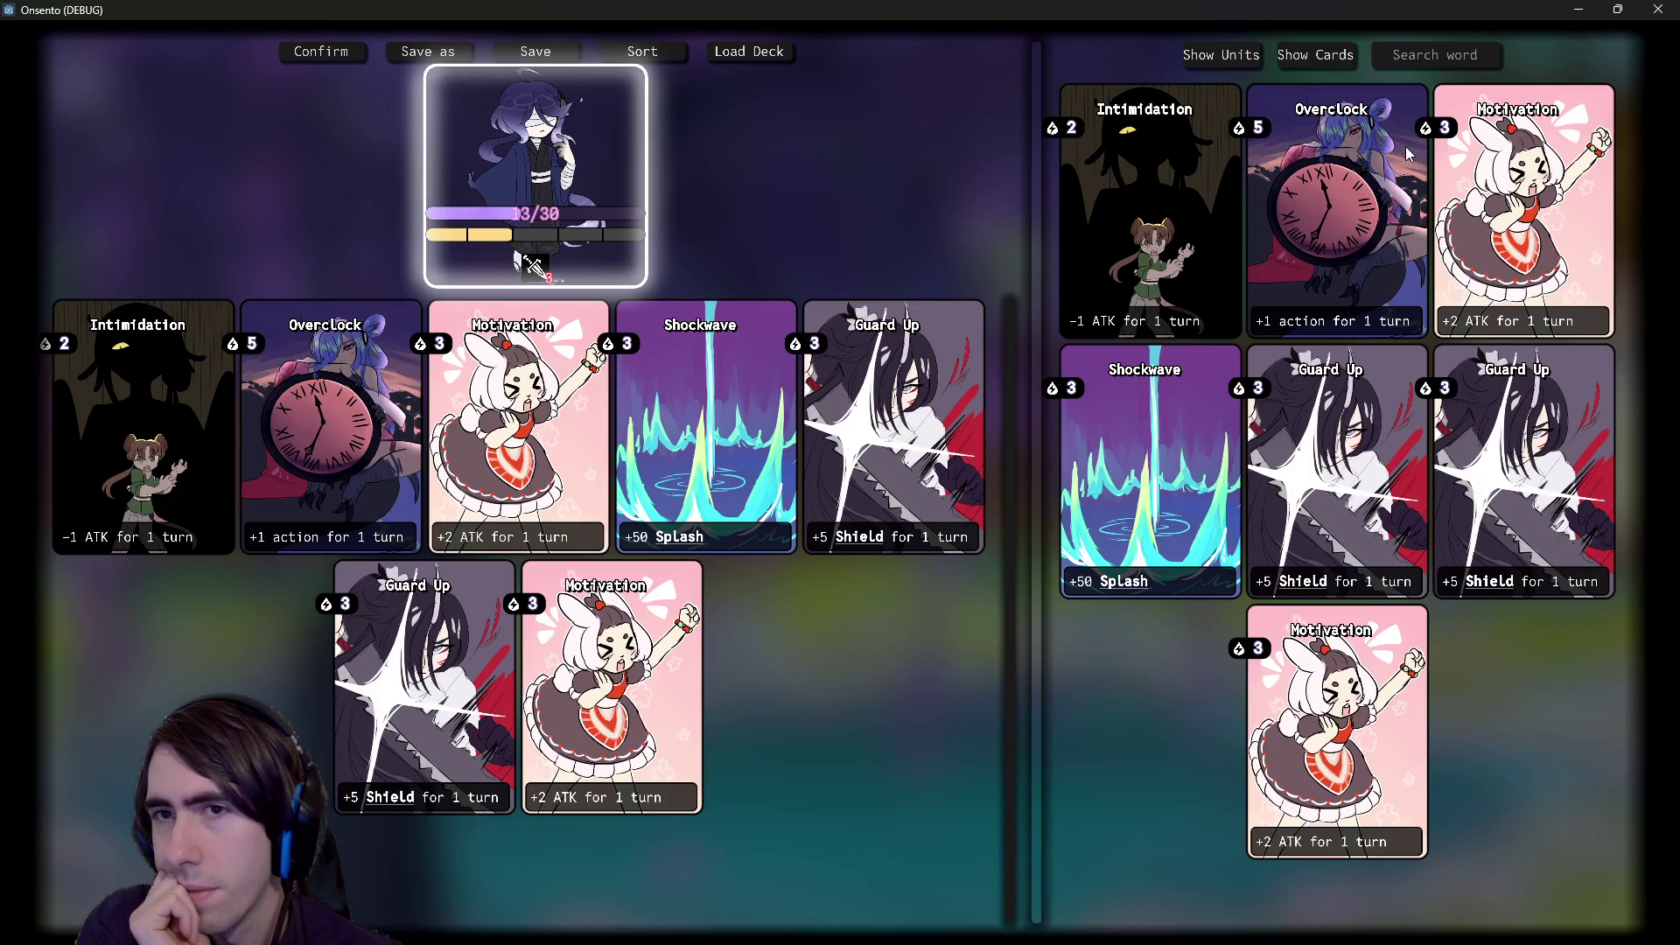
mouse_move(1484, 198)
left_mouse_down()
mouse_move(1412, 224)
mouse_move(1155, 395)
mouse_move(1186, 403)
left_mouse_up()
mouse_move(1072, 583)
left_mouse_down()
mouse_move(998, 691)
mouse_move(1094, 411)
mouse_move(1067, 455)
mouse_move(1165, 493)
left_mouse_up()
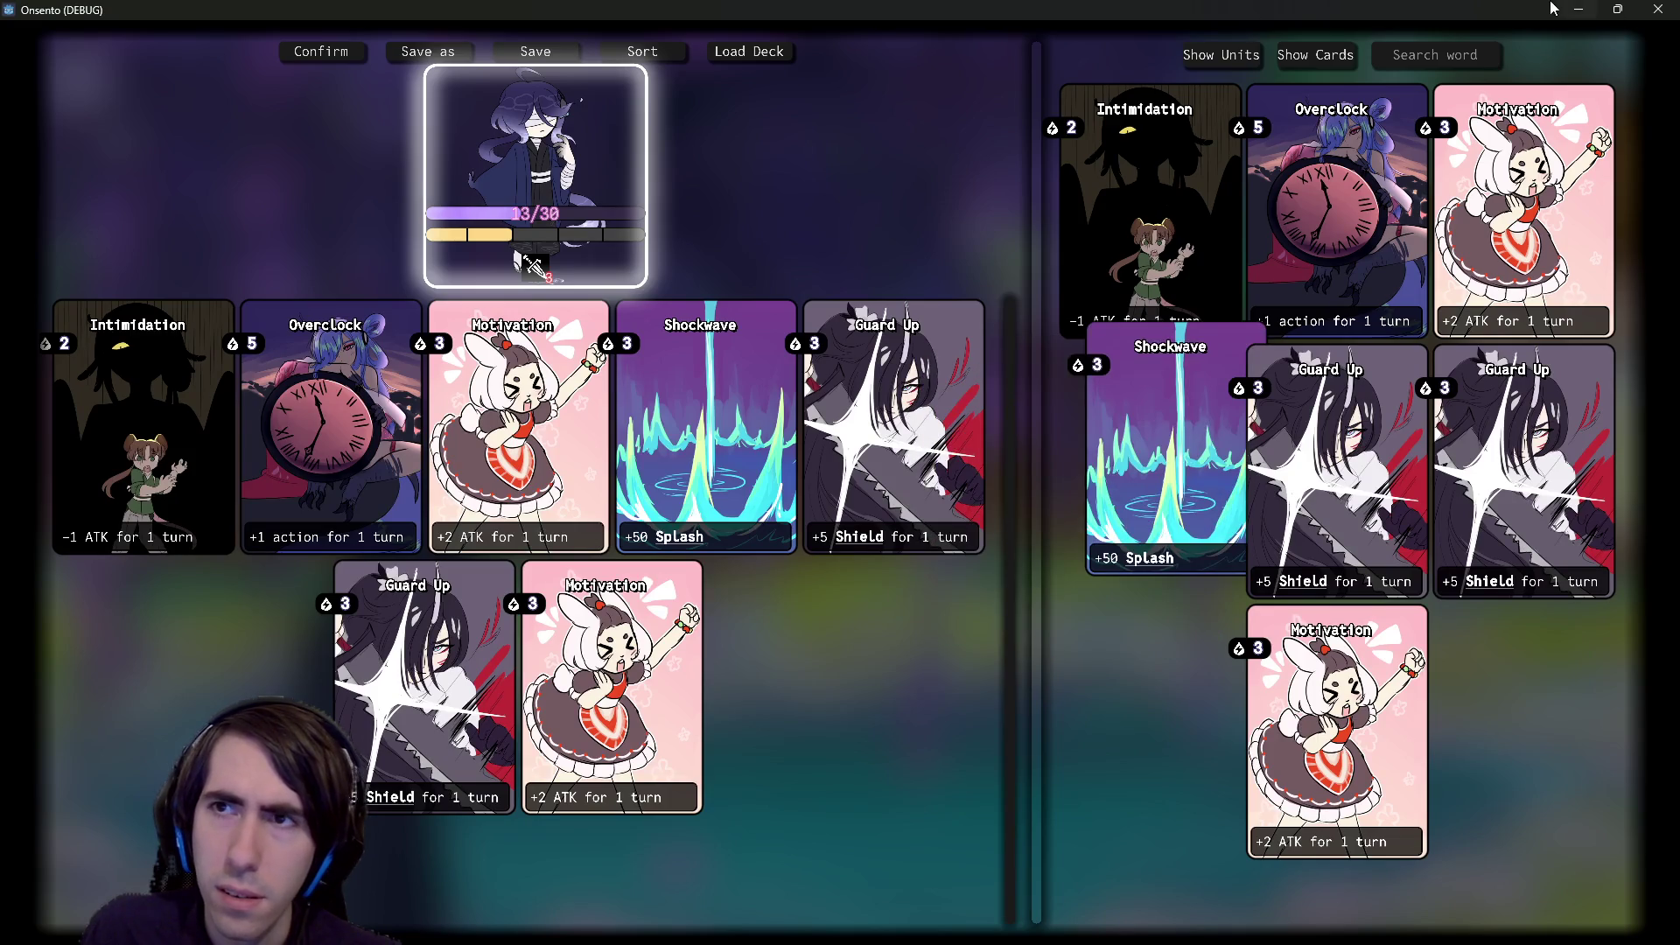
left_click(1658, 9)
left_click(652, 42)
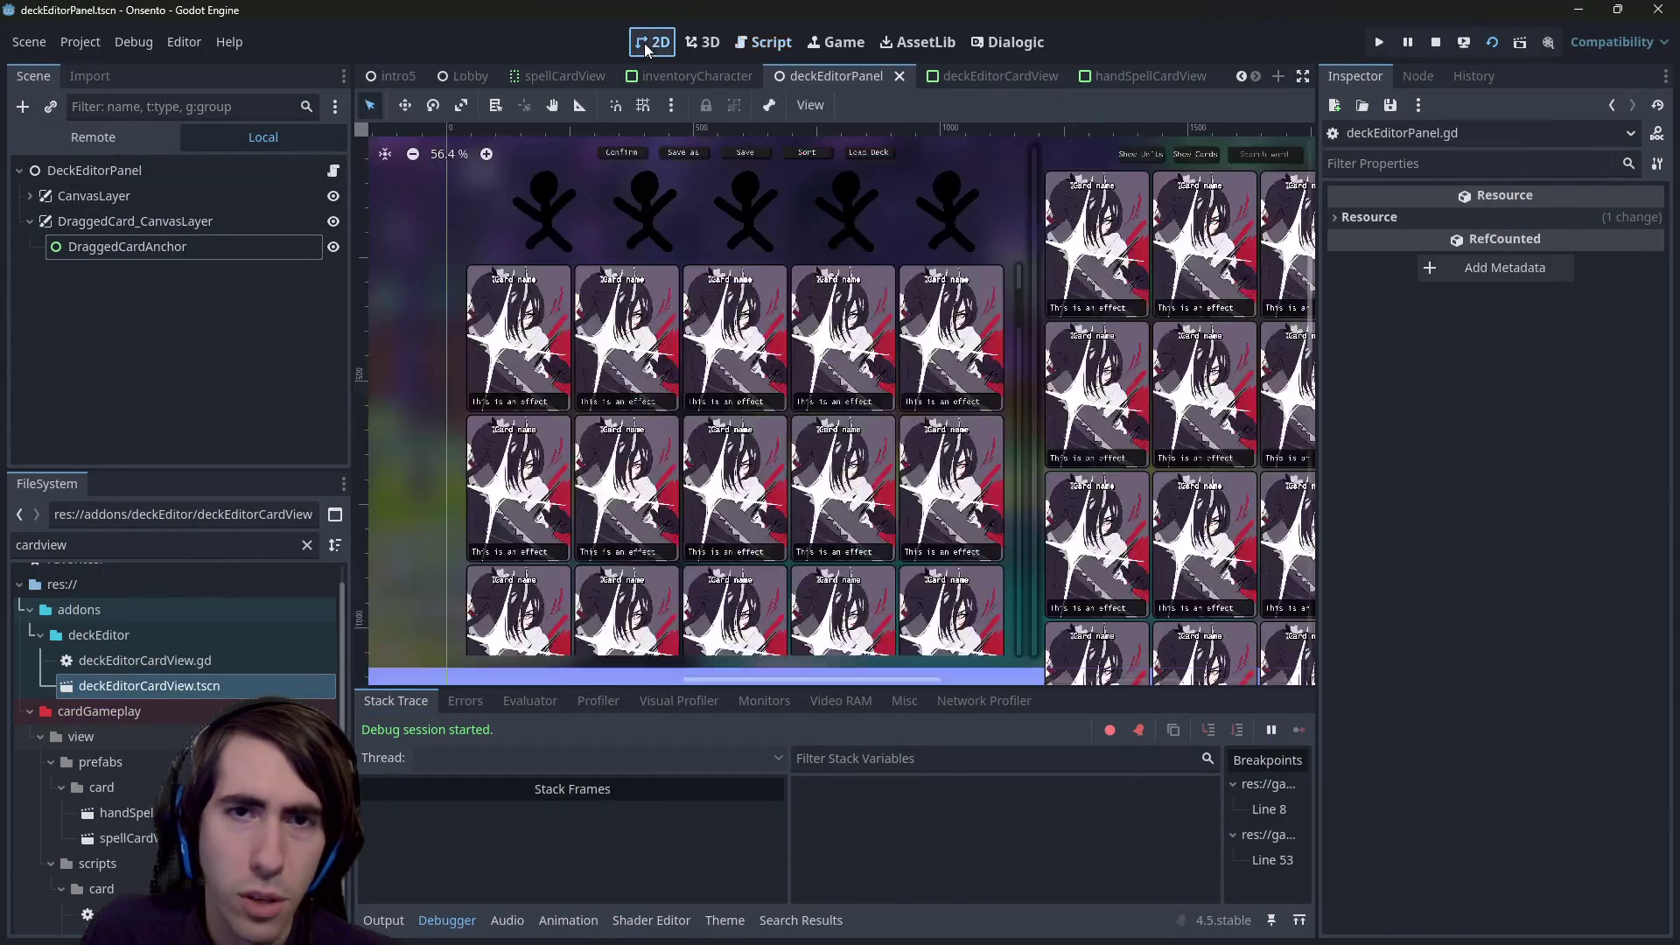
- Comment out the add_sibling line 62, save, and test clicking Intimidation and Guard Up cards
scroll(823, 175, "up", 3)
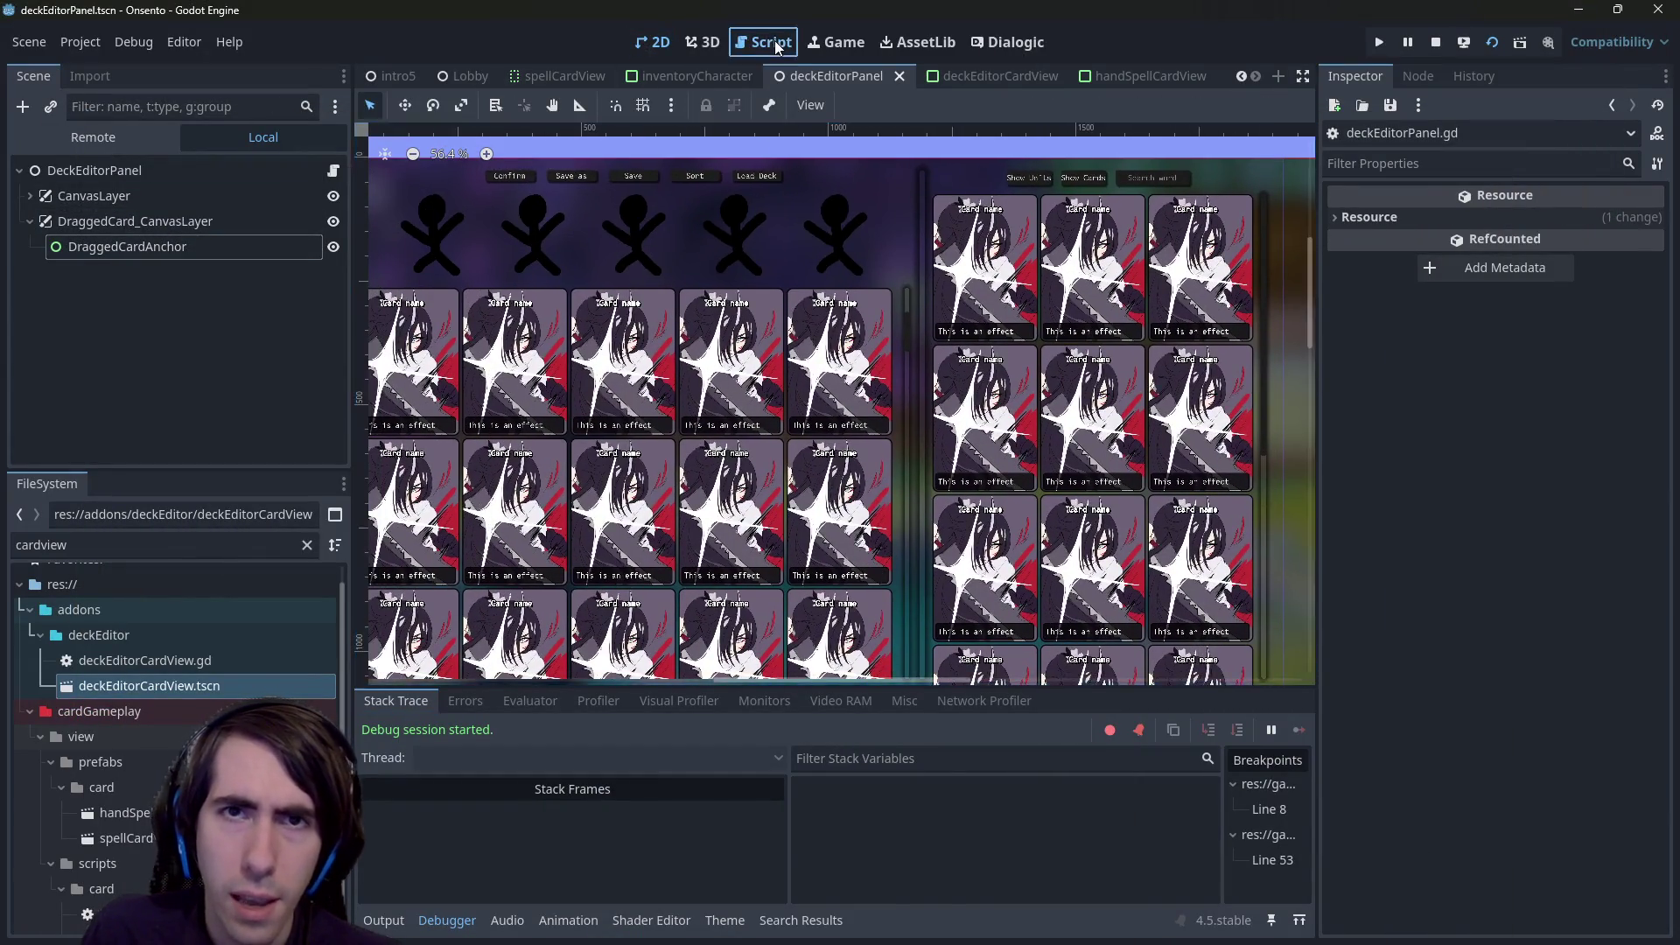
left_click(764, 42)
left_click_drag(901, 558, 501, 560)
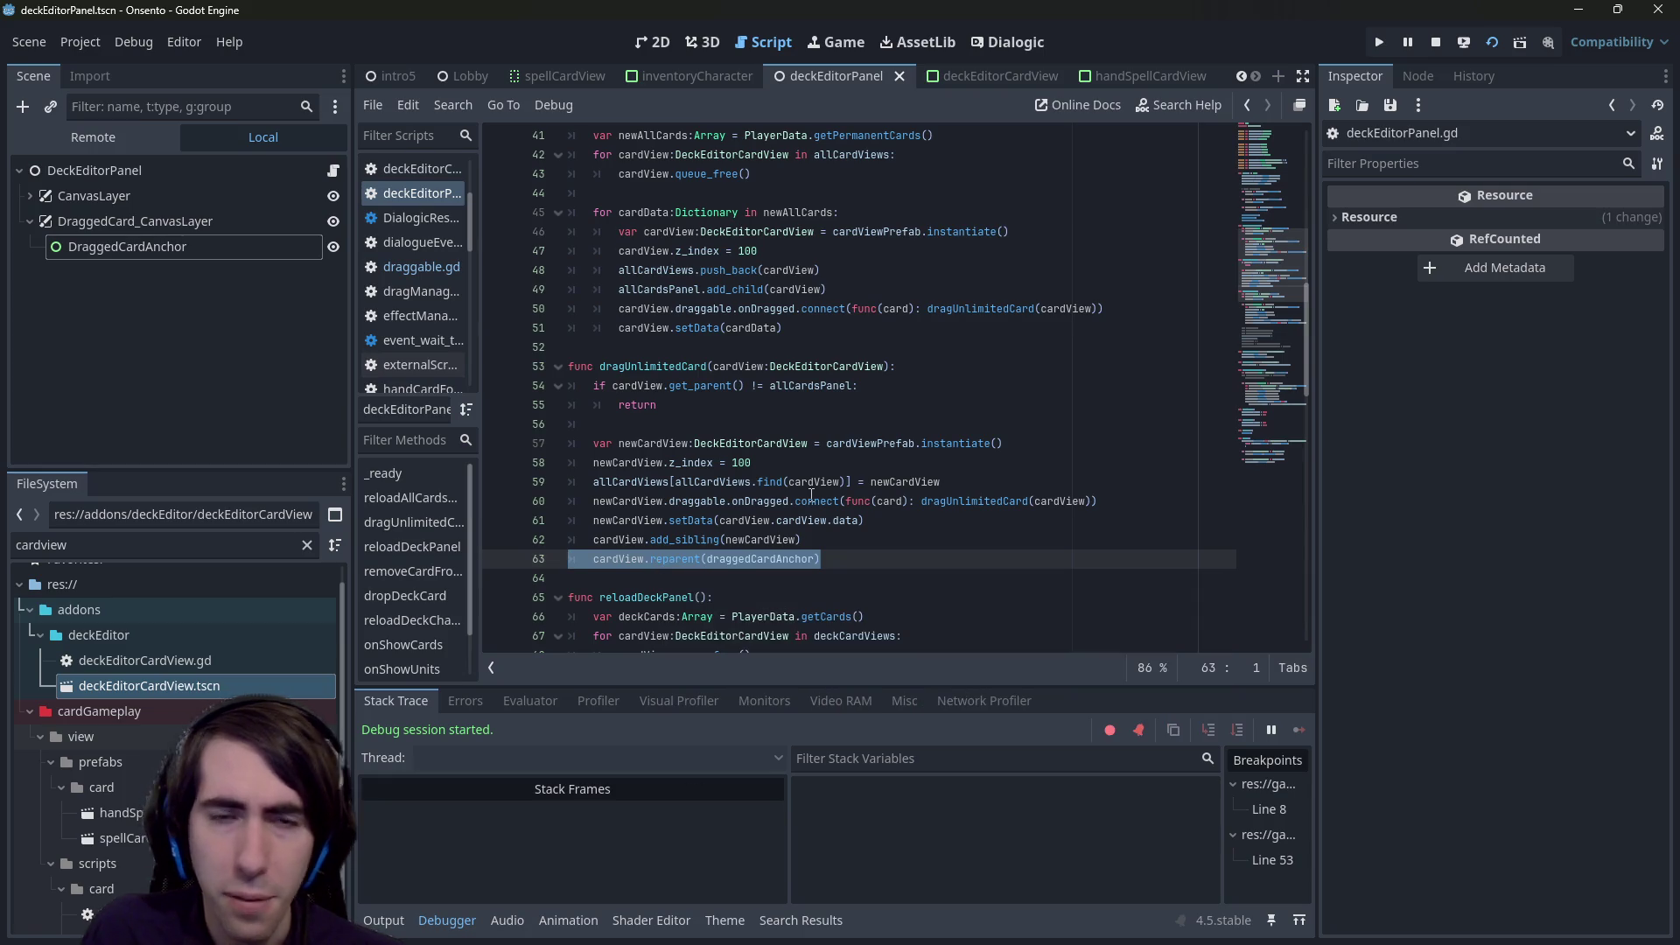
mouse_move(811, 496)
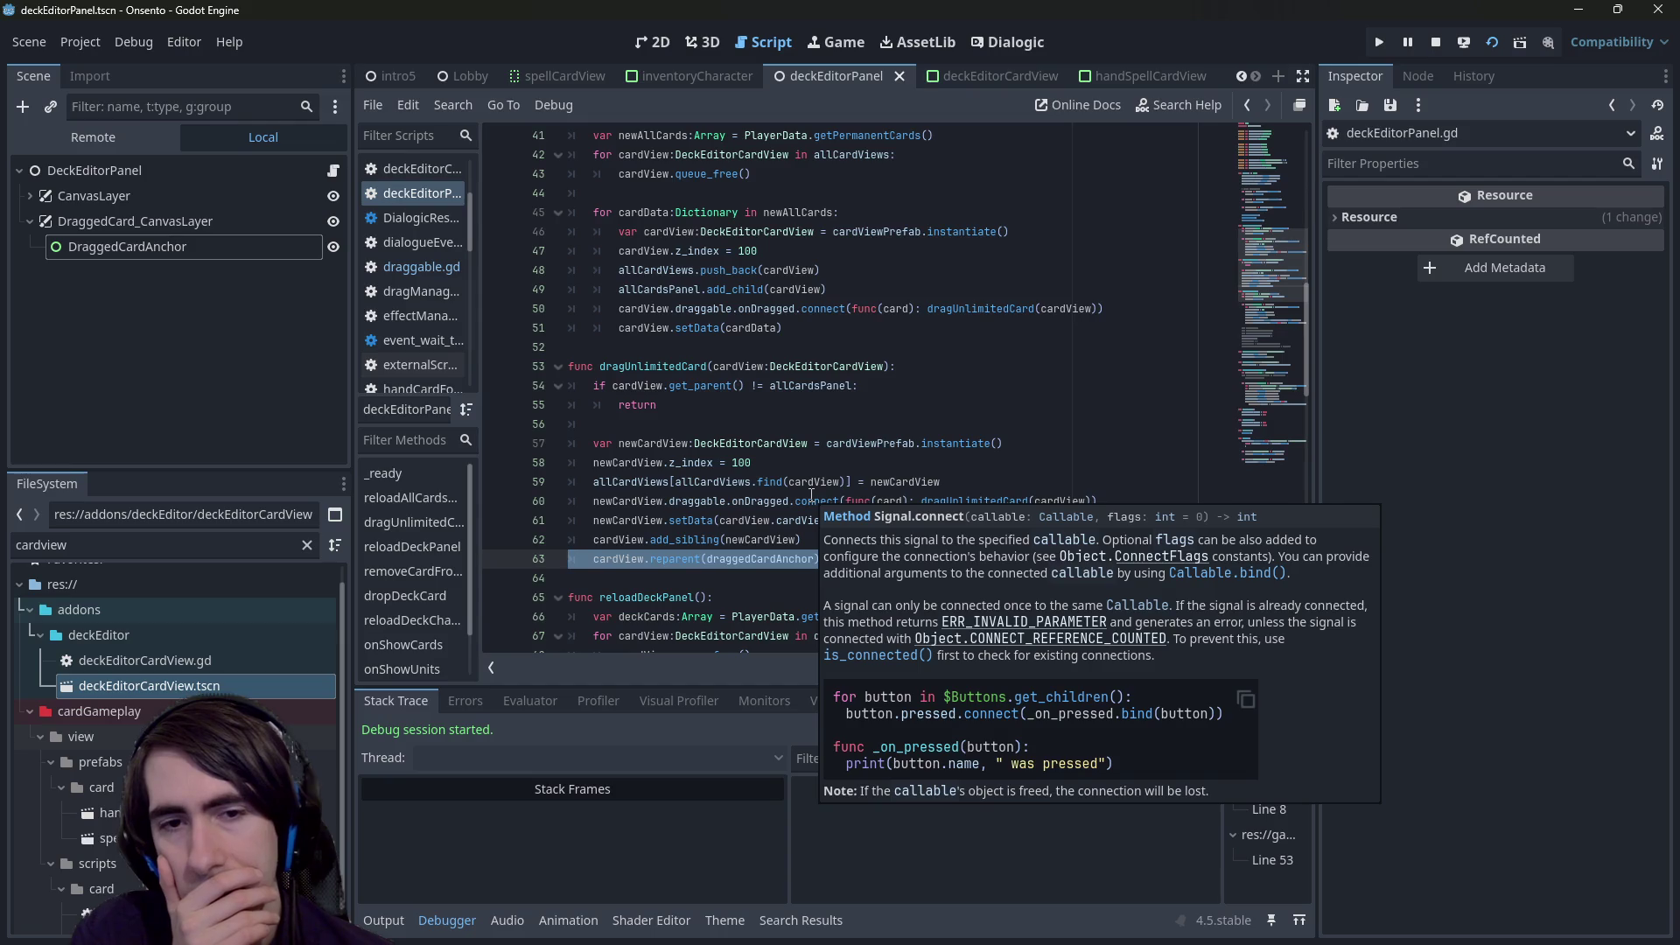
left_click(796, 540)
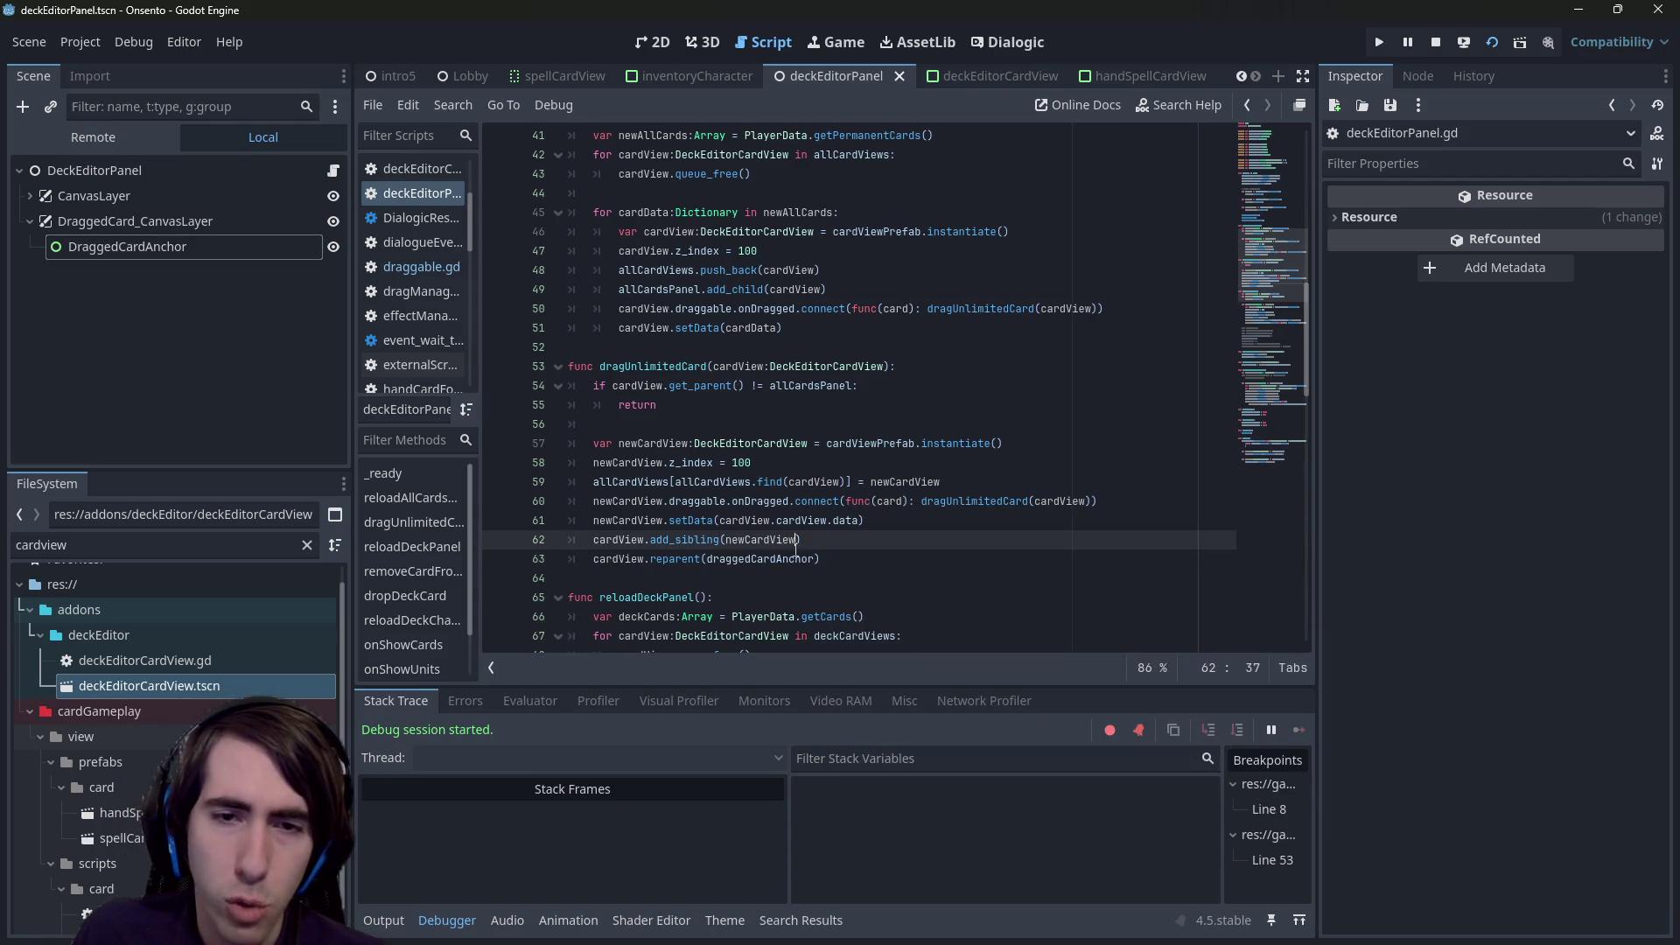
key("ctrl+k")
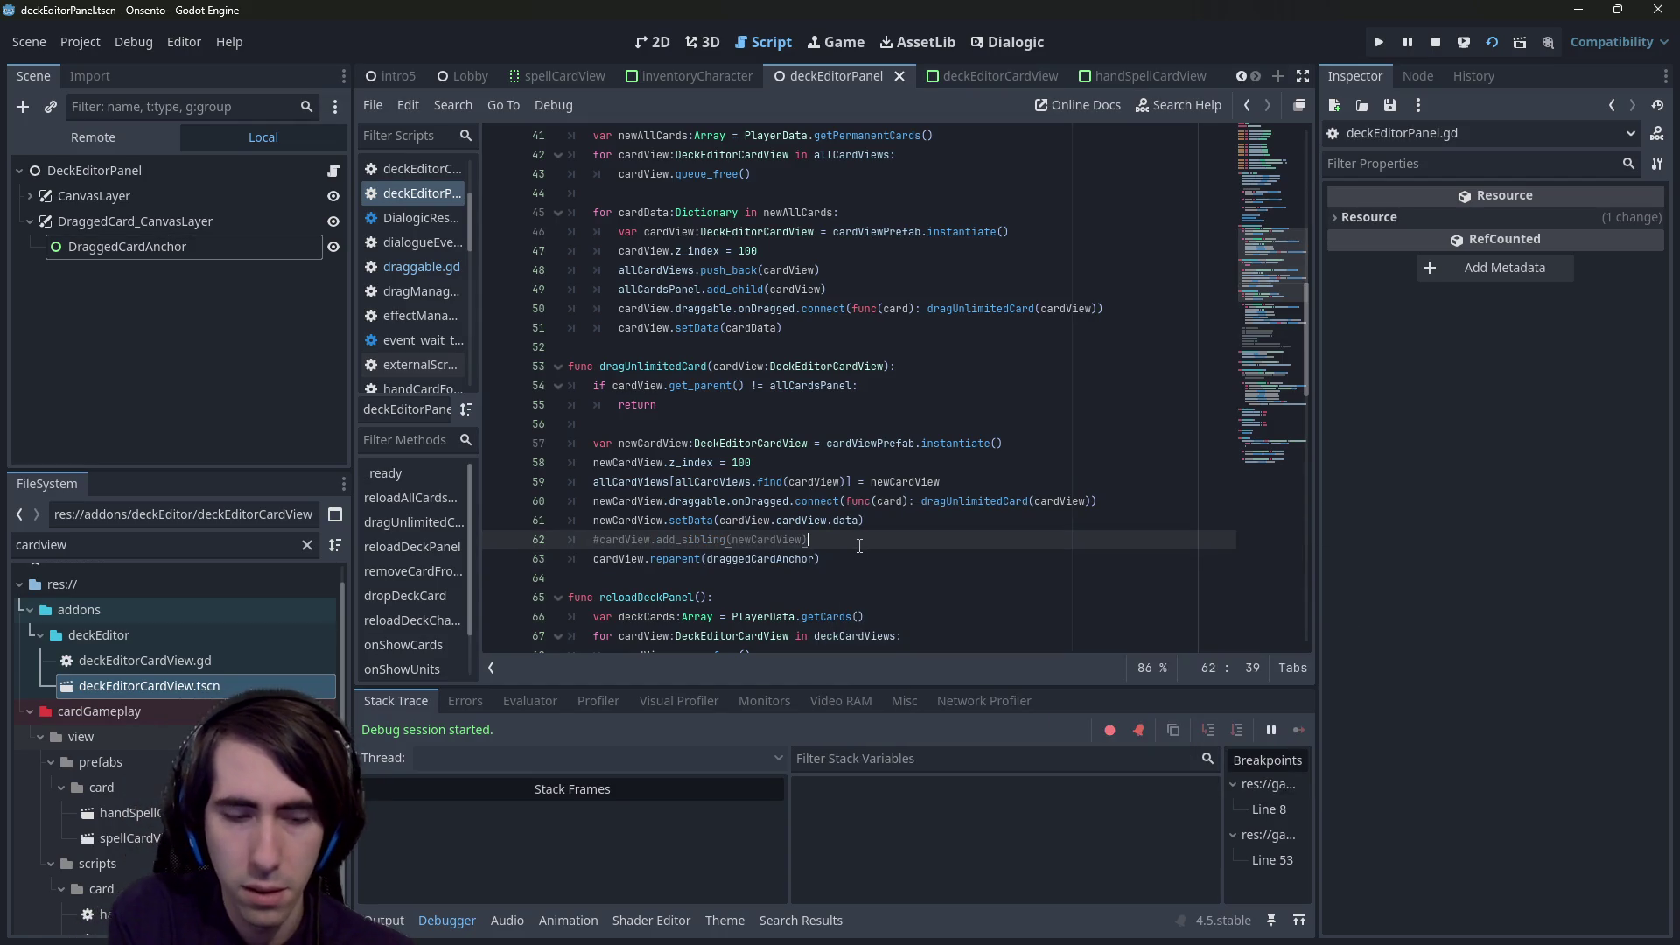
key("ctrl+s")
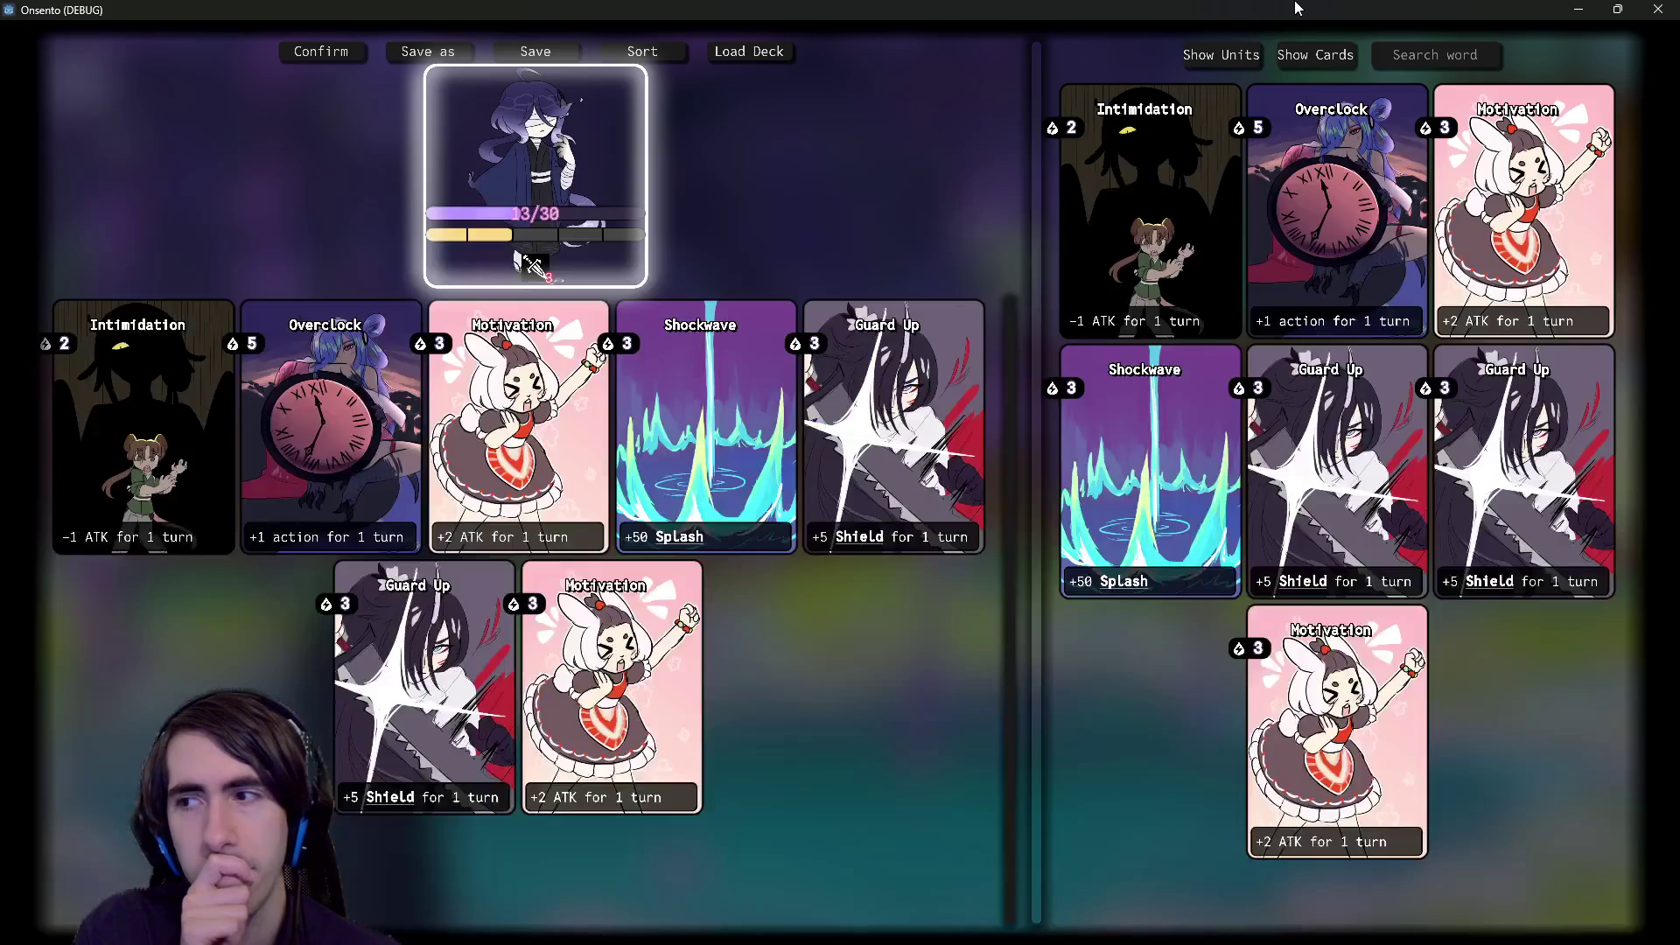
left_click(1138, 249)
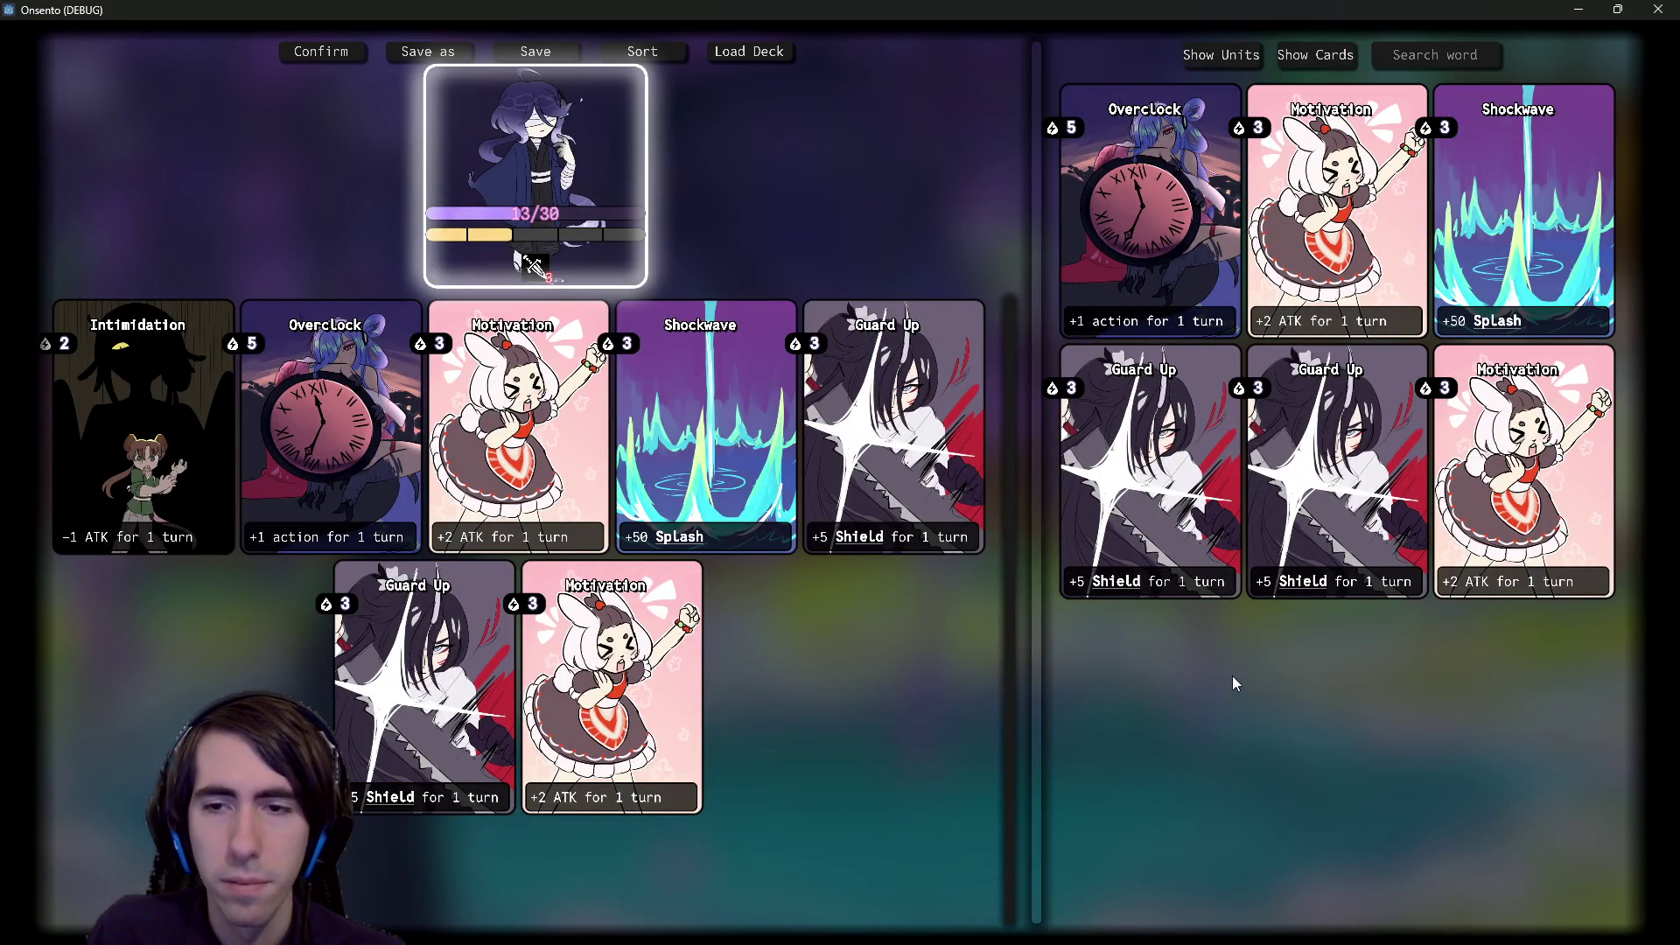
left_click(1137, 555)
left_click(1658, 10)
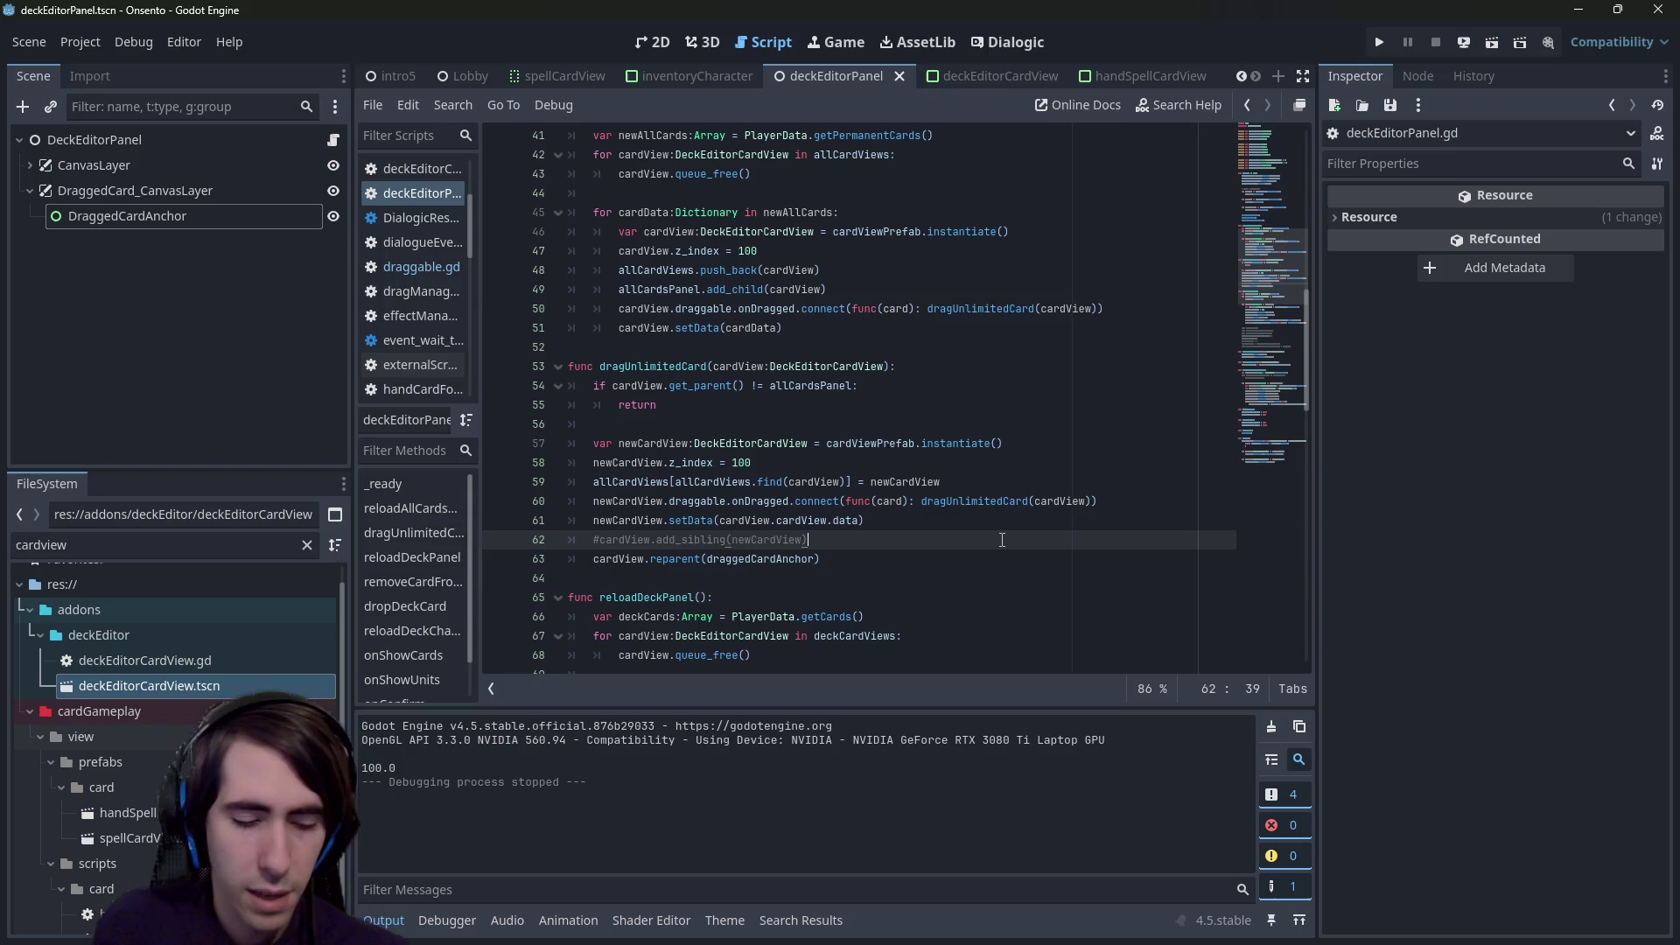
- Restore add_sibling on line 62, comment out the reparent line 63, and run the scene
key("ctrl+k")
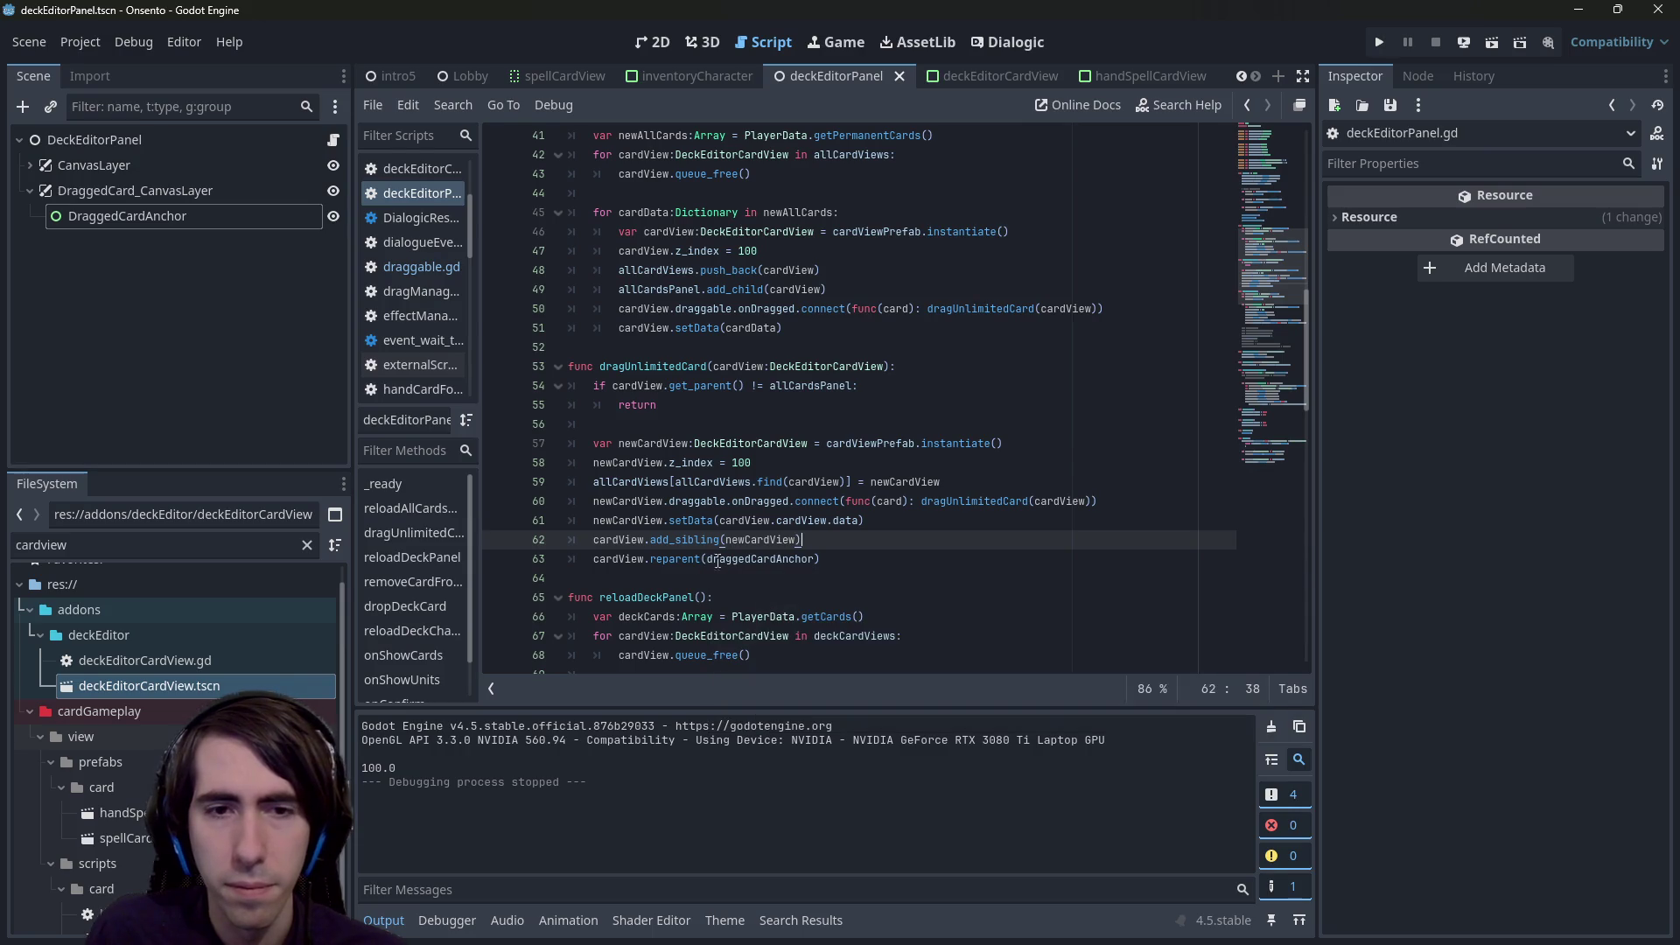
double_click(618, 559)
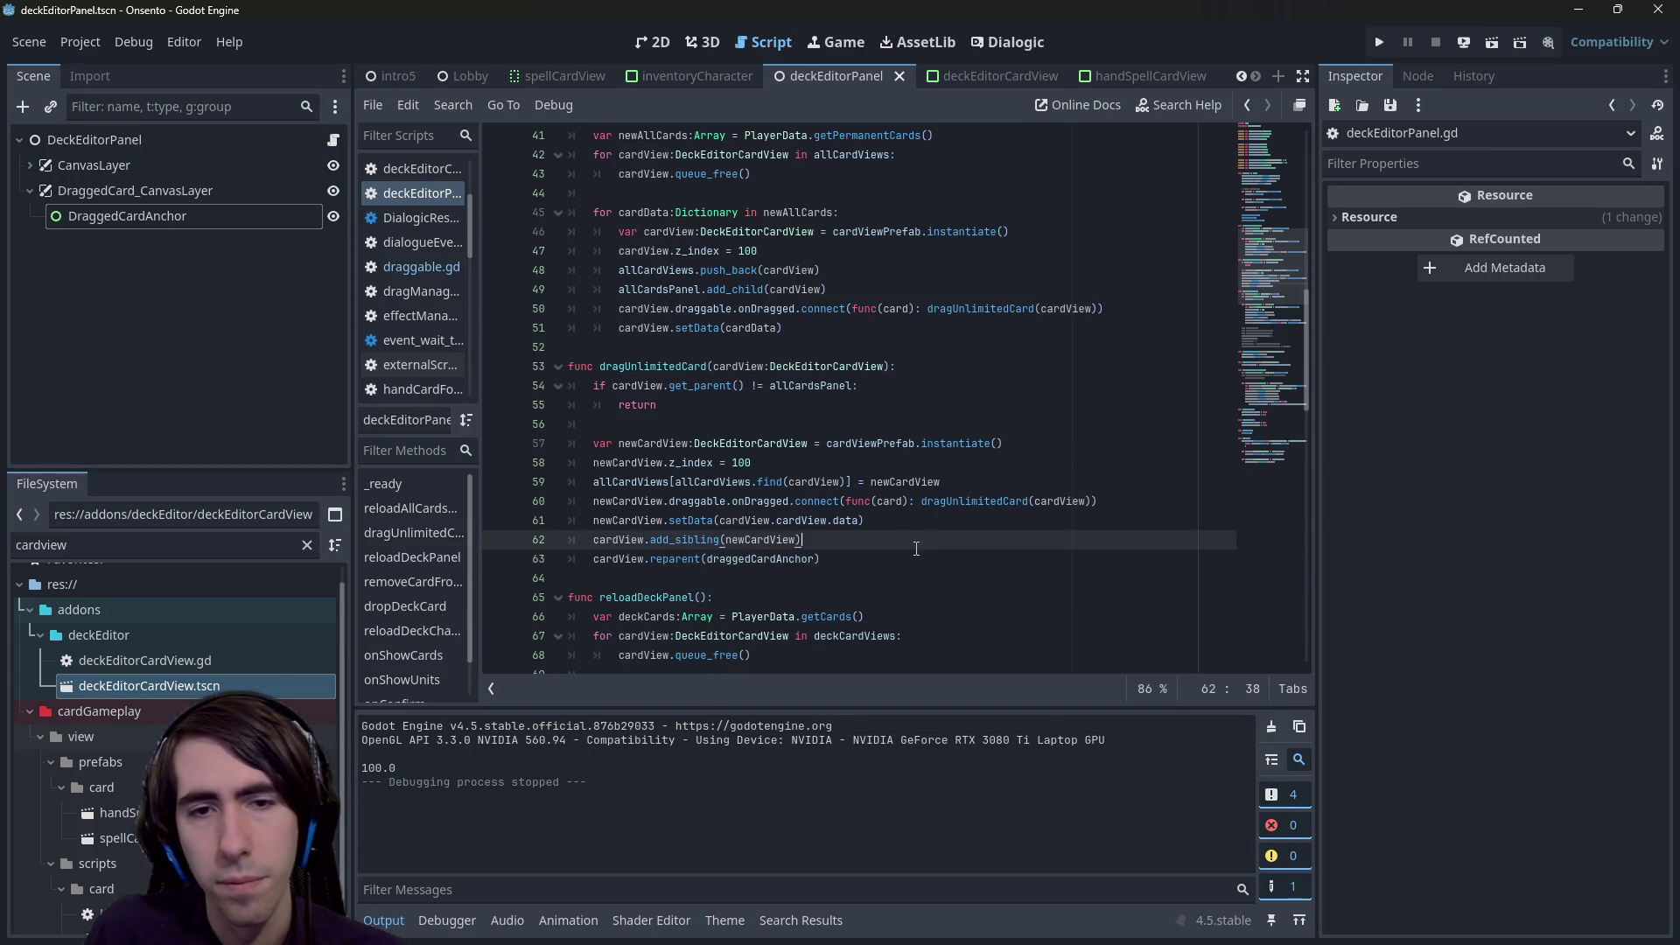
left_click(931, 561)
key("ctrl+k")
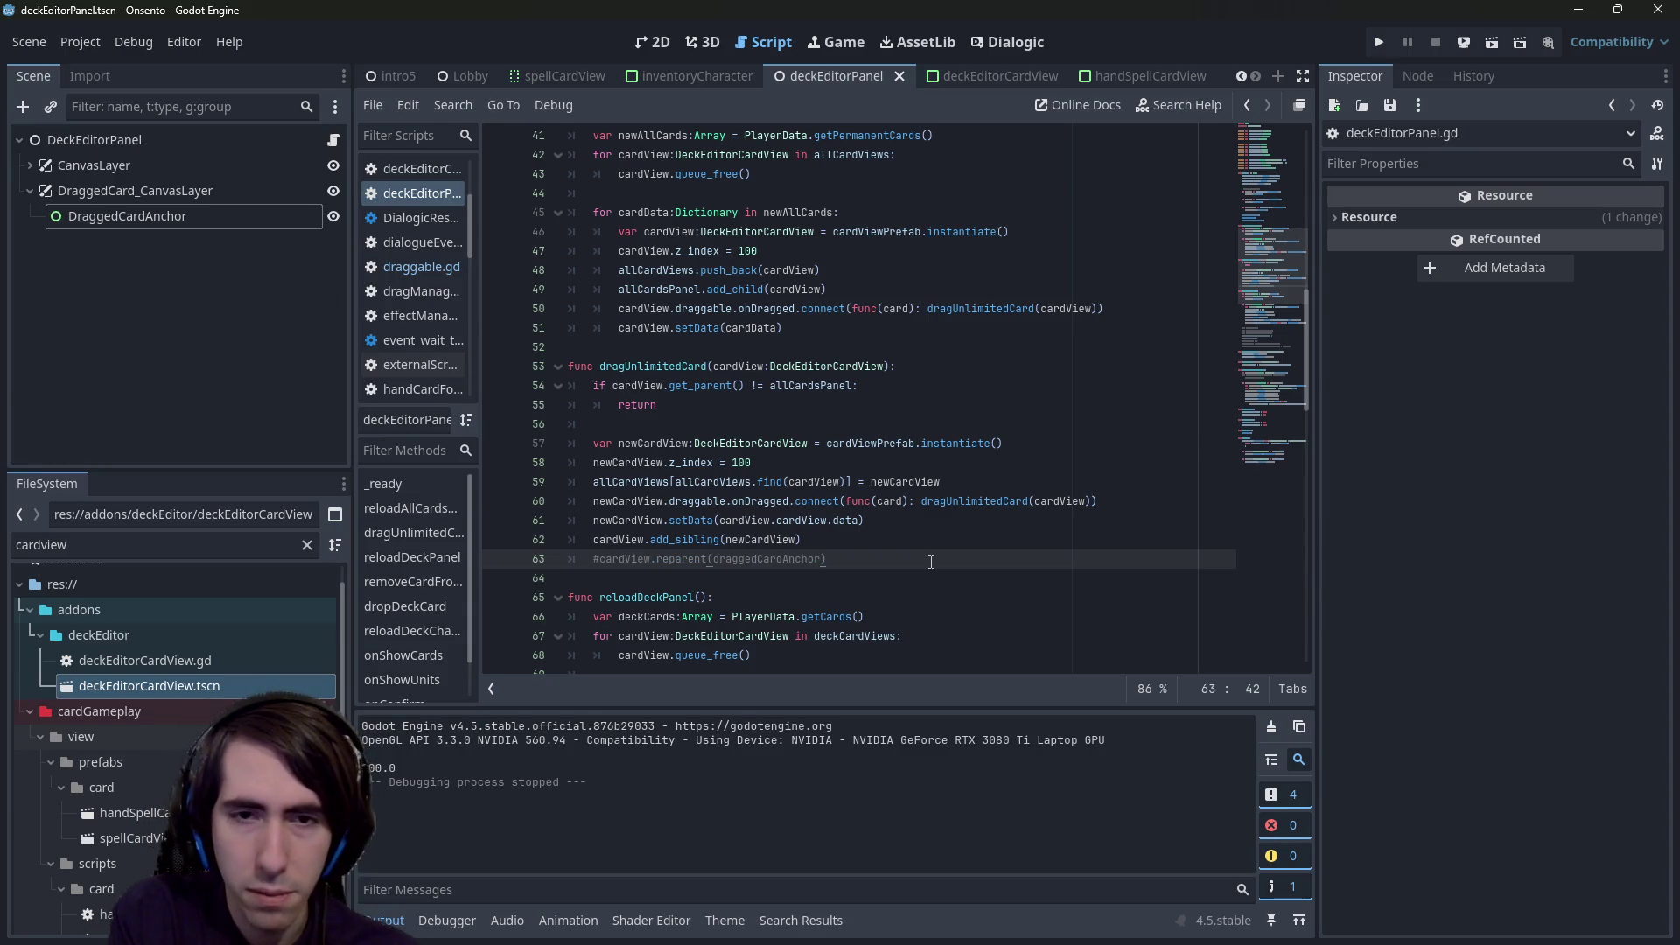
left_click(1492, 42)
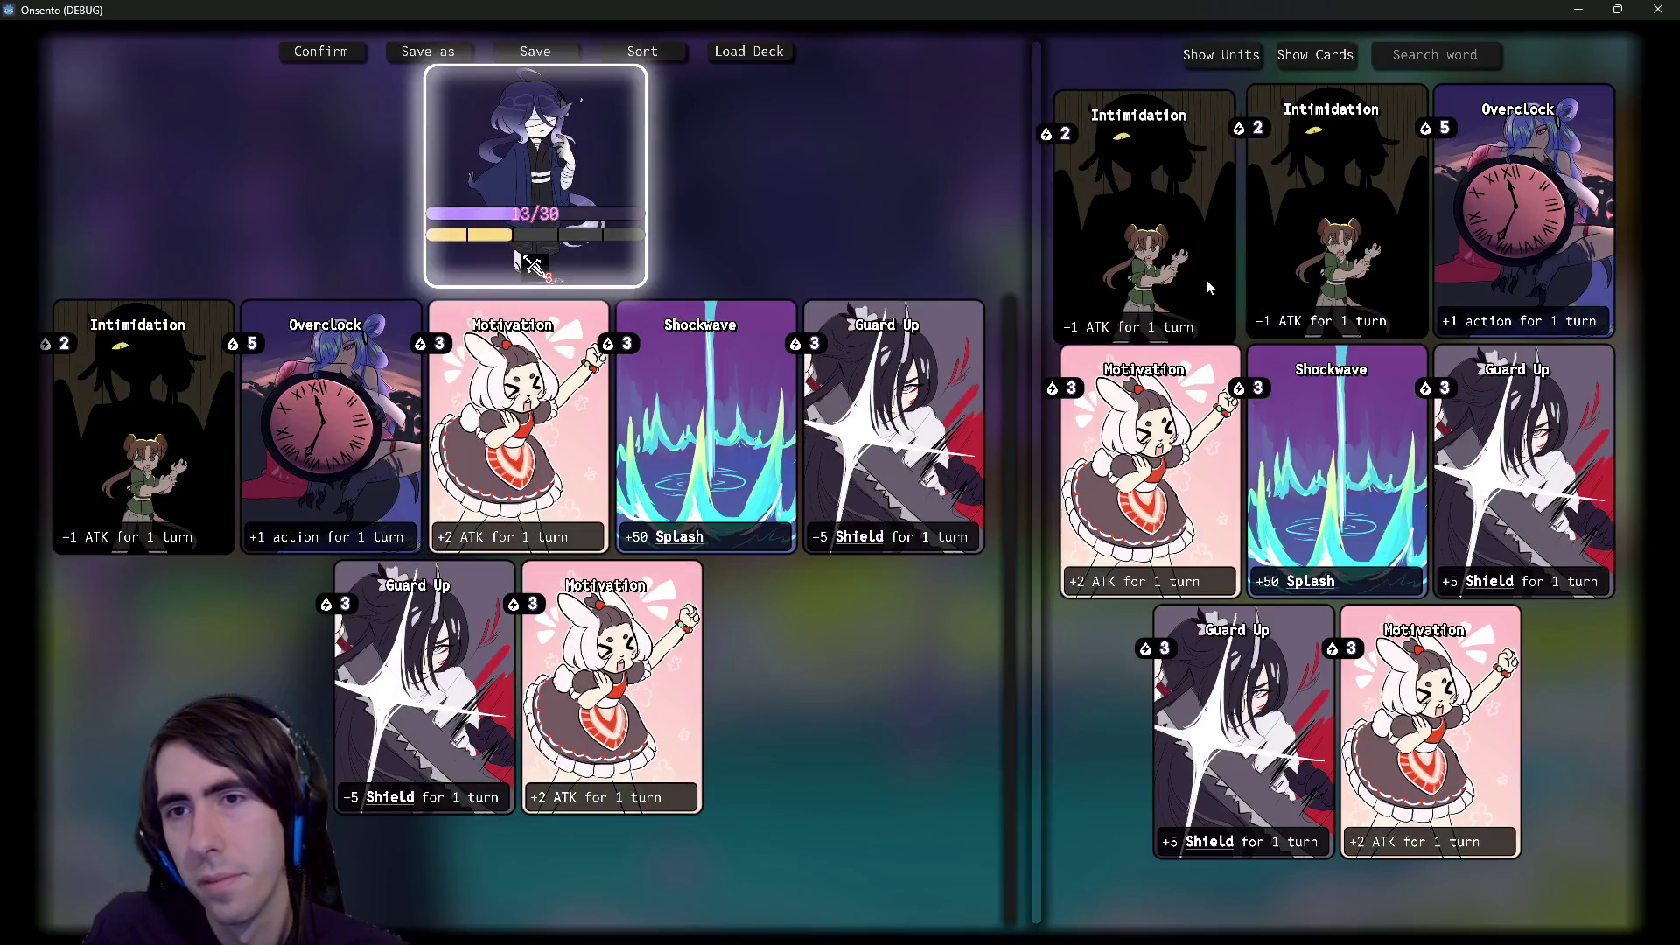
- Drag the Intimidation card in the pool, producing duplicate Intimidation copies, then close the game
mouse_move(1164, 298)
left_mouse_down()
mouse_move(1213, 257)
mouse_move(1050, 245)
mouse_move(1210, 225)
mouse_move(756, 525)
mouse_move(1204, 240)
mouse_move(1019, 254)
mouse_move(1345, 224)
mouse_move(1483, 253)
mouse_move(1260, 421)
mouse_move(929, 307)
mouse_move(382, 567)
mouse_move(458, 322)
mouse_move(525, 221)
mouse_move(1199, 238)
mouse_move(1213, 259)
mouse_move(1097, 262)
mouse_move(1161, 246)
left_mouse_up()
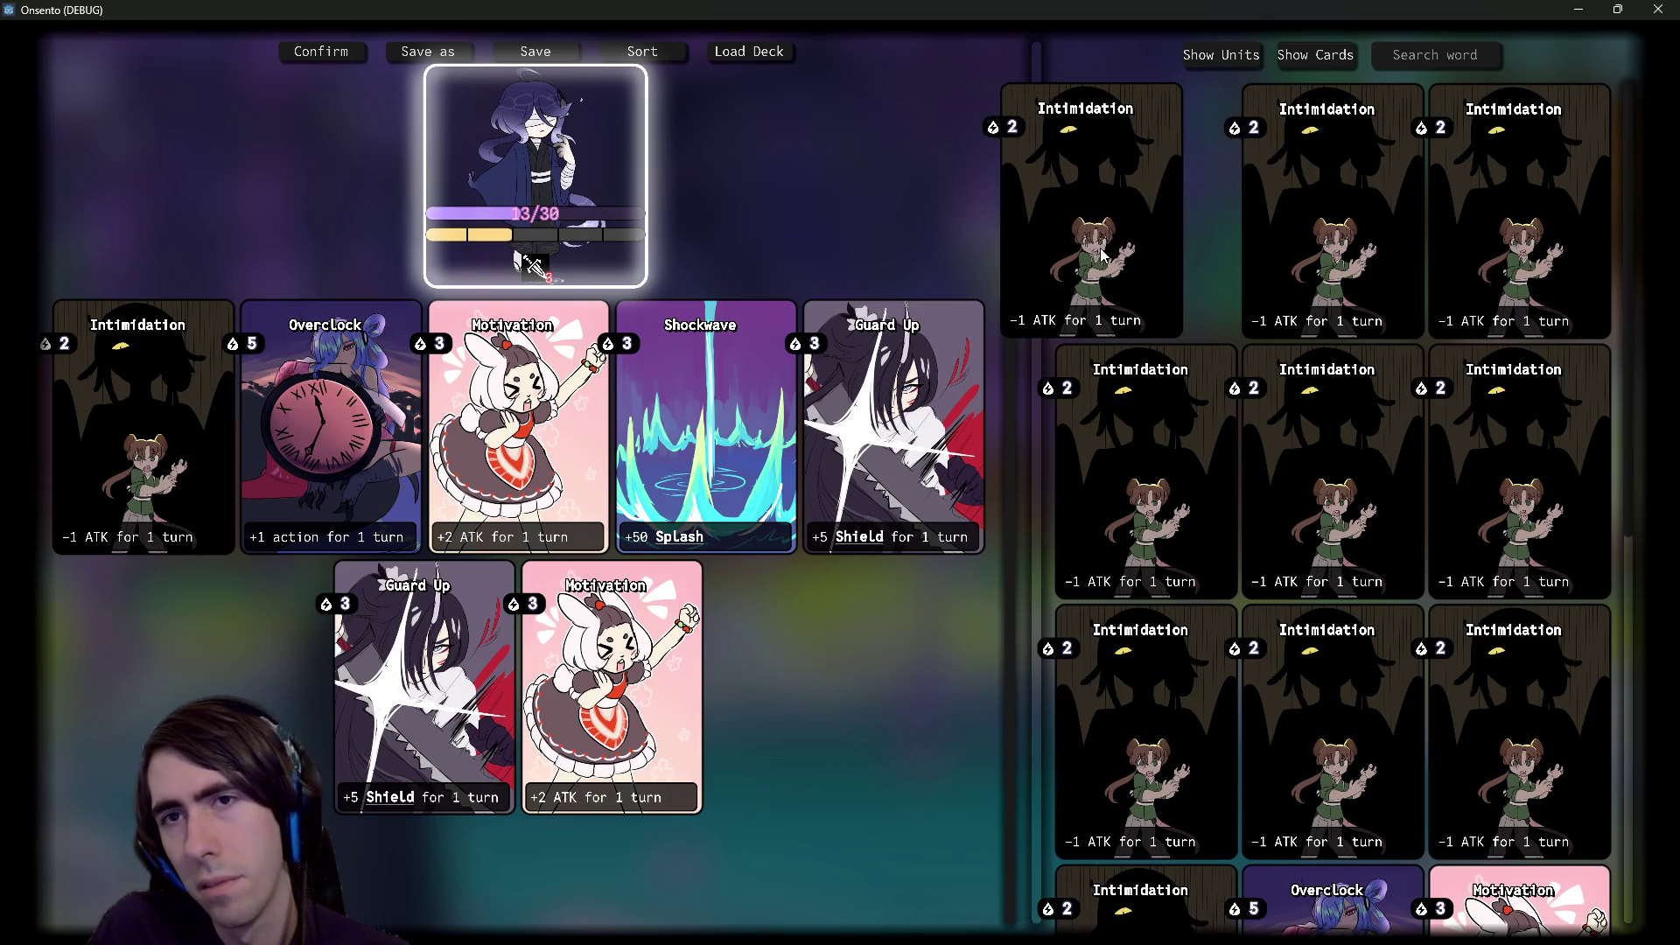
left_click(1658, 9)
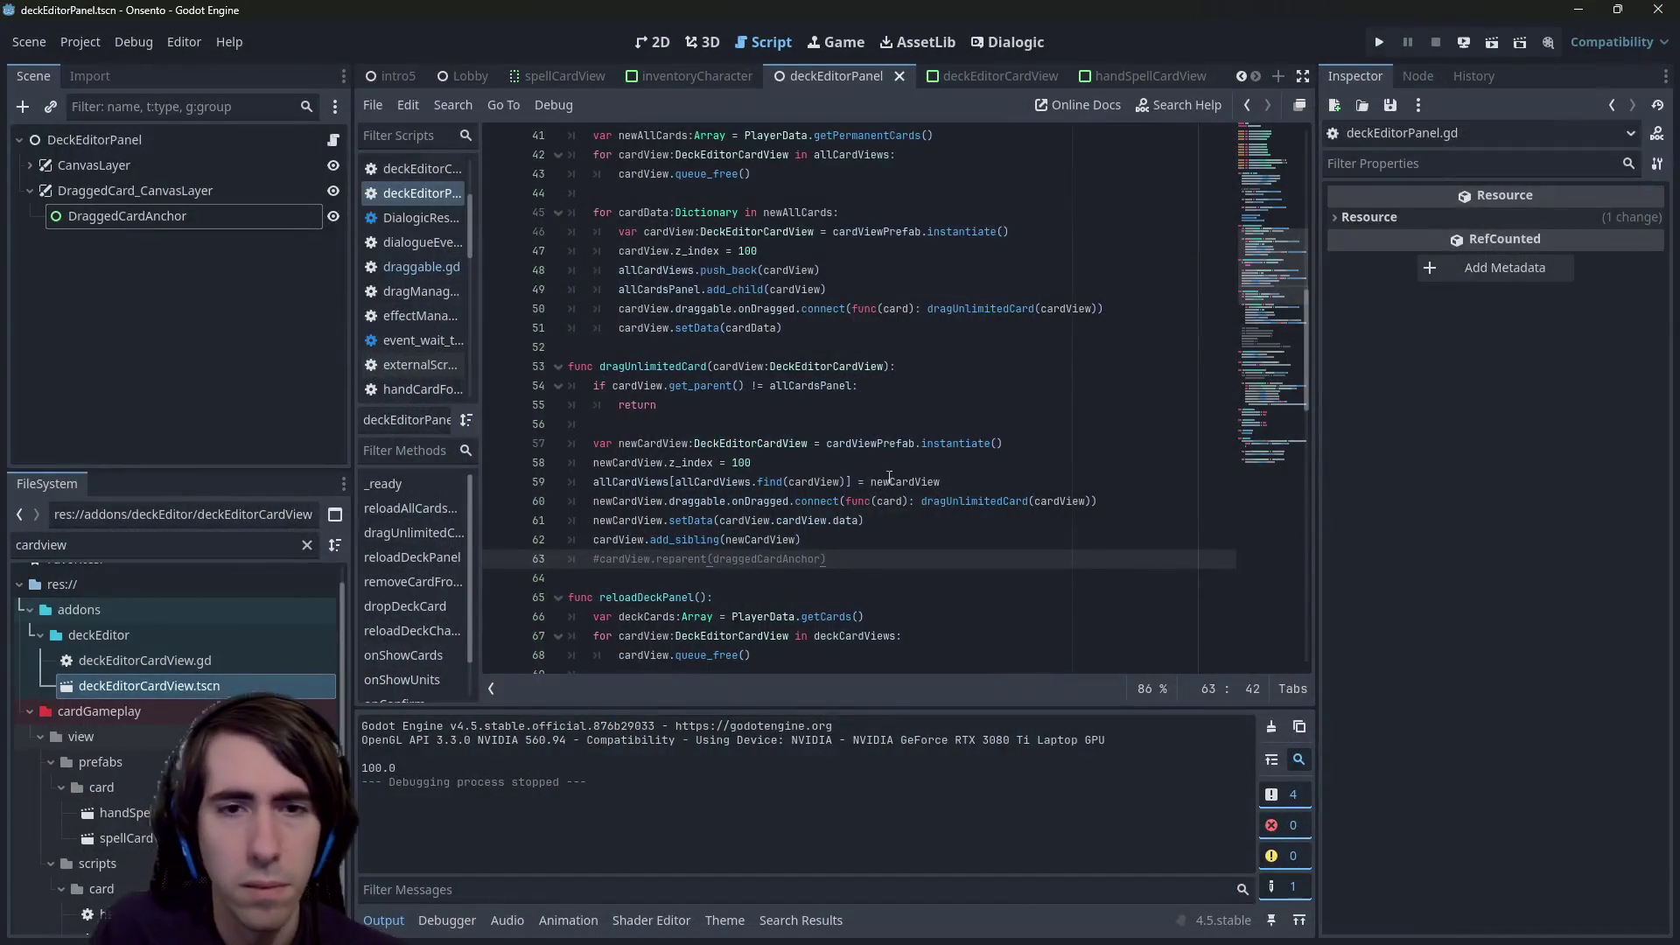
- Review line 59's allCardViews assignment and newCardView in add_sibling, then rerun the scene
left_click(615, 482)
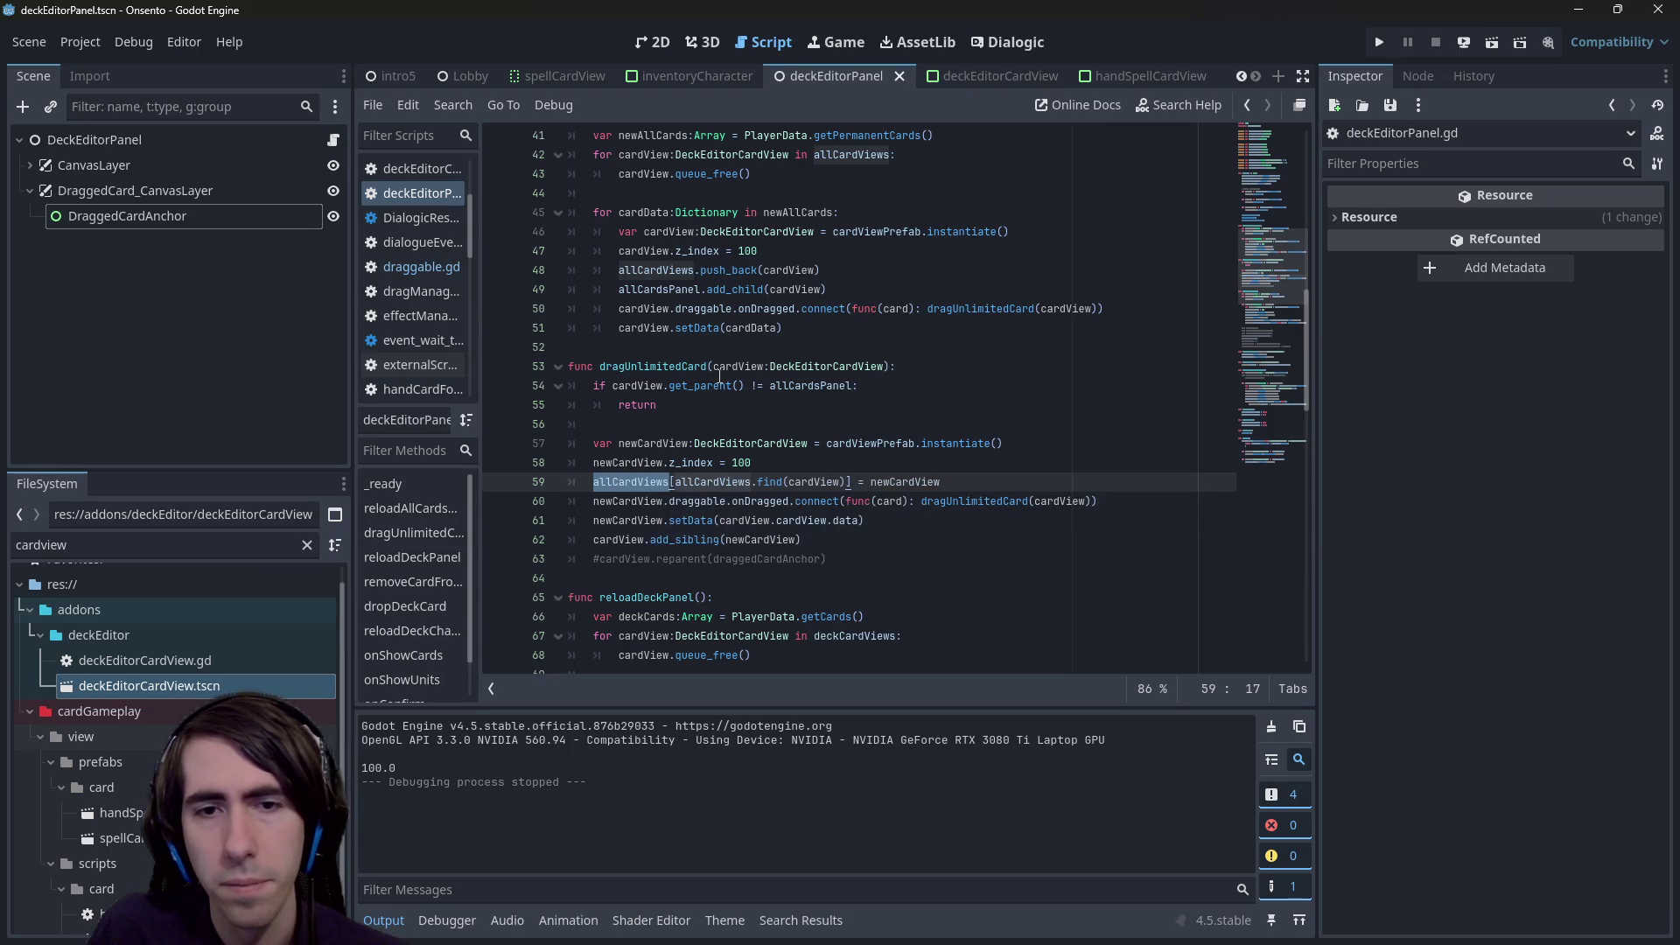
double_click(798, 541)
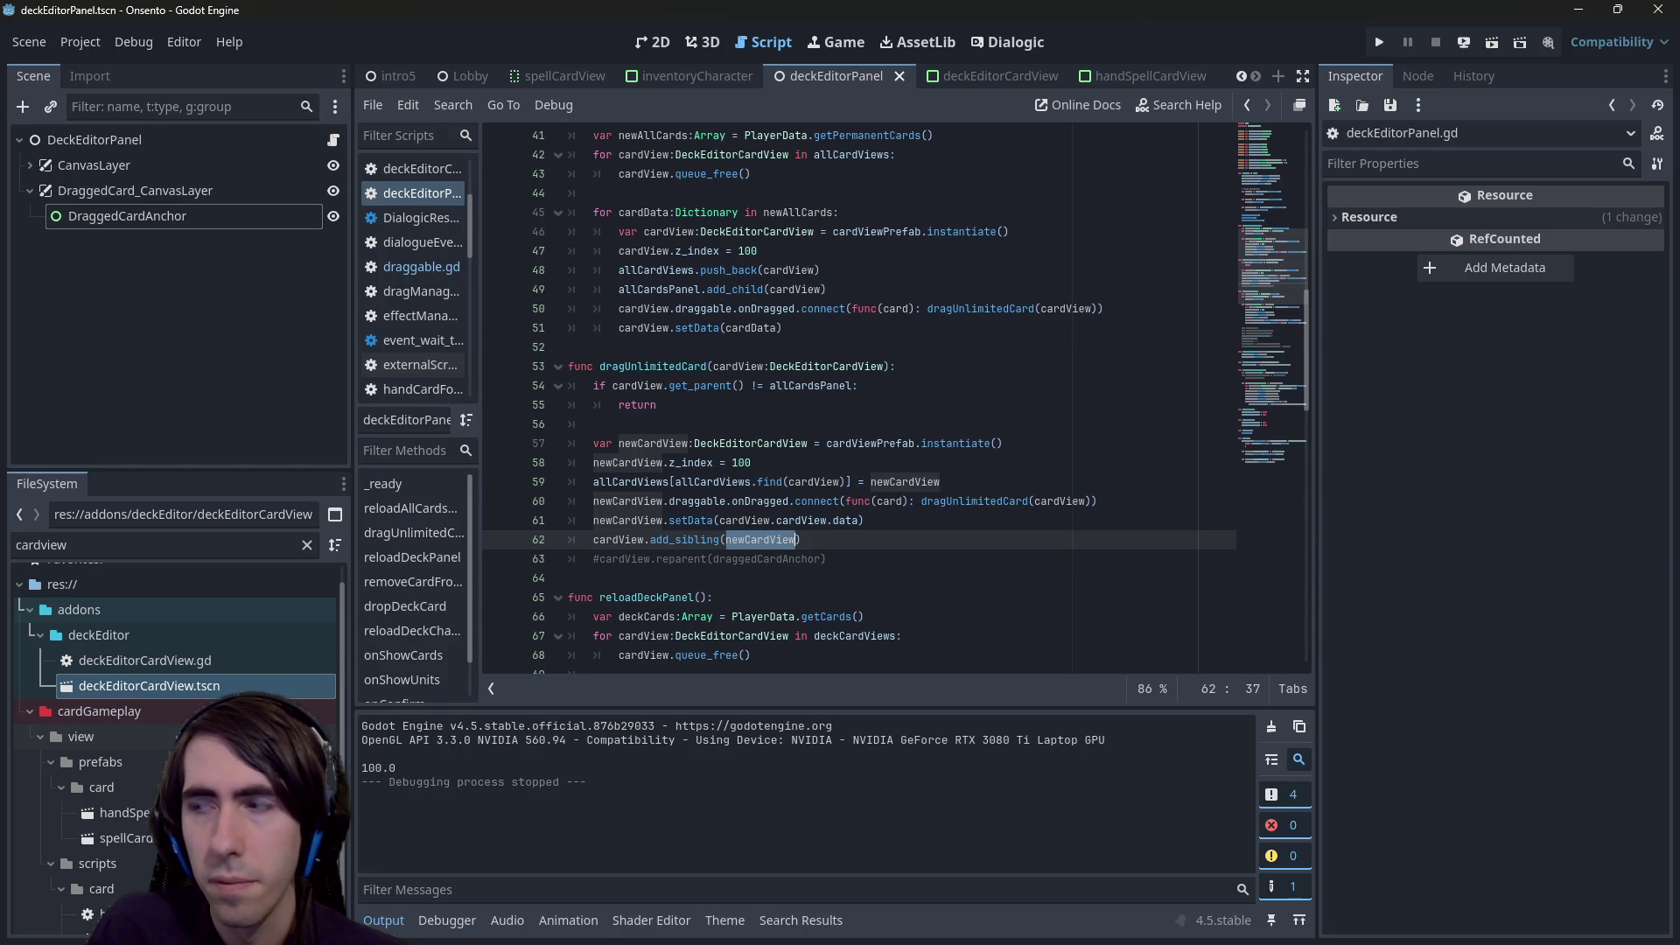
left_click(1492, 44)
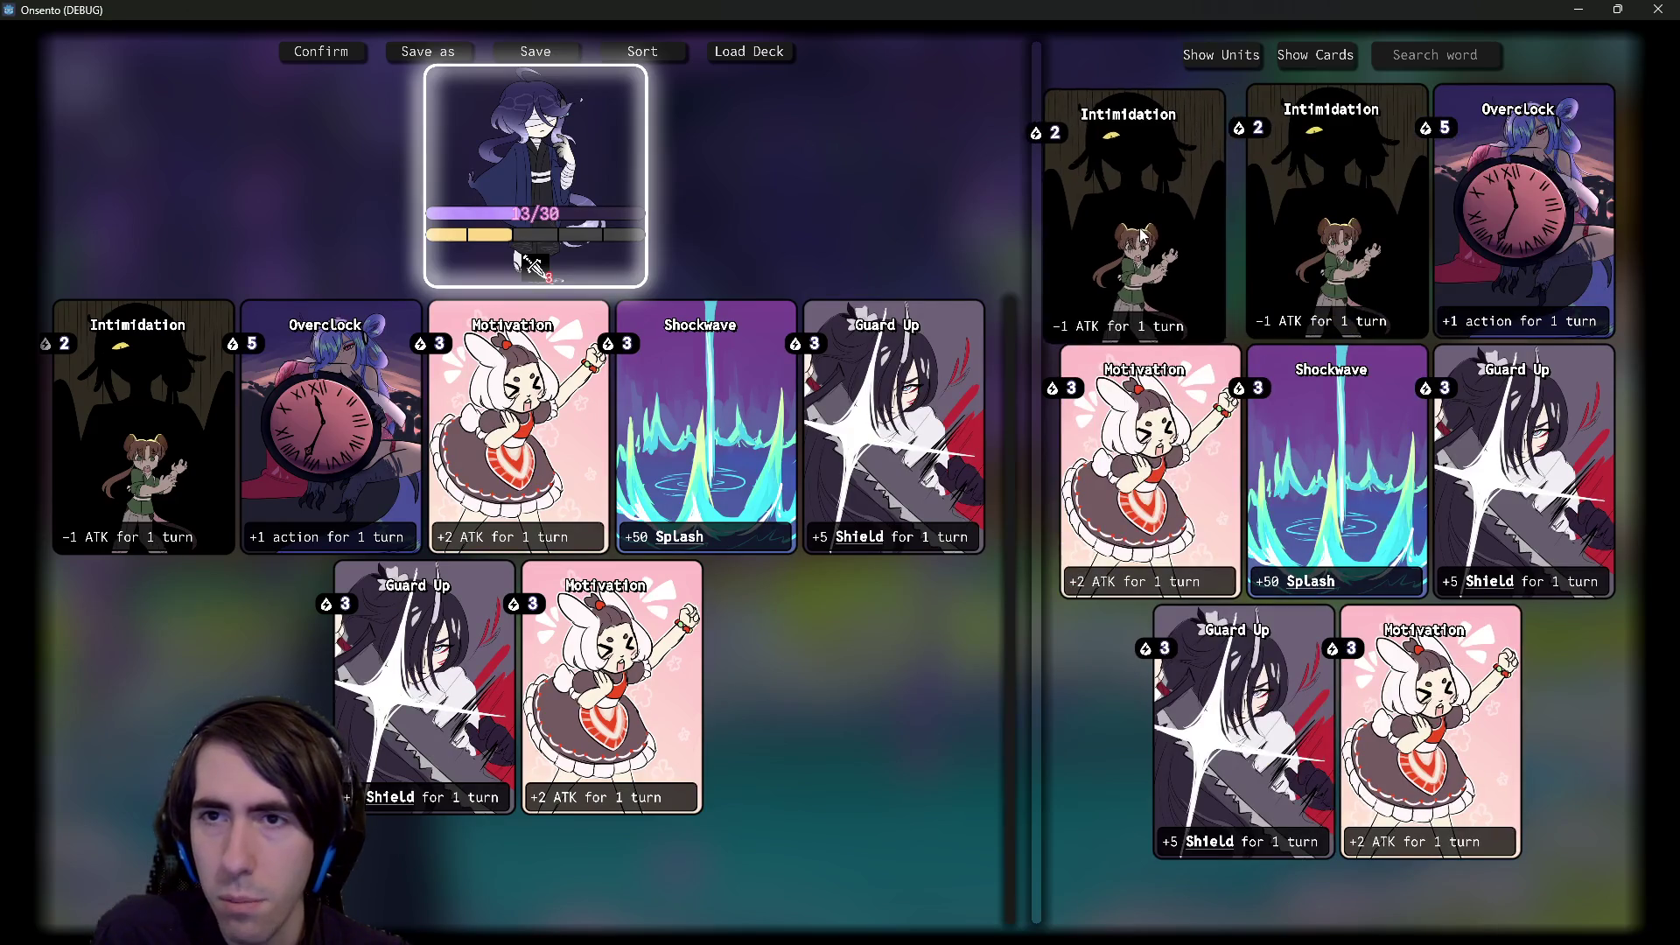
- Add another Intimidation copy, close the game, and instance the card view scene under DraggedCardAnchor
left_click(1172, 225)
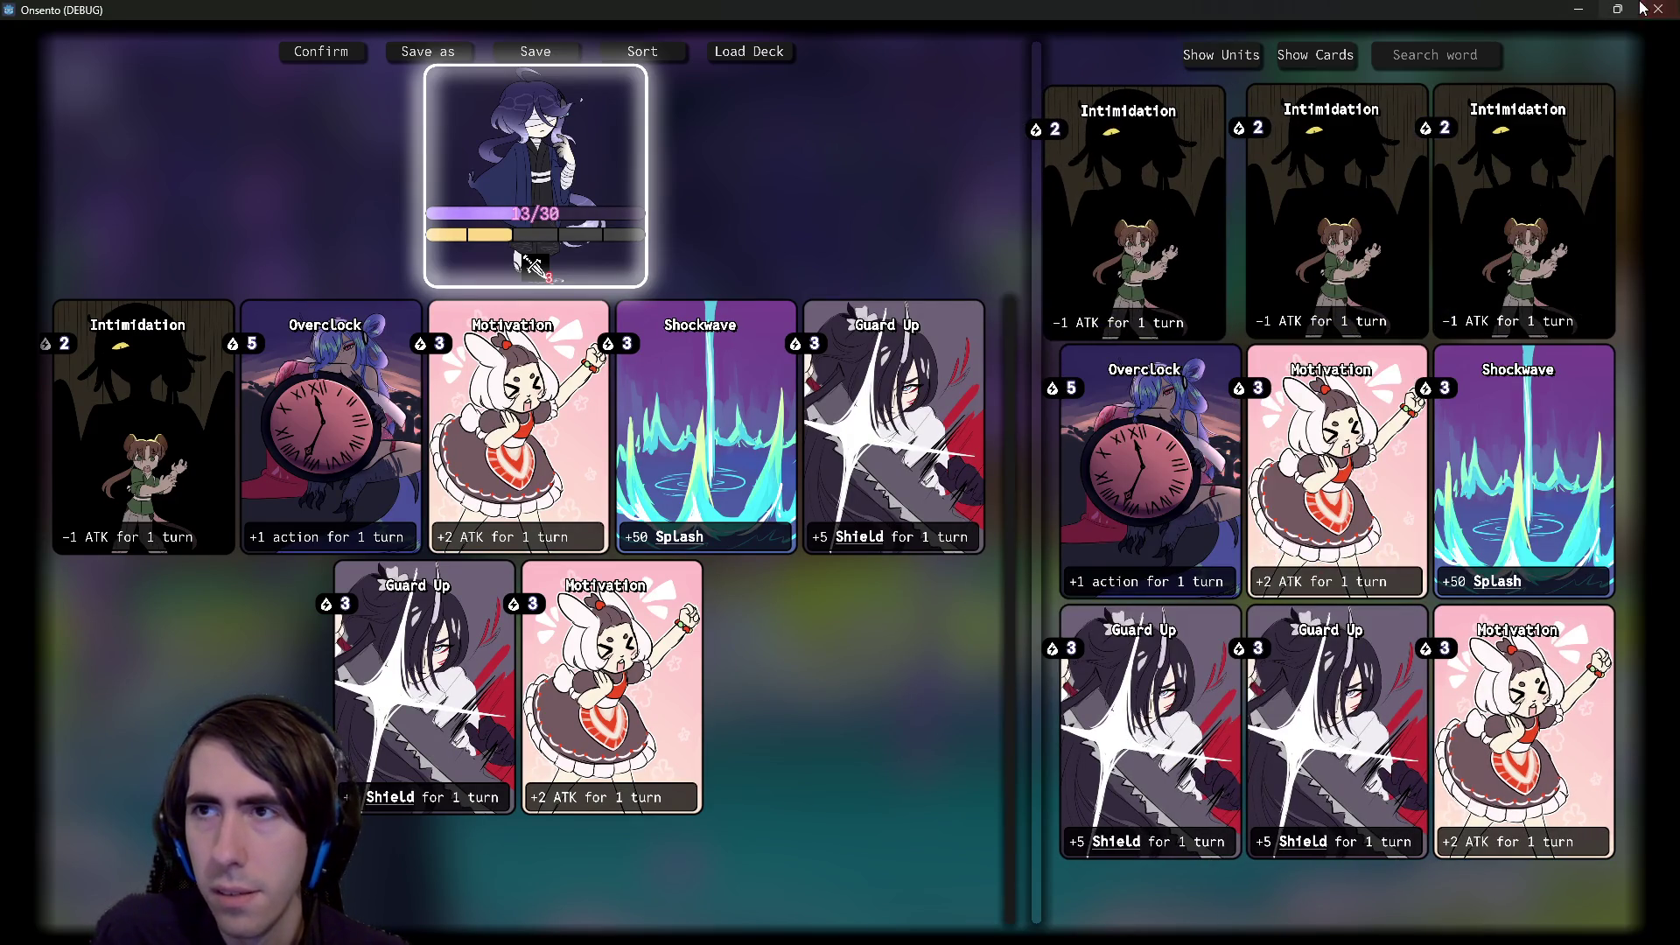
left_click(1645, 9)
left_click(663, 49)
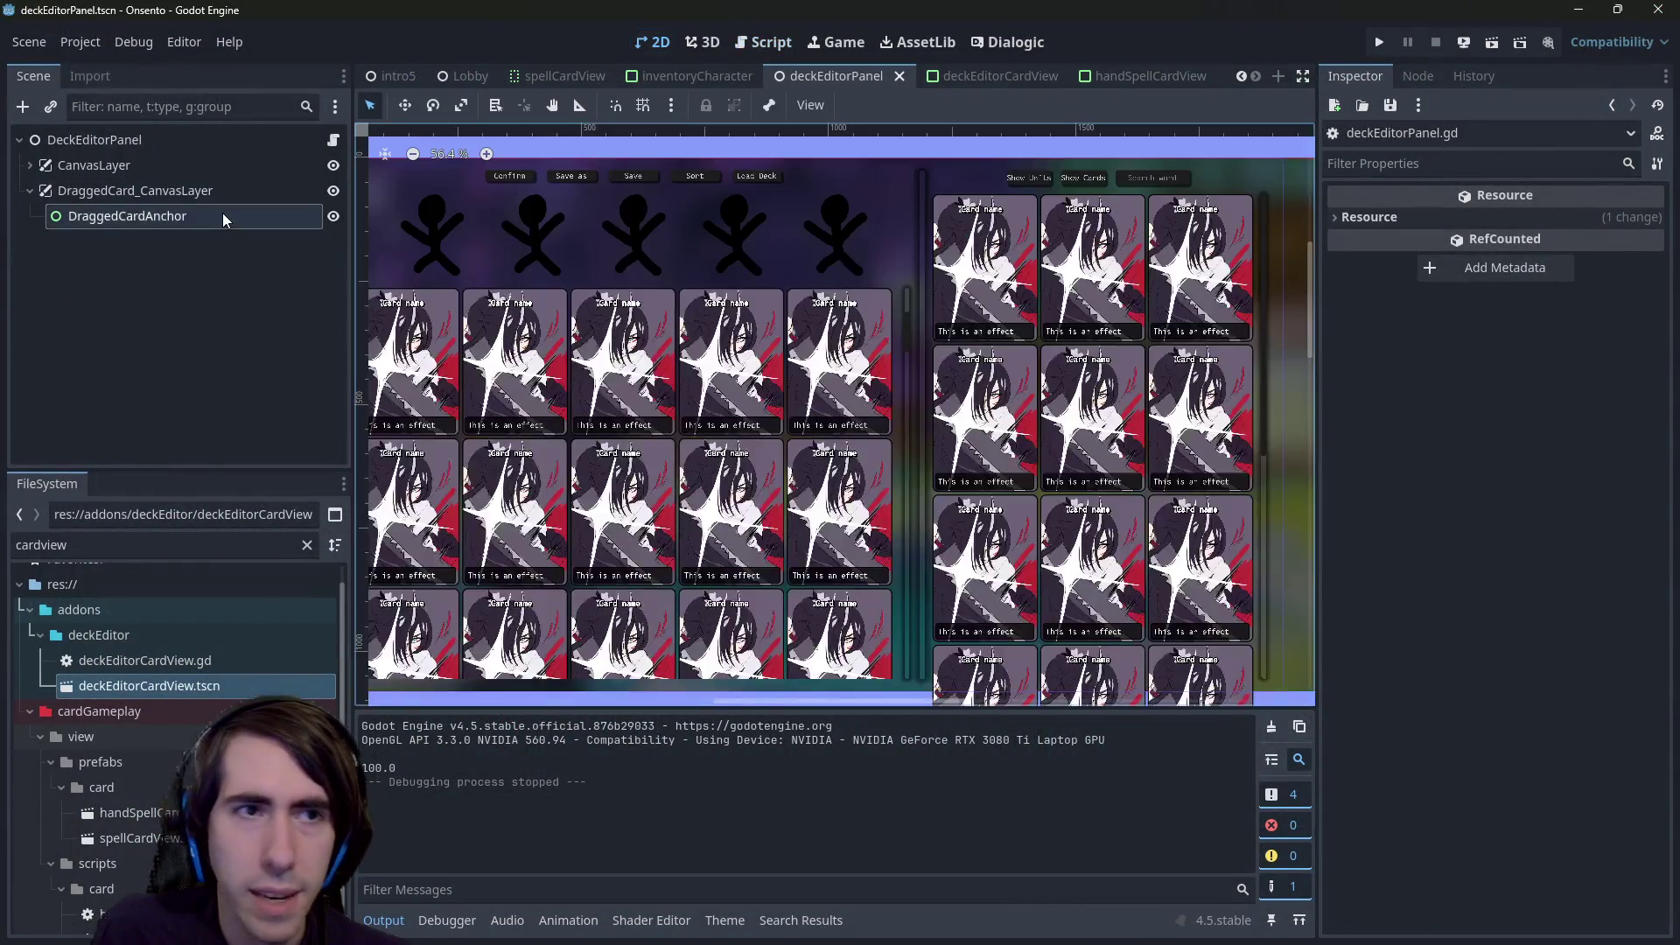
left_click_drag(149, 686, 208, 218)
scroll(537, 398, "down", 3)
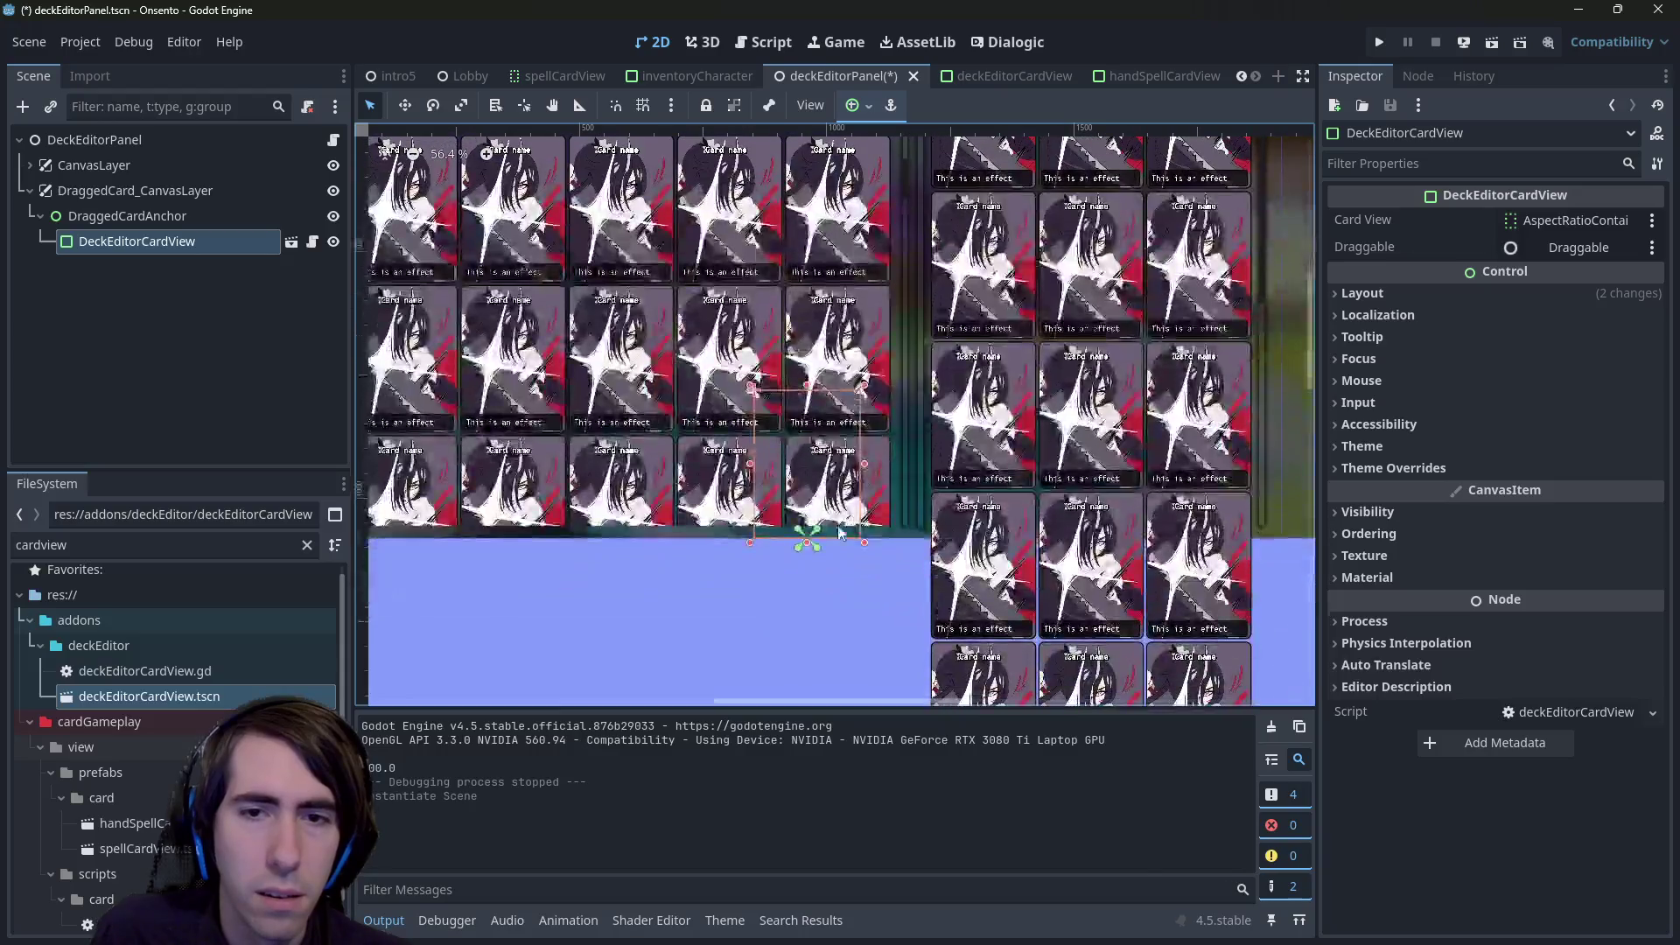
- Set the DraggedCard_CanvasLayer node's Layer to 2
left_click(156, 242)
key("Up")
key("Up")
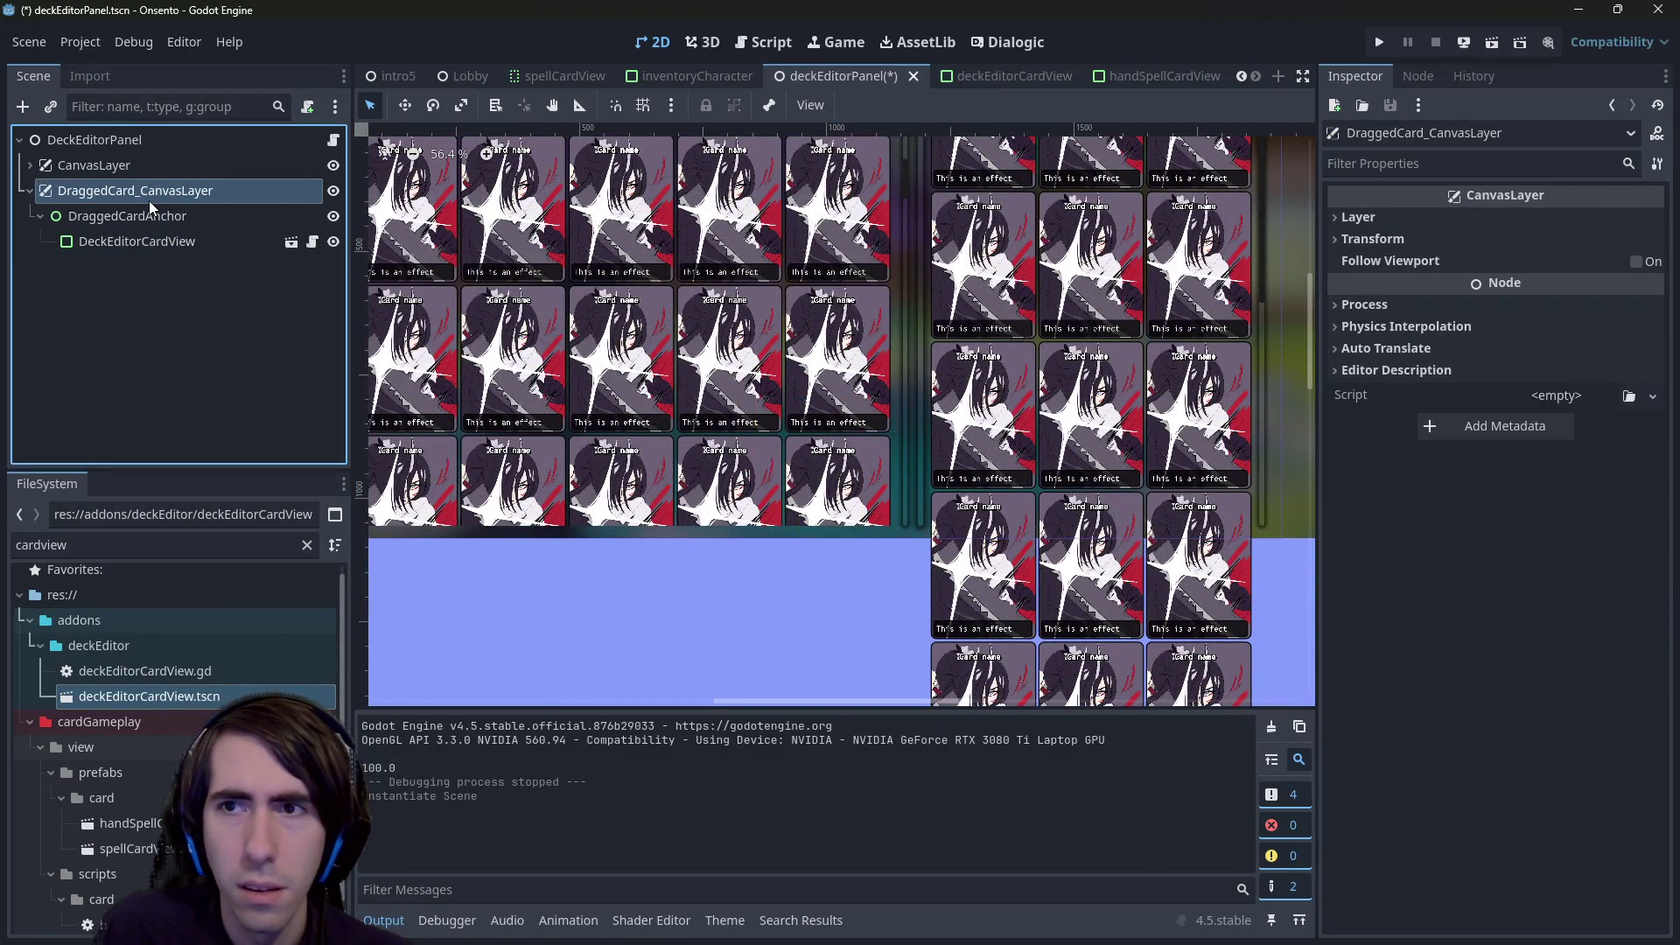
key("Up")
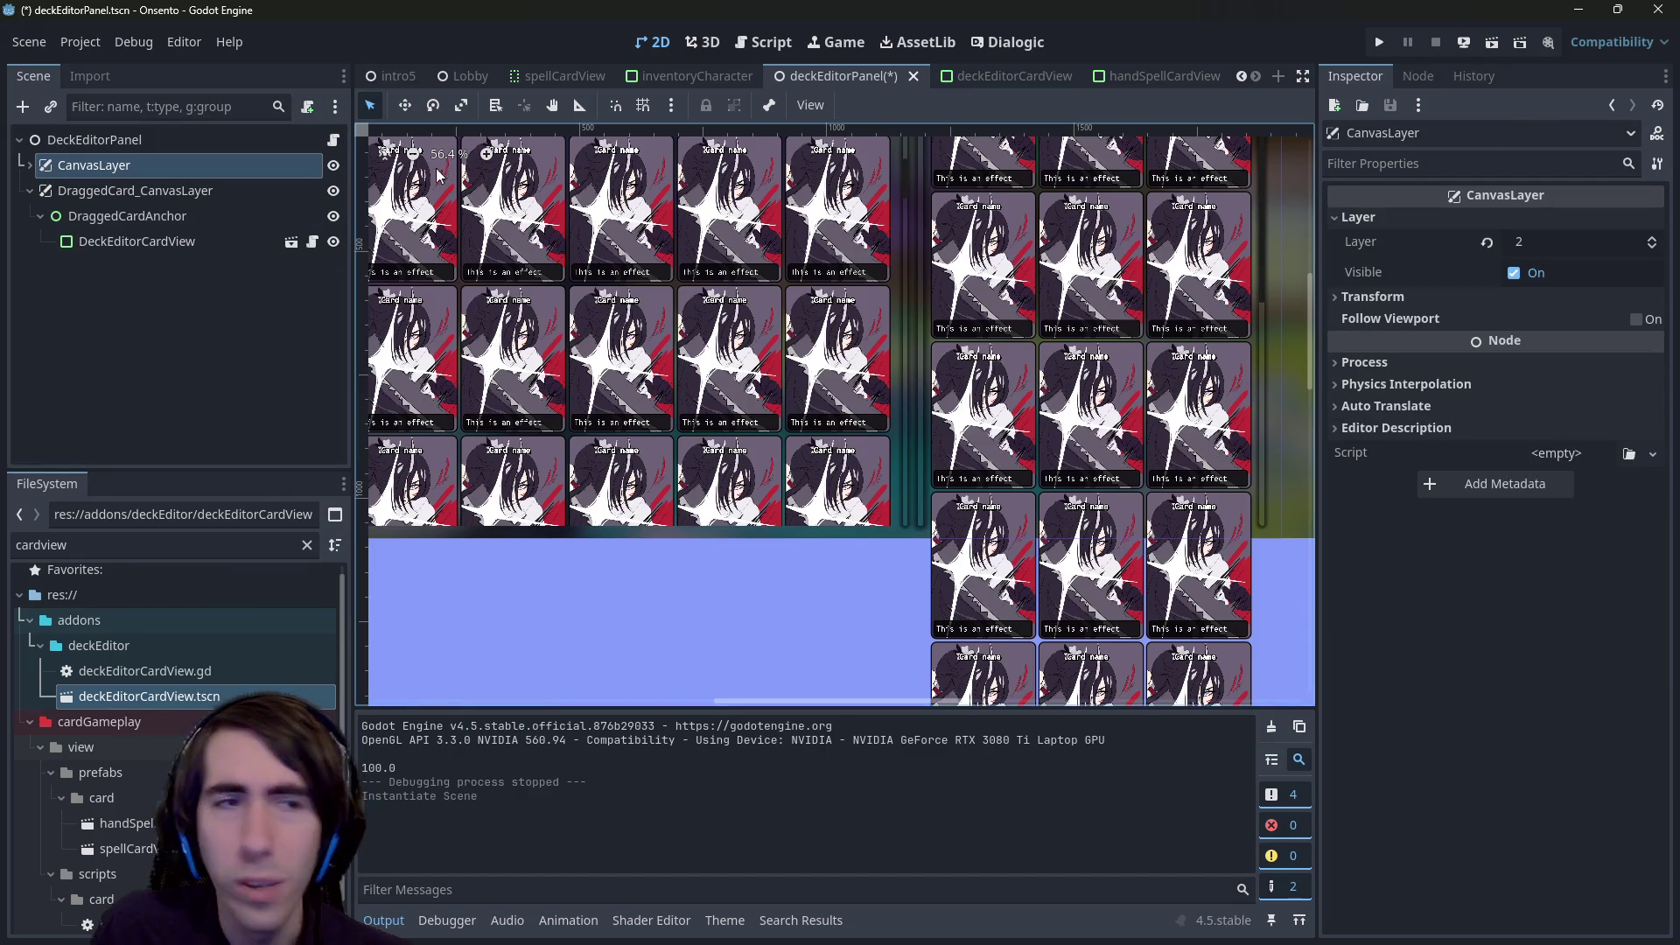
left_click(131, 191)
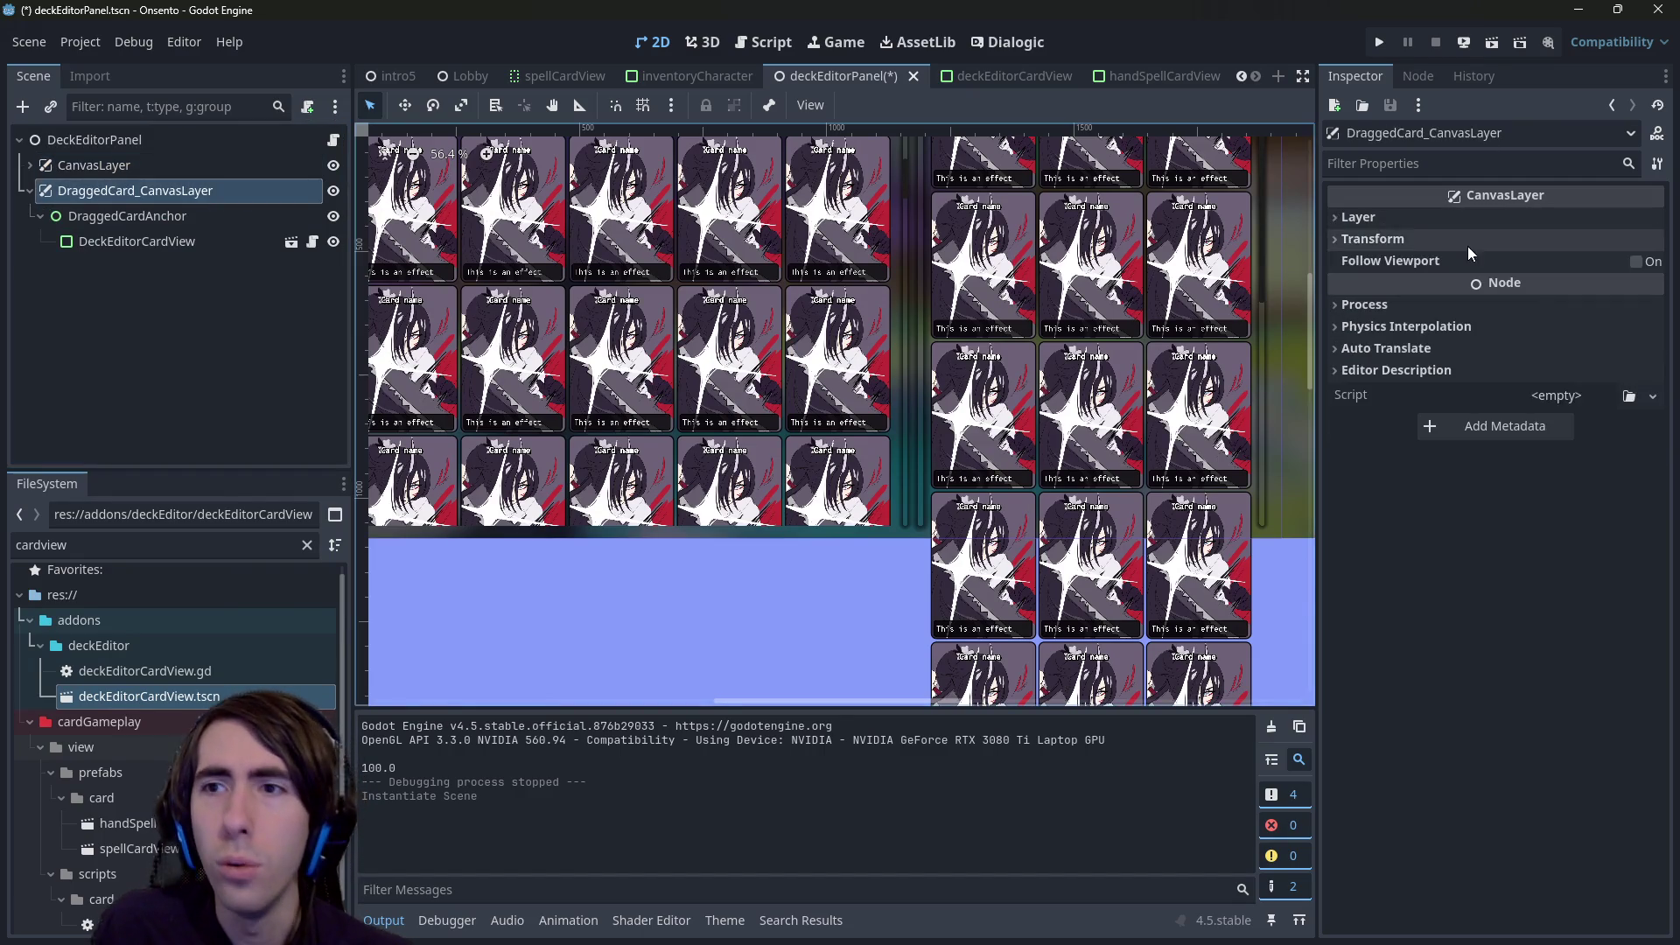
left_click(1453, 218)
left_click(1551, 242)
type("2")
key("Return")
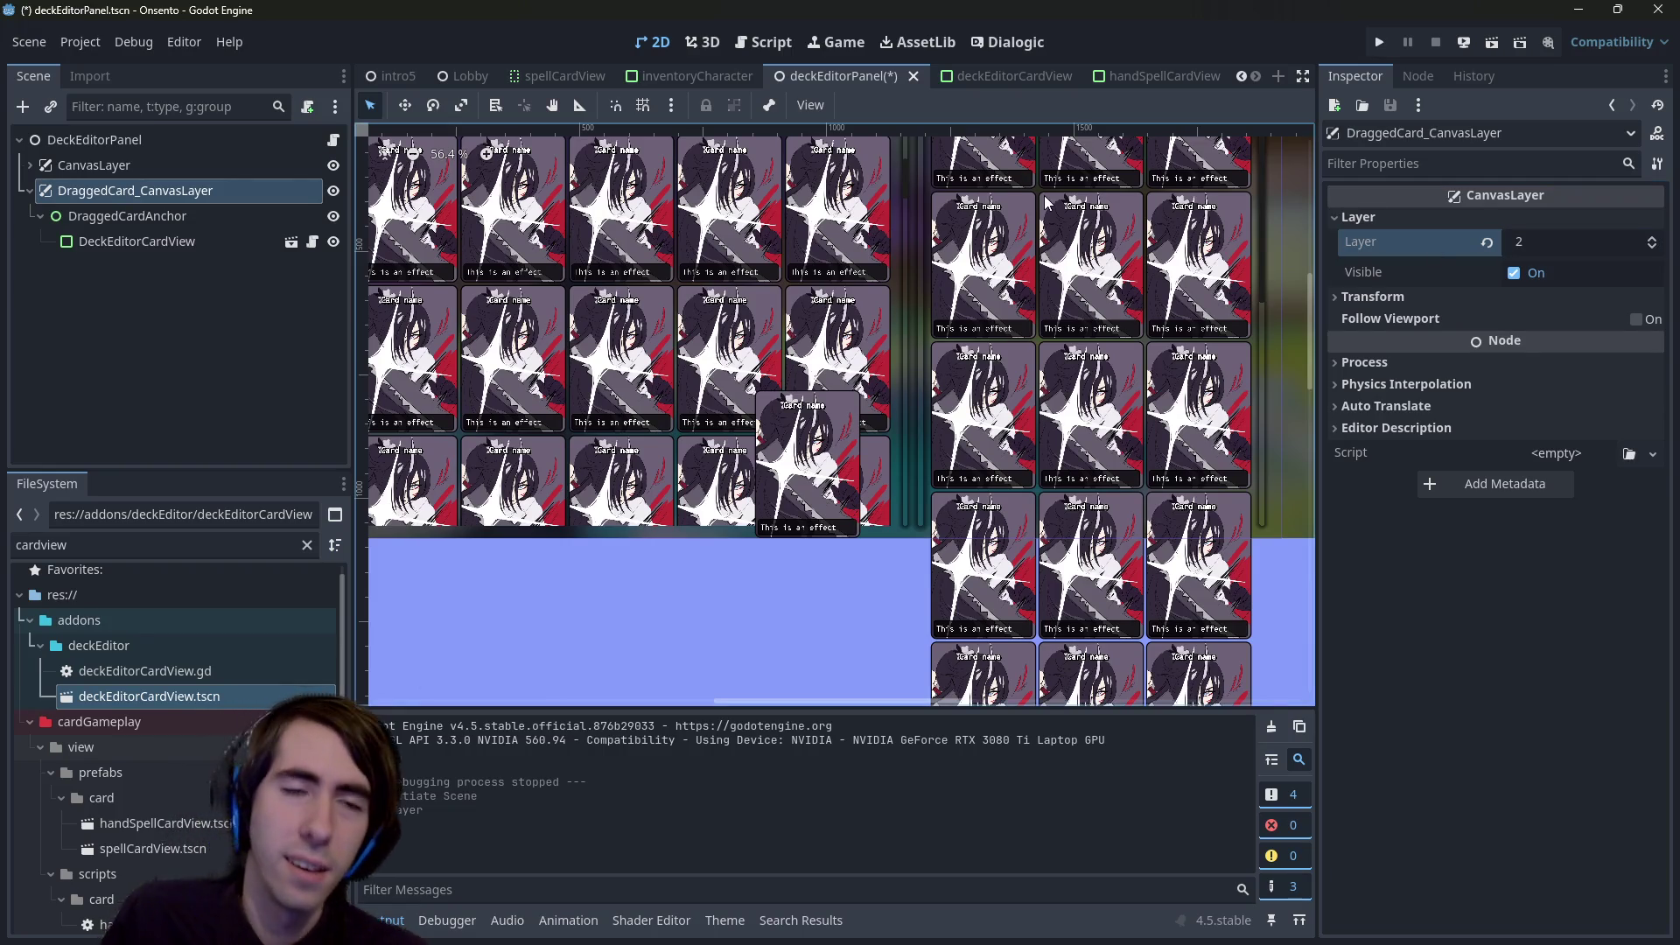
- Delete the test DeckEditorCardView node, save the scene, and return to the script
left_click(179, 245)
key("Delete")
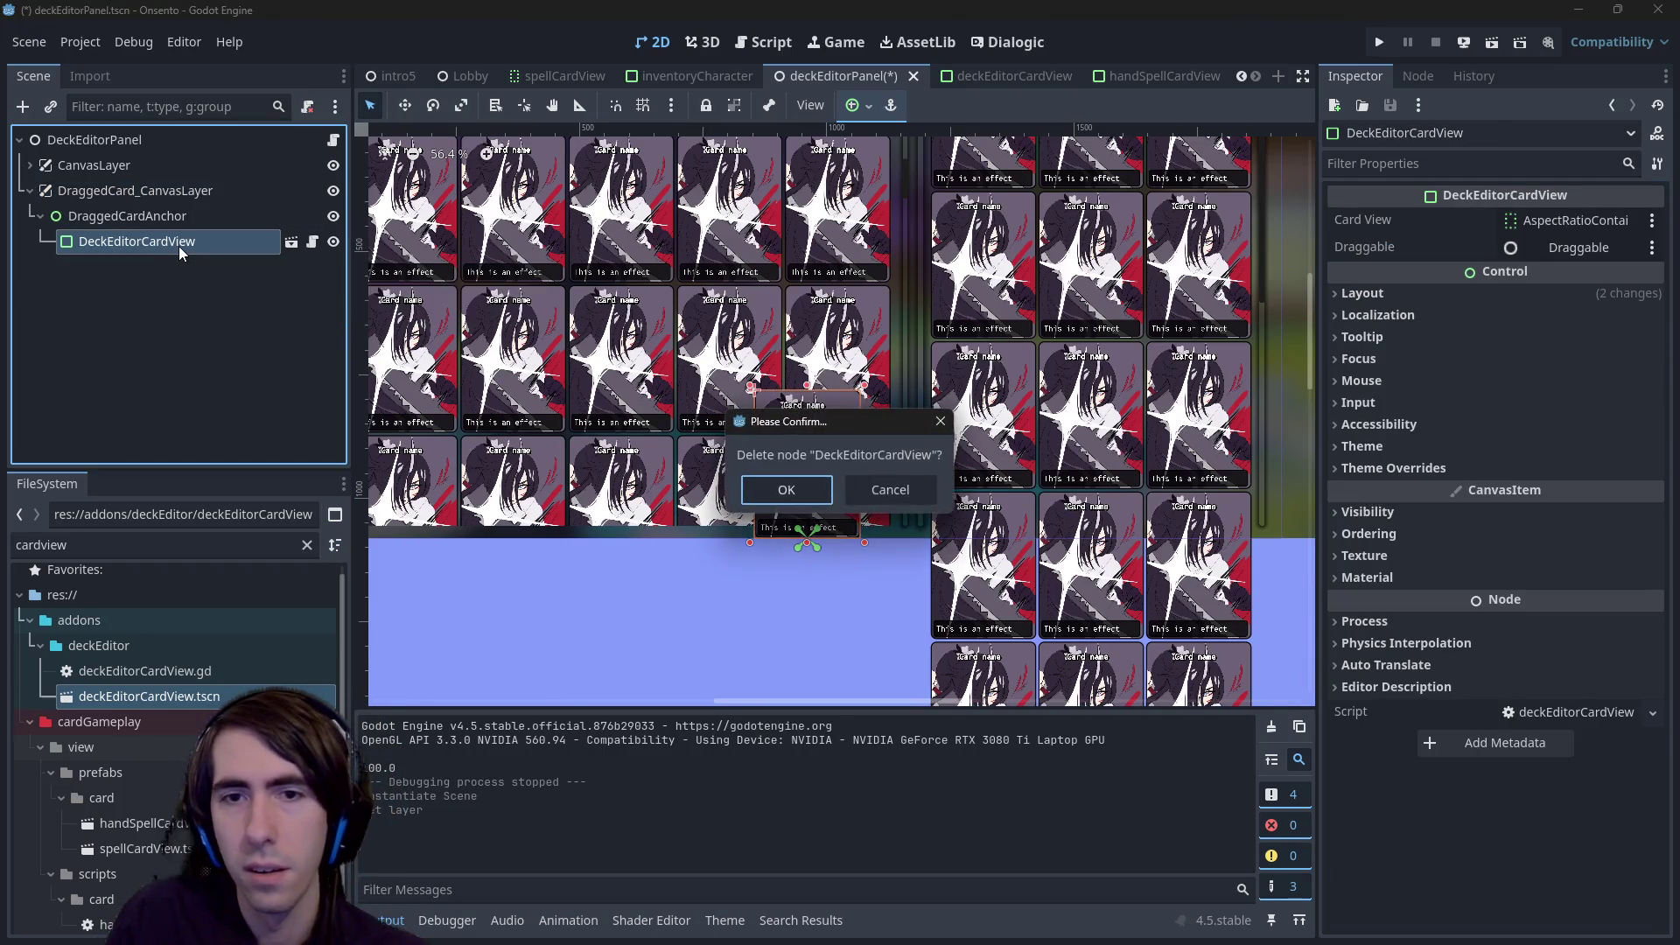
key("Return")
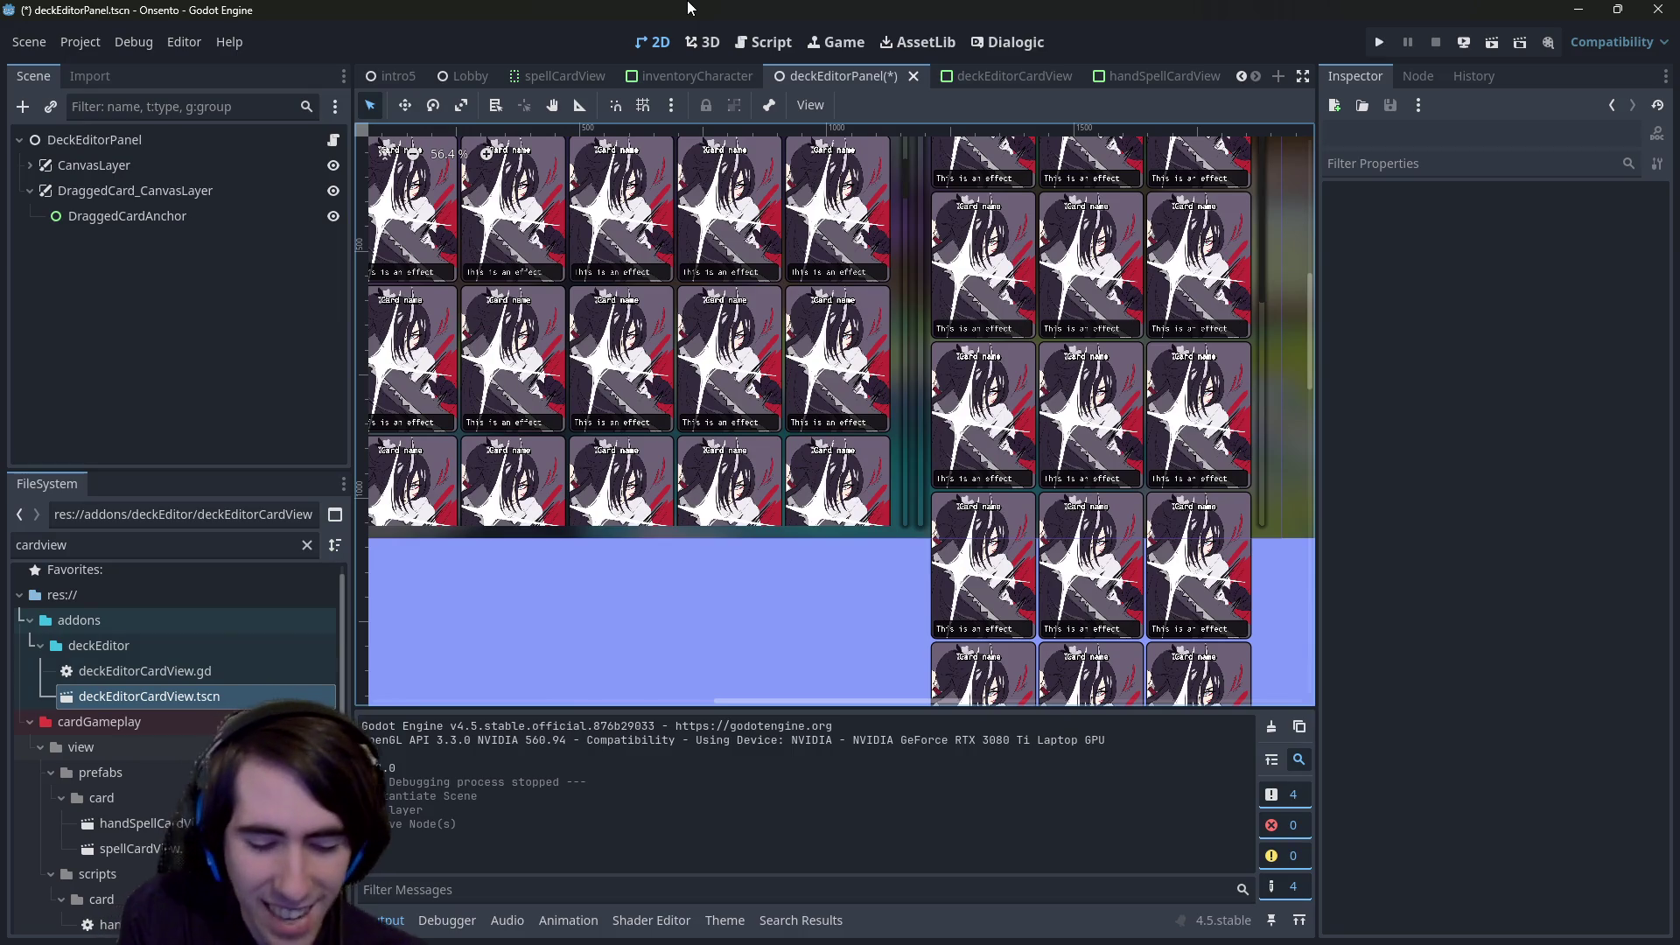
key("ctrl+s")
left_click(763, 39)
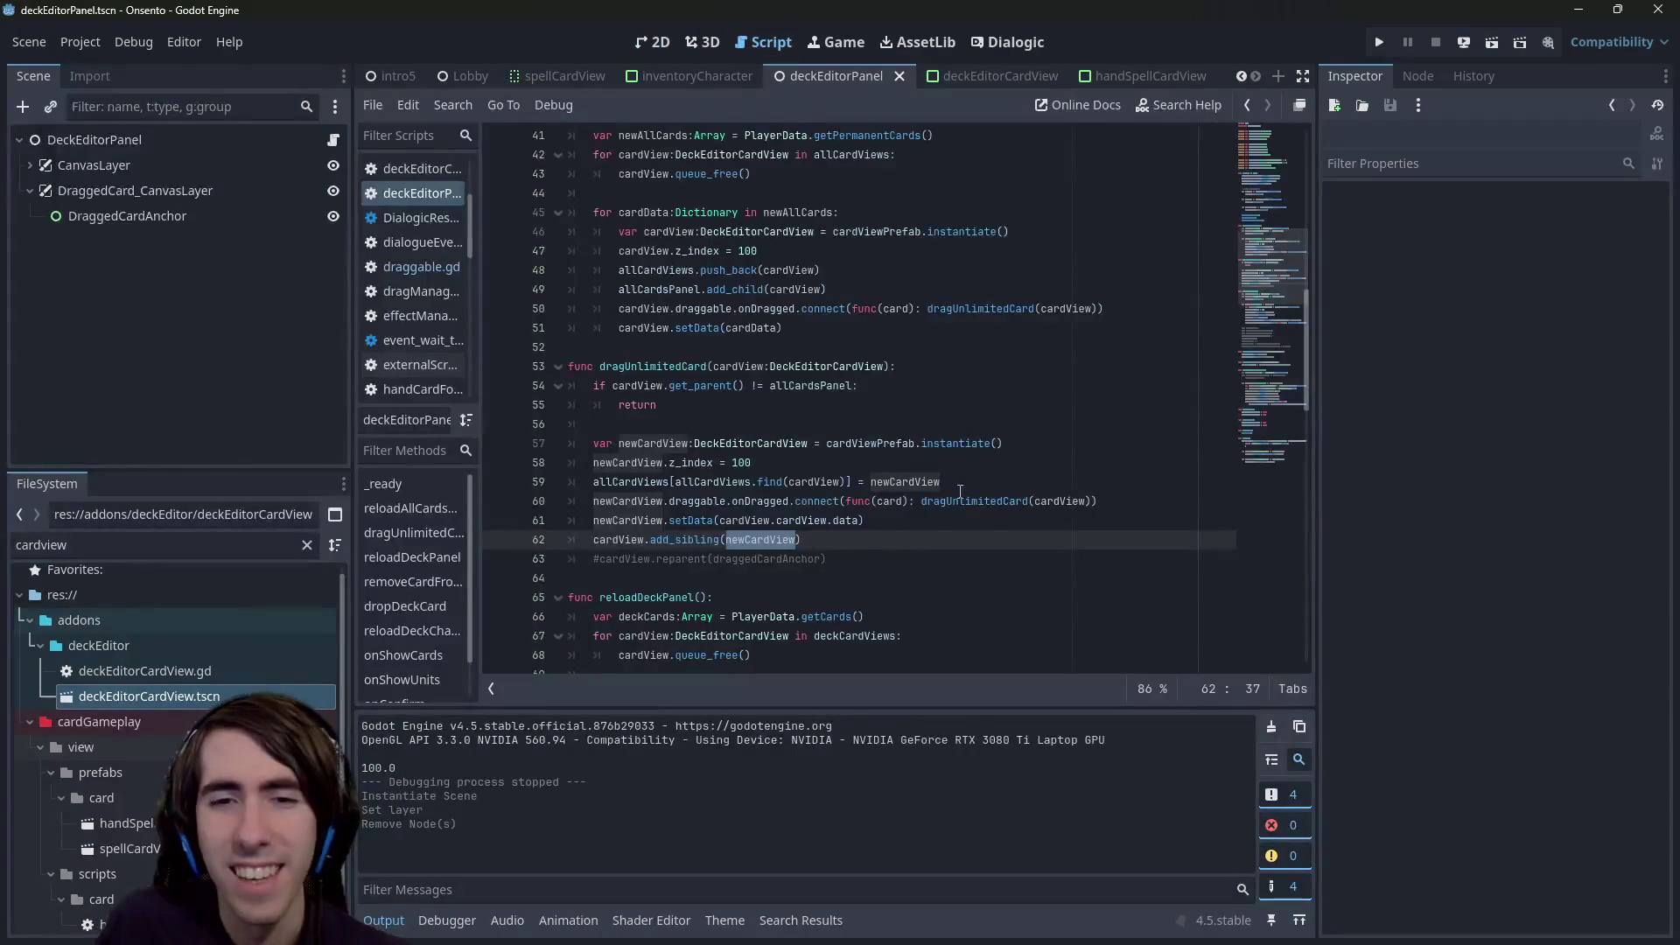
- Uncomment the reparent(draggedCardAnchor) line and run the scene
left_click(863, 551)
key("ctrl+k")
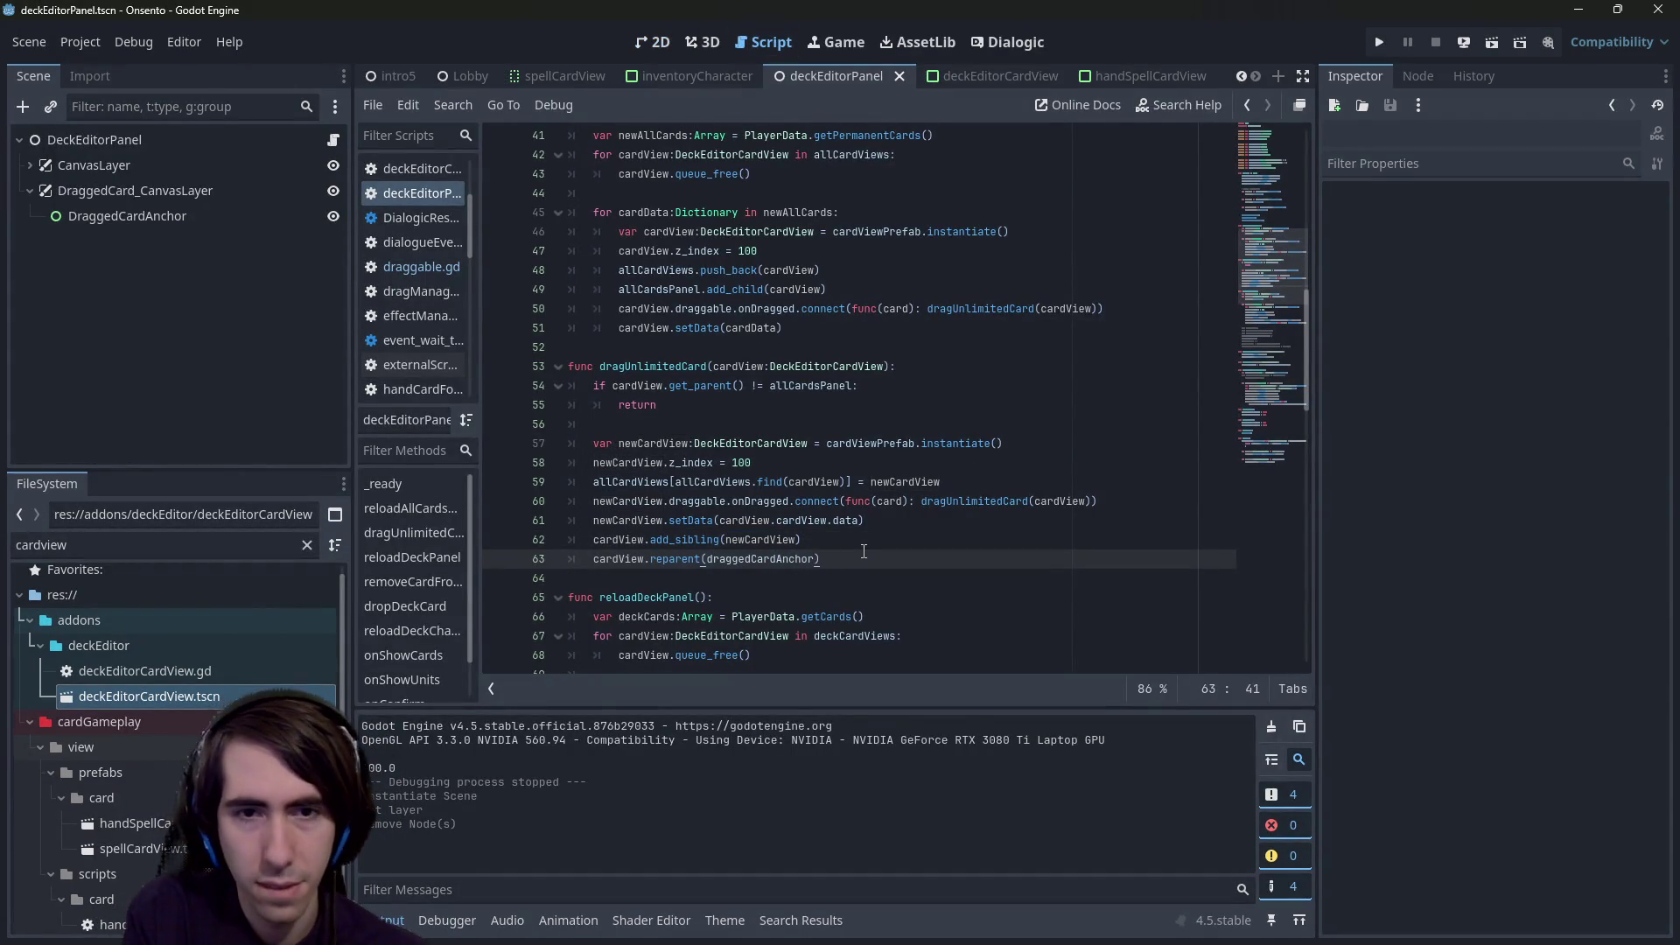
left_click(1491, 49)
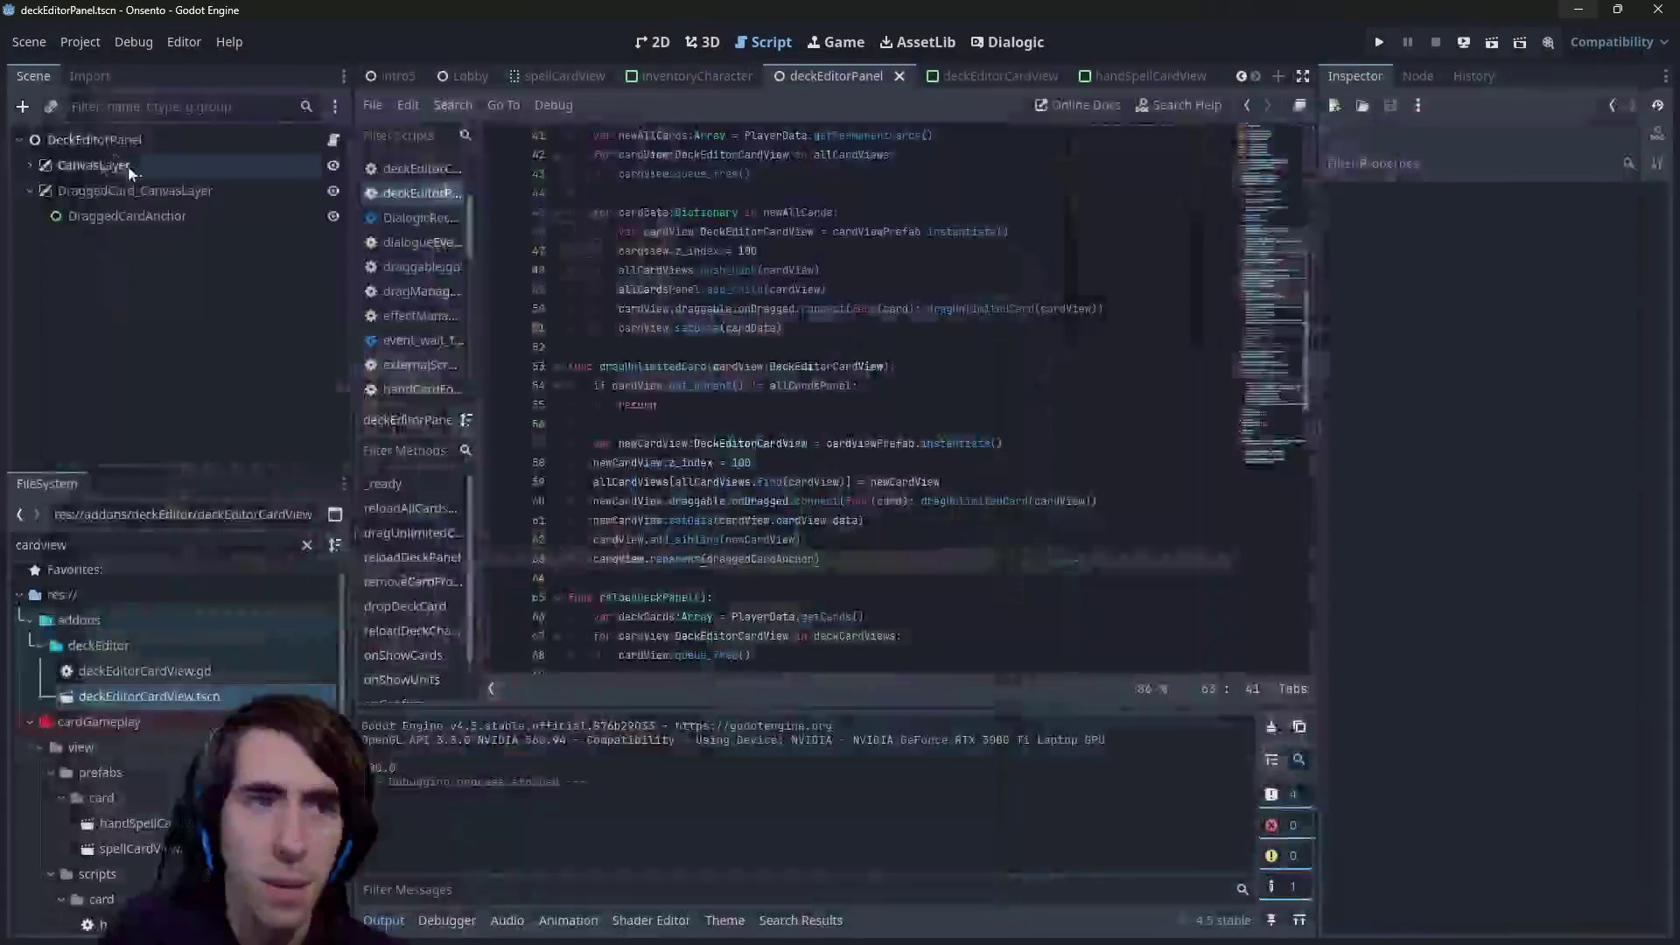
- Move DraggedCard_CanvasLayer under CanvasLayer in the scene tree and save
left_click(23, 165)
left_click(39, 215)
left_click(66, 243)
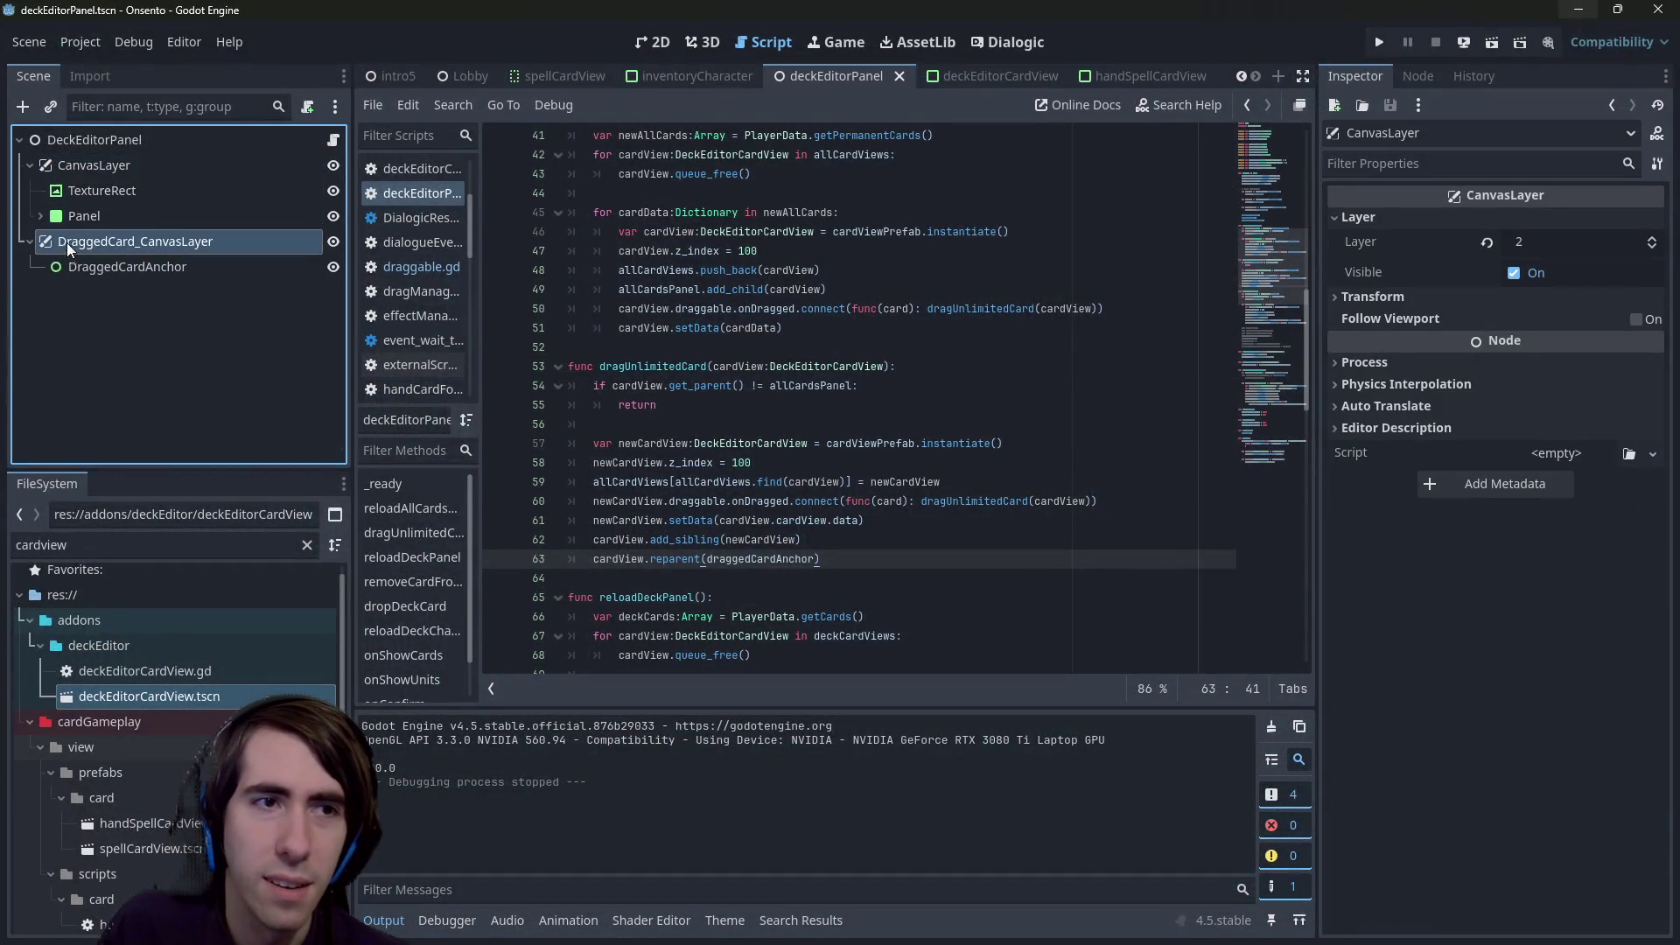
left_click_drag(67, 243, 100, 166)
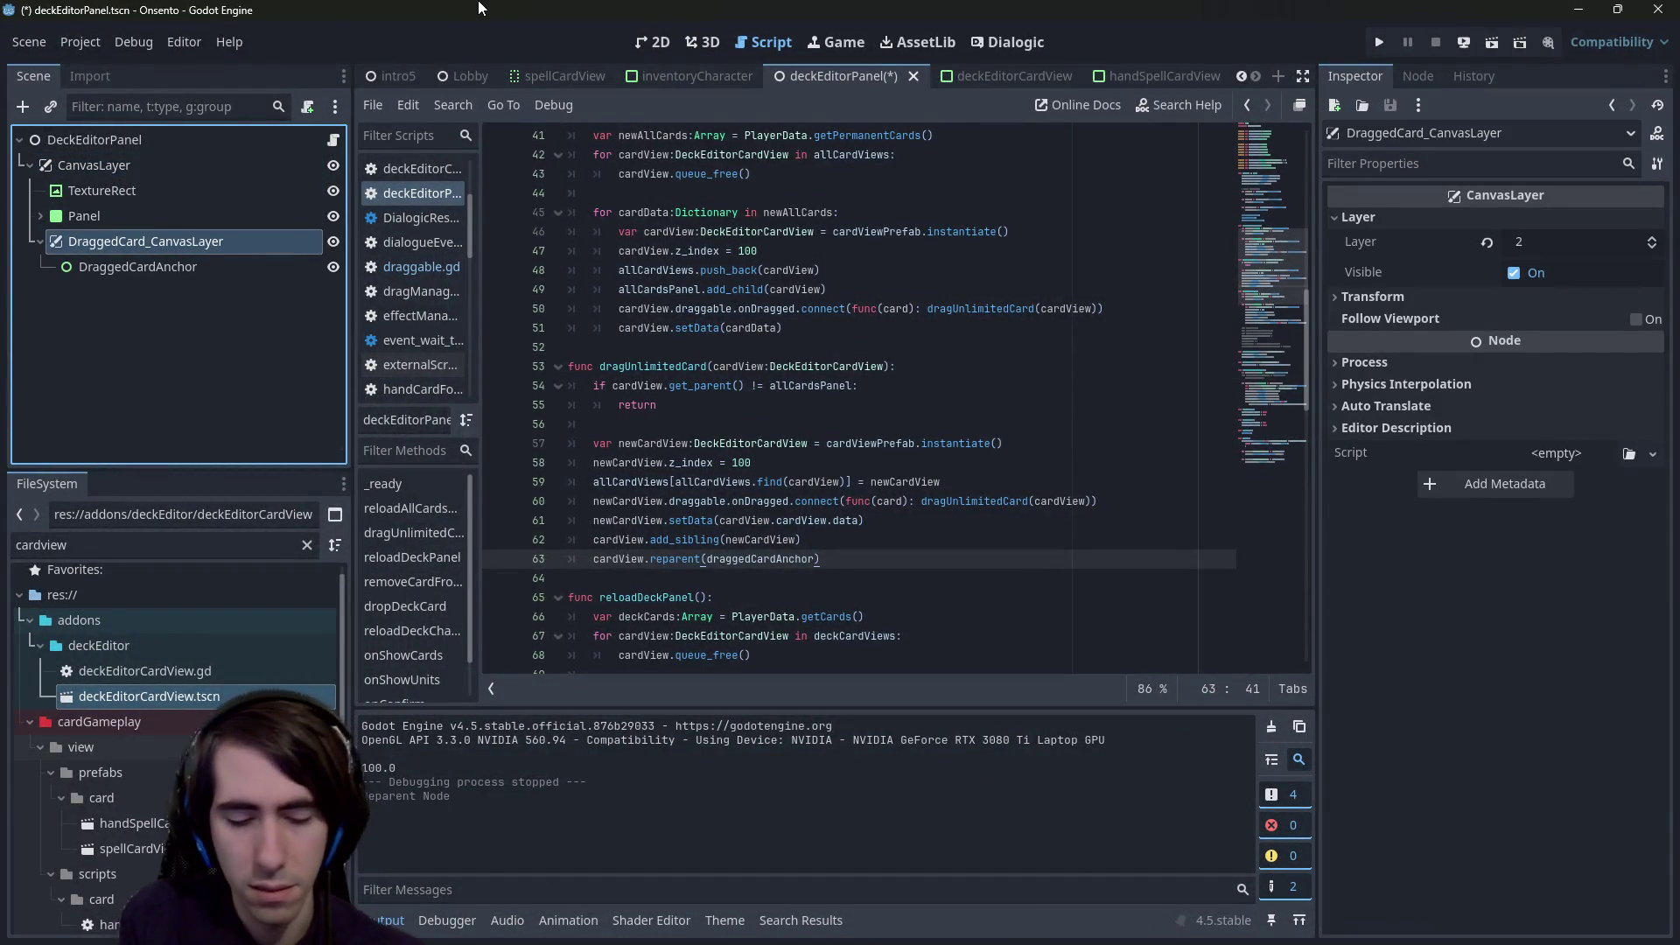
key("ctrl+s")
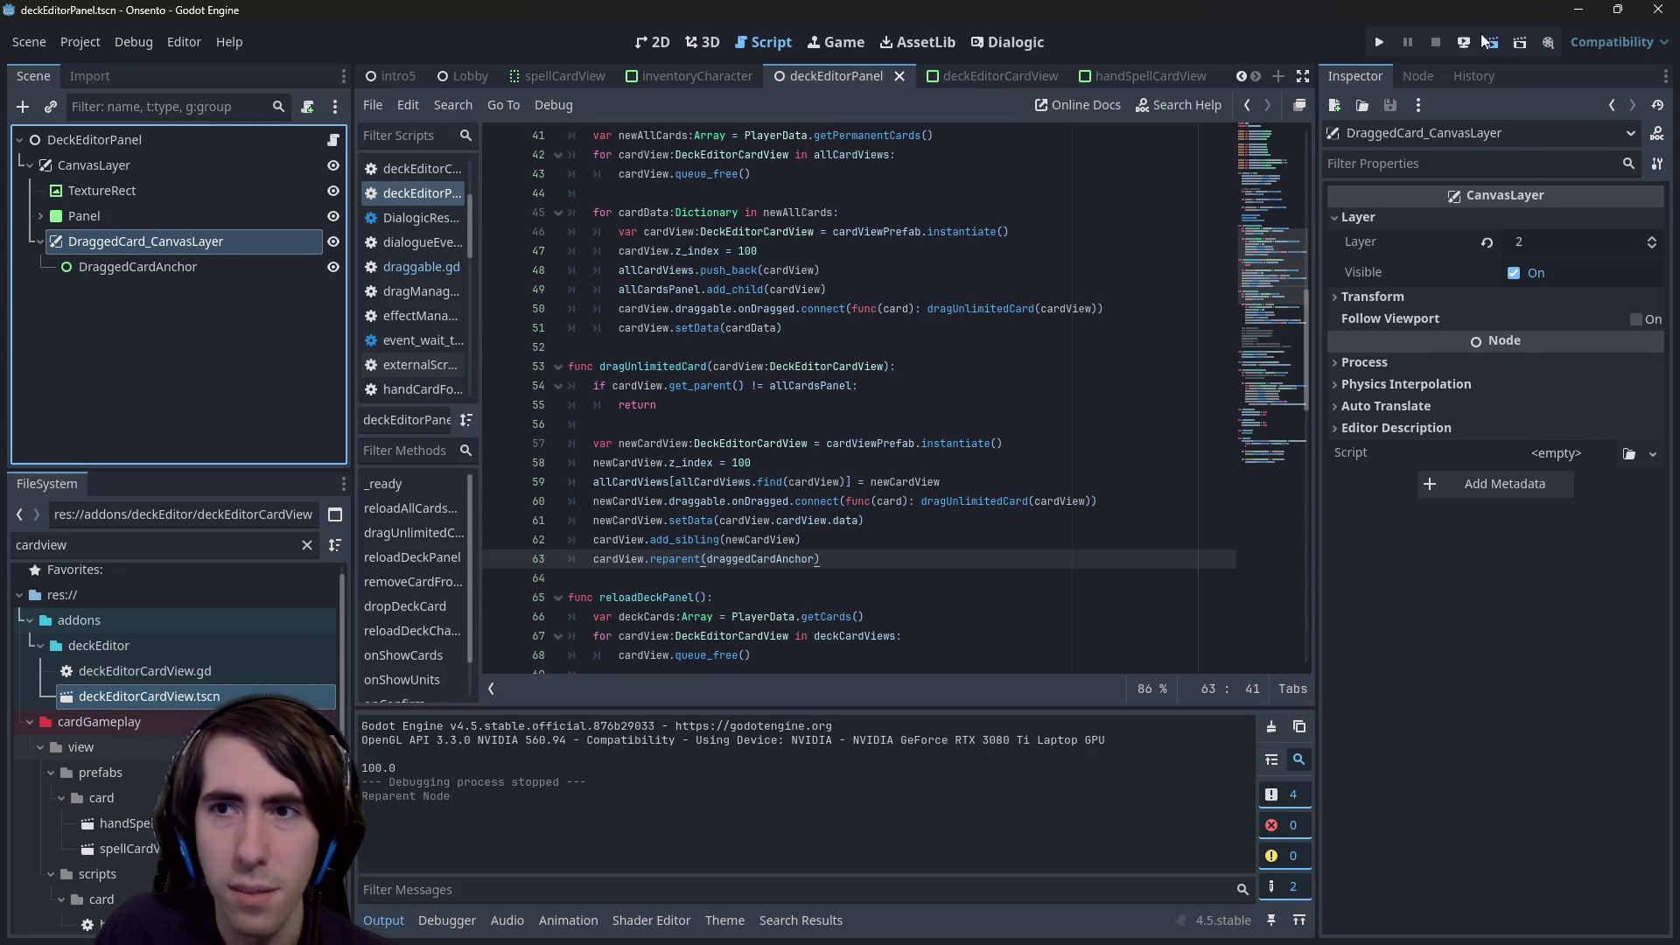
- Stop the game, reset DraggedCard_CanvasLayer's layer to 1, save, and run the scene again
left_click(1485, 41)
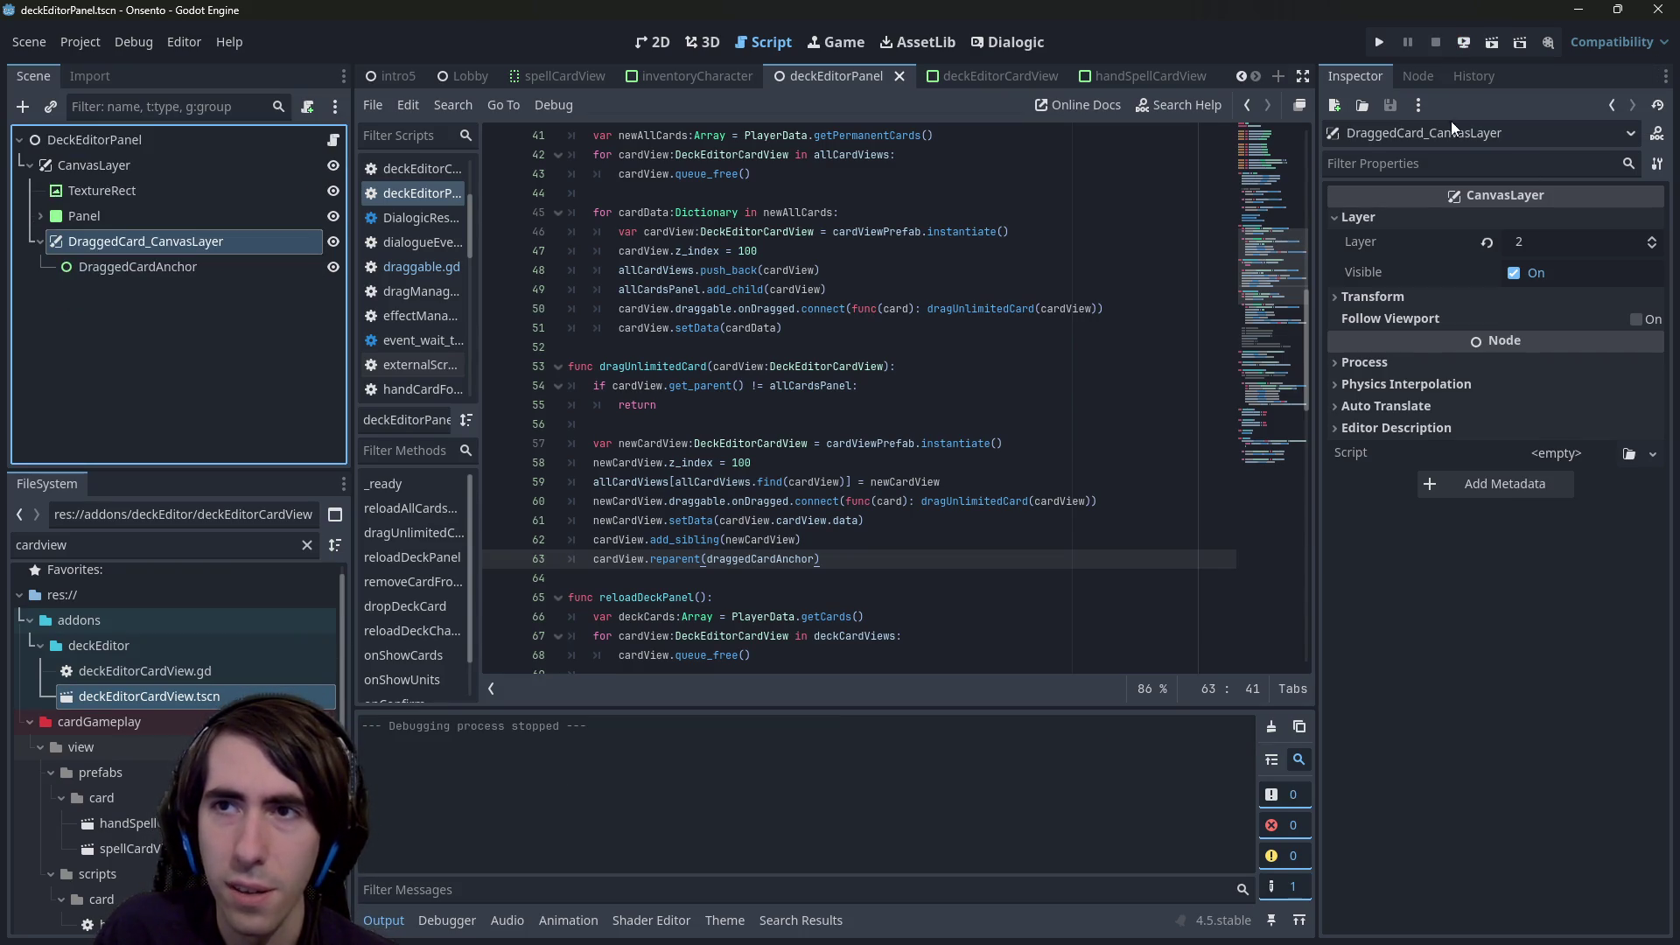
left_click(1485, 243)
left_click(649, 51)
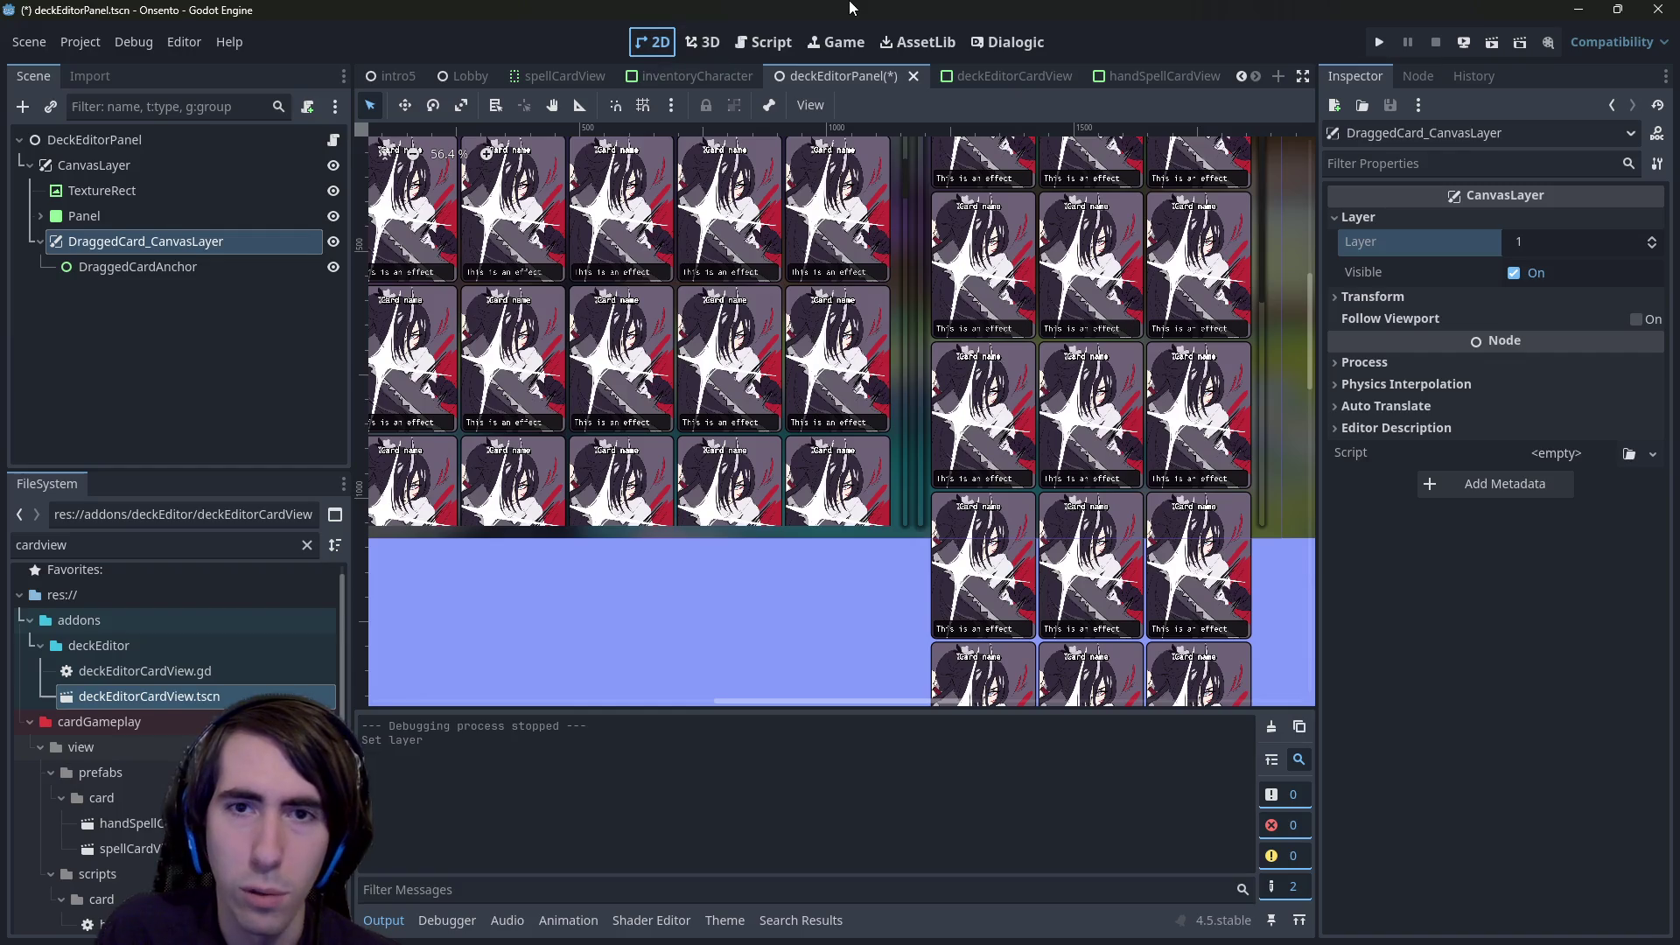
key("ctrl+s")
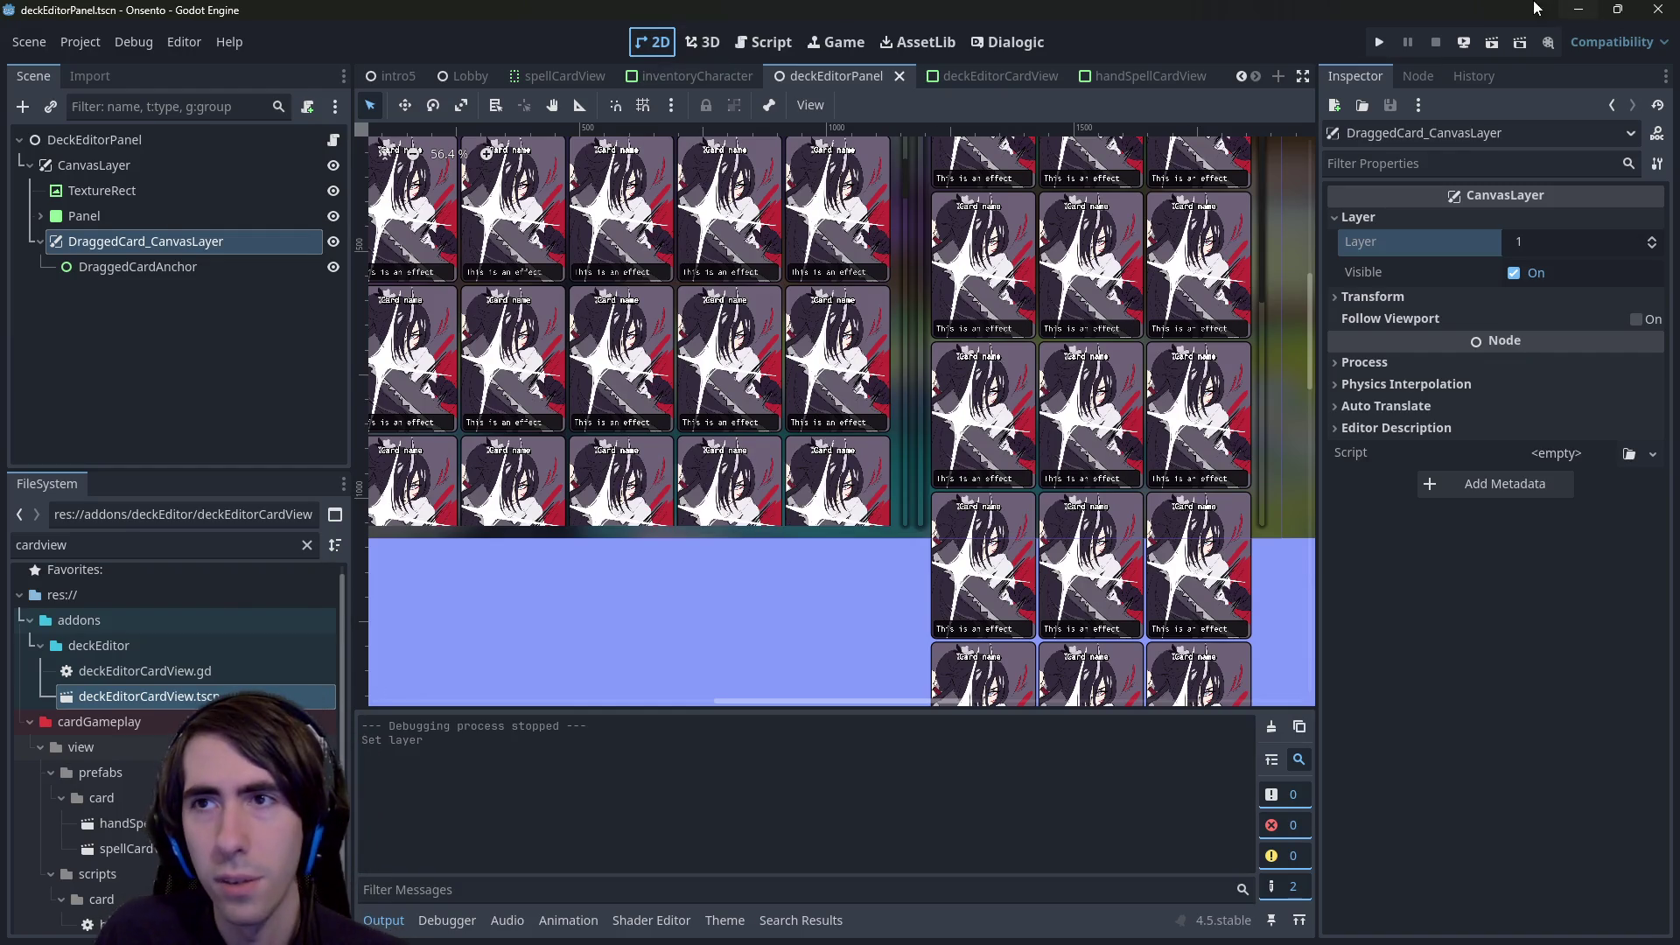
left_click(1492, 41)
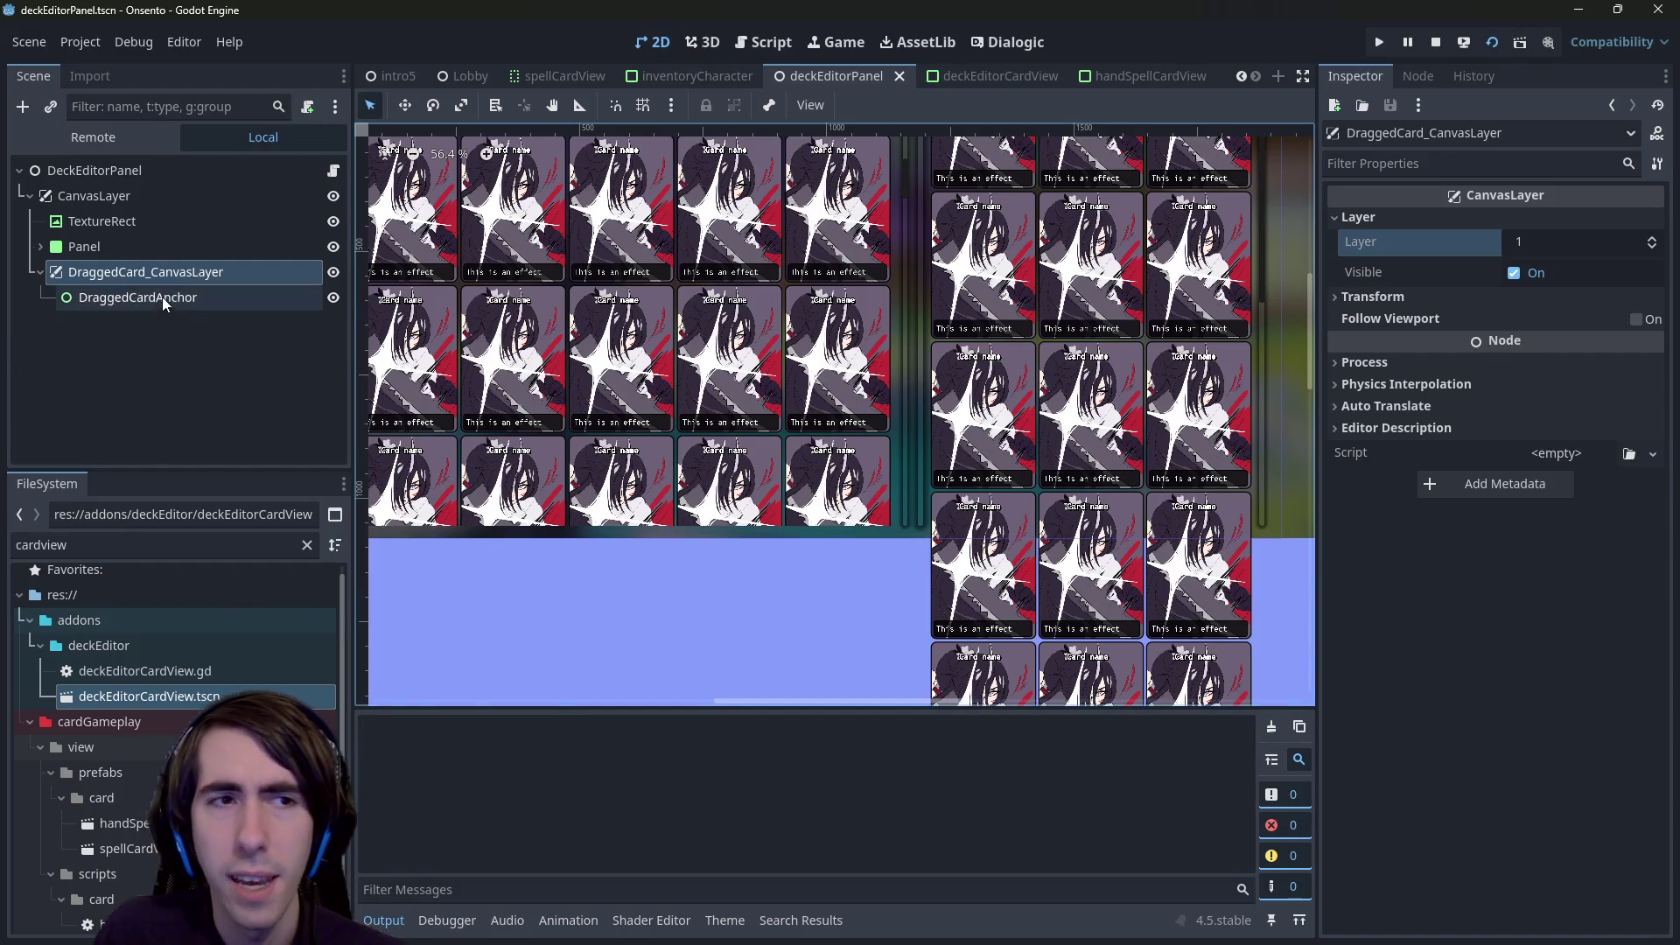
- Drag the Intimidation and Shockwave cards from the collection toward the deck, then close the game
left_click(165, 297)
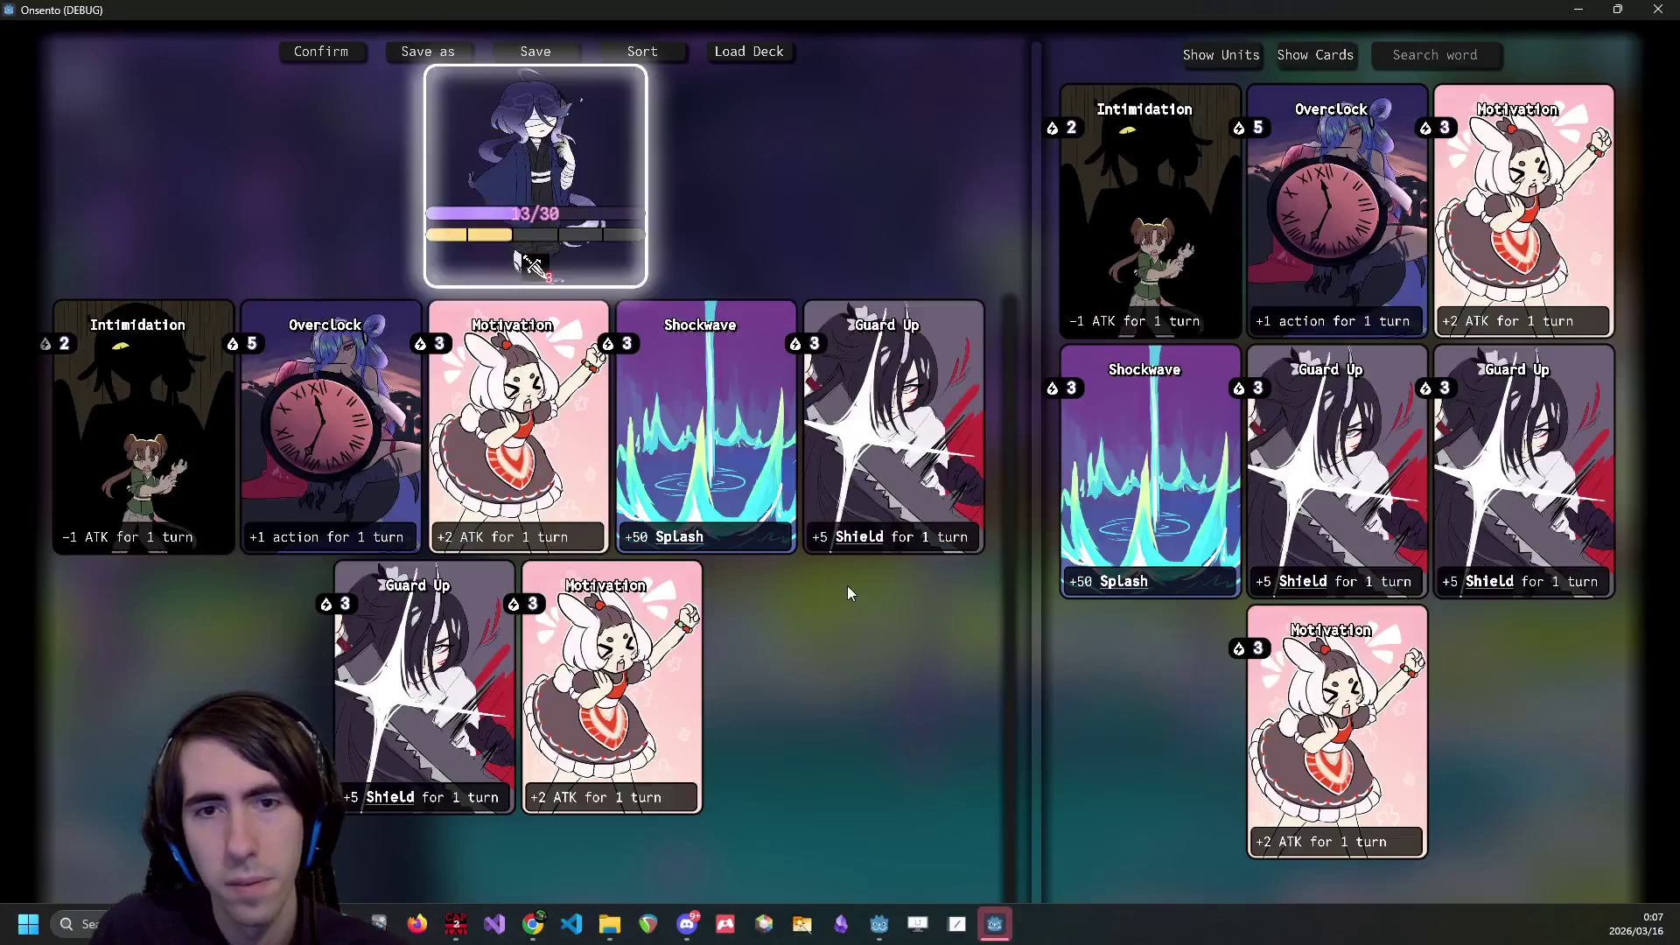
mouse_move(1147, 280)
left_mouse_down()
mouse_move(1050, 350)
mouse_move(1146, 280)
mouse_move(910, 345)
mouse_move(1163, 250)
mouse_move(1033, 319)
mouse_move(1137, 280)
mouse_move(1051, 323)
mouse_move(929, 311)
left_mouse_up()
mouse_move(1373, 242)
left_mouse_down()
mouse_move(1277, 227)
mouse_move(1294, 207)
left_mouse_up()
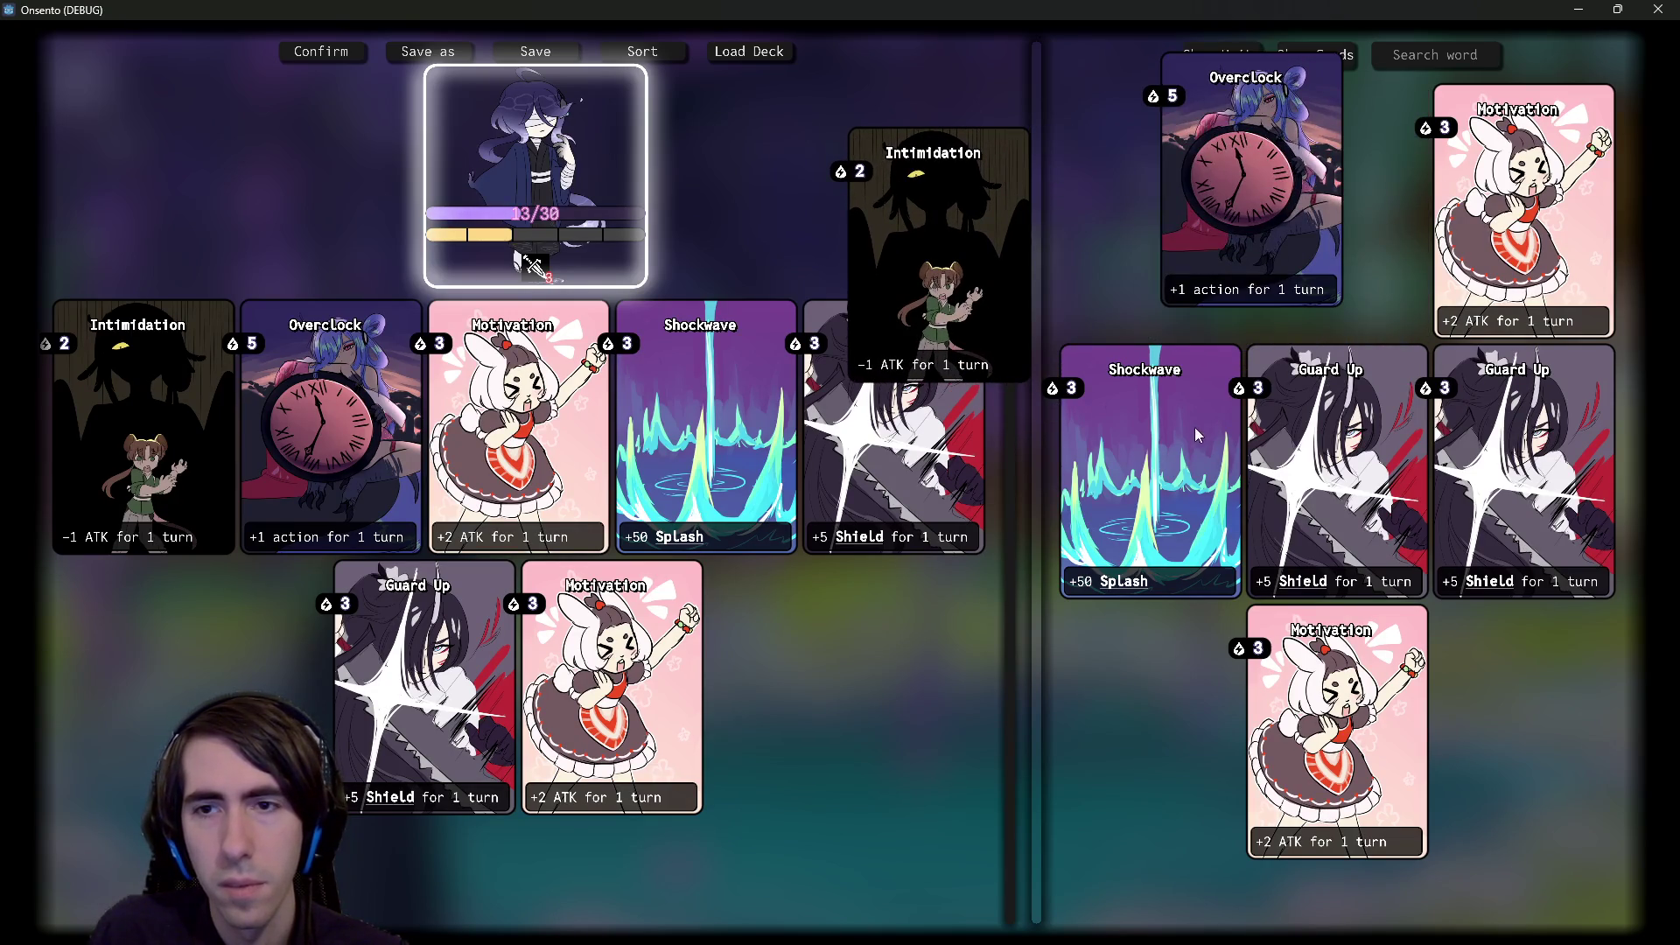
mouse_move(1196, 431)
left_mouse_down()
mouse_move(822, 573)
mouse_move(1129, 464)
left_mouse_up()
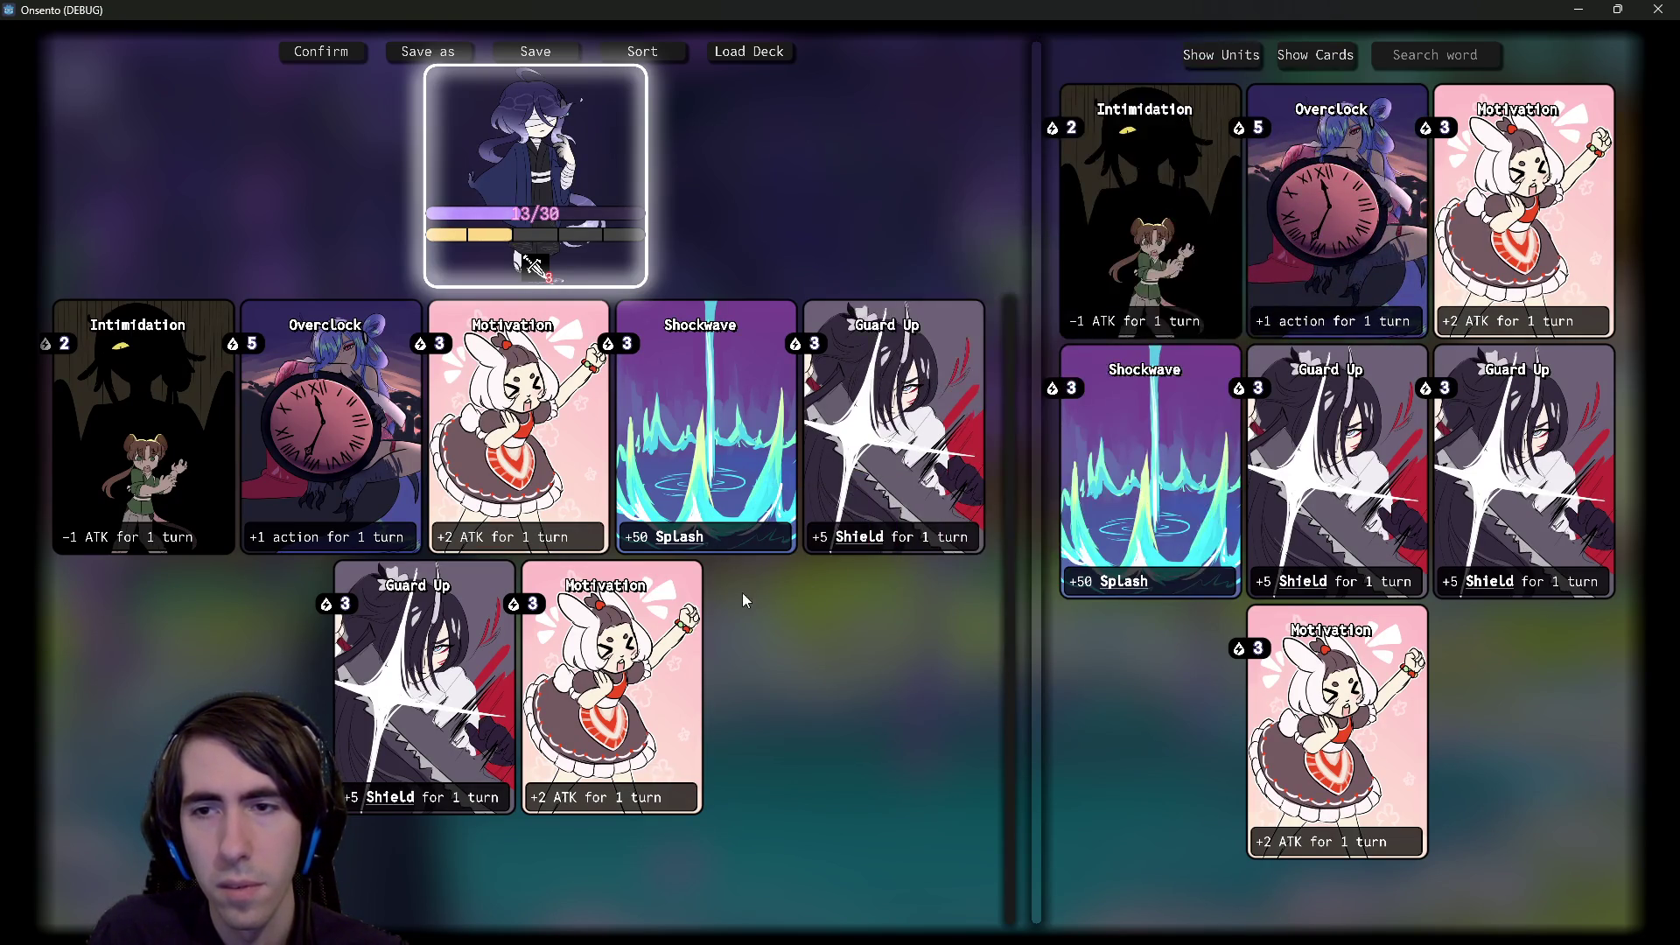
left_click(1656, 9)
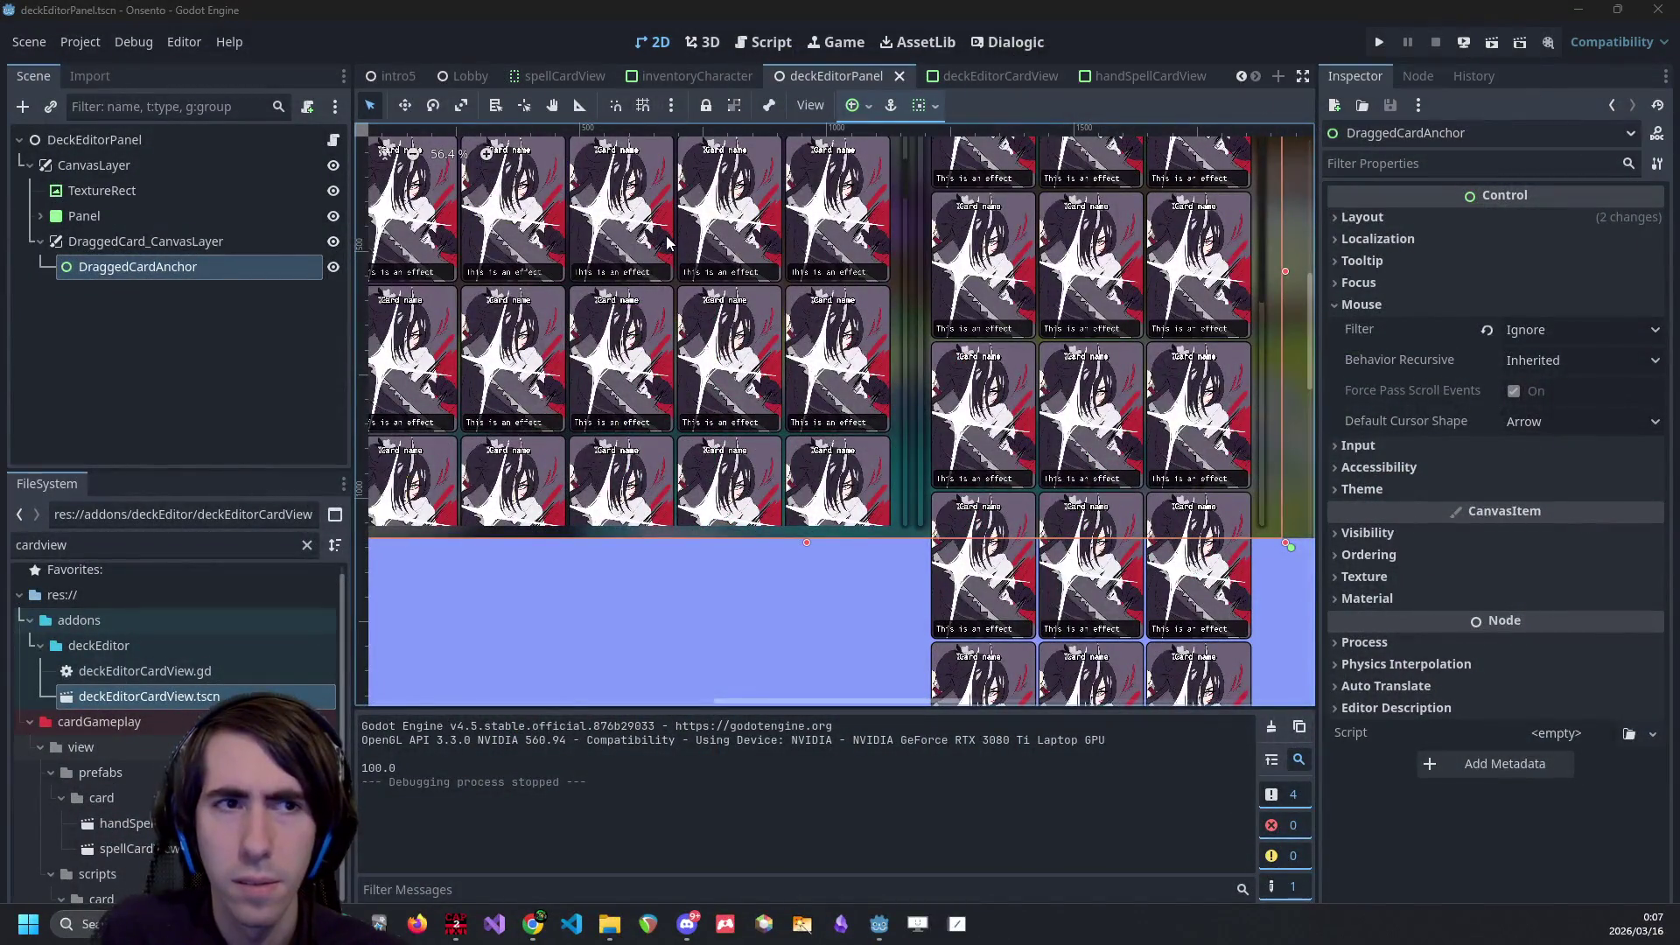
- Compare the script with the 2D view, then select DraggedCard_CanvasLayer and inspect its layer value
left_click(772, 50)
left_click(649, 50)
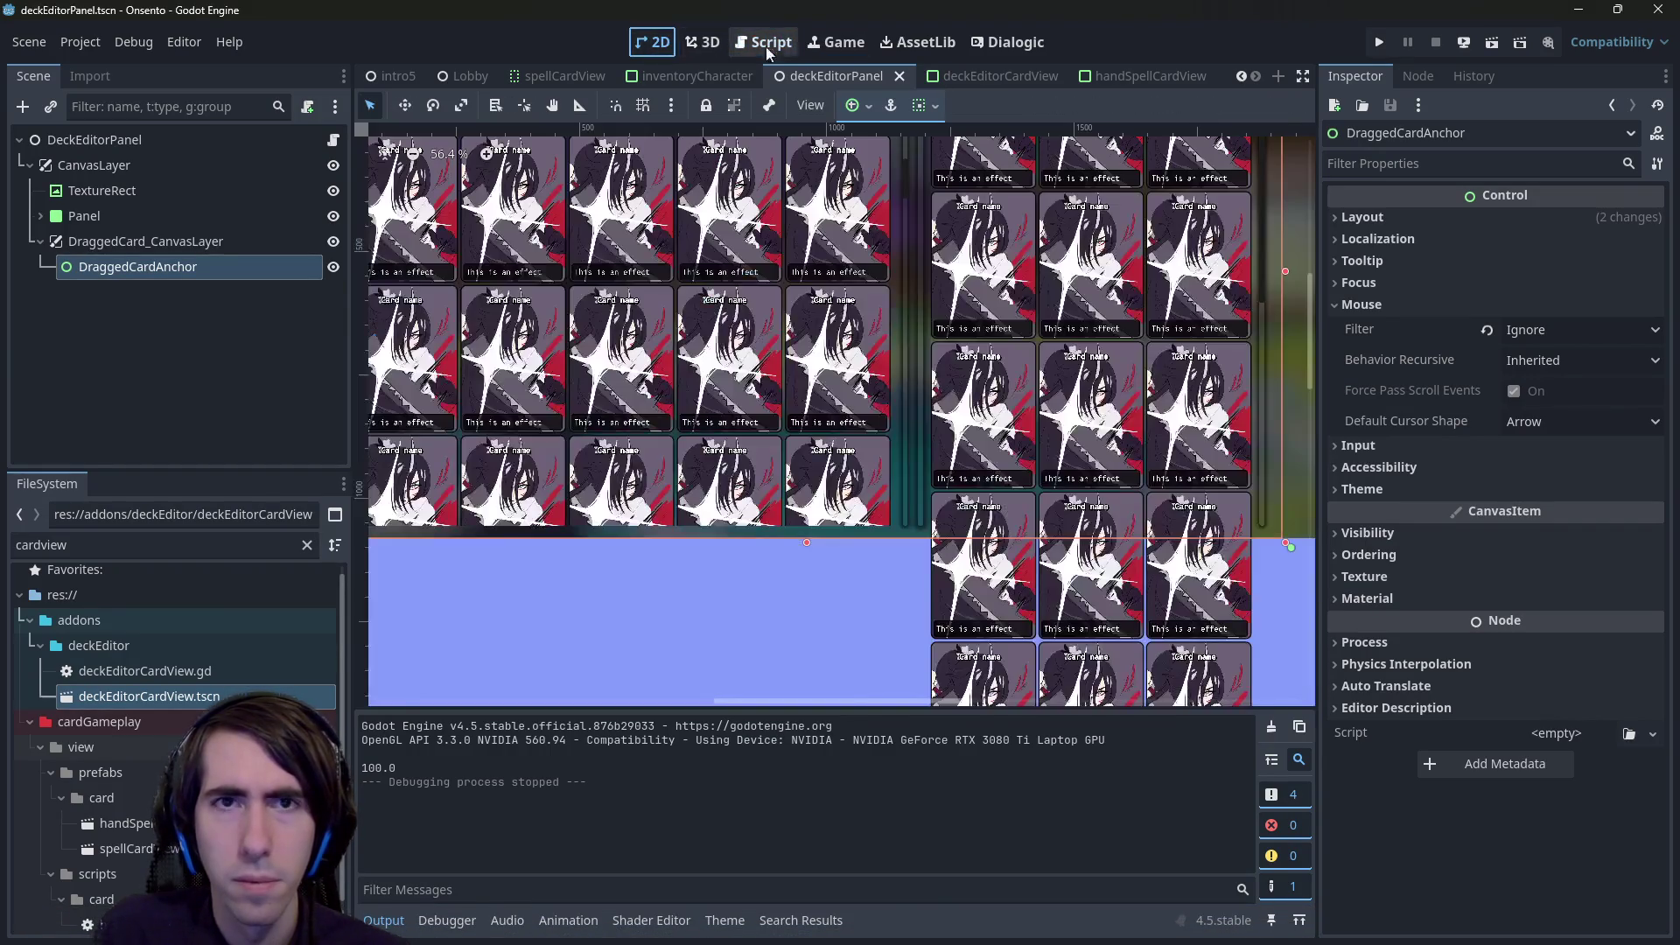
left_click(786, 42)
left_click(120, 244)
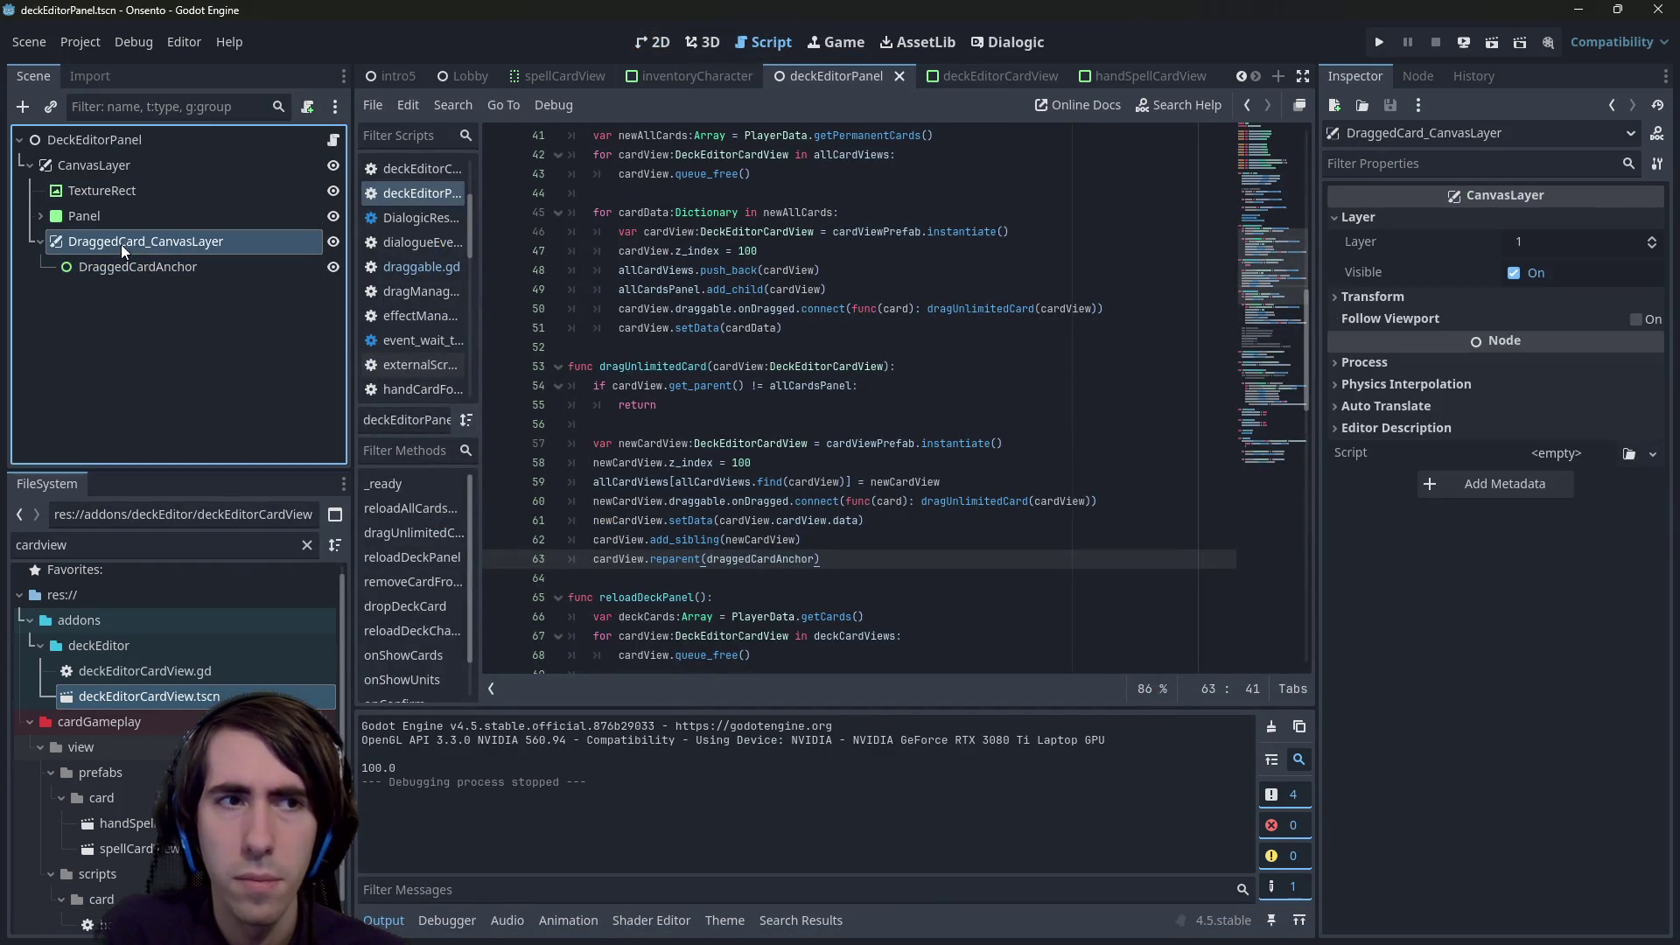
key("Down")
left_click(652, 44)
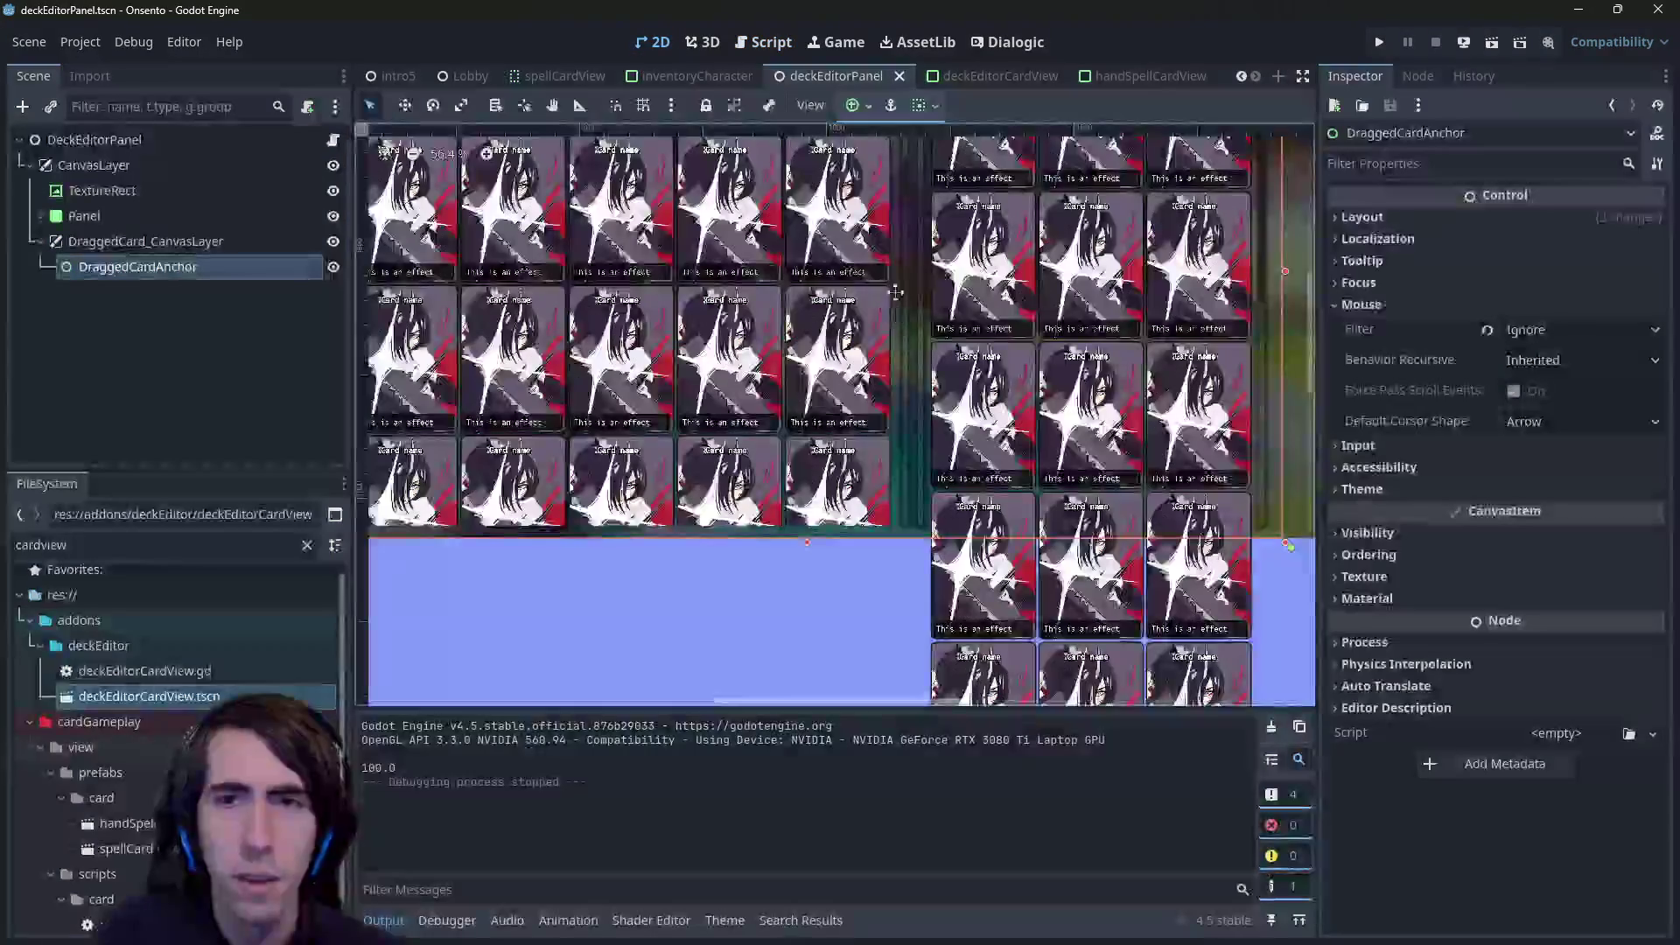
scroll(846, 429, "up", 2)
scroll(847, 442, "right", 1)
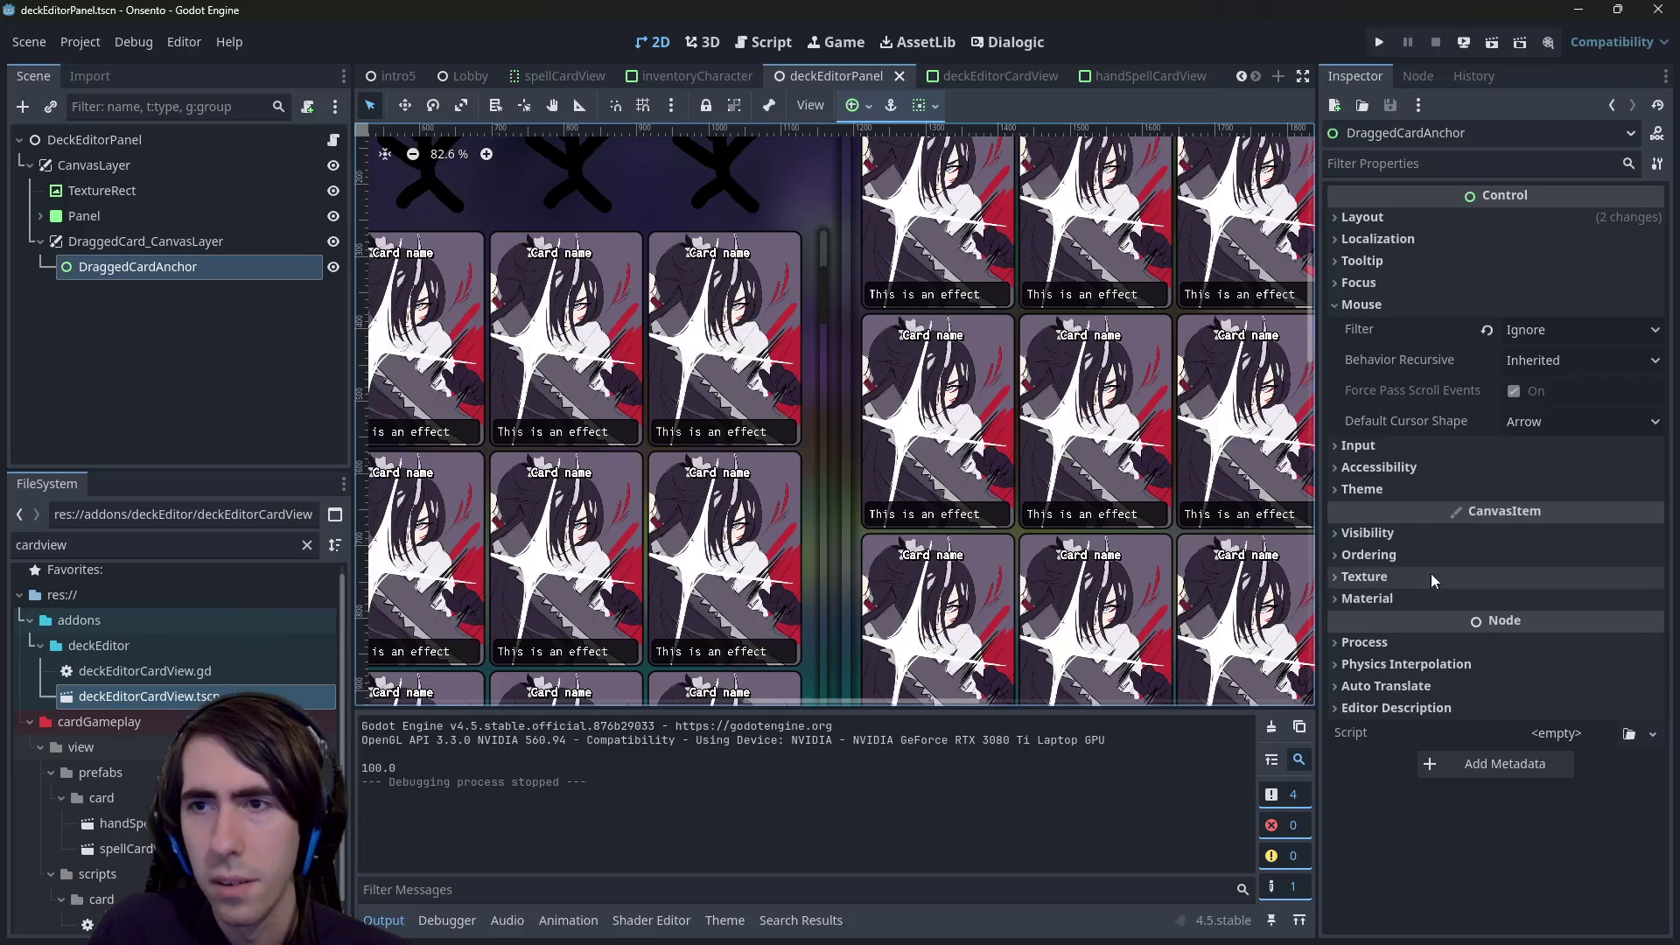
left_click(145, 242)
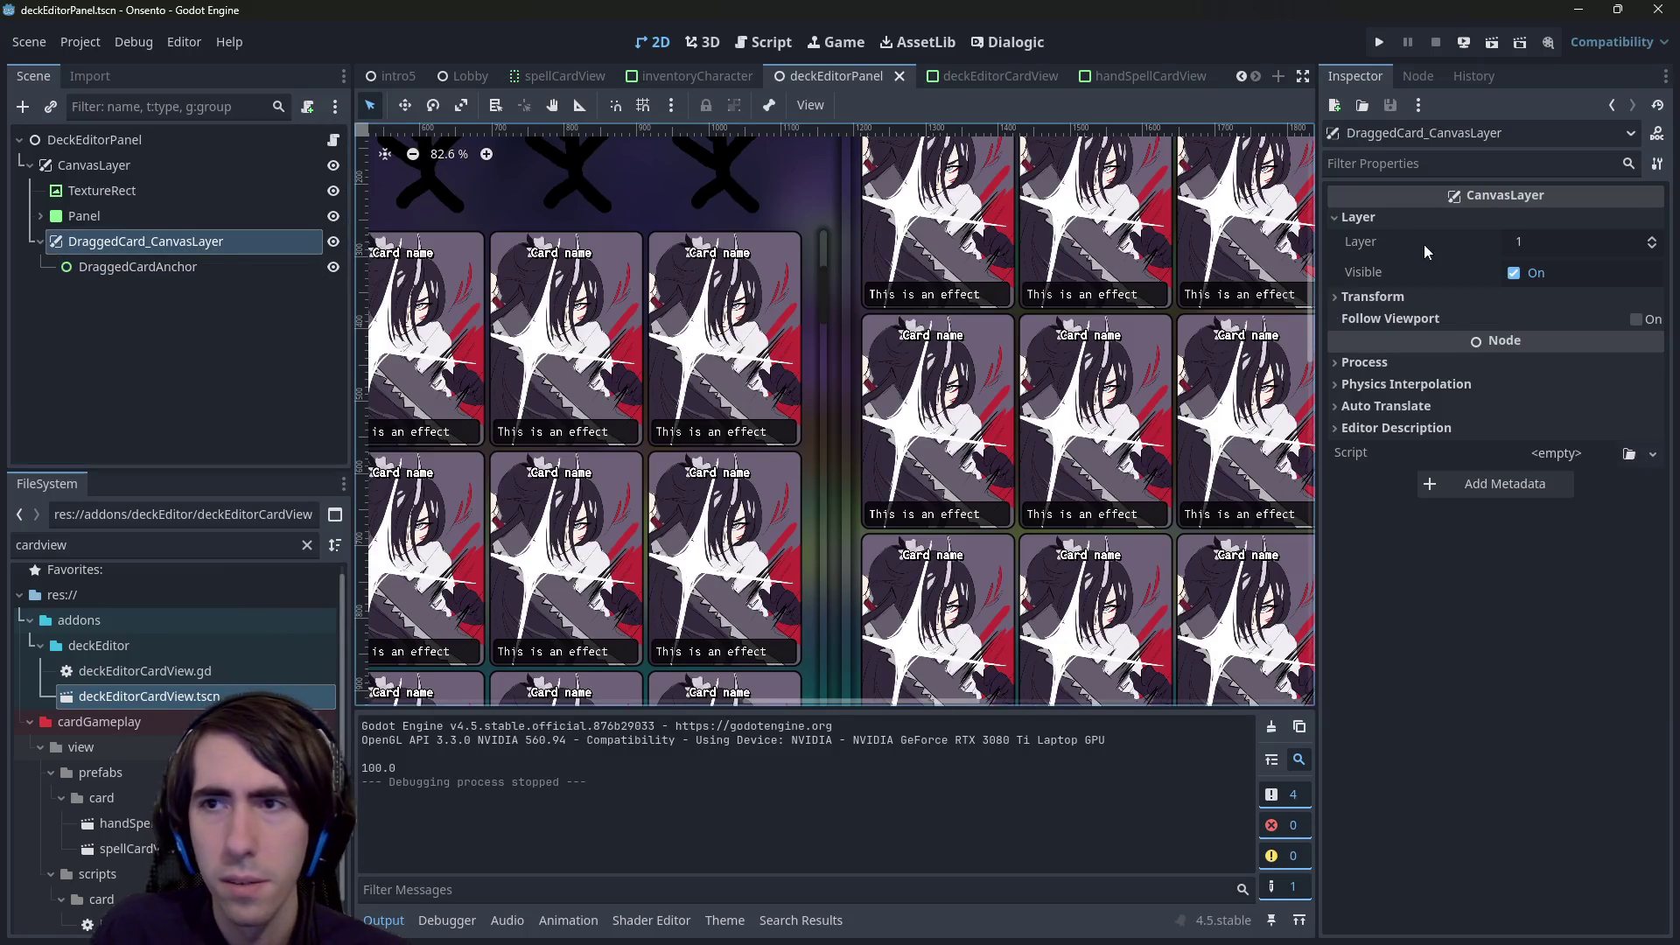
left_click(1577, 246)
- Reparent DraggedCardAnchor under CanvasLayer, delete DraggedCard_CanvasLayer, save, and rerun the scene
left_click_drag(177, 275, 122, 243)
key("Delete")
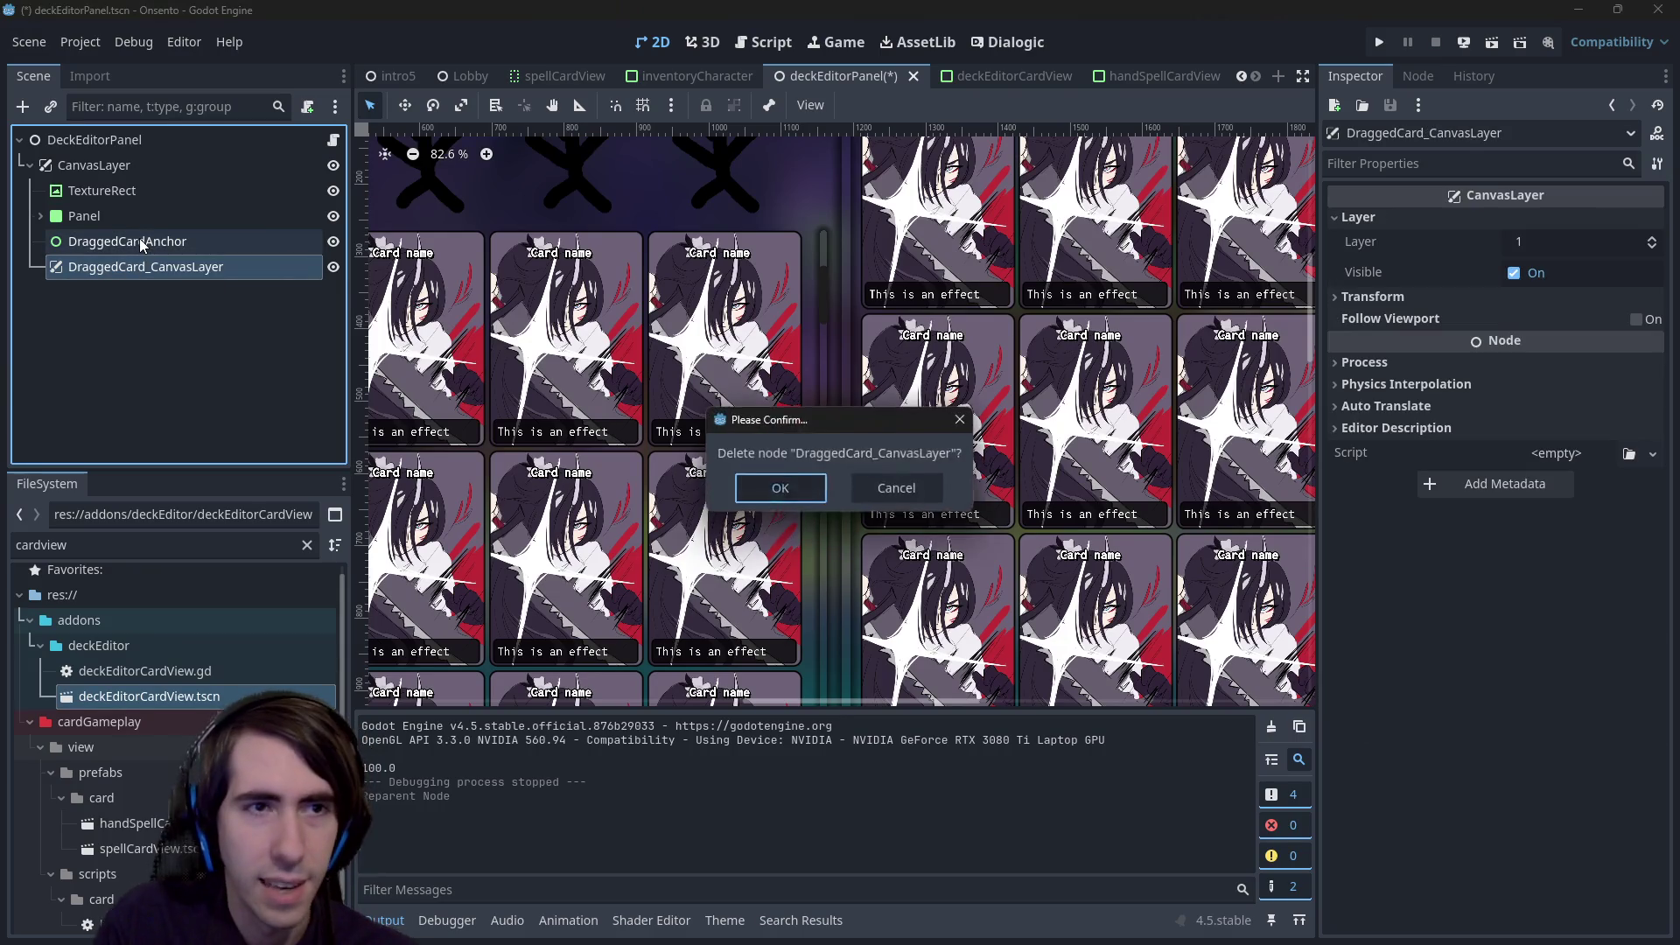
key("Return")
key("ctrl+s")
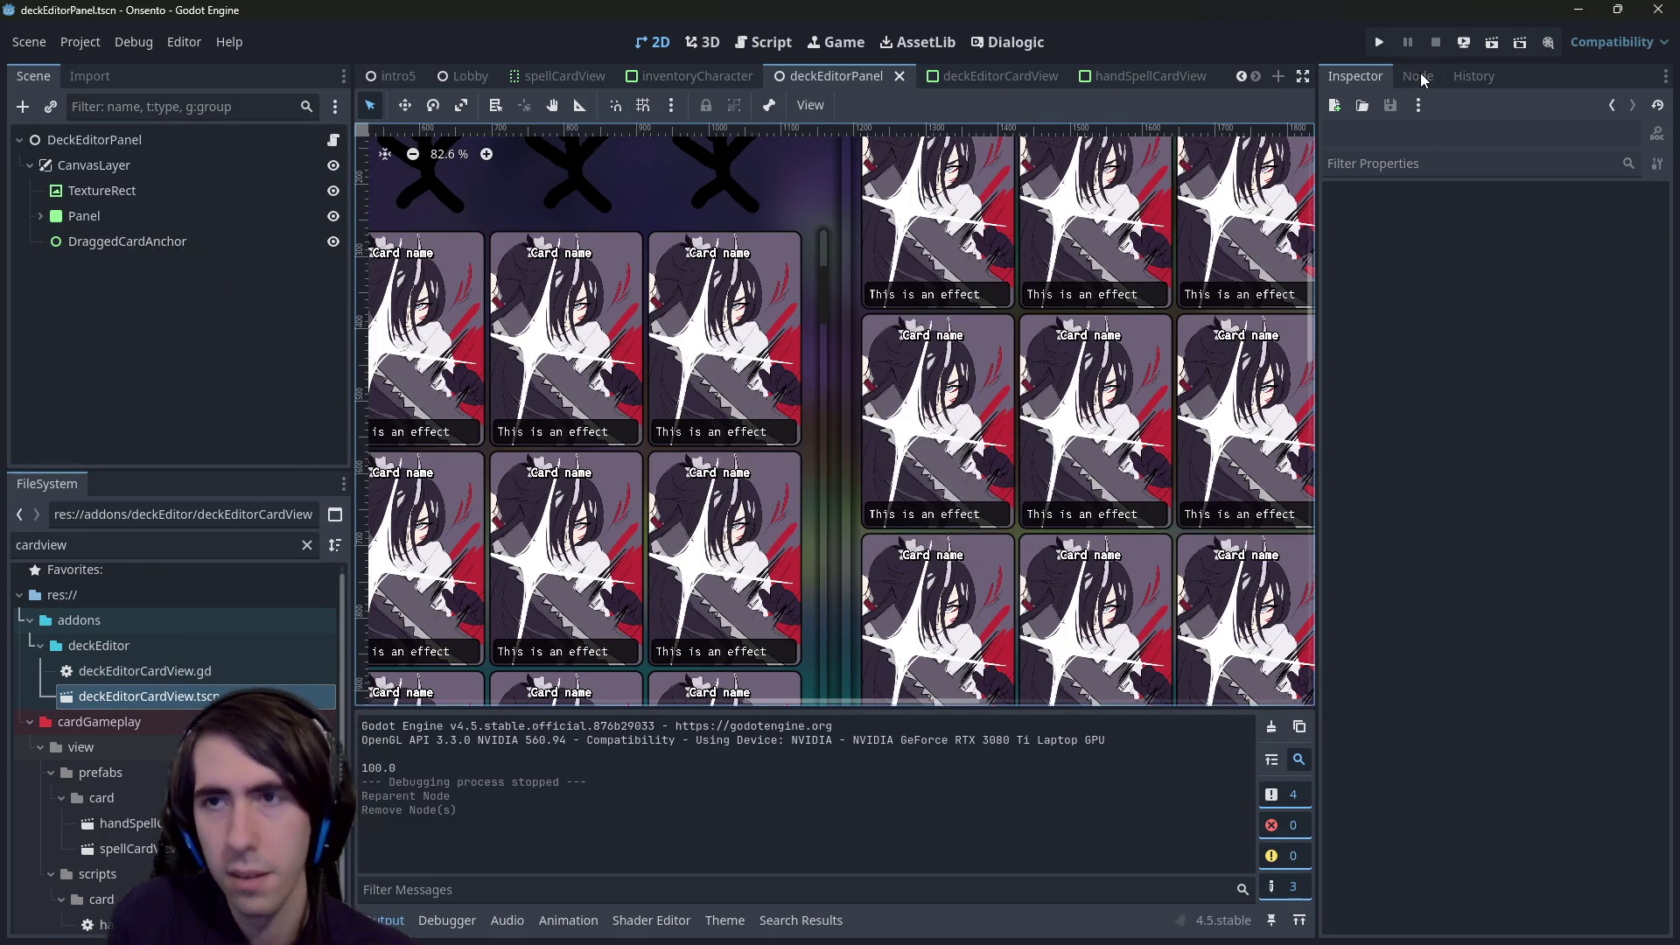
left_click(1487, 41)
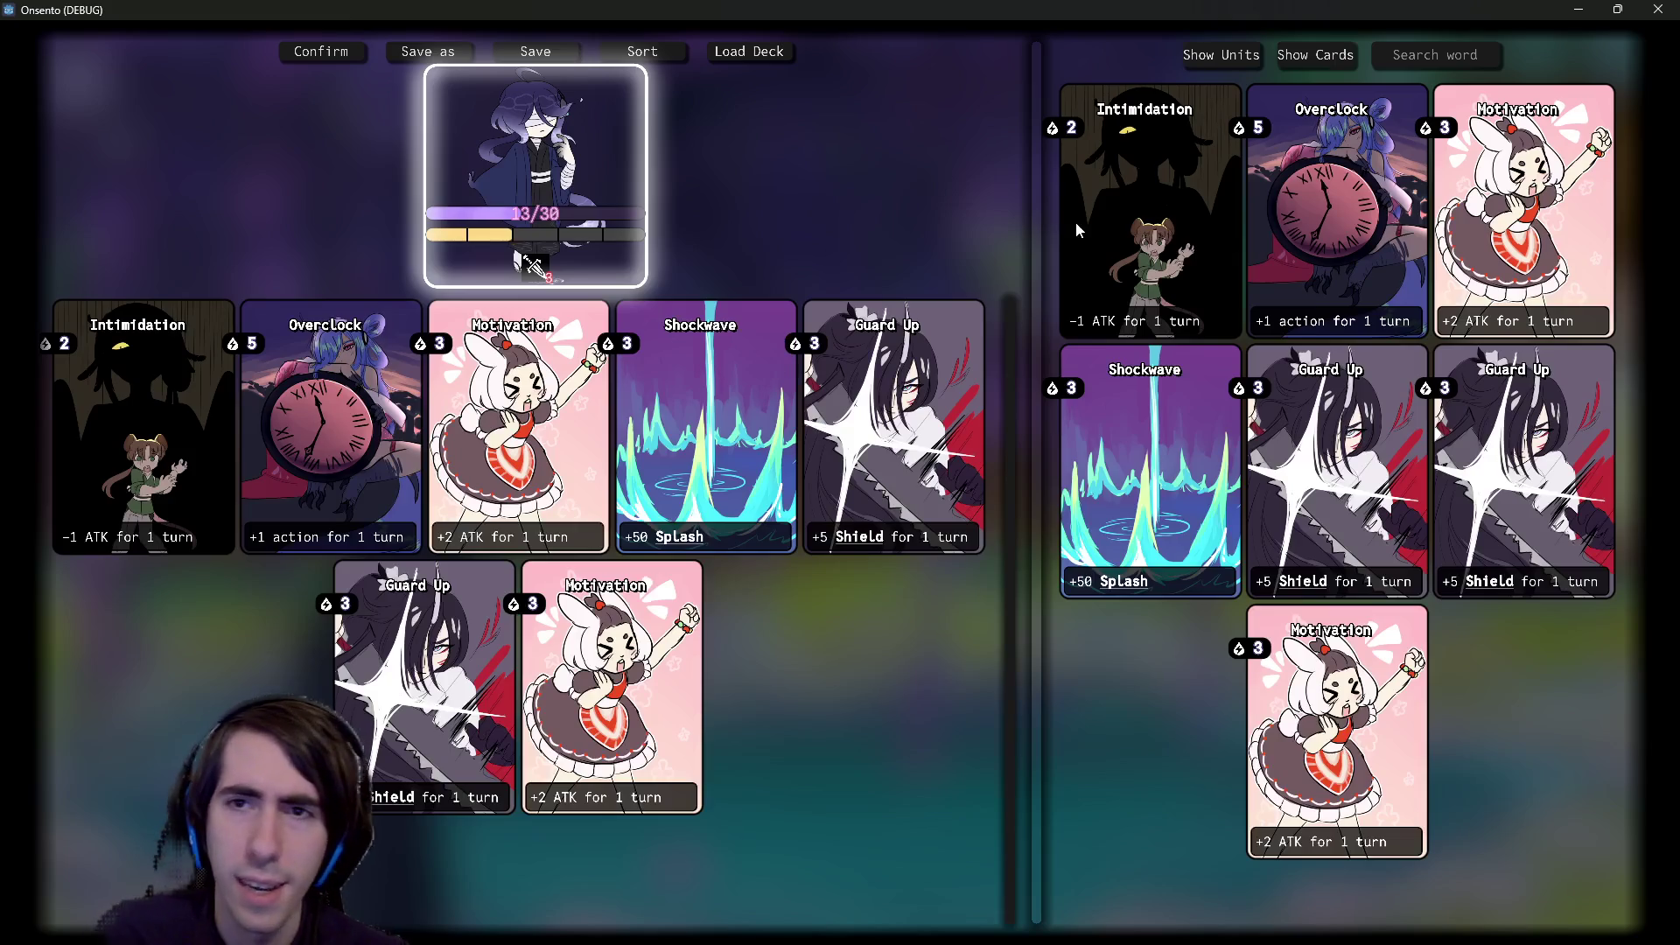
- Drag copies of Intimidation, Overclock, Motivation, Guard Up (twice) and Shockwave into the deck area
mouse_move(1077, 229)
left_mouse_down()
mouse_move(846, 441)
mouse_move(1046, 329)
mouse_move(990, 267)
mouse_move(1006, 258)
left_mouse_up()
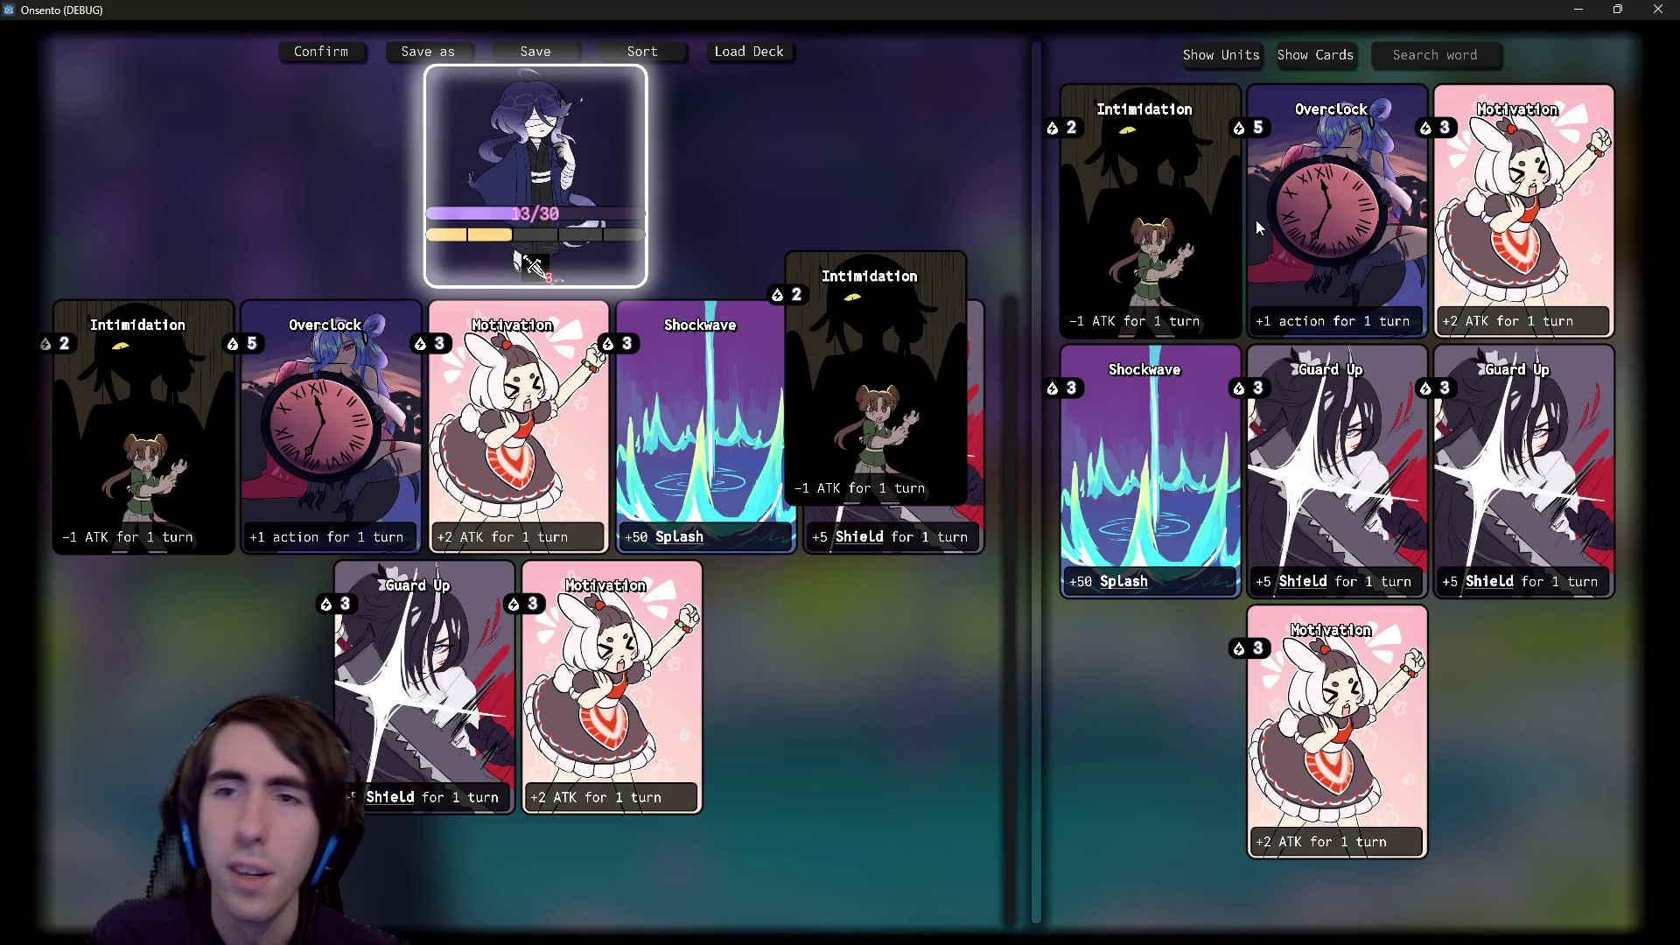
left_click_drag(1308, 223, 902, 407)
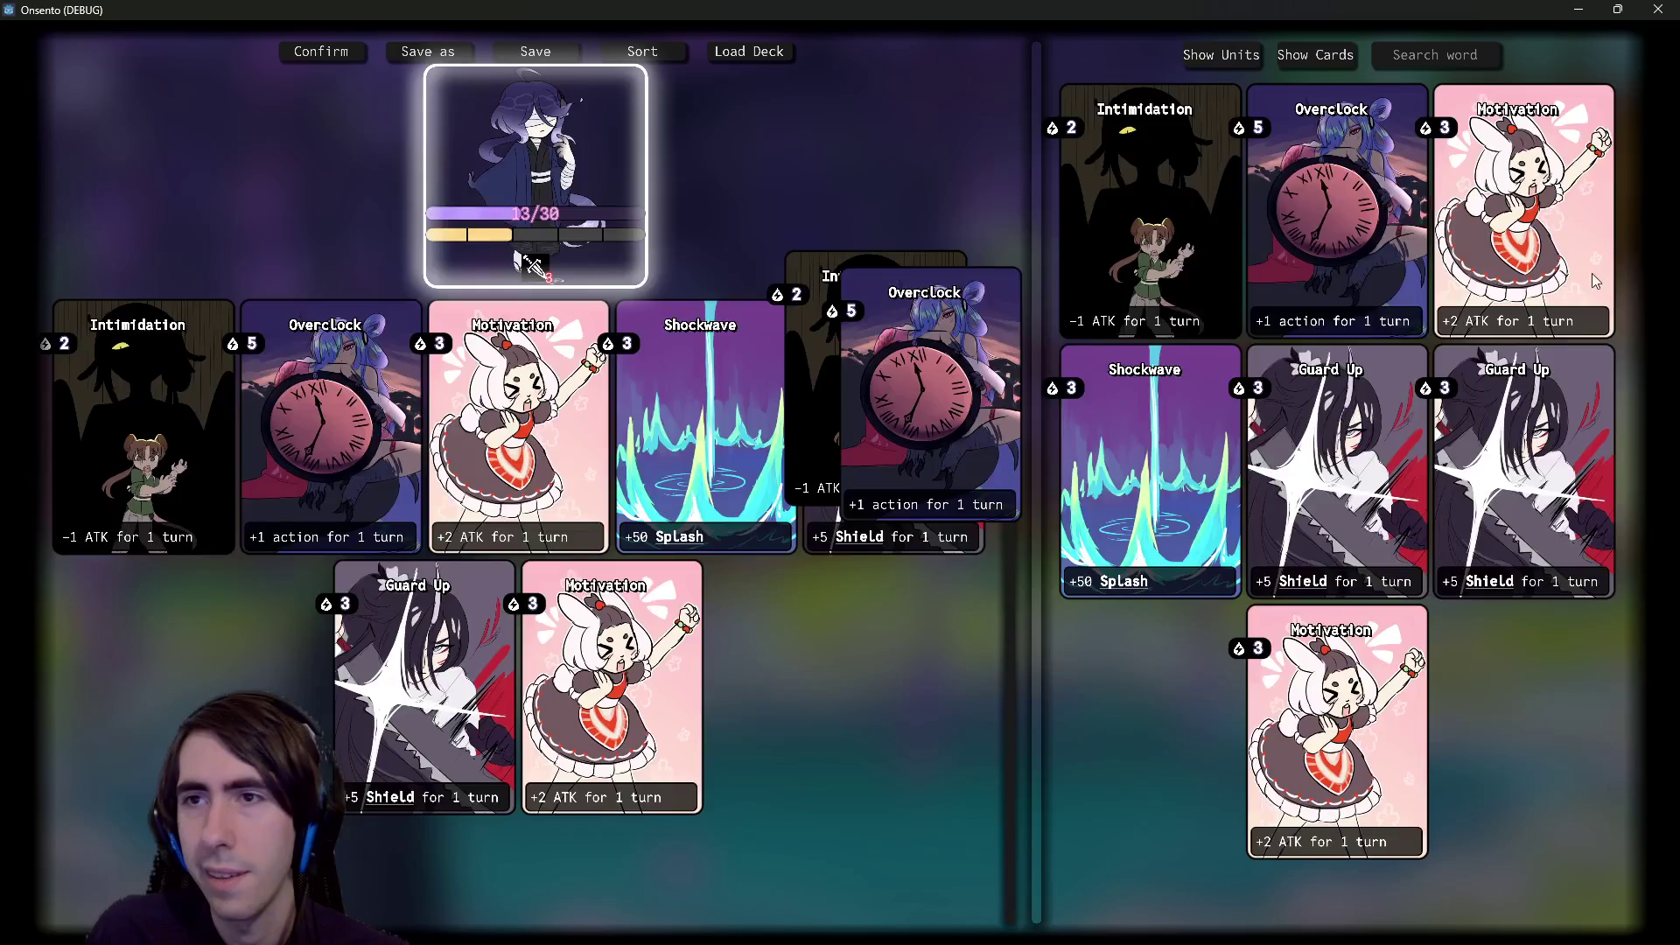
left_click_drag(1492, 223, 984, 297)
left_click_drag(1491, 486, 903, 358)
left_click_drag(1451, 423, 1006, 342)
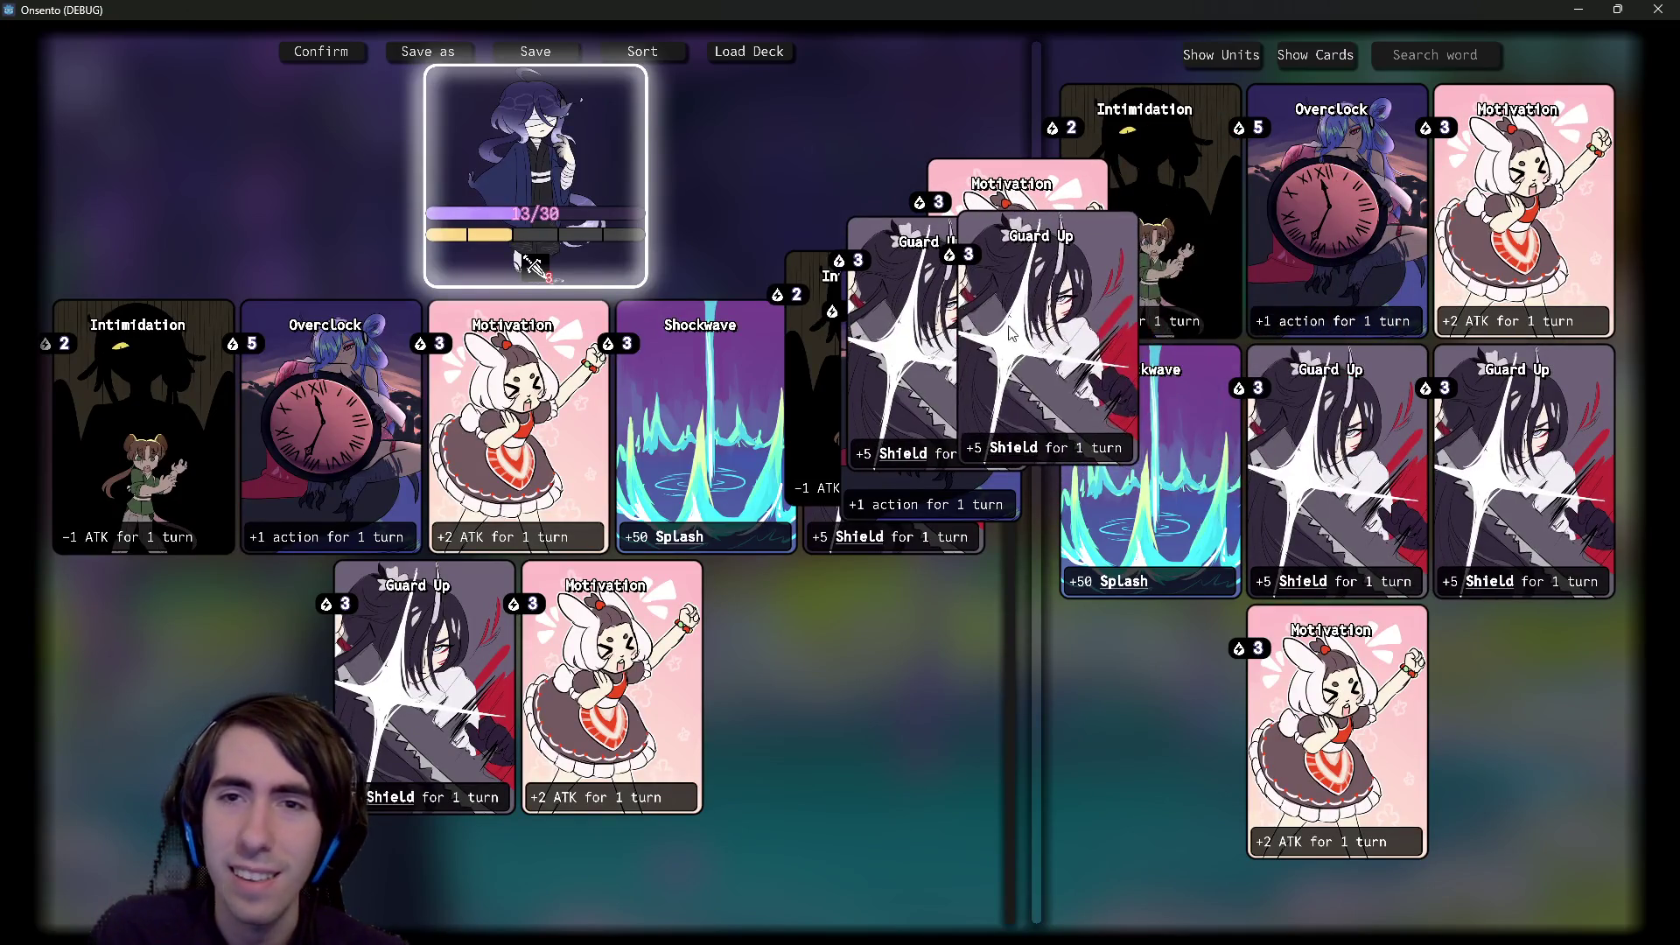
left_click_drag(1190, 550, 950, 424)
mouse_move(1335, 664)
left_mouse_down()
mouse_move(943, 462)
mouse_move(803, 455)
left_mouse_up()
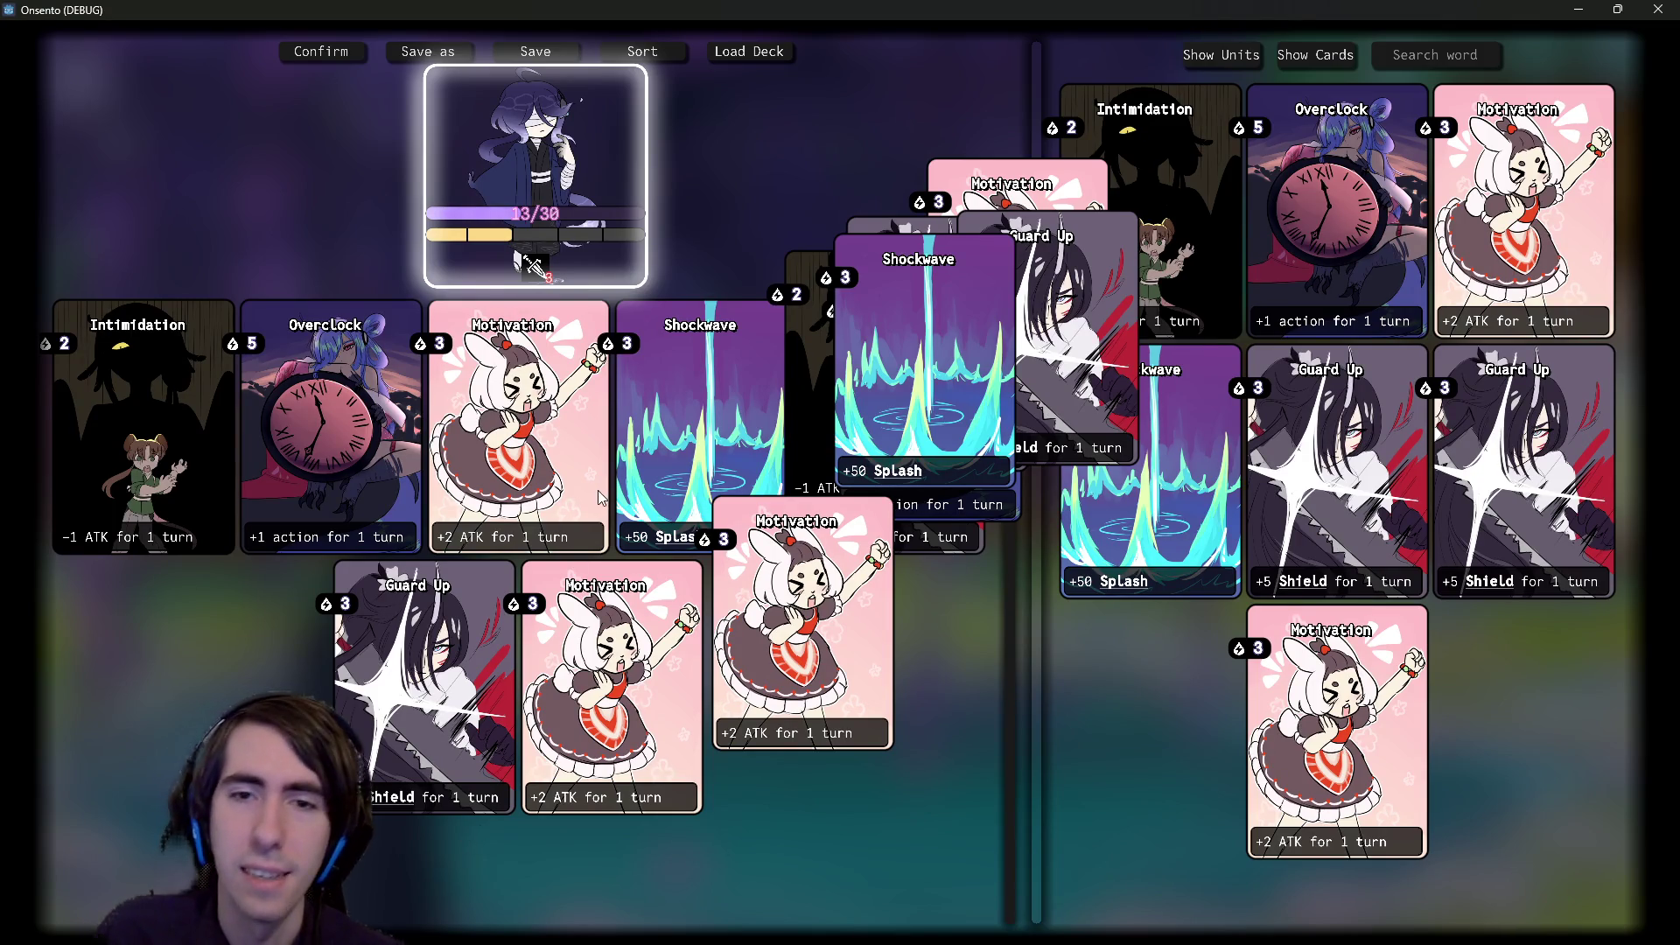
- Move the dropped Motivation card up and left, then close the game window
mouse_move(631, 230)
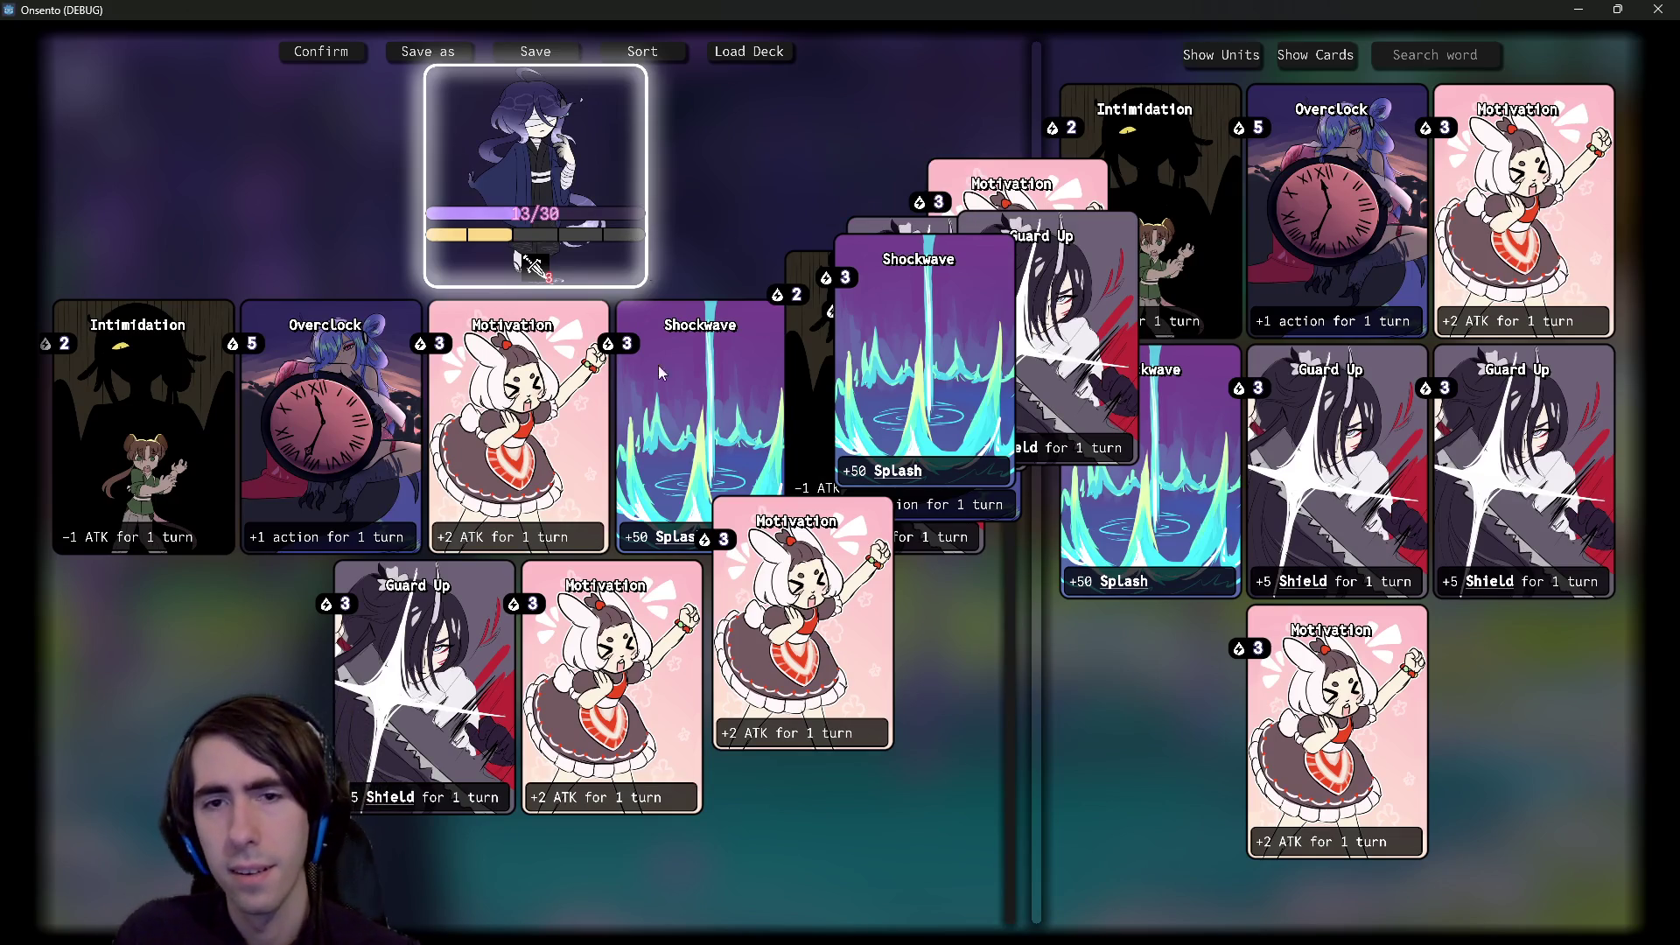
left_click_drag(802, 622, 582, 472)
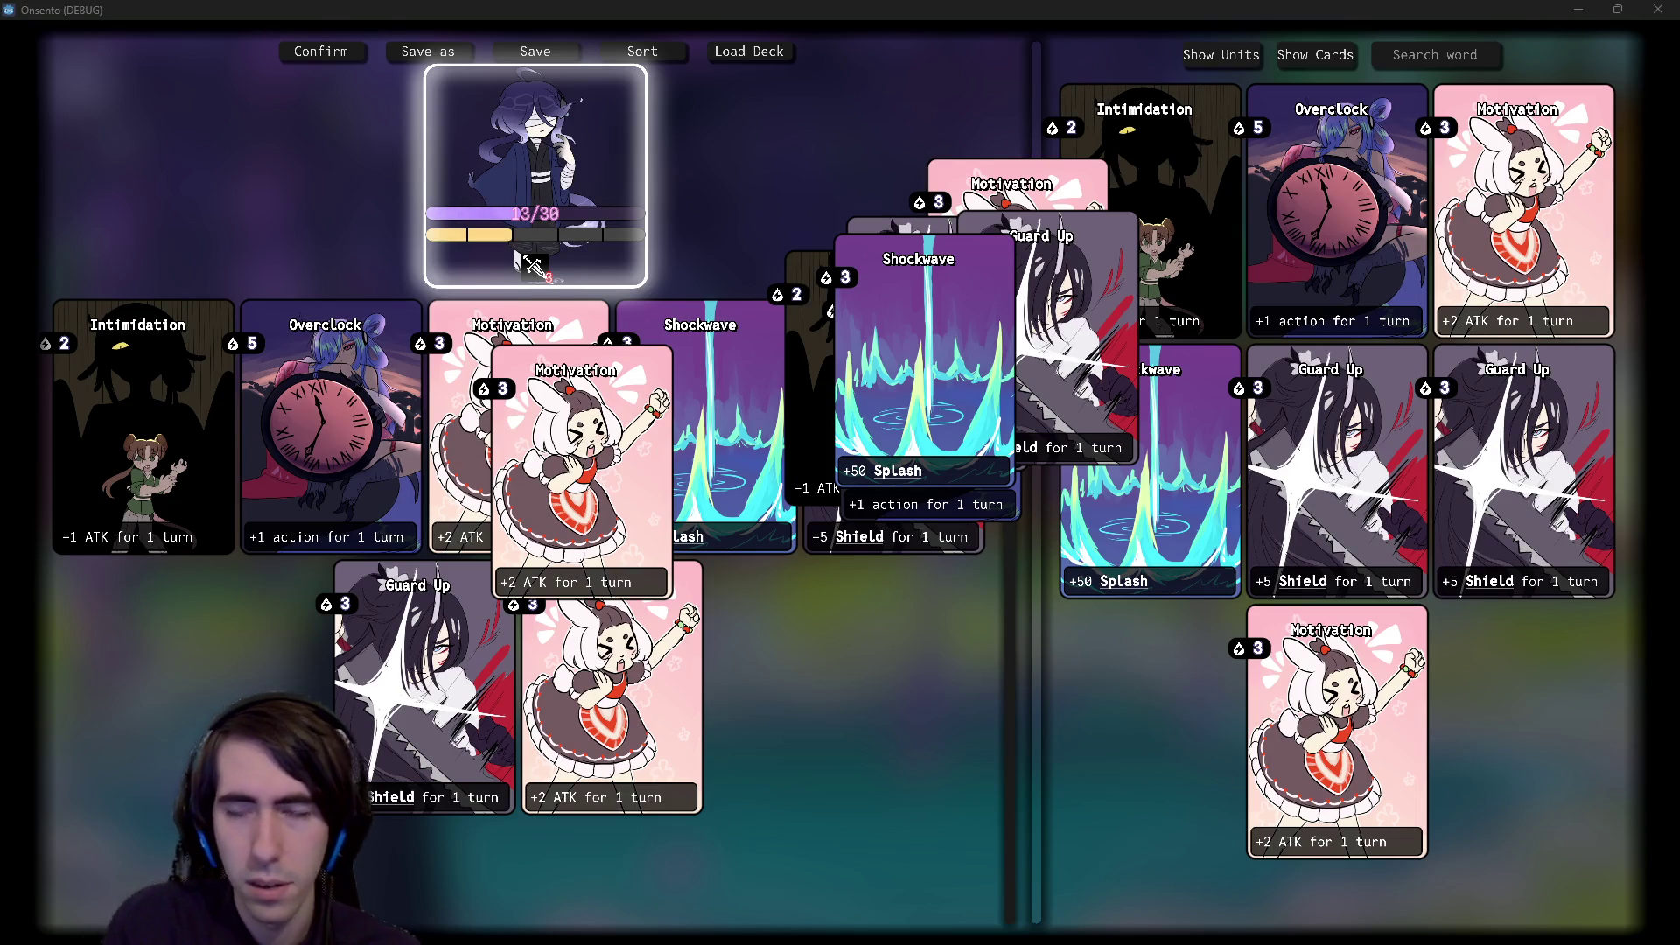
left_click(1579, 10)
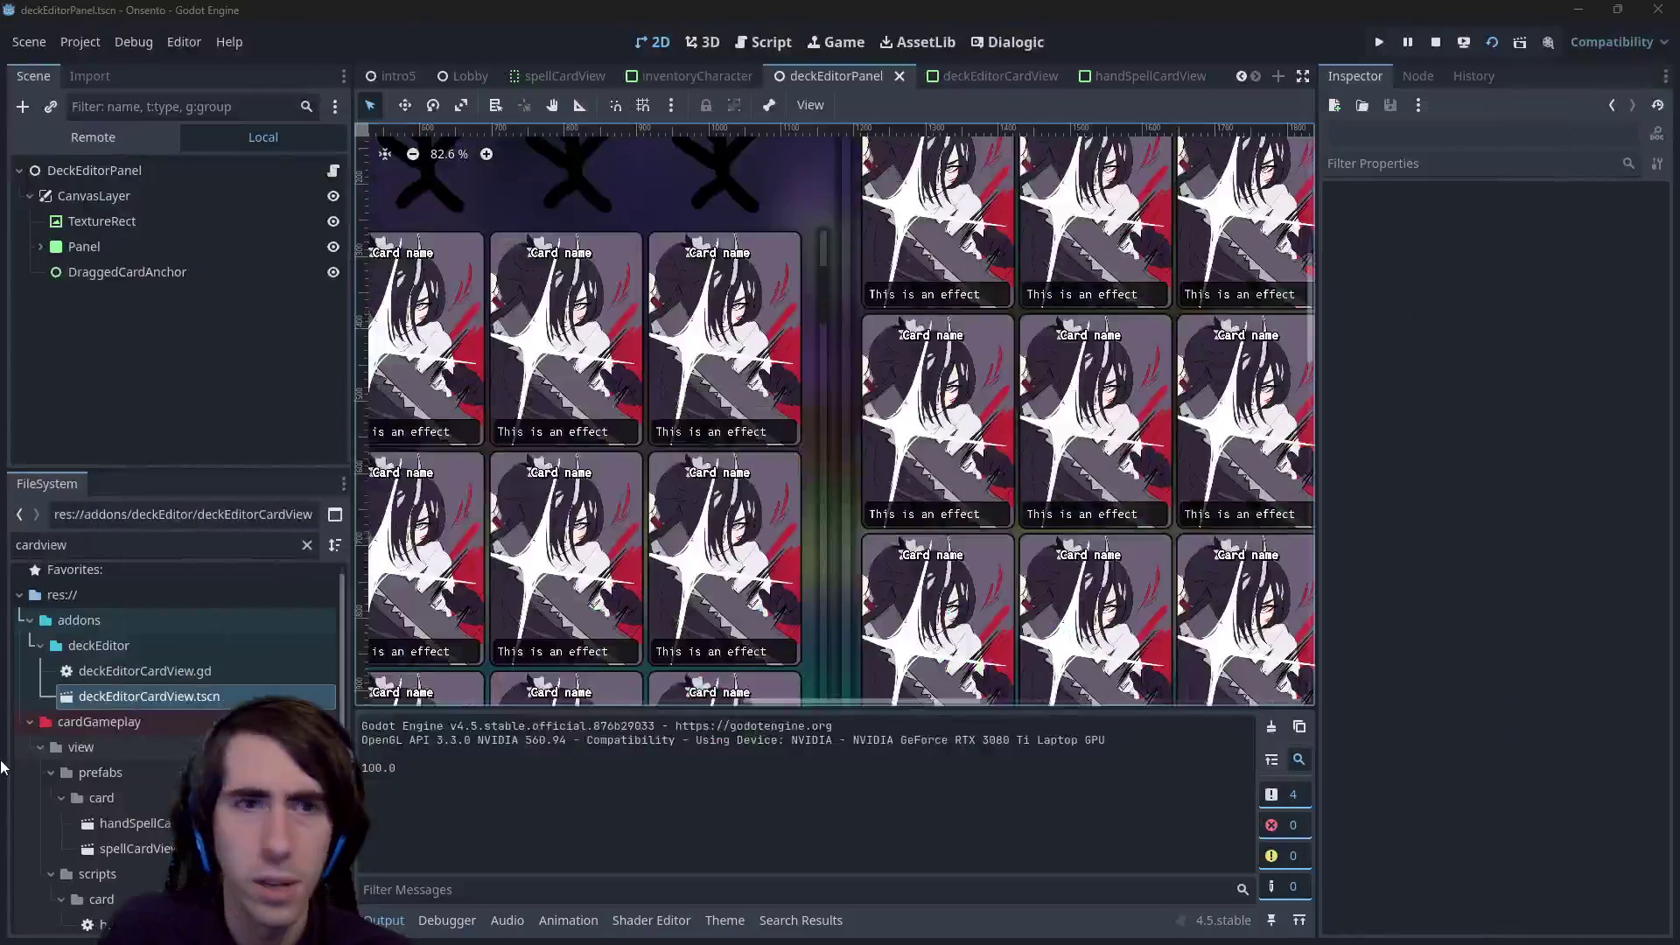
- Cycle through the inventoryCharacter and deckEditorCardView scenes and return to deckEditorPanel
left_click(674, 76)
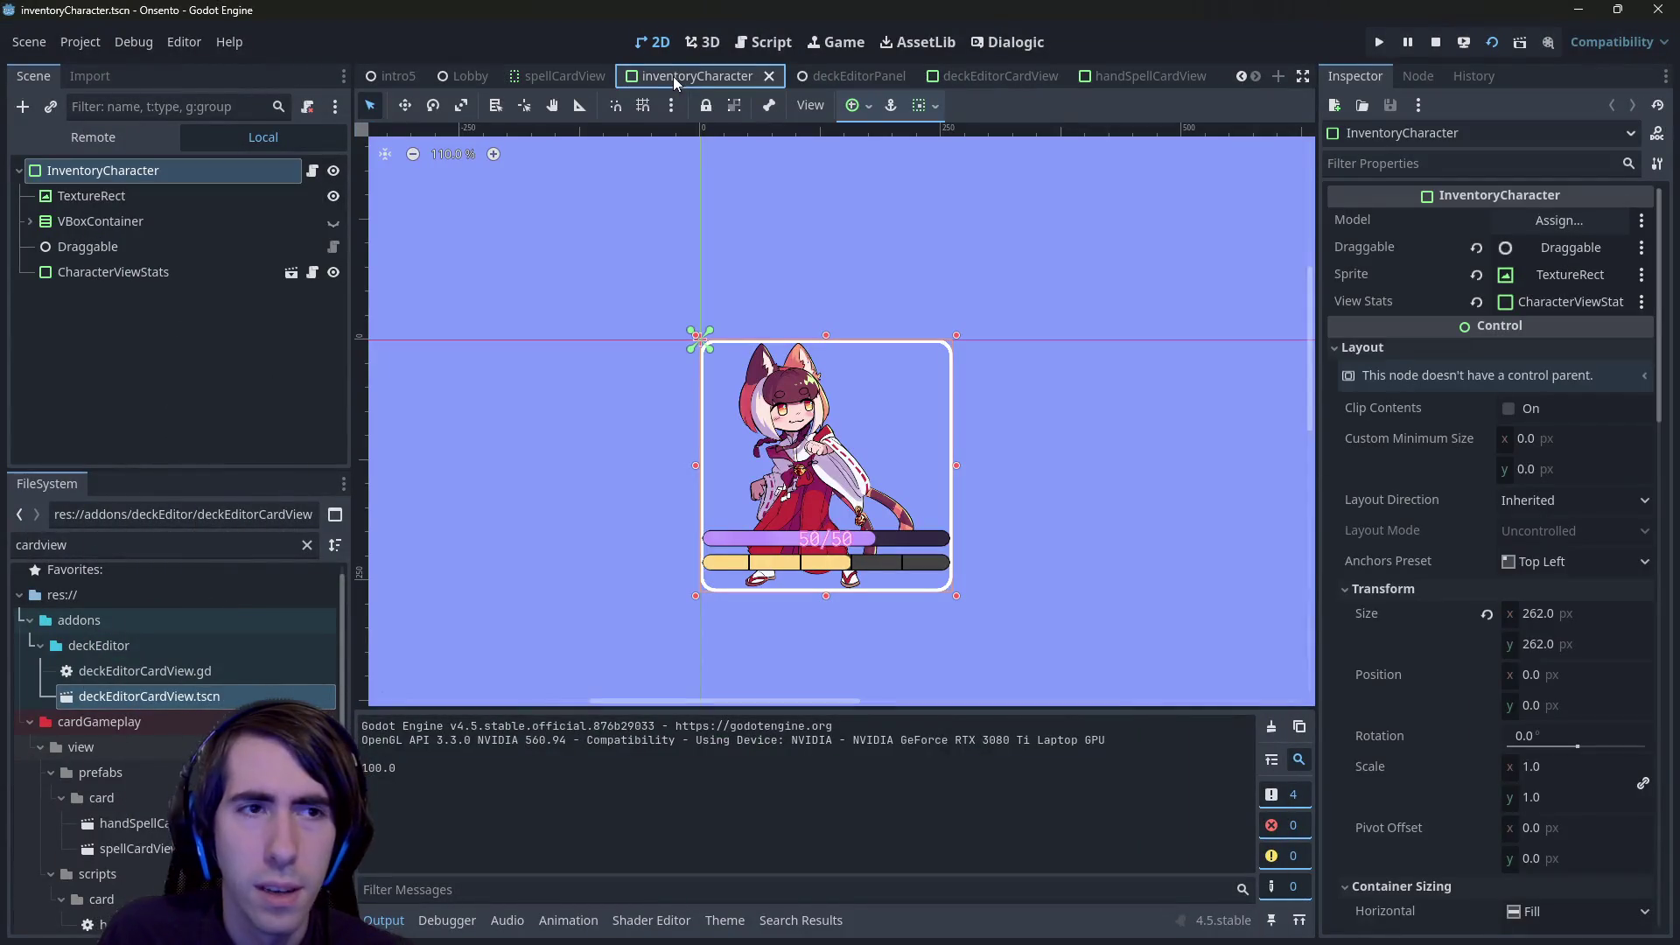
left_click(794, 83)
left_click(973, 77)
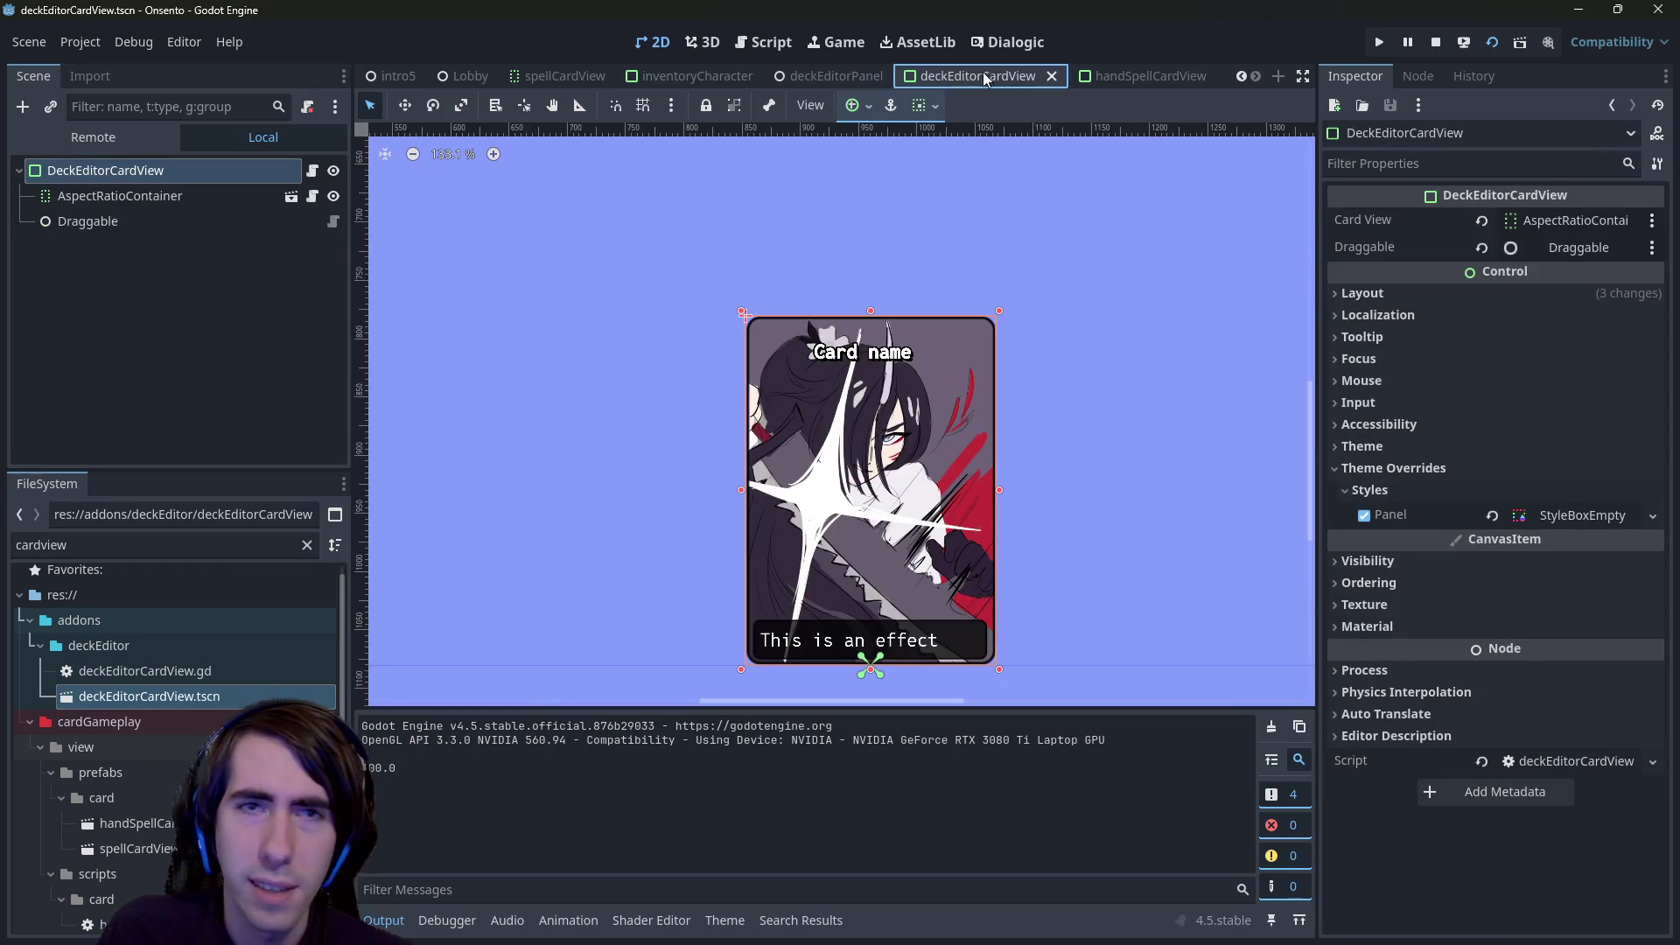
left_click(823, 77)
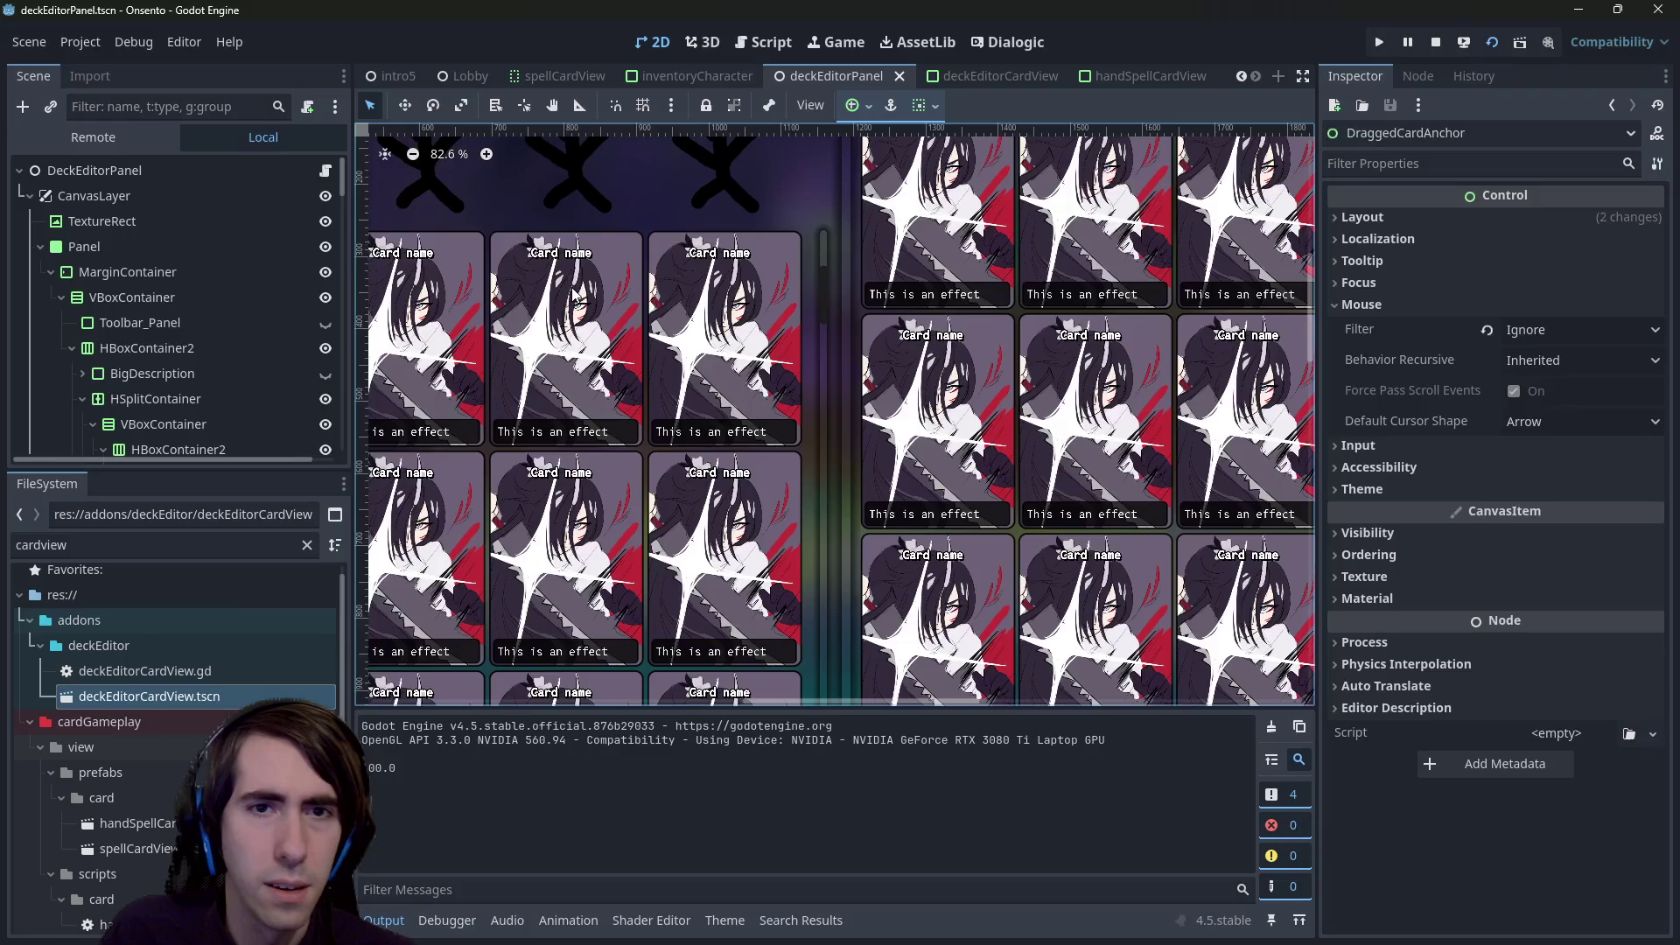
scroll(576, 282, "down", 6)
scroll(224, 374, "down", 10)
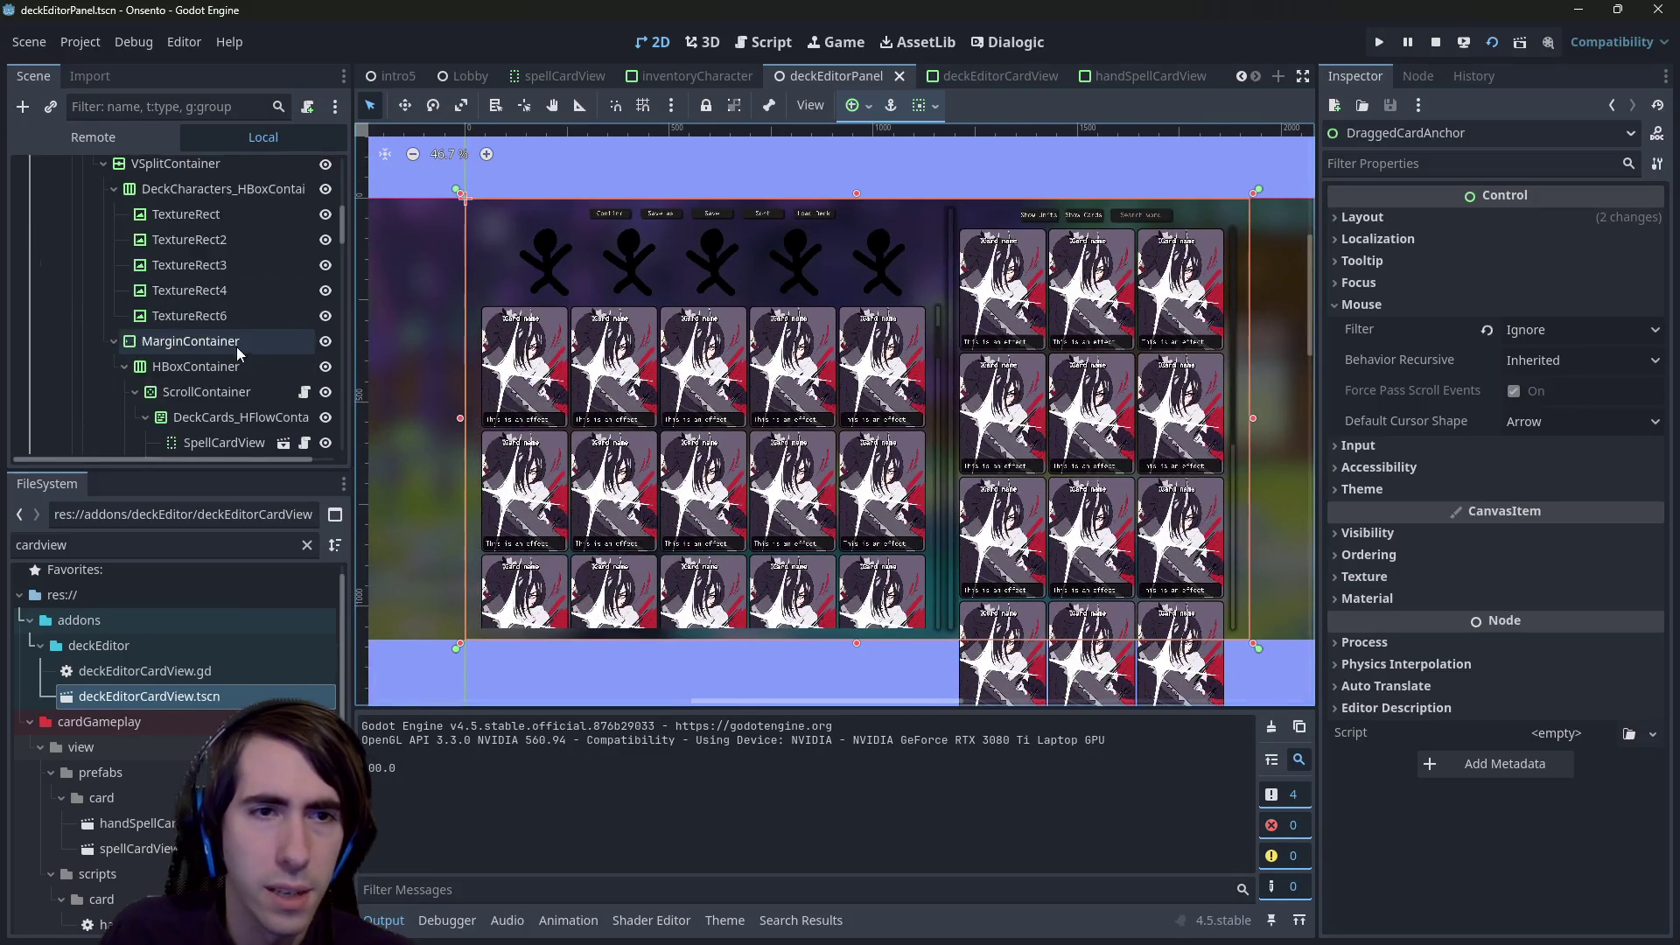
- Hide and reshow DraggedCardAnchor, lock it, save, and select DeckCards_HFlowContainer
left_click_drag(345, 245, 345, 450)
left_click(326, 437)
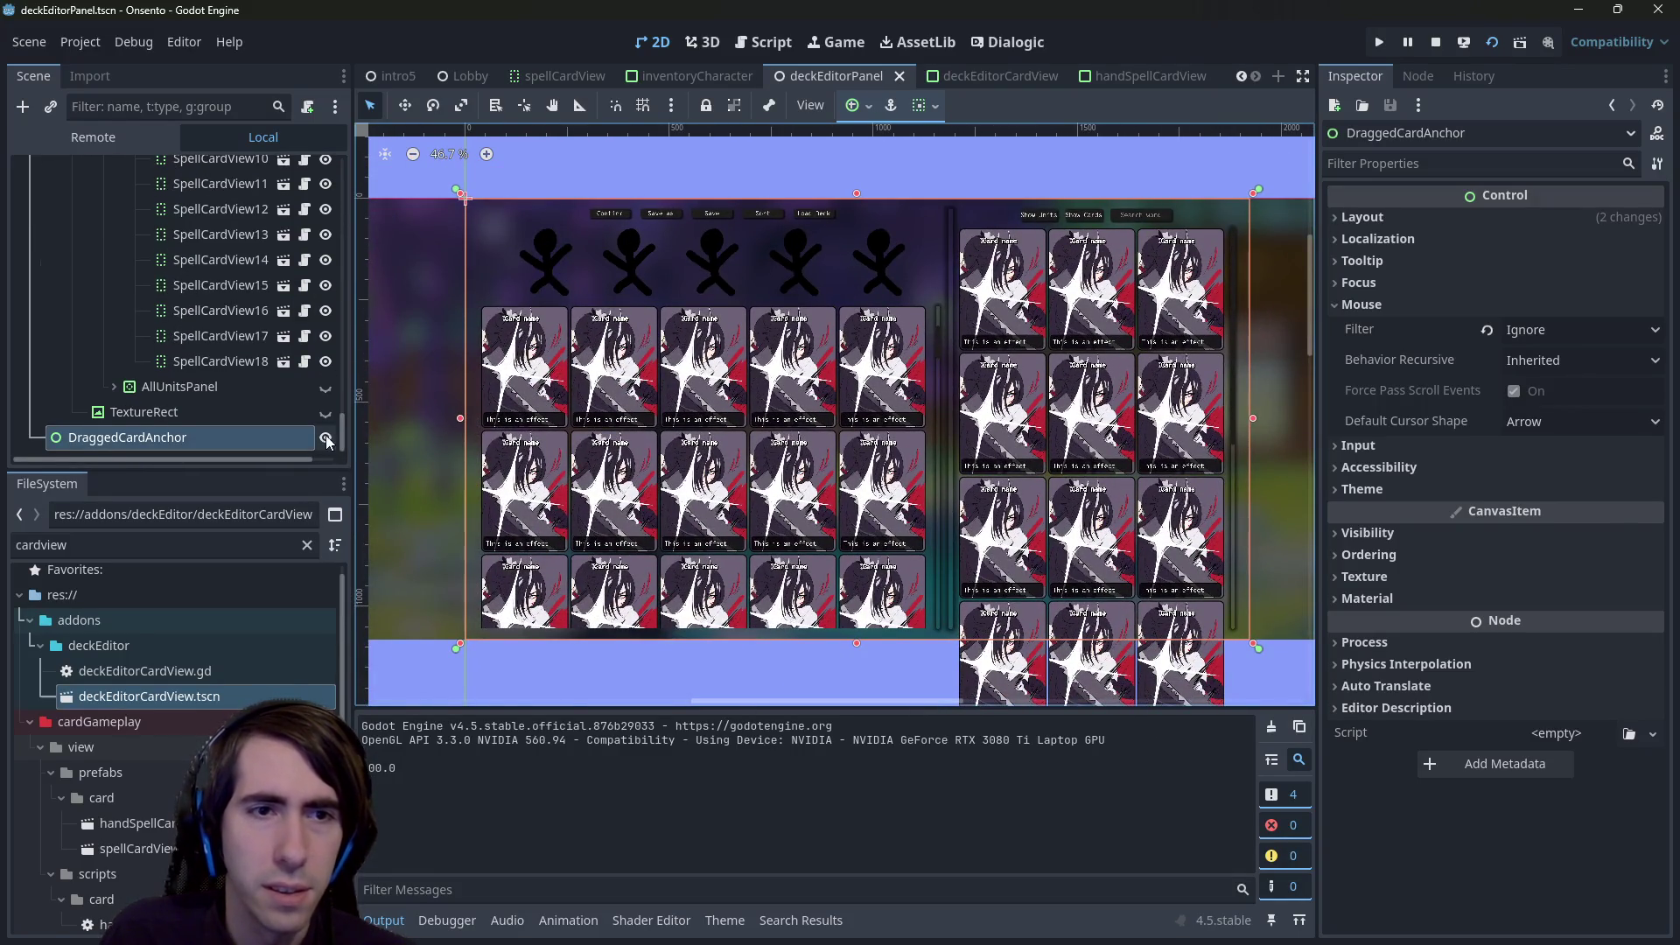
scroll(218, 350, "up", 3)
key("h")
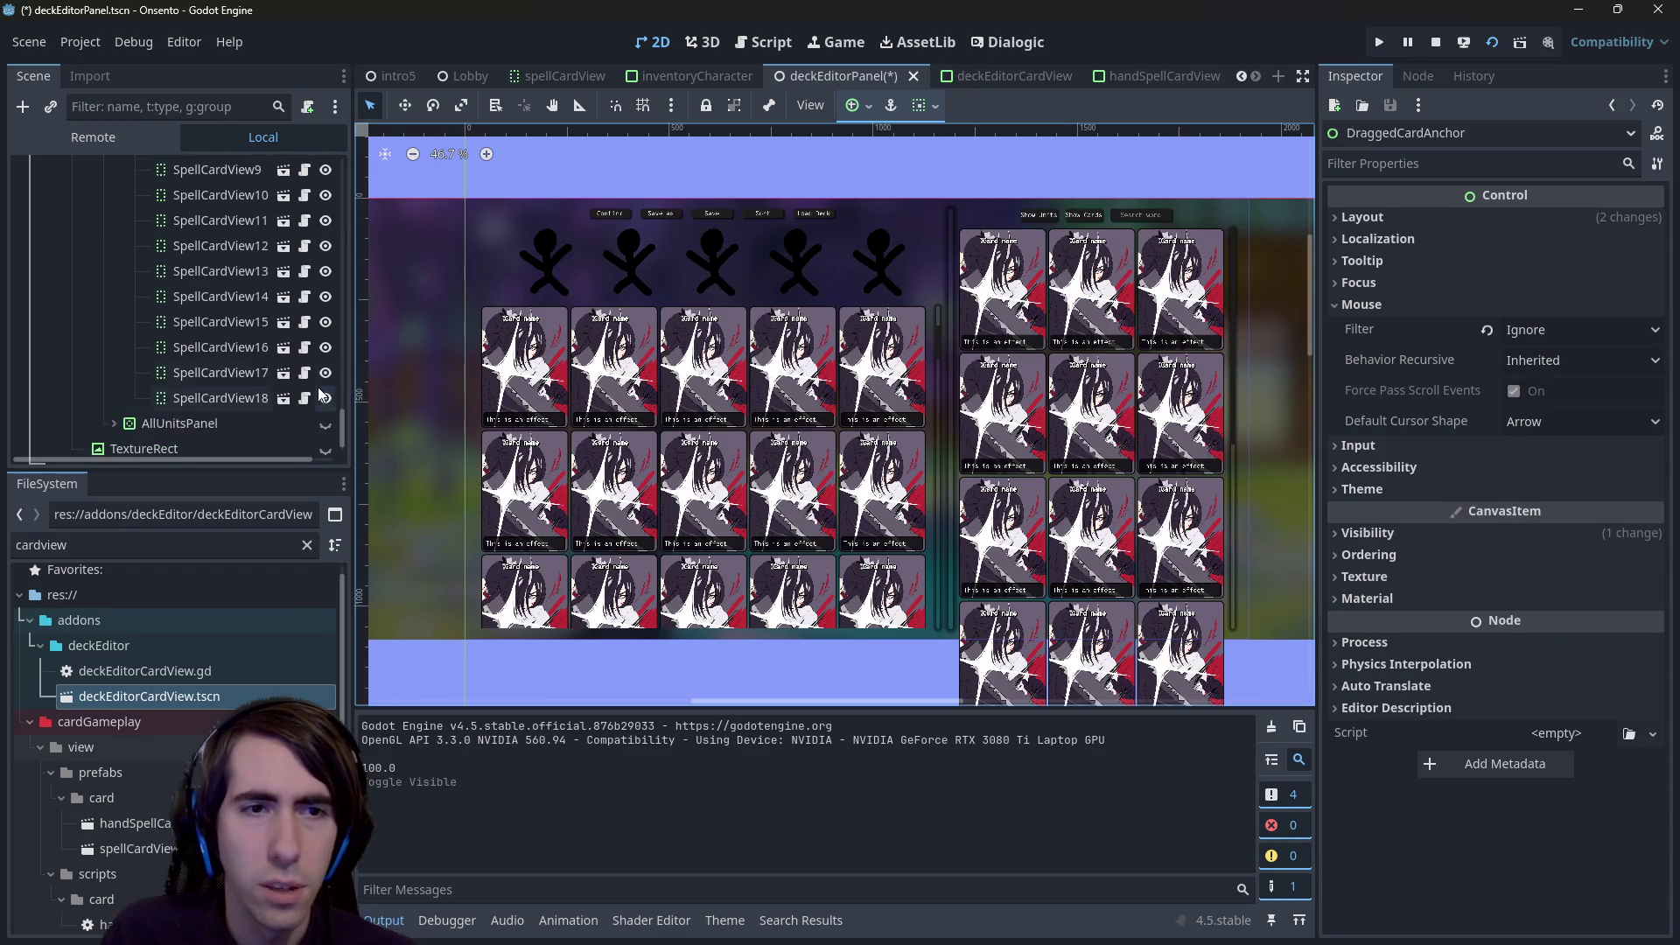
left_click(702, 108)
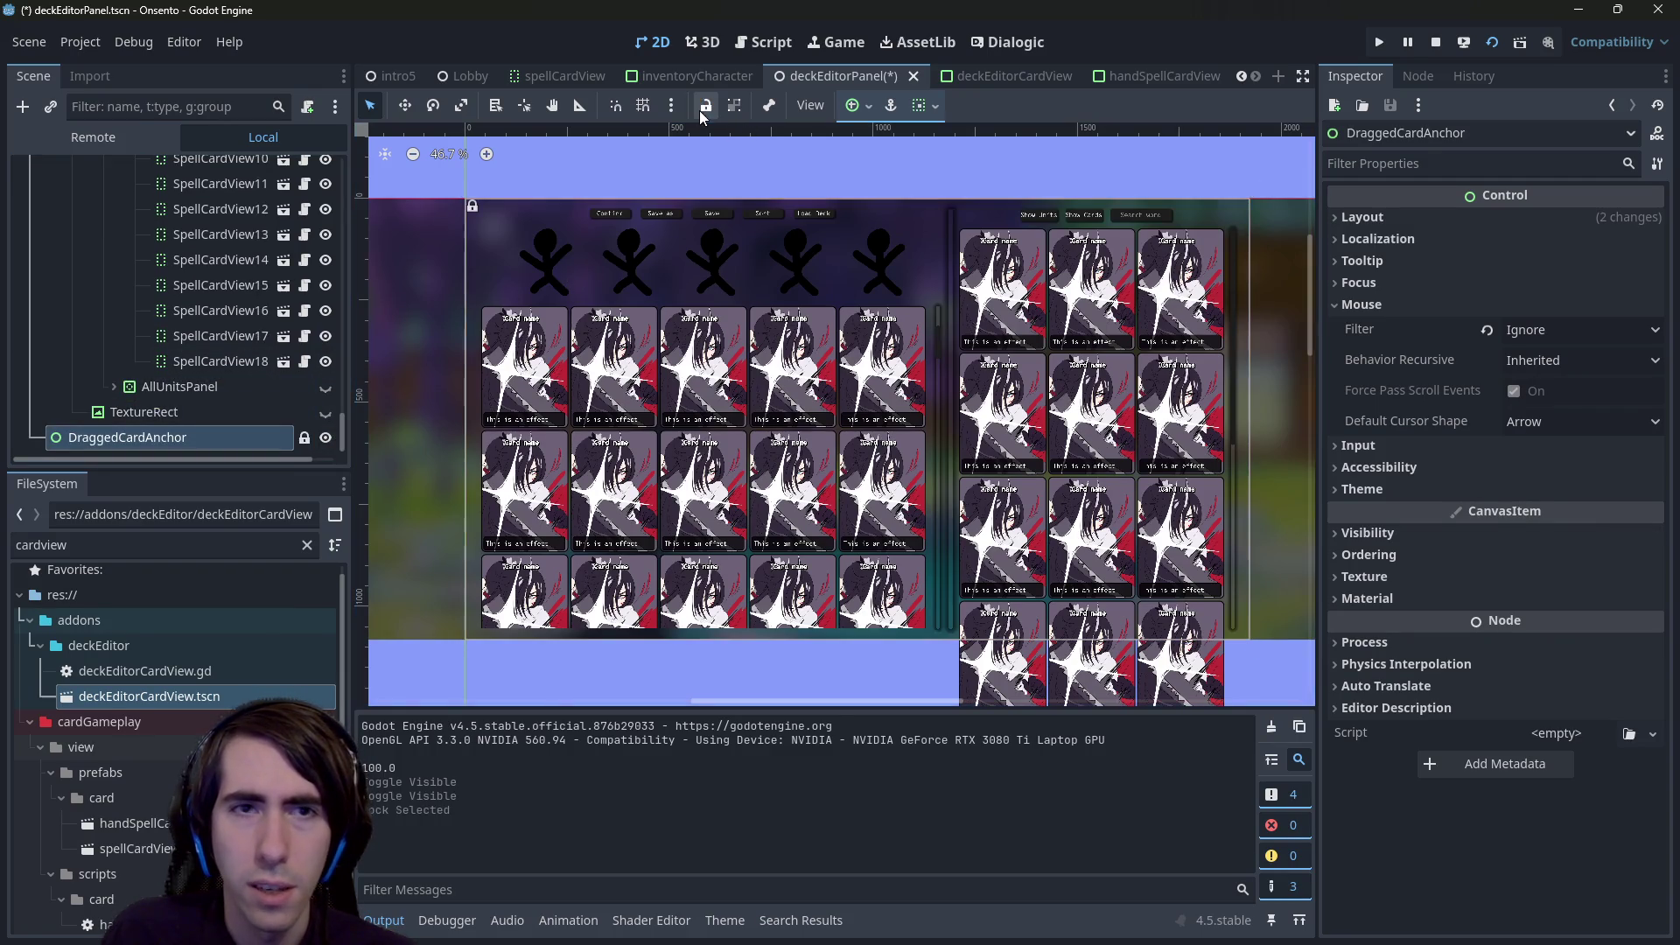
key("ctrl+s")
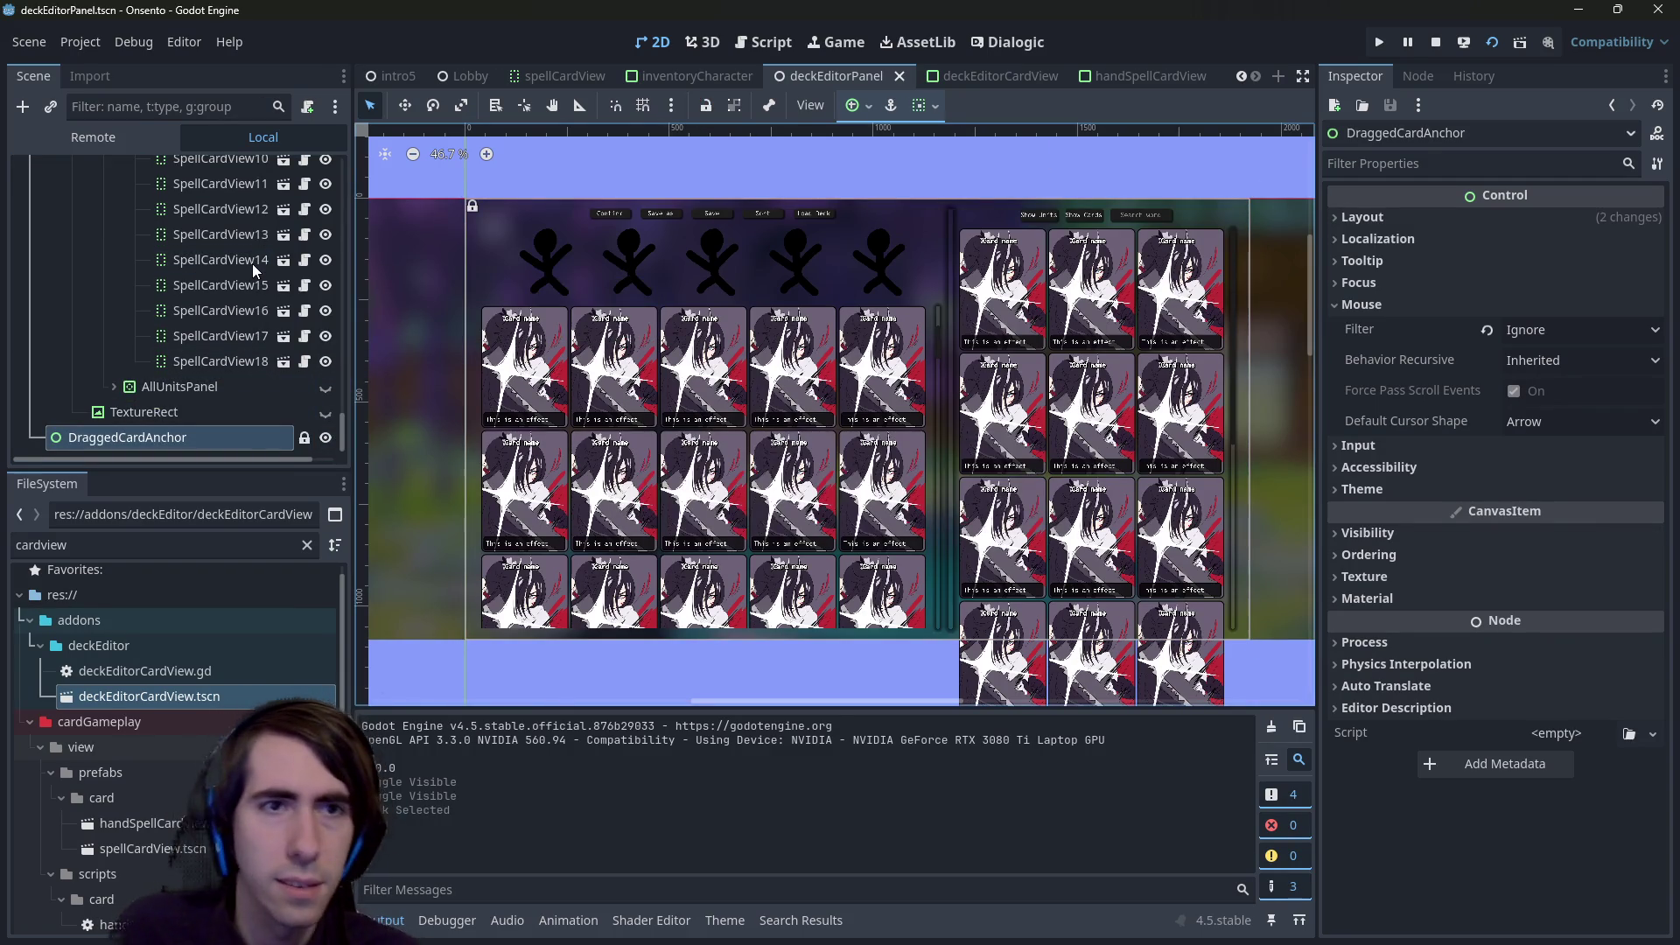
left_click(618, 394)
left_click(214, 340)
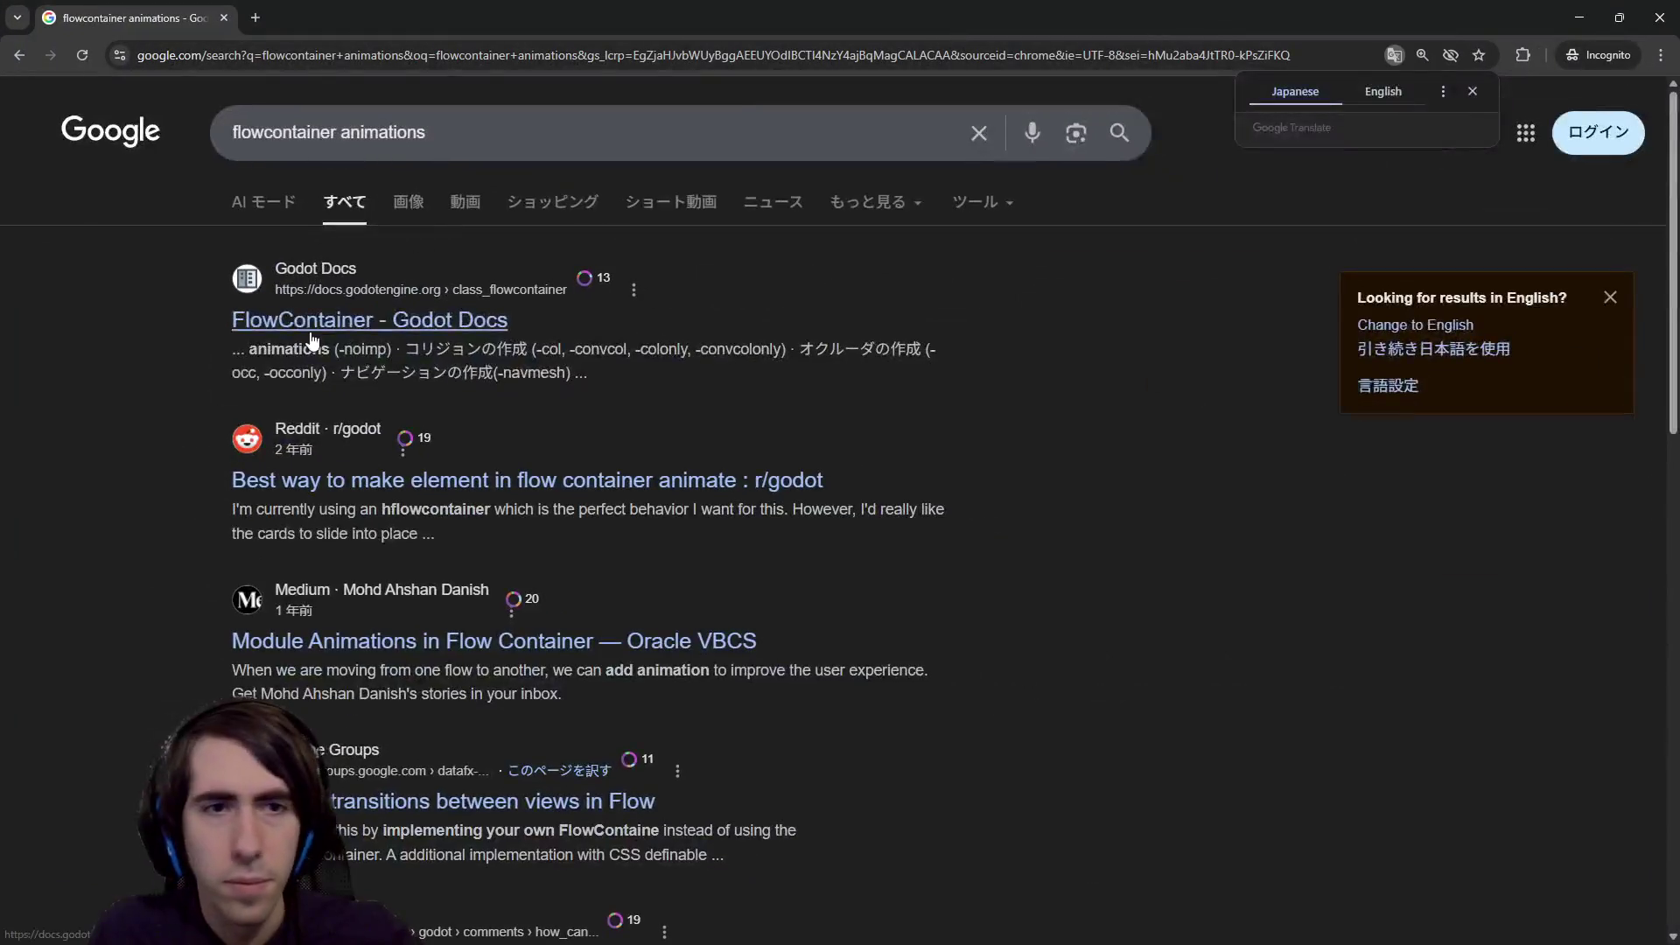
- Search 'godot flowcontainer animations', keeping the Reddit thread open in a background tab
left_click(269, 131)
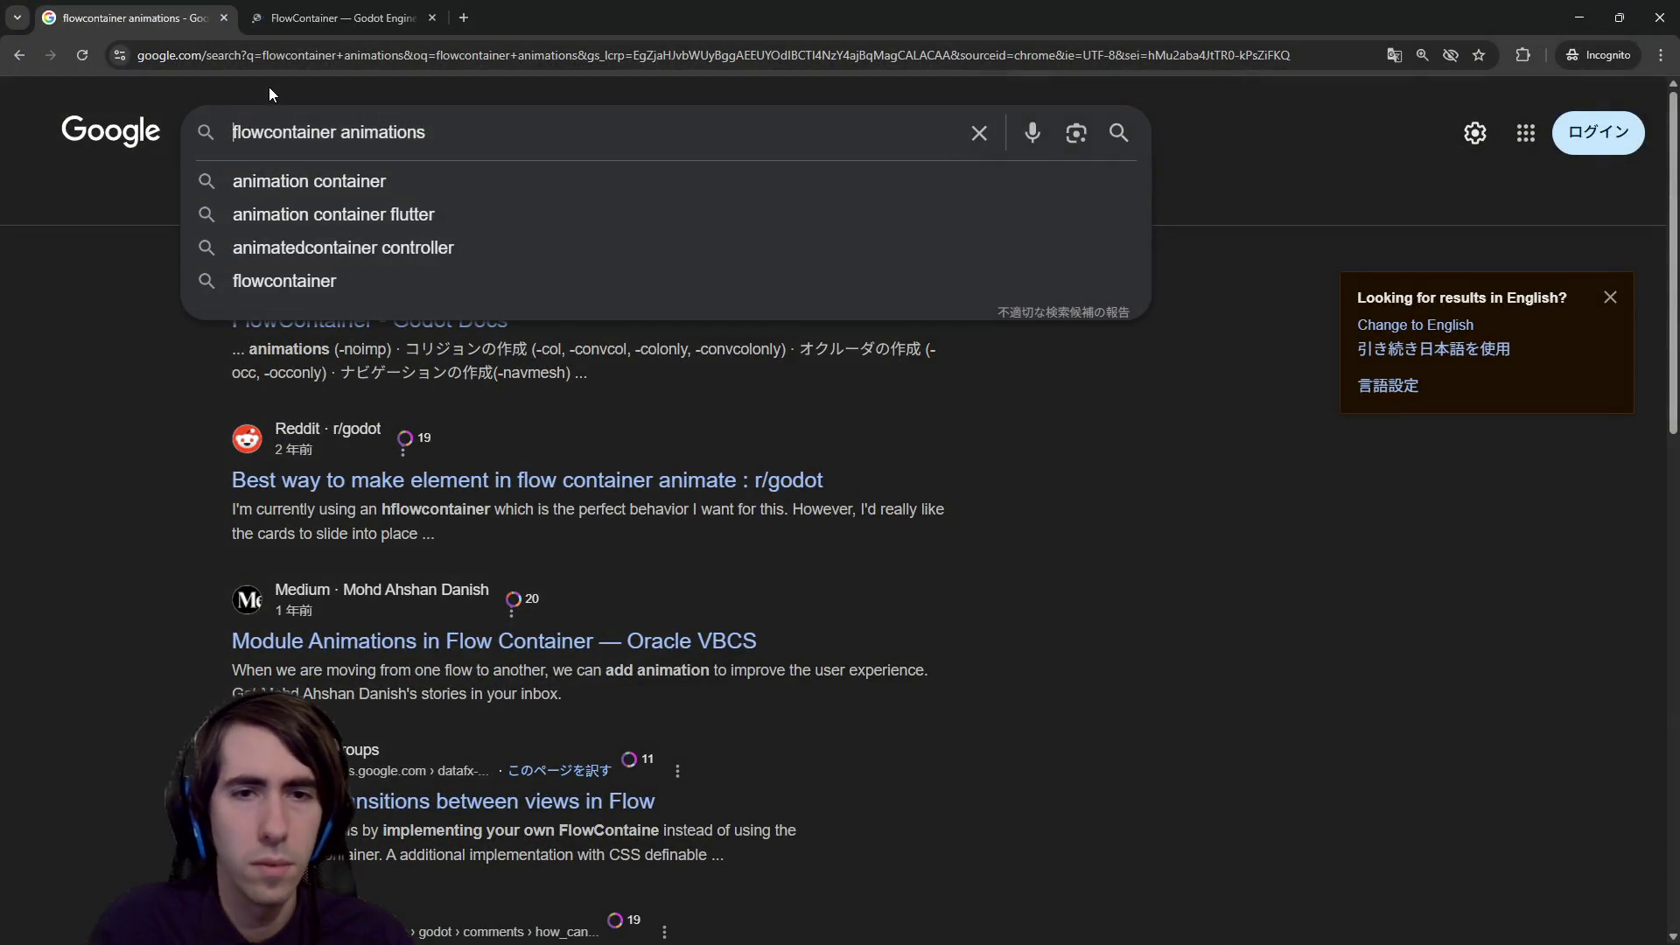
type("godot")
middle_click(411, 464)
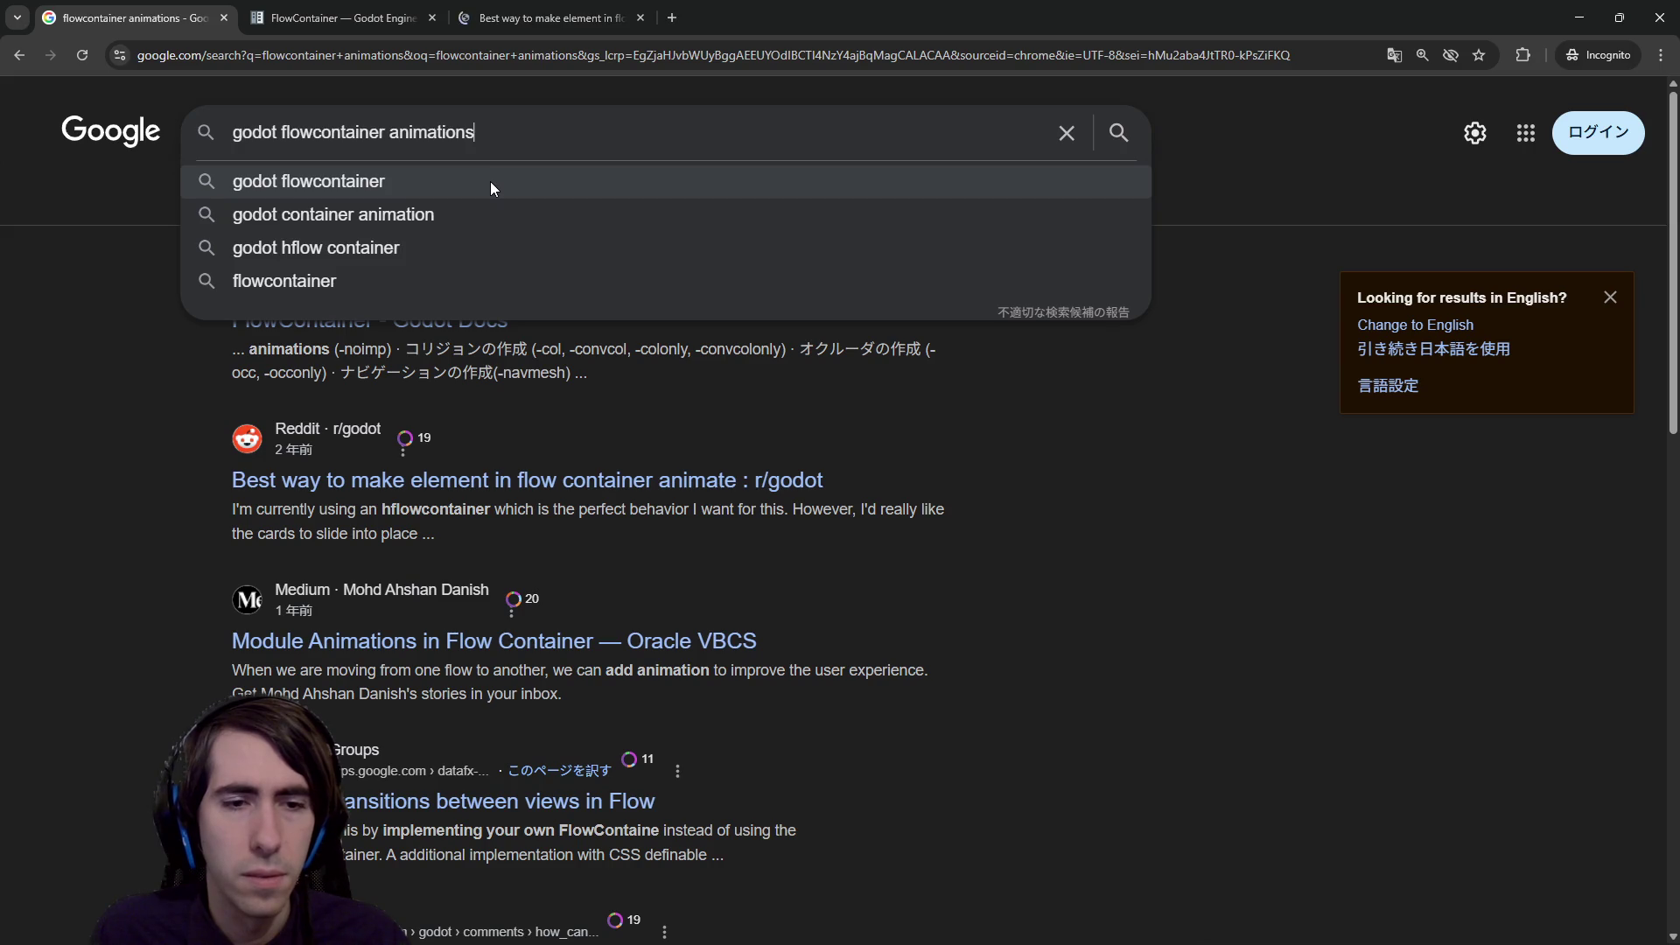
key("ctrl+BackSpace")
type("animations")
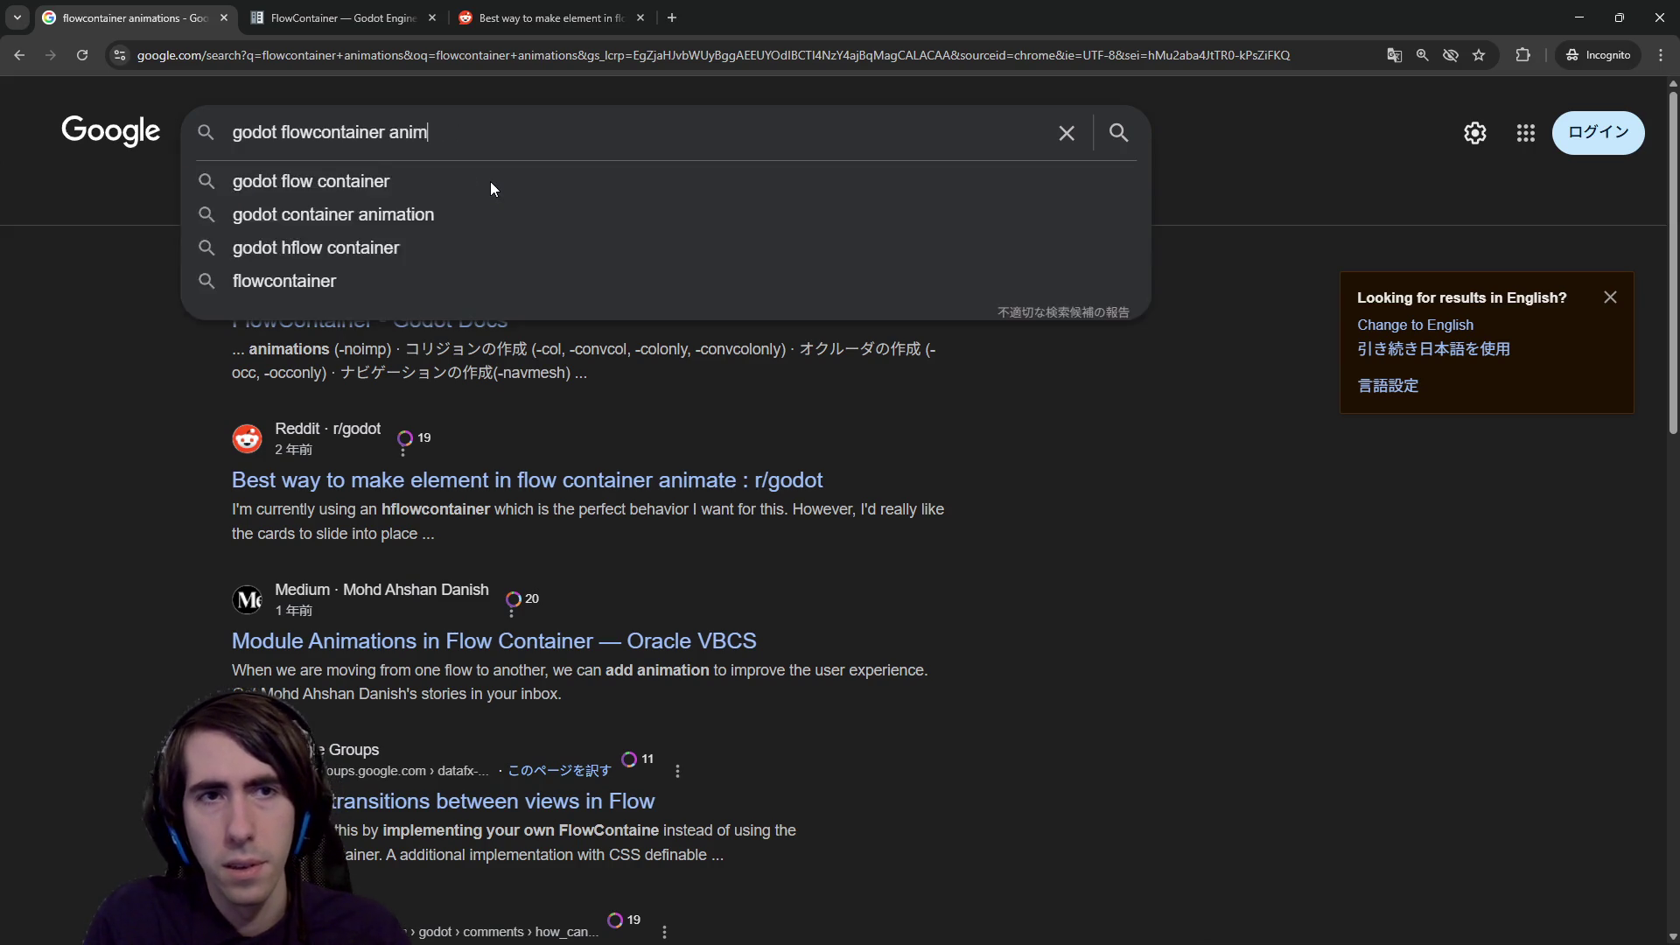
key("Return")
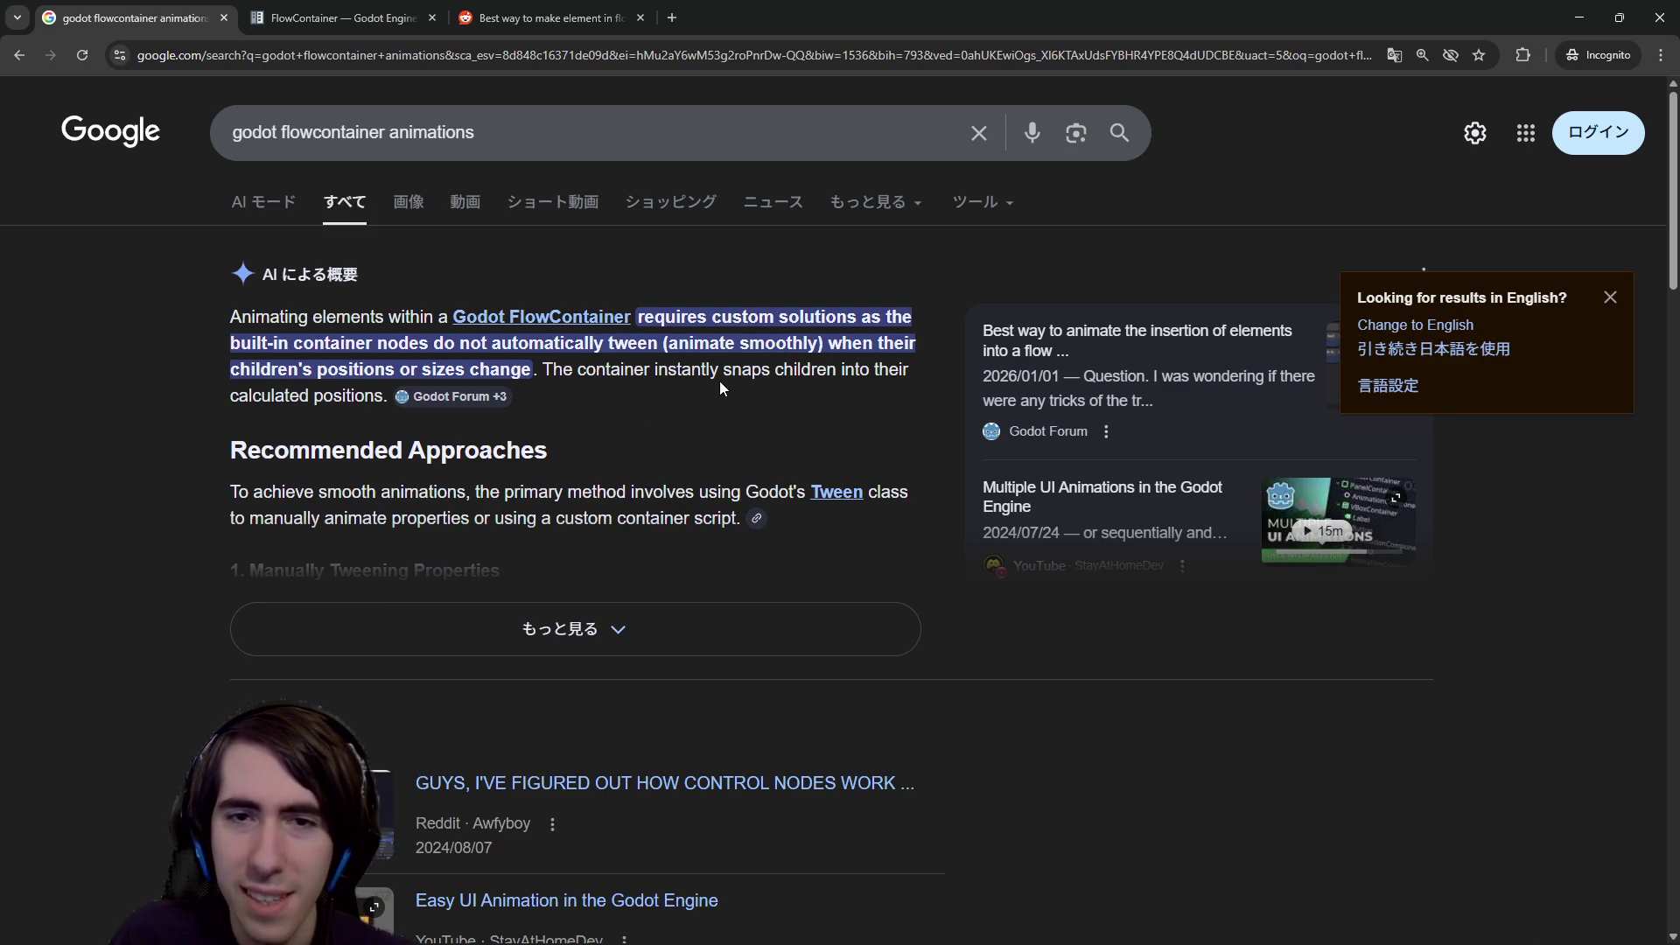
- Expand and read the AI overview on Tween-based approaches, then minimize the browser
left_click(536, 617)
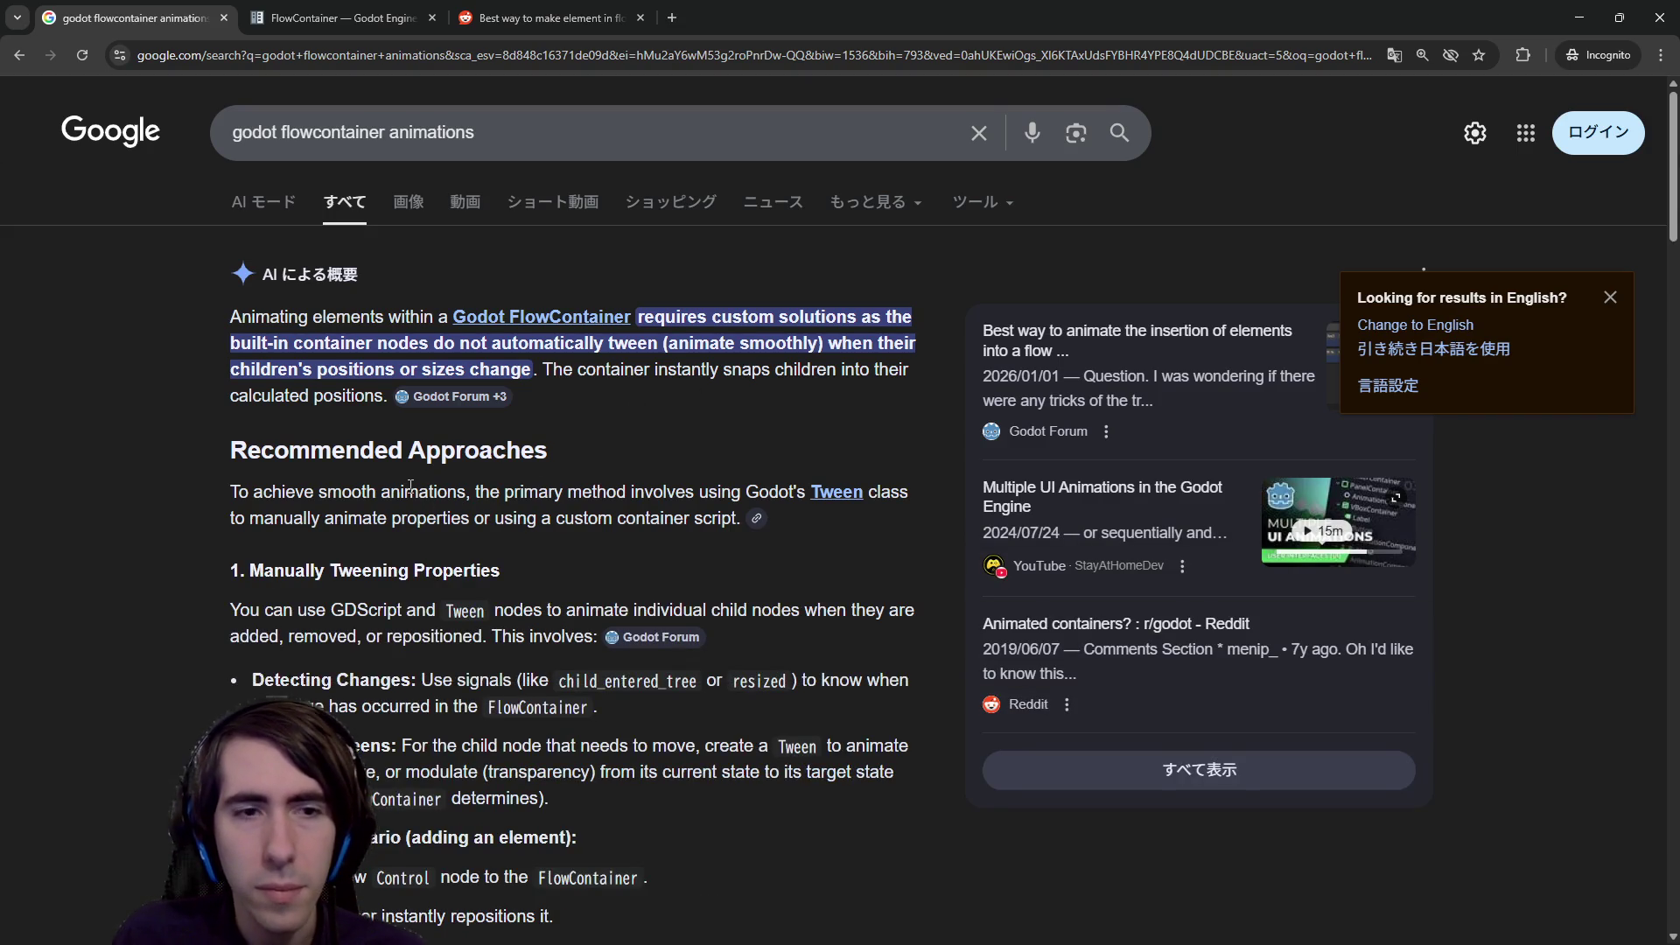
scroll(410, 486, "down", 3)
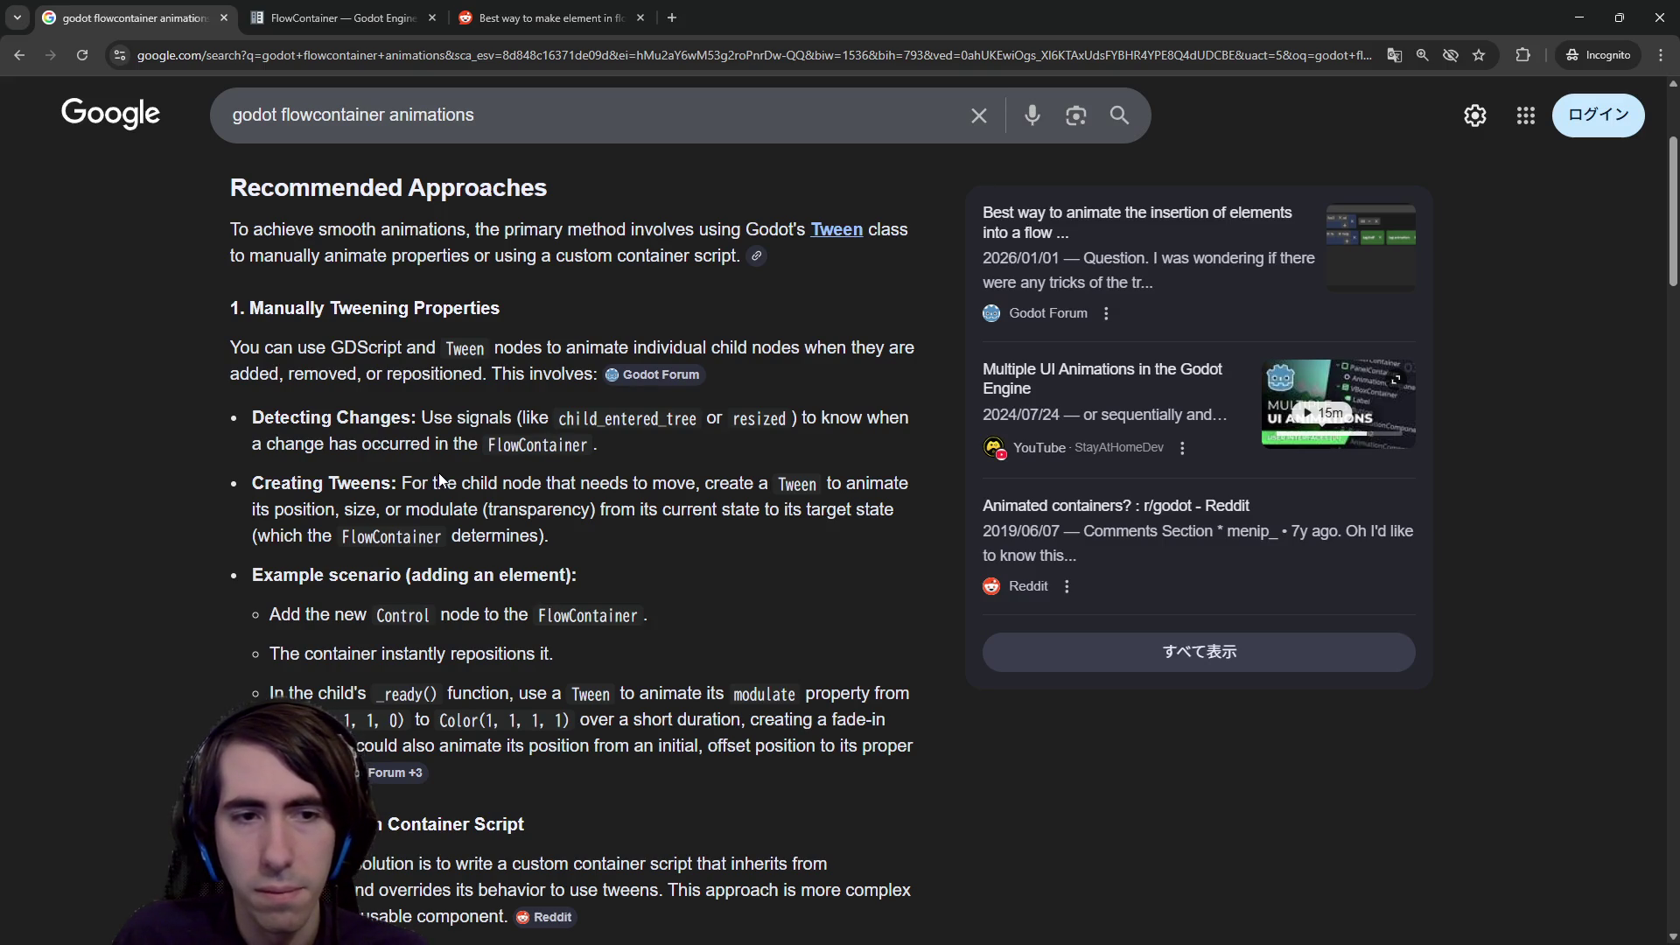
scroll(439, 478, "down", 2)
scroll(440, 473, "down", 3)
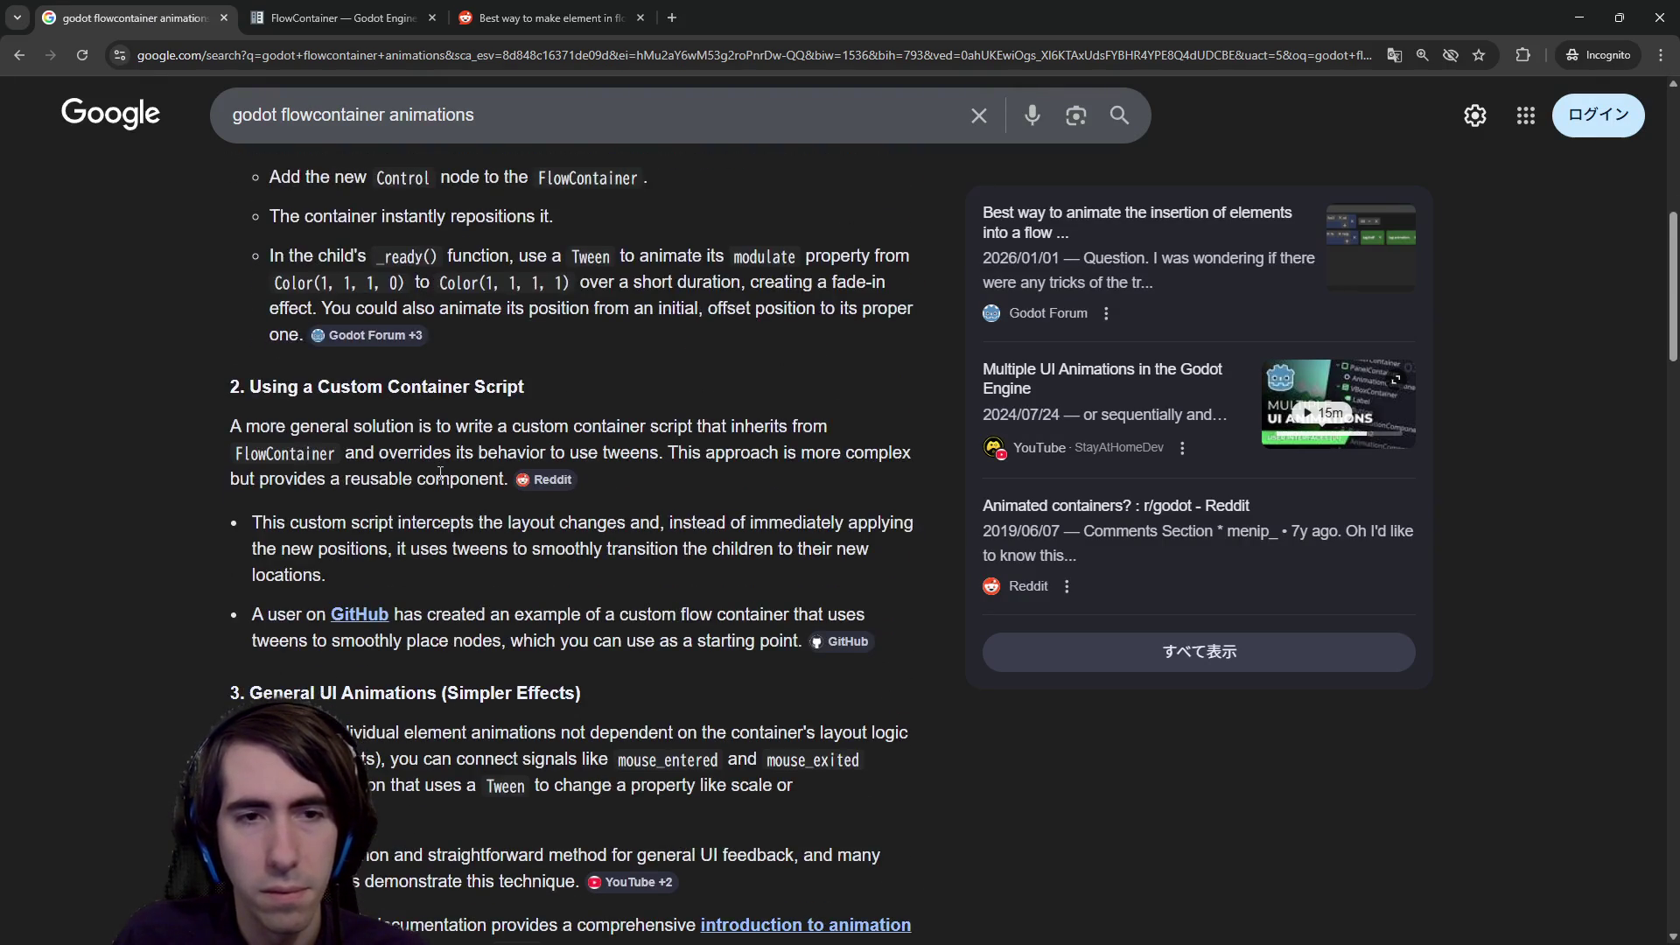
scroll(468, 432, "down", 5)
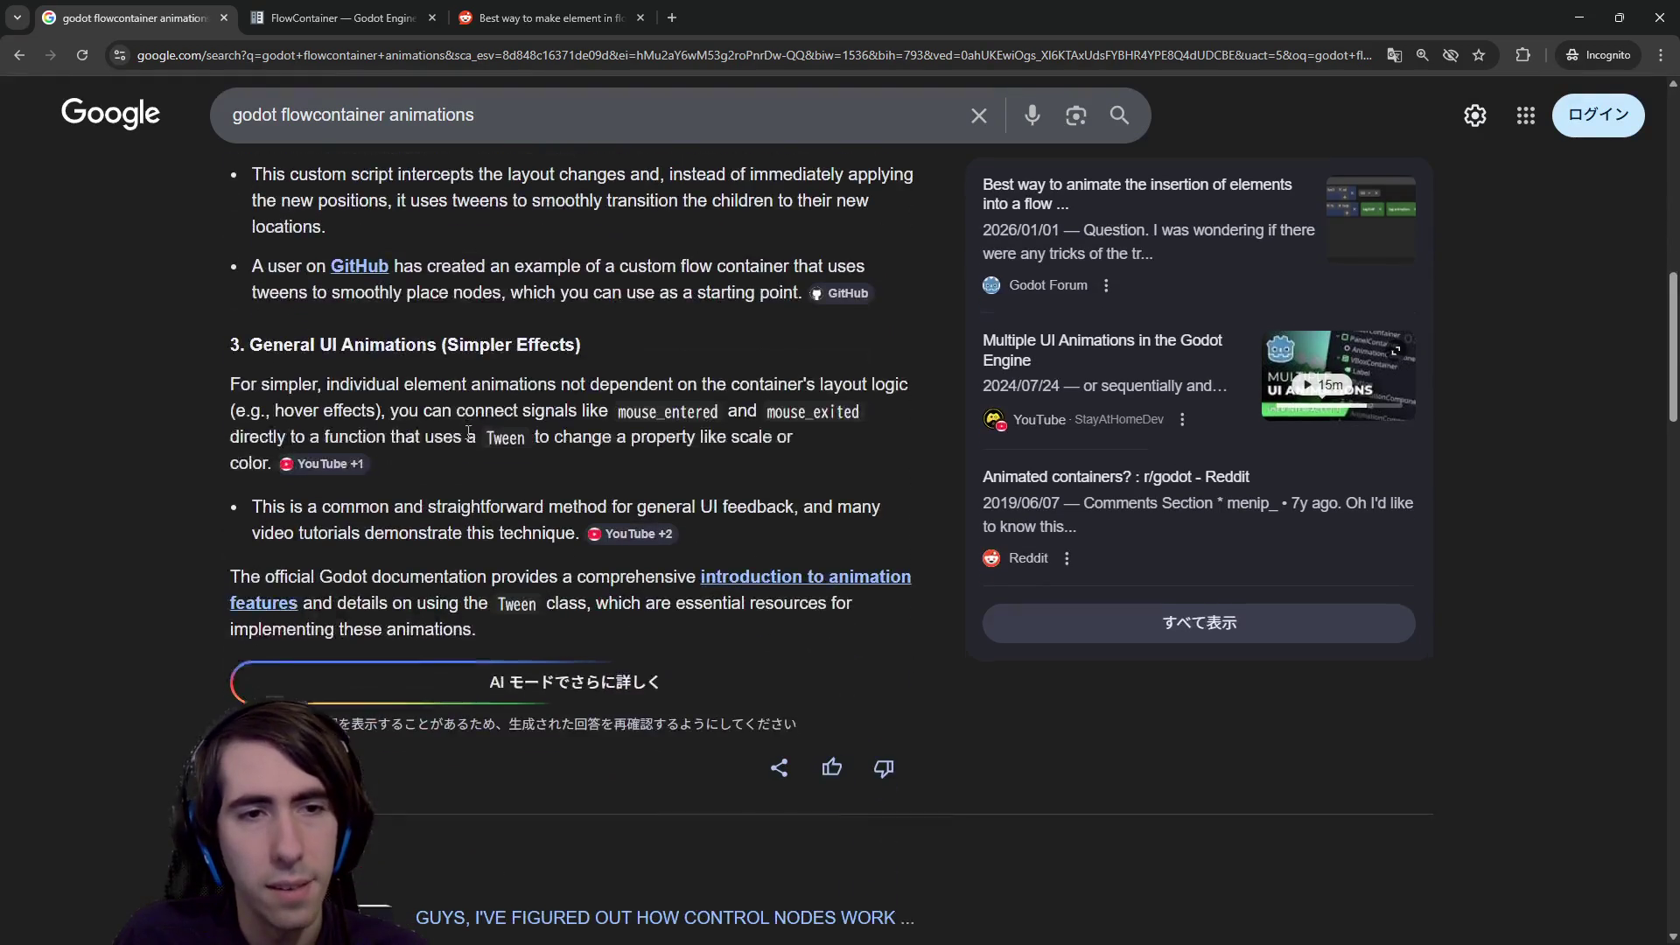
scroll(467, 432, "up", 4)
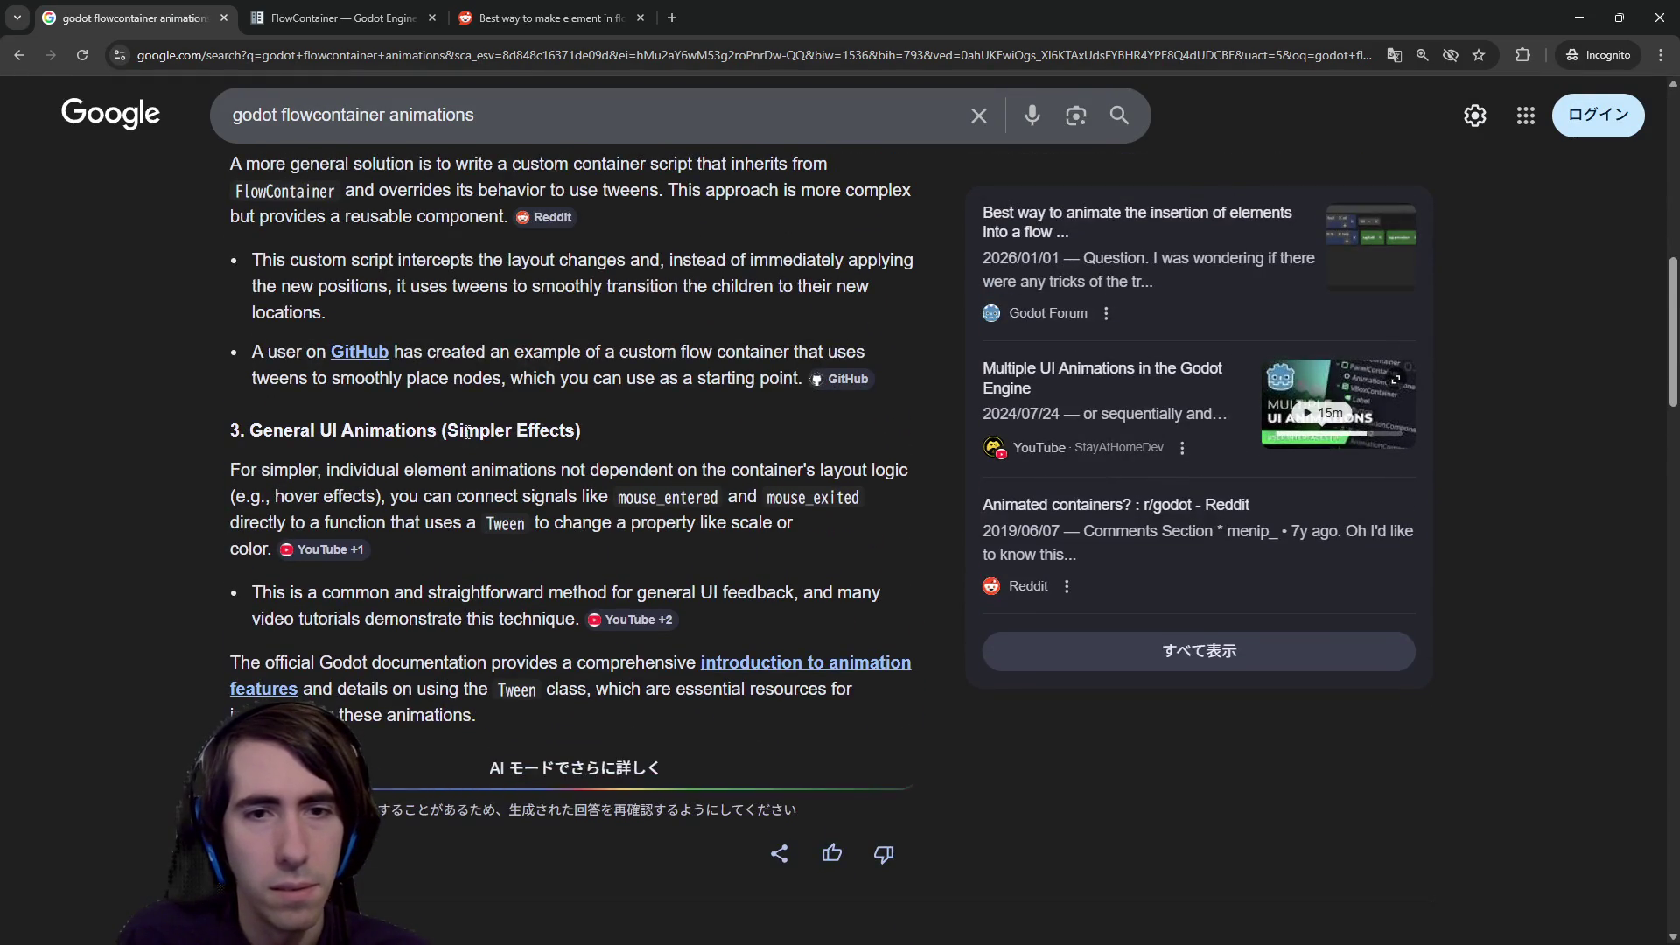
scroll(463, 424, "up", 9)
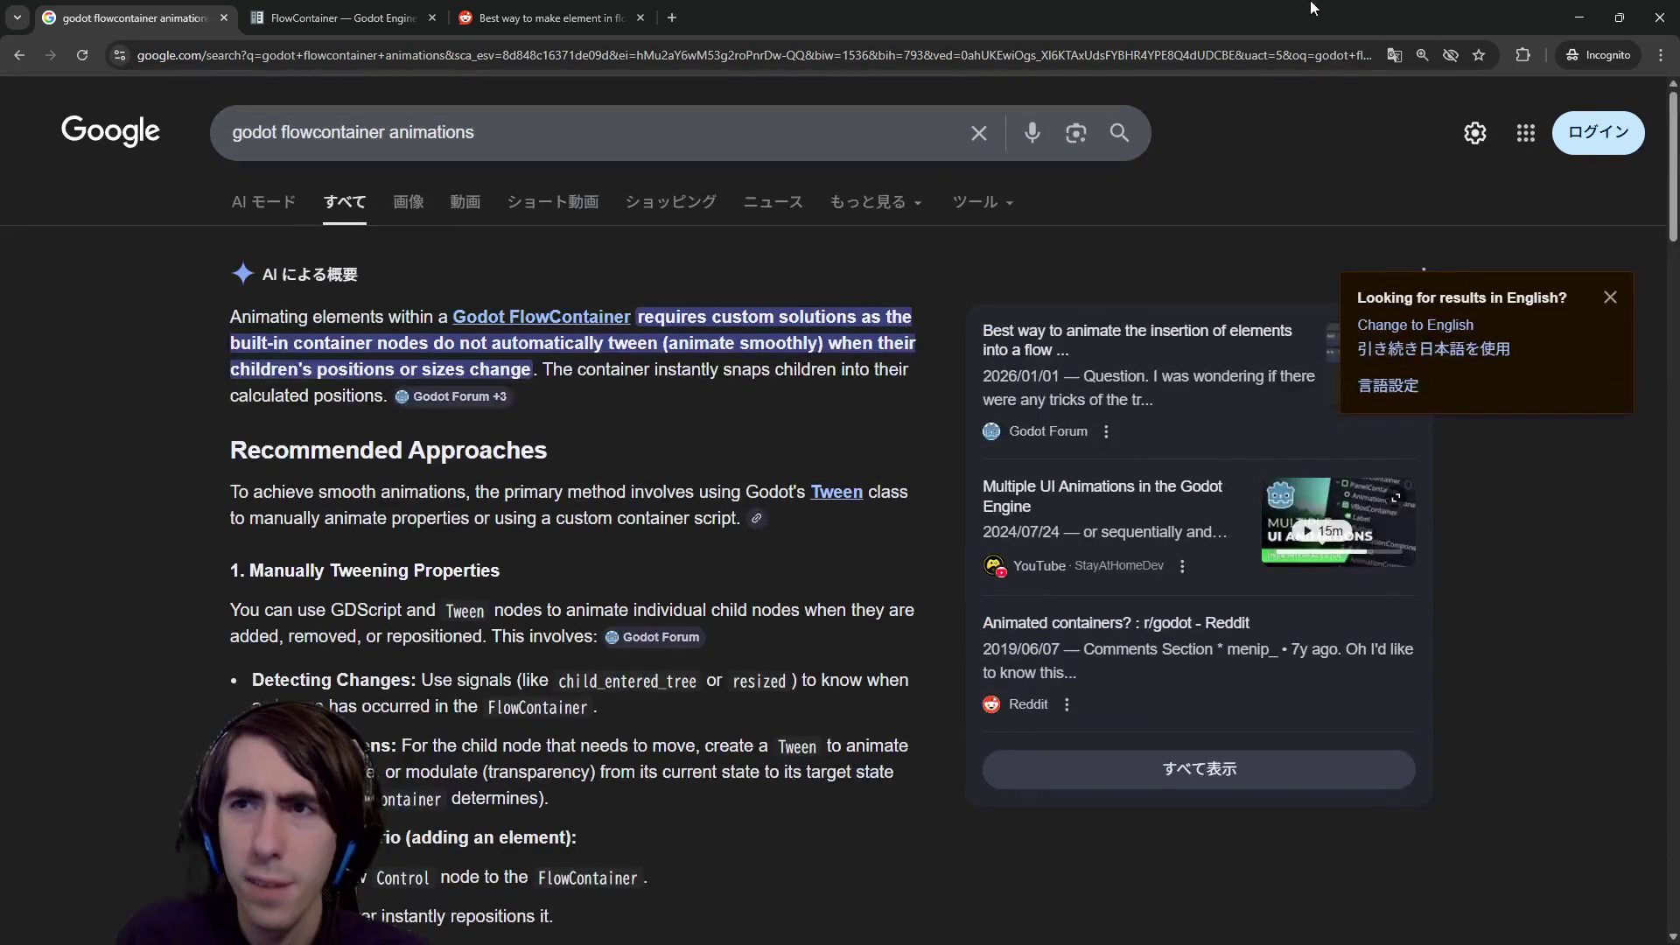
left_click(1582, 16)
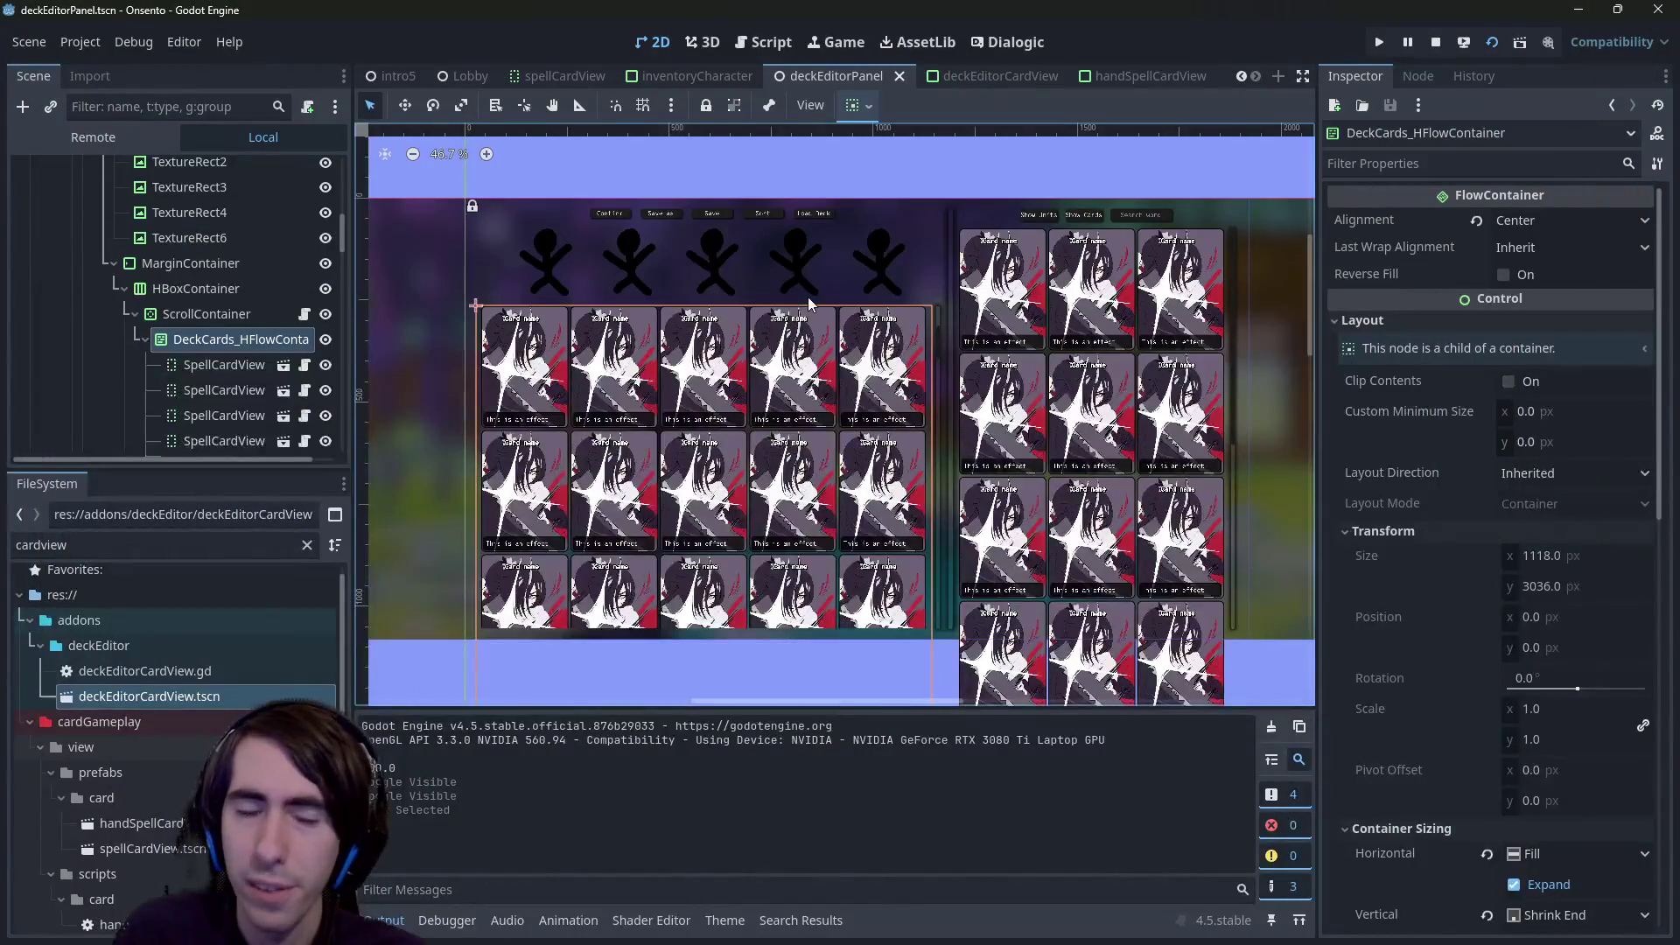
- Toggle the first SpellCardView's visibility off and on twice, save deckEditorPanel, and run the project
scroll(765, 291, "up", 2)
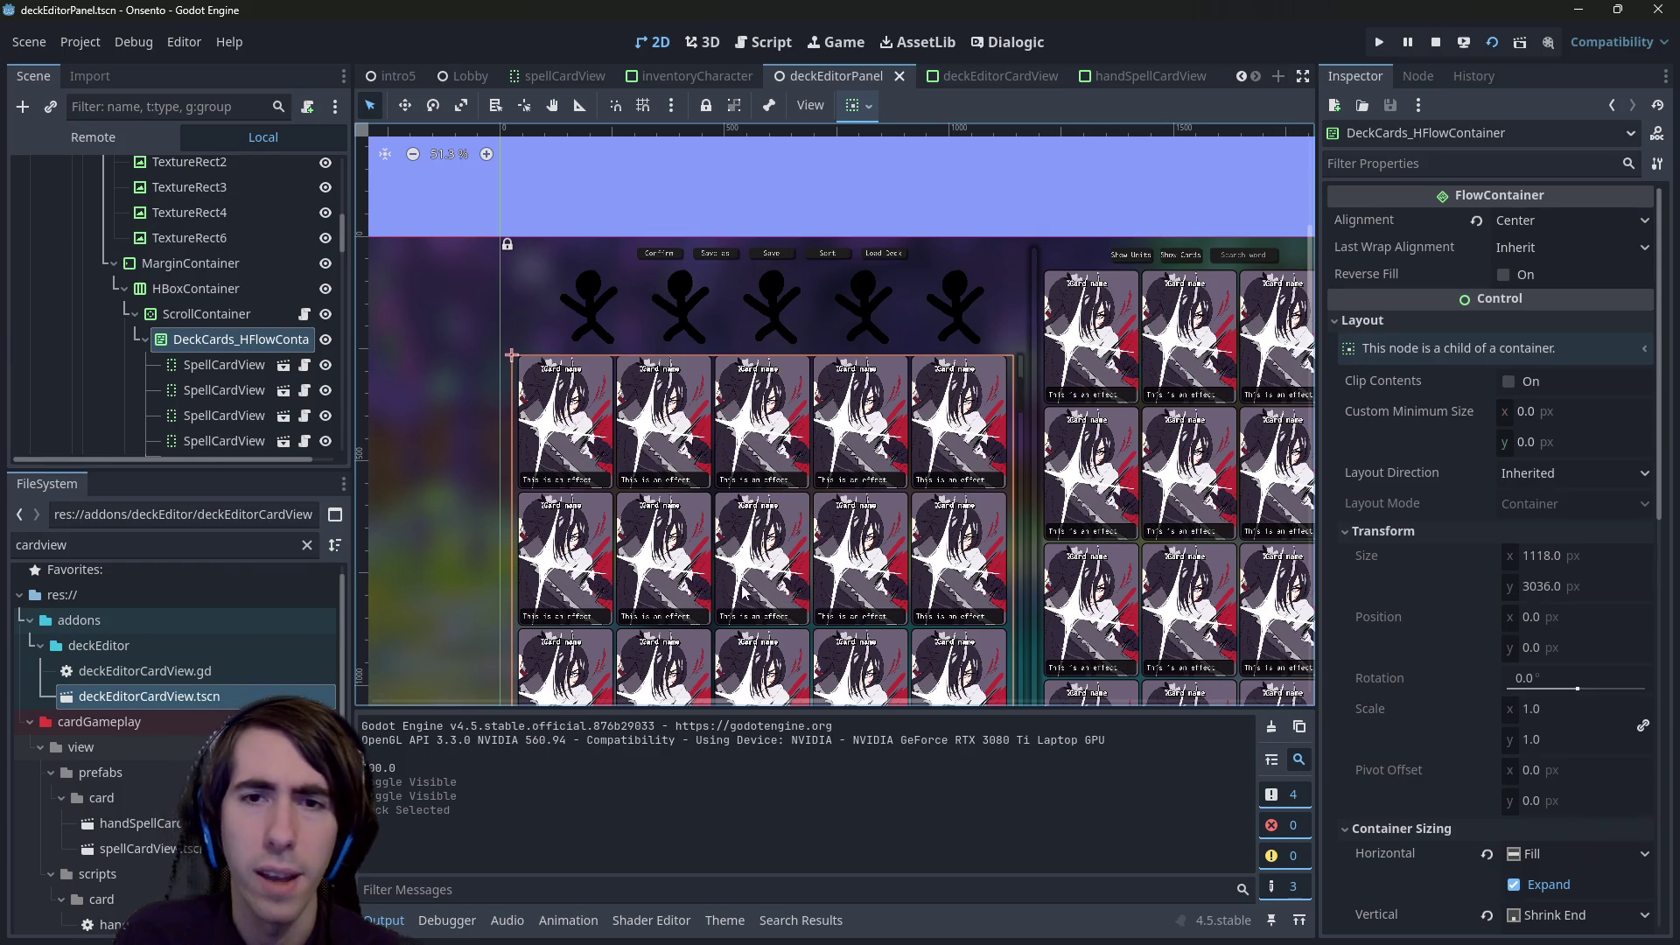
scroll(748, 552, "down", 3)
scroll(668, 434, "up", 5)
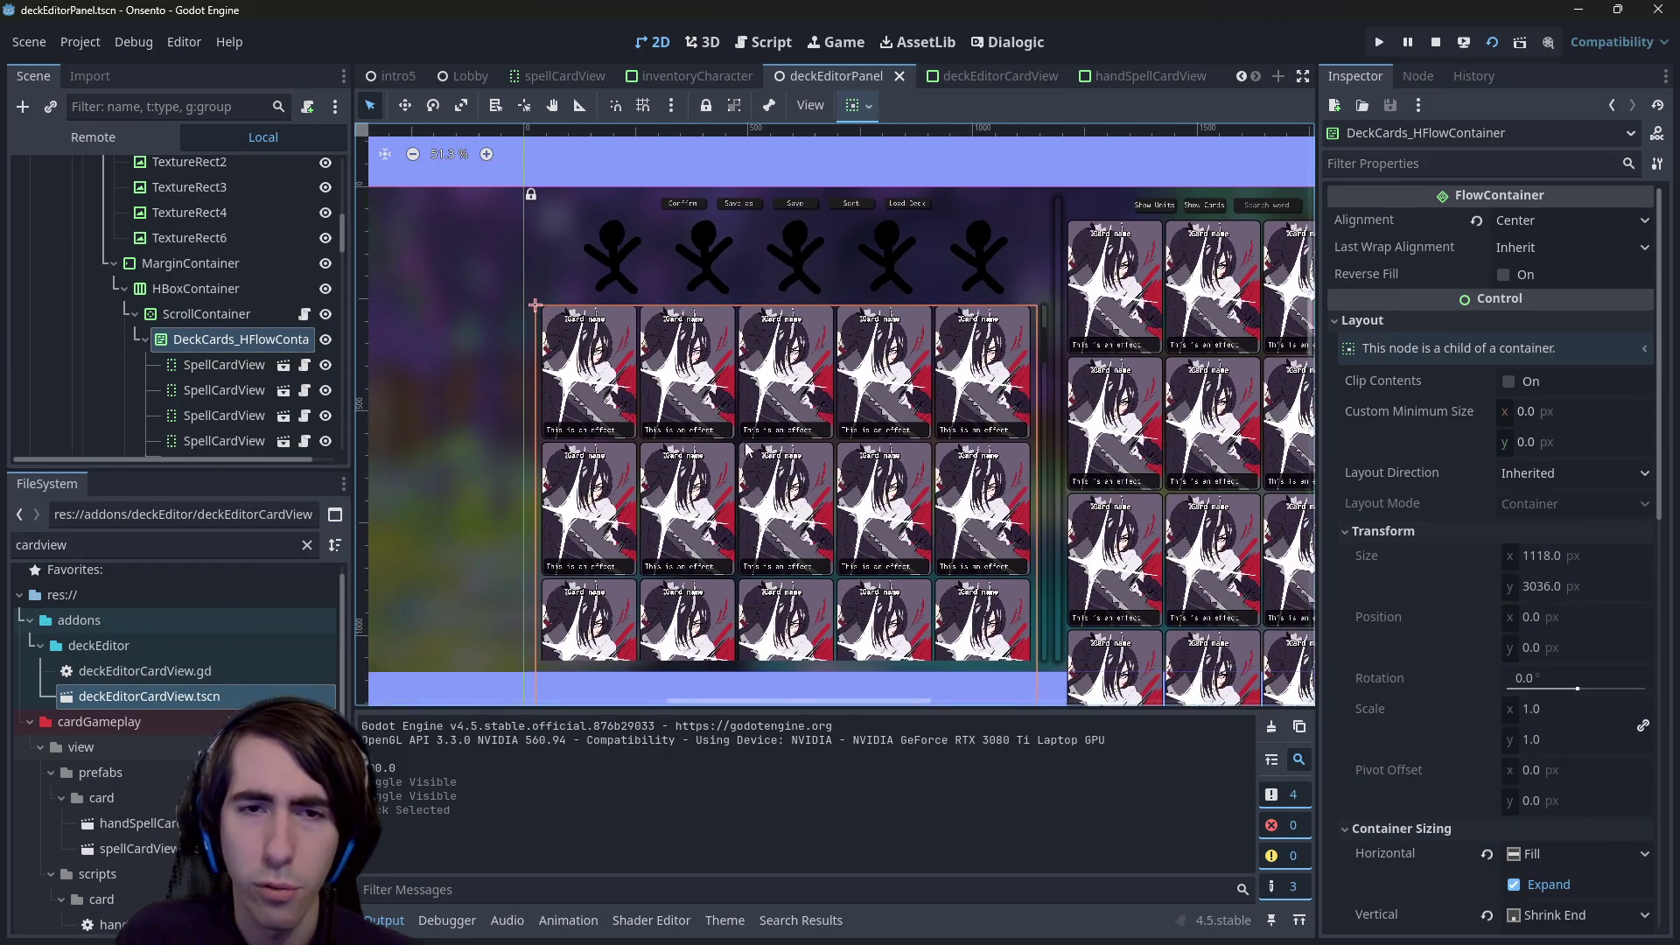
scroll(862, 325, "right", 5)
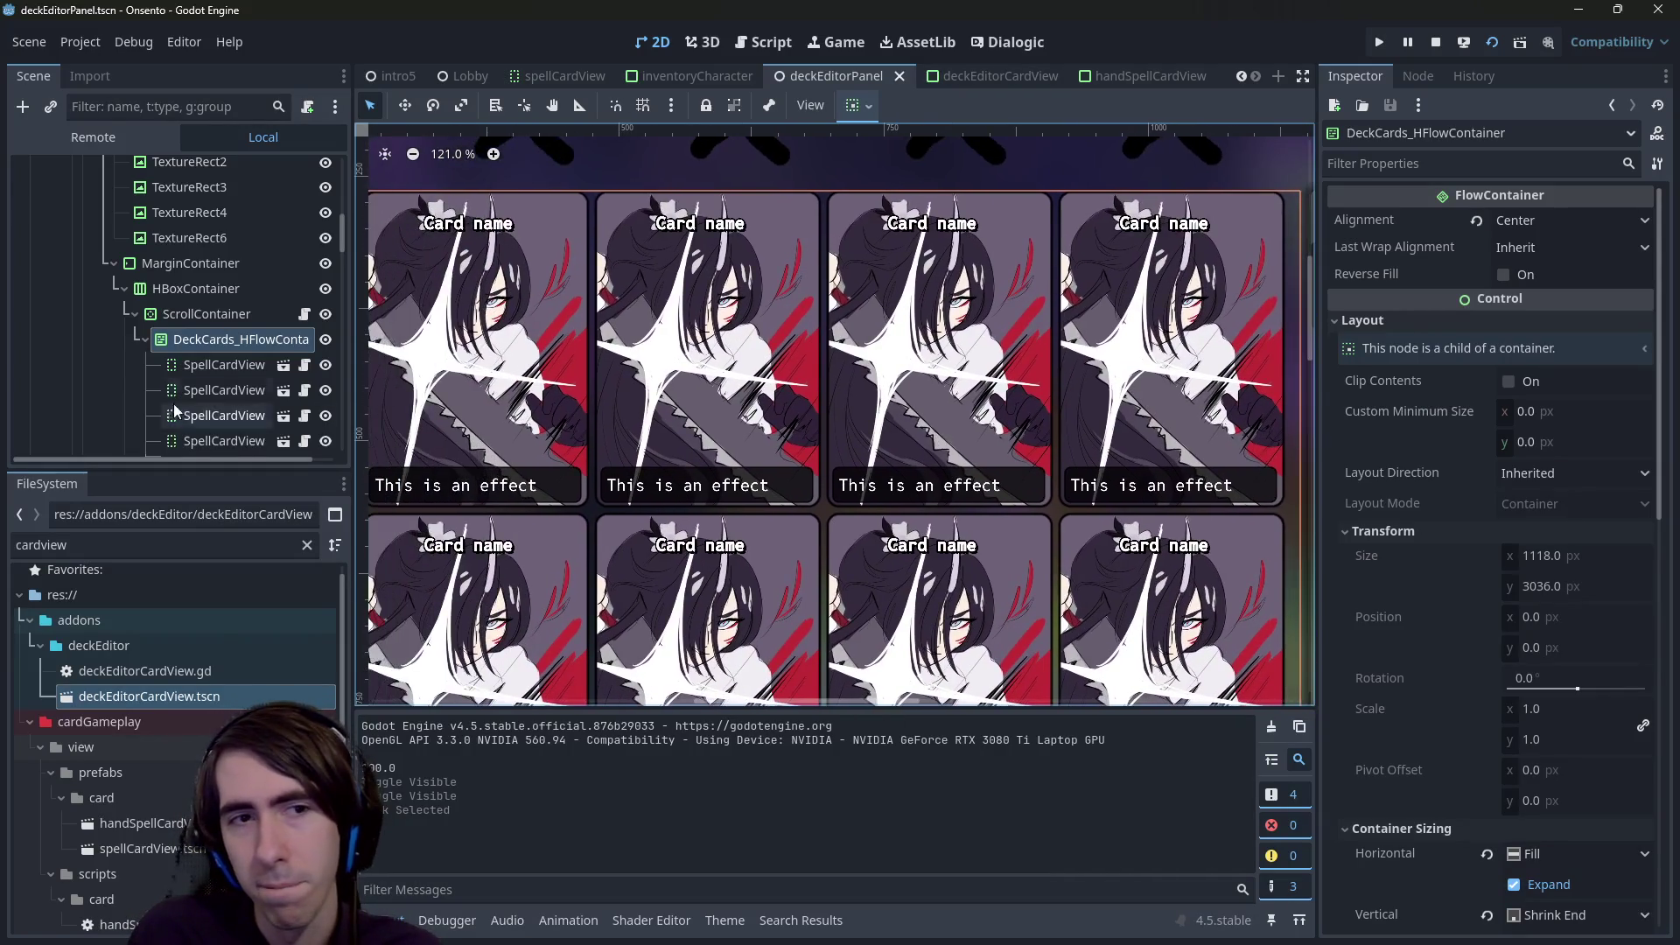
left_click(325, 365)
left_click(326, 365)
left_click(326, 365)
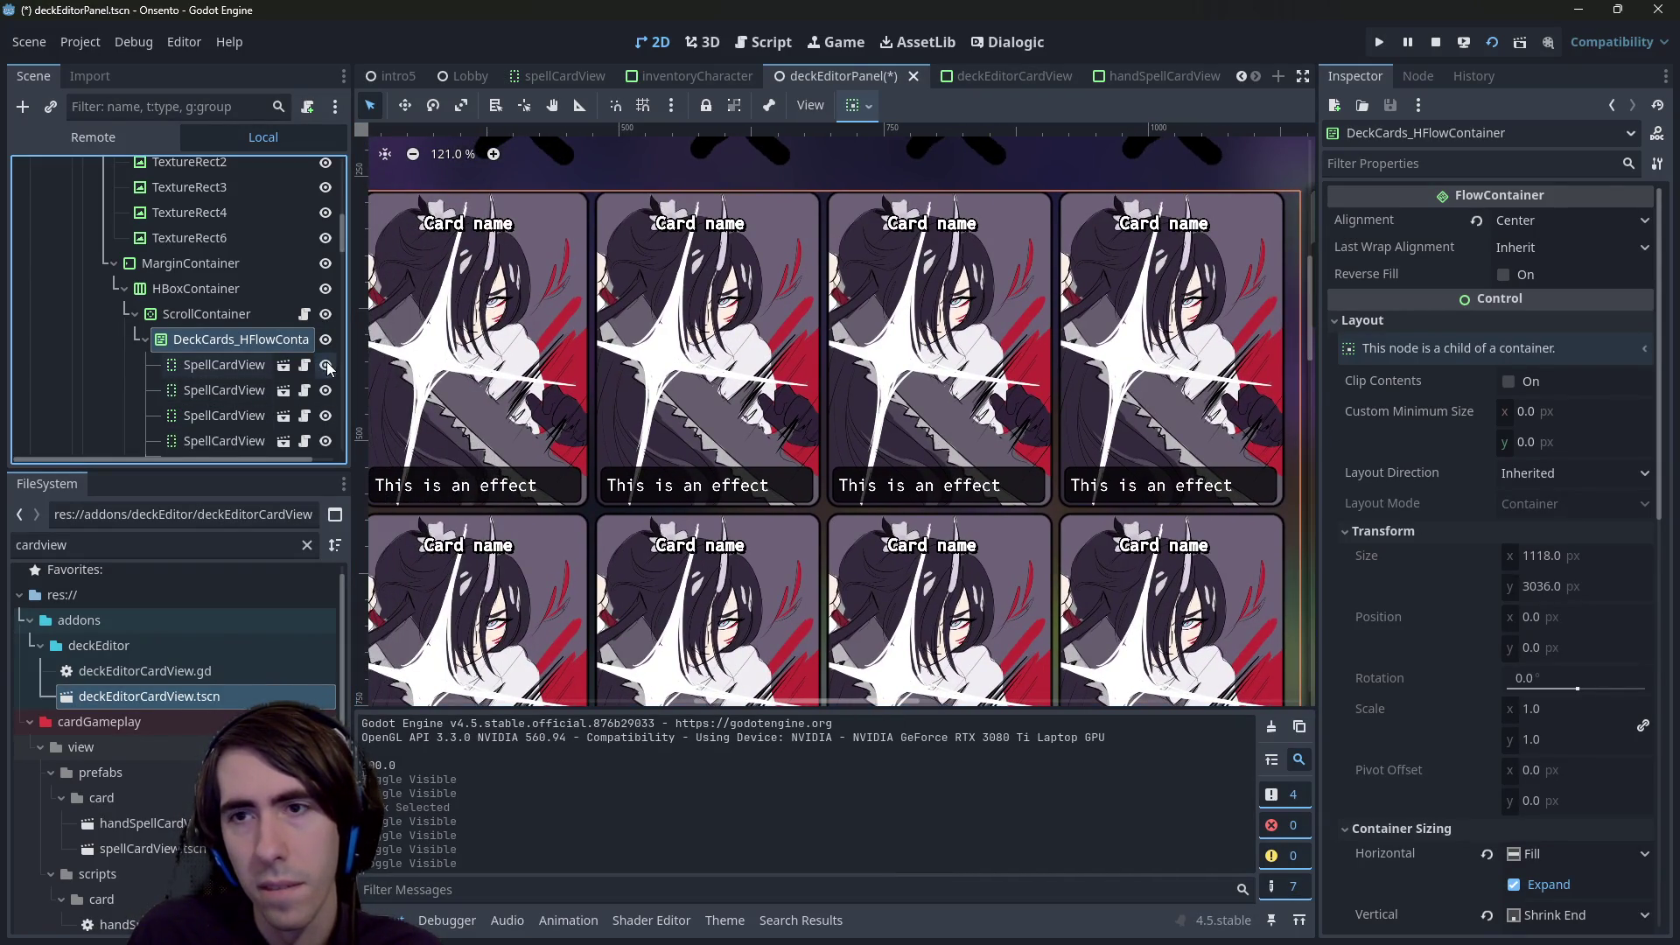
left_click(325, 365)
scroll(434, 394, "down", 5)
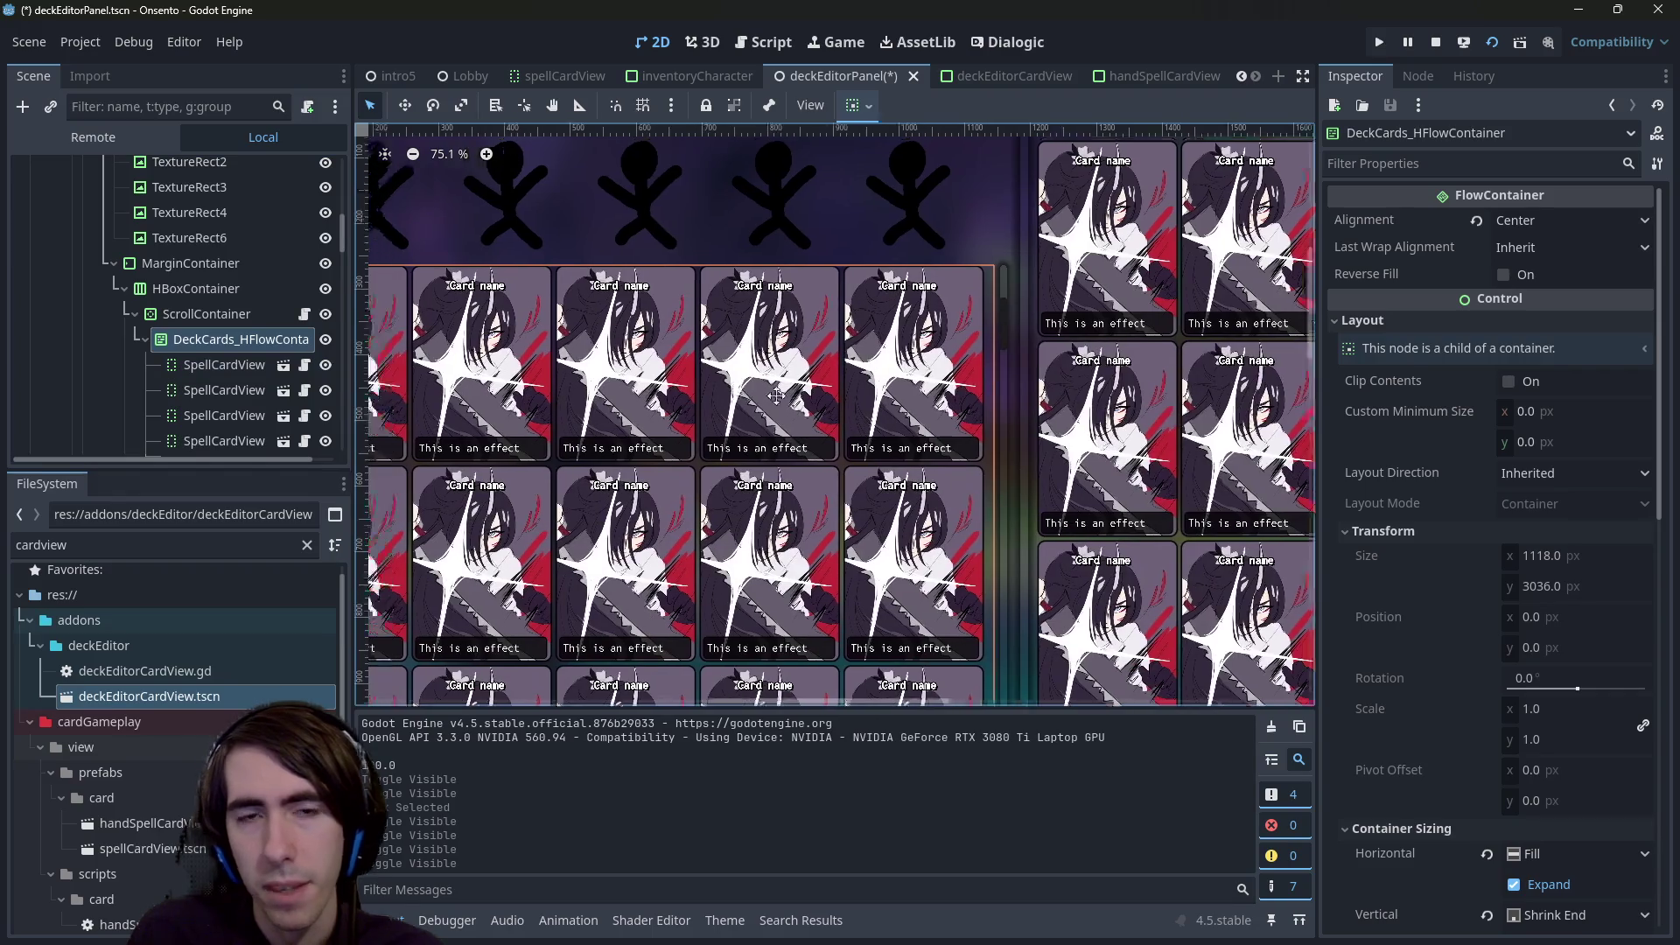
scroll(787, 407, "left", 3)
key("ctrl+s")
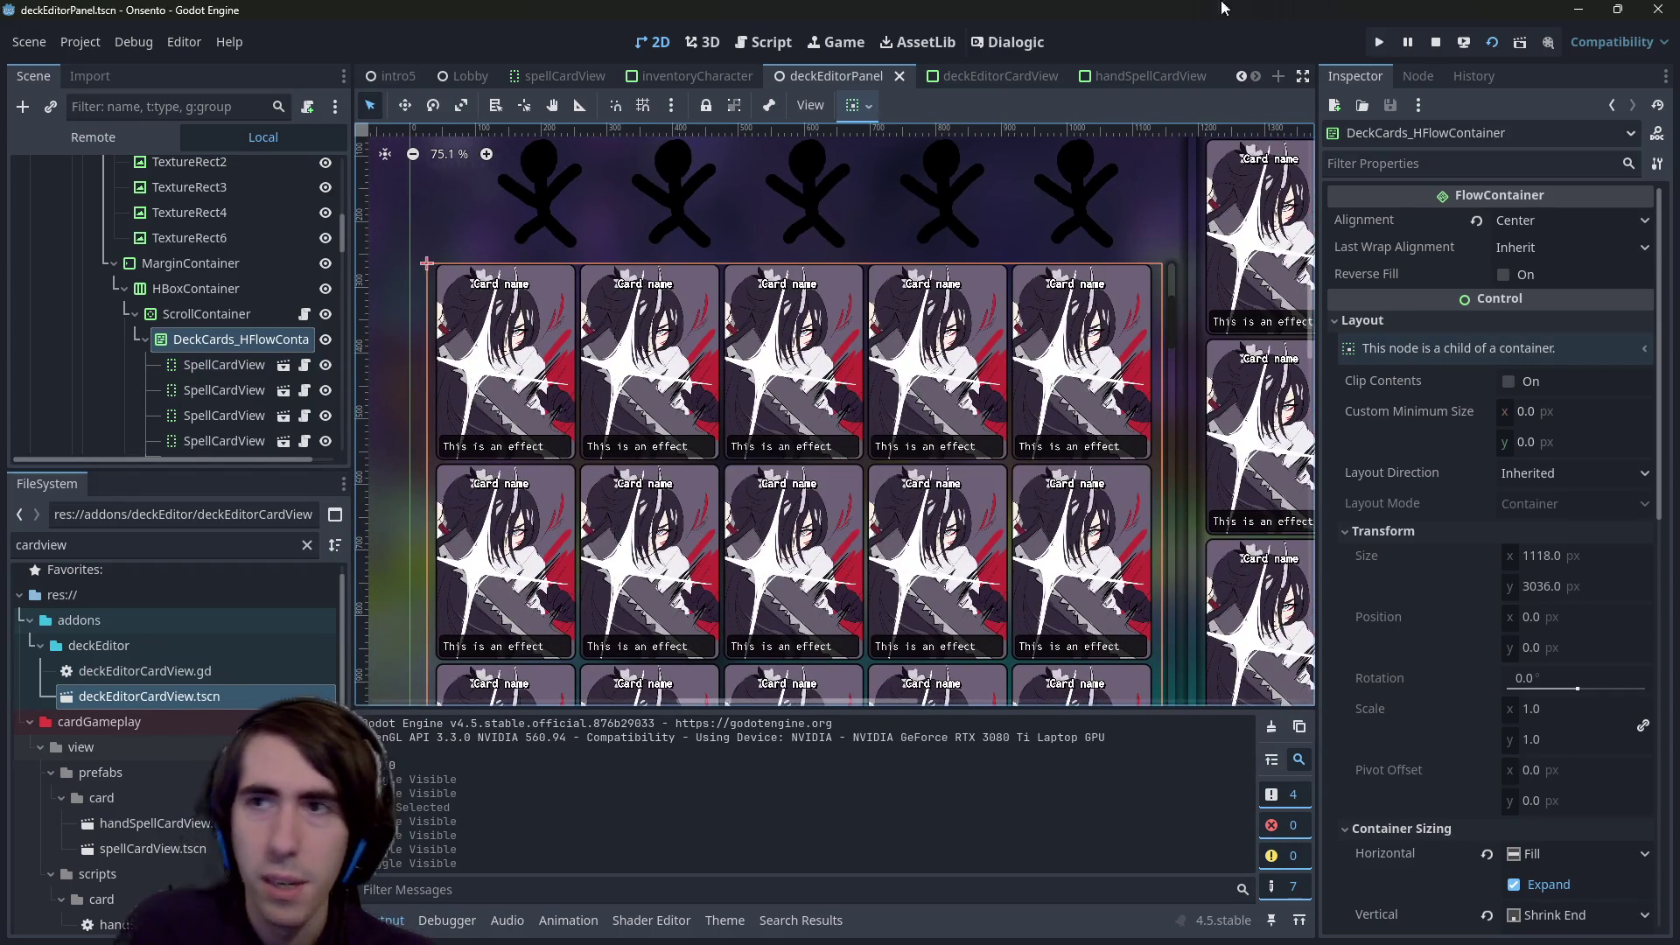
left_click(1490, 44)
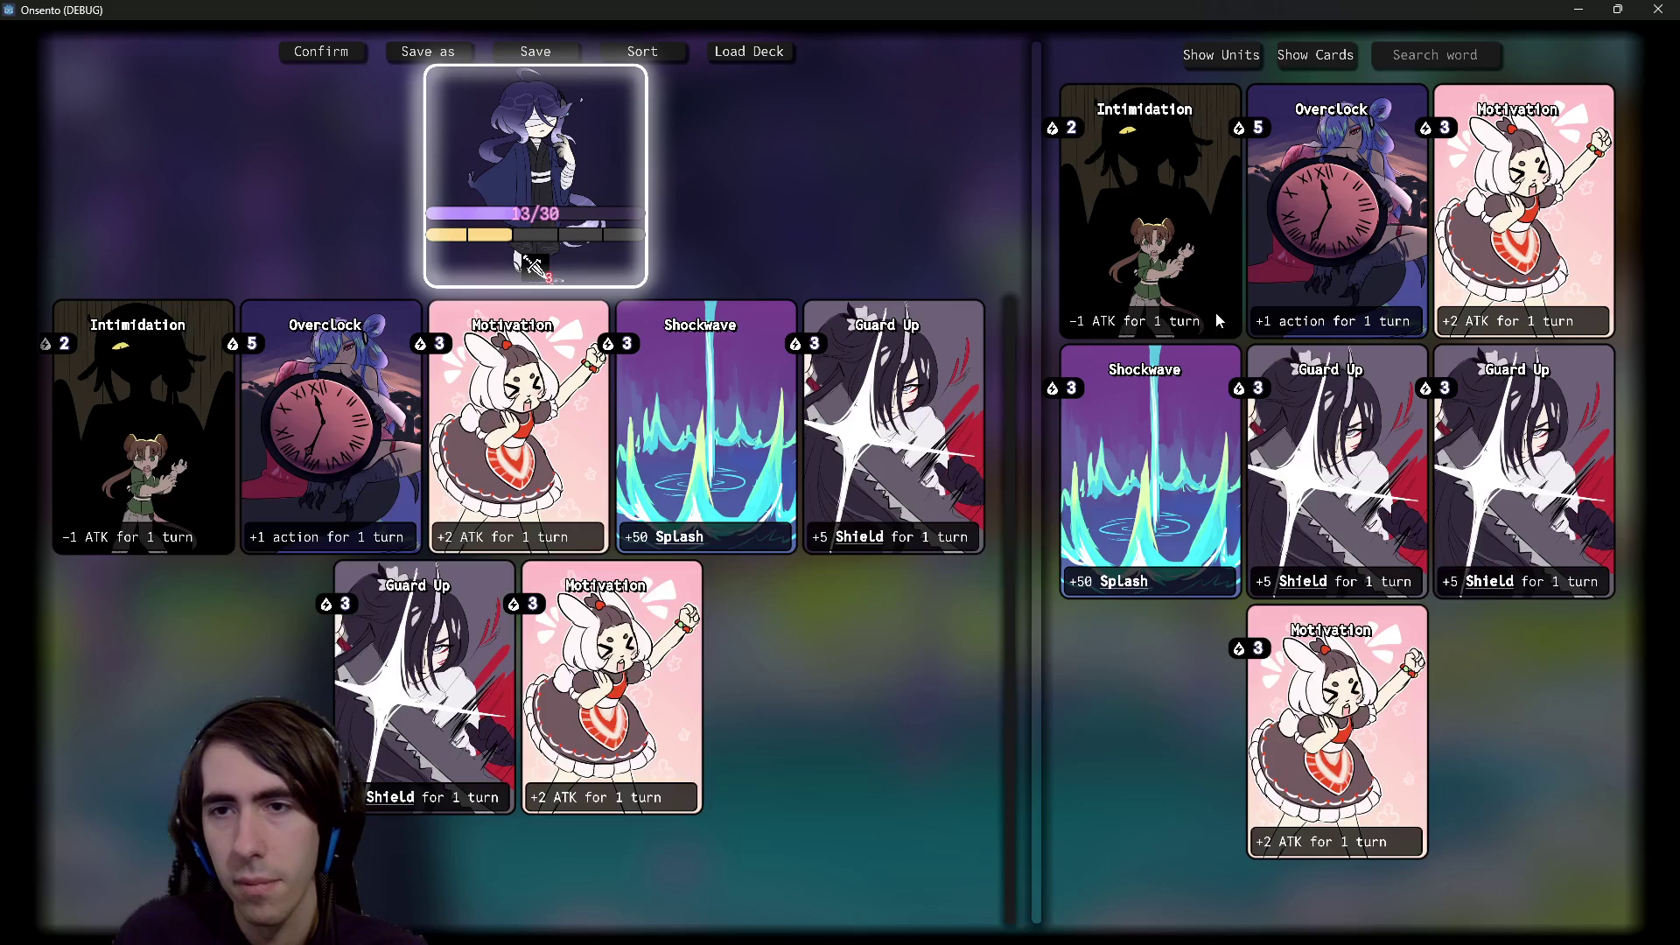
- Drag Overclock within the deck, send it back to the collection, drag Intimidation, then close the game
mouse_move(1215, 311)
left_mouse_down()
mouse_move(1156, 286)
mouse_move(882, 357)
mouse_move(1310, 274)
mouse_move(1028, 430)
mouse_move(889, 704)
mouse_move(853, 717)
left_mouse_up()
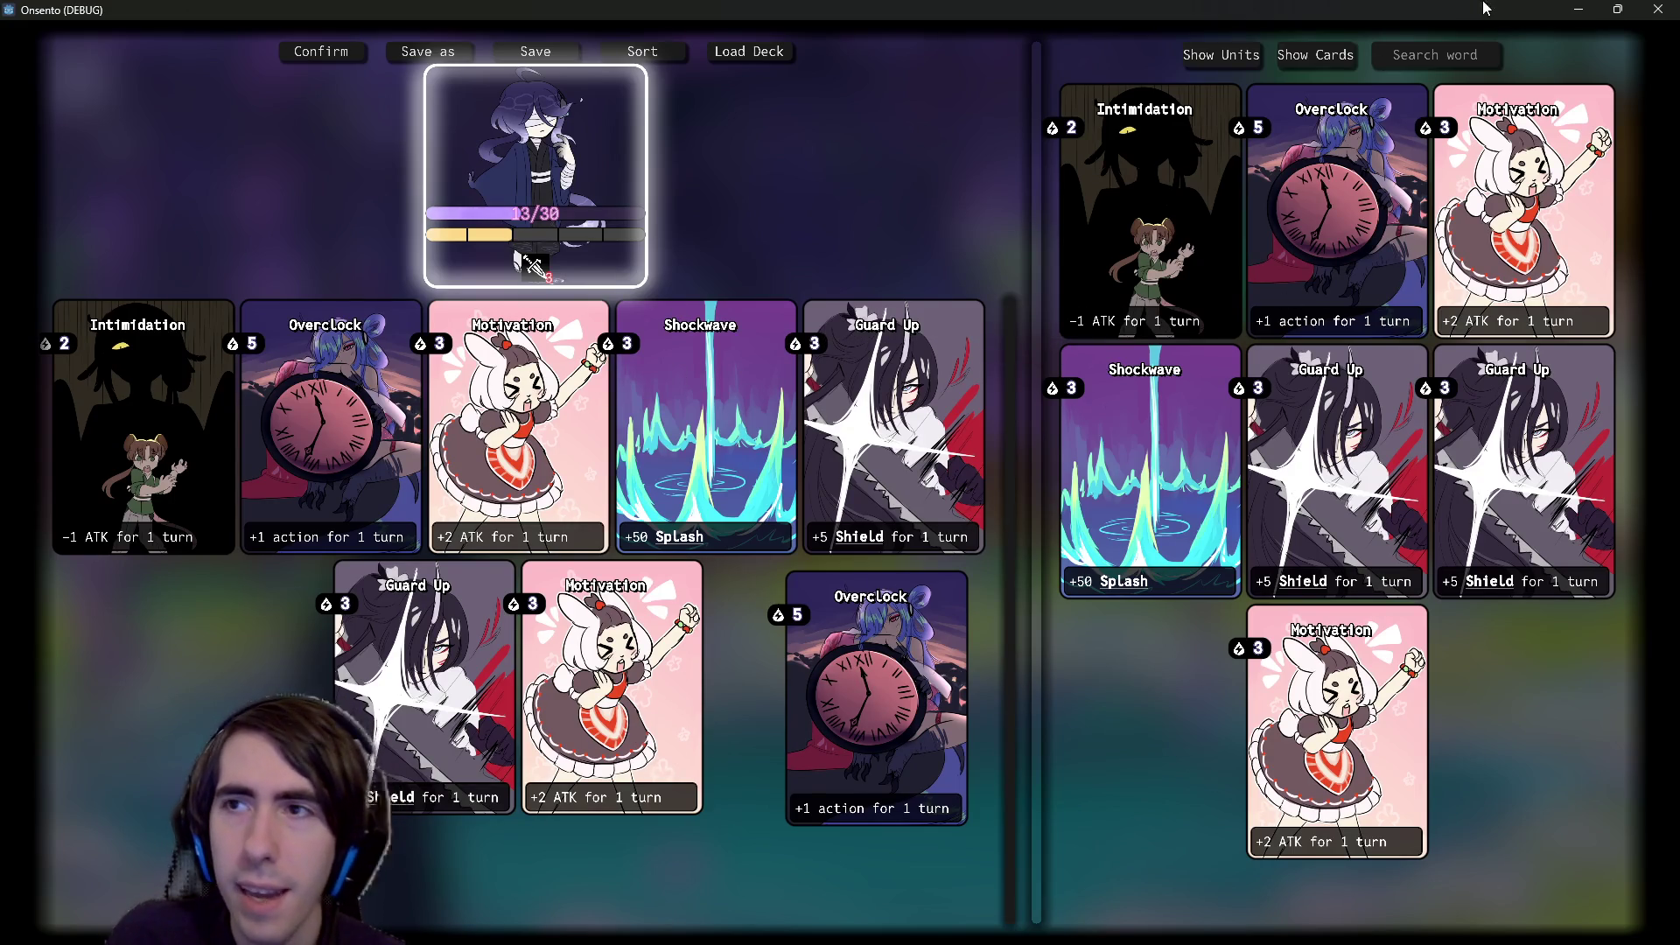
mouse_move(864, 540)
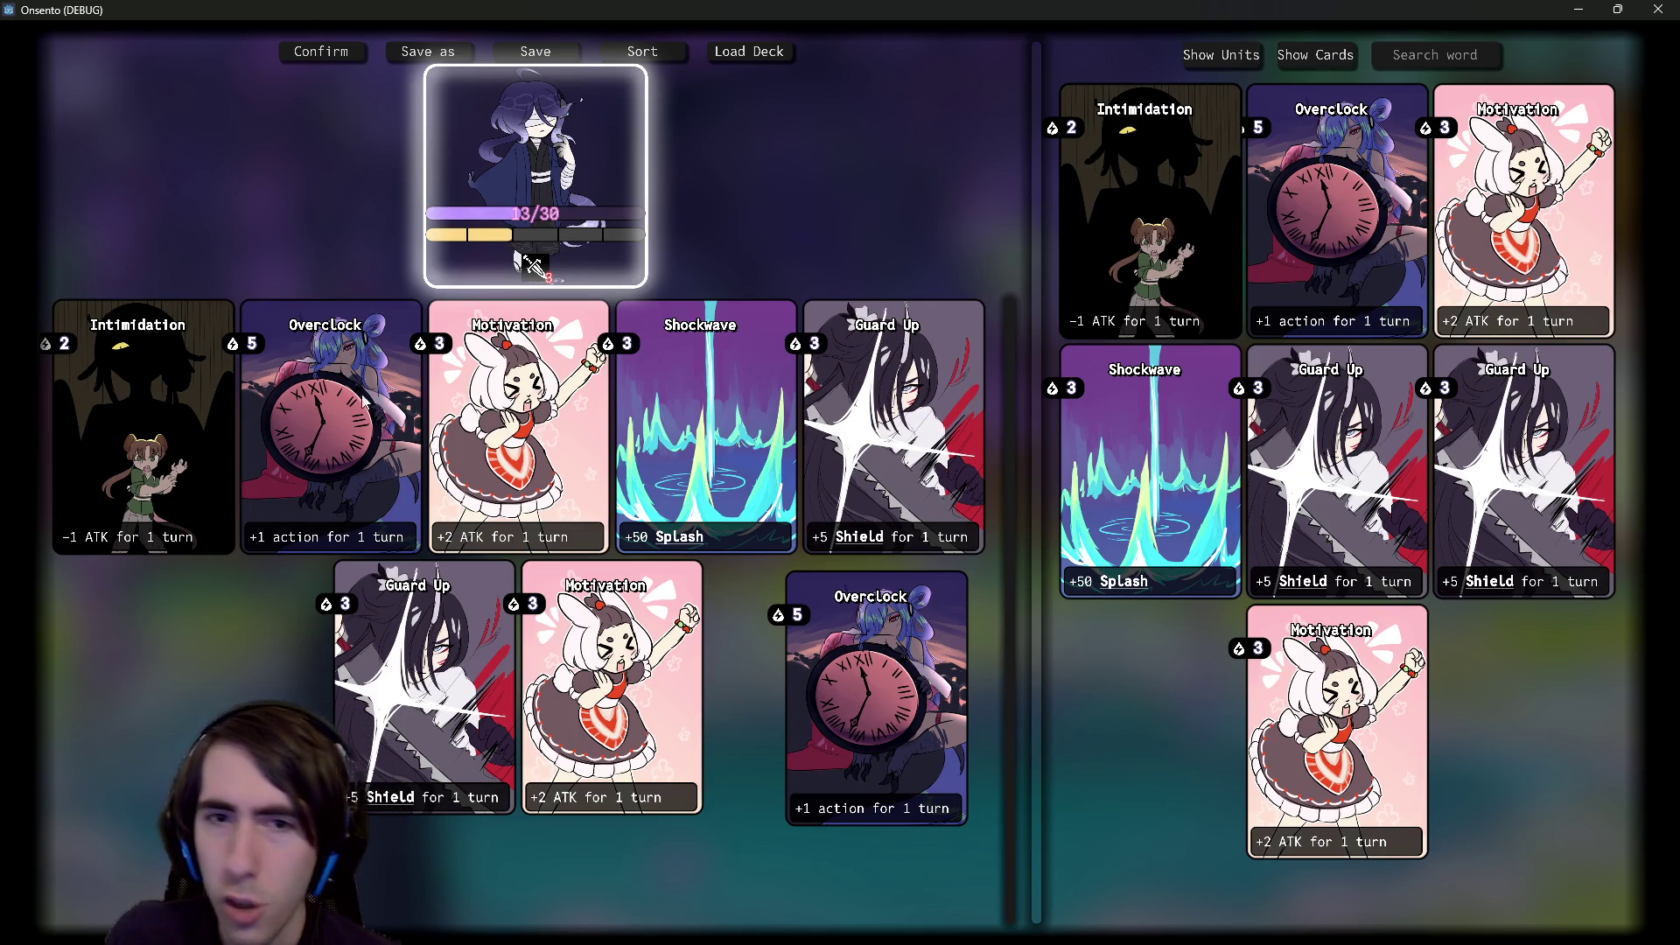
left_click(819, 615)
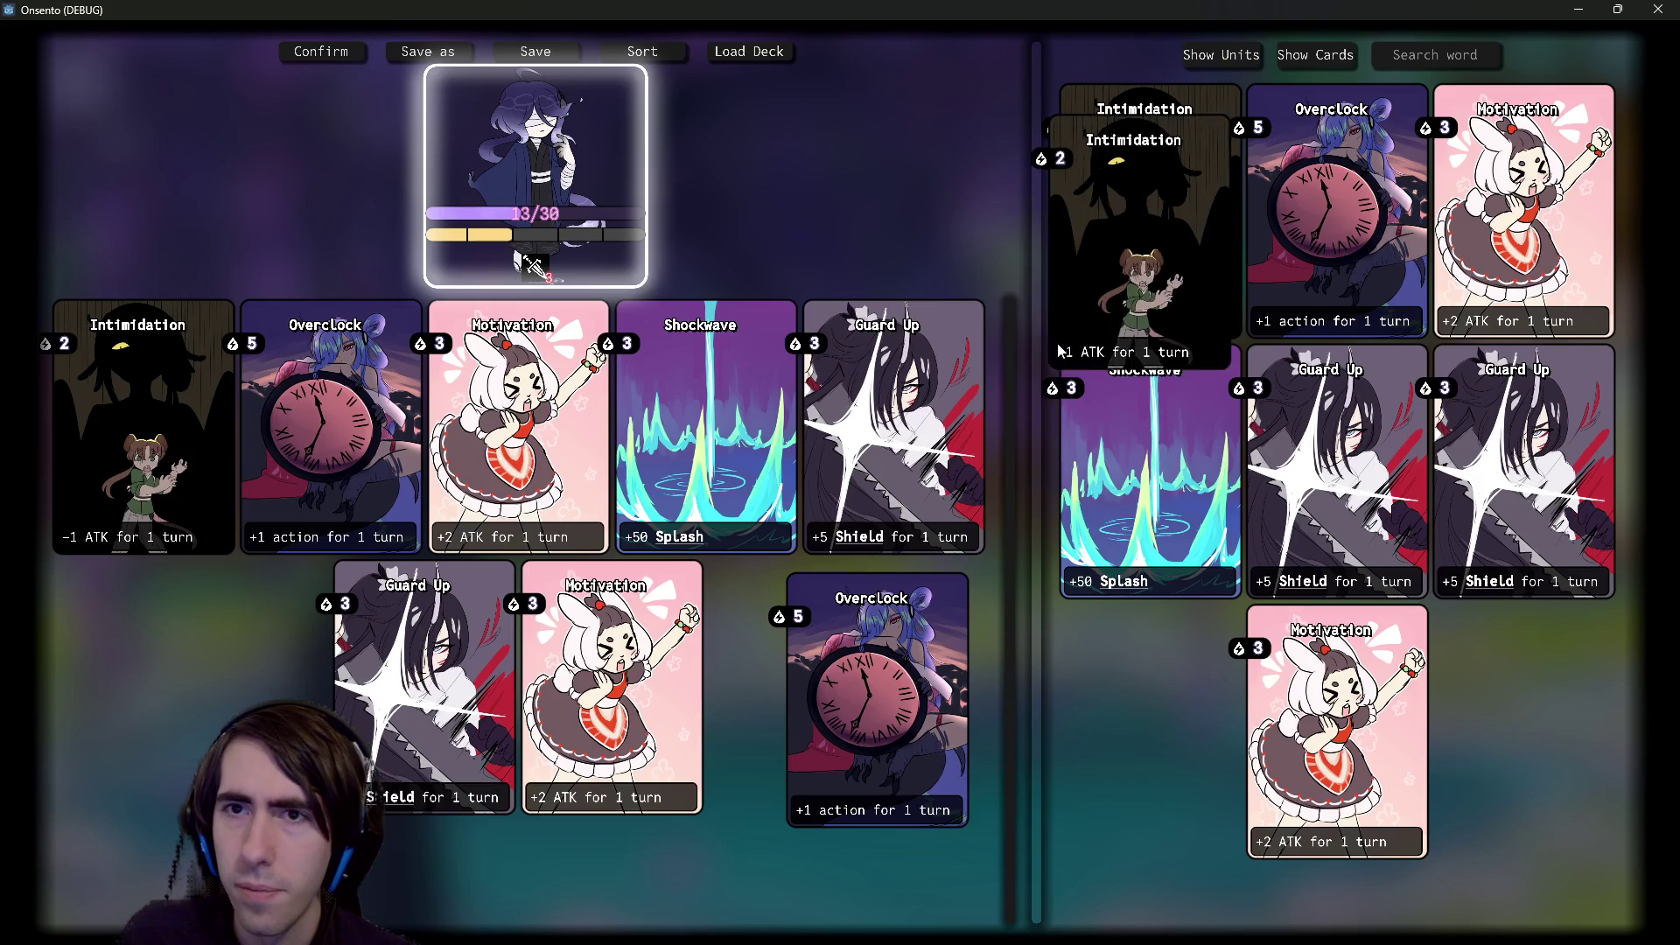
mouse_move(1157, 334)
left_mouse_down()
mouse_move(1119, 480)
mouse_move(1017, 494)
left_mouse_up()
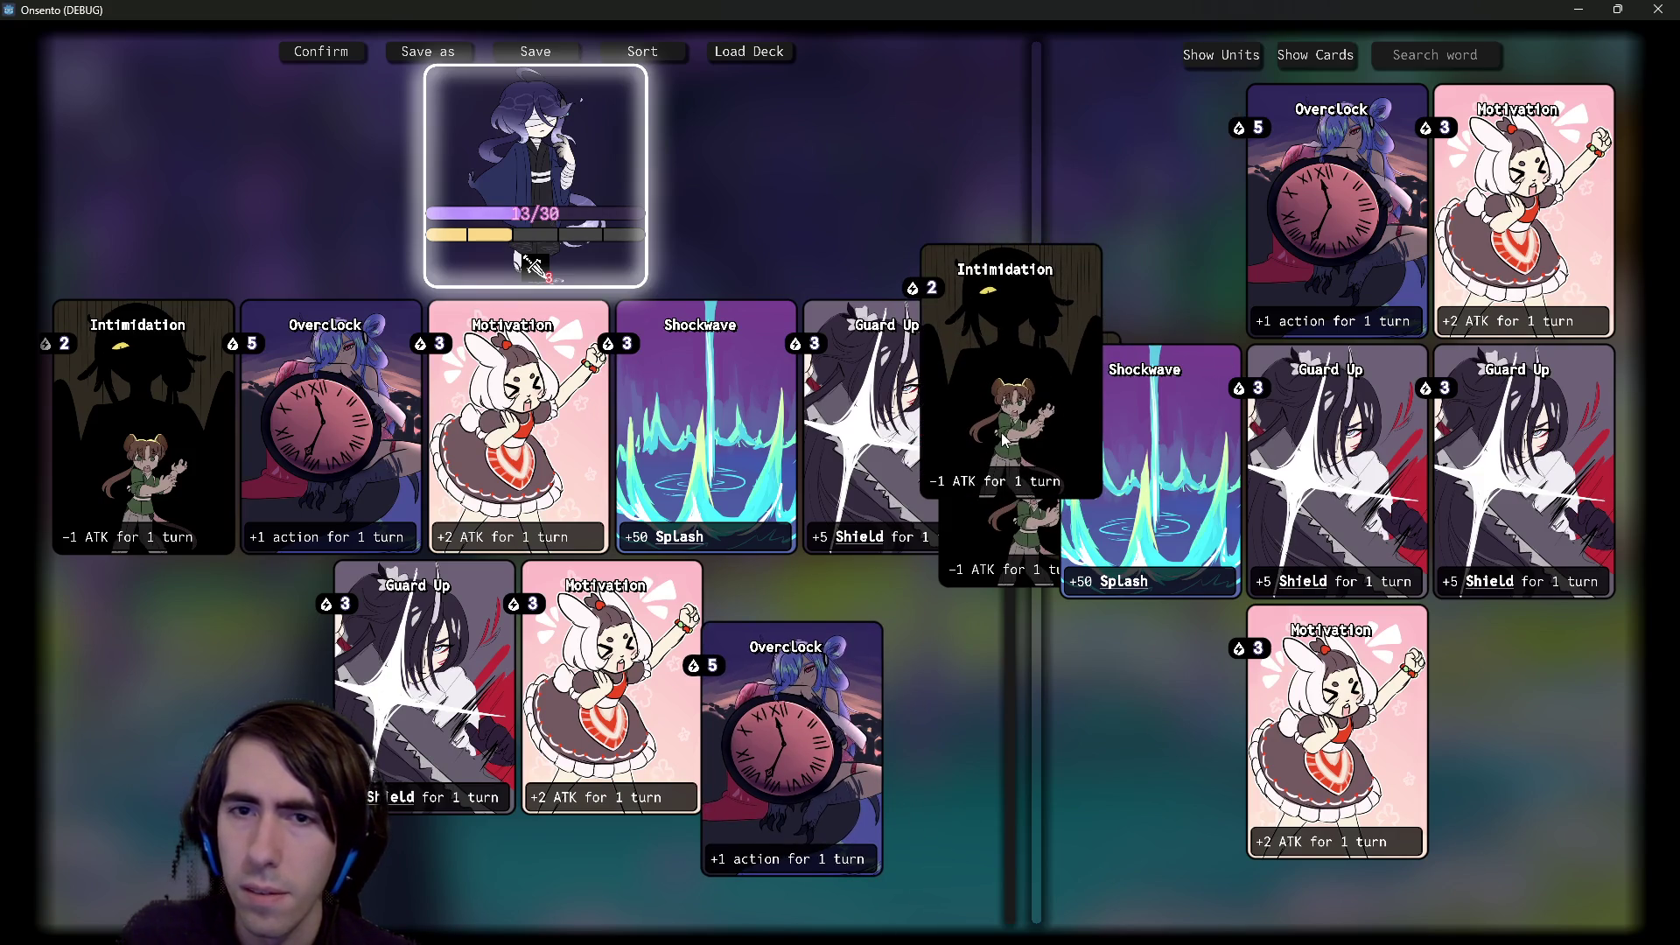
left_click(1660, 9)
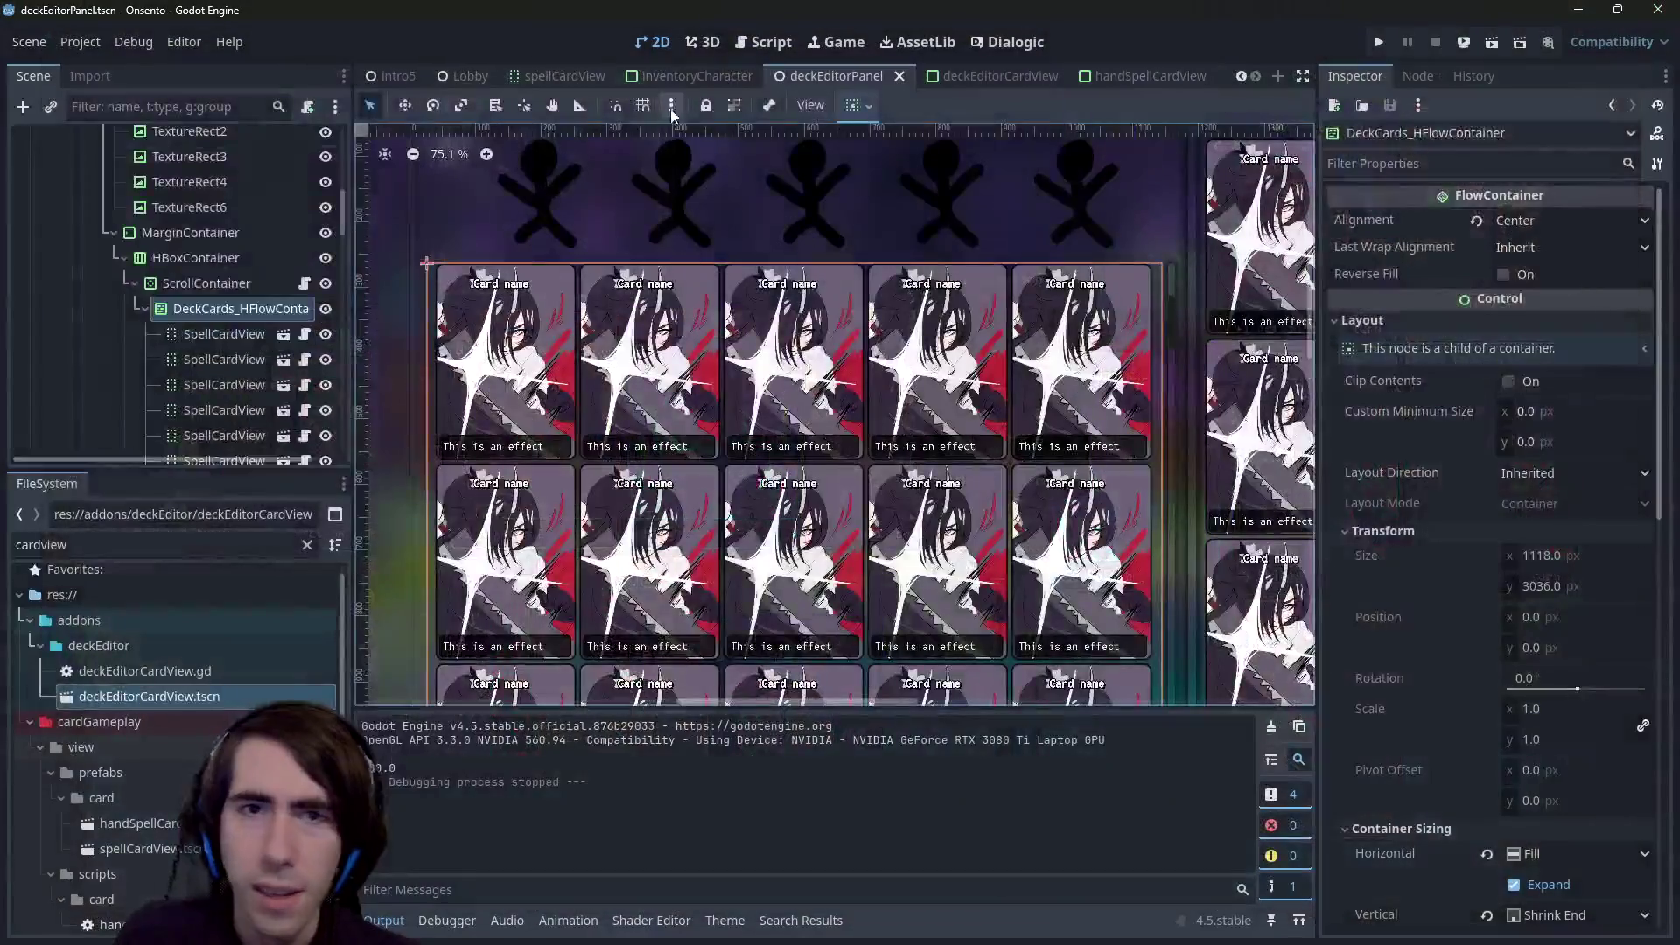
- Zoom and pan around the deck editor layout, select a placeholder SpellCardView, then return to the script
scroll(857, 402, "up", 2)
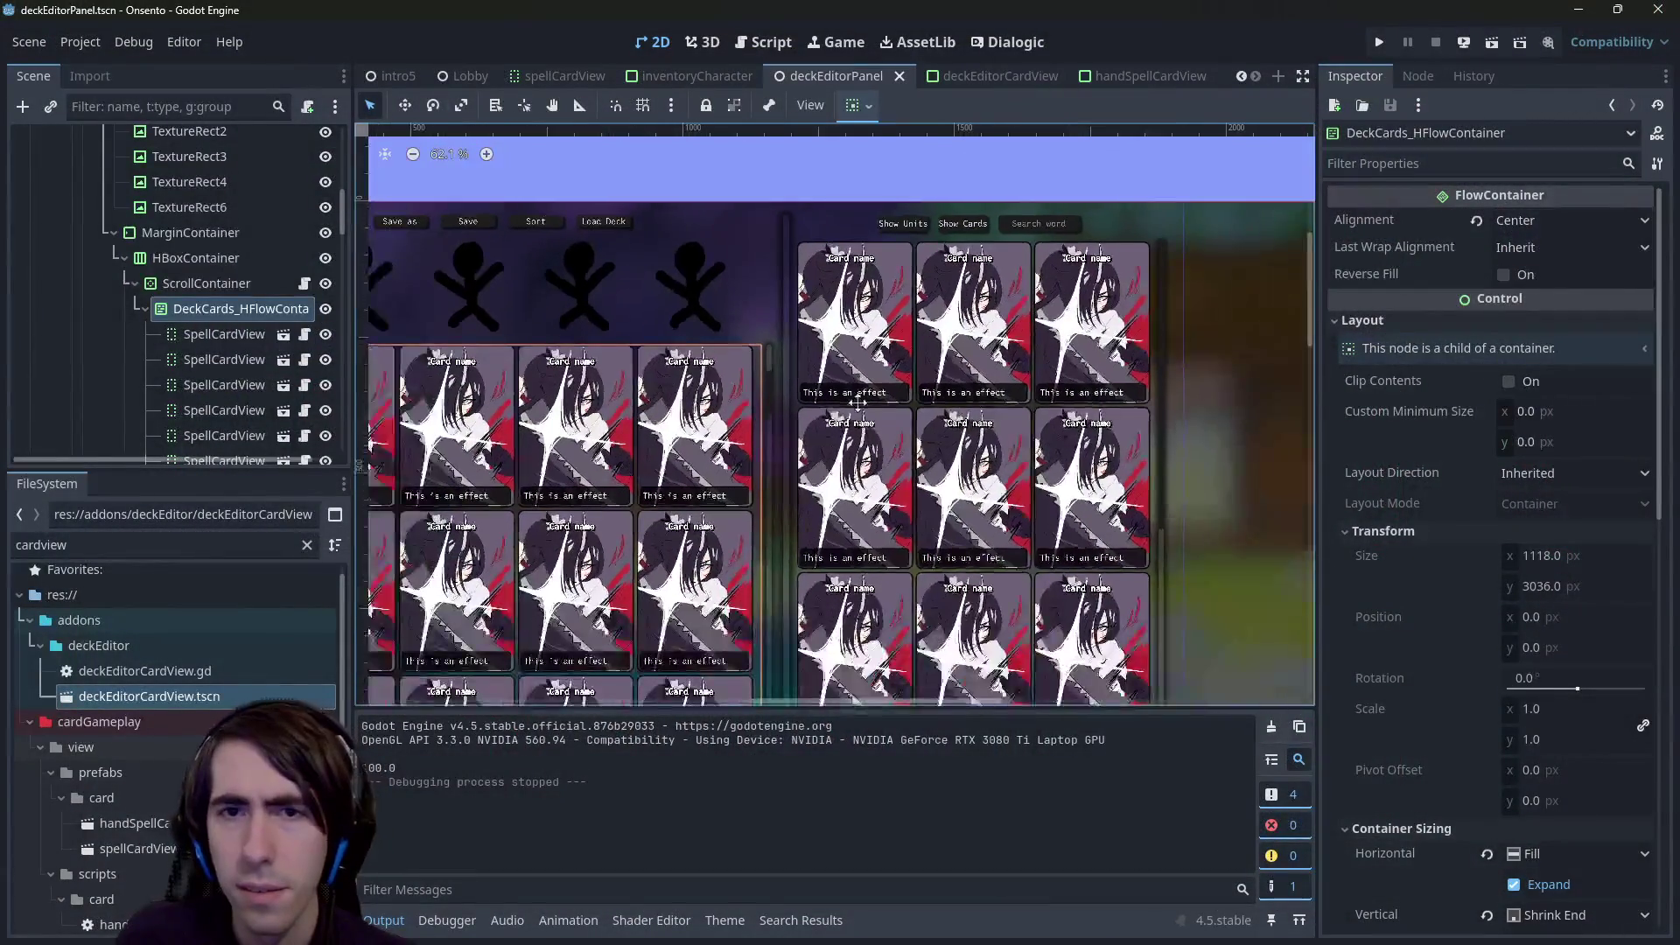
left_click(862, 368)
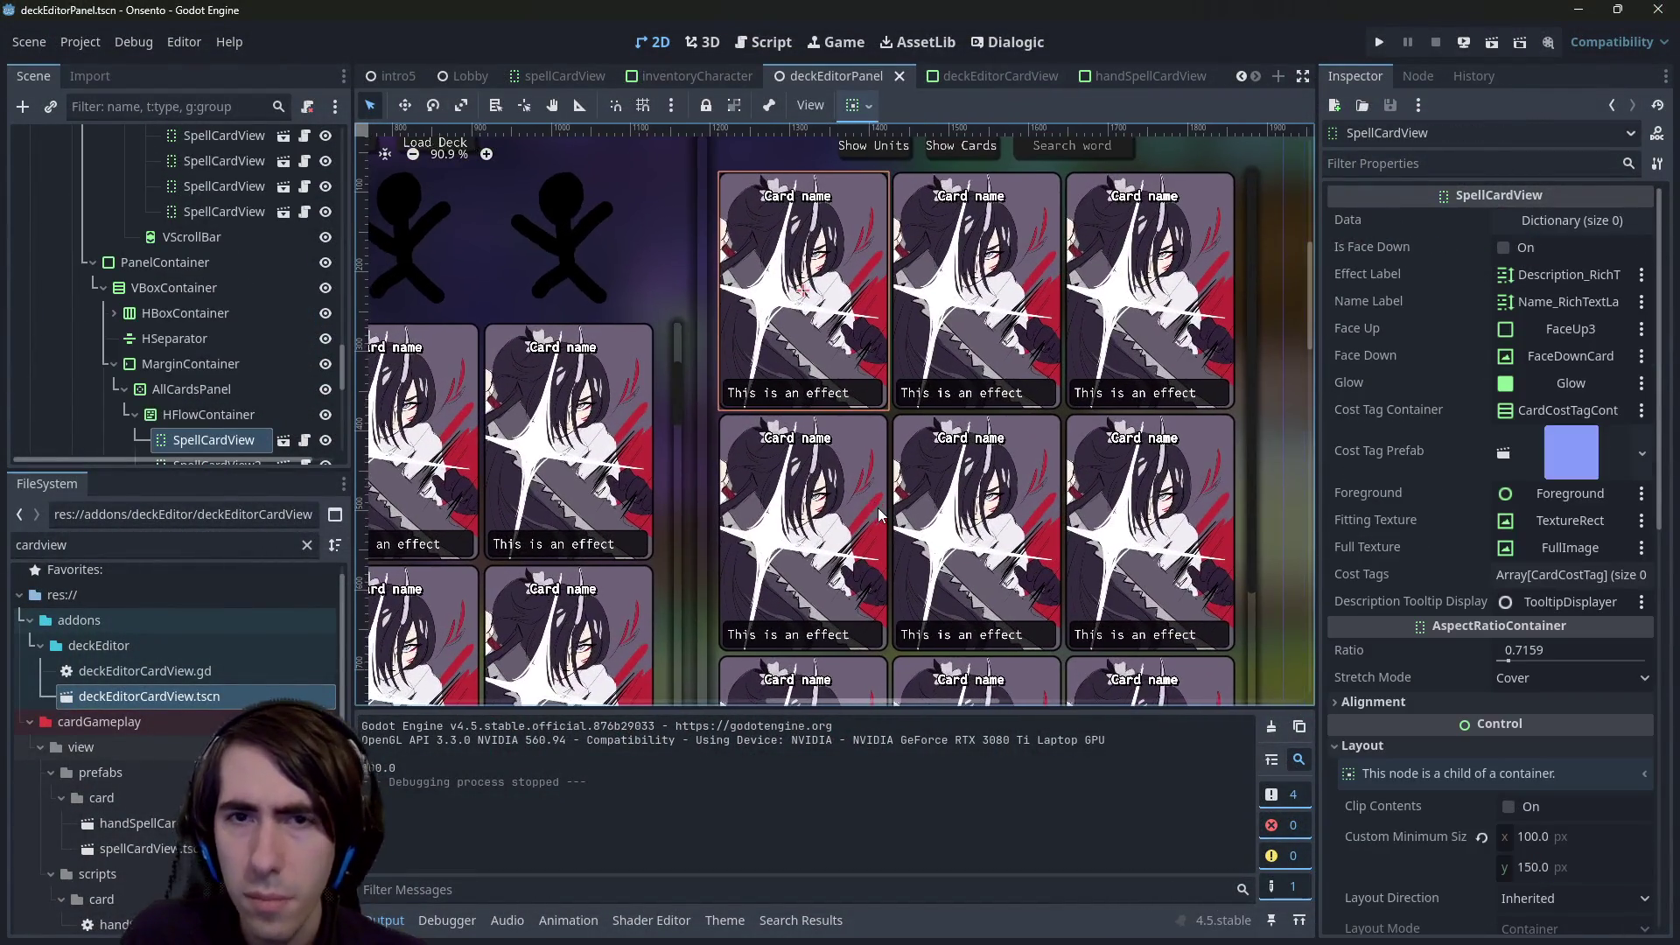
scroll(193, 261, "down", 5)
scroll(193, 260, "up", 2)
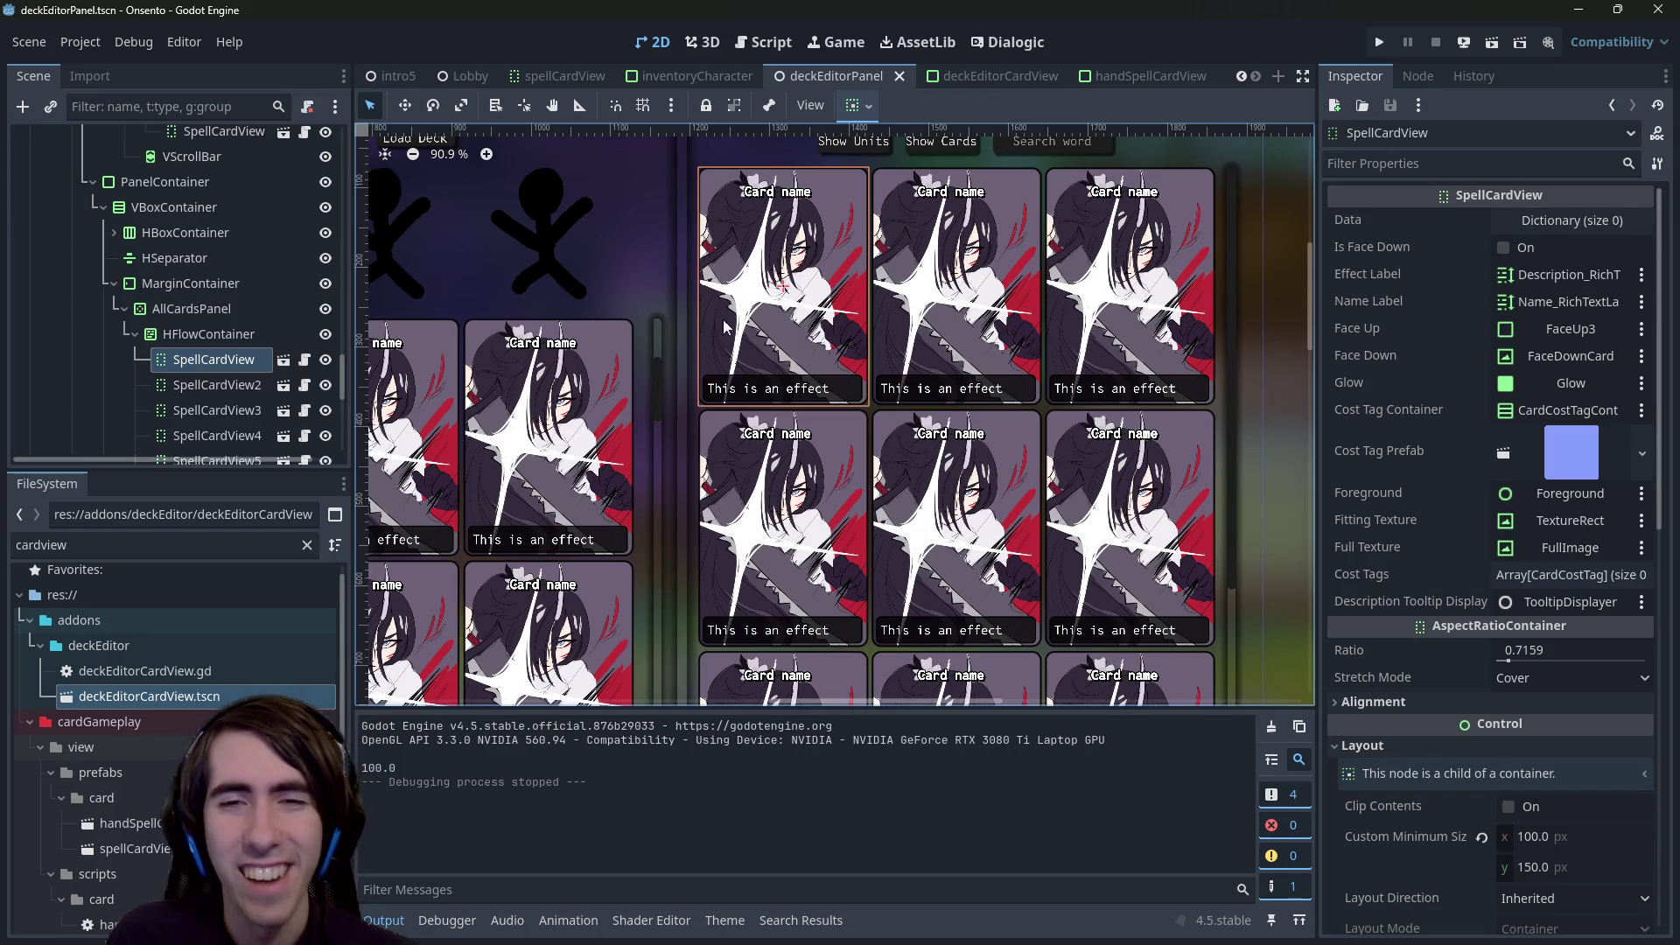
left_click_drag(737, 319, 813, 356)
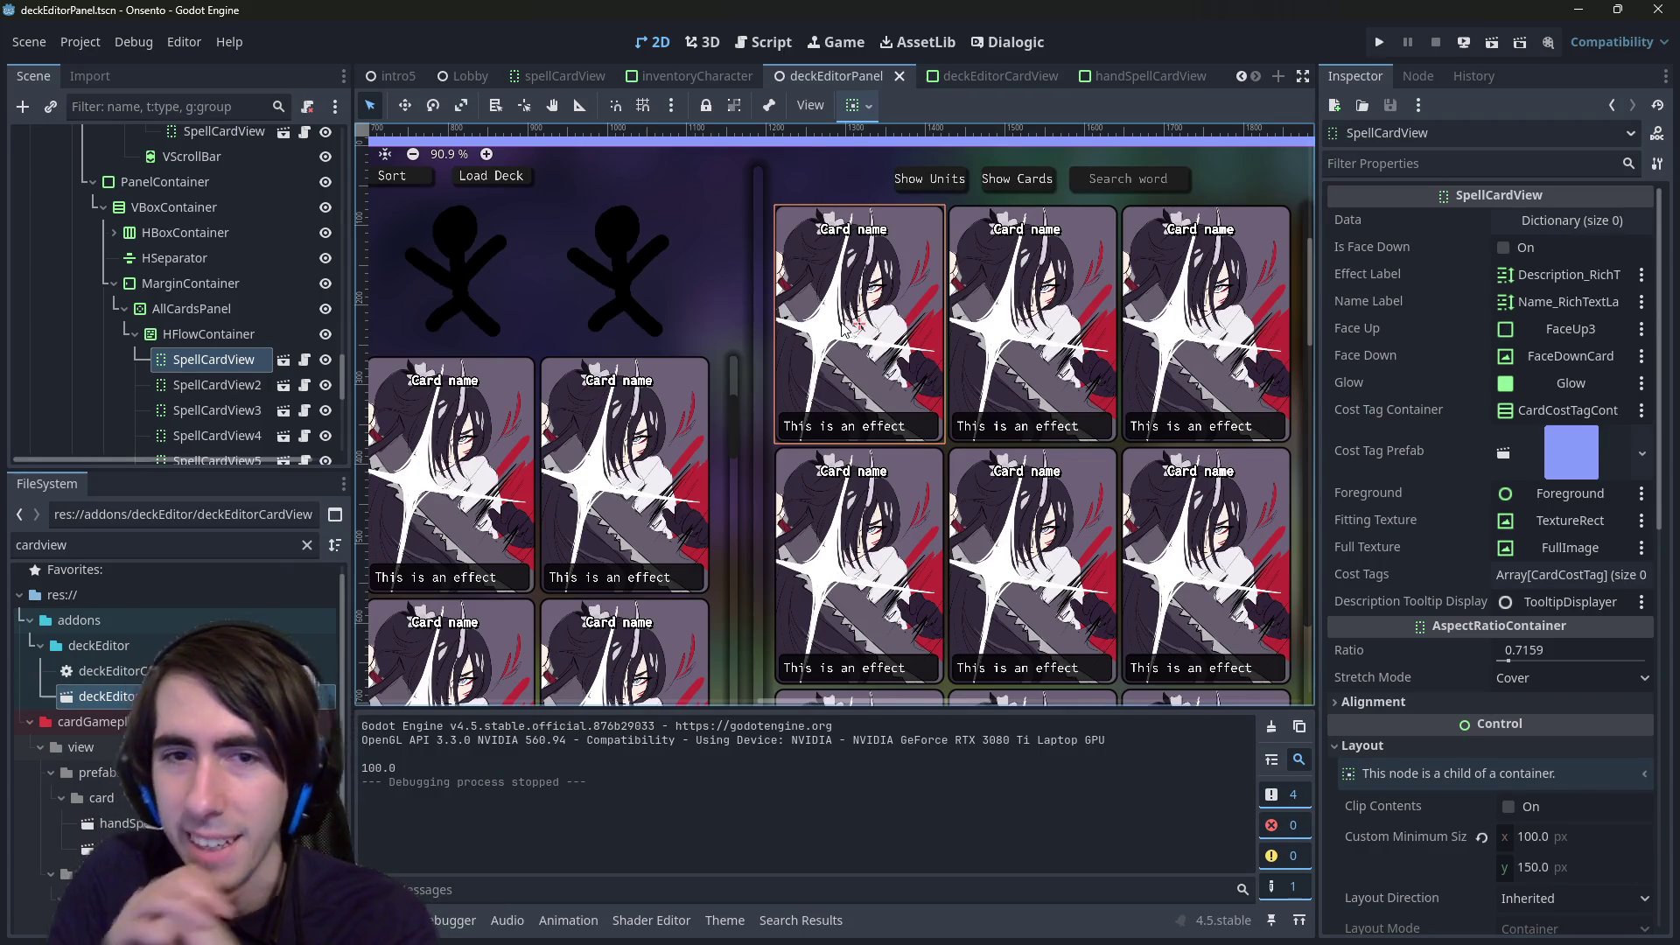
scroll(843, 326, "down", 5)
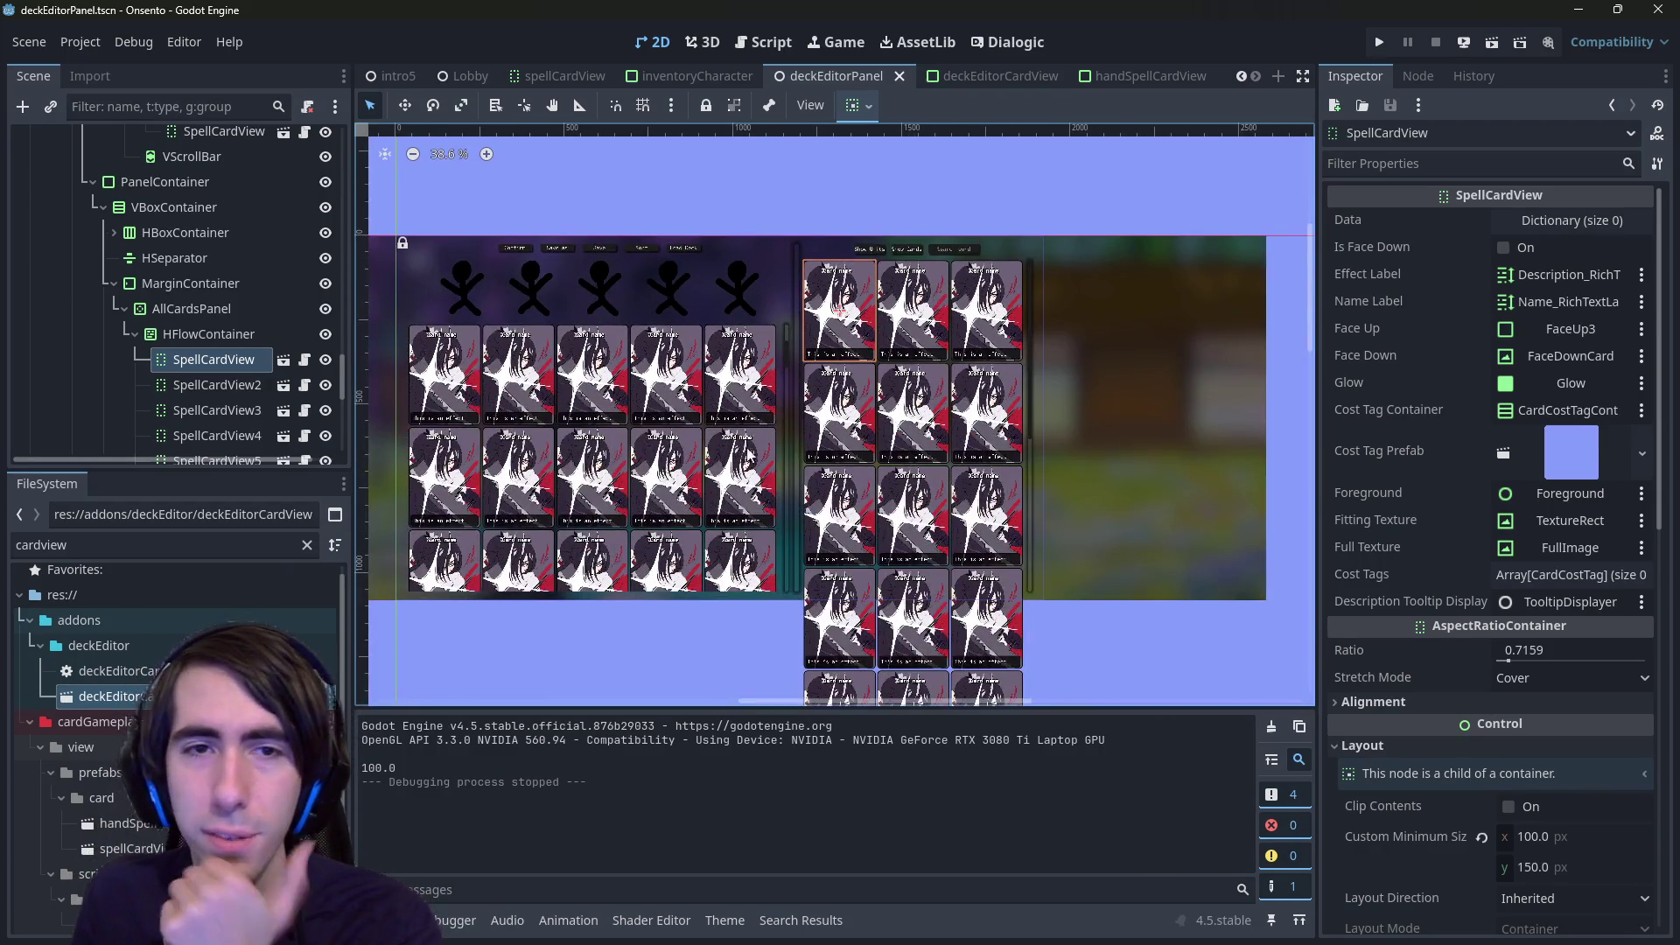
scroll(928, 488, "down", 4)
left_click_drag(928, 489, 837, 454)
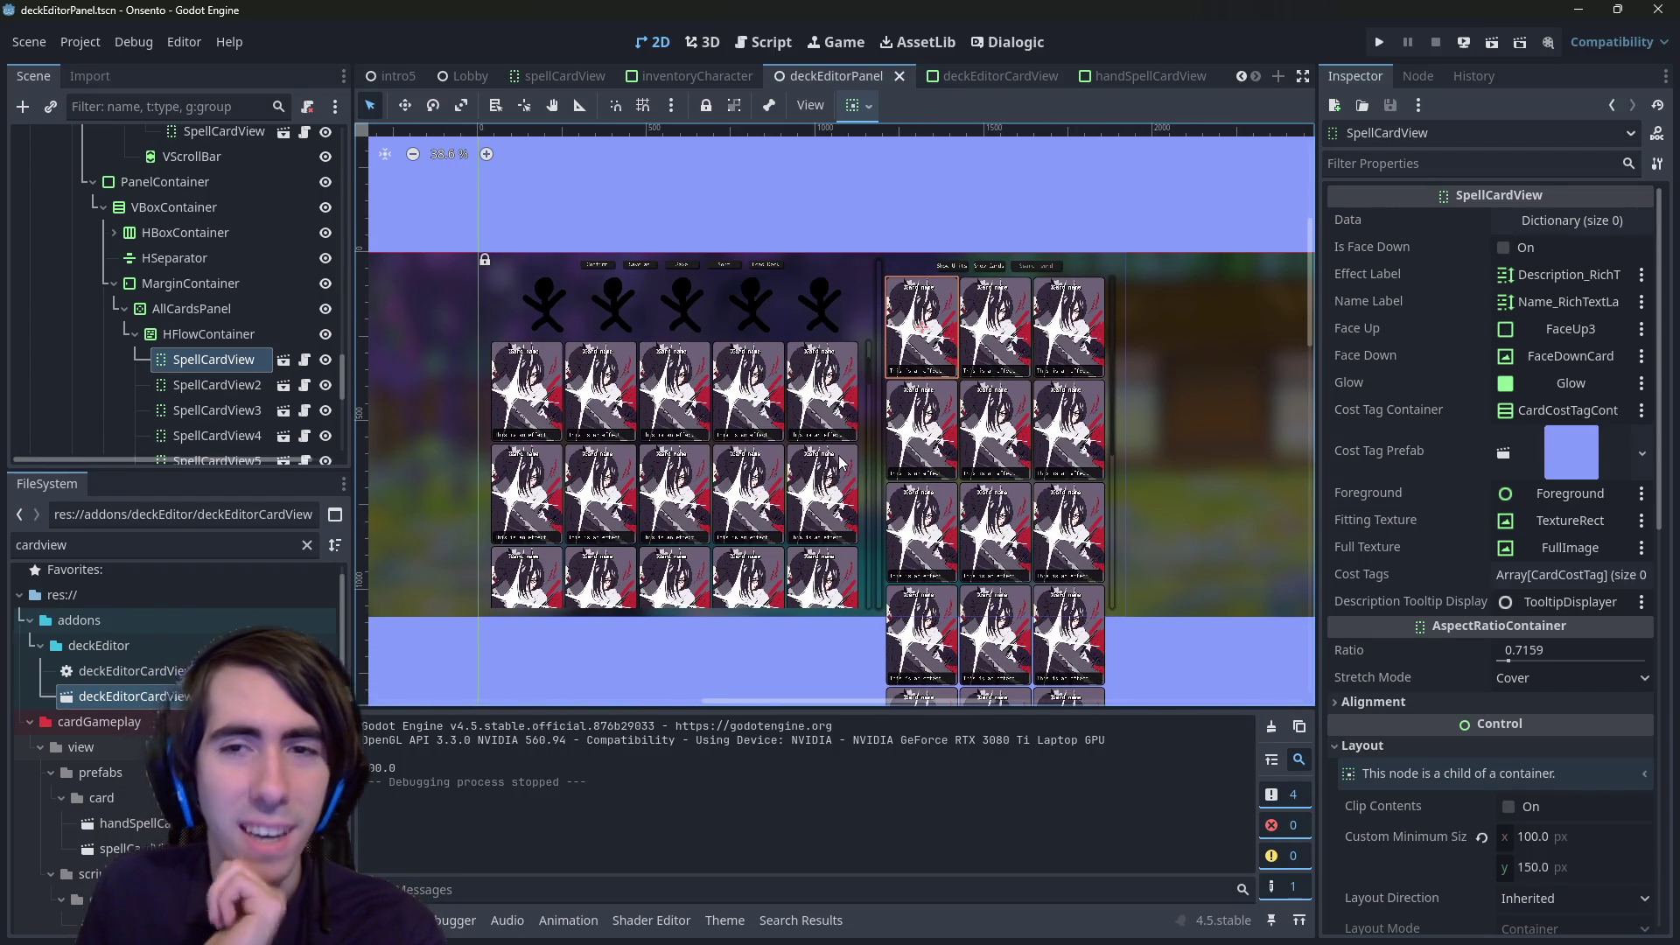
left_click(768, 44)
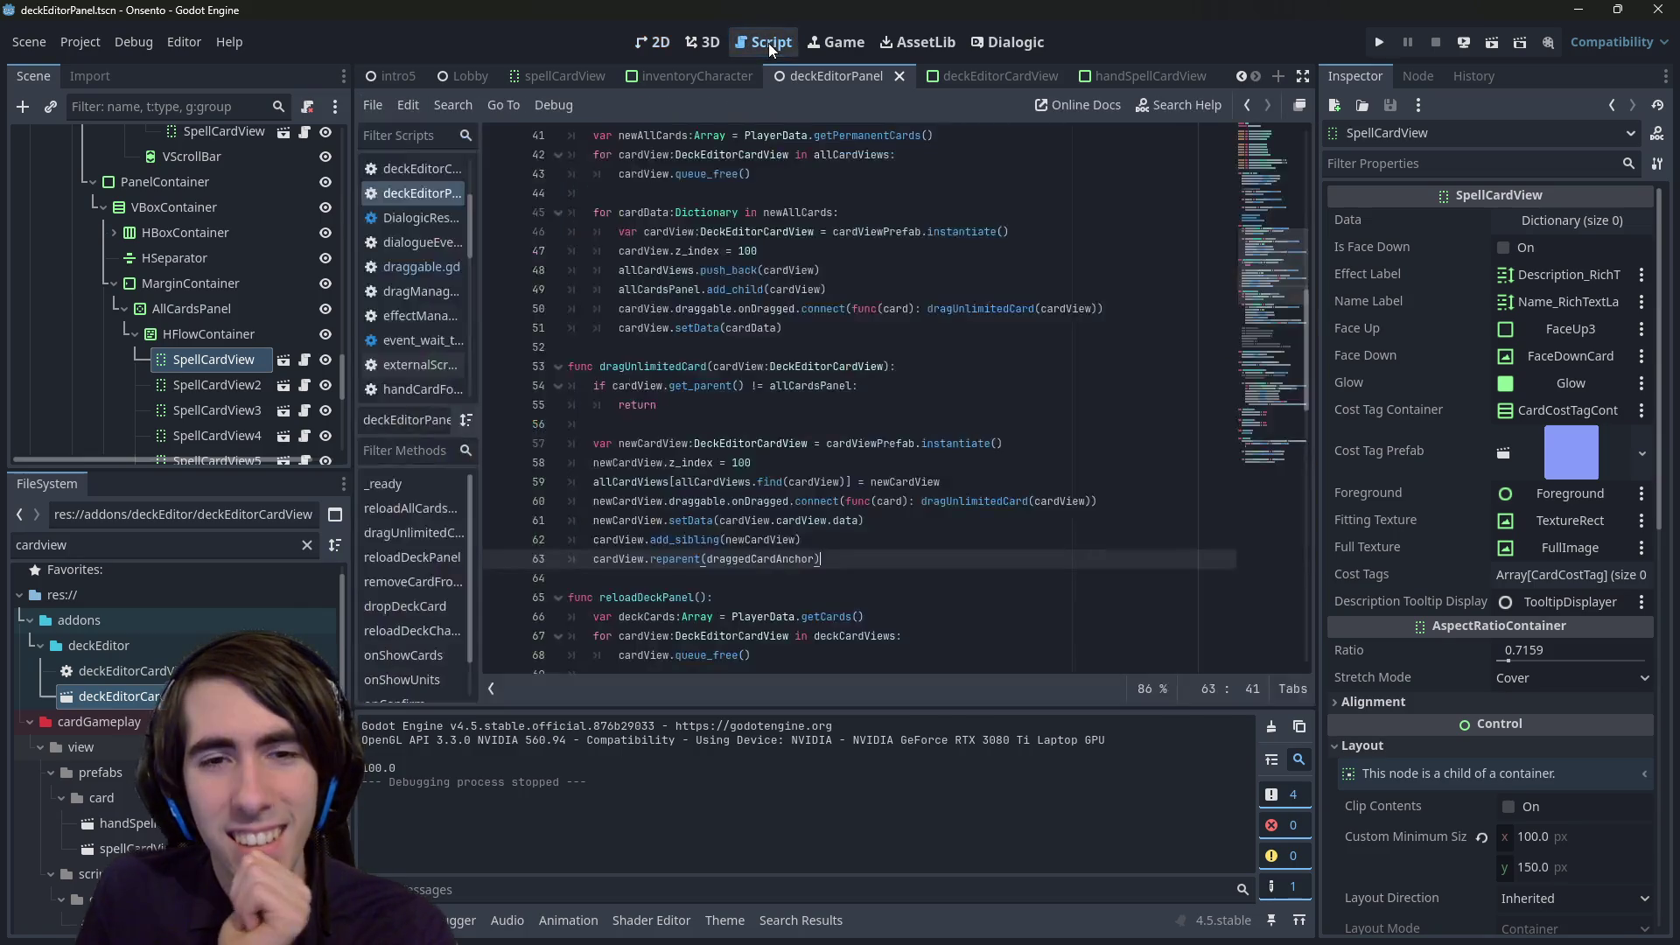
- Add two blank lines after line 63 and begin a new func declaration
scroll(641, 335, "up", 7)
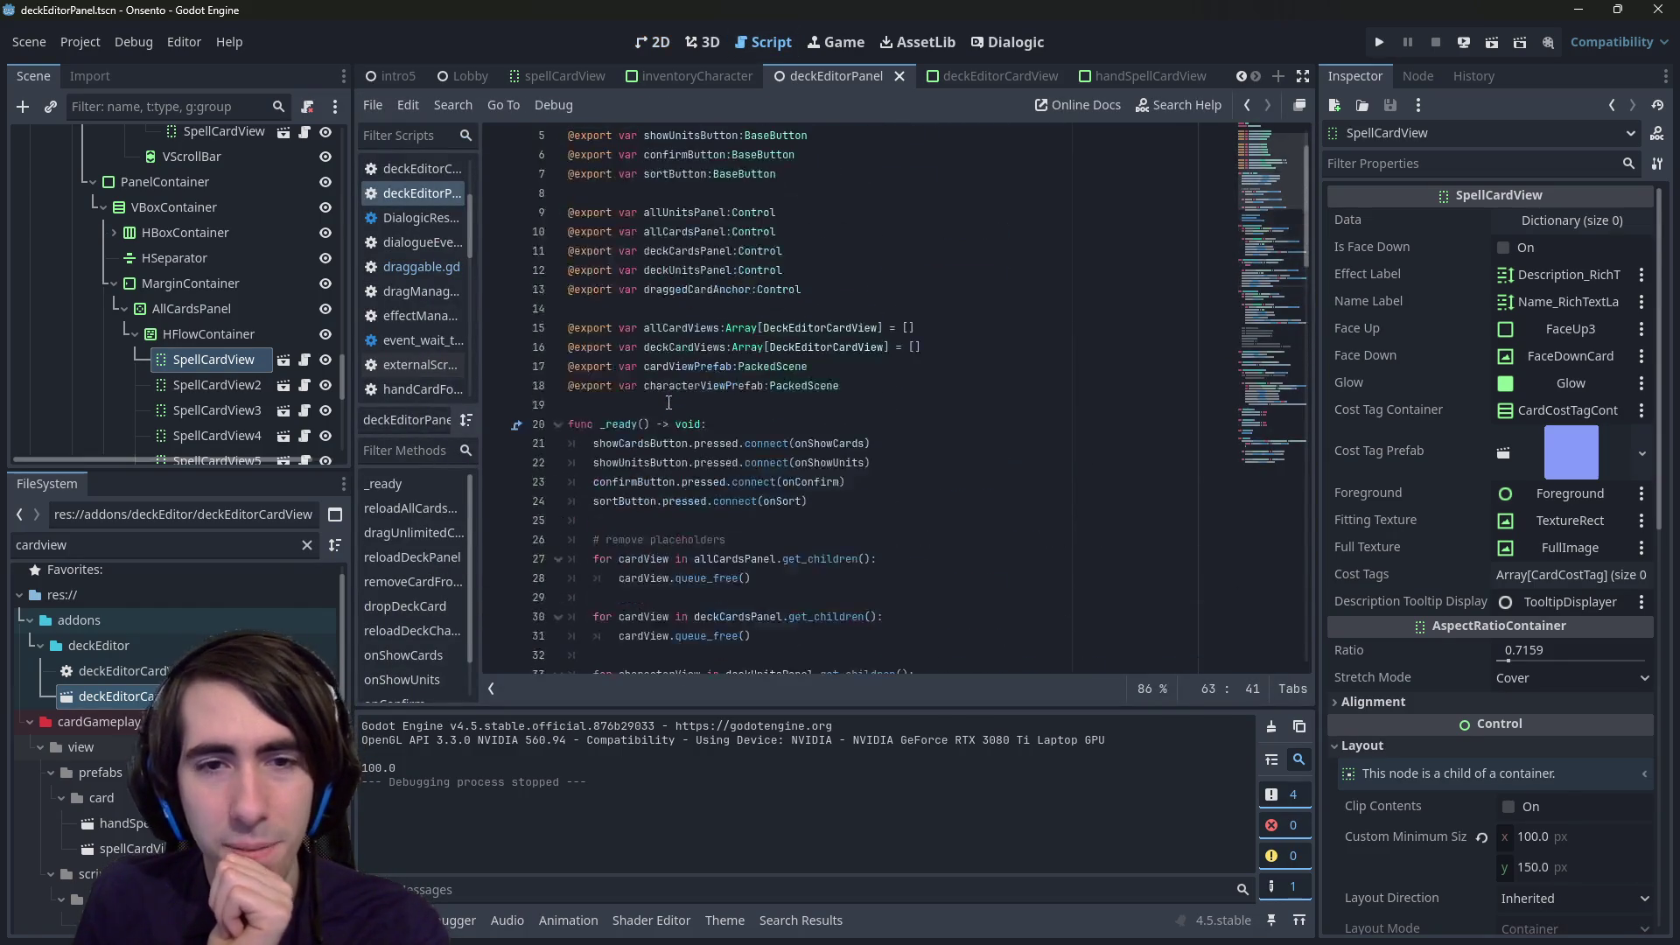
scroll(669, 407, "down", 8)
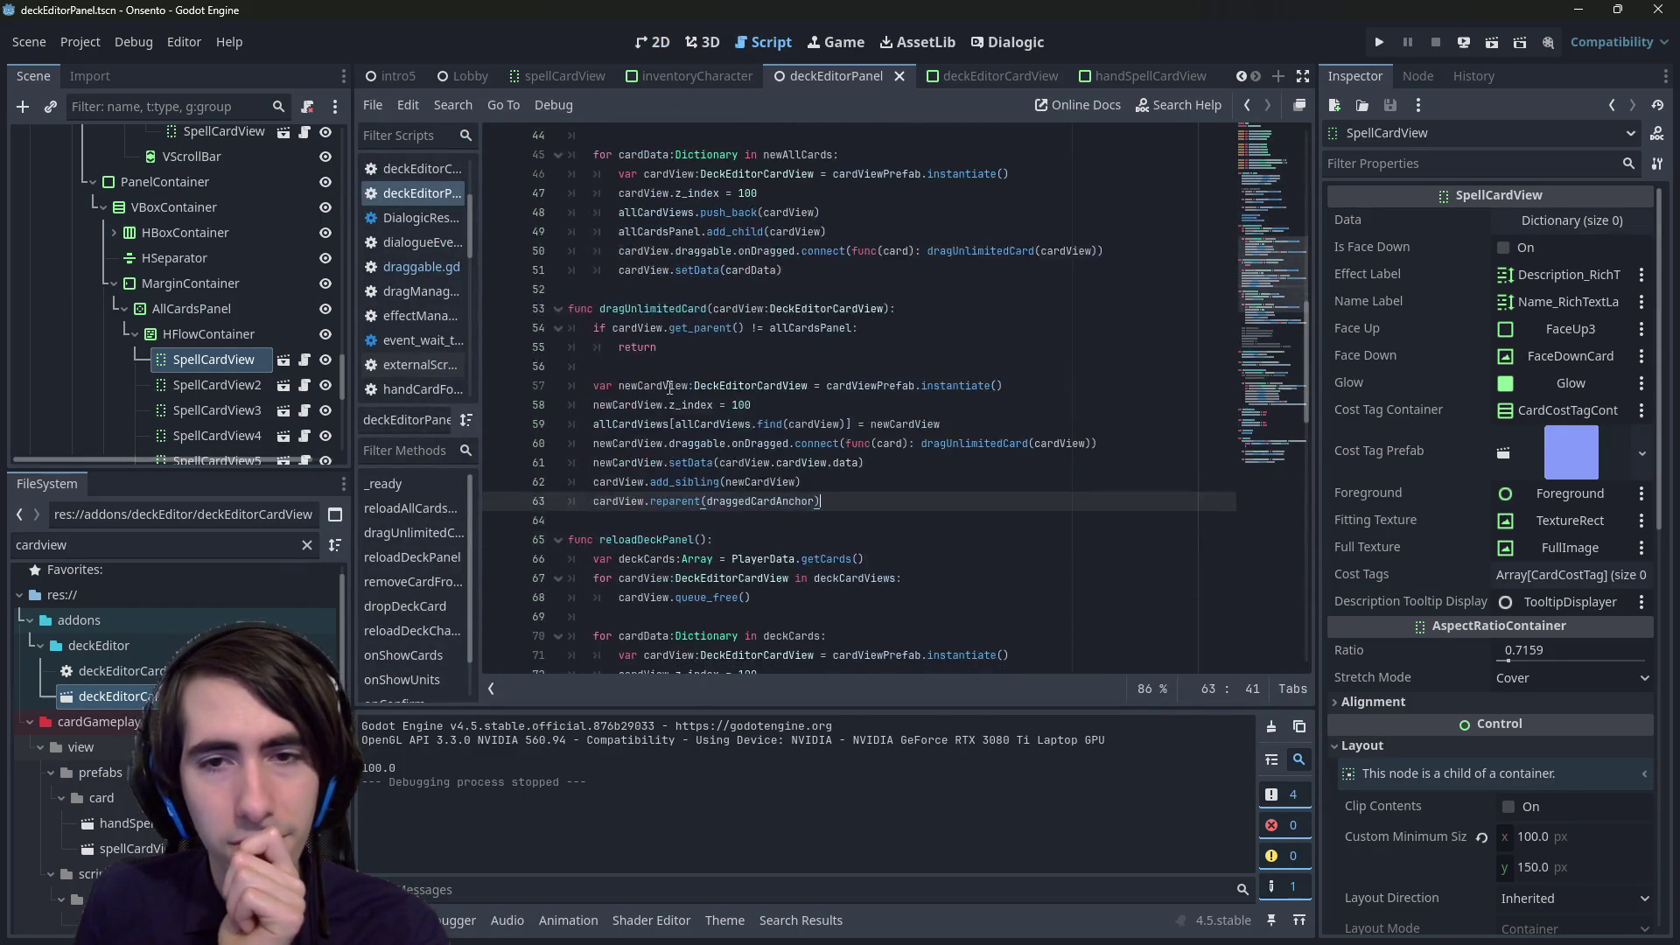
scroll(669, 387, "down", 3)
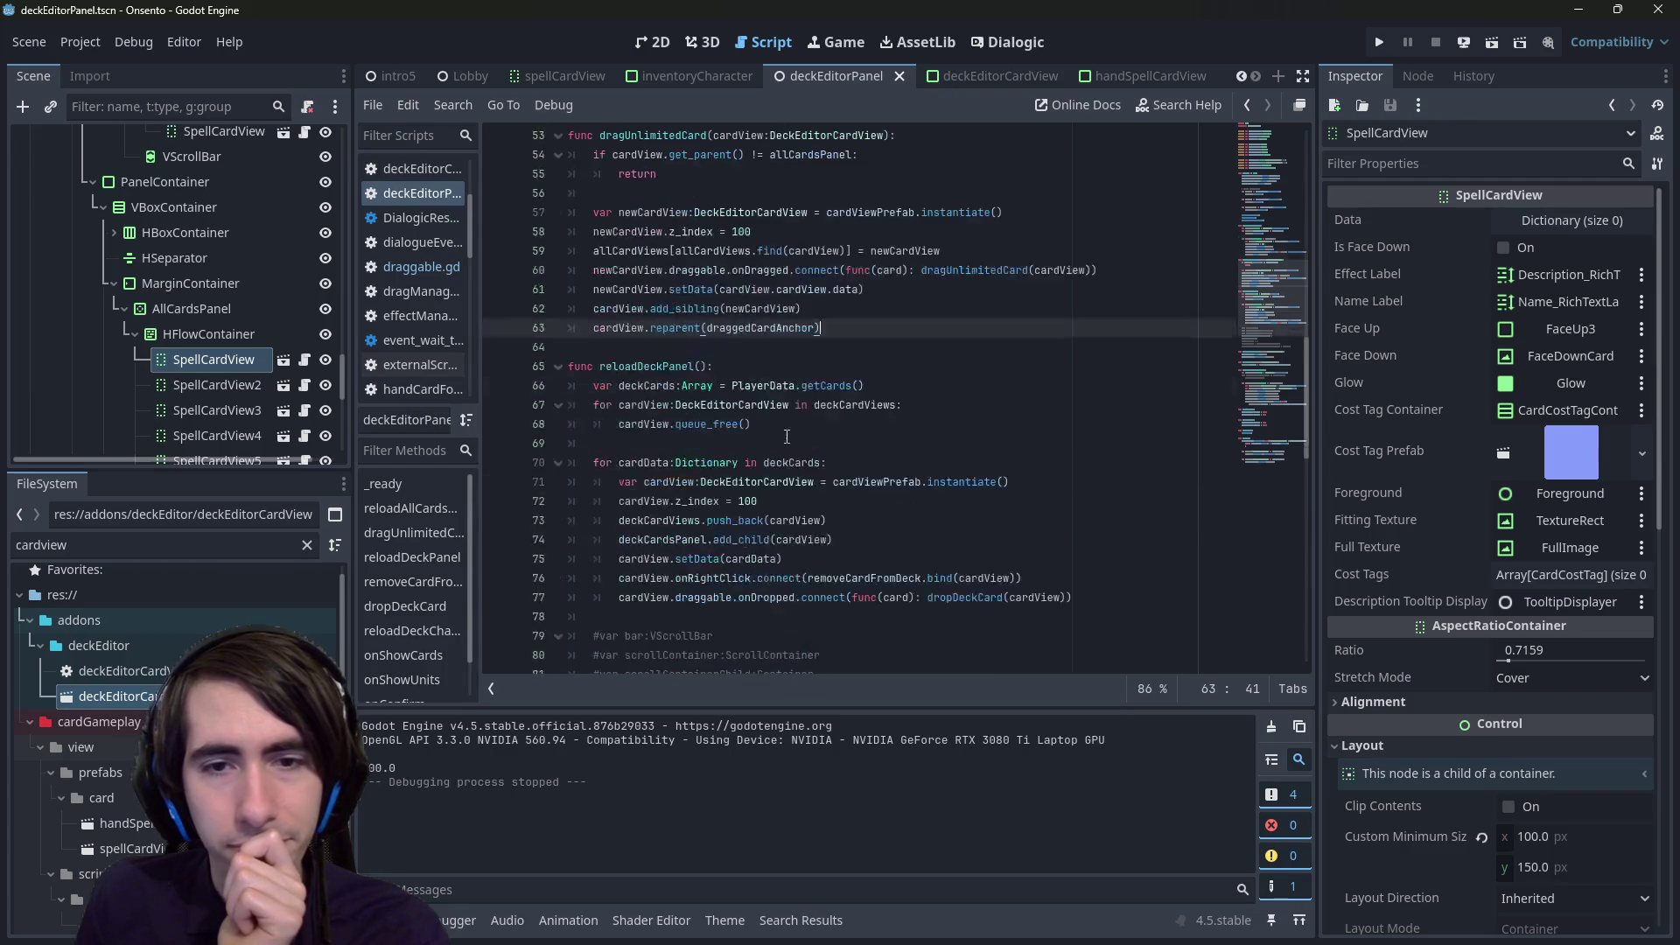
double_click(993, 271)
scroll(844, 311, "up", 4)
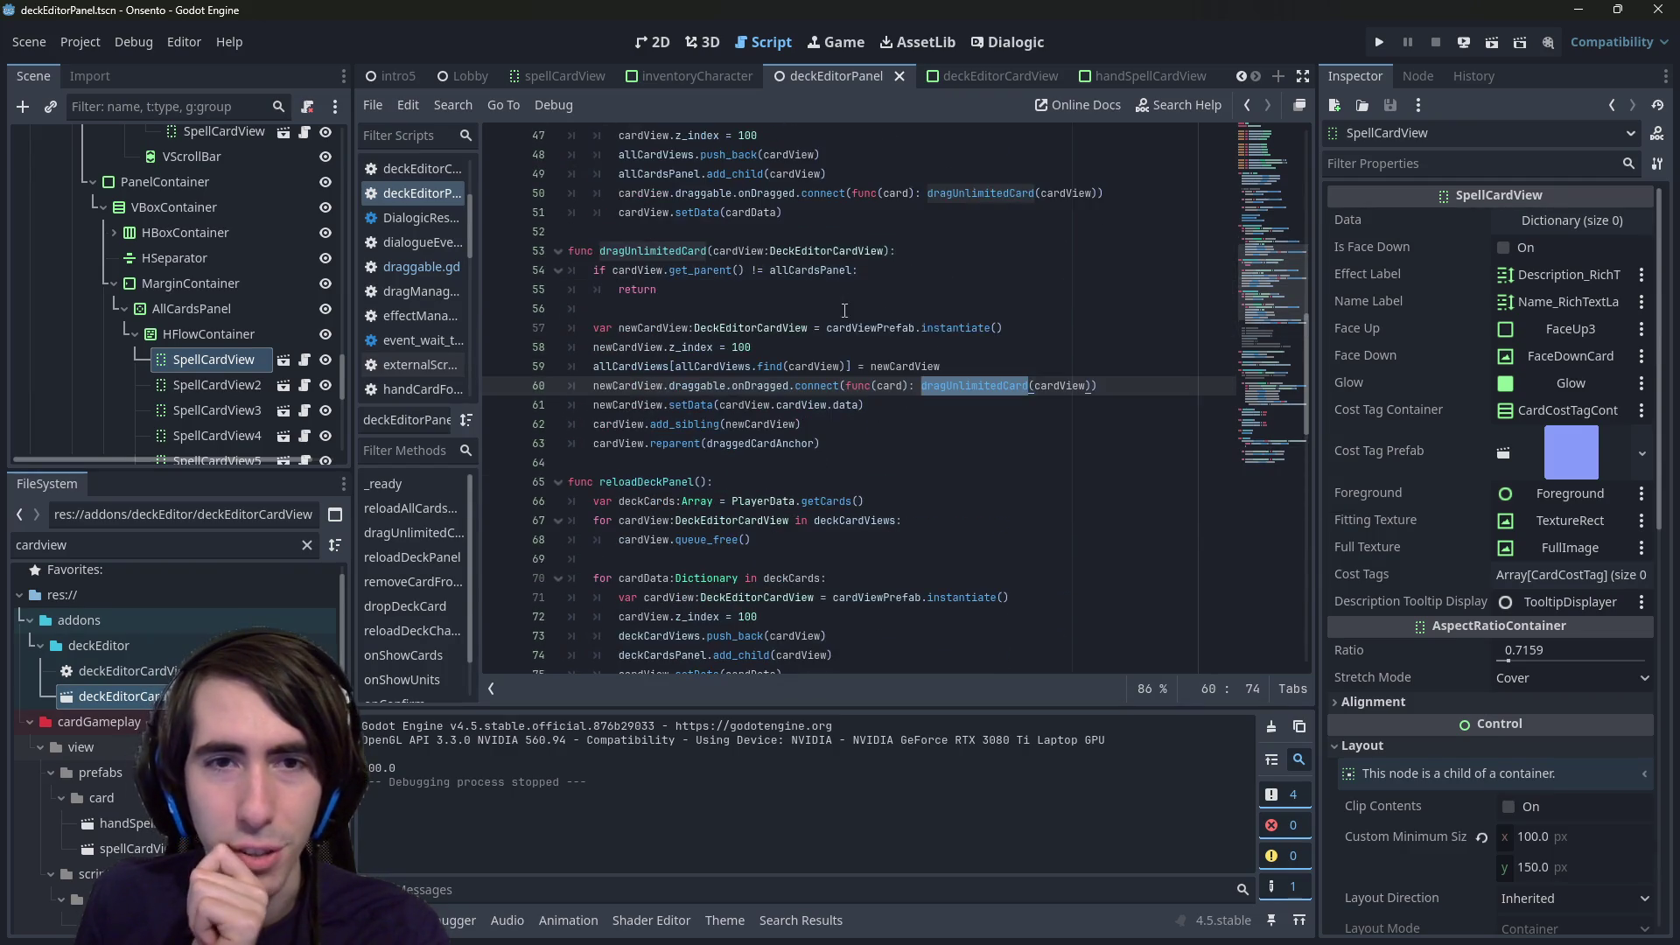
left_click(819, 559)
key("Return")
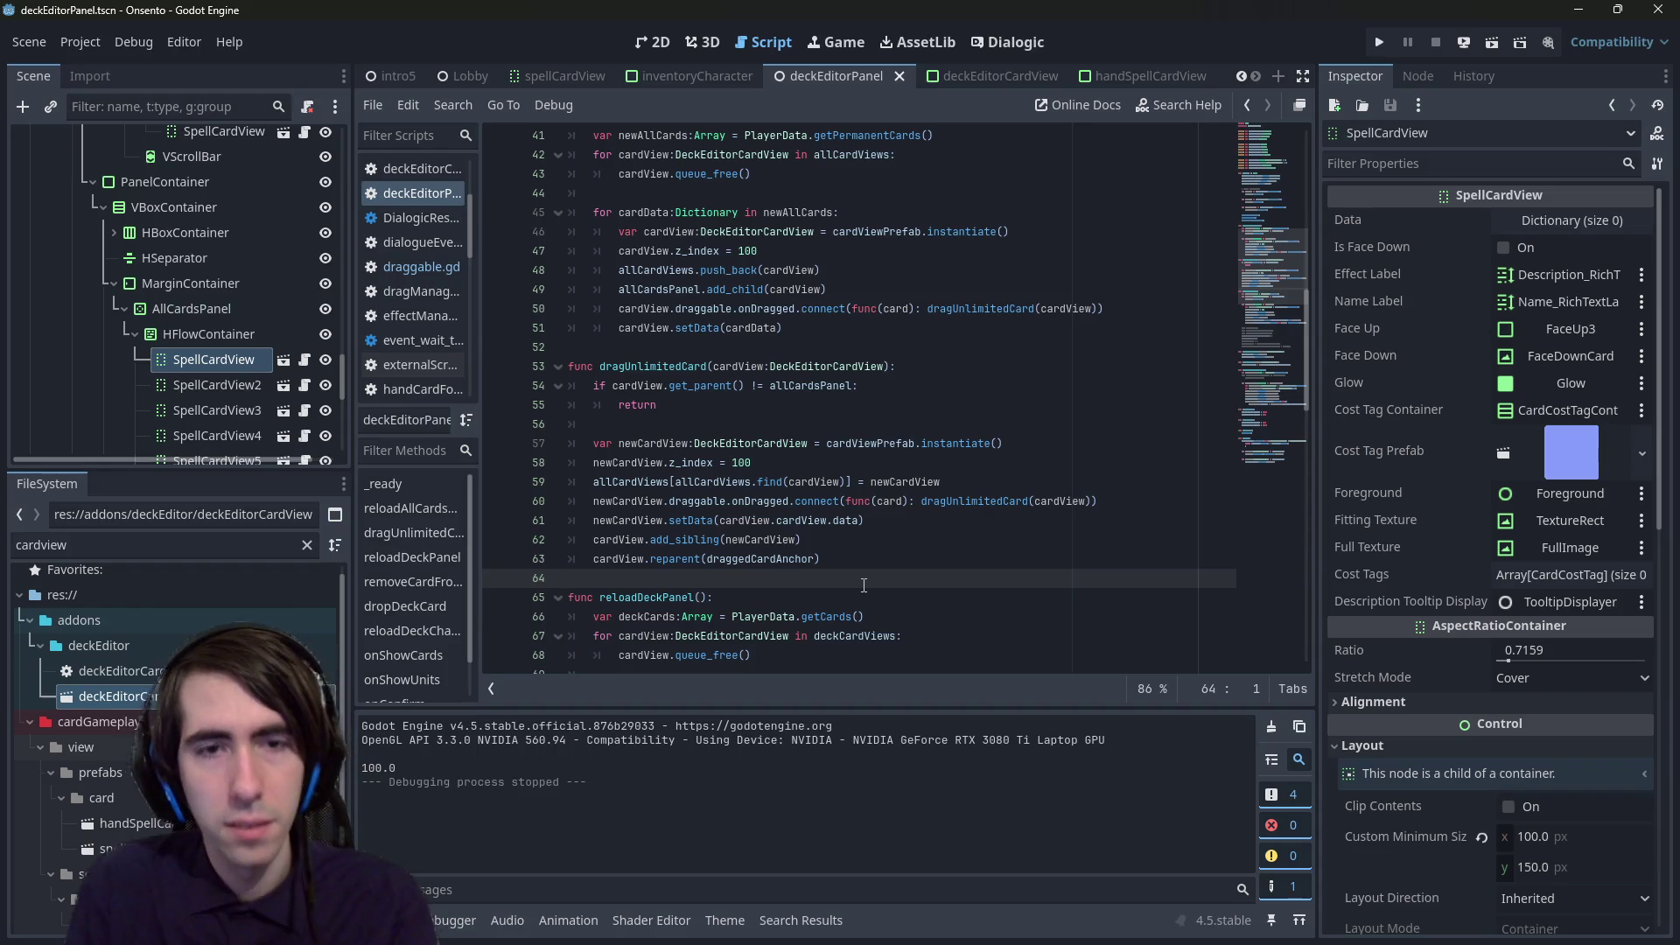
key("Return")
type("func")
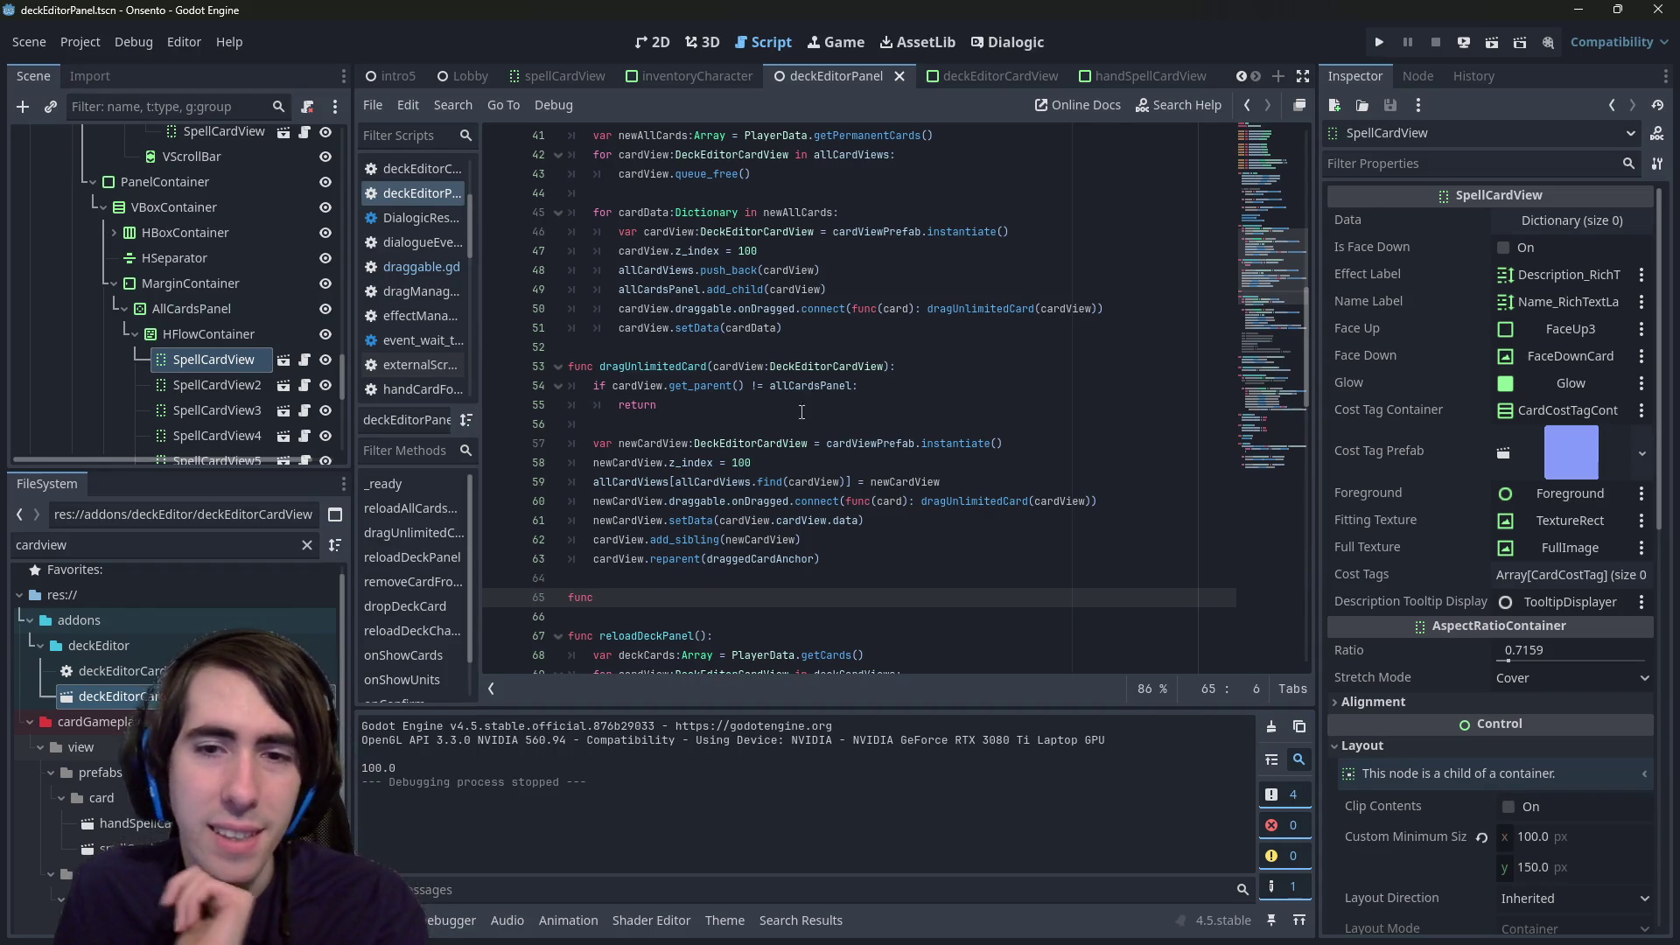
- Rename dragUnlimitedCard to onUnlimitedCardDragged on lines 50, 53 and 60 at once
double_click(672, 384)
double_click(670, 371)
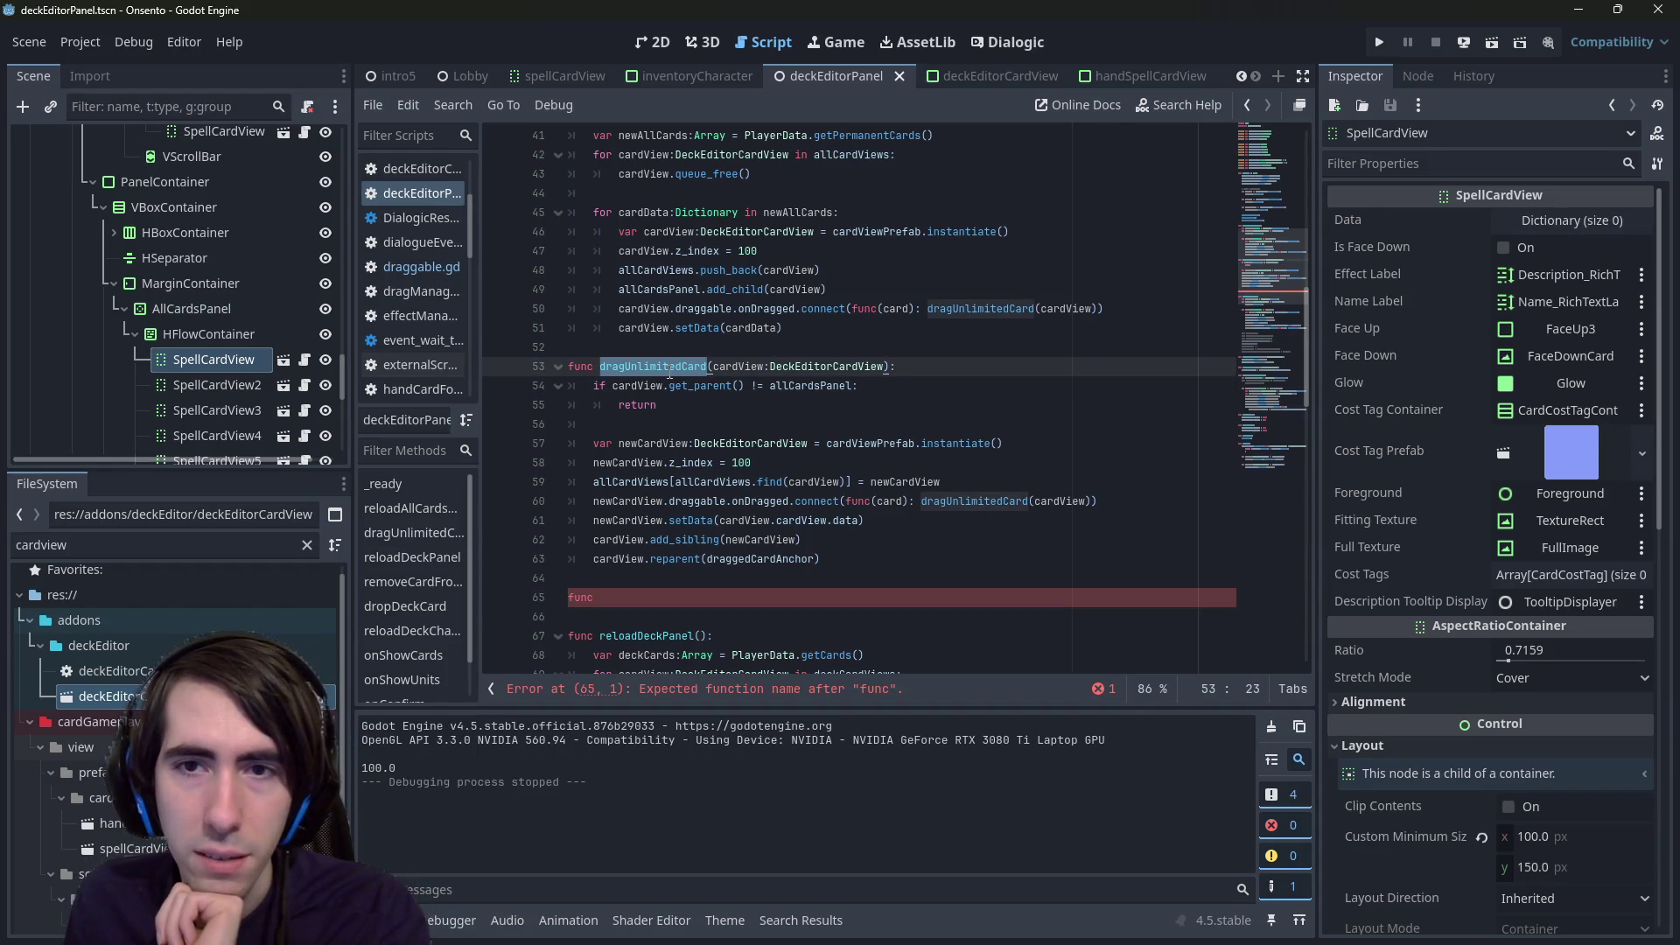
left_click(996, 309)
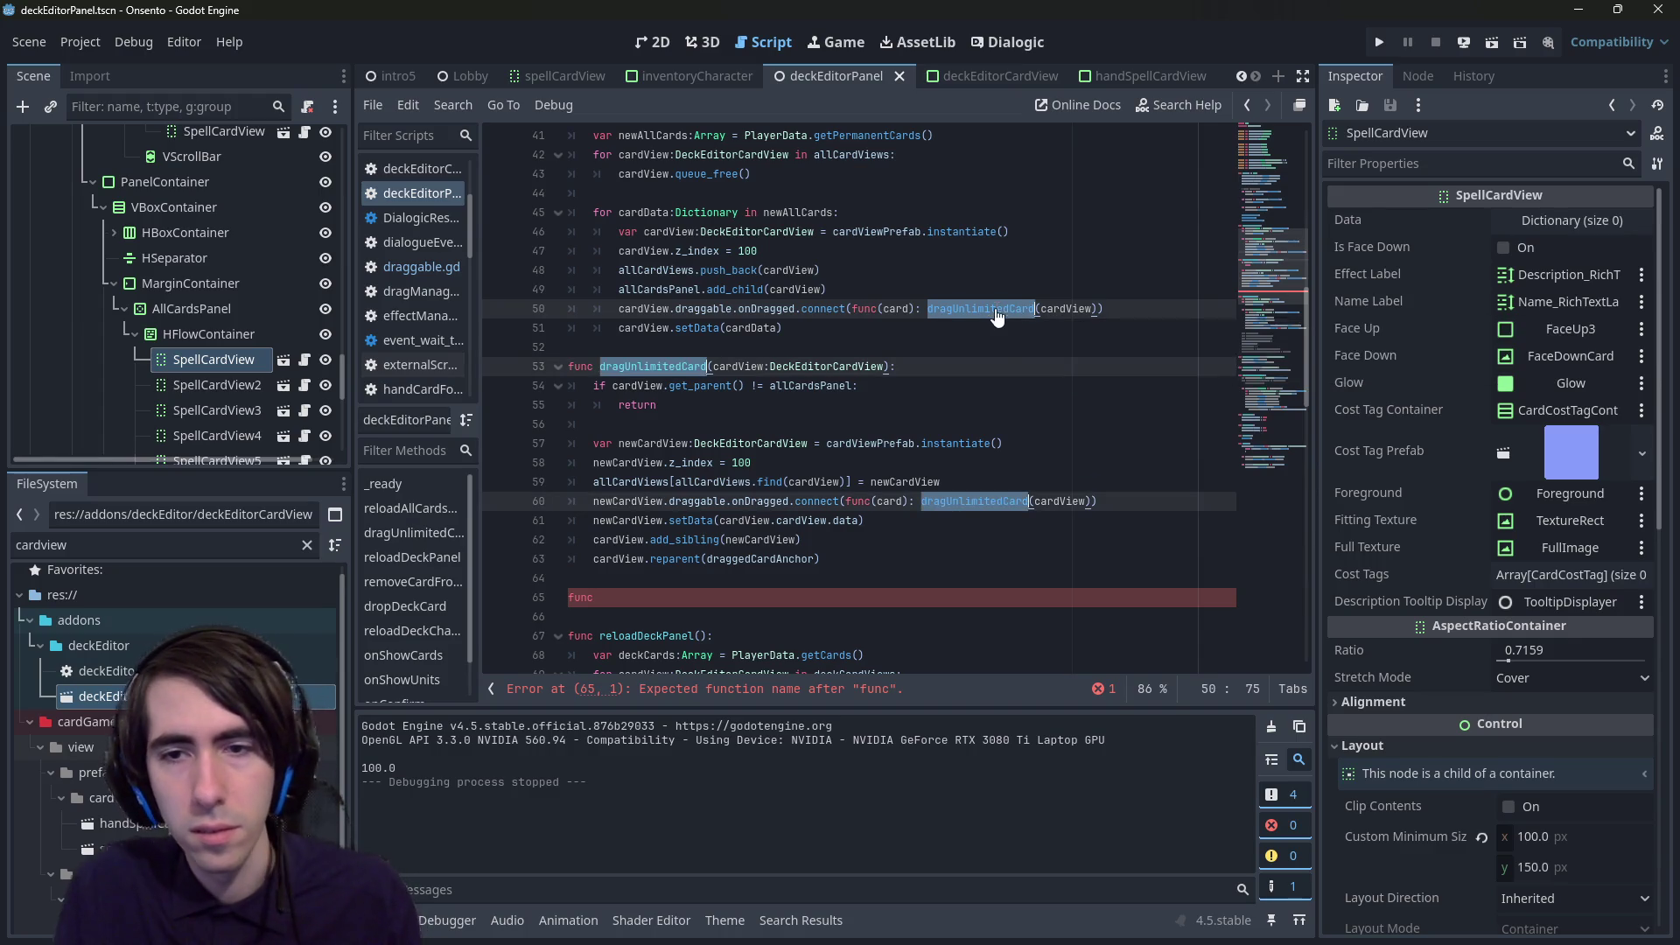
key("Left")
key("Delete")
key("Delete")
key("Delete")
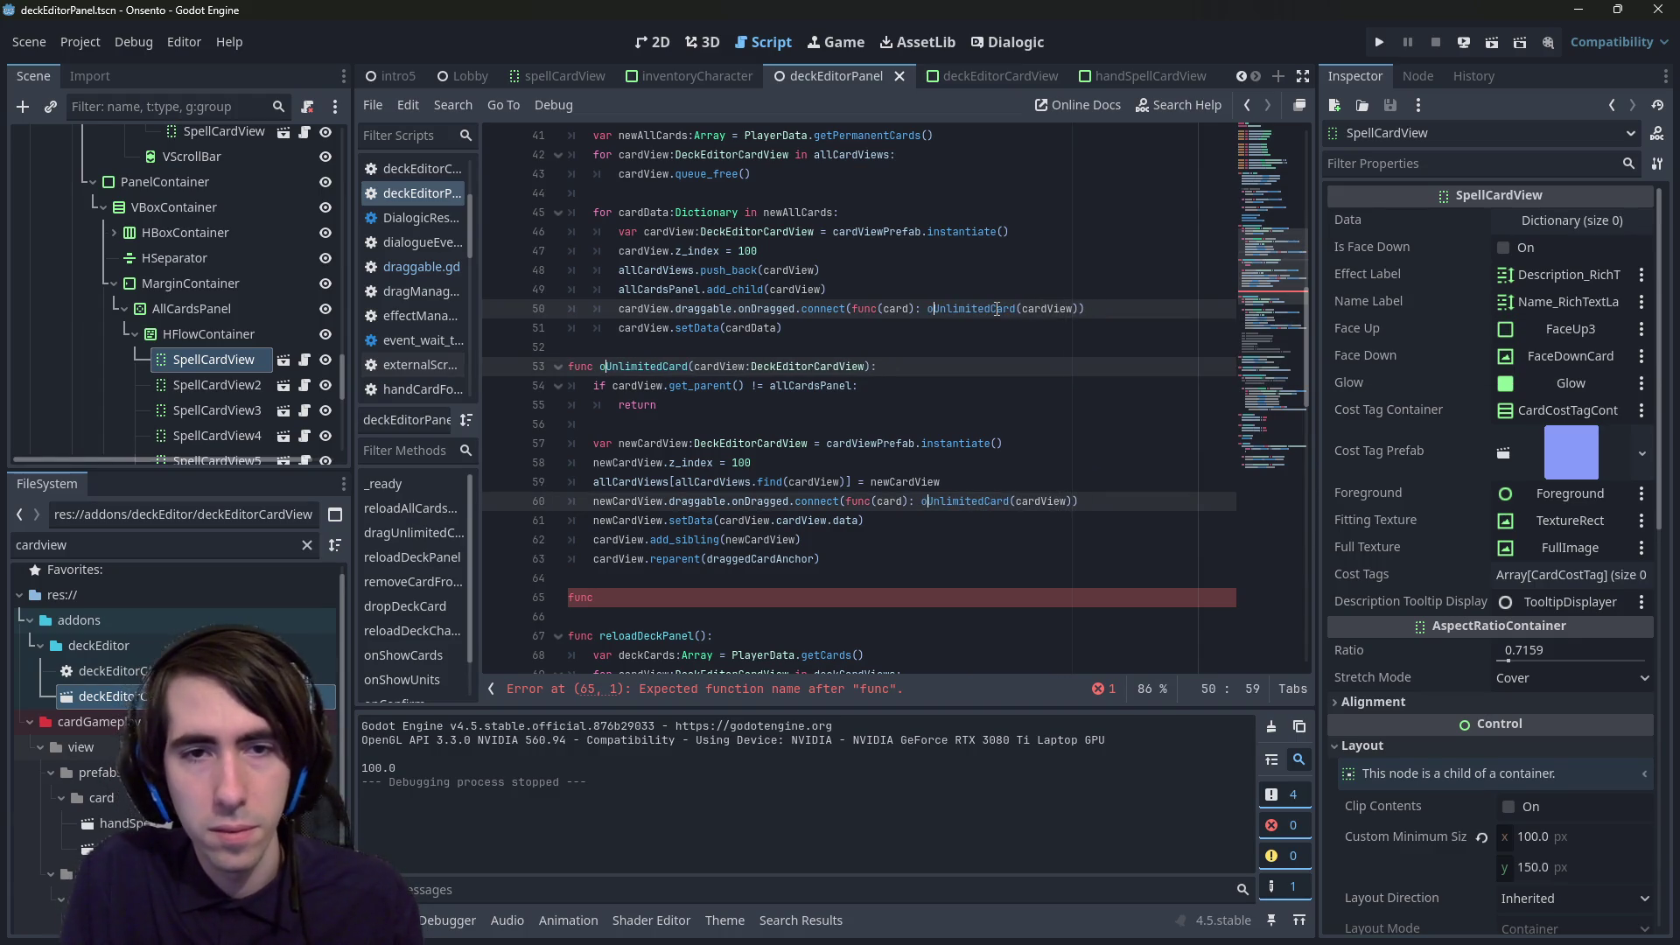
type("on")
key("ctrl+Right")
type("Dragged")
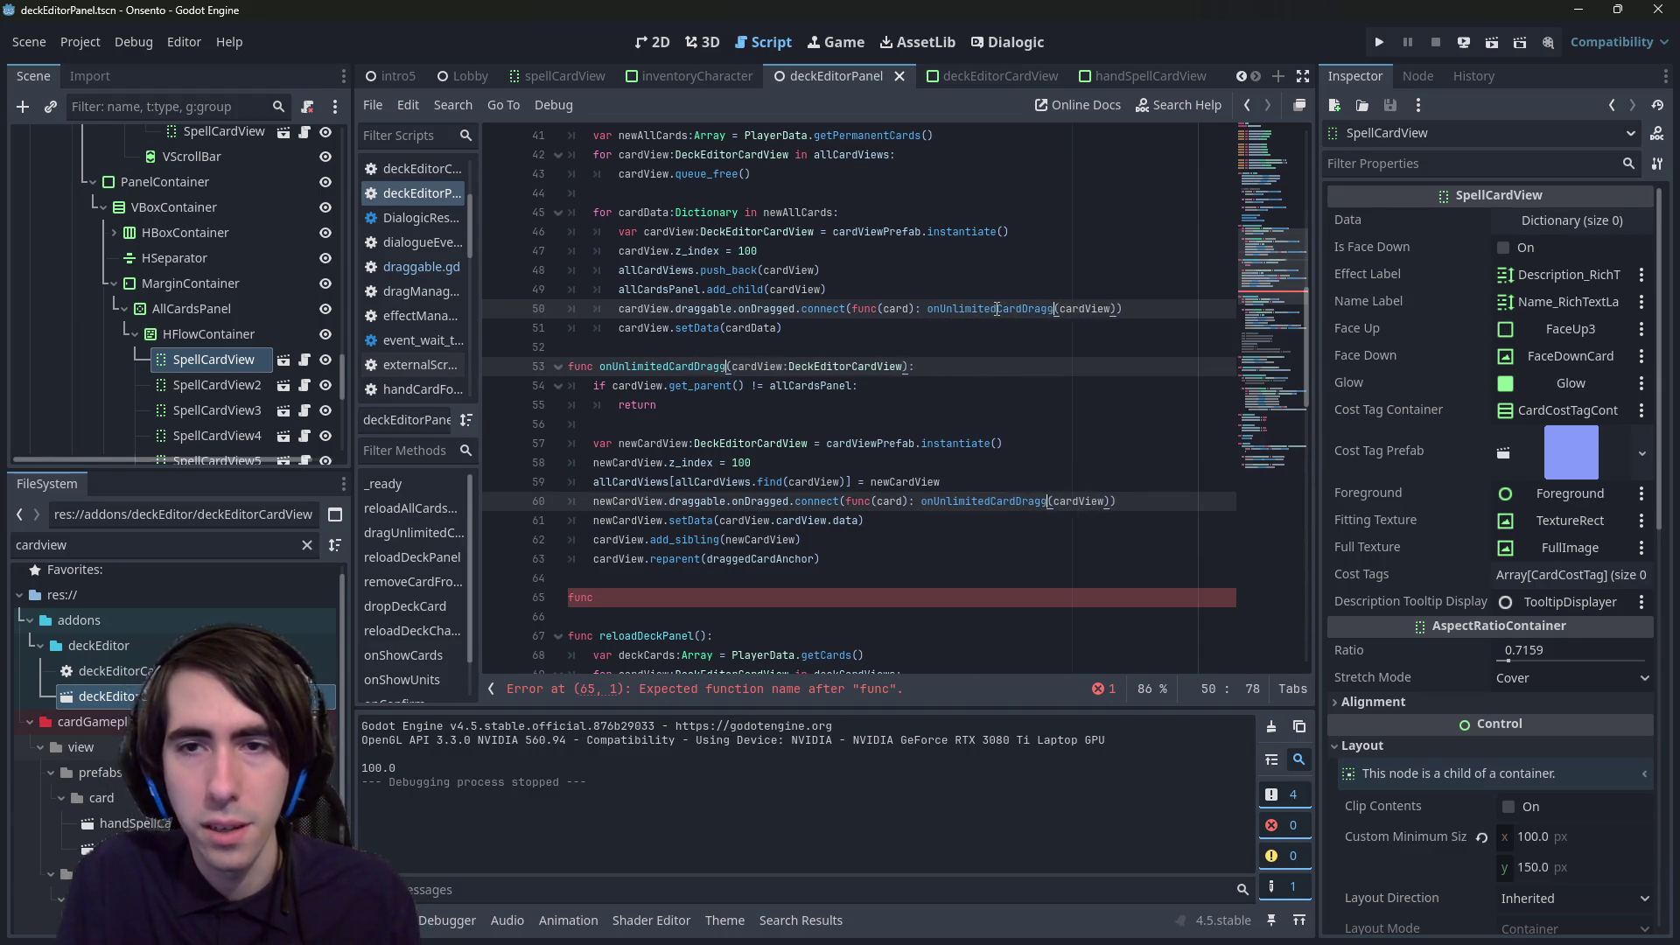
- Paste the onUnlimitedCardDragged signature onto line 65 and rename it onUnlimitedCardDropped
left_click(665, 598)
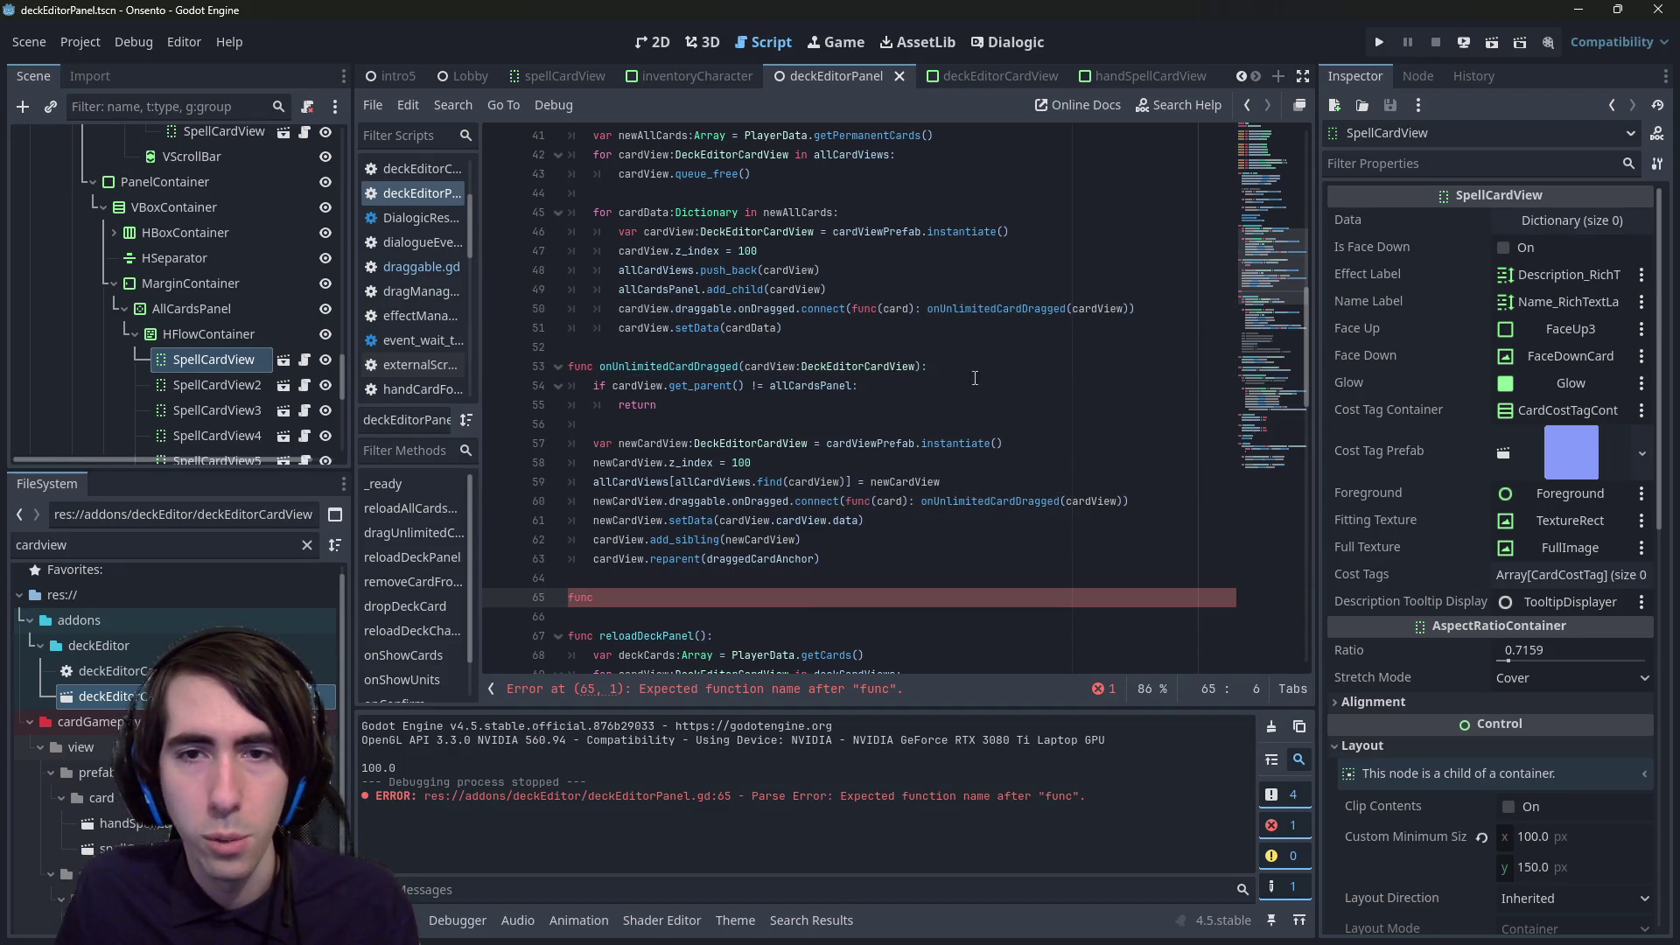
left_click_drag(975, 372, 568, 366)
key("ctrl+c")
left_click_drag(604, 597, 567, 598)
key("ctrl+v")
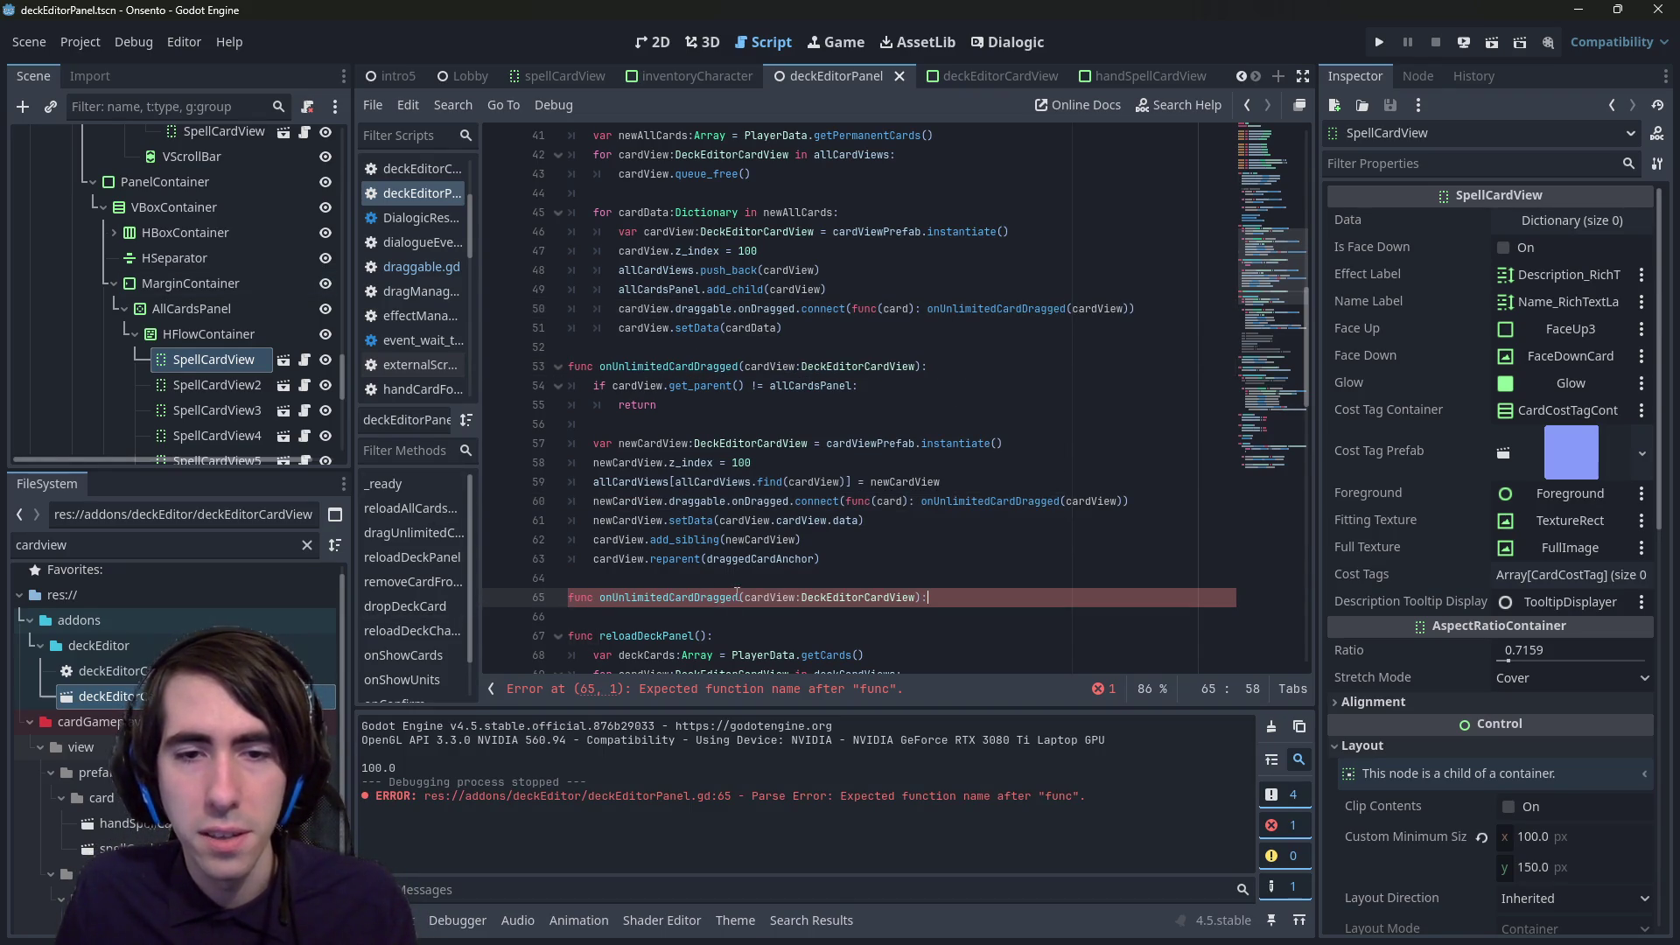
left_click_drag(705, 598, 738, 598)
key("BackSpace")
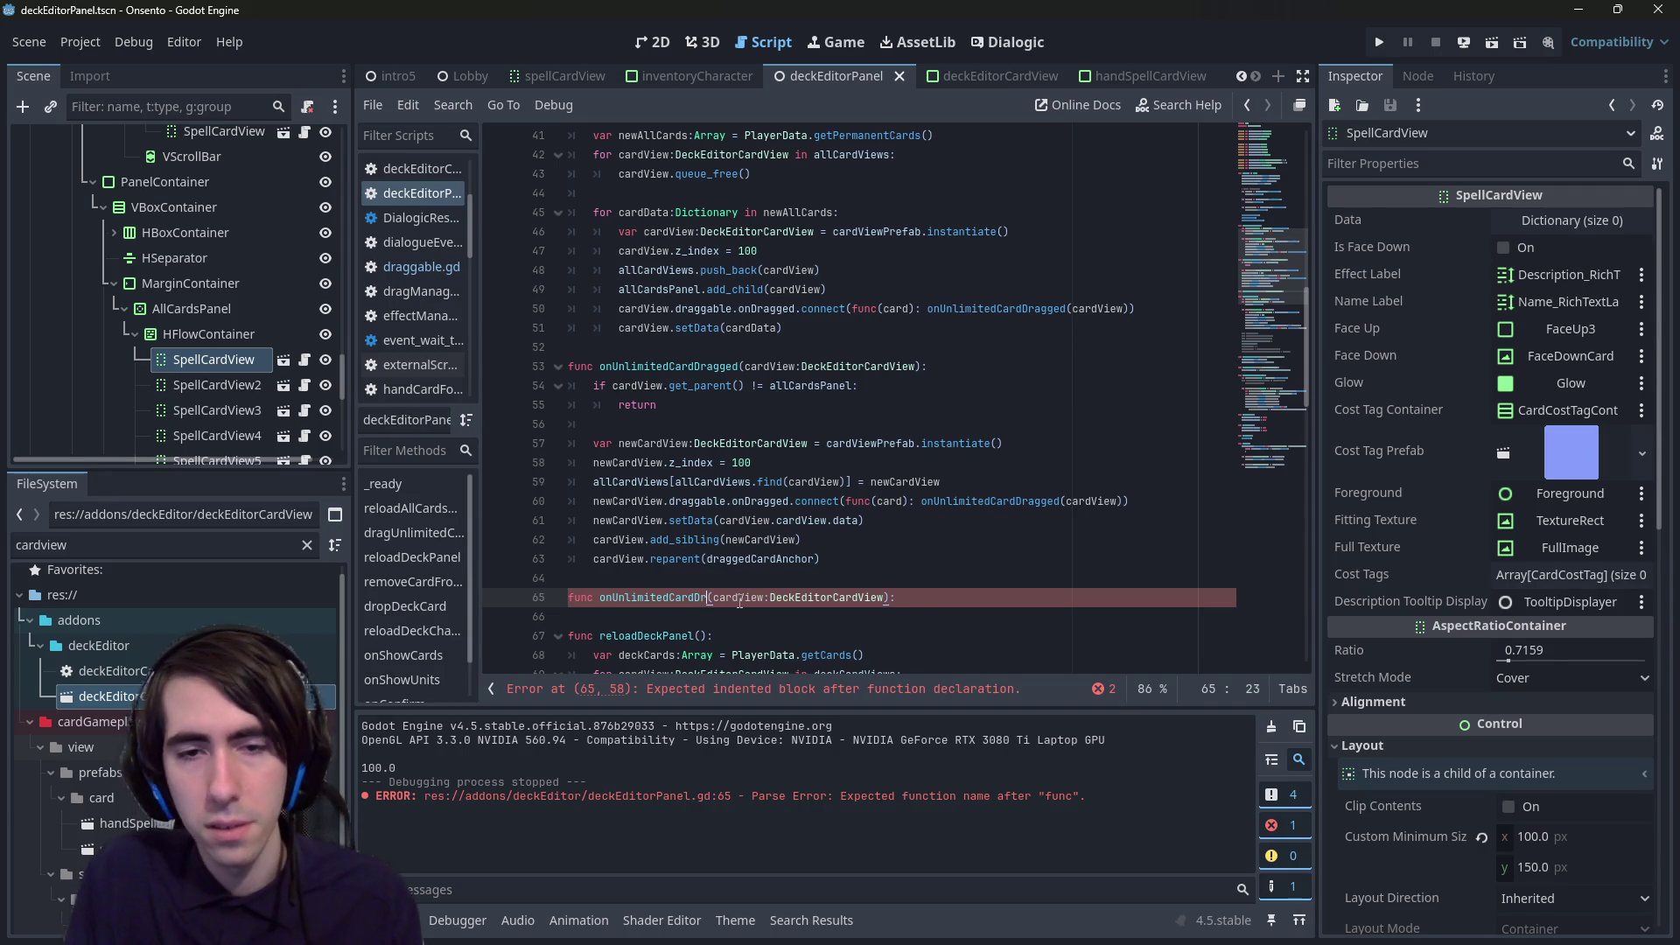
type("opped")
key("Escape")
key("Down")
key("Return")
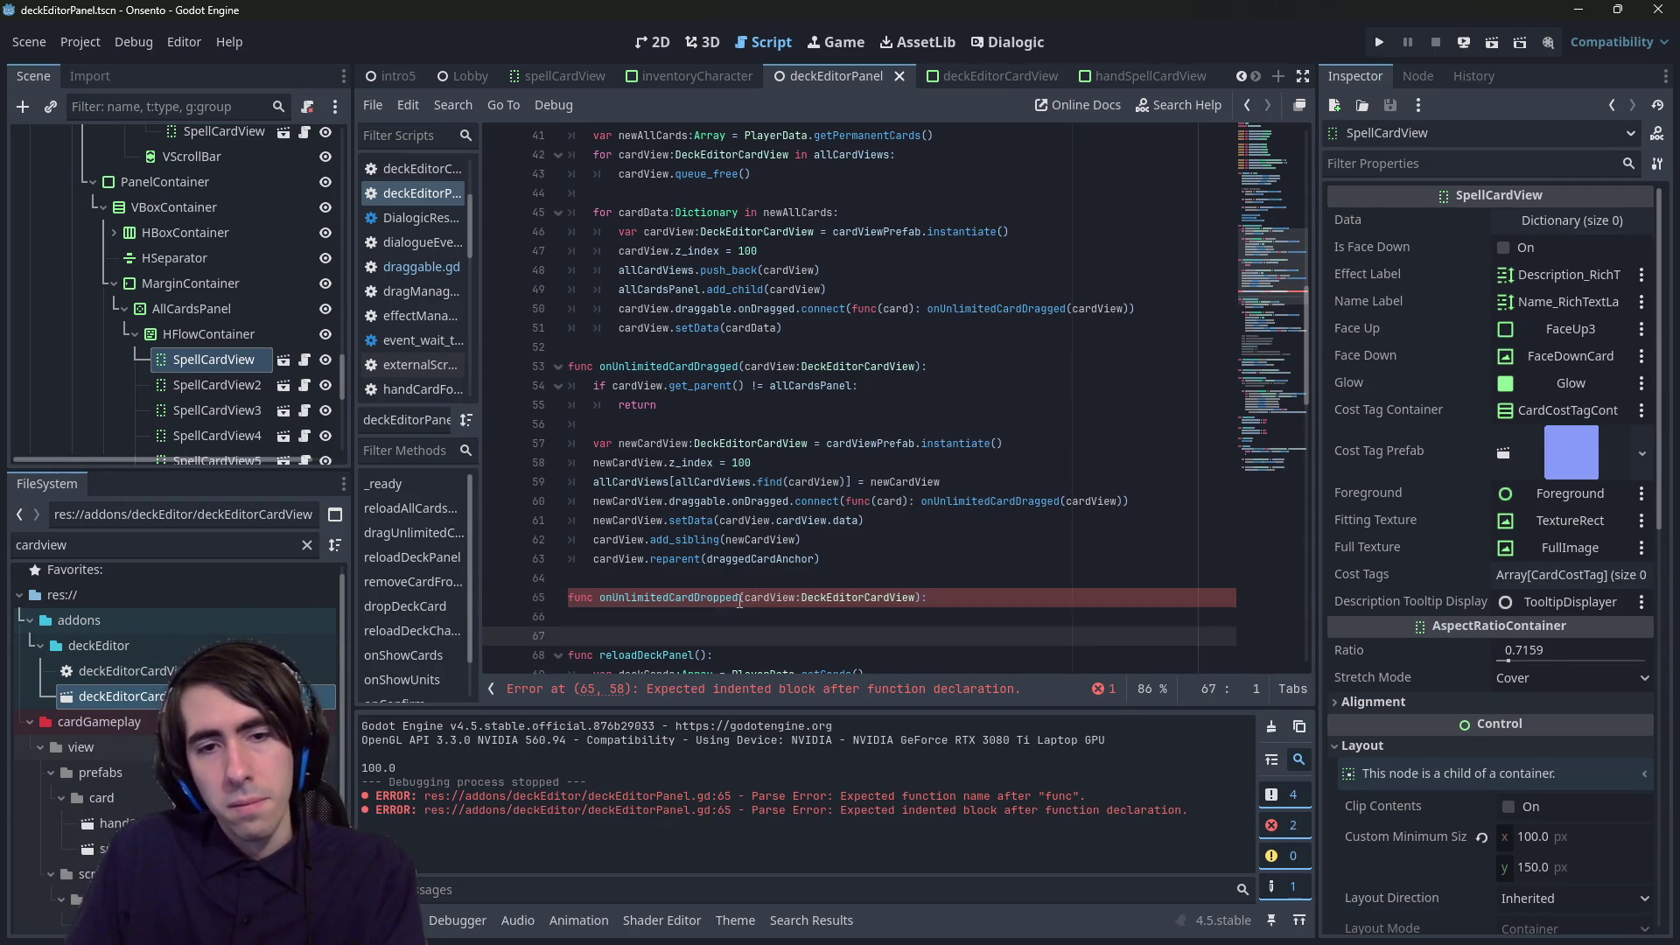
key("Up")
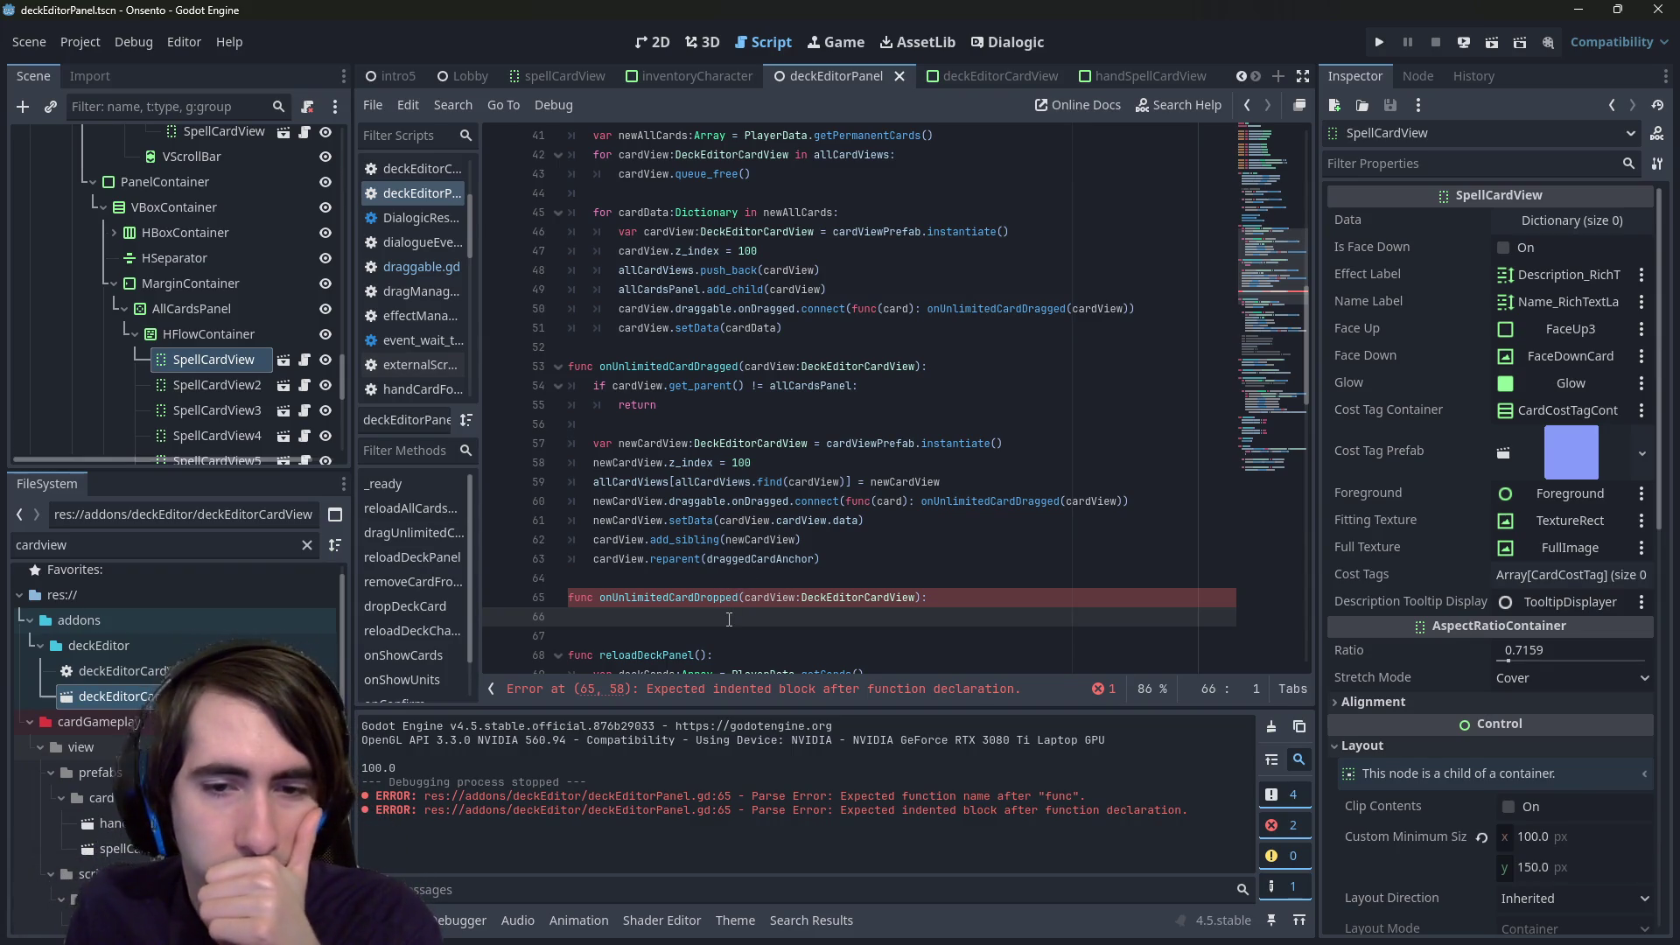
- Give onUnlimitedCardDropped an indented body line calling cardView.queue_free()
right_click(854, 585)
left_click(829, 620)
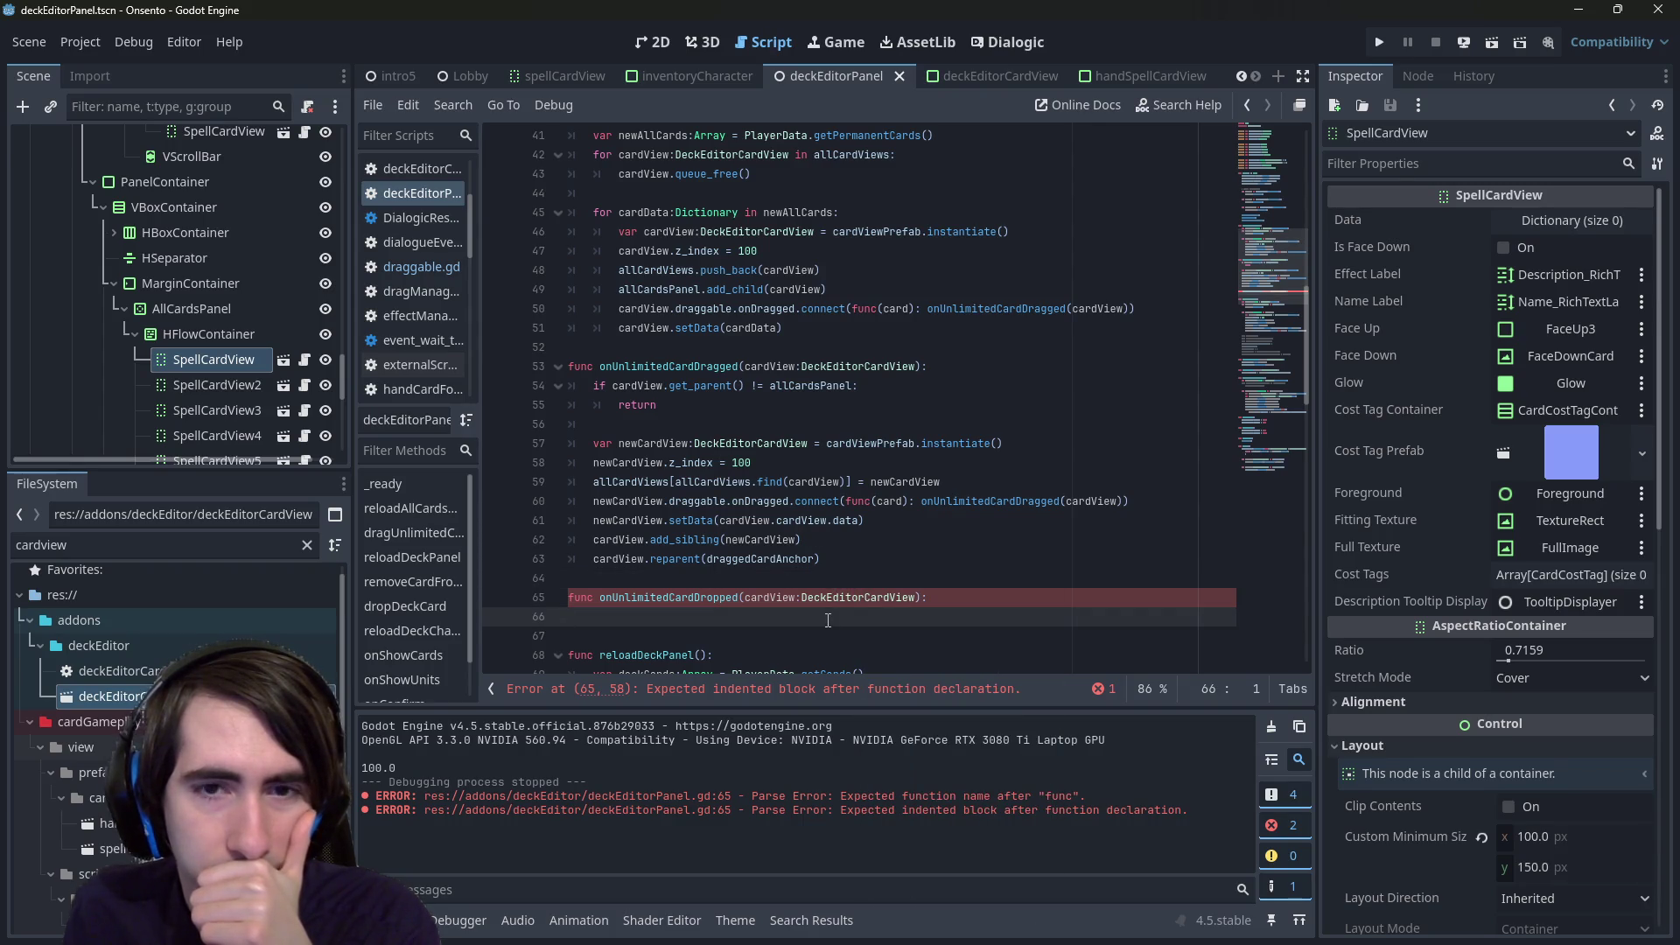
scroll(828, 619, "down", 2)
left_click(773, 481)
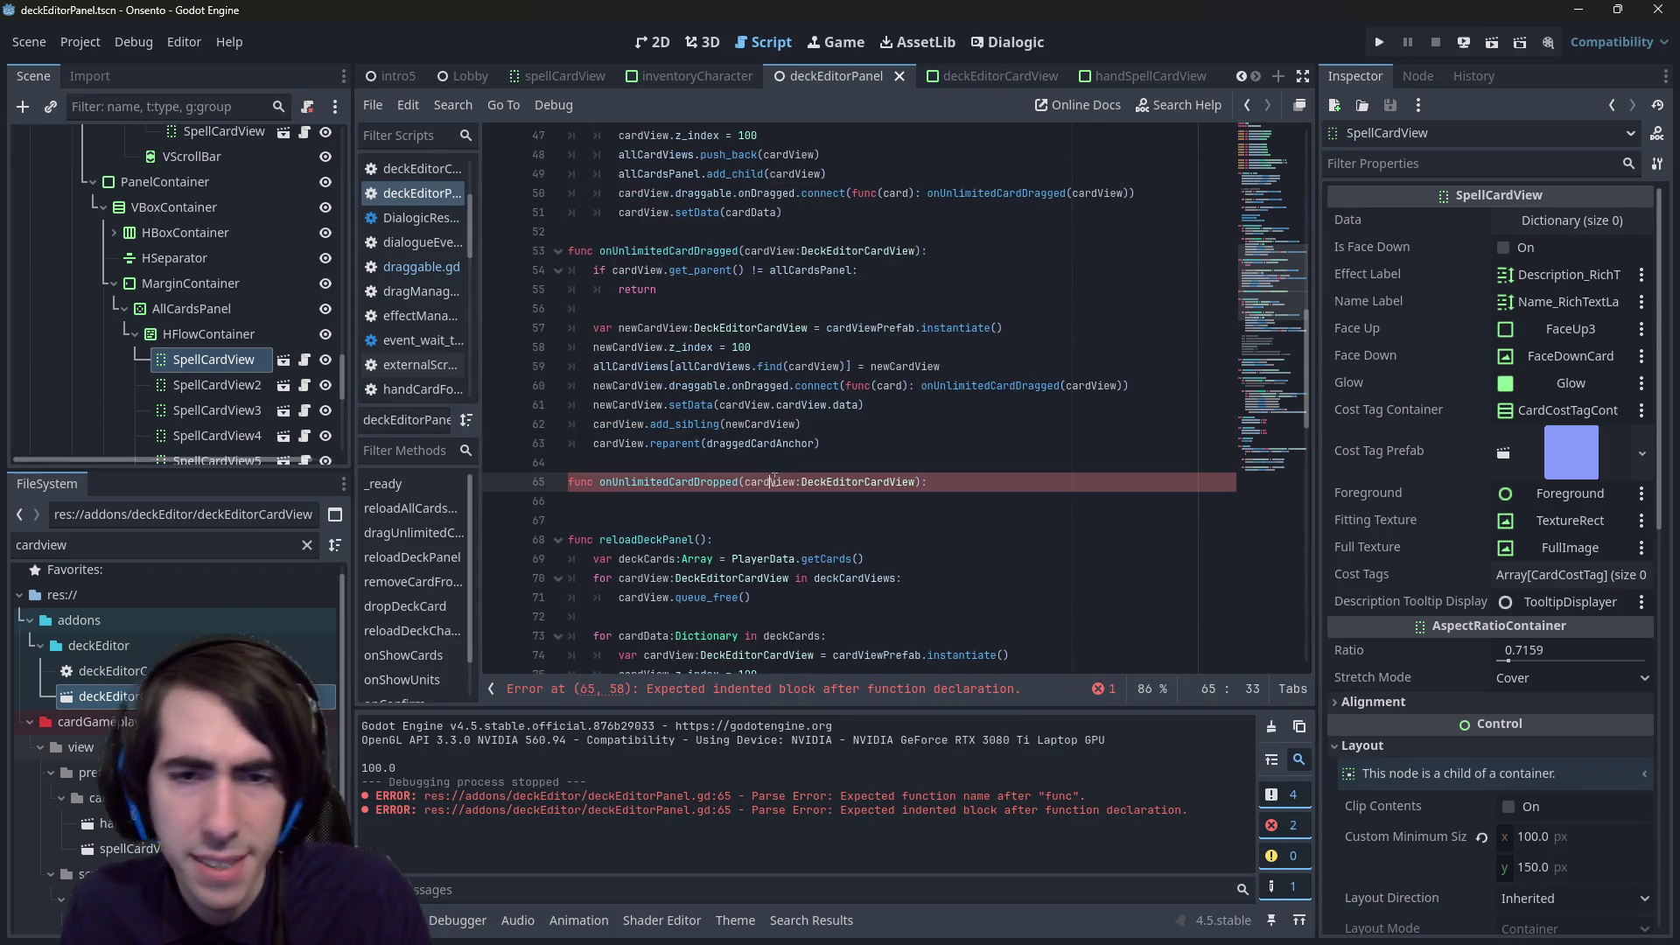
left_click(776, 500)
key("Tab")
type("cardView.que")
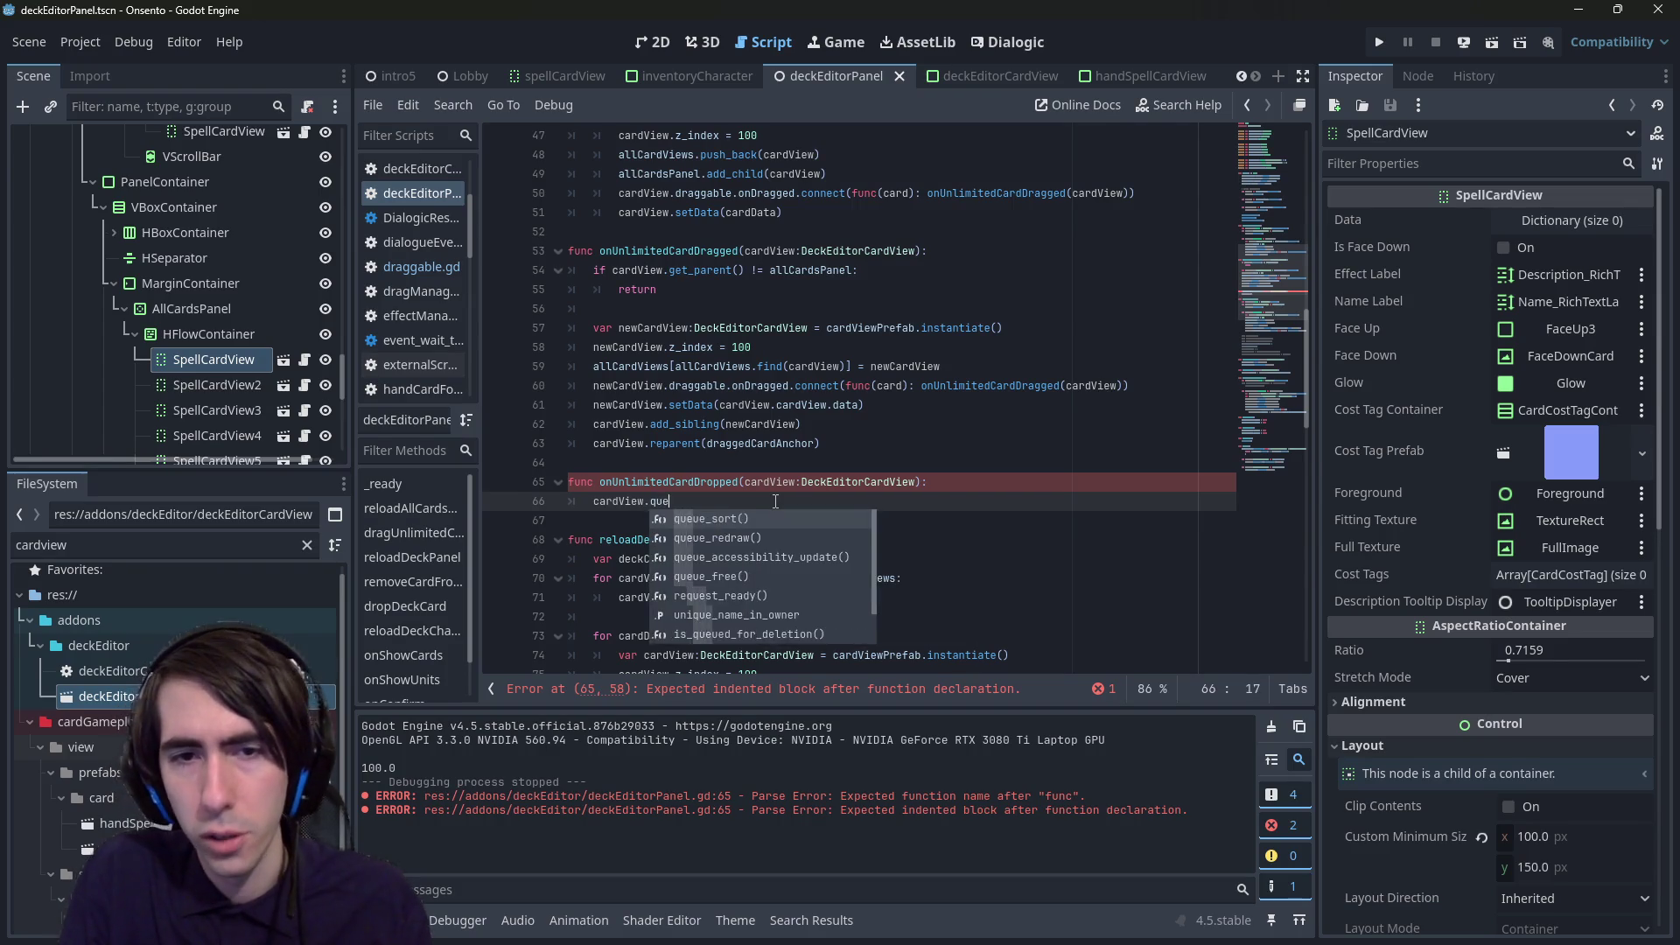
key("Down")
key("Down")
key("Down")
key("Return")
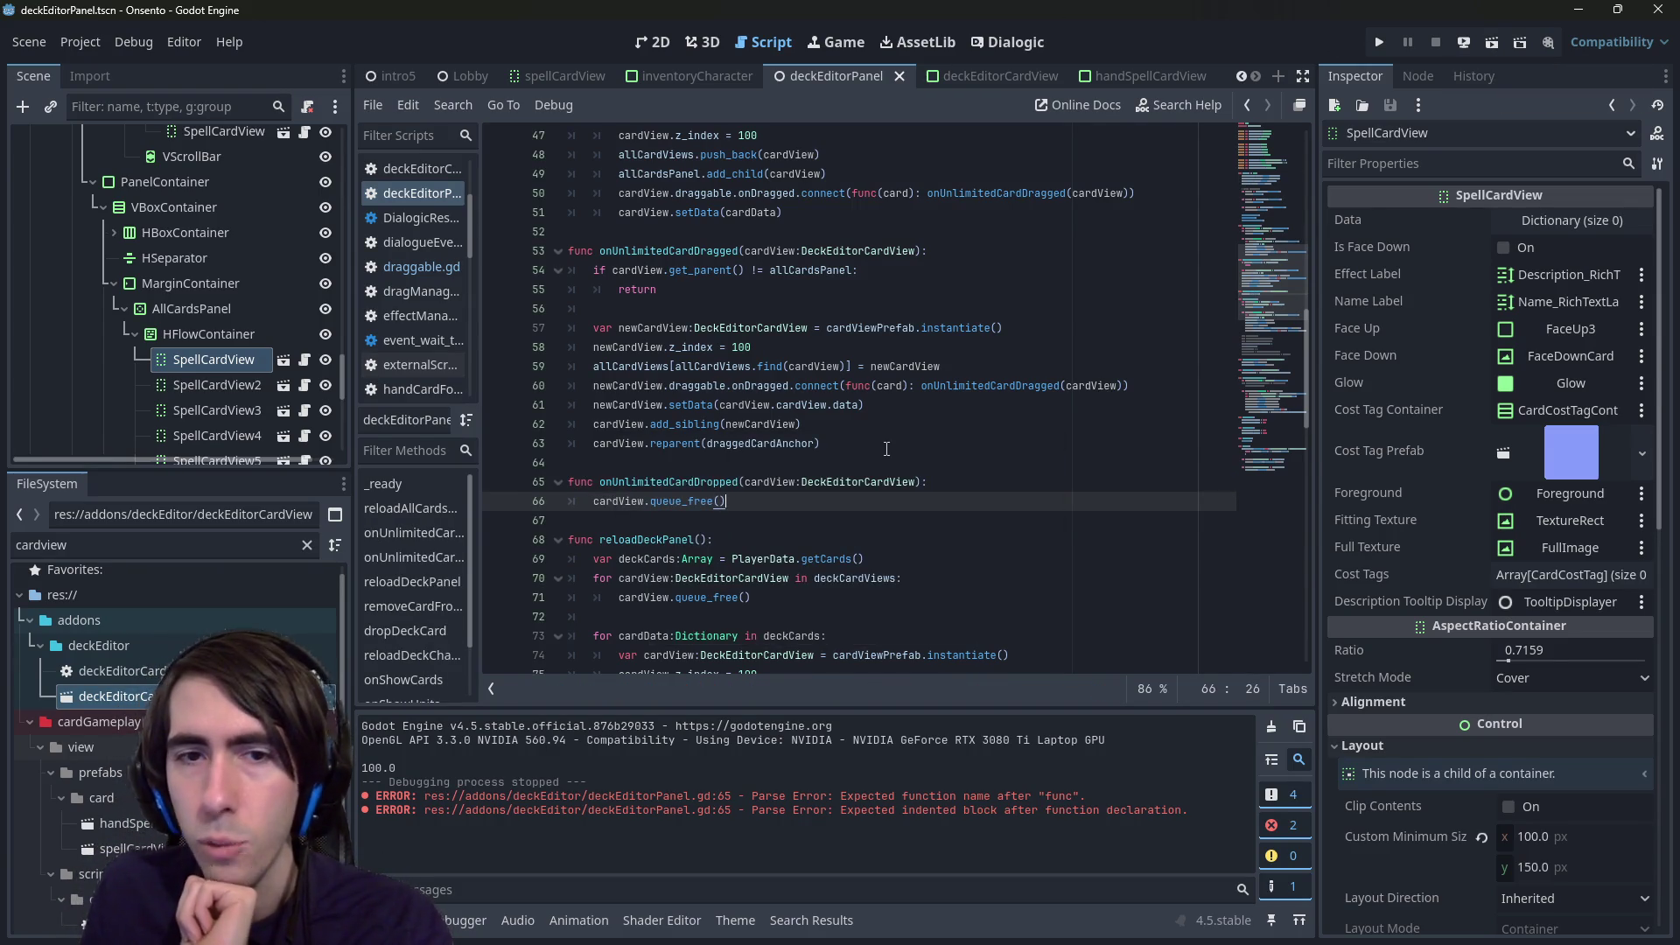
- Scroll through the updated deckEditorPanel script and save the scene
scroll(886, 448, "up", 3)
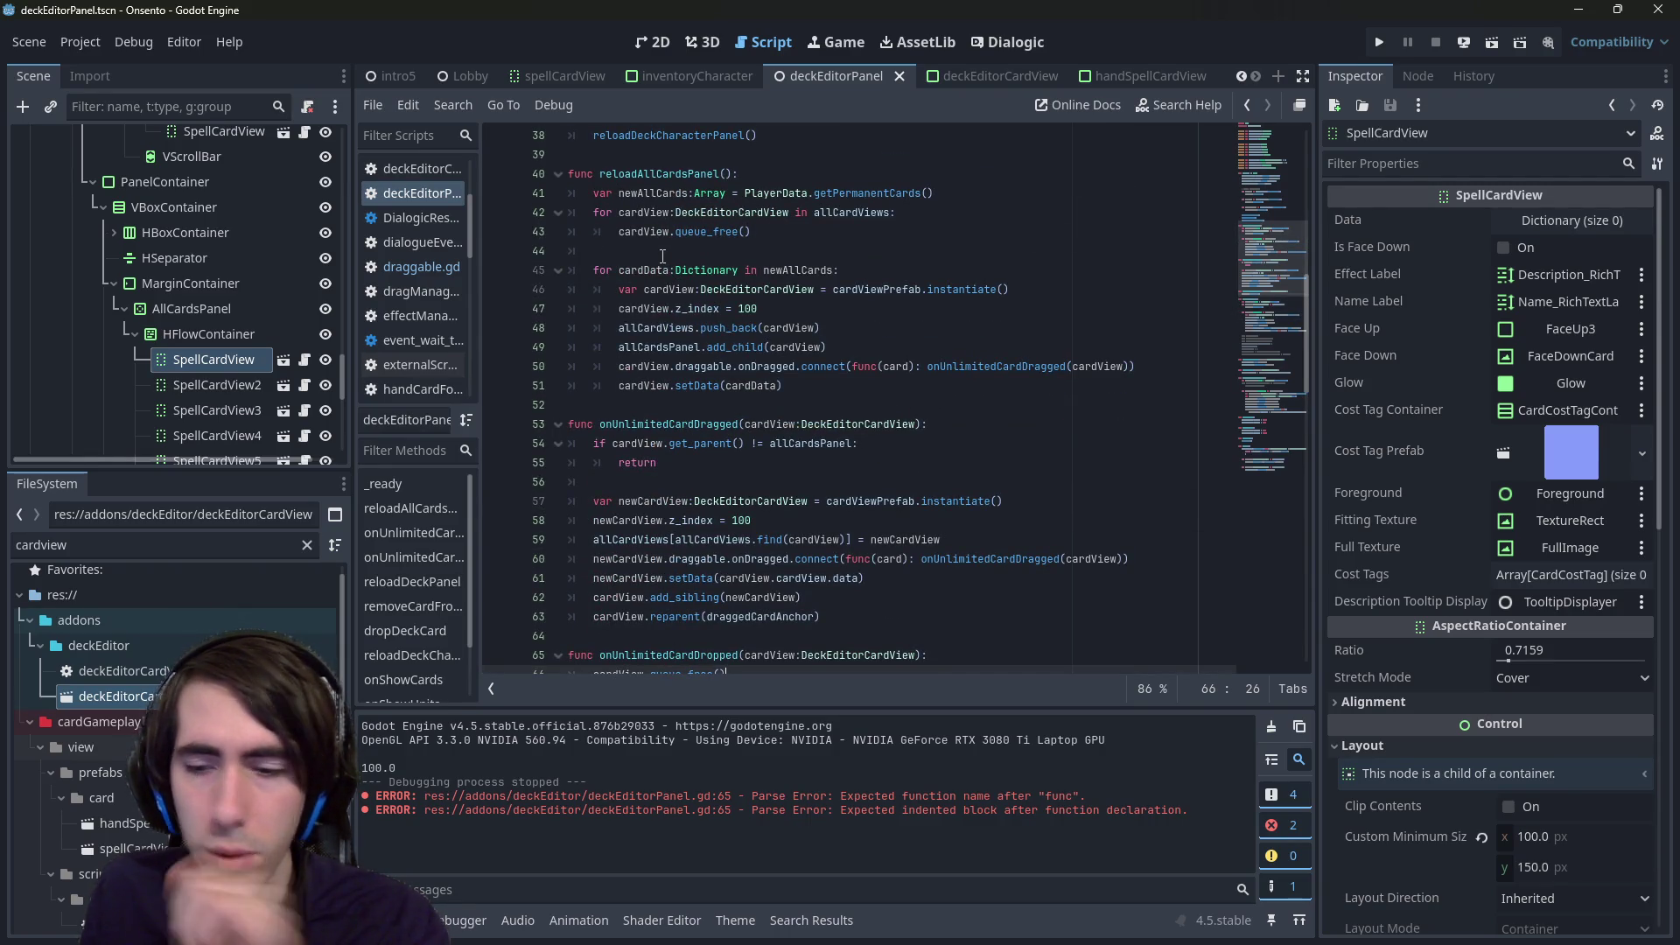
mouse_move(636, 235)
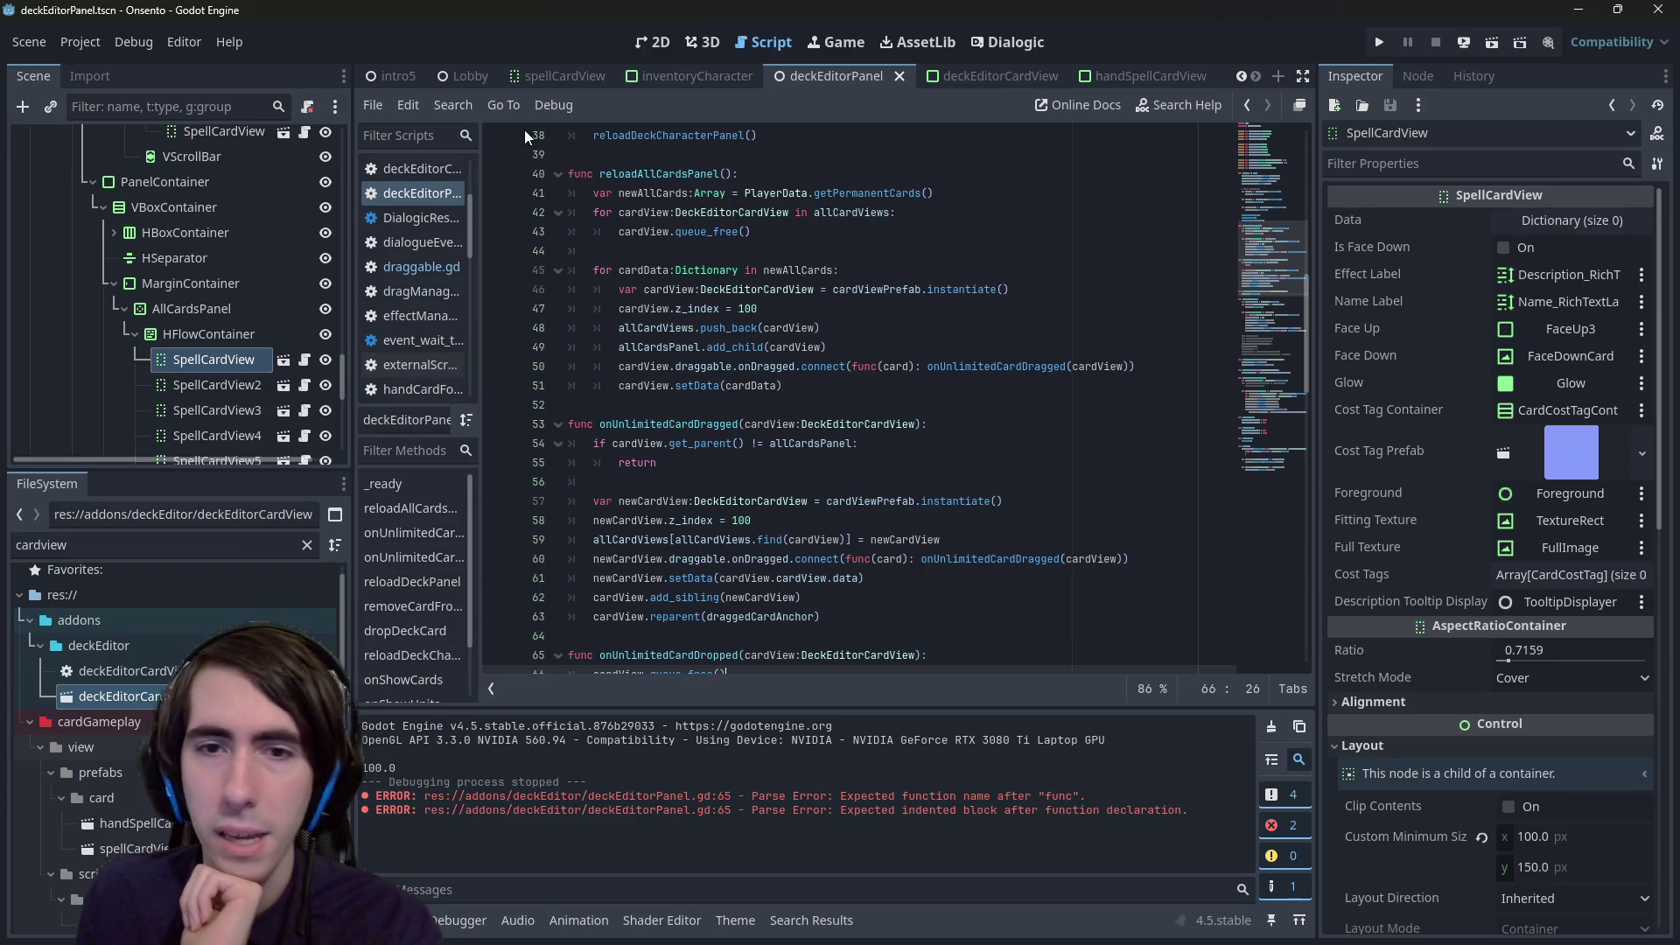
scroll(740, 473, "down", 2)
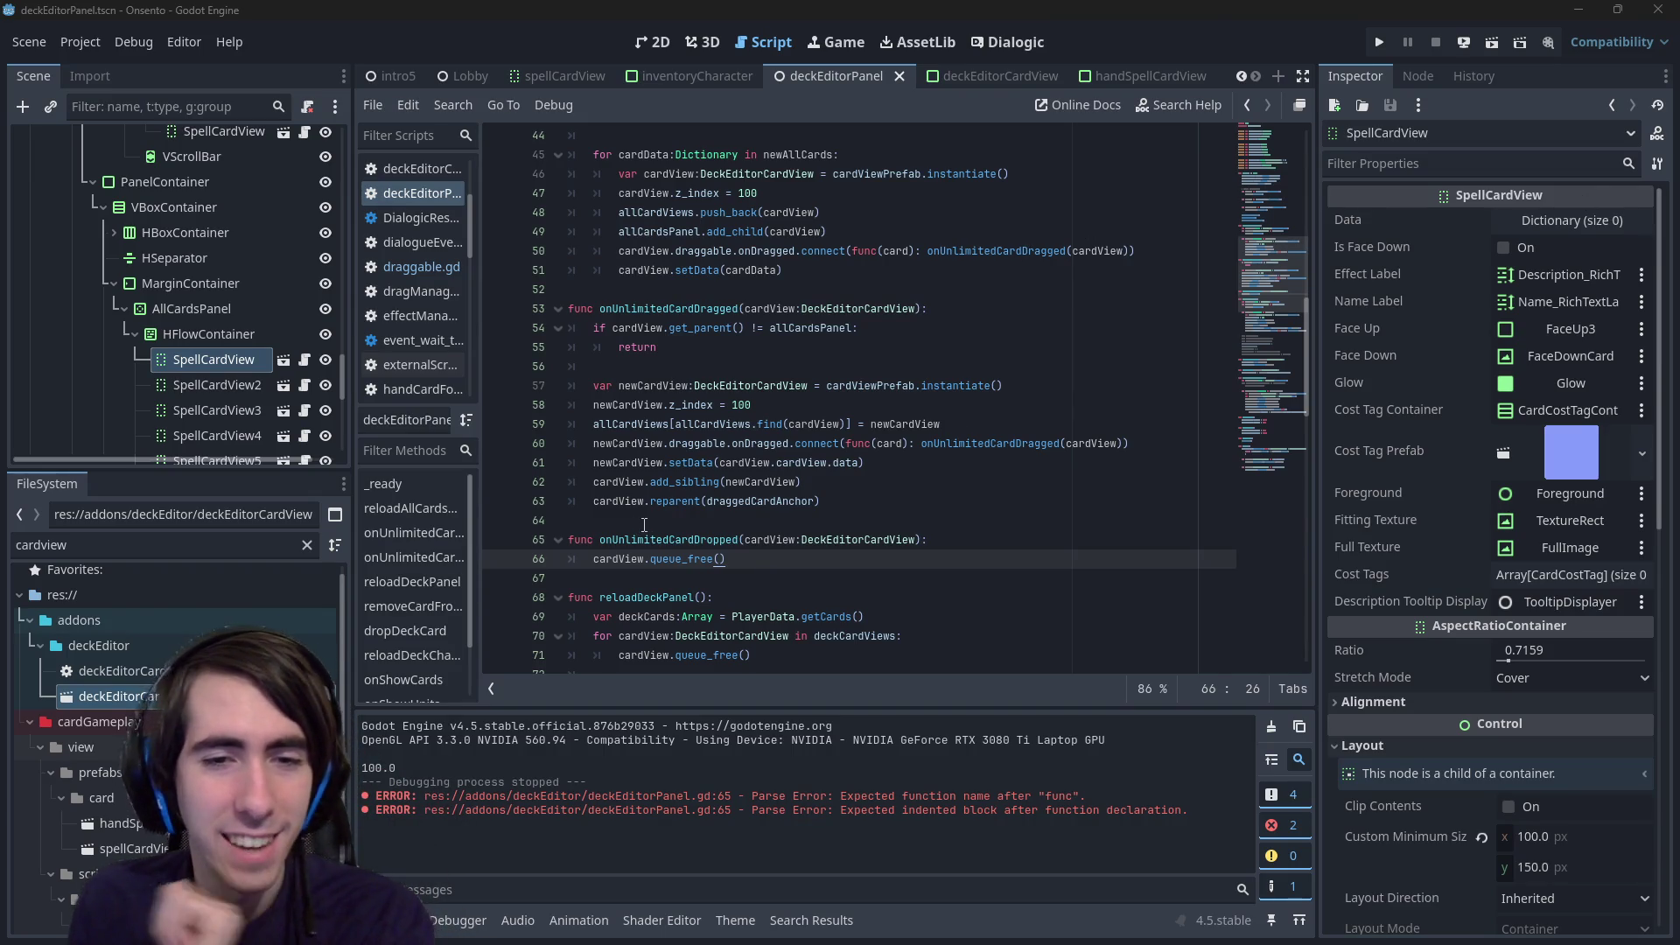
scroll(630, 557, "down", 1)
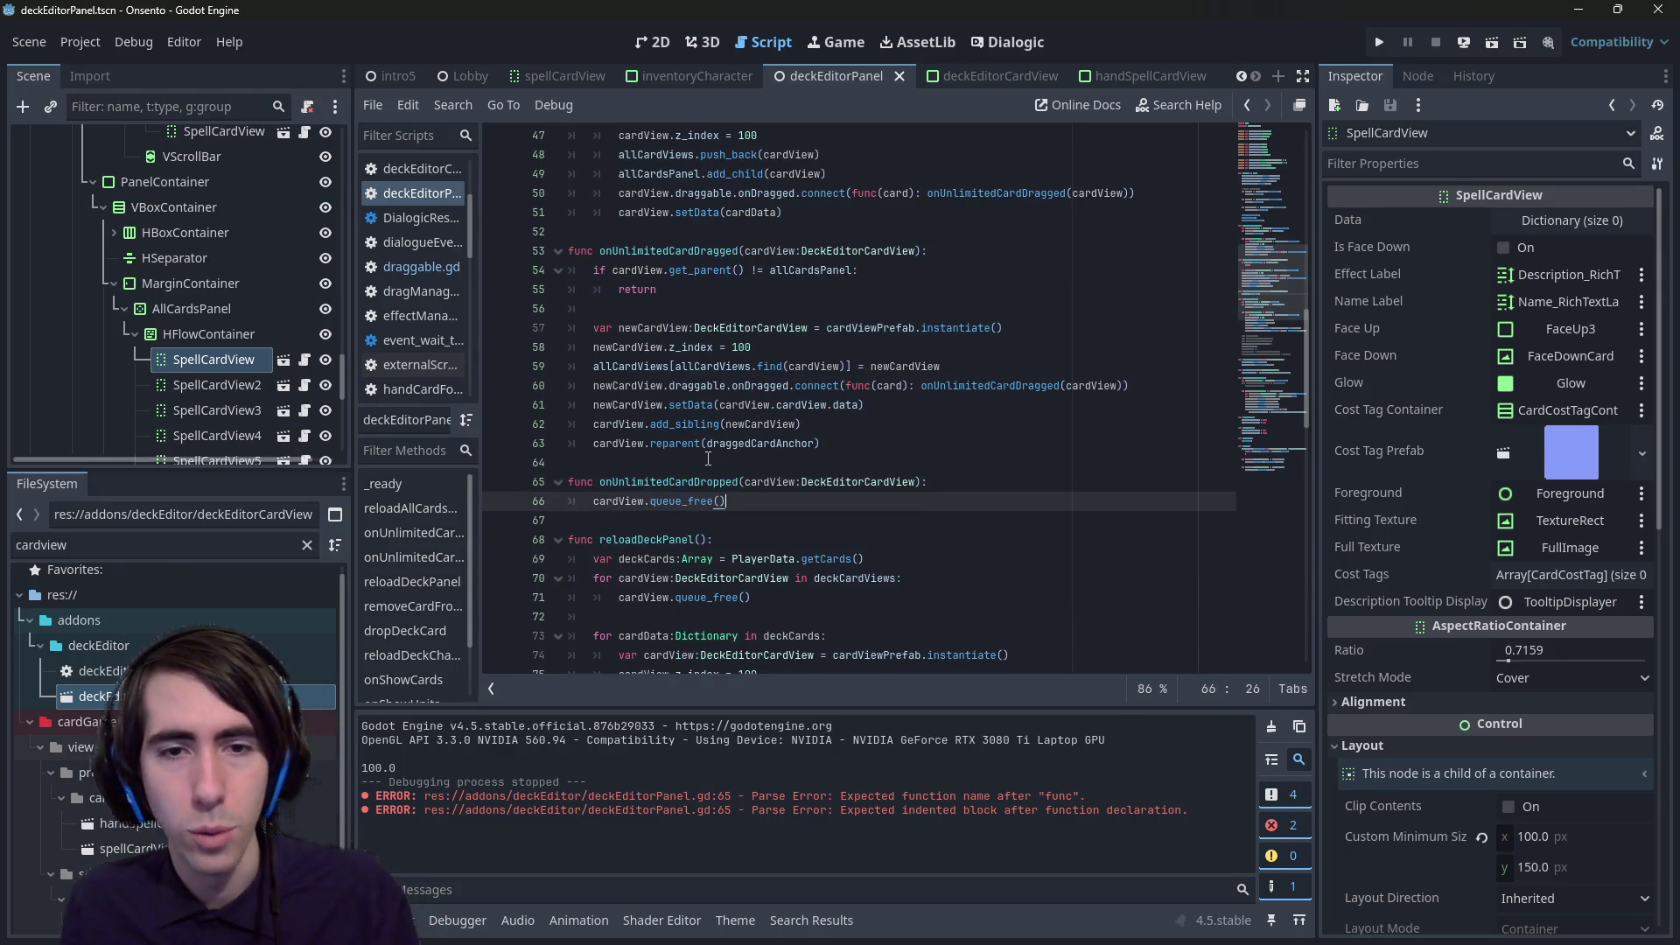
key("ctrl+s")
- Check the deck editor layout in the 2D view, then go to the end of line 49
scroll(726, 569, "up", 1)
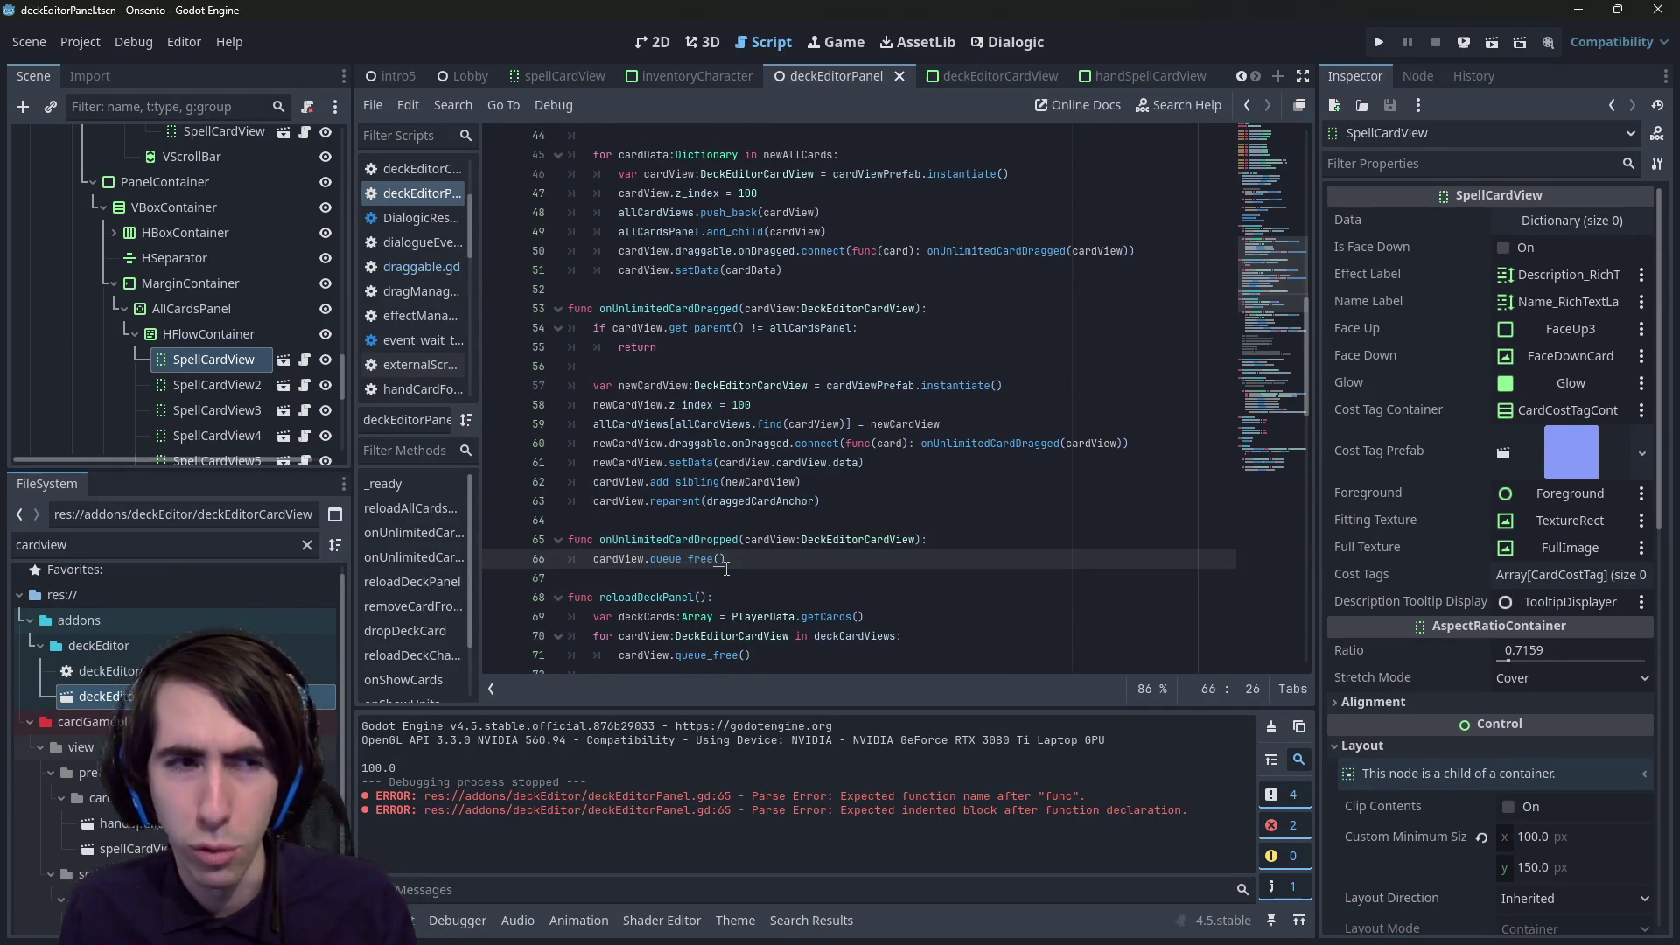
scroll(726, 569, "up", 2)
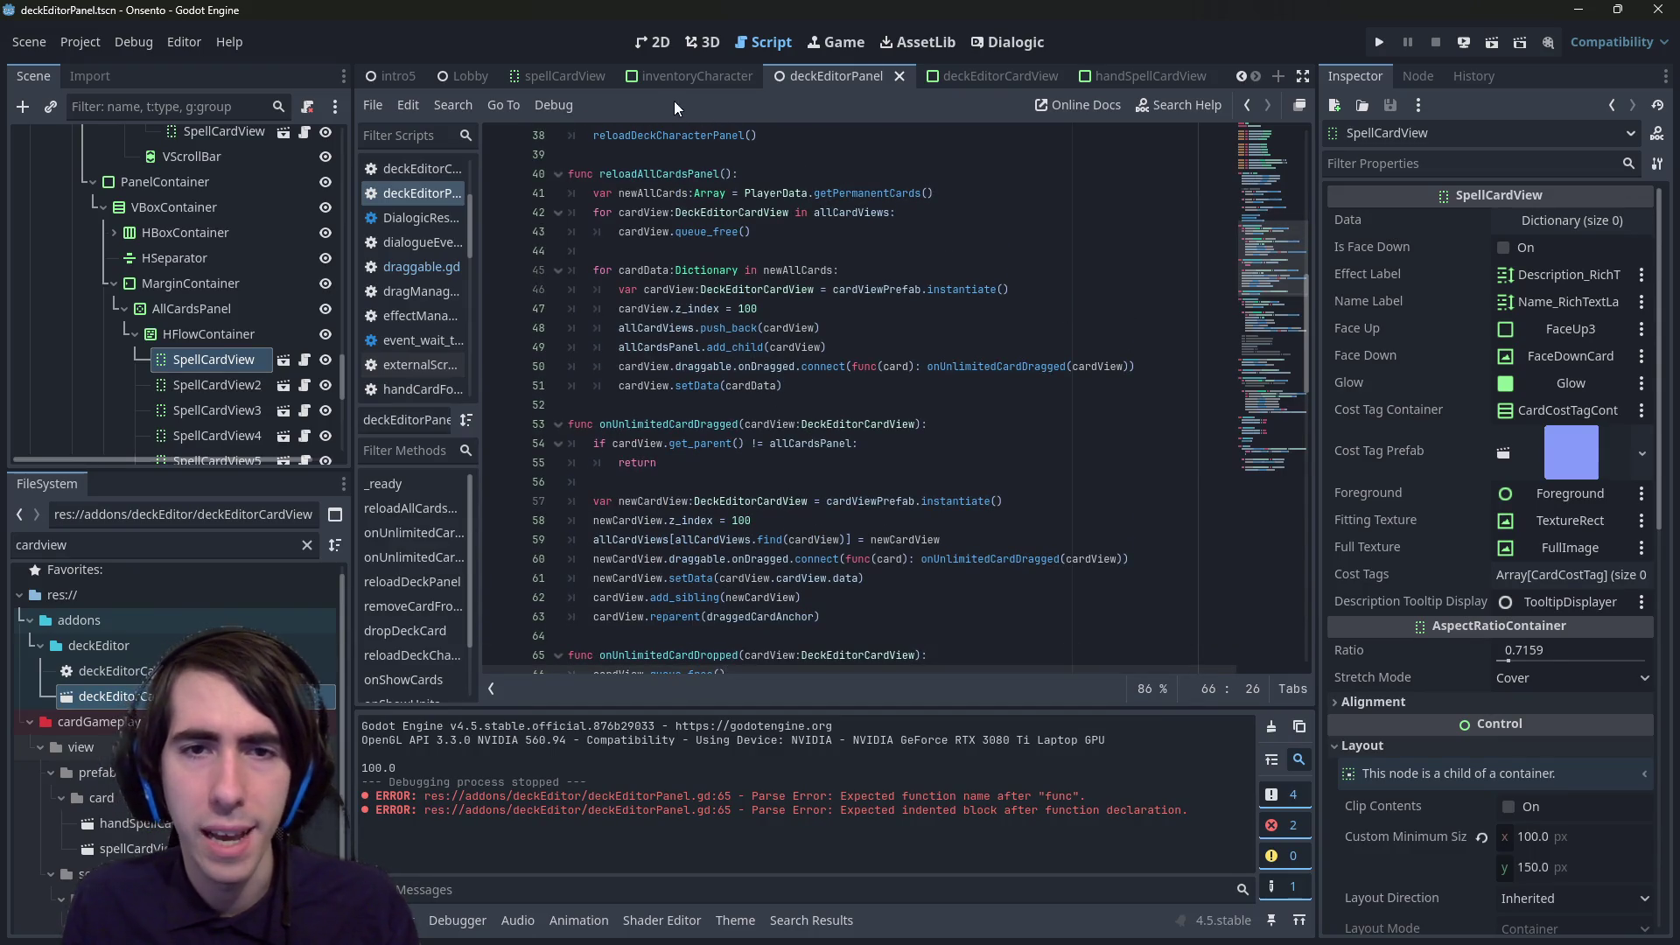
left_click(646, 50)
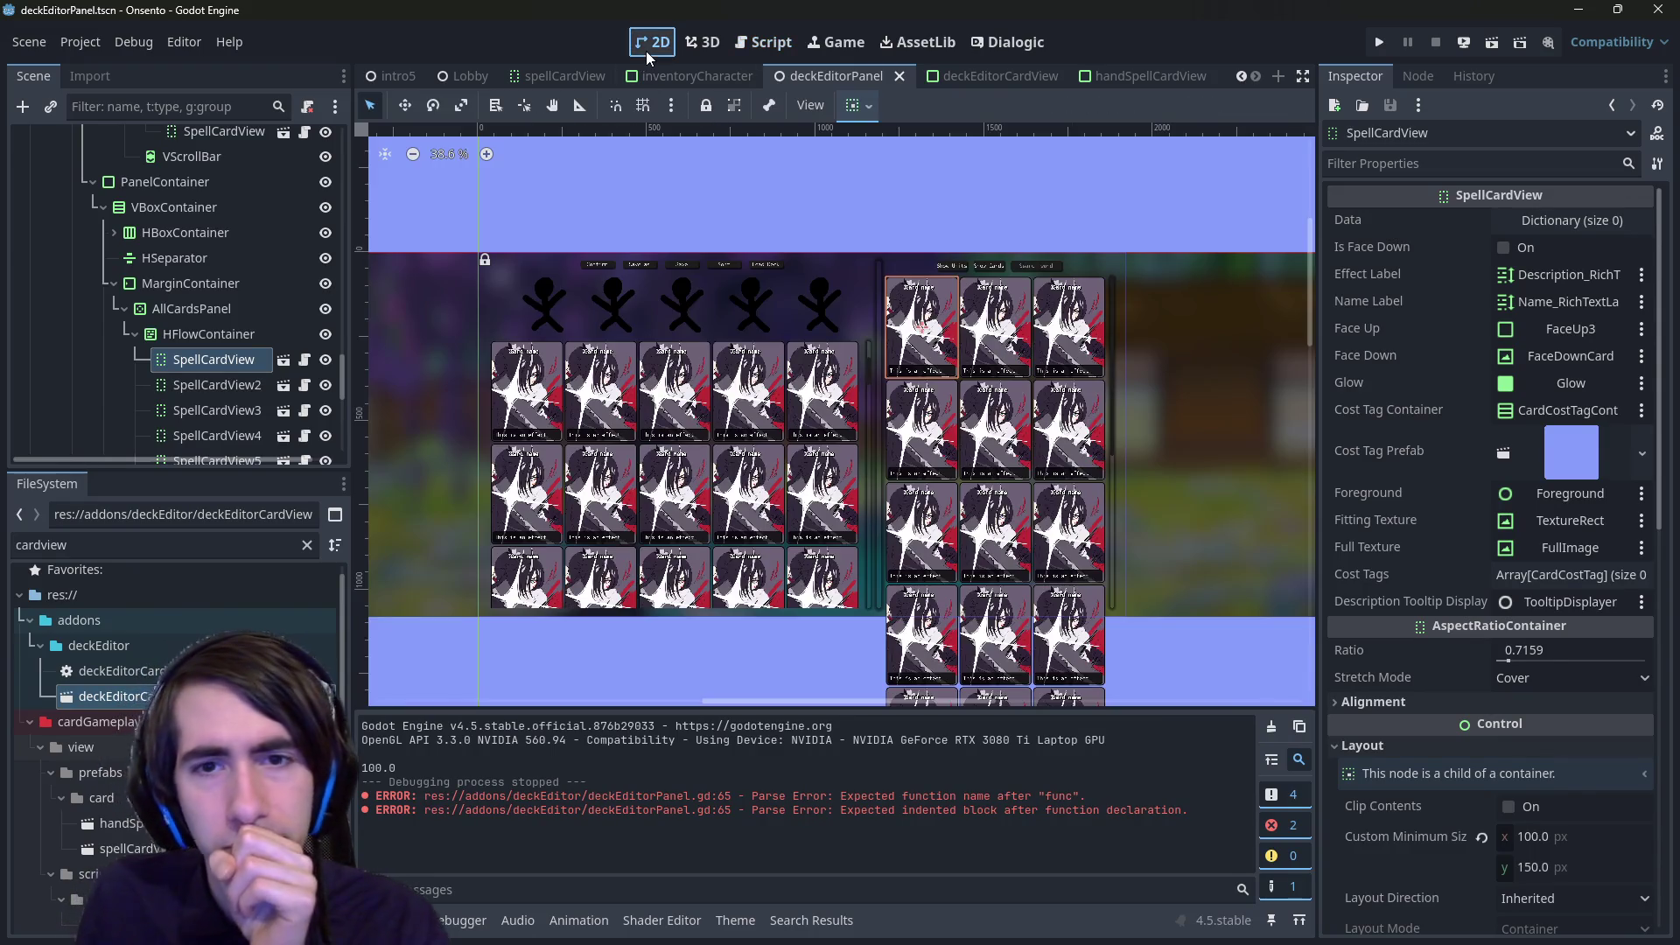
left_click(784, 49)
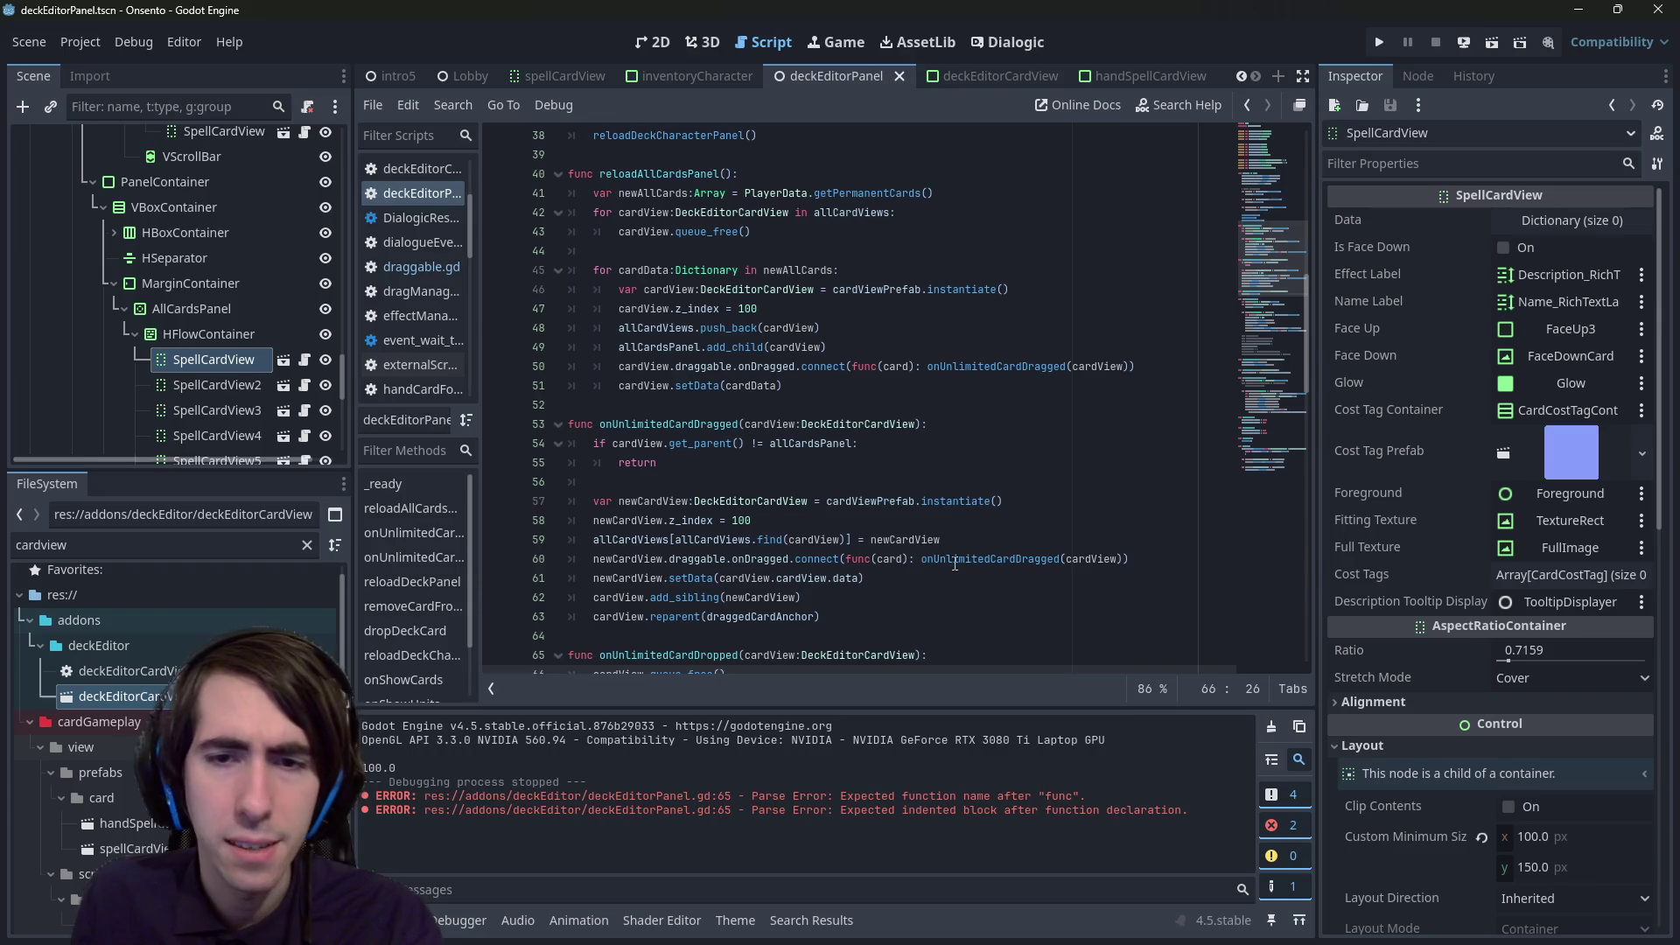
left_click(975, 352)
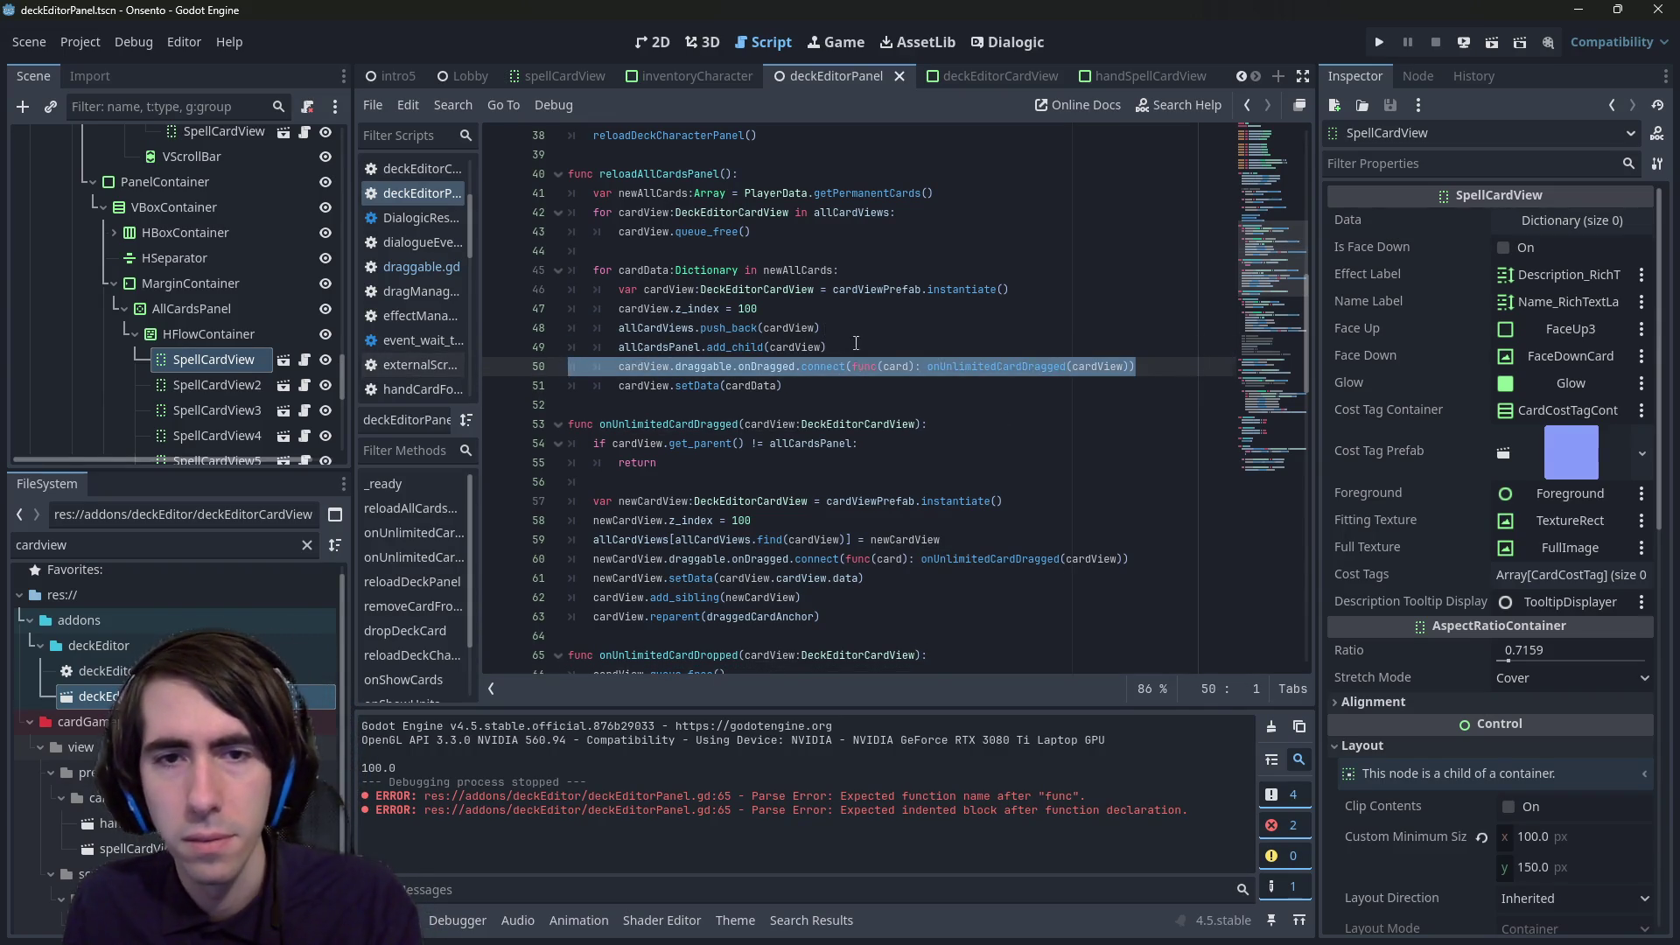
- Add a line connecting each card's onRightClick signal to onUnlimitedCardRightClick
key("Return")
type("cardView.draggable.onDragged.connect(func(card): onUnlimitedCardDragged(cardView))")
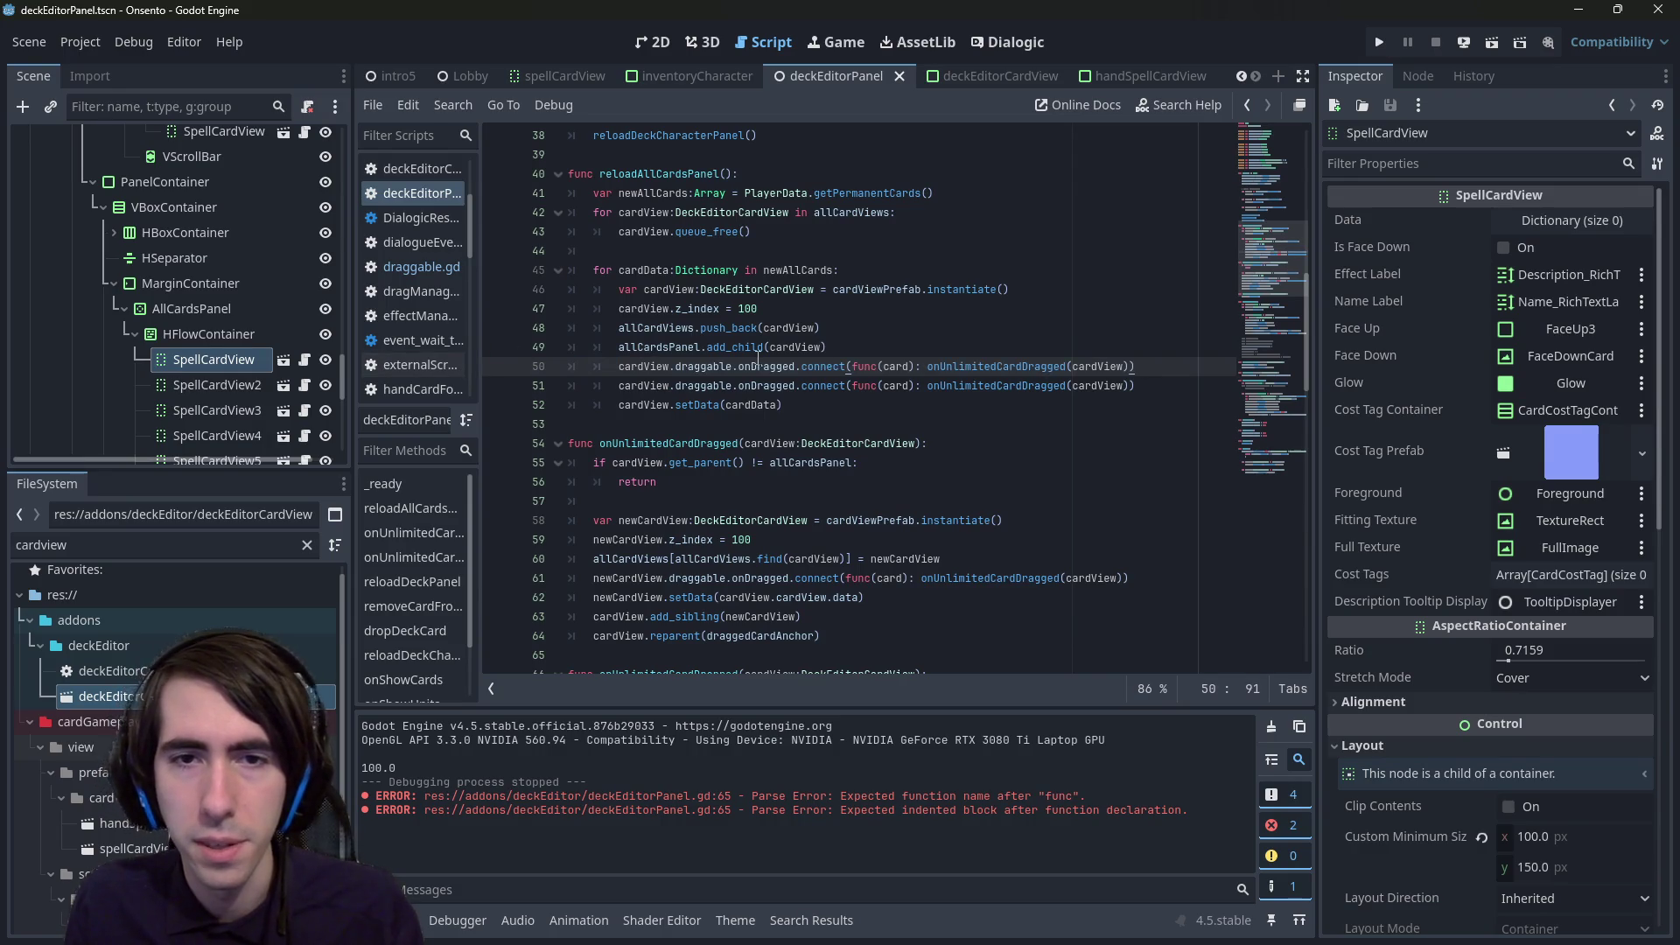
double_click(765, 366)
key("ctrl+BackSpace")
key("ctrl+BackSpace")
type("right")
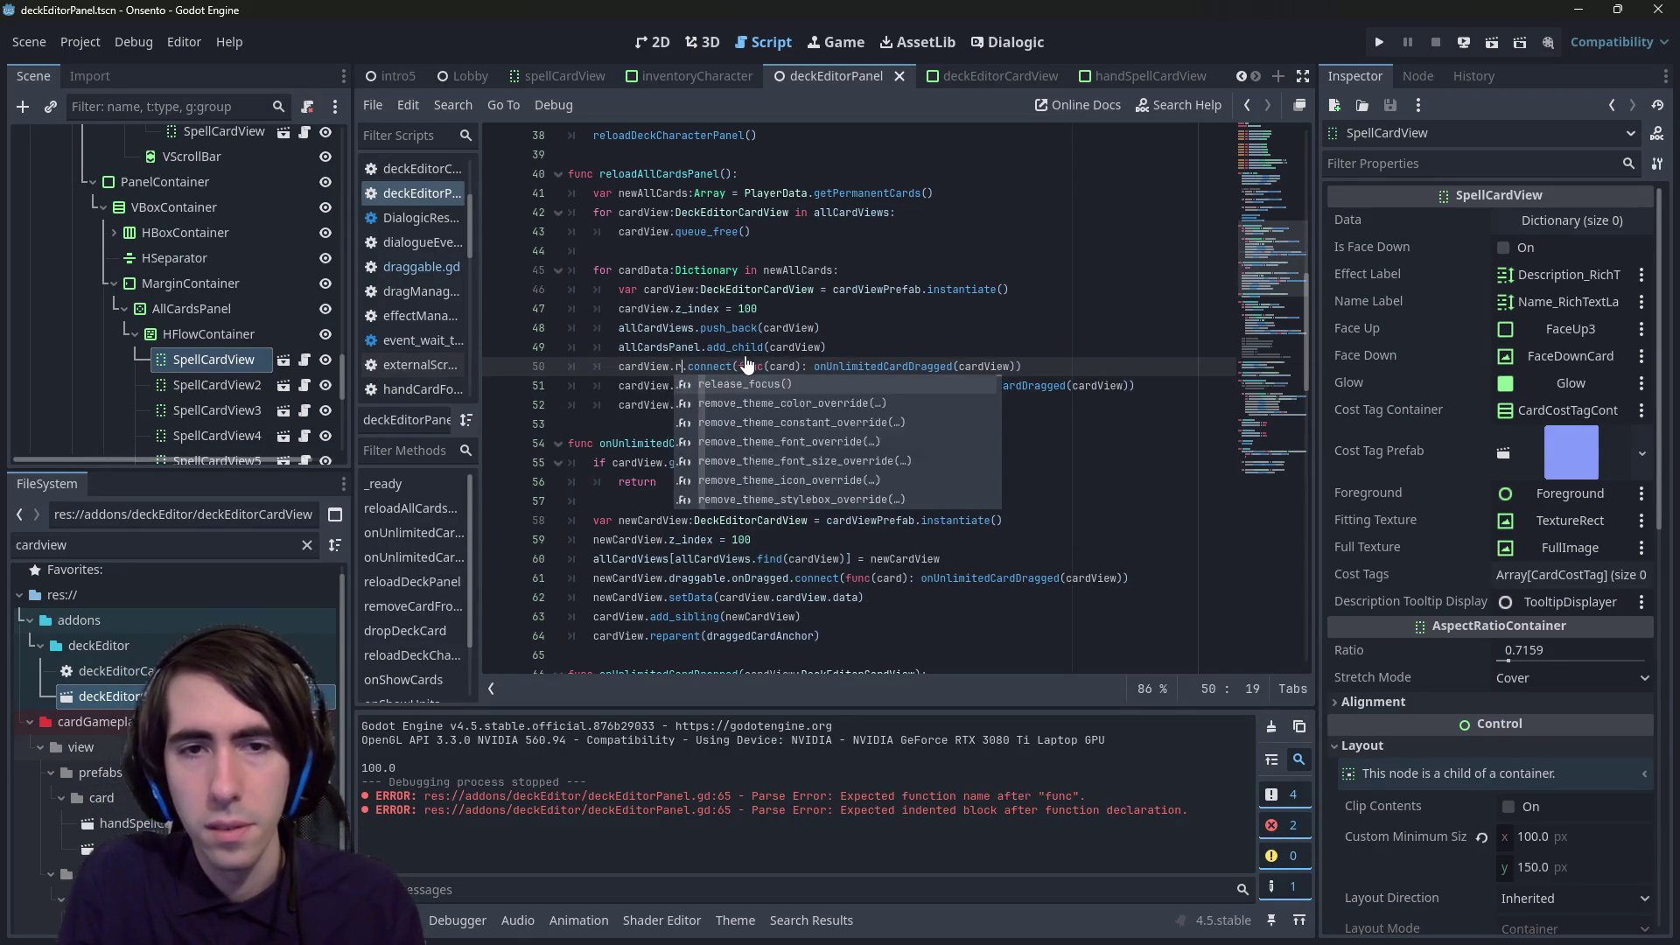
type("C")
key("Return")
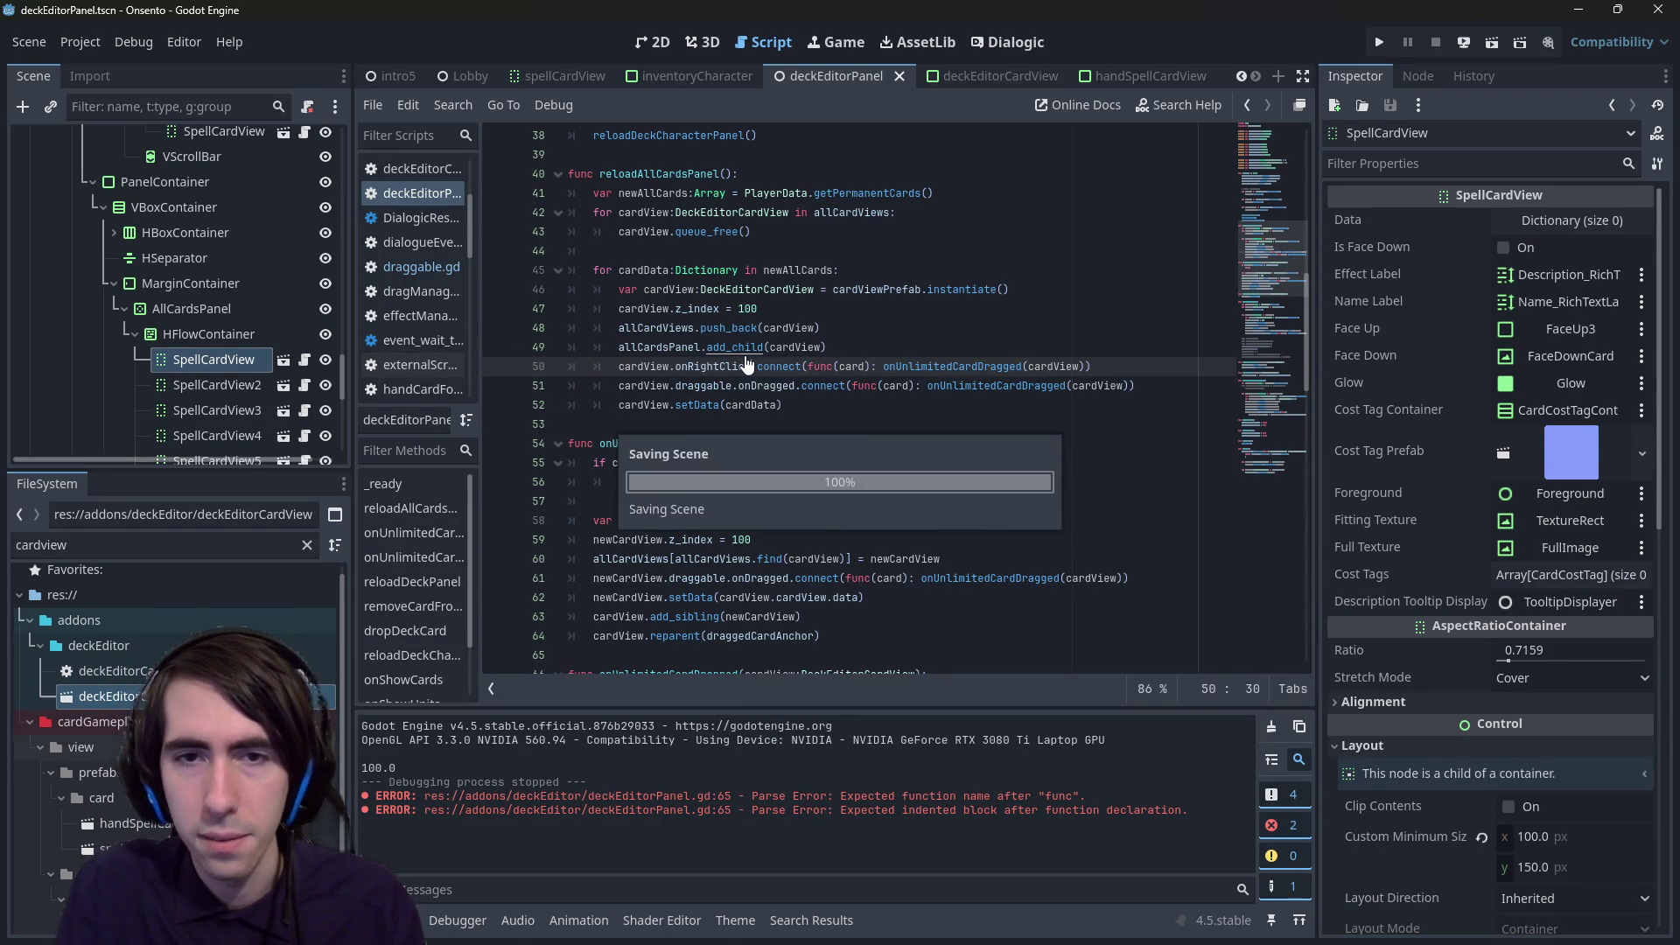
key("ctrl+Right")
key("ctrl+Right")
key("ctrl+Right")
key("ctrl+Right")
key("ctrl+Right")
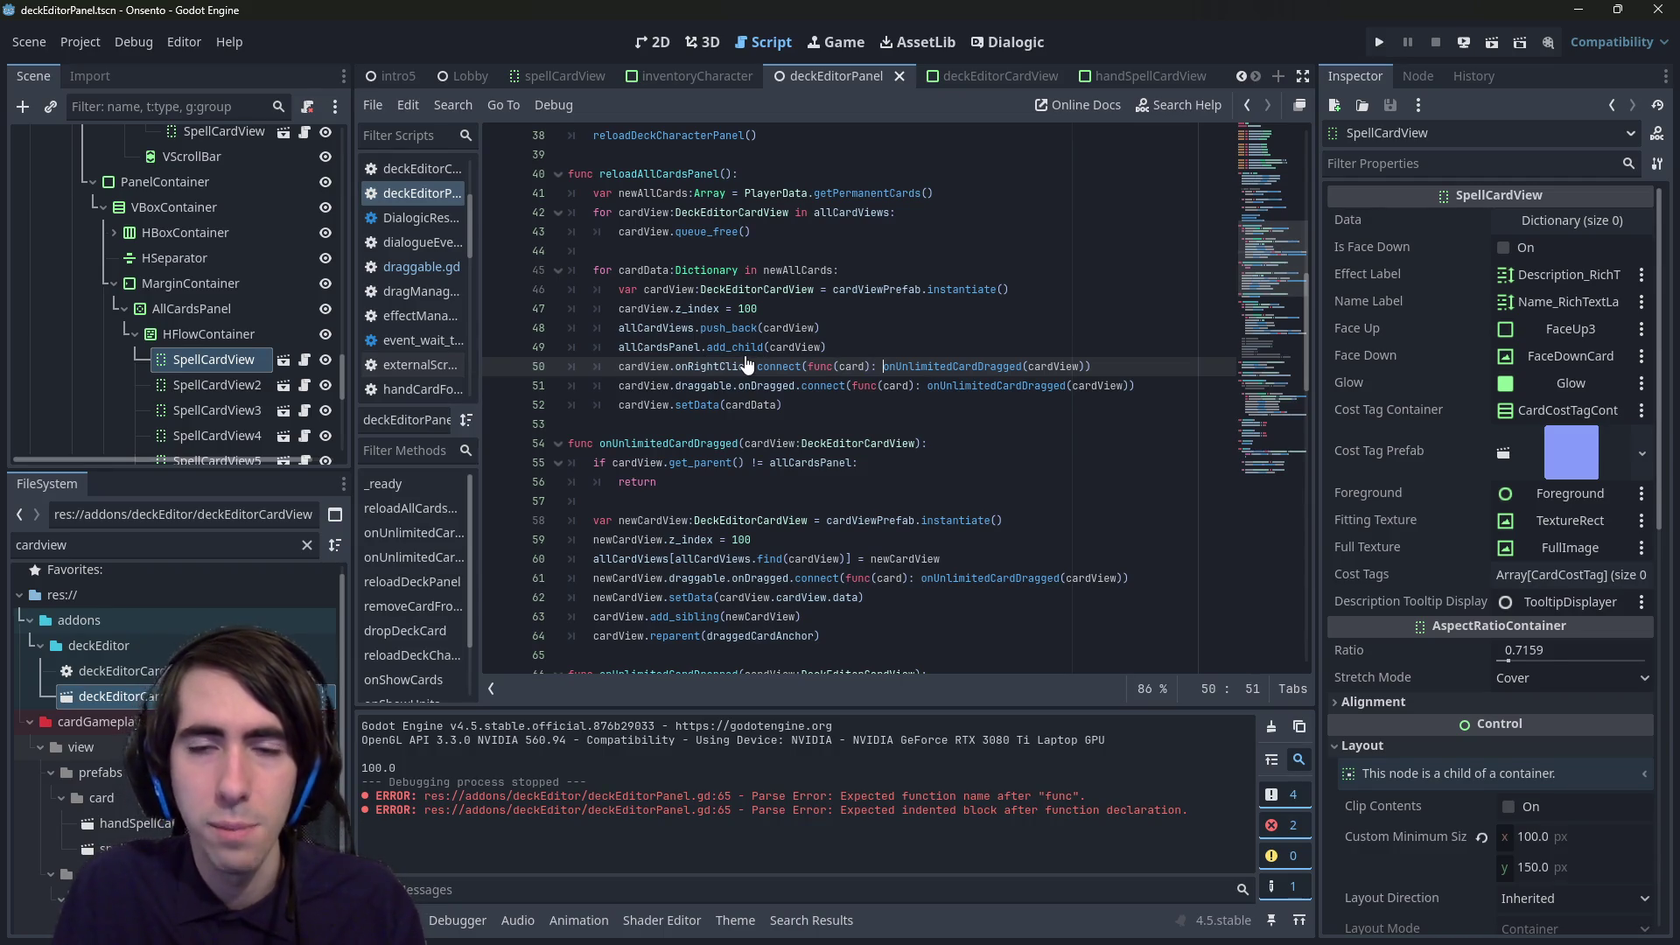
key("ctrl+shift+Right")
type("dRightClick")
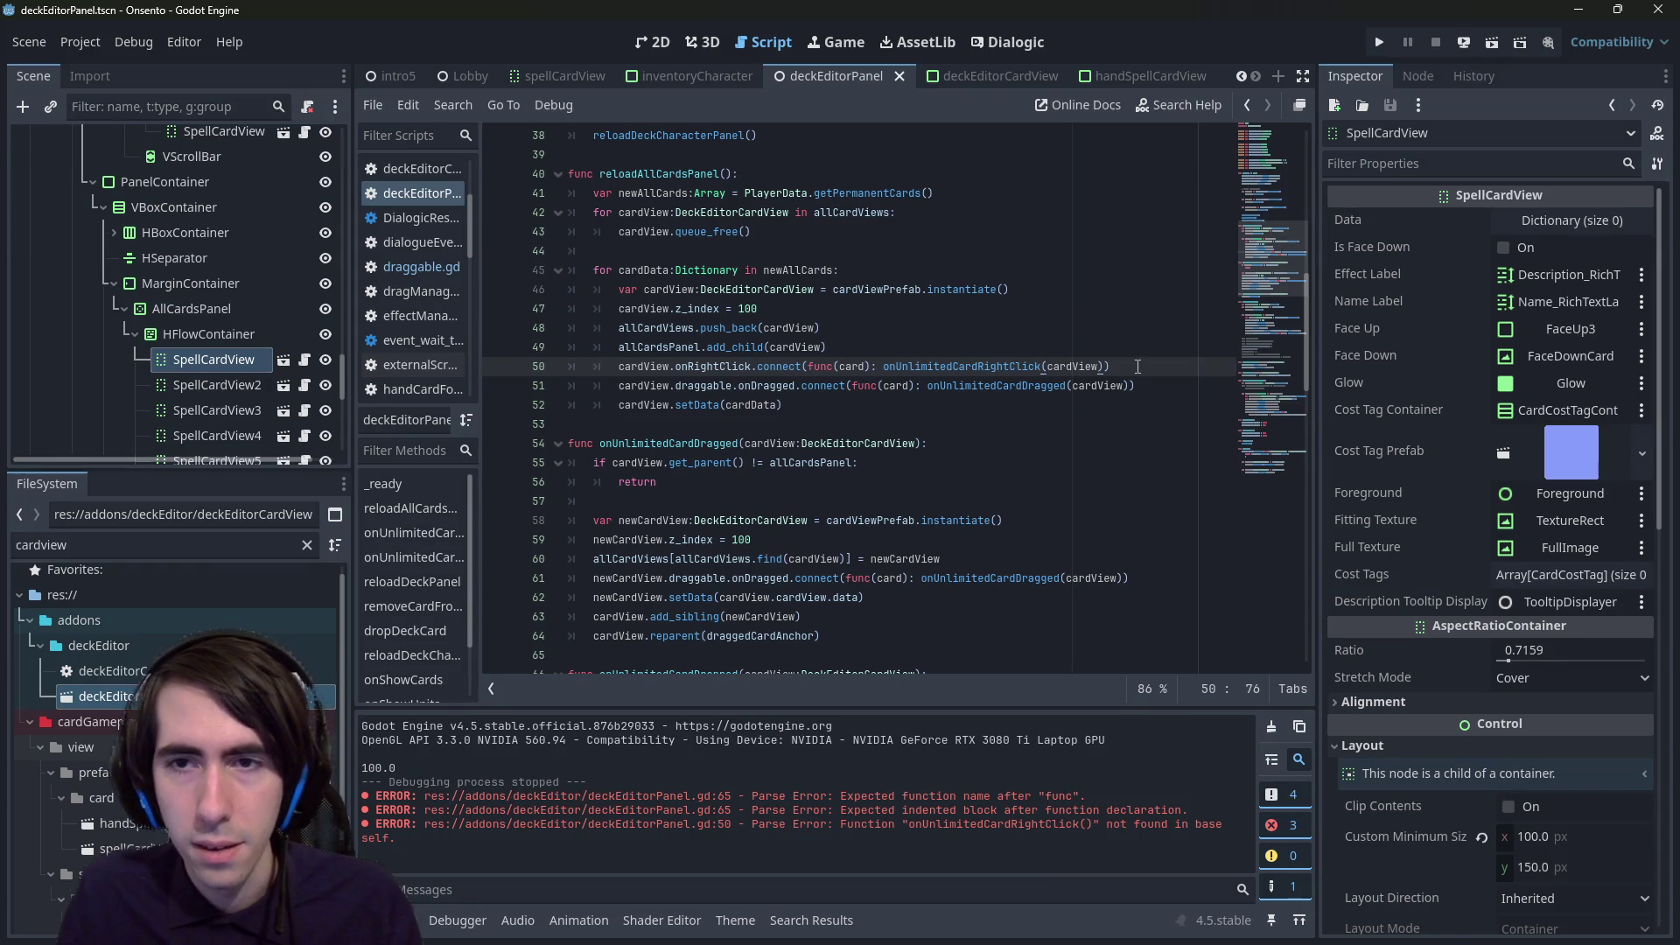
left_click(966, 564)
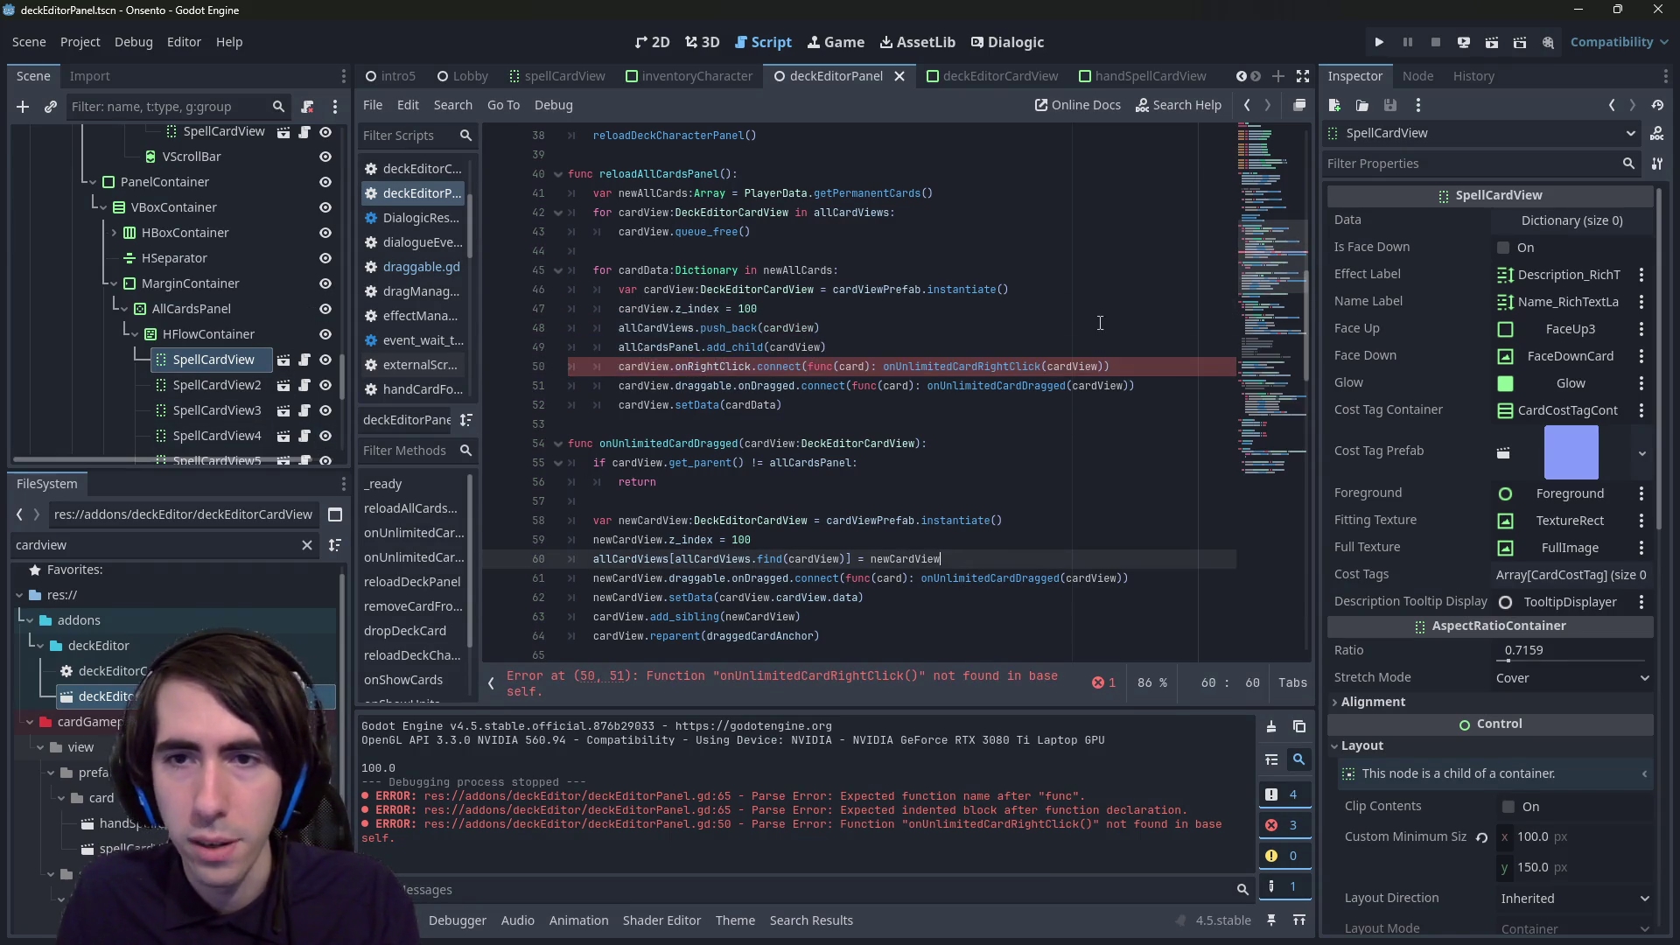
- Add a placeholder func onUnlimitedCardRightClick(cardView: DeckEditorCardView) containing pass, and save
double_click(974, 368)
key("ctrl+c")
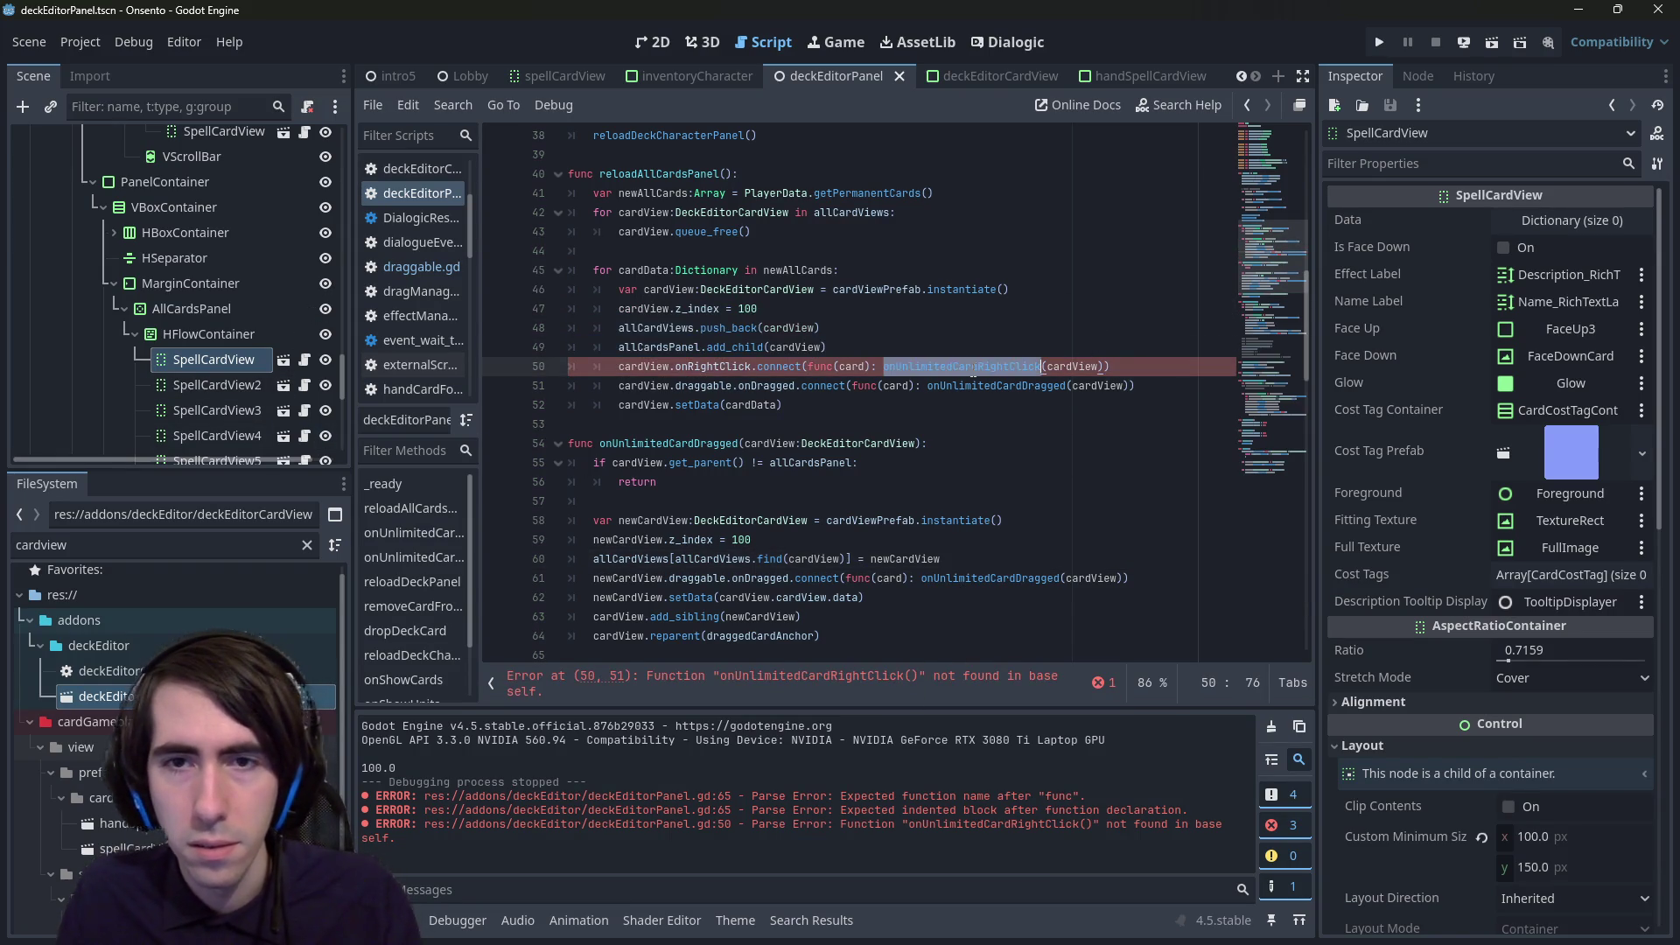
left_click(650, 430)
key("Return")
key("Return")
key("Up")
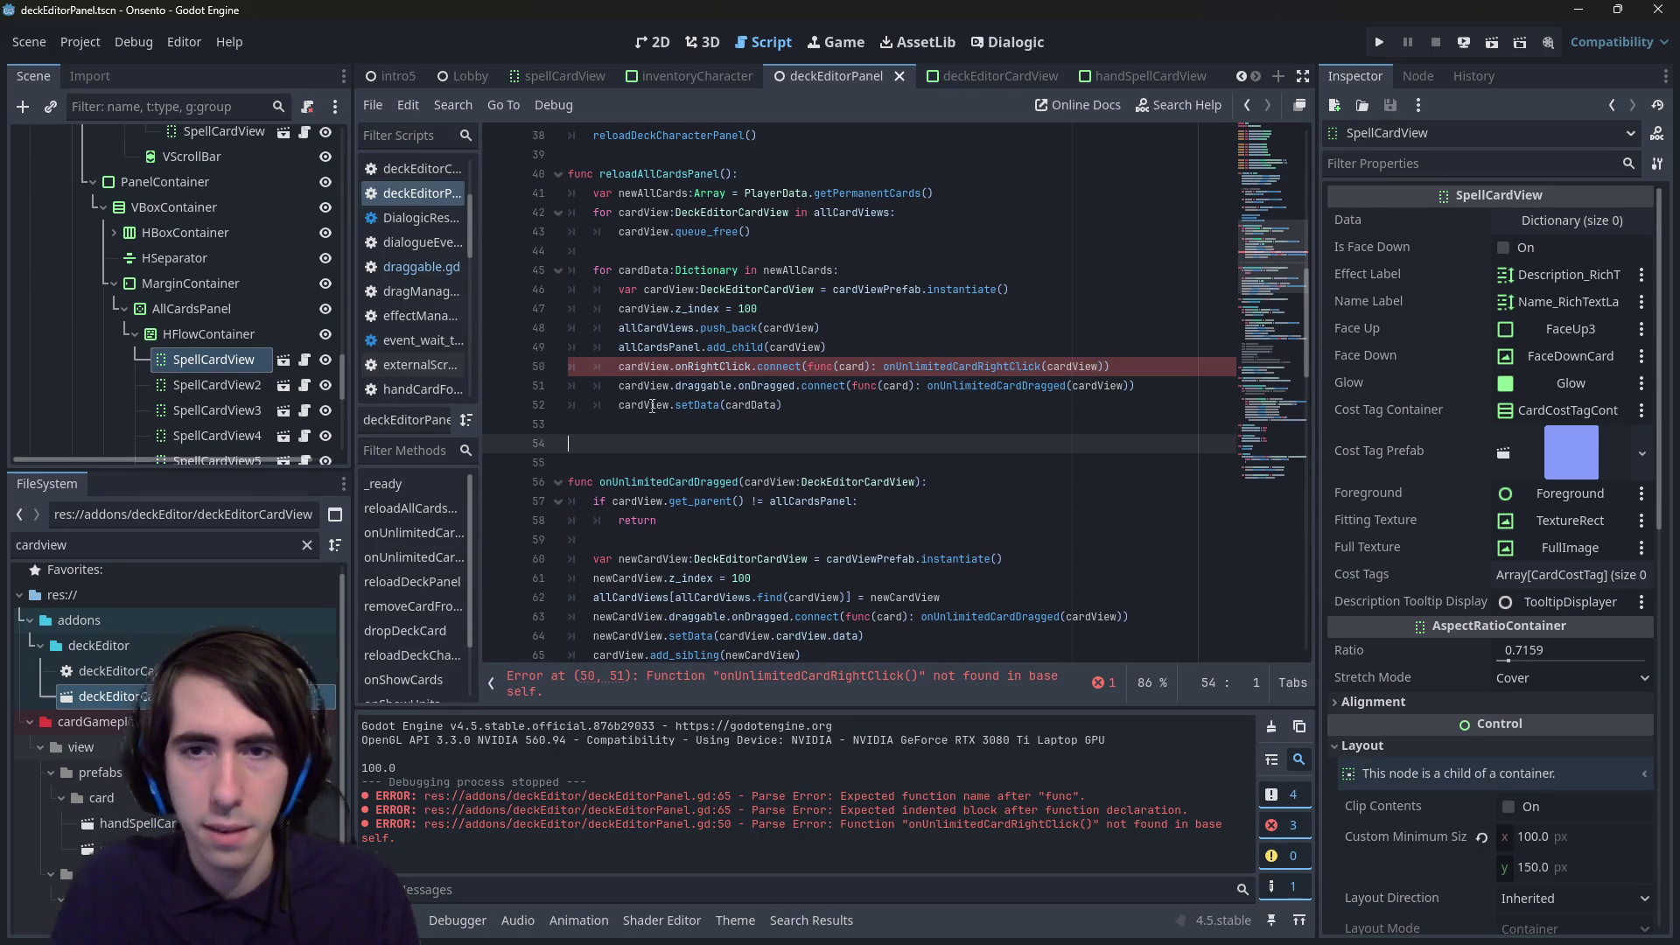
type("func")
key("ctrl+v")
type("():")
key("Return")
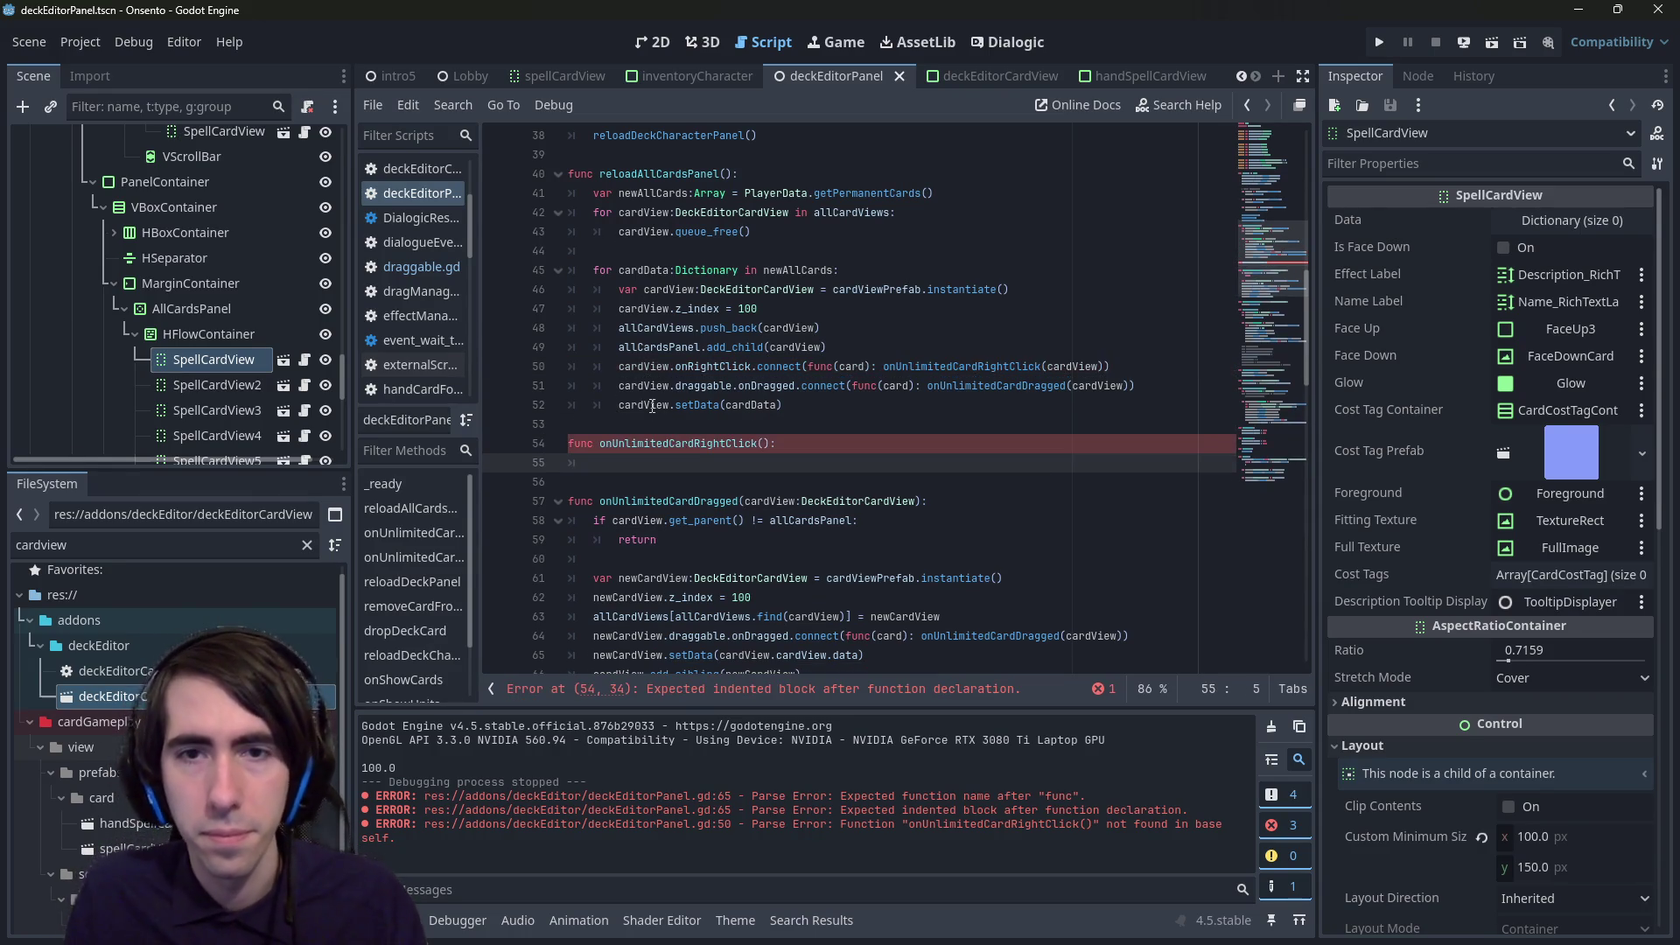
type("pass")
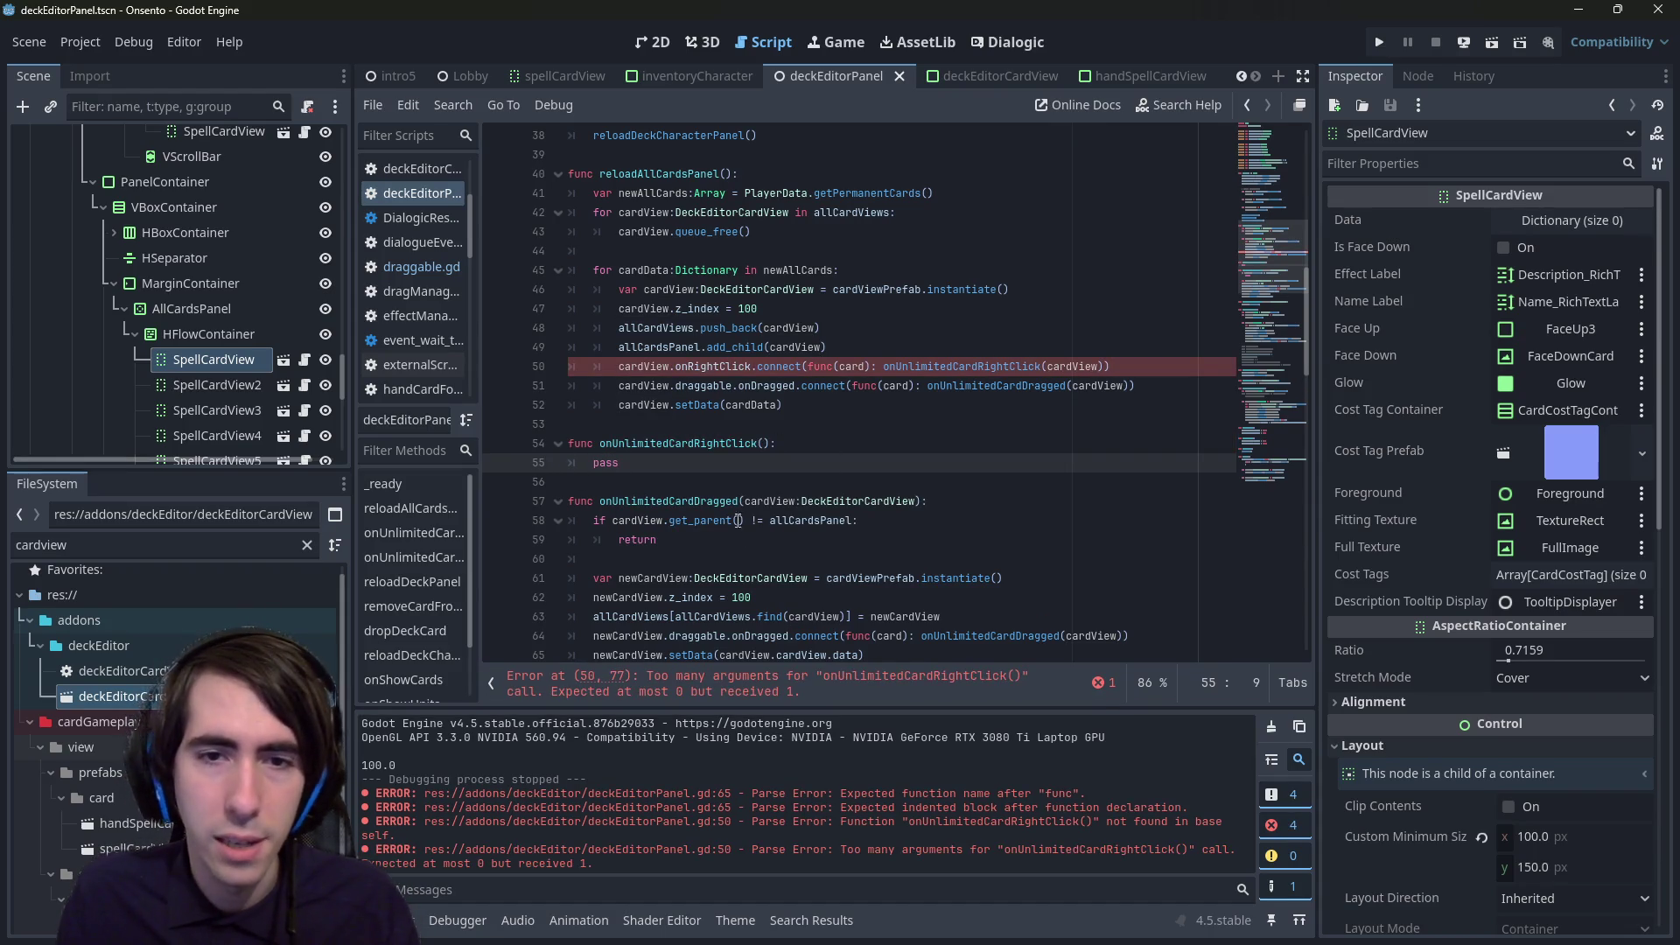
left_click_drag(745, 502, 915, 502)
key("ctrl+c")
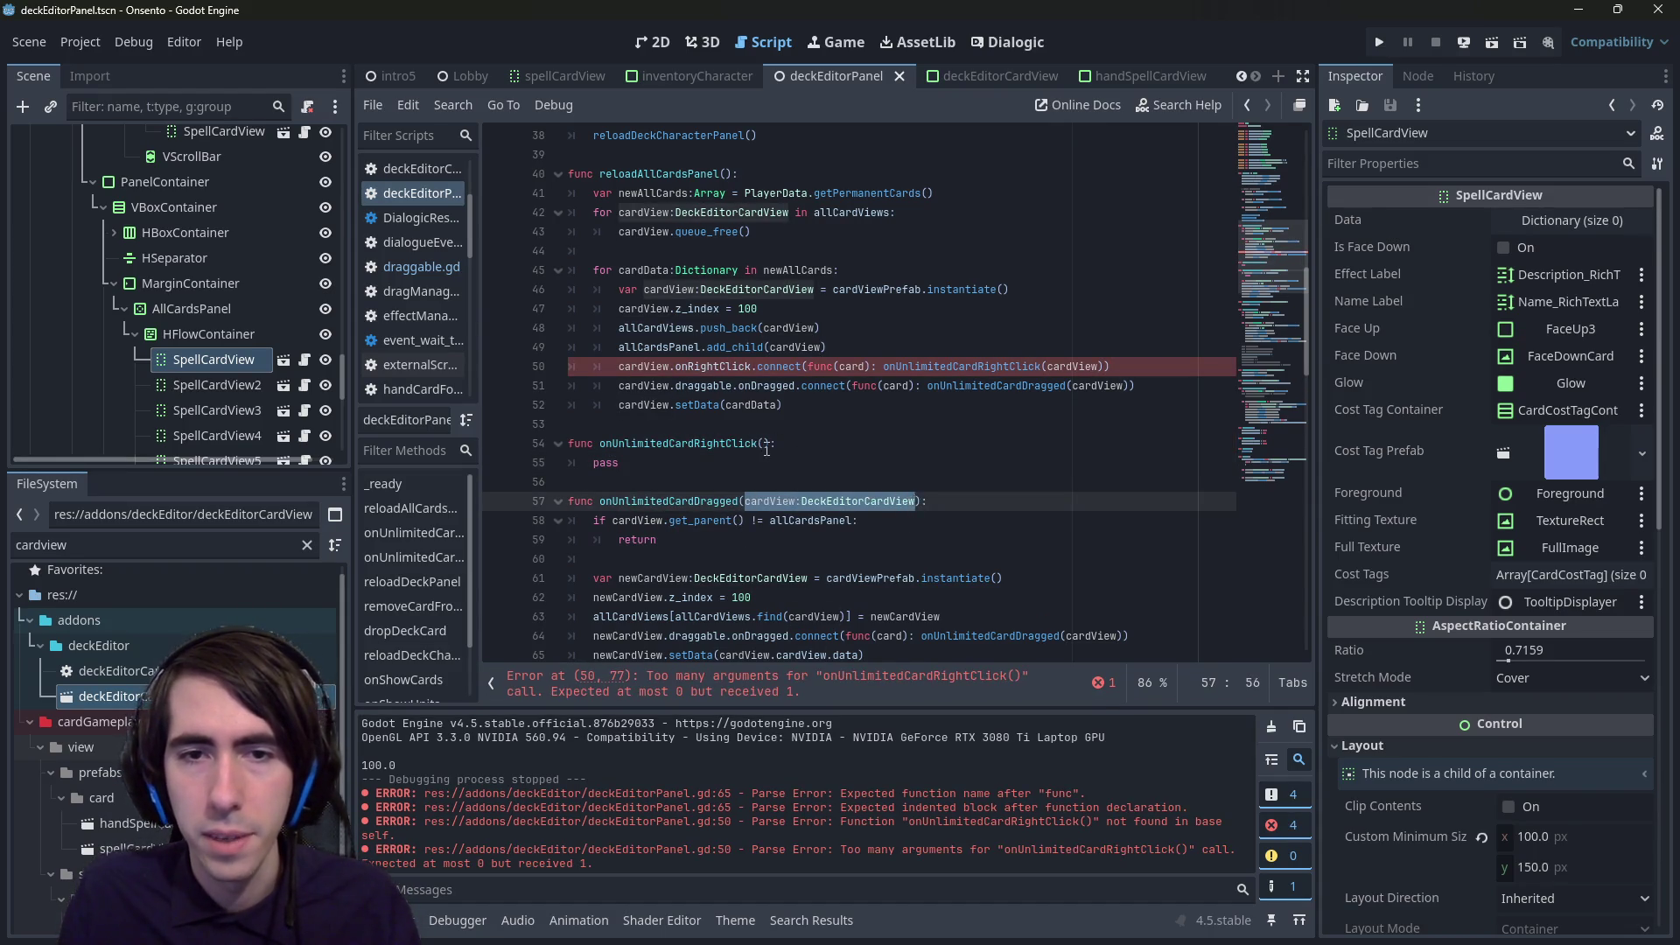
left_click(766, 443)
key("ctrl+v")
key("ctrl+s")
- Copy the onRightClick connection line into onUnlimitedCardDragged, indent it, and save
left_click_drag(628, 372, 1134, 386)
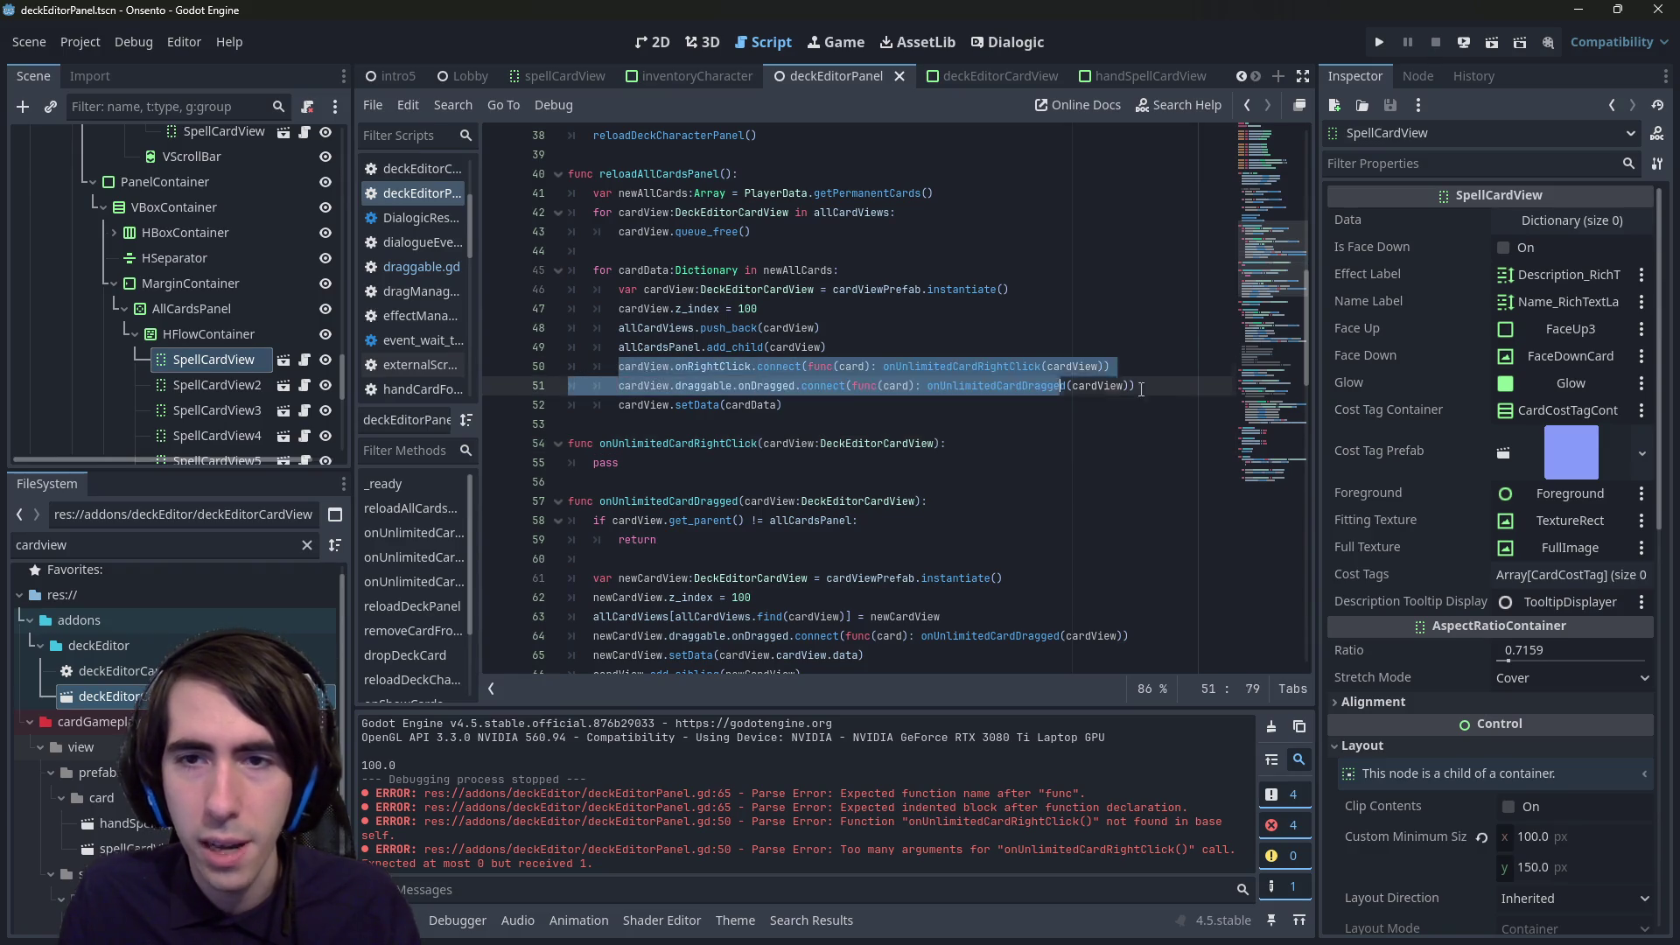
left_click(993, 617)
key("Return")
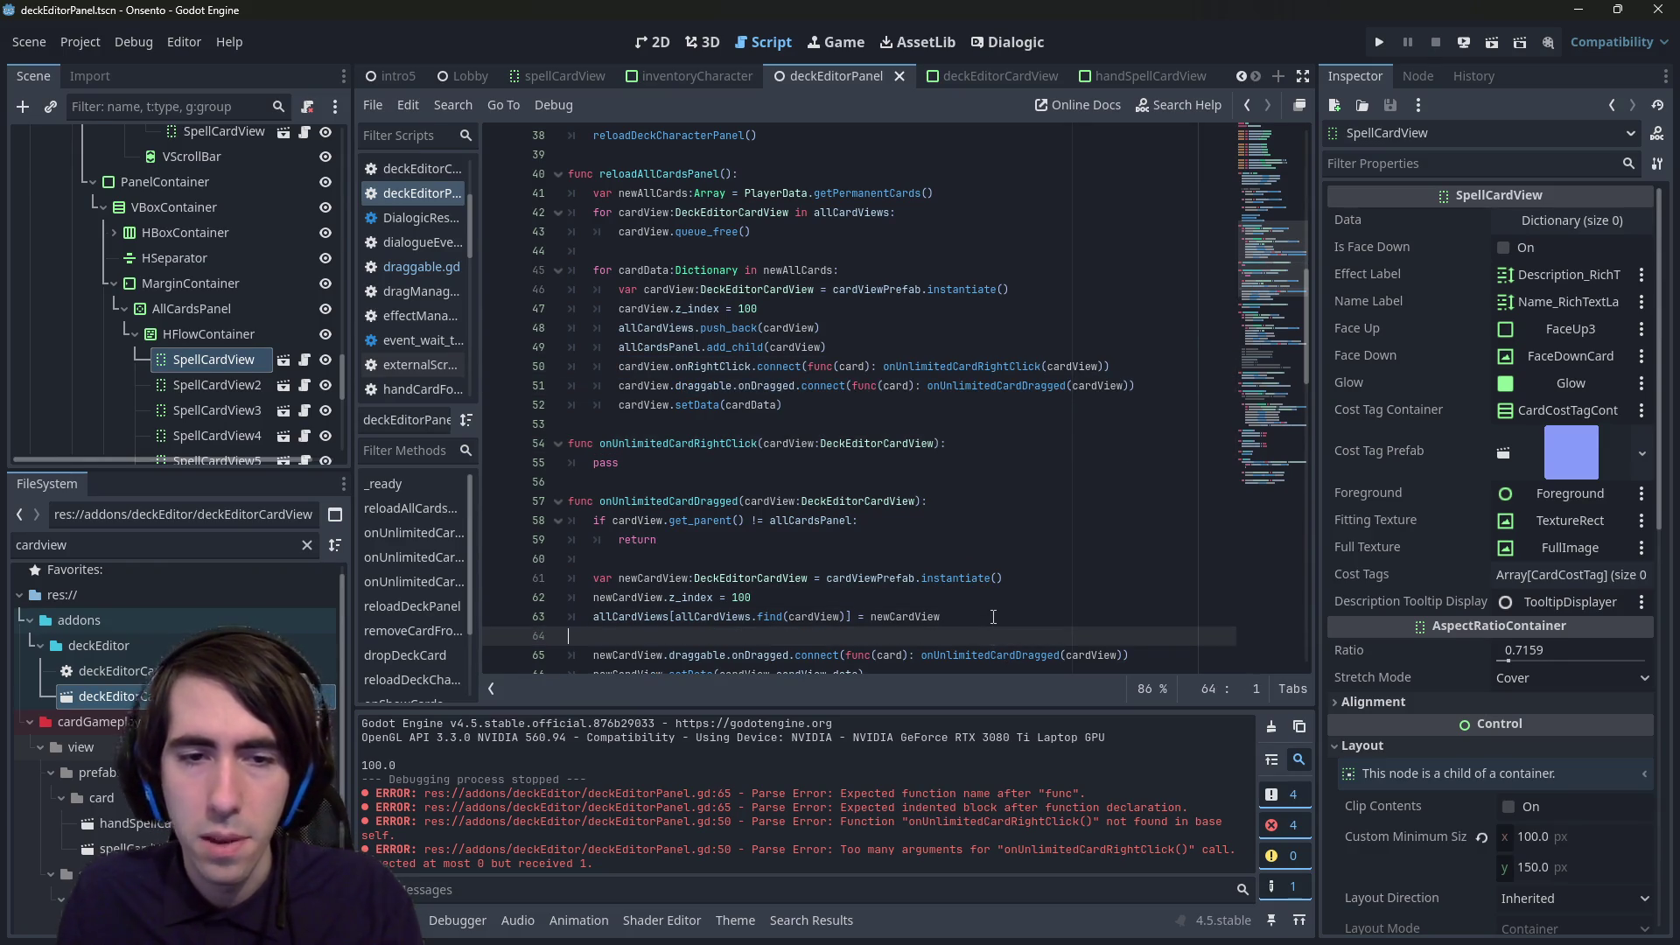
type("cardView.onRightClick.connect(func(card): onUnlimitedCardRightClick(cardView))")
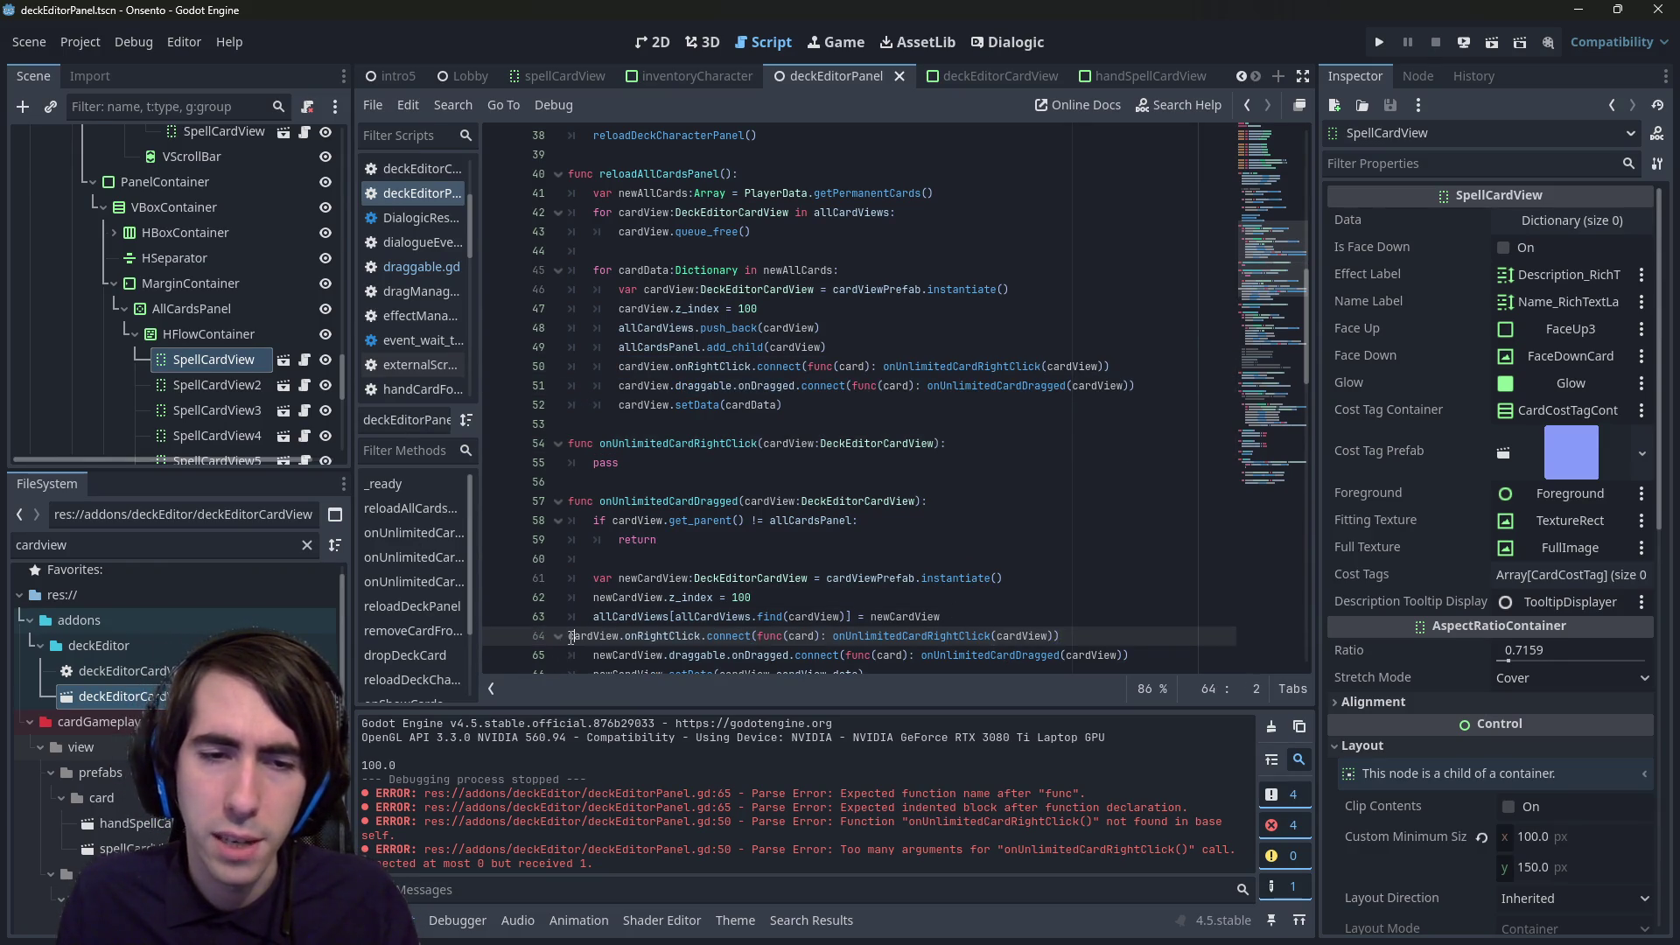
type("q")
key("BackSpace")
key("Tab")
key("ctrl+s")
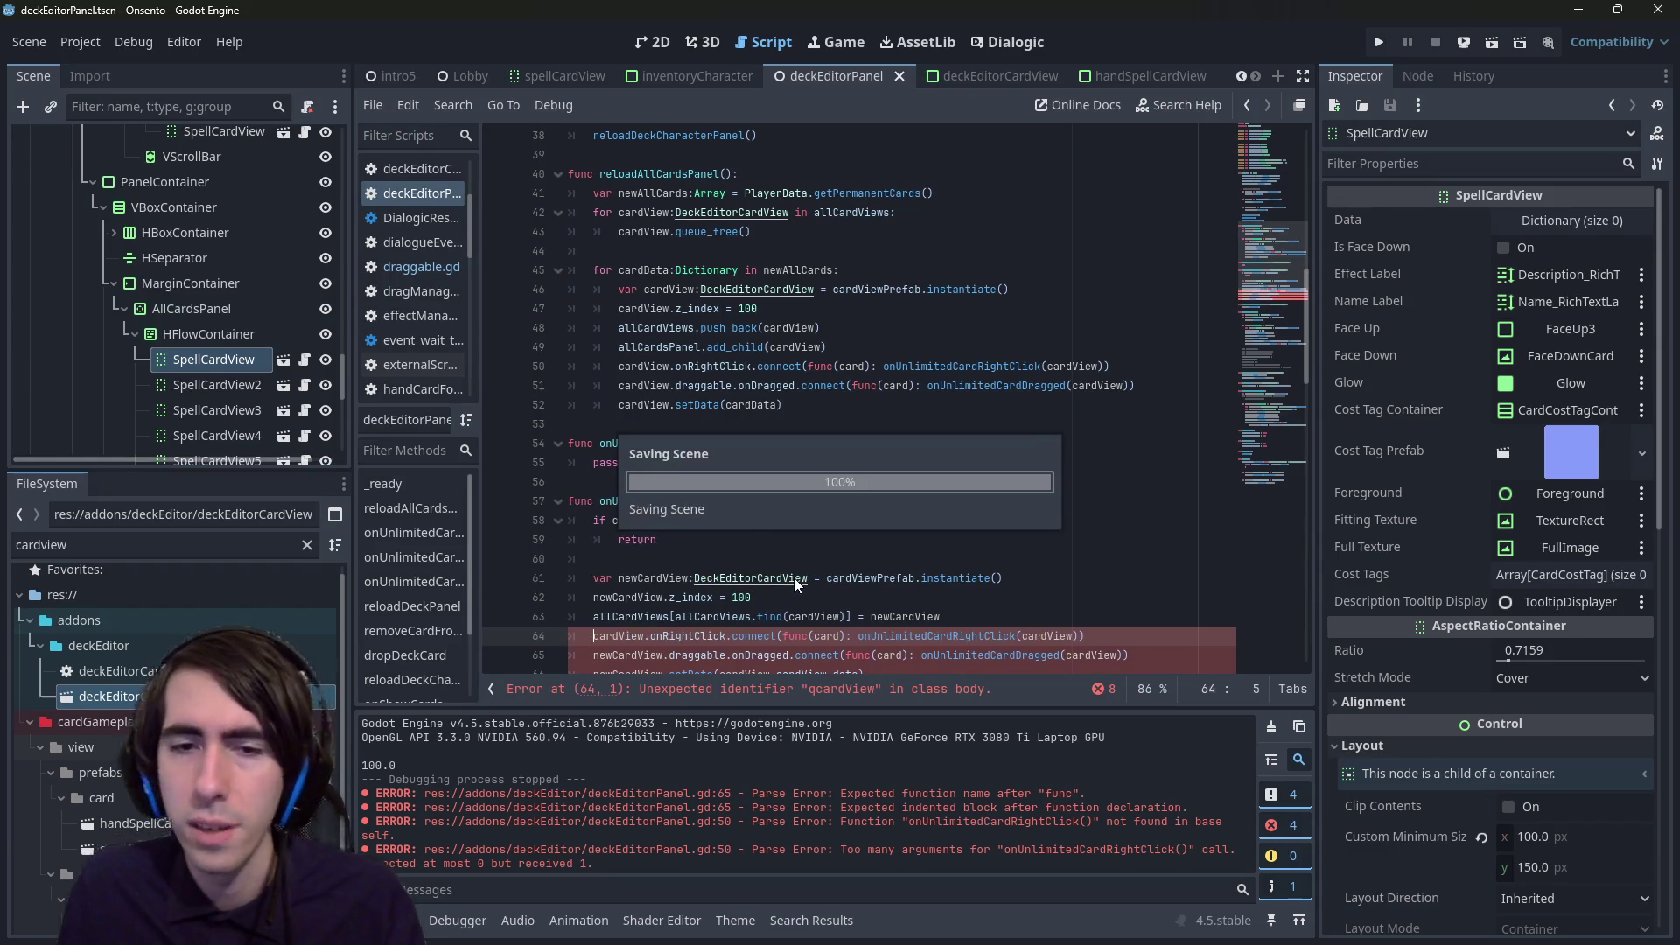
scroll(795, 578, "down", 2)
mouse_move(864, 558)
left_mouse_down()
mouse_move(573, 522)
mouse_move(573, 500)
left_mouse_up()
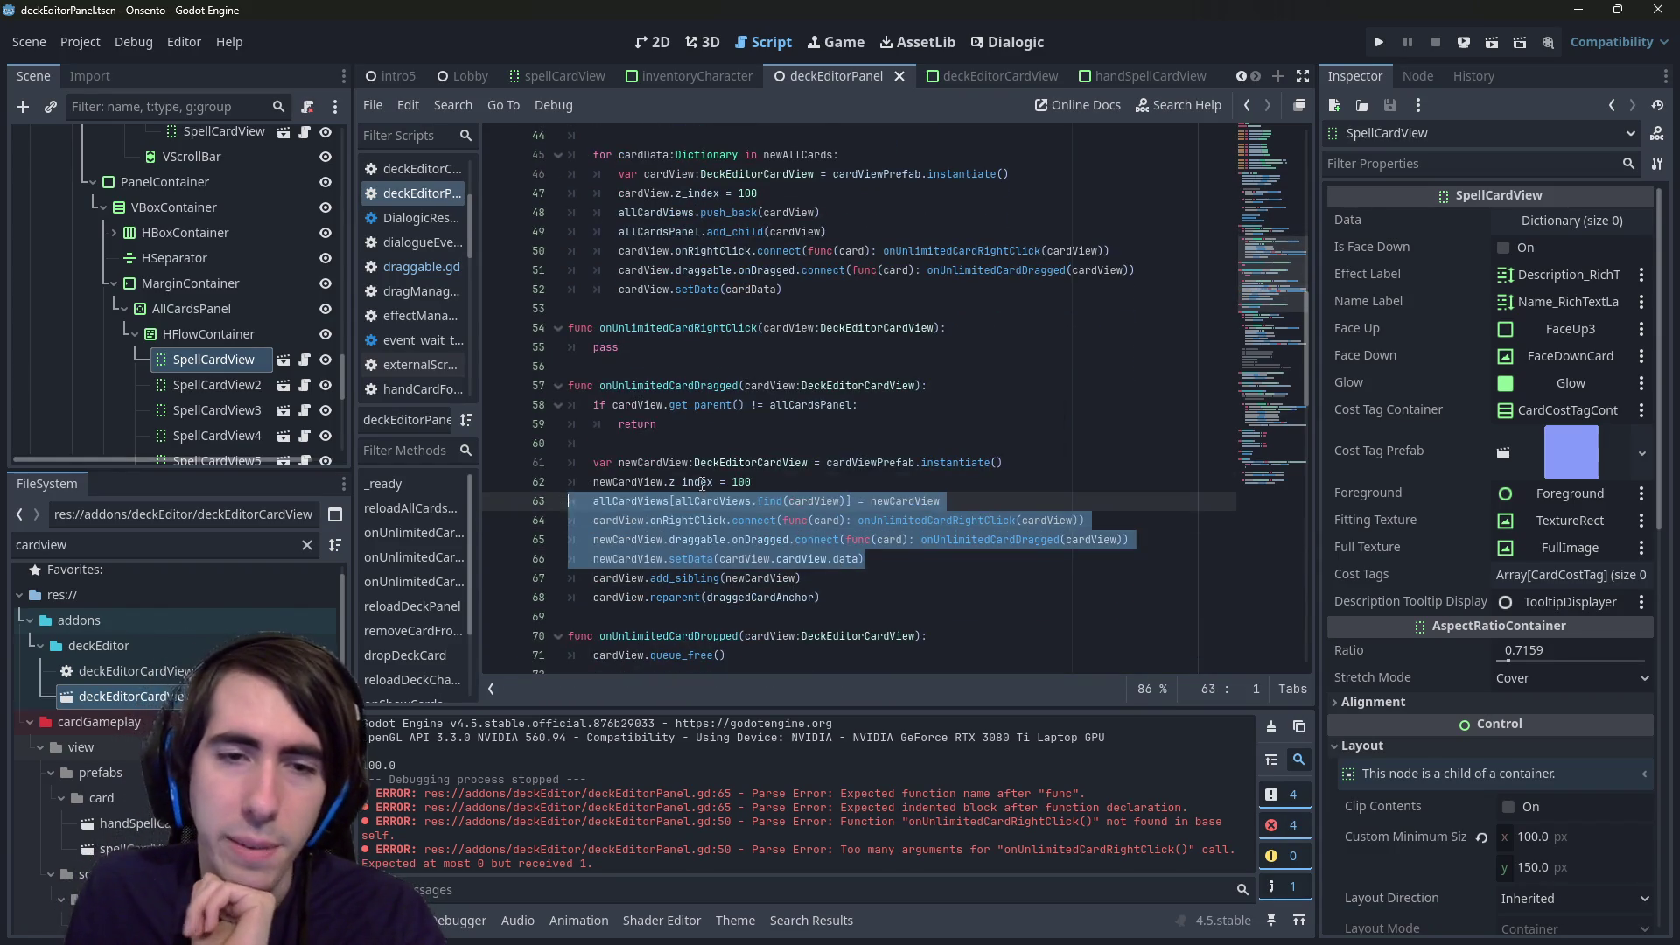
left_click(702, 482)
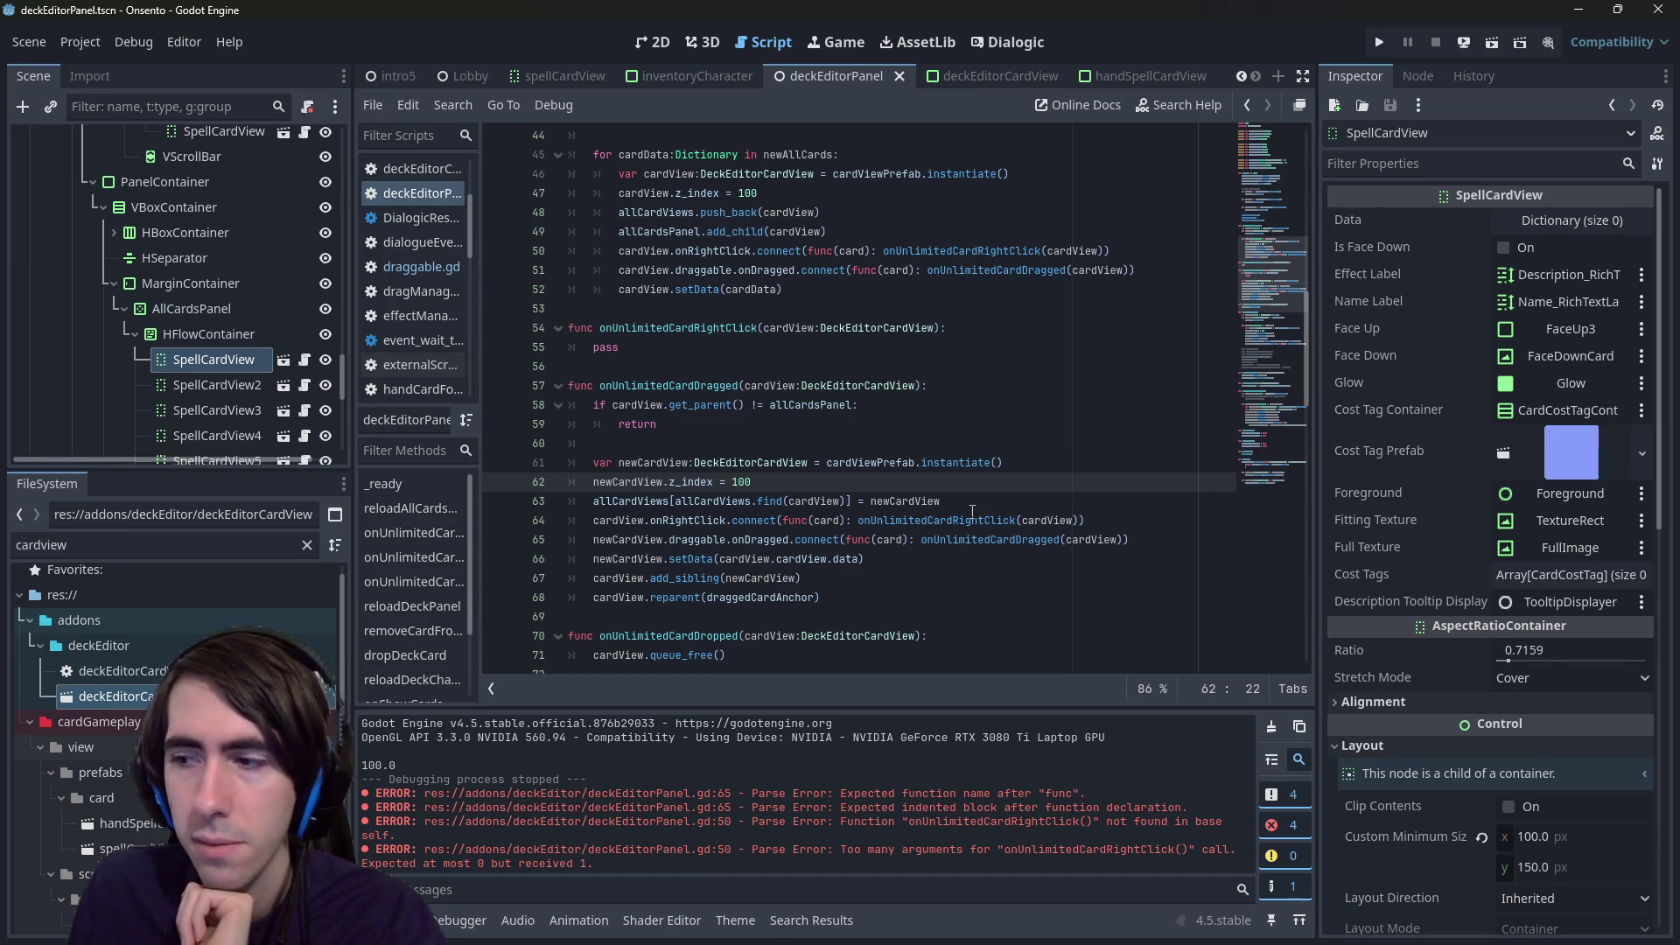
scroll(962, 507, "up", 2)
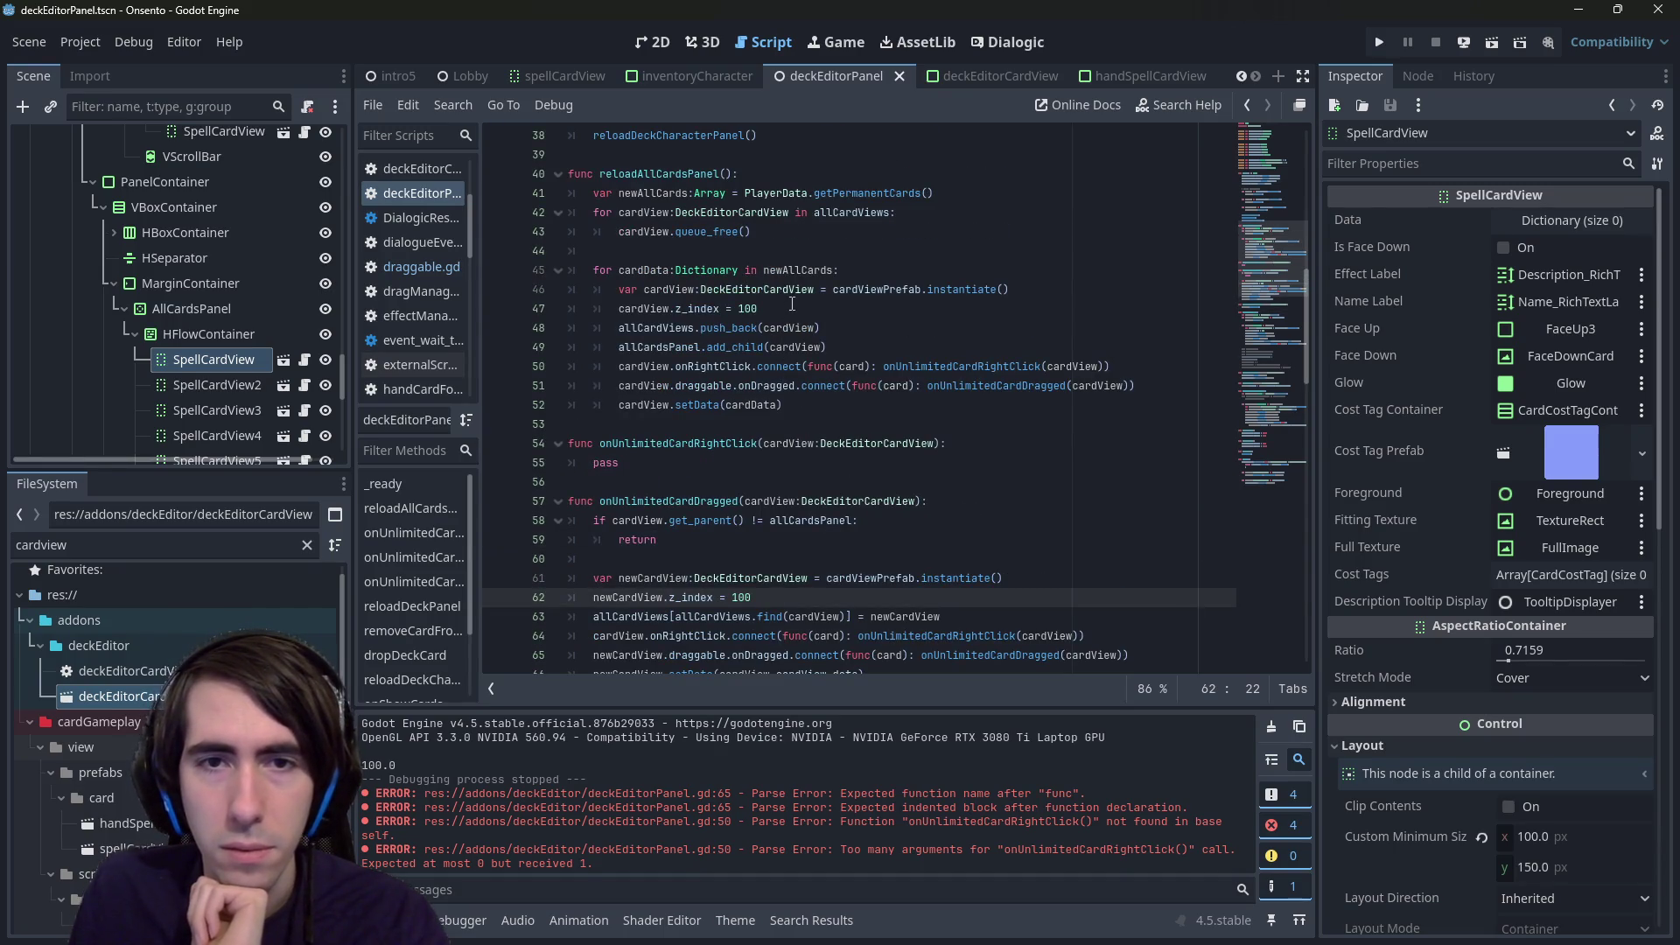
- Create func createUnlimitedCard() -> DeckEditorCardView holding the instantiate and z_index 100 lines
left_click(669, 160)
key("Return")
key("Return")
key("Up")
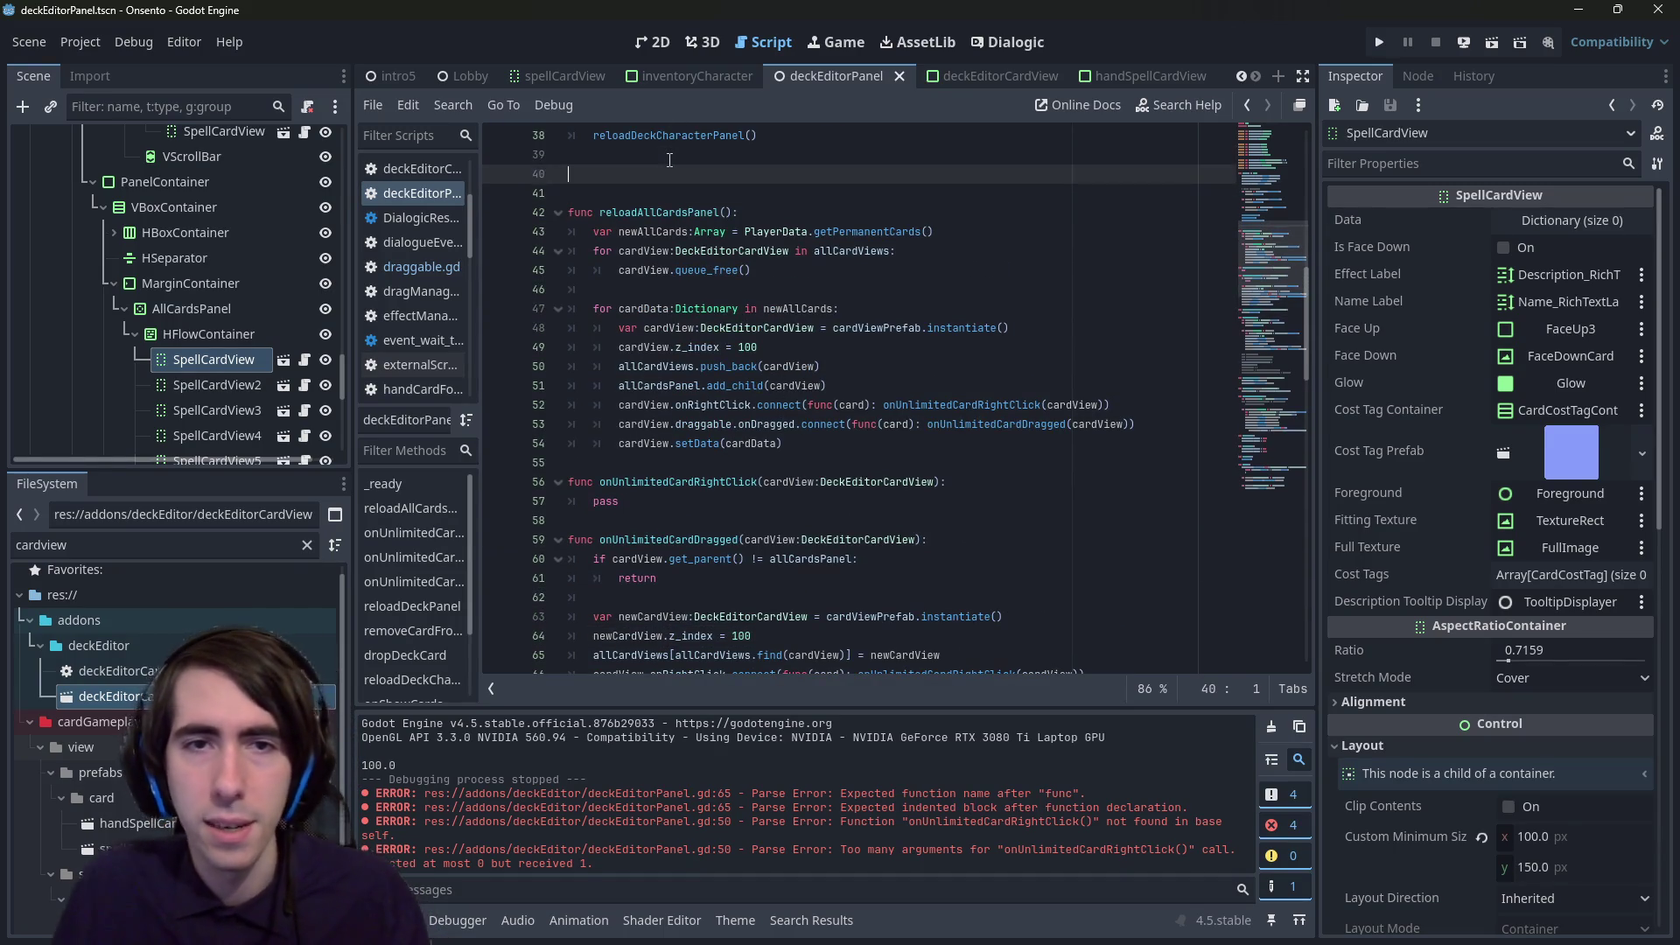
type("func createUn")
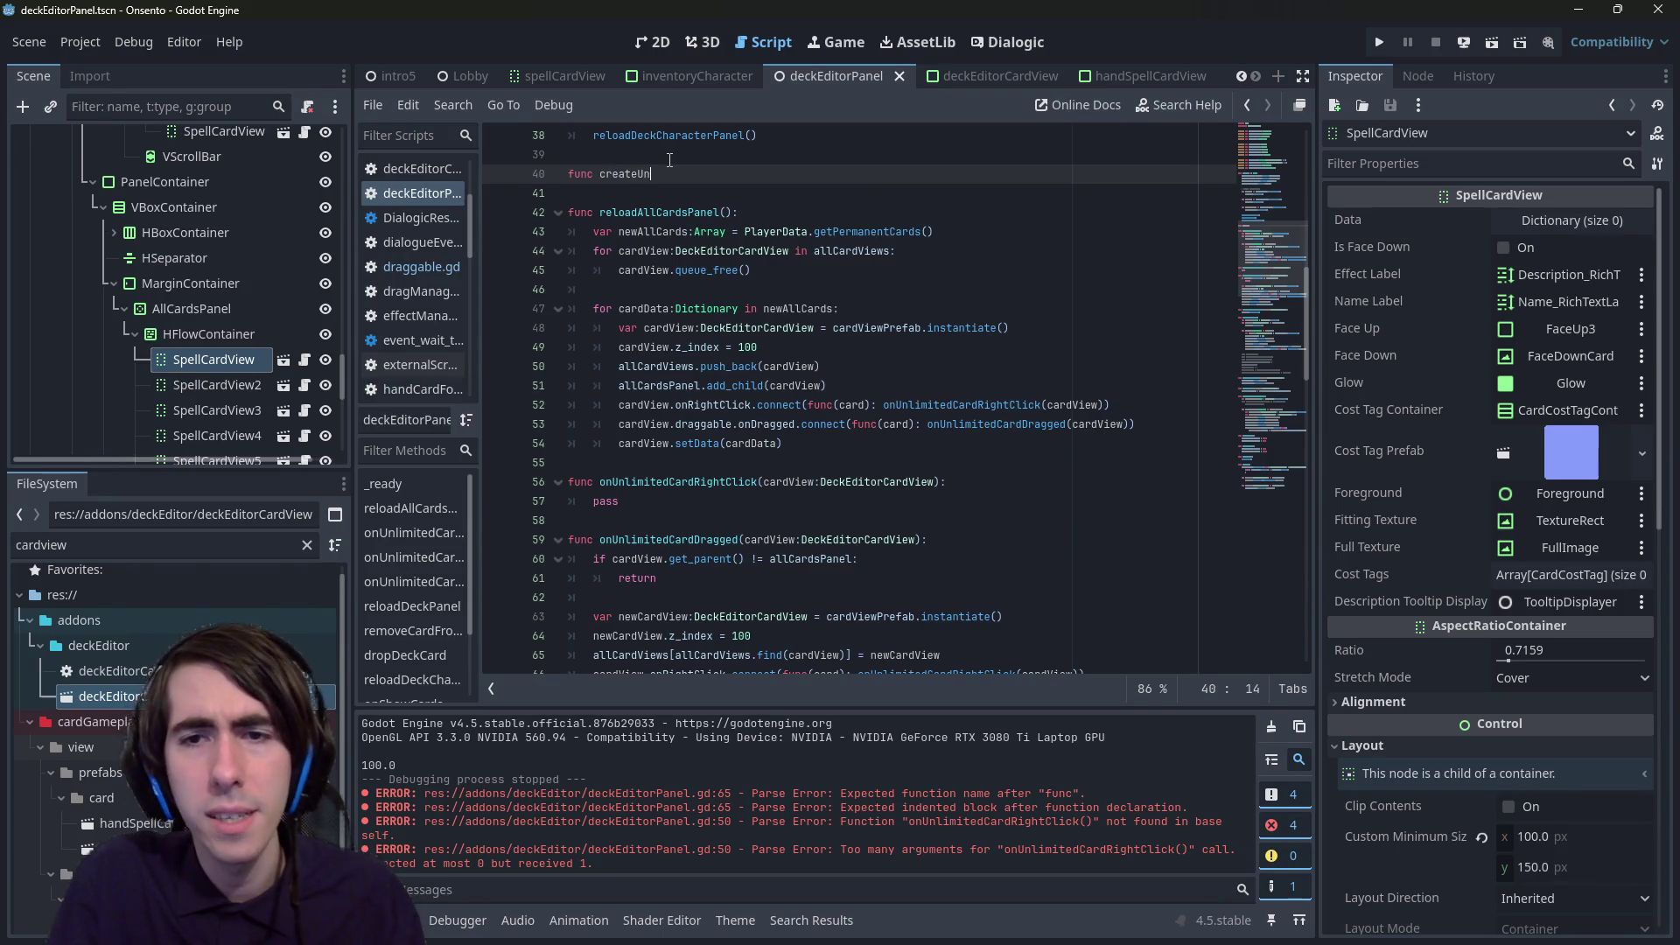
type("limitedC")
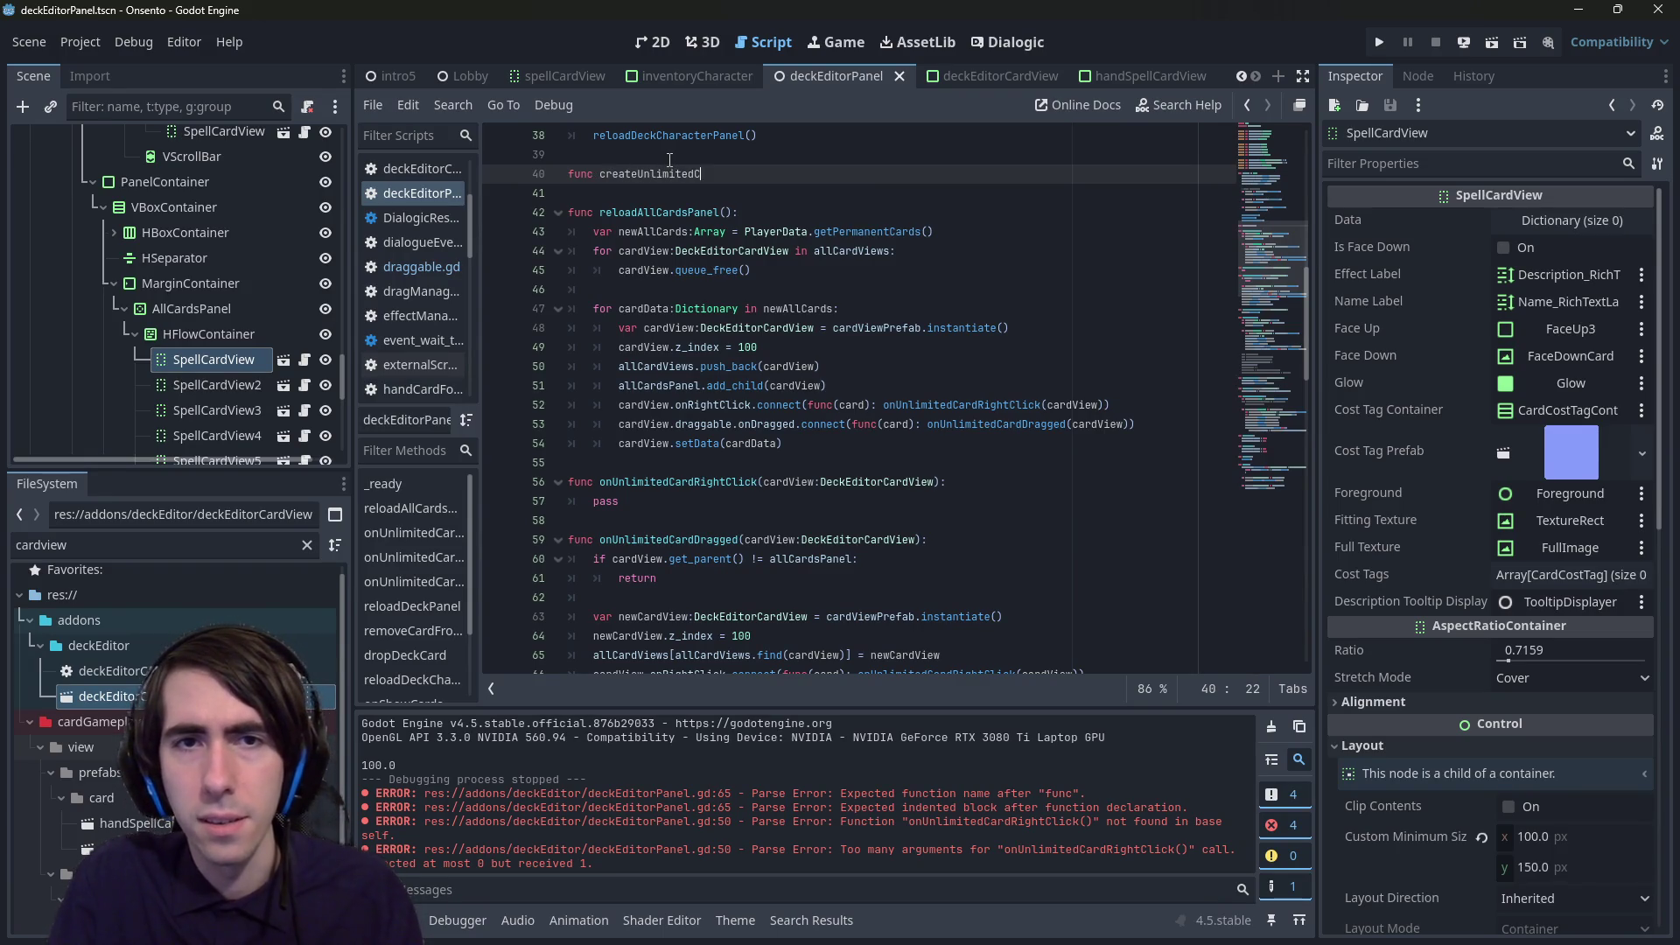
type("ard() -> ")
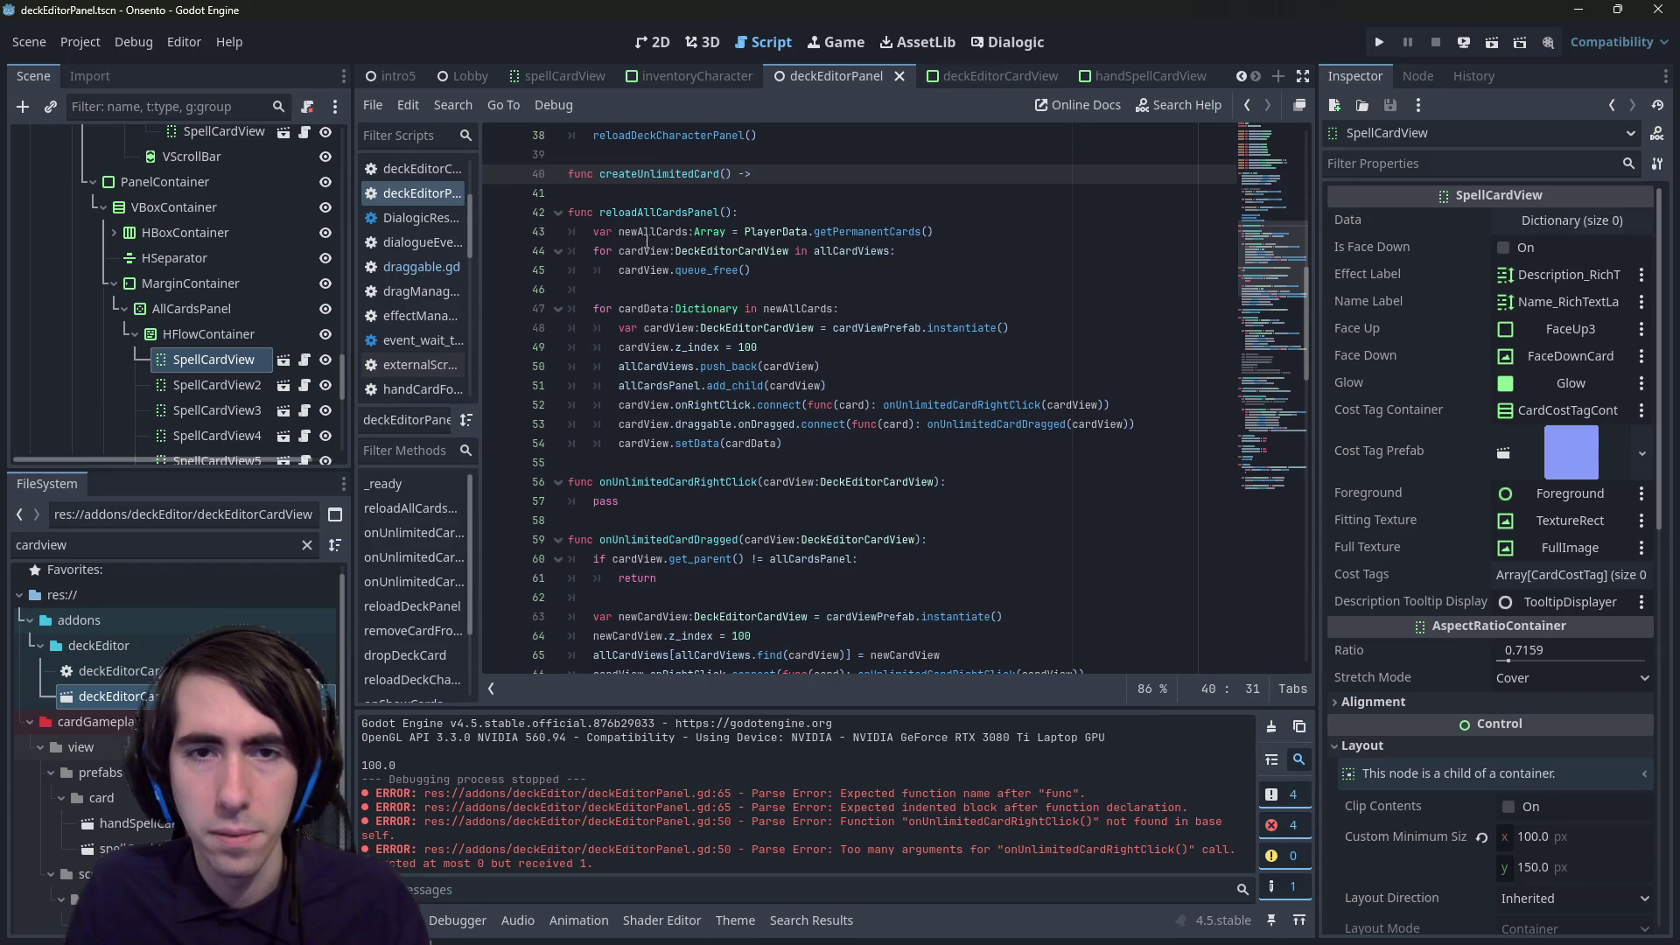
type("DeckEditorCardView:")
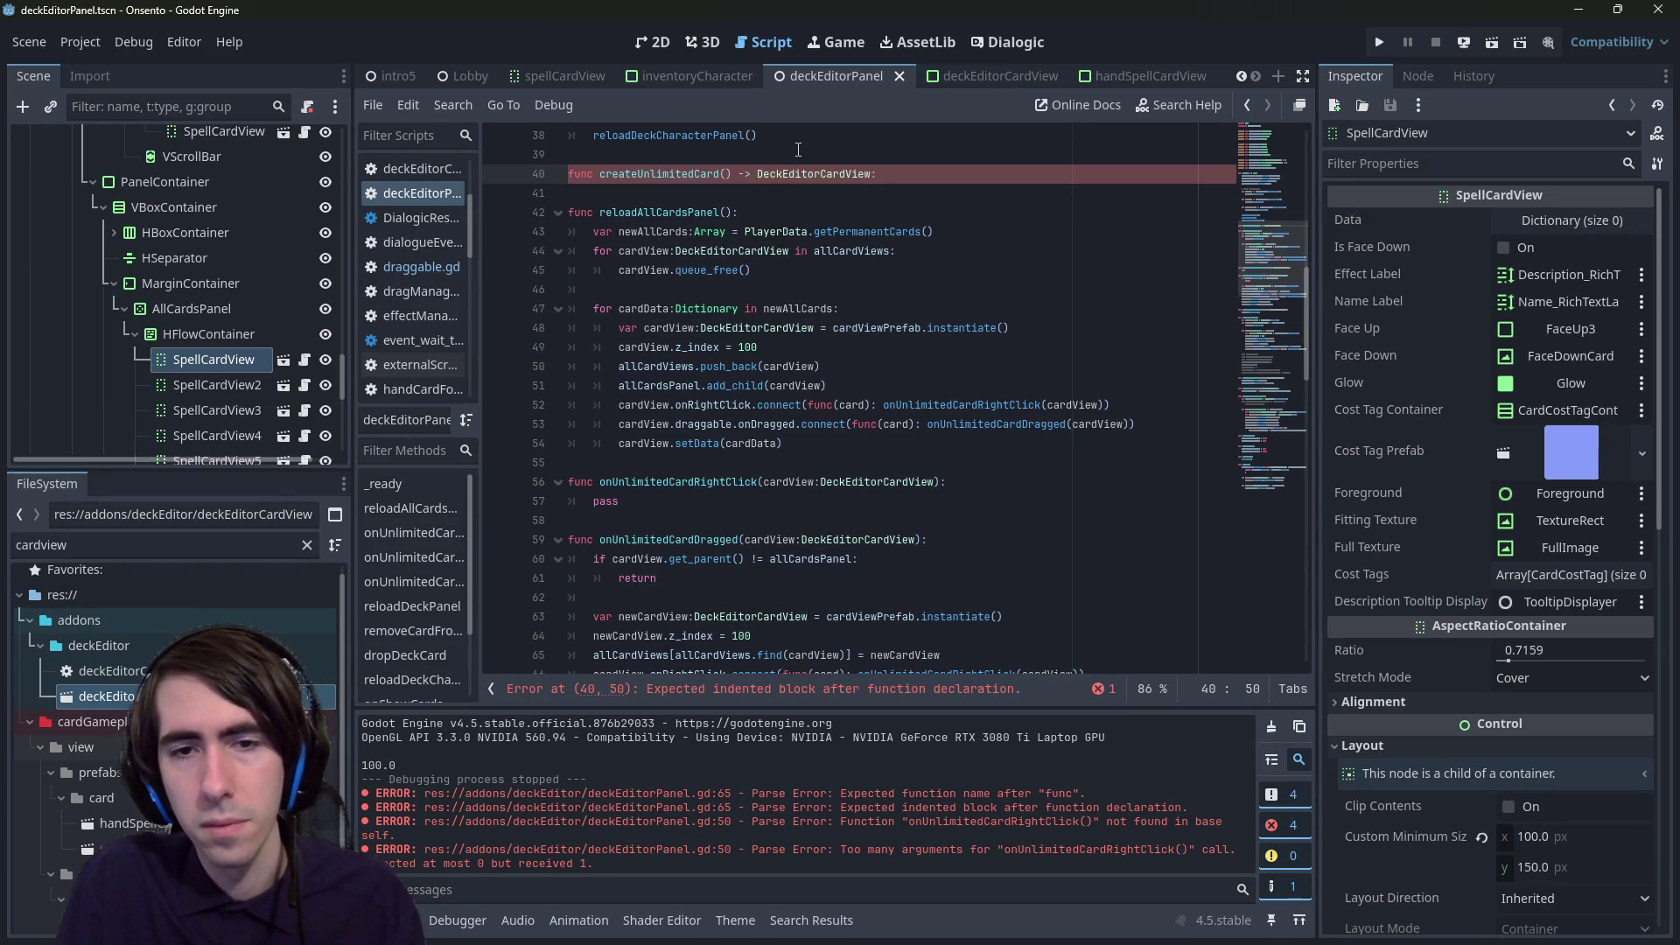
scroll(770, 262, "down", 2)
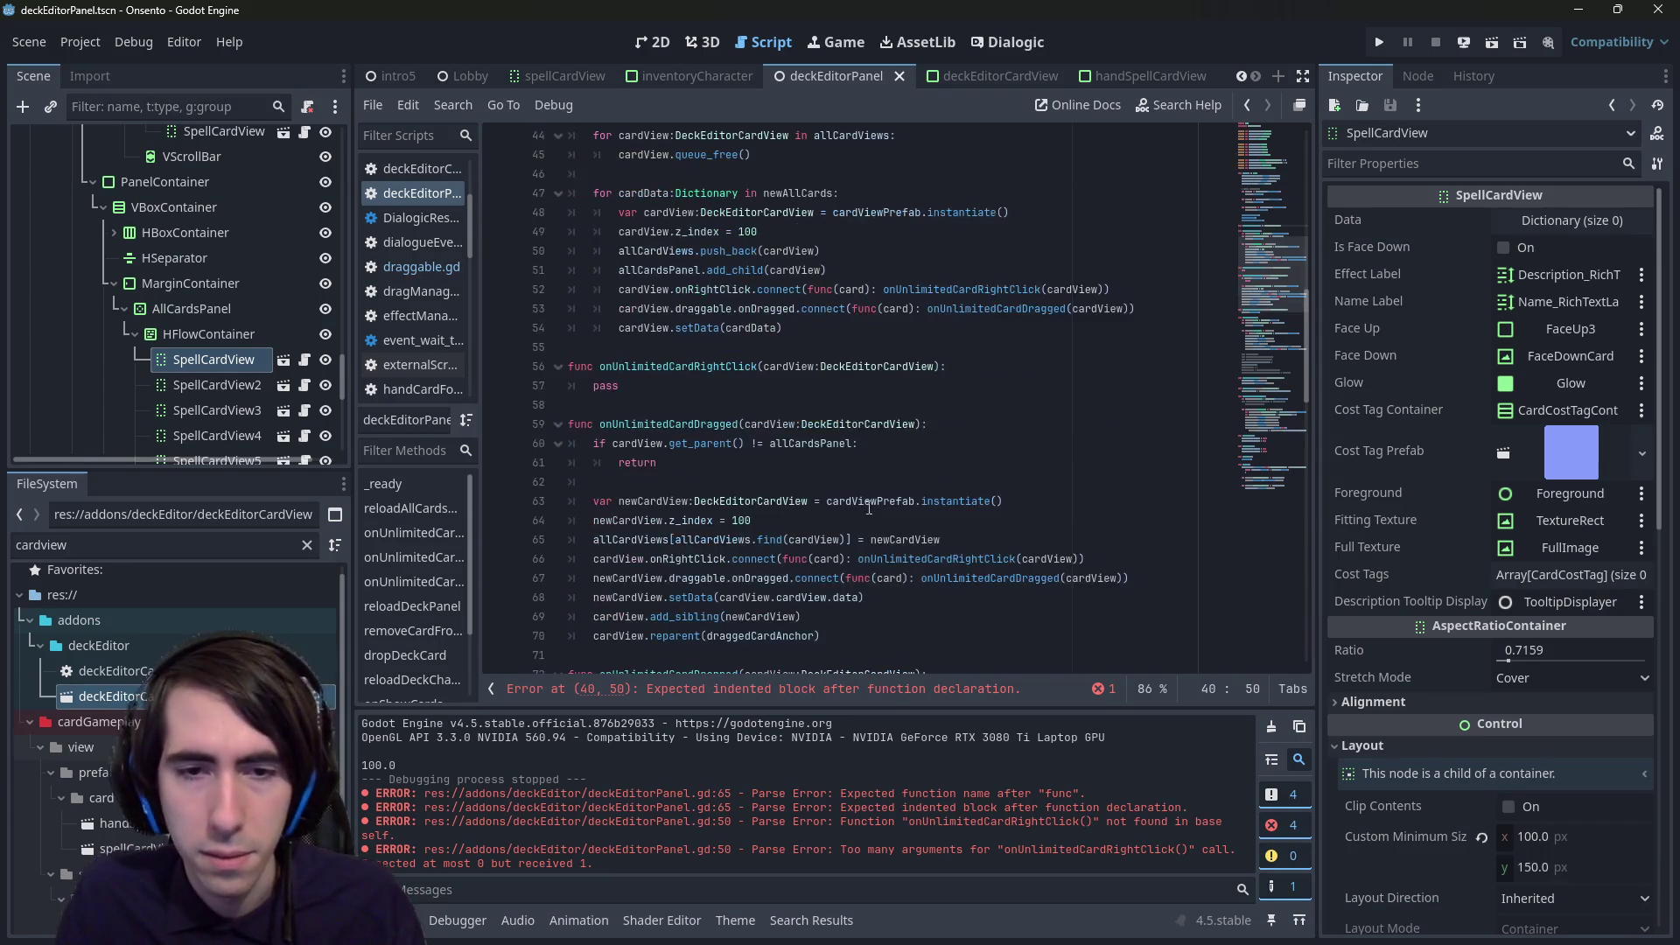
scroll(755, 341, "up", 1)
key("Return")
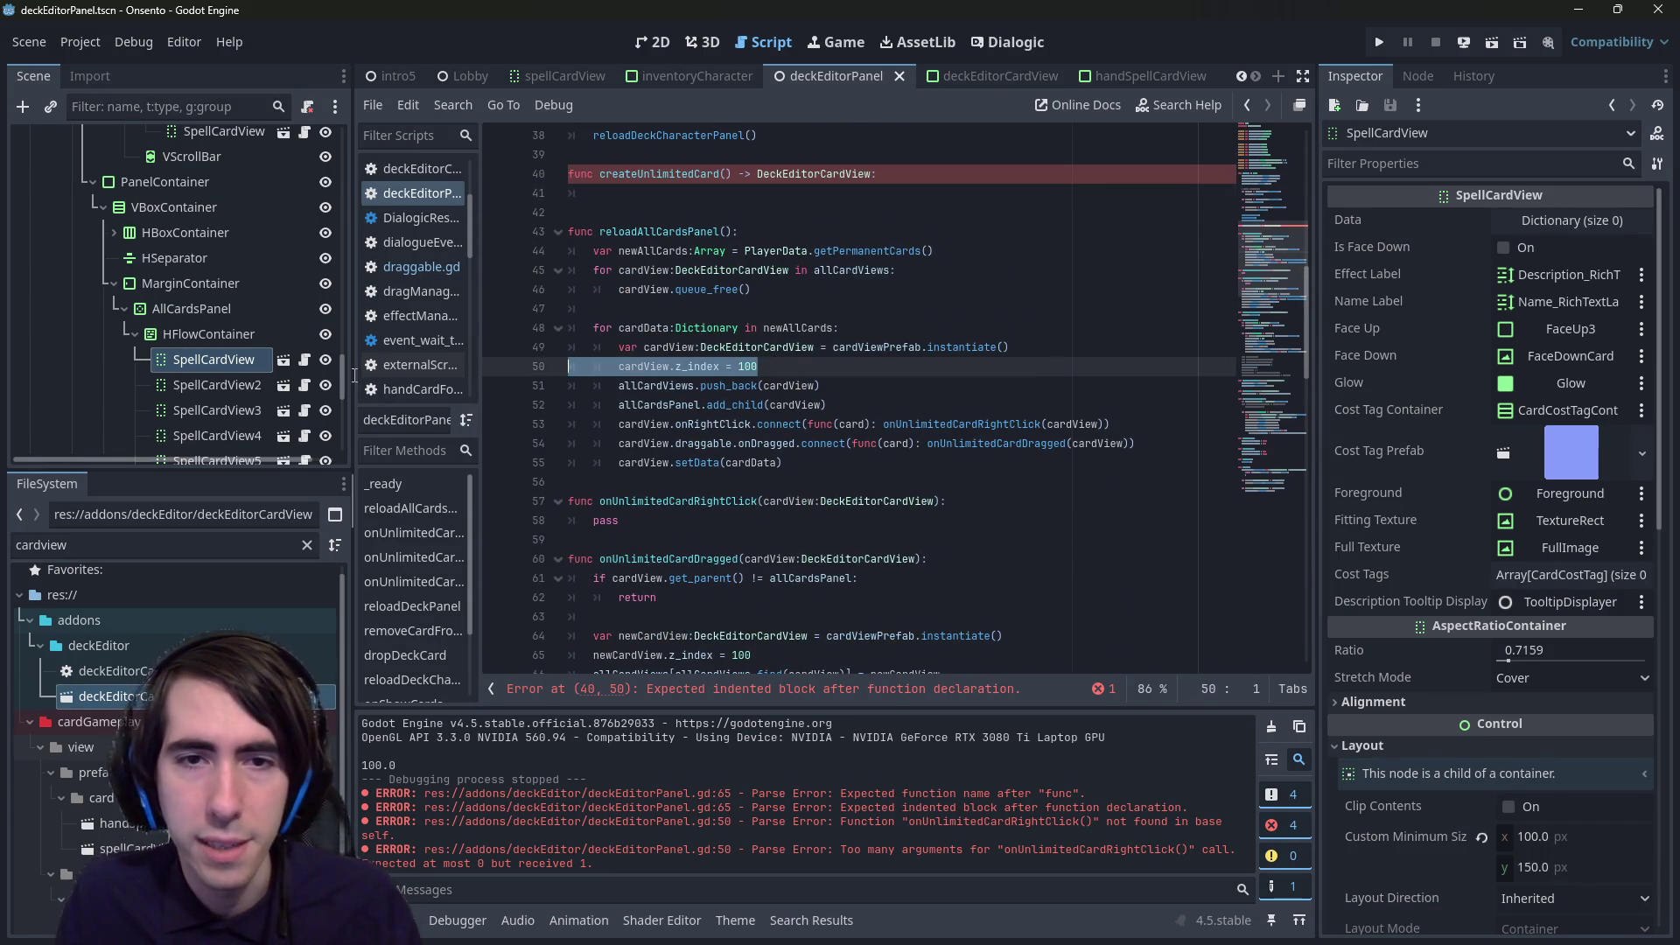
left_click_drag(601, 193, 471, 193)
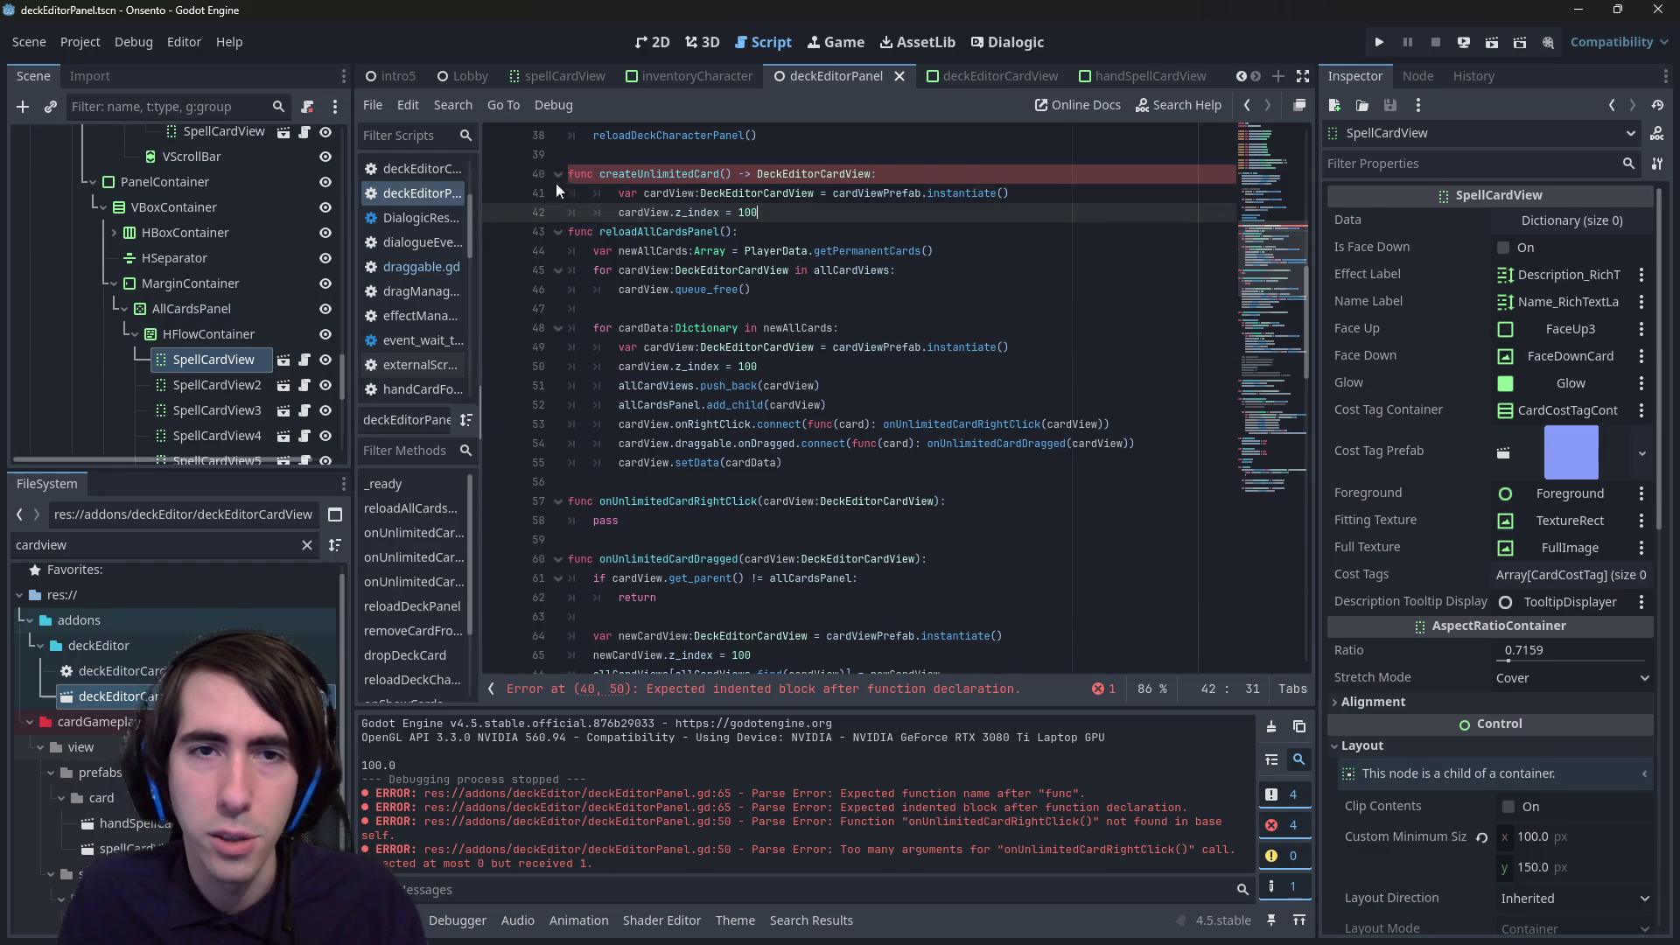
key("ctrl+v")
key("shift+Tab")
key("ctrl+s")
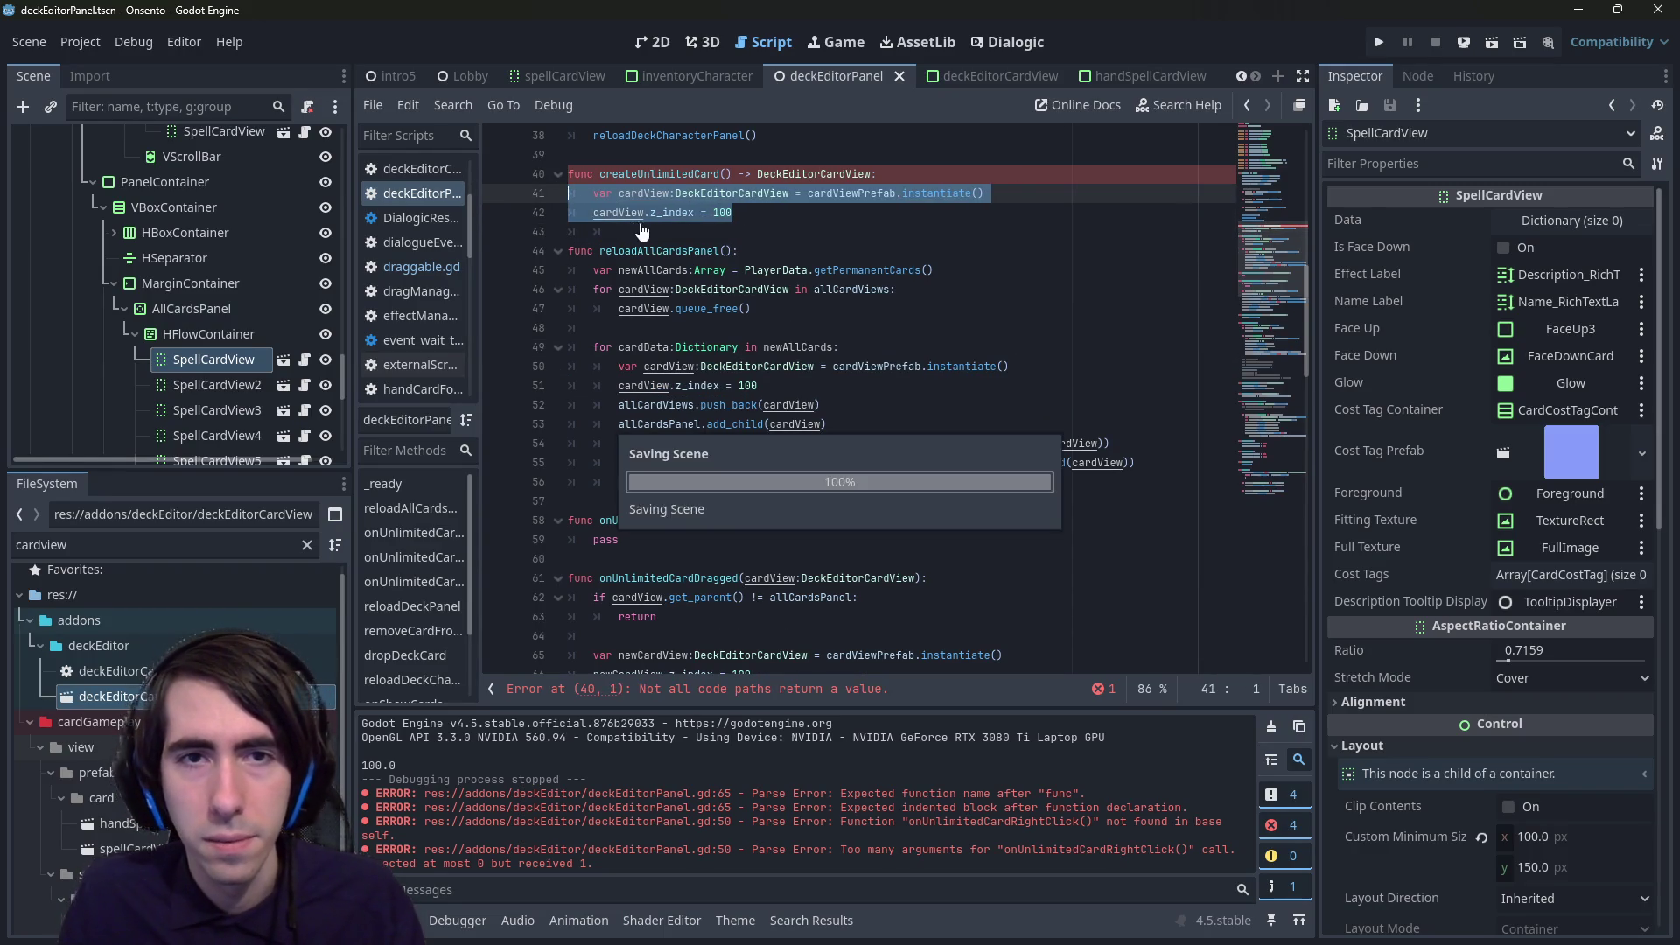
- Copy the right-click and drag signal connections into createUnlimitedCard, fix indentation, and save
mouse_move(1138, 463)
left_mouse_down()
mouse_move(577, 464)
mouse_move(544, 439)
left_mouse_up()
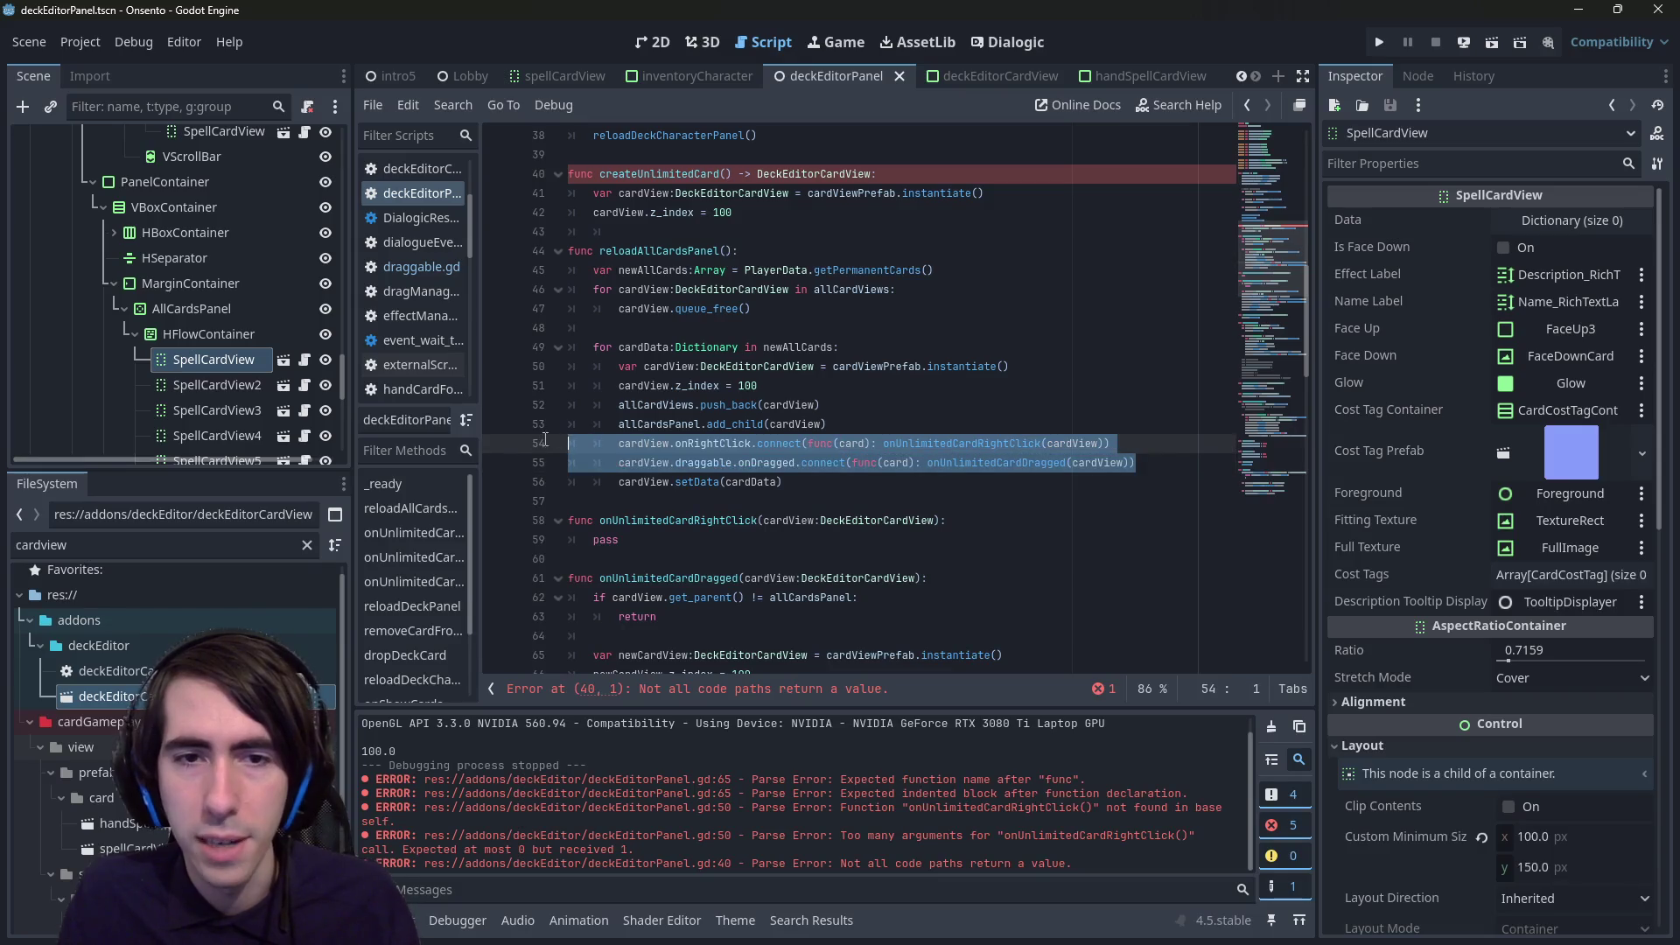
key("ctrl+c")
left_click(762, 232)
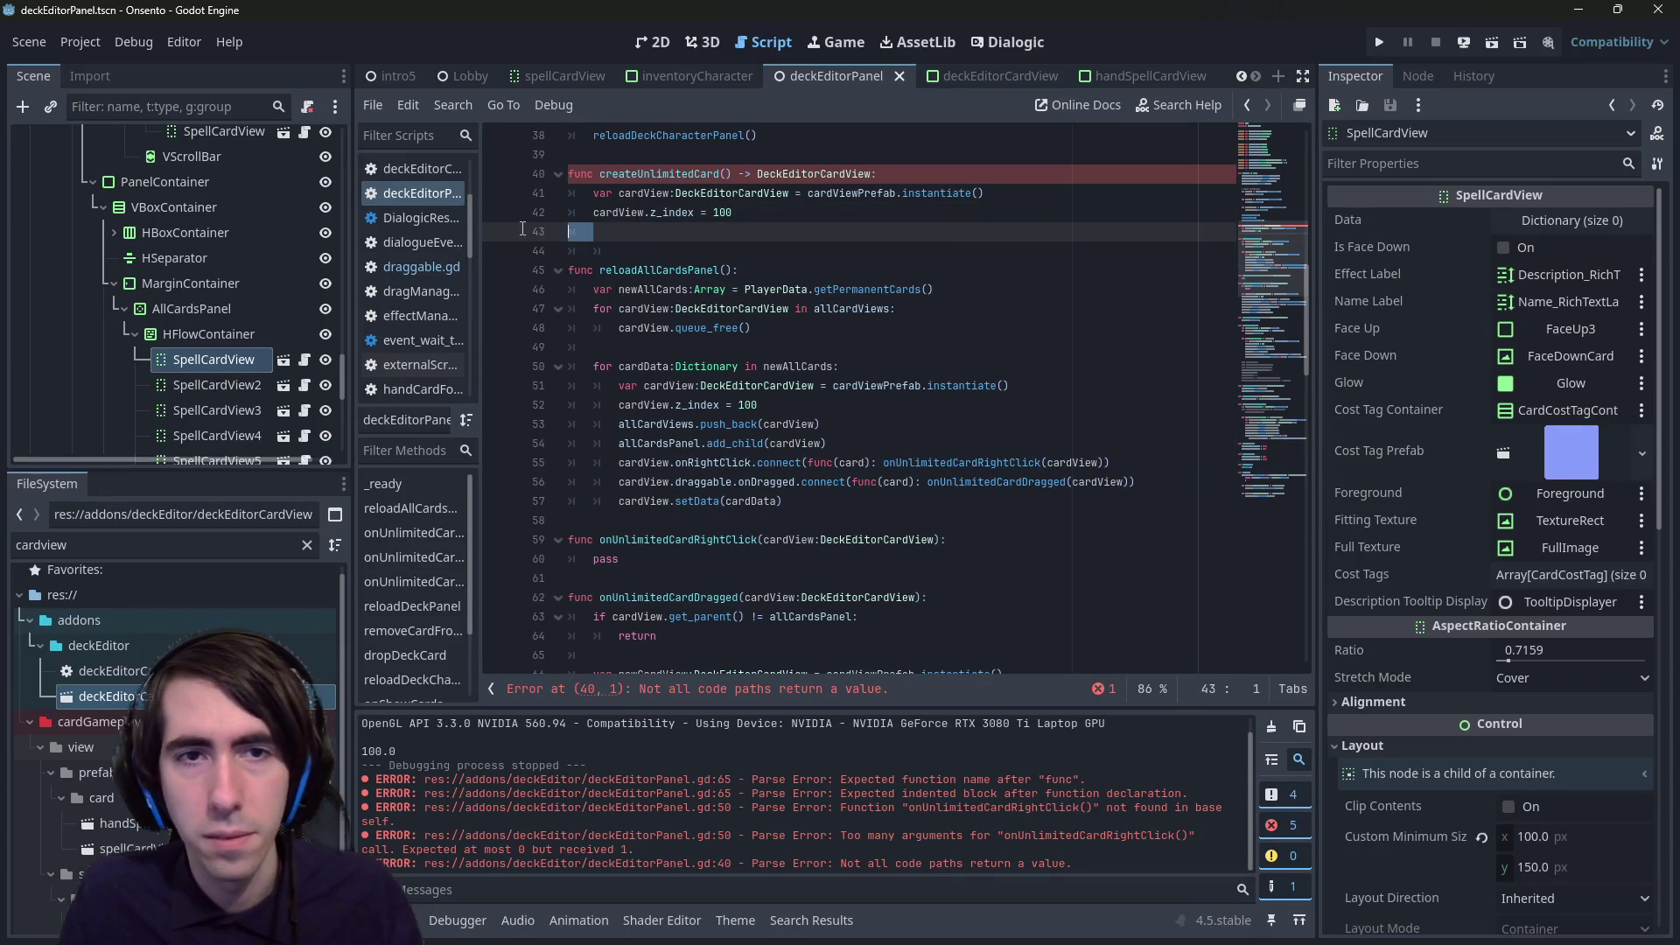
key("ctrl+v")
left_click(1144, 232)
key("shift+Tab")
key("ctrl+s")
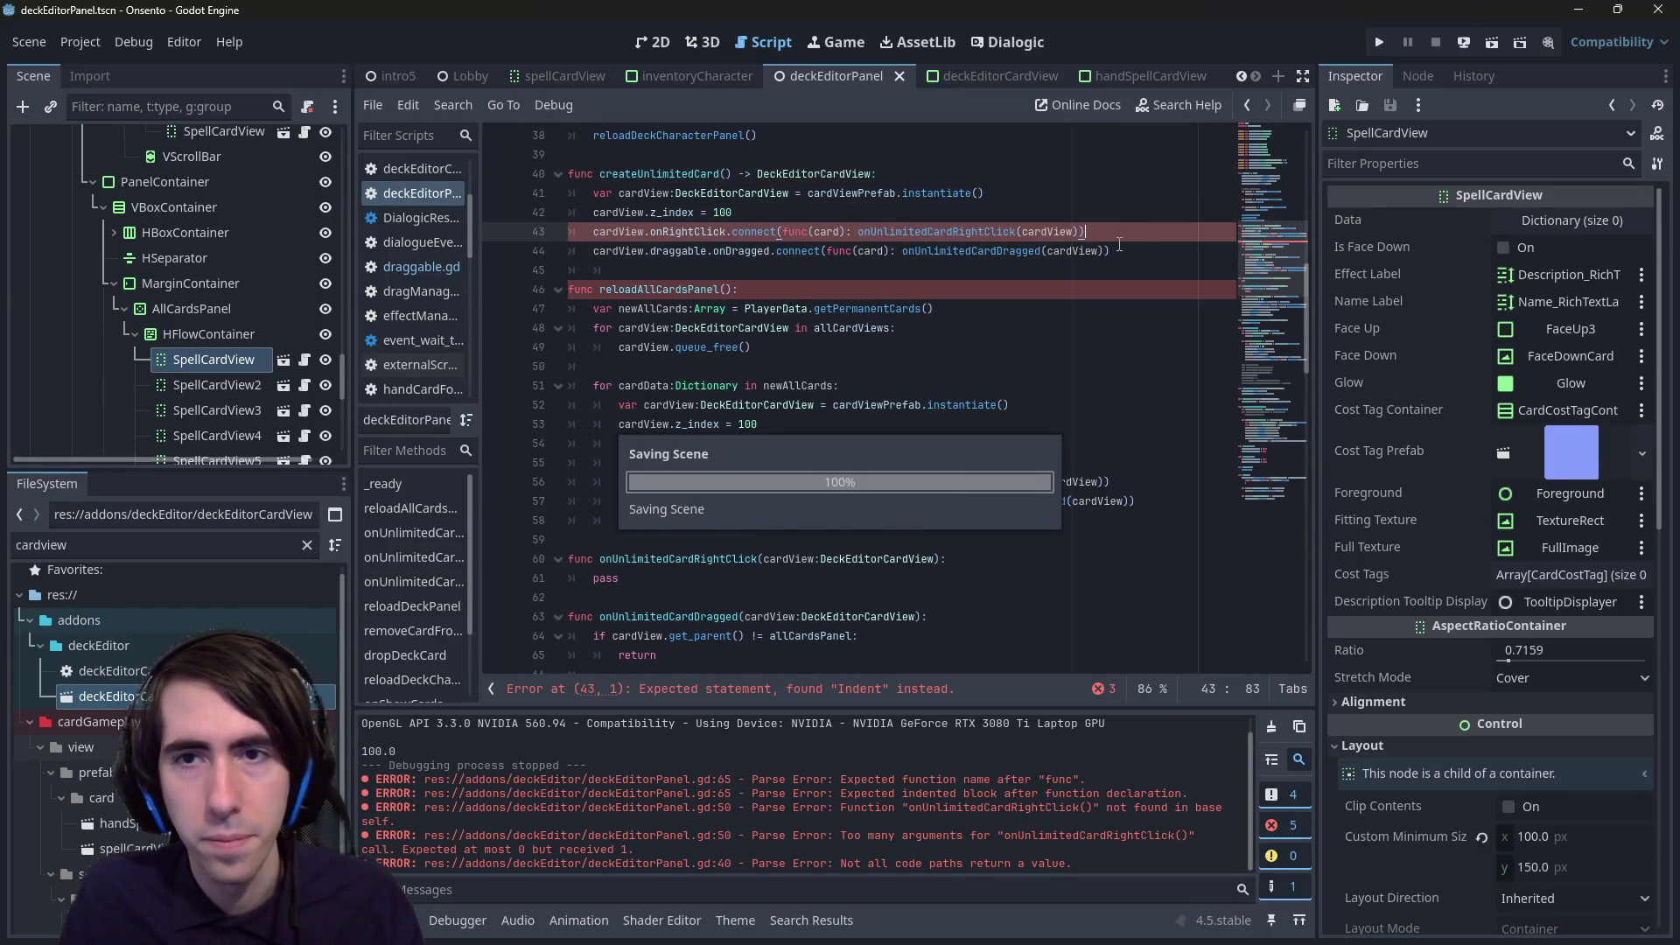
- End createUnlimitedCard with 'return cardView'
left_click(1163, 253)
key("Return")
type("return")
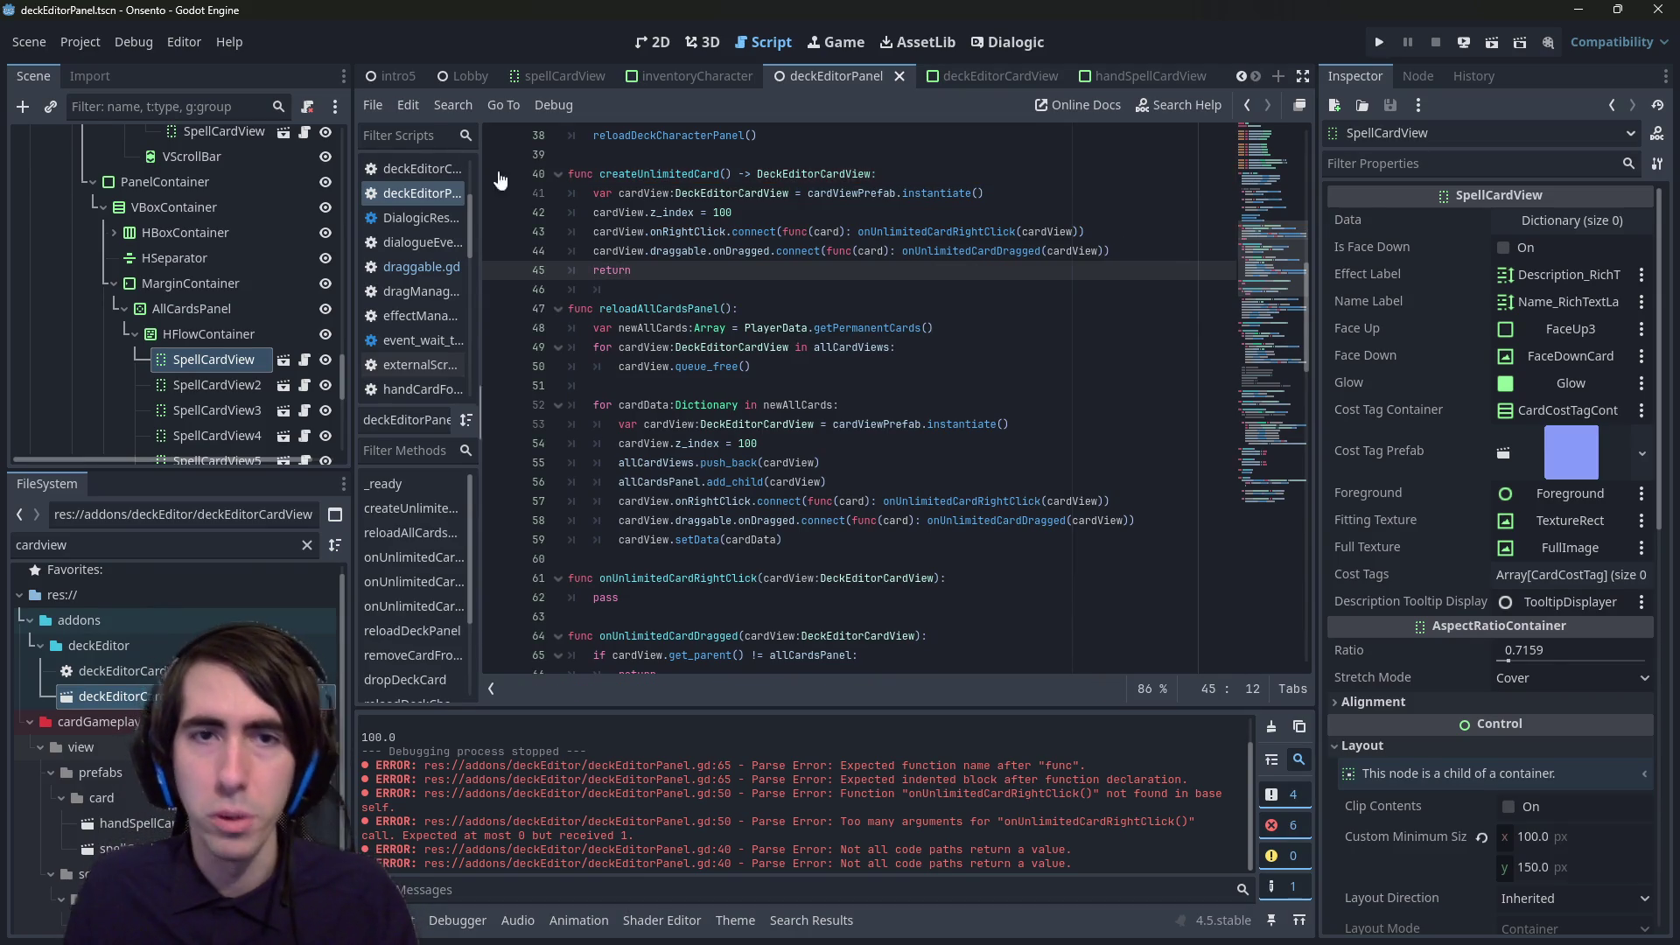
double_click(643, 193)
key("ctrl+c")
left_click(665, 269)
key("ctrl+v")
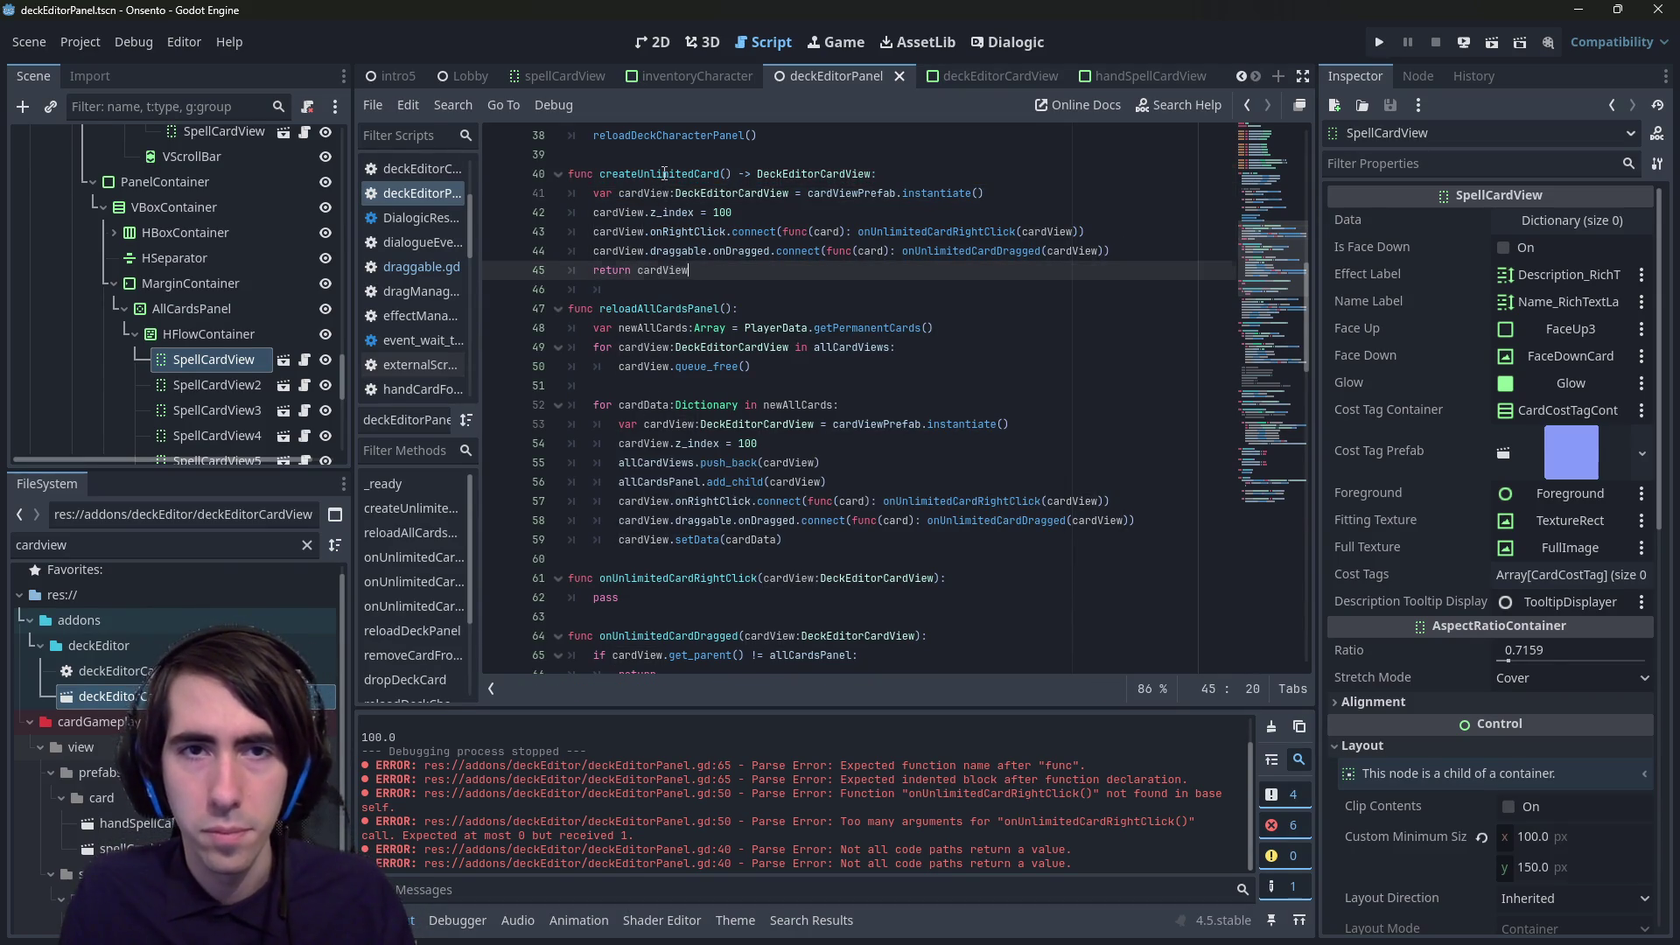
double_click(659, 174)
left_click_drag(833, 425, 1056, 423)
- In reloadAllCardsPanel, use createUnlimitedCard() and delete the duplicated z_index and connection lines
key("ctrl+v")
type("(")
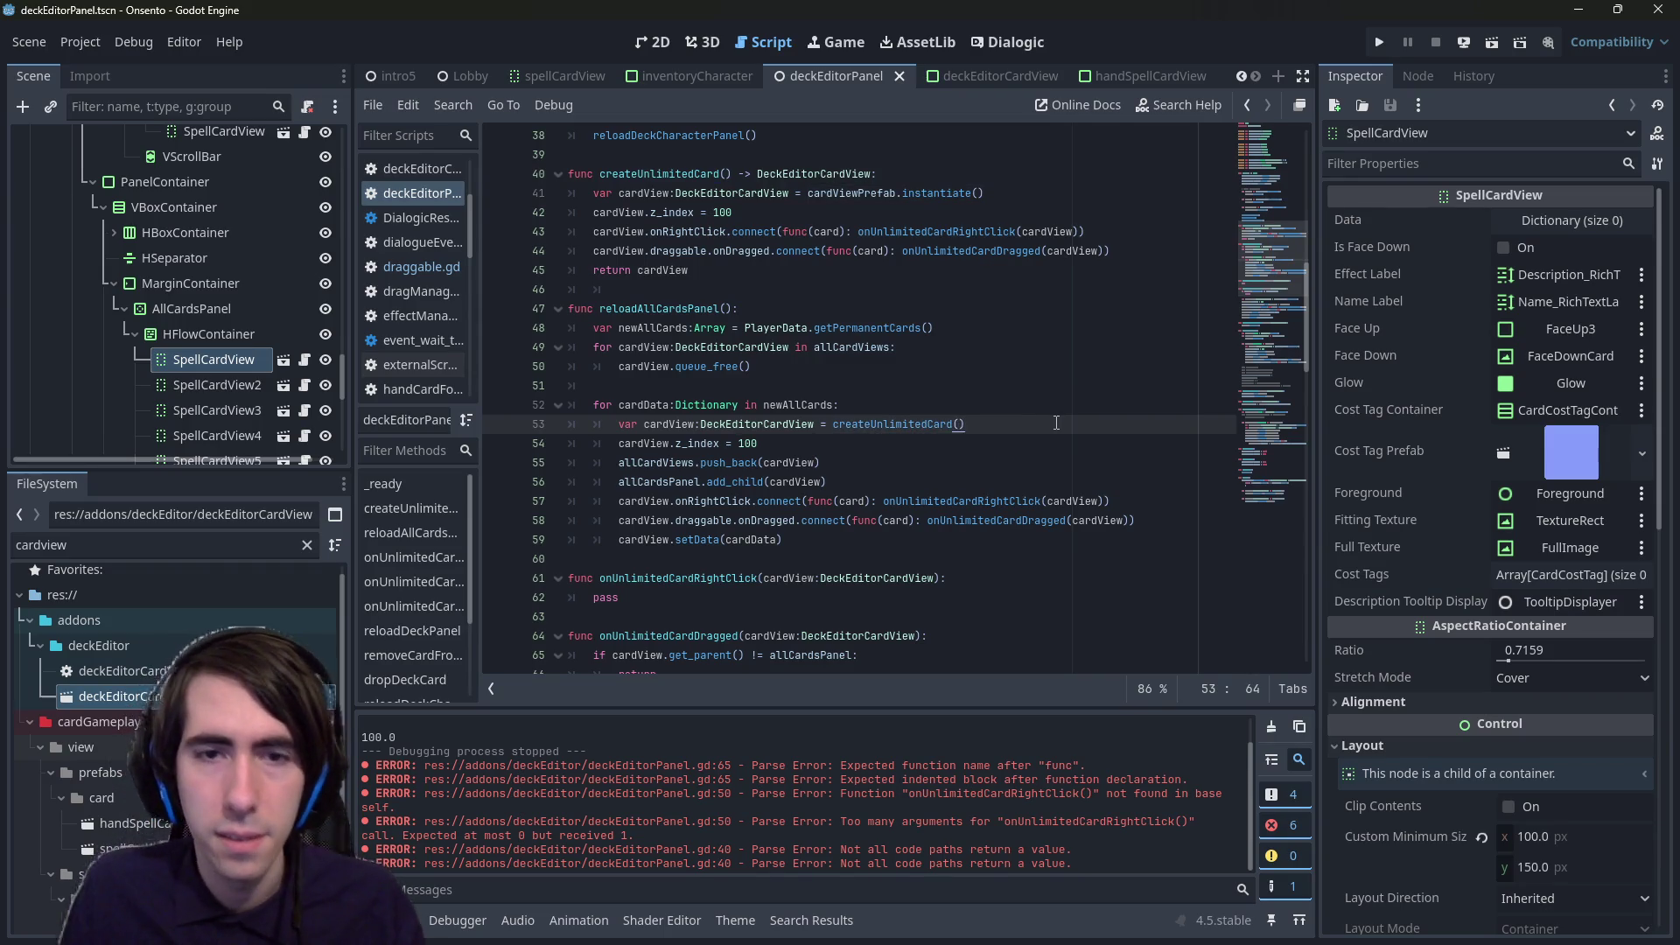
key("shift+Down")
key("Delete")
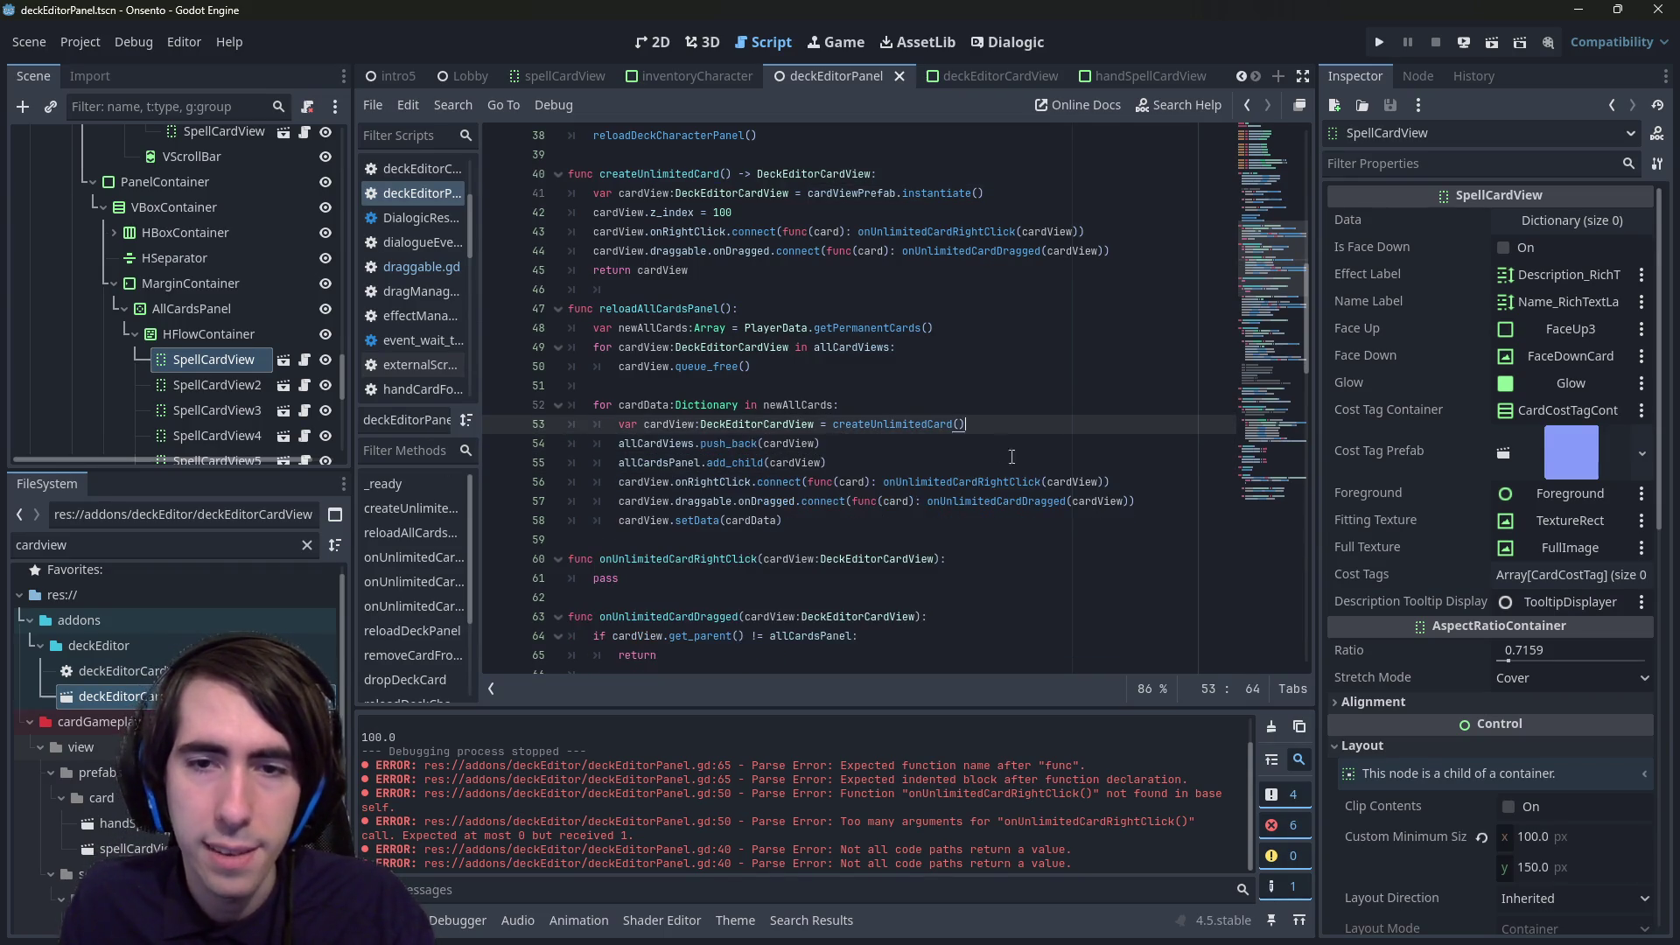
left_click_drag(1154, 495, 826, 463)
key("BackSpace")
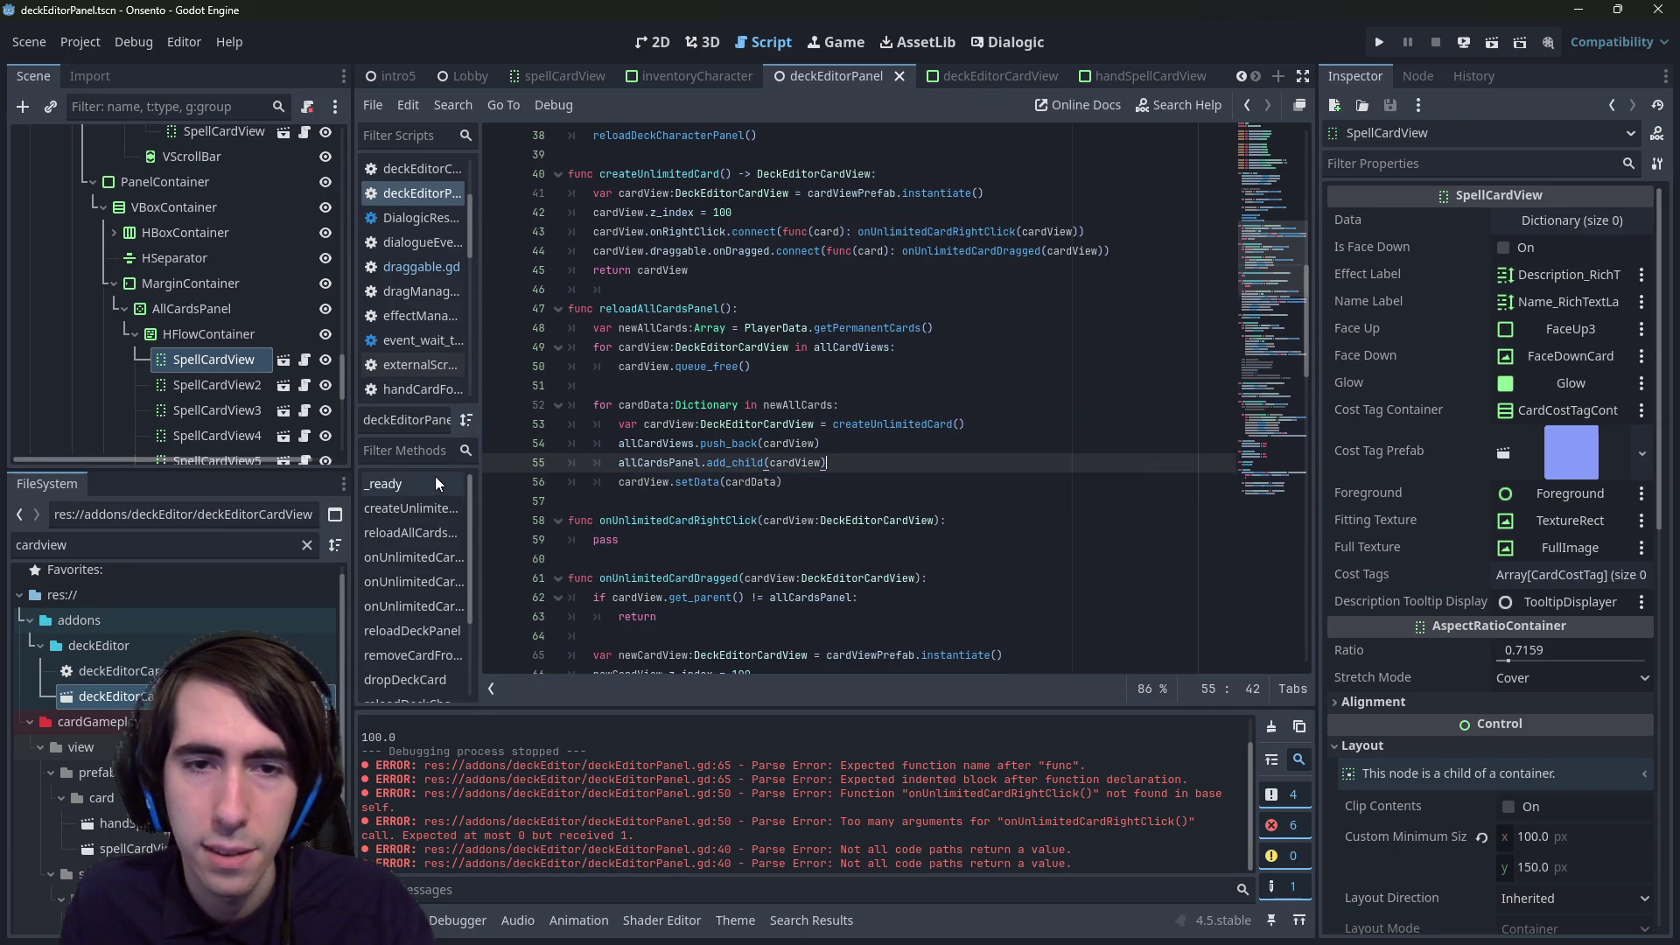
scroll(770, 350, "down", 3)
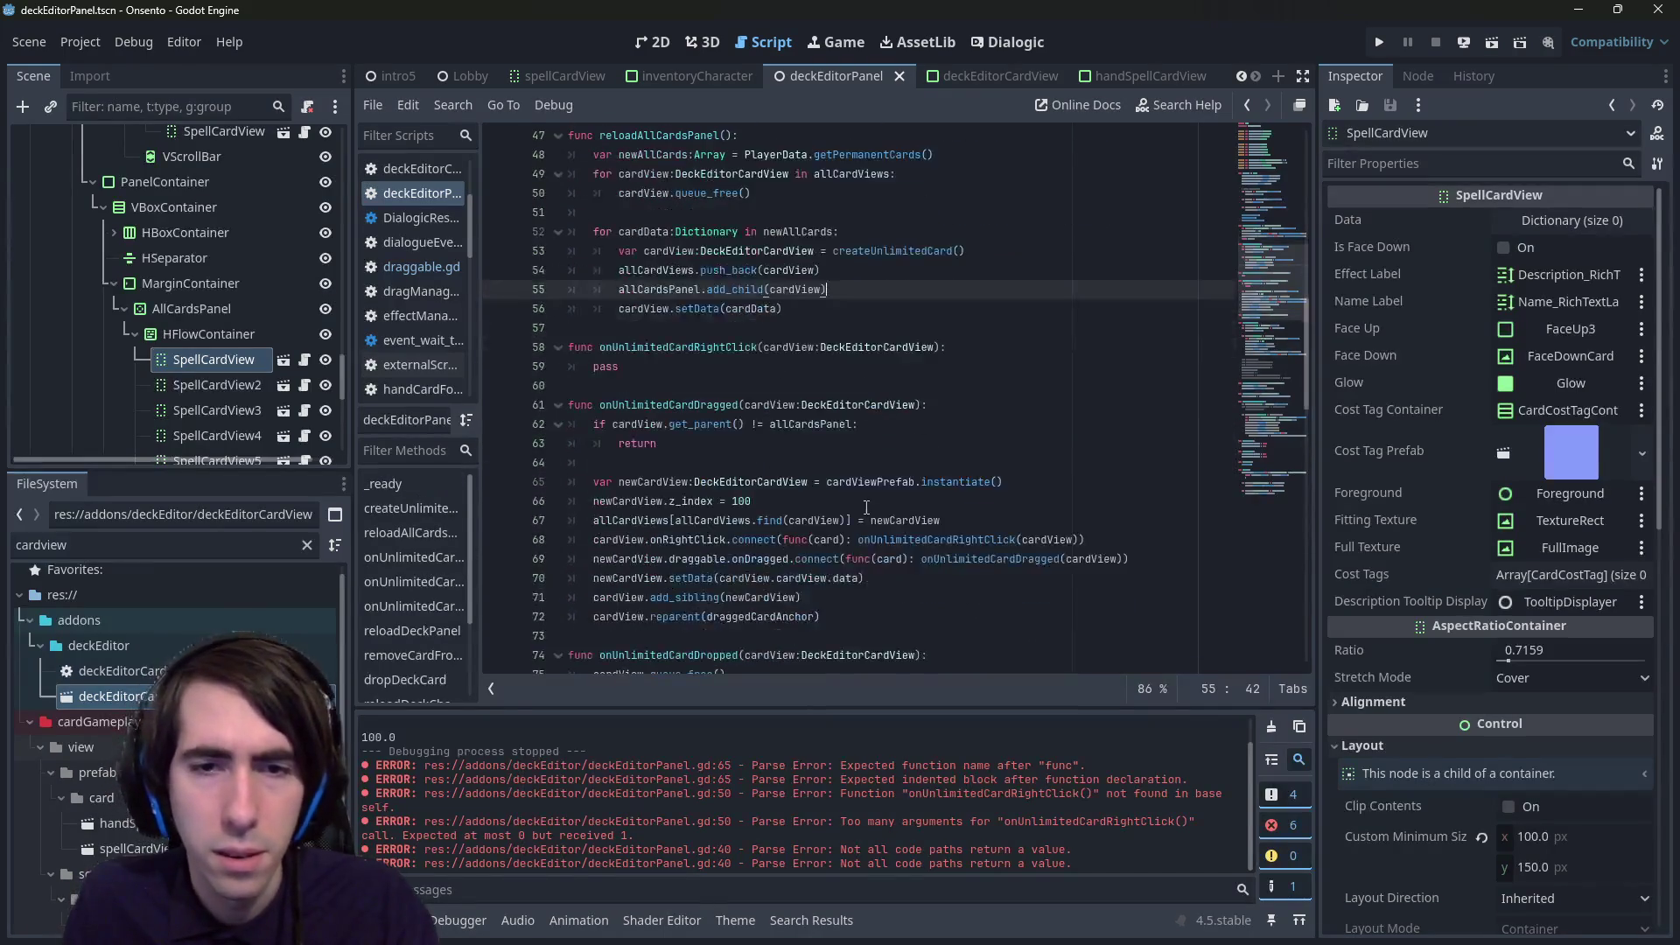
scroll(796, 275, "up", 3)
- In onUnlimitedCardDragged, use createUnlimitedCard() and remove its z_index and connection lines, then save
double_click(883, 427)
scroll(862, 464, "down", 3)
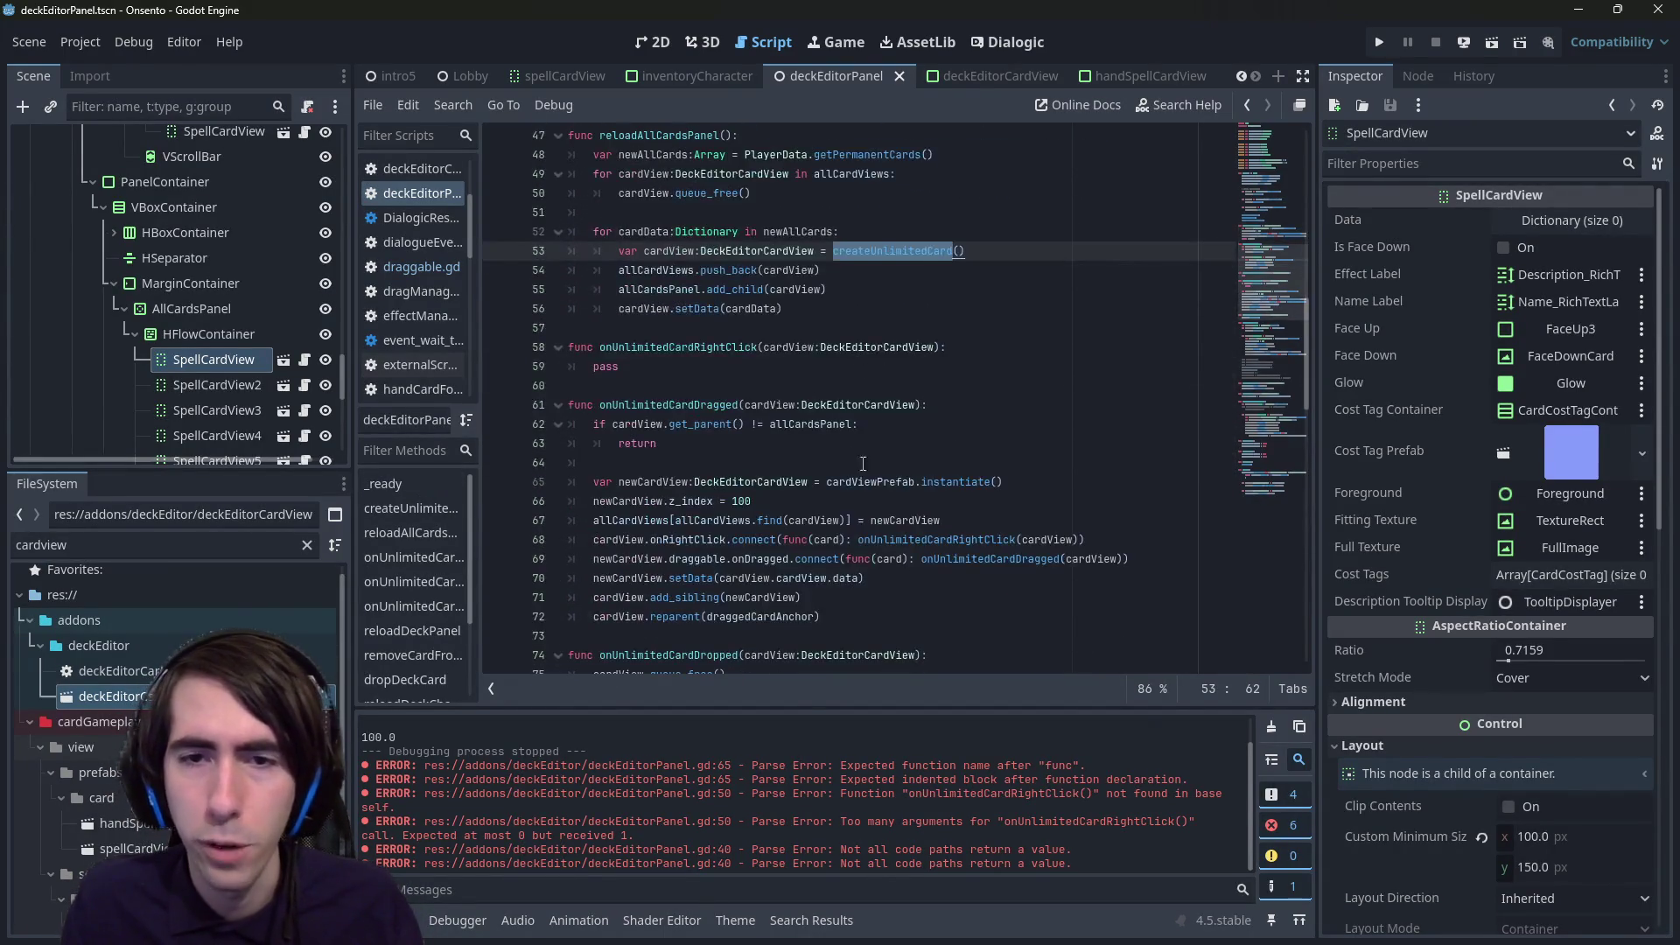
left_click_drag(825, 482, 1064, 480)
key("ctrl+v")
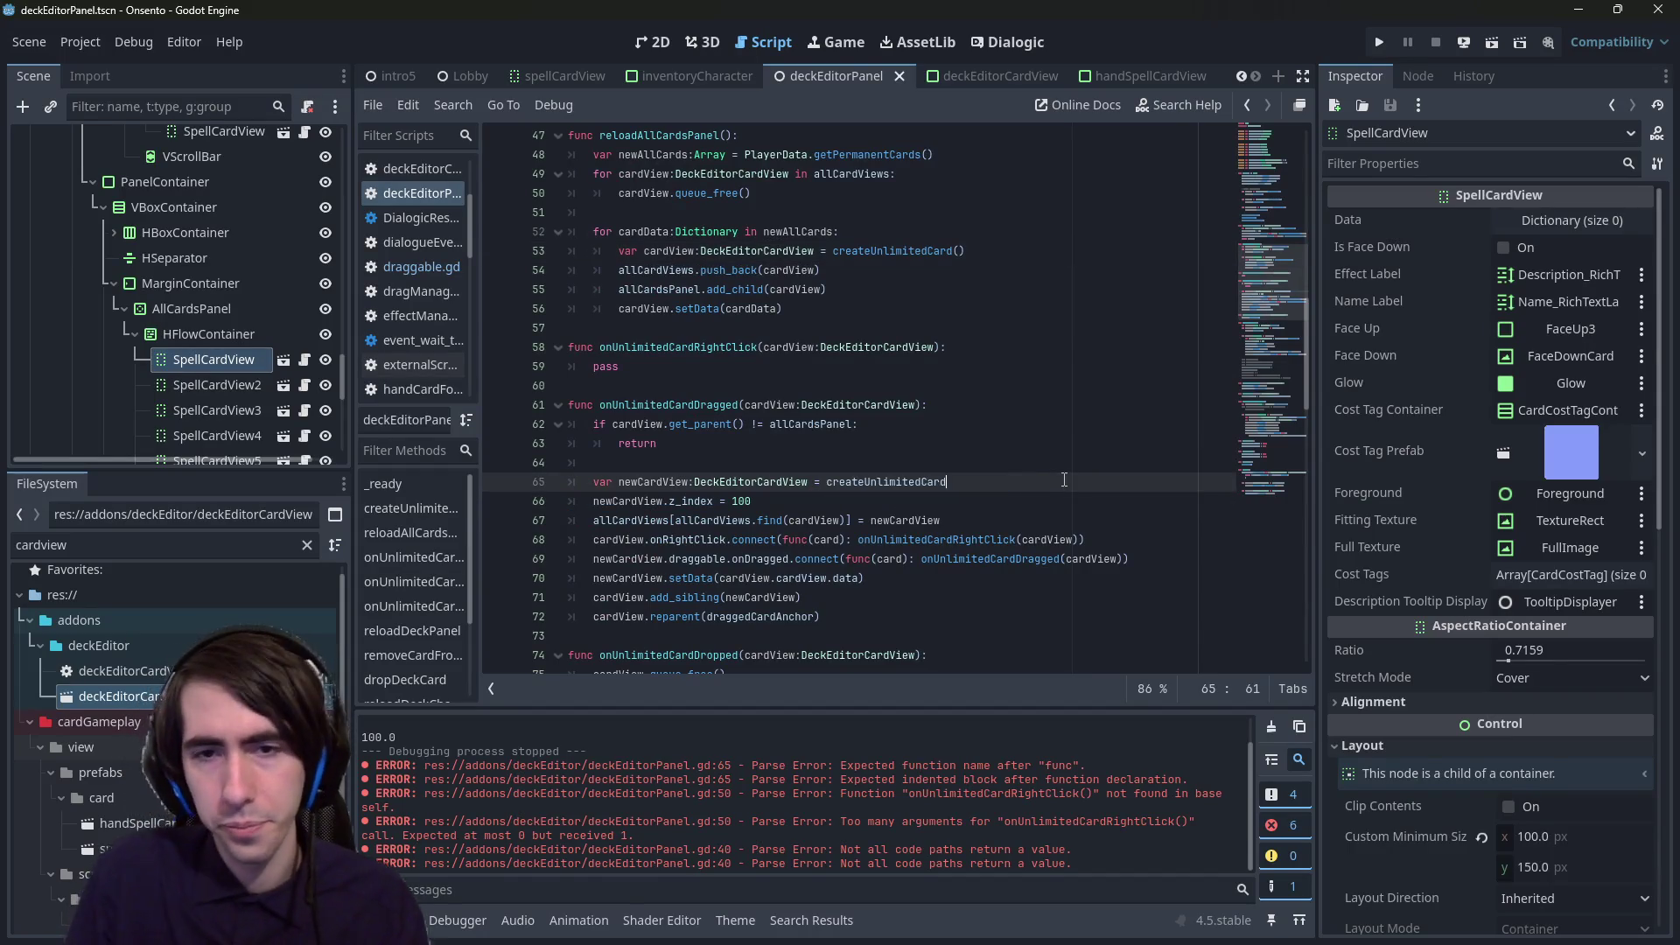
key("Down")
key("BackSpace")
key("BackSpace")
key("BackSpace")
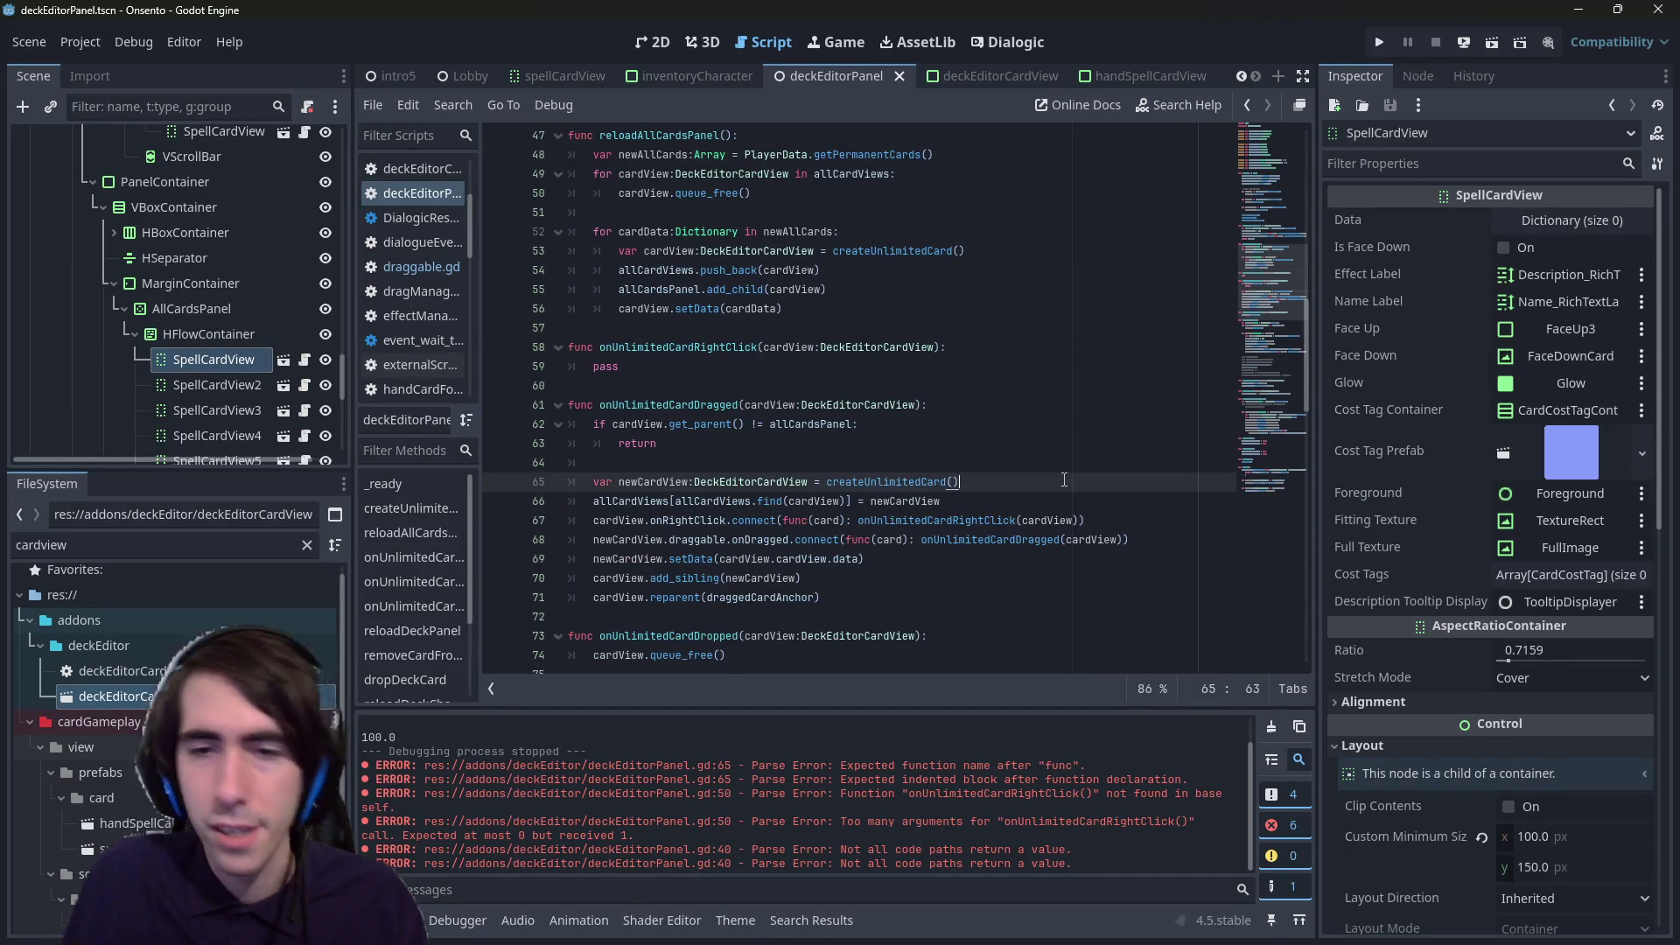
mouse_move(1144, 536)
left_mouse_down()
mouse_move(962, 483)
mouse_move(962, 504)
left_mouse_up()
key("BackSpace")
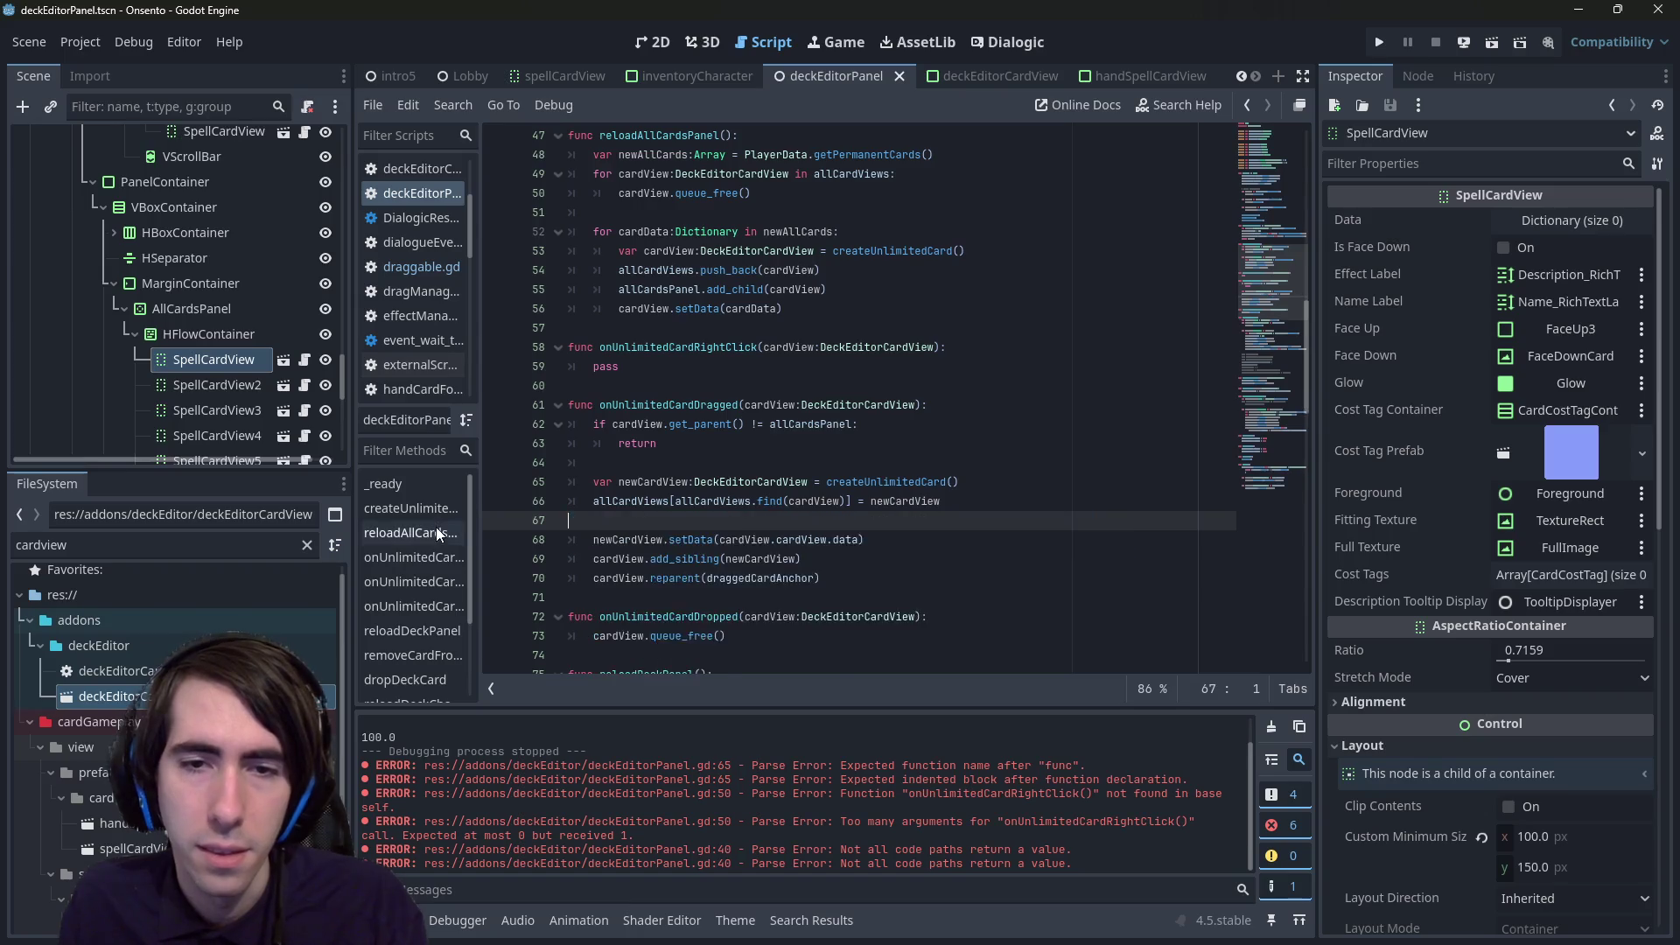
key("Down")
key("ctrl+s")
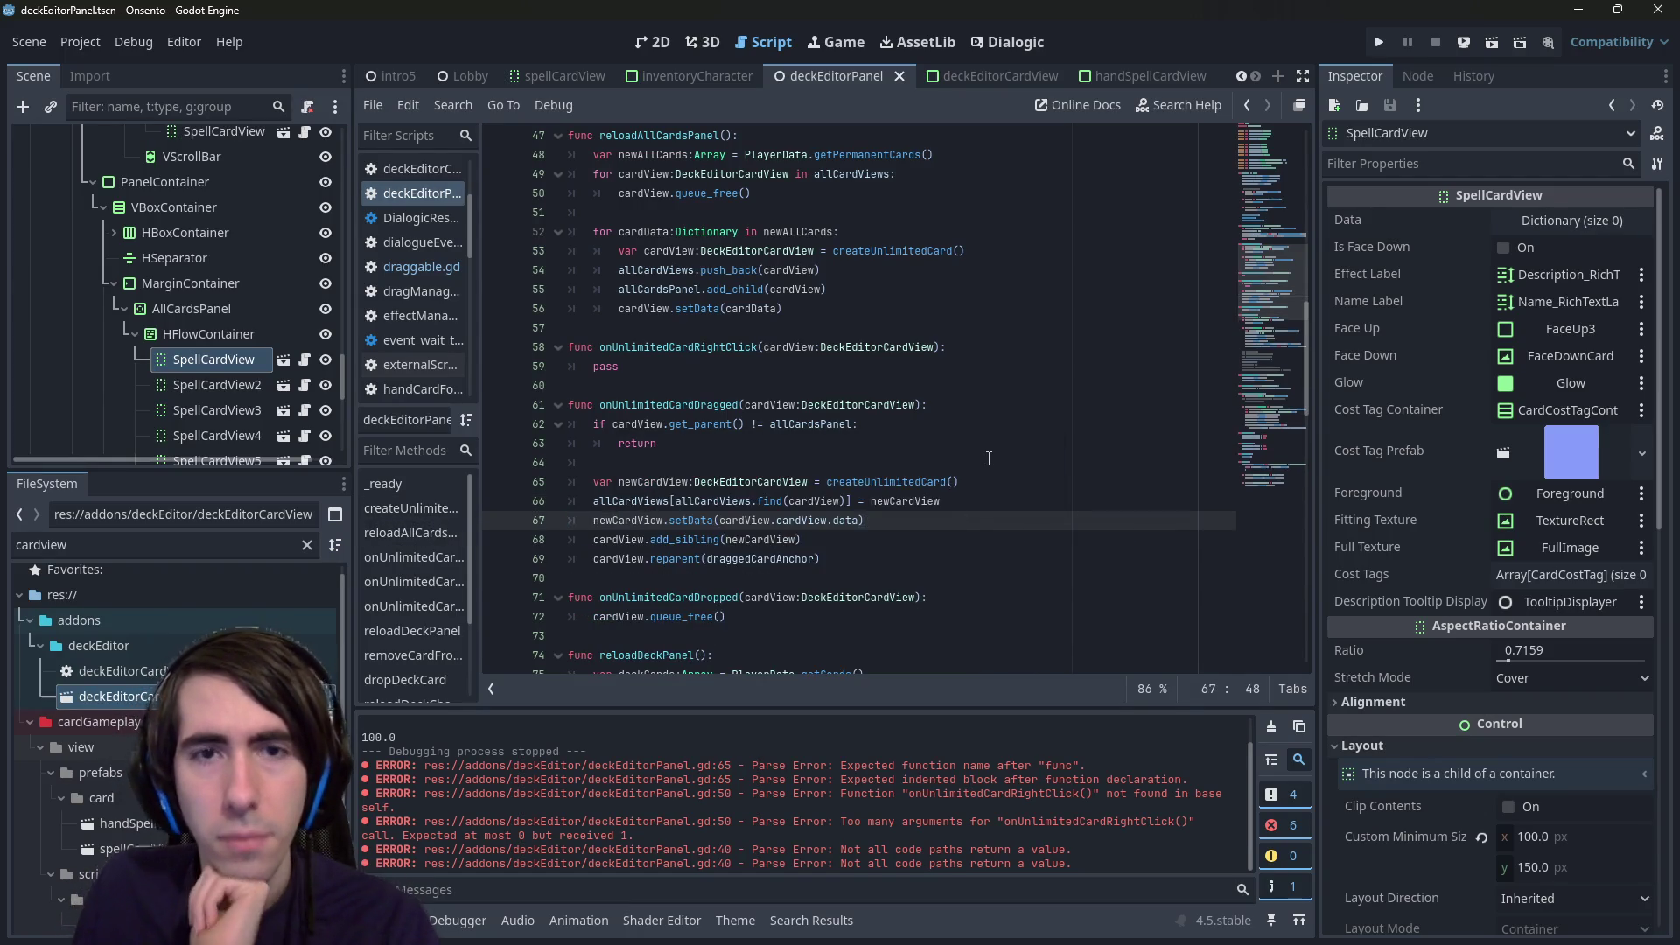
scroll(987, 459, "up", 1)
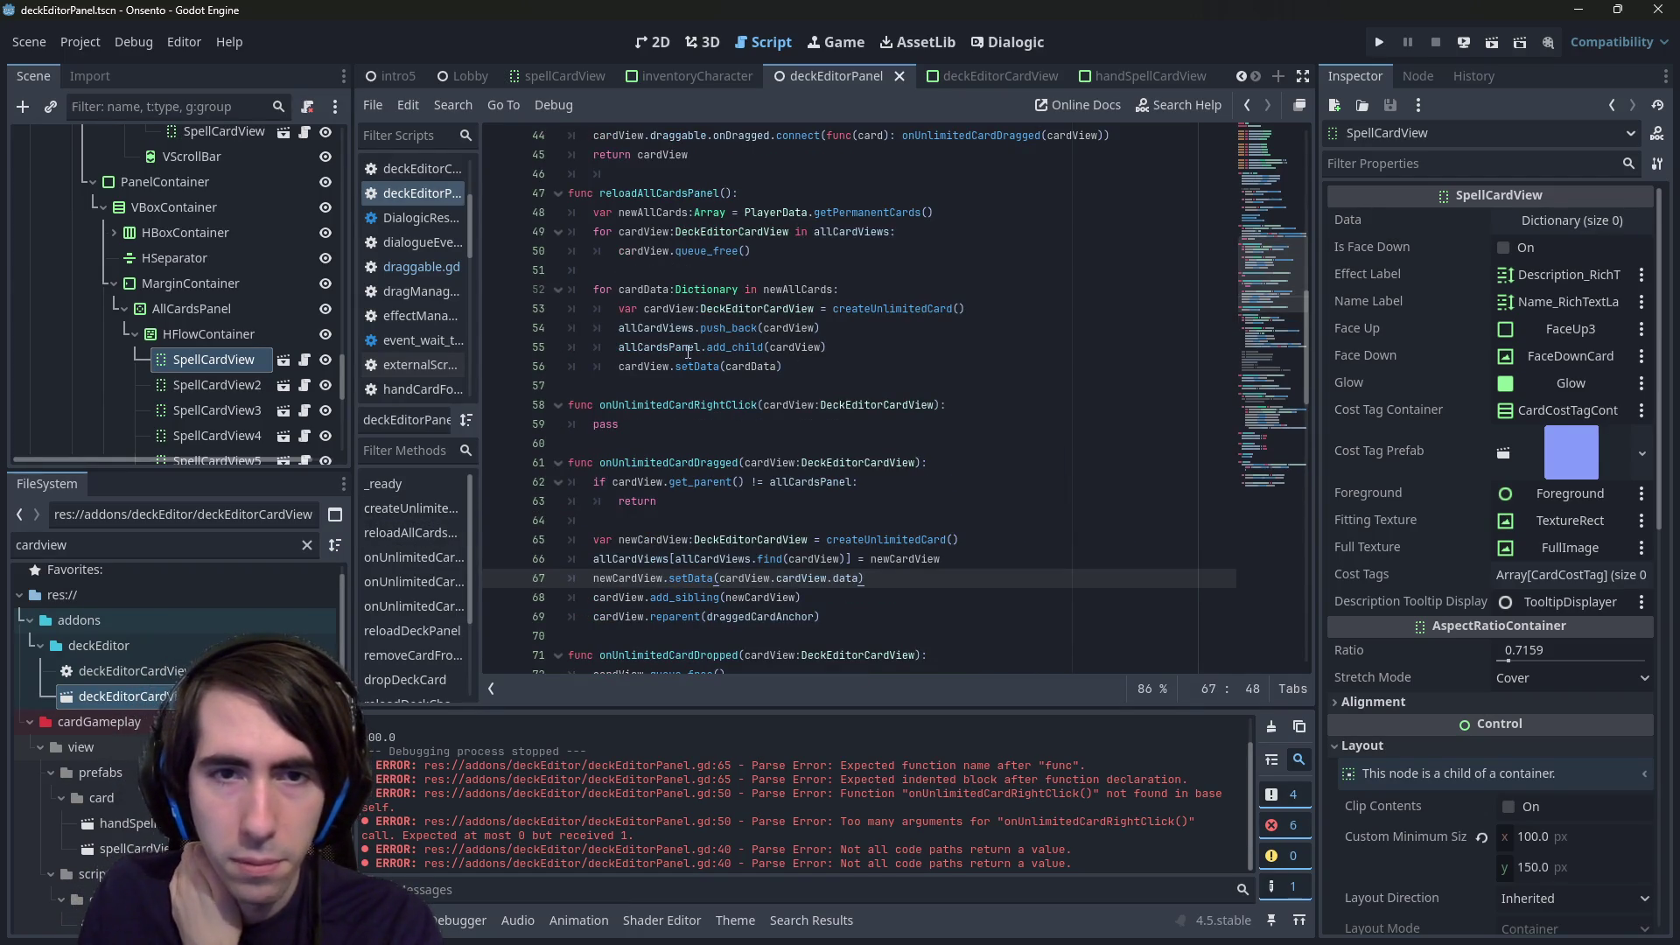
scroll(728, 364, "down", 5)
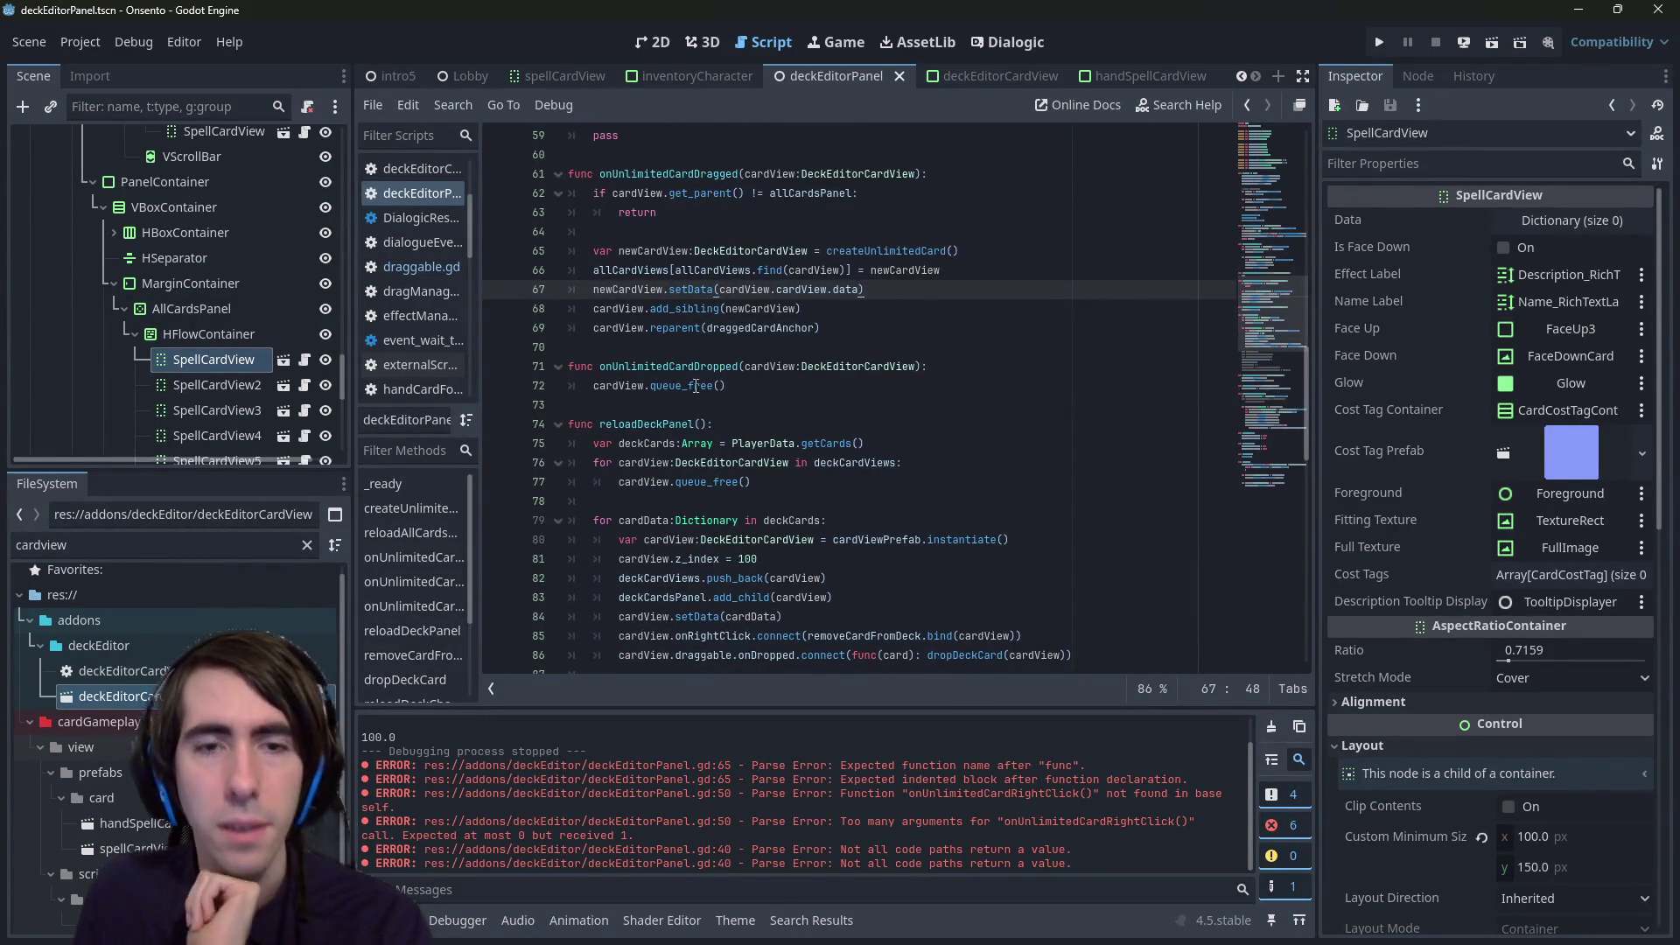
scroll(688, 388, "up", 6)
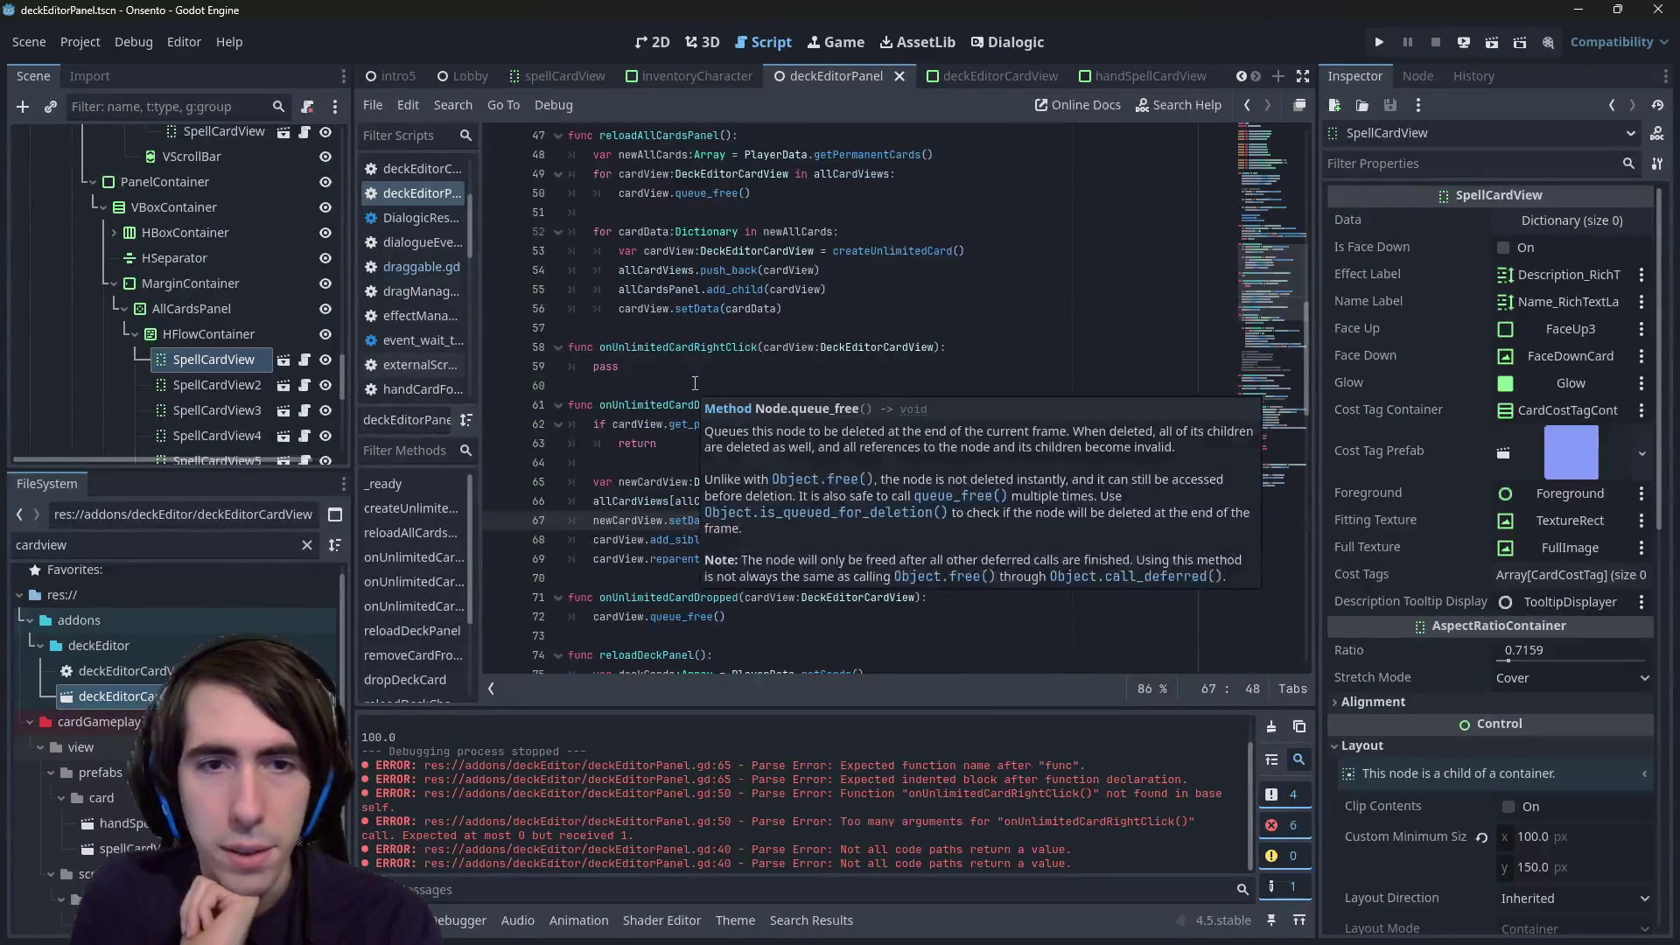
left_click(653, 428)
double_click(659, 459)
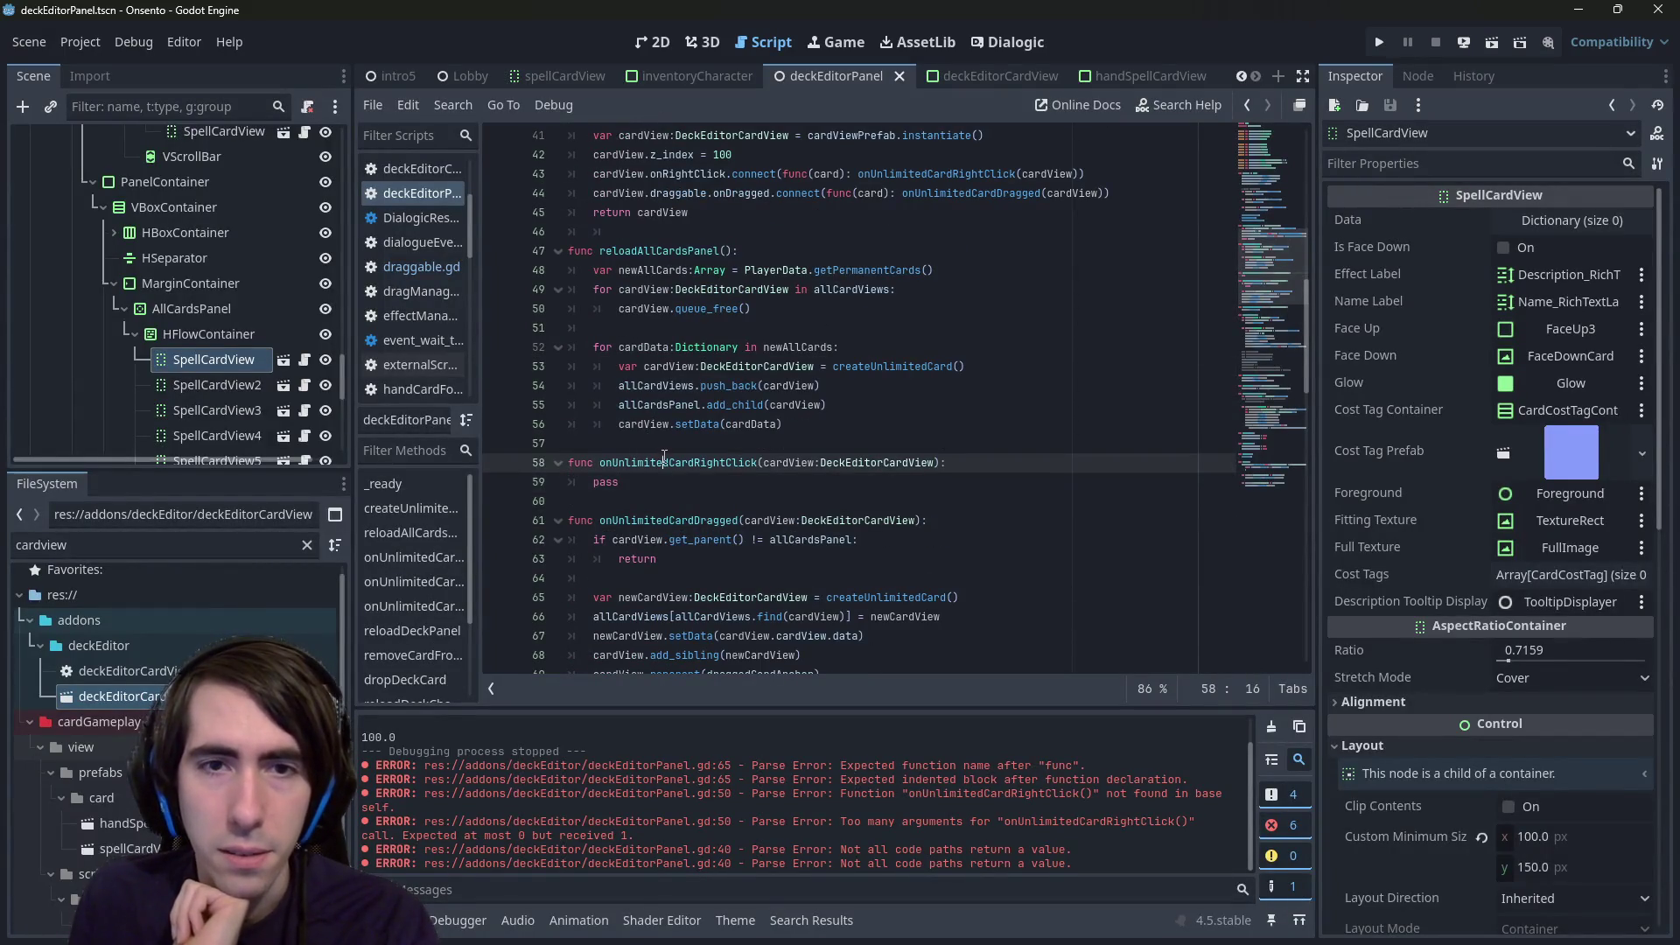
scroll(836, 471, "up", 1)
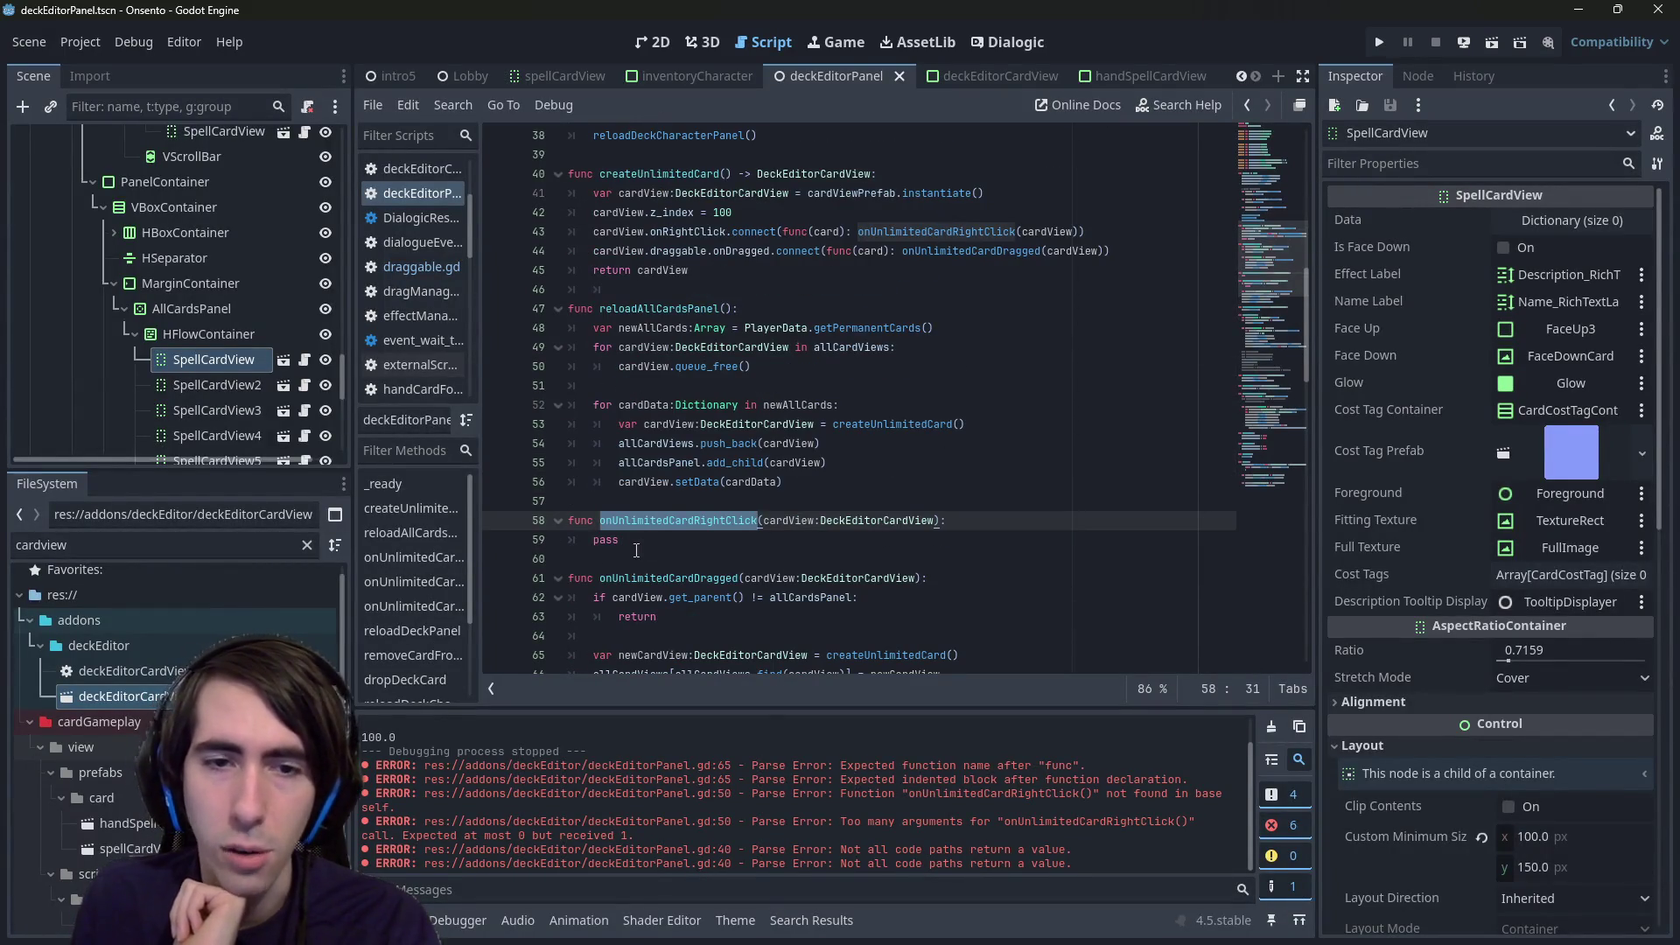
left_click(636, 550)
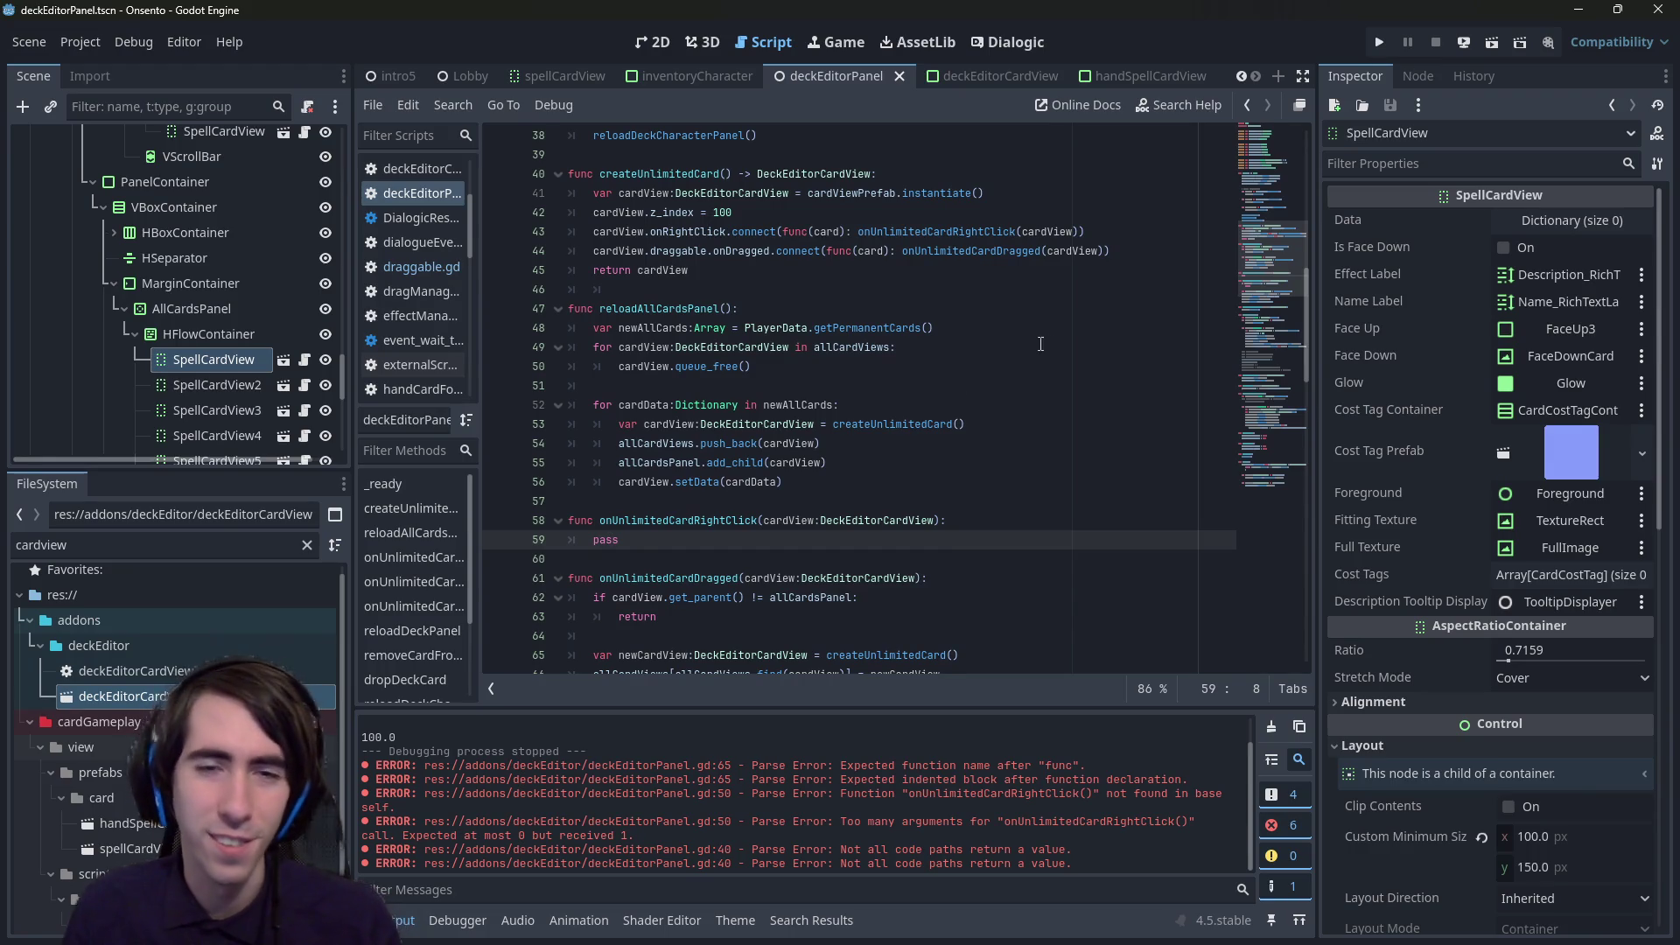
scroll(885, 458, "down", 3)
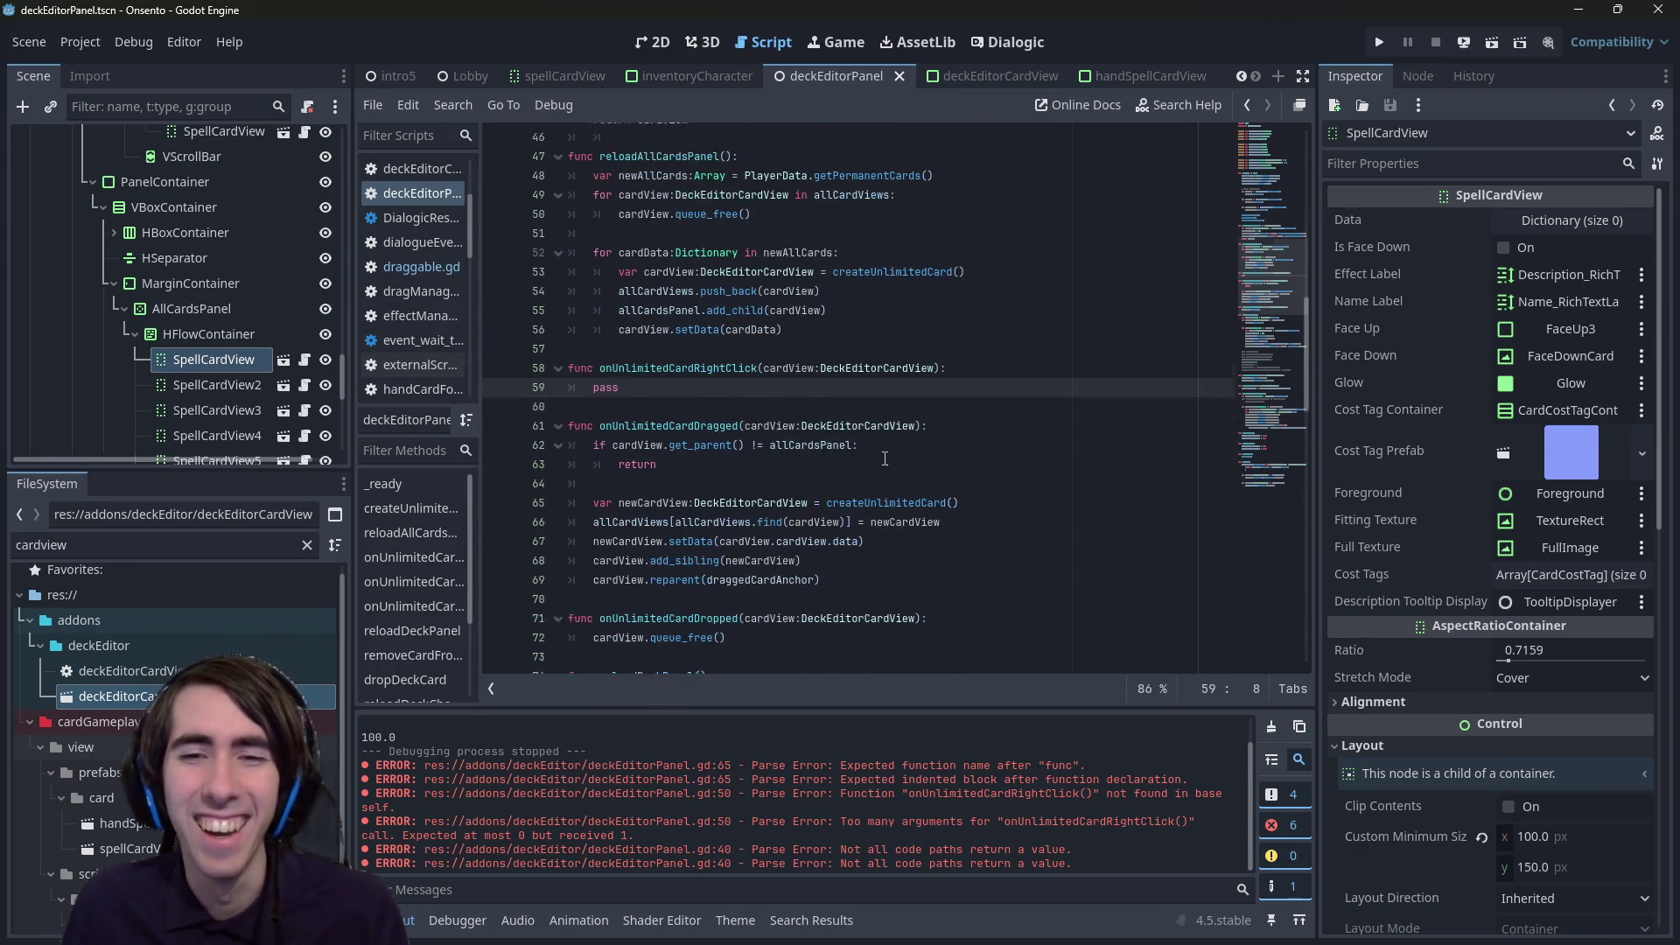
scroll(885, 459, "up", 1)
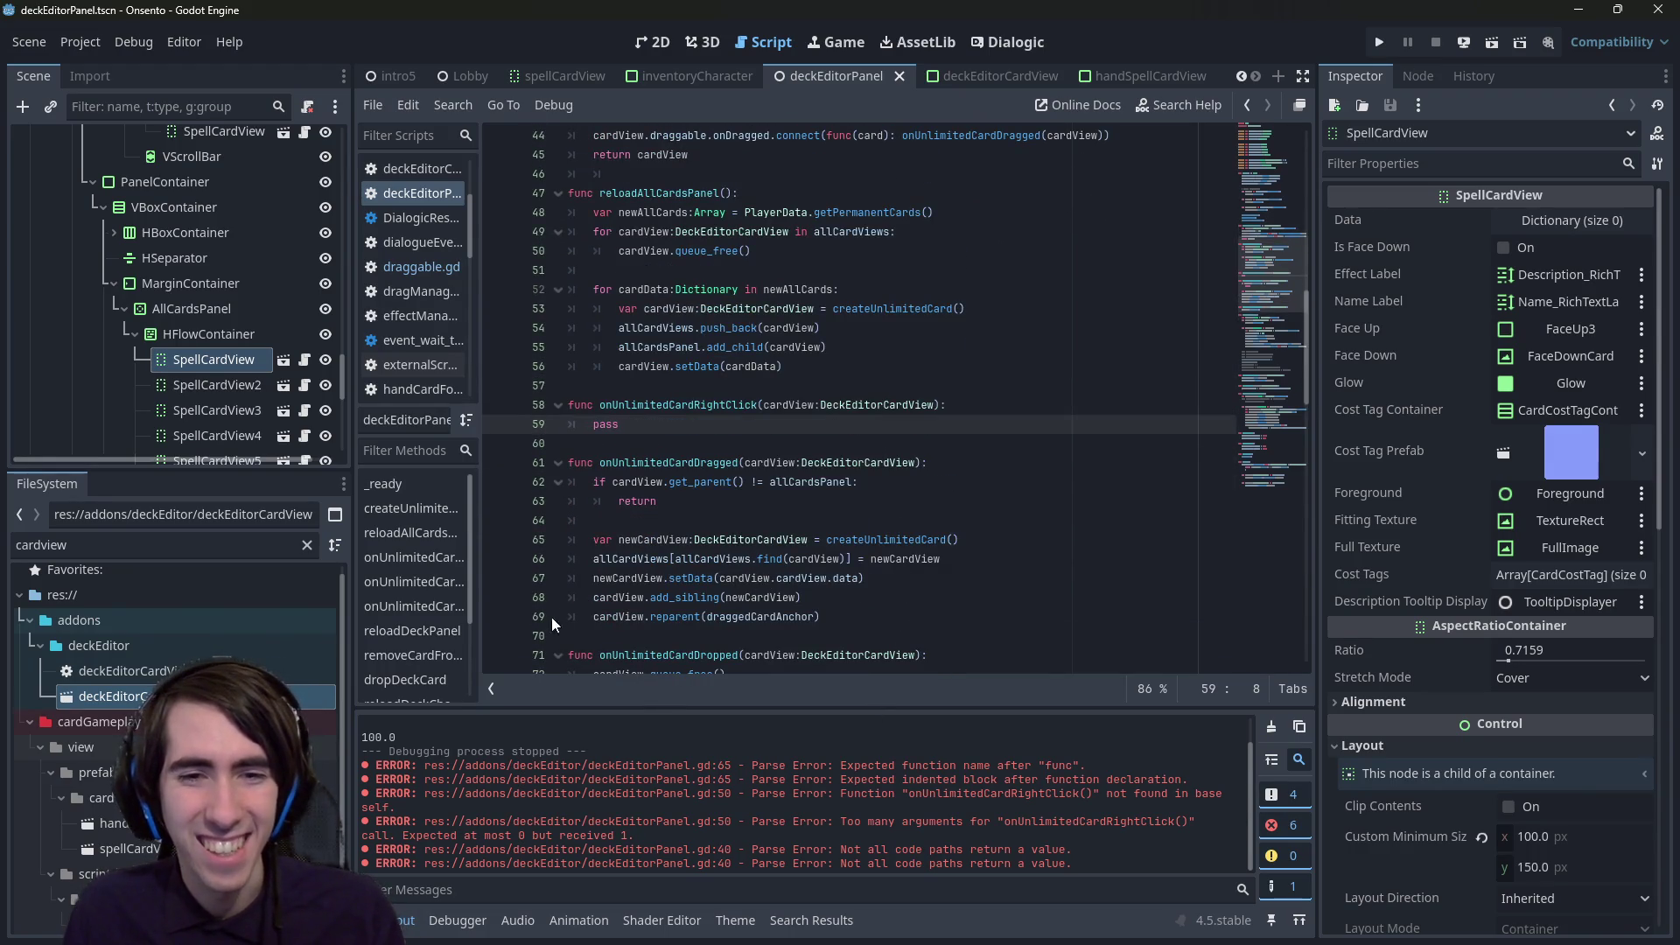
double_click(652, 419)
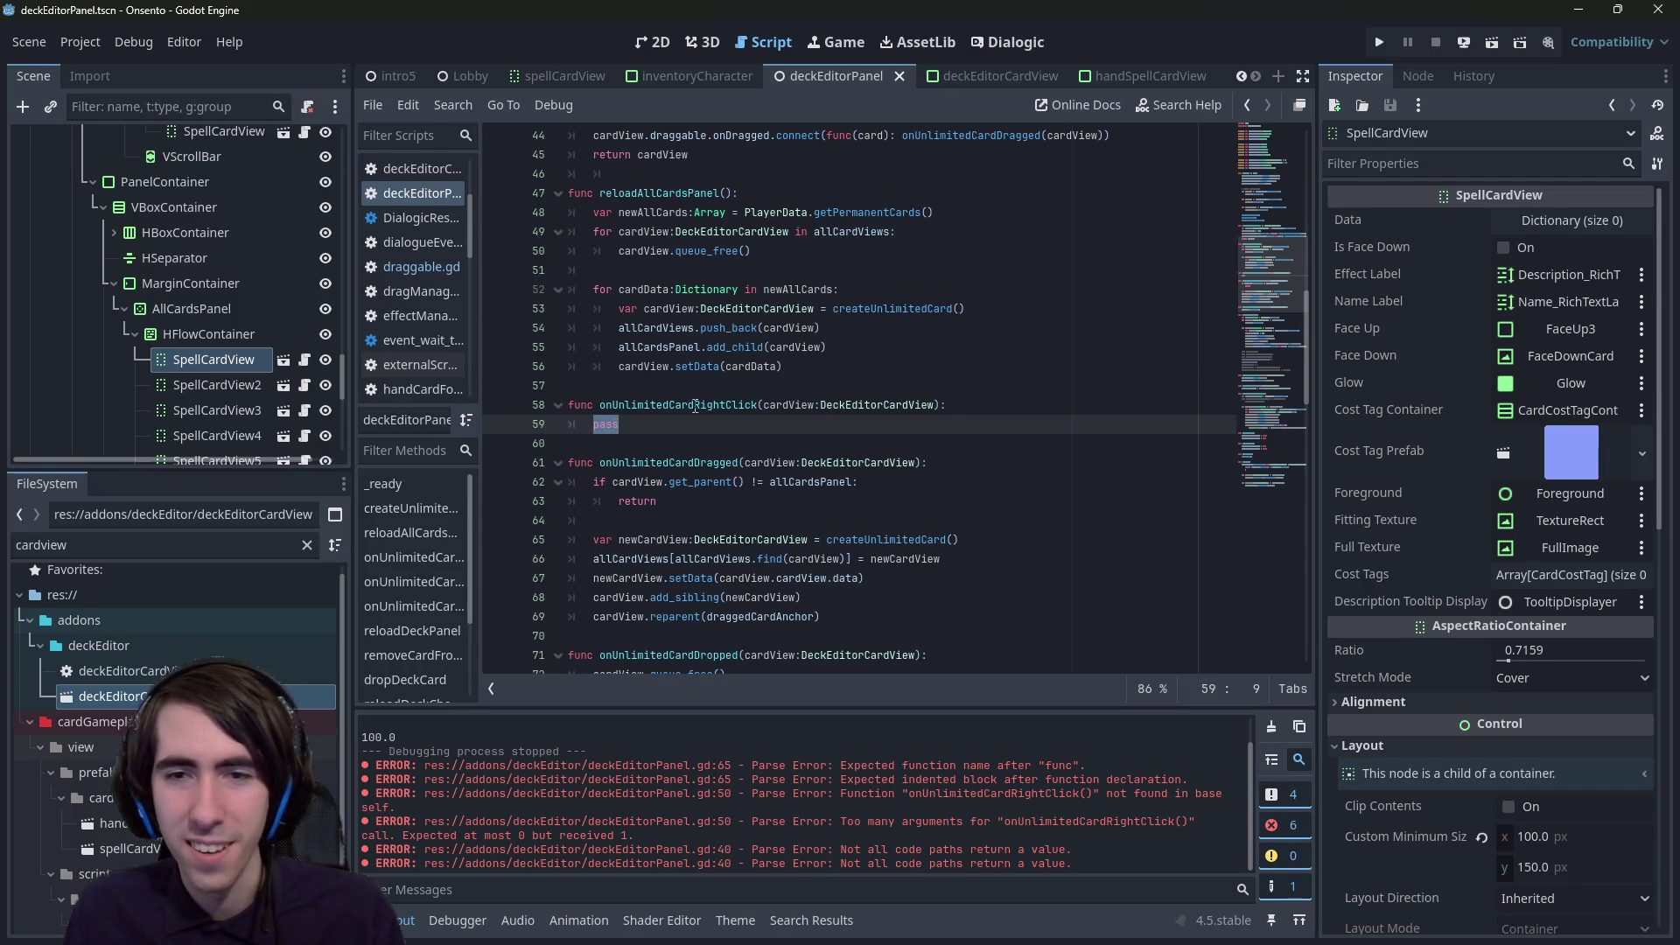
left_click(761, 539)
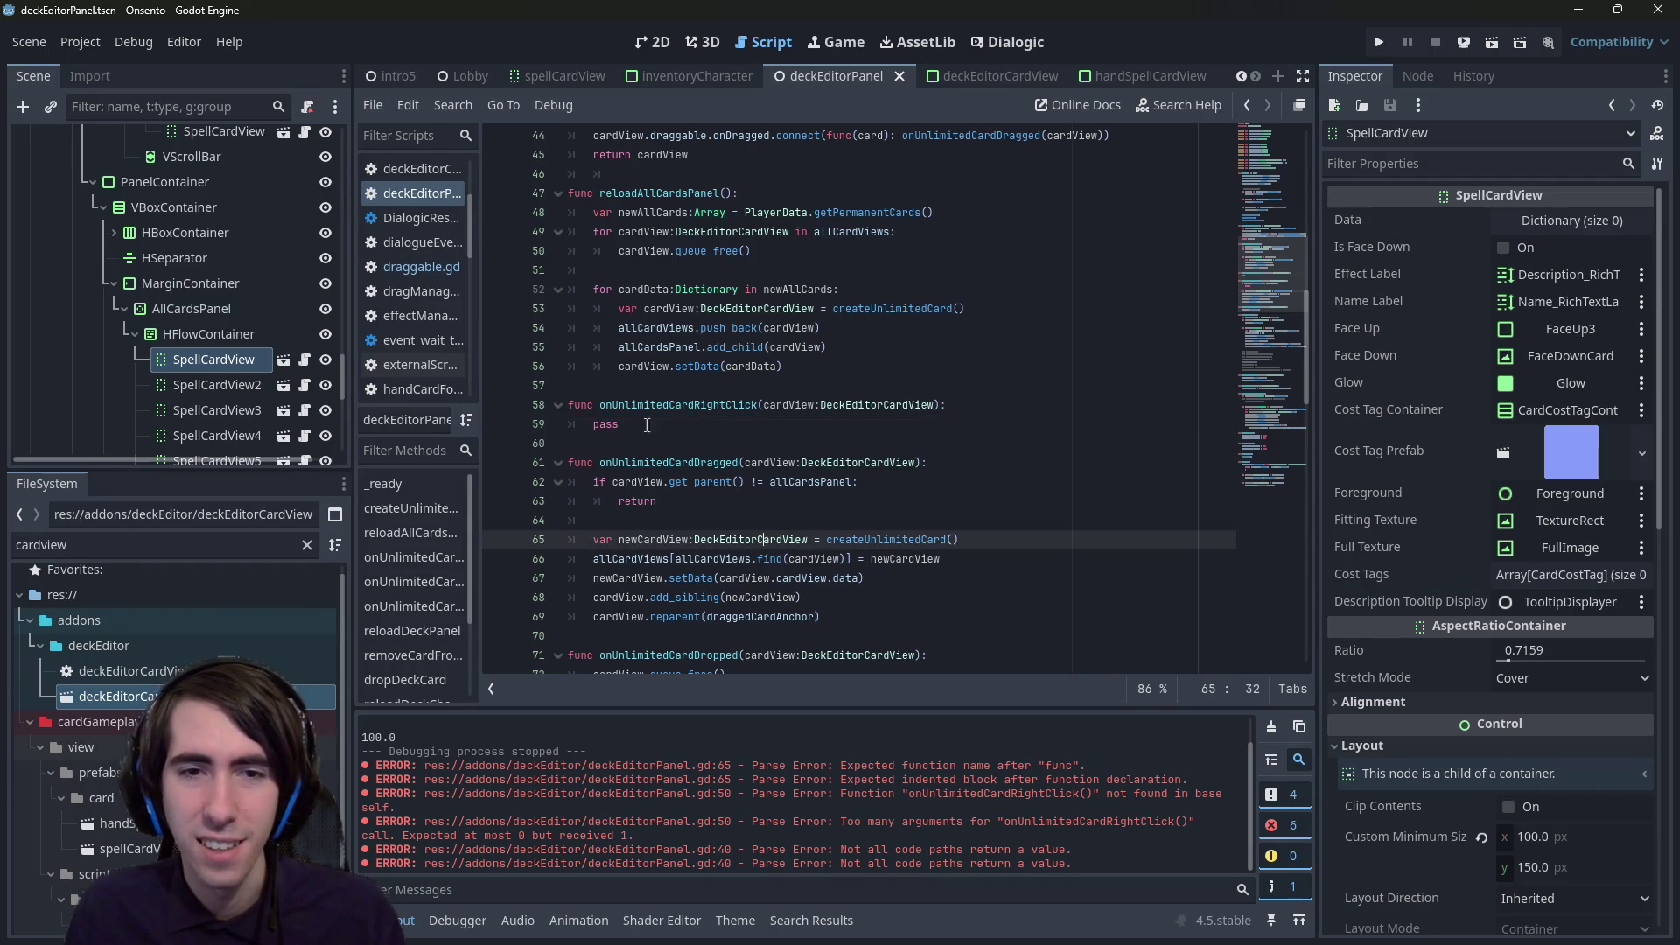
double_click(725, 539)
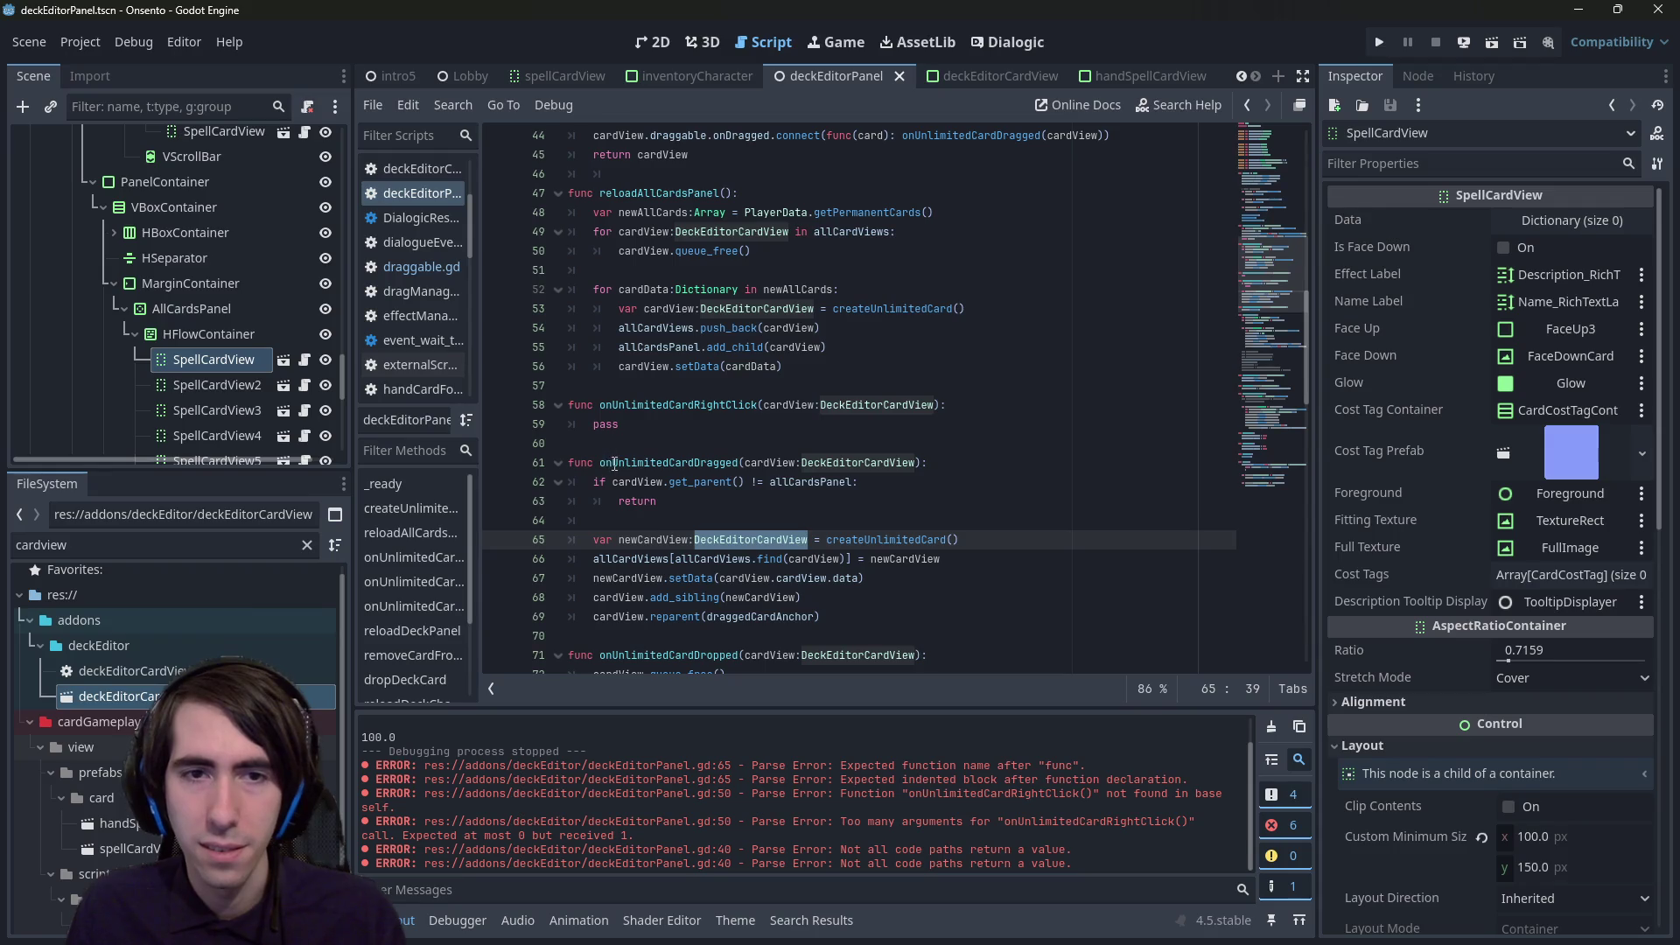
double_click(612, 422)
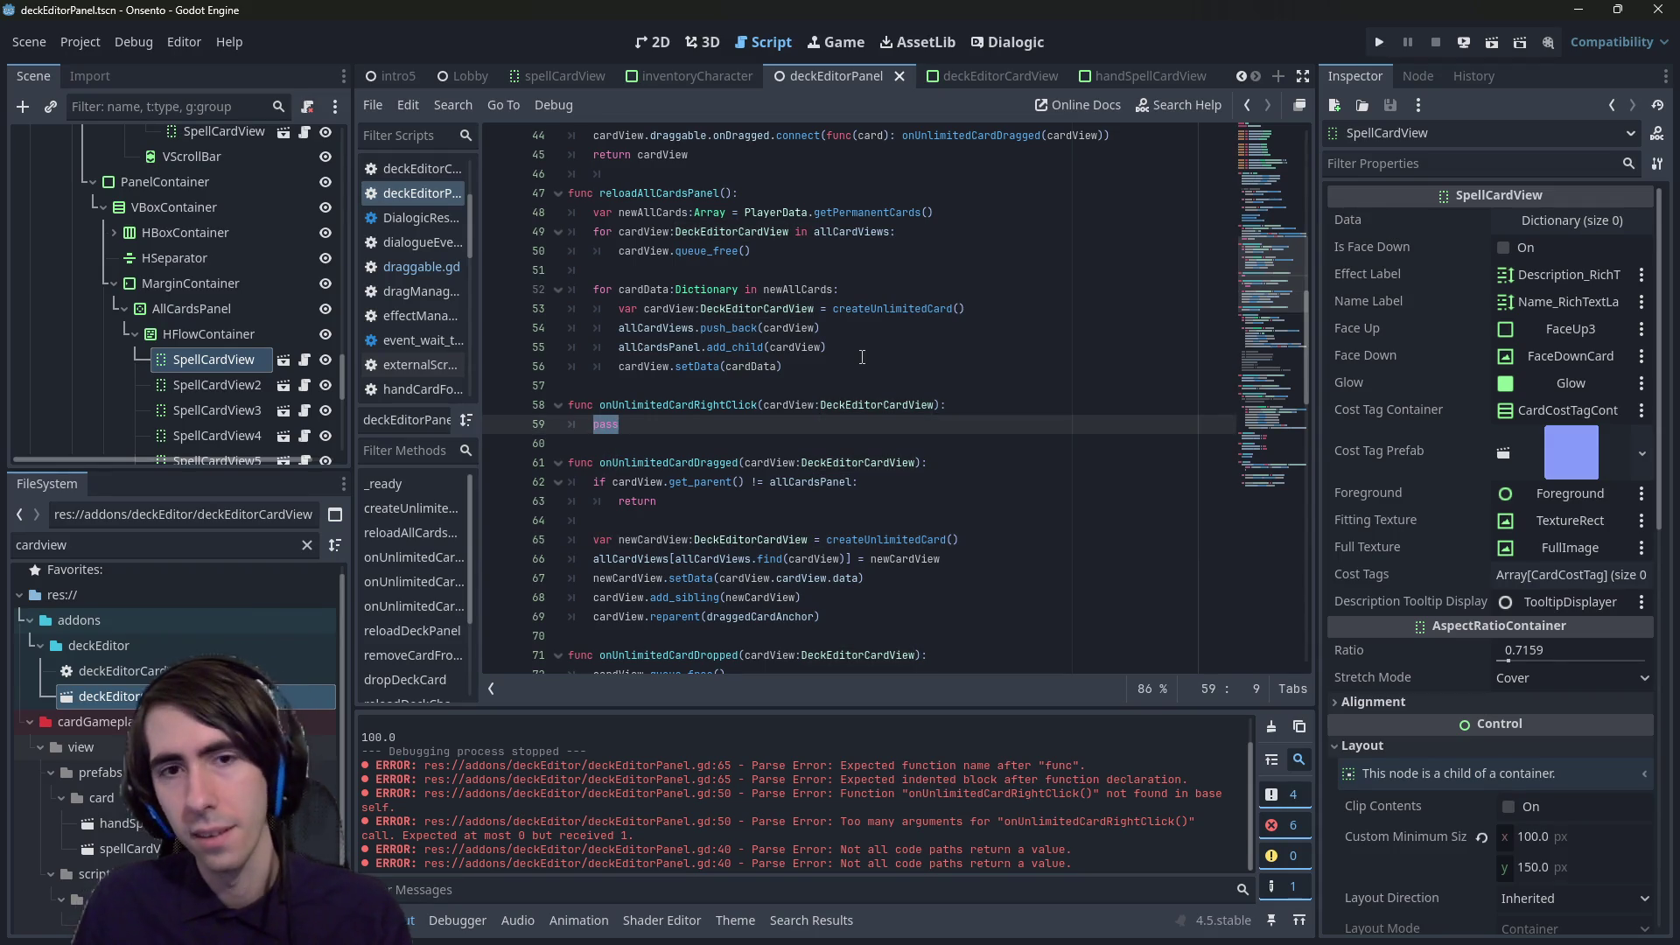
type("var ")
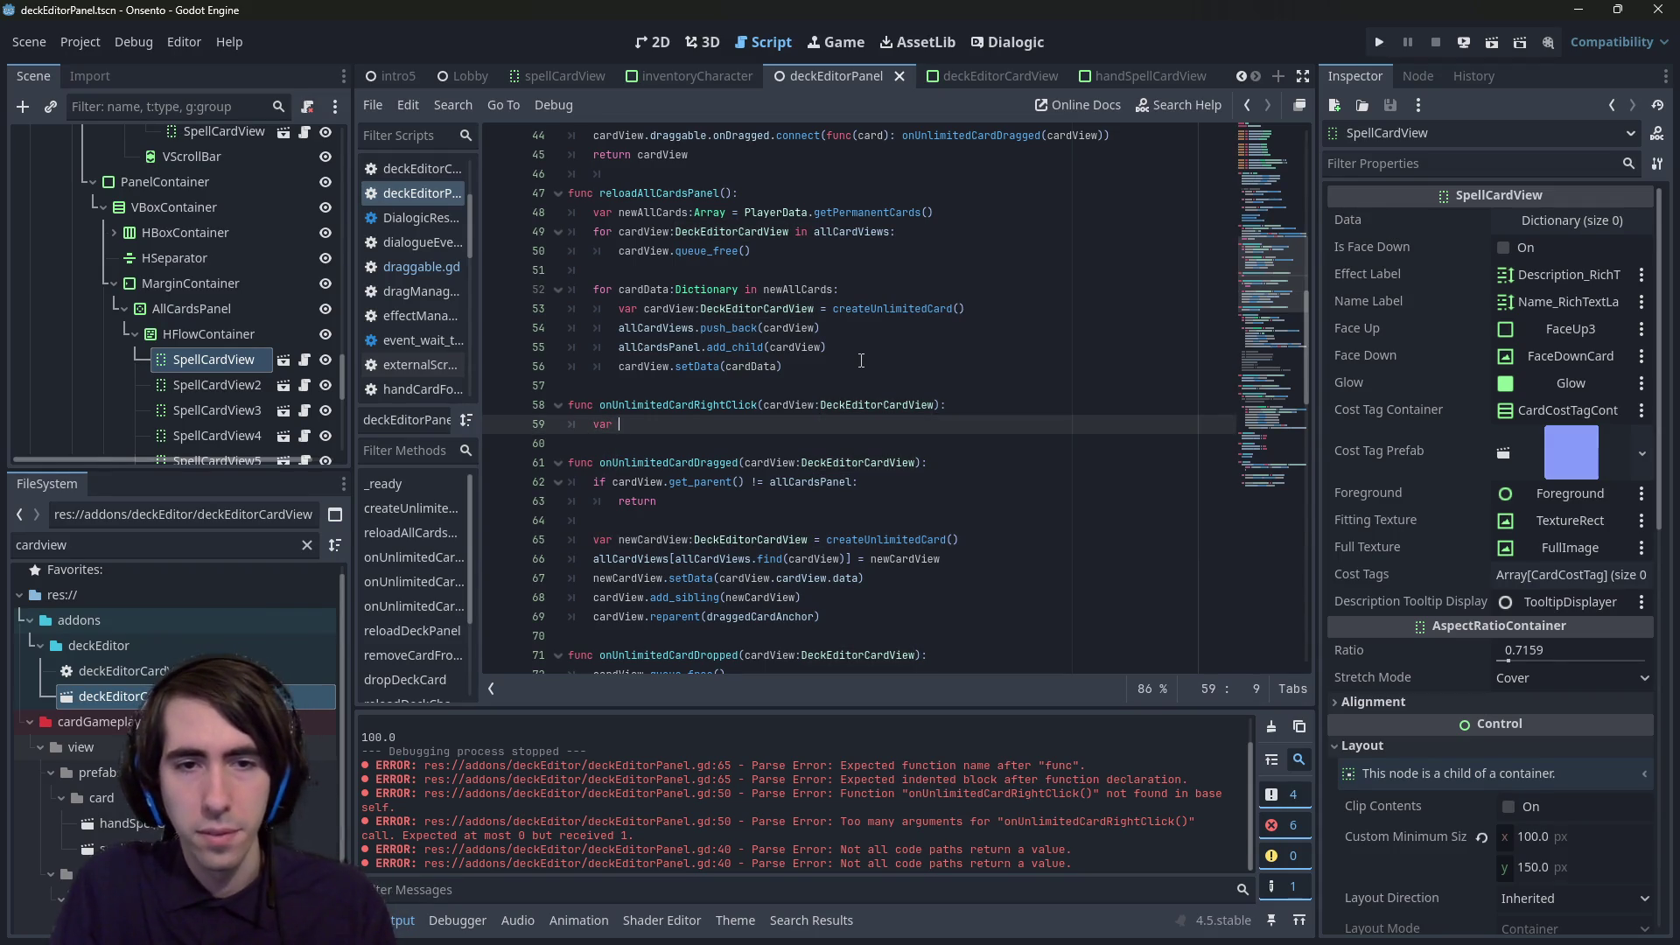
type("newCardV")
type("iew = ")
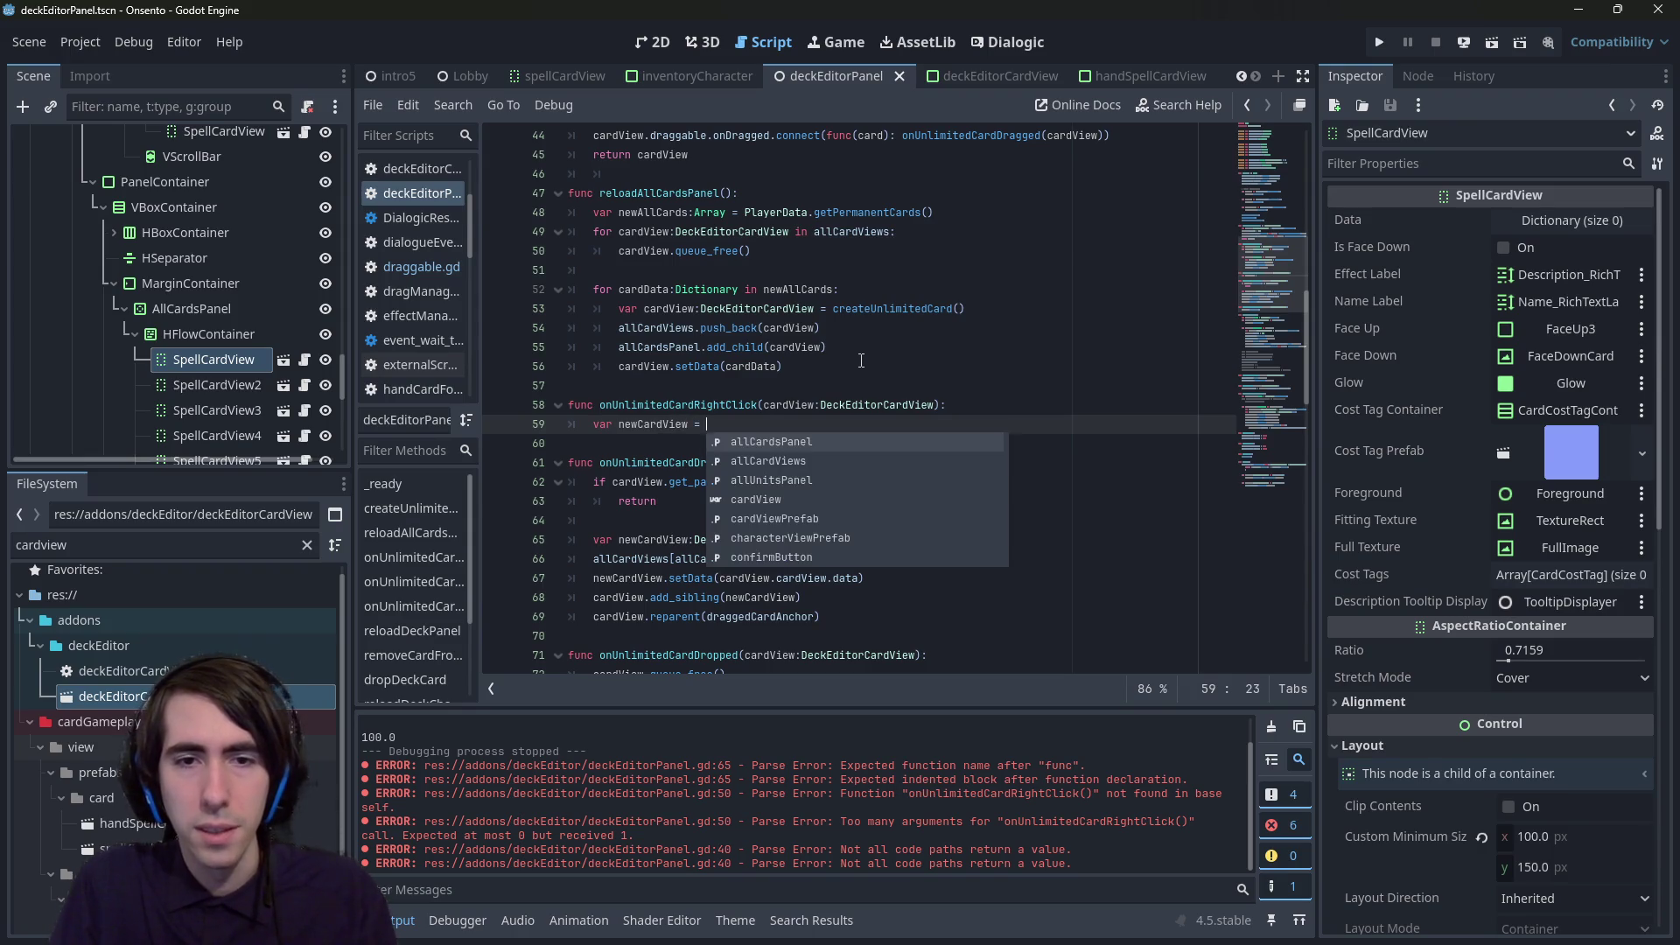
key("BackSpace")
key("BackSpace")
key("BackSpace")
type(":DeckEditorCardView = DeckEditorCardView")
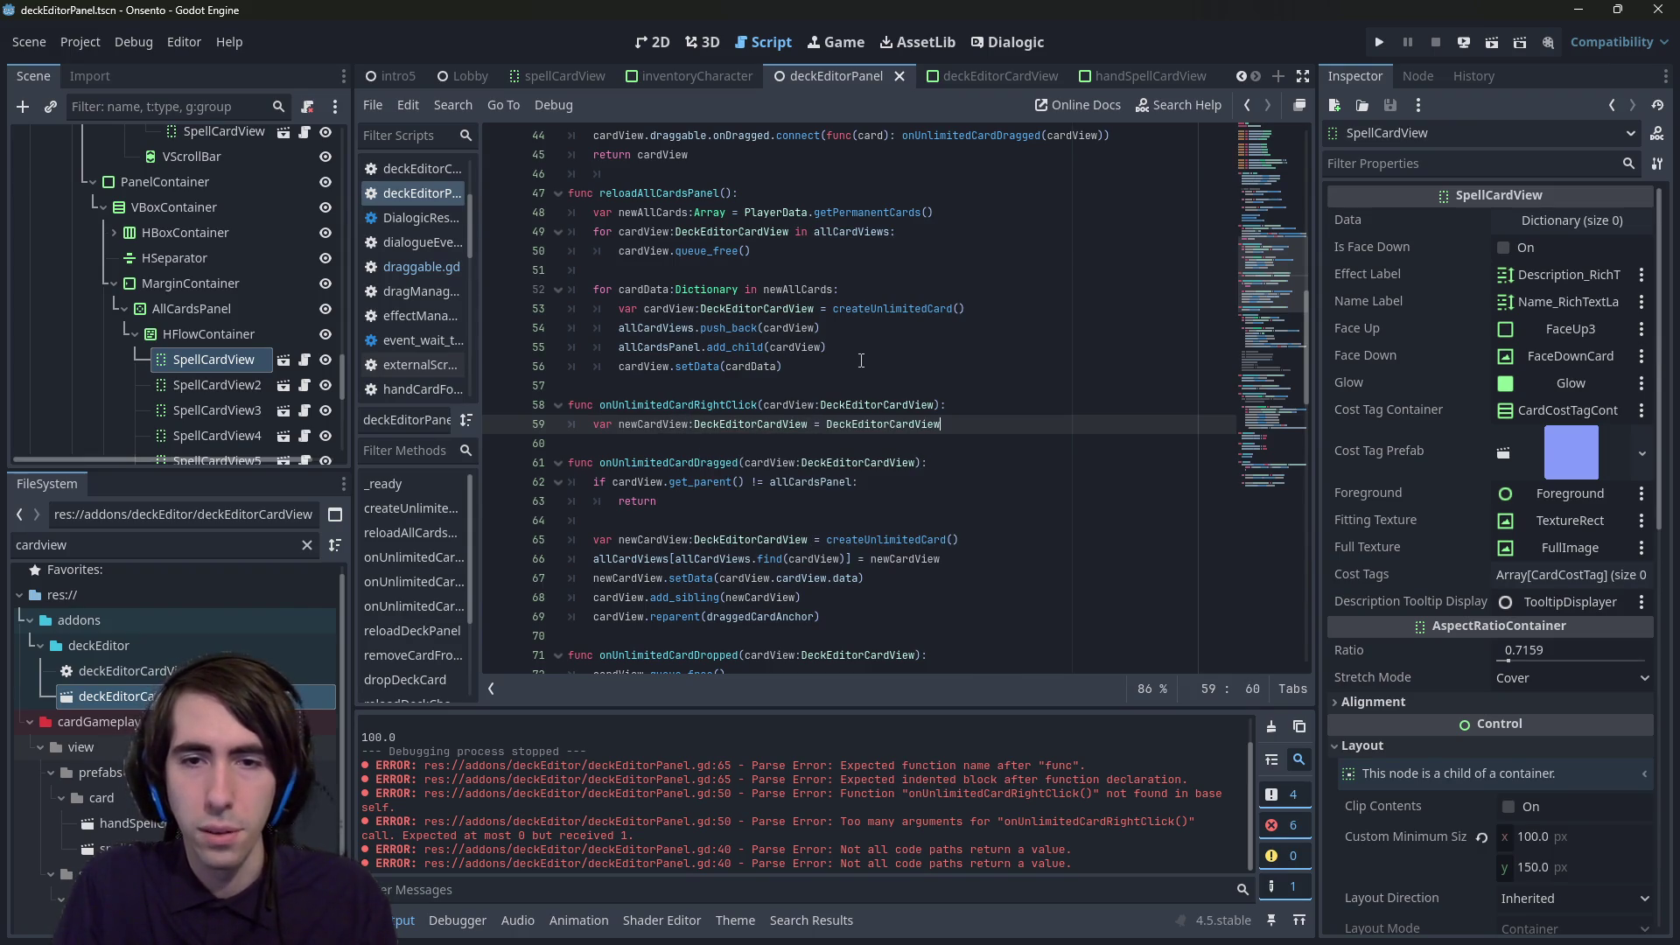
type(".new")
- Create newCardView with DeckEditorCardView.new() and give it the pasted setData line
key("Return")
key("Return")
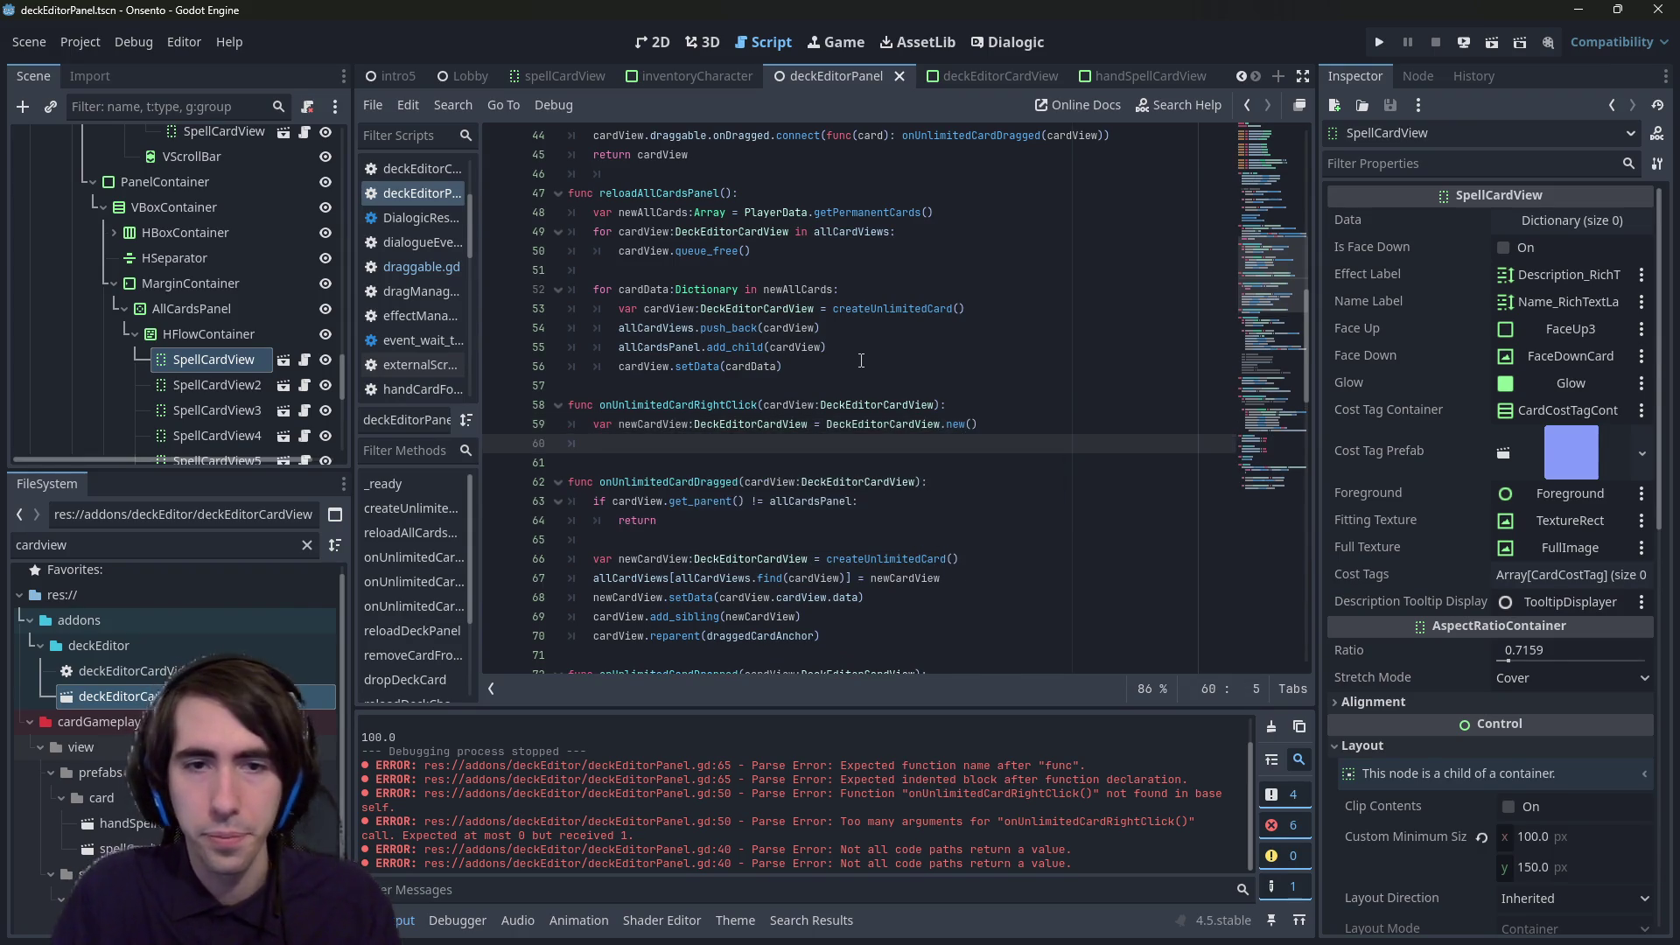
left_click_drag(864, 596, 470, 597)
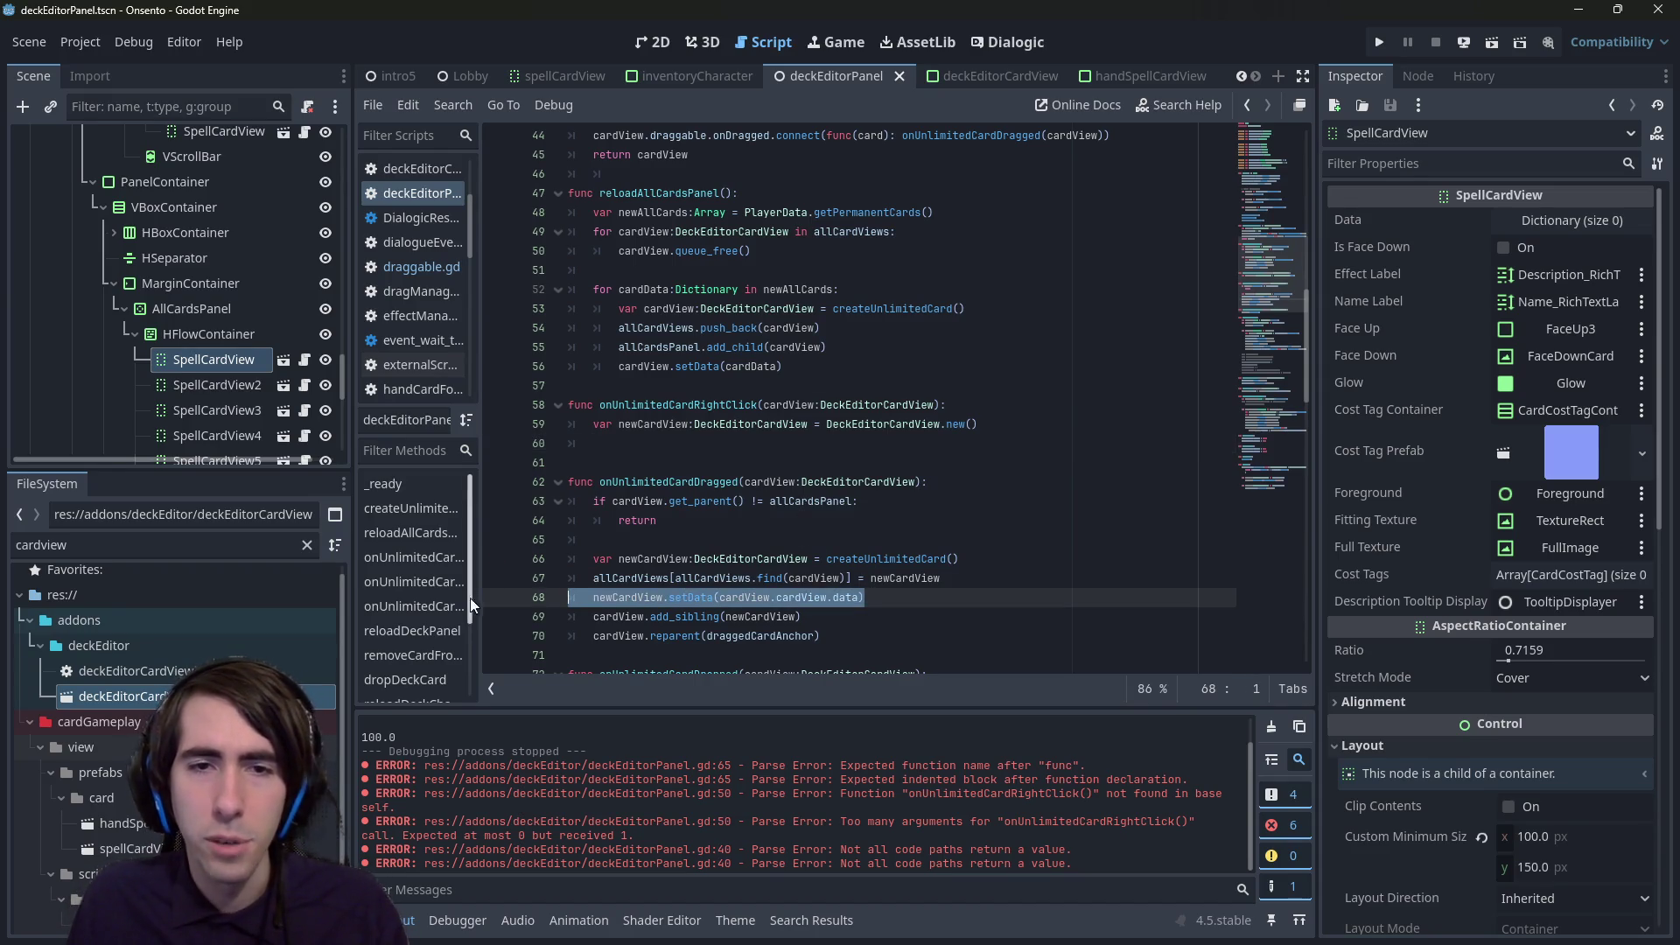
key("ctrl+c")
left_click(621, 443)
key("ctrl+v")
key("ctrl+s")
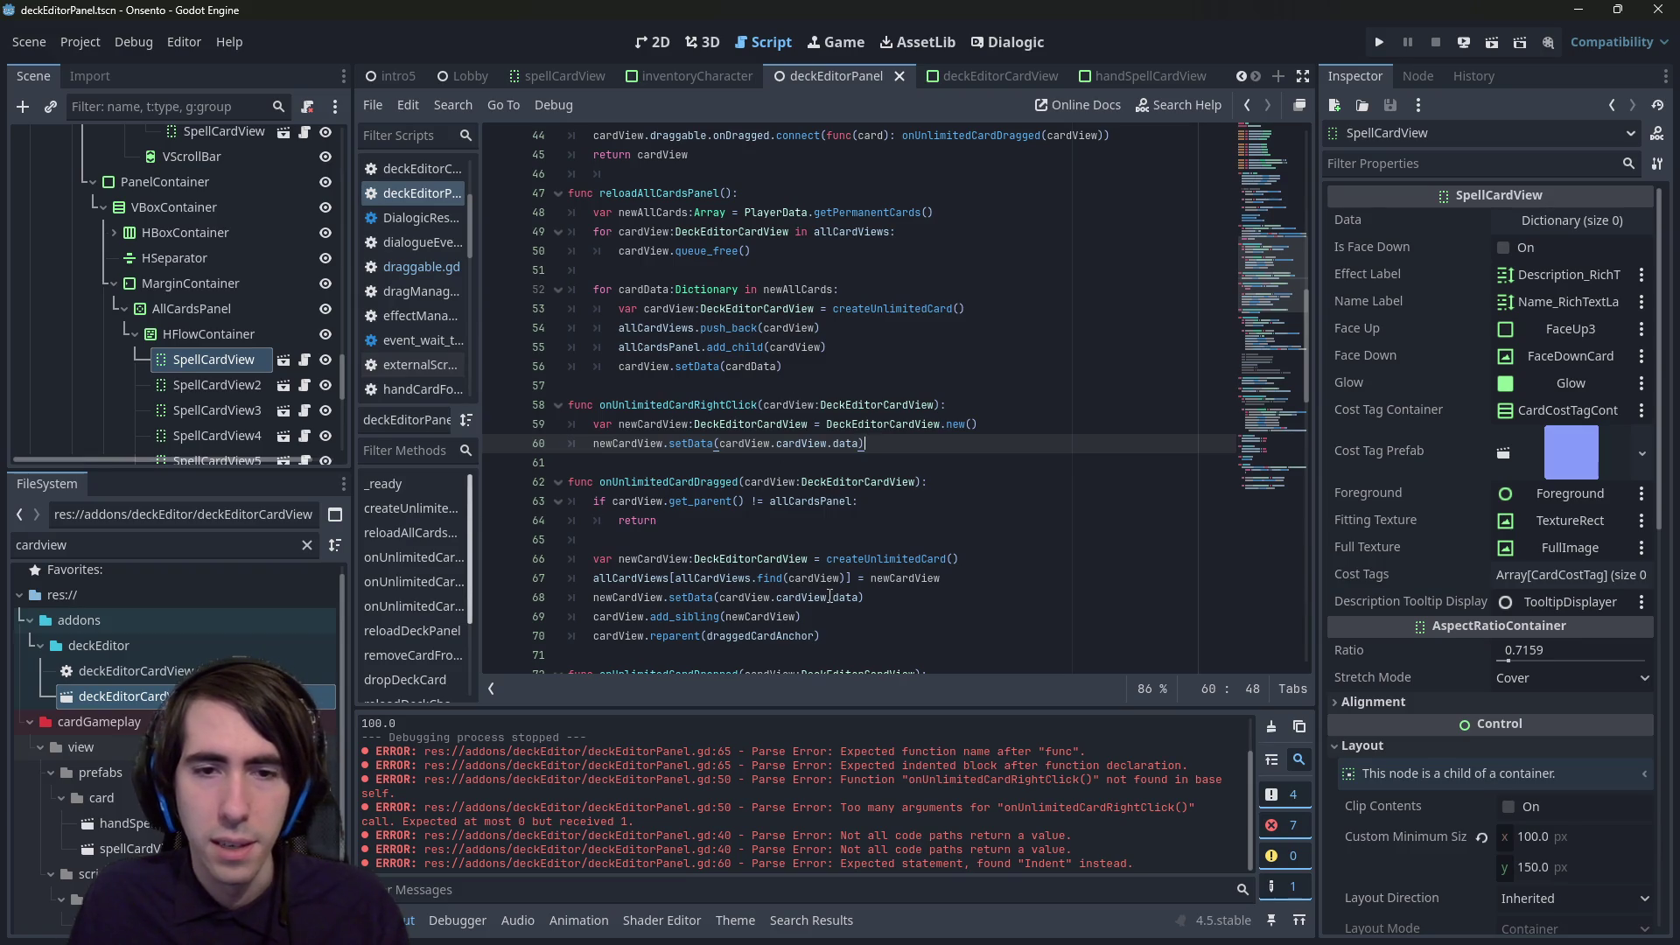
- Add a deckCardsPanel.add_child call after the setData line
key("Return")
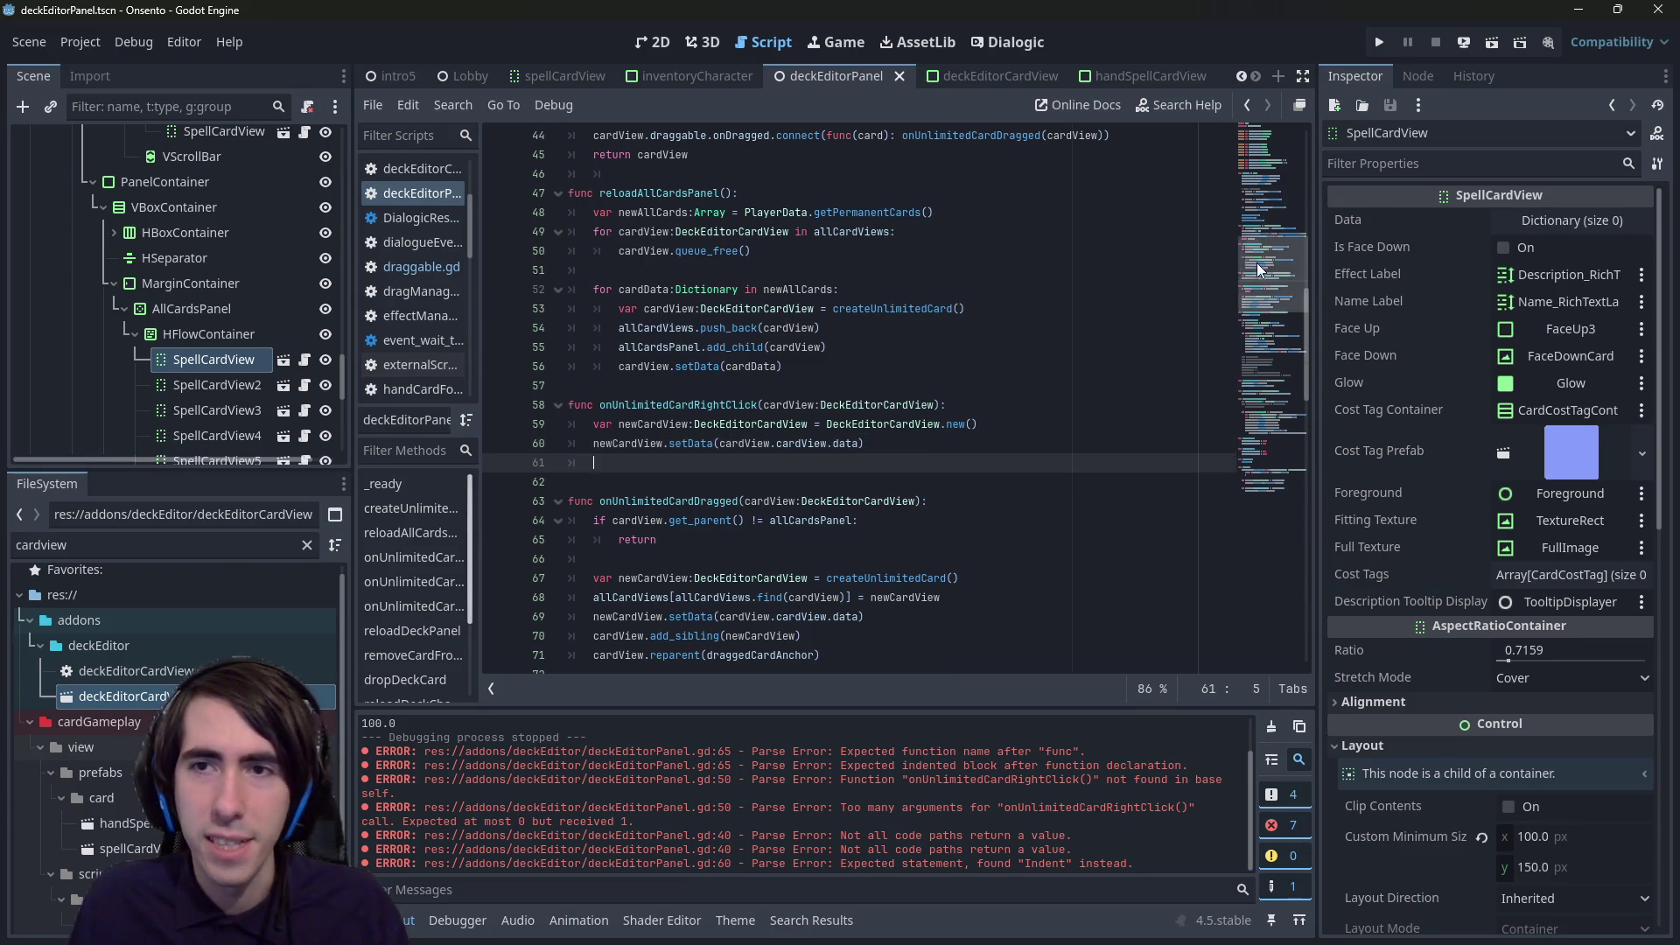
left_click_drag(1257, 262, 1270, 150)
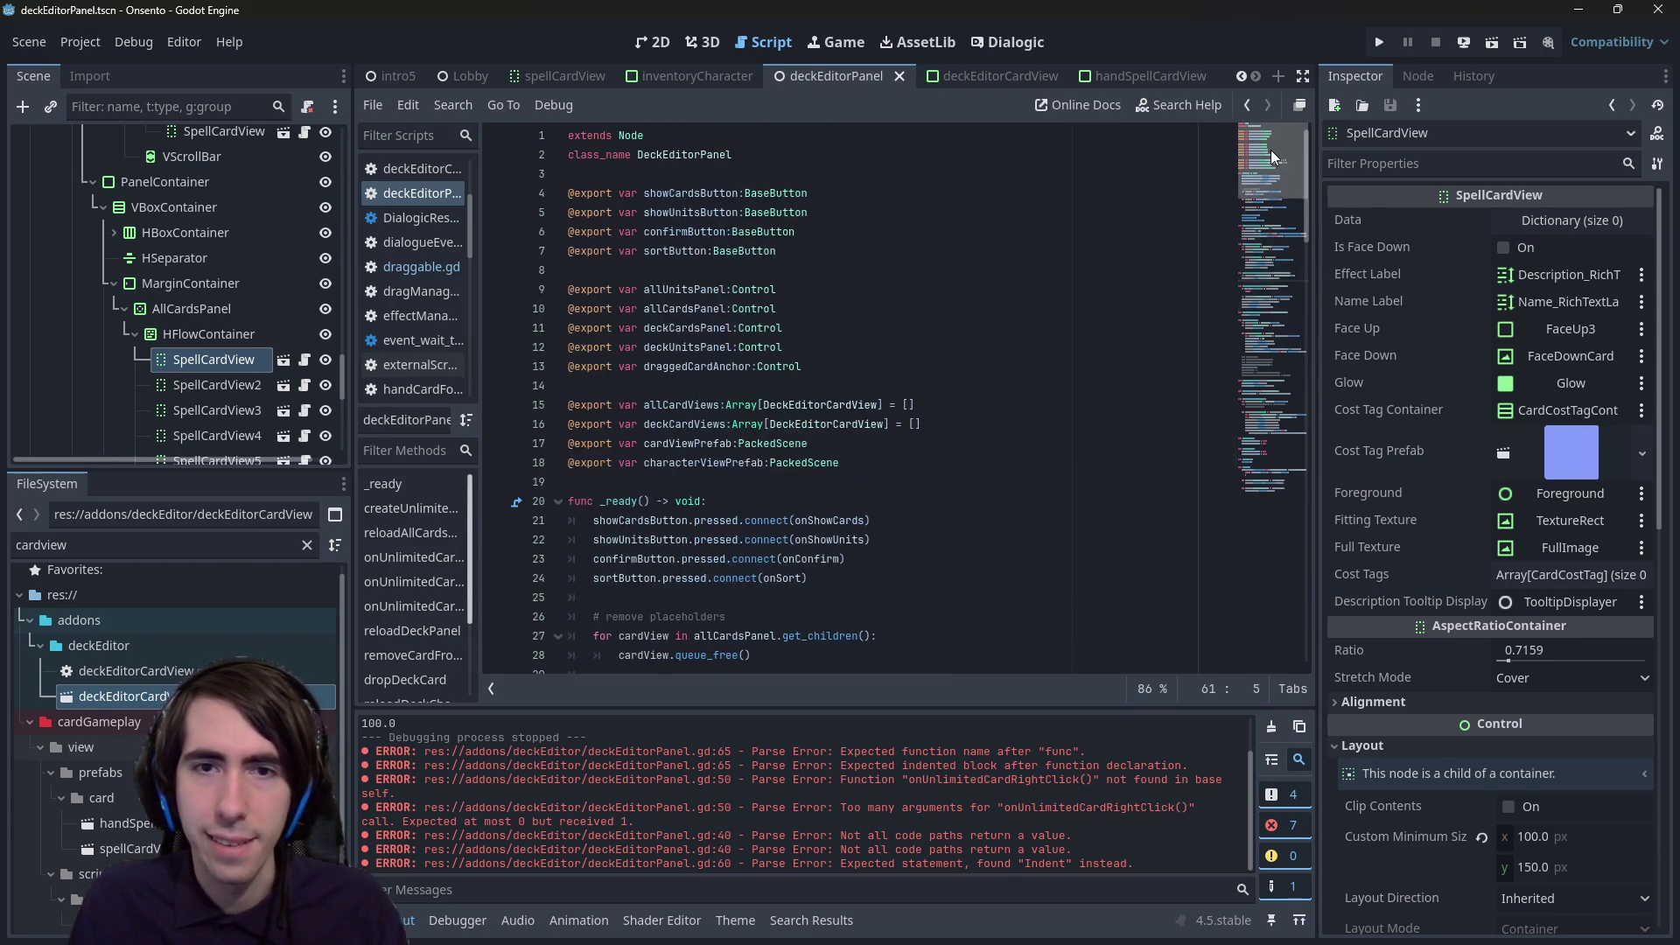
double_click(683, 425)
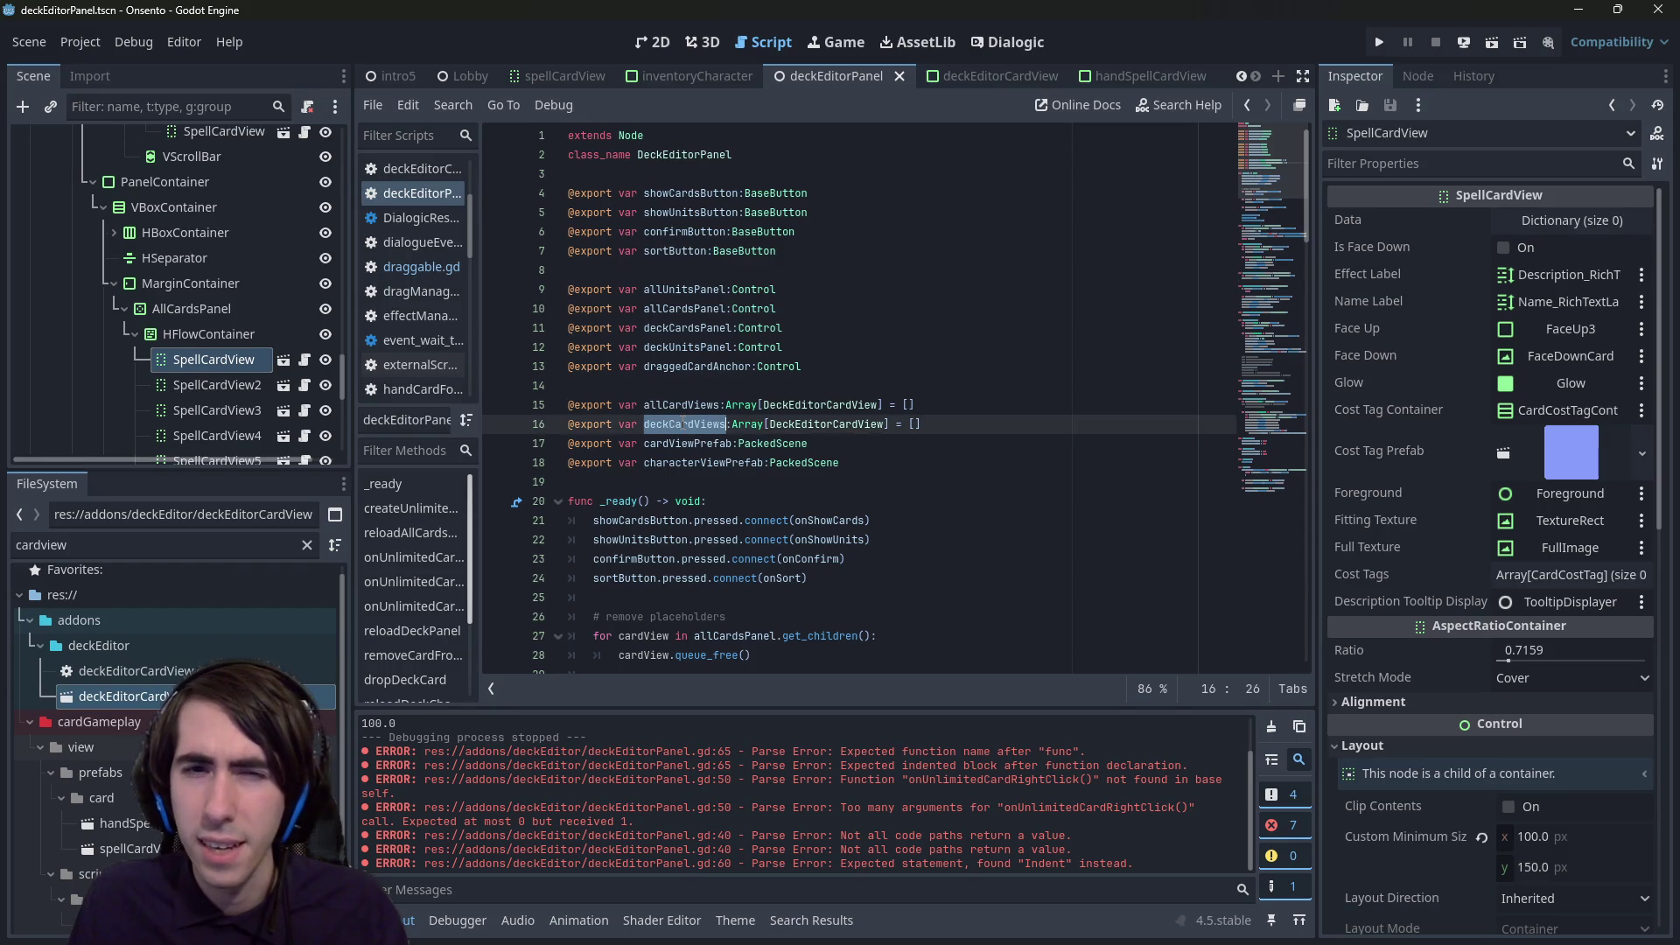
double_click(699, 336)
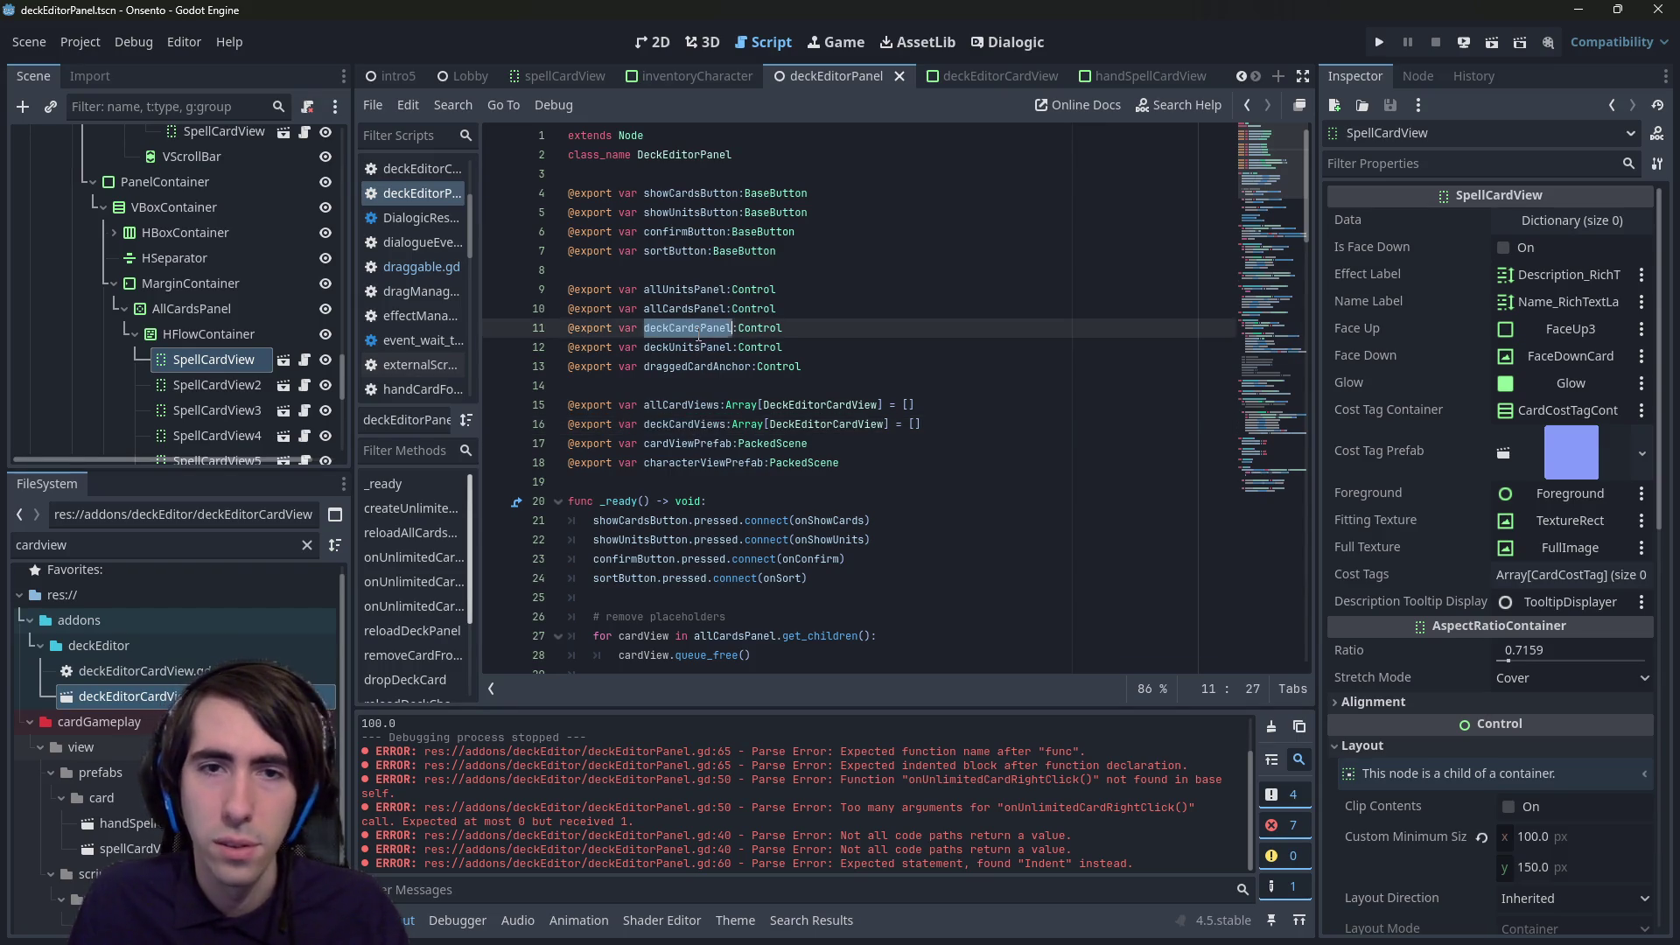
left_click_drag(1278, 166, 1272, 296)
left_click(920, 343)
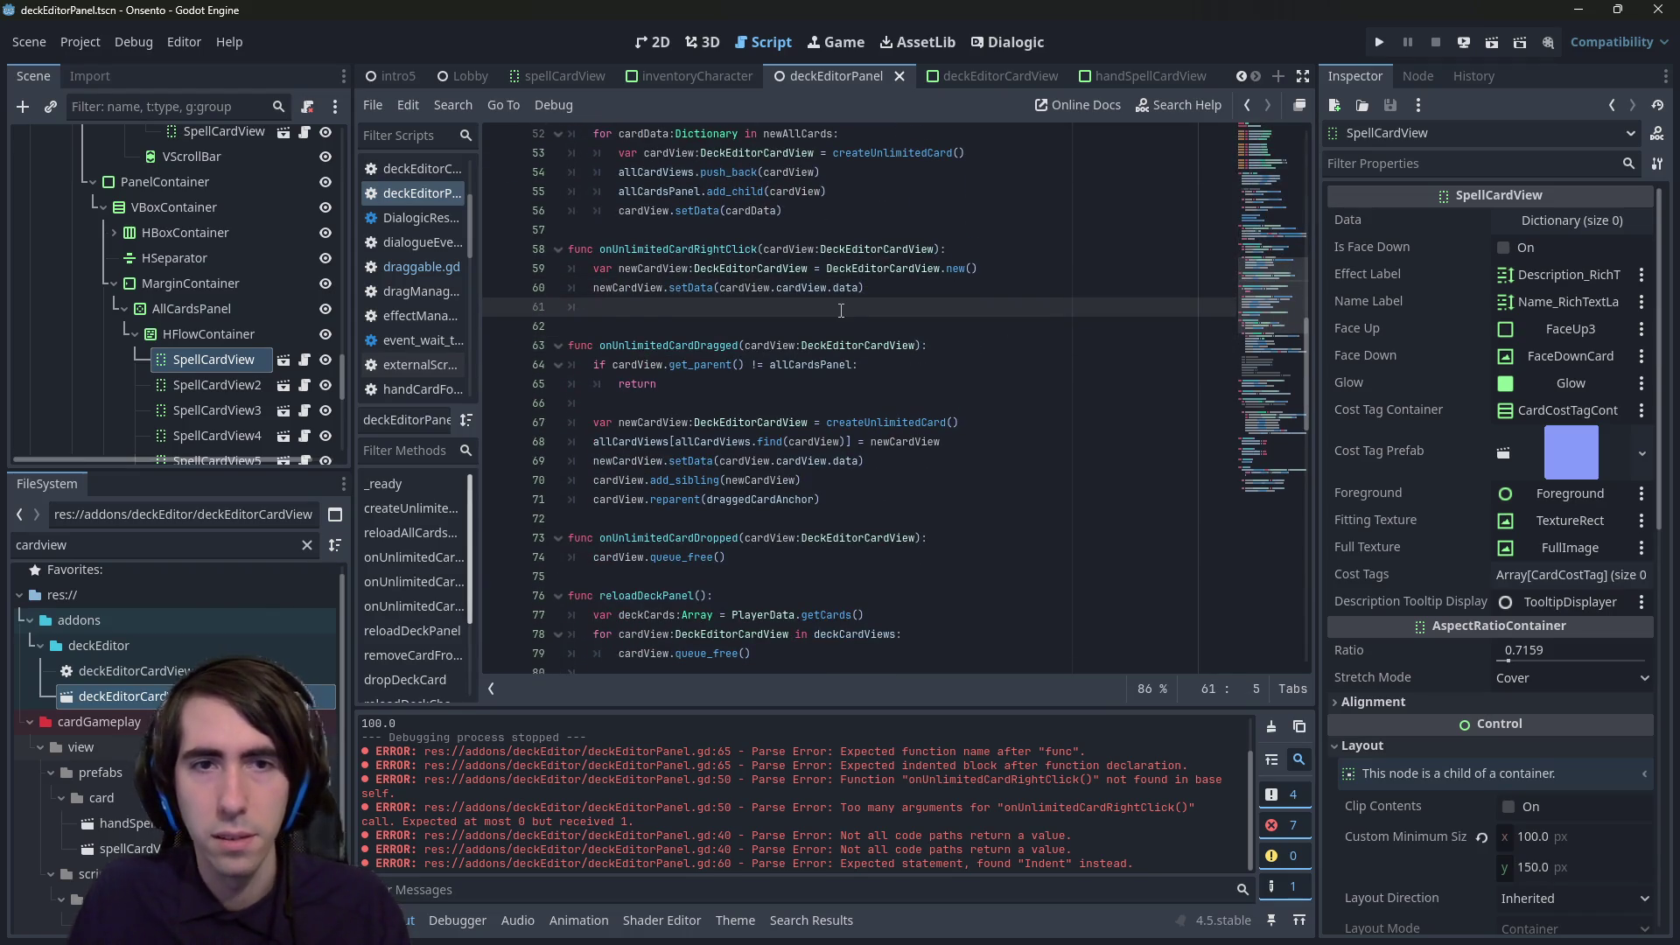
key("ctrl+v")
type(".add_chi")
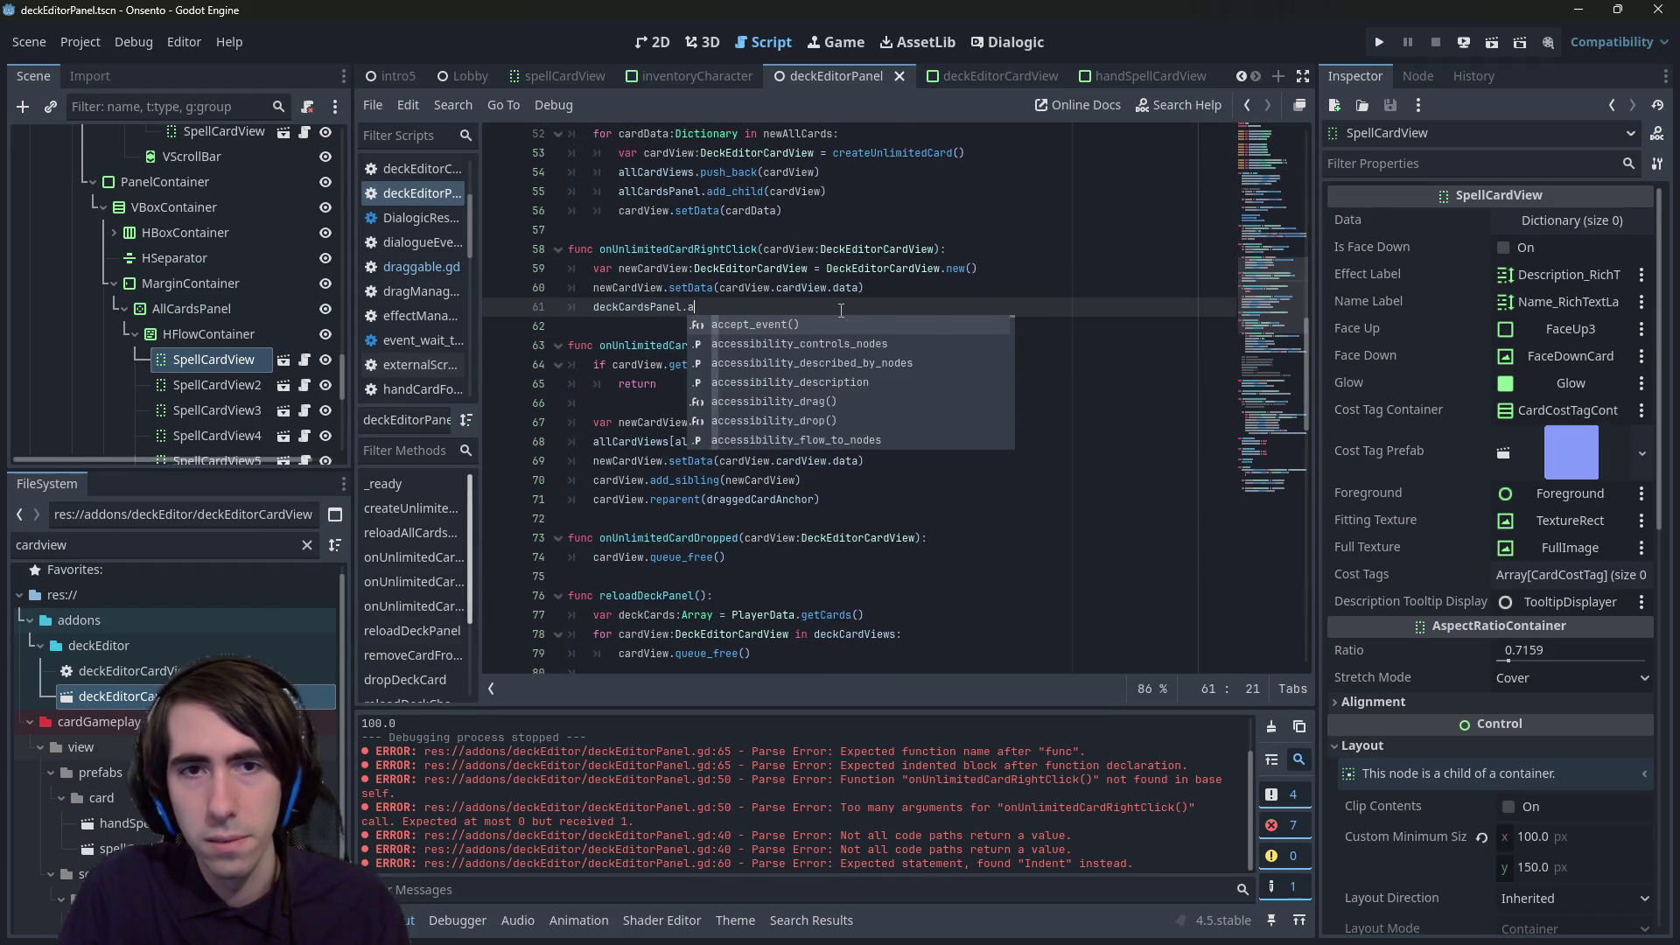
key("Return")
key("Return")
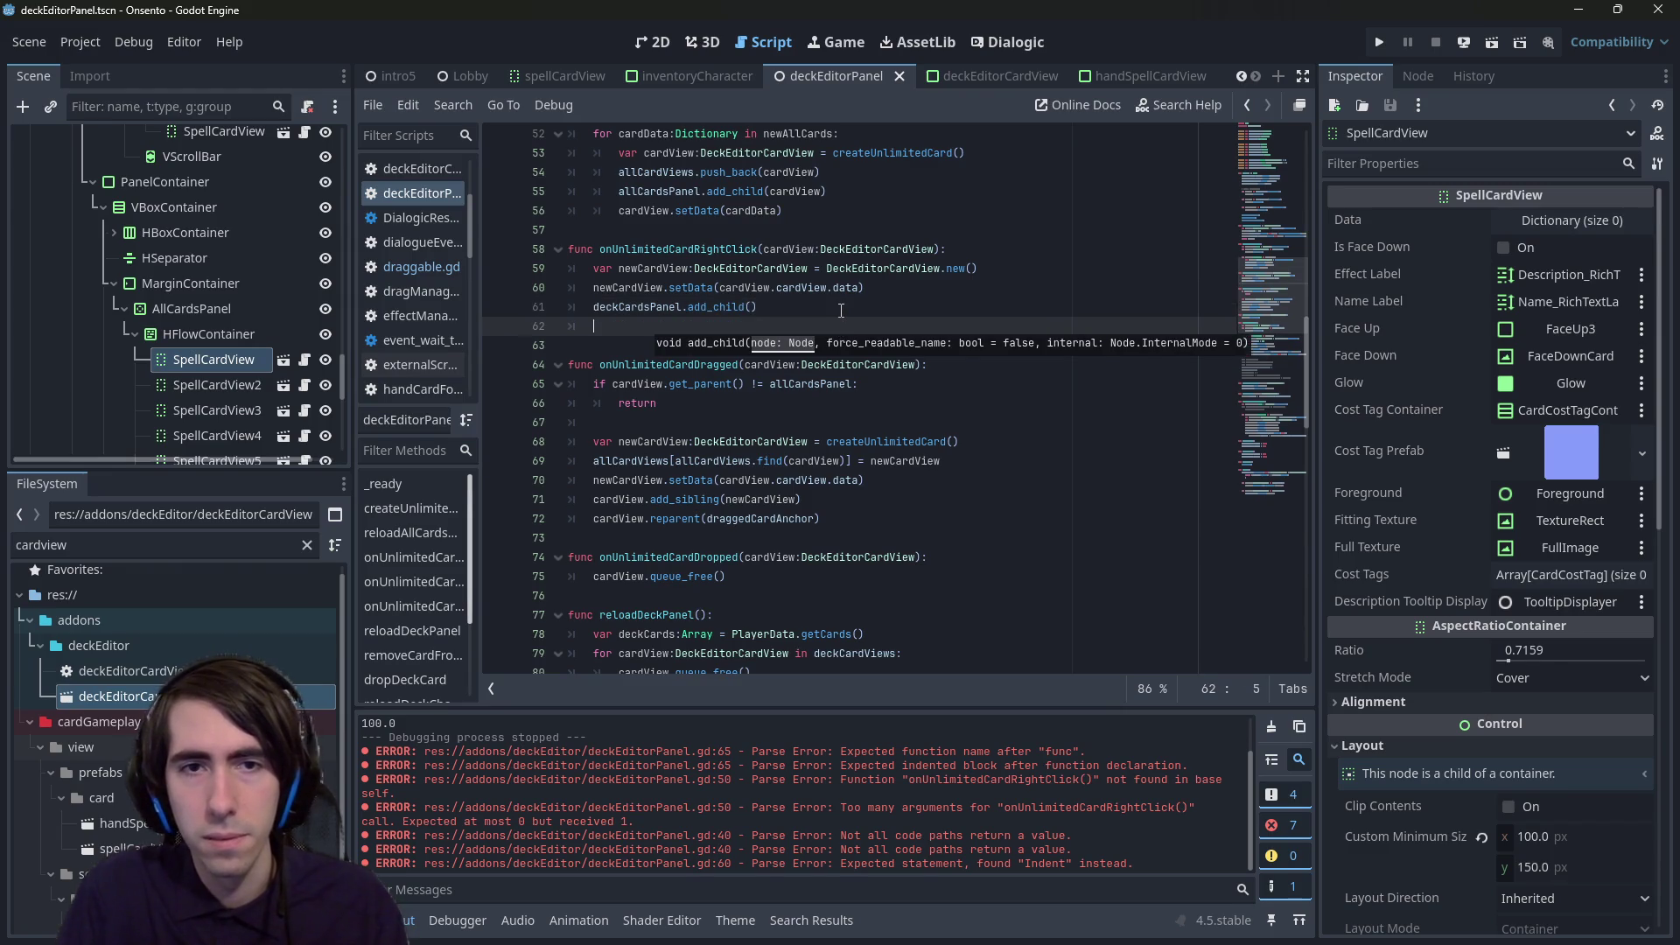
- Add deckCardViews.push_back(newCardView), pass newCardView to add_child, and run the project
type("deckCards")
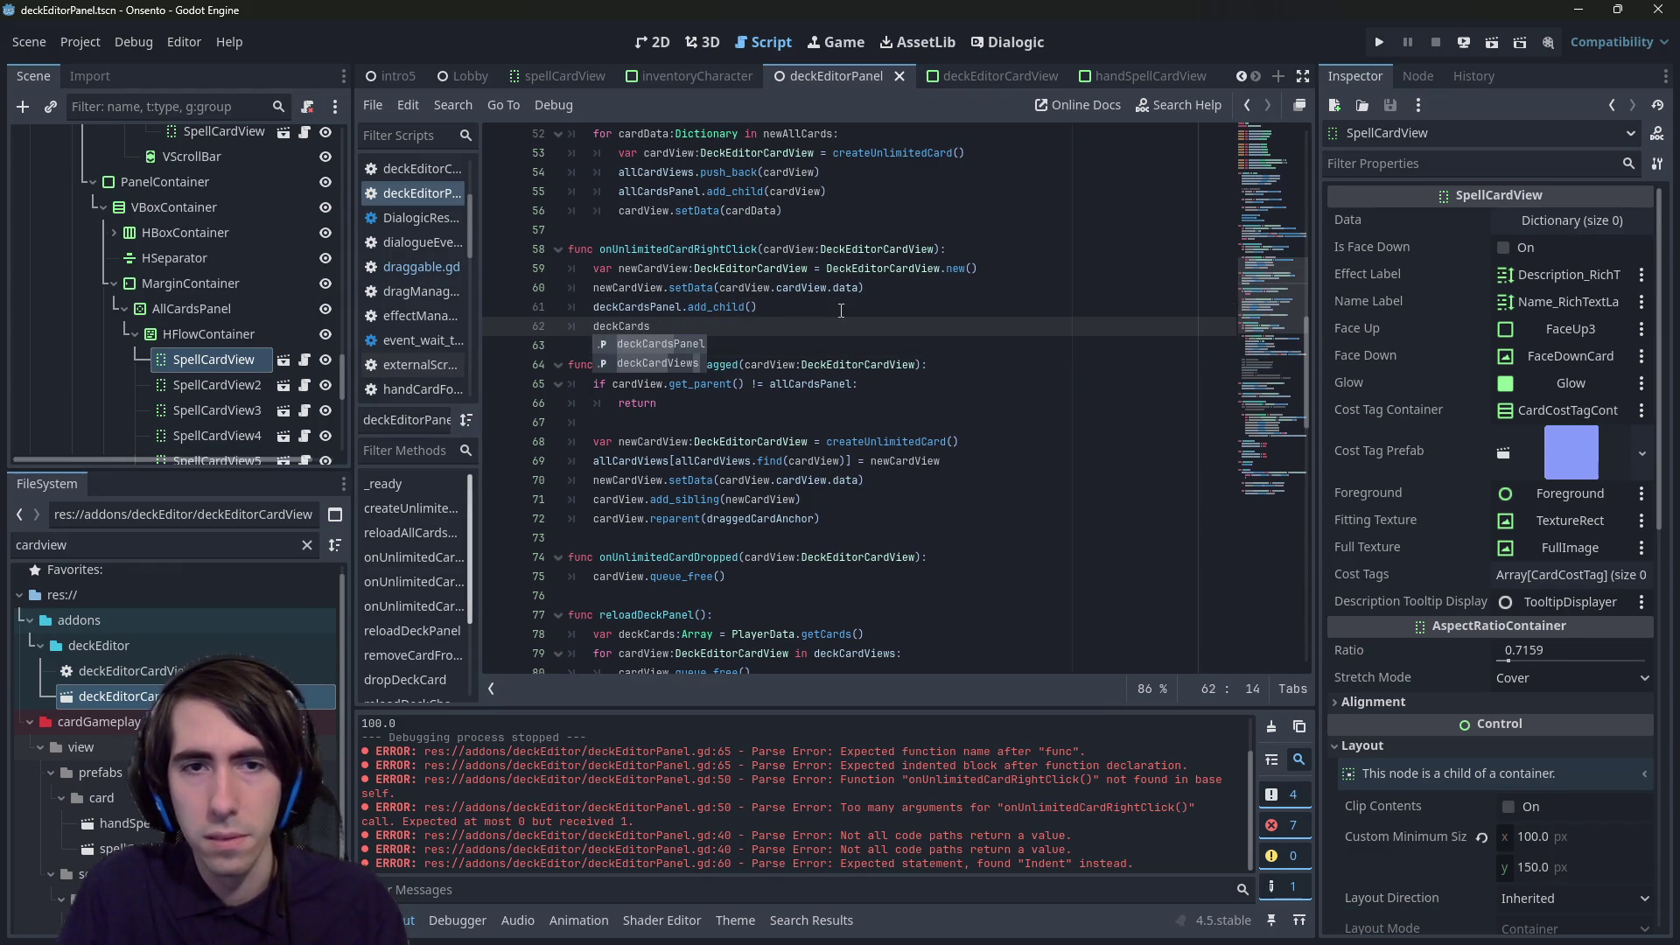
key("Down")
key("Return")
type("push")
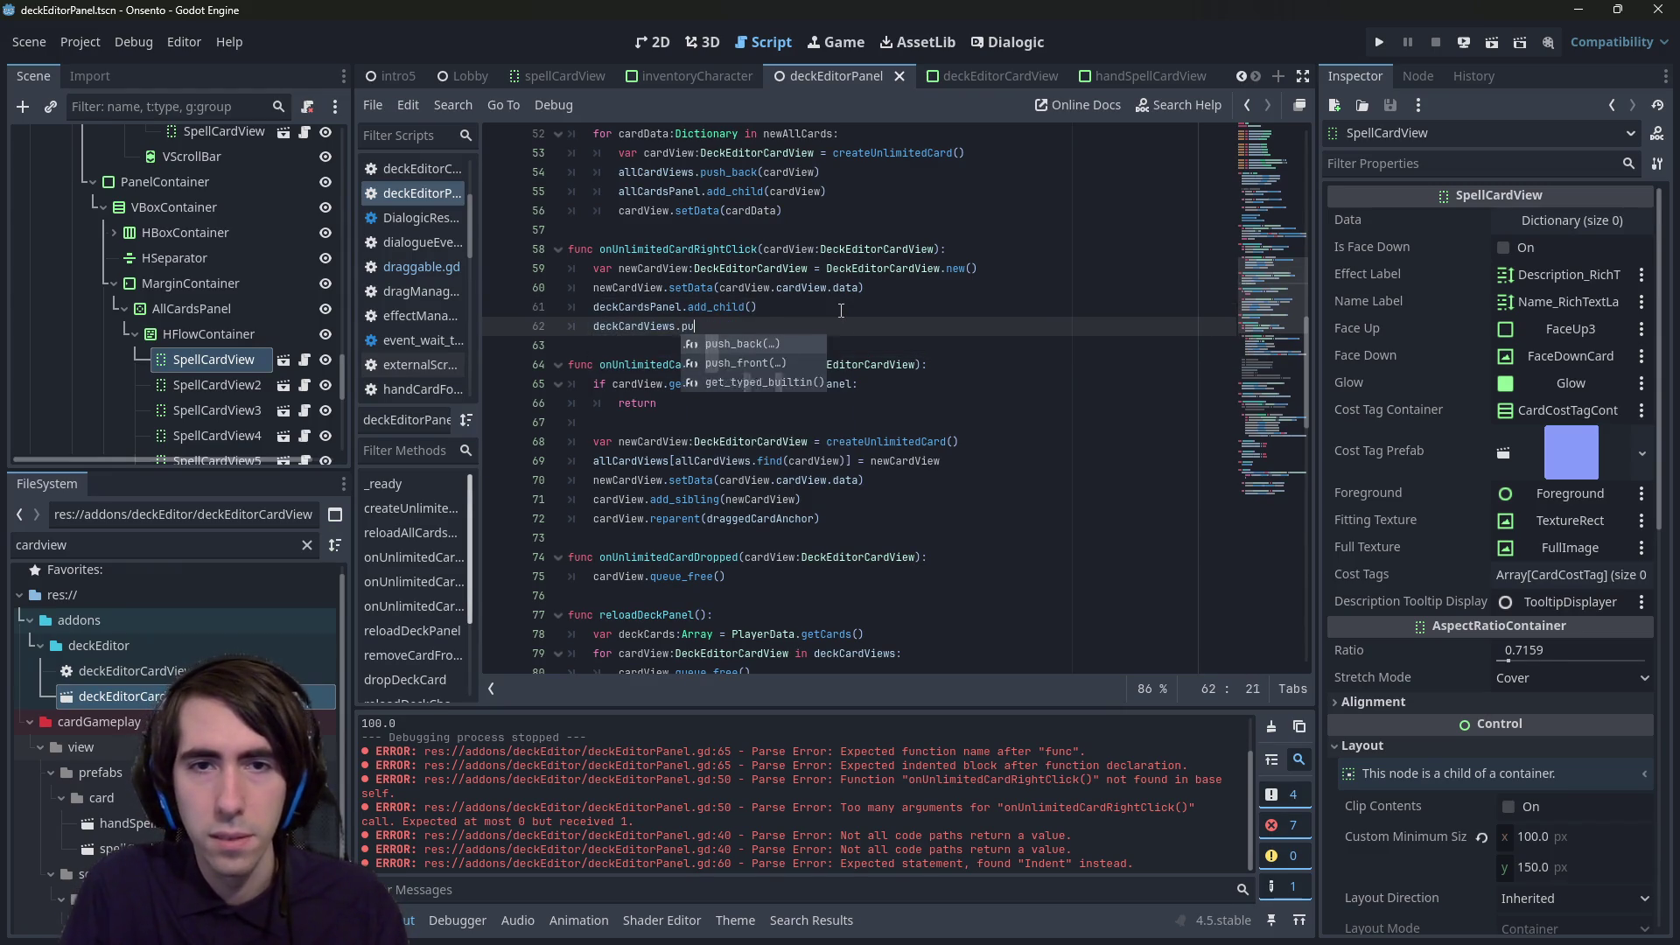
key("Return")
type("newCar")
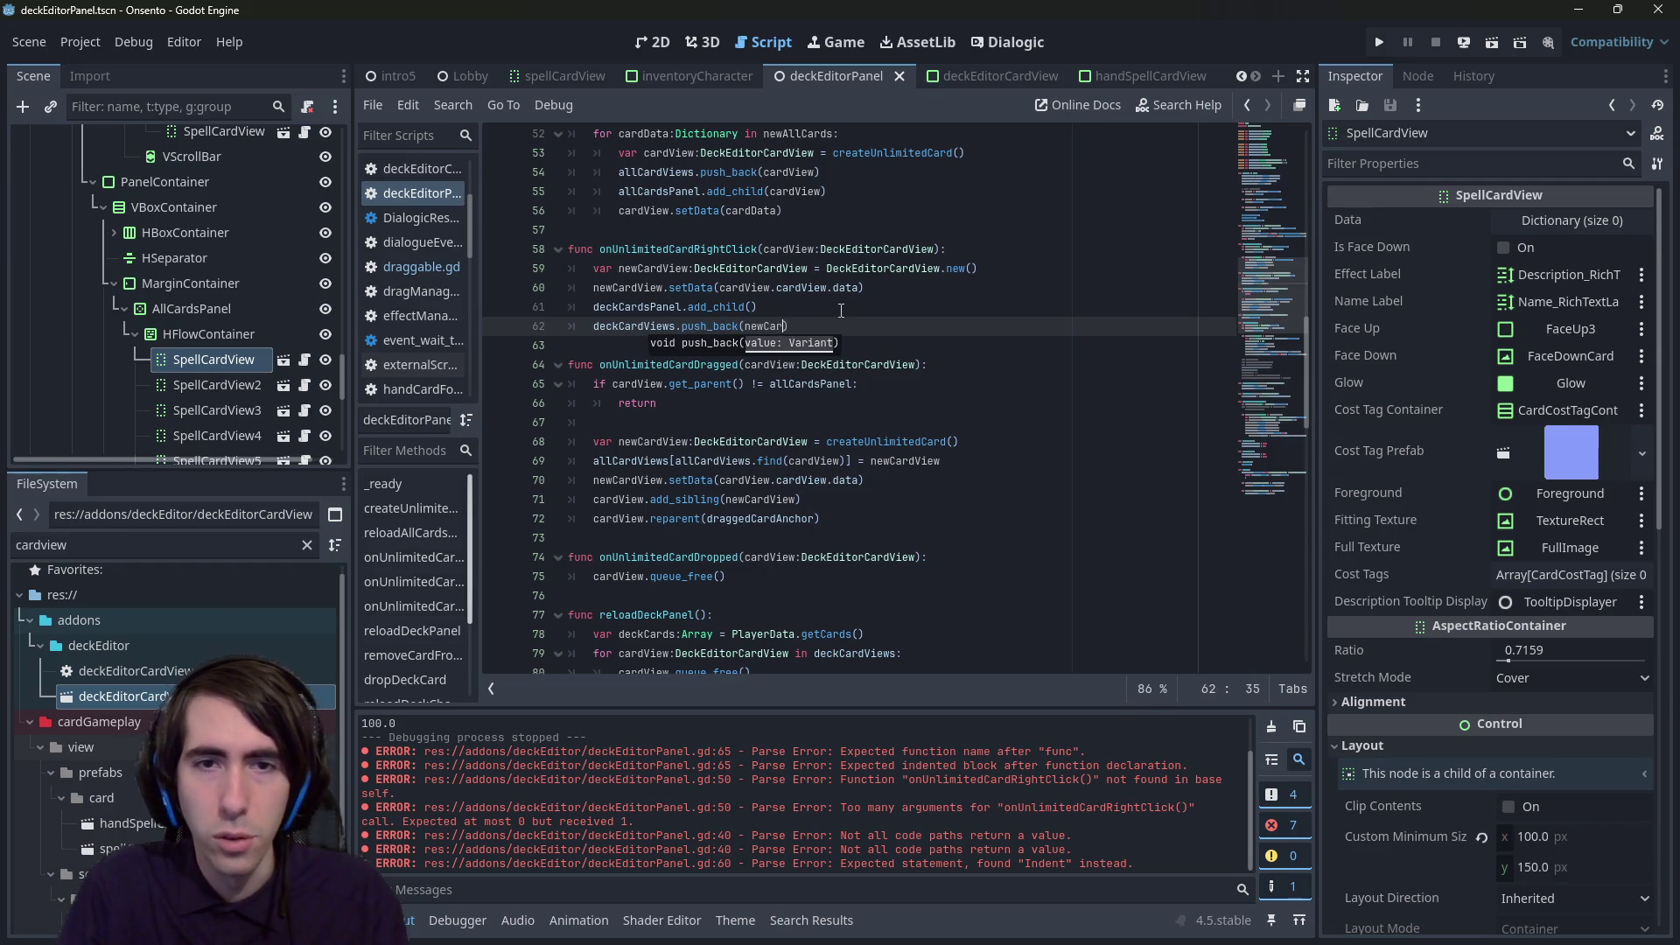
type("dView")
left_click(841, 311)
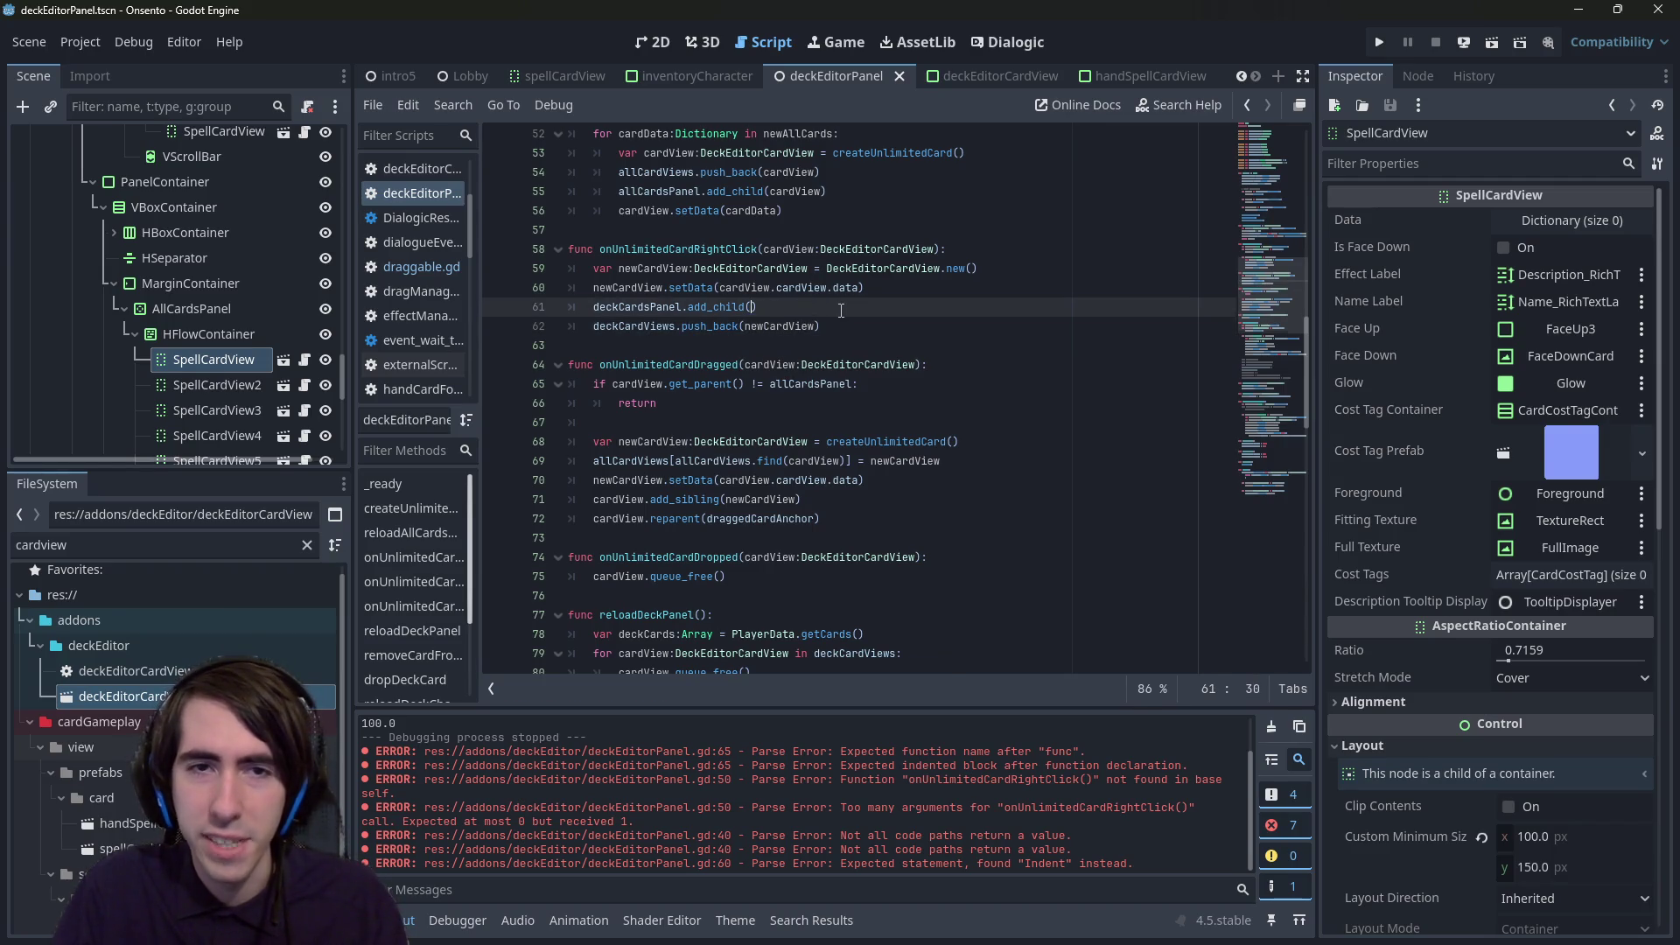
type("newCardV")
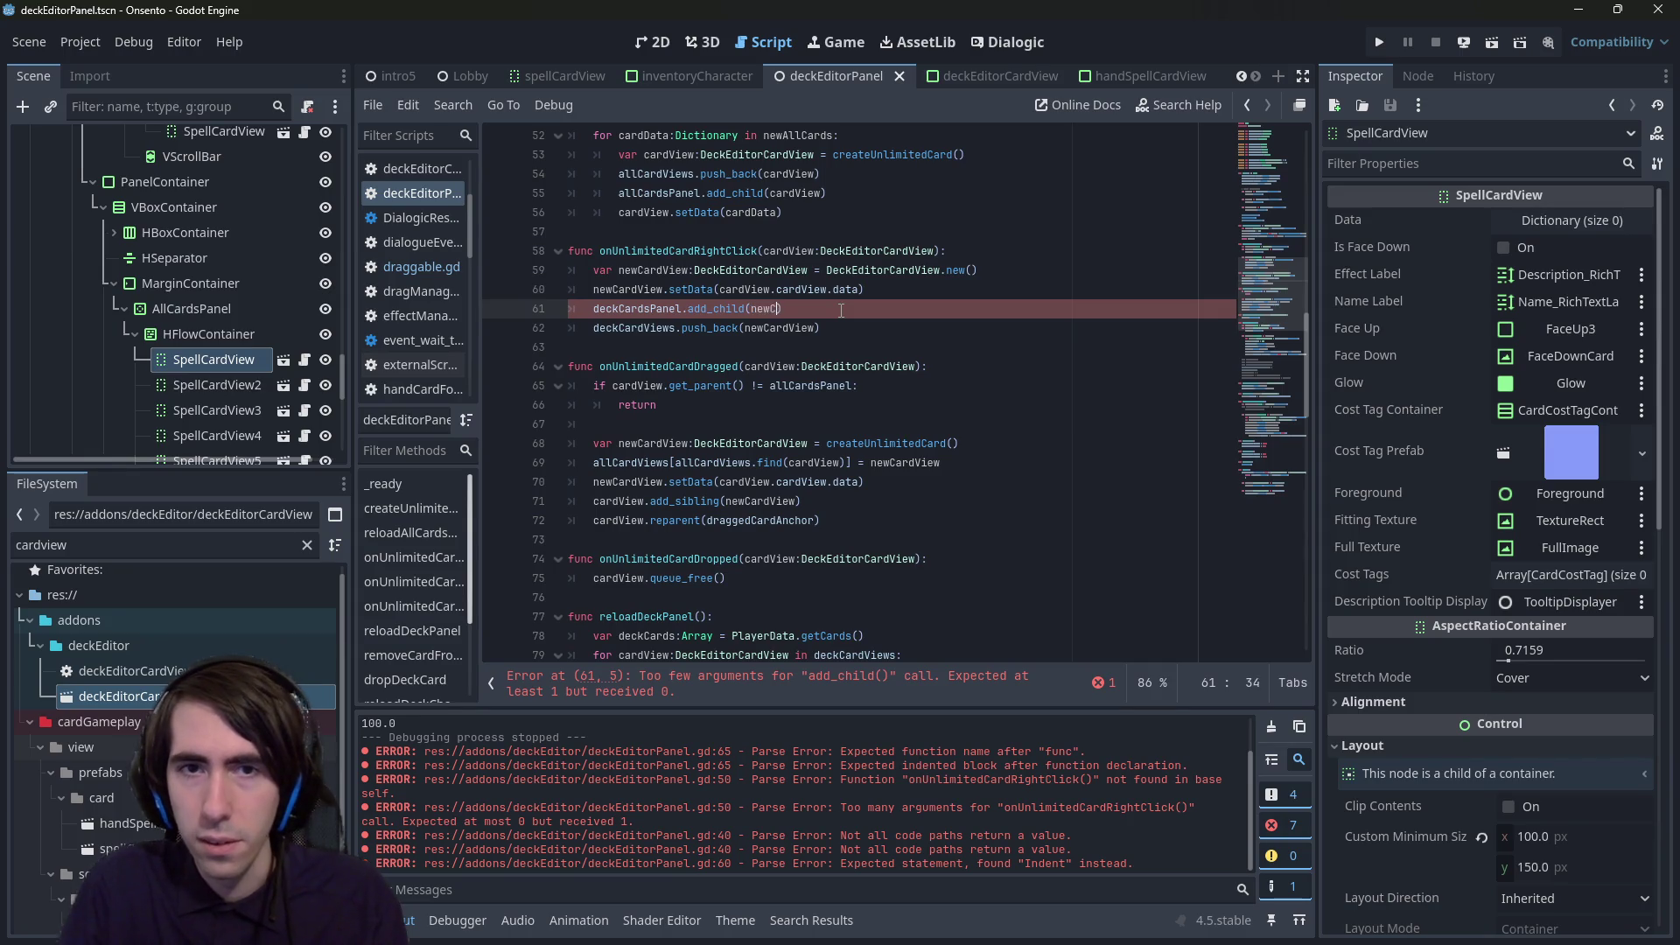
type("iew")
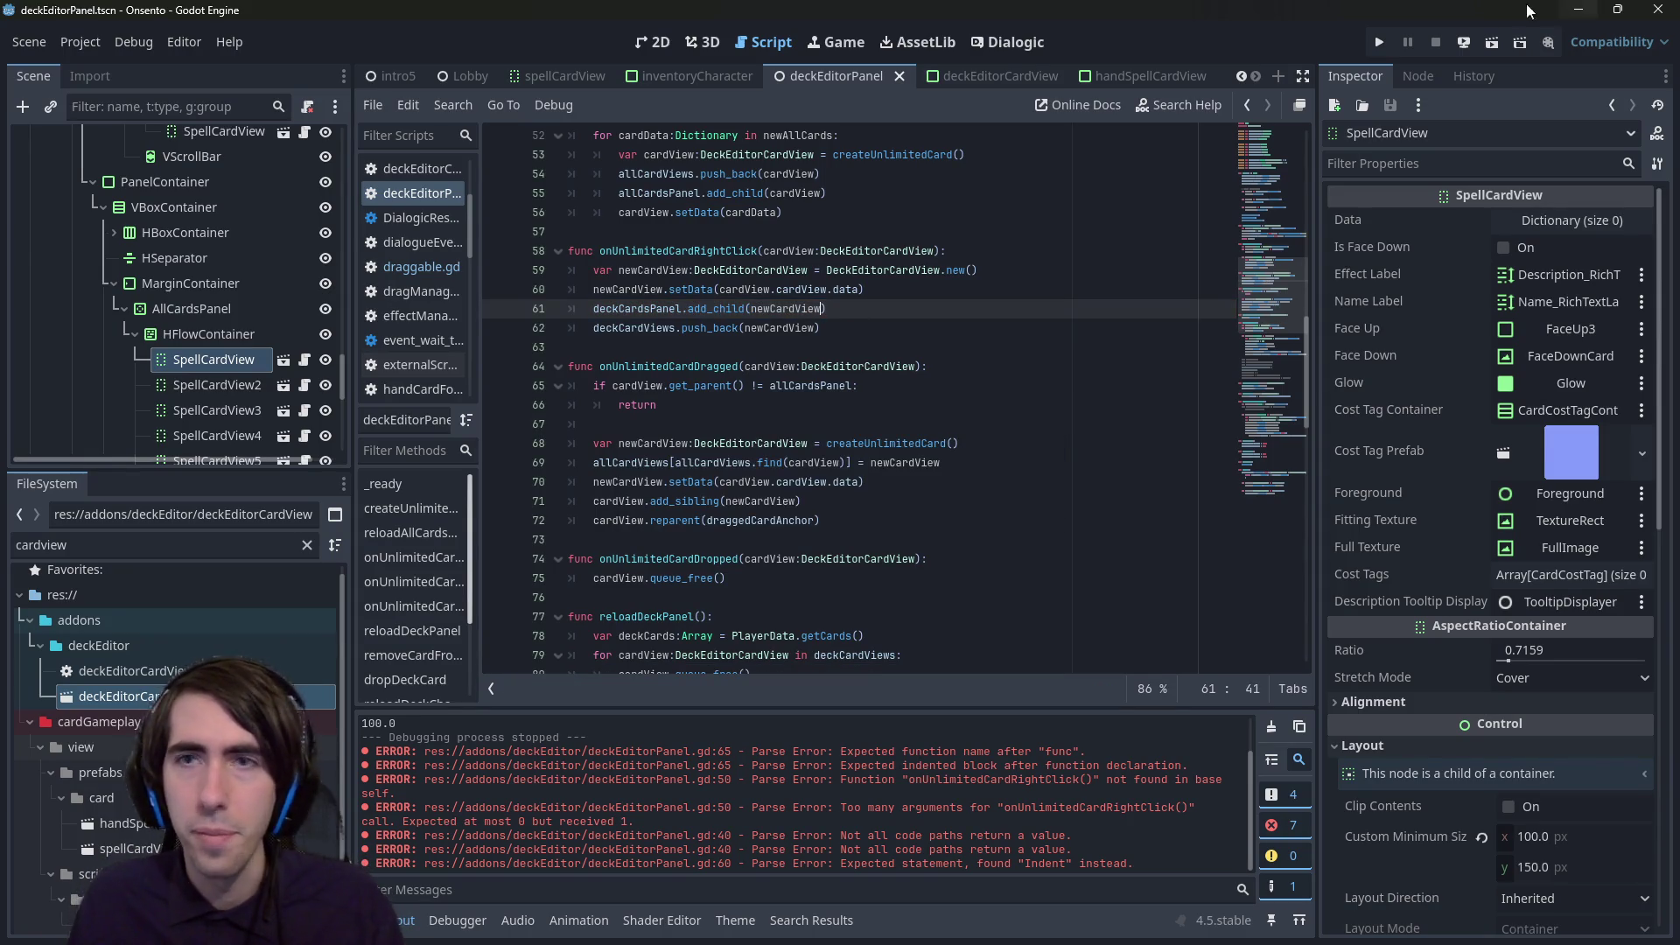
left_click(1485, 37)
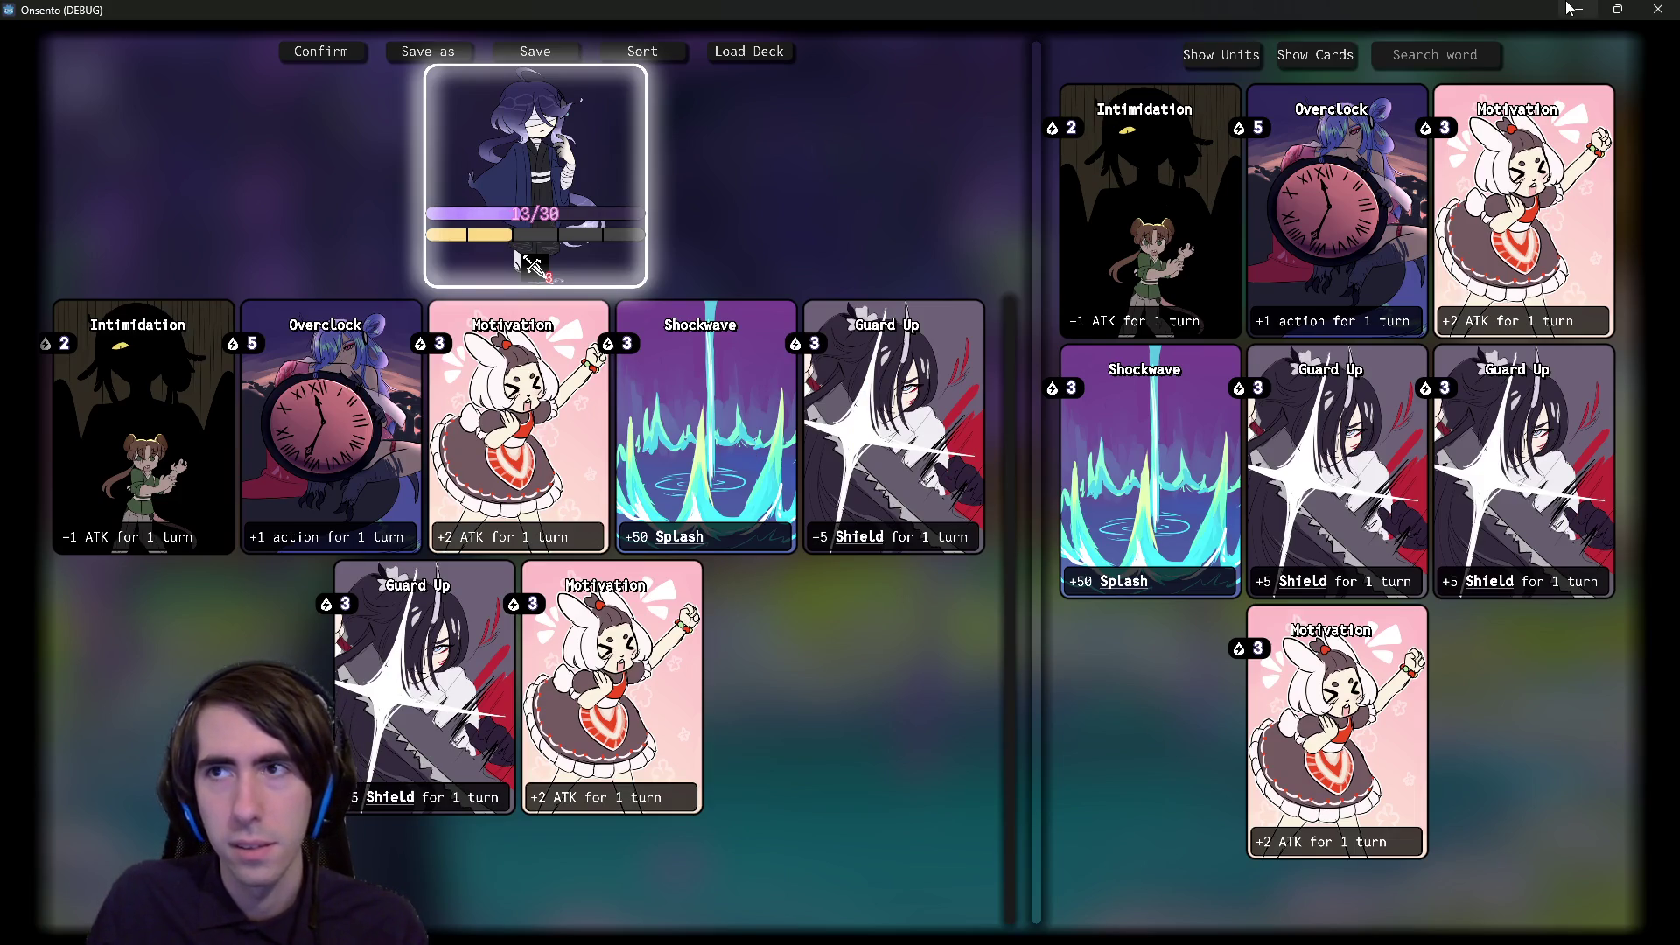
- Remove deck cards down to Overclock and Motivation, drag in an Intimidation copy, then close the game
left_click(1579, 9)
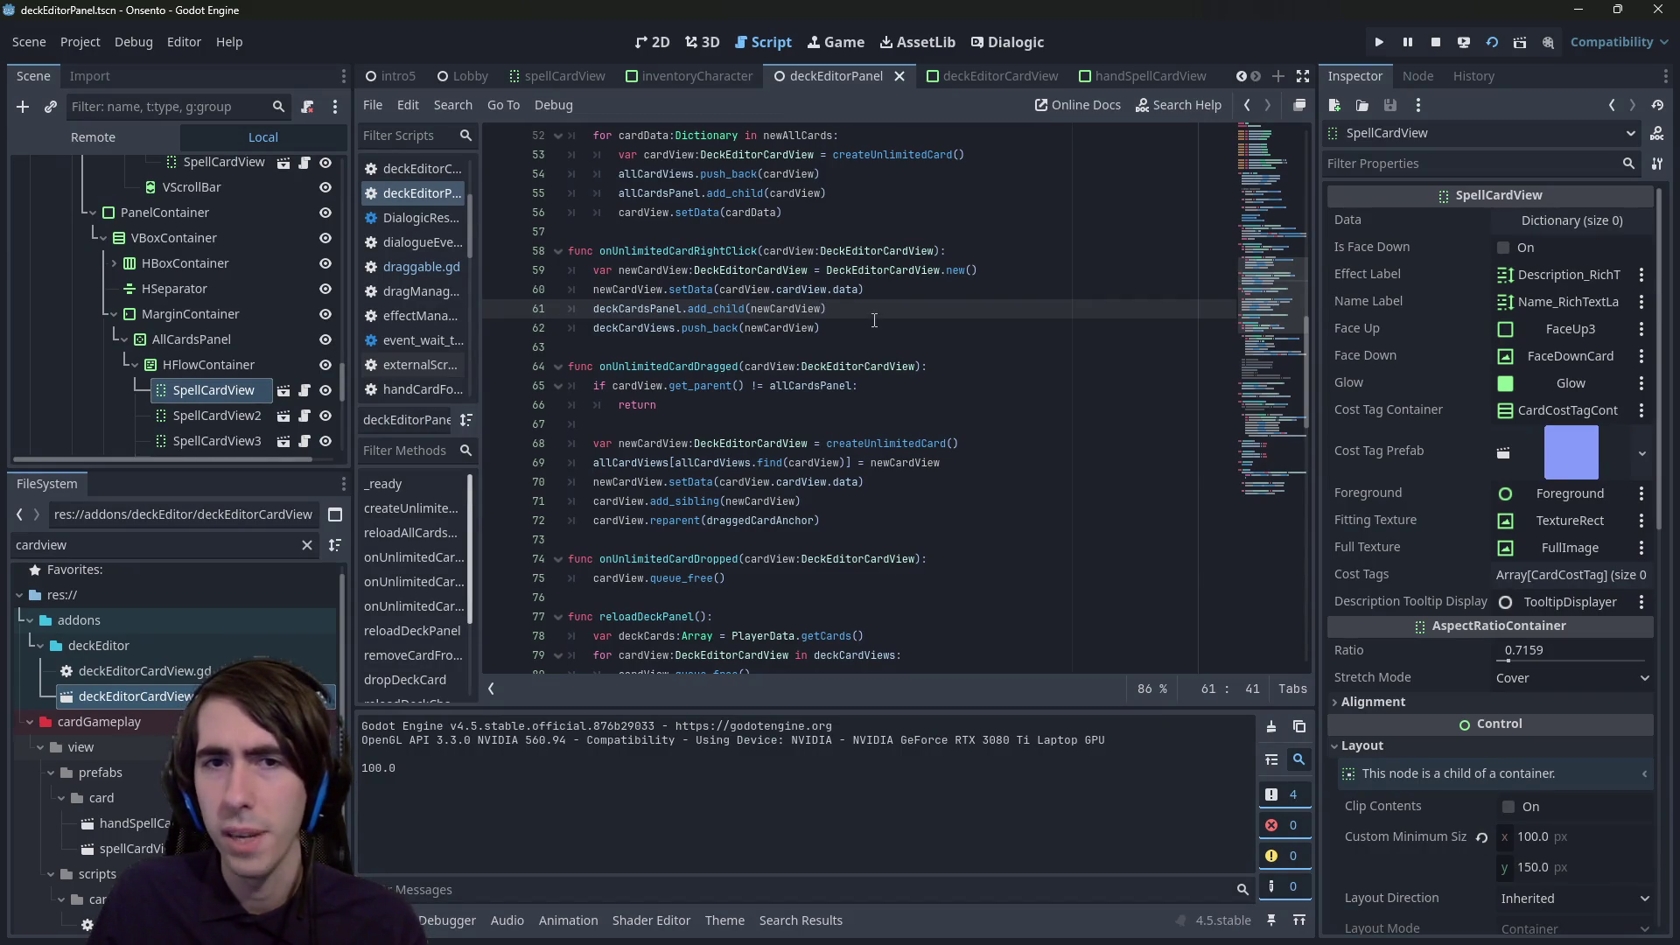
left_click(856, 290)
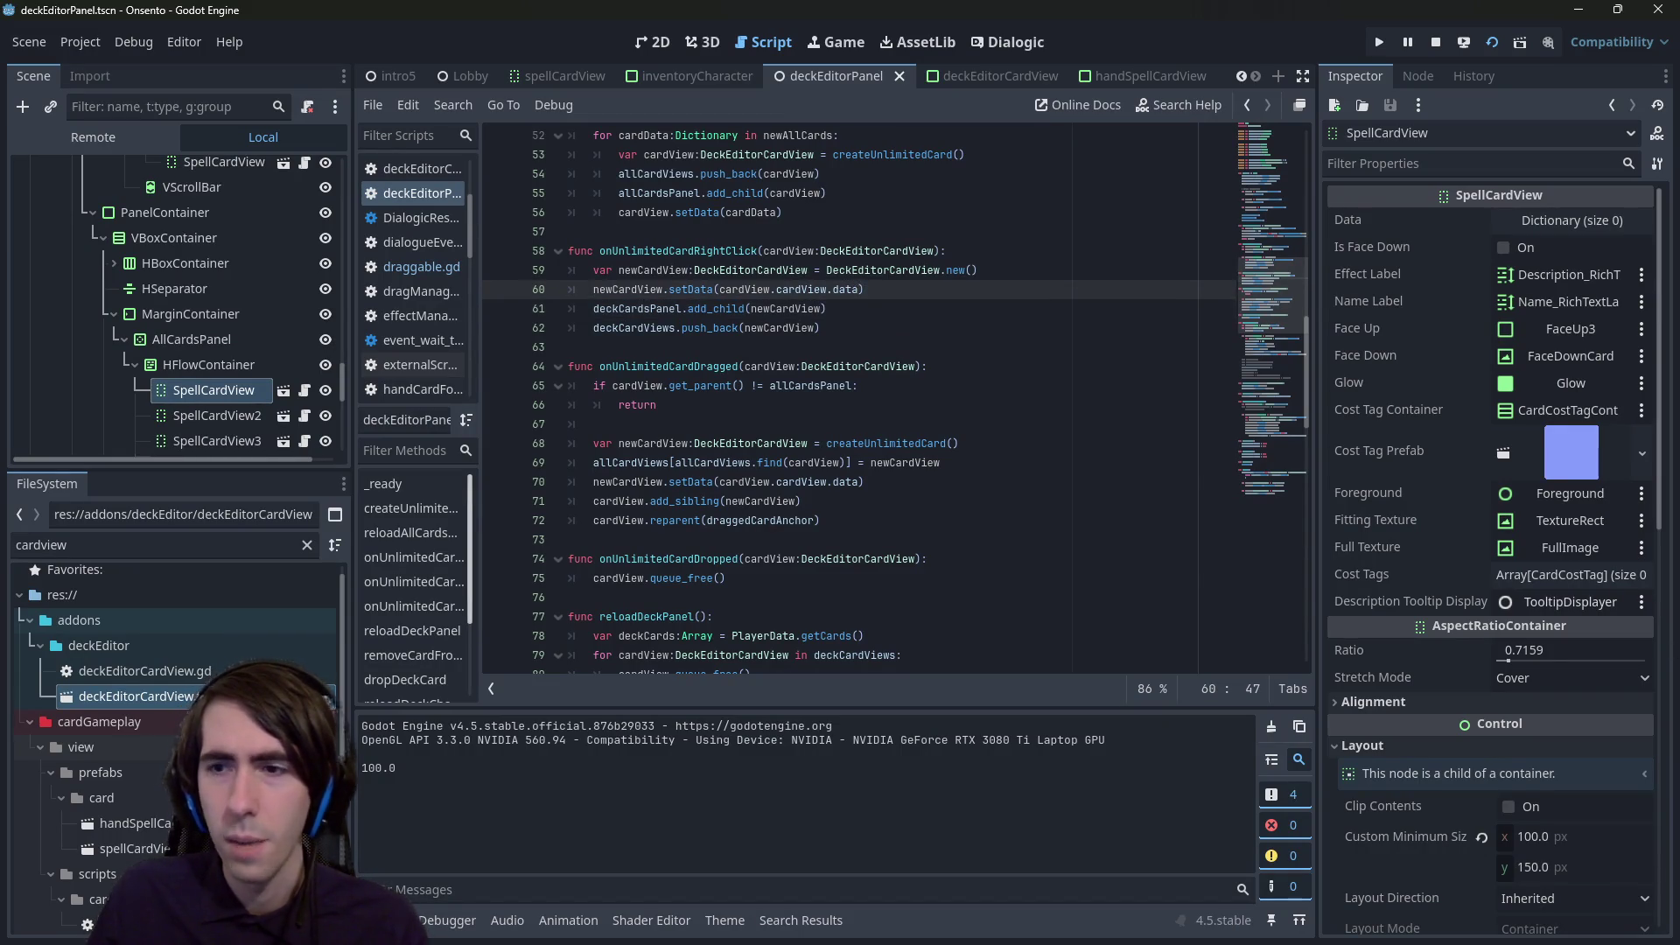
key("alt+Tab")
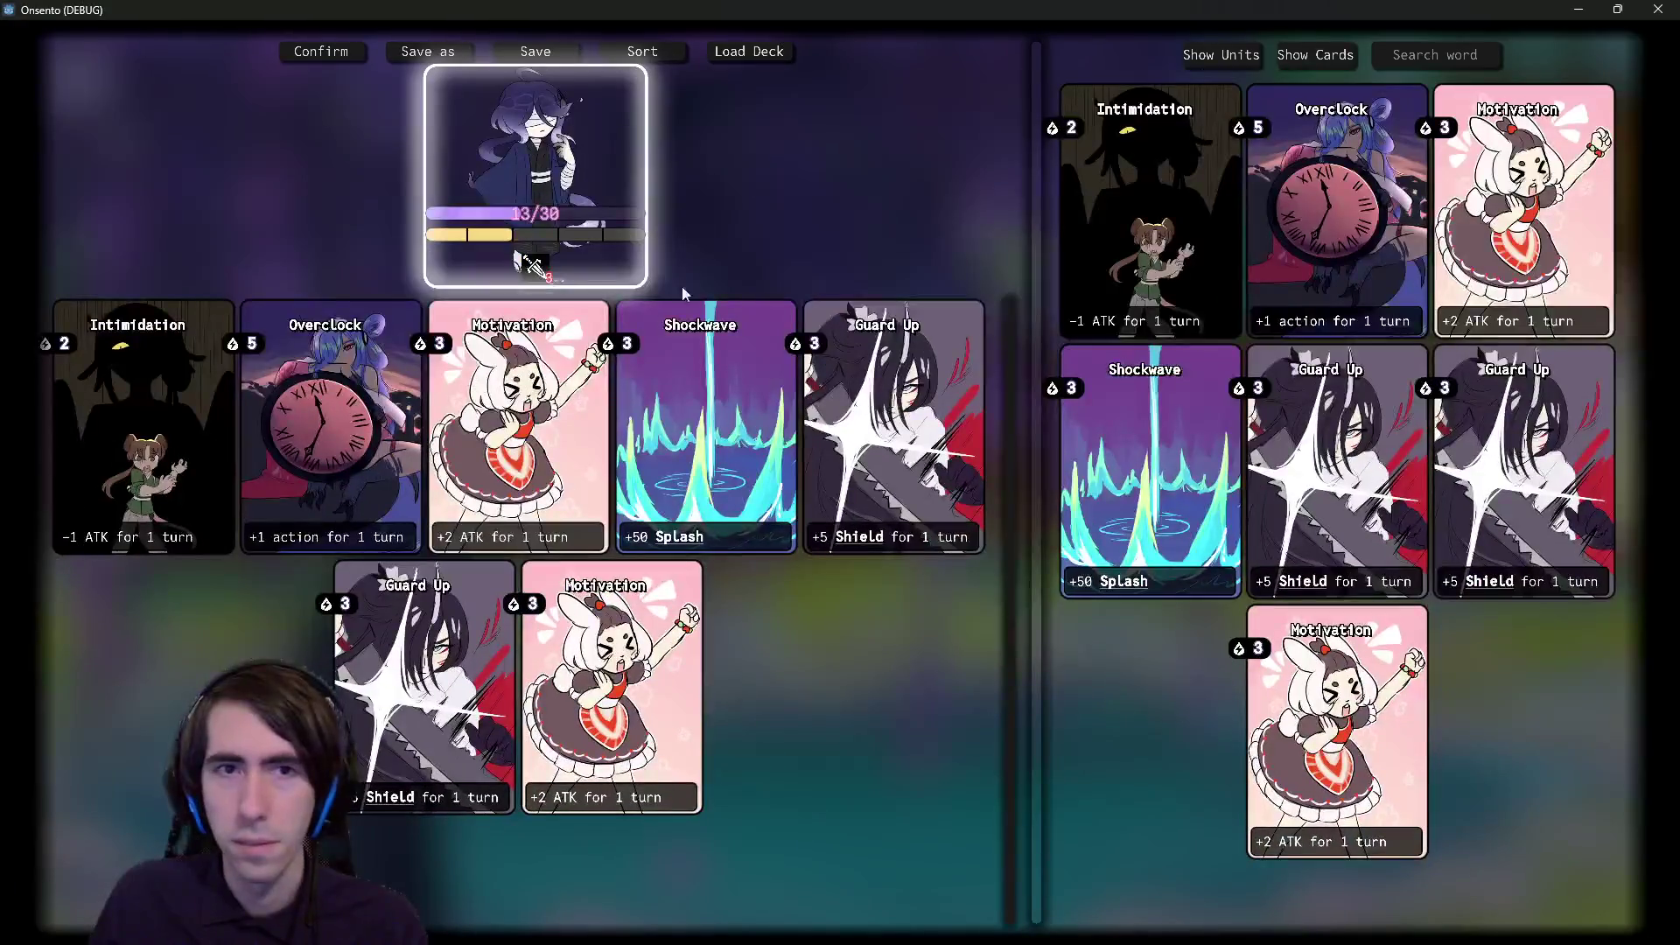
left_click(862, 440)
left_click(862, 440)
left_click(862, 440)
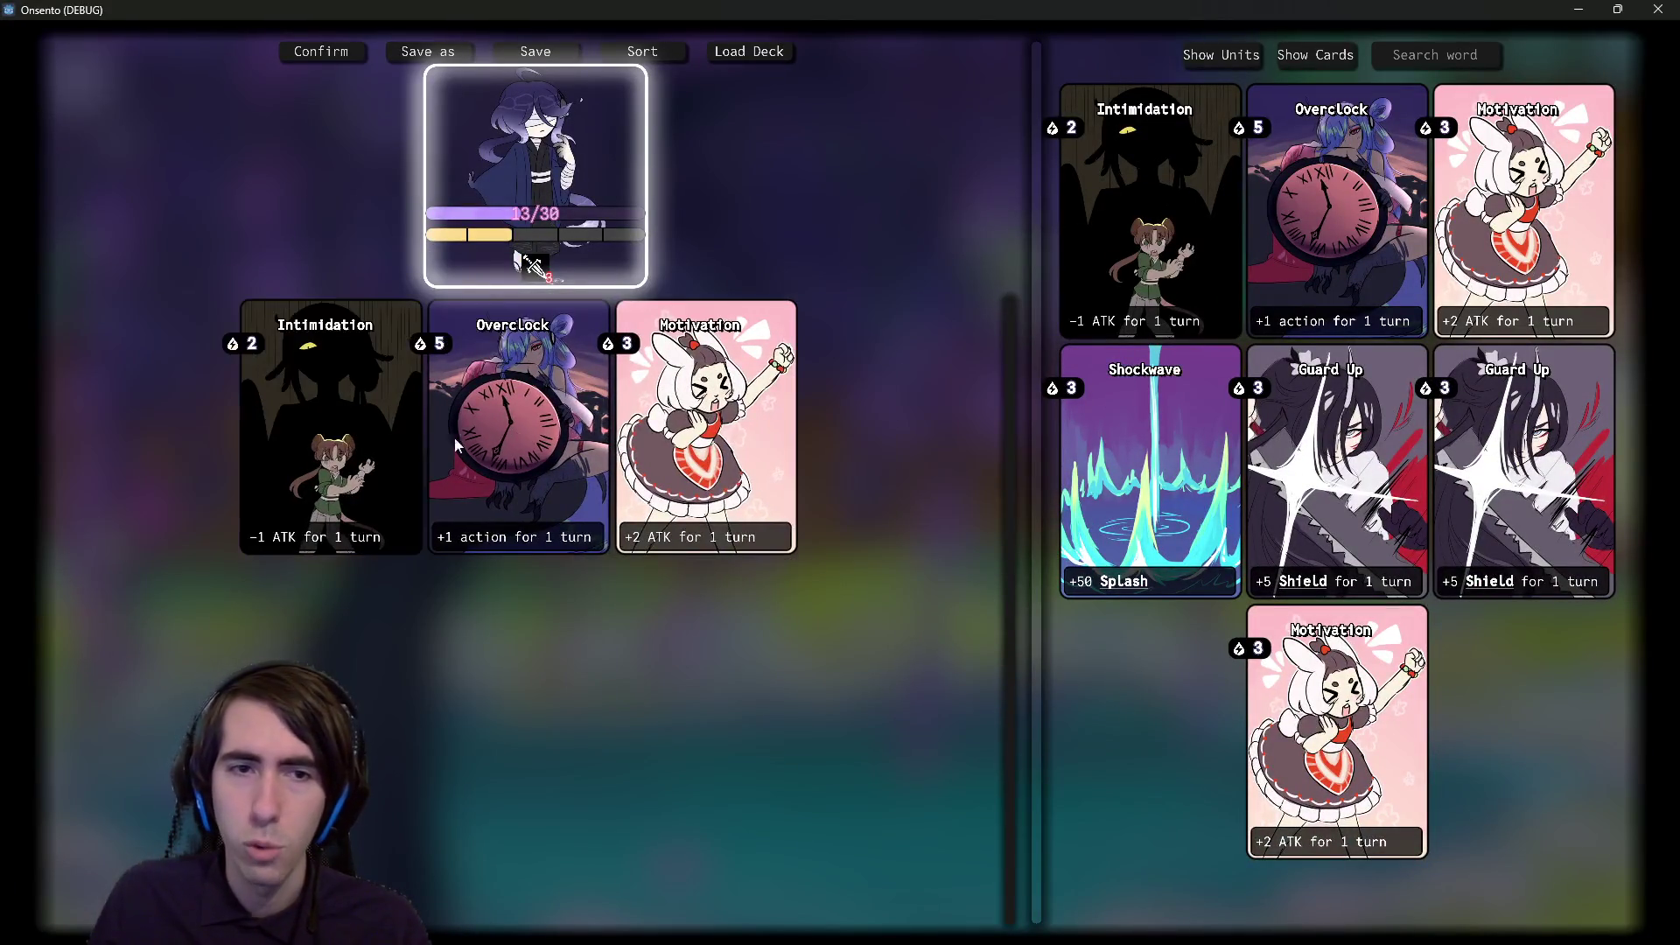
left_click(403, 450)
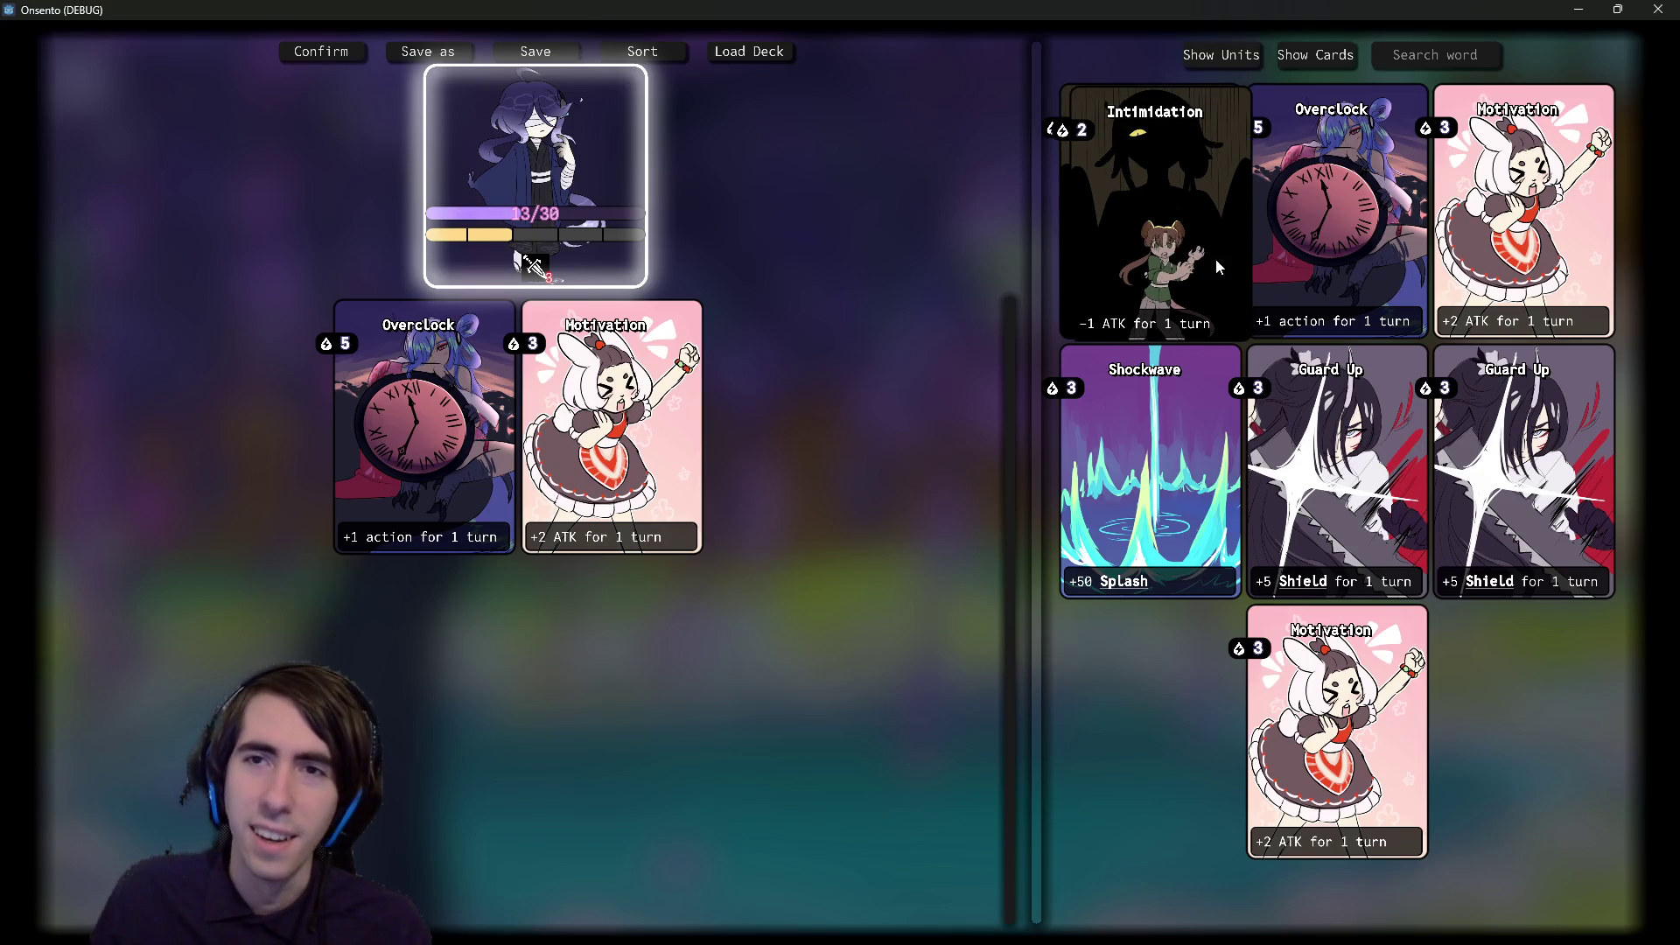
mouse_move(1169, 256)
left_mouse_down()
mouse_move(1164, 350)
mouse_move(974, 294)
mouse_move(1077, 208)
mouse_move(989, 400)
left_mouse_up()
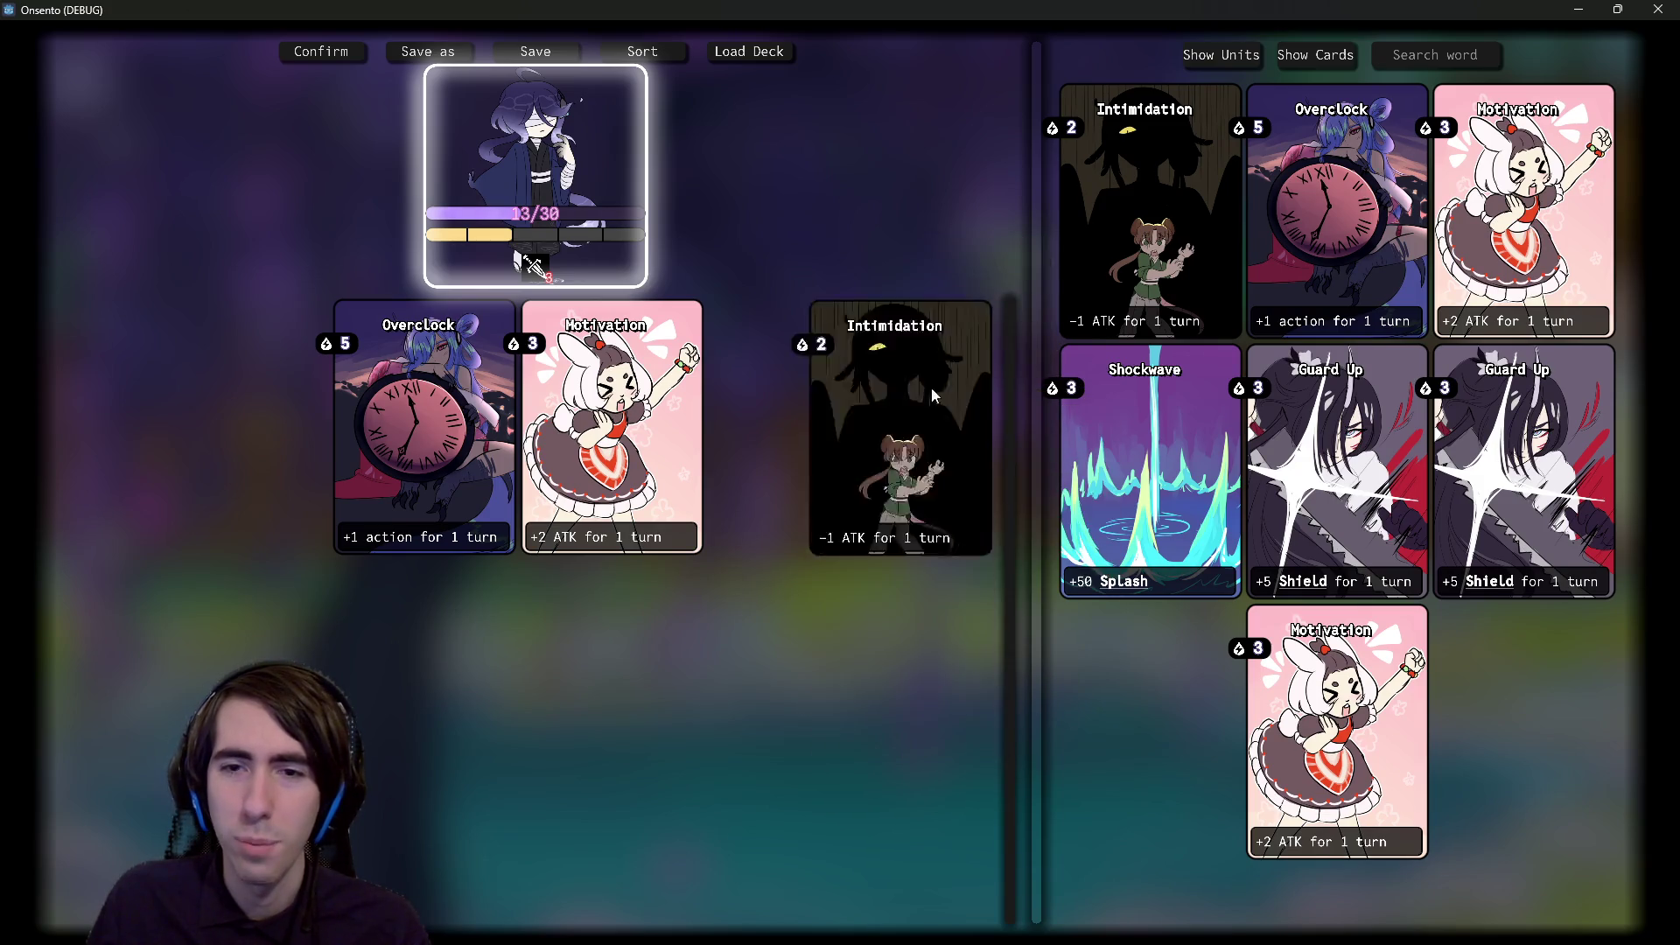
left_click(1579, 10)
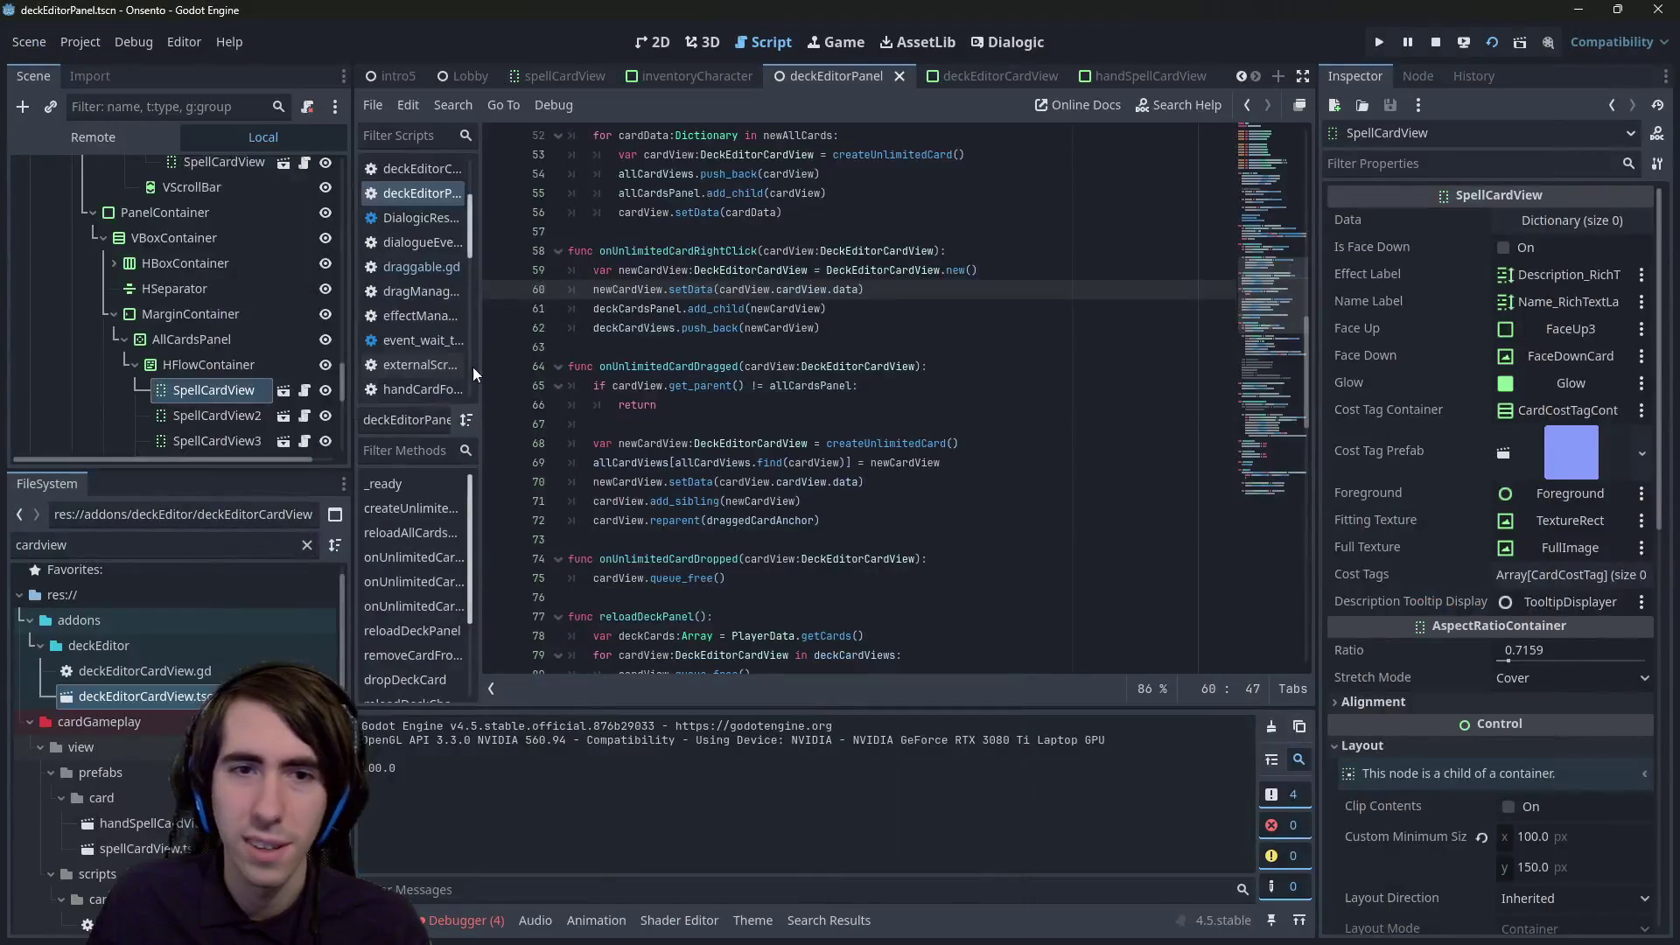
- Inspect the debugger's onRightClick argument-count errors and search the script for onRightClick
left_click(464, 920)
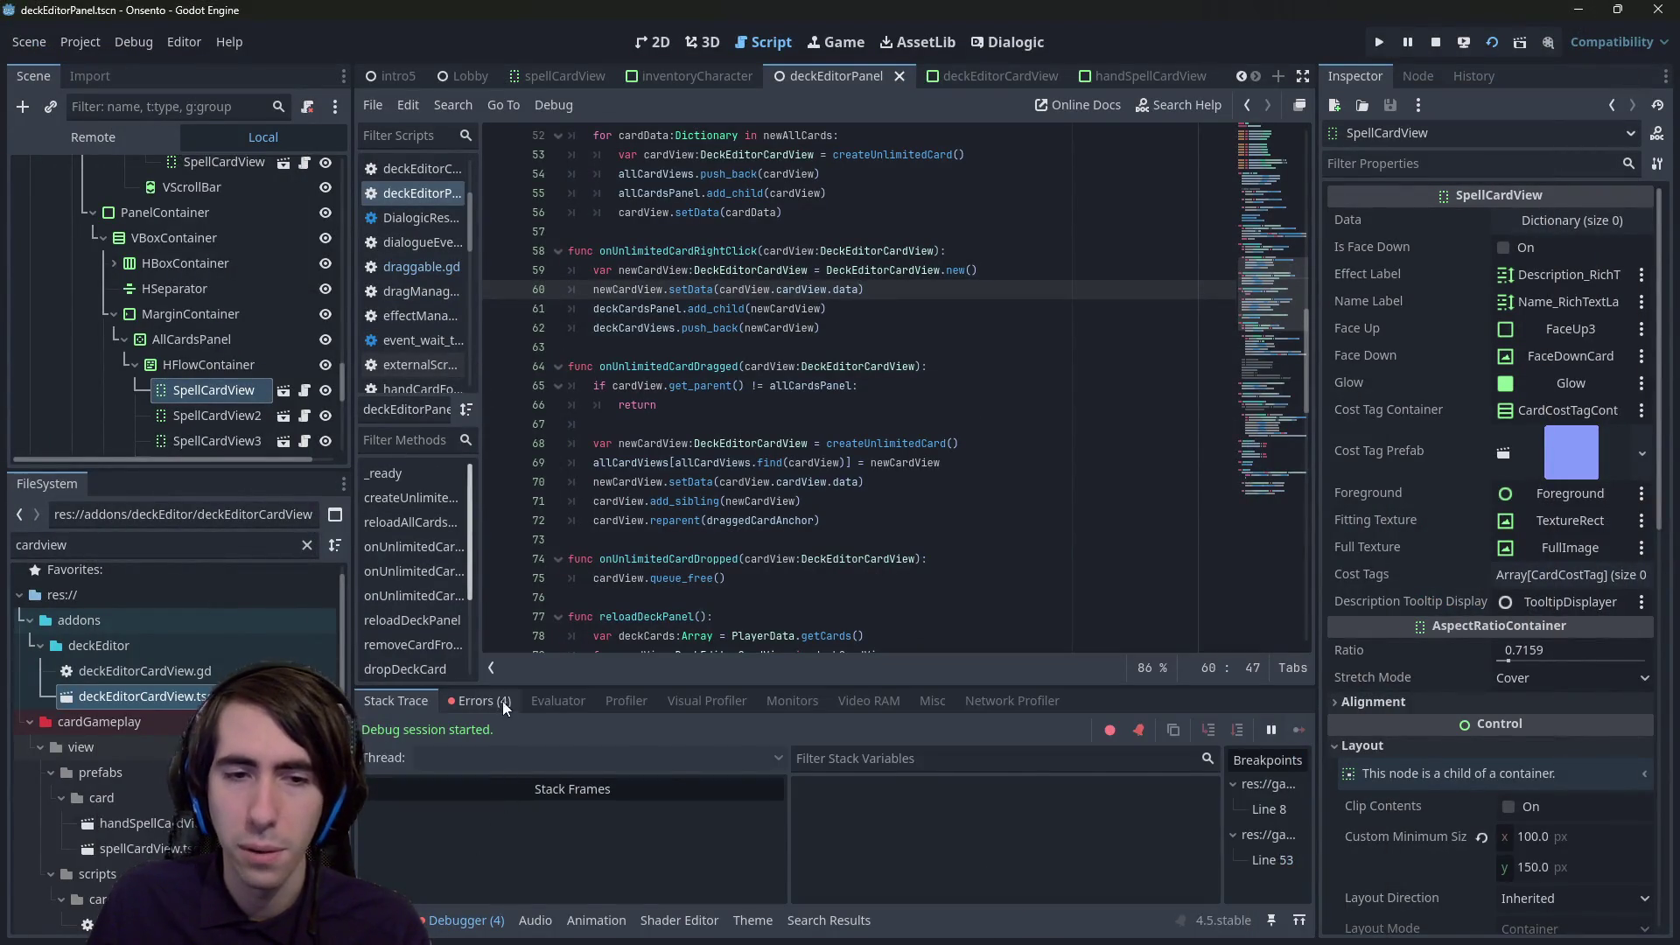
left_click(479, 701)
double_click(705, 769)
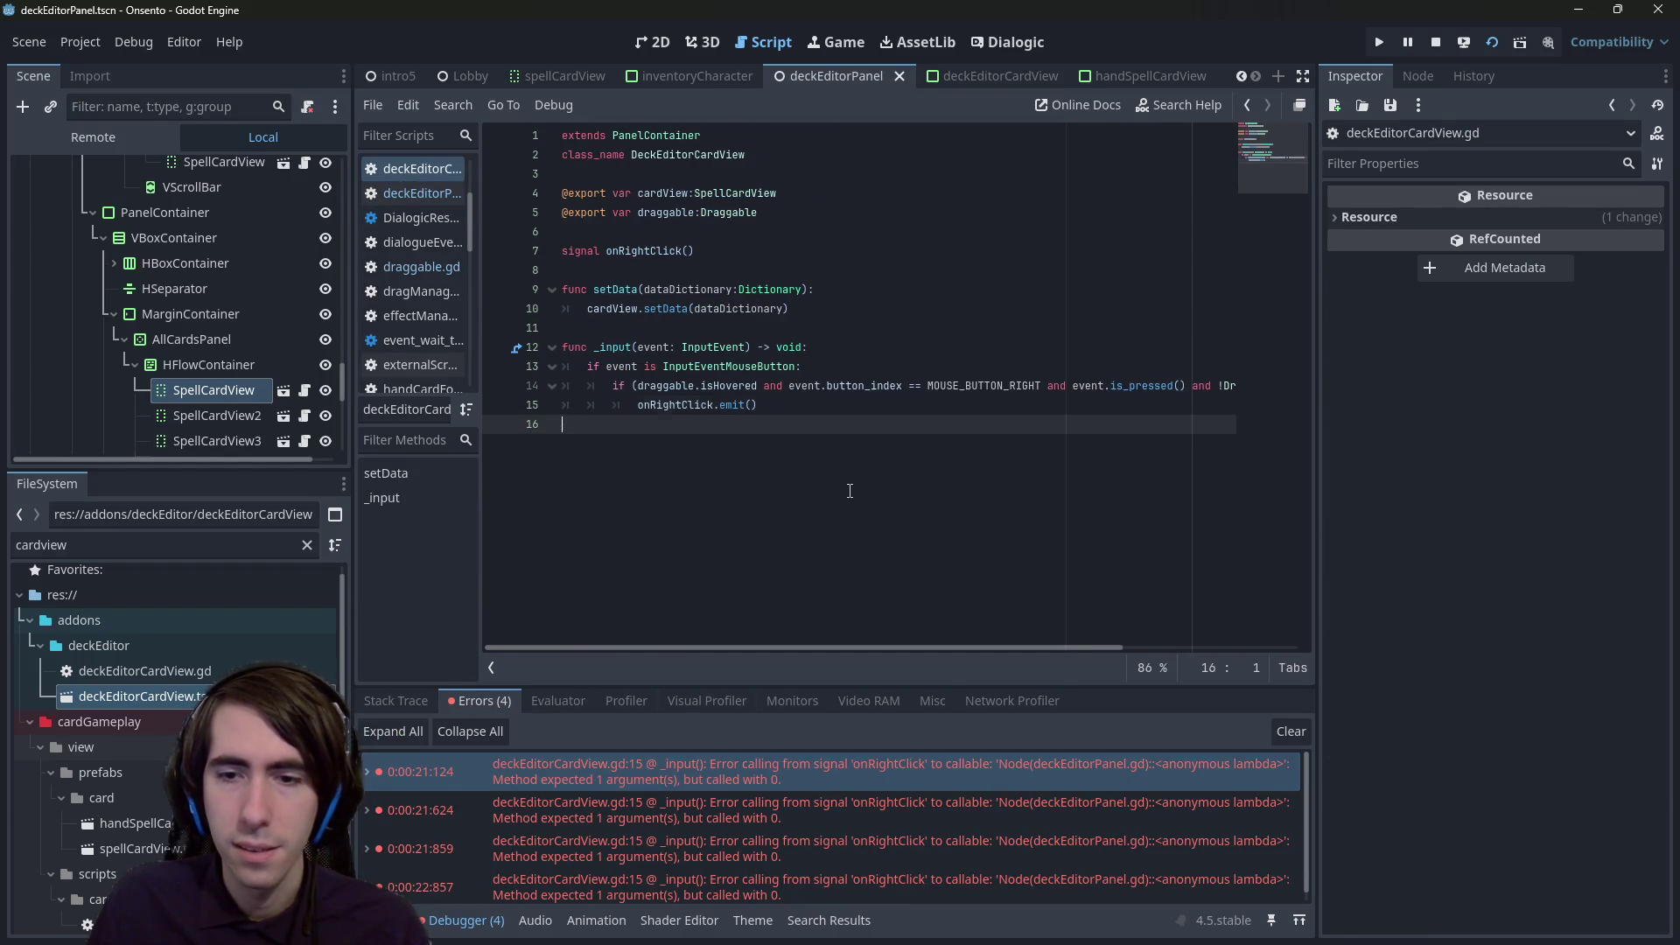
key("alt+Left")
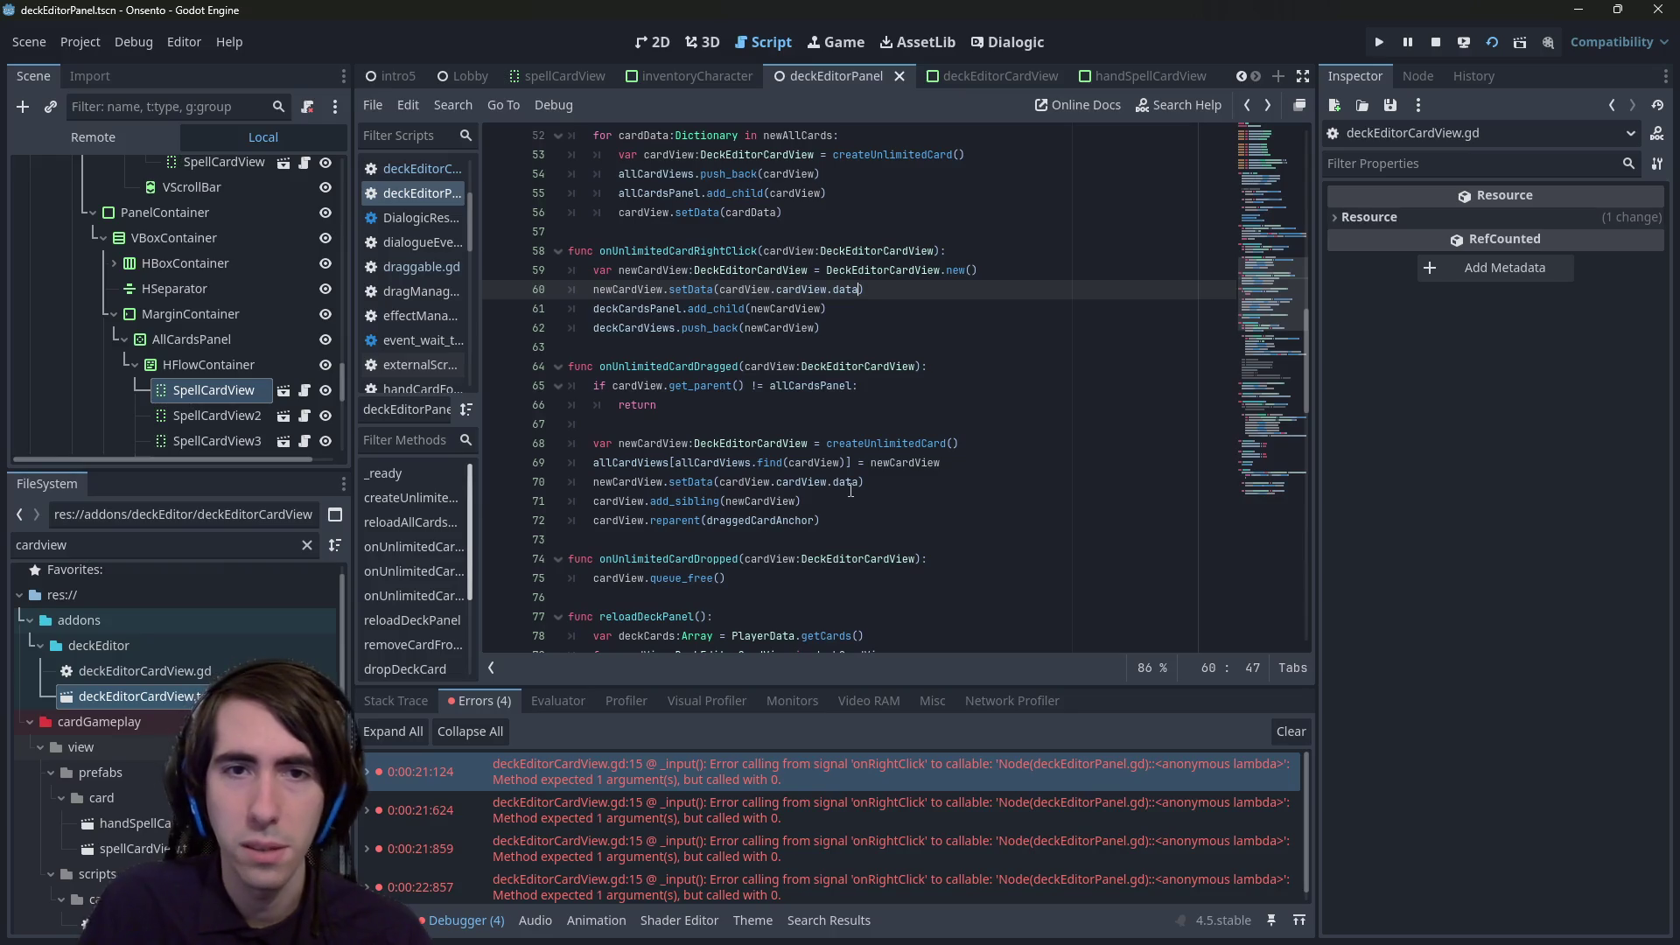
scroll(848, 456, "up", 3)
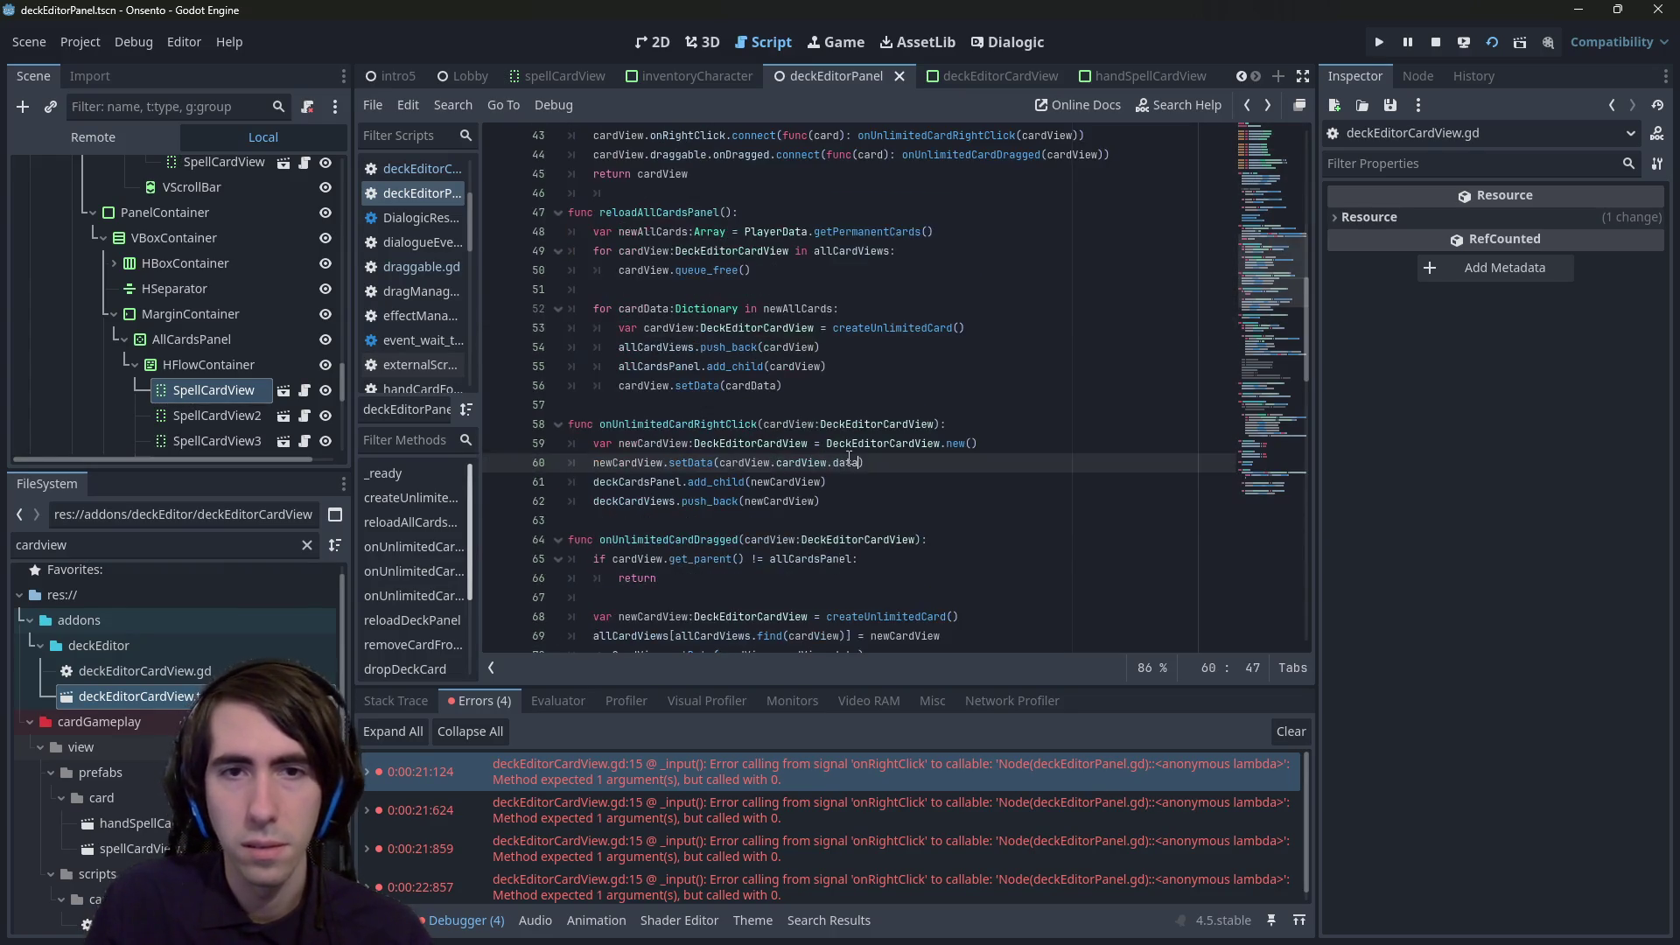
key("ctrl+f")
type("onRightClick")
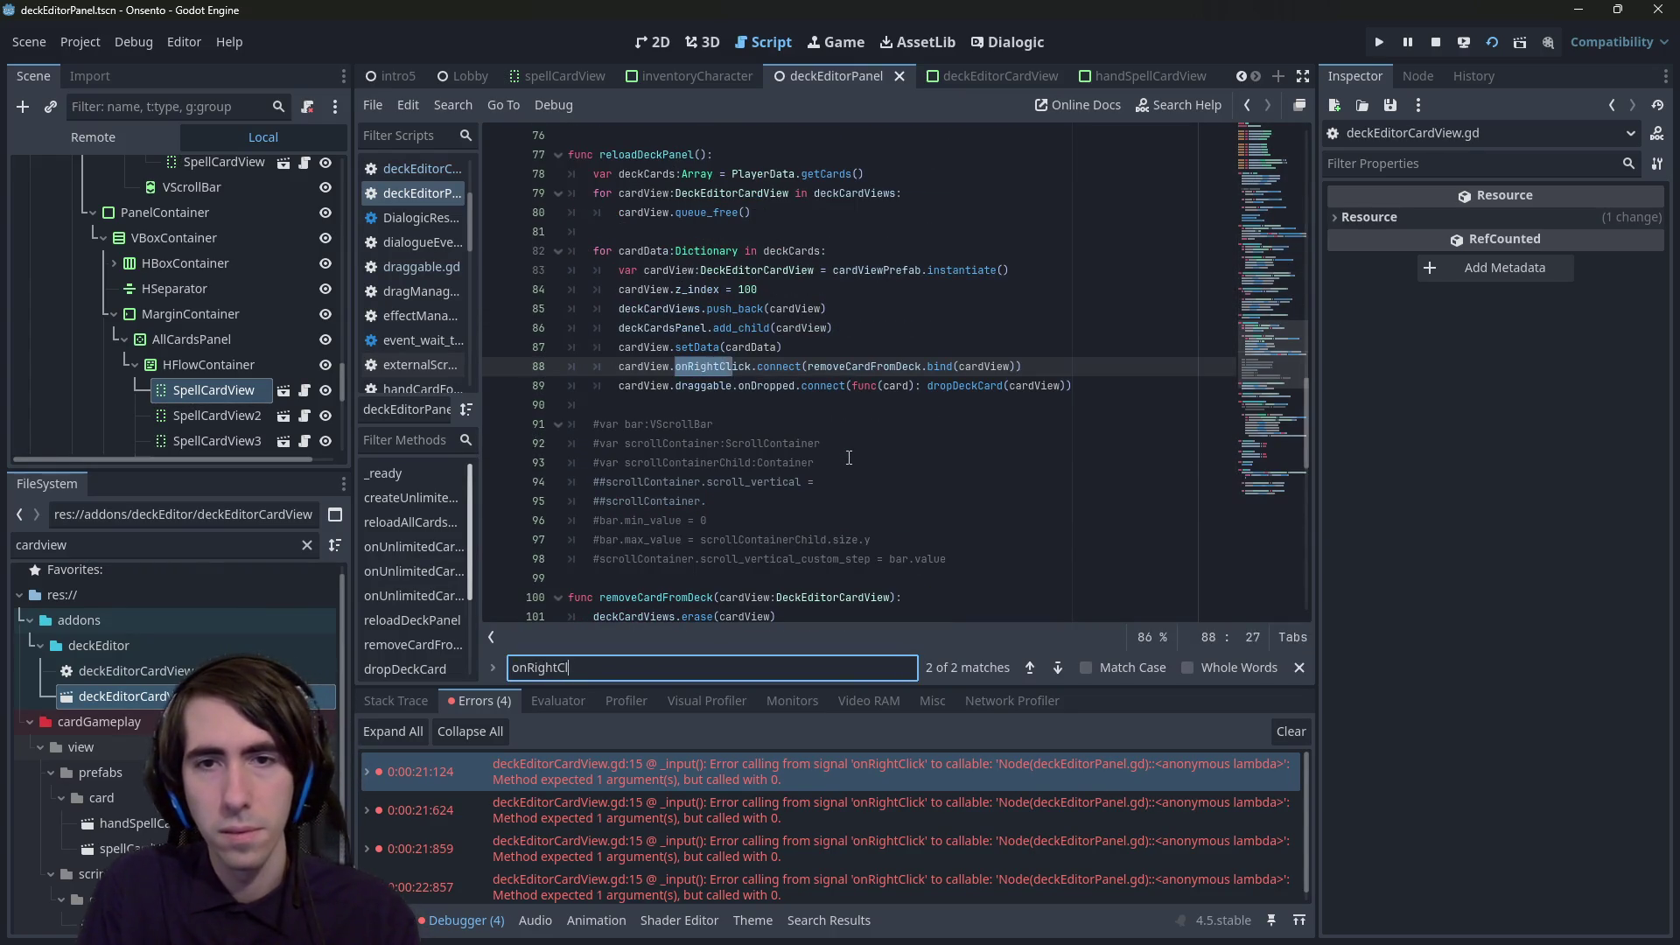
- Replace the lambda on line 43 with onUnlimitedCardRightClick.bind(cardView)
key("Return")
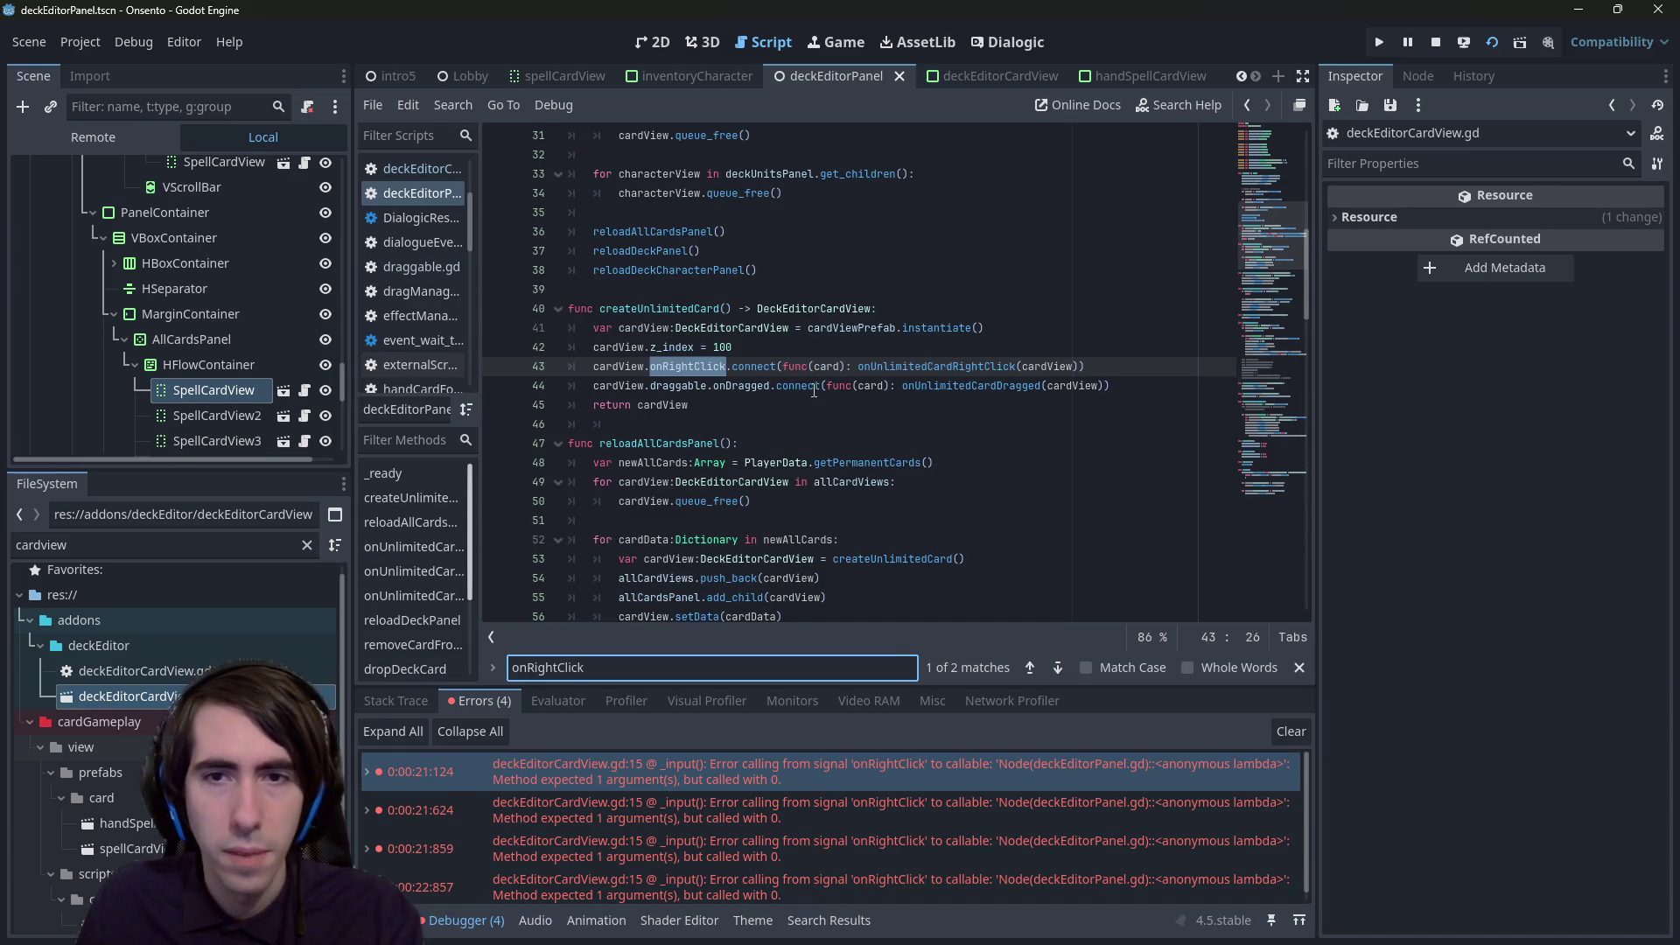
double_click(827, 368)
key("BackSpace")
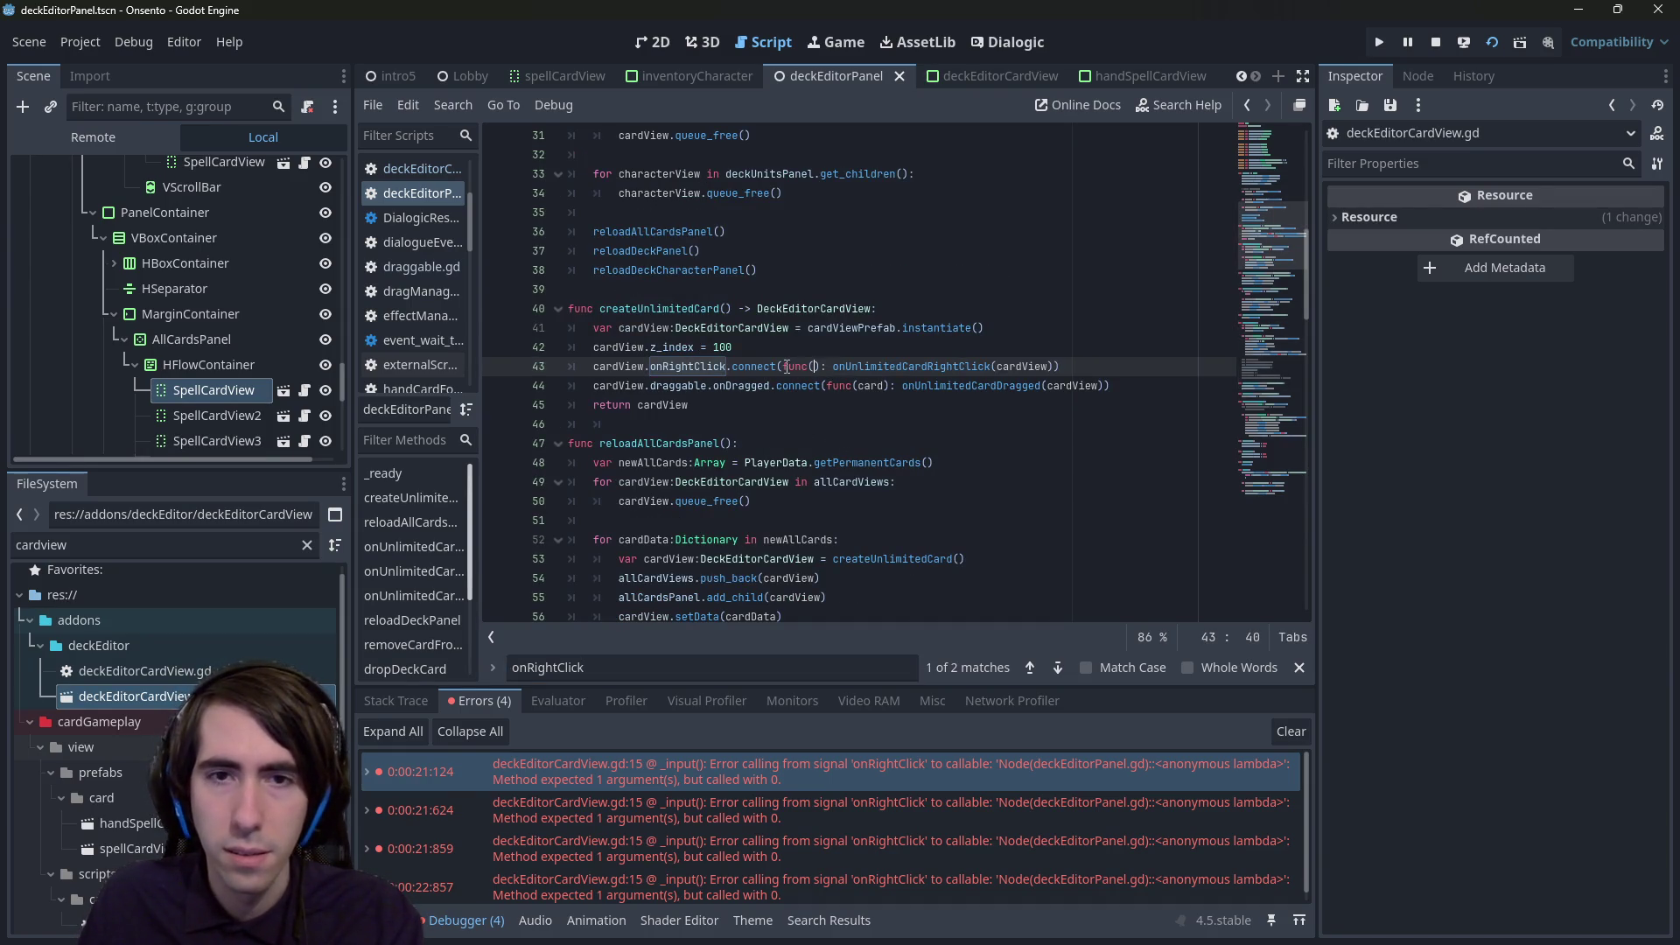
left_click_drag(784, 367, 834, 367)
key("BackSpace")
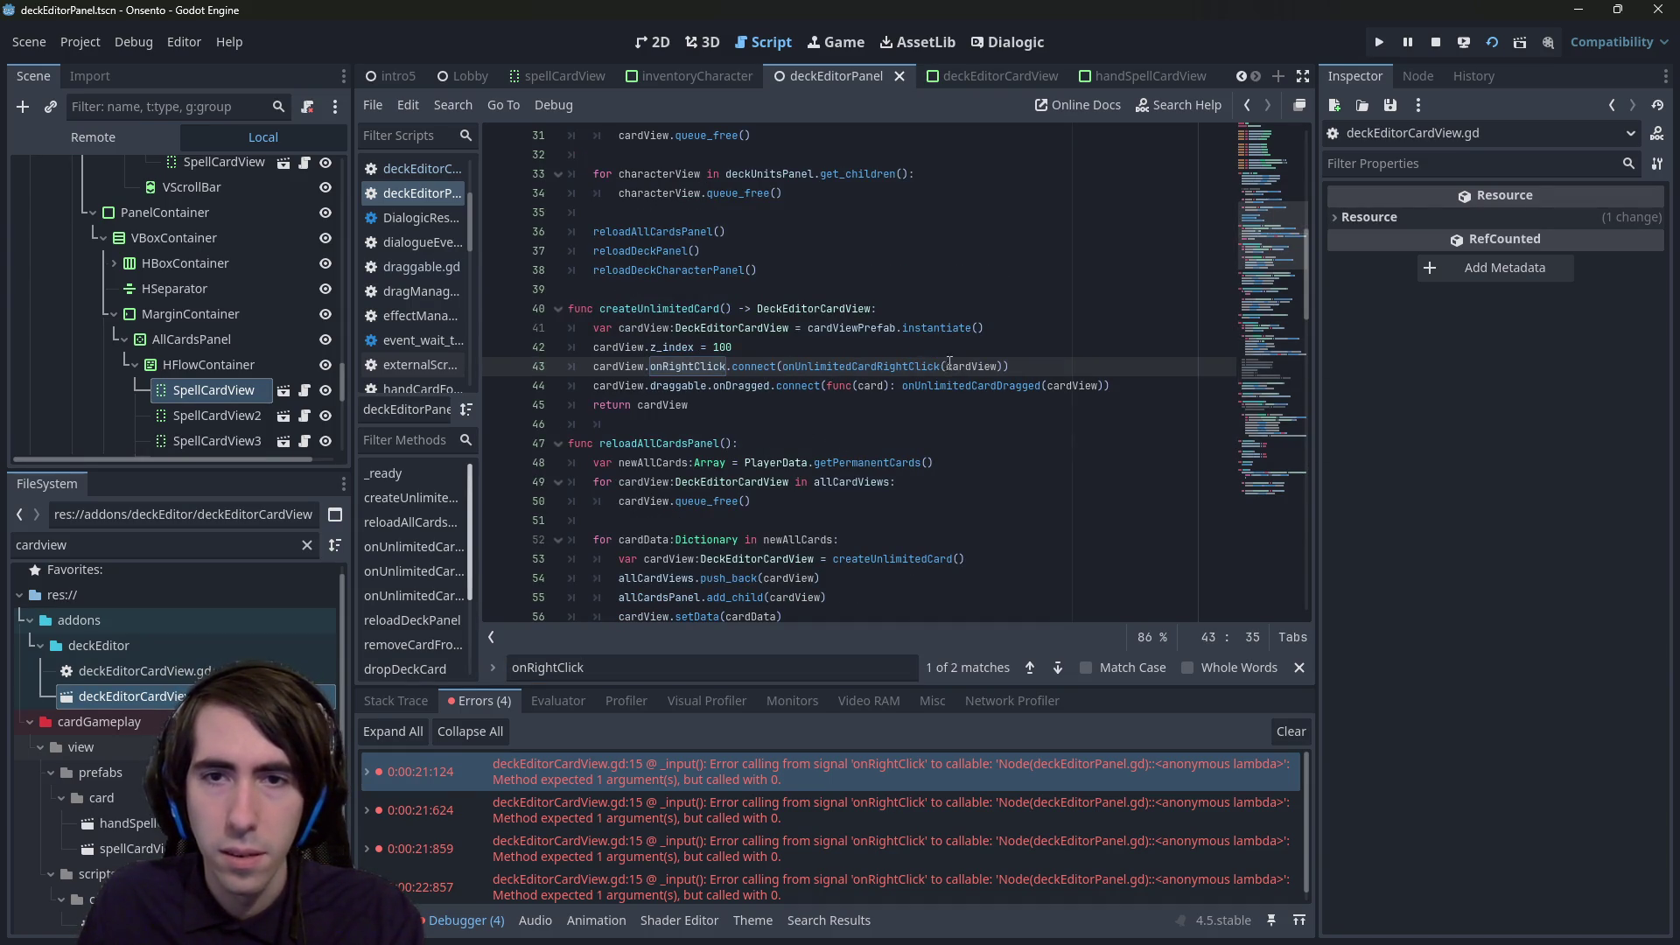
left_click(945, 367)
type(".bind")
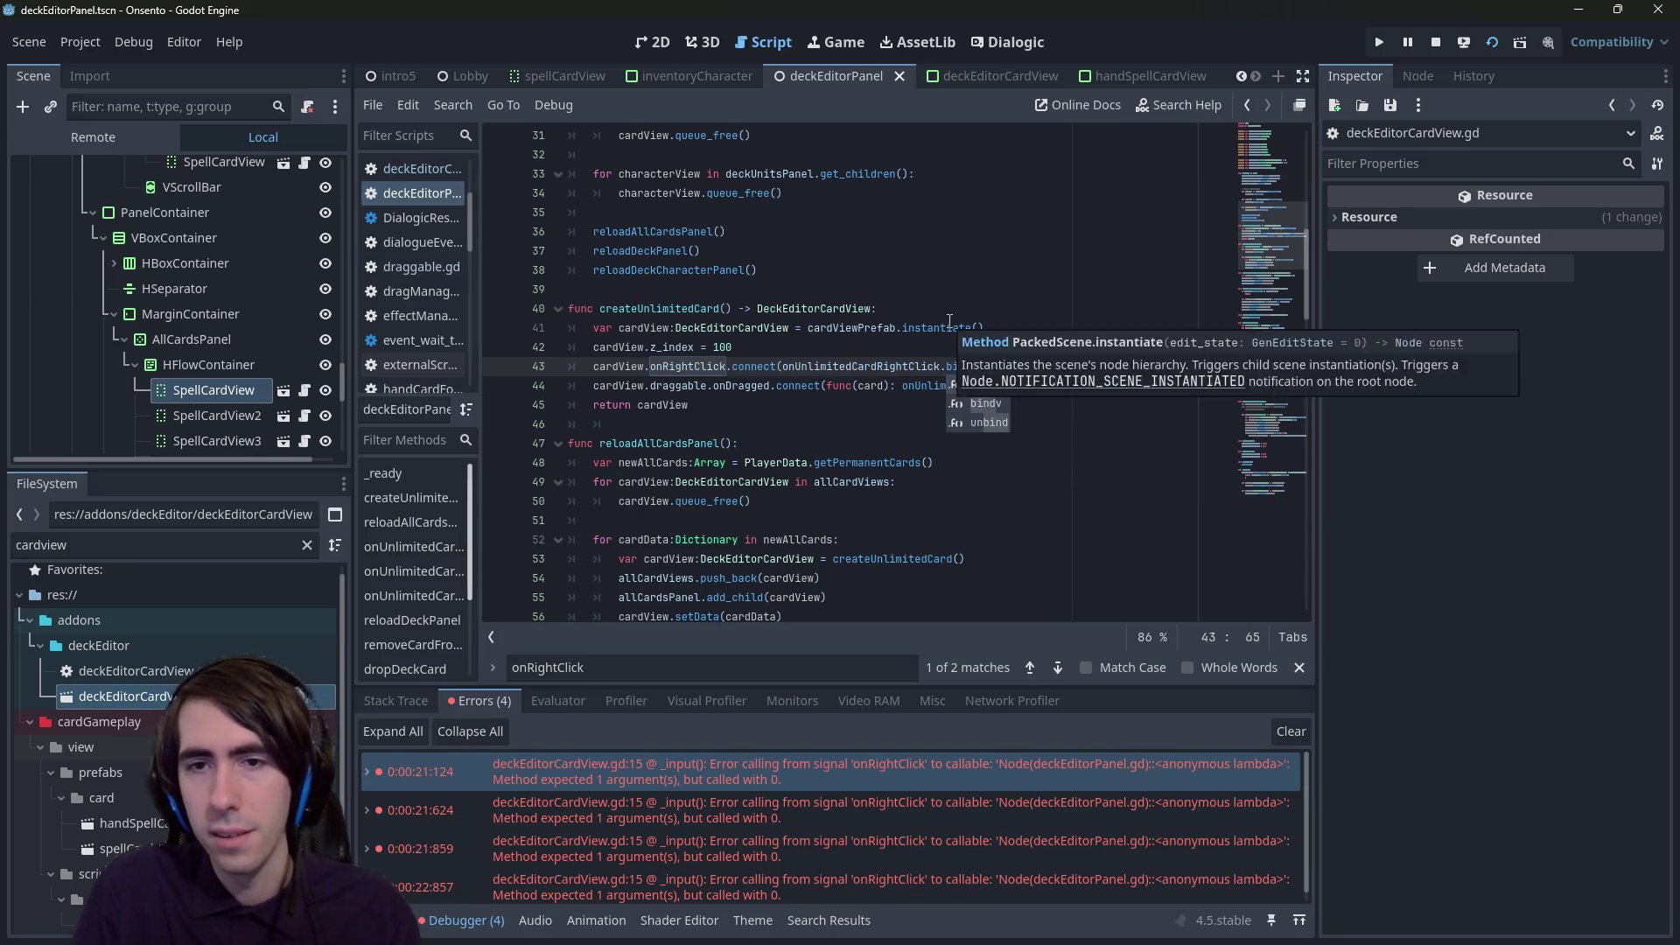
- Stop the game and check the onRightClick error entries before returning to deckEditorPanel
left_click(1431, 33)
scroll(875, 394, "down", 3)
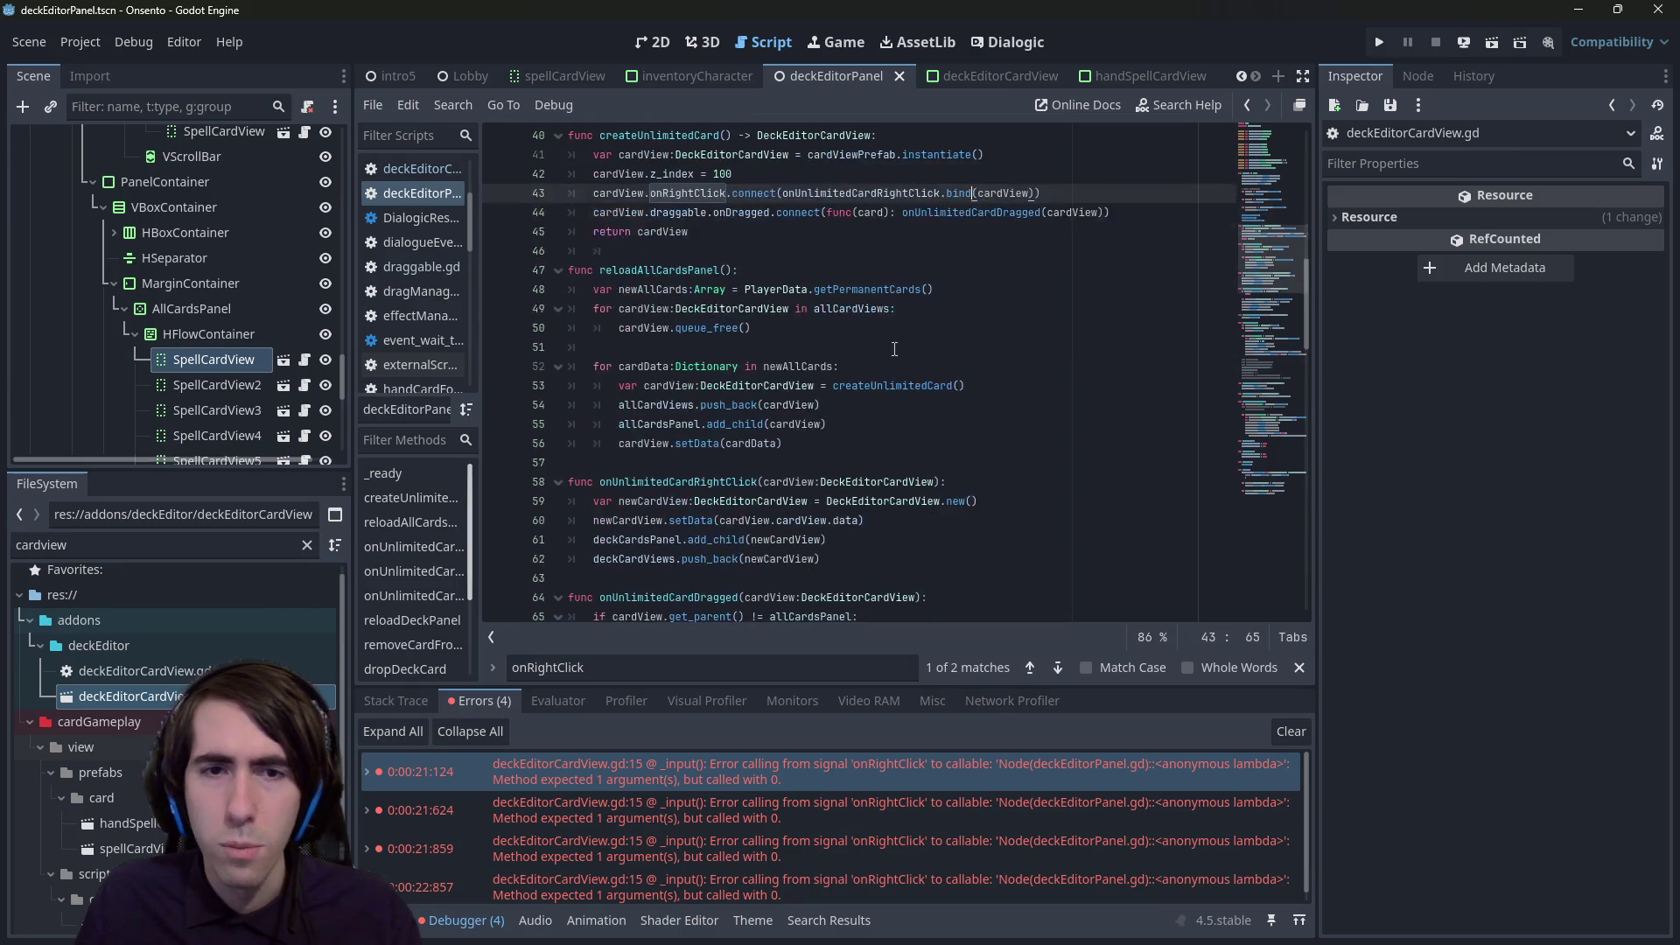
left_click(863, 803)
left_click(866, 845)
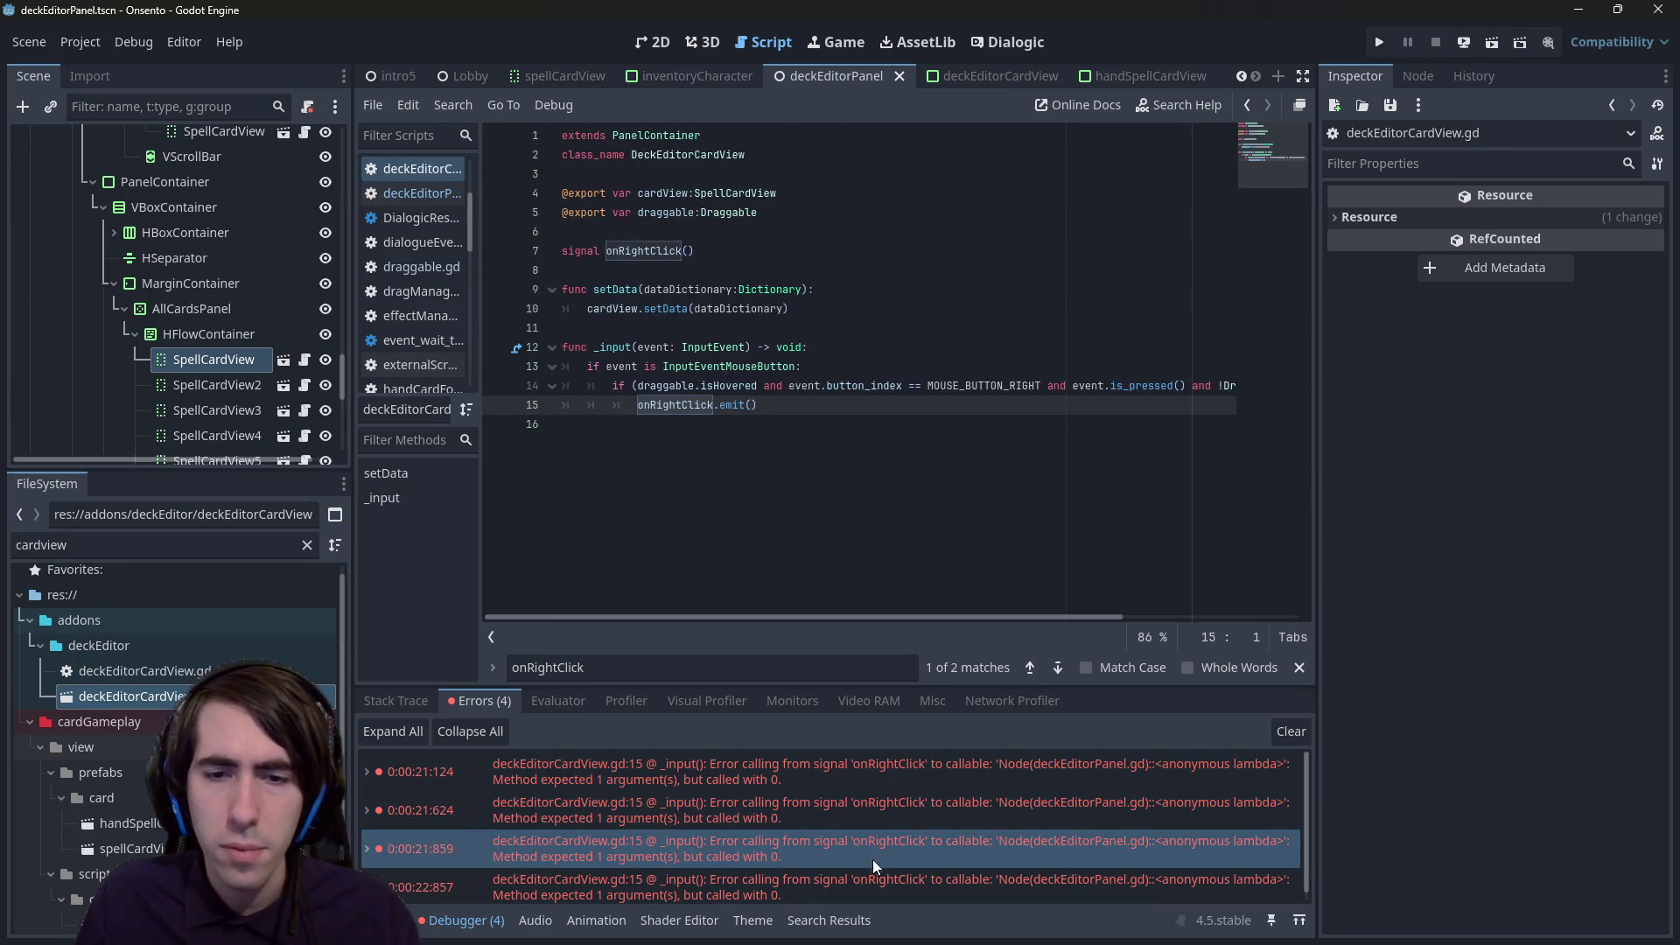
left_click(960, 468)
key("Up")
key("alt+Left")
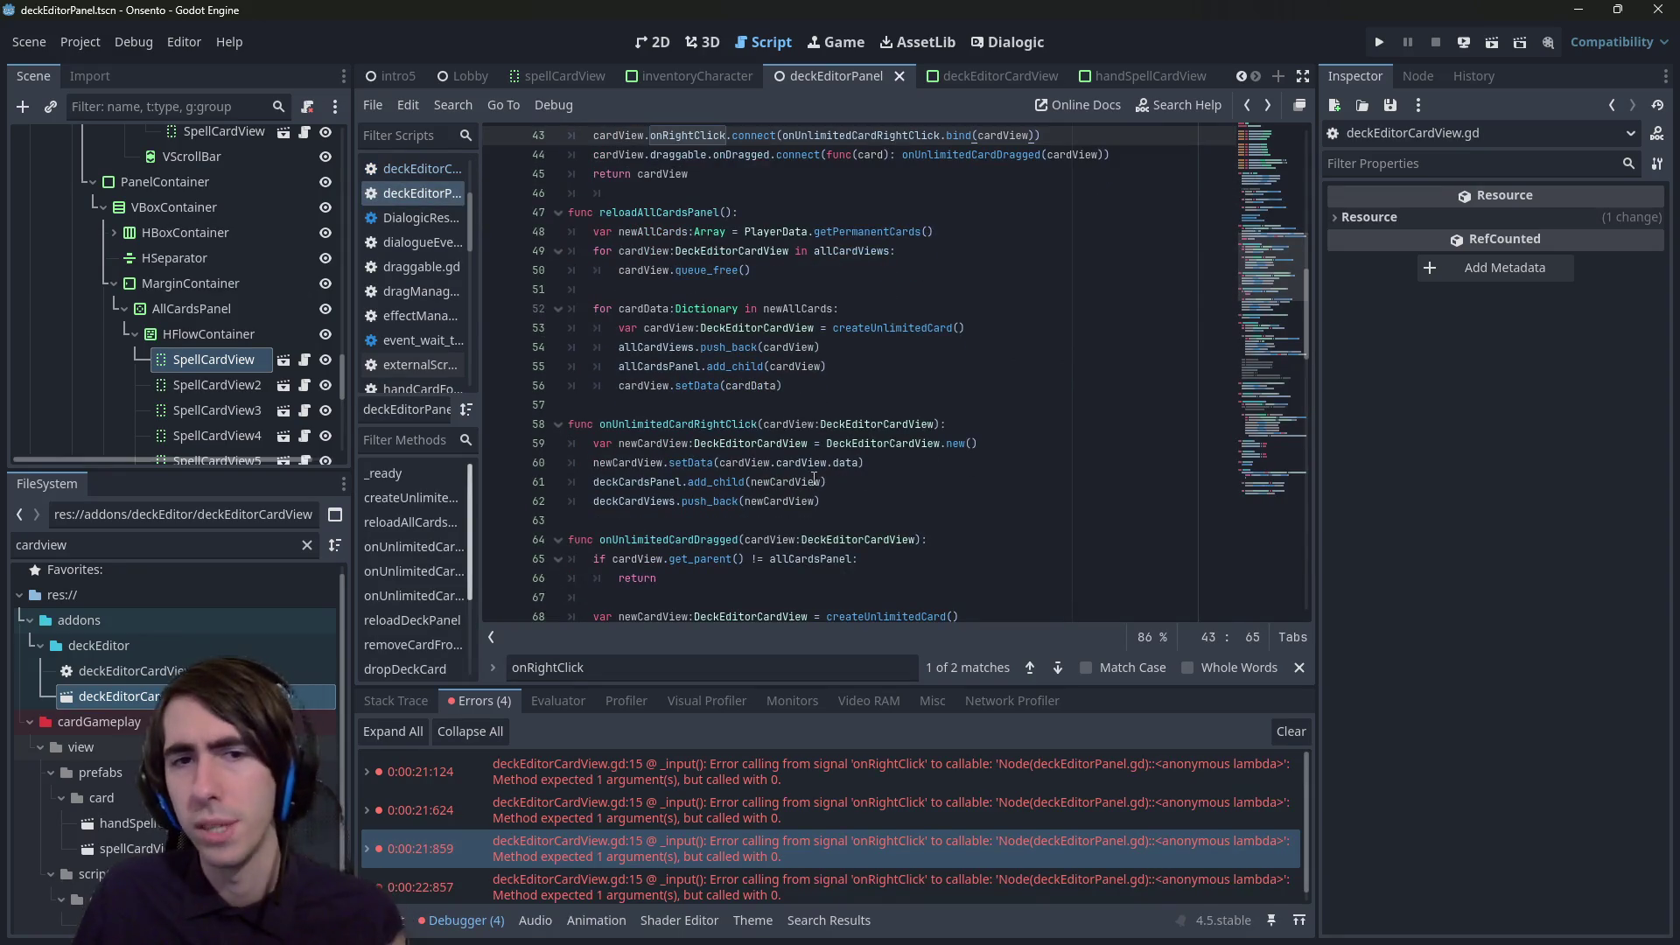
- Review the onUnlimitedCardDragged and onUnlimitedCardDropped handlers, ending at the onDragged connection
scroll(788, 481, "down", 1)
double_click(691, 500)
double_click(688, 483)
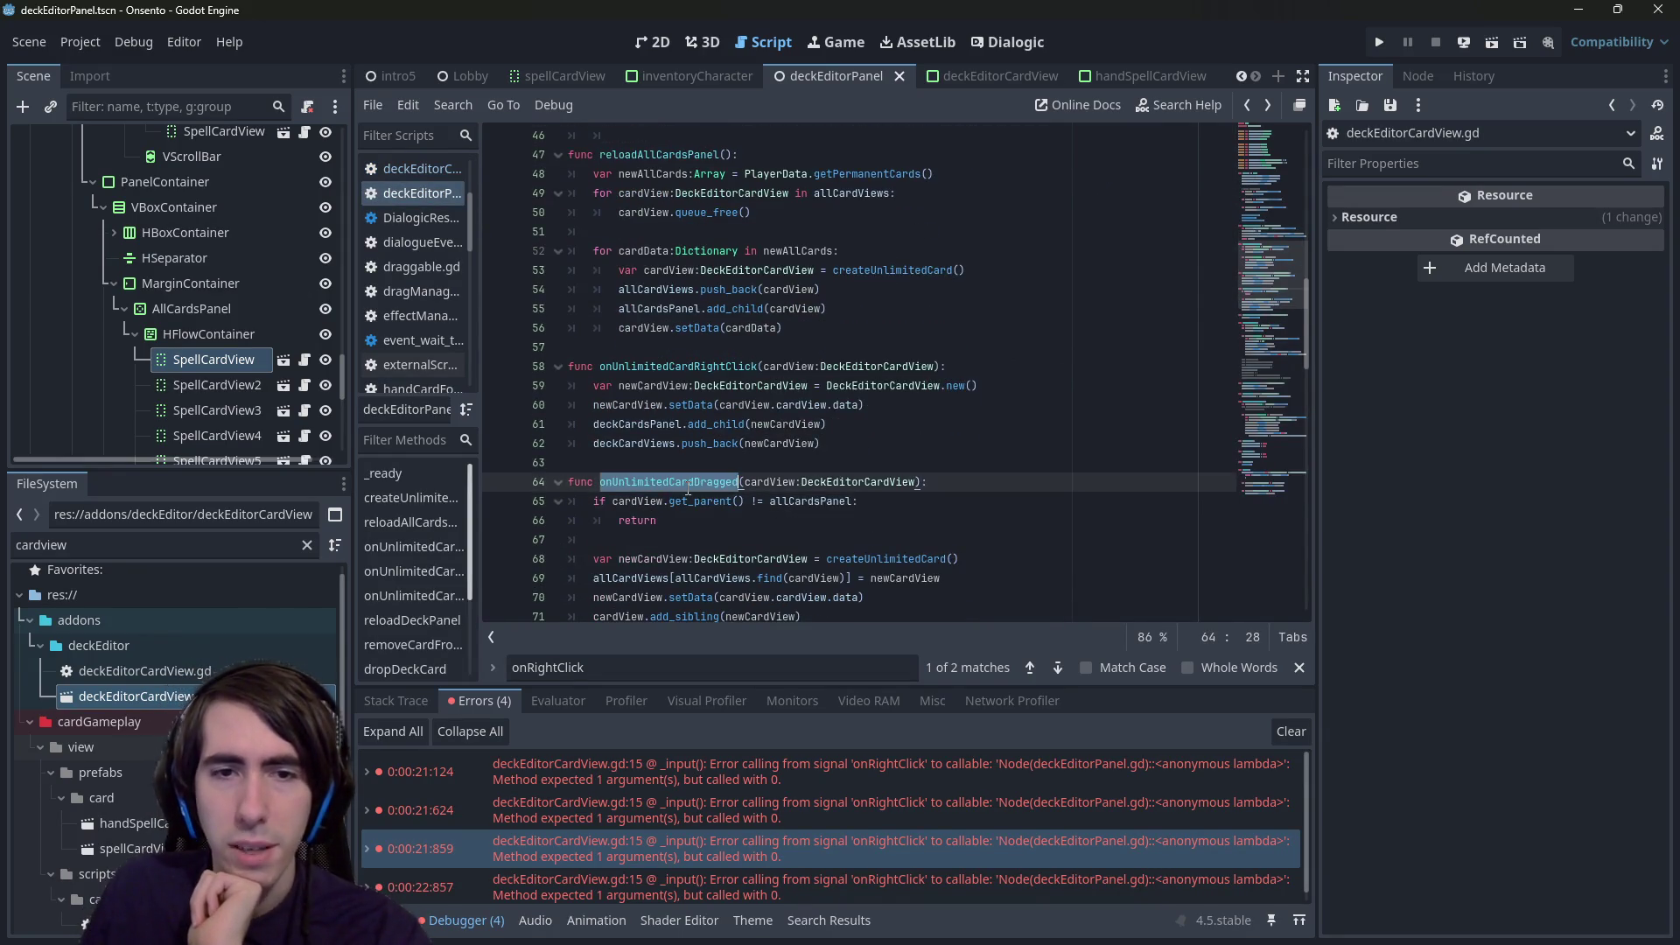
scroll(688, 489, "down", 4)
double_click(699, 443)
scroll(700, 443, "up", 2)
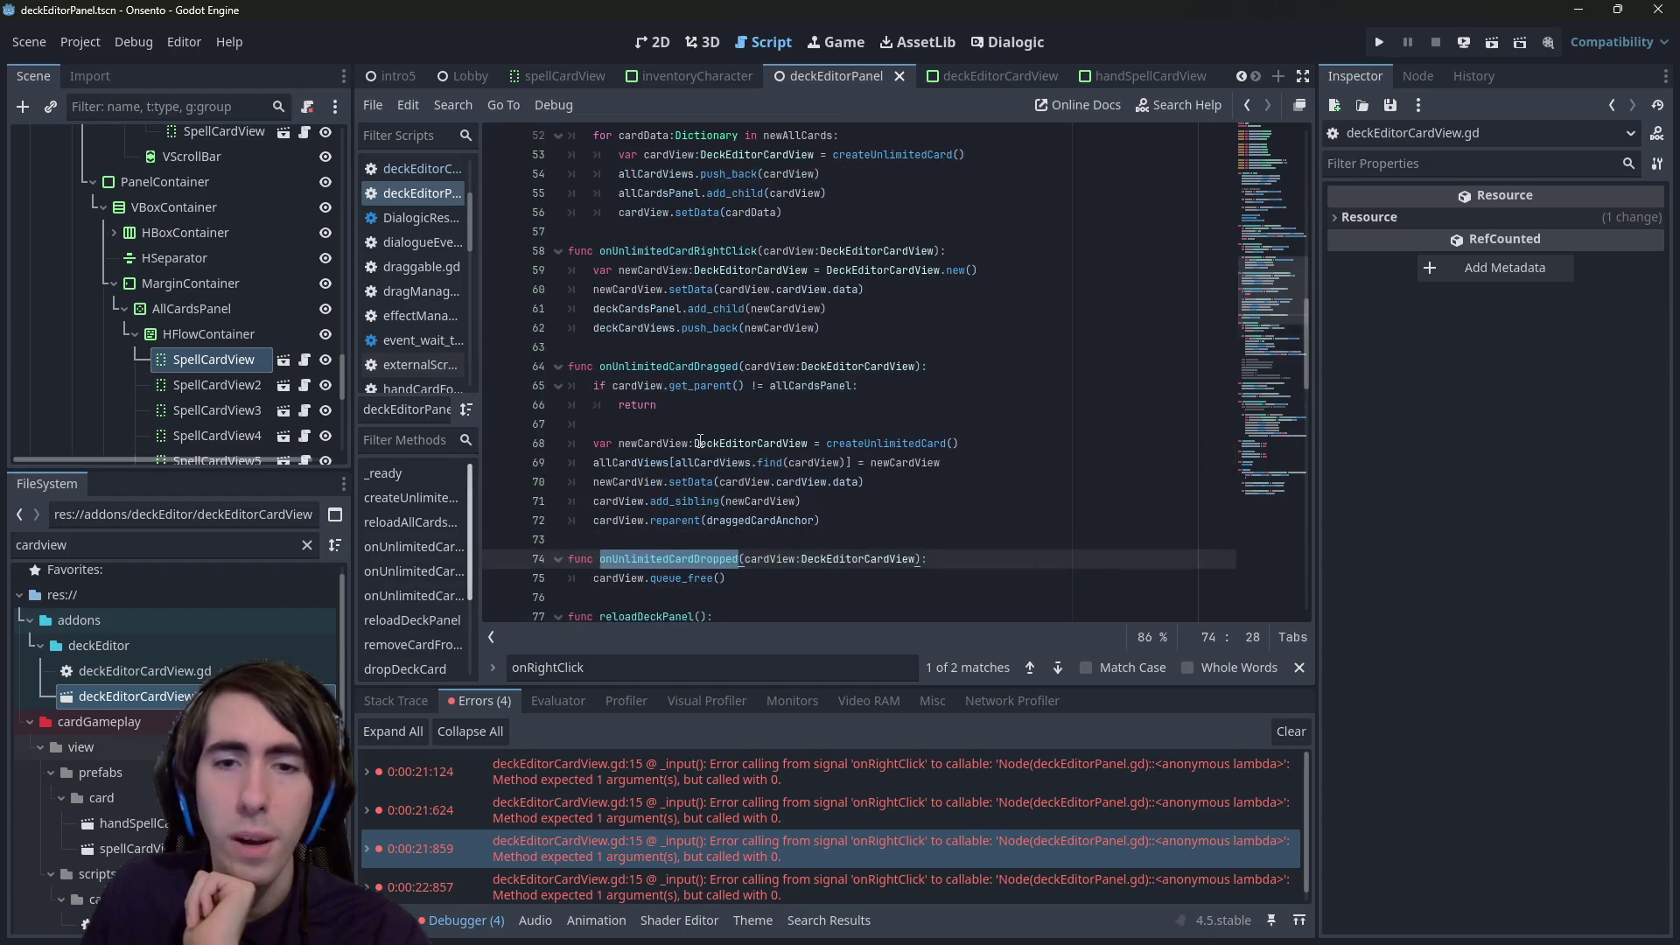
scroll(700, 443, "up", 5)
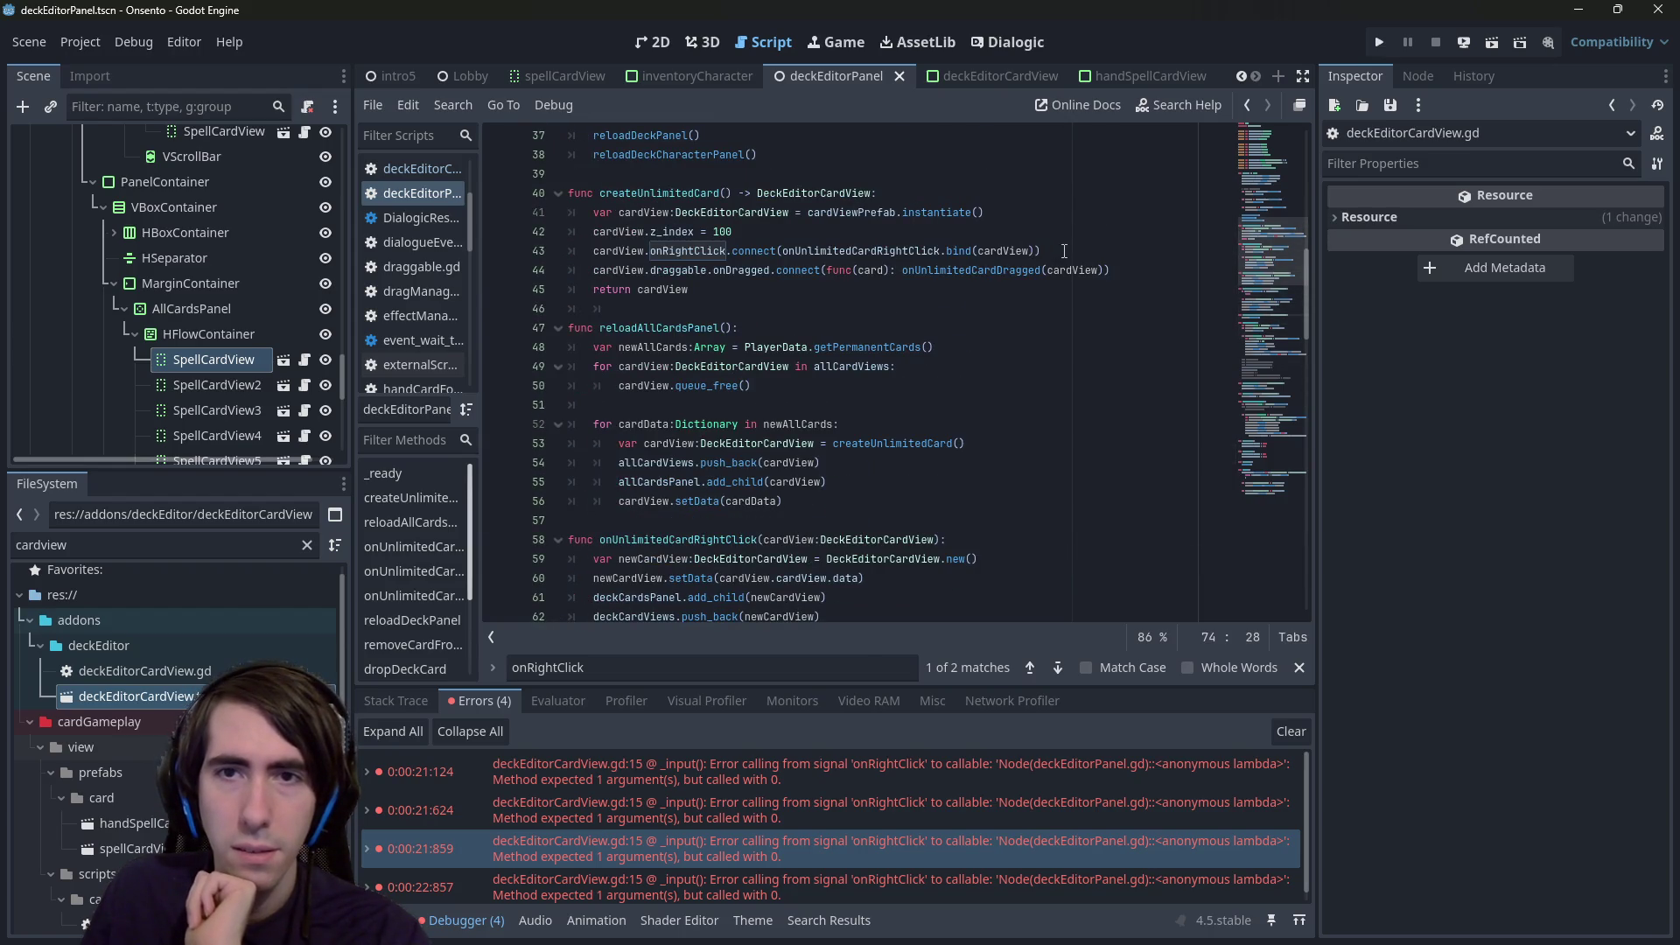
left_click(1154, 271)
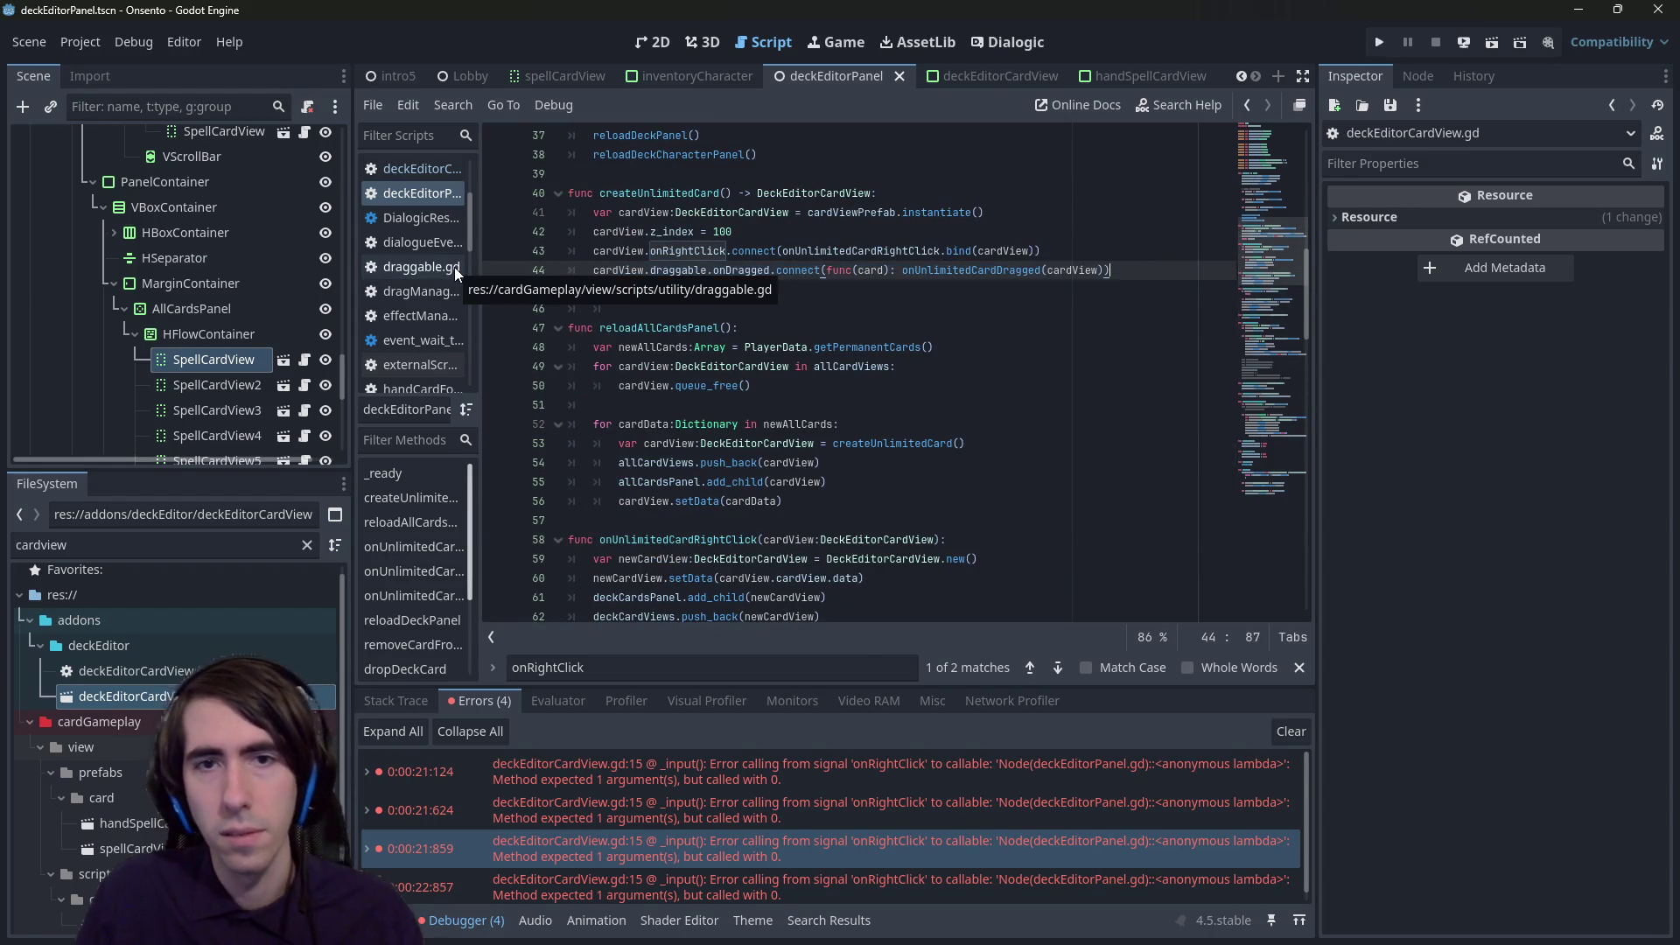
- Add a copy of the onDragged connection line with the signal changed to onDropped
key("Return")
type("cardView.draggable.onDragged.connect(func(card): onUnlimitedCardDragged(cardView))")
double_click(762, 290)
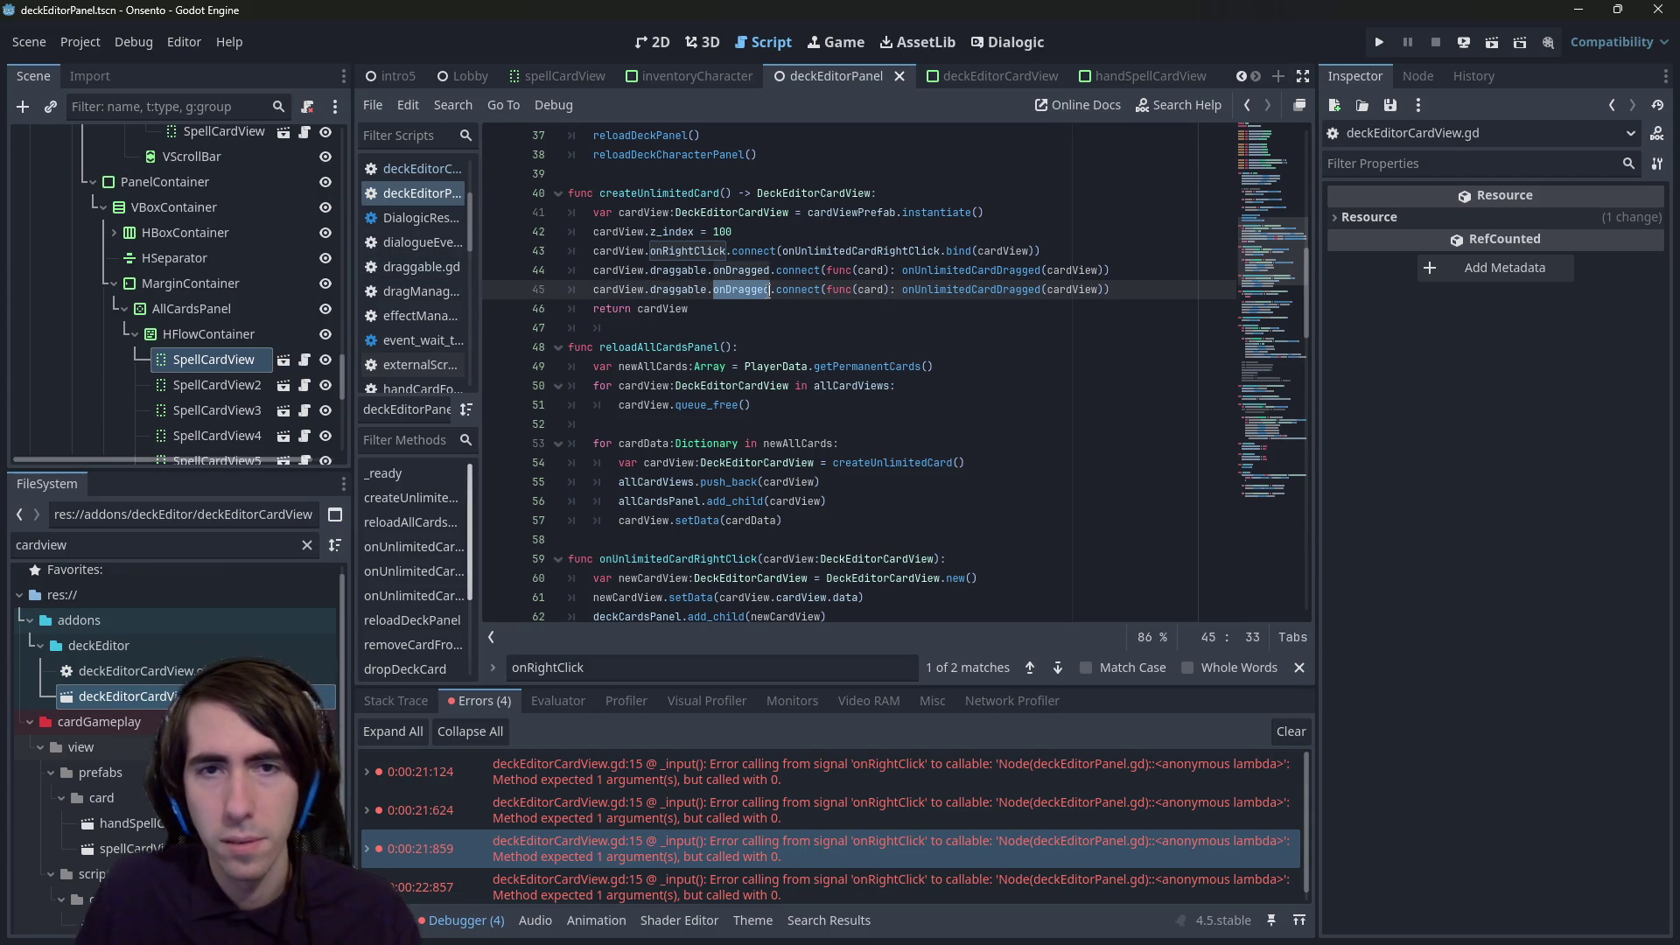
type("i")
key("BackSpace")
type("onDrop")
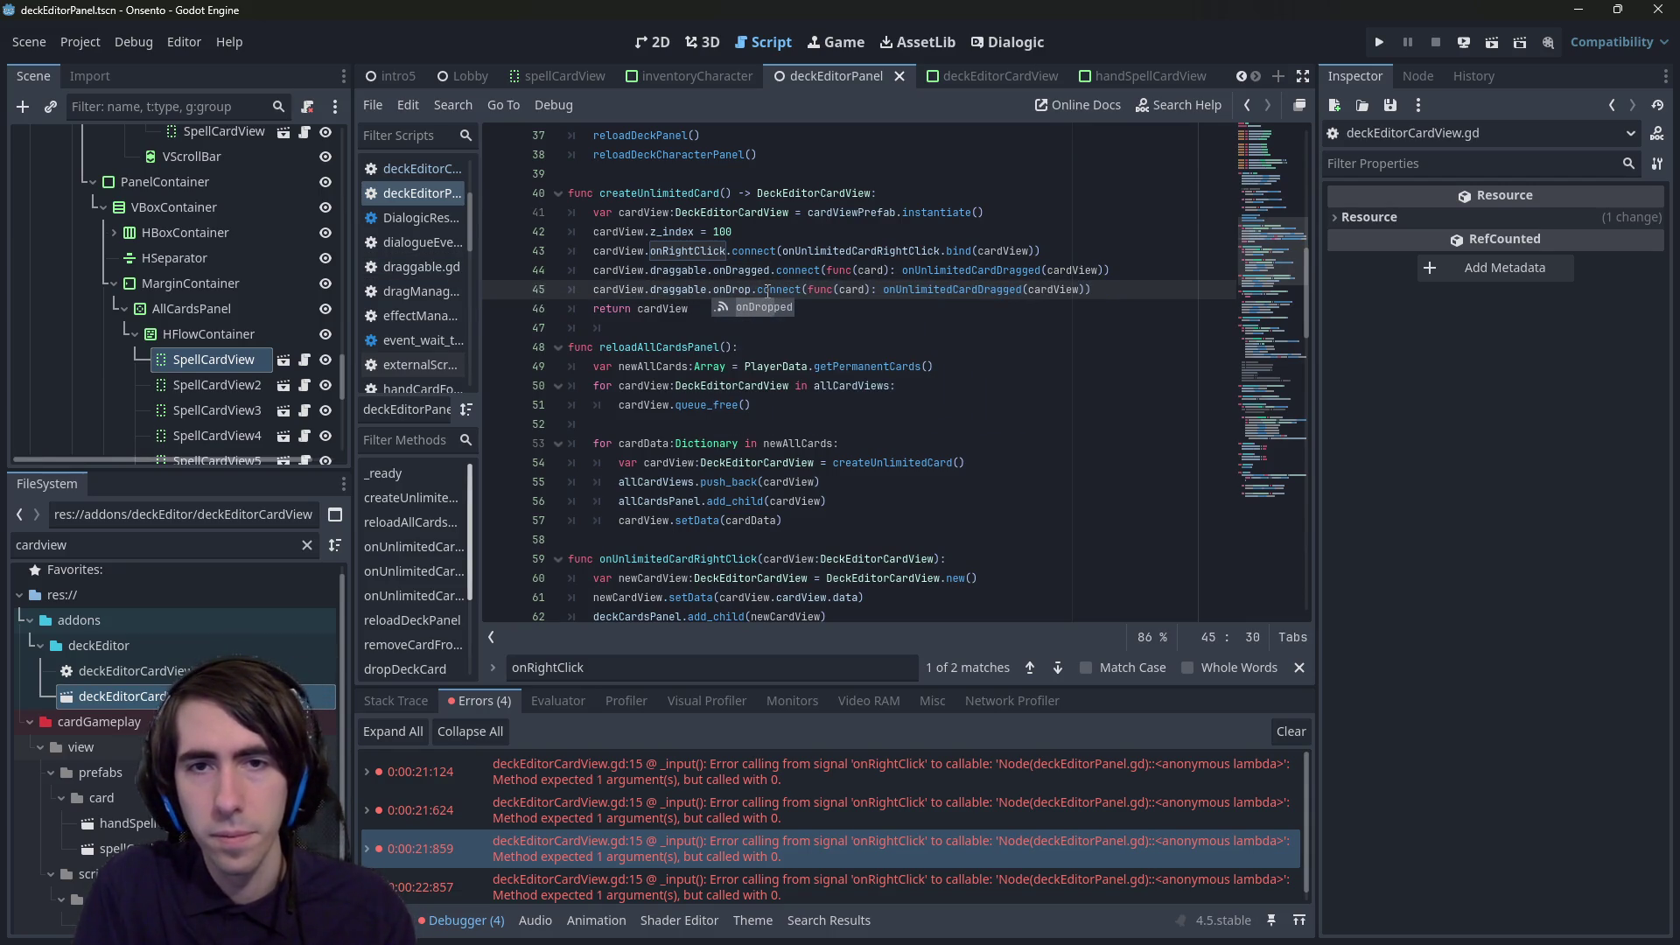
key("Return")
left_click(768, 290, "ctrl")
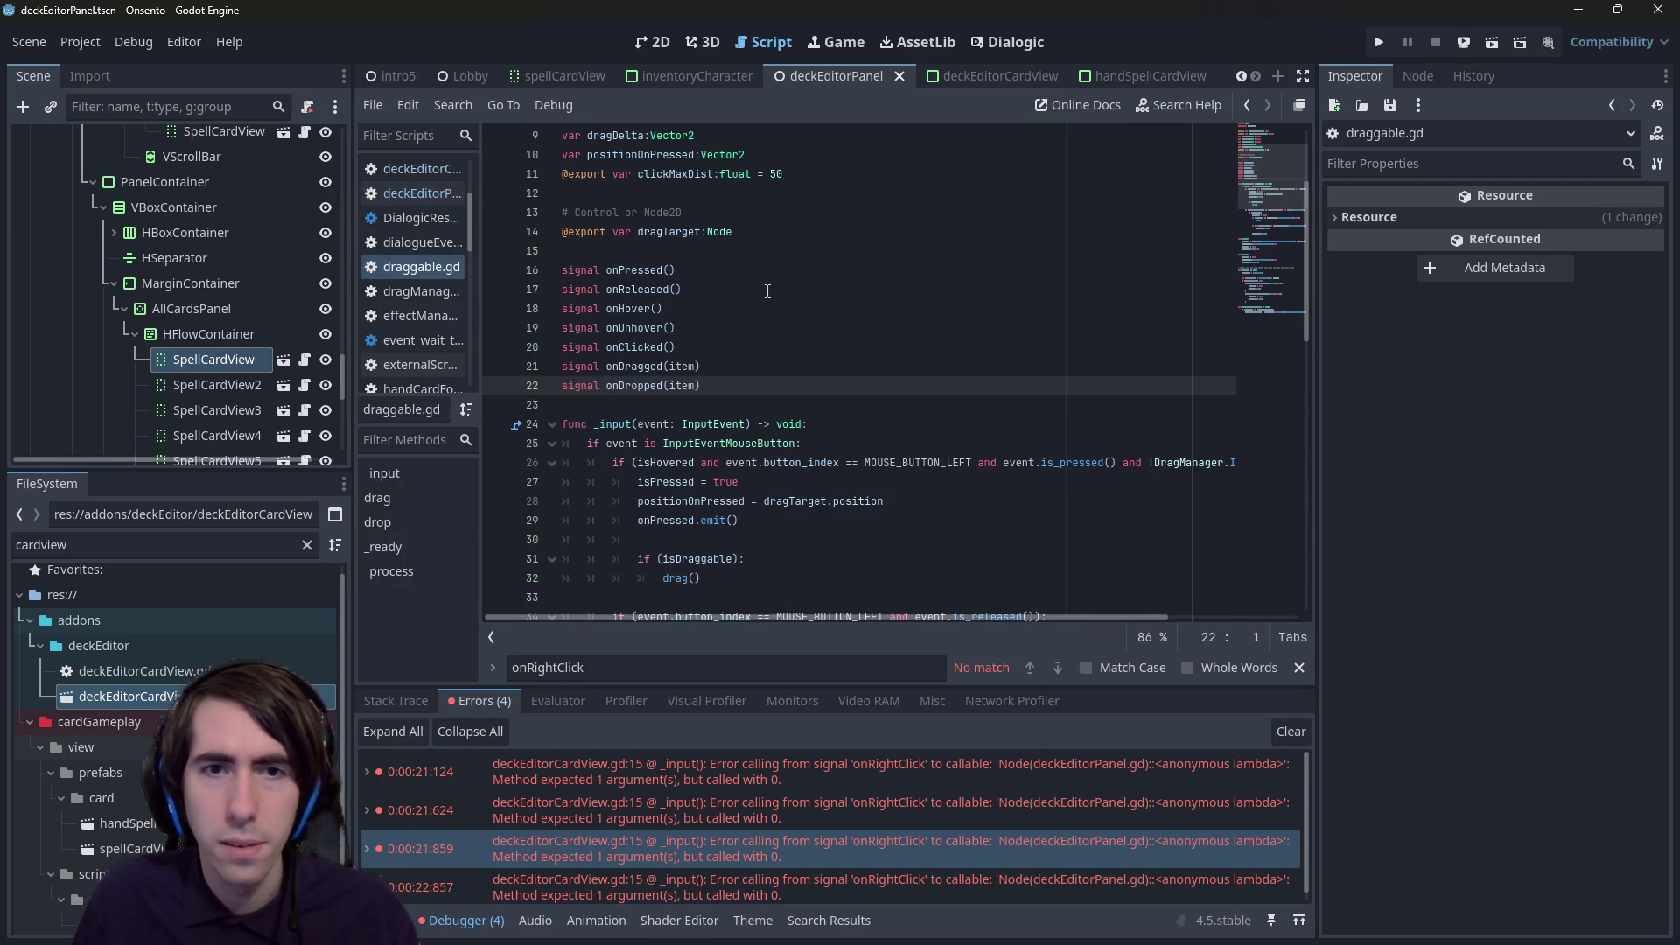
key("alt+Left")
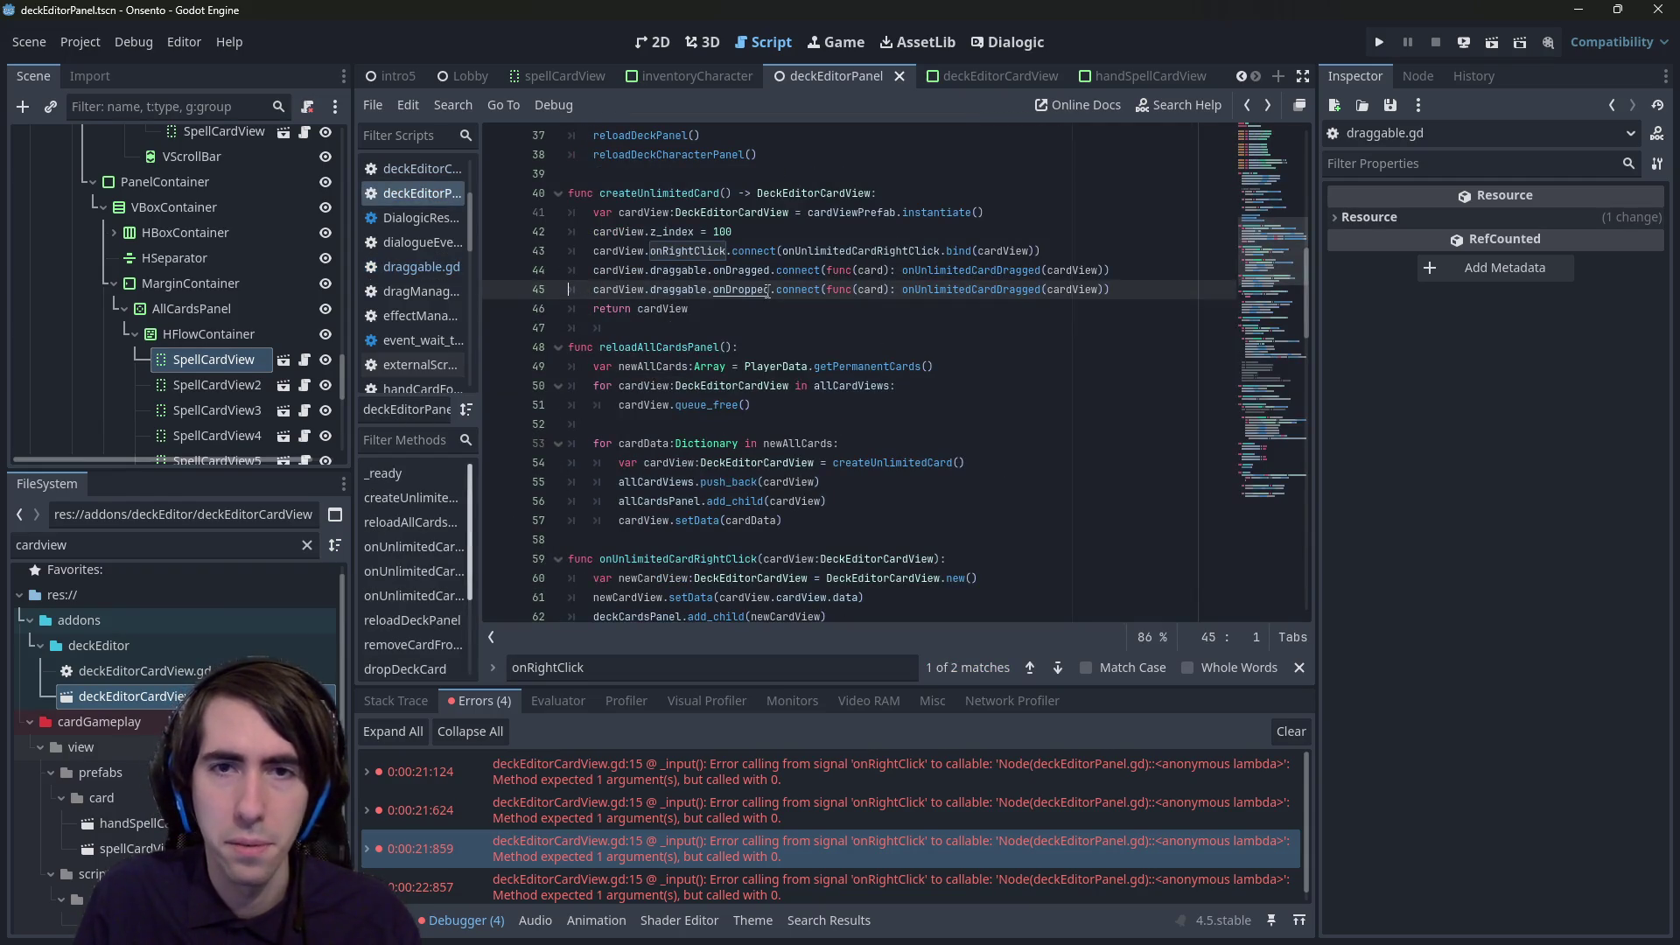
- Point the new connection at onUnlimitedCardDropped, save, and run the current scene
double_click(971, 290)
scroll(758, 362, "down", 3)
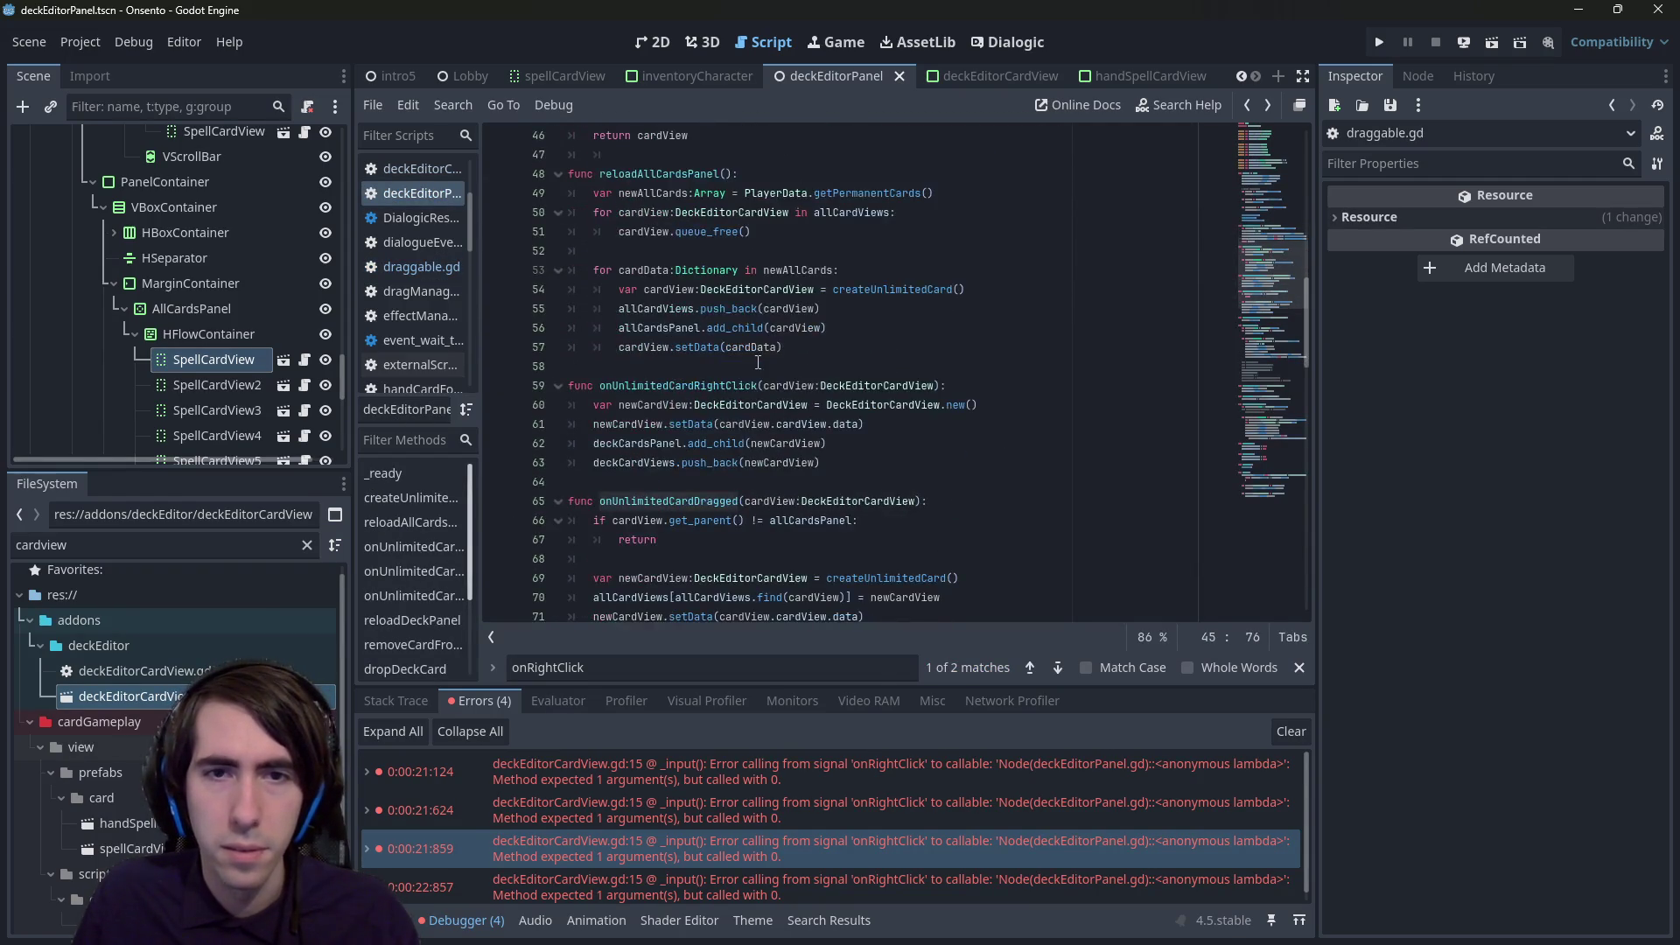
double_click(712, 508)
scroll(712, 507, "down", 3)
double_click(691, 519)
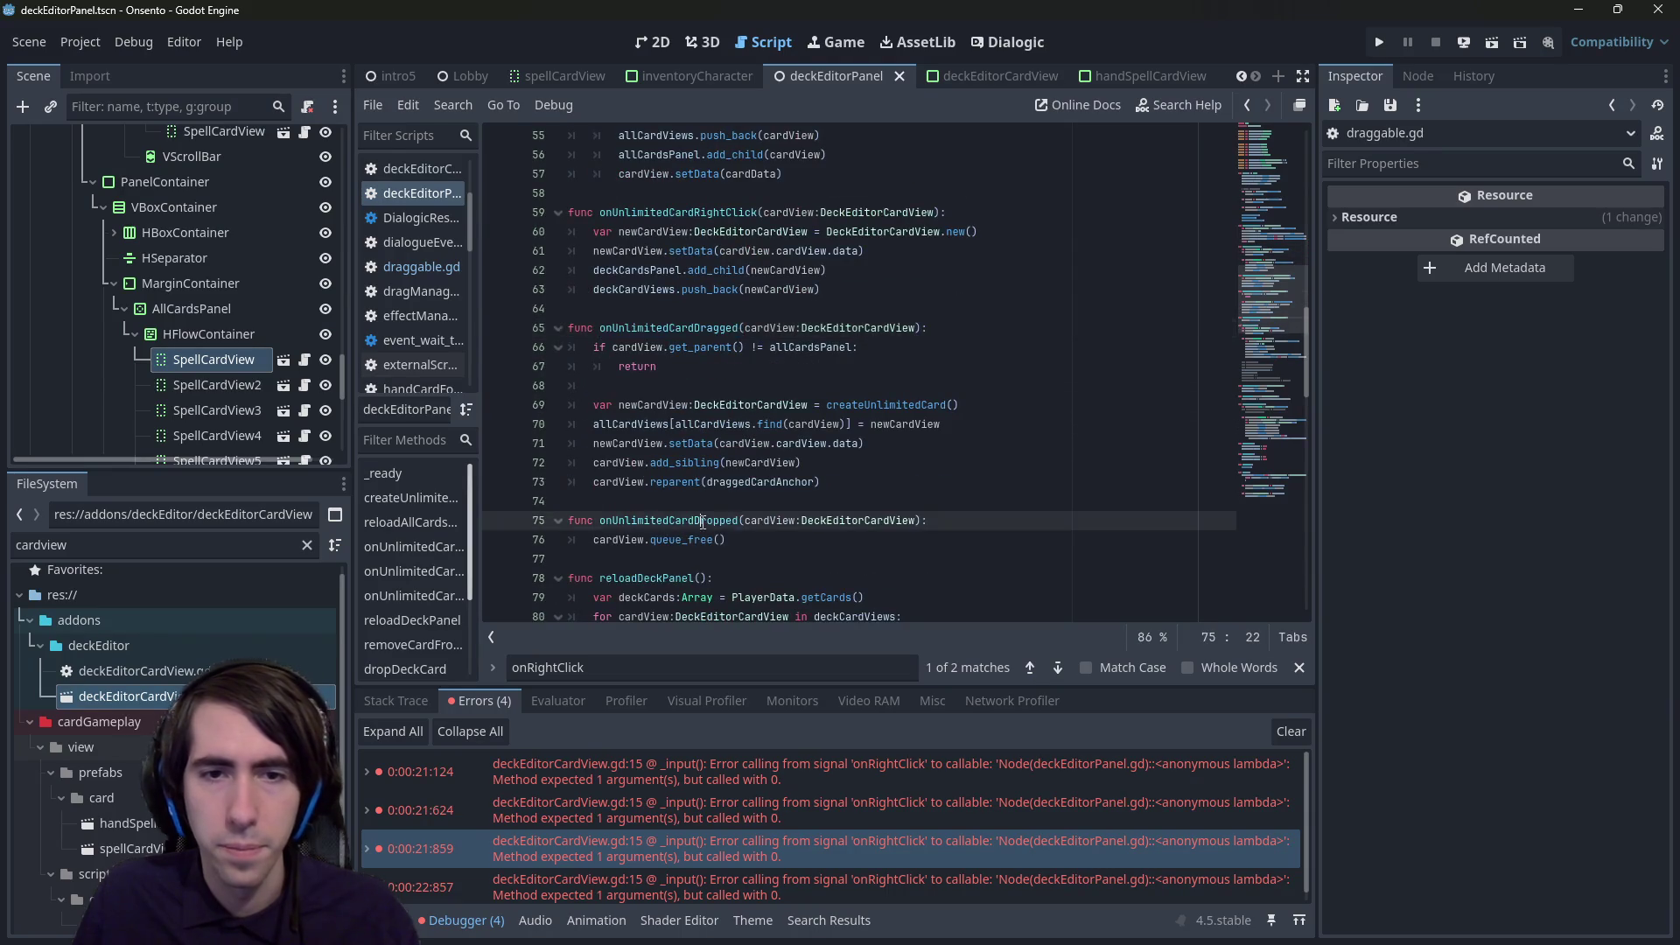
key("alt+Left")
key("ctrl+s")
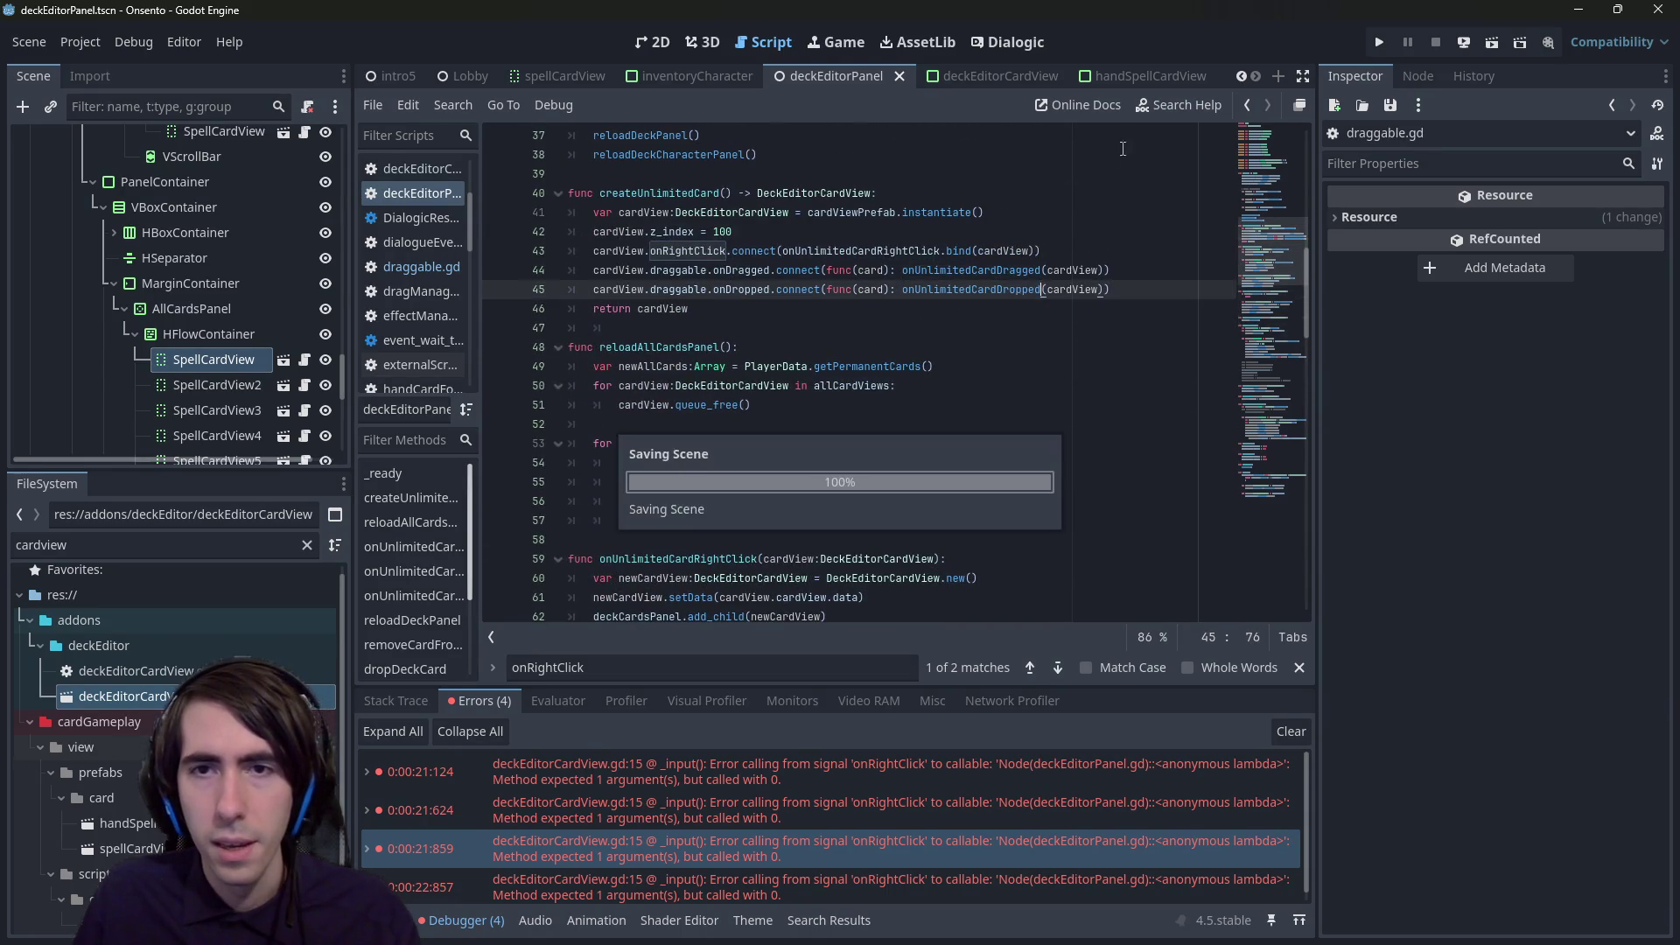
left_click(1496, 45)
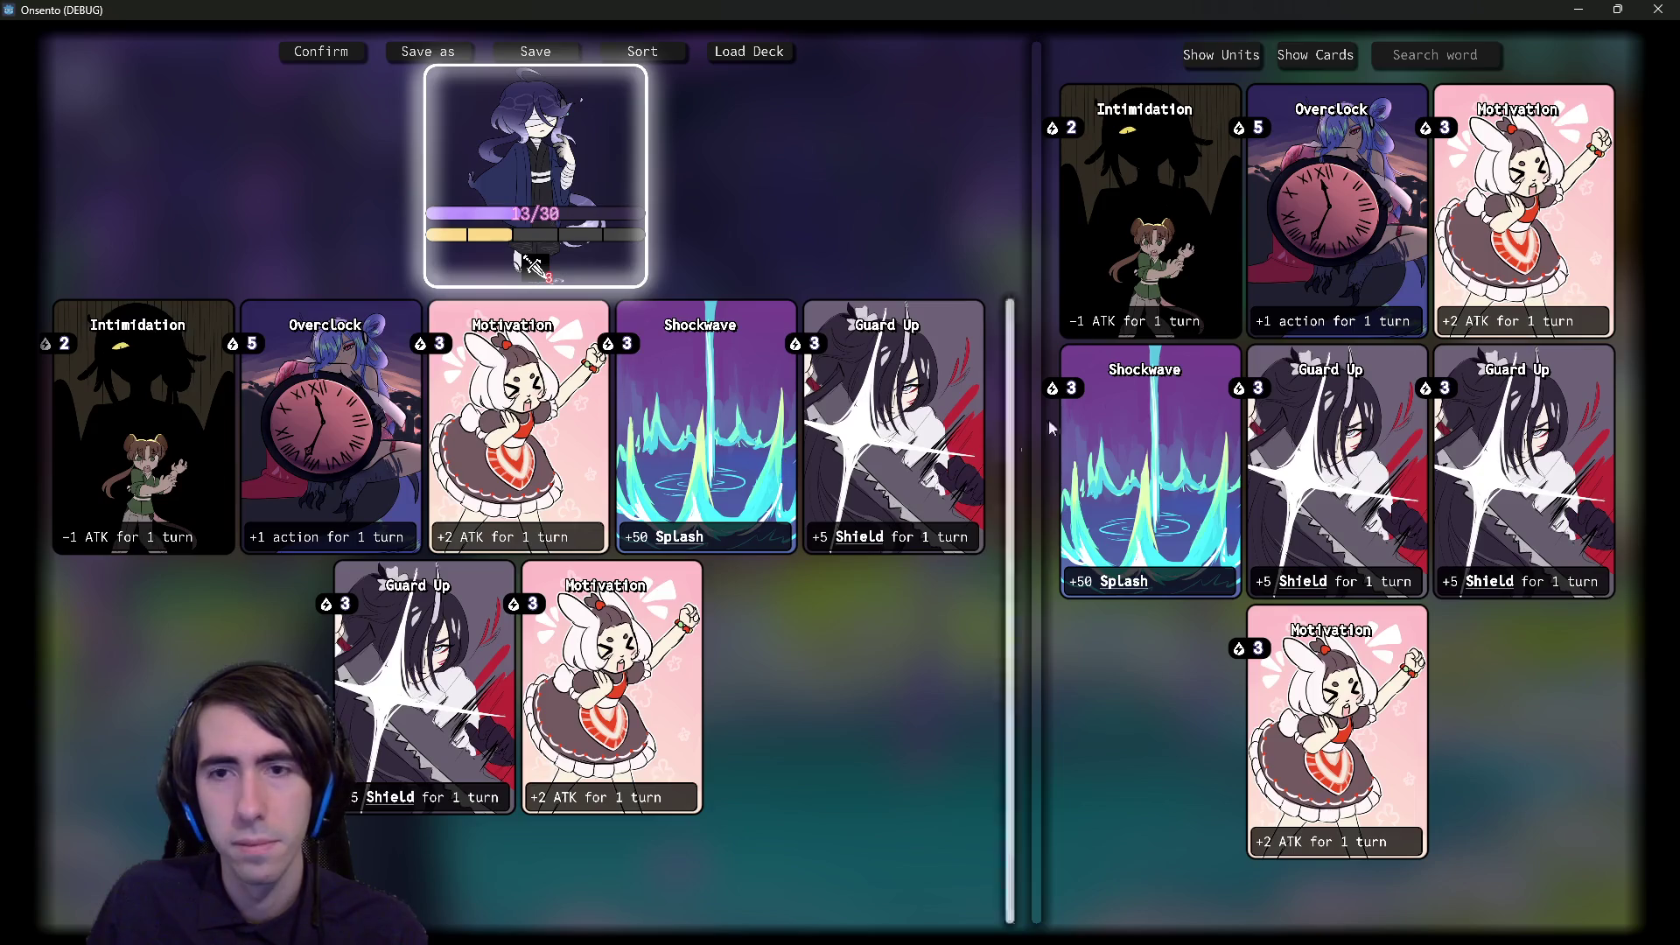
- Right-click a card in the game and trace the setData break through the stack frames
right_click(1104, 394)
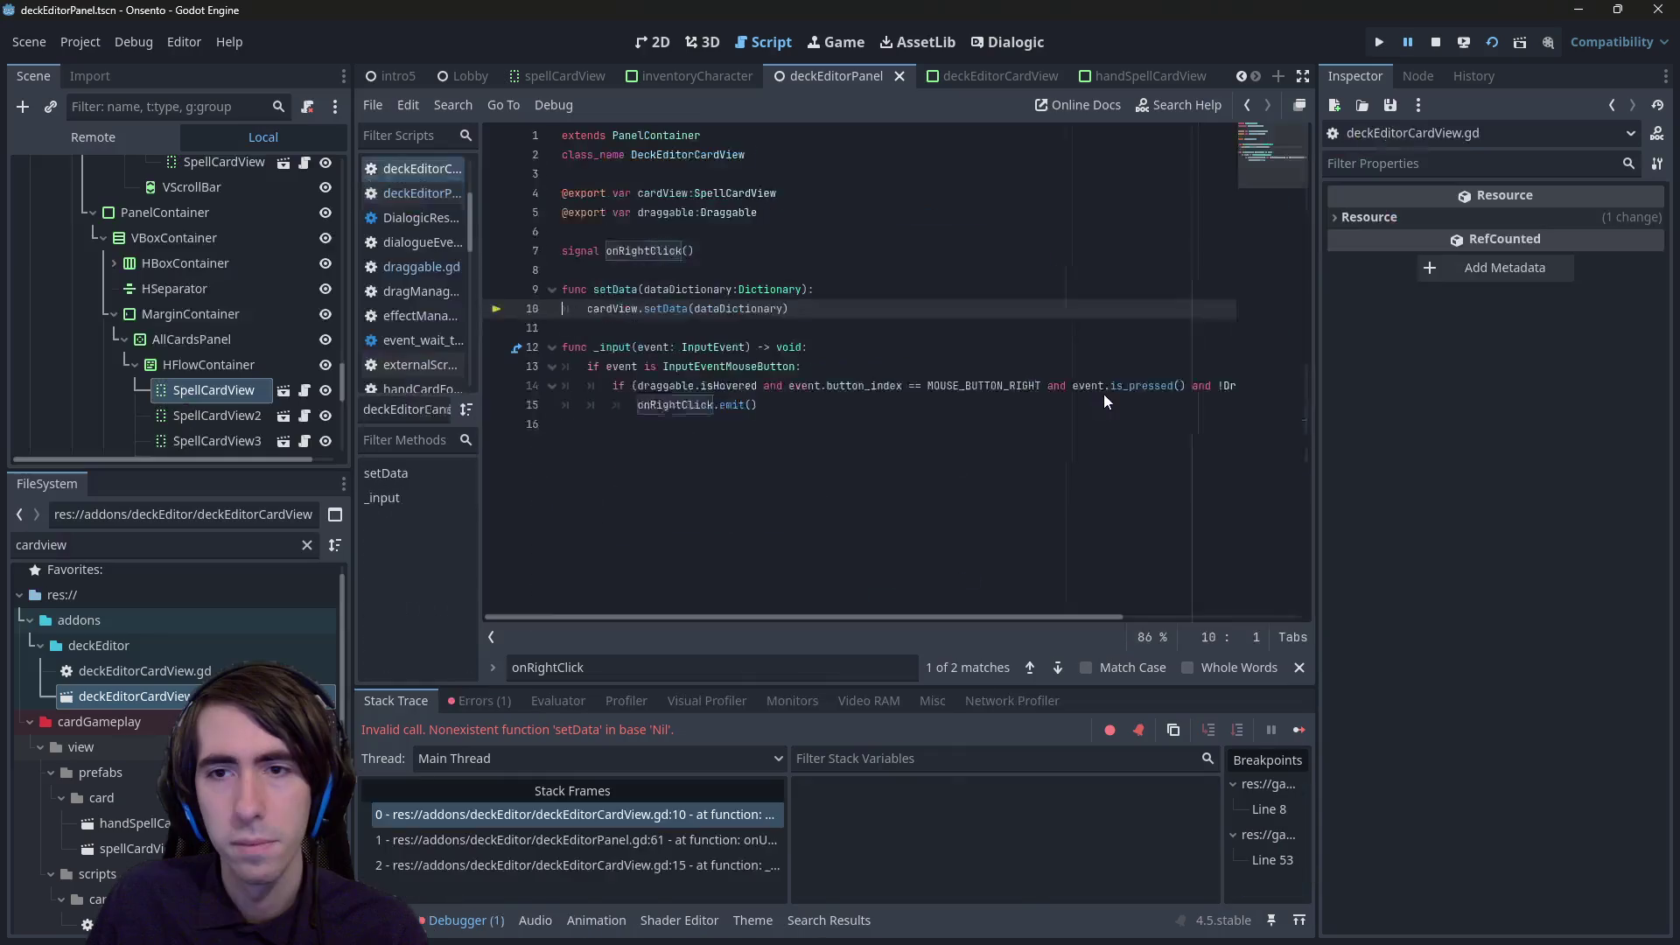
left_click(902, 384)
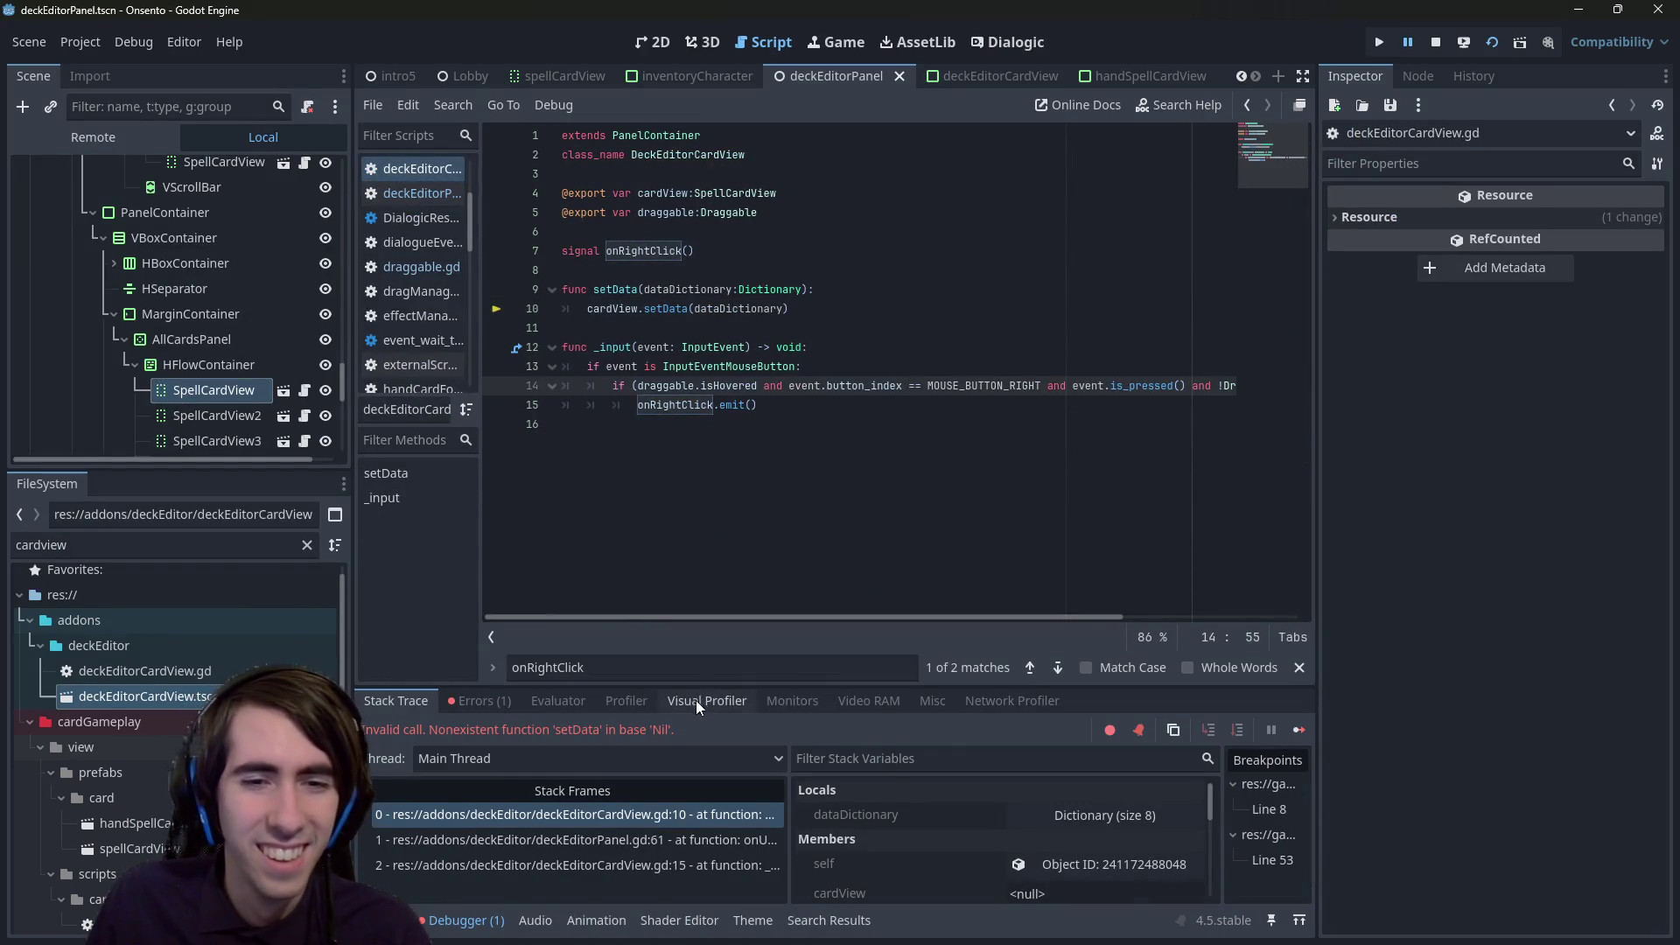
left_click(885, 410)
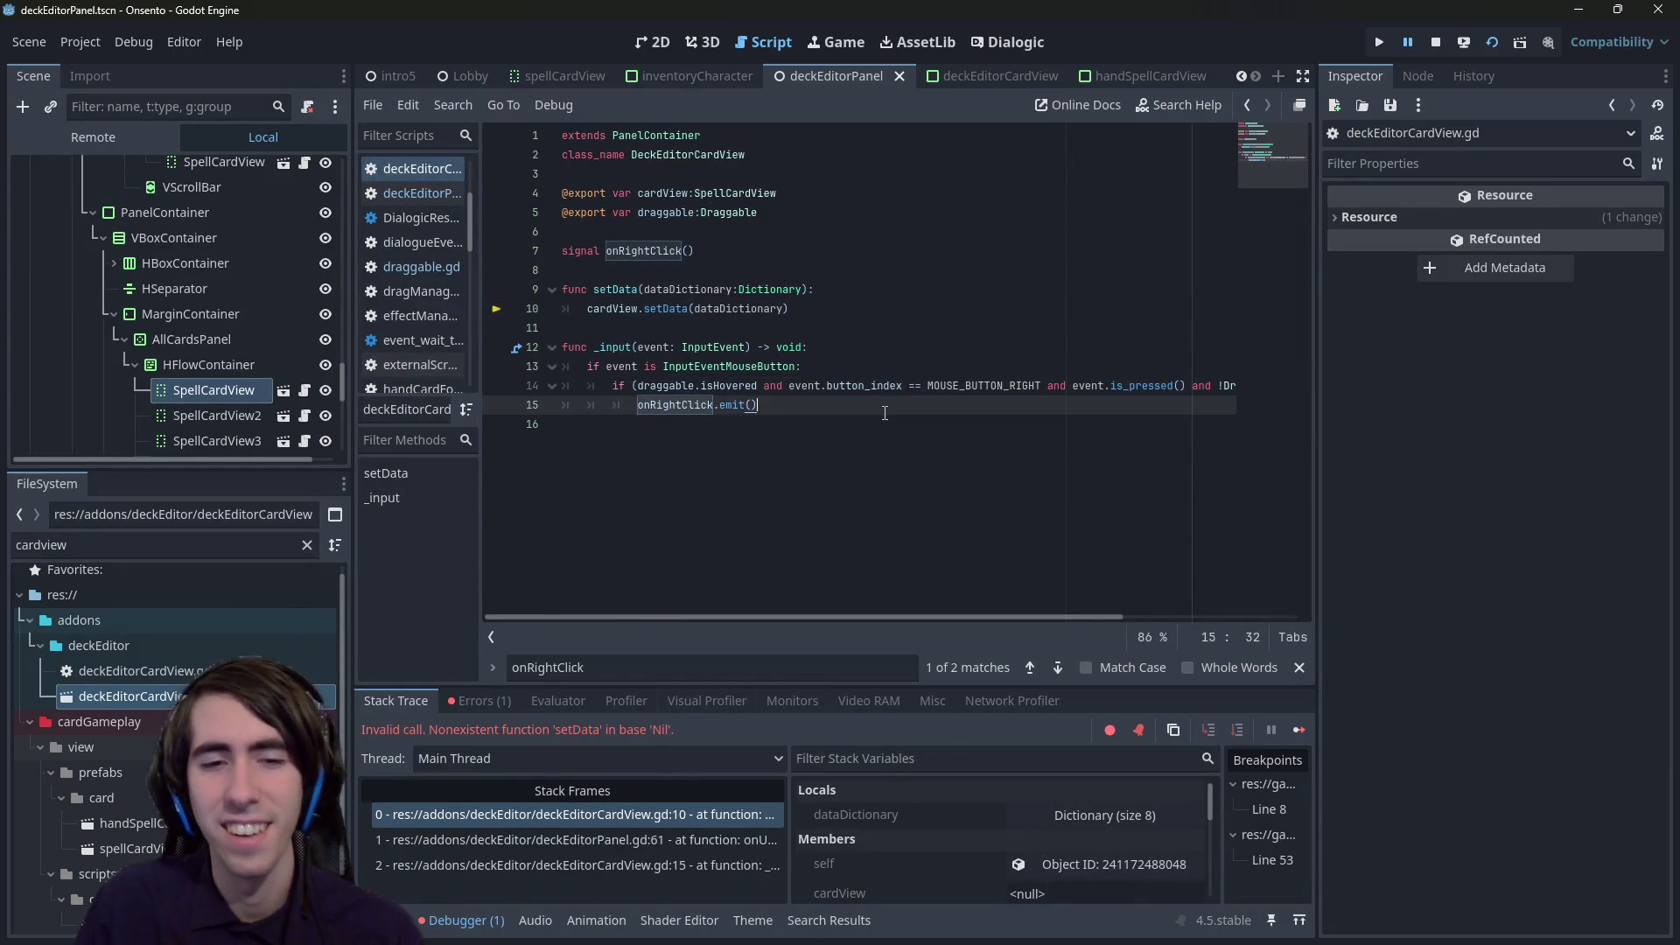
mouse_move(611, 314)
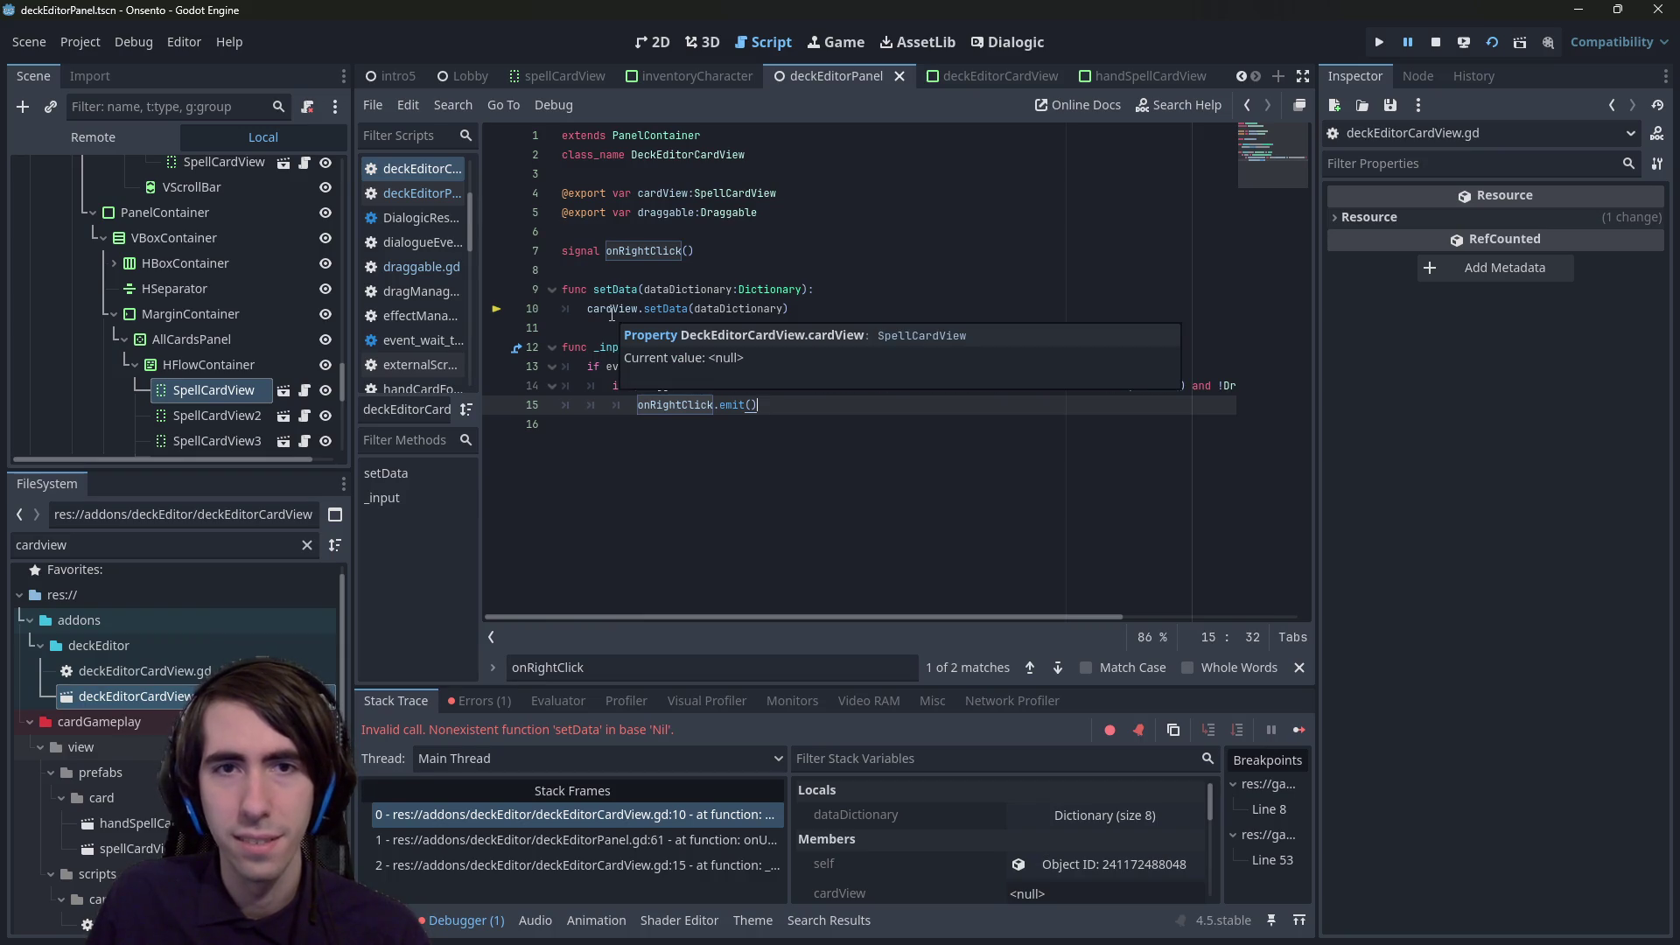
left_click(585, 816)
left_click(607, 843)
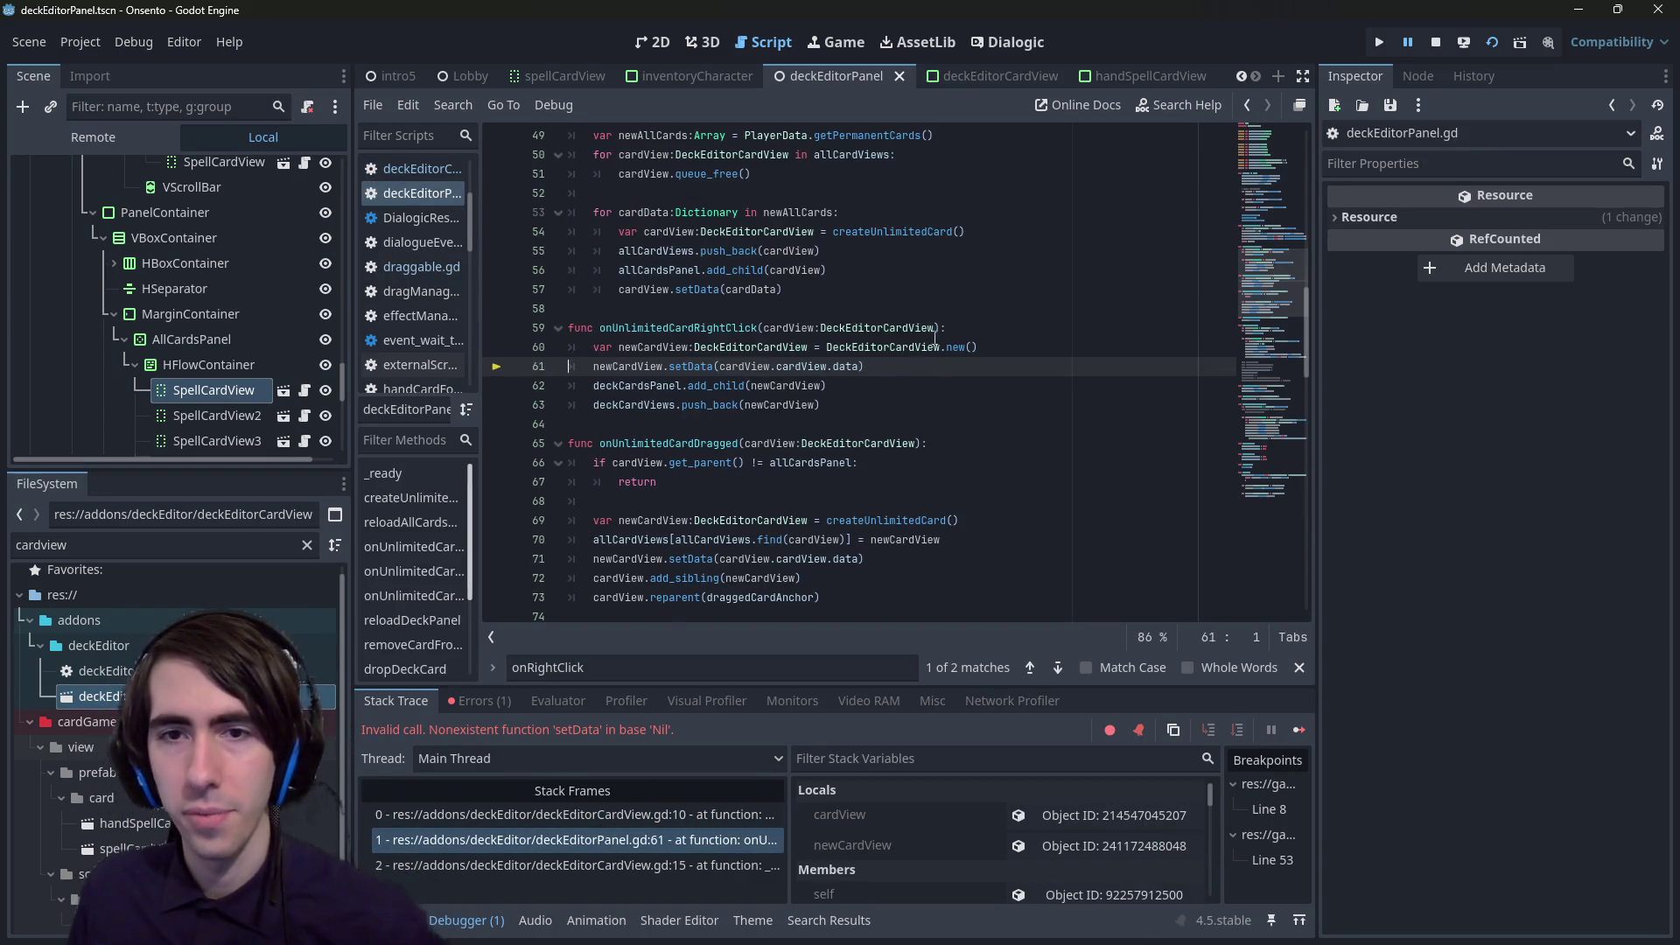
- Replace DeckEditorCardView.new() on line 60 with cardViewPrefab.instantiate(), then restart and stop the game
left_click_drag(977, 347, 826, 347)
scroll(873, 363, "up", 3)
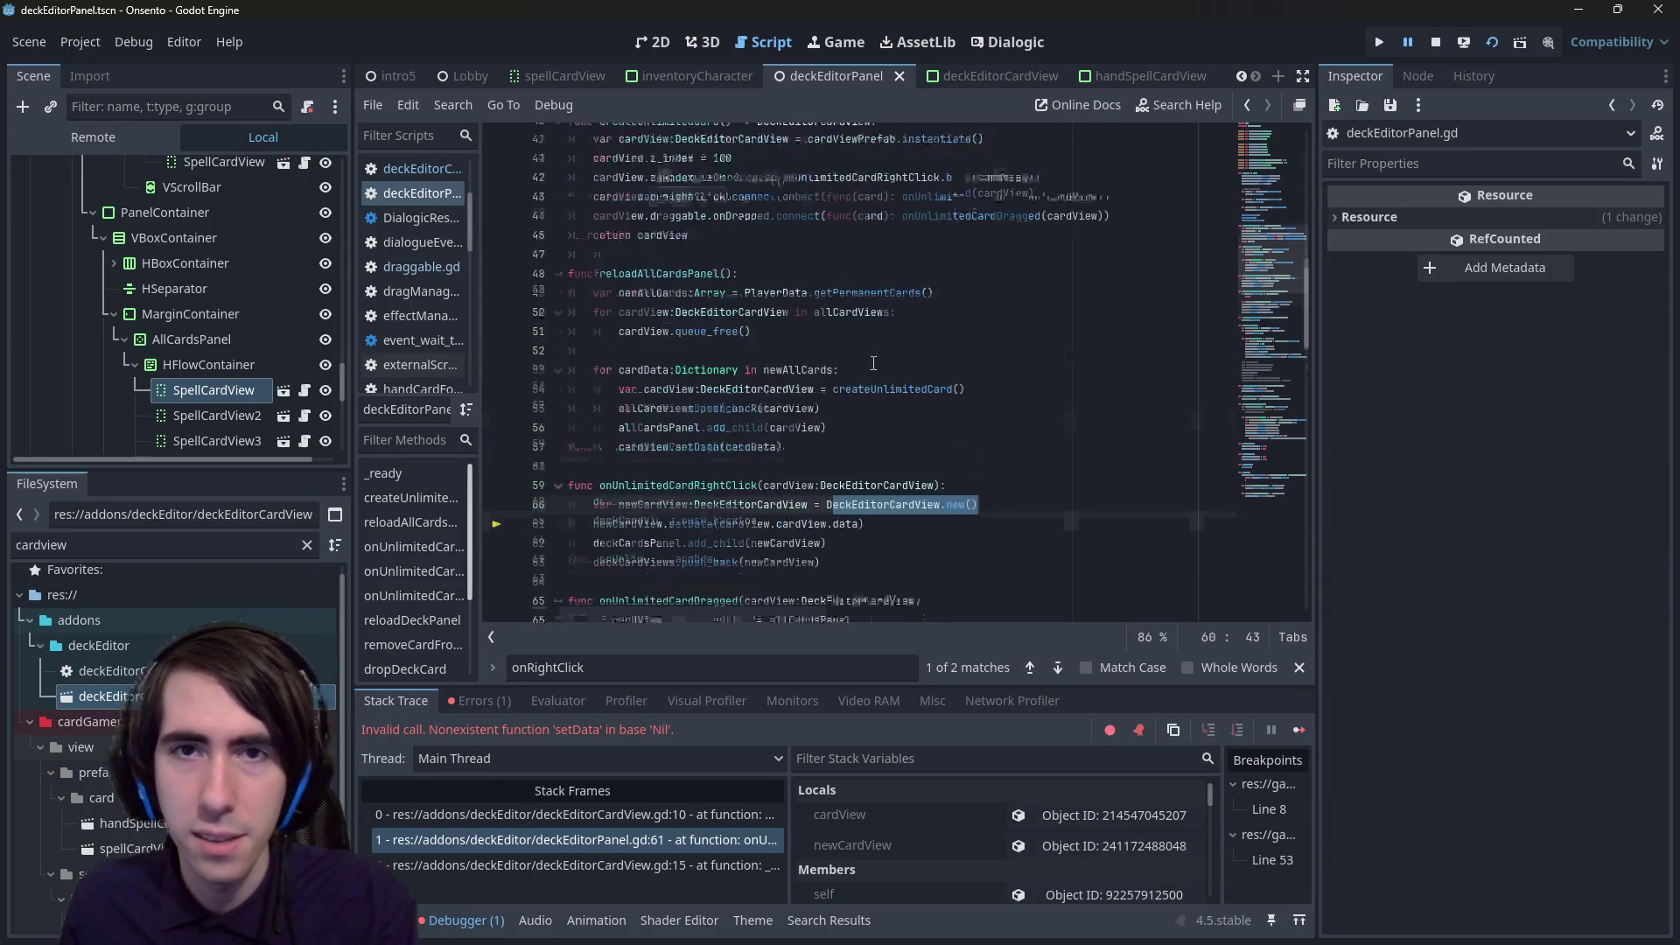
scroll(871, 362, "up", 2)
left_click_drag(984, 269, 808, 276)
key("ctrl+c")
scroll(839, 474, "down", 3)
left_click_drag(977, 462, 826, 463)
key("ctrl+v")
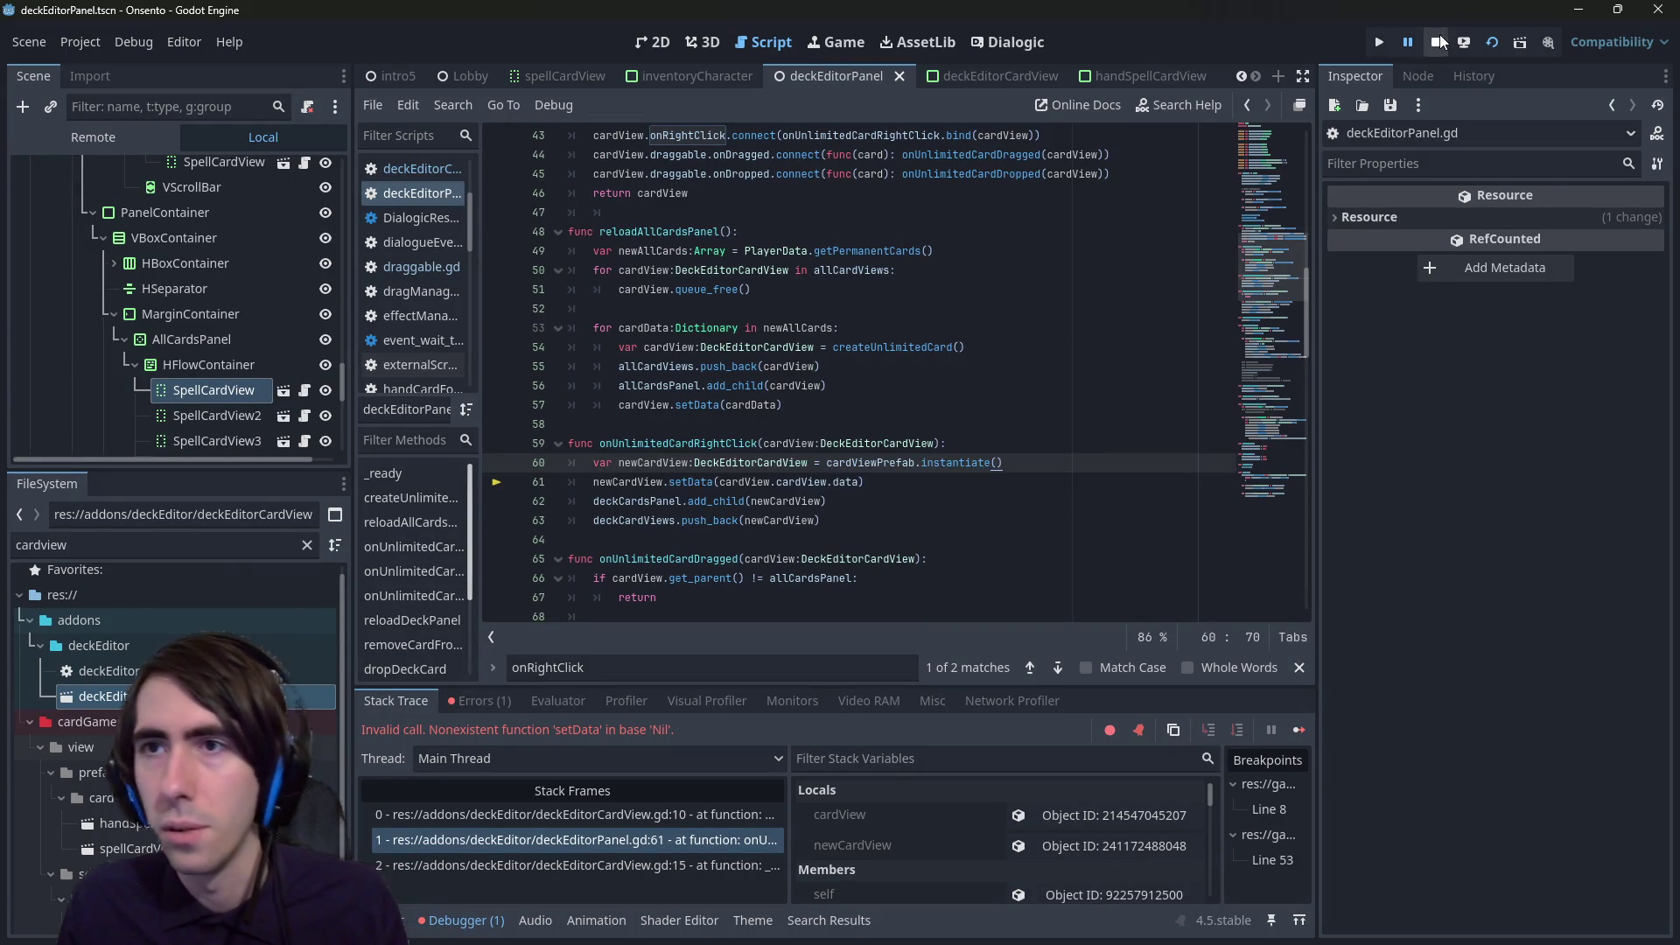
left_click(1489, 49)
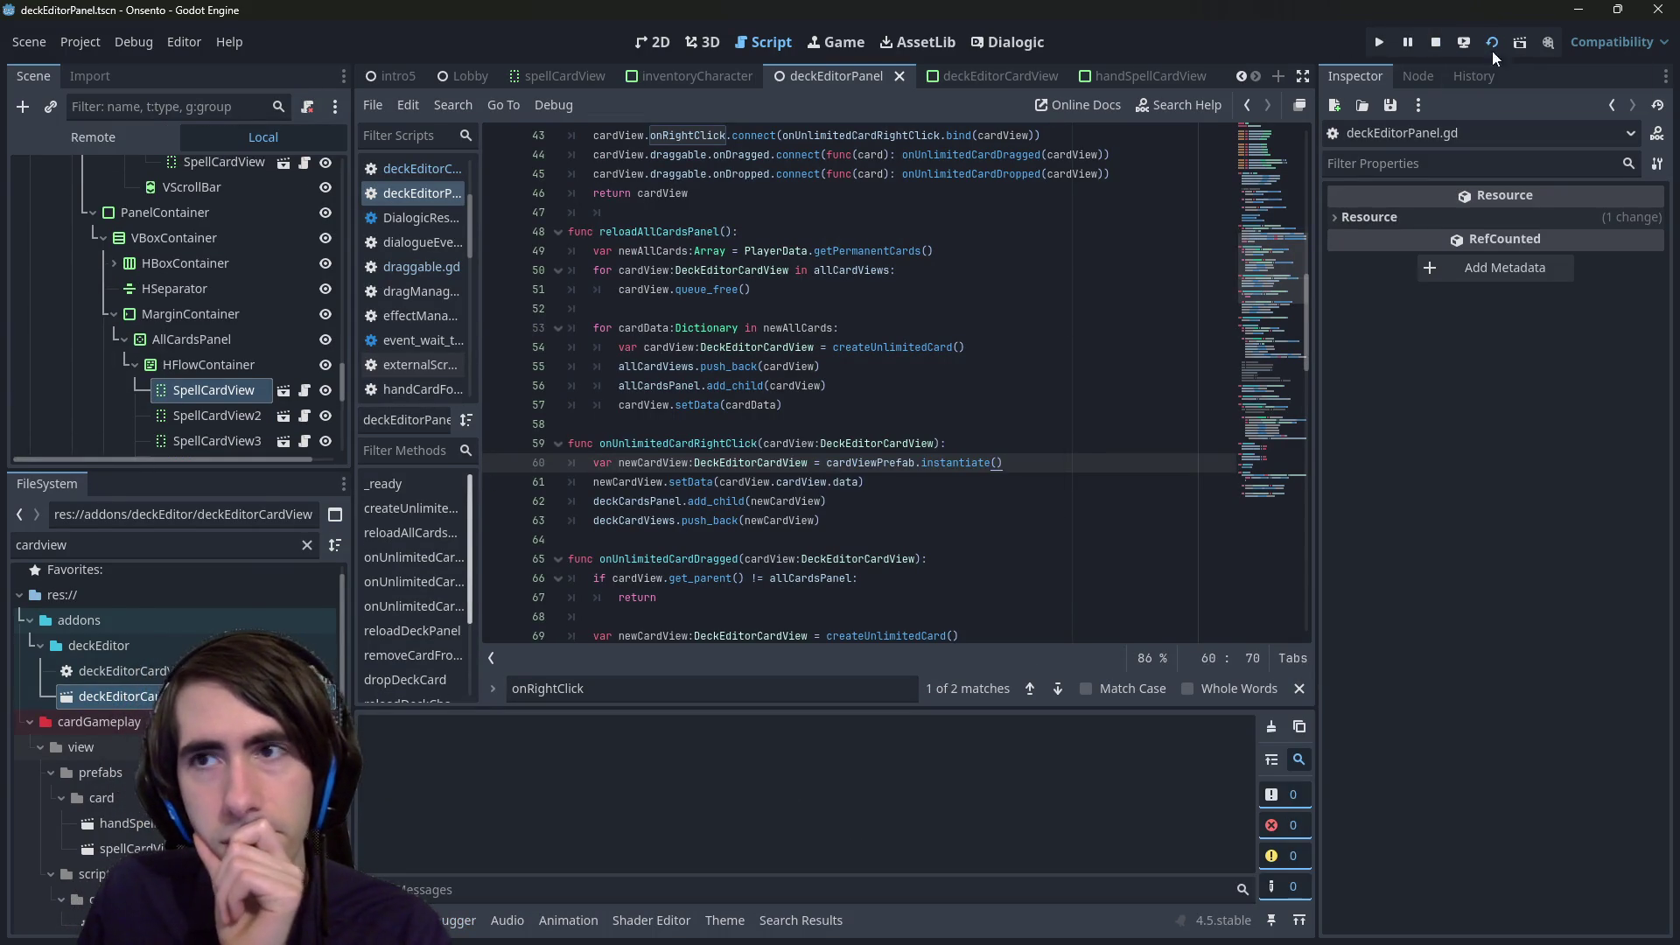
left_click(1435, 42)
left_click(930, 482)
- Append .duplicate_deep() to the card data passed to setData on line 61
key("Left")
type(".")
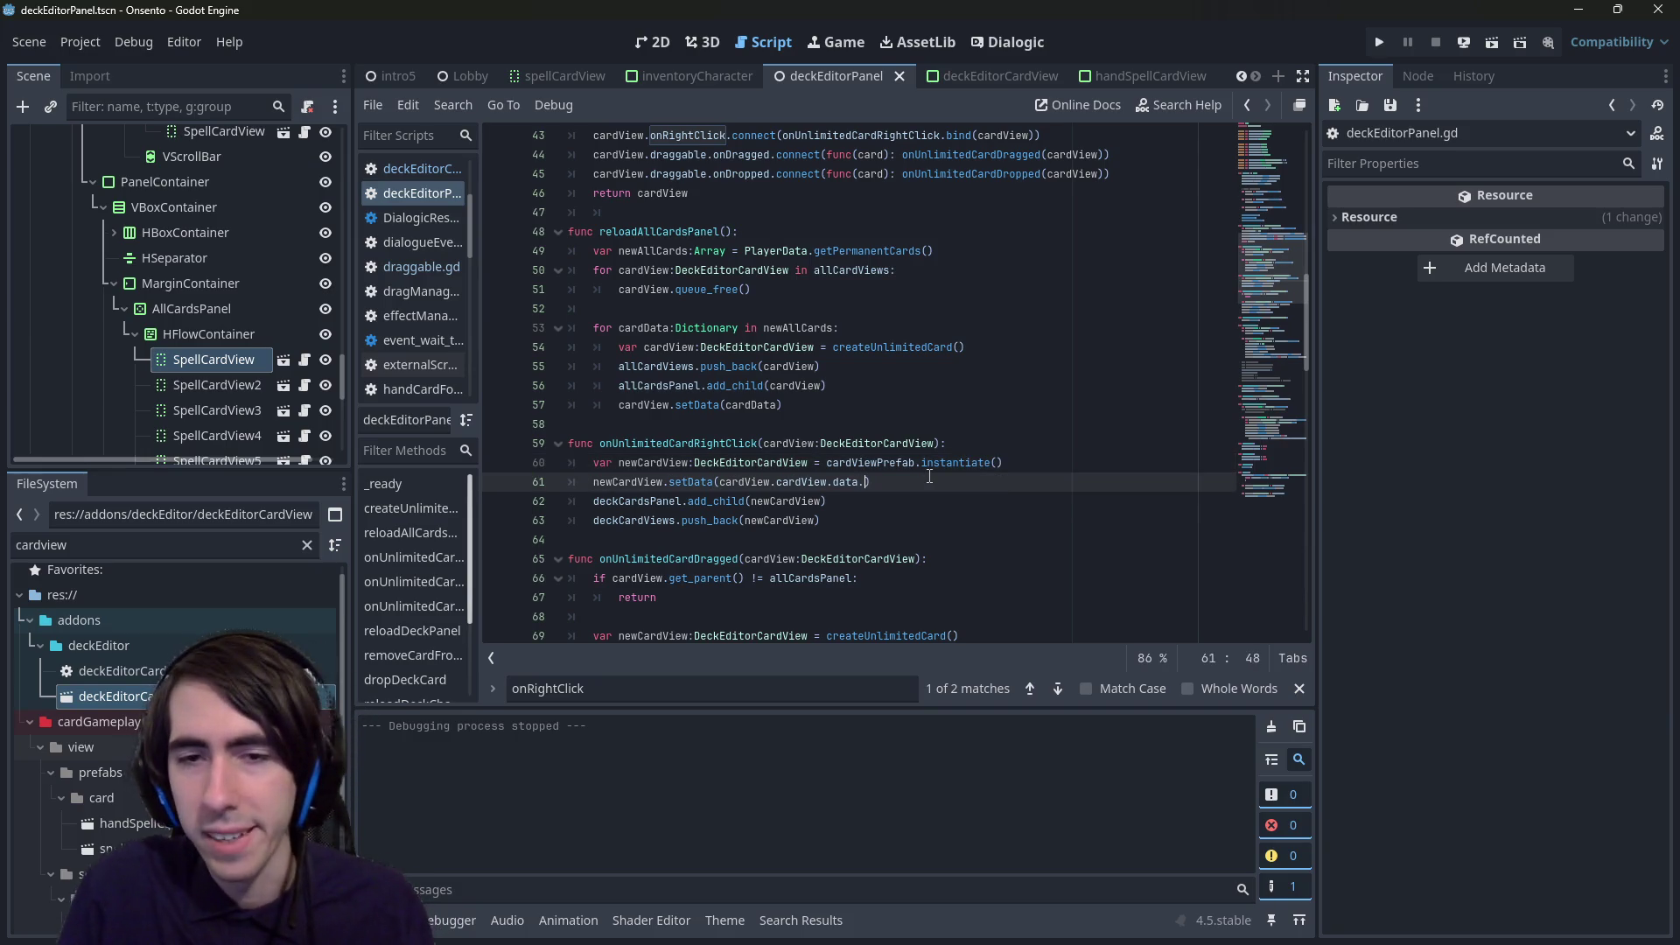
type("dupli")
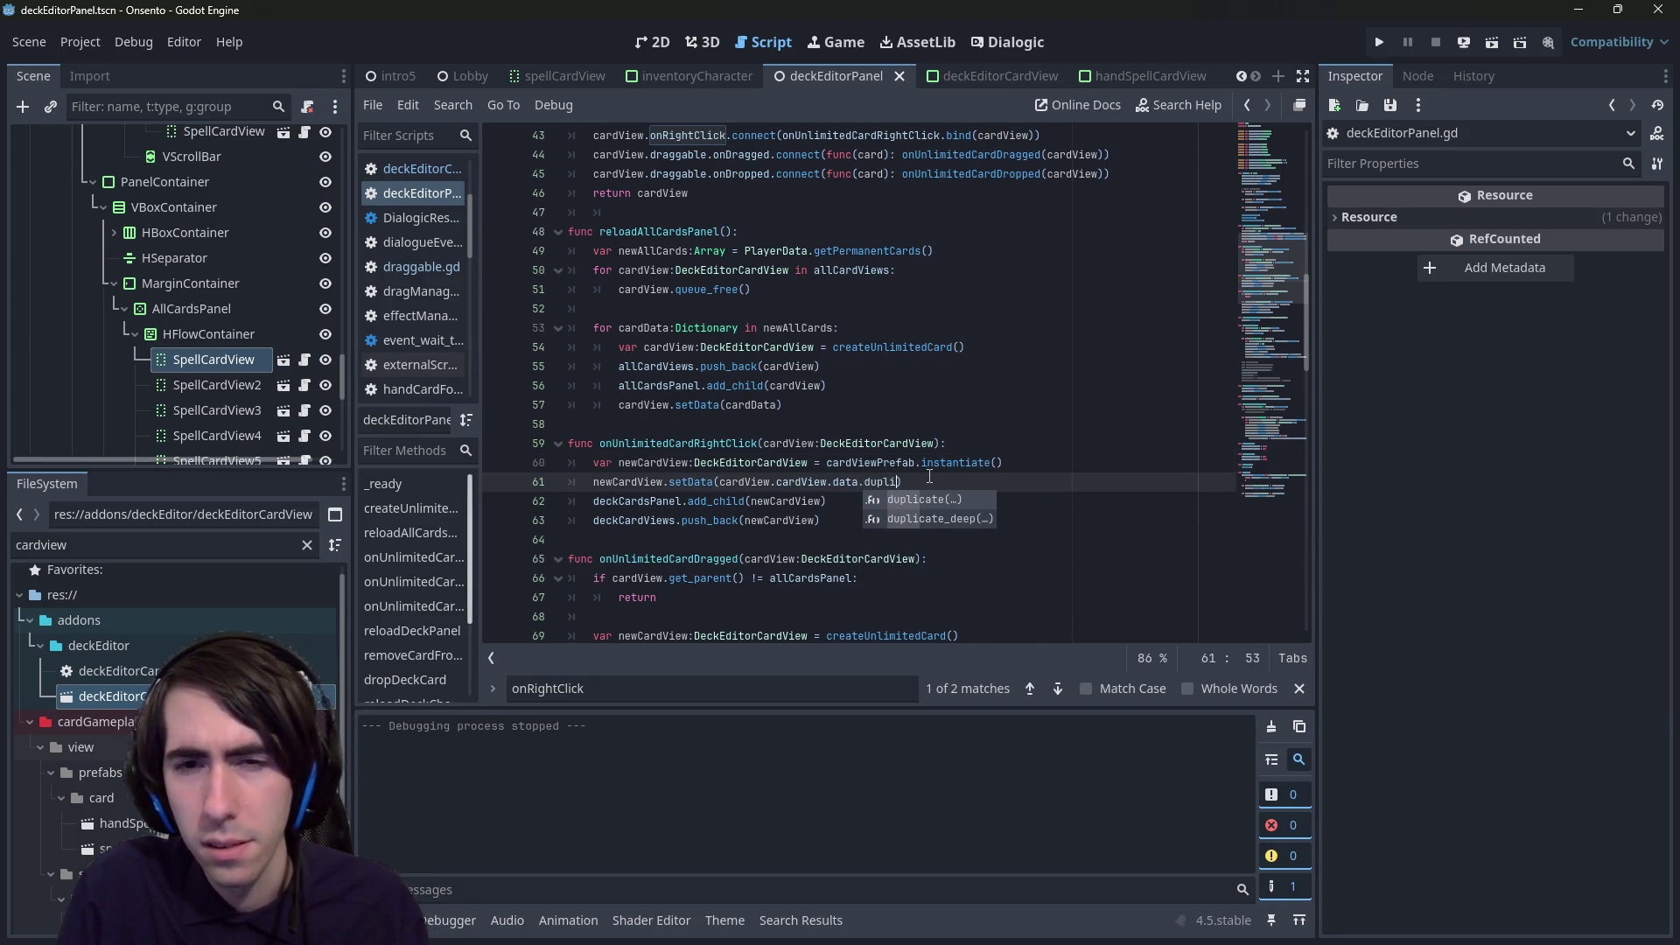
key("Down")
key("Return")
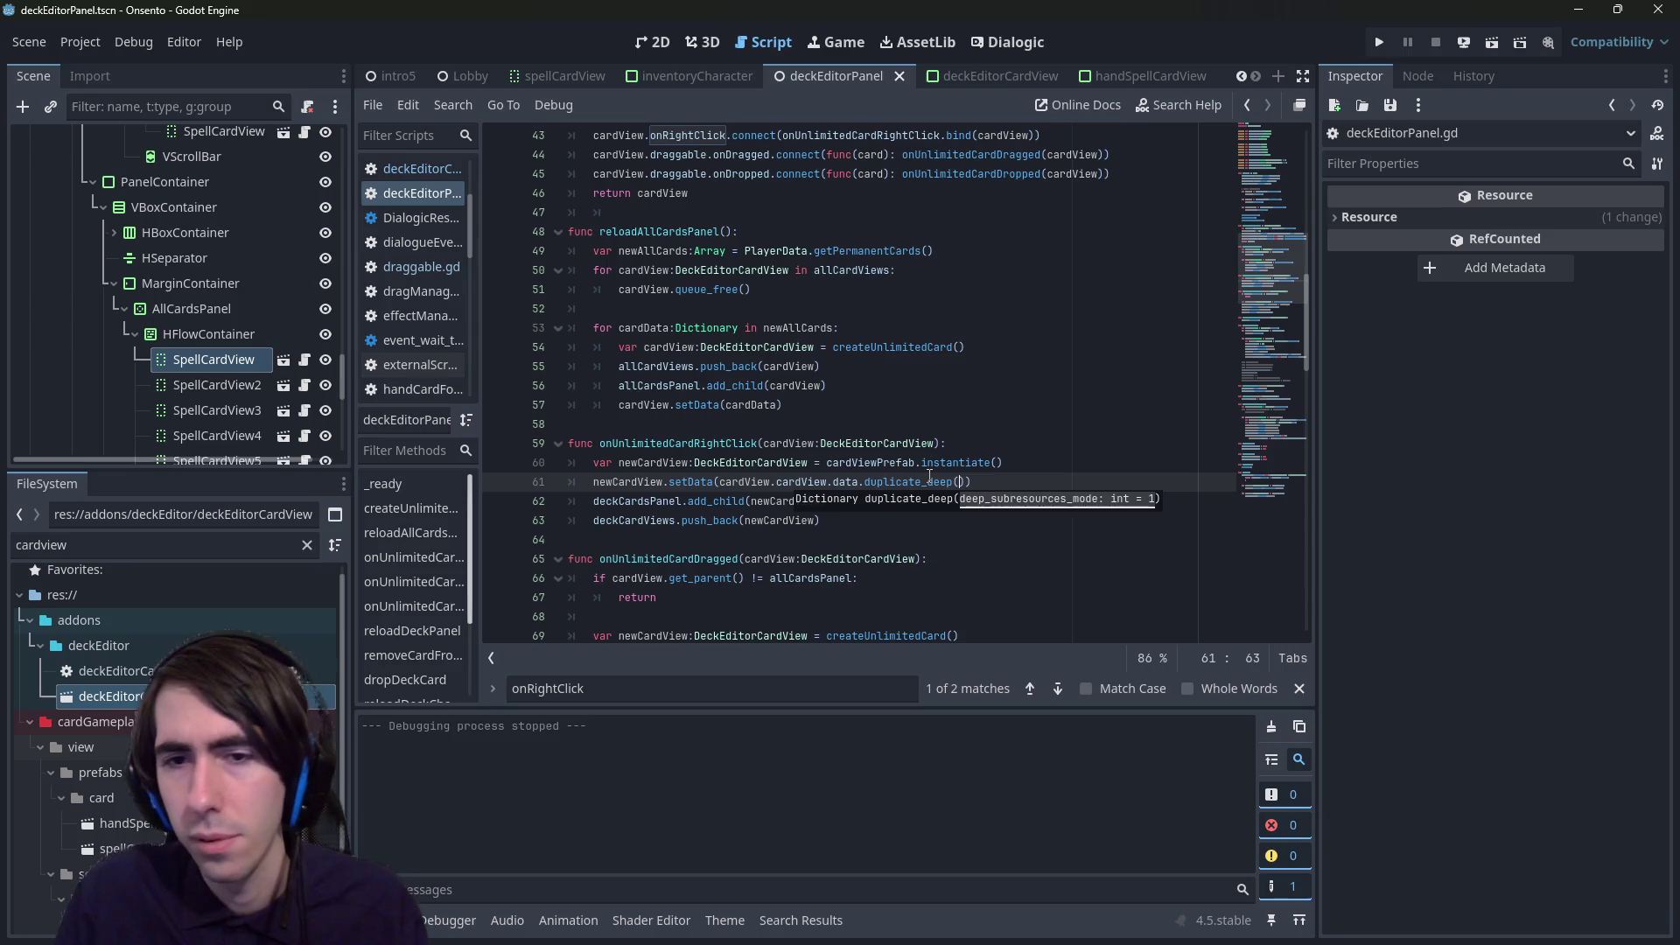
- Read the Dictionary duplicate_deep documentation, then return to deckEditorPanel.gd
left_click(930, 481, "ctrl")
scroll(858, 403, "up", 2)
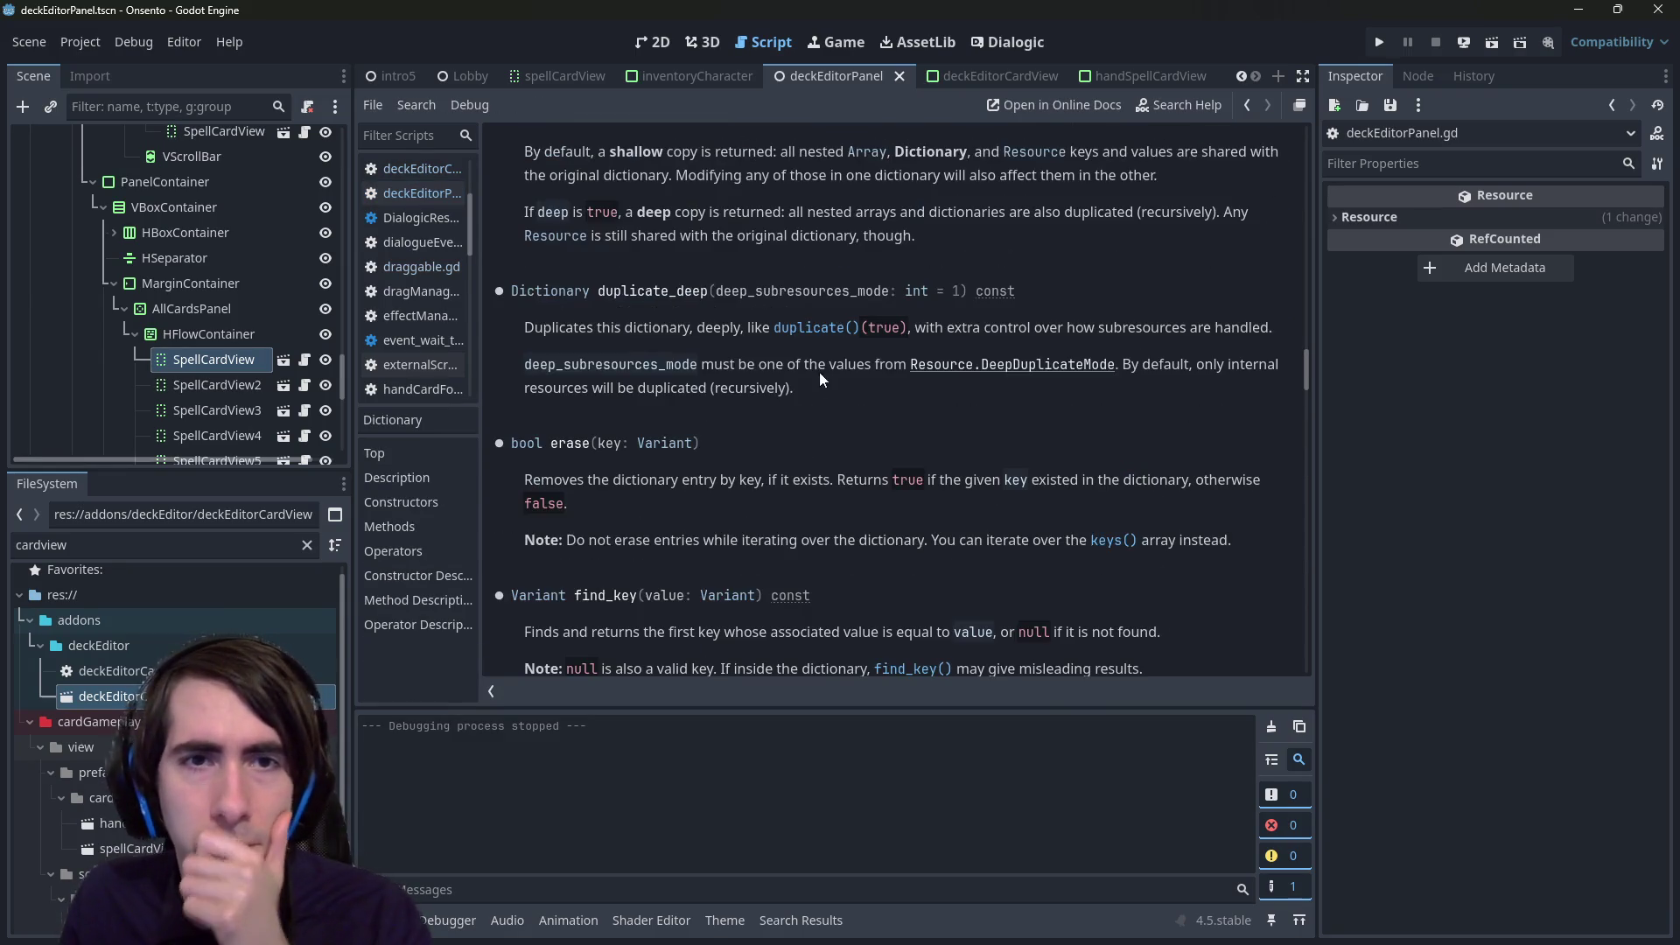
left_click_drag(587, 327, 1100, 333)
left_click(964, 329)
left_click(1101, 333)
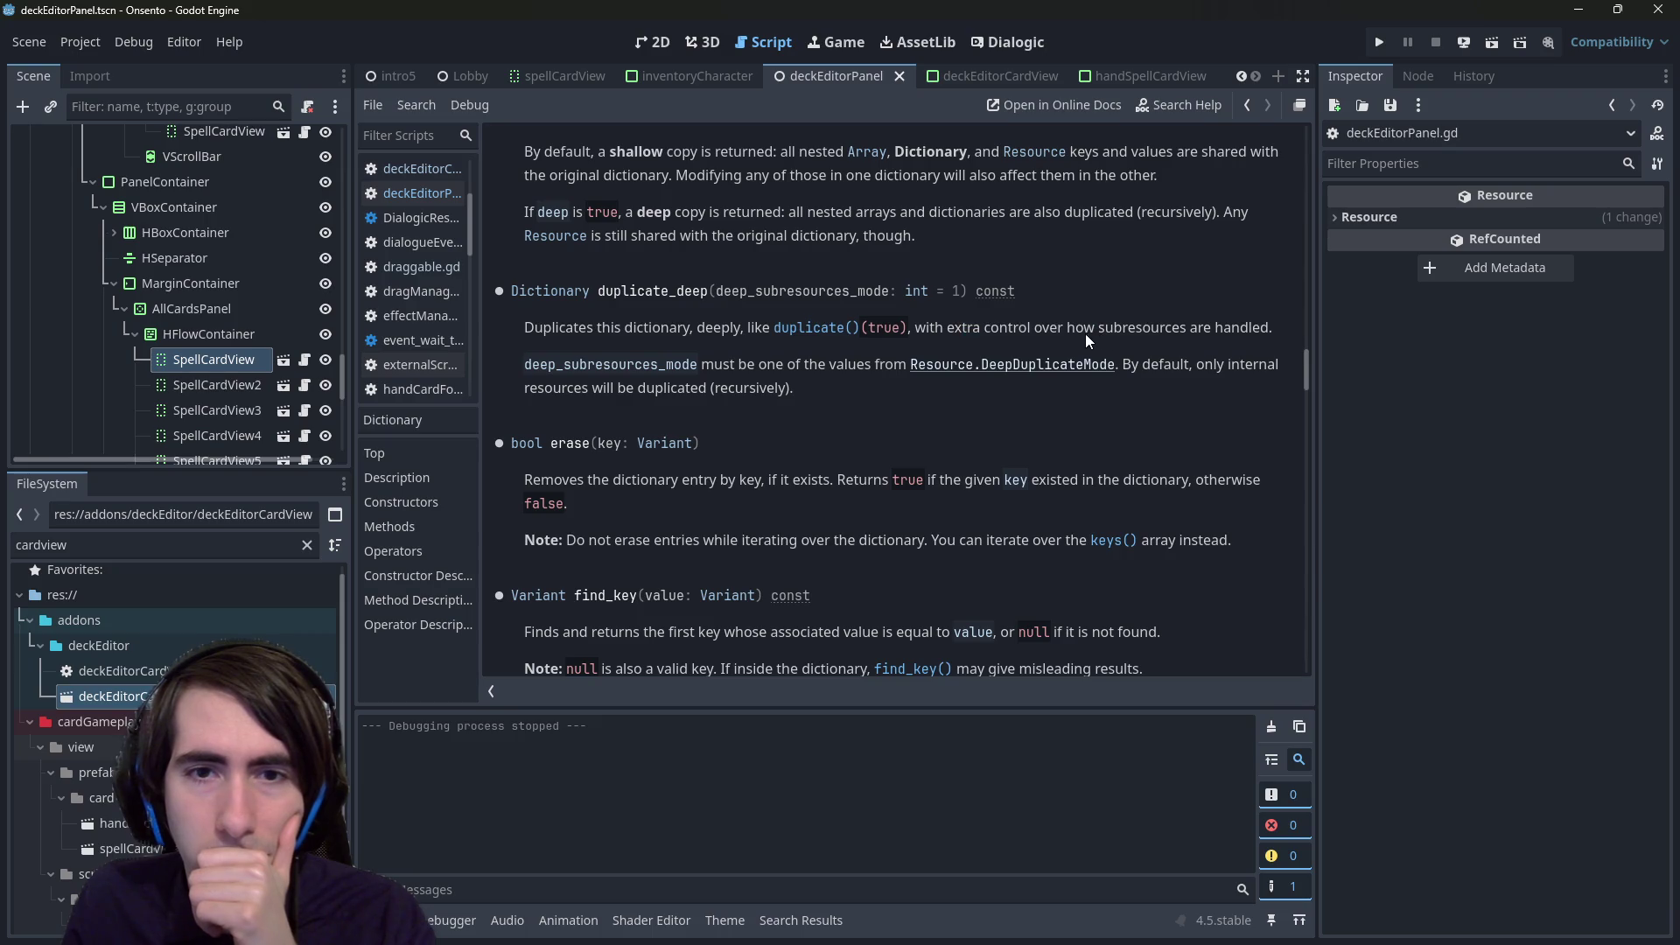
scroll(1008, 363, "up", 3)
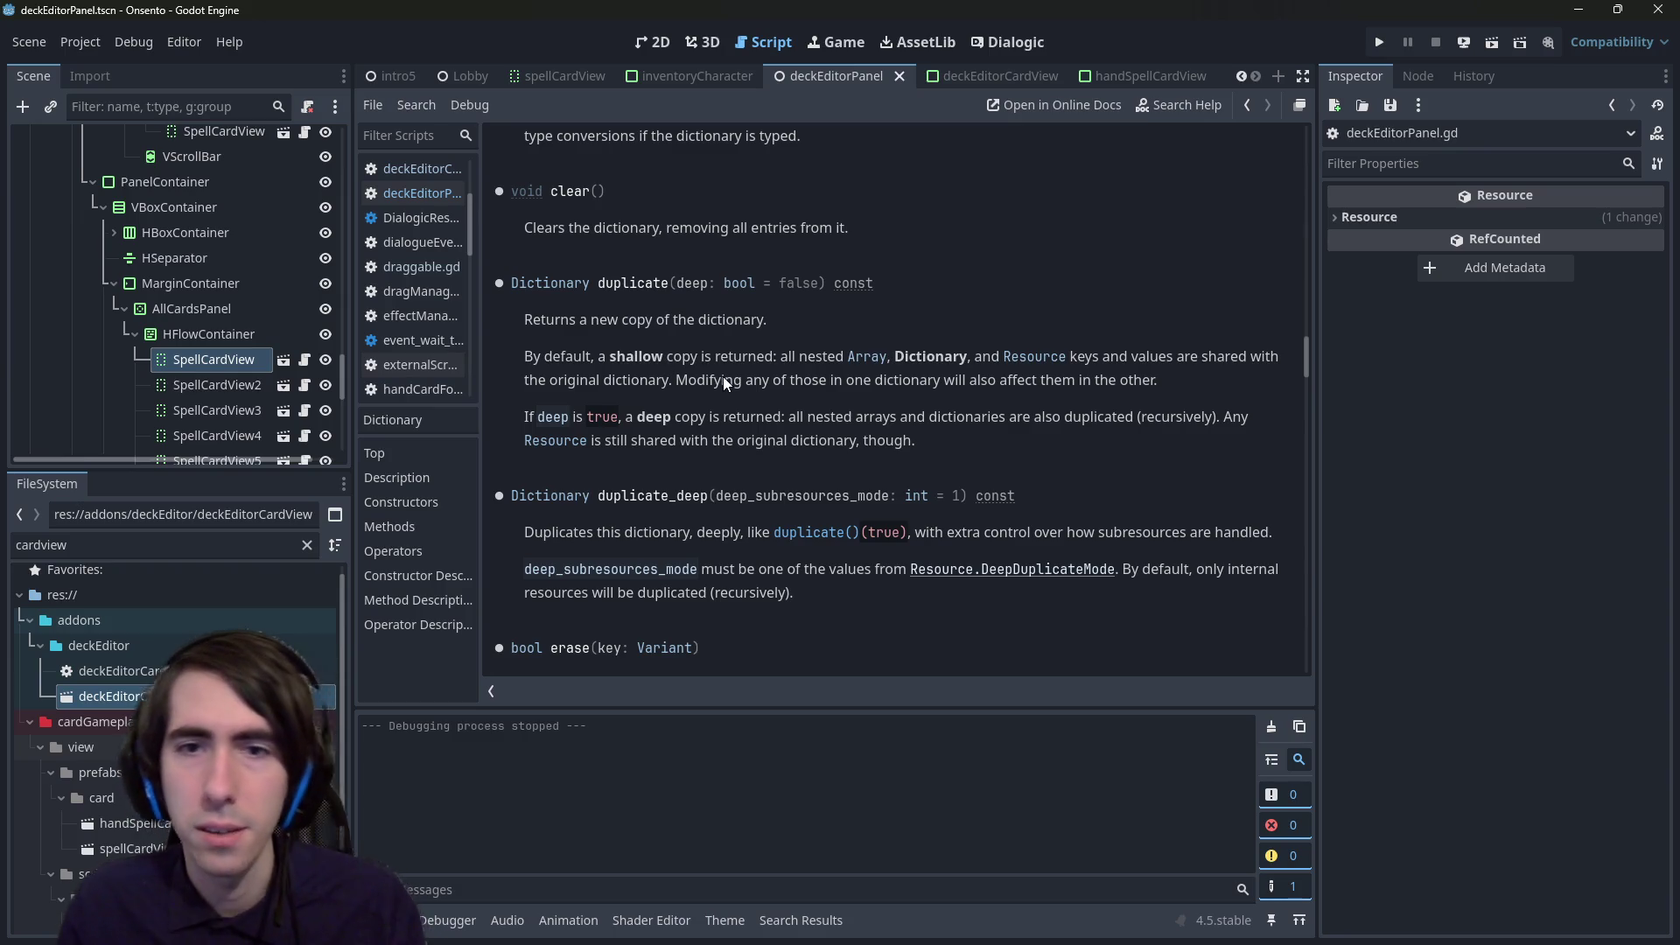
key("alt+Left")
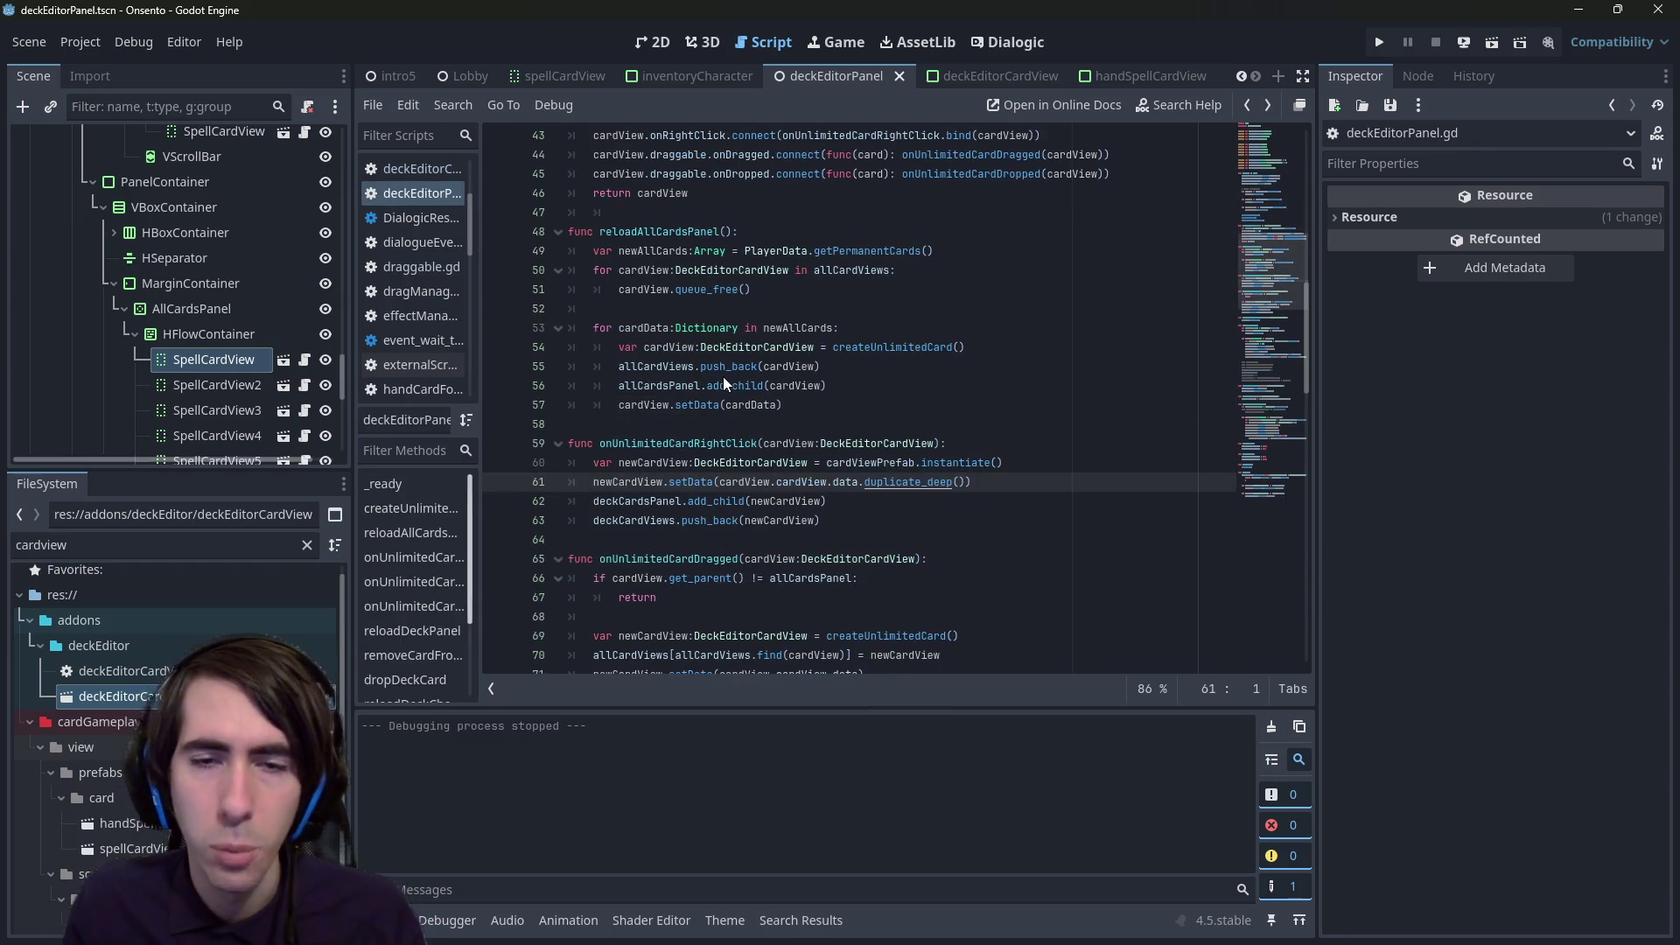
scroll(777, 409, "down", 2)
- Find the other setData calls and append .duplicate_deep() to cardData on line 57
double_click(690, 366)
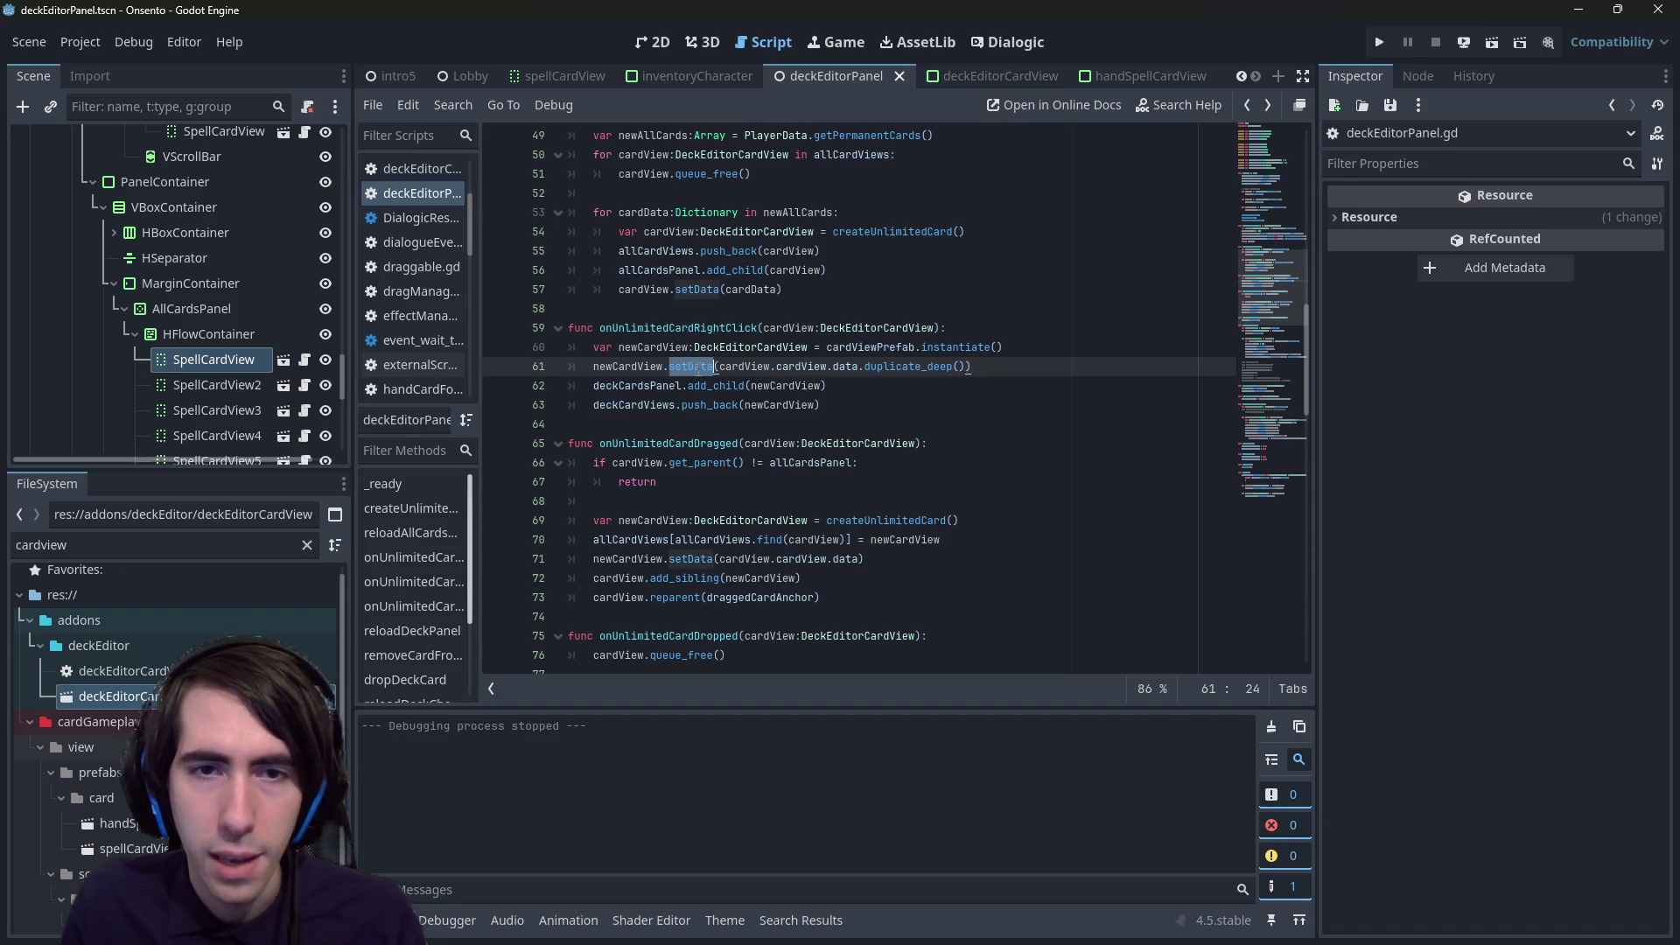
key("ctrl+f")
scroll(778, 309, "up", 2)
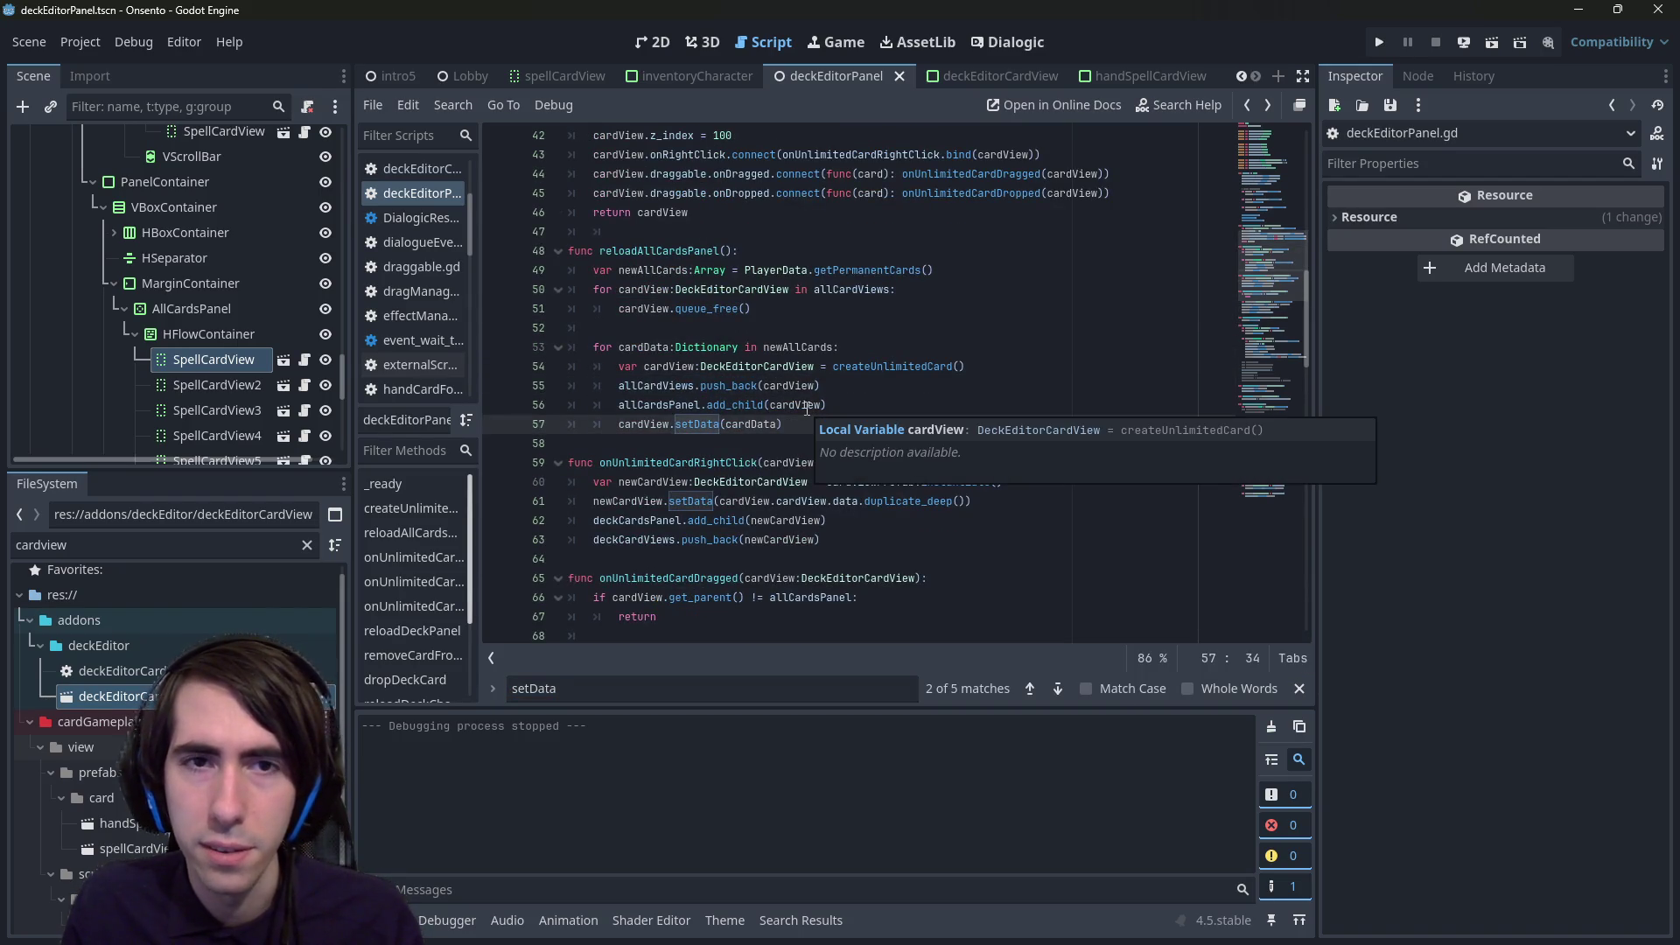
scroll(813, 410, "up", 1)
scroll(807, 409, "down", 3)
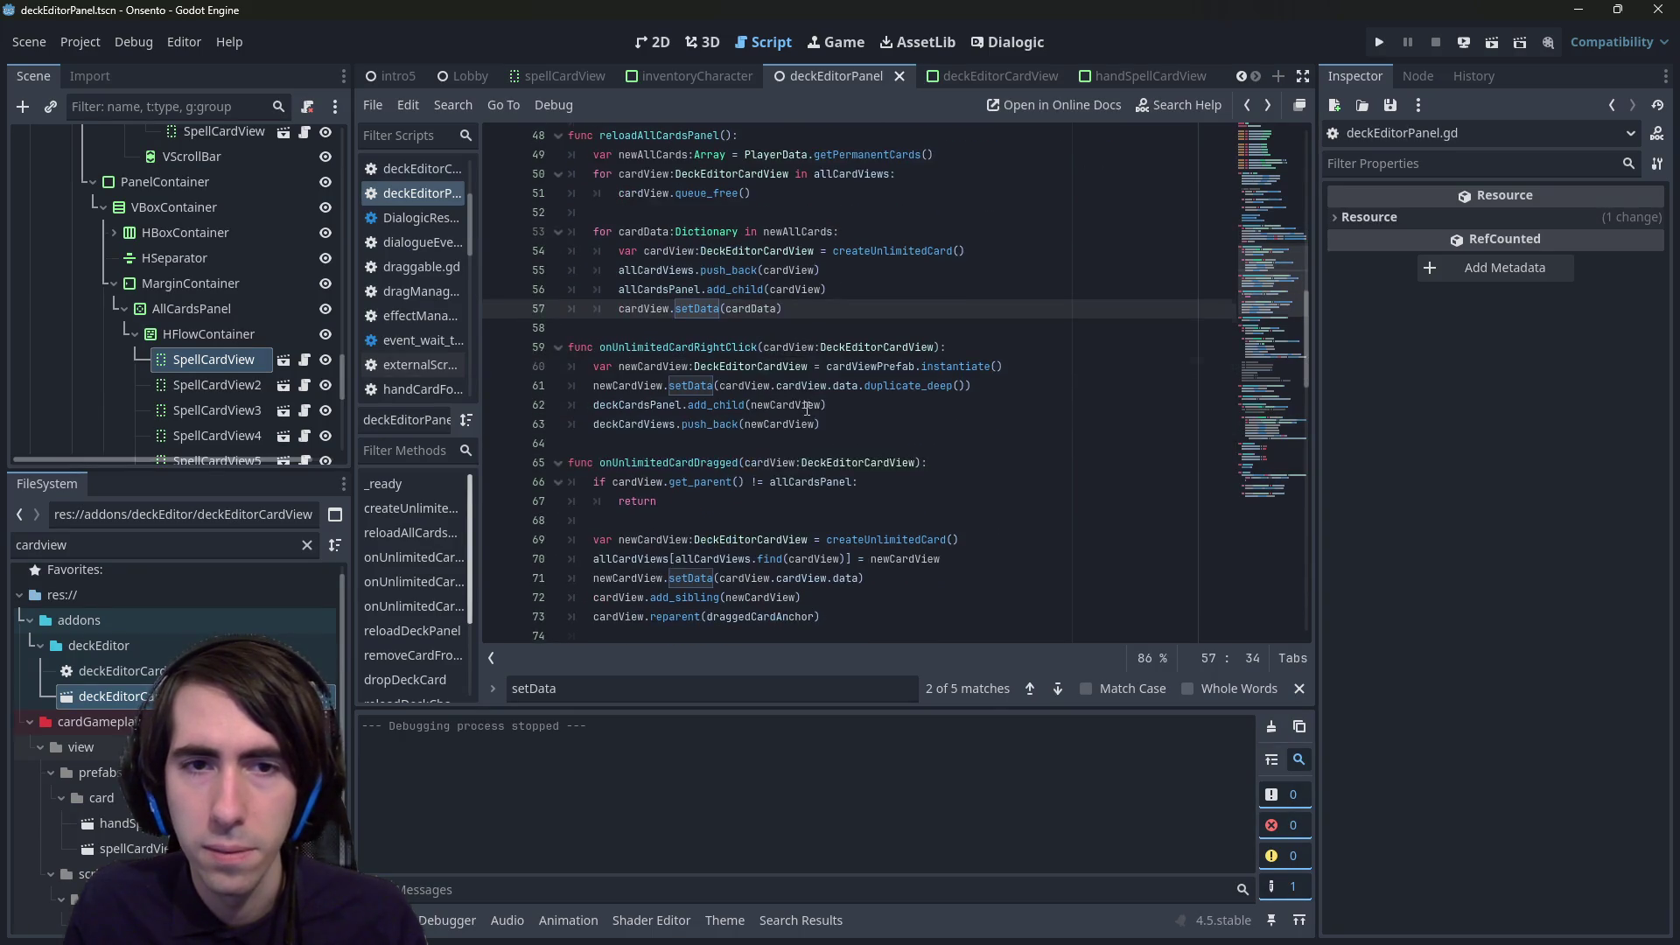
left_click(764, 306)
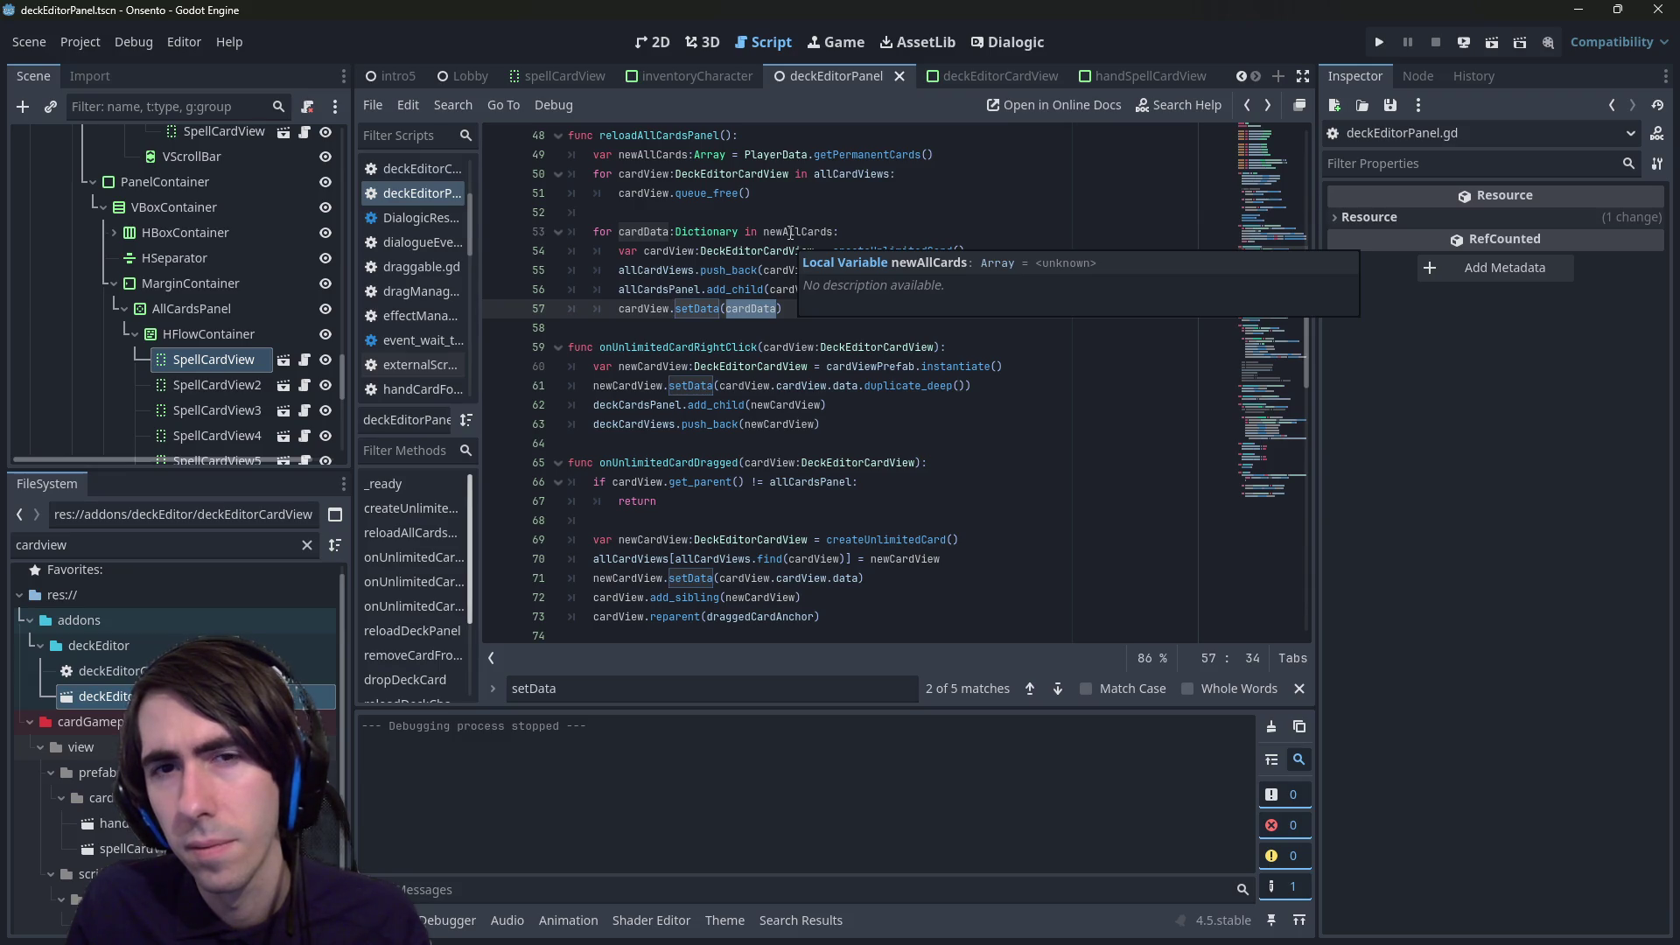
scroll(737, 260, "up", 3)
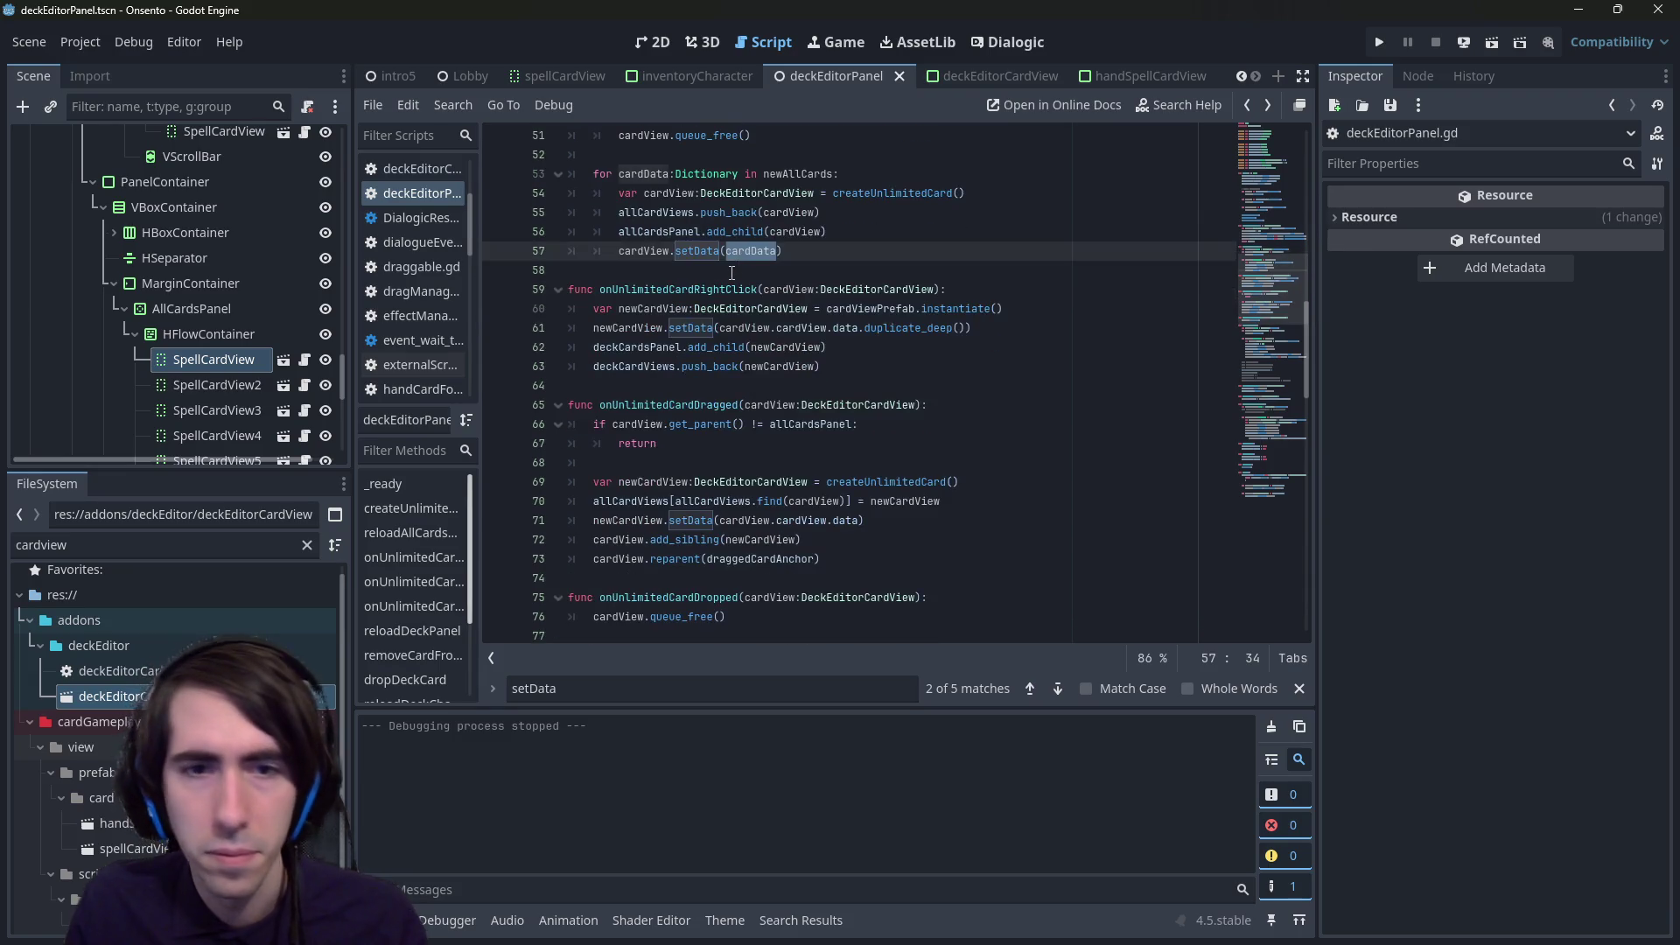
scroll(749, 378, "down", 2)
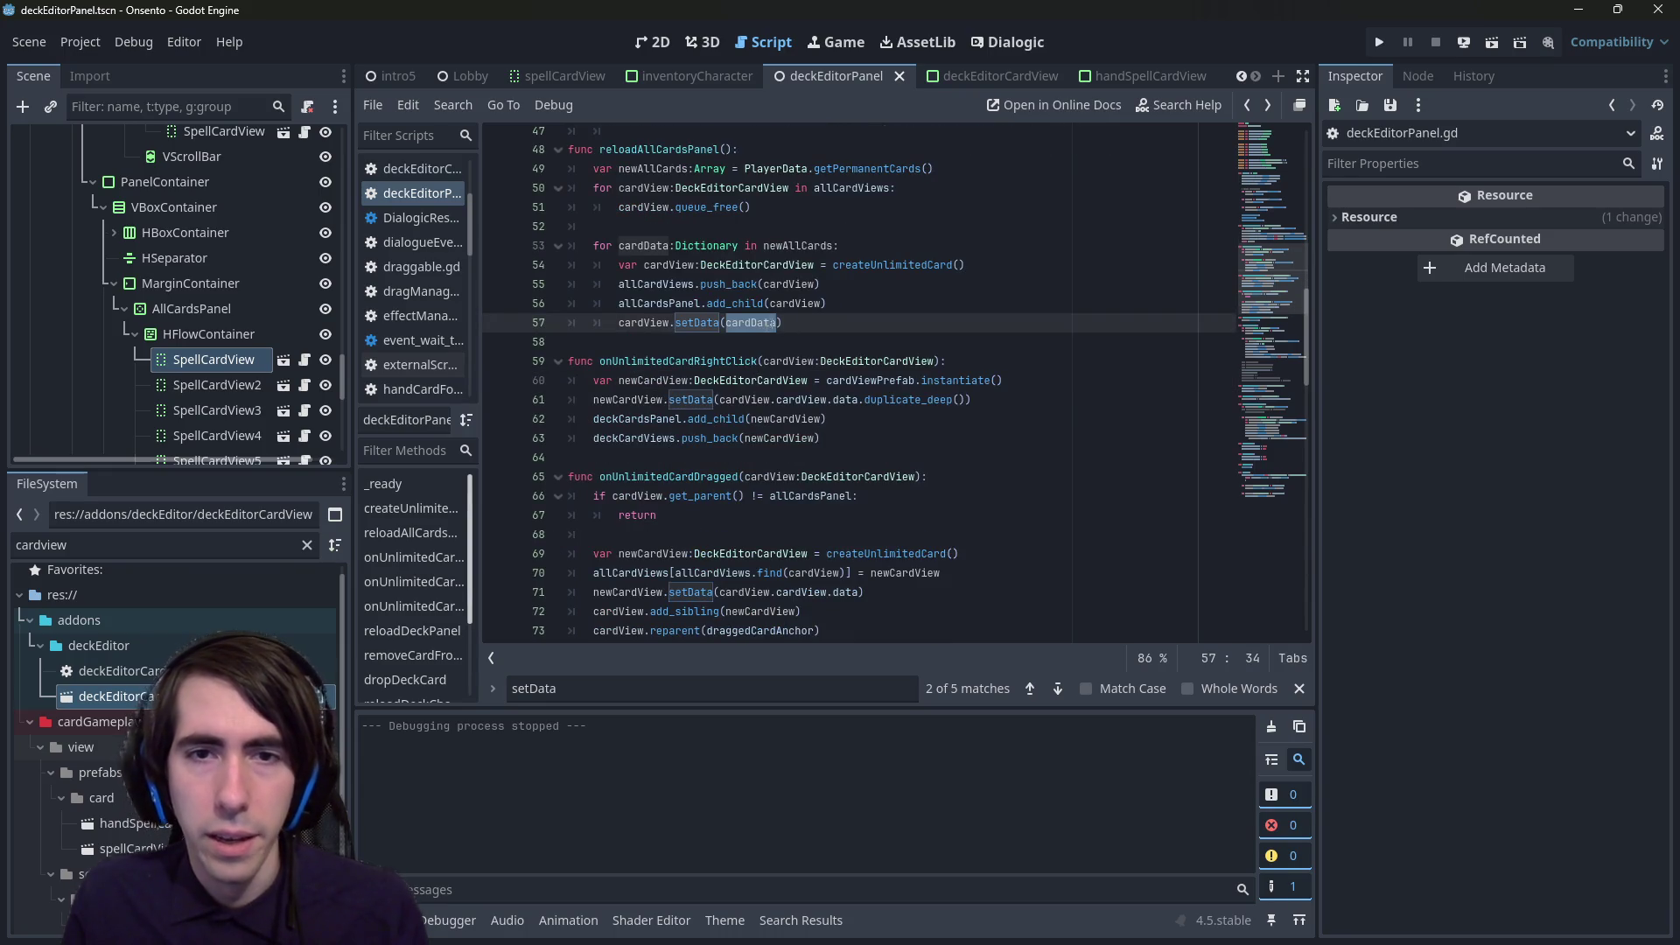
type(".dup")
key("BackSpace")
key("BackSpace")
key("BackSpace")
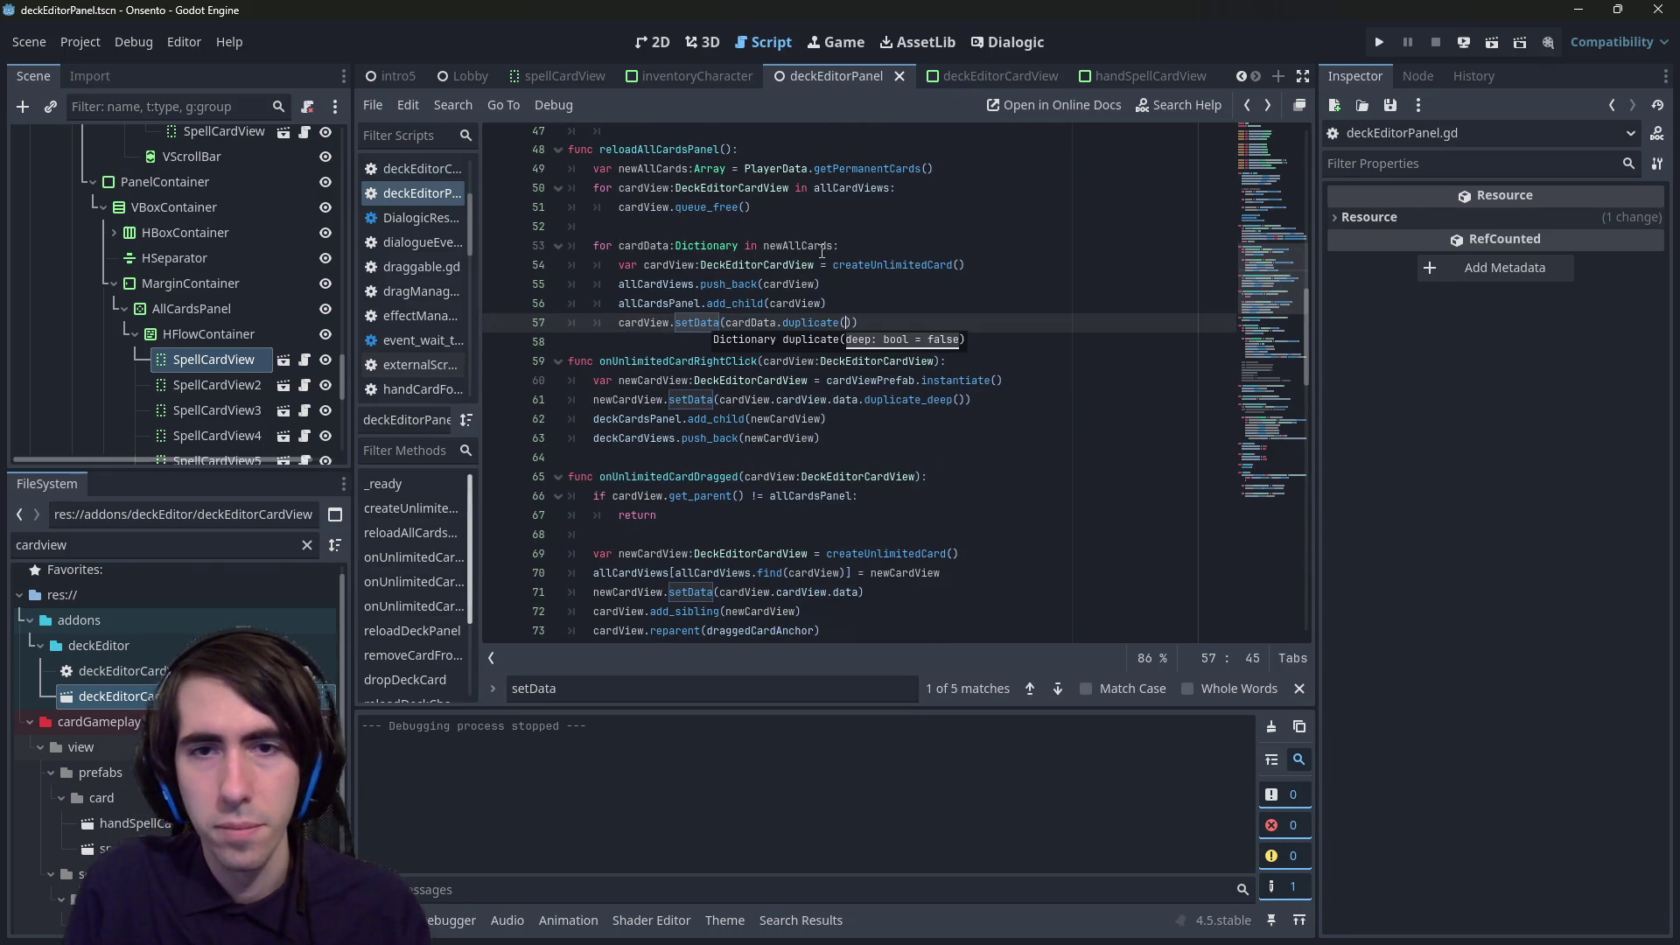
type(".dup")
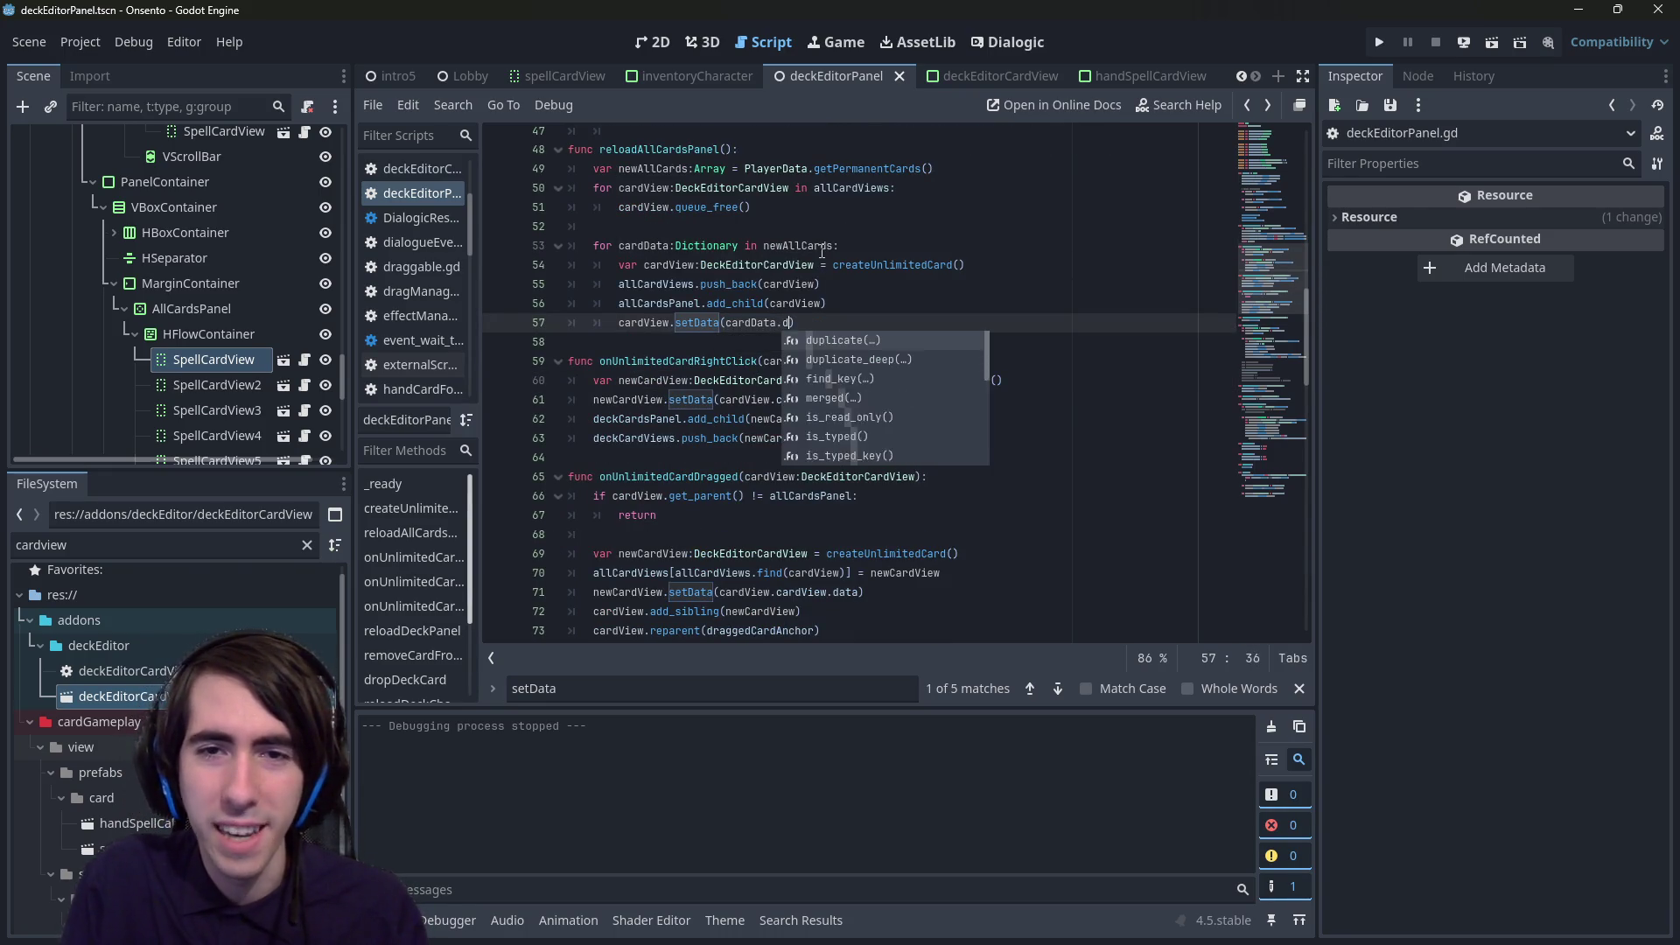
key("Down")
key("Return")
- Append .duplicate_deep() to the data on line 71 and save the script
scroll(783, 469, "down", 1)
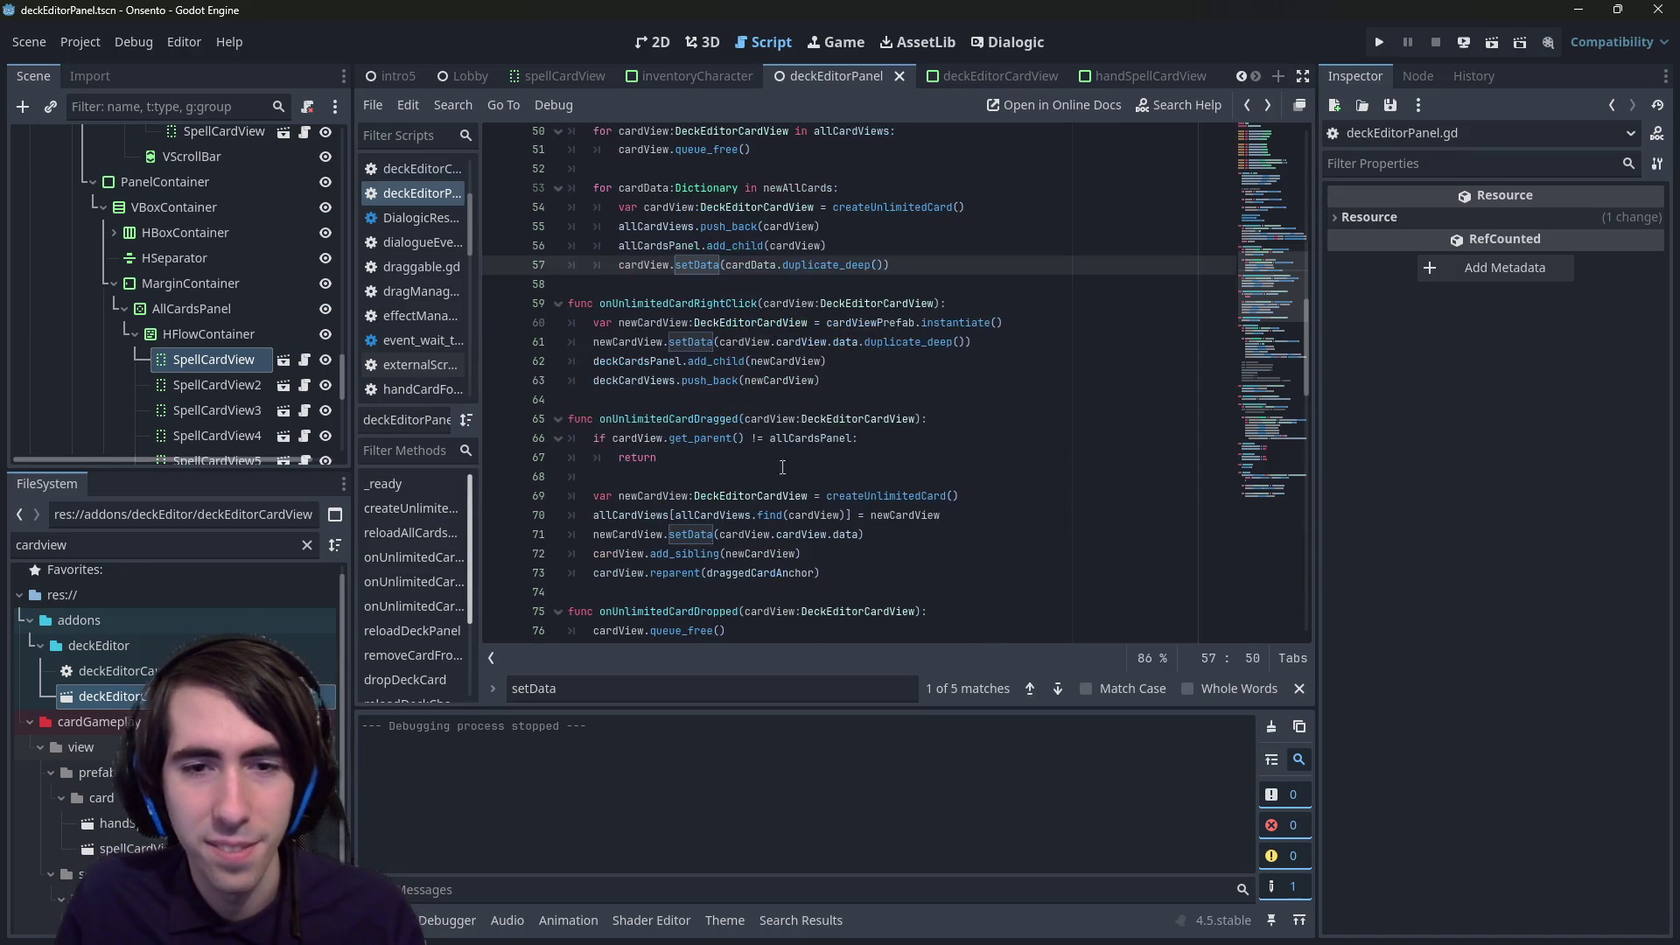
left_click(862, 534)
type("dupl")
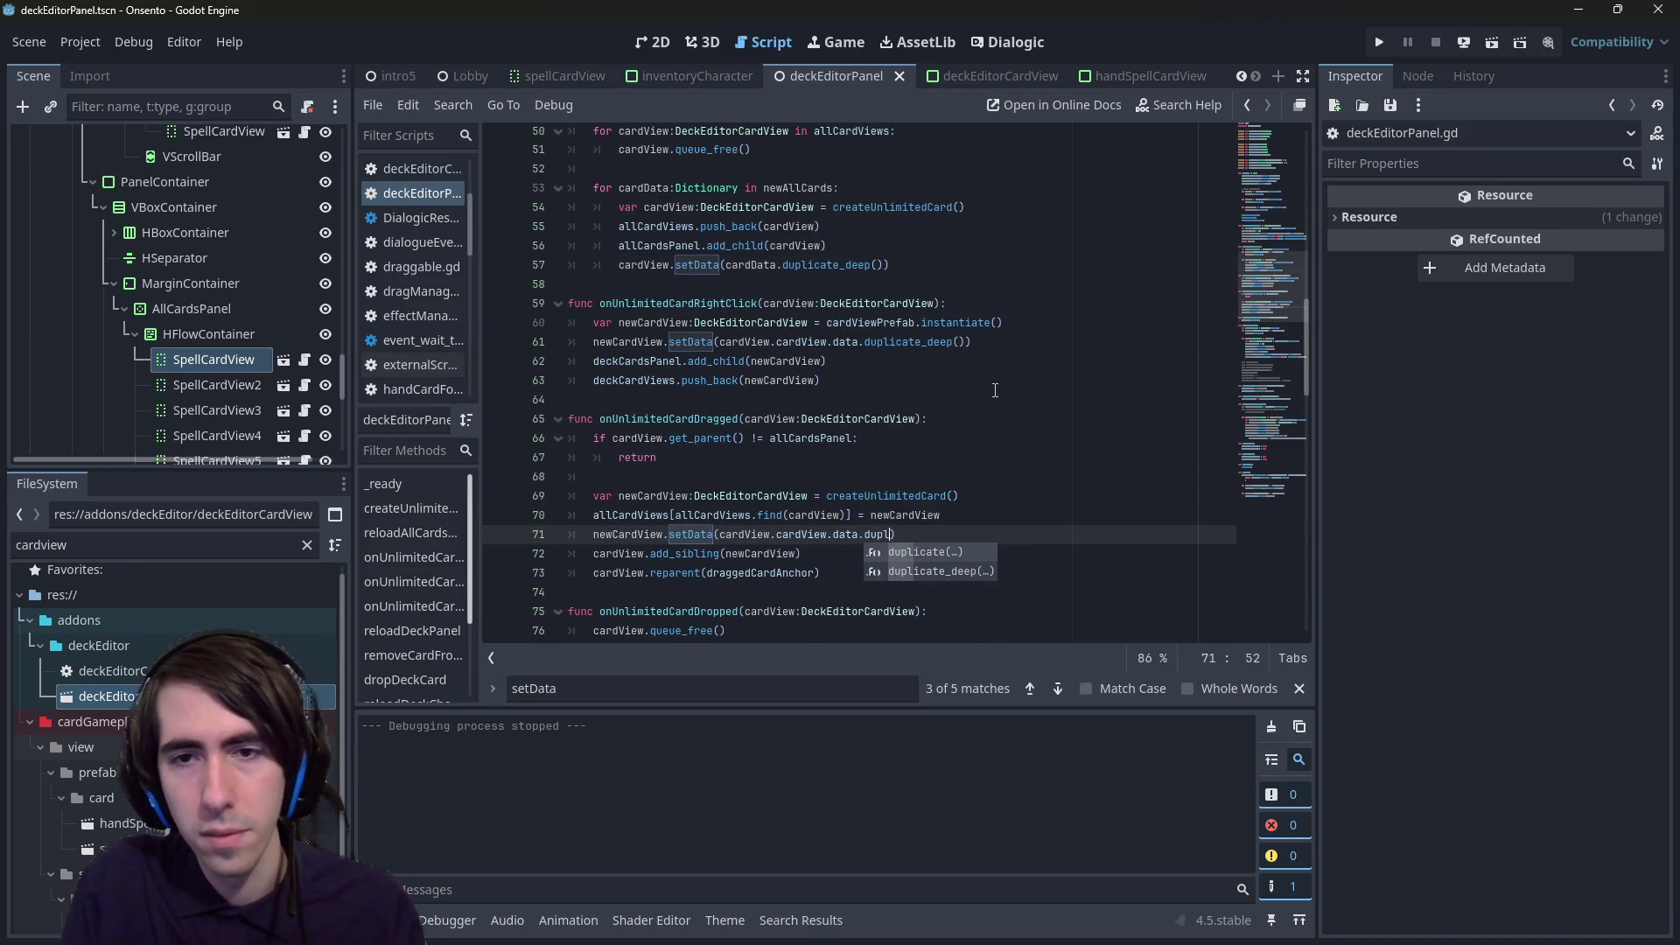
key("Down")
key("Return")
key("ctrl+s")
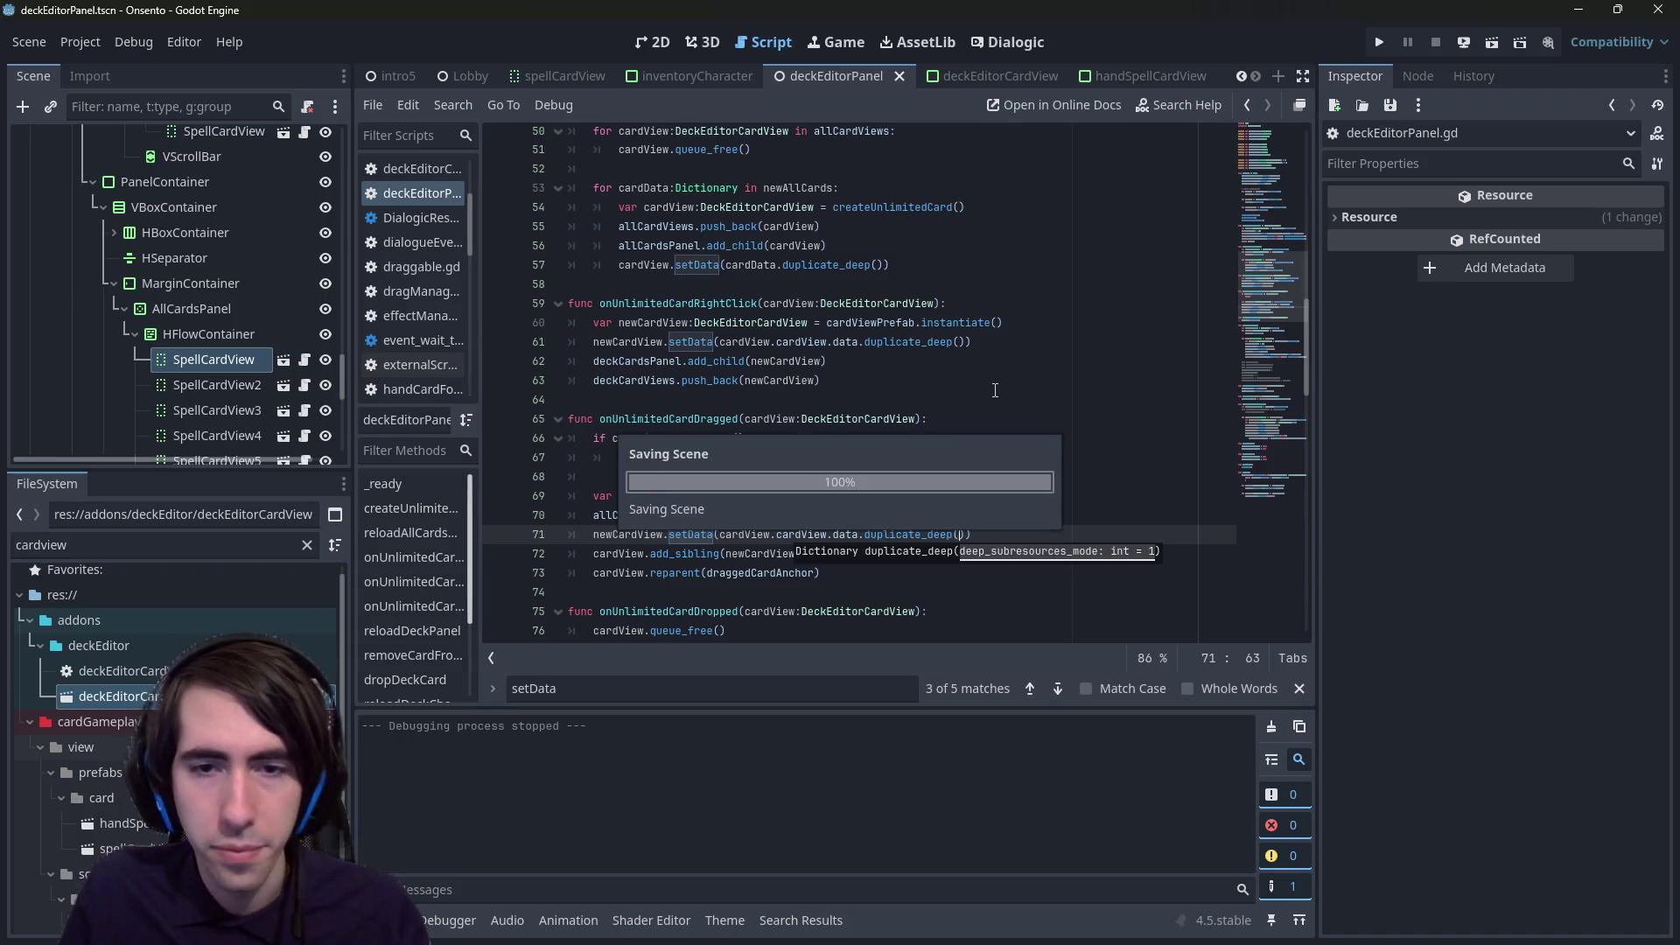
- Append duplicate_deep() to cardData on line 88, then inspect characterData on line 117
scroll(823, 442, "down", 2)
scroll(788, 420, "down", 4)
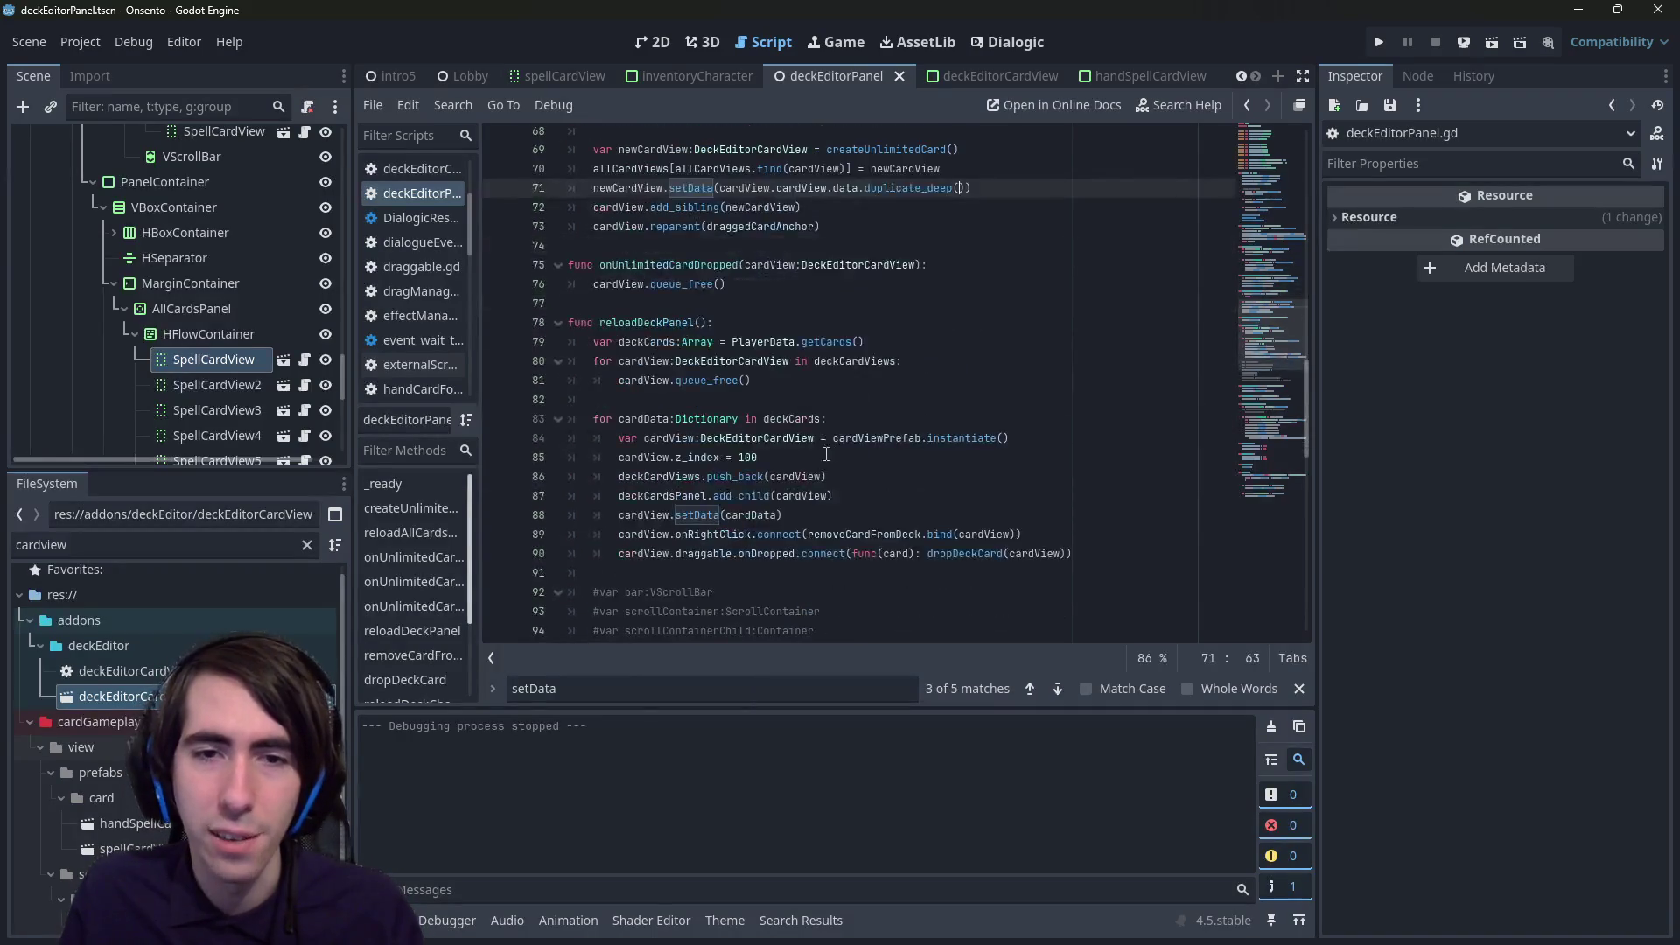
left_click(790, 509)
type(",")
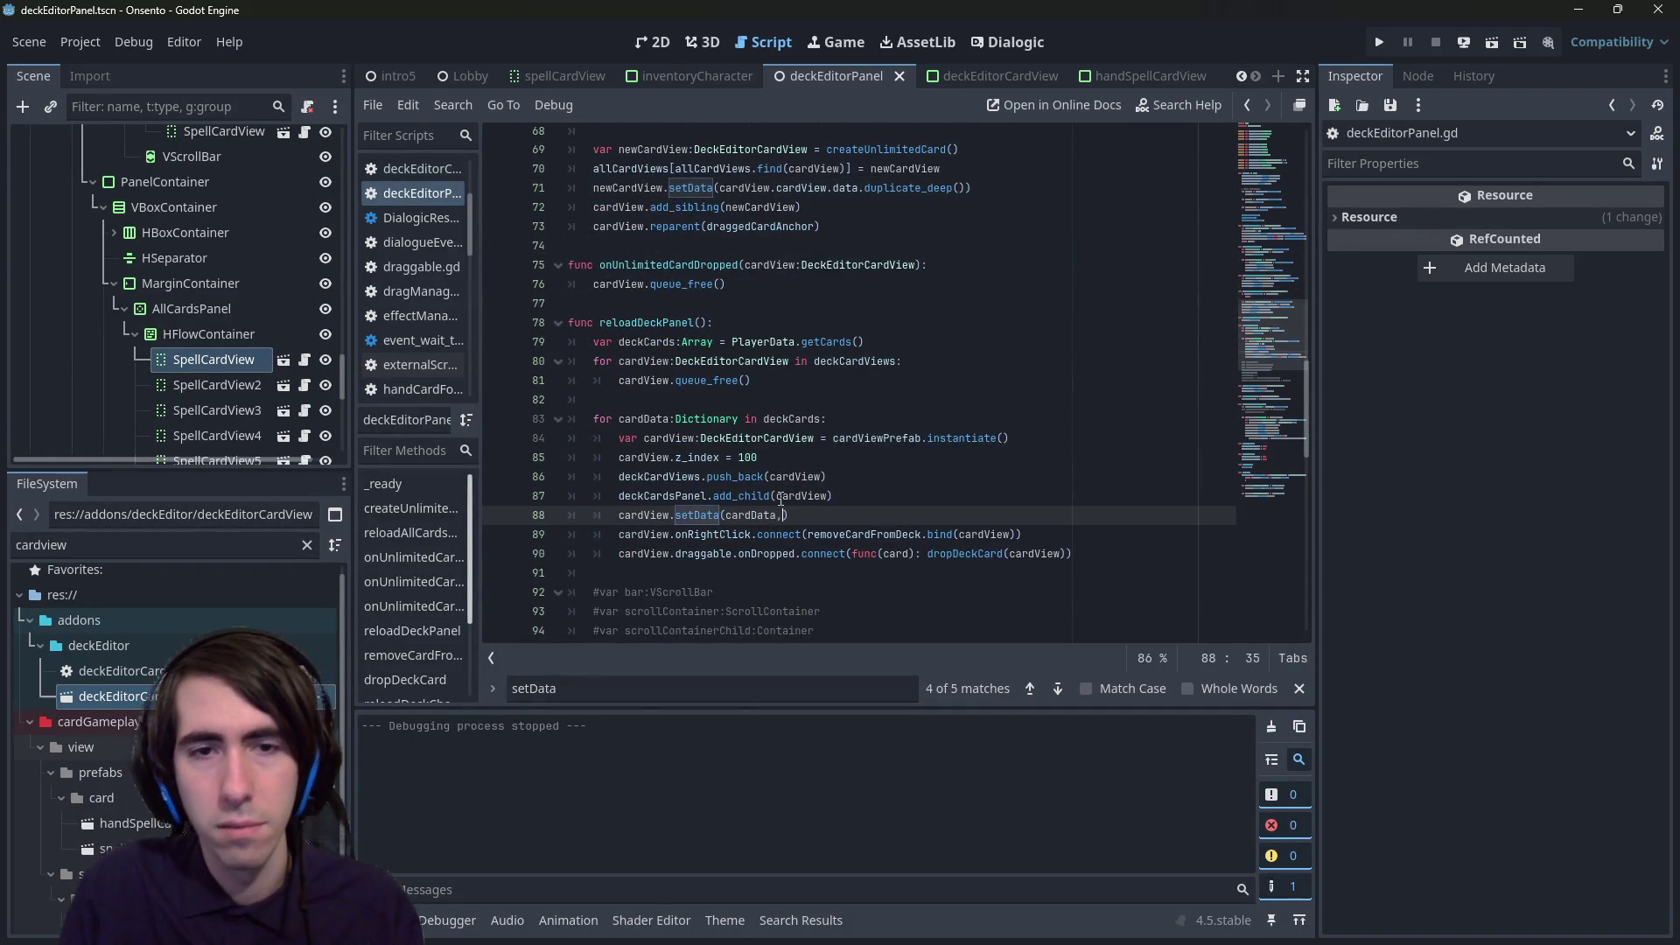
type("duplicate_deep(")
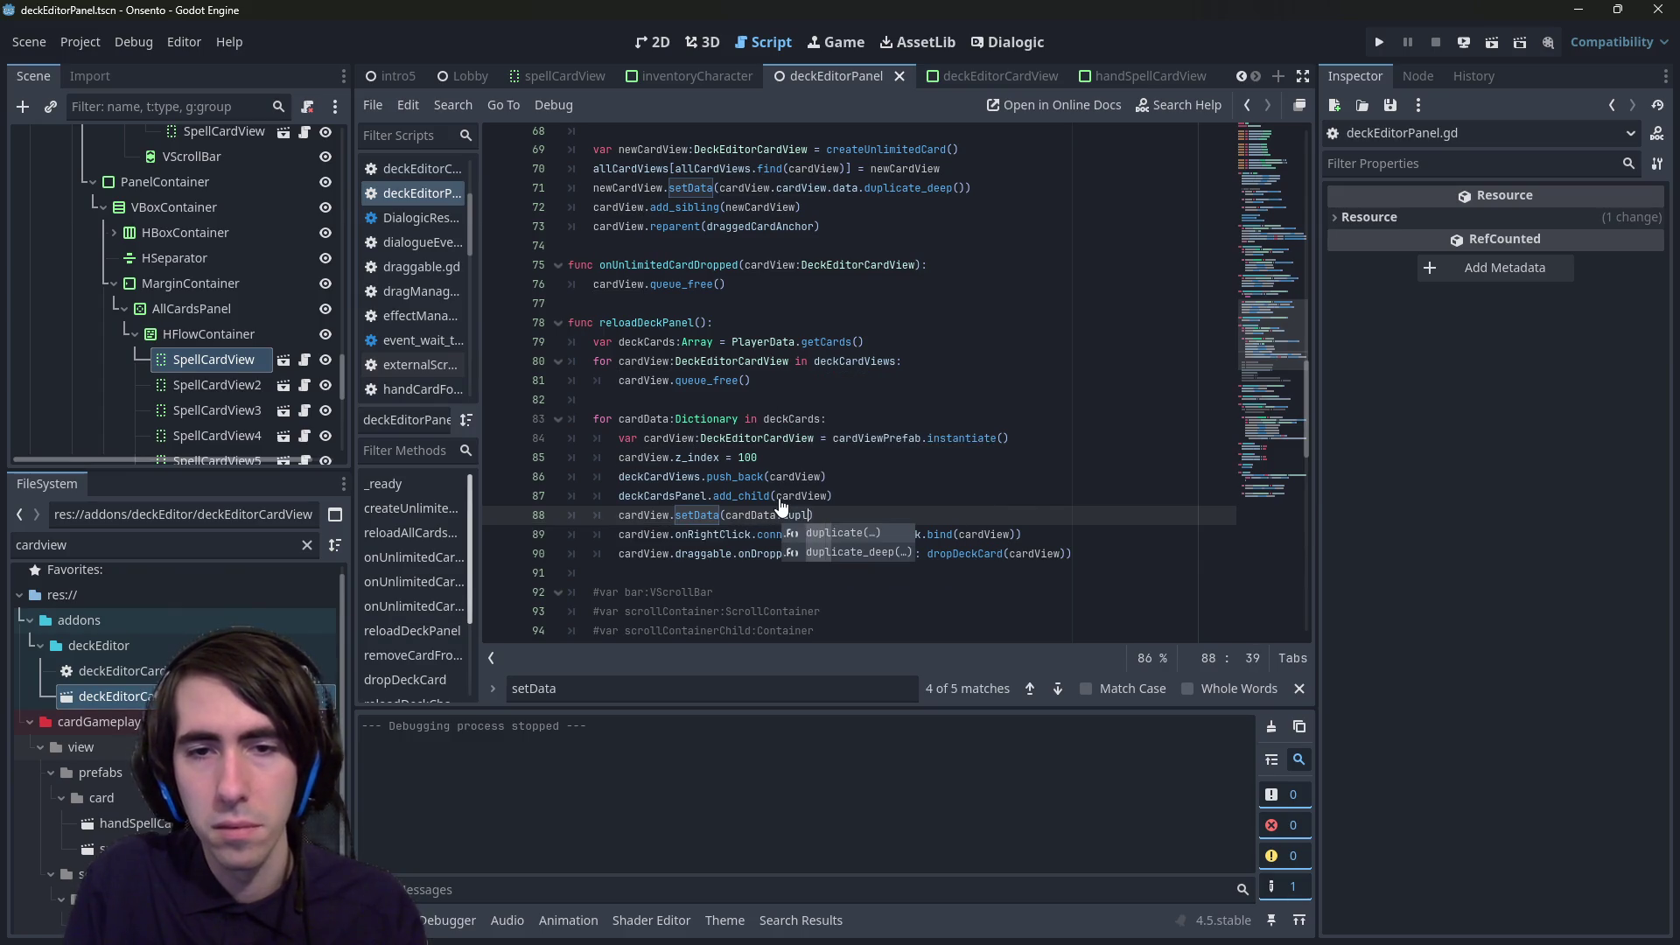
scroll(781, 508, "down", 14)
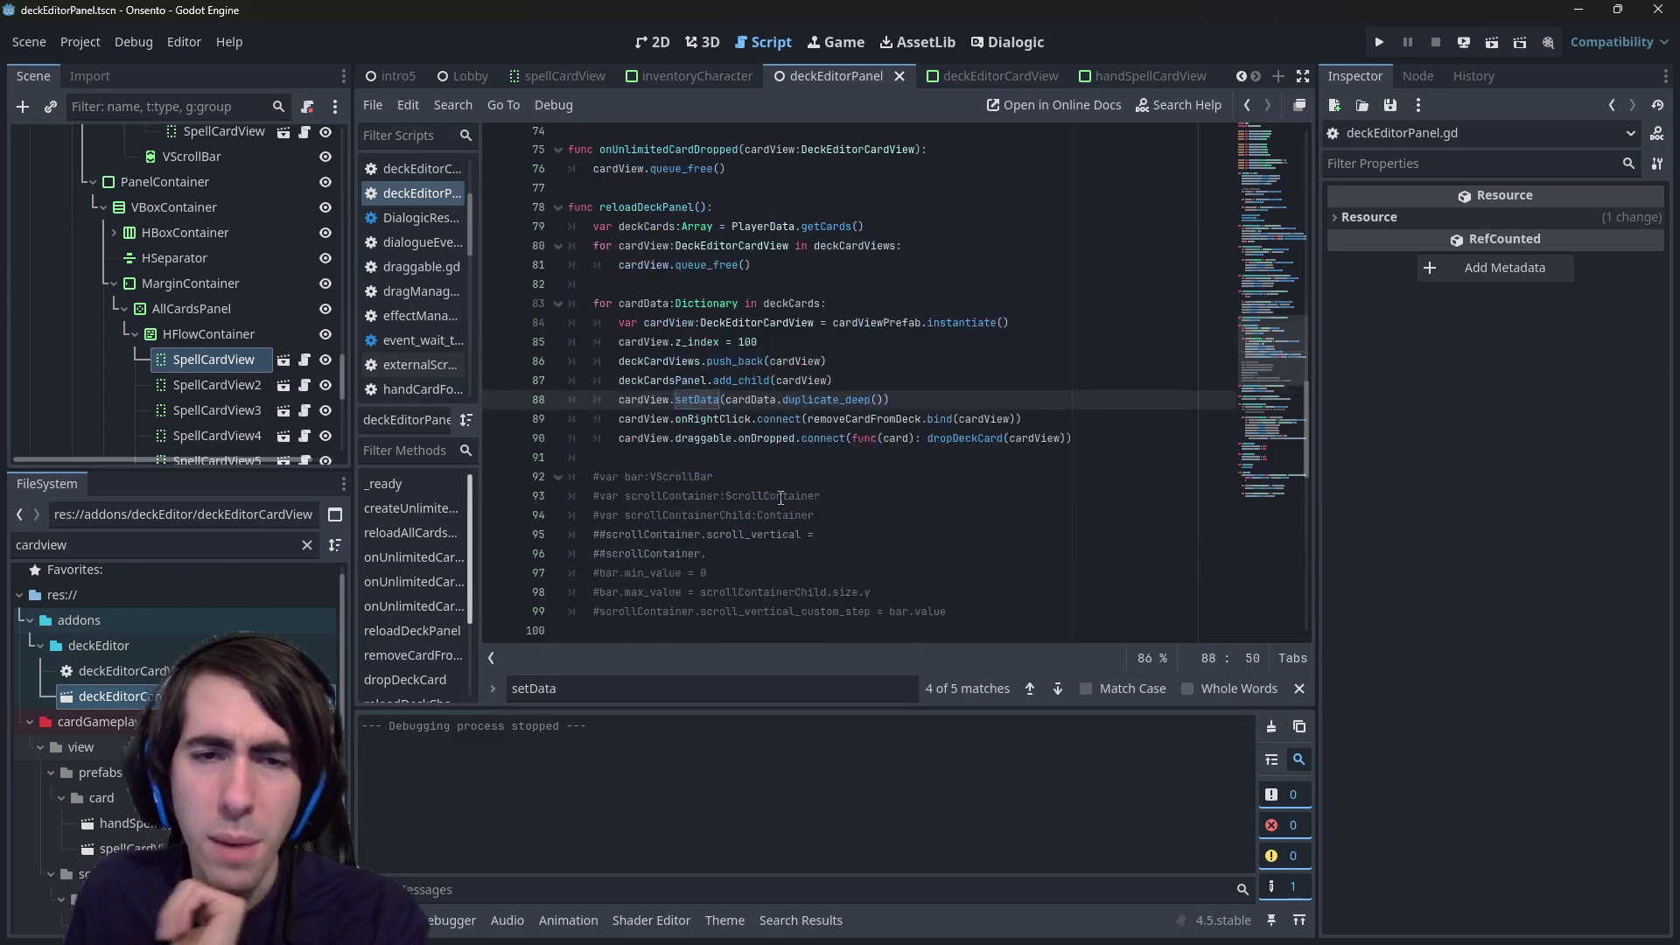
scroll(769, 462, "up", 3)
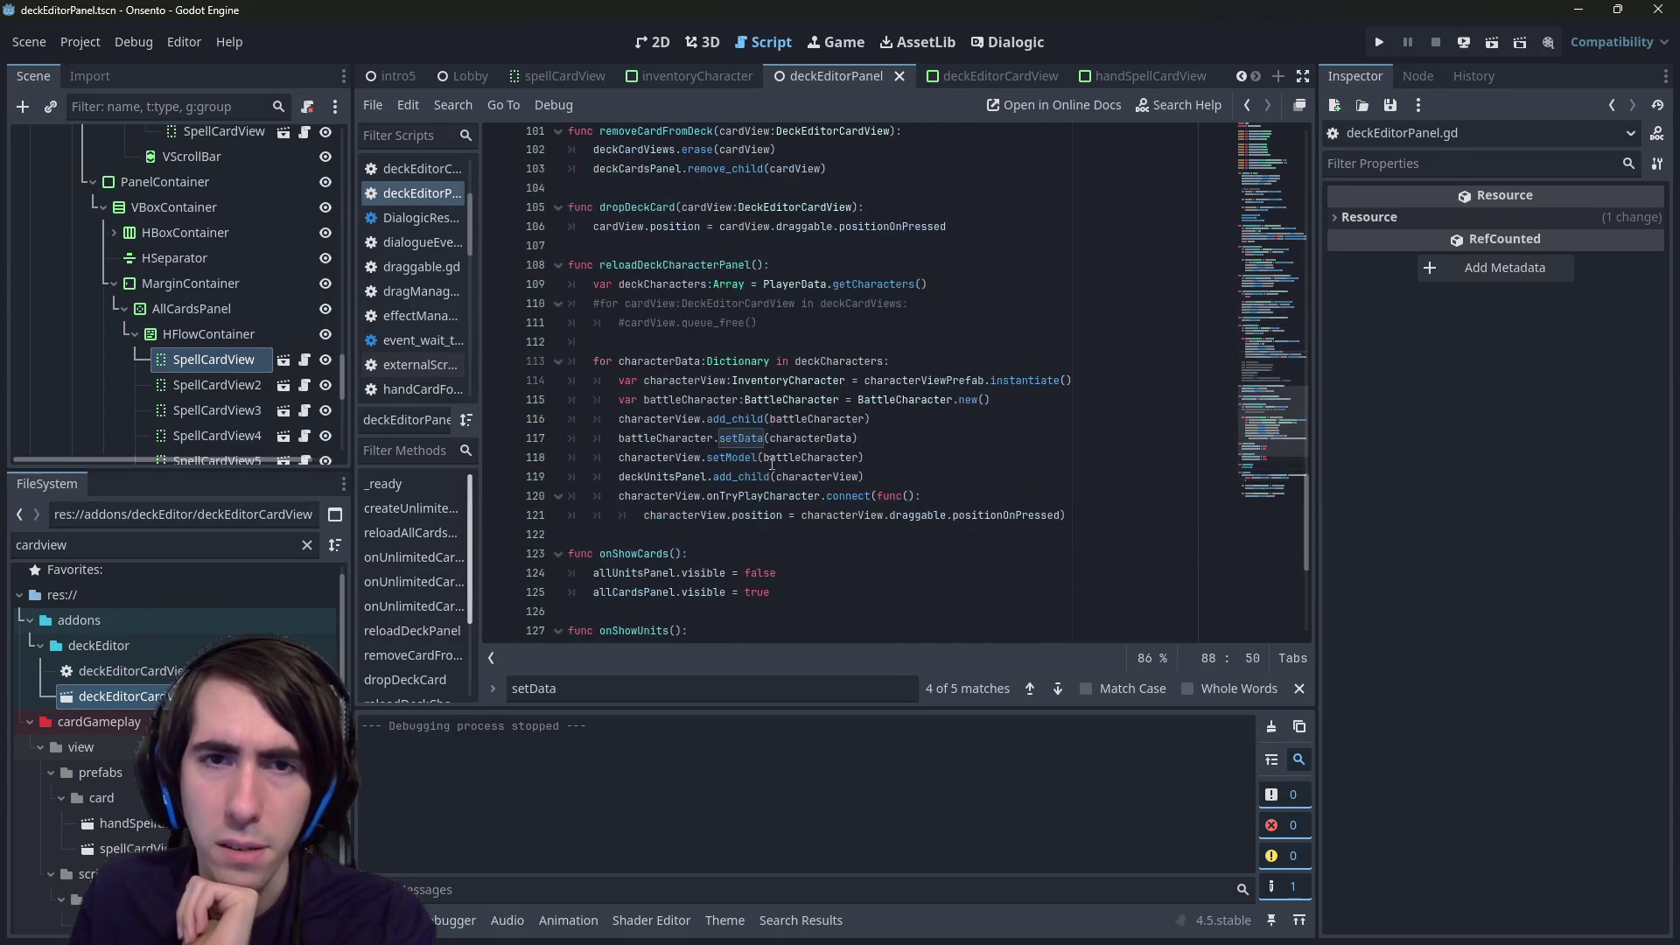
double_click(854, 438)
scroll(870, 437, "down", 2)
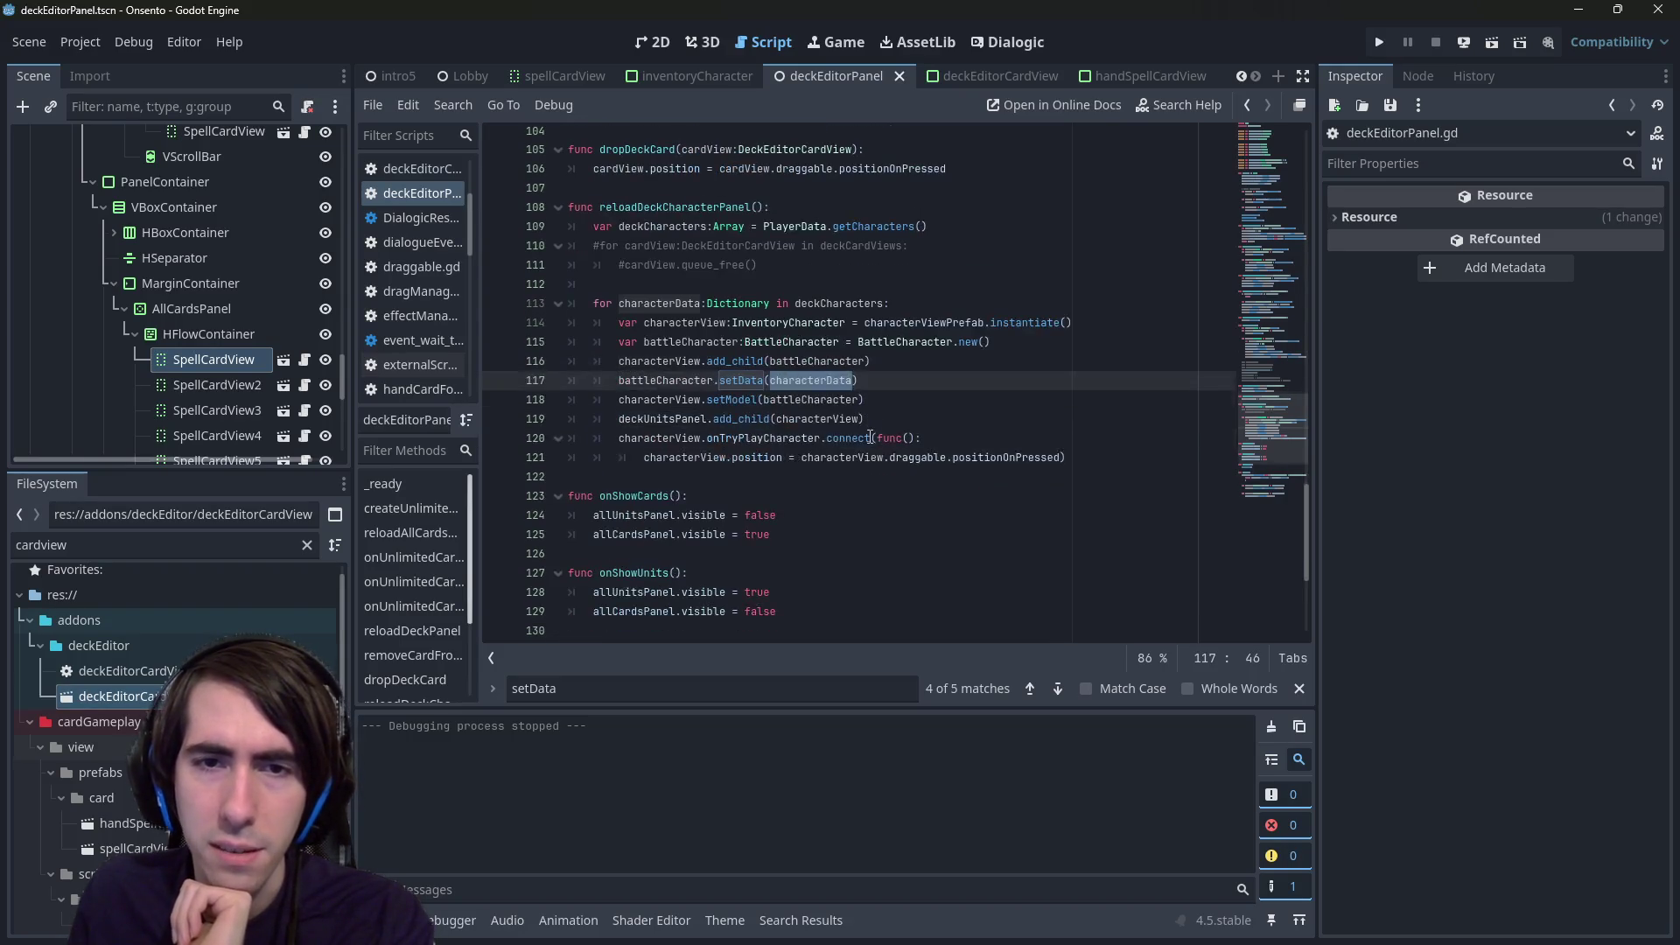
scroll(870, 437, "up", 10)
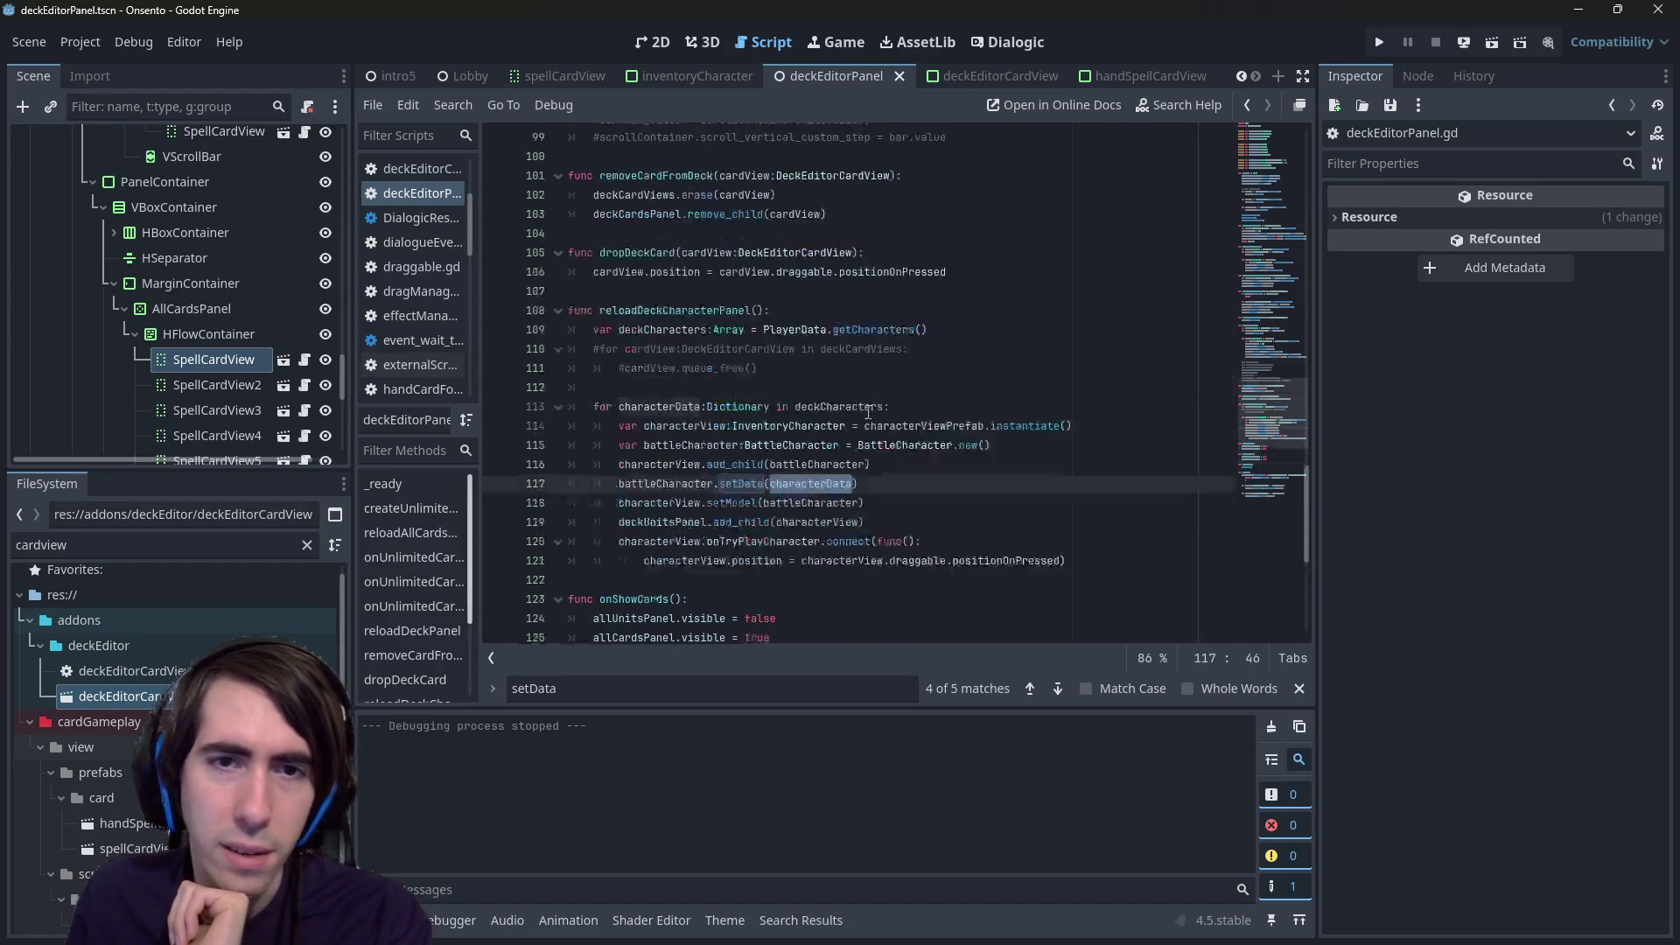